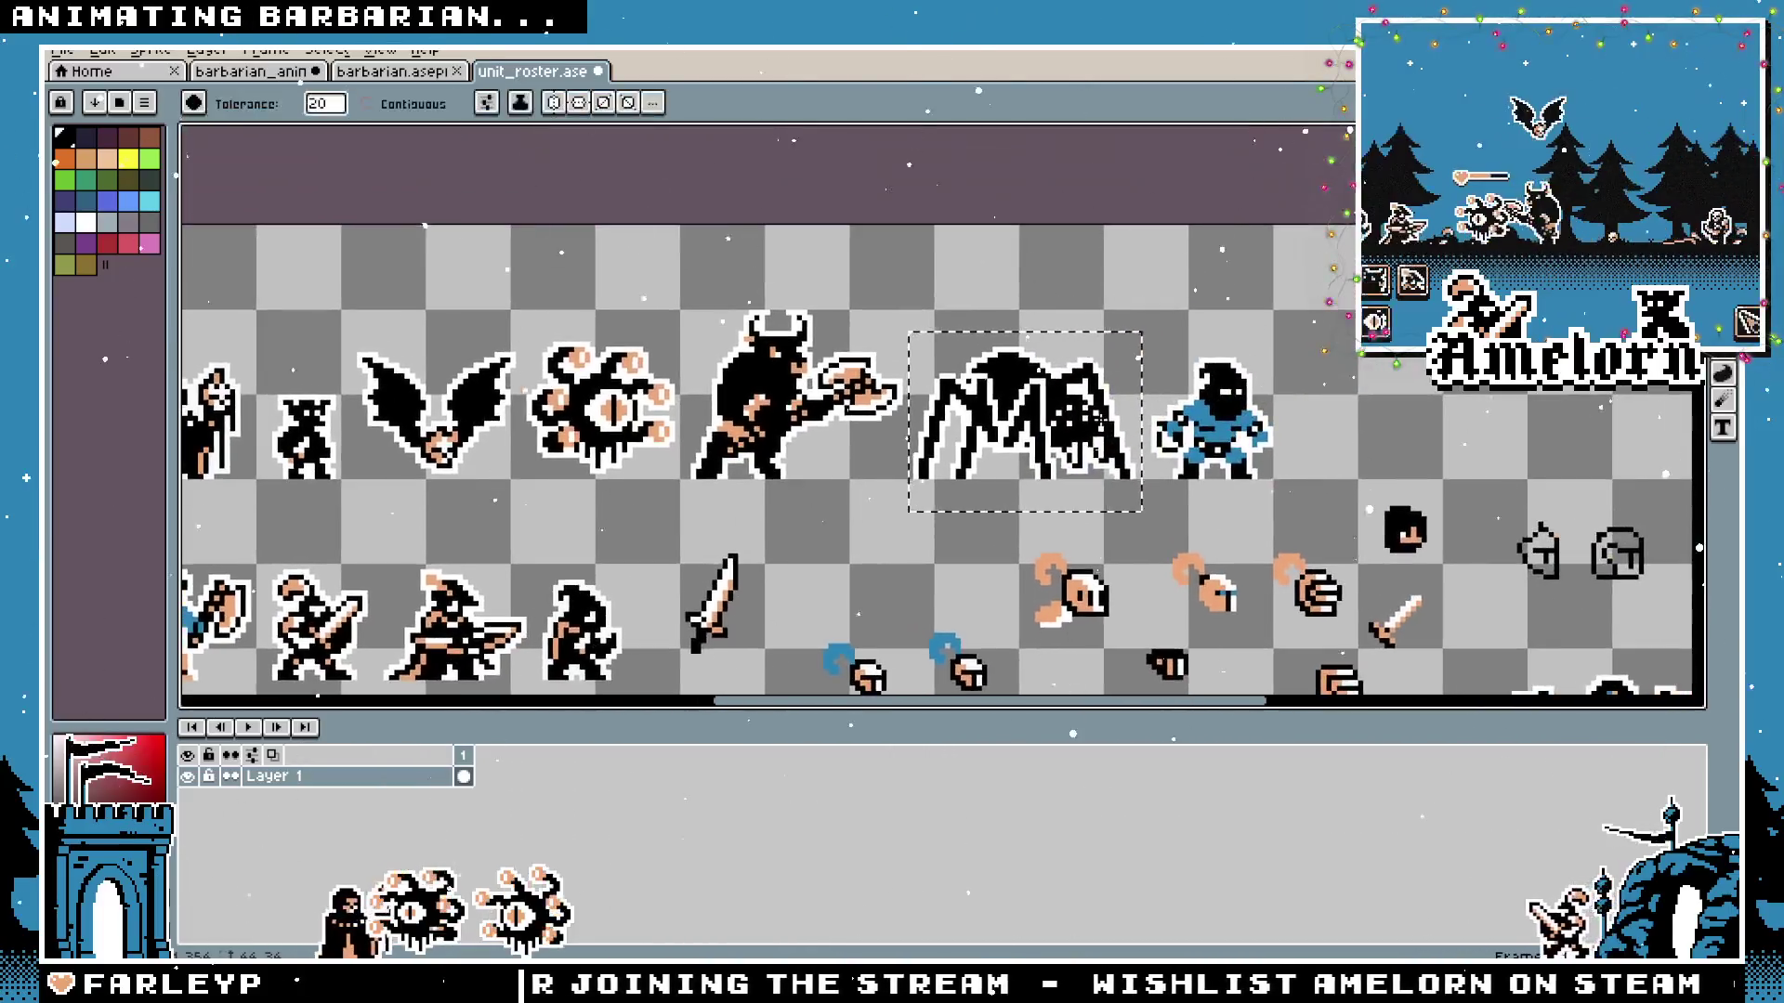
scroll(976, 460, down, 3)
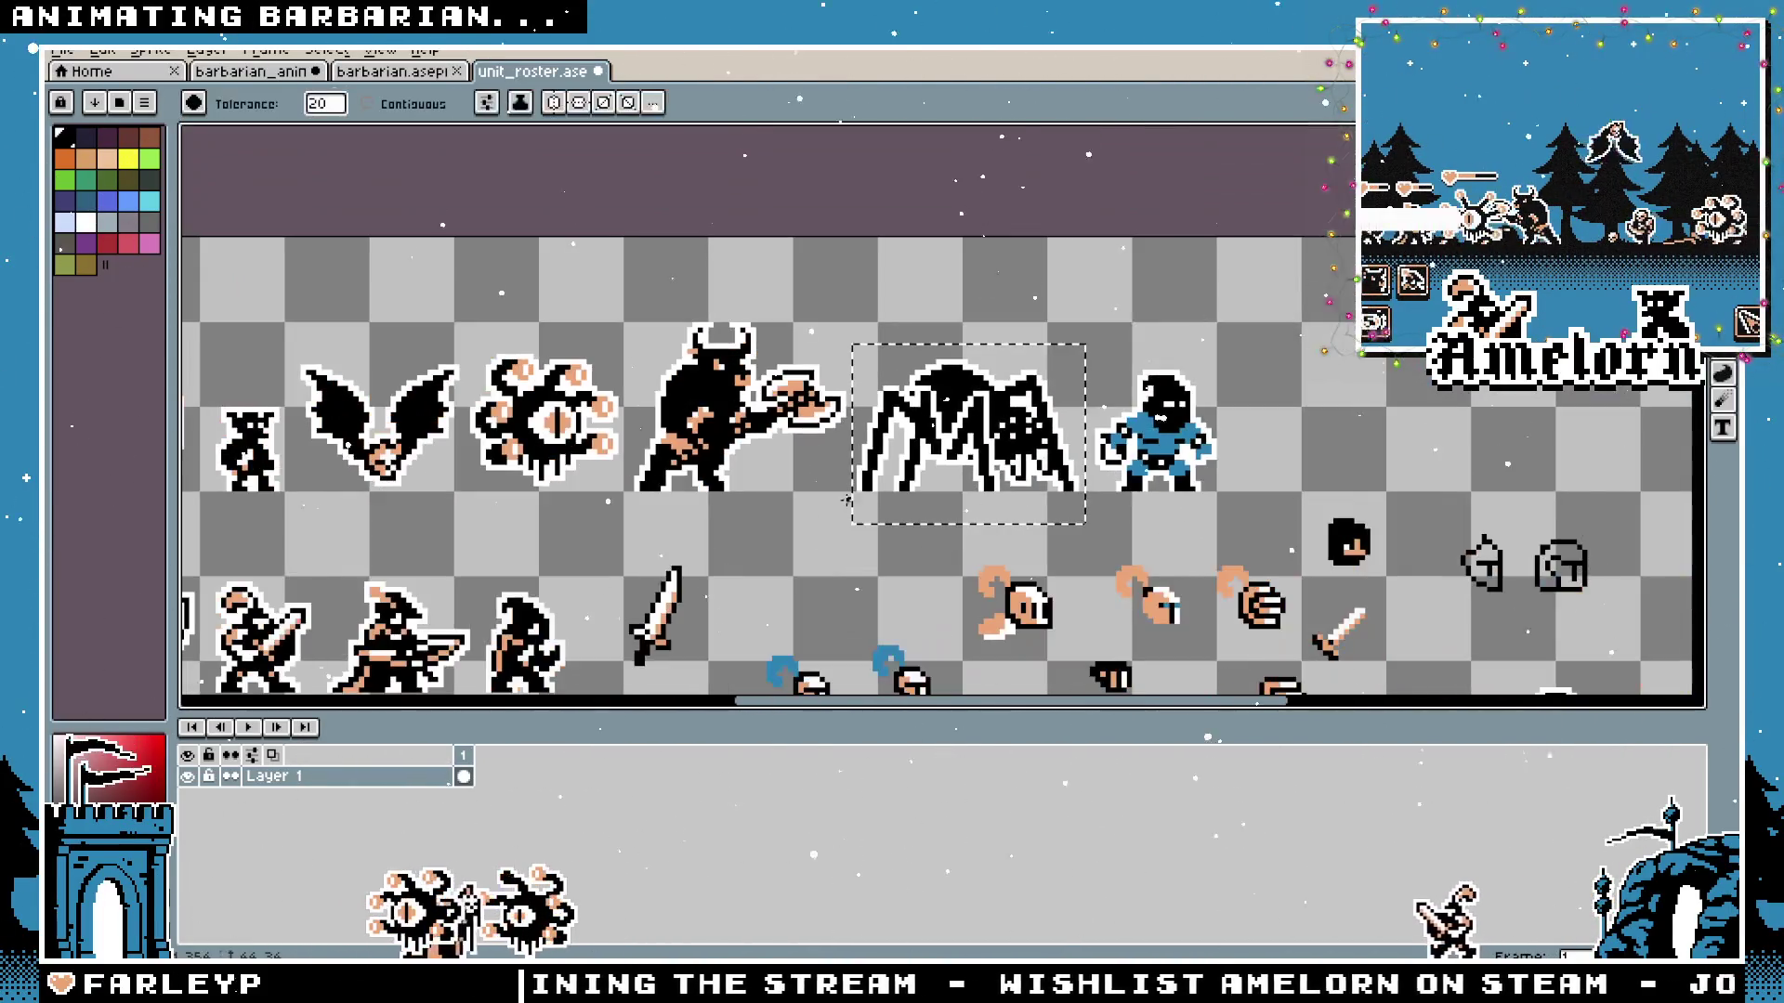
scroll(932, 449, up, 1)
Bucket-fill the selected barbarian black to check its silhouette, then undo to restore its colours.
key(ctrl+z)
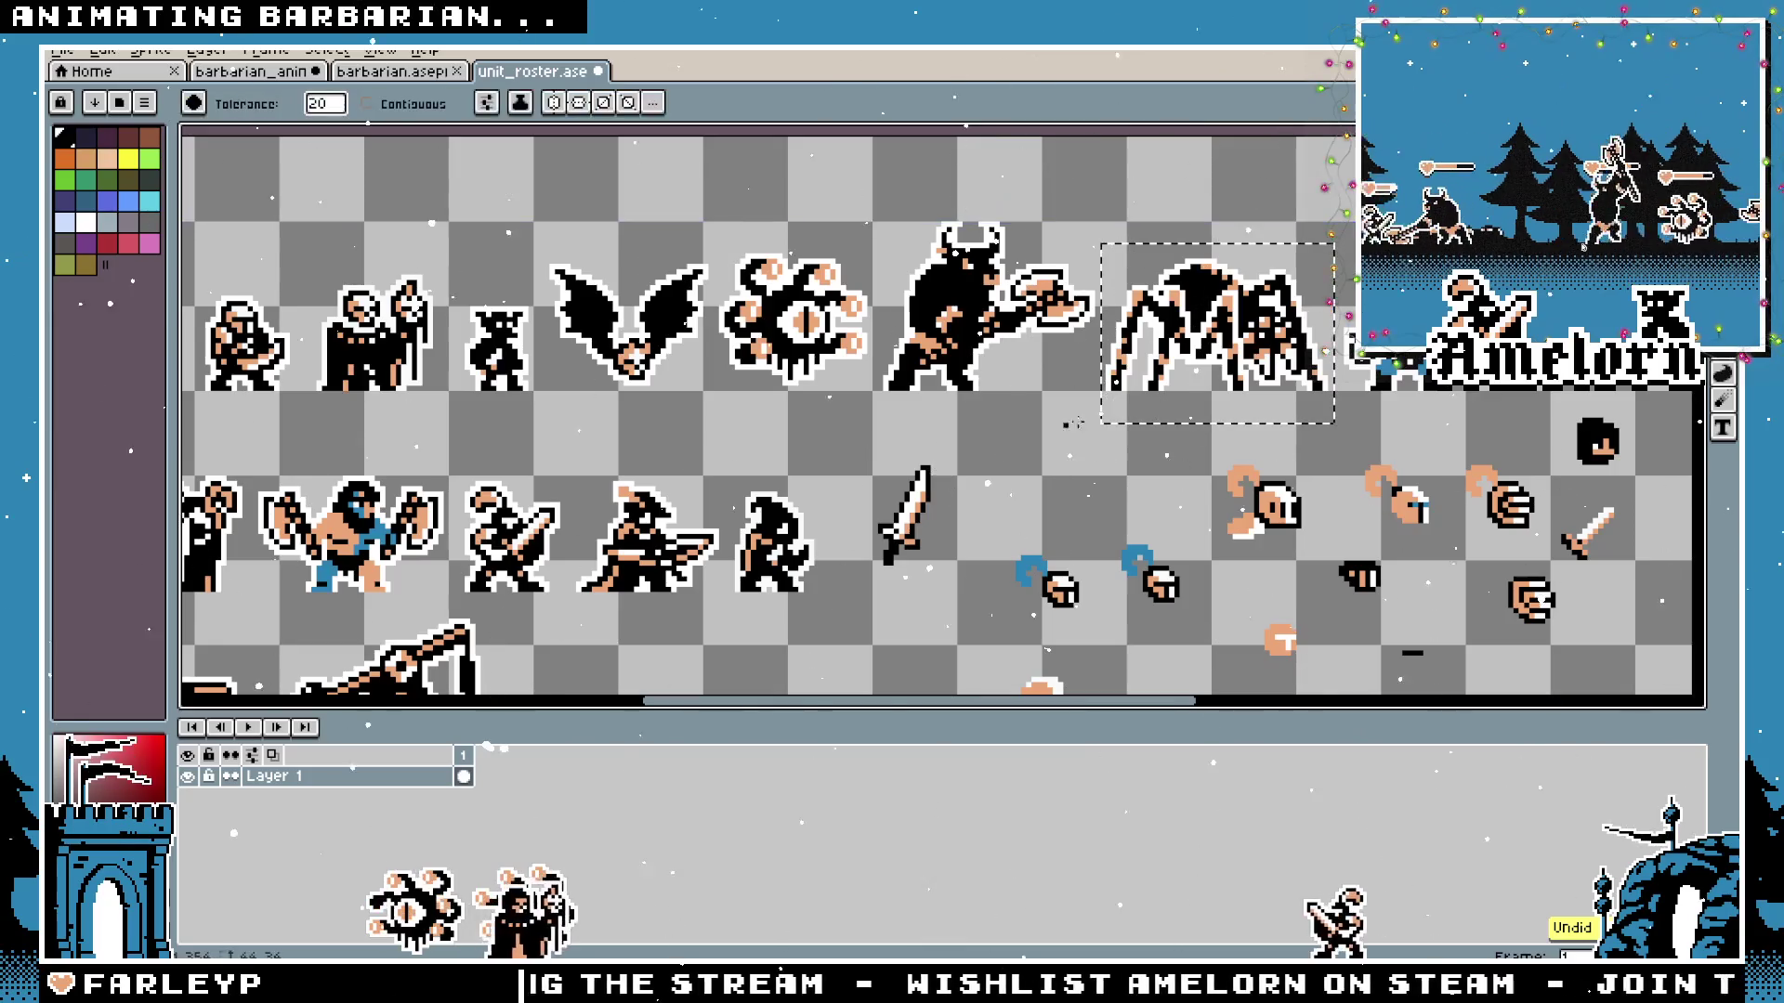
drag(764, 521, 972, 445)
scroll(973, 445, up, 2)
drag(1025, 276, 626, 548)
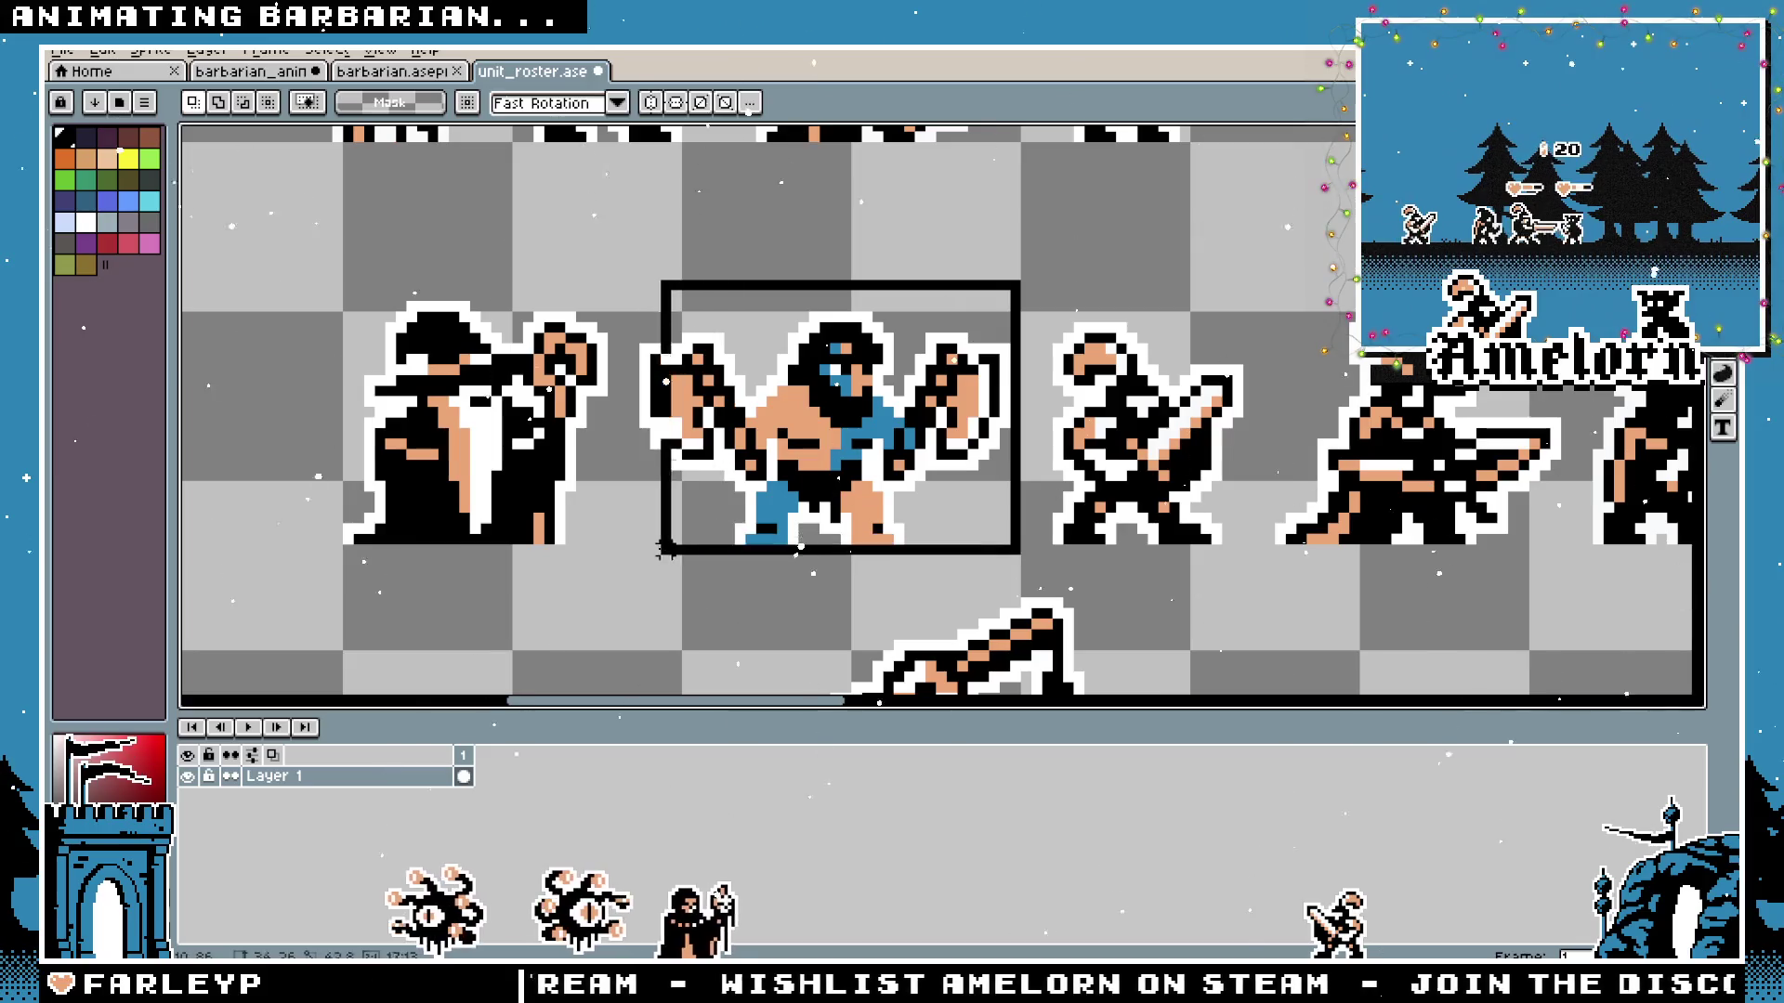
key(b)
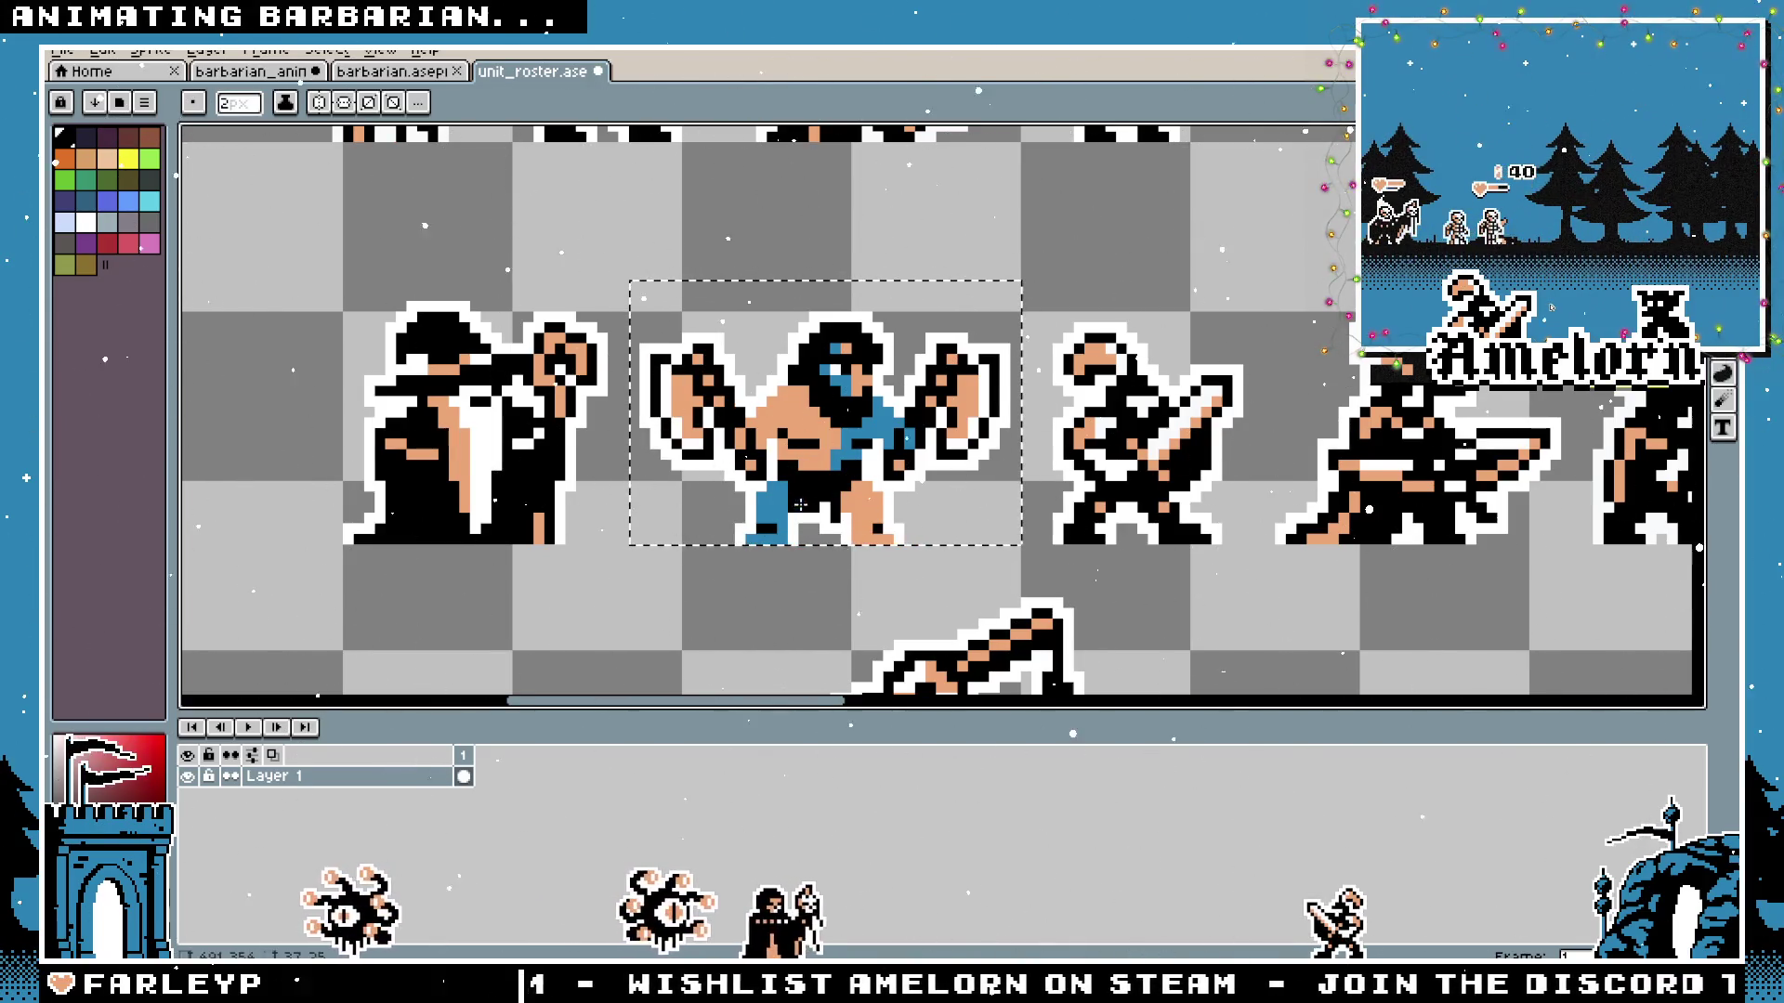
key(g)
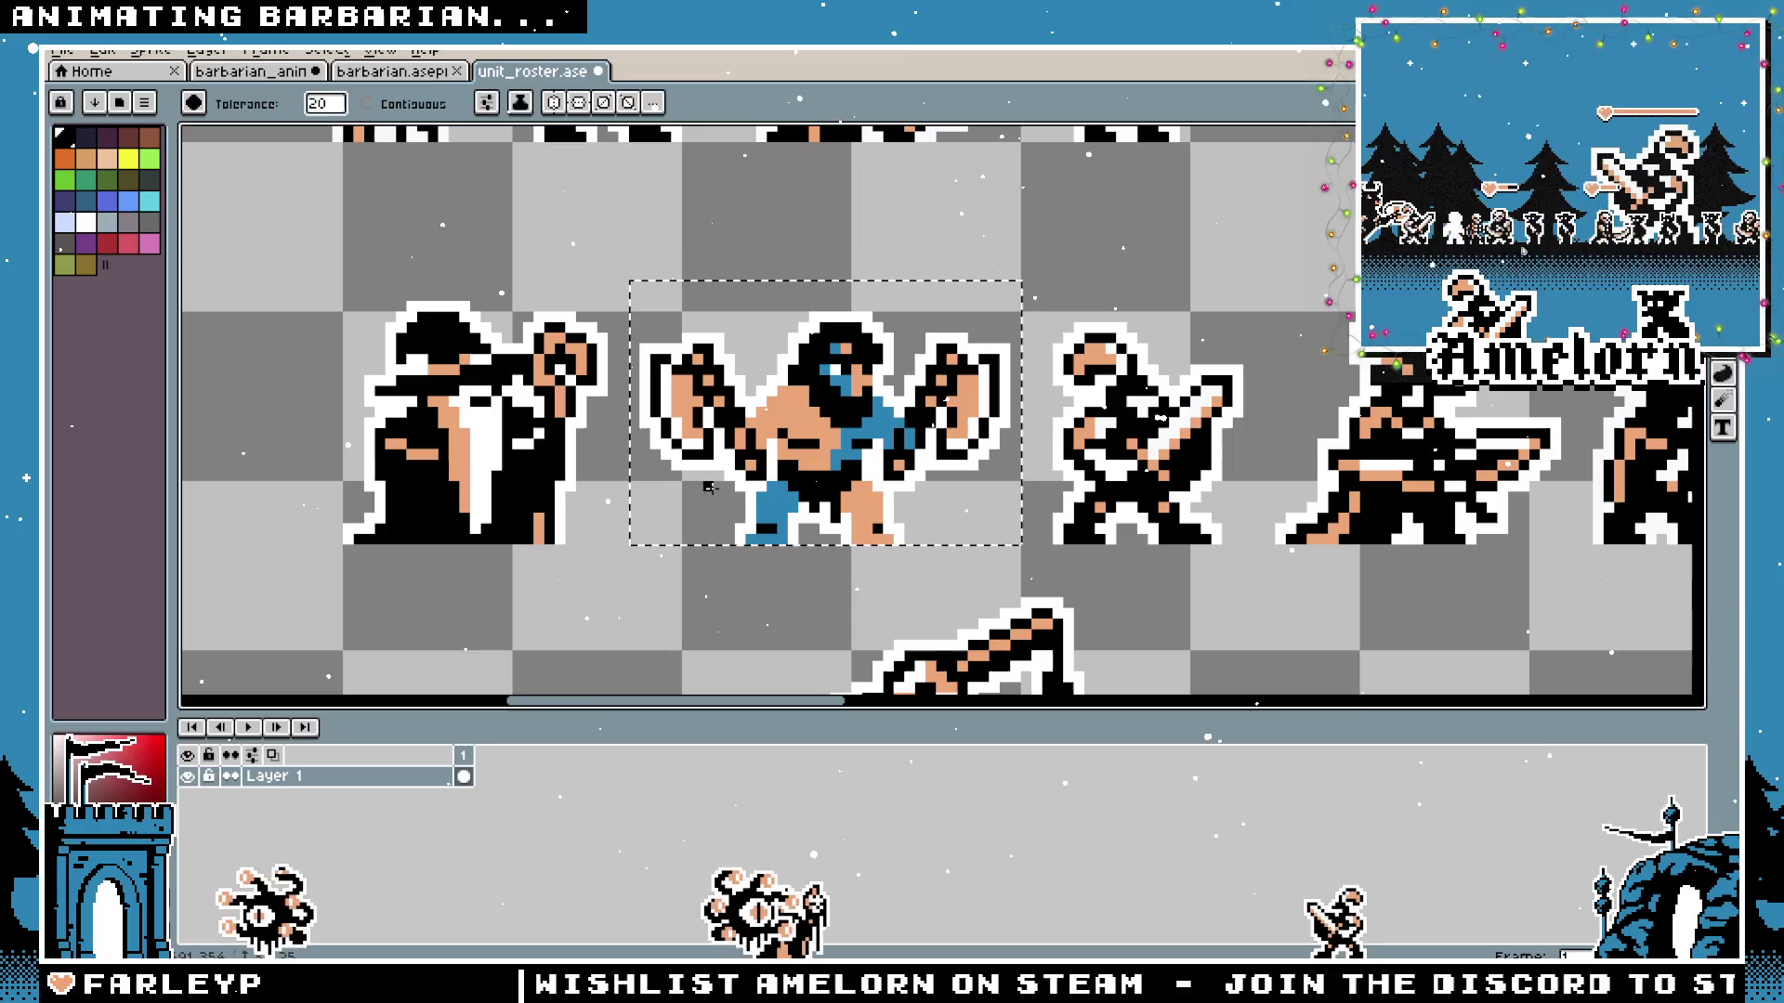
click(762, 509)
click(801, 418)
click(859, 419)
key(ctrl+z)
scroll(691, 397, up, 1)
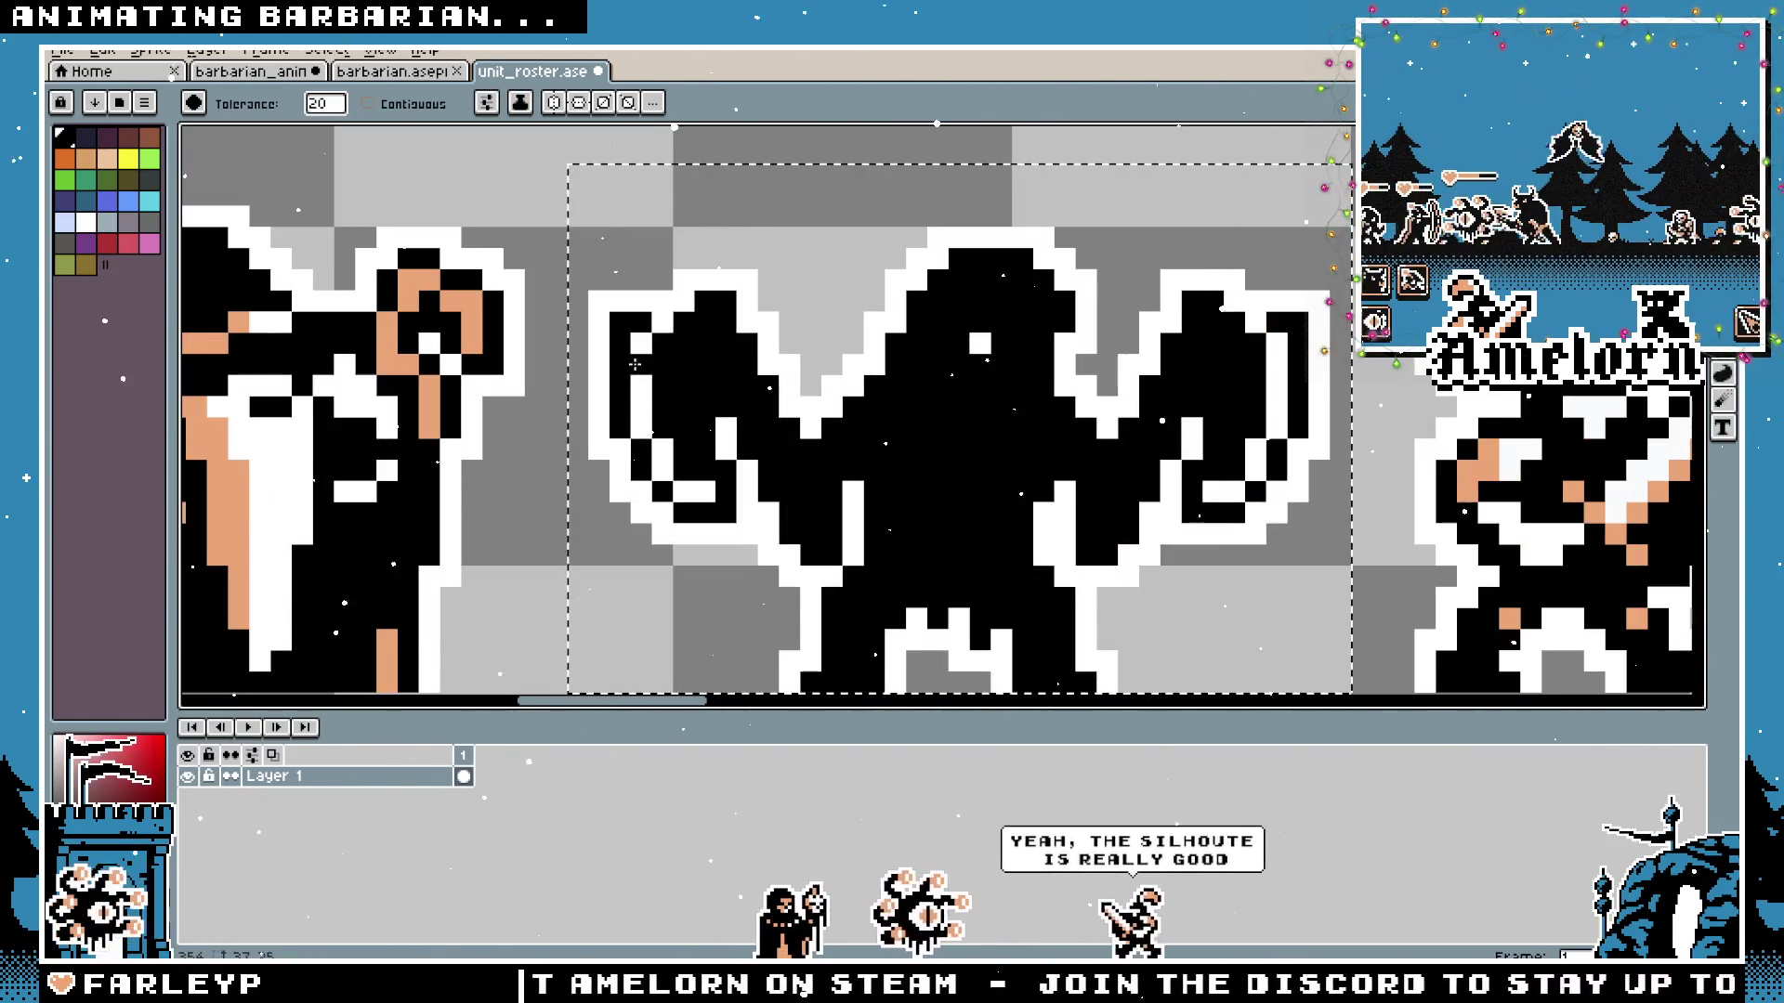
scroll(1113, 440, down, 1)
scroll(1112, 441, down, 1)
scroll(976, 460, down, 1)
scroll(951, 476, up, 1)
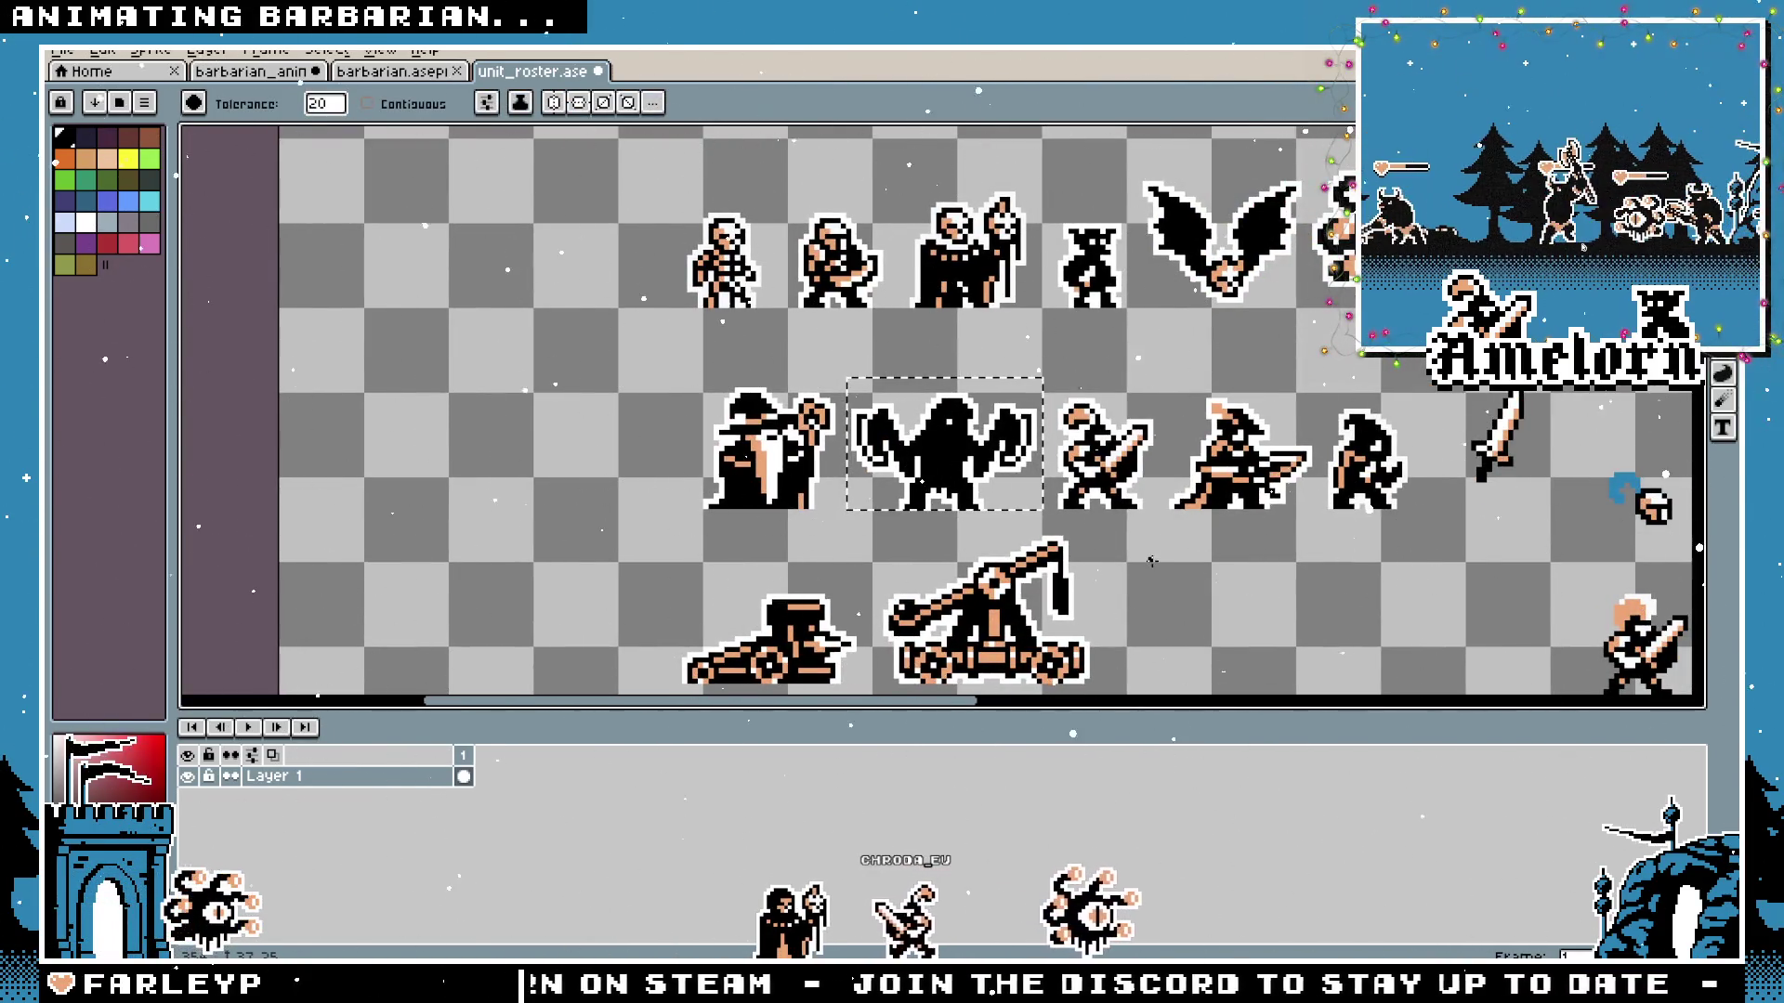
scroll(952, 466, up, 2)
scroll(918, 355, down, 1)
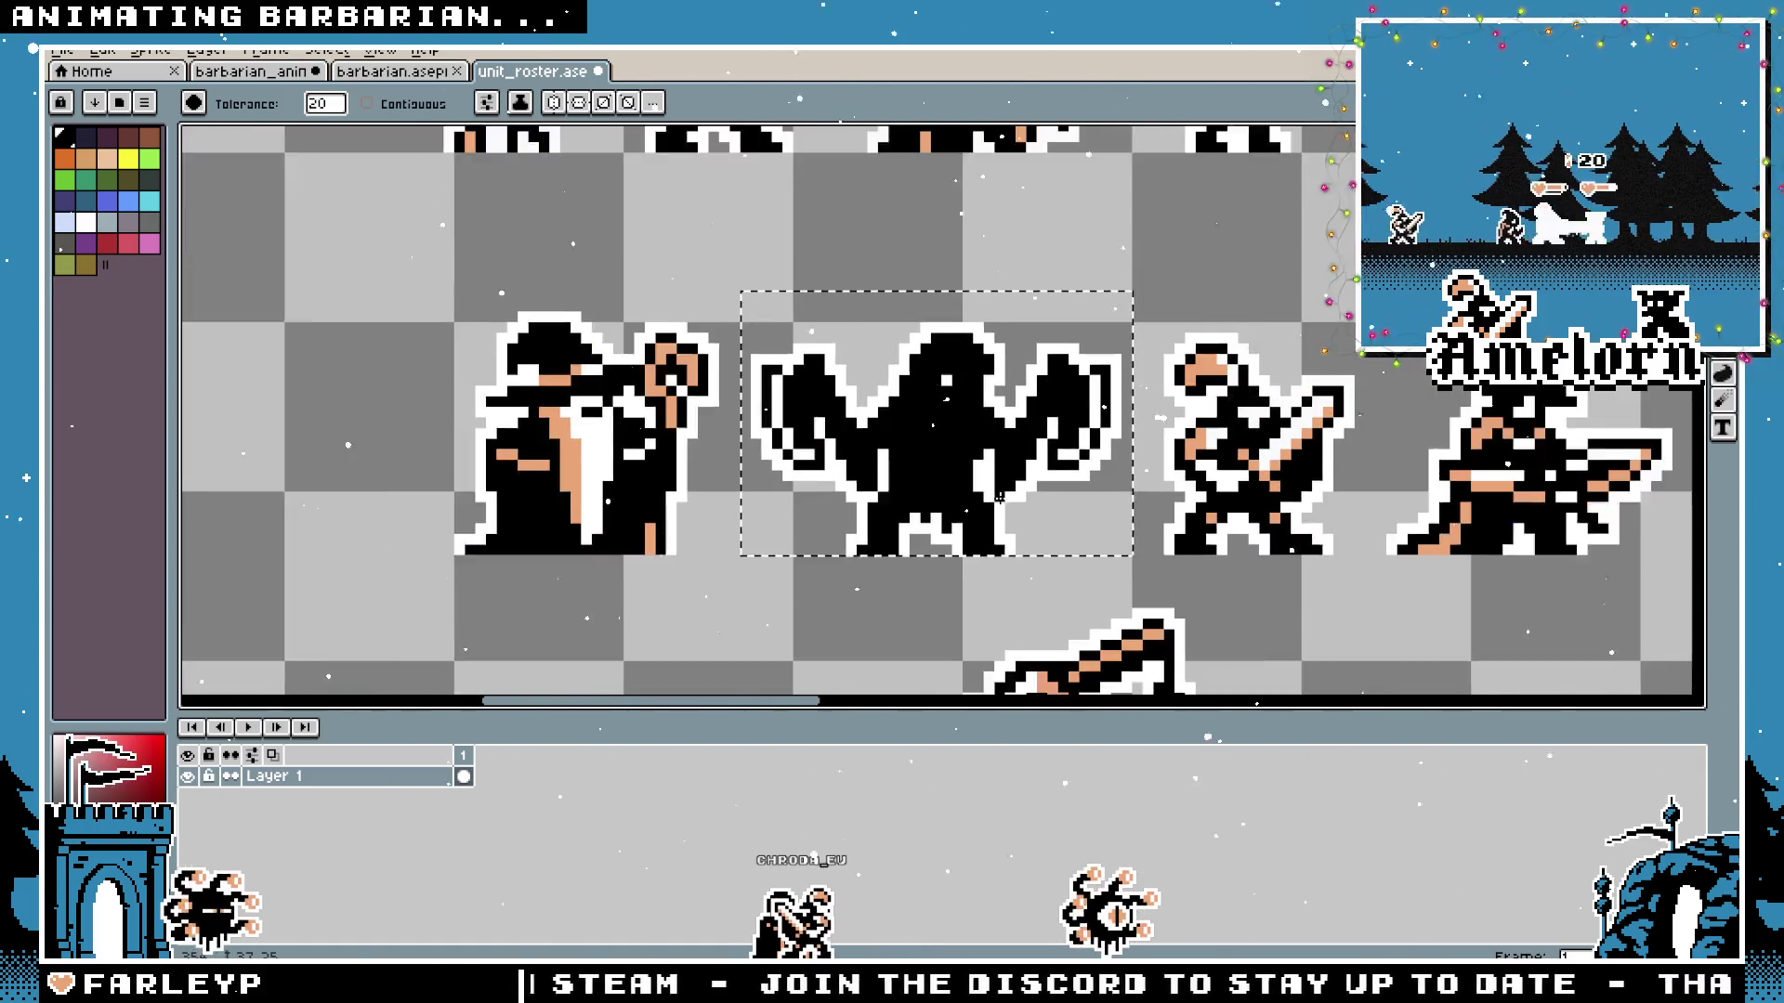
scroll(919, 355, down, 1)
key(ctrl+v)
scroll(878, 588, up, 1)
scroll(878, 586, down, 1)
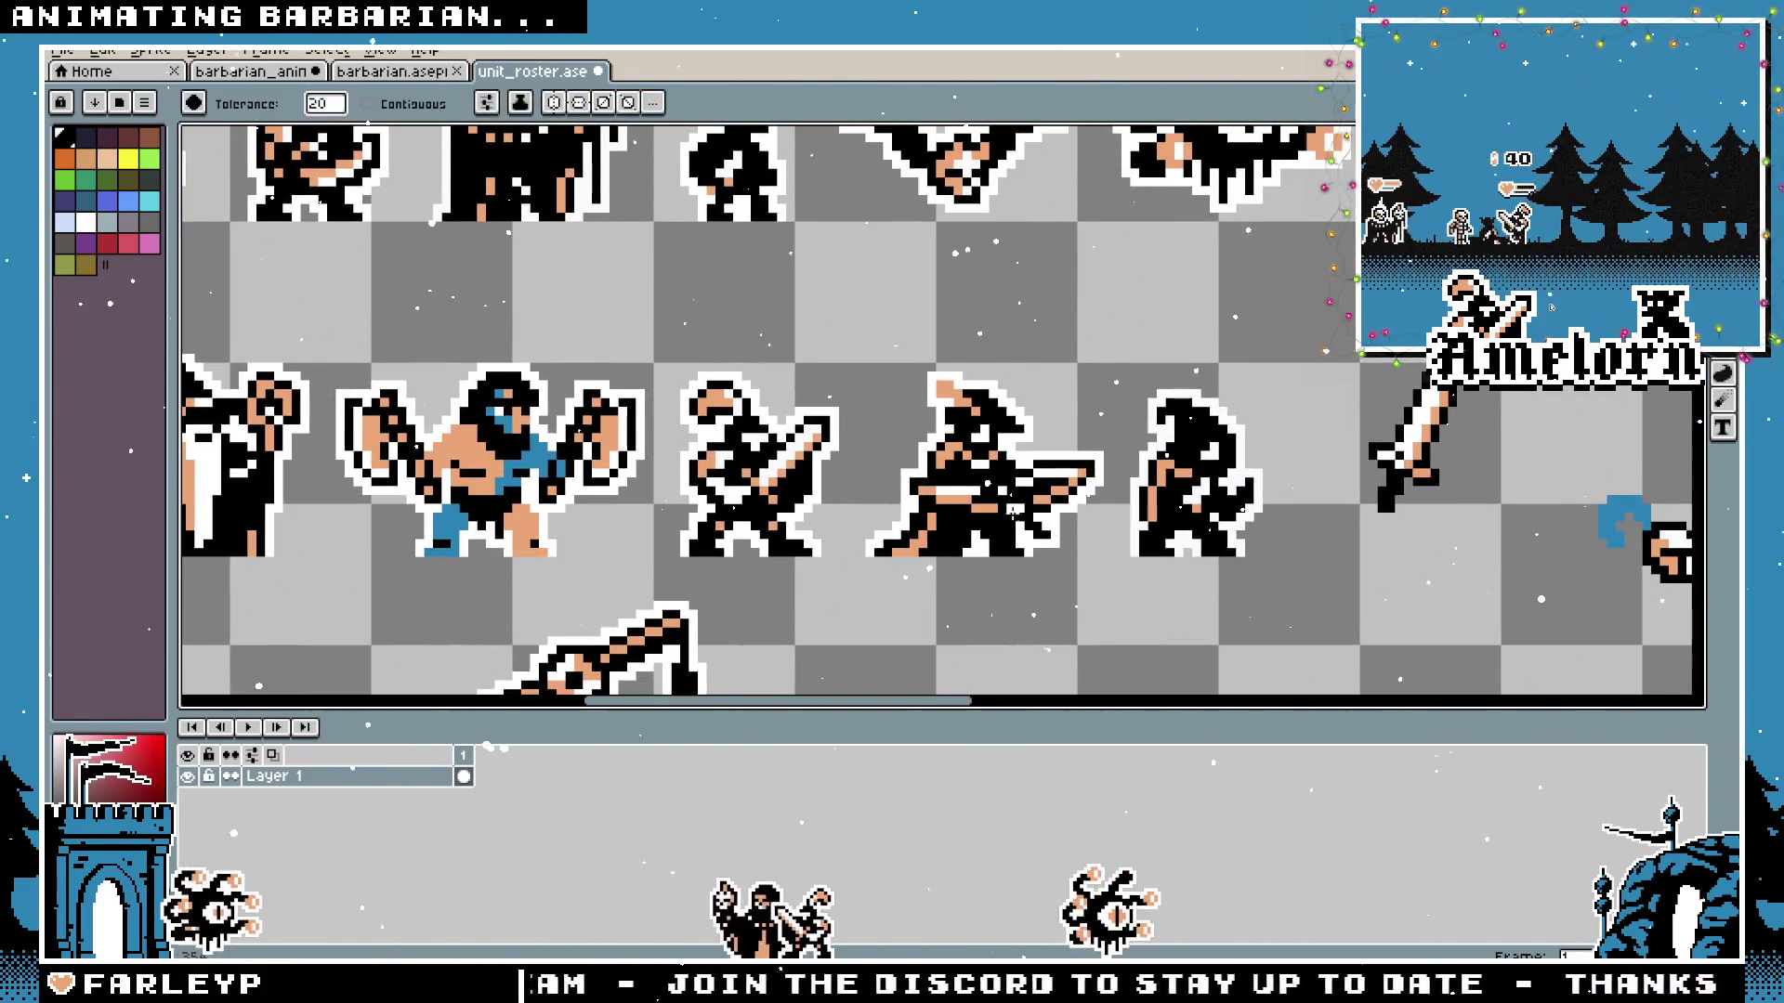
scroll(879, 587, down, 1)
scroll(1155, 407, down, 2)
scroll(1156, 408, up, 2)
scroll(1155, 407, down, 1)
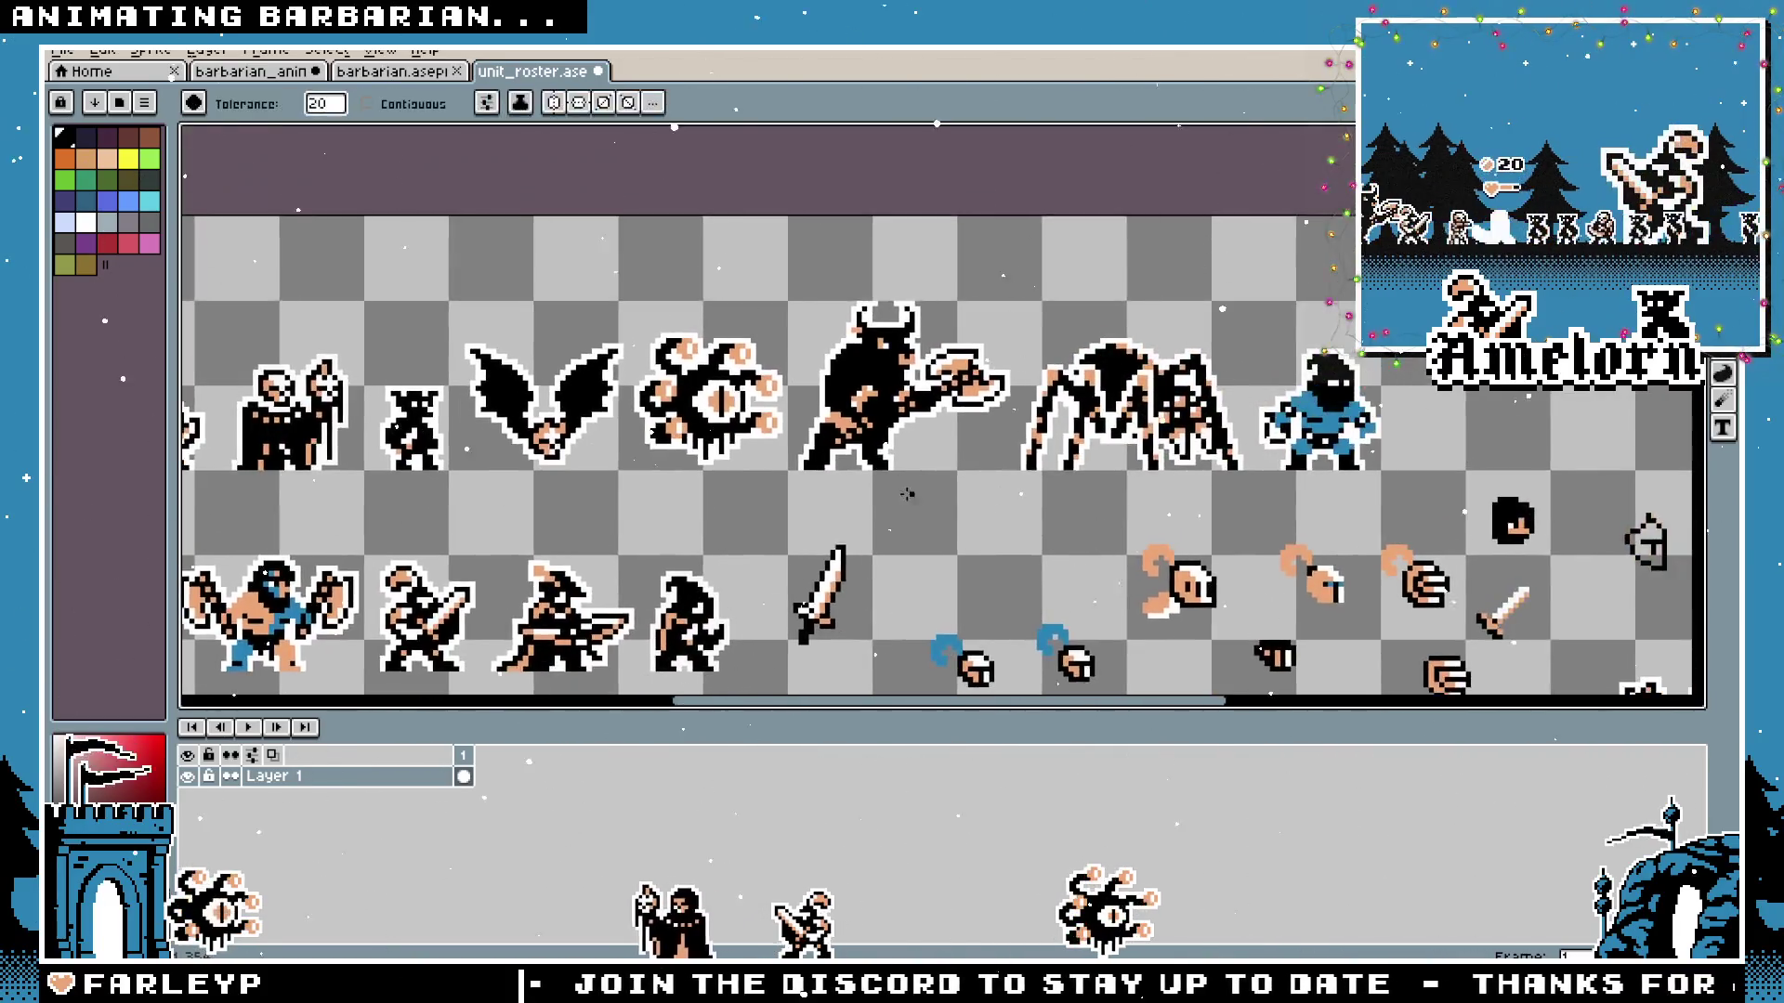
scroll(1156, 407, up, 2)
Close the unit_roster file, answering the save warning prompt.
mouse_move(1116, 491)
mouse_down()
mouse_move(1089, 559)
mouse_move(838, 564)
mouse_up()
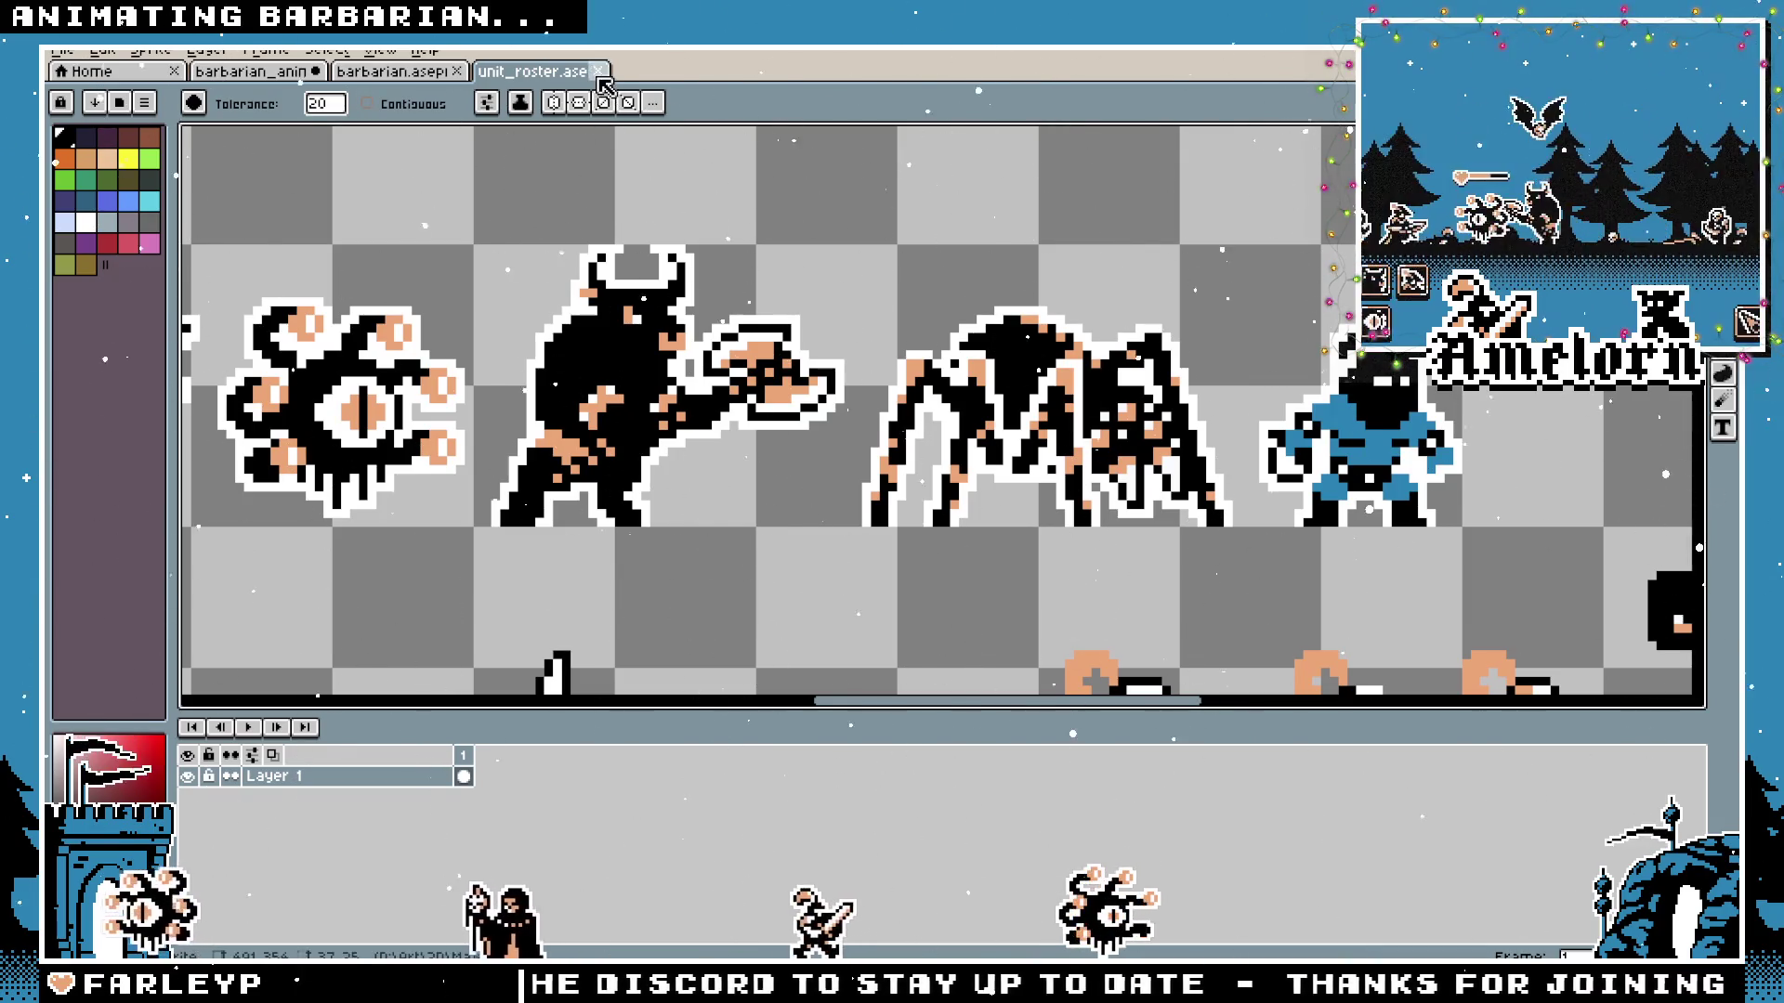
key(ctrl+w)
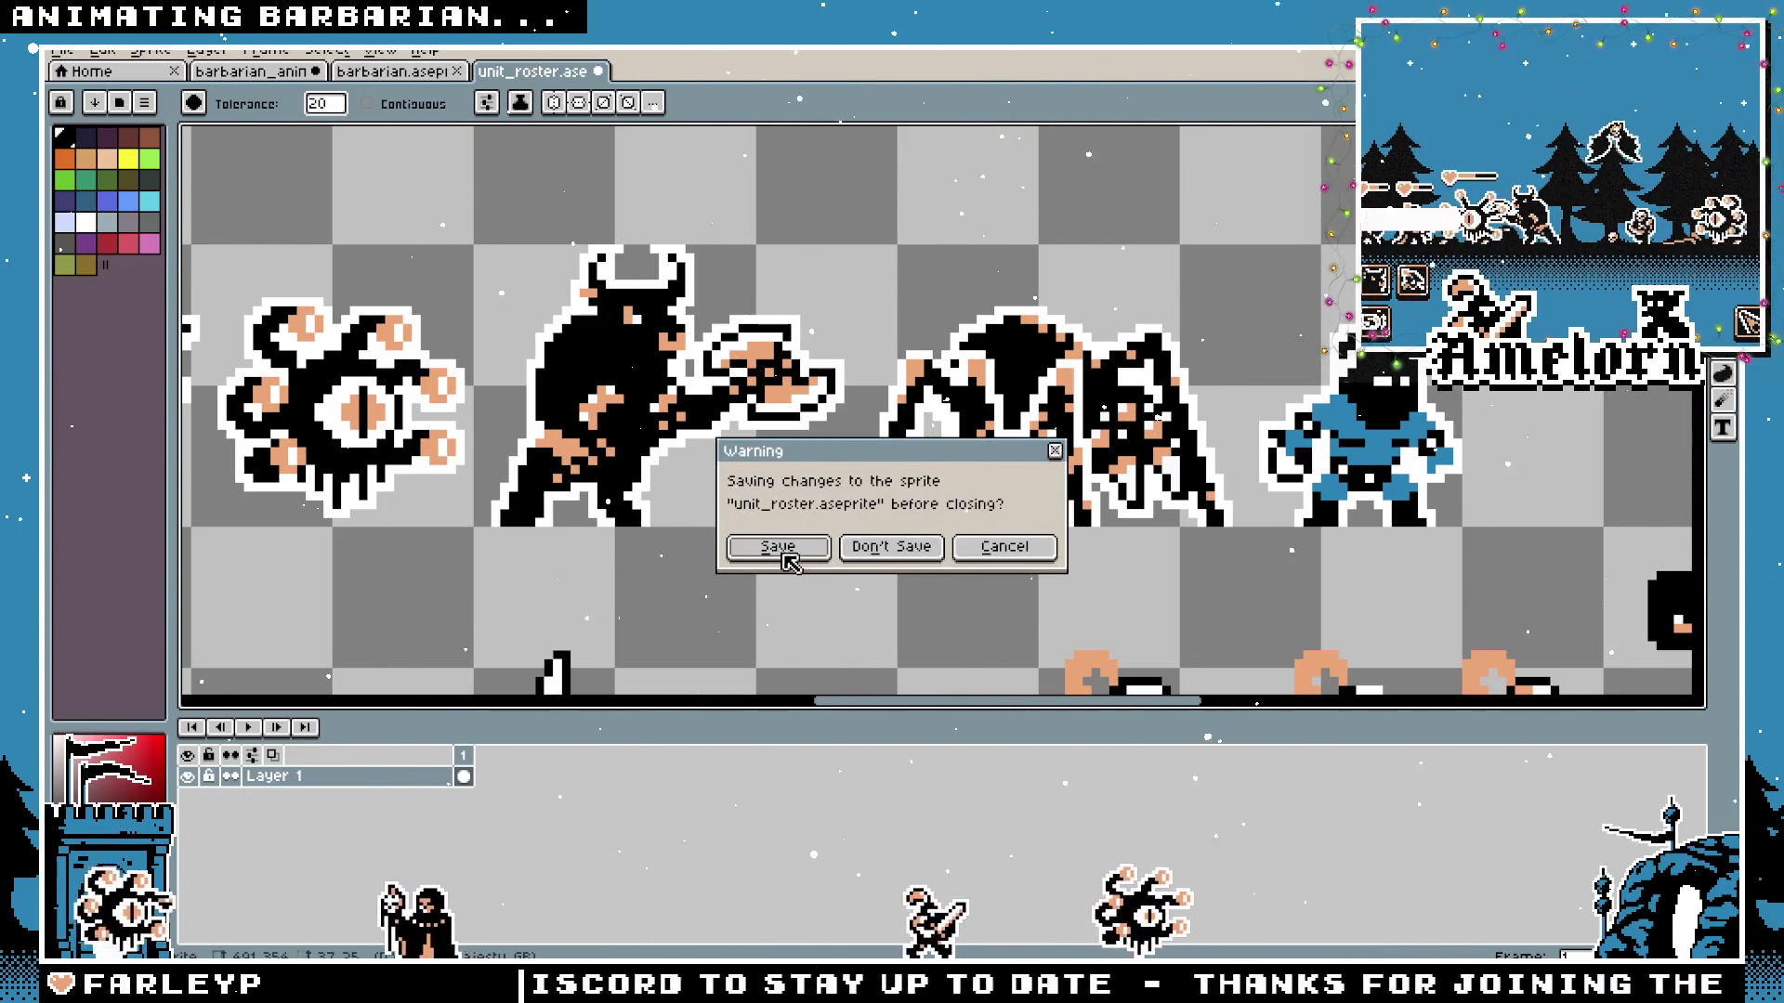
click(920, 547)
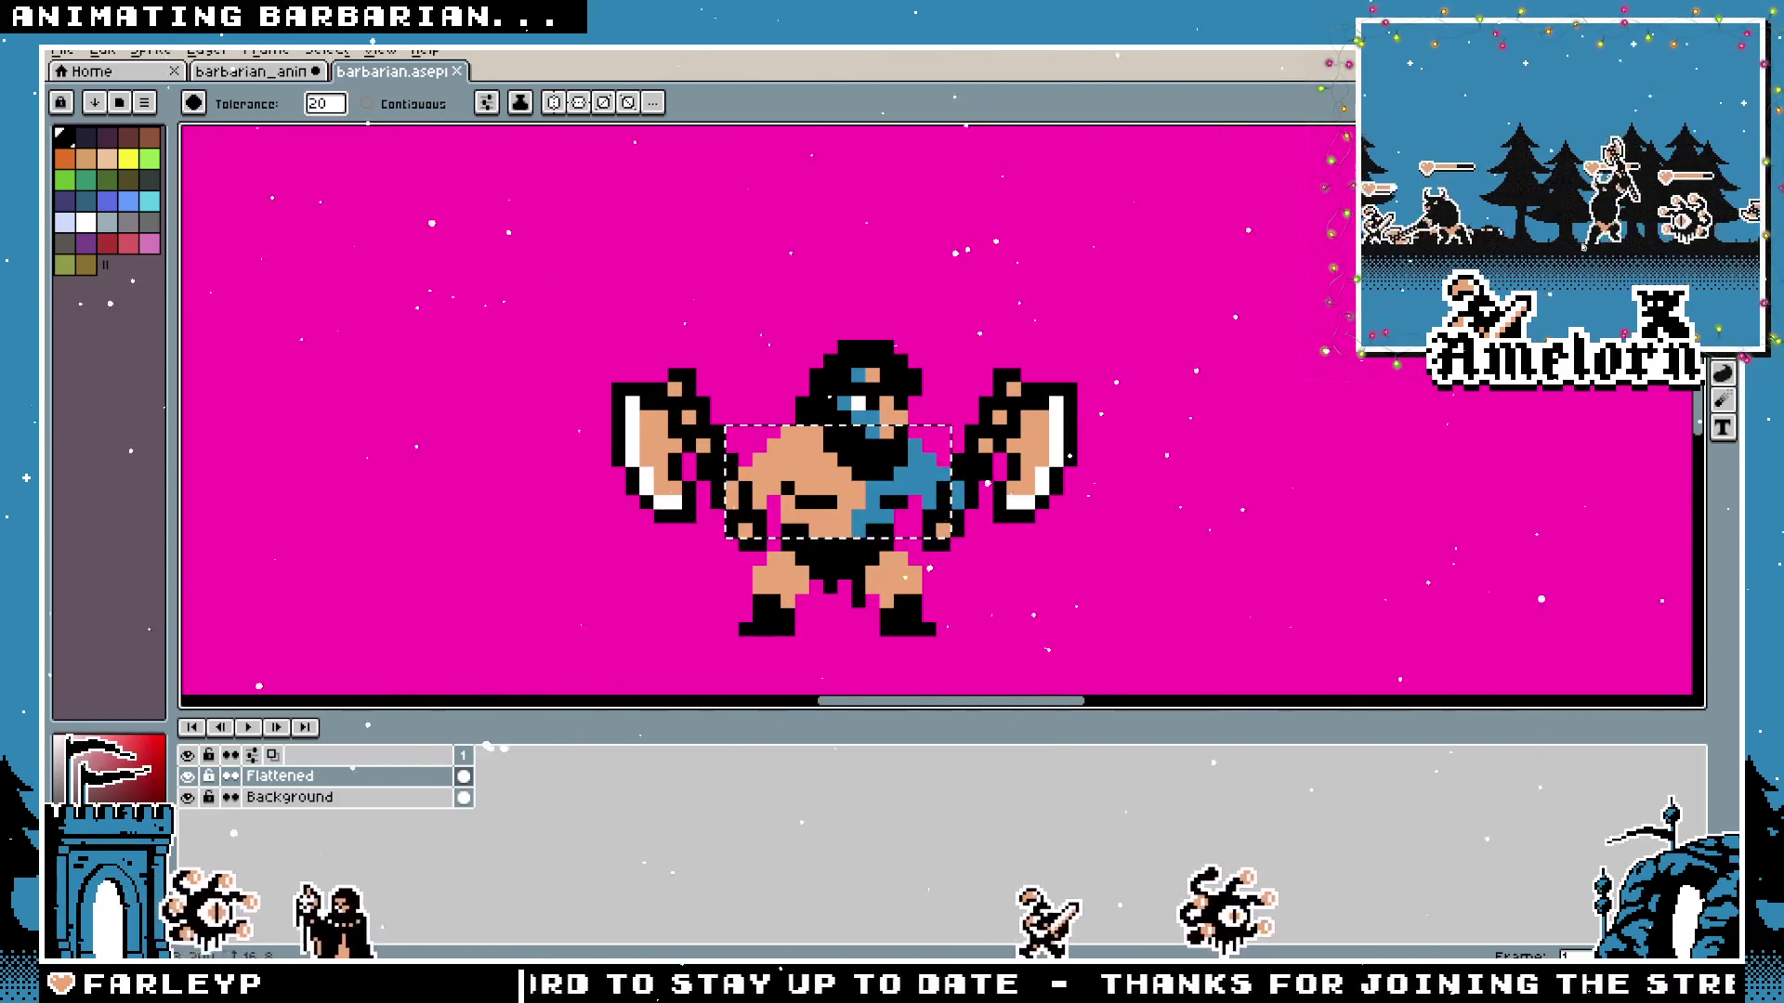
Browse the hooded and axe-wielding barbarian poses with the timeline hidden, then switch to barbarian_anim.
key(m)
scroll(1103, 332, down, 3)
scroll(1099, 332, down, 3)
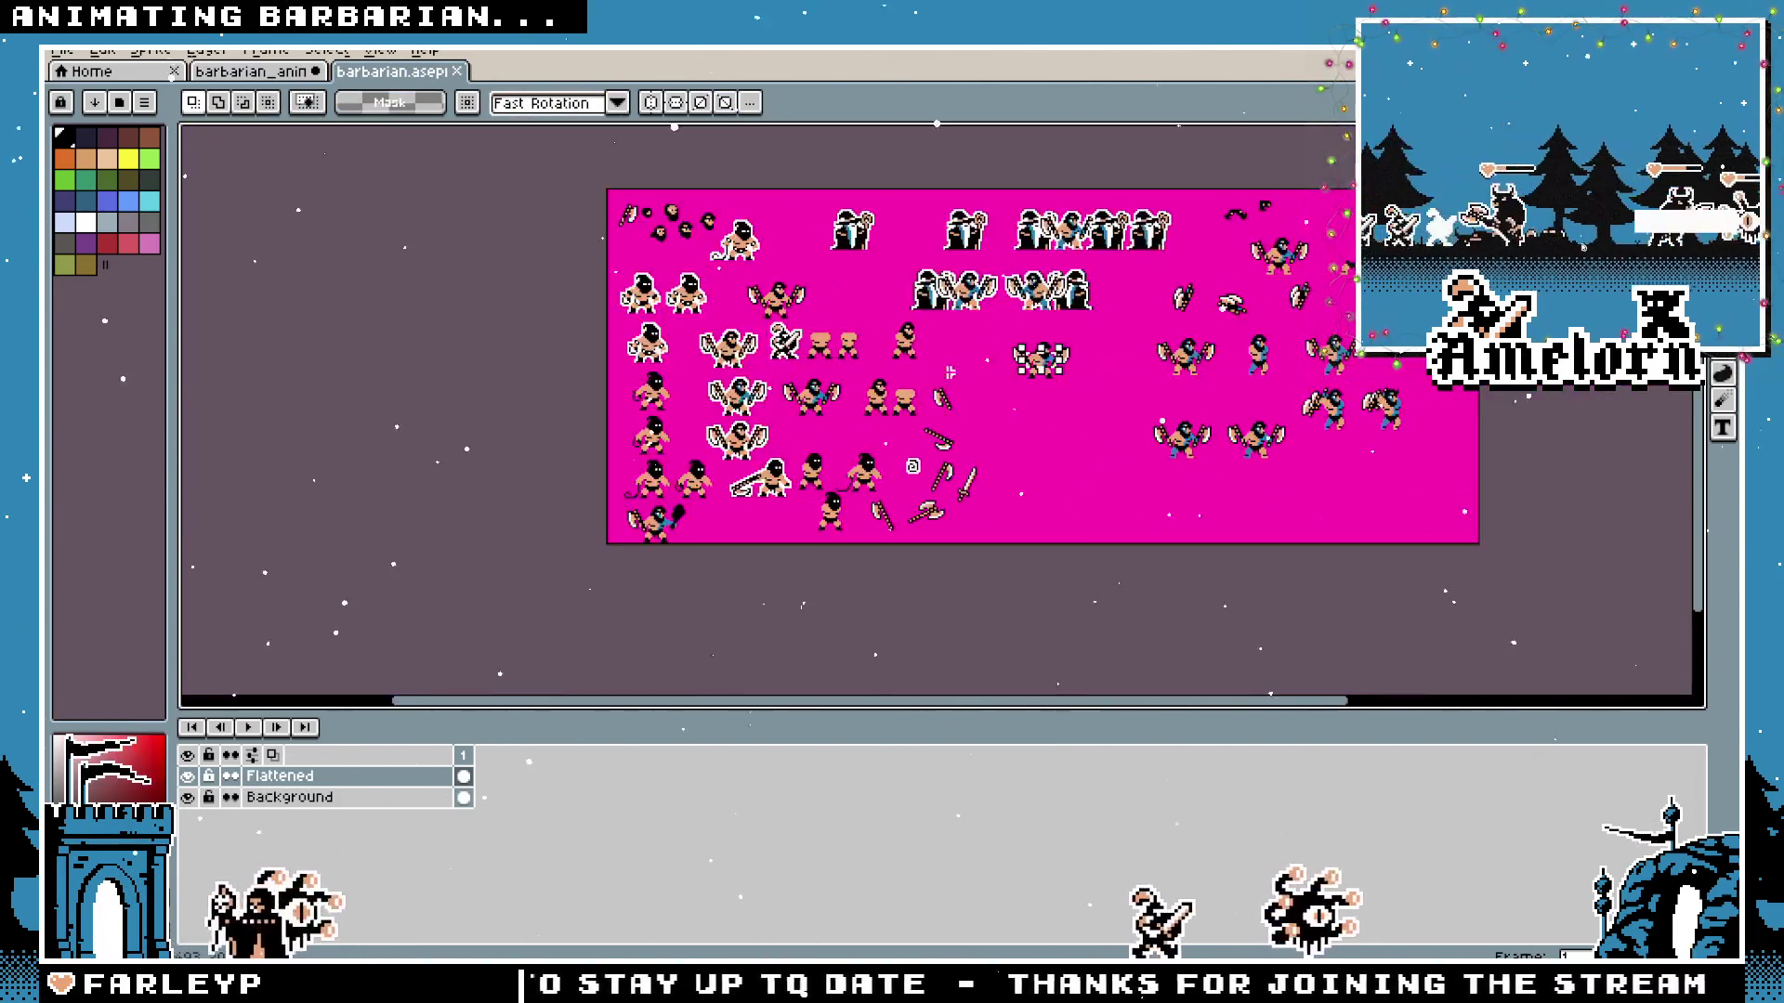
scroll(763, 455, up, 3)
mouse_move(765, 454)
mouse_down()
mouse_move(1107, 493)
mouse_move(1023, 485)
mouse_up()
scroll(1106, 494, up, 3)
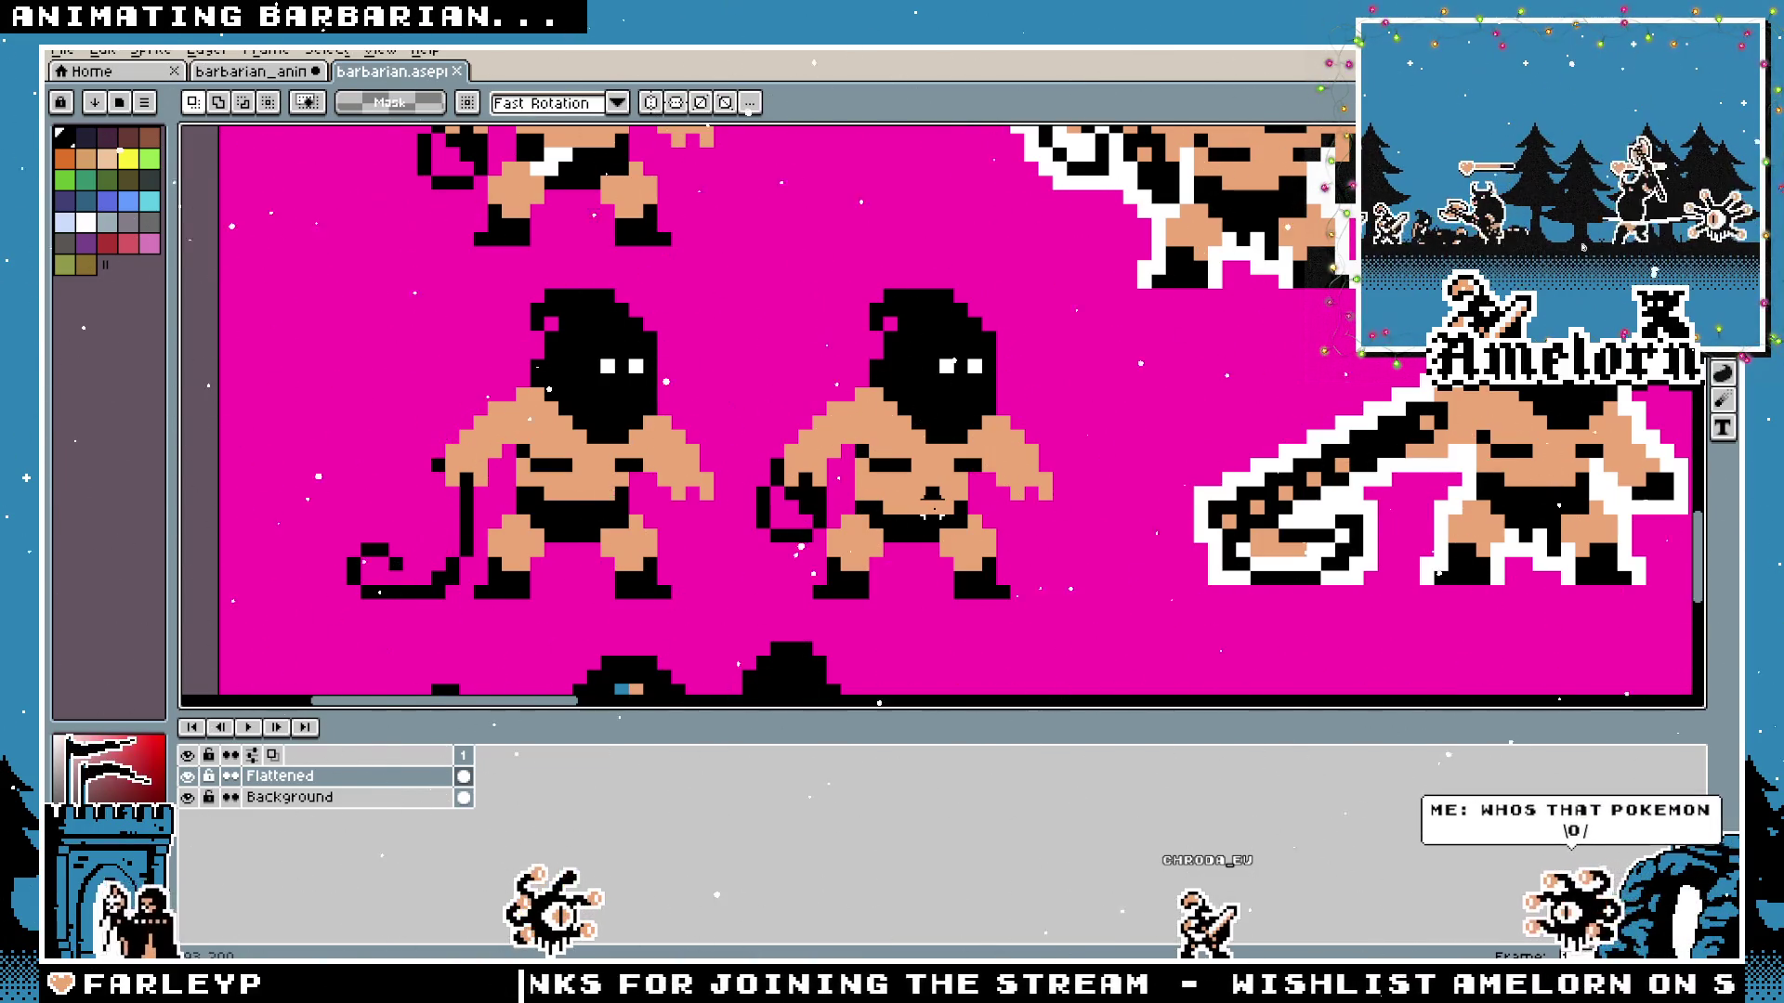
scroll(972, 543, down, 2)
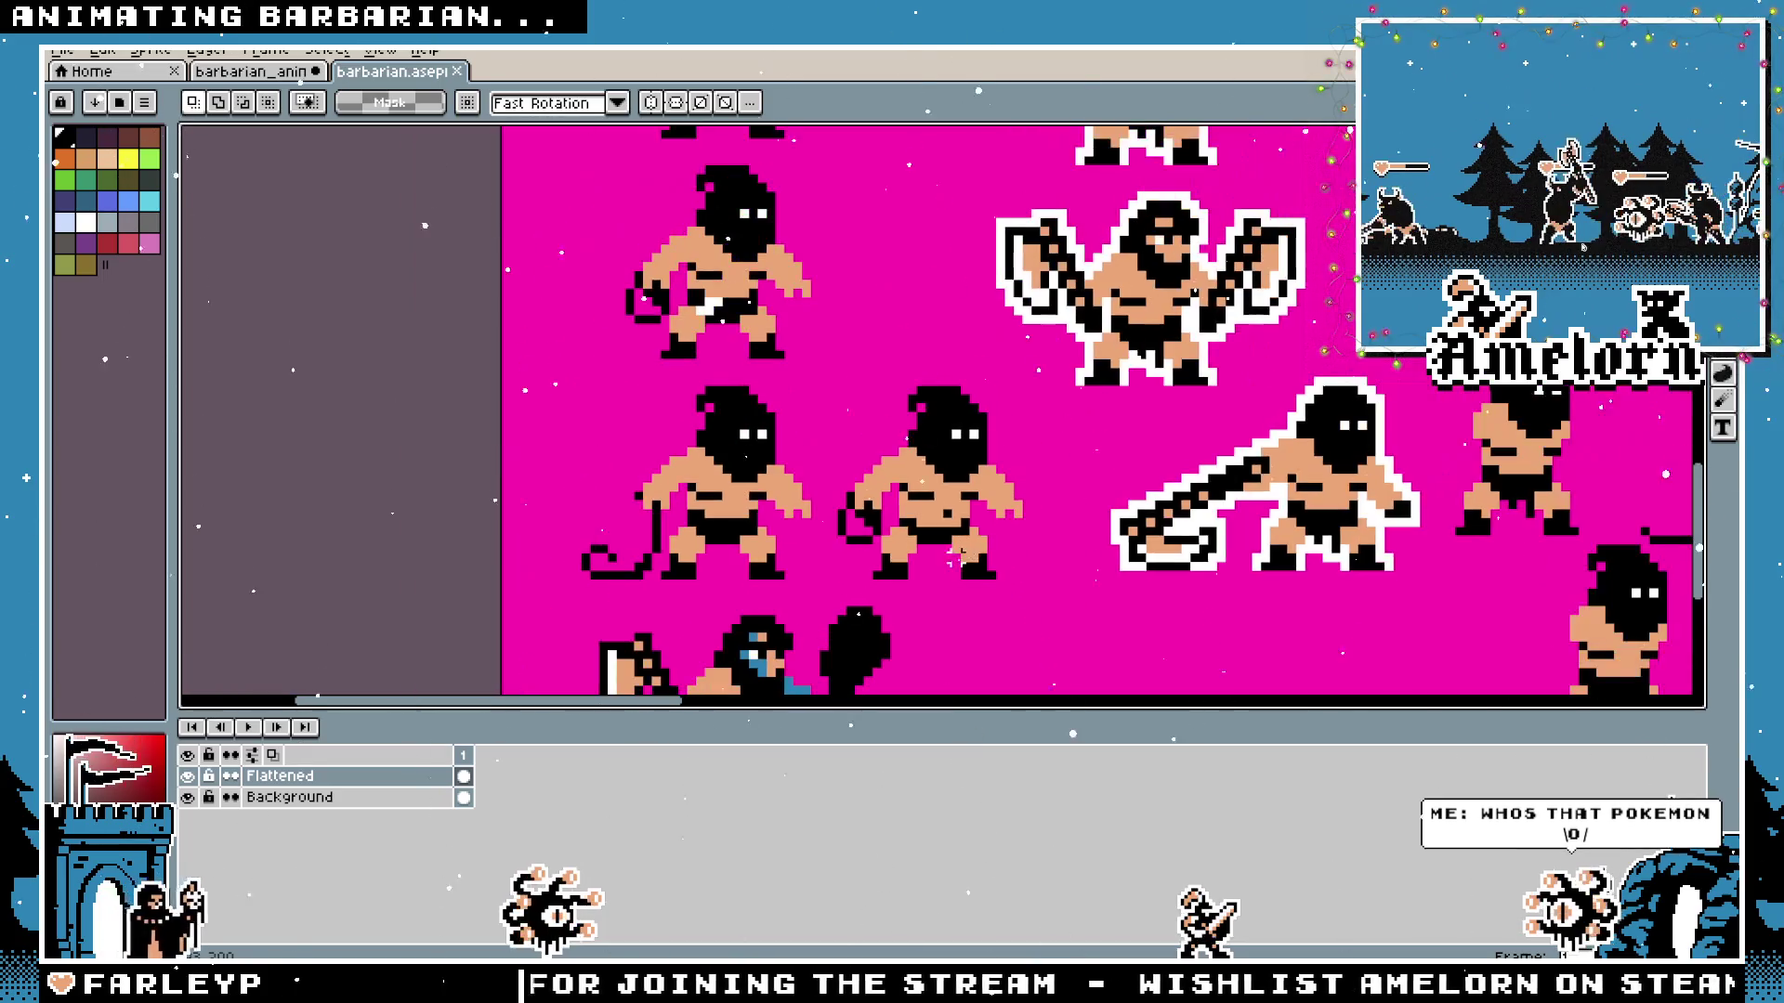
scroll(1255, 424, right, 5)
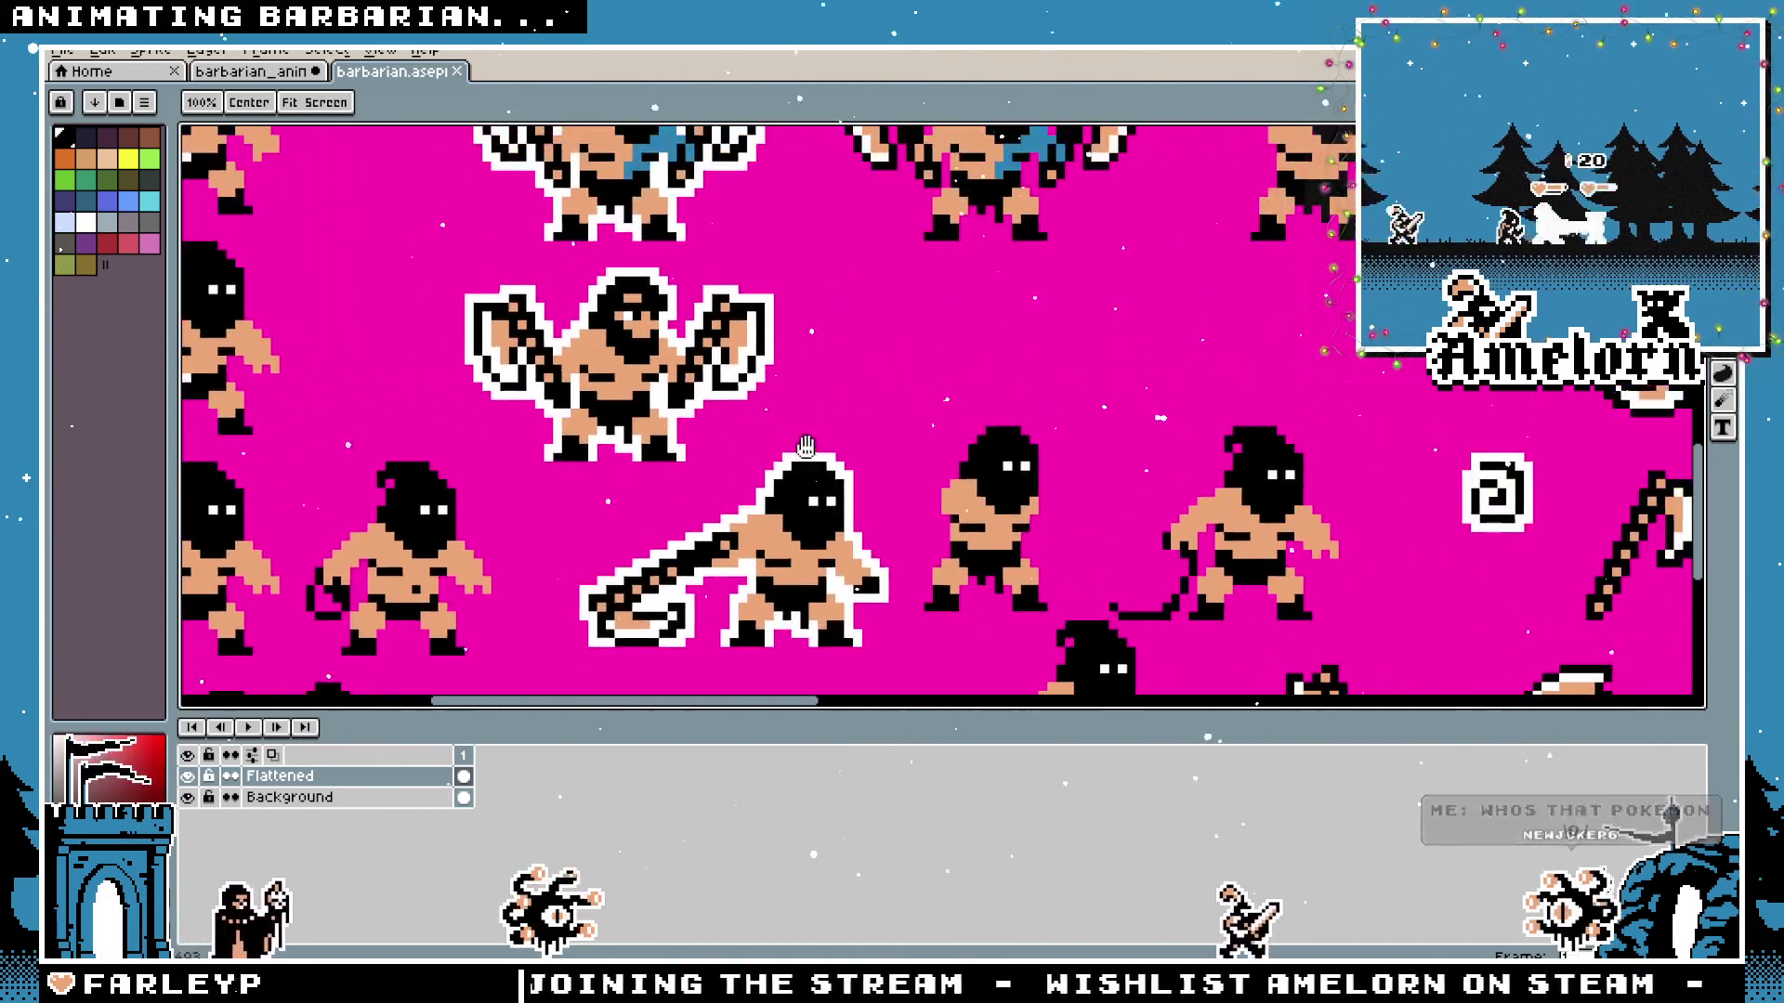
scroll(768, 367, down, 1)
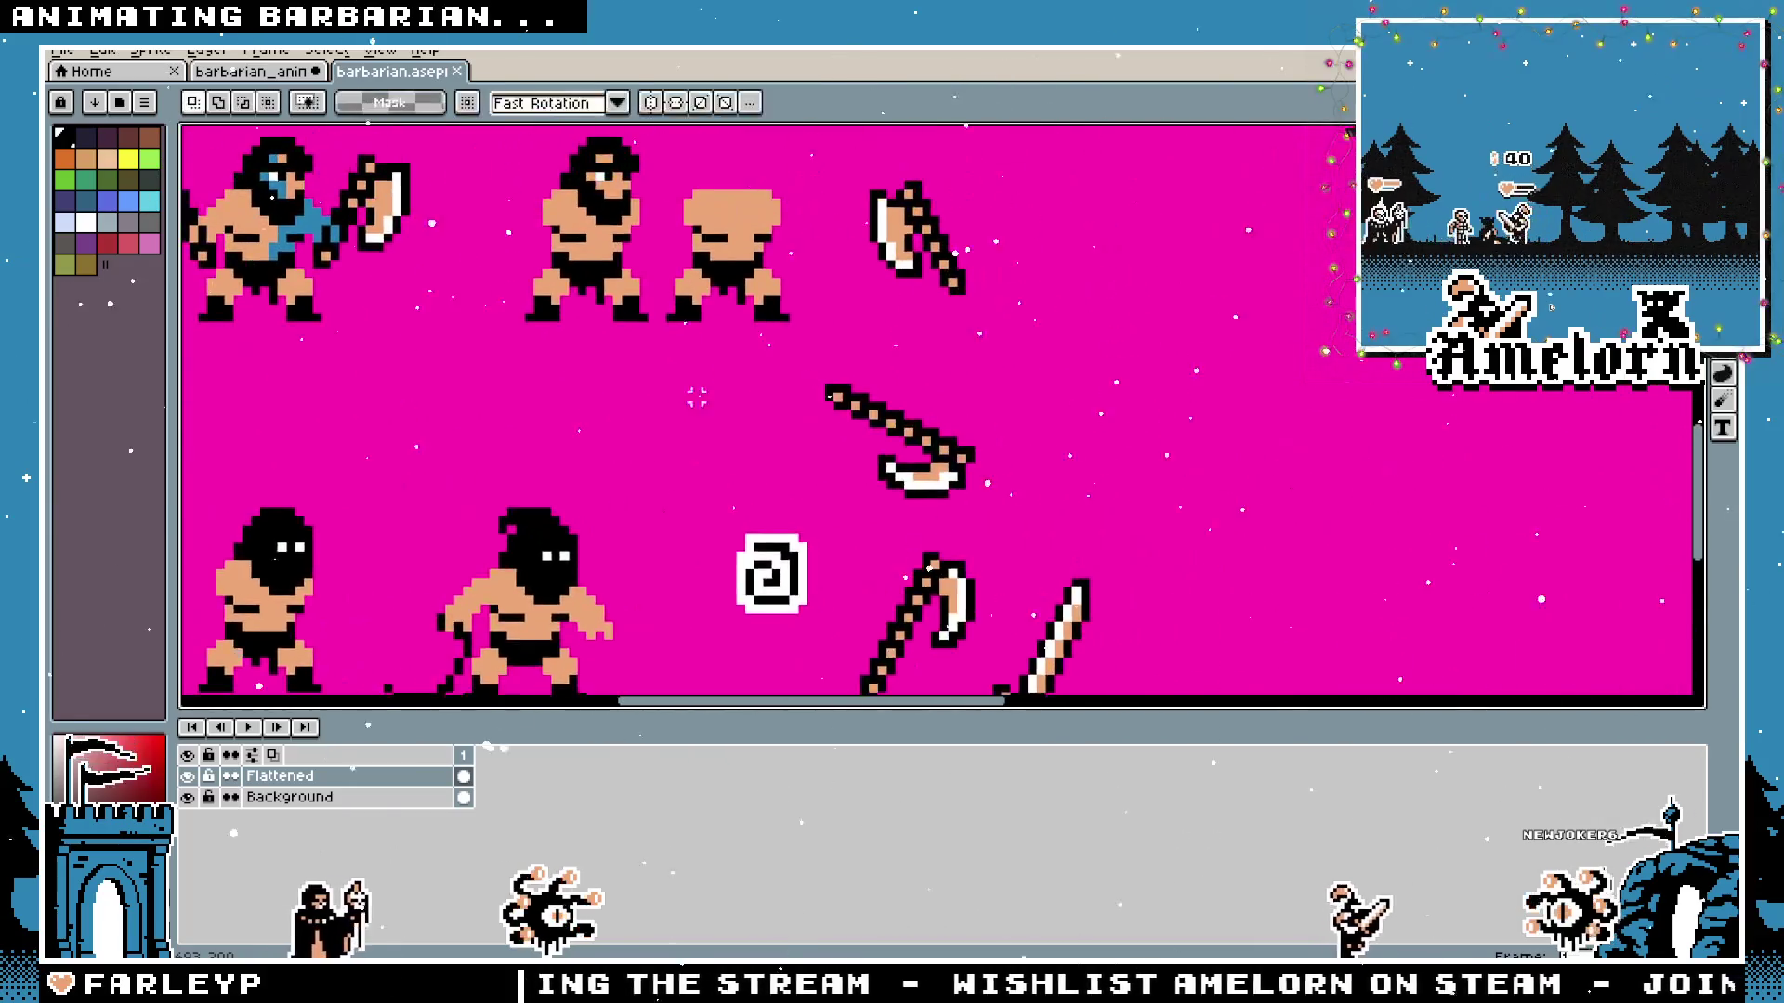
key(Tab)
scroll(1033, 611, up, 1)
scroll(1033, 610, up, 1)
drag(1033, 611, 753, 590)
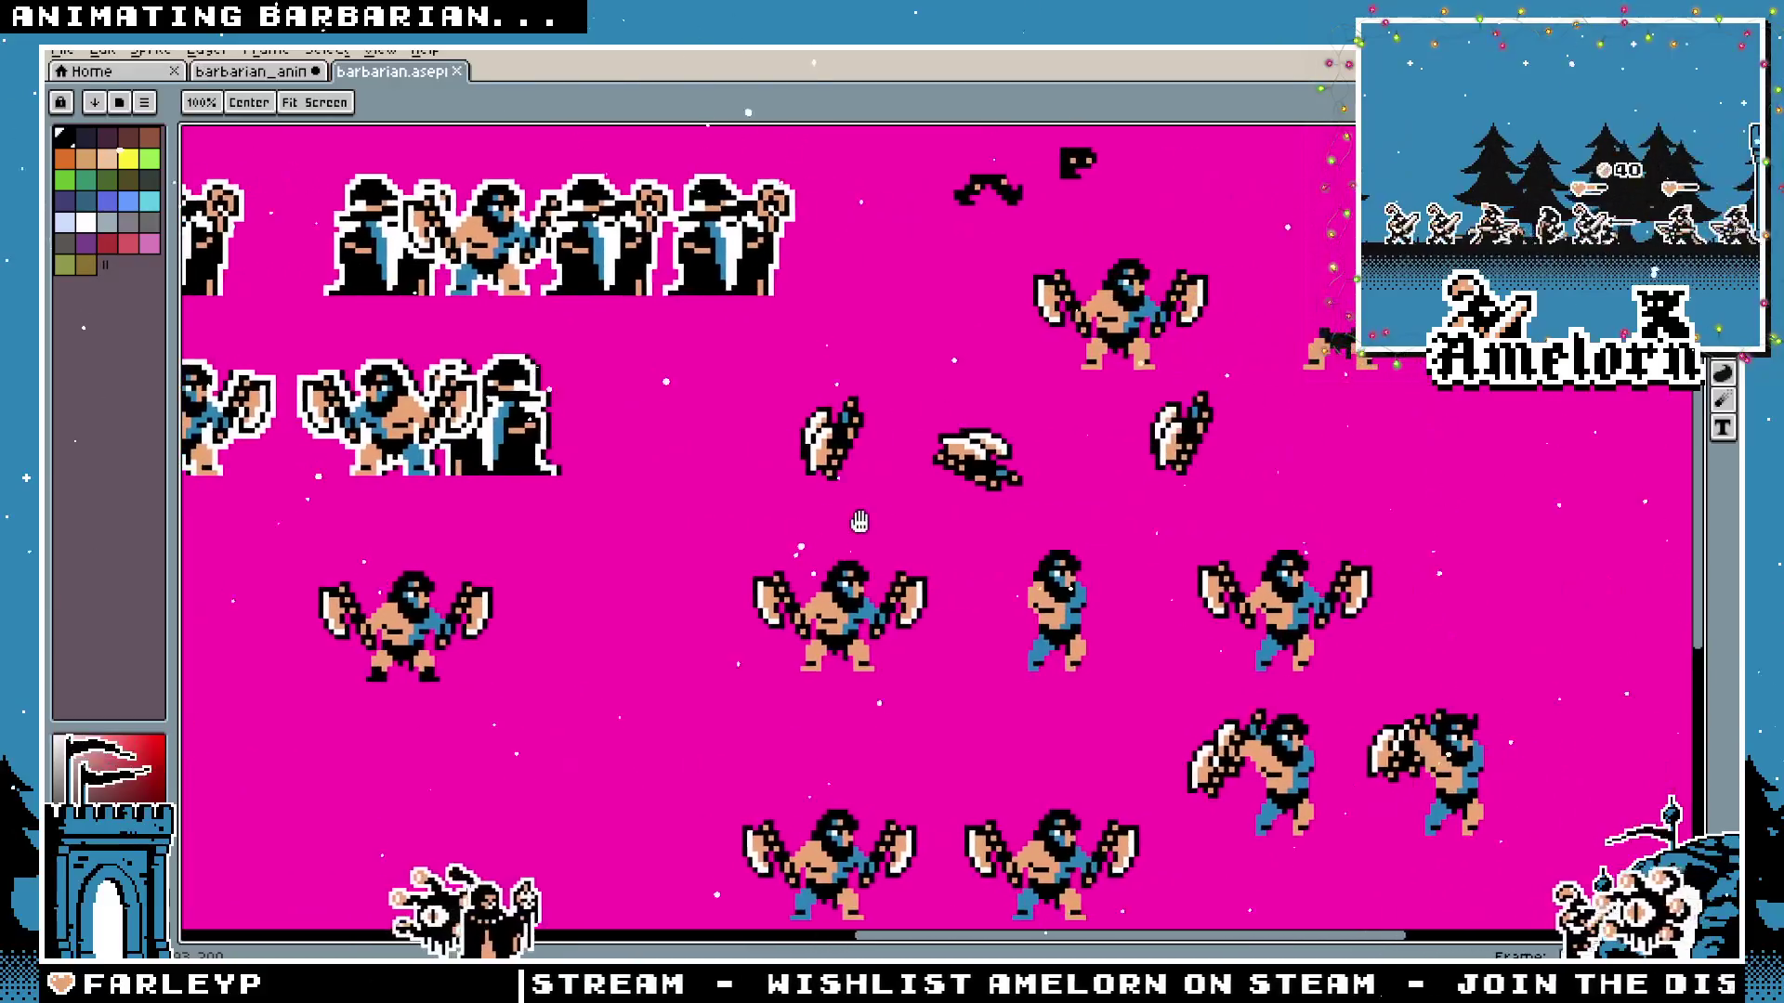
click(241, 71)
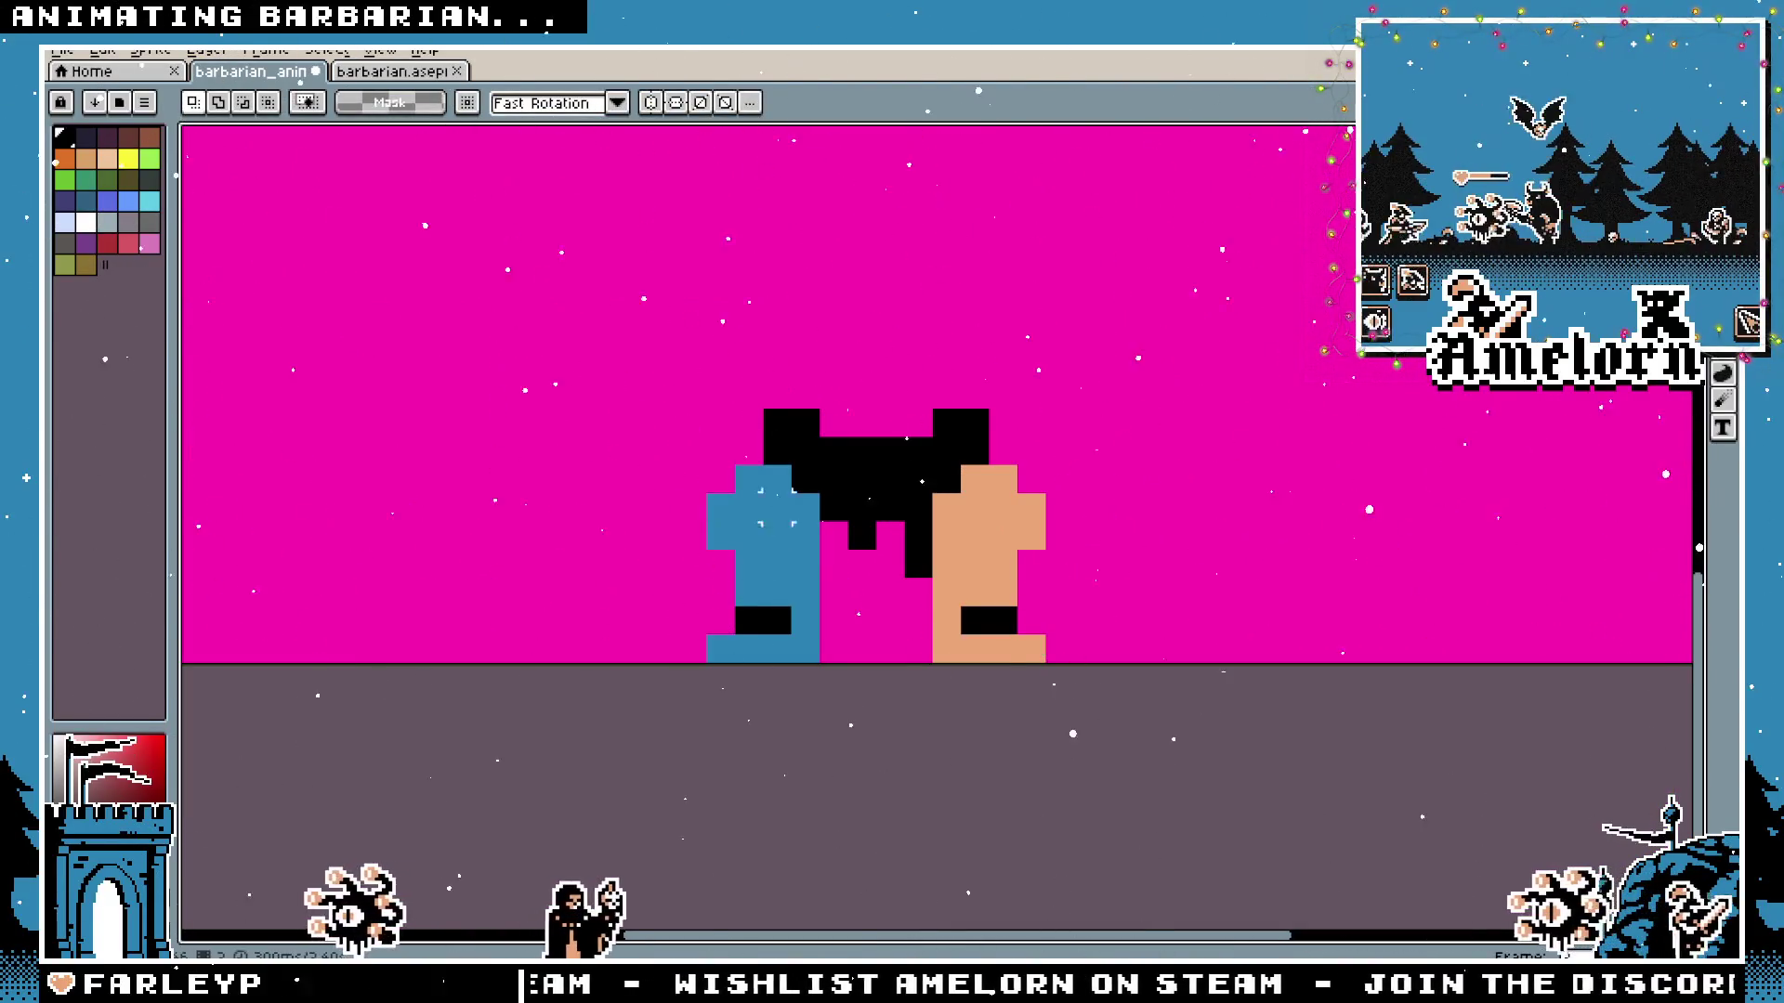
scroll(805, 535, down, 1)
scroll(847, 580, up, 1)
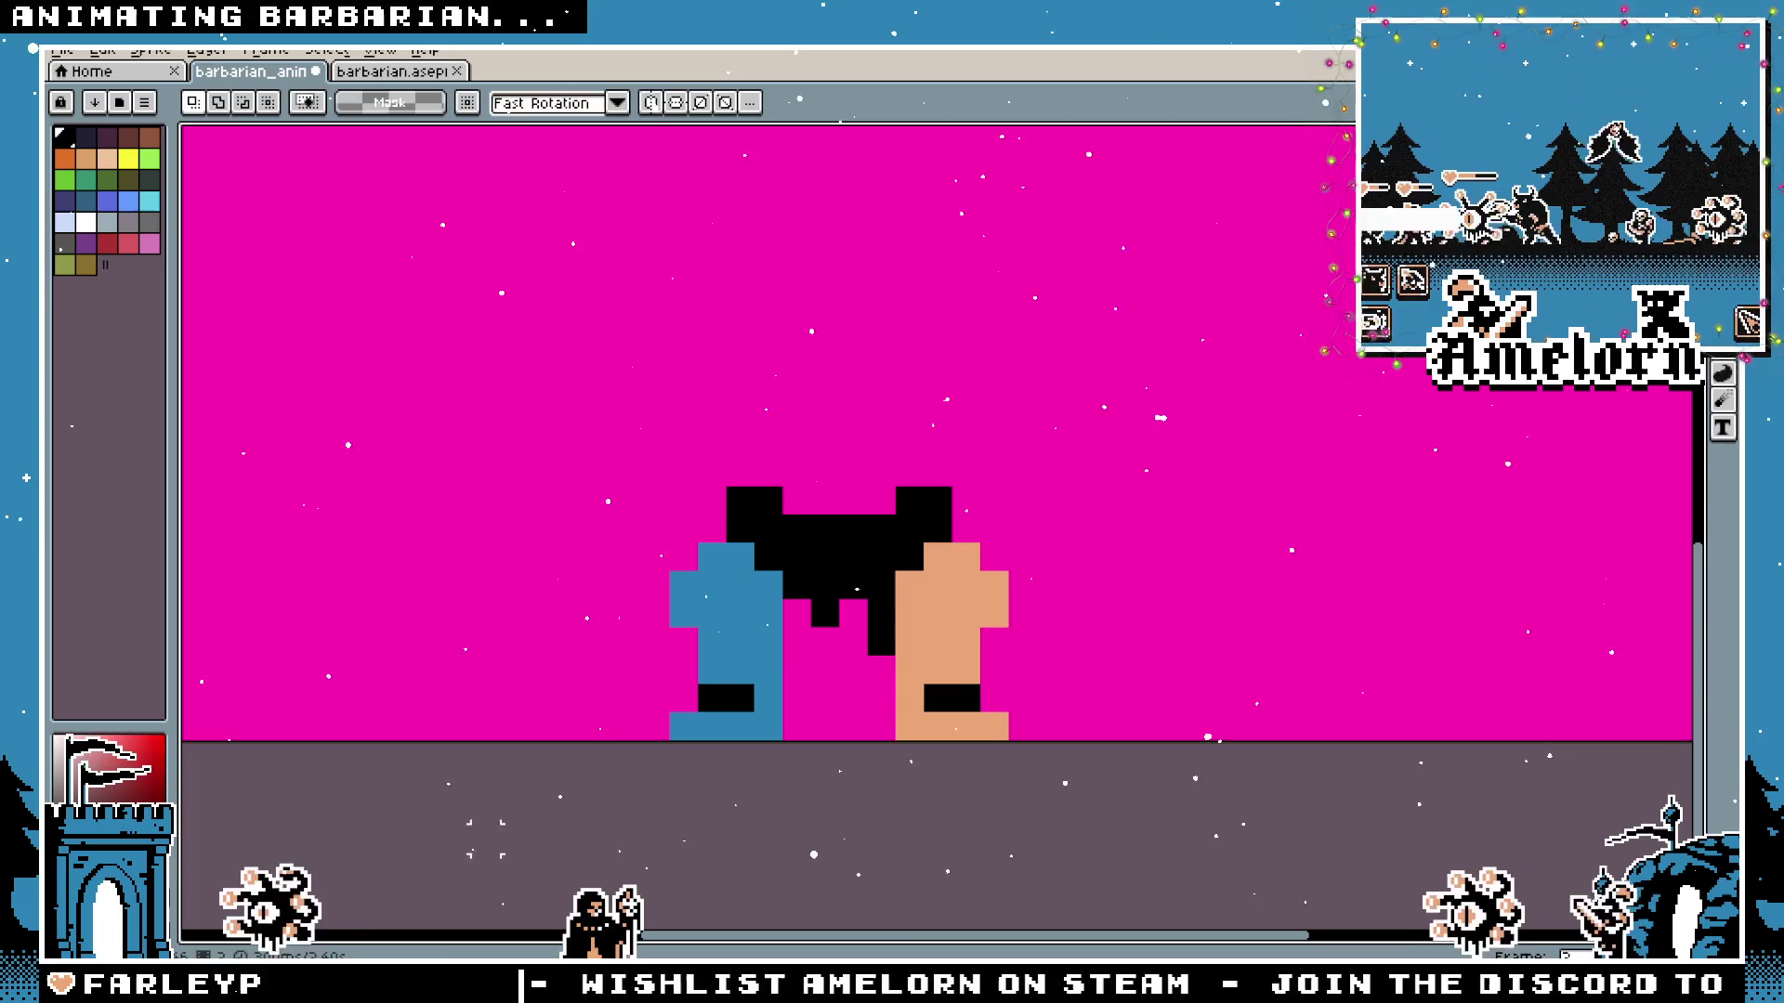
Show the timeline, preview the legs-only playback, then select frame 3 with the full barbarian.
key(Tab)
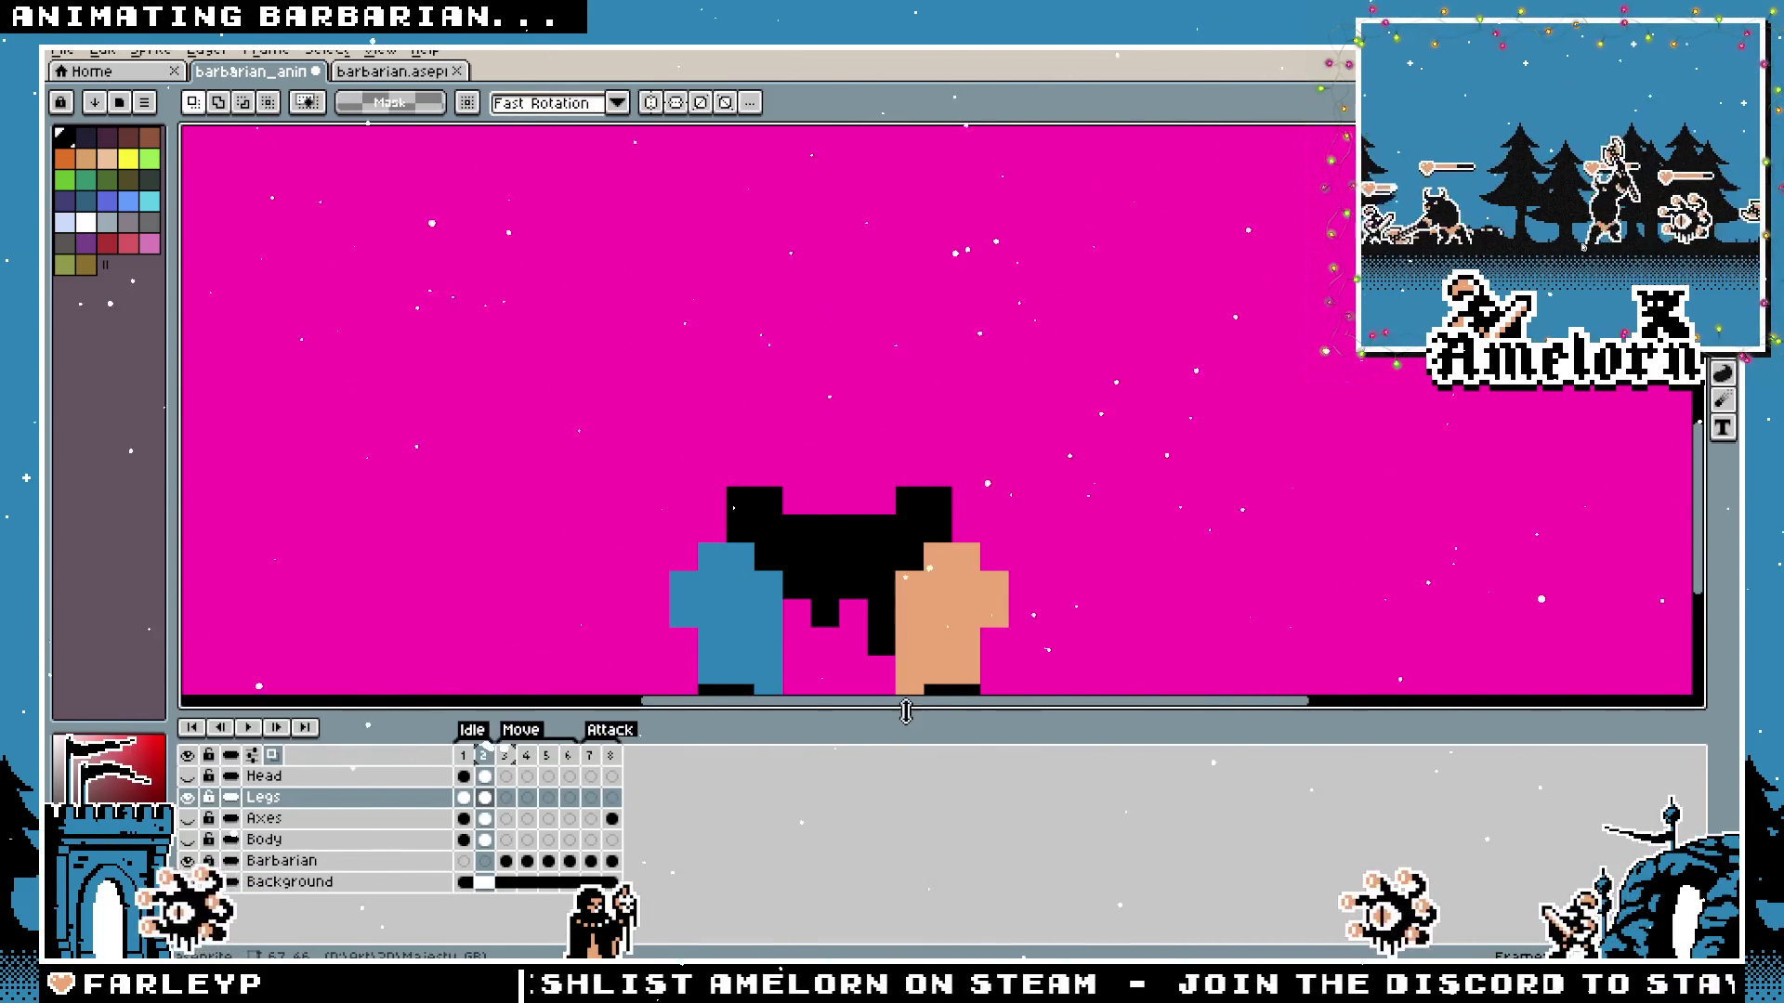
drag(905, 711, 899, 744)
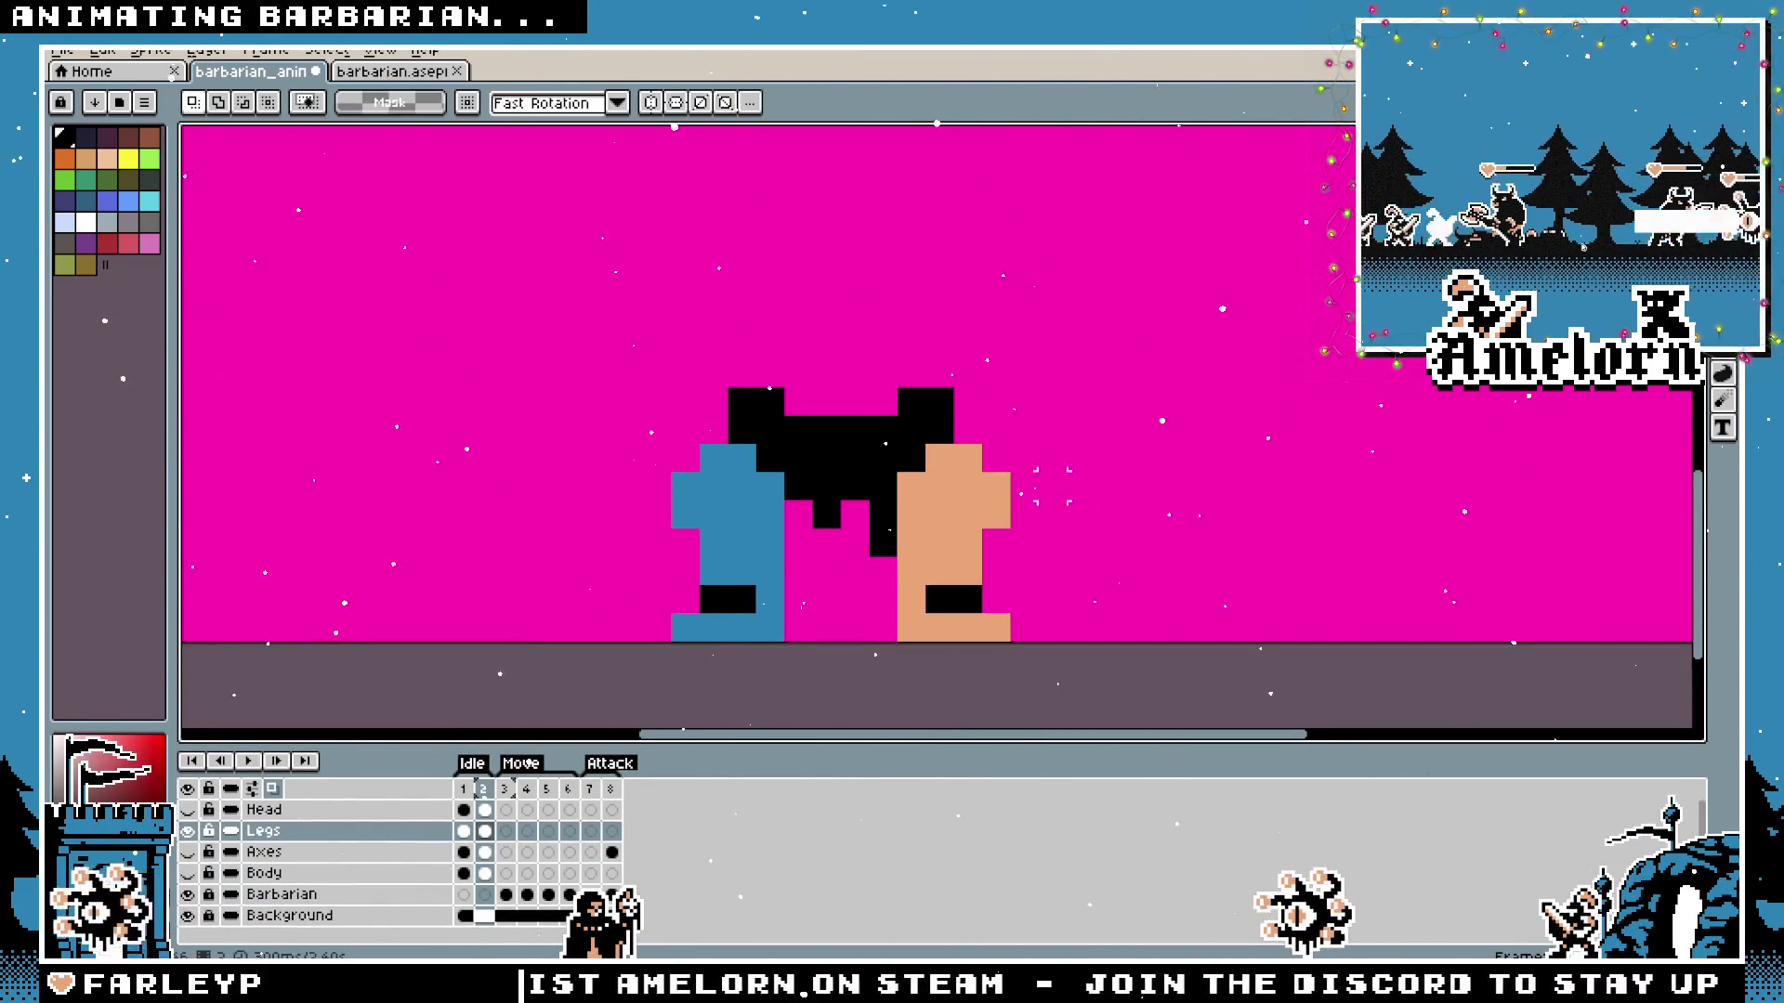
scroll(1053, 487, down, 1)
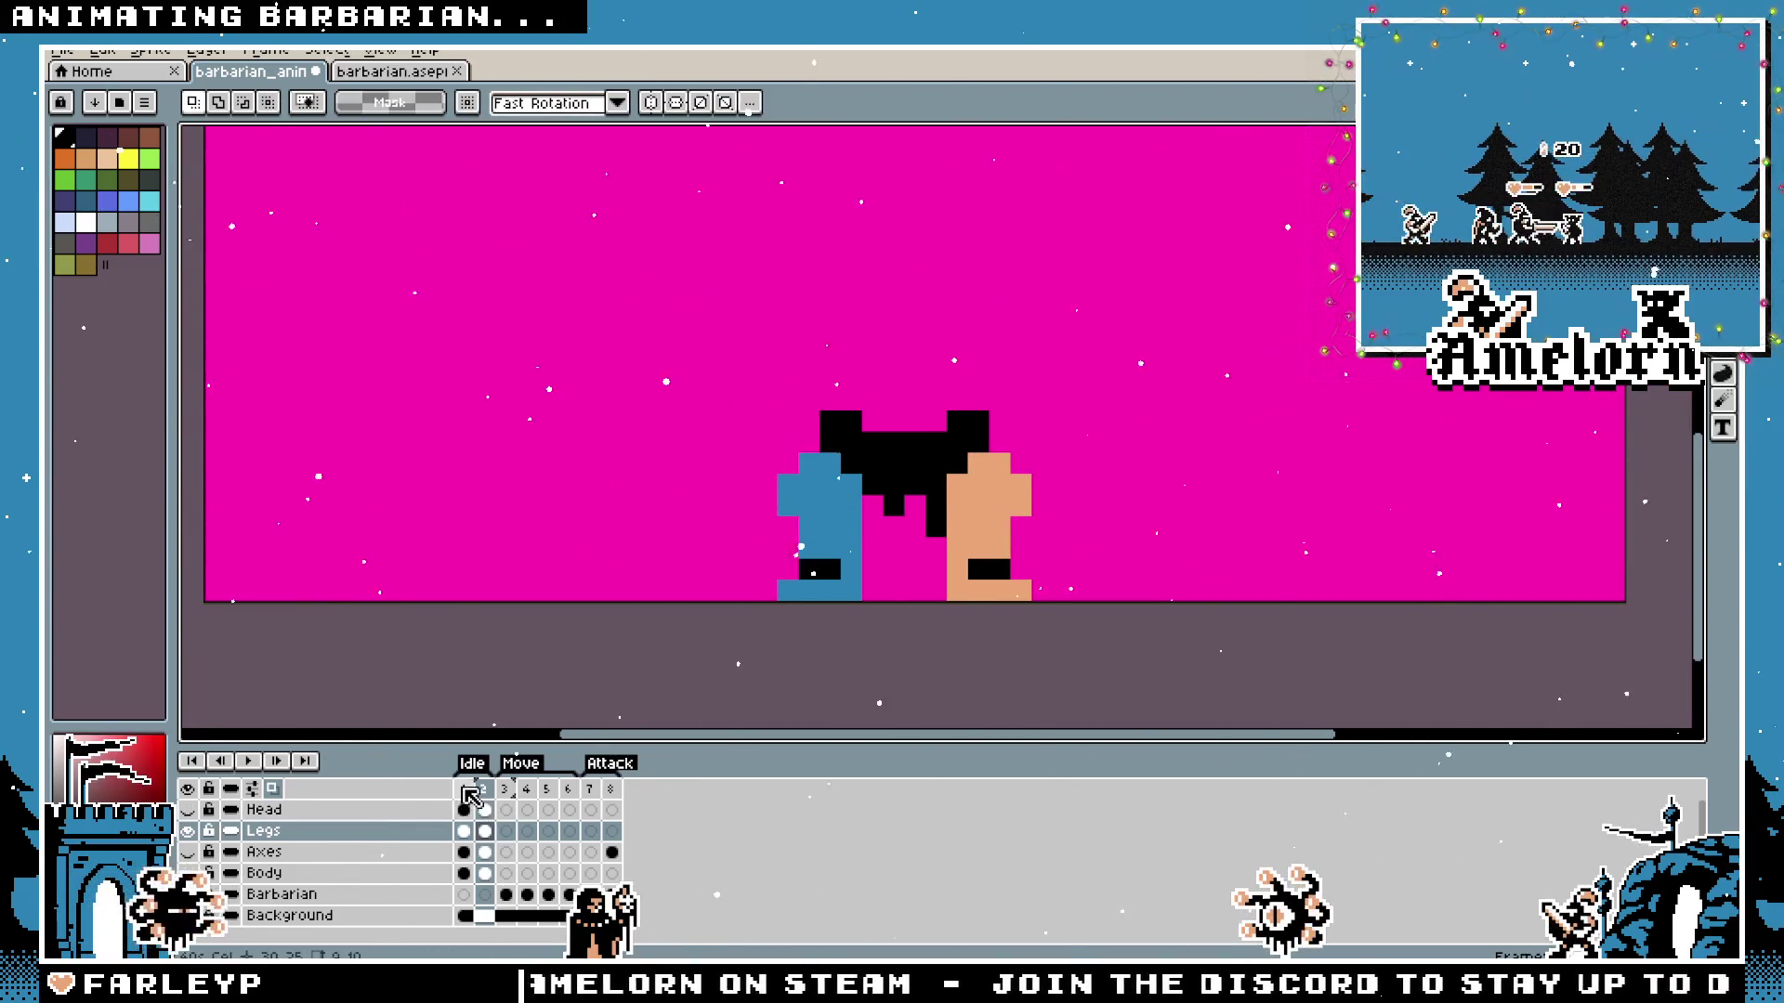
key(Return)
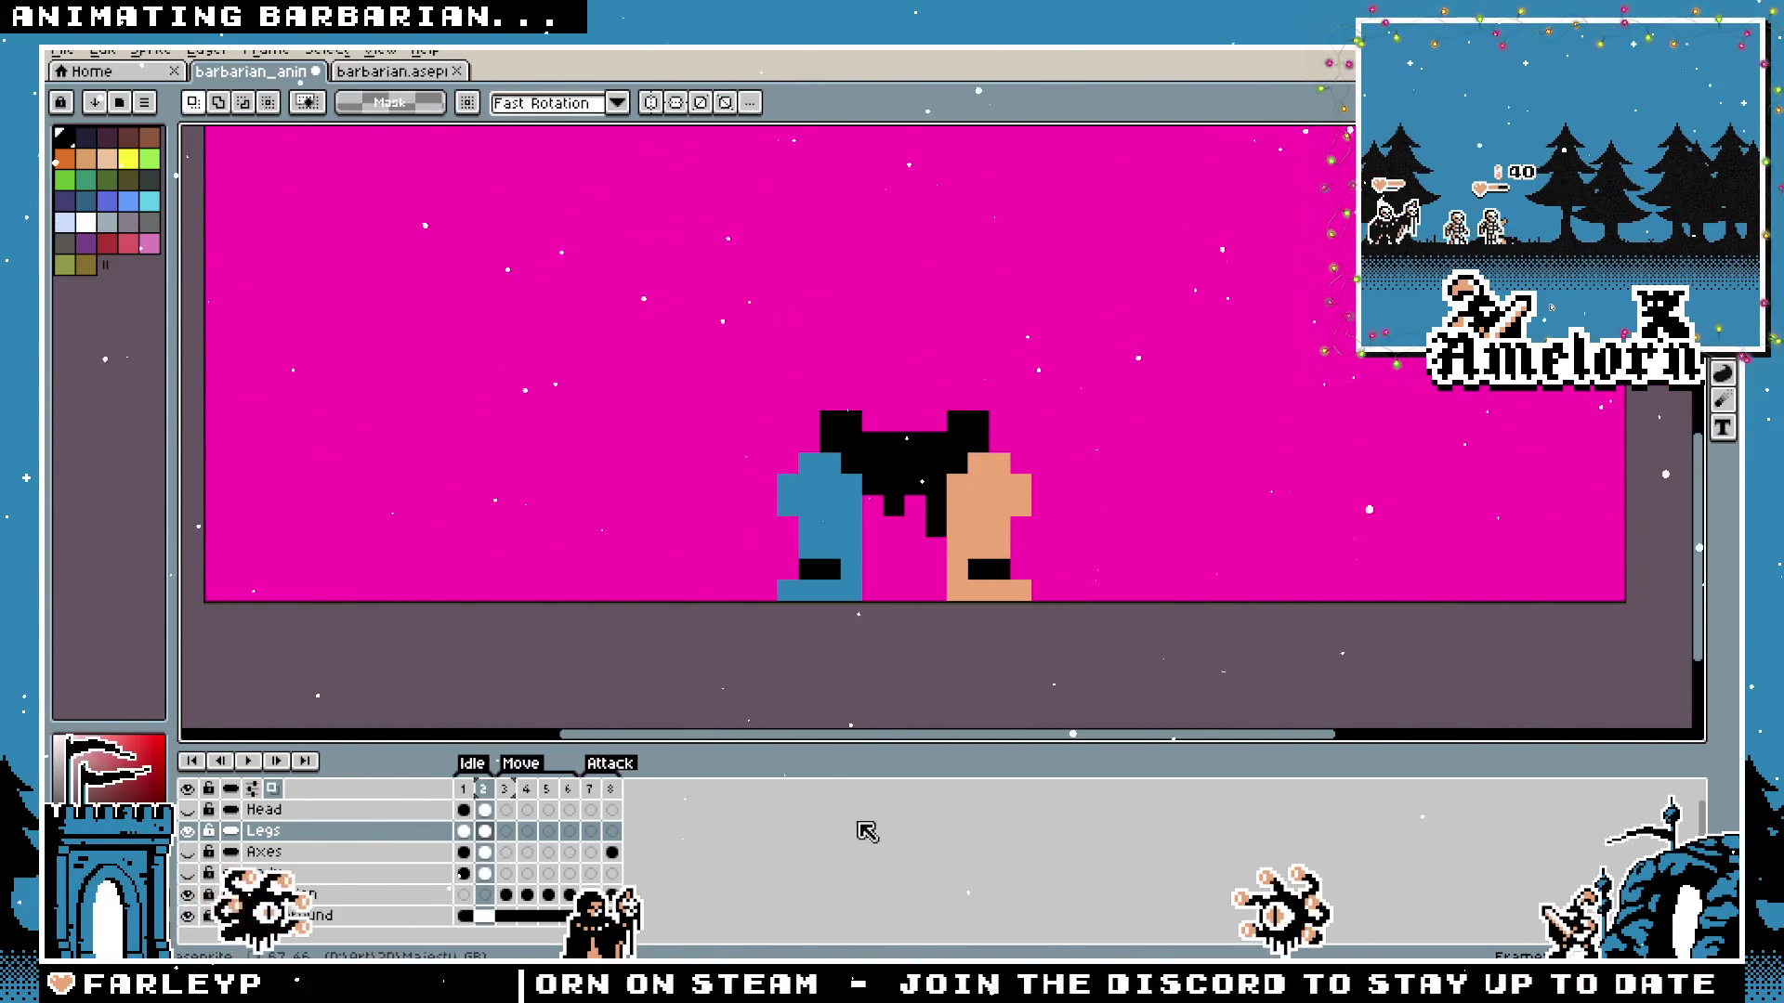
scroll(897, 518, up, 1)
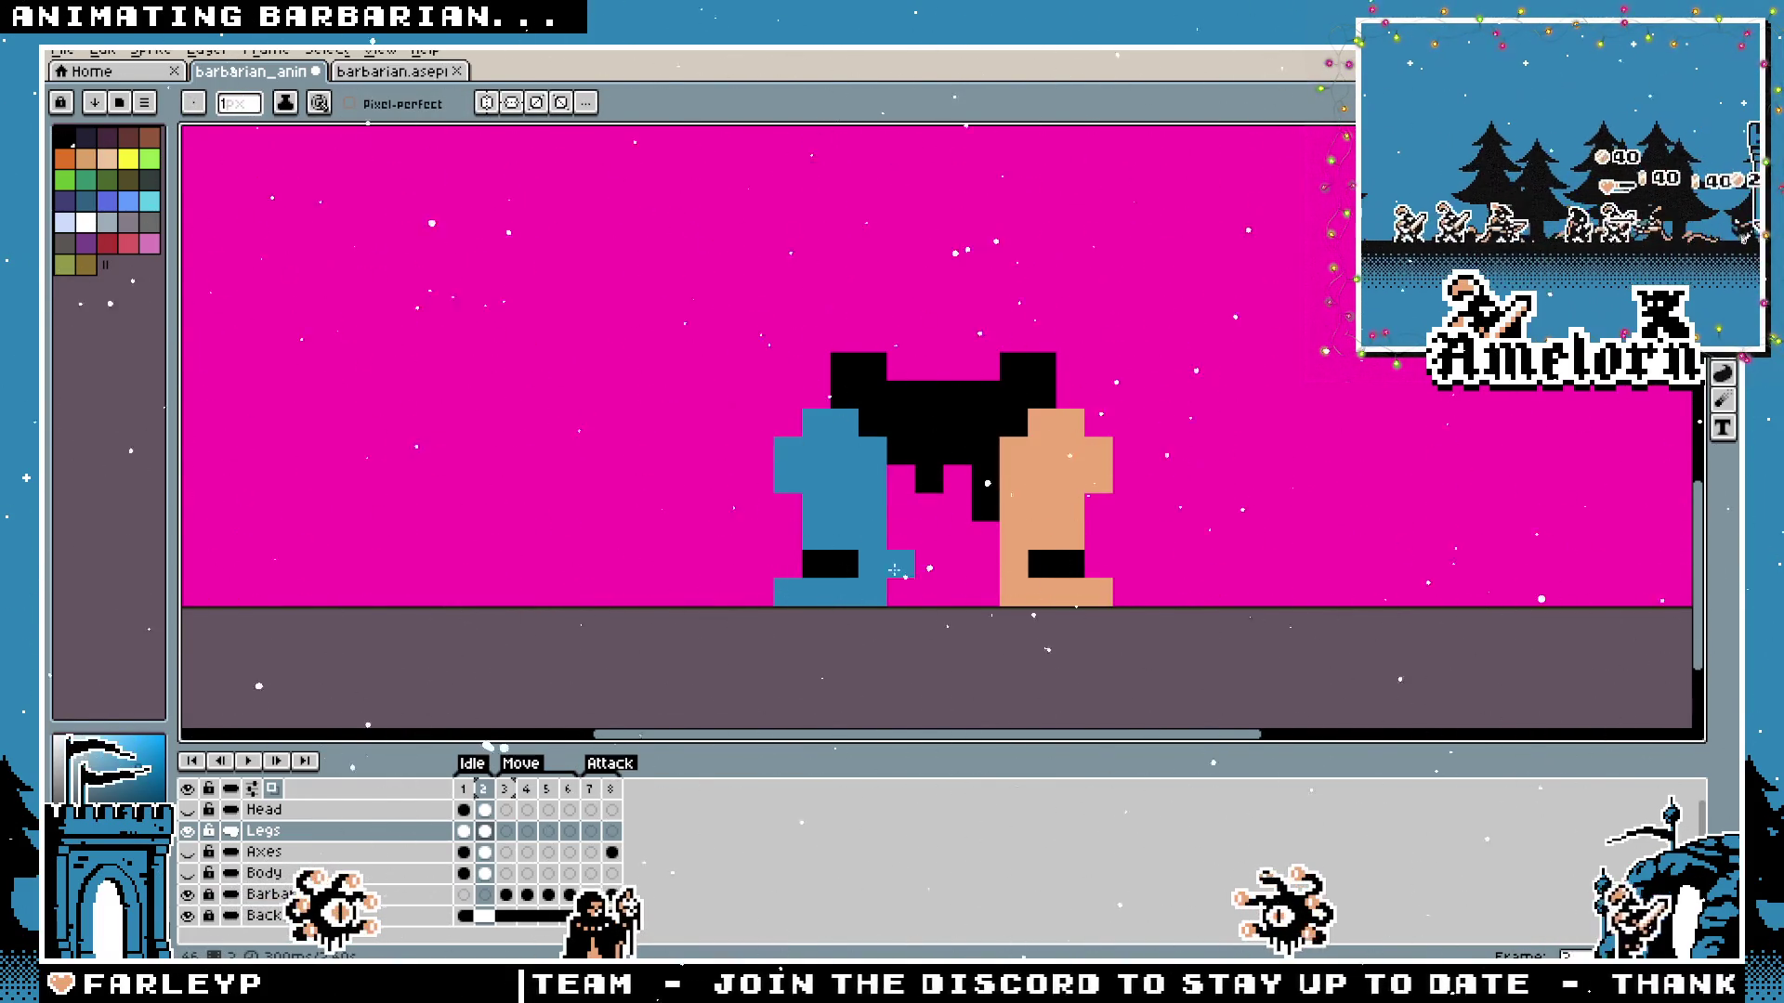
scroll(786, 643, down, 4)
scroll(688, 694, up, 1)
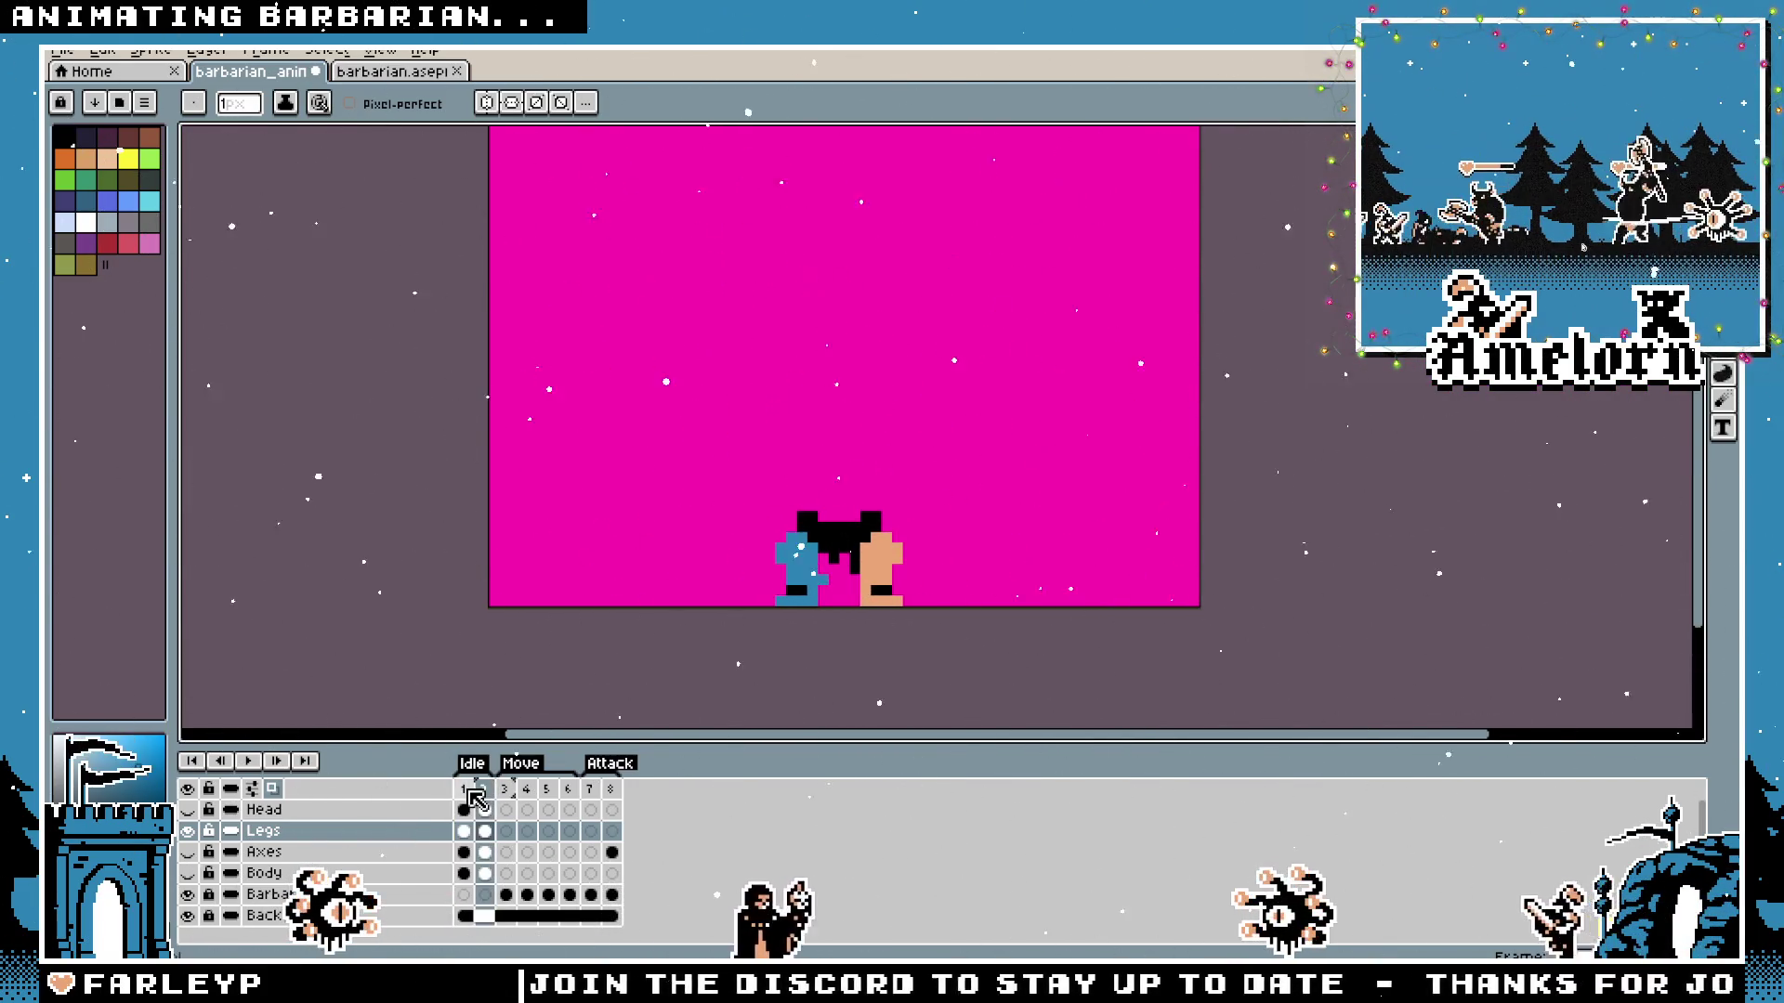
scroll(720, 609, up, 2)
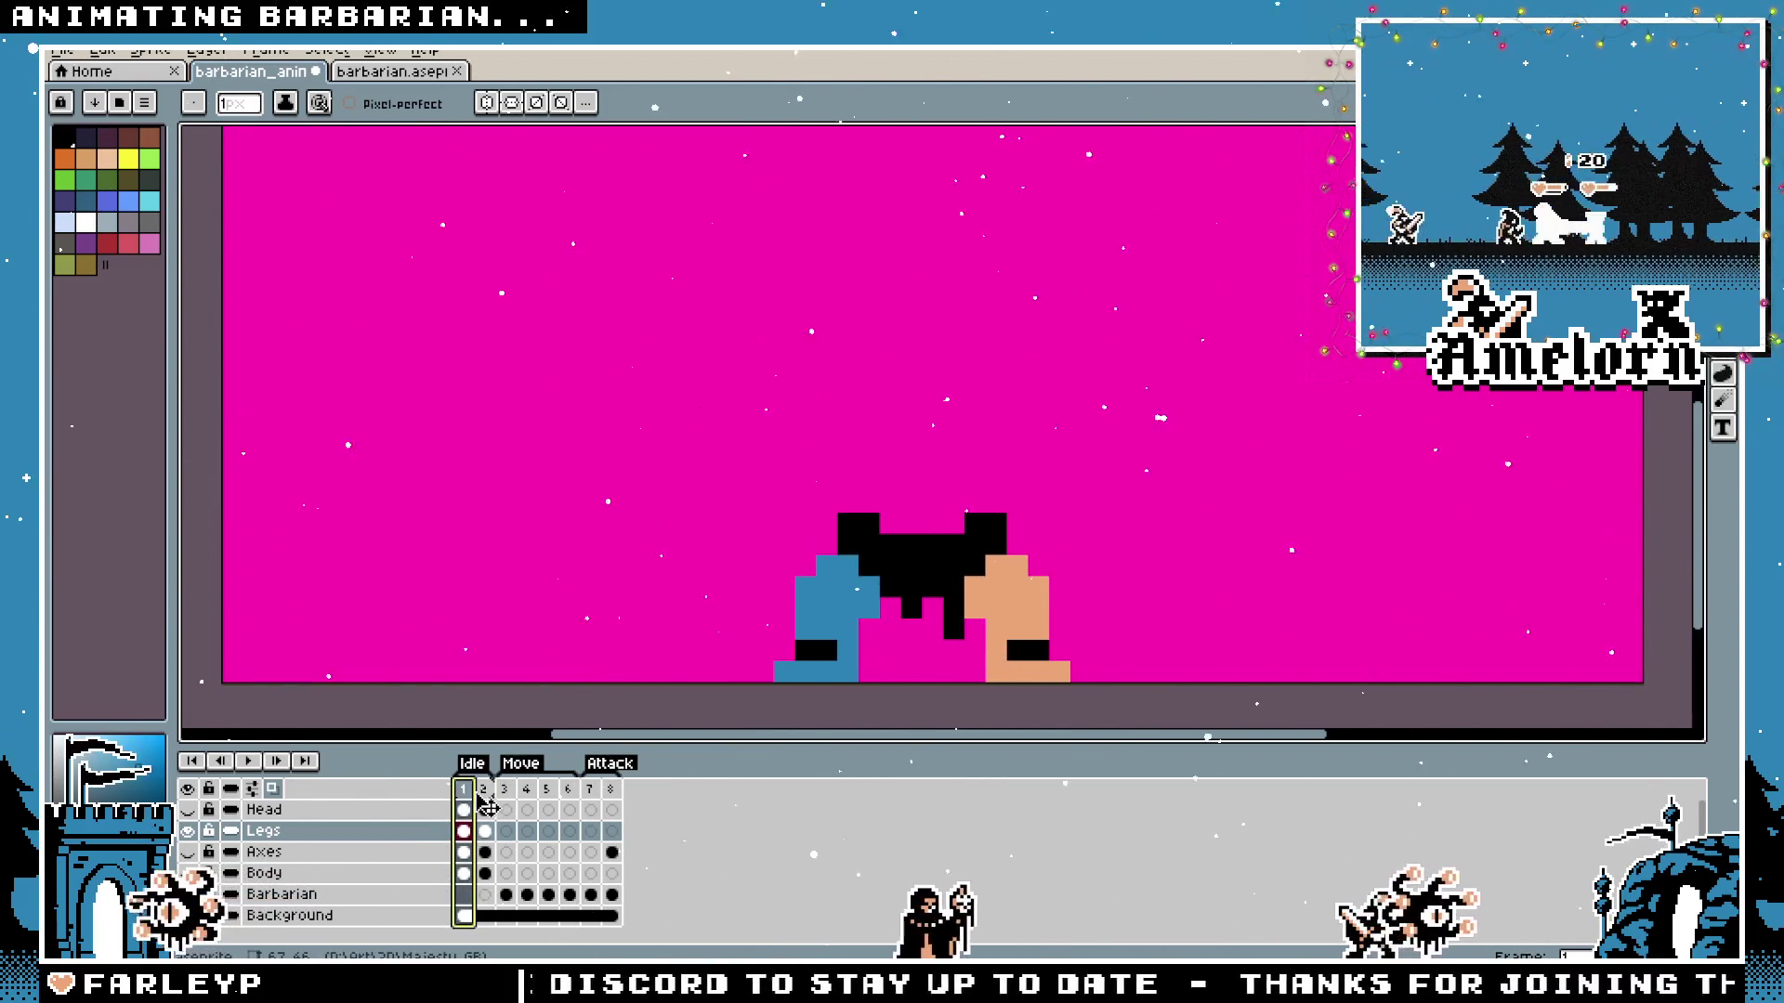
key(Return)
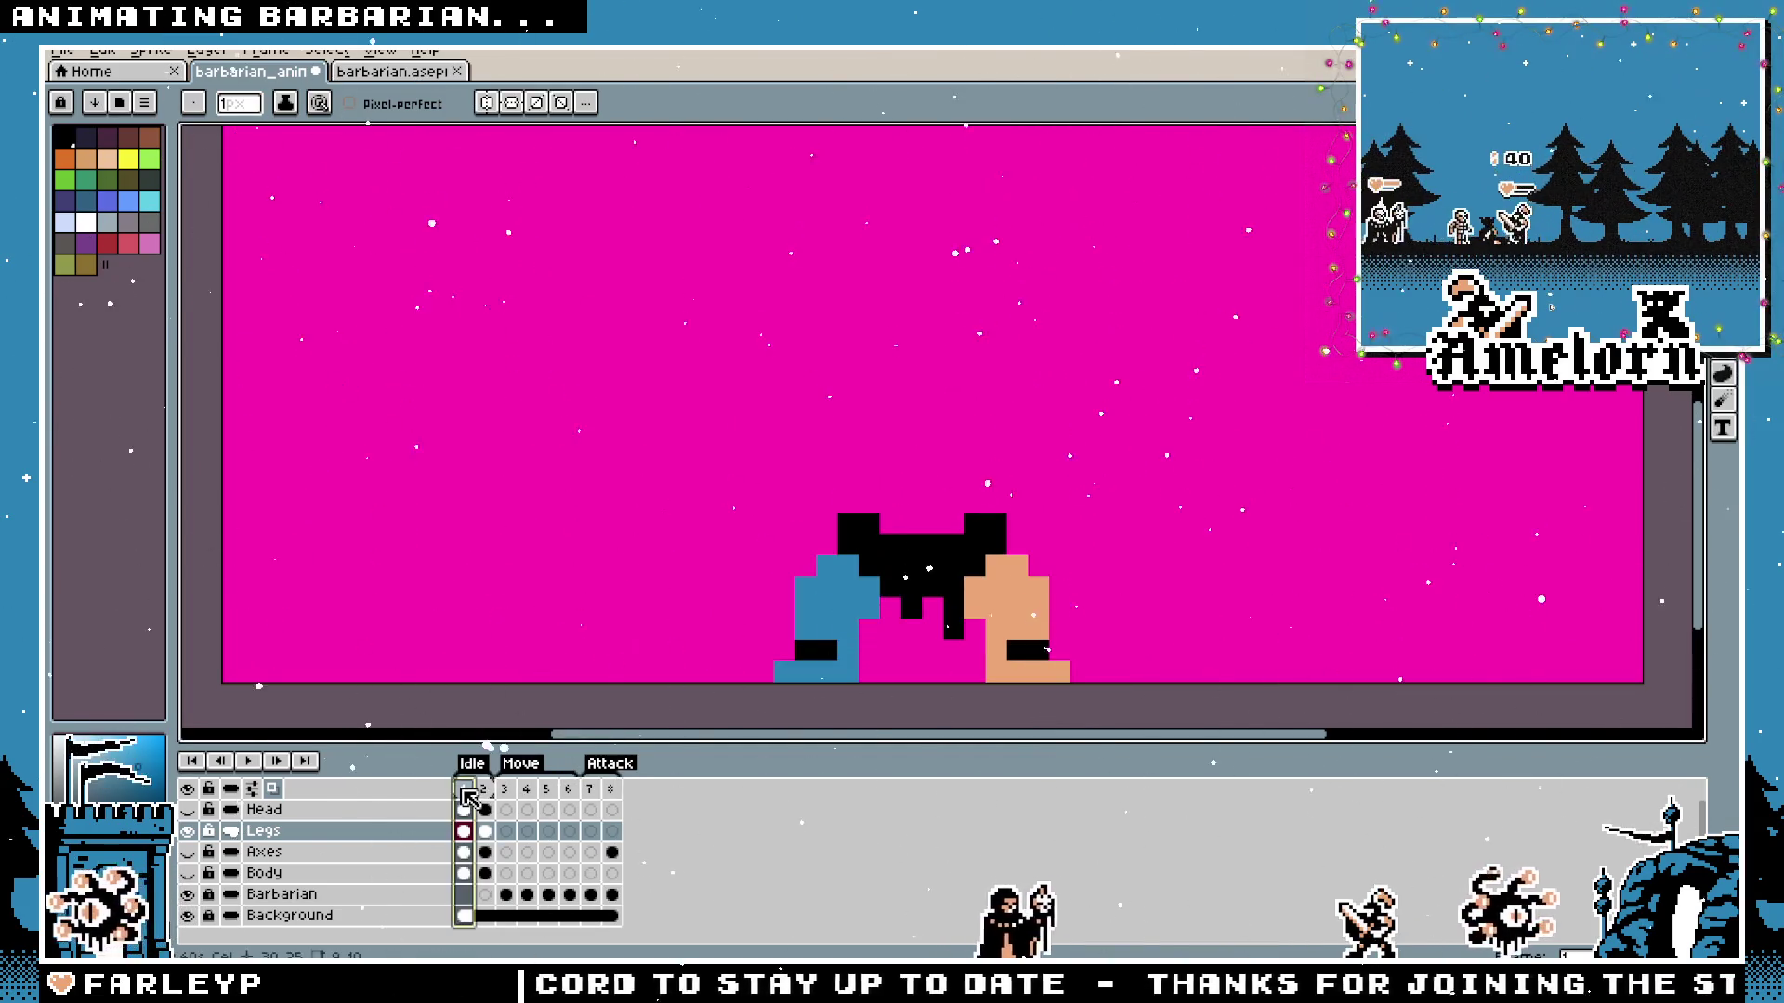
scroll(650, 641, down, 1)
scroll(771, 547, up, 1)
scroll(710, 570, down, 1)
drag(666, 605, 693, 685)
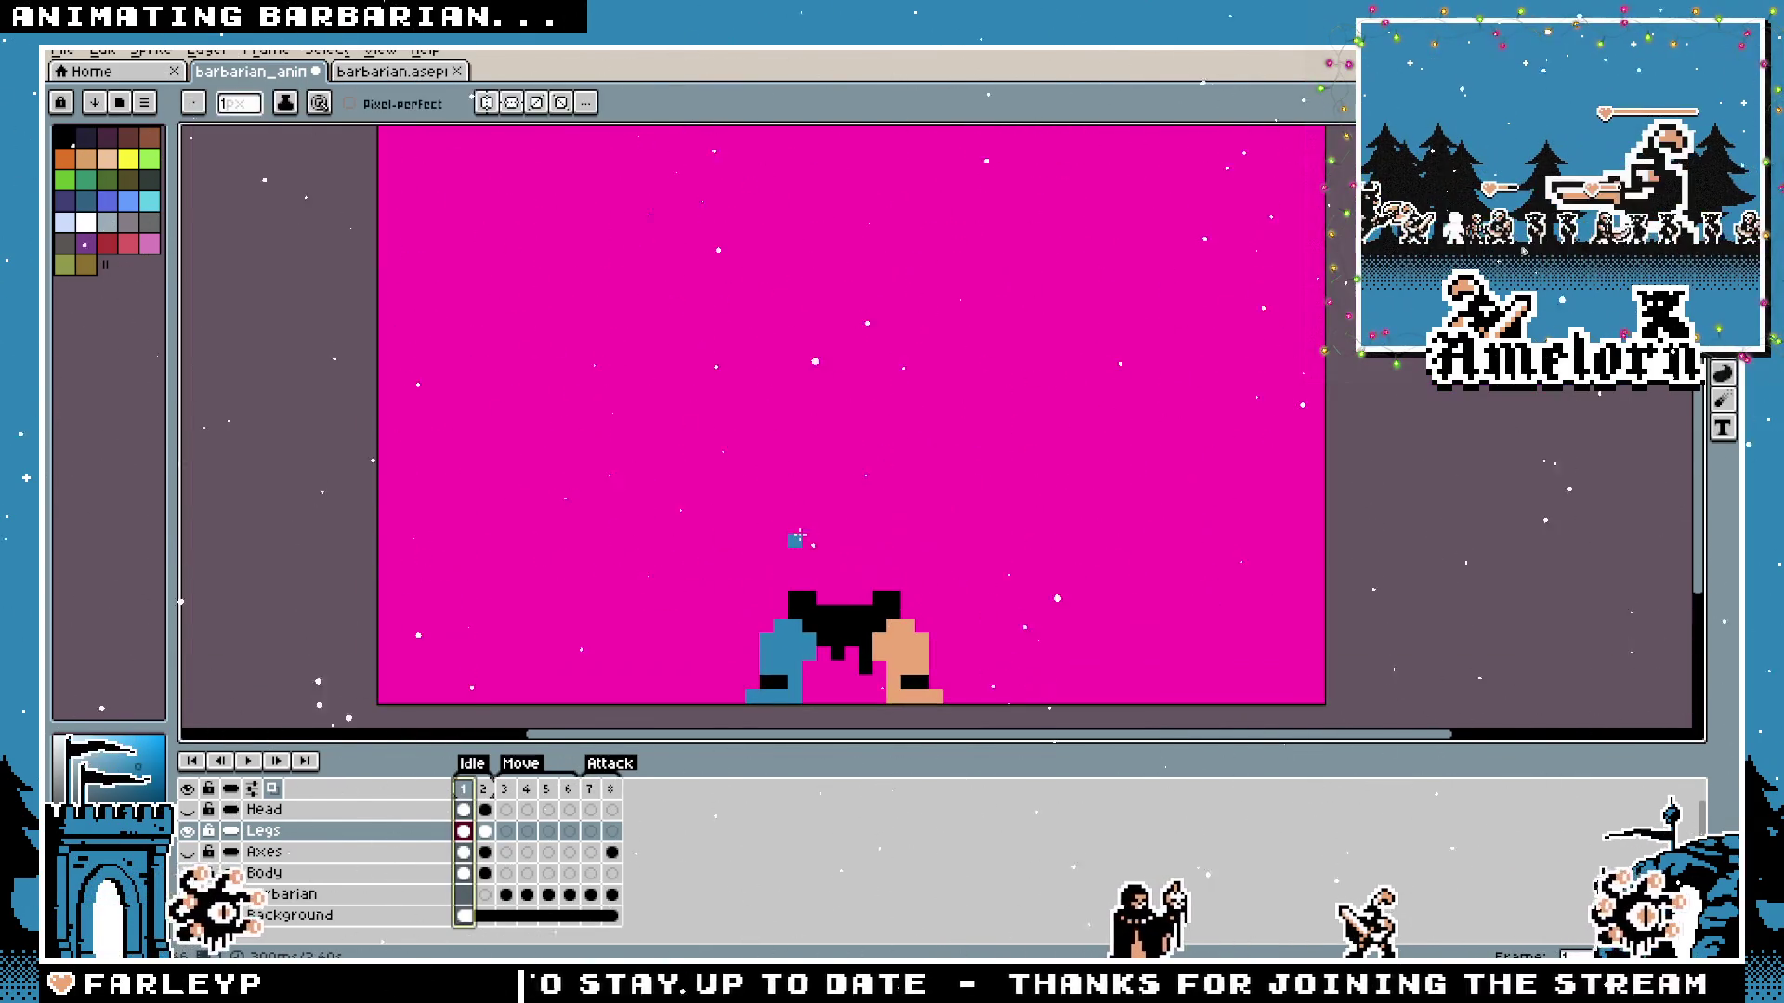
click(506, 791)
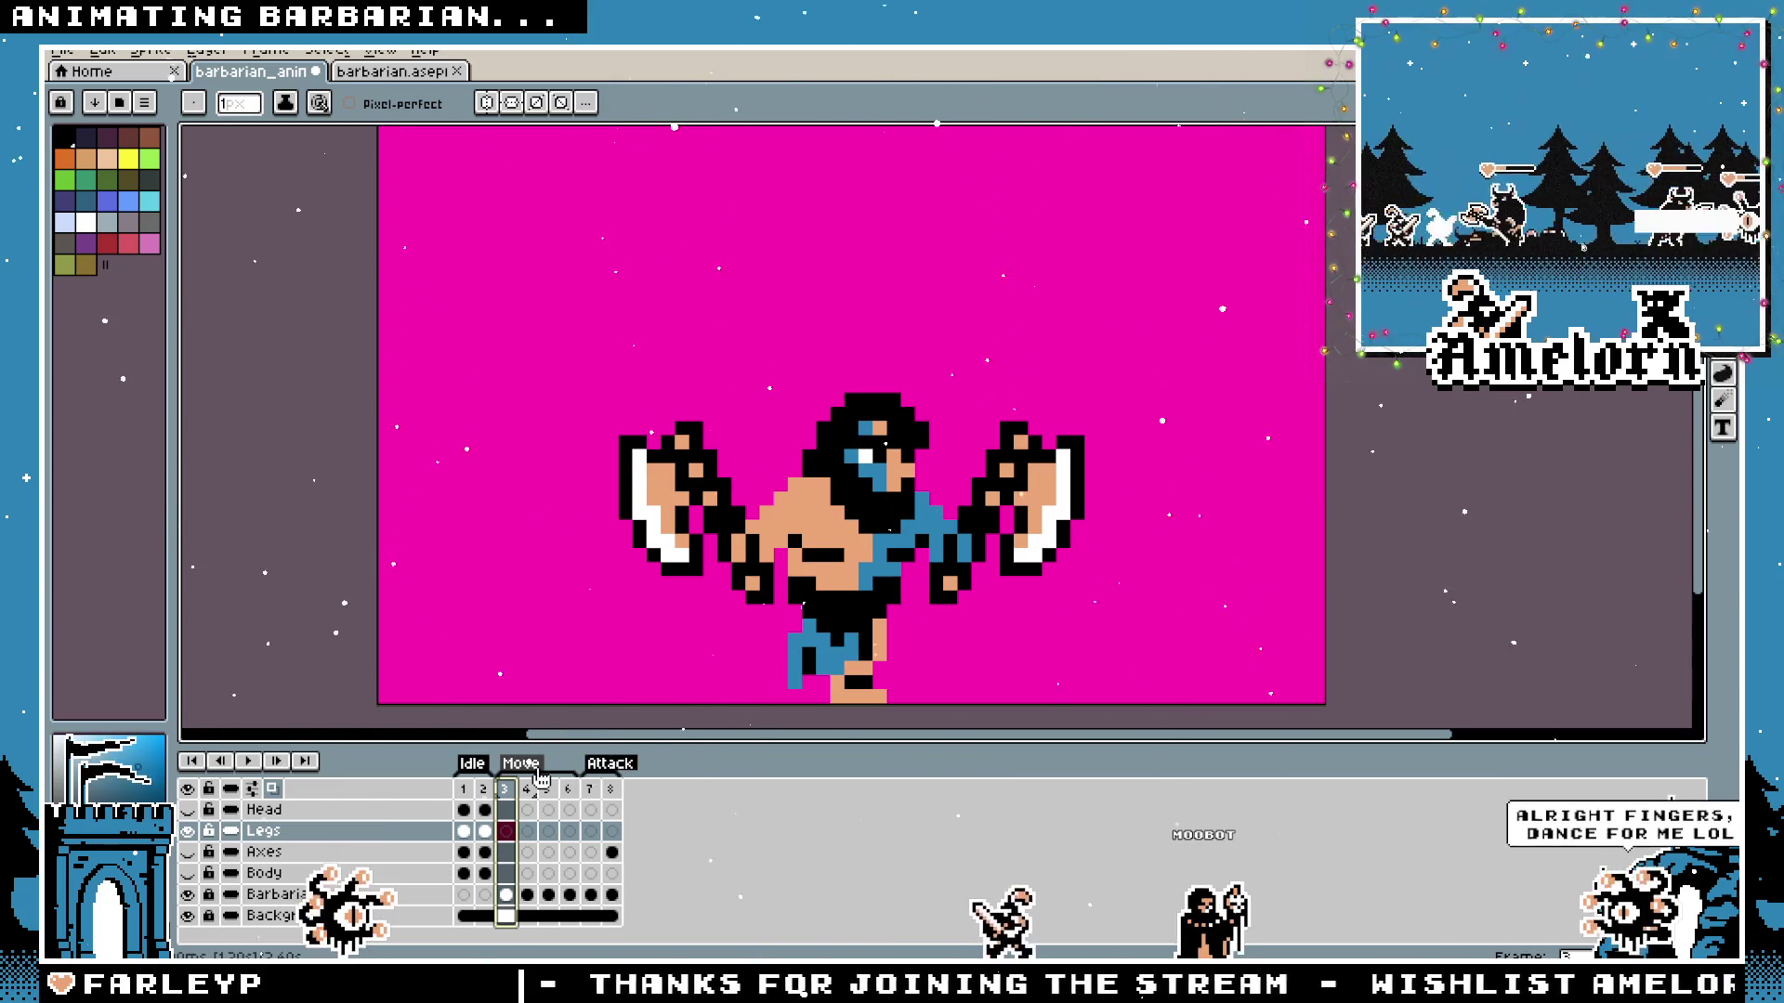
Step through the Move and Attack poses in frames 6–8, then return to the first Idle frame.
key(Right)
key(Right)
key(Right)
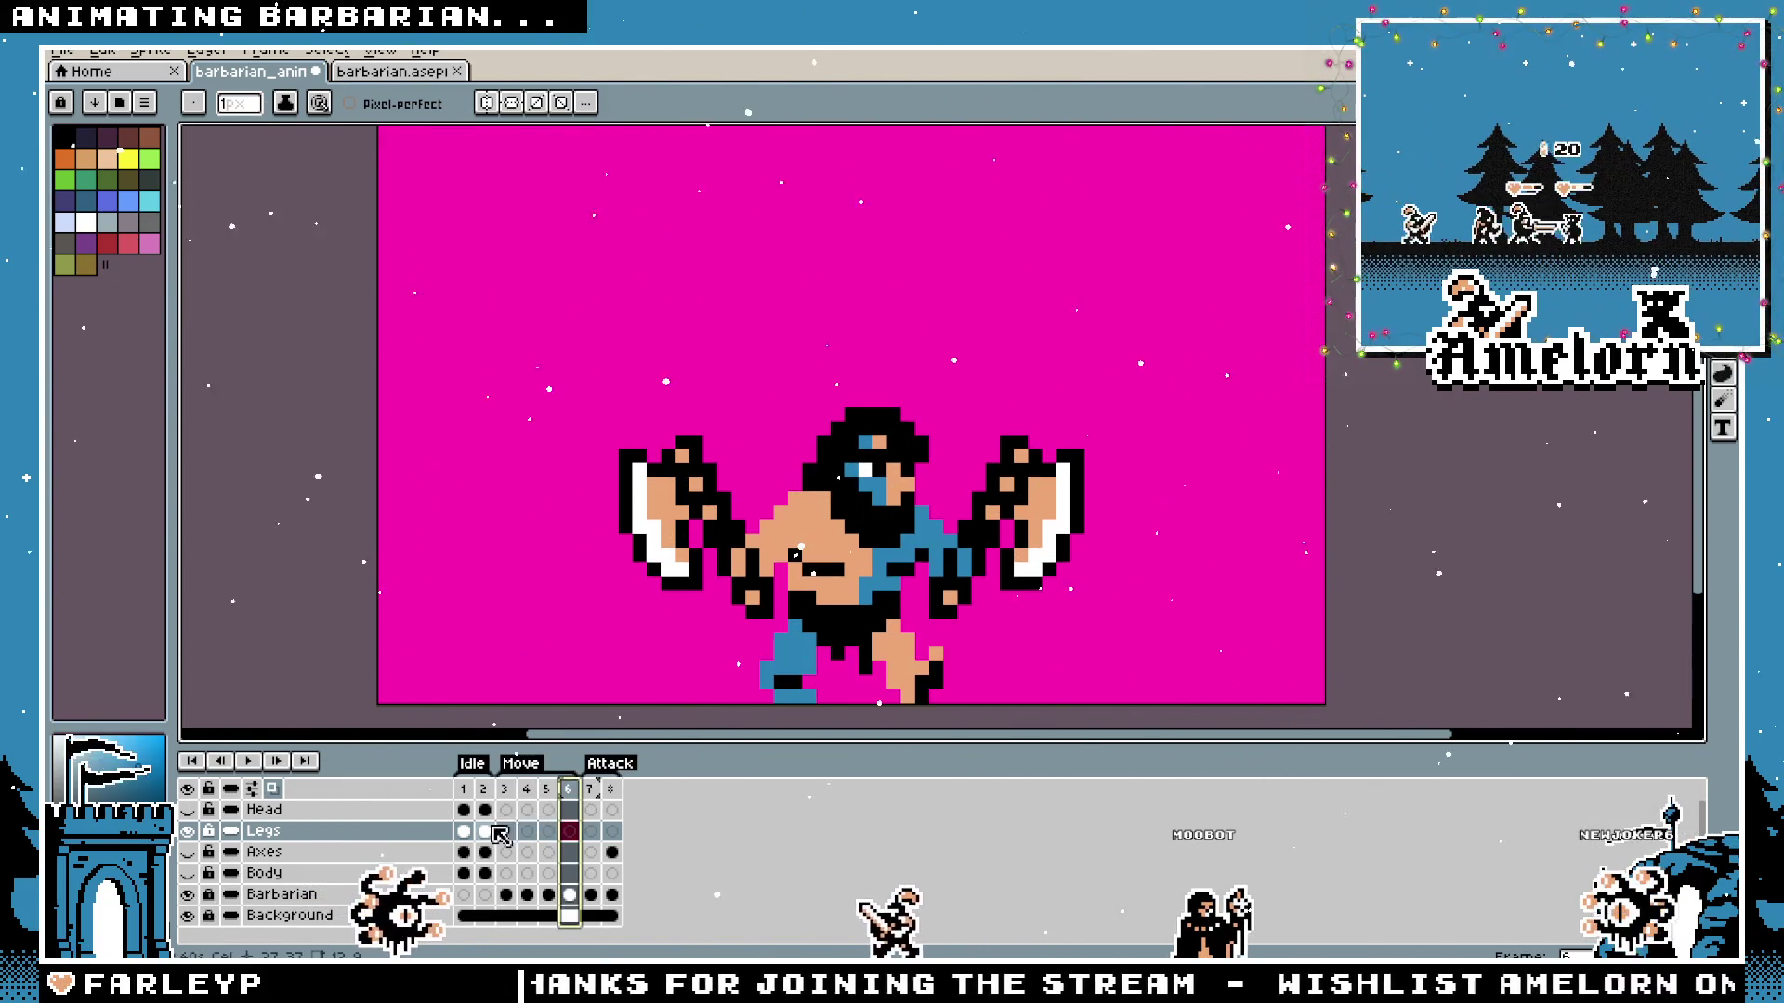
scroll(736, 610, down, 2)
scroll(737, 614, up, 1)
key(Right)
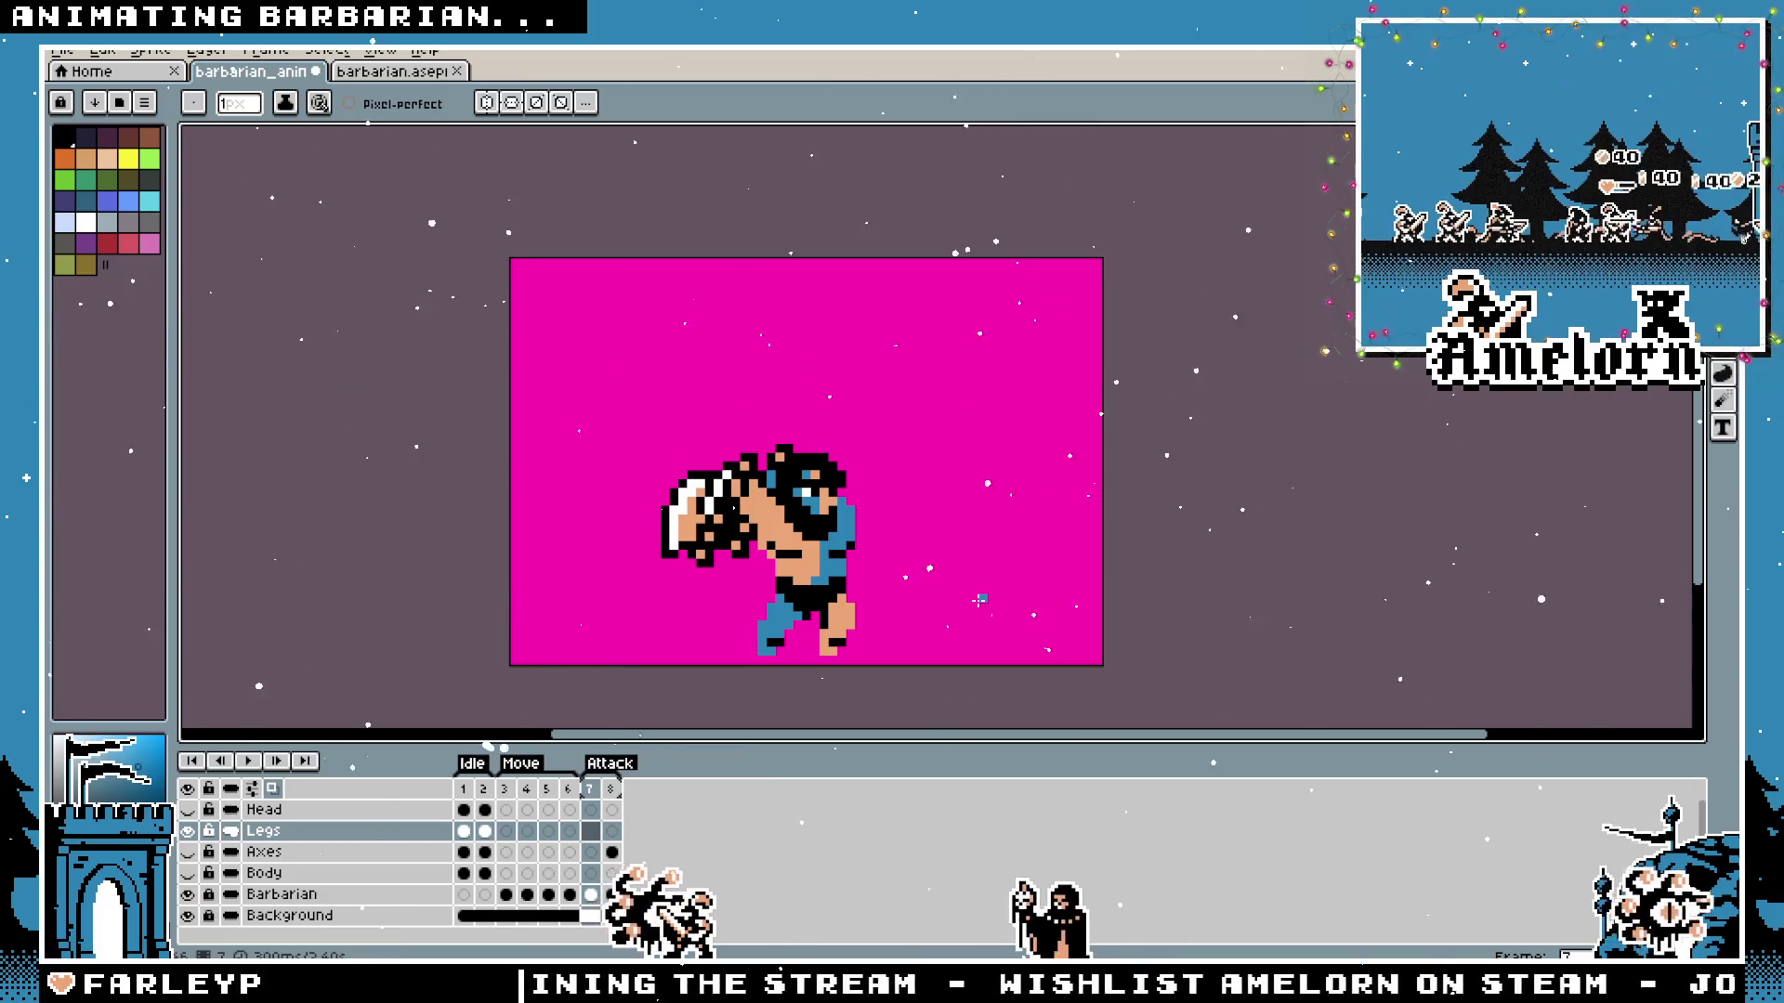
key(Right)
key(Left)
key(Left)
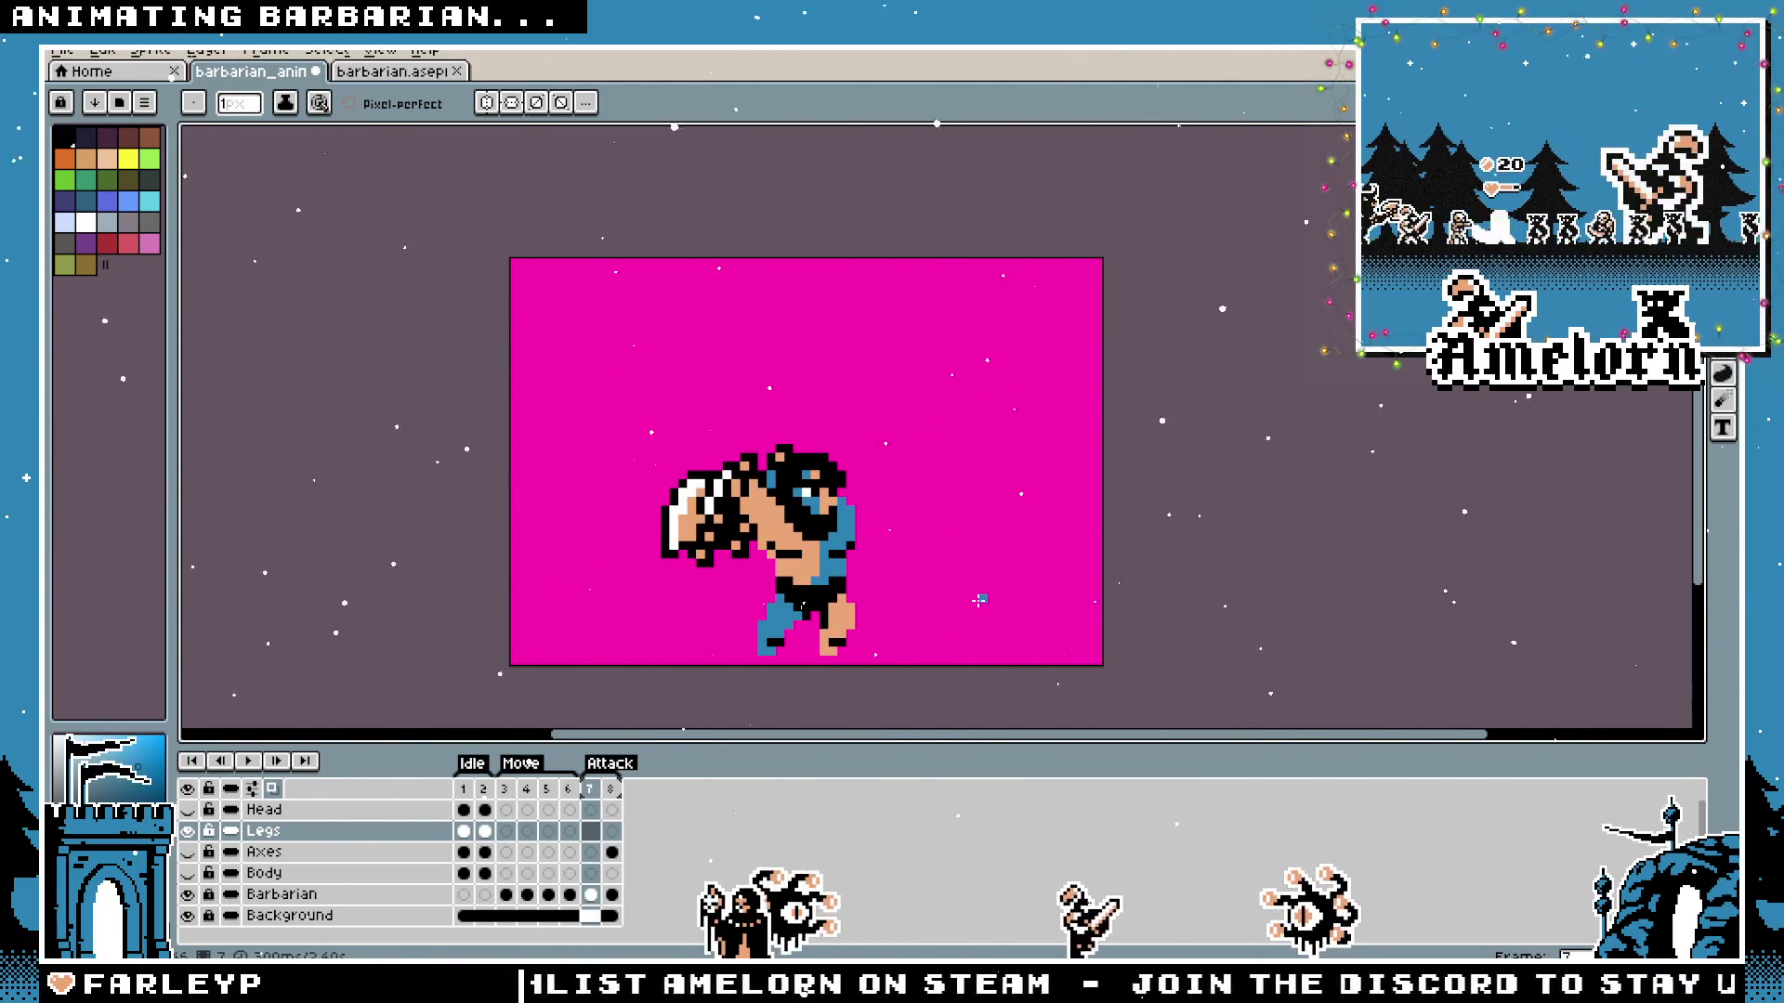
click(473, 795)
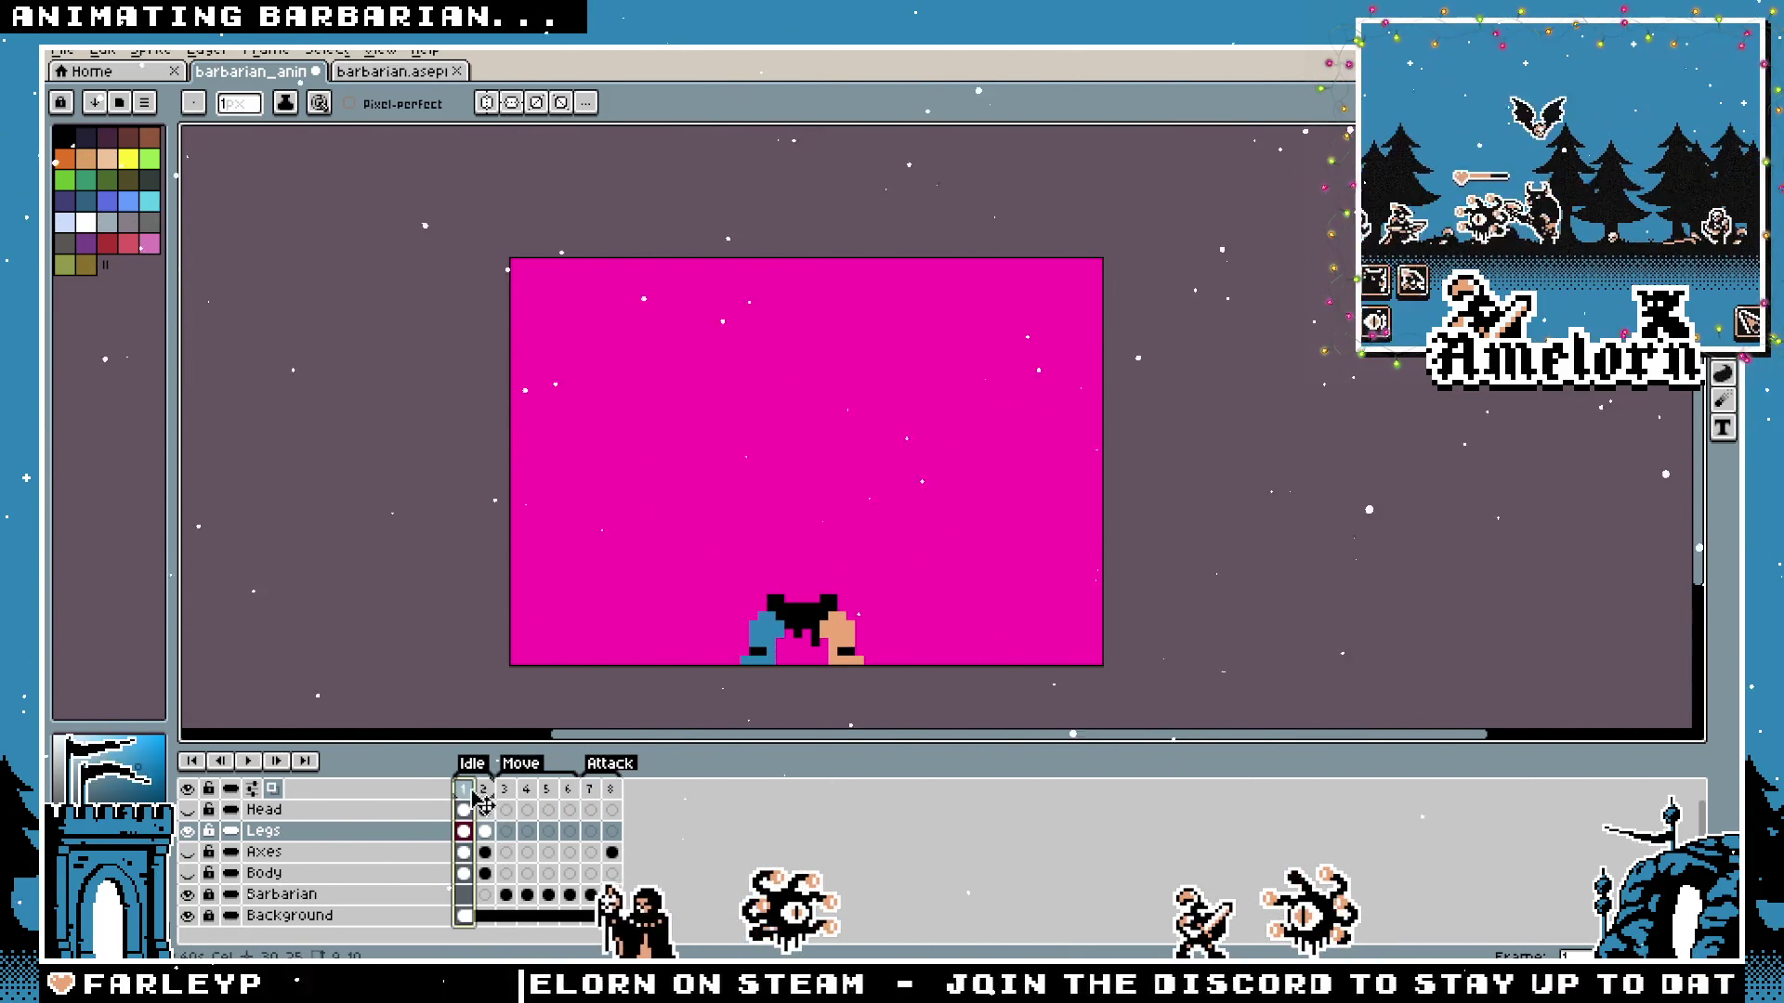
scroll(874, 609, up, 2)
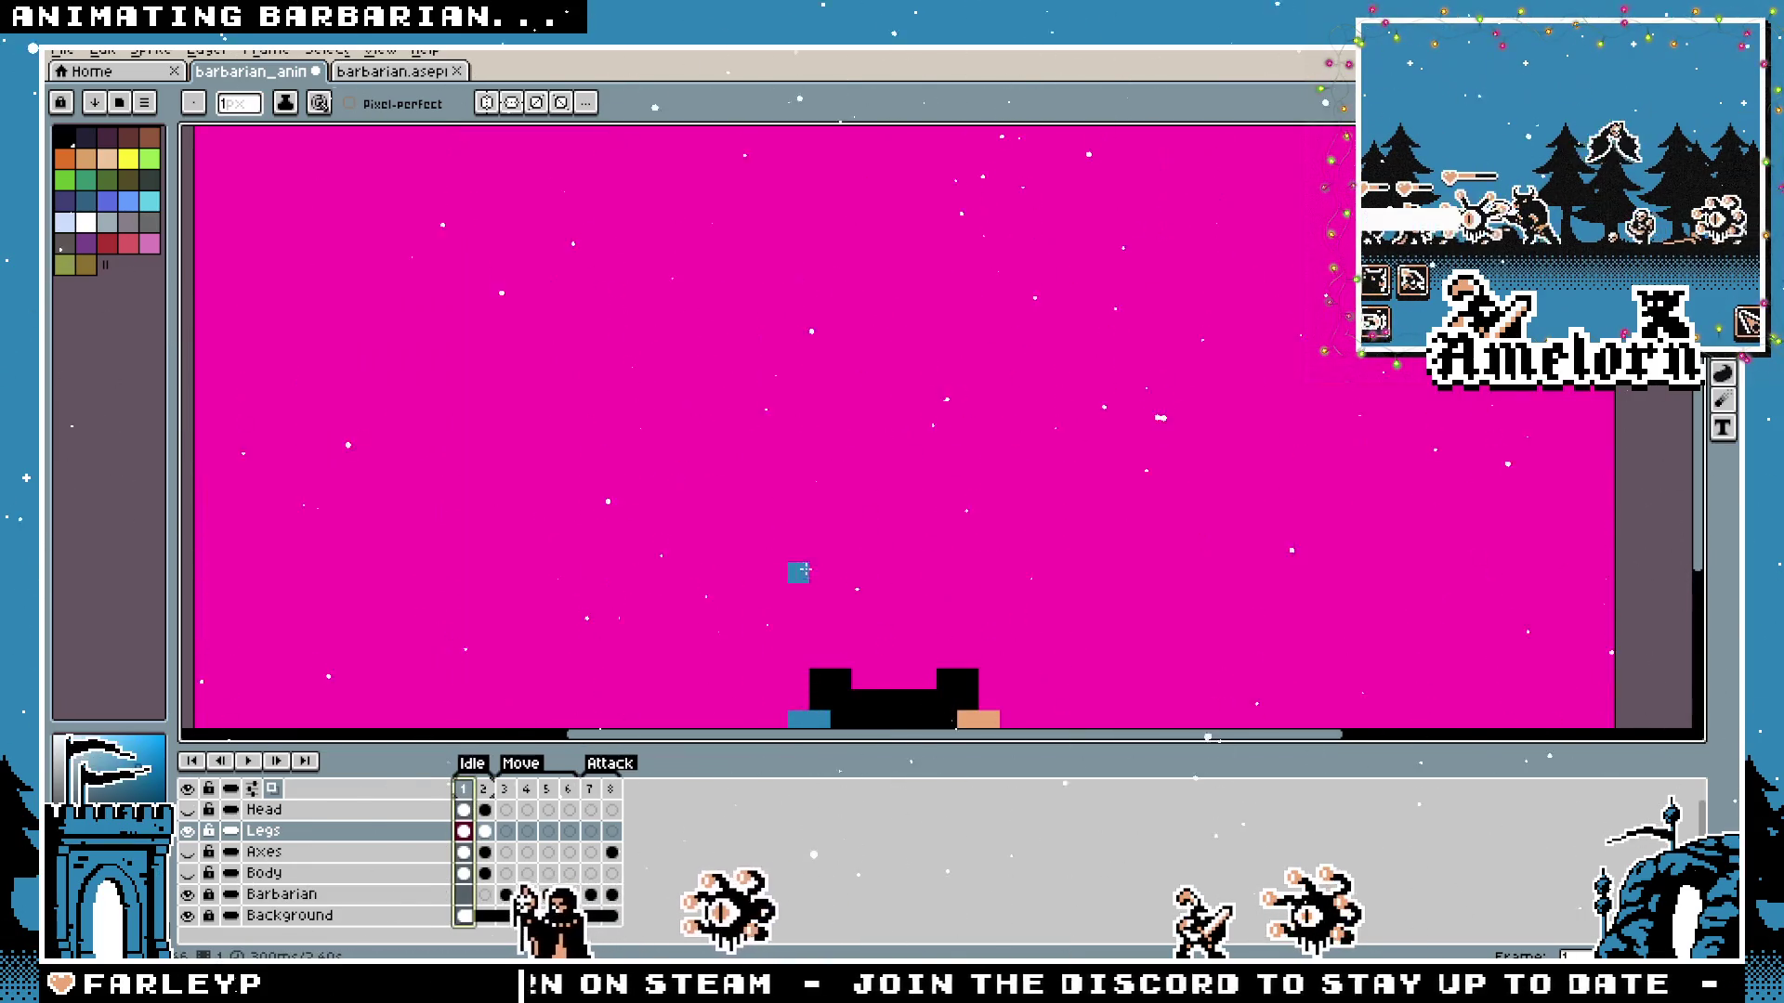
Preview the legs animation, go to frame 2 and unhide the head and upper body layers.
drag(873, 608, 857, 403)
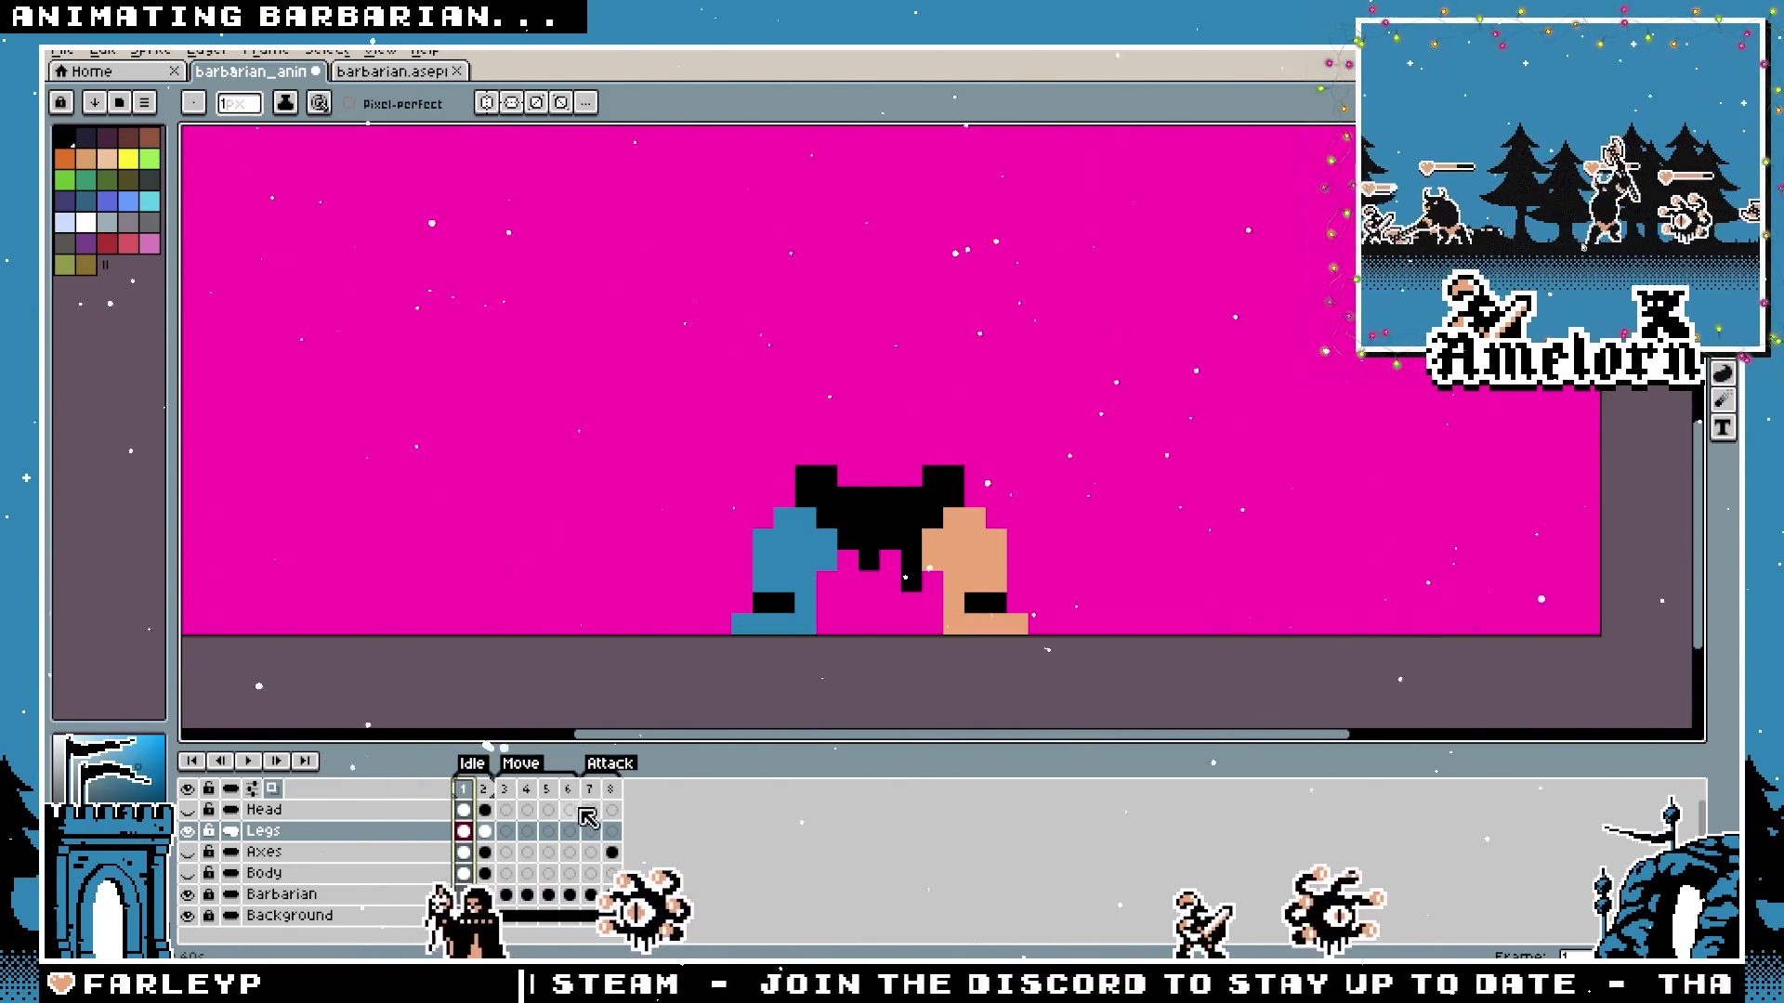
key(Return)
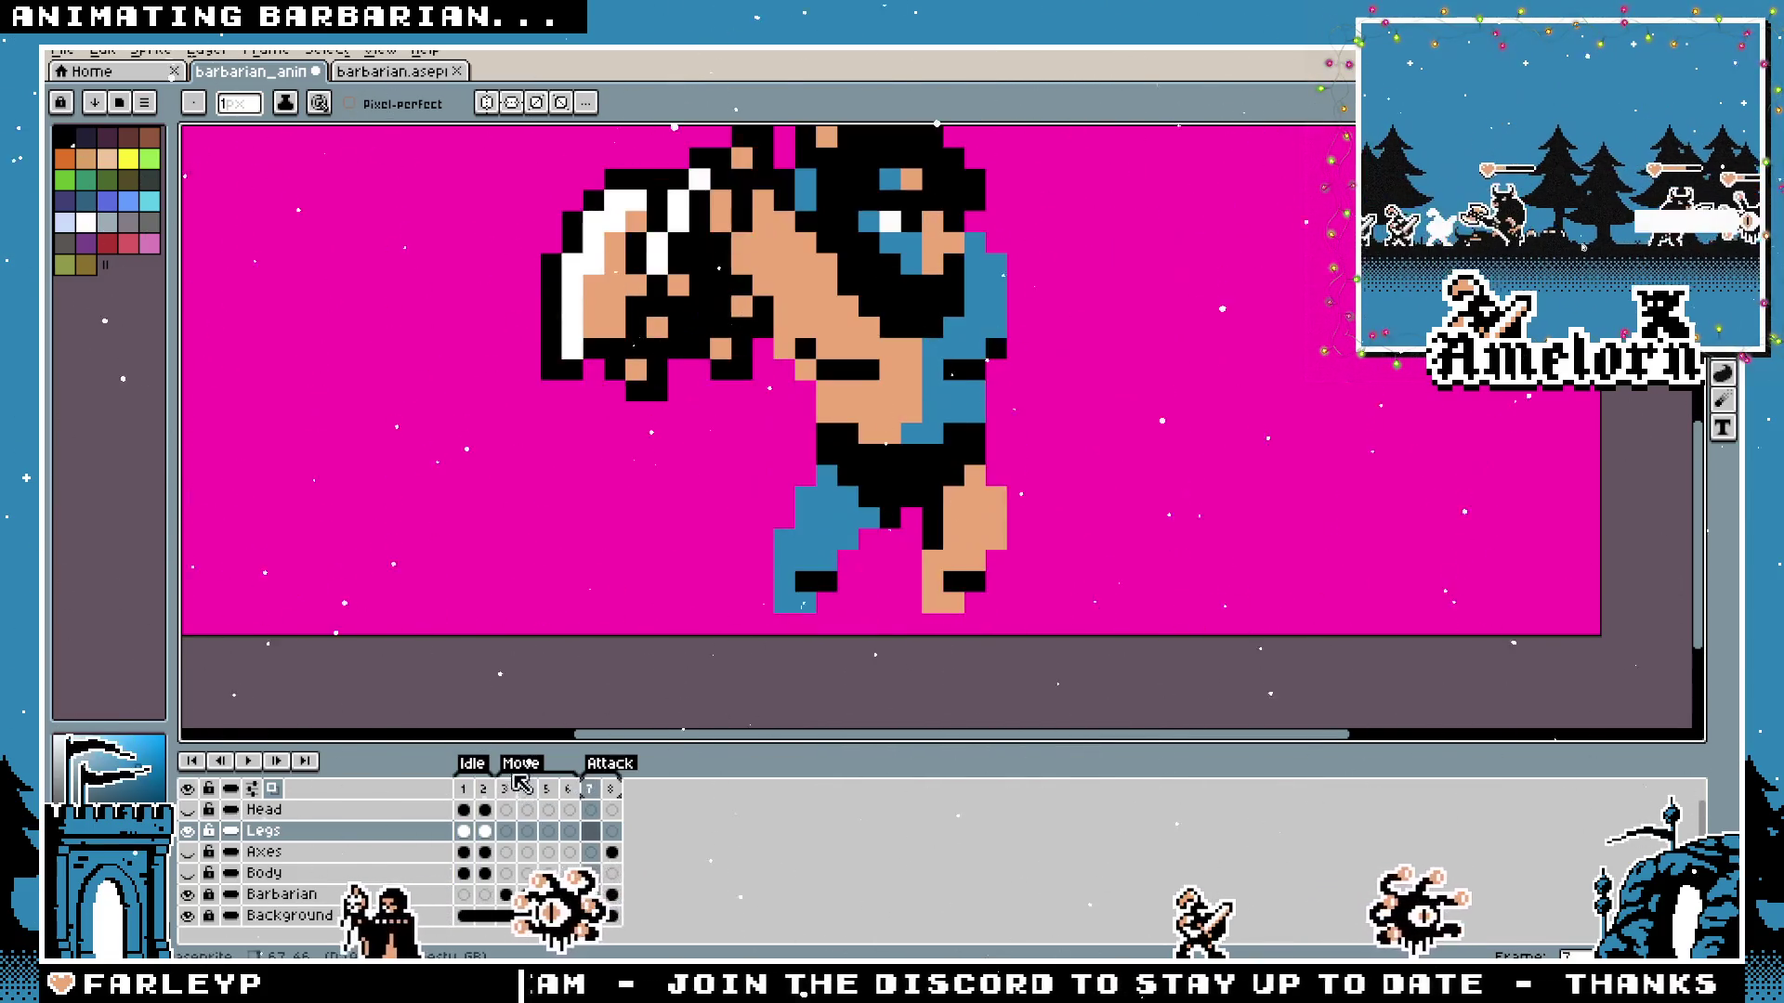
key(Return)
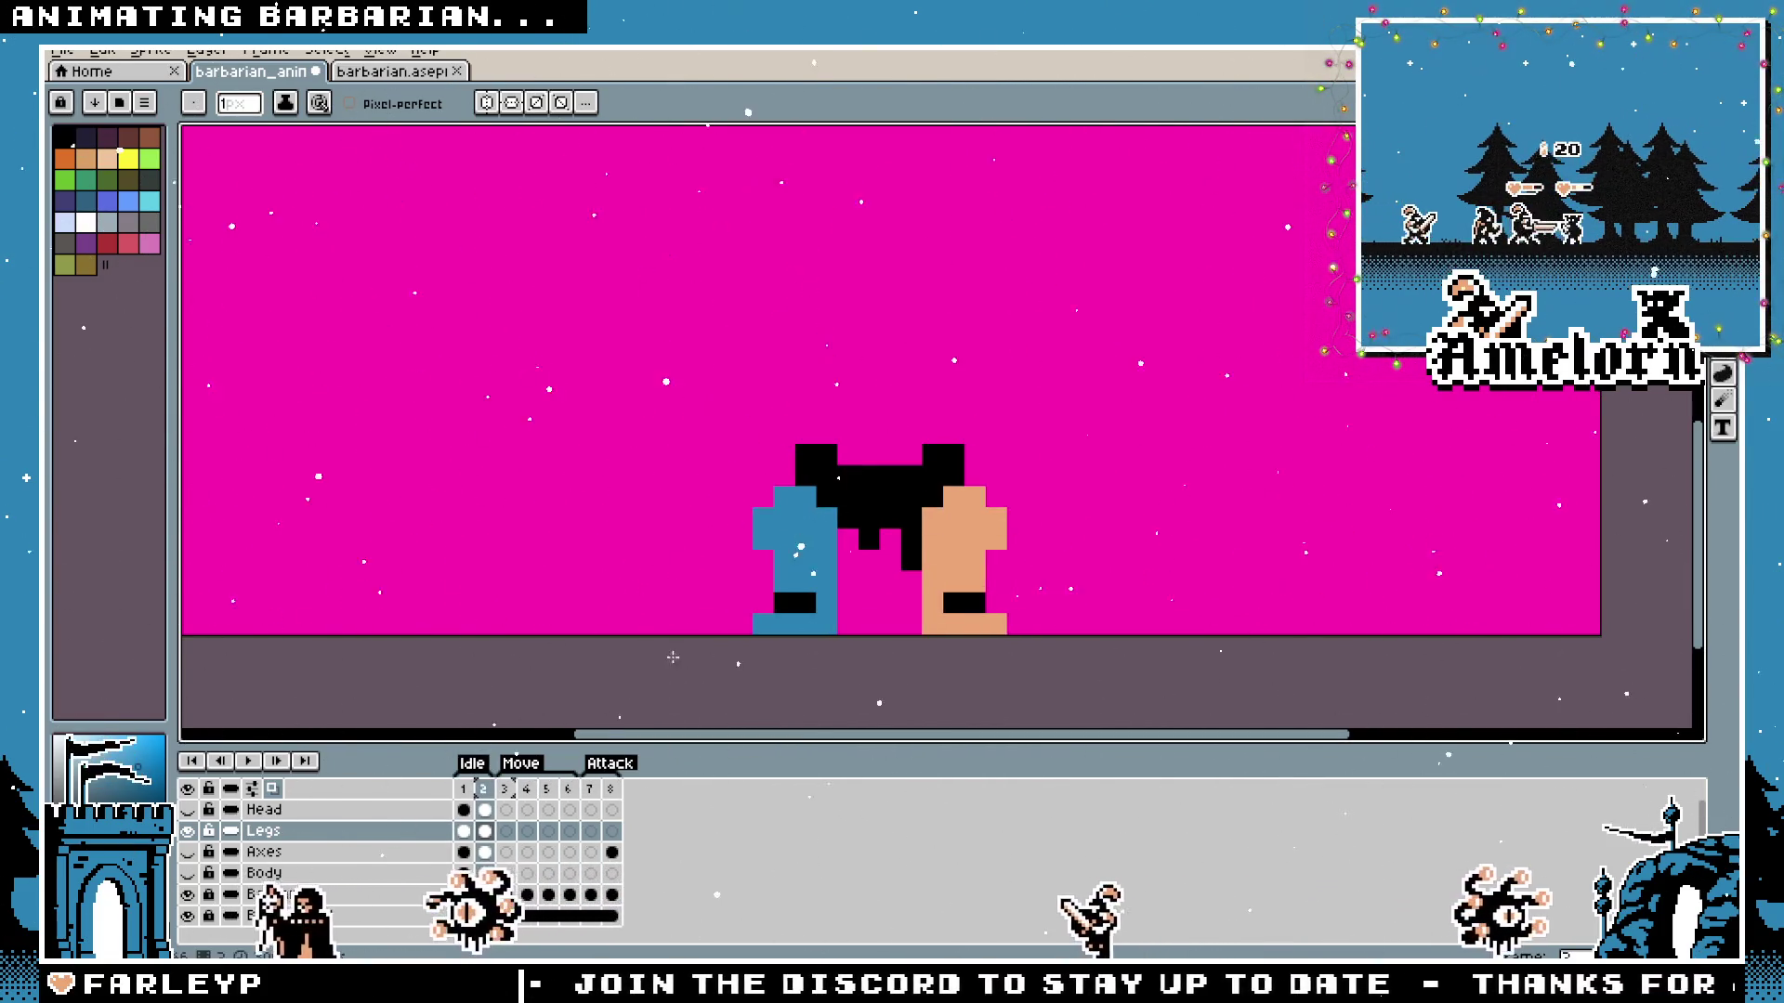
drag(868, 391, 845, 434)
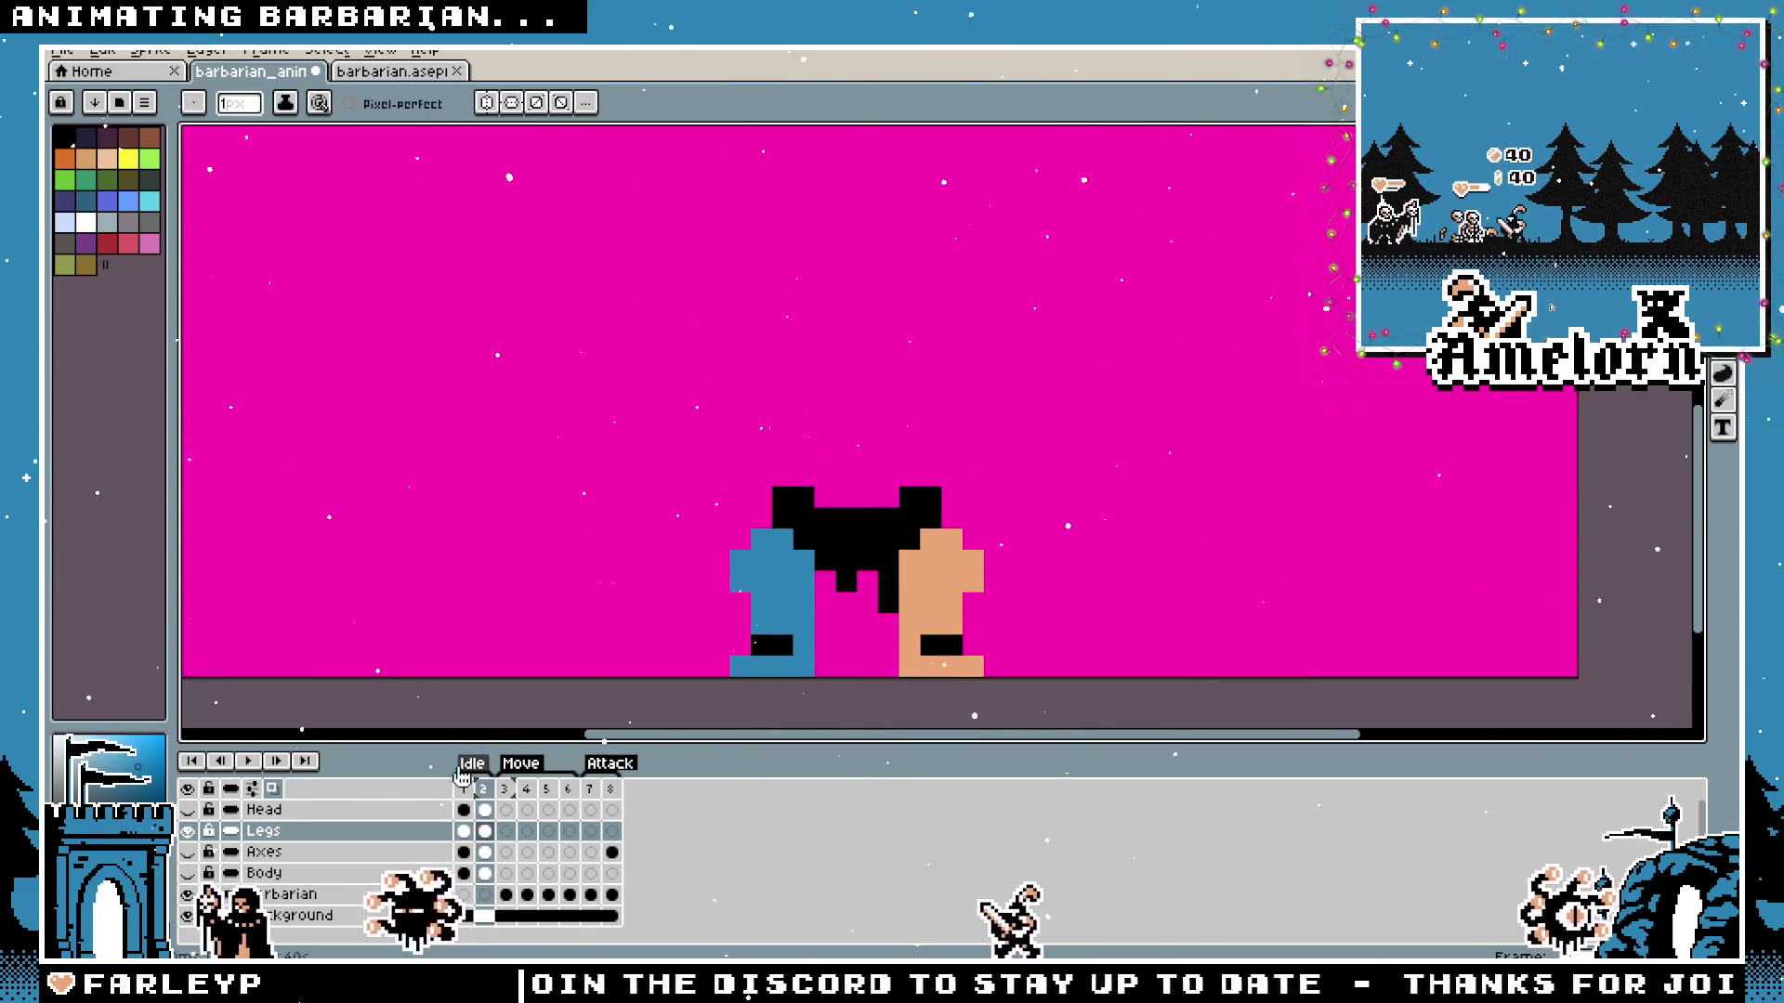
click(187, 810)
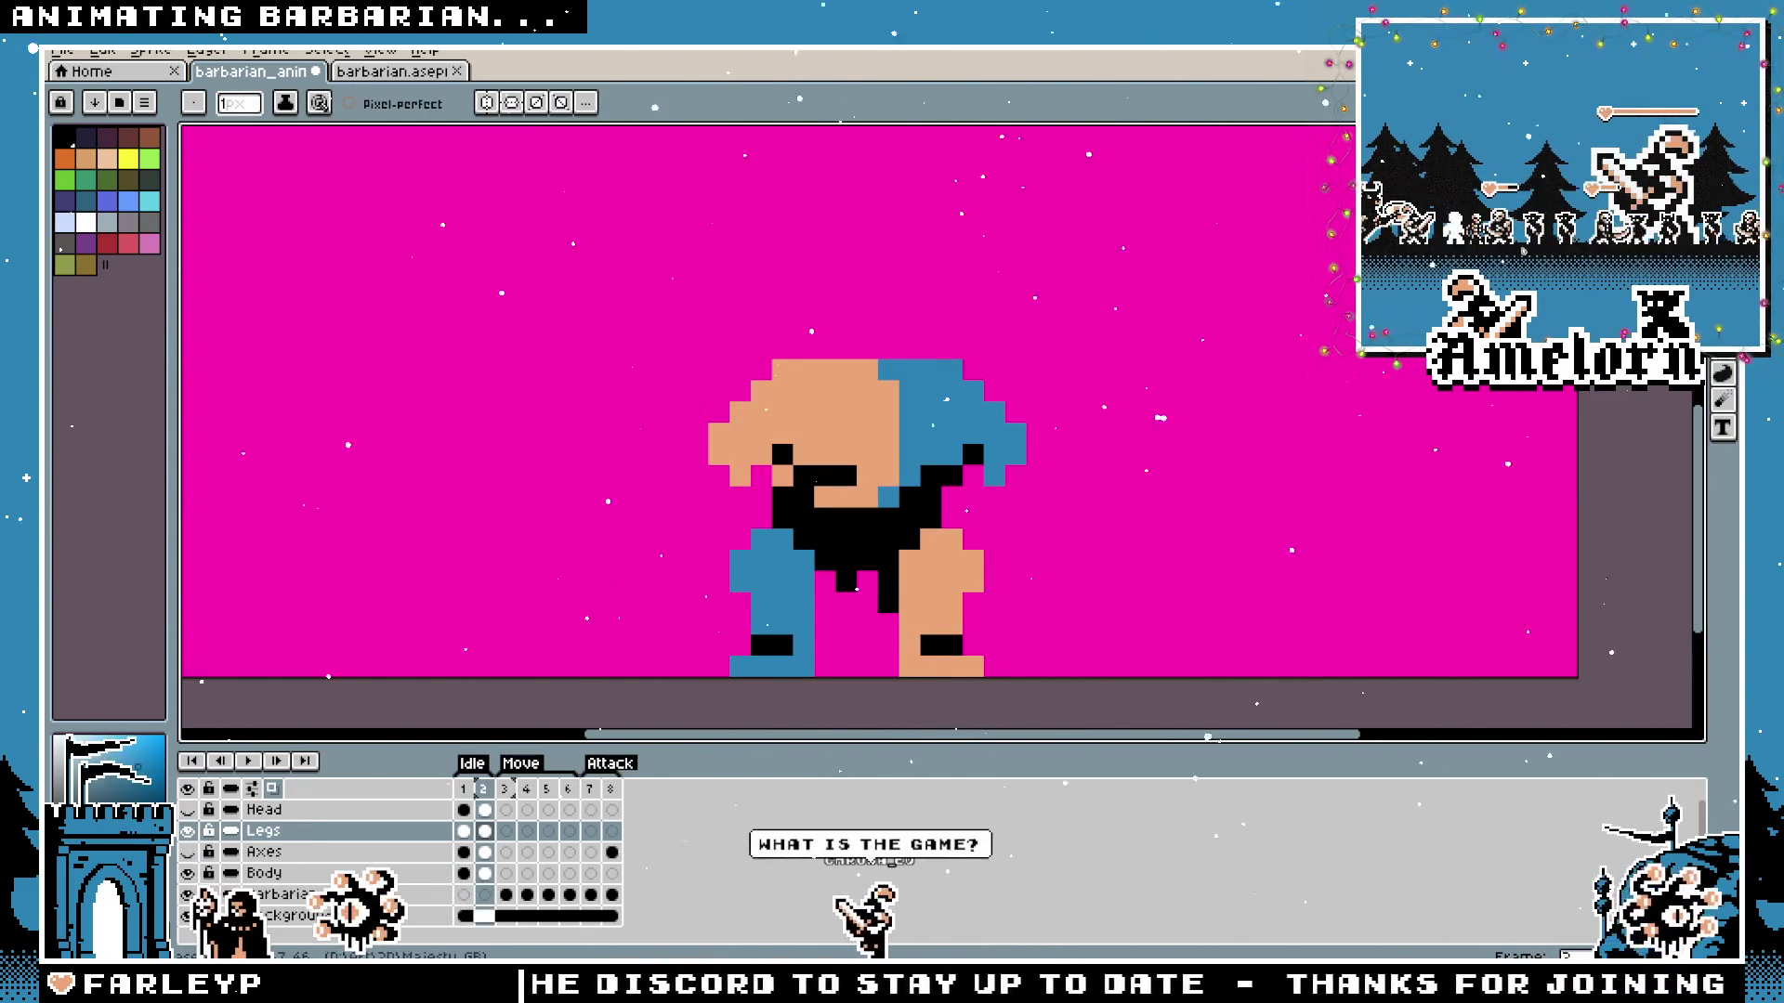
key(m)
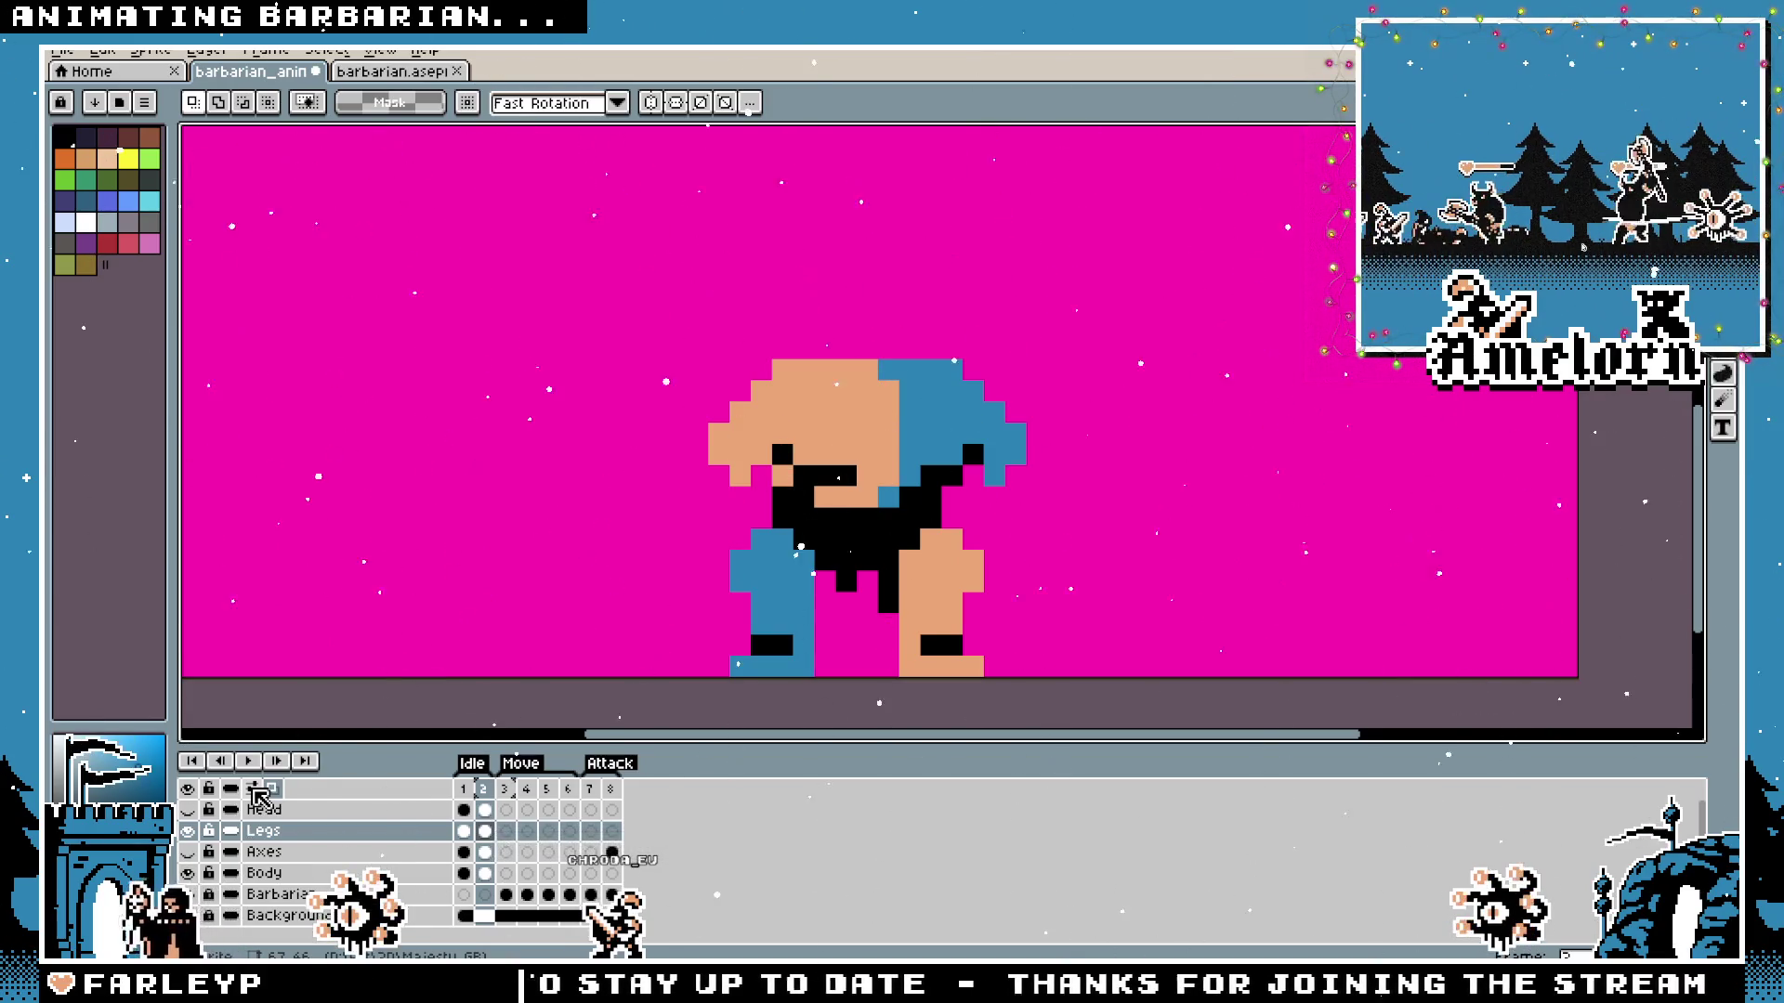
On the Body layer, marquee the barbarian and raise its head and body slightly in frame 2.
click(266, 872)
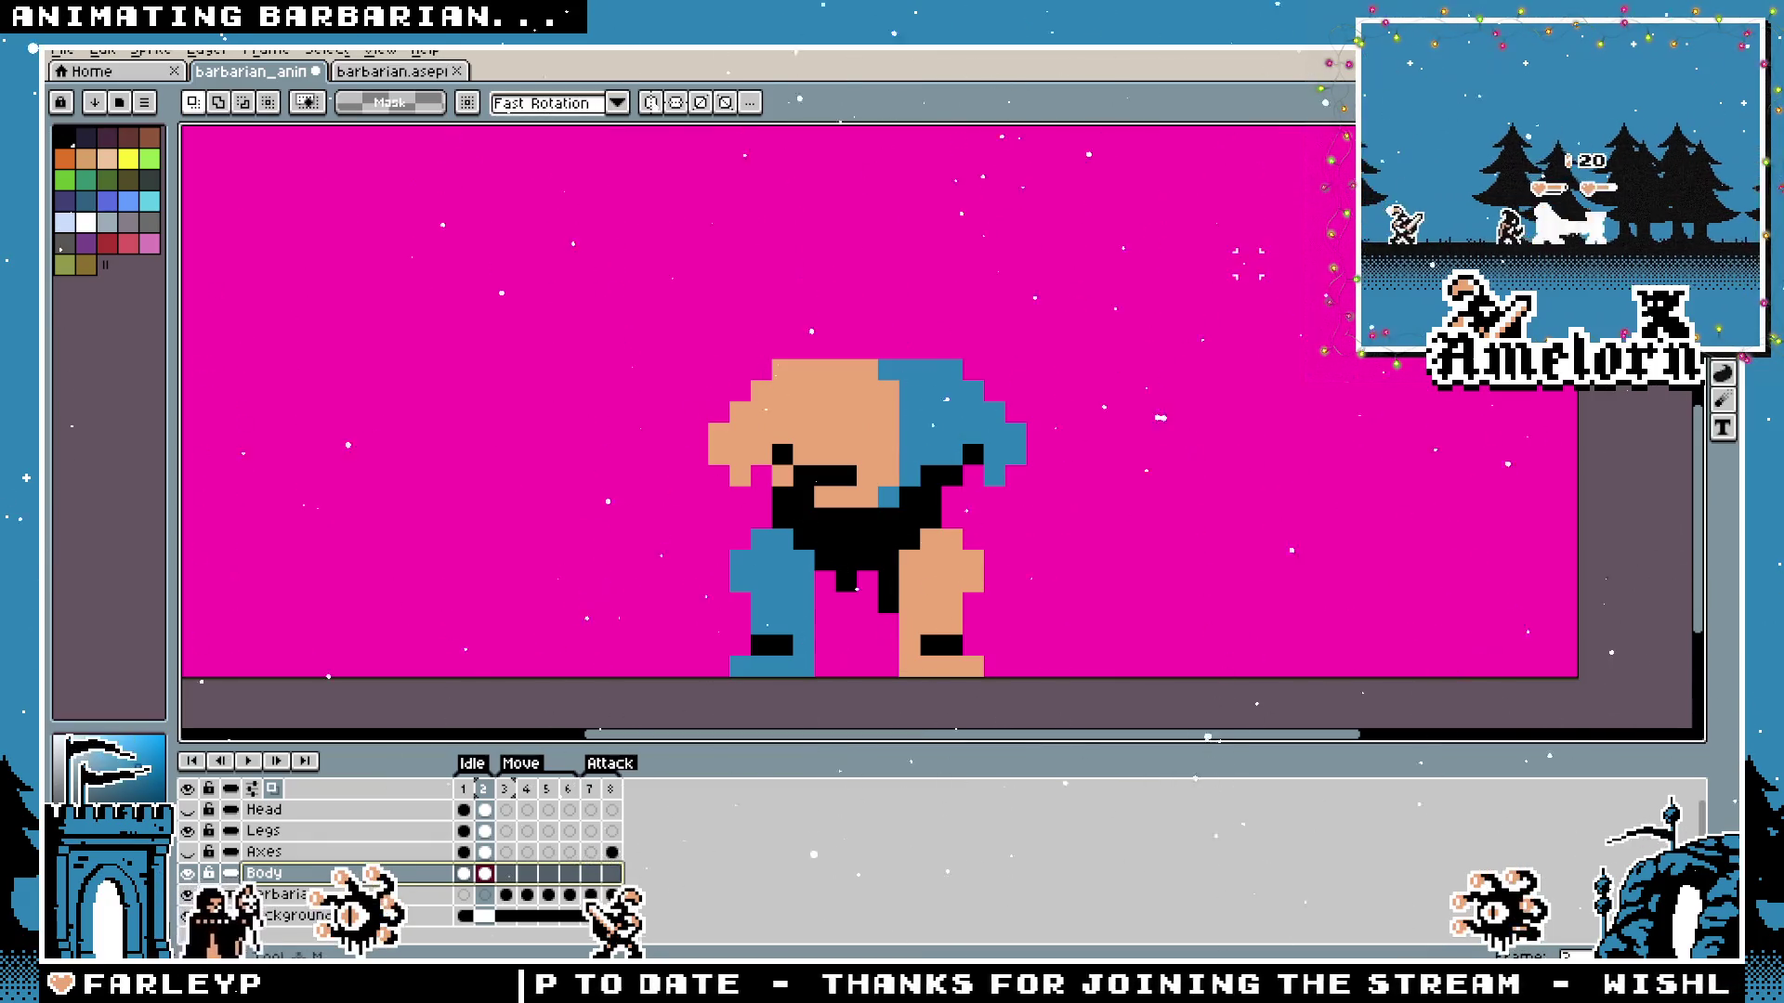
drag(1261, 253, 578, 638)
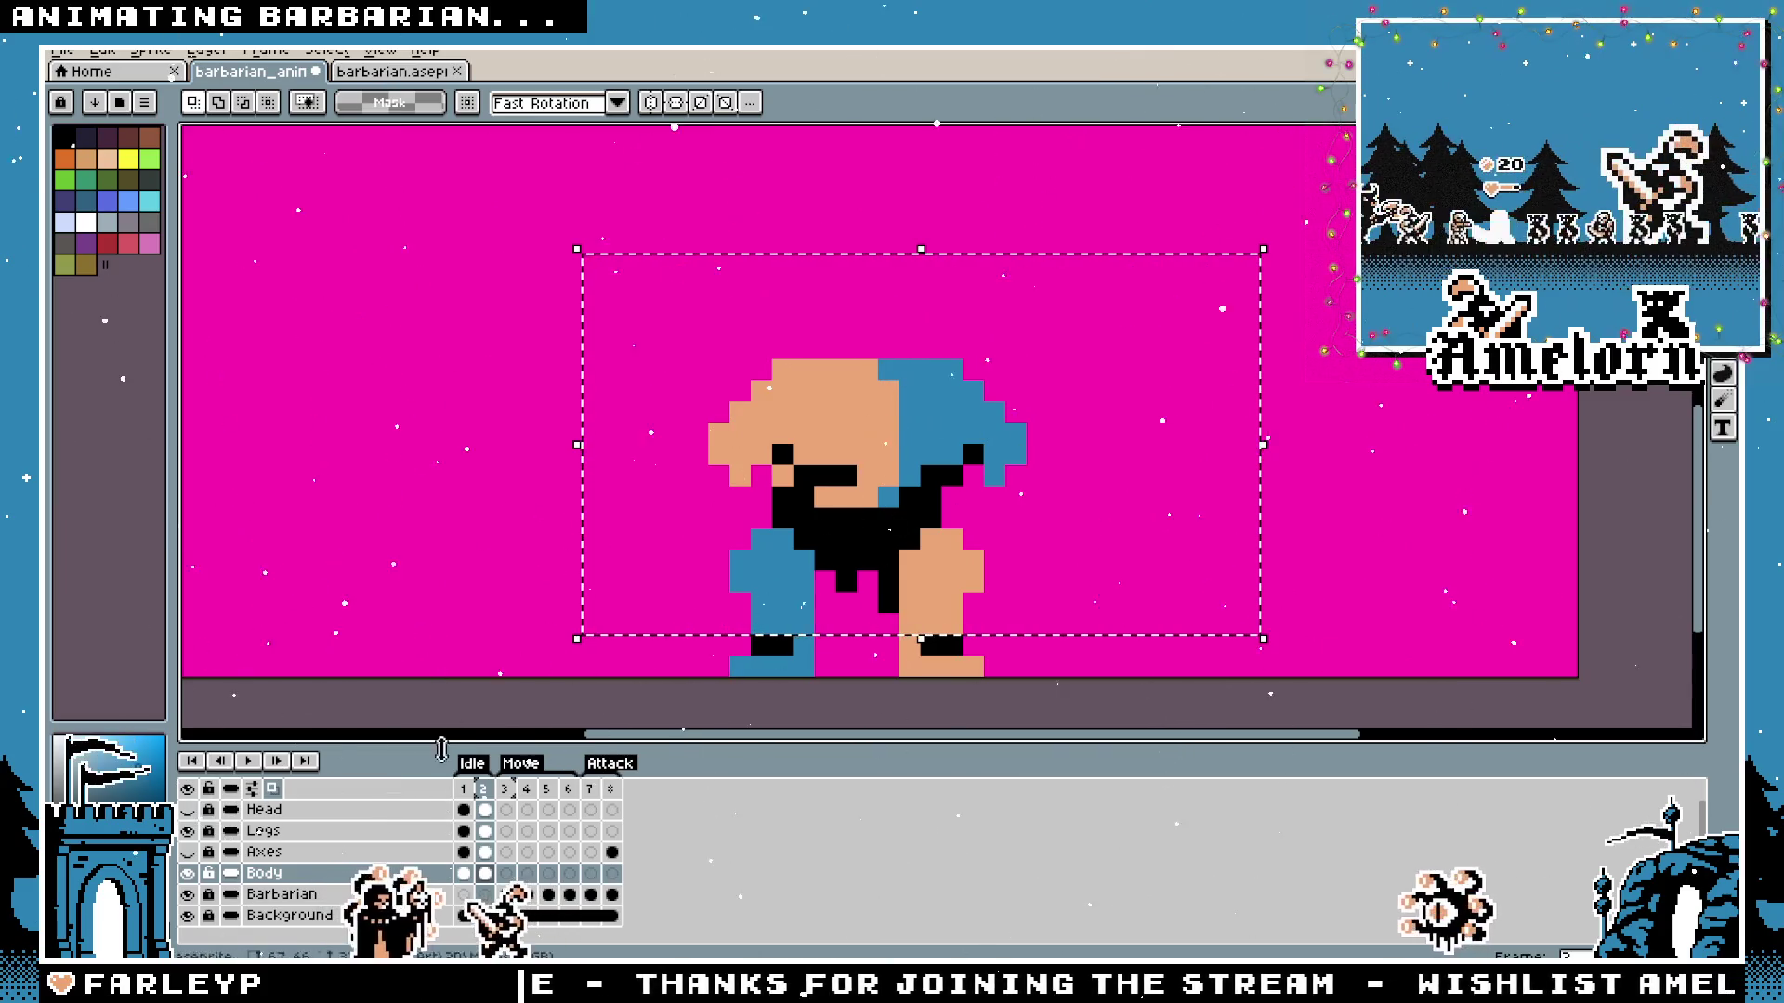
drag(842, 533, 842, 491)
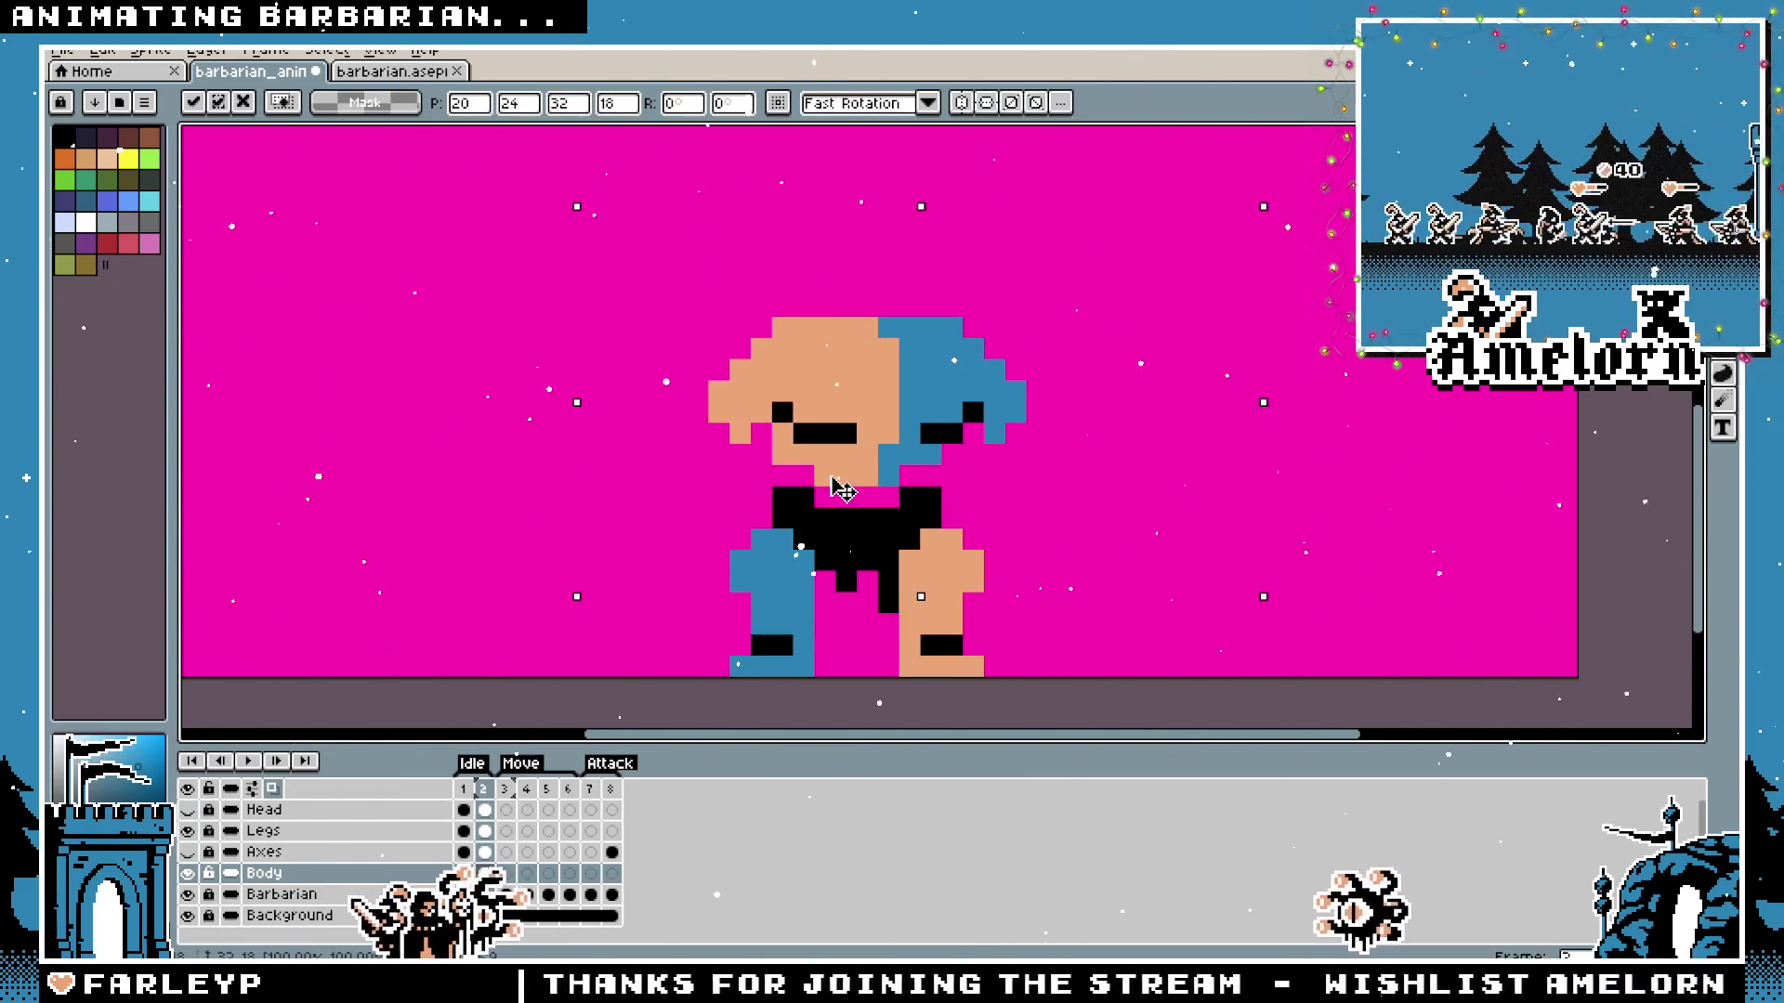
key(ctrl+z)
key(ctrl+d)
scroll(1209, 458, down, 3)
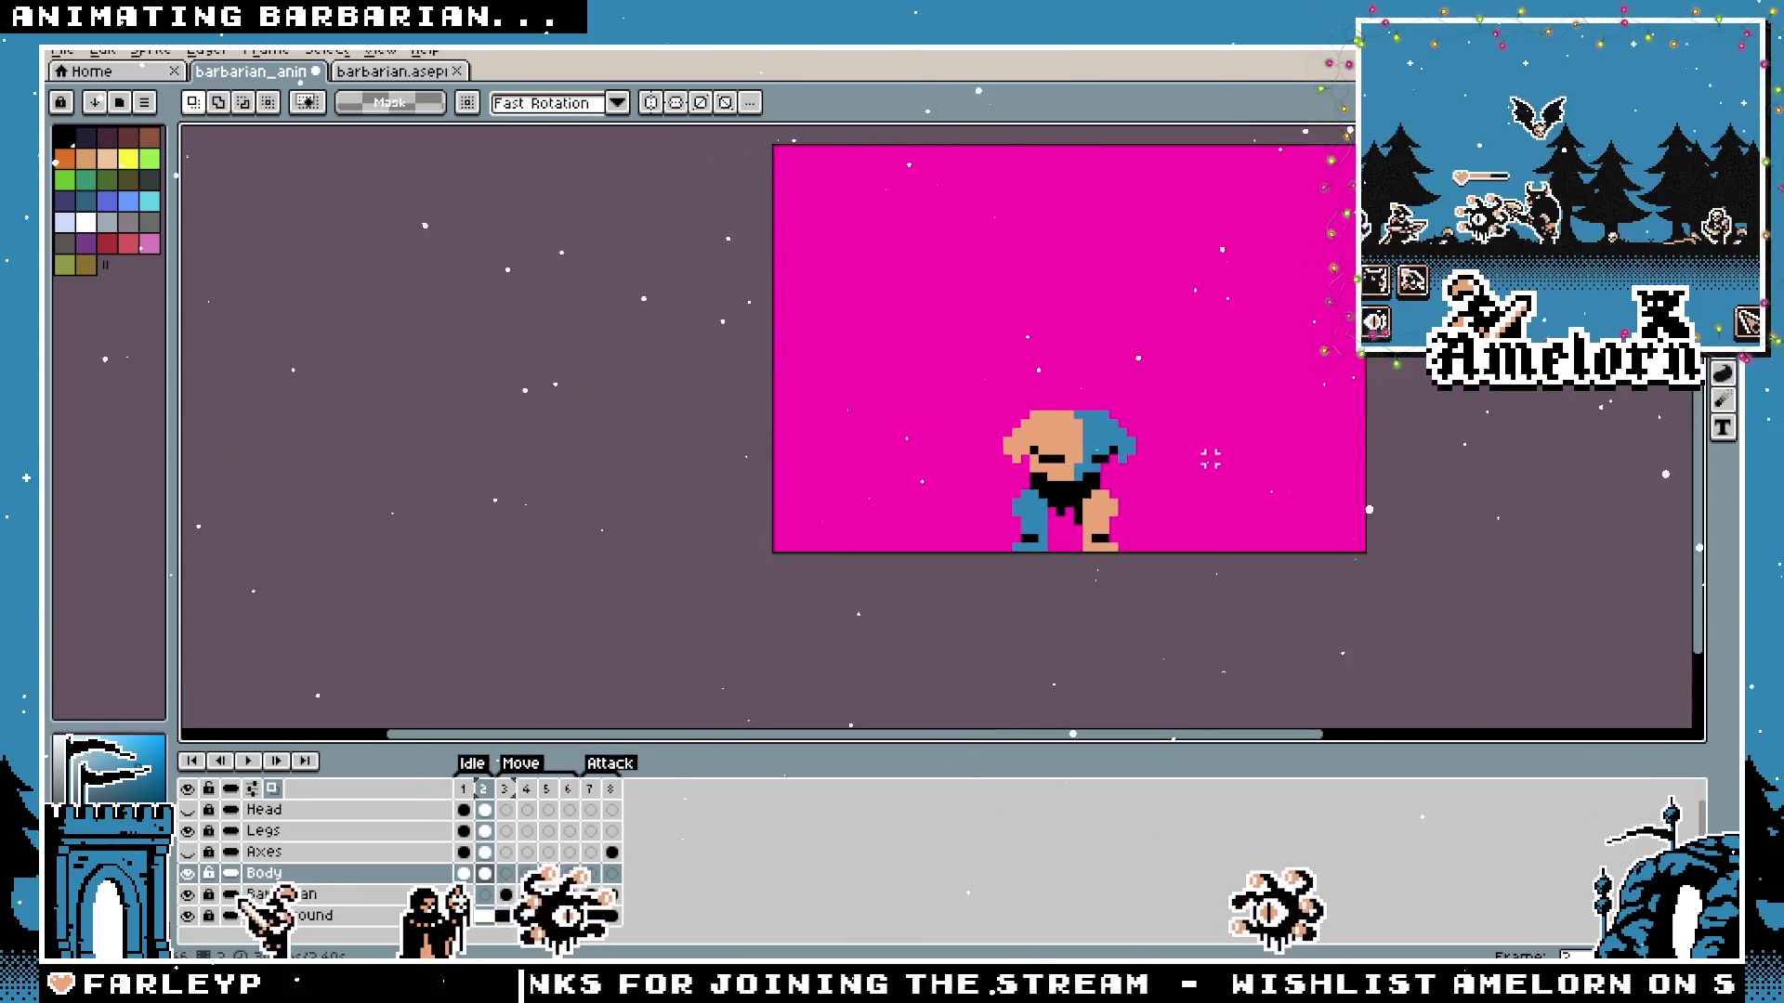
scroll(1210, 457, up, 1)
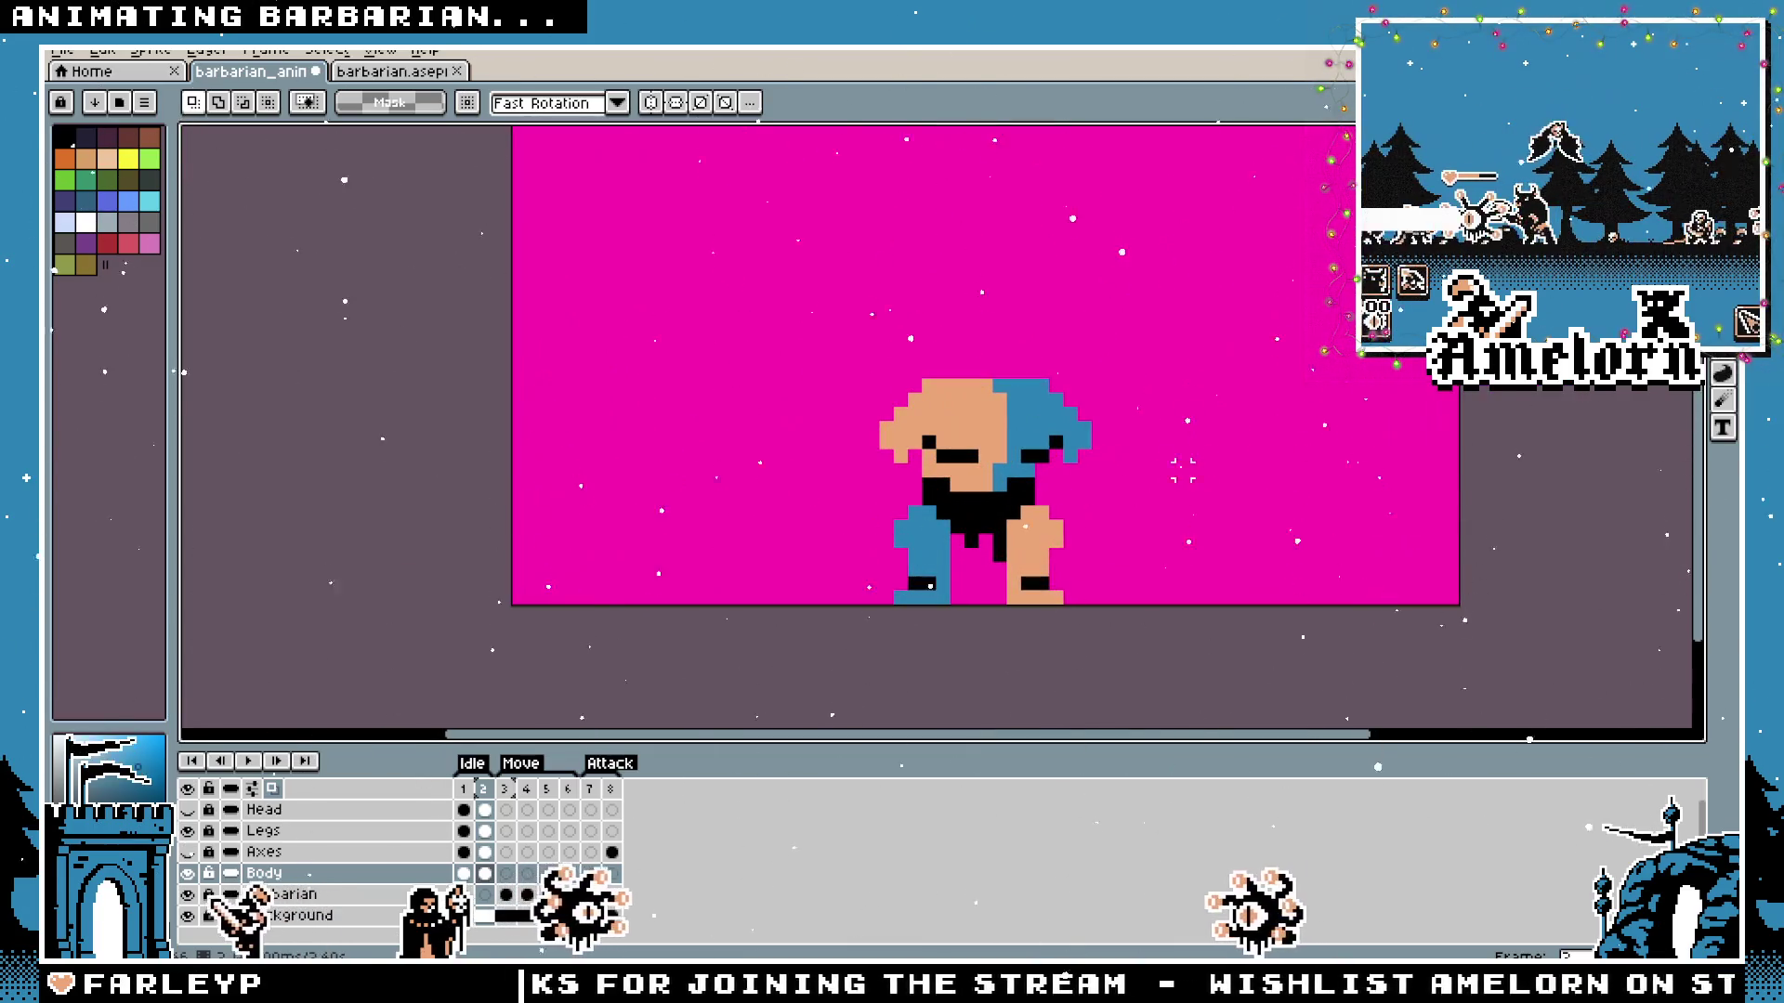
Flip between frames 1 and 2 to compare the idle bob, then switch to the Godot editor.
click(469, 789)
click(484, 789)
key(plus)
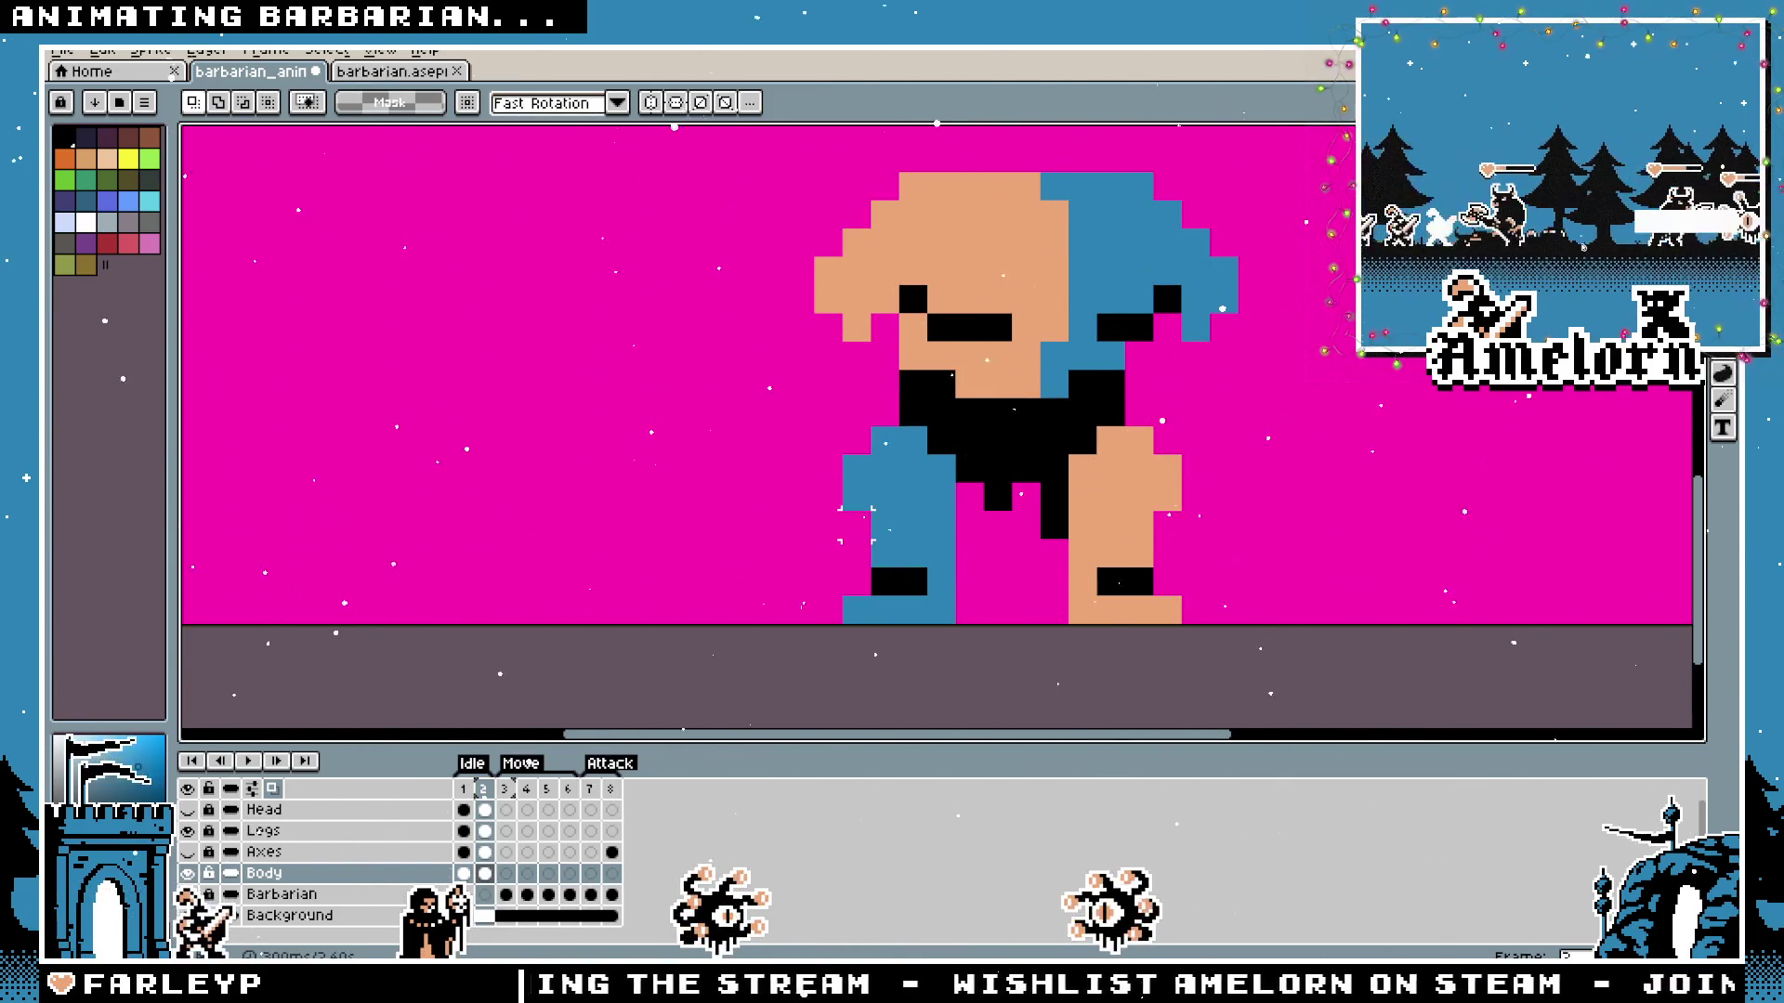
click(470, 790)
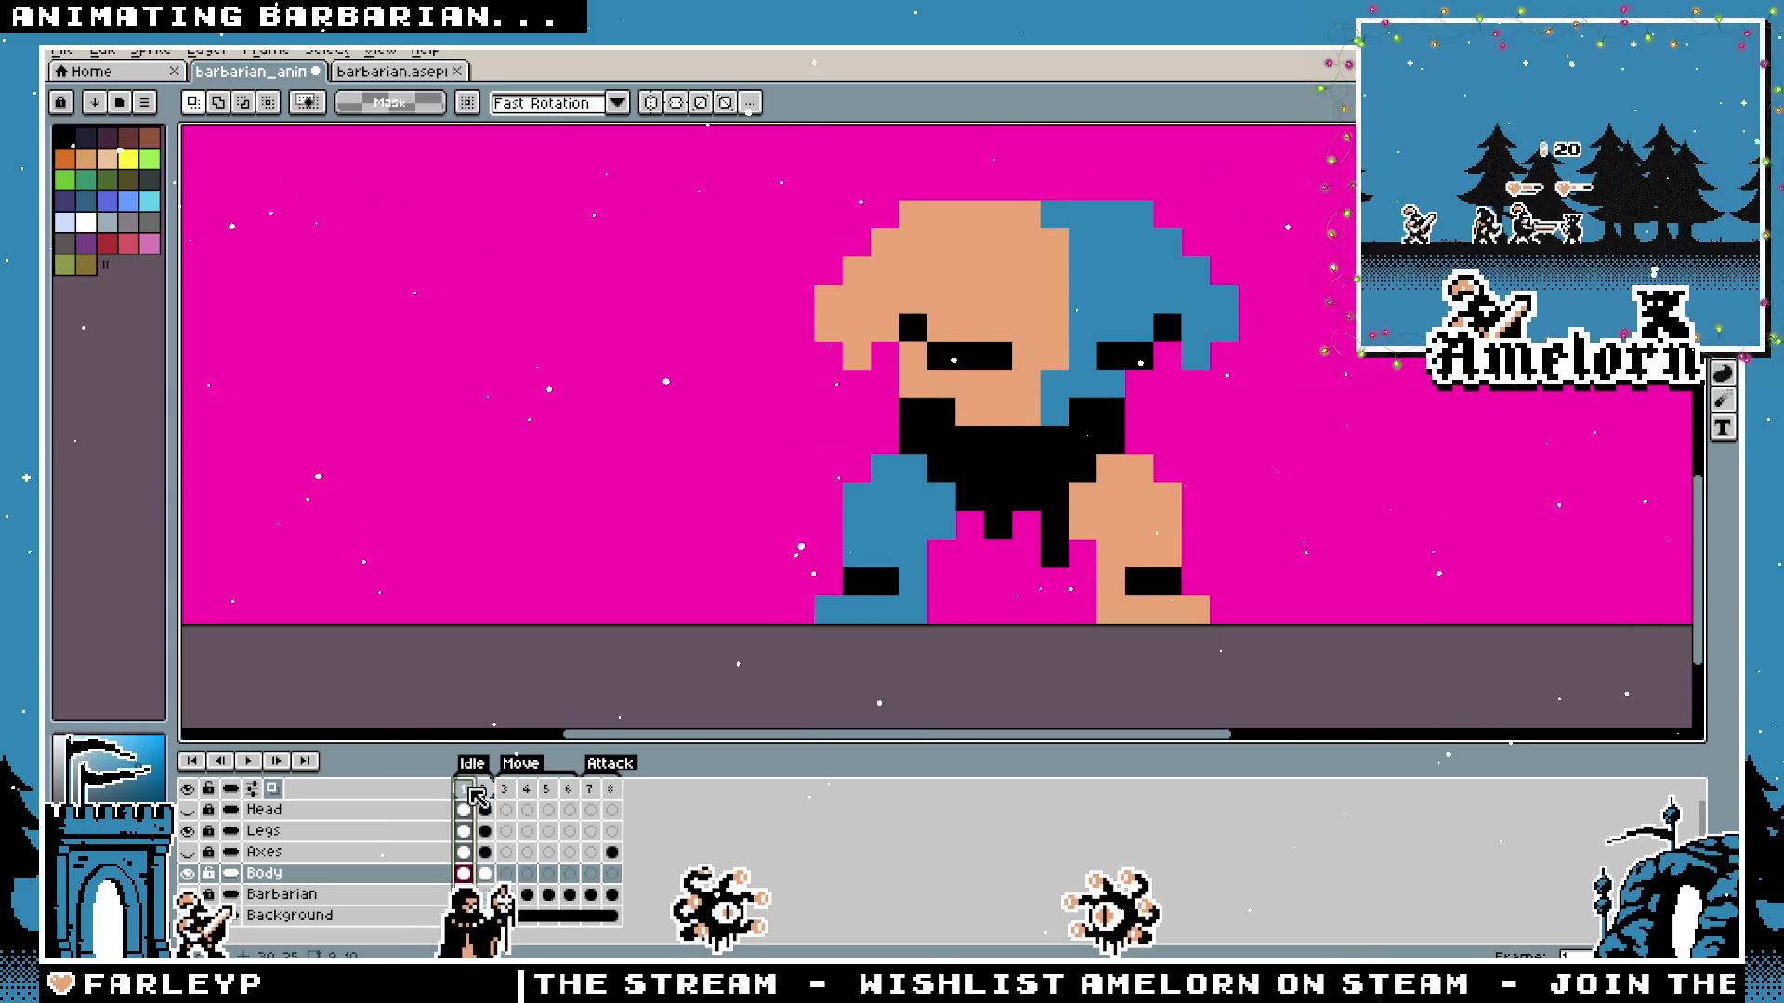
click(317, 837)
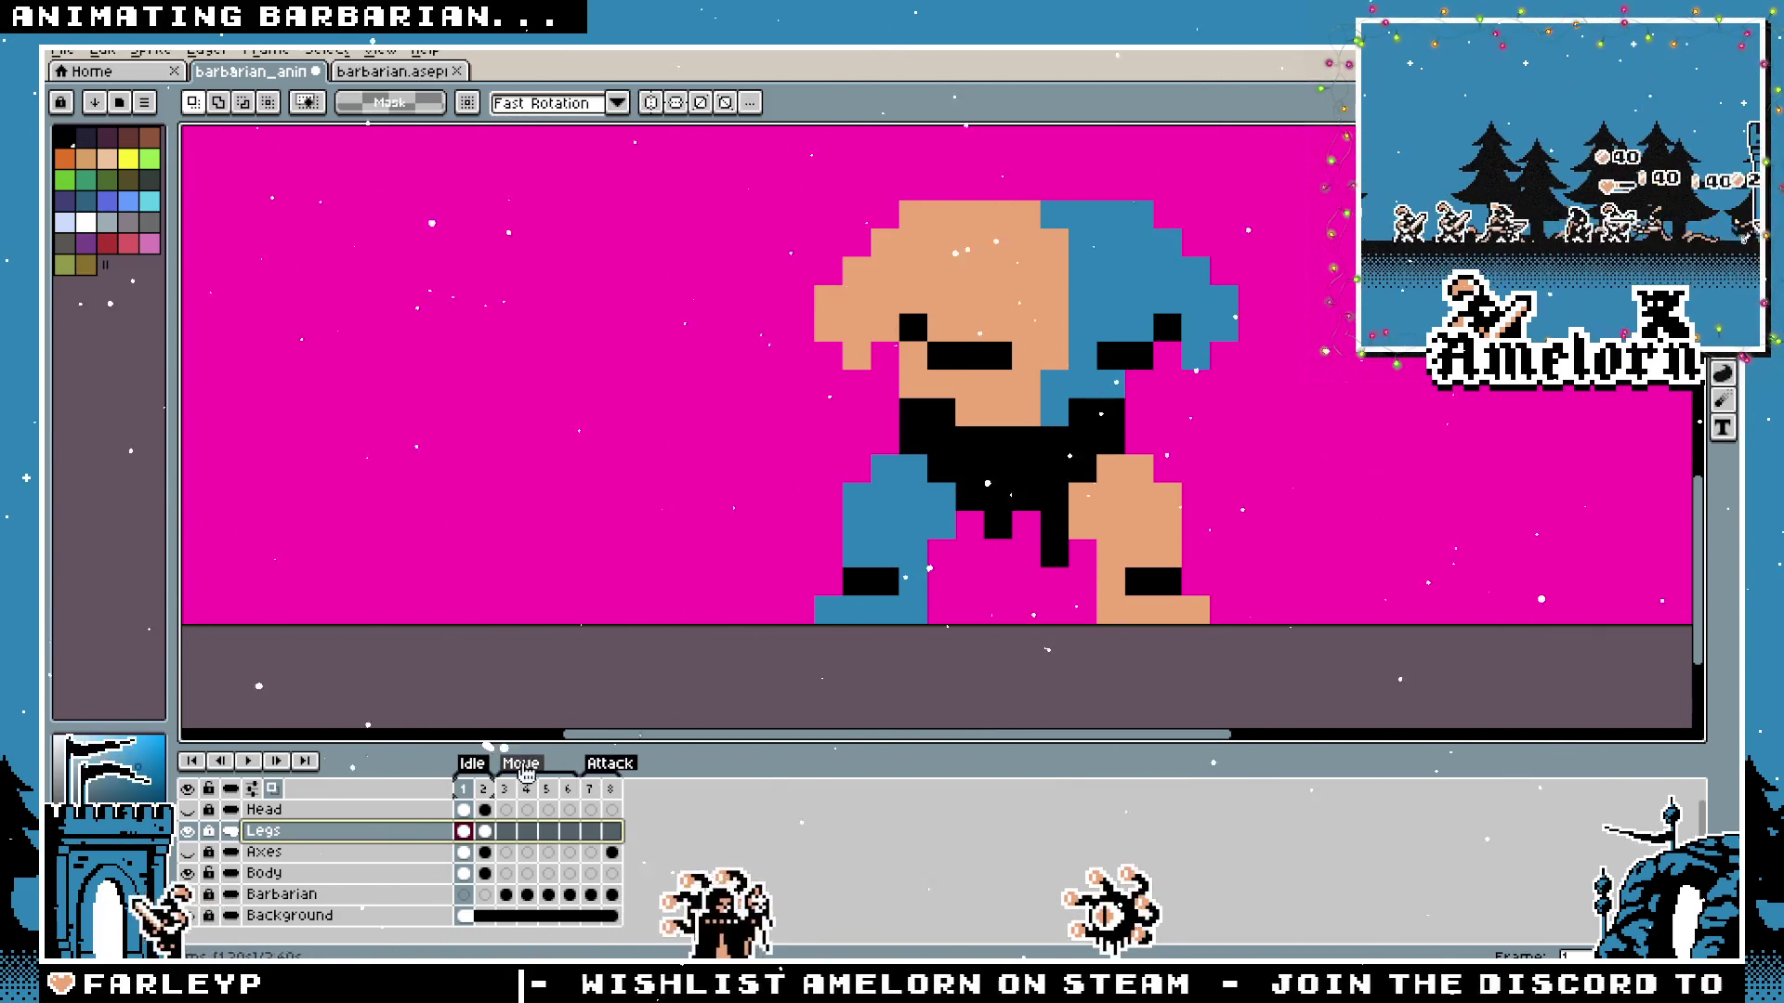
click(484, 789)
click(484, 789)
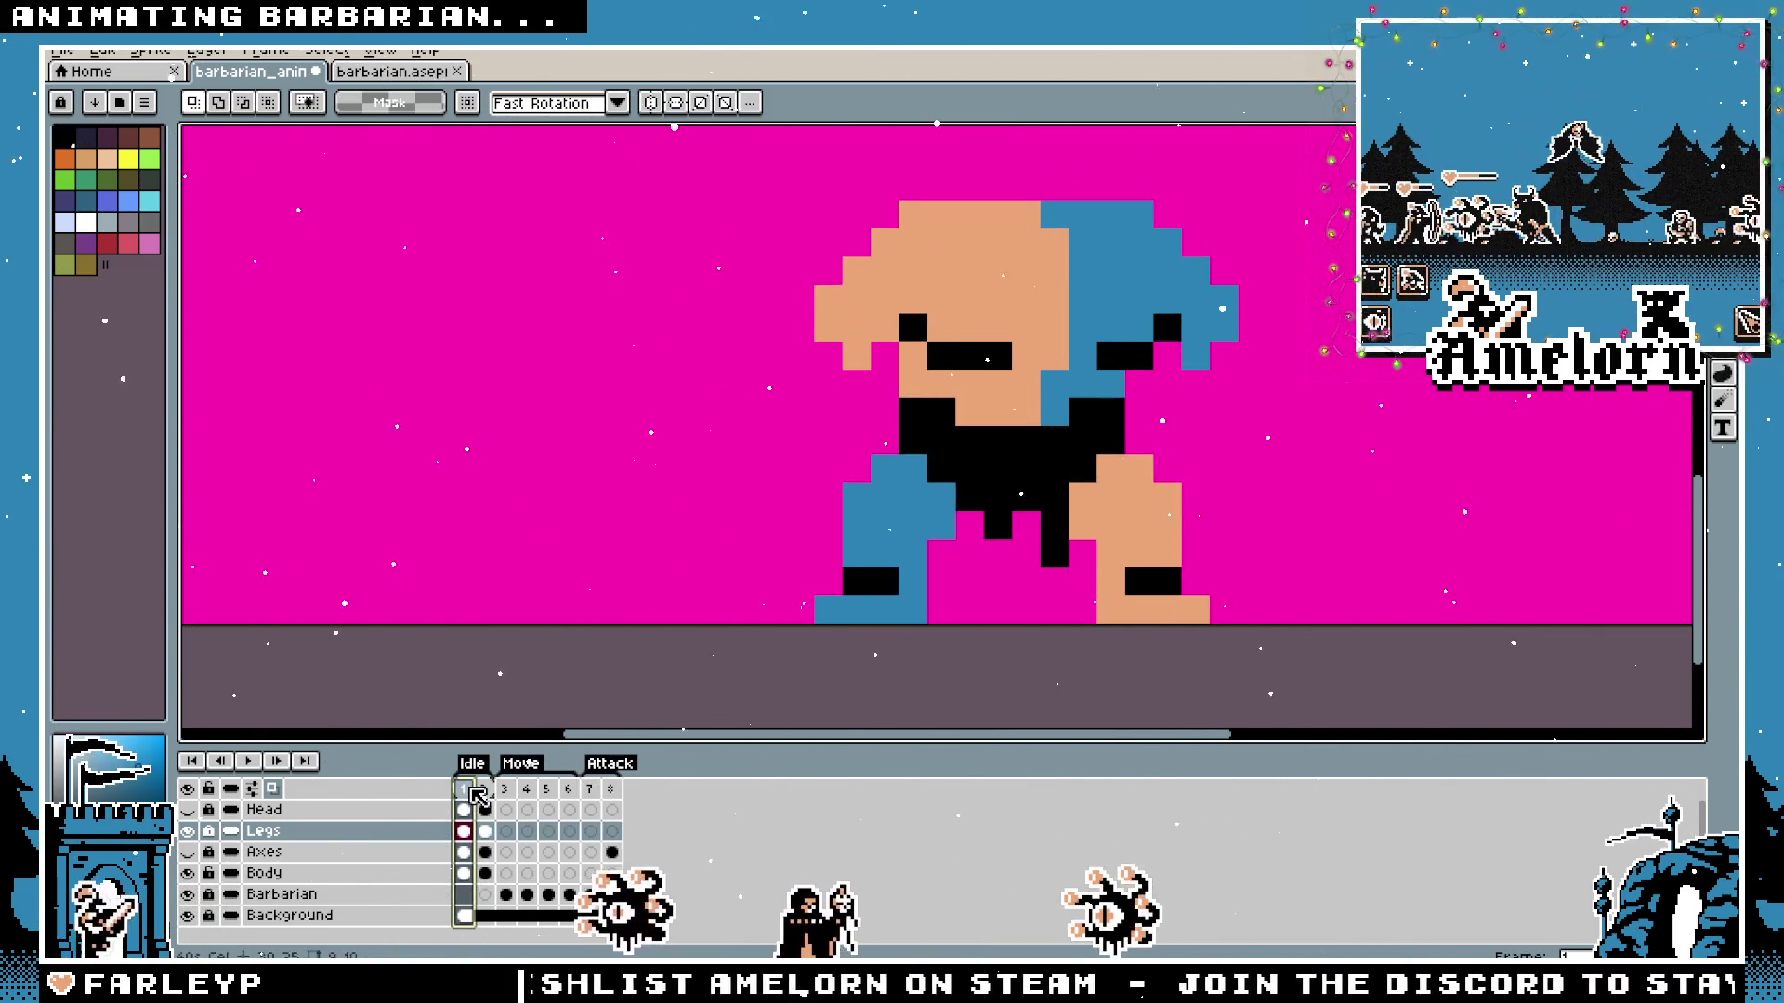
click(484, 789)
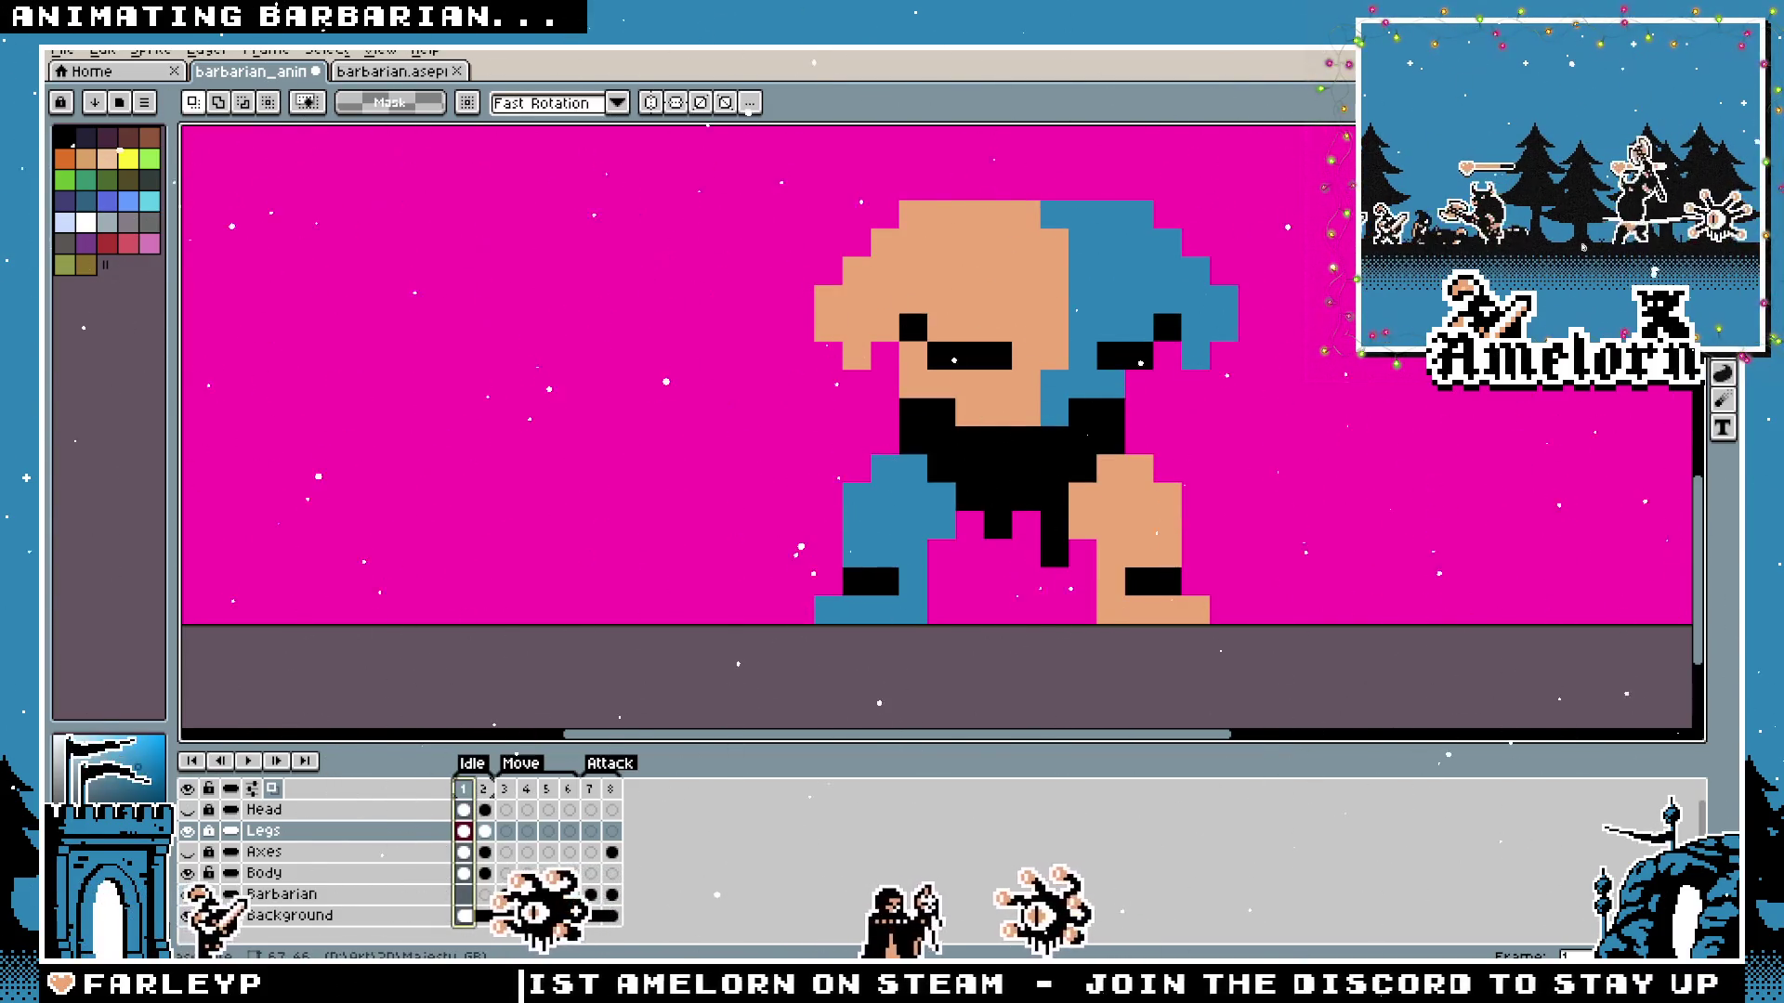
click(483, 790)
click(465, 788)
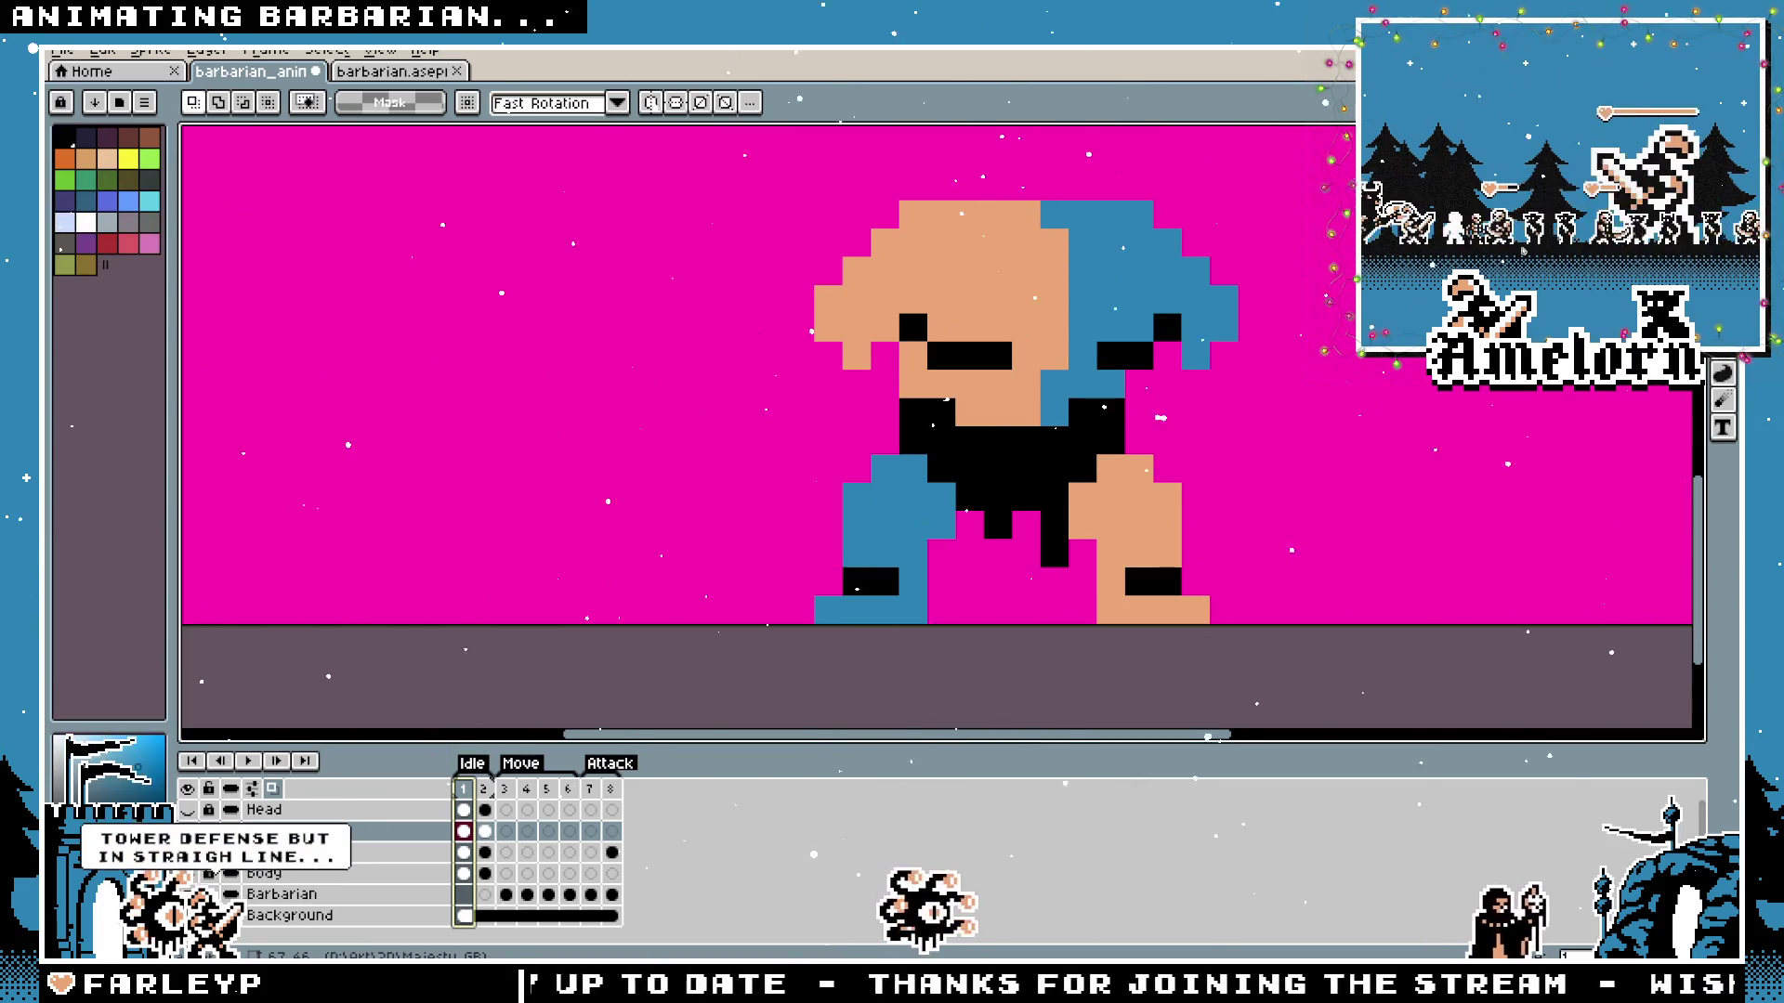
key(alt+Tab)
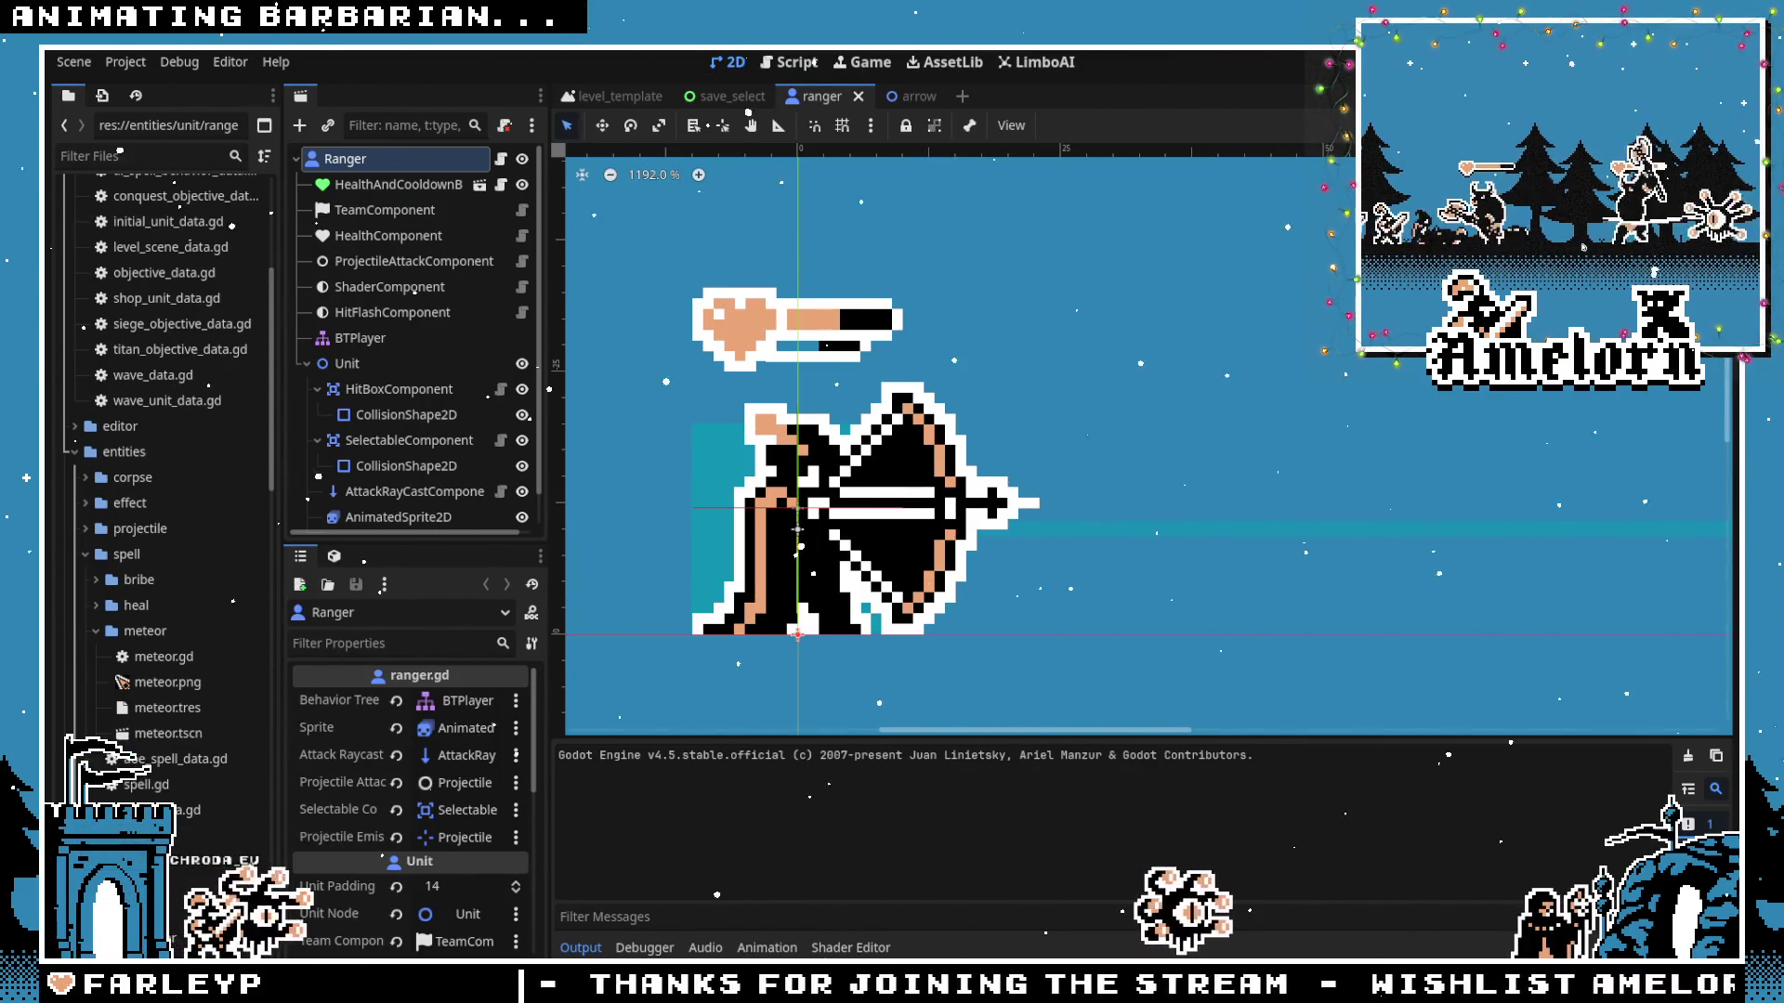
Run the game with F5 maximized, choose Campaign and load the middle save slot's level map.
key(F5)
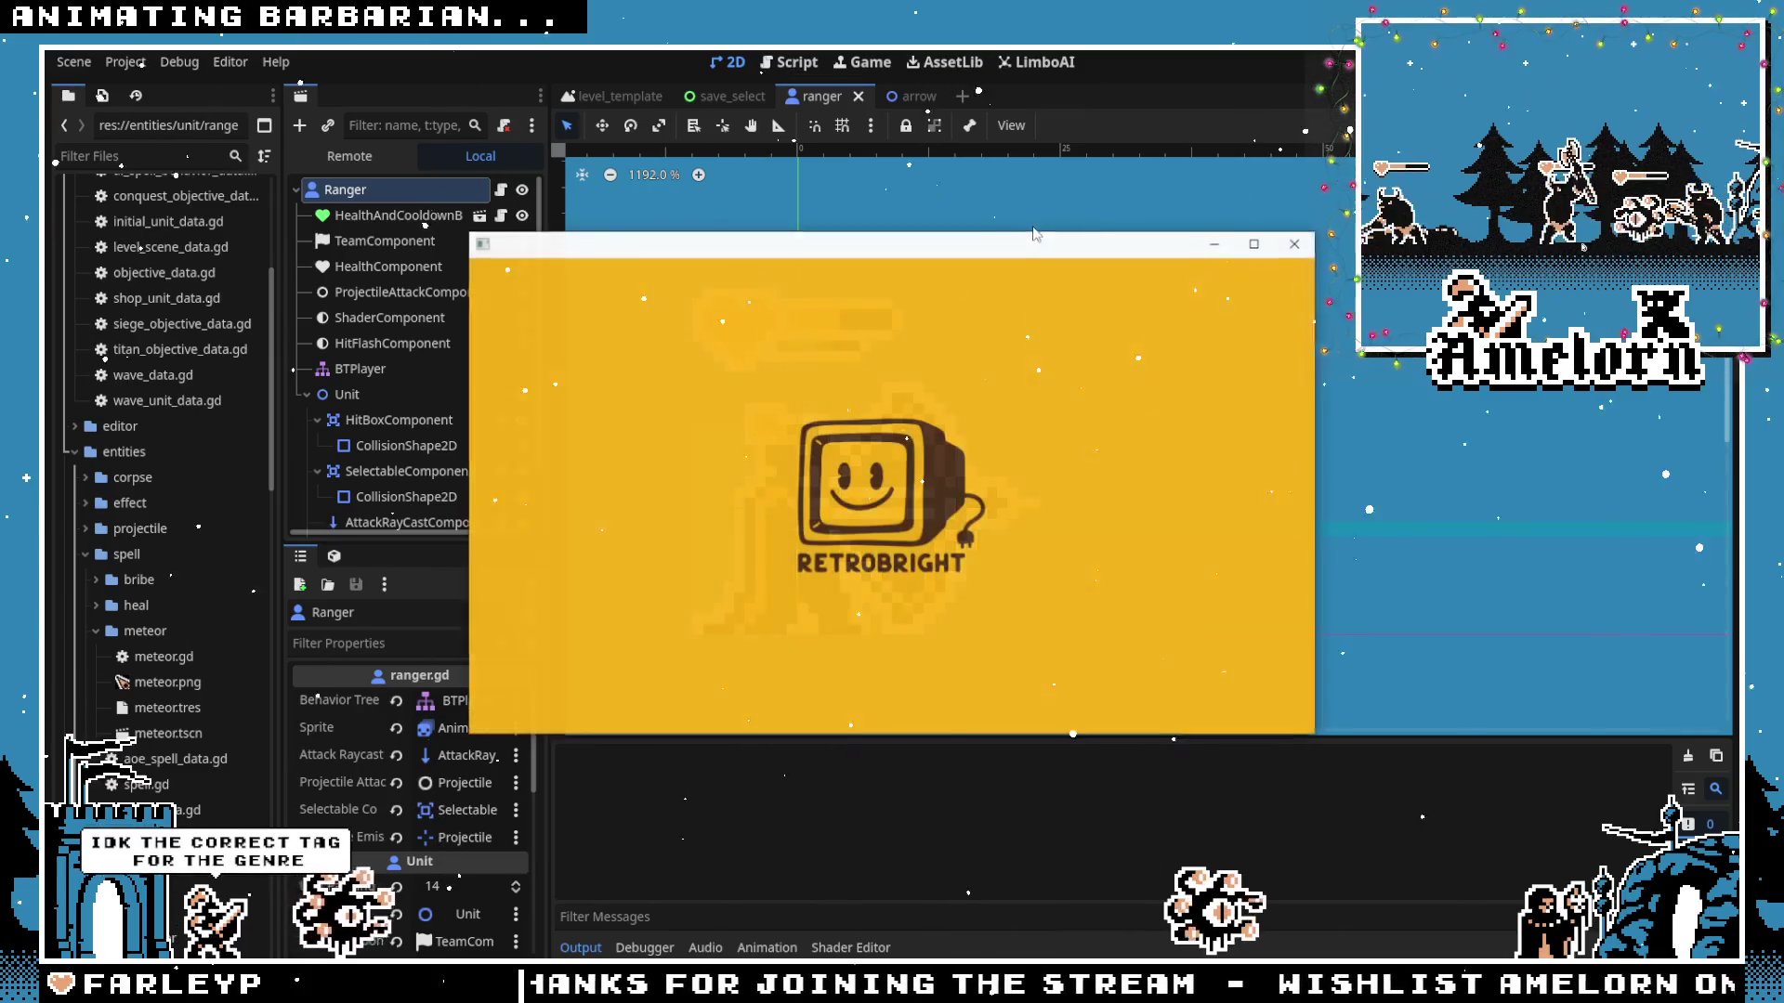
click(1254, 246)
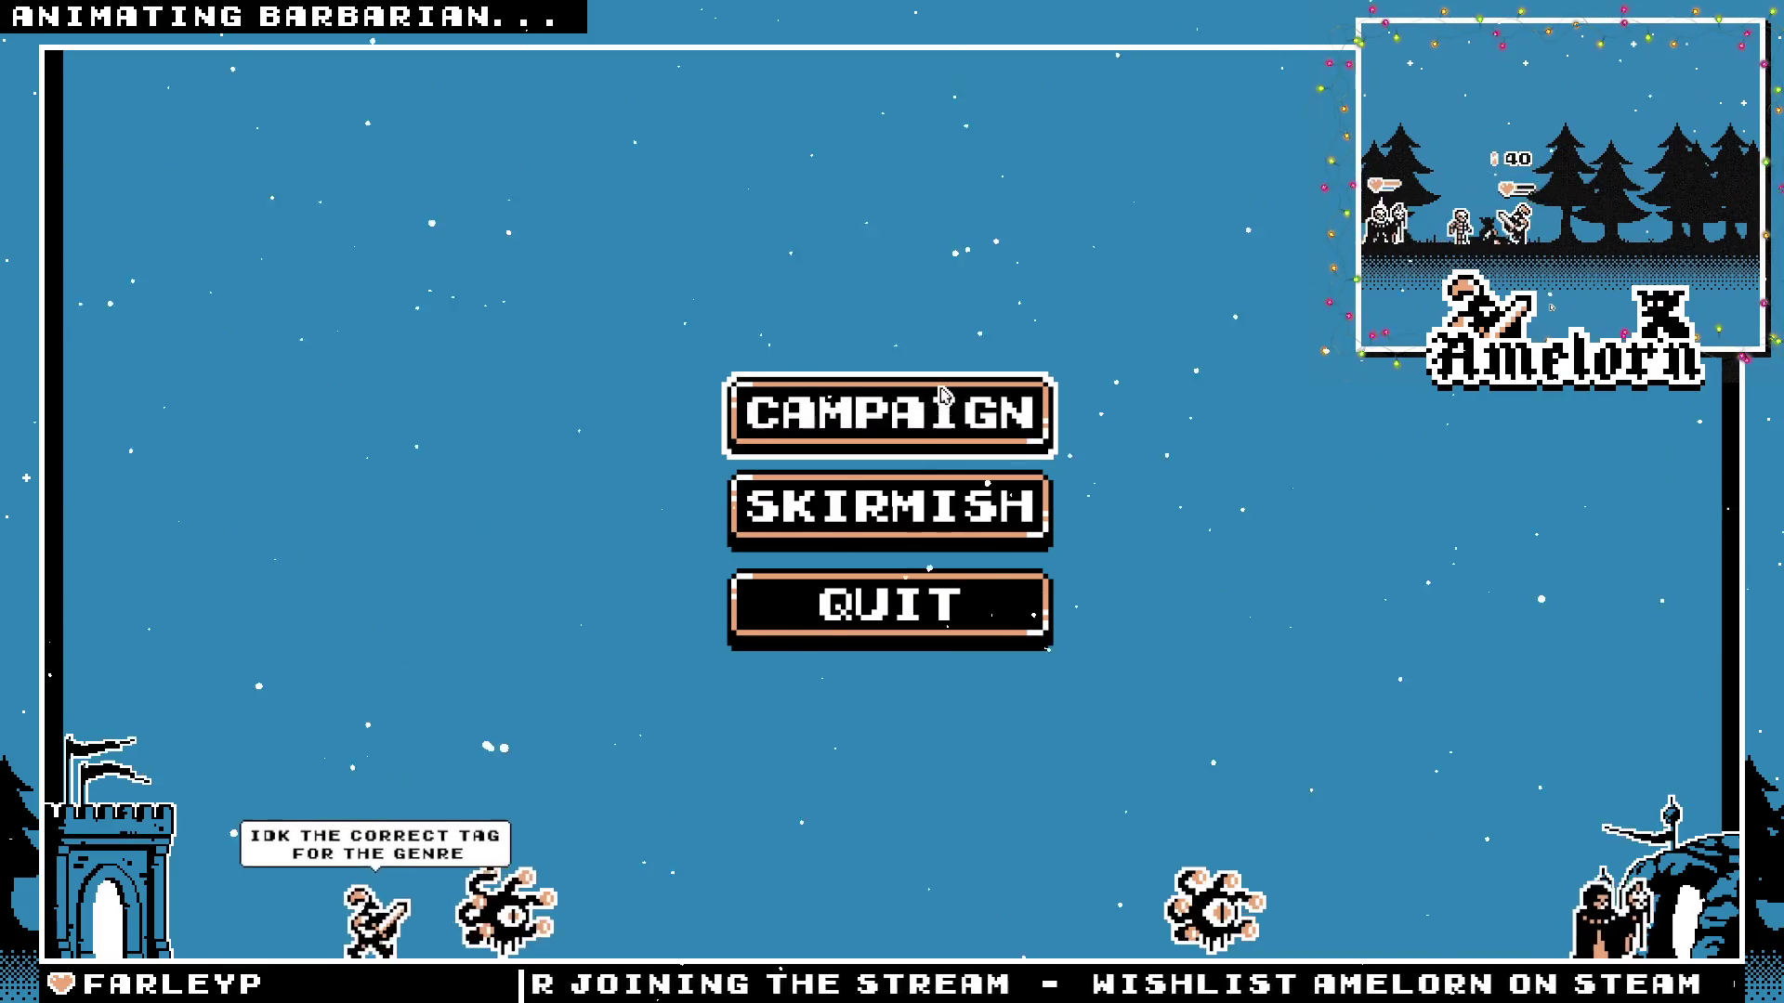
click(942, 396)
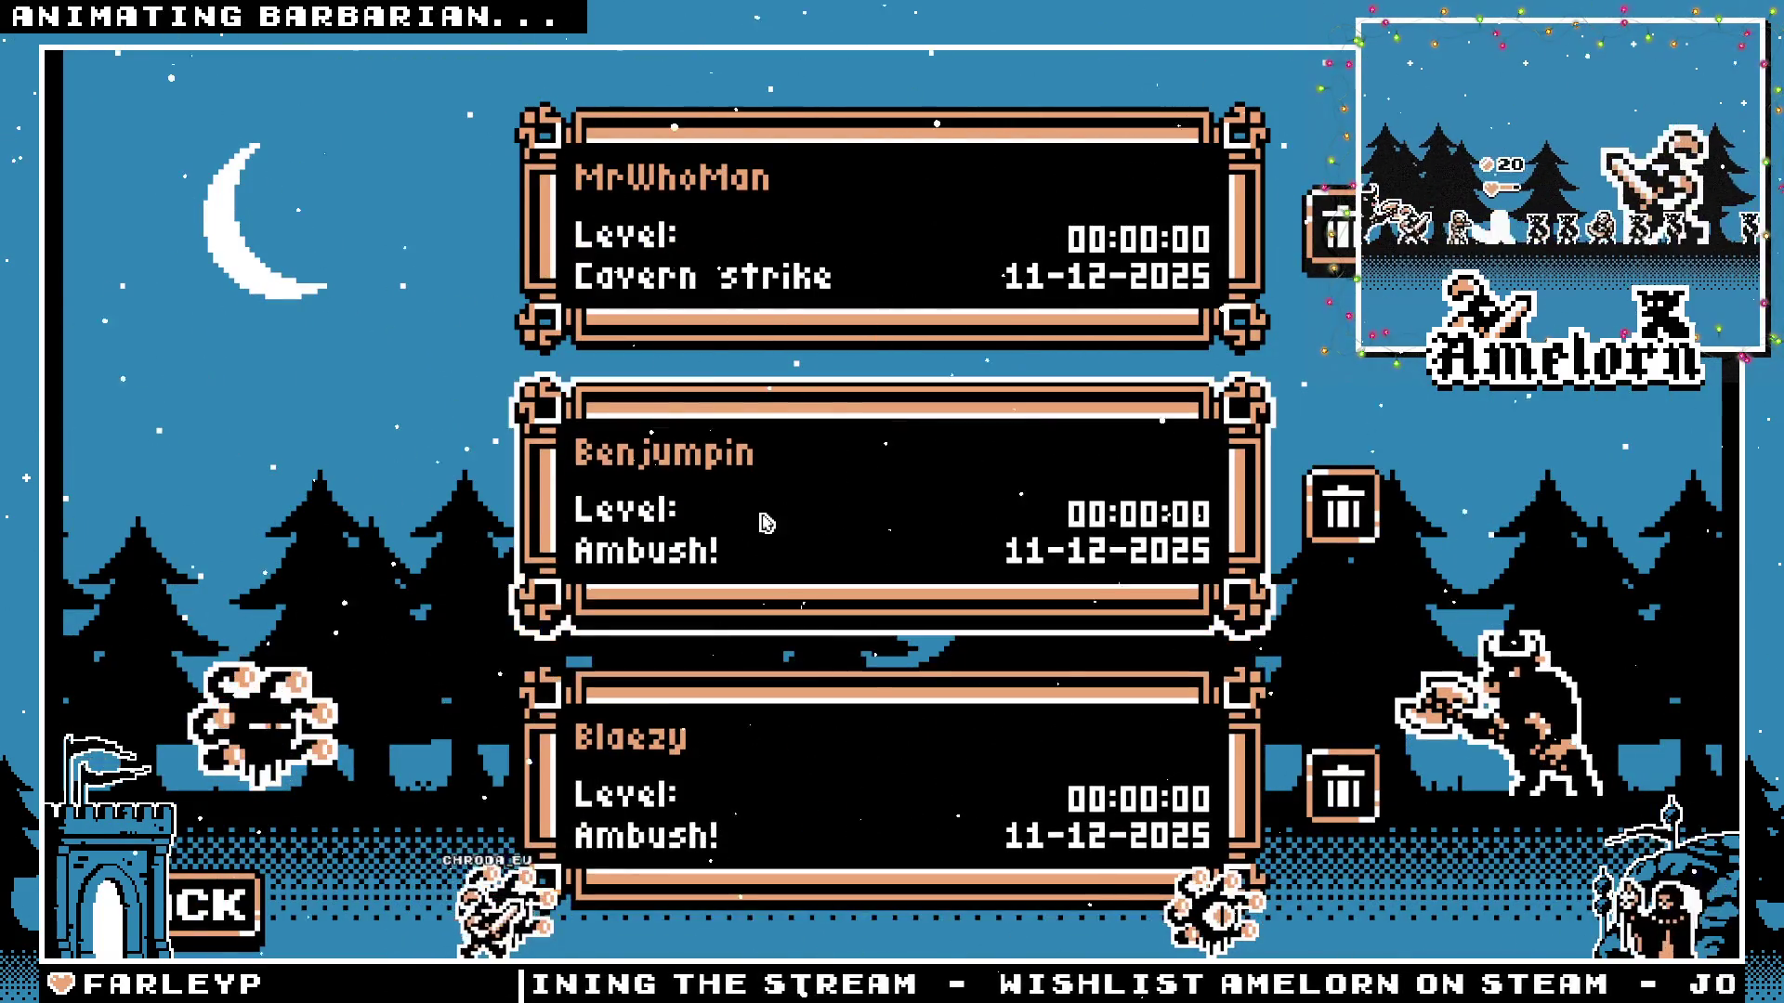
click(587, 403)
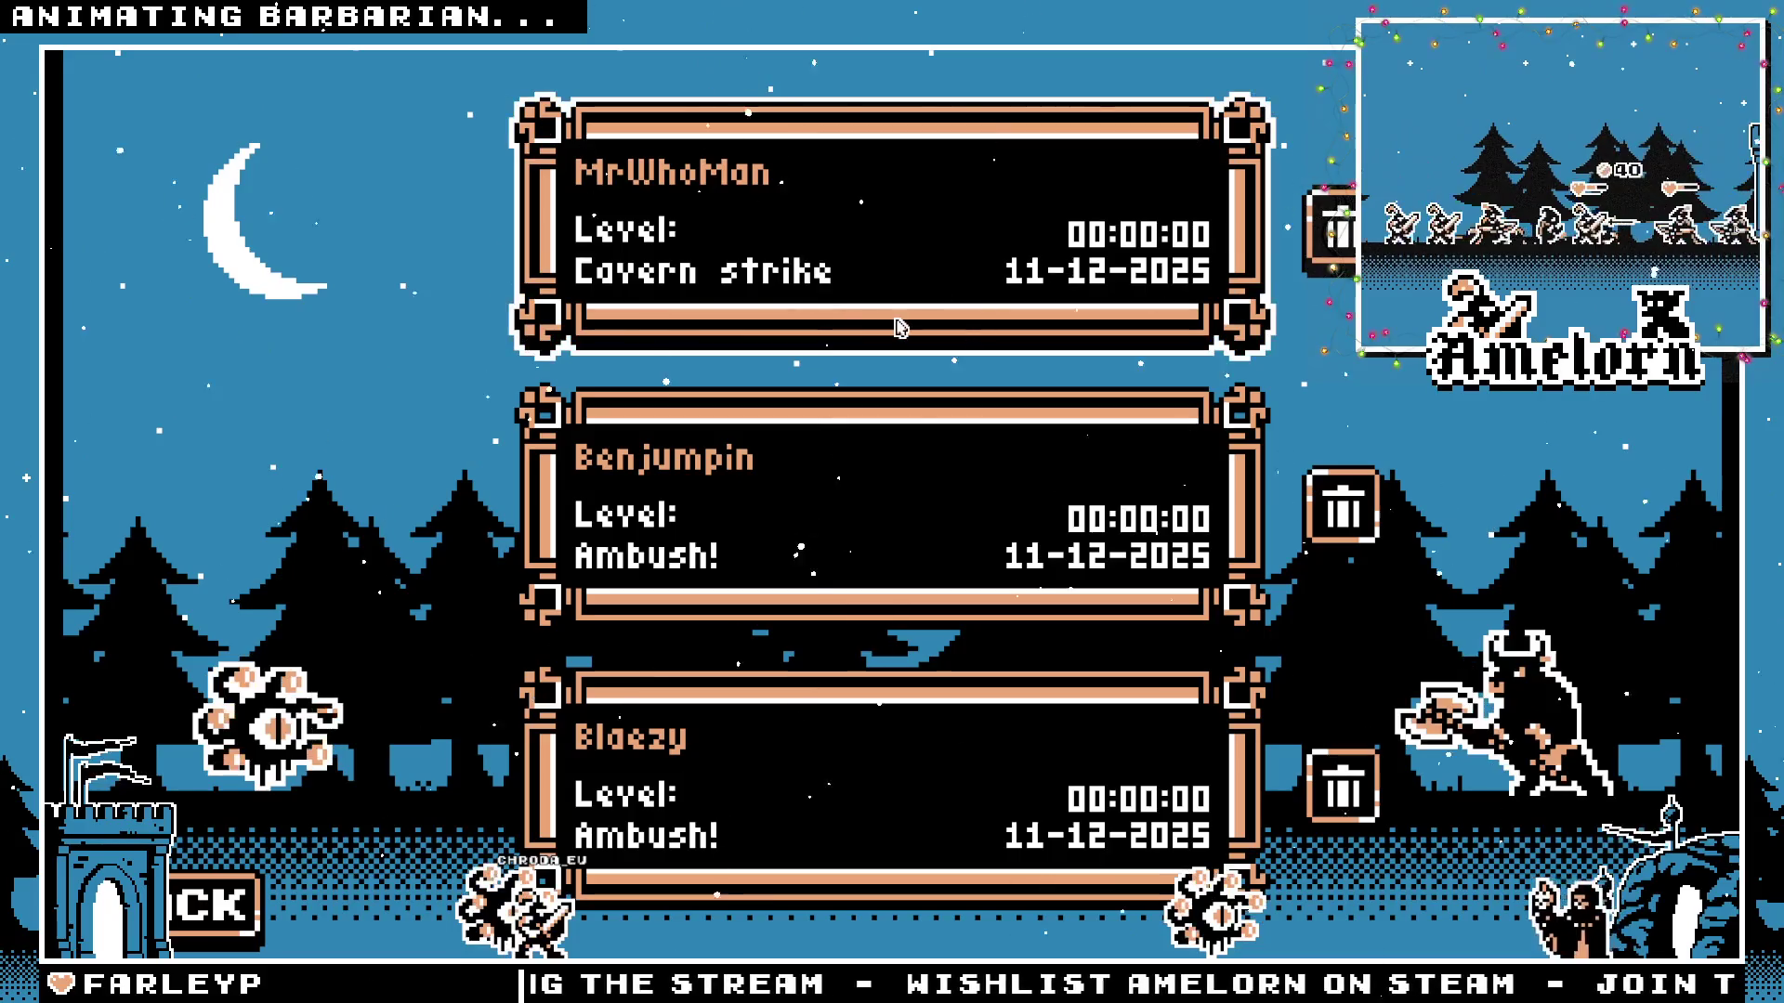
click(895, 317)
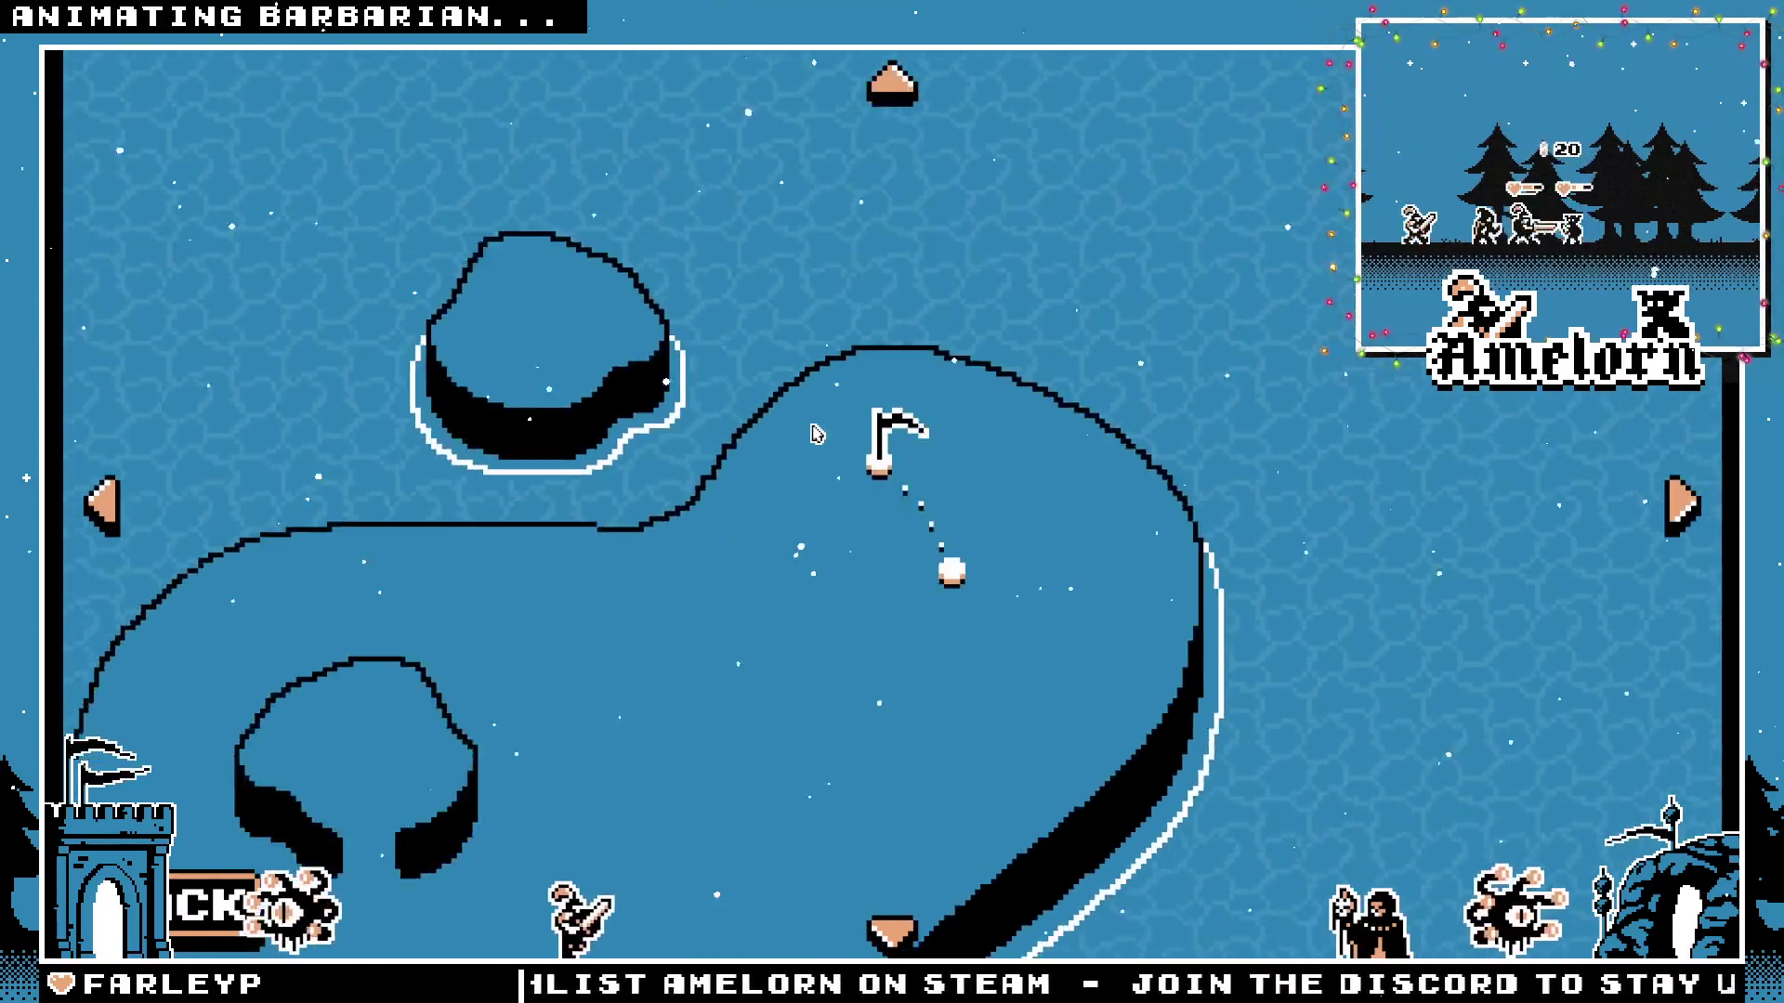
Cancel the Ambush event and start the Cavern Strike conquest battle.
click(941, 444)
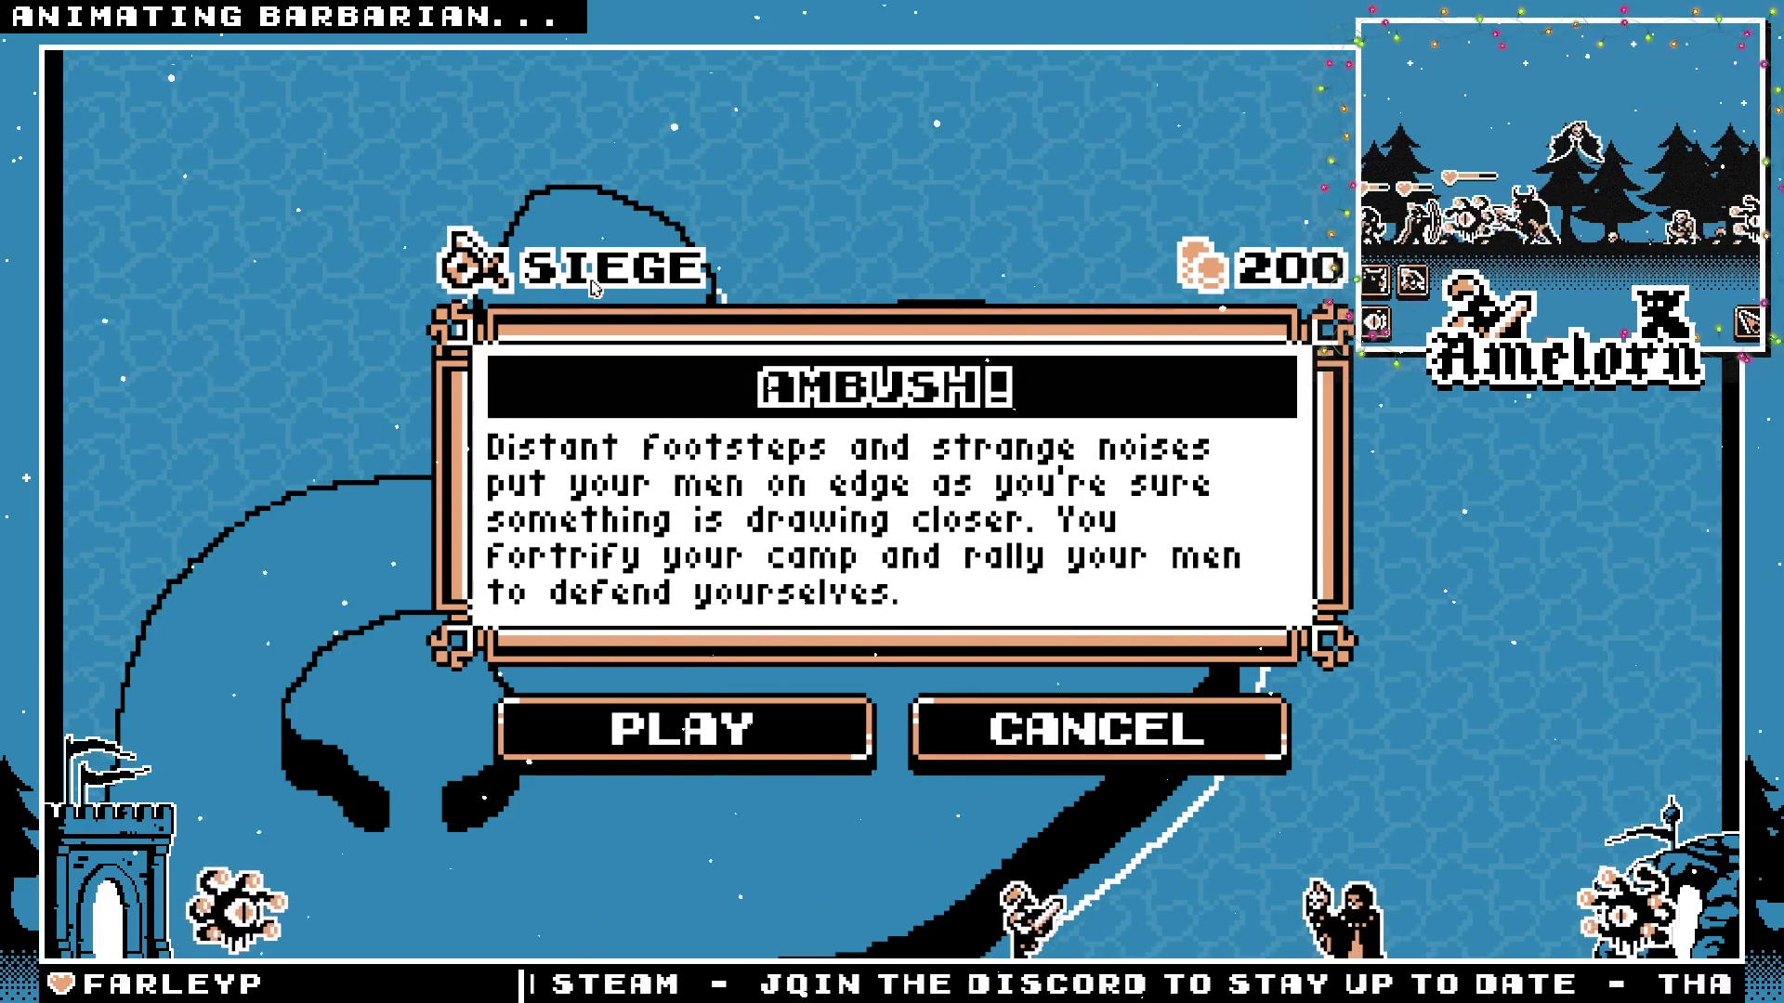
click(972, 576)
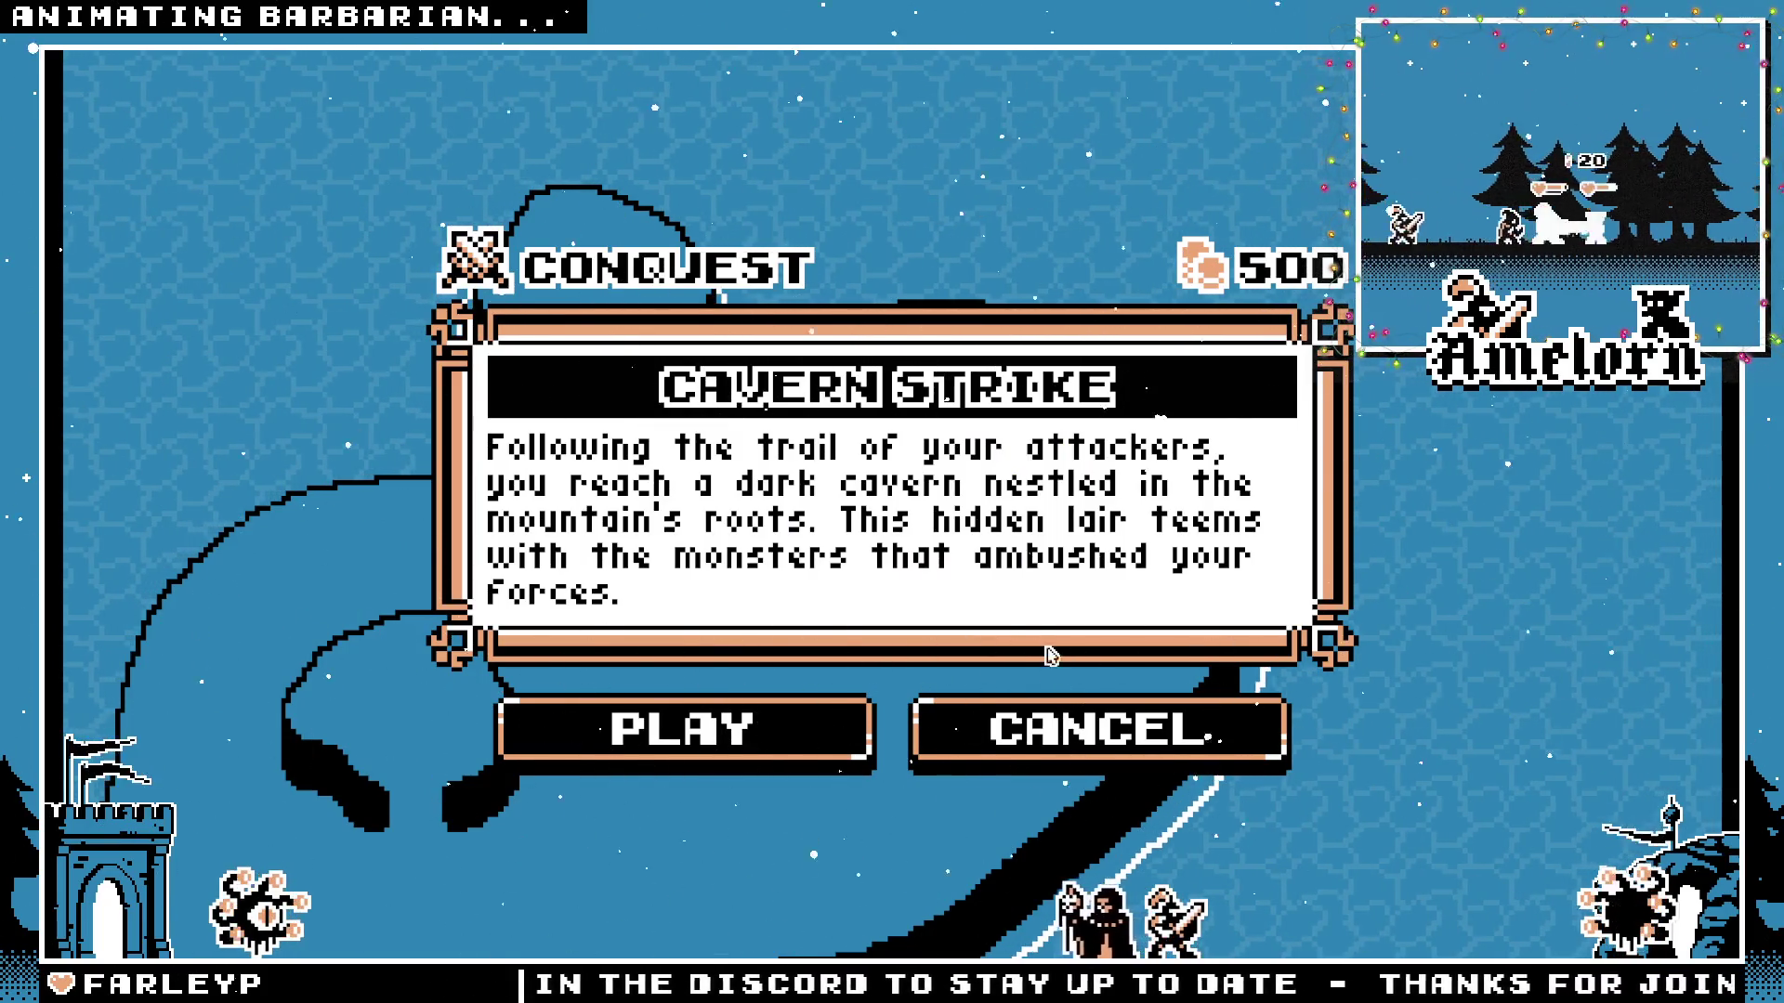
click(758, 728)
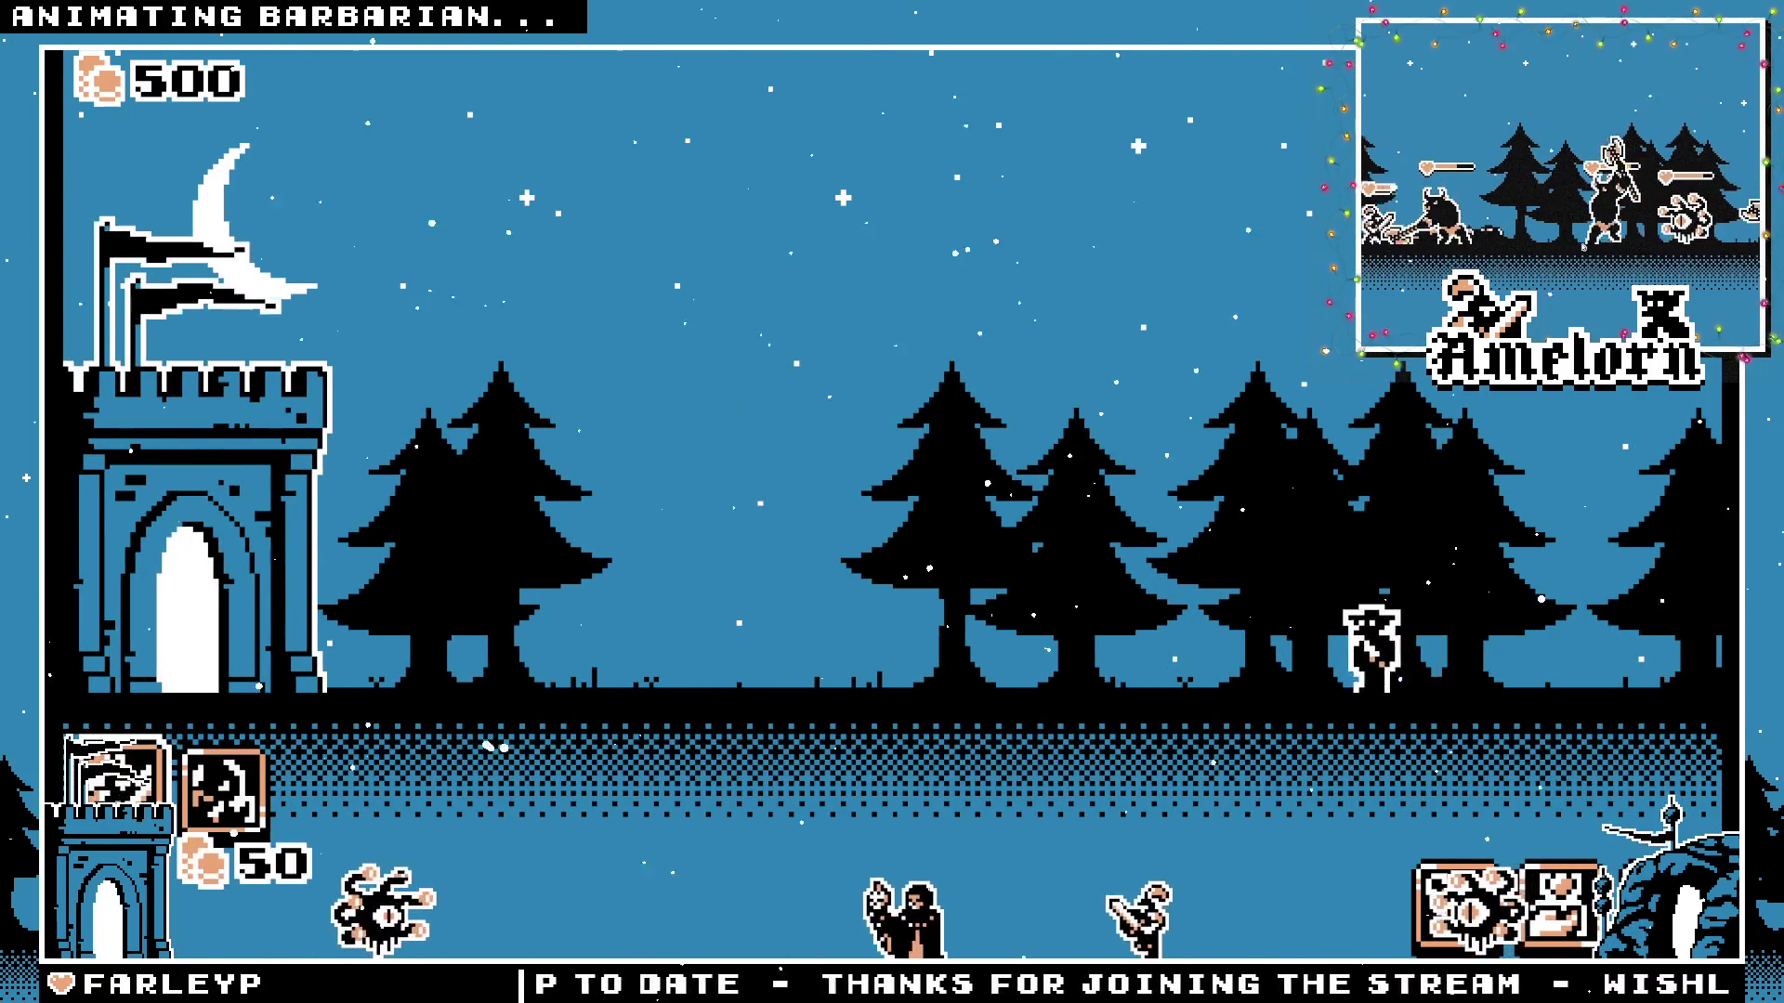
Spawn barbarians and other units, drop meteors on enemies and buy the castle upgrade.
click(181, 318)
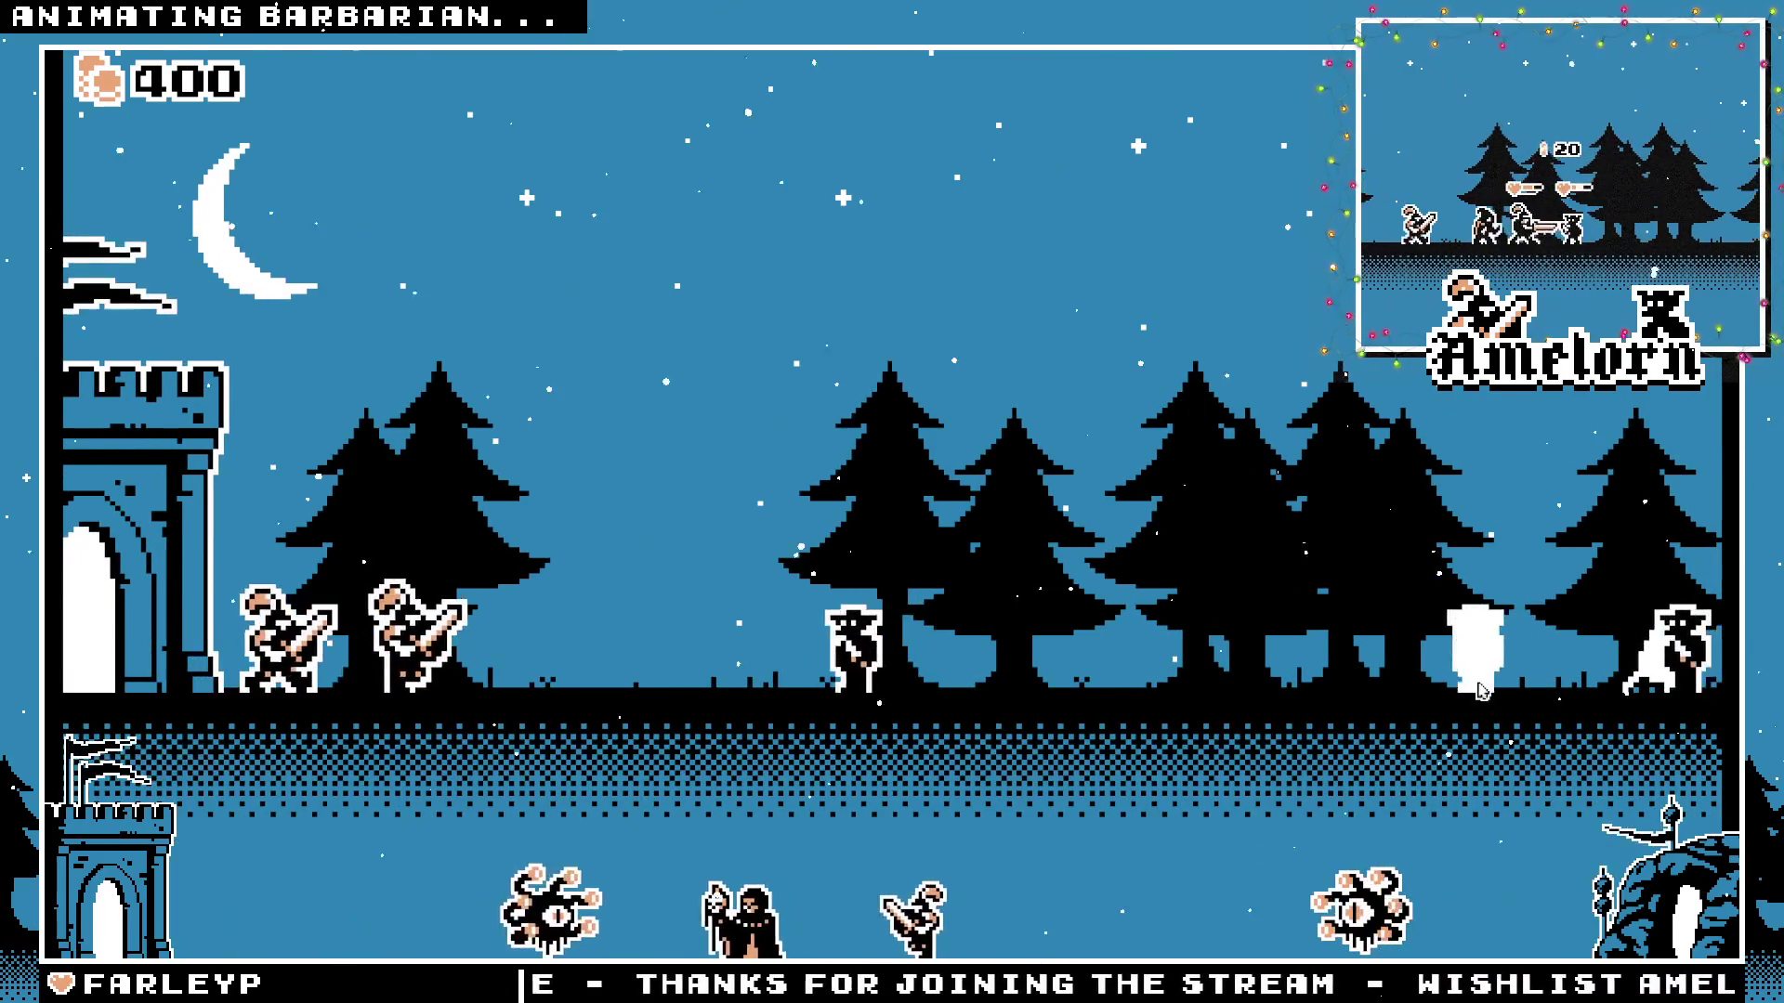
click(1198, 656)
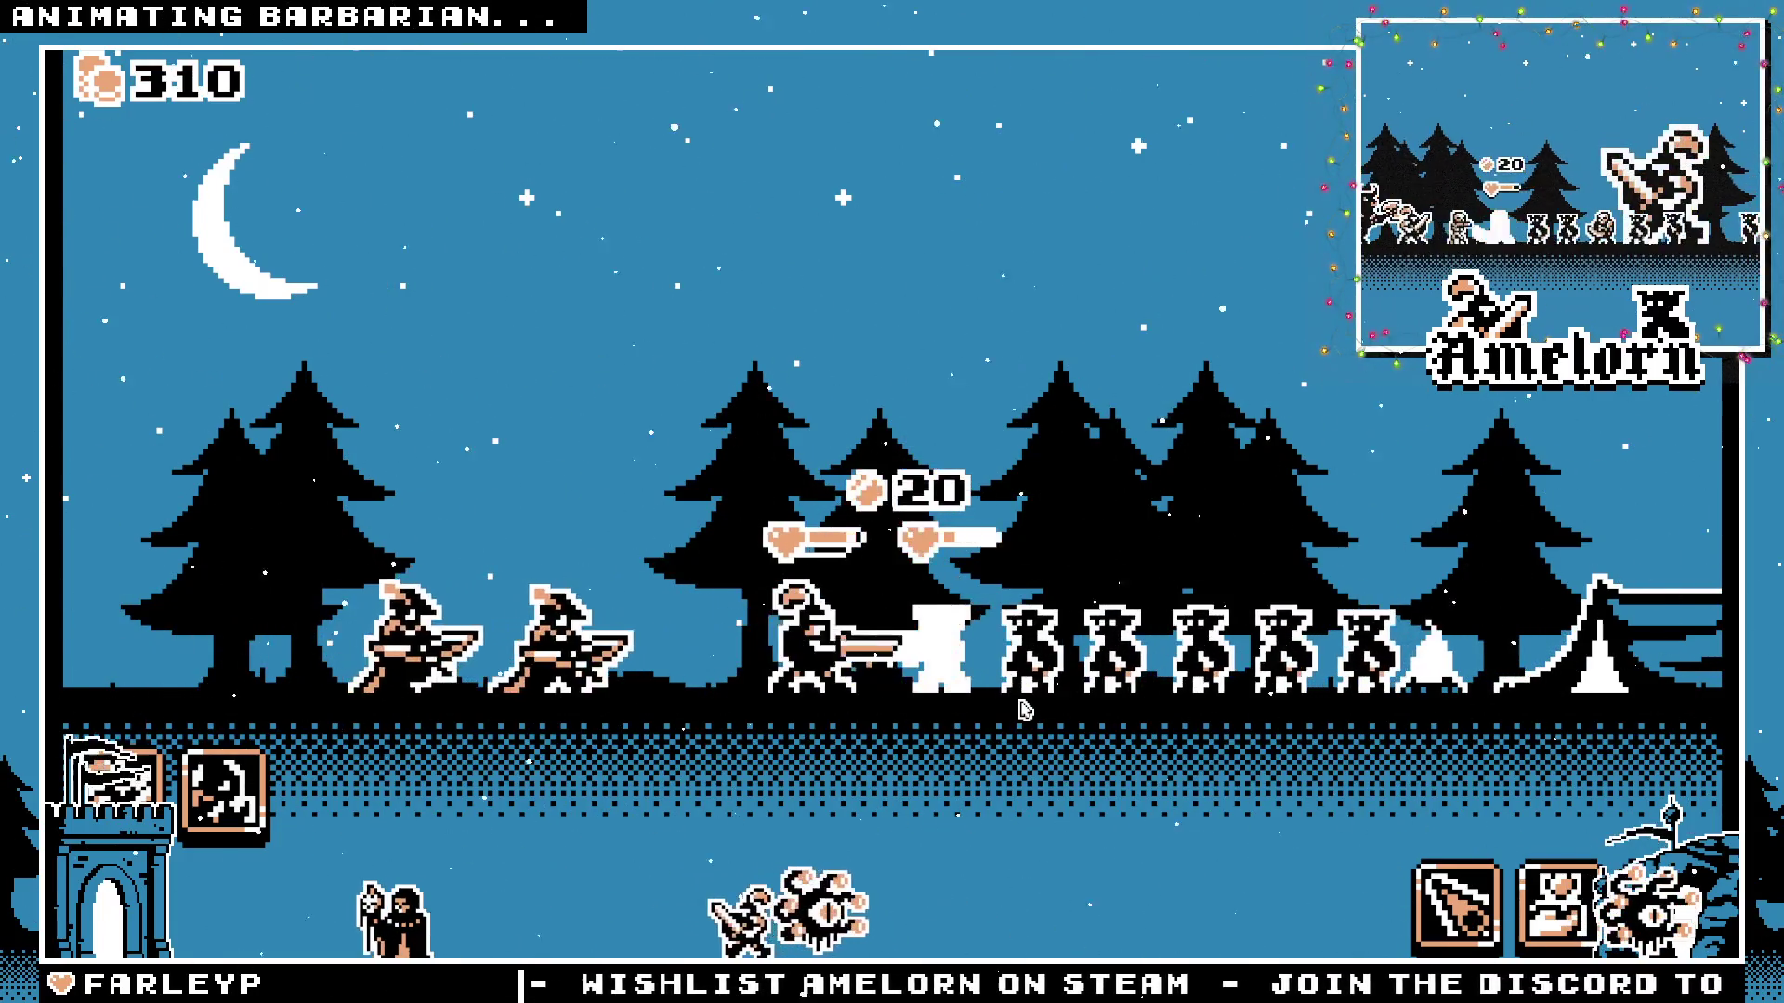
click(223, 787)
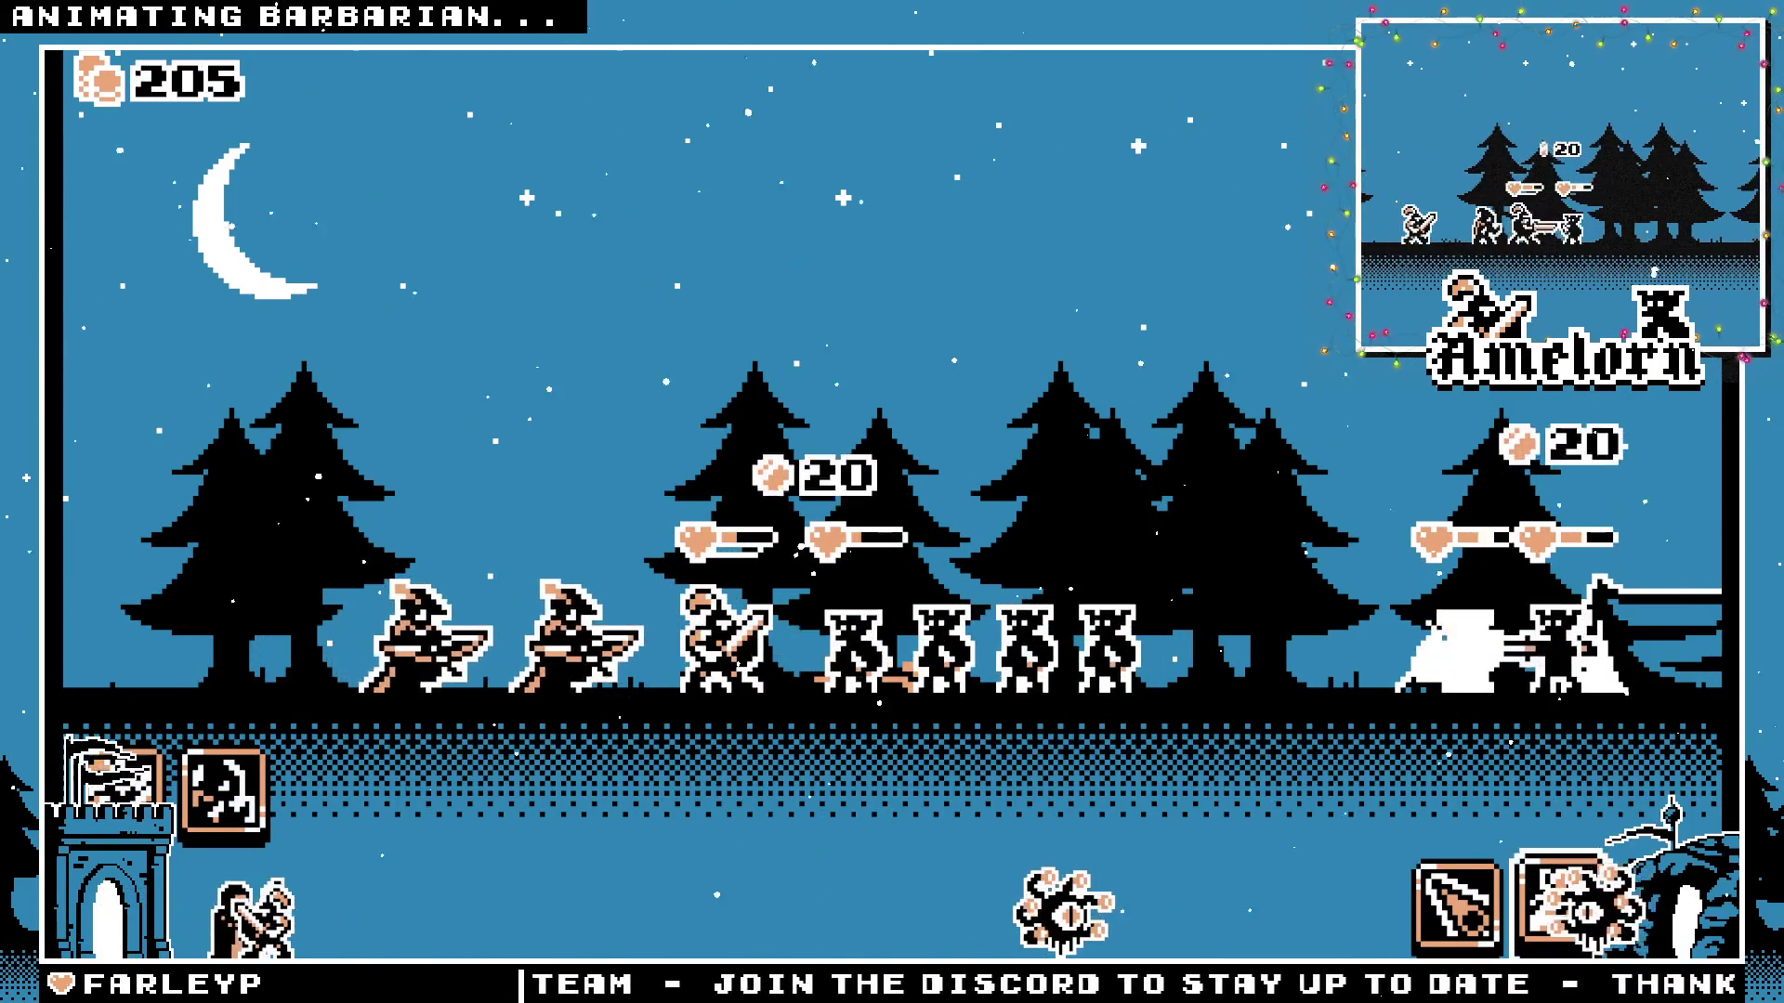
key(space)
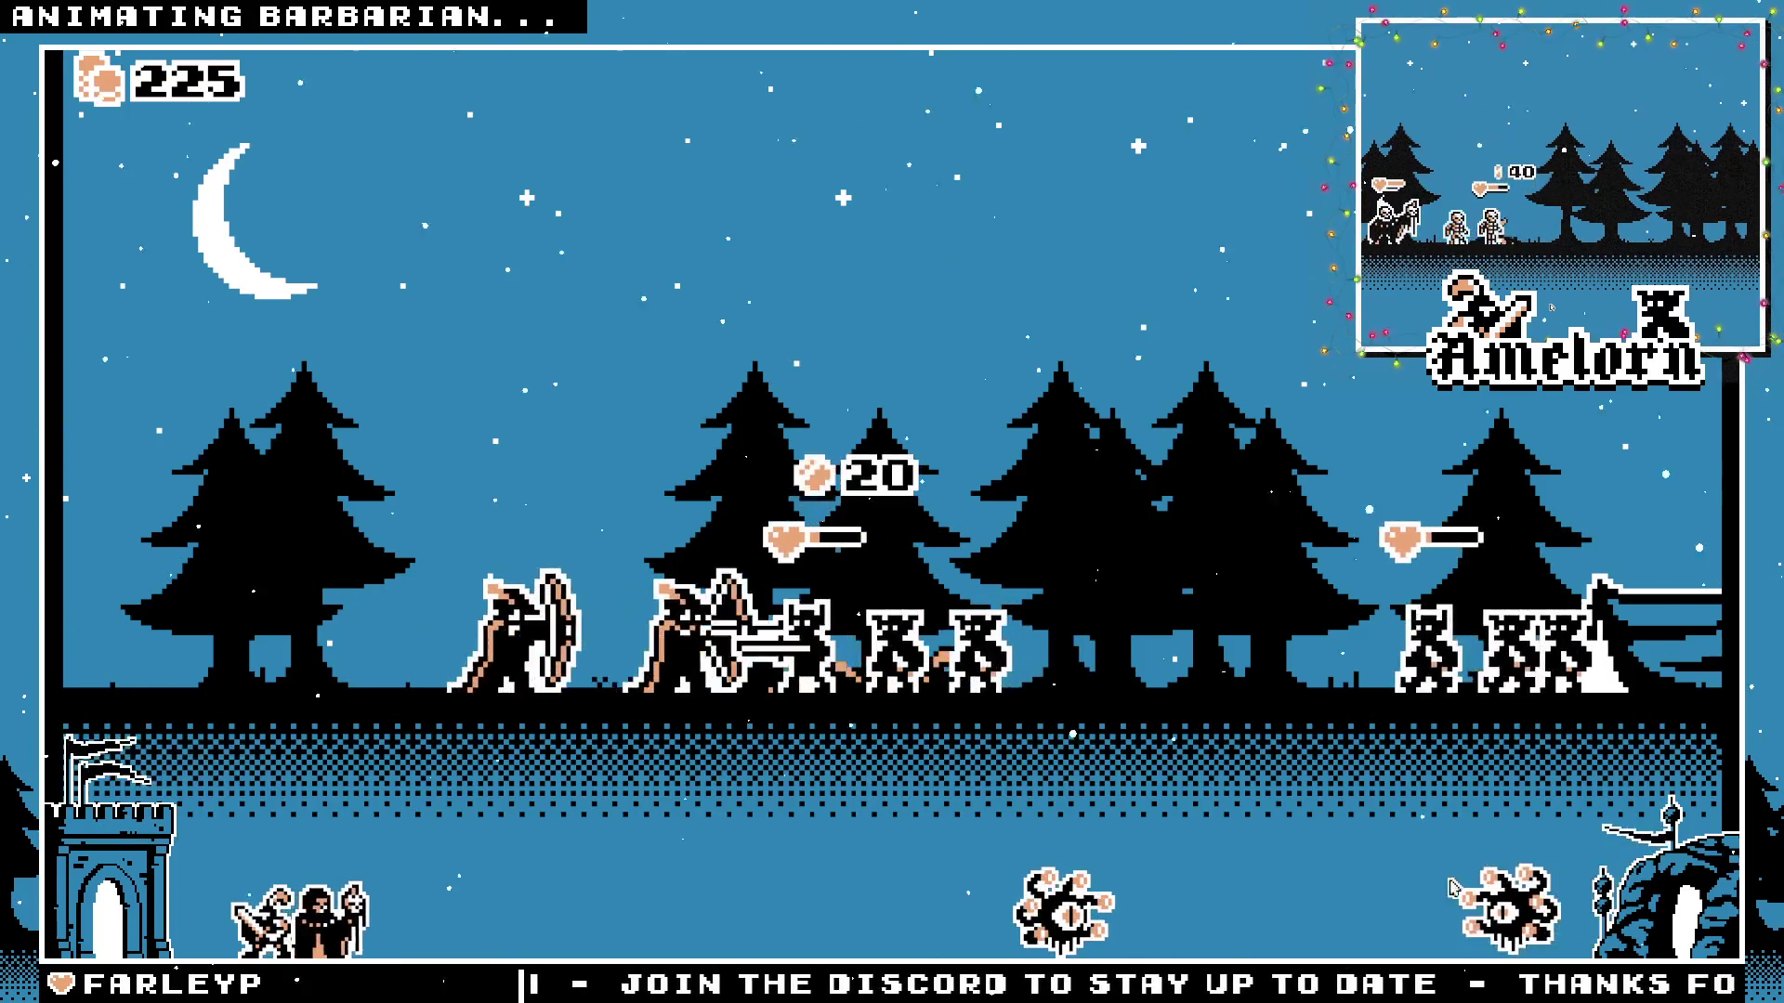
click(1373, 758)
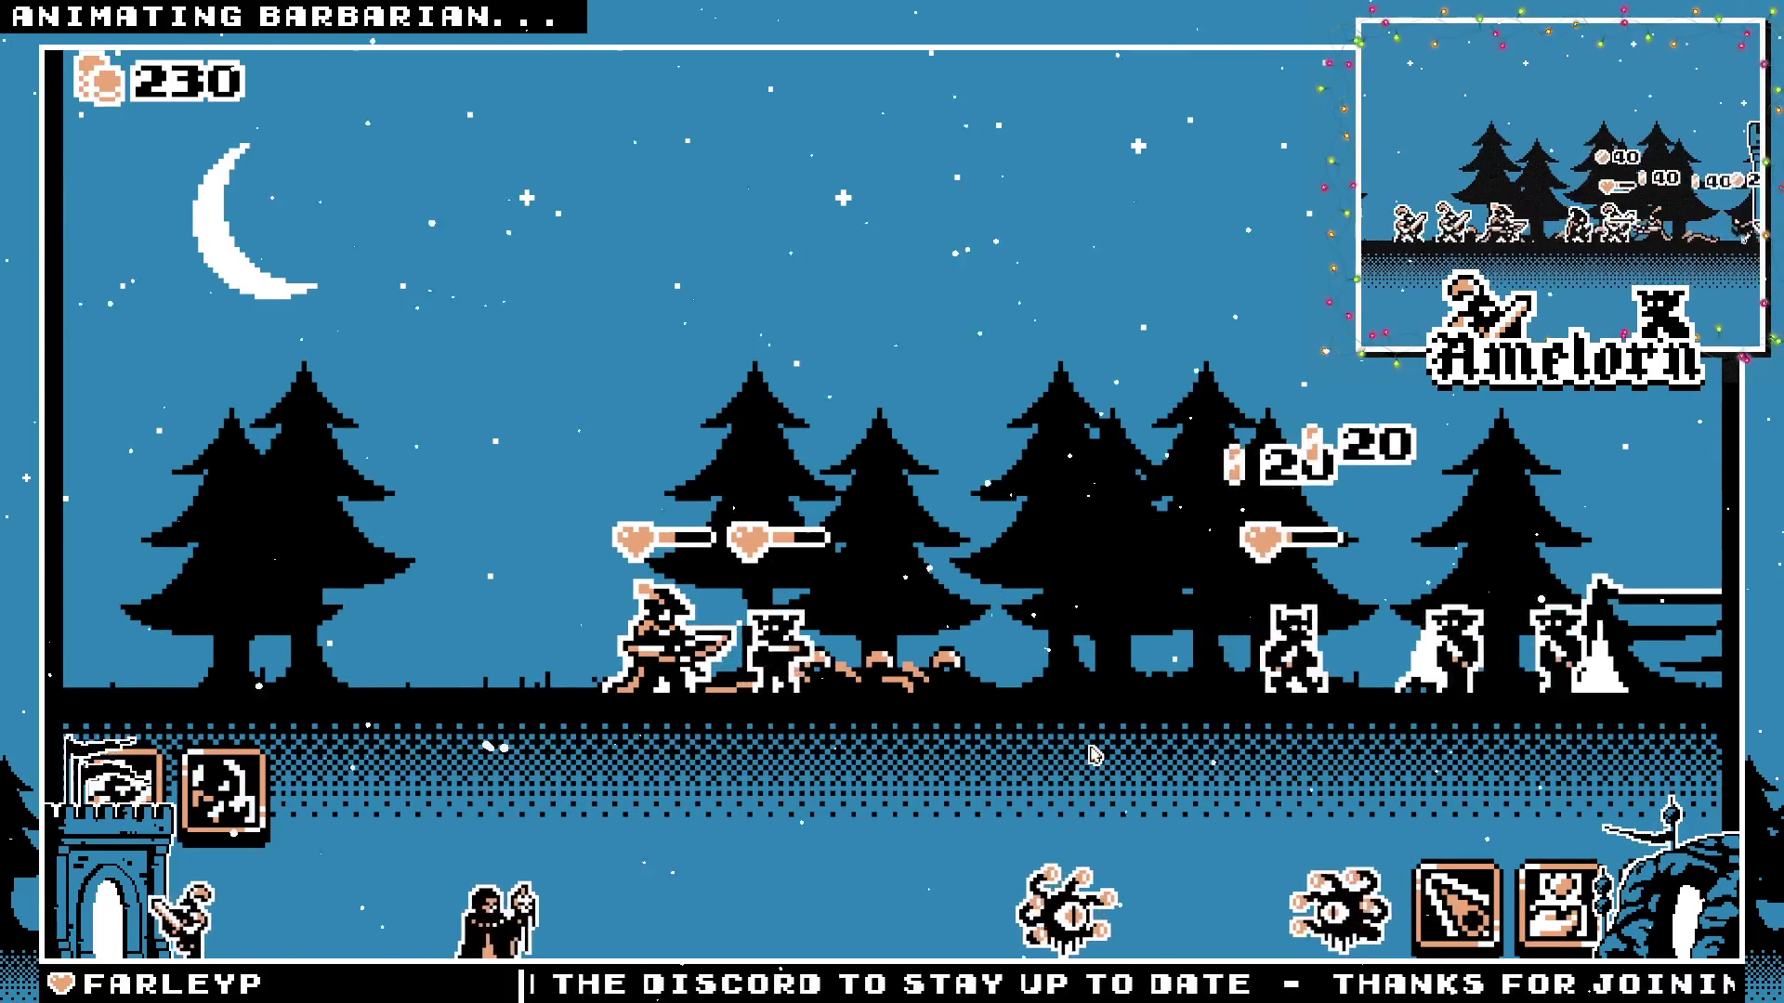
click(223, 791)
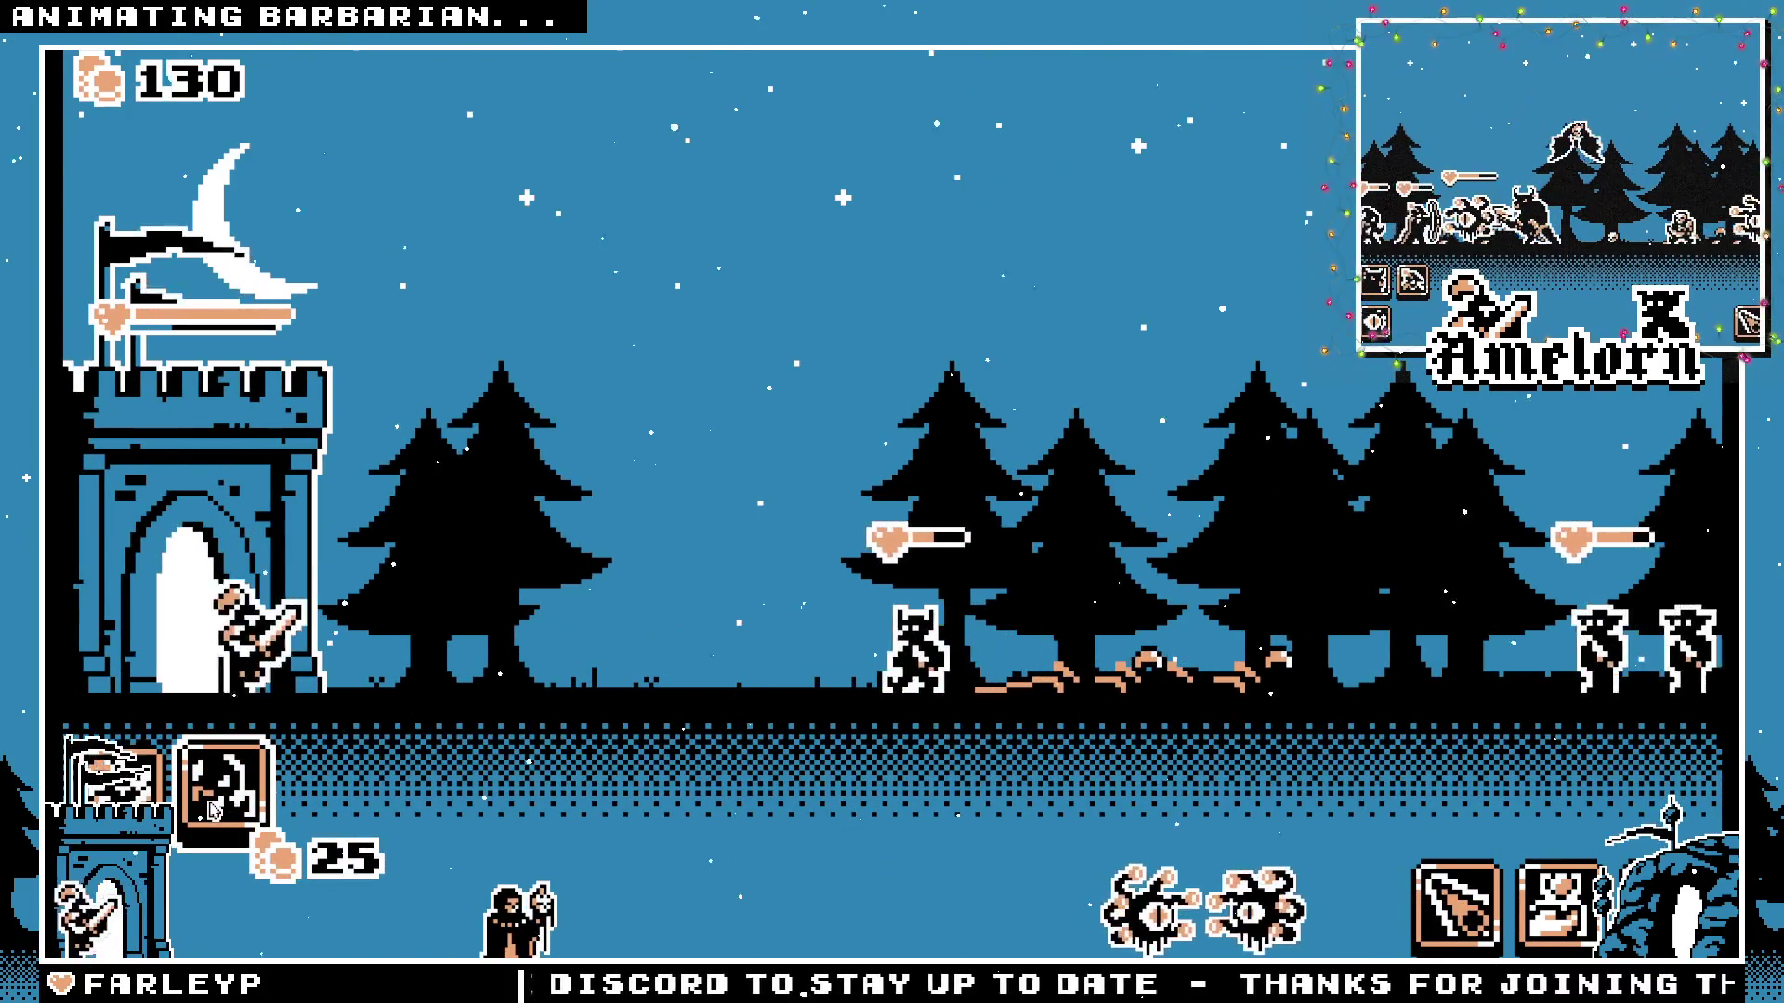
click(223, 791)
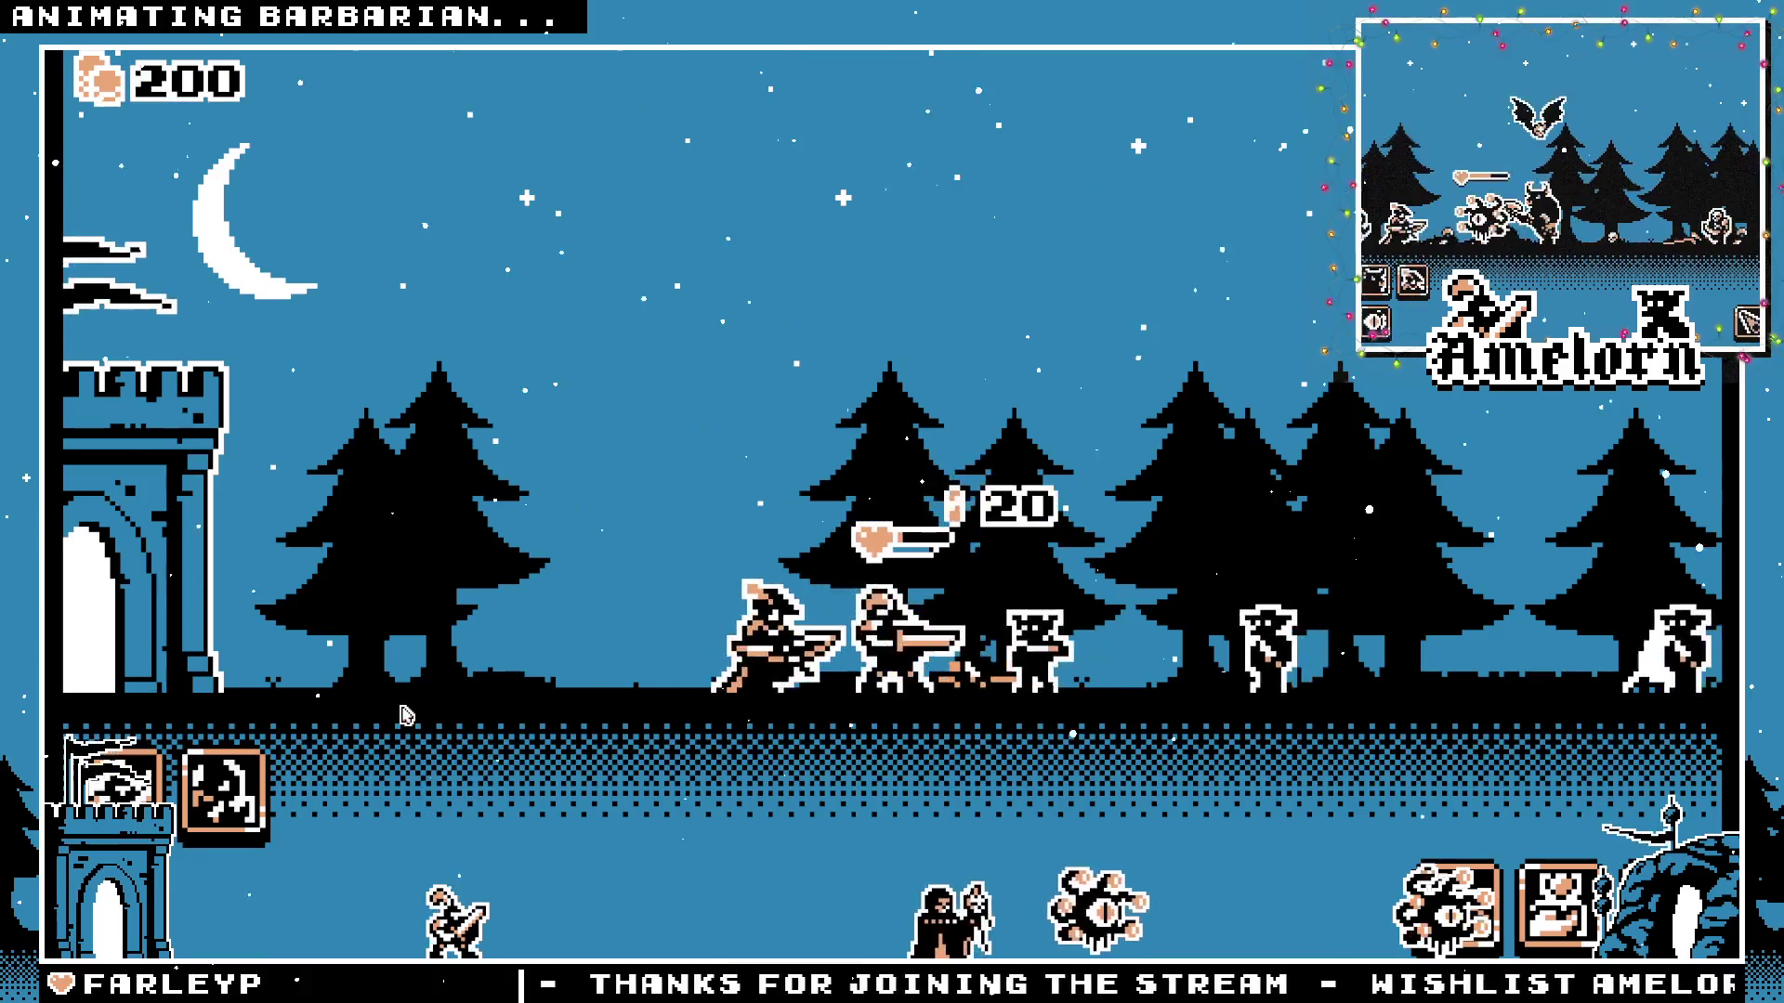
click(223, 788)
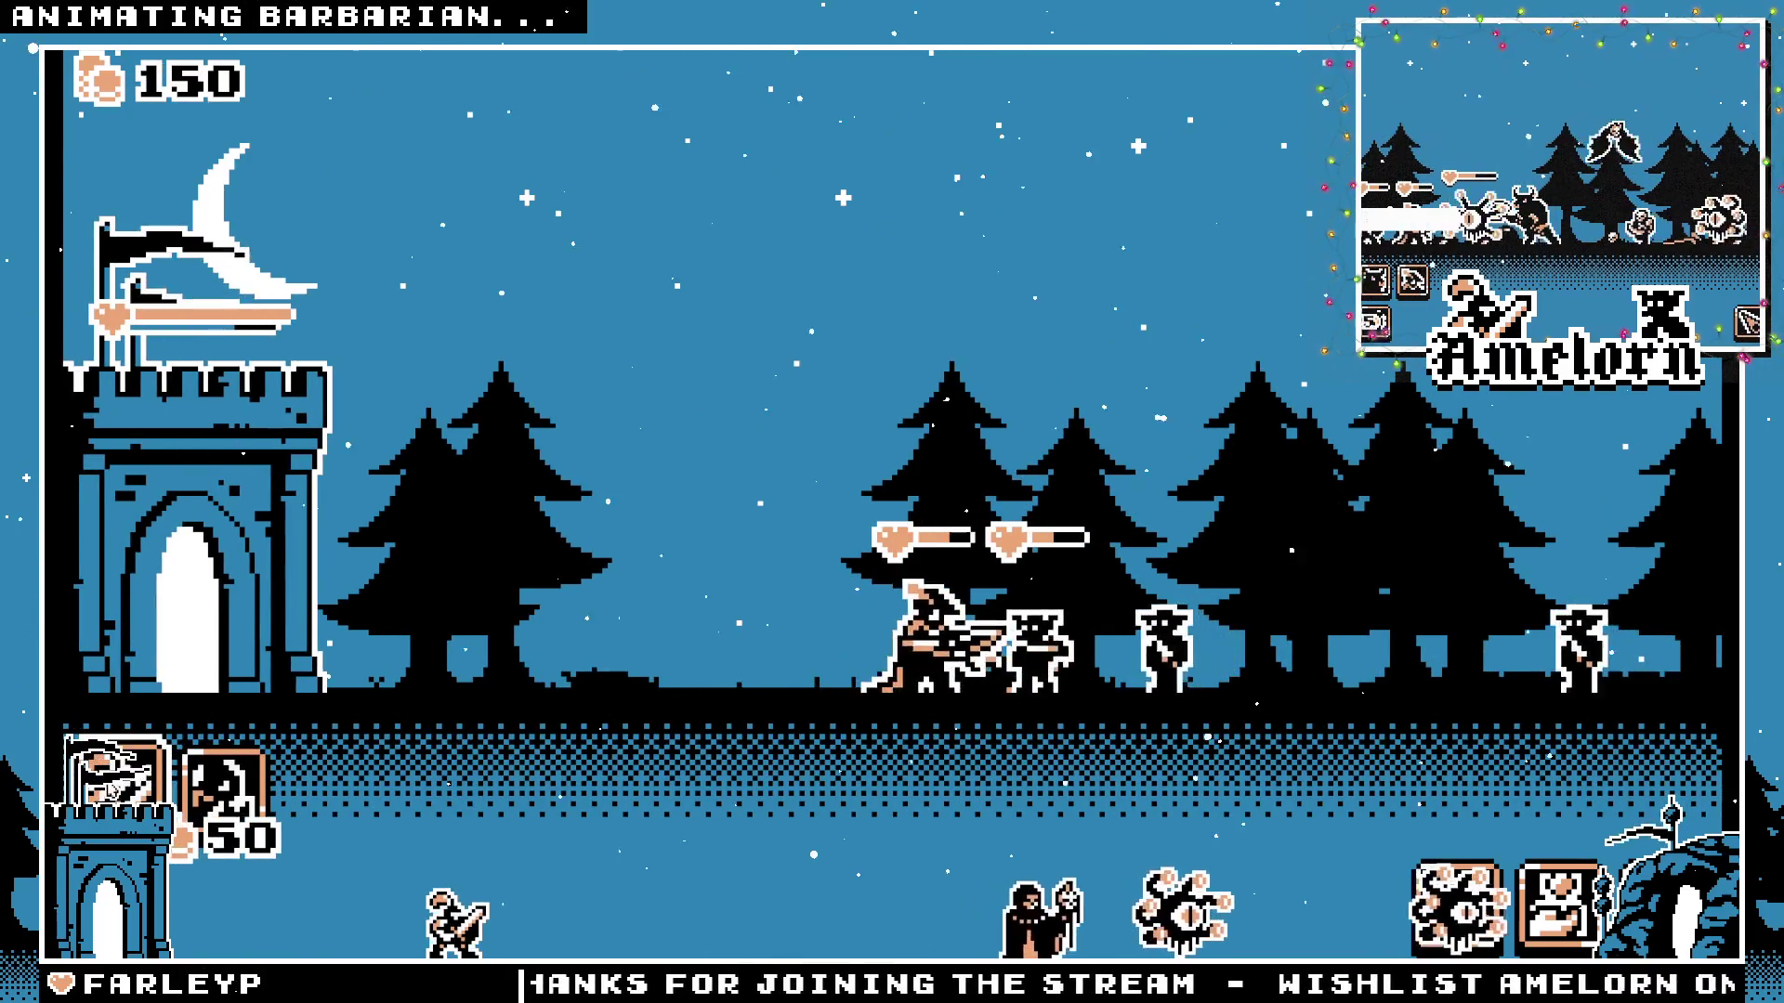
click(111, 783)
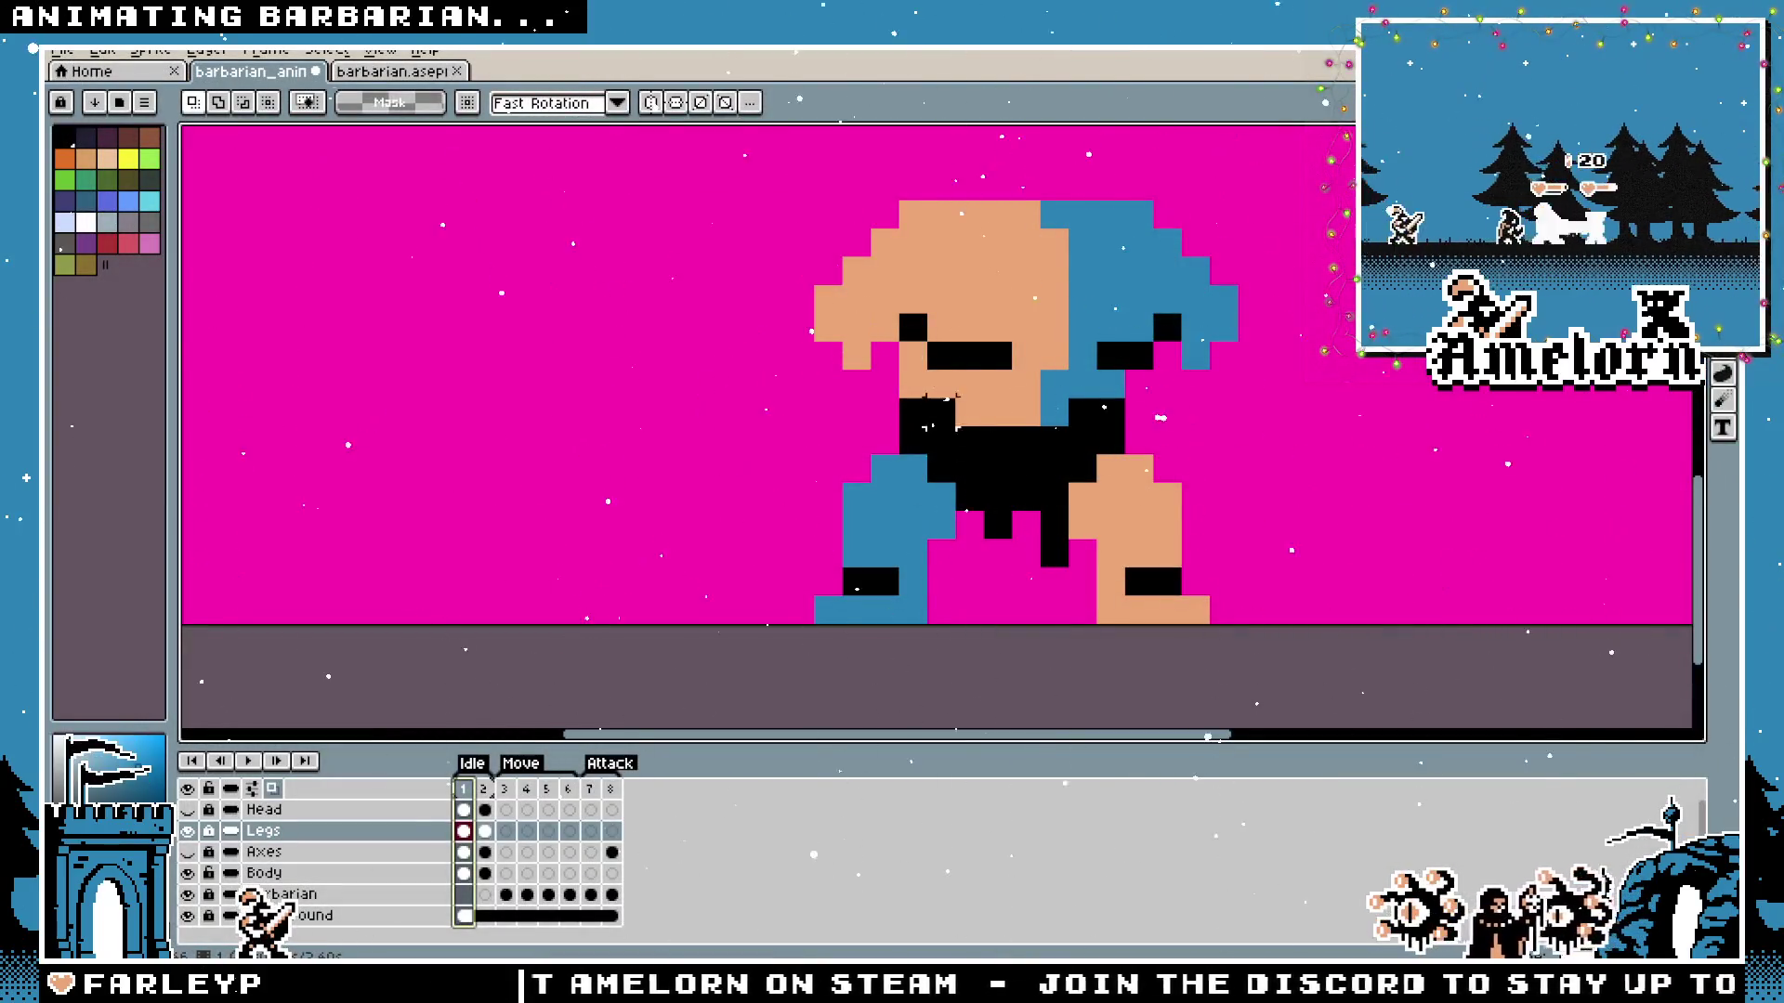
scroll(1207, 358, down, 1)
Compare the two Idle frames' poses, recentring the sprite and readying a marquee selection on frame 2.
click(484, 790)
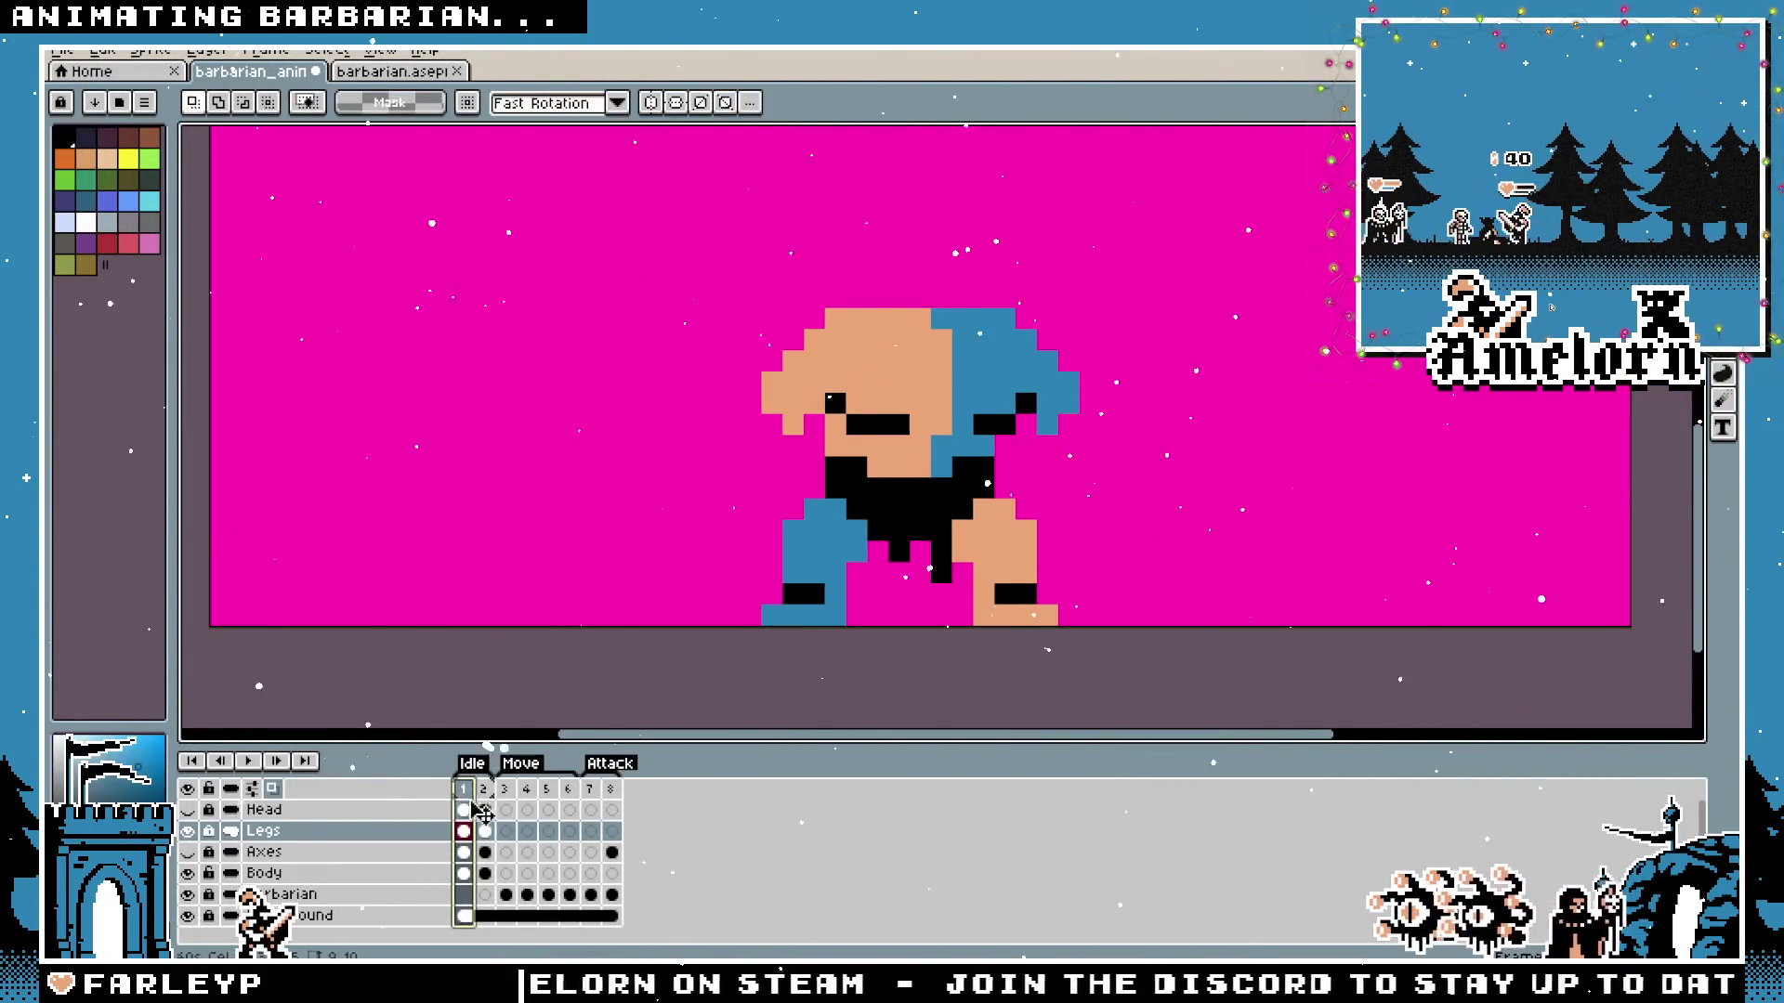
scroll(819, 515, up, 1)
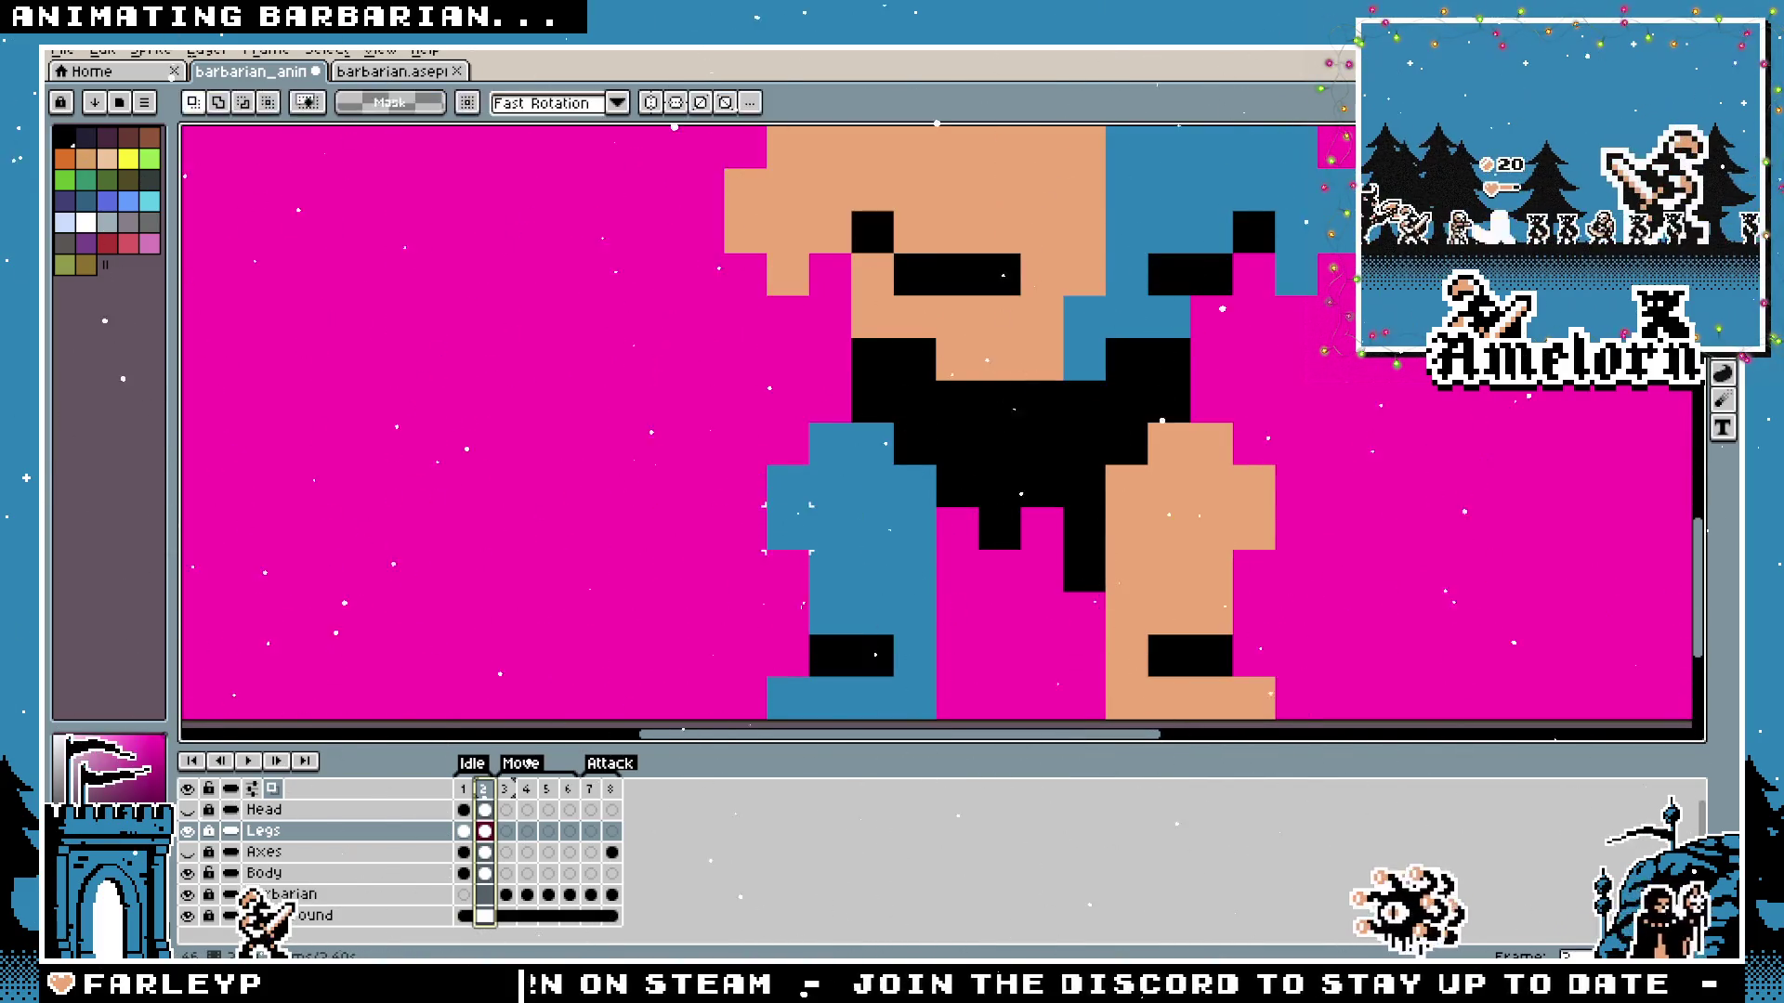
click(400, 834)
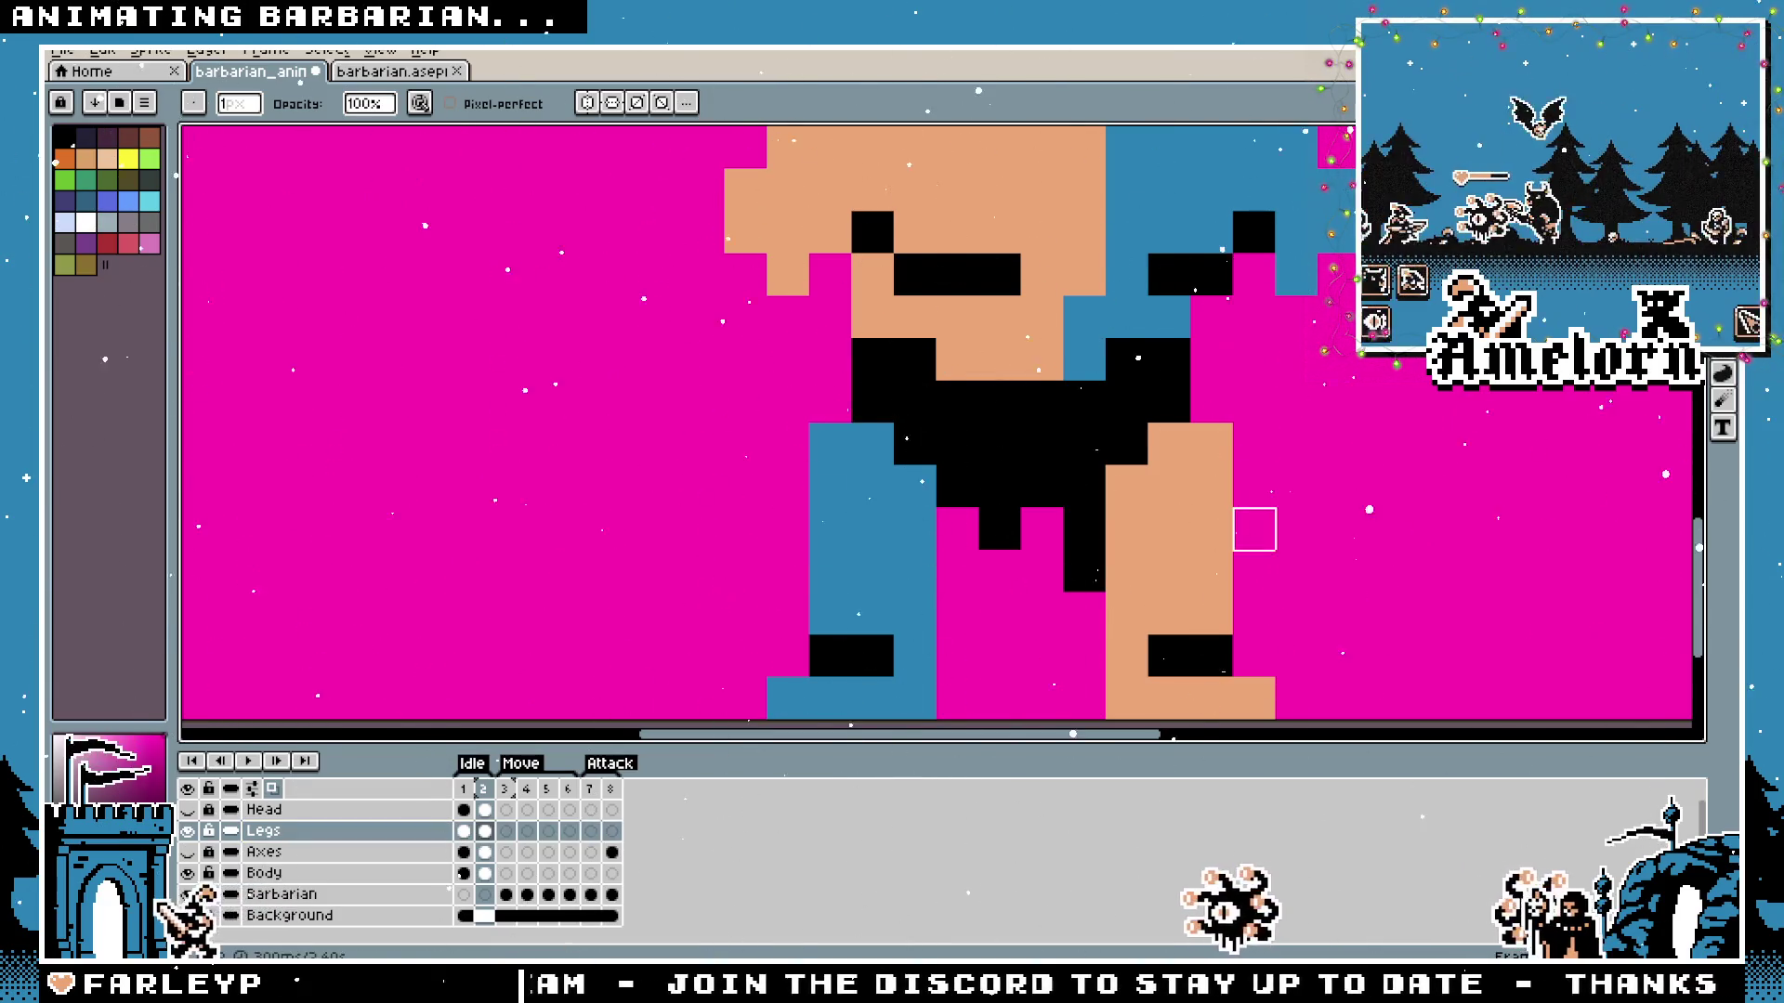
key(i)
scroll(1059, 519, down, 3)
scroll(947, 513, up, 3)
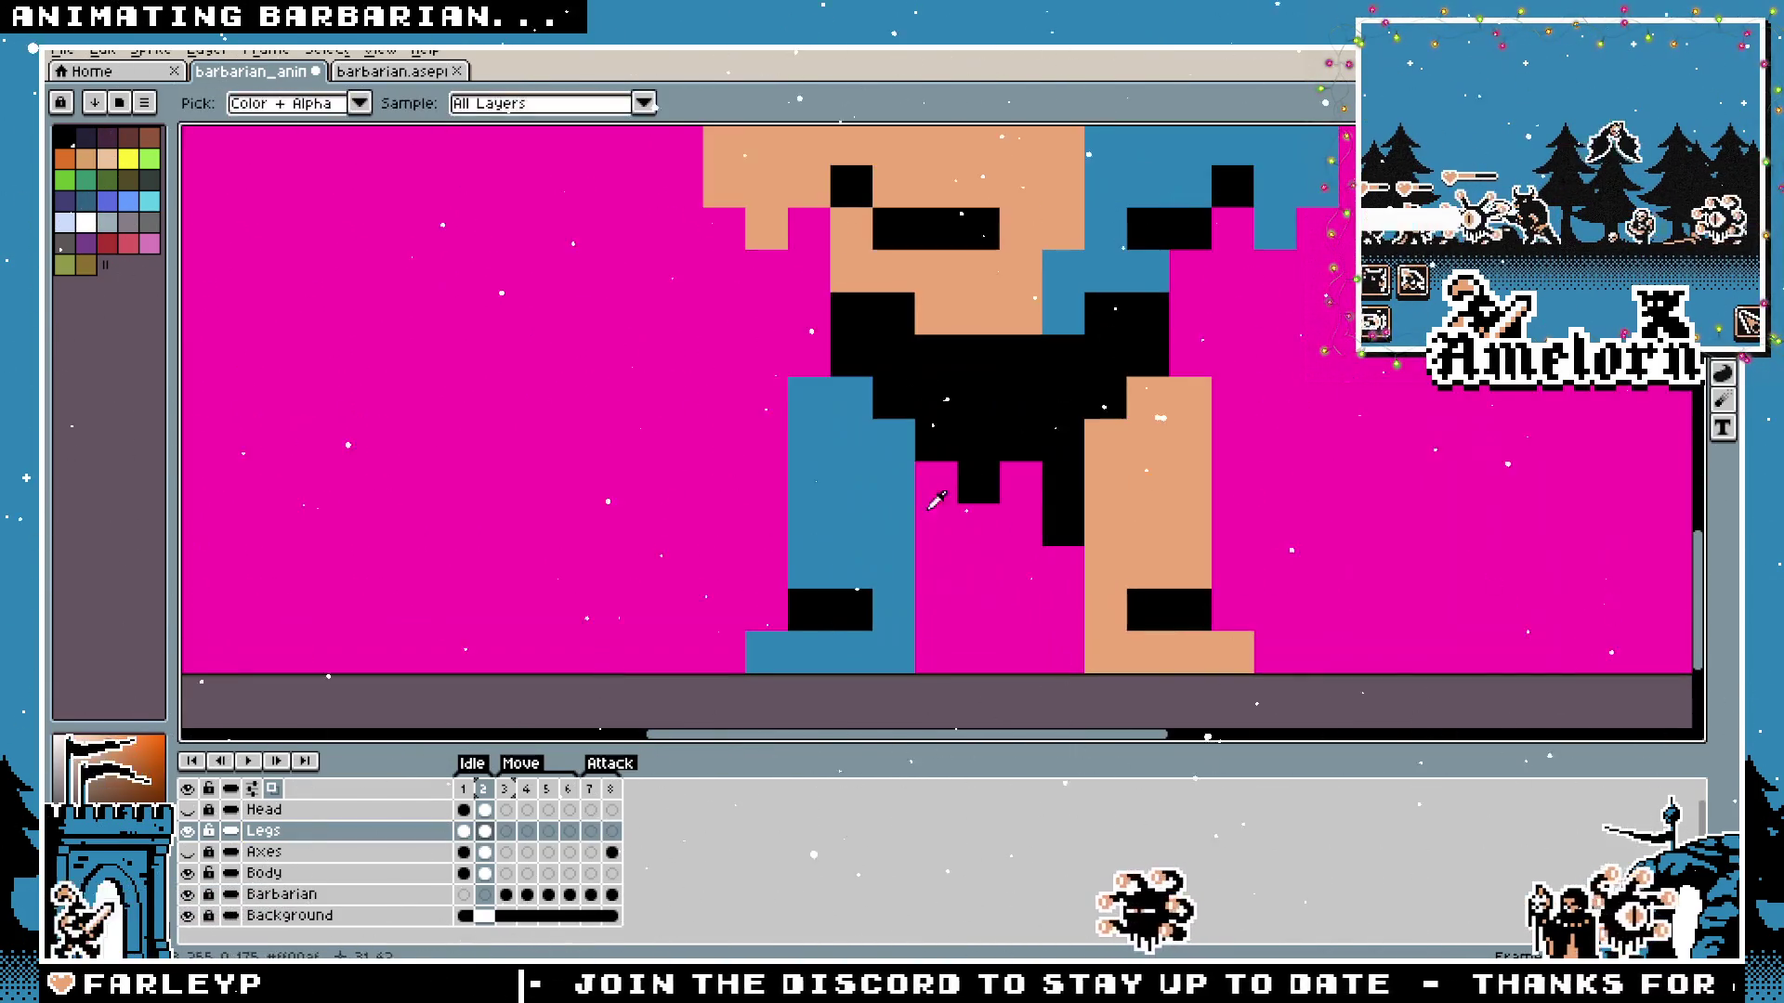
key(b)
scroll(1163, 505, down, 3)
scroll(1162, 504, down, 1)
scroll(1158, 482, up, 3)
scroll(1150, 485, up, 3)
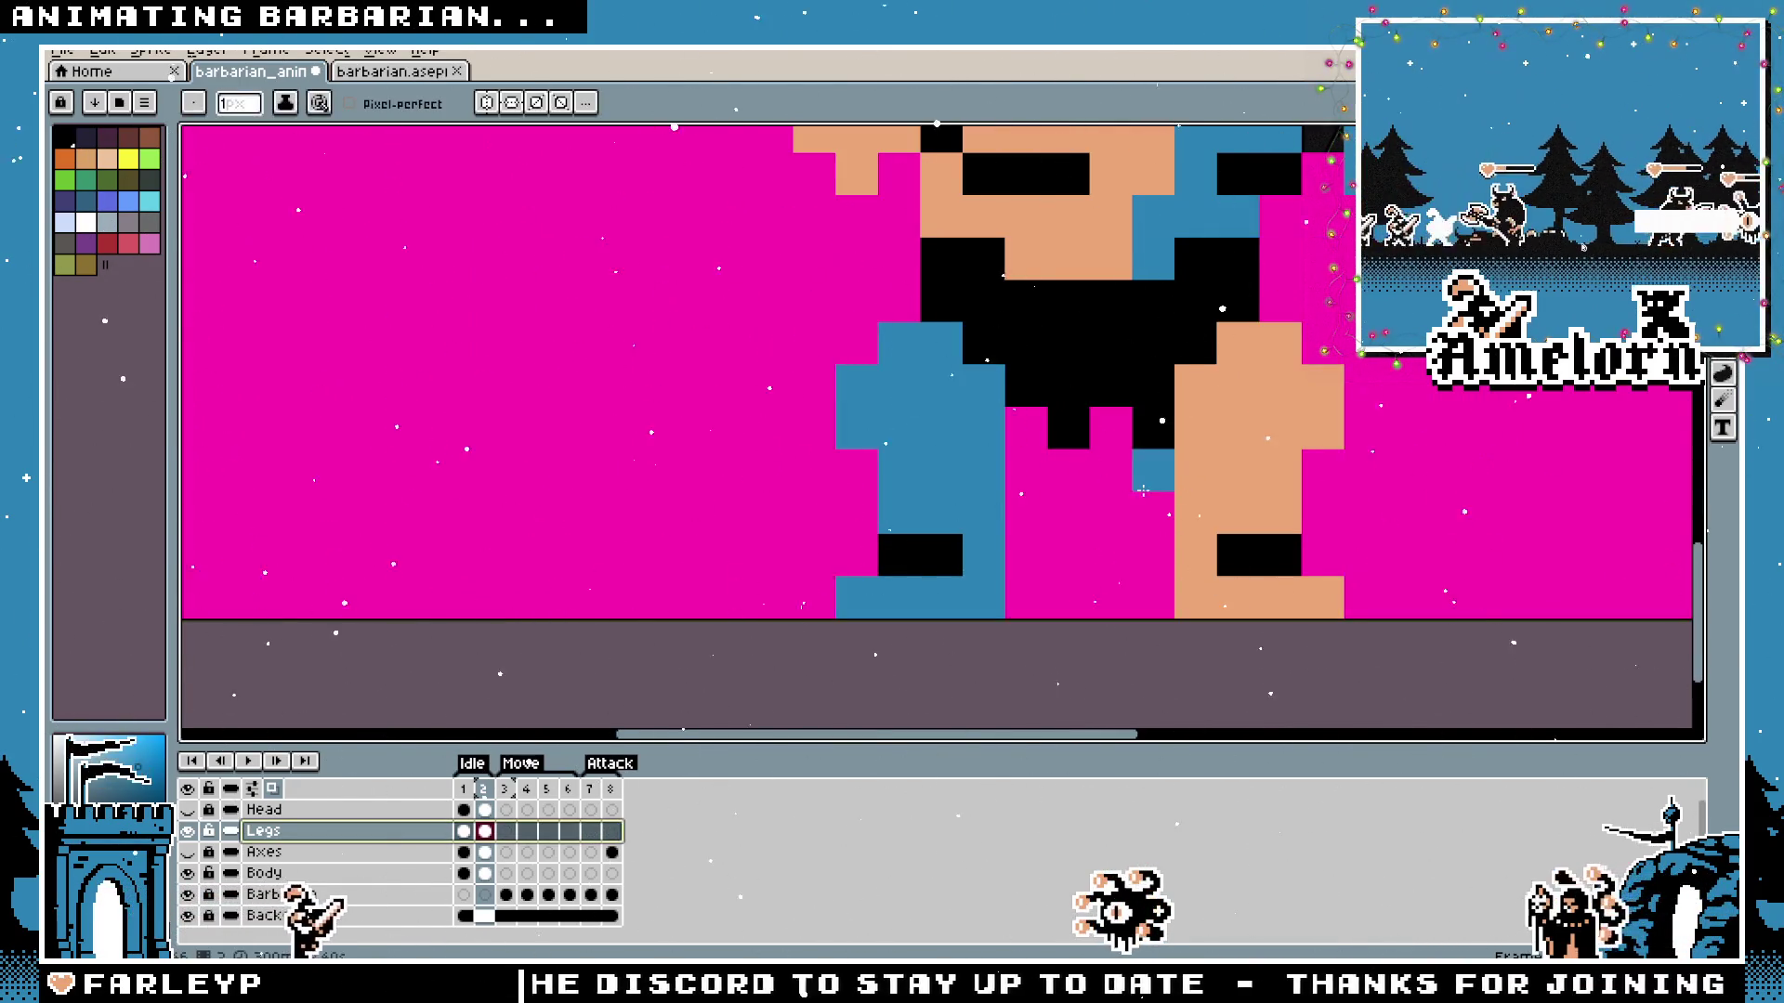
scroll(1144, 489, down, 3)
key(Left)
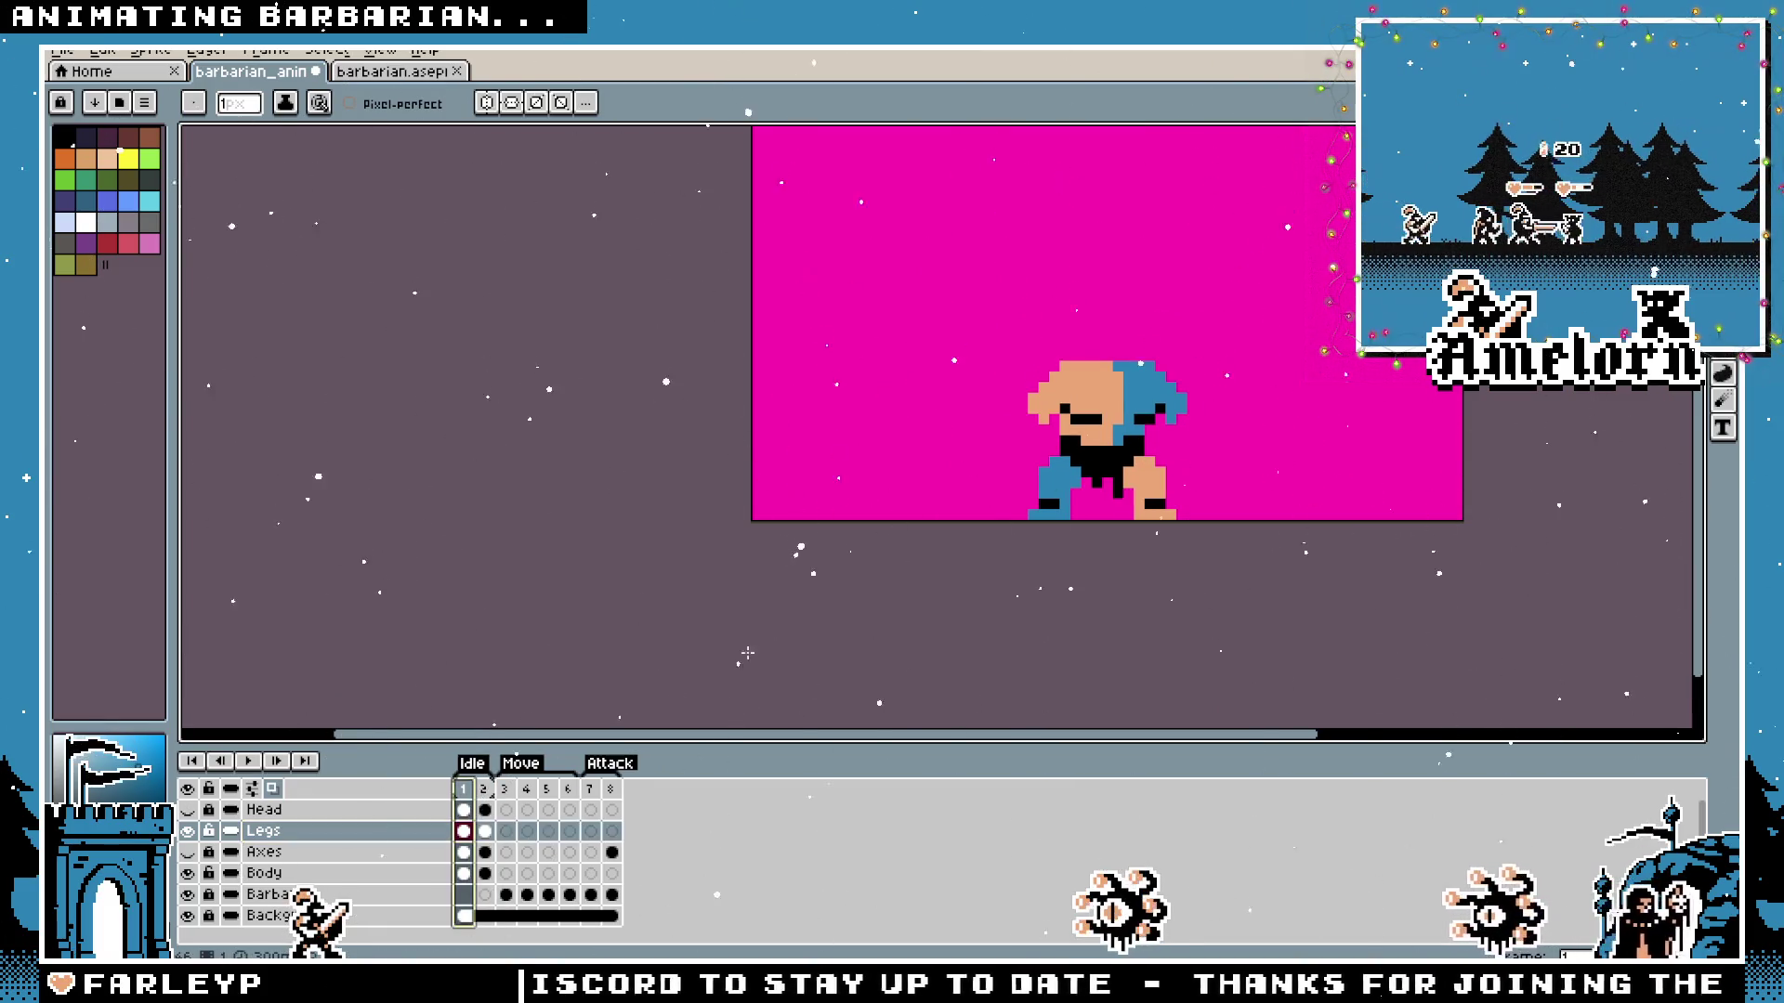
drag(1143, 488, 971, 488)
scroll(871, 483, up, 3)
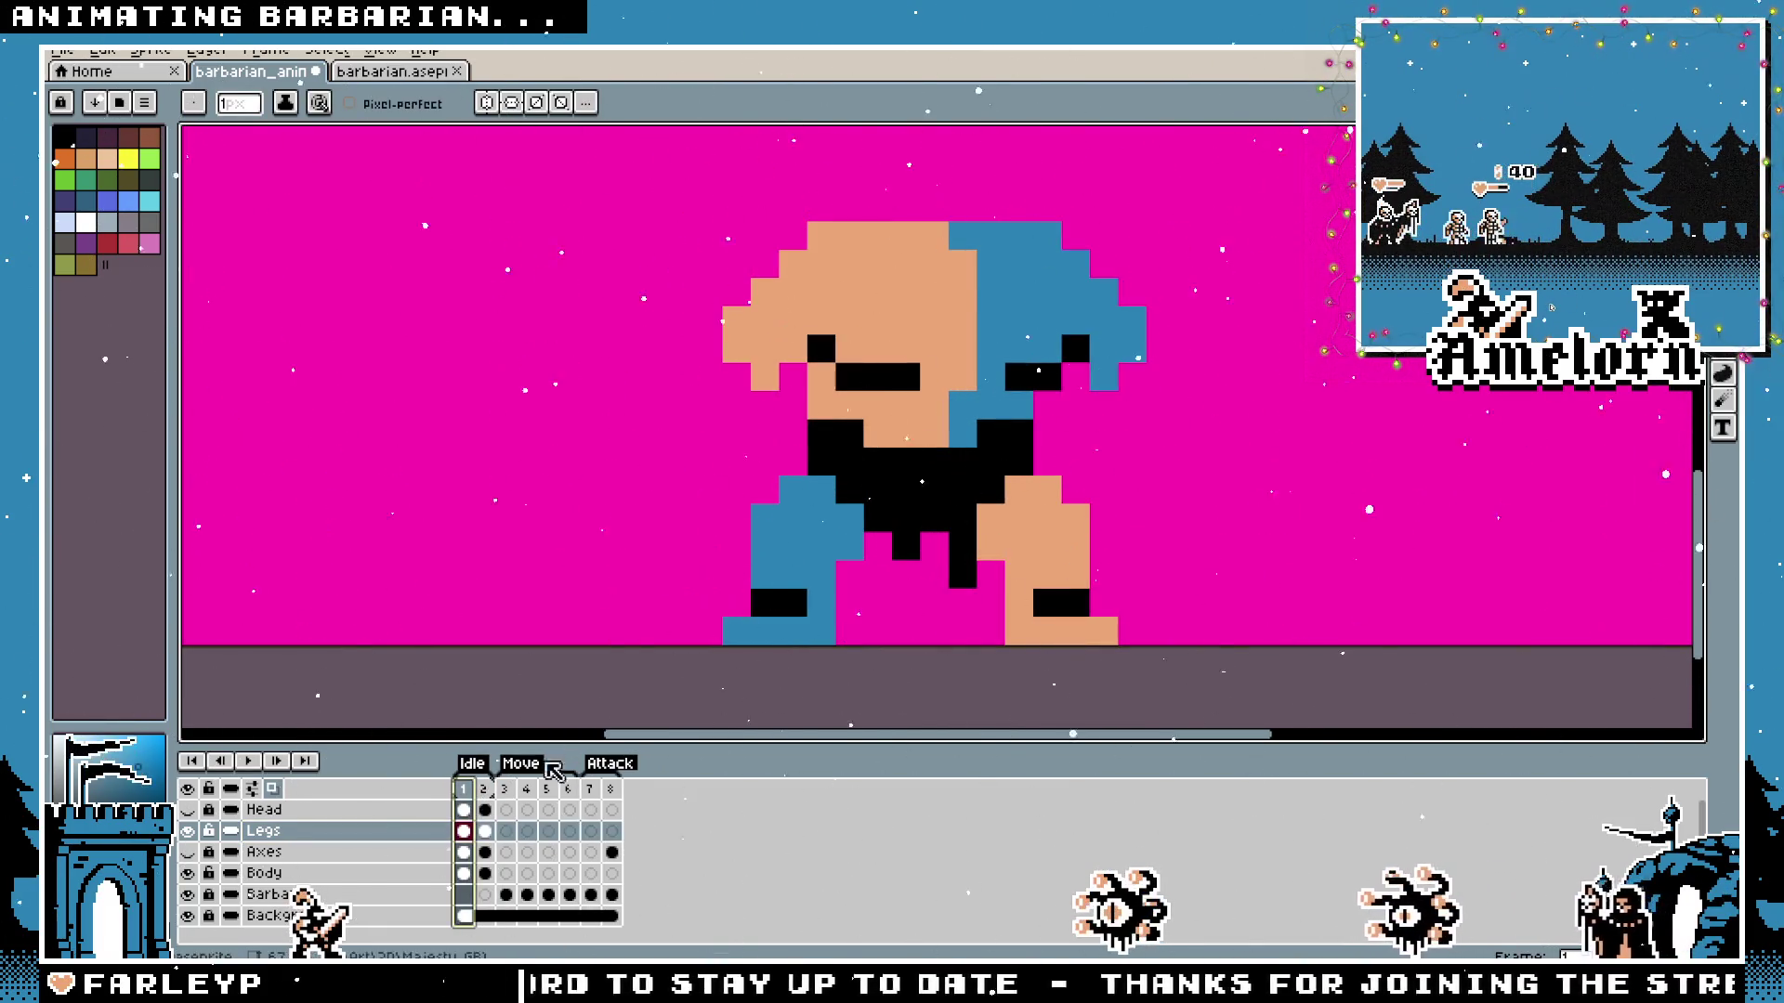
scroll(727, 613, down, 3)
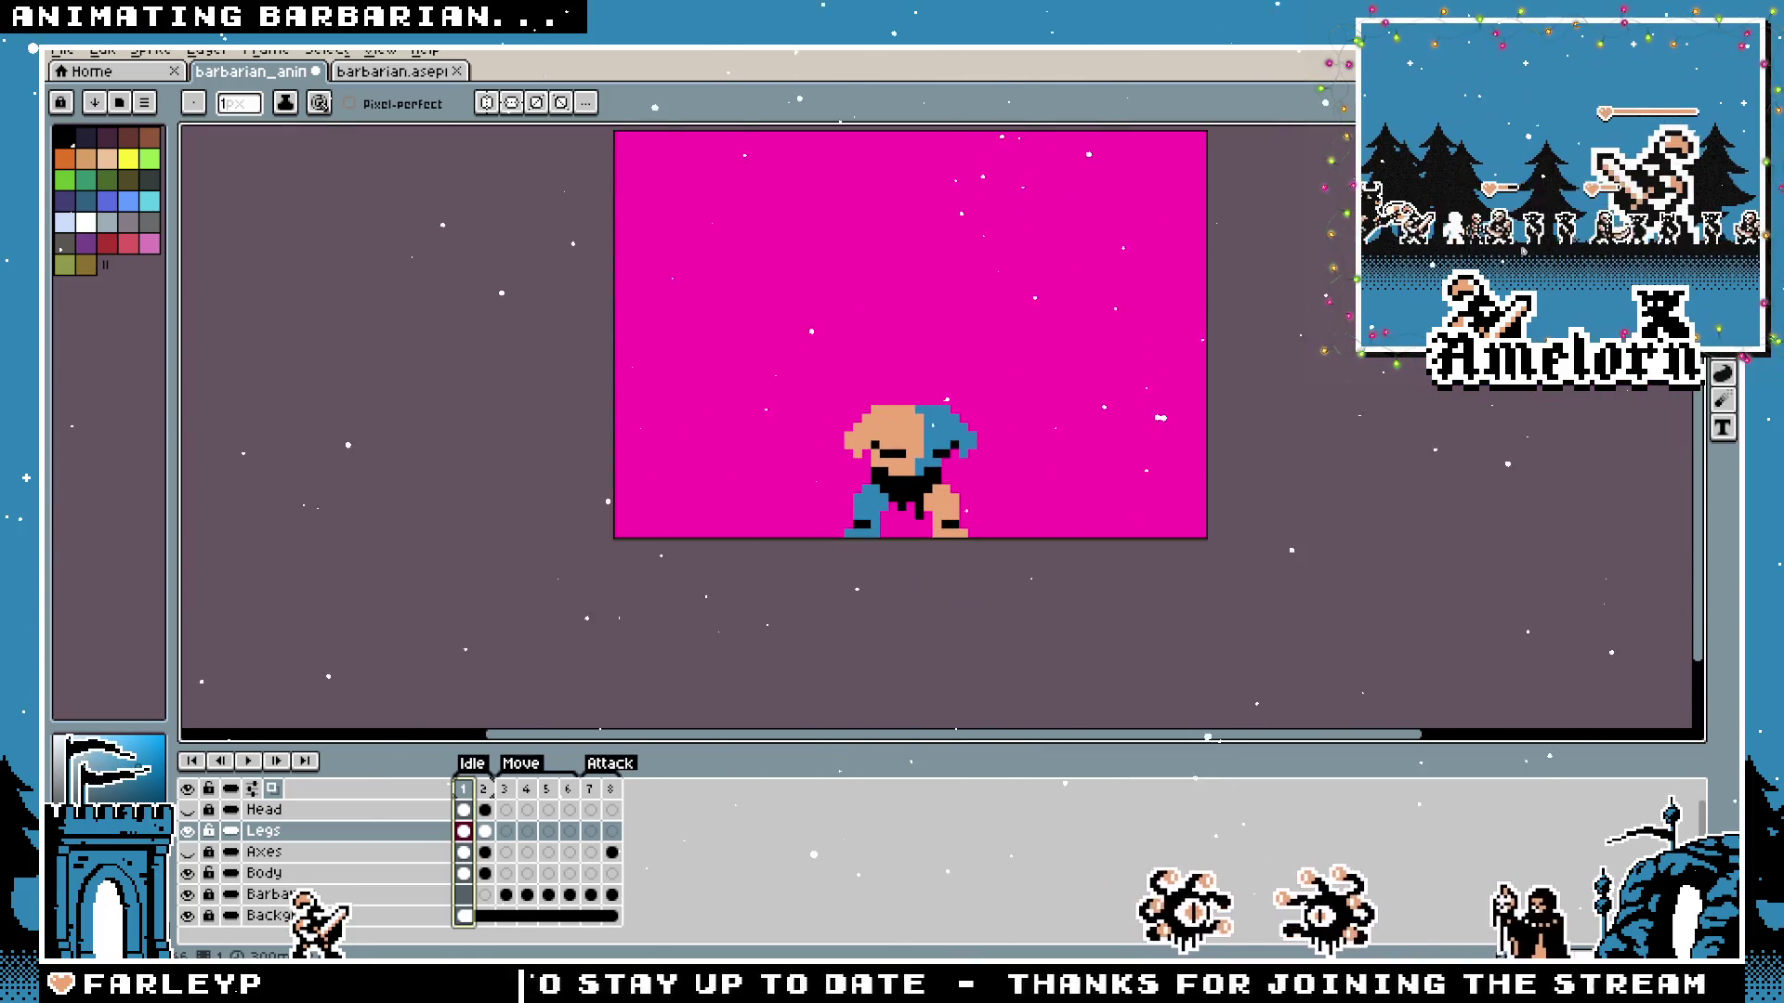
key(m)
scroll(1014, 464, up, 1)
scroll(1013, 464, up, 1)
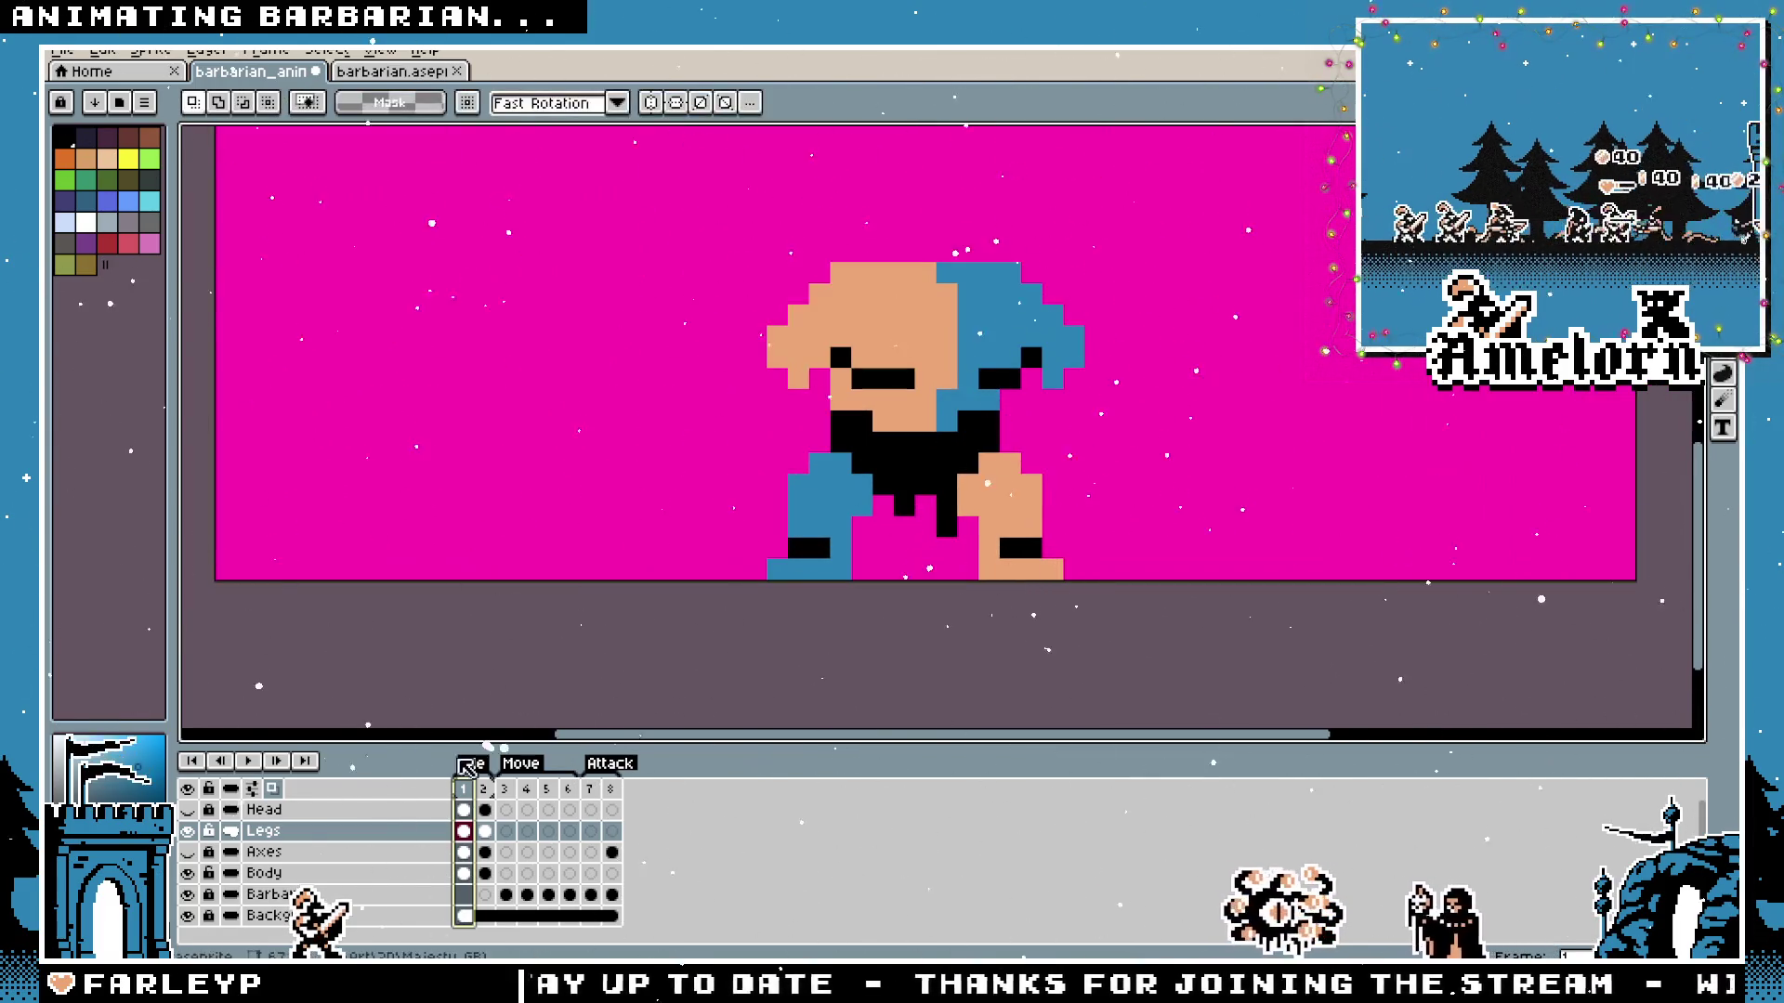
click(483, 790)
key(Left)
key(Right)
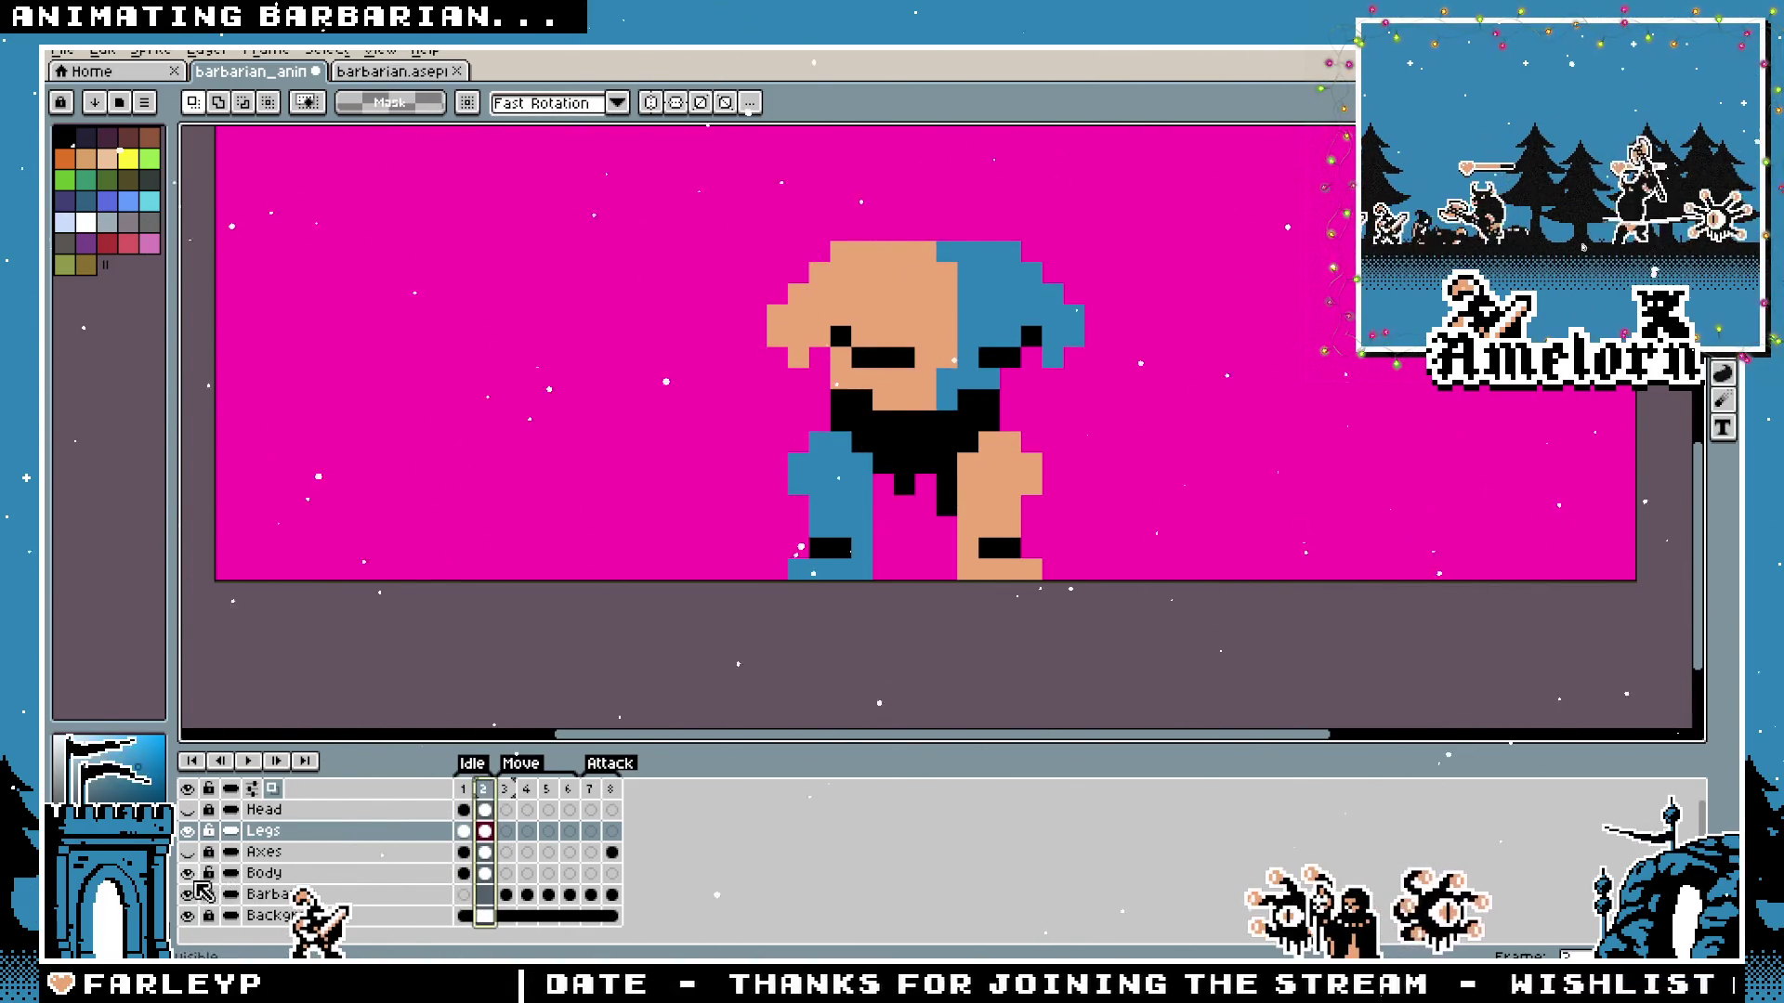
On the Body layer, nudge the head down one pixel, then switch to barbarian.aseprite.
click(273, 878)
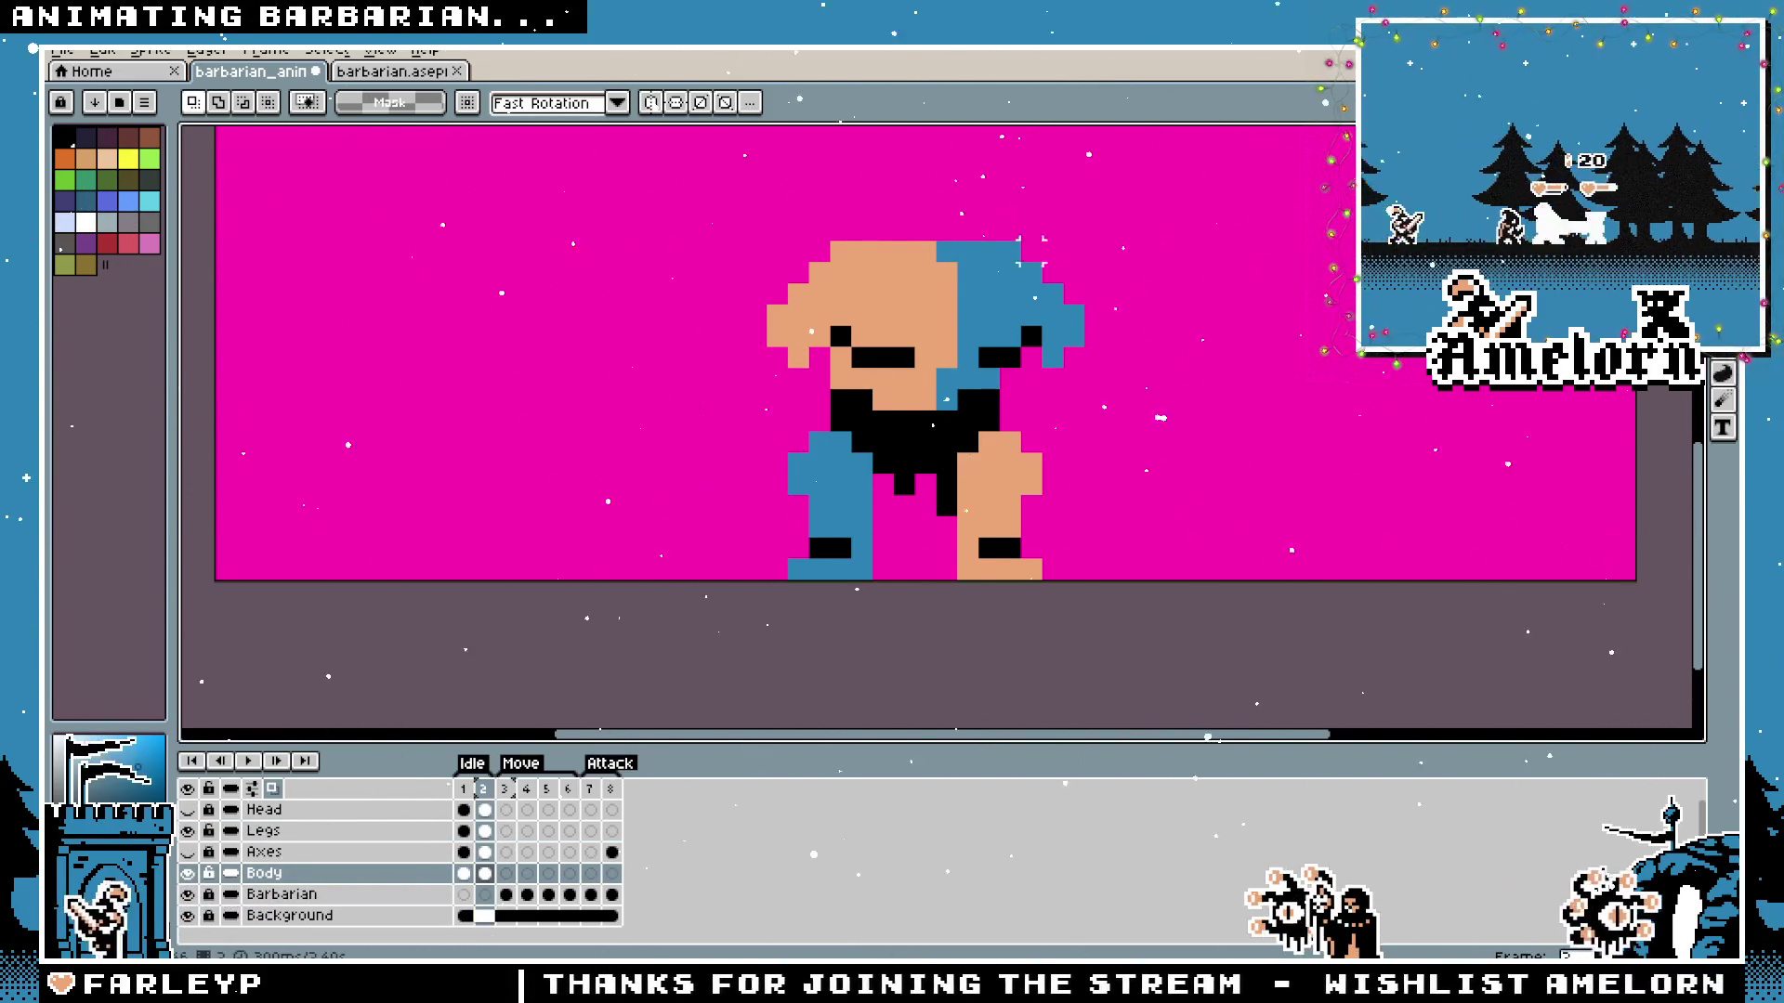
drag(920, 278, 920, 300)
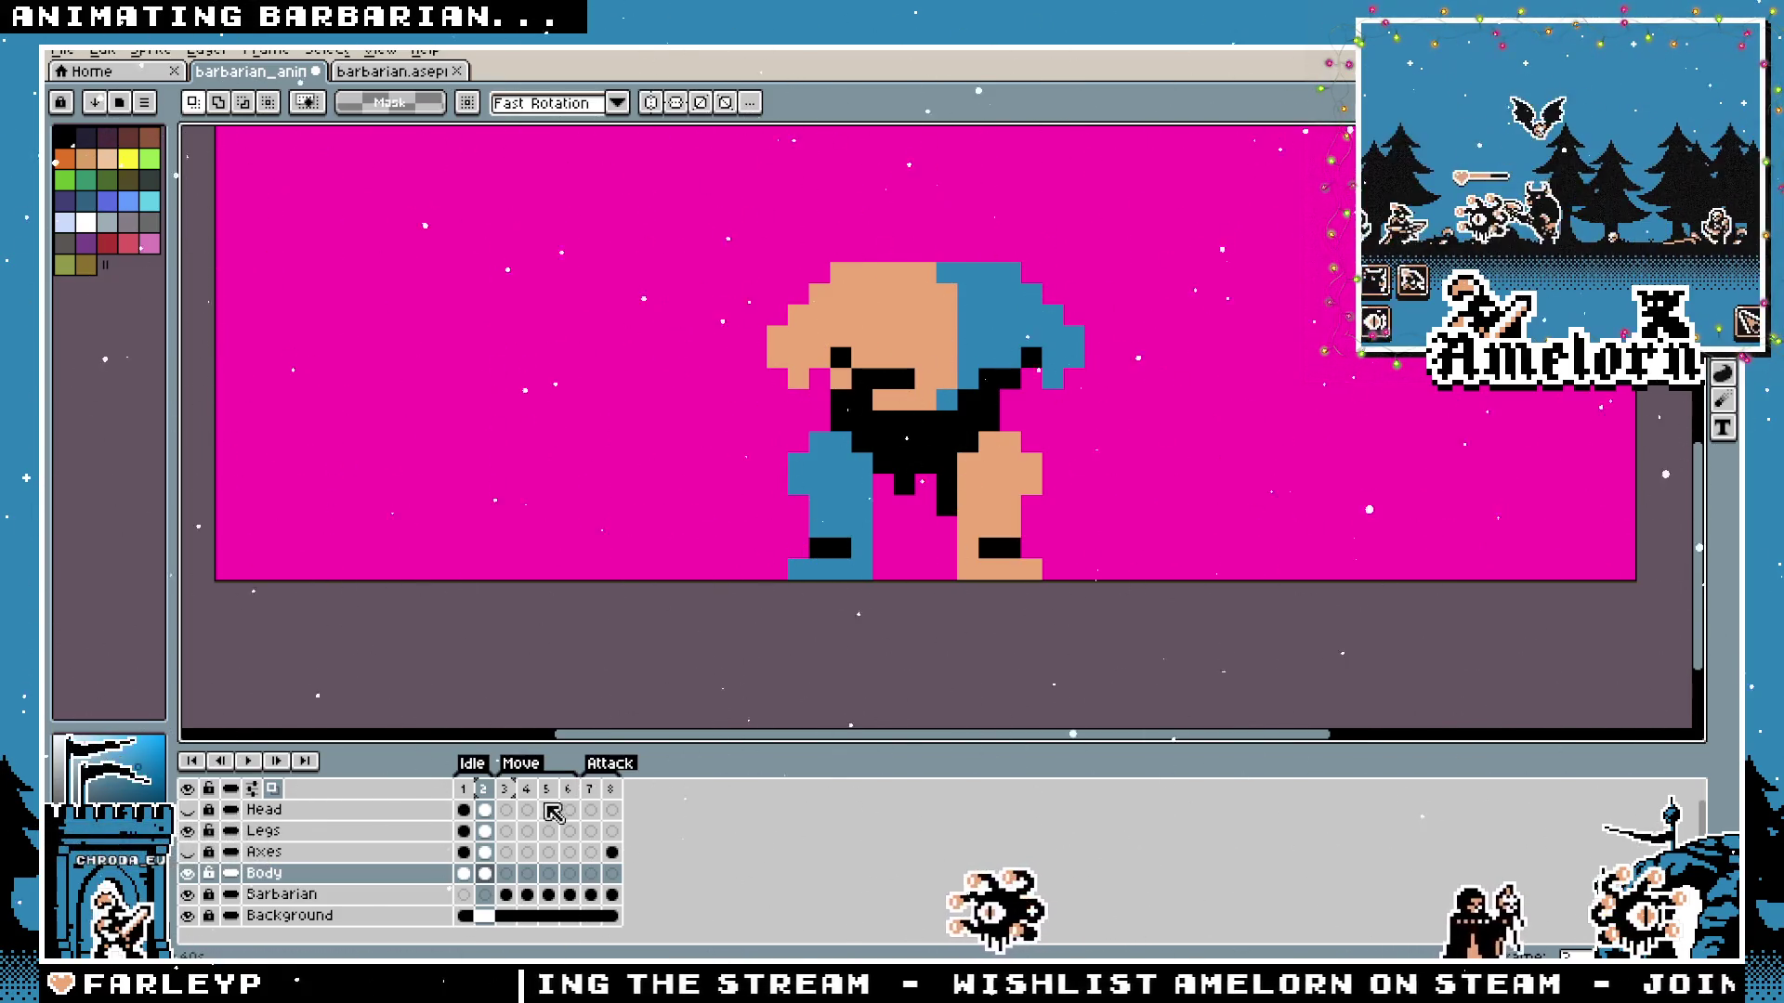
click(307, 830)
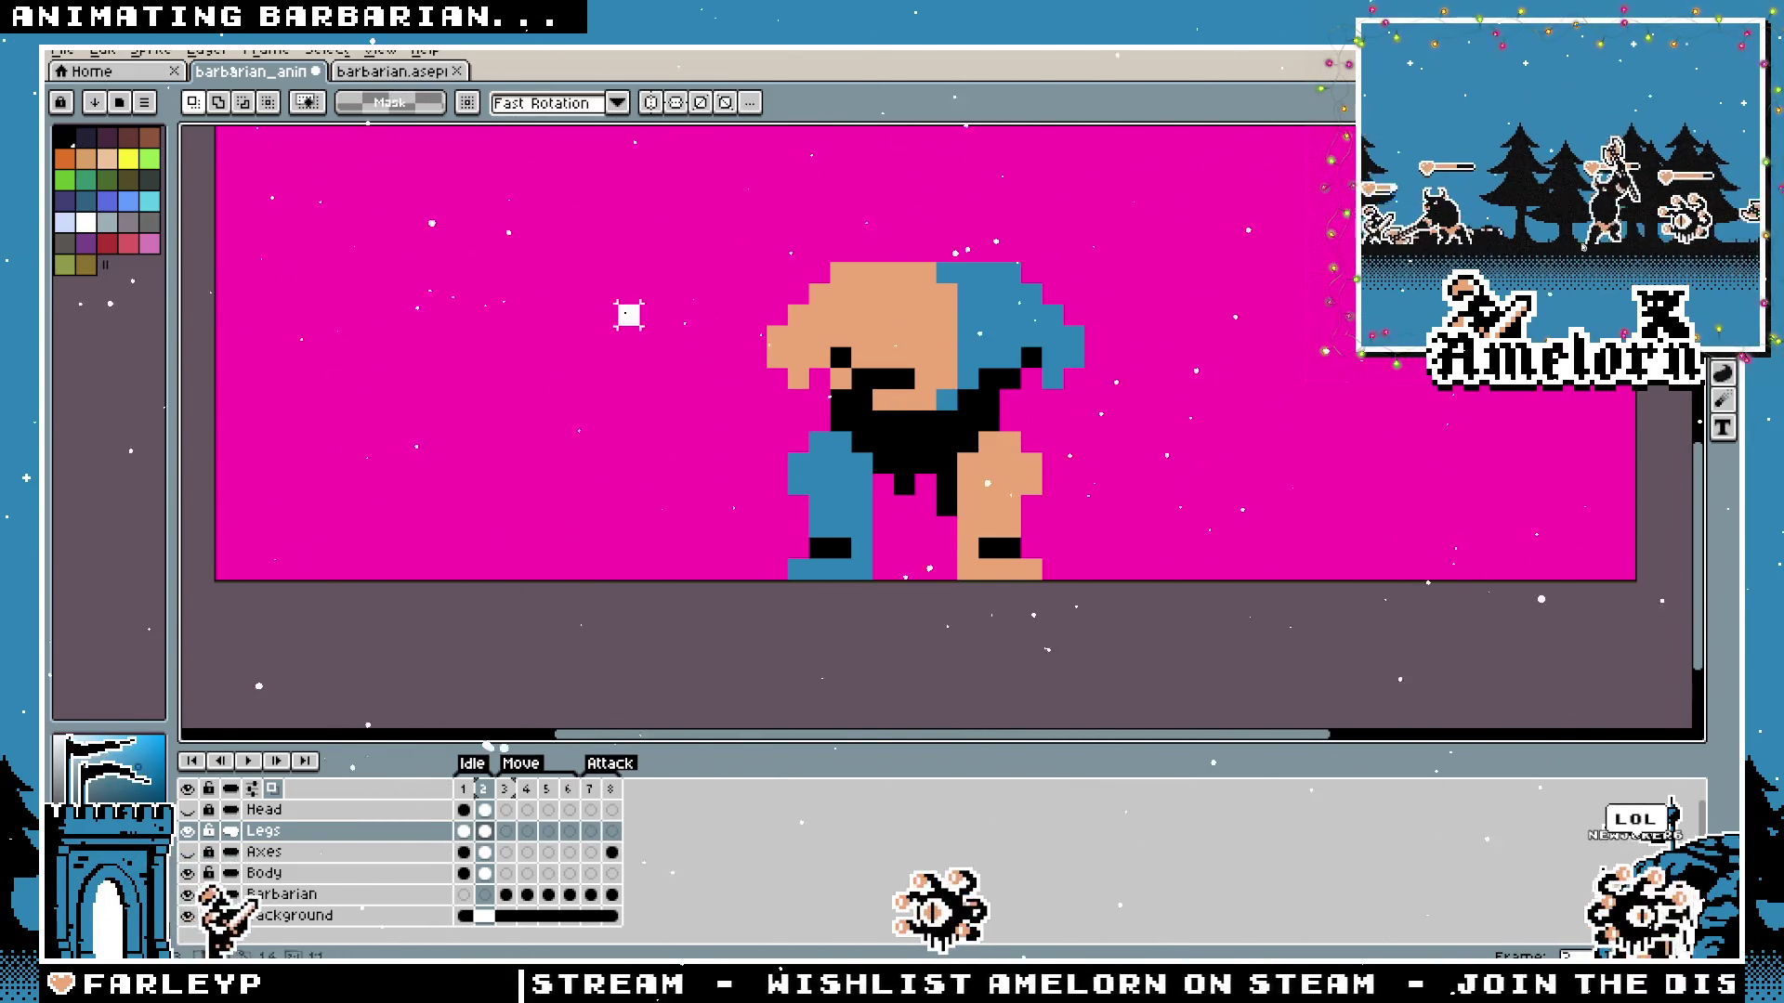
click(408, 73)
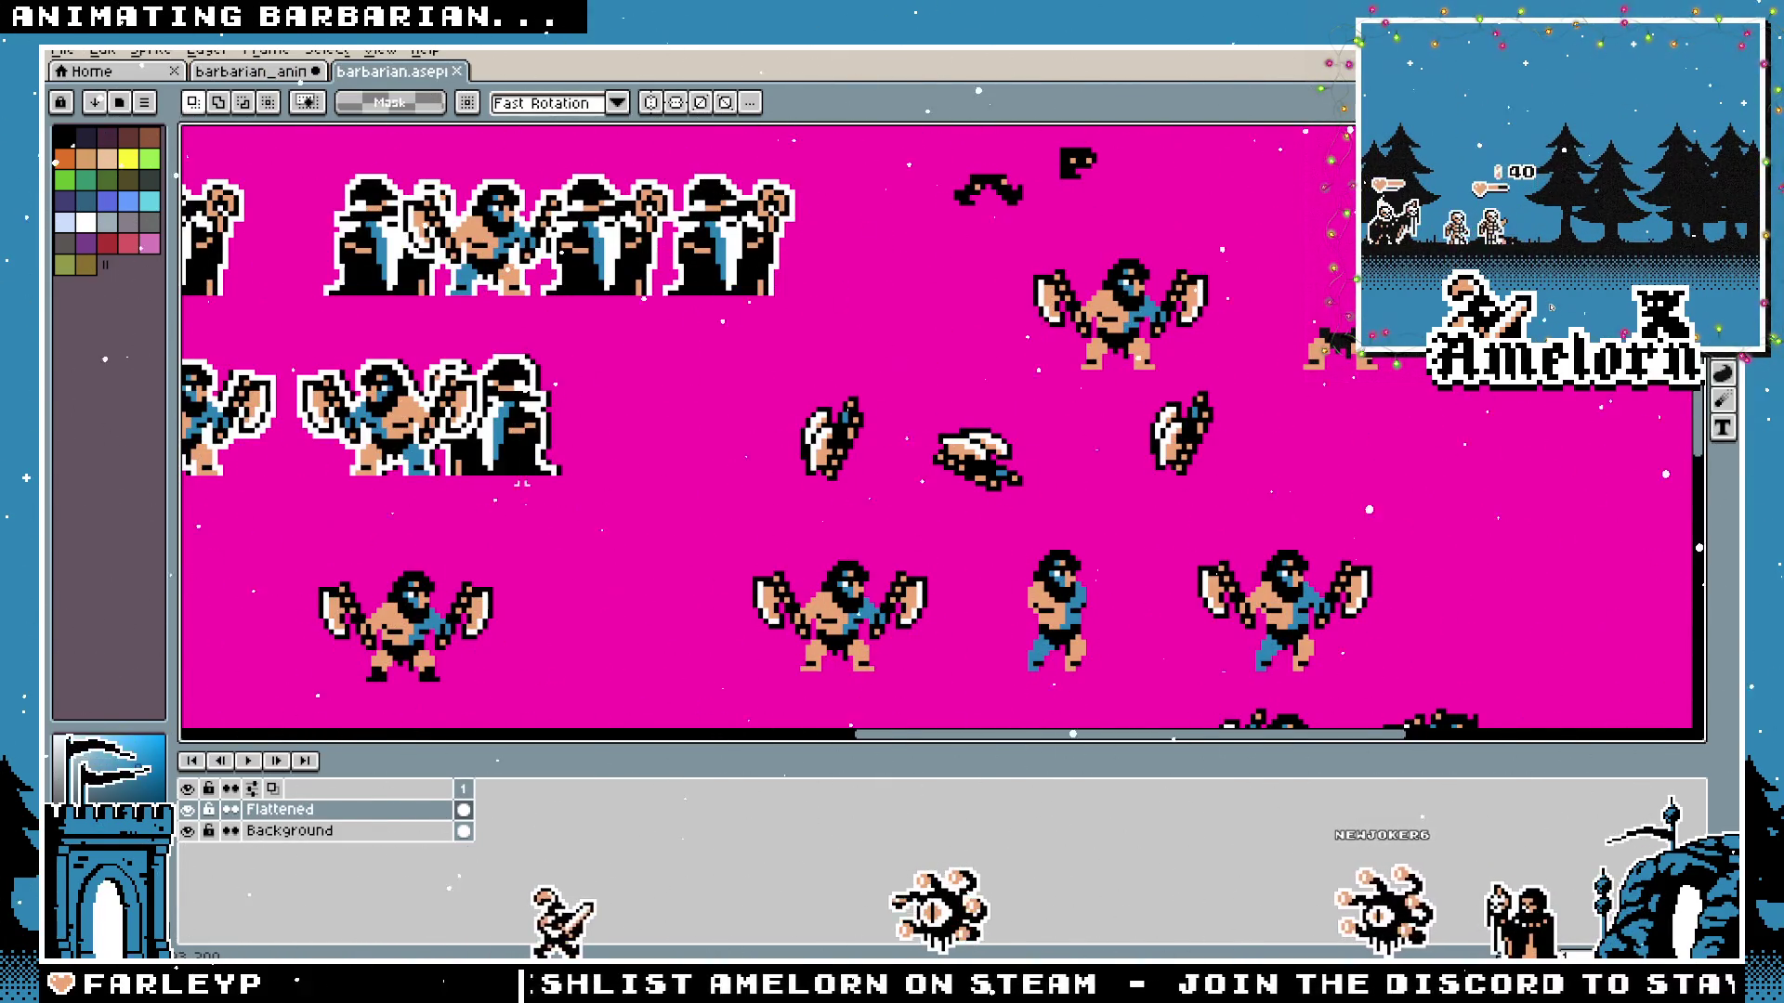
scroll(1163, 499, up, 3)
scroll(1164, 500, down, 3)
scroll(1164, 499, up, 1)
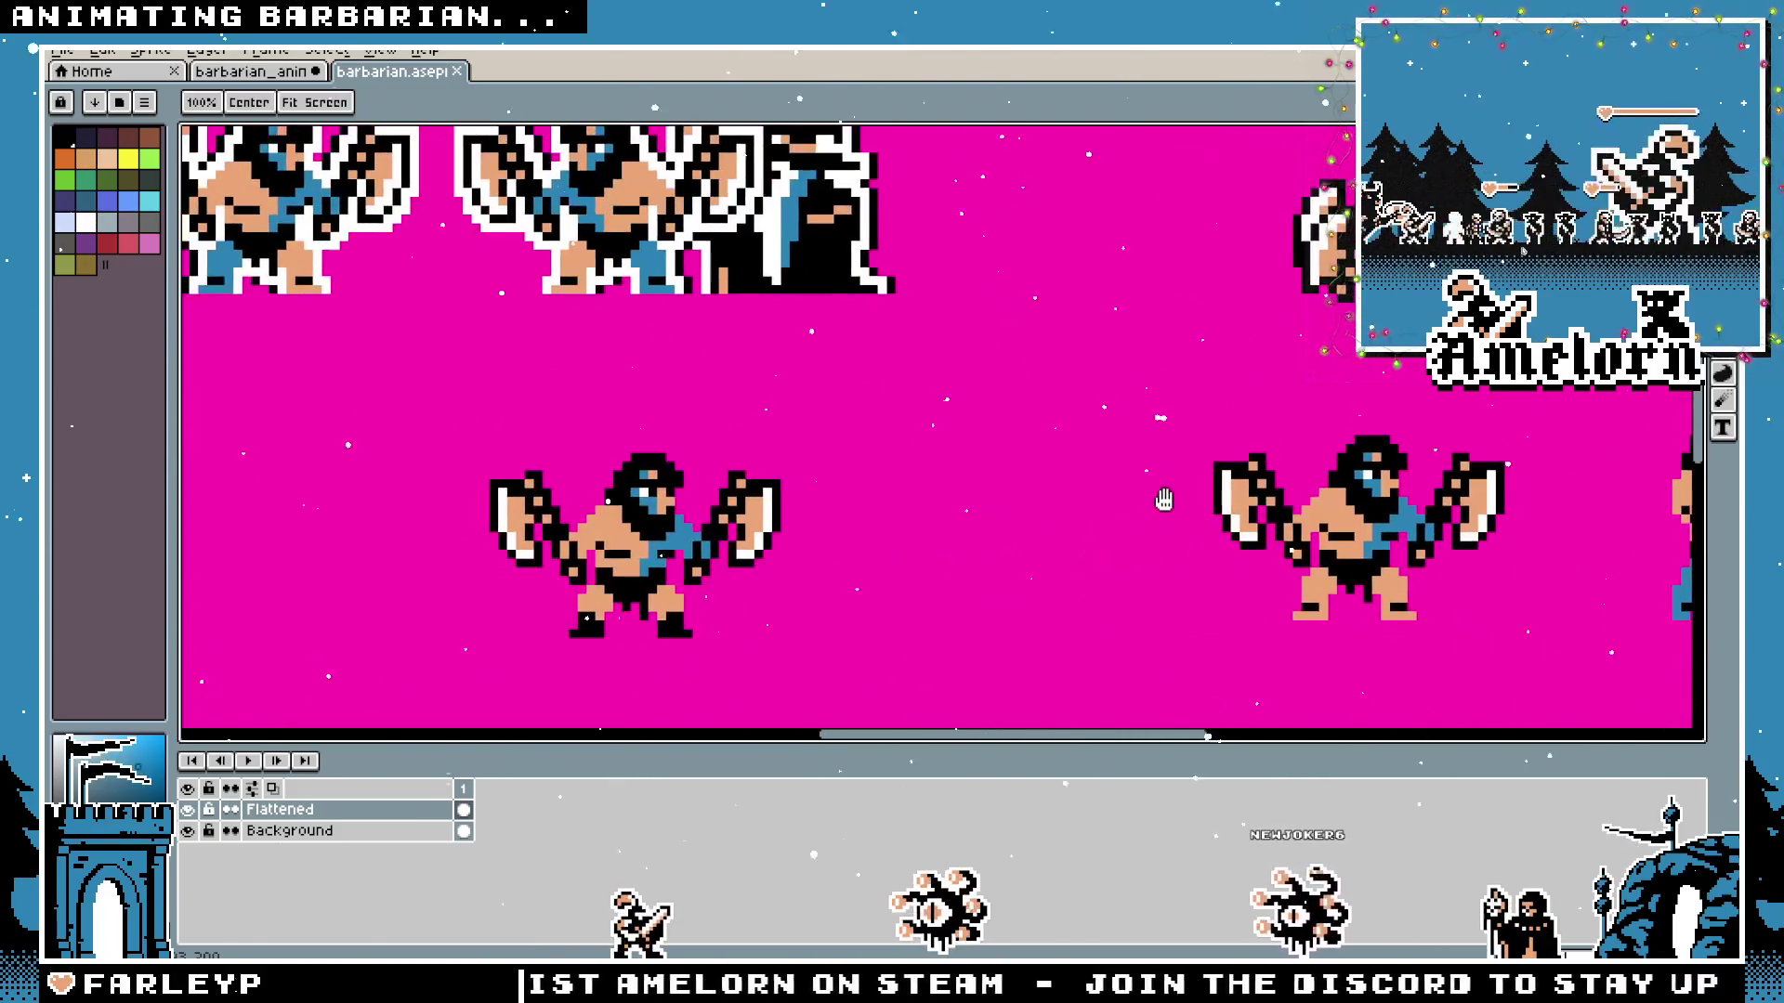
key(m)
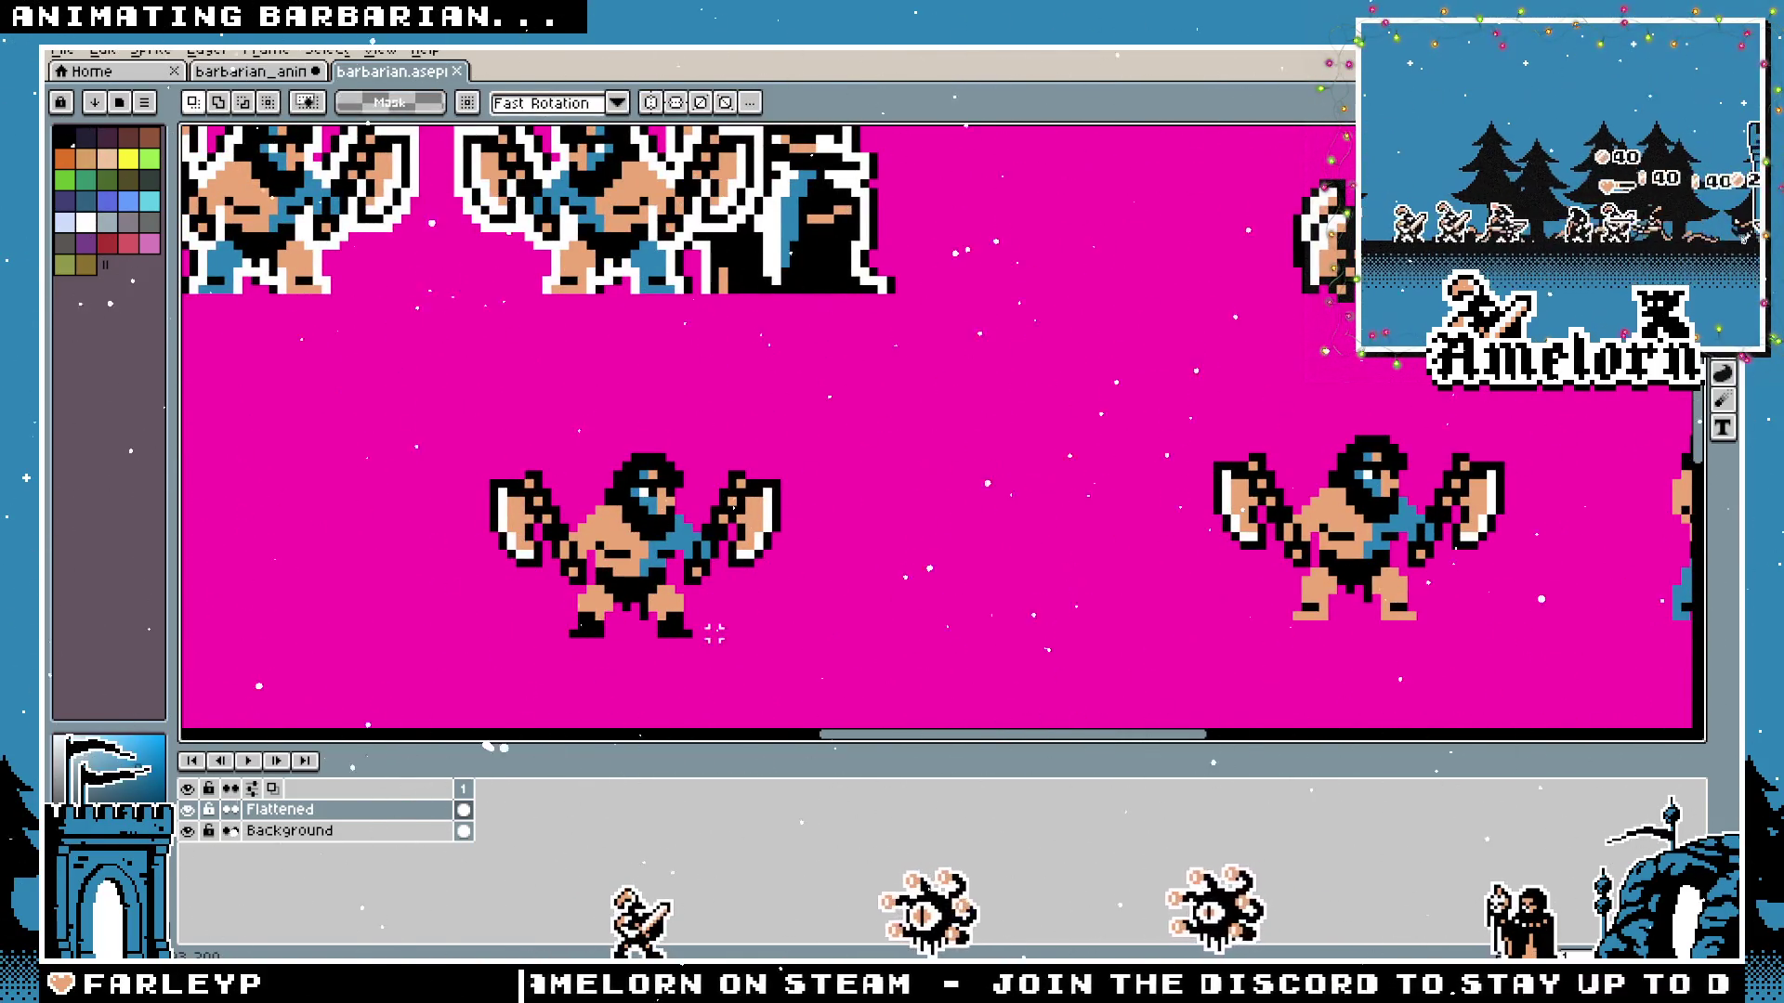
key(h)
drag(968, 562, 756, 549)
scroll(564, 471, down, 3)
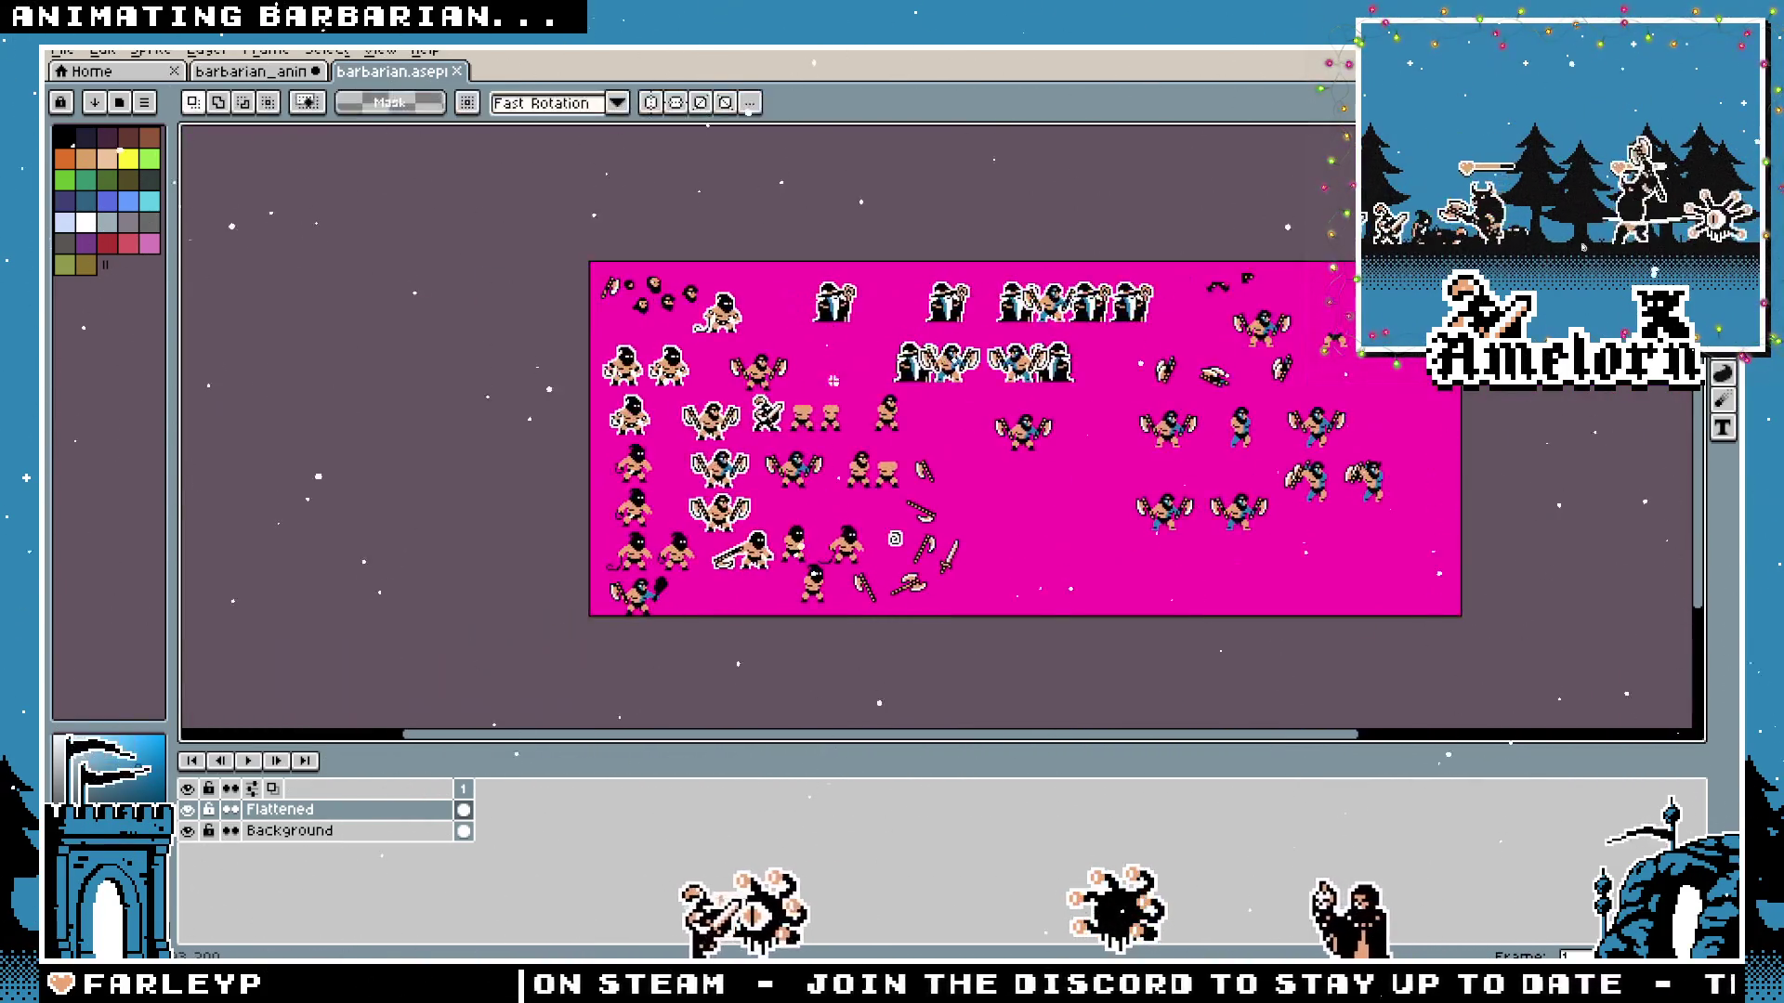
scroll(564, 471, up, 3)
key(m)
scroll(906, 459, up, 1)
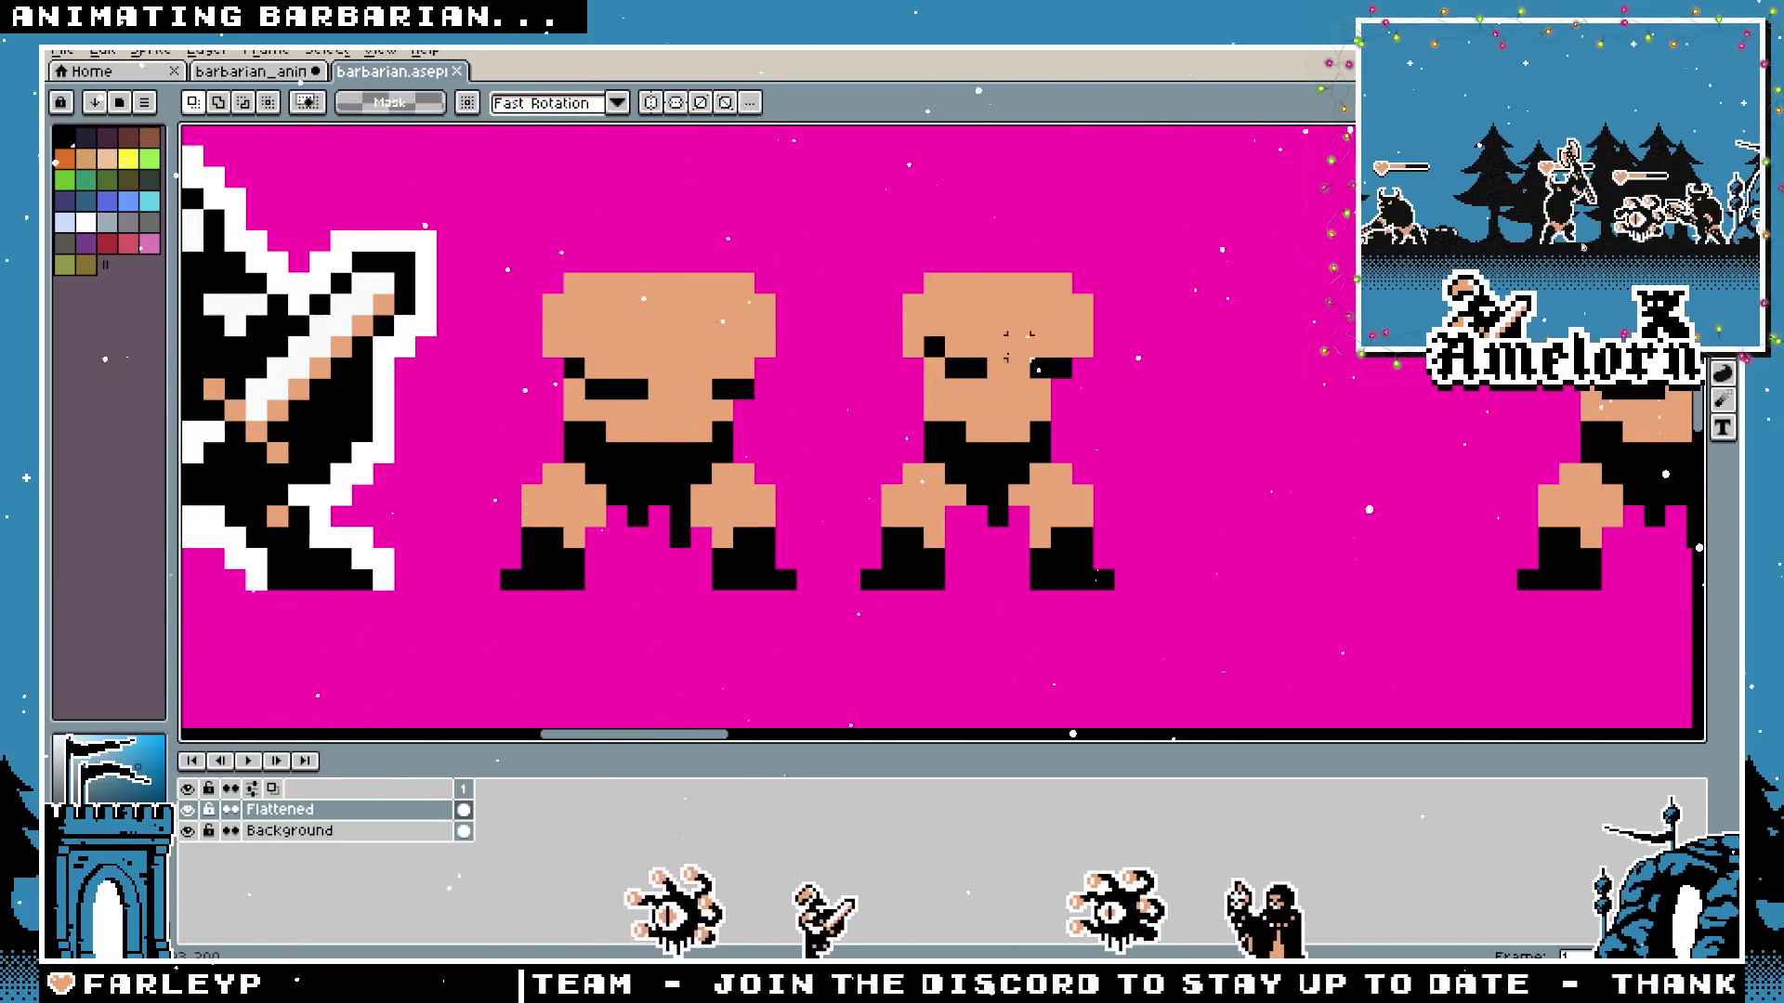
scroll(1013, 346, down, 1)
scroll(1012, 346, down, 1)
scroll(954, 470, up, 2)
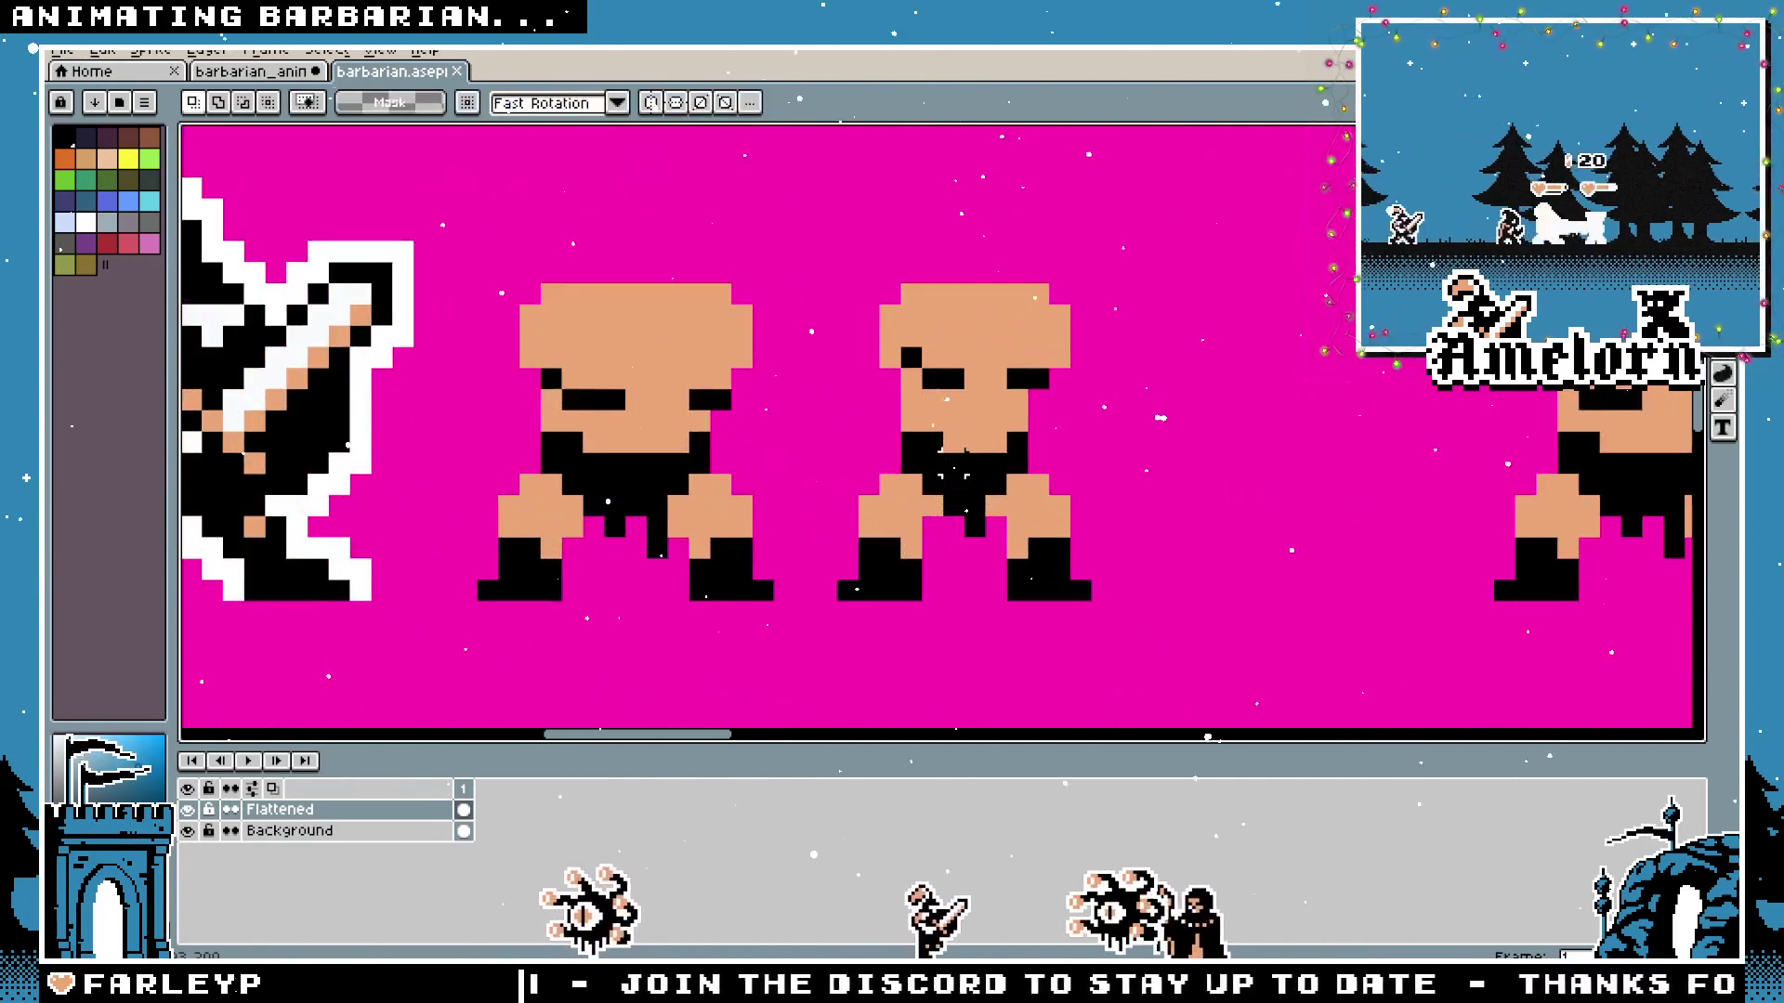
scroll(956, 469, down, 1)
scroll(956, 470, down, 1)
key(h)
mouse_move(928, 732)
mouse_down()
mouse_move(1068, 573)
mouse_move(988, 302)
mouse_up()
key(m)
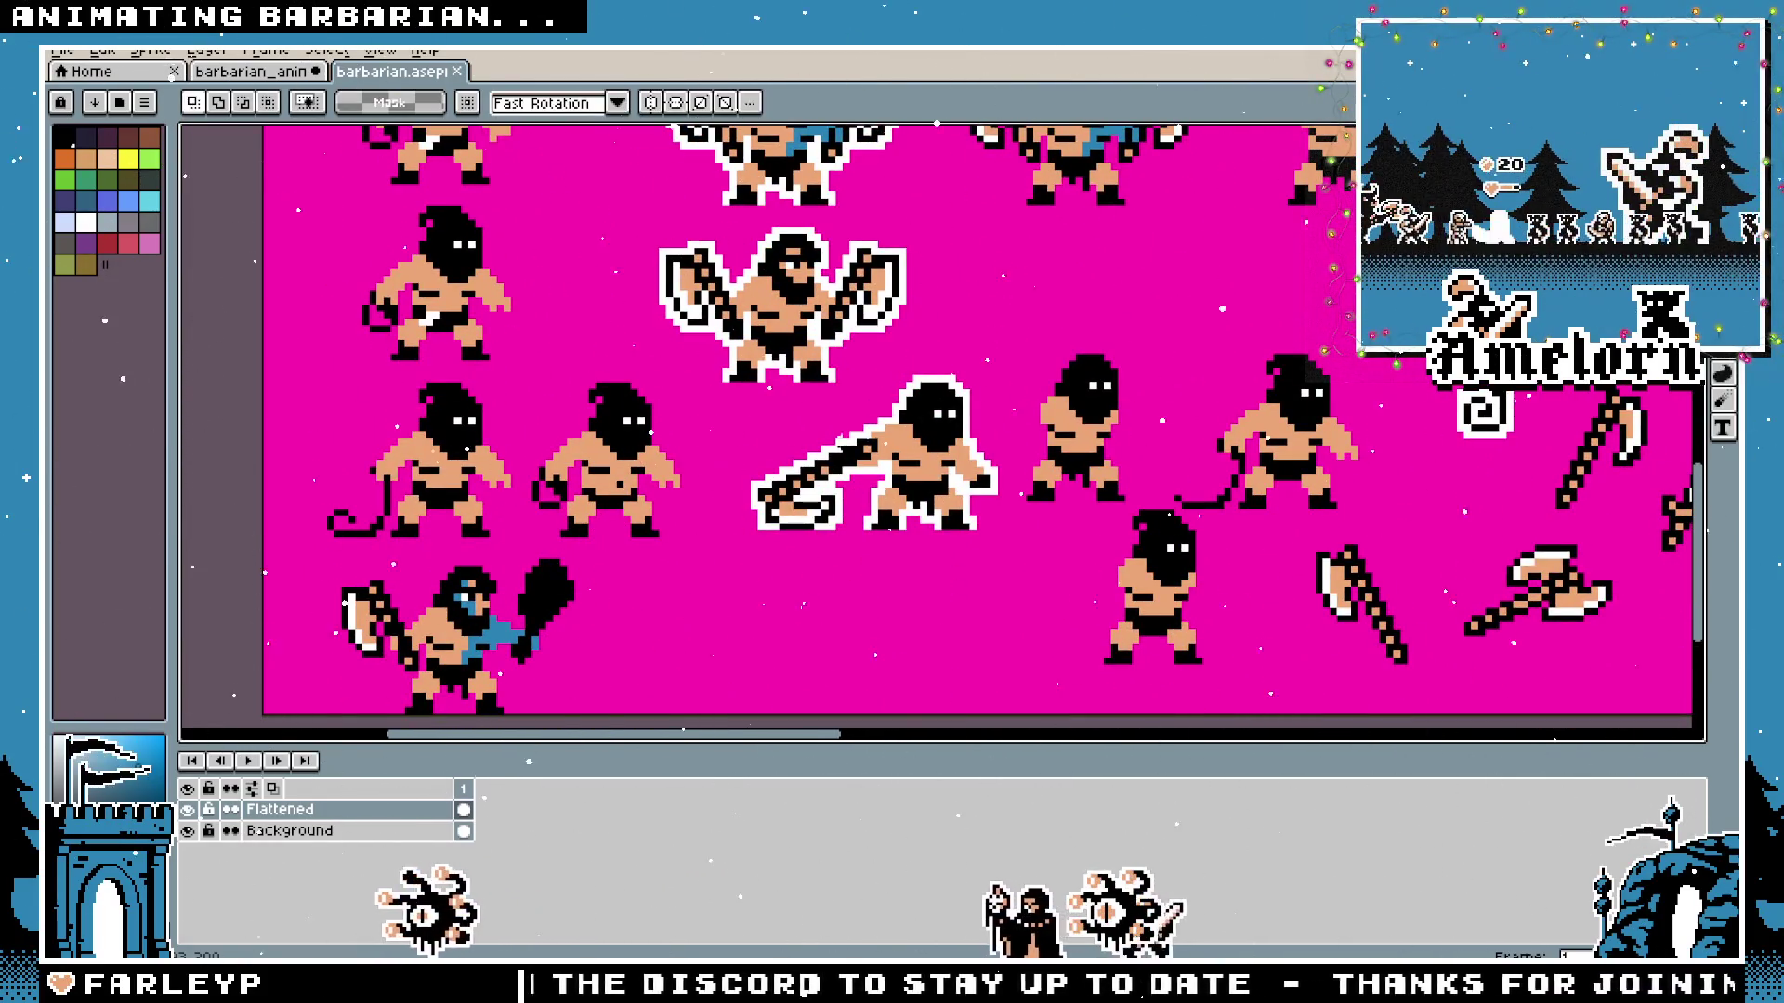
key(h)
mouse_move(1233, 343)
mouse_down()
mouse_move(868, 469)
mouse_move(1056, 426)
mouse_move(817, 626)
mouse_move(1004, 510)
mouse_move(768, 493)
mouse_move(816, 542)
mouse_up()
Isolate the Legs layer in barbarian_anim by hiding the Body layer and reviewing frames 1 and 2.
click(275, 72)
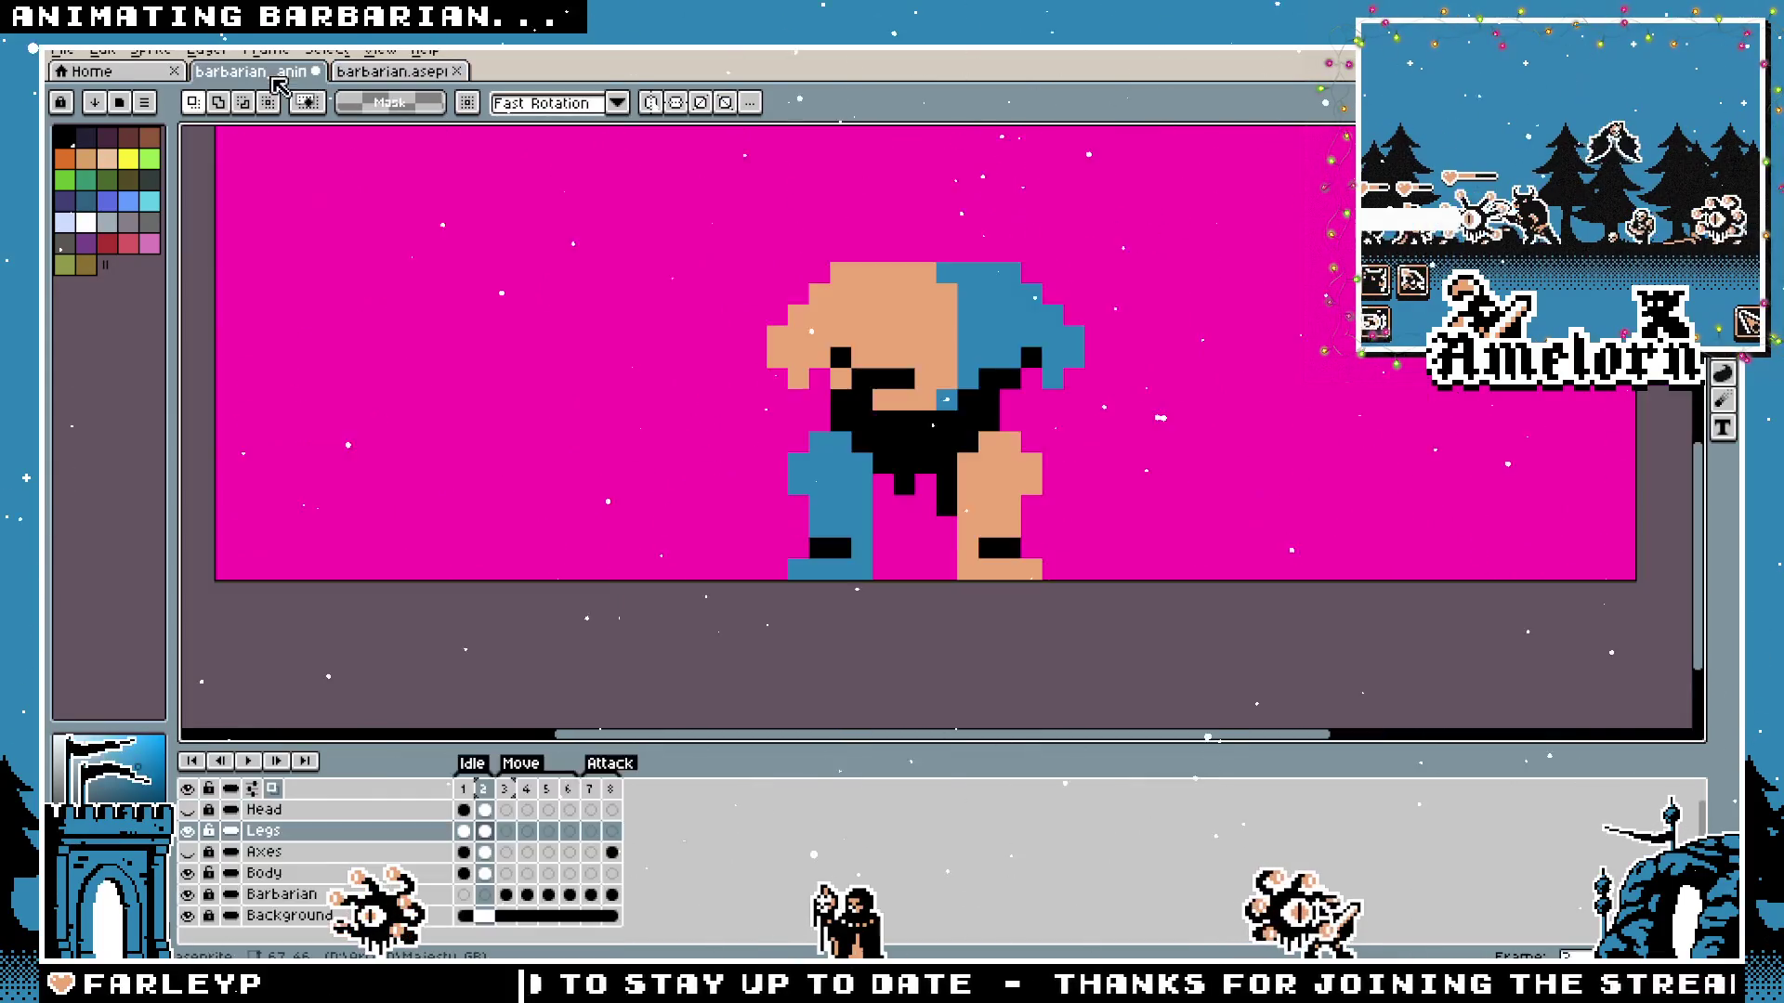
click(265, 872)
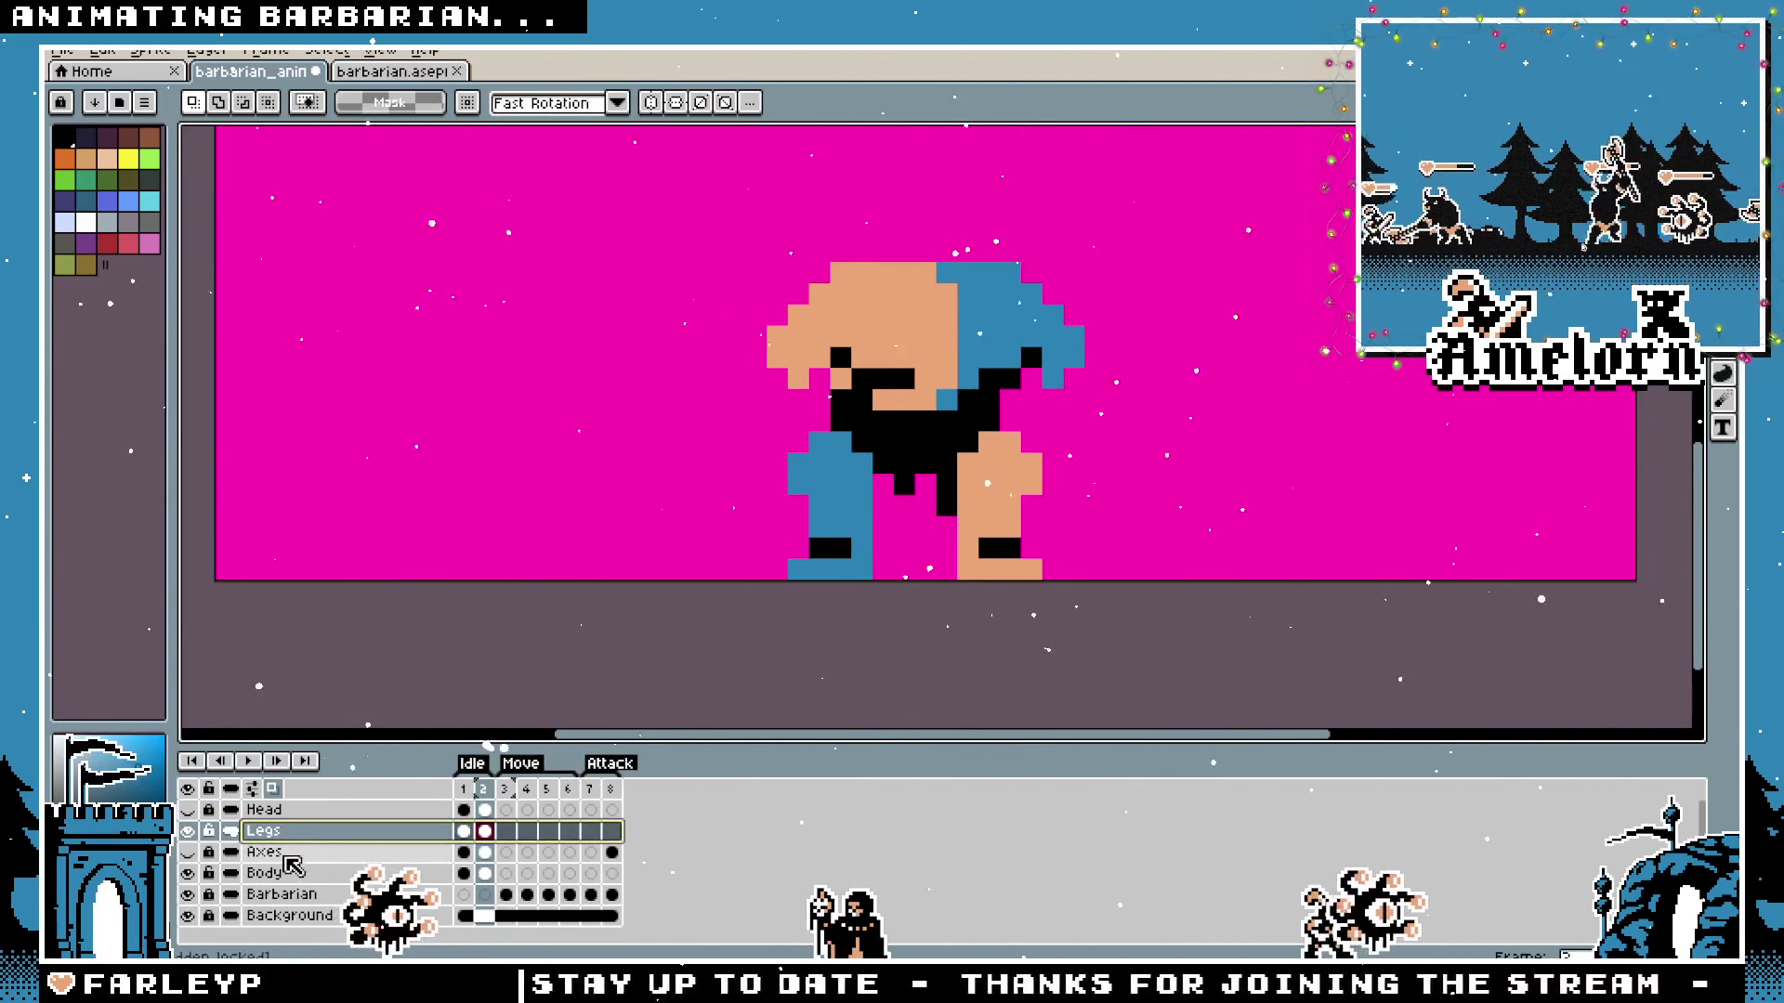
click(188, 874)
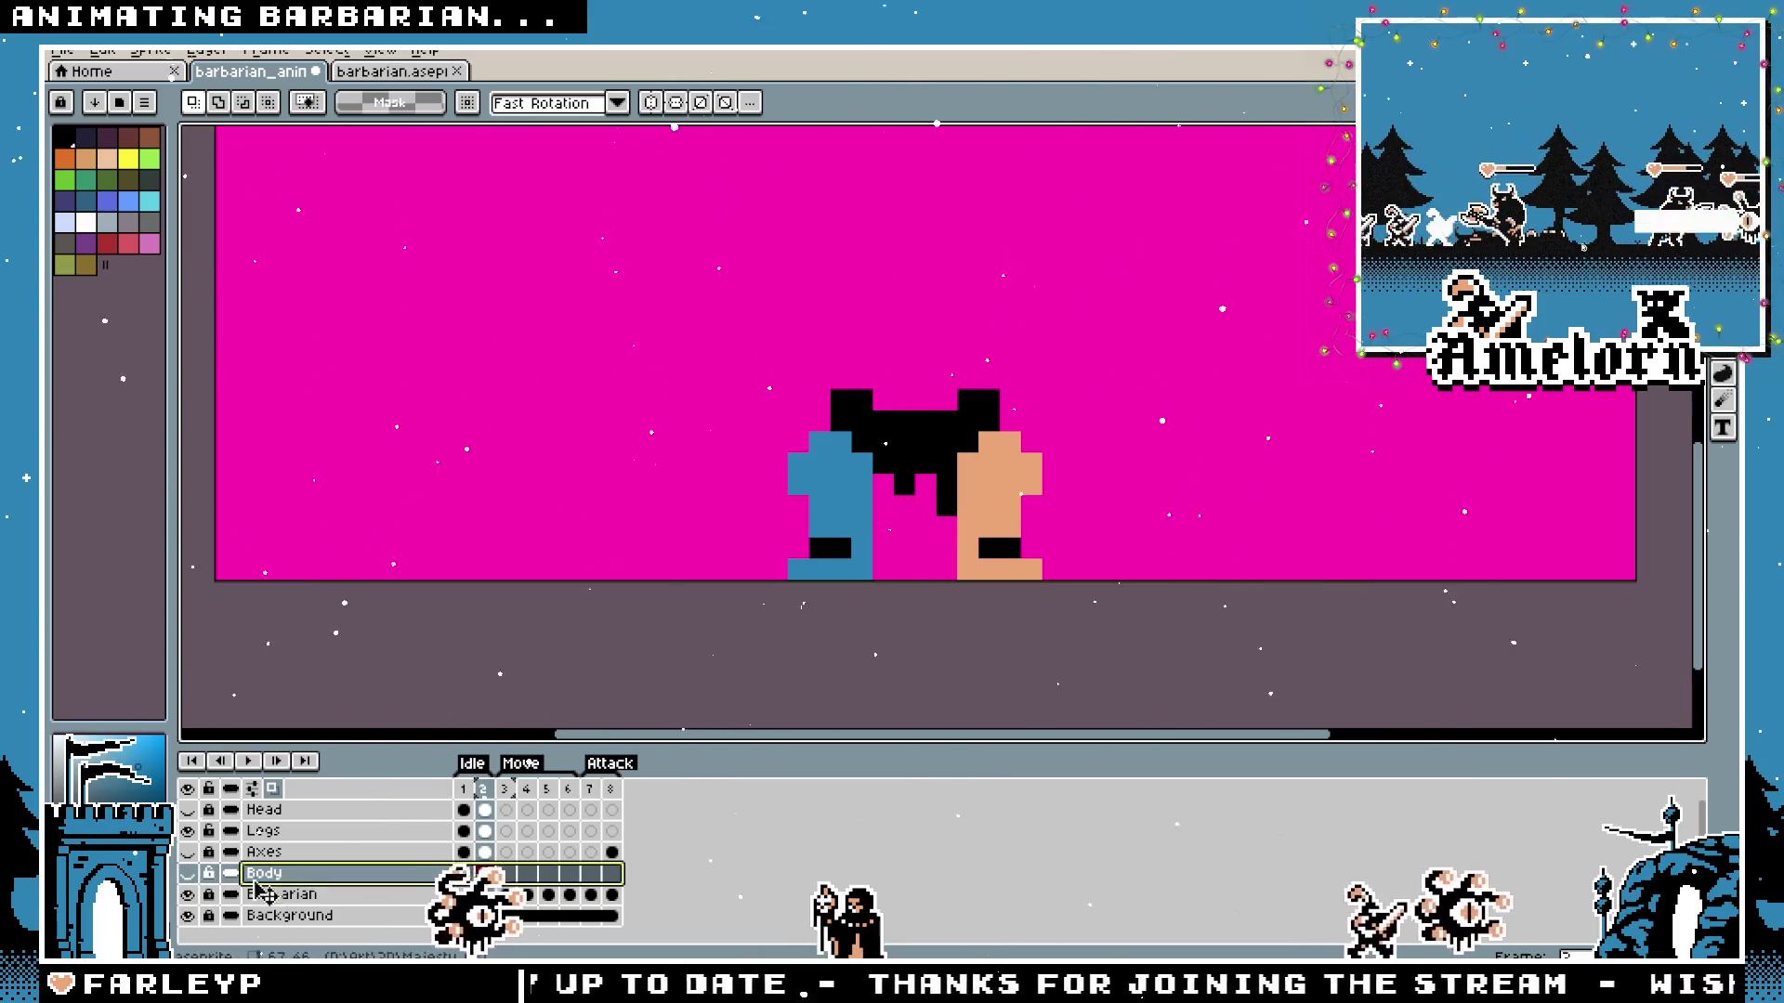
click(351, 851)
click(338, 831)
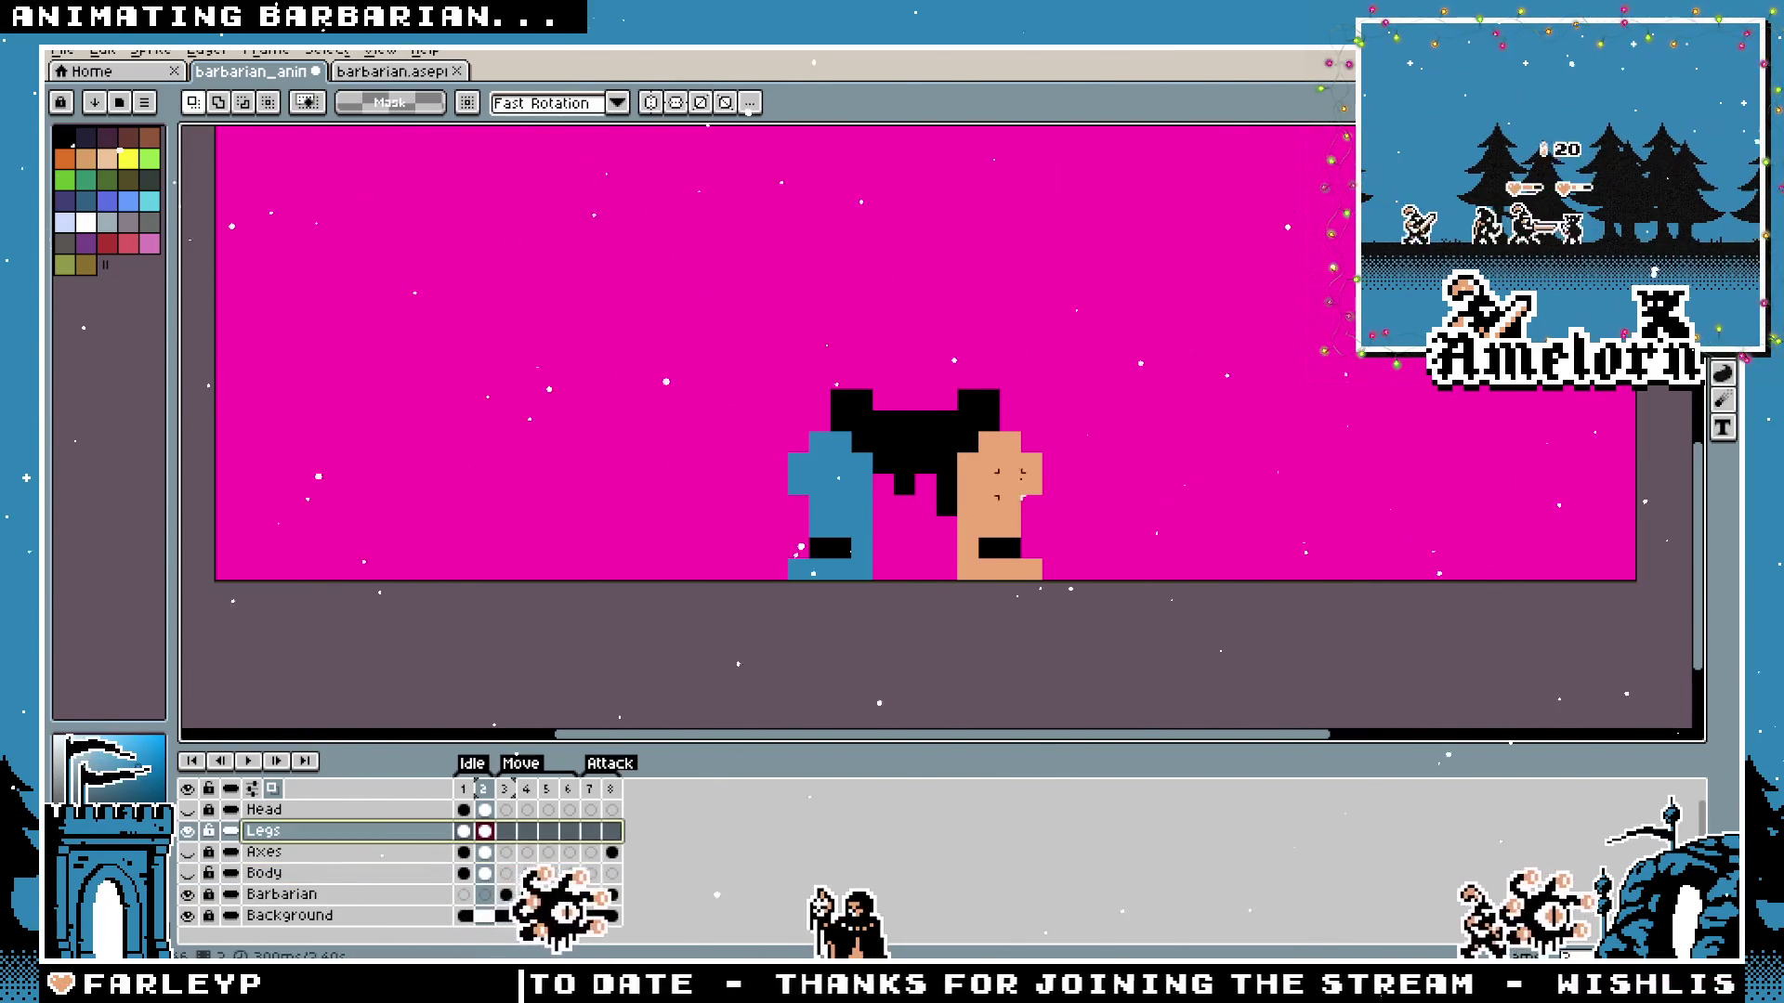
click(464, 830)
click(483, 832)
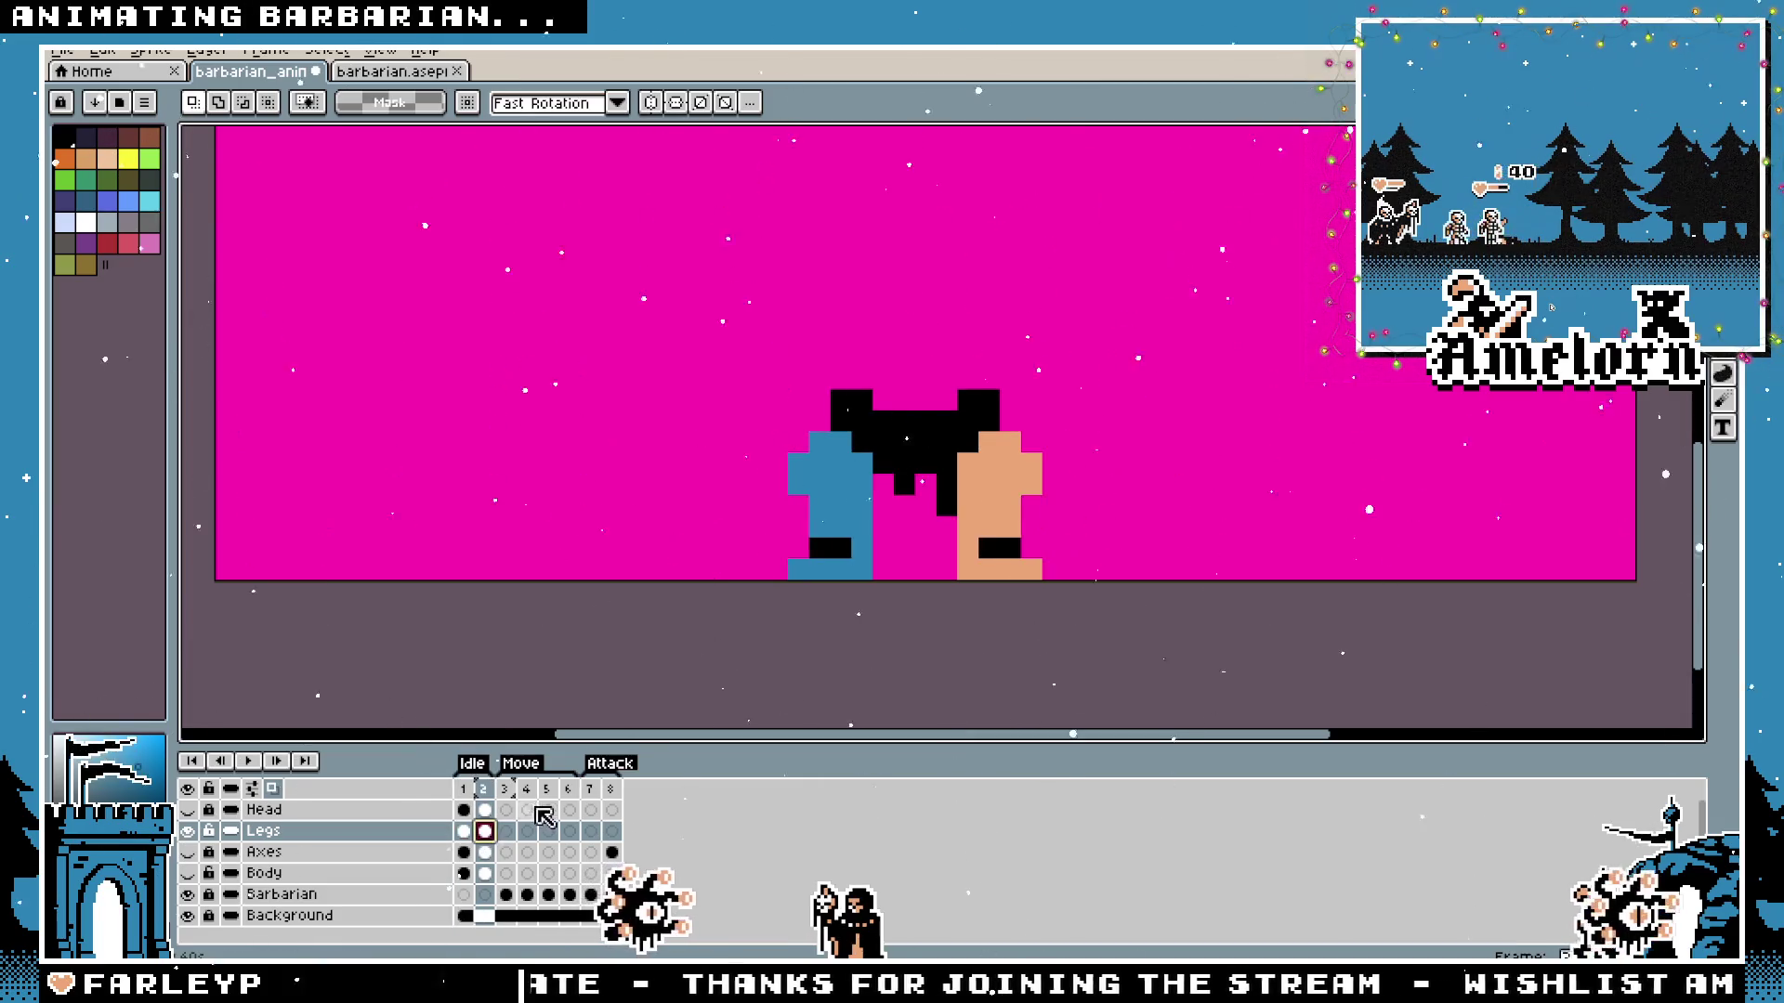
click(469, 831)
Copy the frame 1 leg pose and paste it in place onto frame 2 of the Legs layer.
drag(1130, 343, 700, 583)
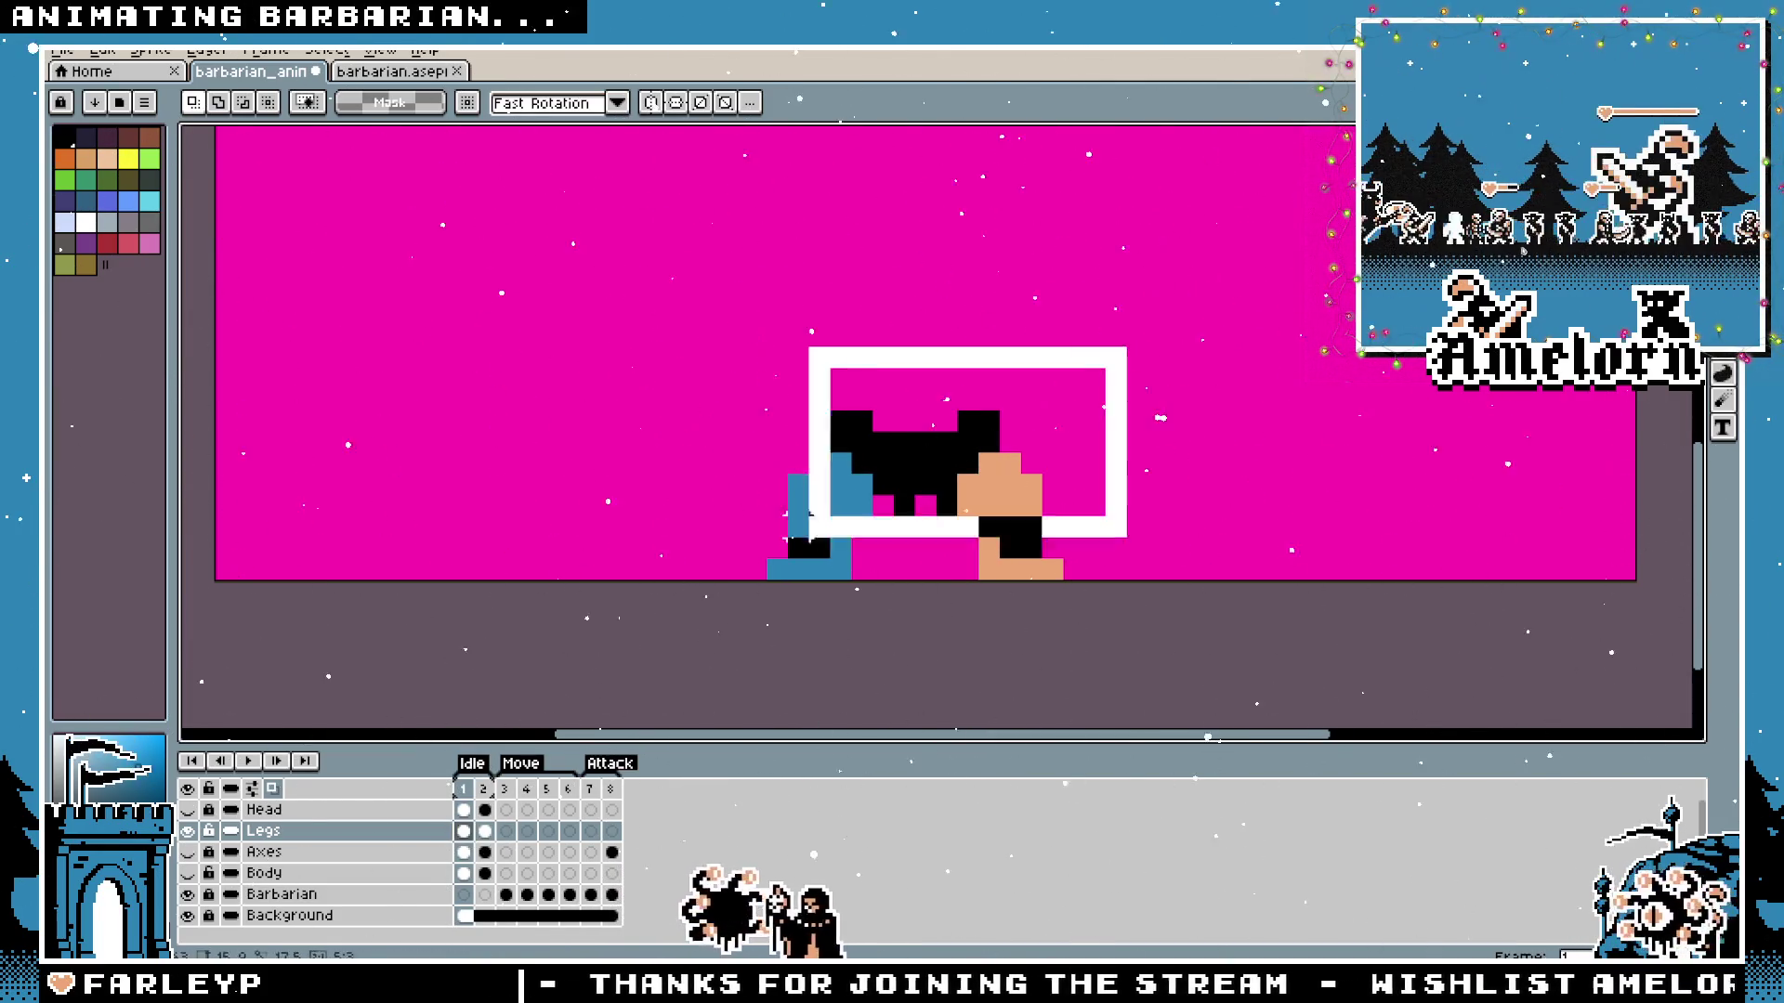
click(488, 832)
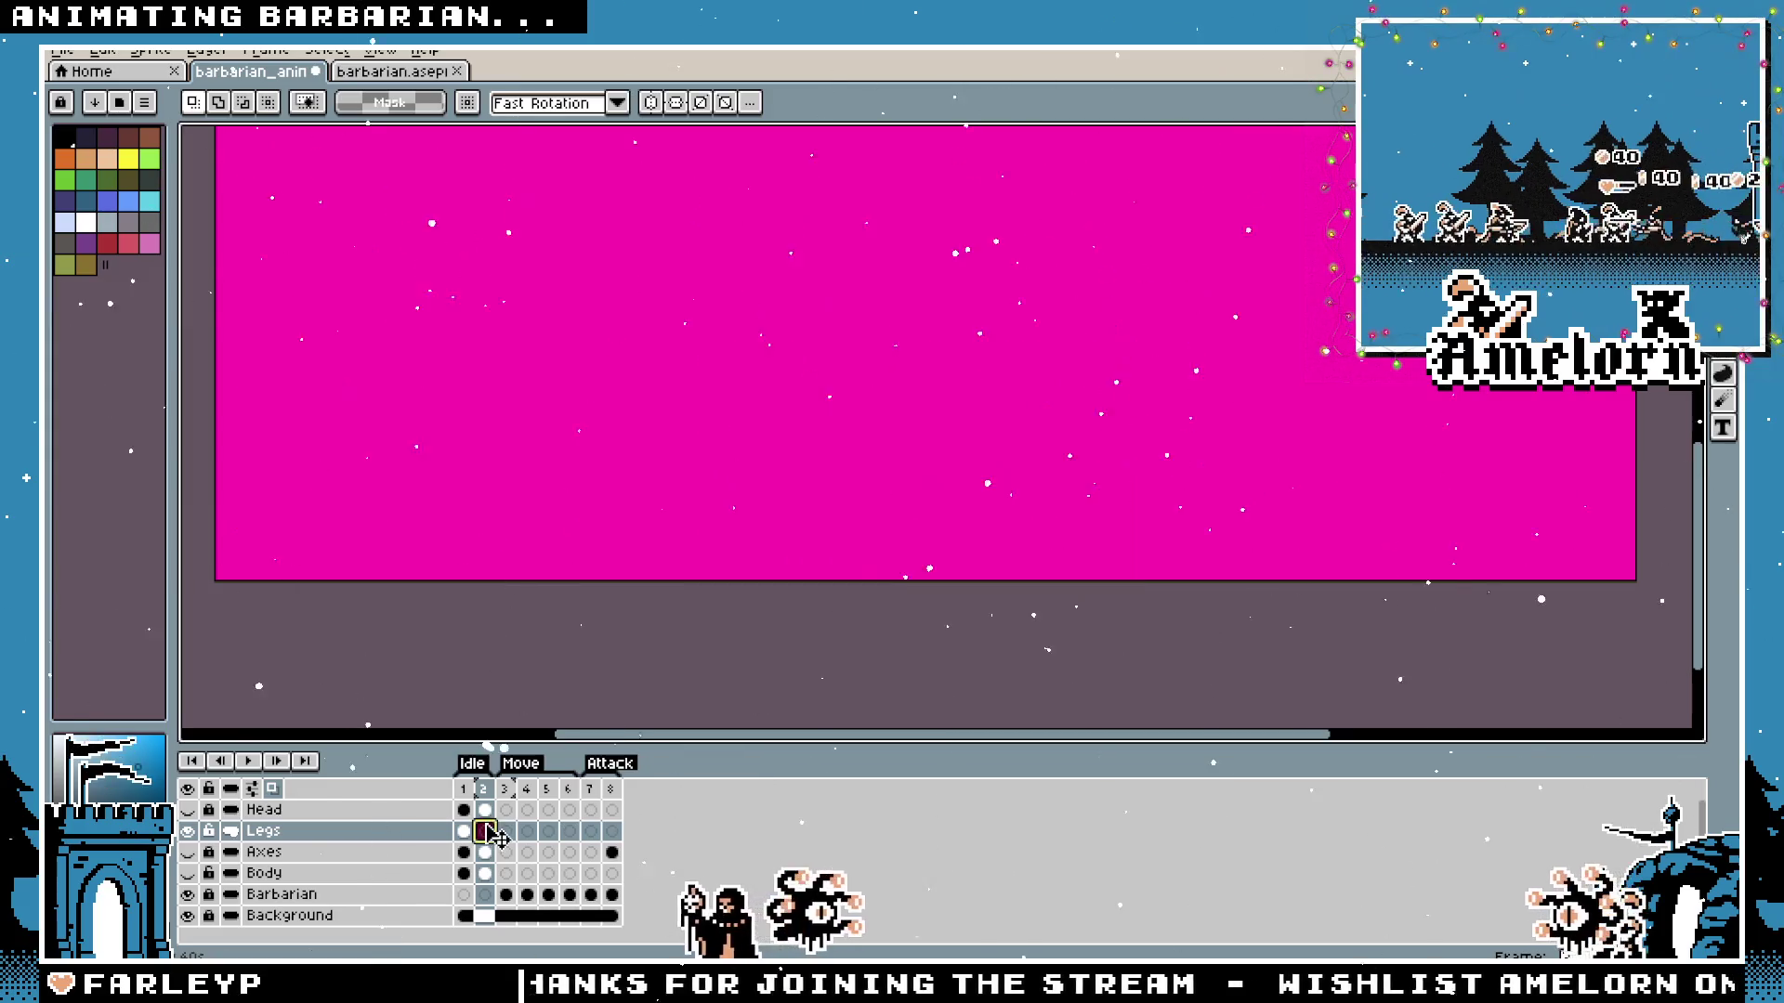
key(ctrl+v)
key(Return)
click(463, 831)
scroll(1073, 420, up, 1)
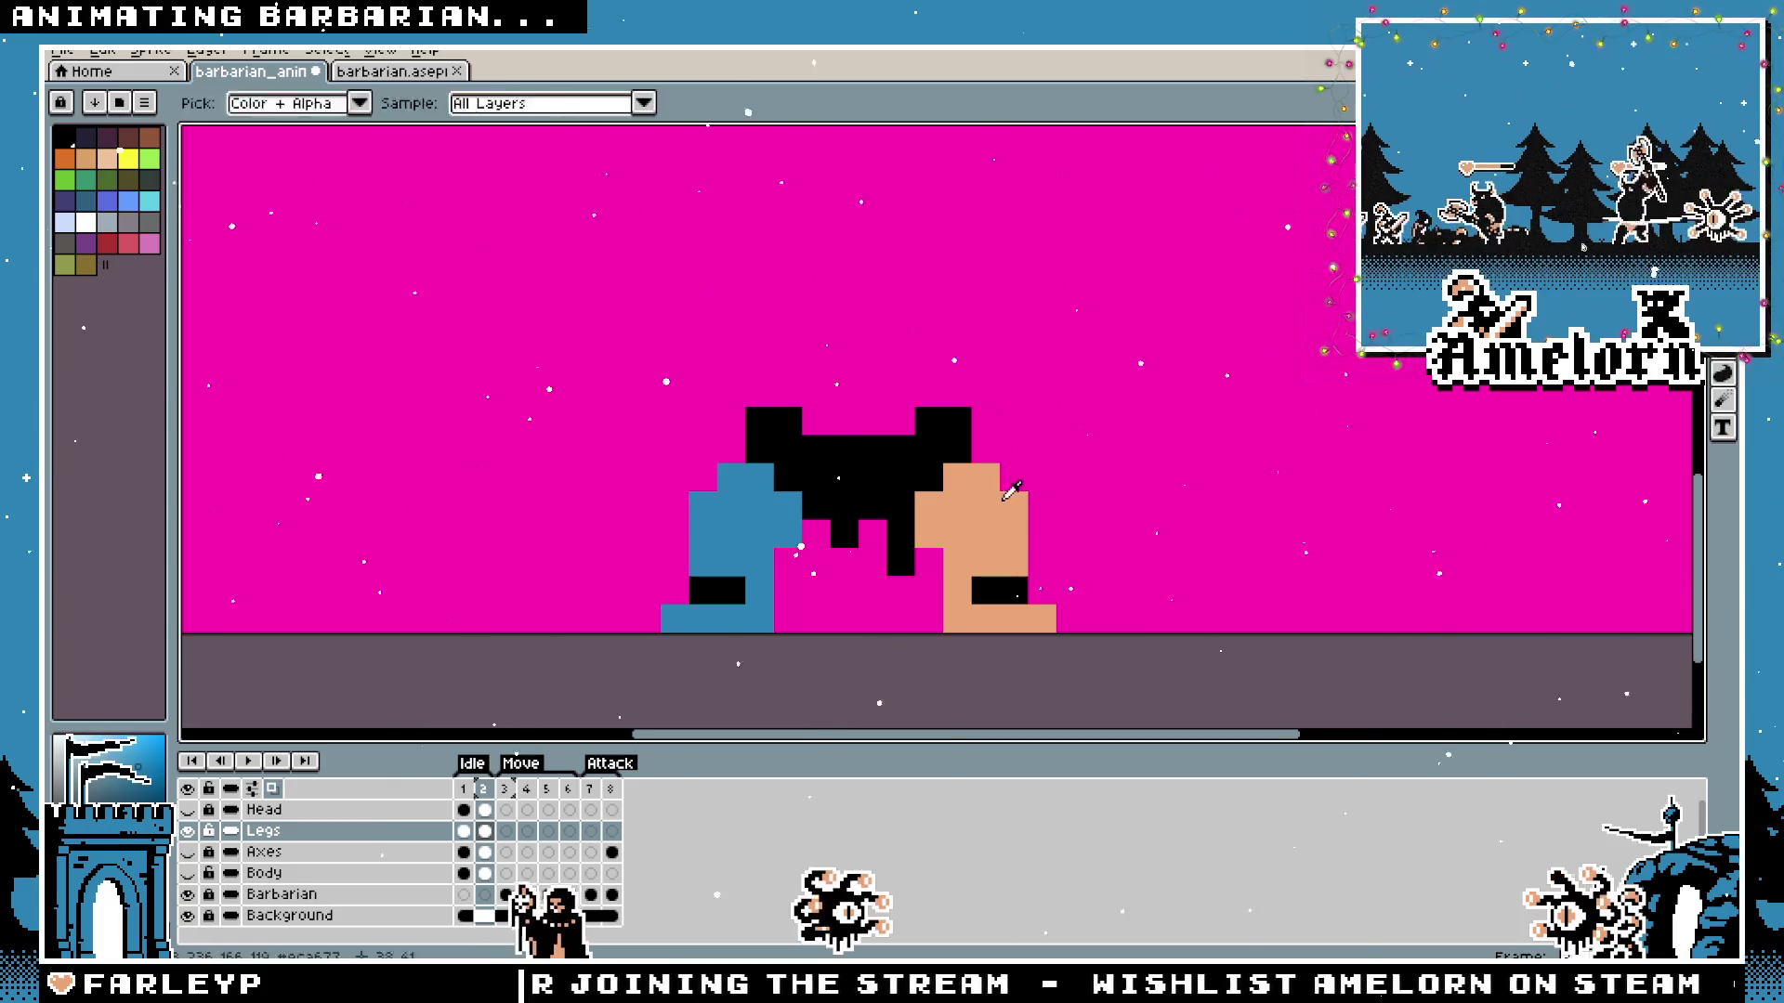
drag(984, 421, 1026, 395)
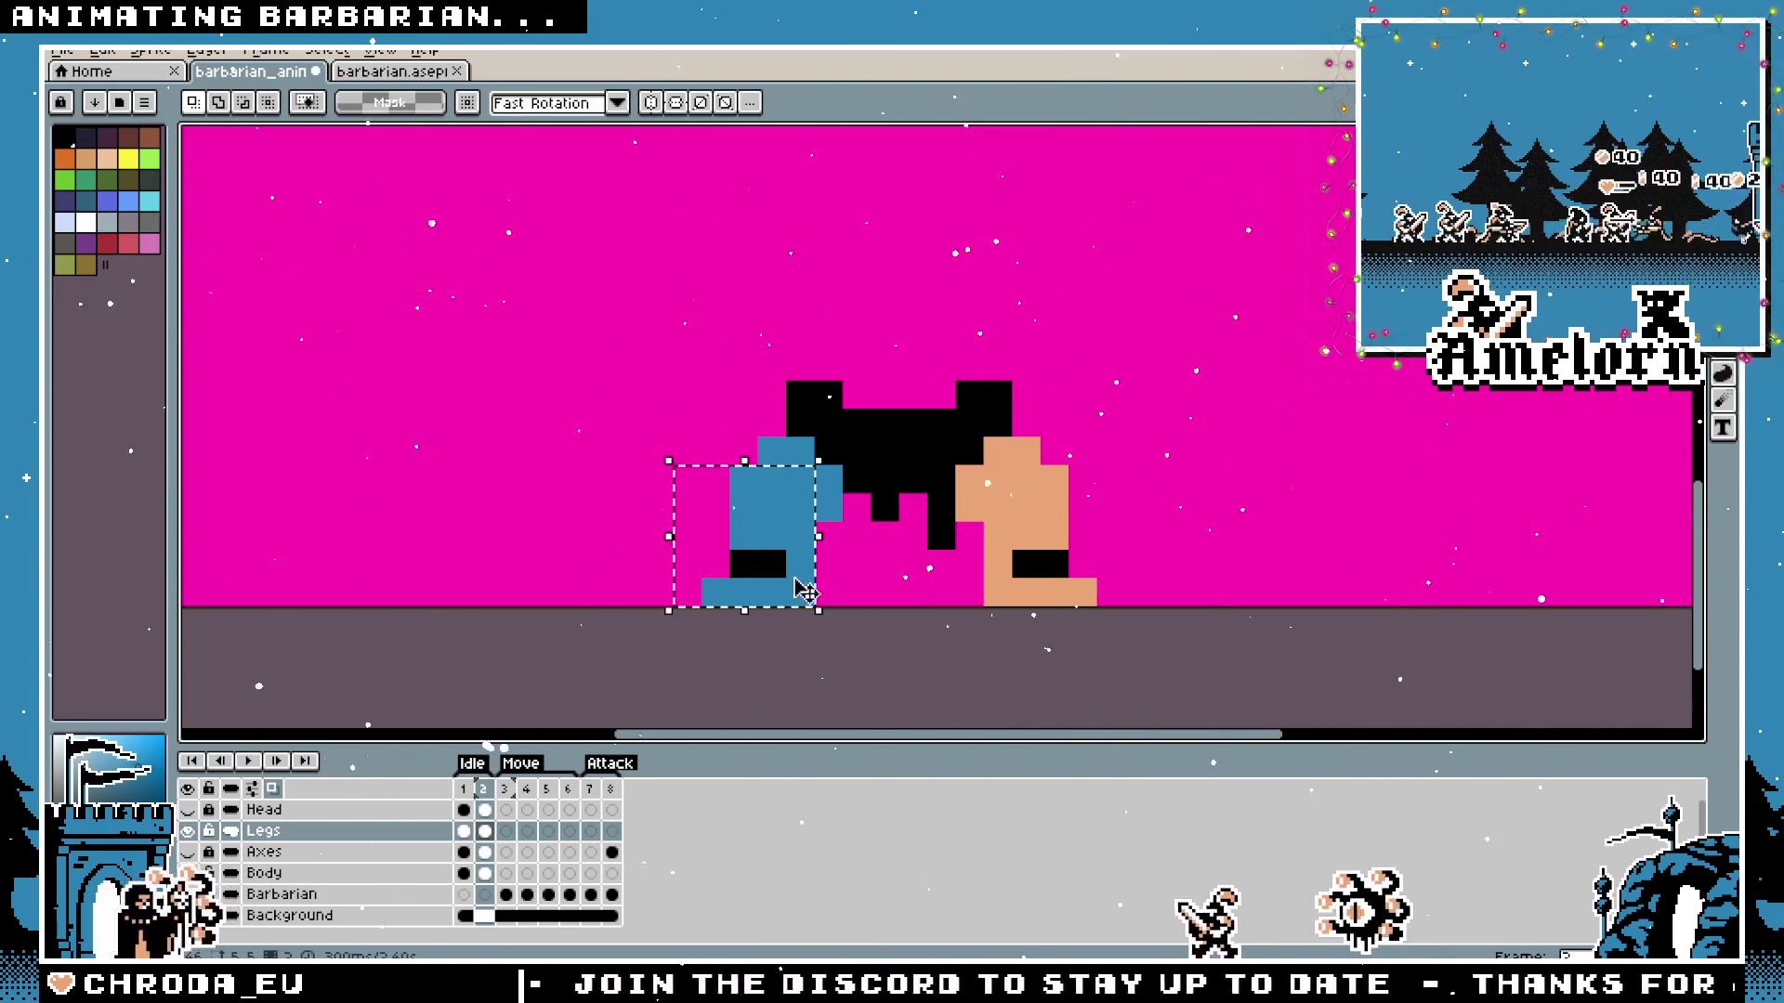
Test-nudge the blue leg one pixel right, undo it, and return to frame 1.
drag(697, 519, 875, 610)
key(Right)
key(Return)
scroll(1039, 580, down, 3)
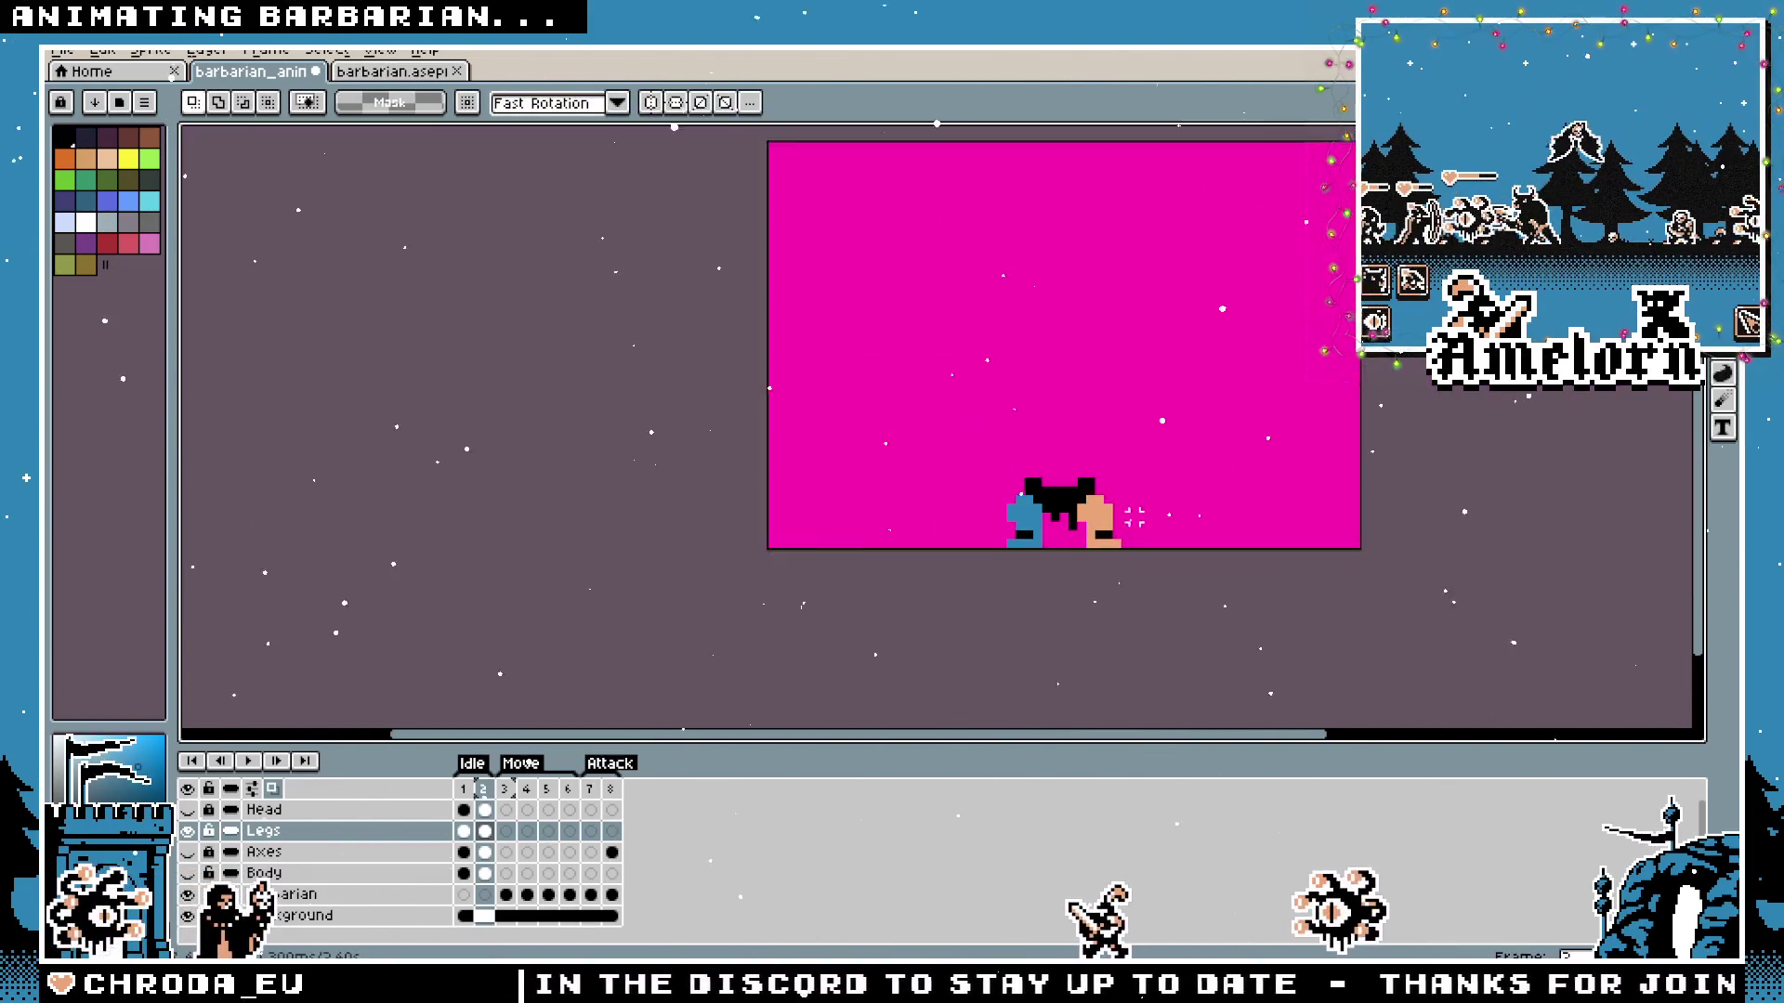
scroll(1100, 515, up, 3)
key(ctrl+z)
key(ctrl+z)
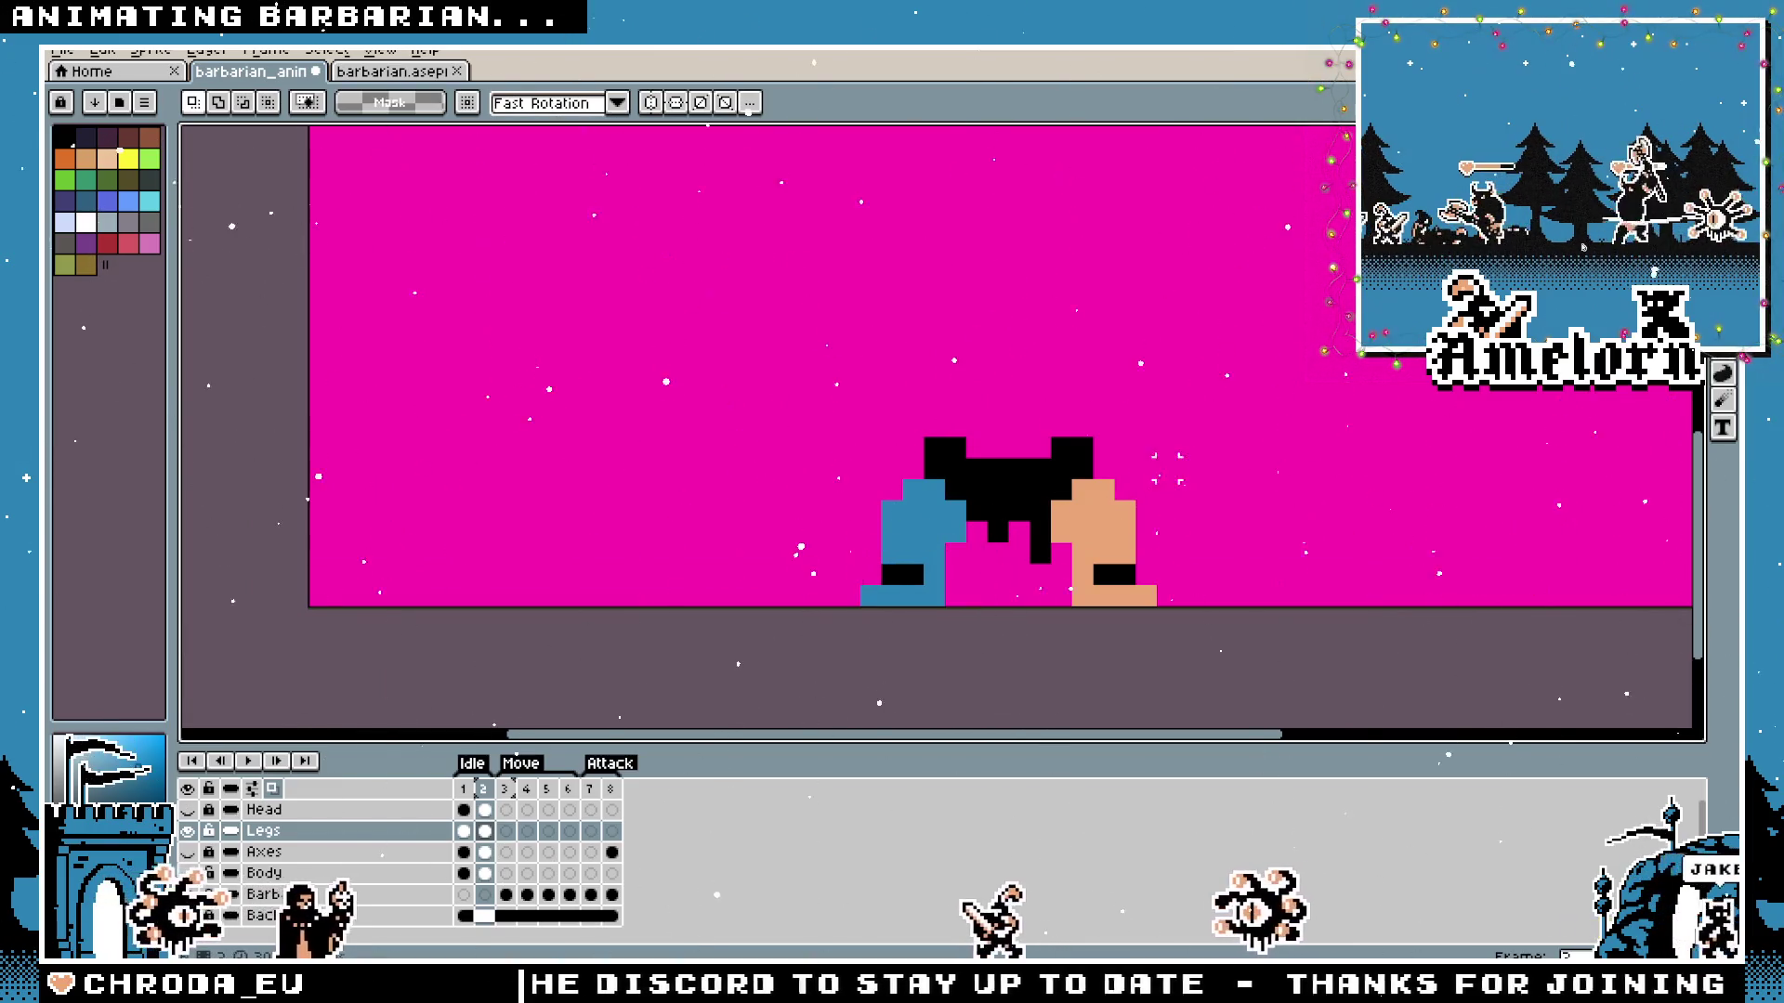
click(464, 790)
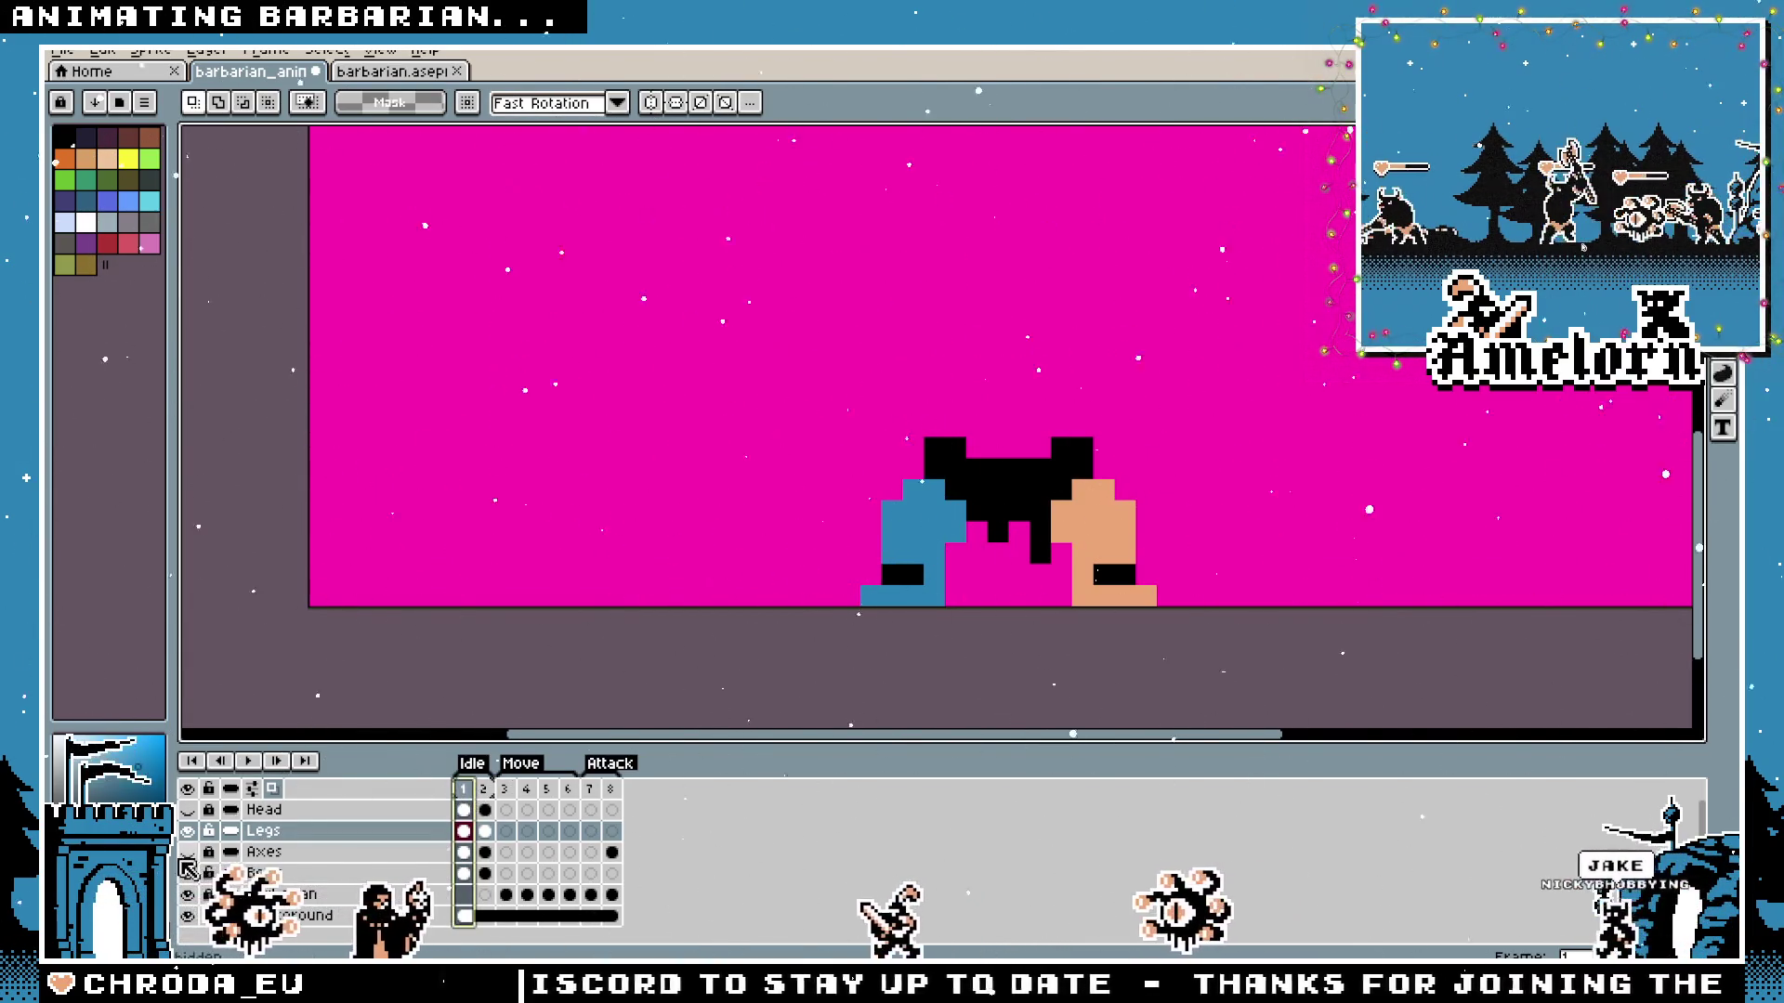
Show the head, body and axes again and frame the whole barbarian with a marquee around it.
key(ctrl+z)
scroll(1098, 426, down, 1)
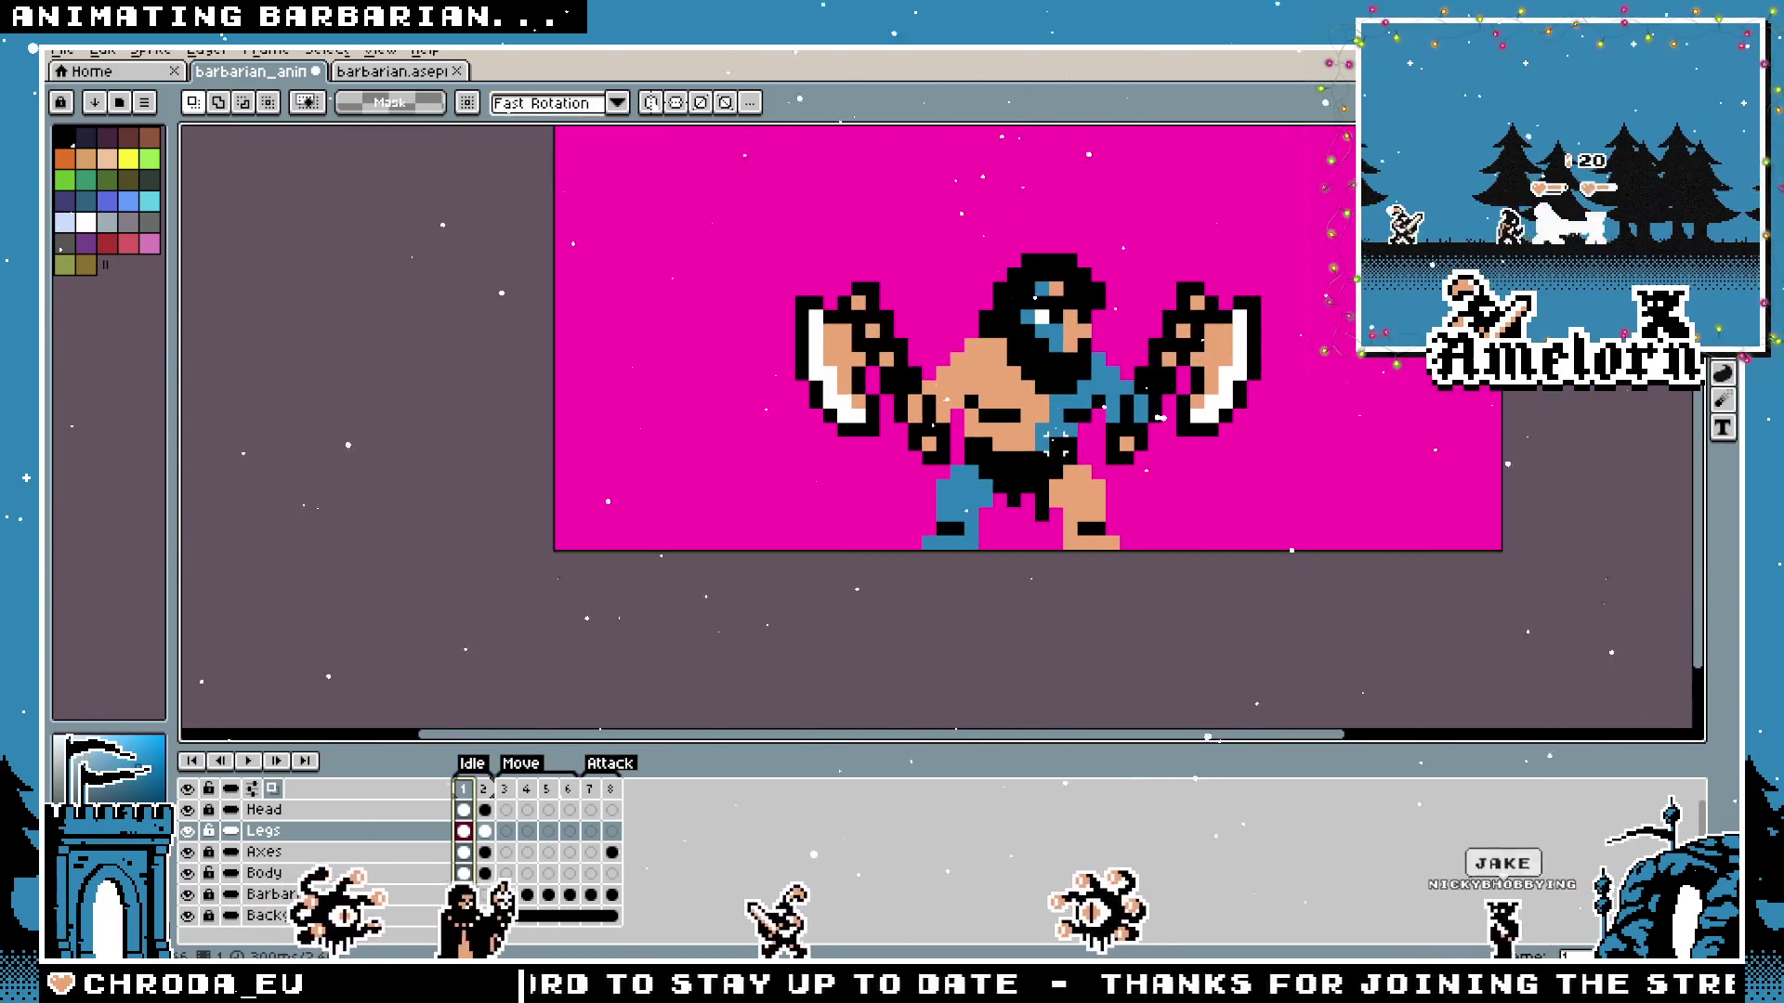
drag(1155, 429, 1049, 470)
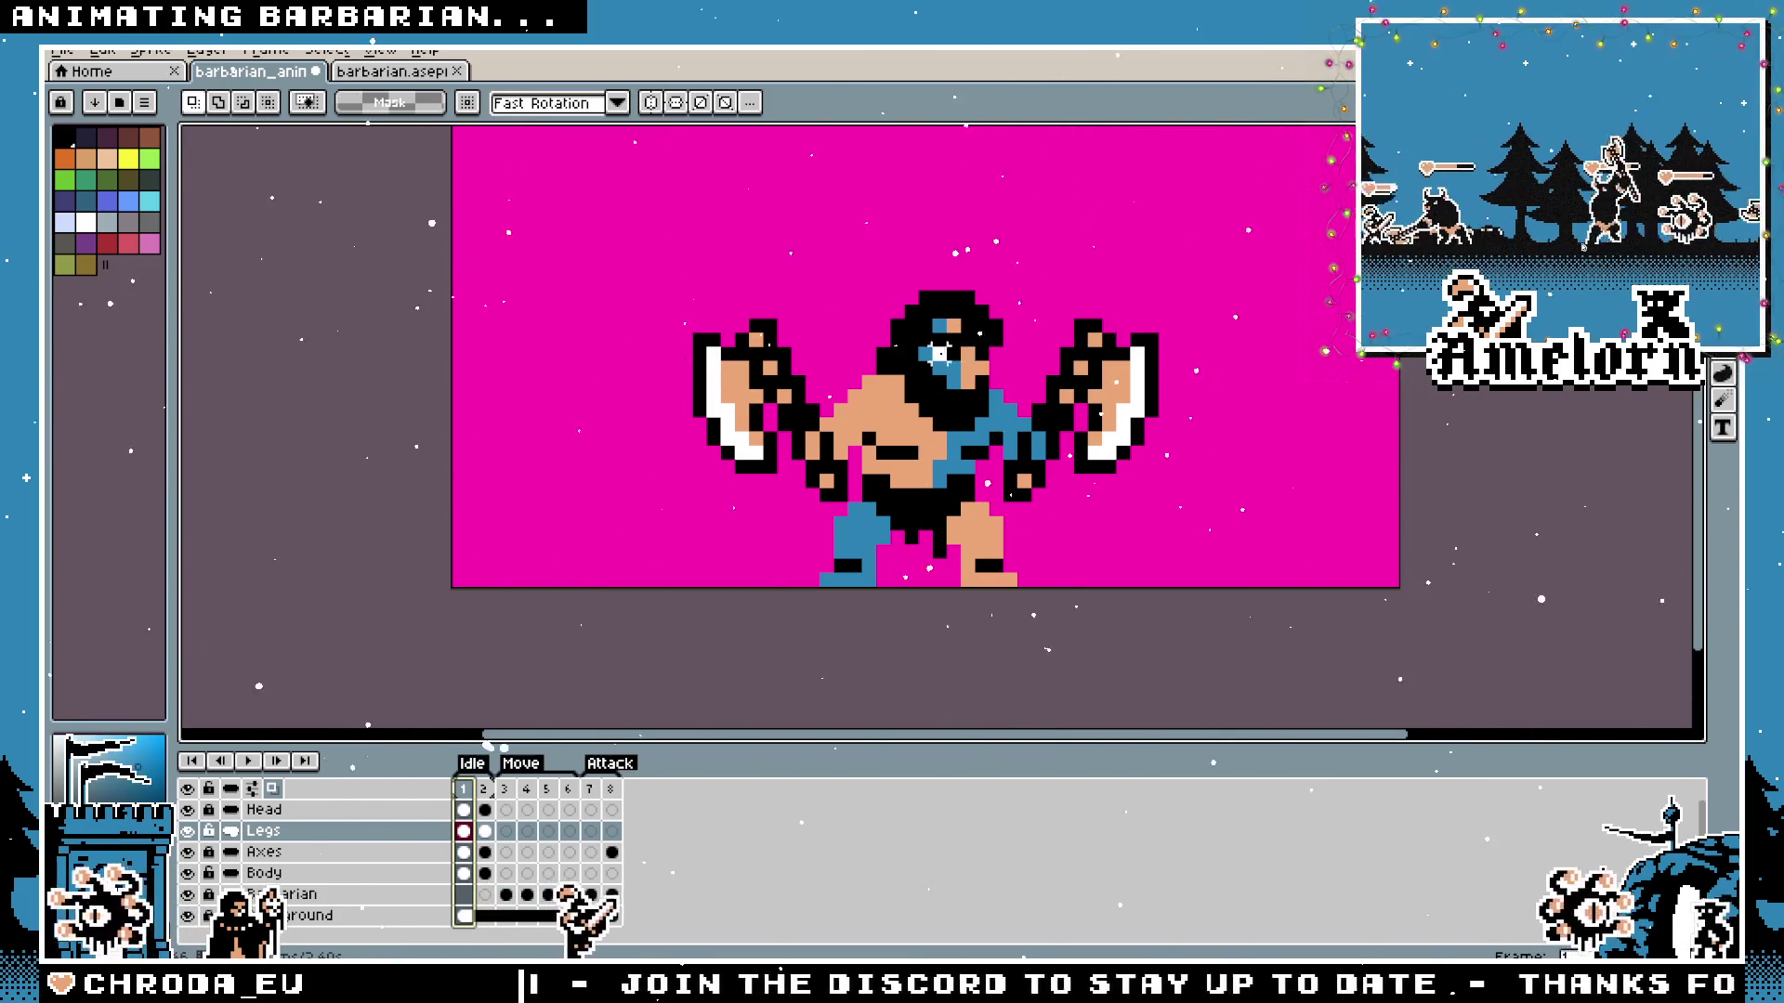
scroll(980, 359, up, 1)
scroll(922, 436, down, 1)
drag(922, 436, 922, 410)
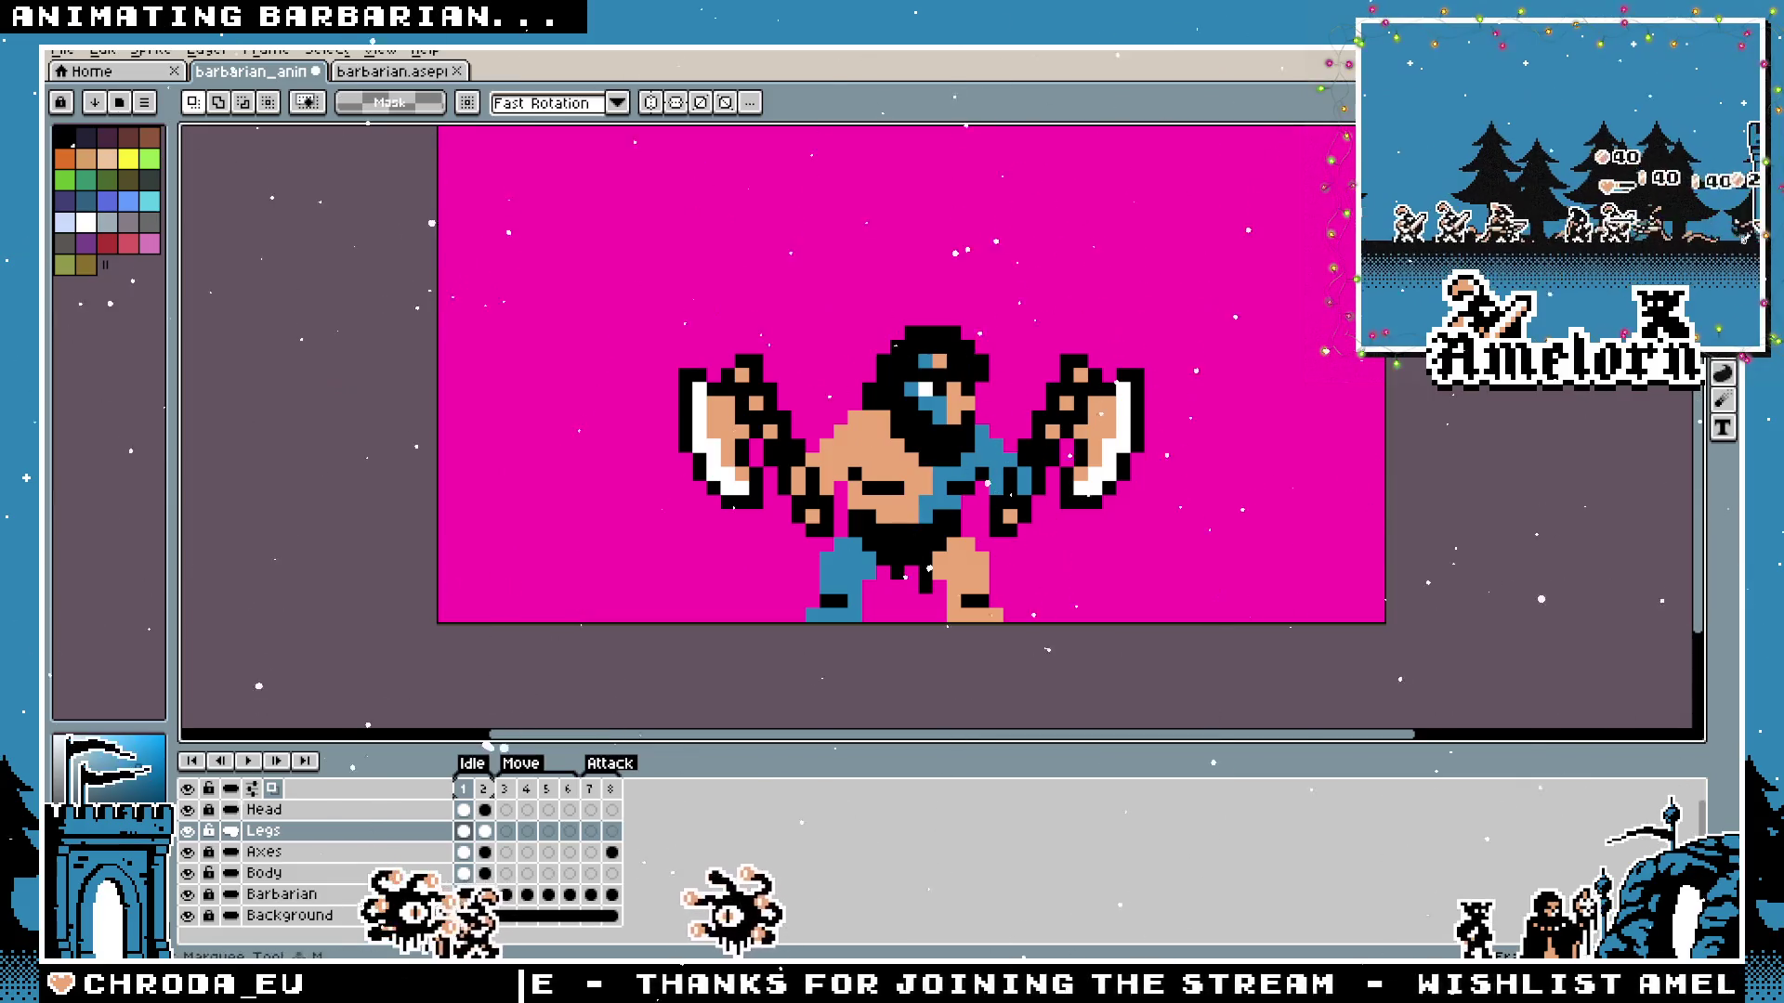
drag(1202, 629, 602, 266)
Clear the selection, go to Idle frame 2 and try marquee selections on the barbarian without moving it.
key(ctrl+d)
click(486, 792)
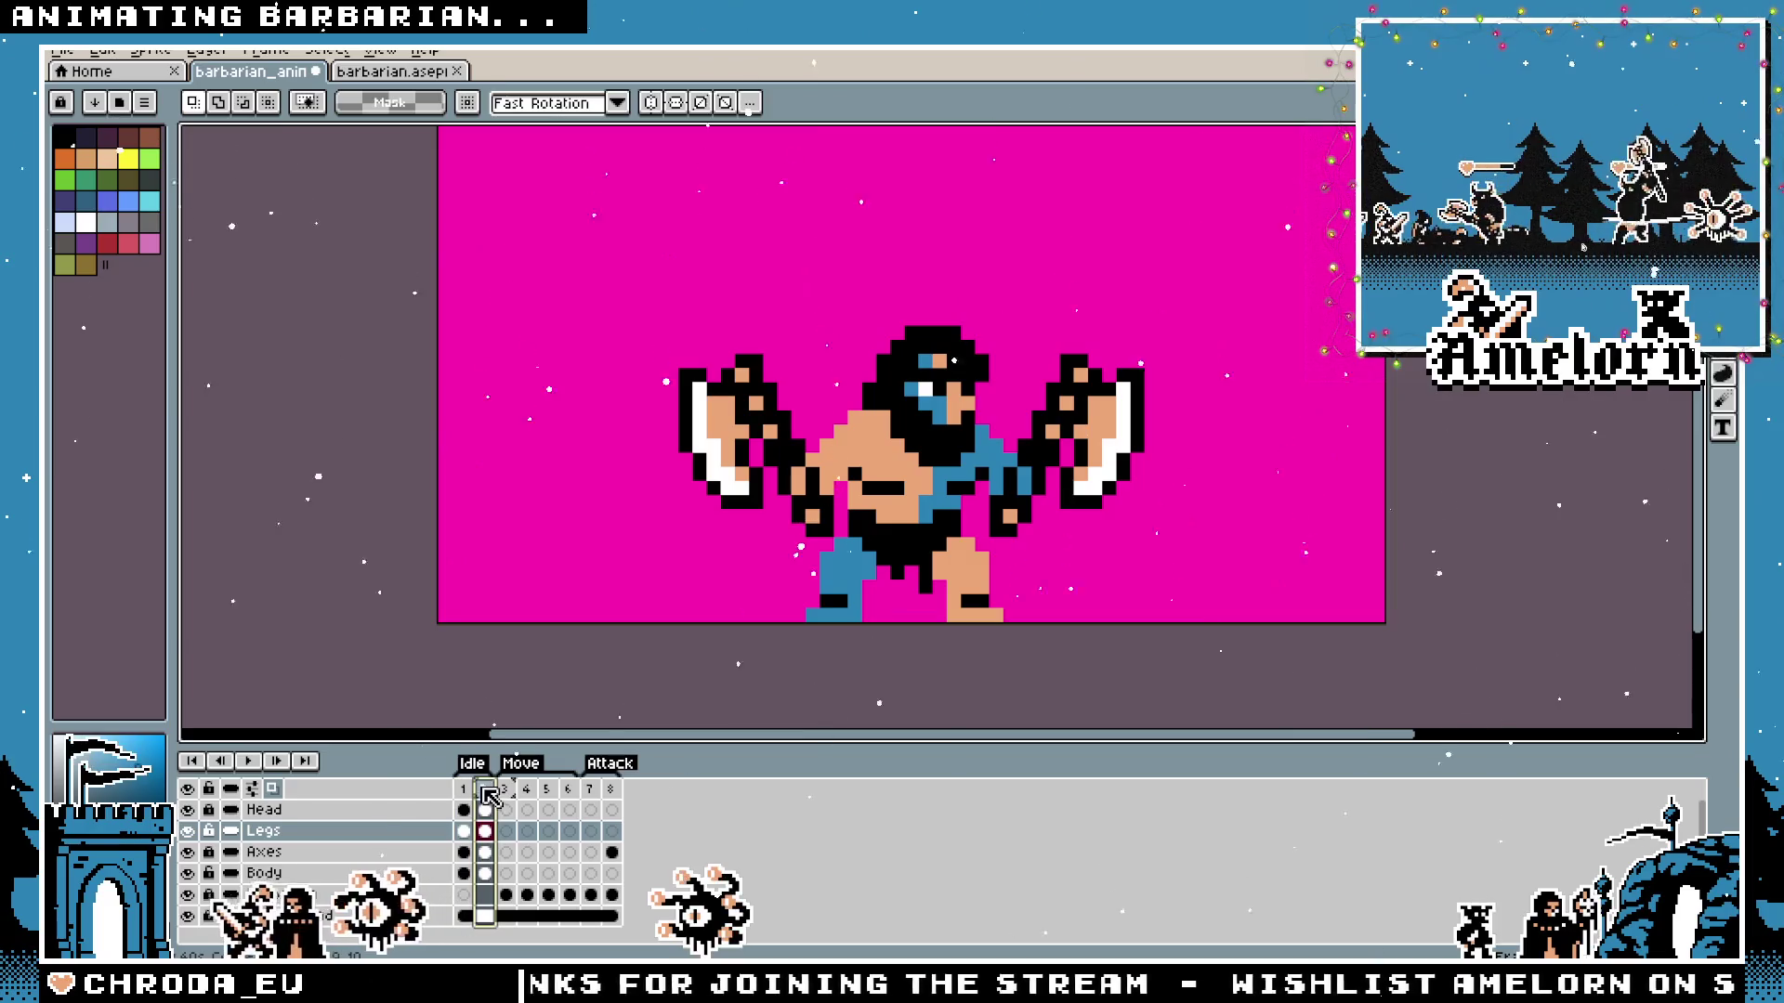
drag(788, 519, 894, 628)
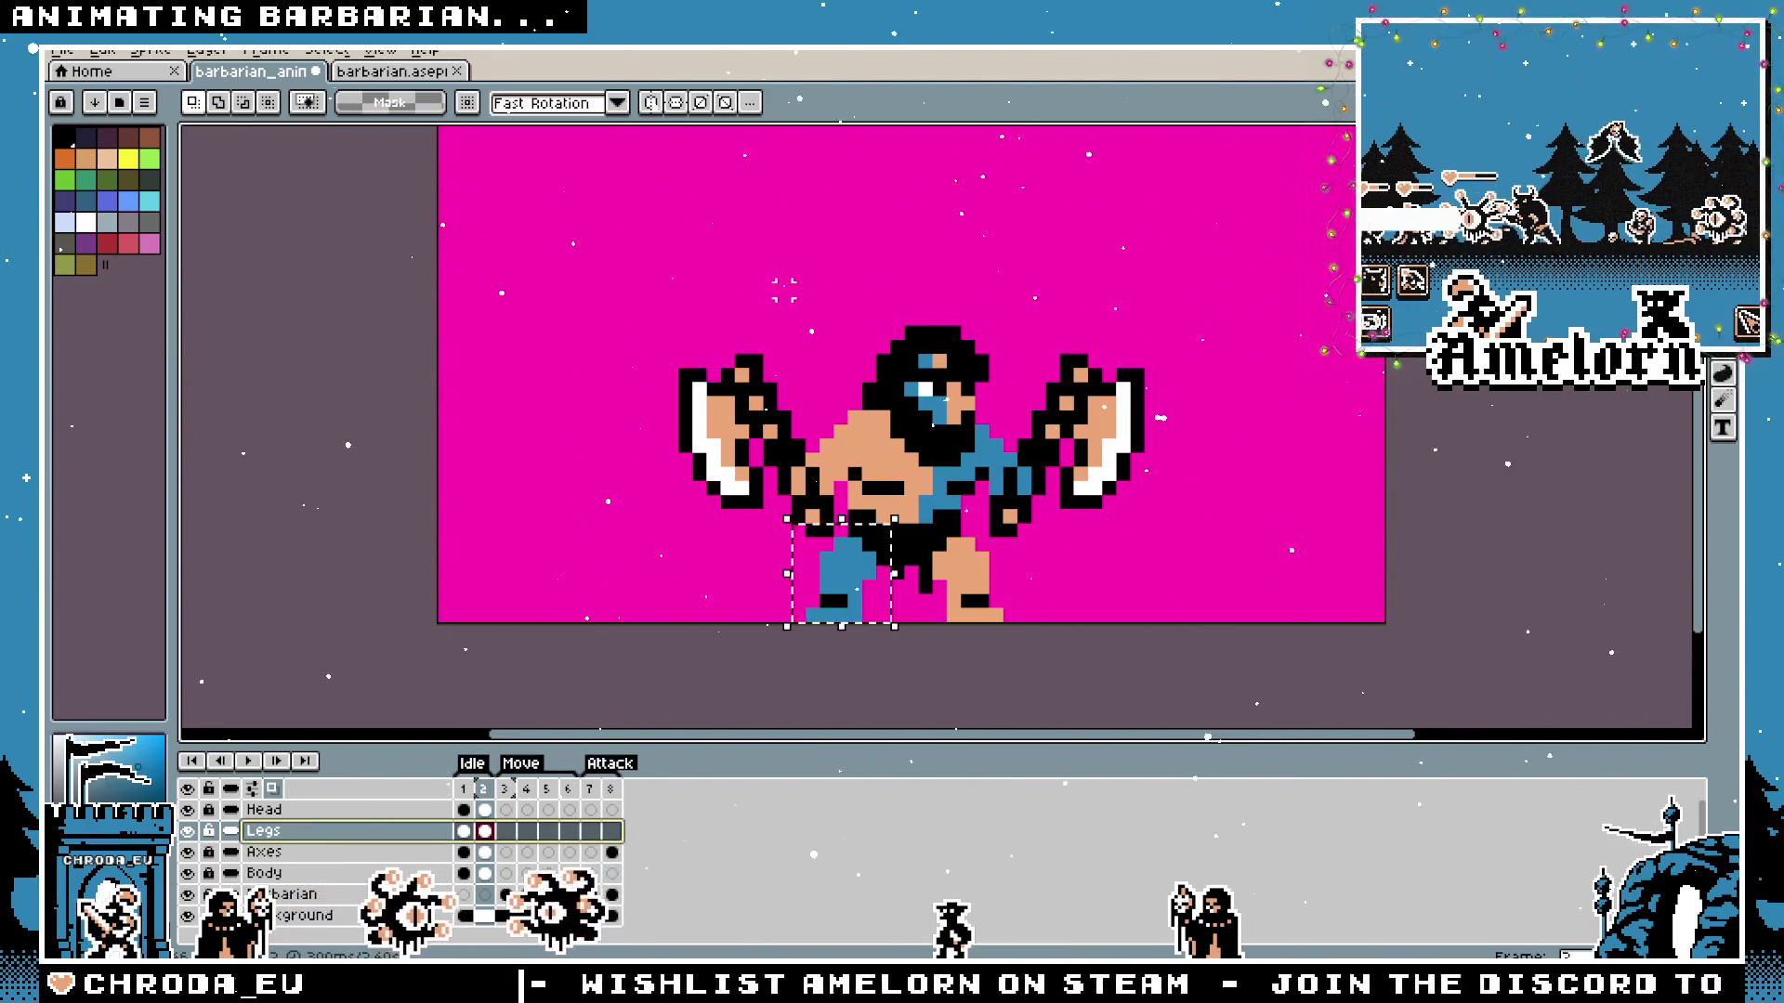
drag(1115, 314, 704, 625)
click(1166, 517)
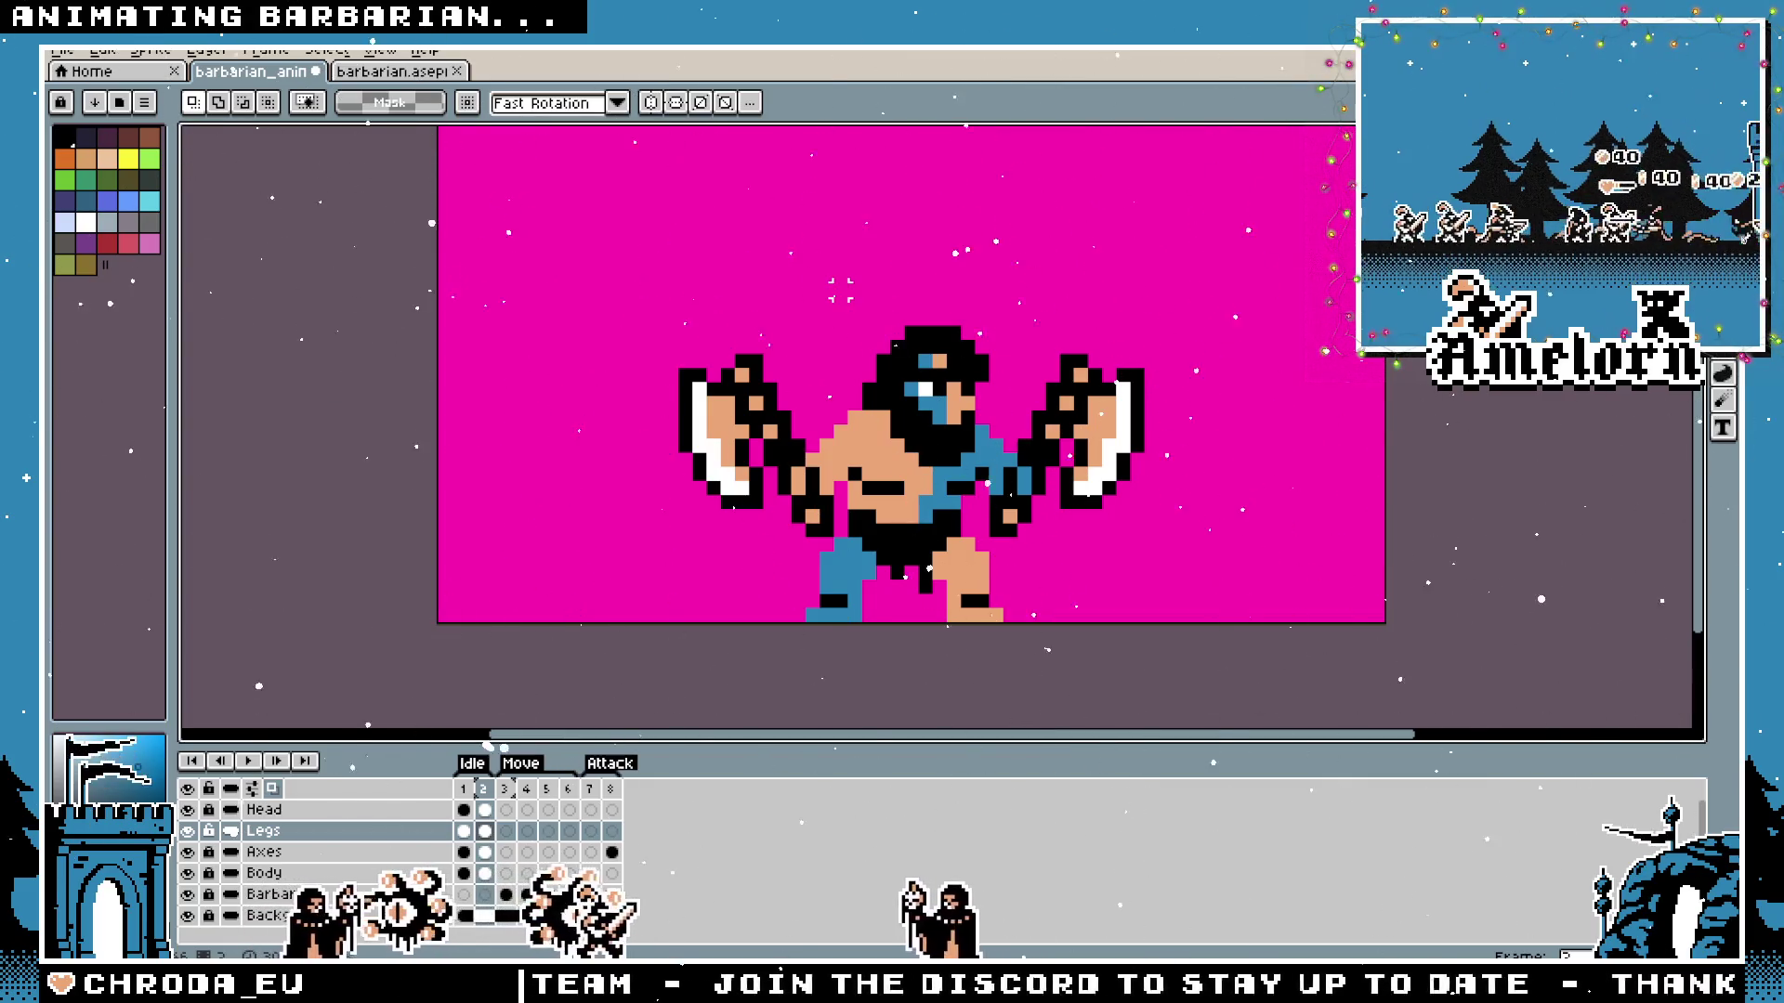
drag(1245, 265, 617, 556)
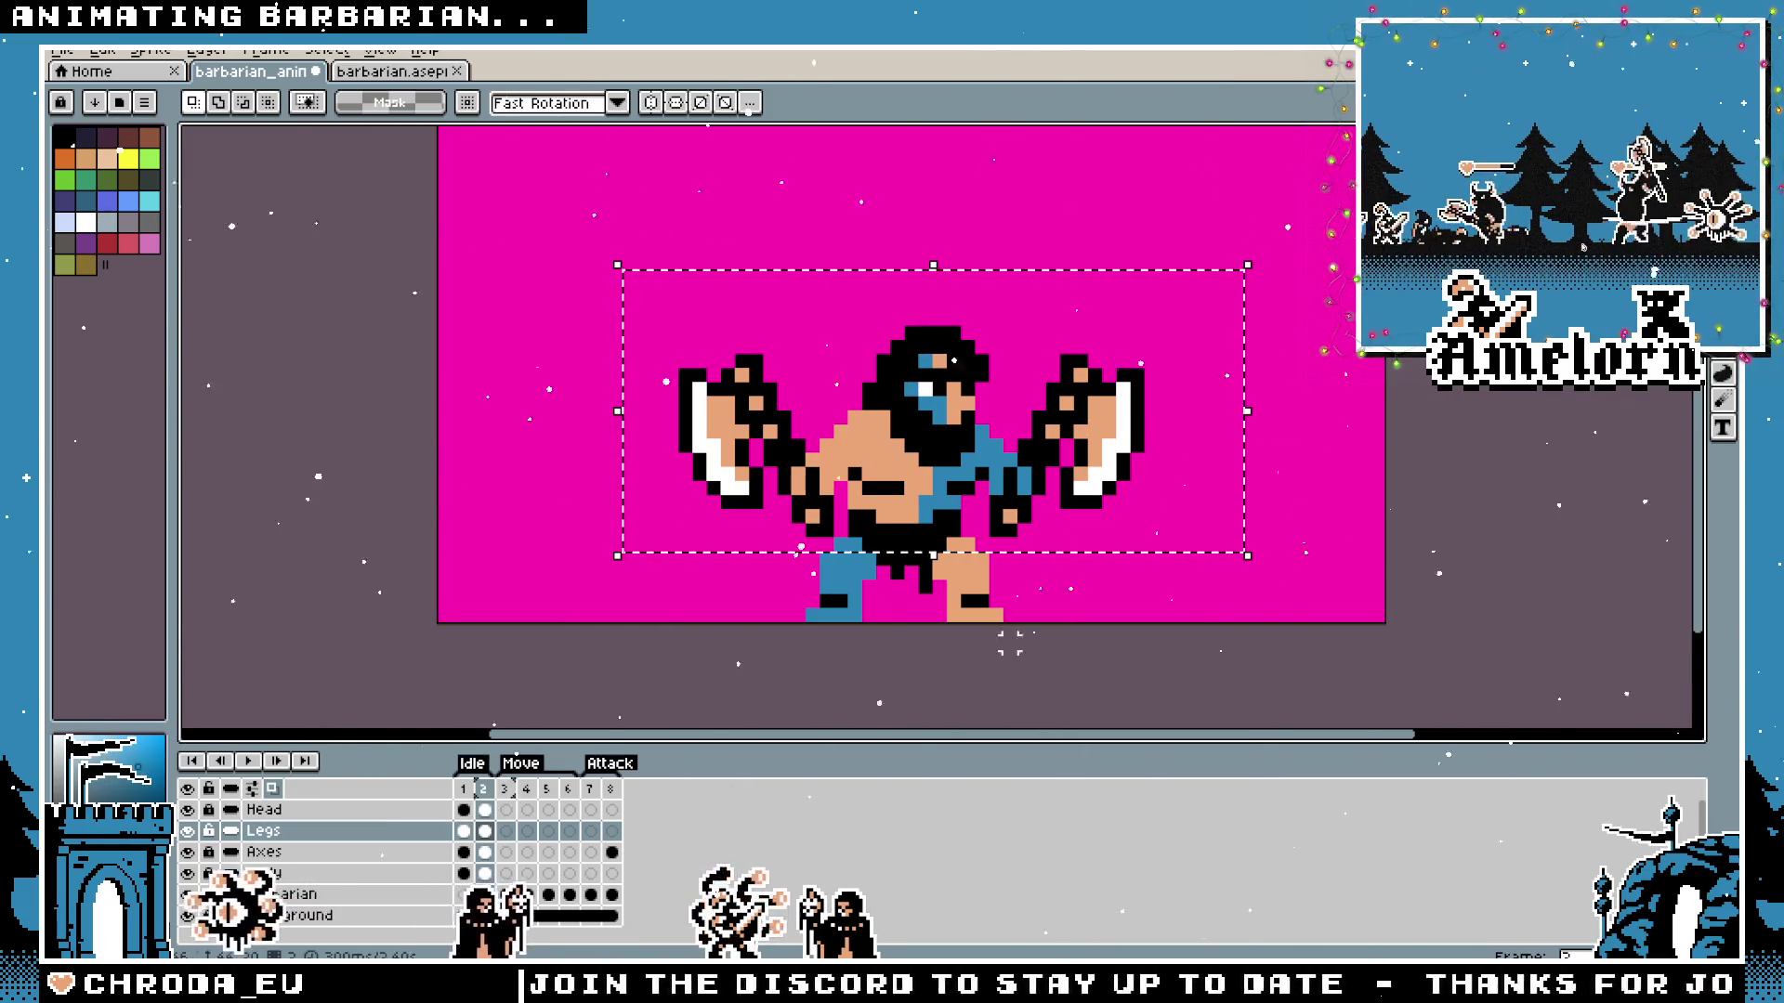
click(881, 488)
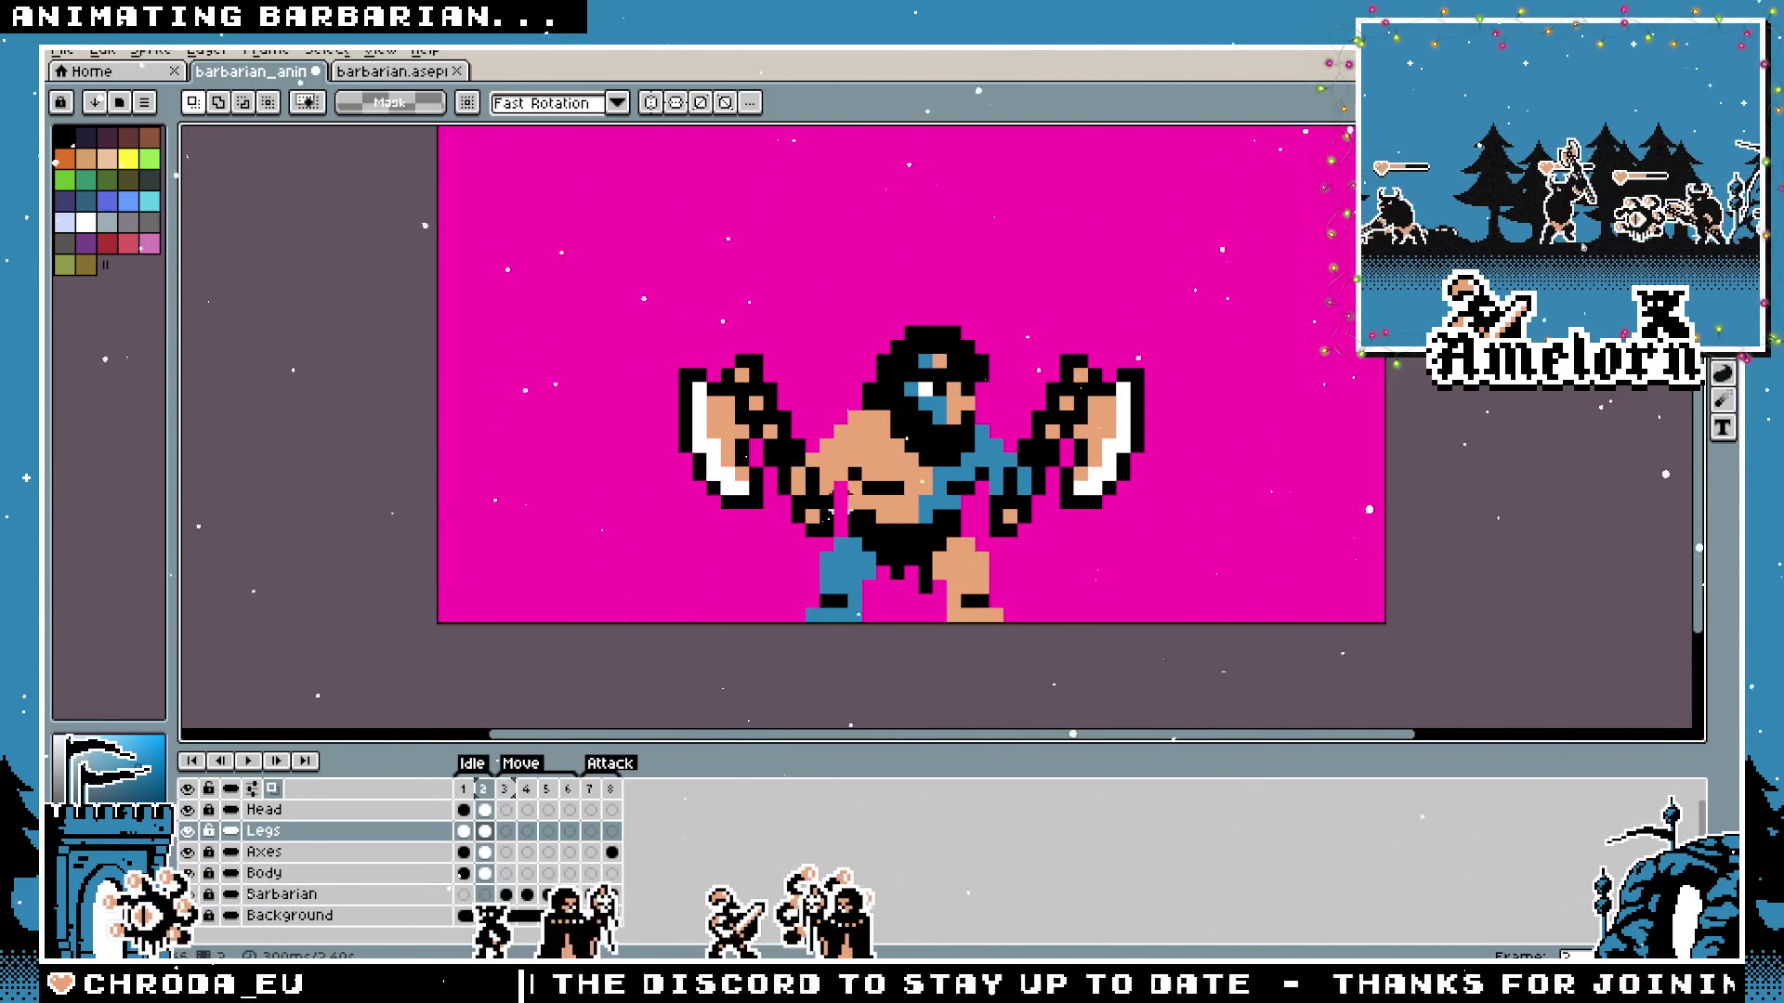
scroll(880, 488, up, 2)
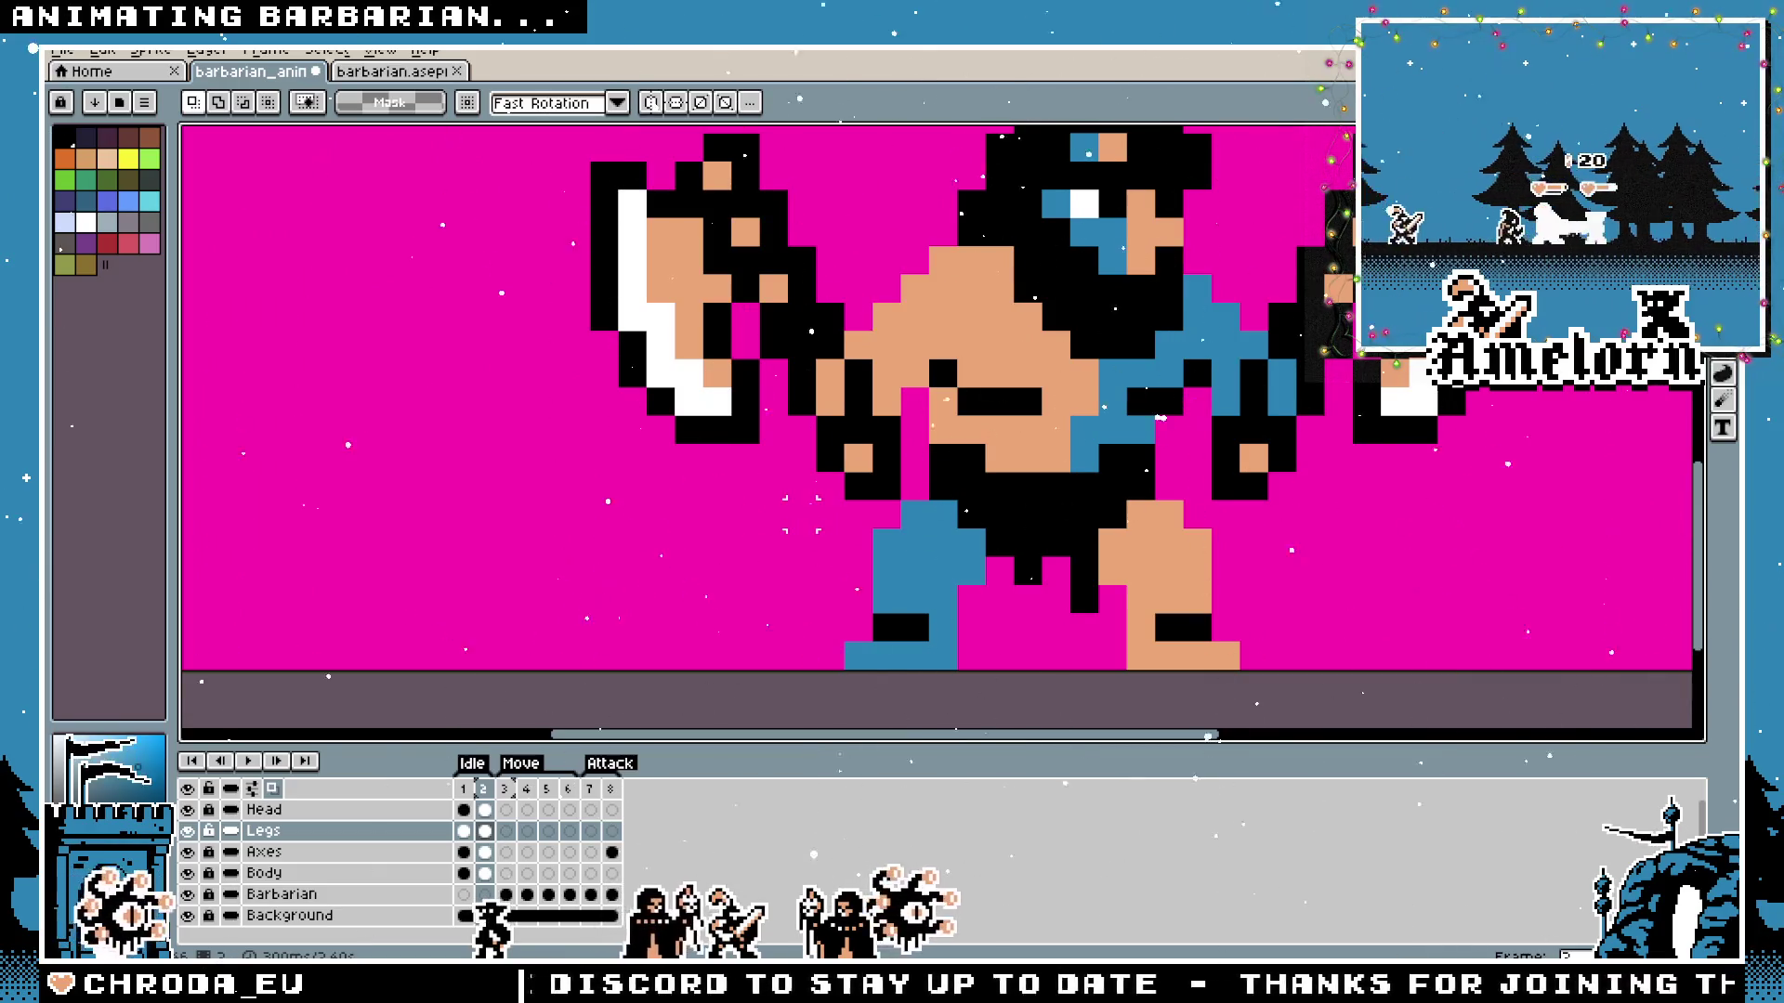
Test-shift the left leg in frame 2 one pixel right then back left on the Legs layer.
drag(813, 497, 991, 673)
click(466, 790)
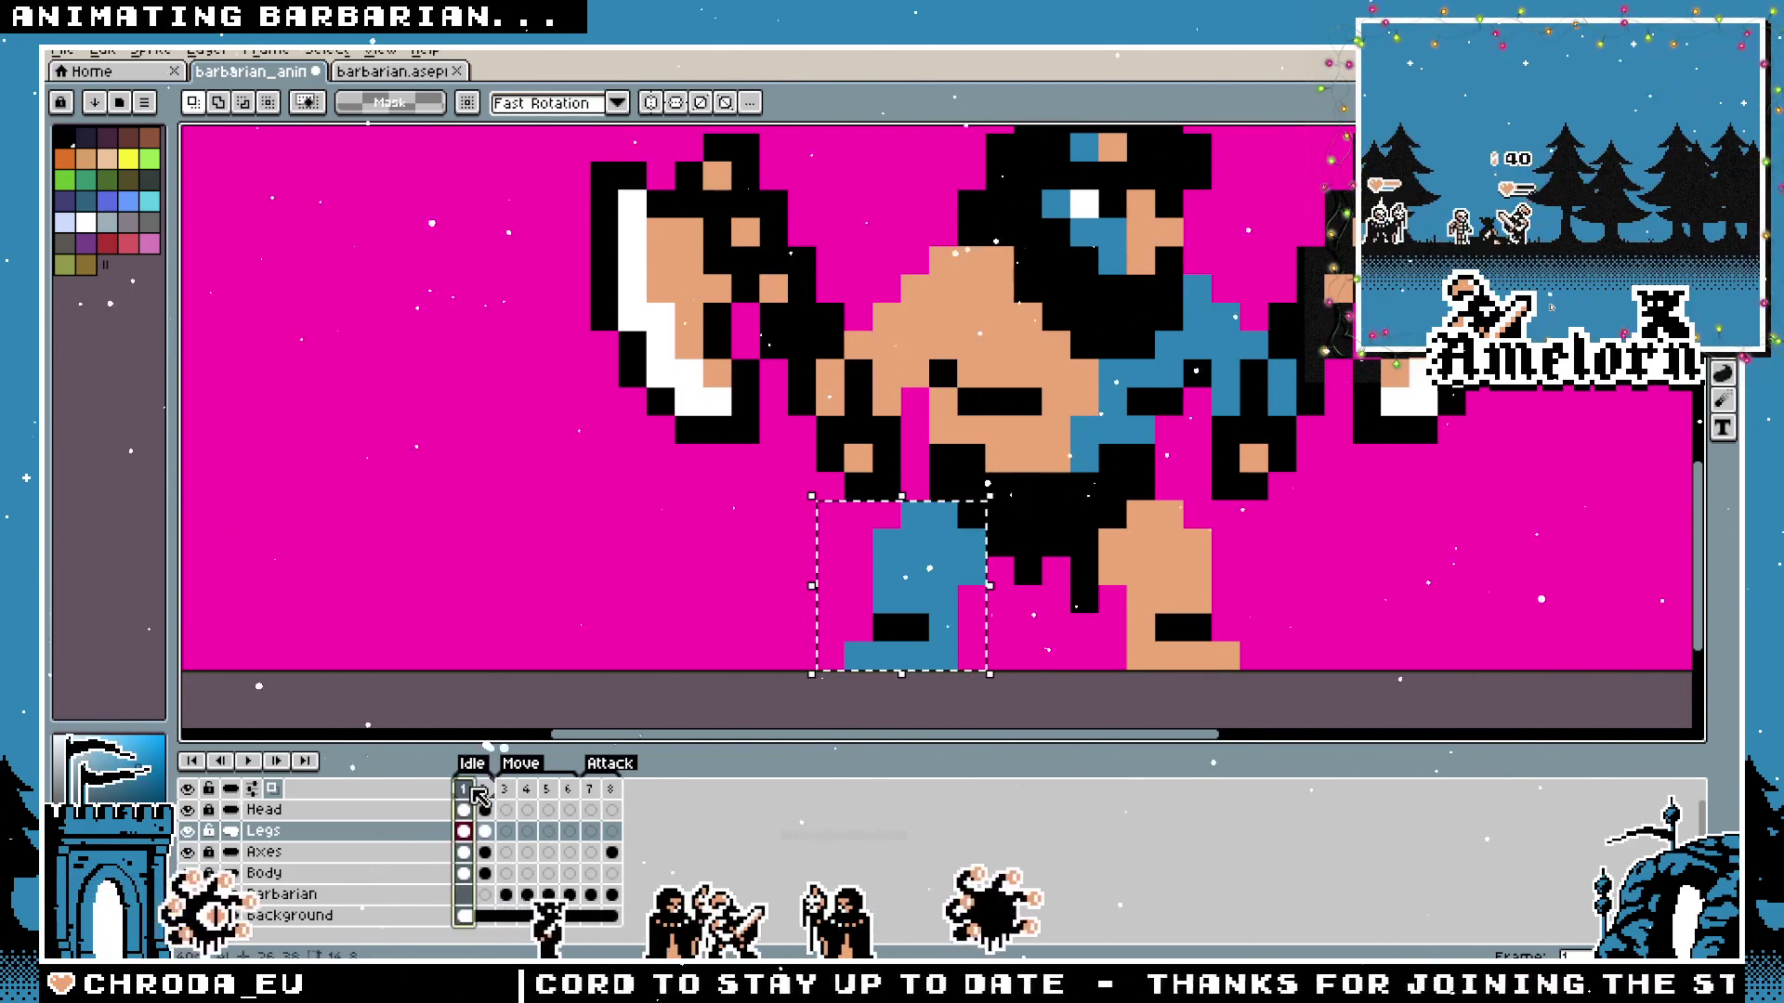
click(482, 789)
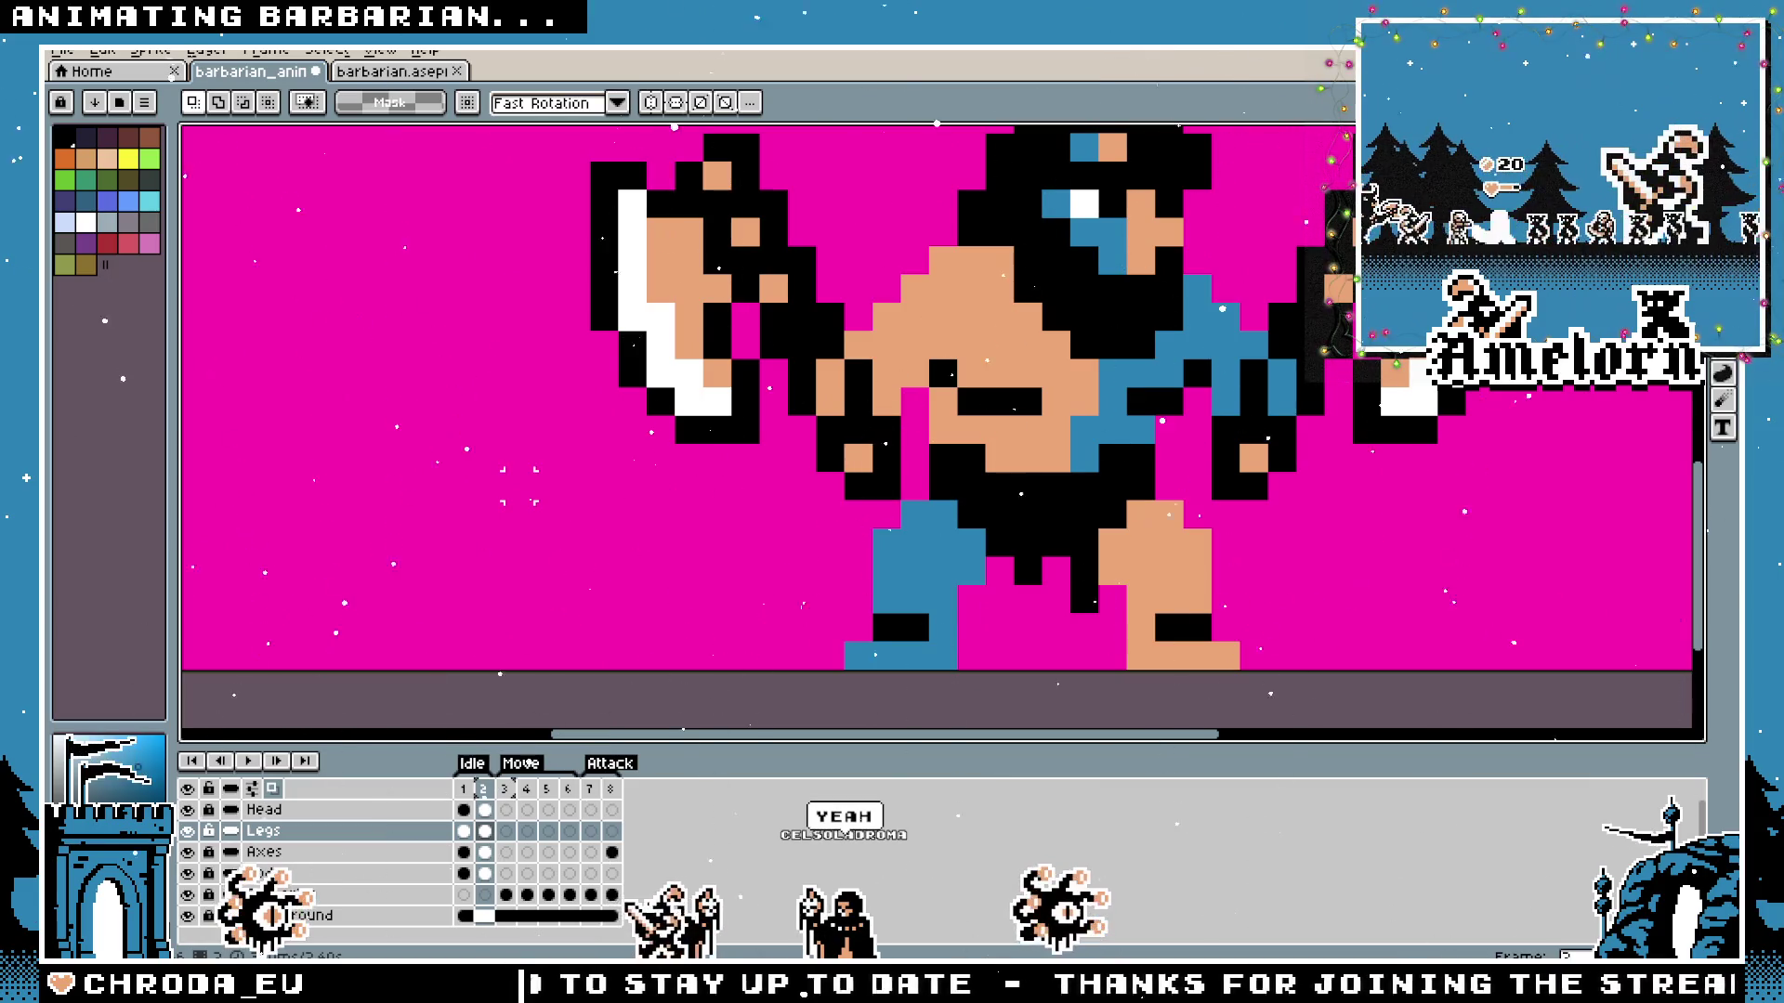
drag(870, 582, 960, 674)
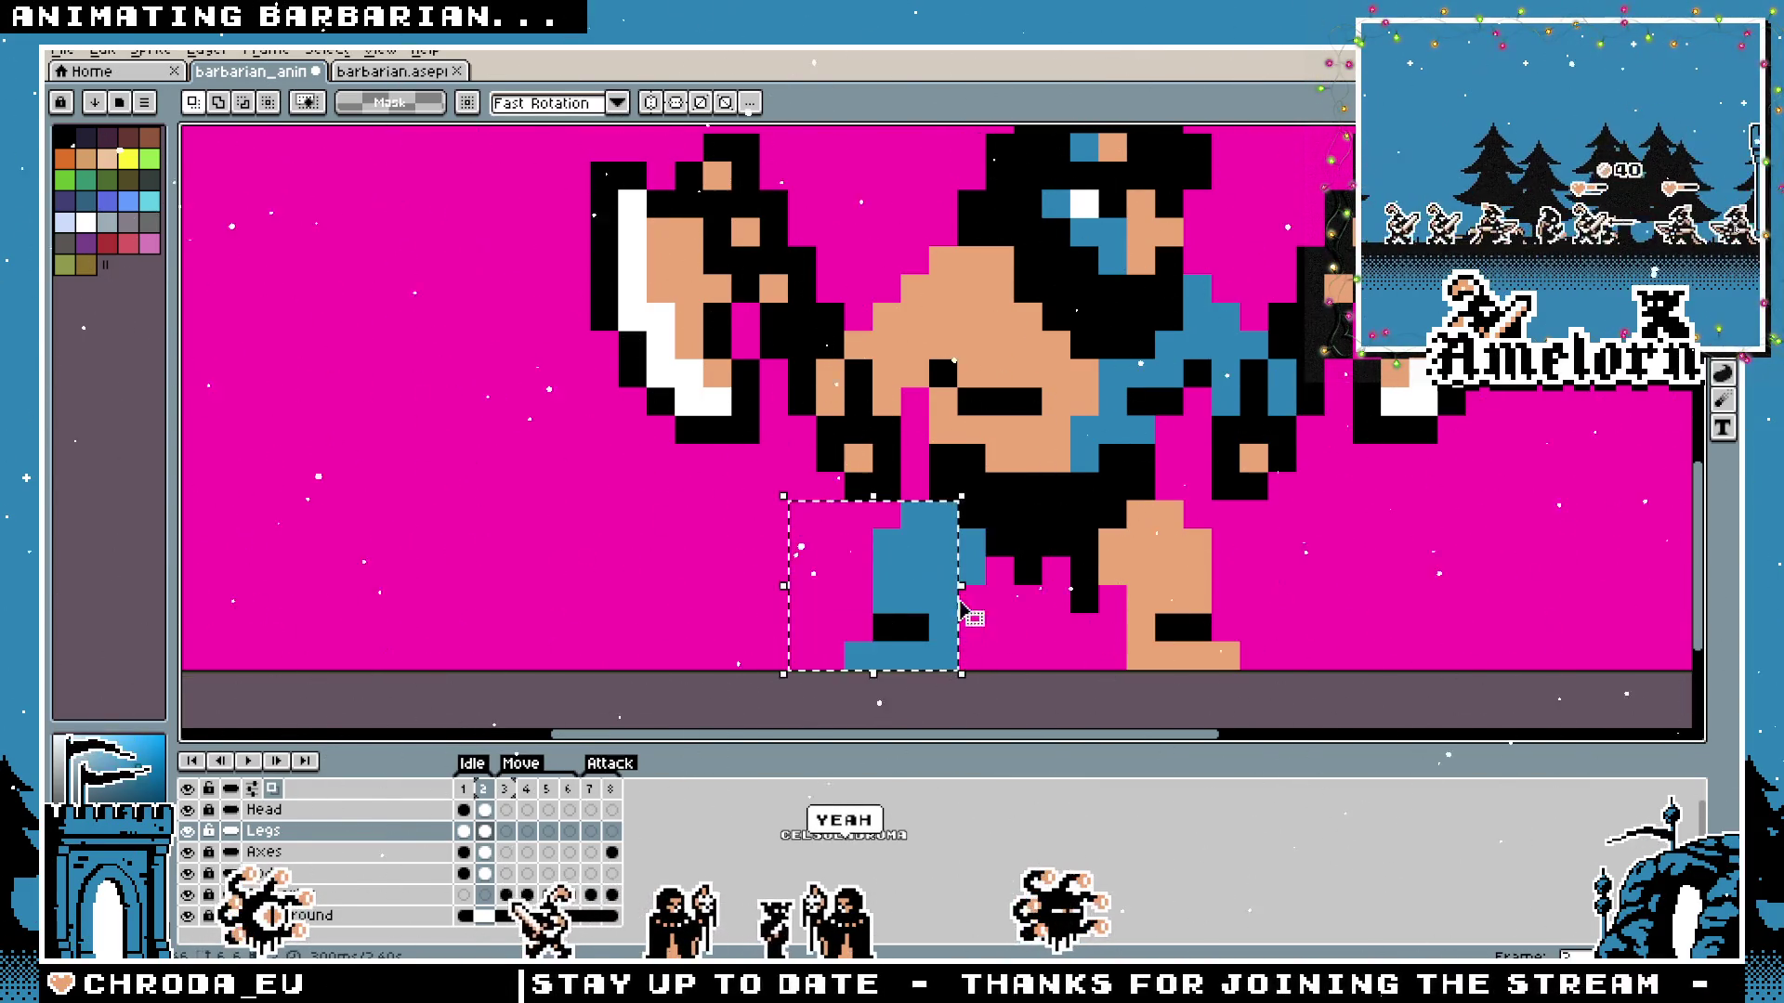
drag(920, 591, 943, 596)
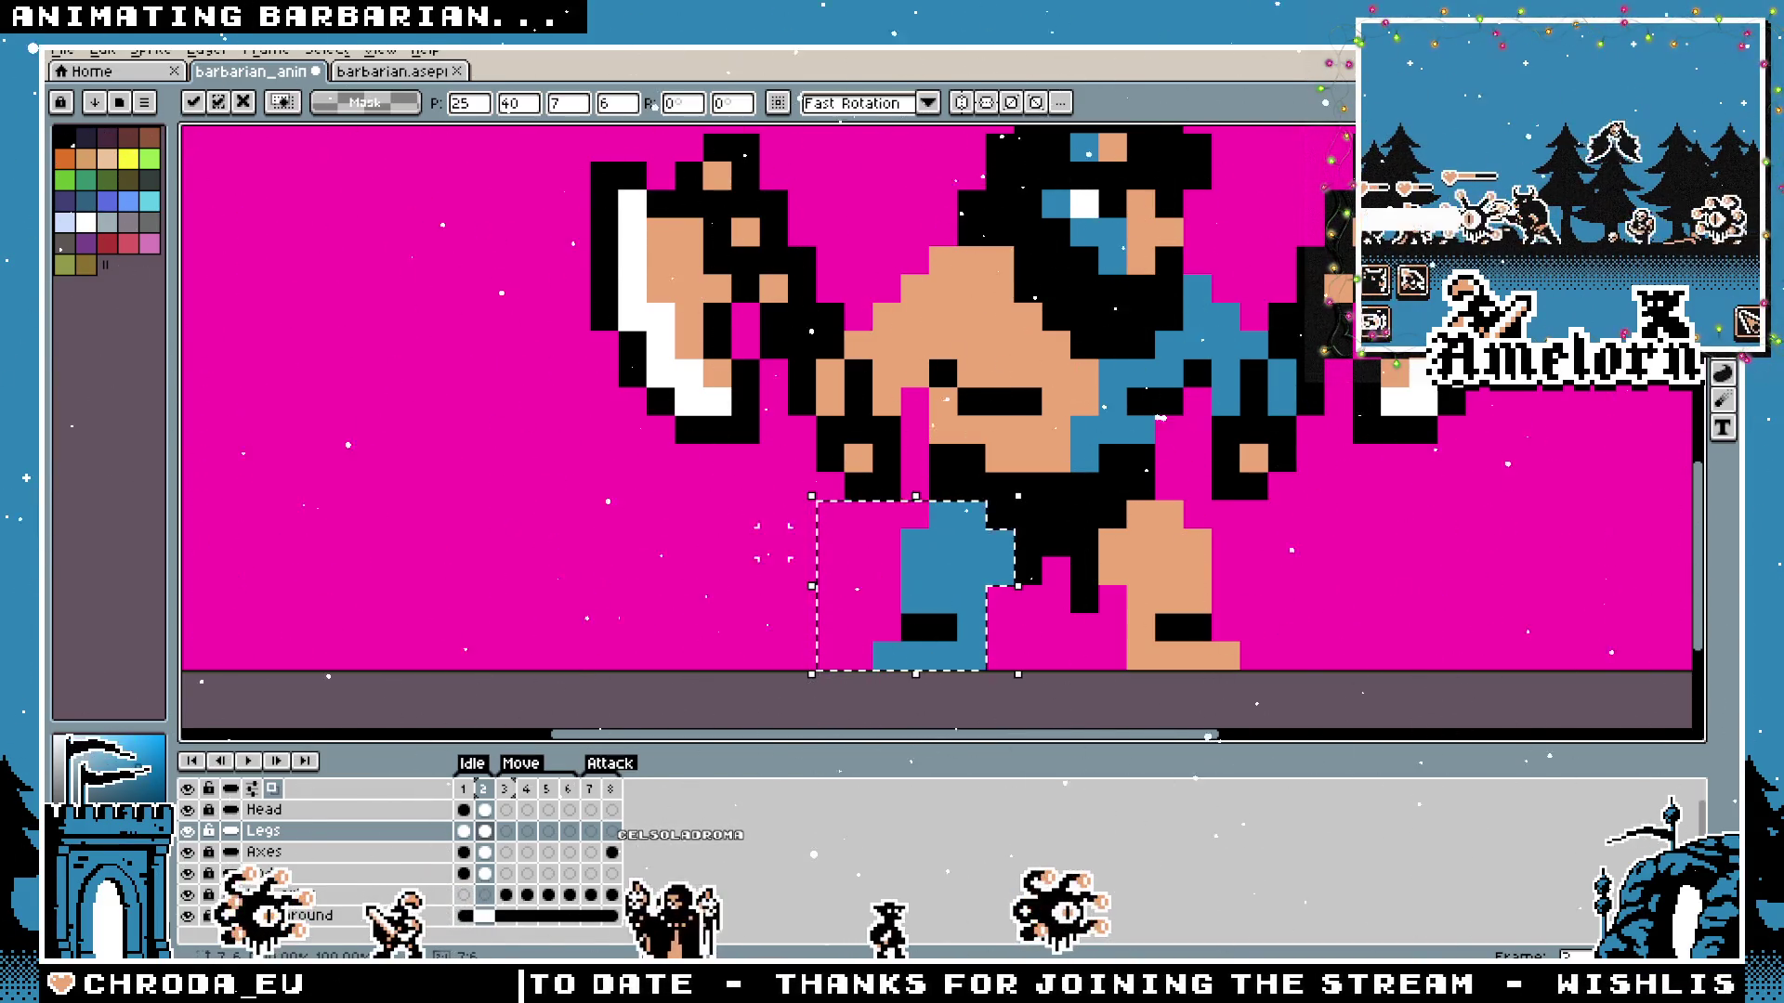
key(ctrl+d)
click(305, 832)
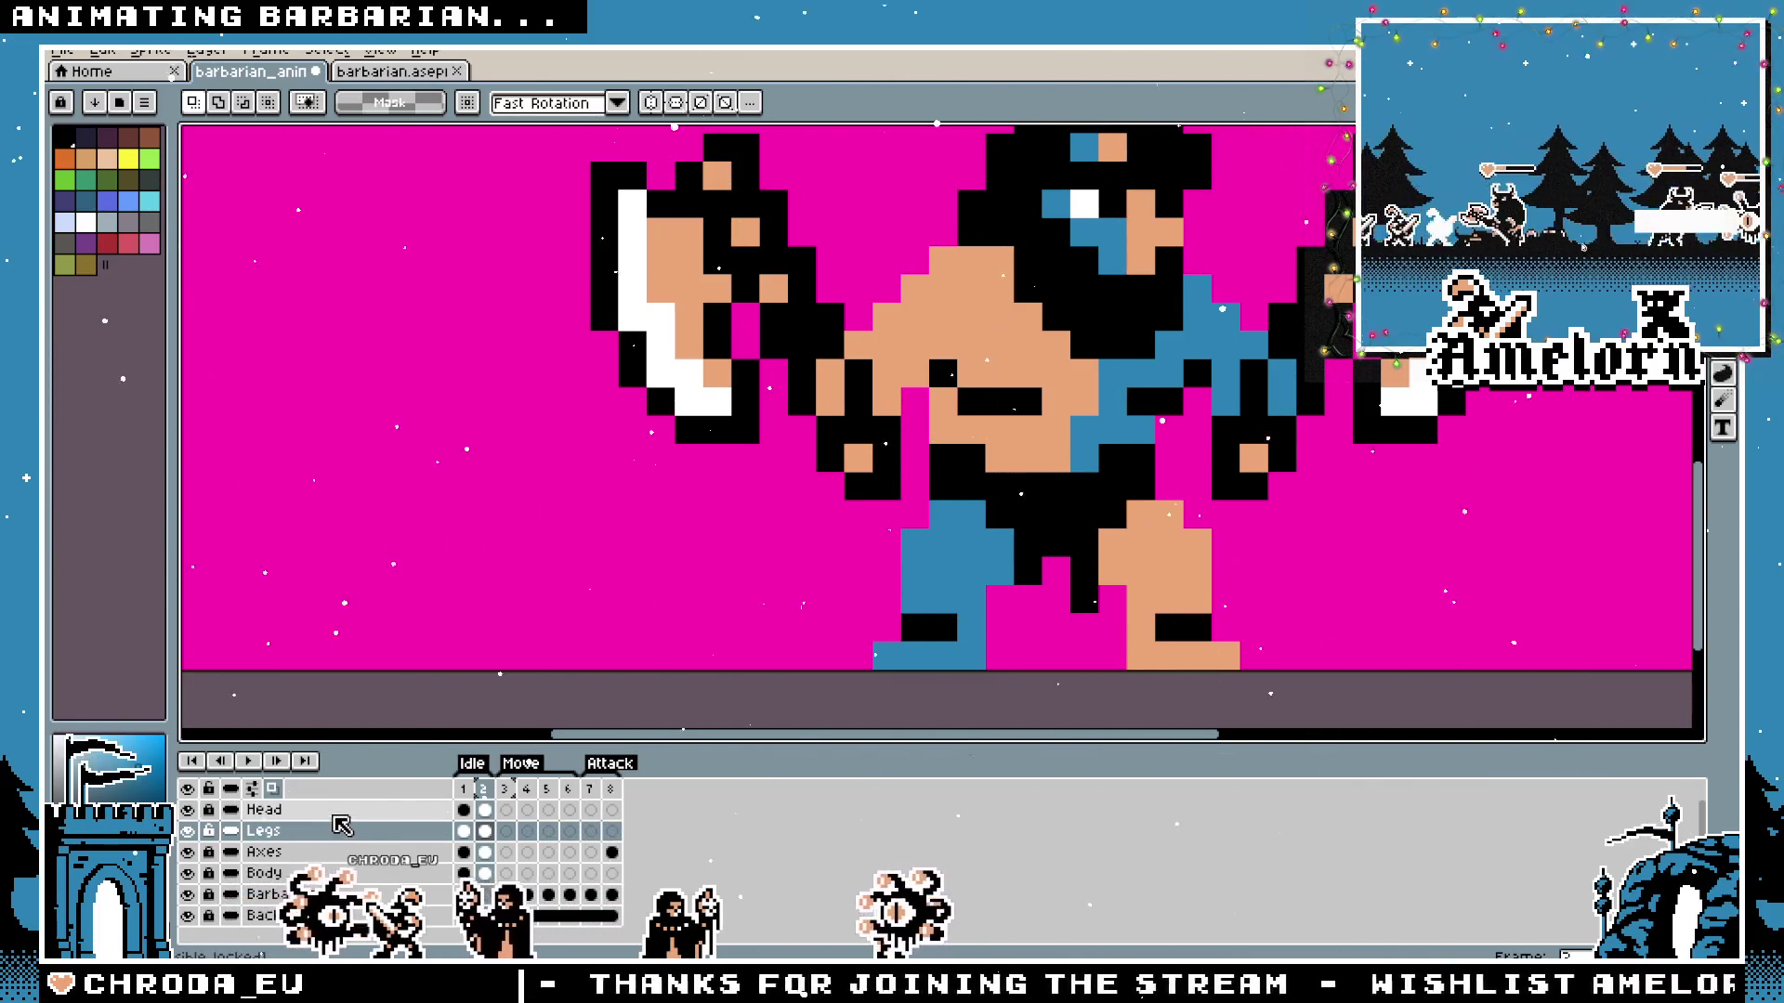
drag(919, 586, 892, 587)
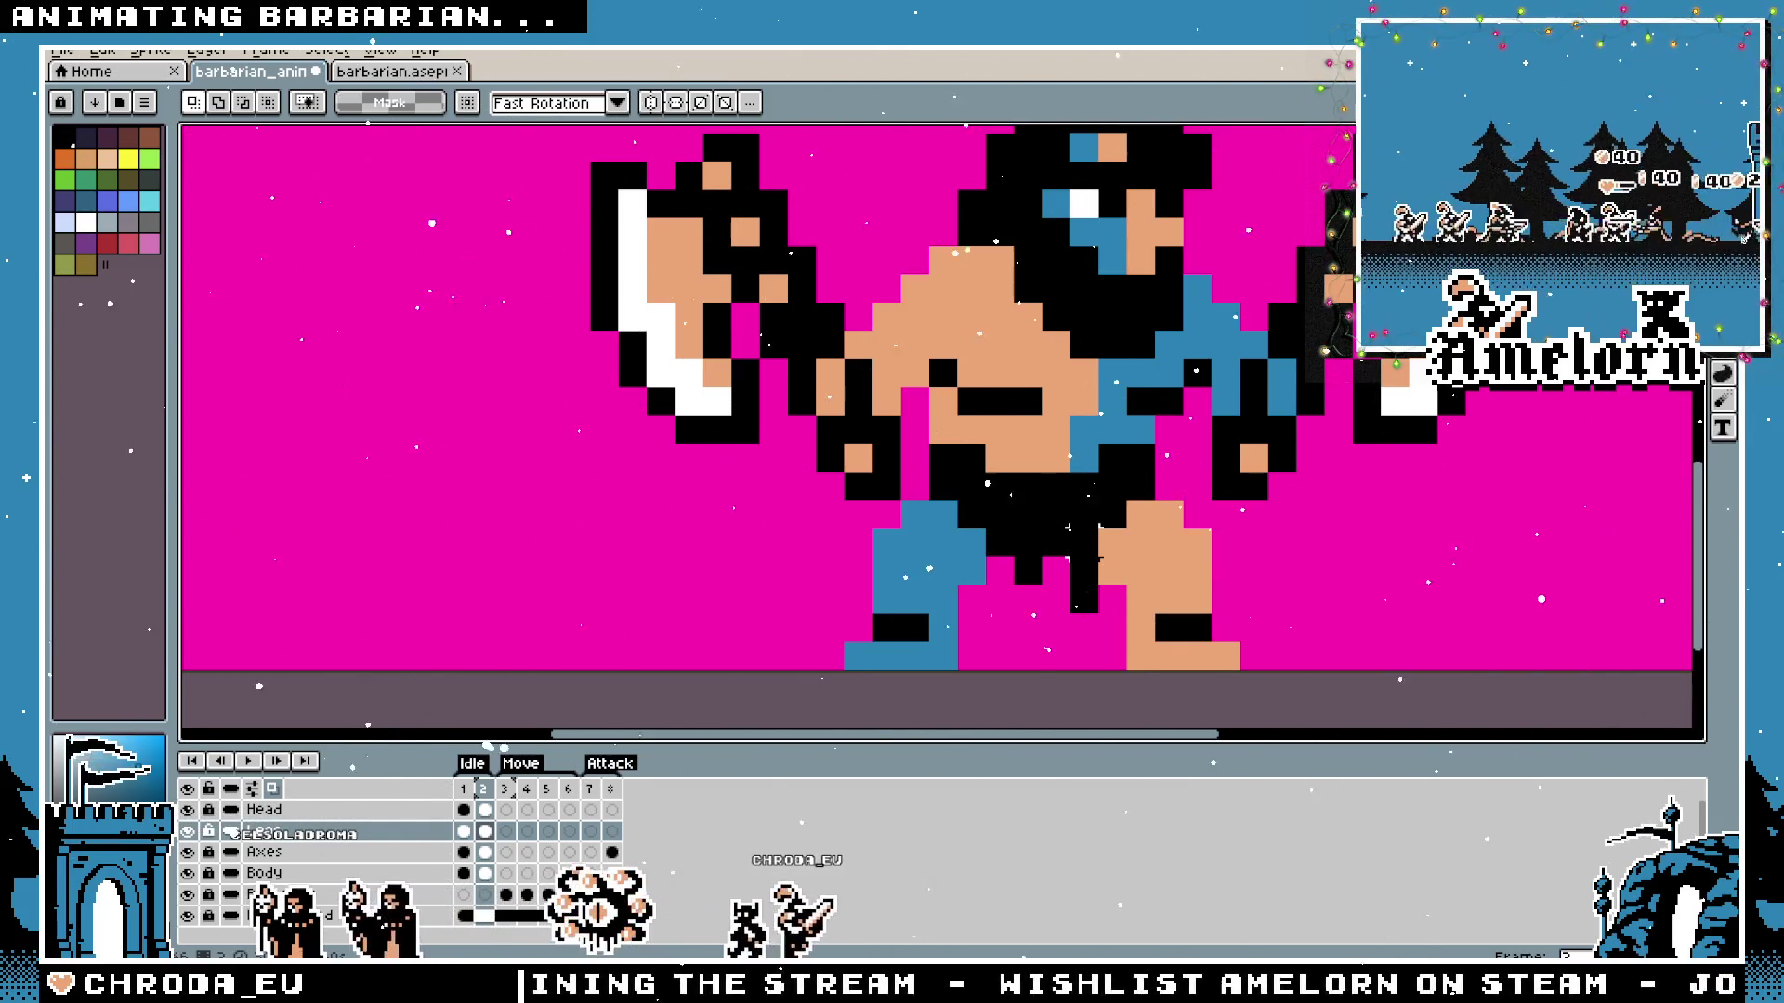
scroll(1097, 558, down, 3)
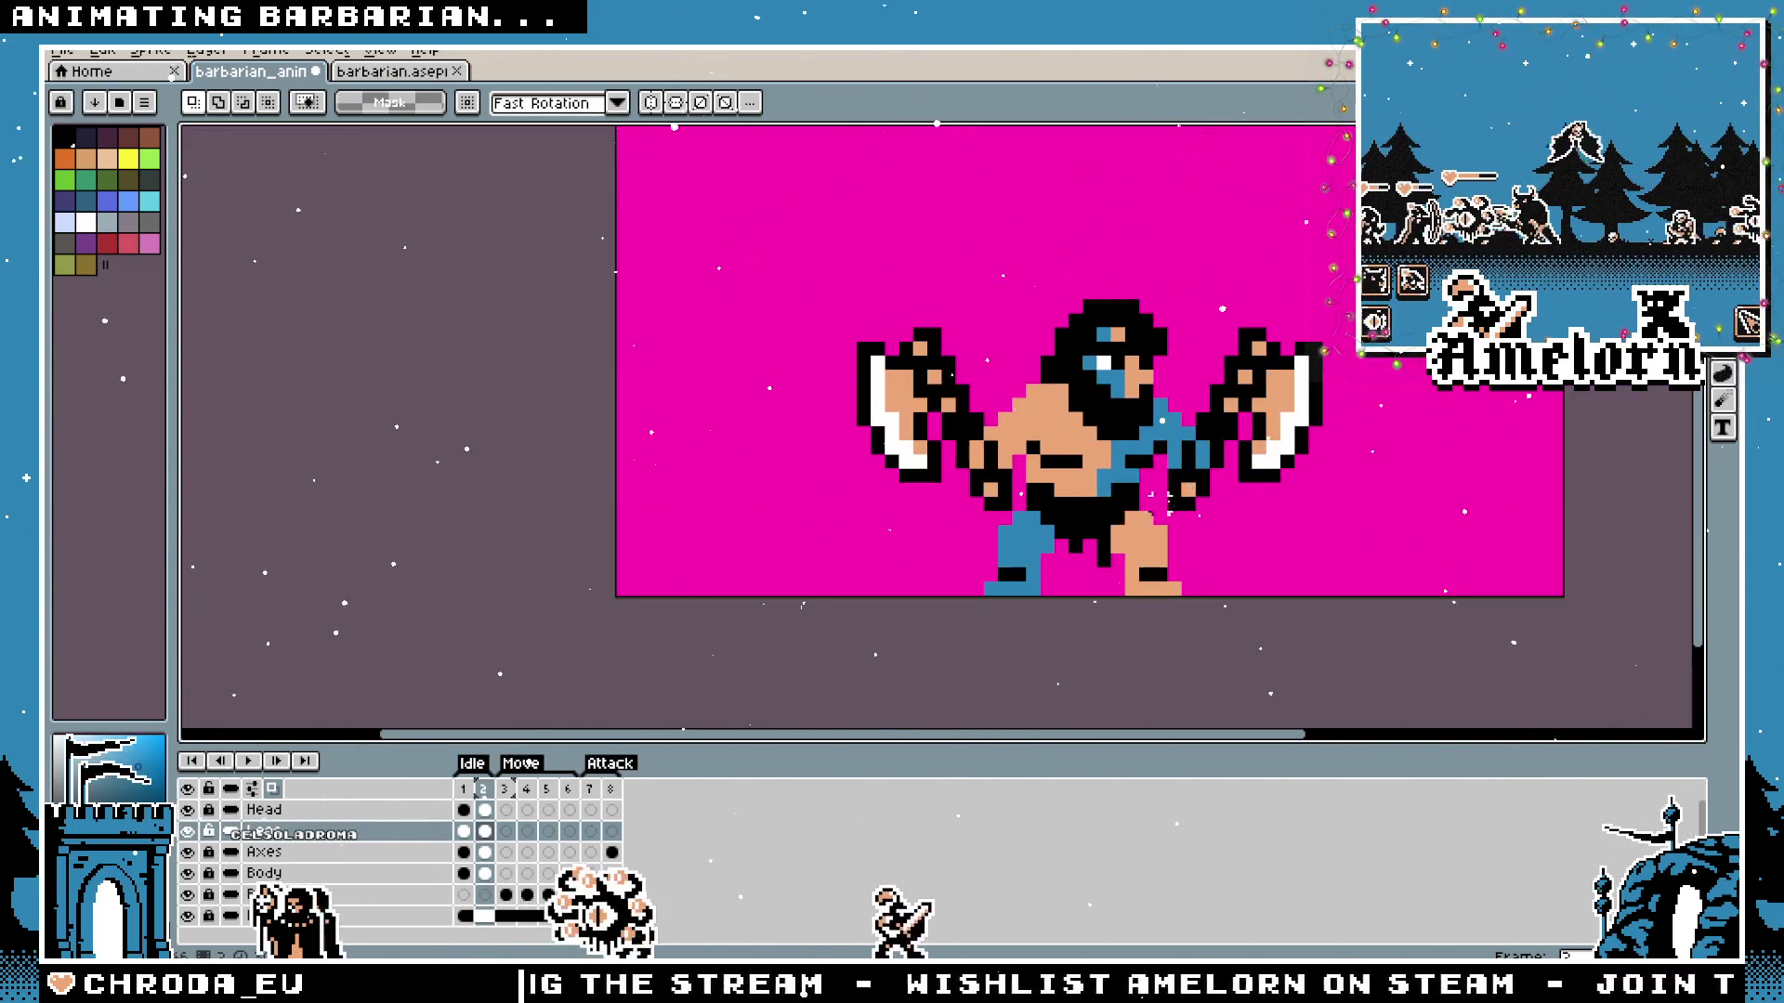
scroll(1240, 481, up, 1)
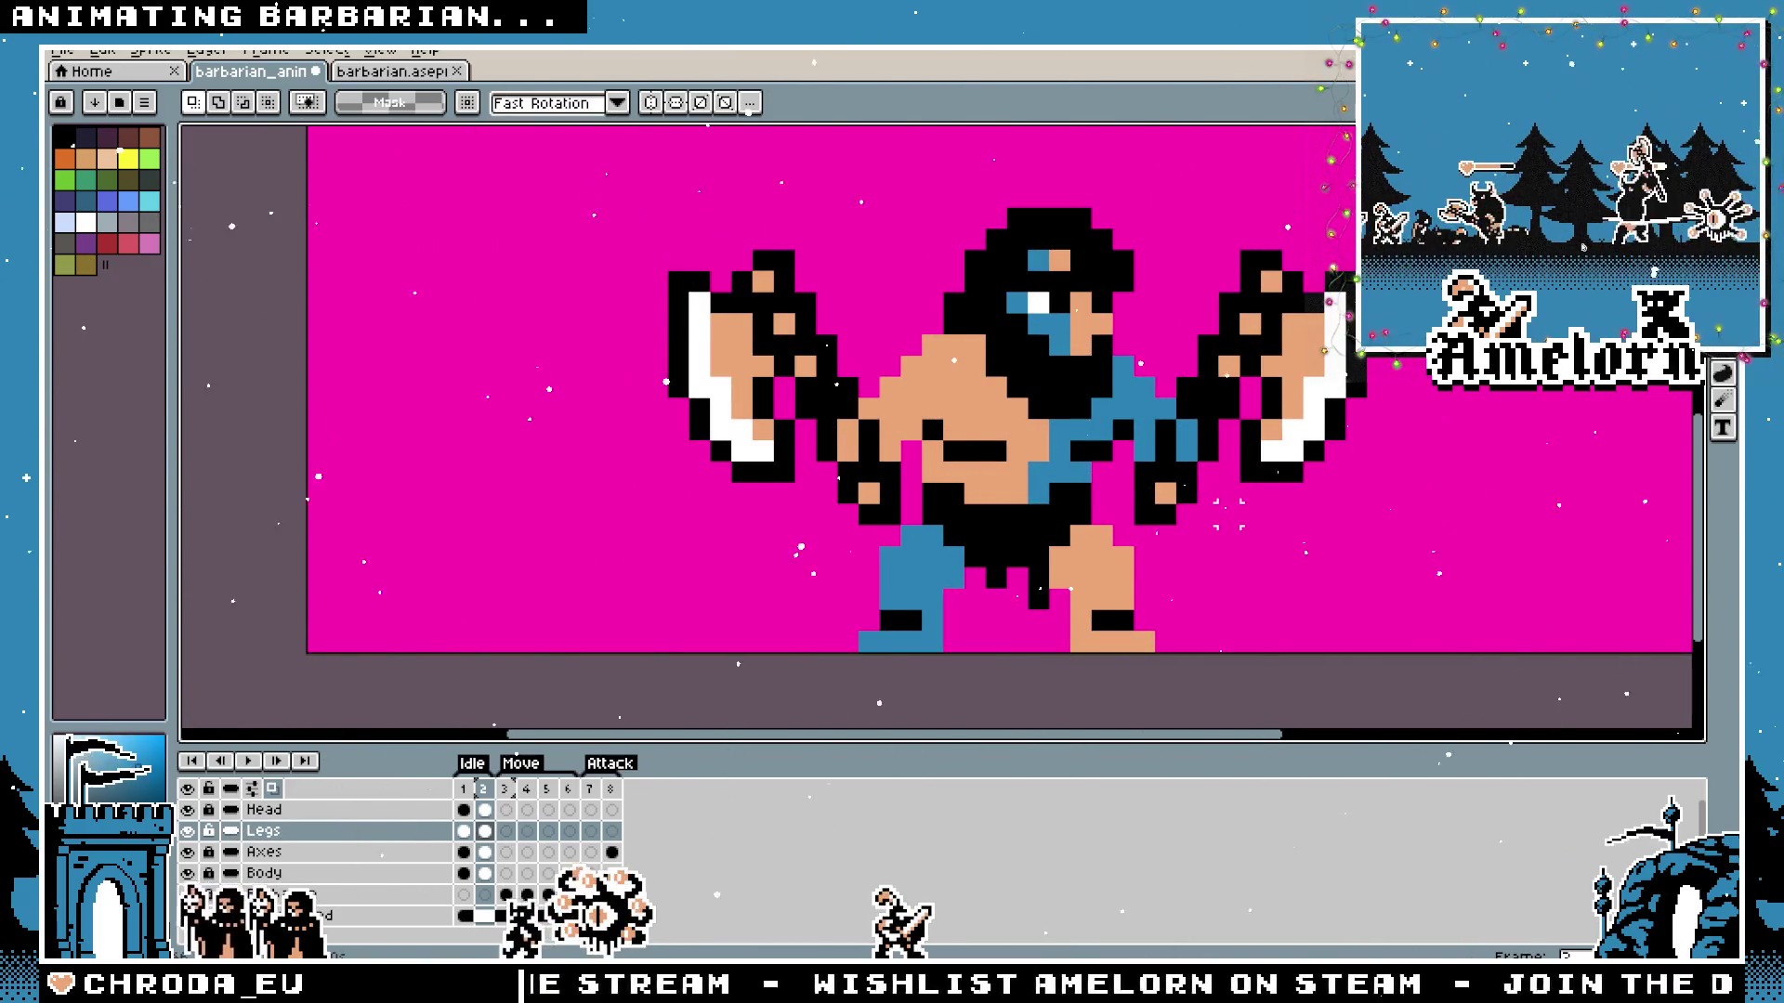
Raise the lower body two pixels and hide the Head, Axes and Body layers.
drag(1222, 400, 708, 634)
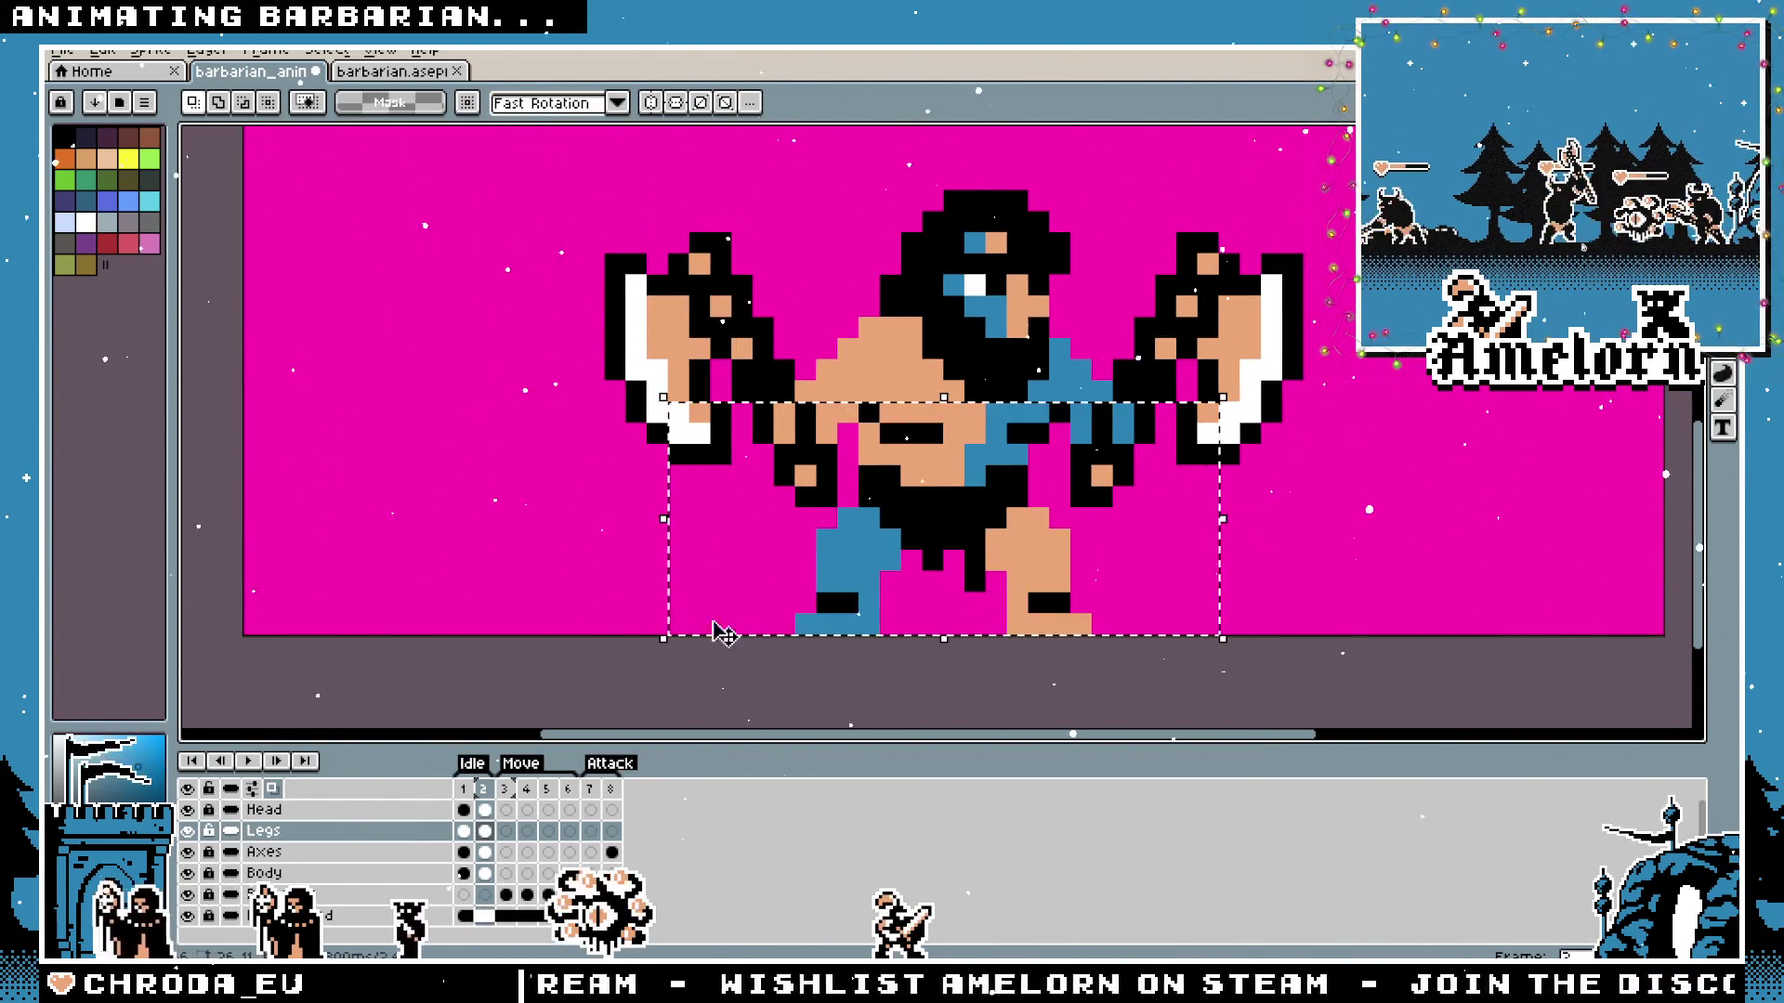
key(Up)
key(ctrl+d)
drag(192, 812, 187, 872)
scroll(867, 569, up, 2)
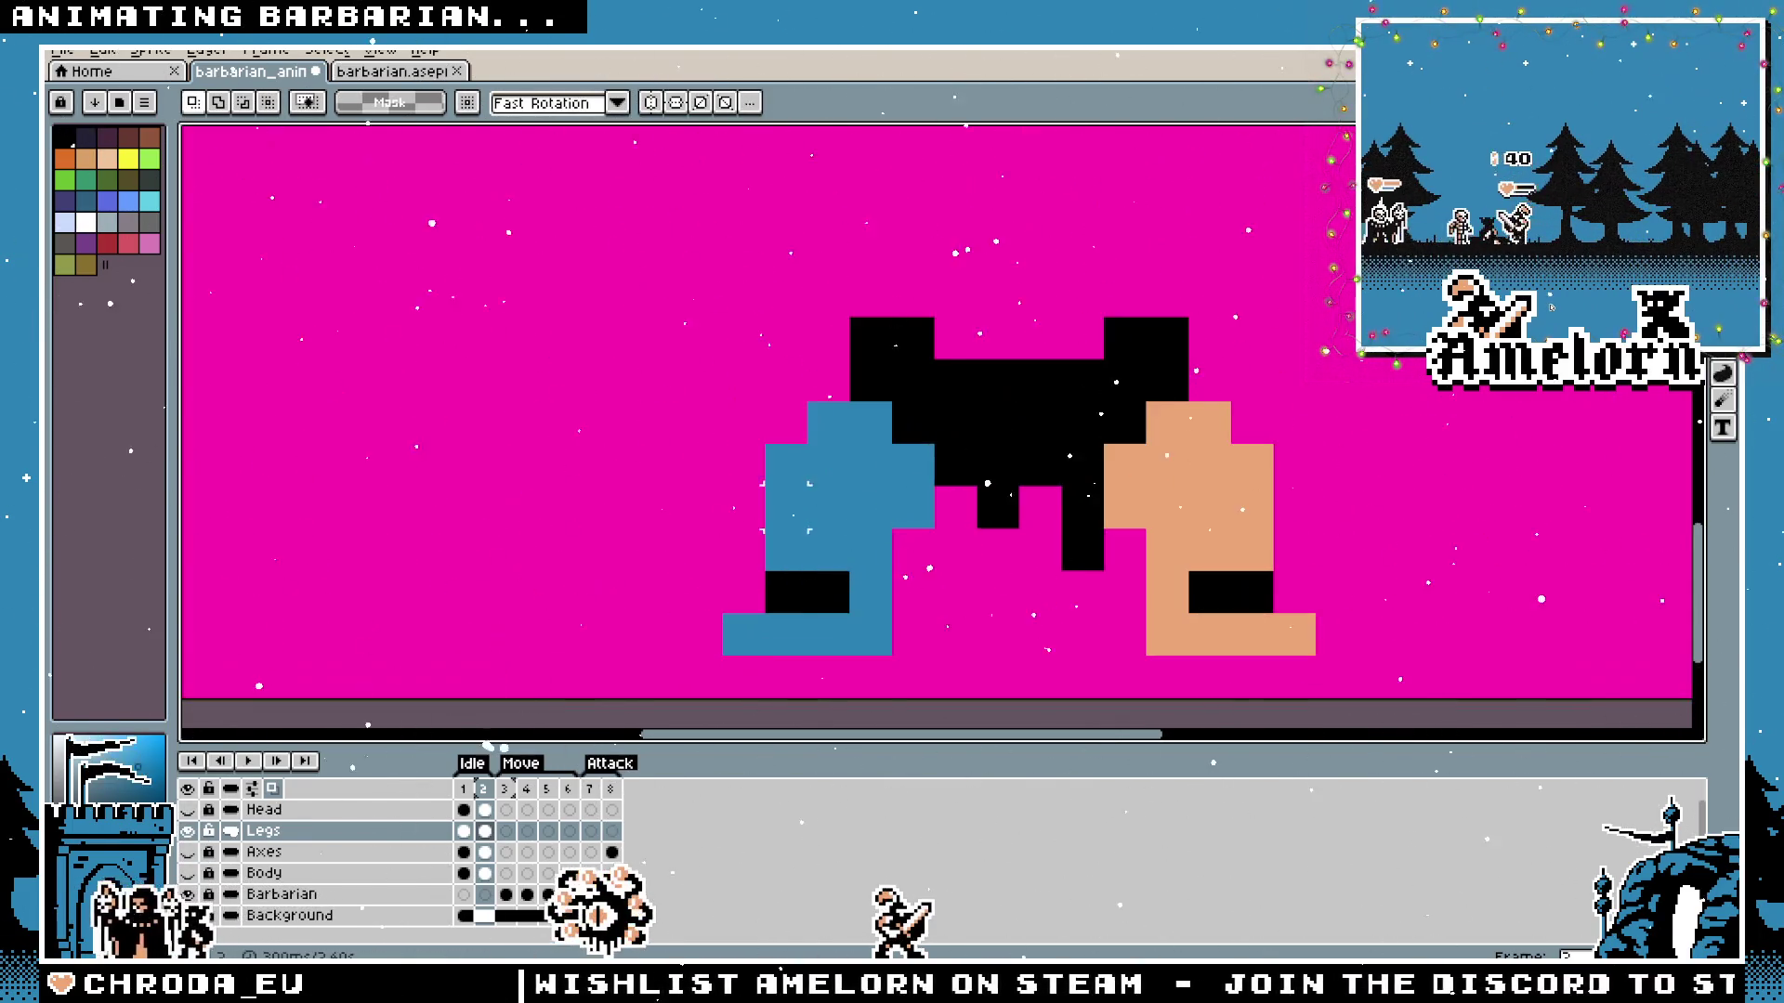
Move the blue left leg one pixel down and one pixel right.
drag(895, 399, 678, 657)
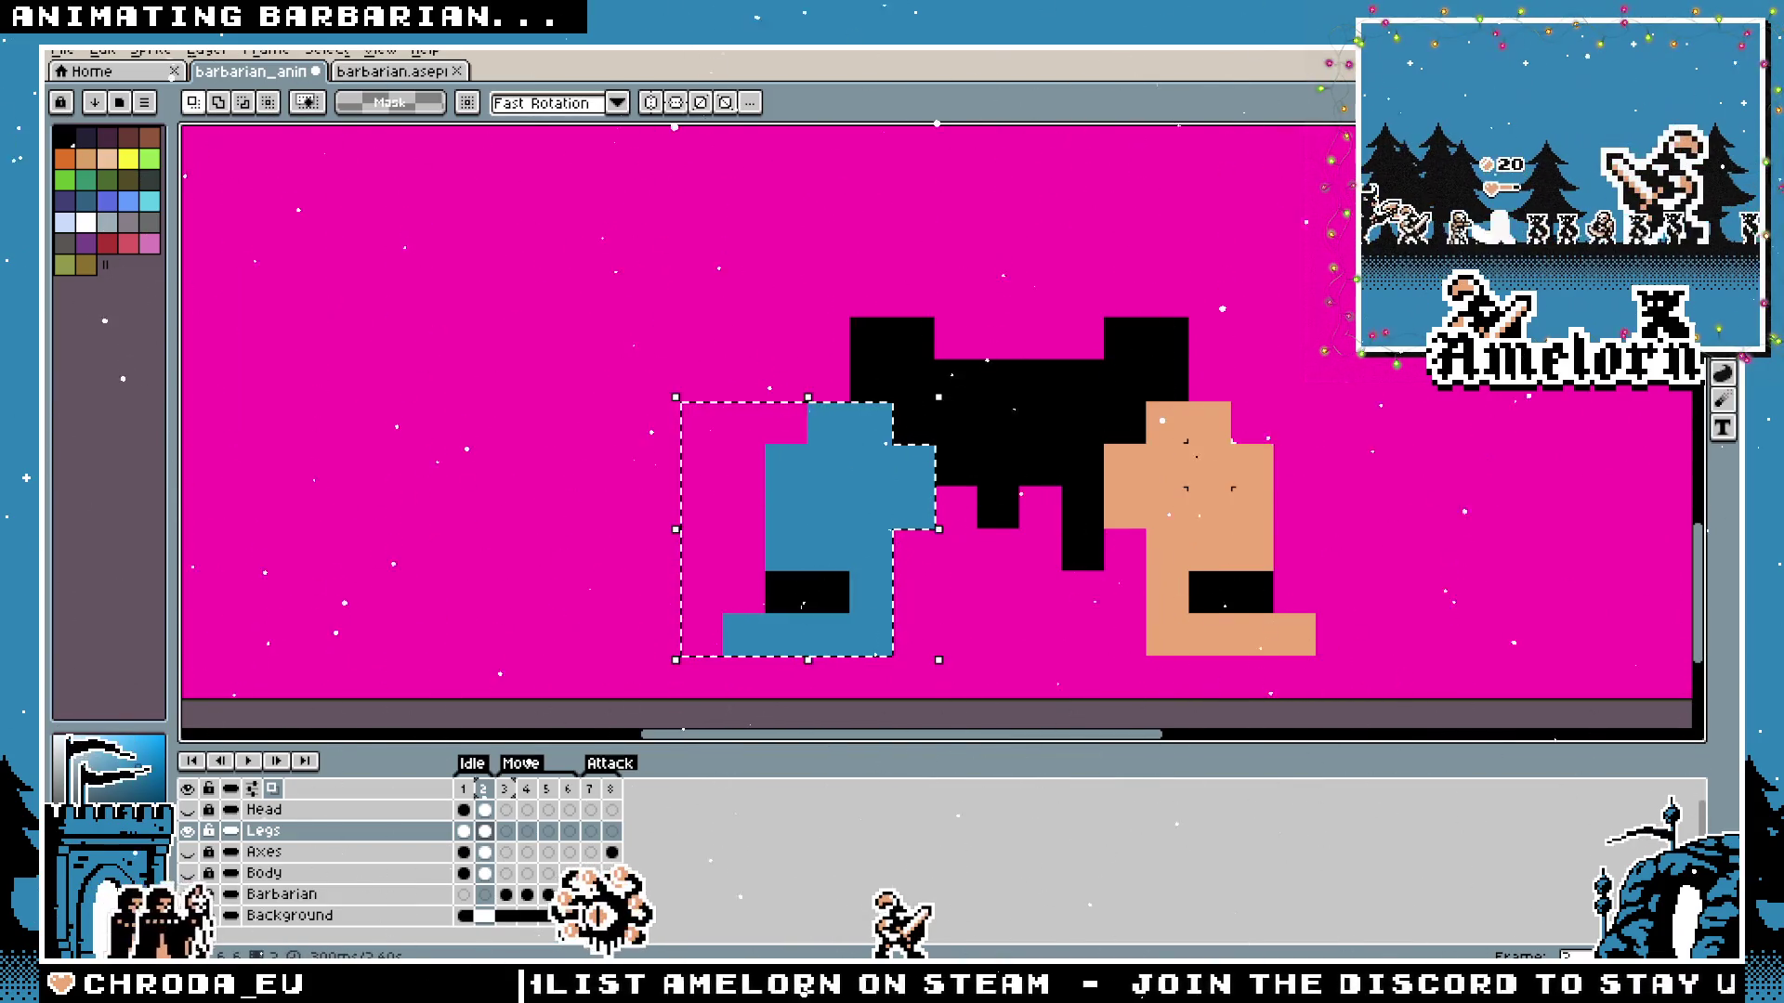
drag(844, 555, 856, 590)
key(Right)
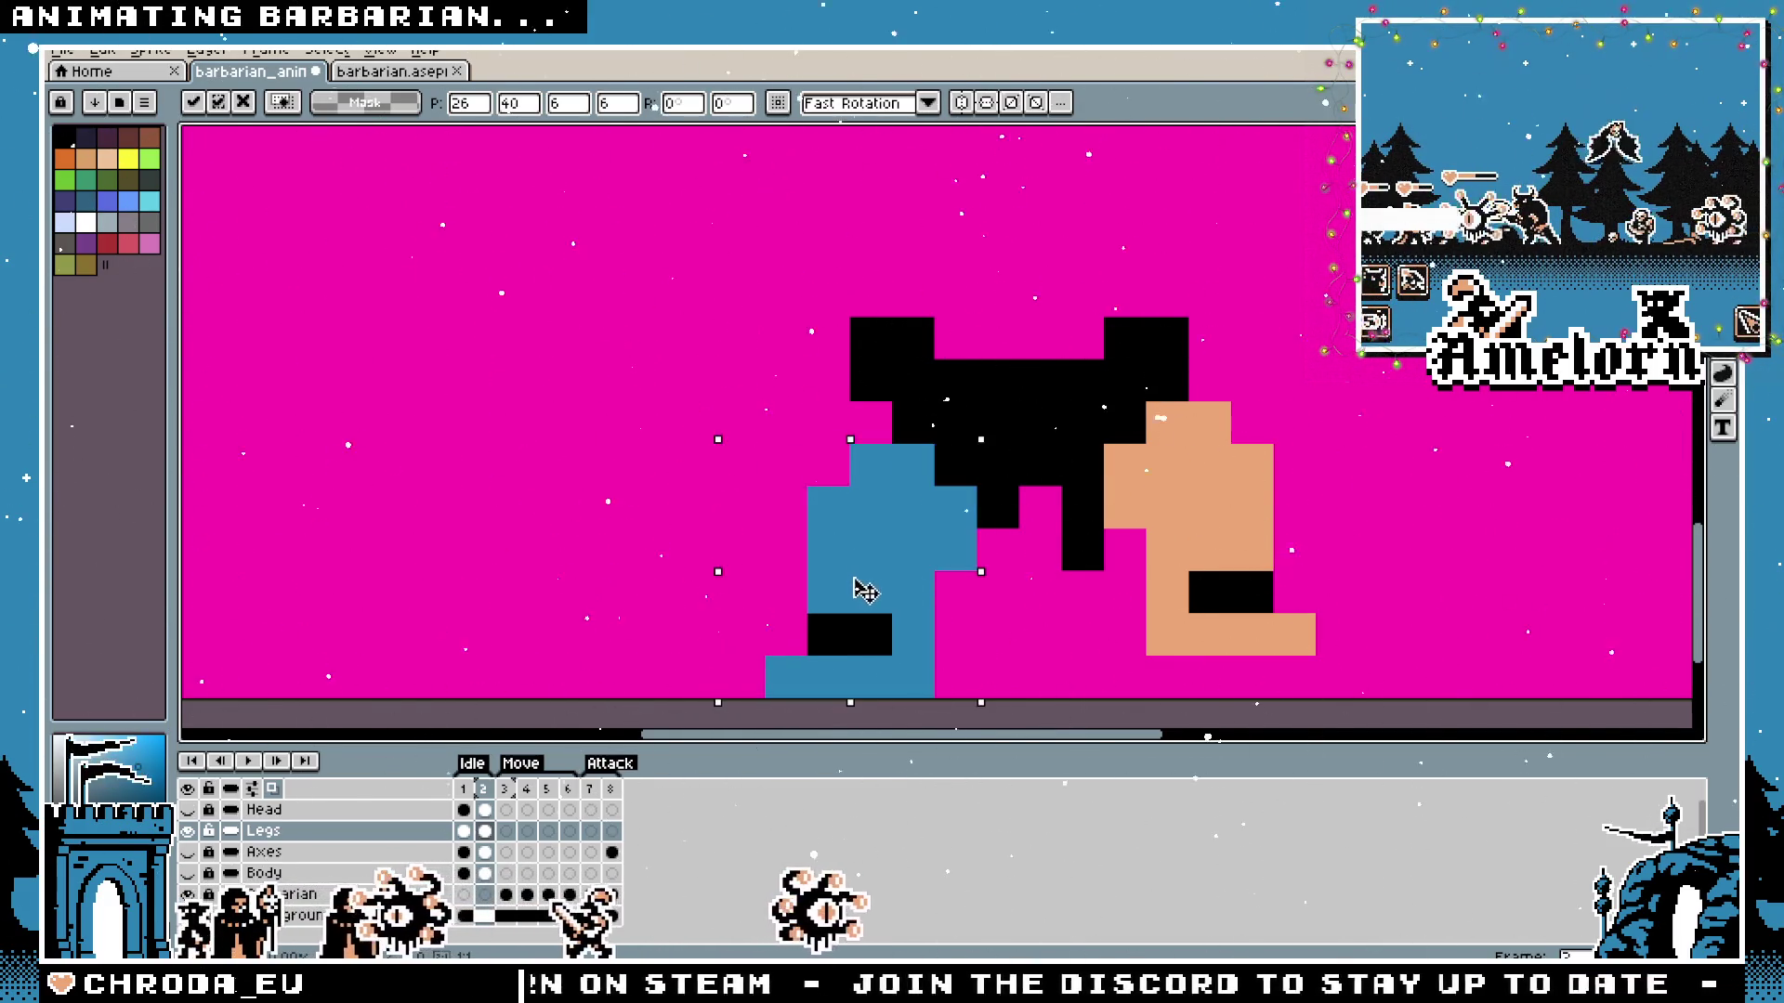
Shift the tan right leg left toward the blue leg and pick the blue leg colour with the Pencil.
drag(1146, 402, 1361, 700)
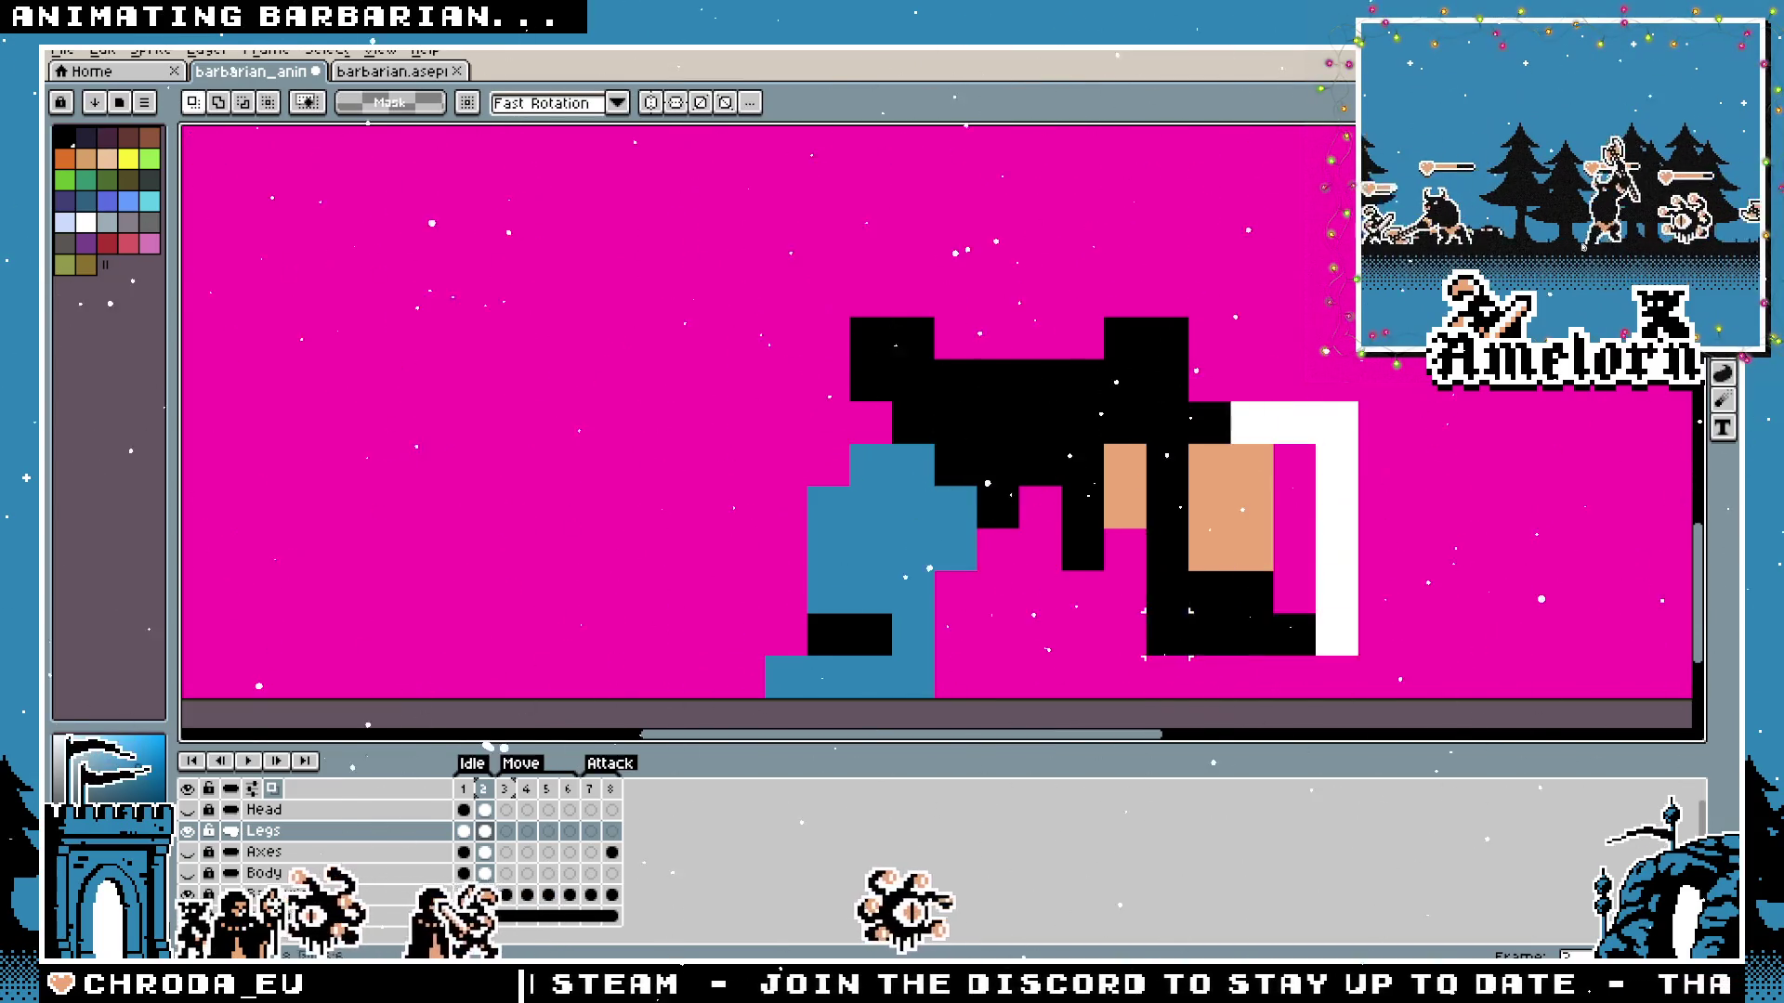
mouse_move(1171, 503)
mouse_down()
mouse_move(1208, 546)
mouse_move(1174, 524)
mouse_up()
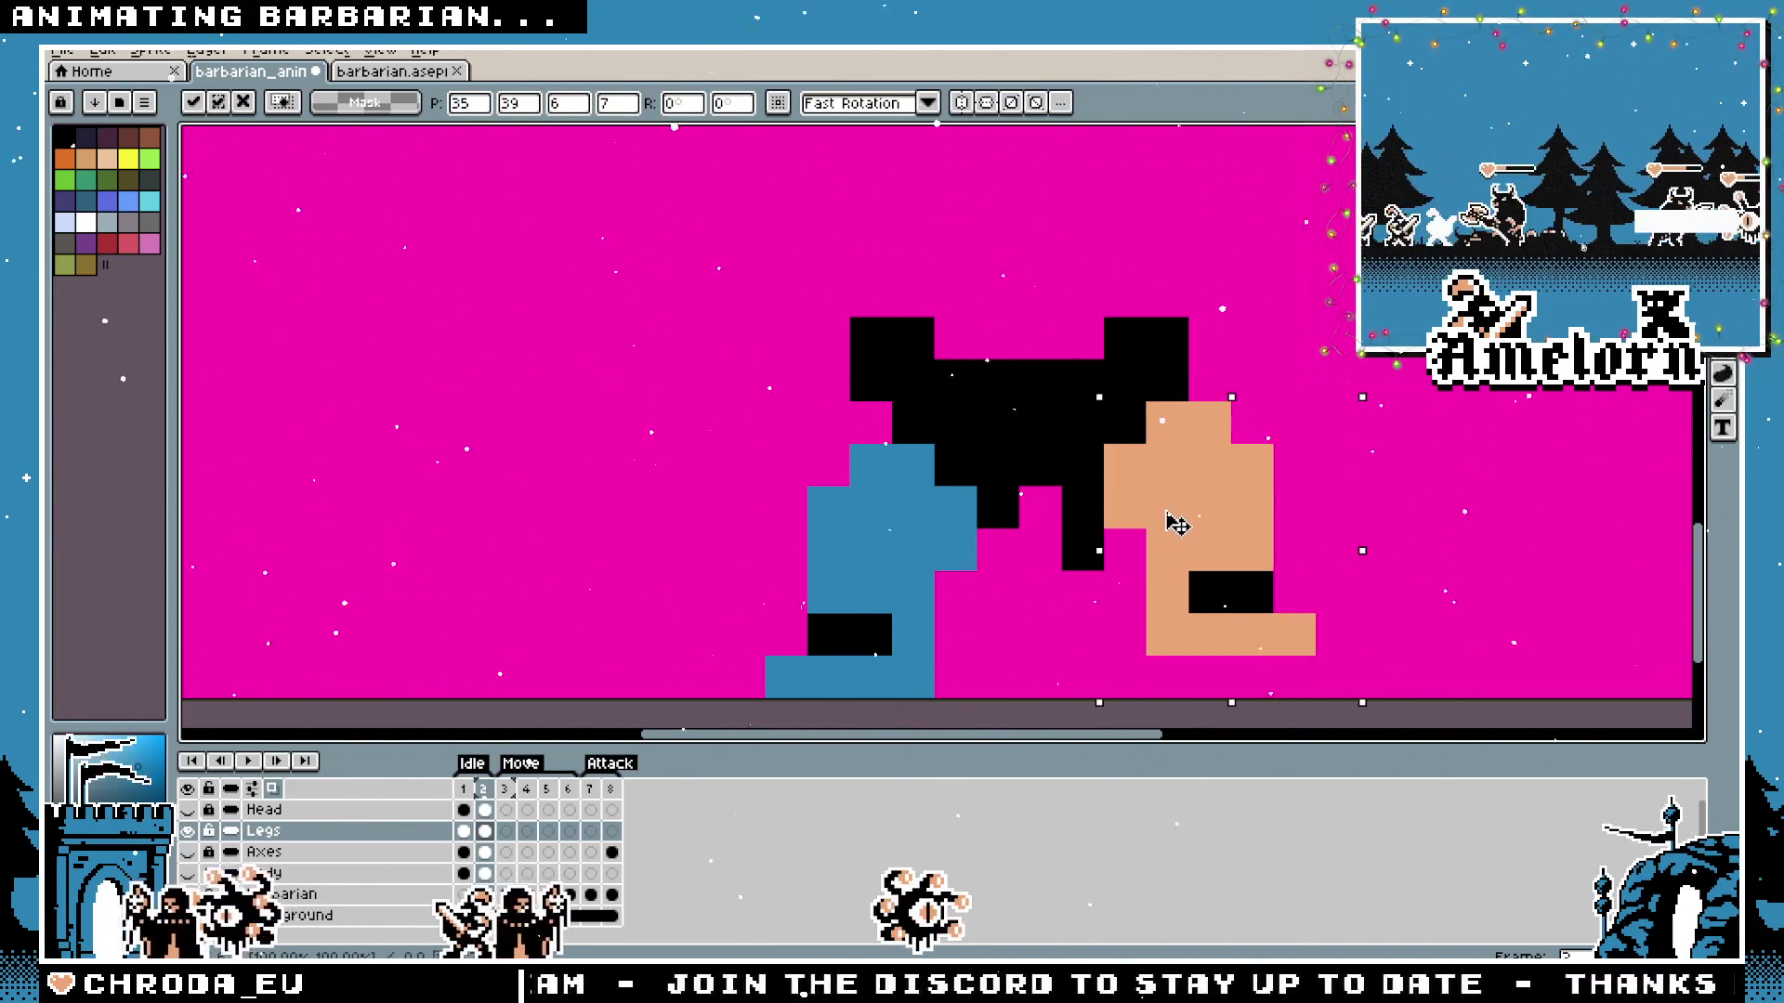
key(ctrl+d)
key(b)
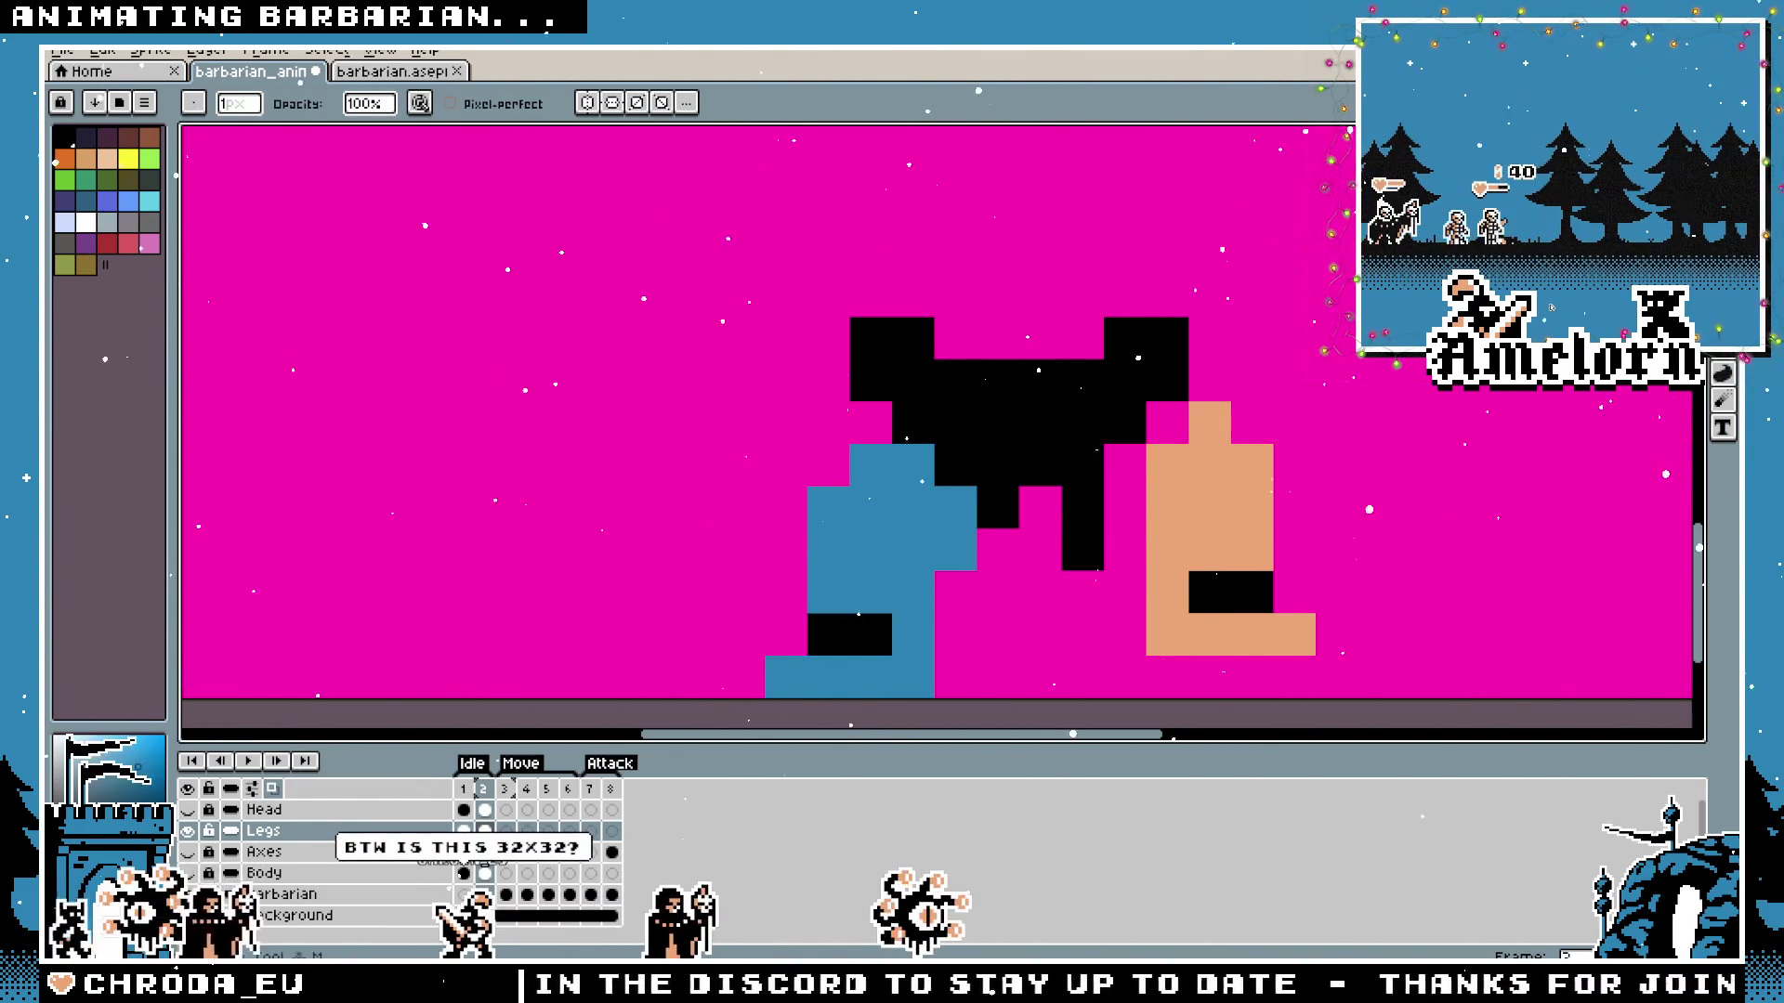
key(m)
drag(1142, 402, 1359, 697)
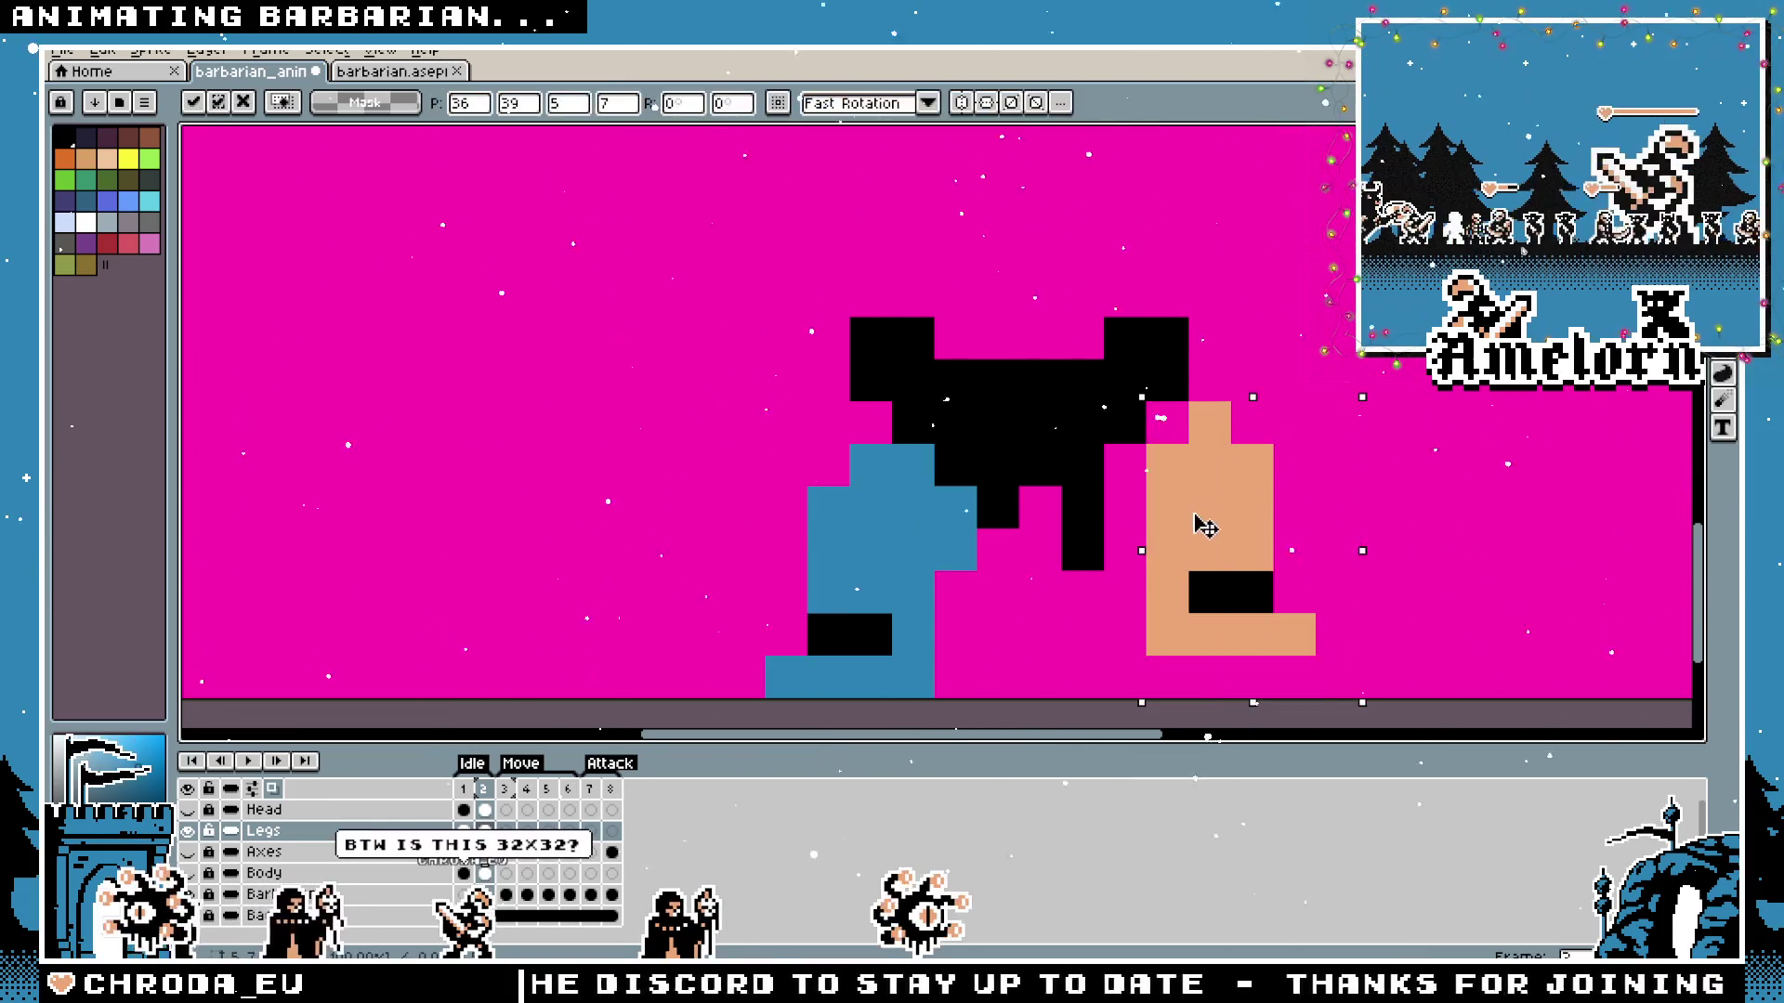
drag(1203, 517, 1181, 544)
key(Return)
key(b)
alt+click(877, 501)
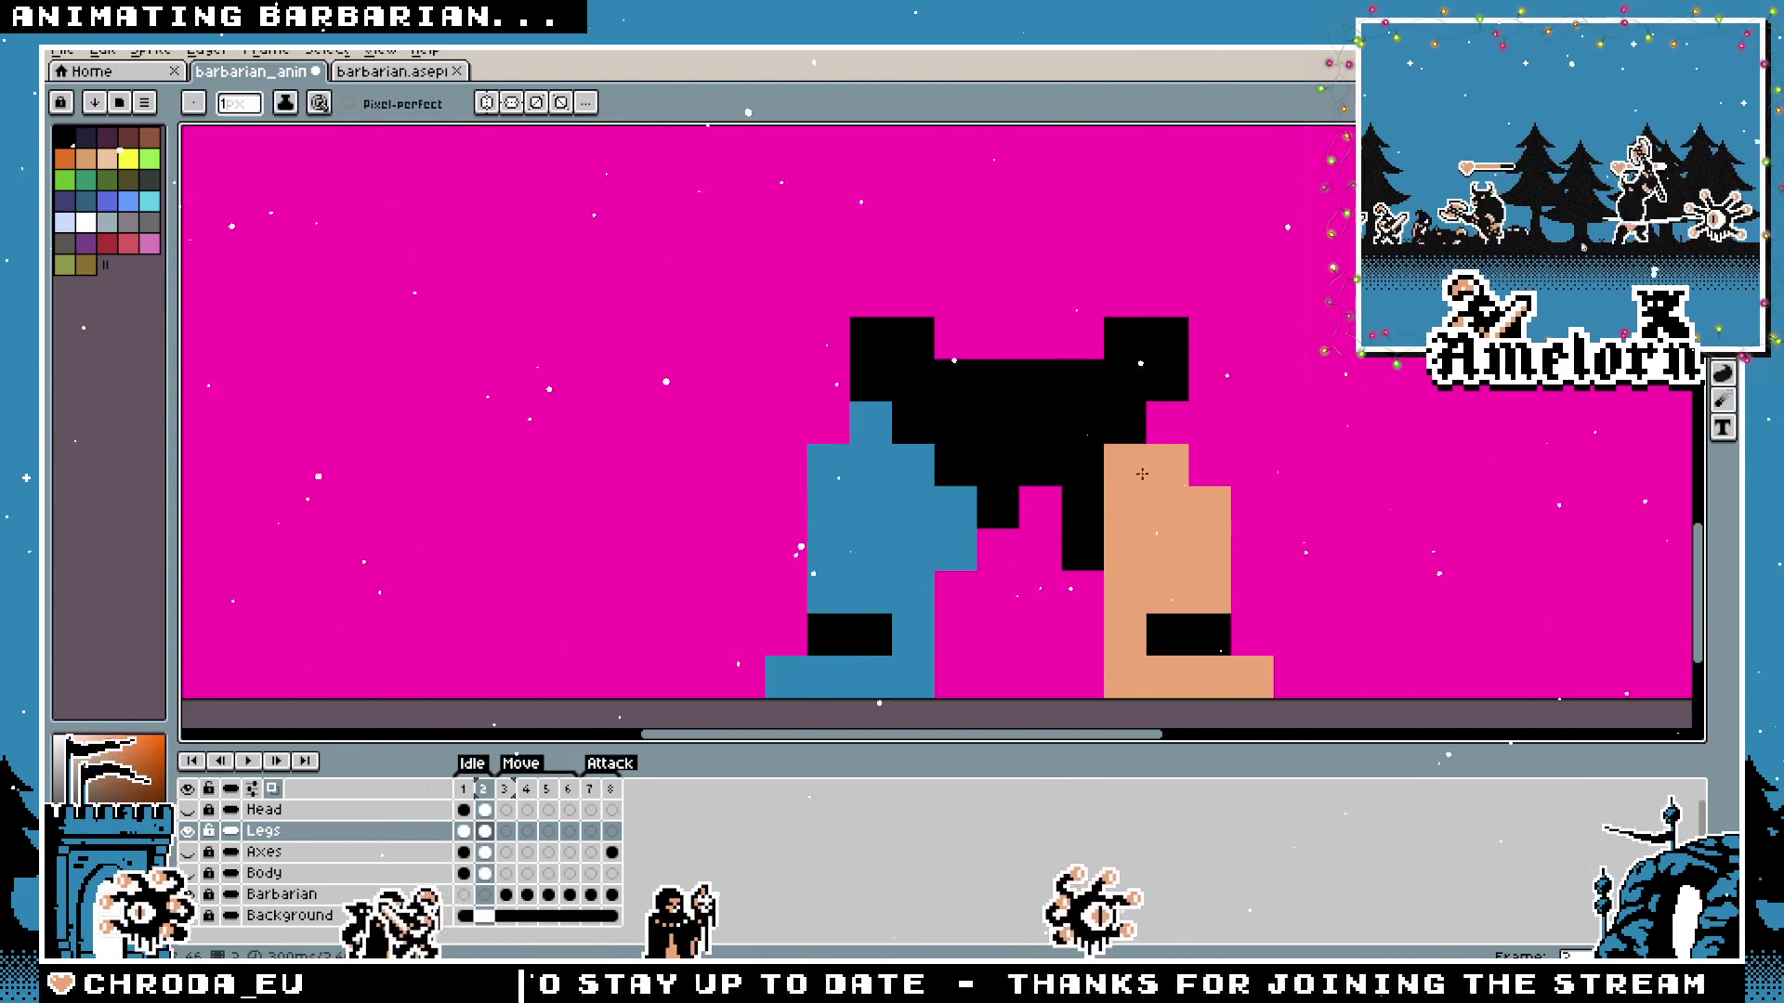
scroll(1140, 455, down, 4)
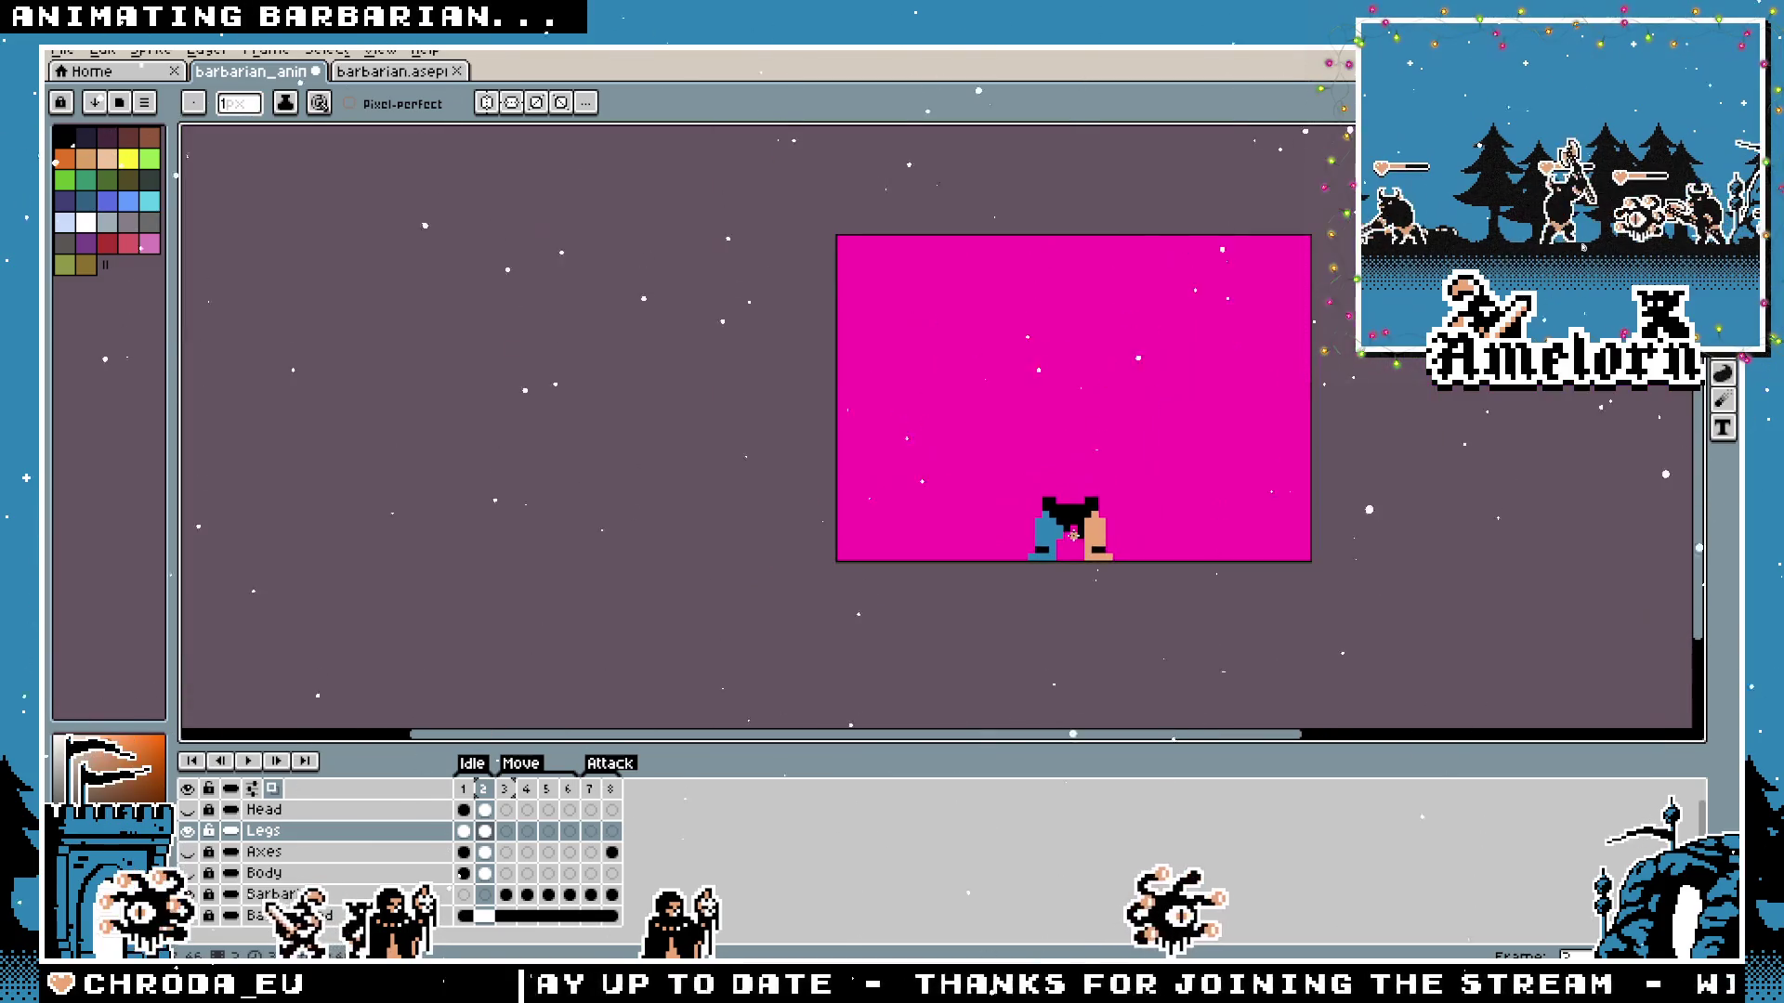
scroll(1080, 553, up, 3)
scroll(1078, 536, up, 1)
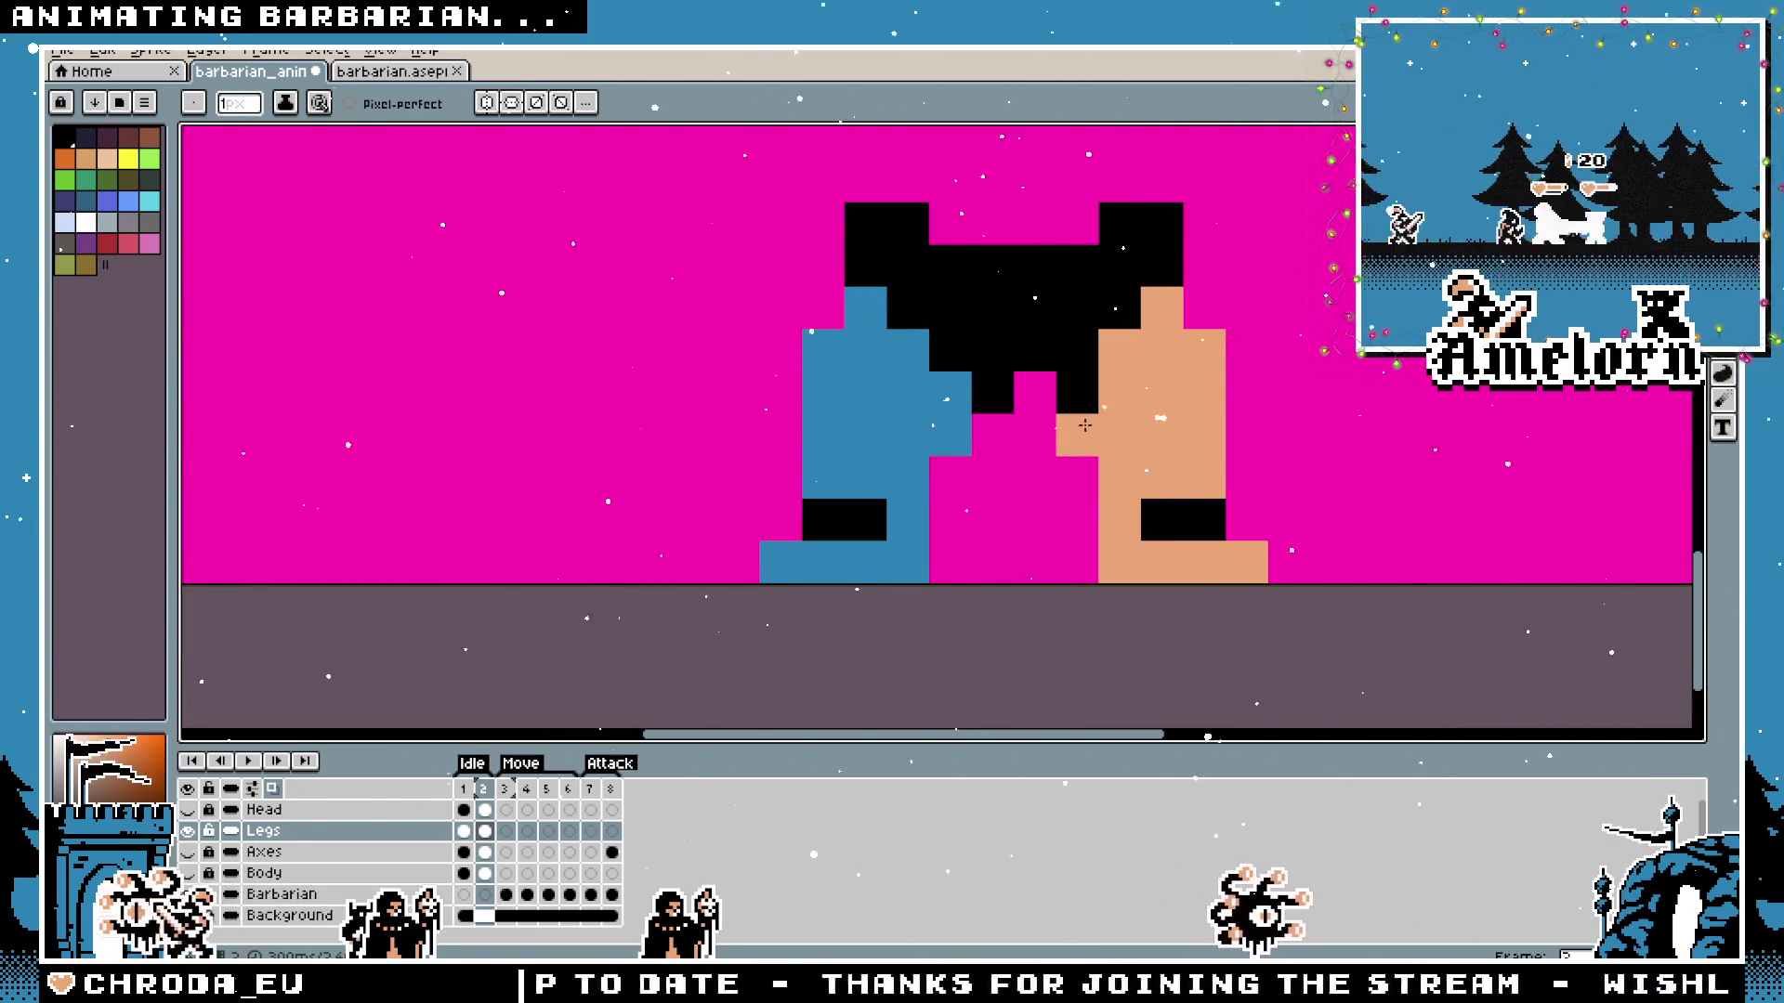
scroll(988, 321, down, 4)
scroll(987, 322, down, 1)
scroll(919, 530, up, 4)
scroll(906, 559, up, 2)
scroll(887, 583, down, 2)
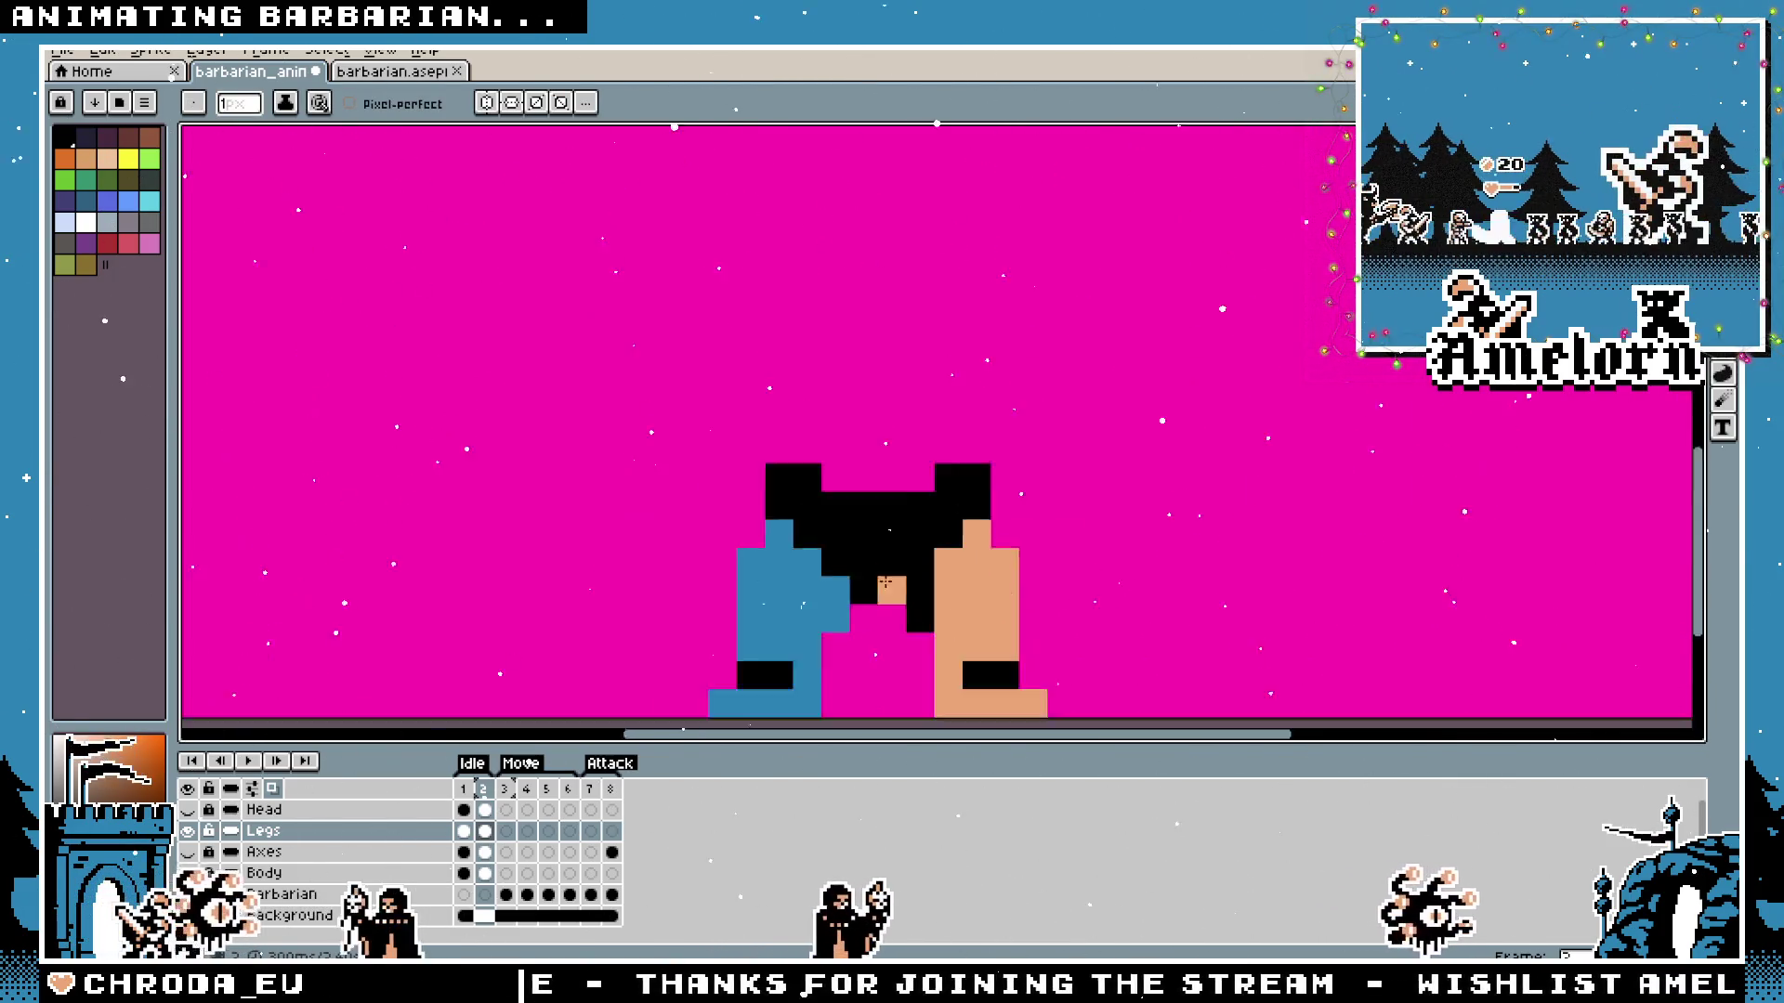
scroll(888, 583, down, 2)
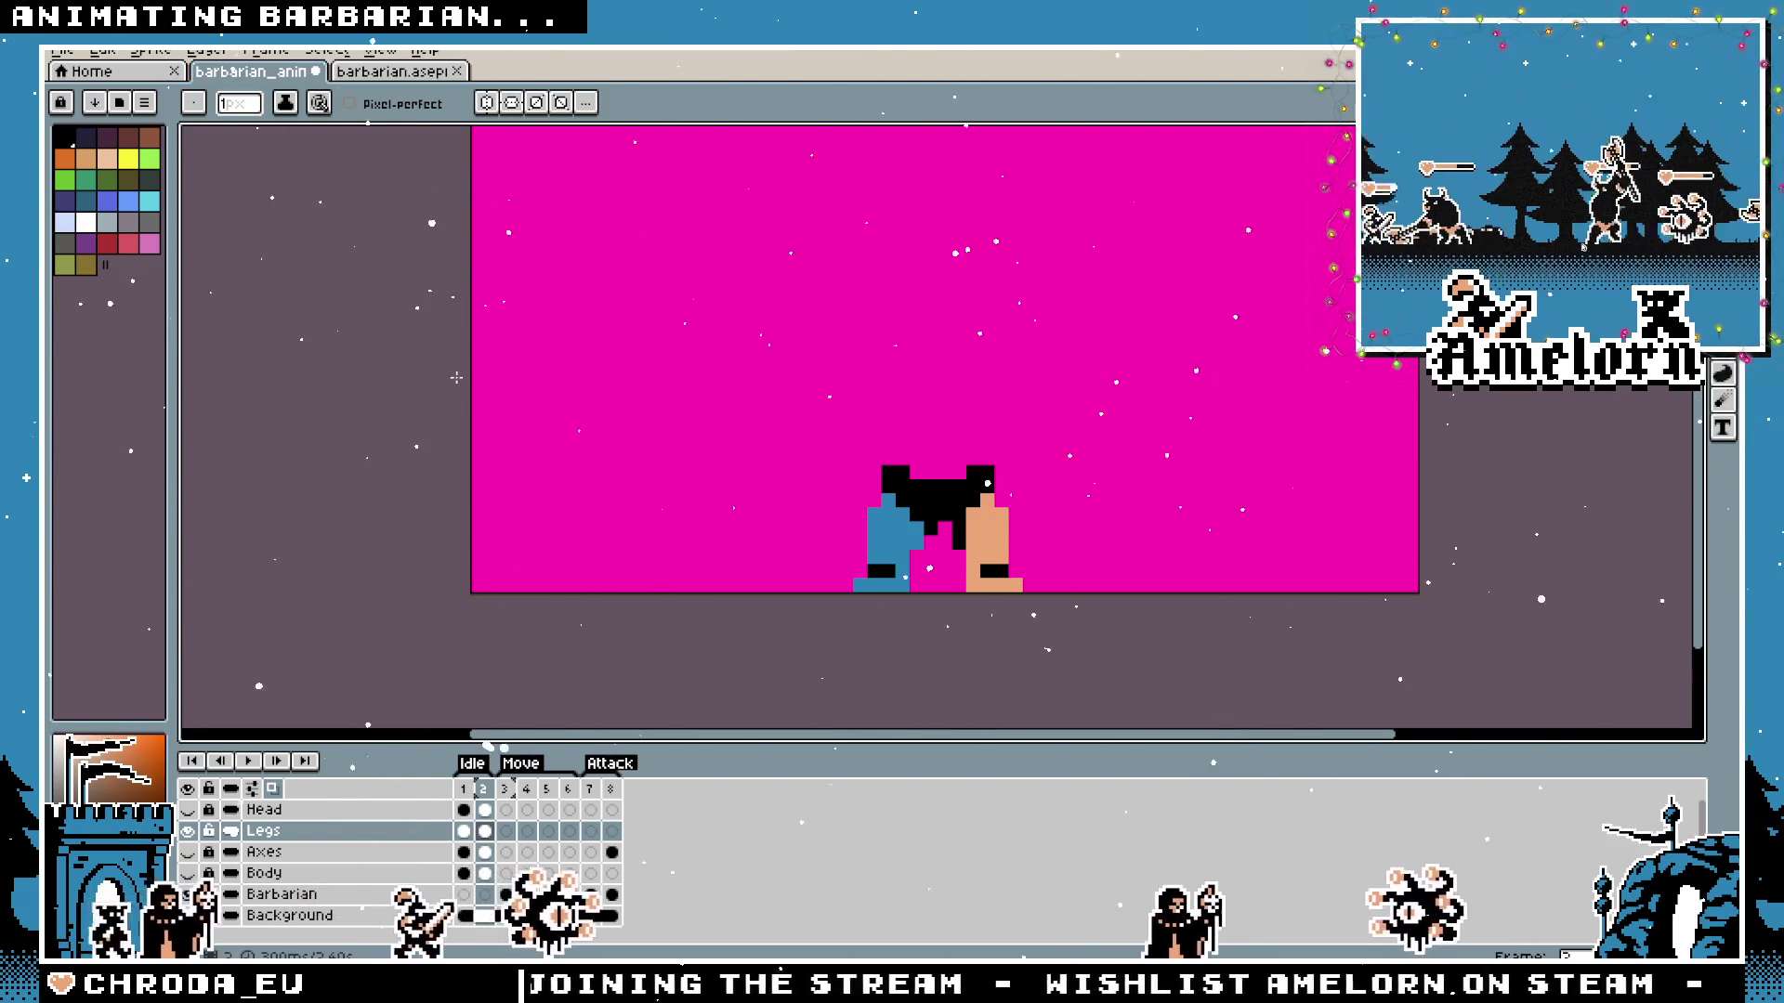
scroll(992, 511, up, 2)
Paint skin pixels beside the loincloth, undoing misplaced ones and adding orange pixels on the tan leg.
click(712, 507)
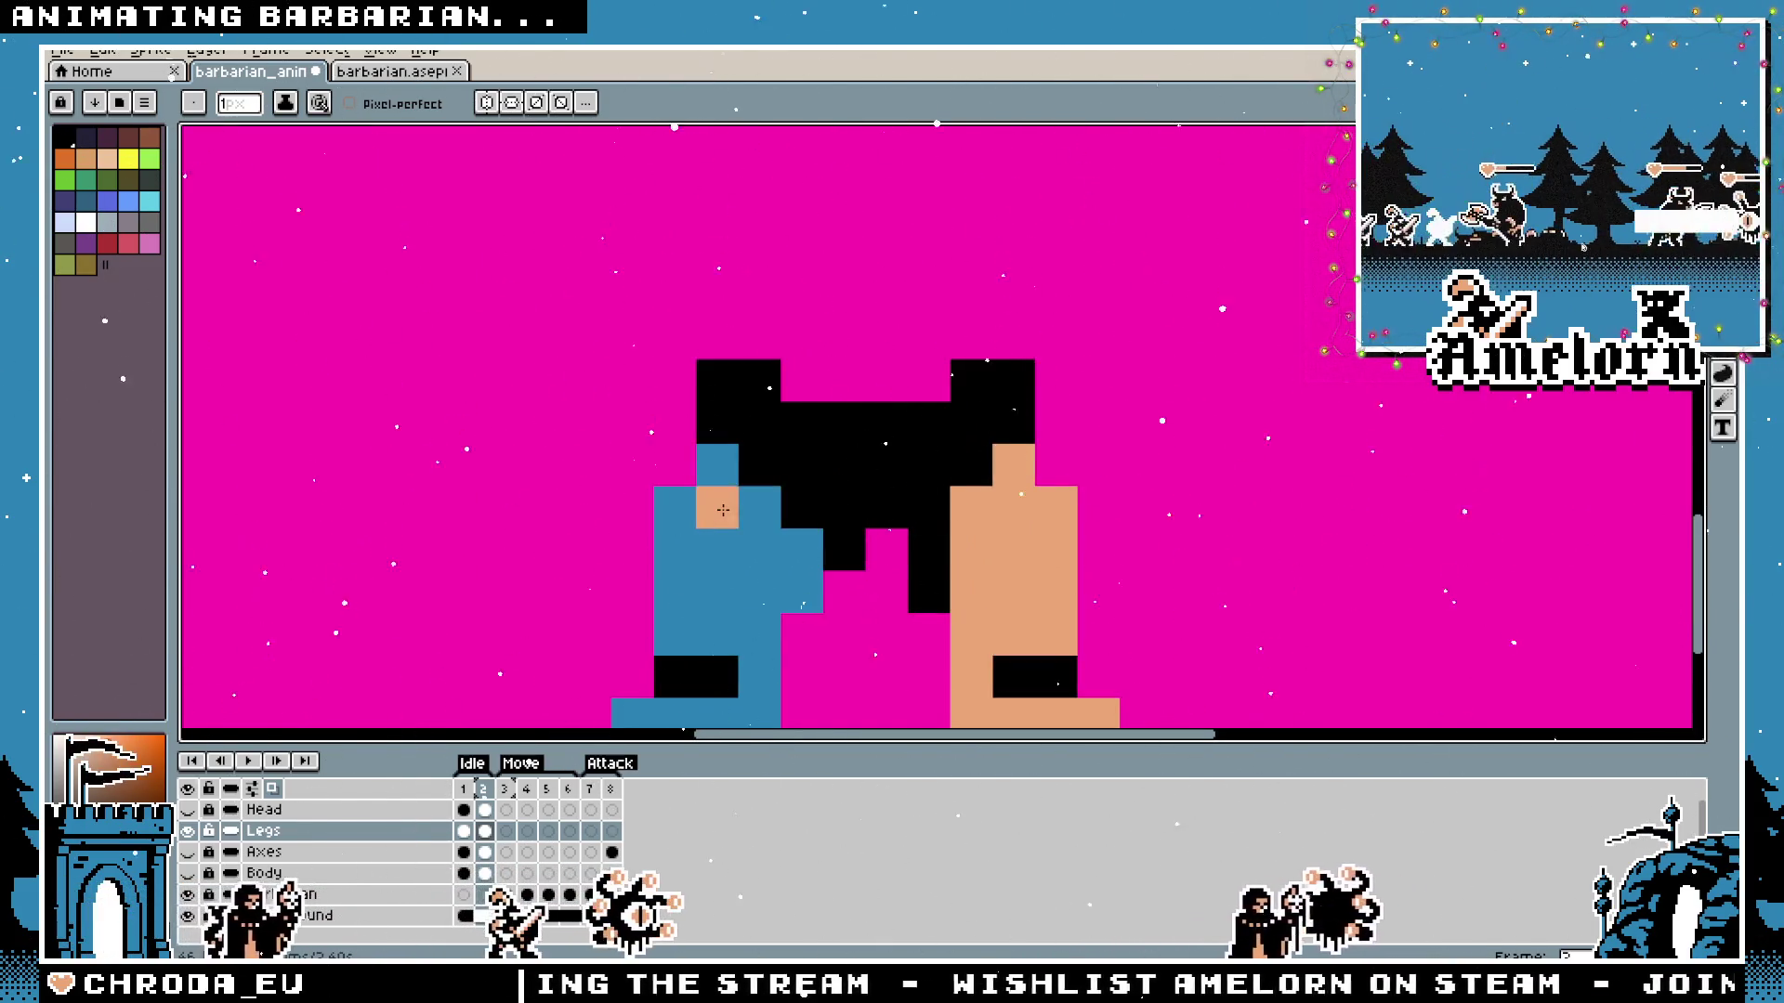
scroll(713, 506, down, 1)
key(ctrl+z)
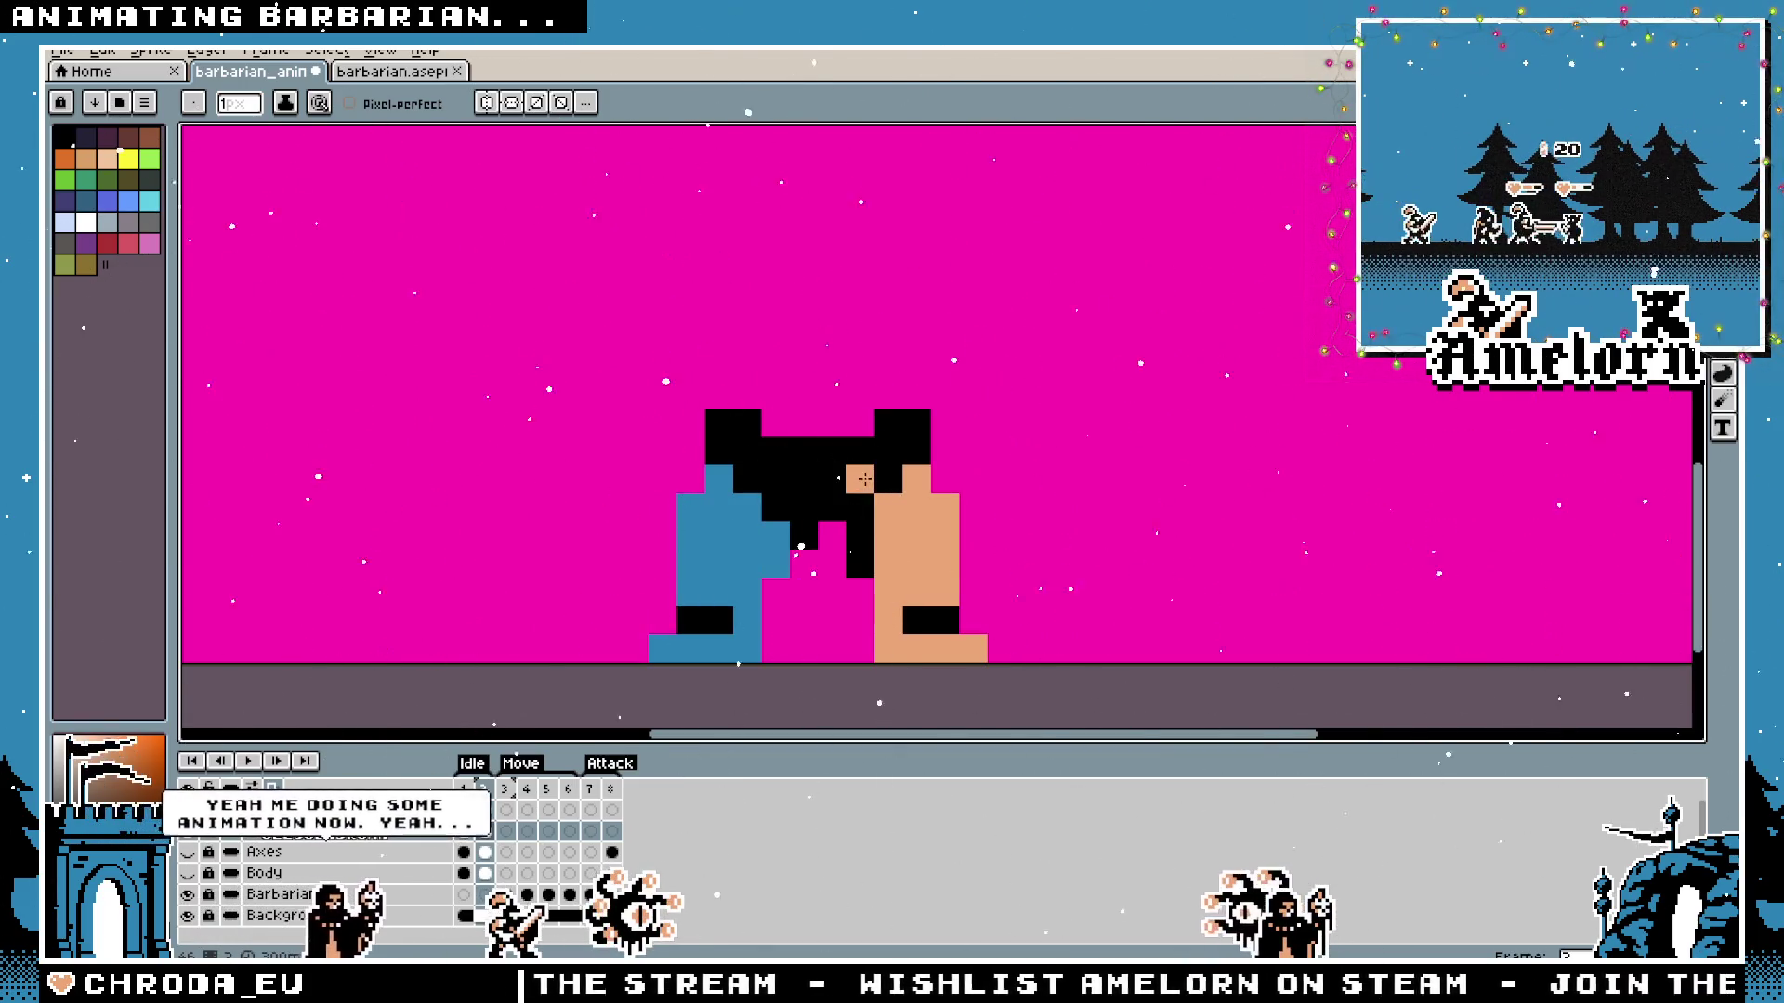
click(859, 563)
key(ctrl+z)
click(859, 537)
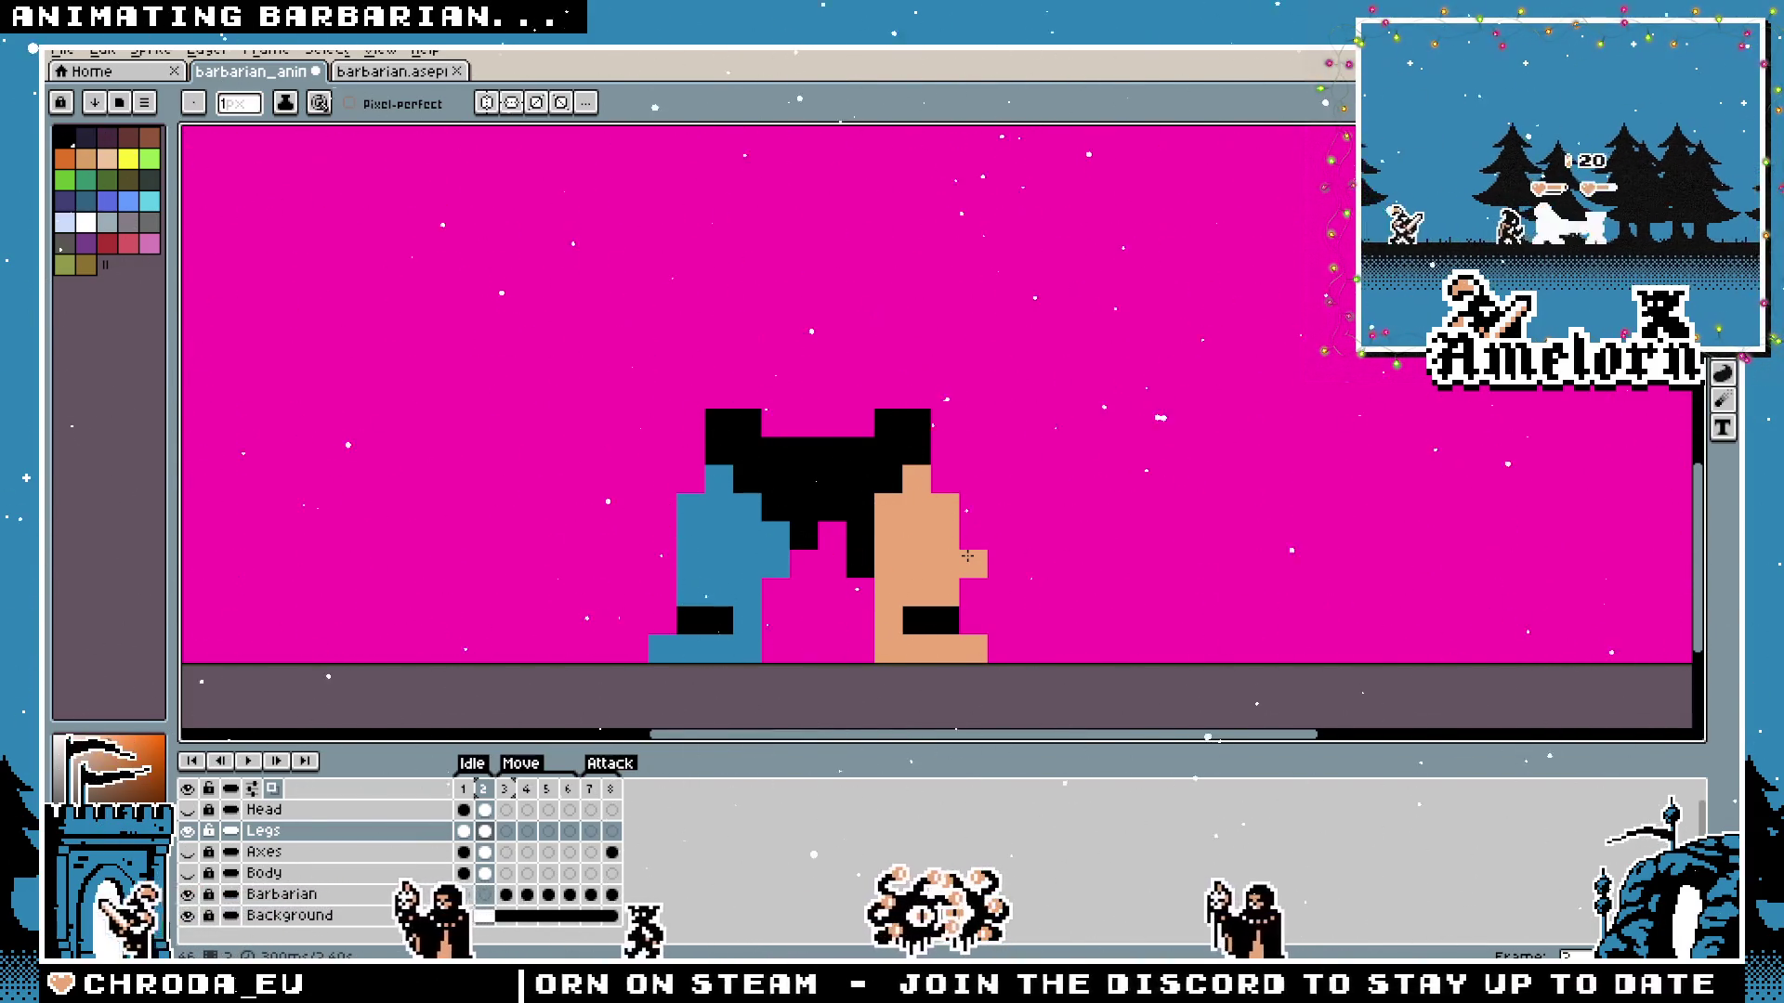
mouse_move(966, 558)
mouse_down()
mouse_move(1016, 493)
mouse_move(932, 513)
mouse_up()
click(841, 582)
scroll(841, 583, down, 3)
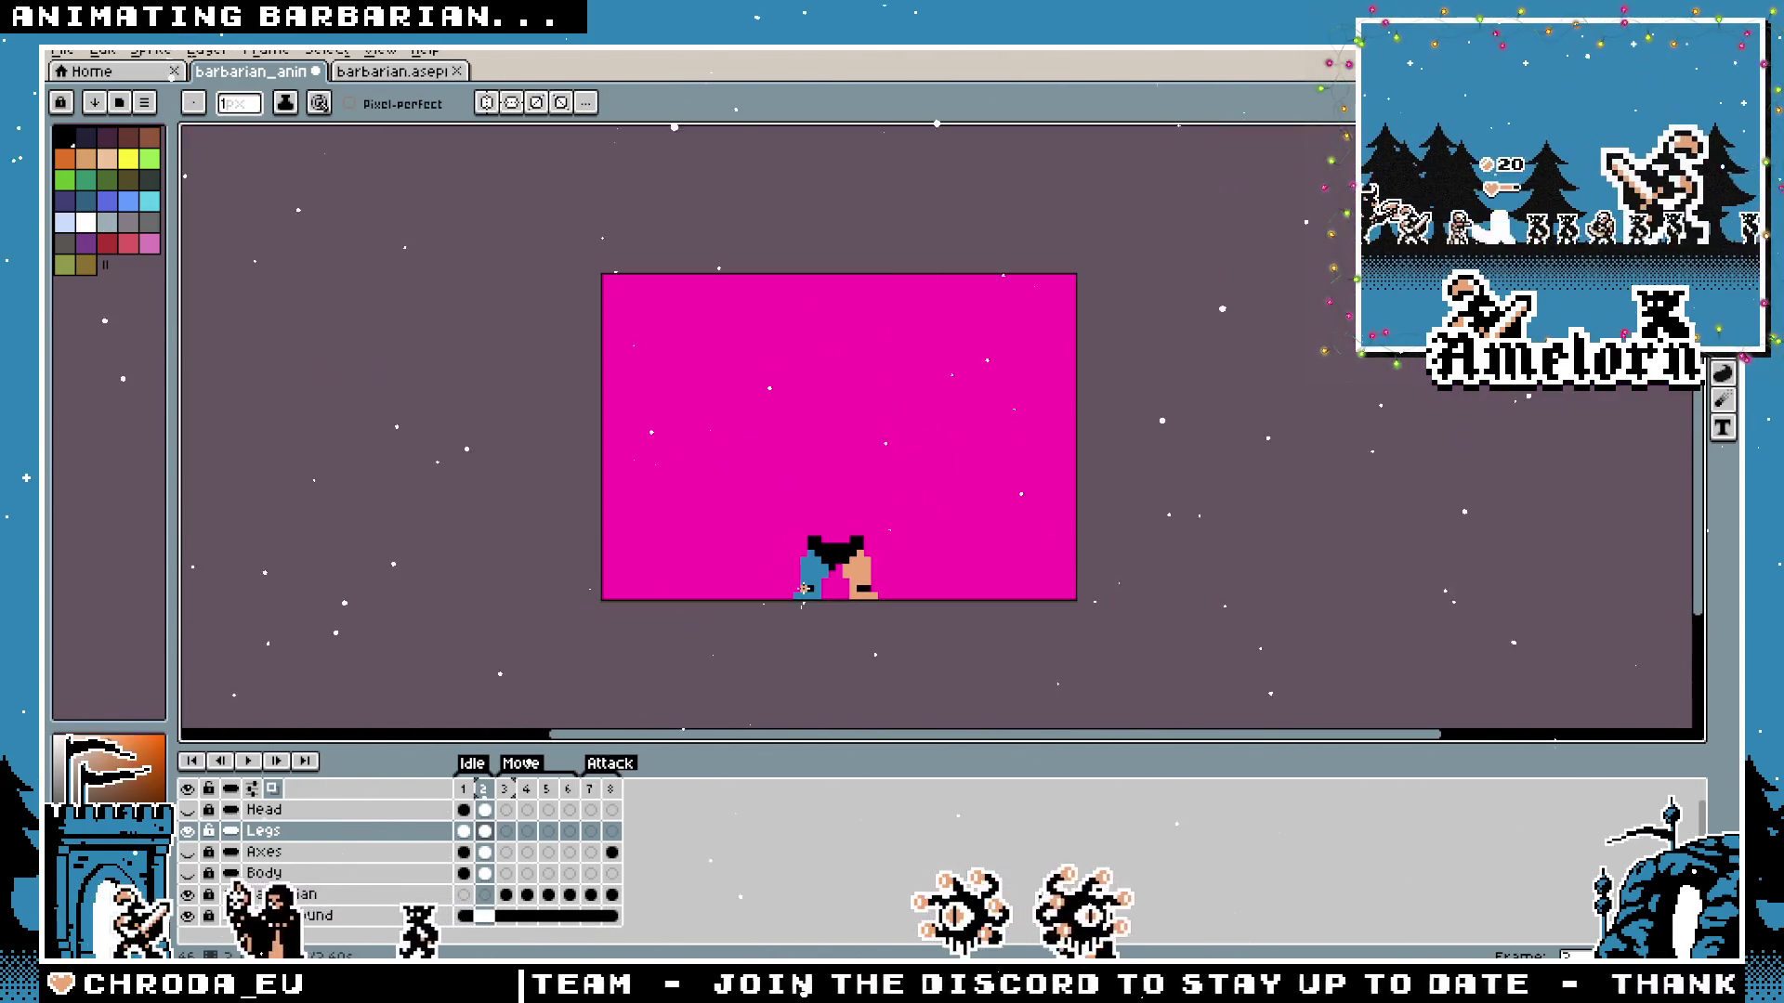
scroll(823, 573, up, 1)
Fix a stray orange pixel and preview the Idle leg animation.
key(ctrl+z)
scroll(809, 570, up, 1)
click(805, 567)
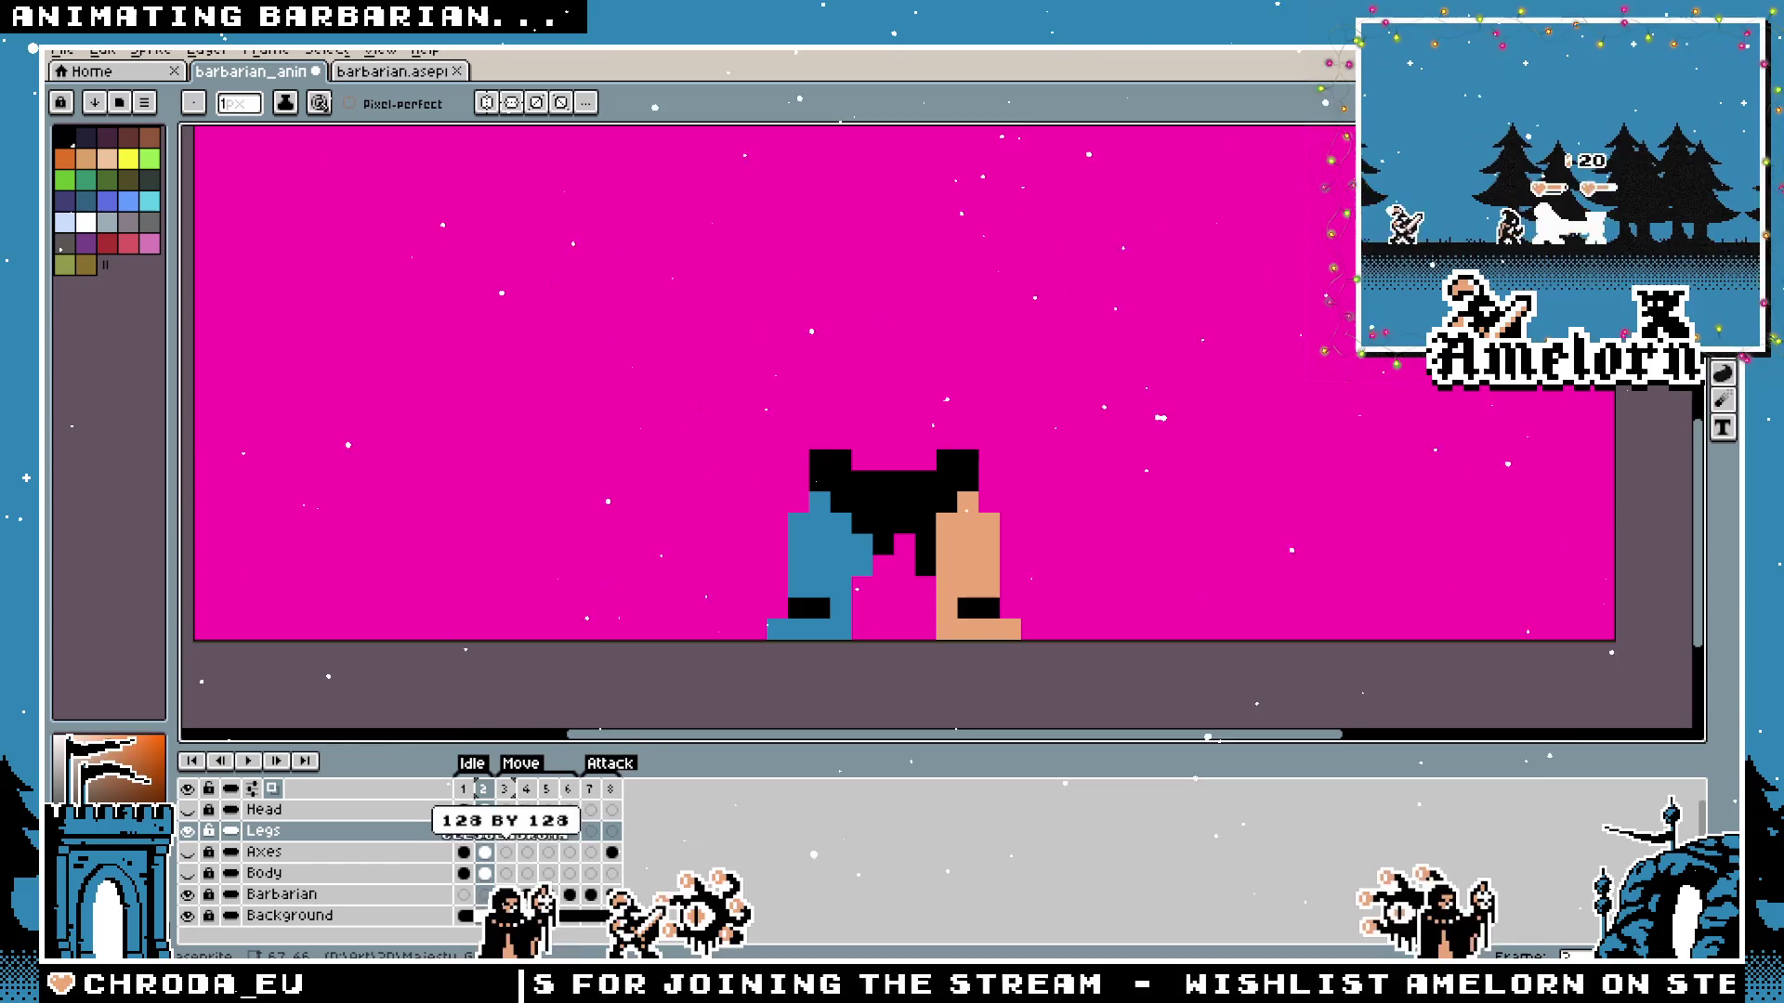
mouse_move(525, 809)
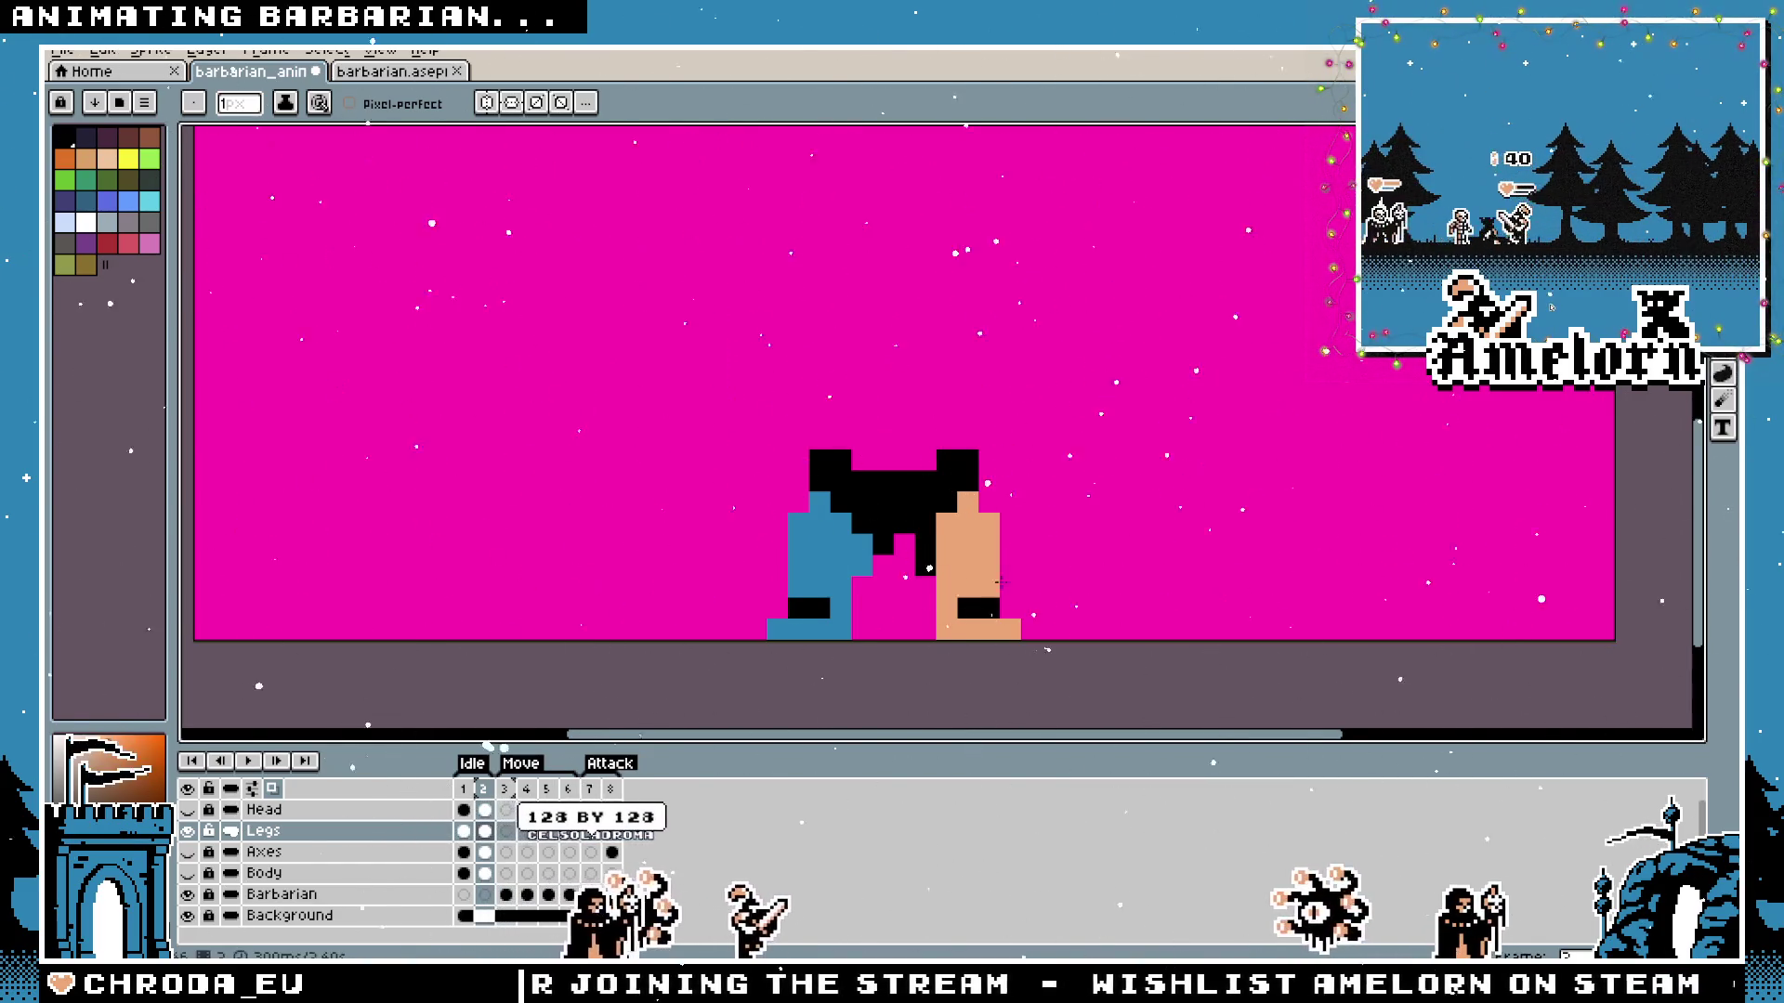
key(Return)
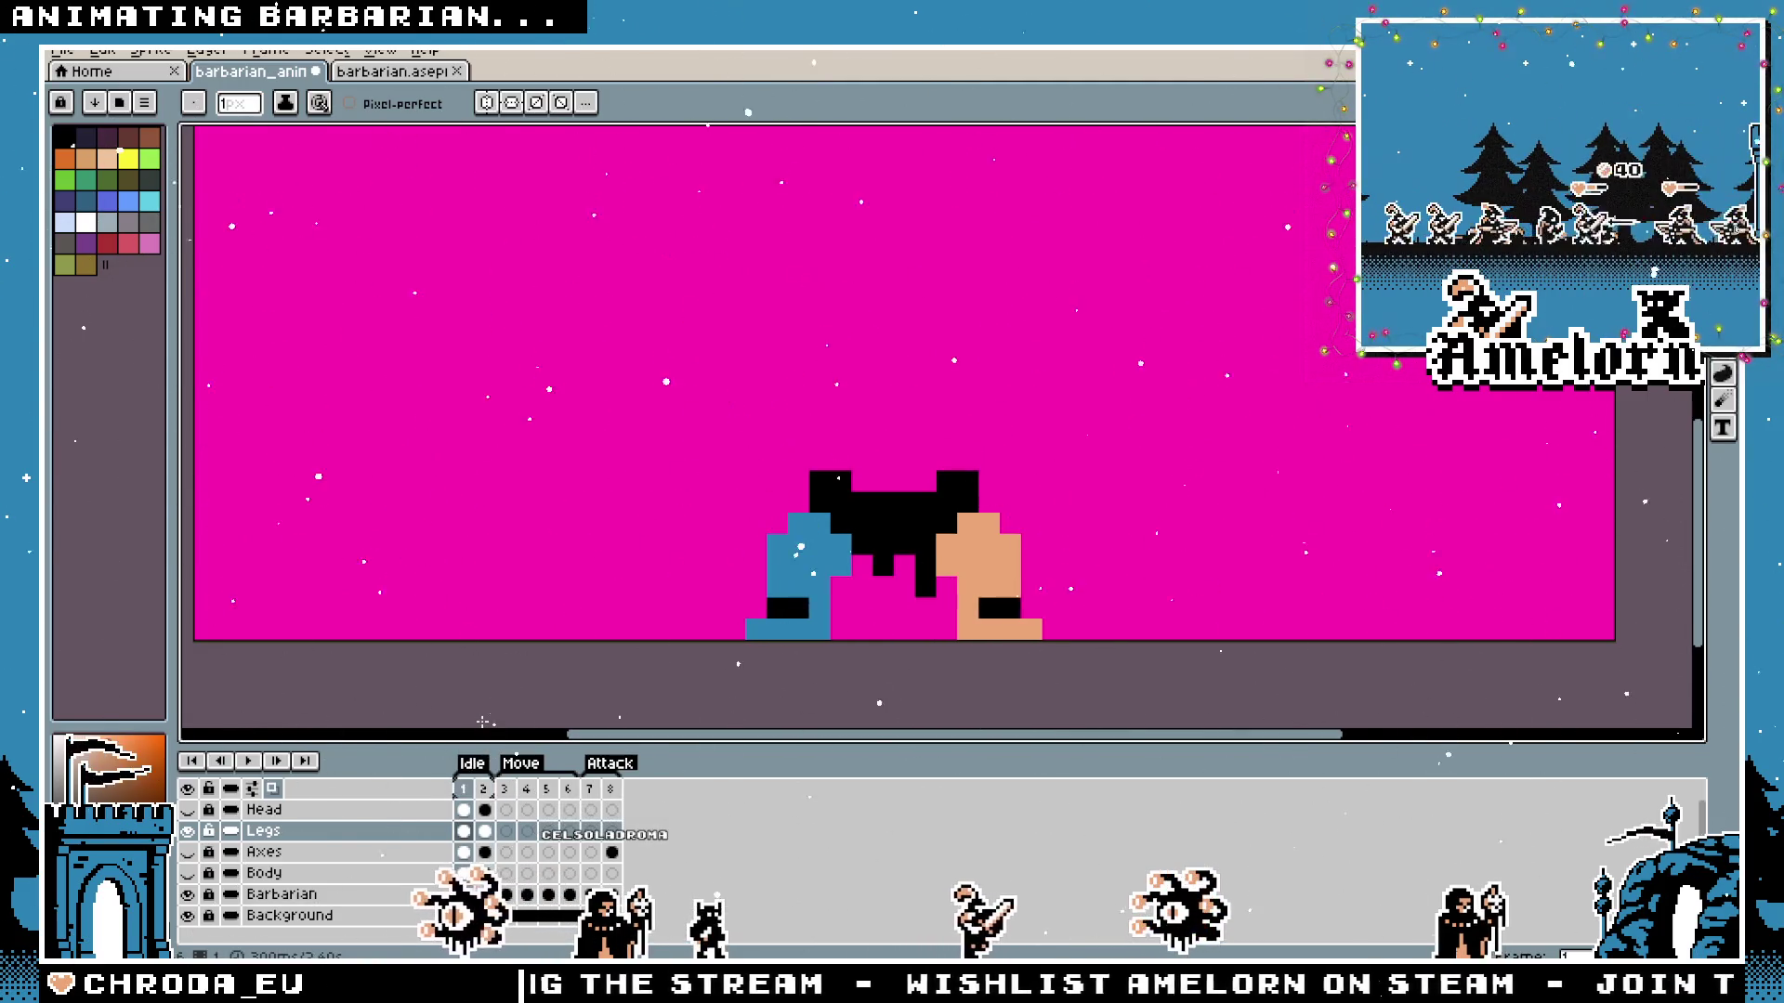
scroll(881, 607, up, 3)
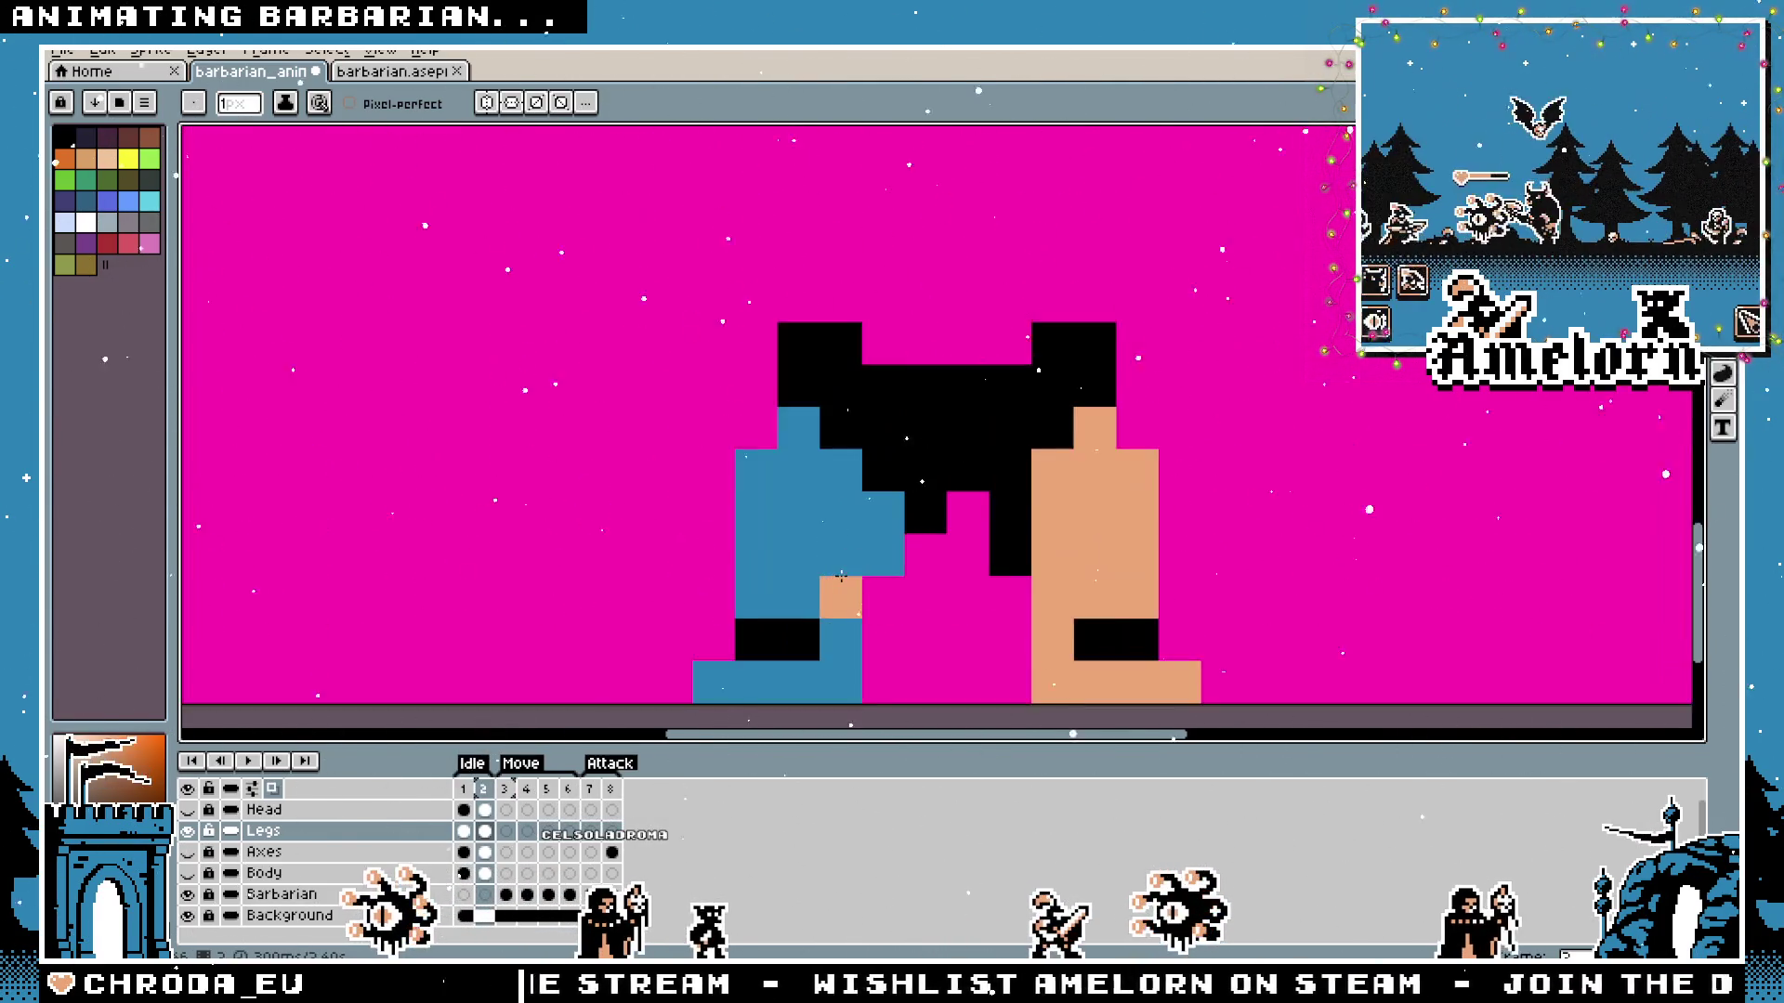
key(i)
key(b)
scroll(895, 545, down, 3)
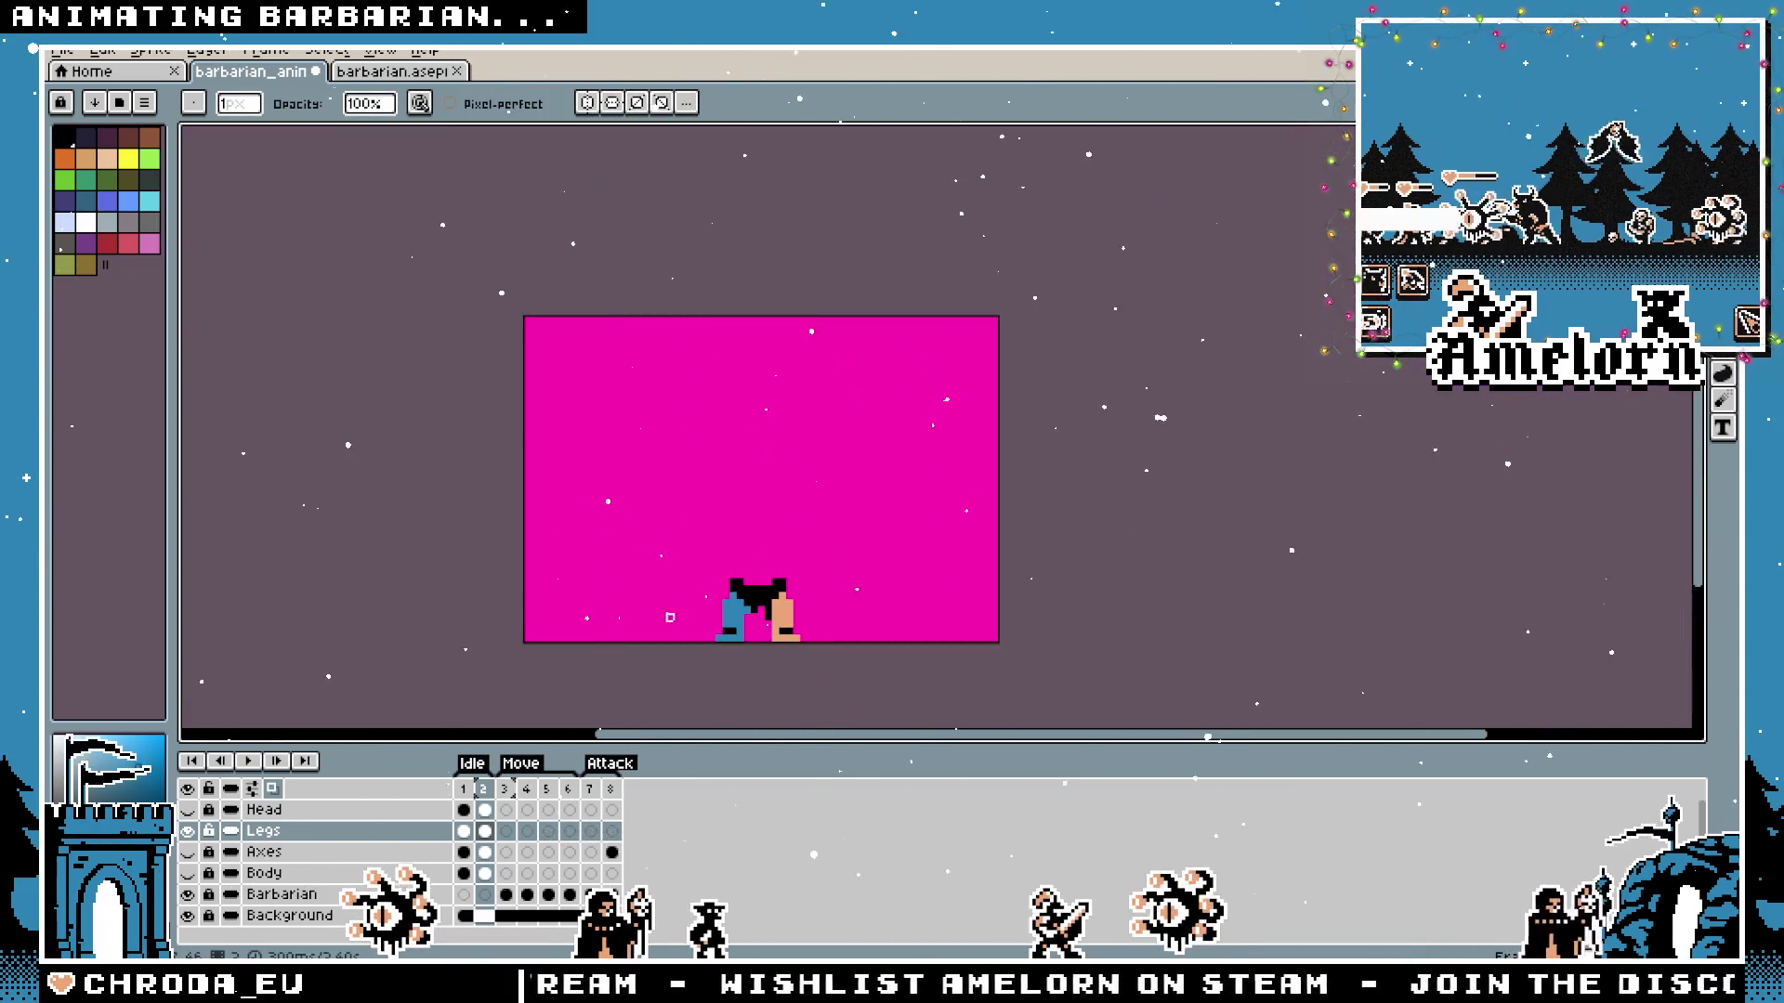
scroll(635, 645, up, 1)
scroll(716, 650, up, 1)
scroll(590, 729, up, 1)
key(e)
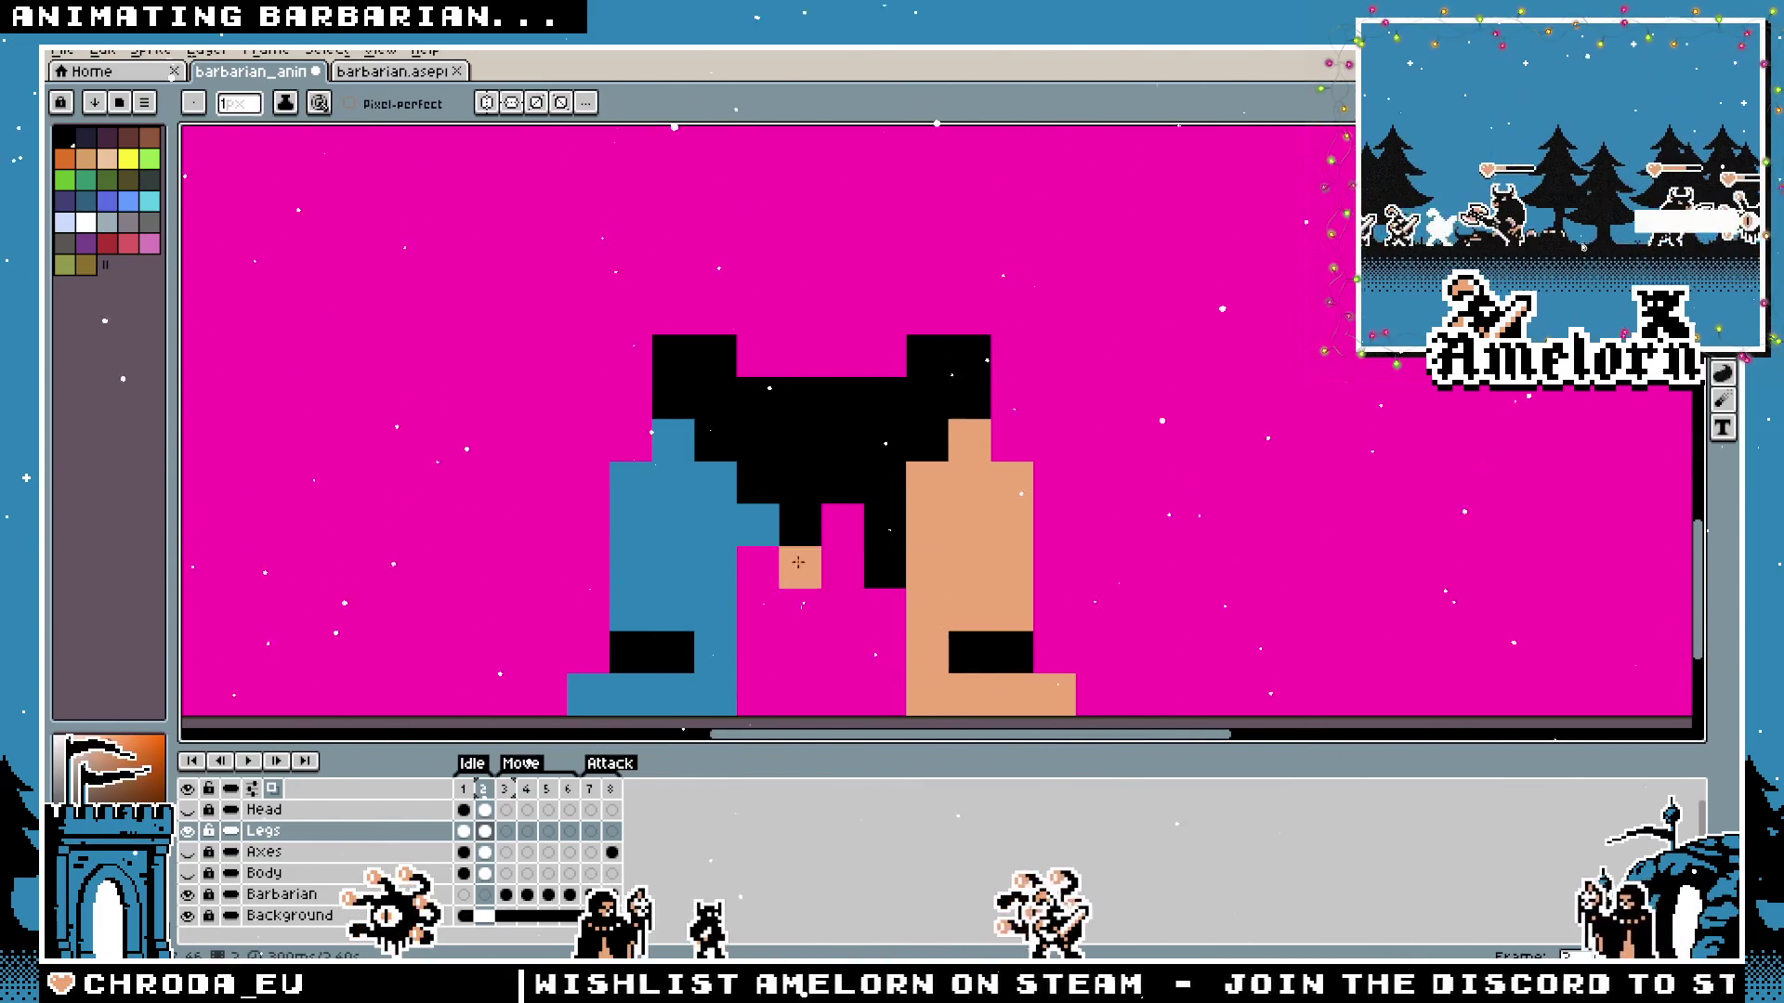
scroll(815, 524, down, 3)
scroll(720, 693, up, 1)
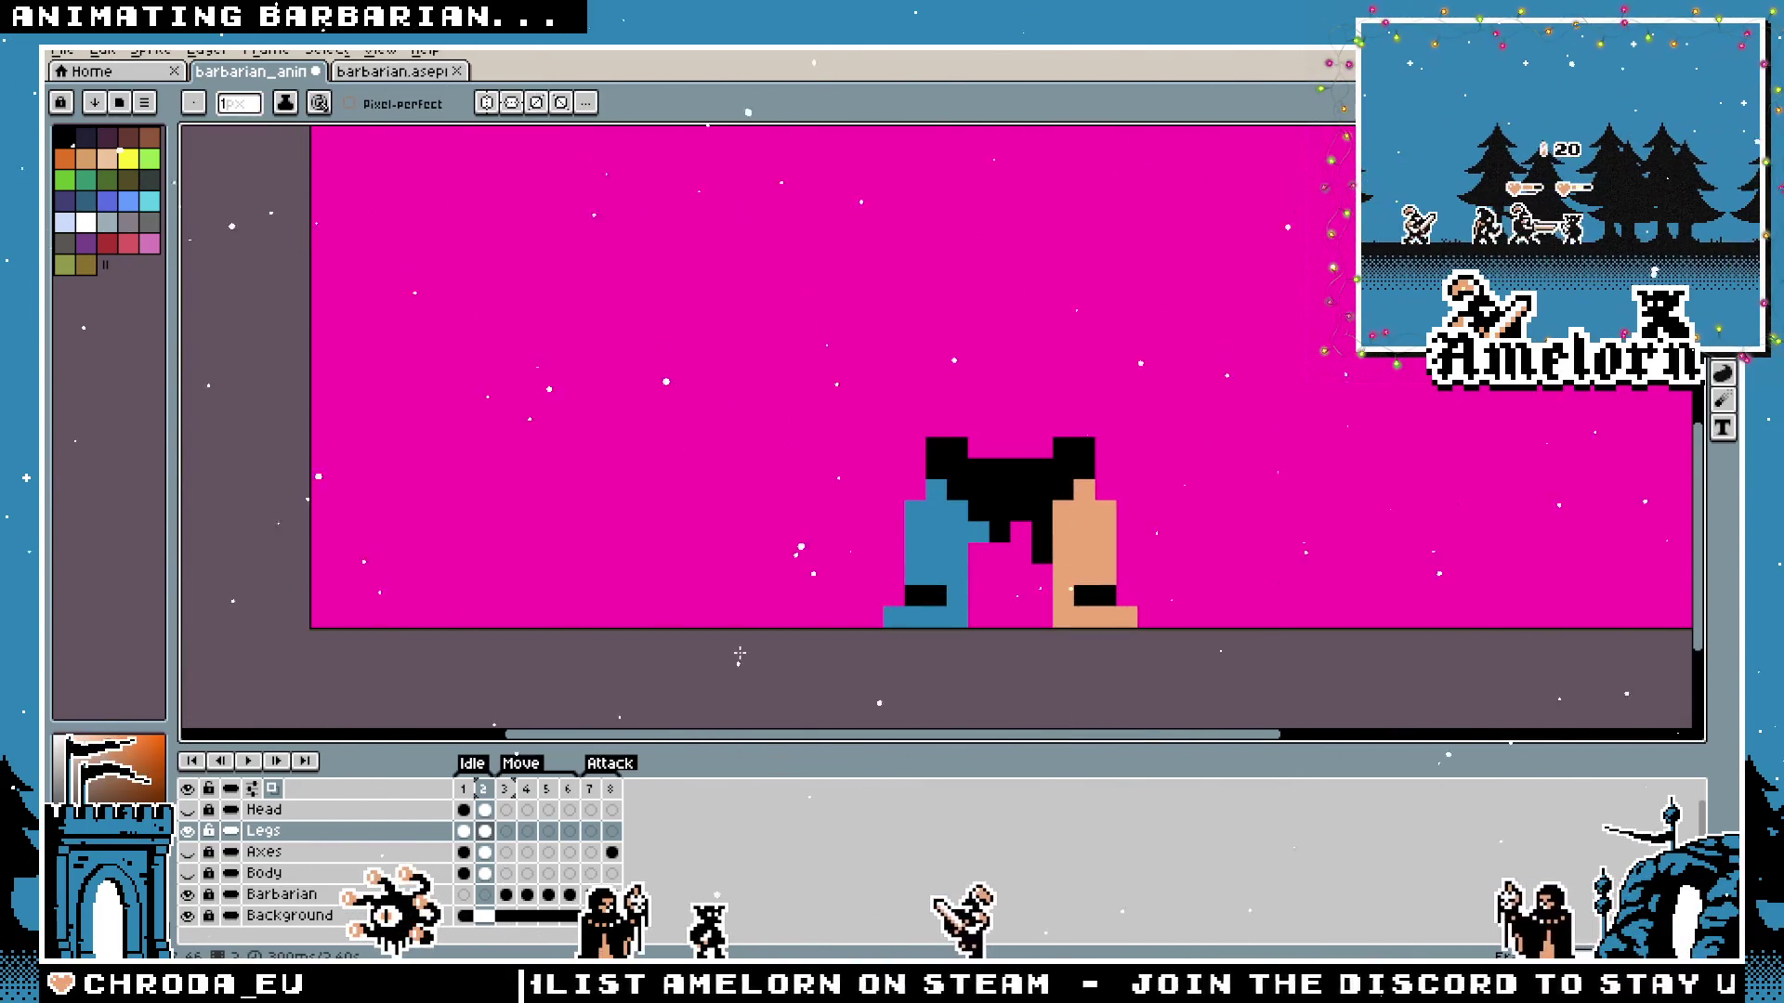
key(Return)
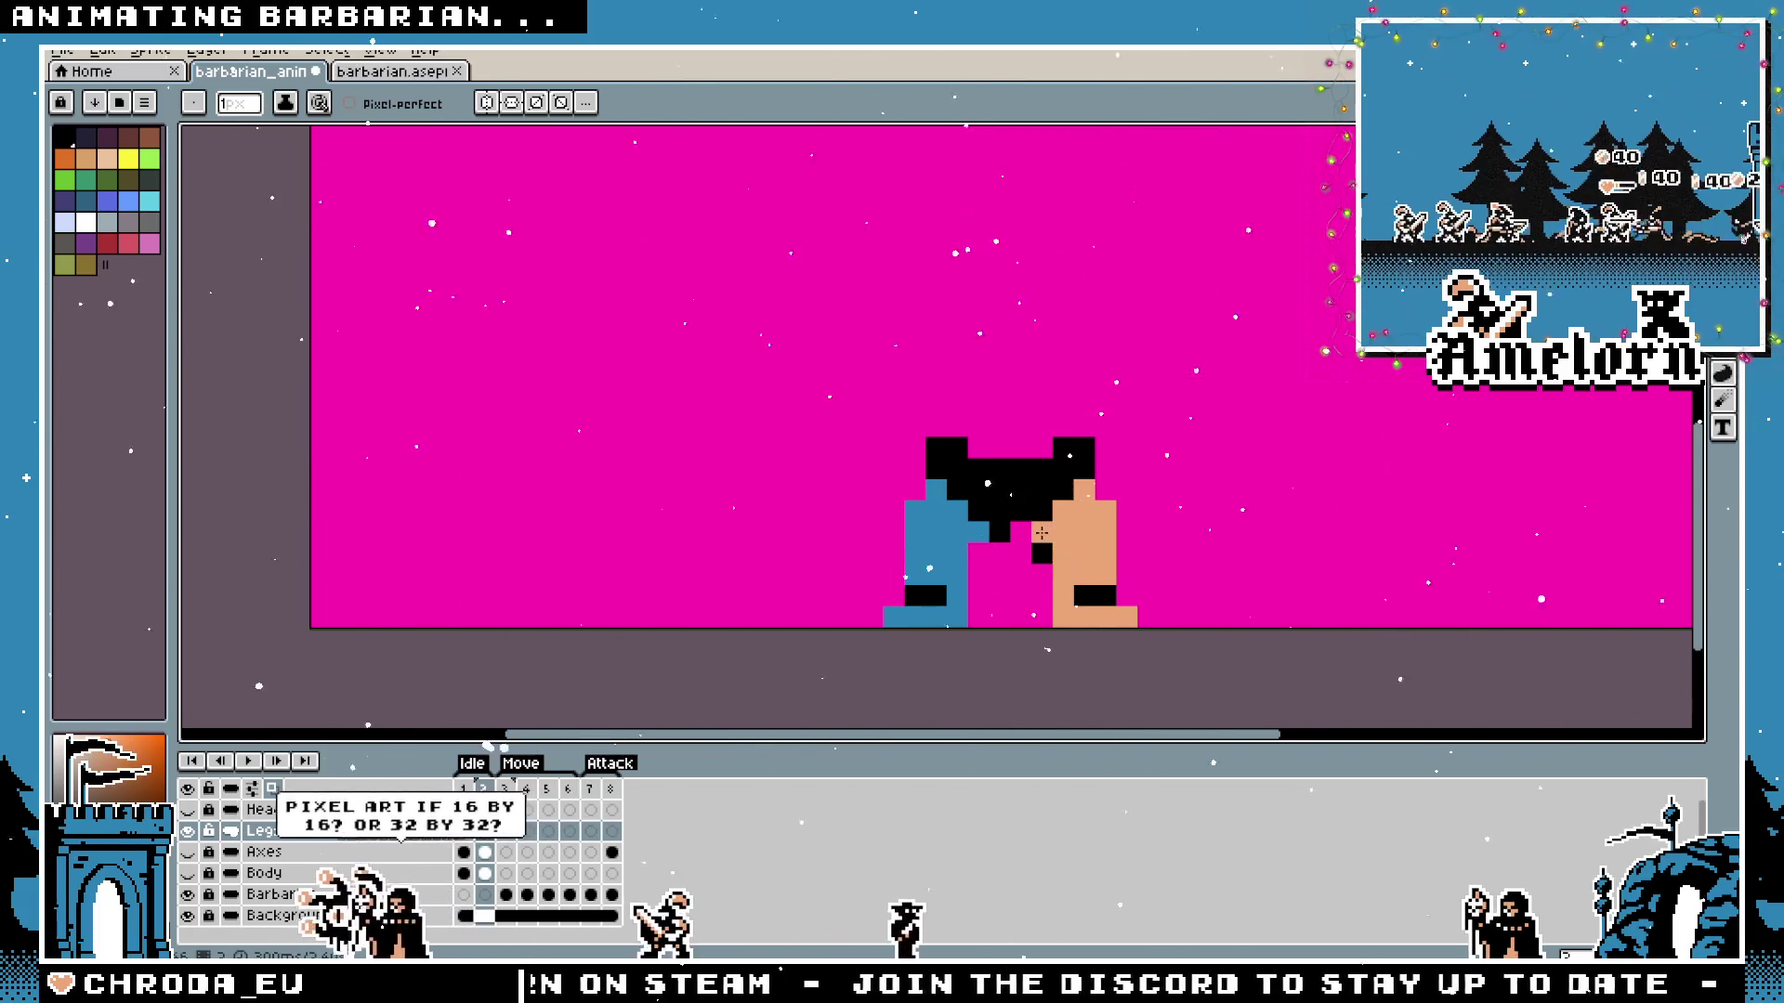
scroll(1154, 575, down, 3)
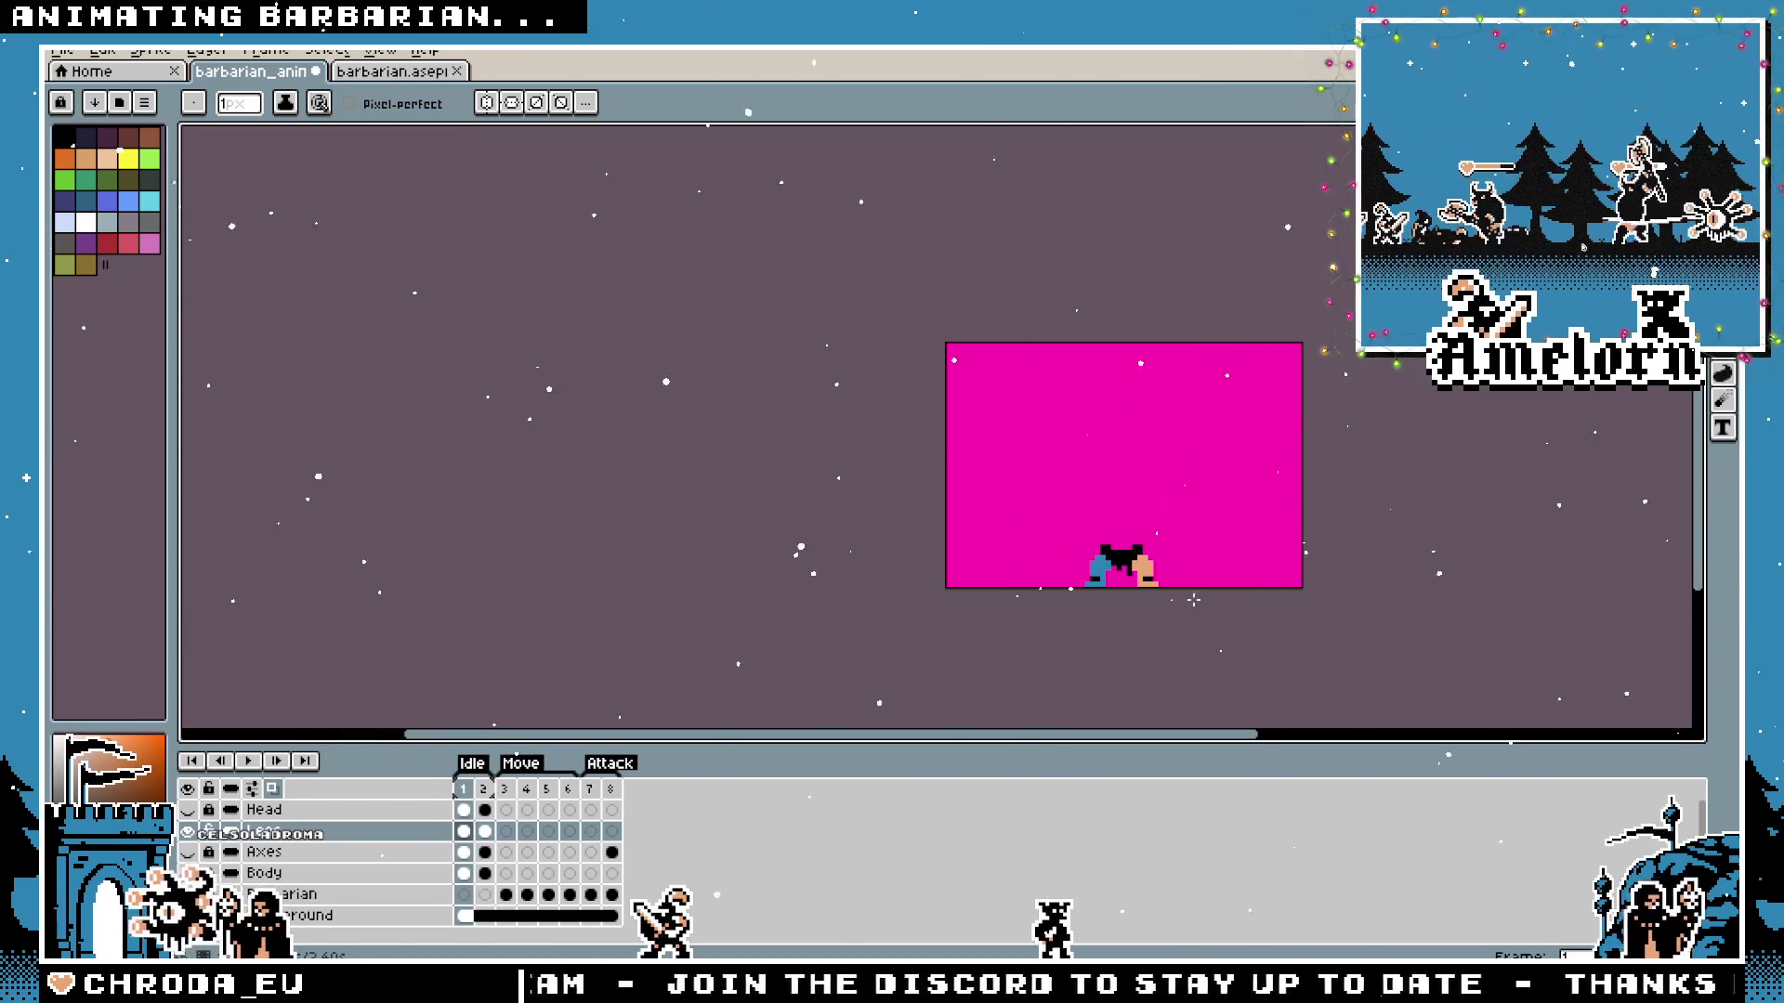
scroll(1192, 585, up, 3)
Flip between Idle frames 1 and 2 to compare the legs, then unhide the Body layer.
key(ctrl)
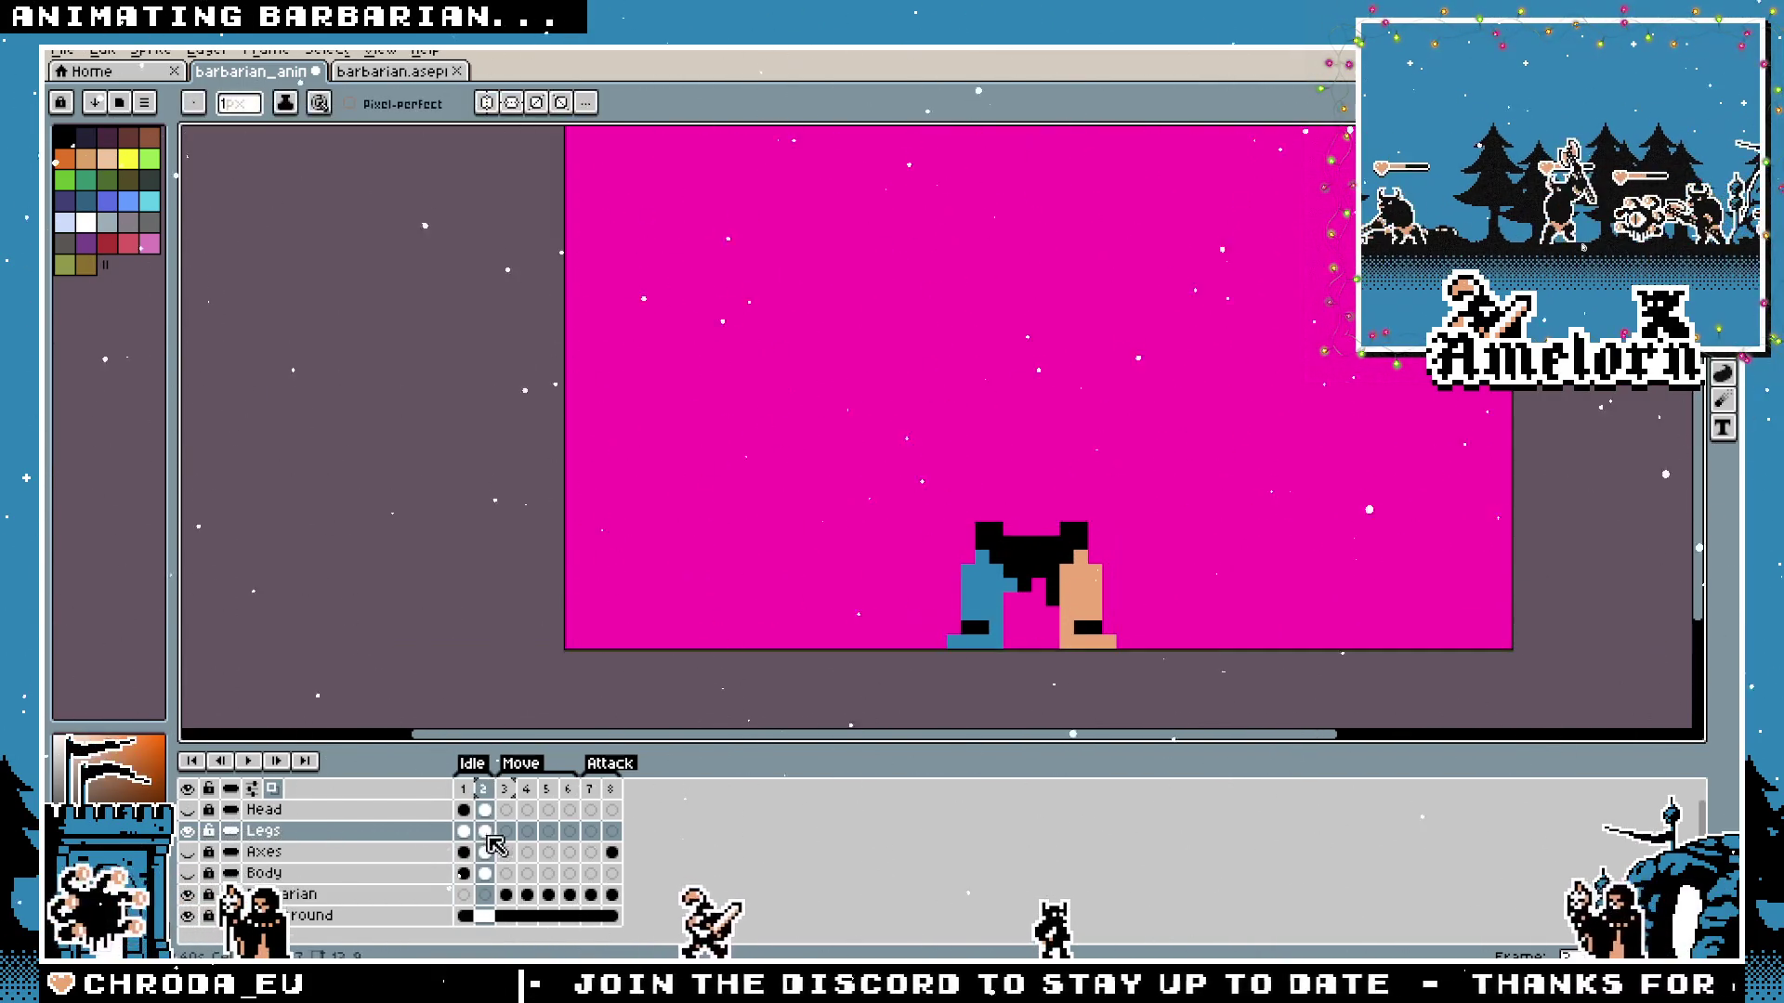
click(477, 793)
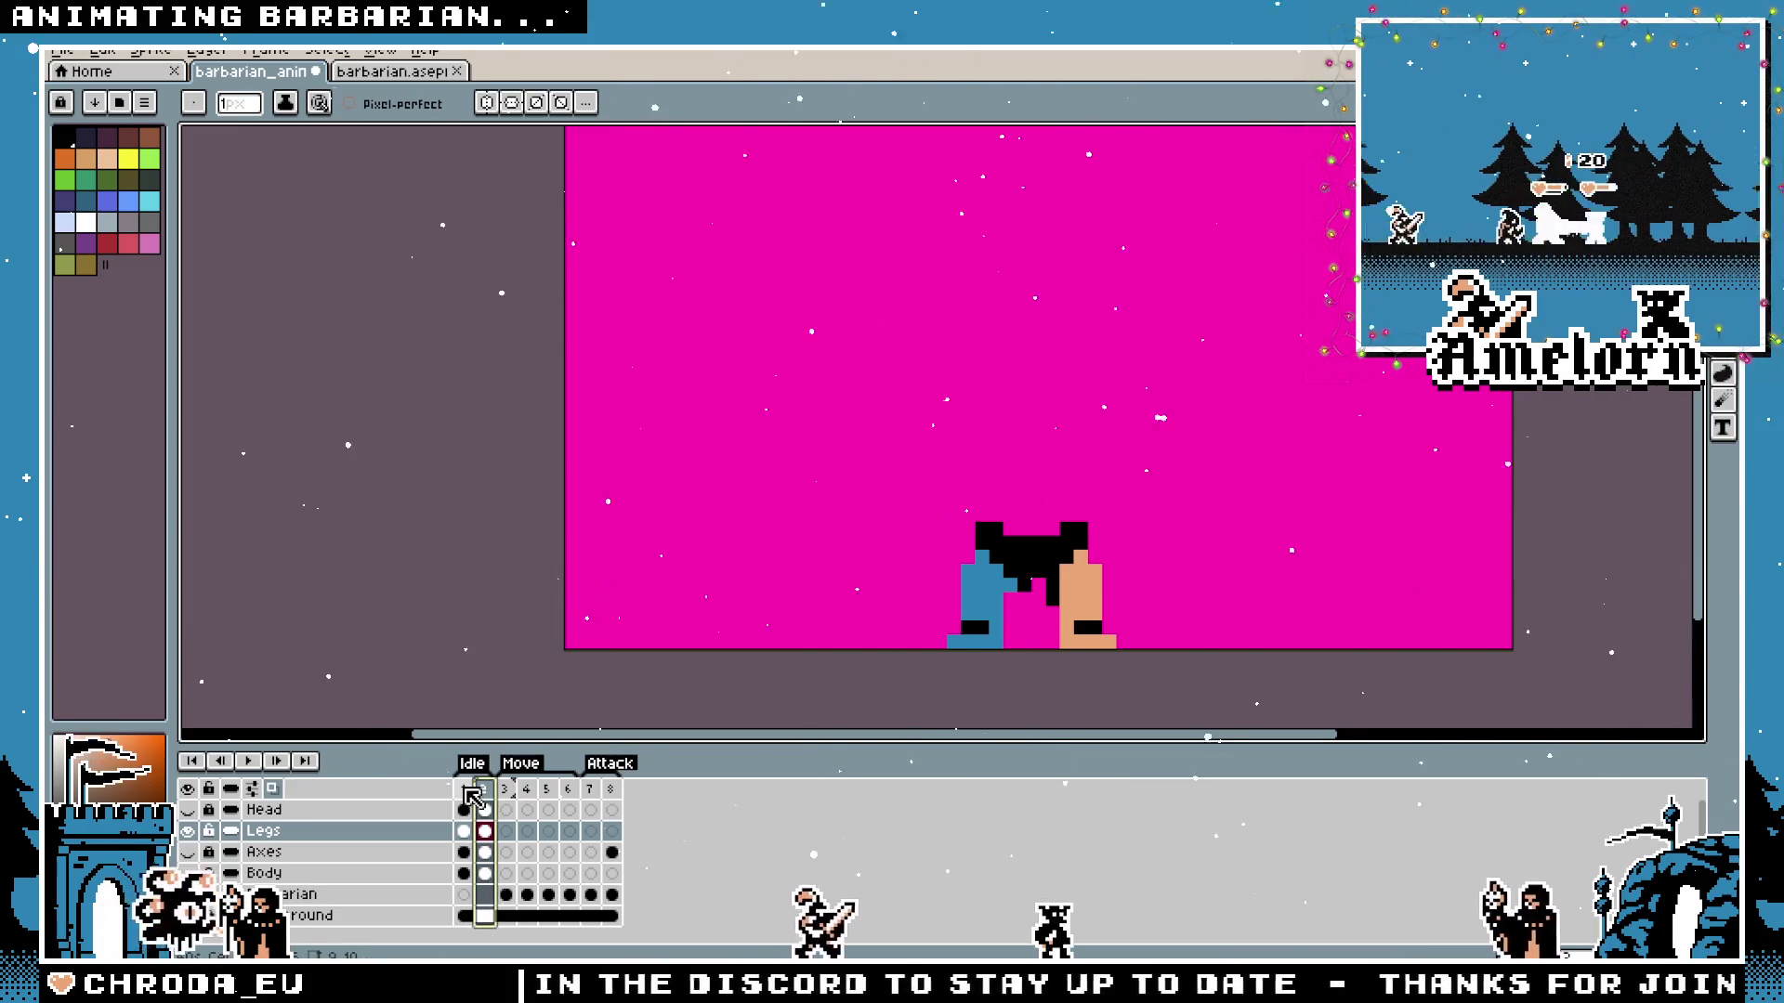
click(467, 790)
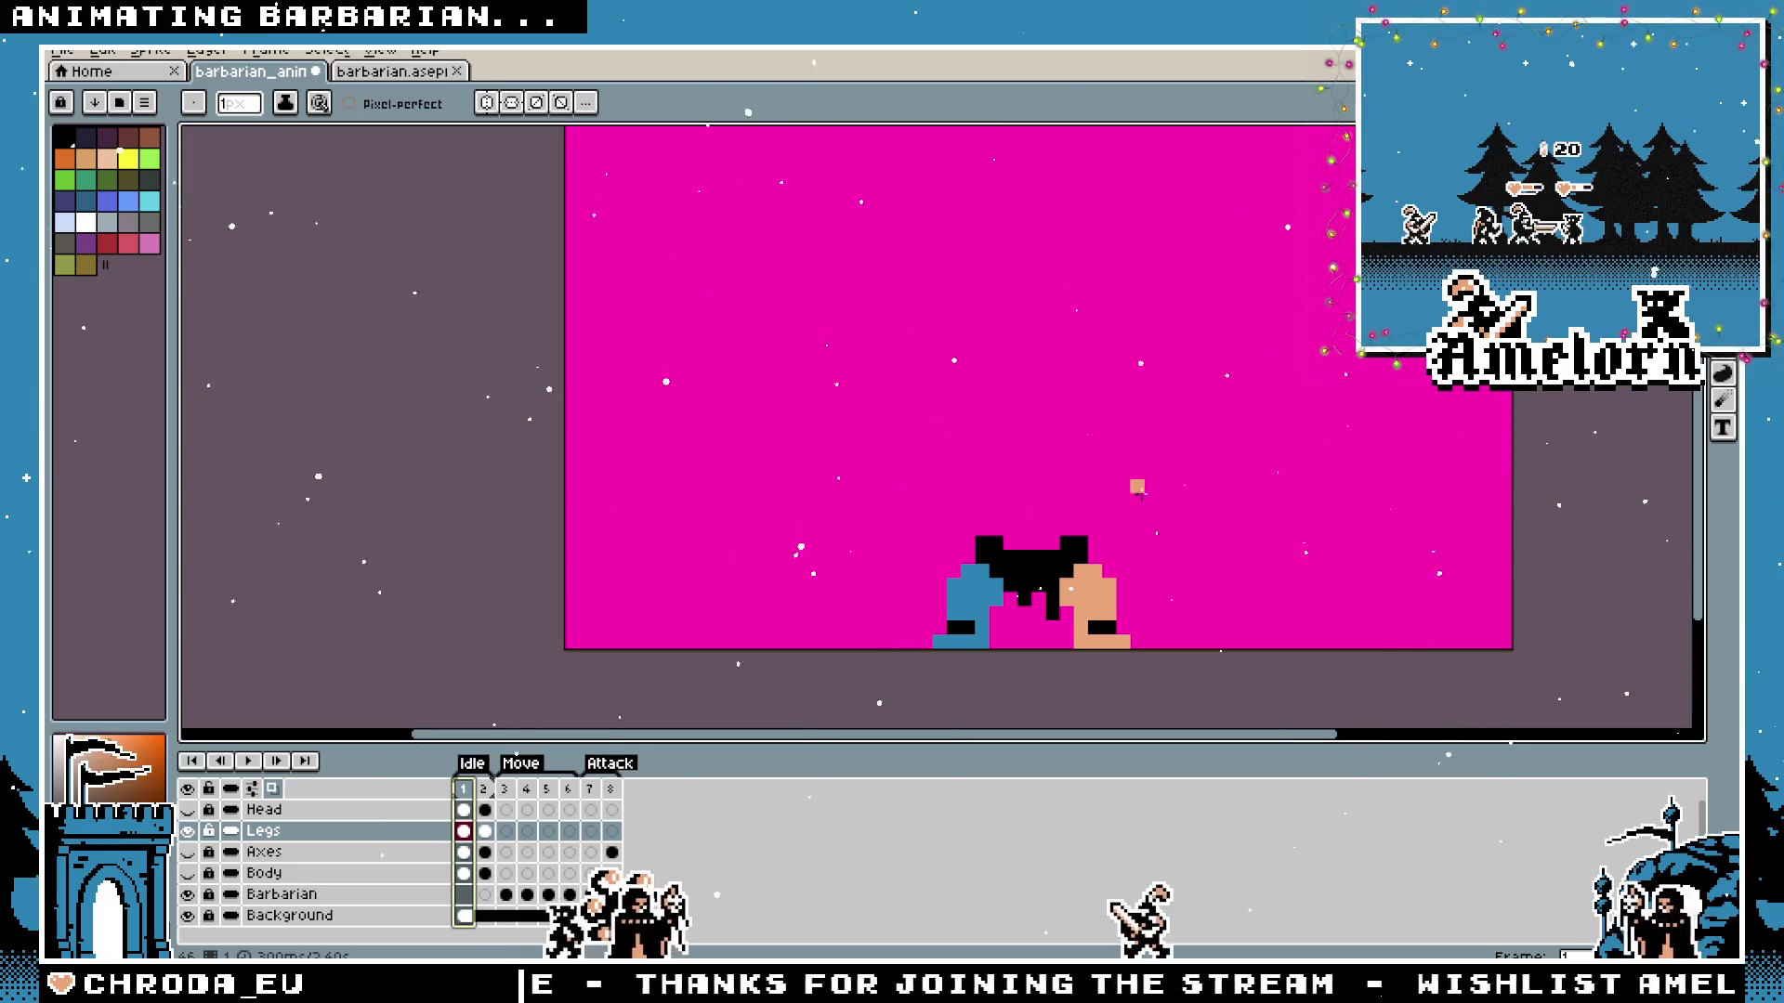
scroll(1094, 472, up, 2)
scroll(1093, 472, up, 1)
click(483, 832)
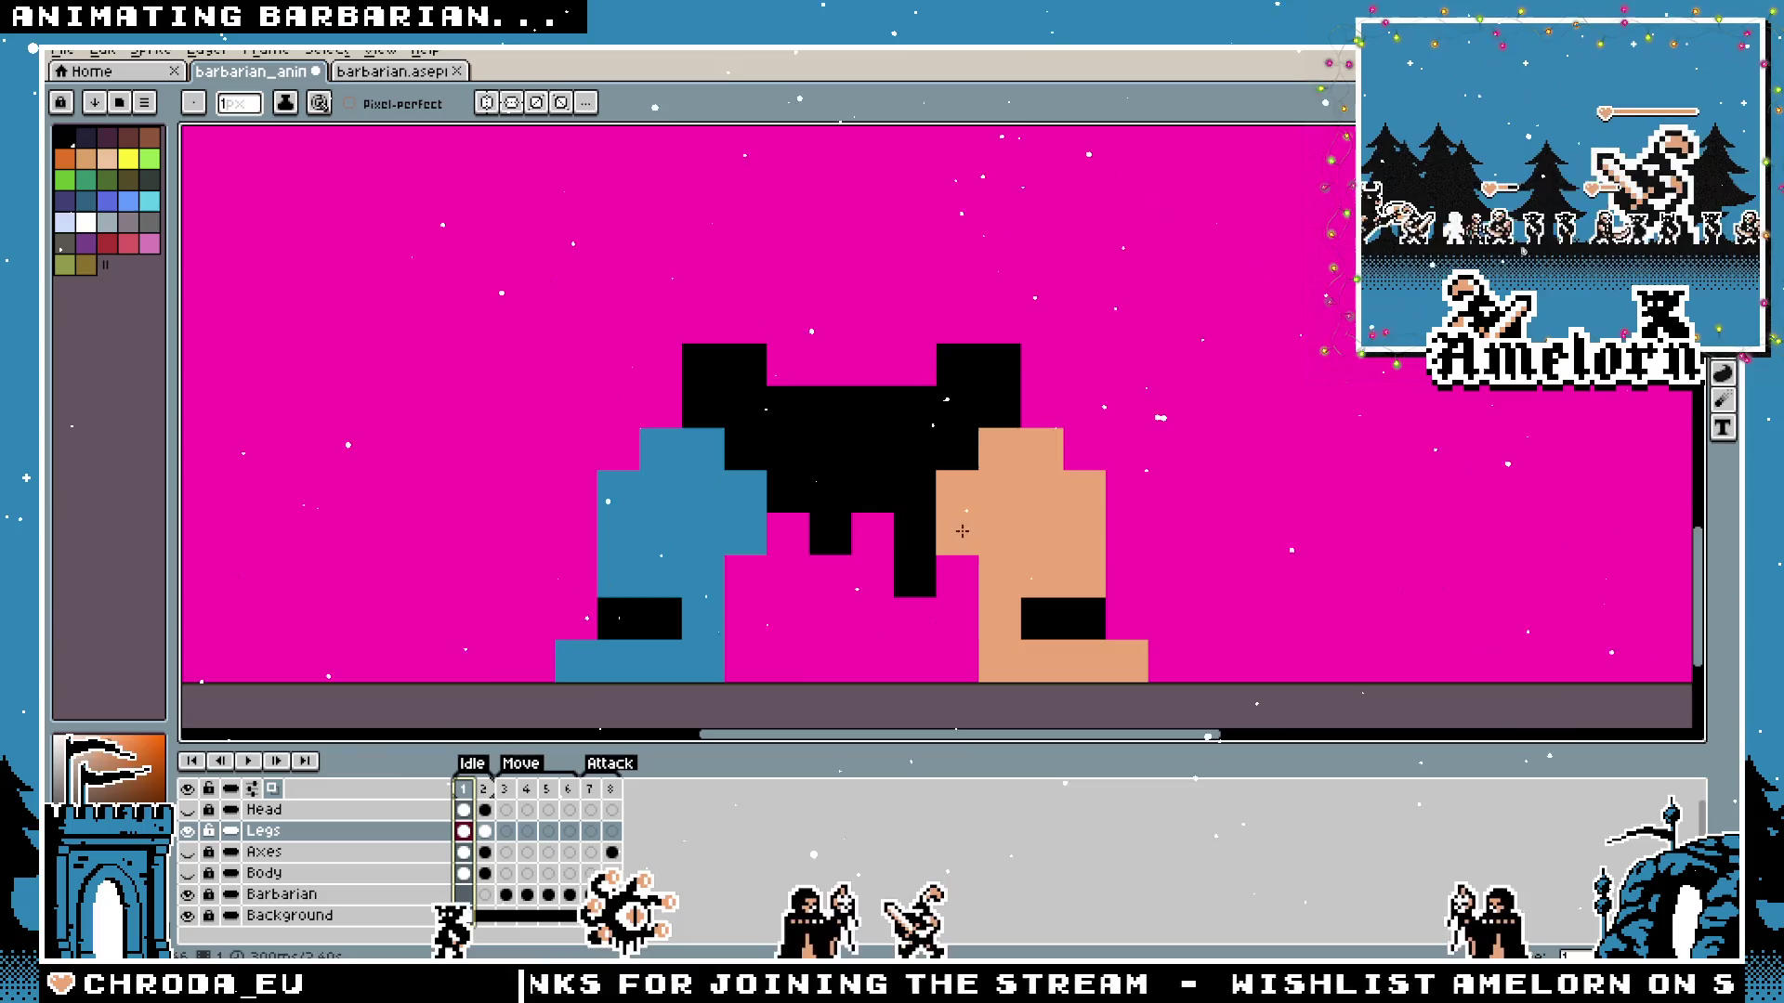
key(Right)
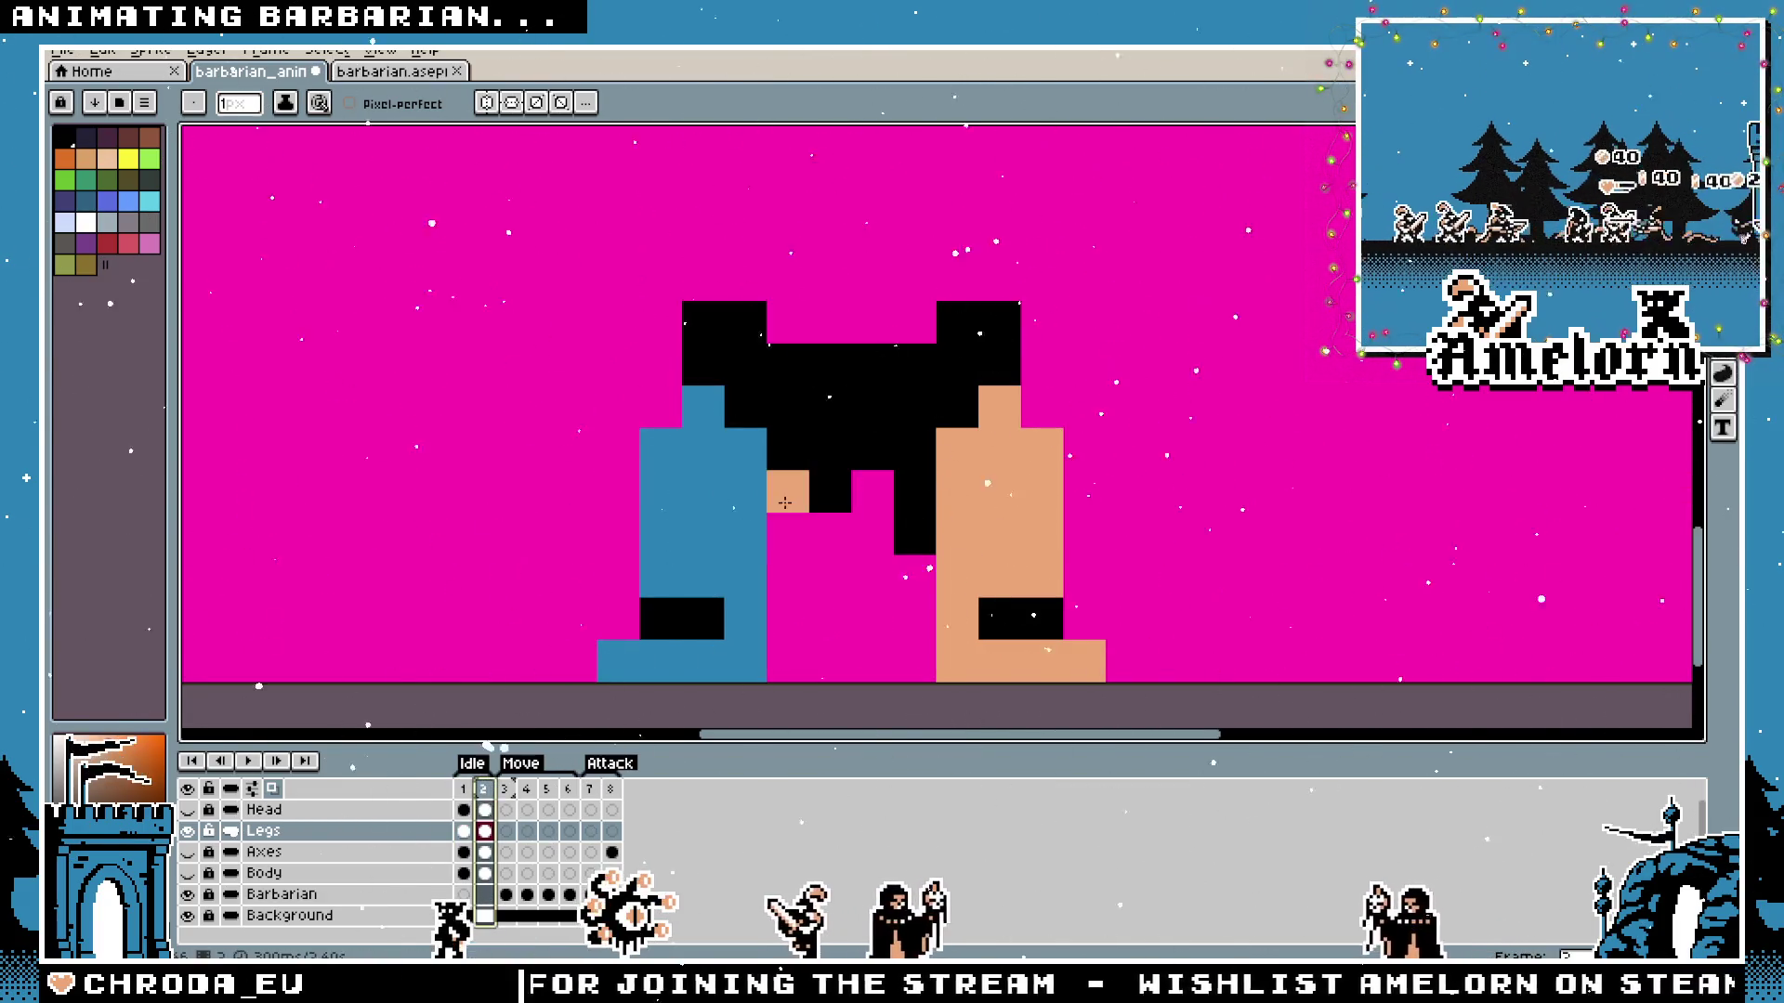
scroll(873, 618, down, 3)
scroll(990, 674, down, 1)
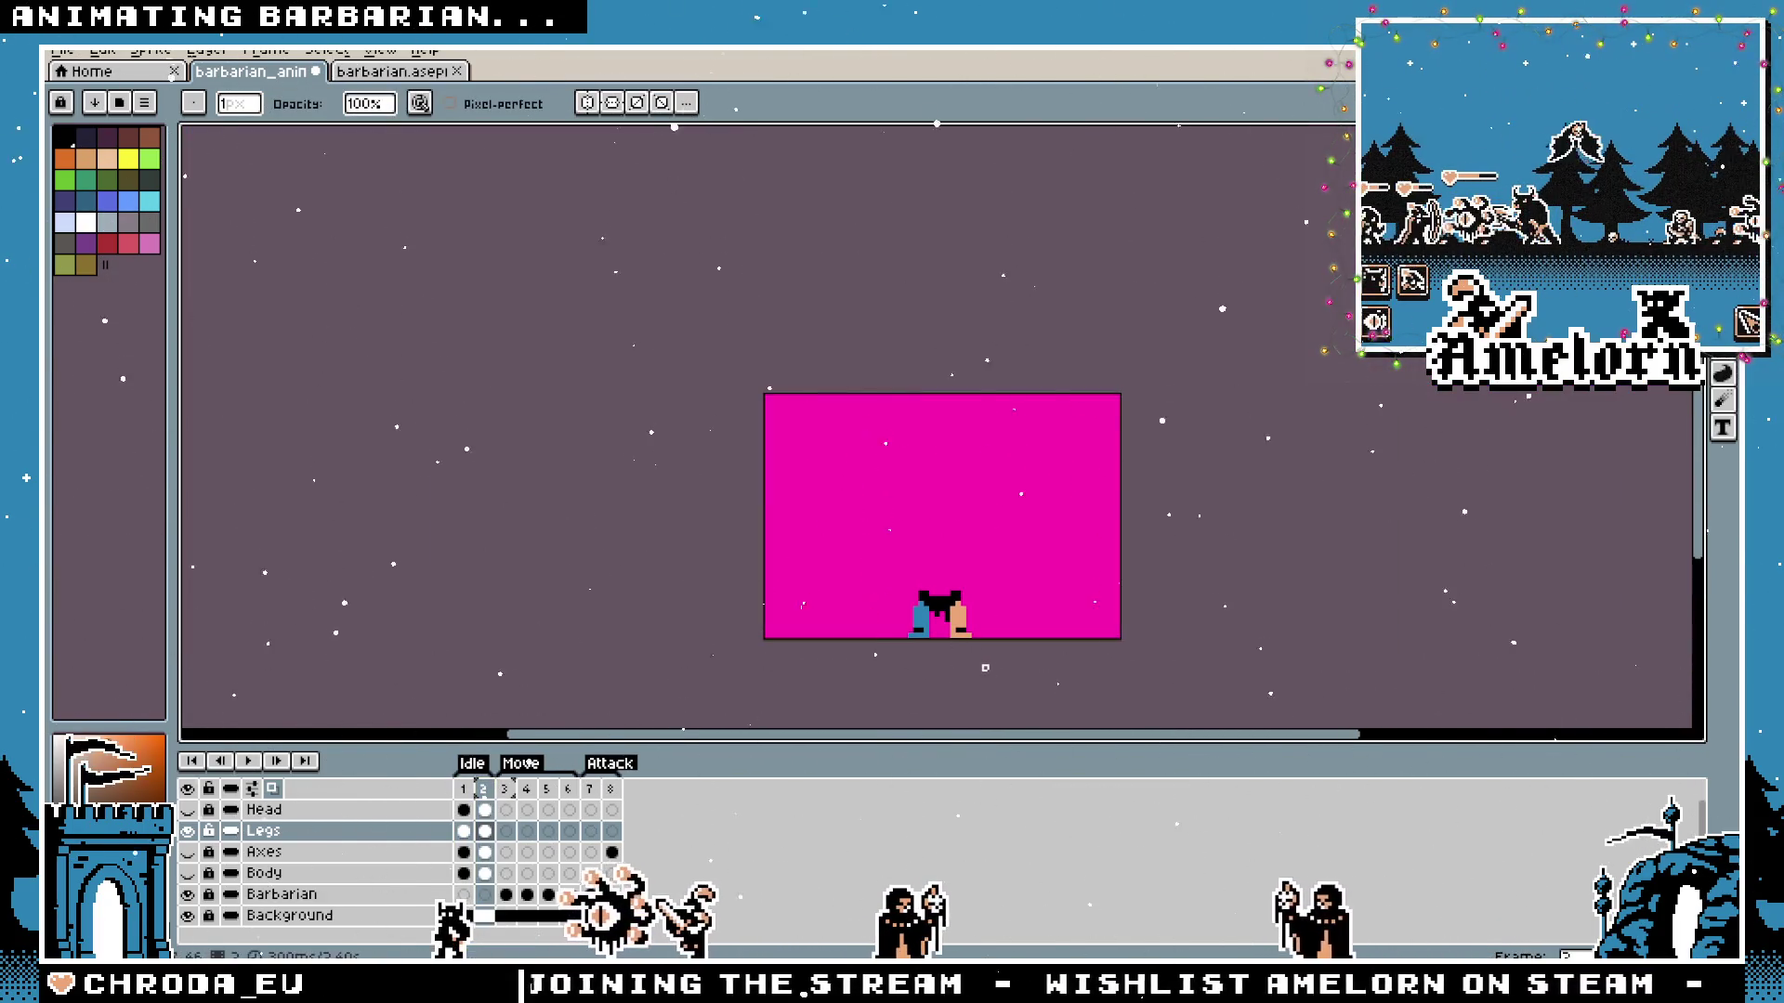
scroll(944, 650, up, 2)
scroll(909, 652, up, 2)
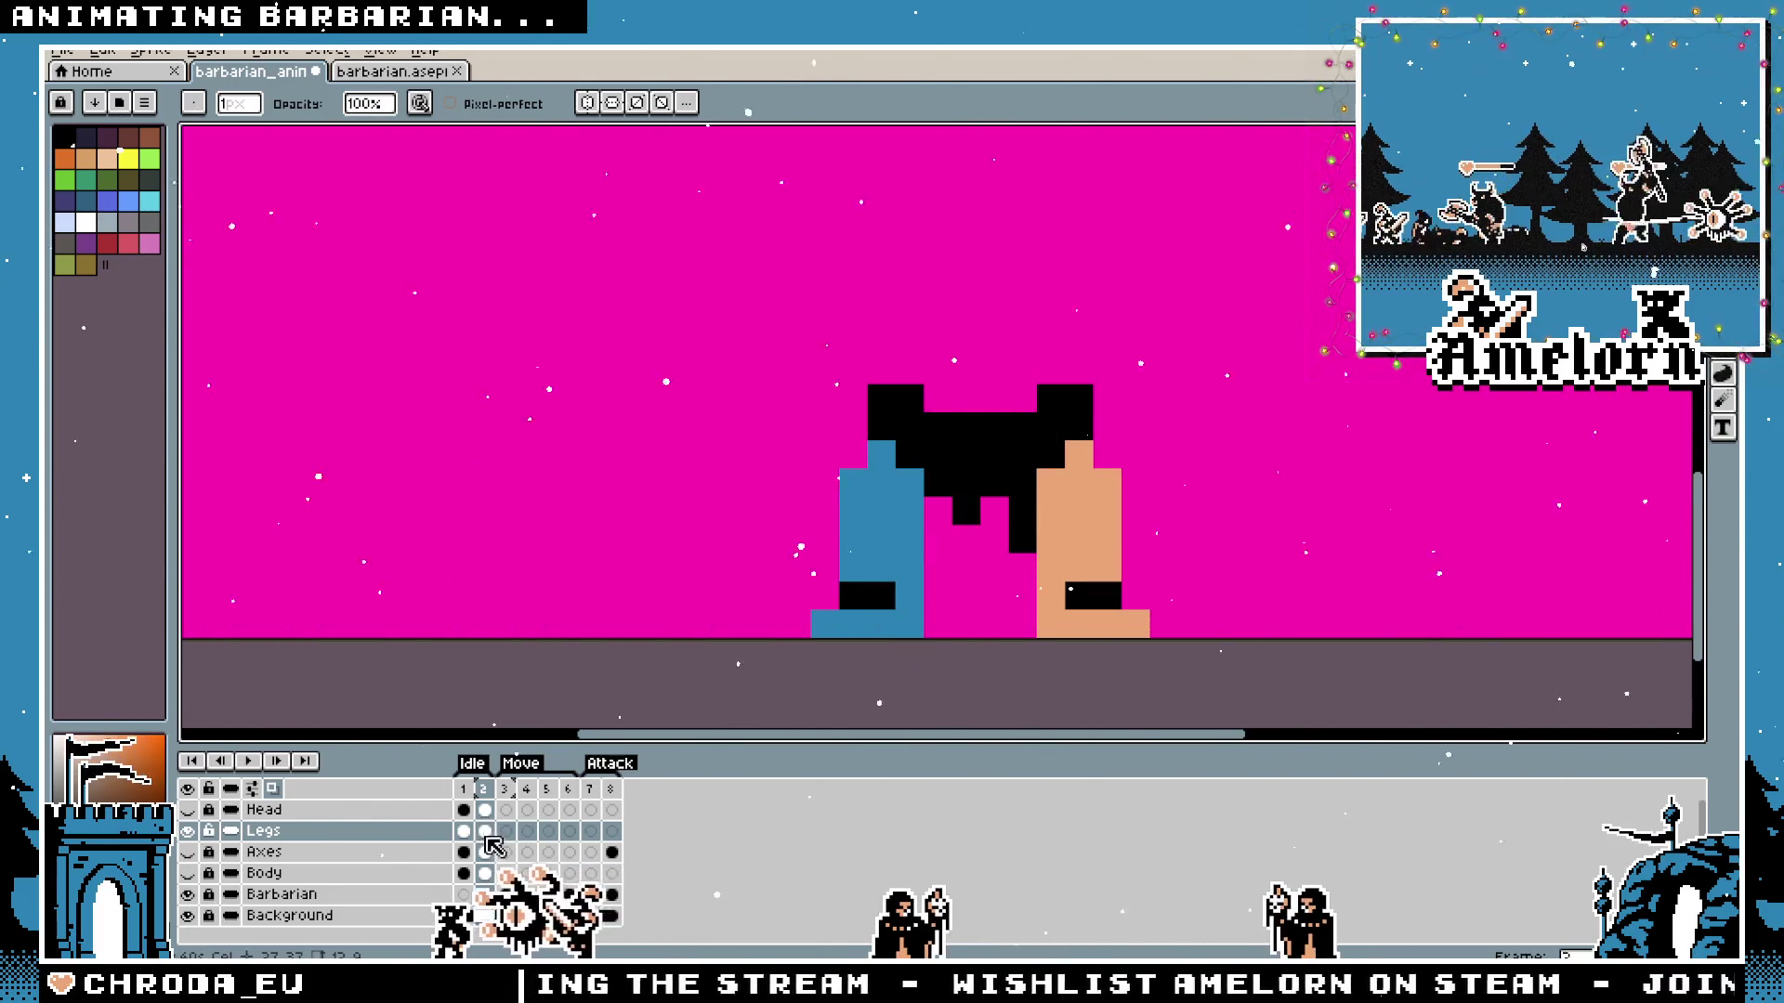
click(466, 789)
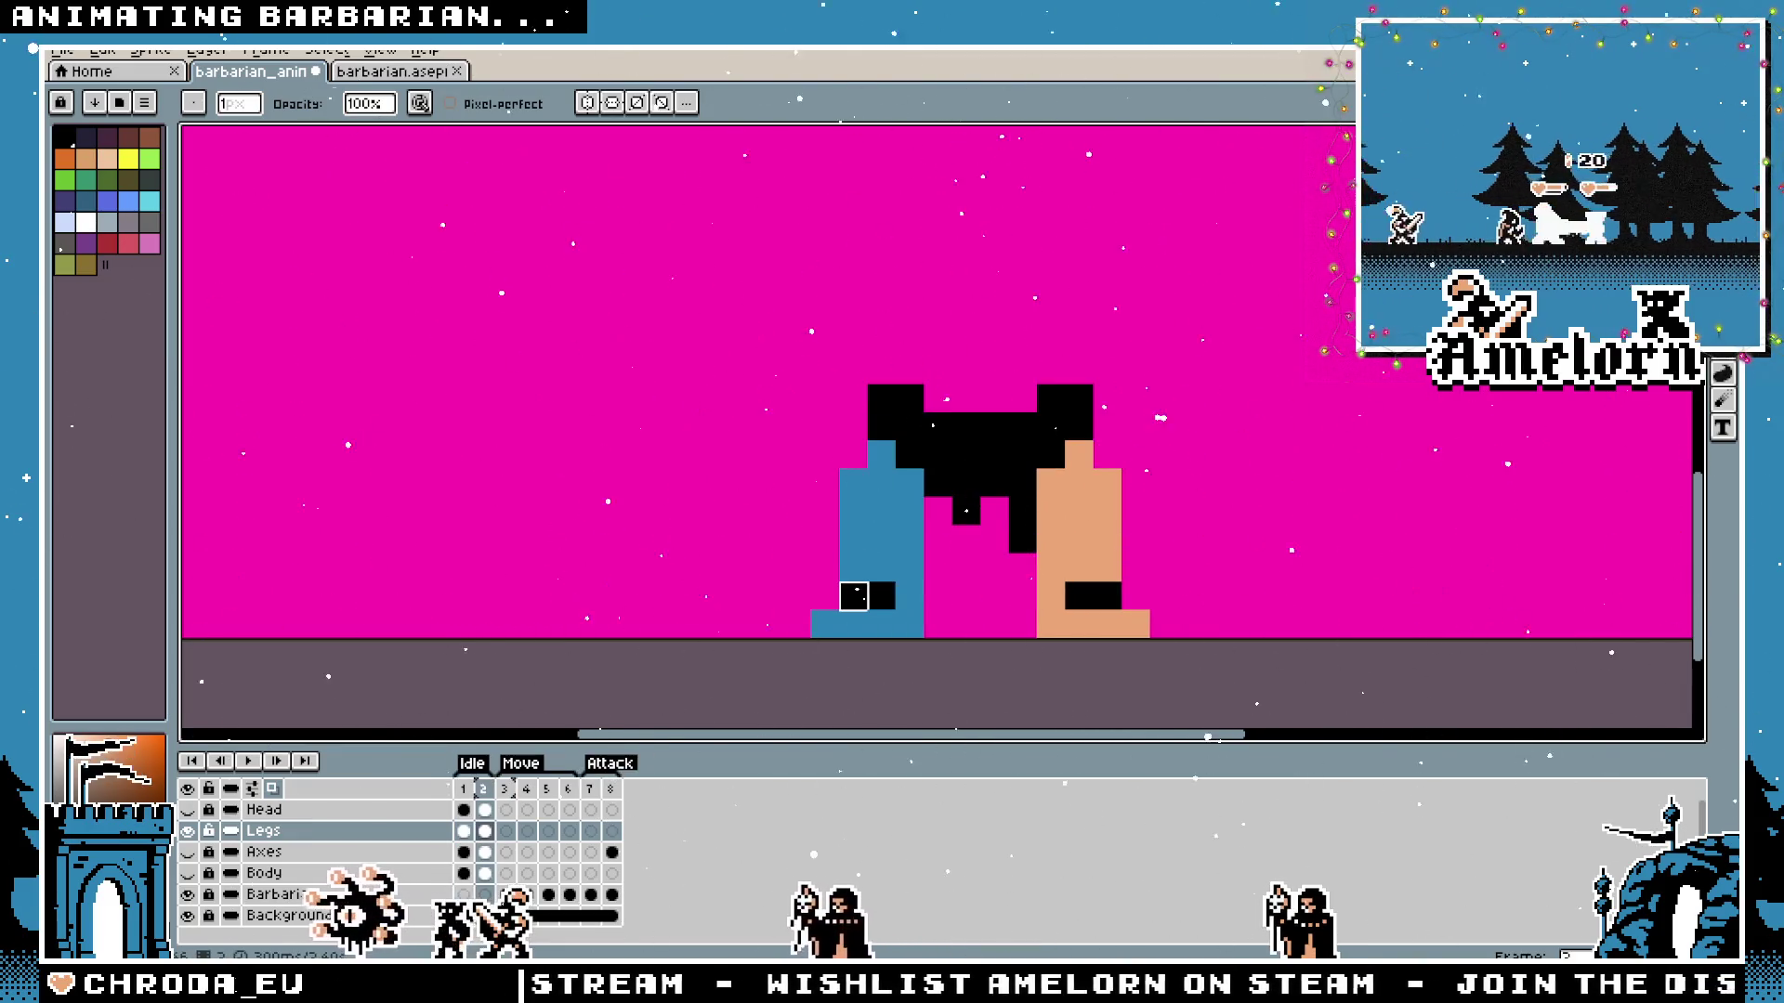
scroll(856, 598, down, 1)
scroll(856, 598, down, 3)
scroll(786, 639, up, 2)
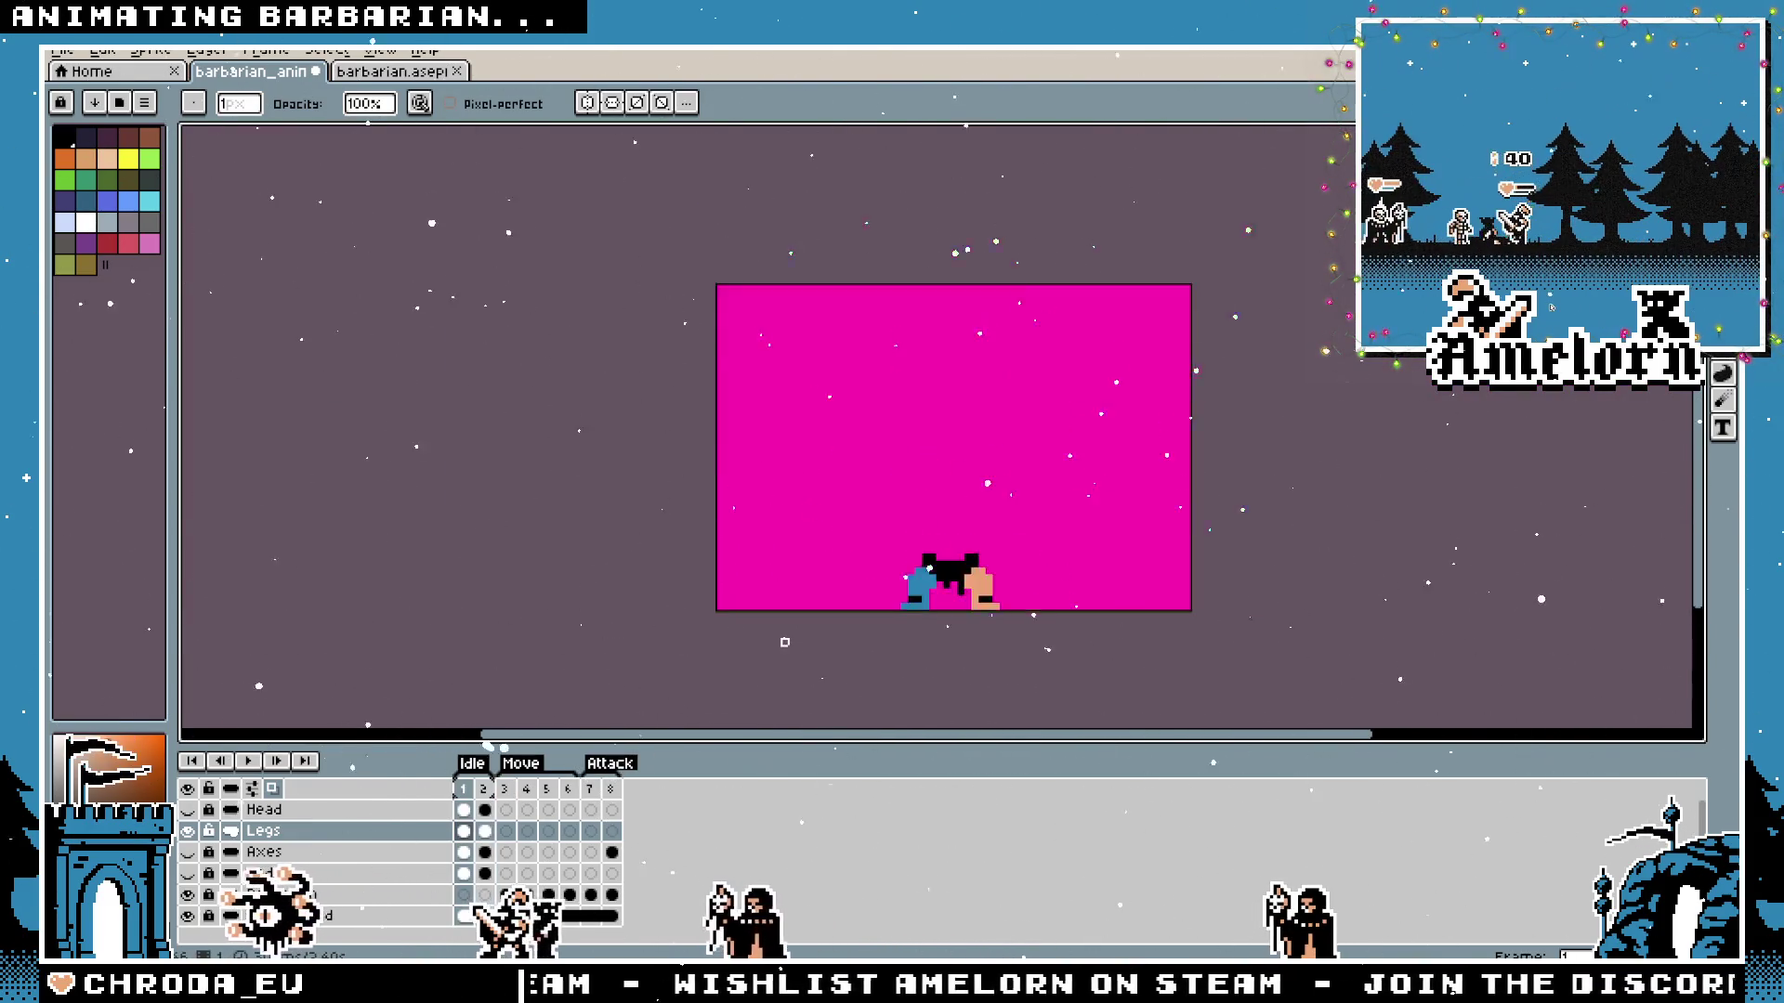
scroll(786, 636, up, 1)
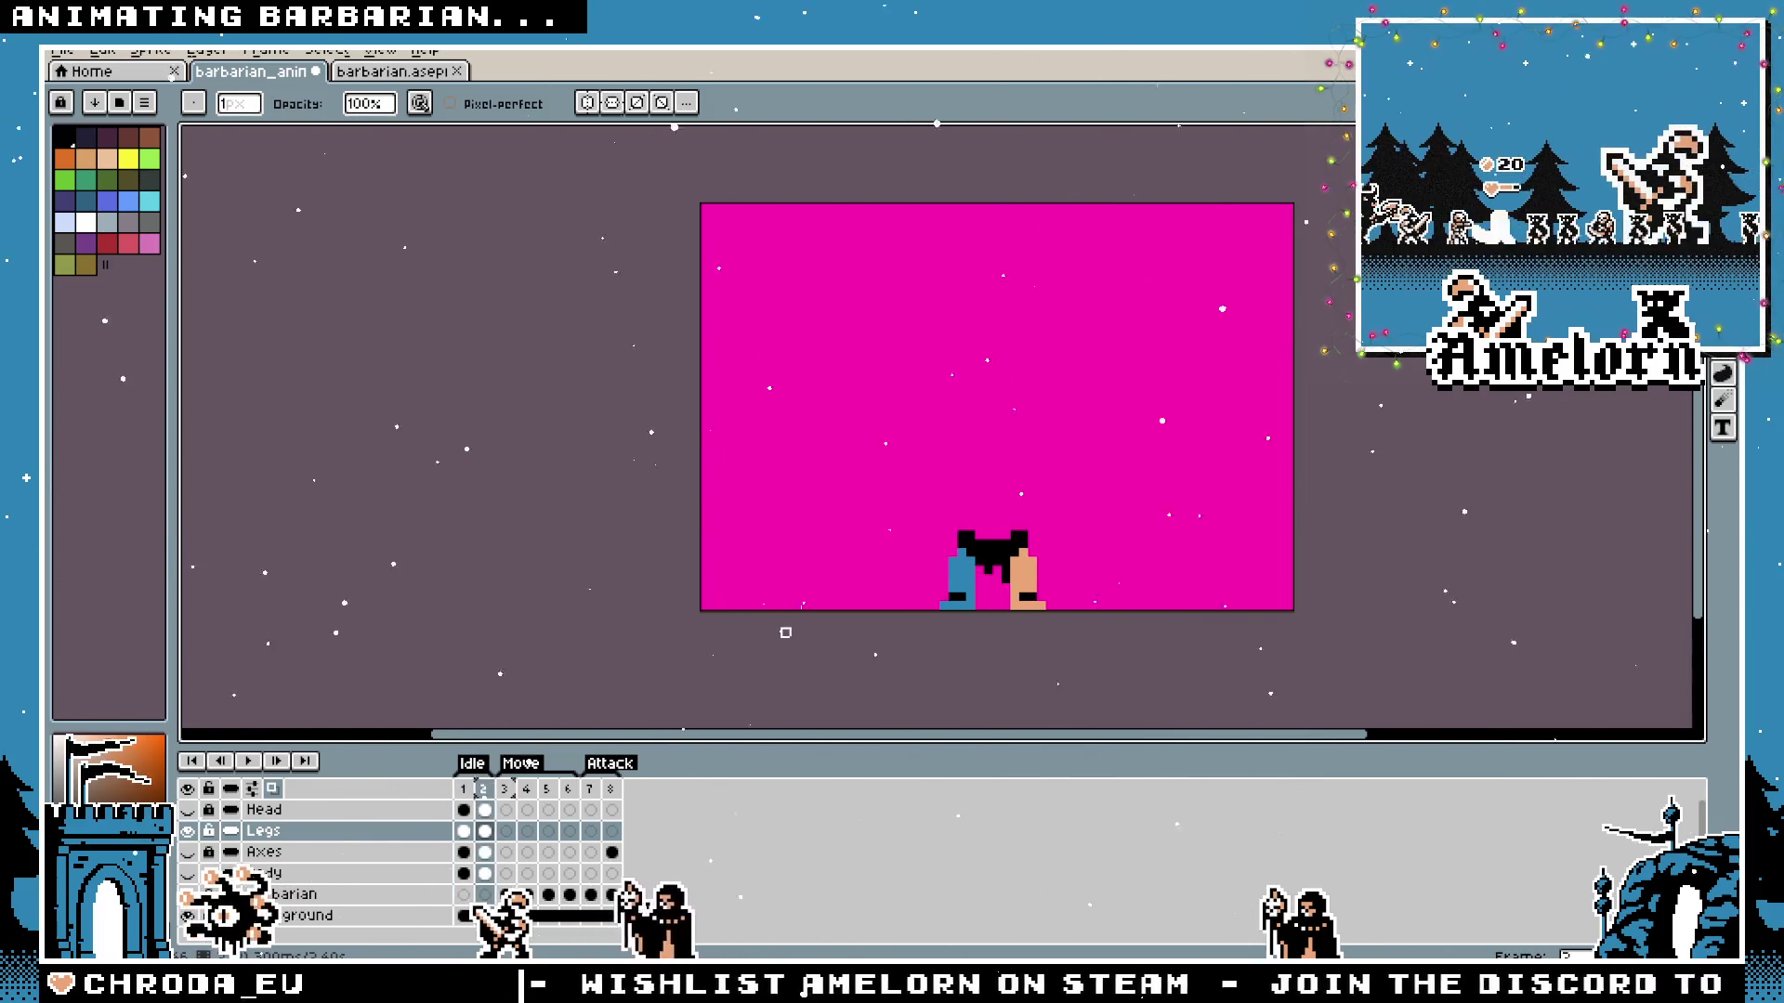
key(Right)
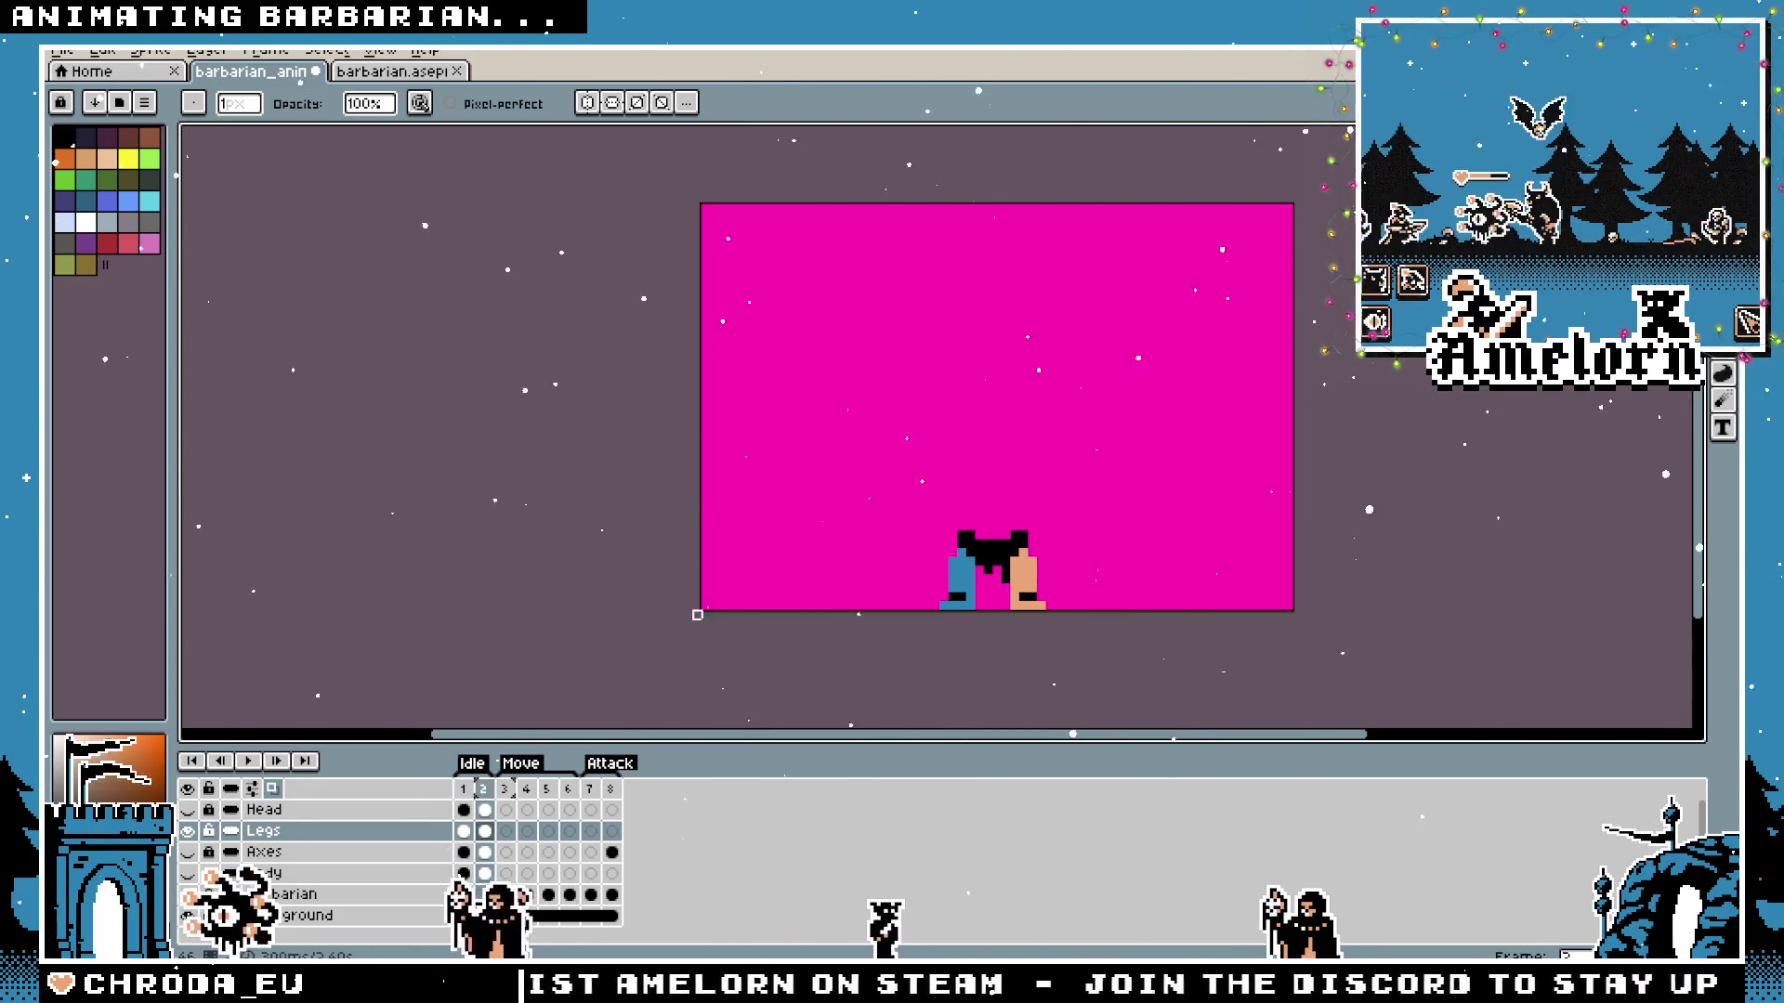
drag(910, 554, 656, 518)
scroll(657, 517, up, 2)
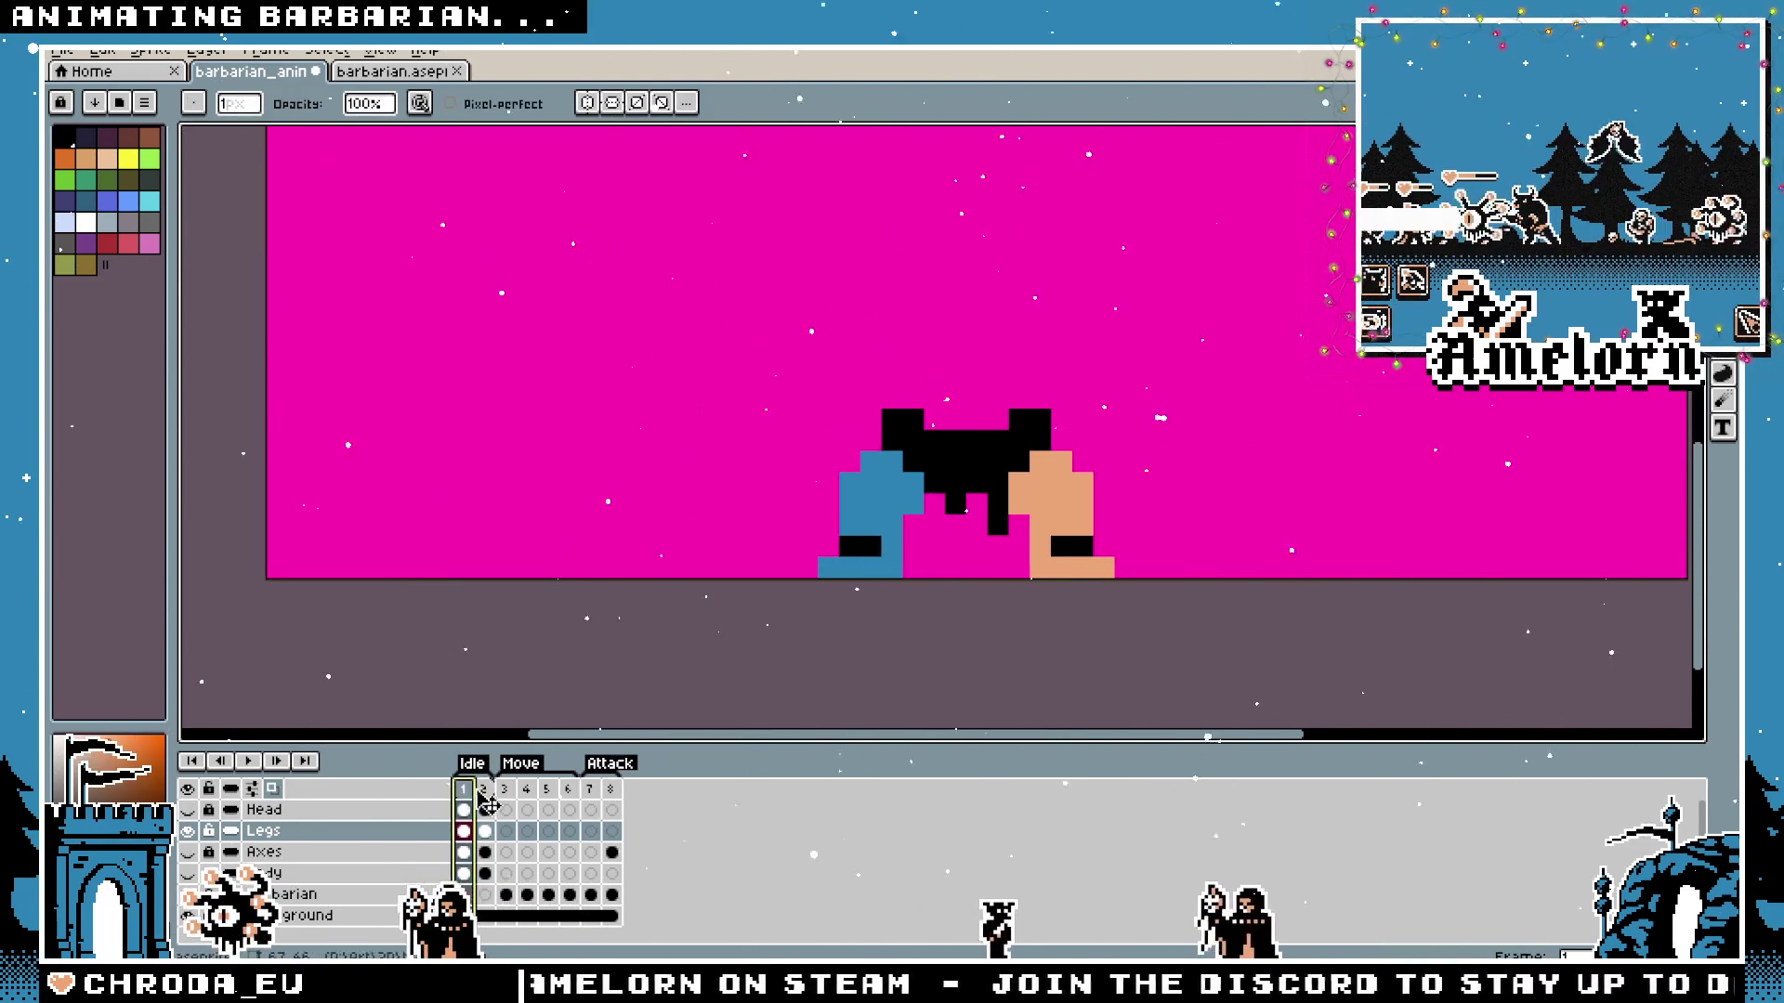
scroll(806, 568, up, 1)
key(Left)
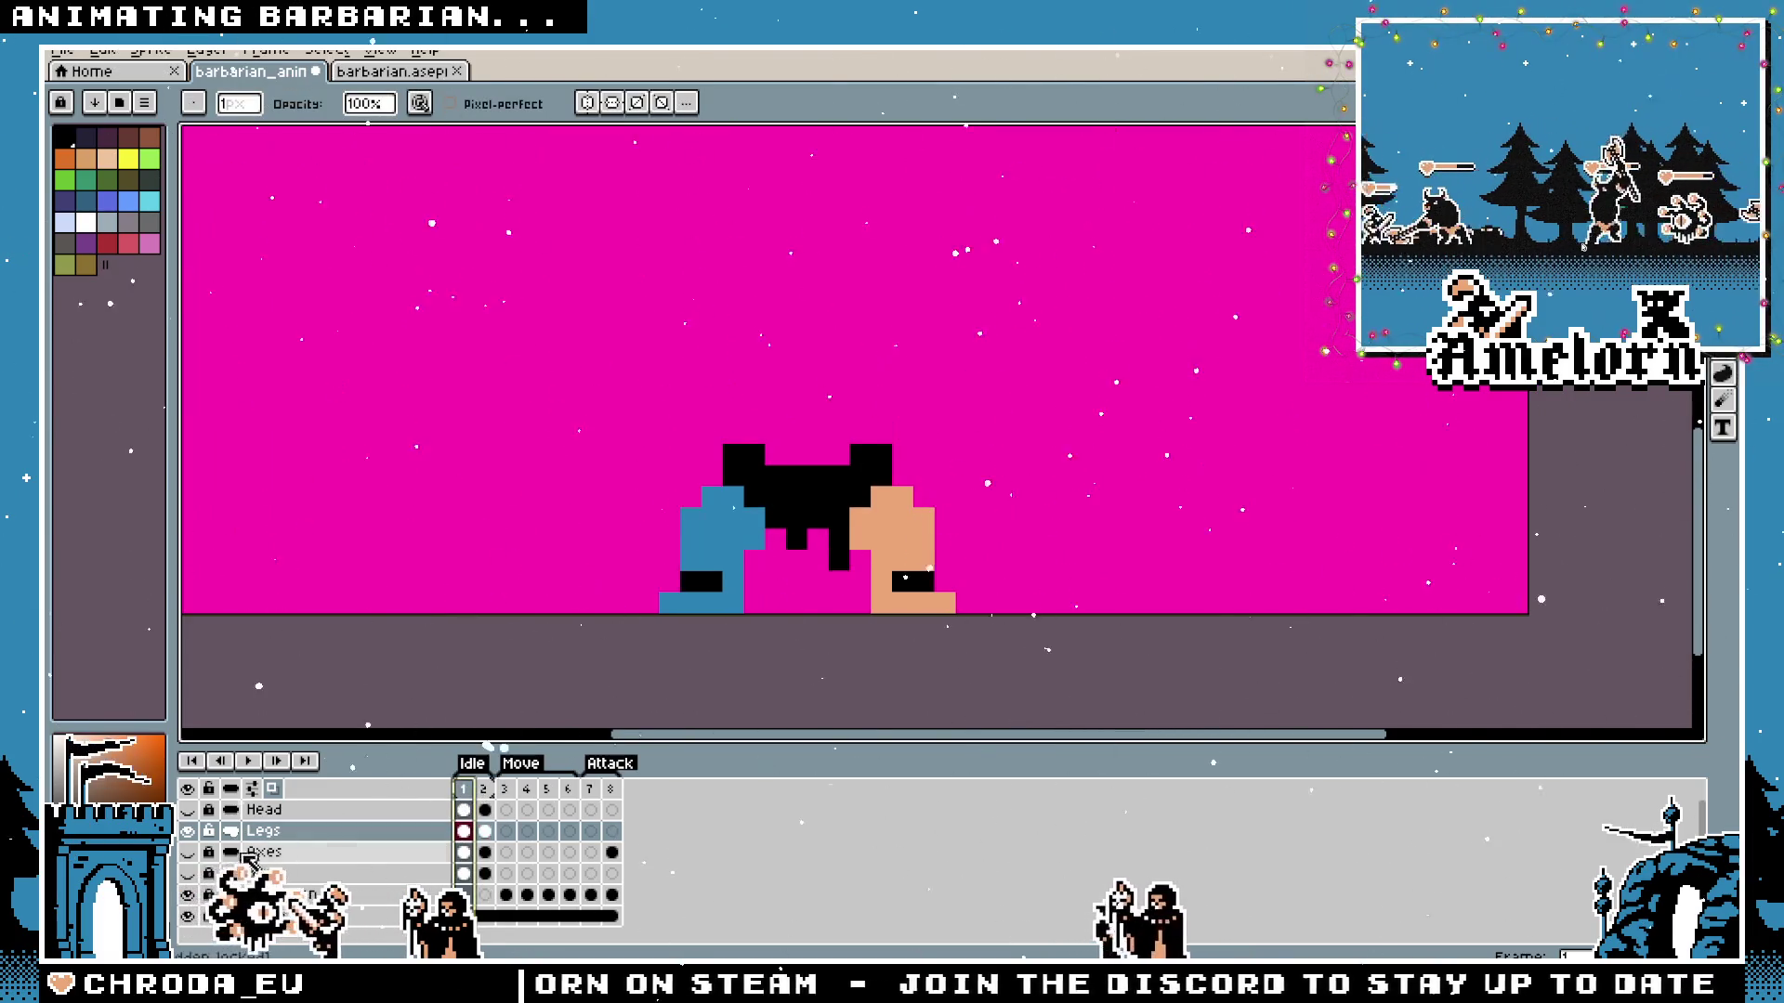
click(188, 873)
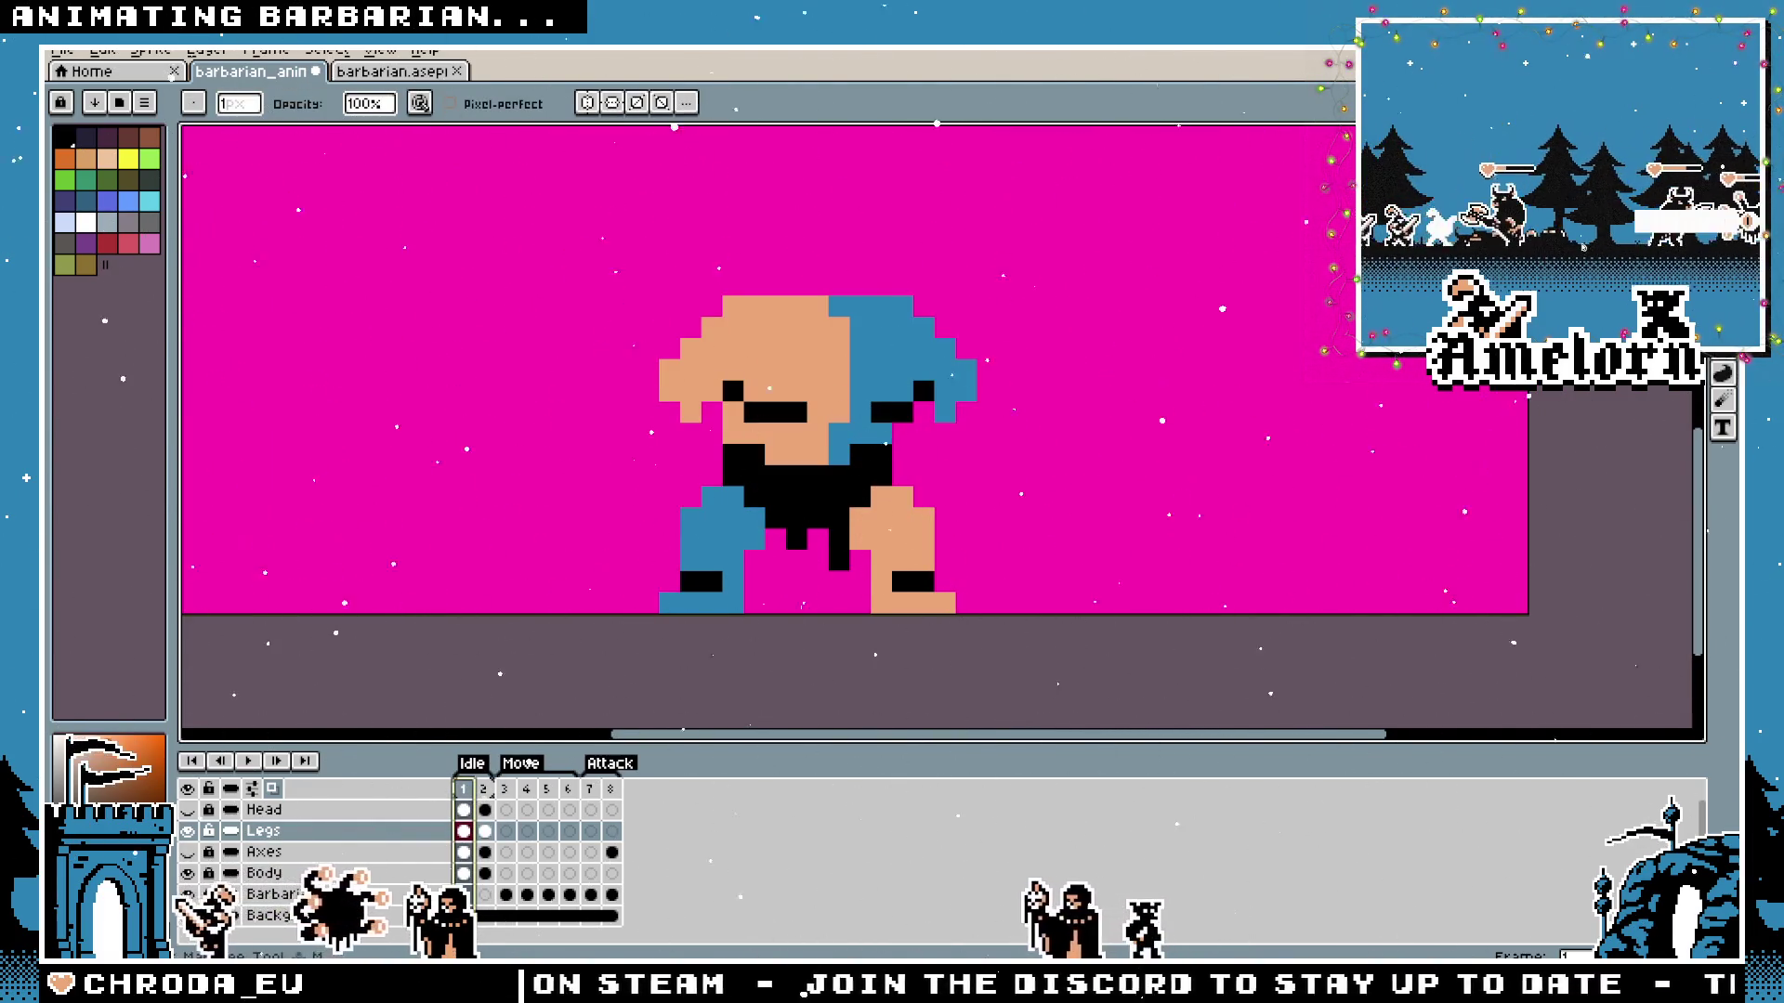
Marquee the barbarian on Idle frame 2 and make the Body layer active.
key(m)
key(Right)
drag(807, 402, 806, 474)
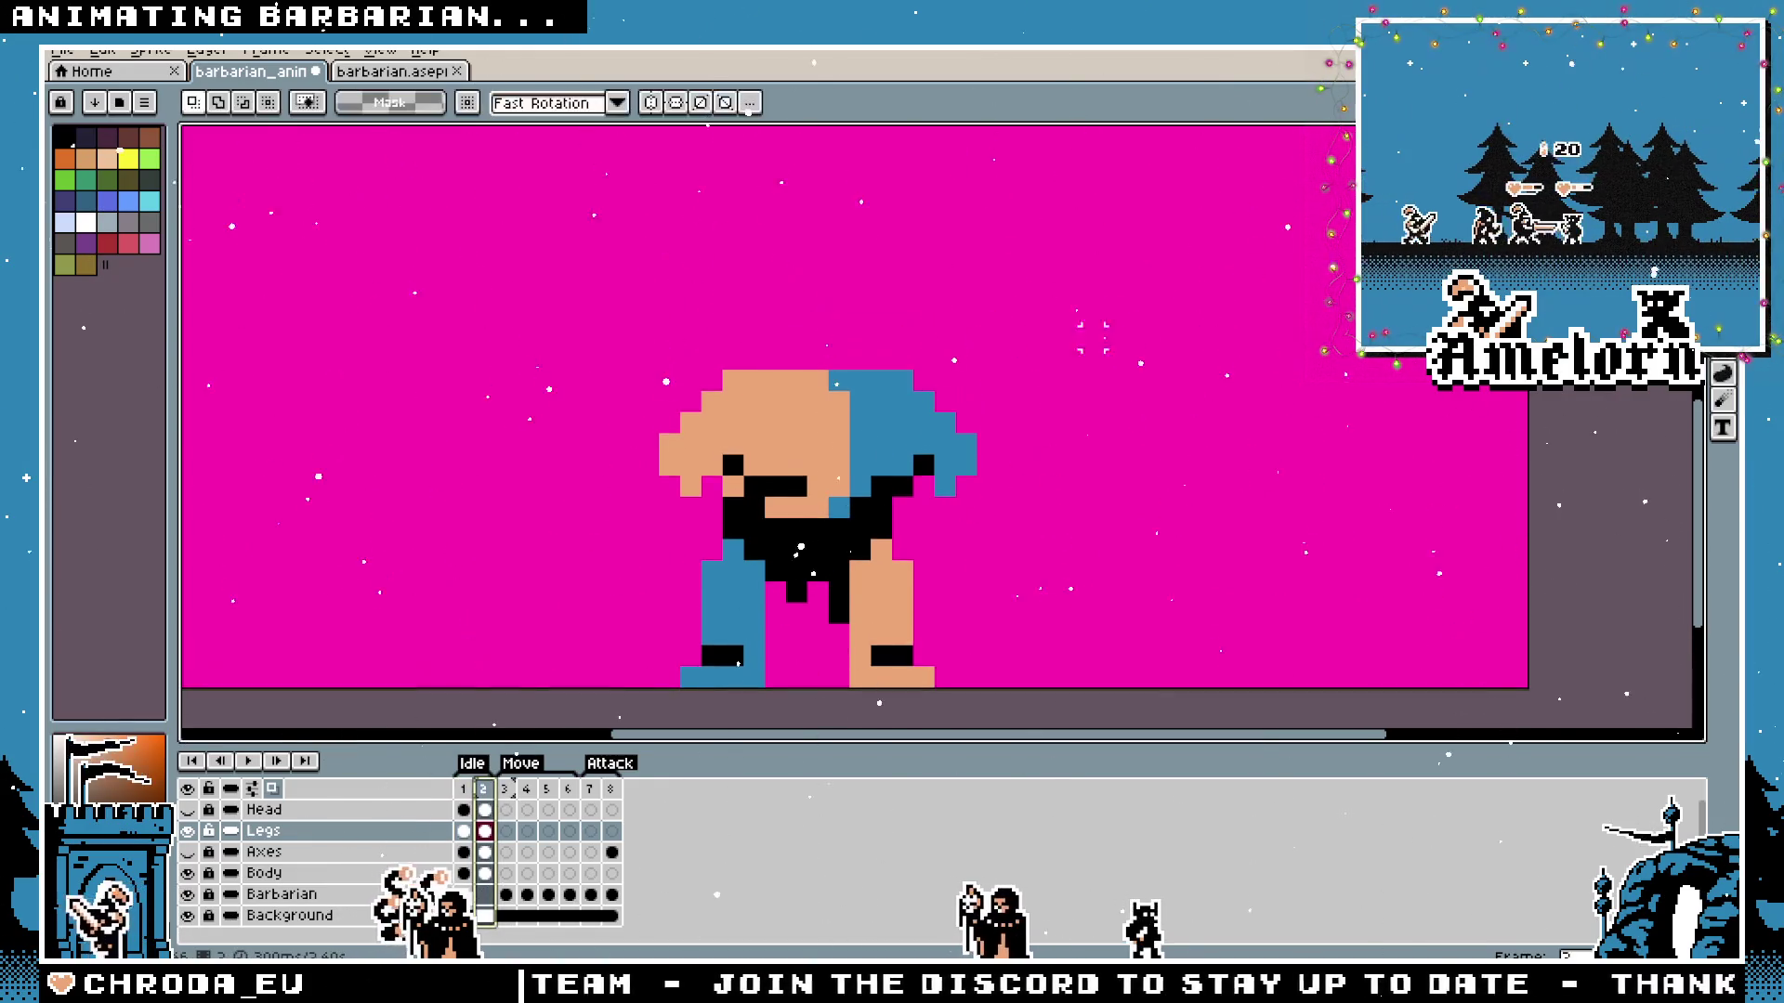
key(ctrl+shift+d)
key(ctrl+d)
key(ctrl+shift+d)
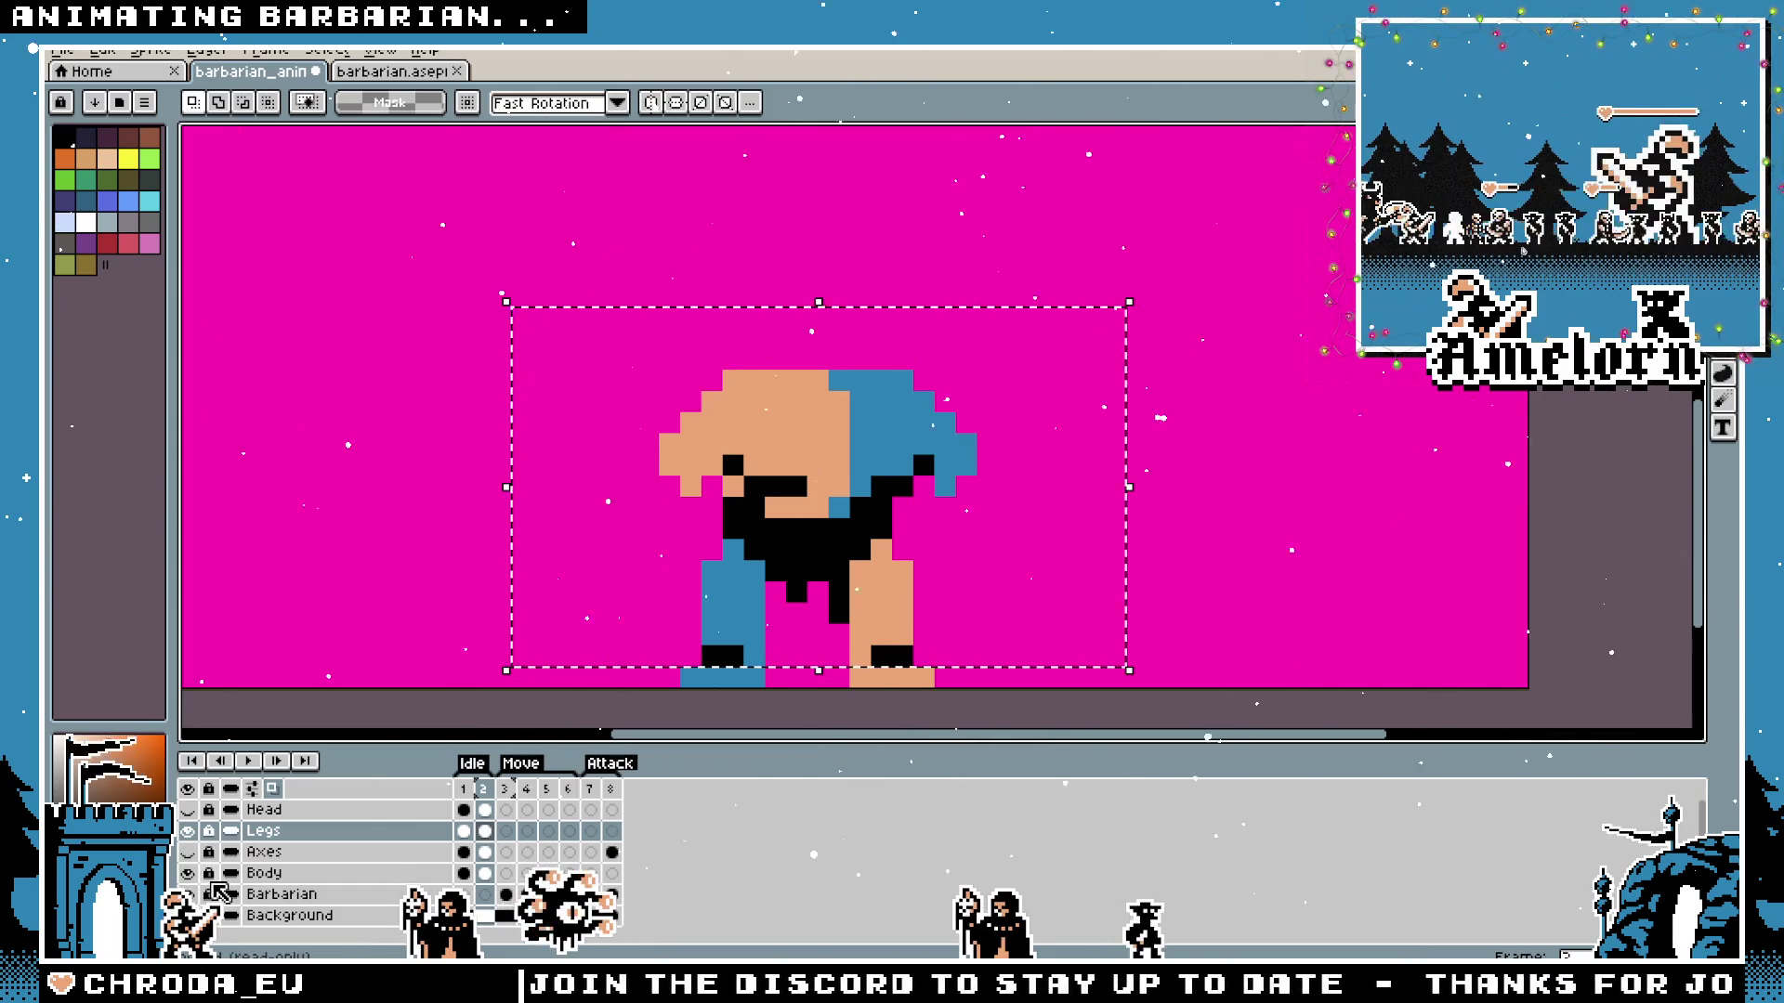
click(266, 873)
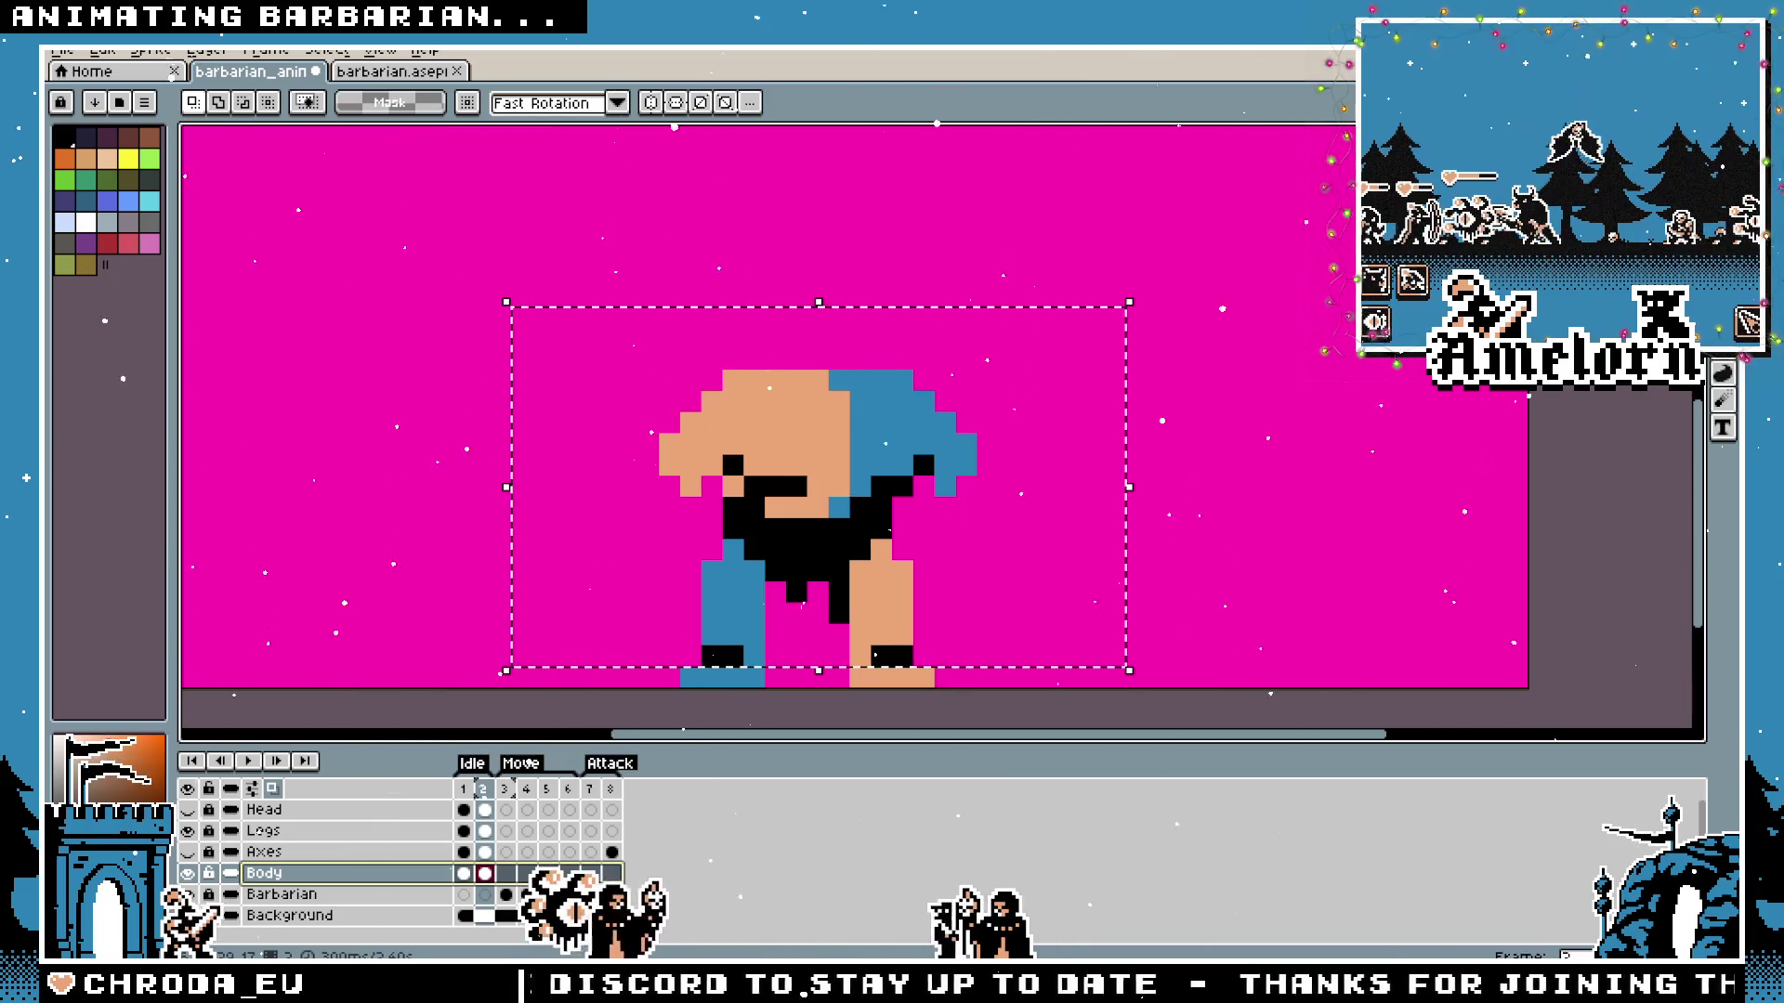
Nudge the torso one pixel up, deselect, and play the idle bob.
key(ctrl+shift+d)
key(Up)
drag(787, 439, 787, 460)
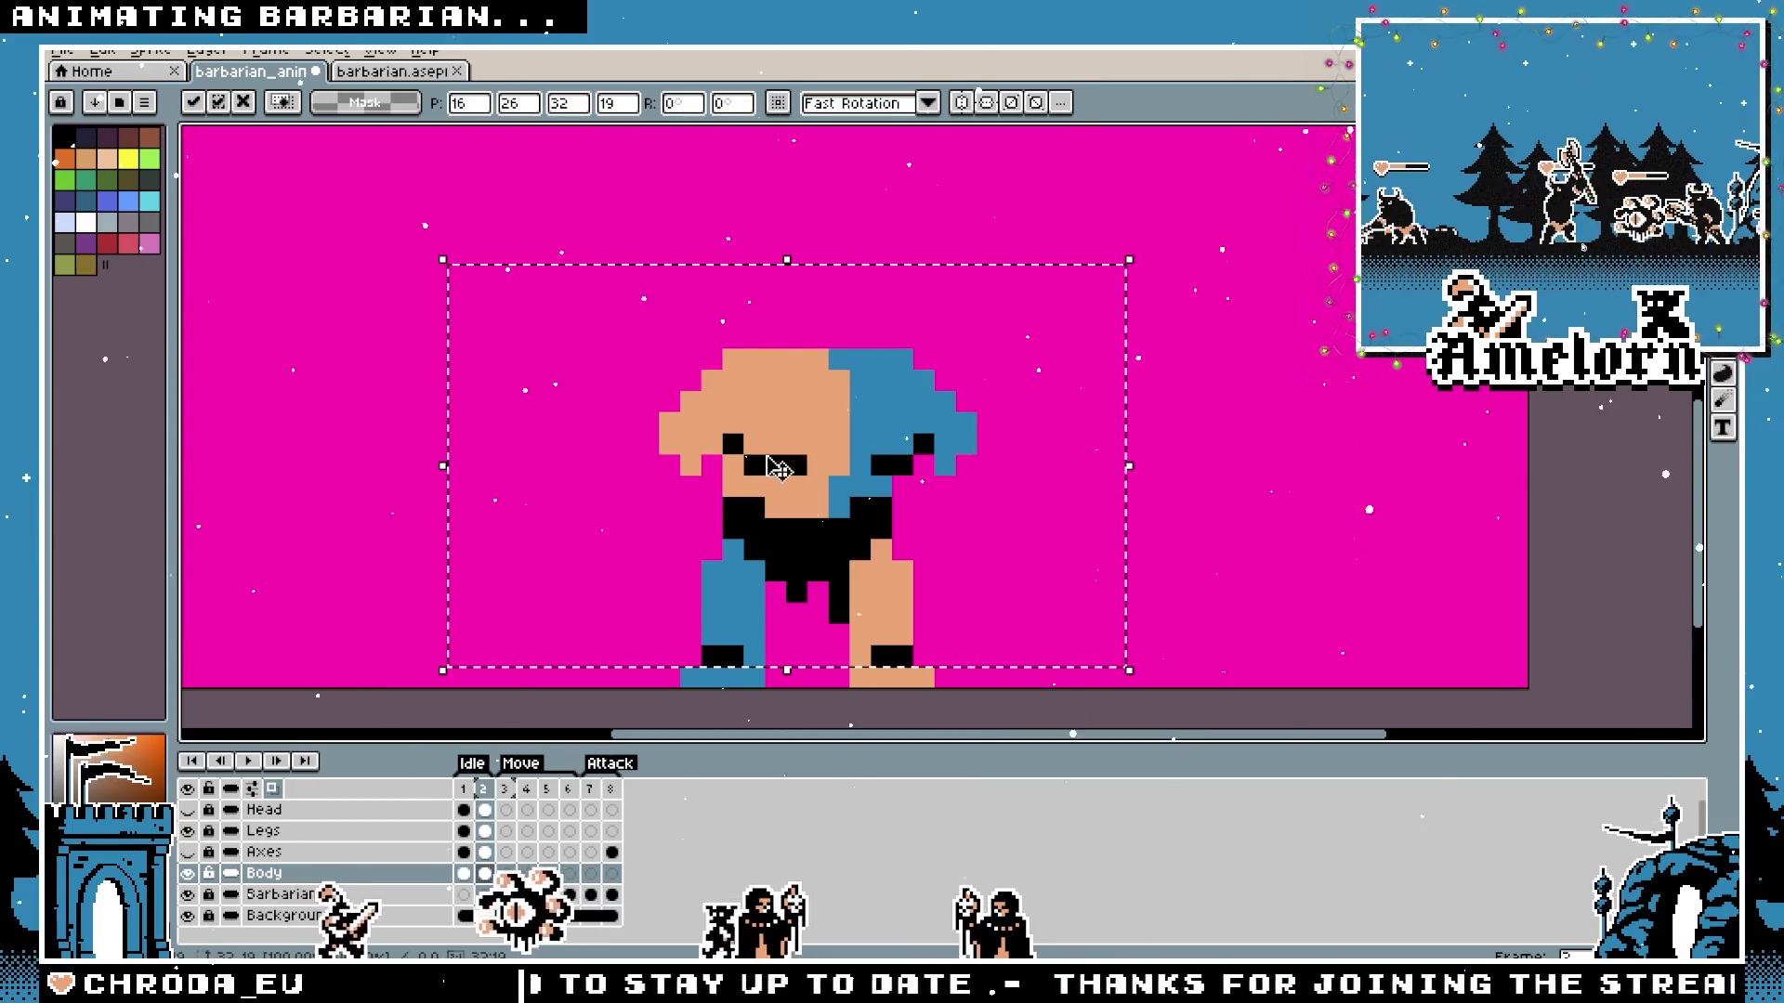
key(ctrl+d)
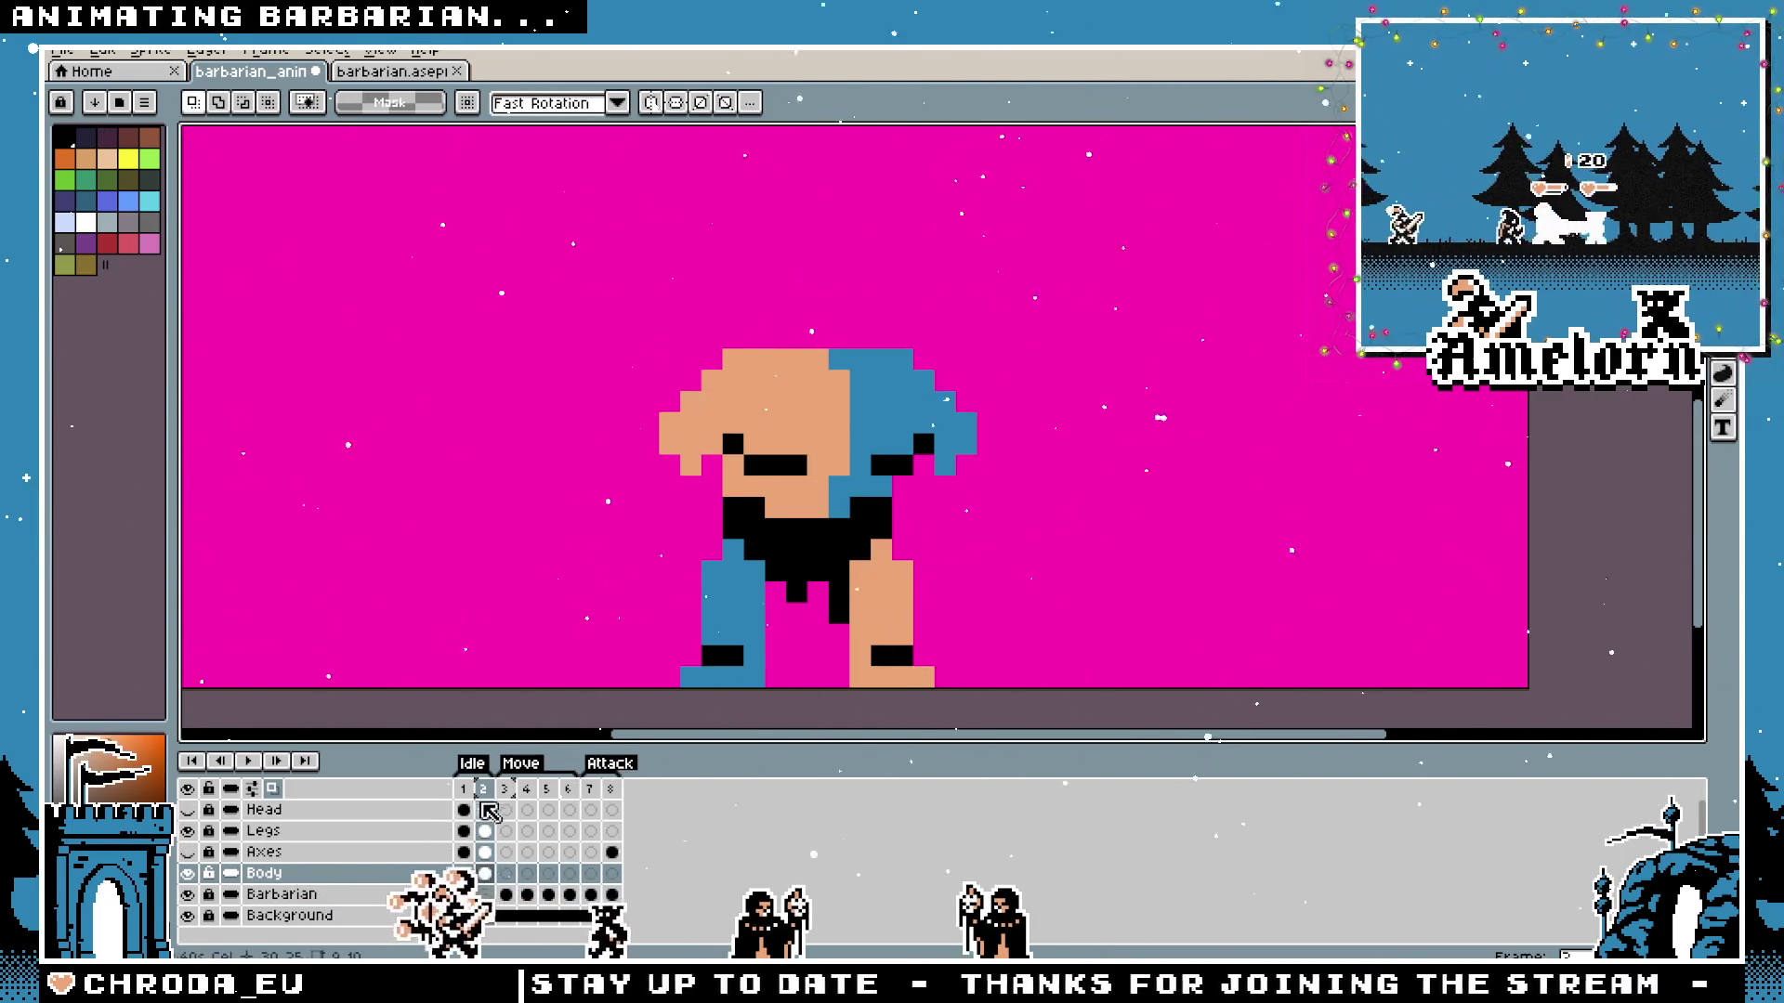
key(Return)
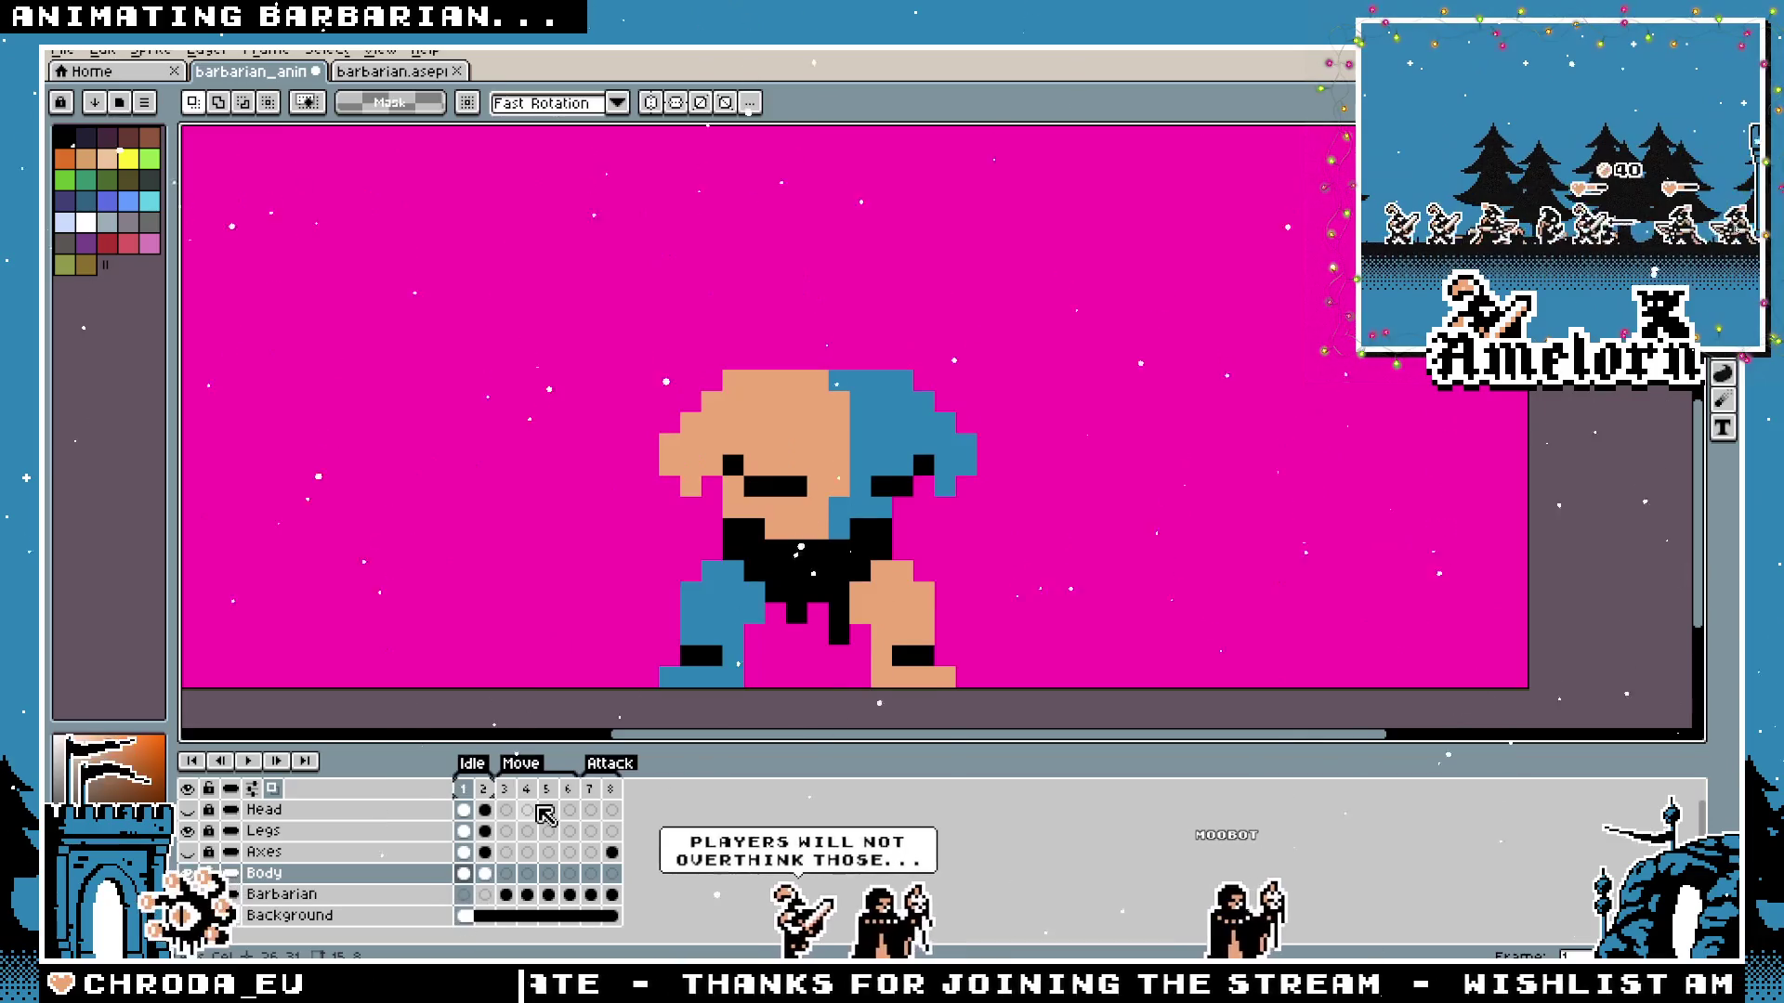
Stop playback, draw a blue pixel on the Legs layer beneath the loincloth and compare with Idle frame 1.
key(Return)
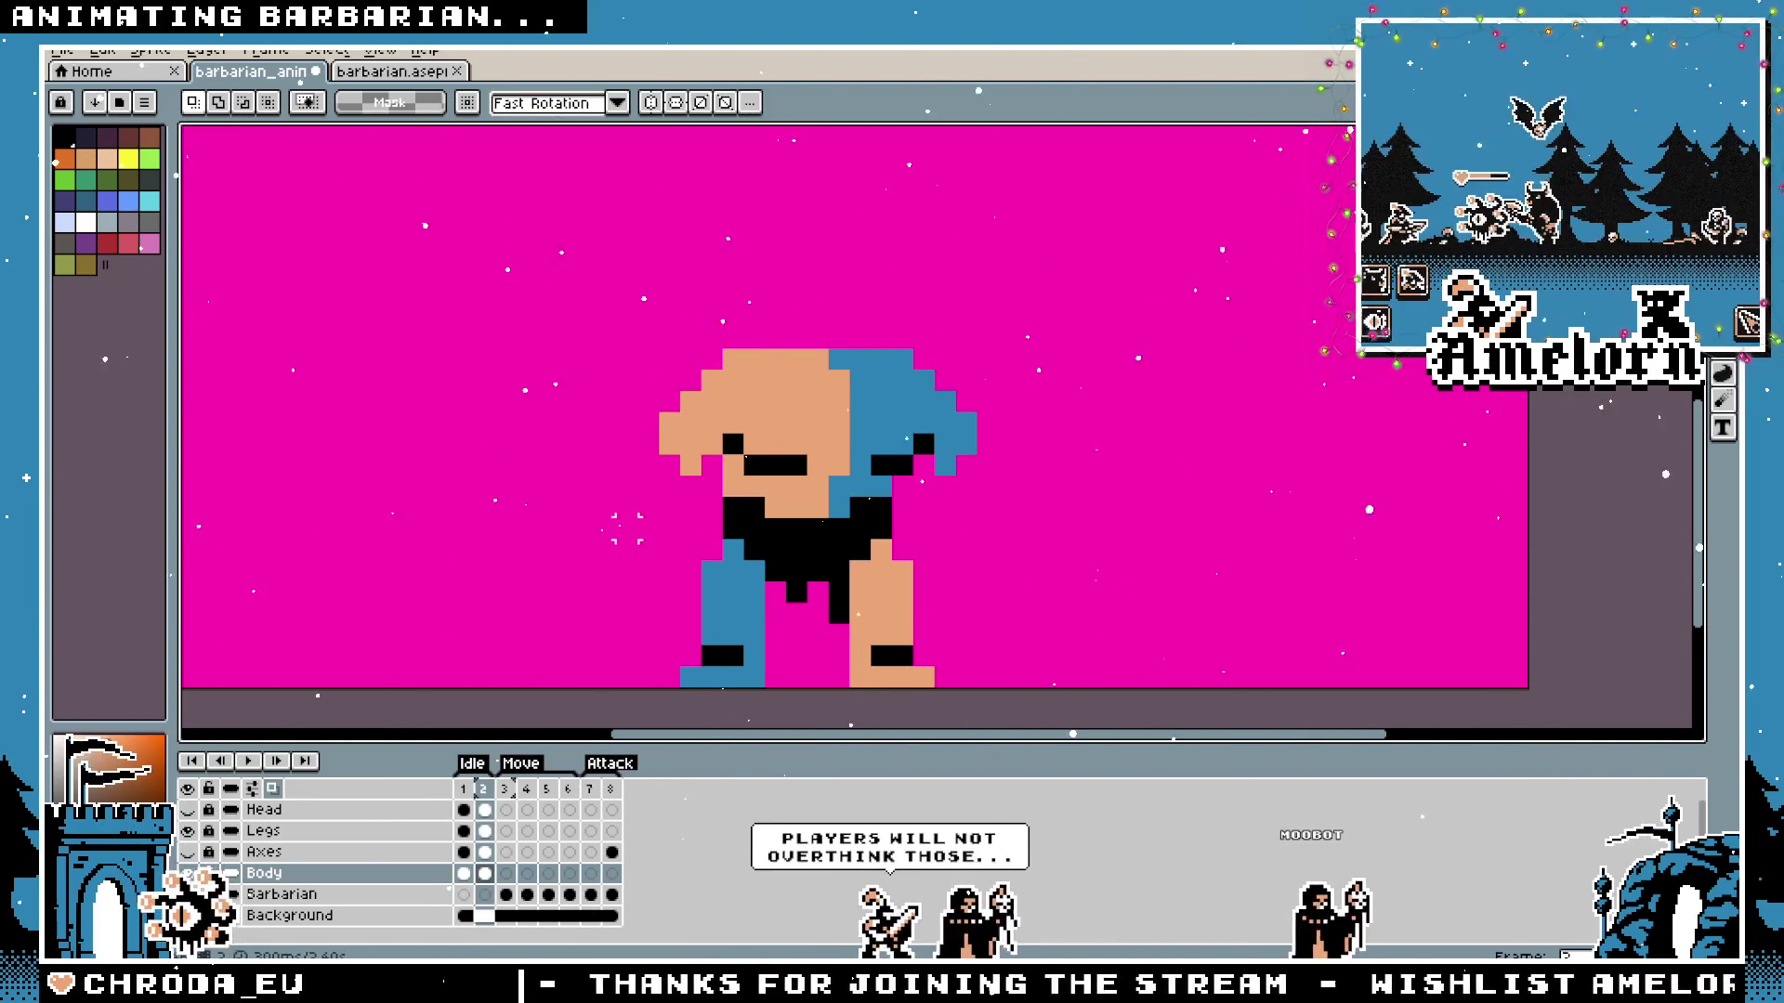
scroll(624, 527, down, 1)
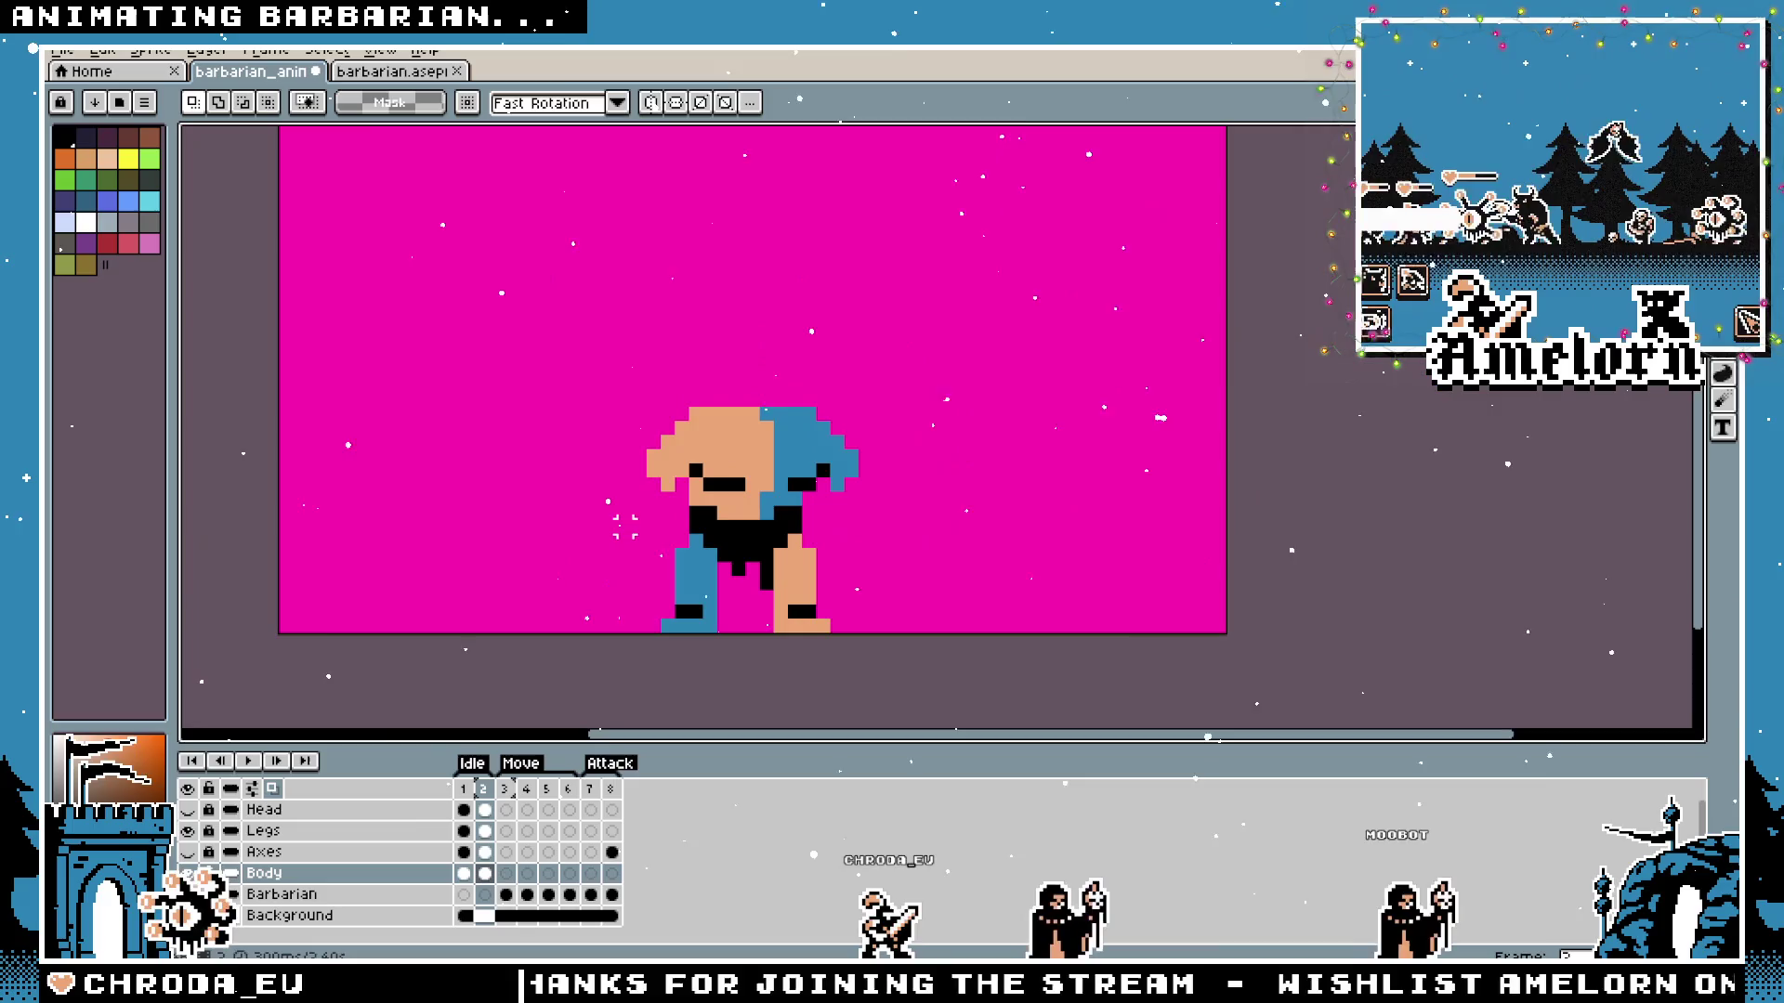
scroll(623, 528, up, 1)
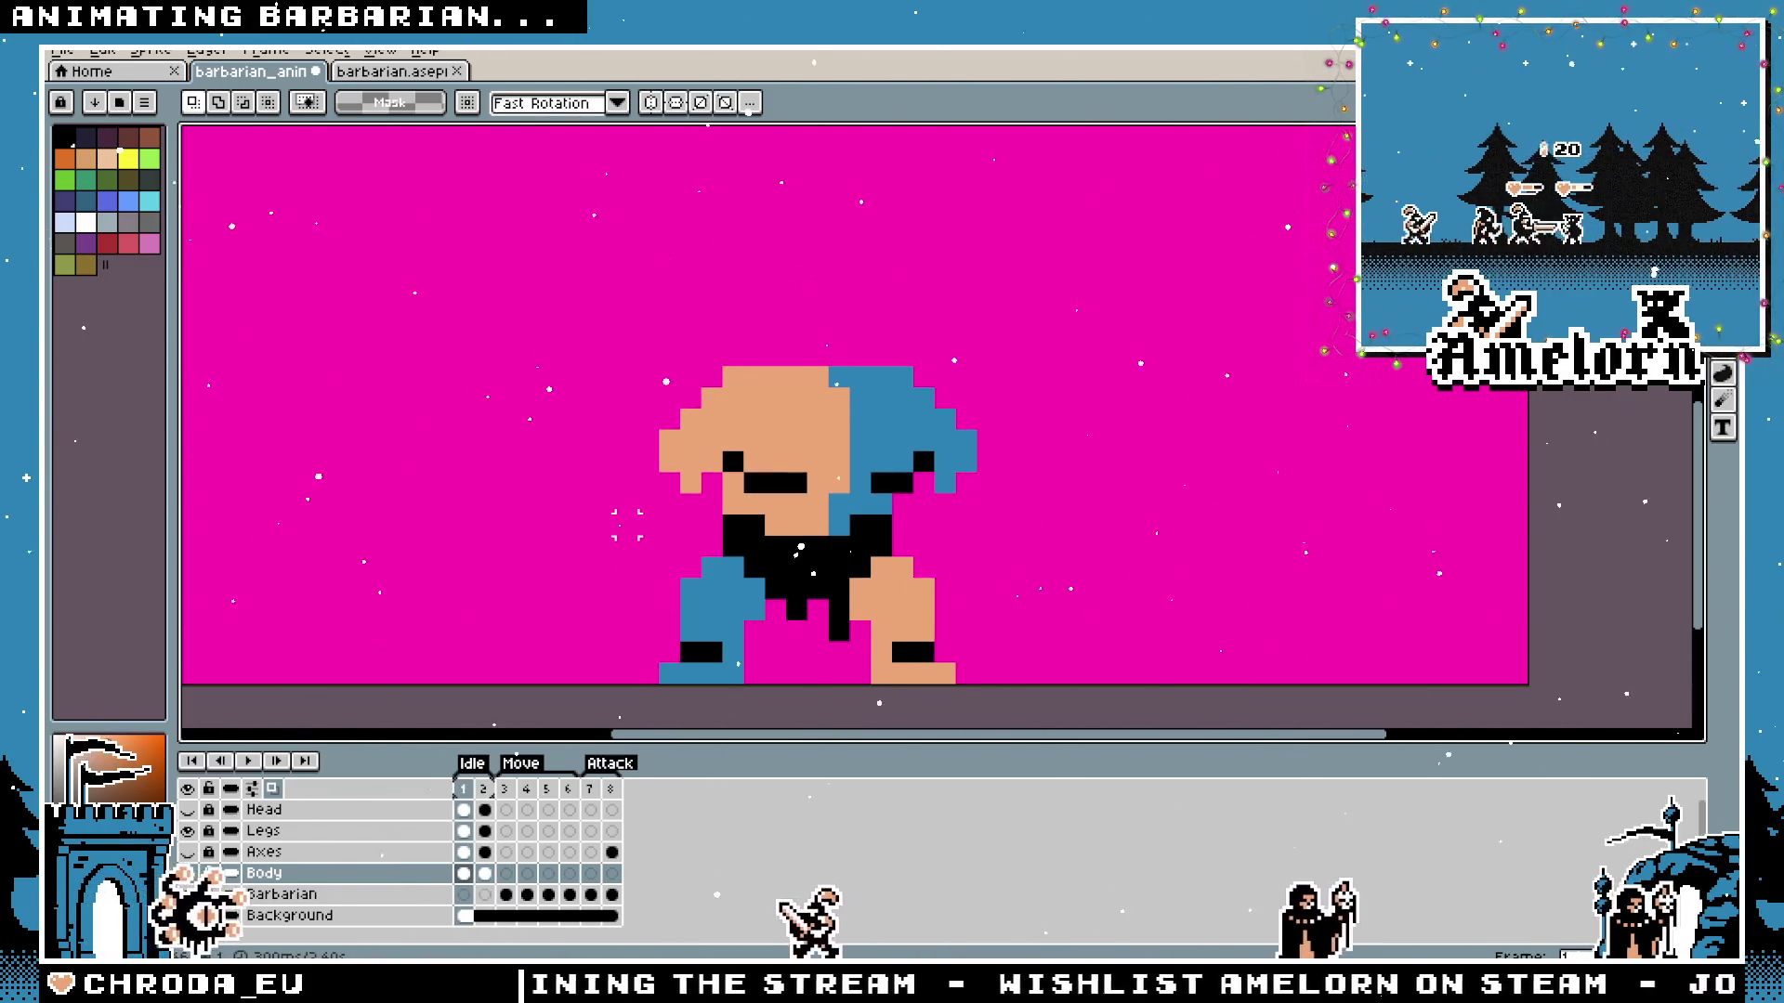
scroll(634, 627, down, 2)
scroll(635, 627, up, 1)
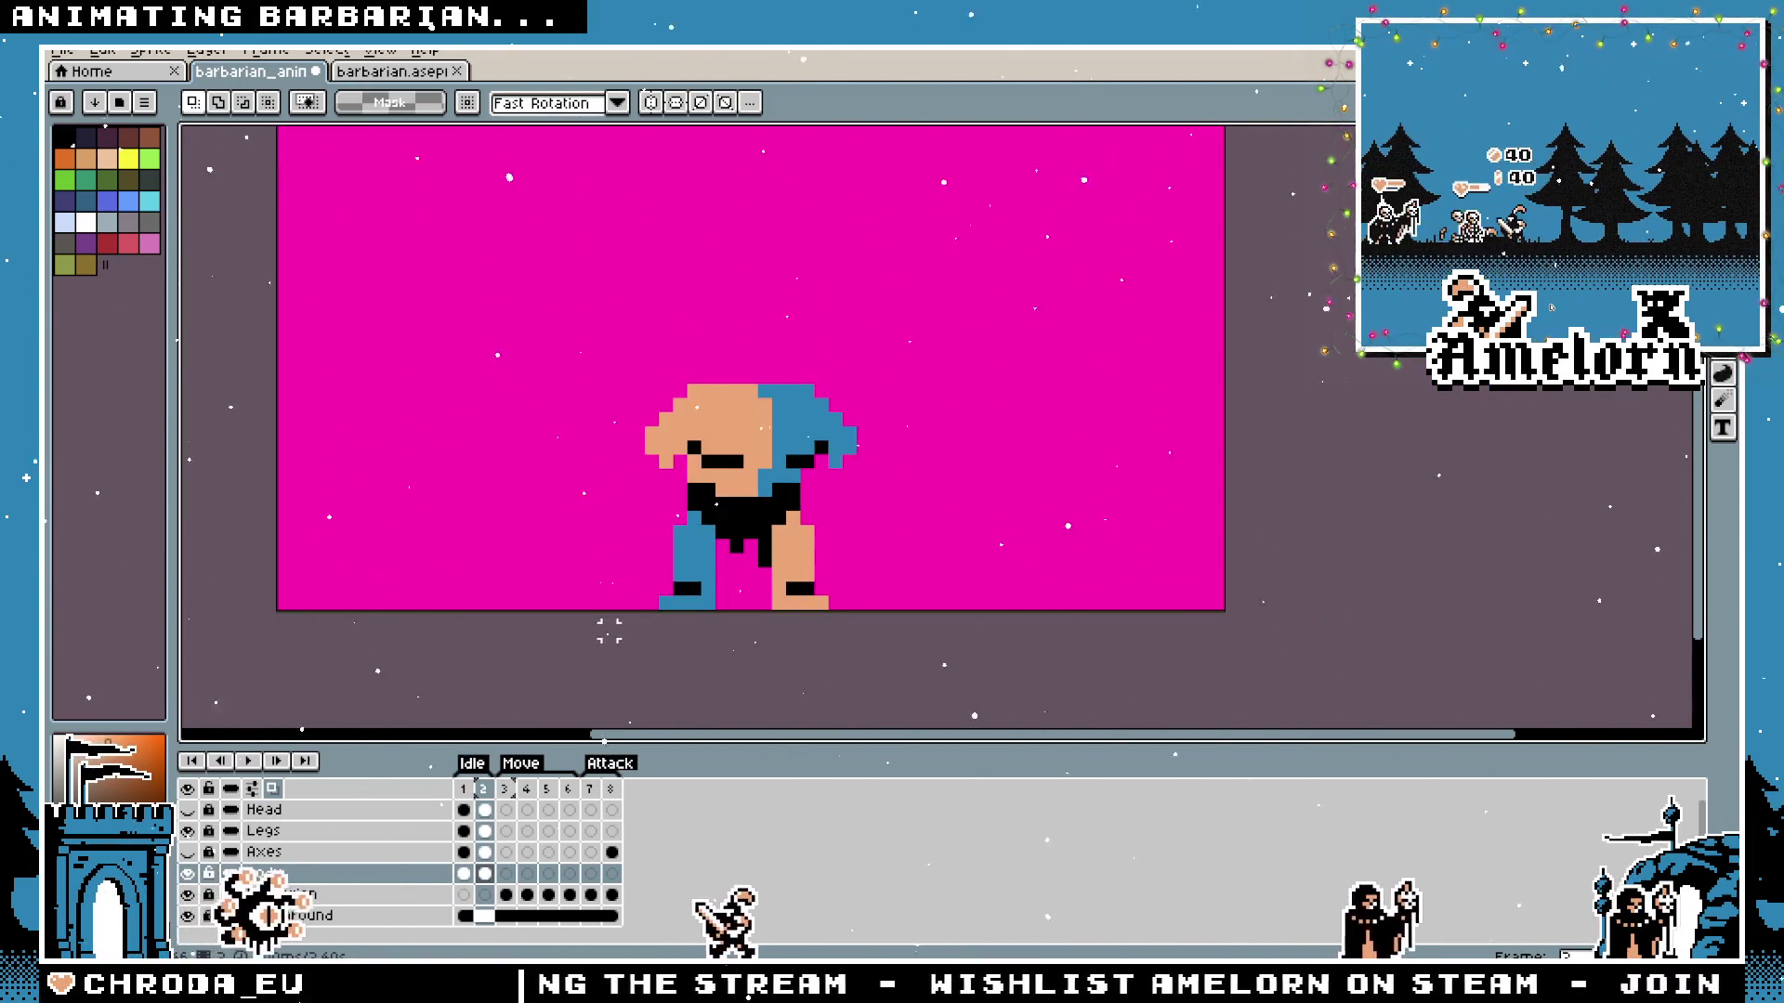
click(470, 796)
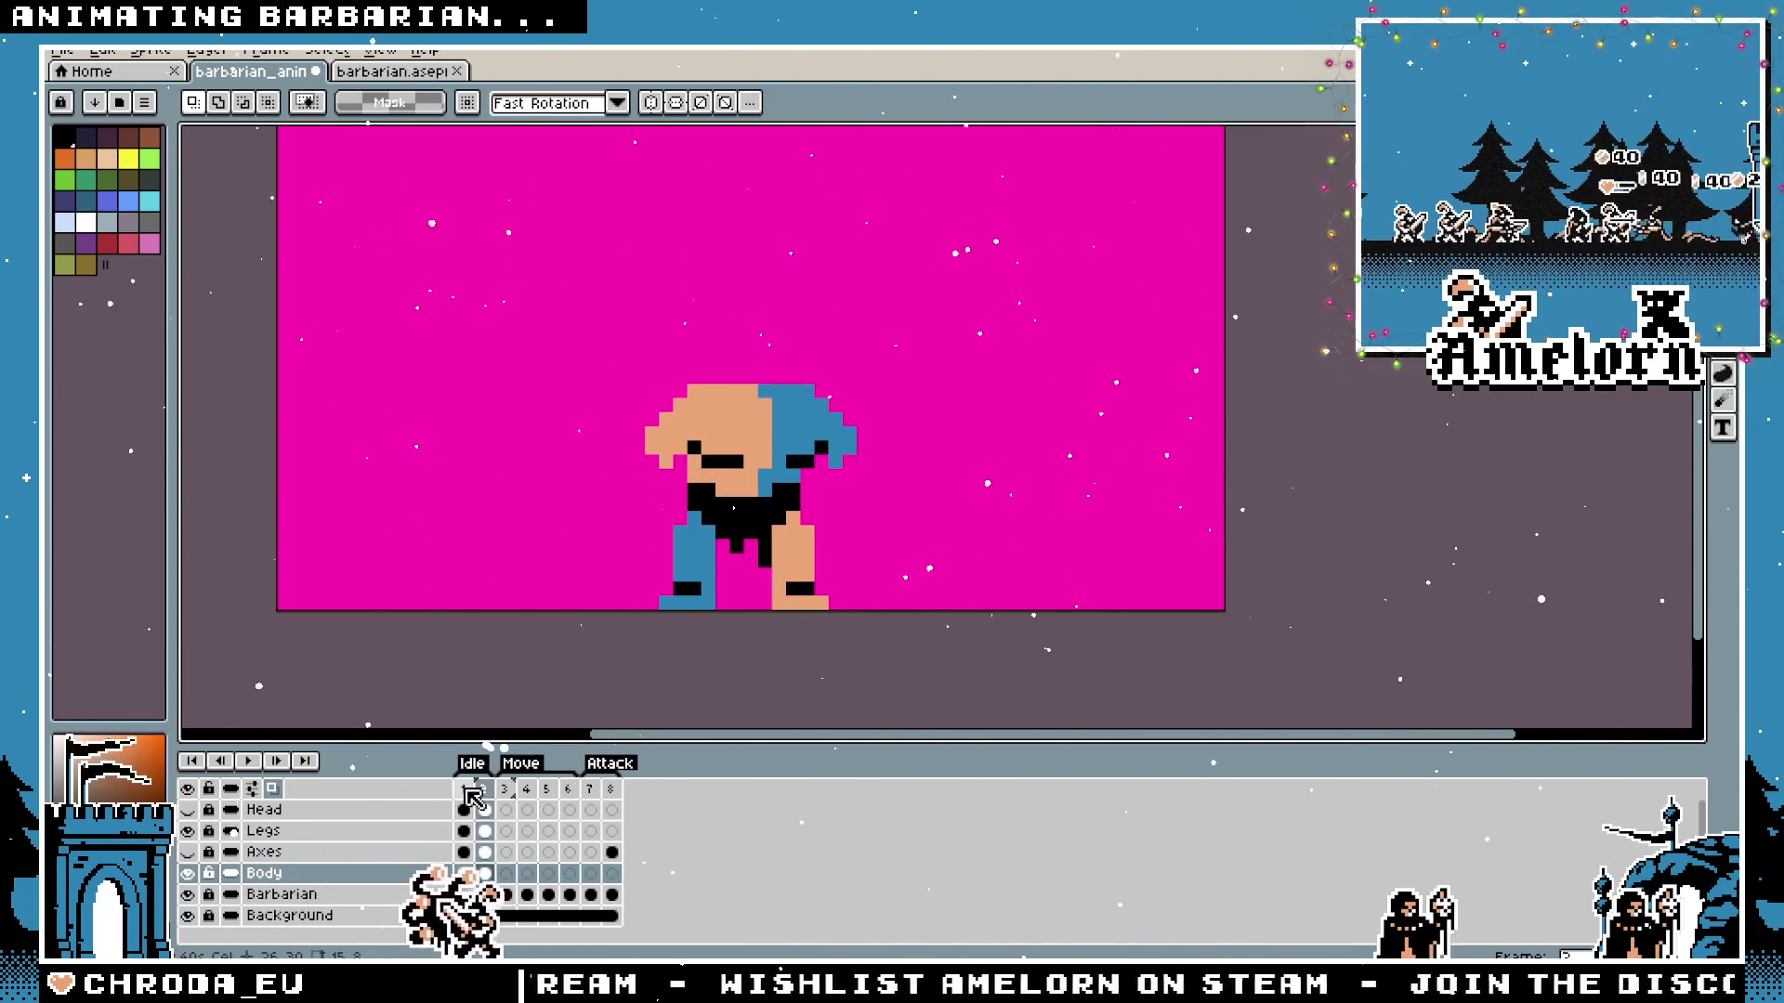
scroll(620, 557, up, 3)
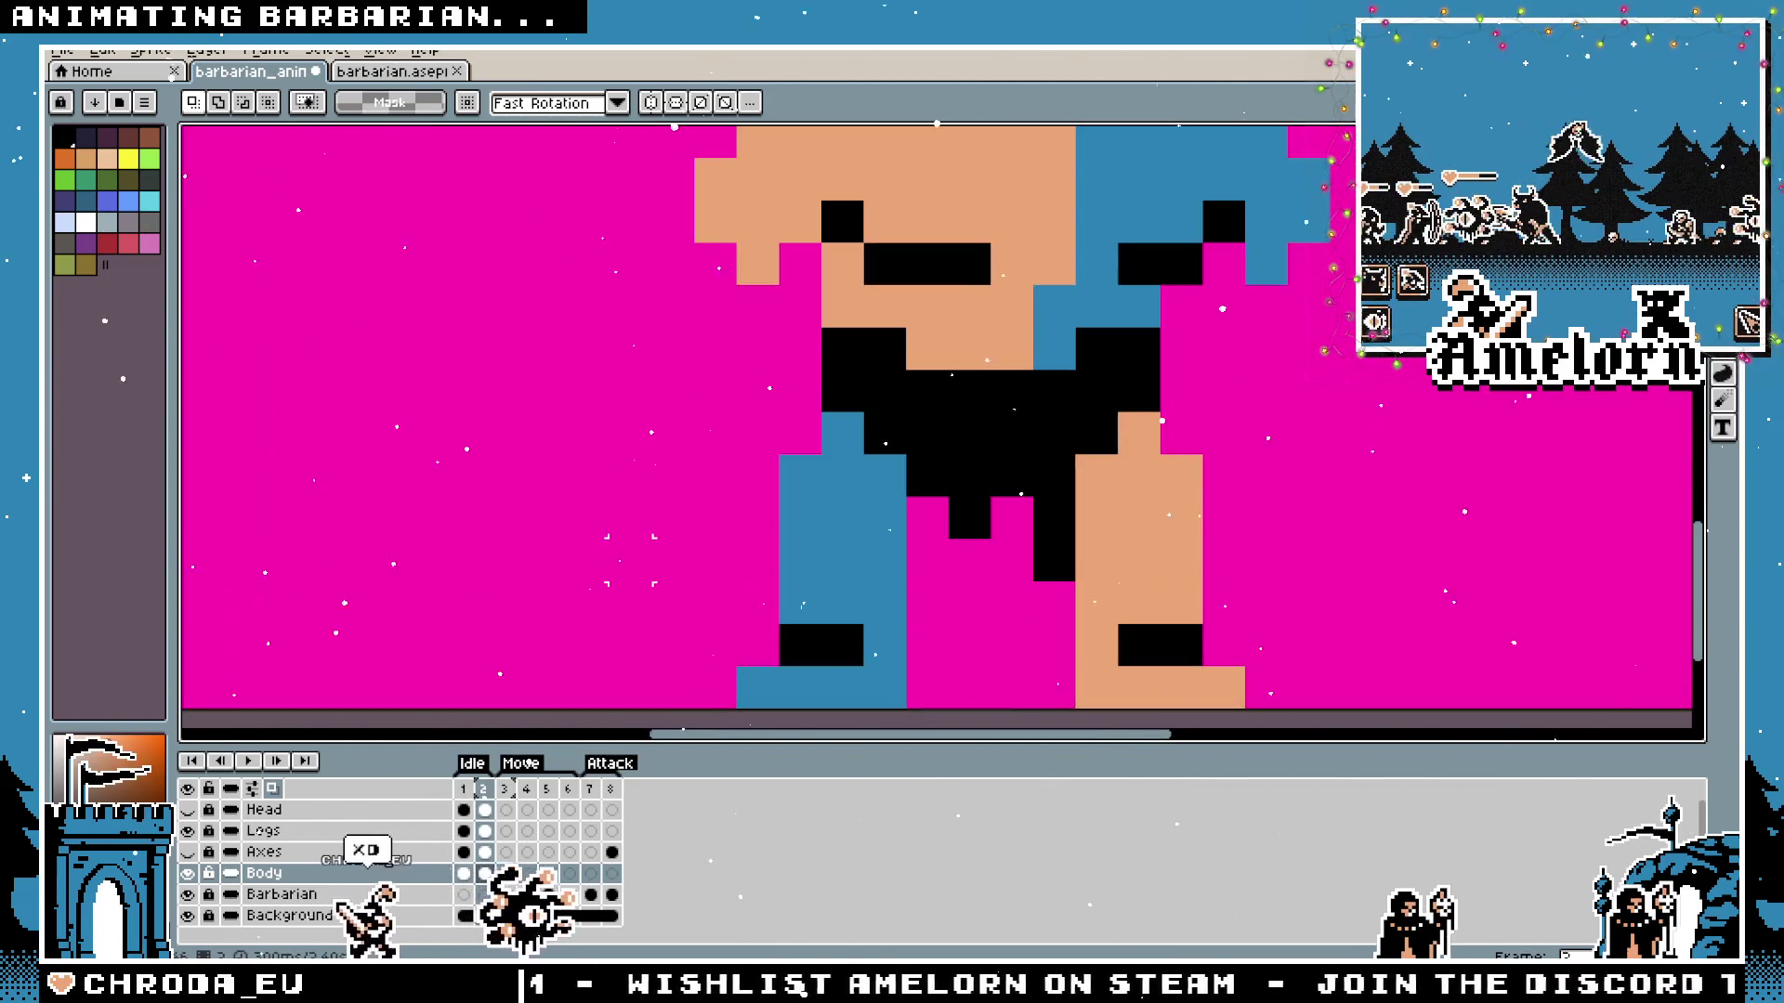
click(209, 837)
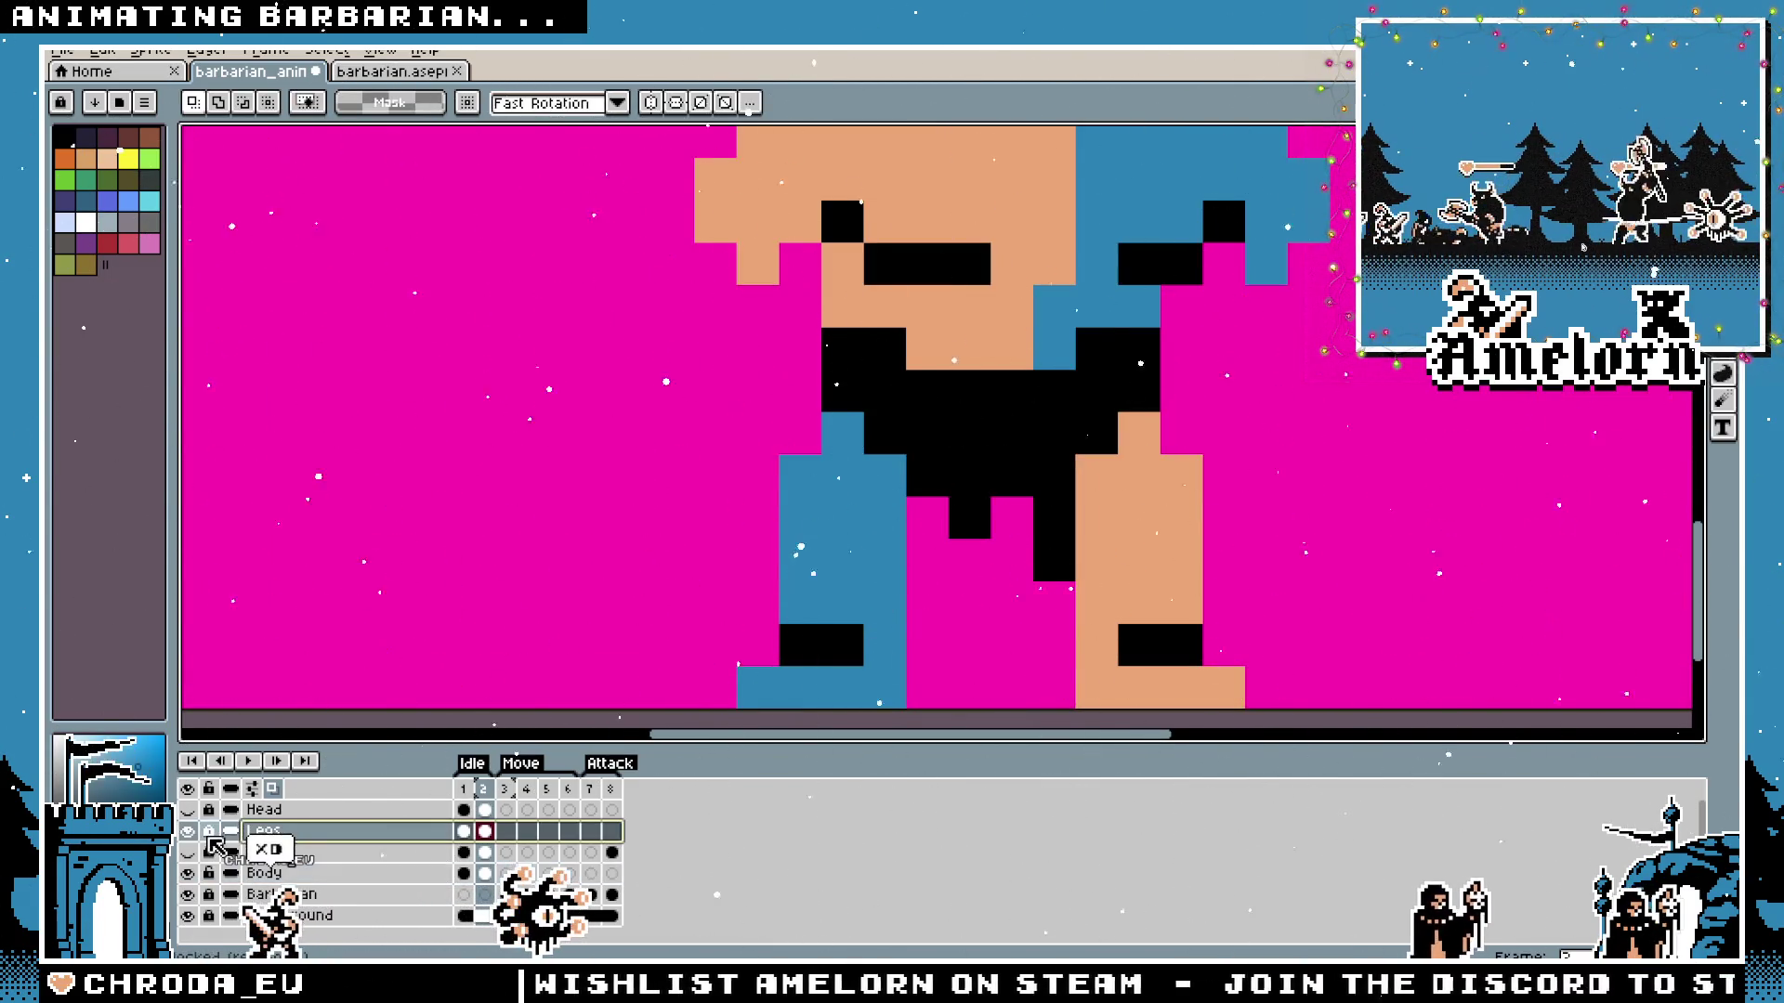
key(b)
click(933, 524)
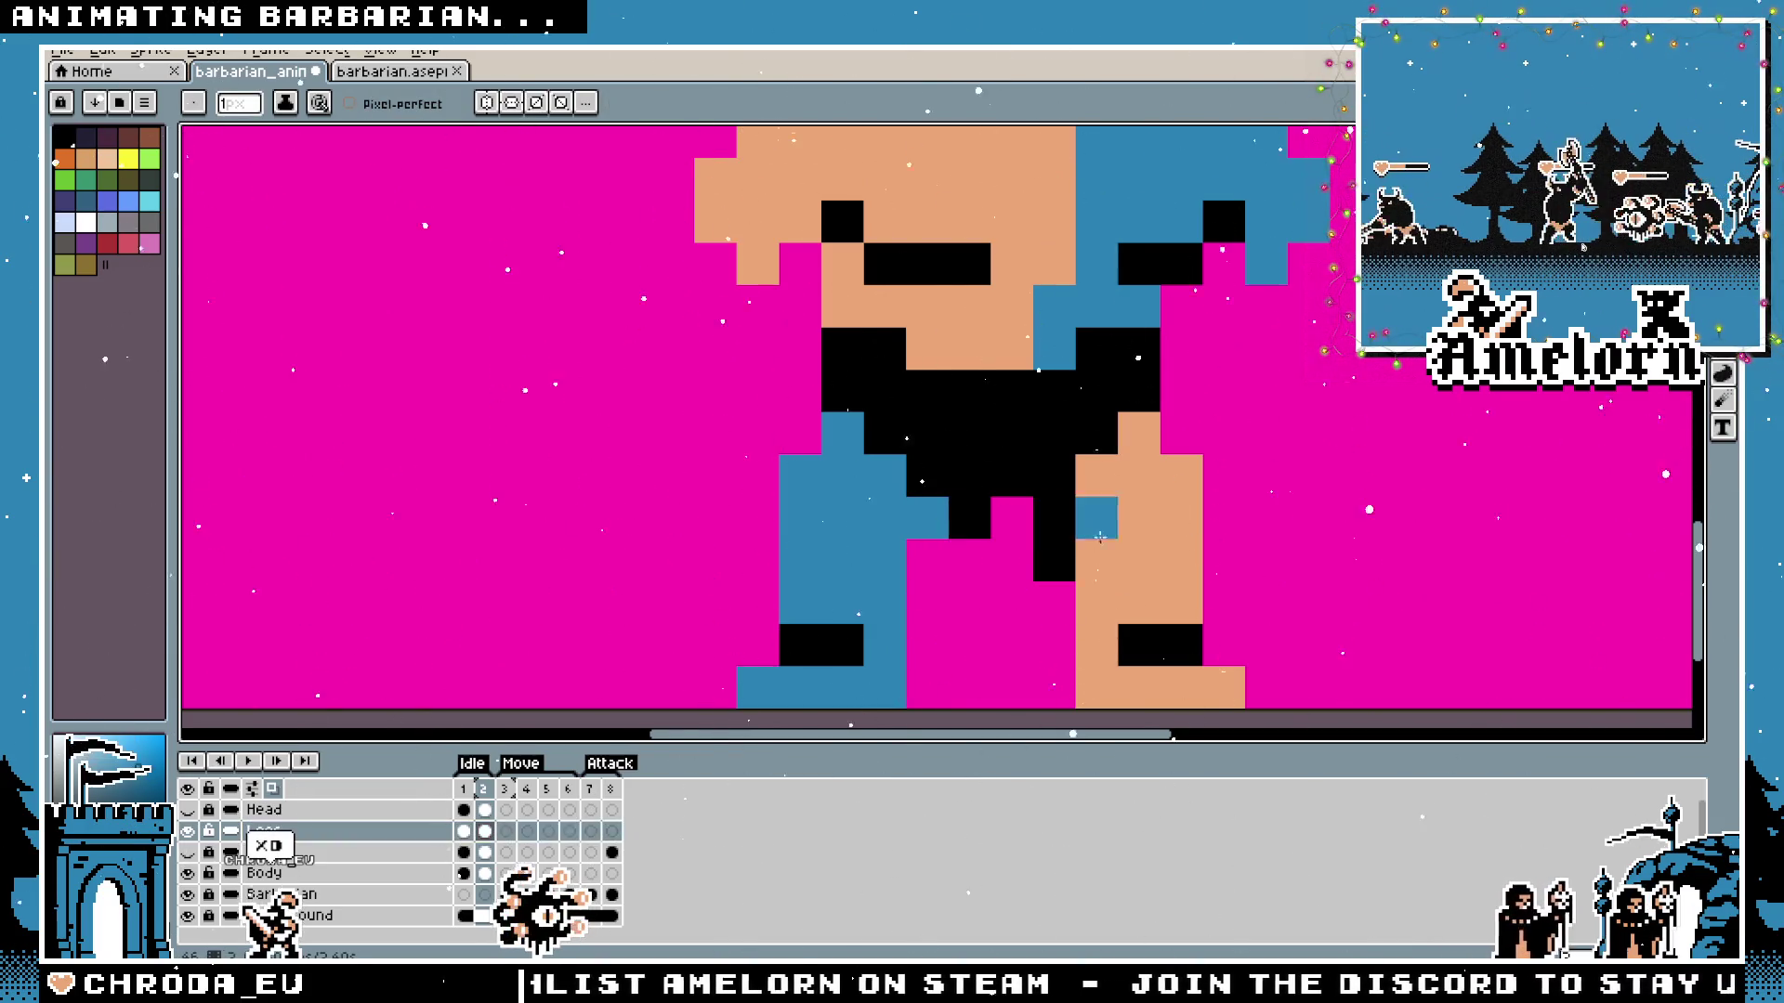
scroll(1086, 526, down, 3)
scroll(1115, 653, down, 2)
scroll(983, 627, up, 1)
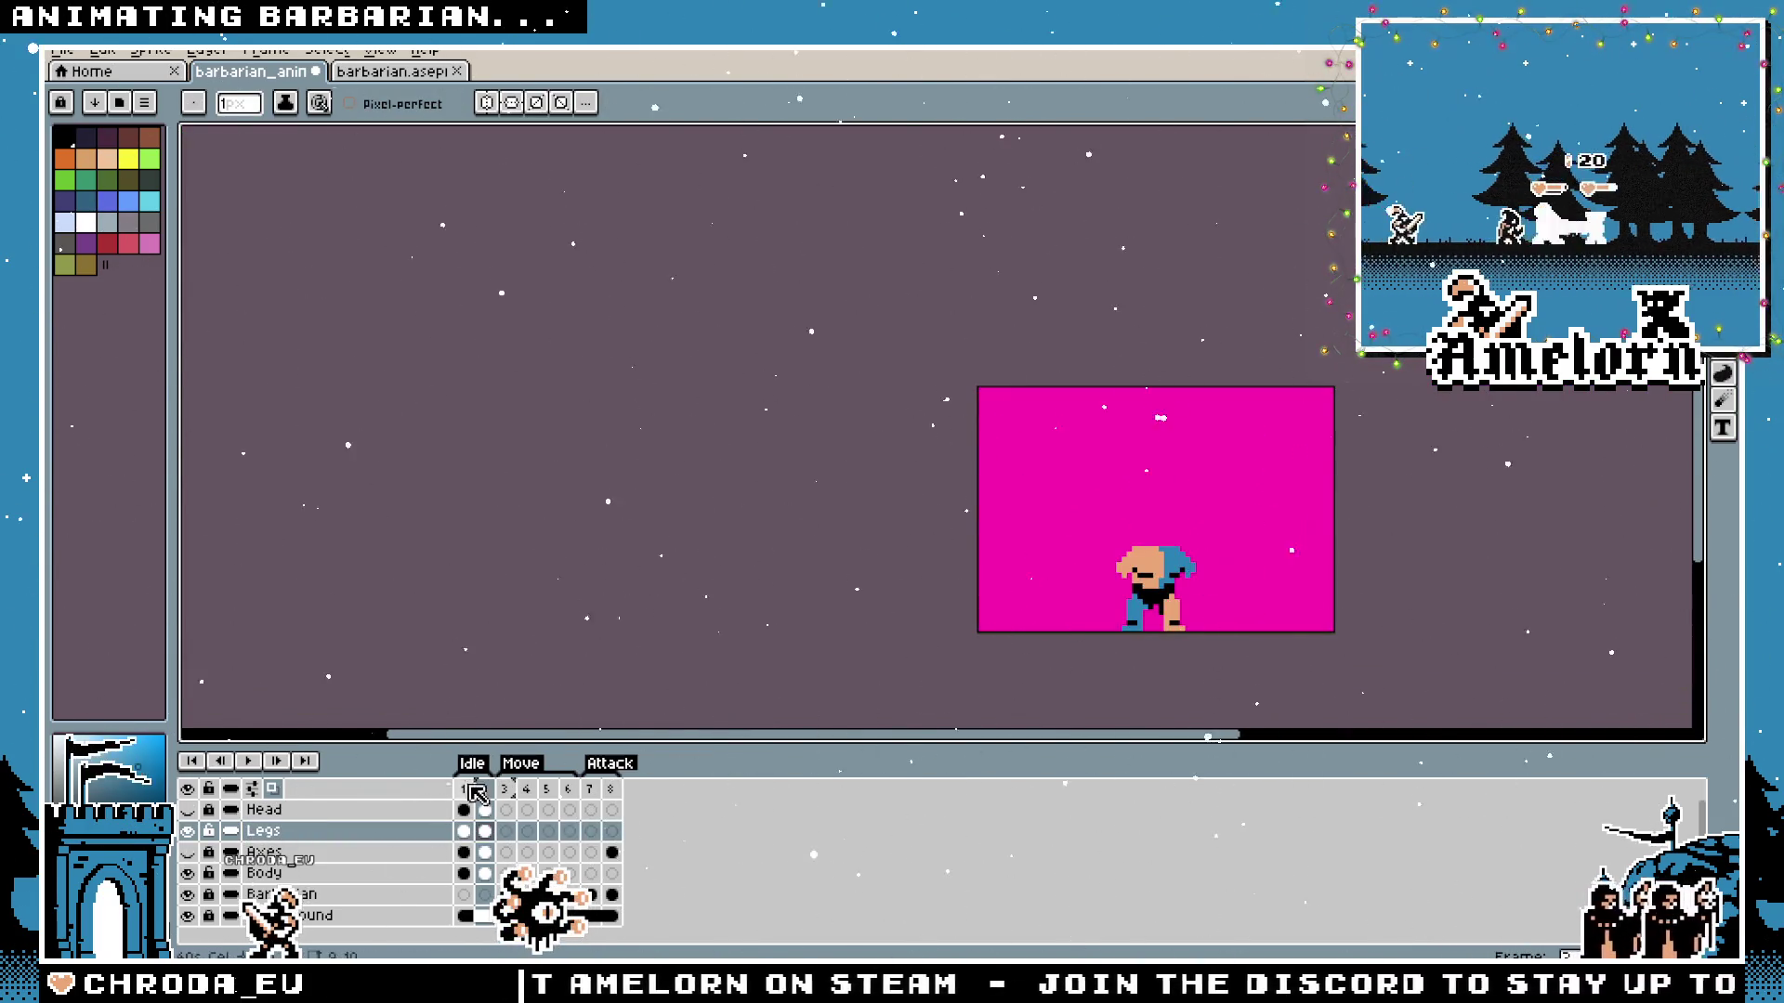
click(473, 793)
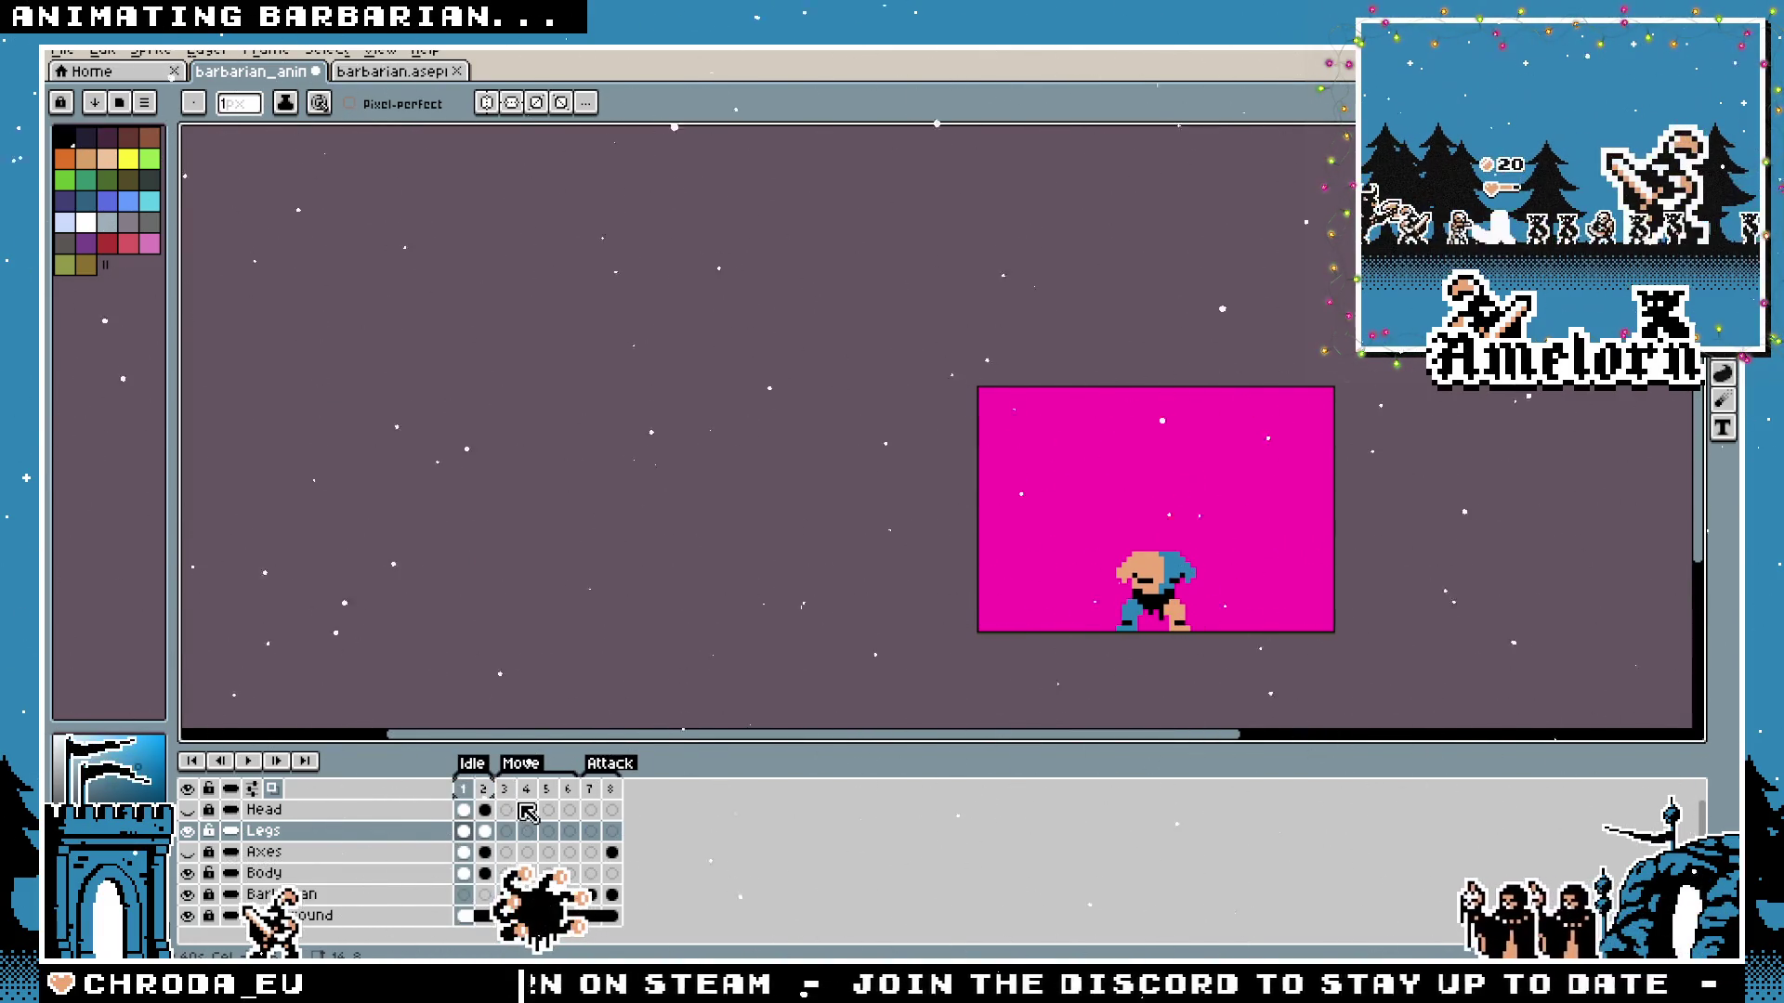
ctrl+click(1199, 617)
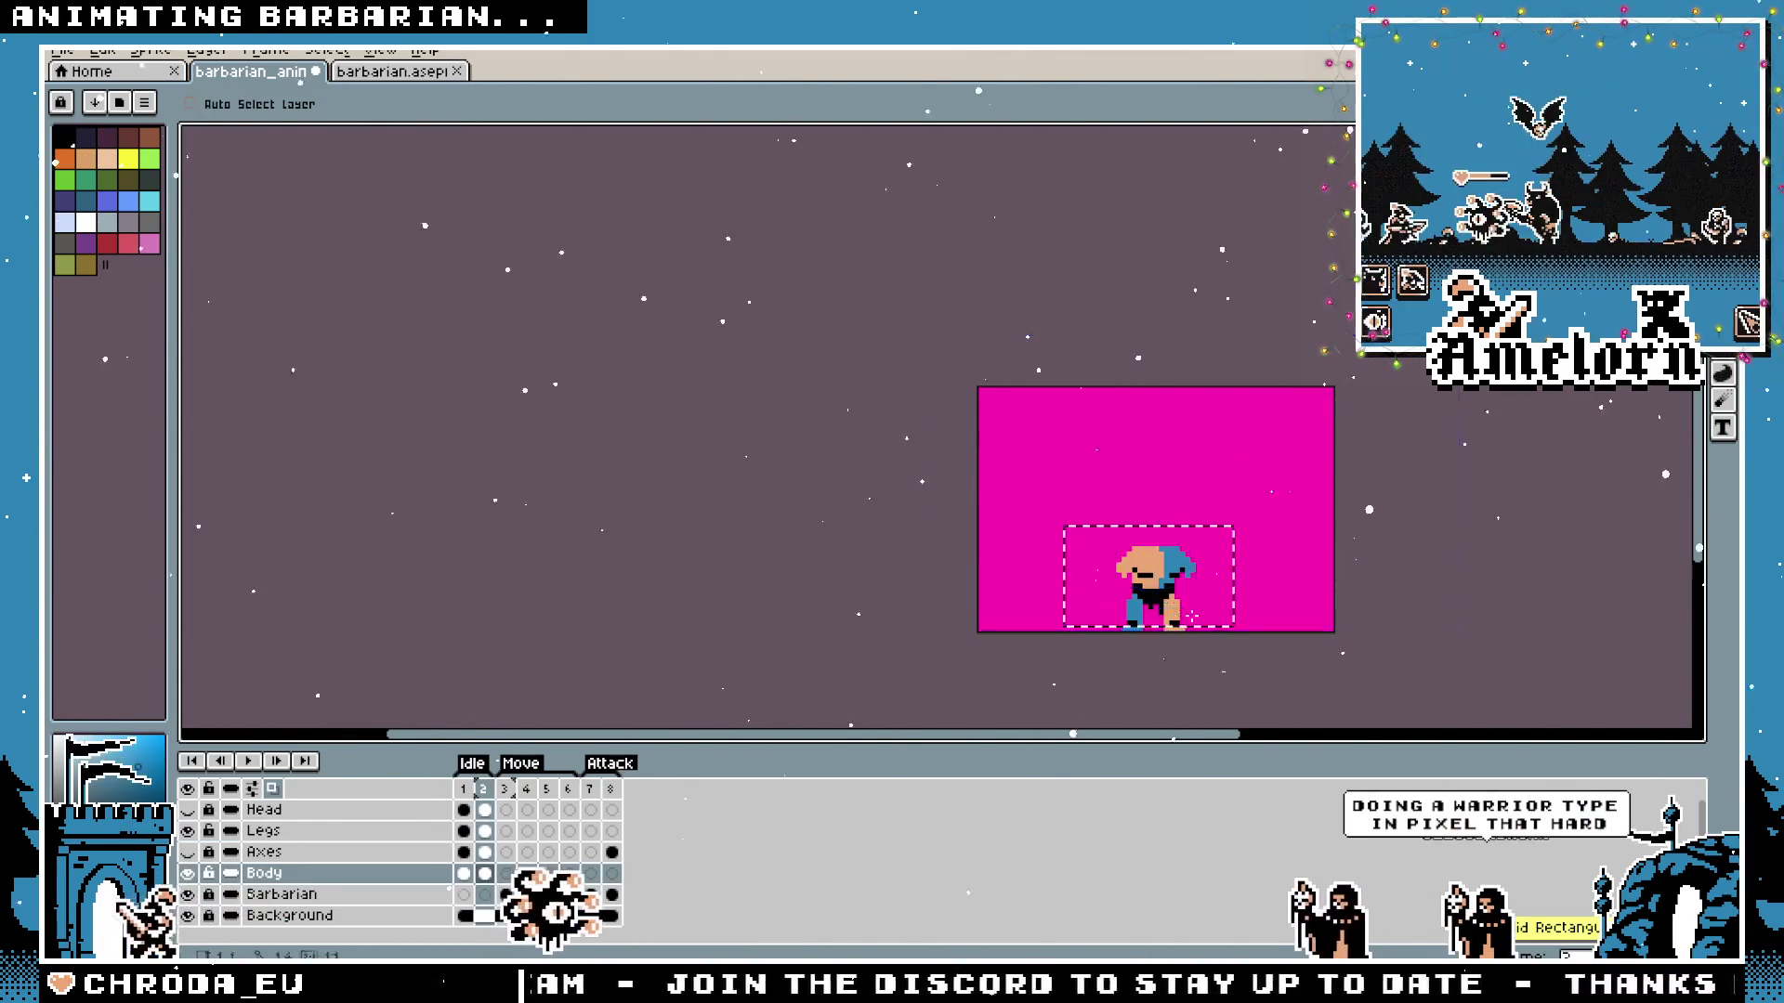
scroll(1192, 616, up, 3)
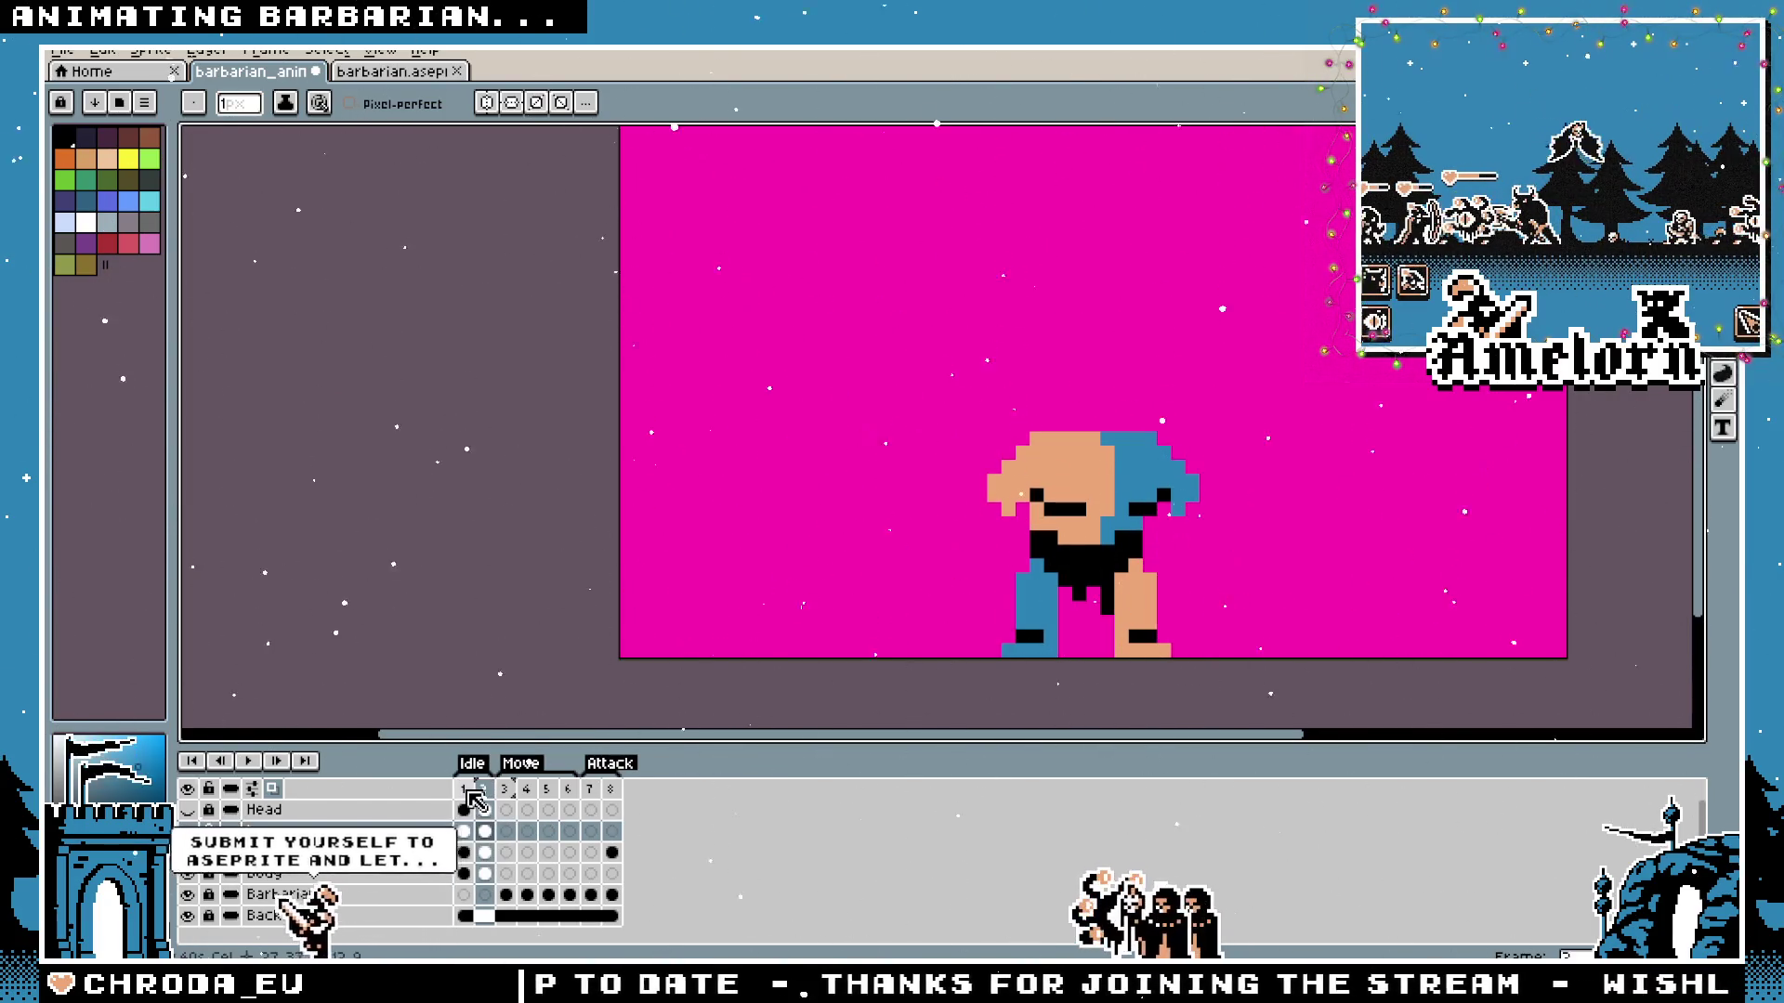
scroll(880, 552, up, 2)
scroll(880, 552, up, 2)
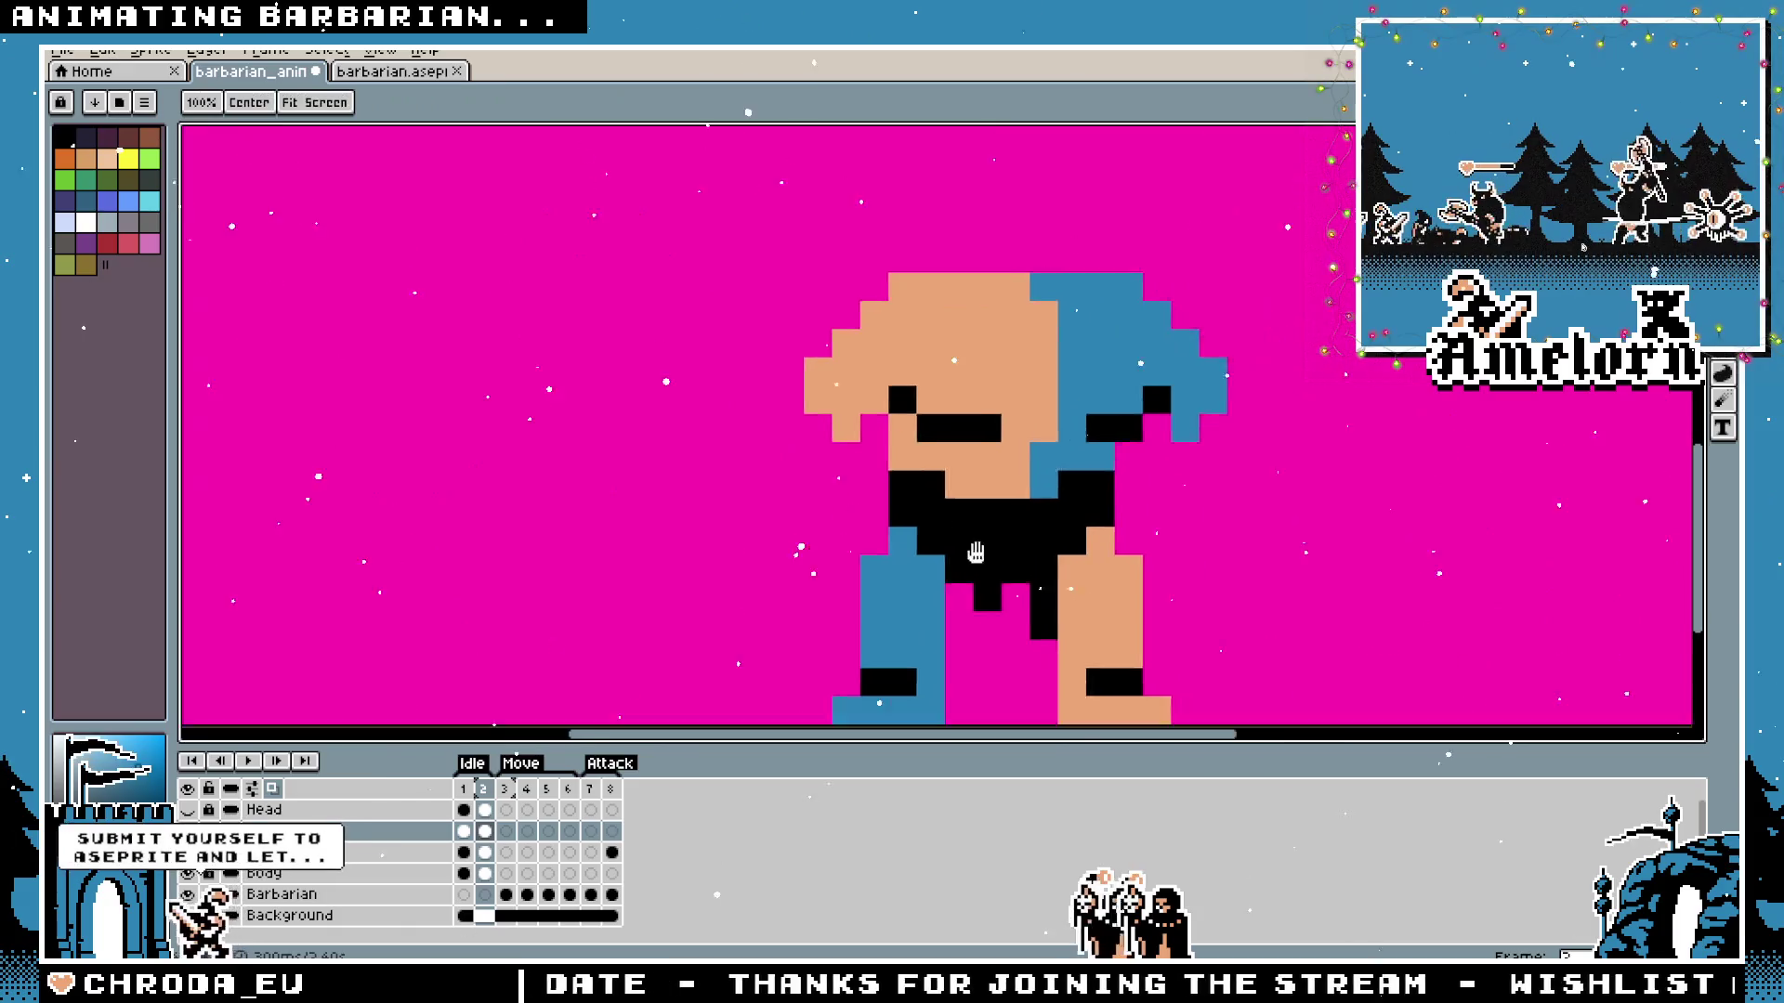
Jump to a Move animation frame showing the axe-wielding barbarian mid-stride.
click(541, 773)
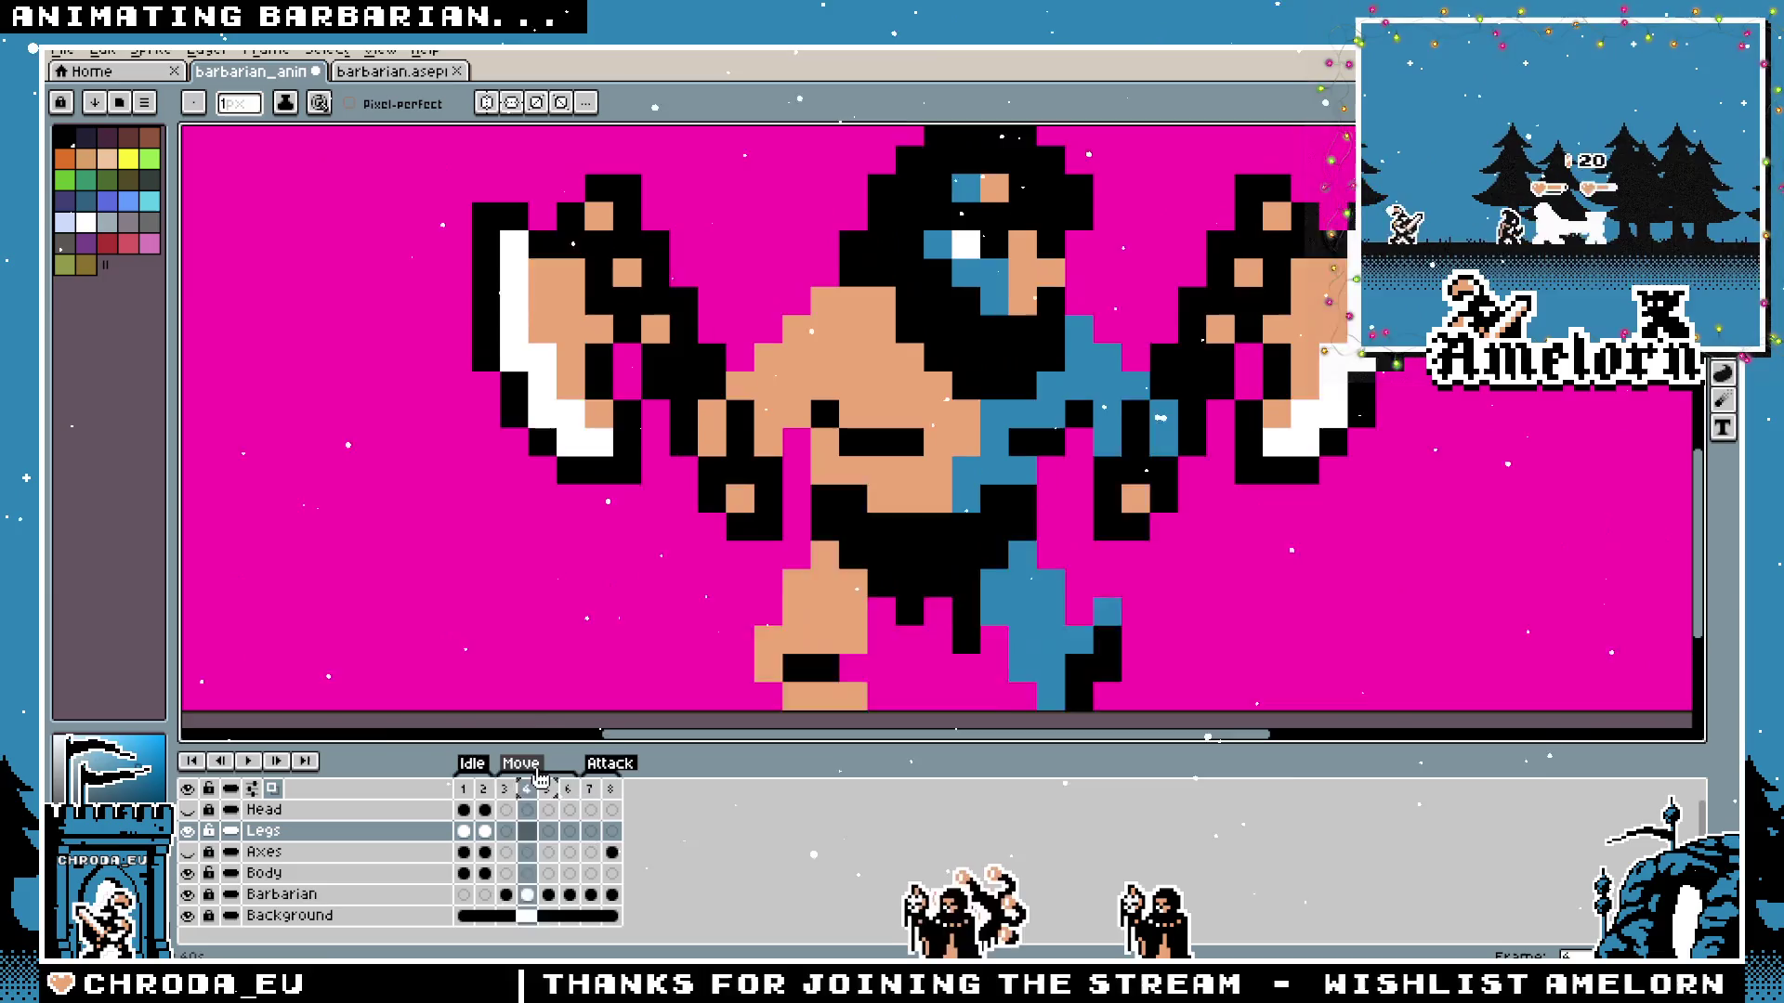
scroll(679, 579, down, 3)
scroll(677, 579, down, 1)
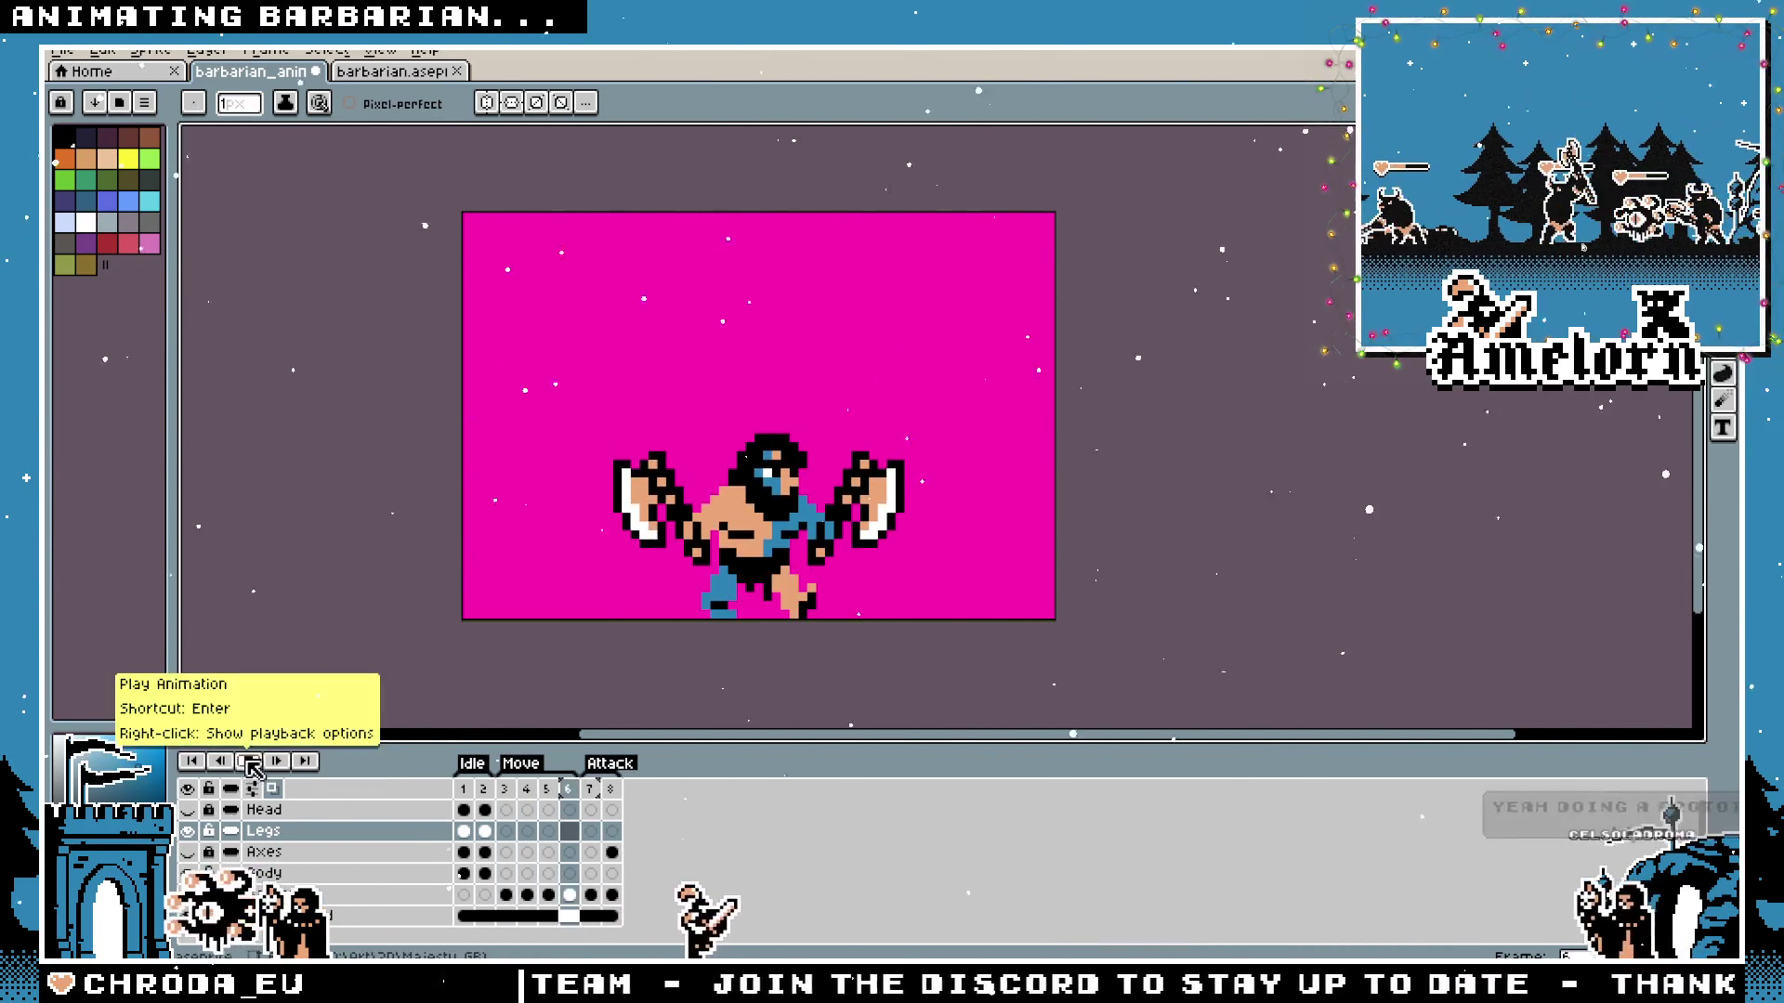
scroll(697, 627, up, 3)
scroll(664, 722, down, 1)
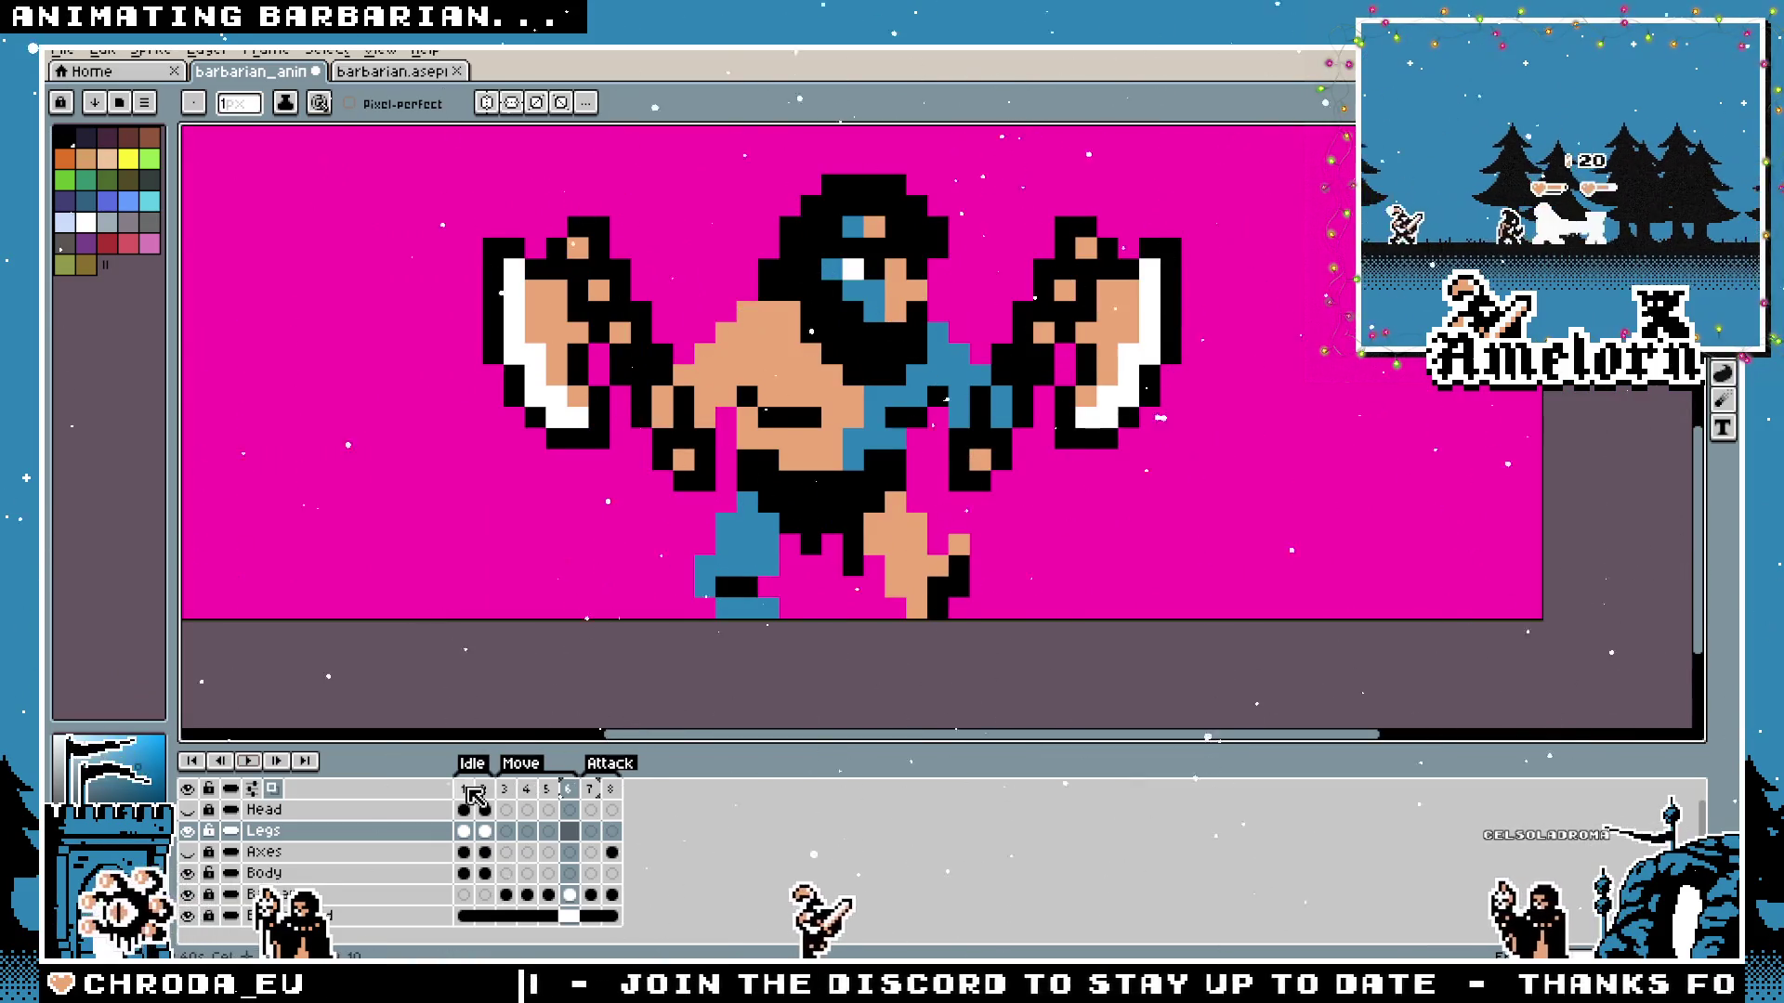
scroll(591, 675, down, 1)
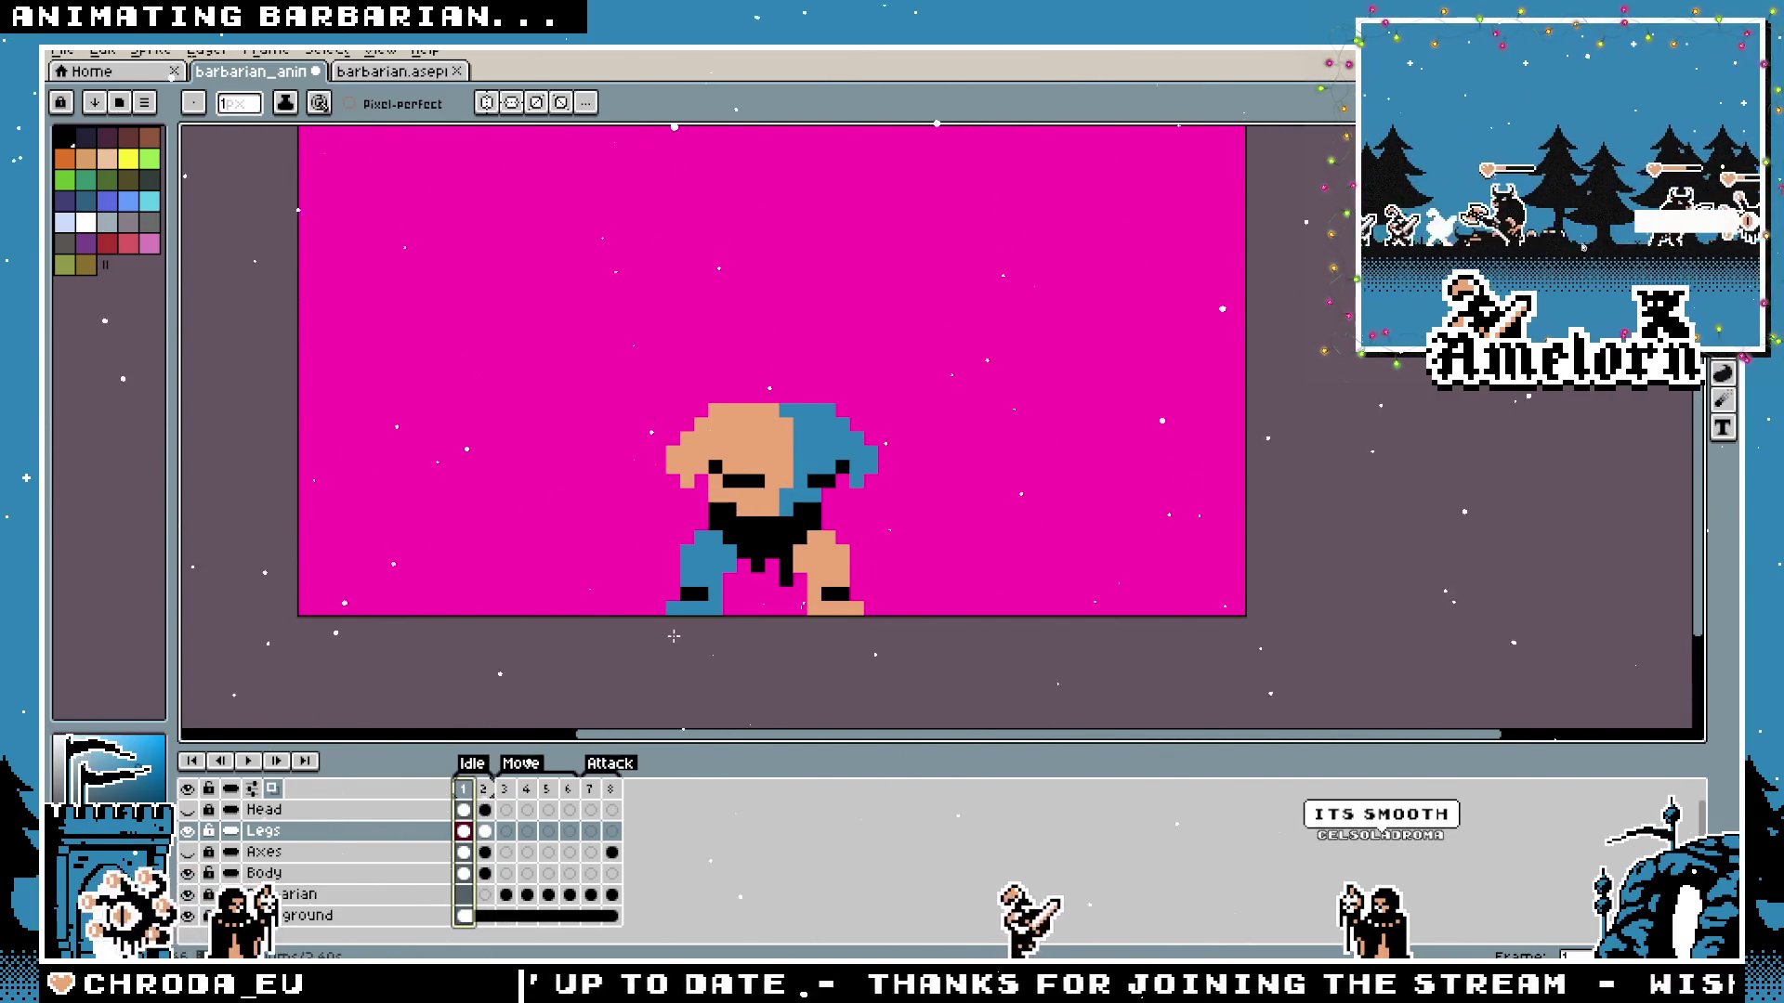
Jump to frame 6, then step back through the frames toward the second Idle frame.
click(567, 790)
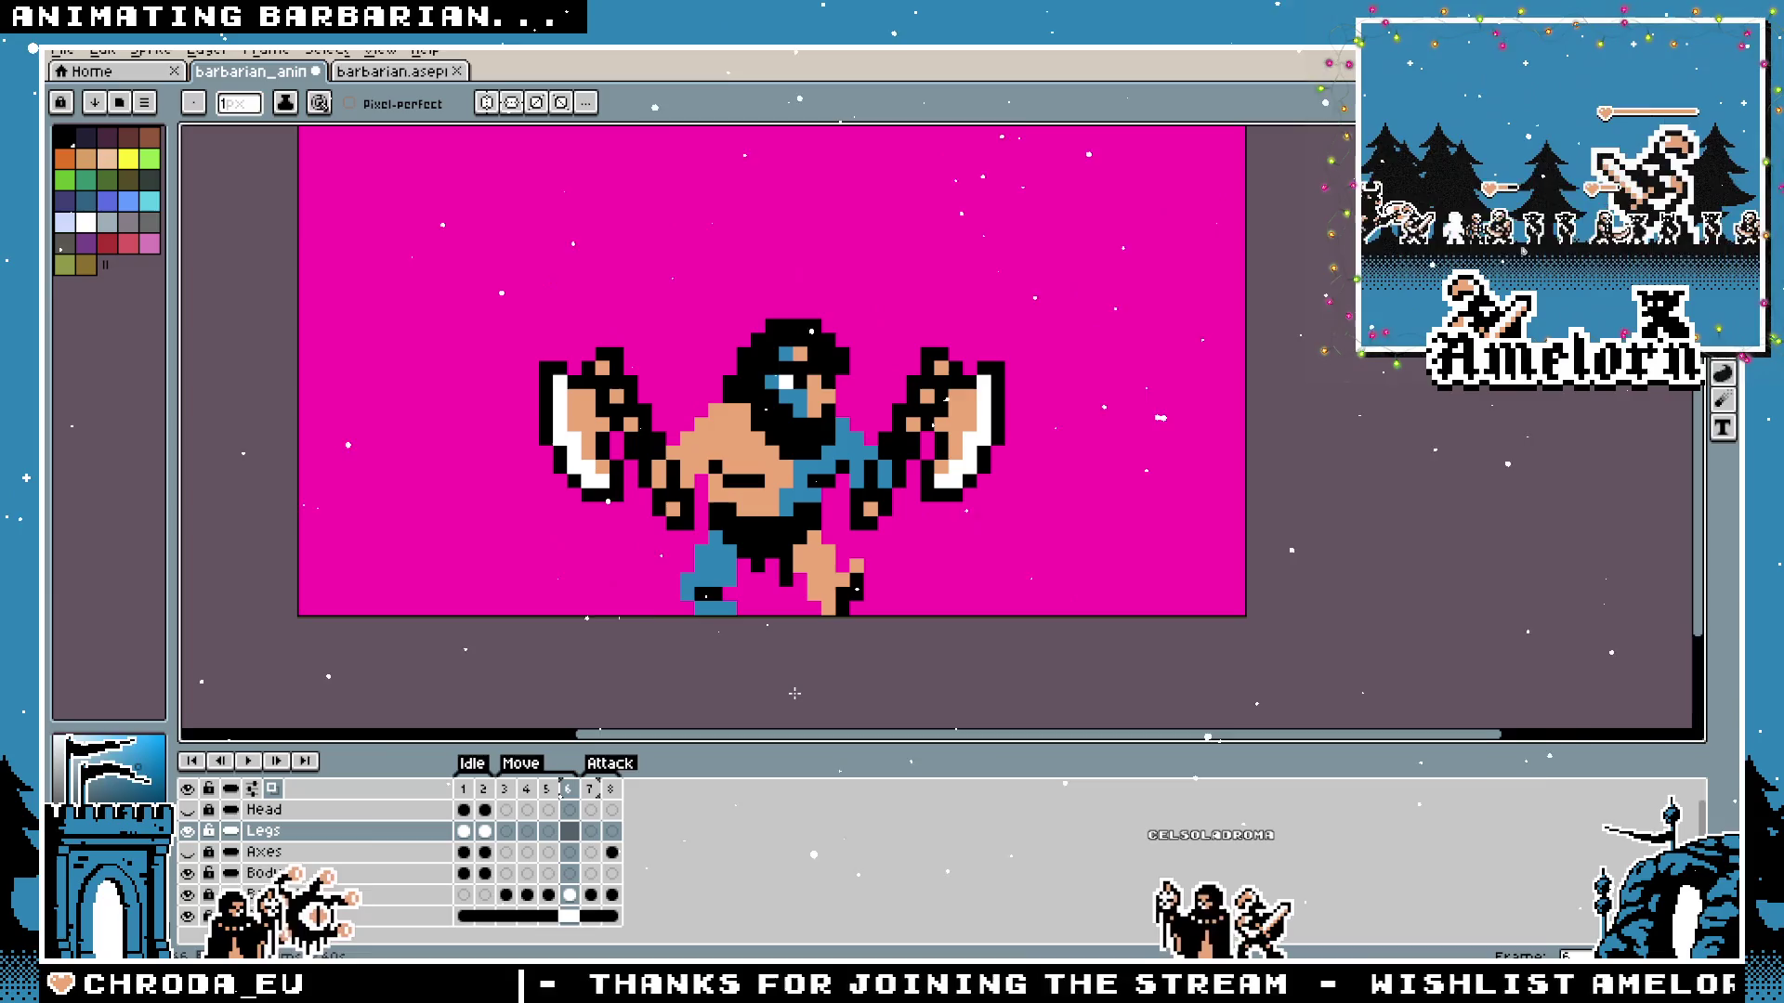
key(Left)
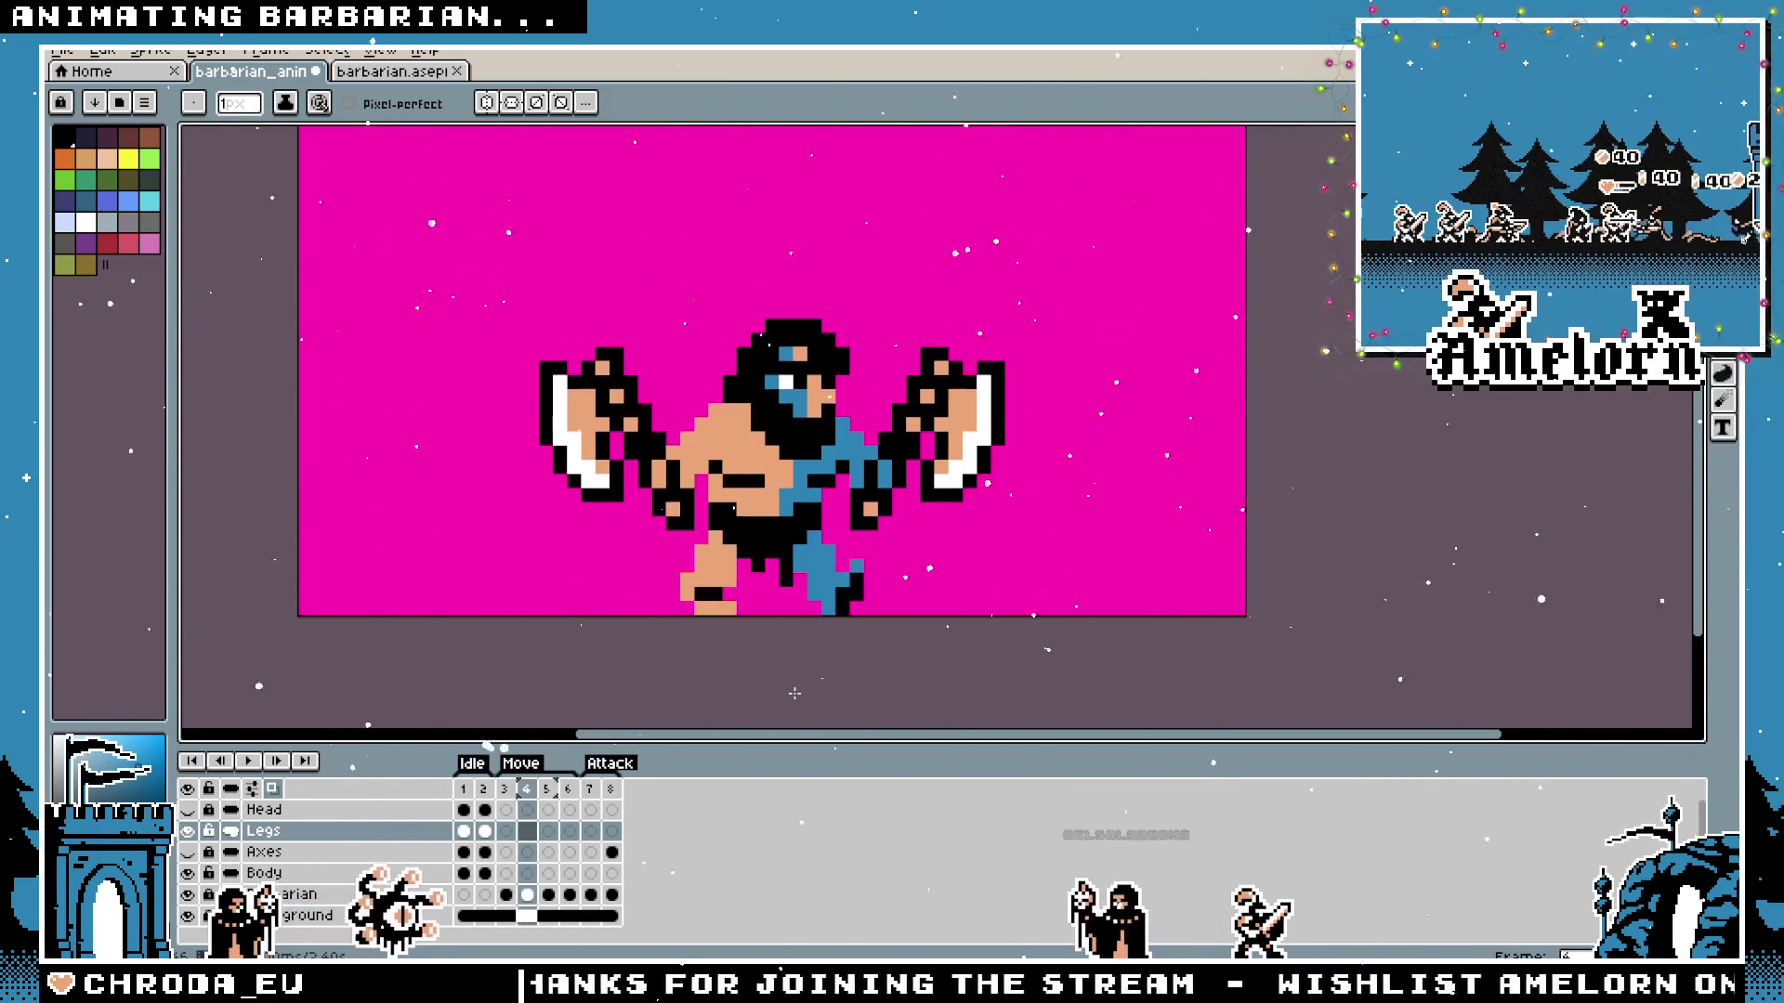
key(Left)
key(Left)
key(Left)
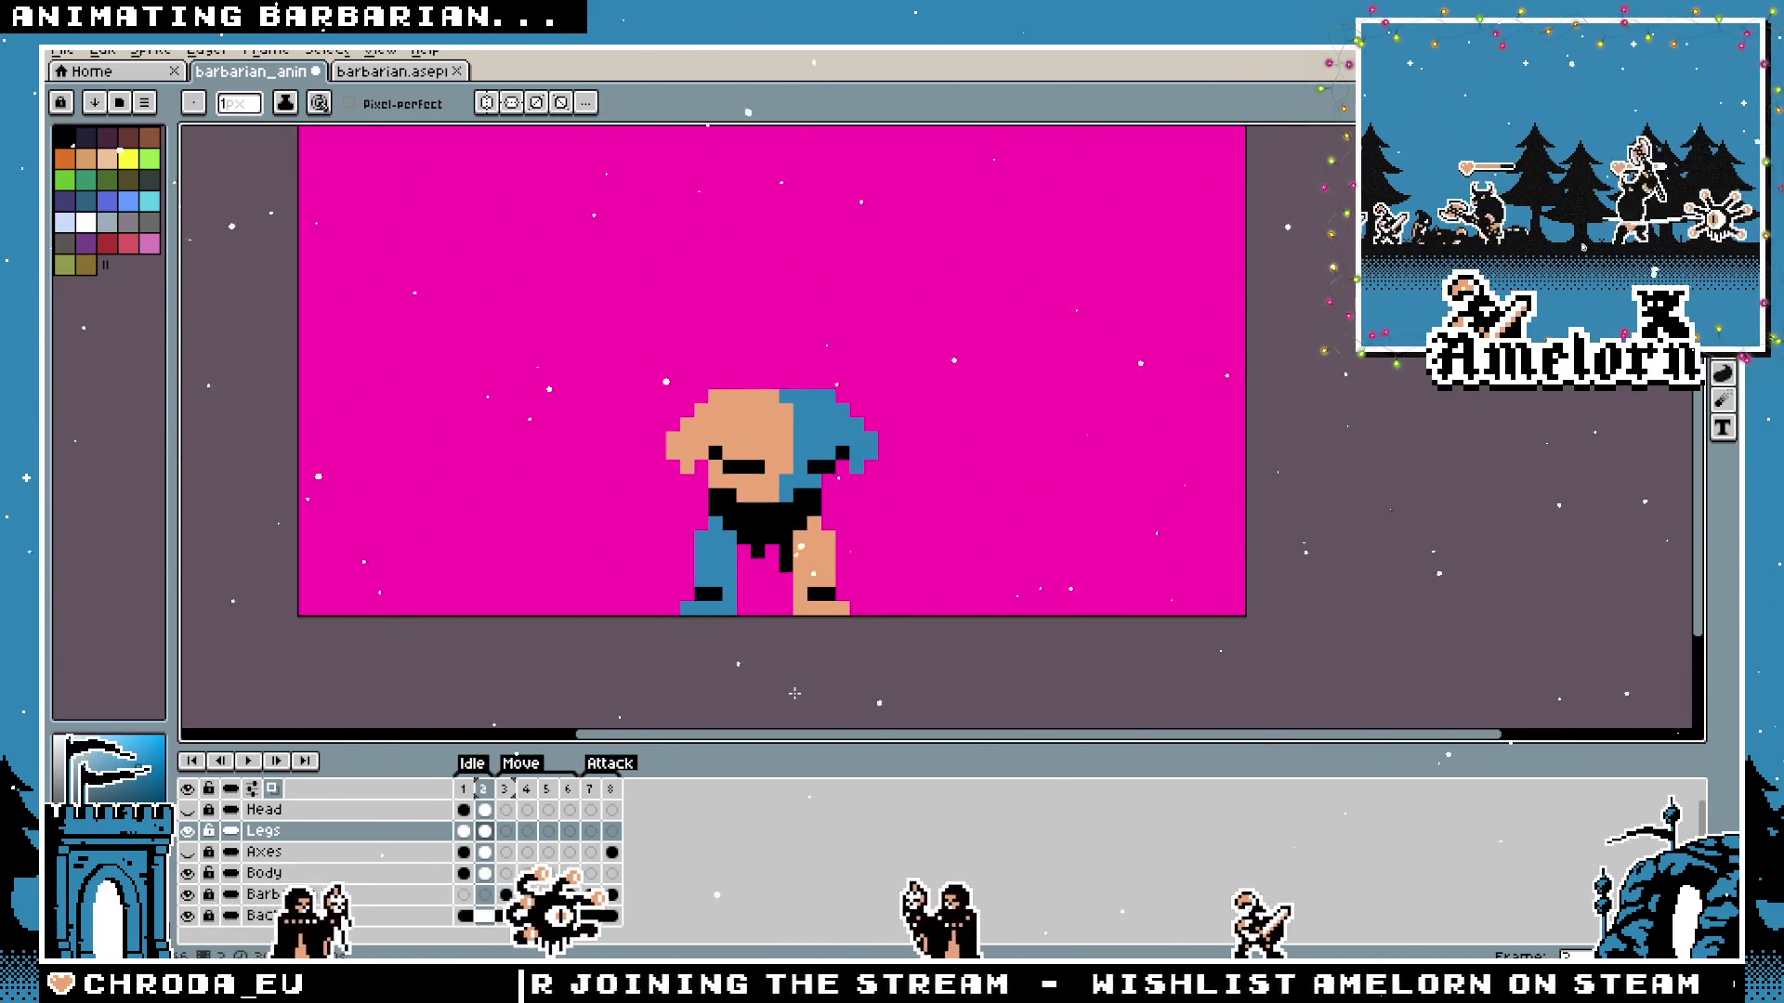
Show the Head layer and nudge the head up and left a pixel on the second Idle frame.
key(Left)
key(Right)
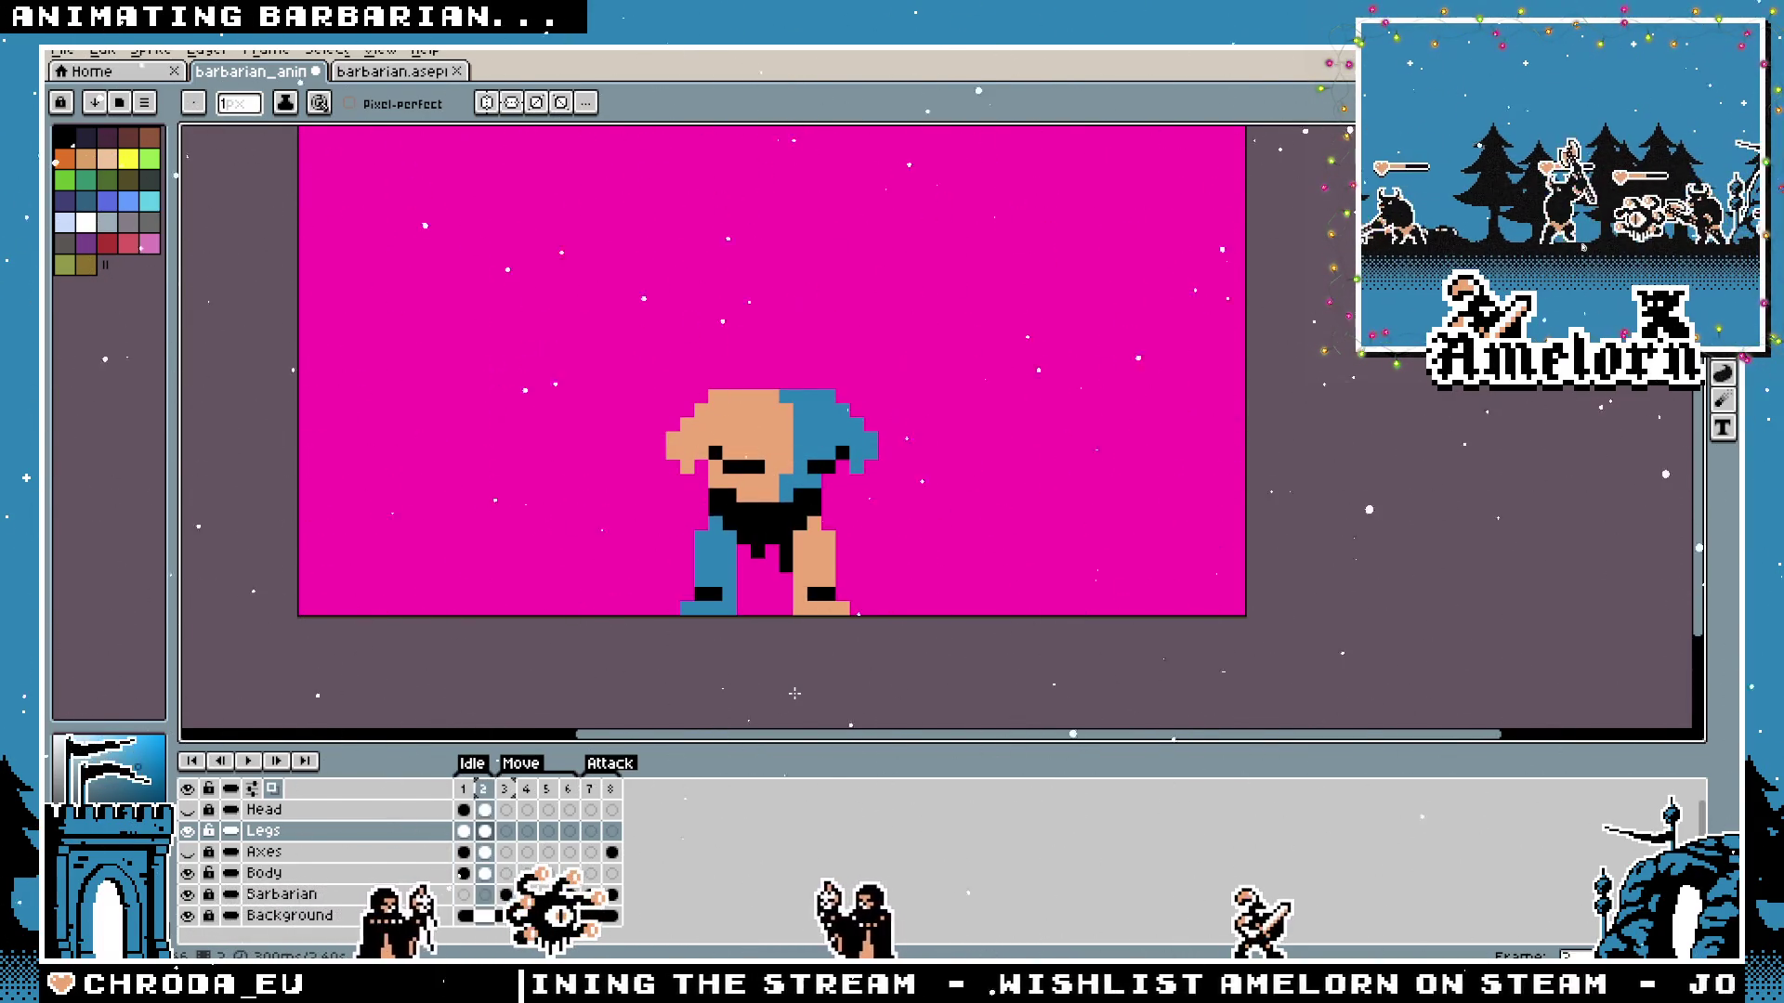
click(190, 809)
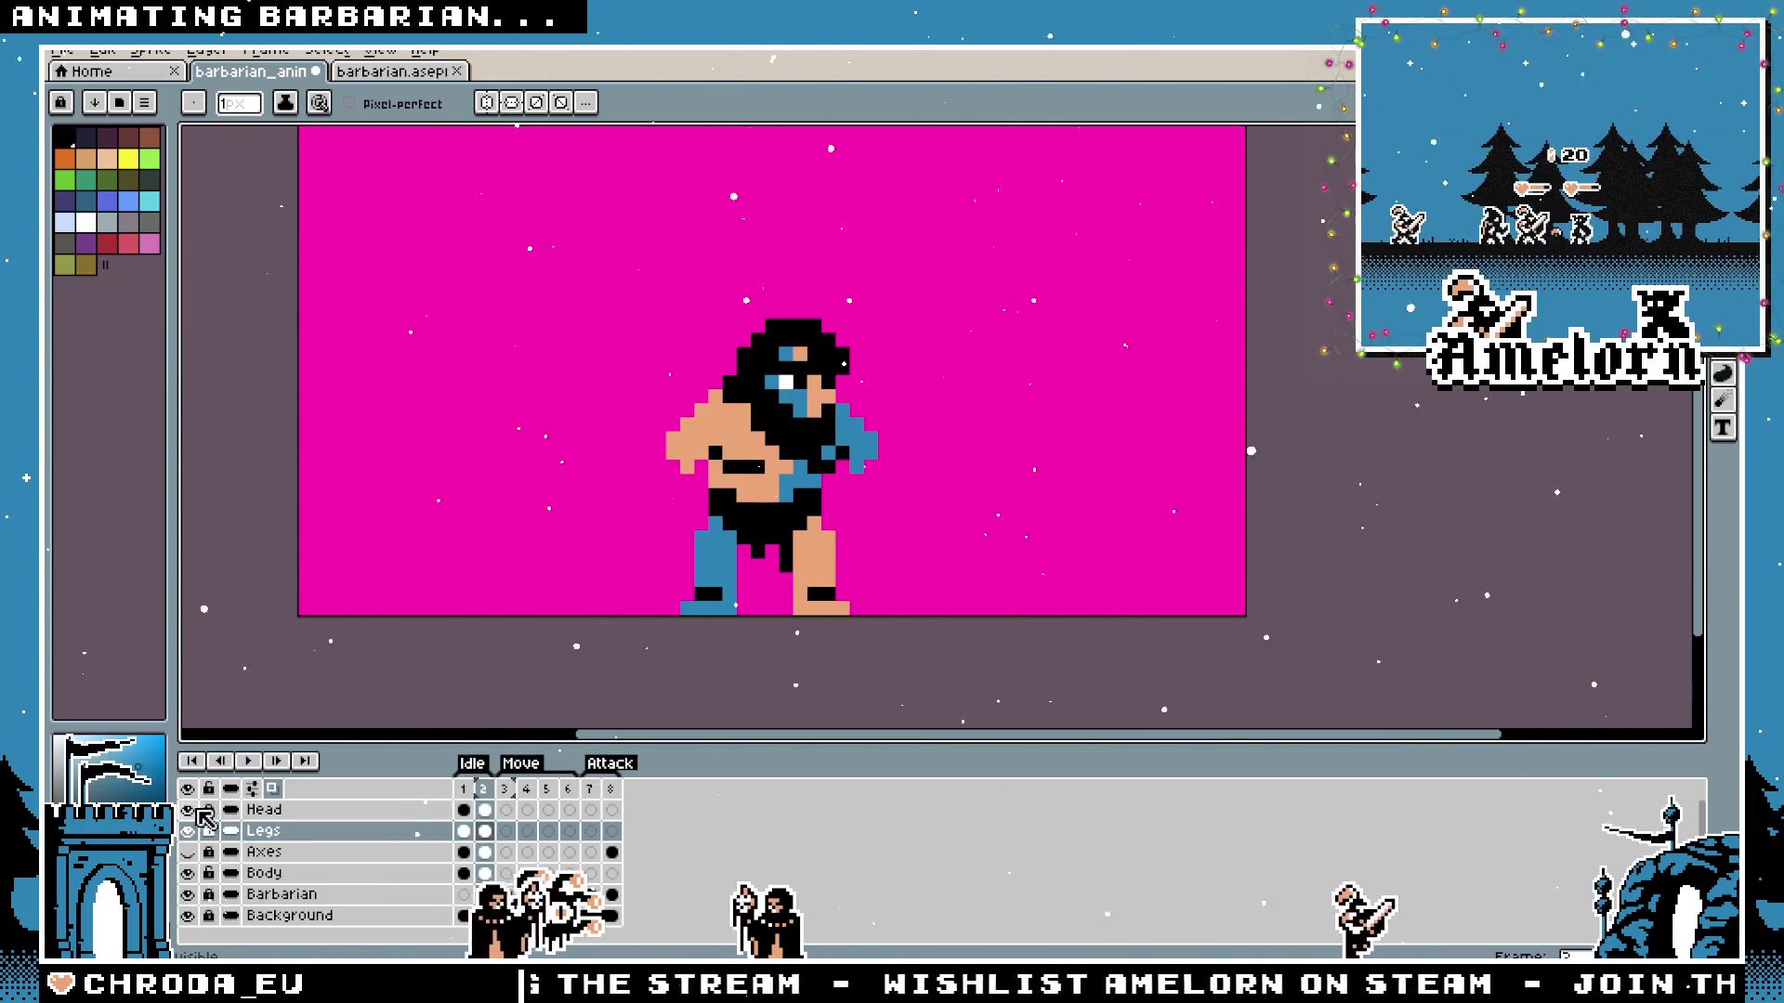
click(495, 812)
key(m)
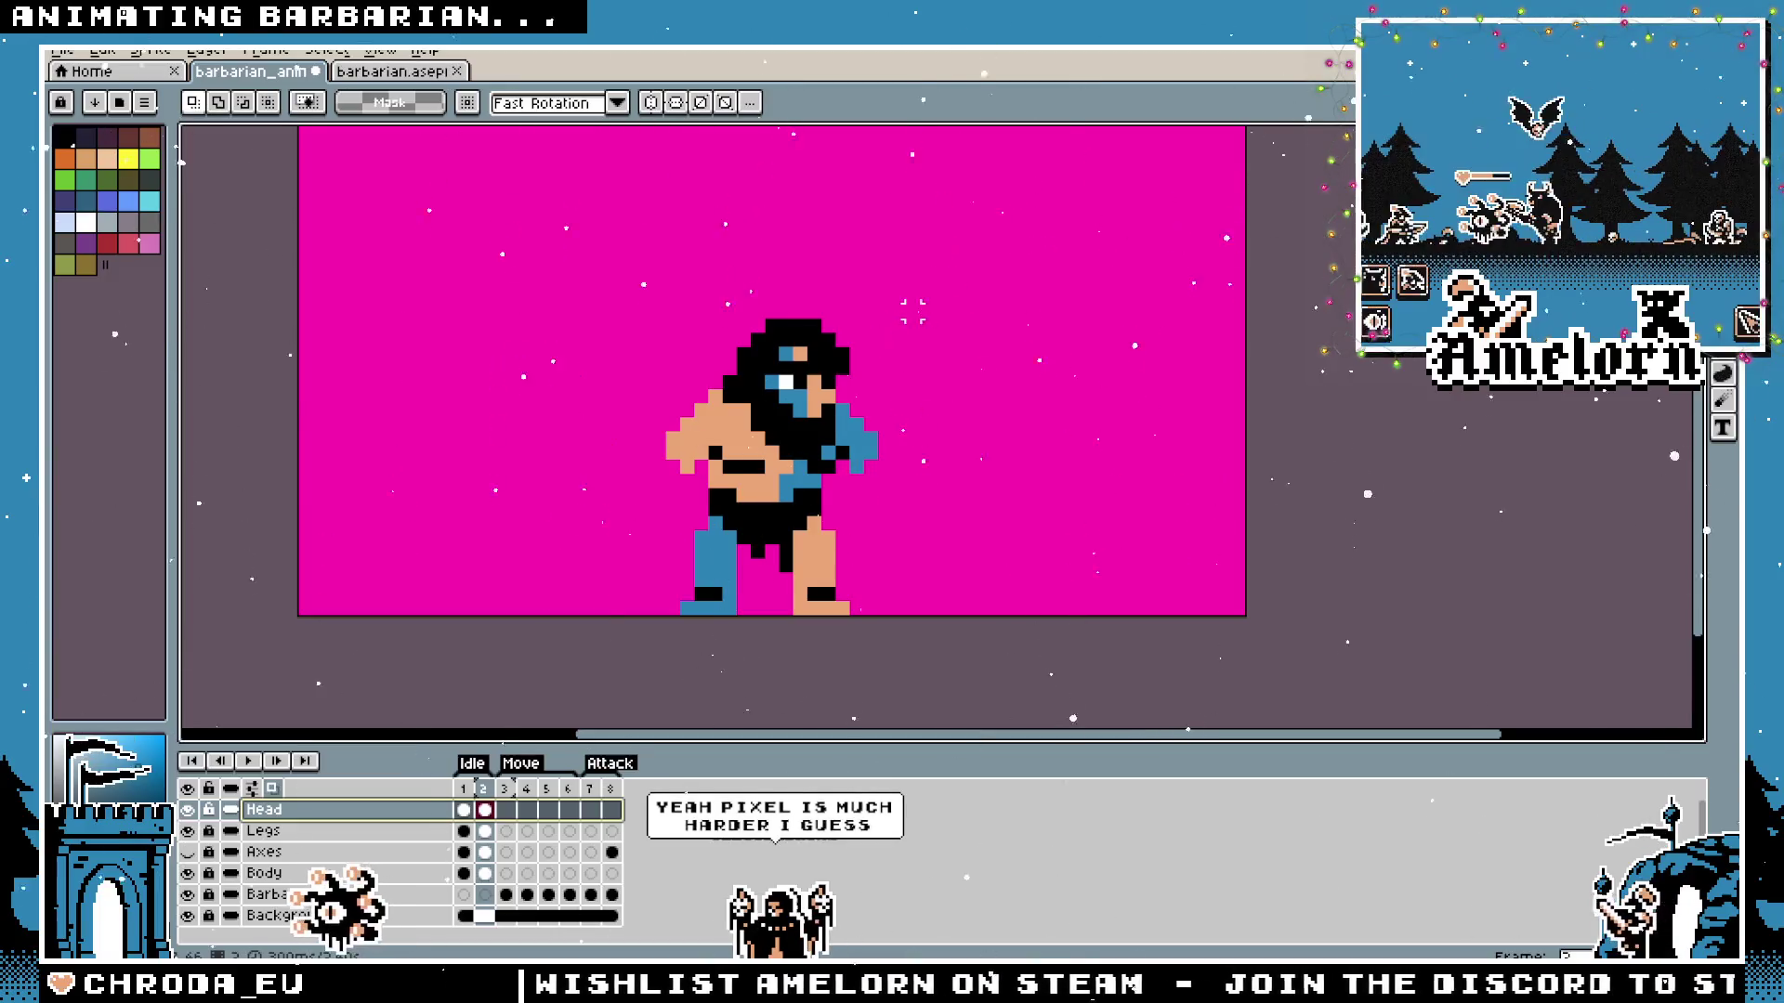
drag(563, 259, 965, 589)
key(Up)
key(ctrl+d)
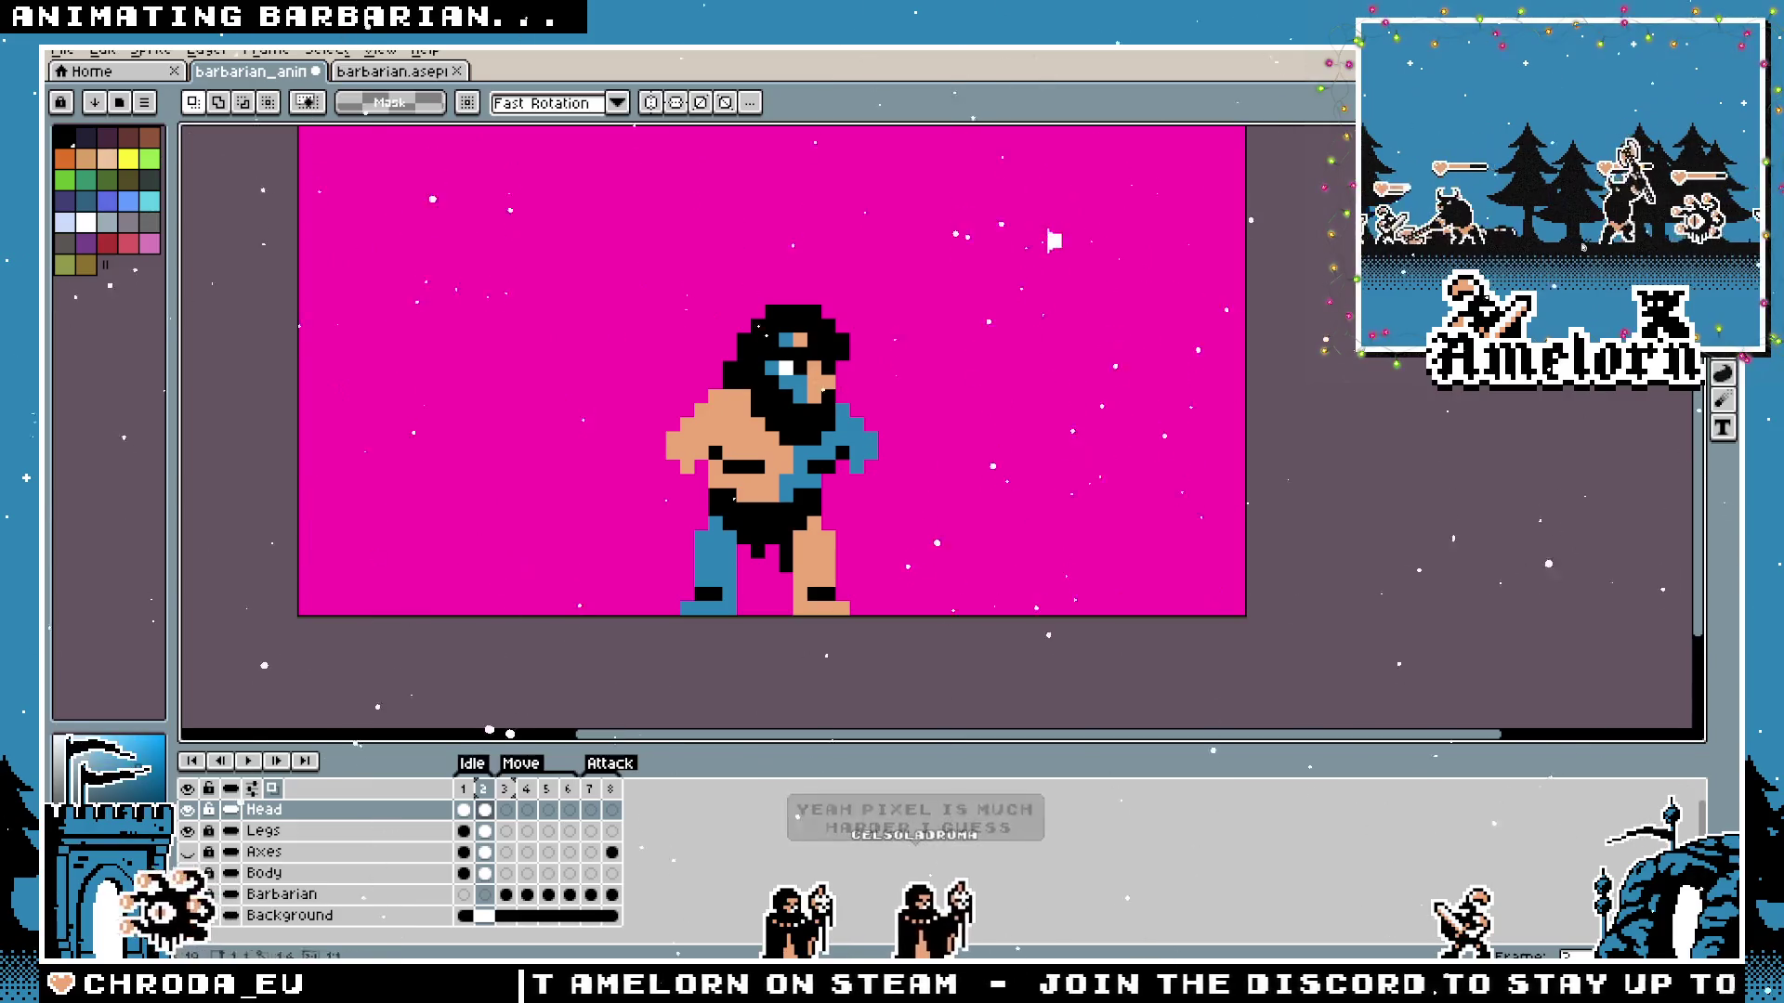
key(ctrl+shift+d)
key(Left)
key(ctrl+d)
click(465, 791)
Compare against frame 1, then shift the head one pixel right and commit it.
click(464, 789)
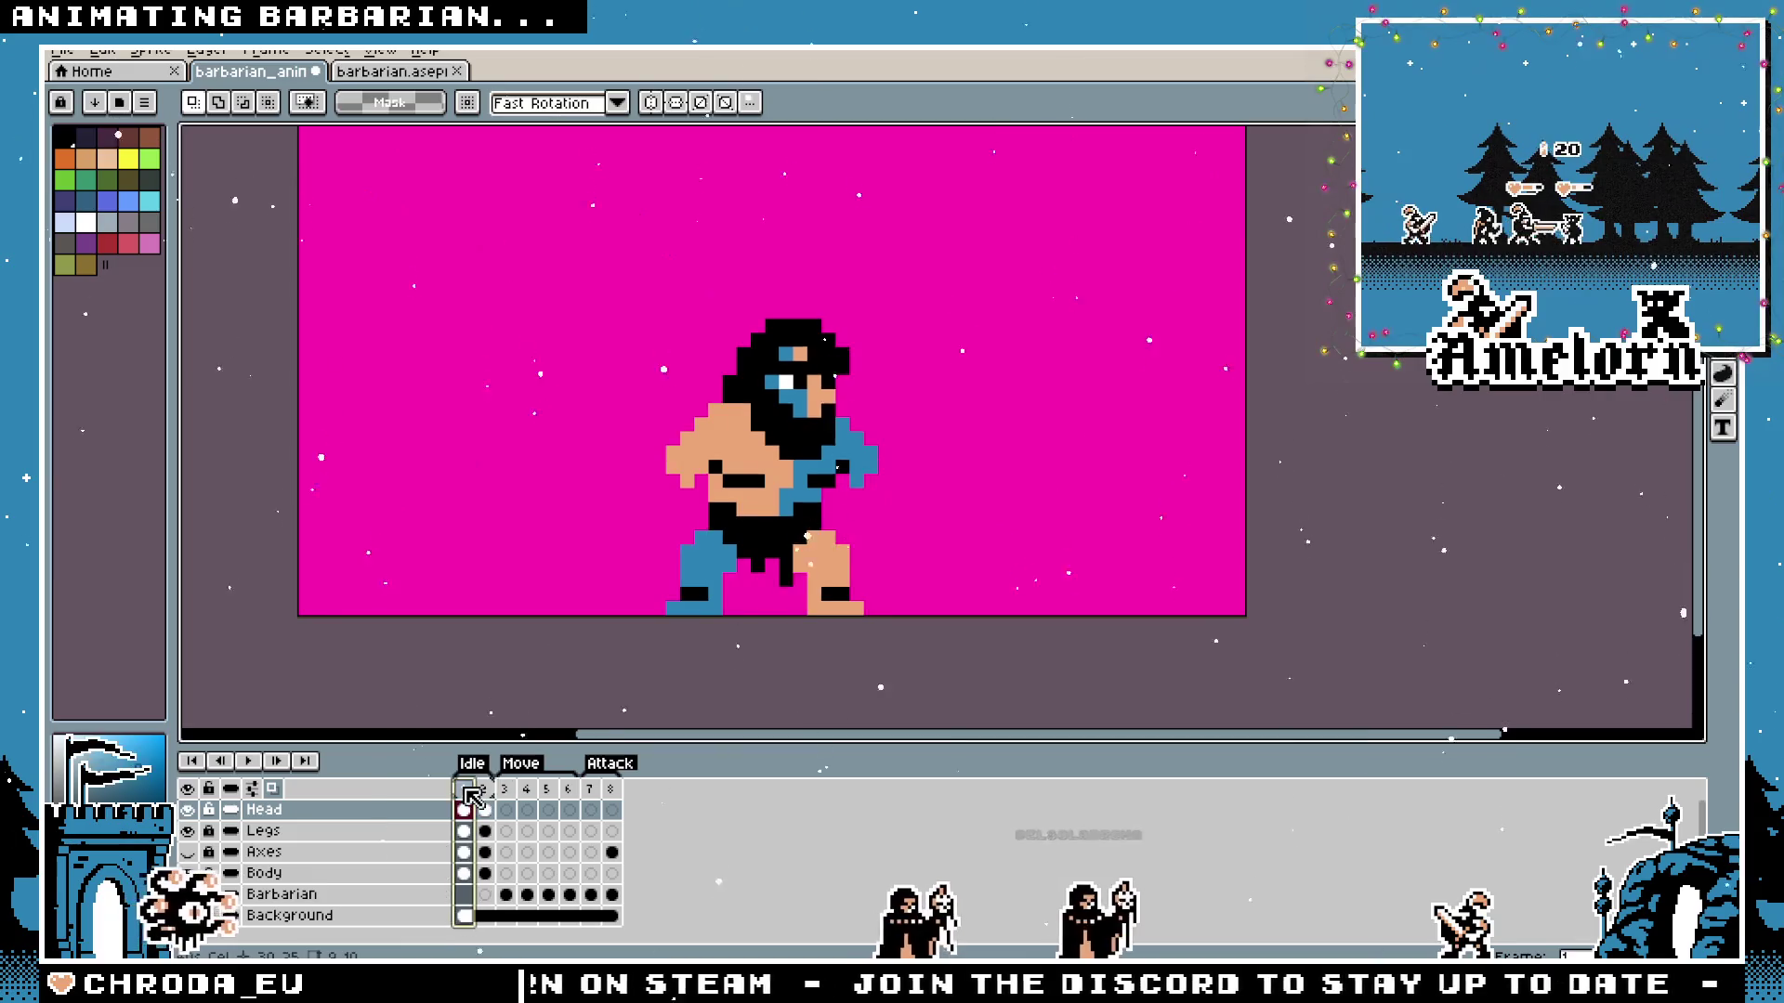
click(486, 791)
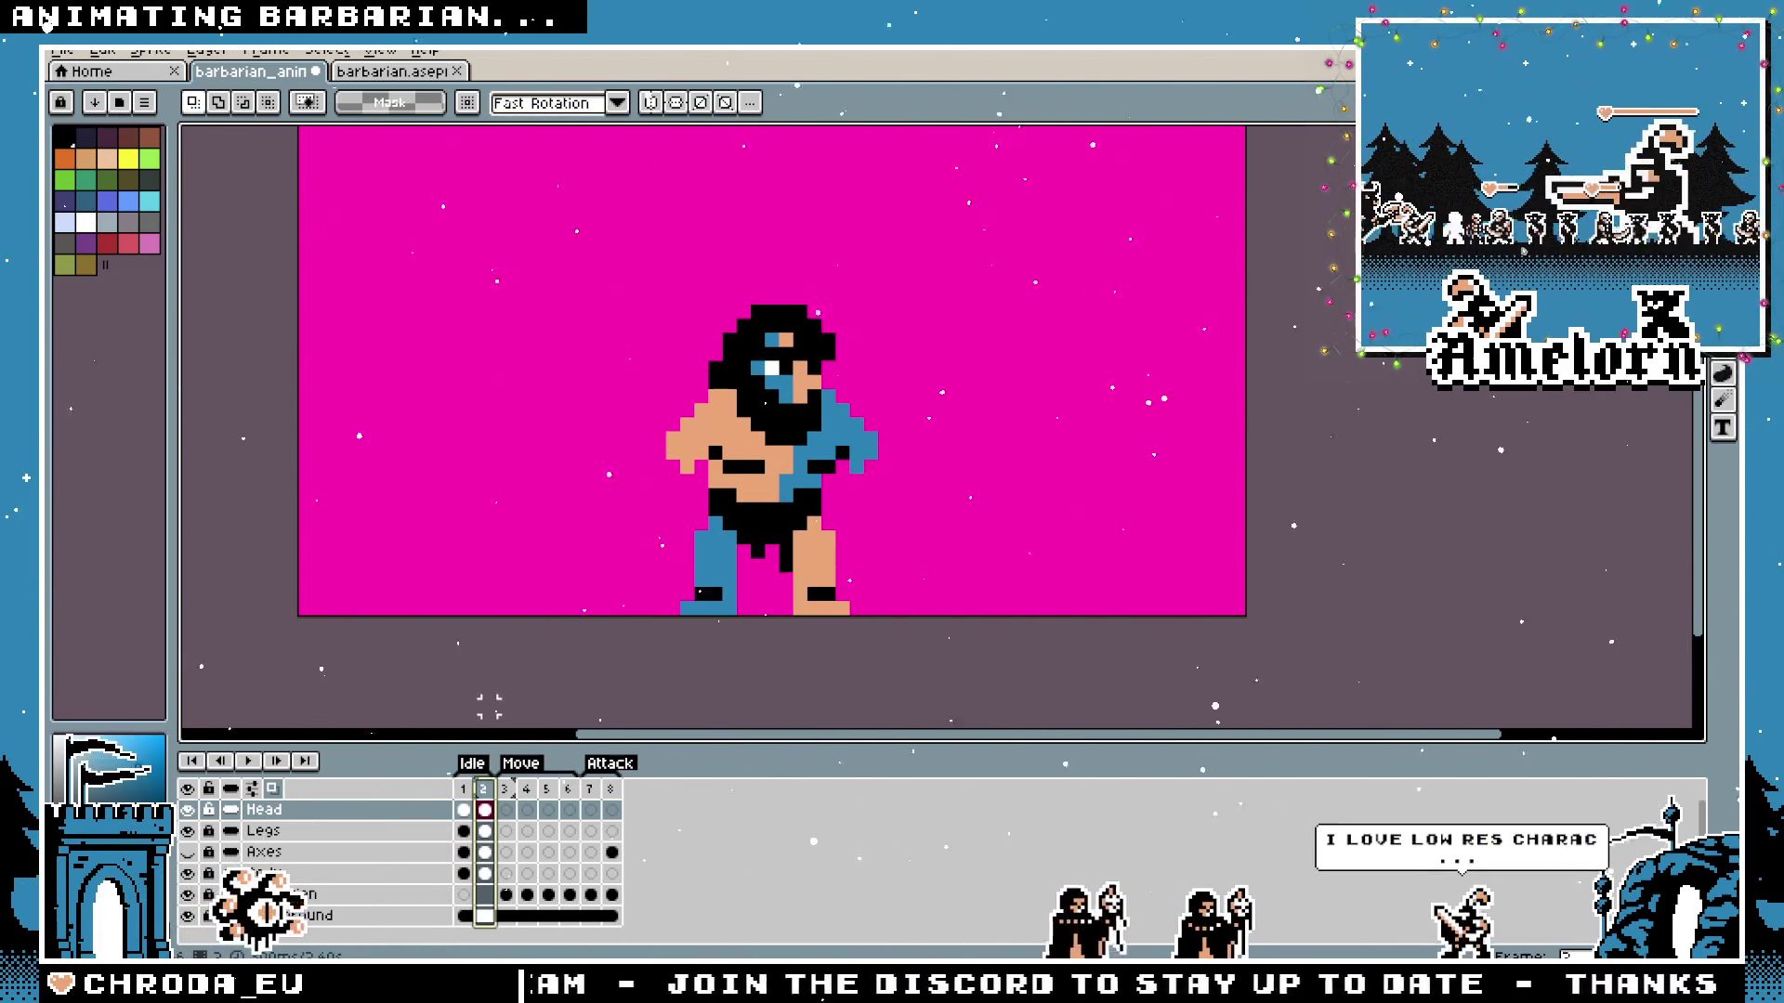
scroll(517, 493, up, 1)
scroll(517, 494, up, 1)
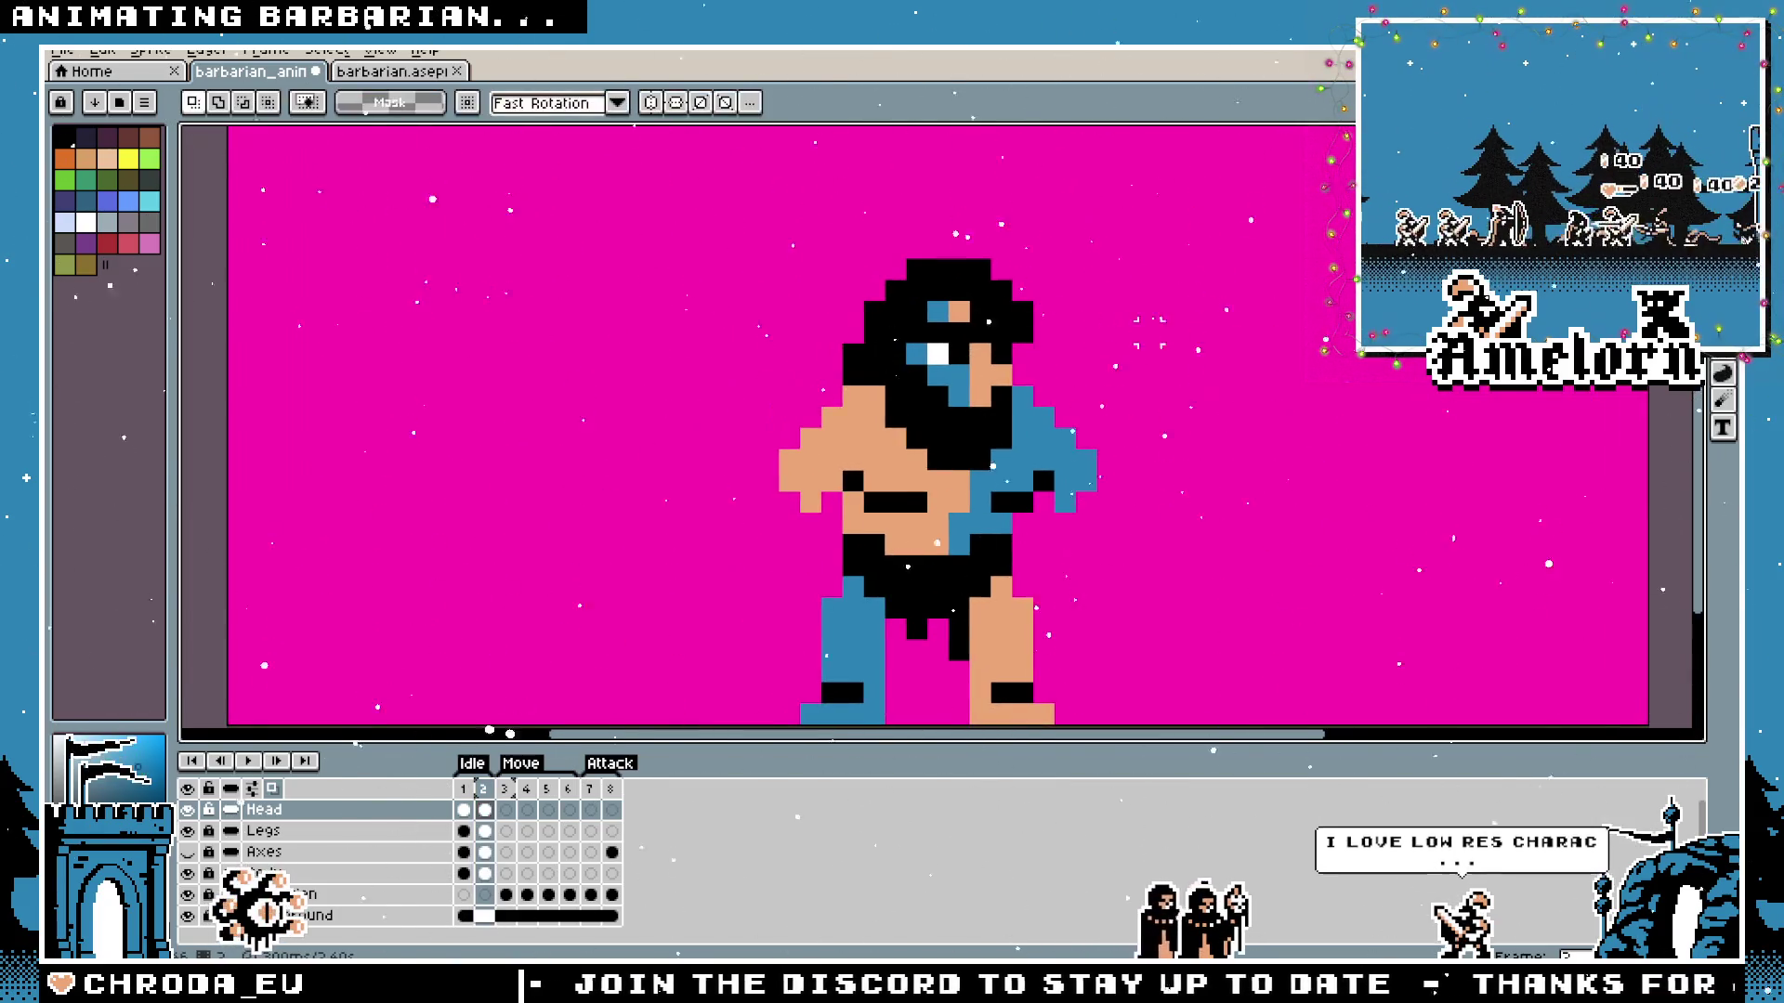
drag(1207, 276, 669, 516)
key(Right)
key(Right)
key(Return)
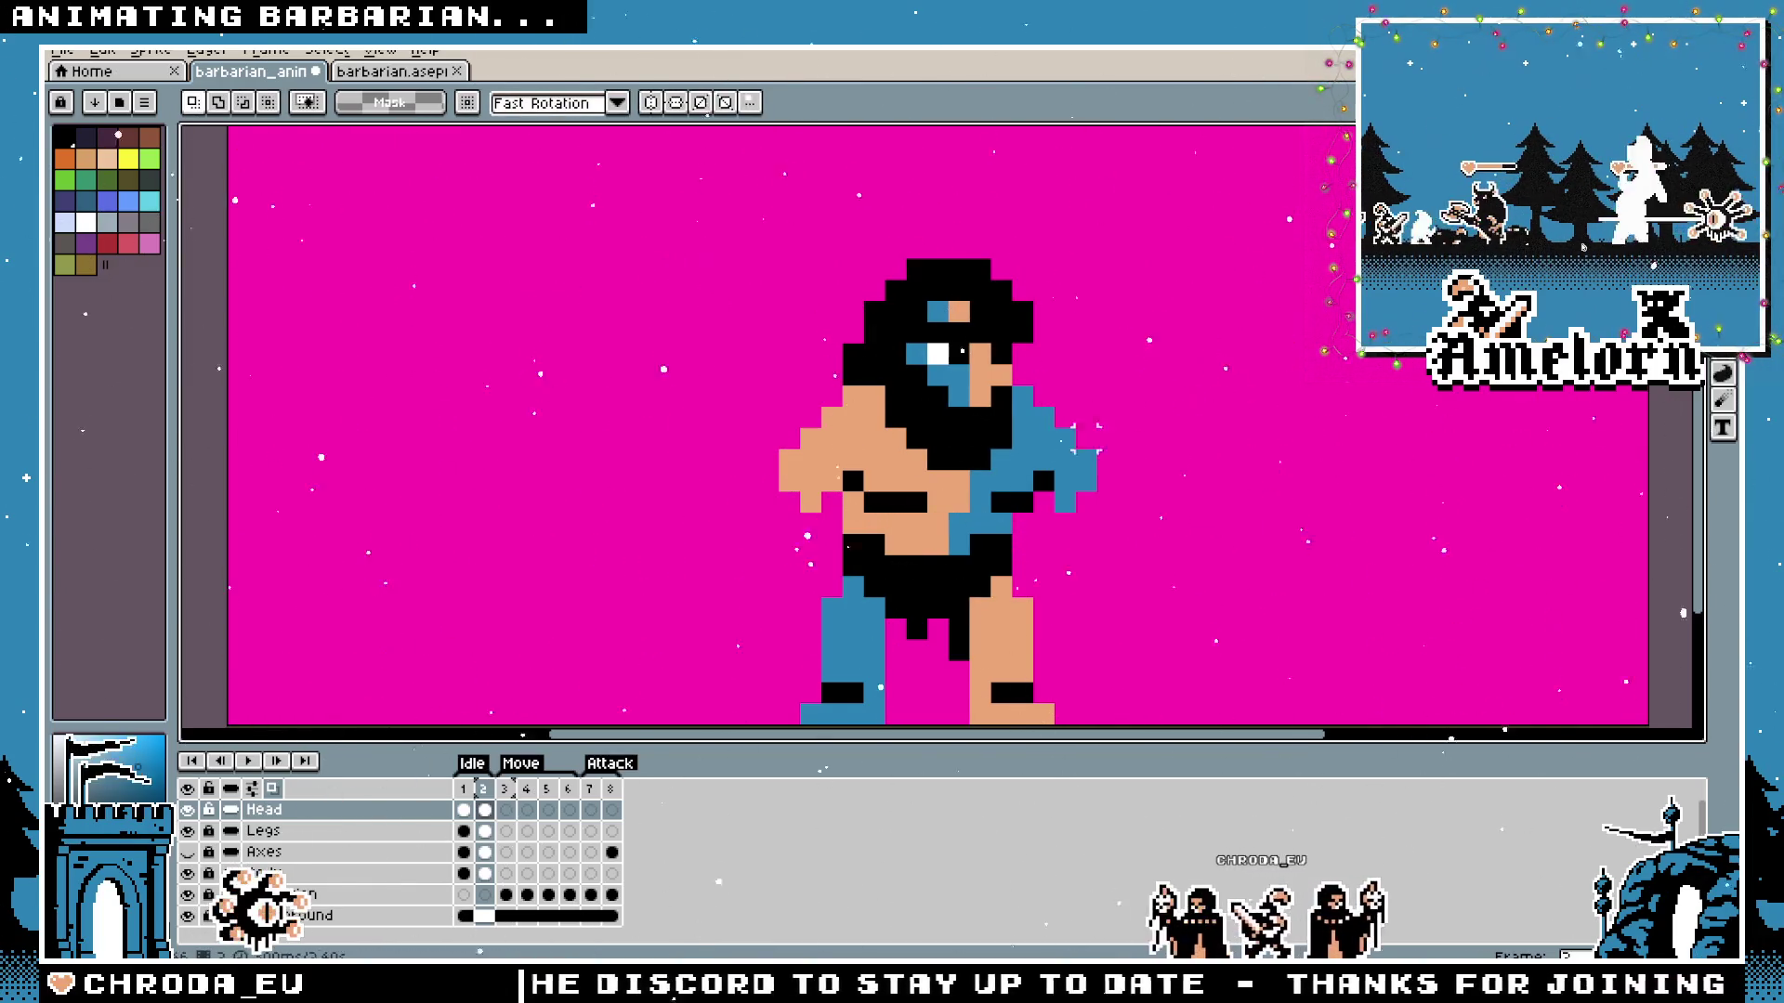
click(285, 875)
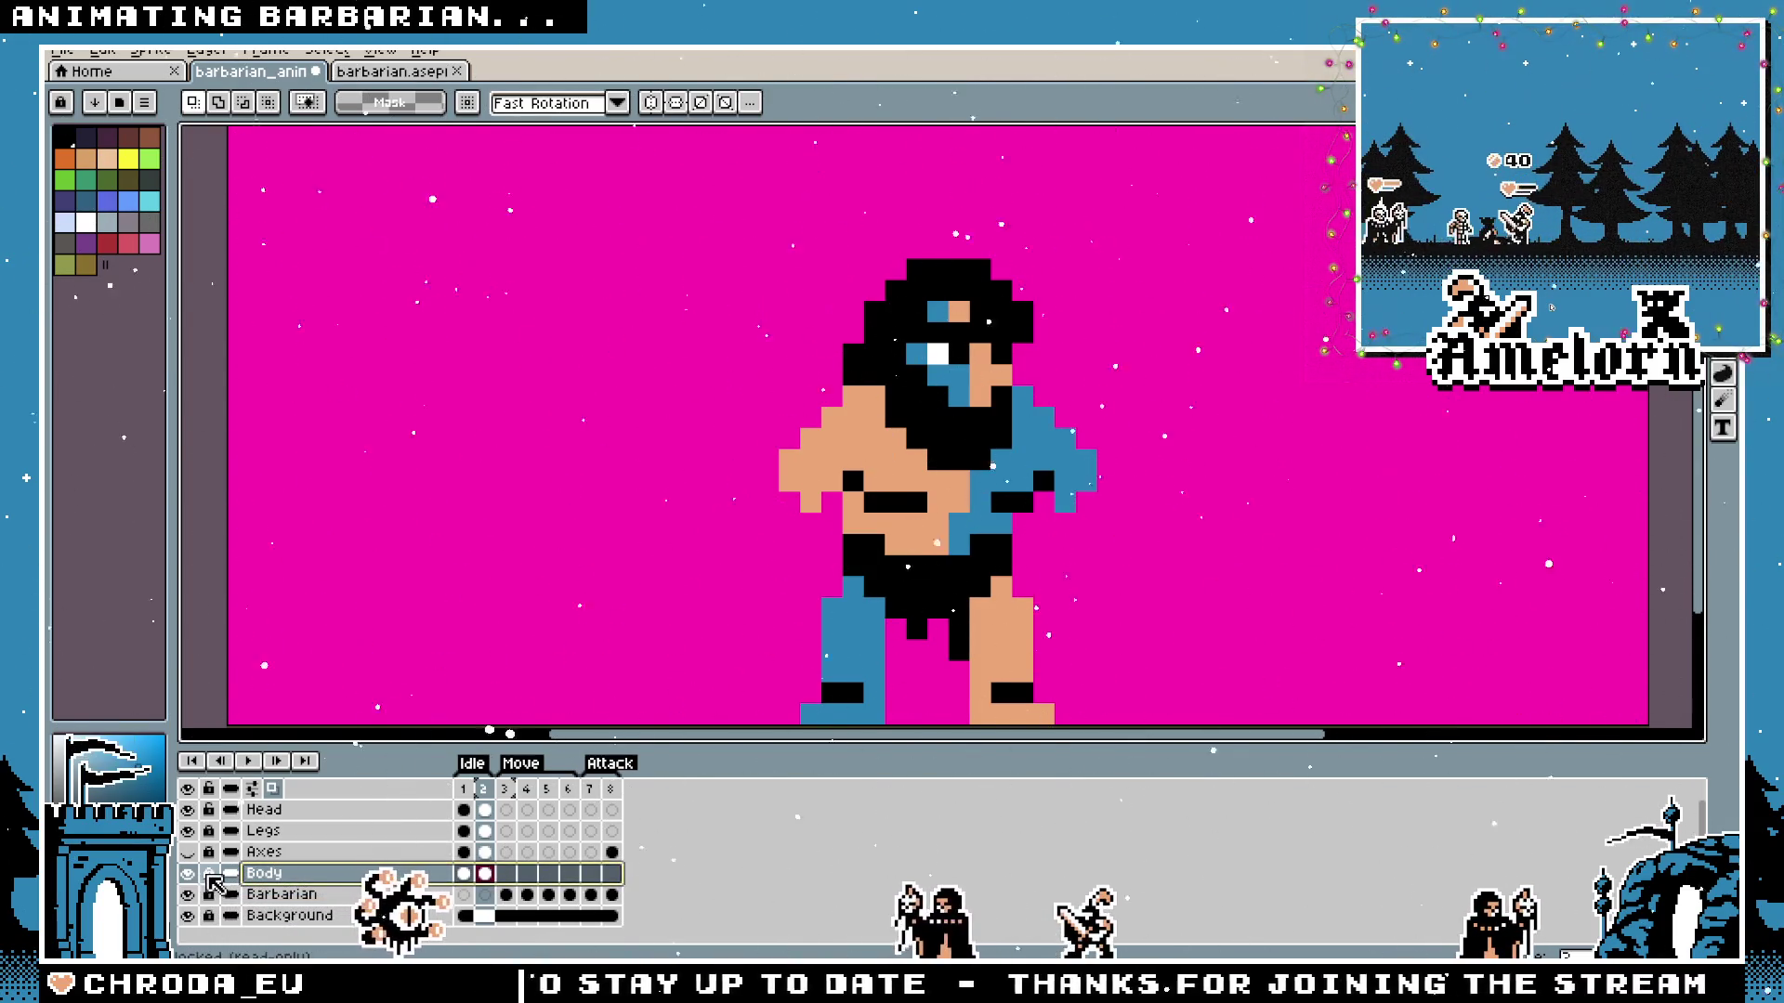
Move the barbarian's upper body one pixel up and left on the Body layer.
drag(1246, 219, 605, 517)
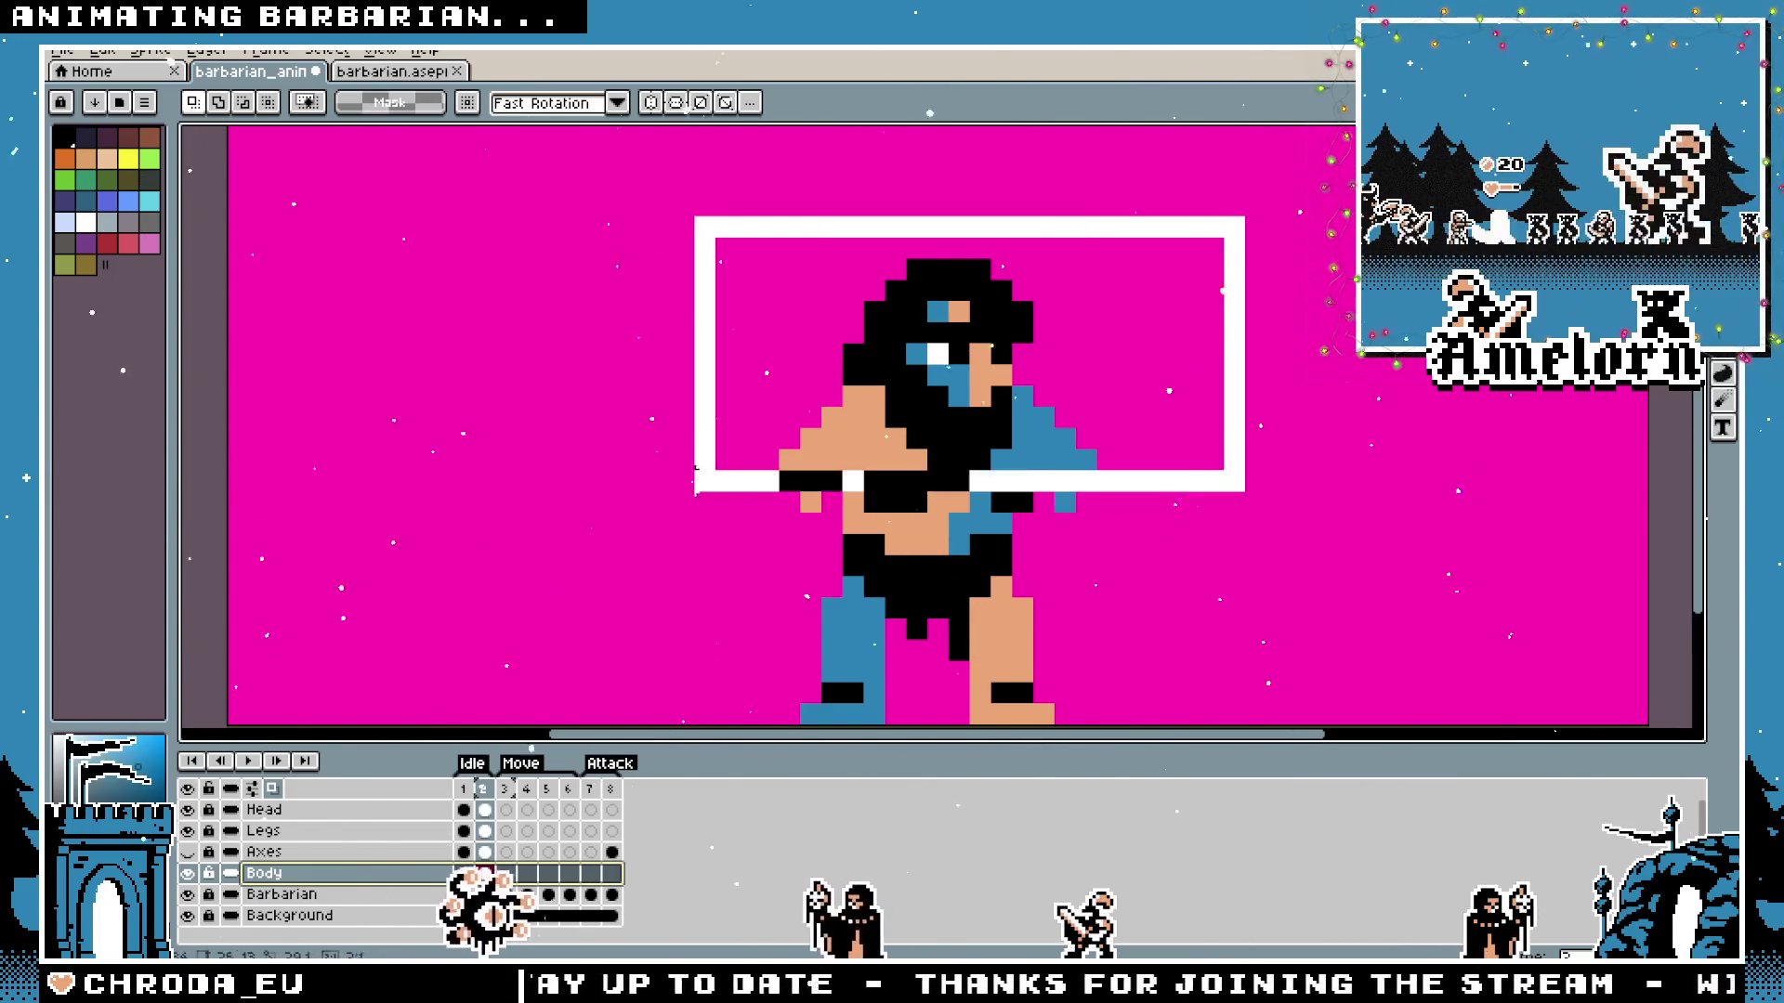
key(Left)
key(Up)
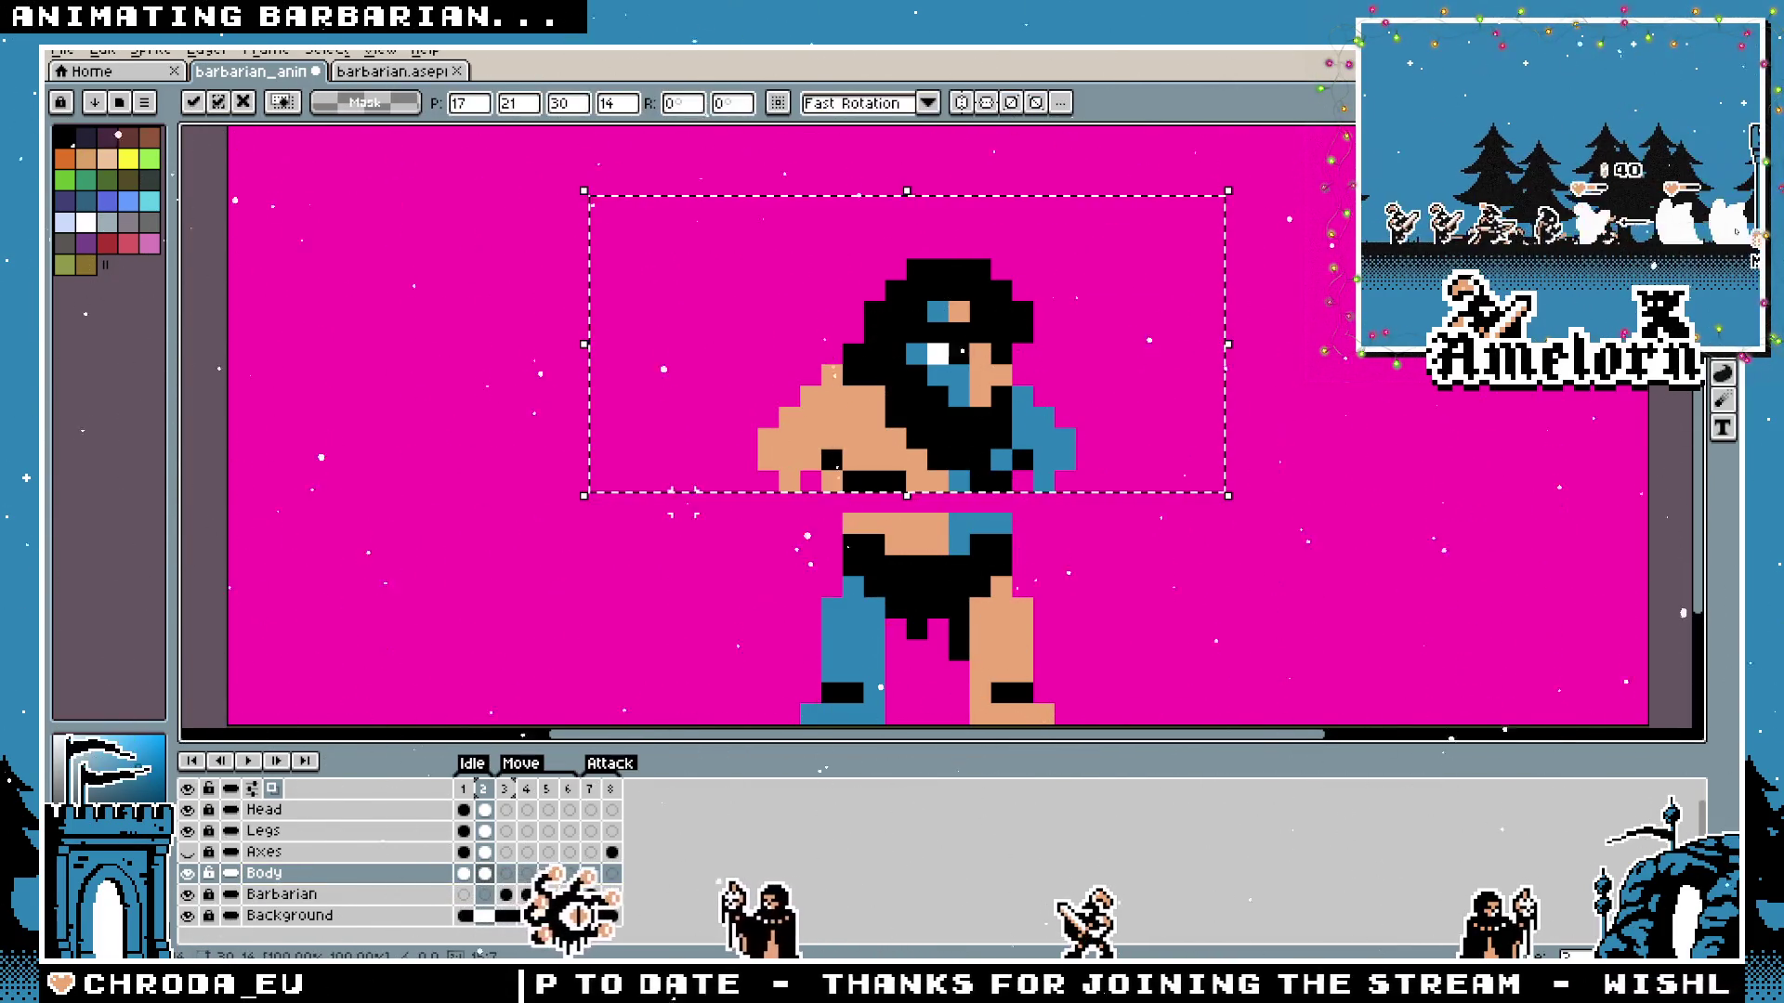
key(ctrl+d)
scroll(968, 536, up, 1)
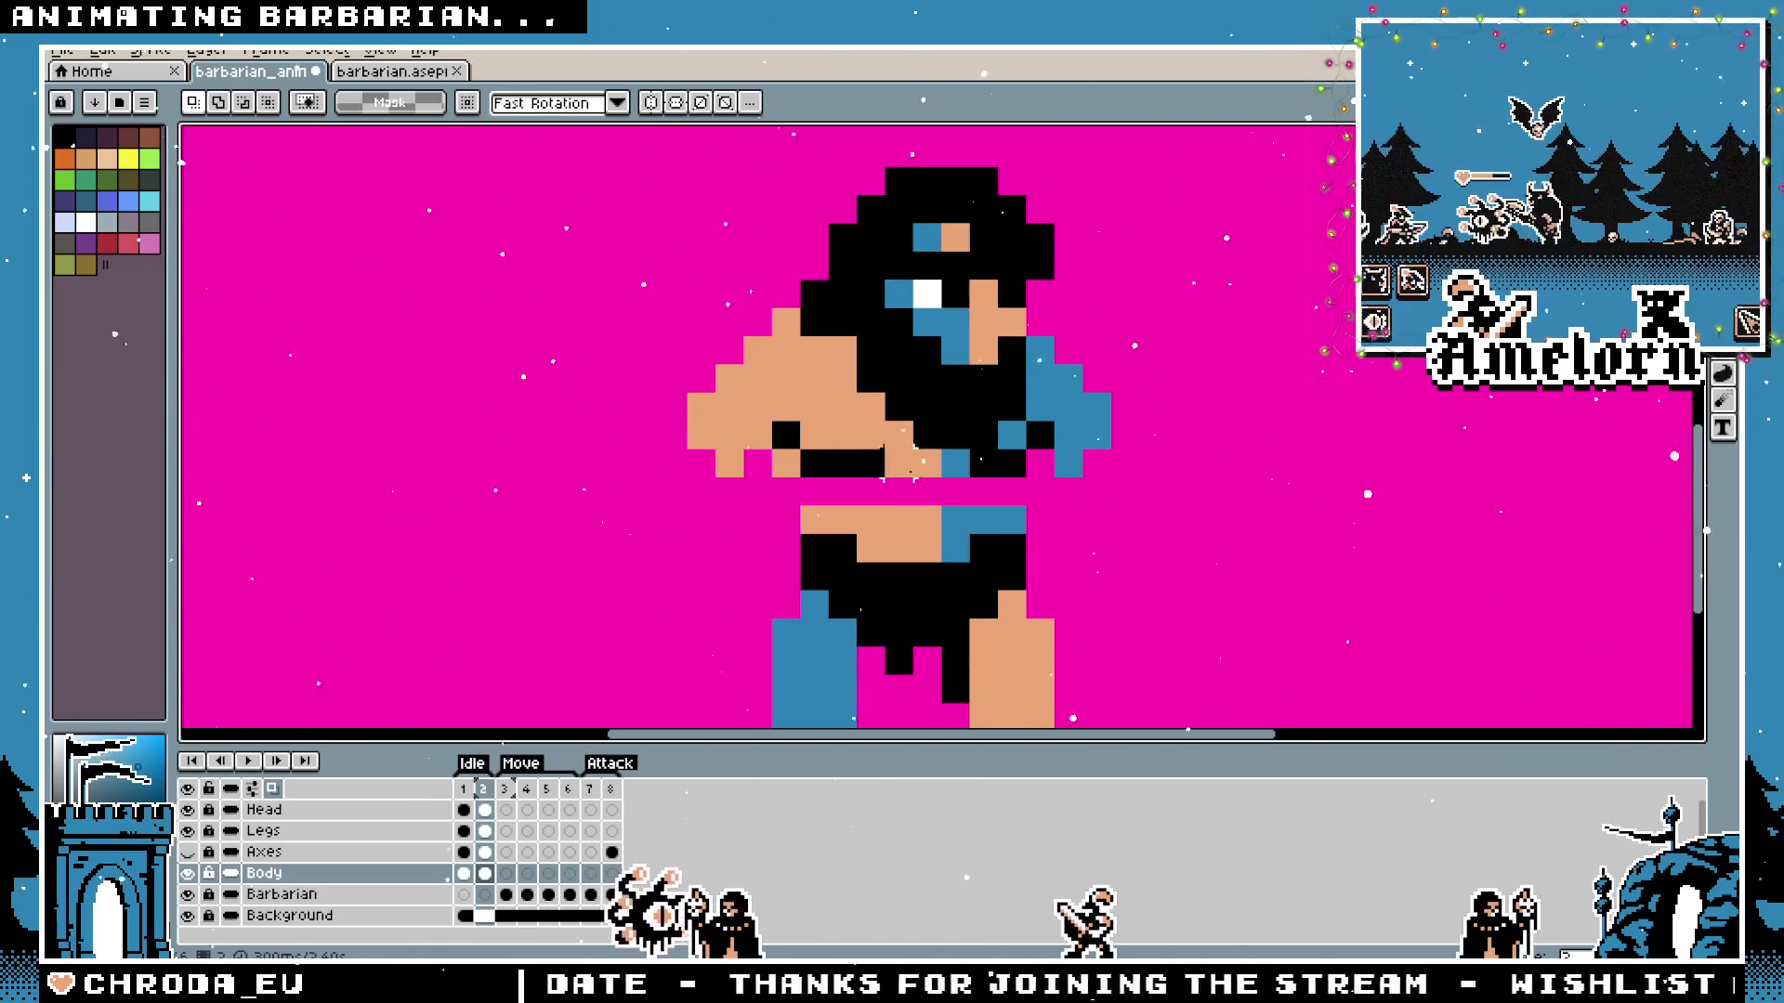
key(b)
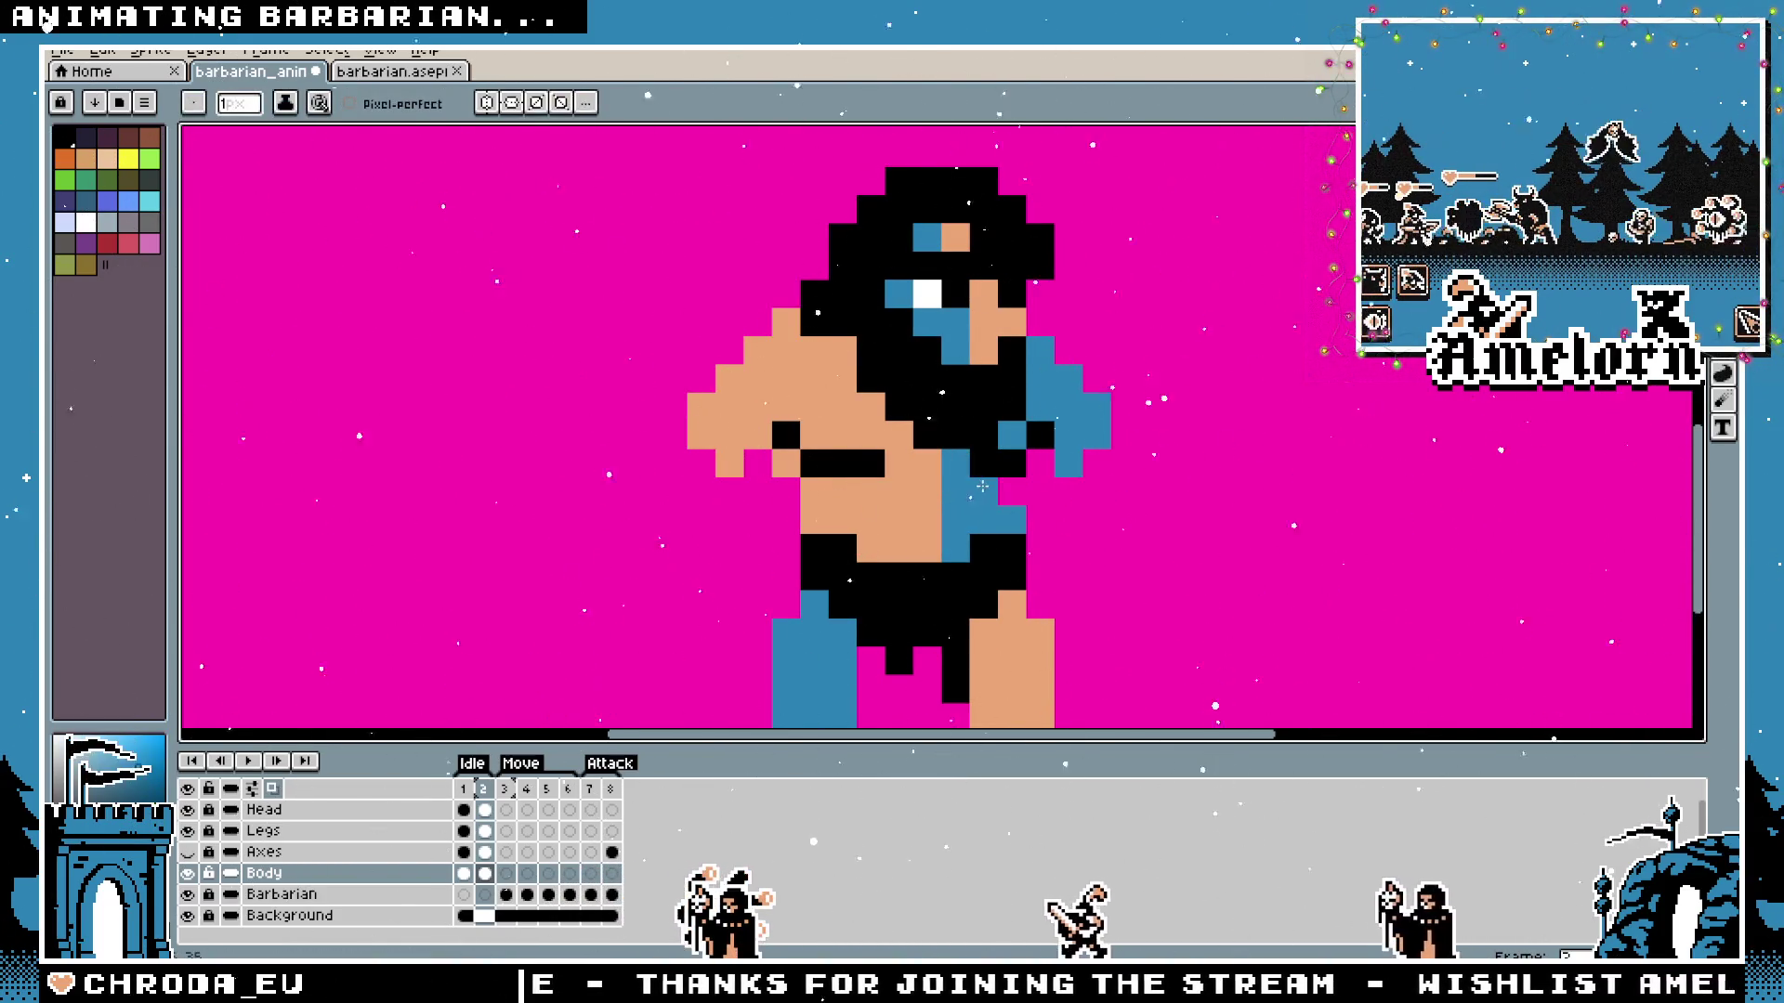
scroll(994, 488, down, 2)
scroll(994, 488, up, 1)
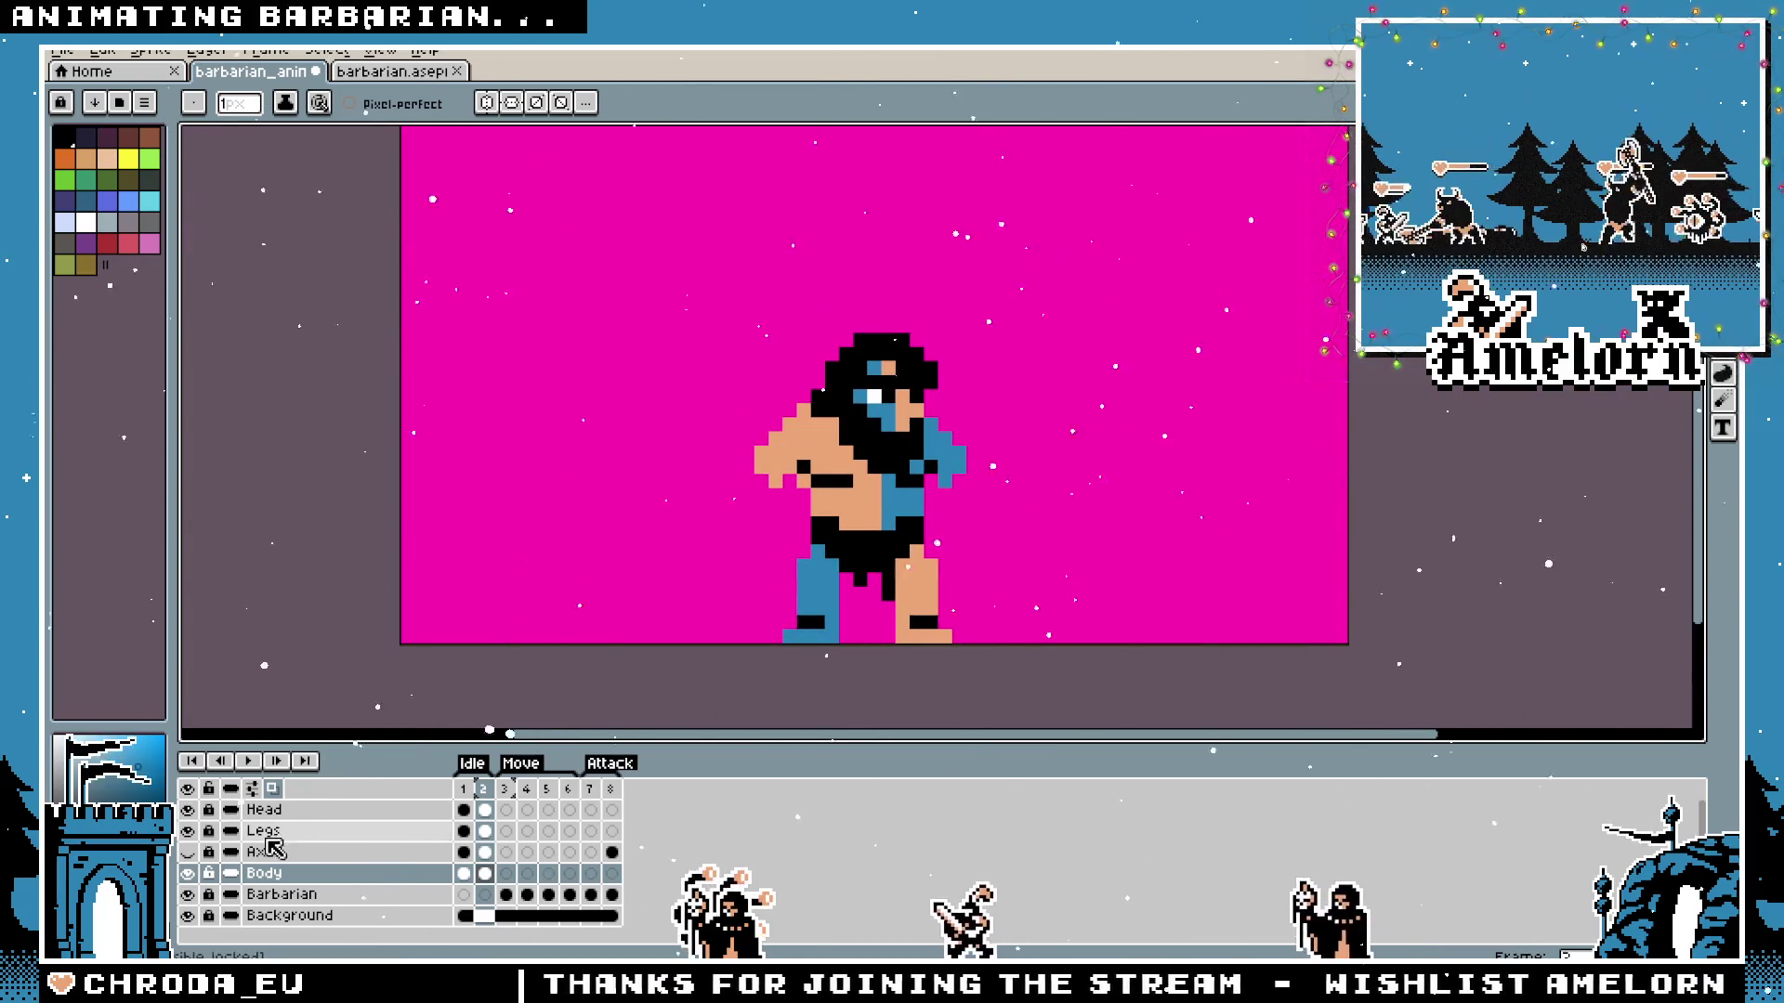
Nudge the head up a pixel on the Head layer, compare with frame 1, then undo it.
click(290, 811)
key(m)
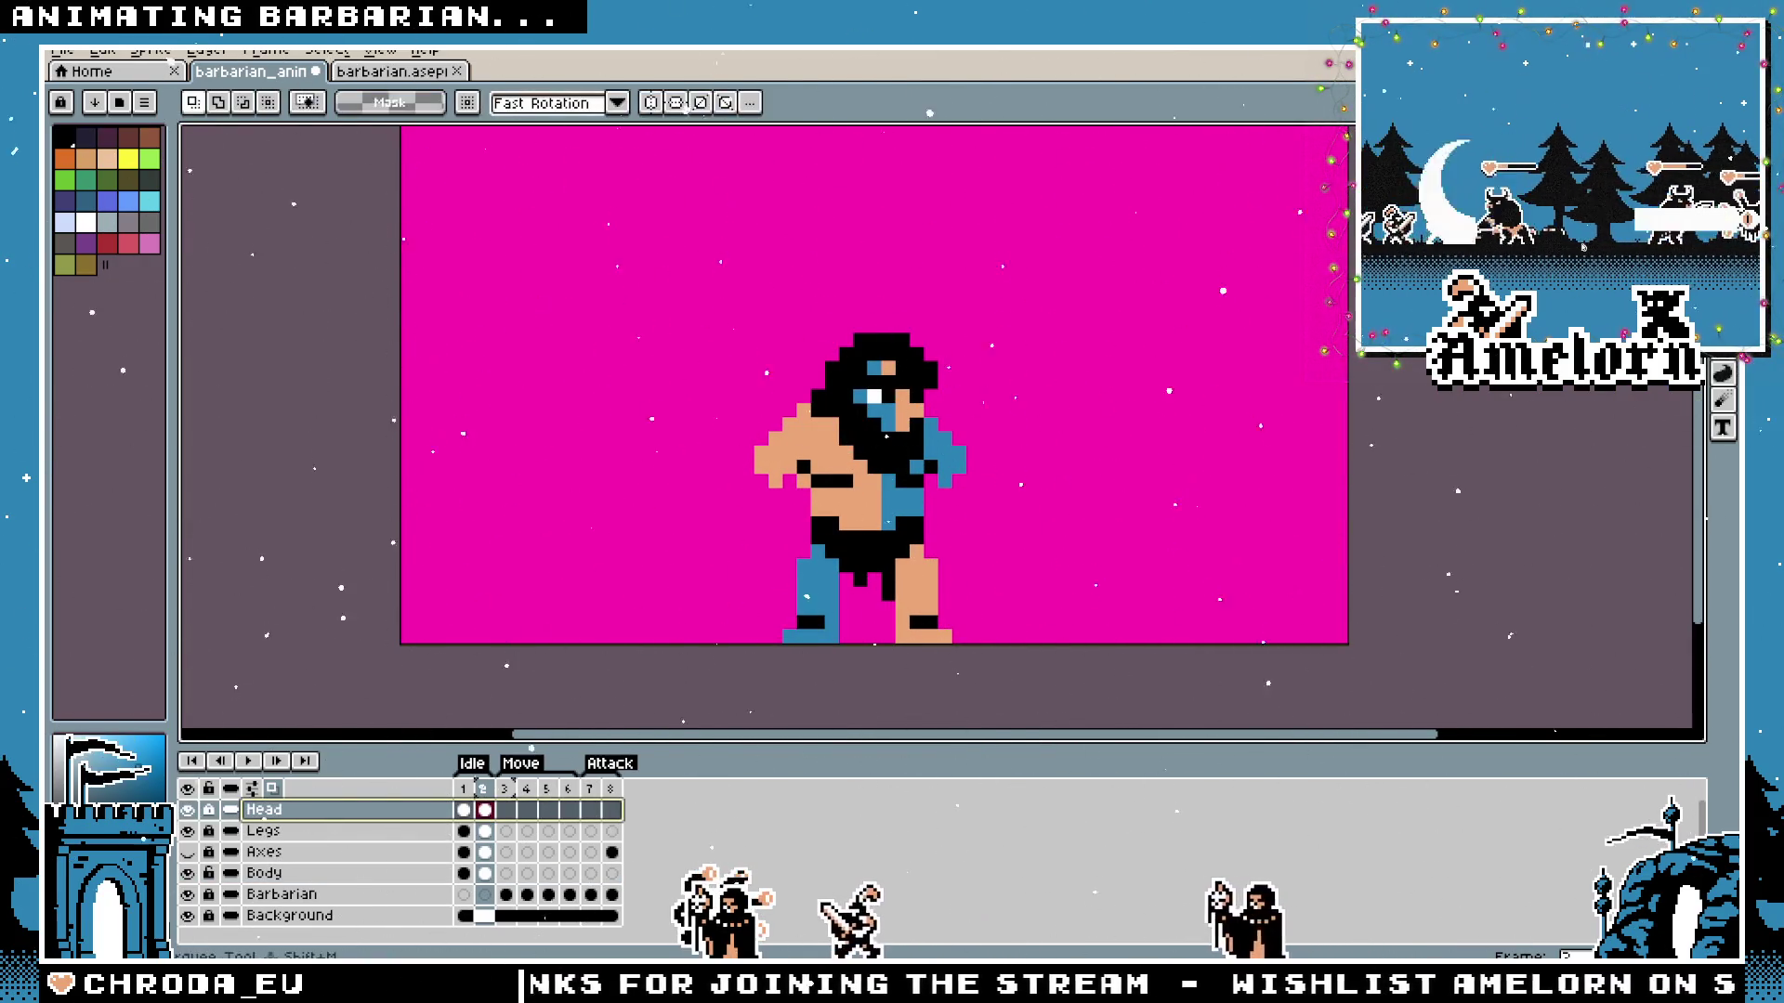
drag(1040, 274, 723, 505)
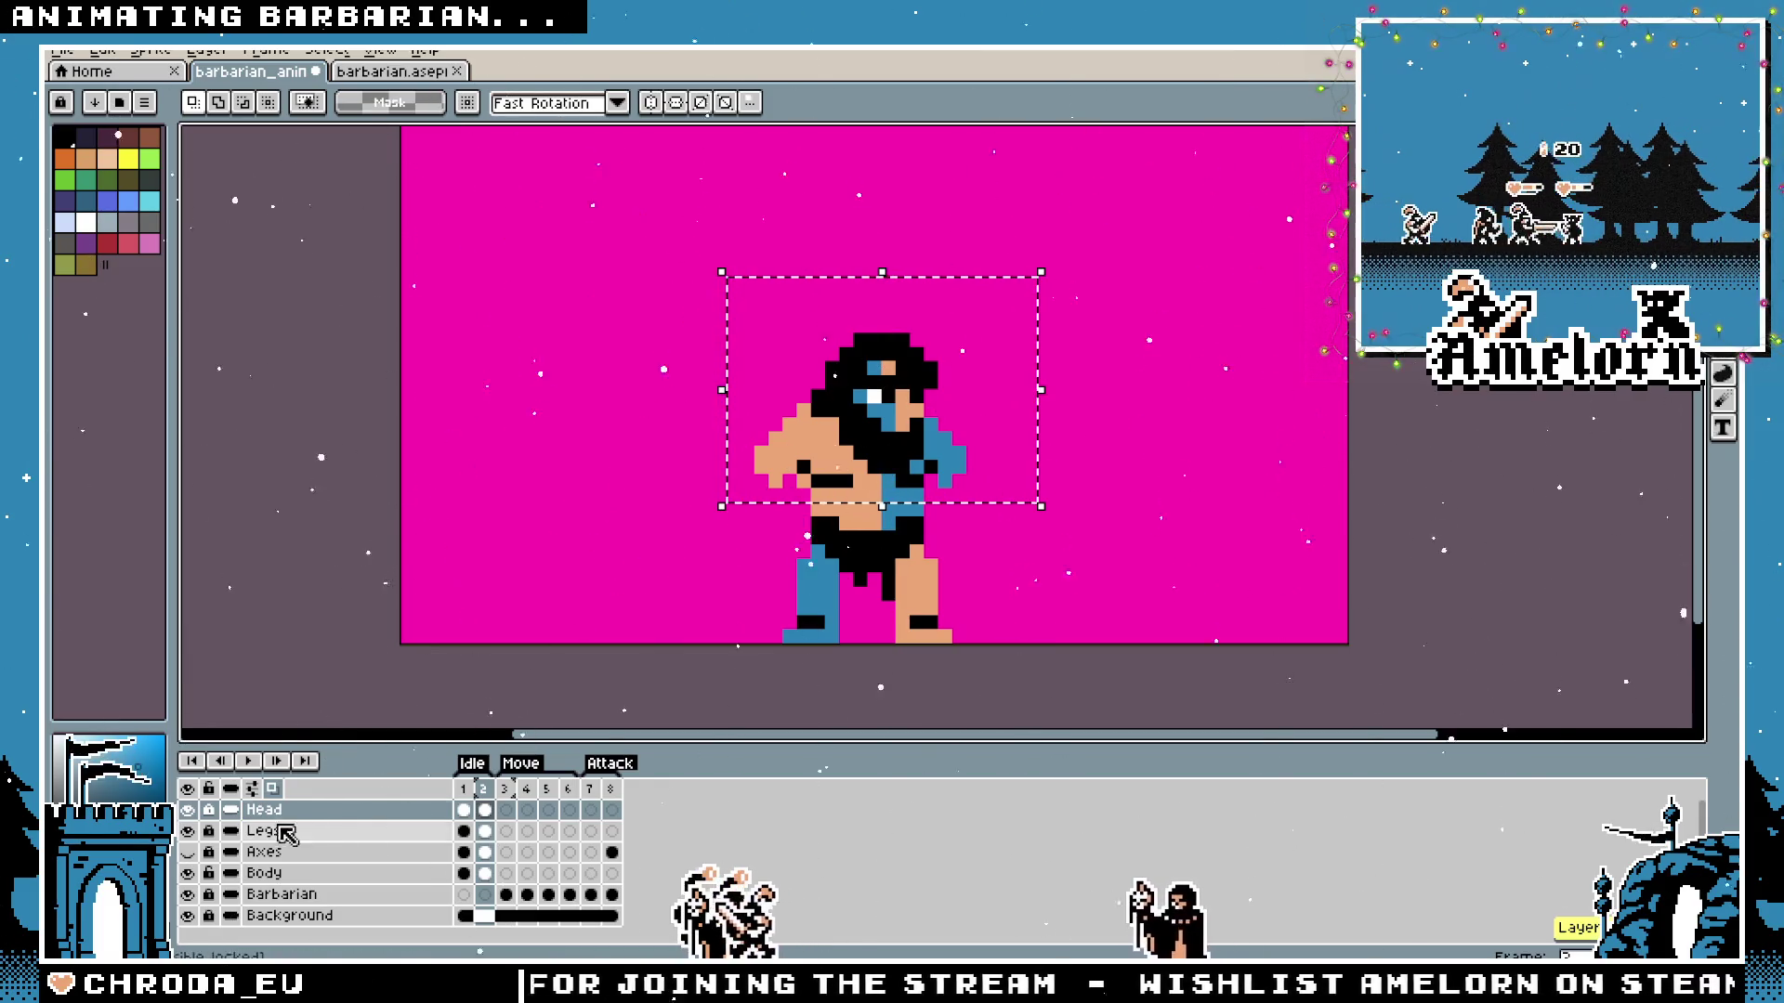
key(Up)
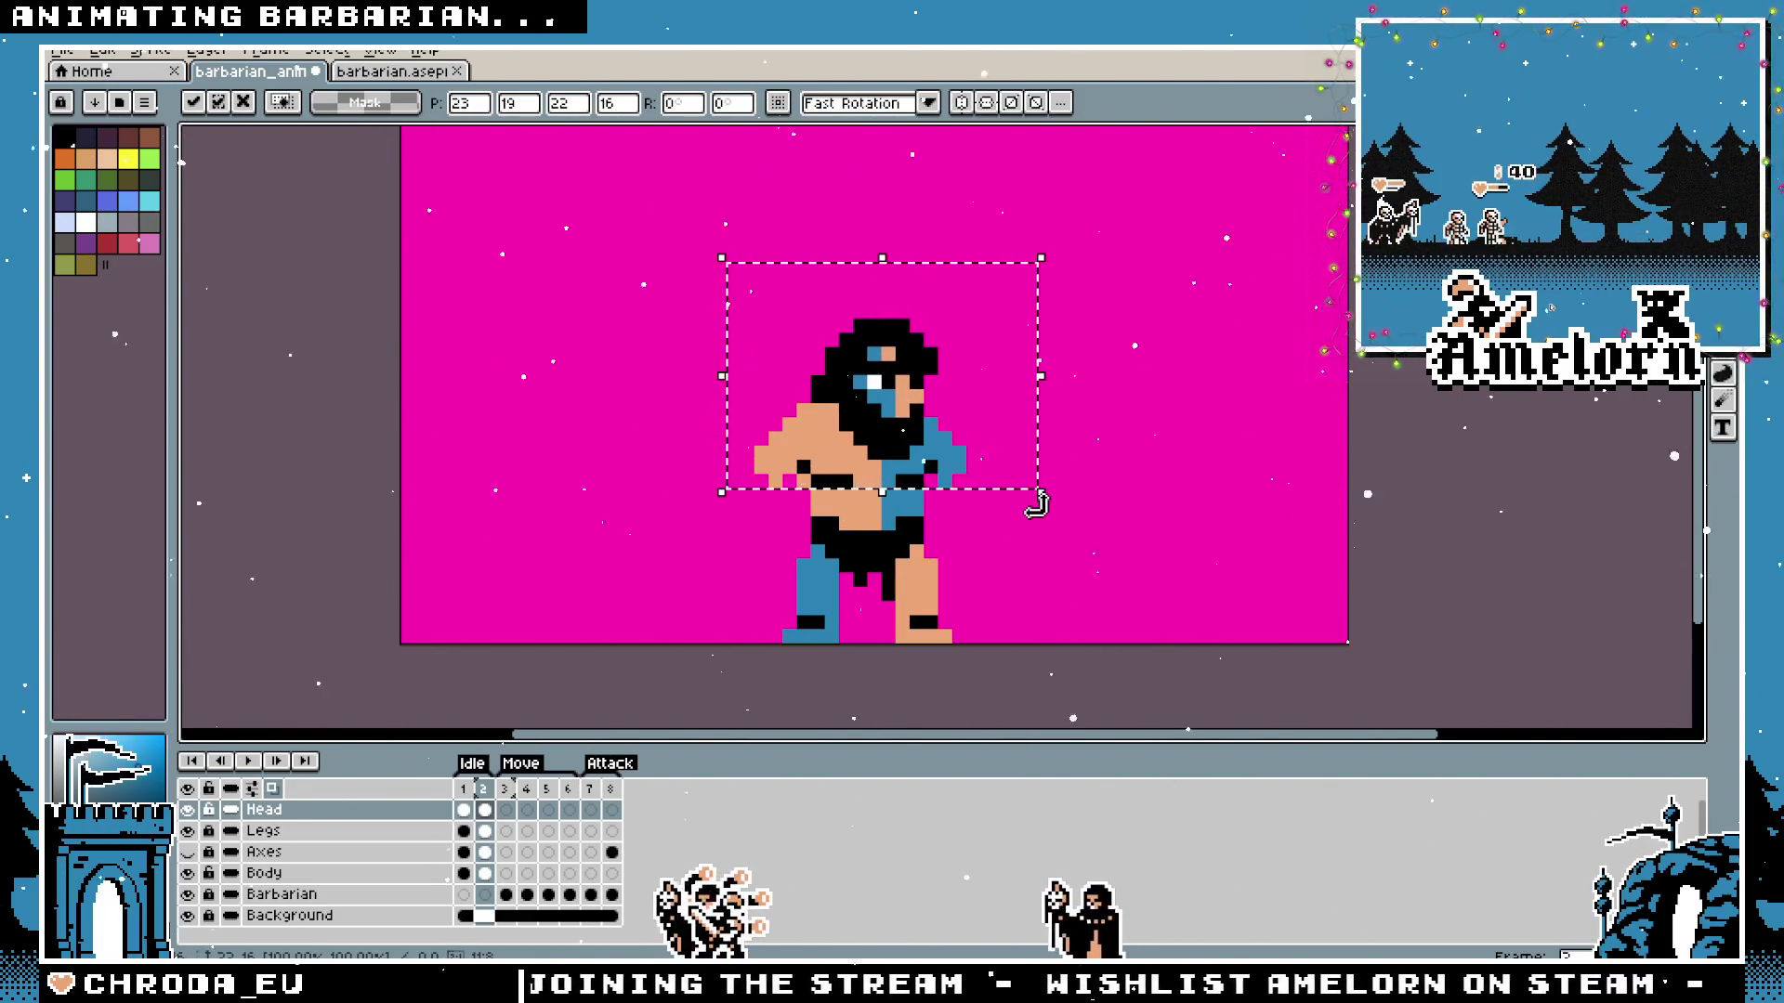
key(ctrl+d)
click(468, 799)
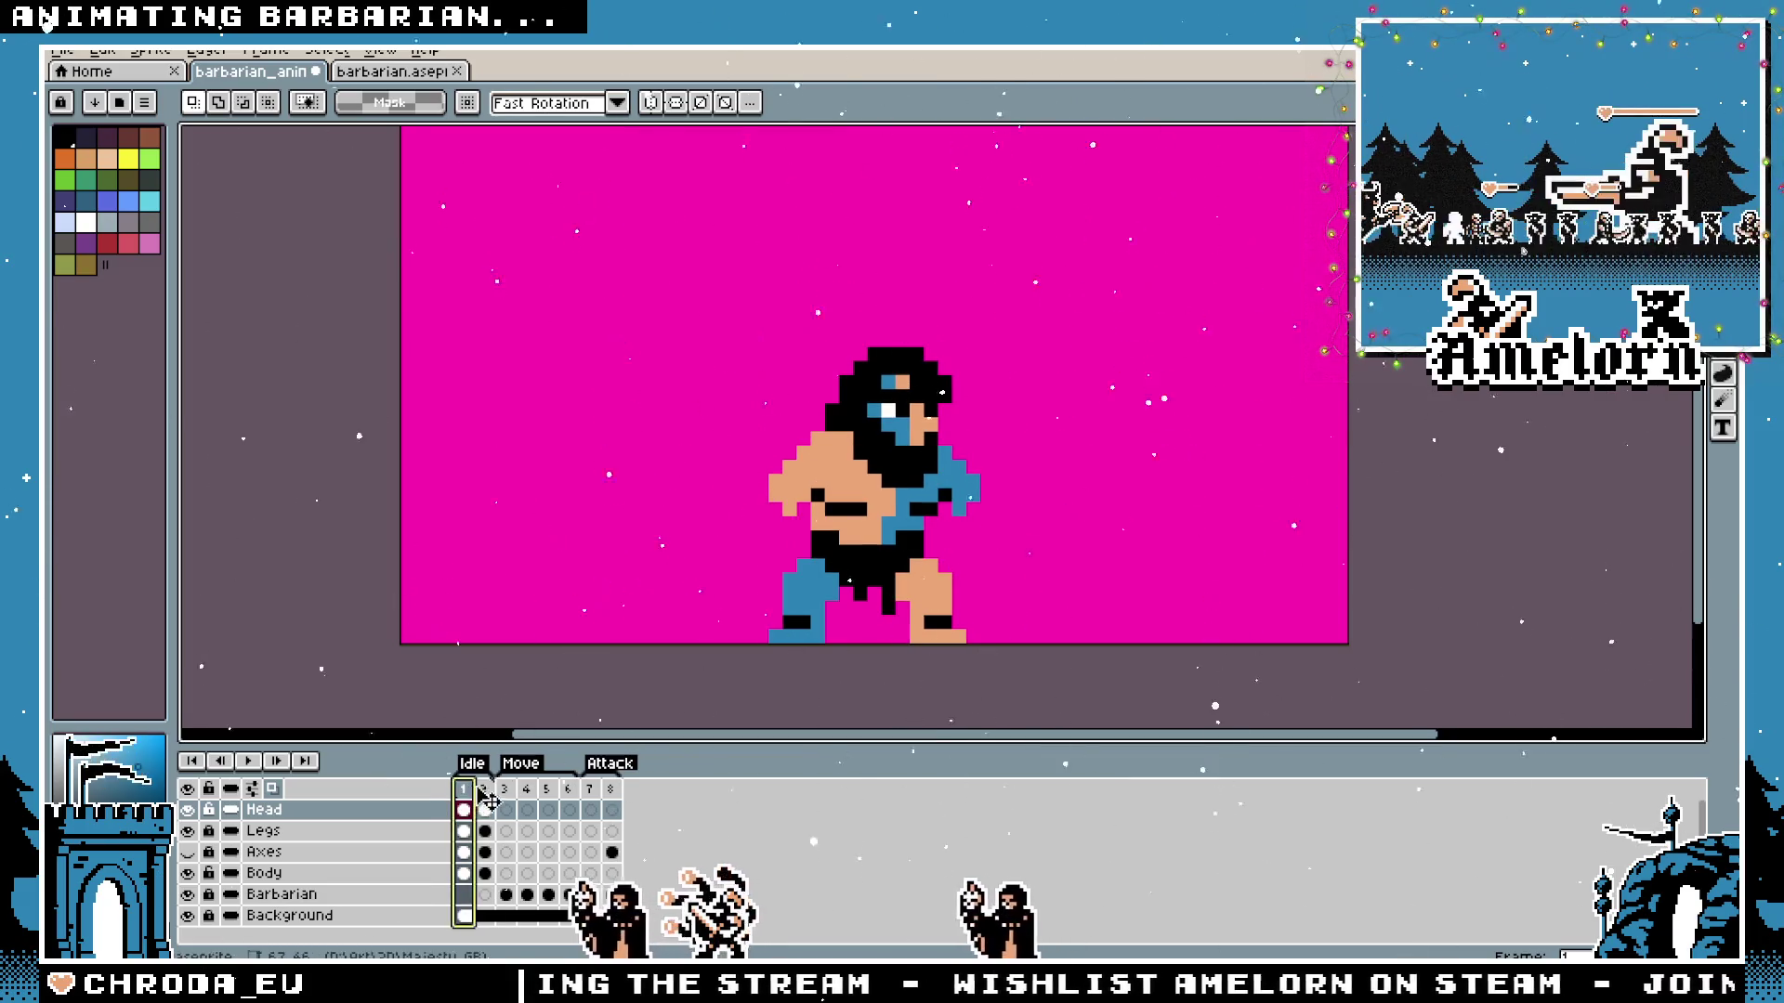
click(483, 798)
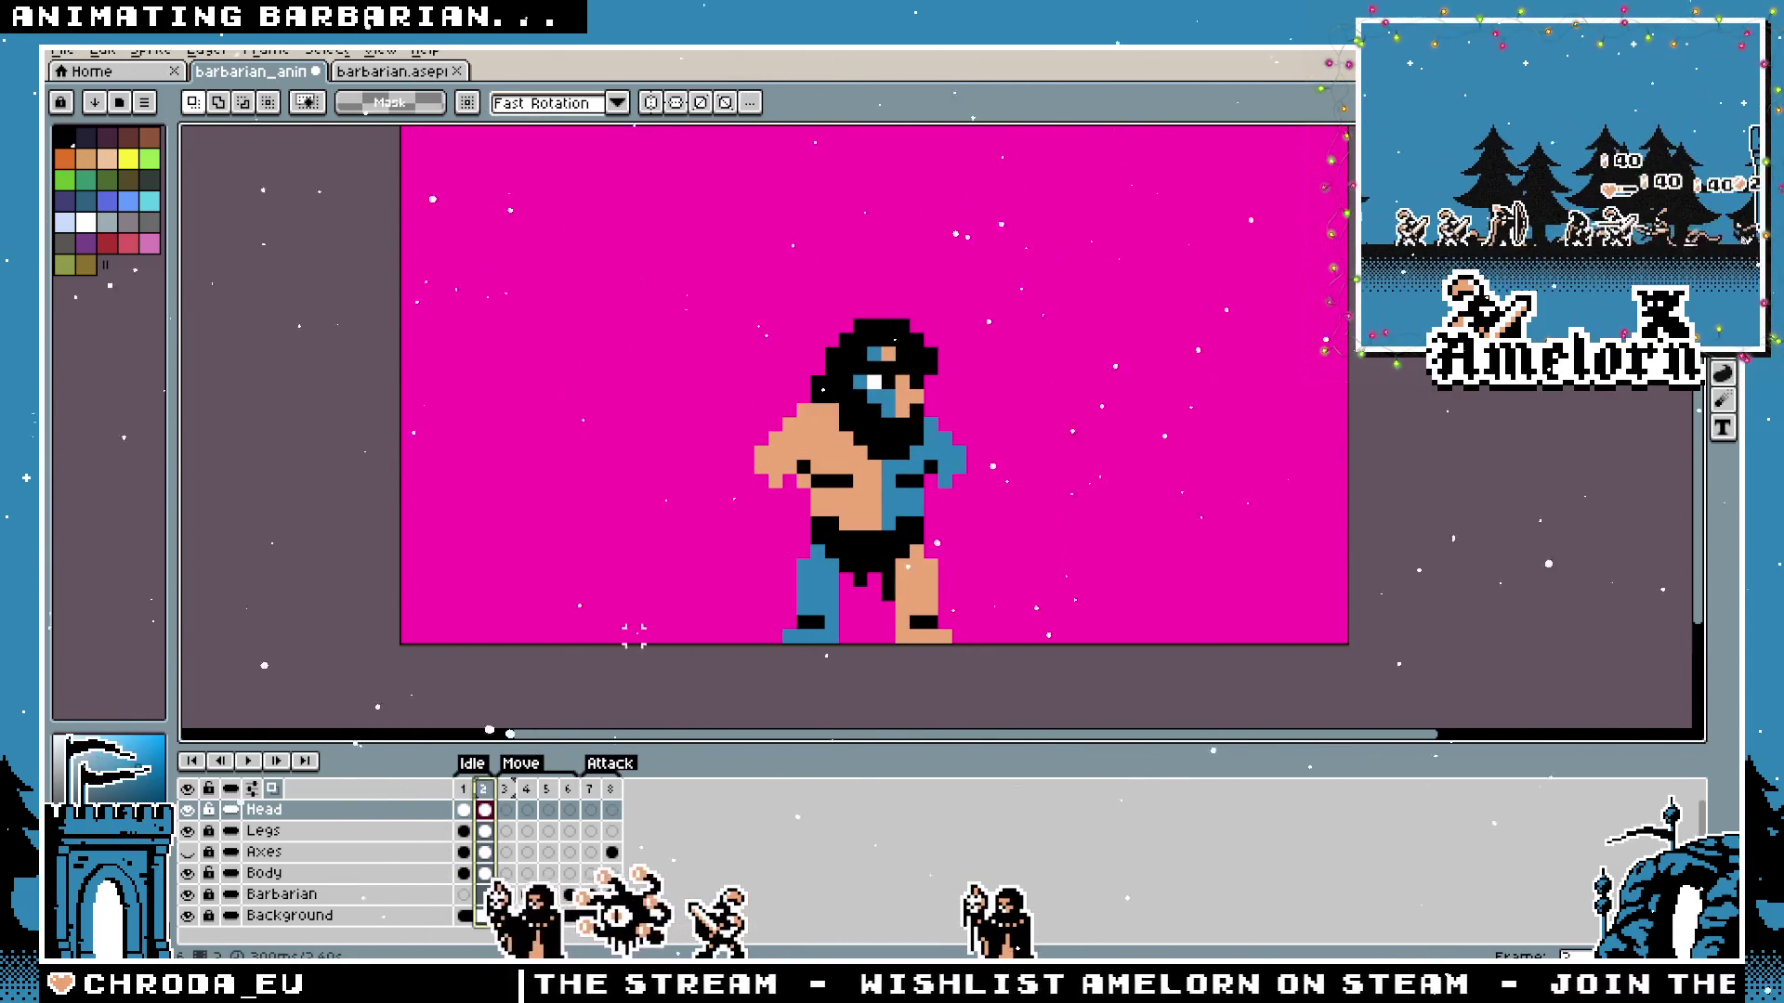
key(ctrl+z)
key(ctrl+z)
key(ctrl+z)
key(ctrl+z)
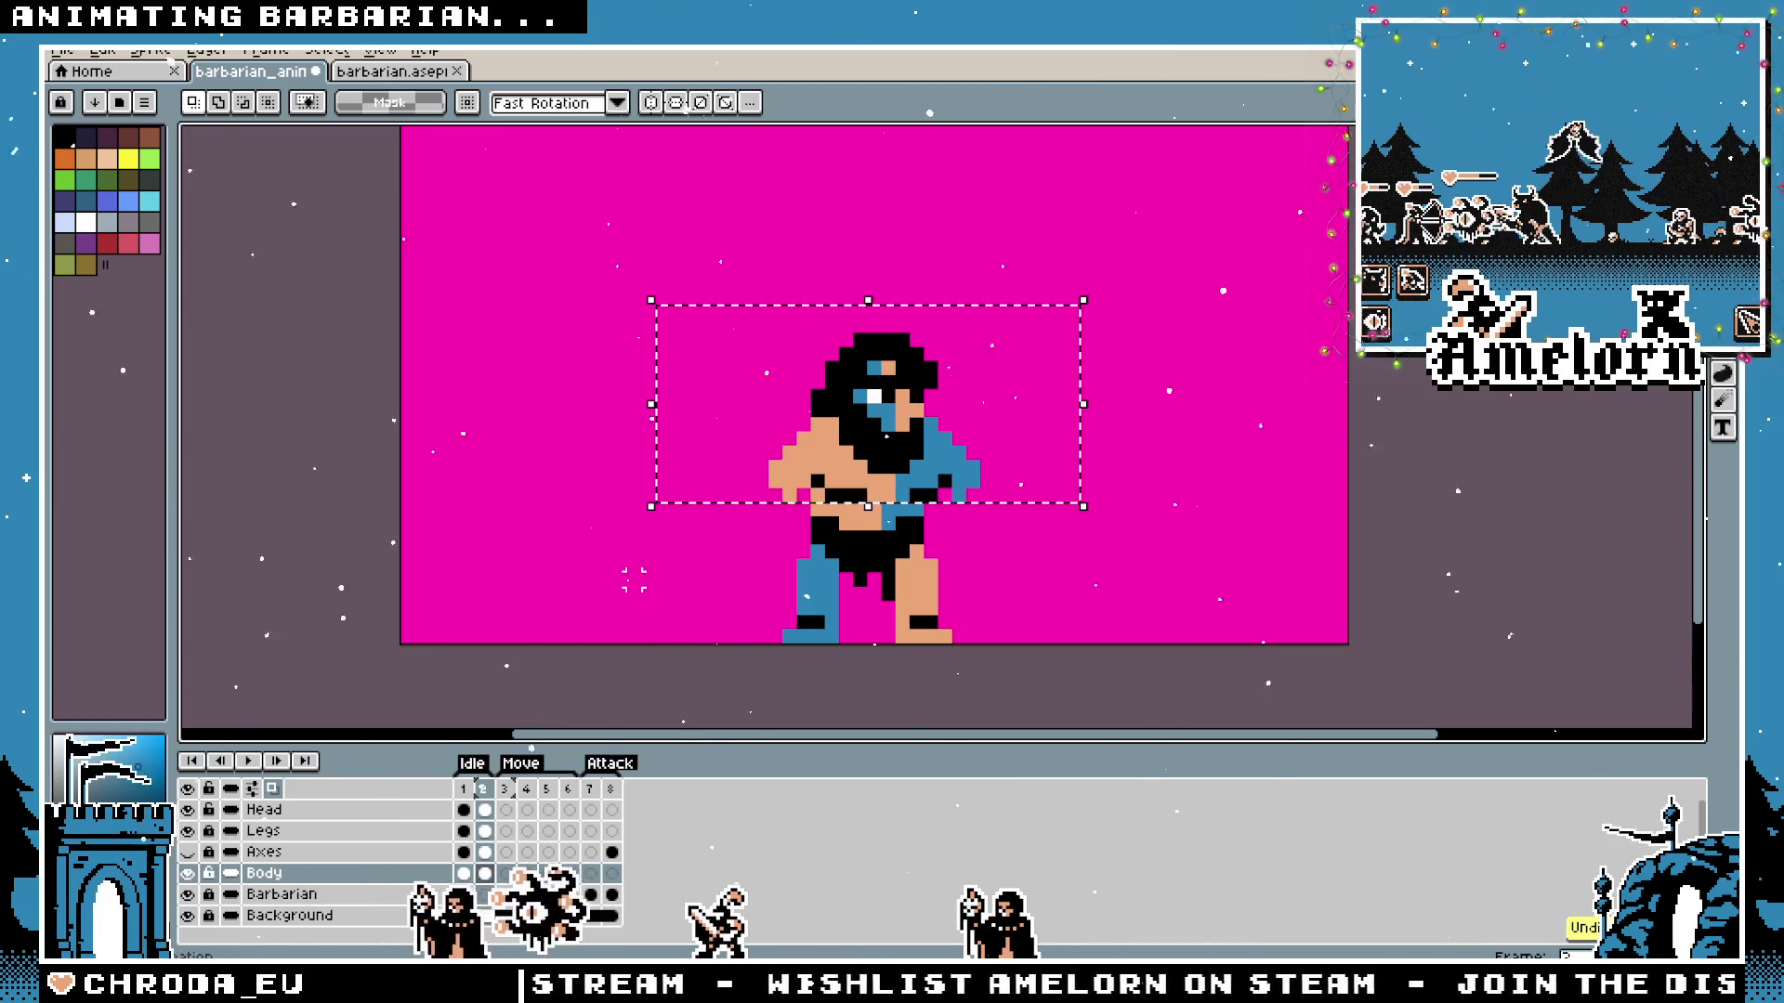
Compare frames 1 and 2 again, clear the selection and return to the Body layer.
click(467, 799)
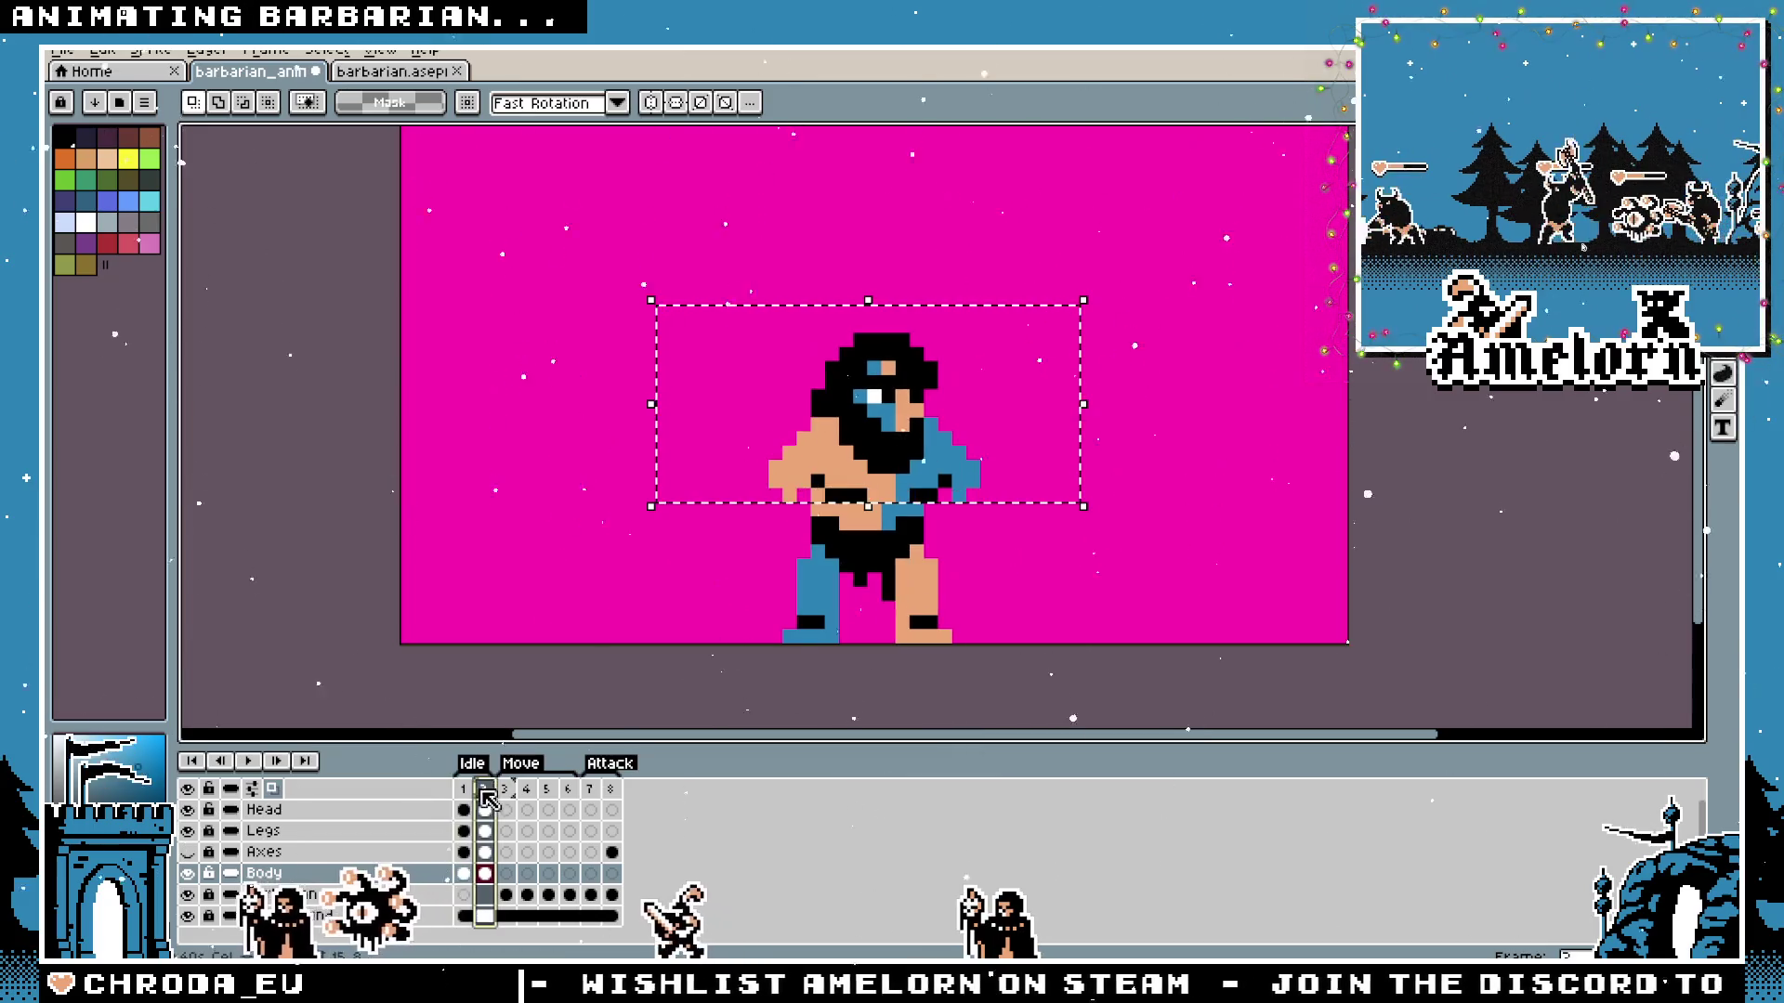
key(ctrl+d)
scroll(871, 488, up, 2)
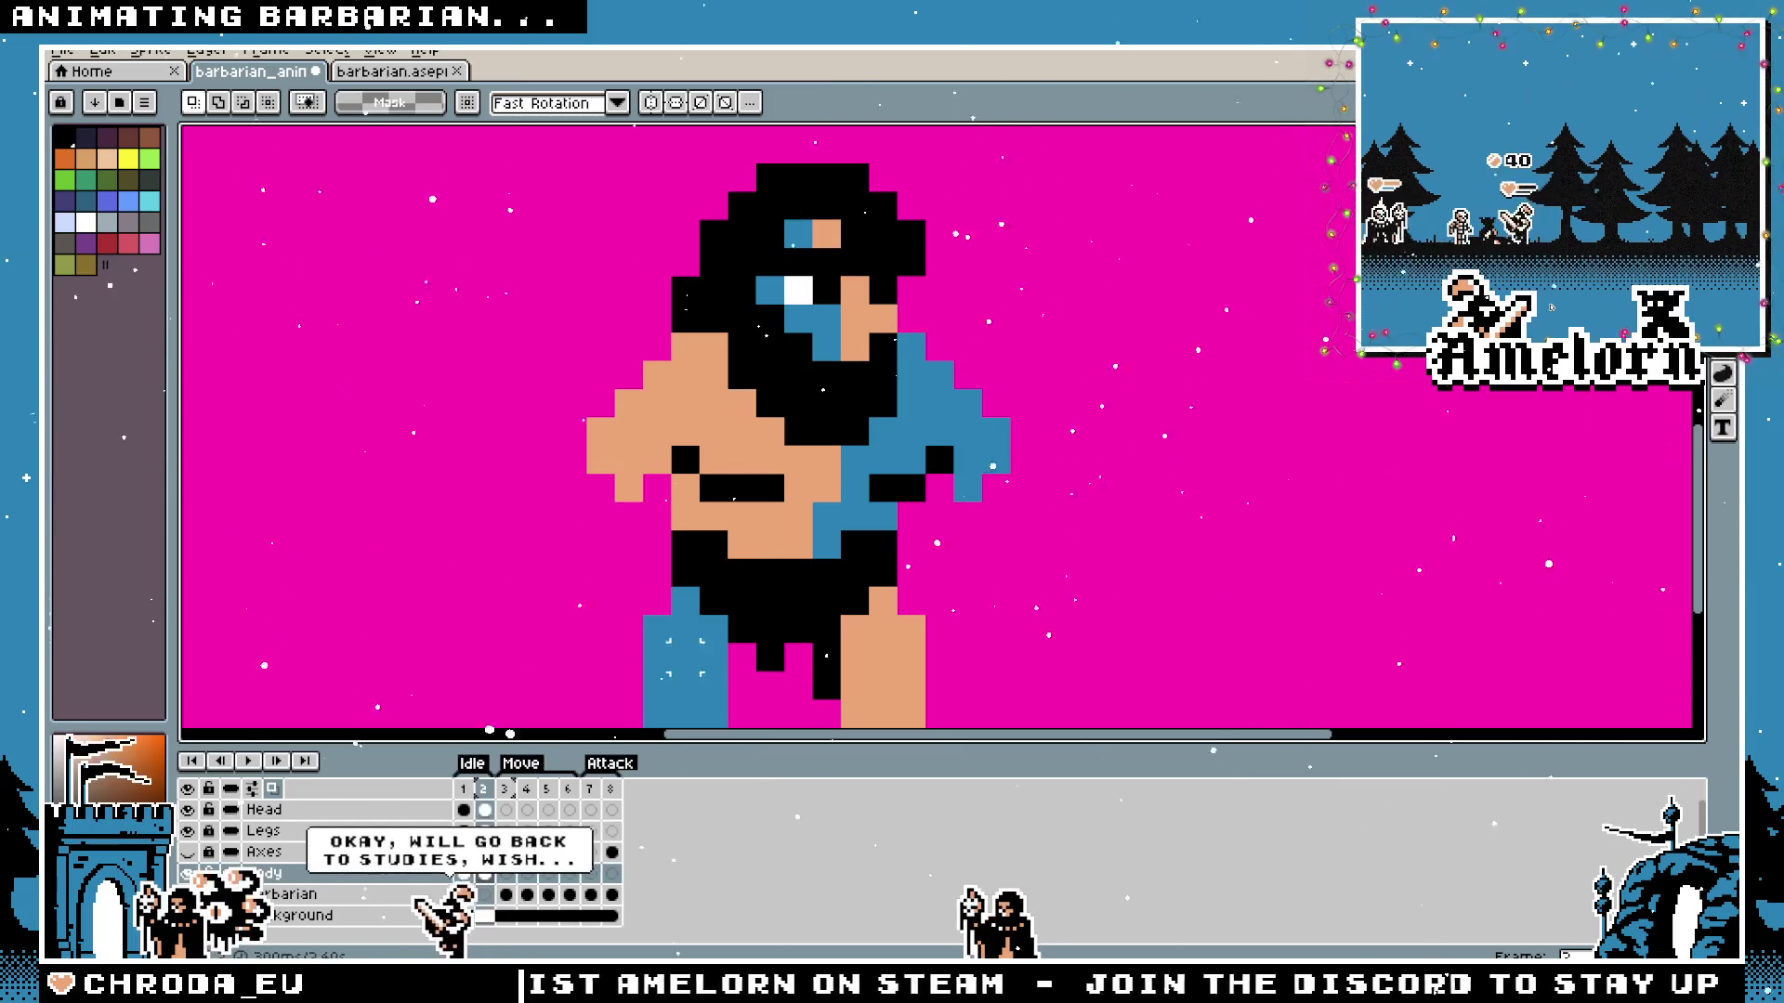
click(264, 872)
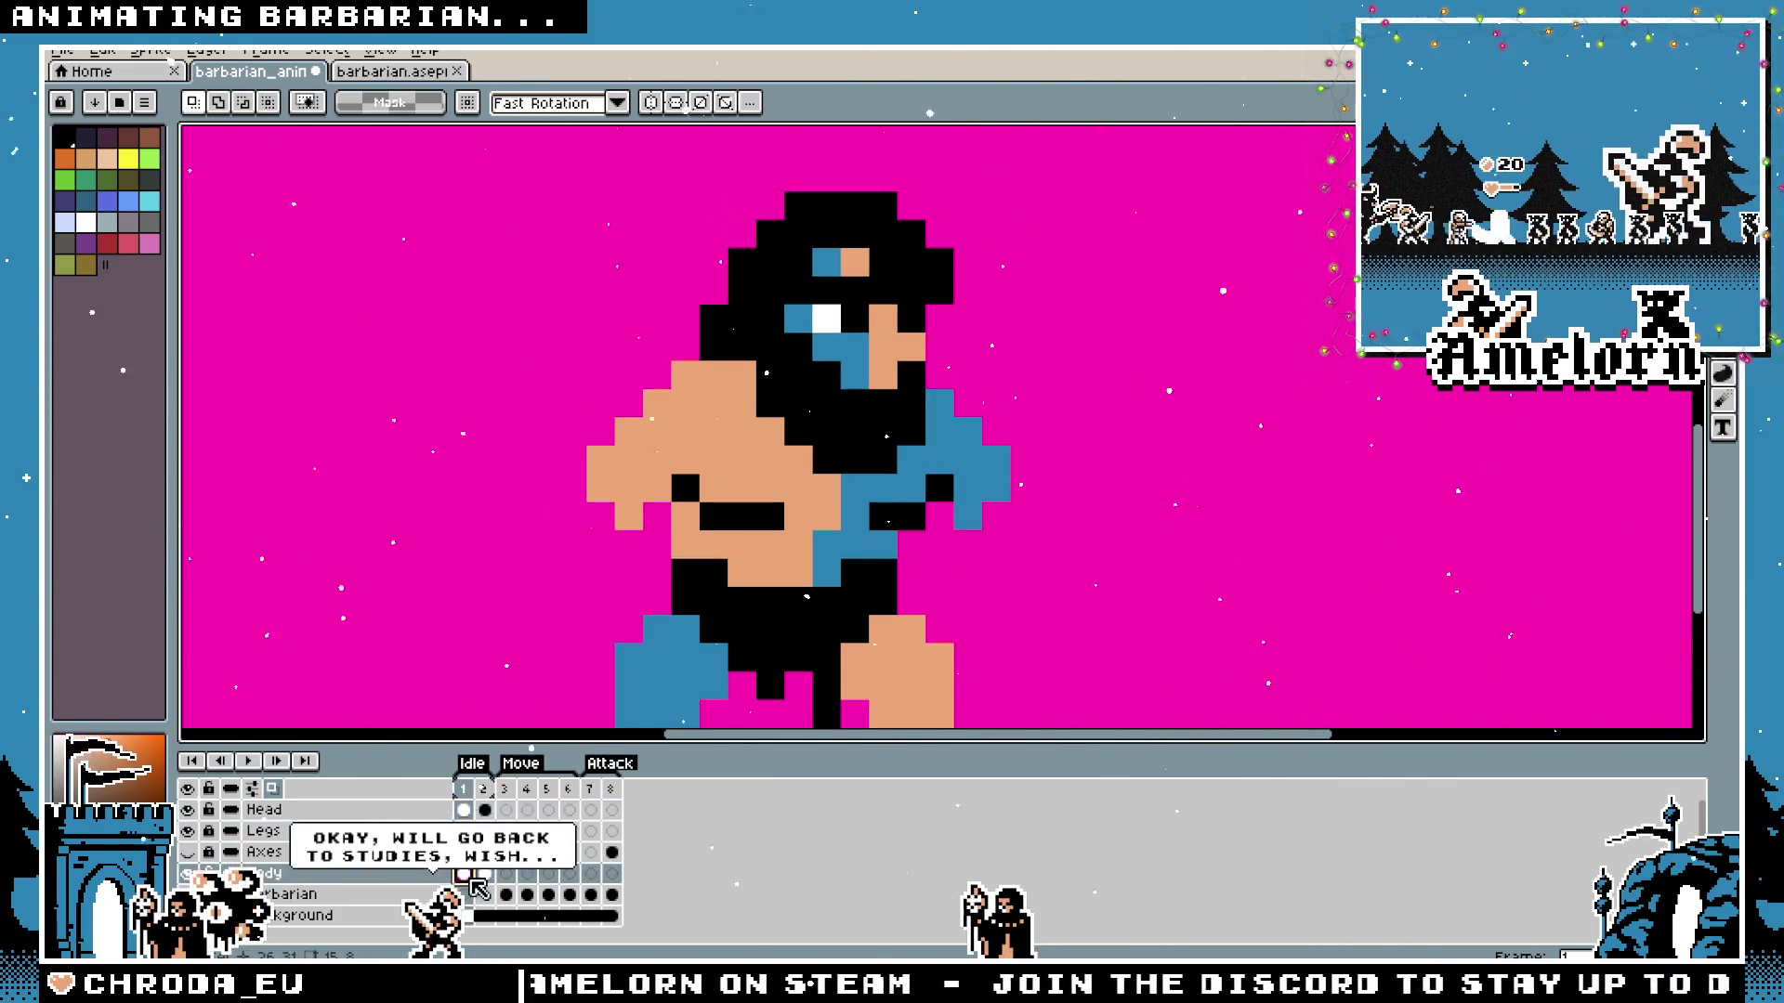
key(i)
Shift the barbarian's head one pixel right on the Head layer in the second Idle frame.
key(m)
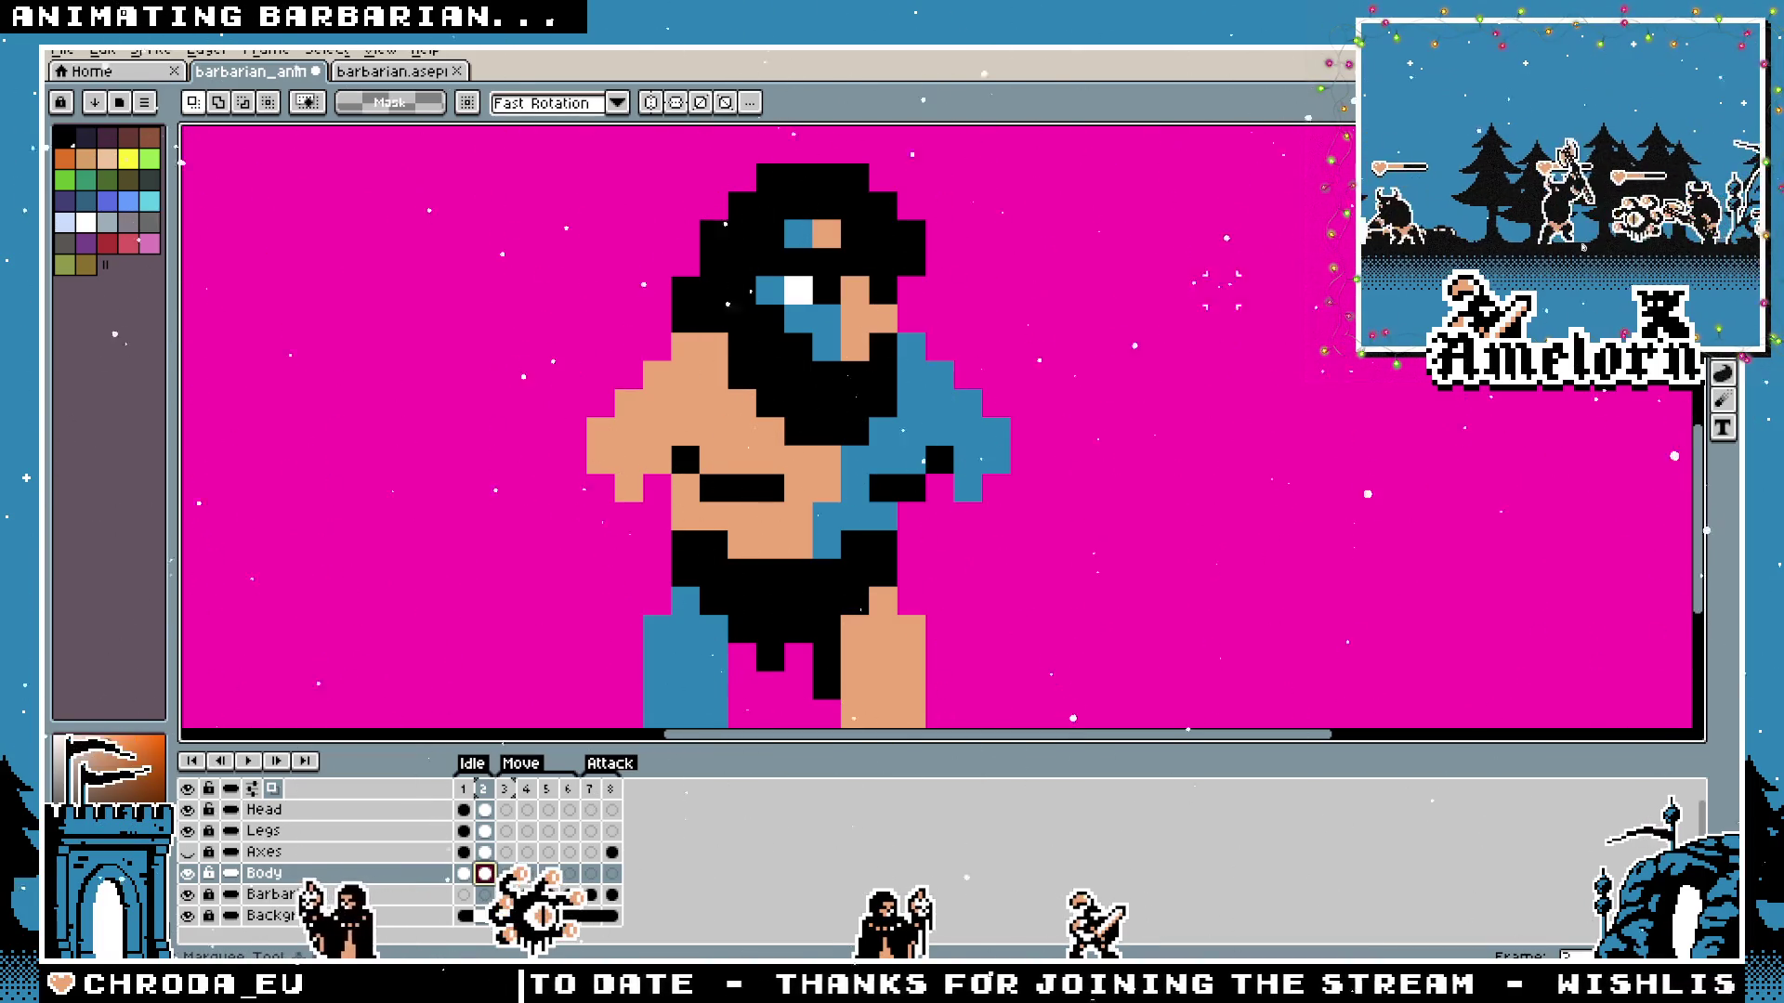
scroll(1056, 280, down, 2)
scroll(1057, 279, up, 2)
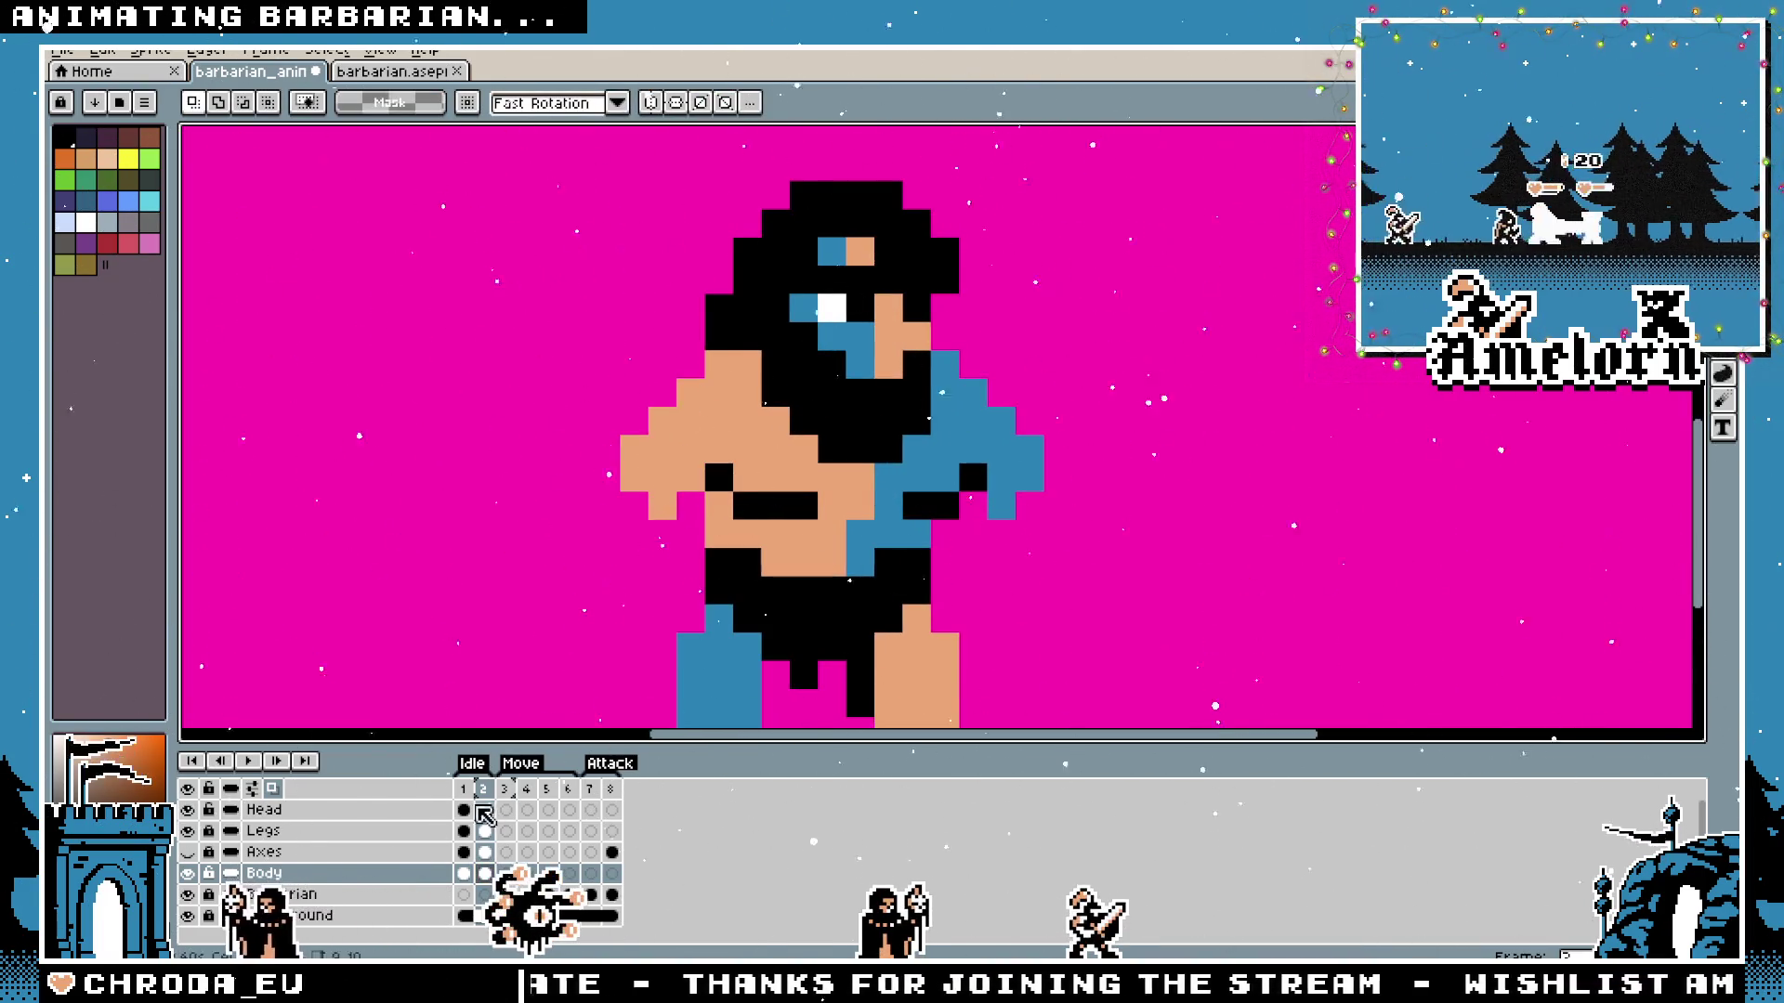
click(330, 816)
drag(1075, 148, 588, 468)
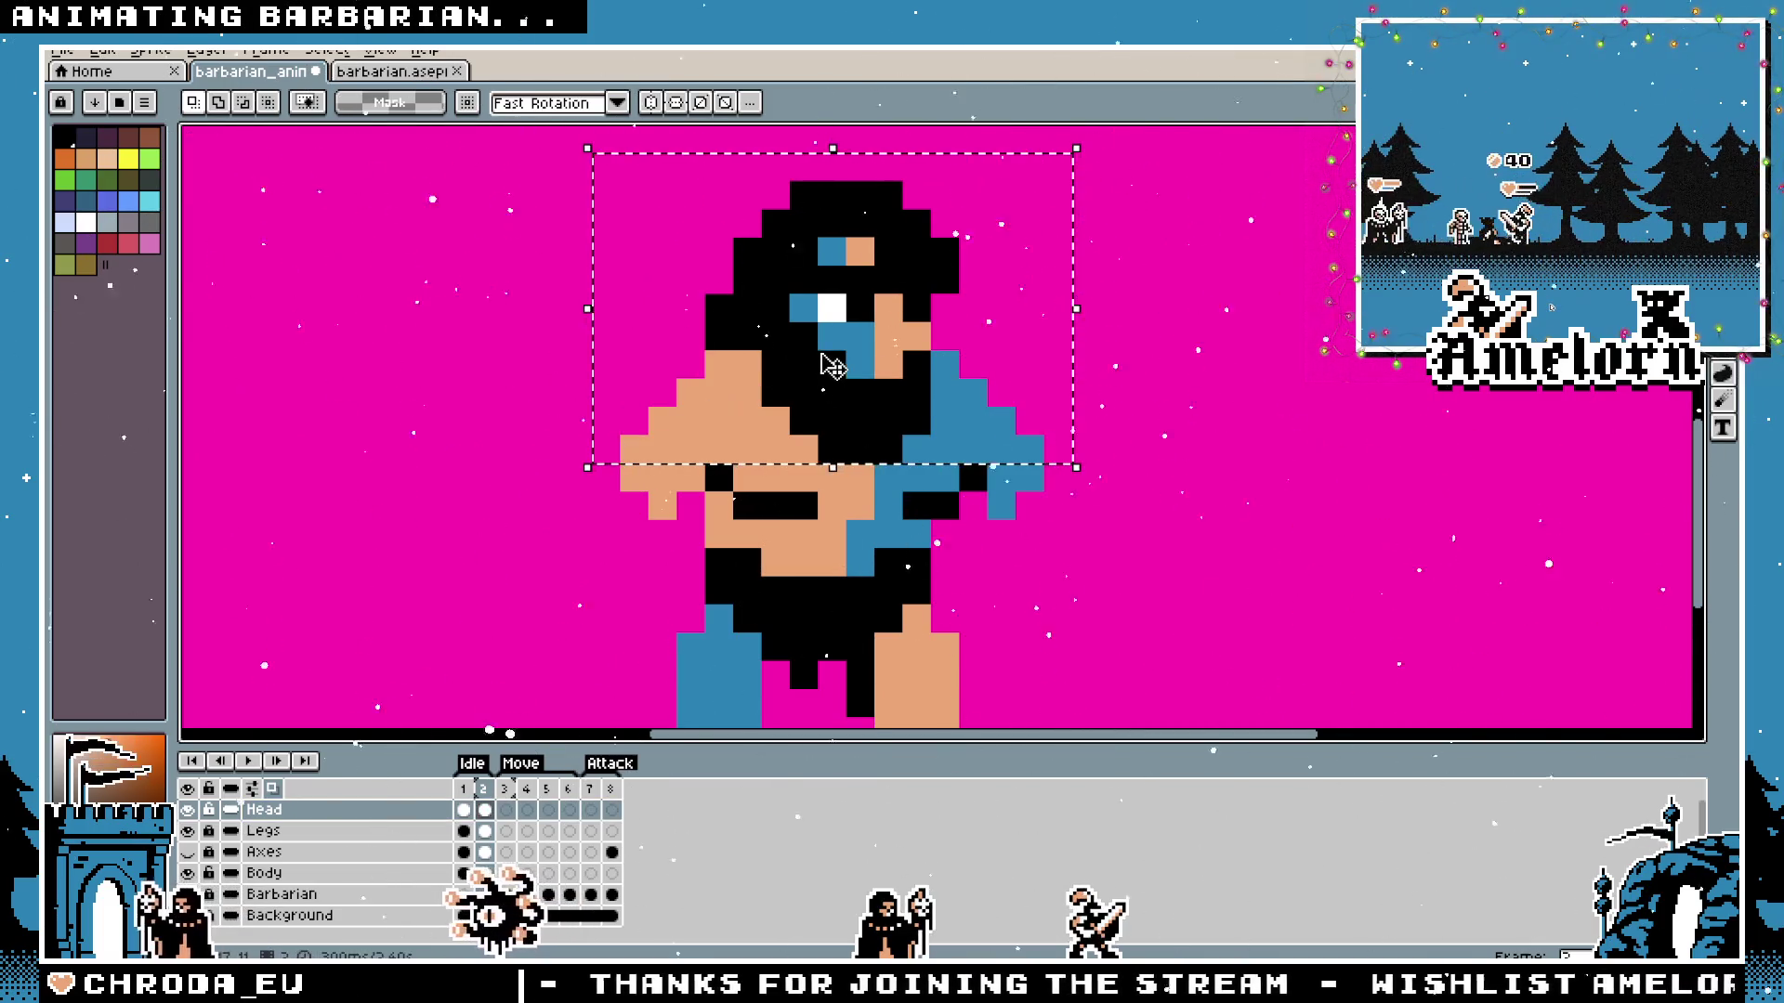
drag(832, 365, 860, 365)
key(ctrl+d)
scroll(1043, 449, down, 4)
Compare frames 1 and 2, play the Idle animation, then bring up frame 1's timing settings.
click(464, 810)
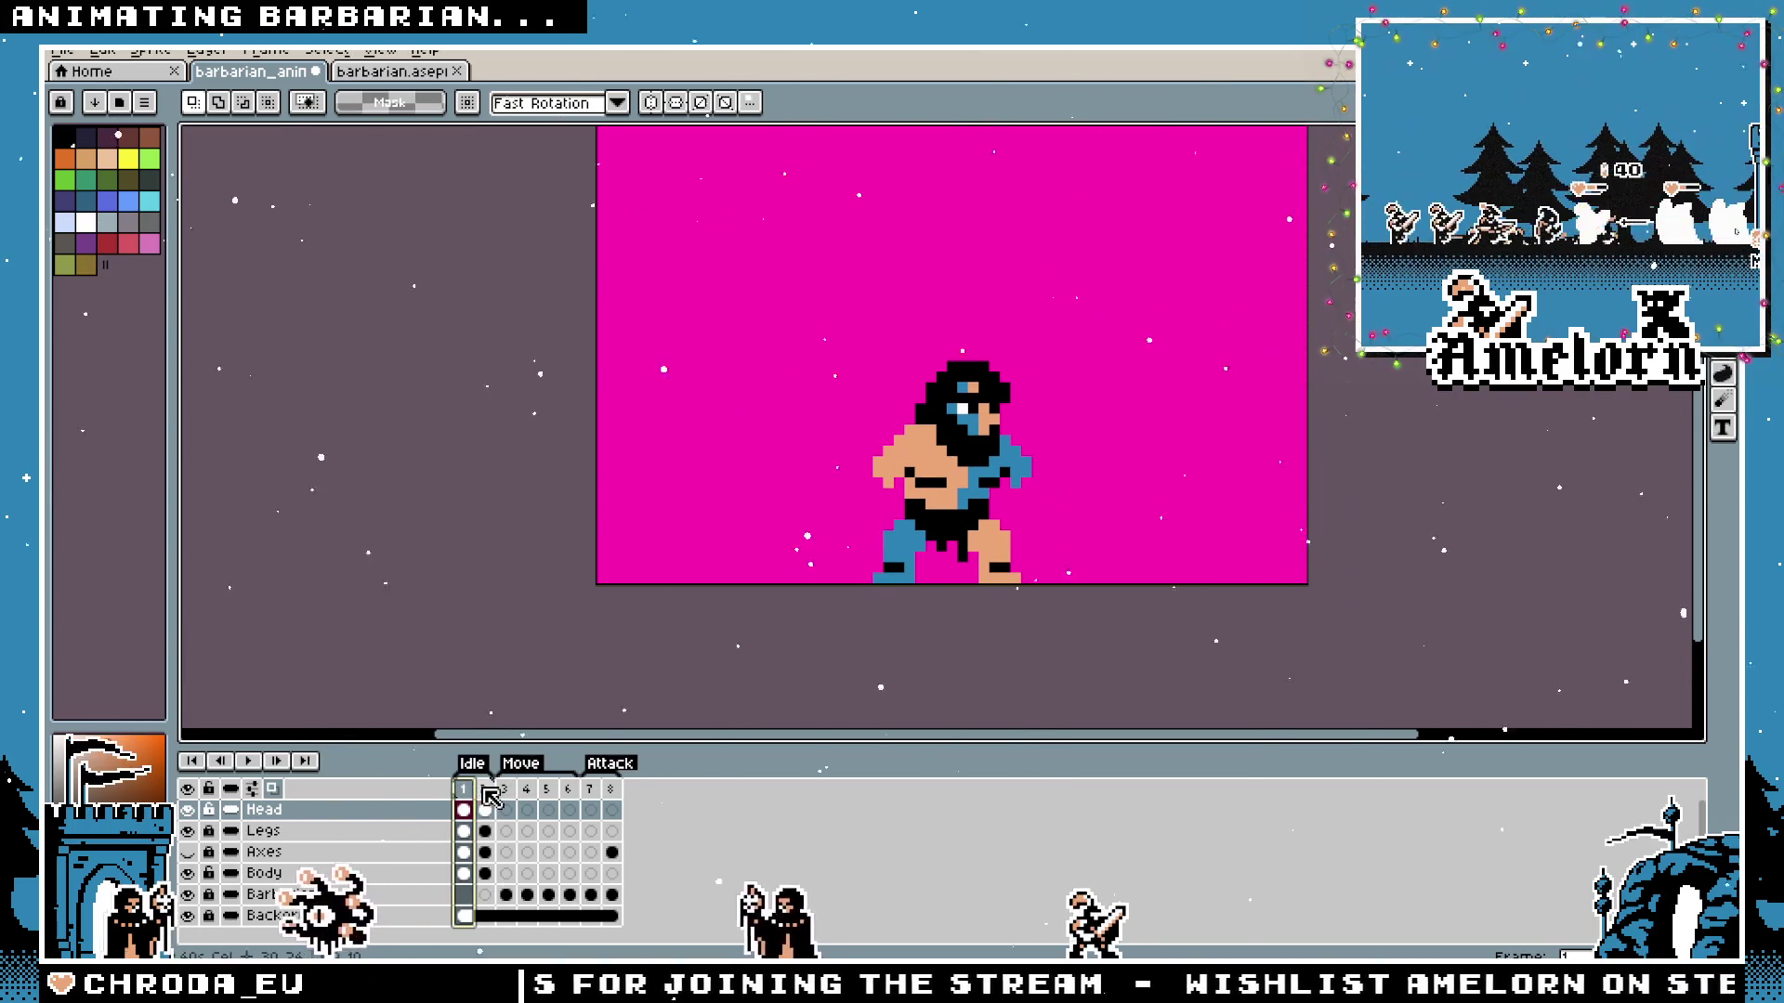
click(484, 811)
key(2)
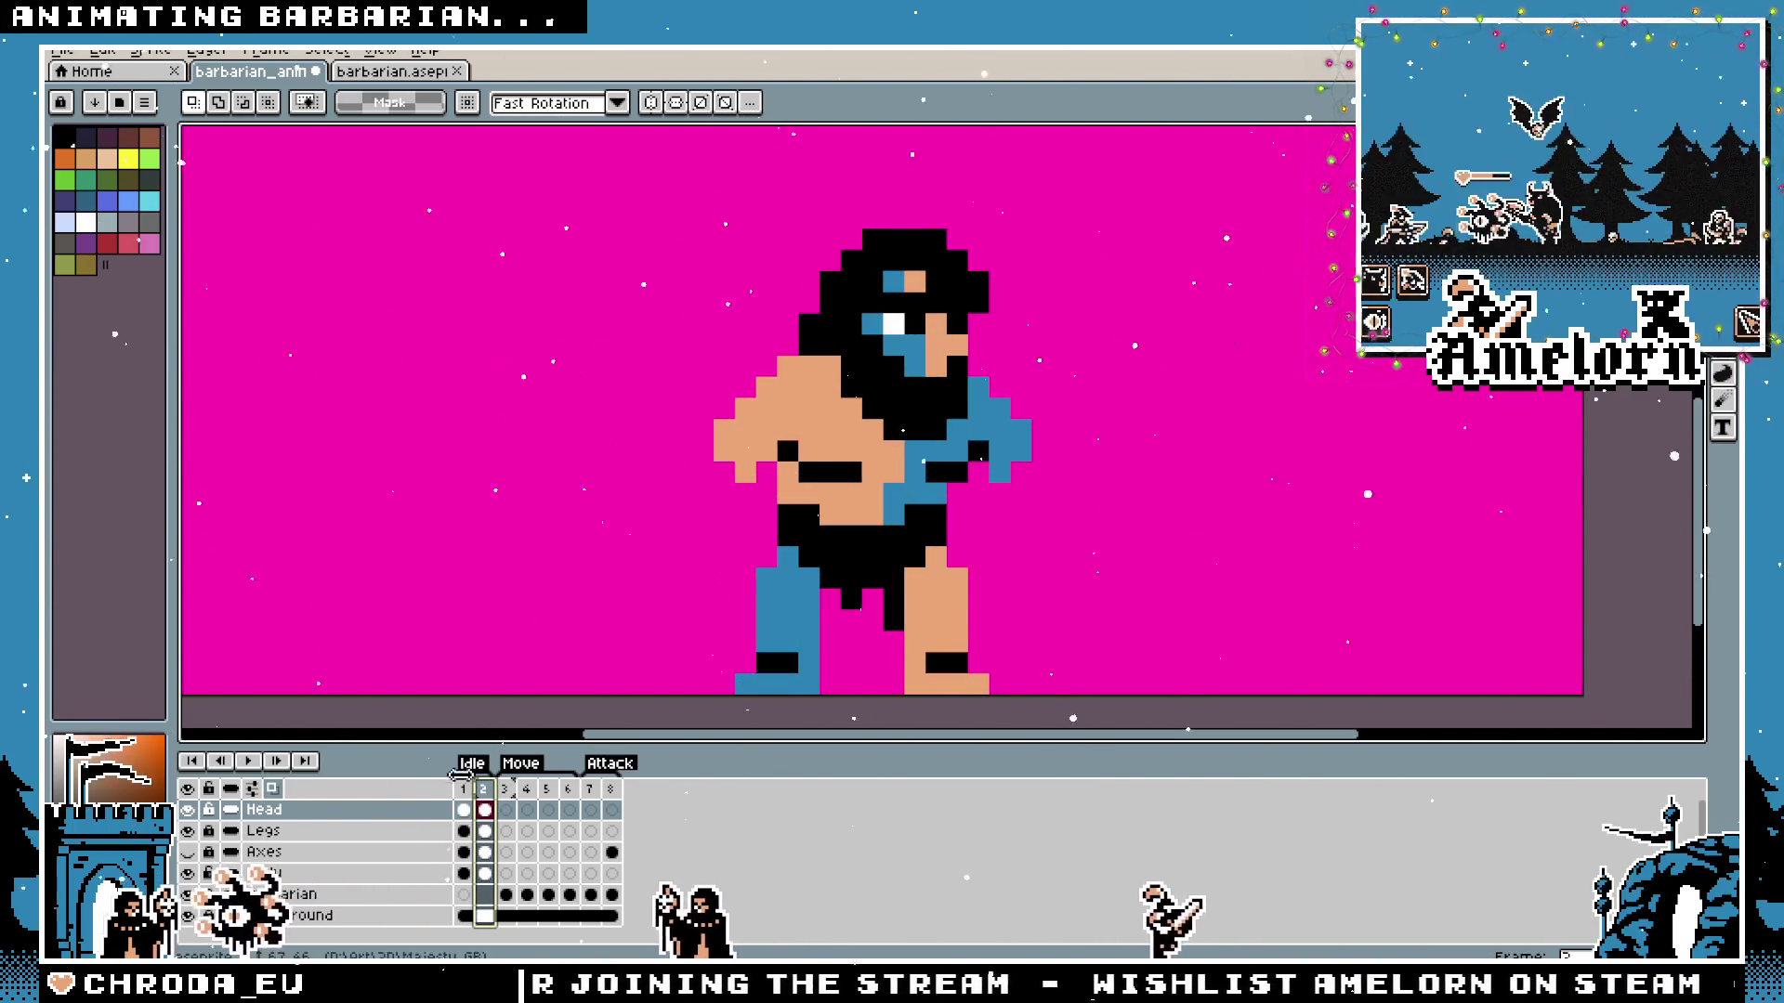
key(Return)
key(p)
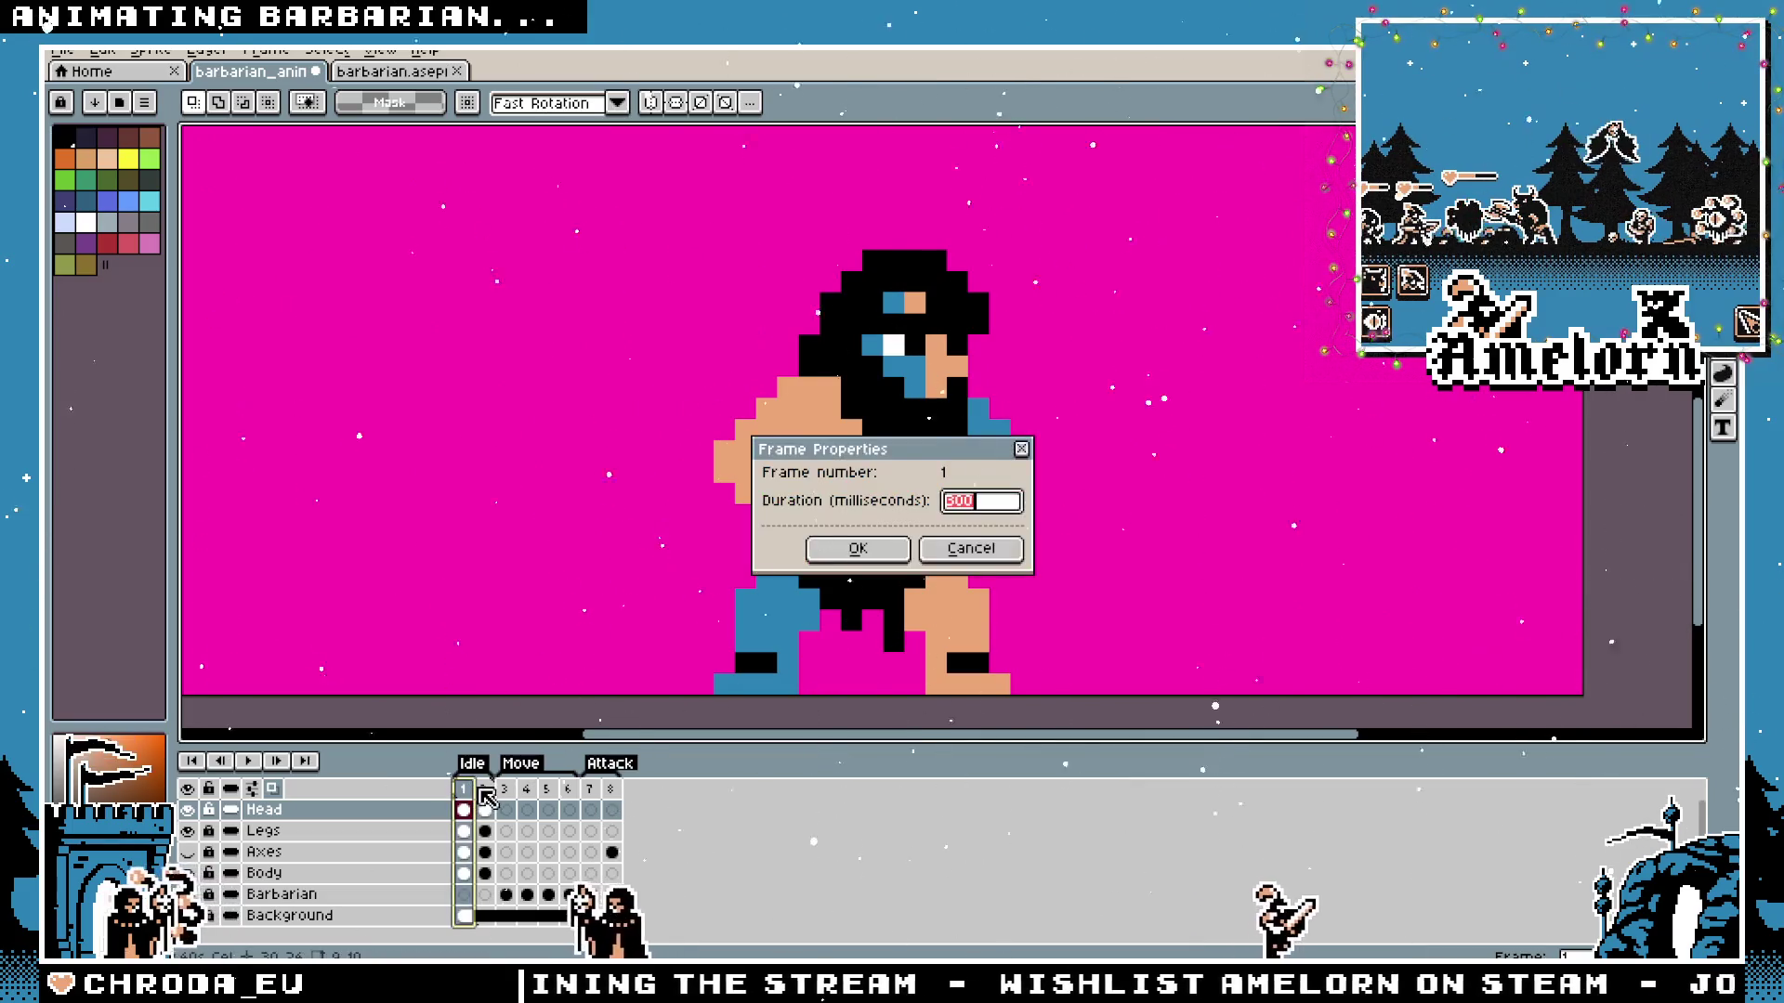
Dismiss the 500 ms frame timing and move the head and beard left in frame 1.
key(Return)
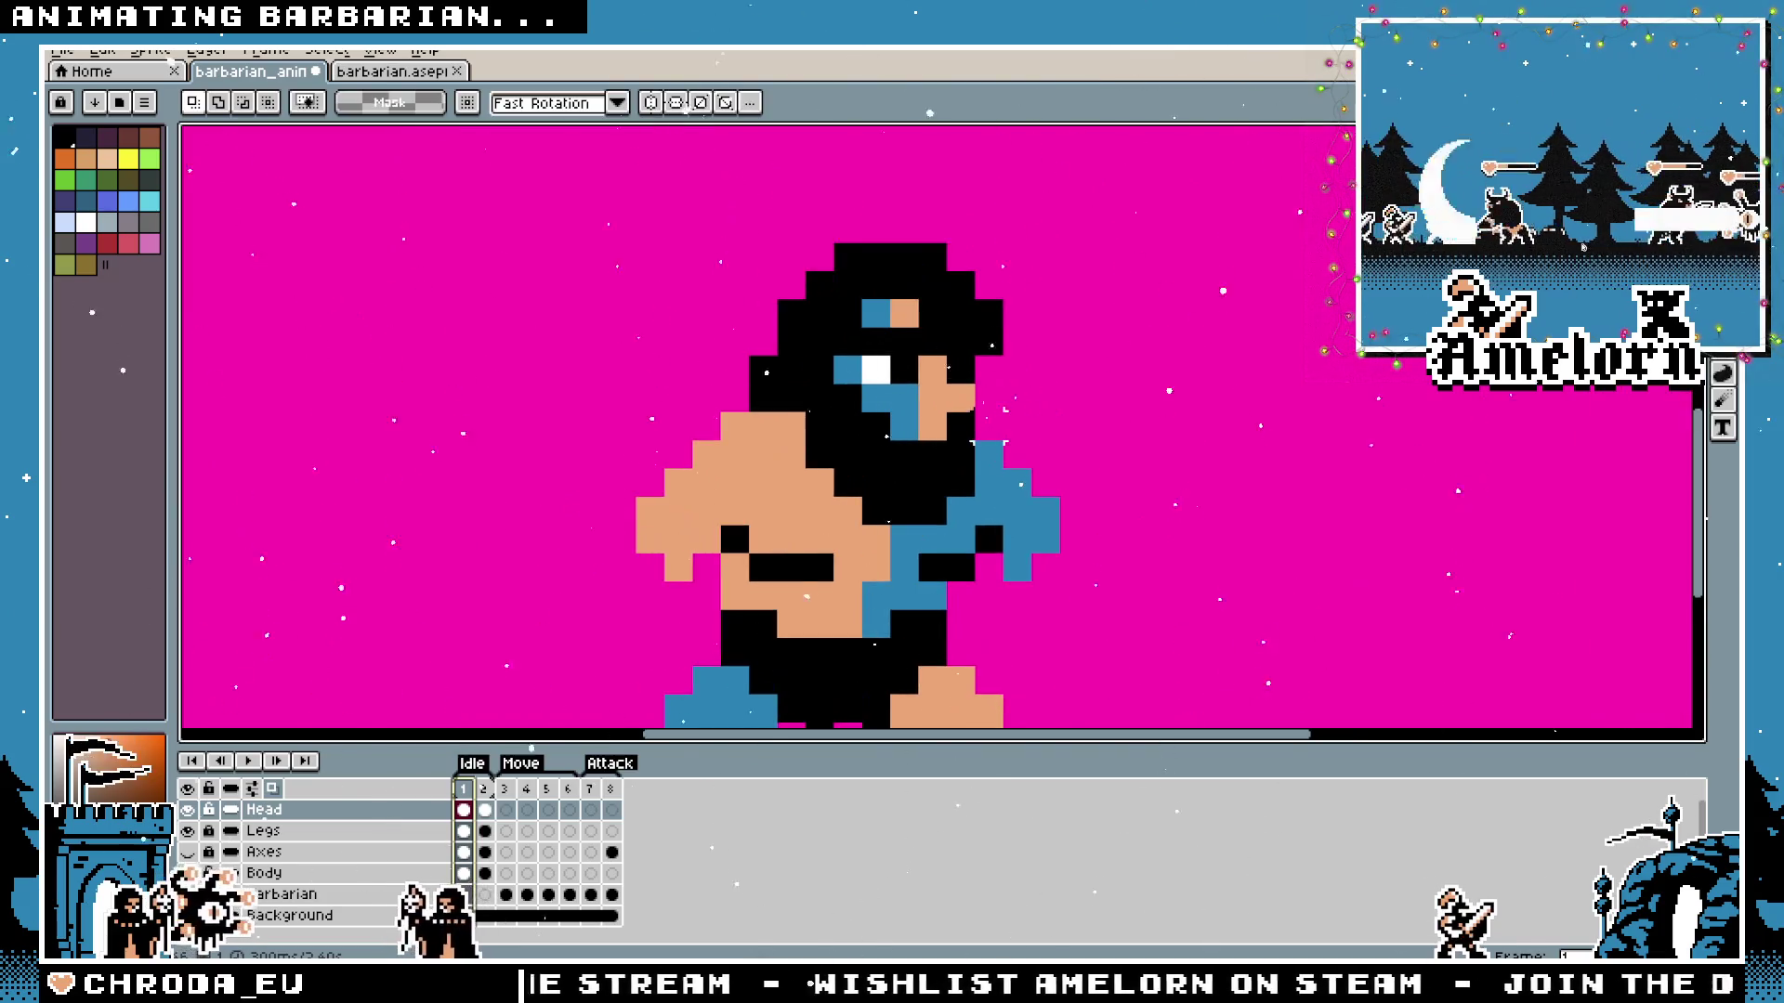
drag(1044, 241, 781, 504)
drag(919, 414, 897, 412)
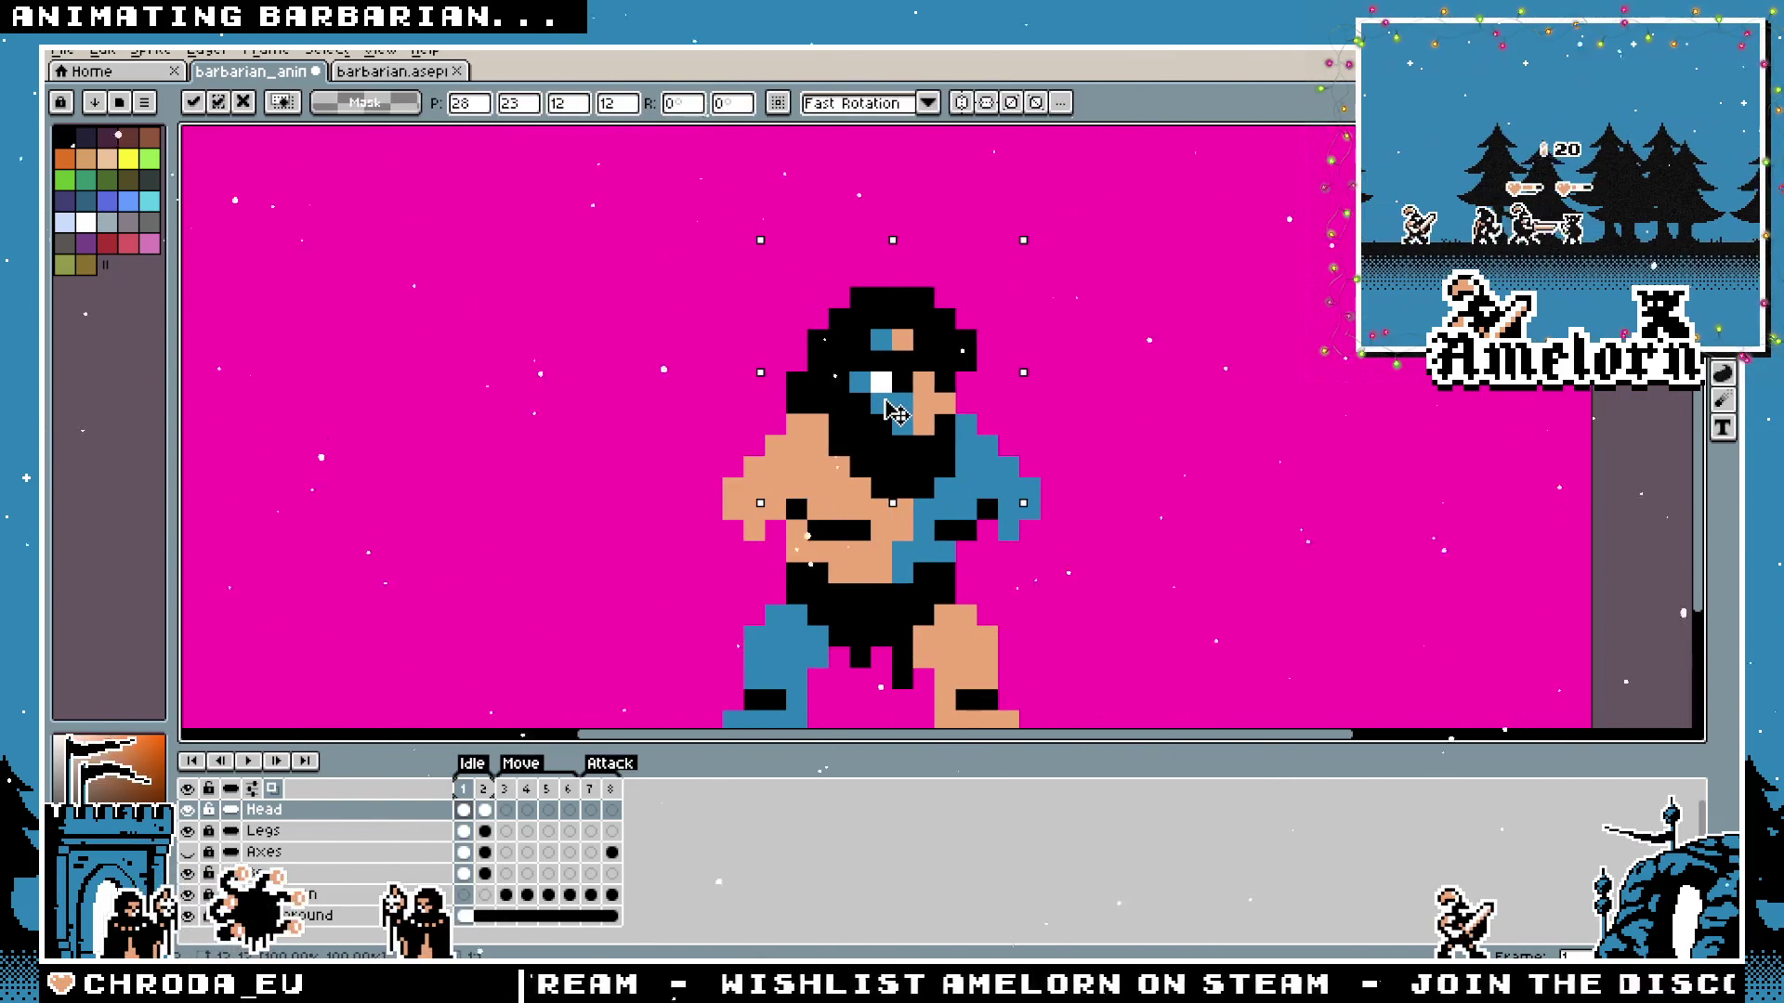
key(Return)
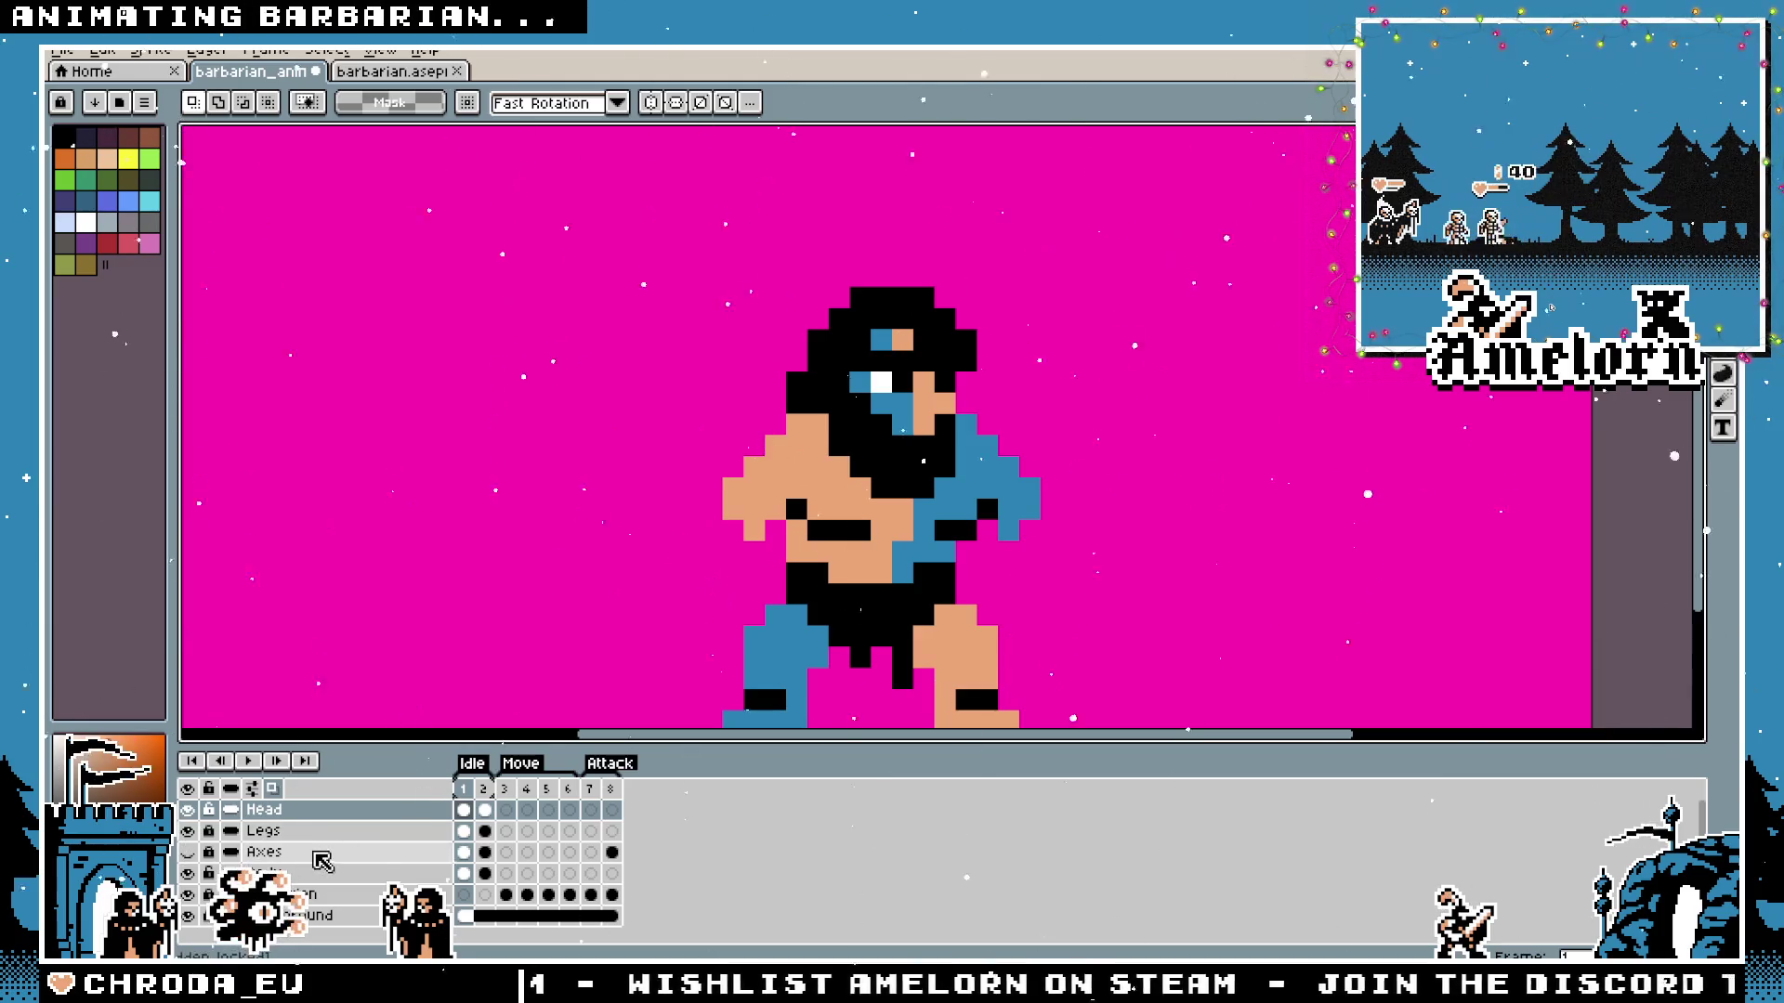
Switch to the Body layer with the pencil, then return to the Head cel and nudge it.
click(305, 876)
key(b)
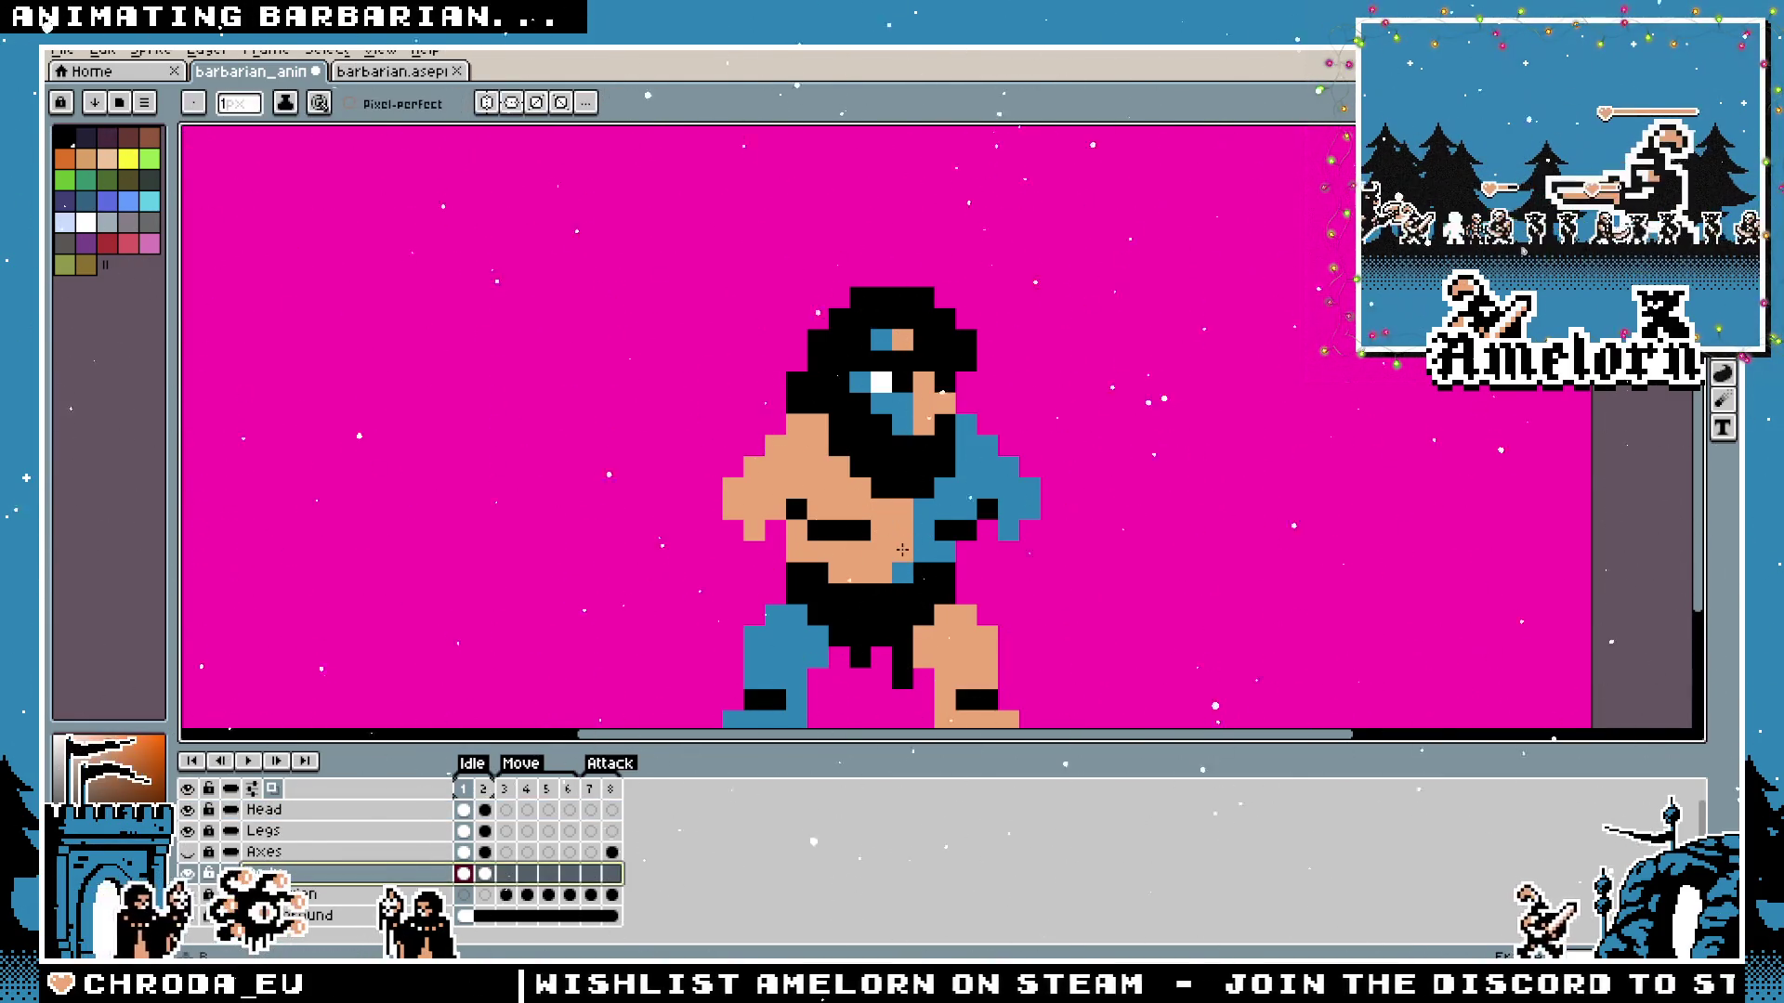
scroll(657, 581, down, 2)
scroll(657, 580, up, 2)
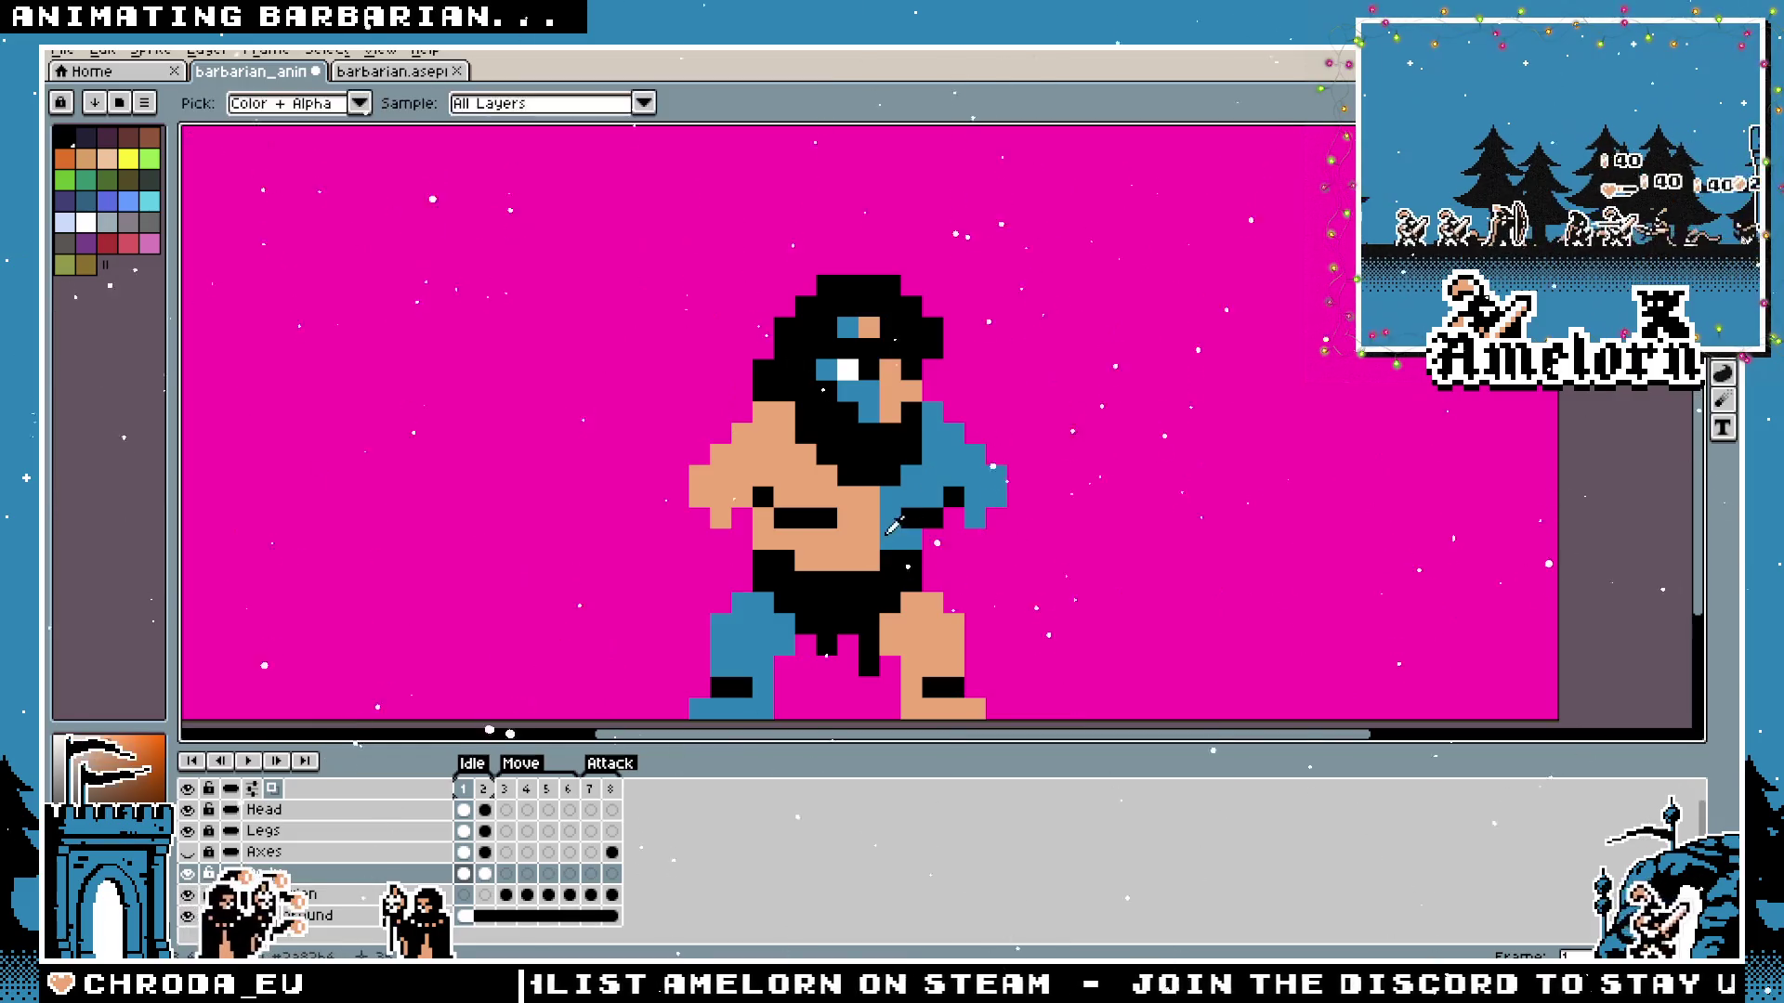
scroll(657, 580, down, 2)
scroll(869, 514, up, 2)
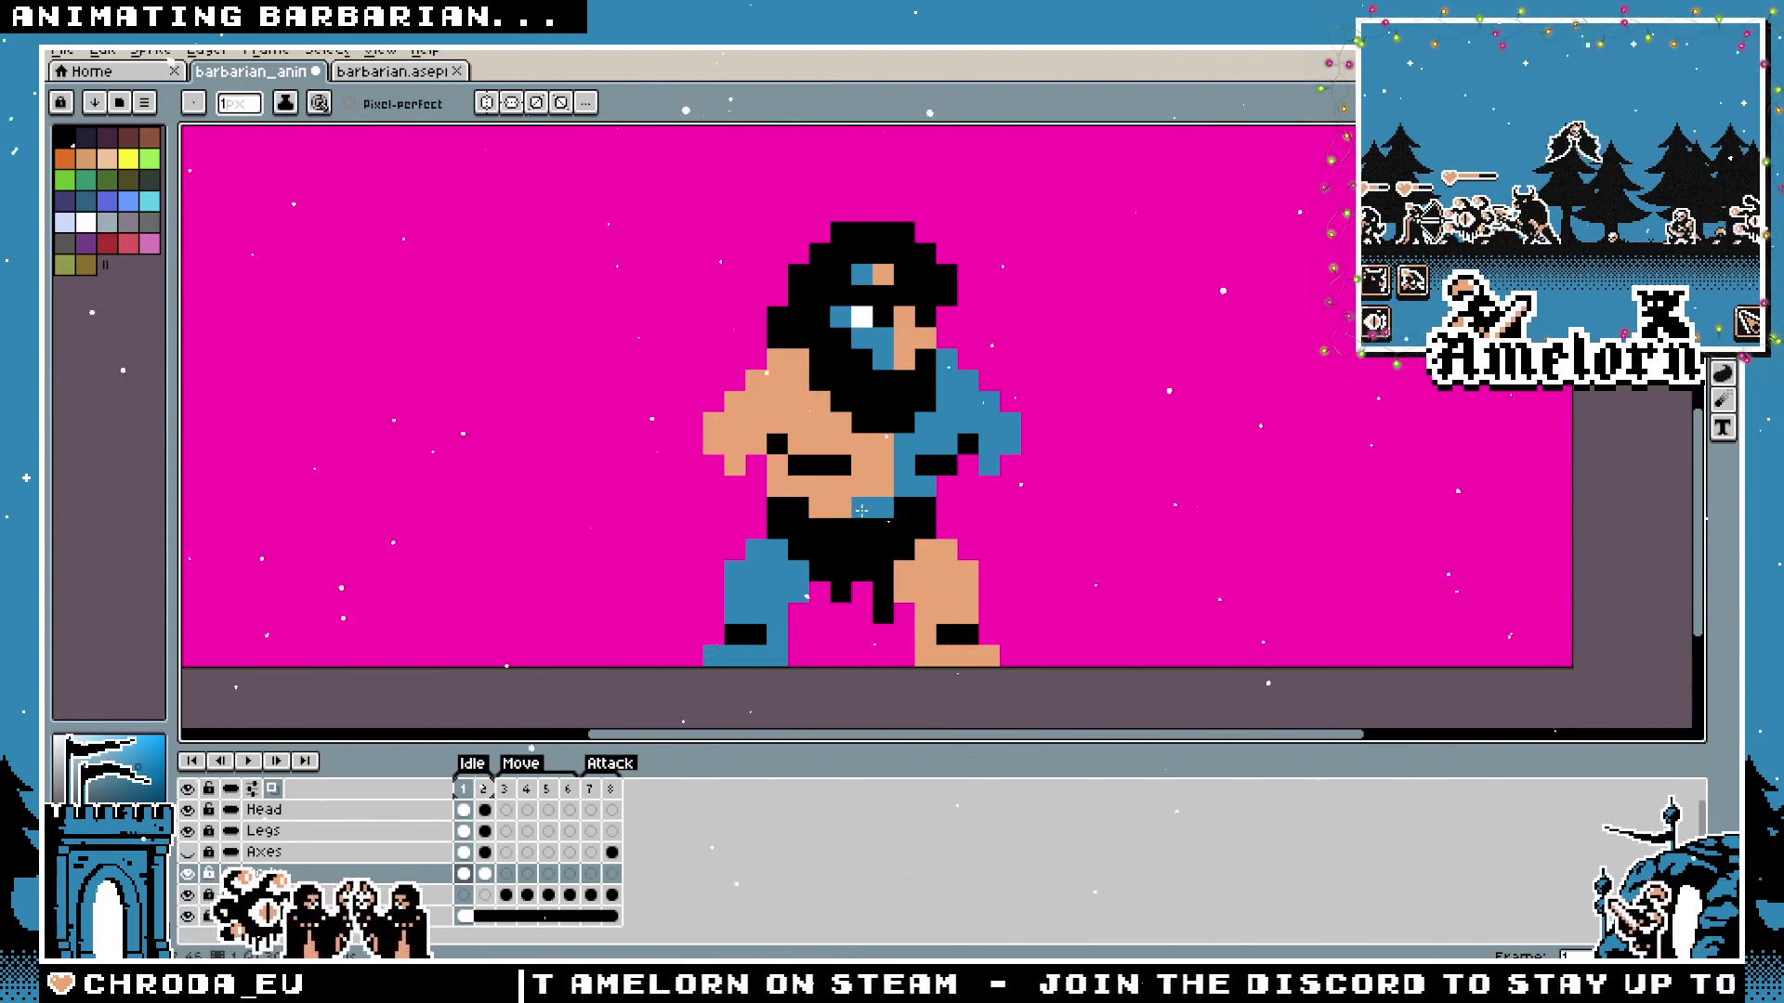
scroll(862, 511, down, 2)
scroll(726, 589, up, 3)
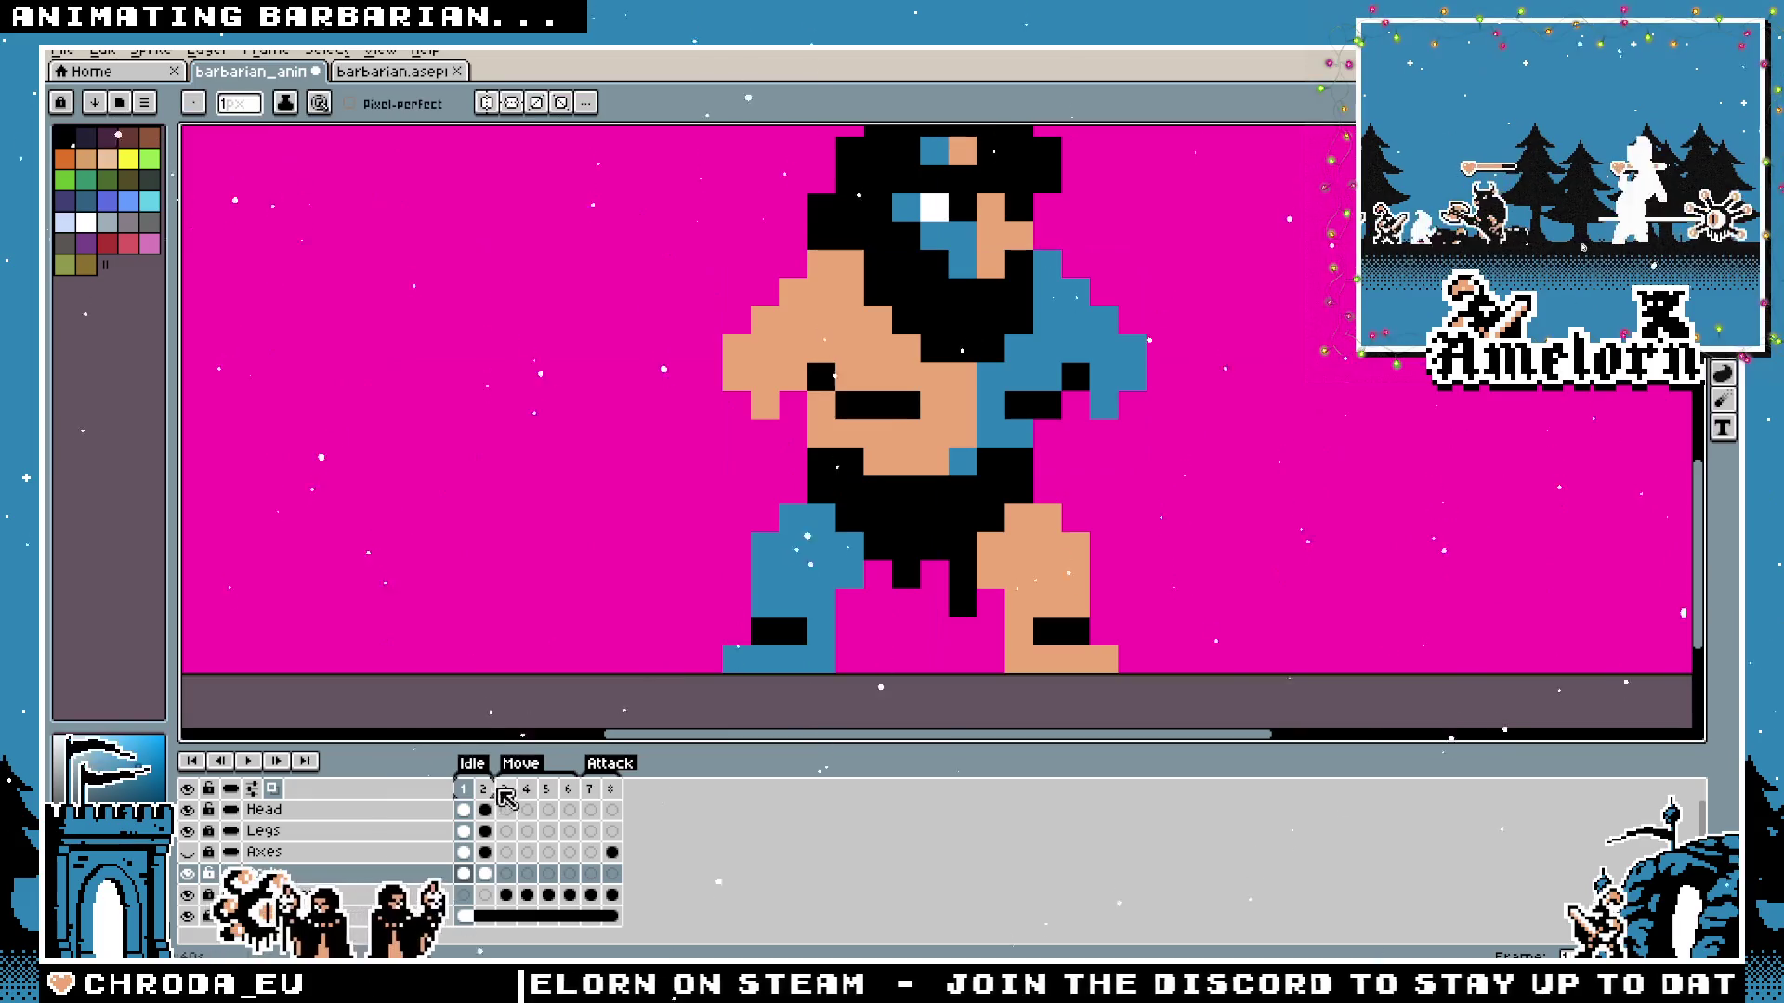
key(Up)
key(Up)
key(Up)
key(Left)
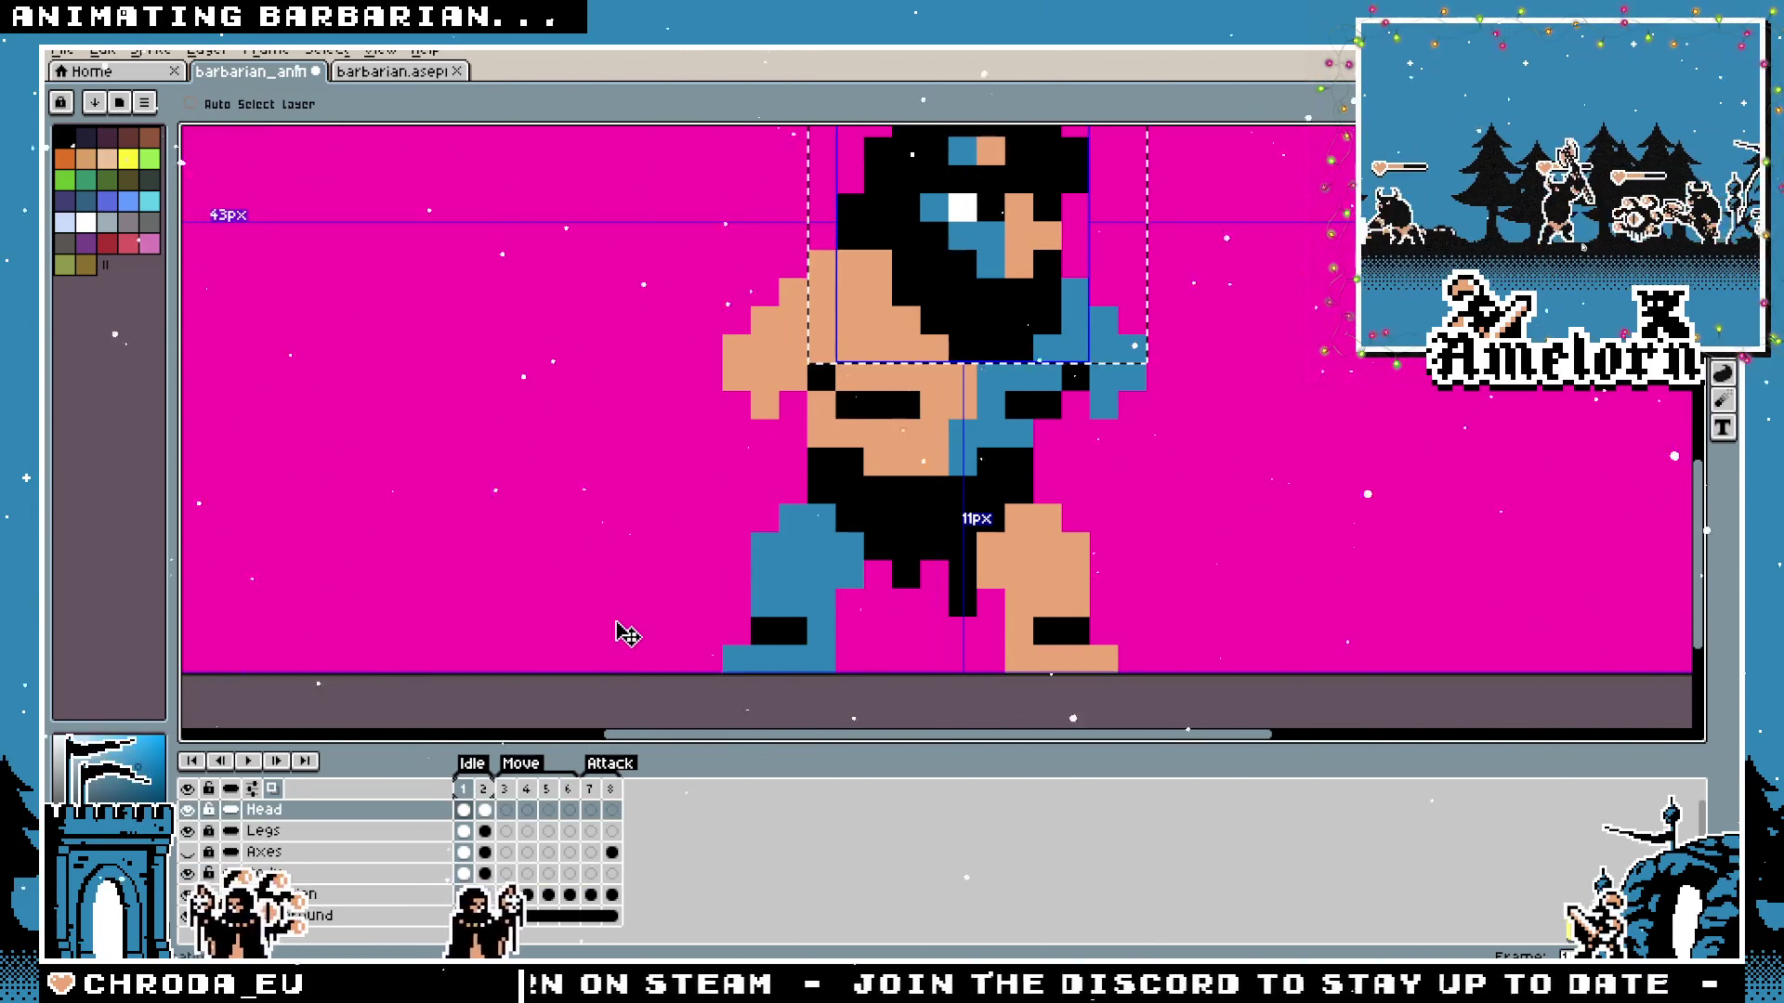
Flip between frames 1 and 2 to compare the head position and drop the selection.
key(Right)
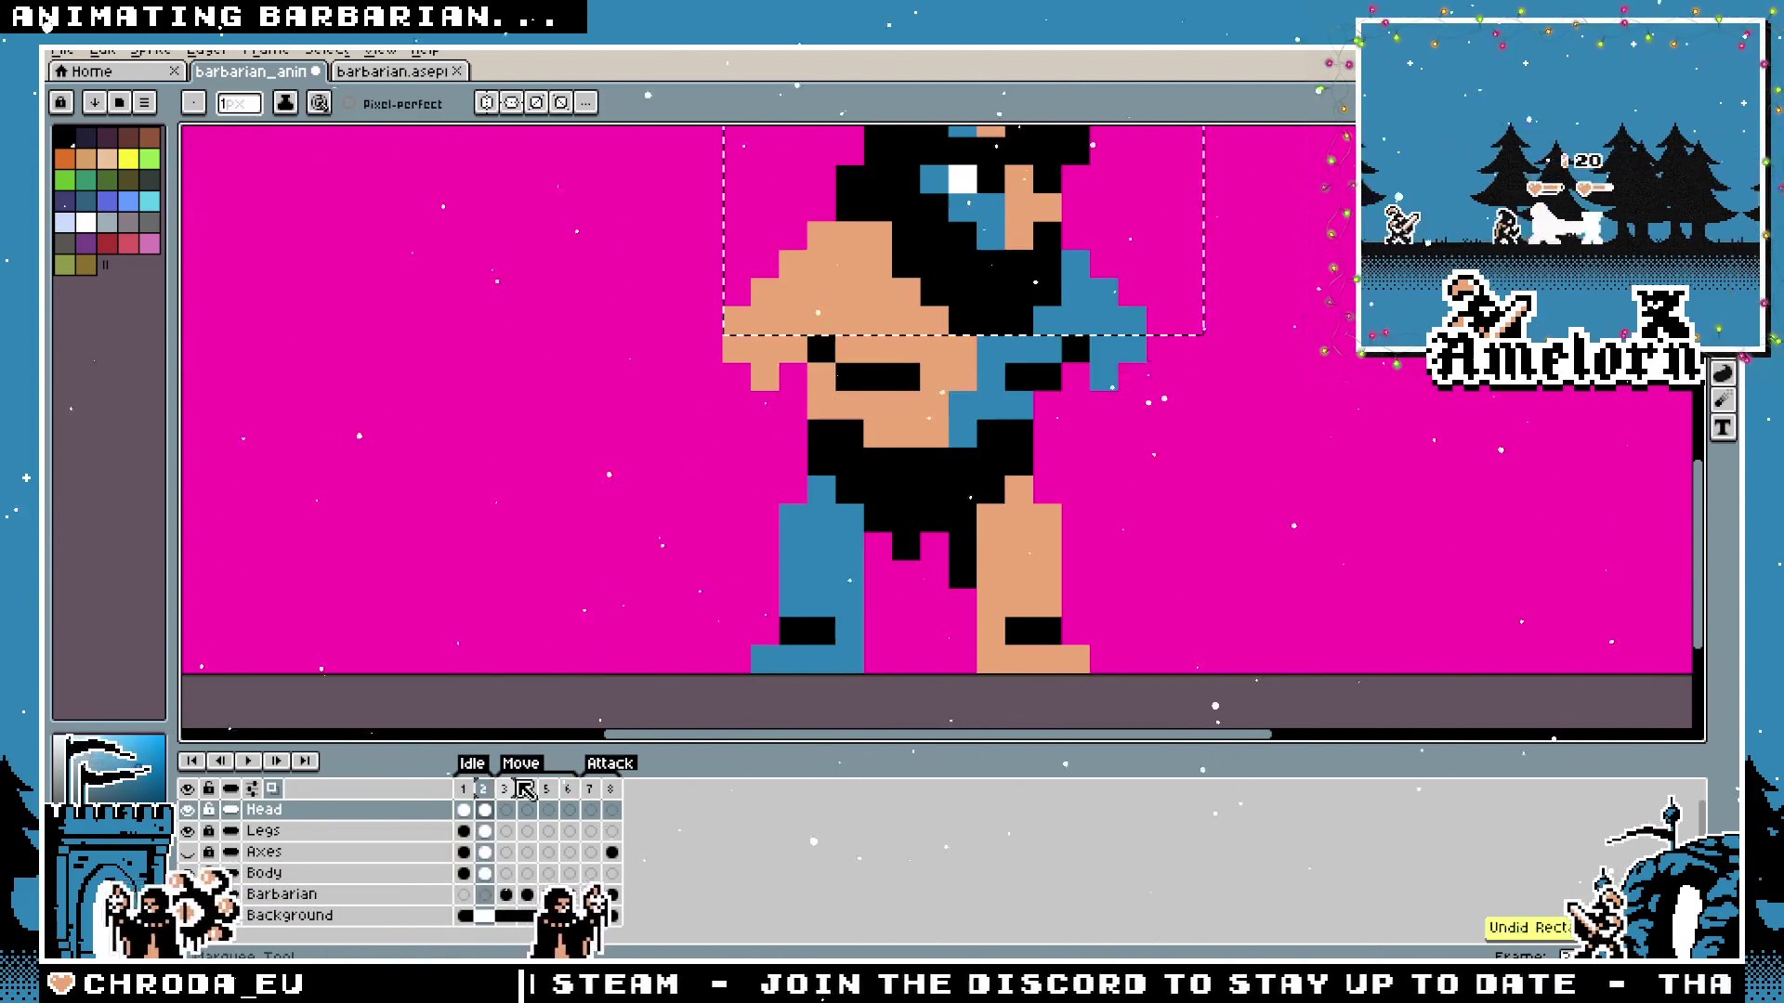
scroll(648, 673, down, 2)
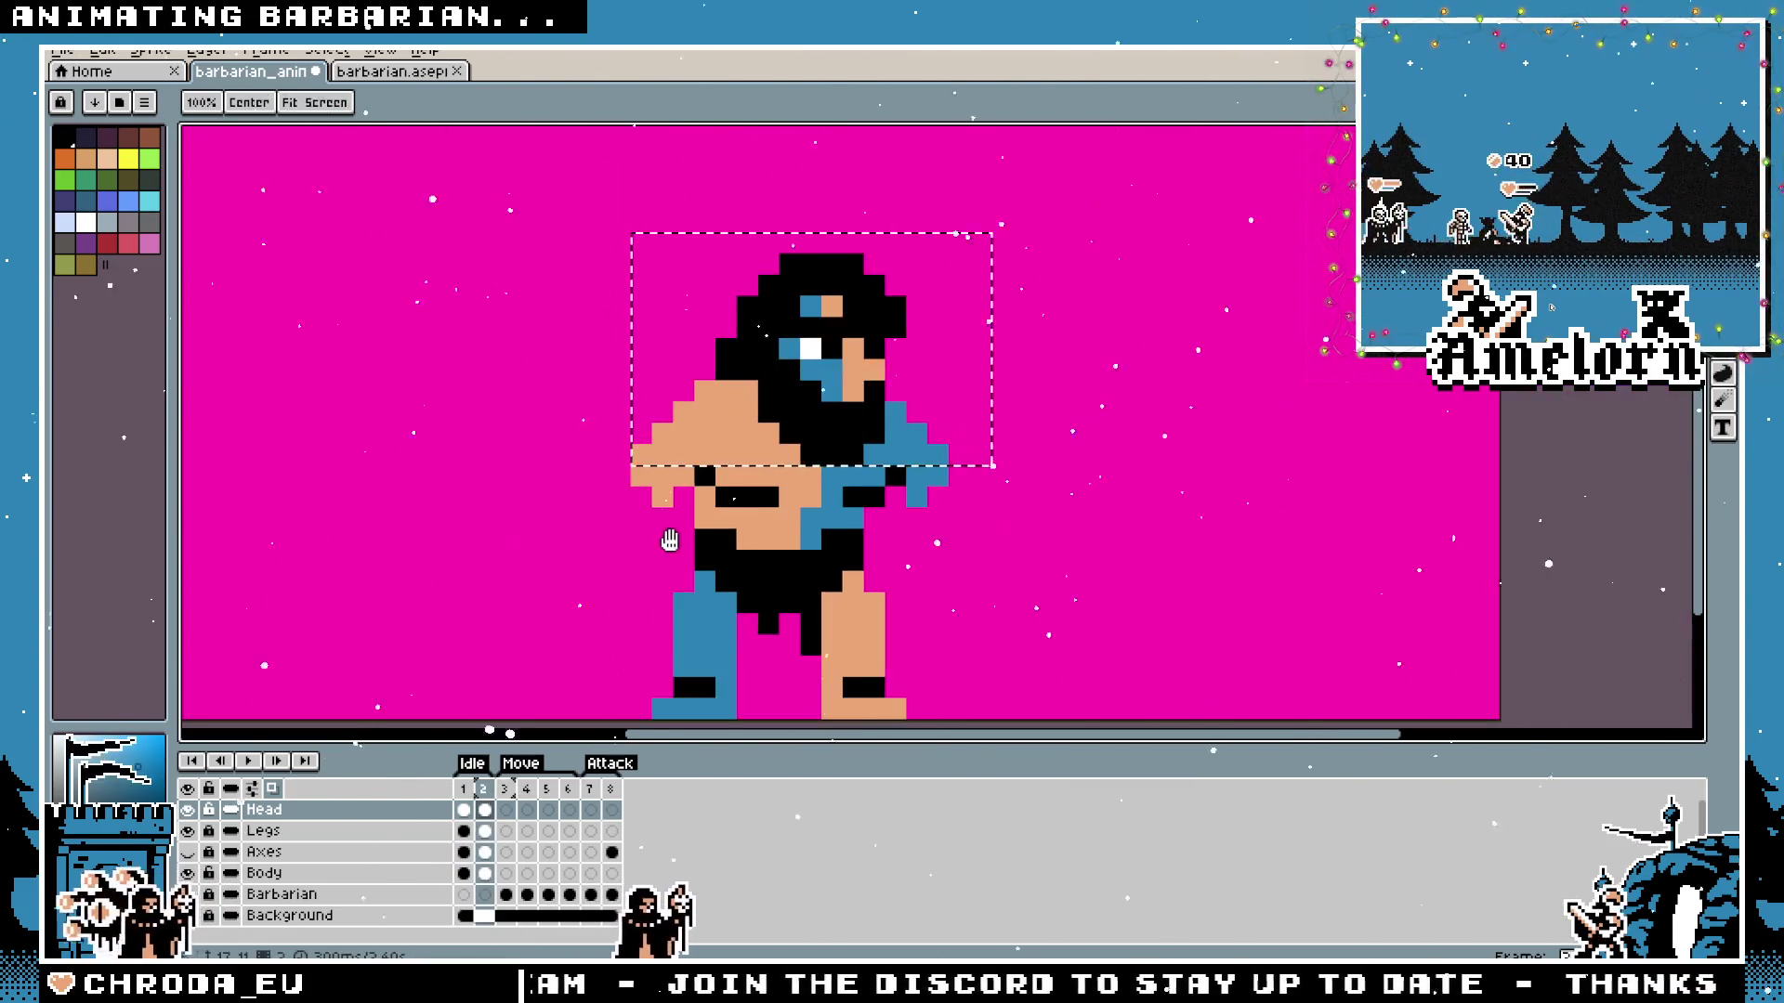
key(Left)
key(Right)
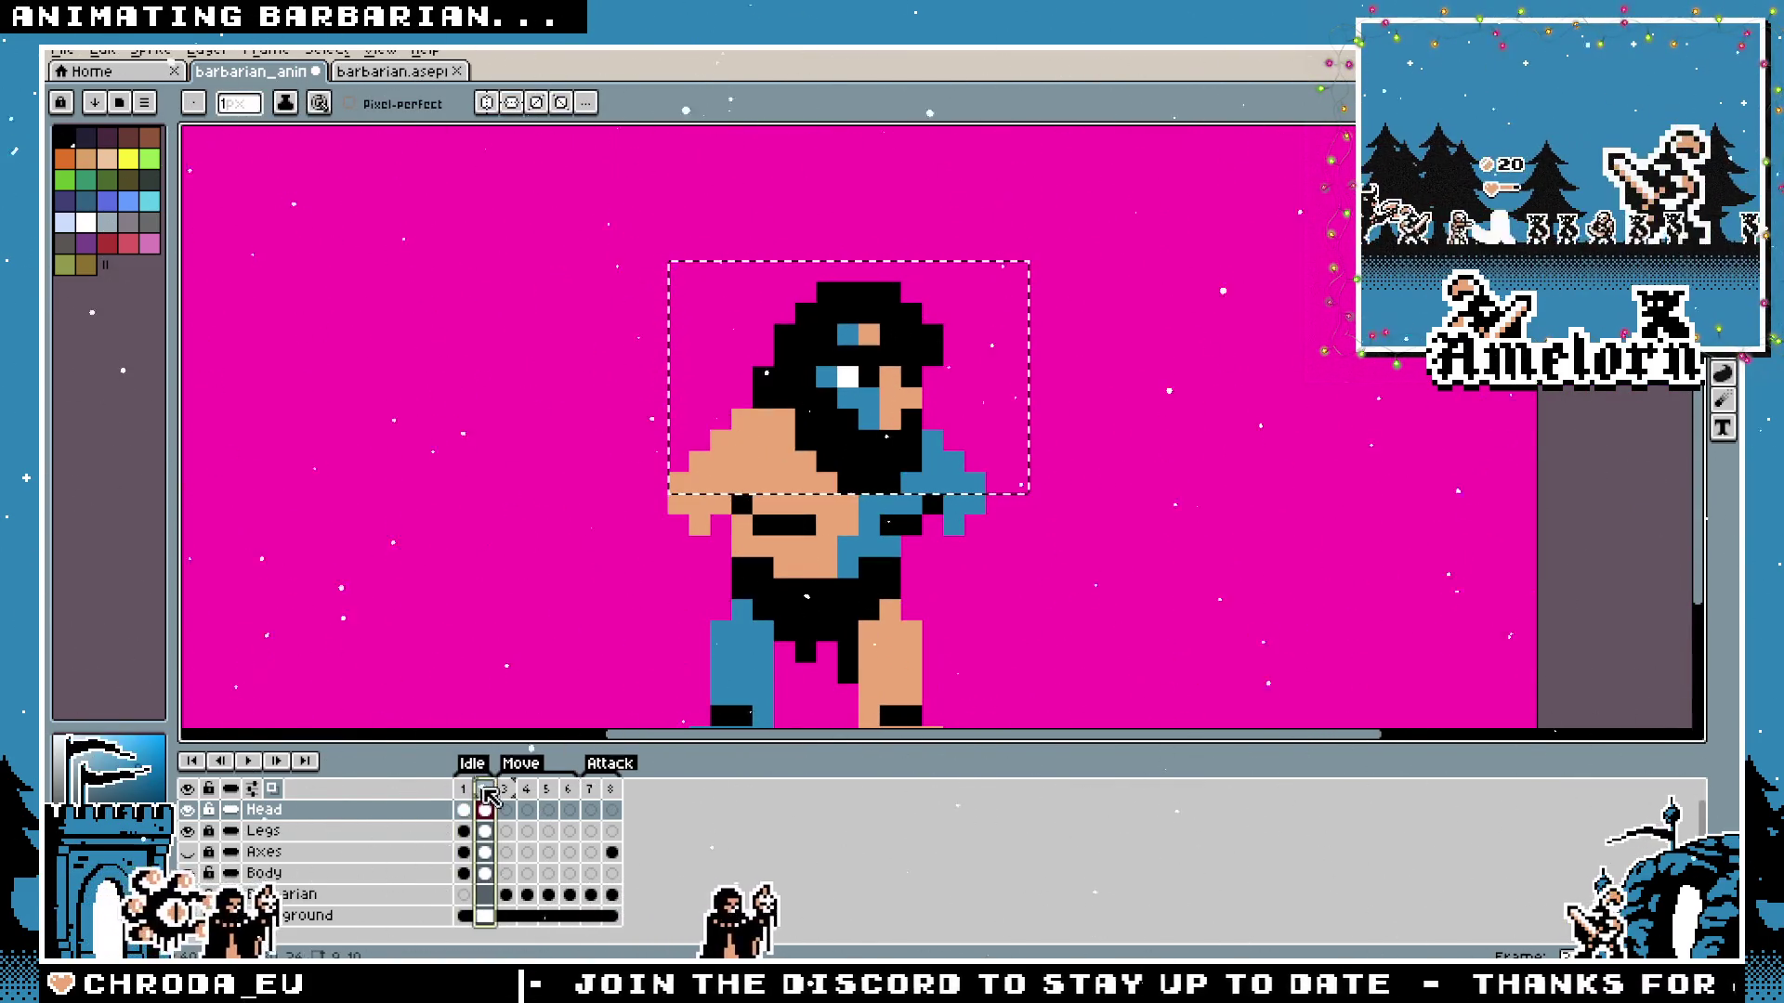
key(minus)
key(v)
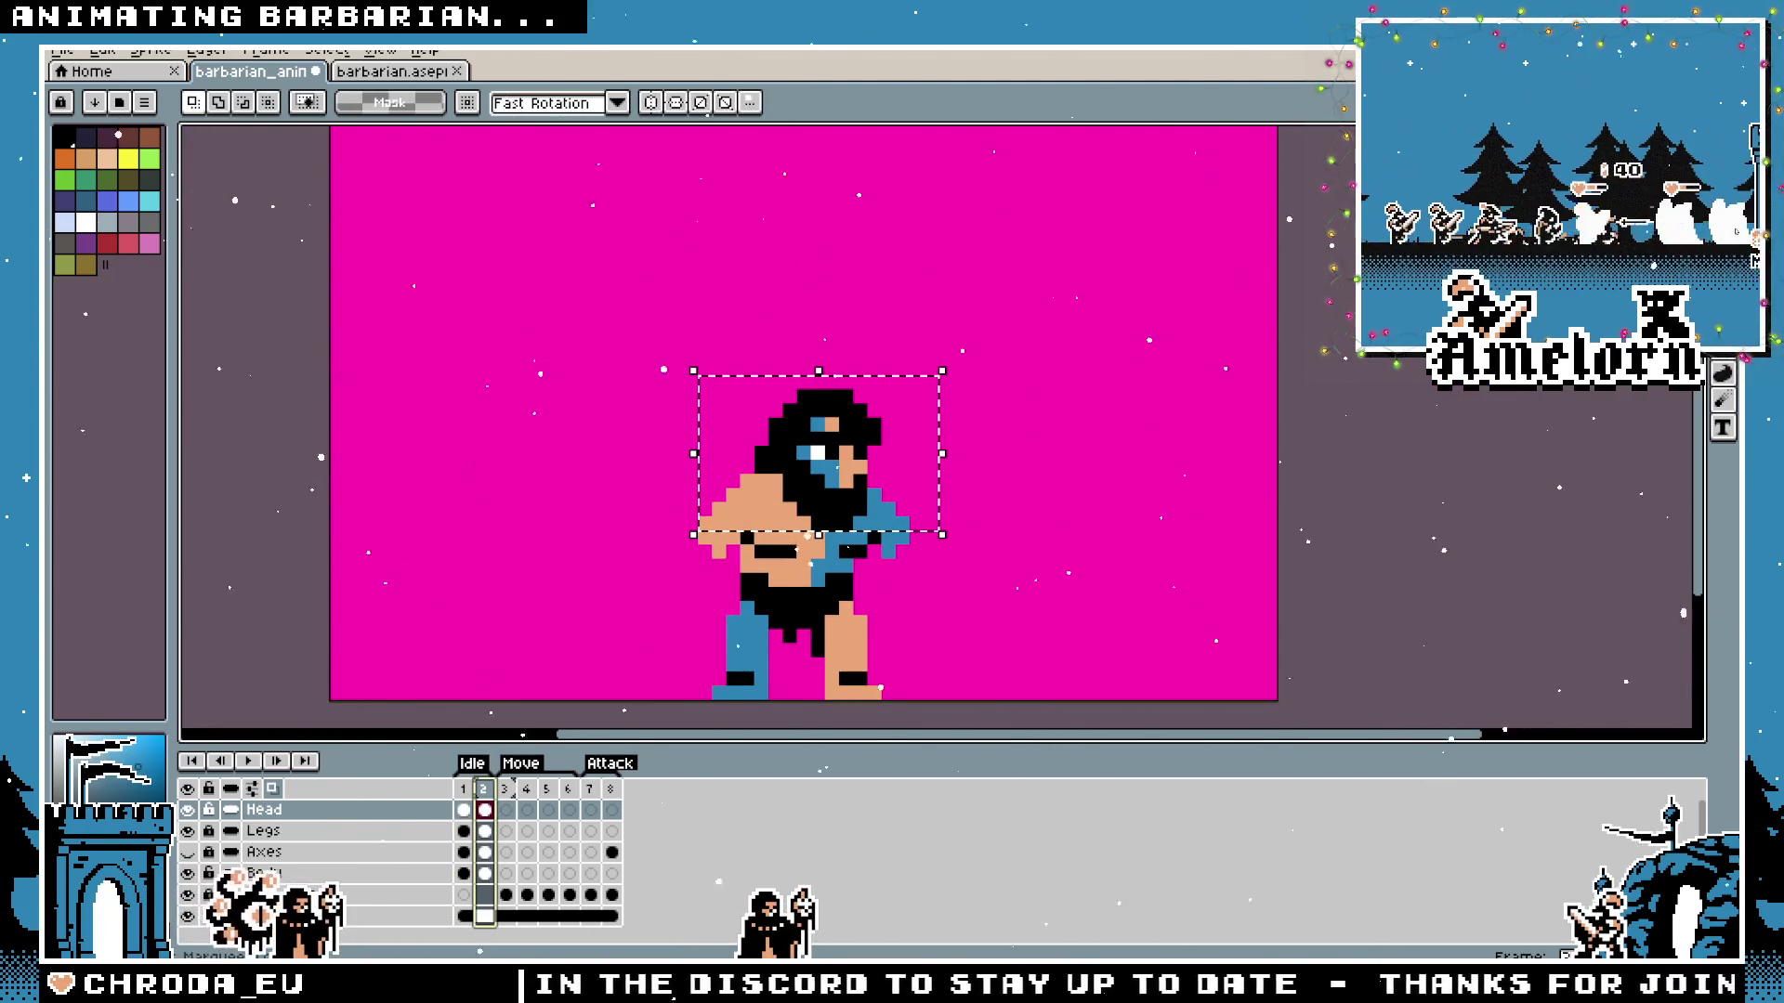
key(ctrl+d)
key(Left)
key(Right)
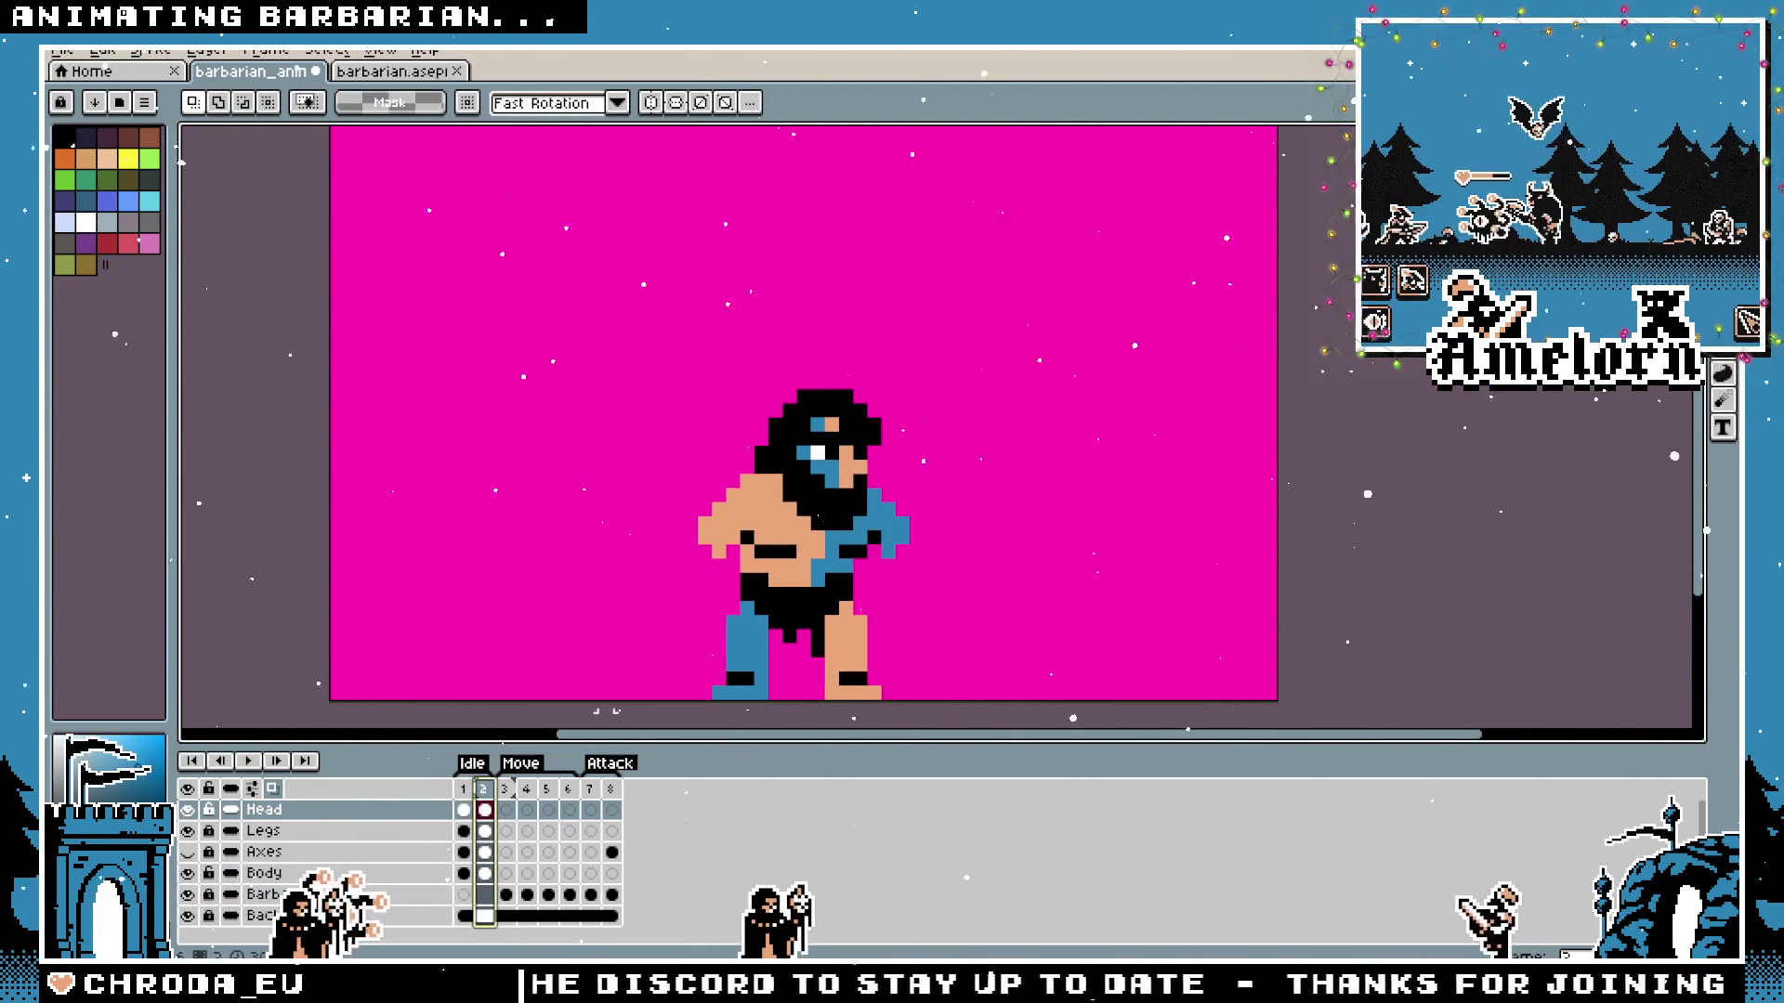
key(plus)
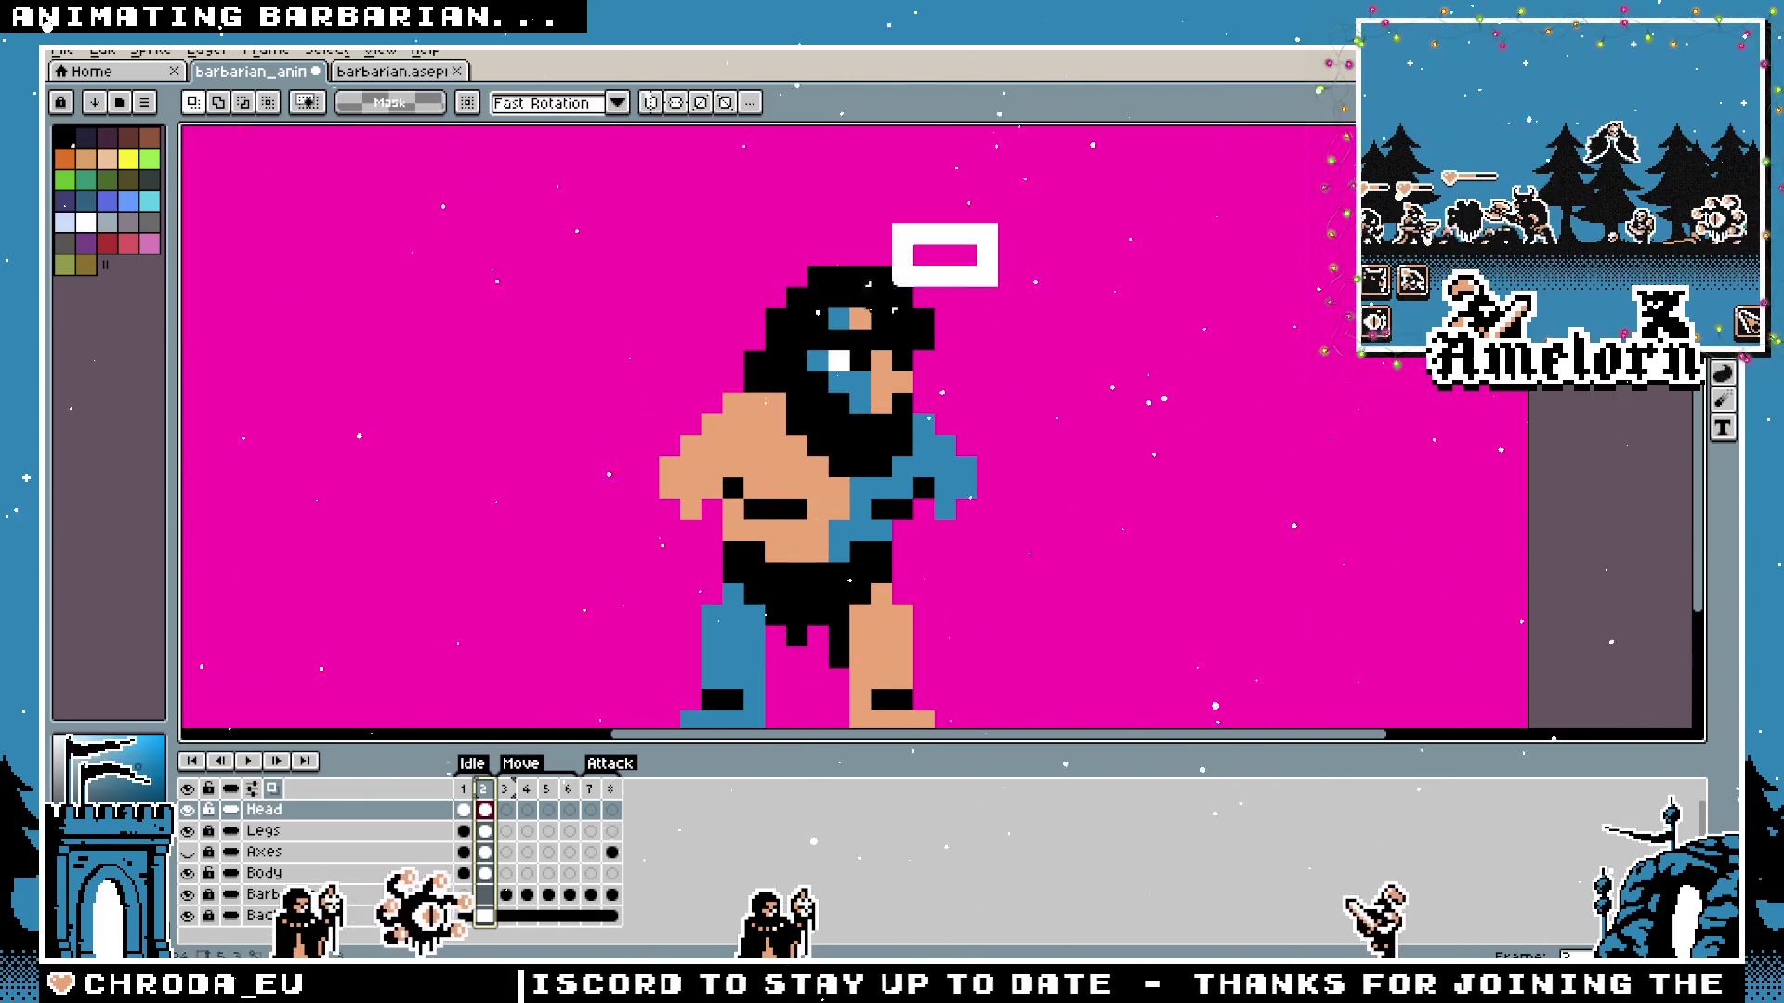
Shift the head and upper torso one pixel left on frame 2 and compare with frame 1.
key(ctrl+shift+d)
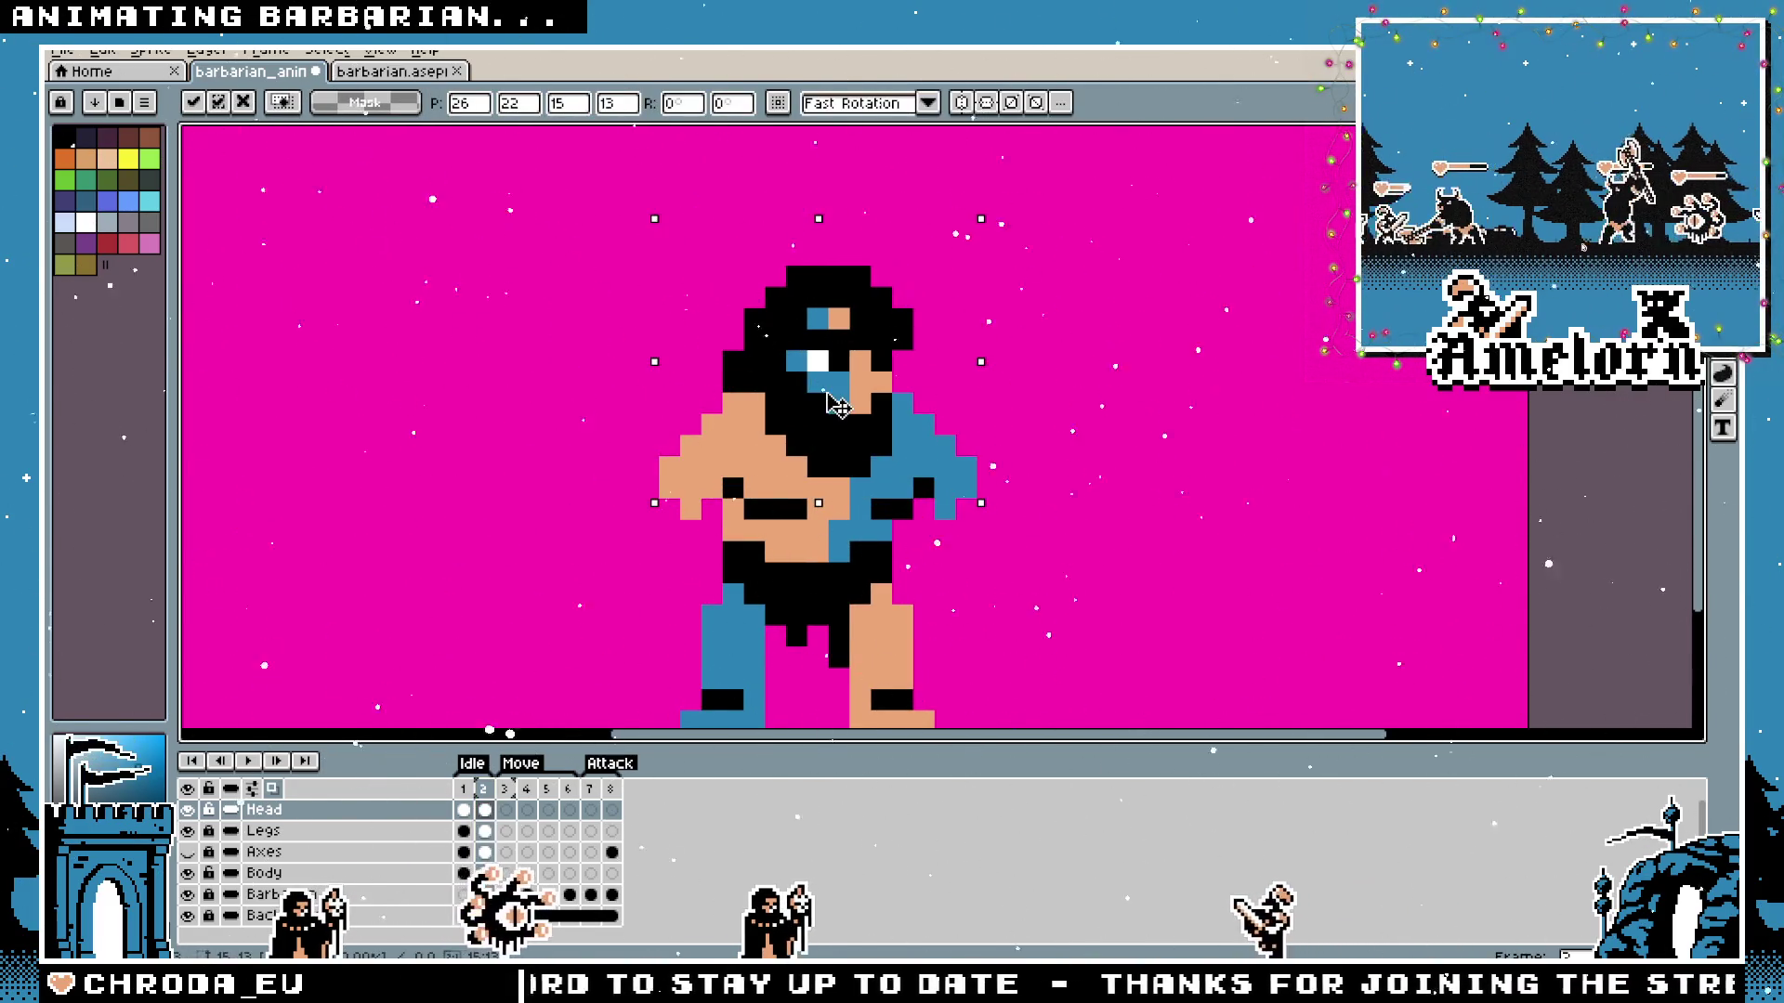
key(Left)
key(ctrl+d)
key(Left)
key(Right)
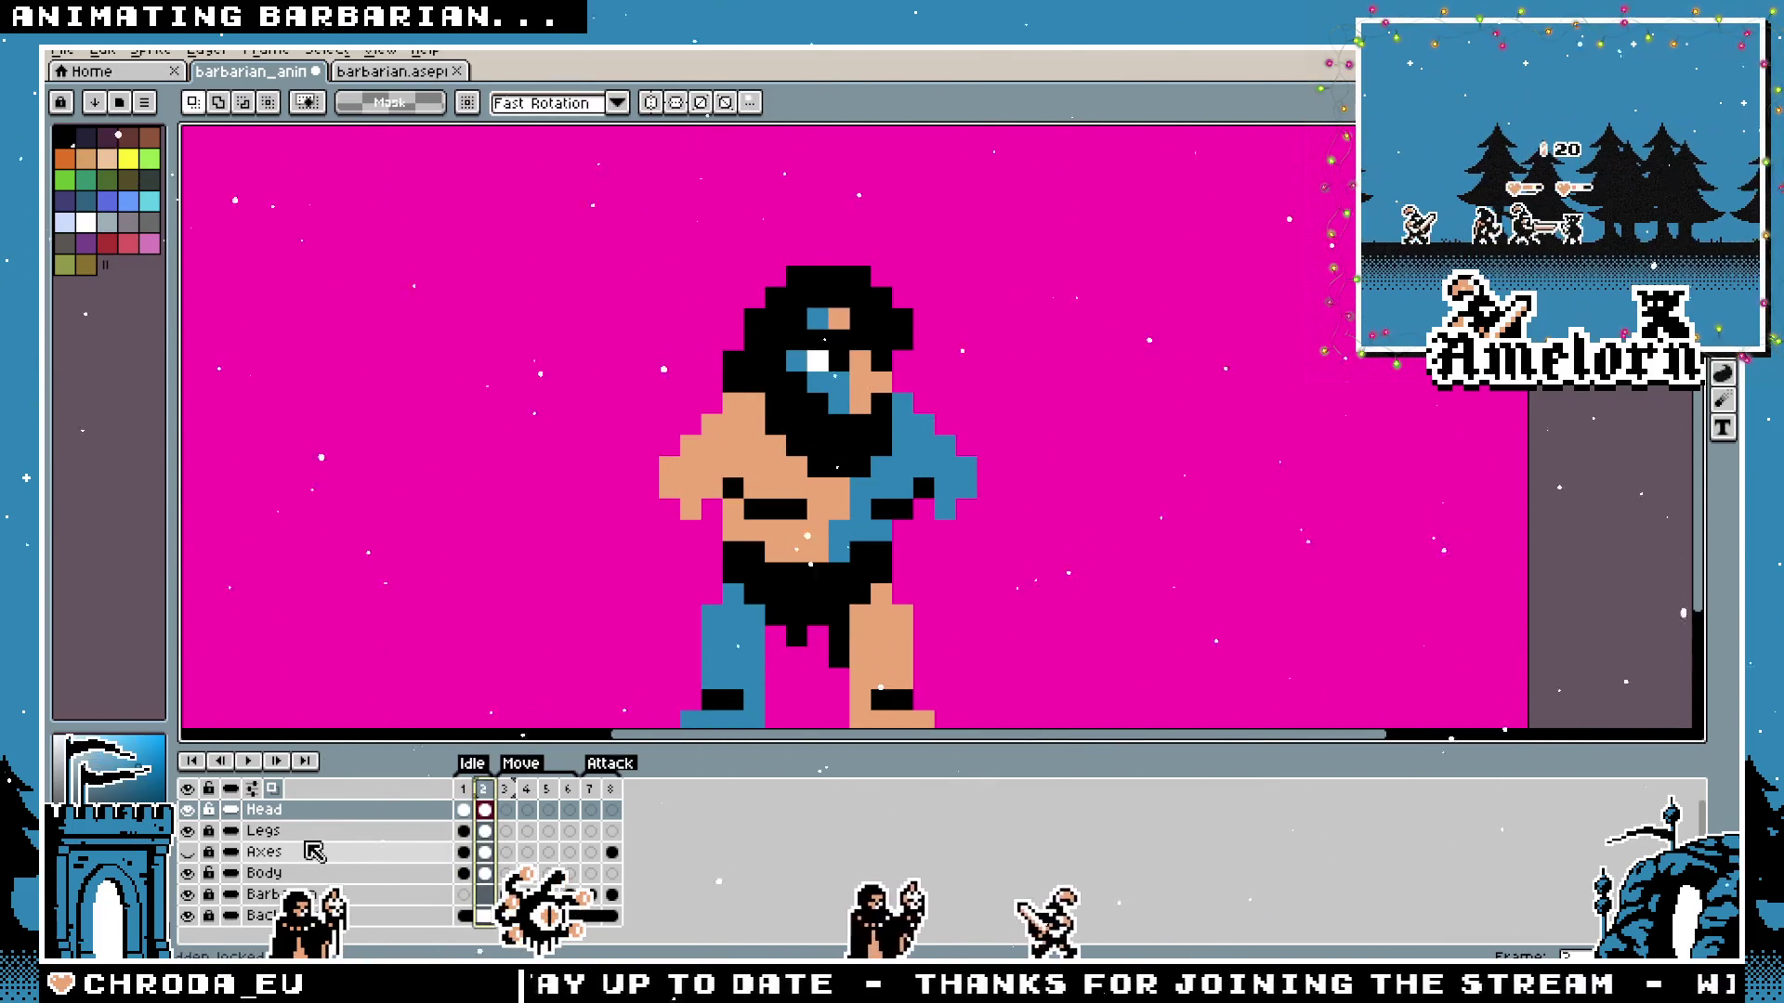
Move the torso on the Body layer to match, then toggle frames 1 and 2 to check the bob.
click(266, 872)
mouse_move(997, 375)
mouse_down()
mouse_move(706, 510)
mouse_move(788, 477)
mouse_up()
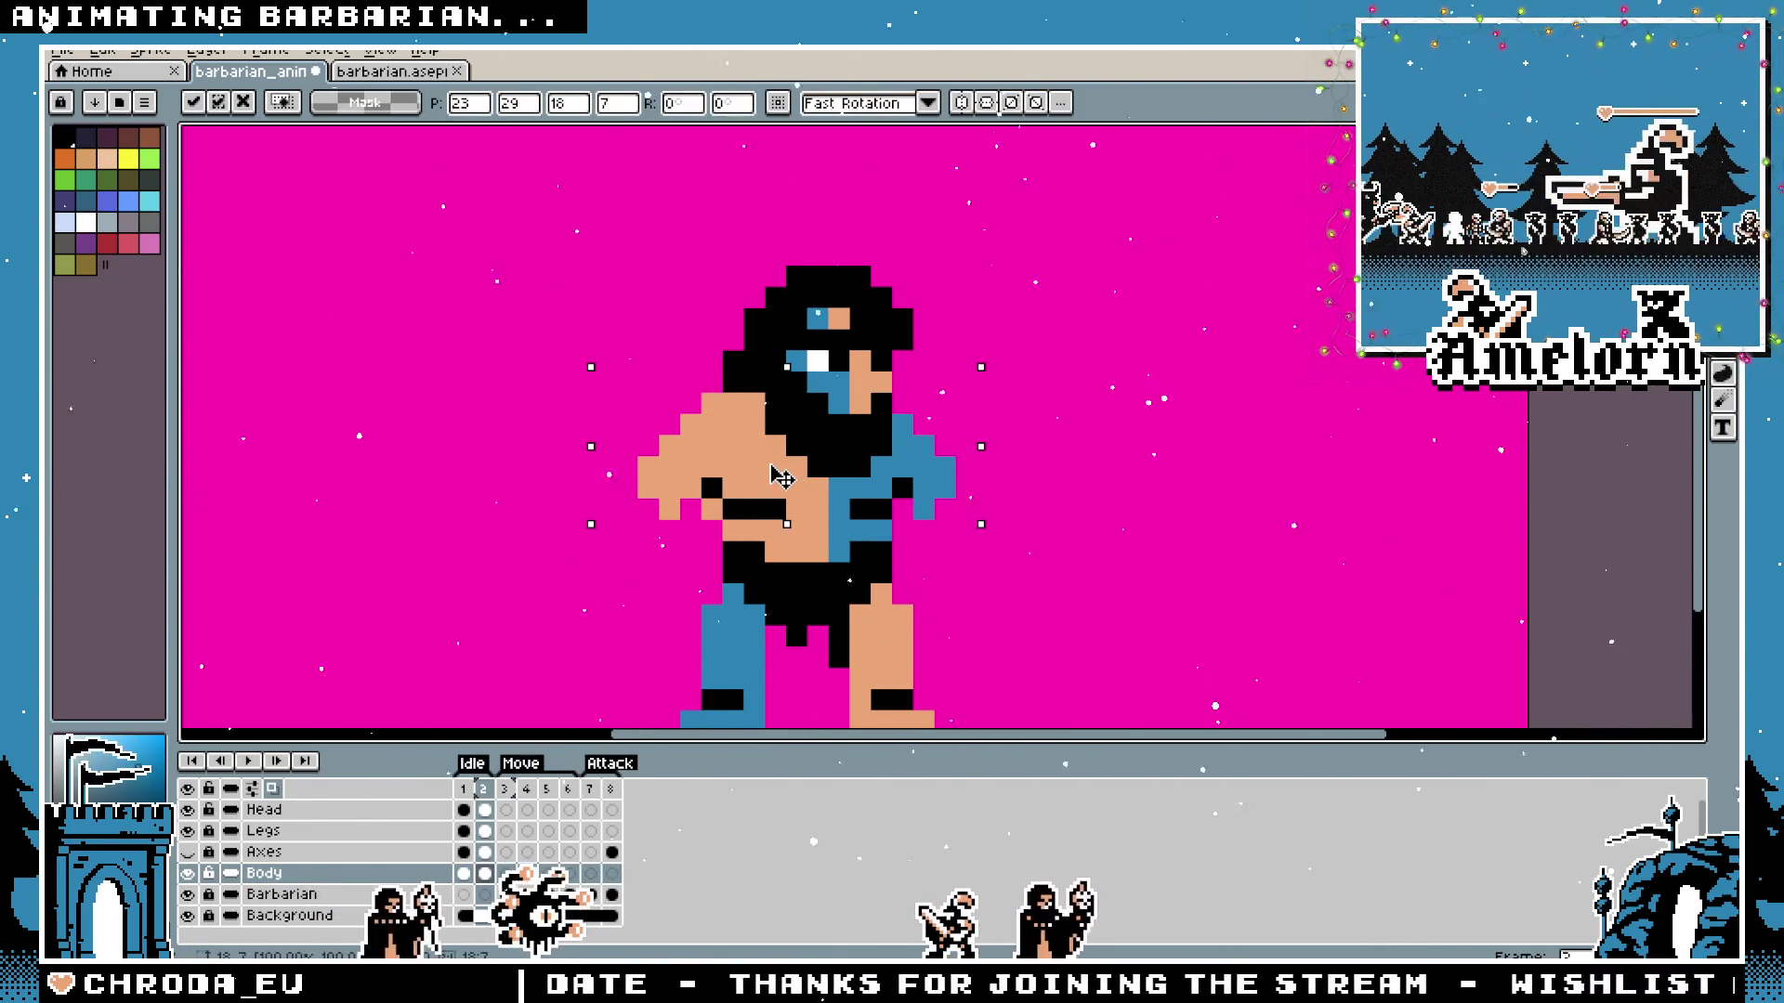
key(ctrl+d)
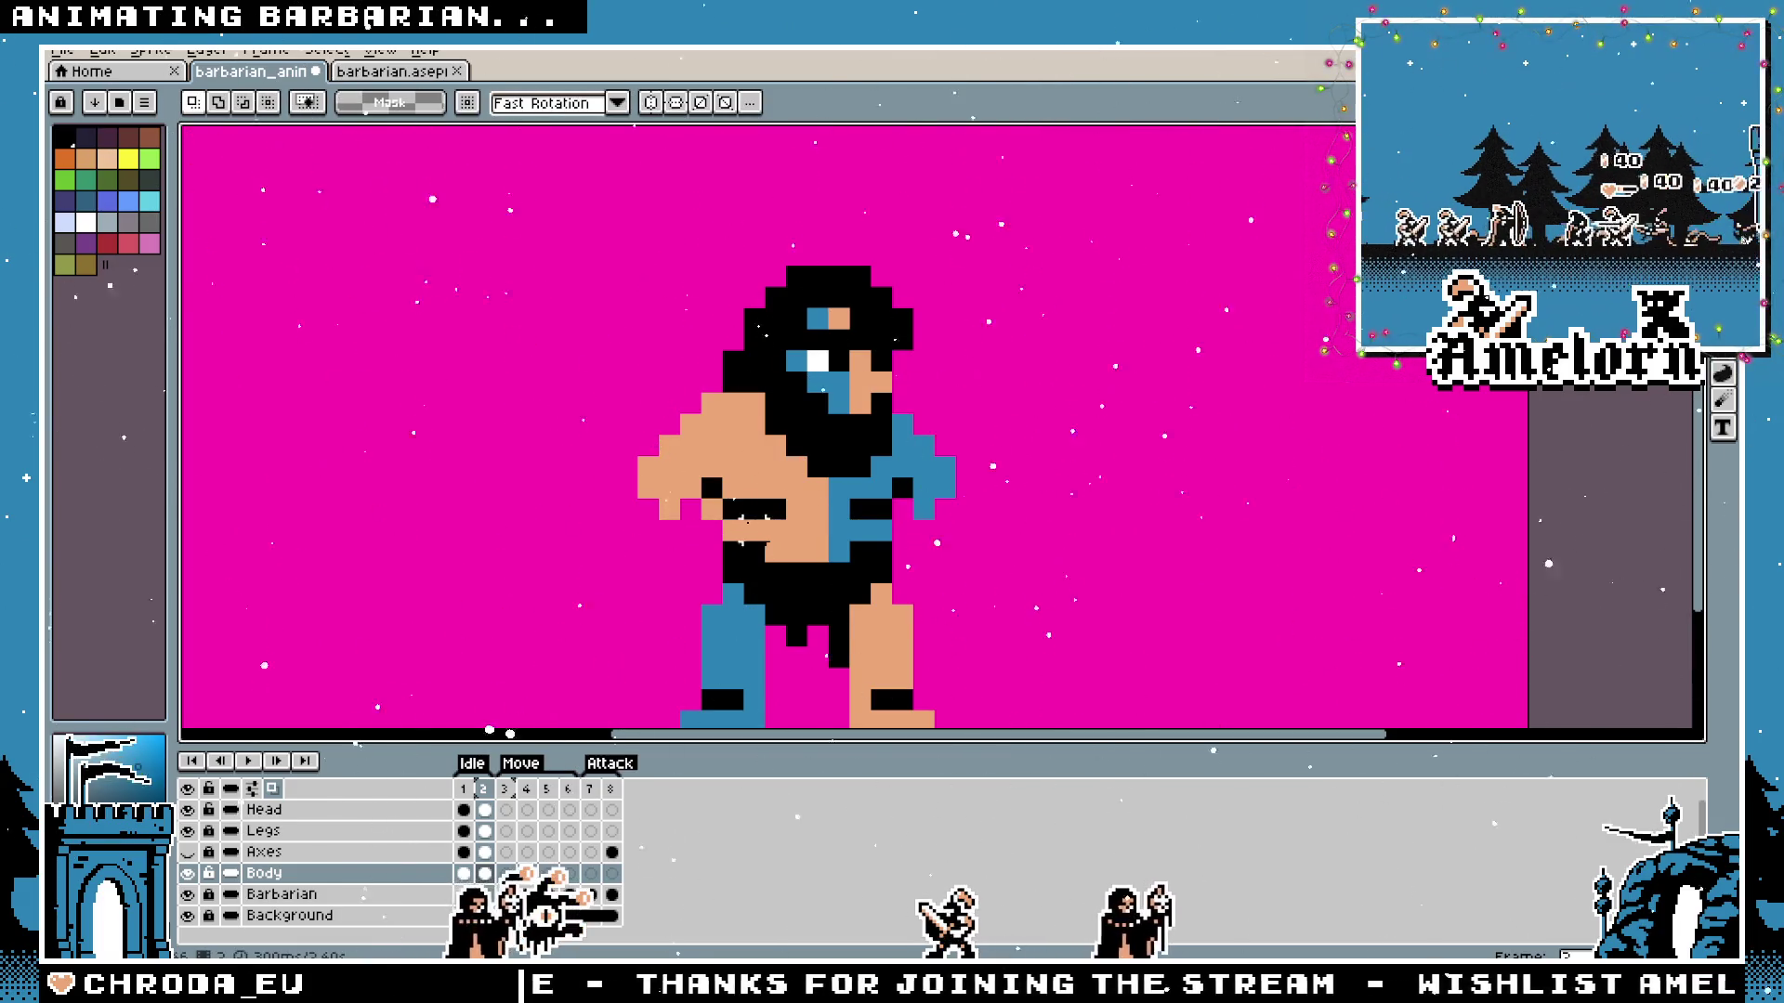
click(466, 808)
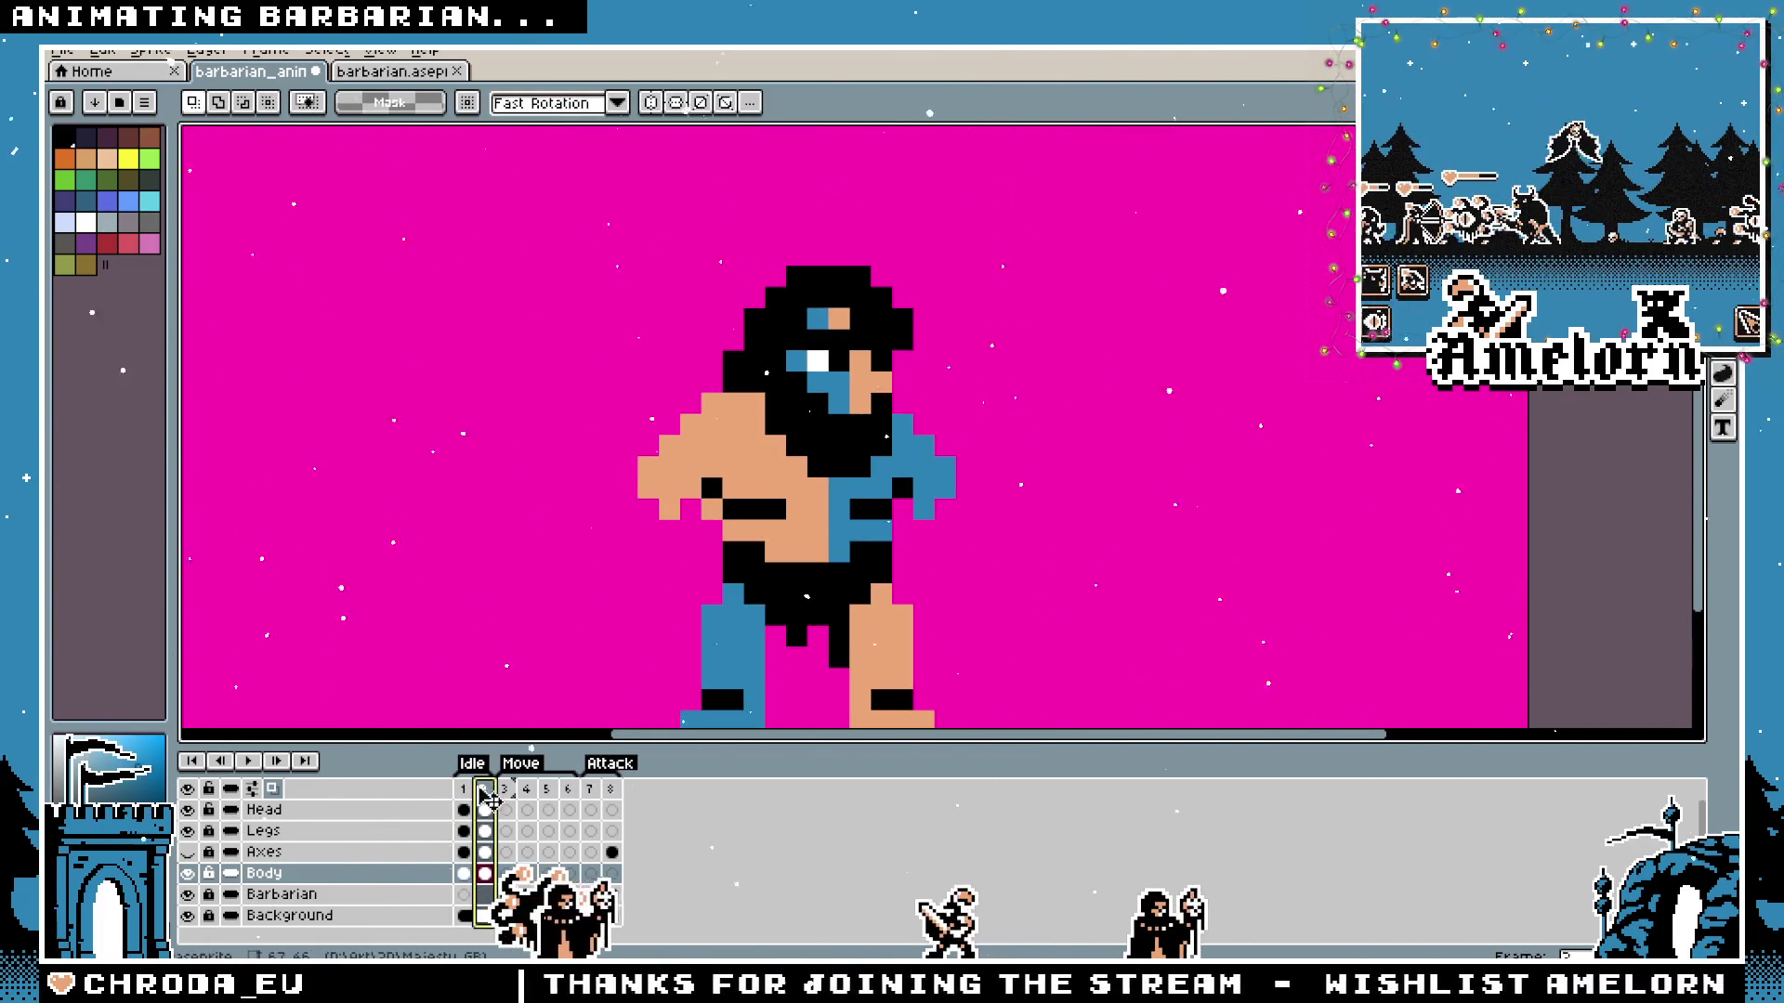
click(473, 792)
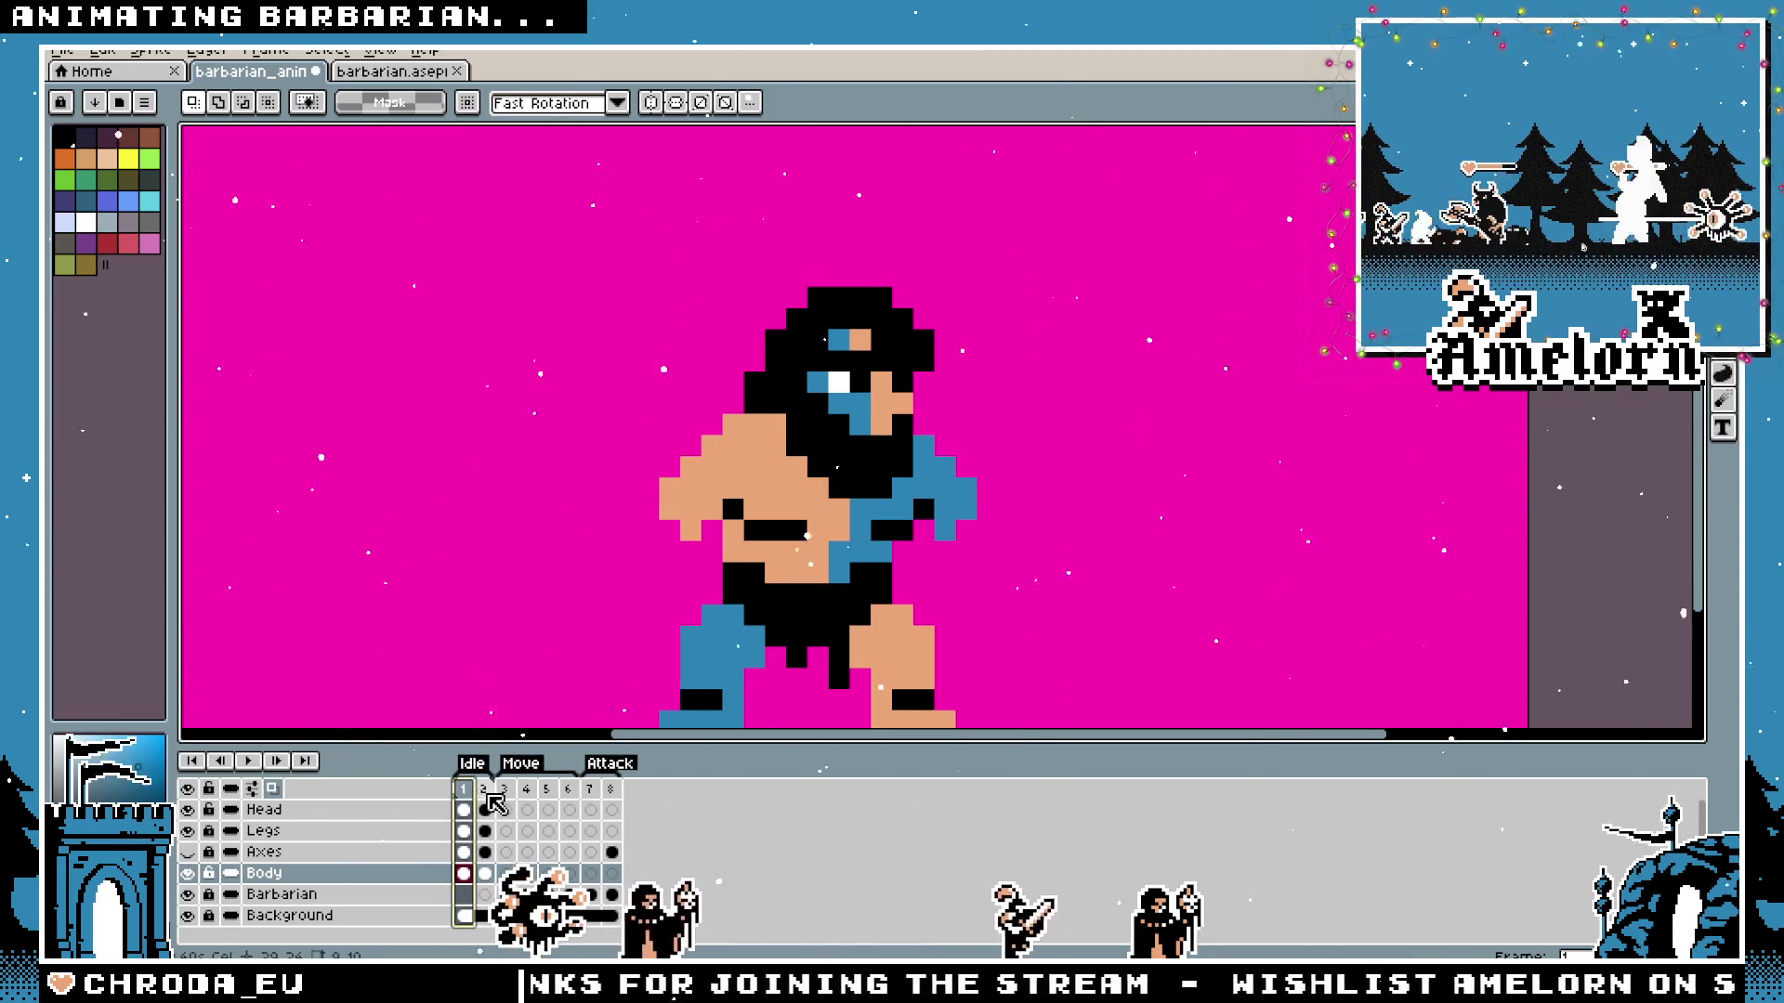
click(486, 801)
scroll(735, 516, down, 3)
scroll(706, 544, up, 1)
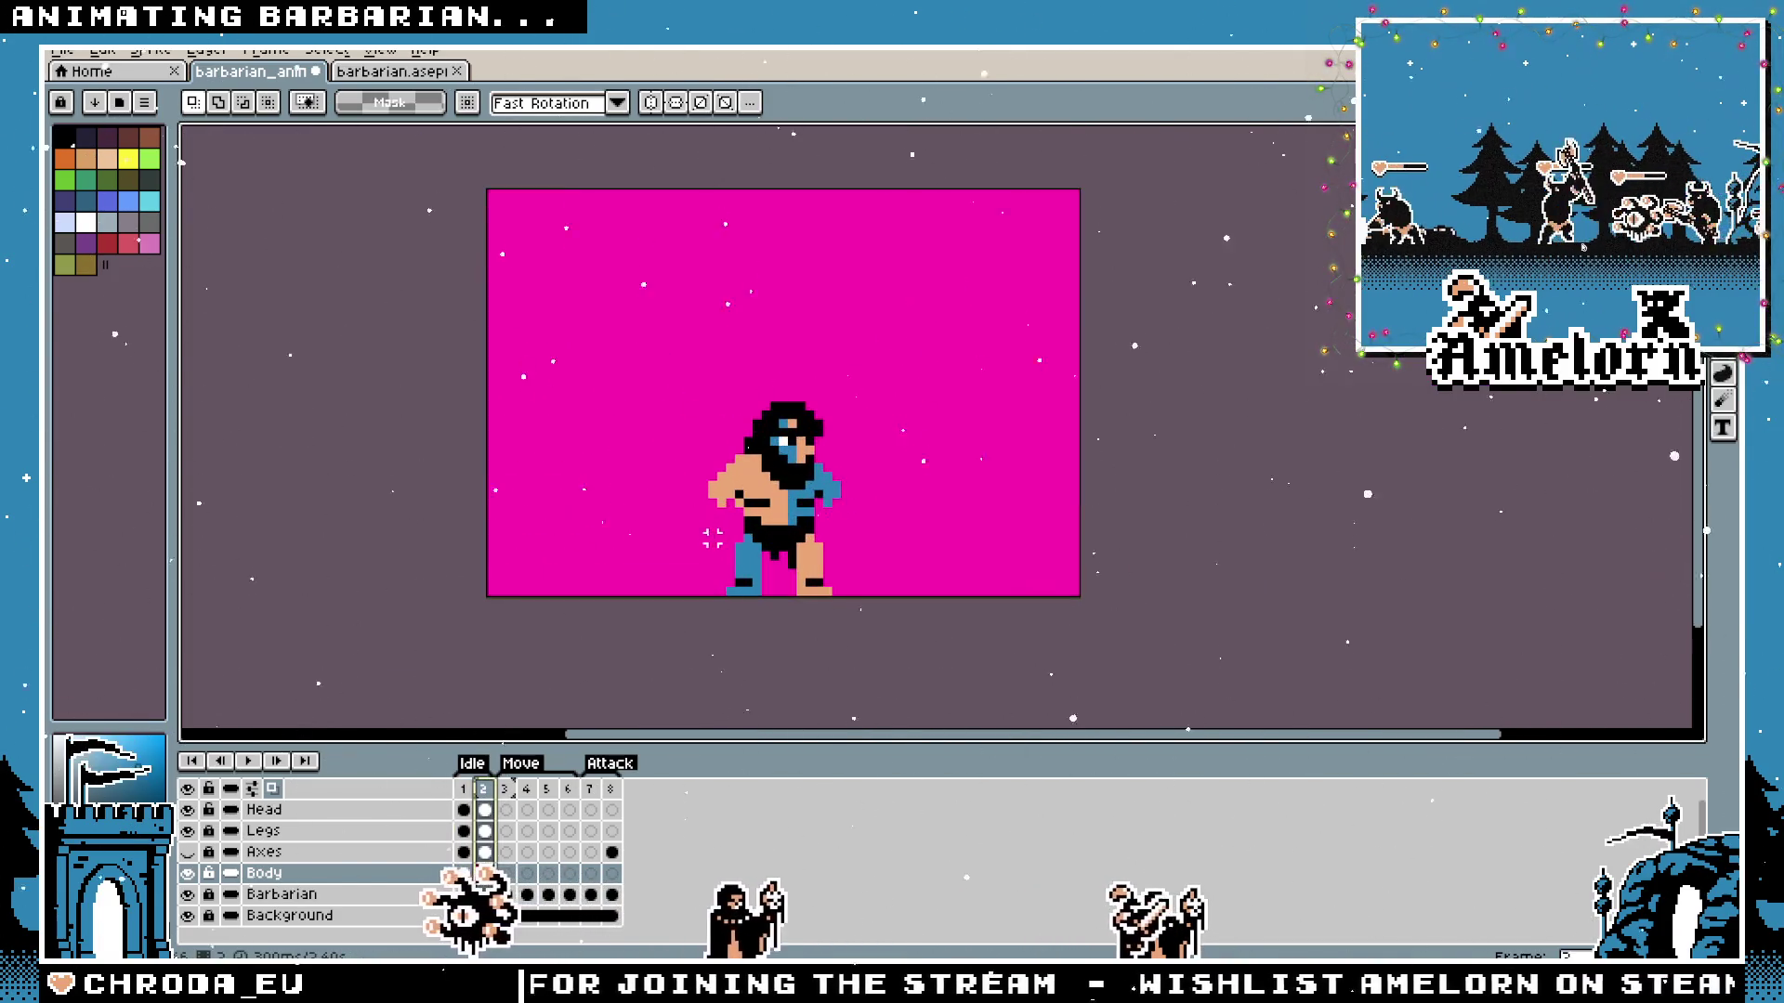
click(474, 795)
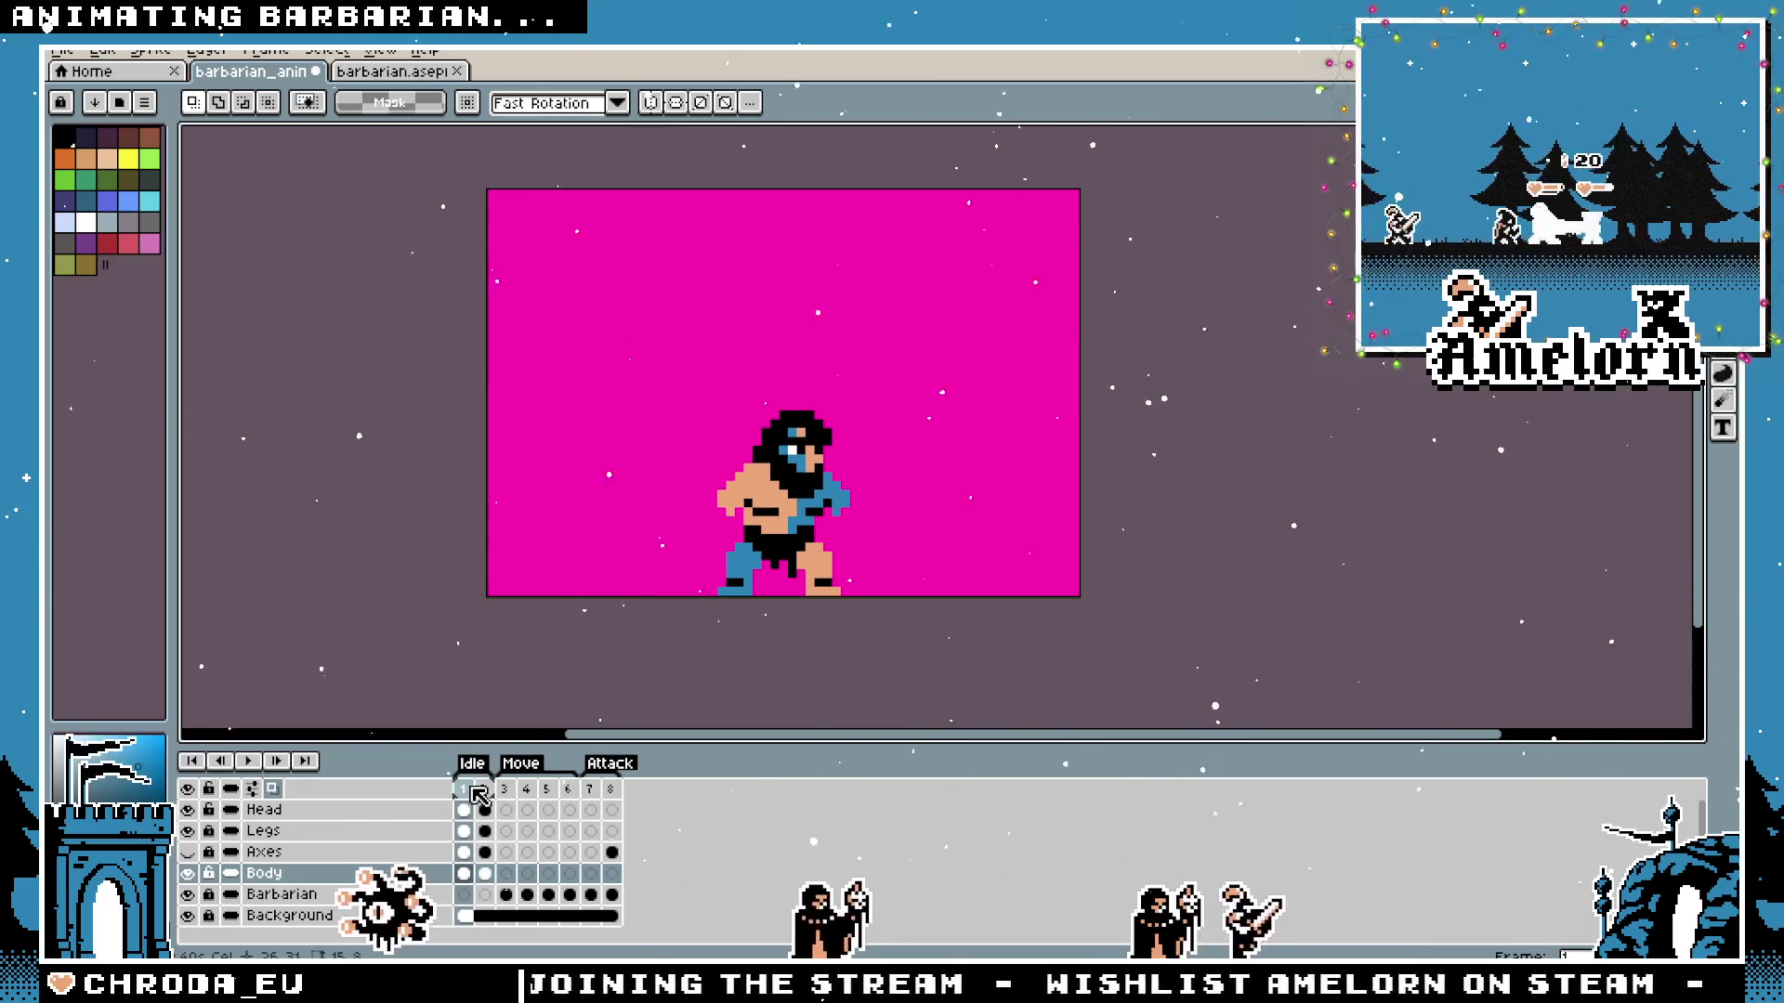
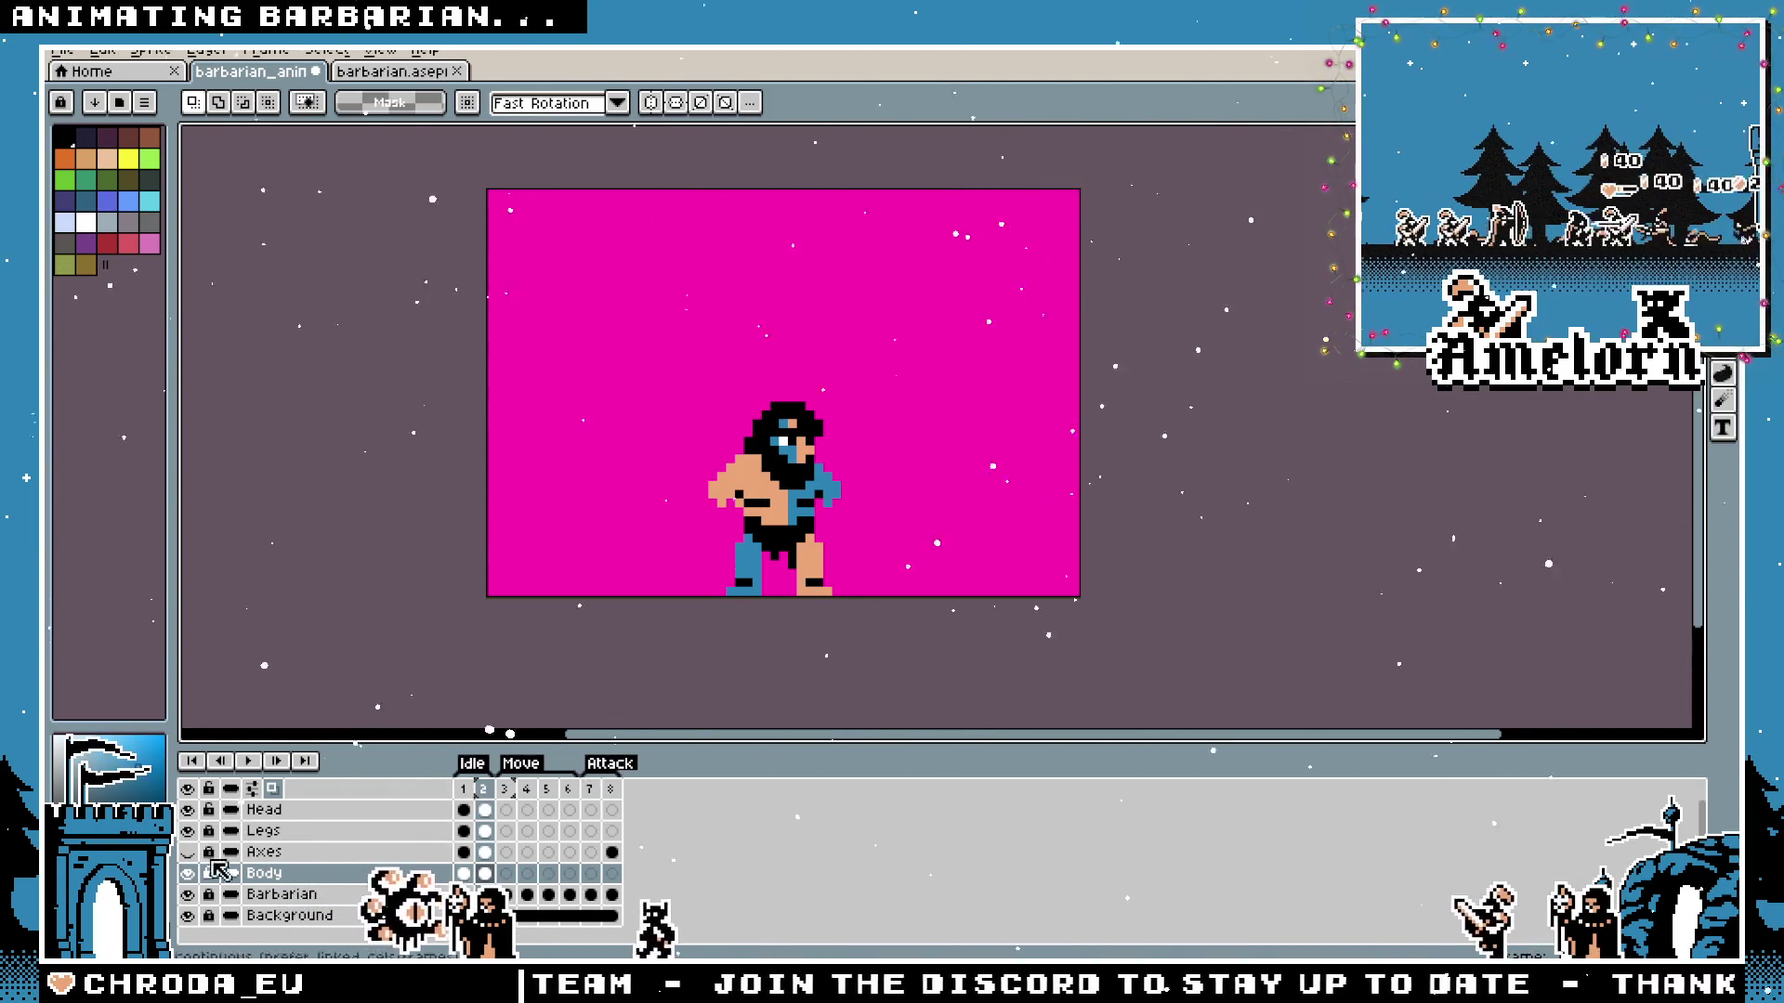
Go to the second idle frame and switch to the Axes layer.
click(482, 791)
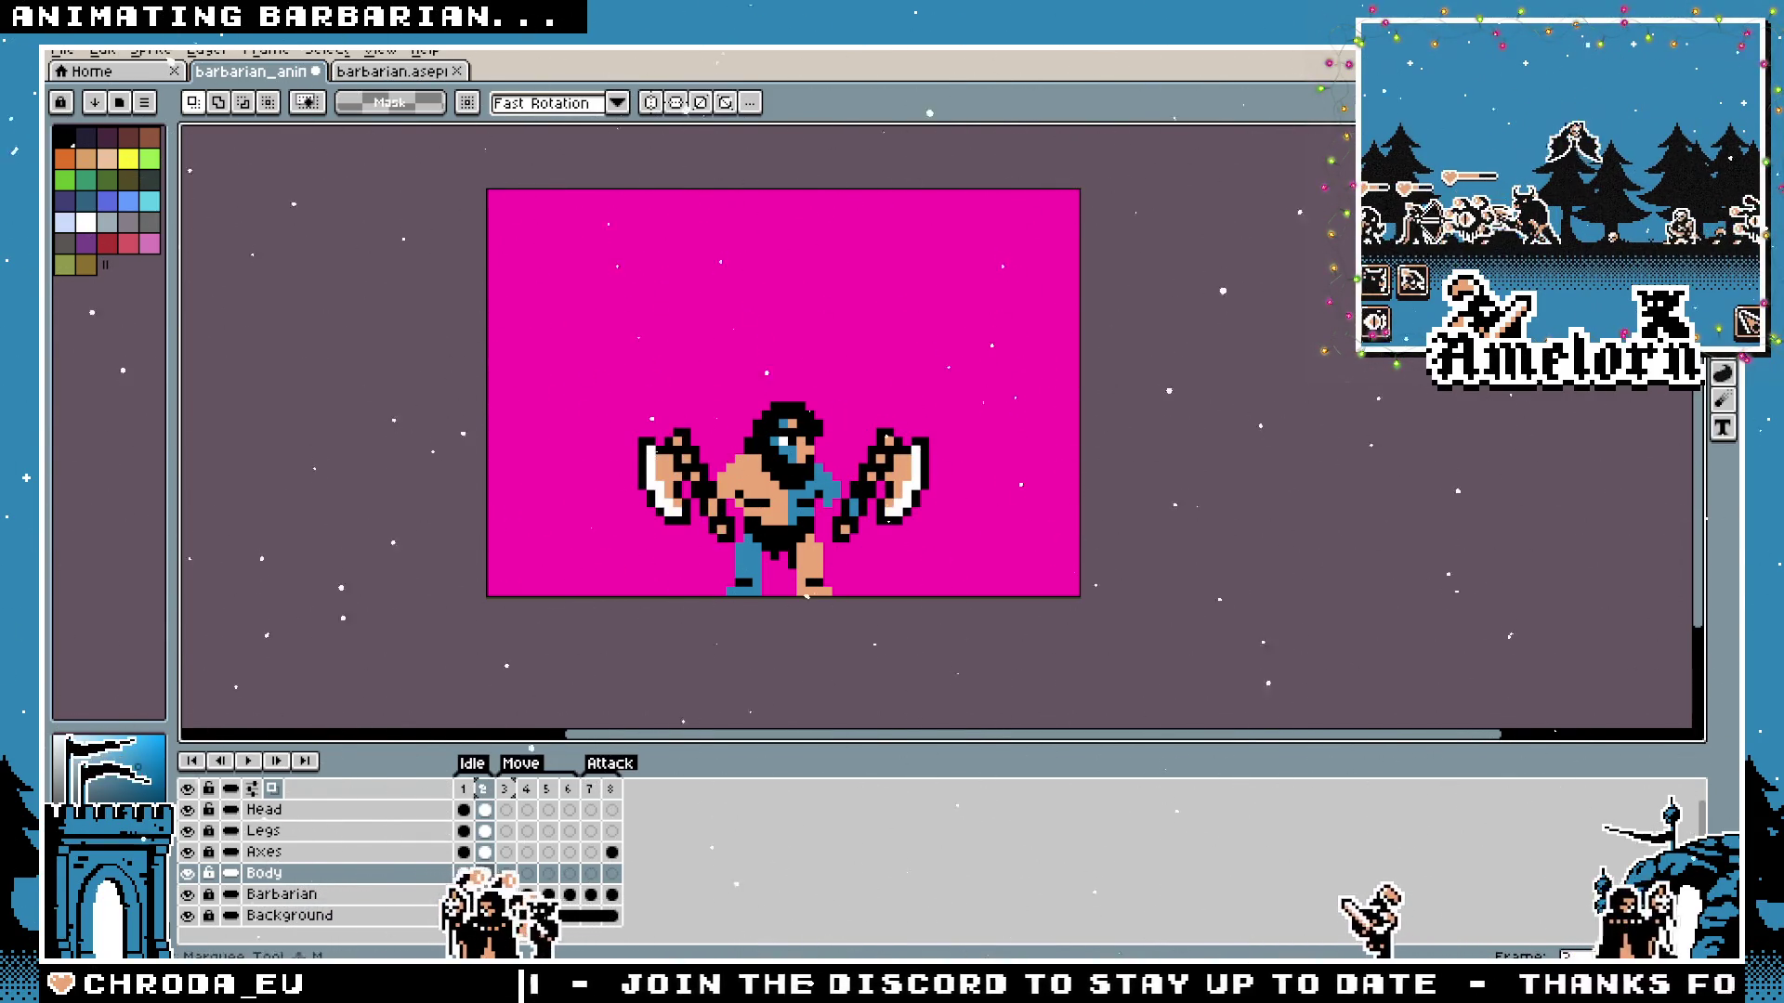
key(Left)
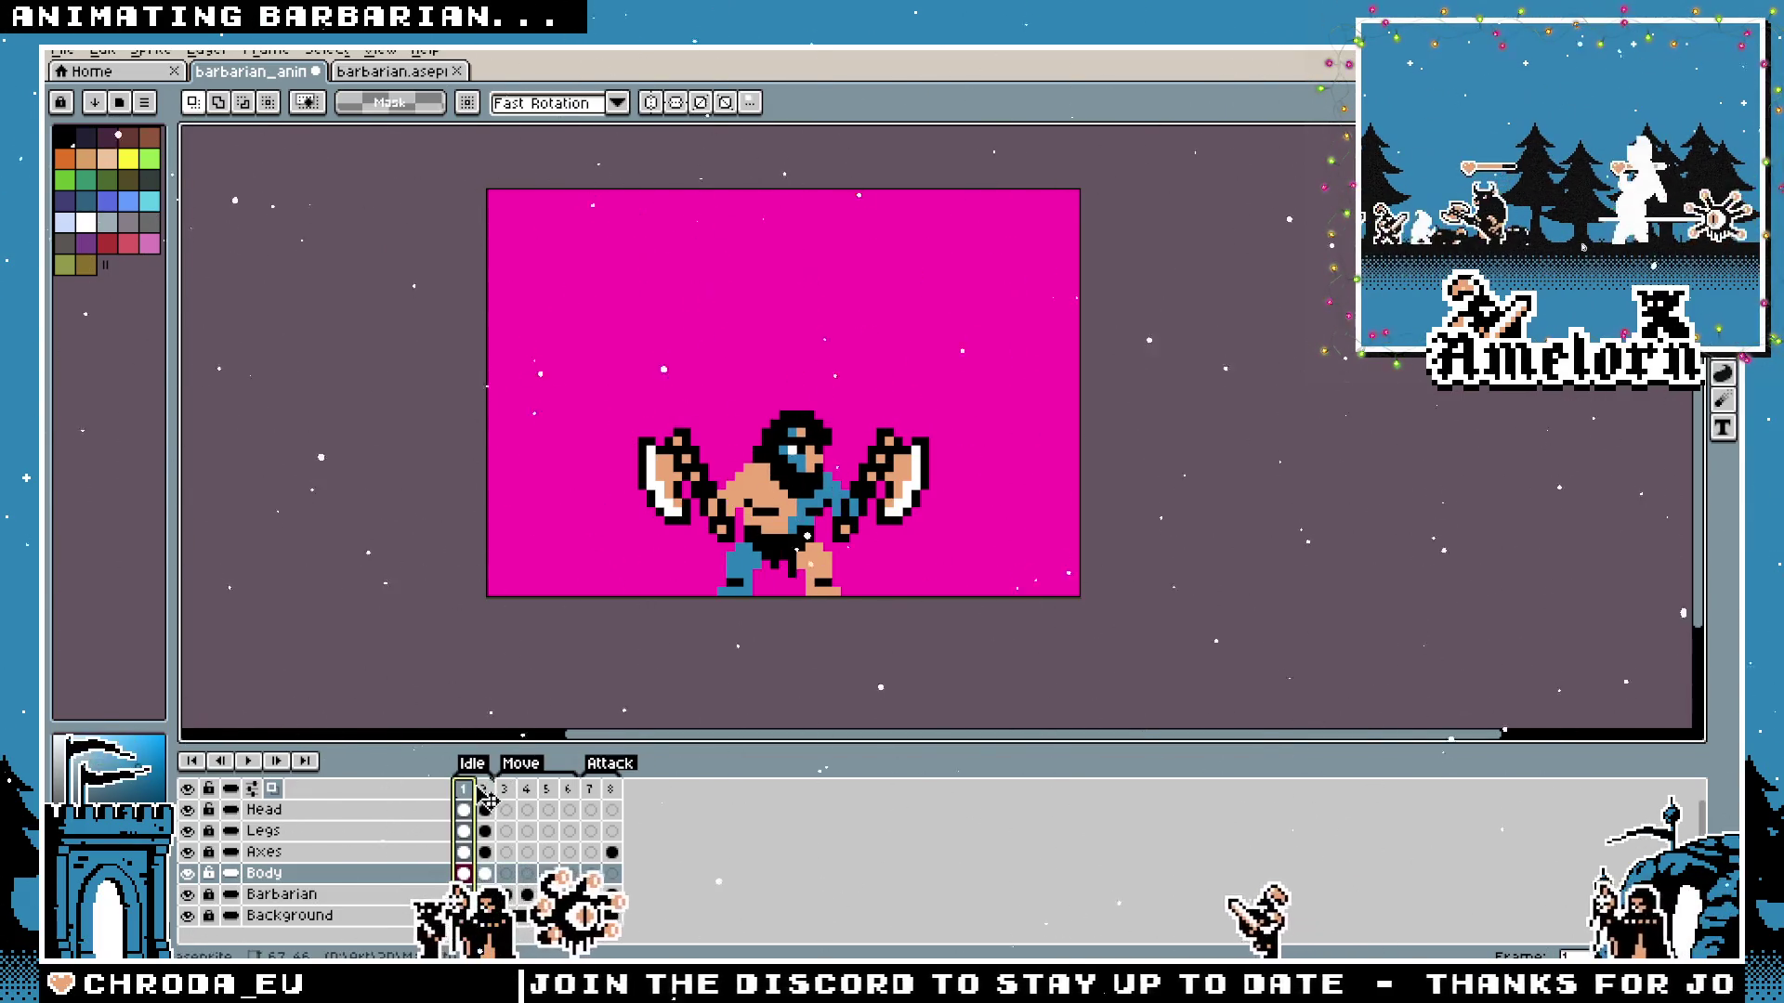
click(482, 789)
drag(585, 594, 555, 599)
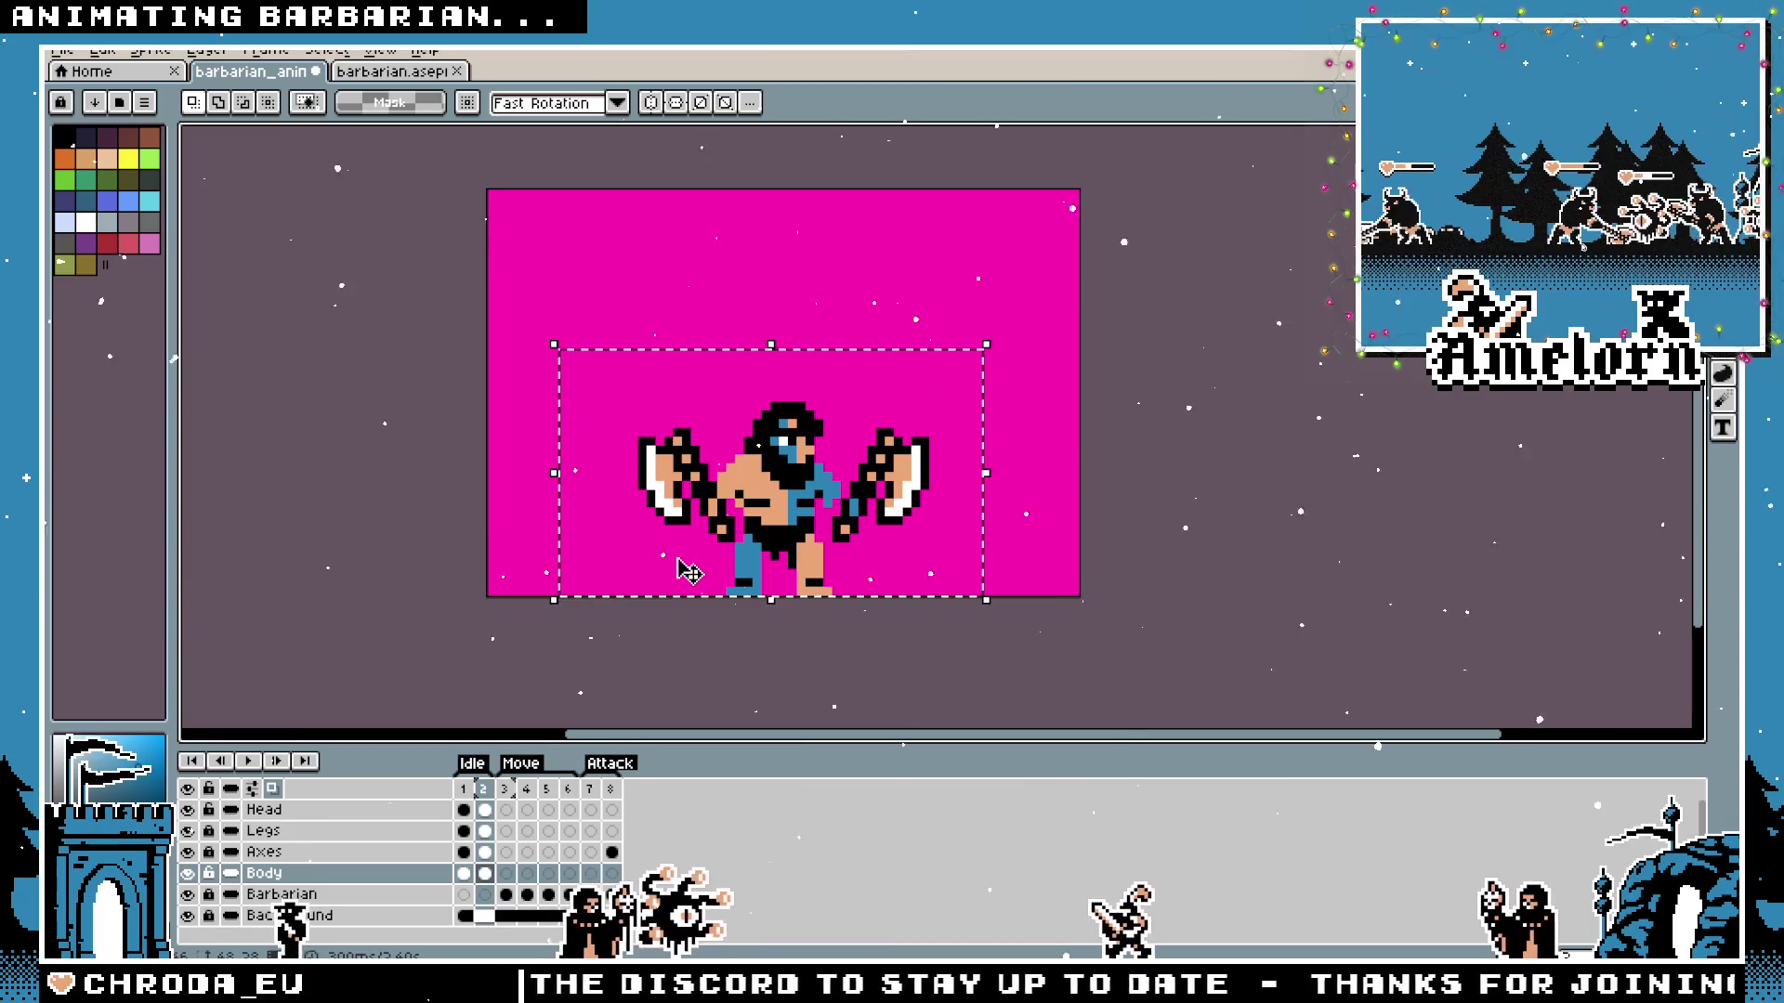
click(969, 308)
click(264, 852)
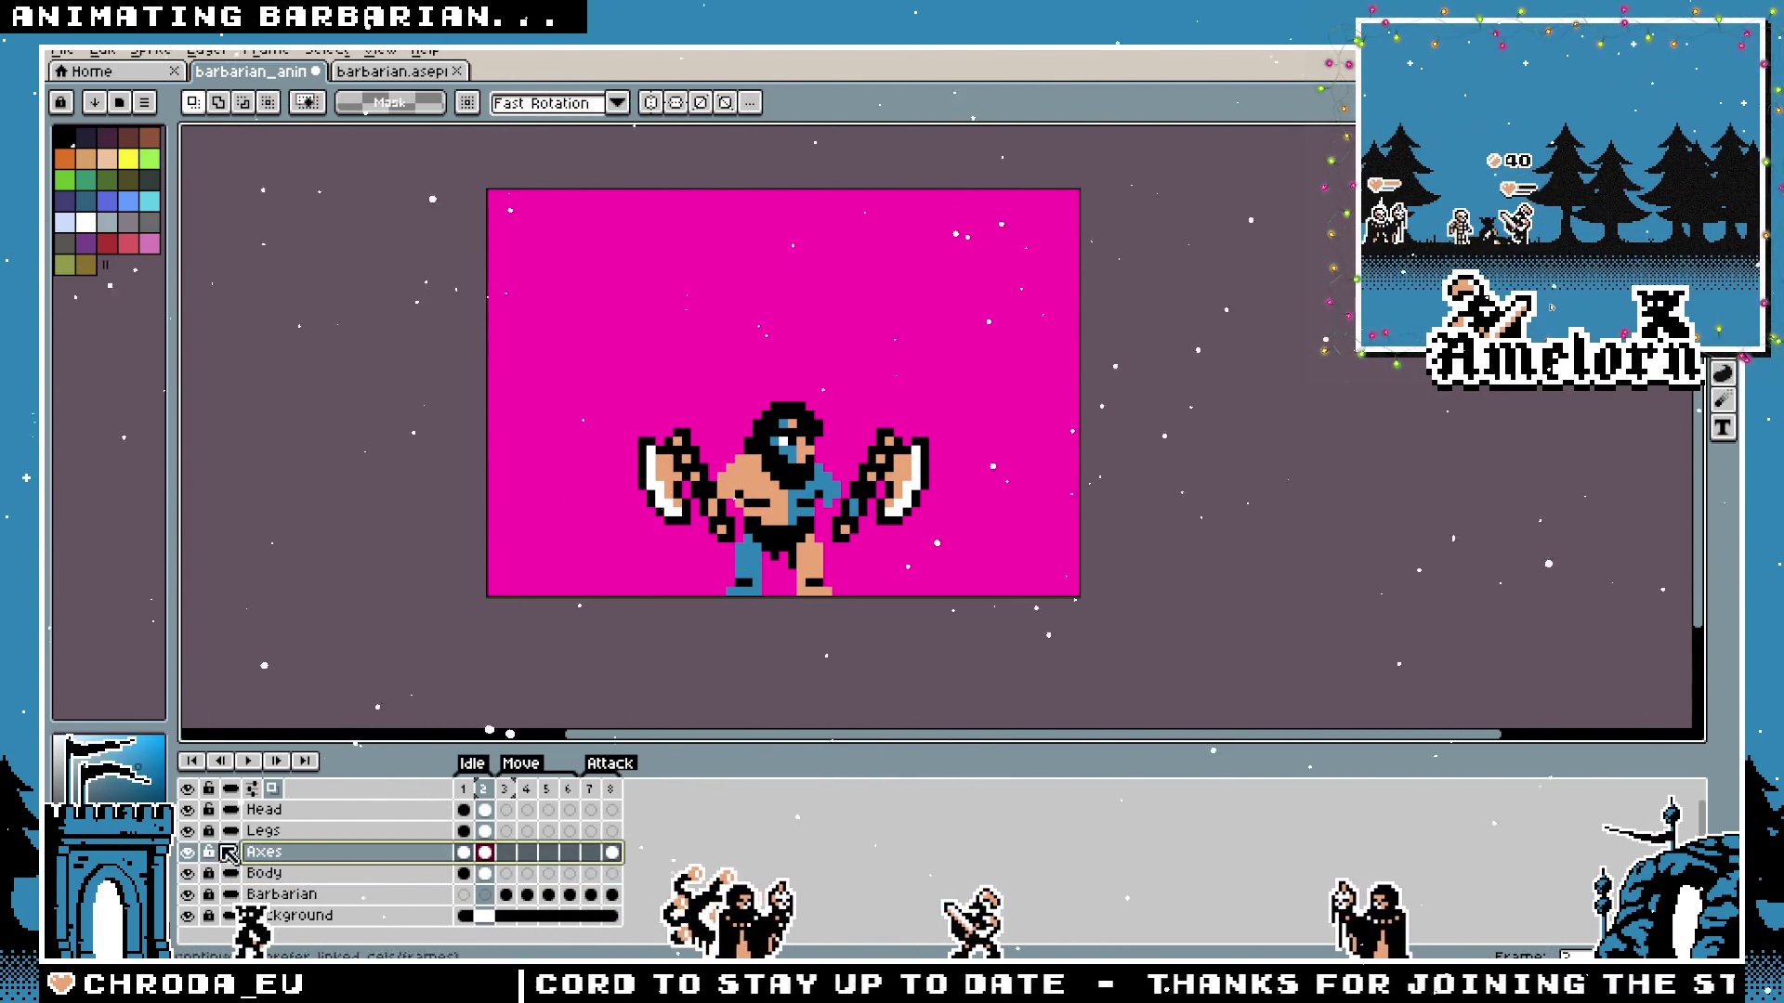
Nudge the axes one pixel left in frame 2 and compare against frame 1.
drag(487, 337, 963, 591)
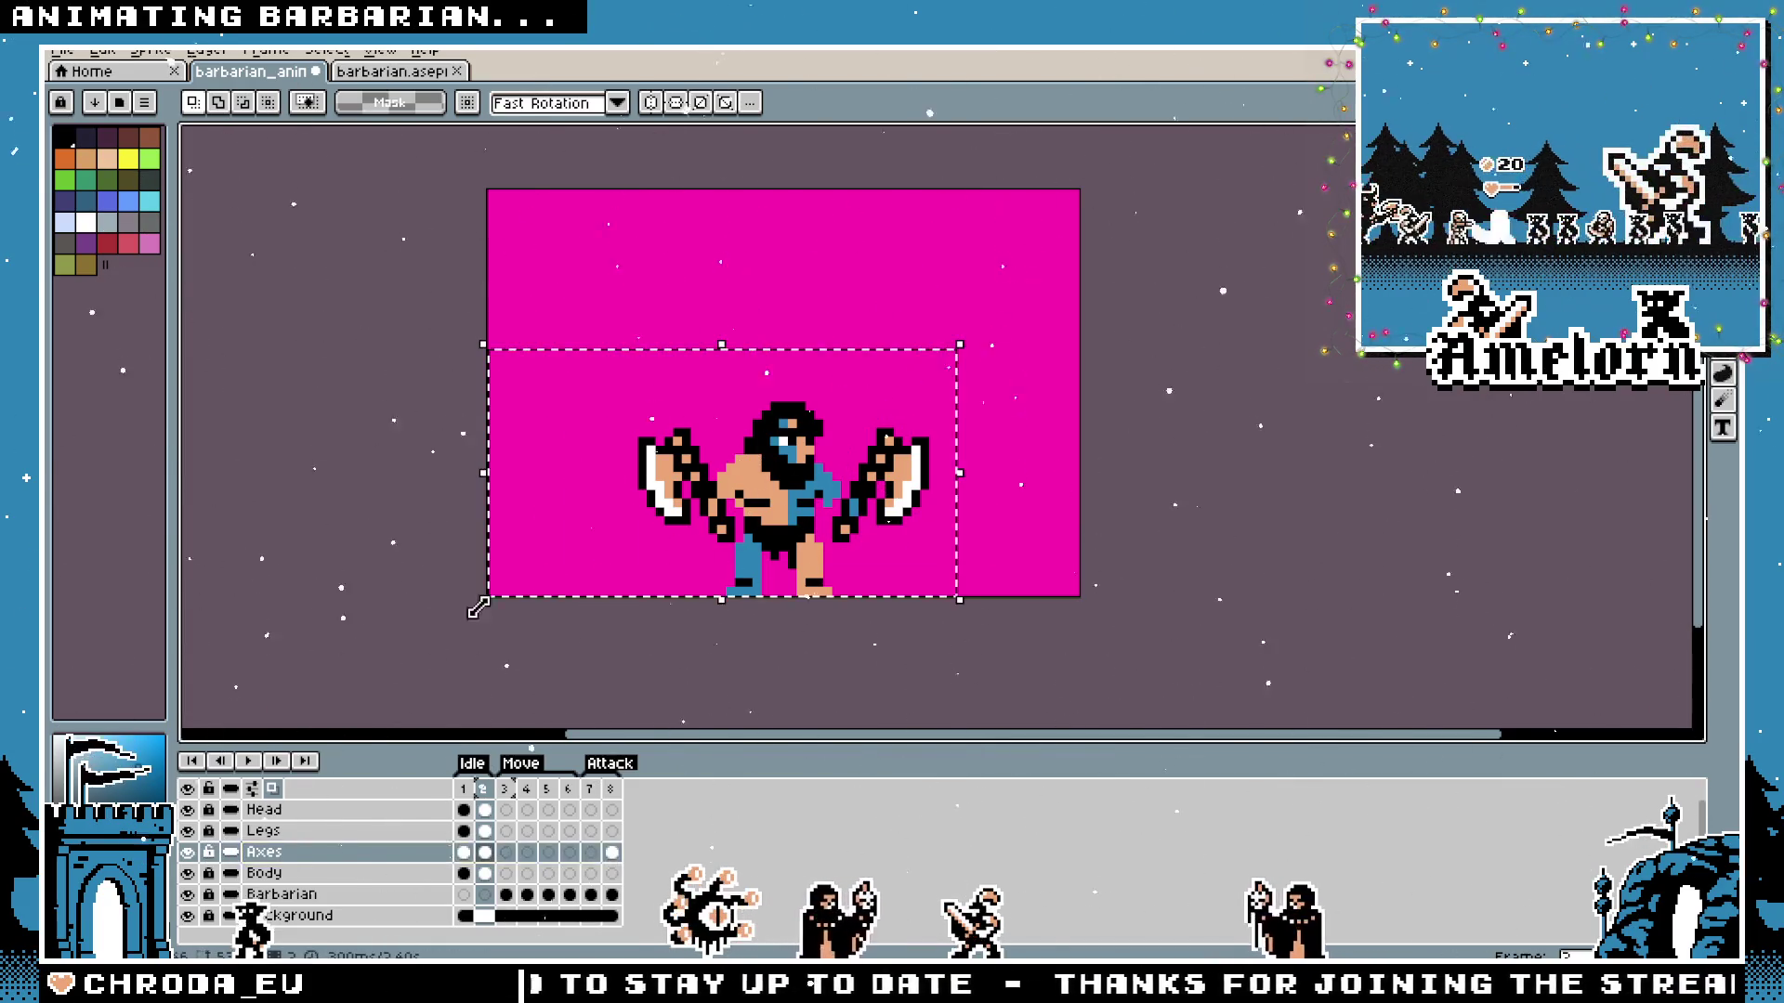
key(Left)
click(1029, 501)
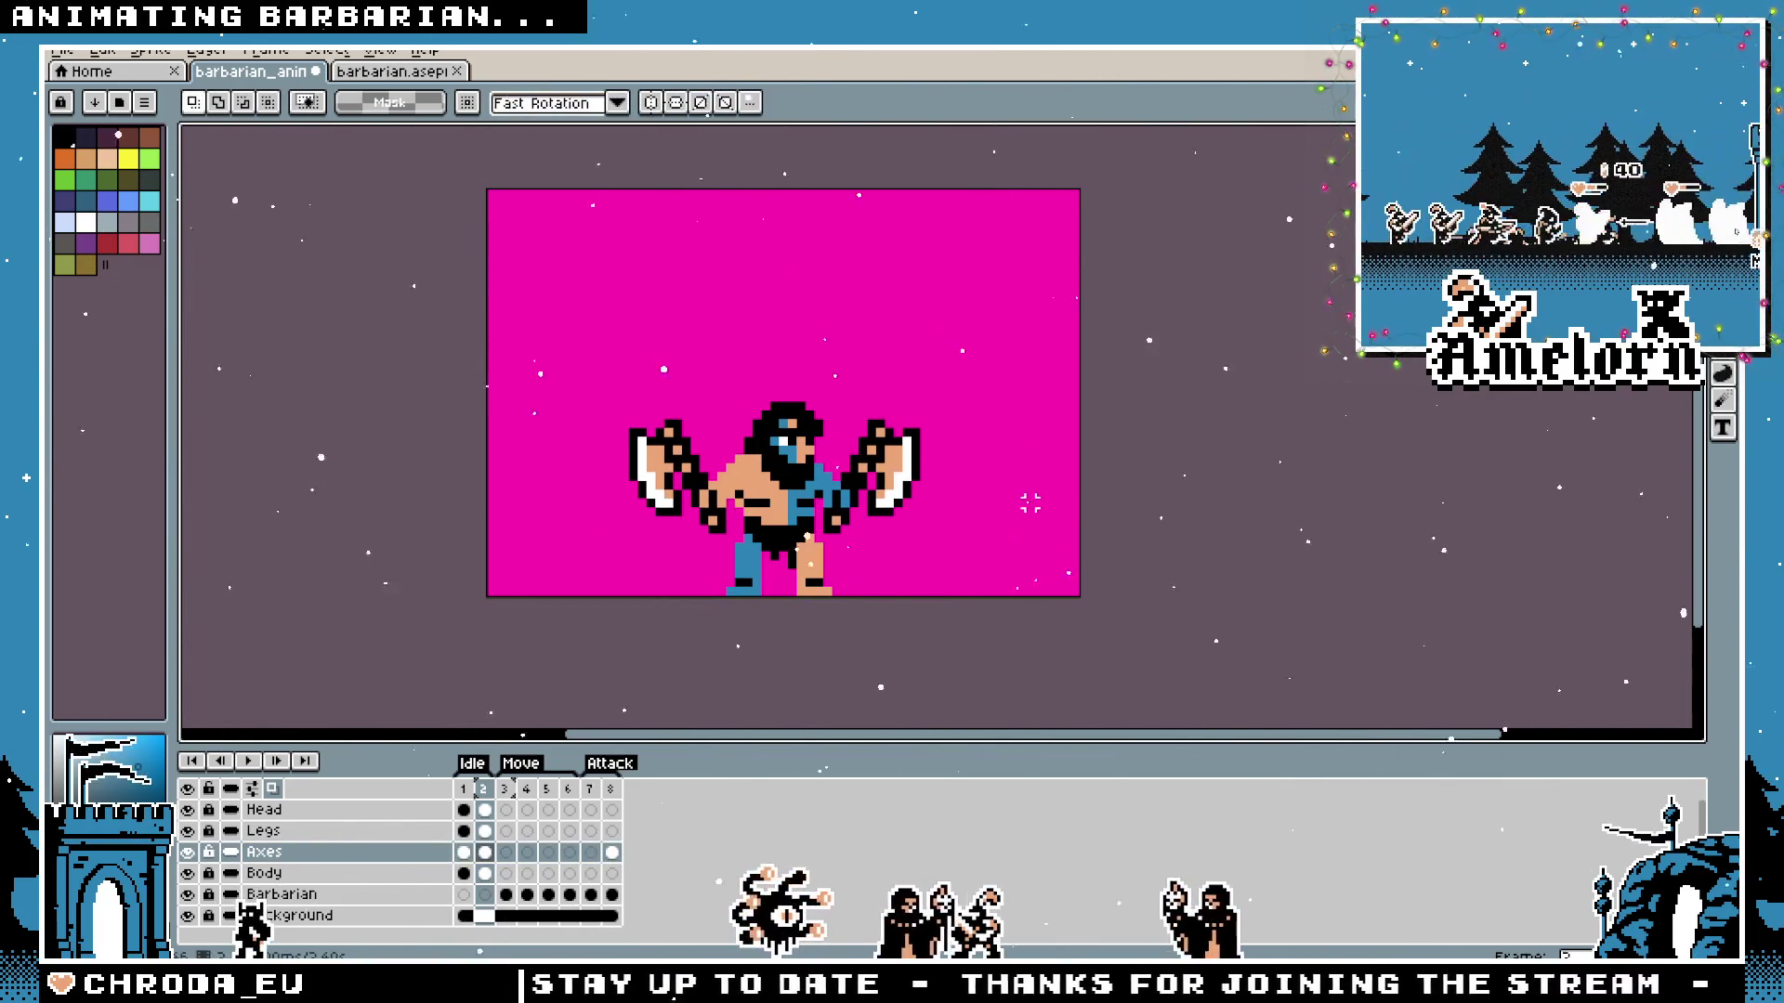
click(472, 792)
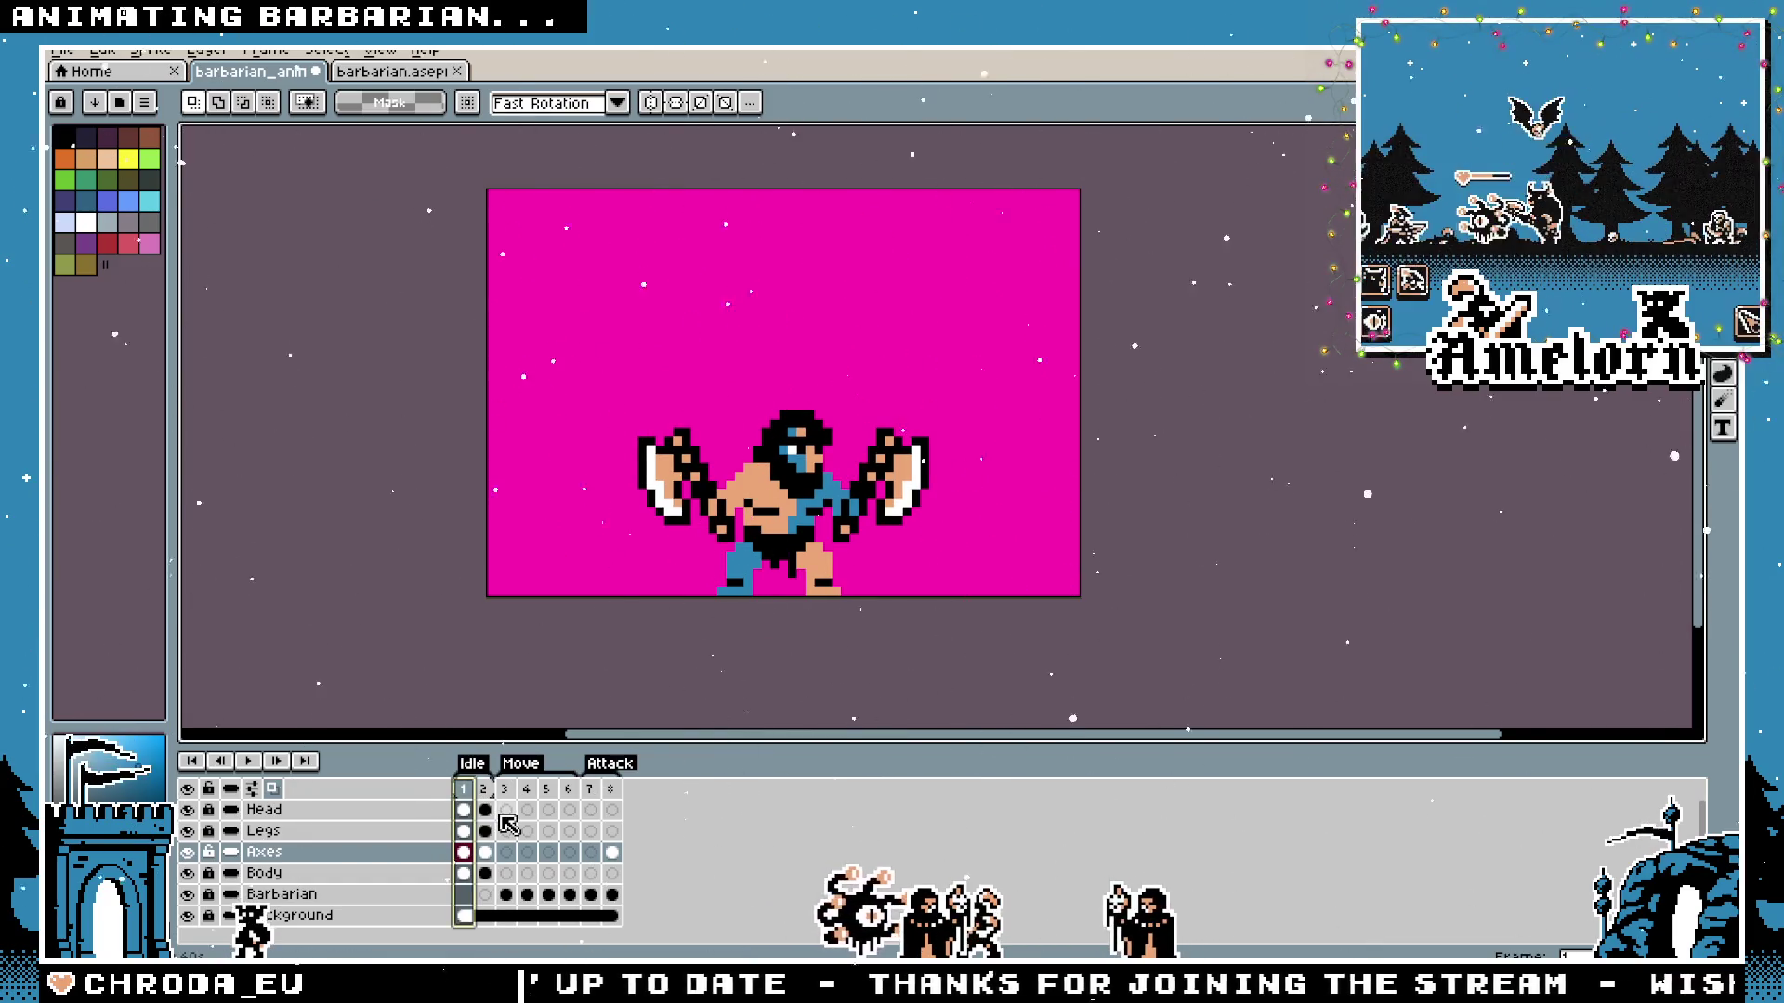
key(Right)
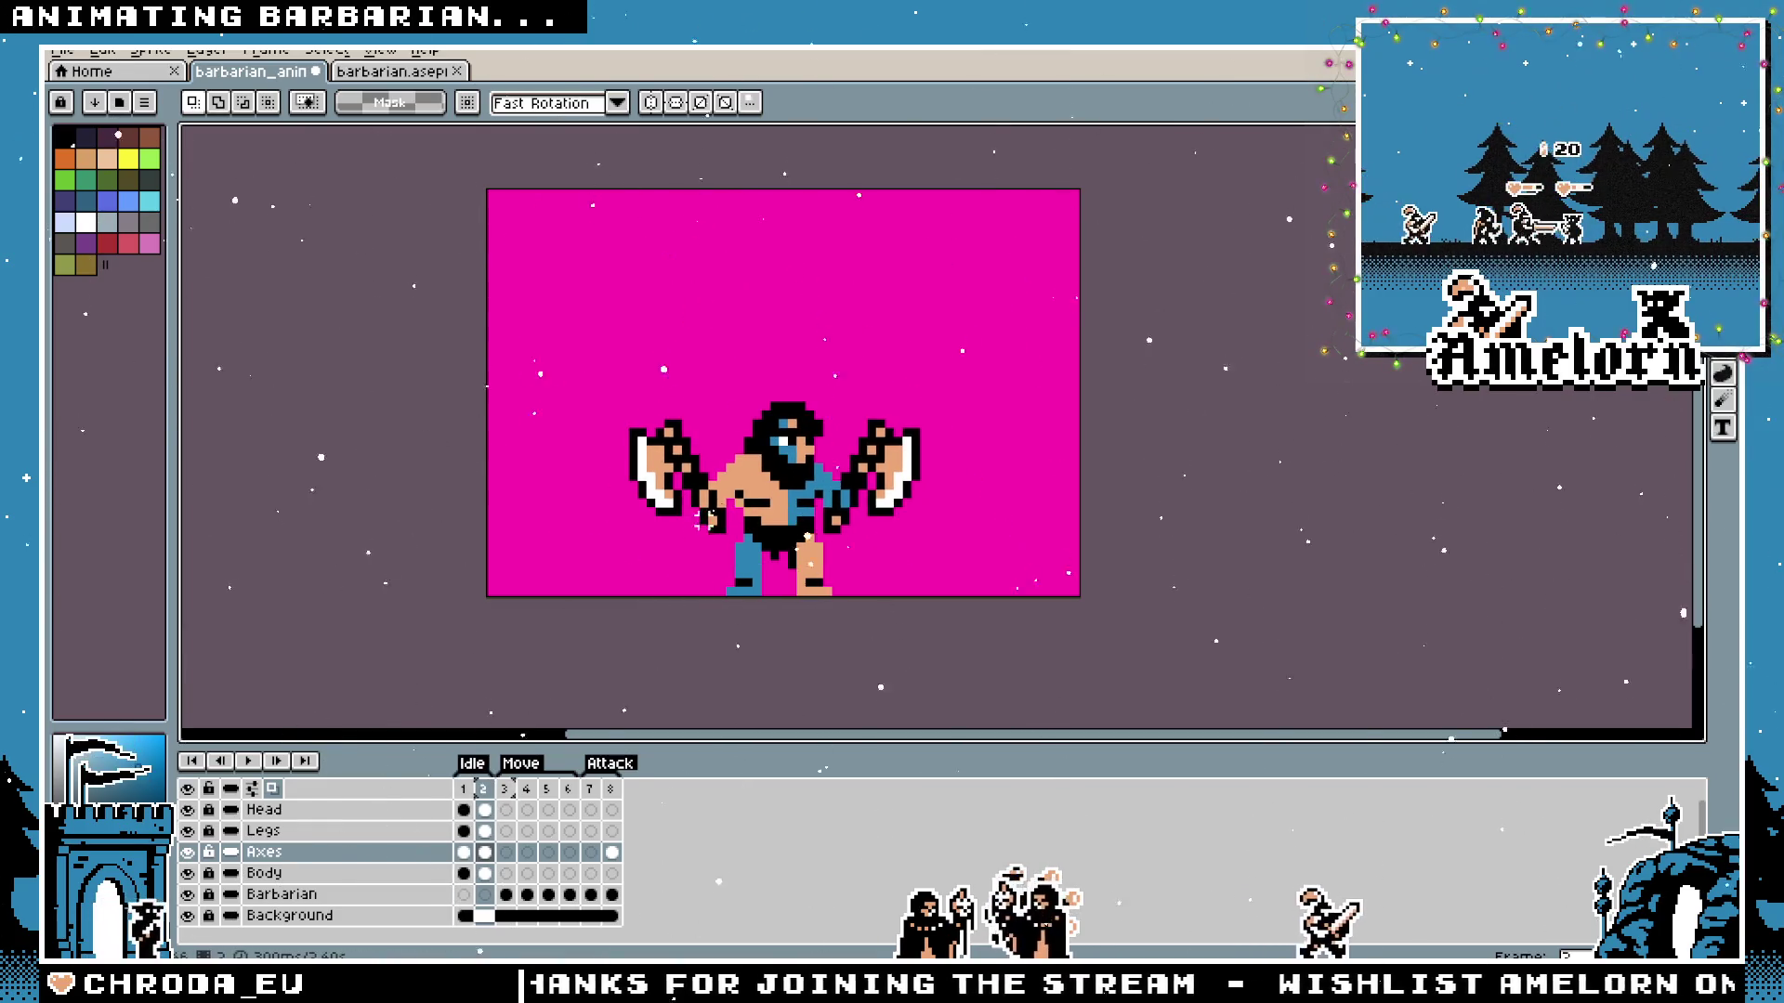
scroll(739, 505, up, 3)
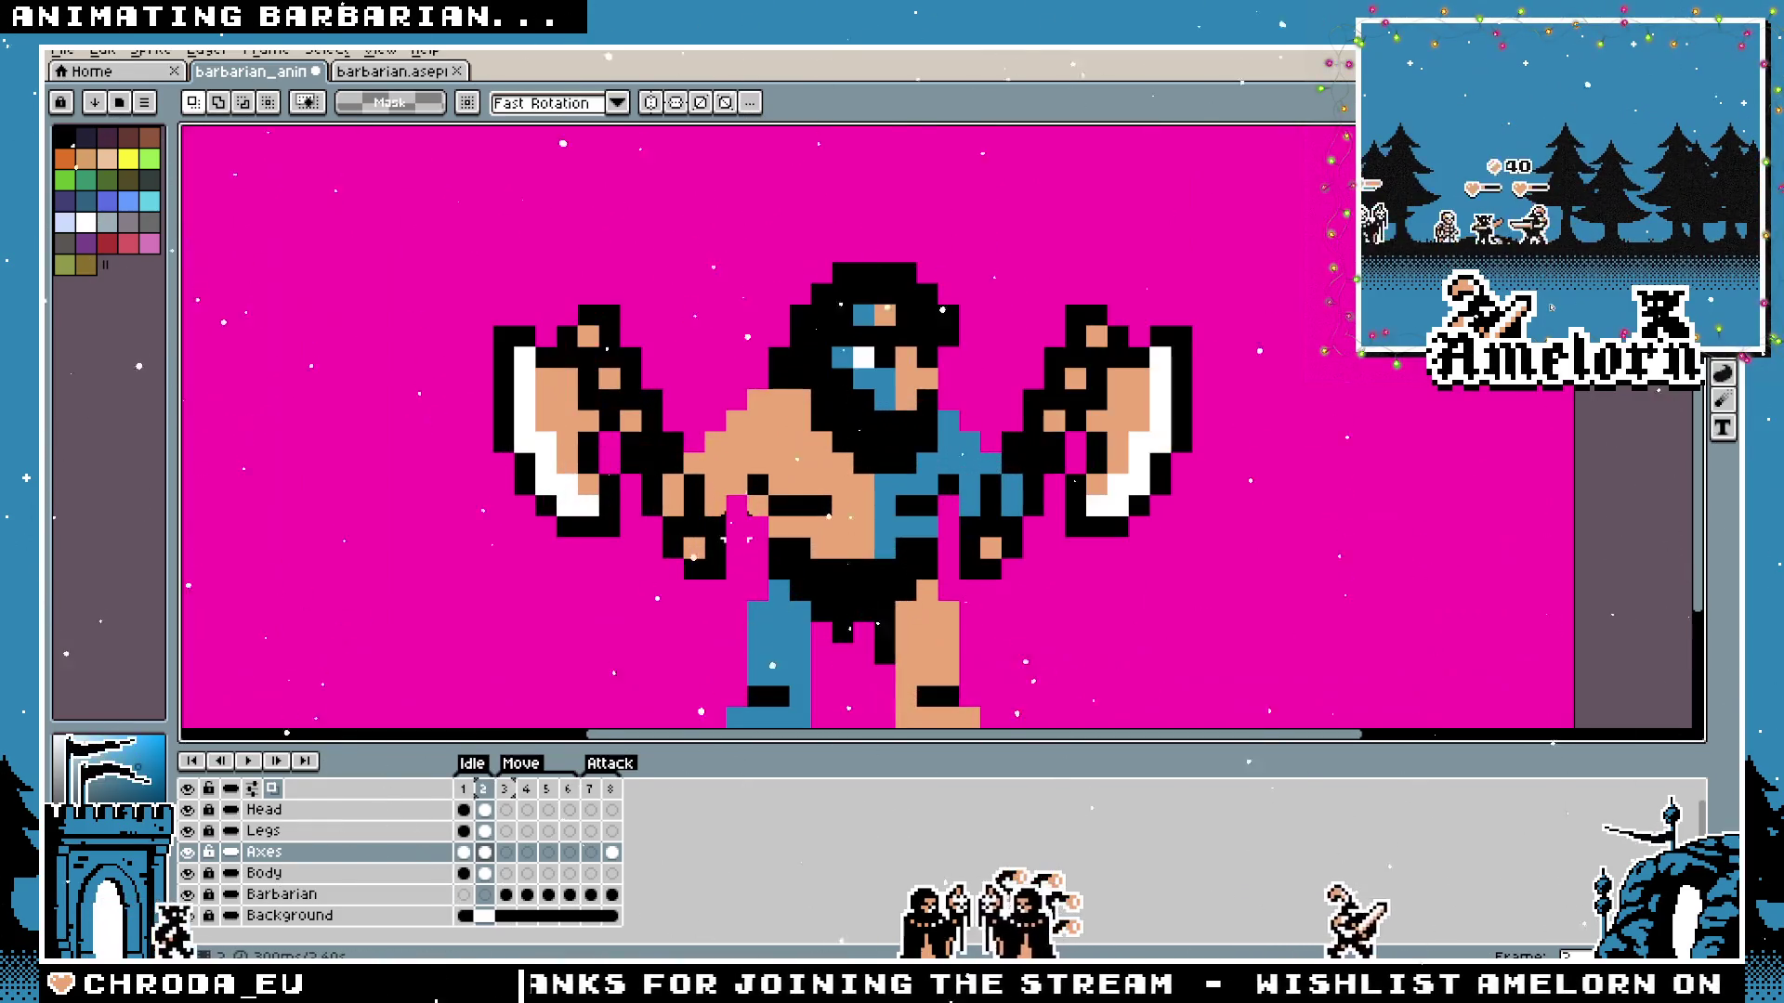
On the Head layer, flip between frames 1 and 2 to compare the idle poses.
click(272, 810)
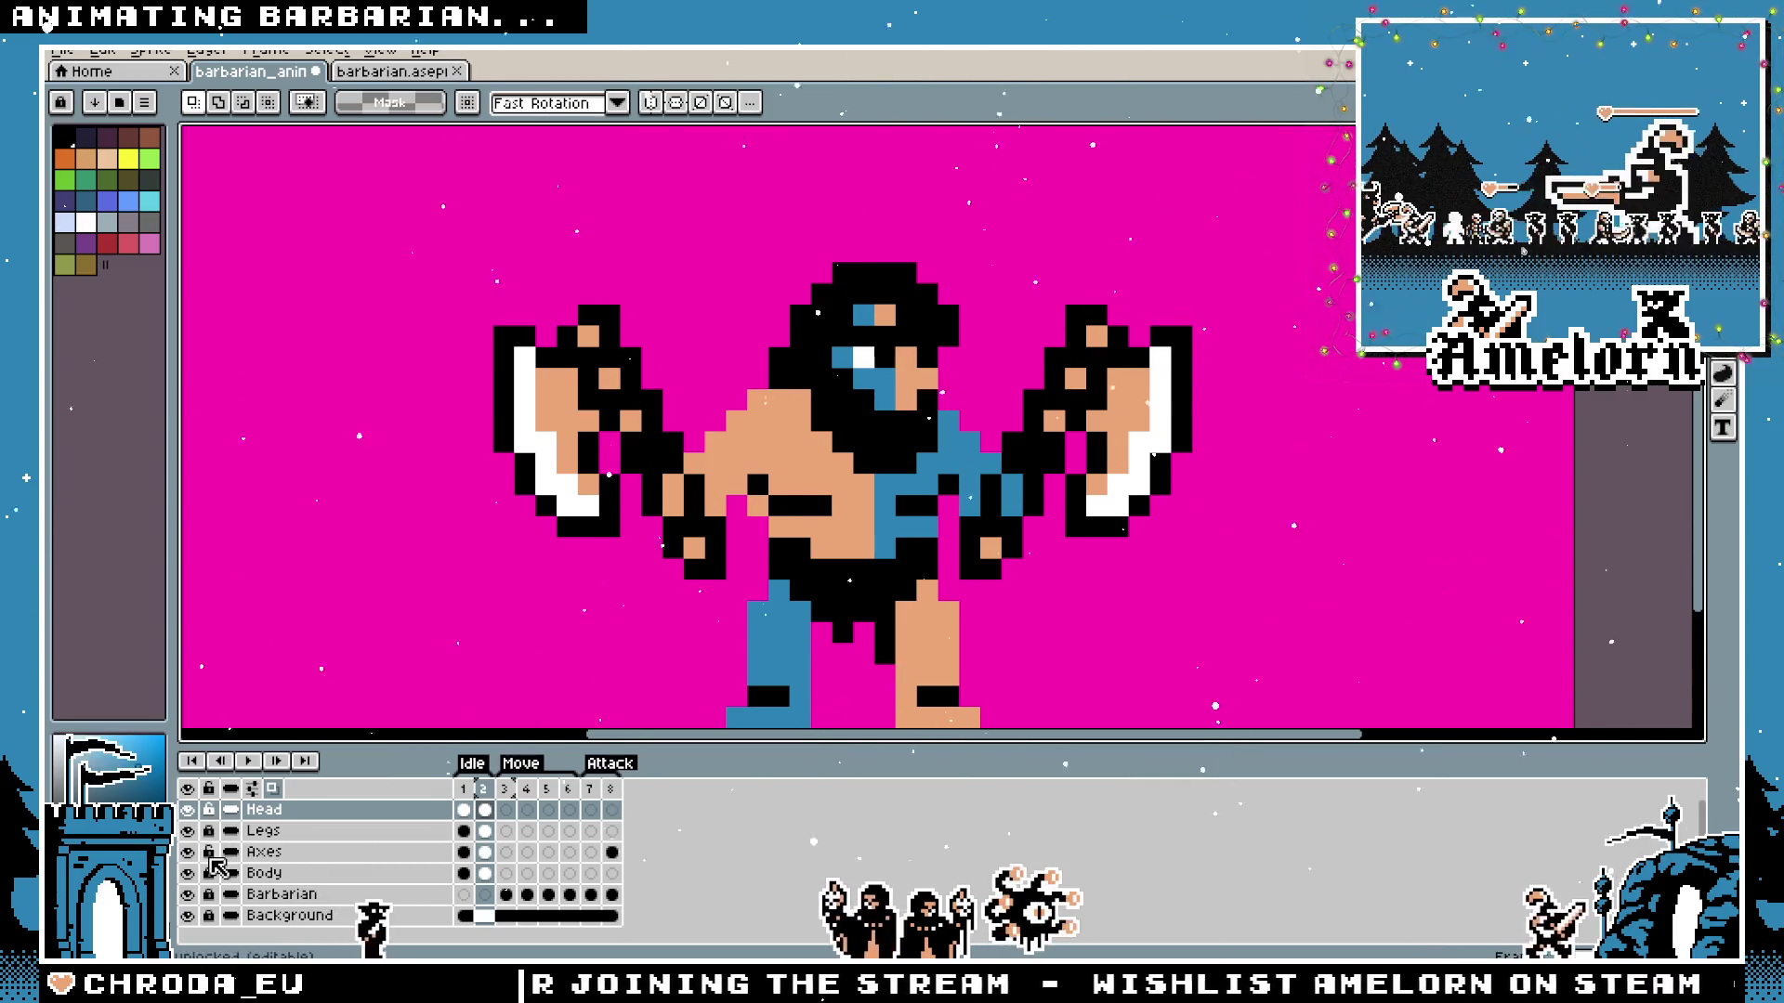
drag(1047, 218, 679, 542)
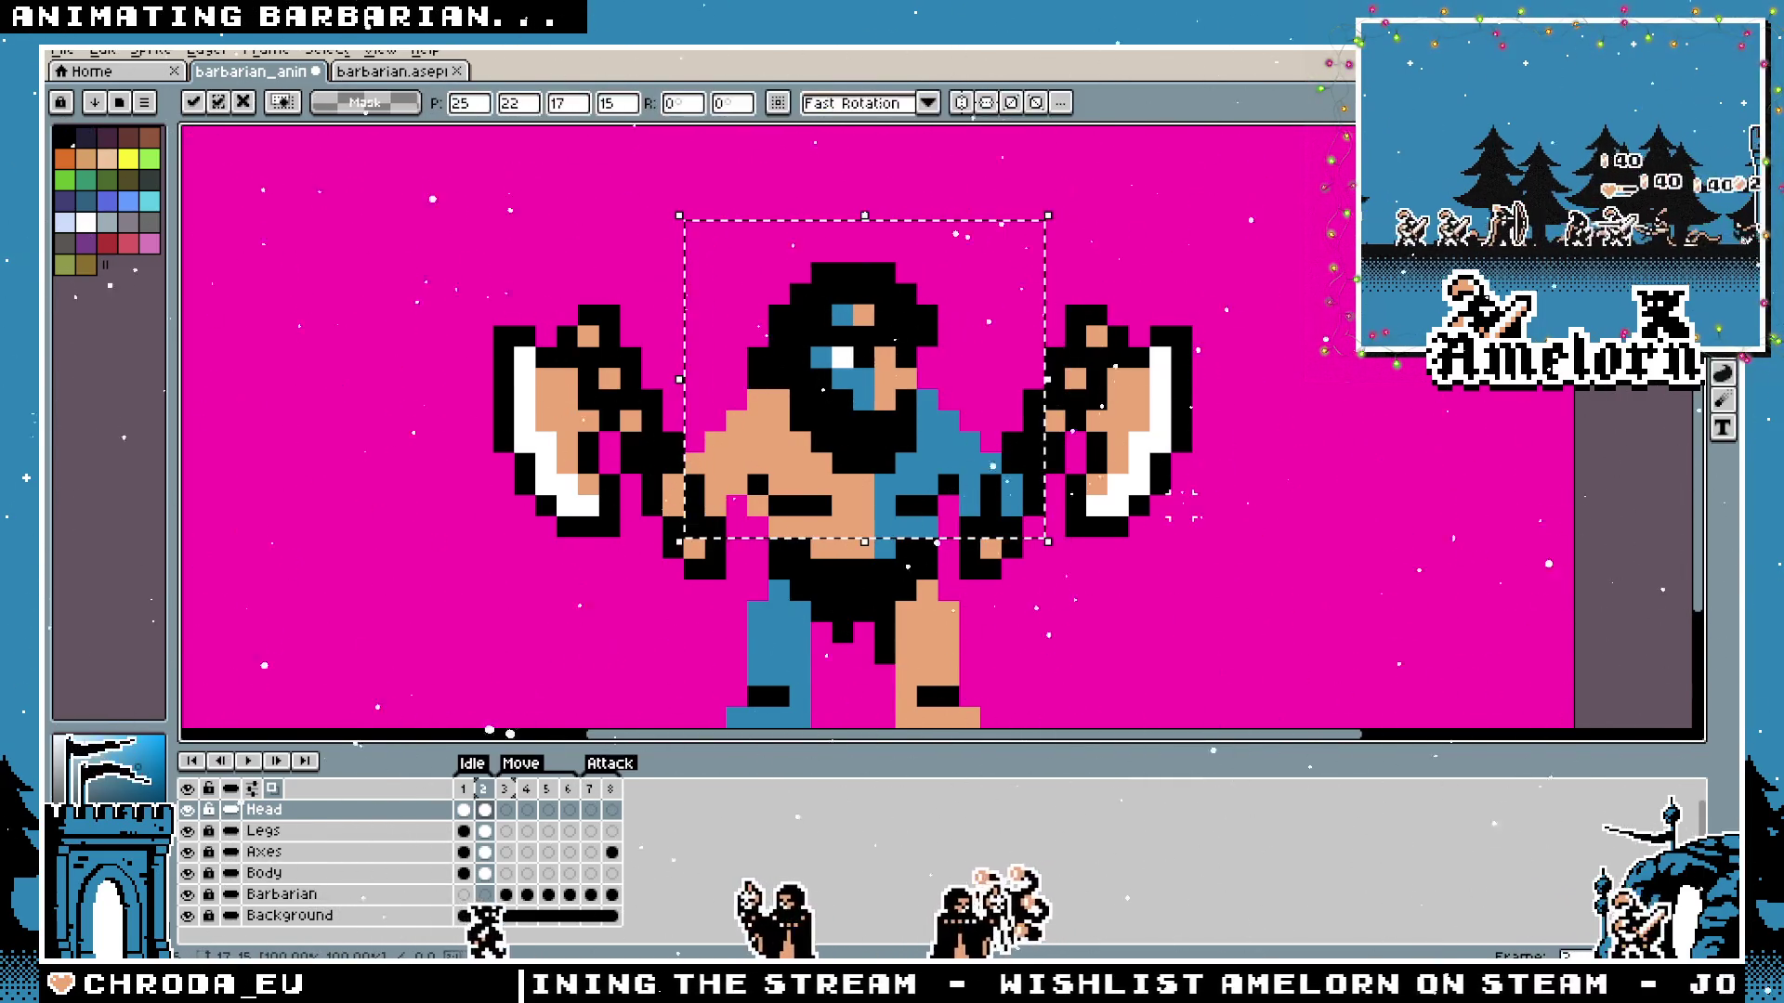
key(ctrl+d)
scroll(1132, 527, down, 4)
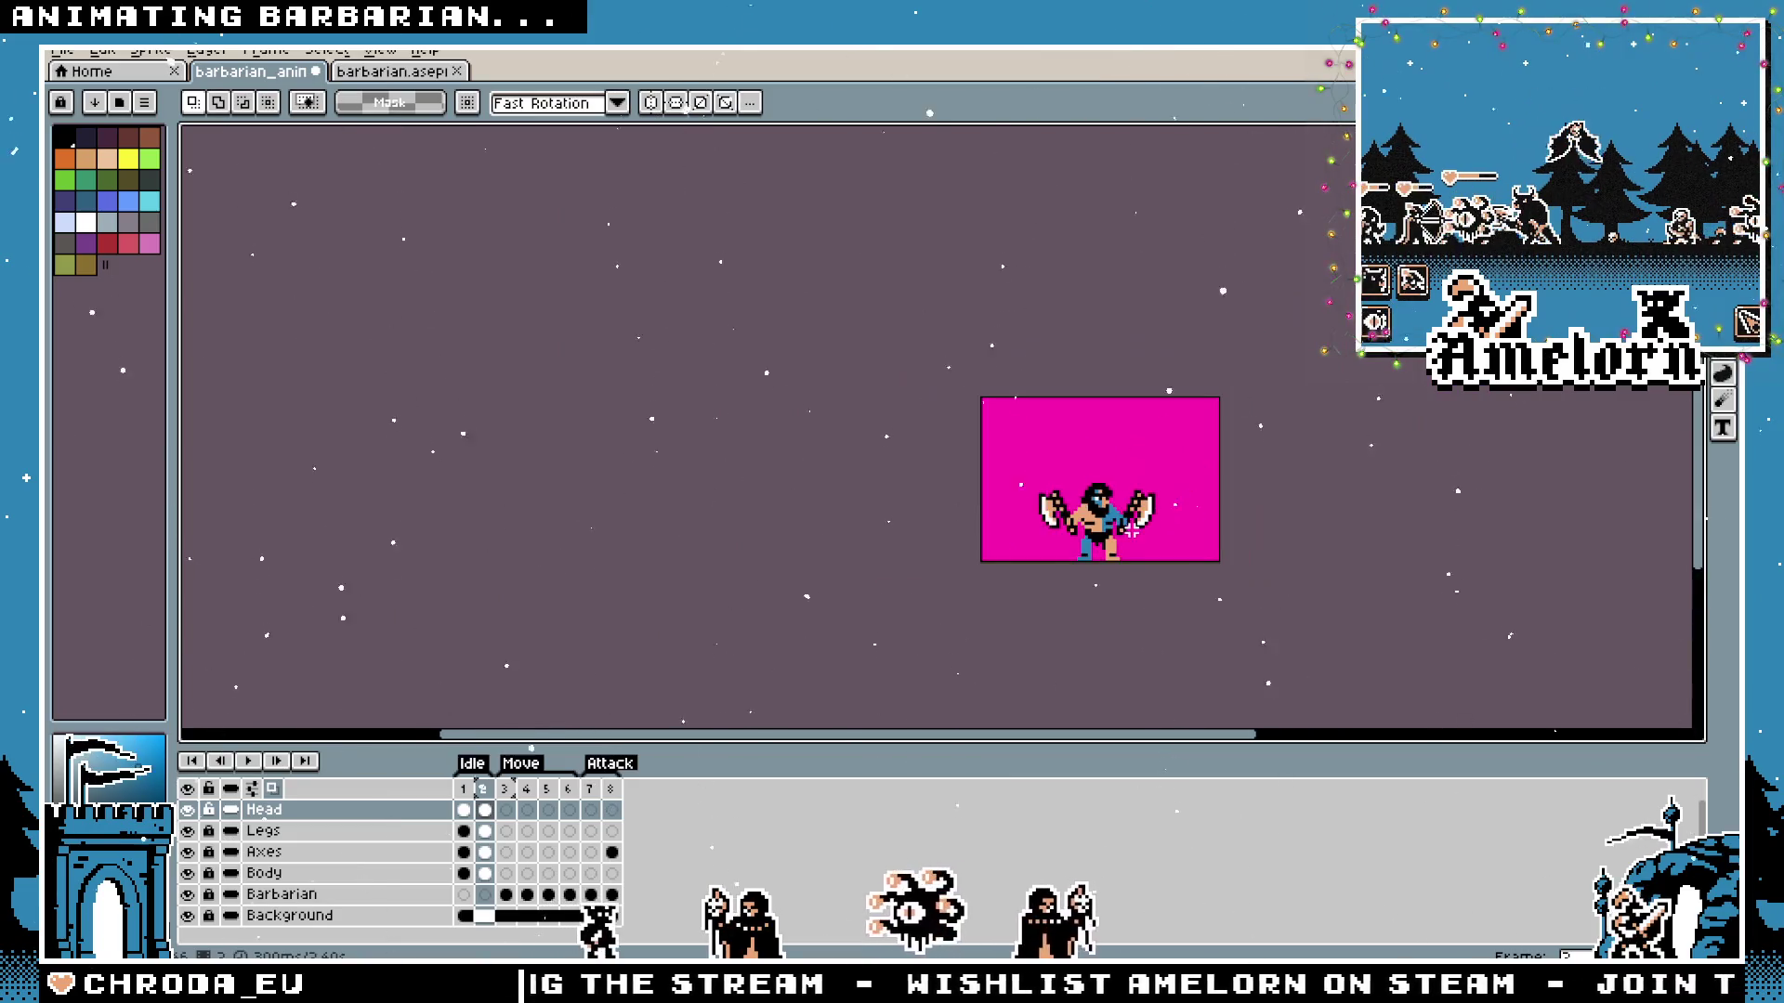
scroll(1132, 527, up, 2)
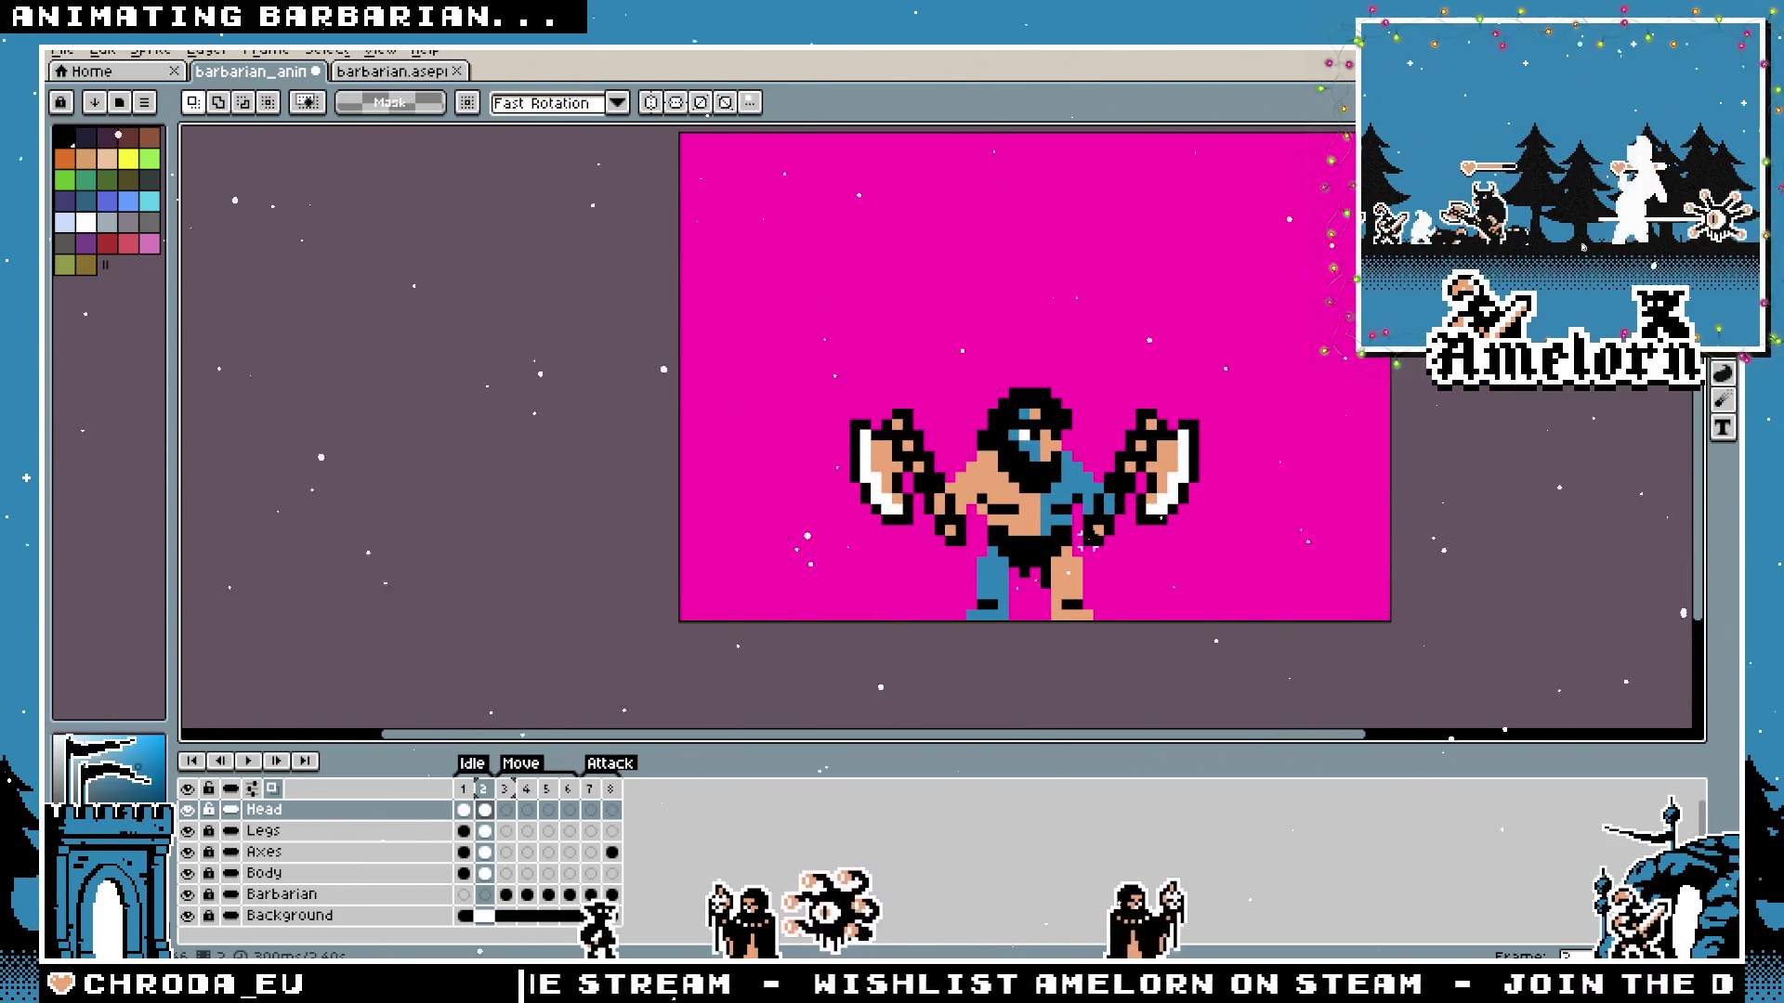
drag(845, 336, 1118, 581)
key(ctrl+d)
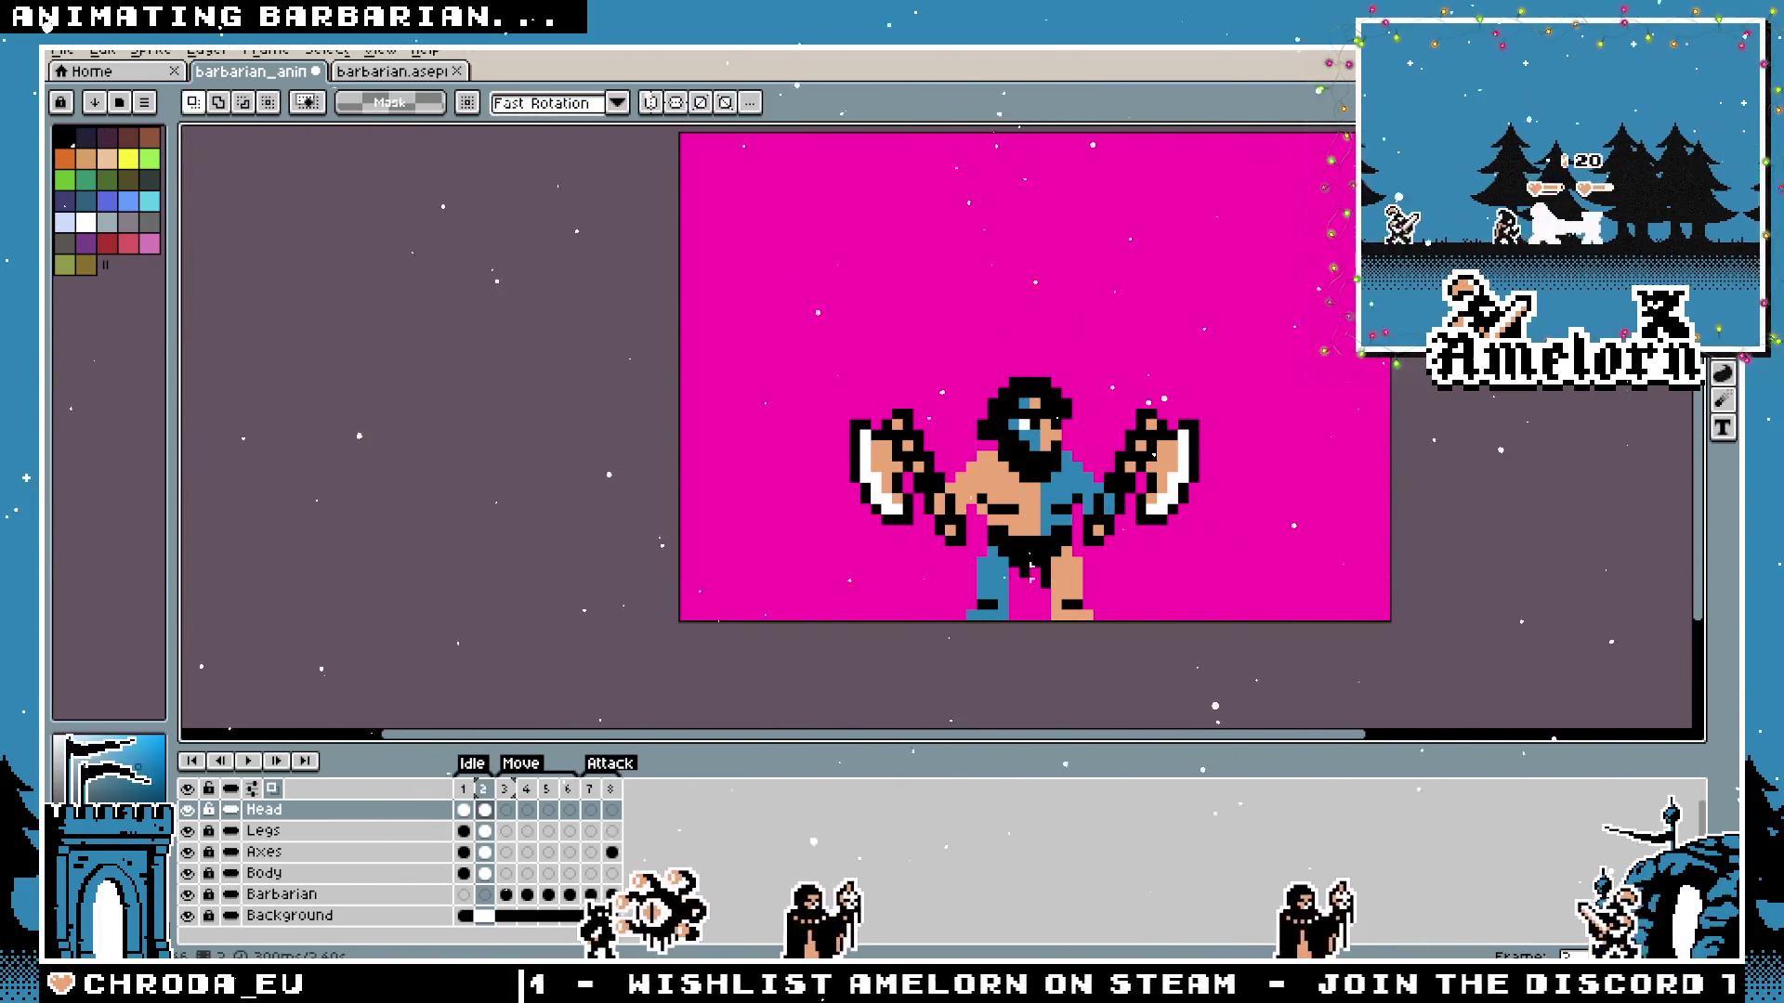
click(467, 790)
click(469, 790)
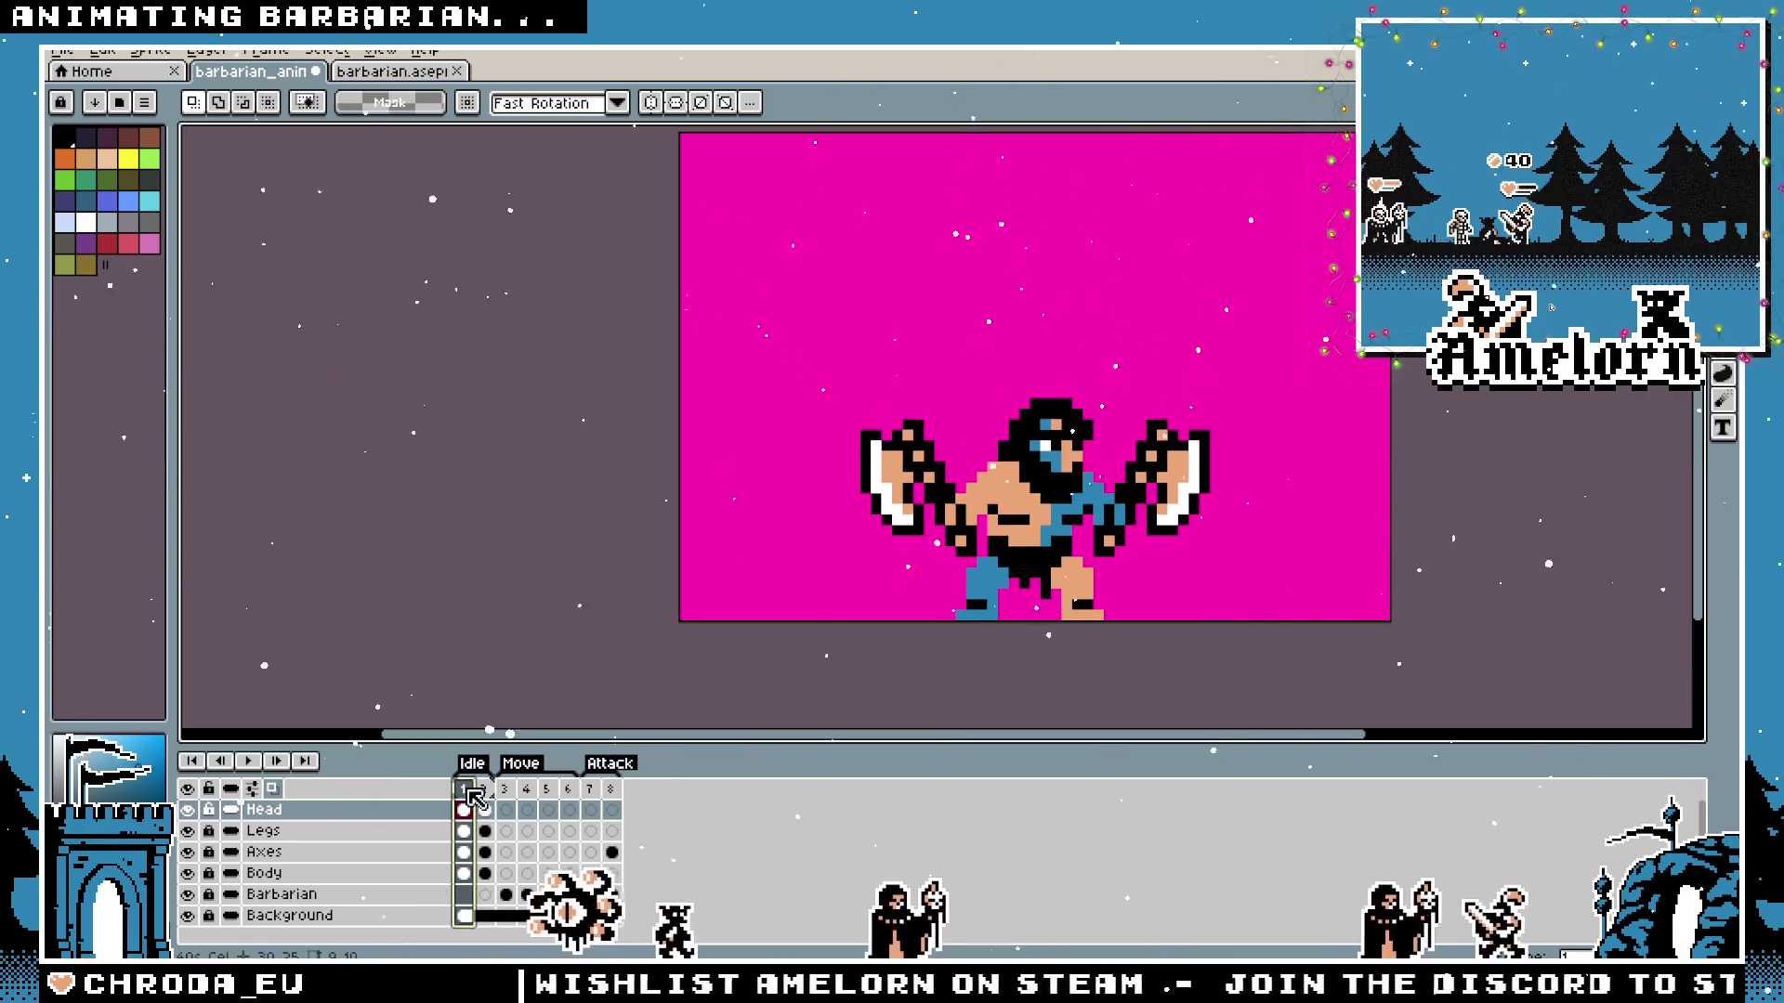
click(484, 790)
key(ctrl+shift+d)
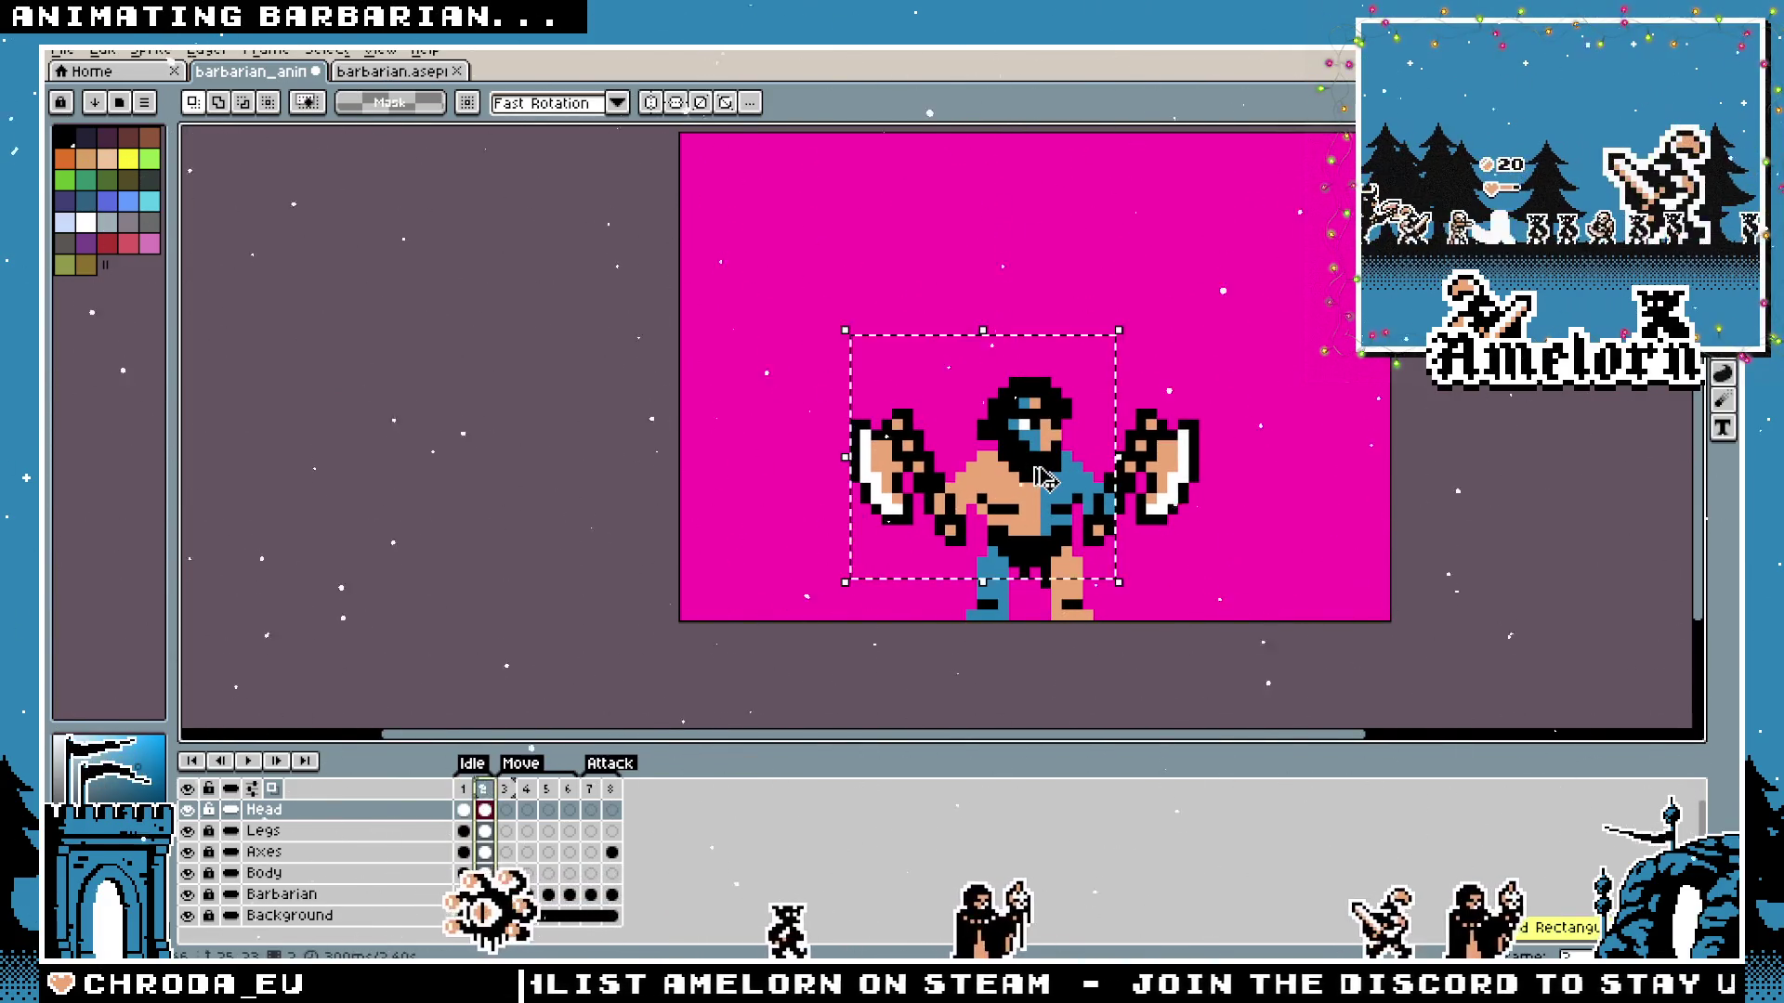
key(ctrl+d)
click(468, 791)
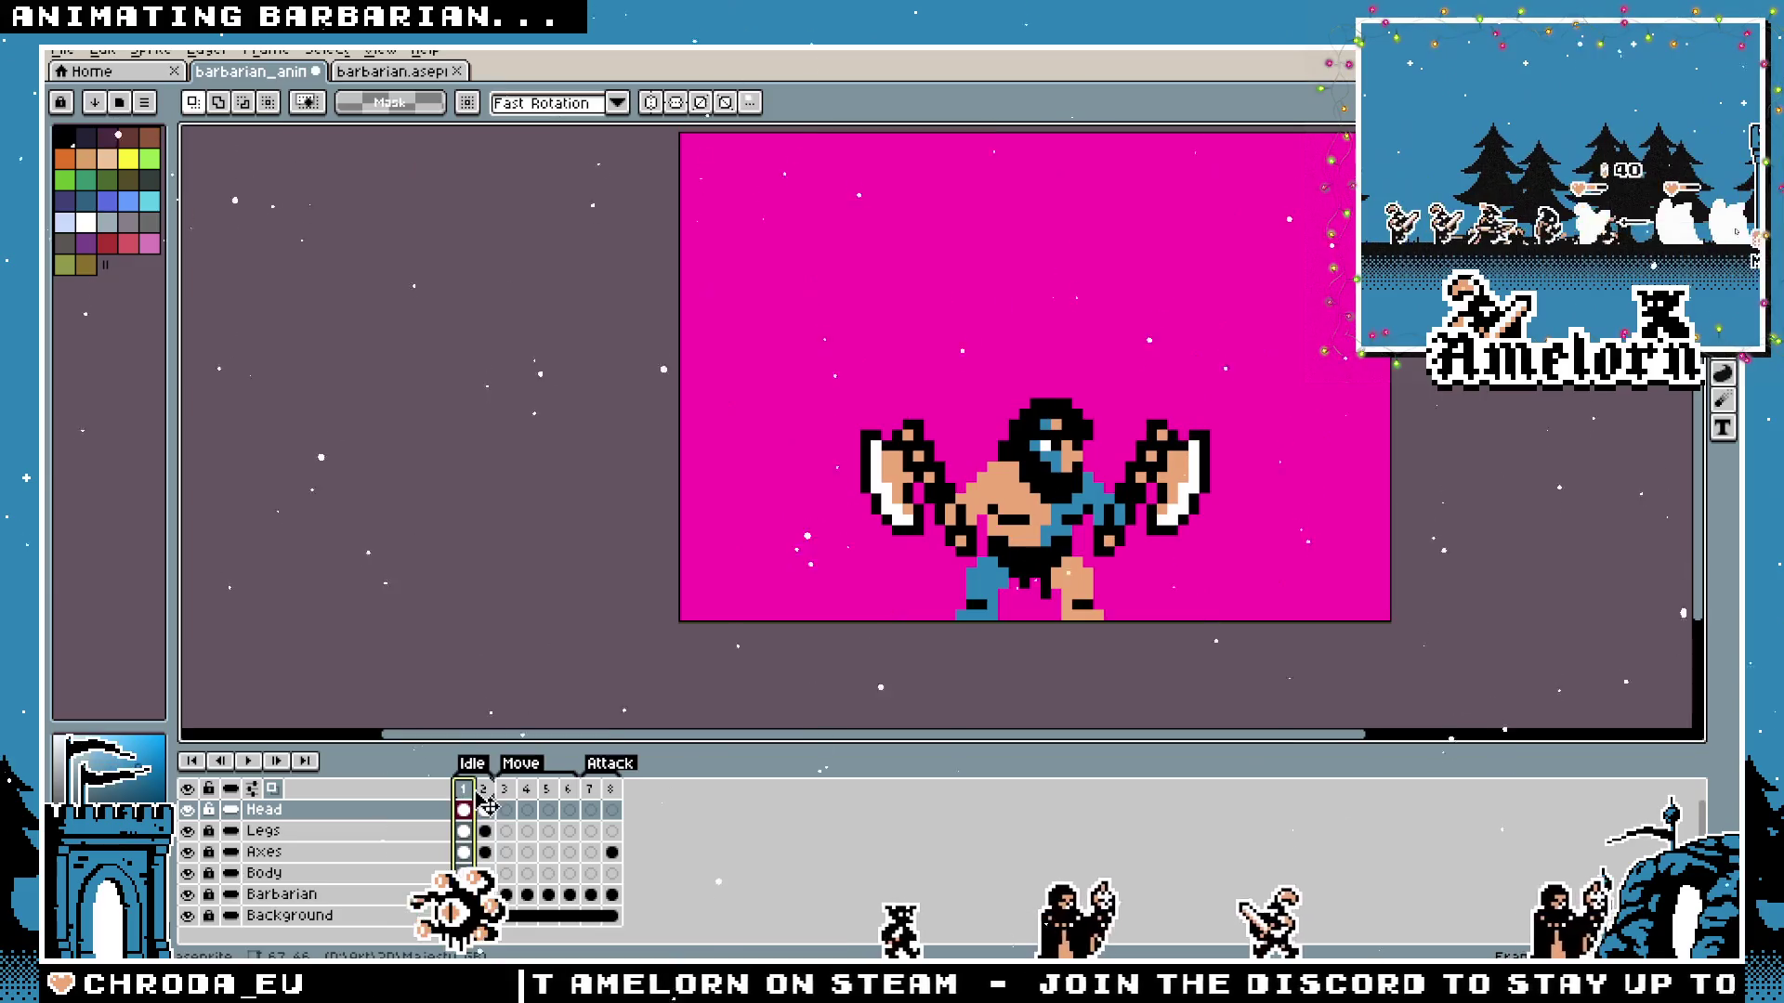
click(464, 803)
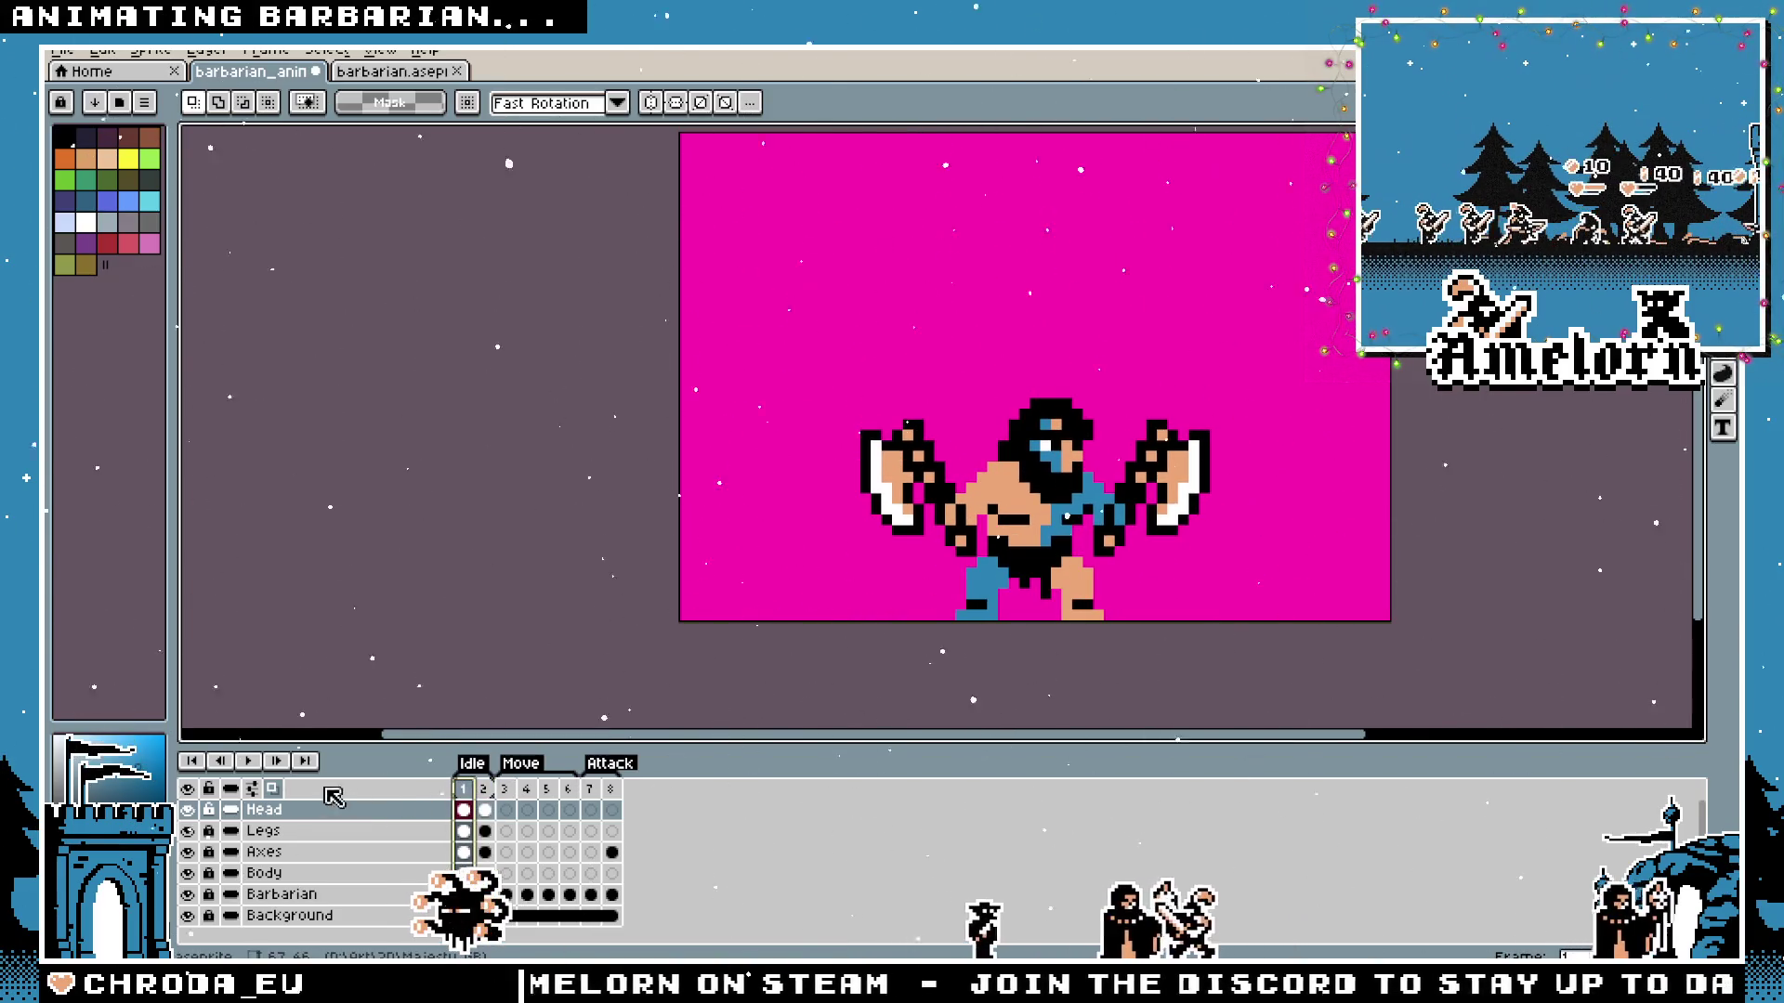
click(243, 761)
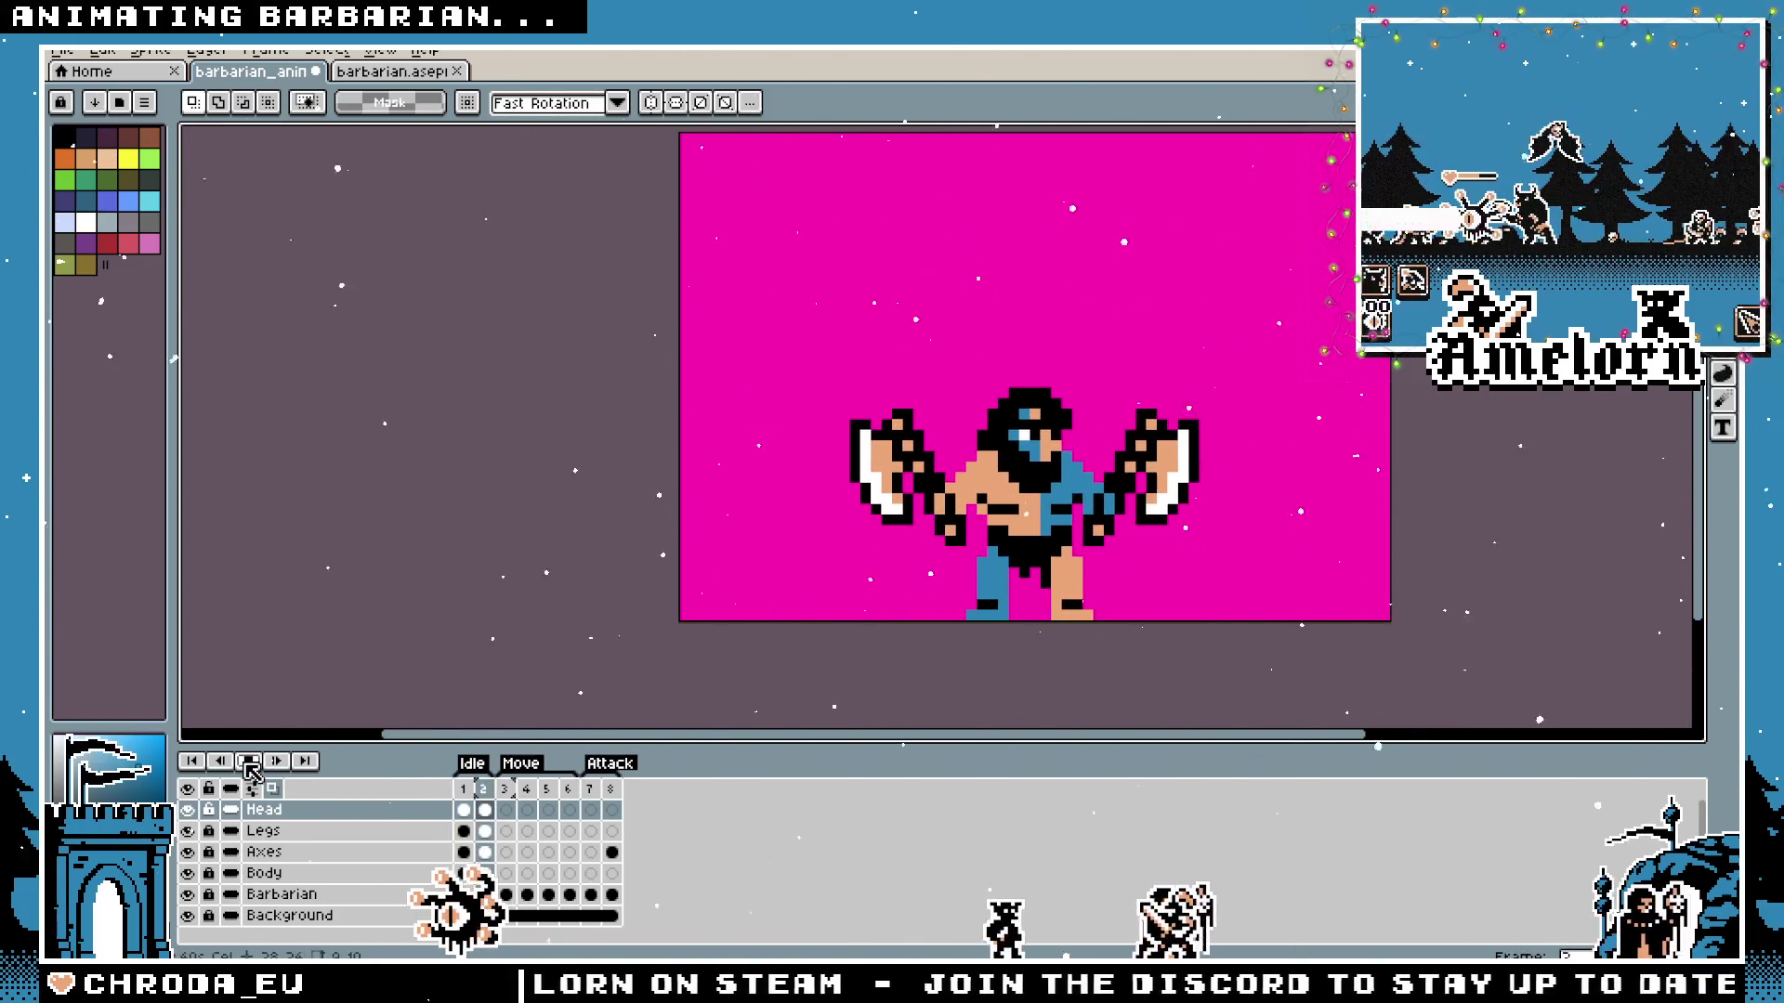
Set frames 1 and 2 to a 300 ms duration and play the idle loop.
right_click(475, 791)
click(545, 791)
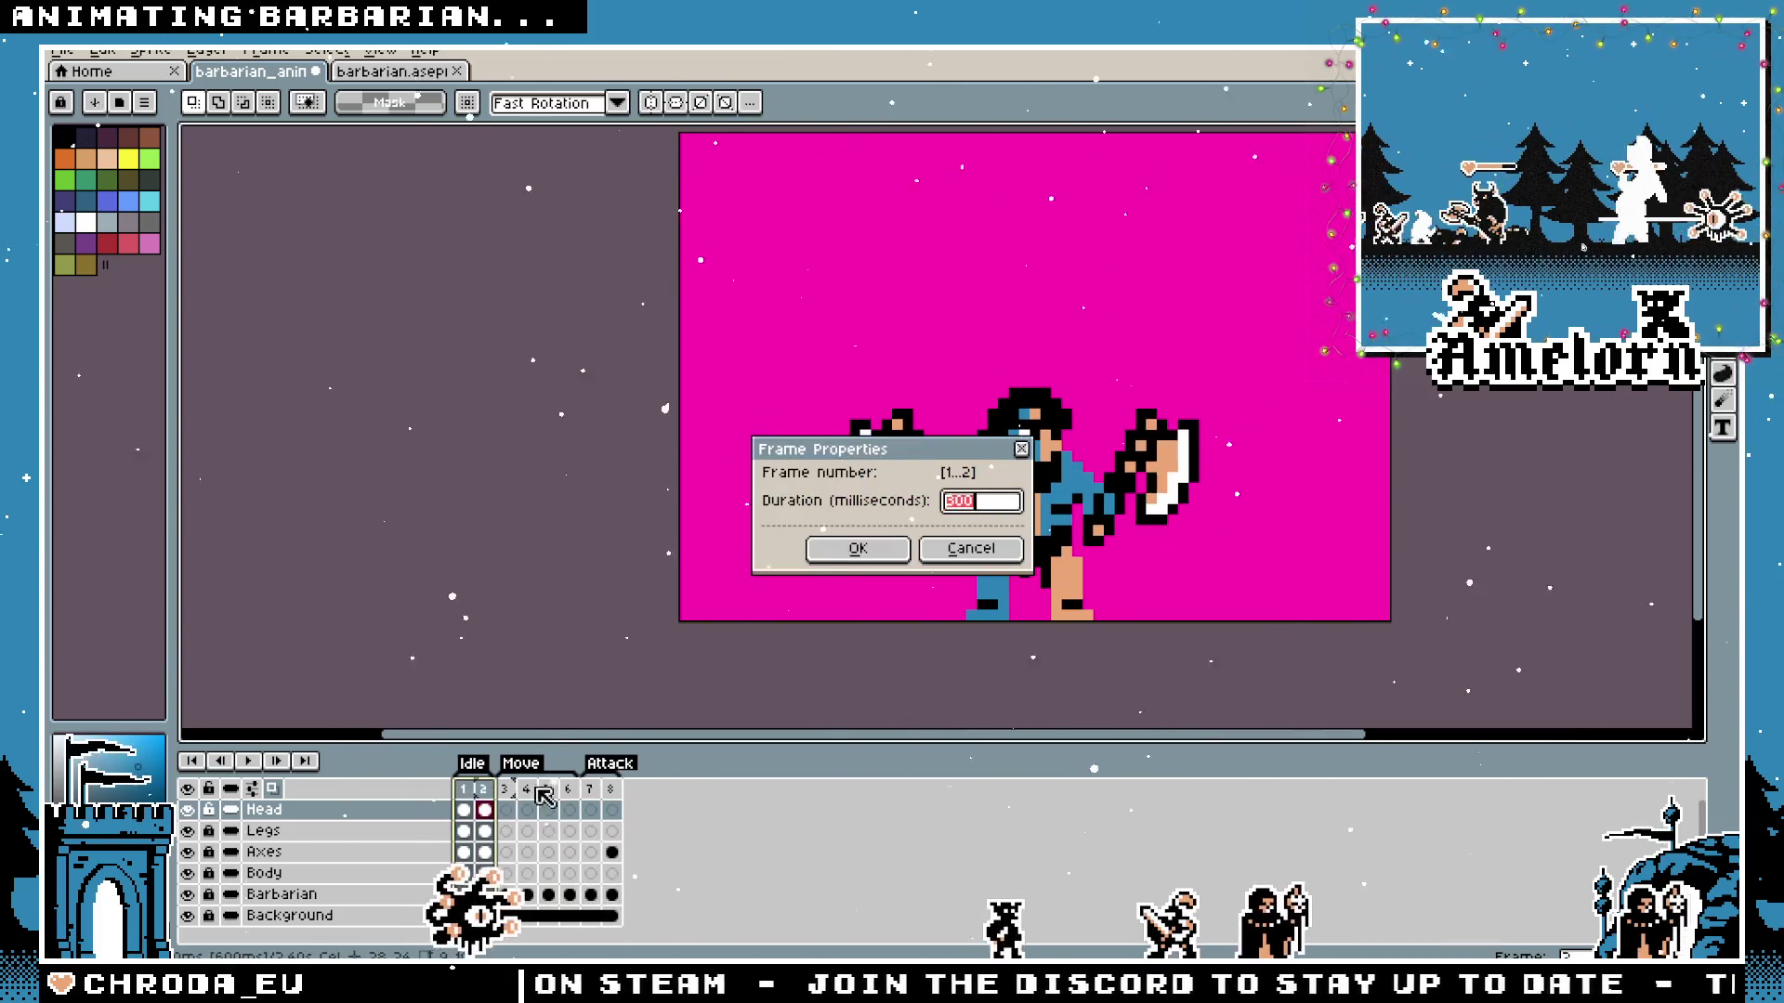
click(858, 553)
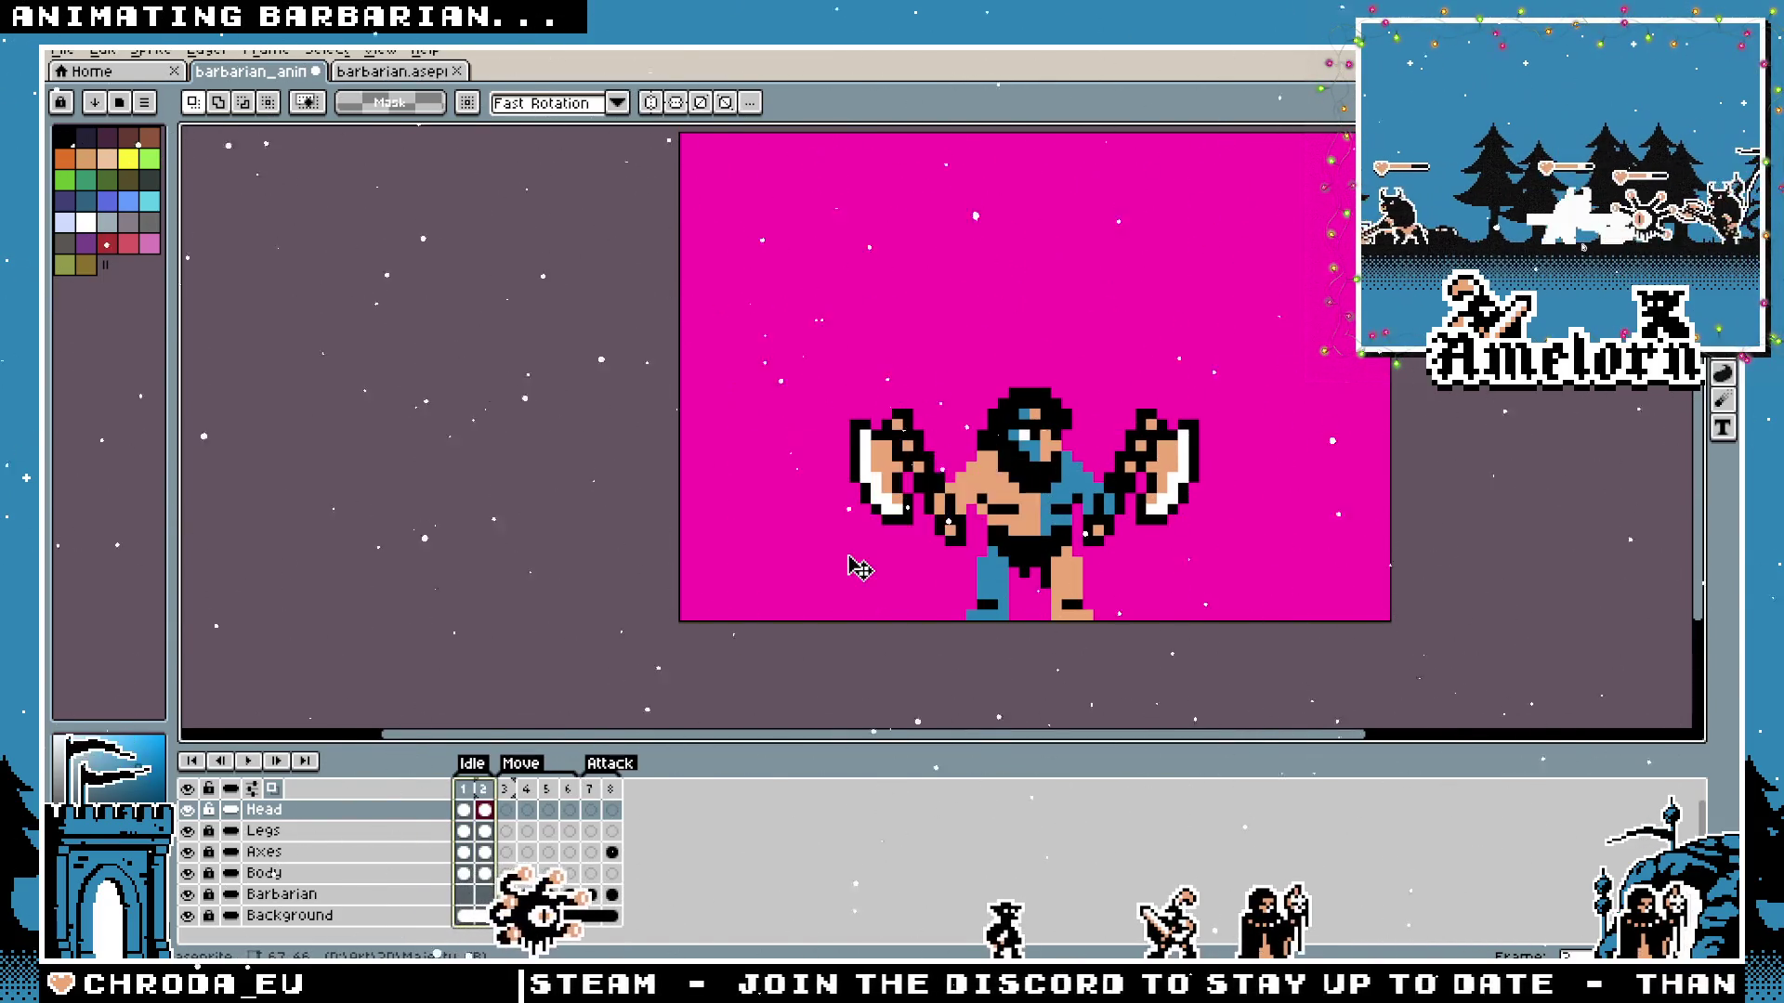
double_click(474, 788)
key(Return)
click(247, 761)
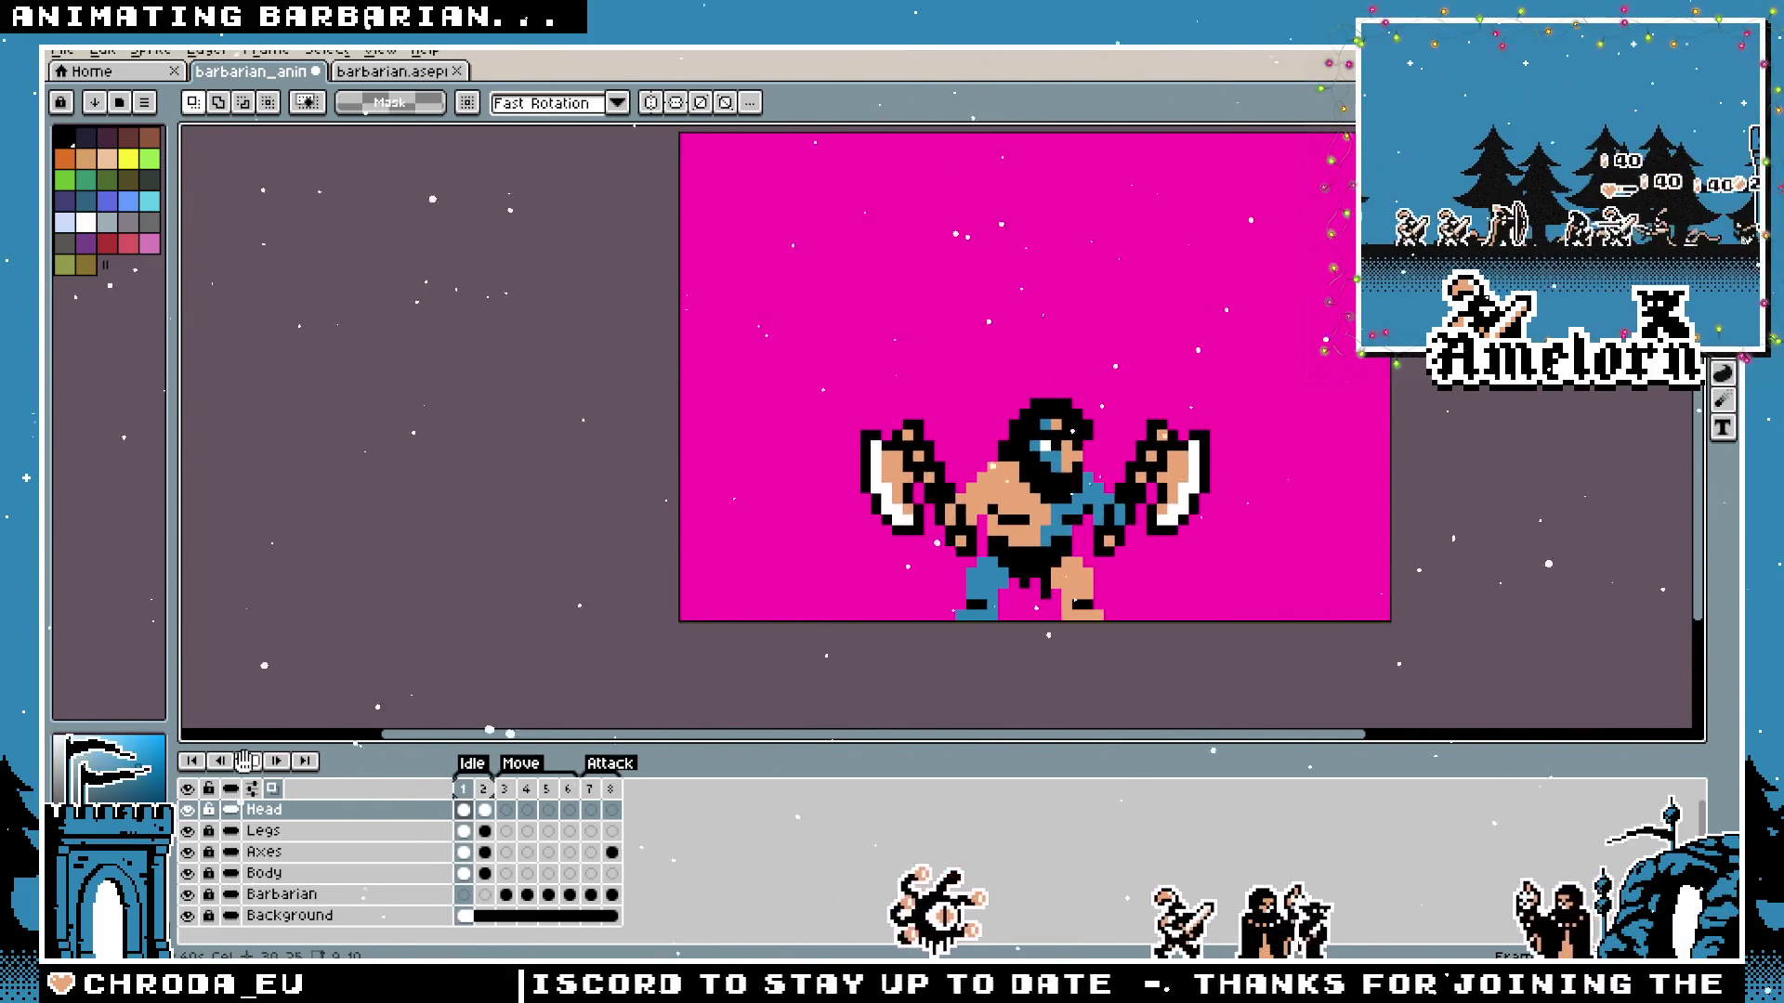
Nudge the barbarian's head one pixel right in frame 2 on the Head layer.
drag(1146, 451, 1067, 450)
scroll(1067, 449, up, 2)
scroll(1067, 449, down, 1)
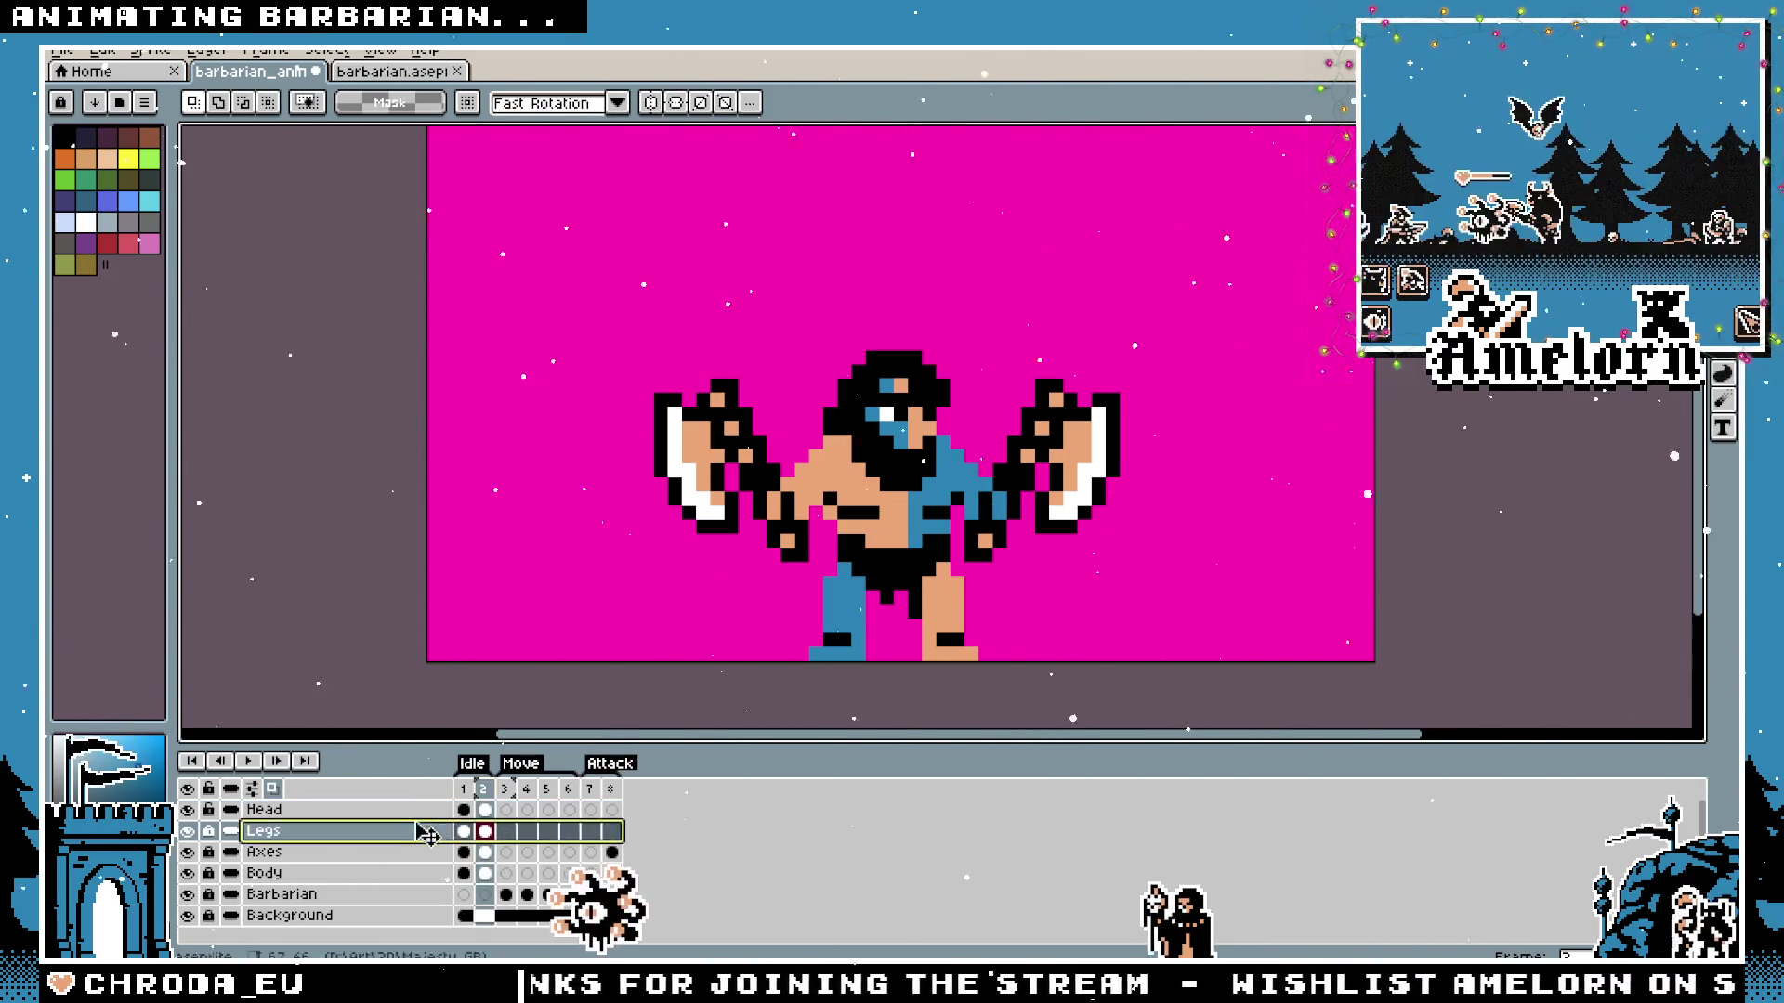
click(485, 834)
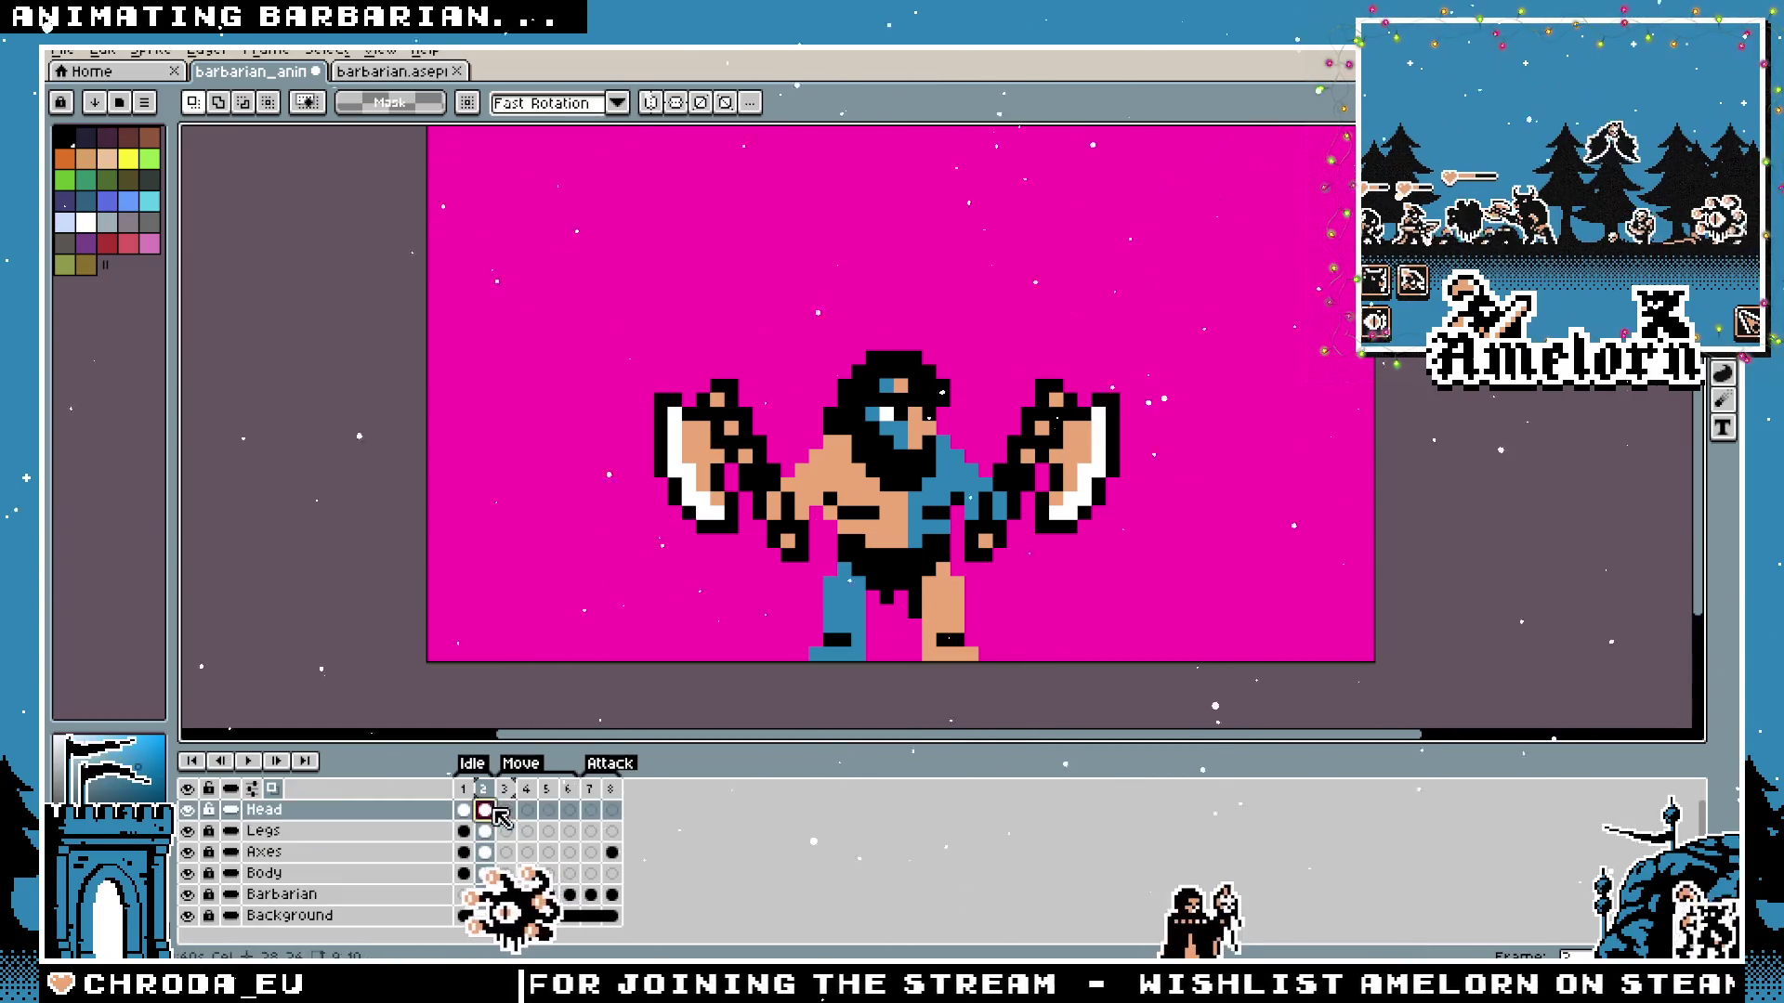
key(Up)
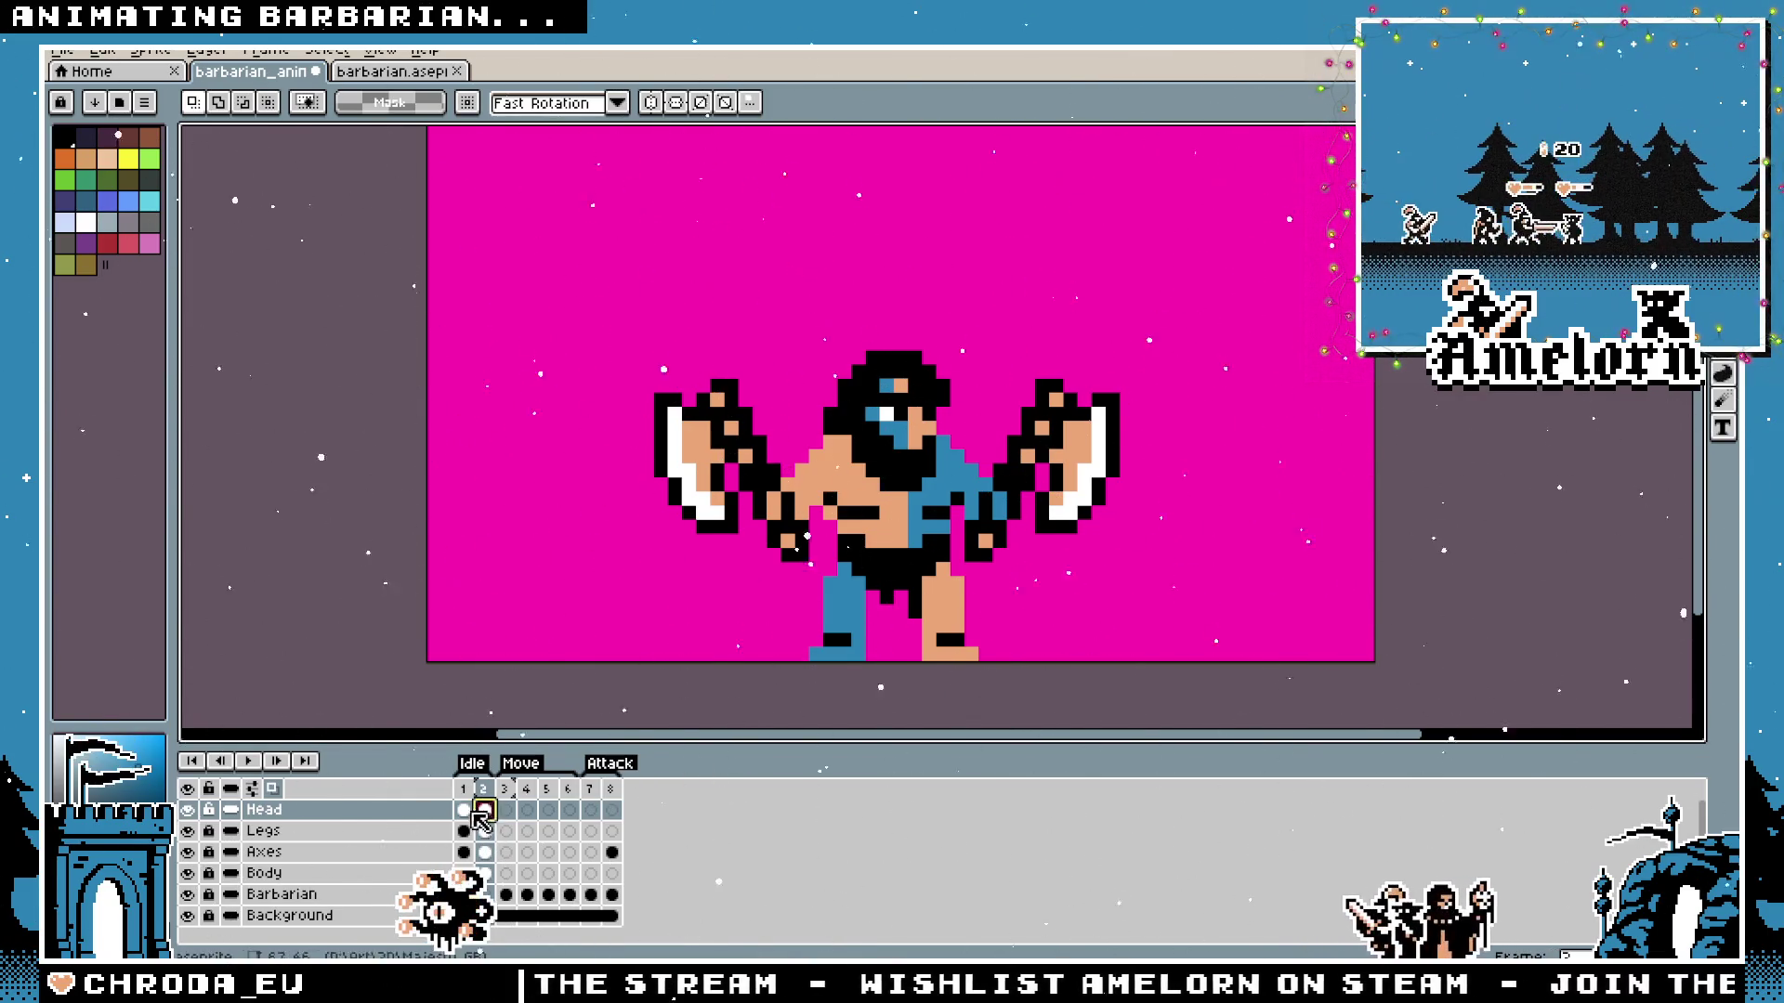
drag(691, 319, 1039, 607)
key(Right)
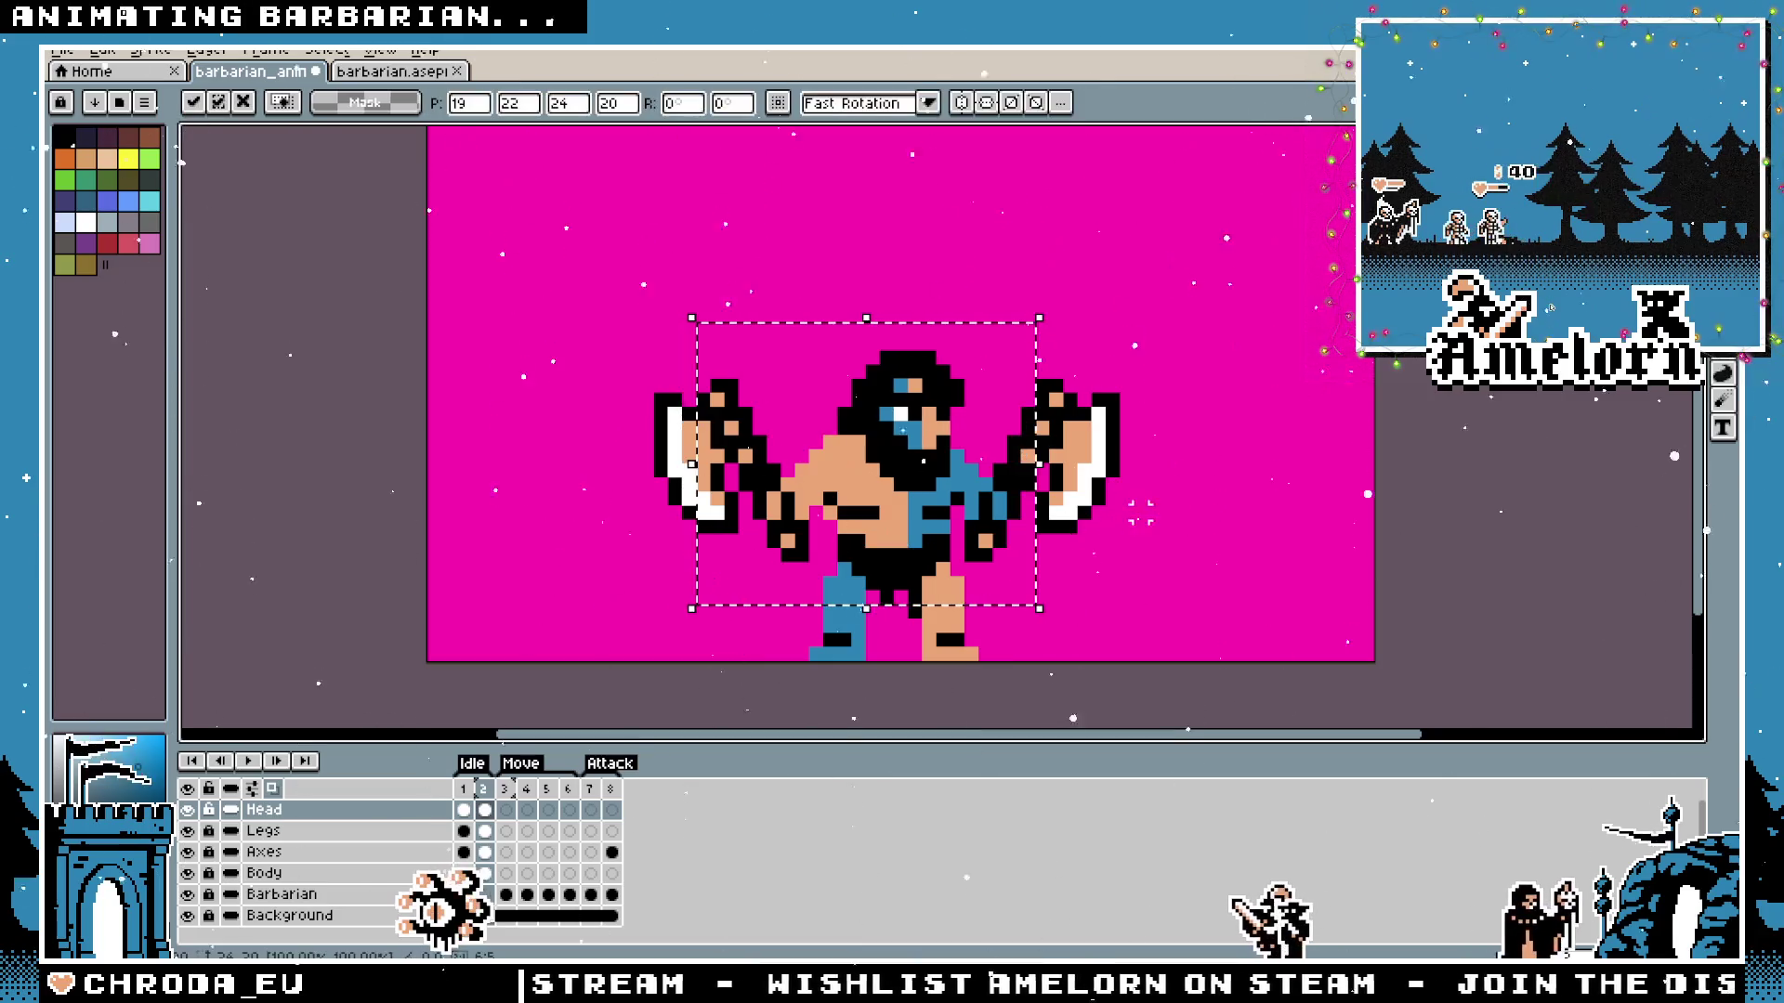
click(483, 810)
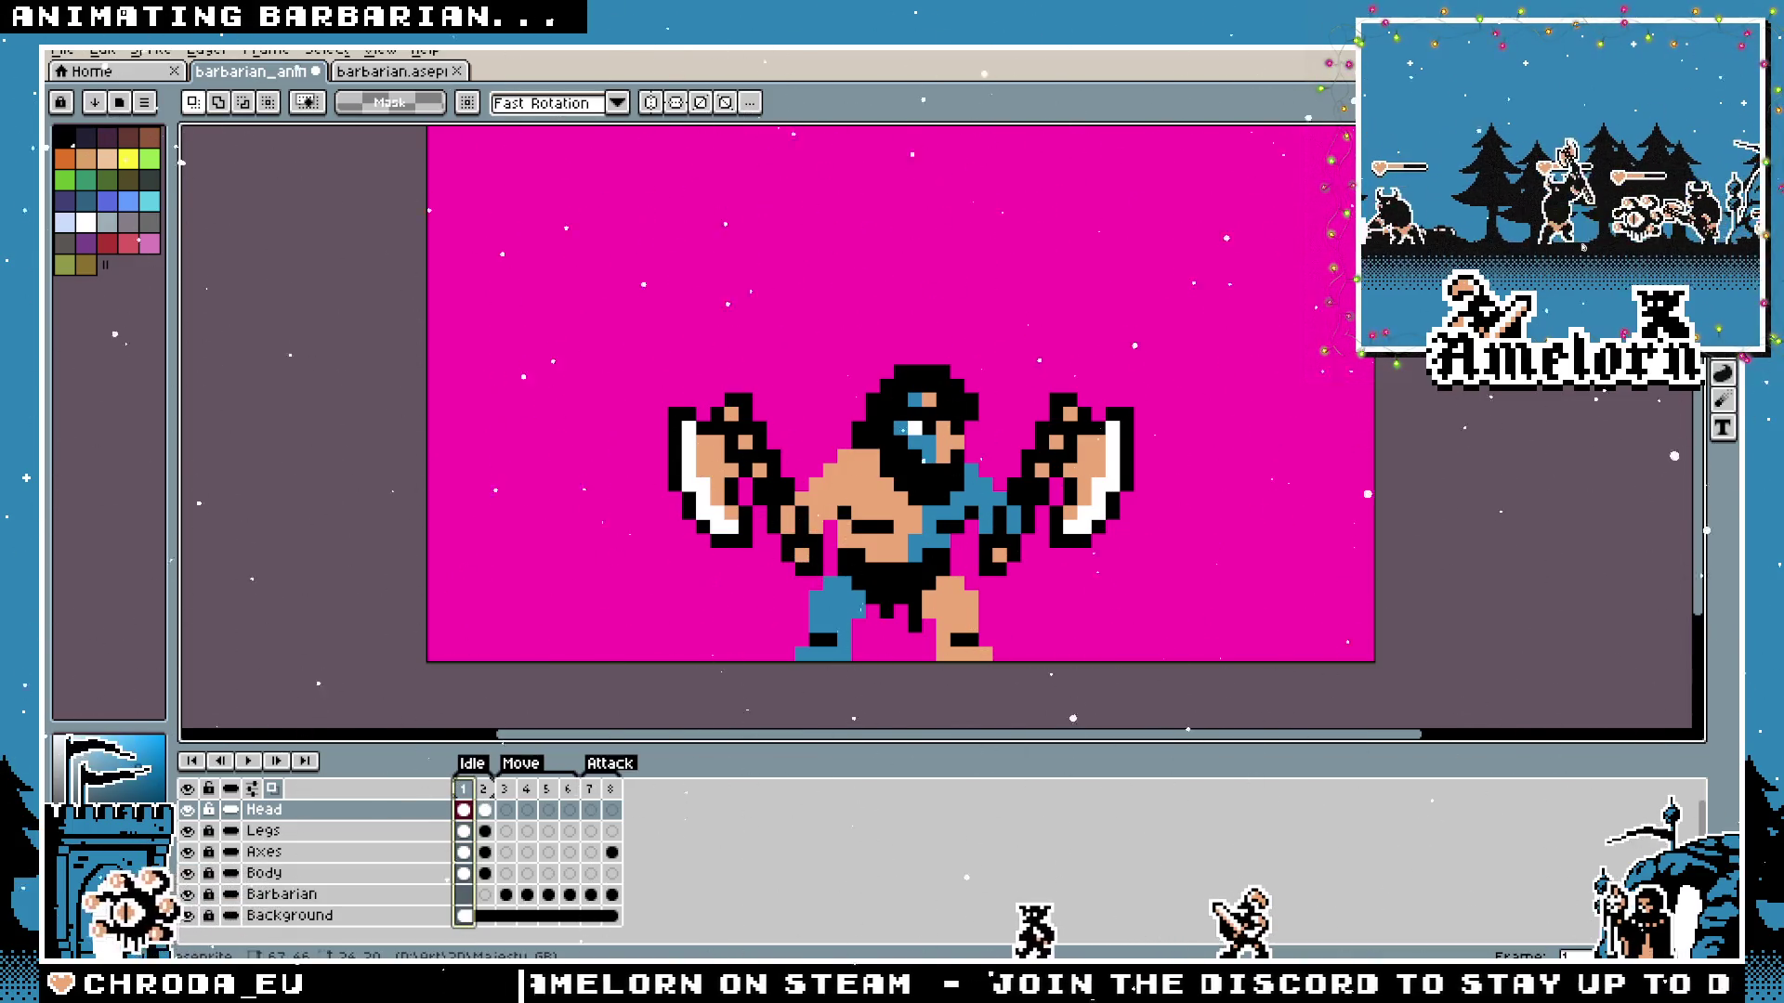
Show the animation preview window and start opening another sprite file.
key(F7)
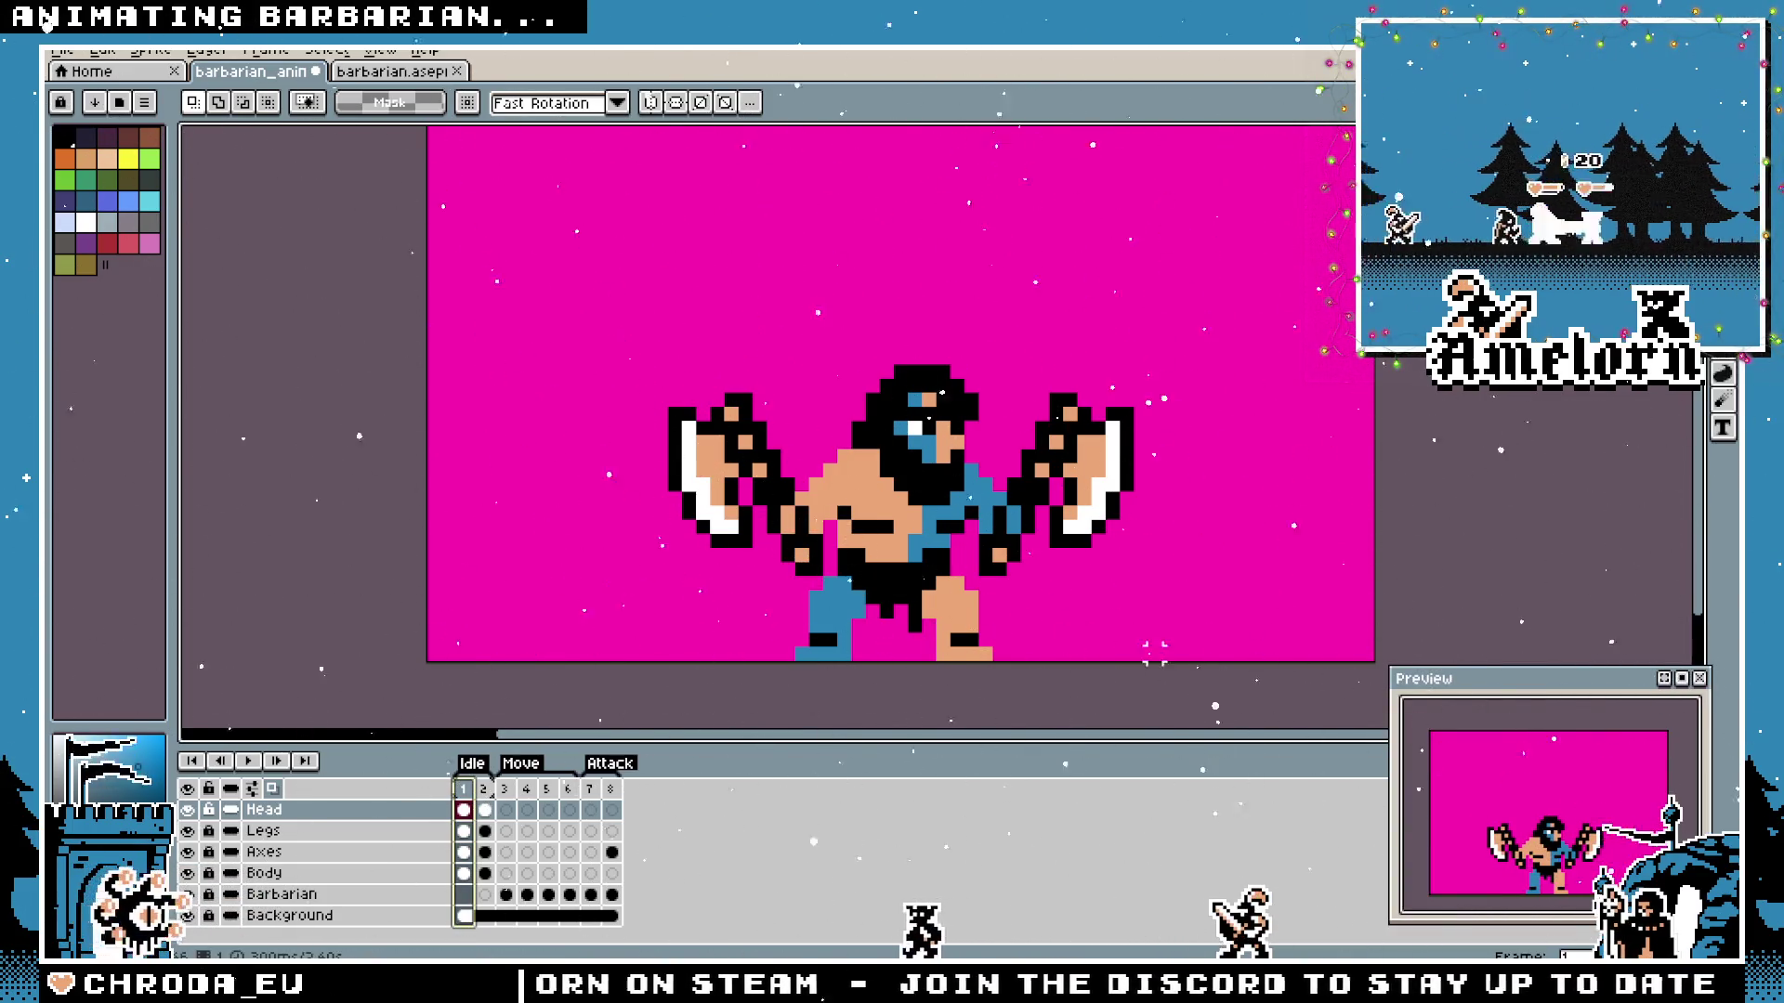
click(64, 52)
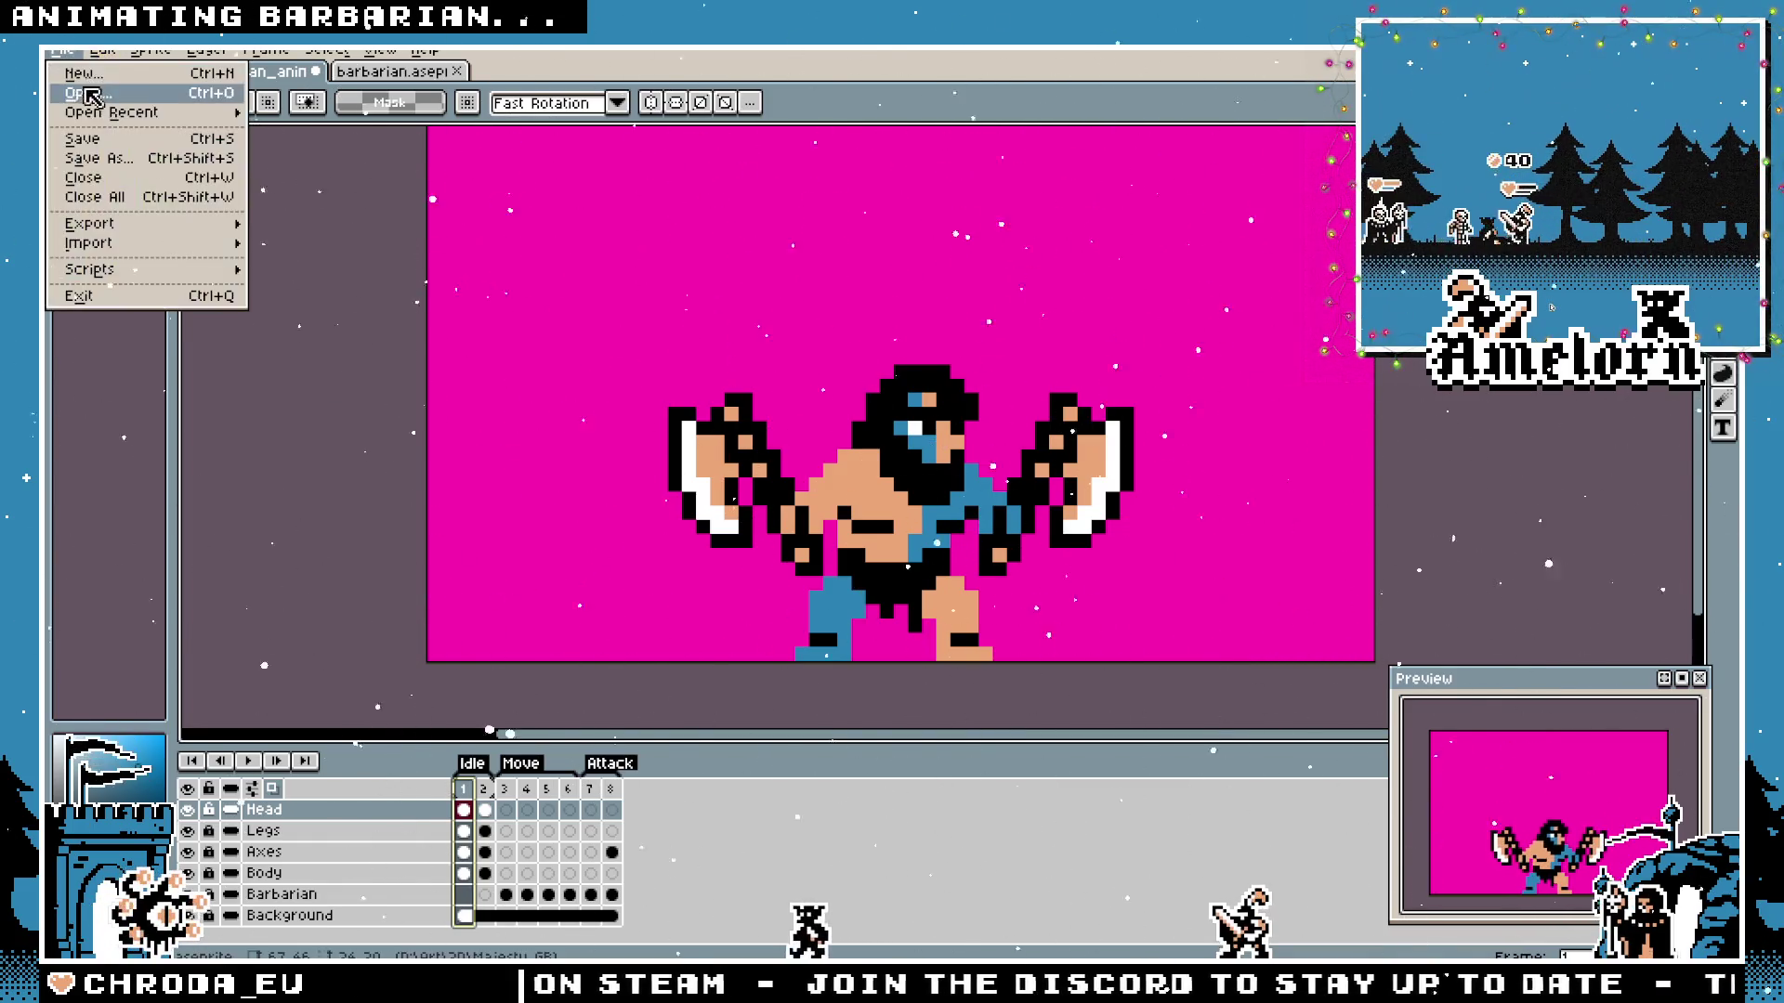
Open KNIGHT.aseprite and look at idle frames 1 and 3.
click(84, 98)
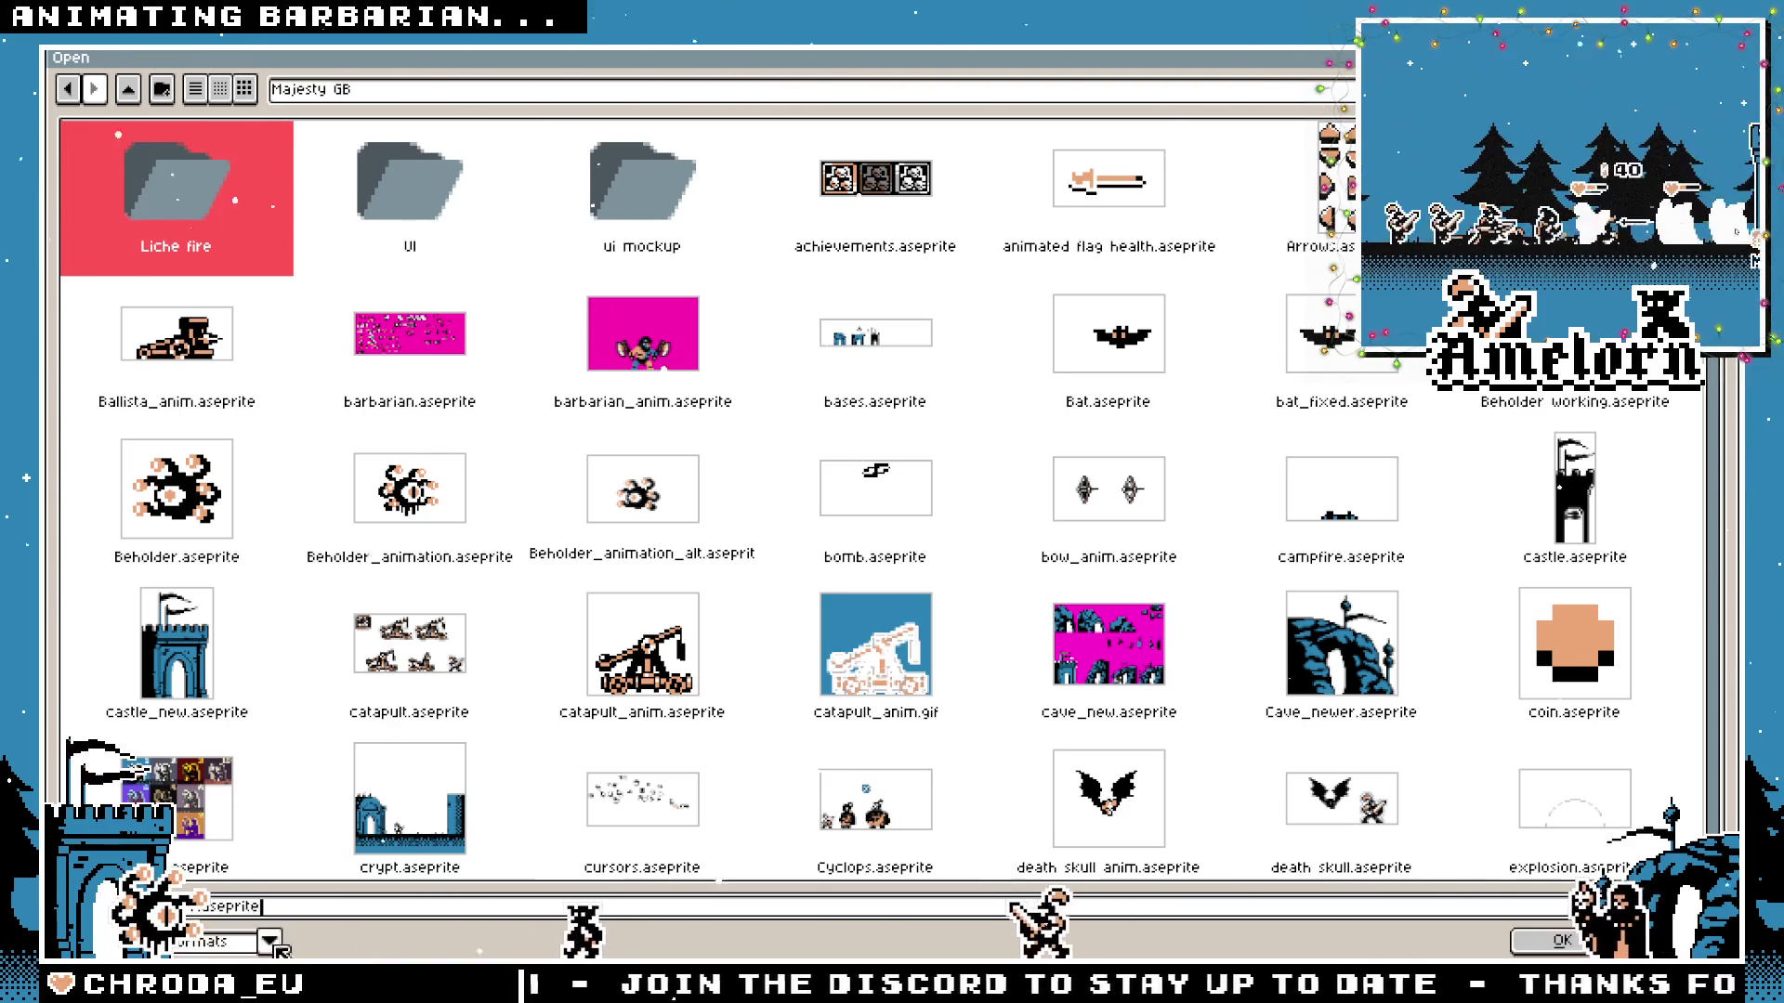
key(Return)
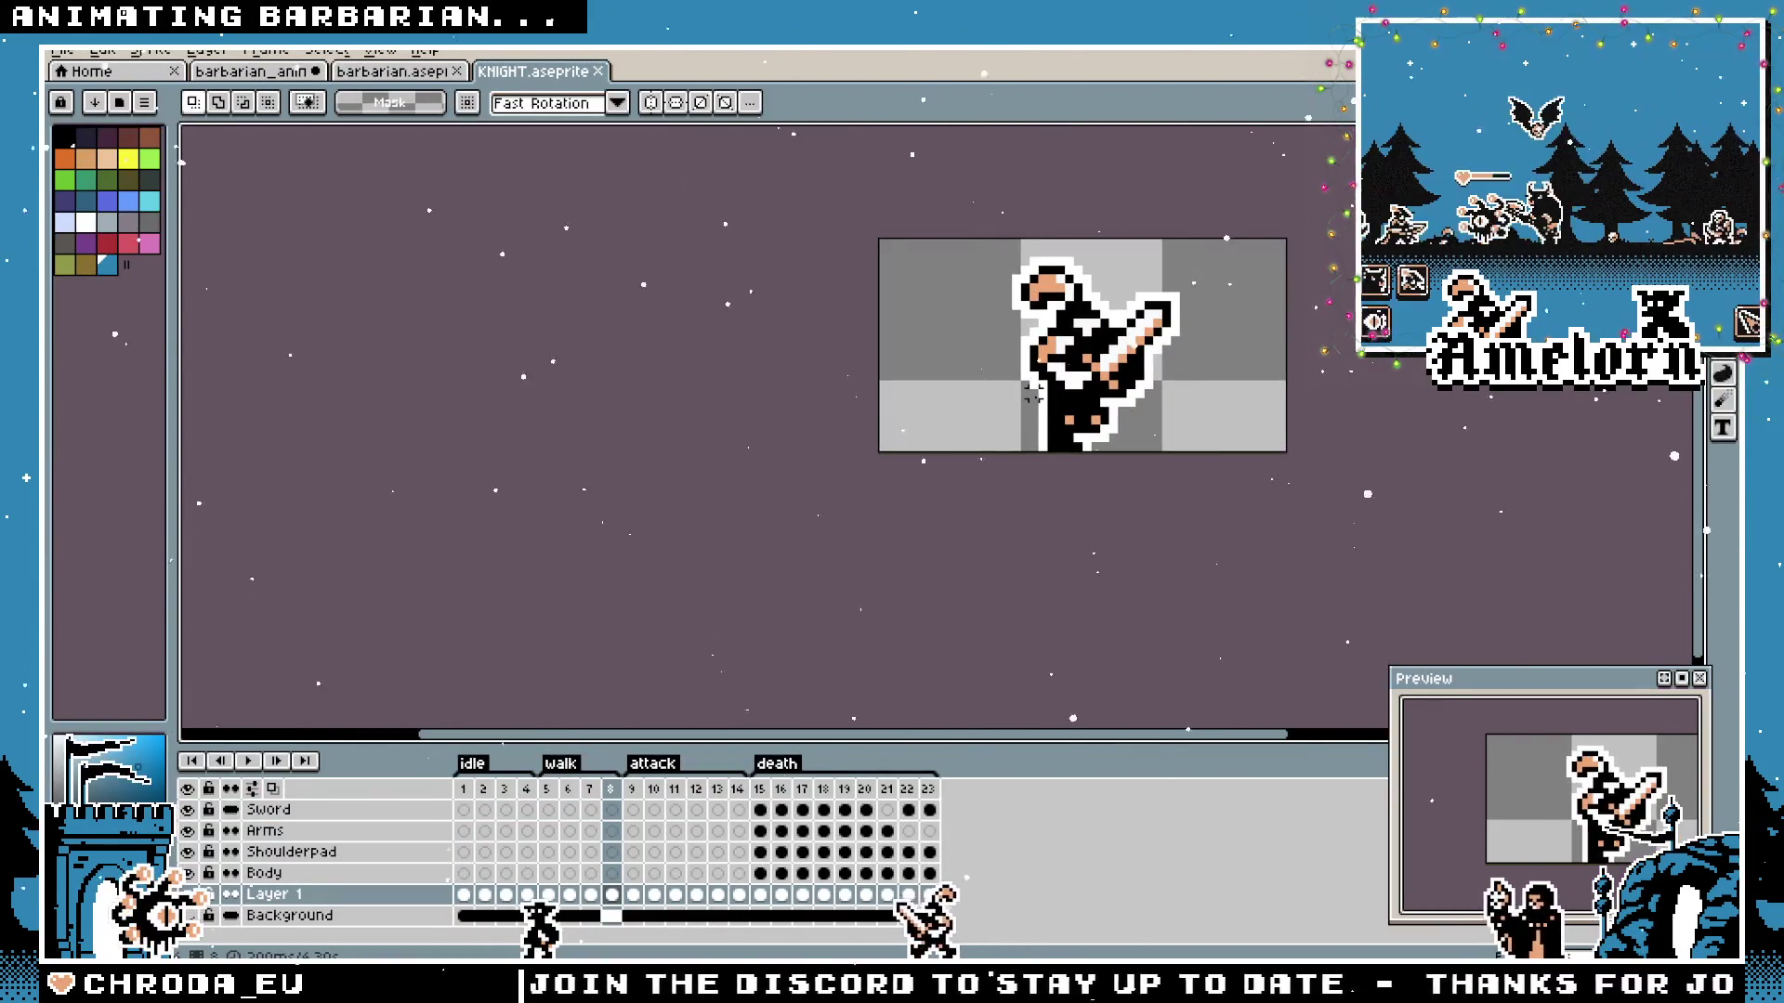
click(464, 789)
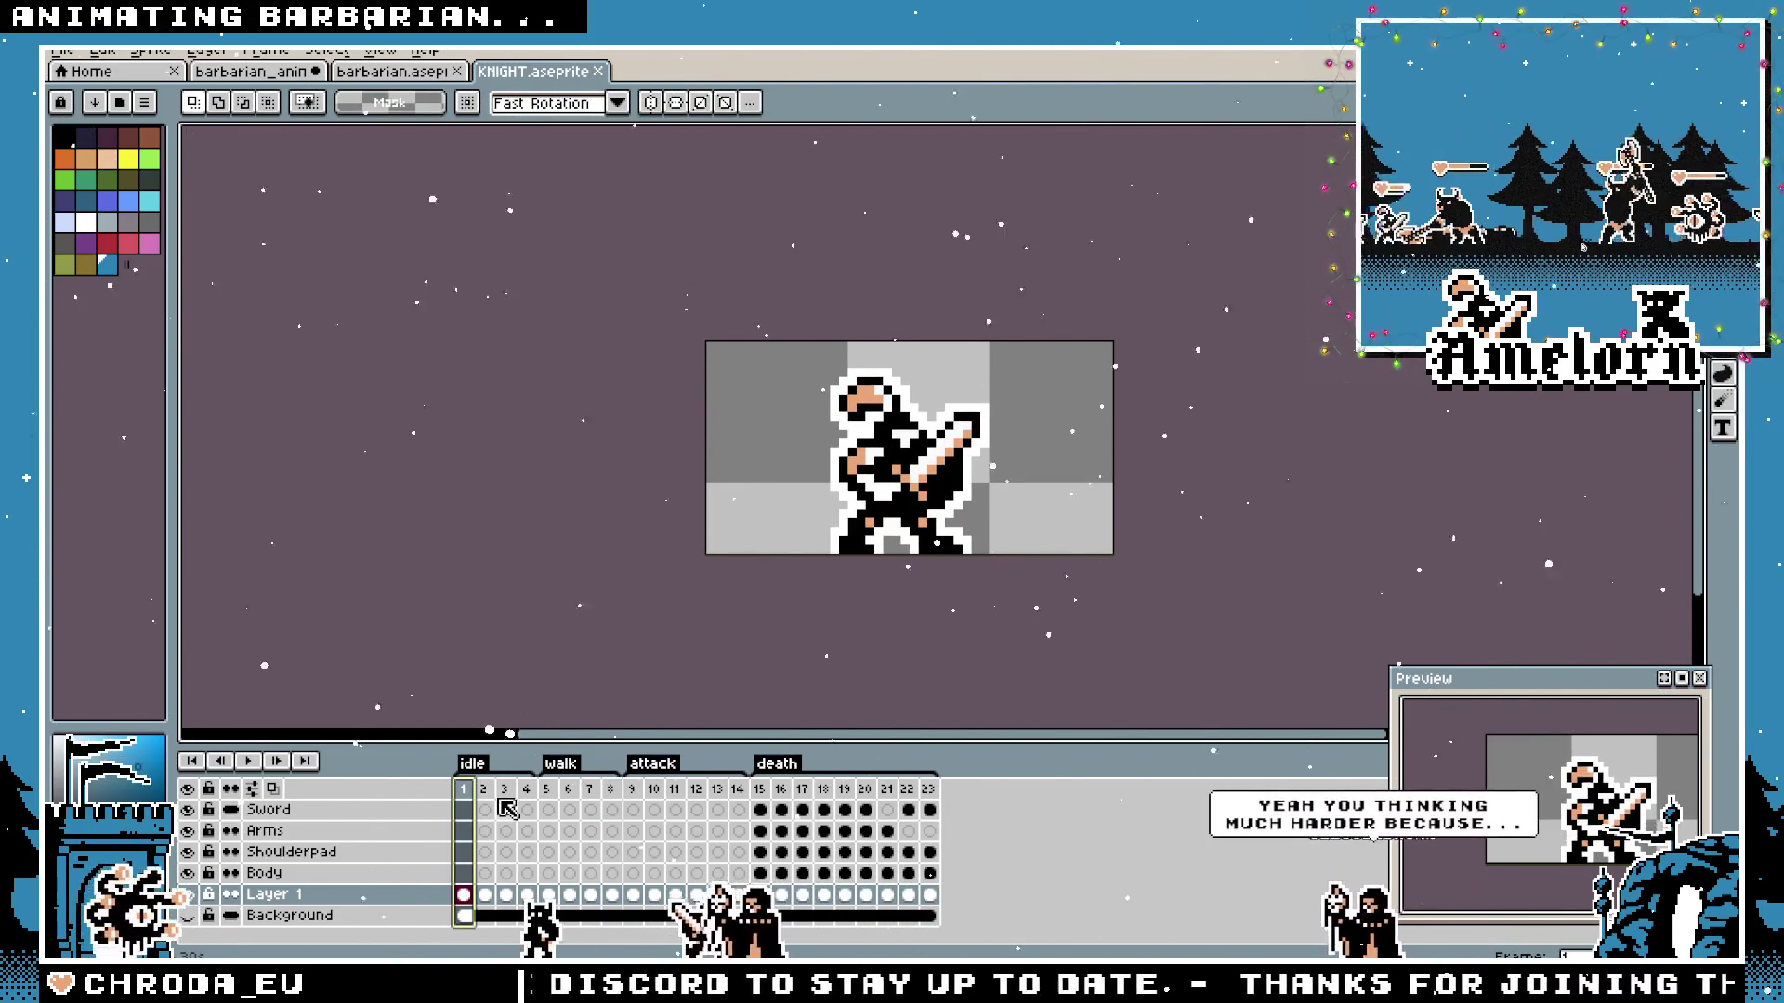
click(510, 792)
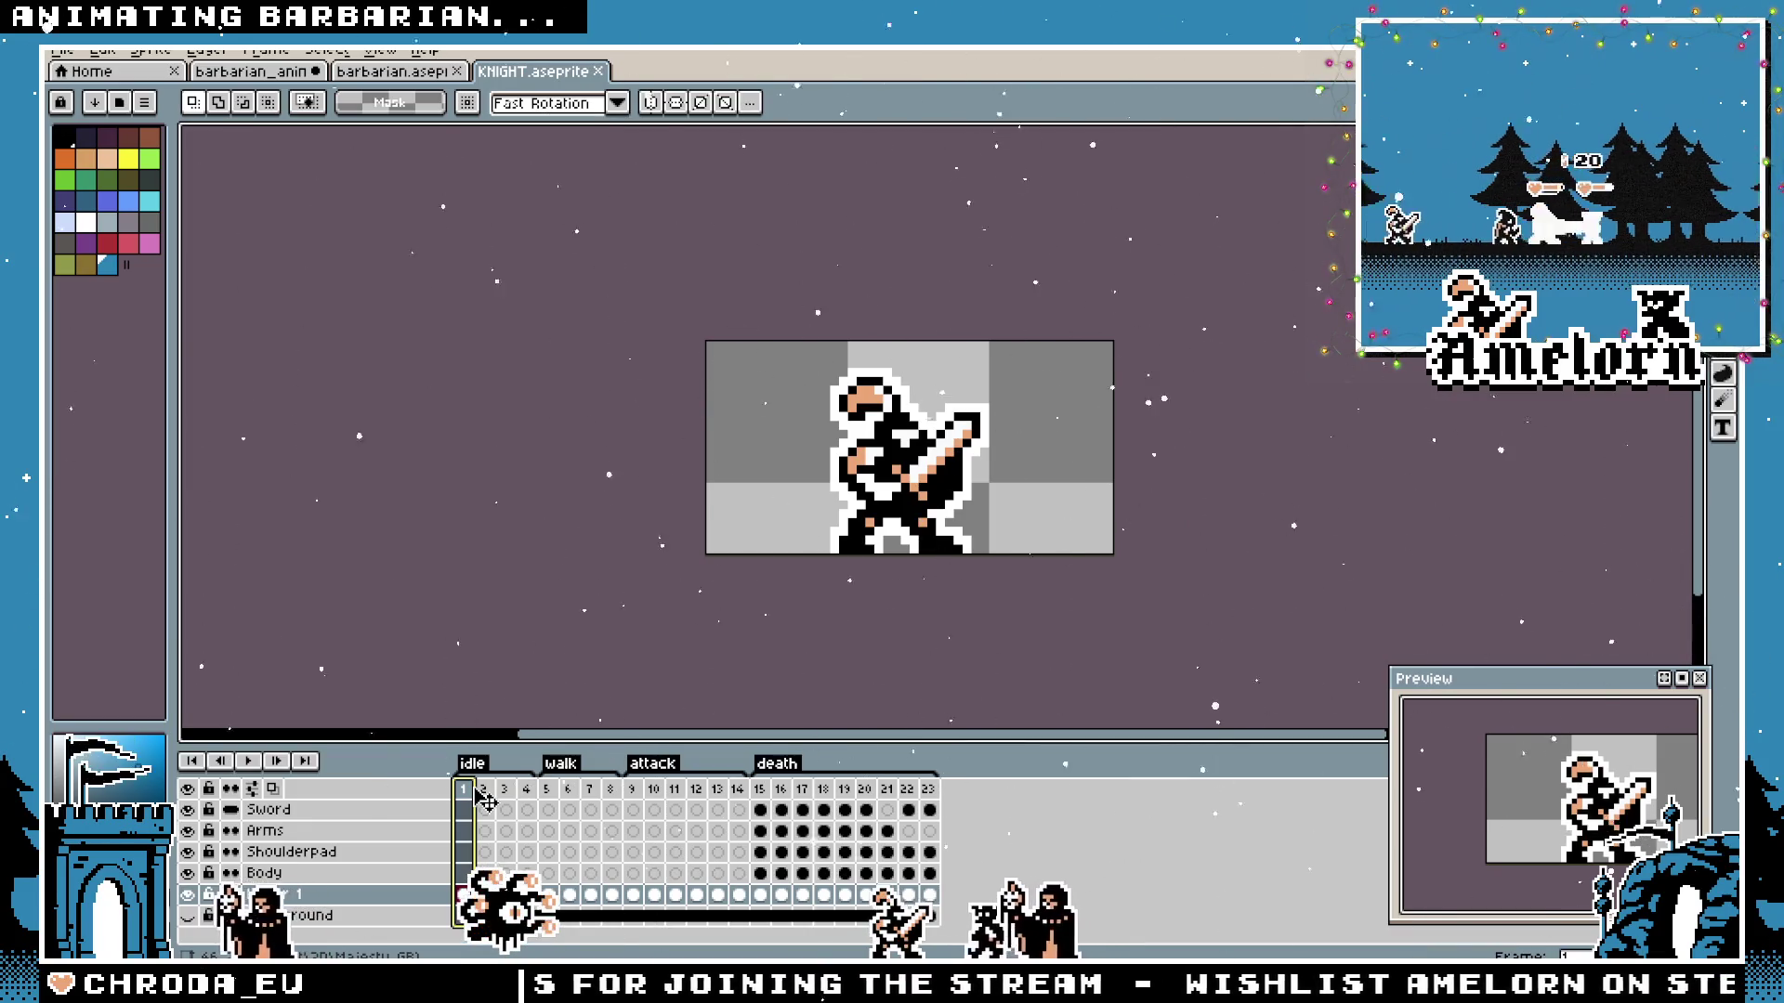
Open the unit_roster sprite sheet.
click(80, 56)
click(80, 132)
scroll(948, 366, down, 2)
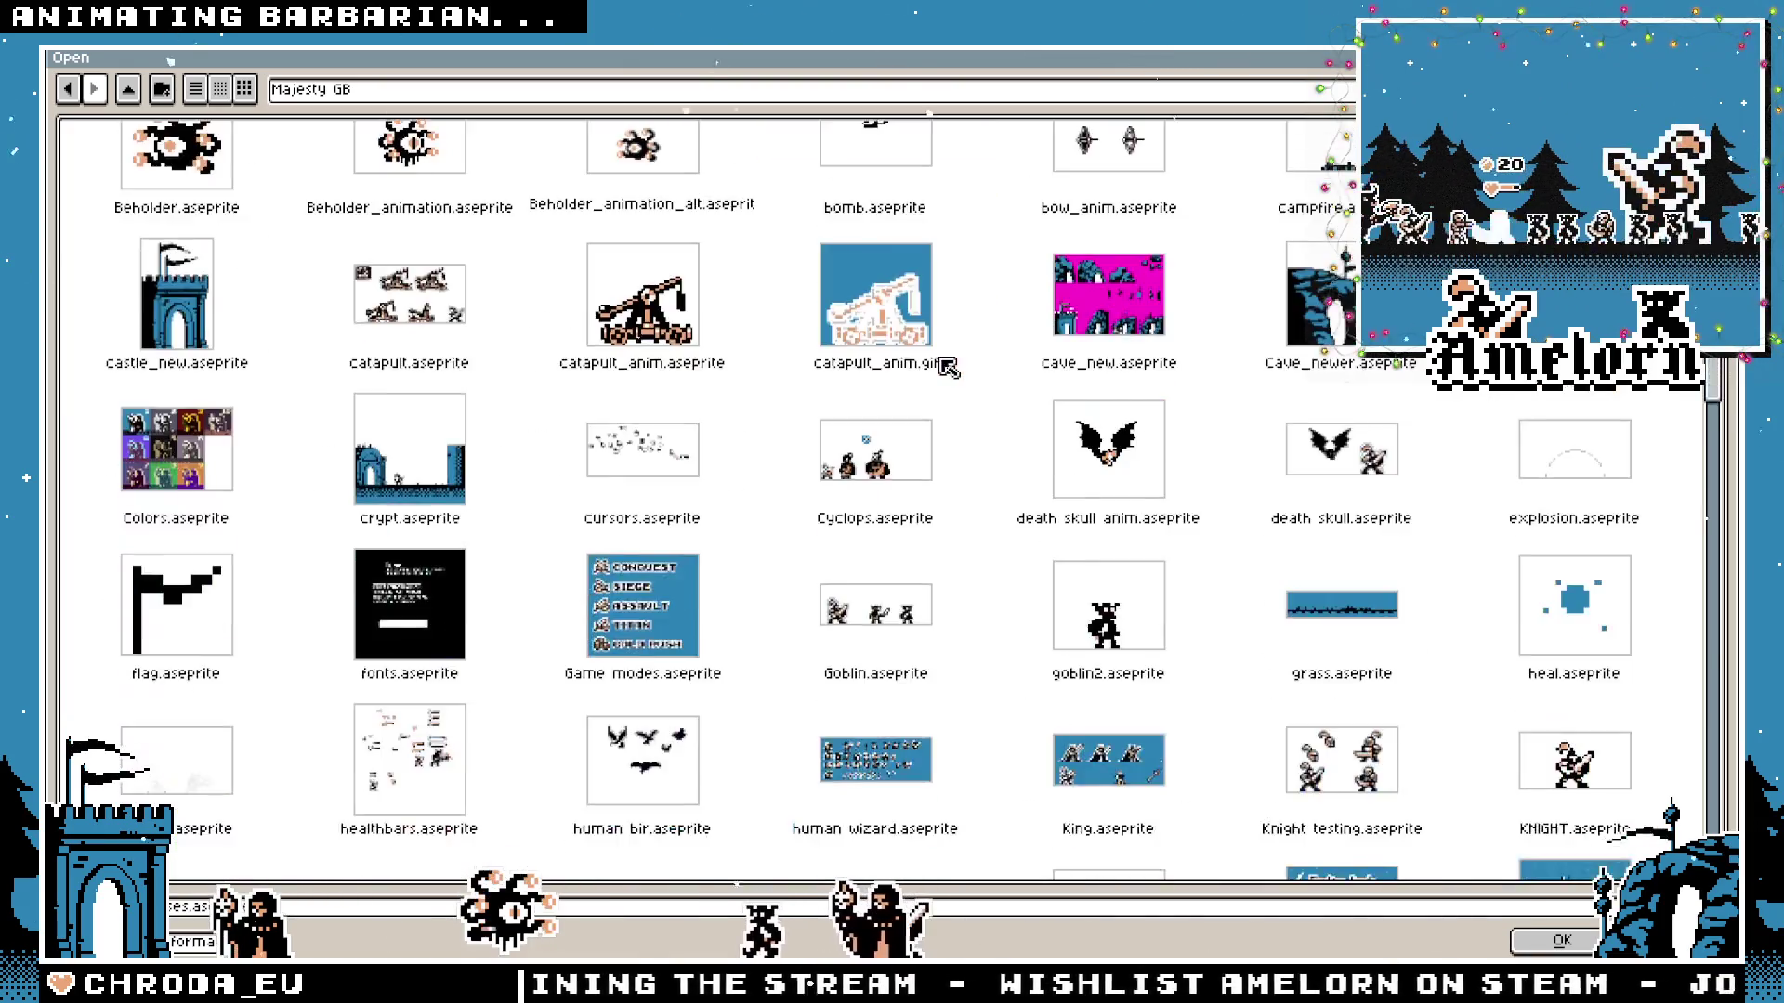
scroll(948, 365, down, 5)
scroll(962, 404, down, 2)
scroll(975, 445, down, 3)
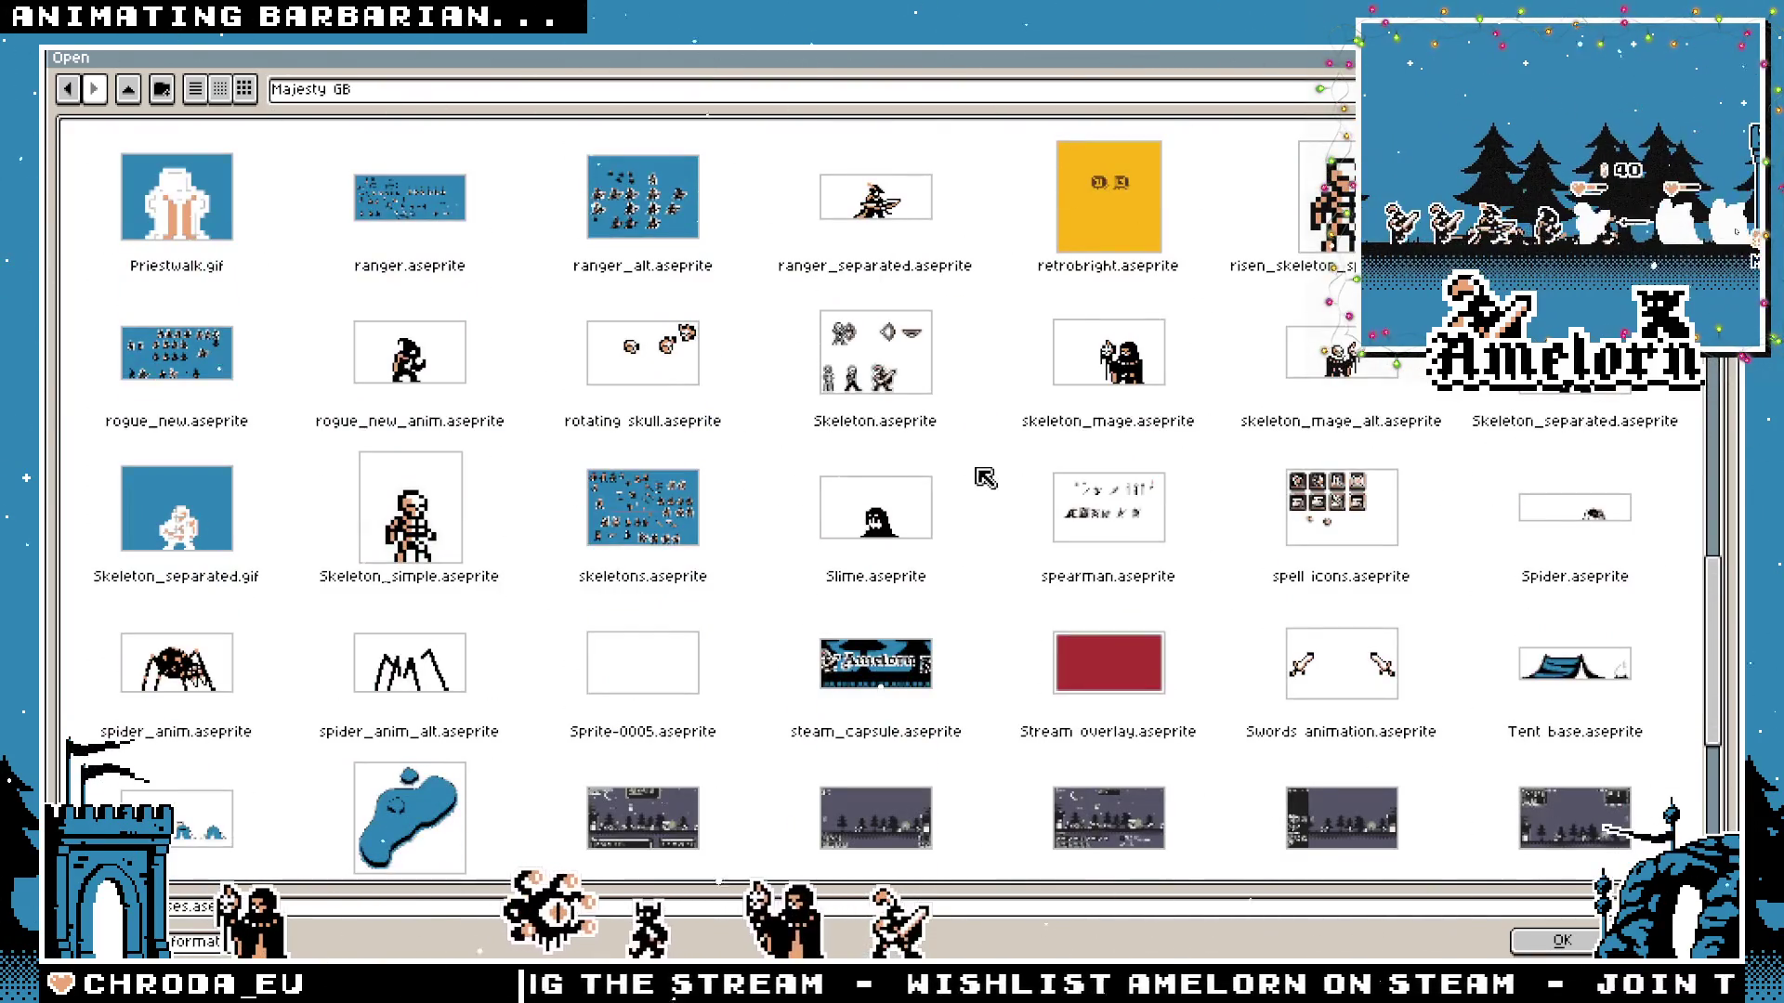
scroll(984, 477, down, 1)
scroll(957, 466, down, 3)
double_click(1087, 656)
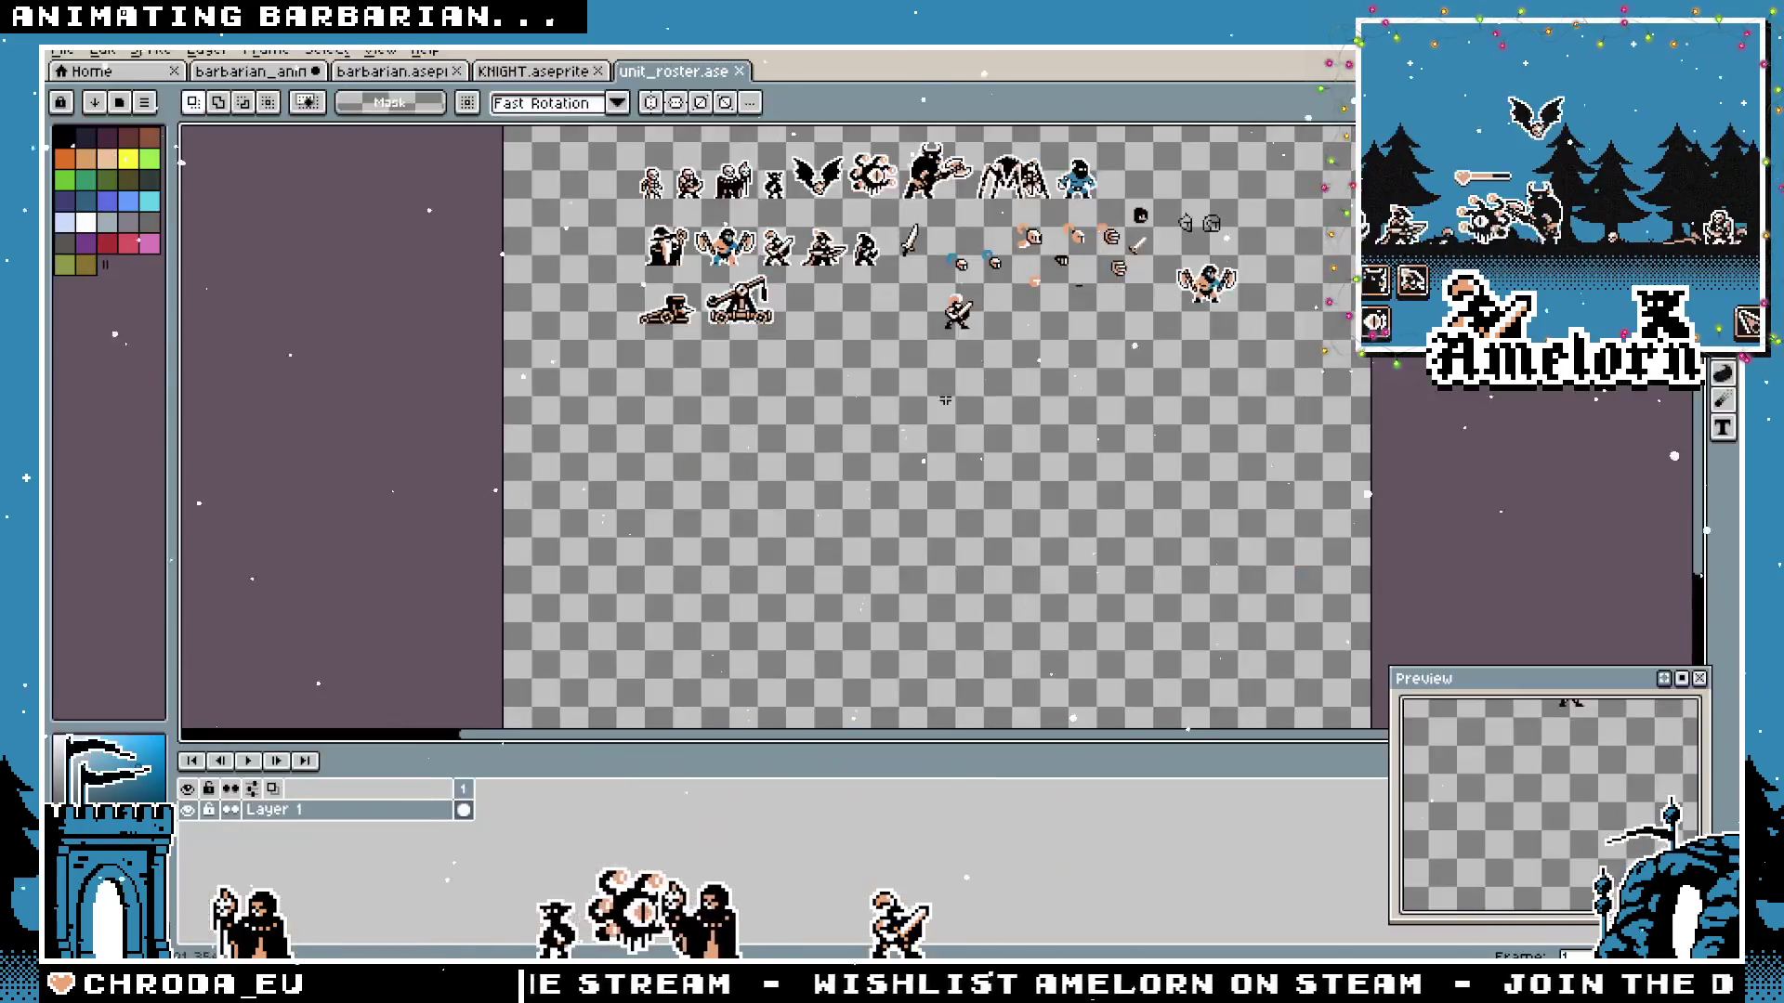
scroll(970, 438, up, 1)
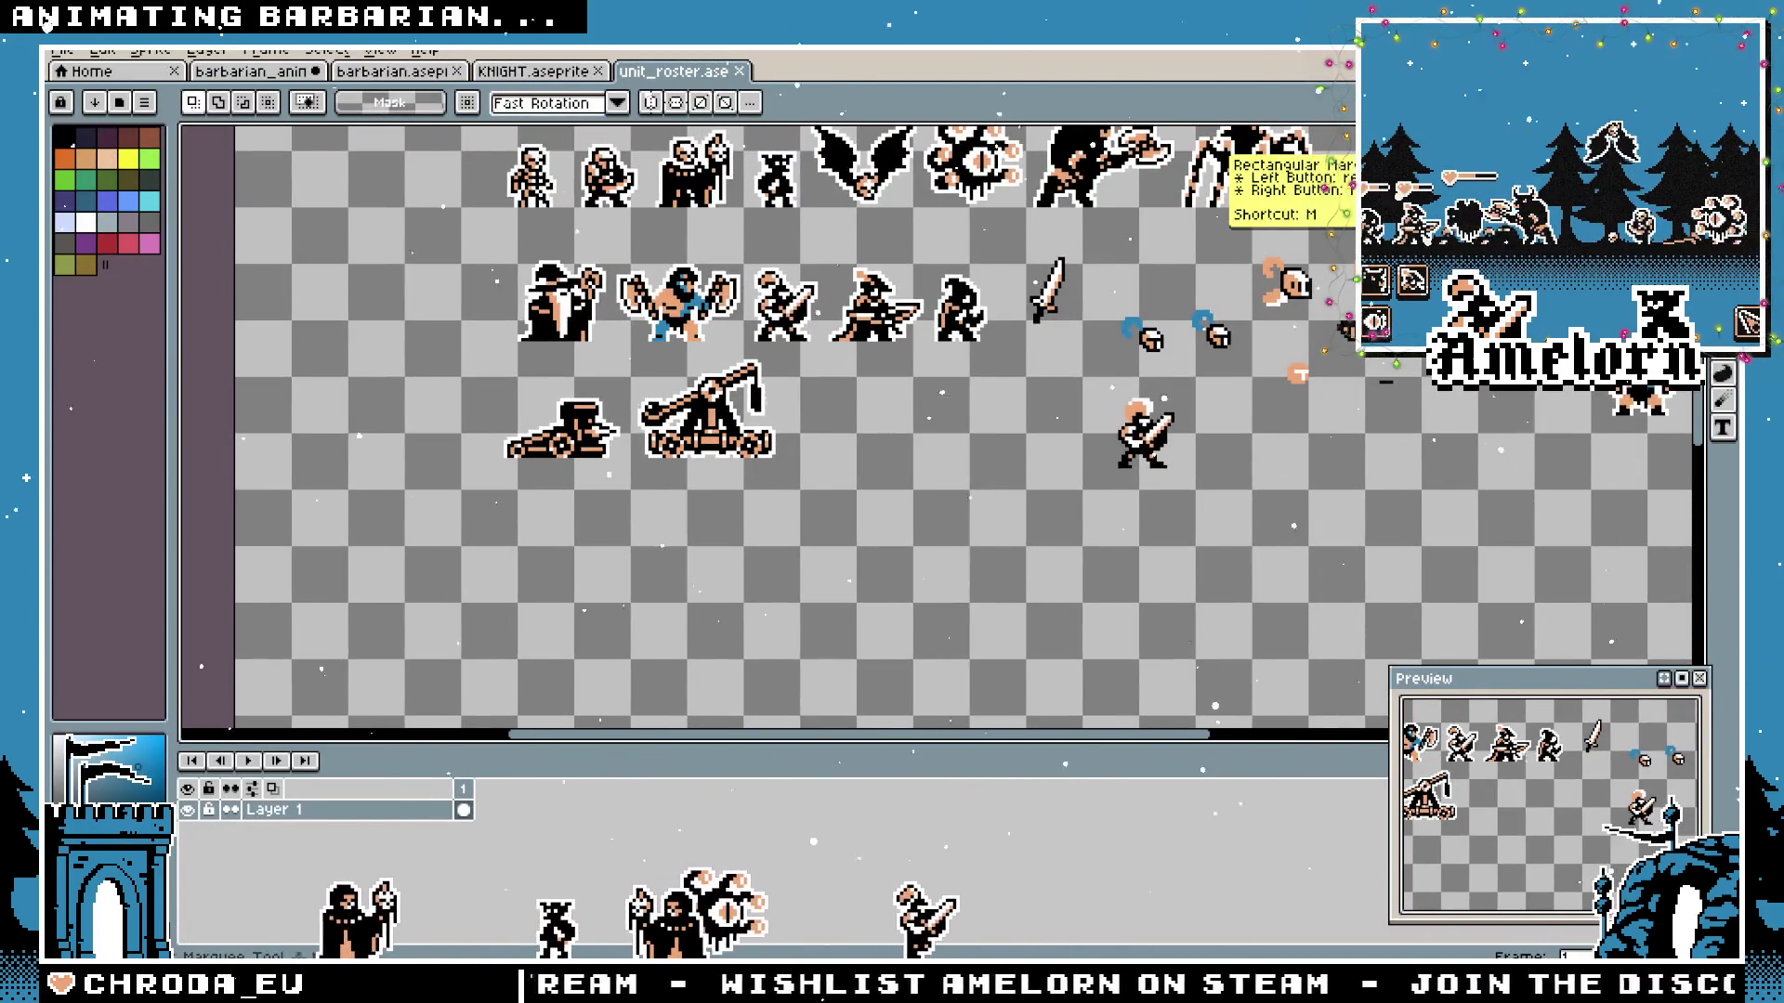
scroll(823, 314, up, 1)
scroll(823, 314, up, 1)
Move the knight sprite lower on the sheet, below the catapult.
drag(766, 220, 581, 440)
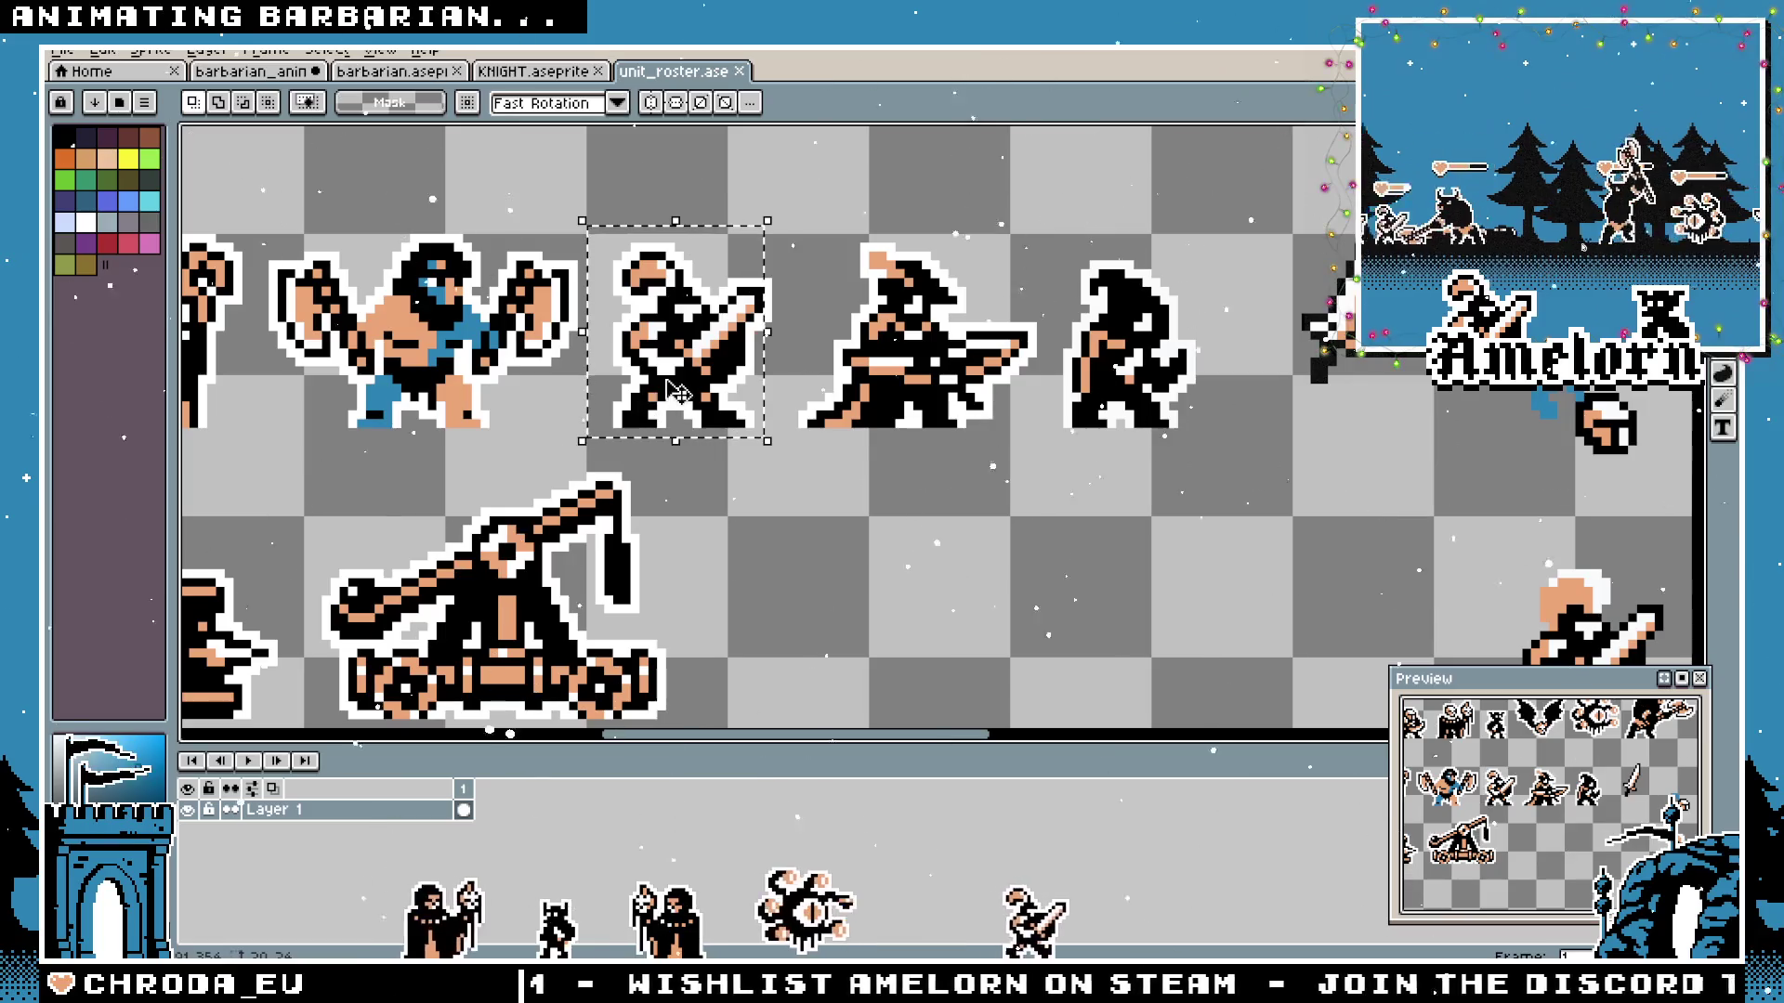
drag(792, 206, 599, 433)
drag(693, 400, 802, 613)
scroll(802, 613, down, 2)
drag(886, 293, 809, 683)
click(893, 409)
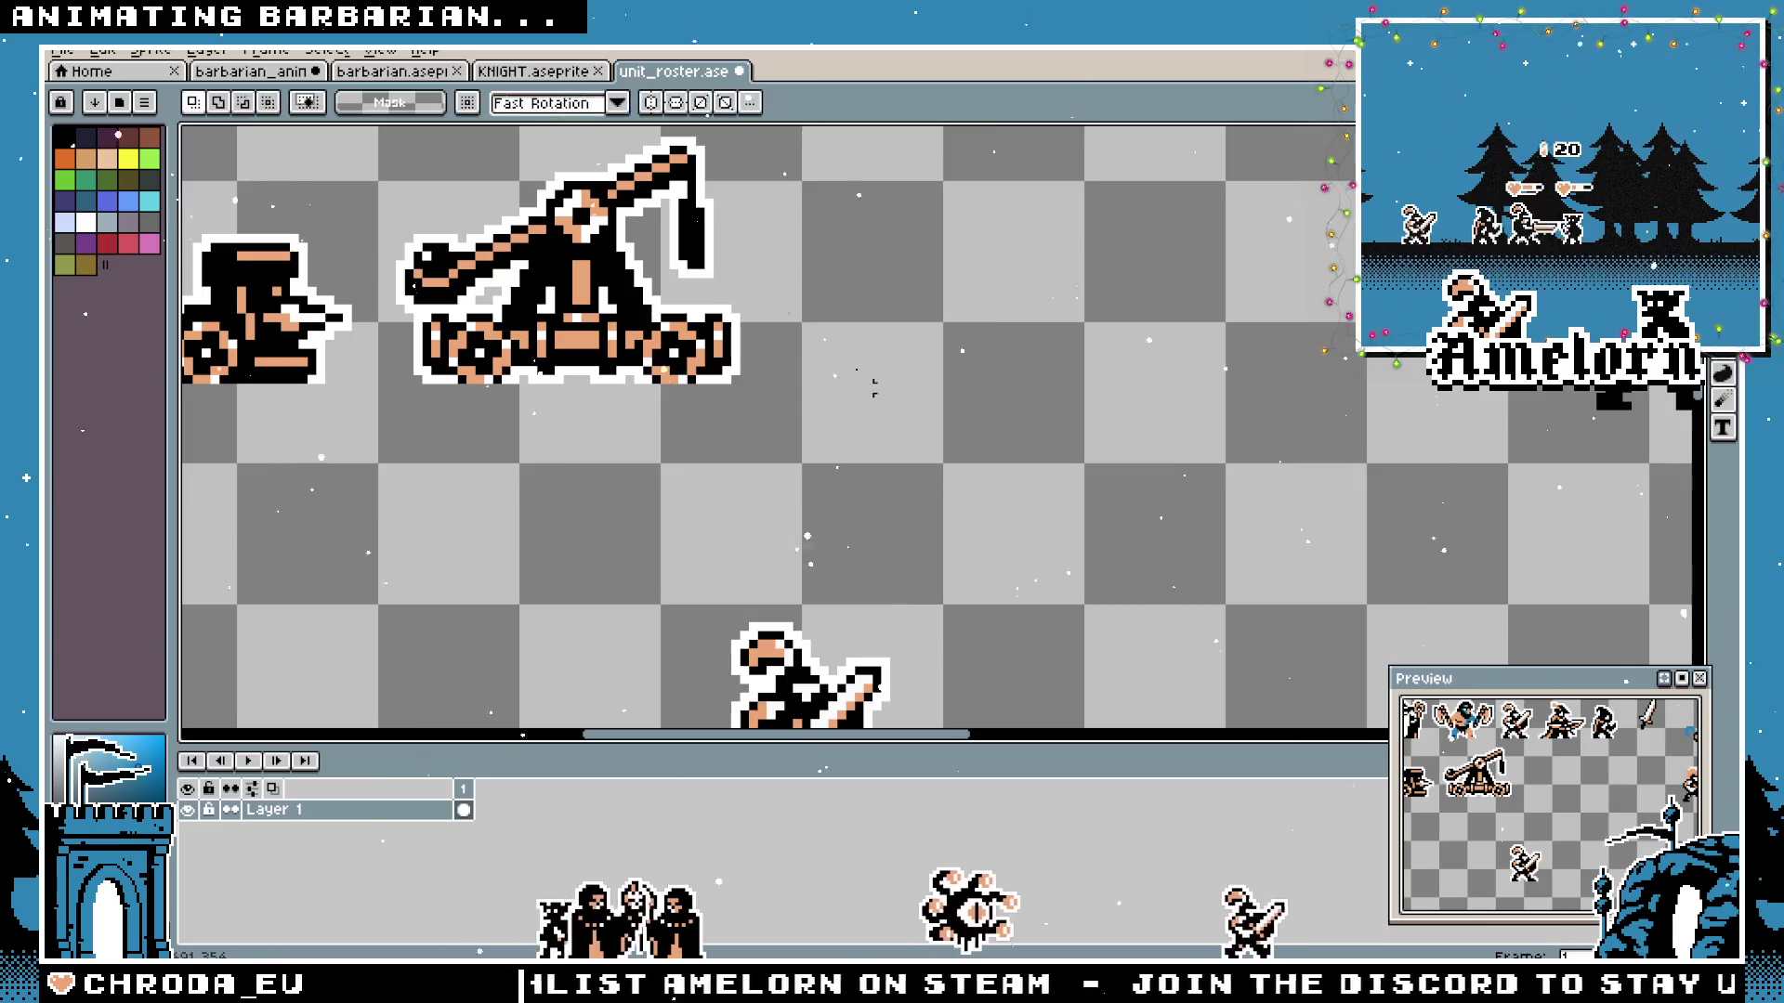
scroll(892, 409, up, 3)
Move the blue barbarian next to the knight and clear the selections.
drag(869, 350, 557, 580)
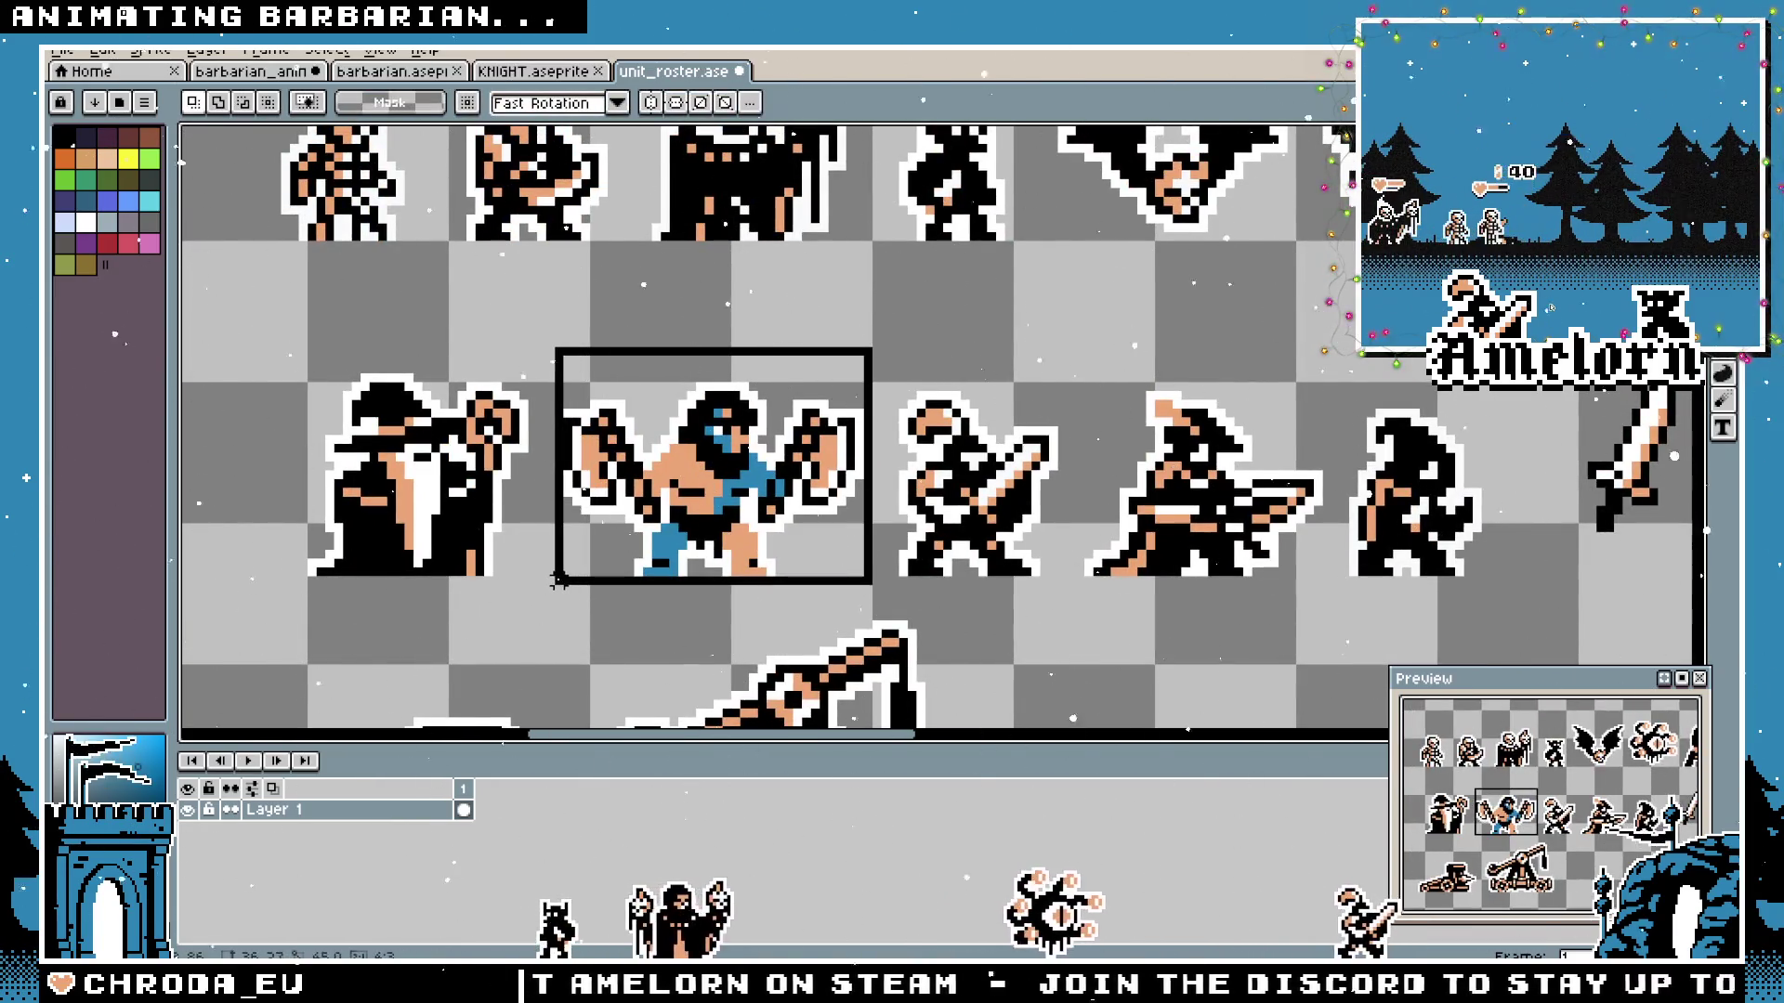
scroll(957, 543, up, 1)
scroll(957, 543, down, 5)
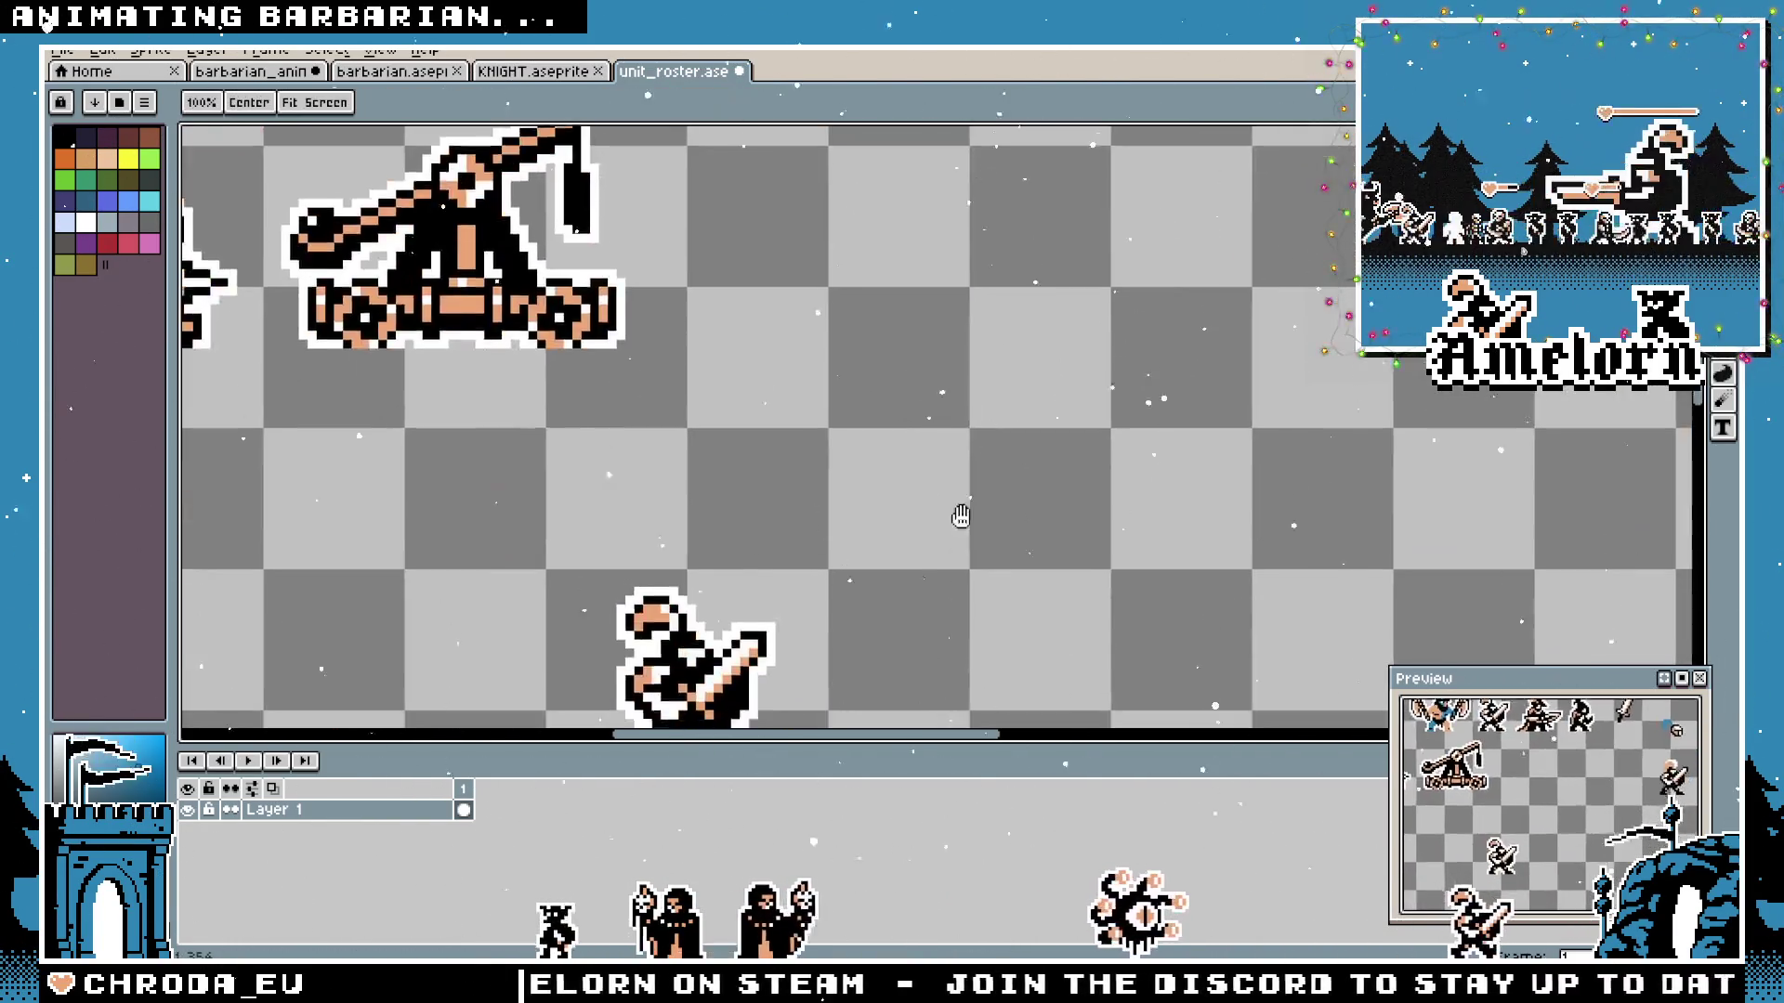
scroll(957, 544, up, 5)
drag(397, 390, 913, 387)
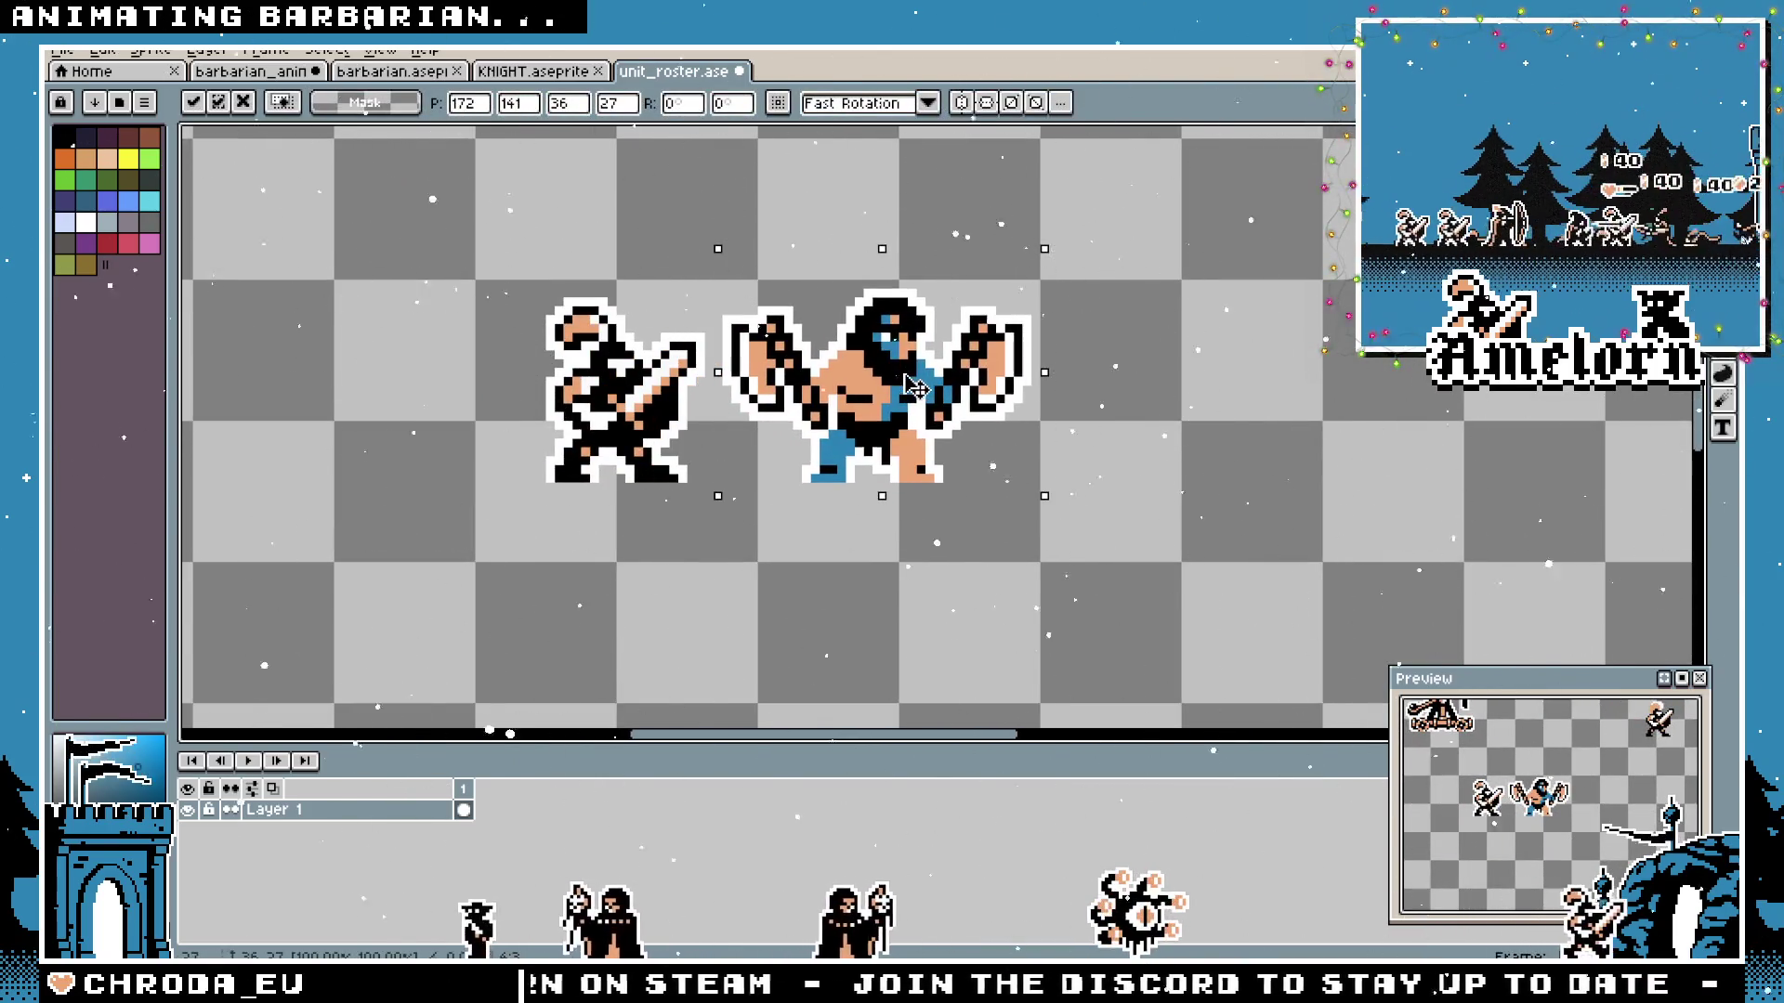
key(ctrl+d)
scroll(757, 330, up, 1)
scroll(758, 329, up, 1)
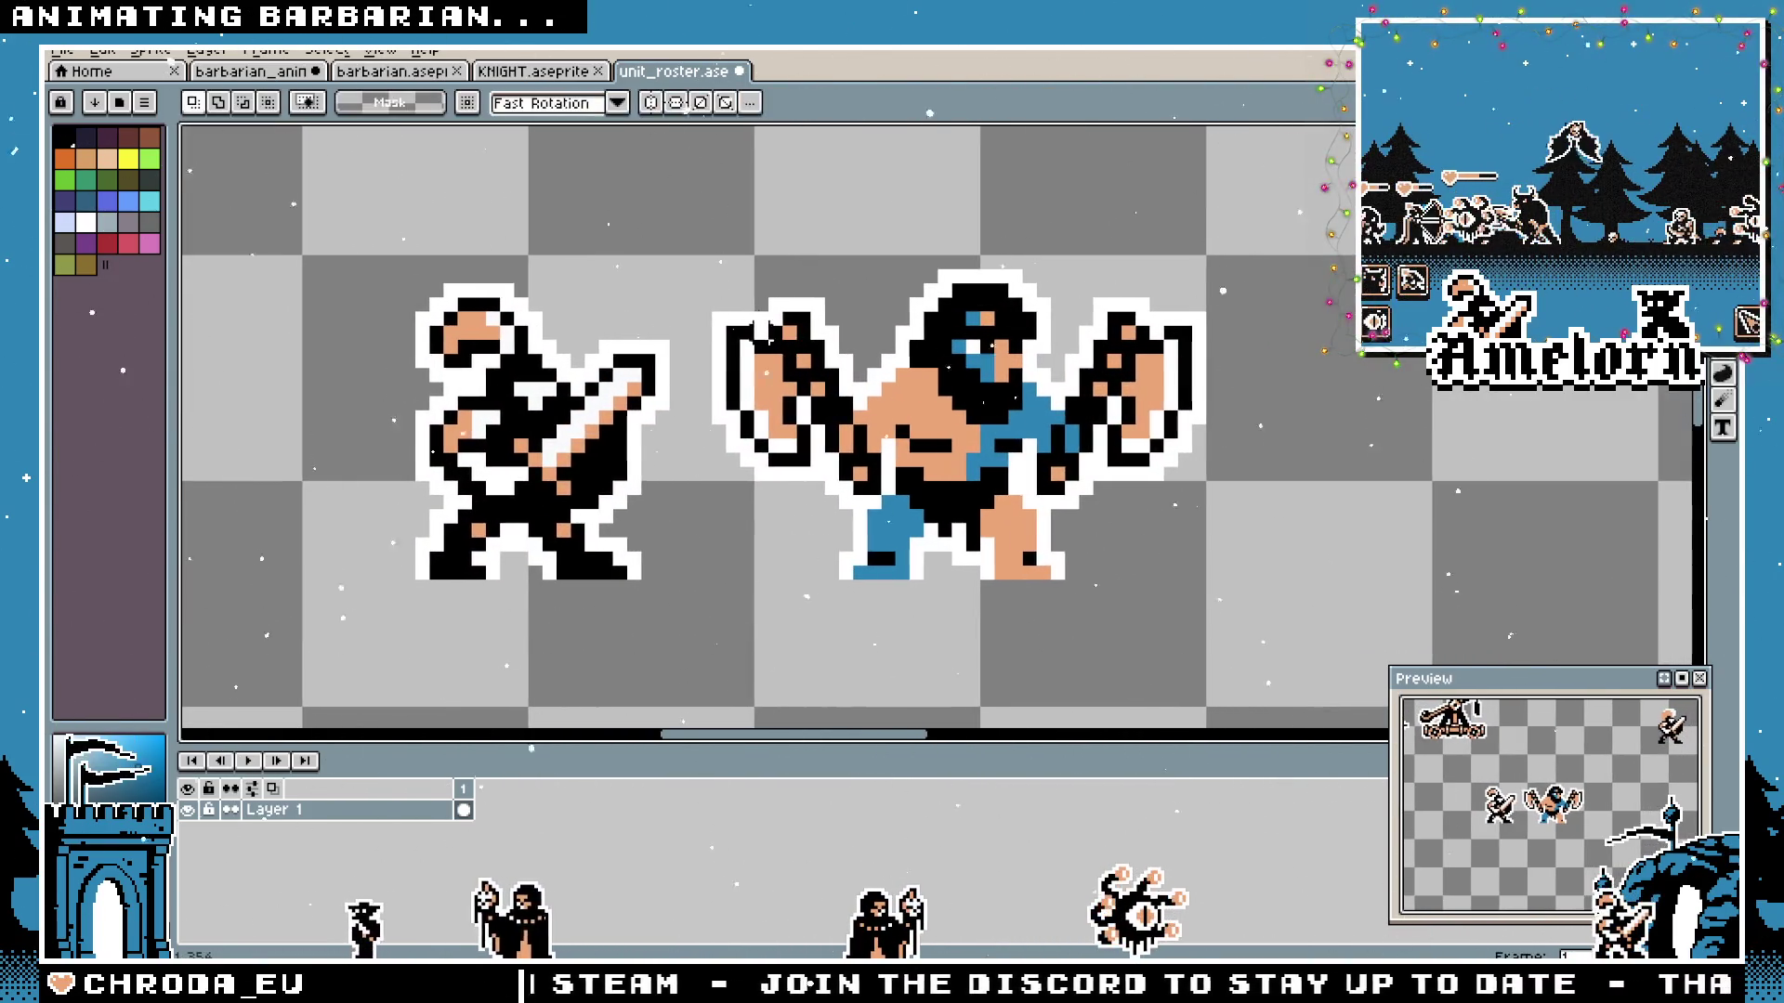
drag(688, 264, 411, 598)
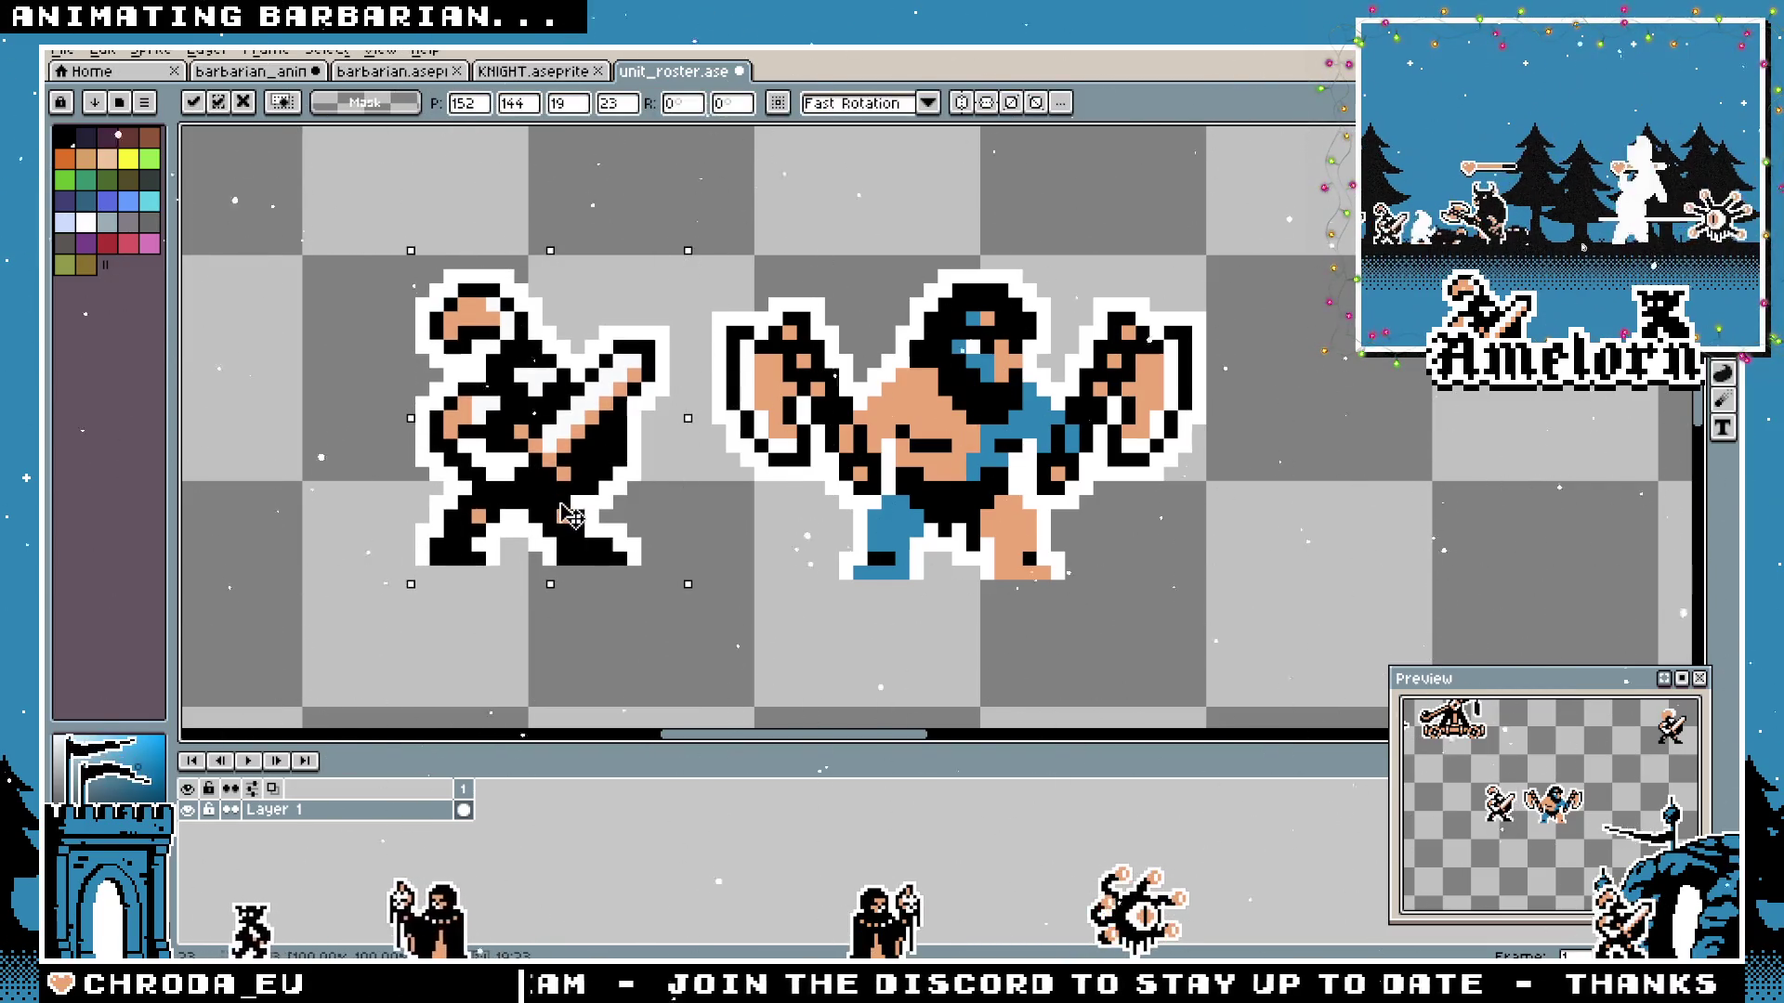
key(ctrl+d)
drag(1214, 262, 717, 626)
key(ctrl+d)
drag(577, 571, 1184, 558)
key(ctrl+d)
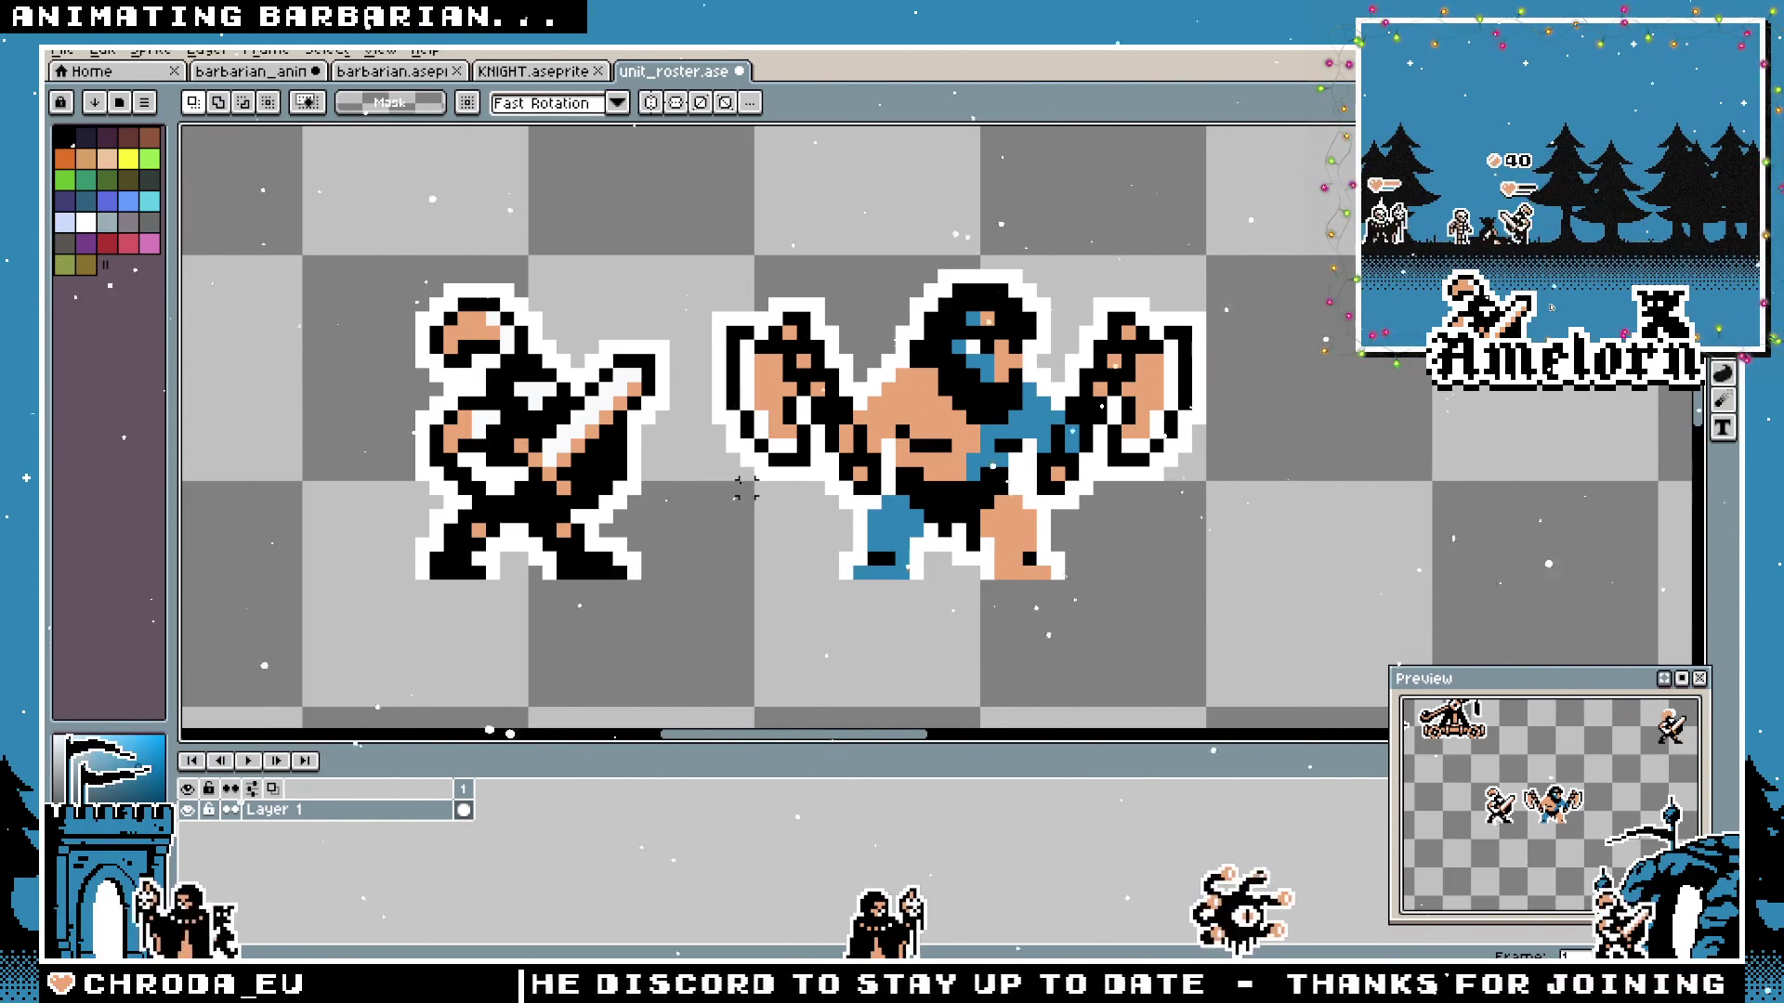
Check the barbarian and knight side by side, then start opening another file.
drag(1279, 223, 692, 583)
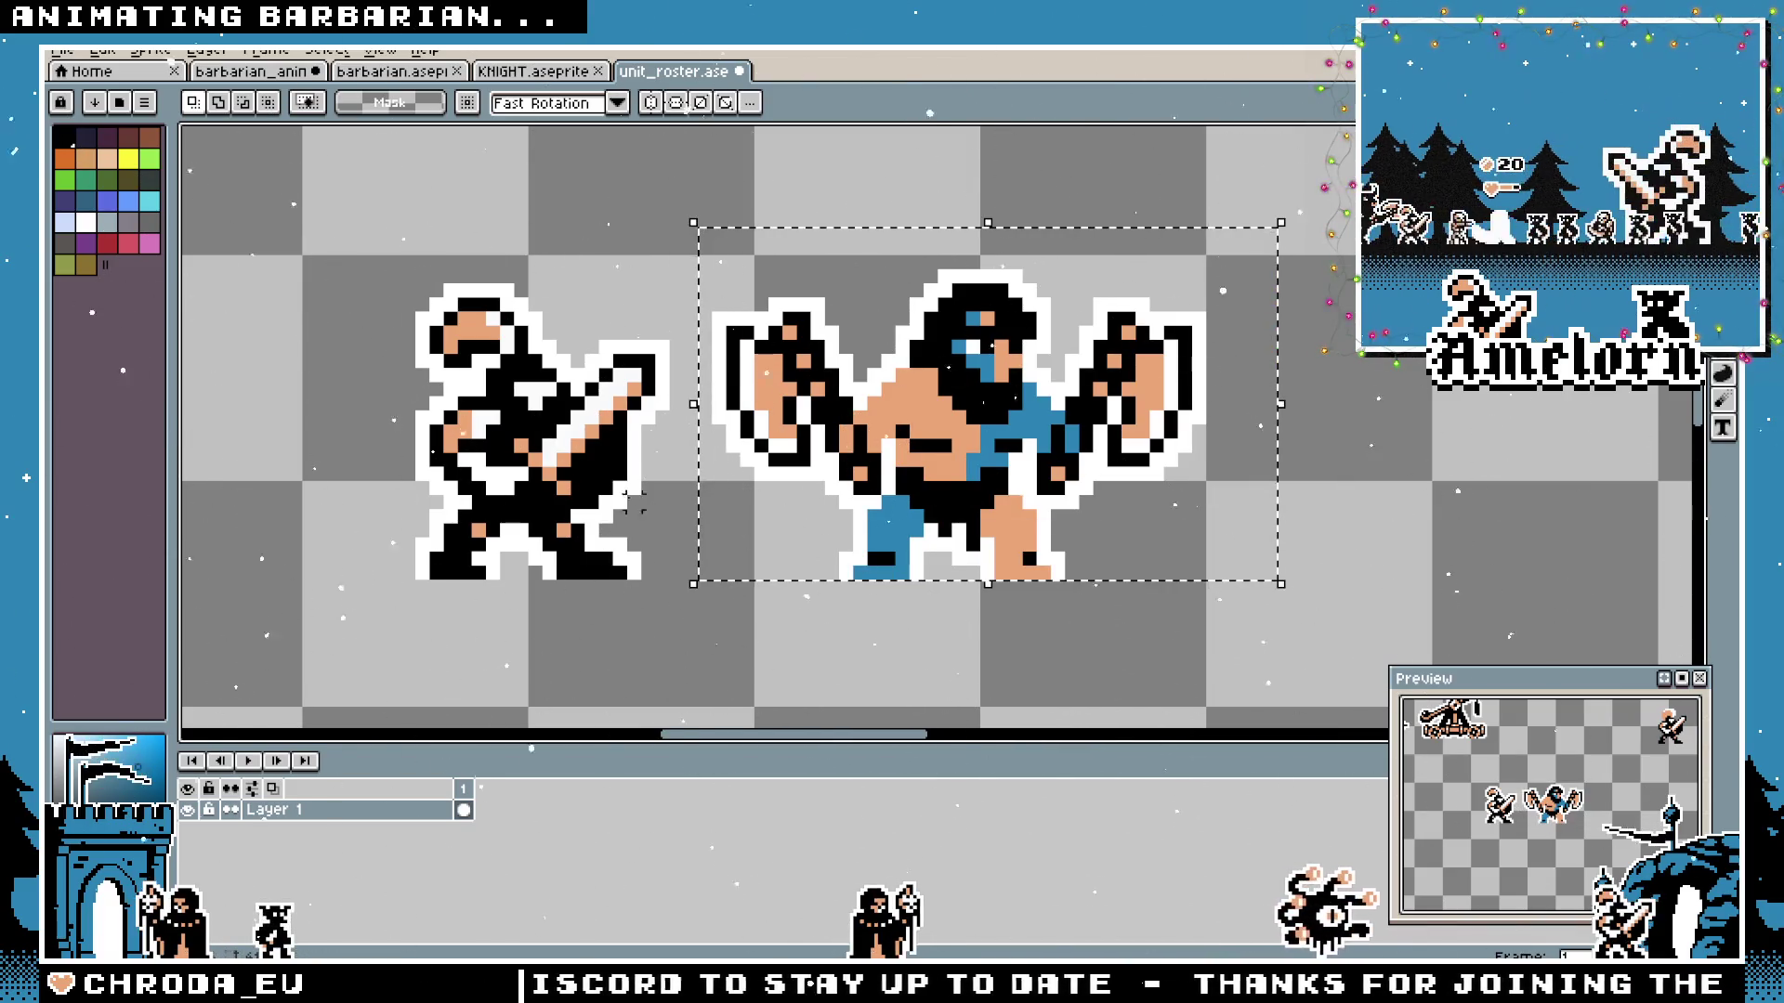
drag(686, 223, 284, 610)
key(ctrl+d)
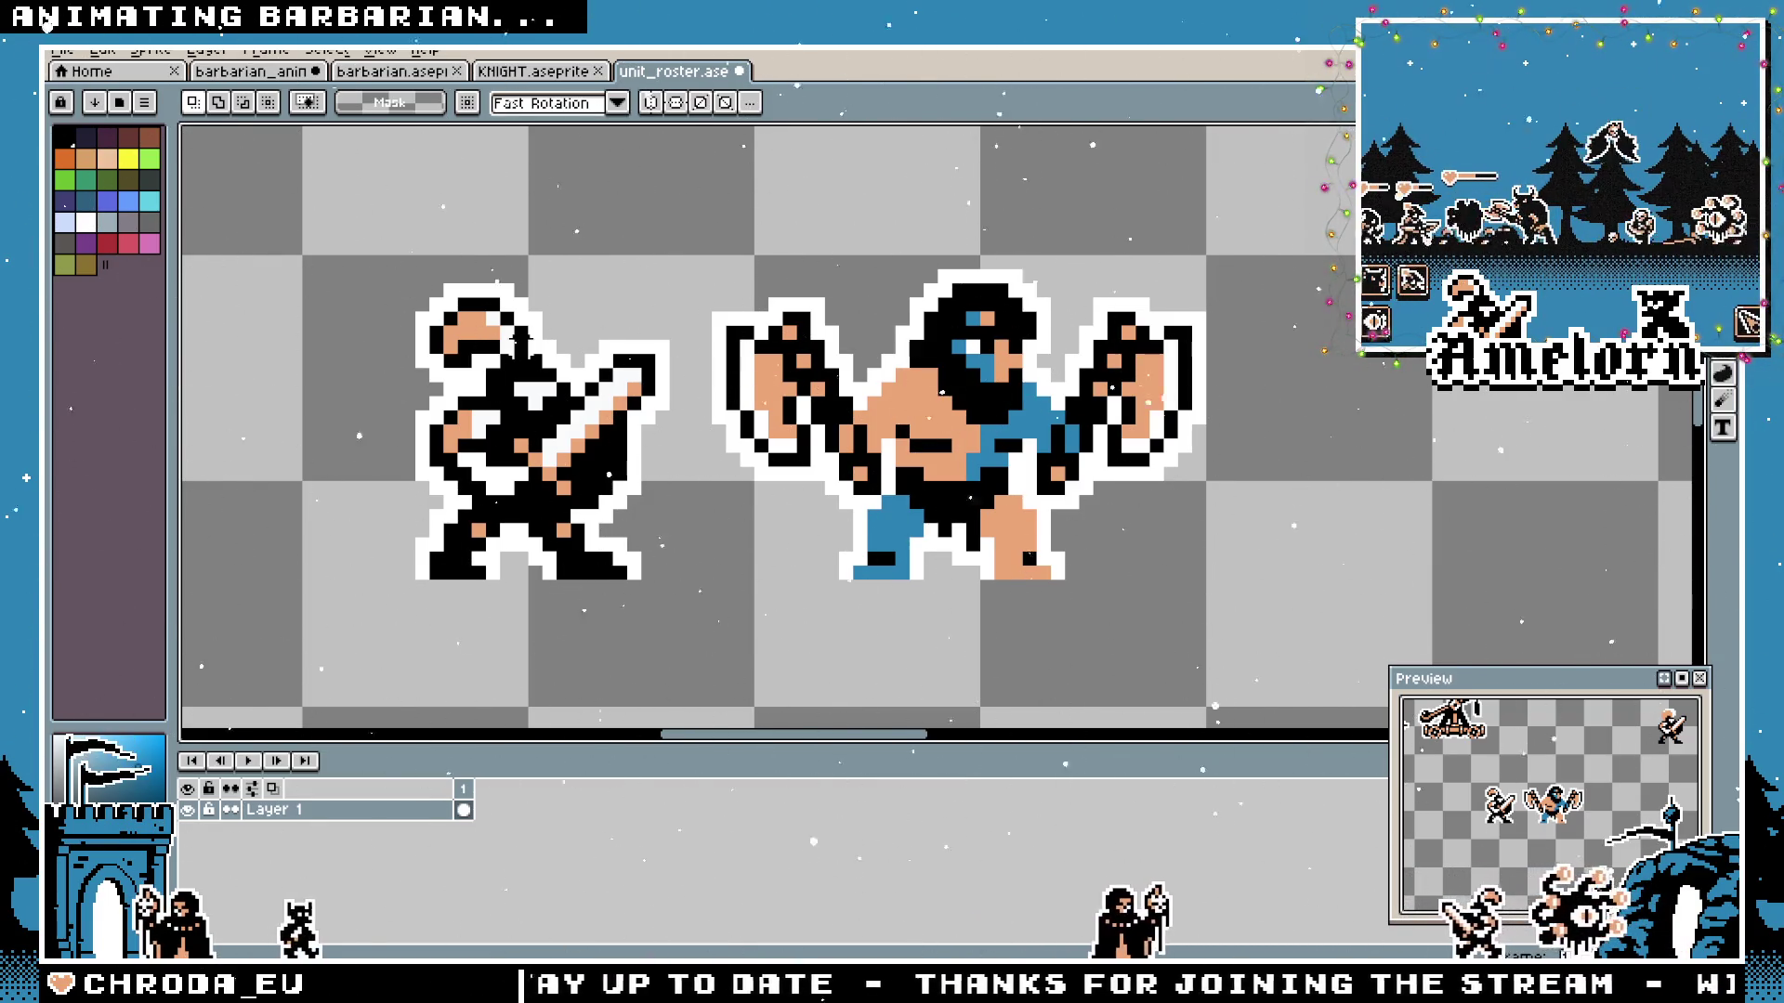
scroll(666, 359, down, 1)
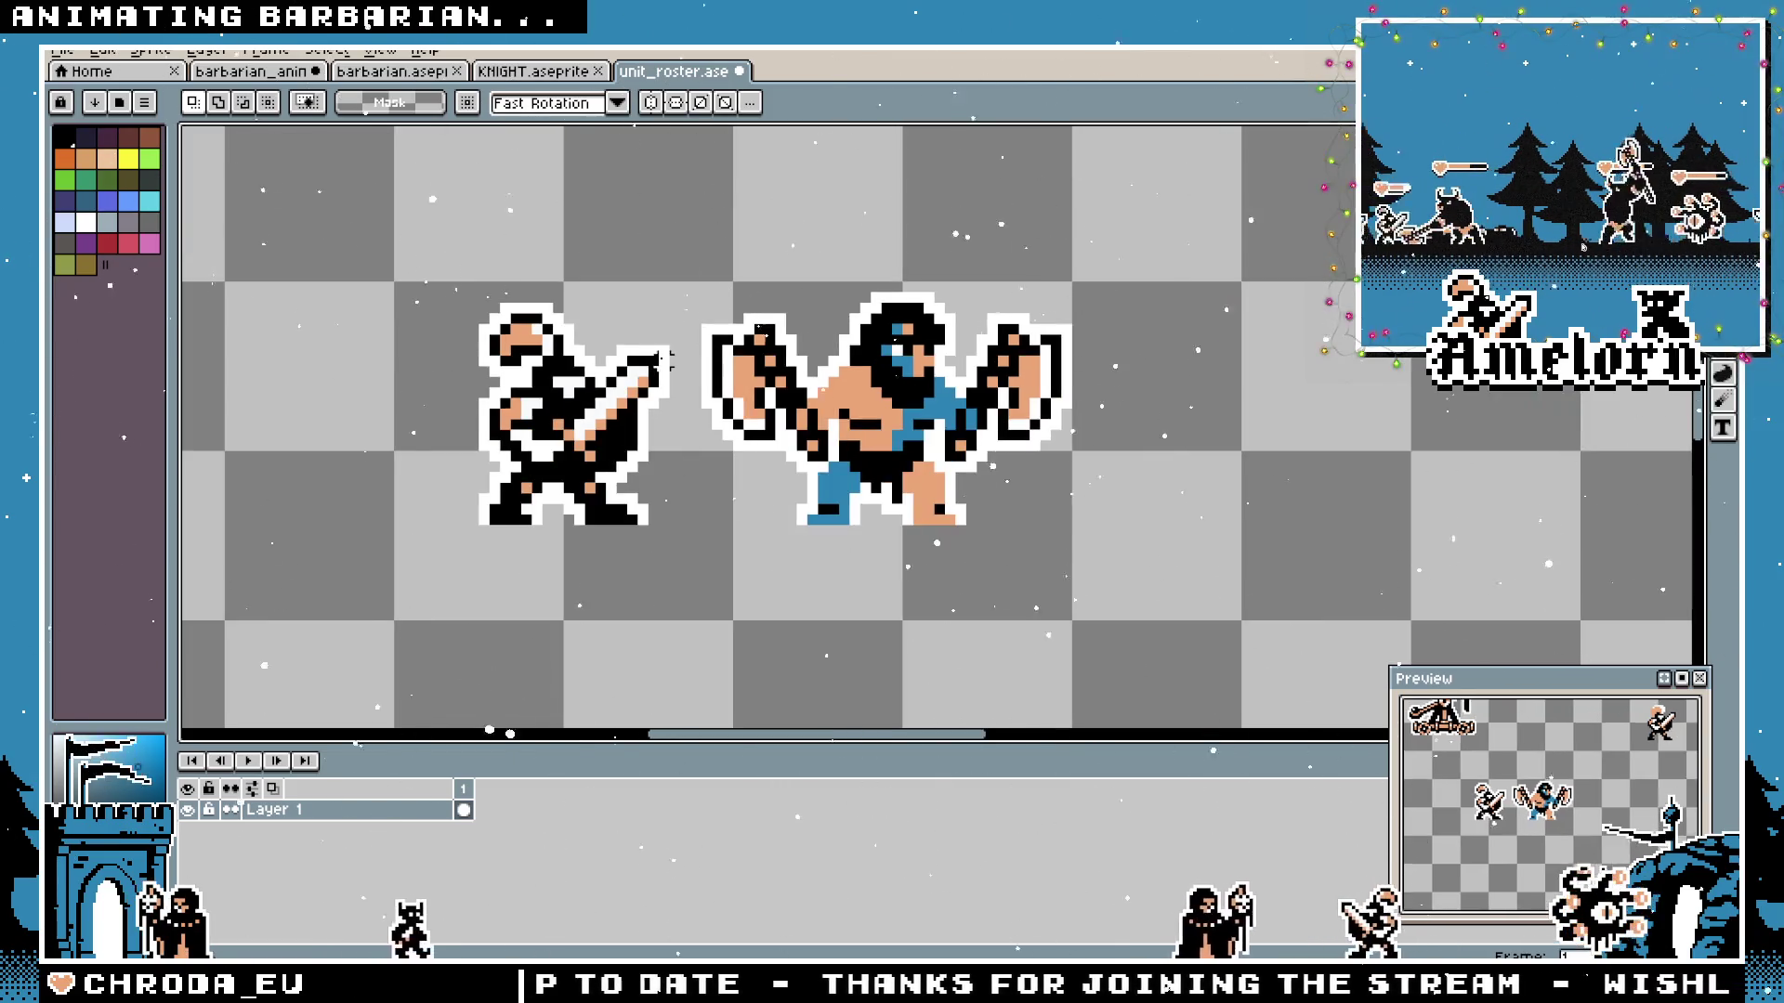
click(62, 50)
Open the castle sprite file and pan over it.
click(85, 100)
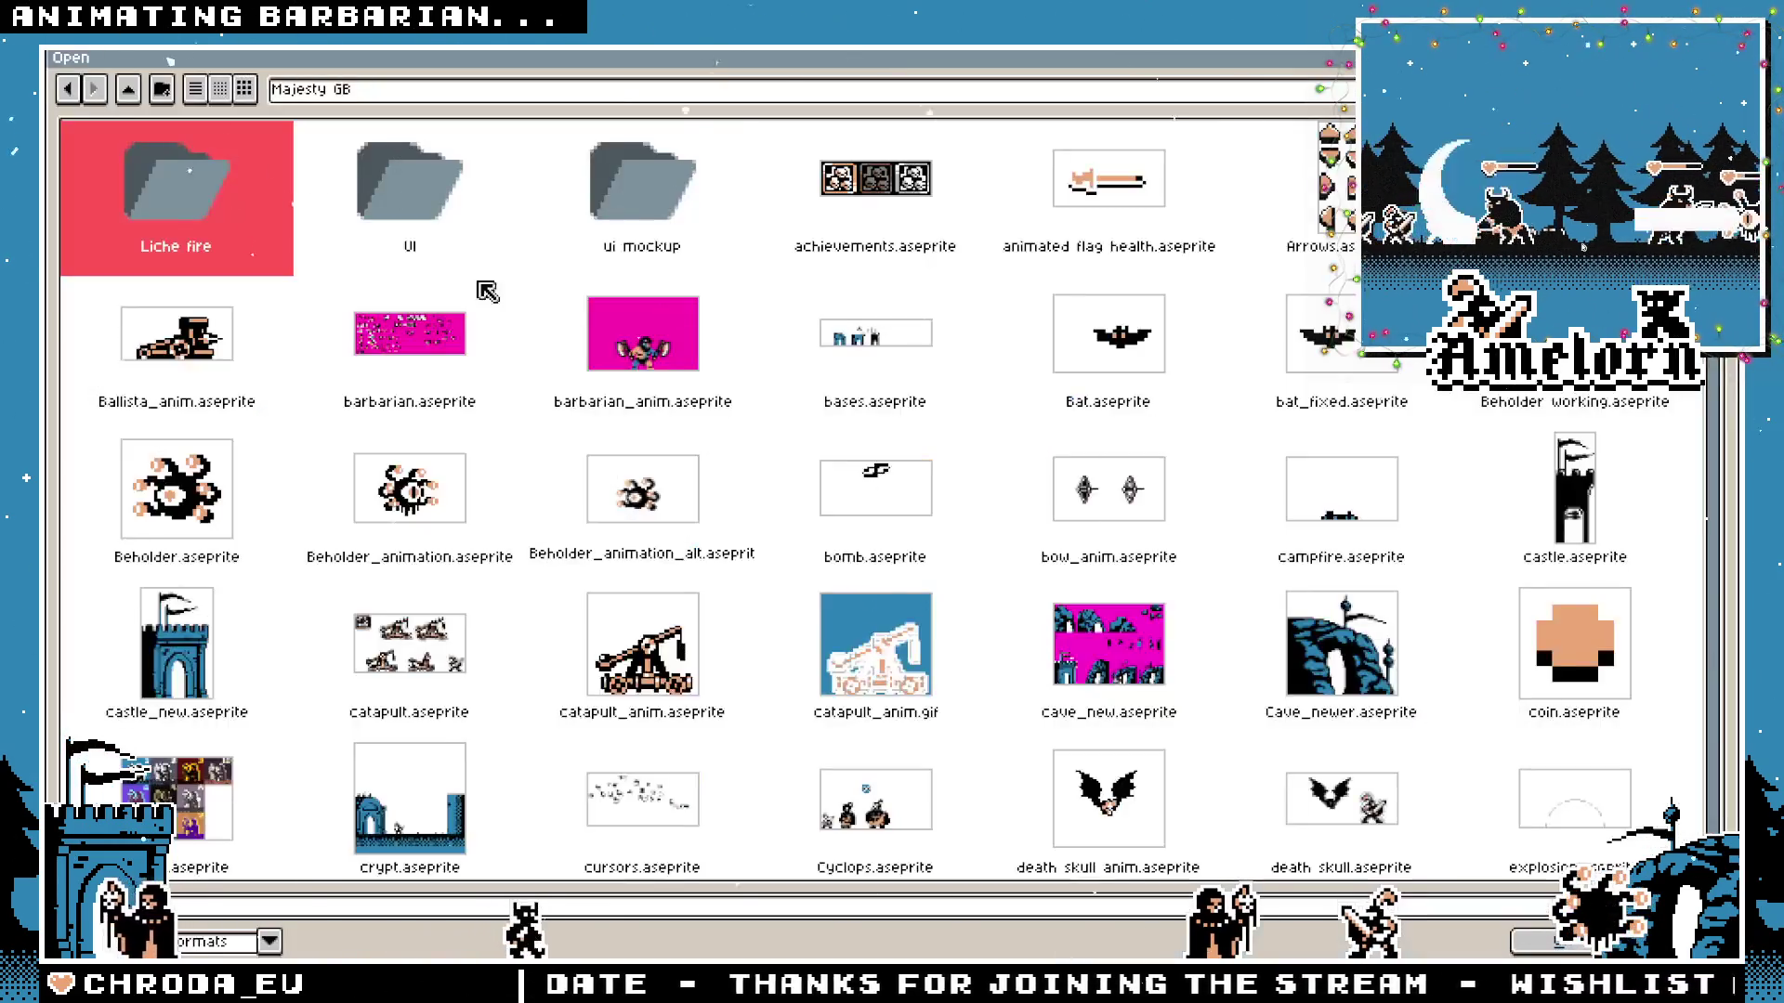
scroll(790, 429, down, 1)
scroll(799, 419, down, 2)
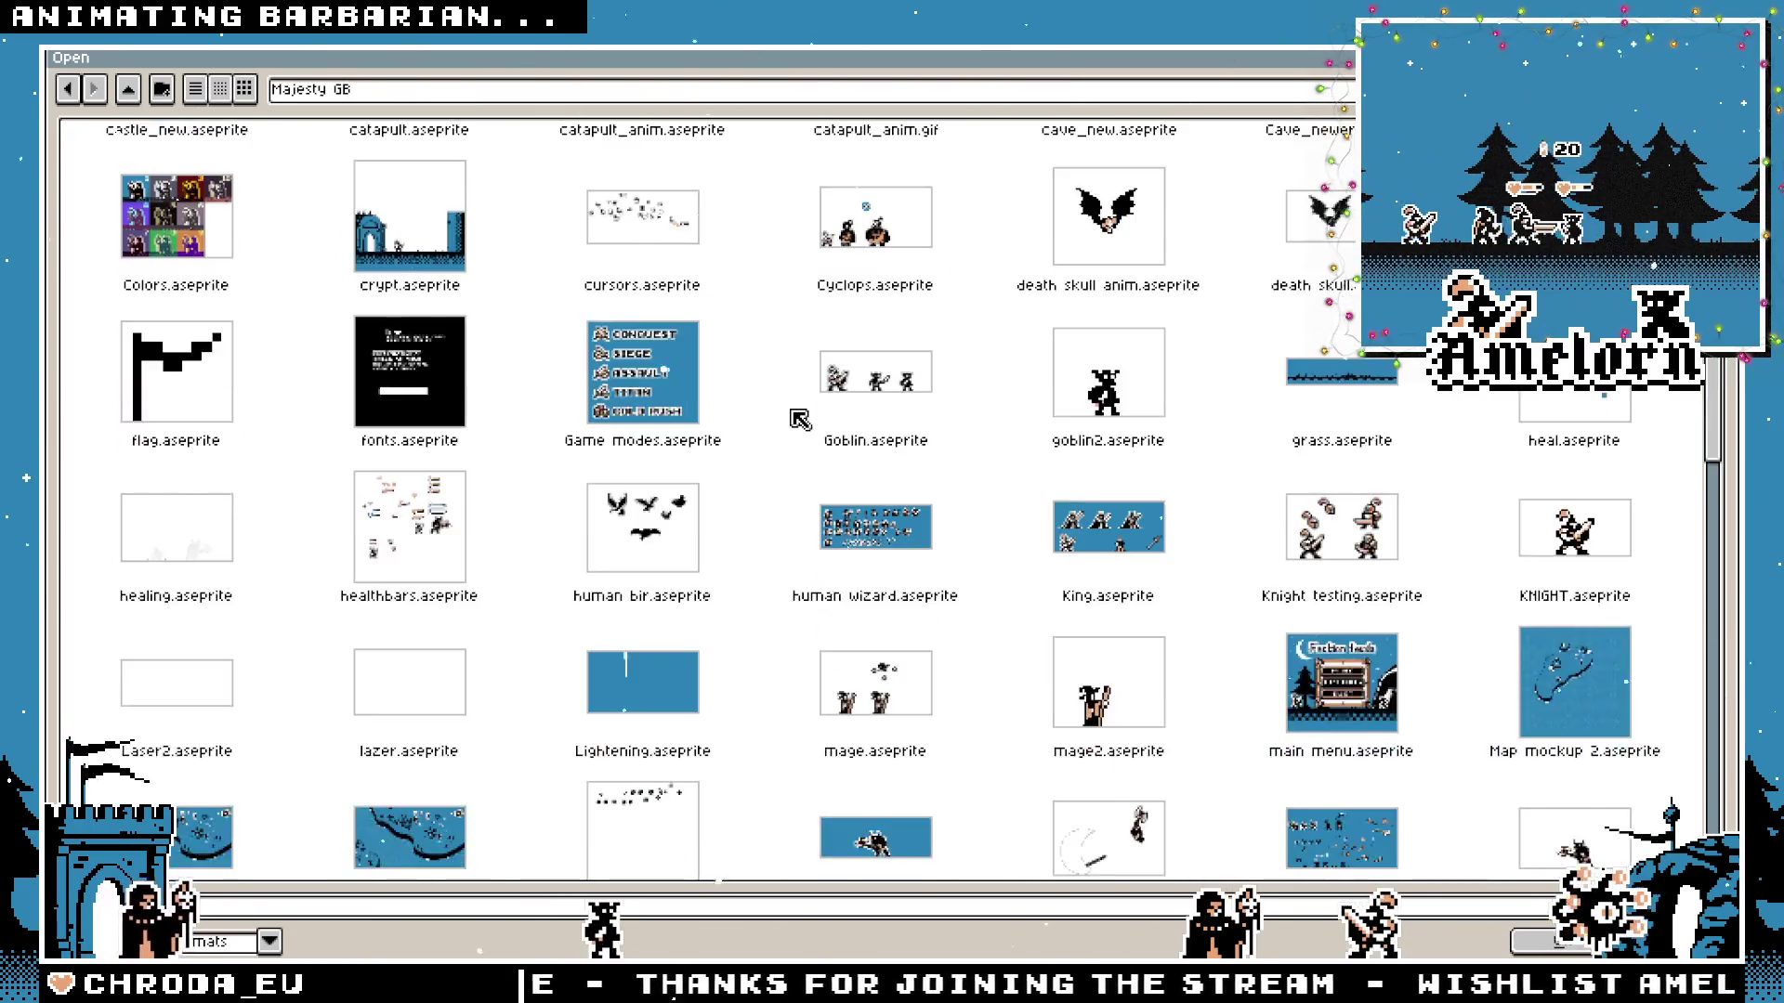
scroll(892, 478, down, 3)
scroll(873, 464, up, 4)
scroll(864, 481, up, 2)
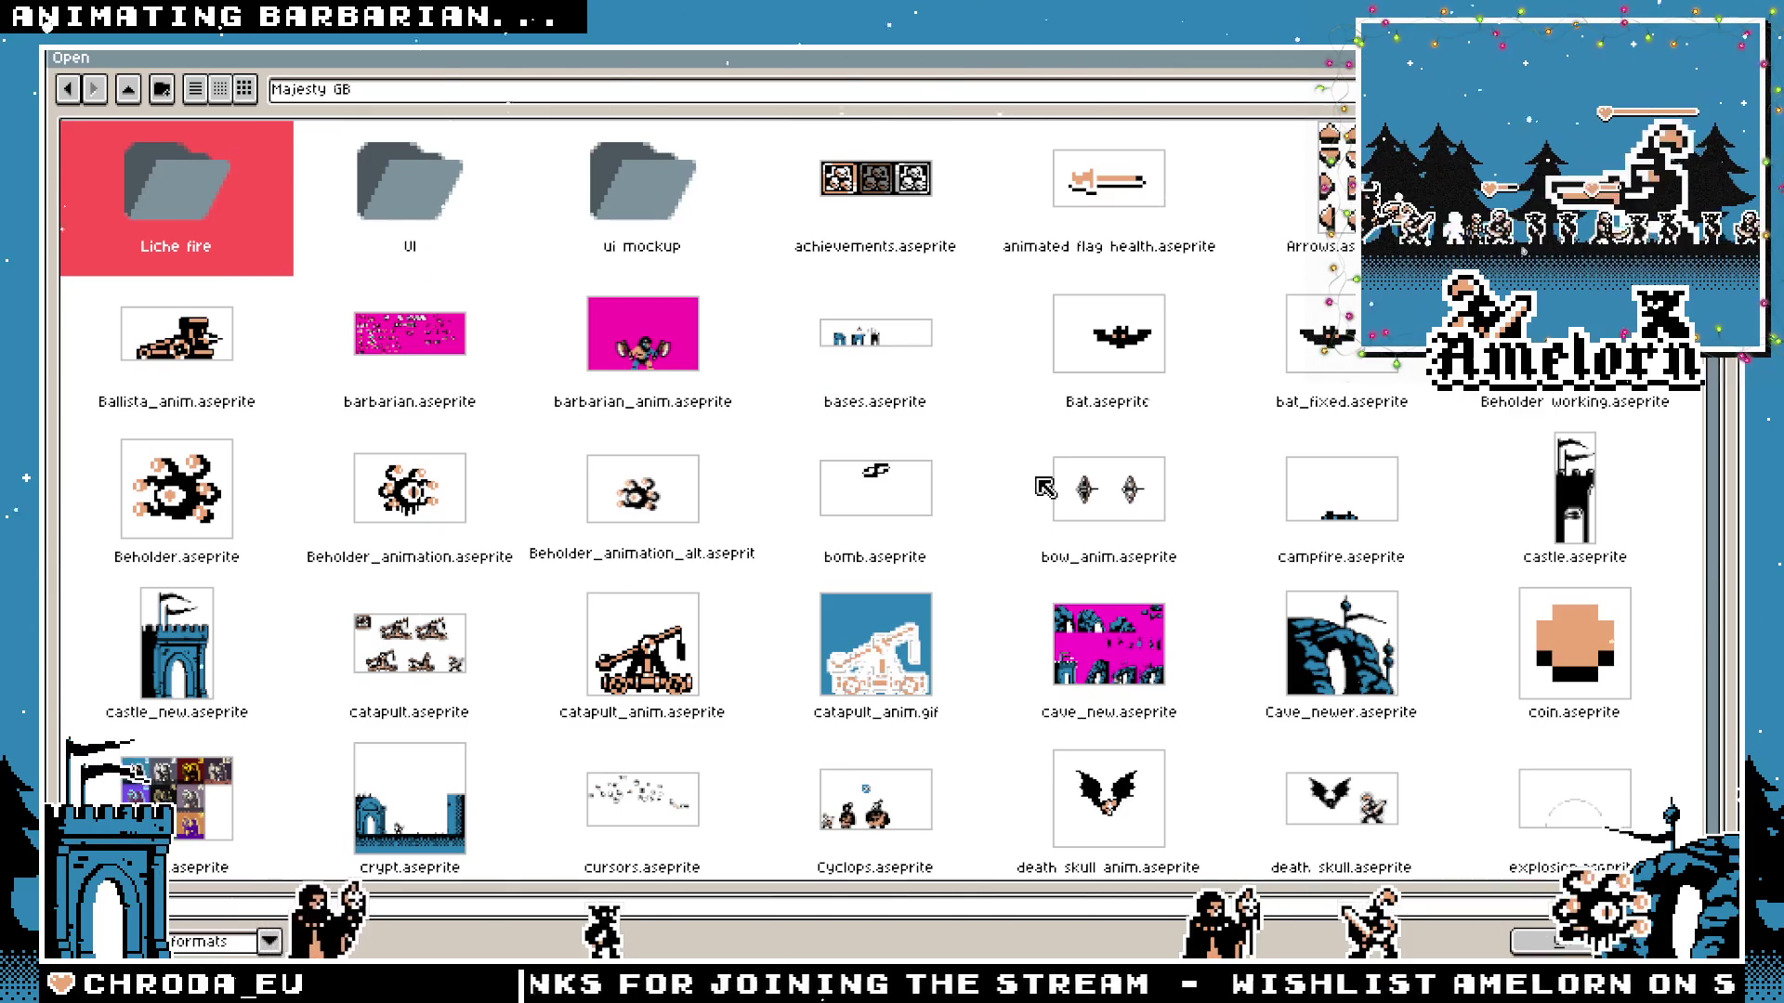
double_click(1569, 506)
scroll(856, 424, up, 2)
scroll(856, 424, down, 1)
scroll(900, 438, up, 1)
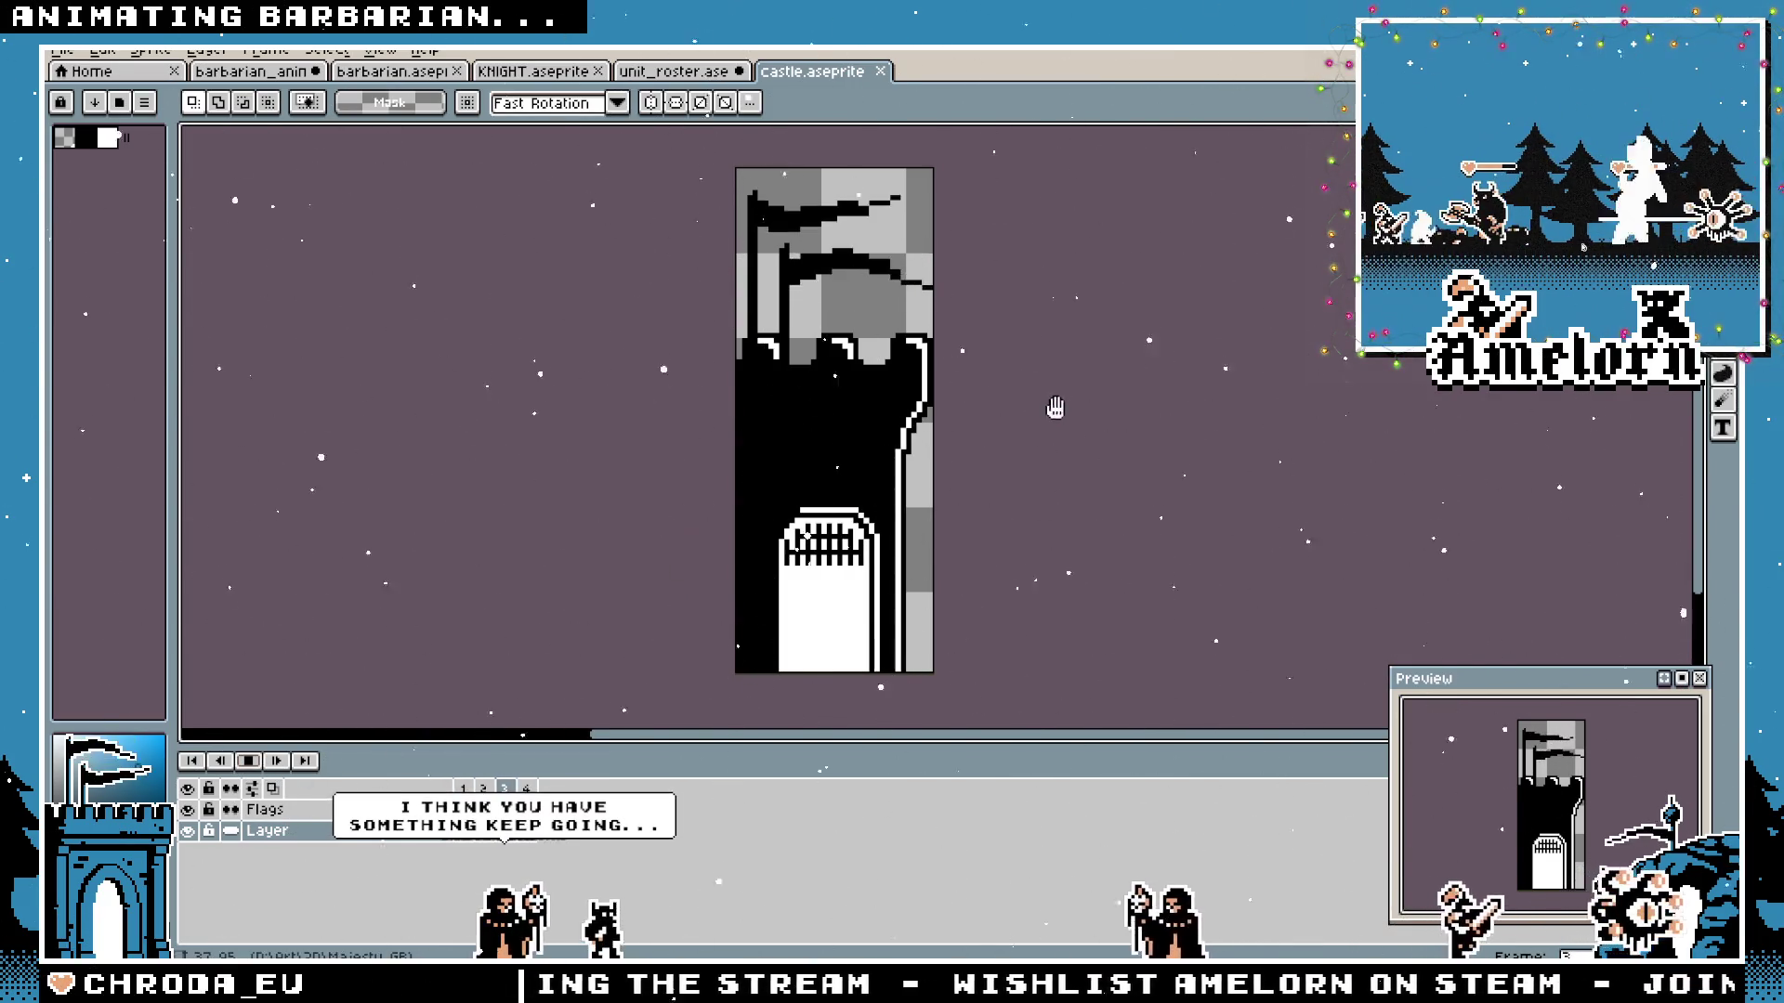
drag(1055, 629, 1056, 427)
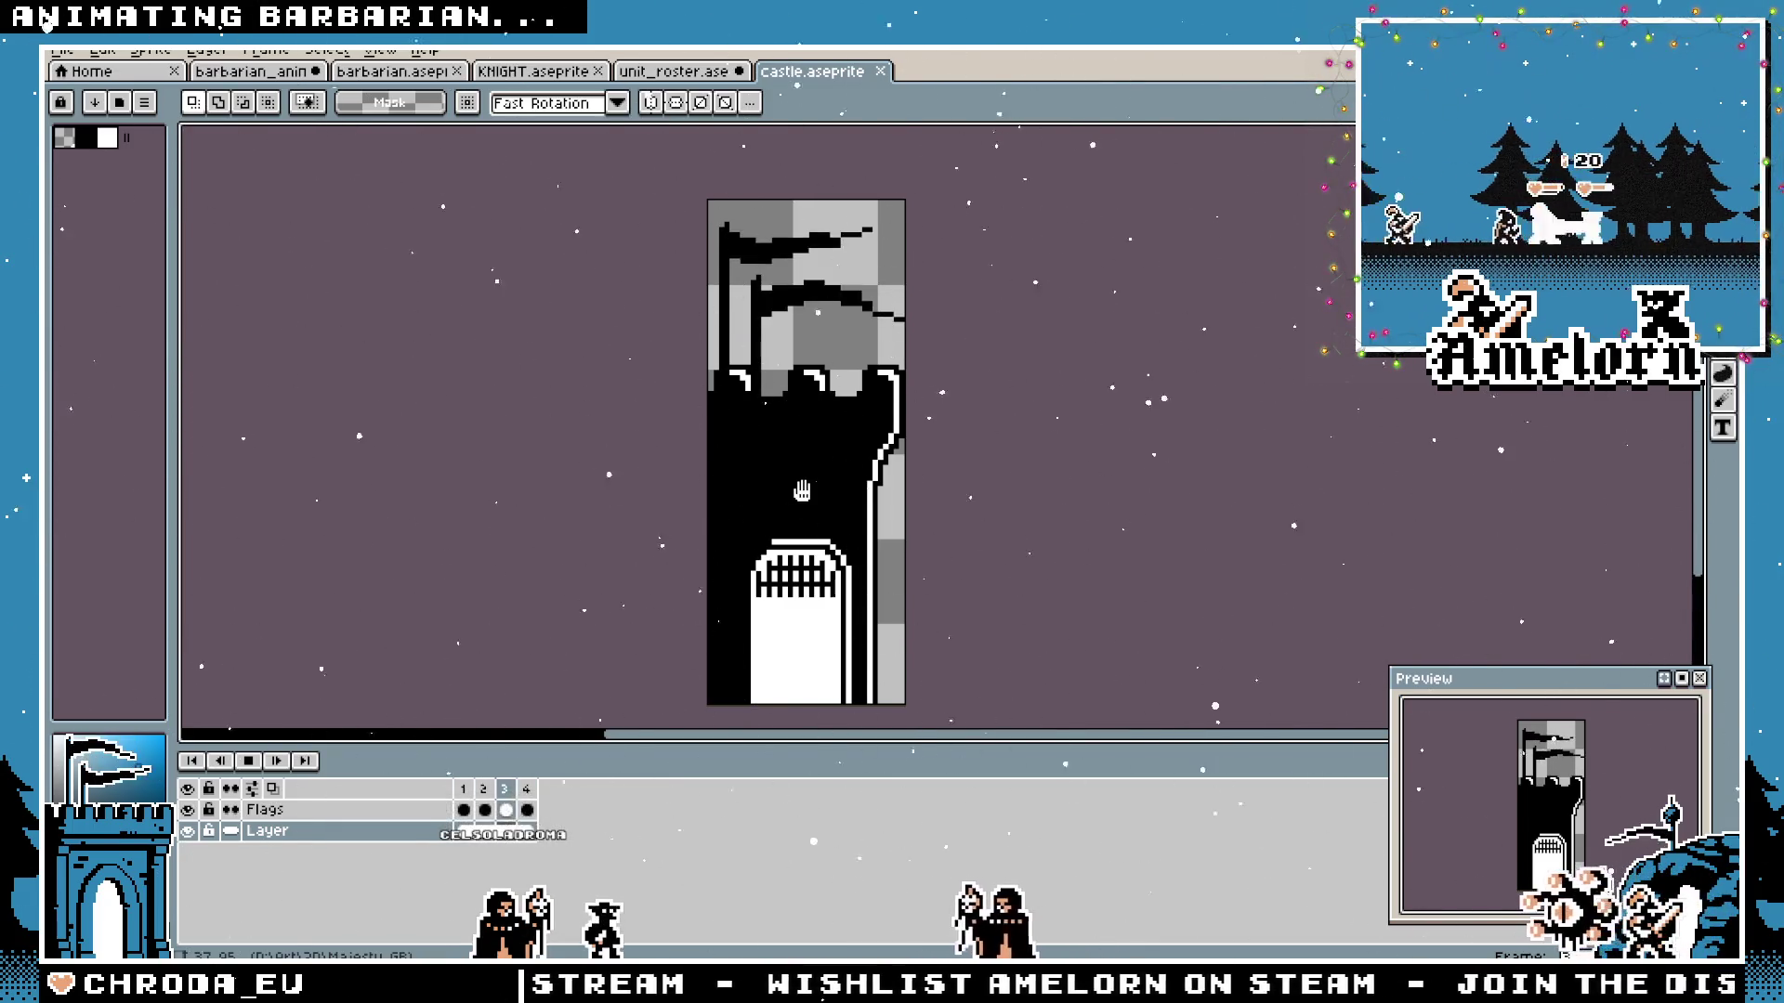
Open castle_new and show it side by side with the old castle.
key(alt+f)
key(Down)
key(Return)
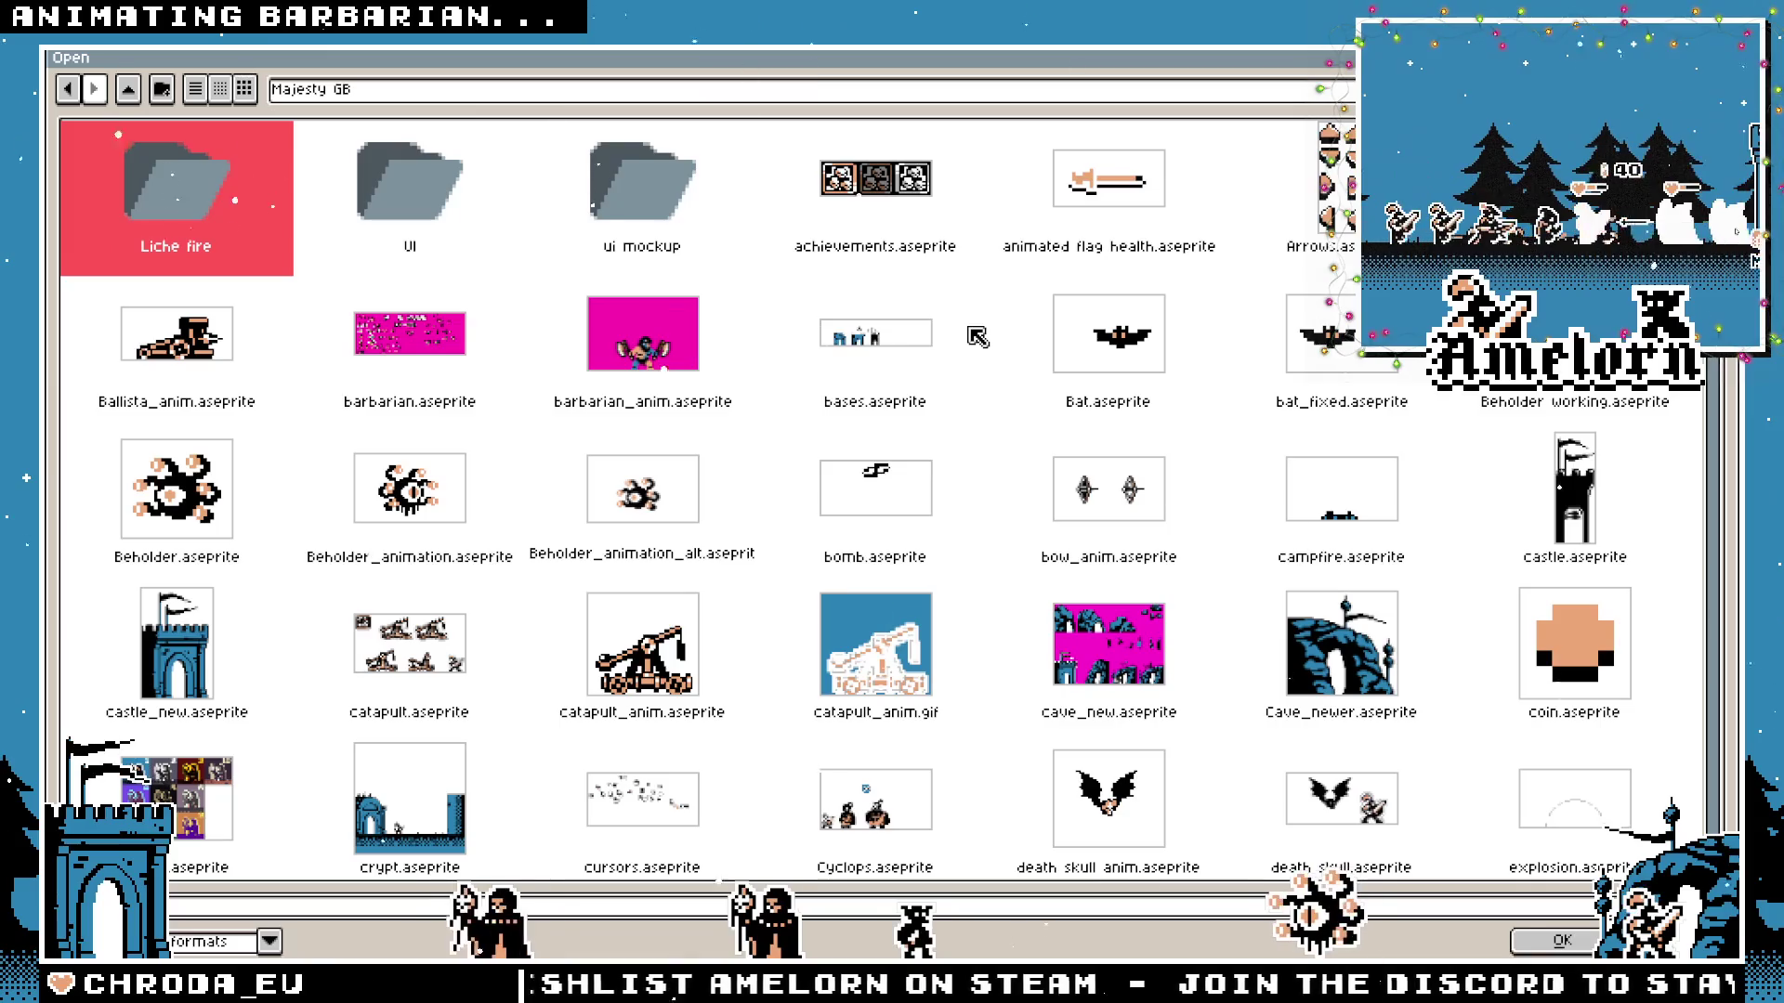
scroll(1045, 446, down, 1)
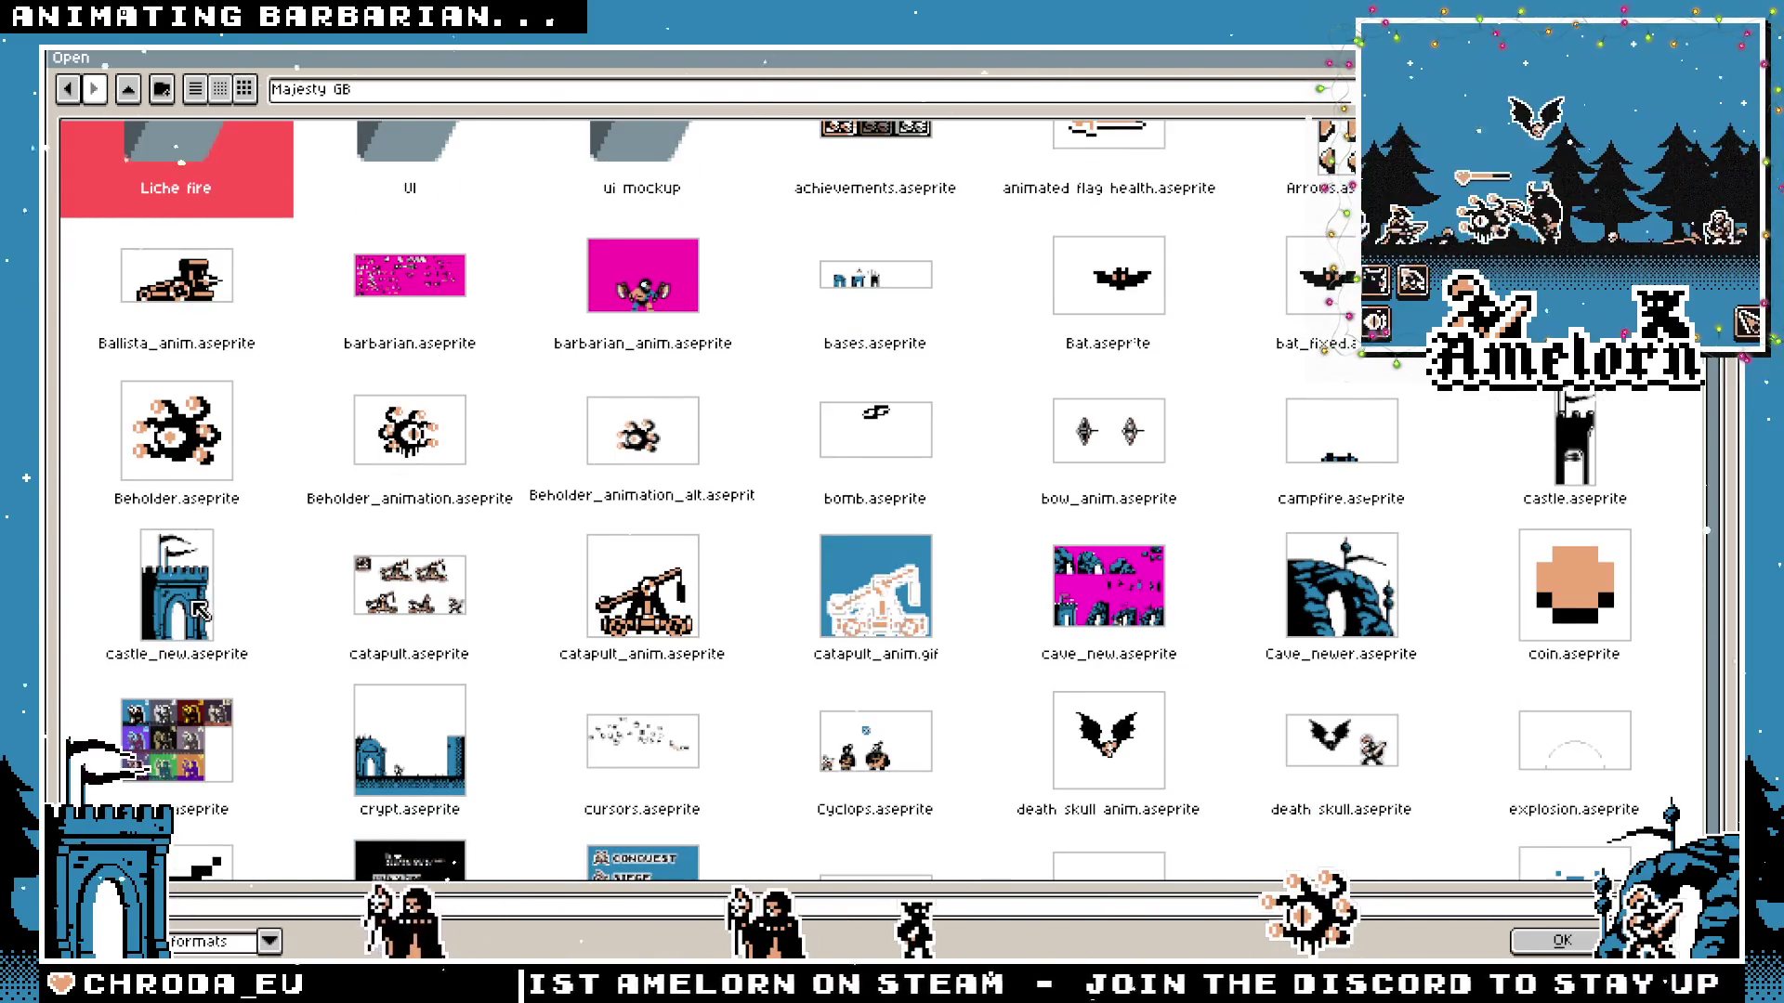
double_click(176, 585)
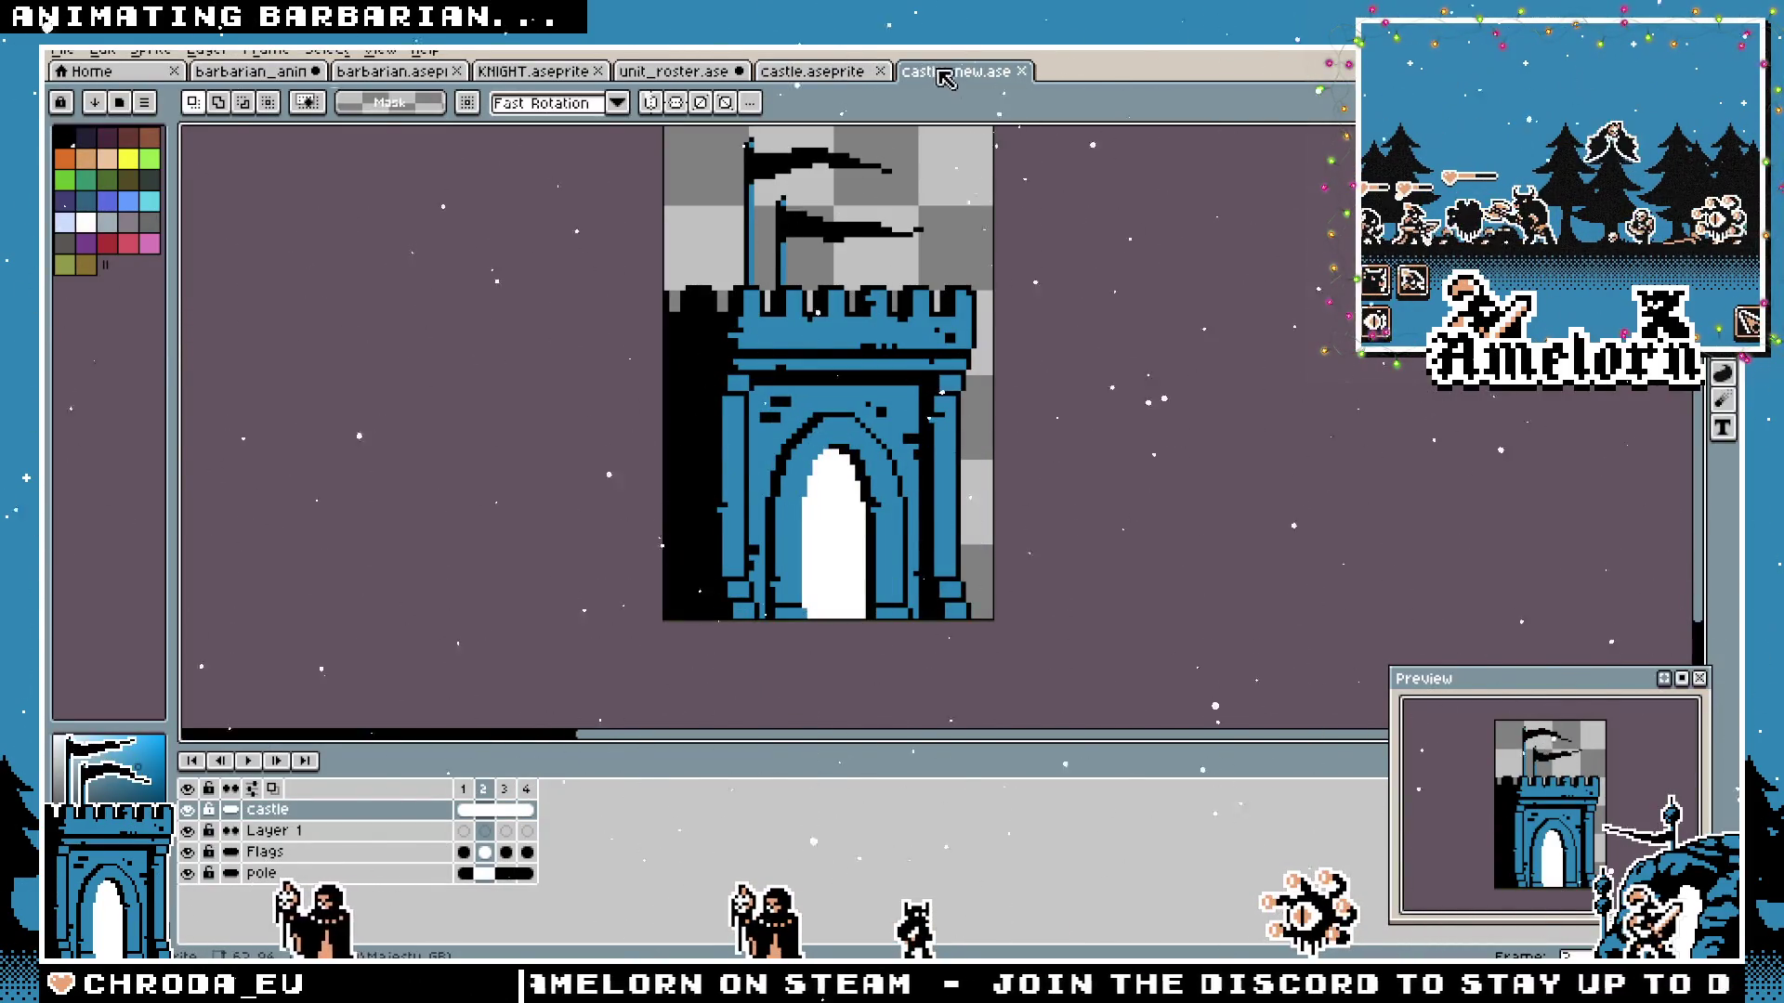
drag(943, 76, 1010, 386)
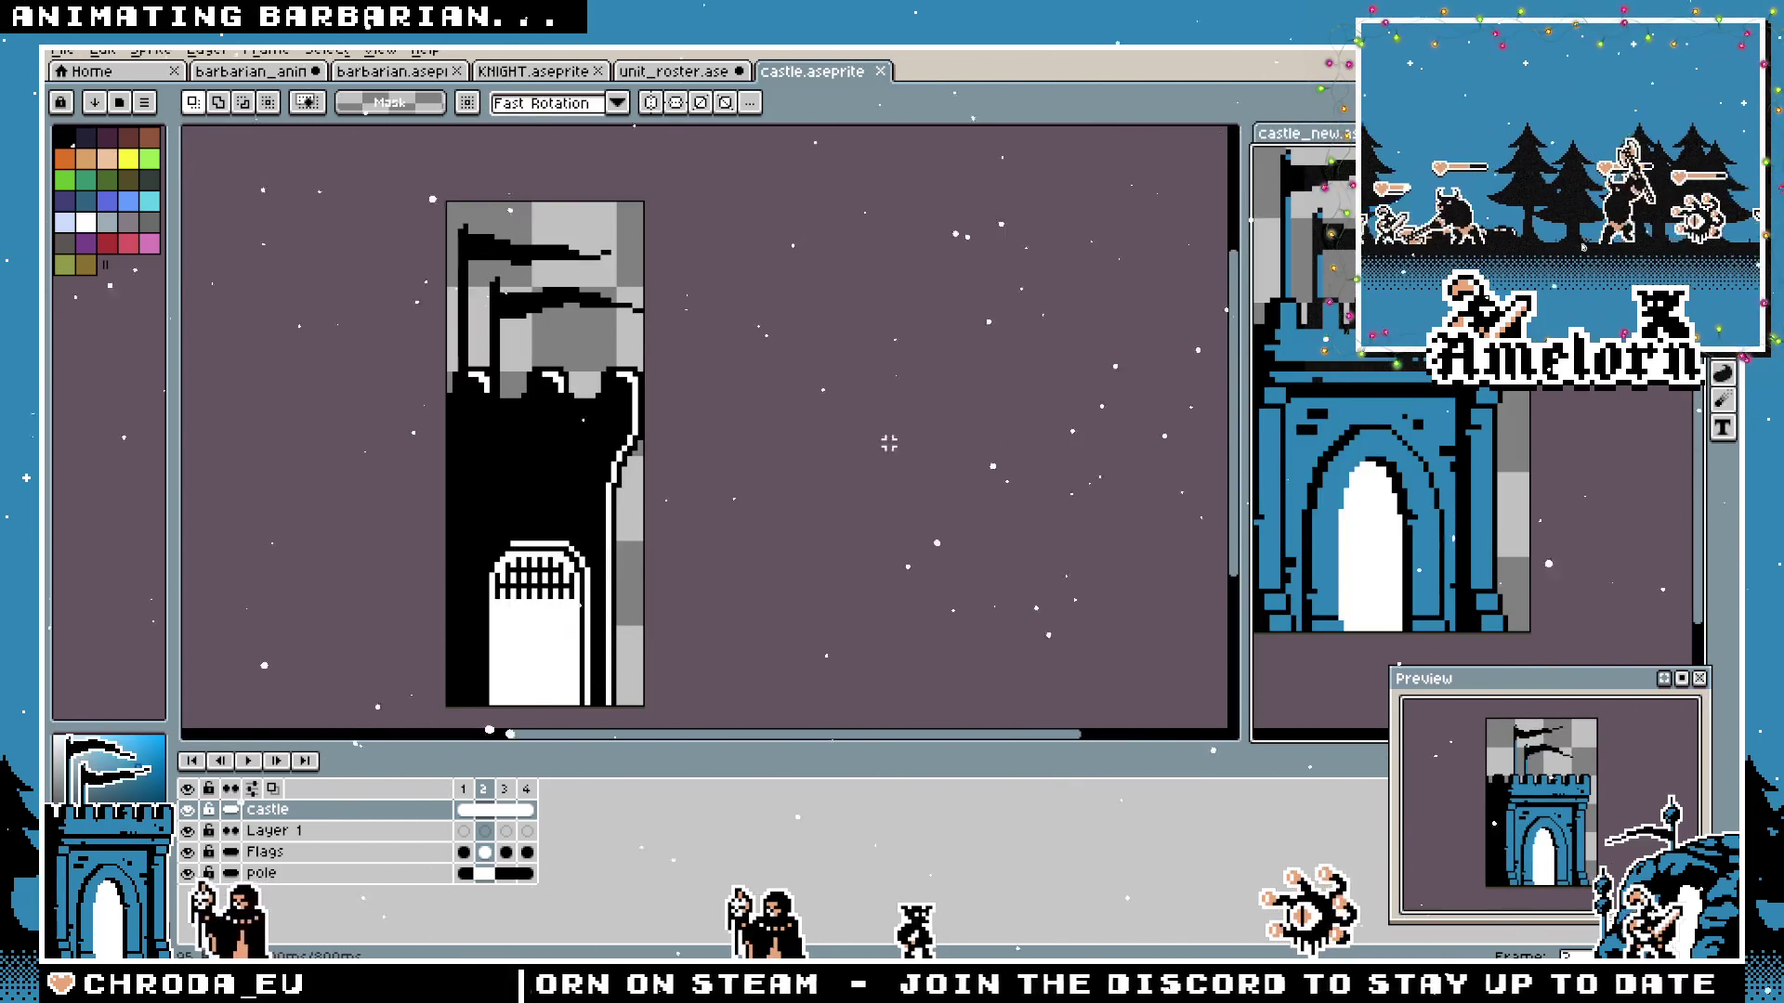
scroll(1431, 407, down, 2)
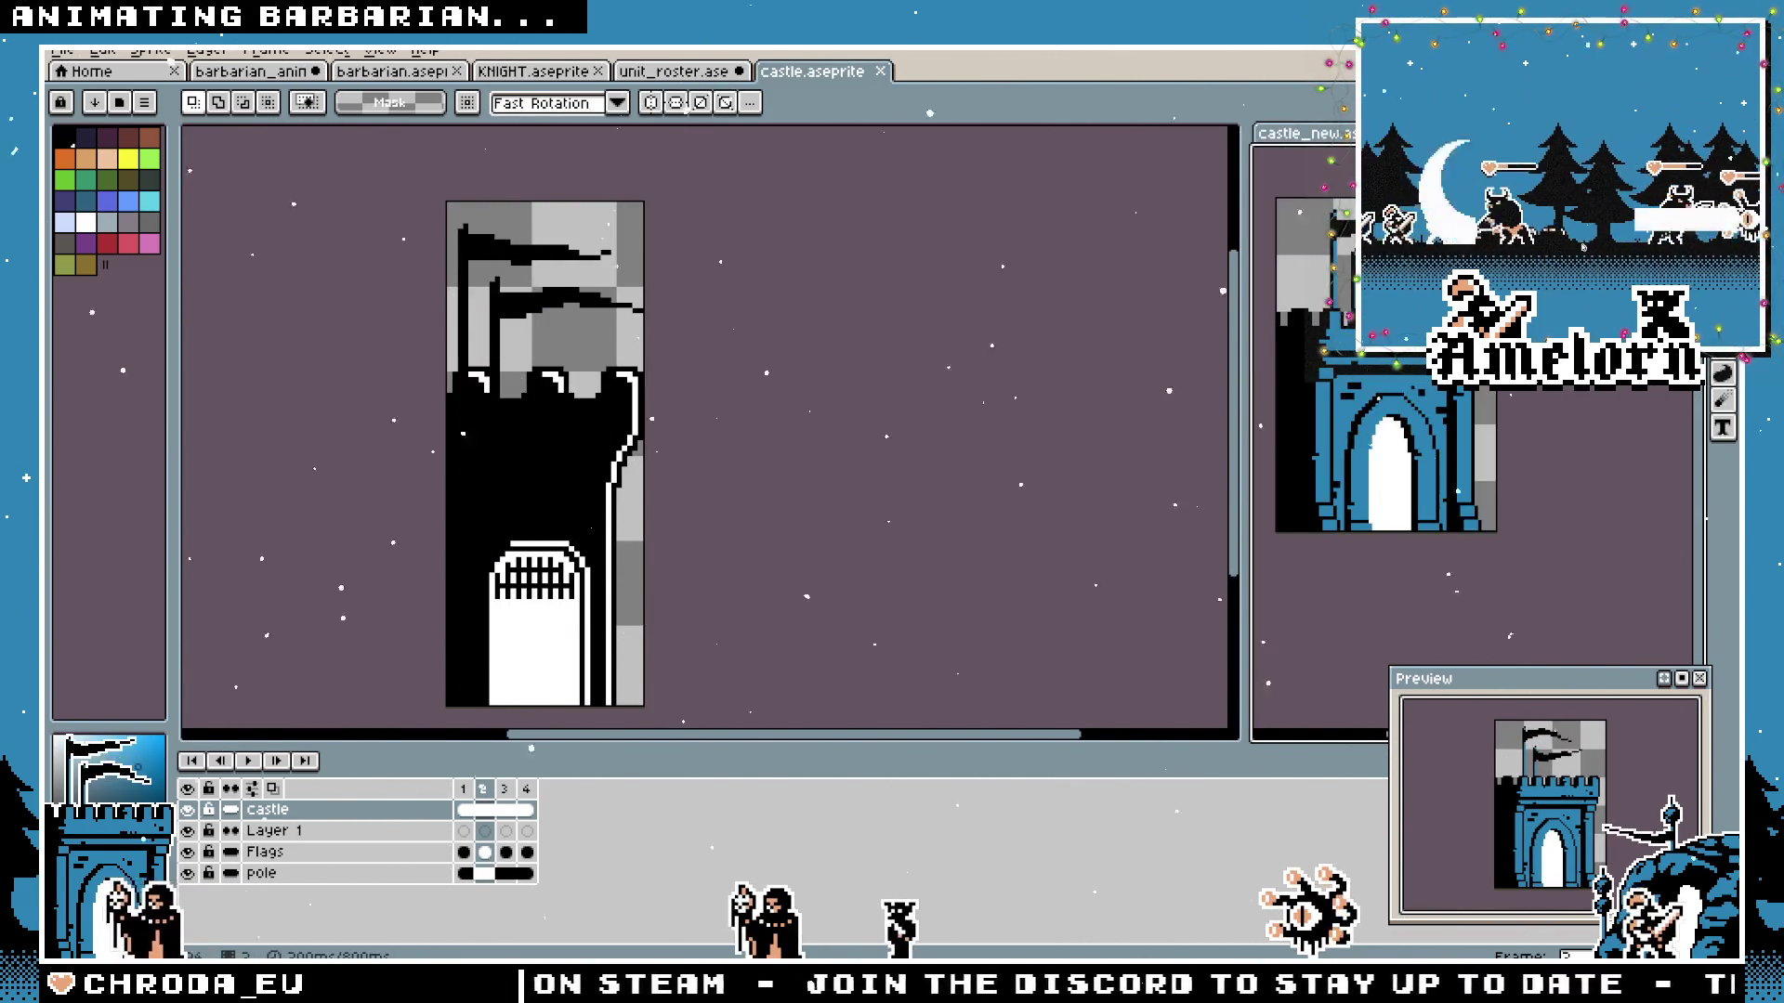
Widen the new castle's view and pan both castles into view for comparison.
click(991, 466)
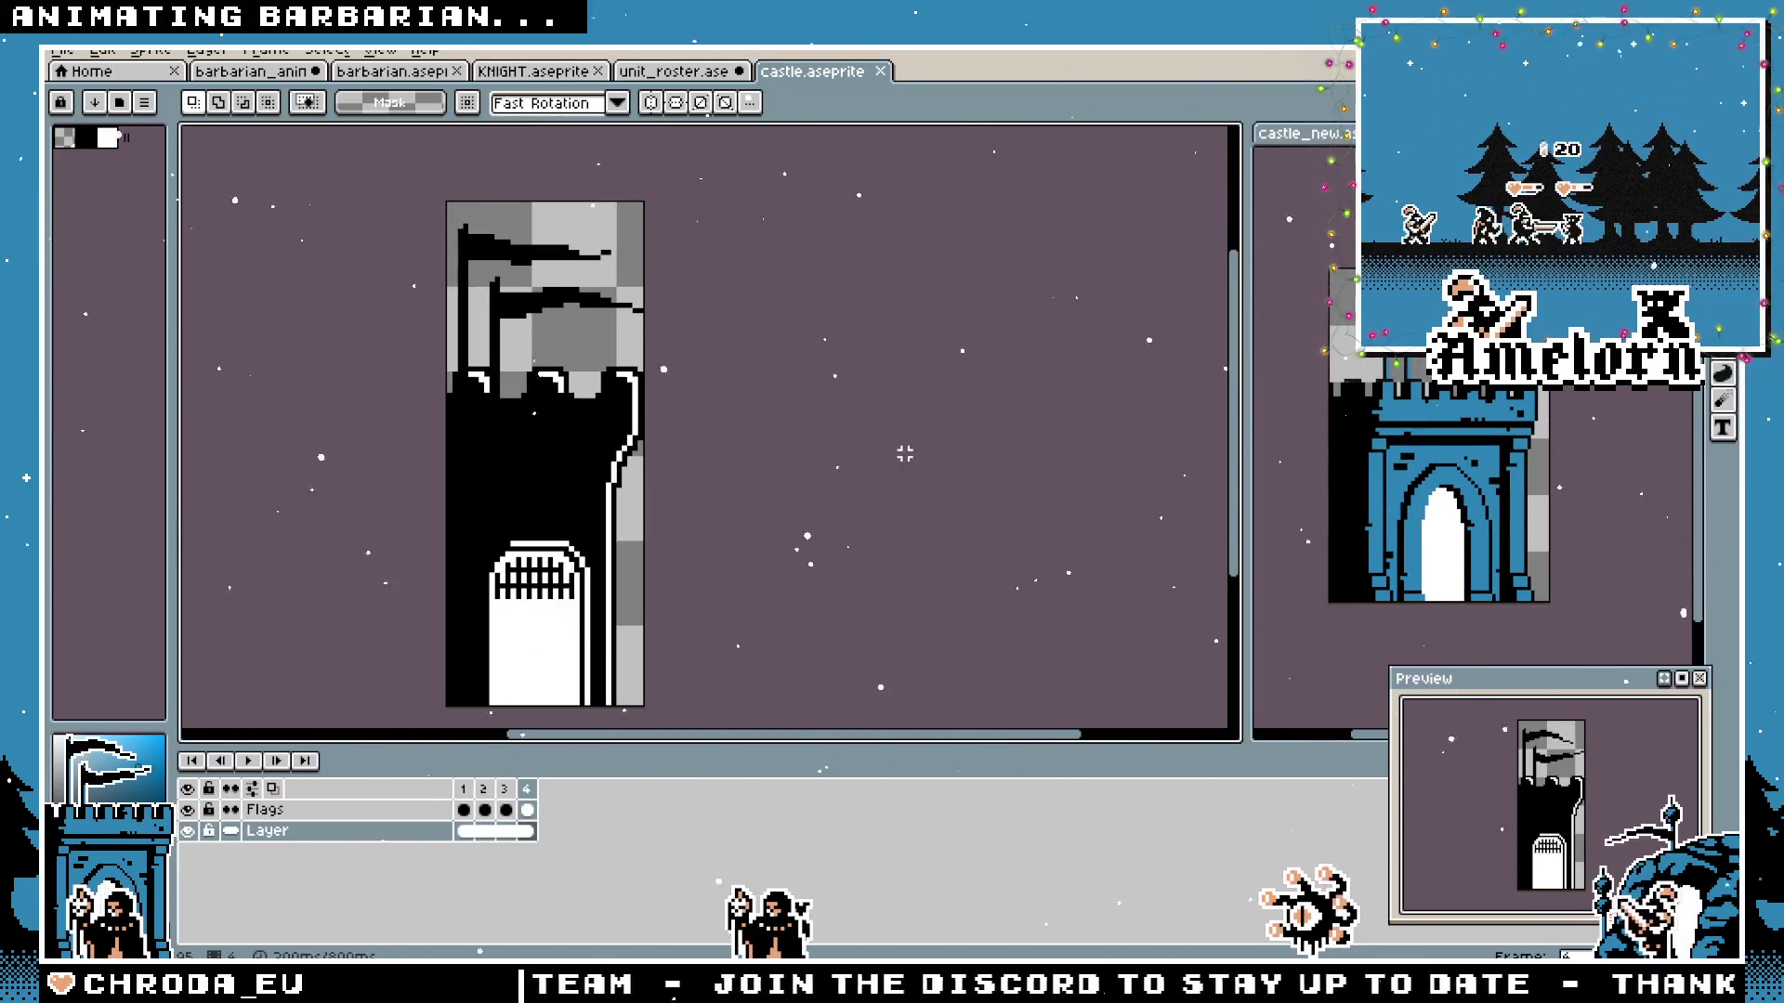
drag(947, 454, 805, 452)
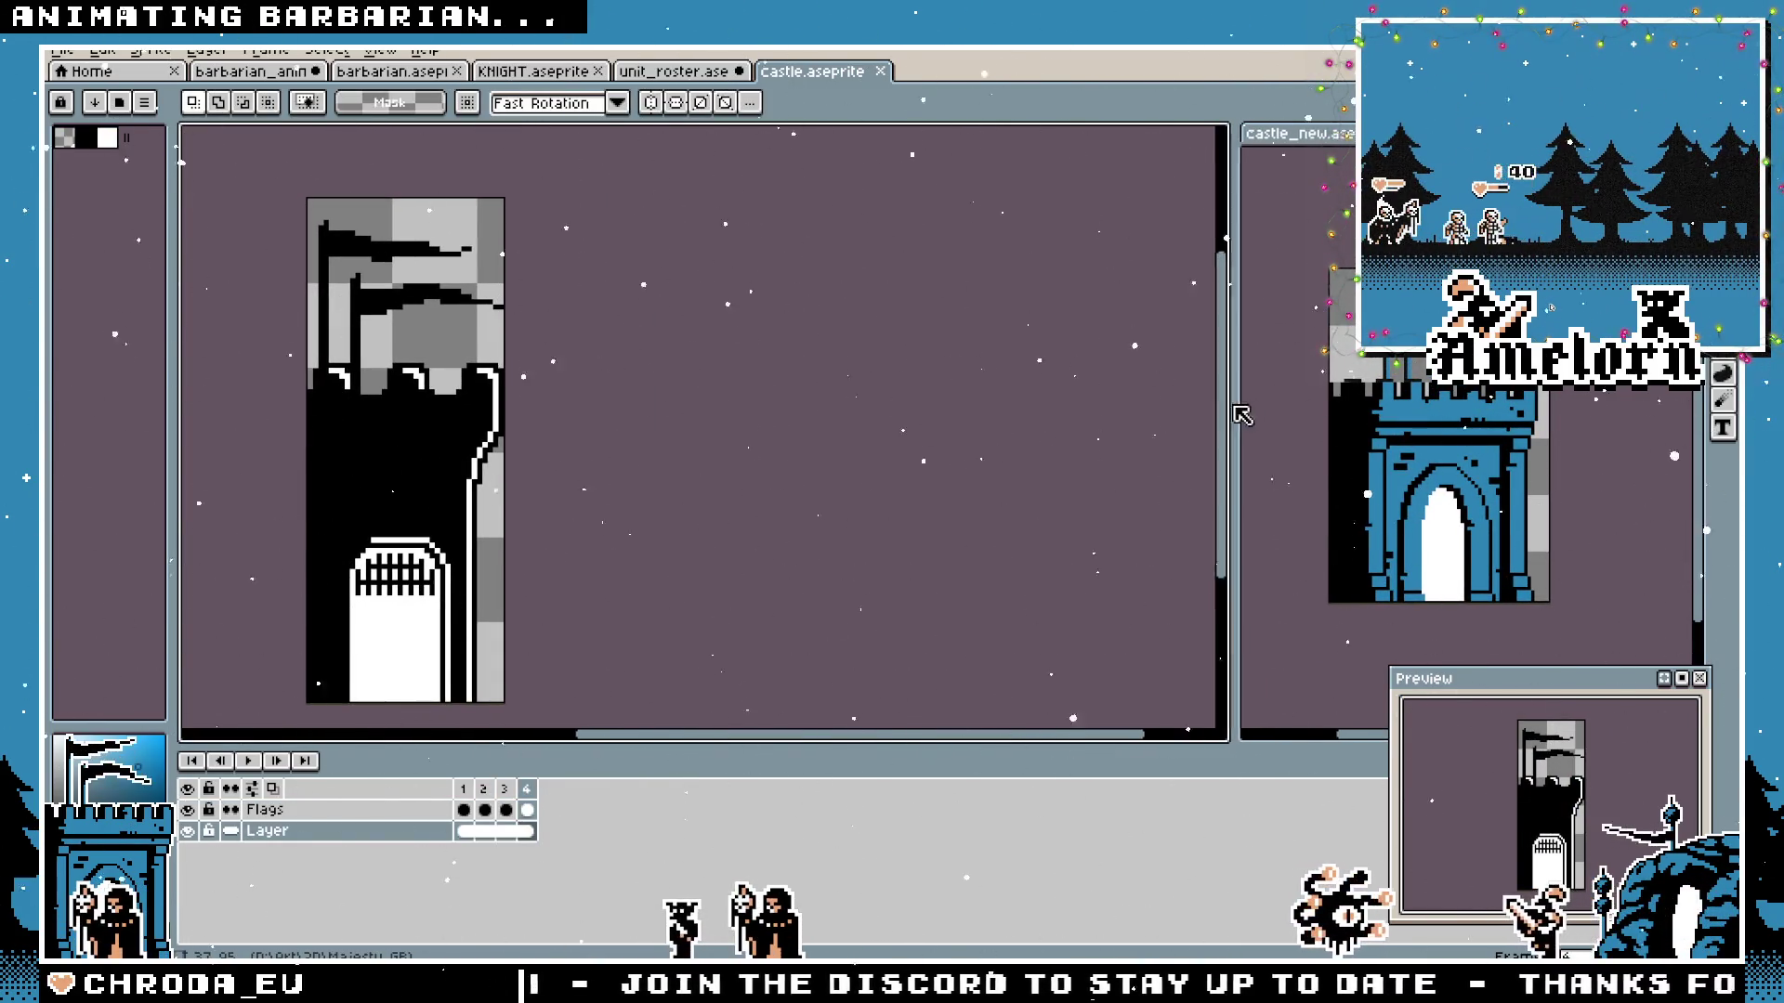
drag(1261, 413, 891, 412)
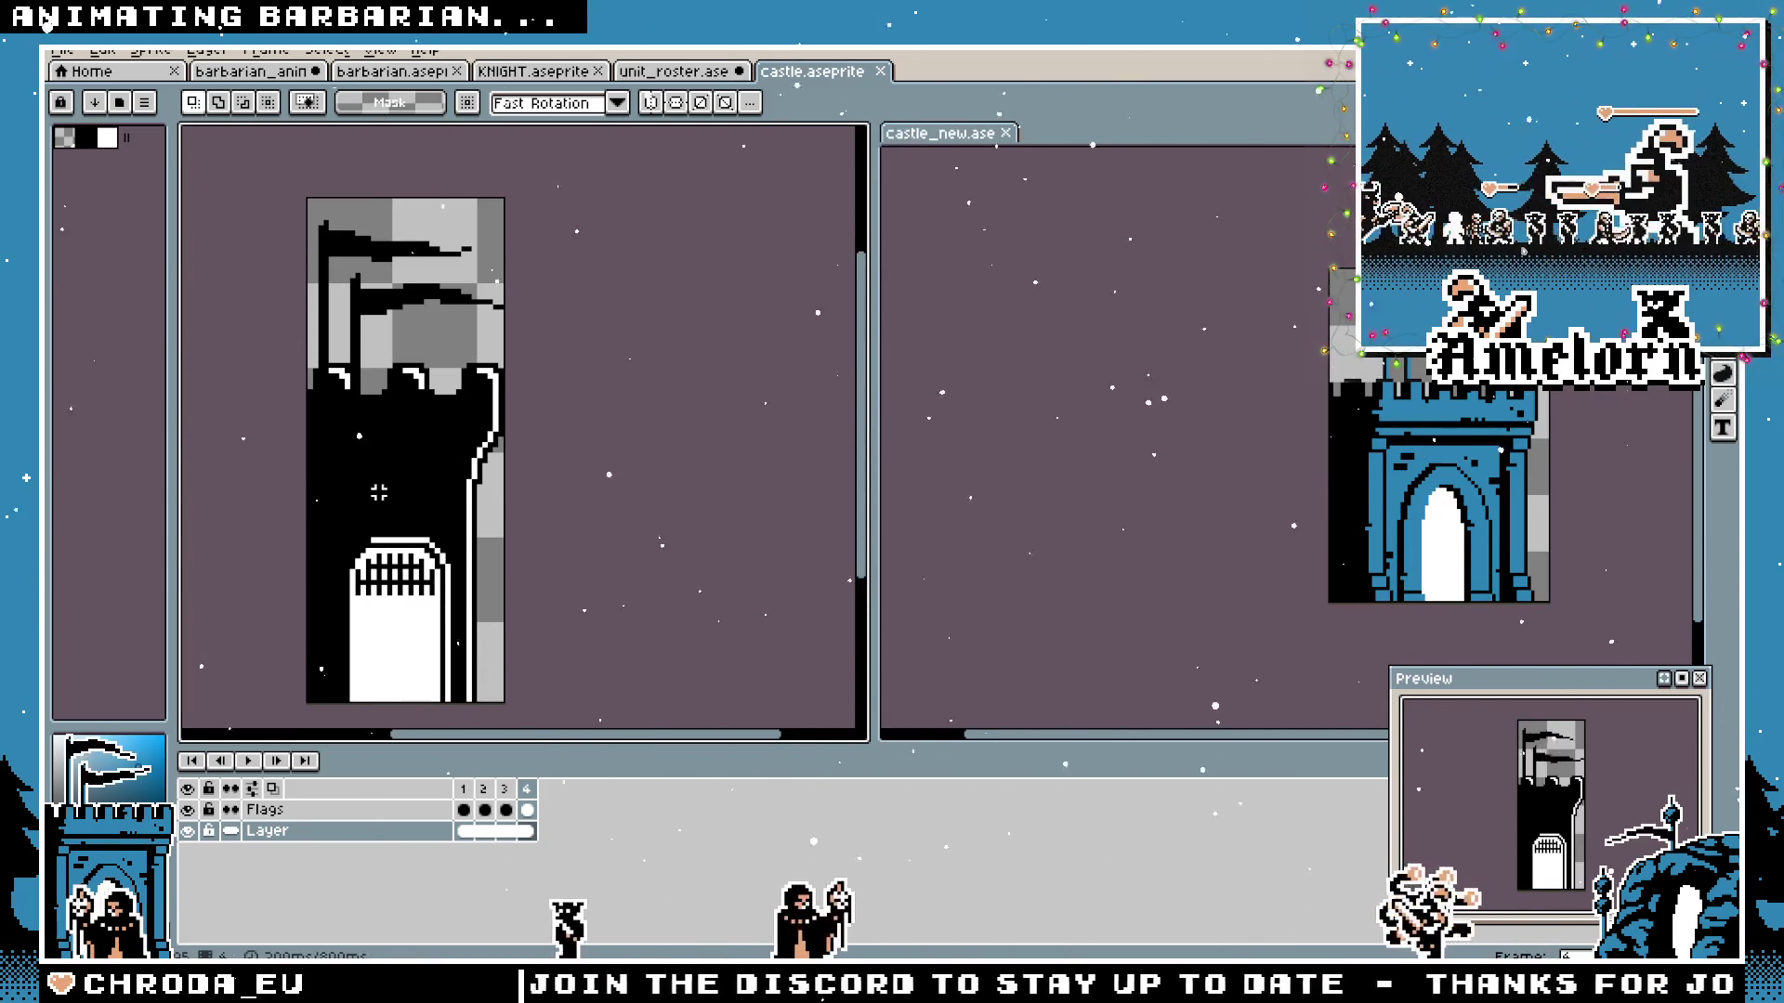
scroll(1389, 468, up, 2)
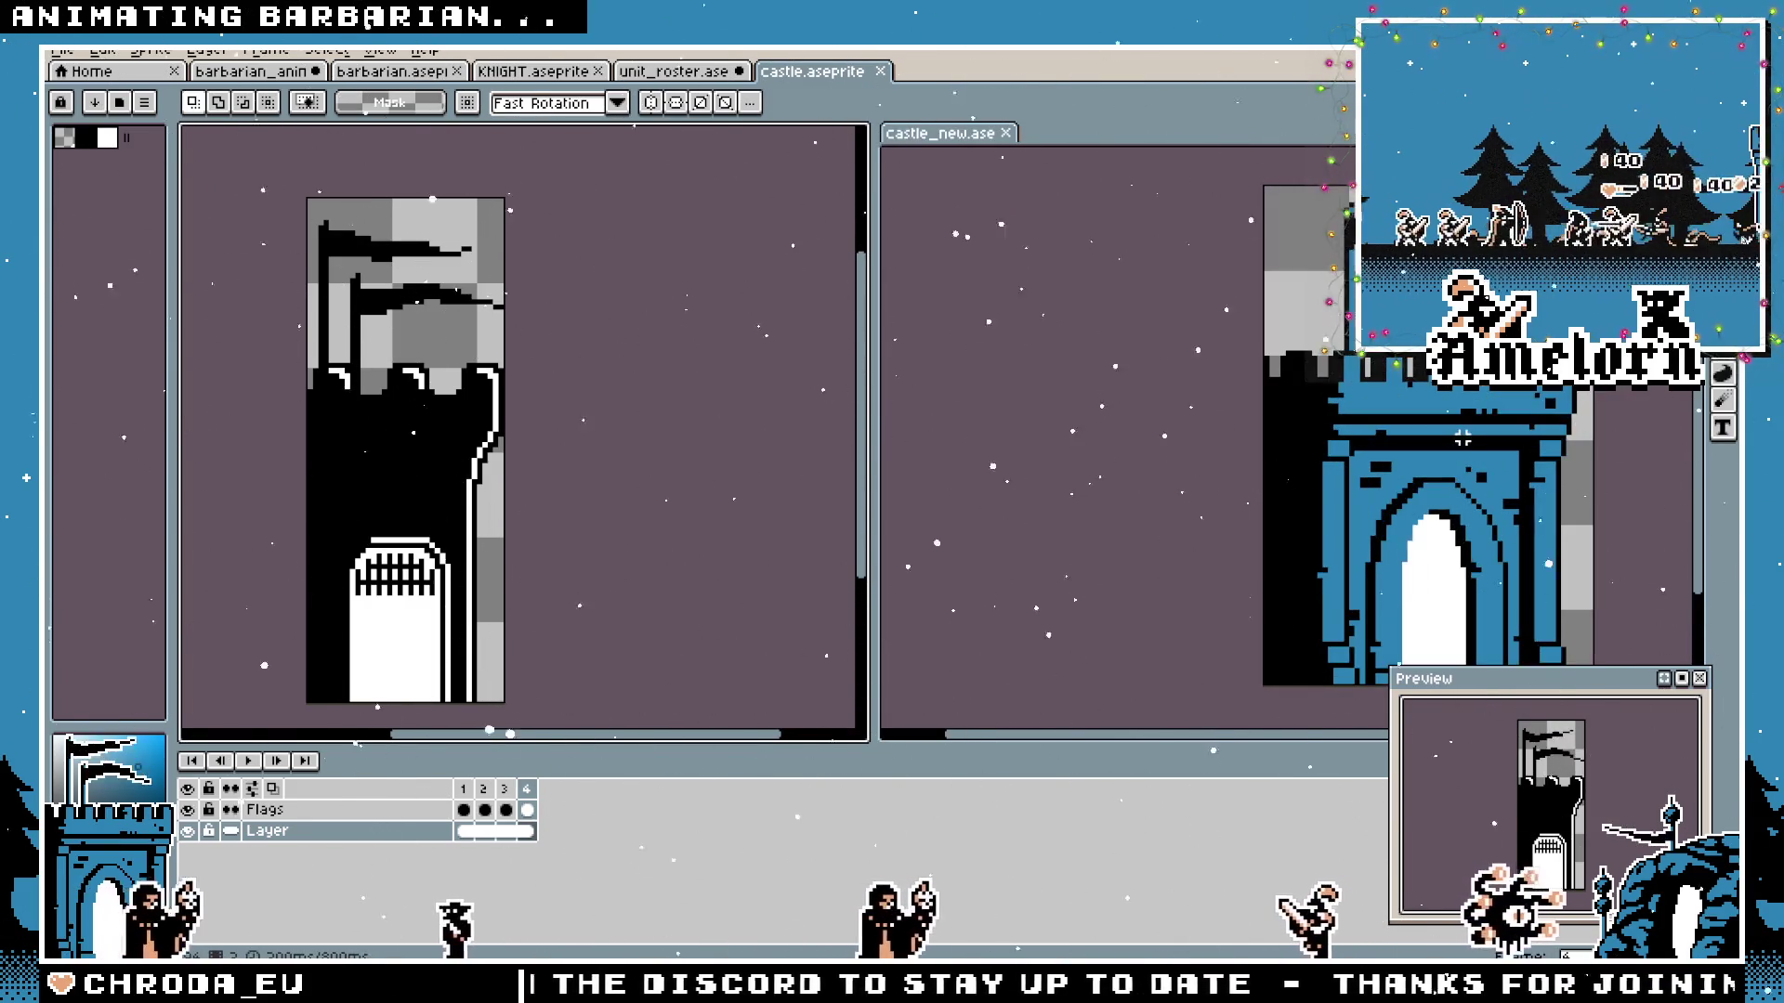
click(1296, 433)
scroll(1214, 372, down, 1)
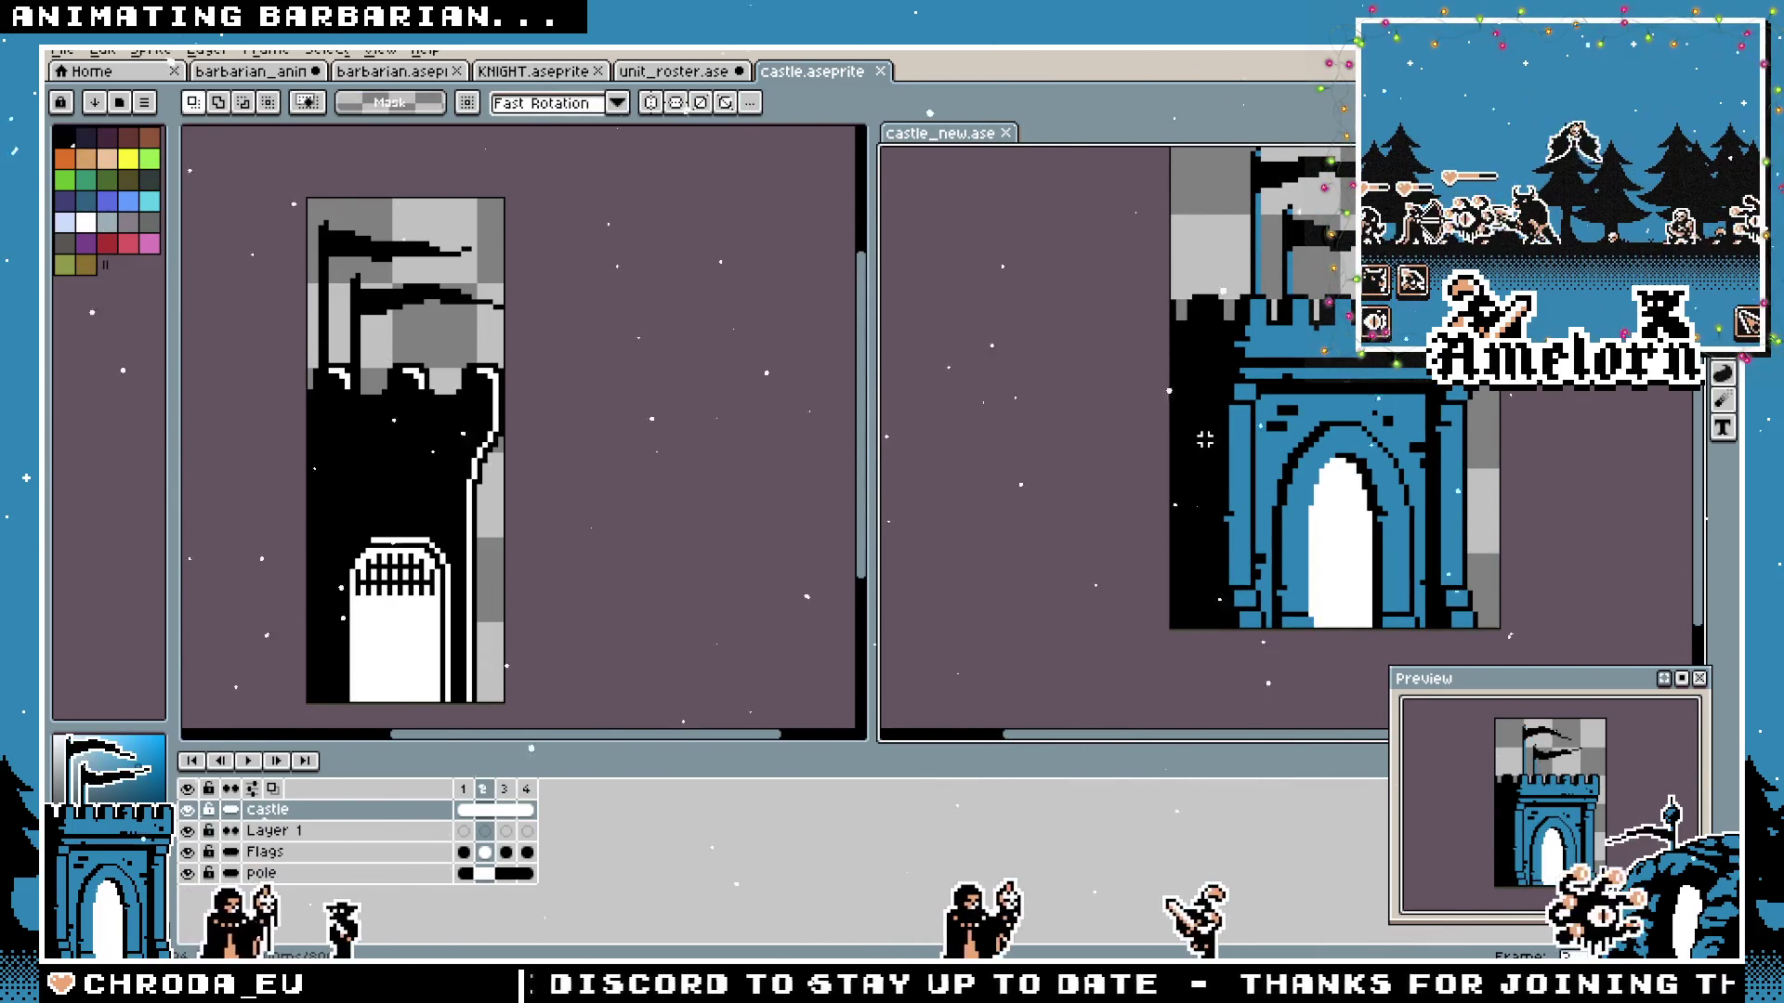
scroll(1231, 435, down, 1)
scroll(1230, 435, up, 1)
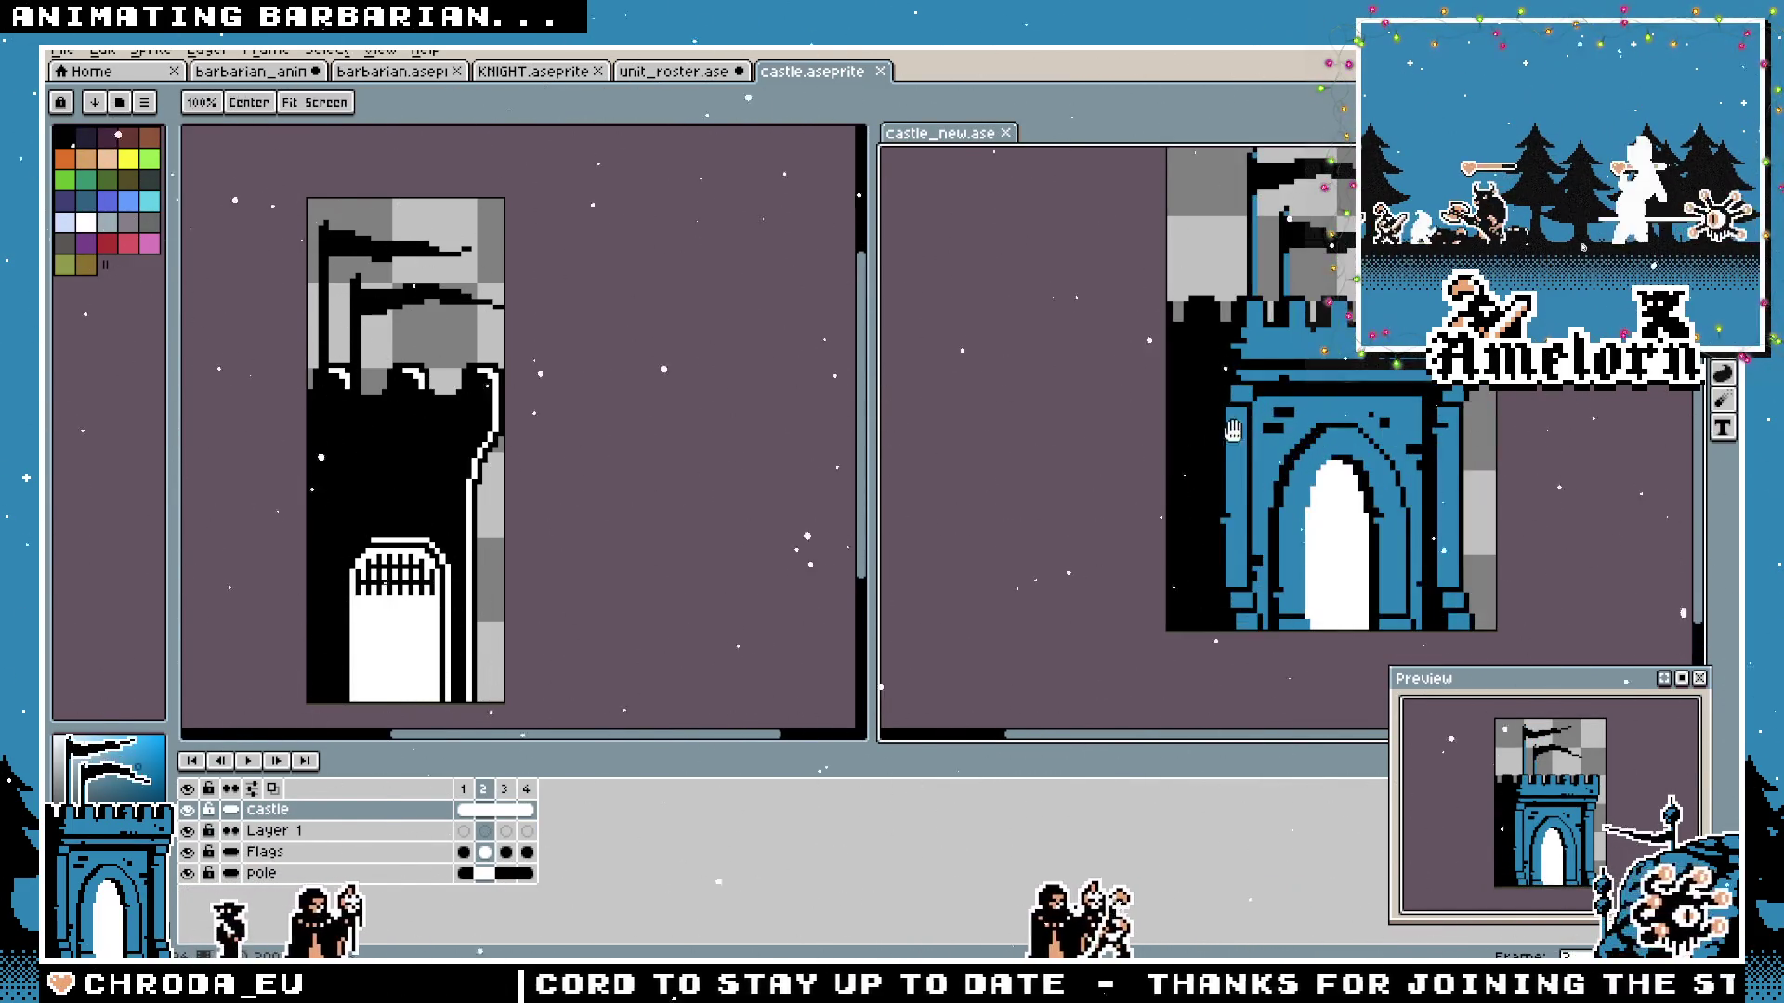
click(732, 427)
drag(732, 428, 836, 419)
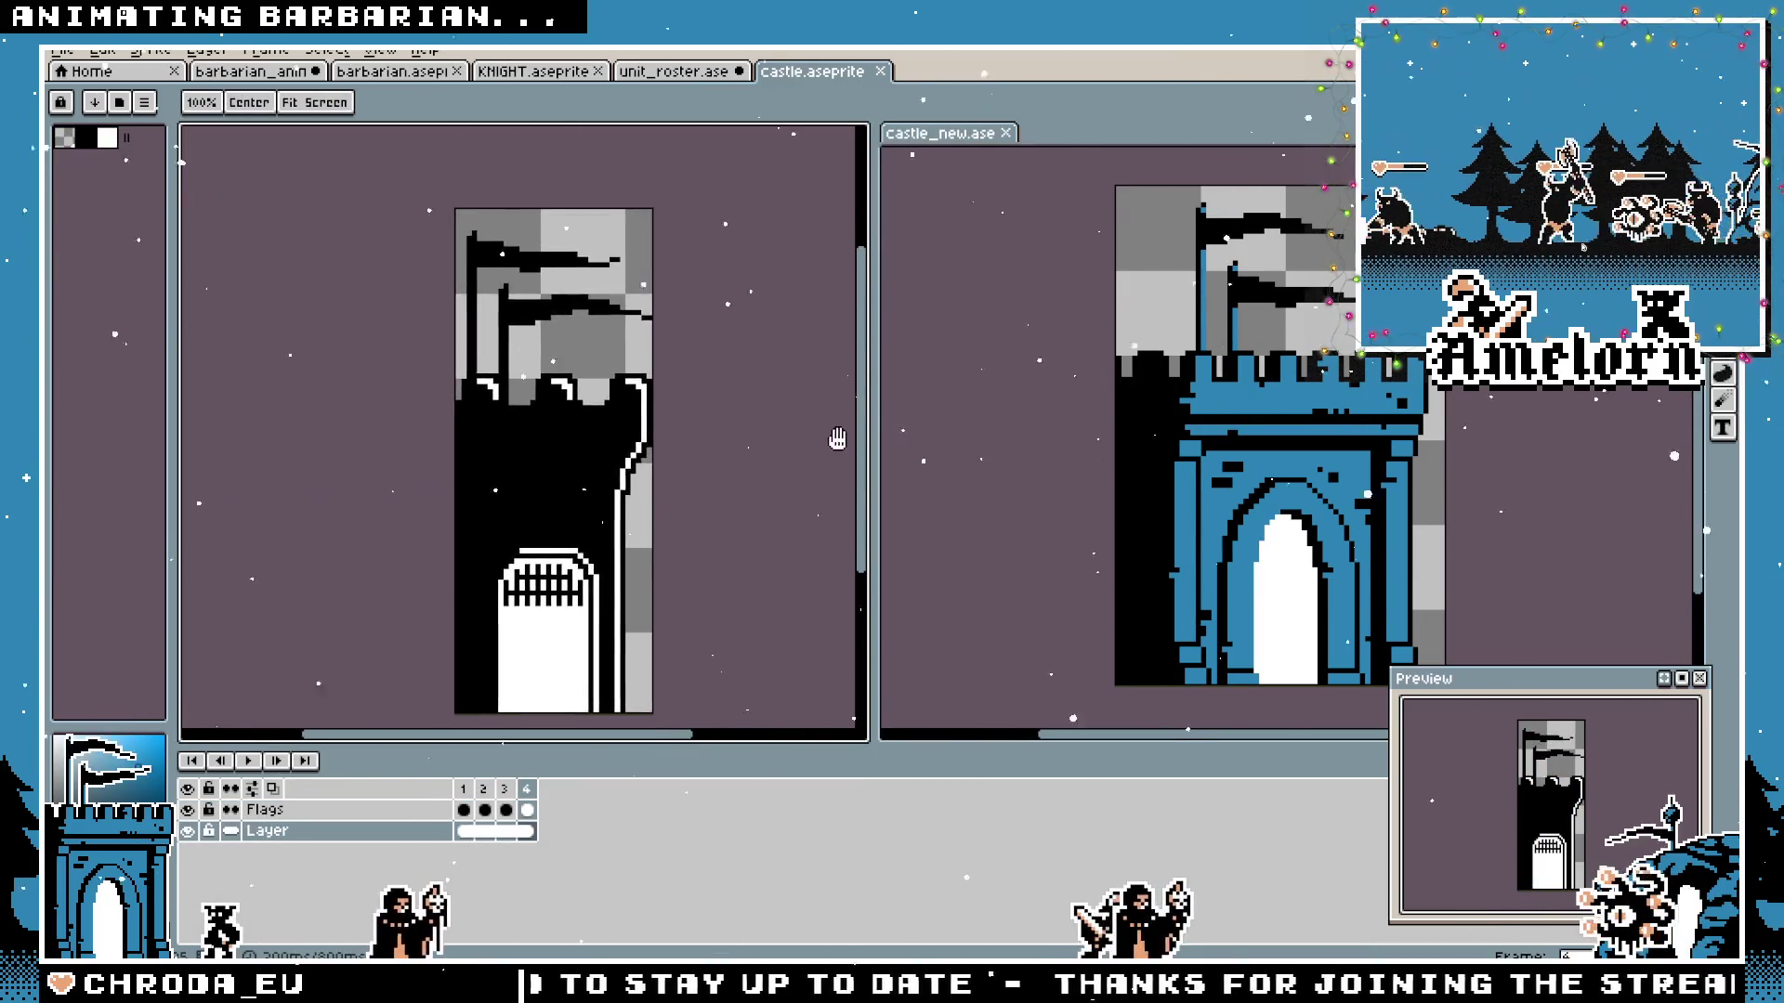
key(m)
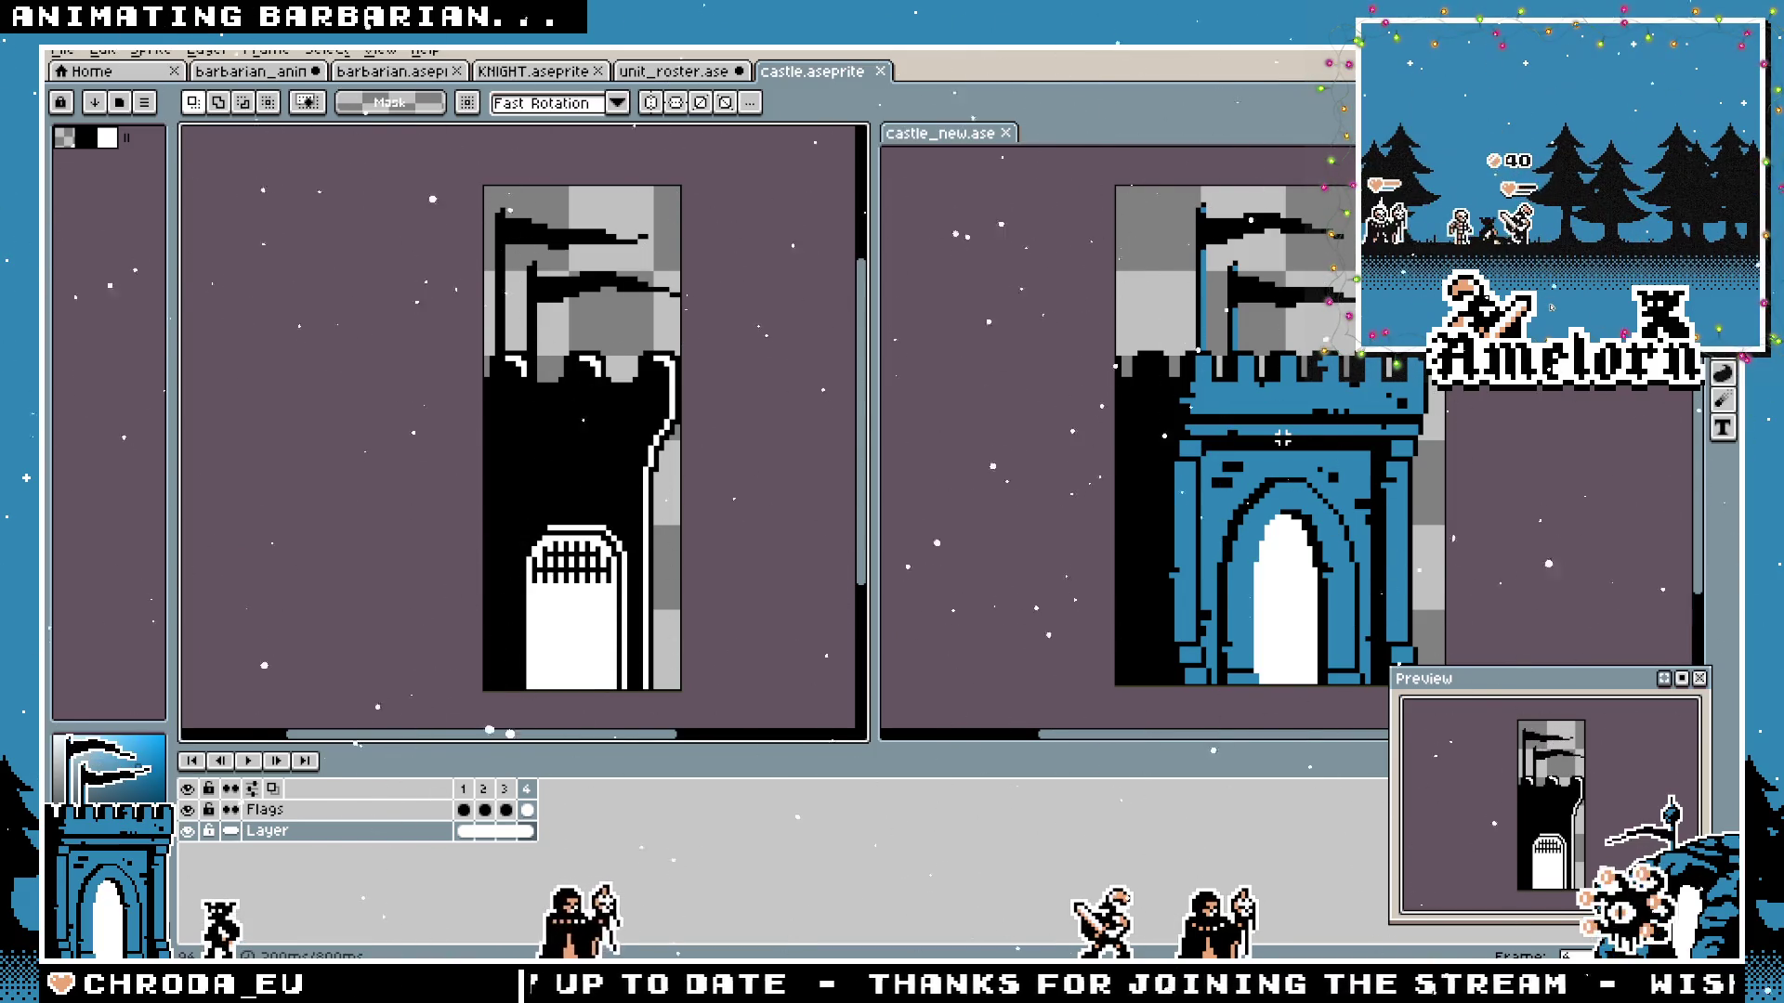
key(h)
mouse_move(1282, 436)
mouse_down()
mouse_move(732, 468)
mouse_move(873, 467)
mouse_up()
key(m)
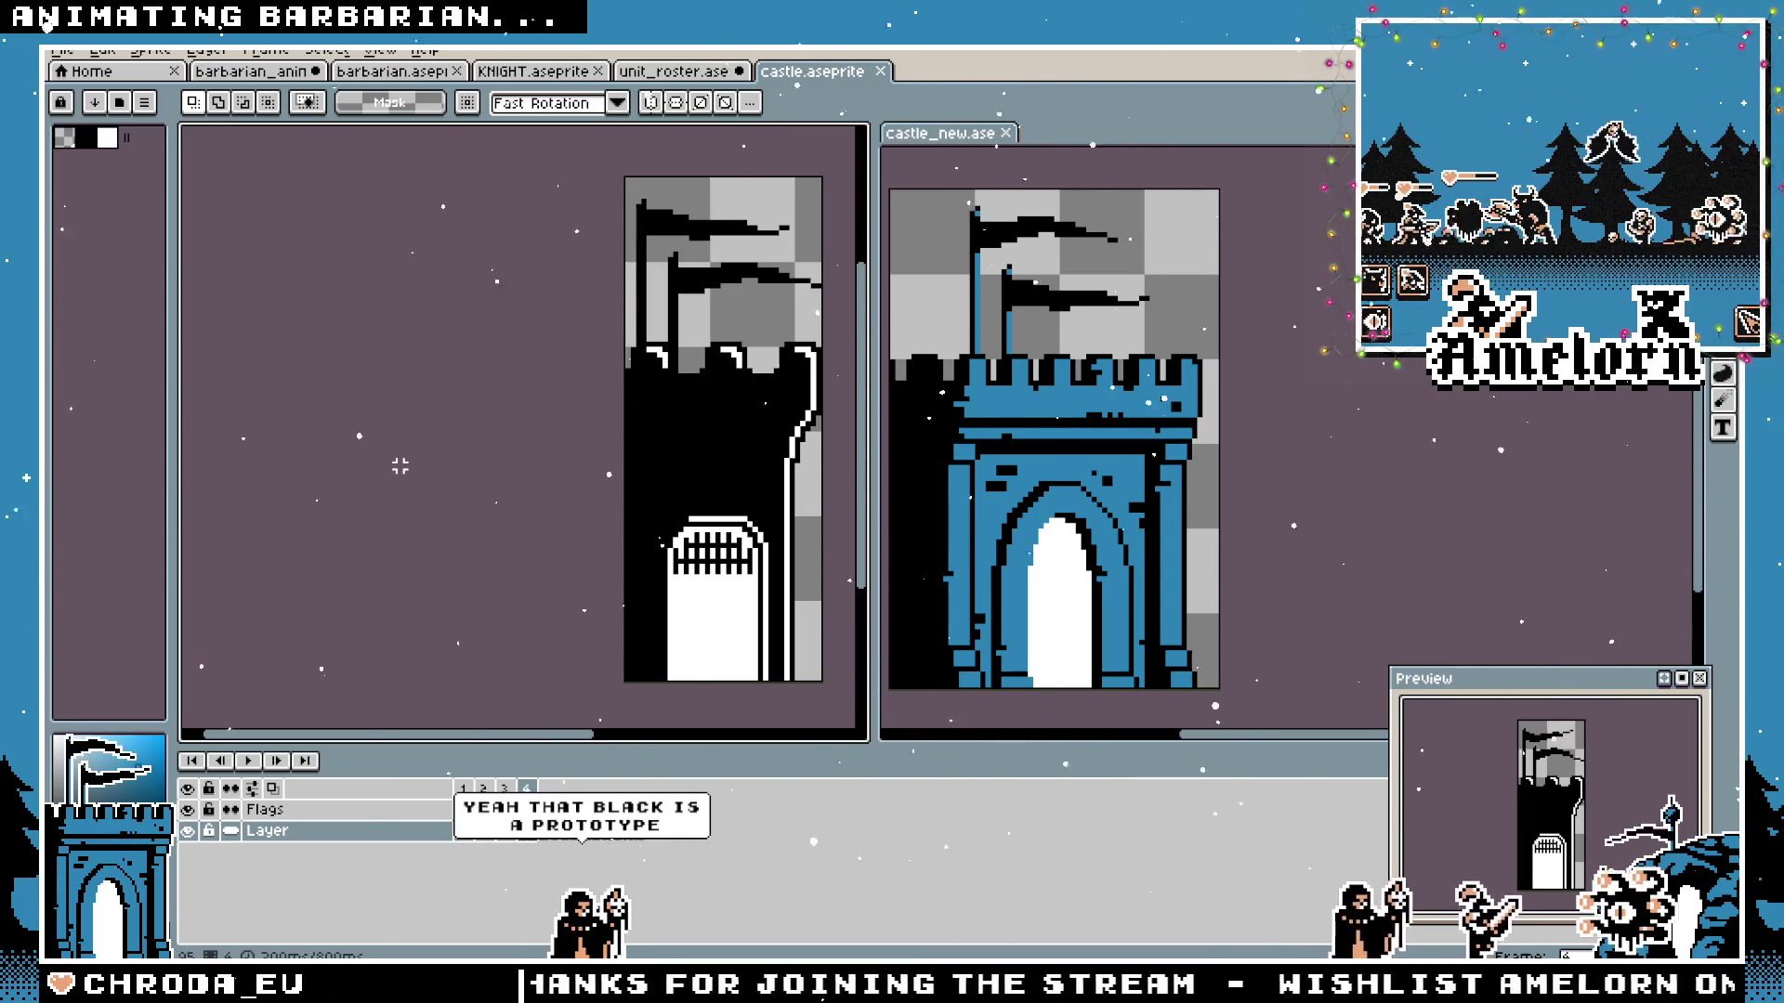
Play the new castle's animation.
click(248, 760)
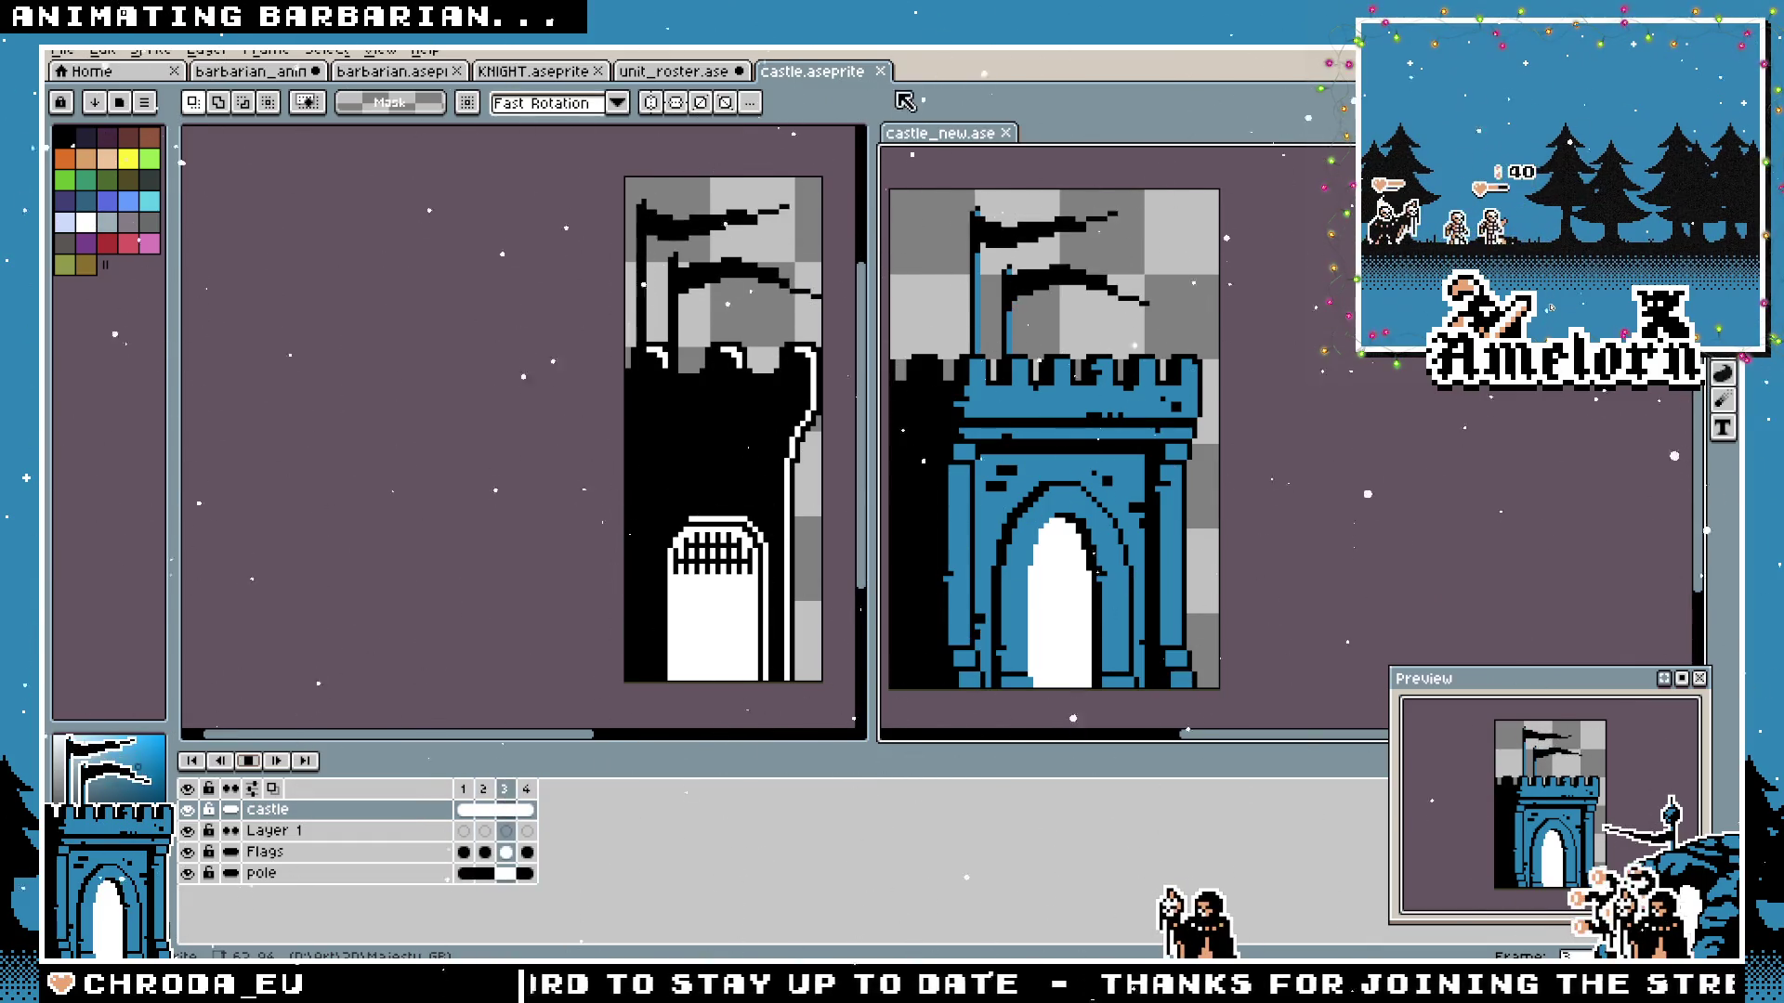
Close the castle_new, castle and unit roster files without saving.
click(1010, 133)
key(ctrl+w)
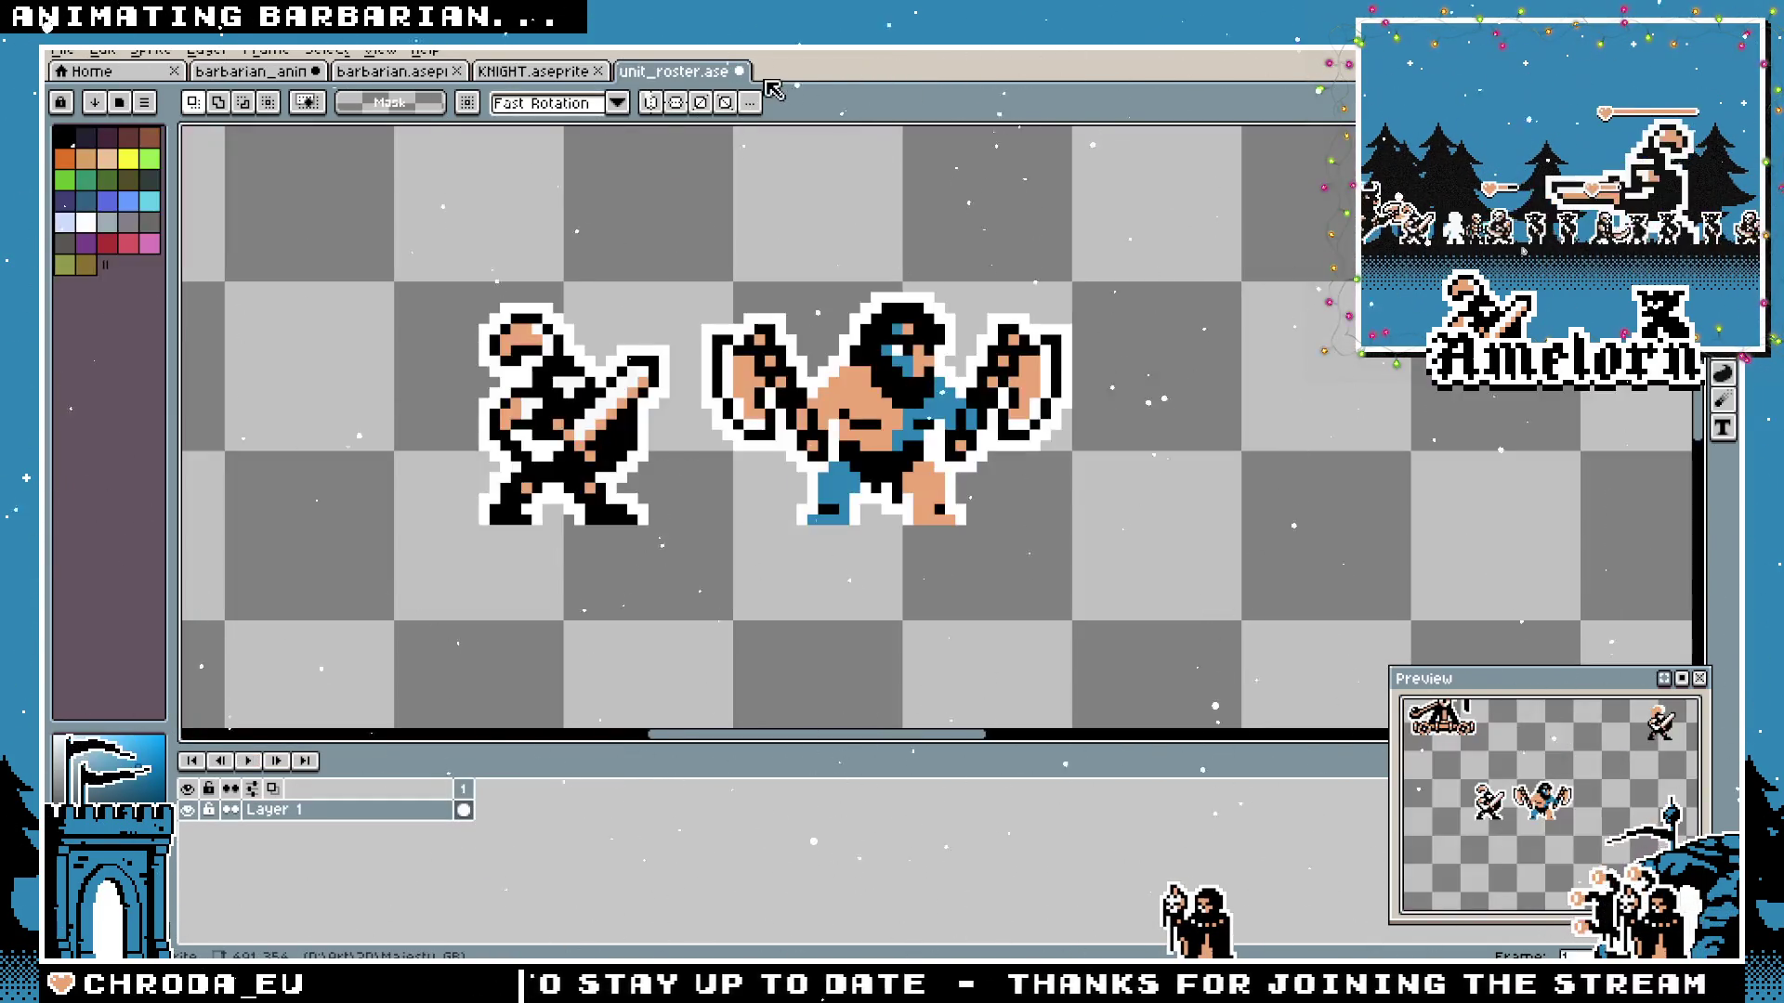
click(738, 71)
key(n)
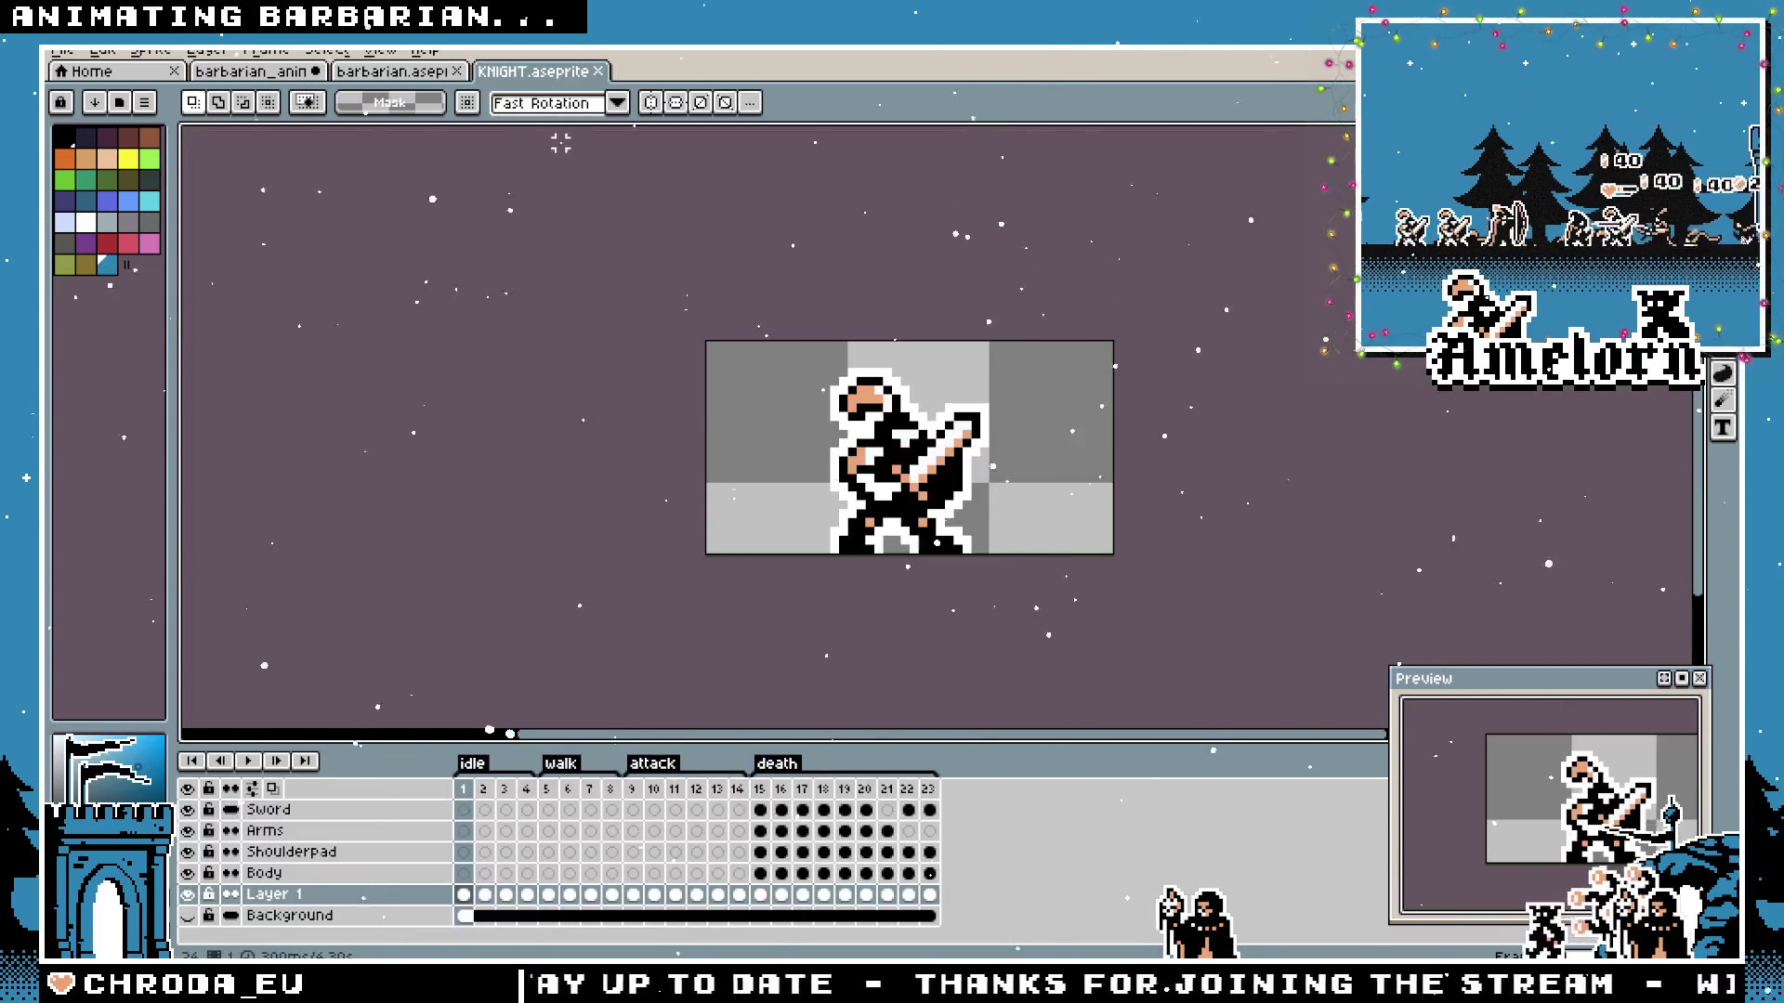
Compare the barbarian's two frames, then switch to the knight and play its animation.
click(397, 72)
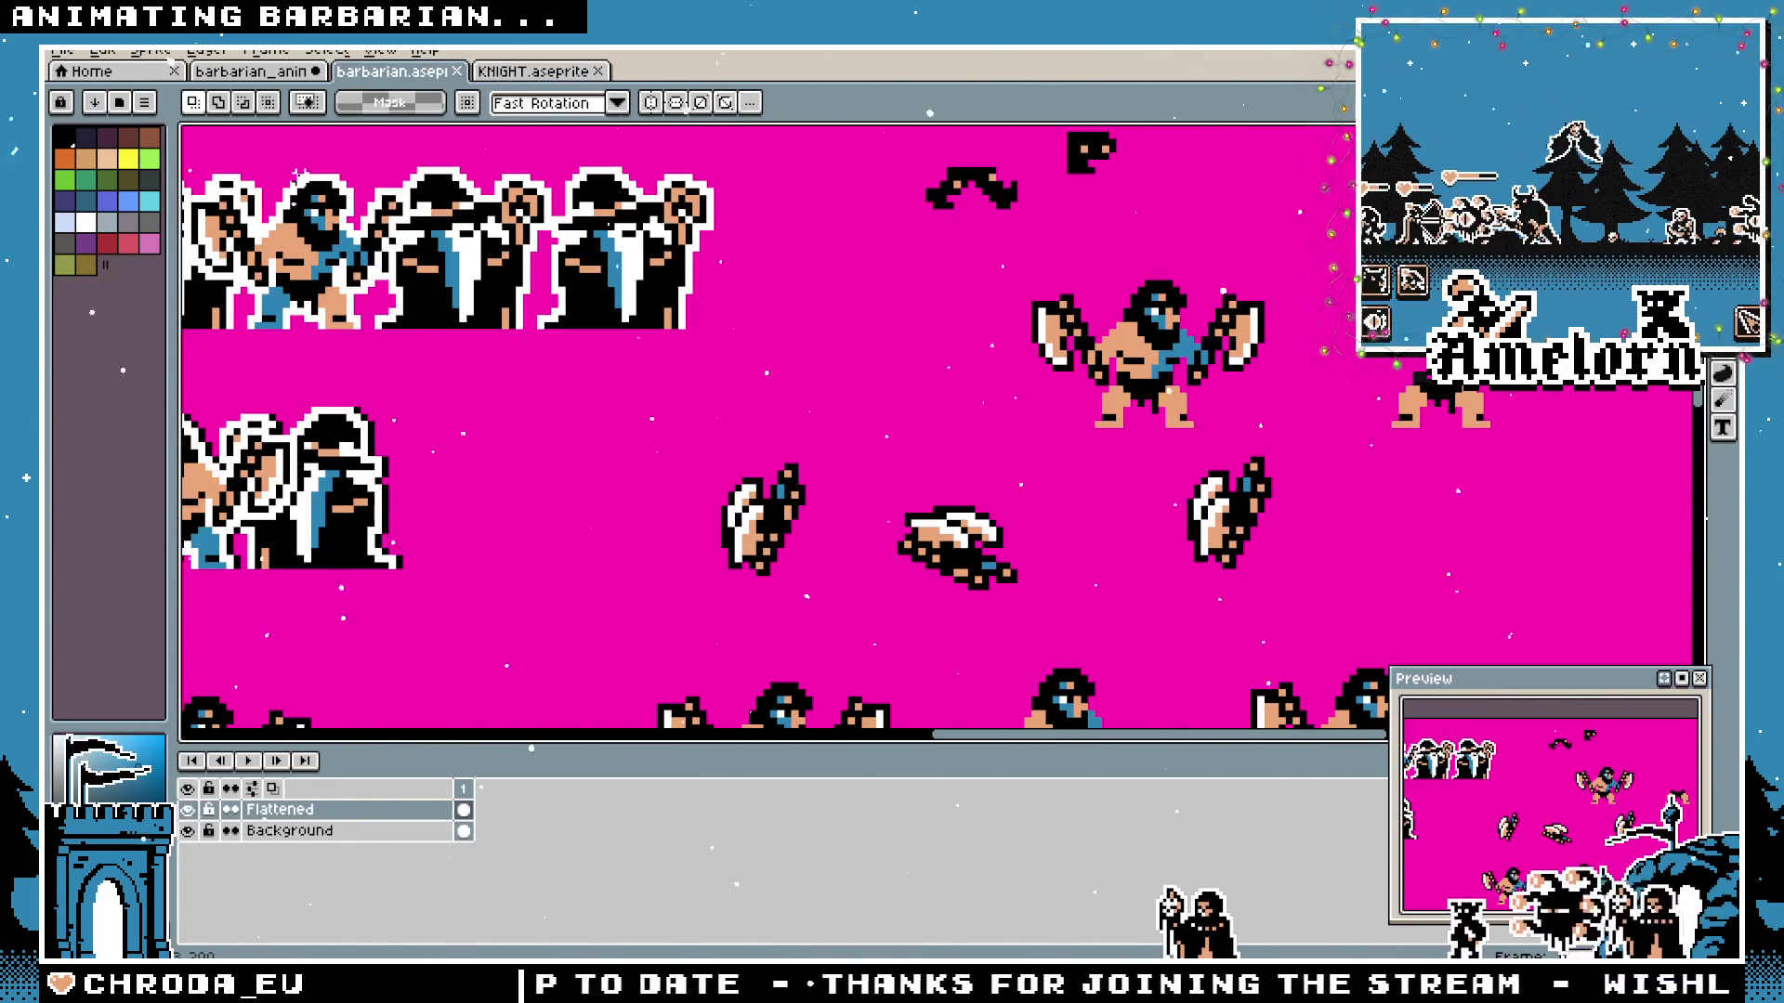
click(302, 76)
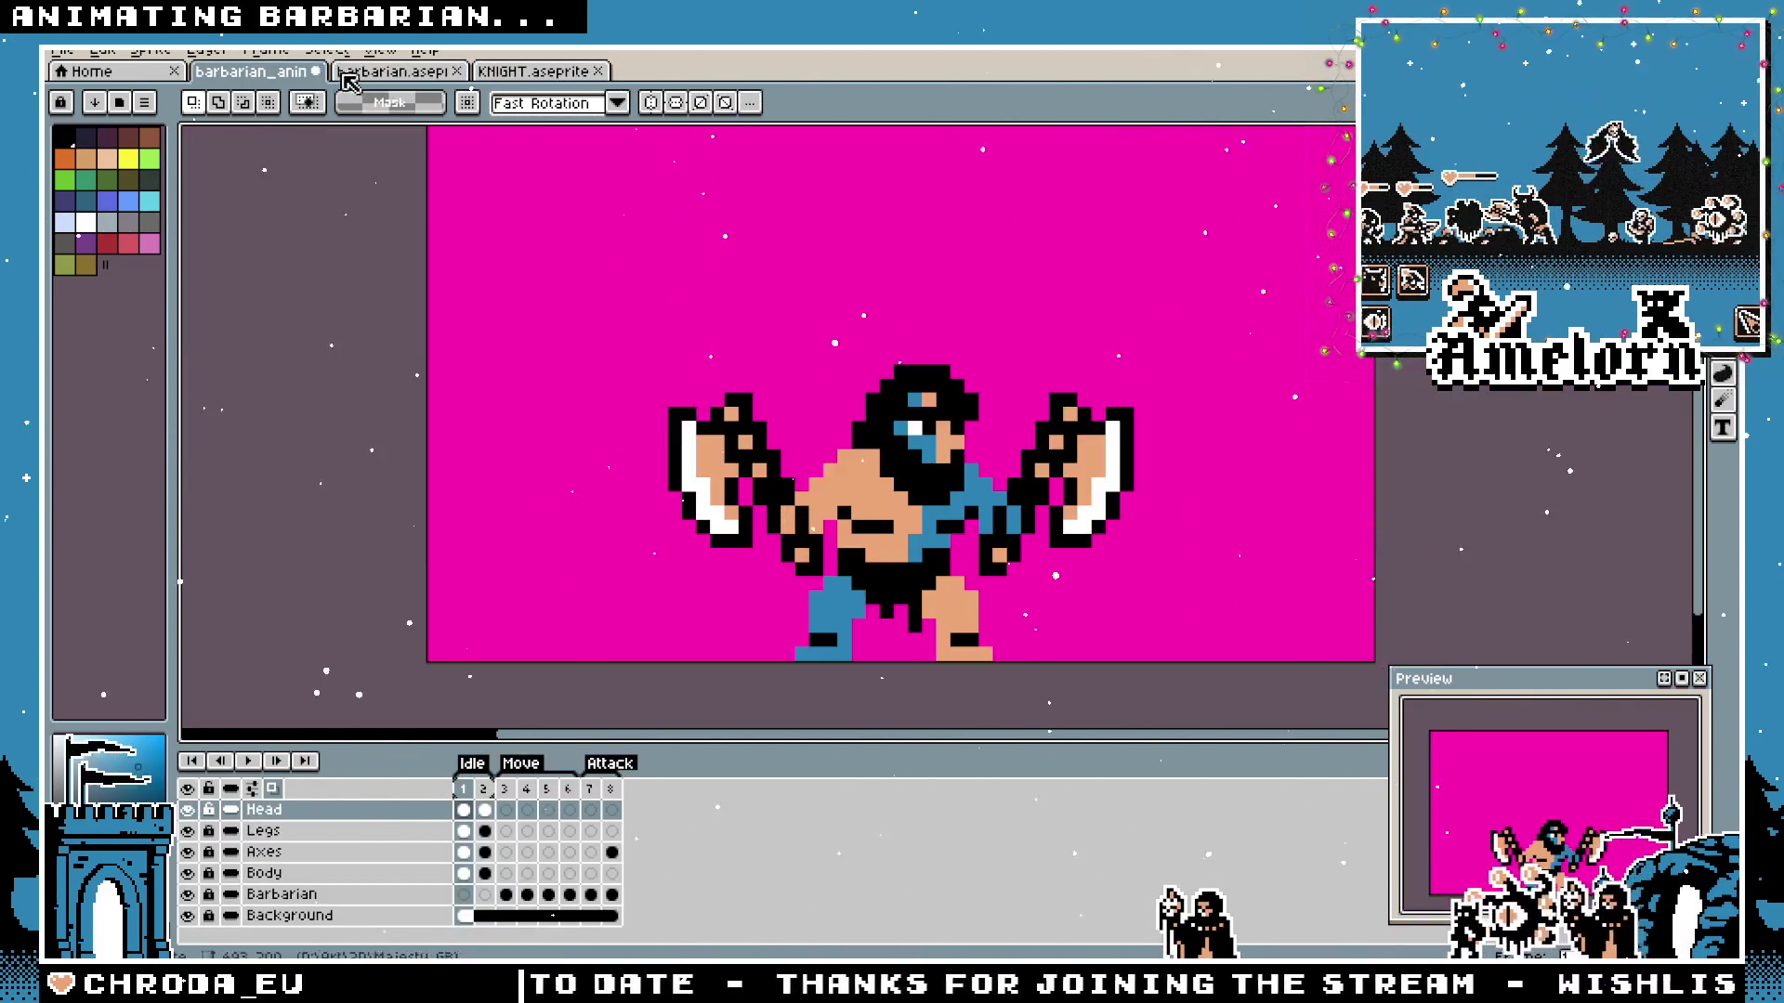
click(489, 790)
click(465, 798)
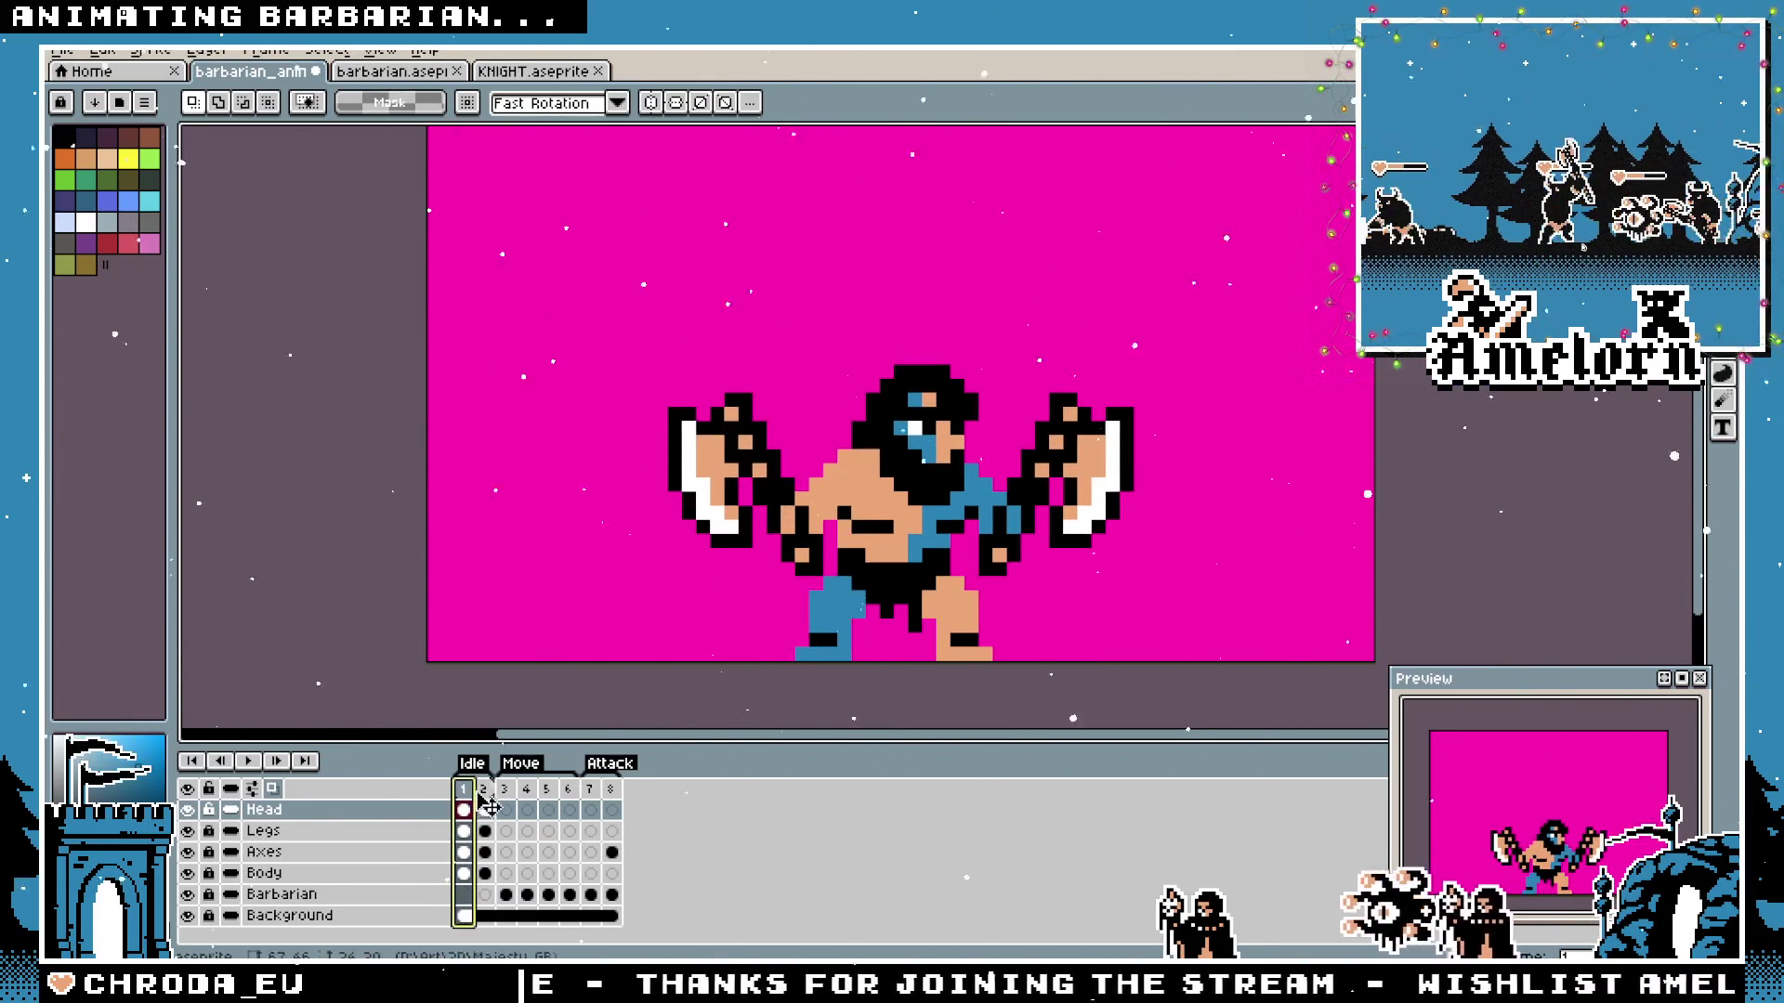
click(469, 789)
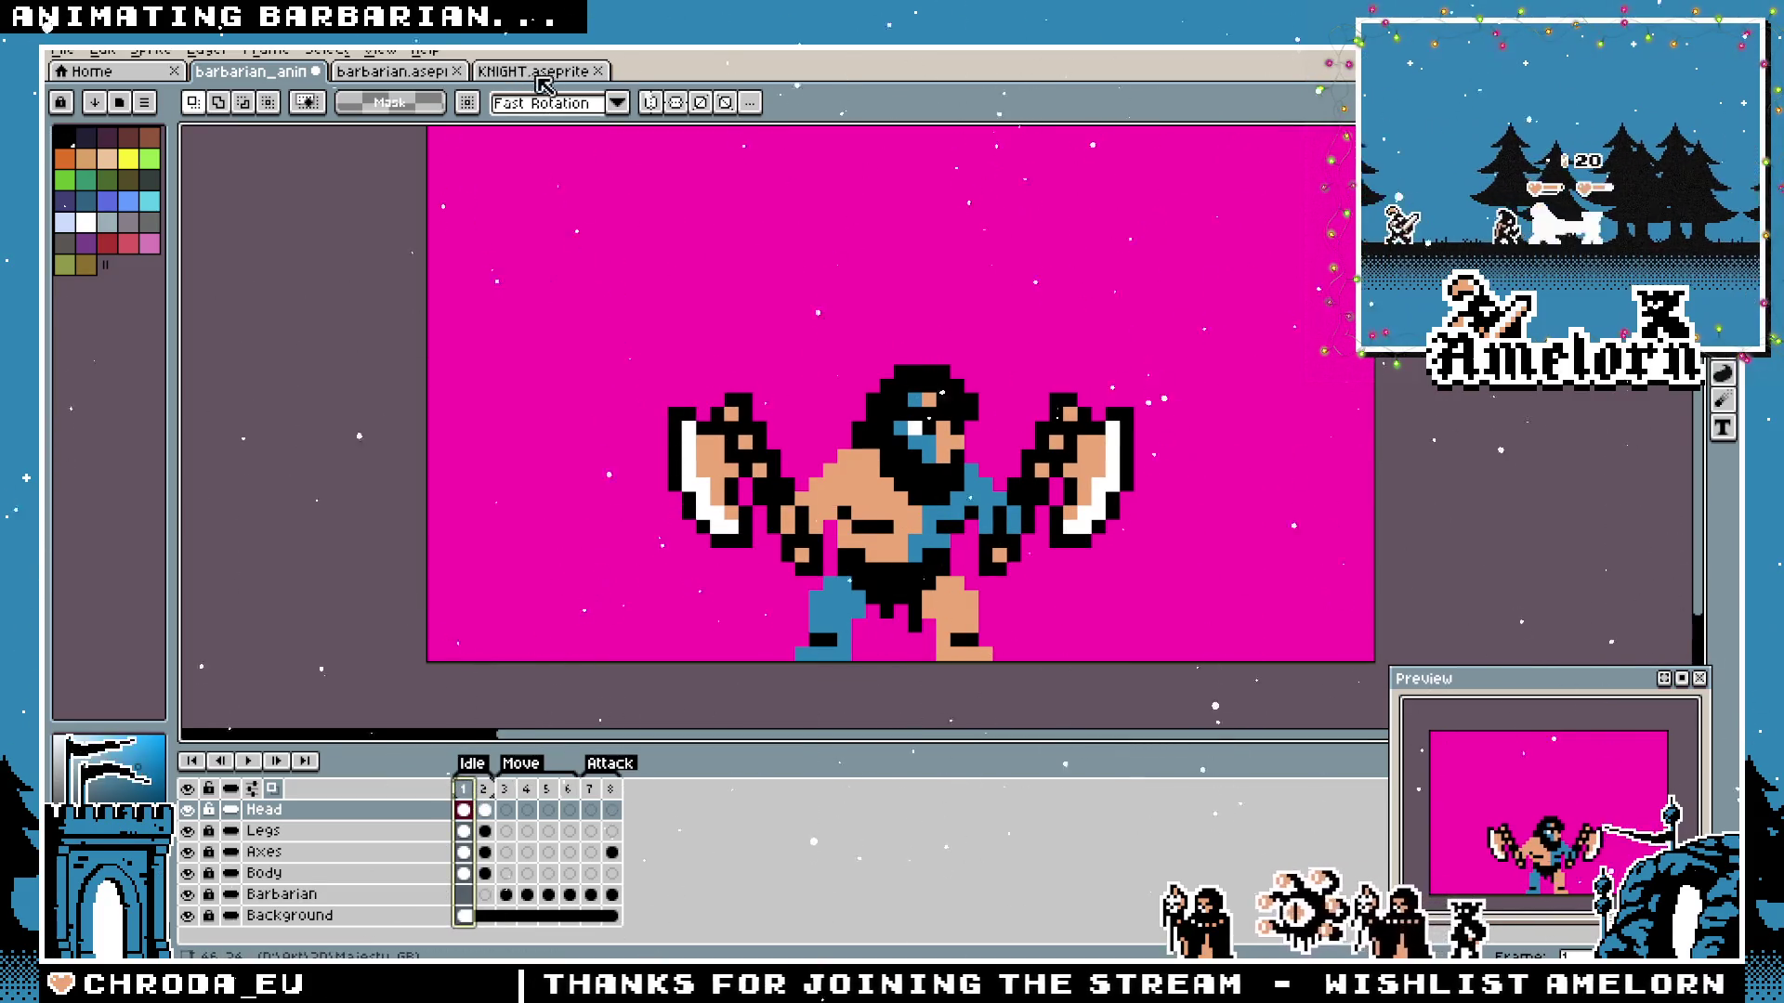
key(ctrl+Tab)
click(251, 763)
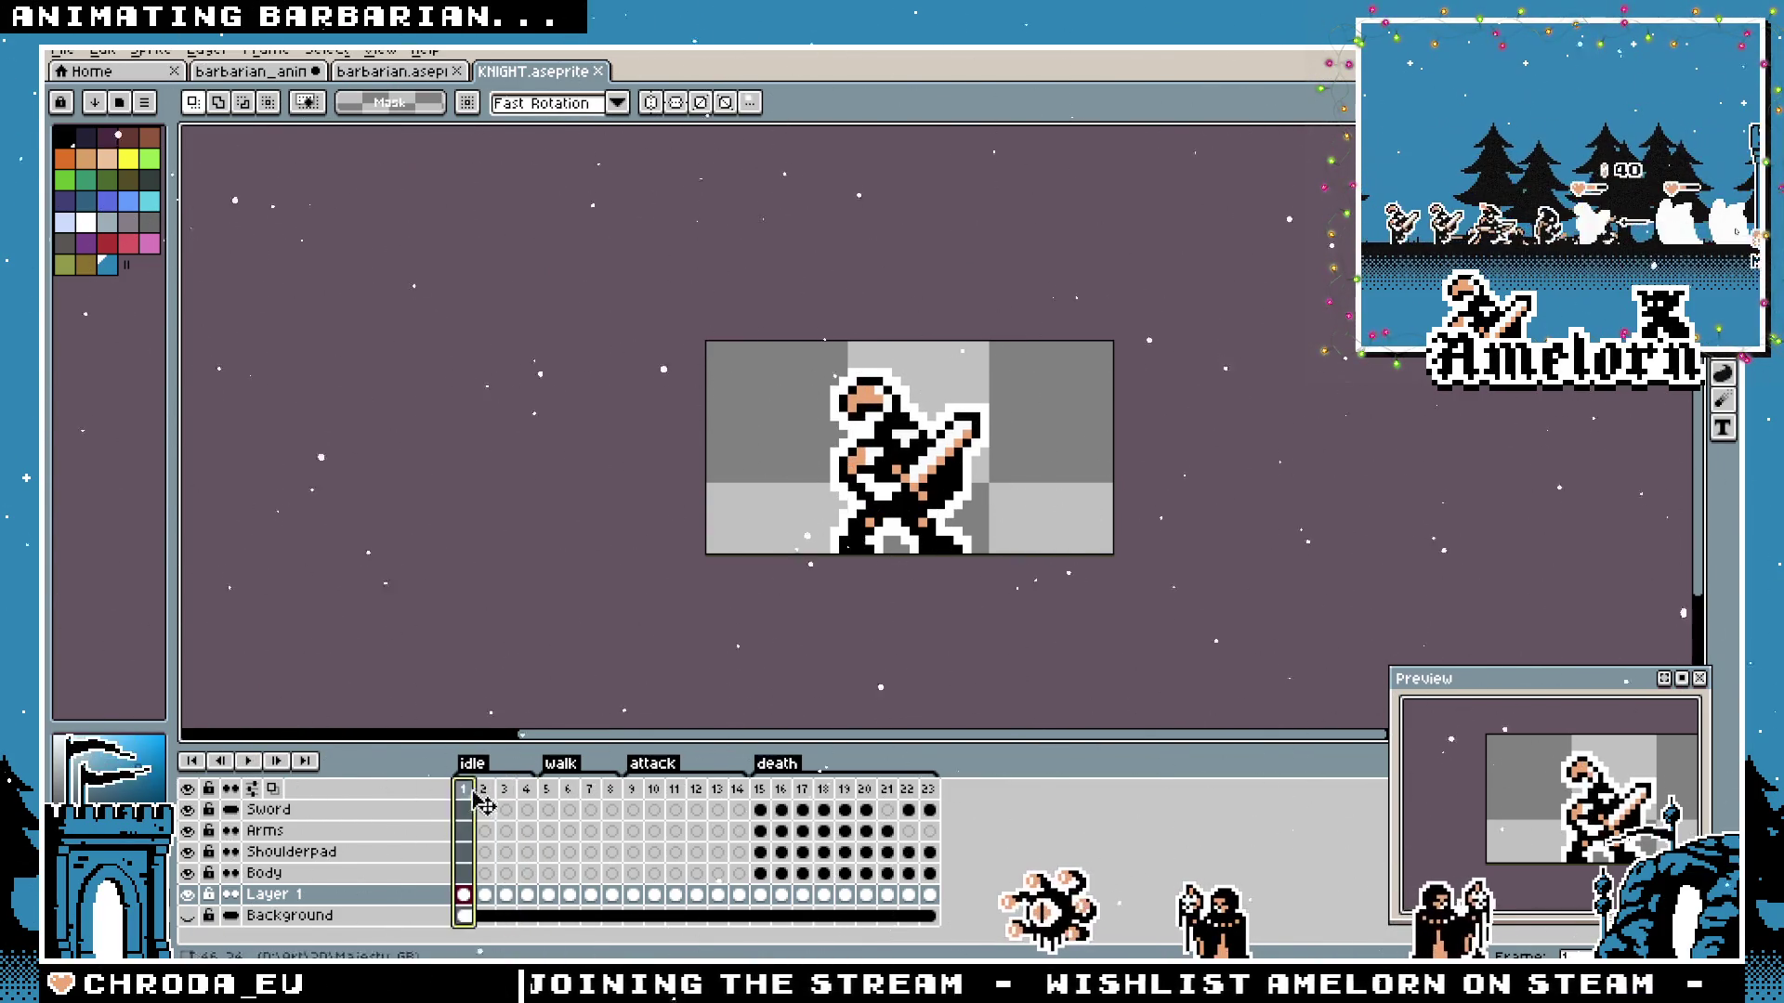
Check the durations of the knight's first and second frames.
click(491, 804)
double_click(466, 789)
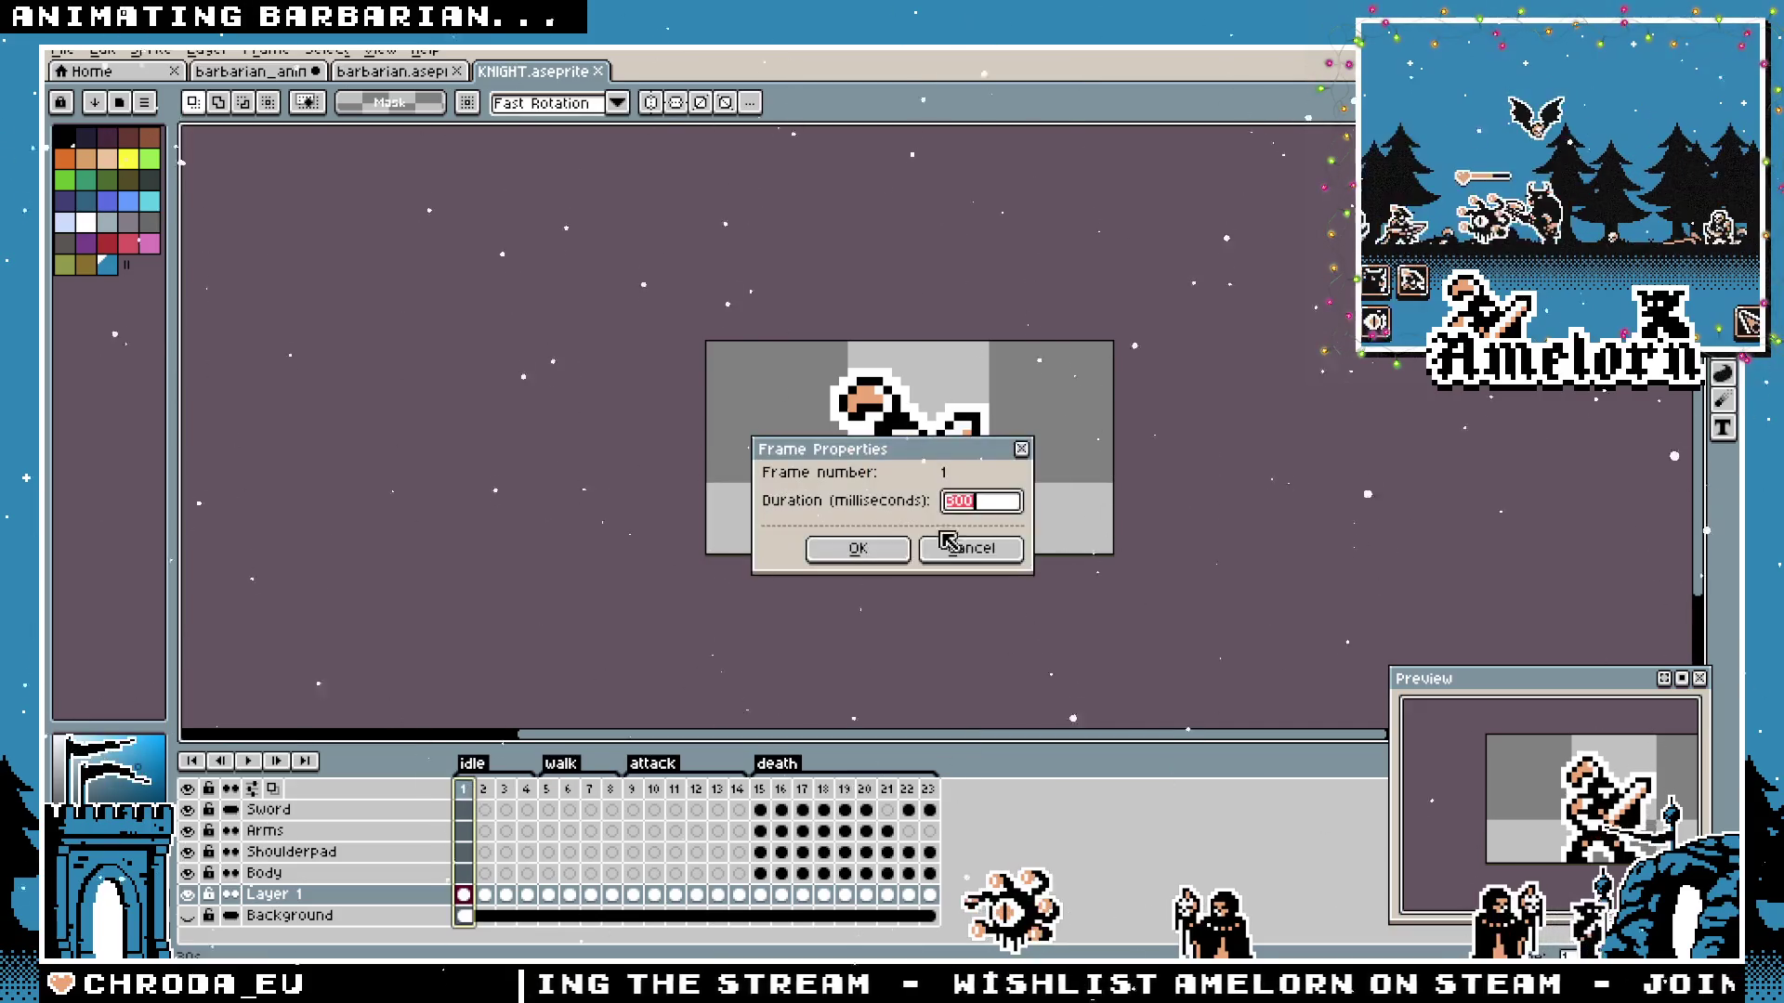
click(971, 549)
double_click(488, 792)
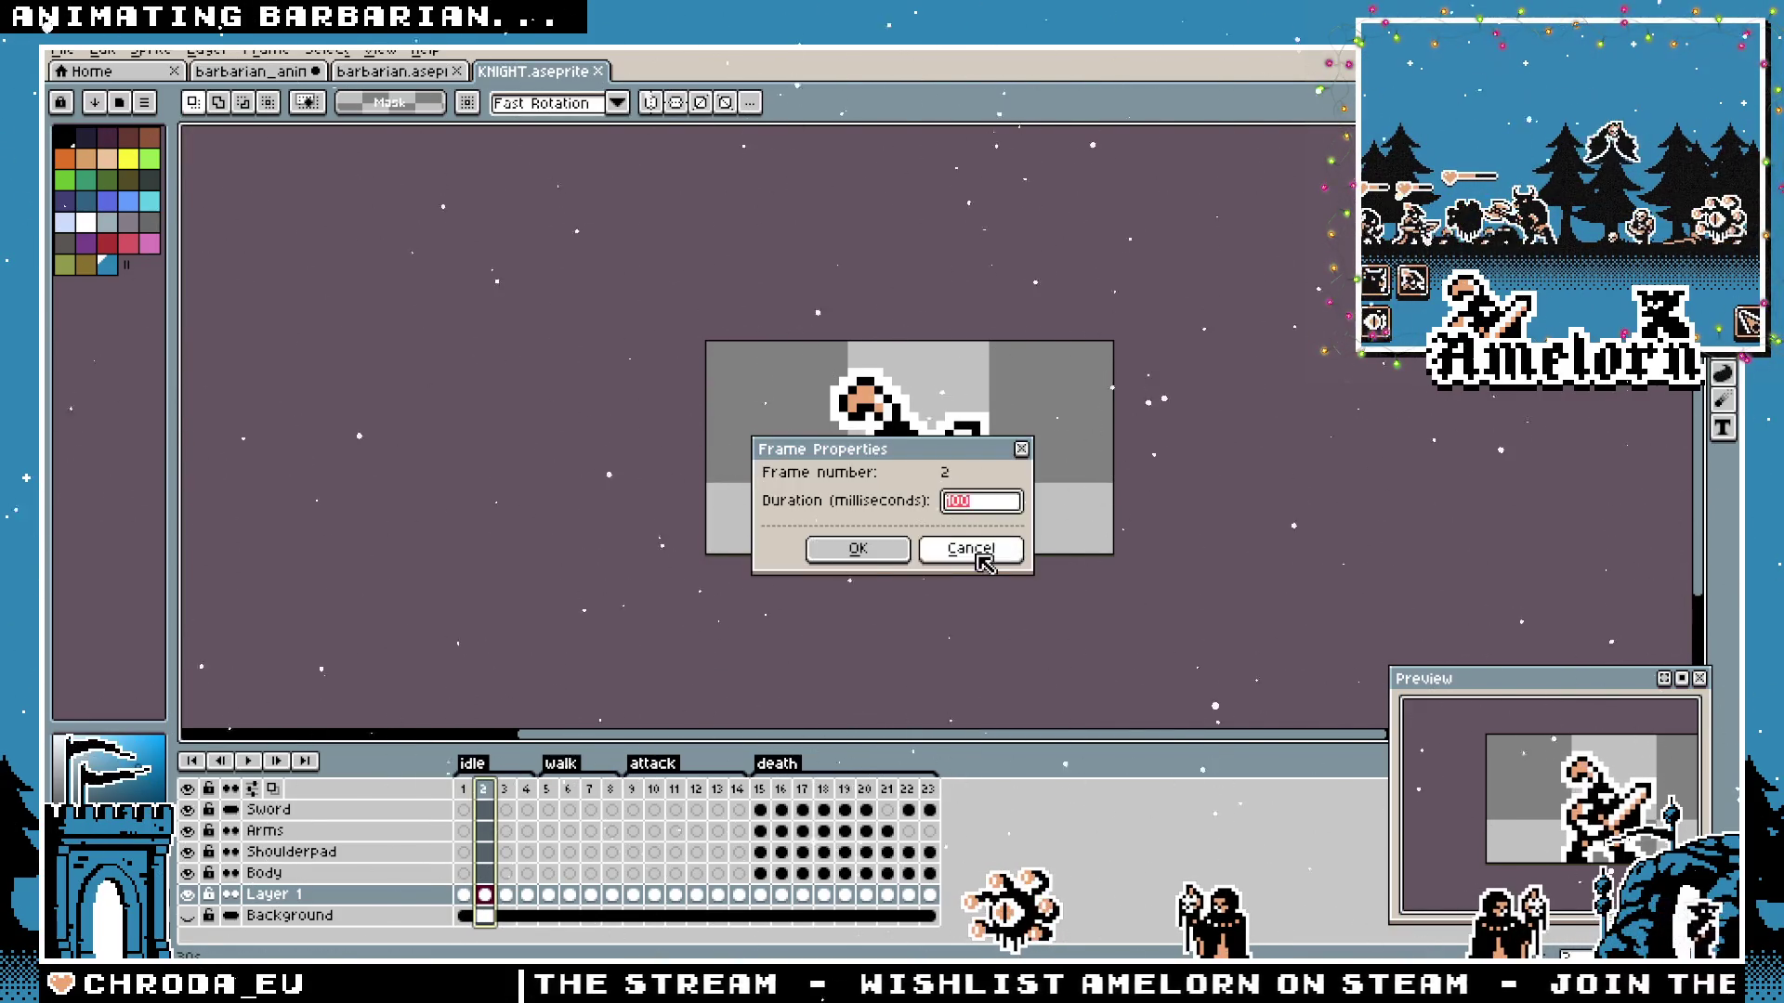
click(976, 551)
Give the barbarian's frames 1–2 one shared duration in barbarian_anim.
click(433, 77)
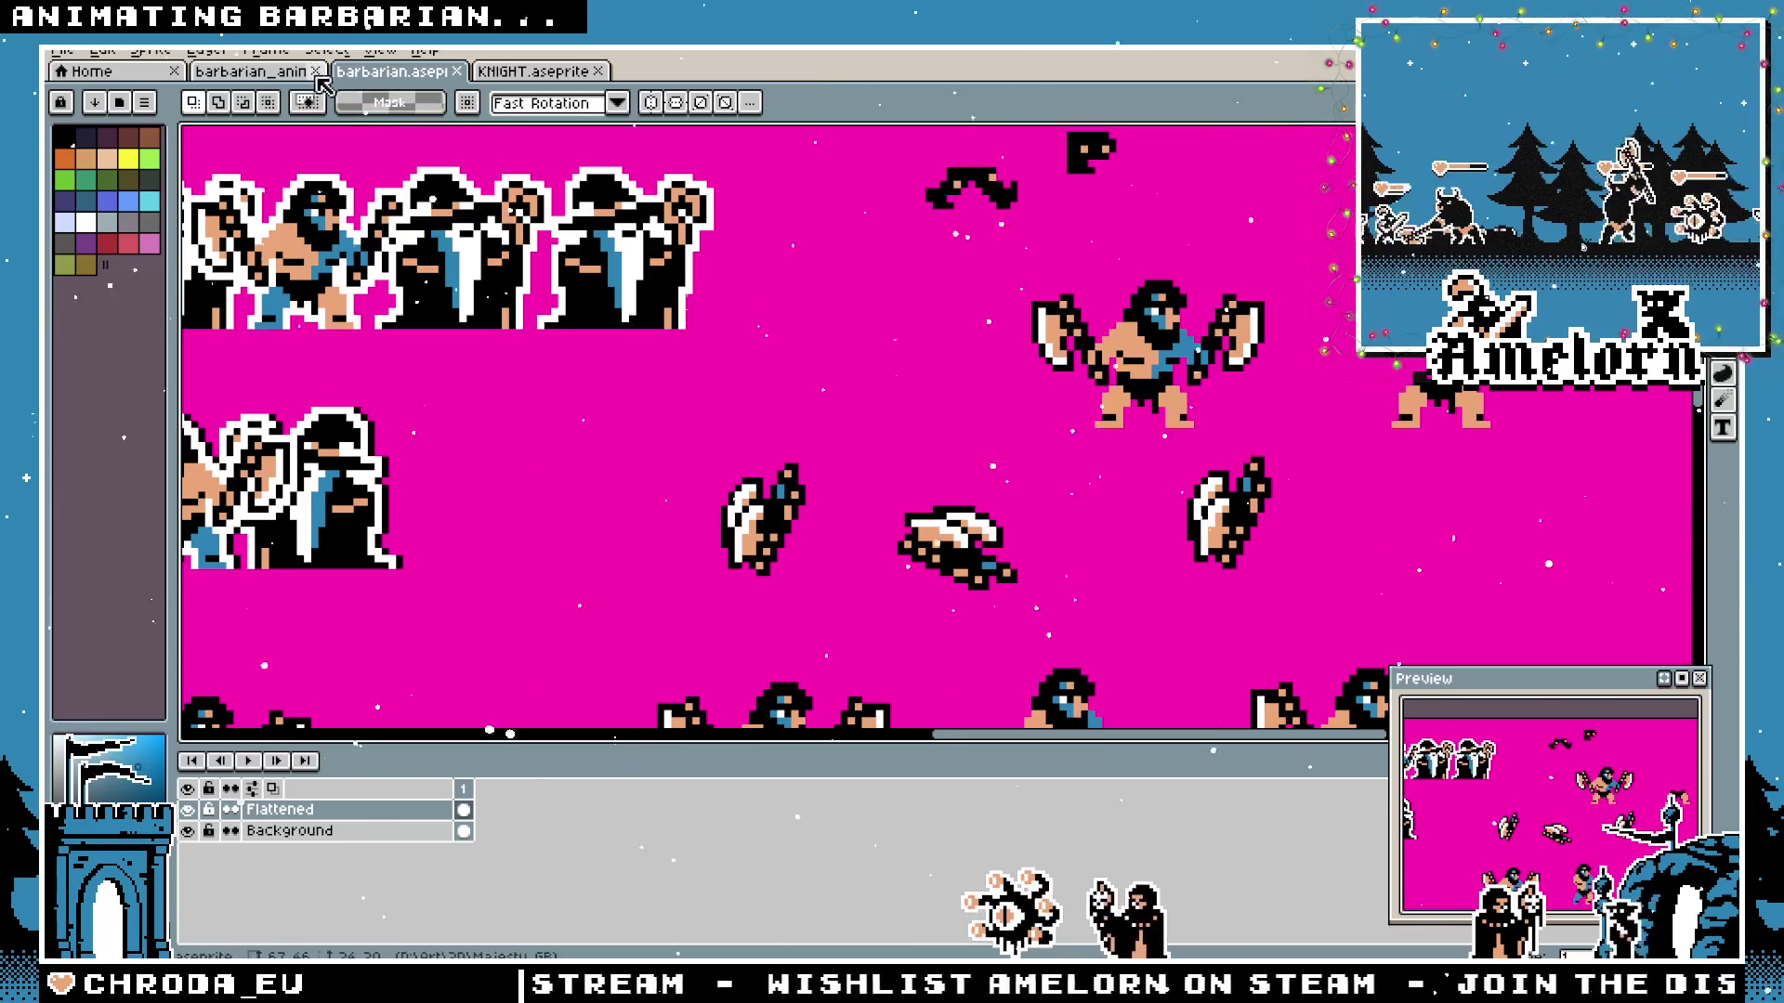
click(251, 72)
right_click(488, 791)
click(529, 799)
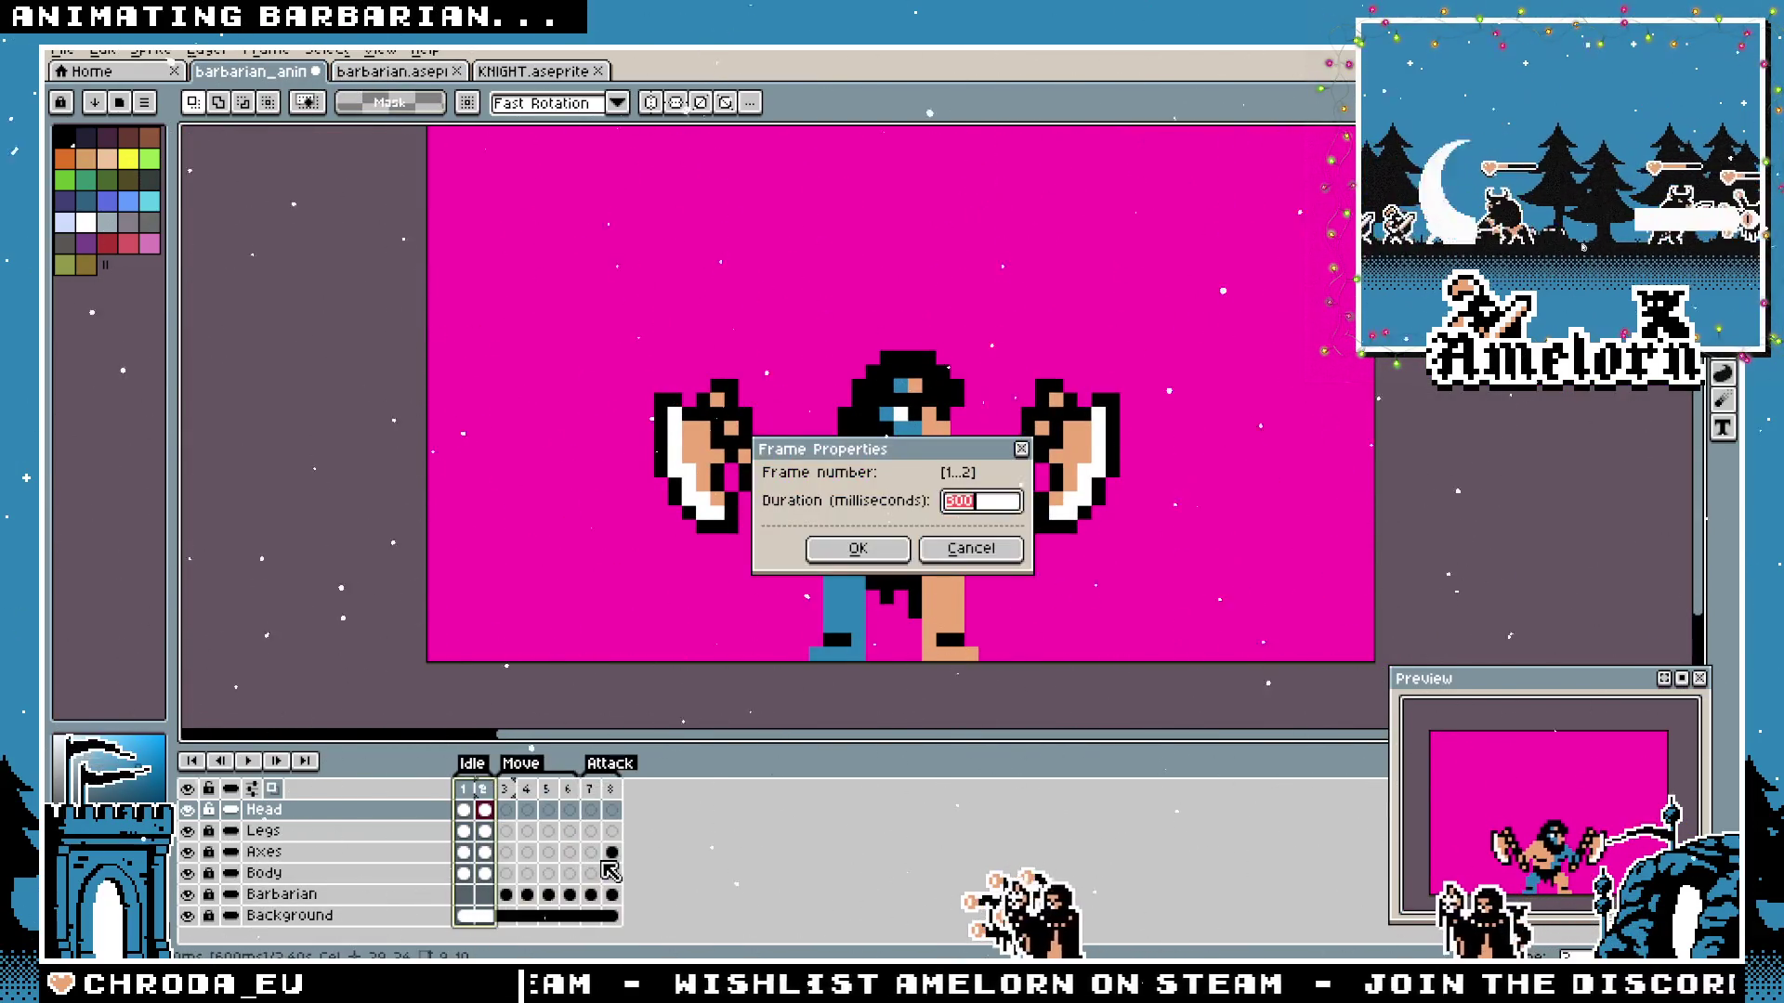
key(Return)
key(Return)
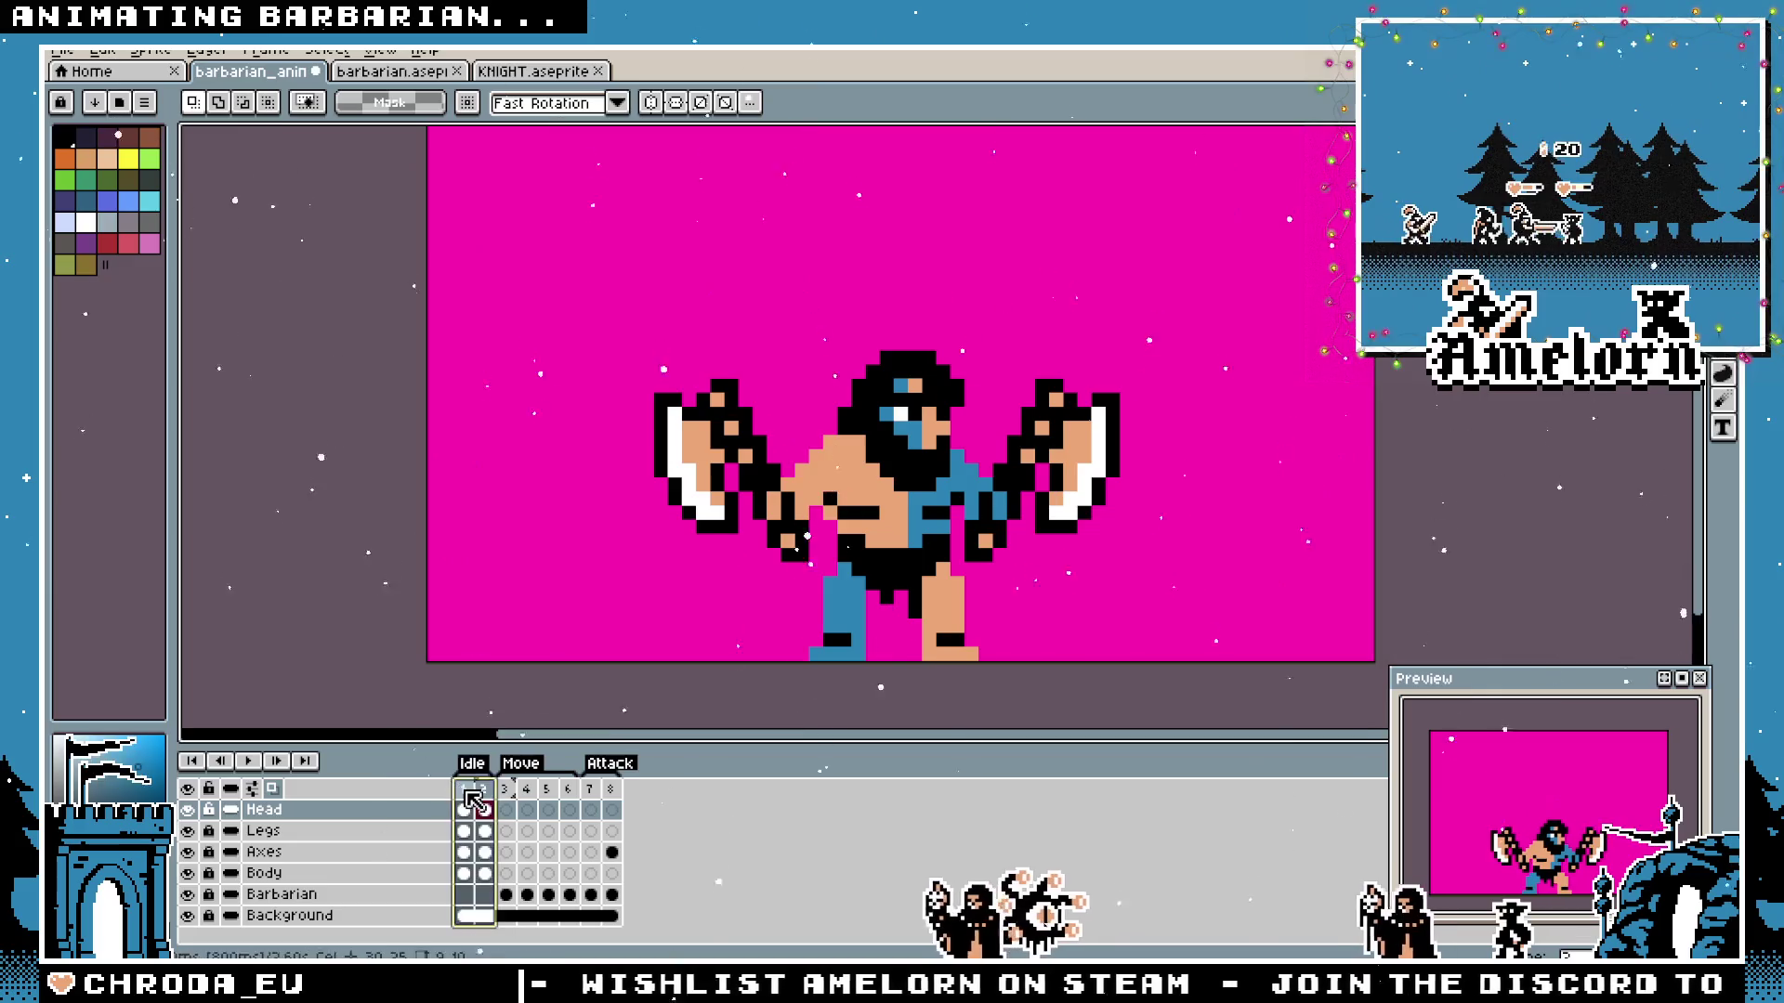
scroll(550, 685, down, 1)
scroll(550, 685, down, 2)
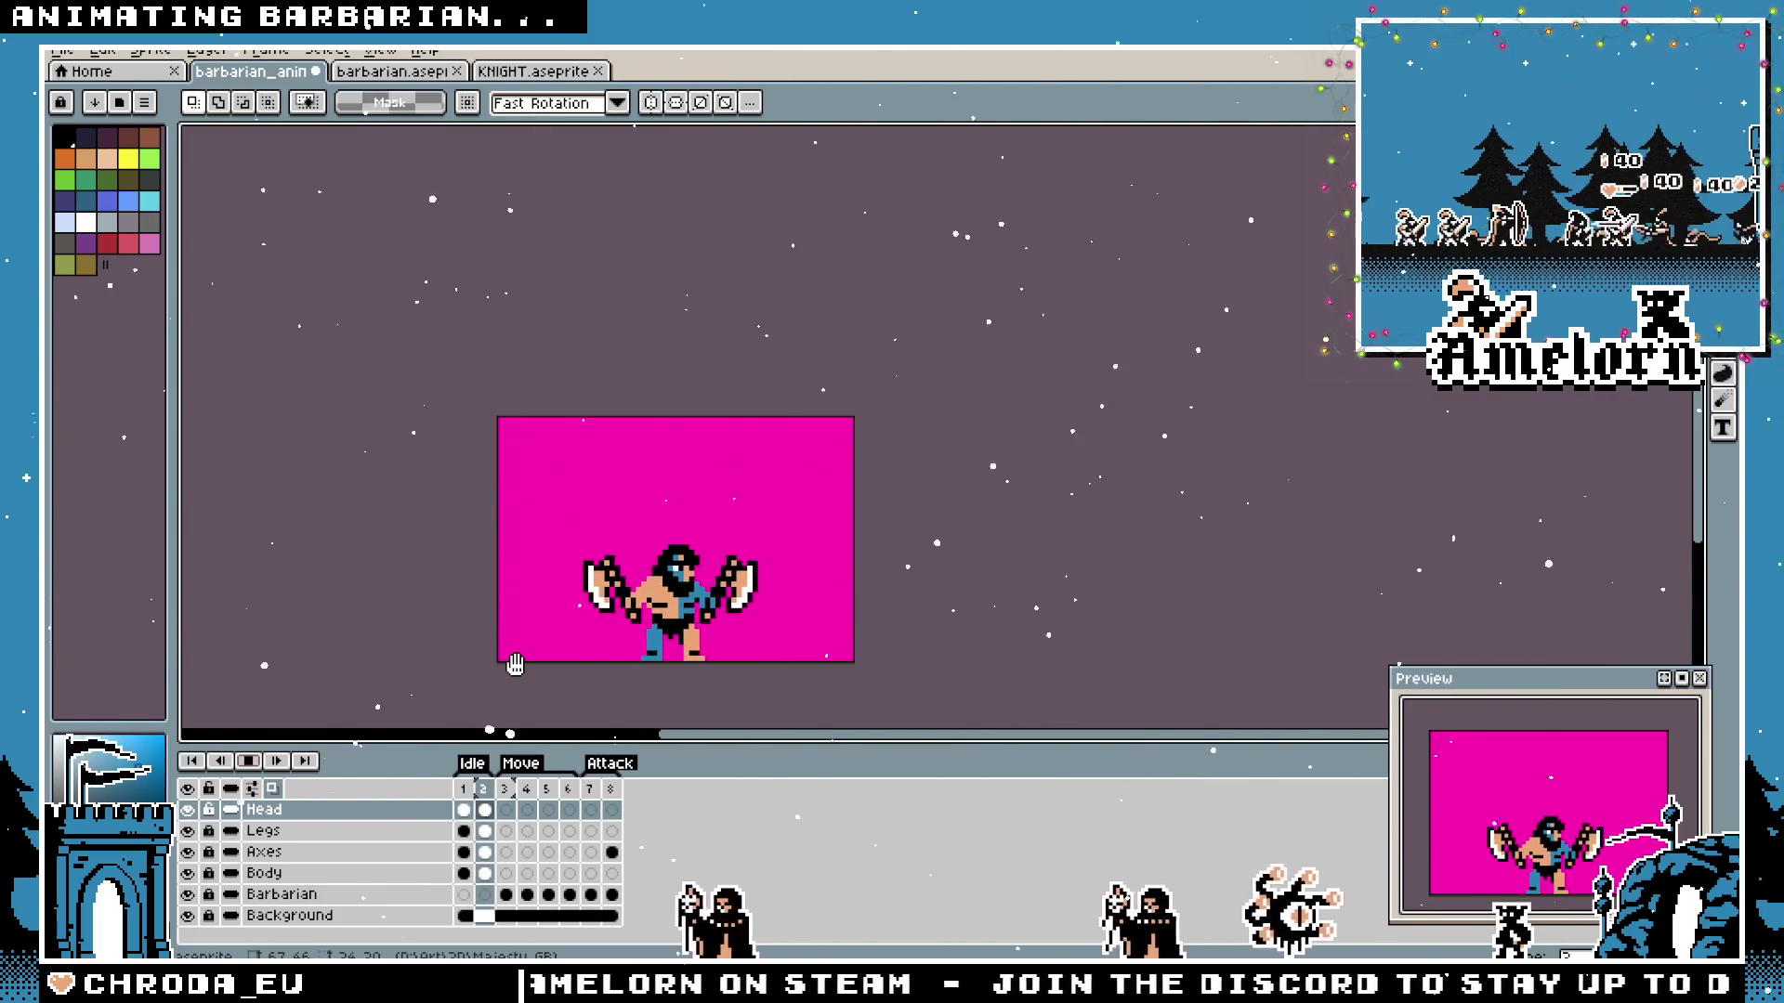
scroll(550, 652, up, 2)
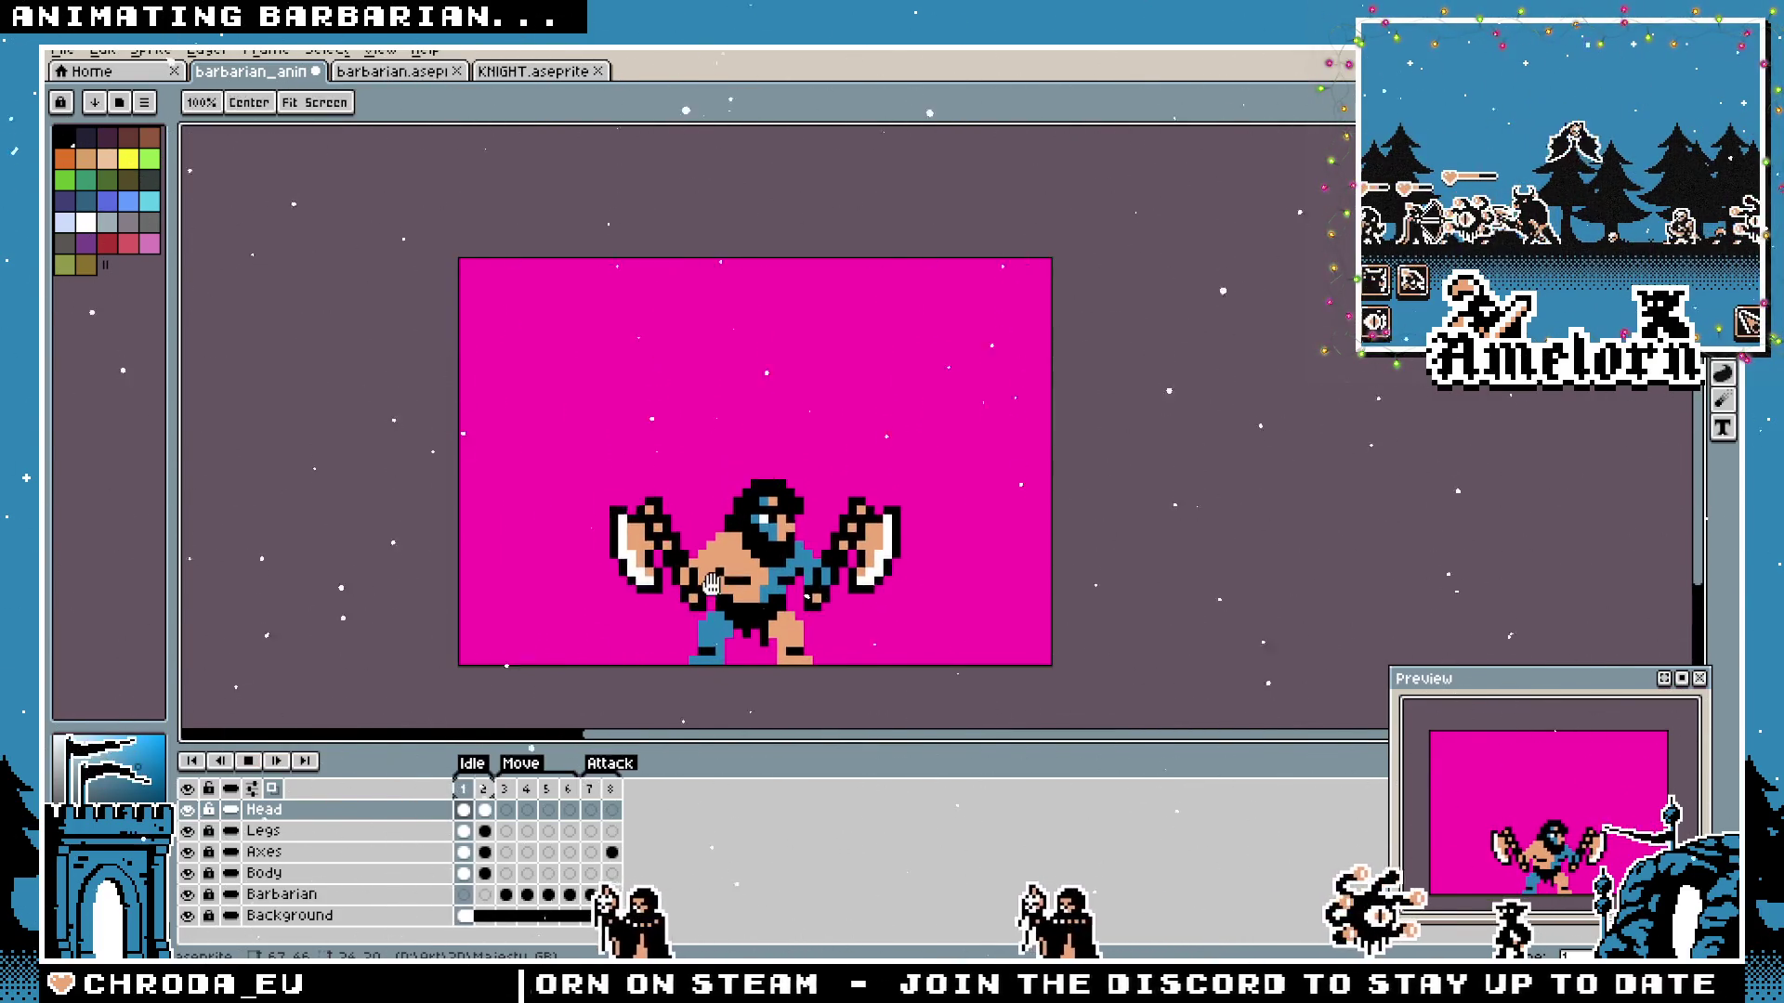
Go to frame 2 on the Legs layer and select the whole canvas for repositioning.
drag(675, 638, 677, 512)
scroll(847, 639, up, 1)
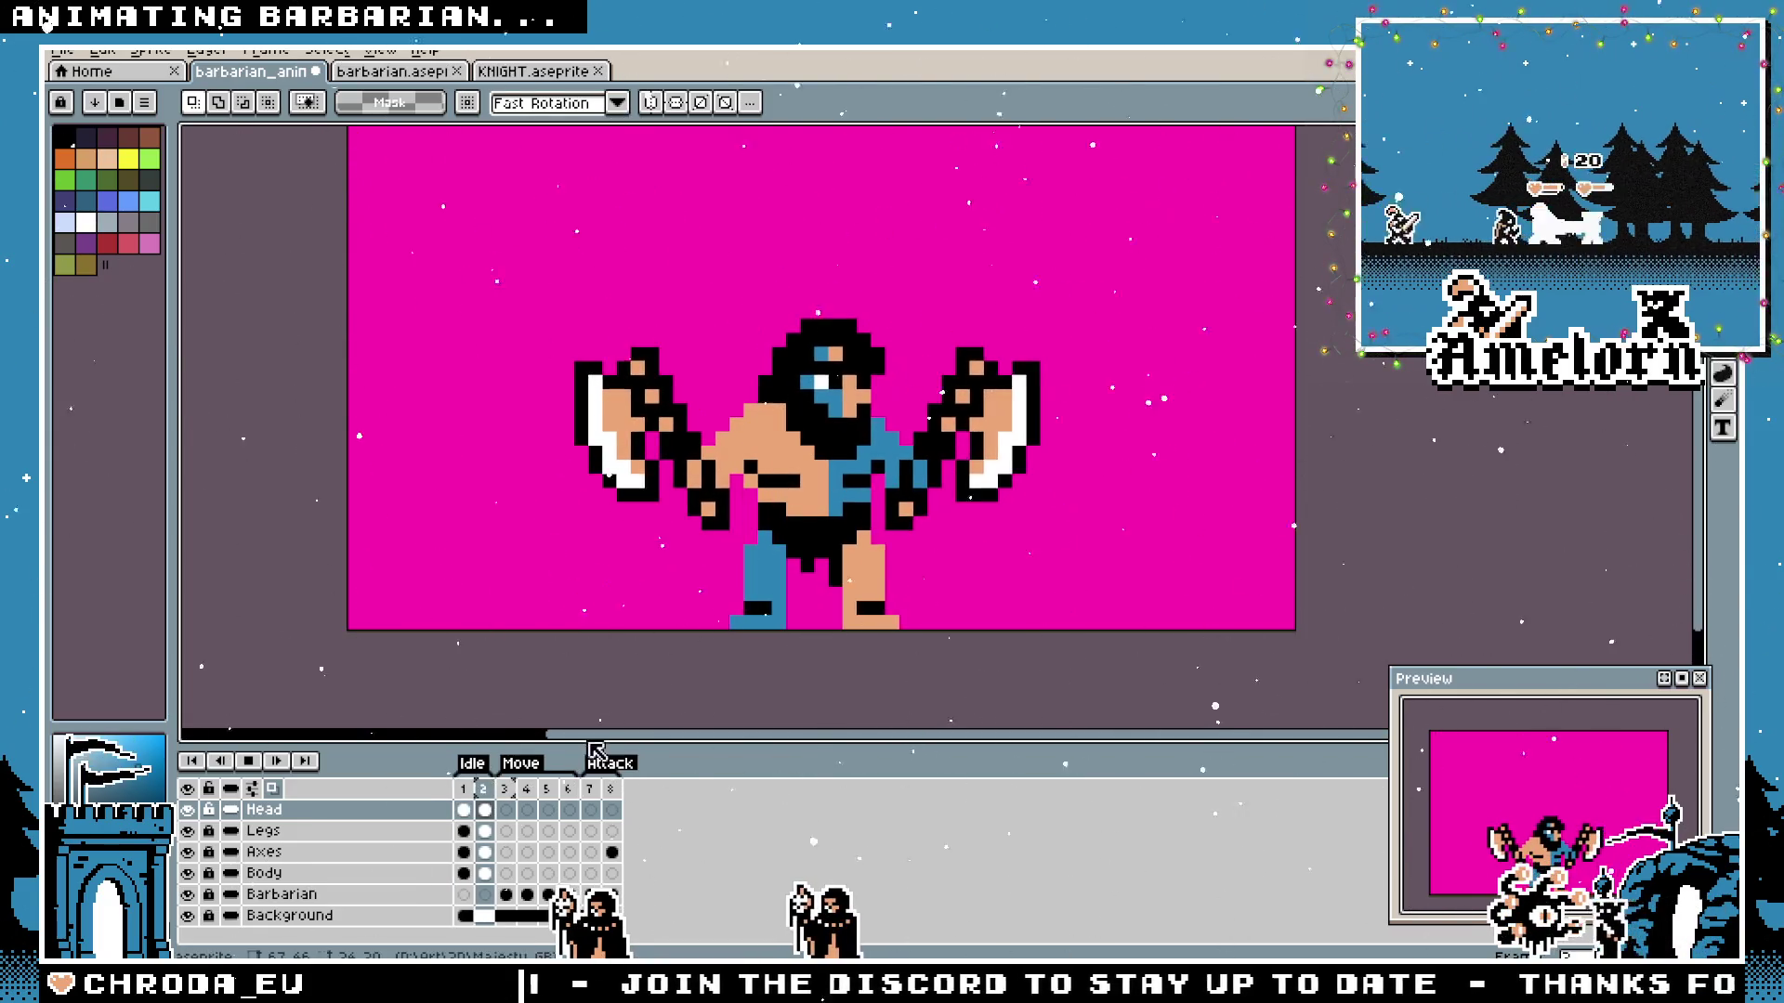
click(484, 808)
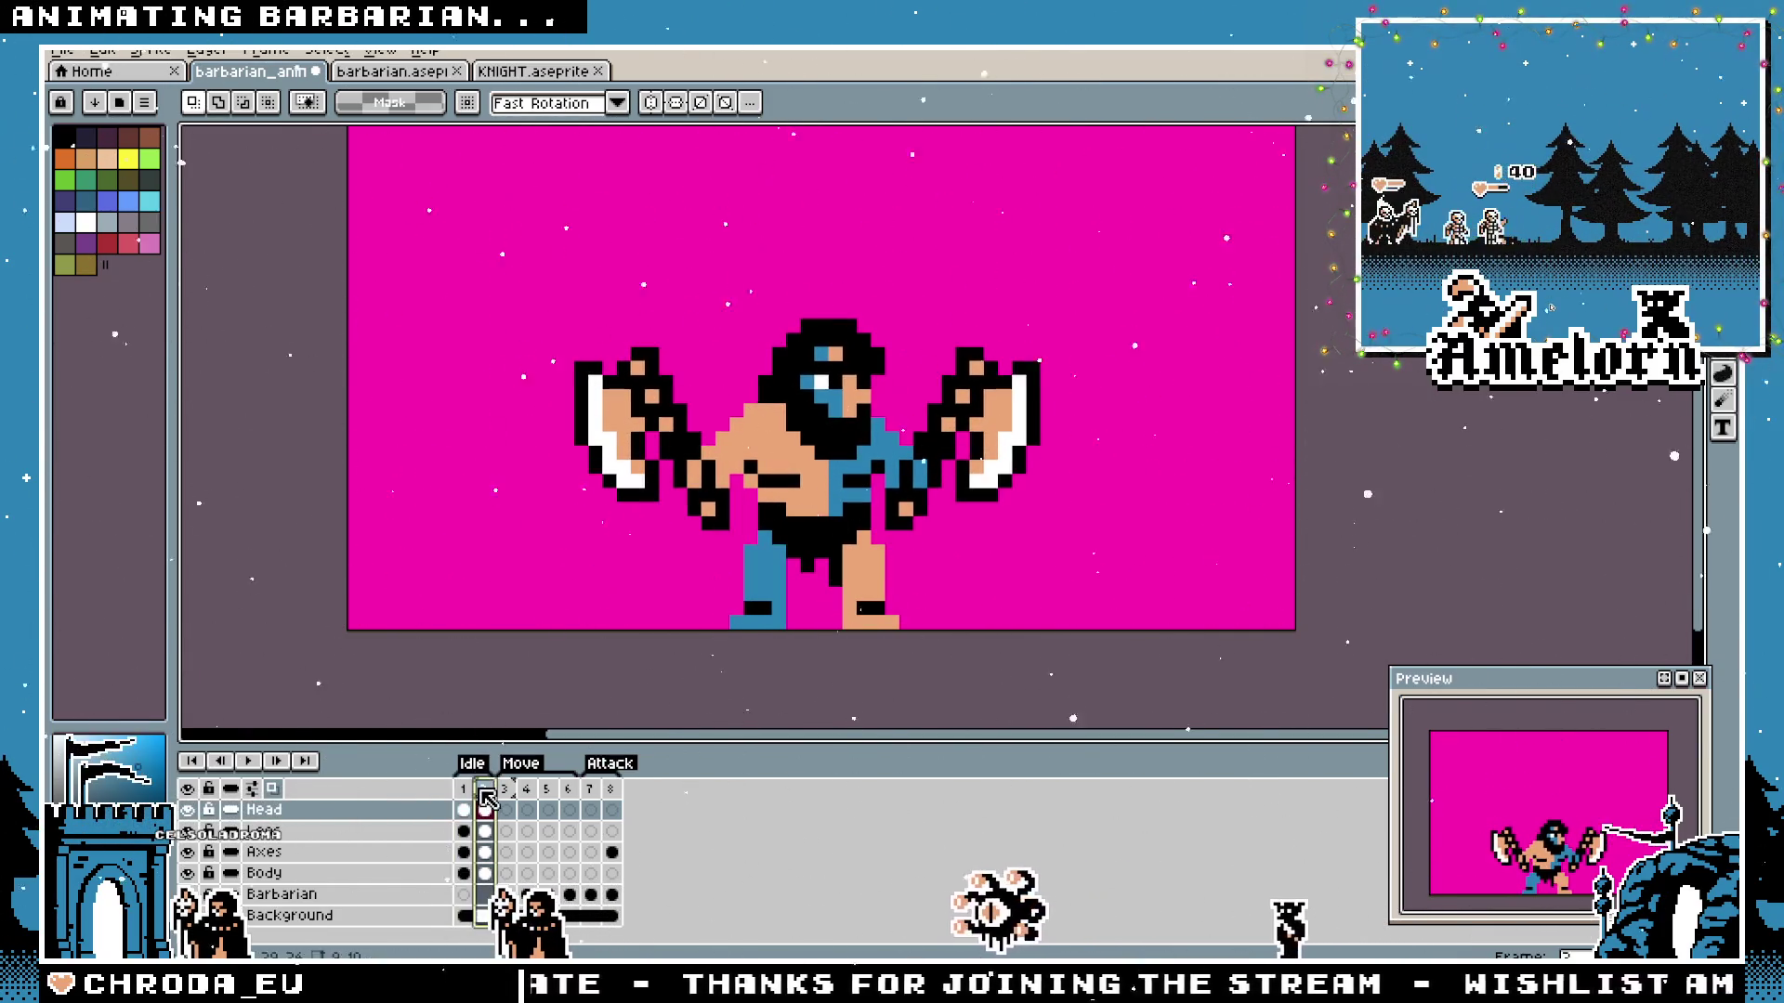
drag(1114, 246, 569, 634)
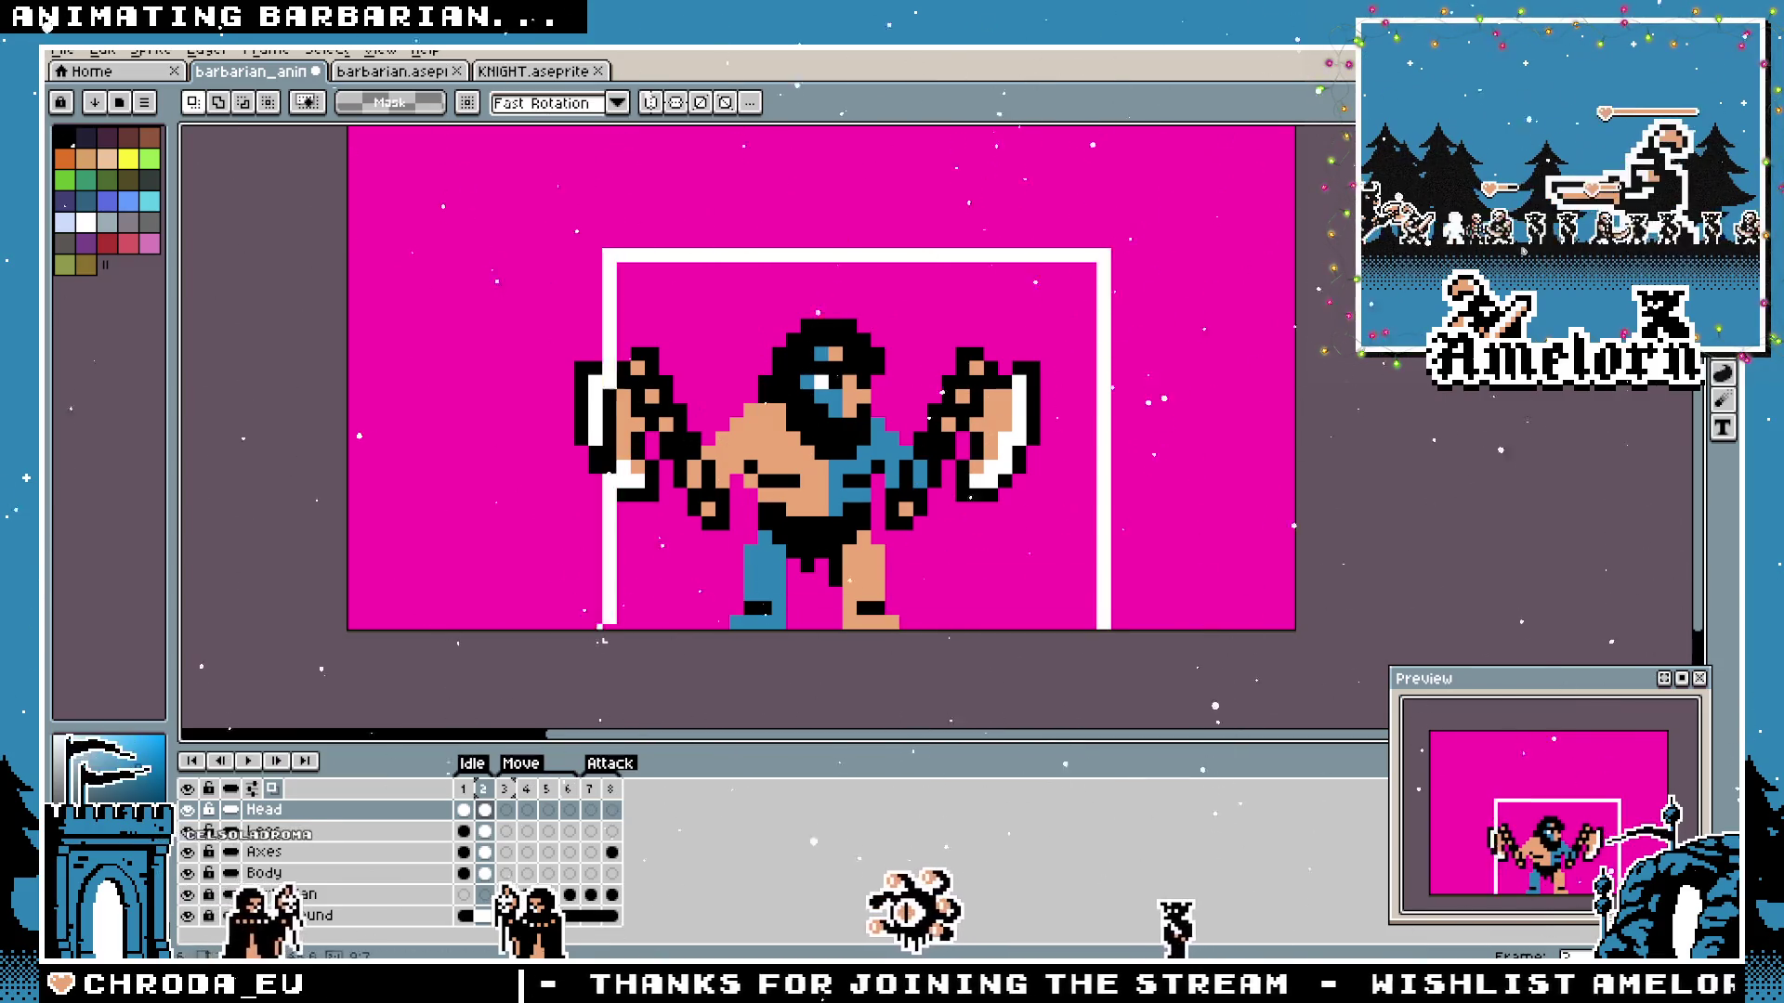
click(264, 831)
drag(1114, 246, 386, 633)
key(ctrl+a)
Nudge the axes and the body one pixel right in frame 2 and commit the move.
click(264, 851)
key(Right)
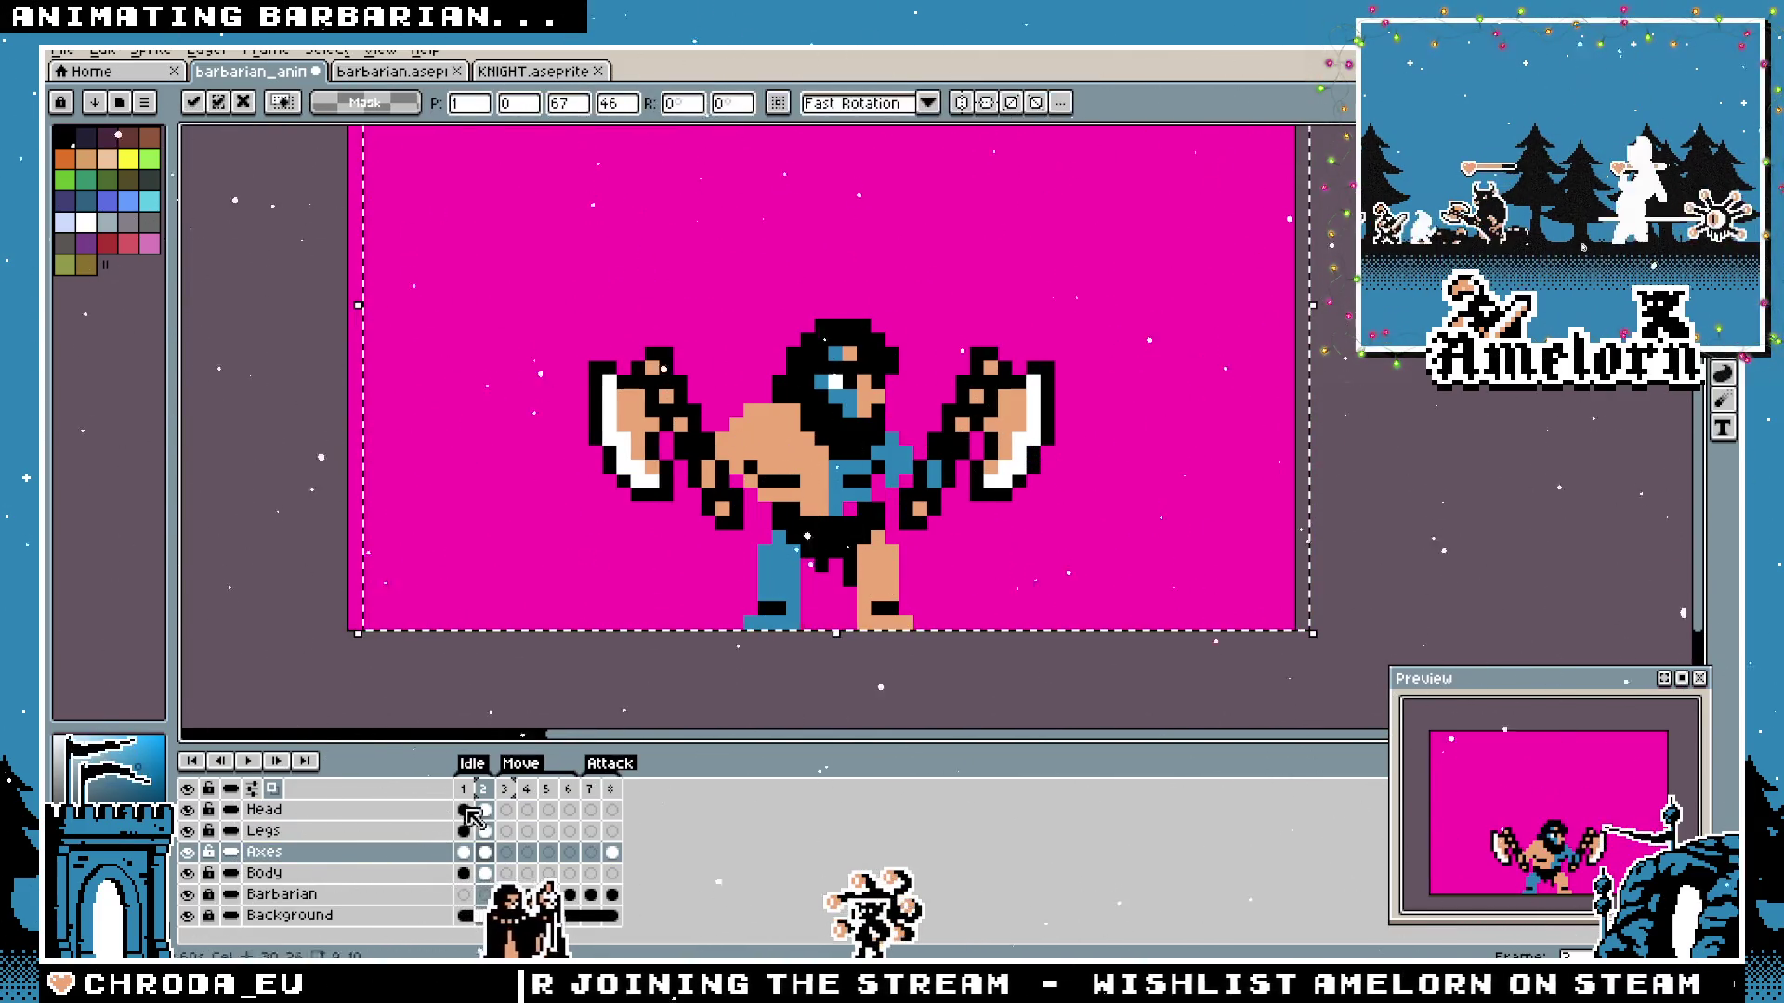
click(264, 872)
key(Right)
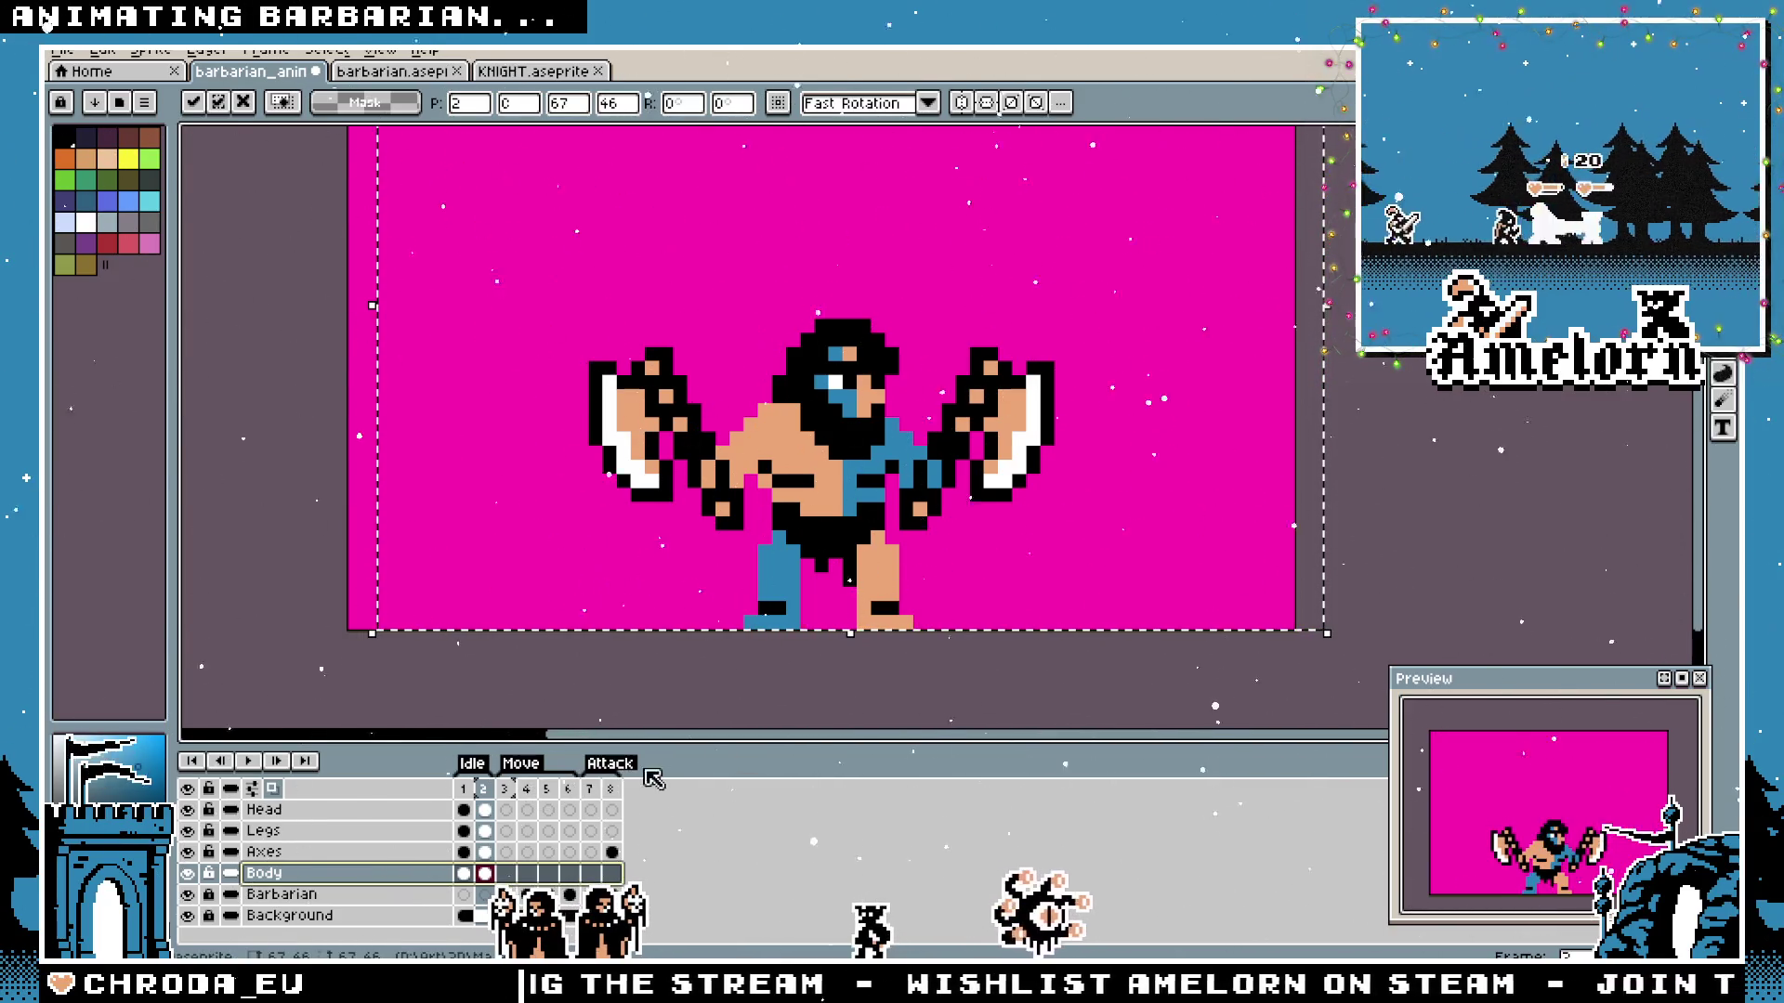
key(ctrl+d)
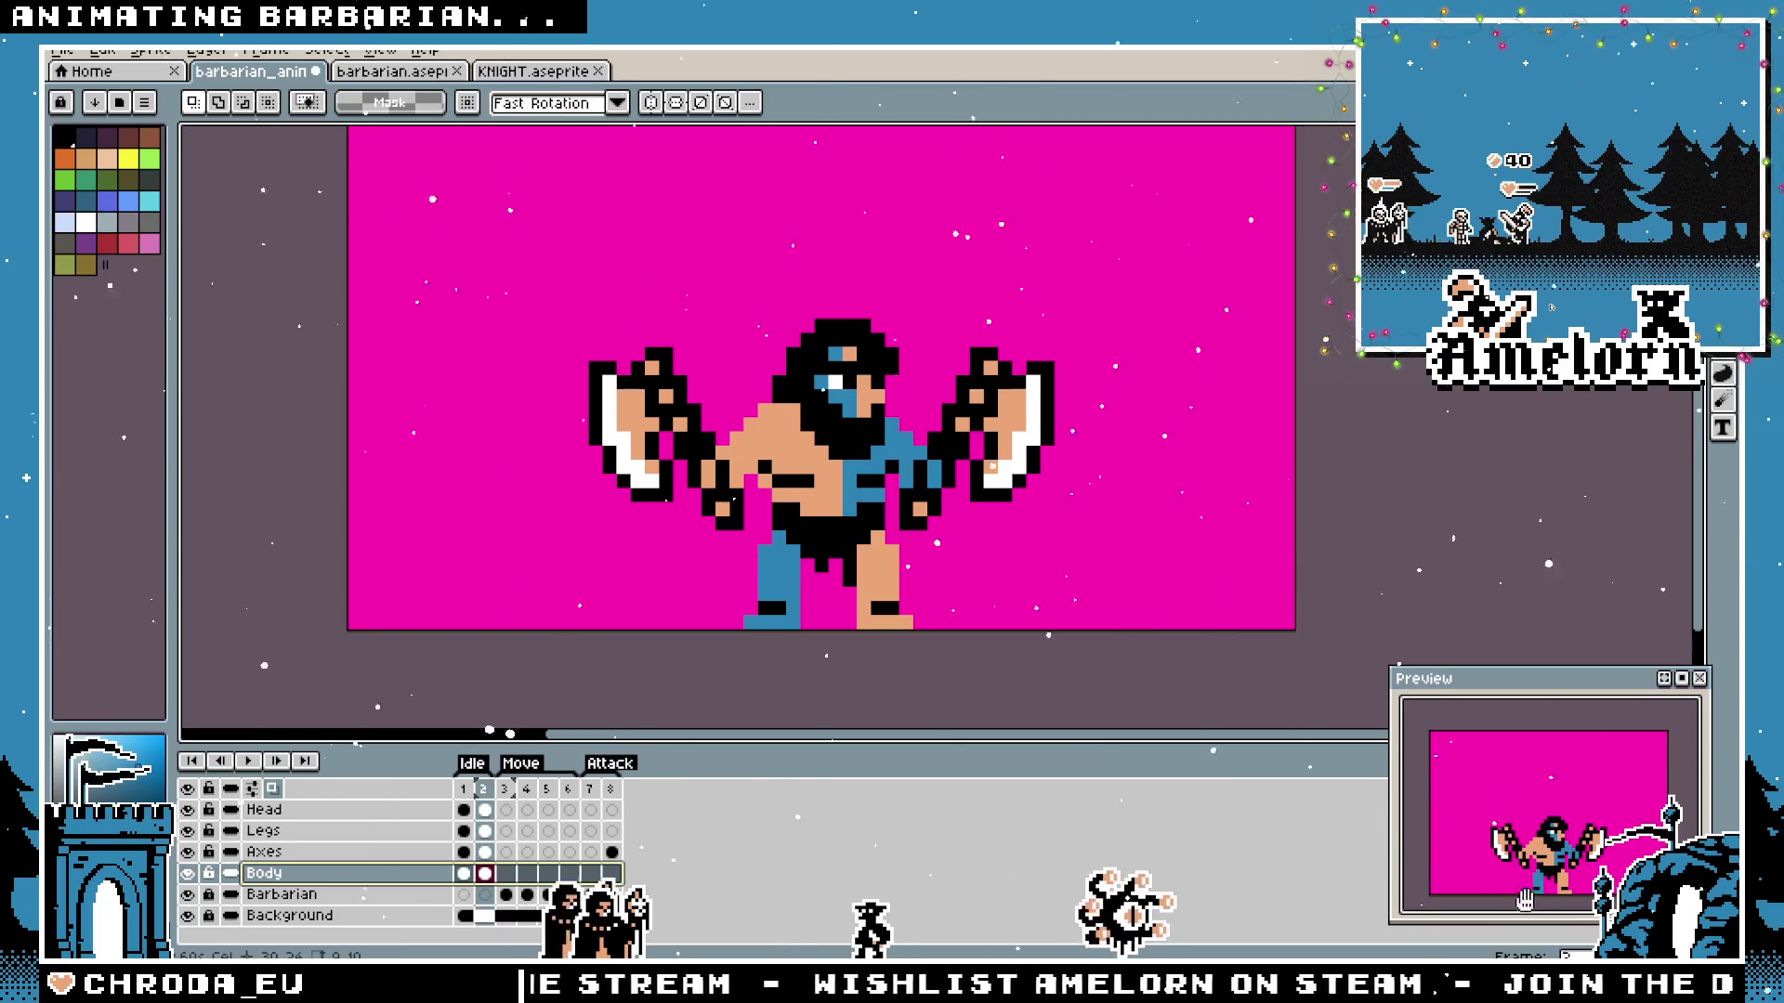
Play the idle from frame 1, then shift the whole frame's artwork slightly right and drop it.
click(463, 790)
click(248, 761)
key(ctrl+shift+d)
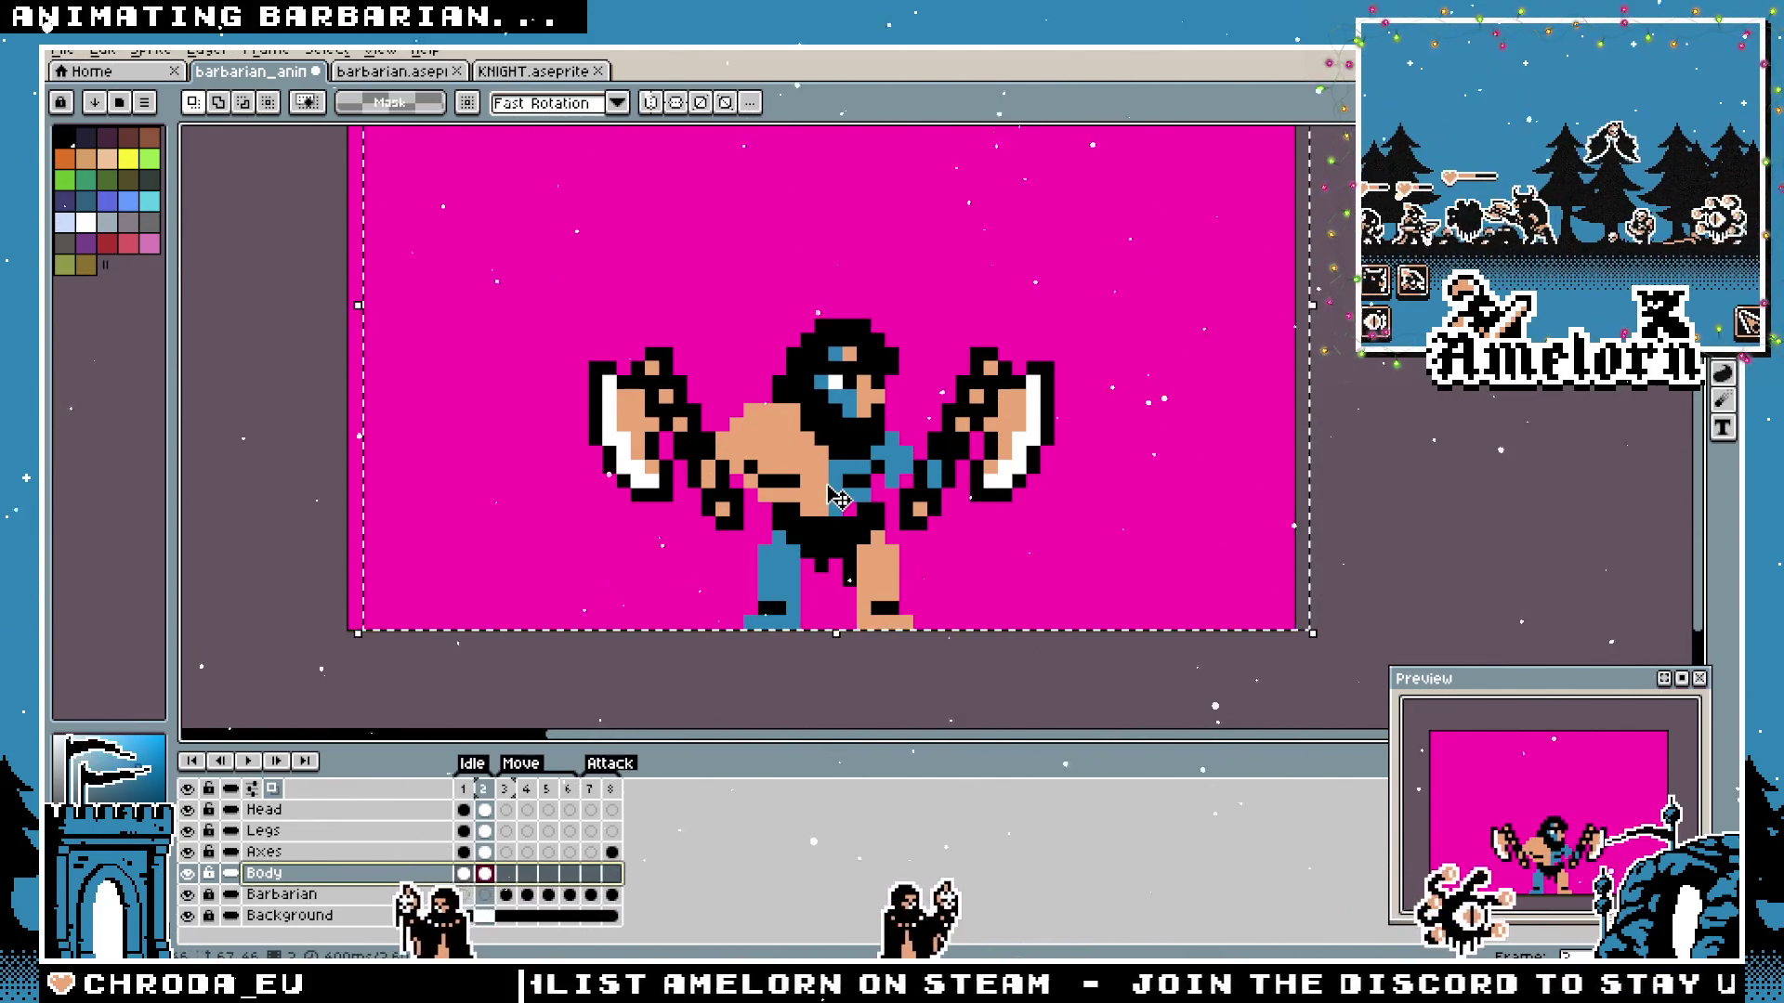
drag(833, 511, 852, 498)
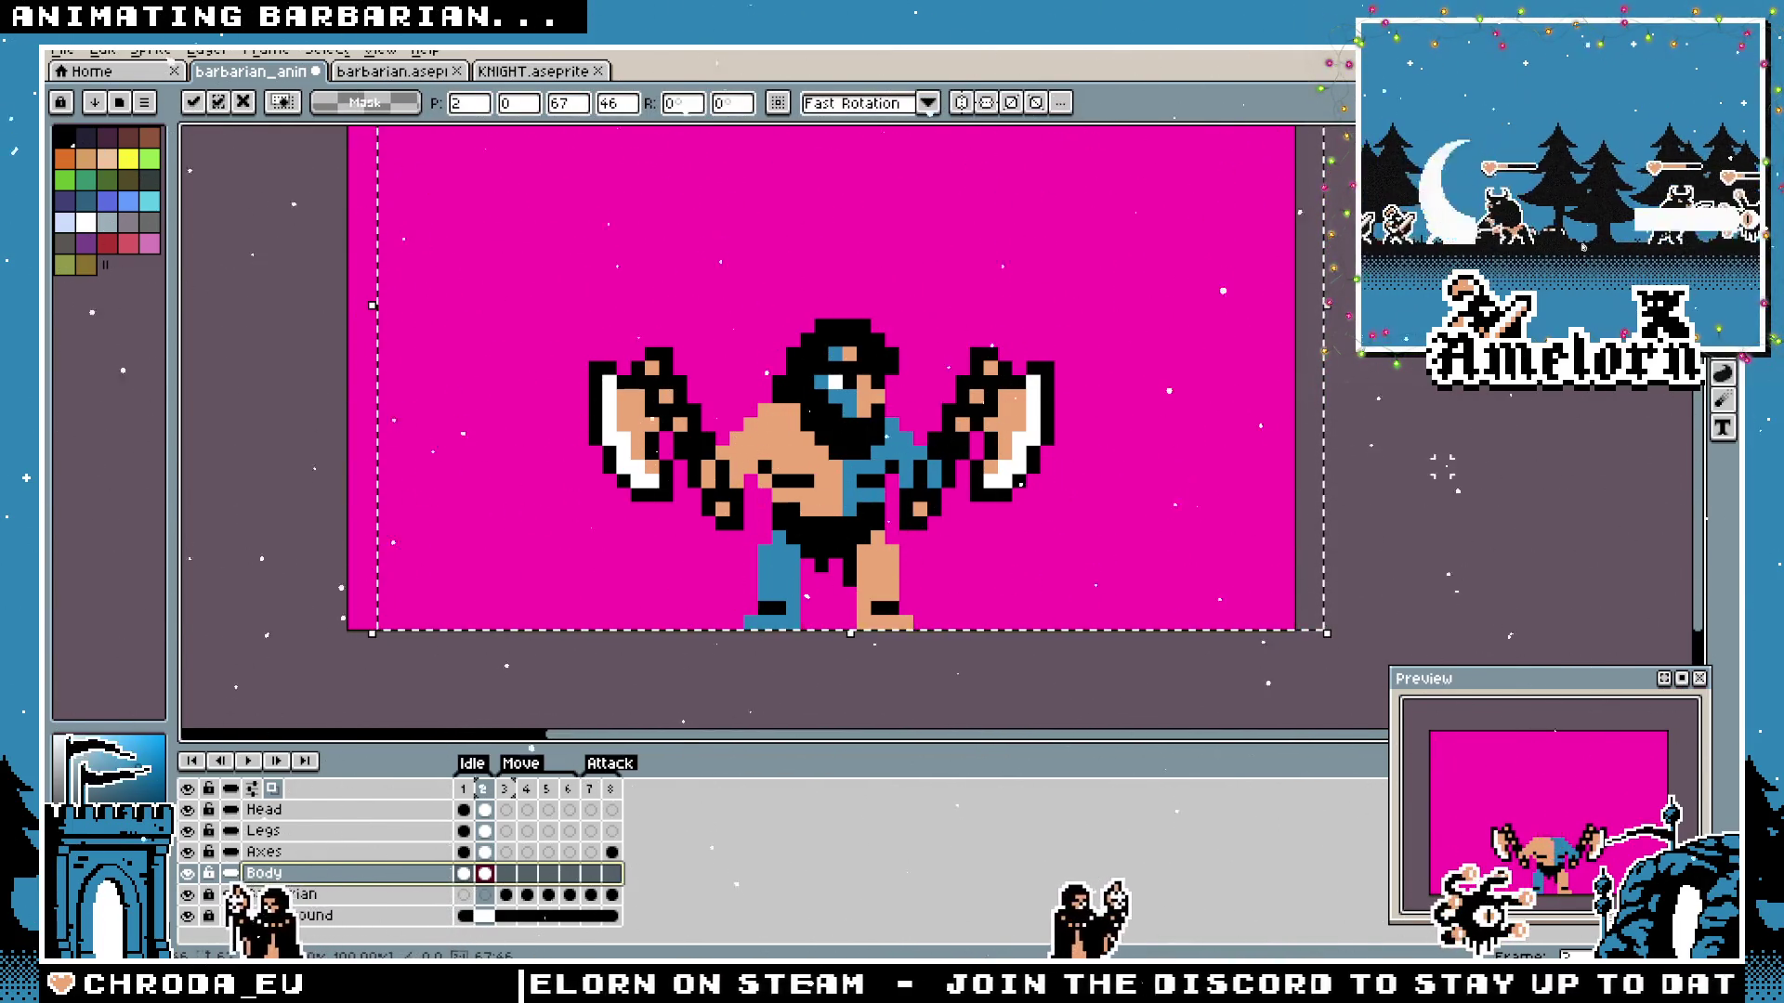
key(ctrl+d)
click(465, 790)
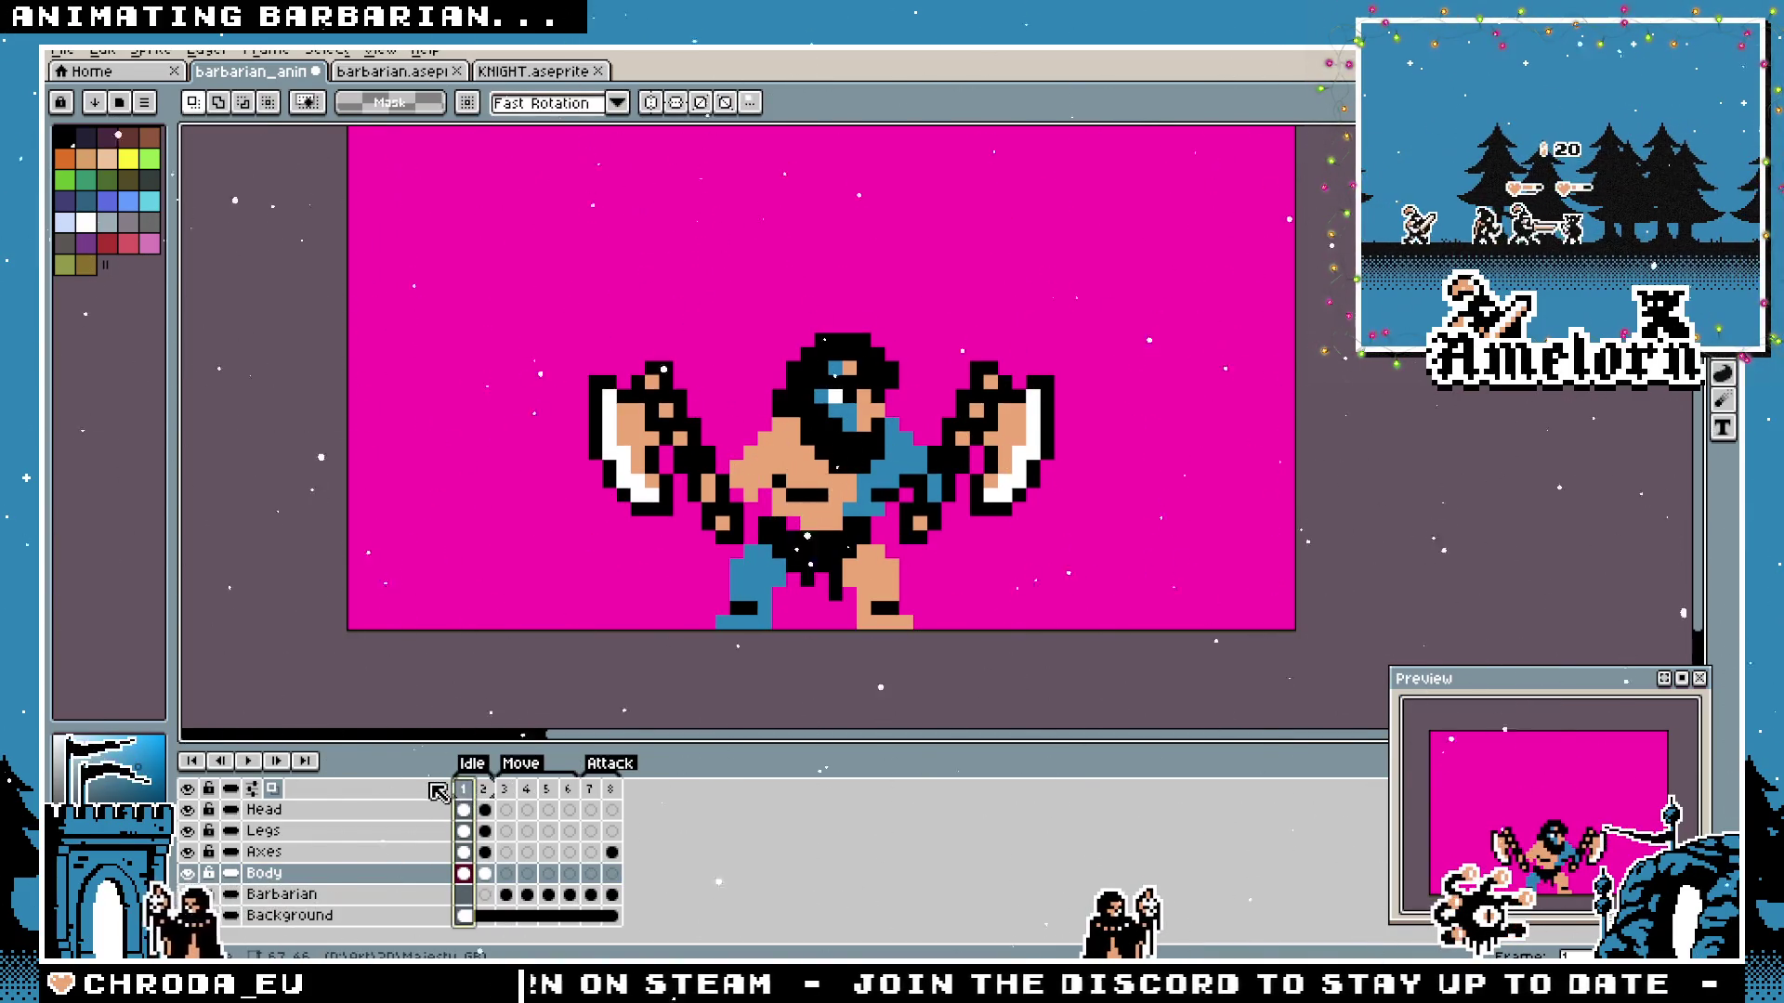
Nudge the legs one pixel left in frame 2, flipping to frame 1 to compare the poses.
click(483, 789)
key(Up)
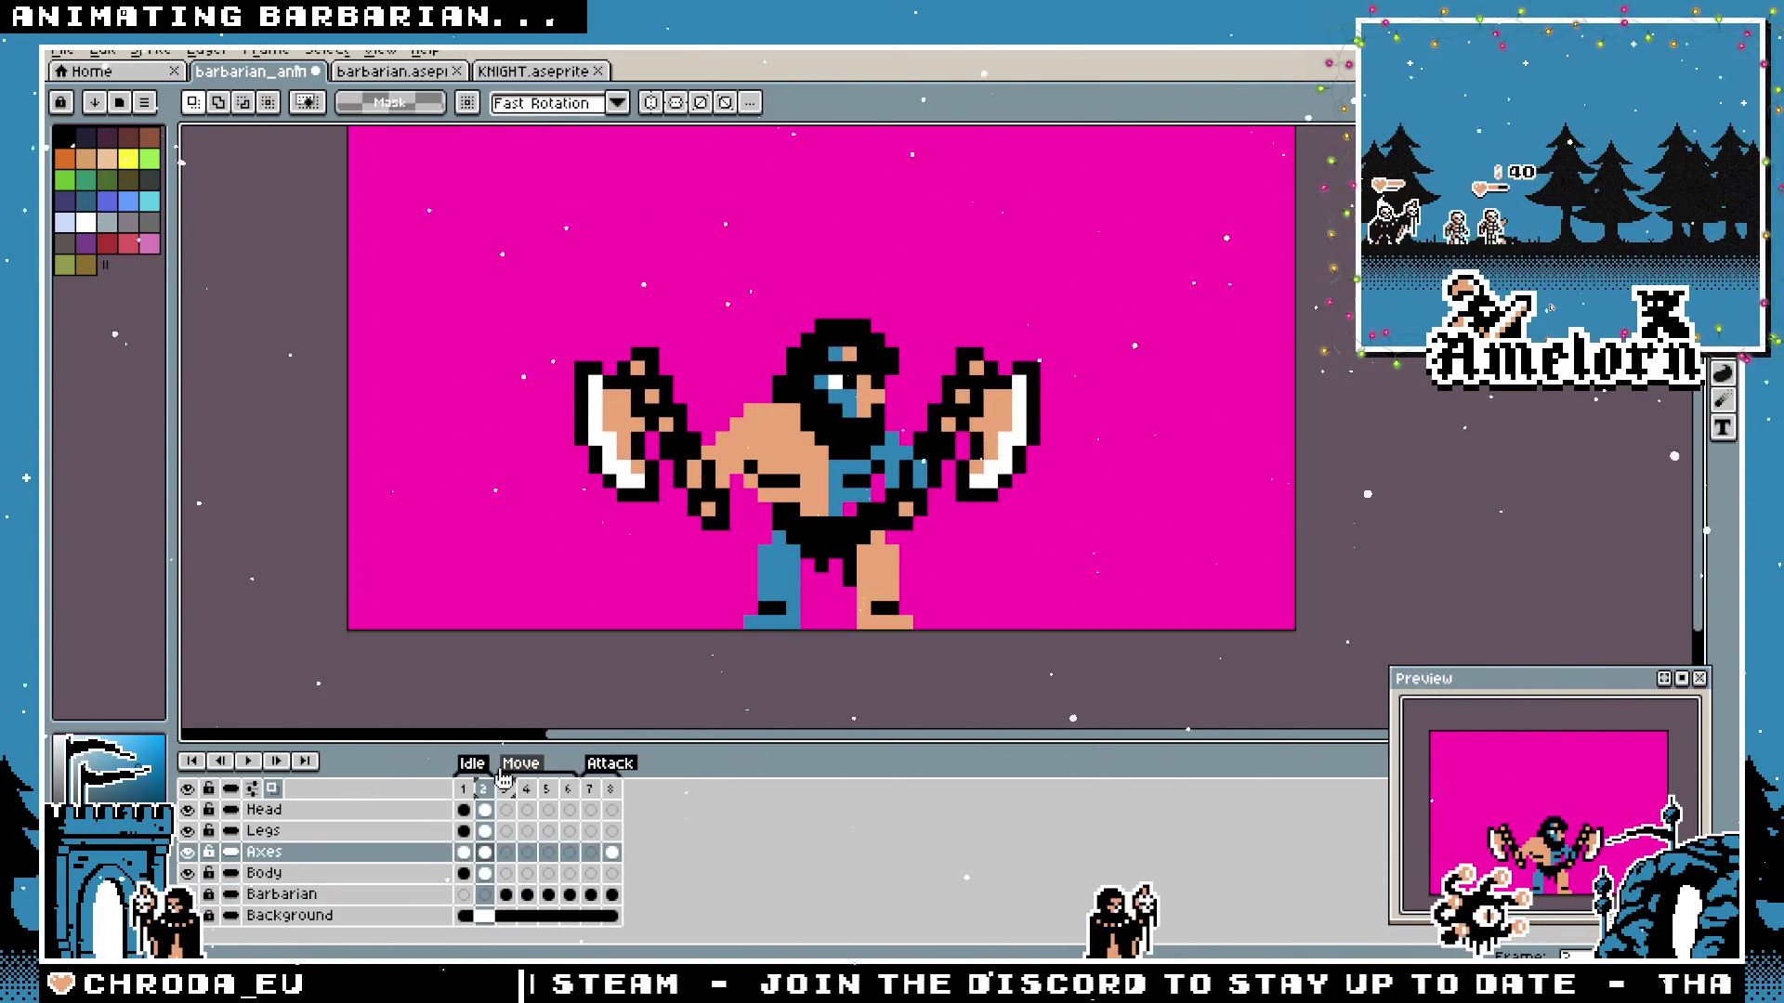
key(Up)
key(ctrl+shift+d)
key(Left)
click(466, 793)
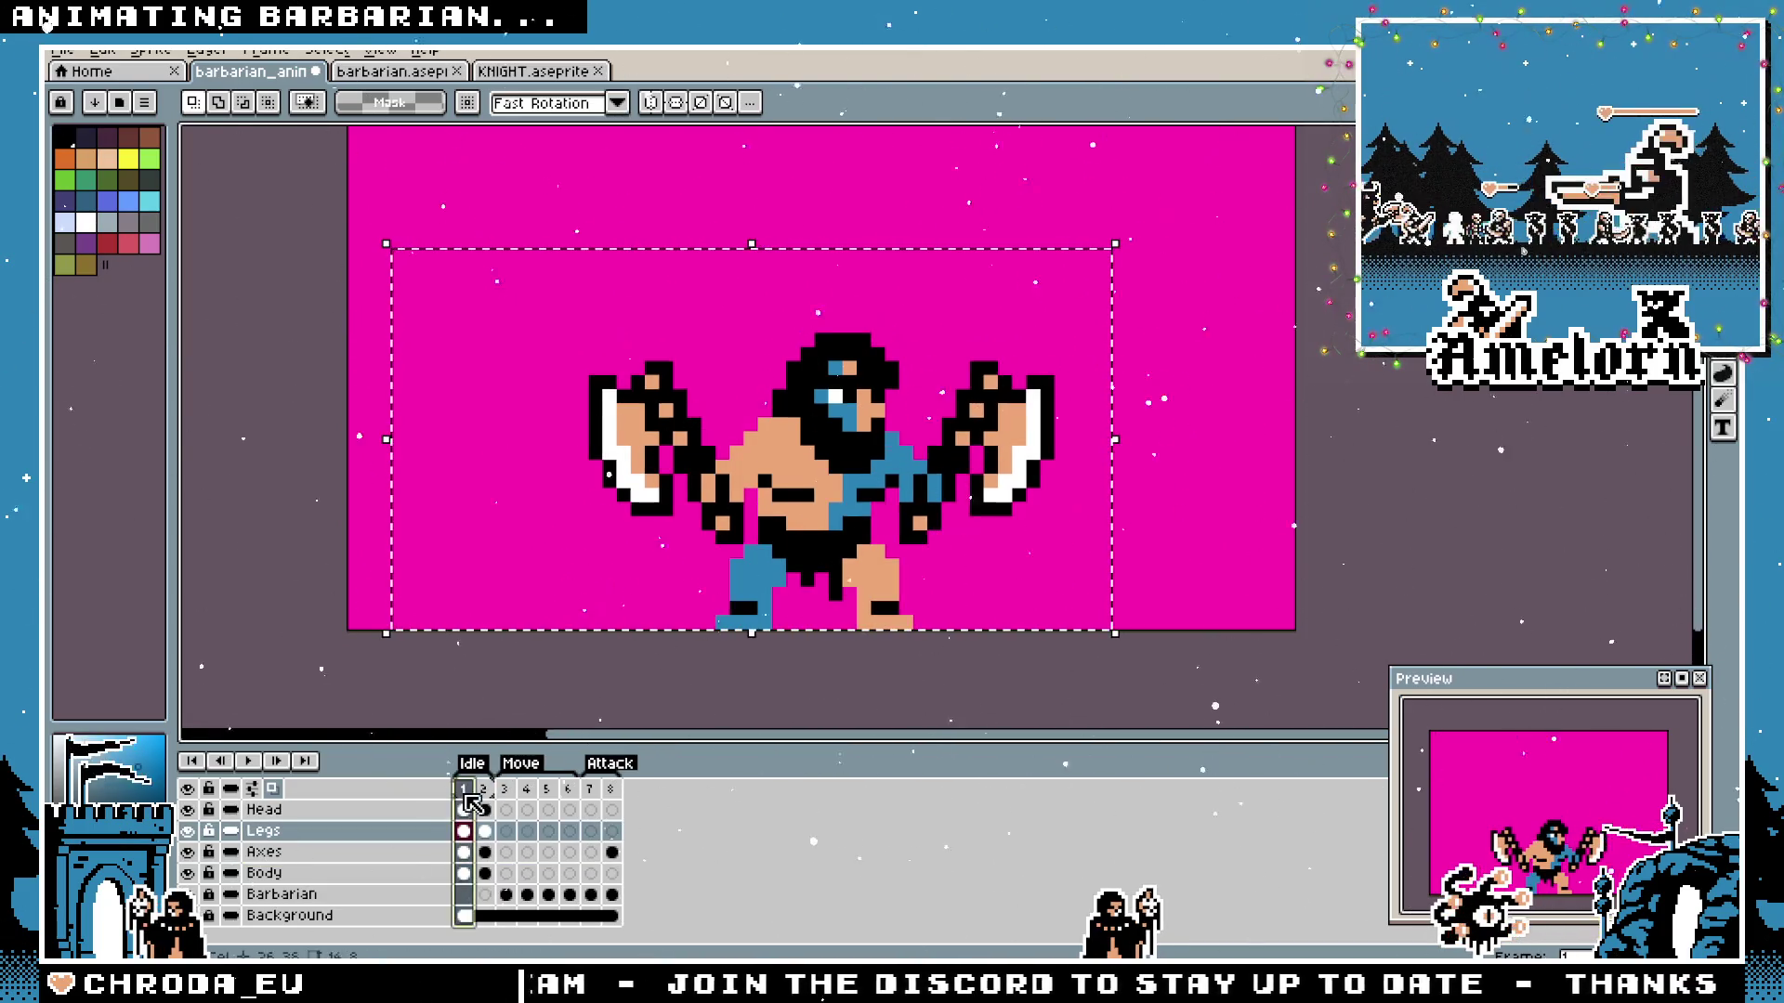
click(483, 790)
key(ctrl+d)
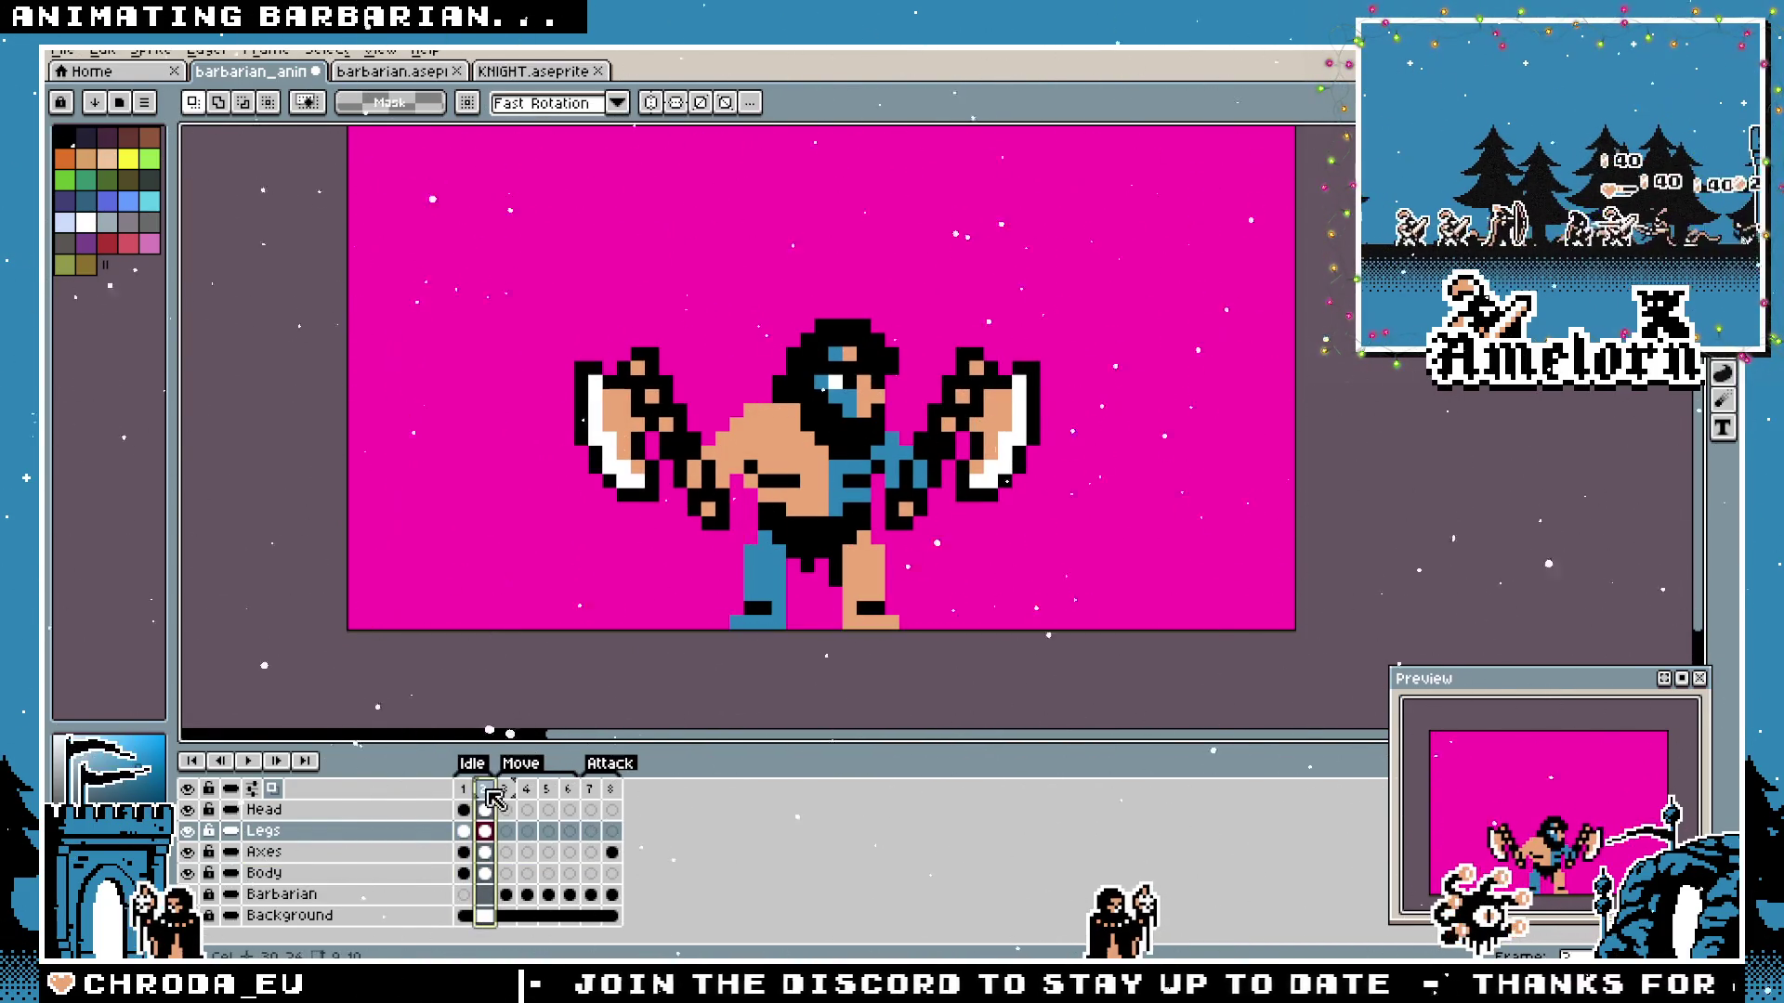
click(466, 794)
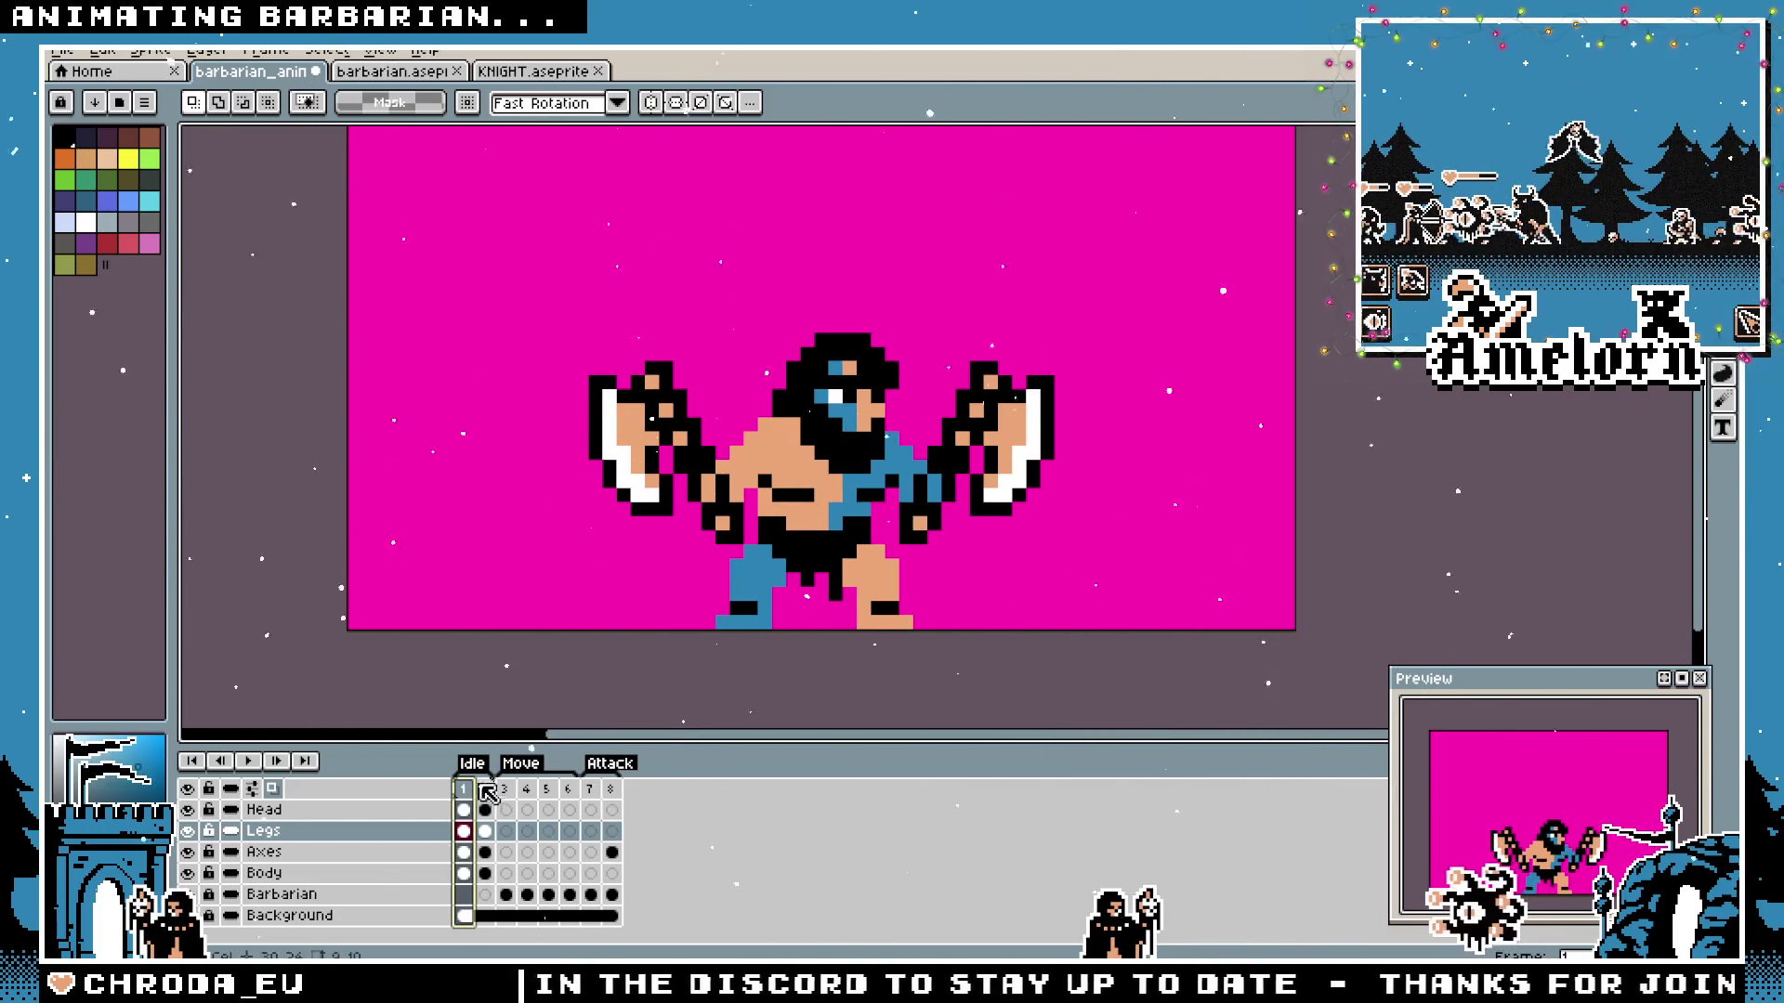
click(485, 790)
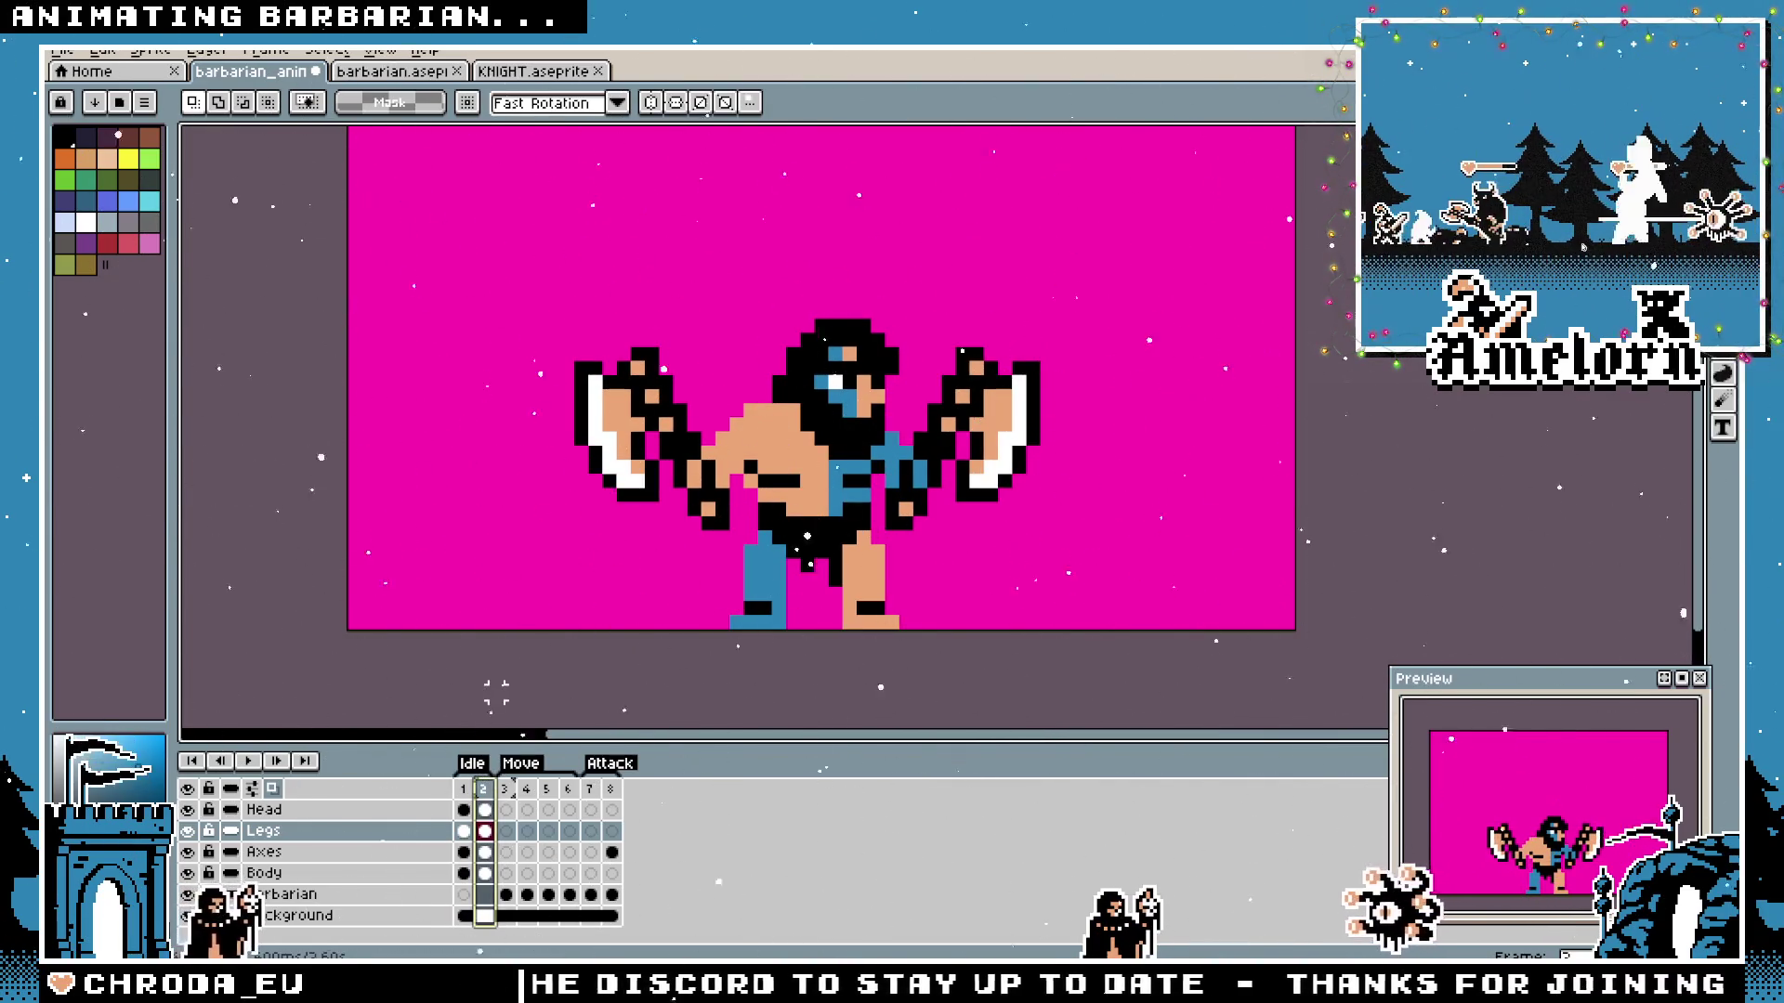
Try the head one pixel left in frame 2, then move it back one pixel right.
key(Up)
key(ctrl+shift+d)
key(Left)
key(ctrl+d)
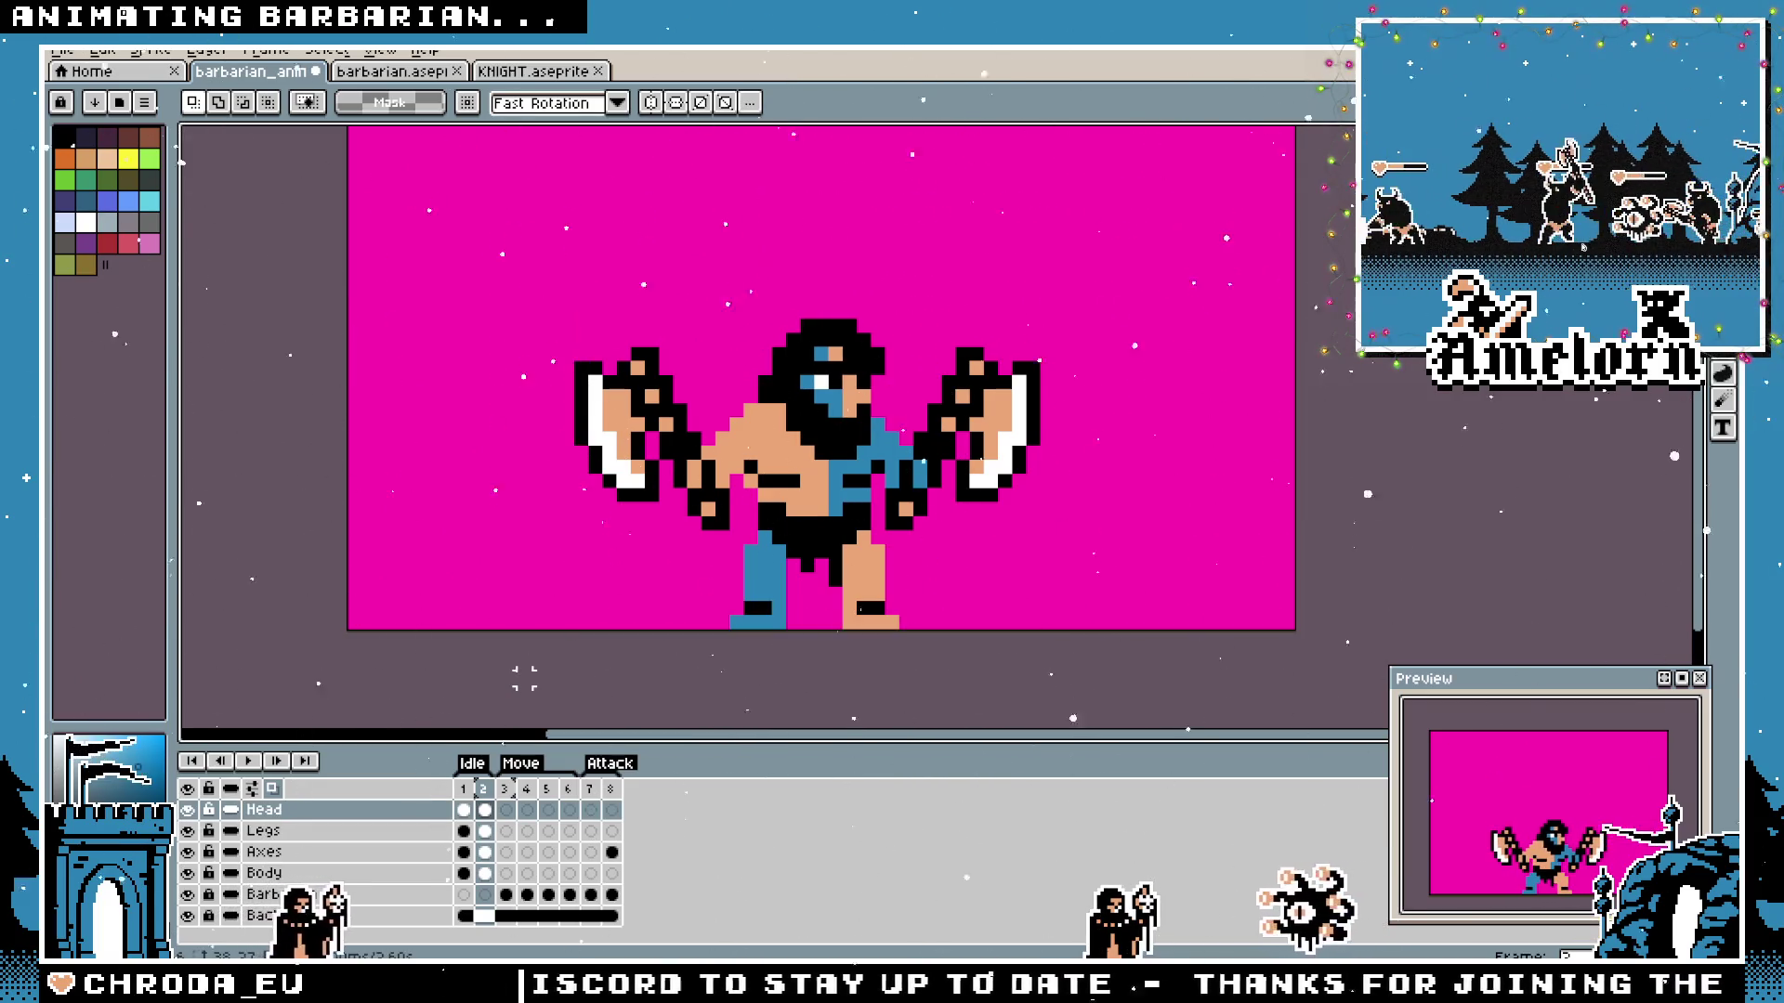
key(ctrl+shift+d)
key(Right)
key(ctrl+d)
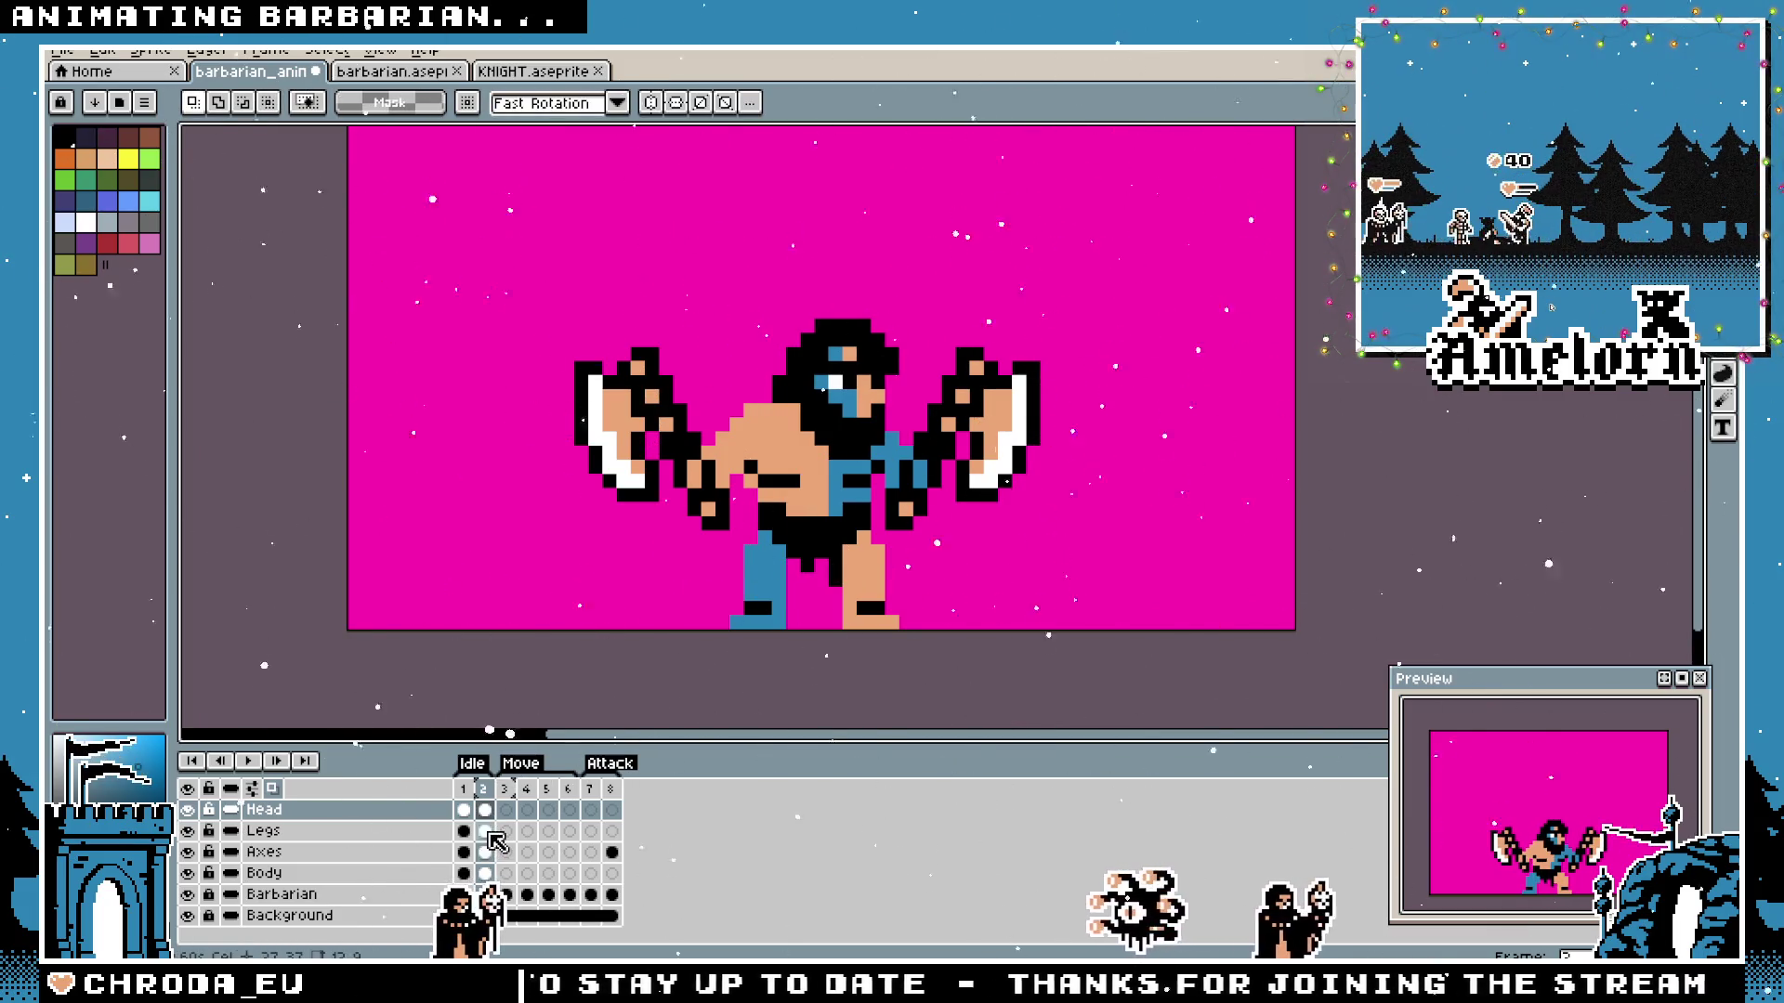
Nudge the legs and both axes one pixel right in frame 2.
click(491, 833)
key(ctrl+shift+d)
key(Right)
key(ctrl+d)
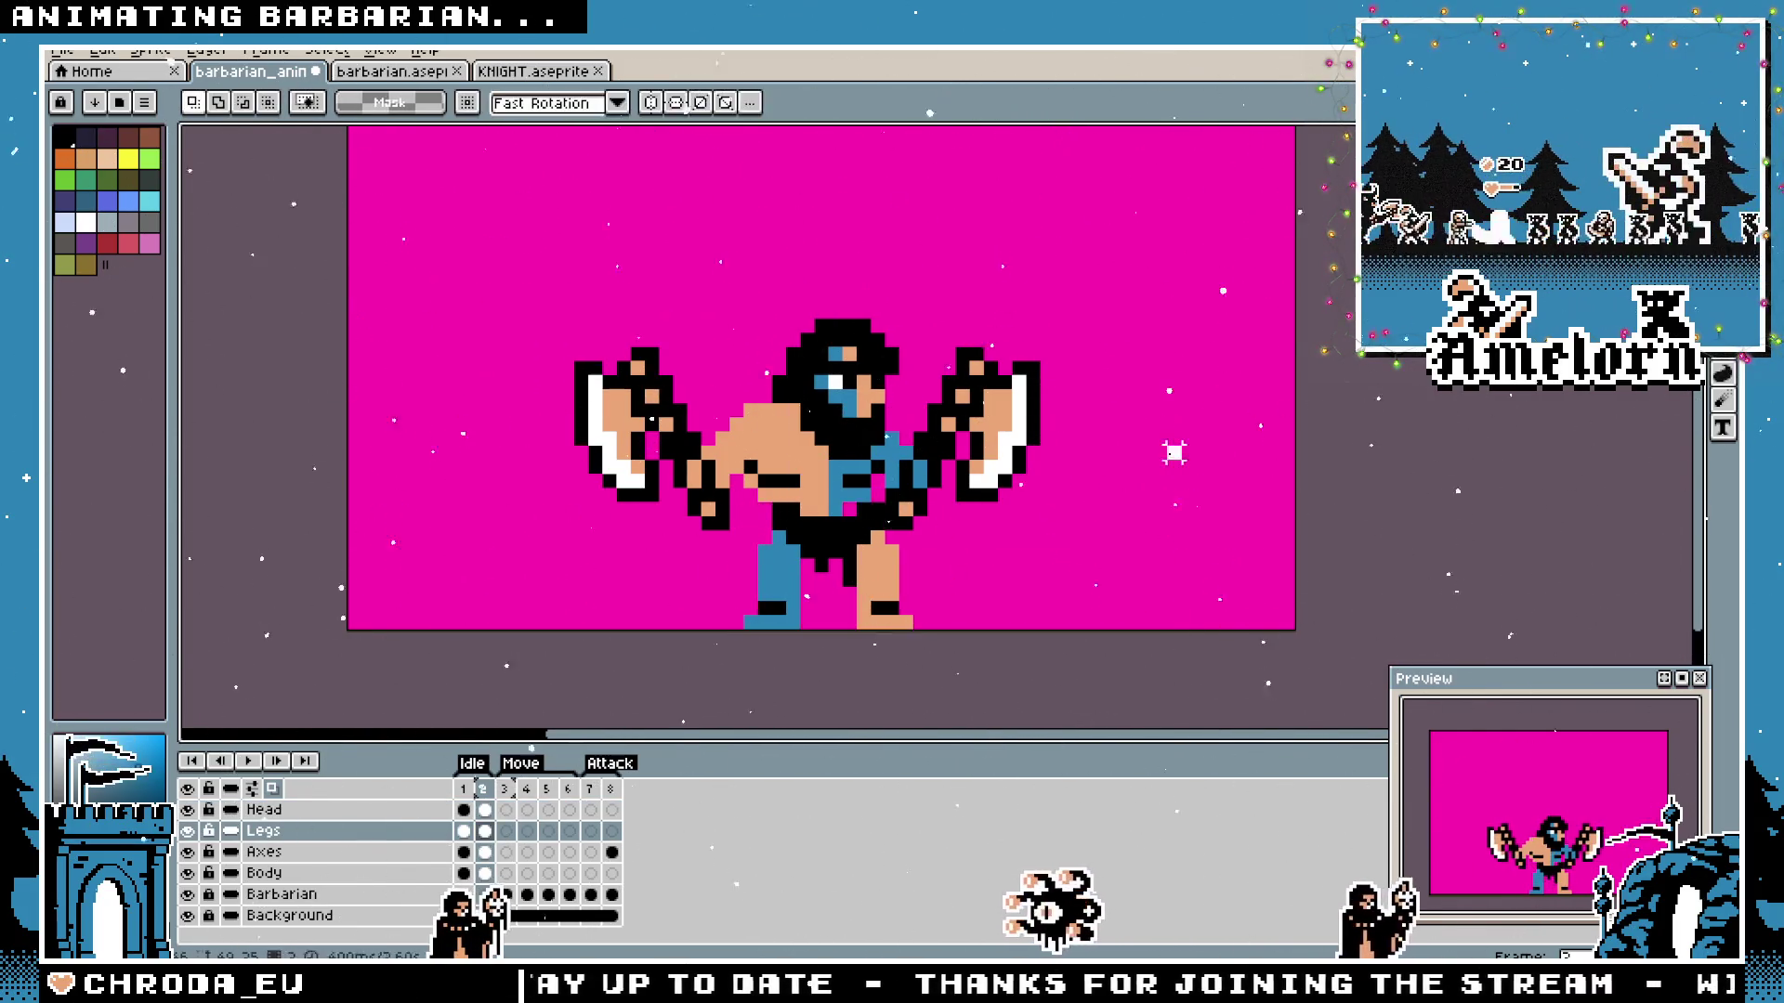
click(501, 851)
key(ctrl+shift+d)
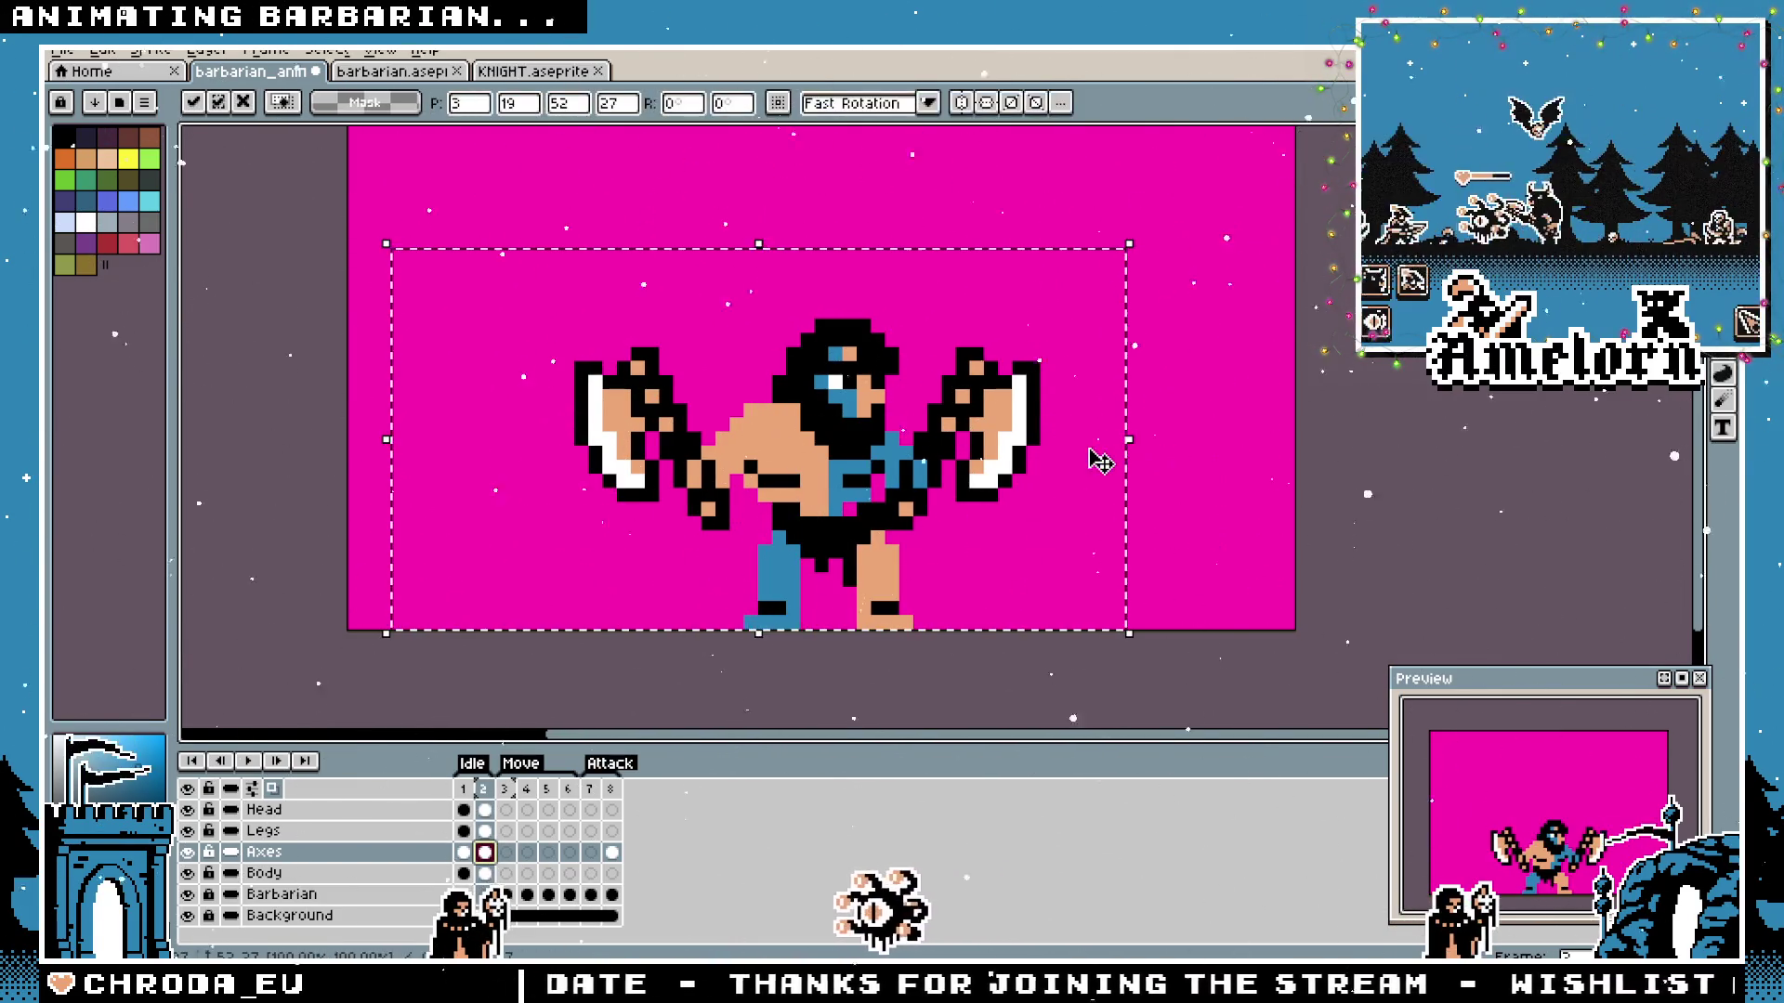
key(Right)
key(ctrl+d)
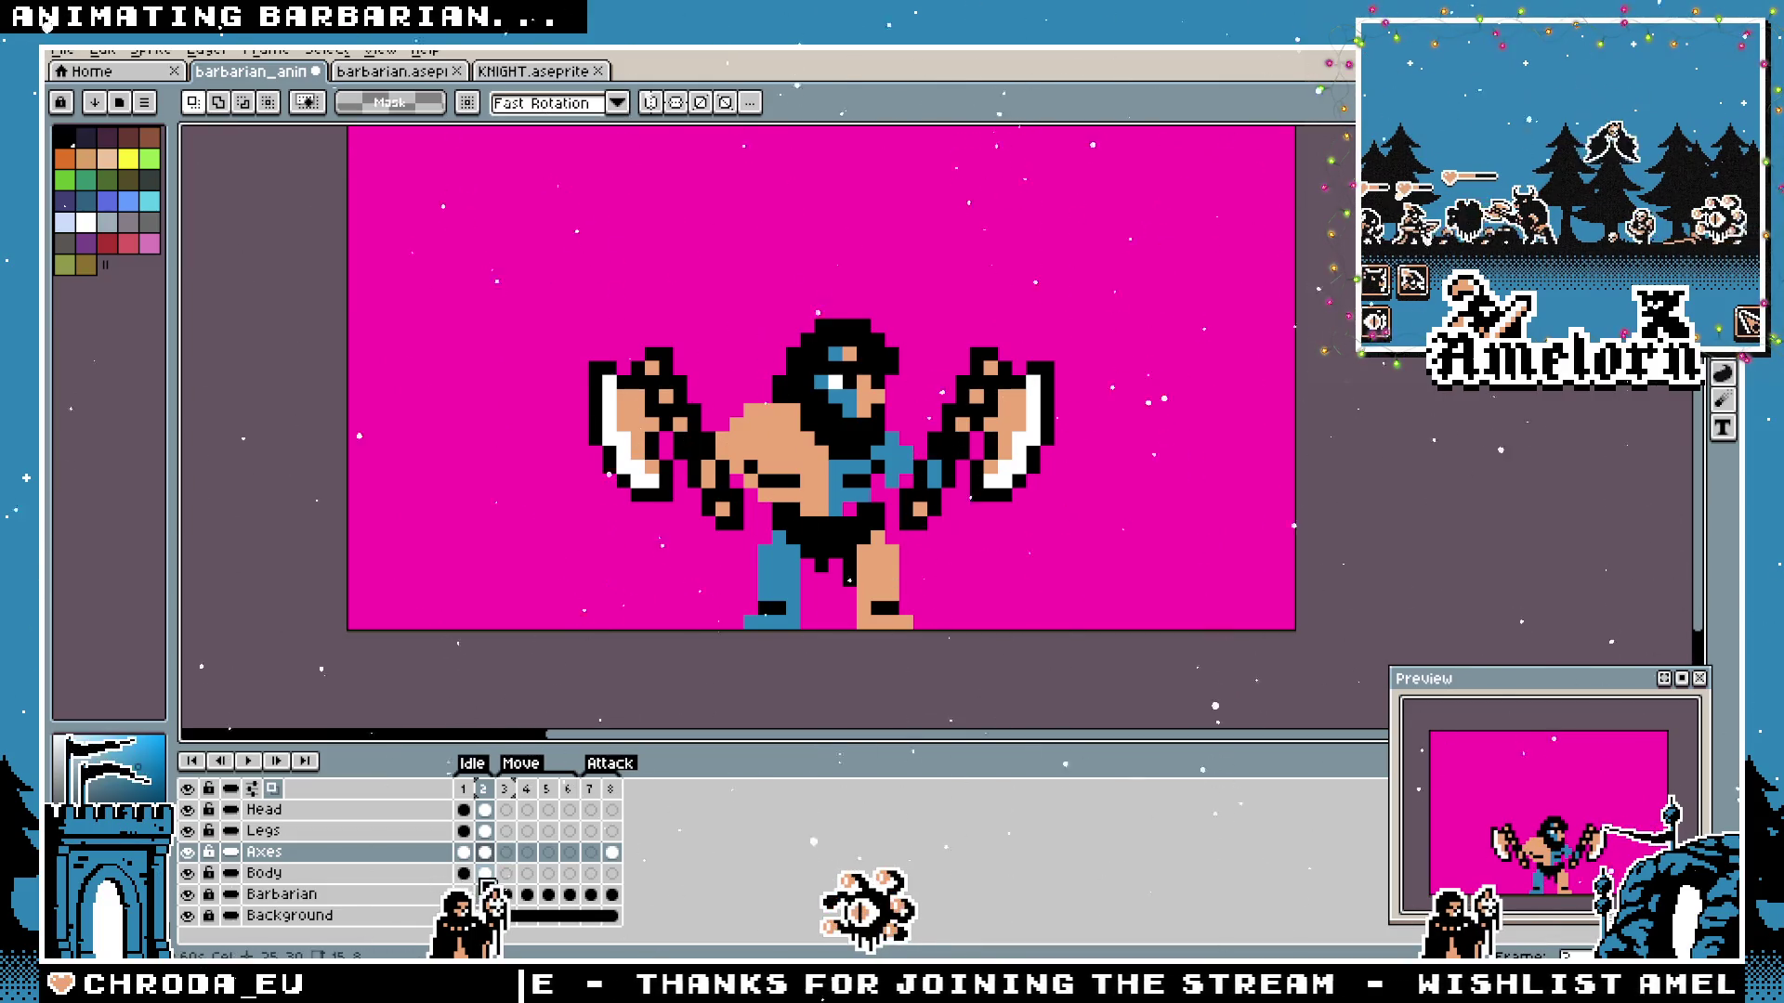
On the Body layer, marquee around the barbarian and then just the right axe.
key(Down)
drag(1166, 248, 465, 636)
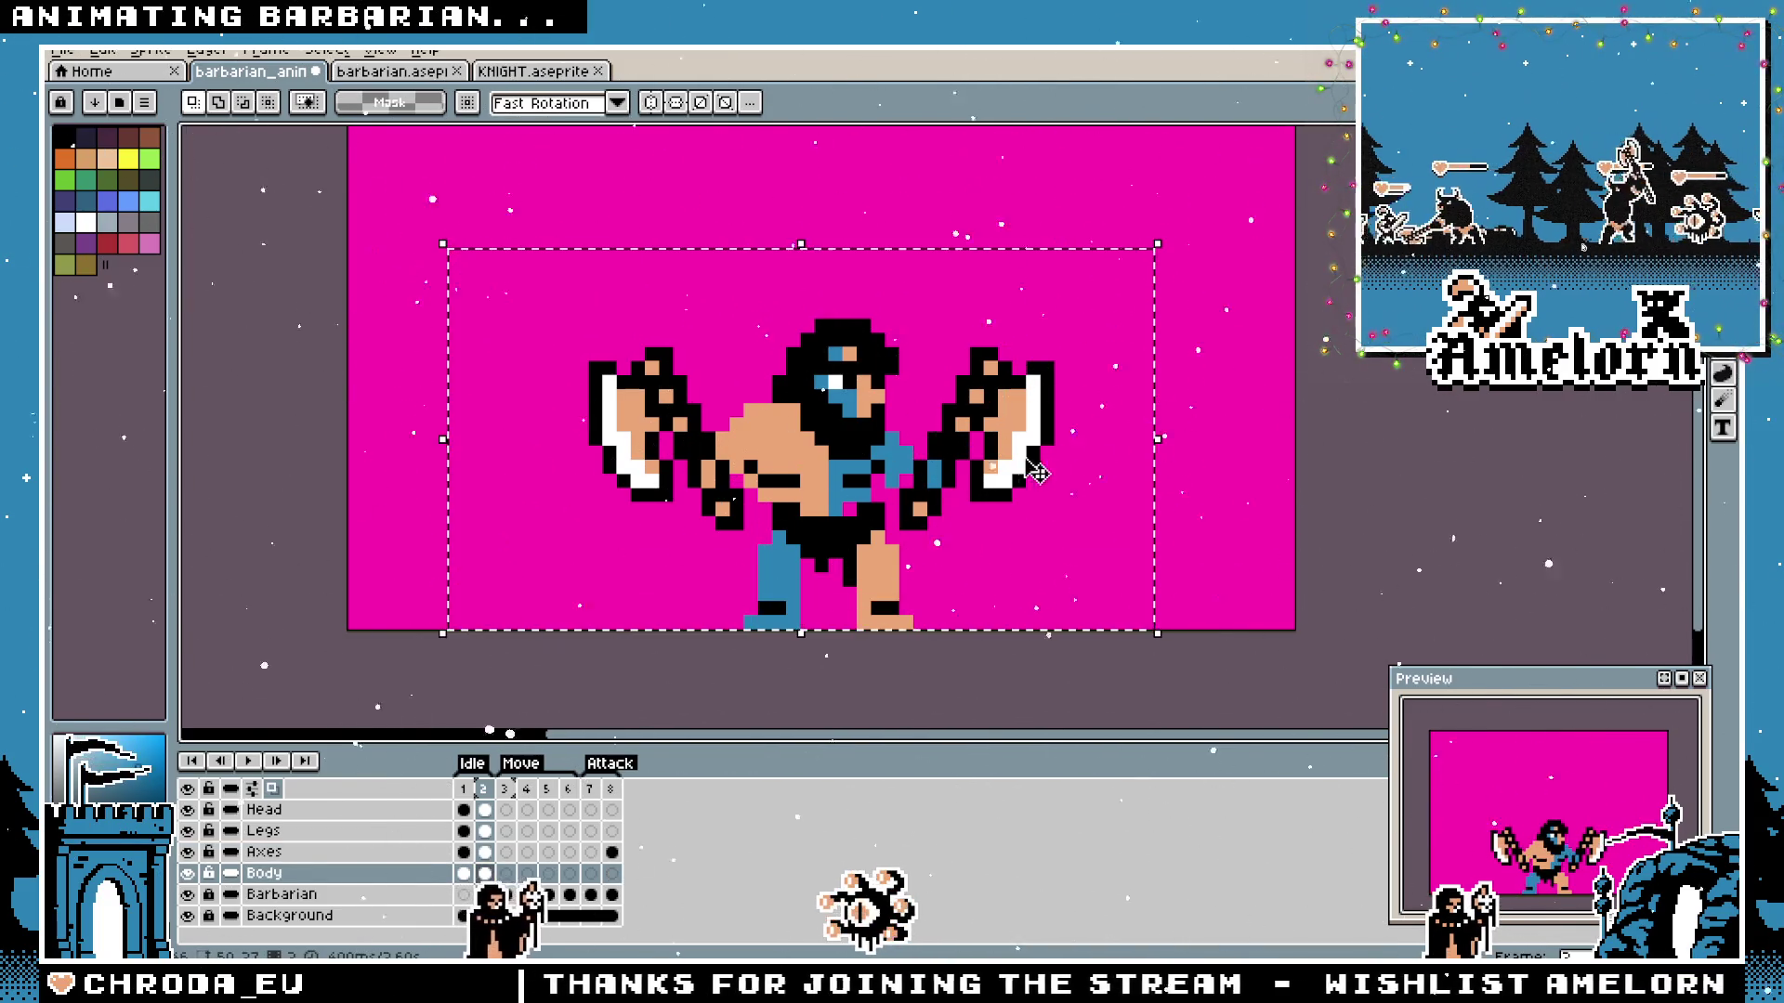
drag(1256, 202, 1022, 435)
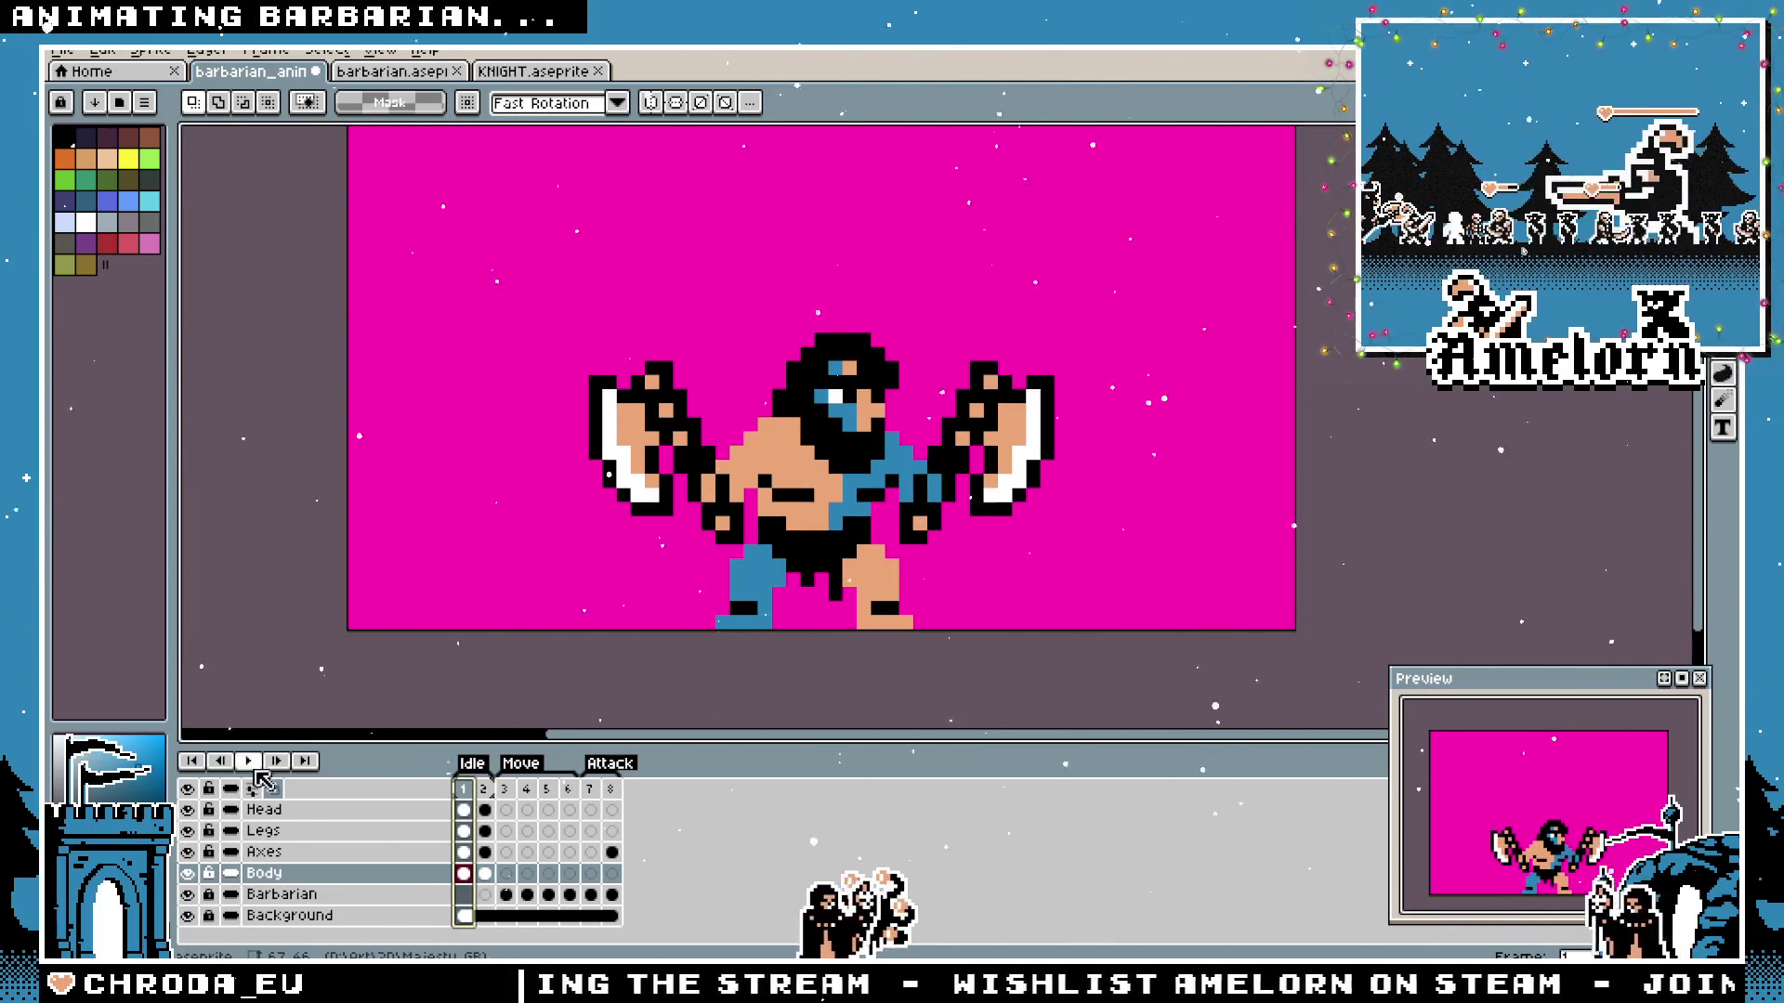
scroll(906, 649, down, 1)
scroll(902, 652, down, 1)
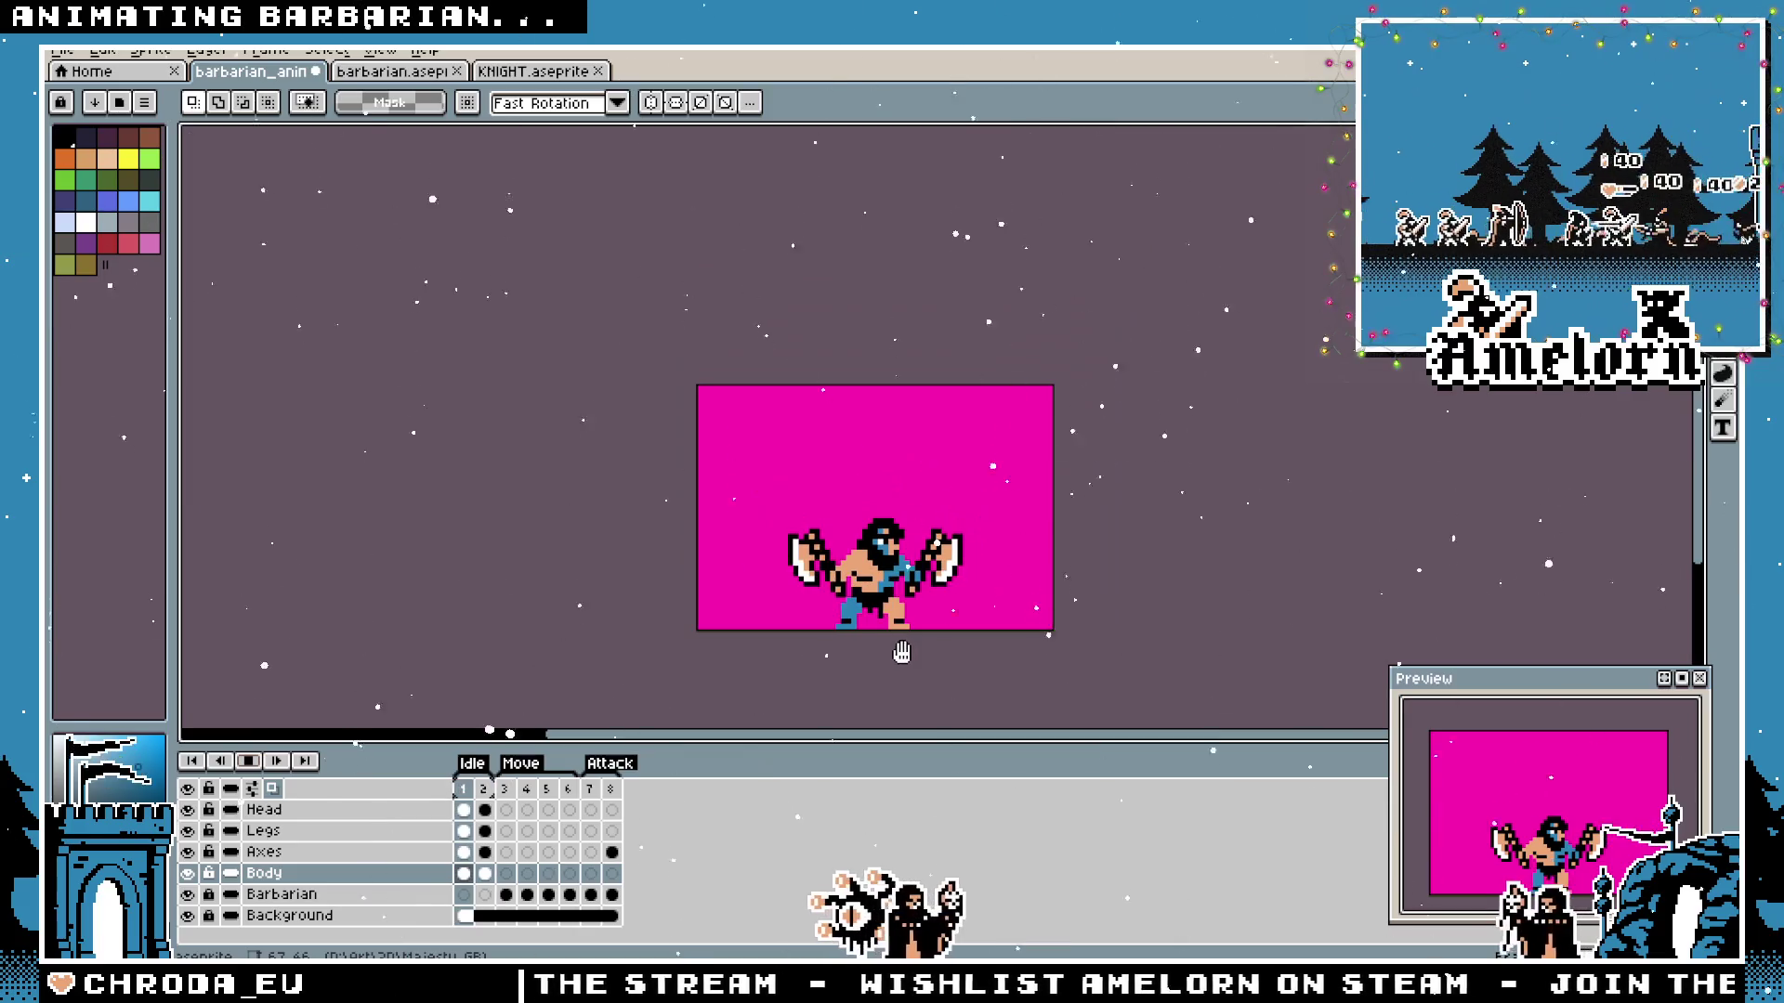
scroll(902, 653, up, 1)
scroll(902, 653, up, 1)
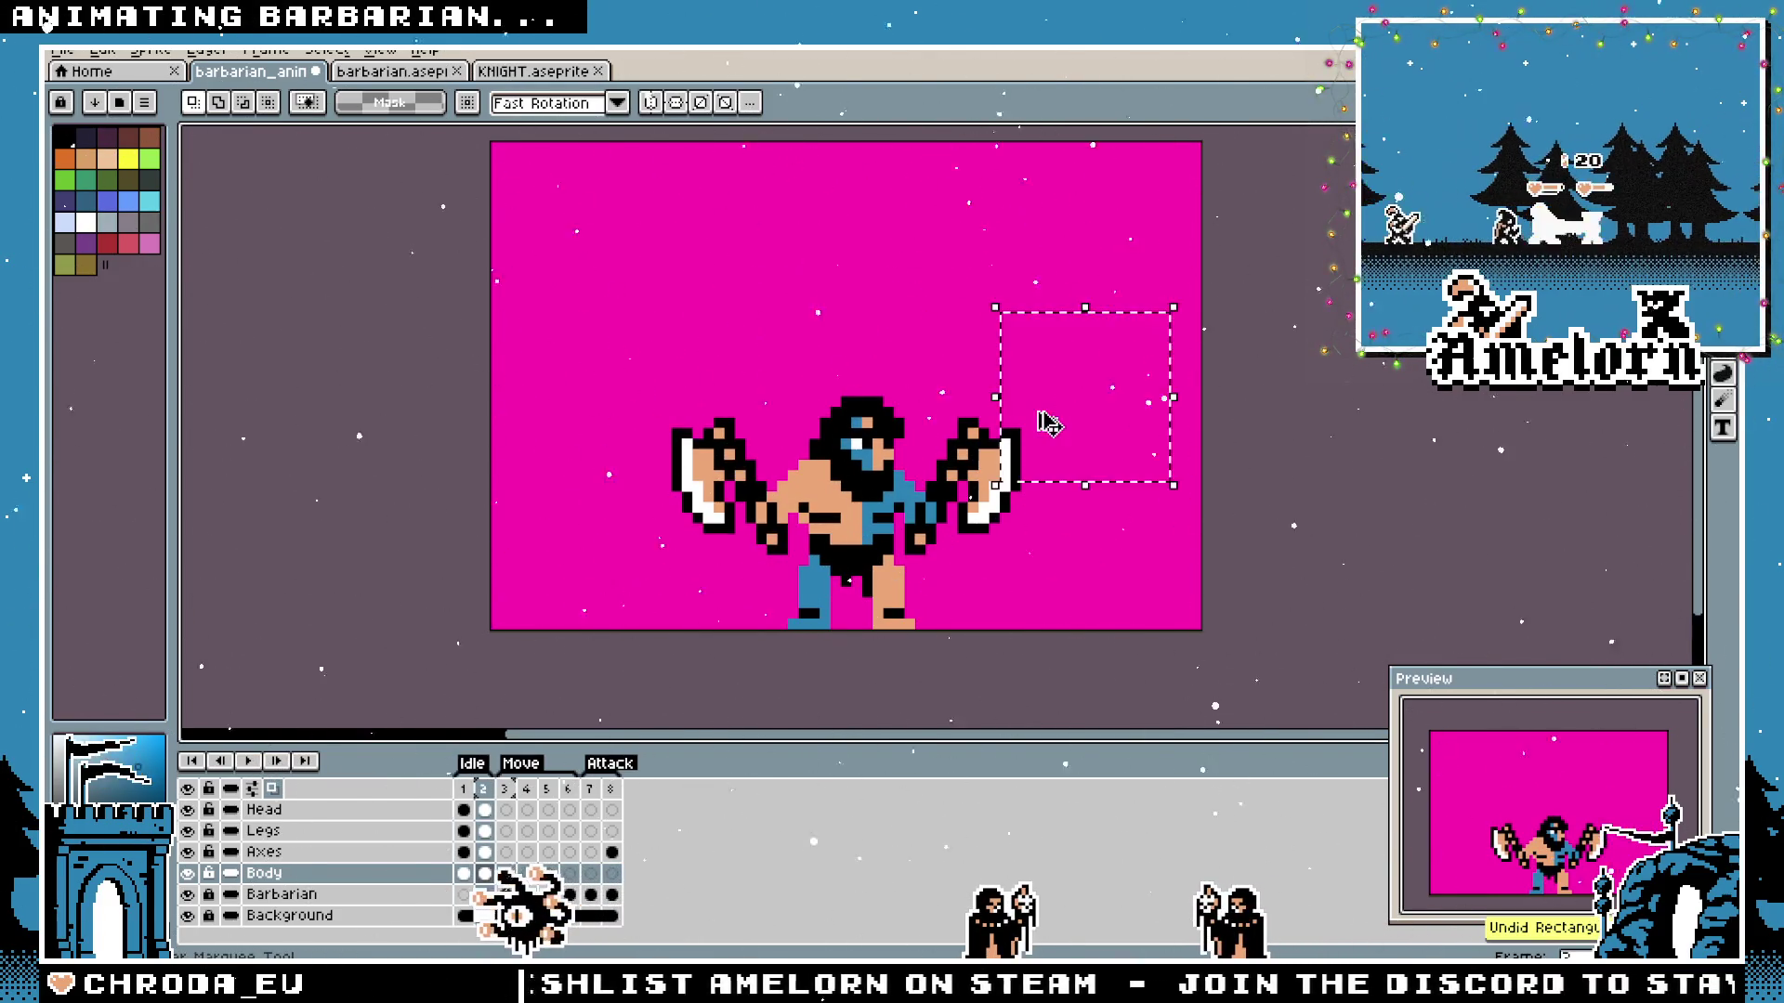
Undo the recent pose changes and clear the selection.
key(ctrl+z)
key(ctrl+z)
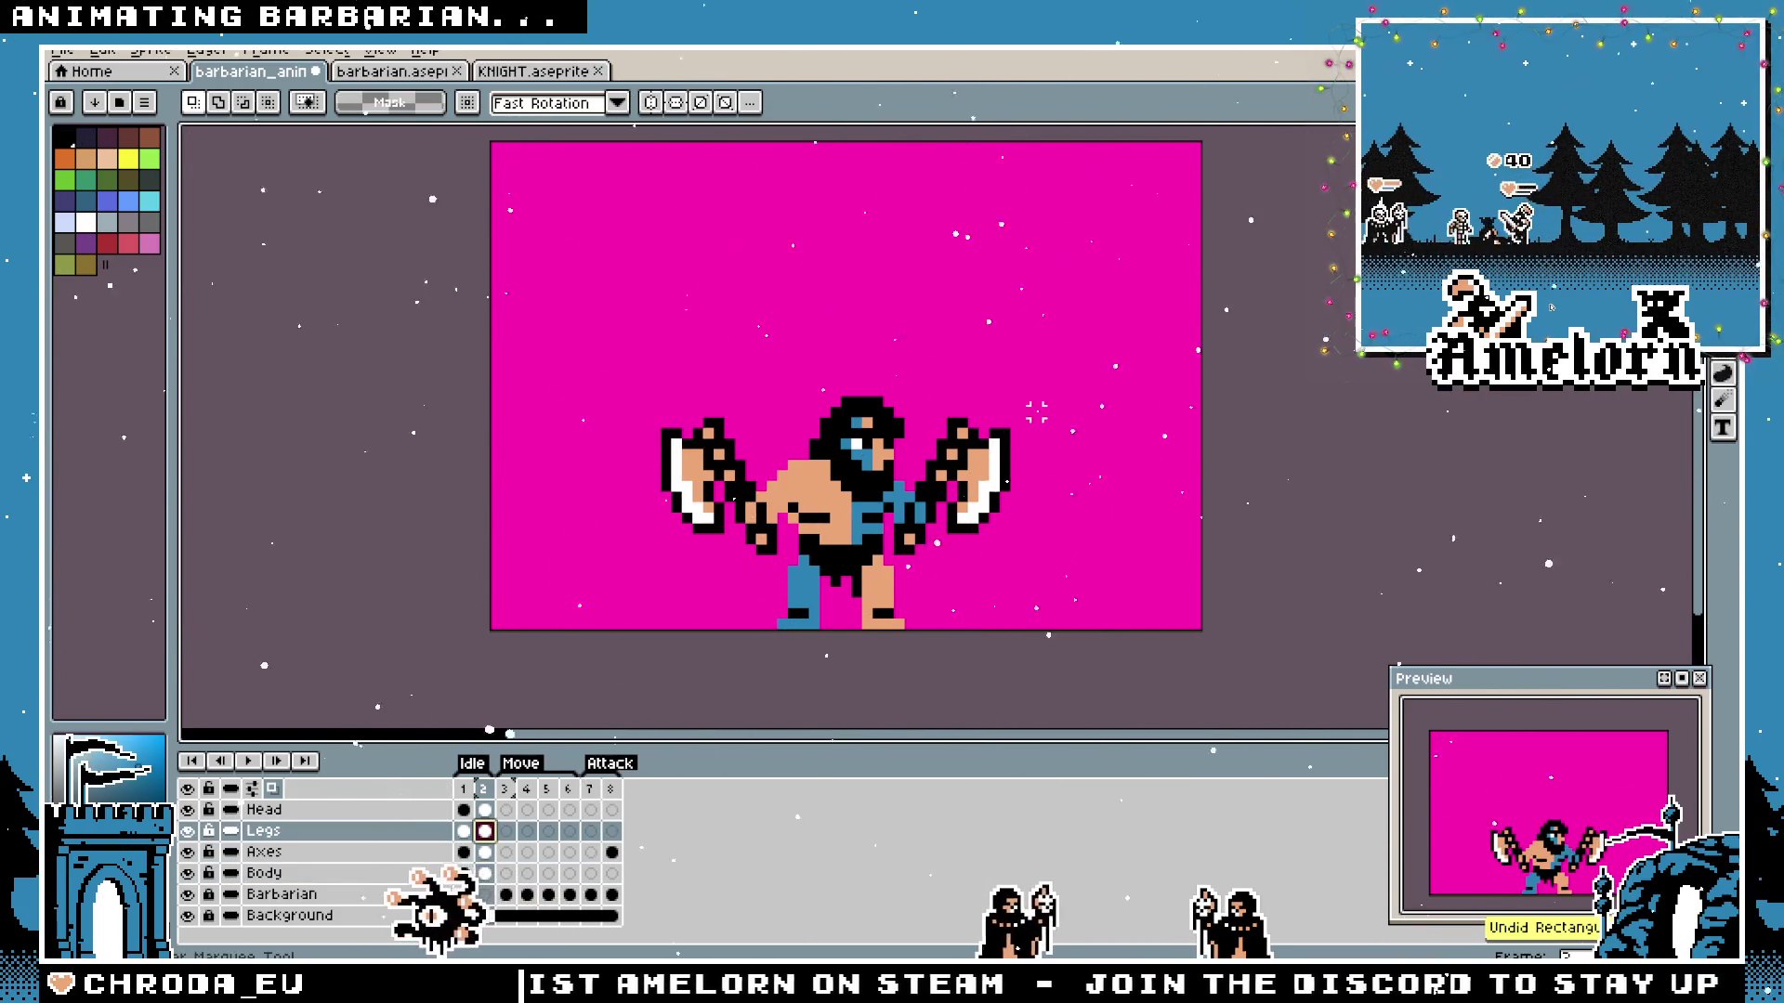
key(ctrl+z)
scroll(775, 502, up, 1)
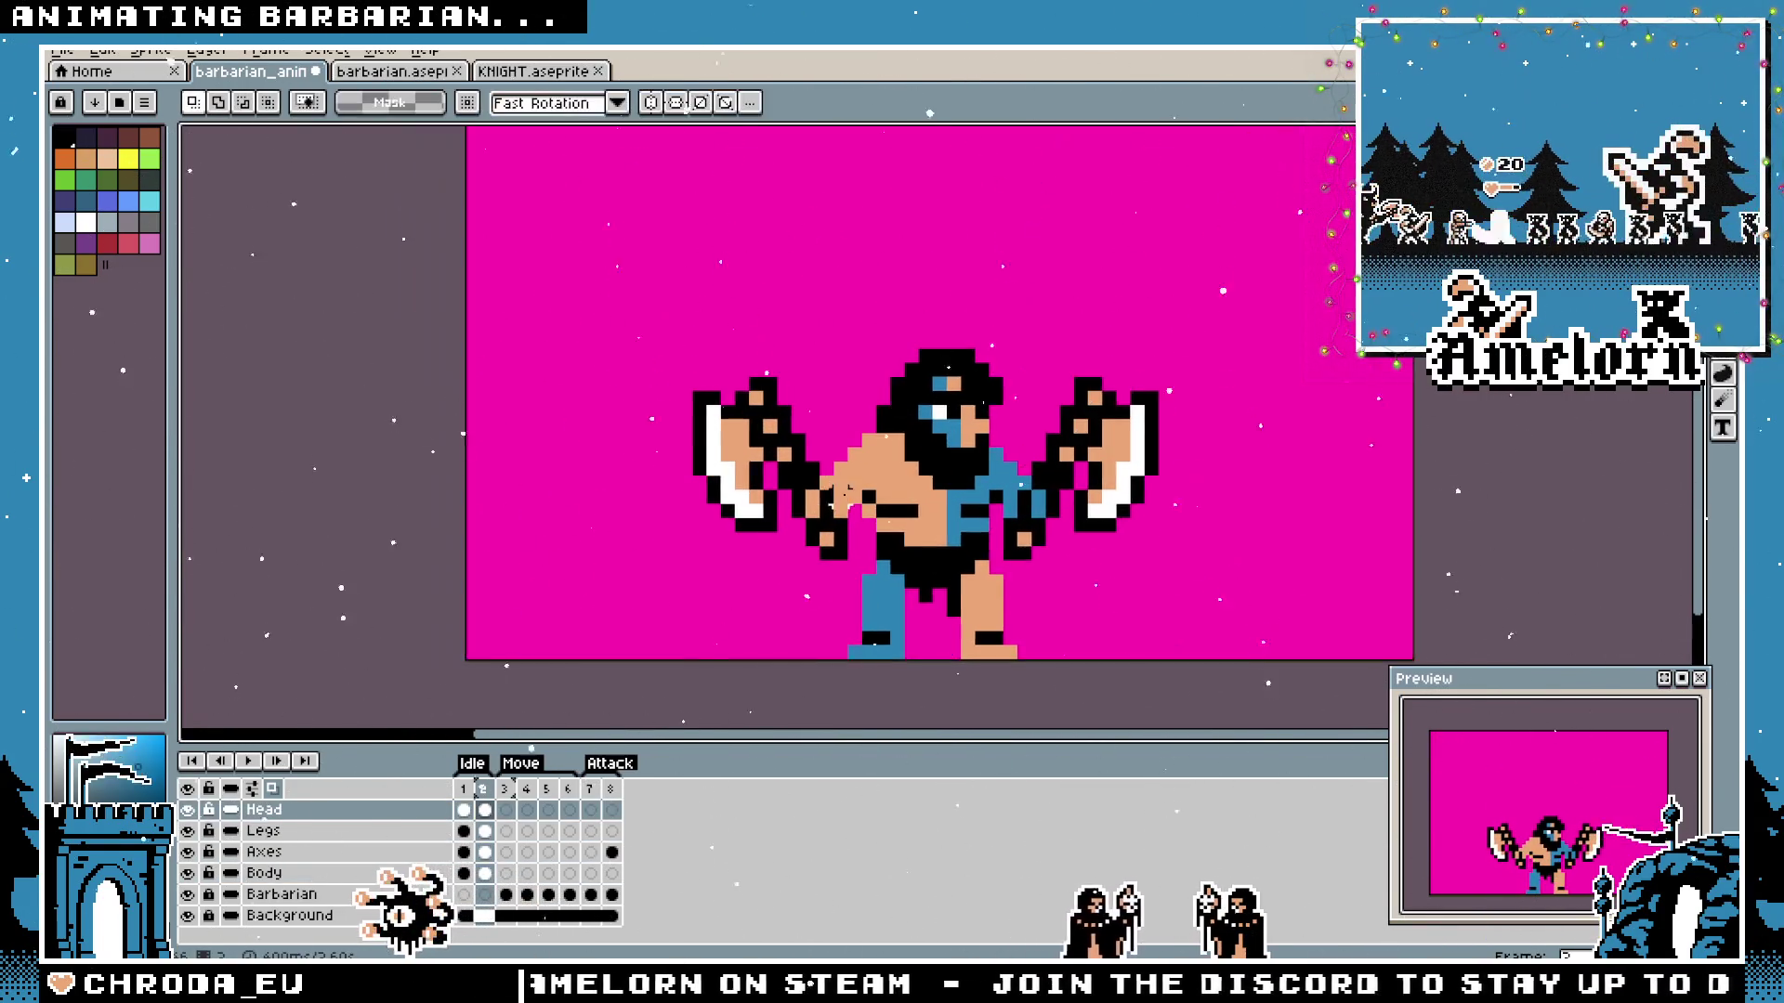
scroll(1113, 306, up, 1)
scroll(1133, 265, down, 1)
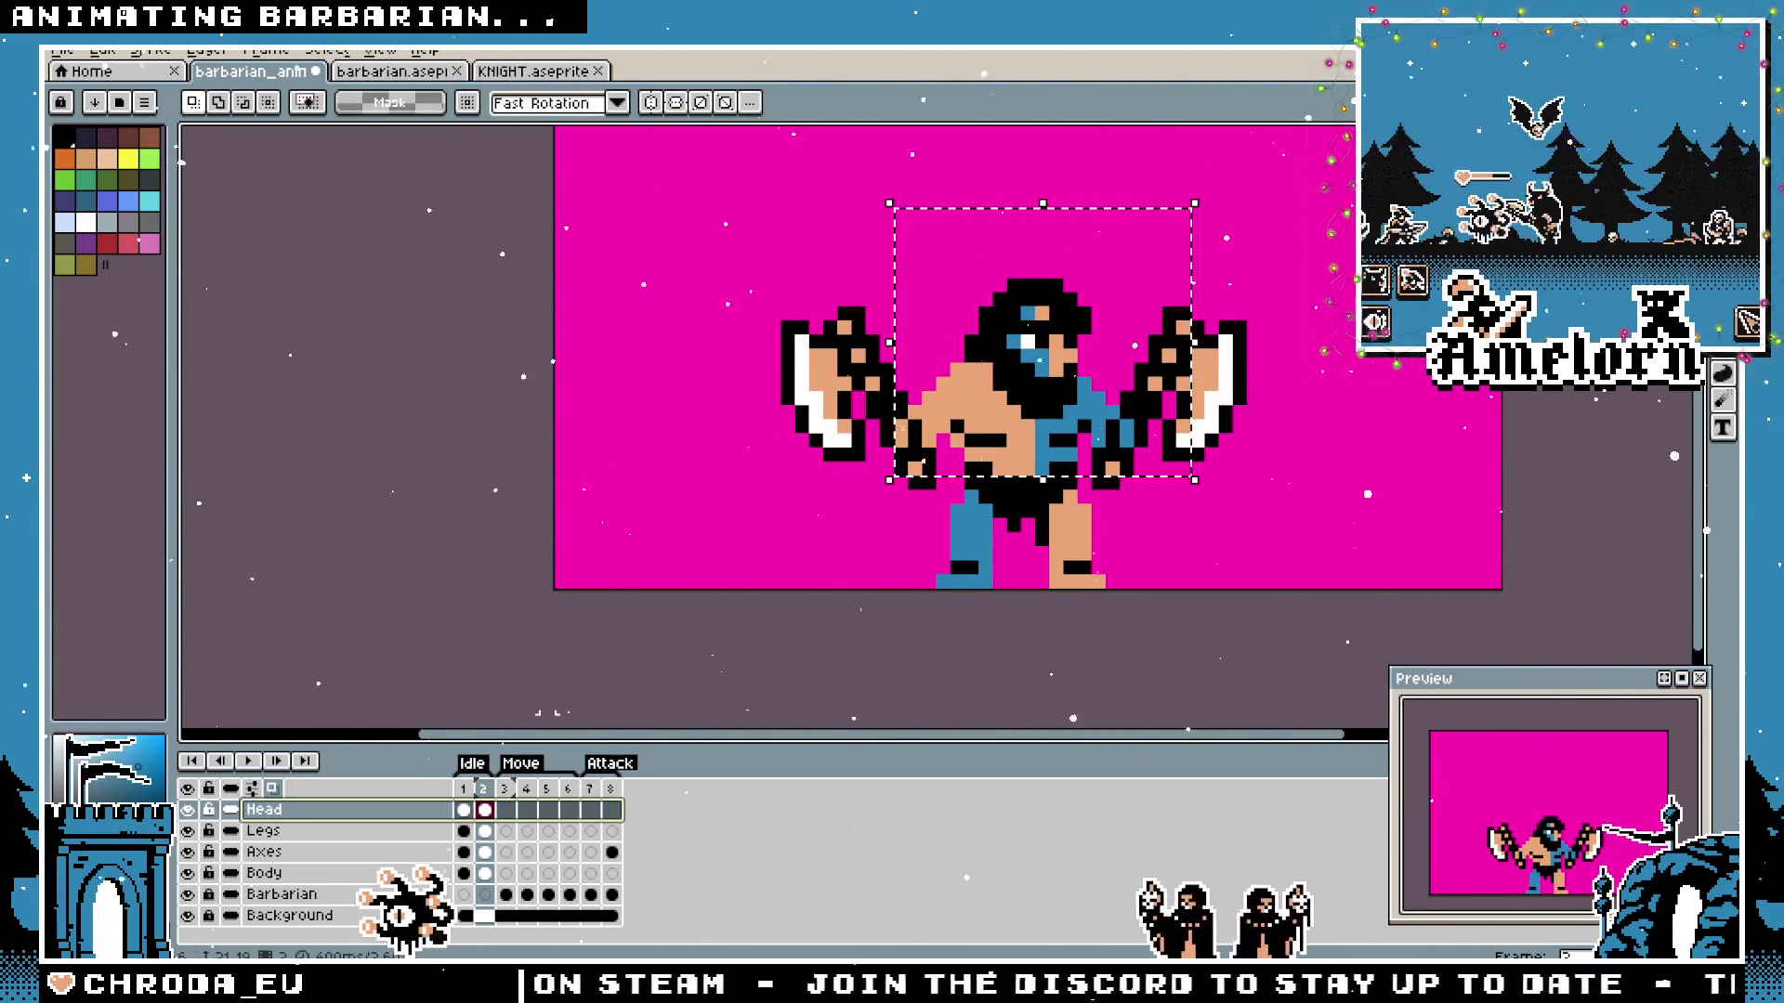
key(ctrl+z)
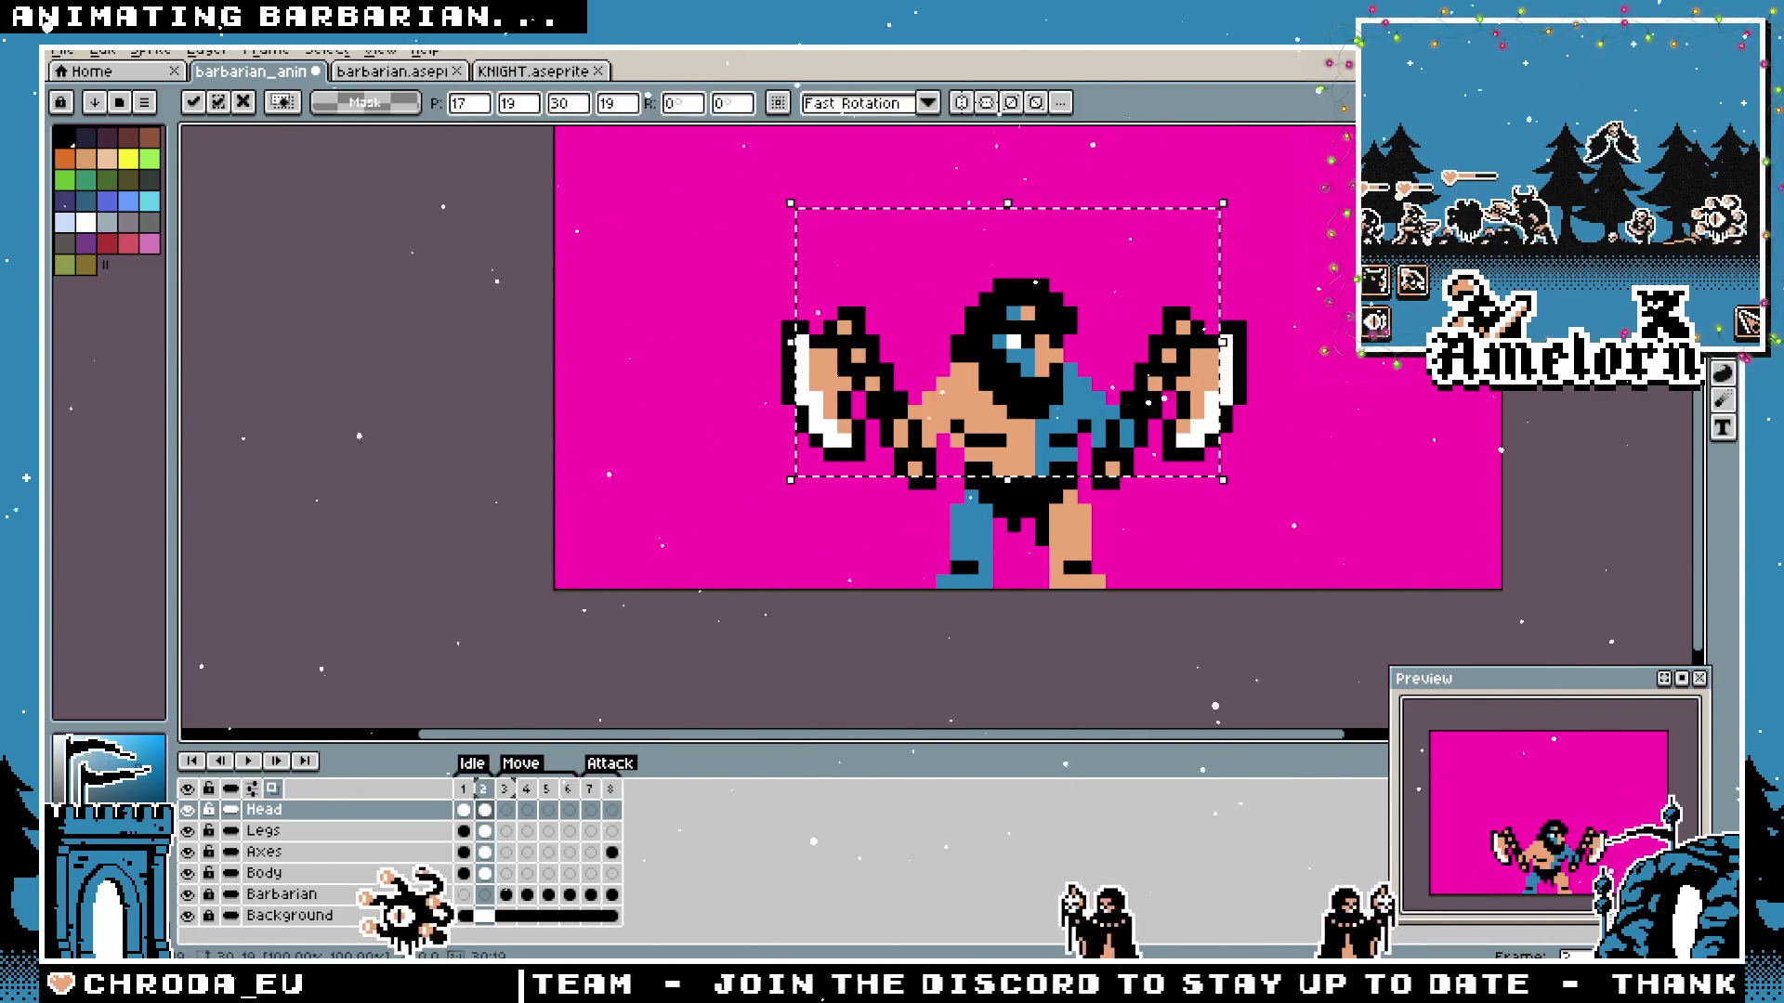
key(ctrl+d)
Shift the legs and both axes one pixel left in frame 2.
click(334, 831)
key(ctrl+a)
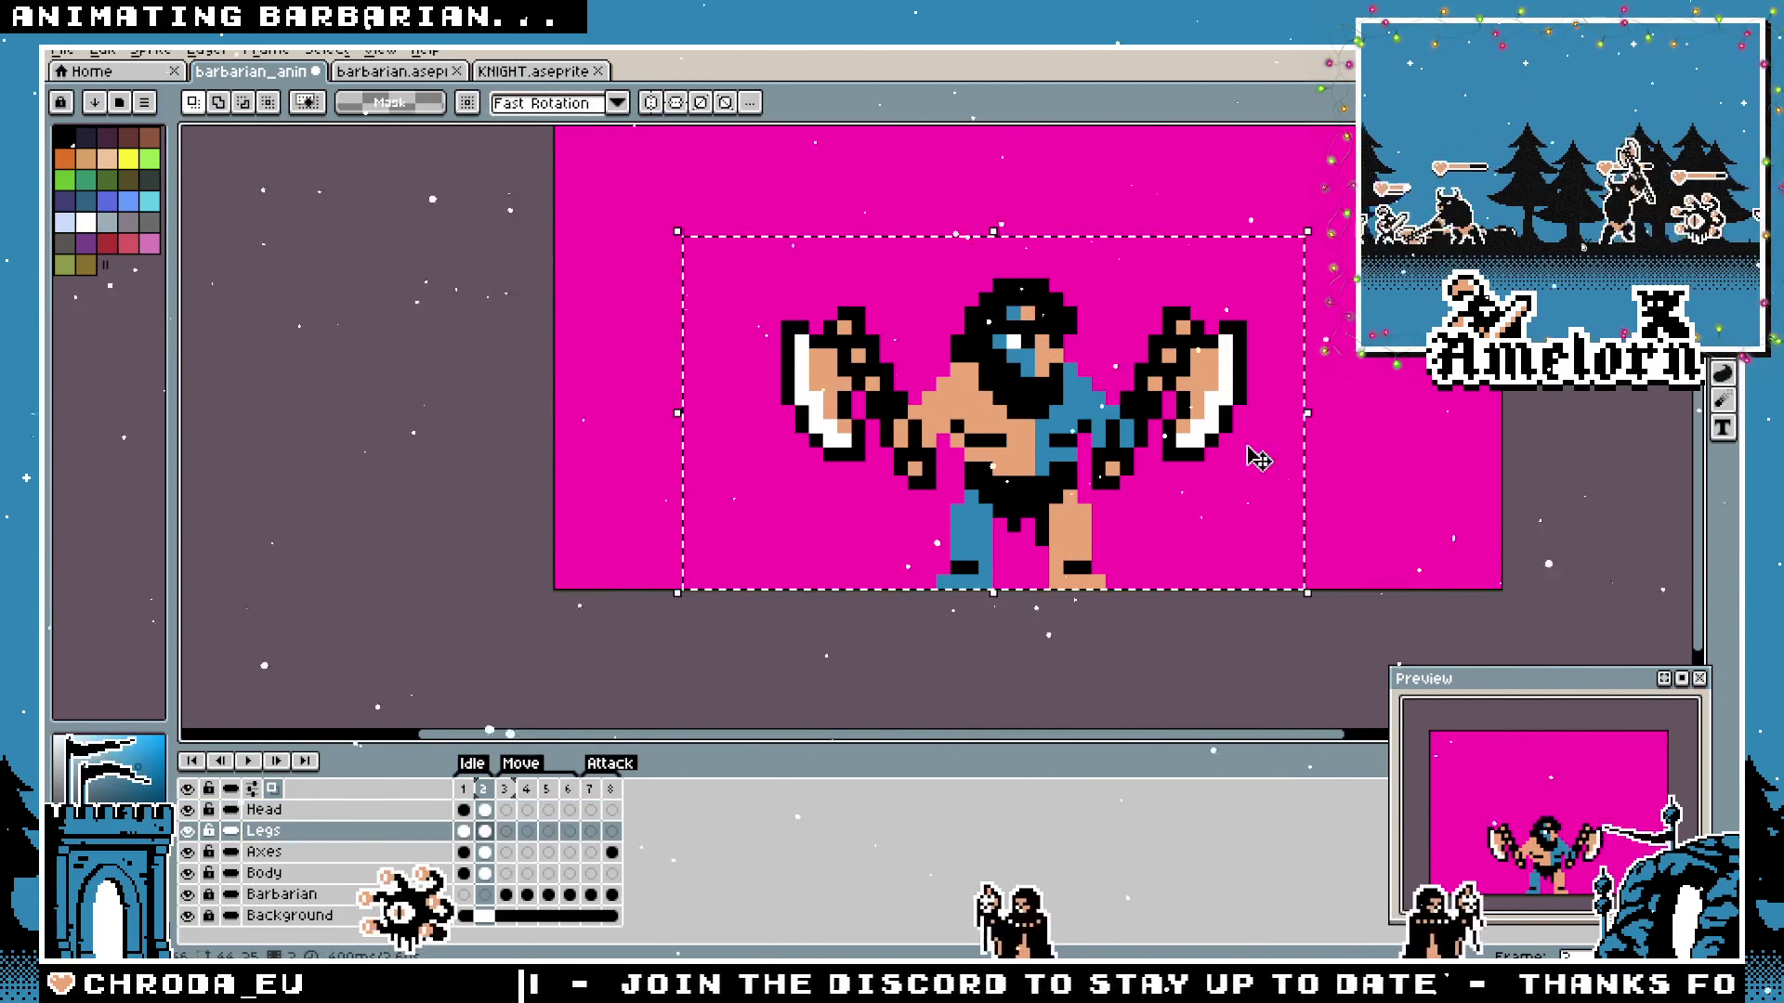
key(Left)
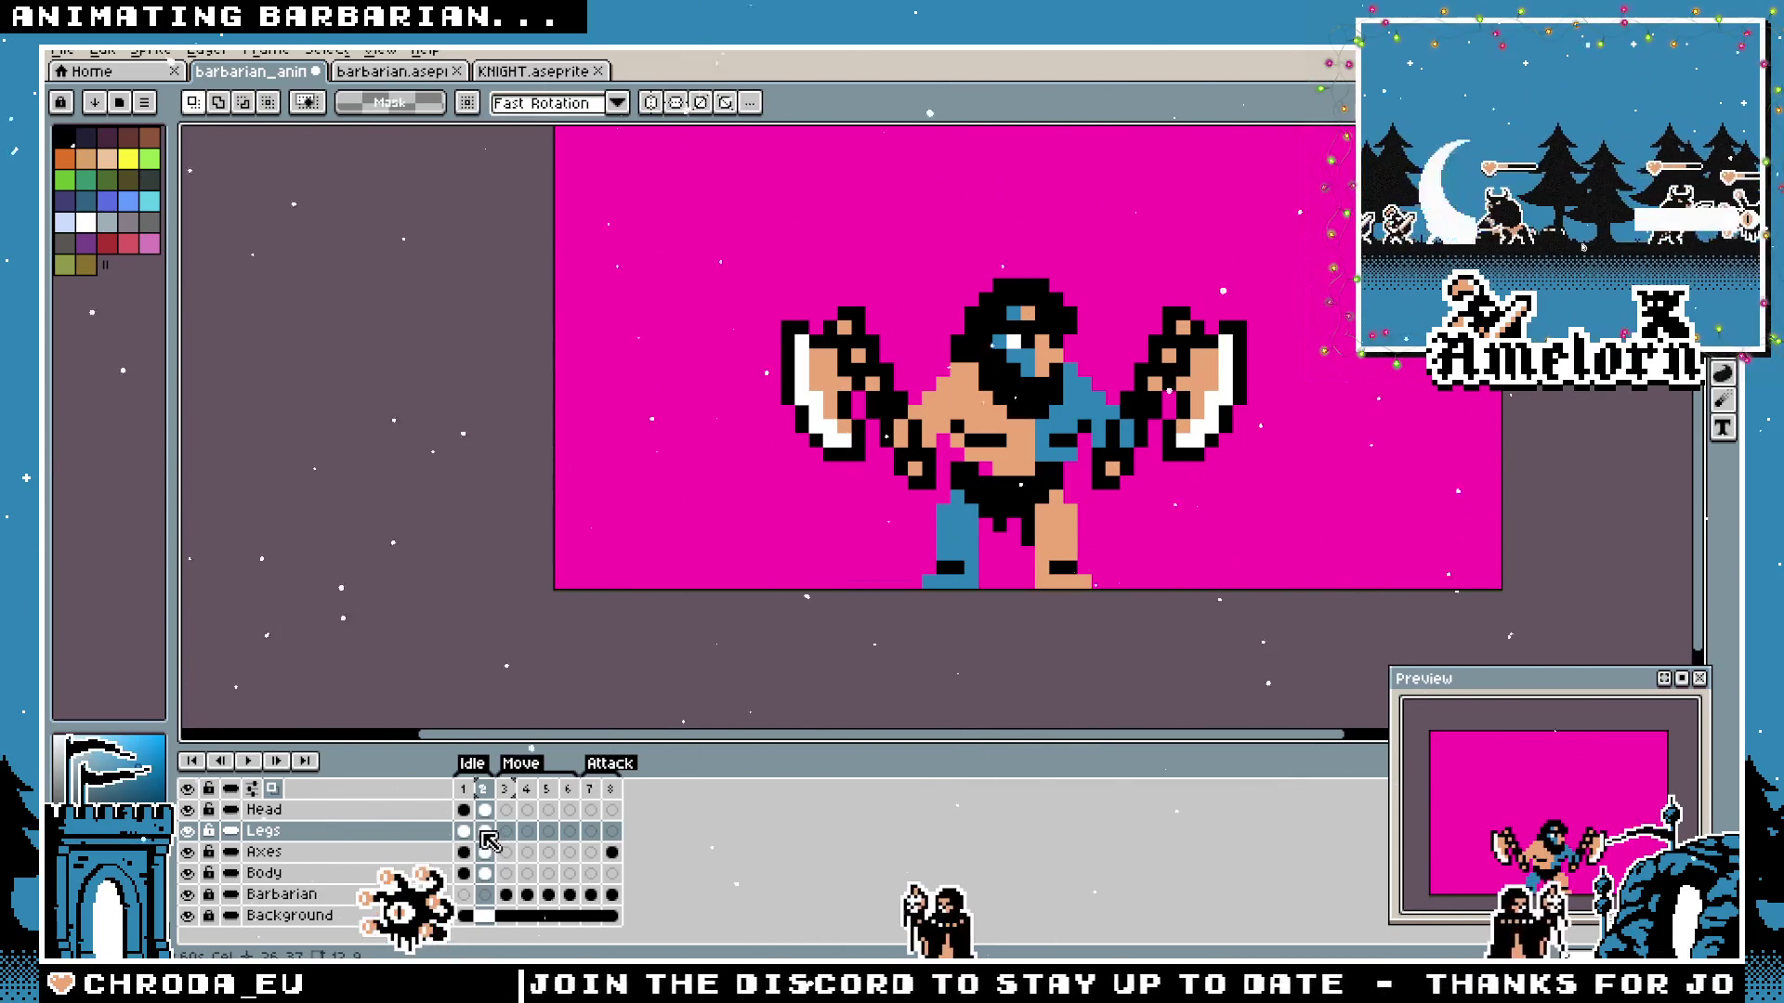
click(484, 853)
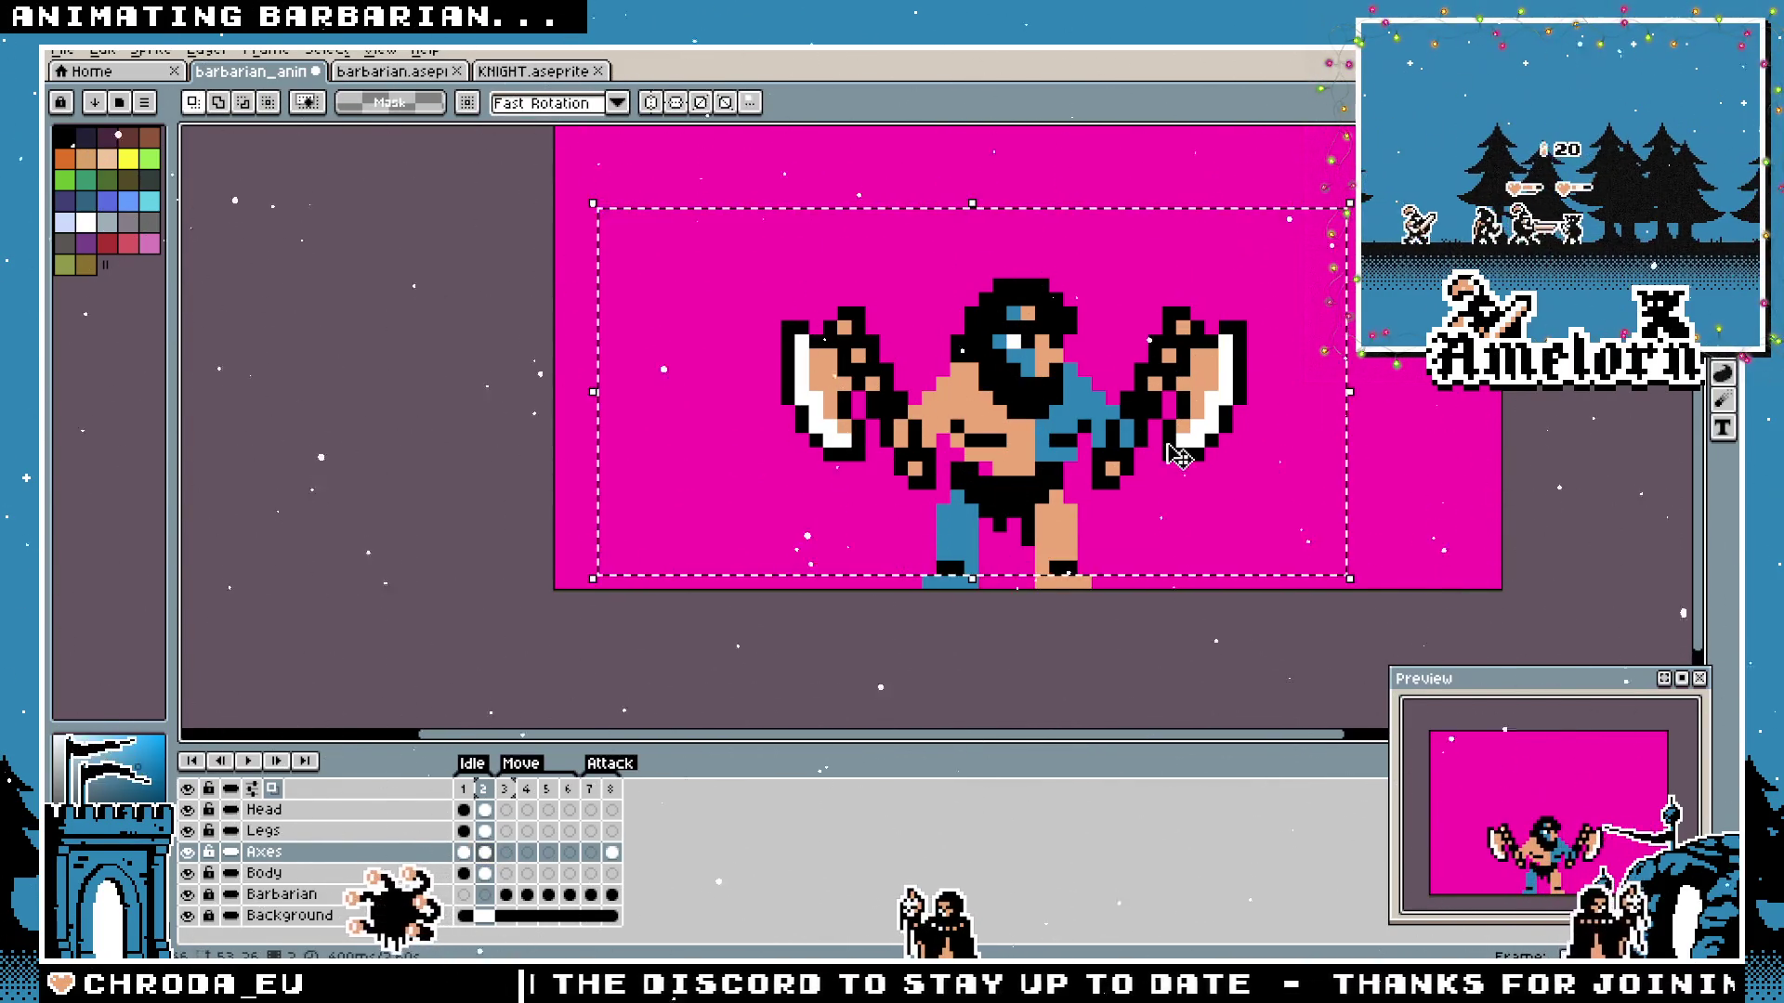
key(Left)
key(ctrl+d)
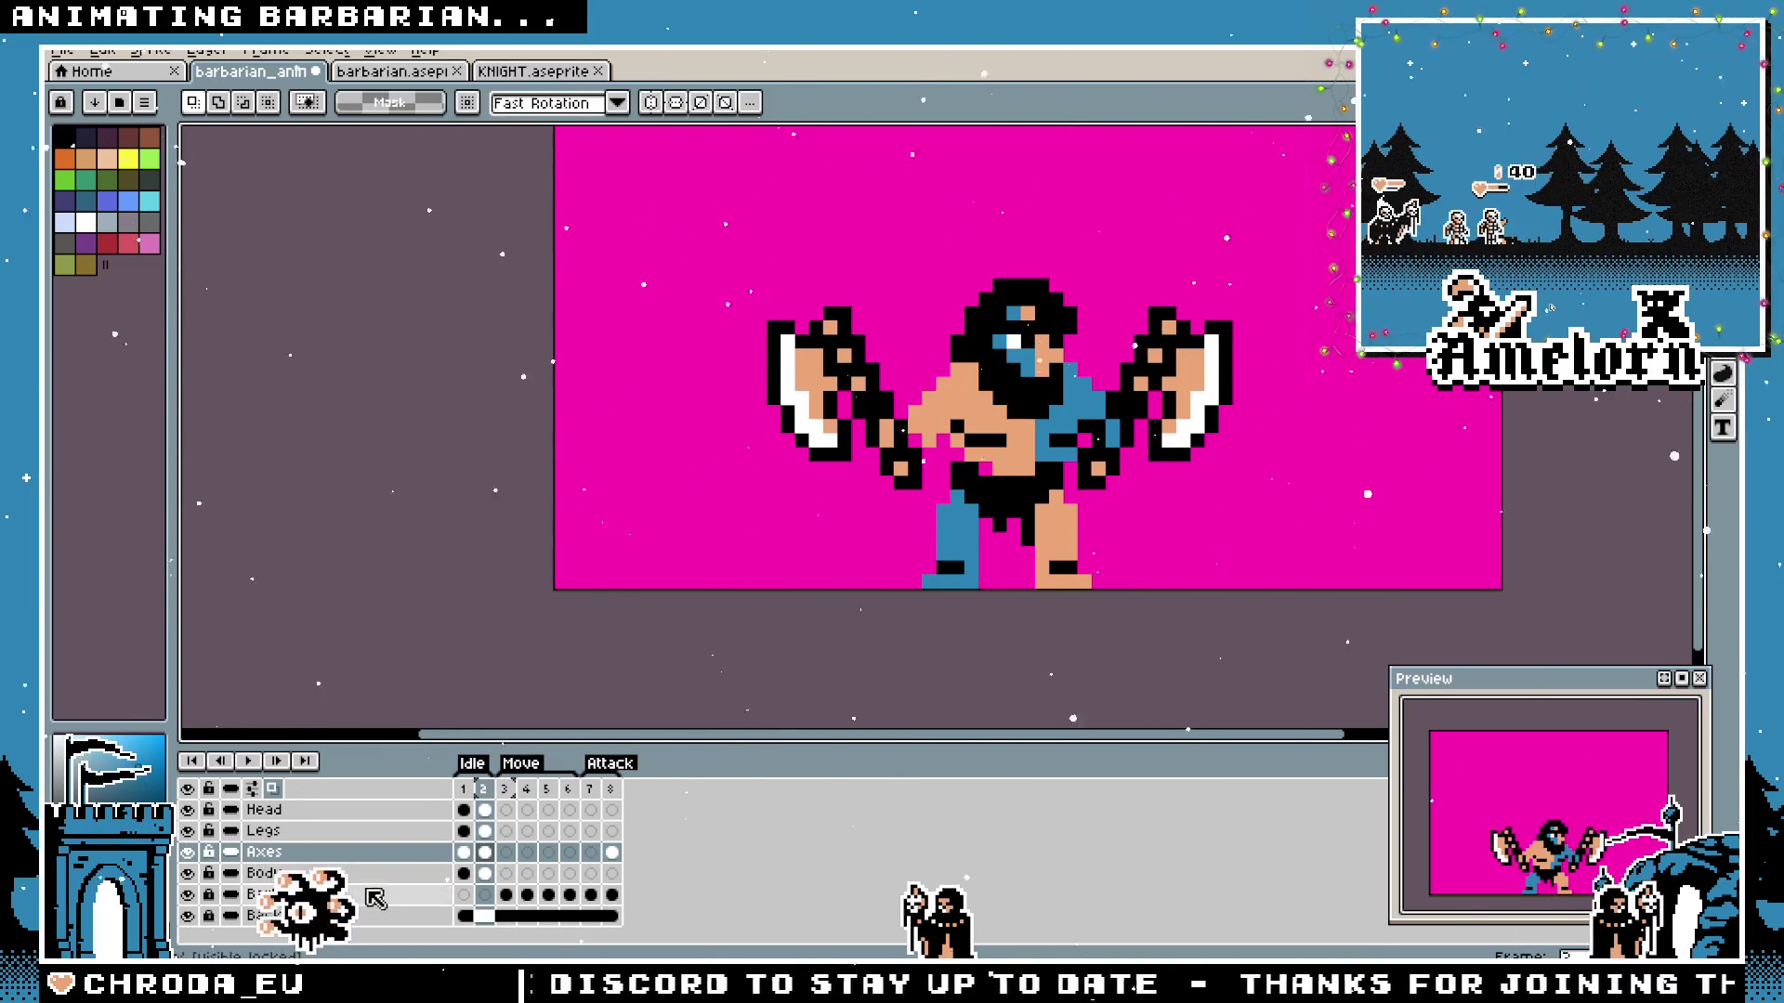
Shift the body one pixel left in frame 2, then play the idle animation.
click(278, 873)
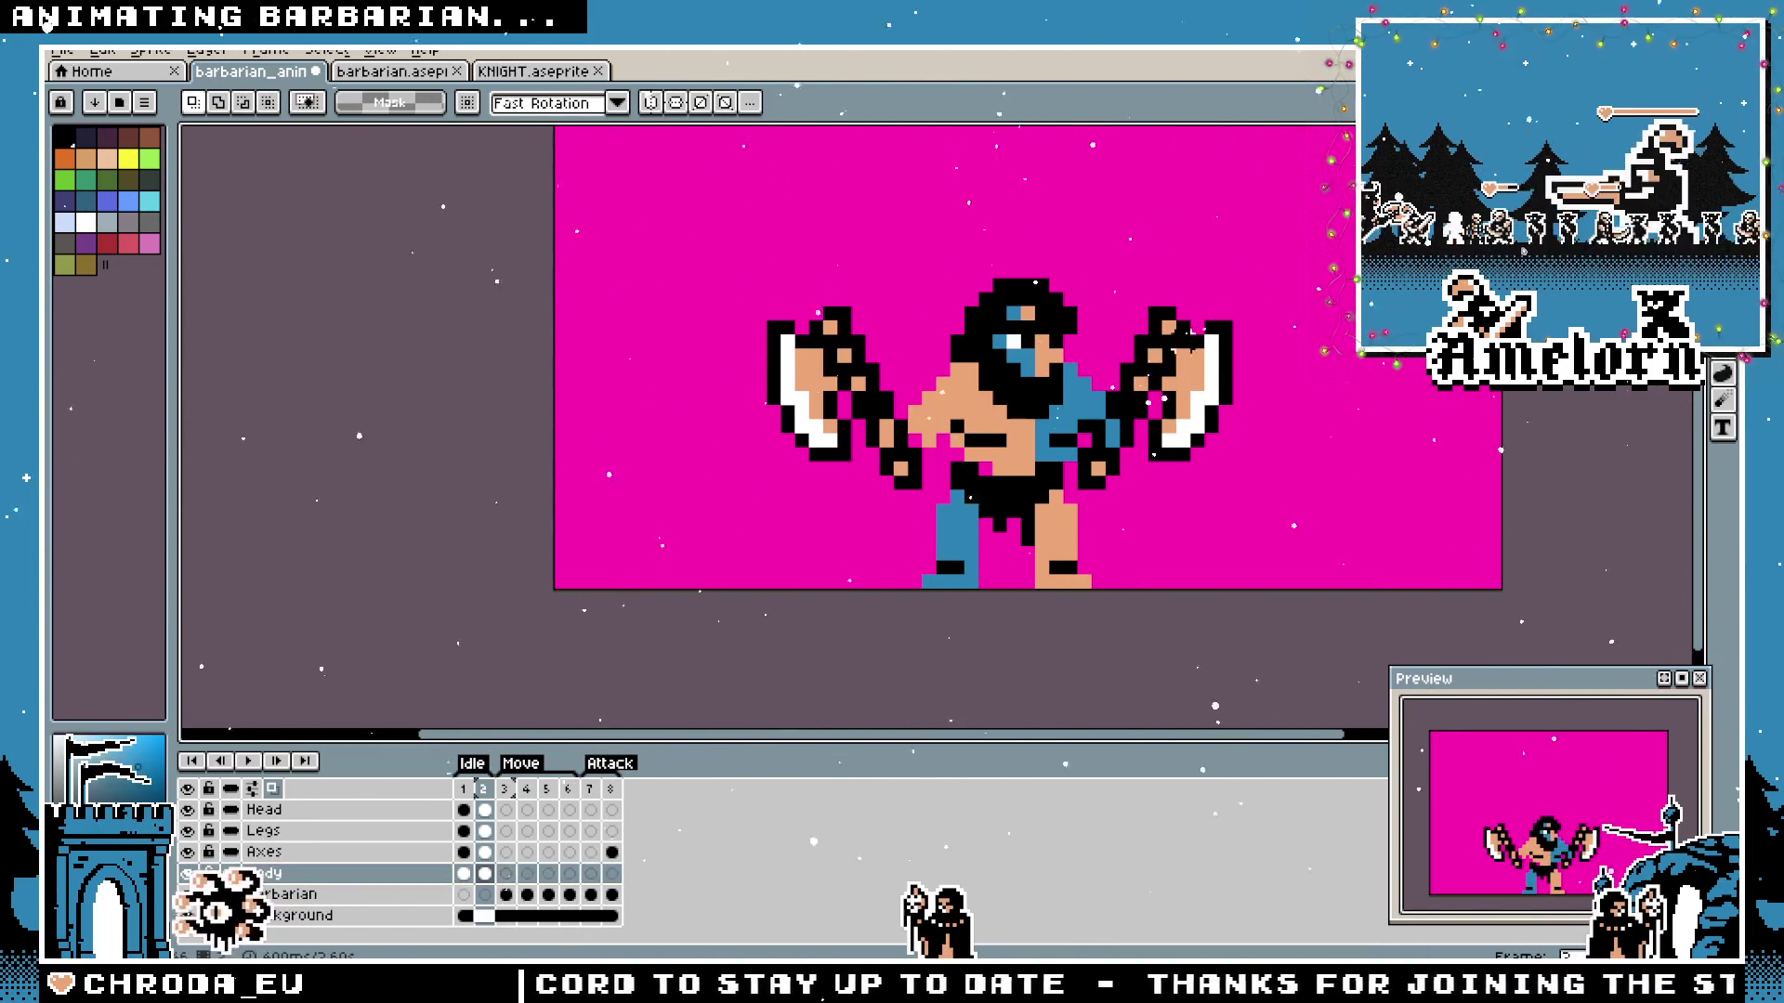
key(ctrl+shift+d)
key(Left)
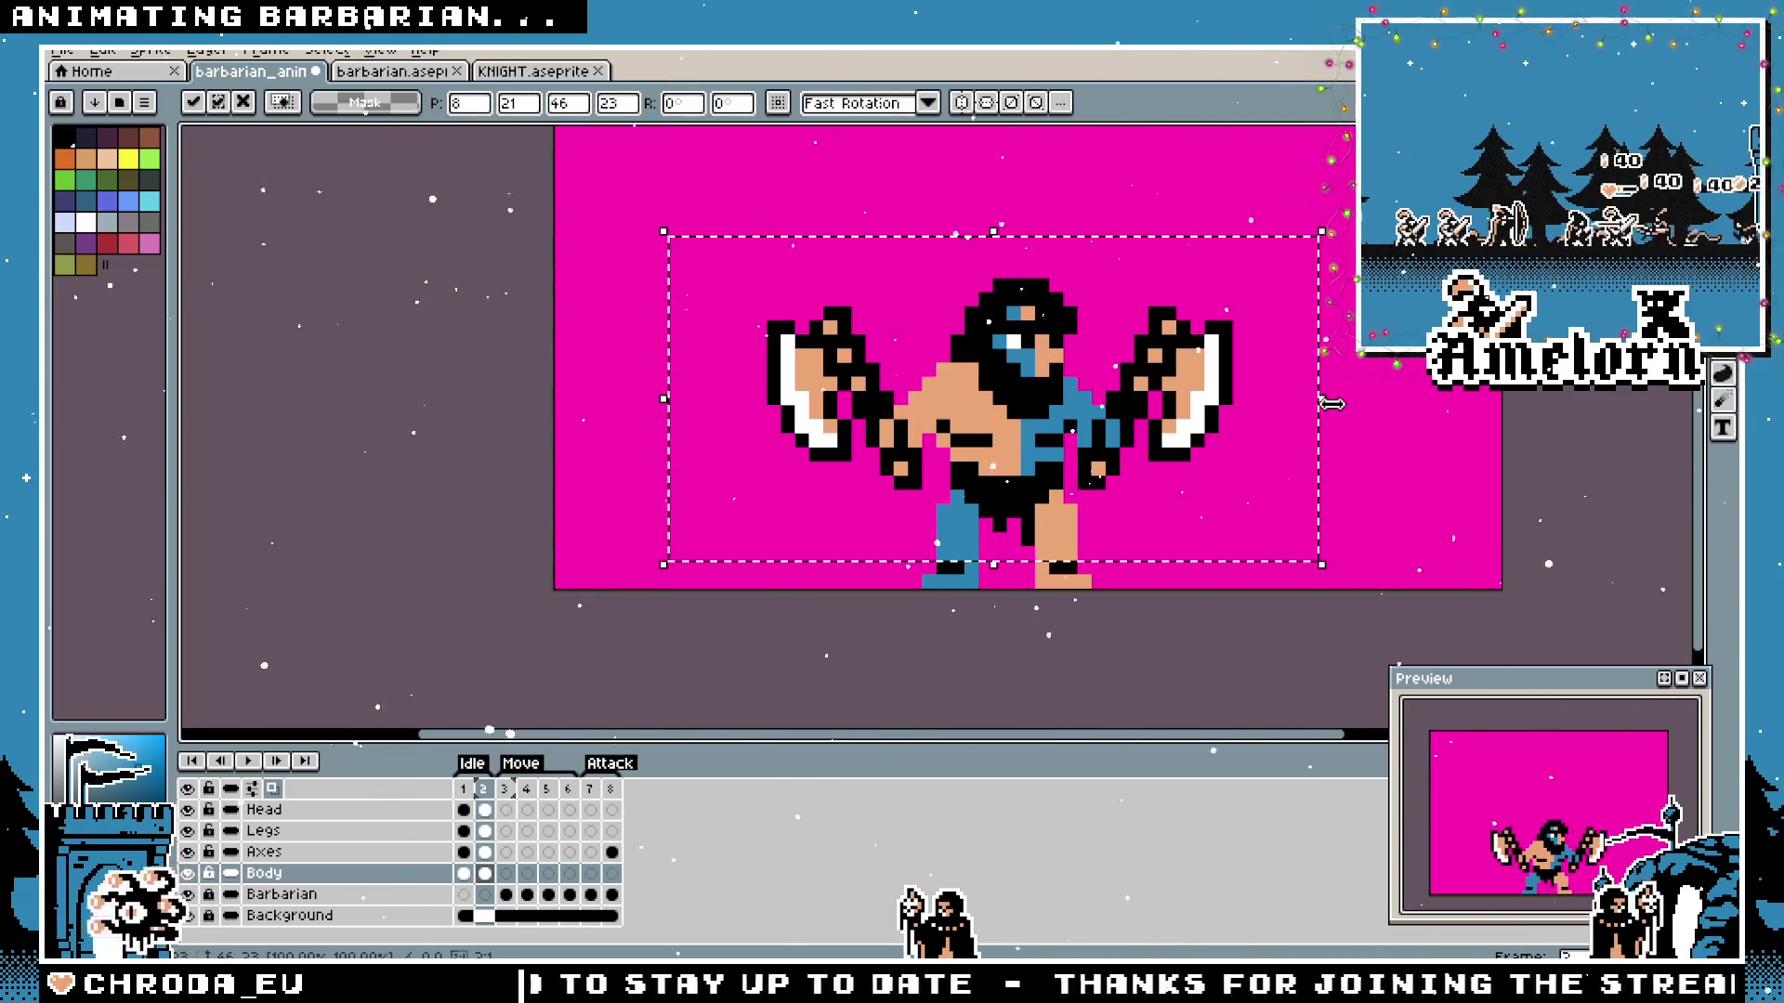
key(ctrl+d)
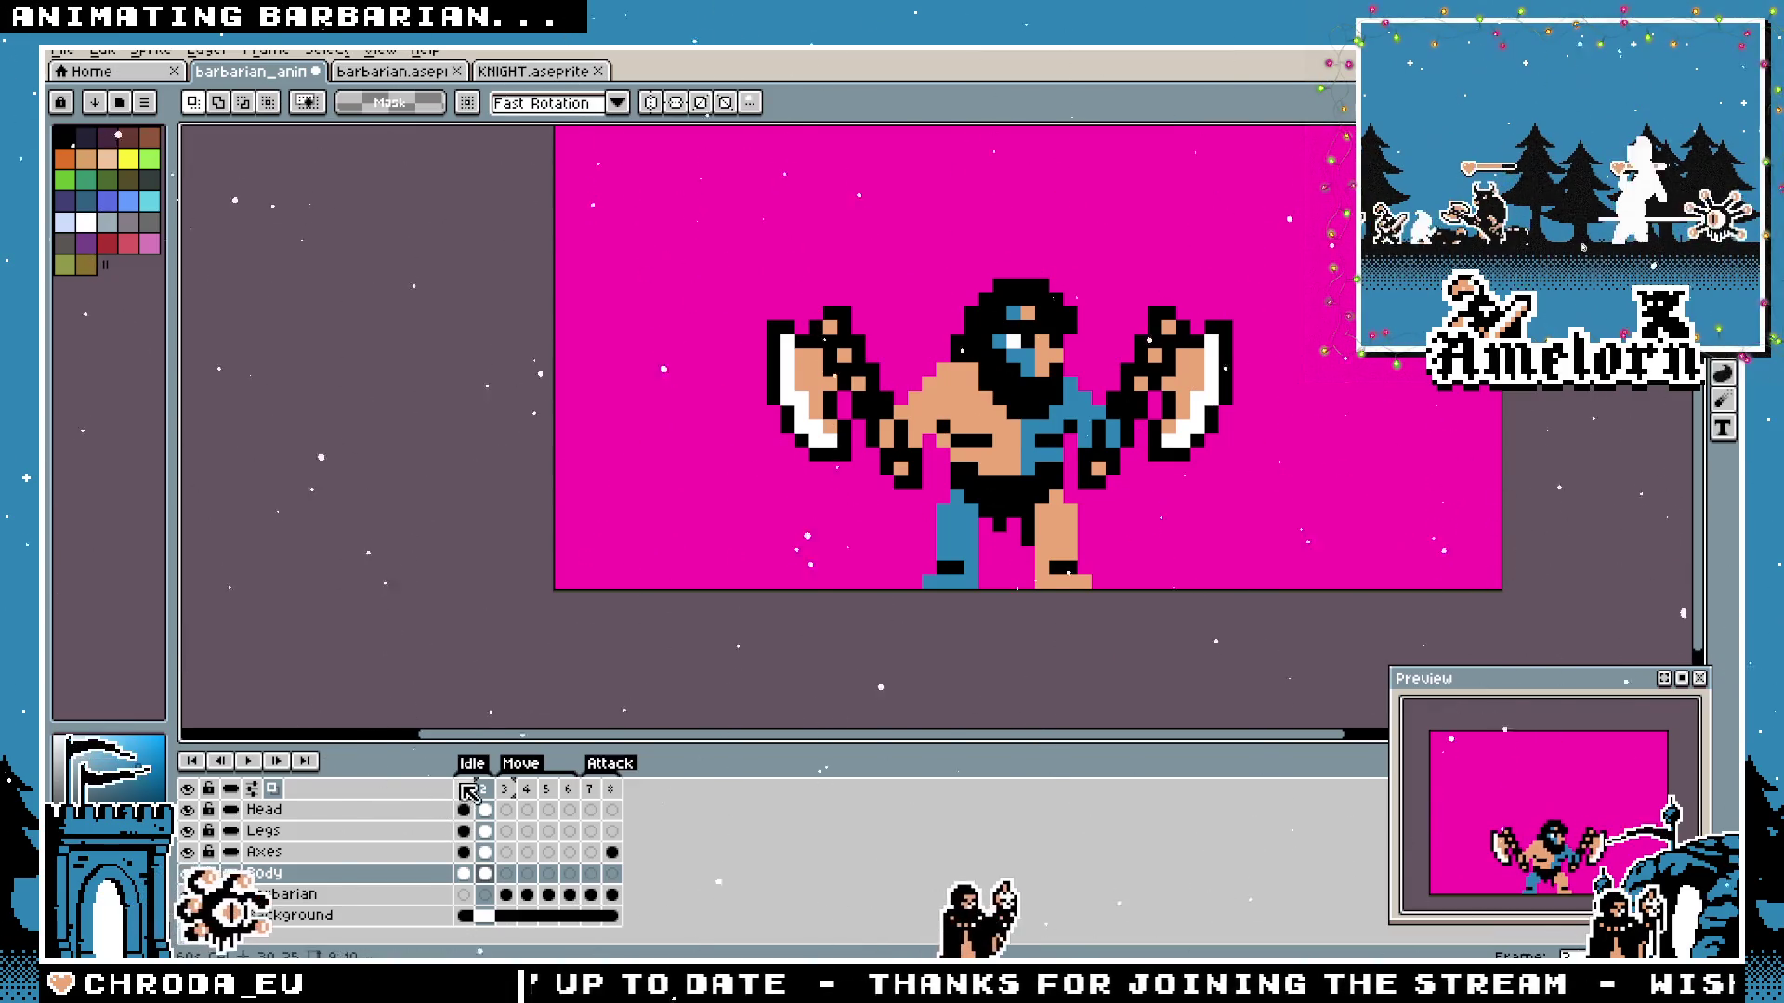
click(248, 761)
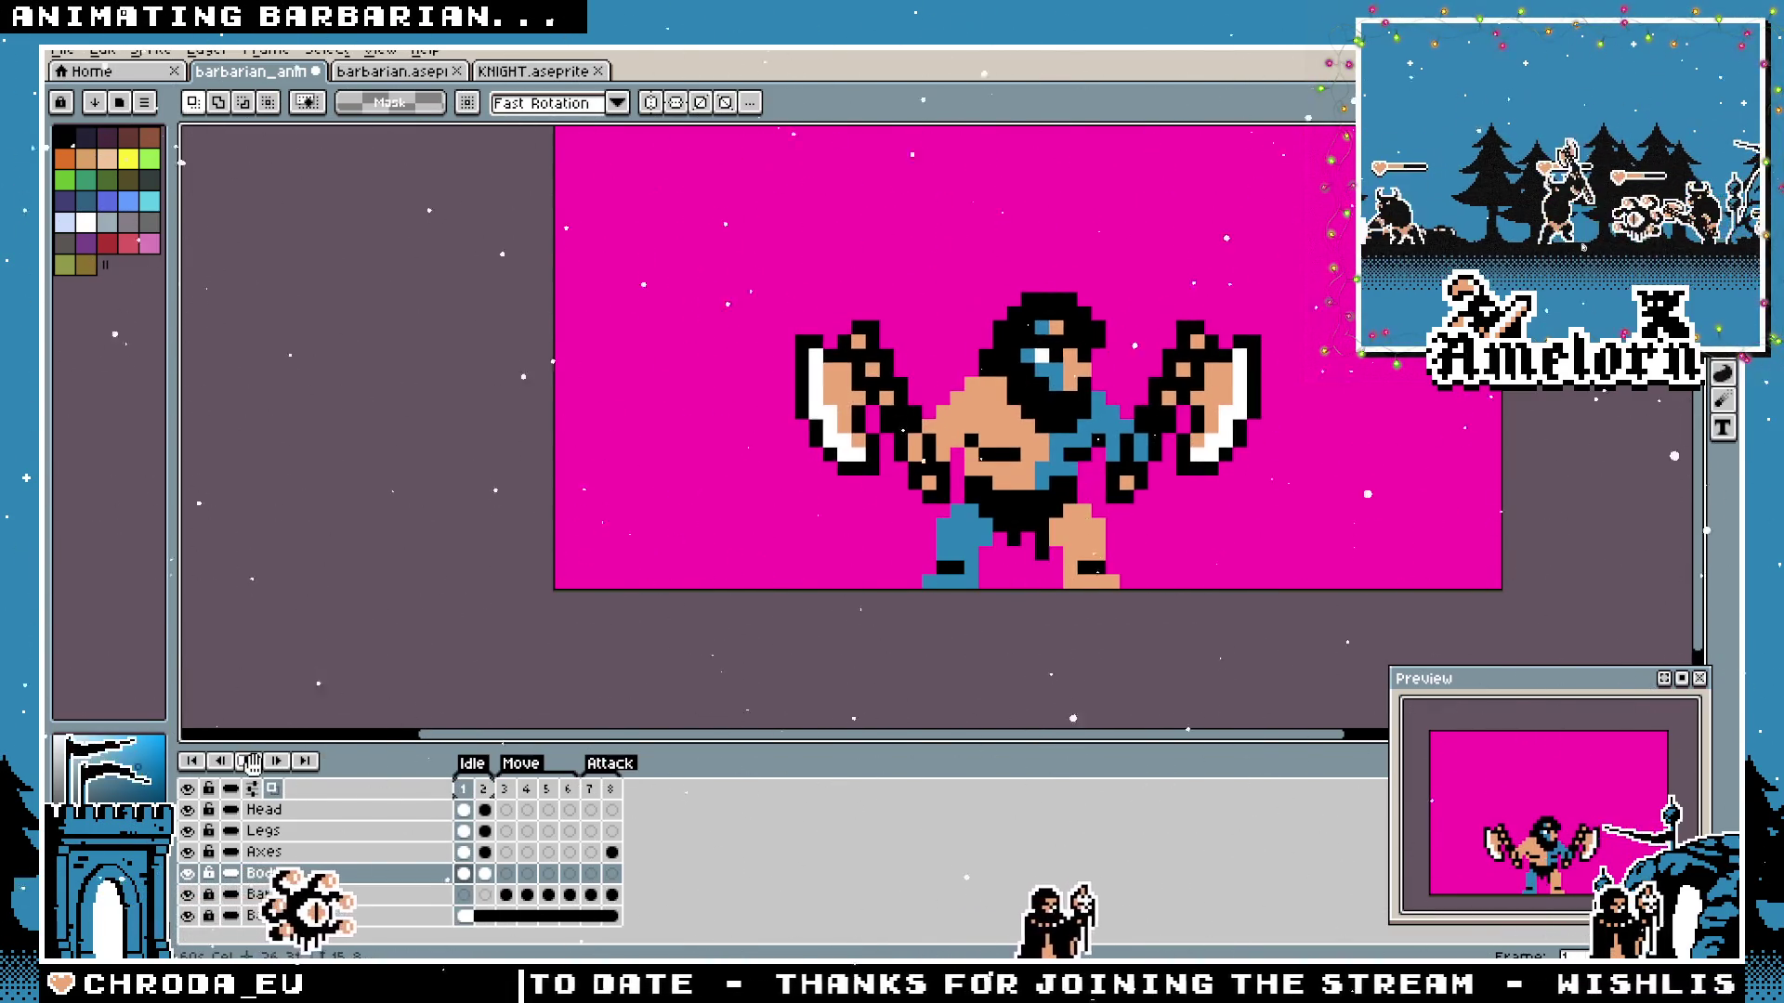
scroll(1184, 342, down, 4)
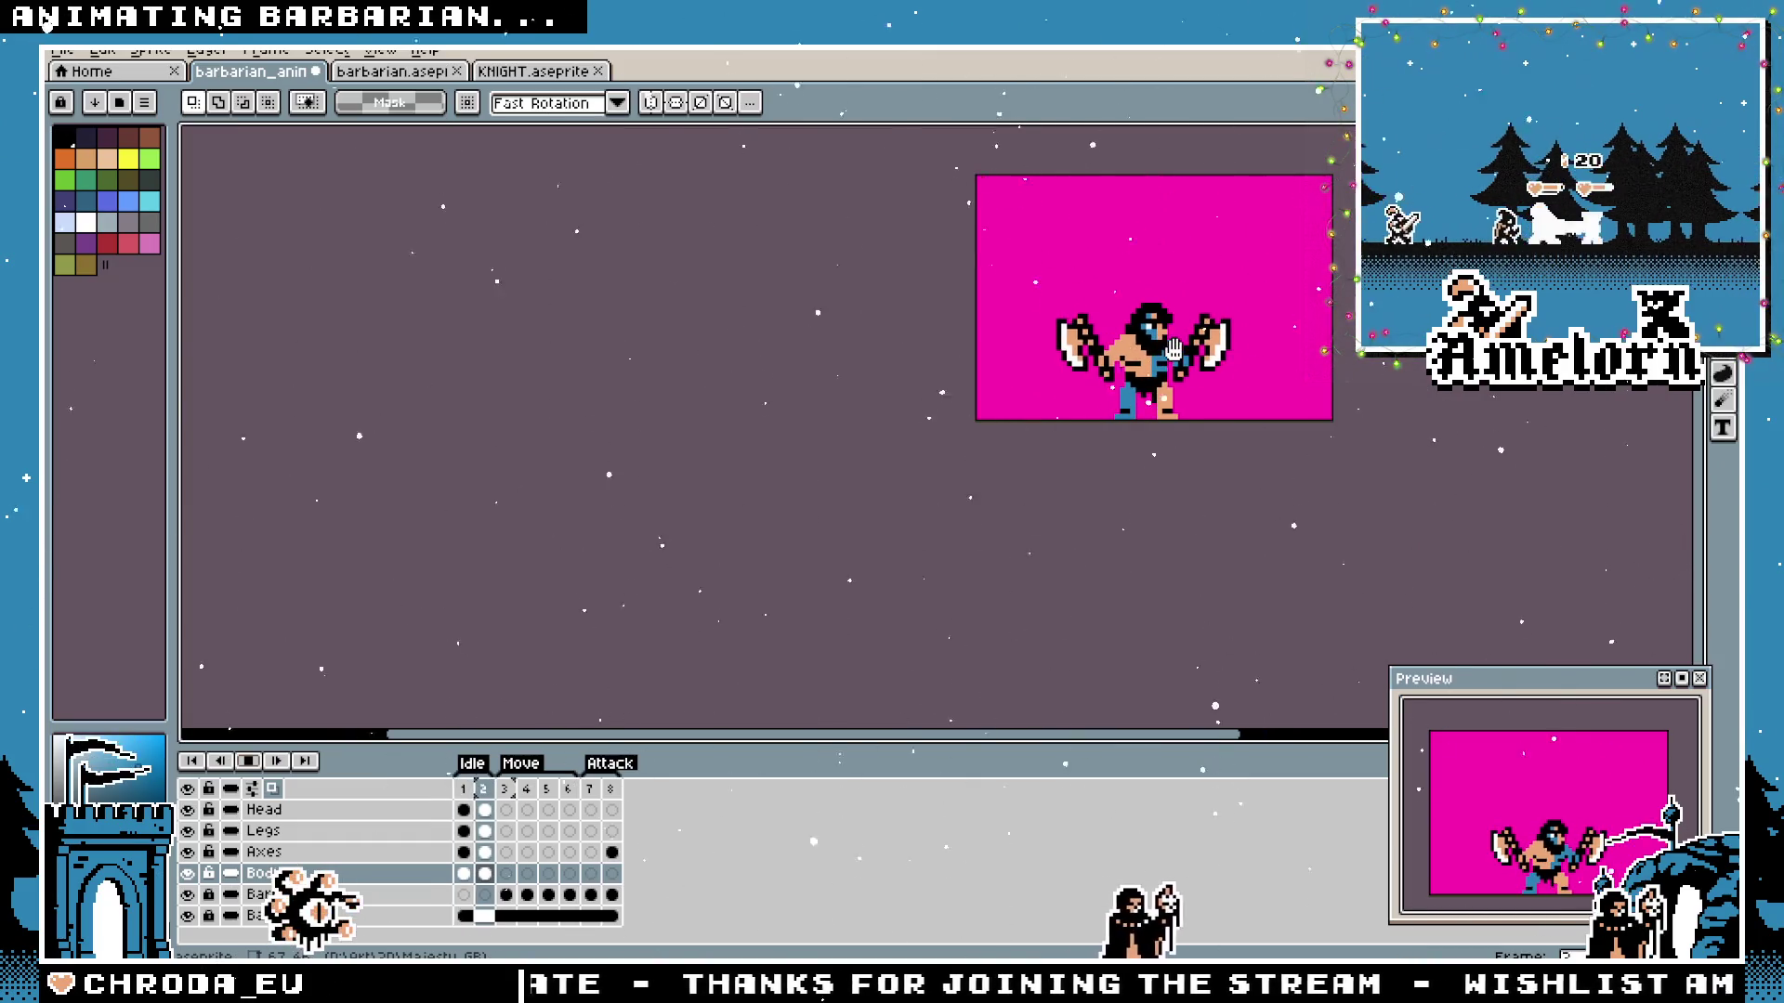
scroll(1137, 484, up, 1)
Marquee around the barbarian, switch to the Head layer and show frame 1 zoomed in close.
drag(1196, 352, 1048, 423)
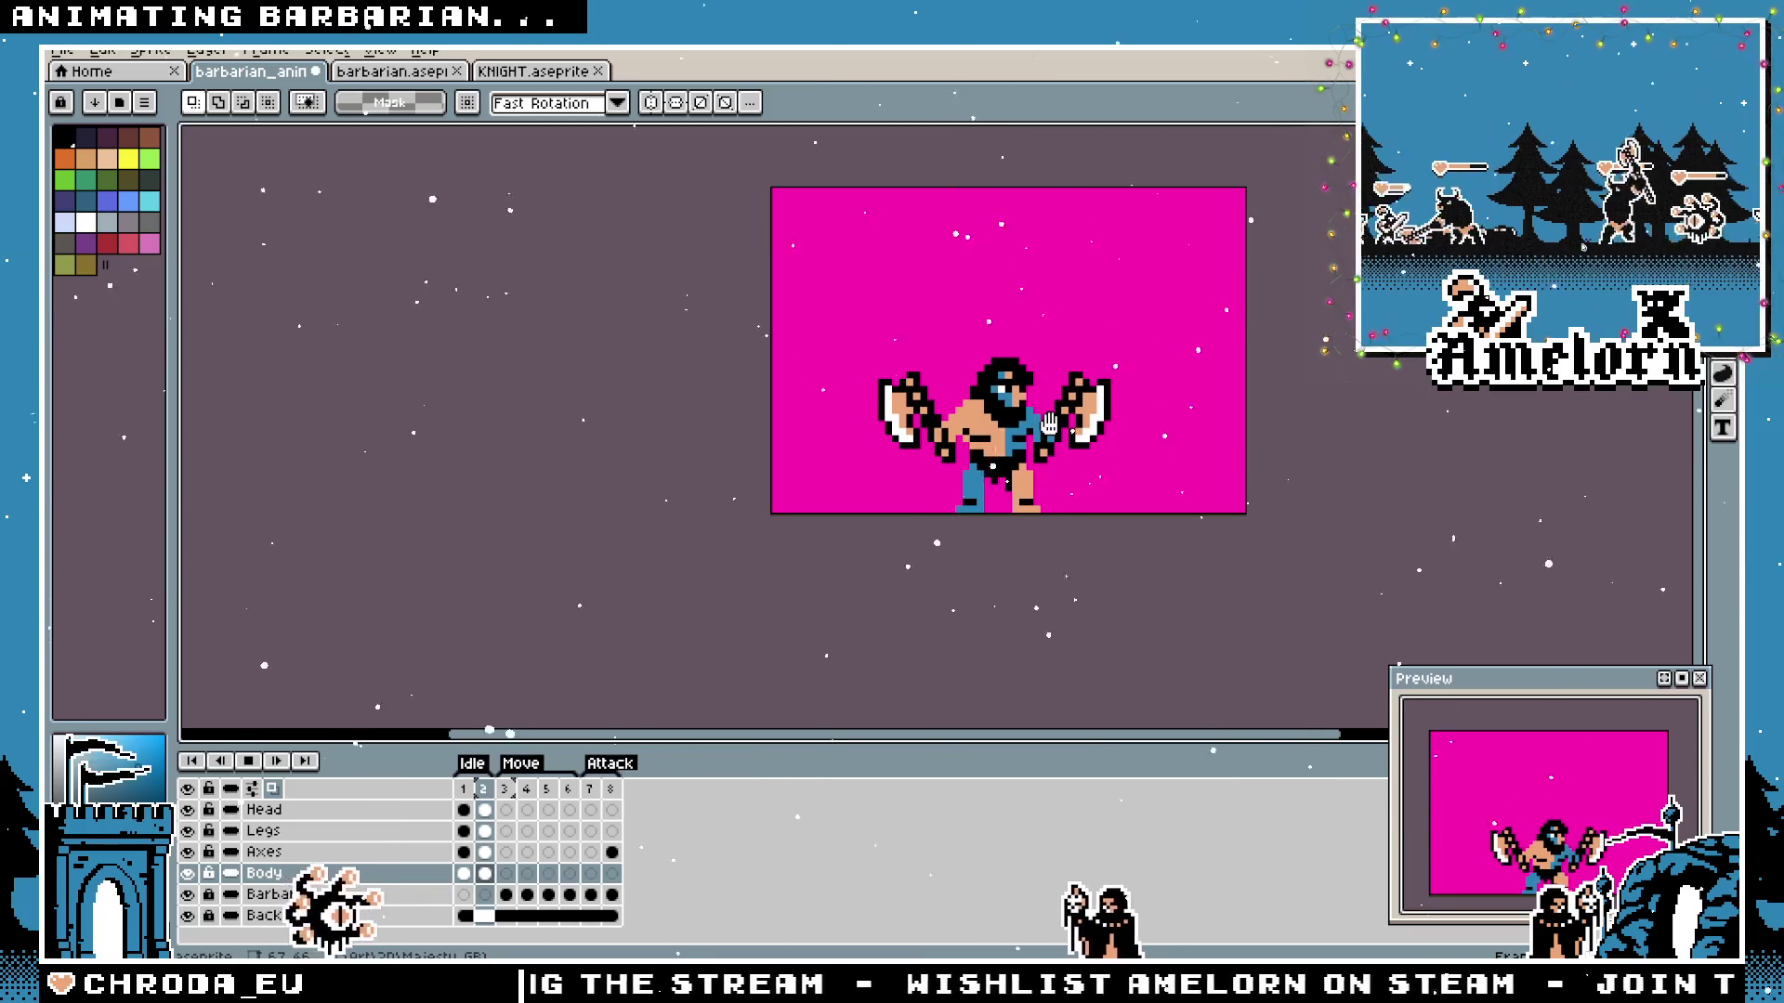
key(m)
drag(1159, 332, 824, 501)
key(Up)
key(Up)
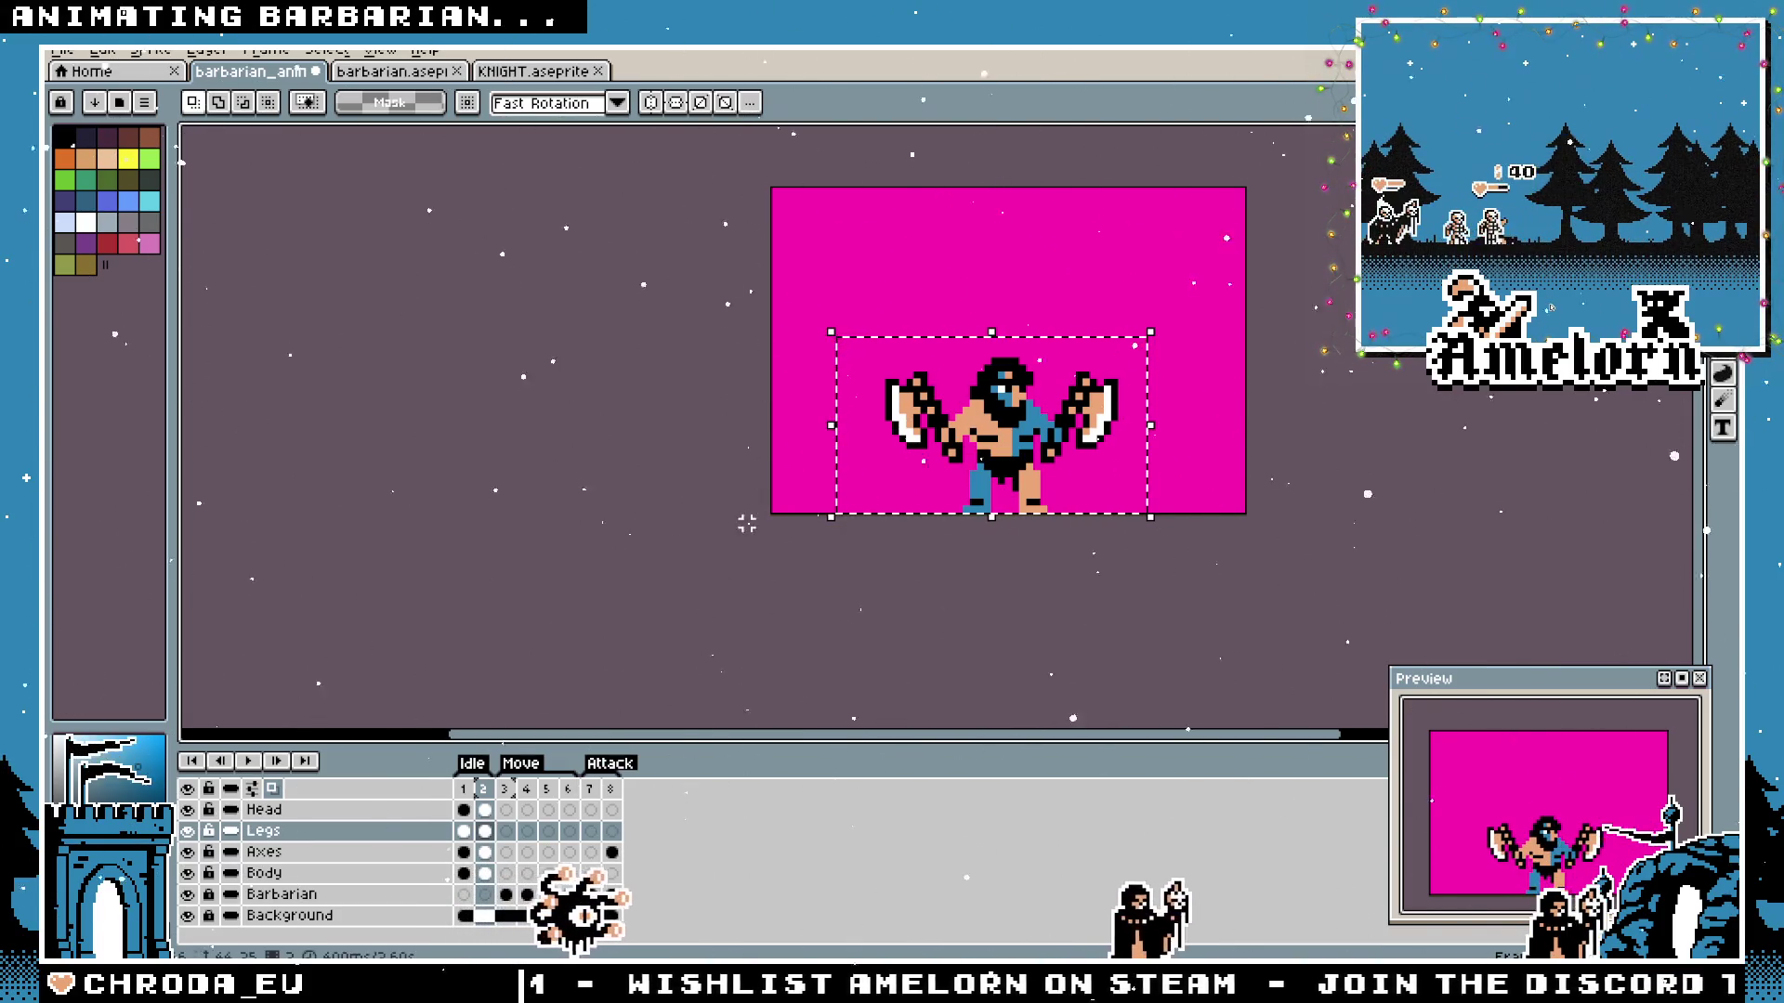
key(Up)
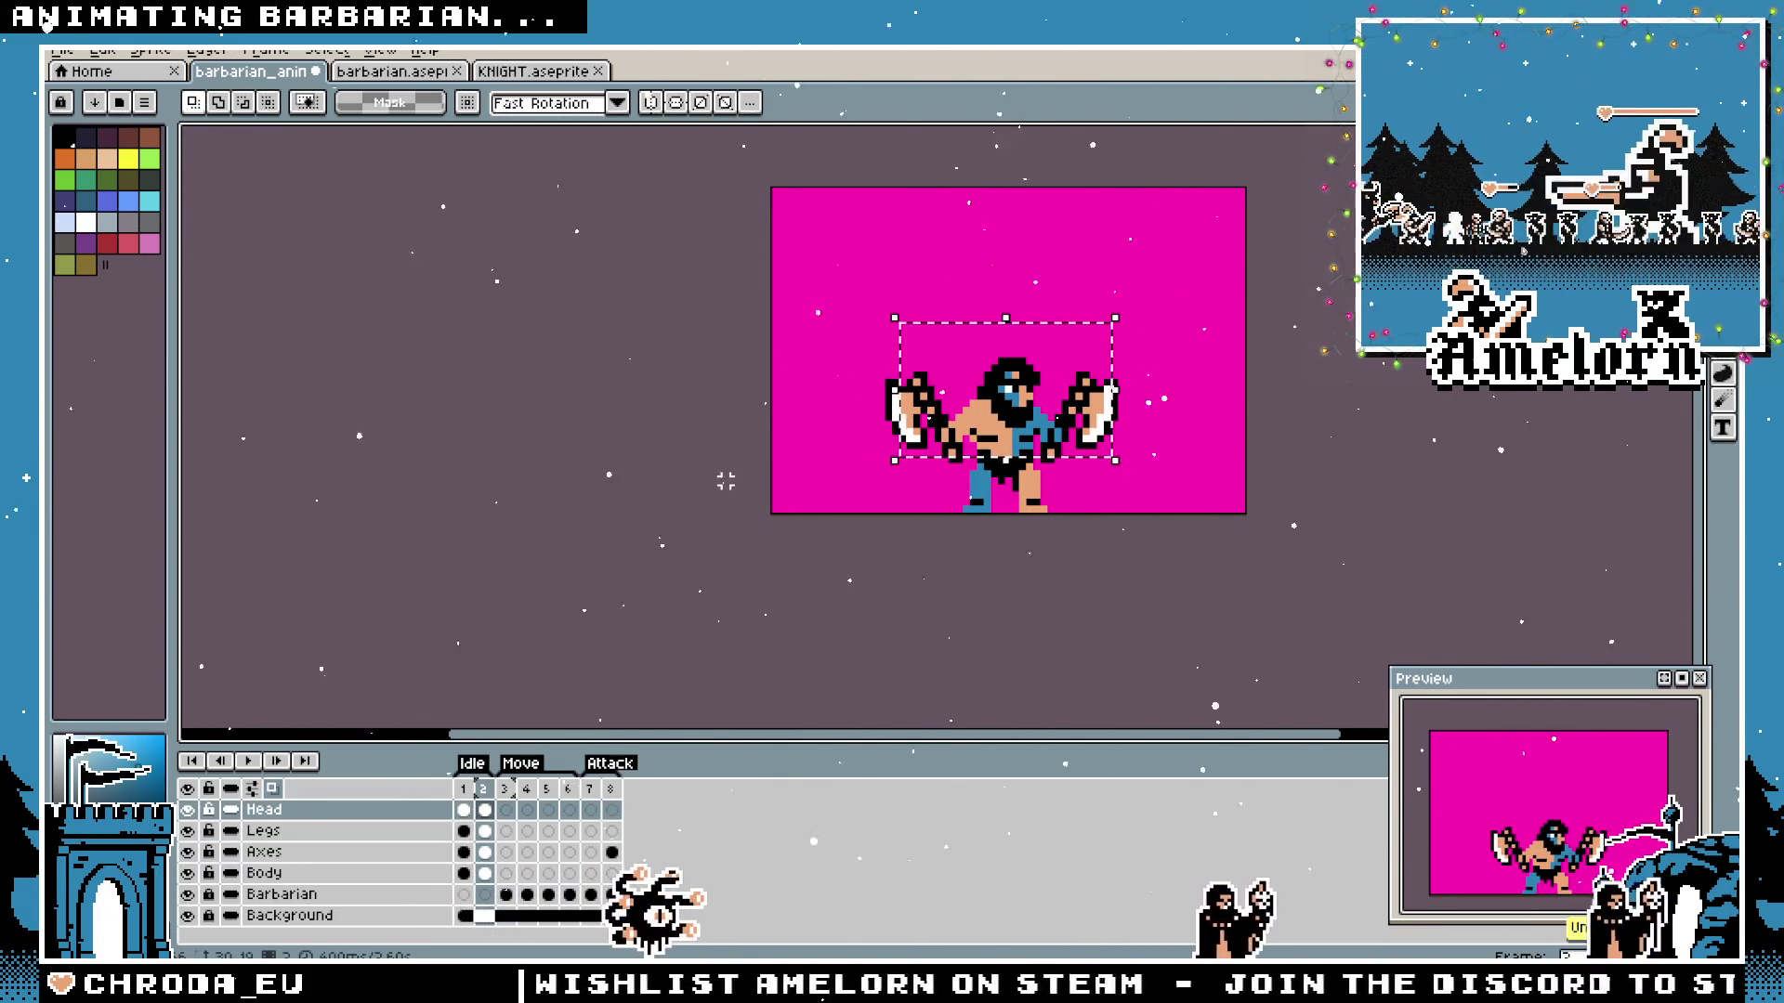
click(718, 481)
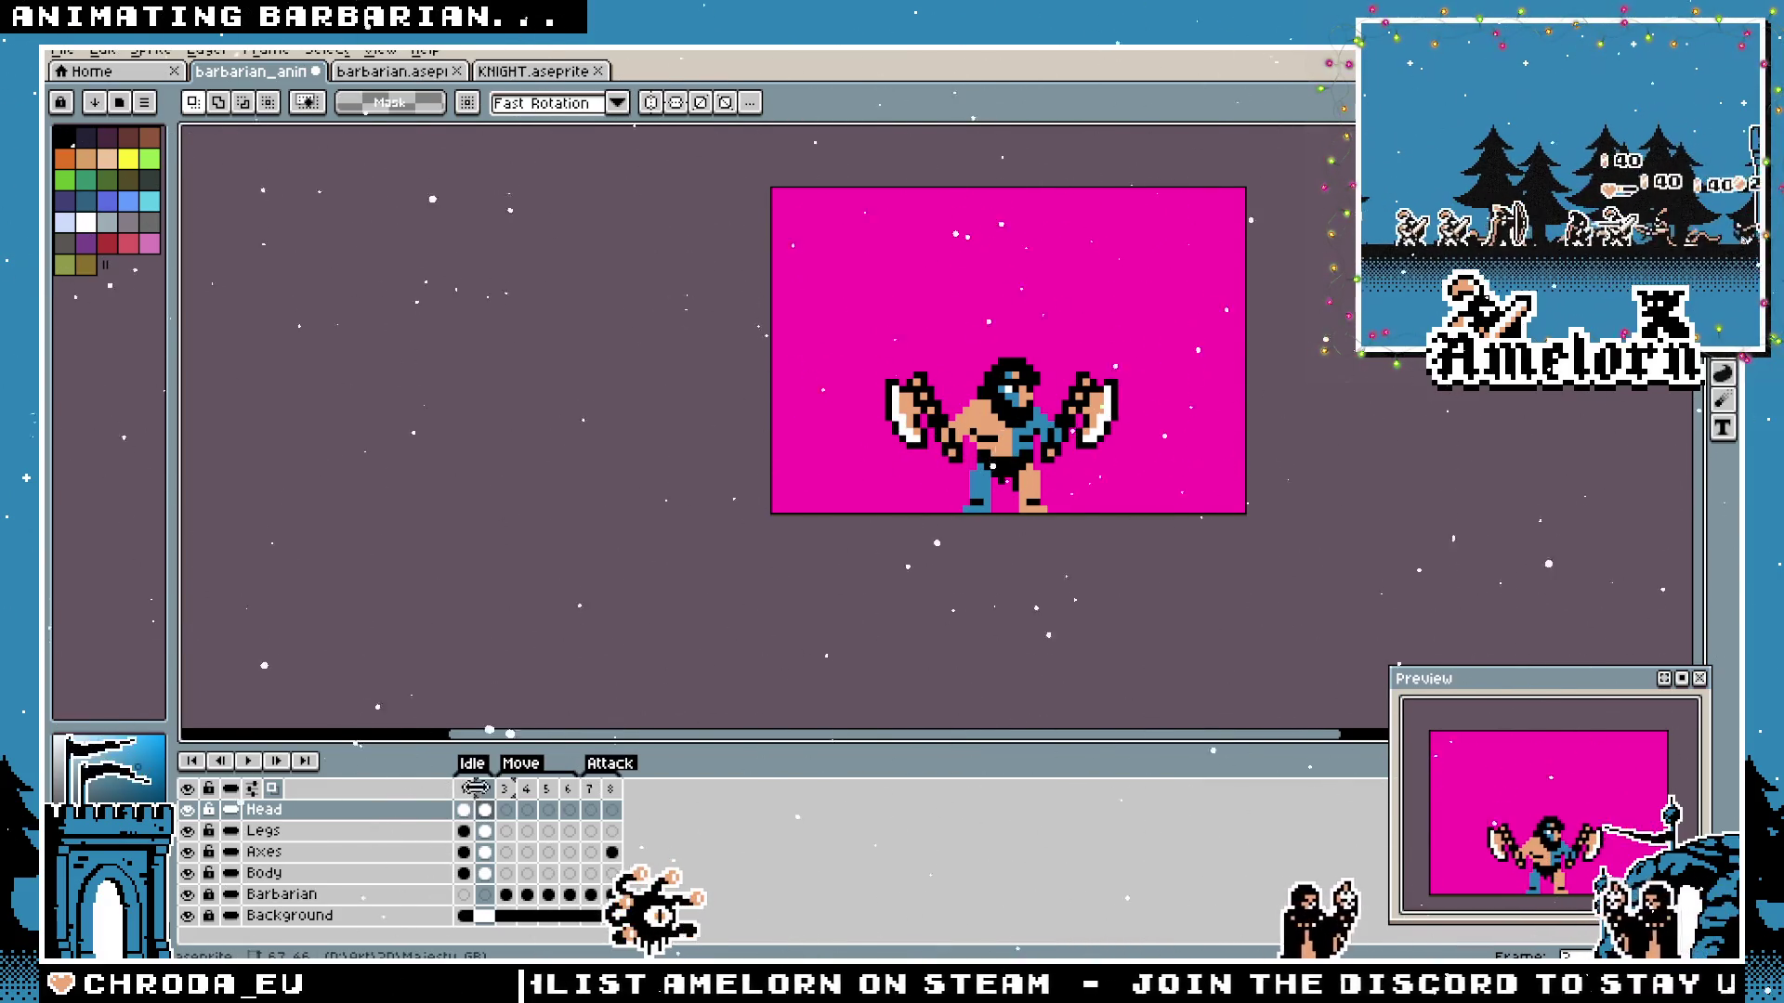
click(462, 809)
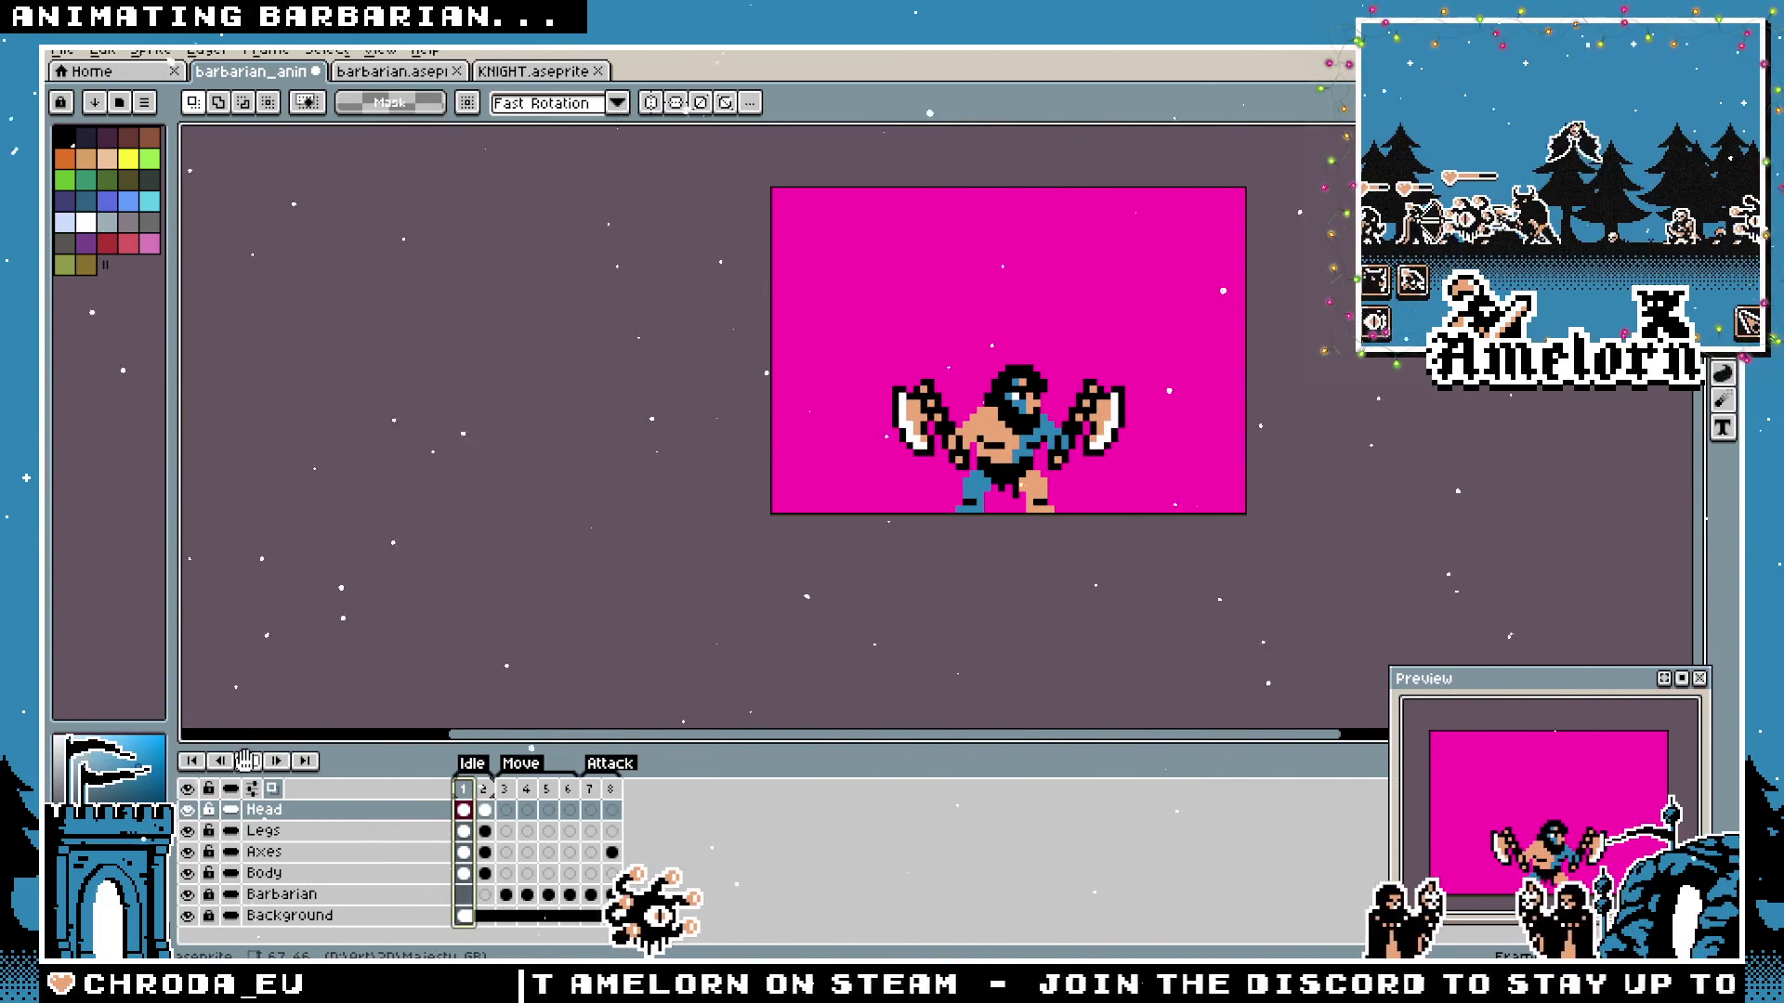
scroll(802, 502, up, 1)
drag(1045, 442, 837, 516)
scroll(836, 517, up, 1)
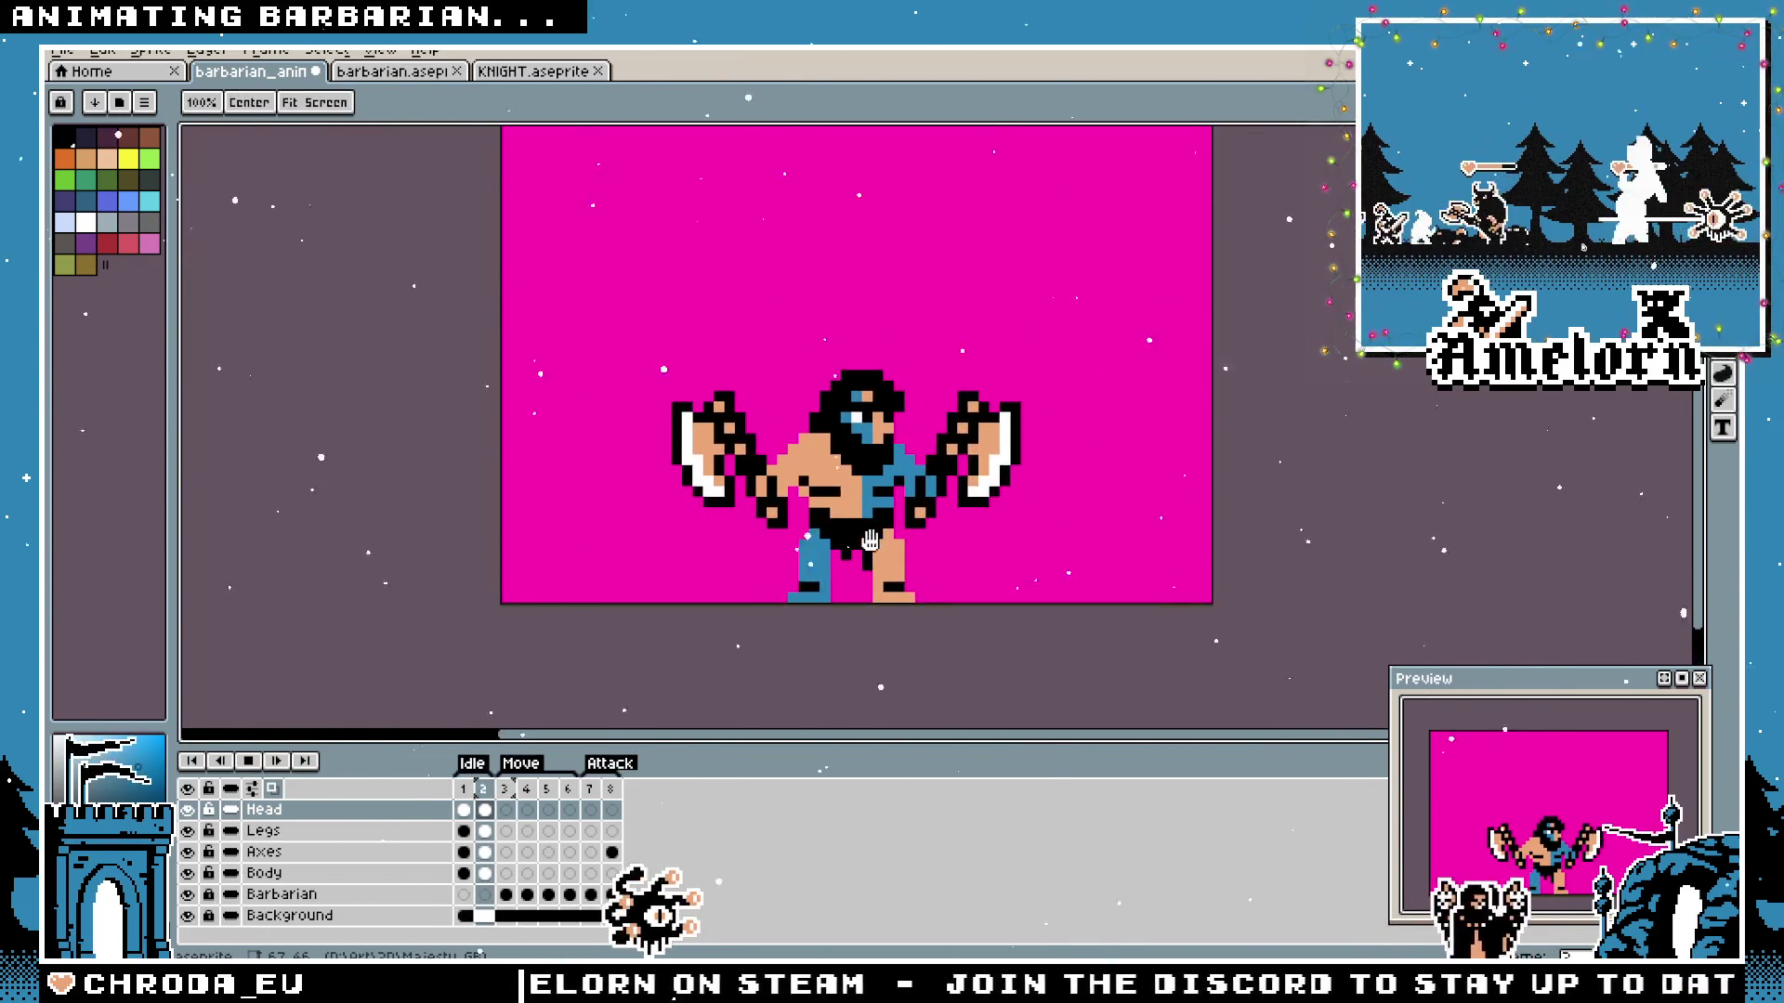
scroll(838, 543, up, 1)
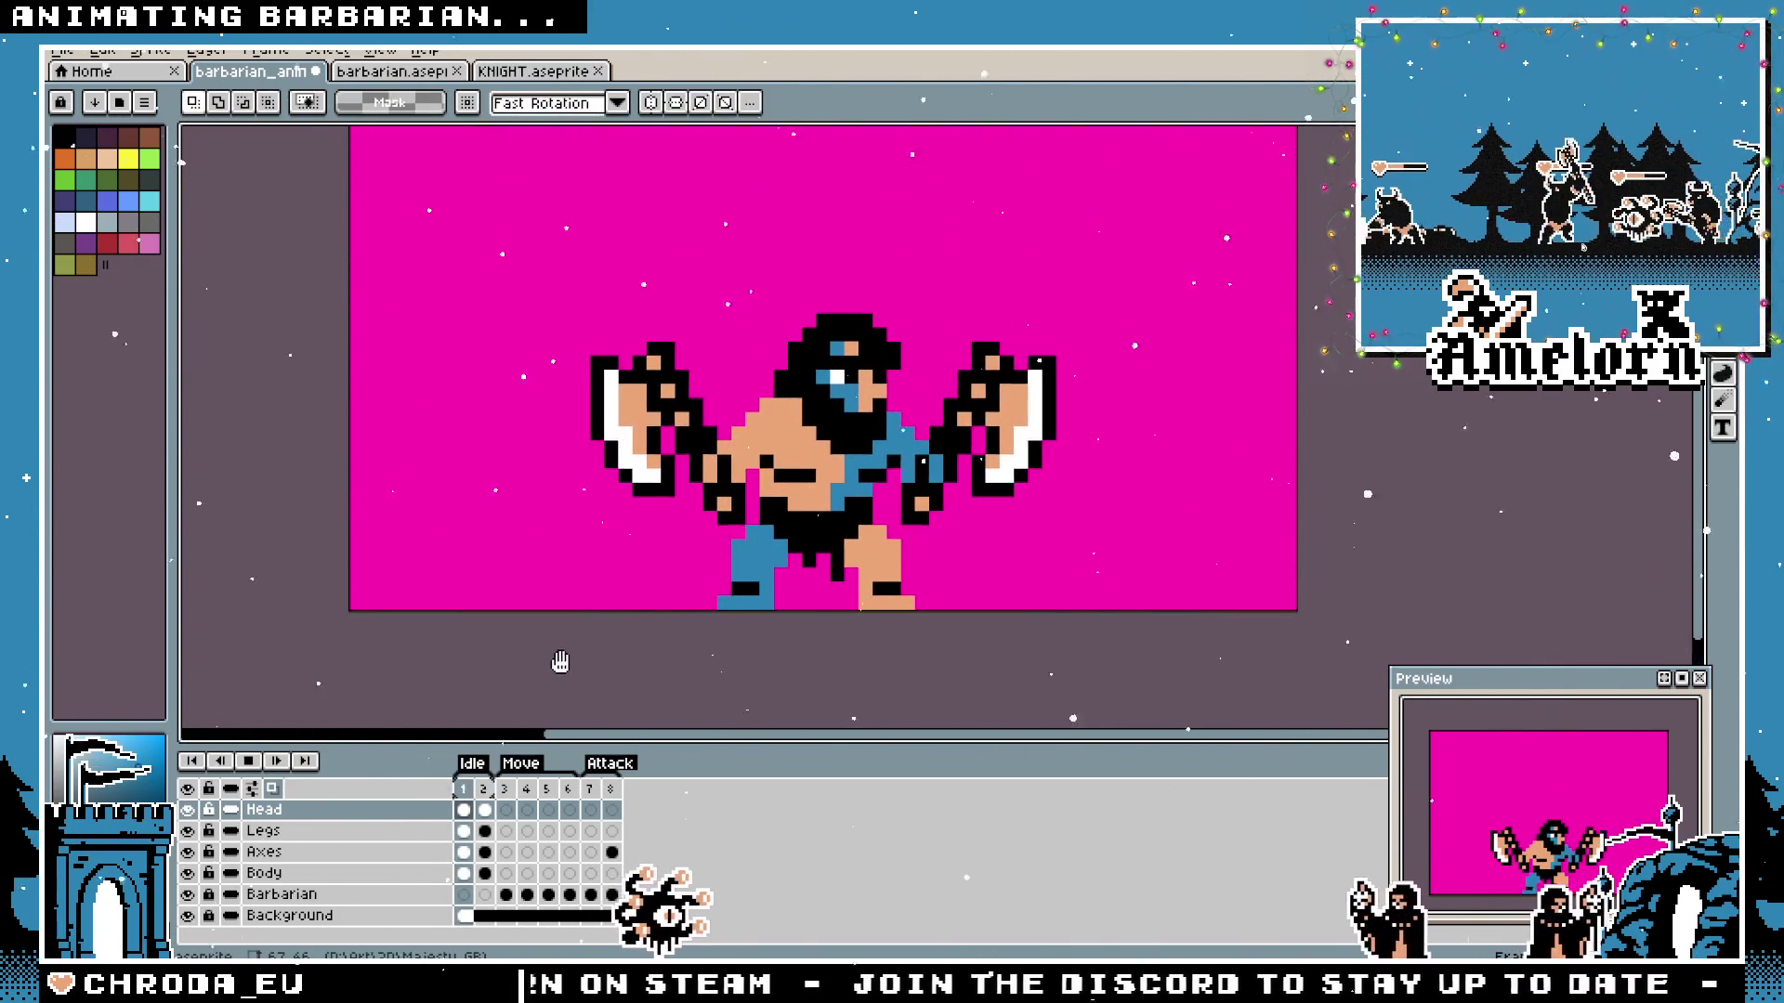
scroll(632, 590, down, 2)
scroll(632, 589, up, 1)
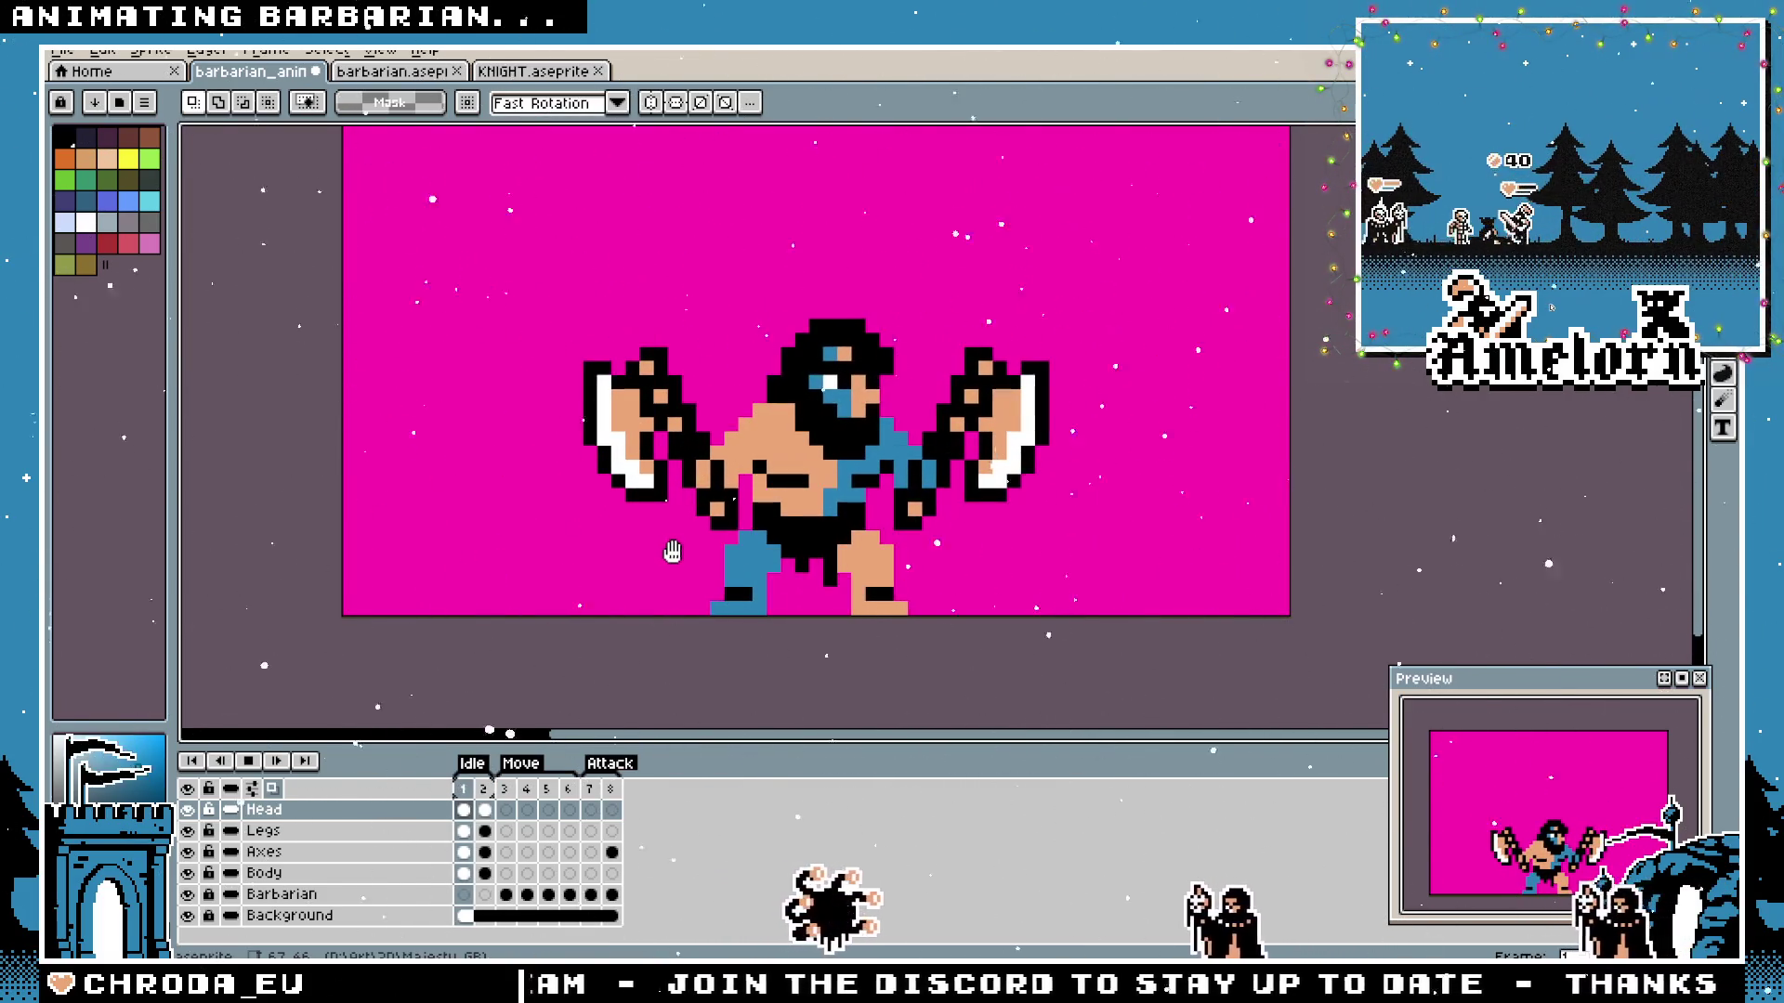
scroll(778, 547, down, 1)
scroll(778, 546, up, 1)
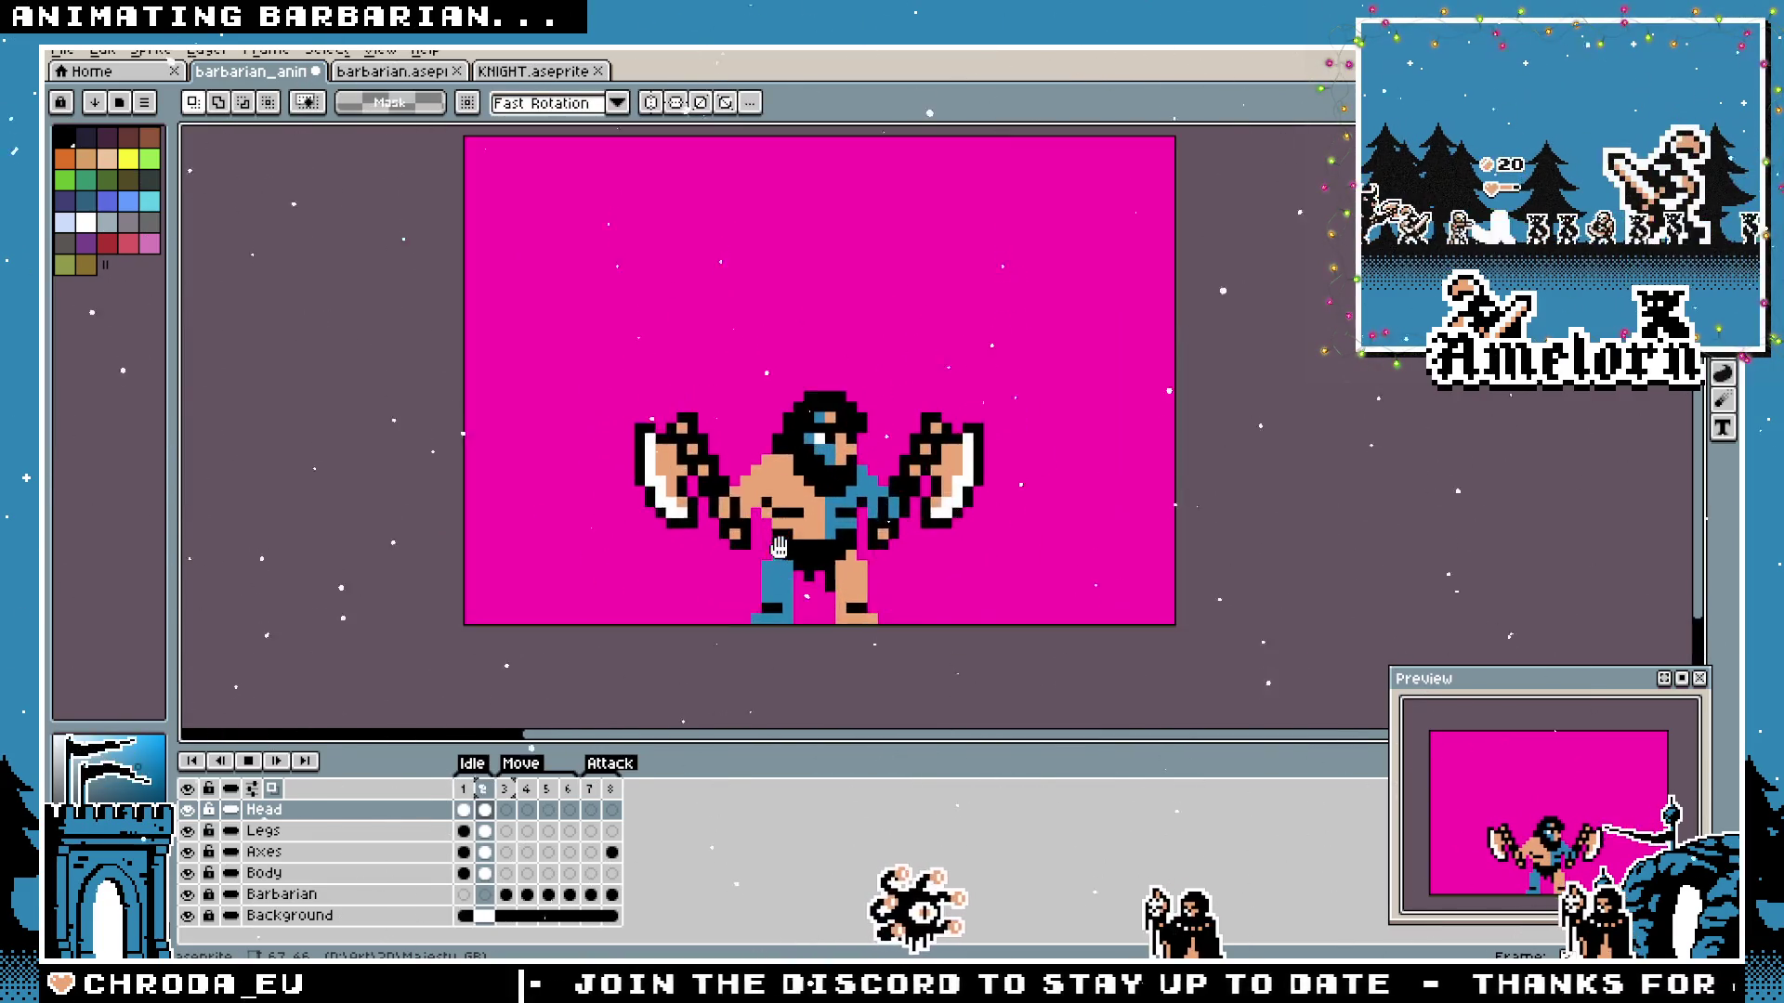
scroll(778, 547, up, 1)
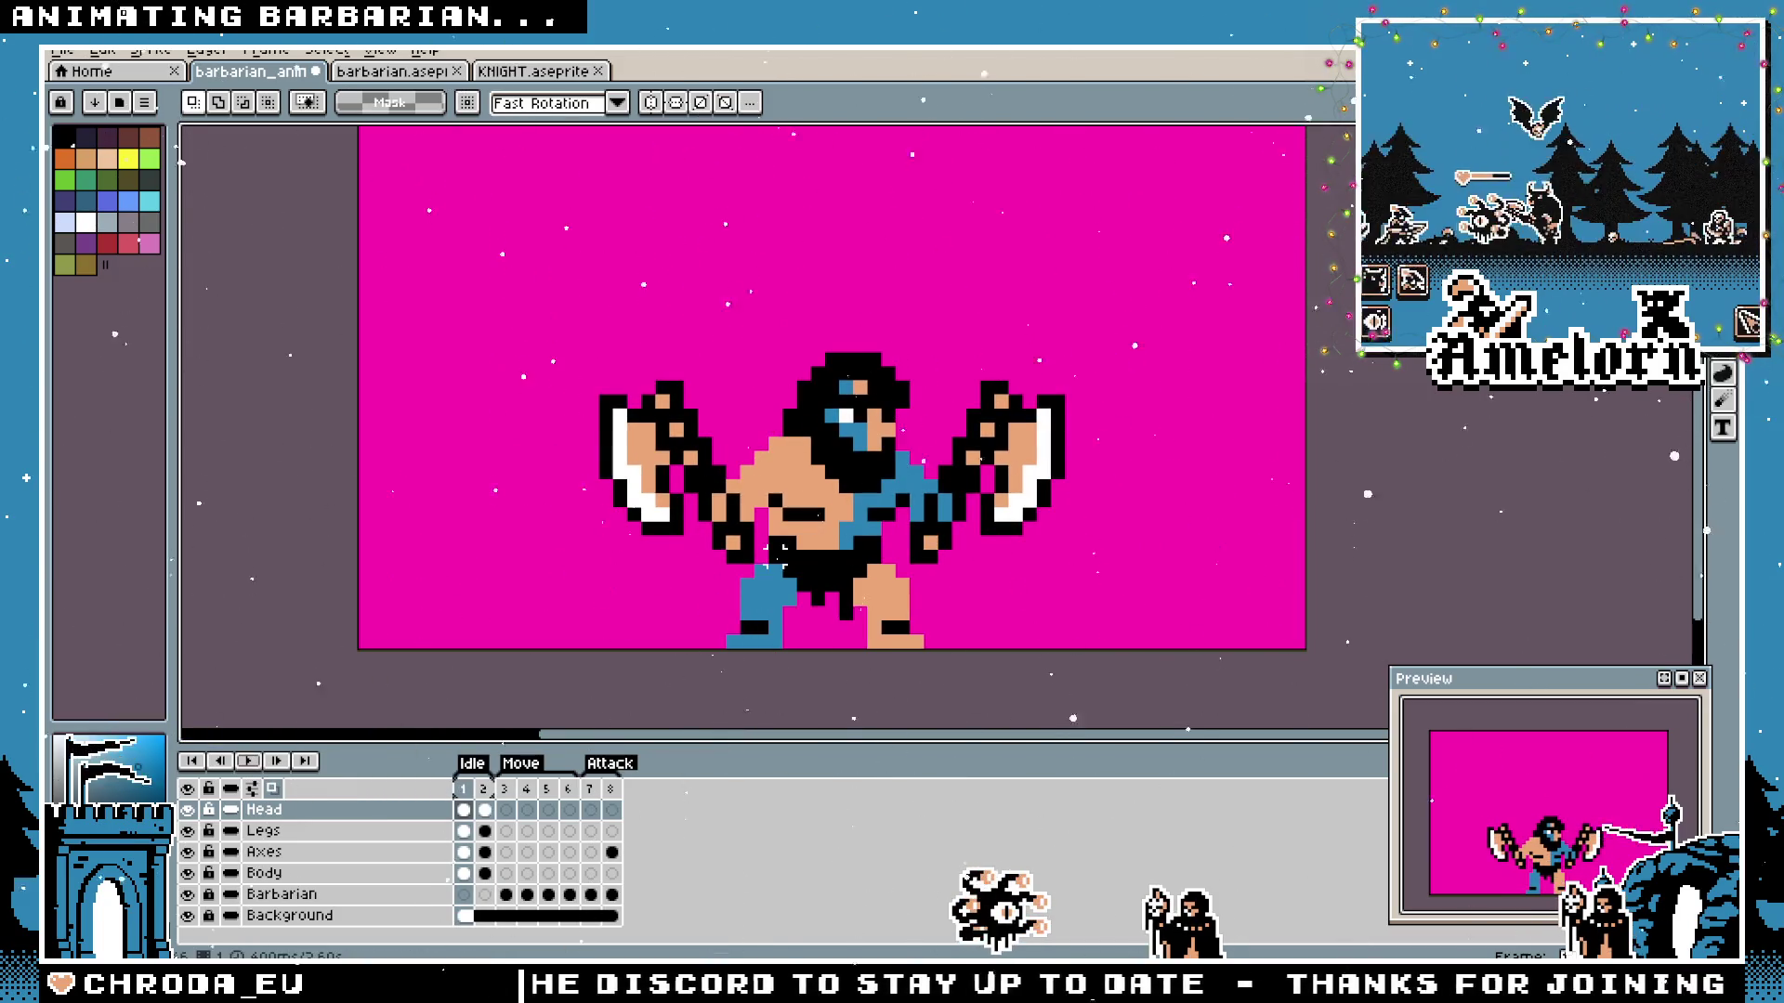
scroll(759, 558, up, 1)
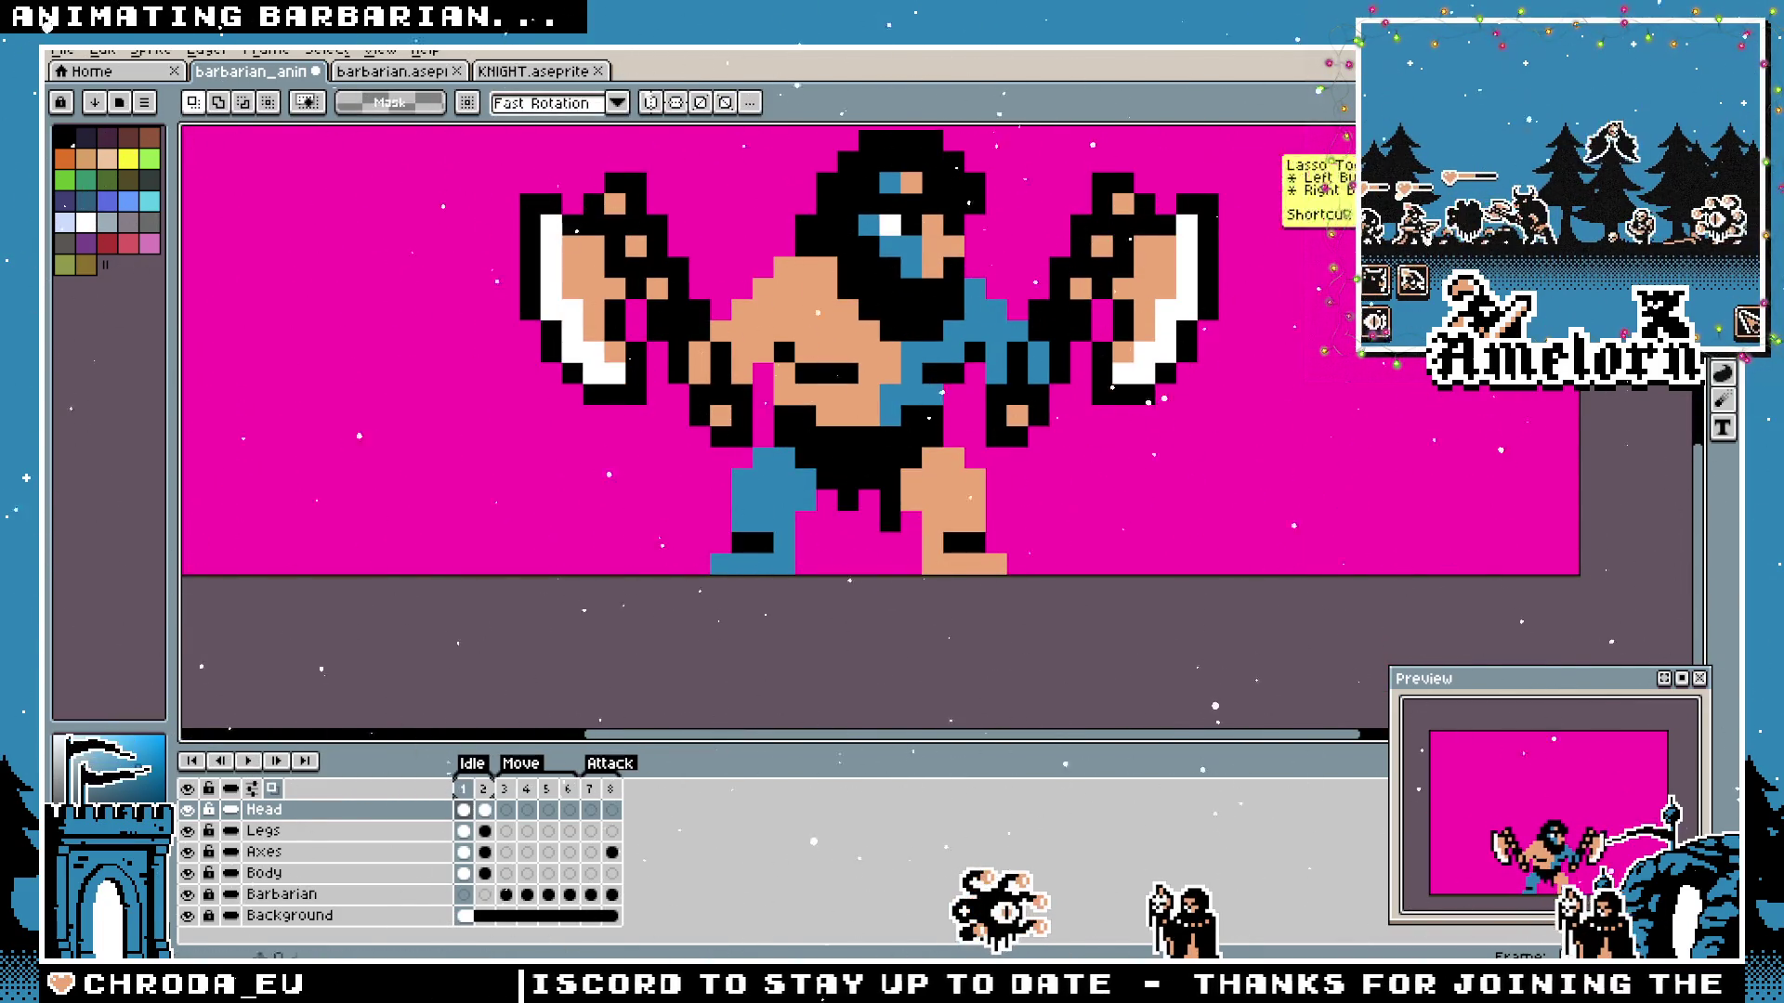
Hide the pink background and set up frame 2 on the Legs layer for editing.
click(484, 809)
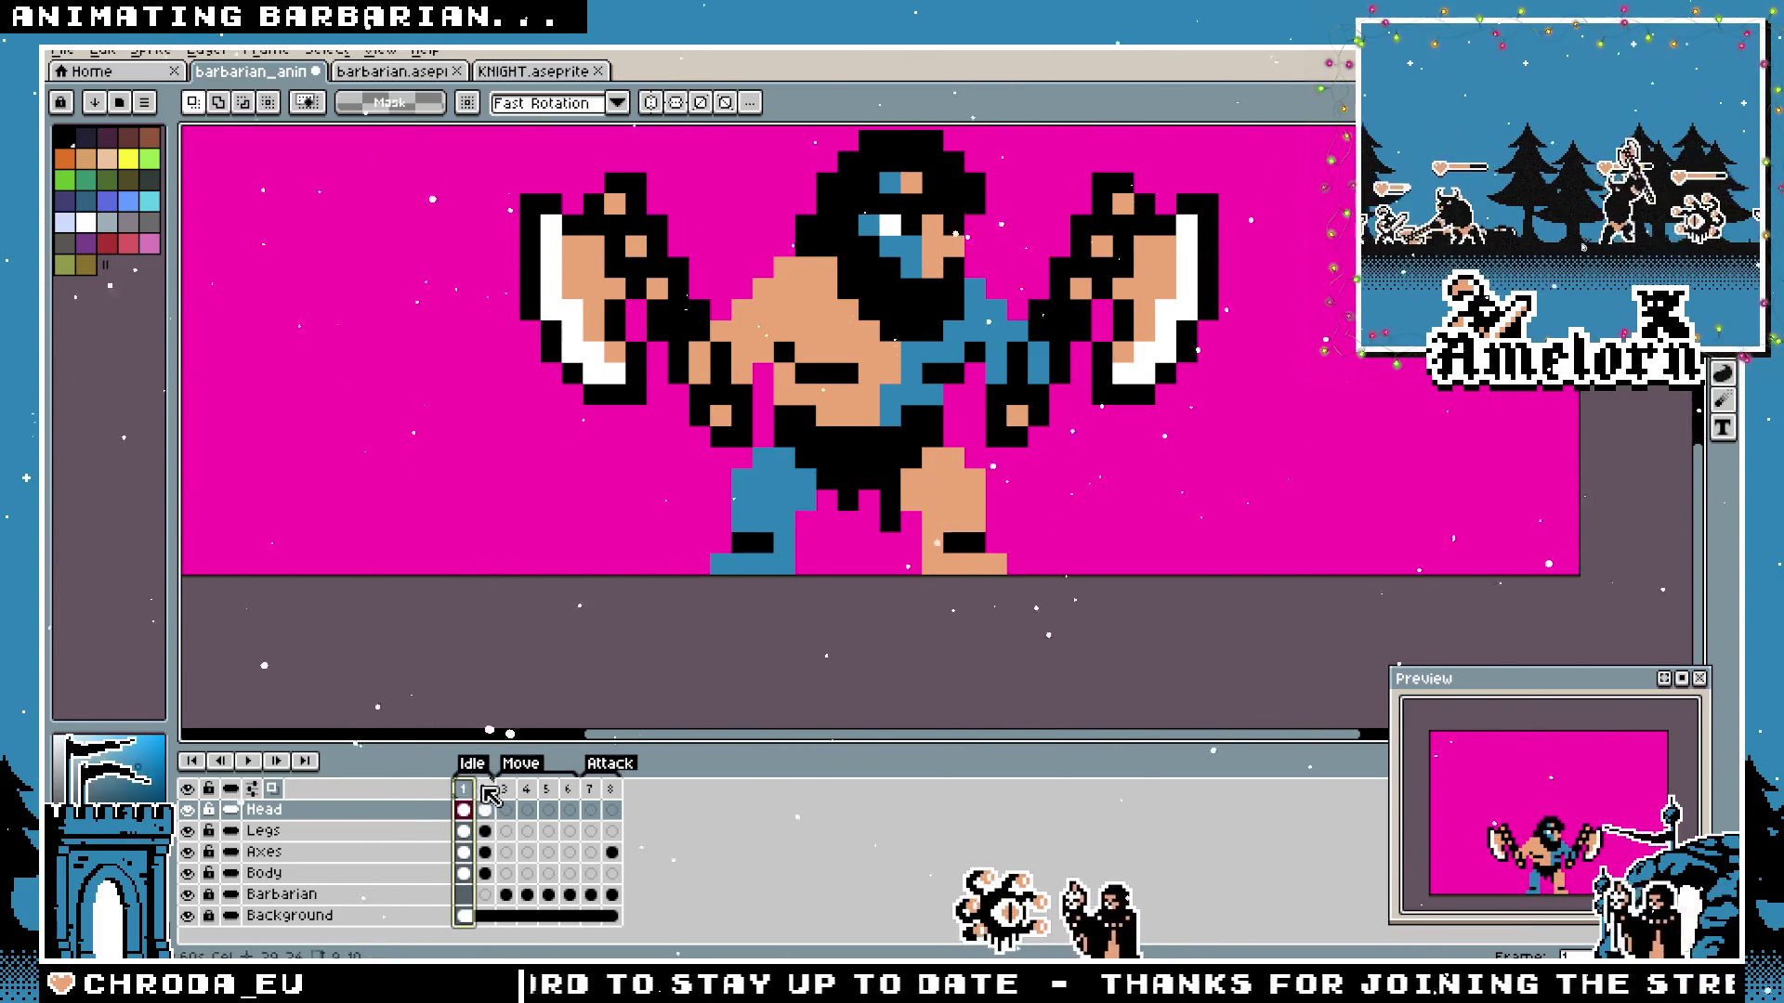
click(189, 916)
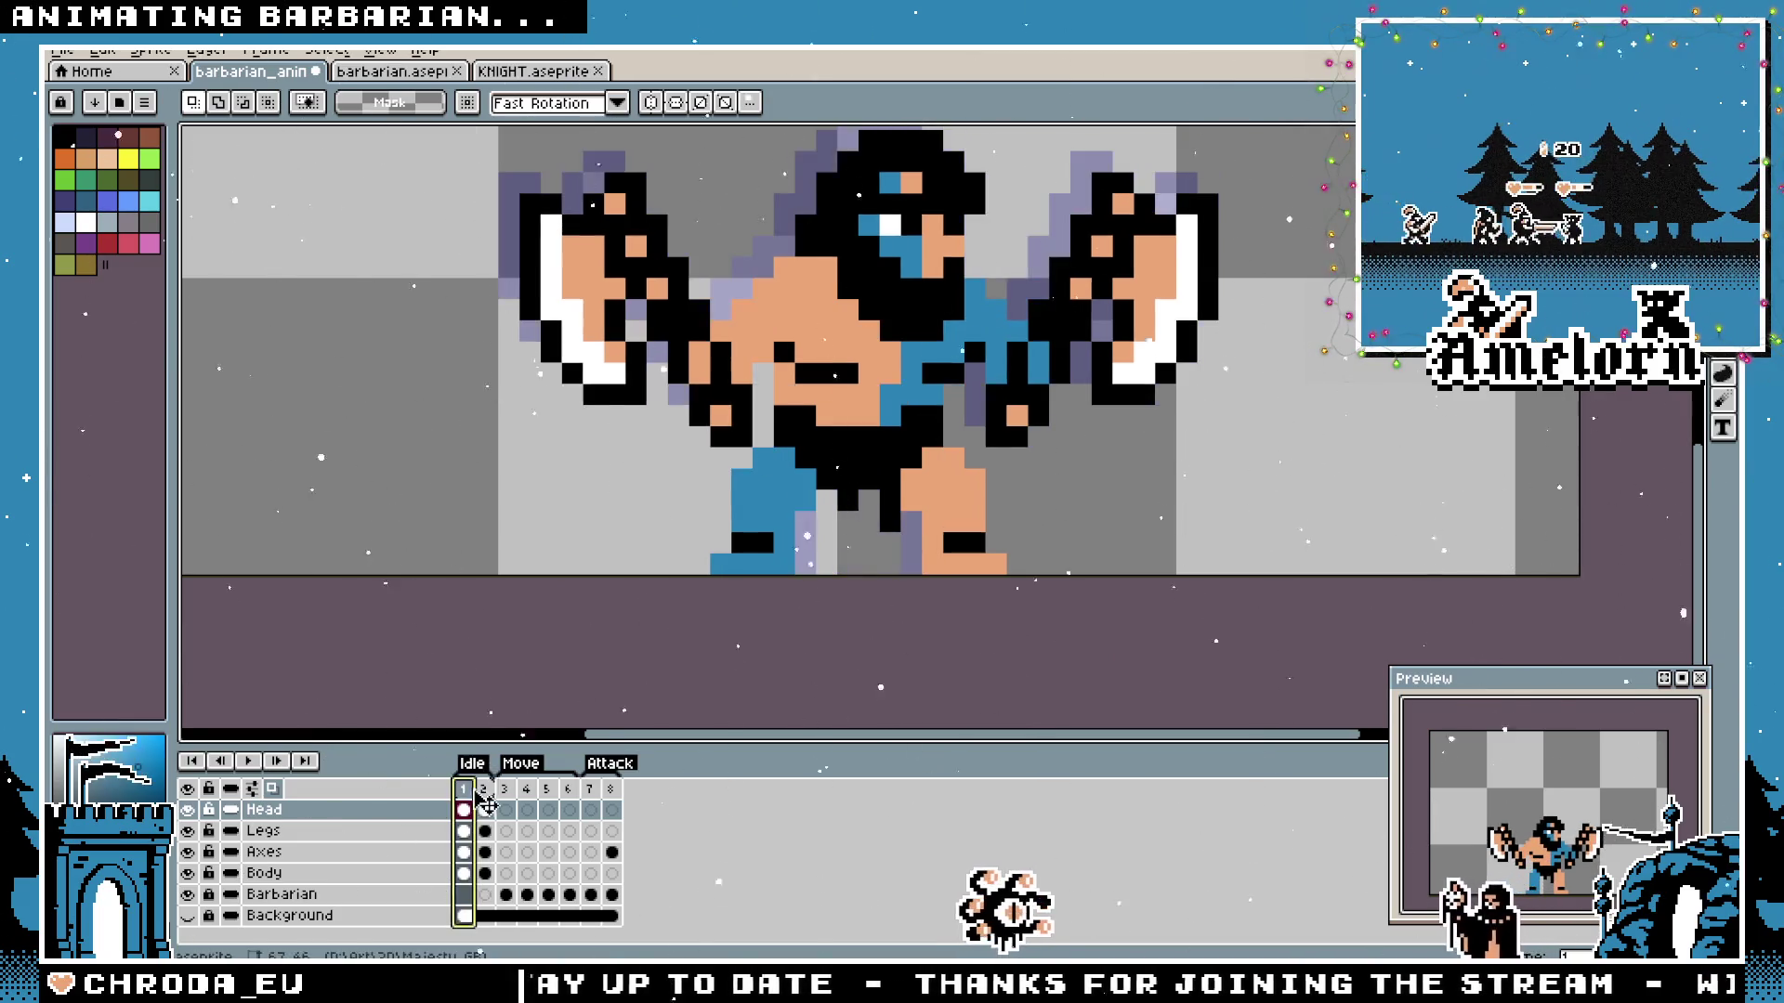
click(570, 852)
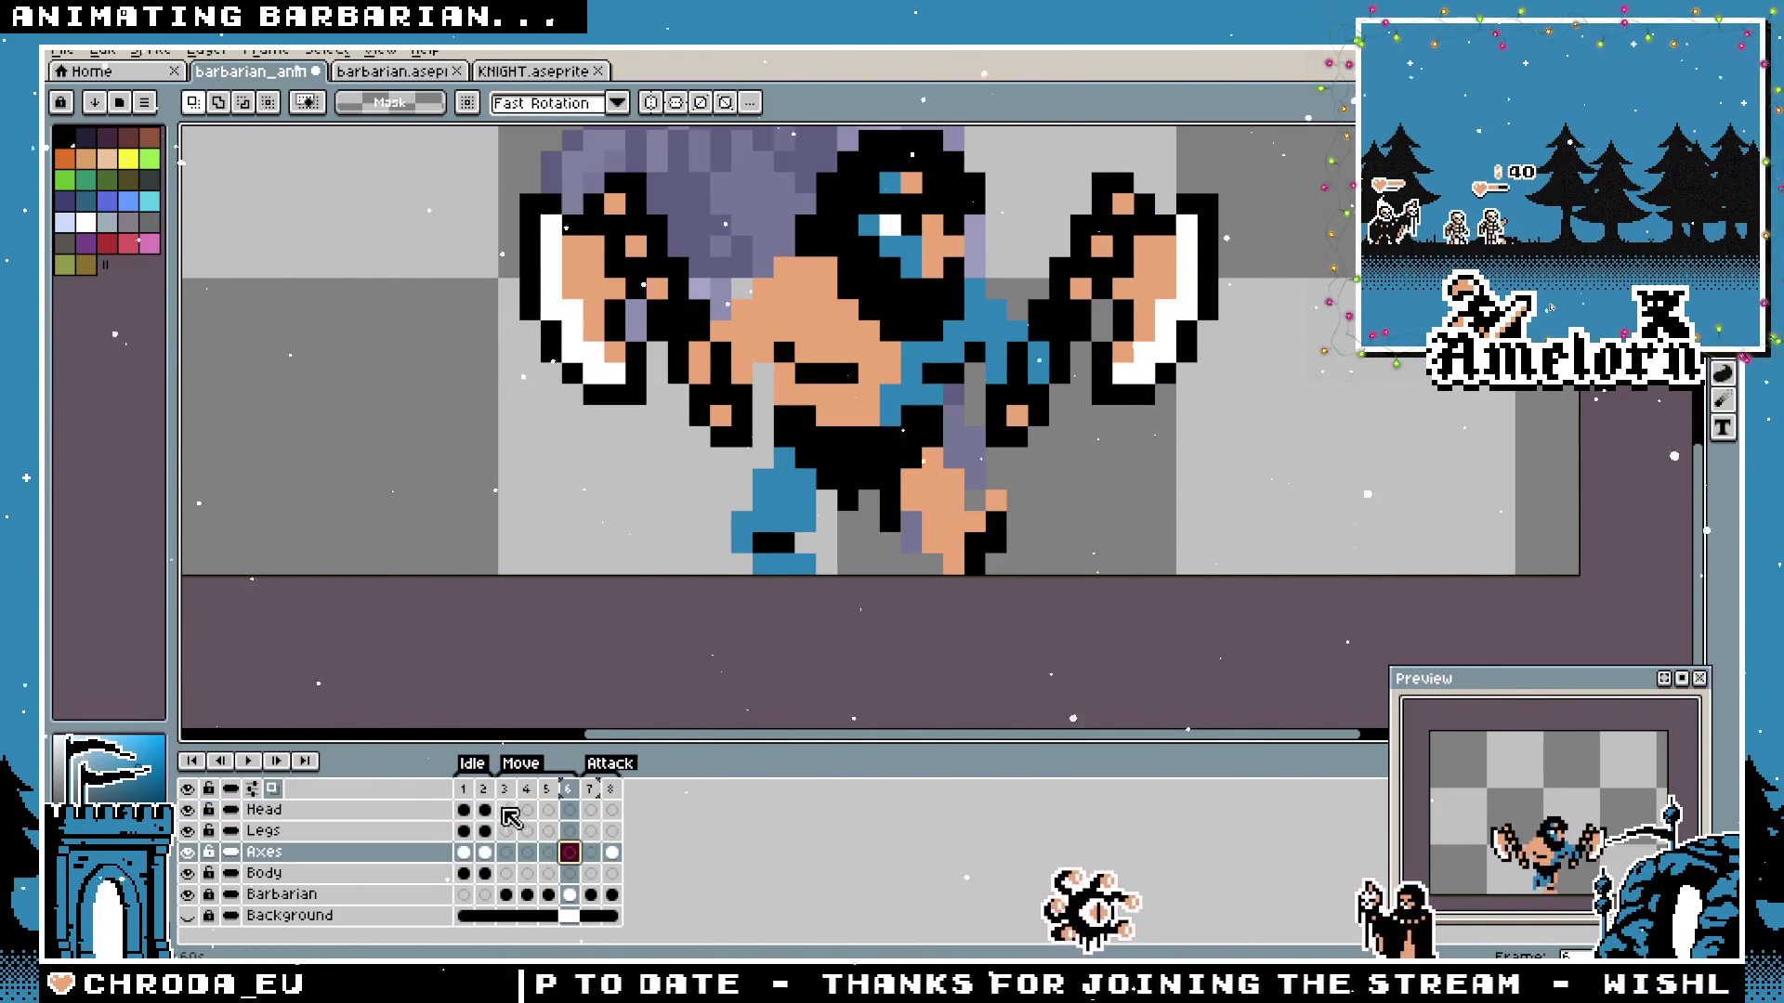
key(Left)
key(Left)
key(Left)
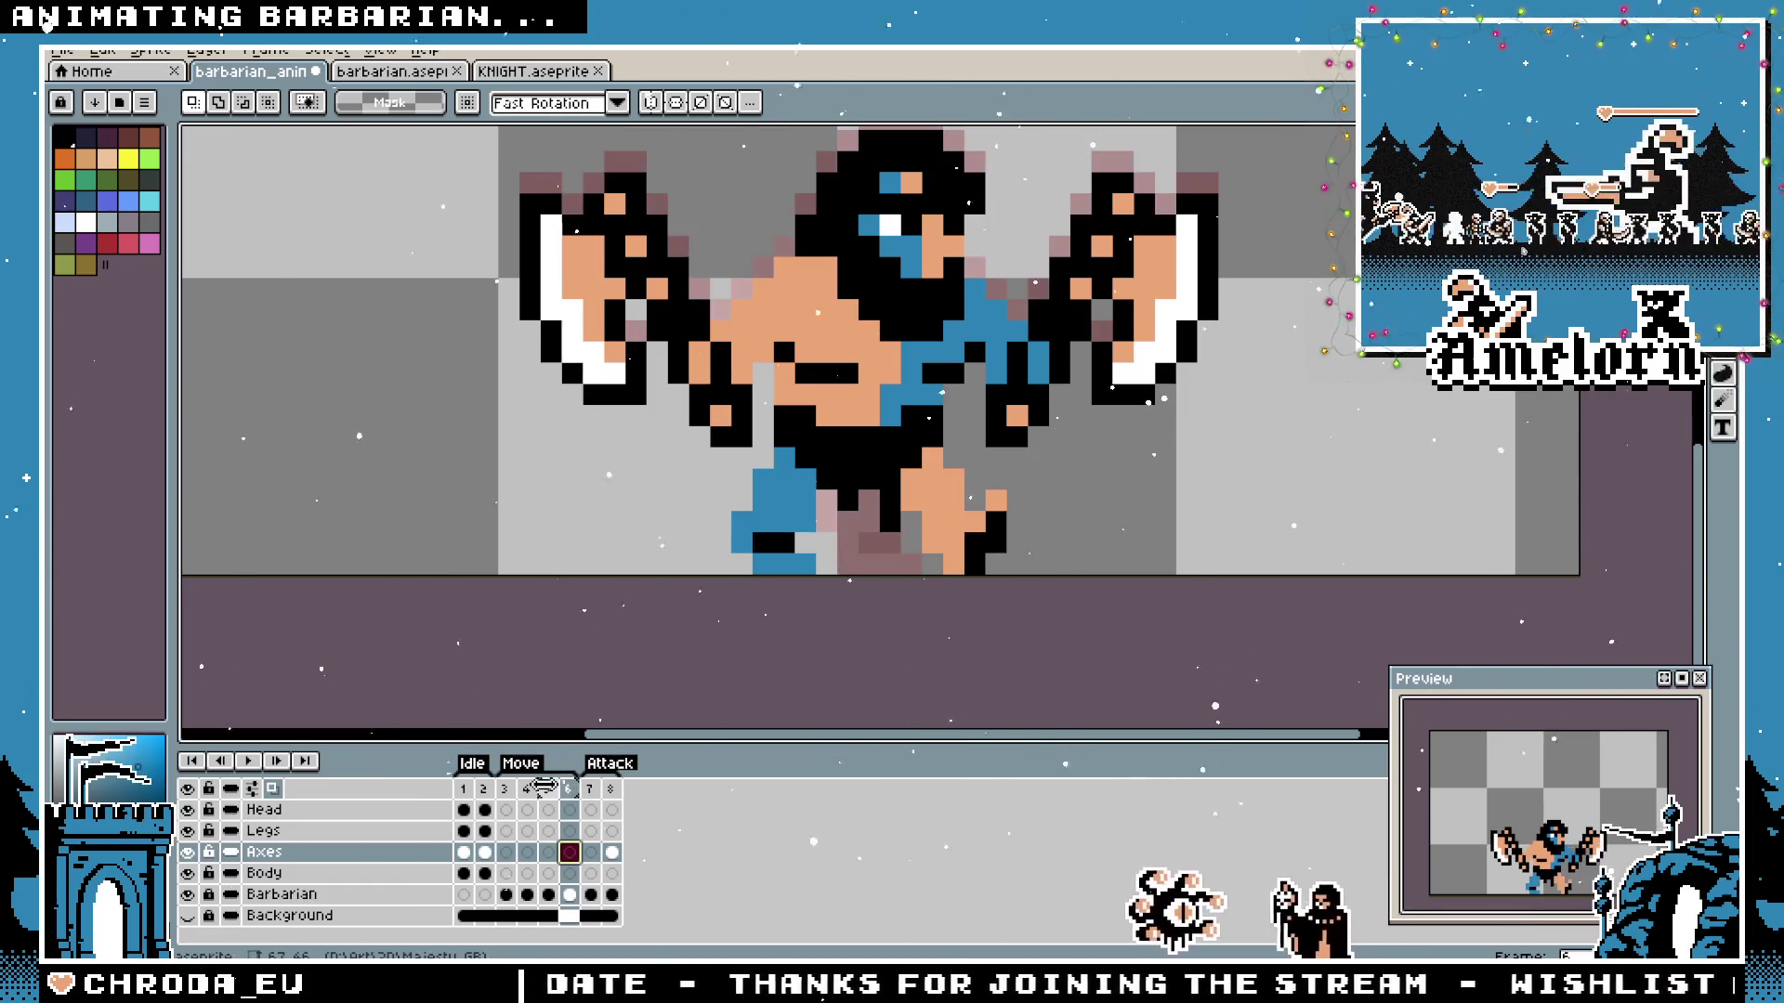
key(F3)
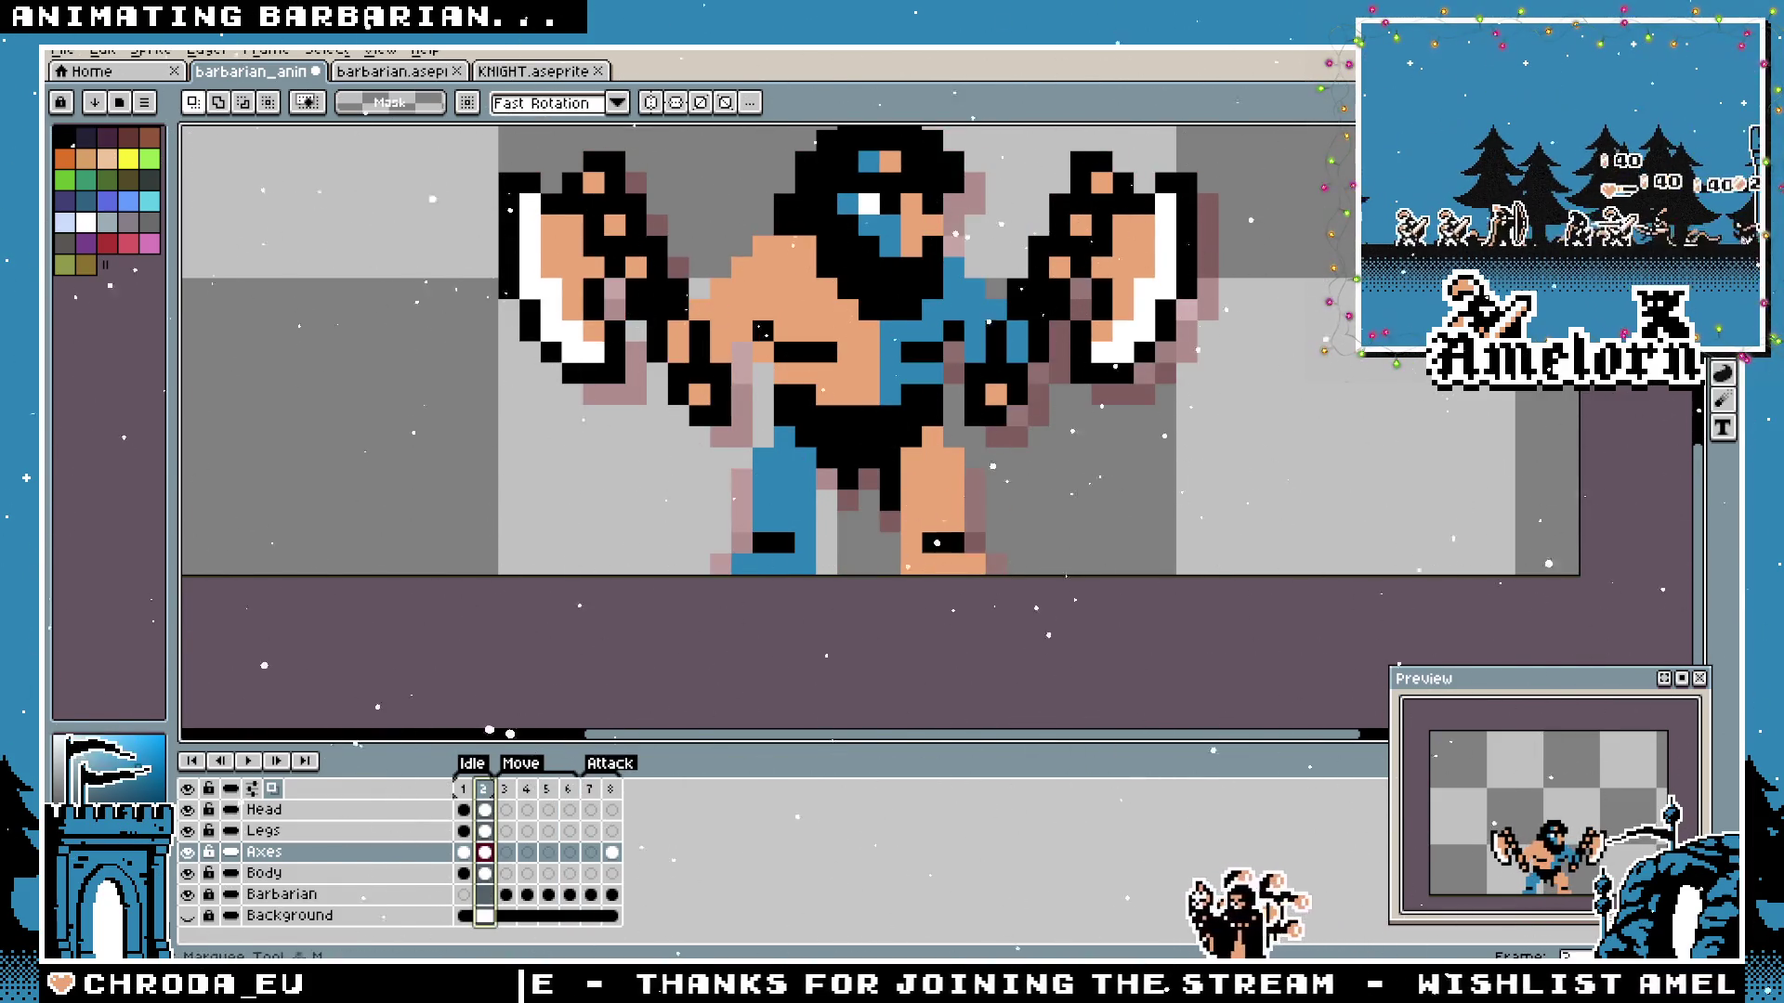
scroll(844, 552, up, 1)
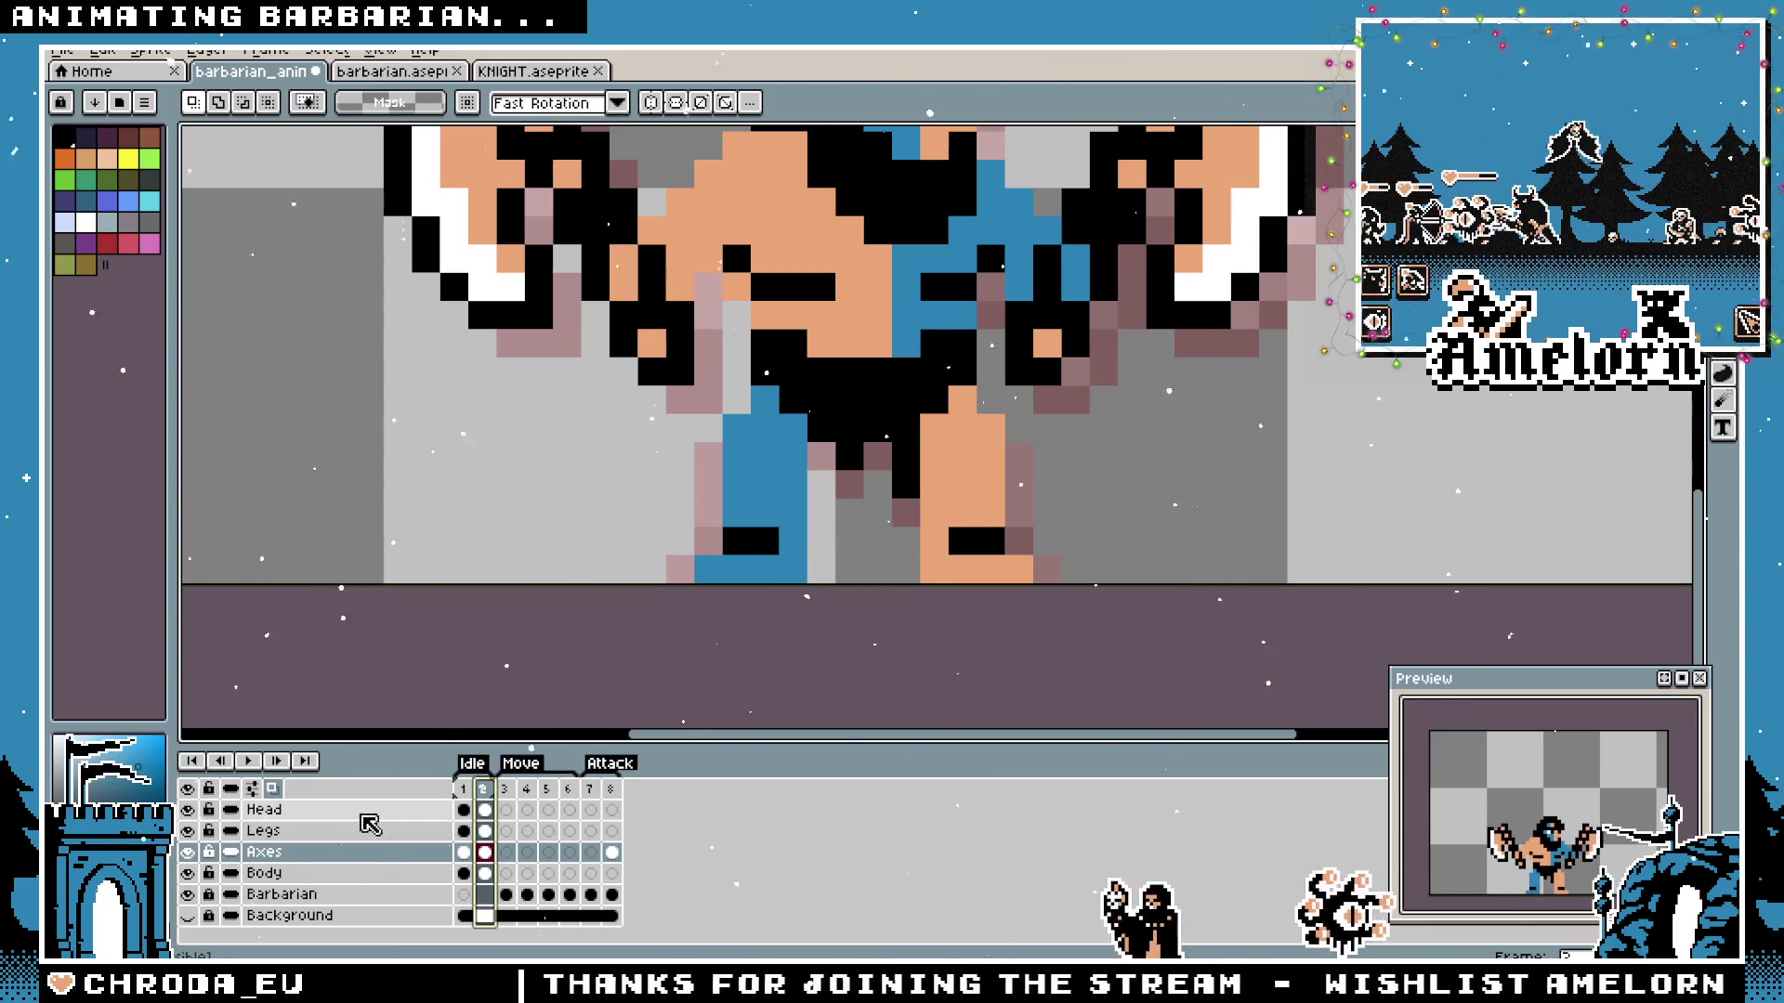
click(324, 836)
Move the blue leg one pixel left and the orange leg one pixel right to widen the stance.
drag(689, 496, 839, 586)
key(Left)
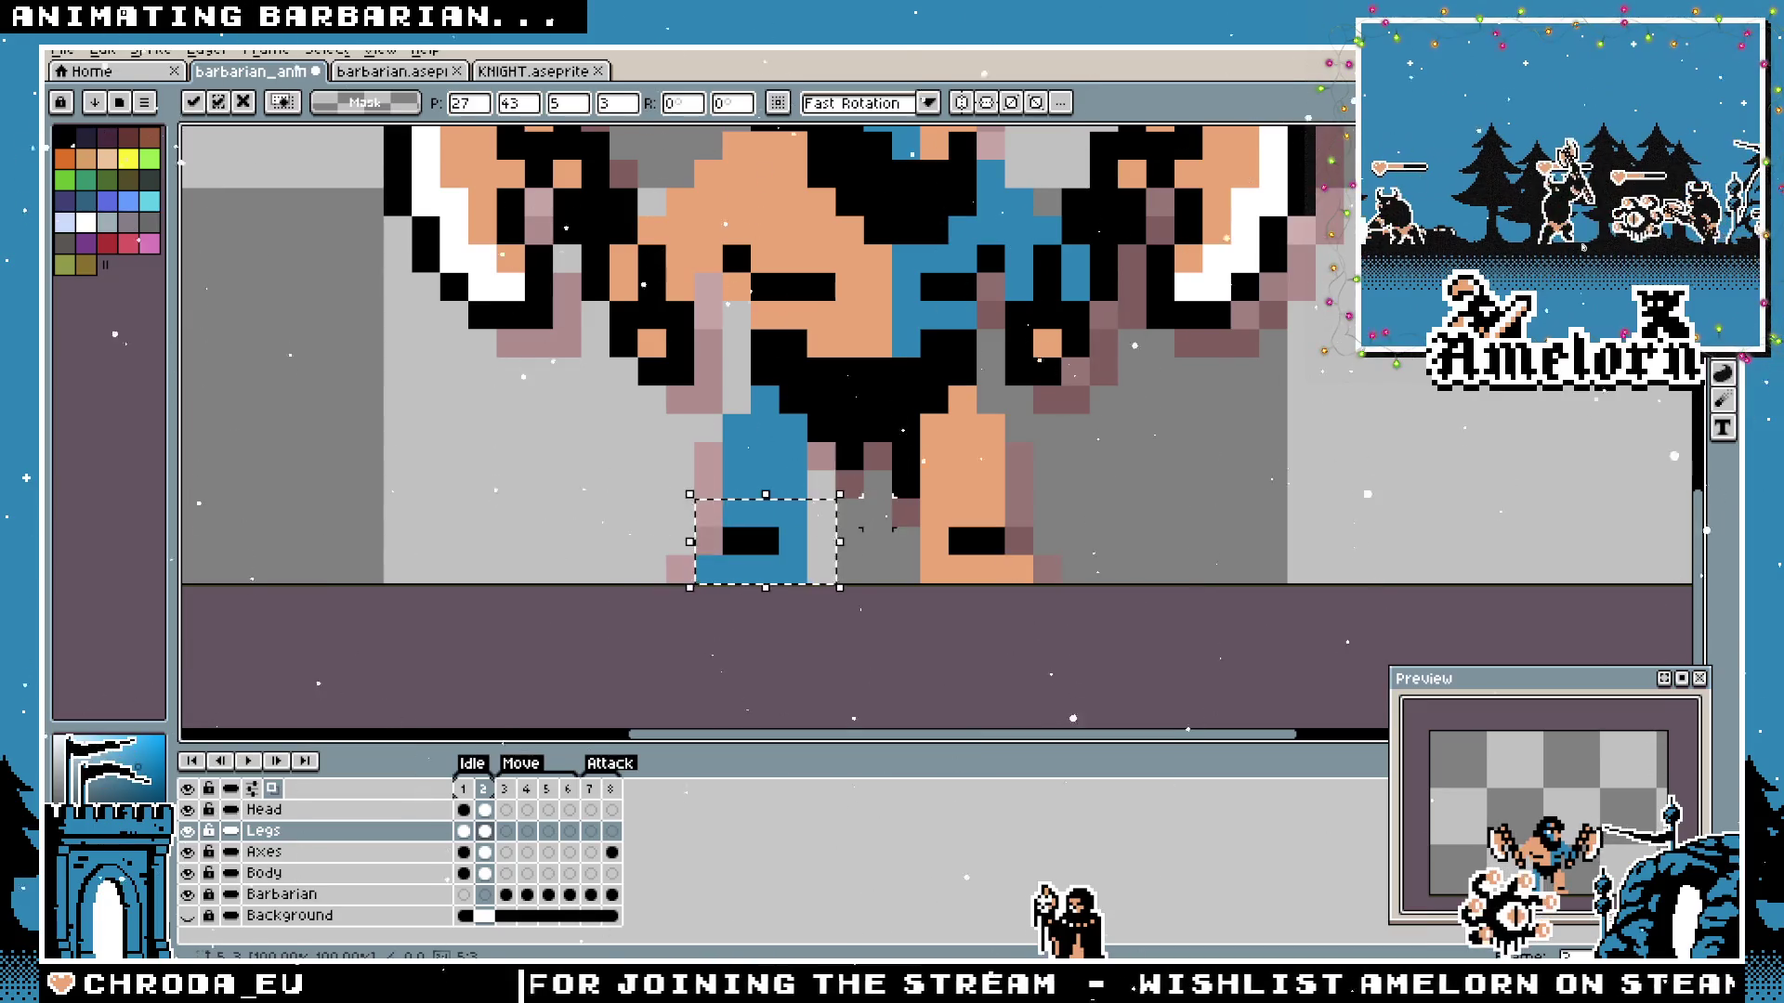
key(ctrl+d)
drag(665, 461, 836, 586)
key(Left)
key(ctrl+d)
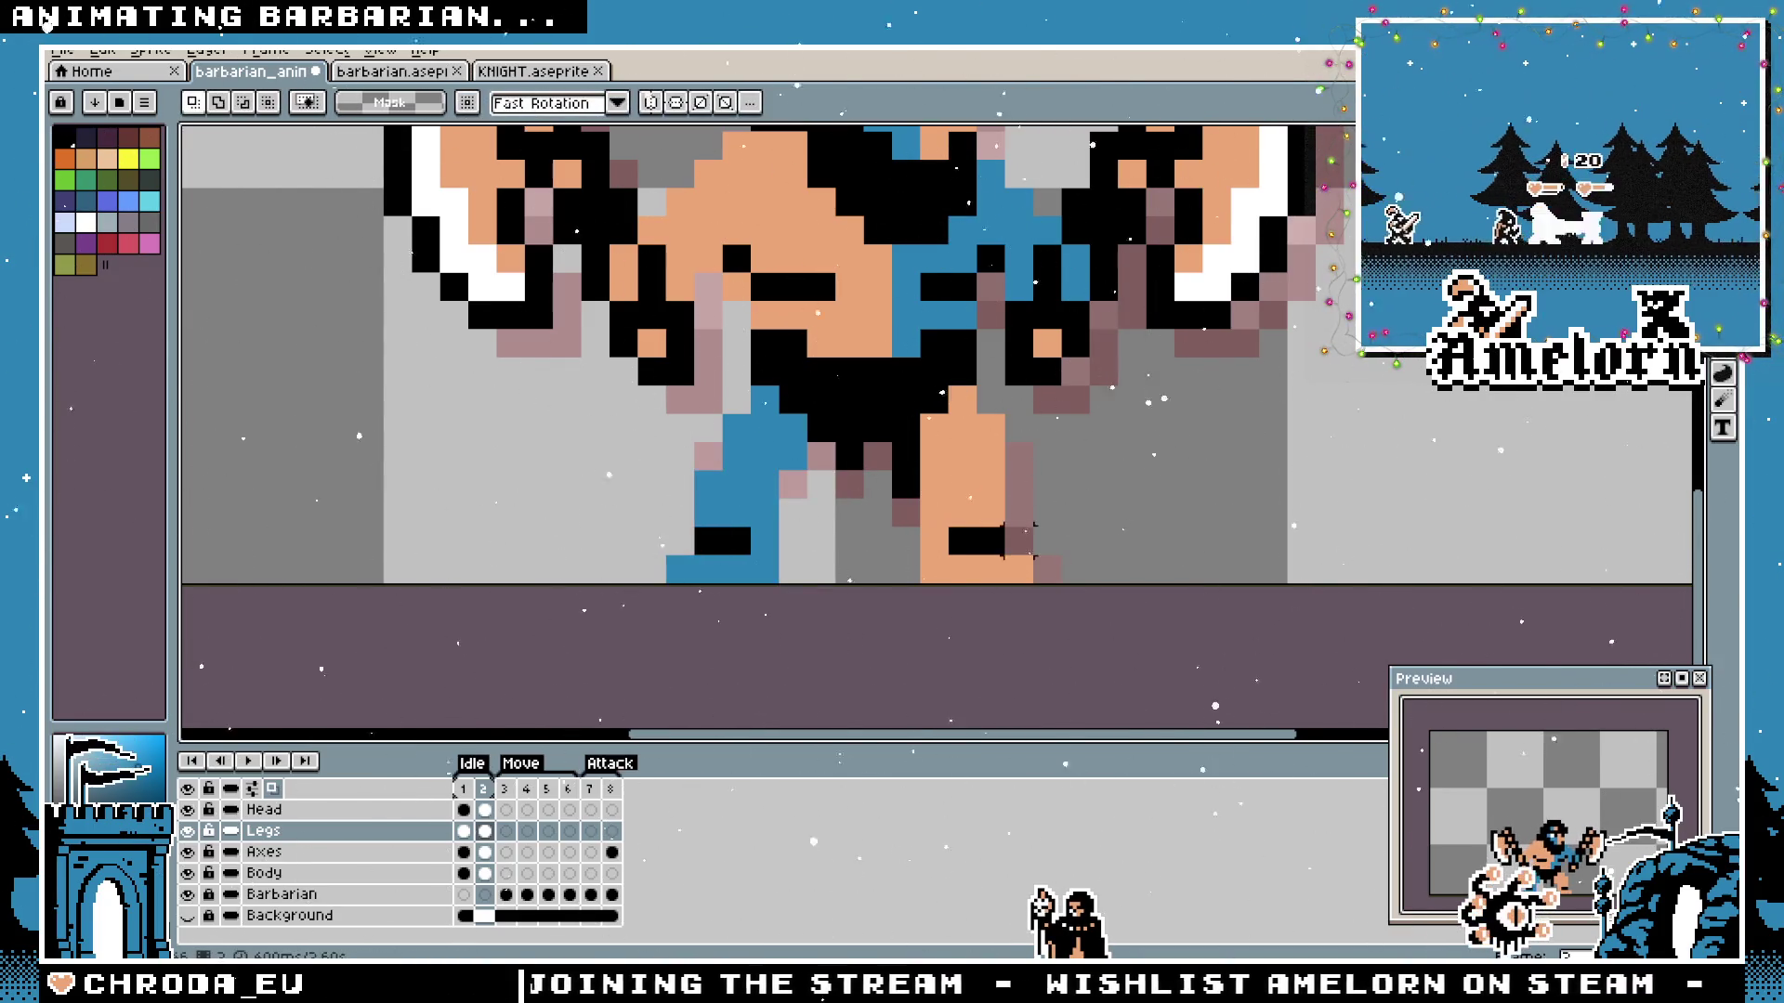
drag(917, 460, 1059, 583)
key(Right)
key(ctrl+d)
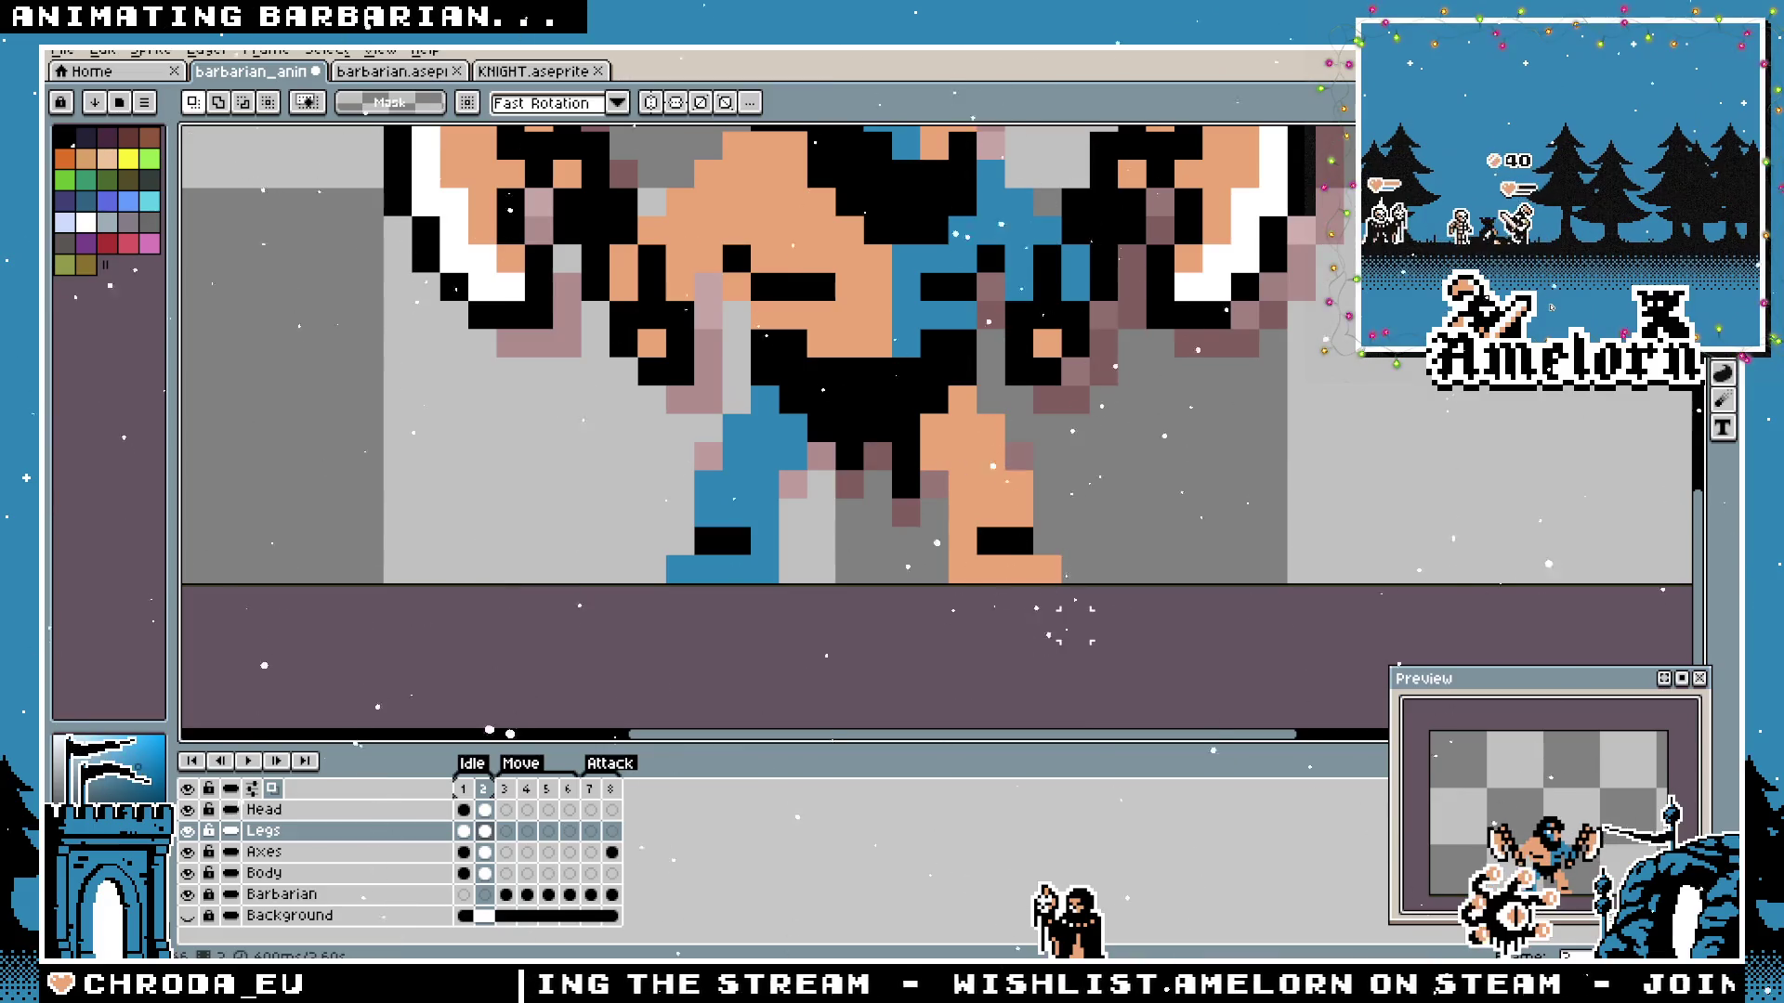
scroll(1018, 594, down, 5)
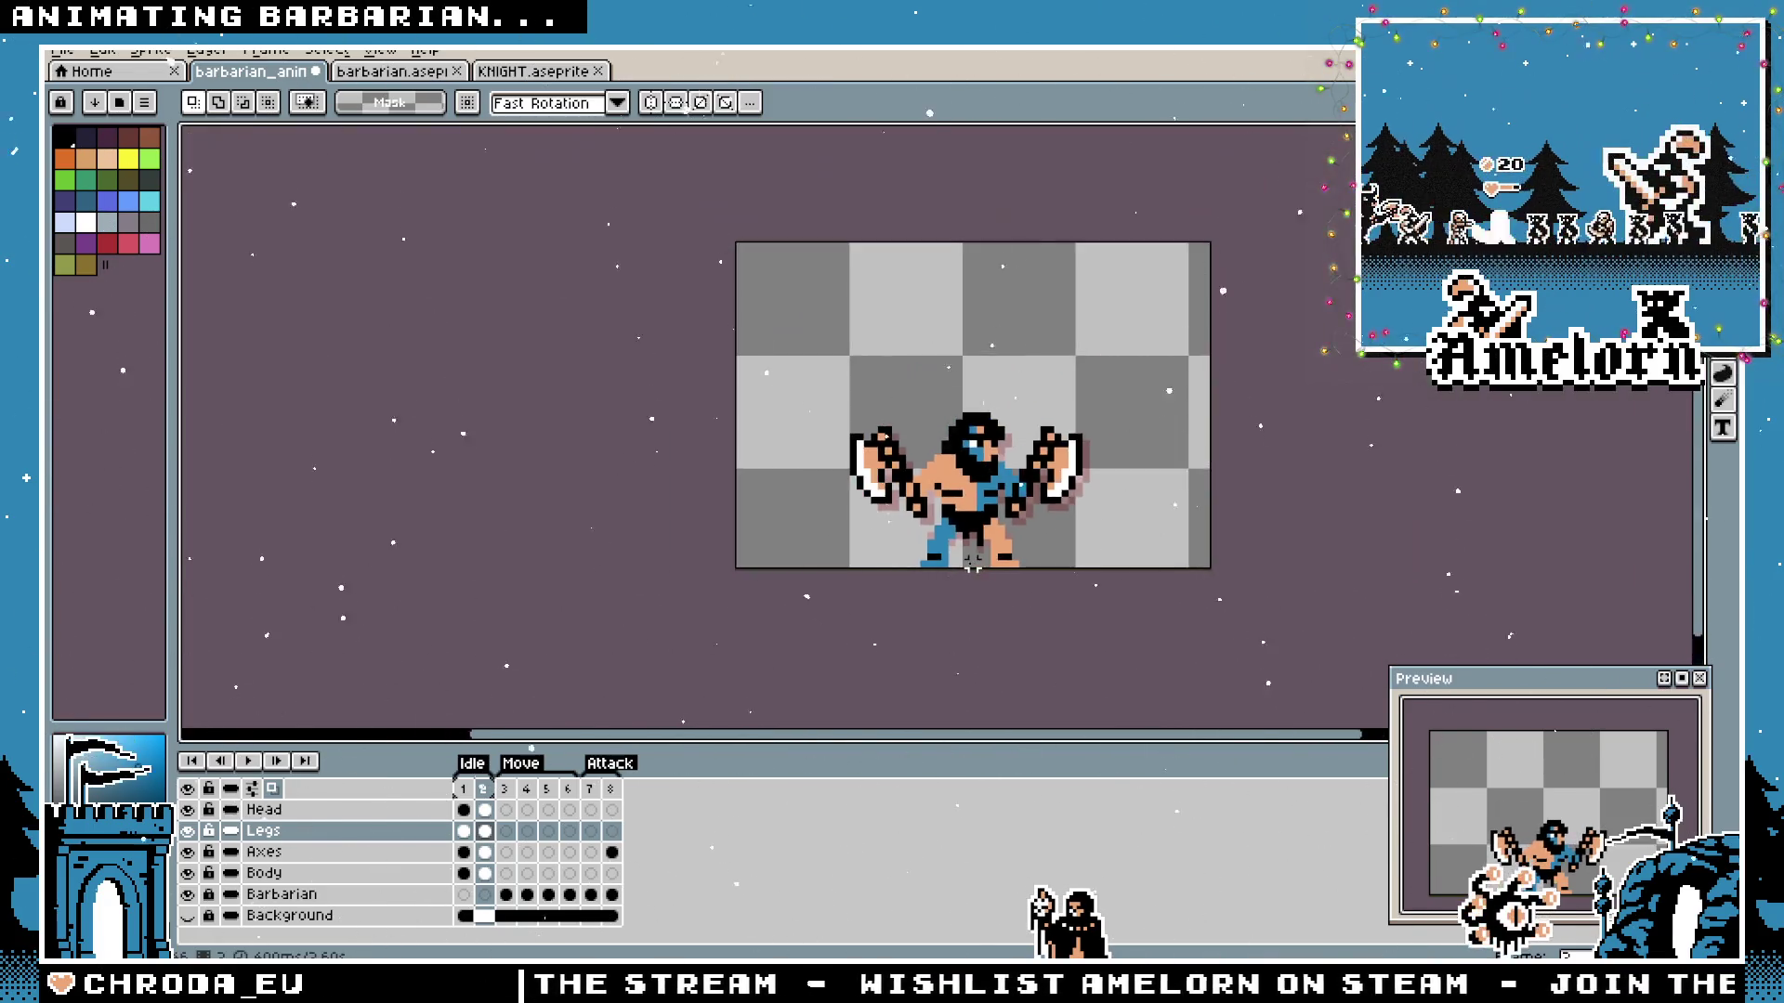
scroll(903, 519, up, 6)
key(b)
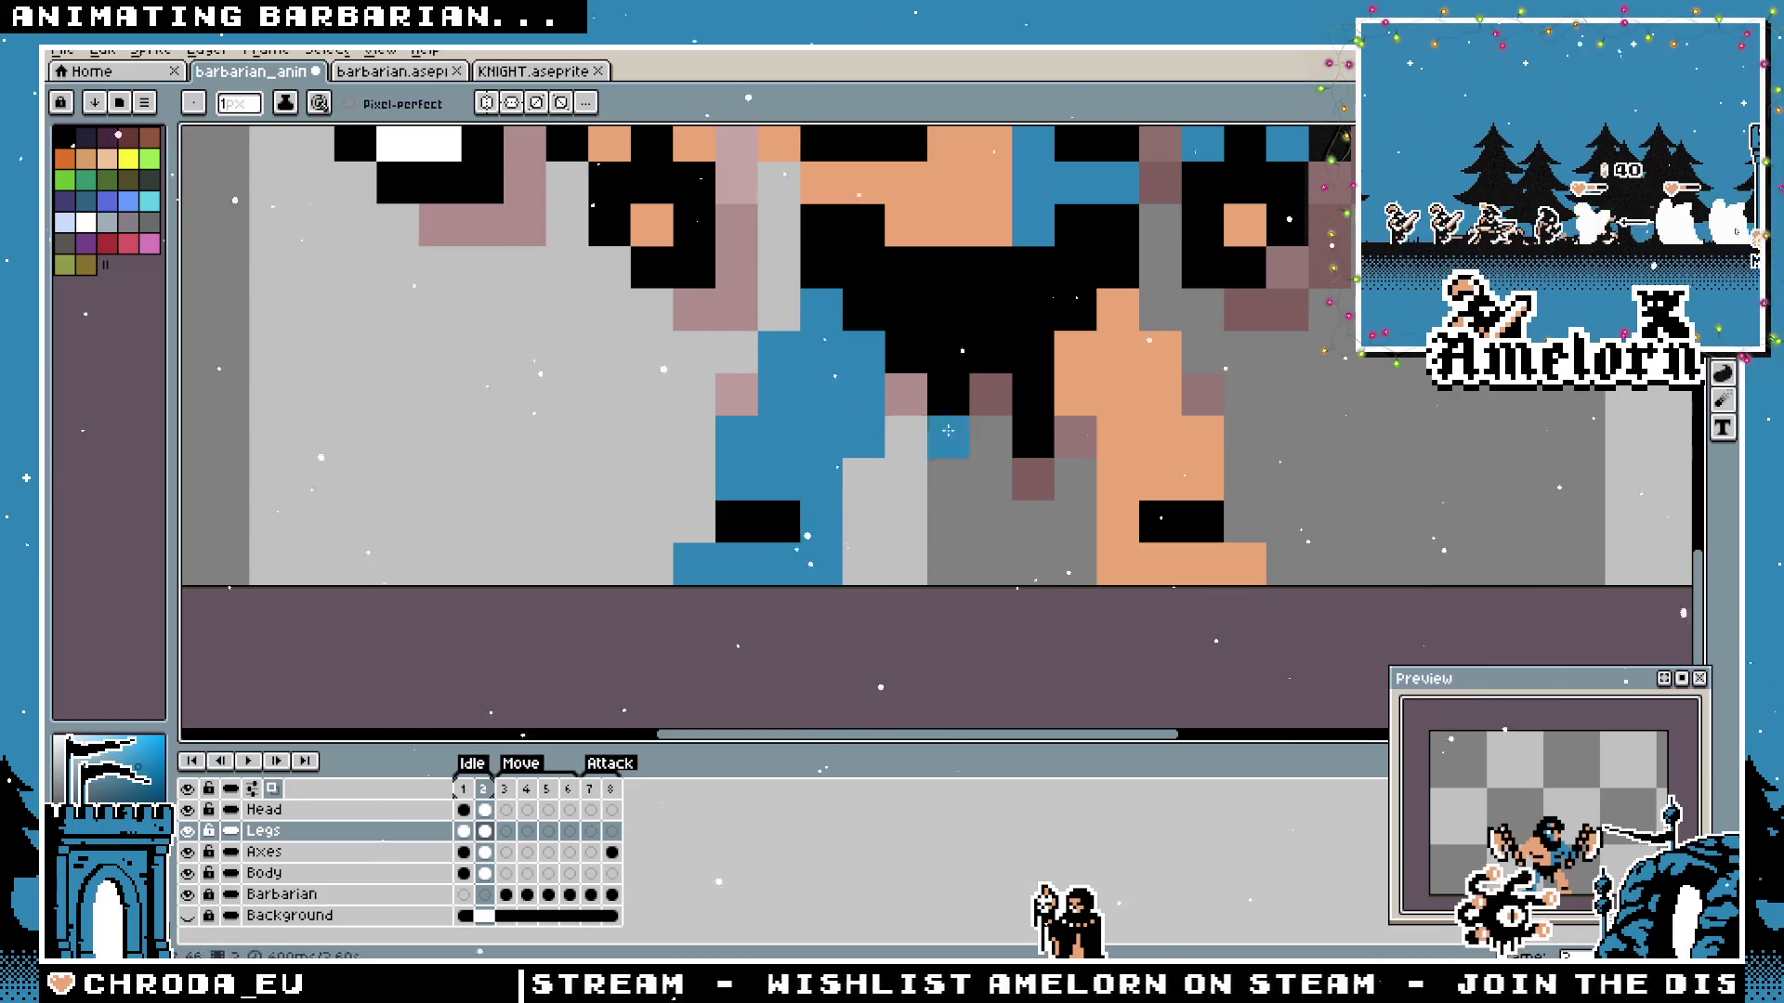
scroll(802, 502, down, 4)
scroll(803, 501, up, 1)
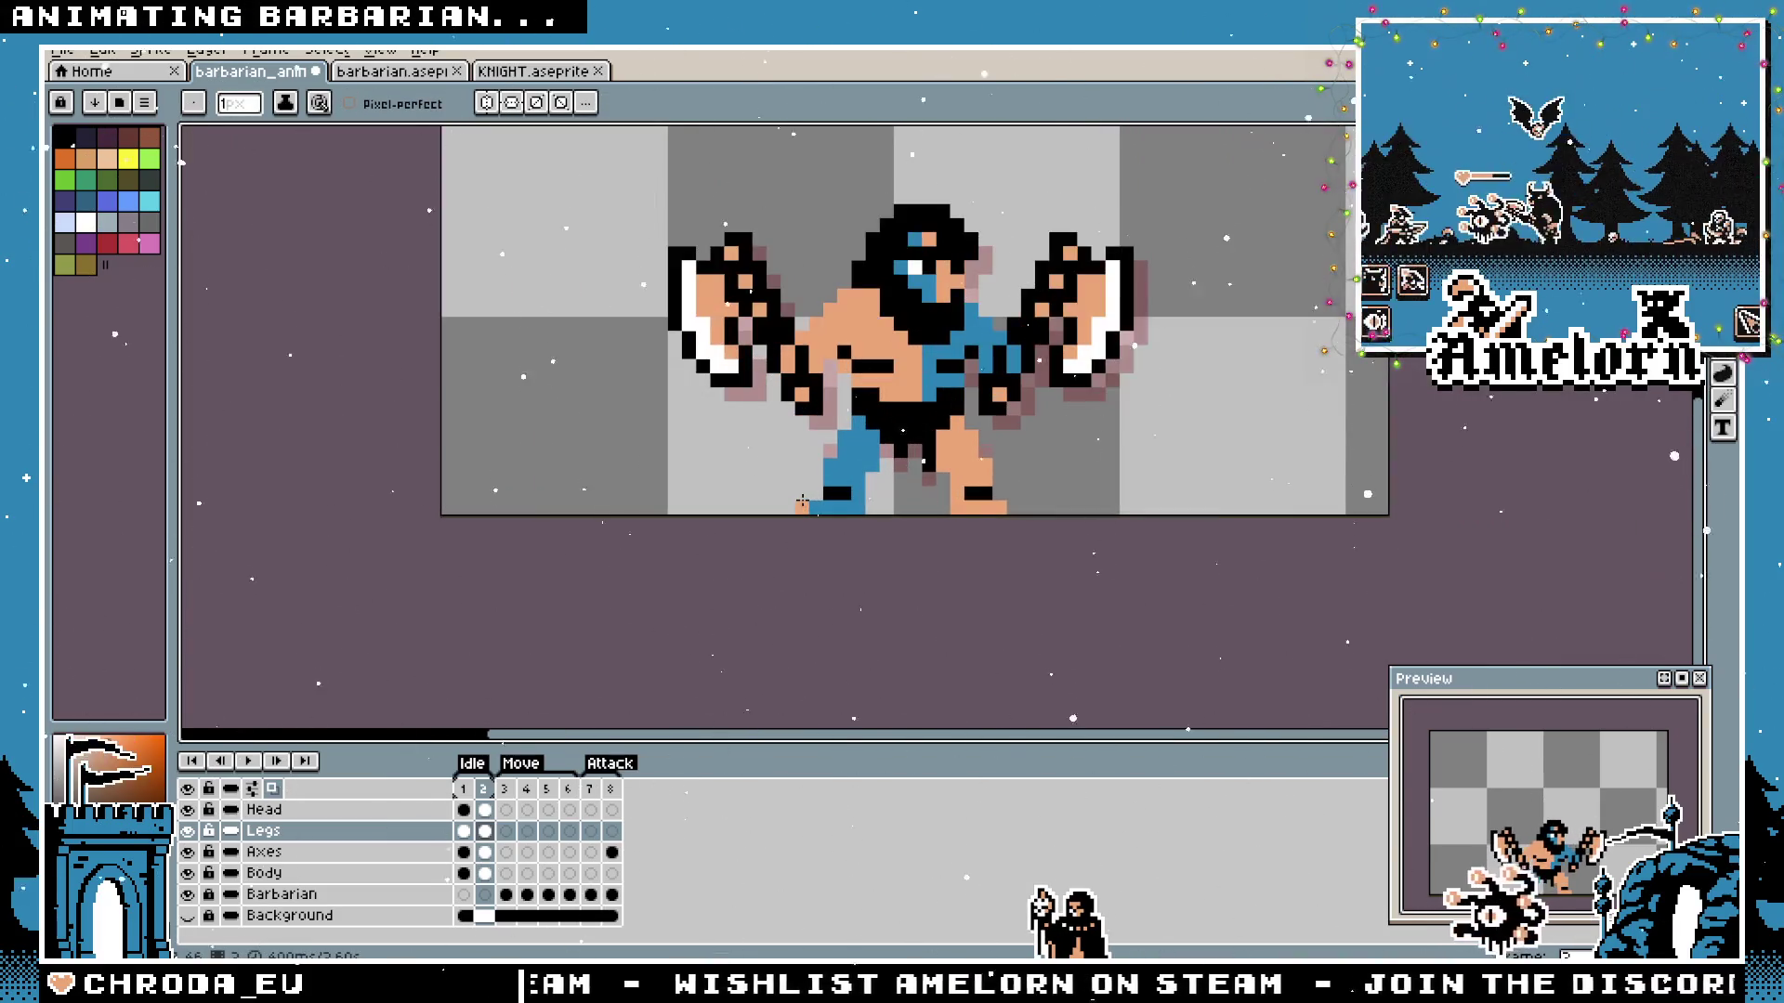
scroll(800, 497, up, 1)
scroll(801, 496, down, 1)
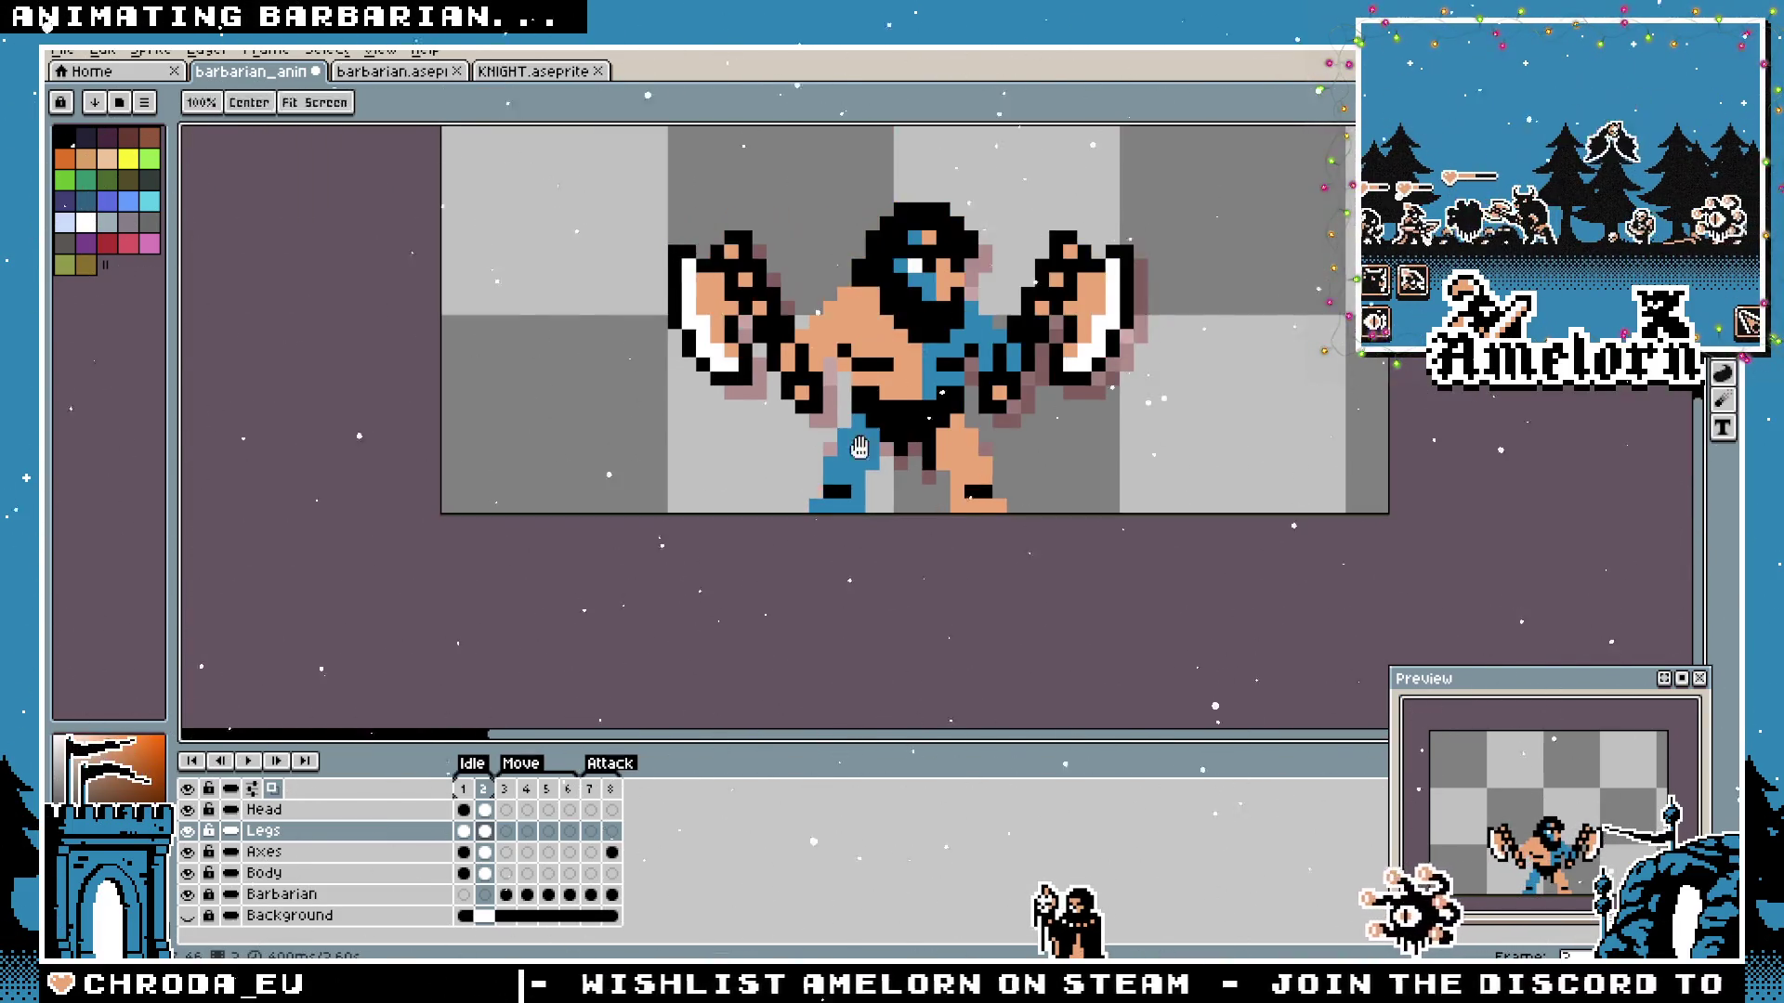
Show the background again and play the idle from frame 1 to review the poses.
click(187, 916)
click(464, 788)
click(252, 762)
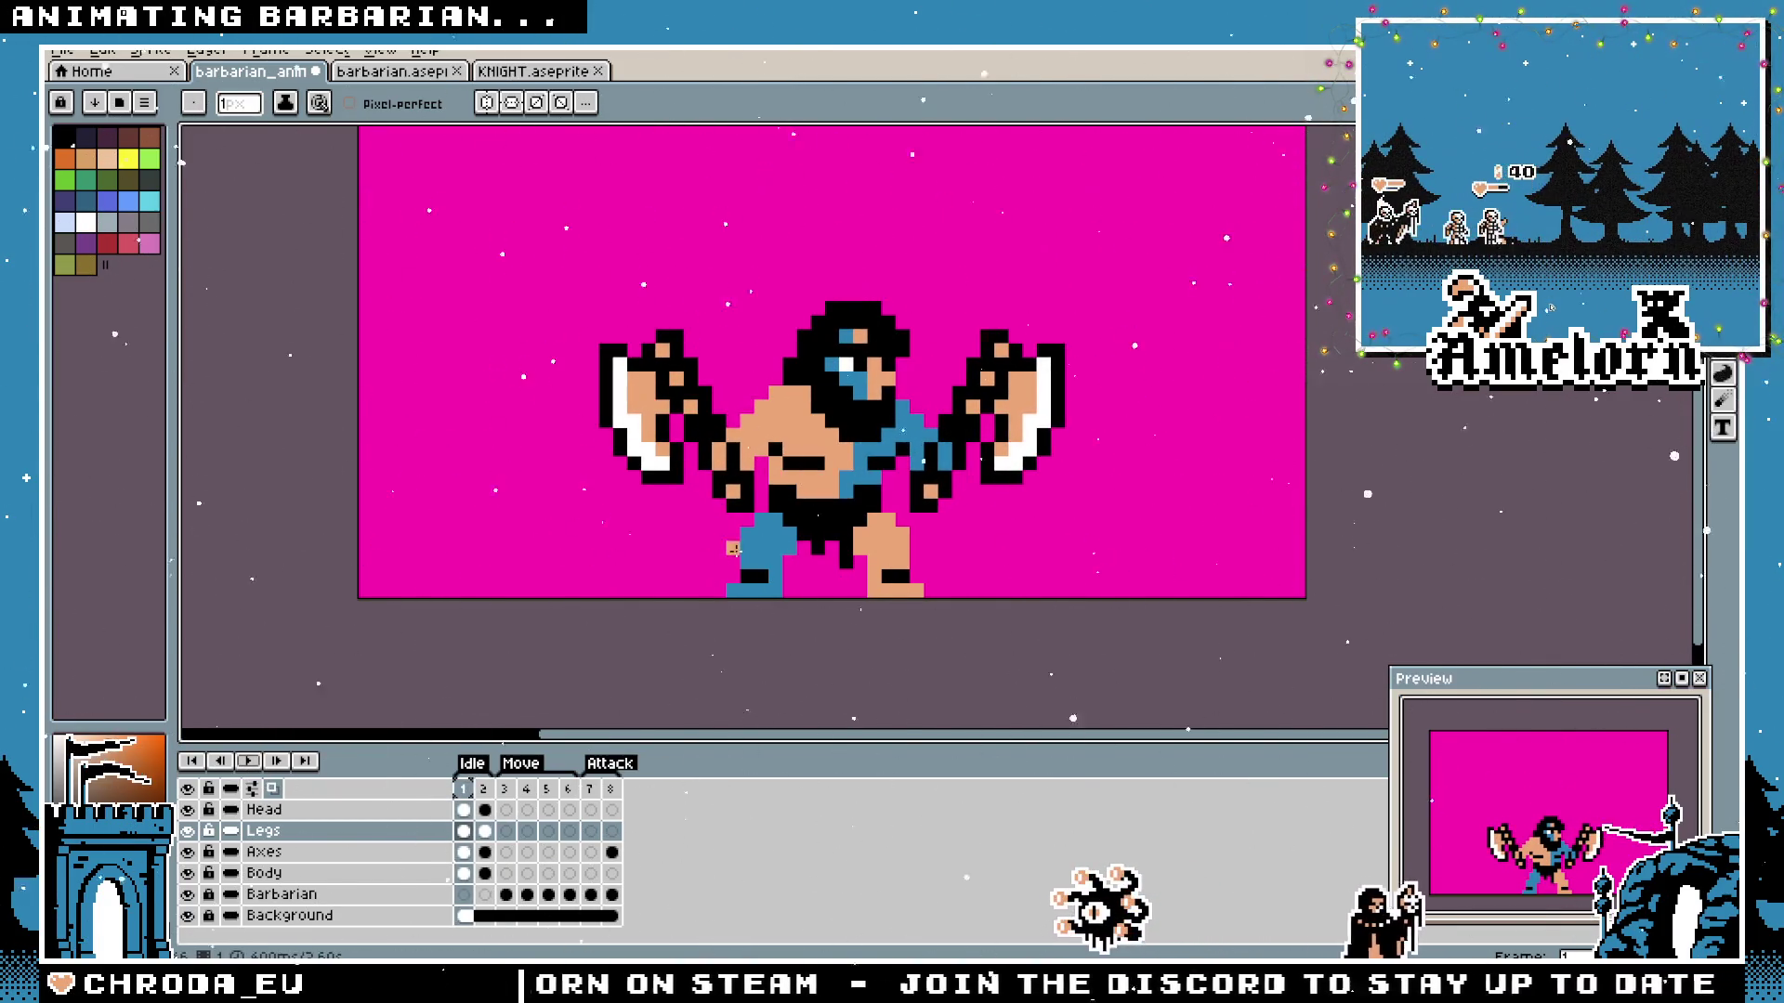
scroll(778, 554, up, 3)
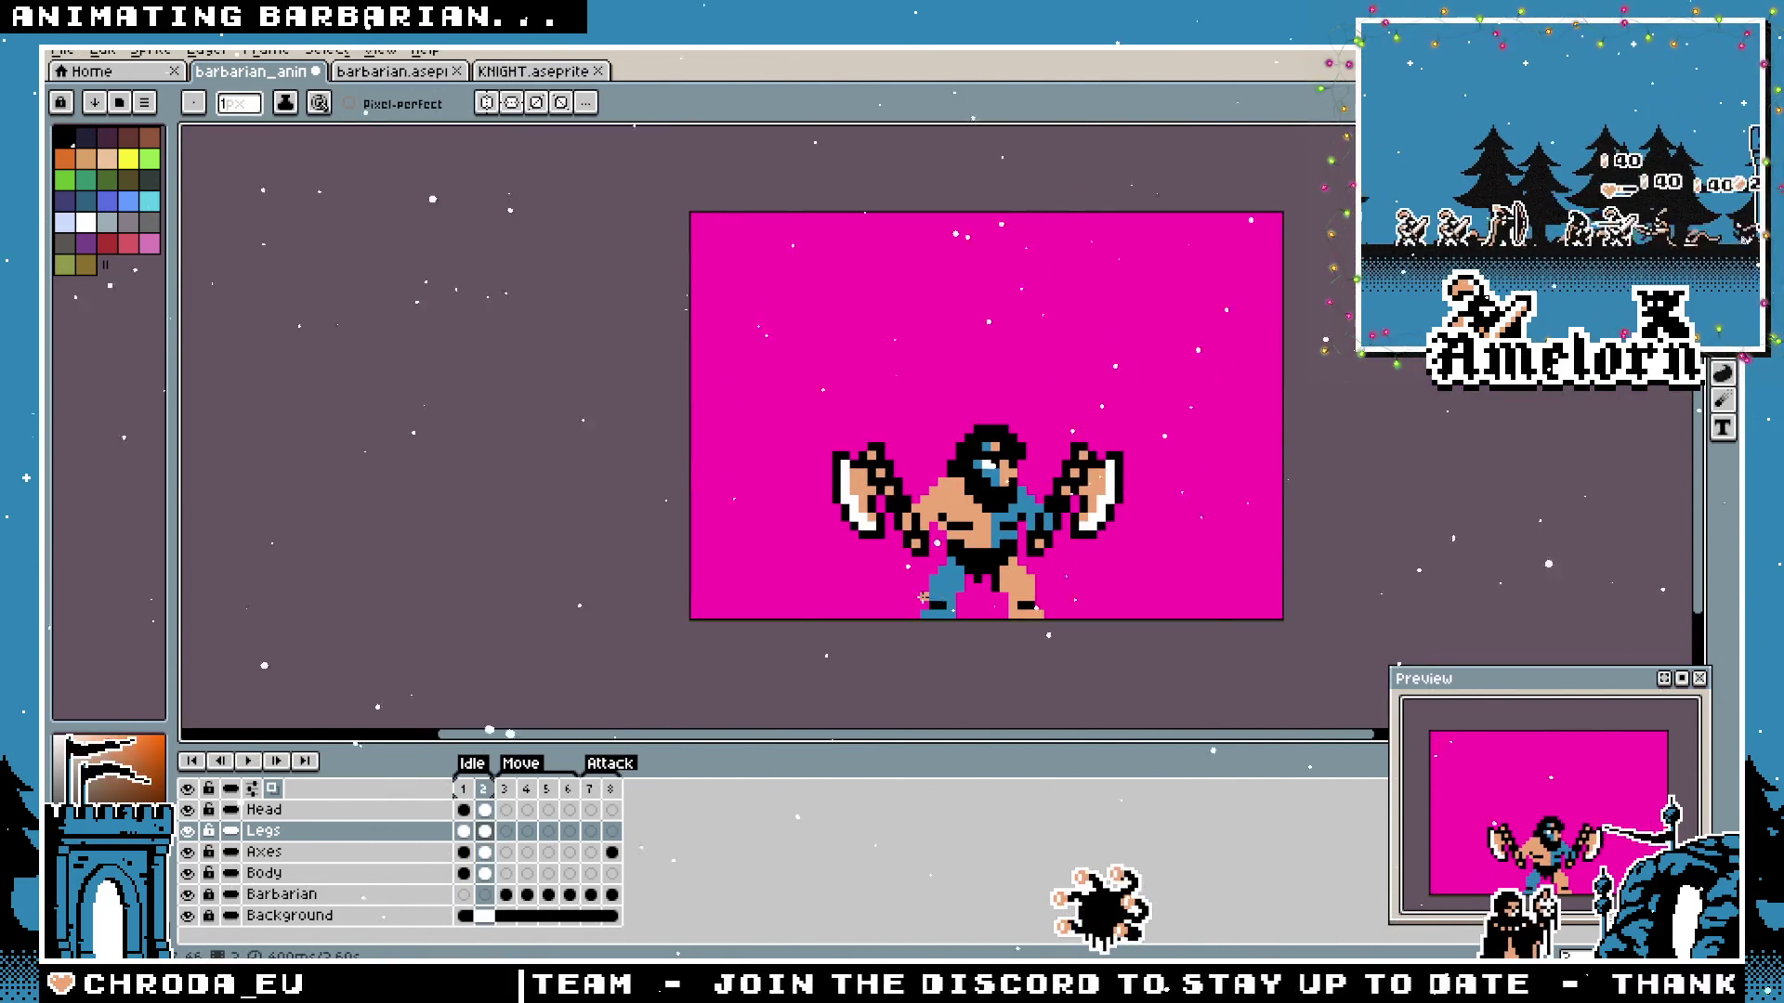
scroll(923, 596, up, 1)
scroll(959, 551, up, 1)
scroll(960, 552, up, 1)
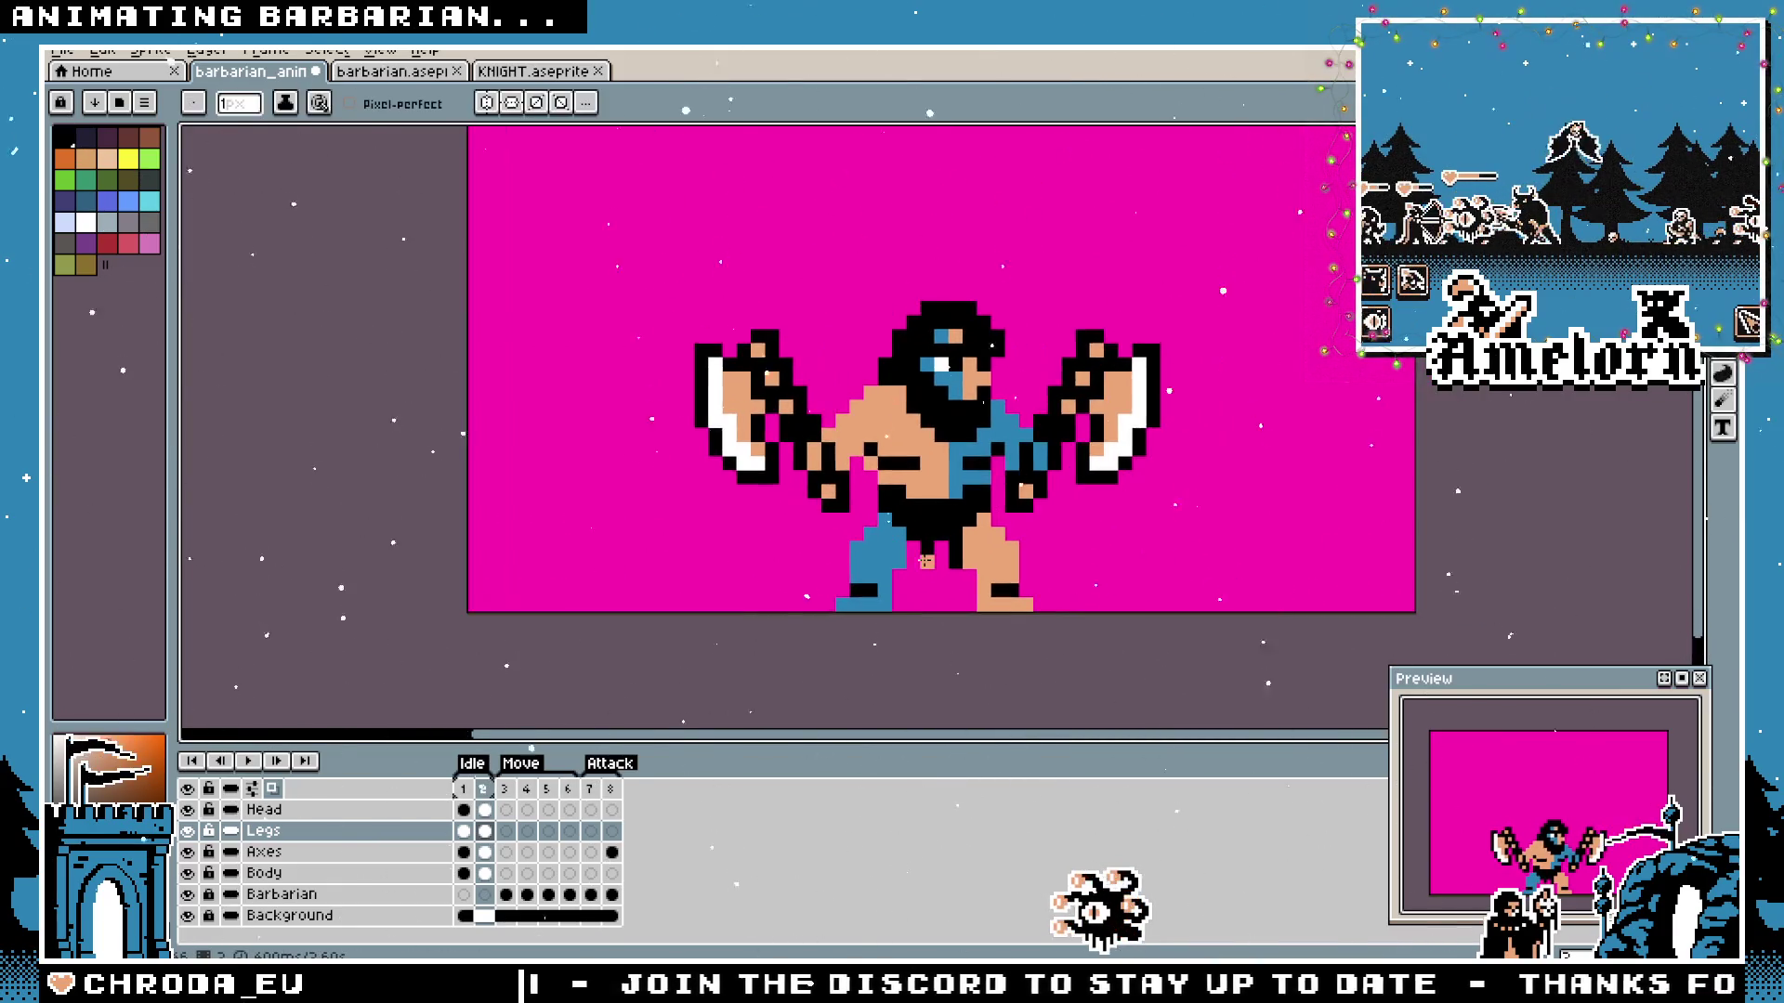
scroll(960, 552, up, 1)
key(b)
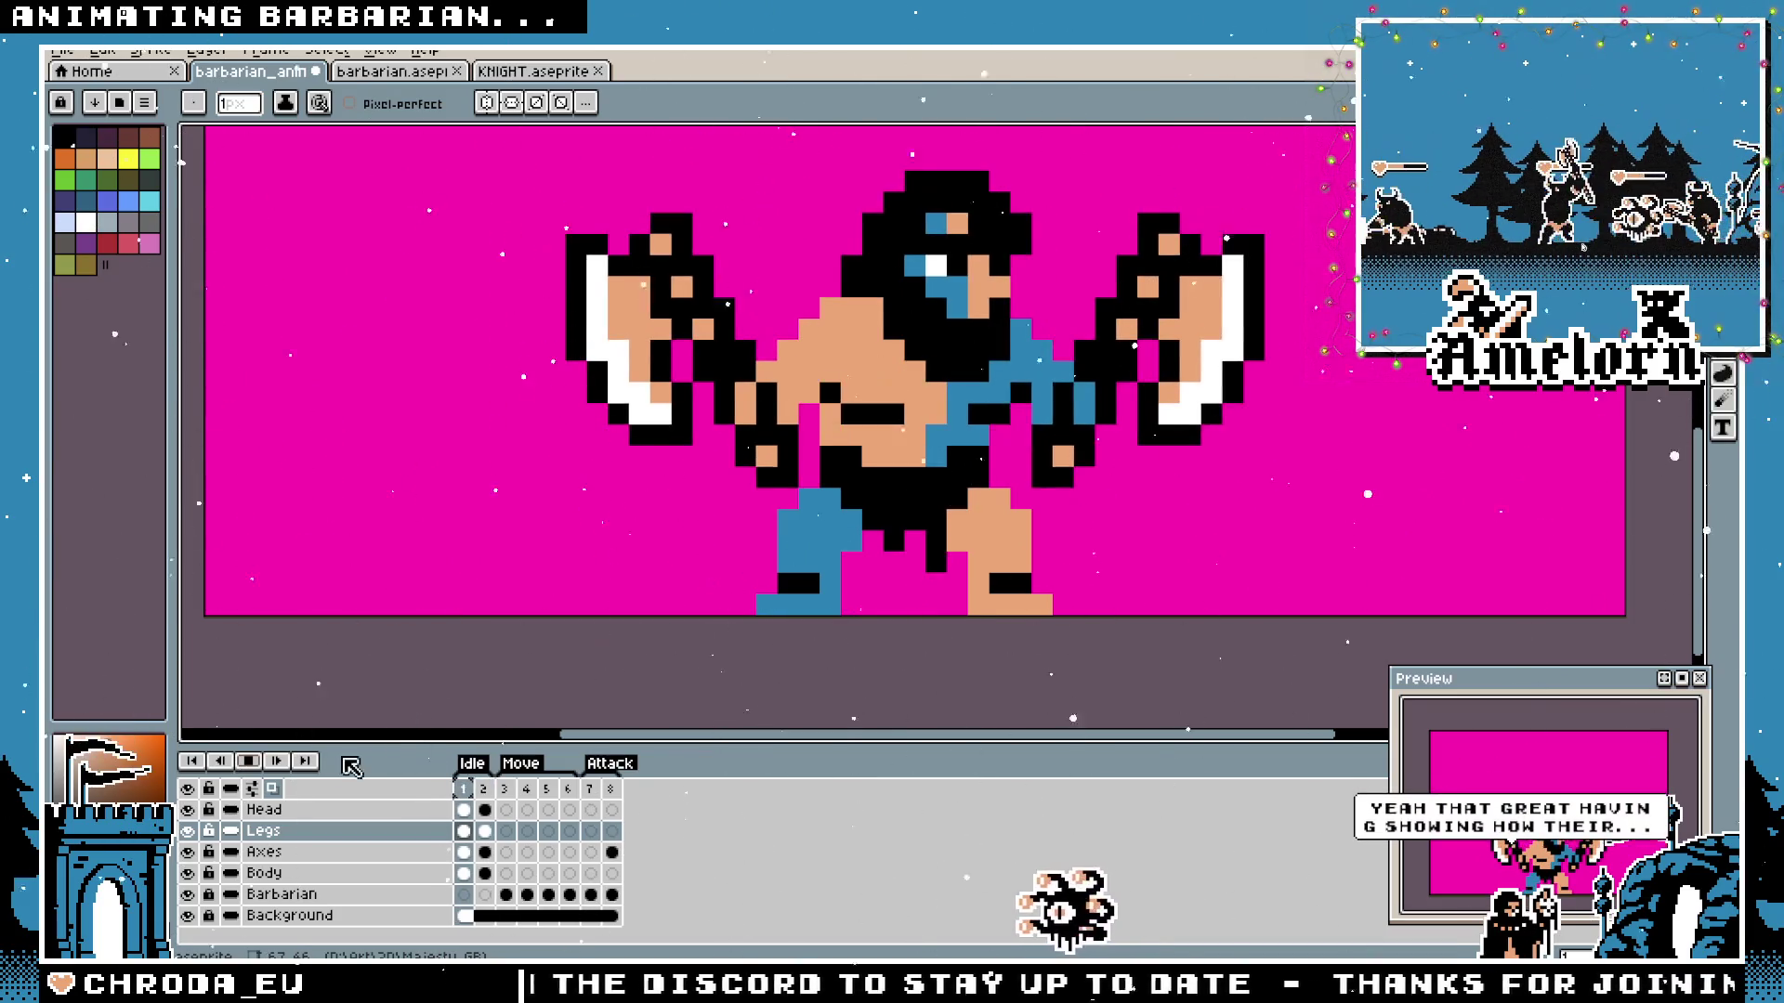
scroll(886, 516, up, 1)
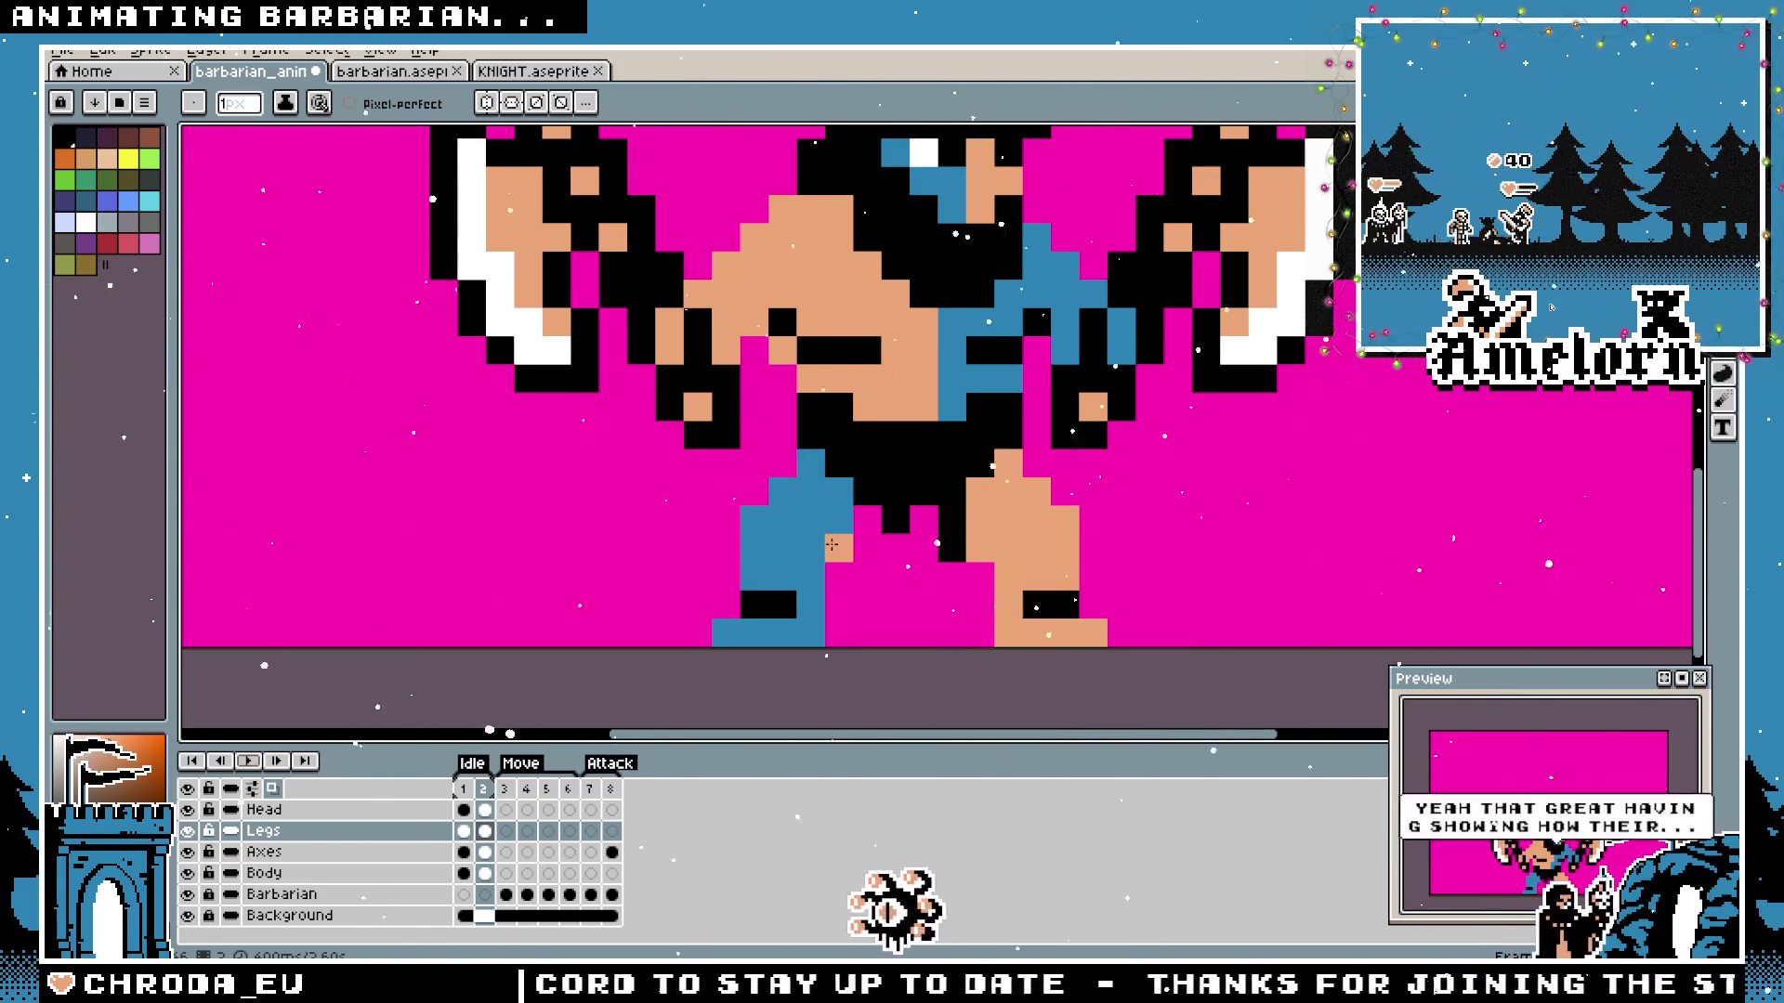
key(b)
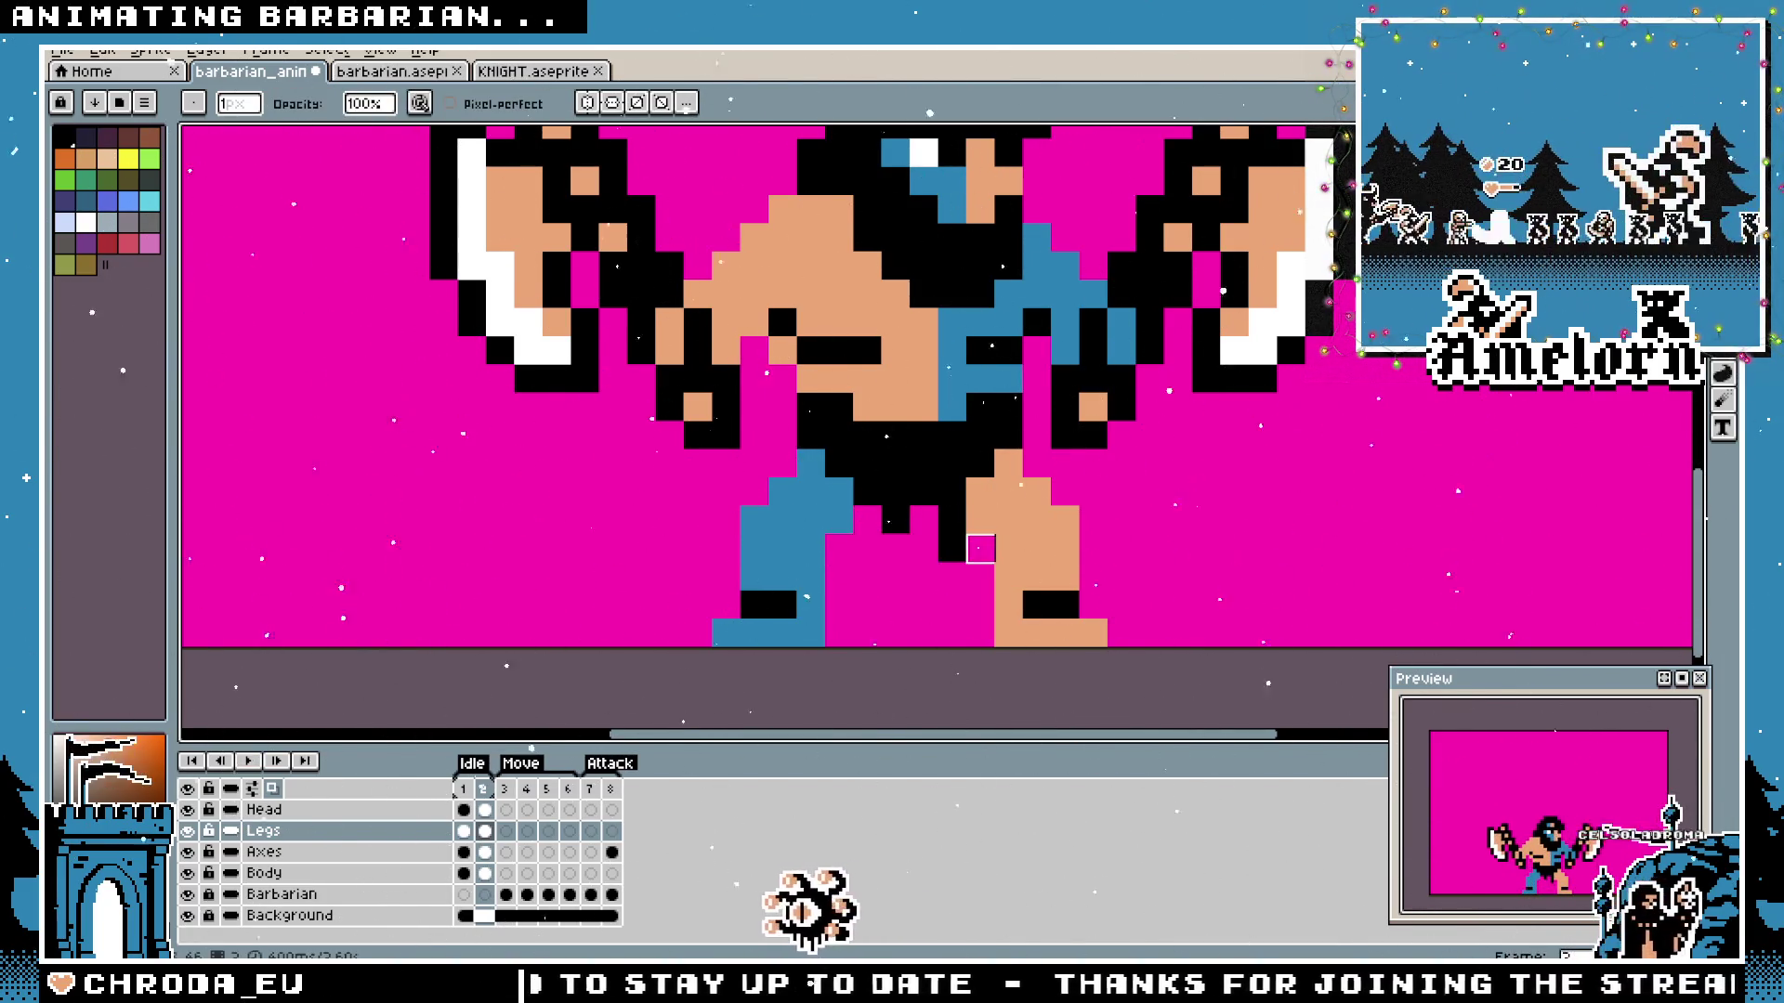
scroll(981, 548, down, 3)
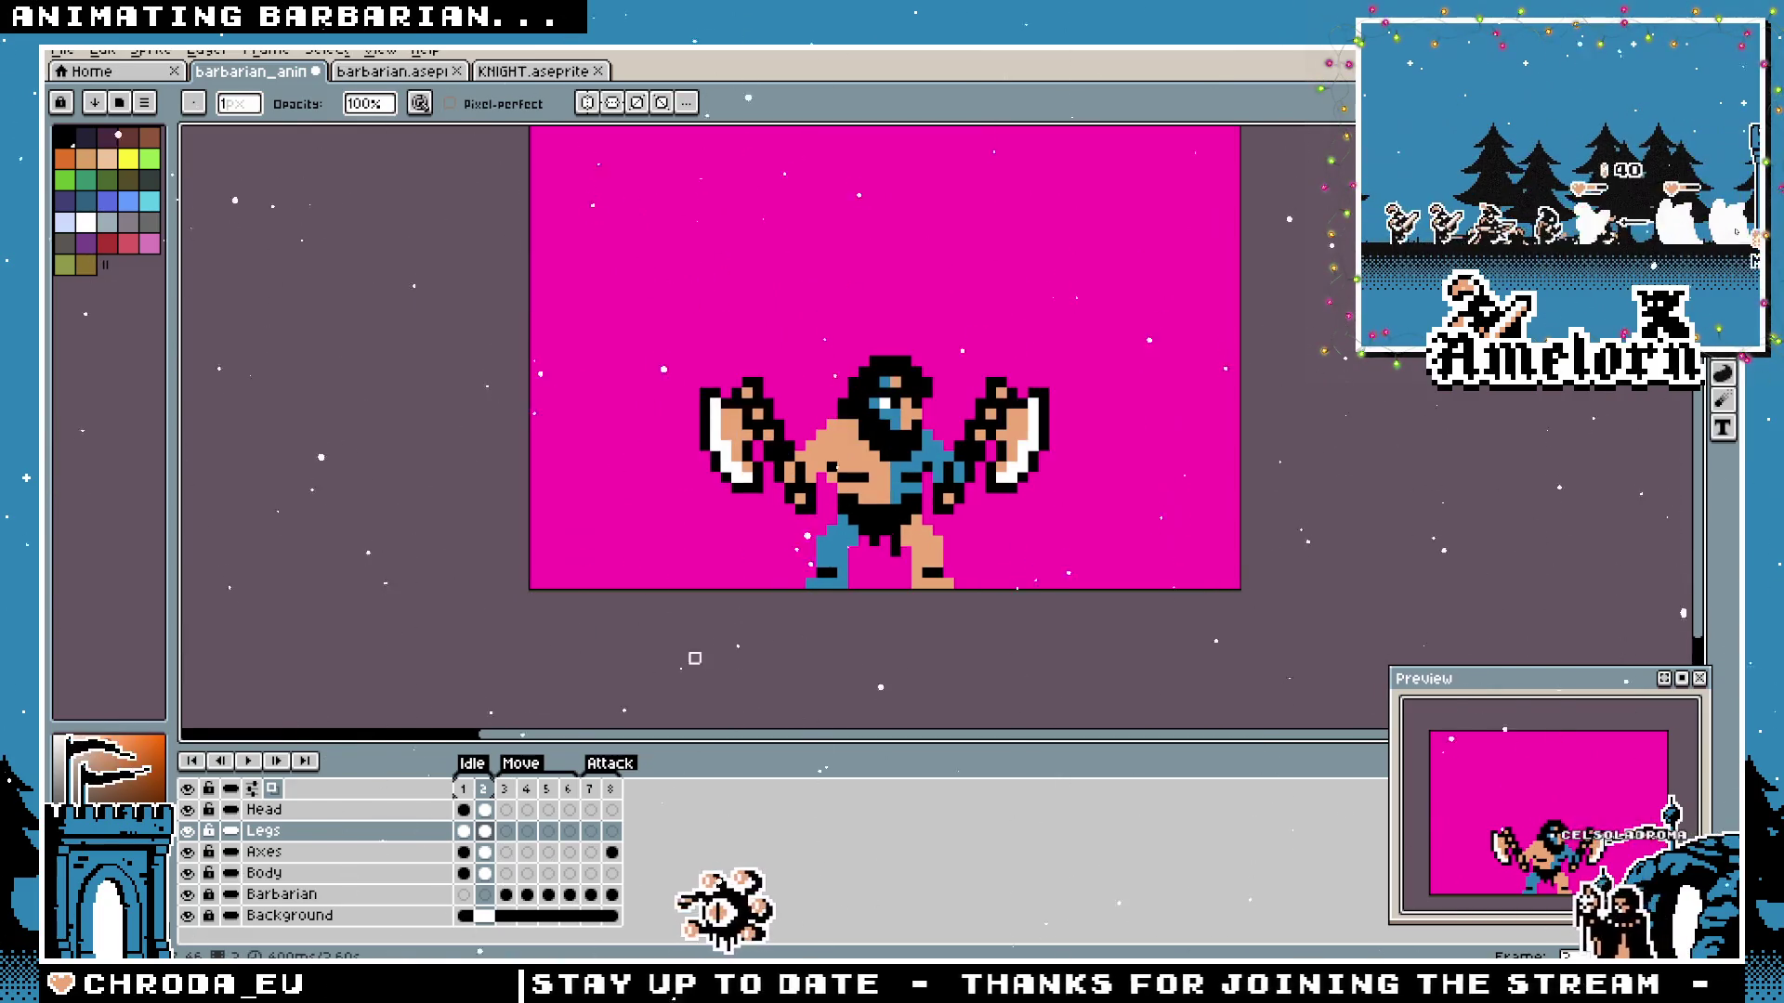
click(260, 764)
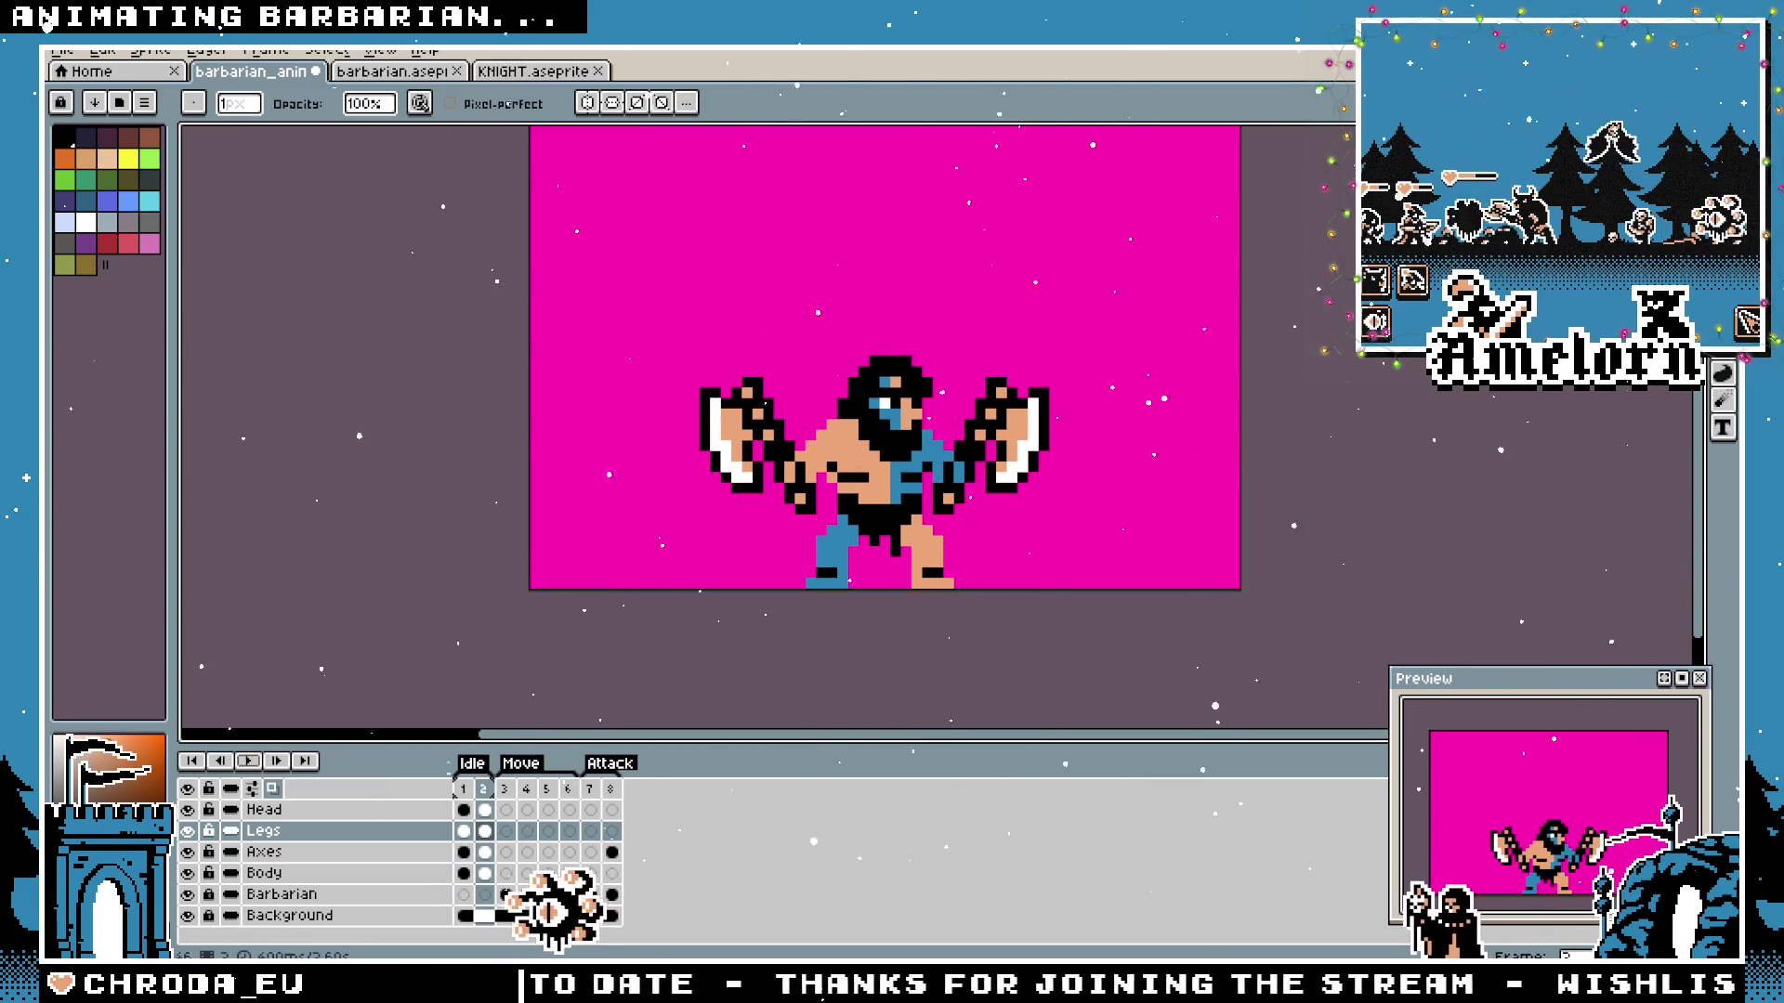
scroll(441, 620, up, 5)
scroll(441, 619, down, 2)
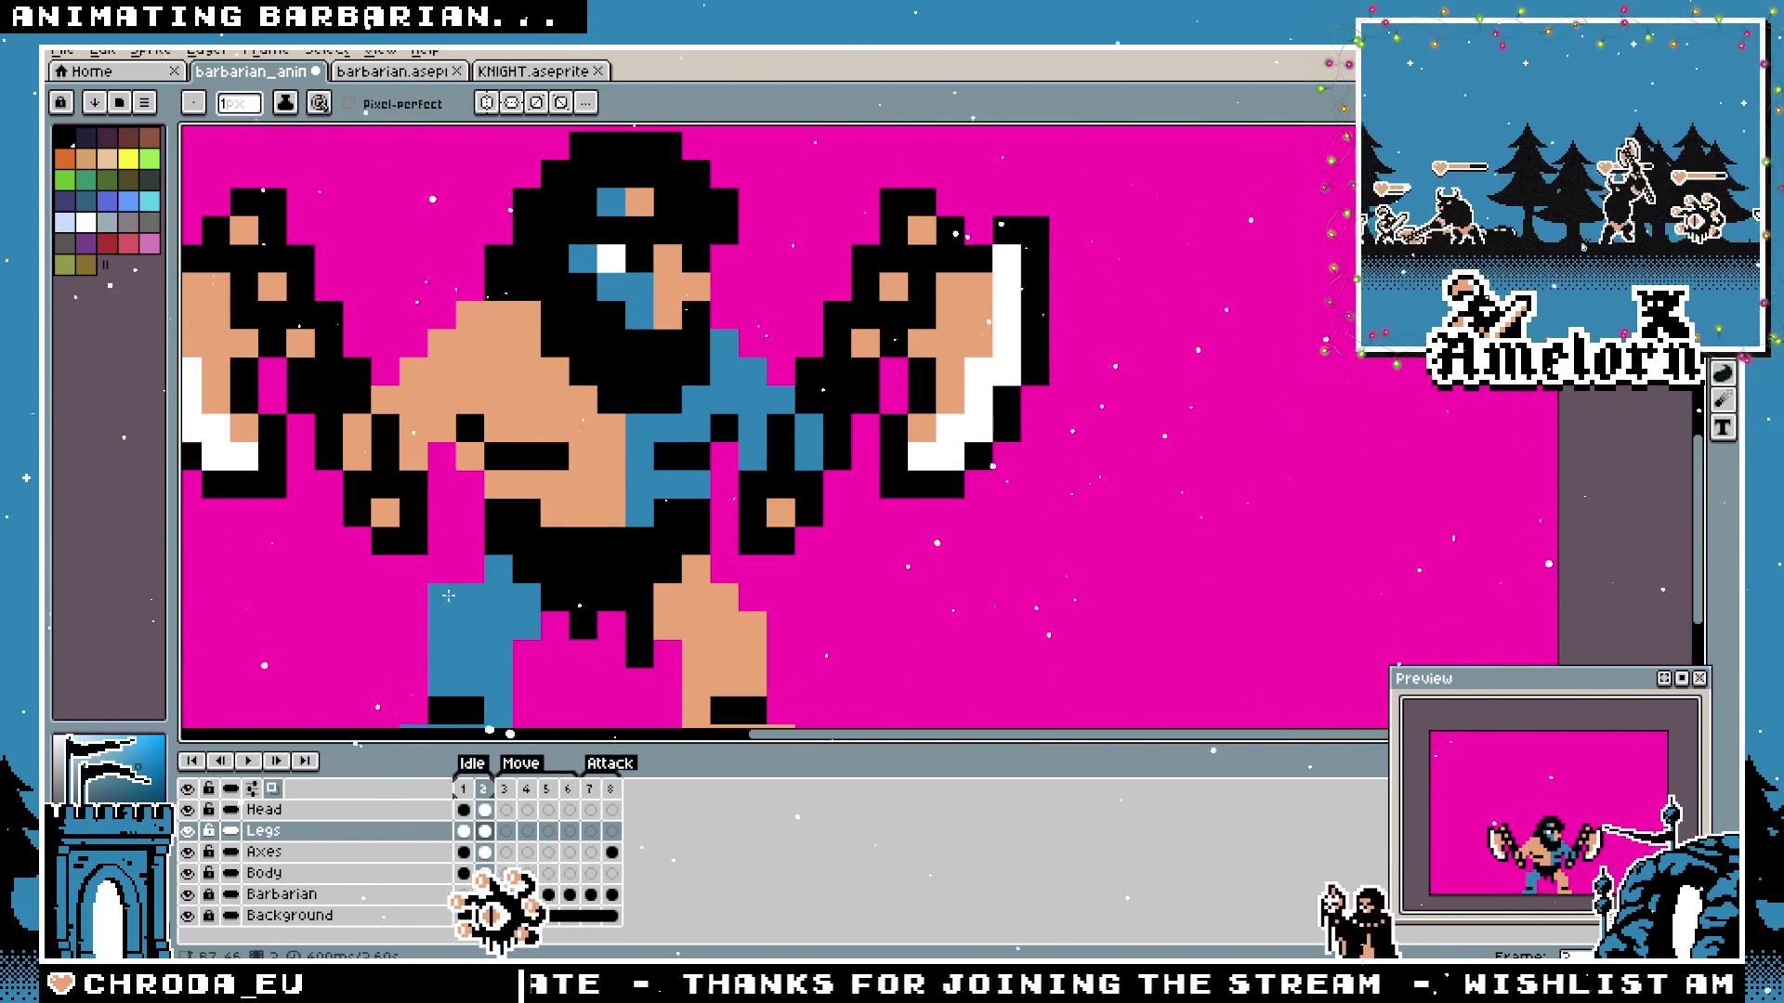
scroll(707, 580, down, 3)
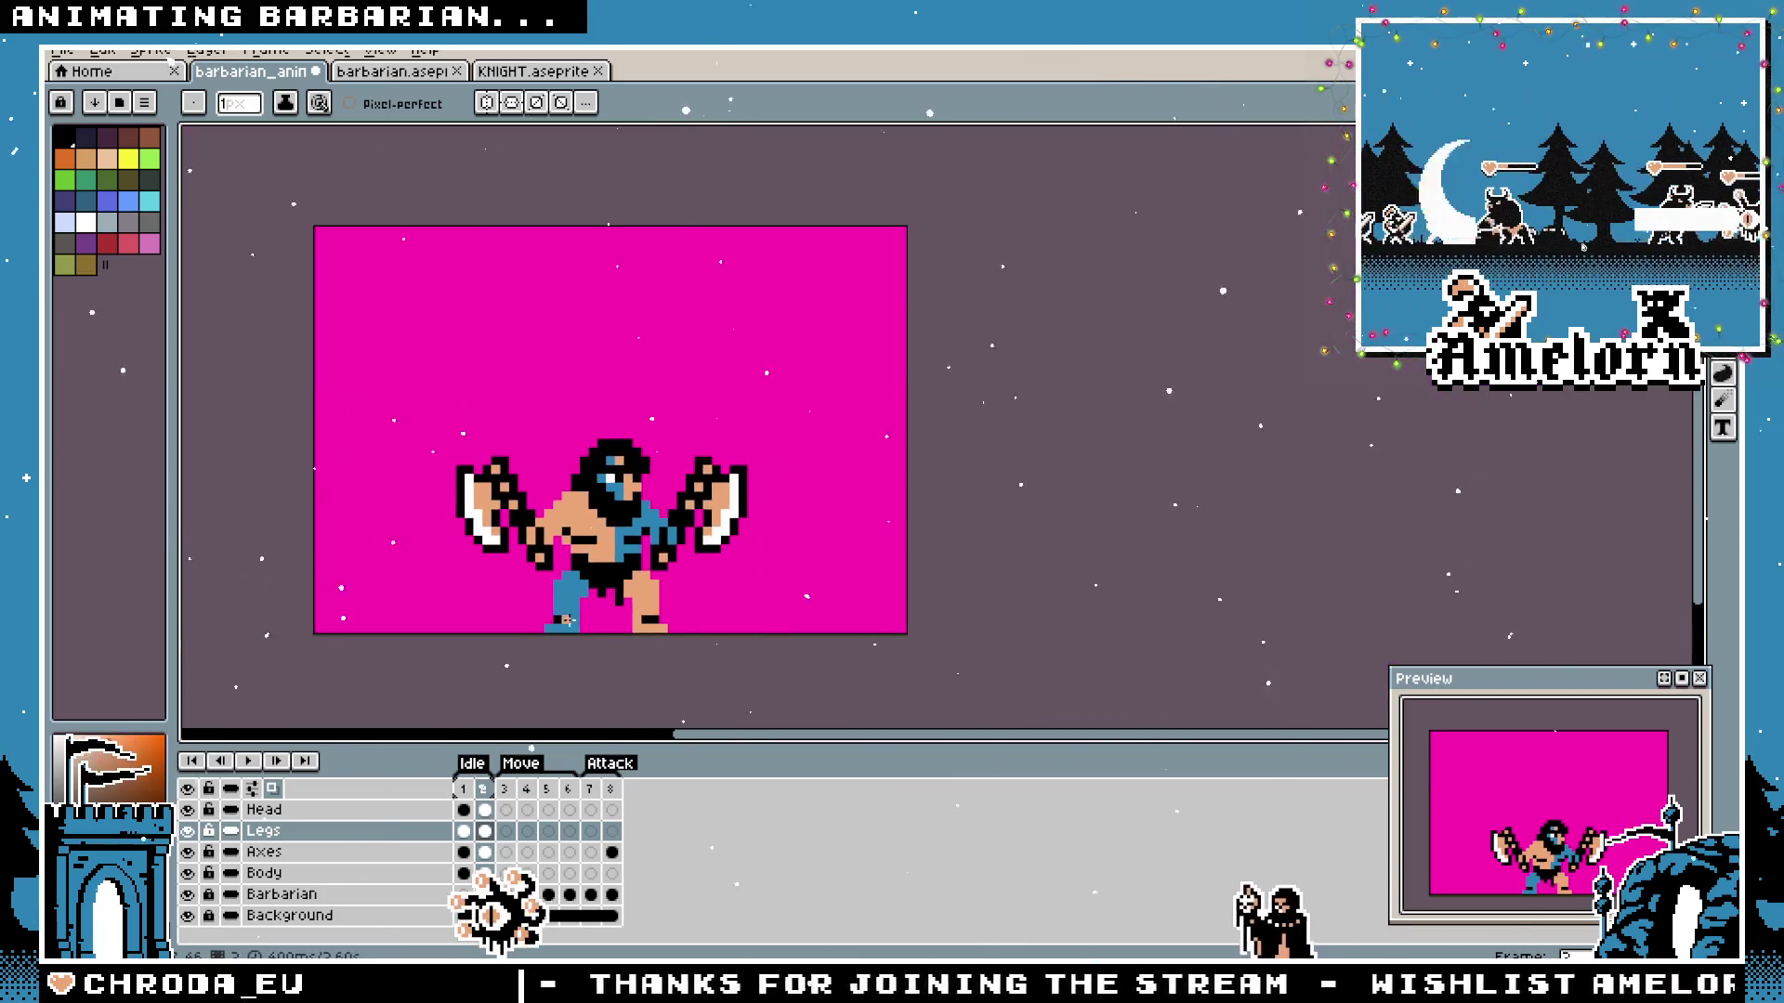
scroll(627, 572, up, 2)
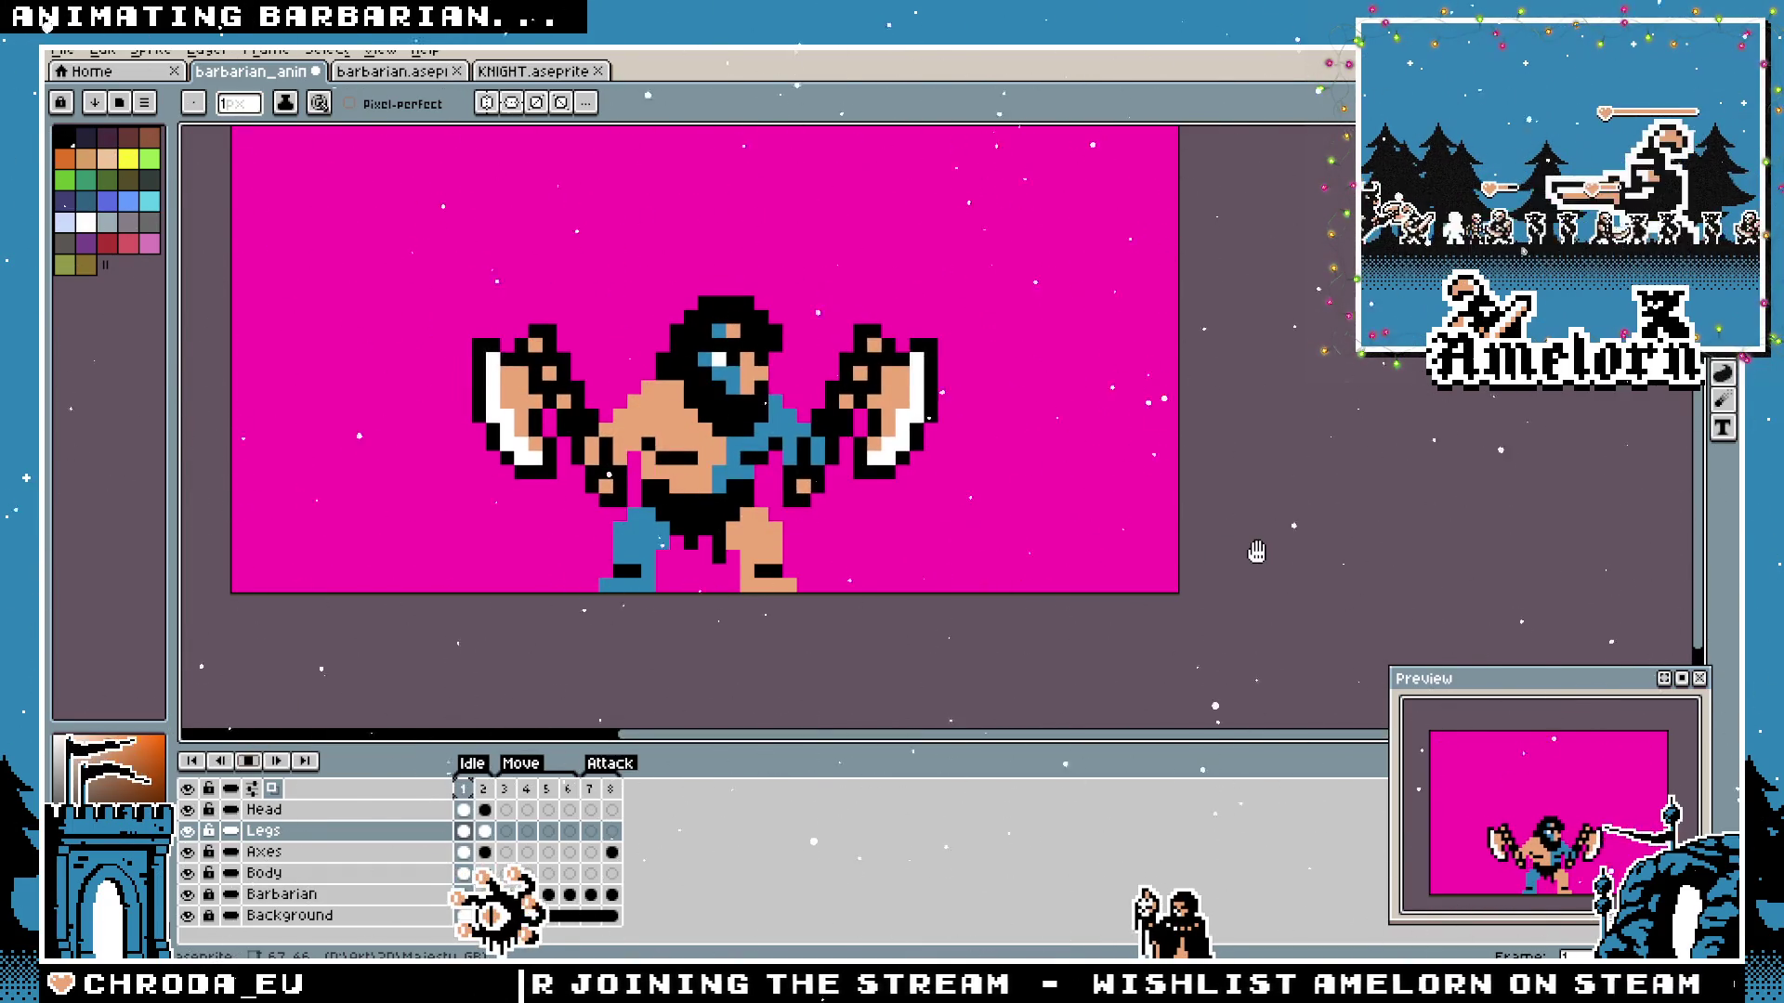
scroll(743, 555, up, 1)
scroll(743, 555, up, 1)
scroll(743, 555, down, 1)
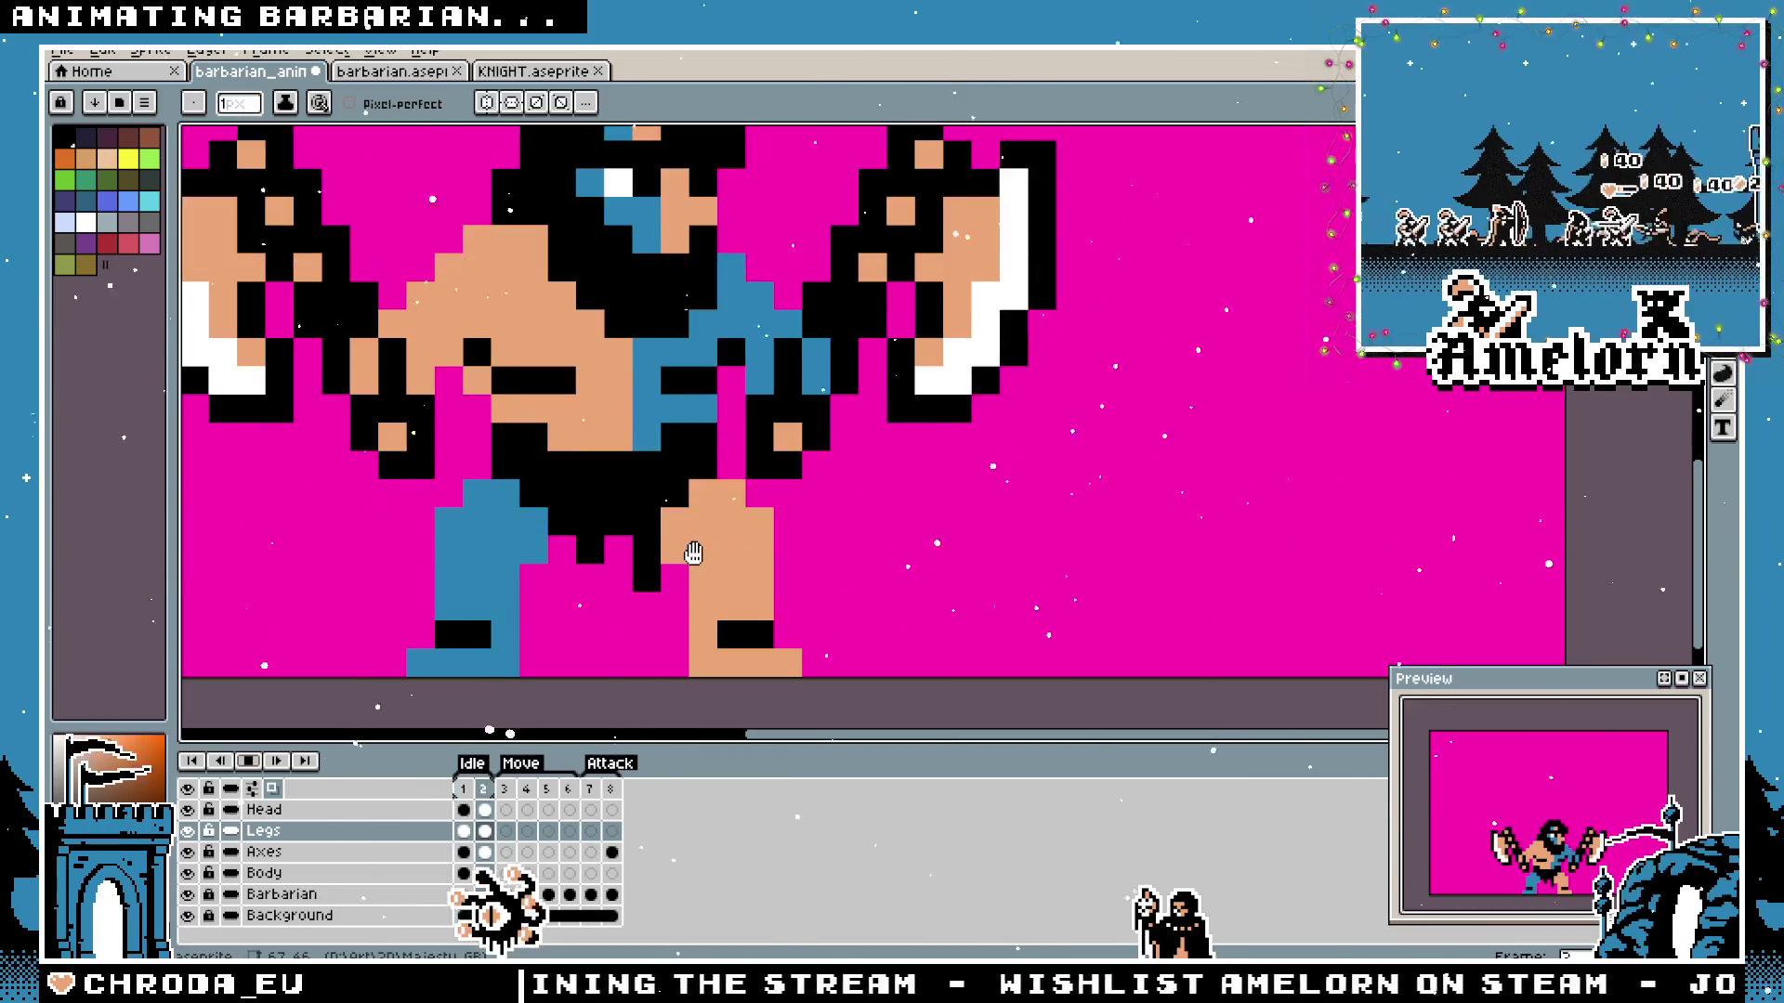
scroll(697, 549, down, 2)
Nudge the legs over one pixel in frame 2 and play back the idle loop.
drag(880, 561, 914, 562)
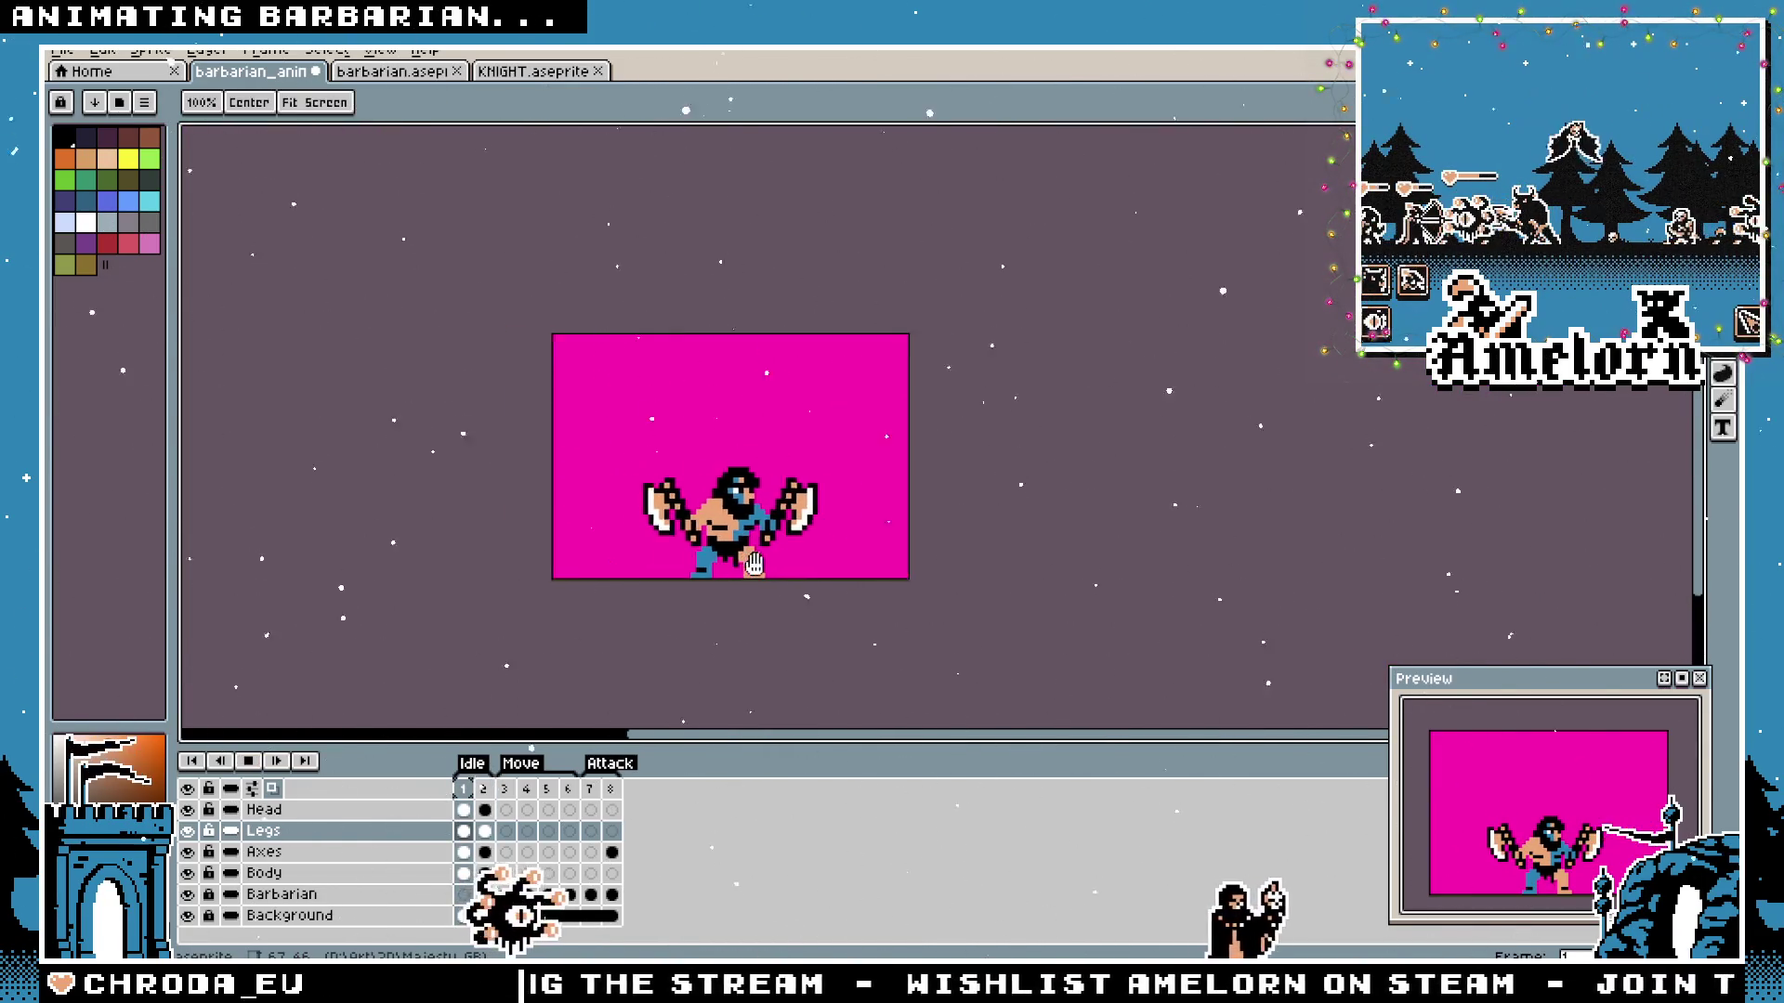
scroll(642, 585, up, 1)
key(Right)
scroll(665, 606, up, 1)
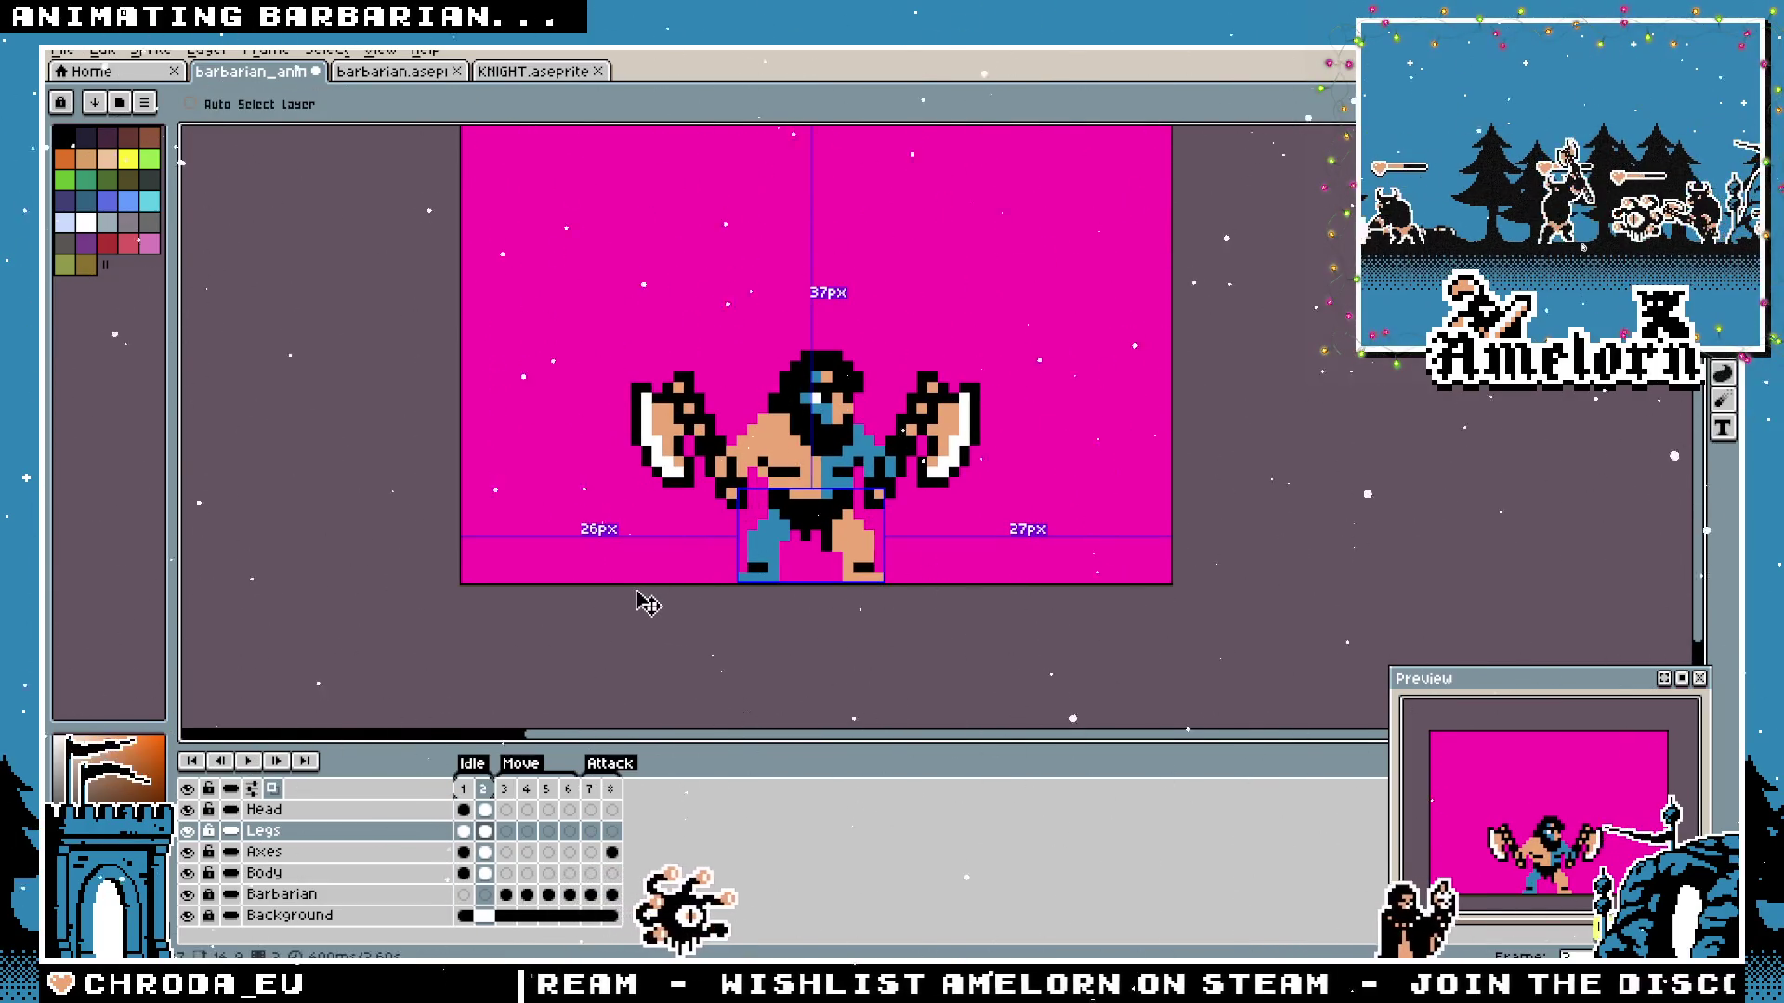
key(m)
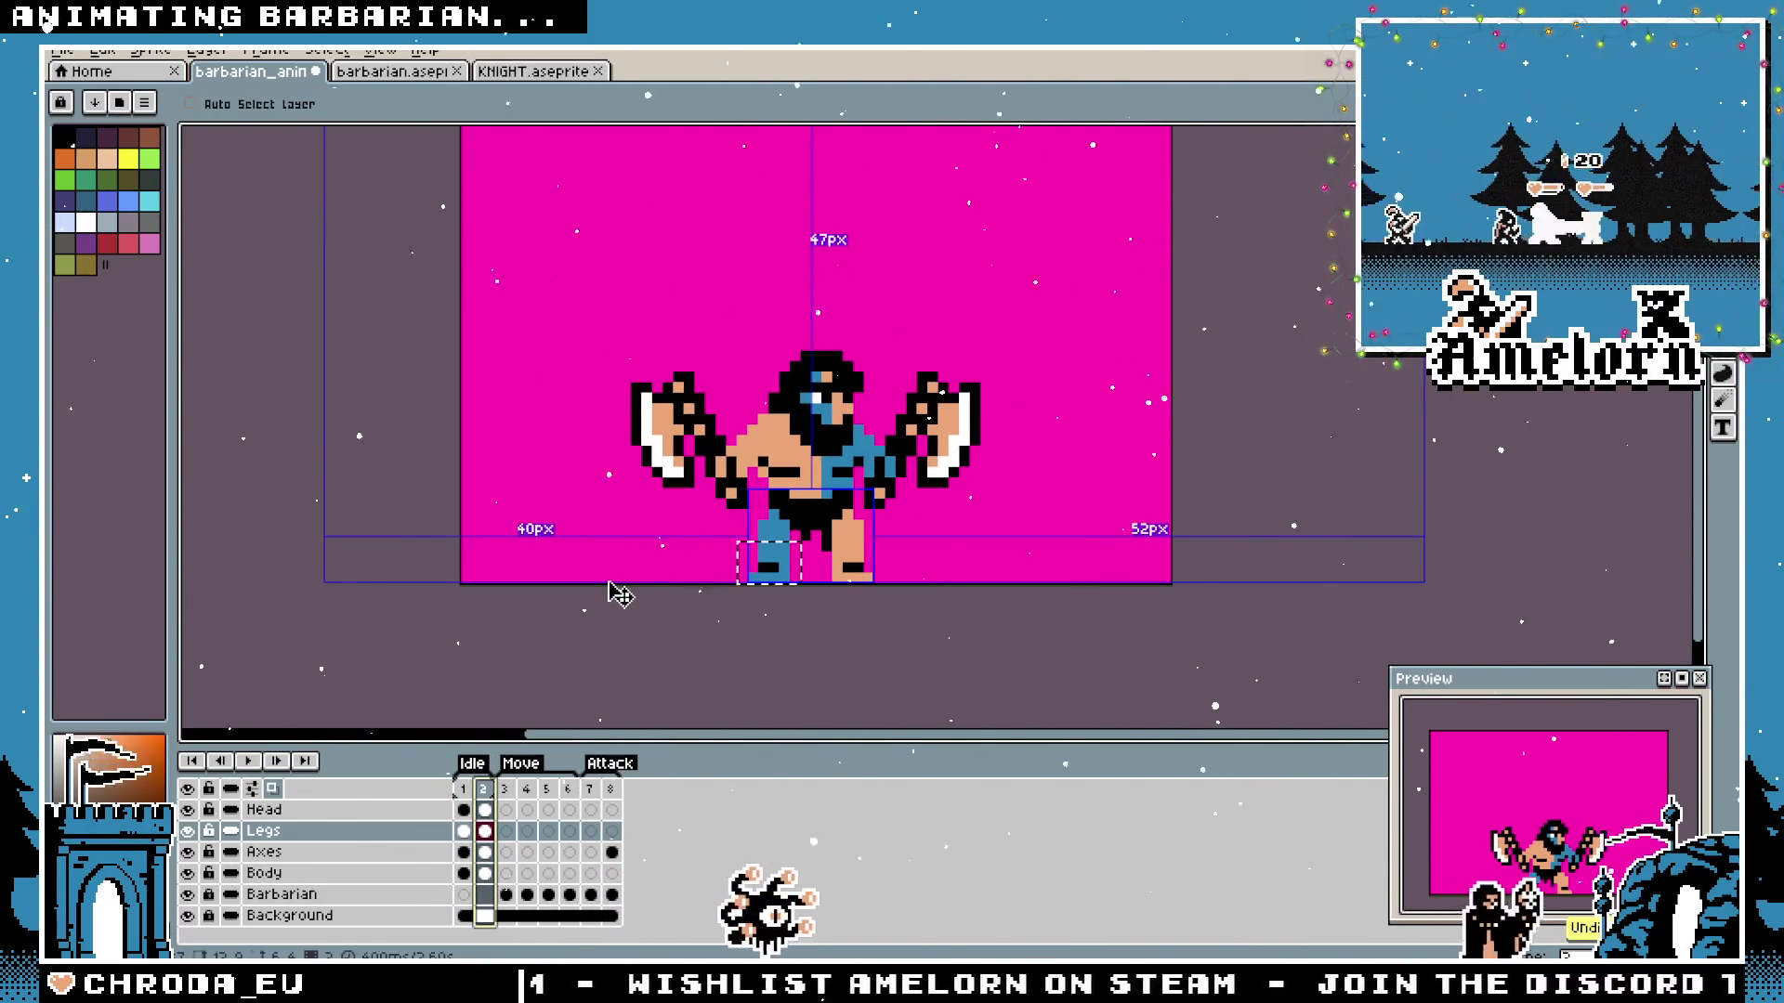
scroll(620, 591, up, 1)
key(b)
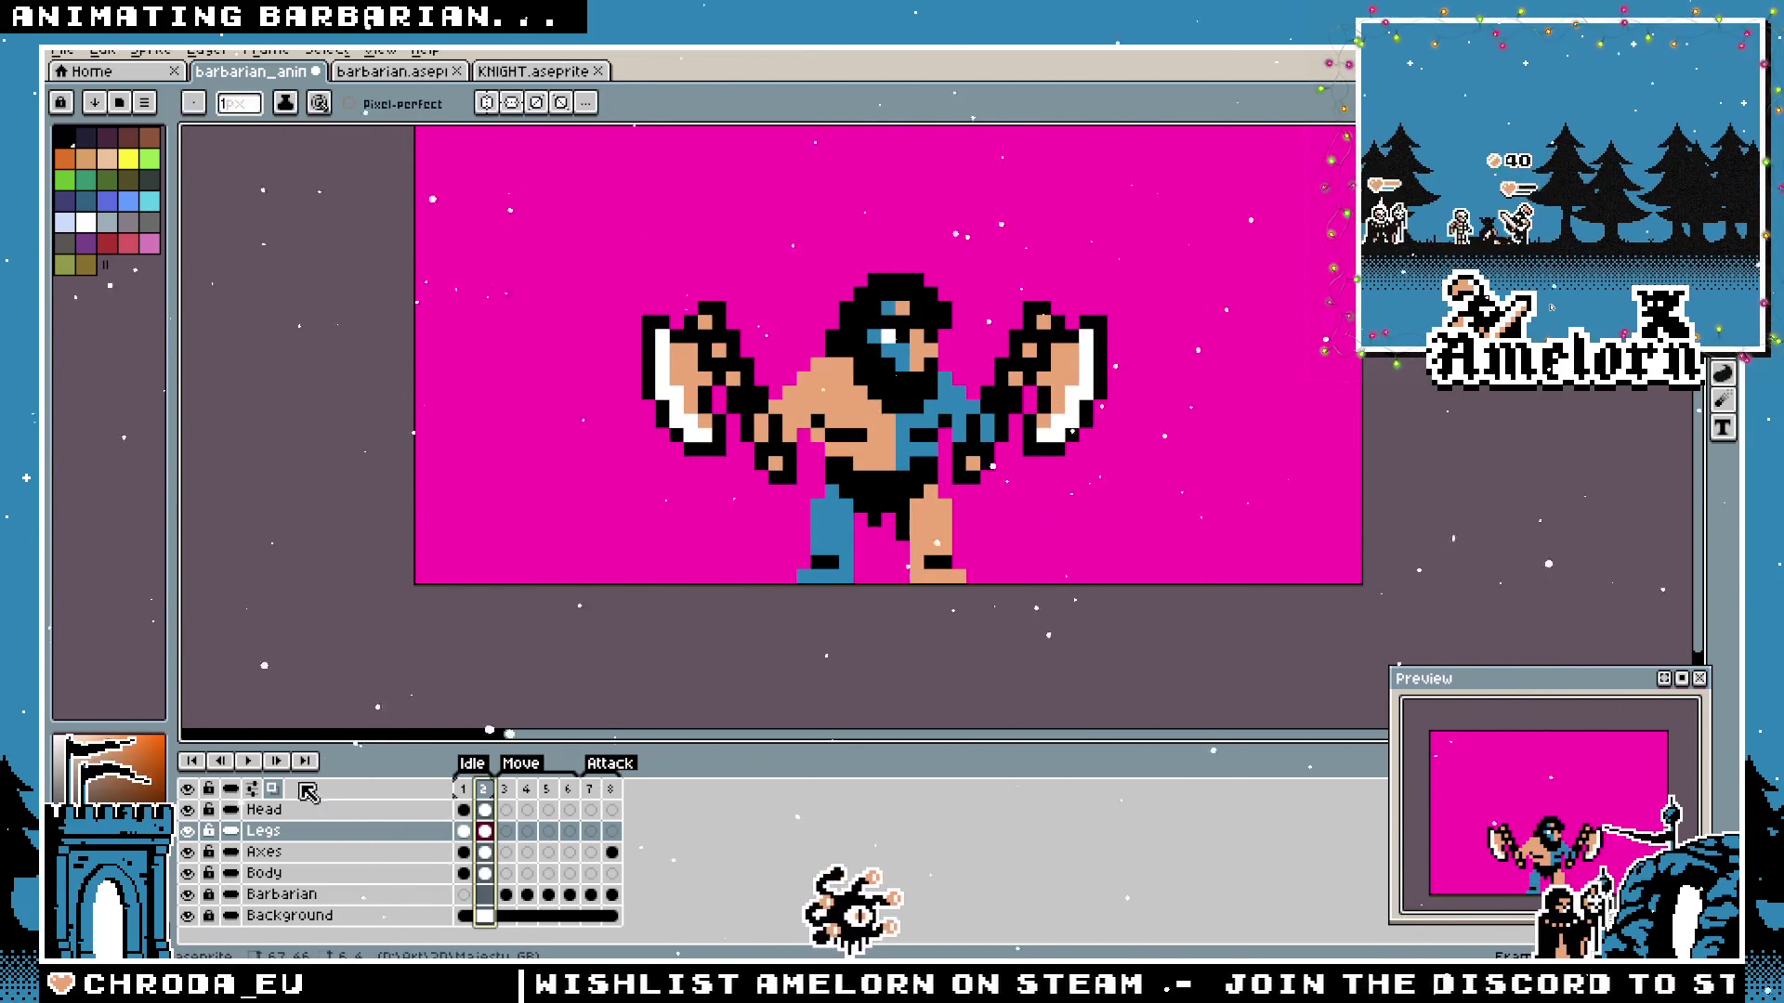
click(238, 762)
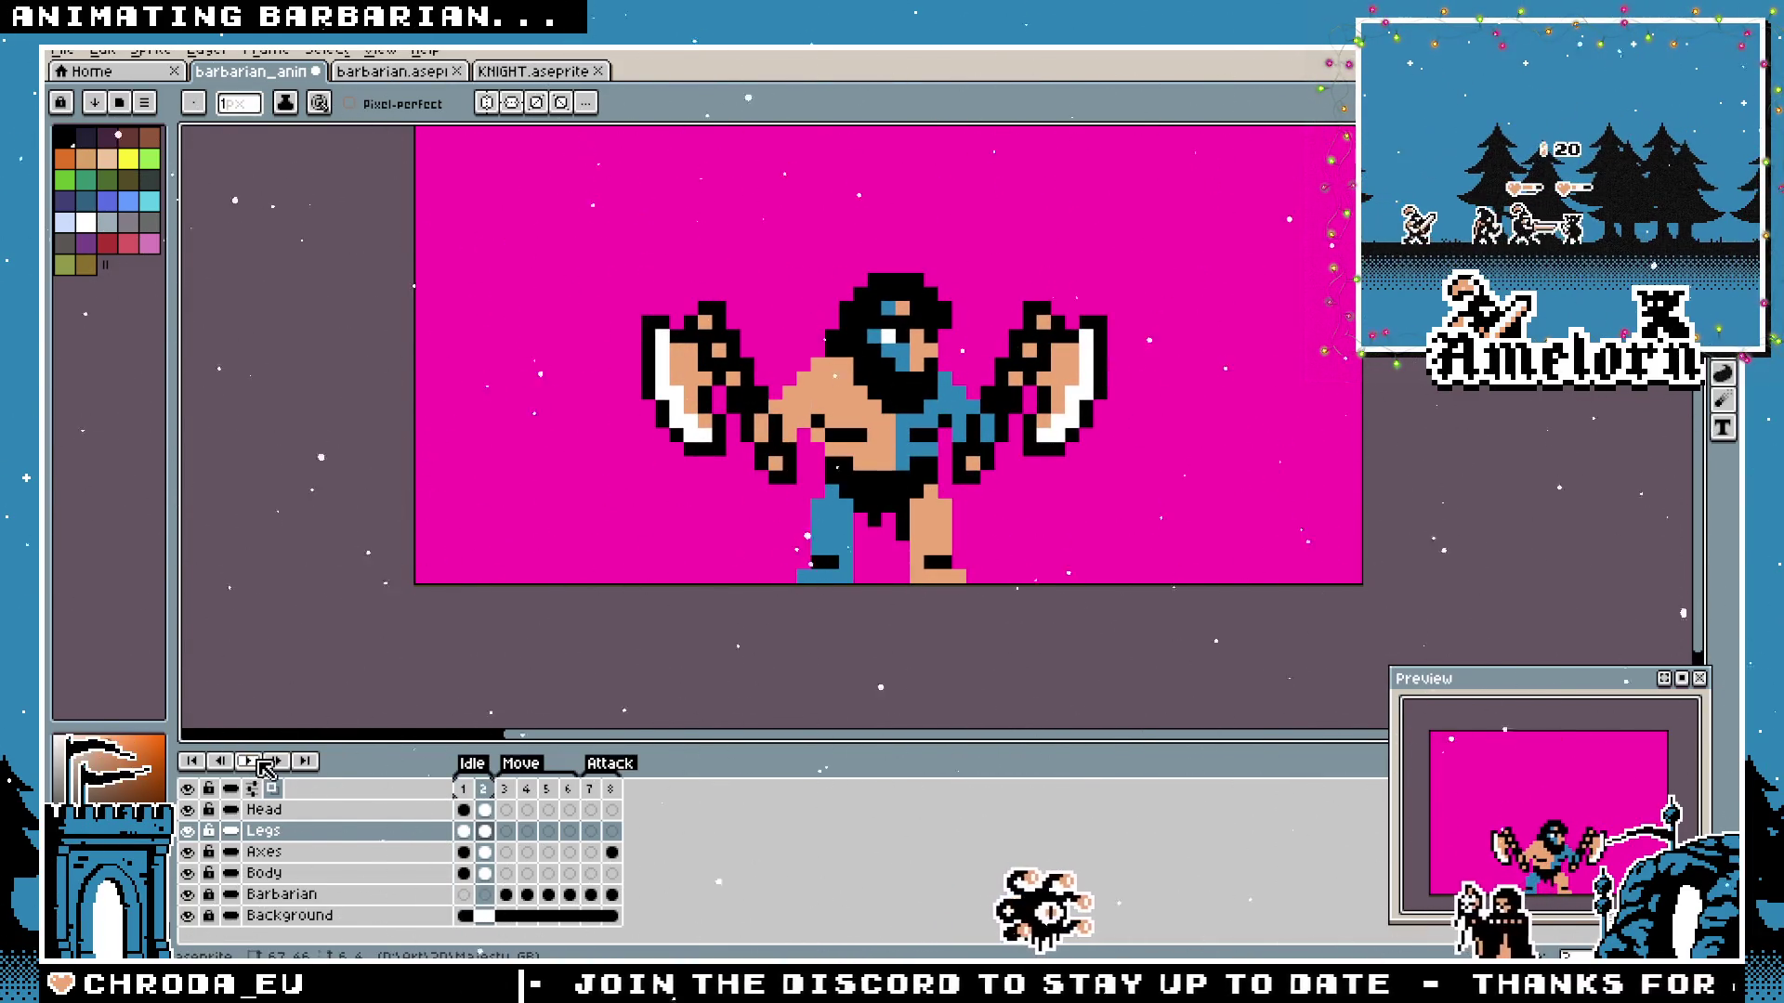
click(280, 812)
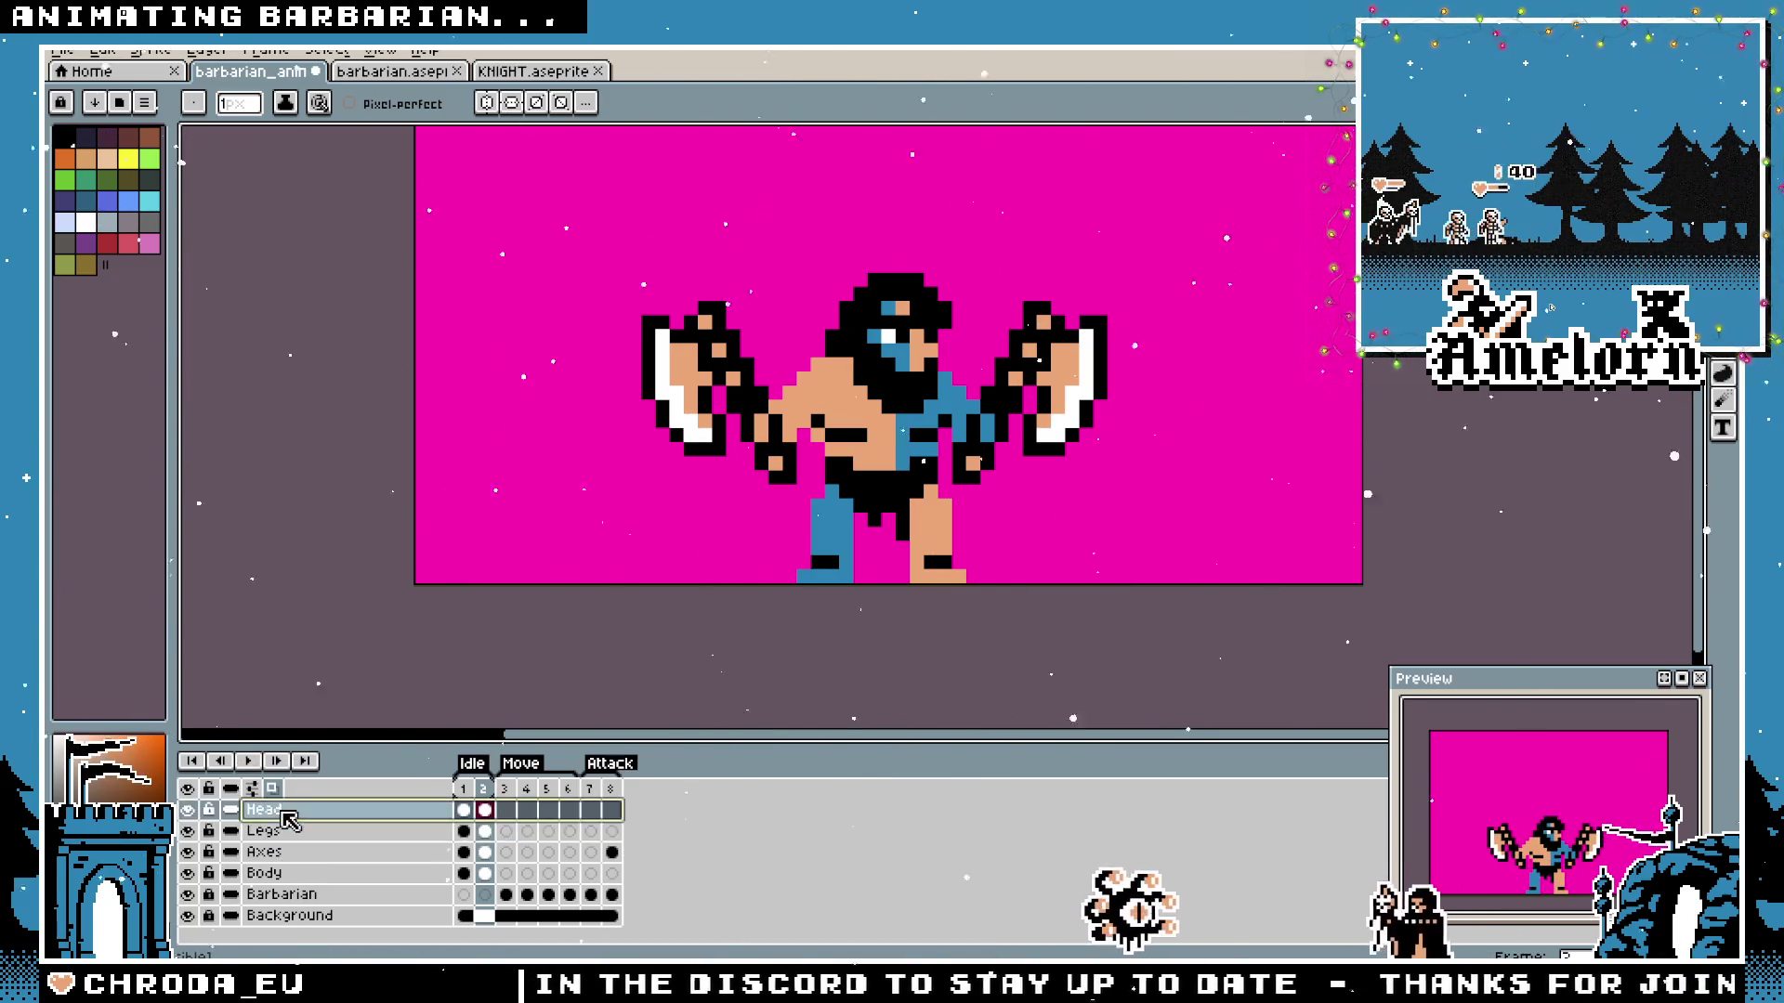
Undo back to the selection around the head, then redo one step.
click(272, 851)
key(m)
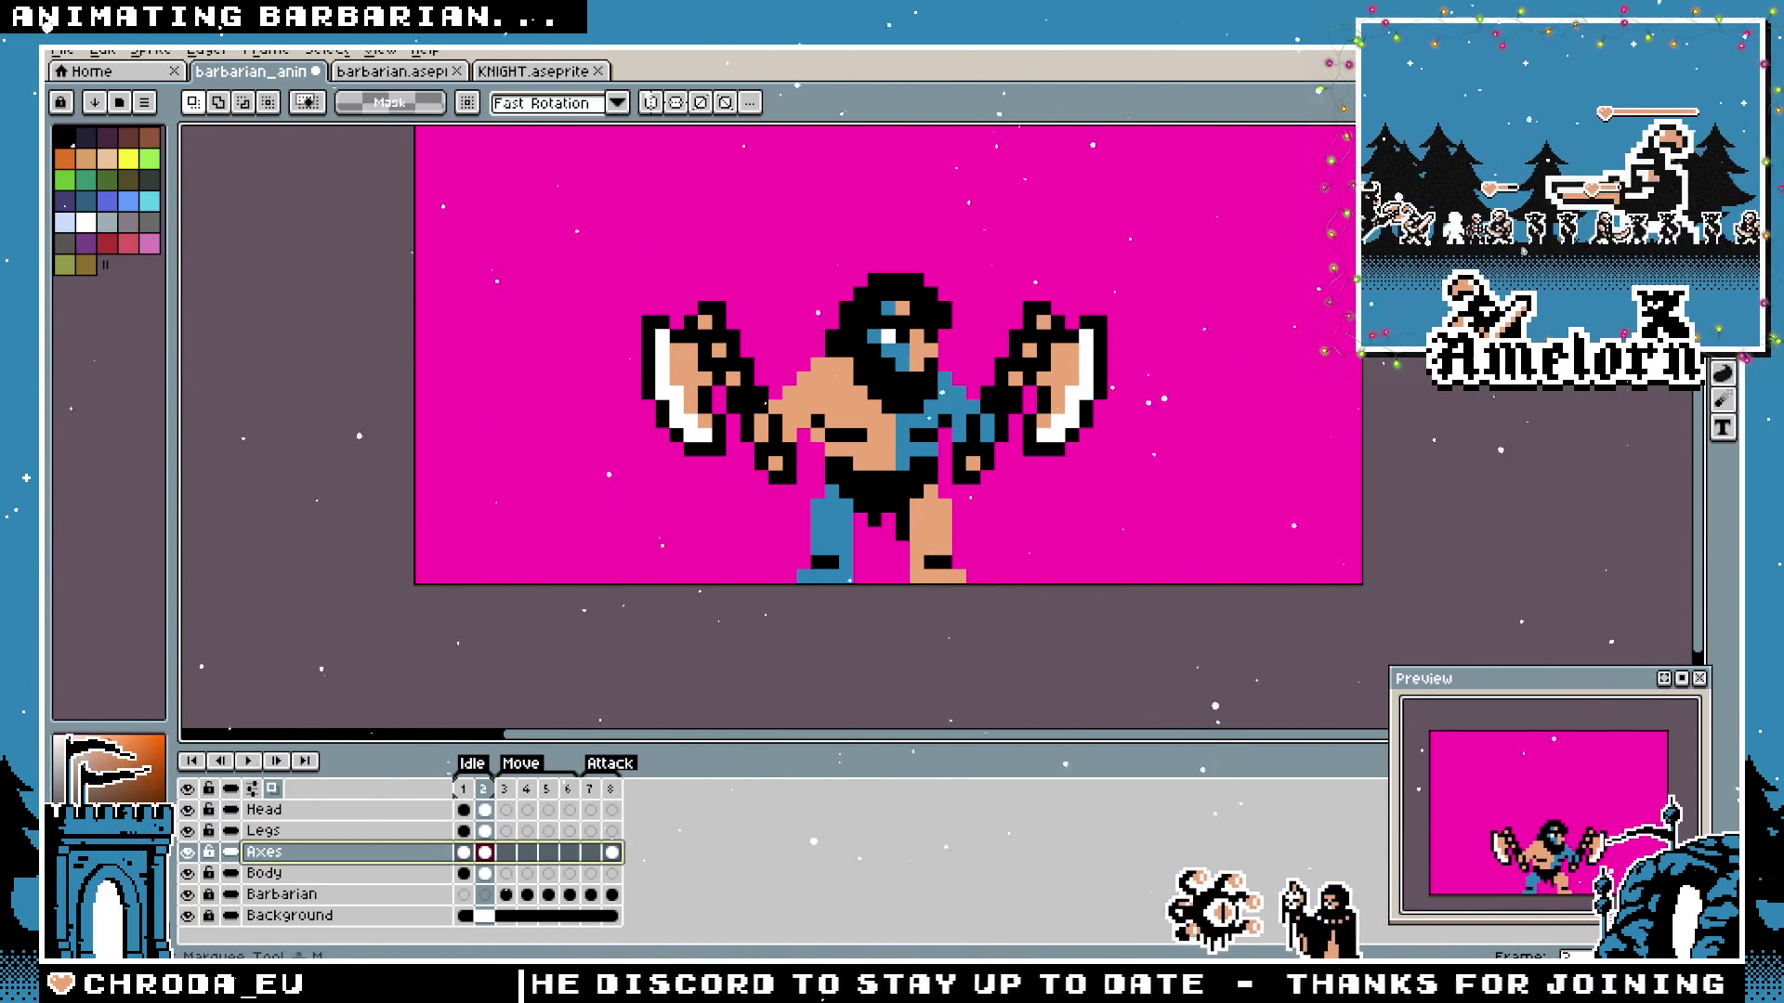
key(ctrl+z)
key(ctrl+z)
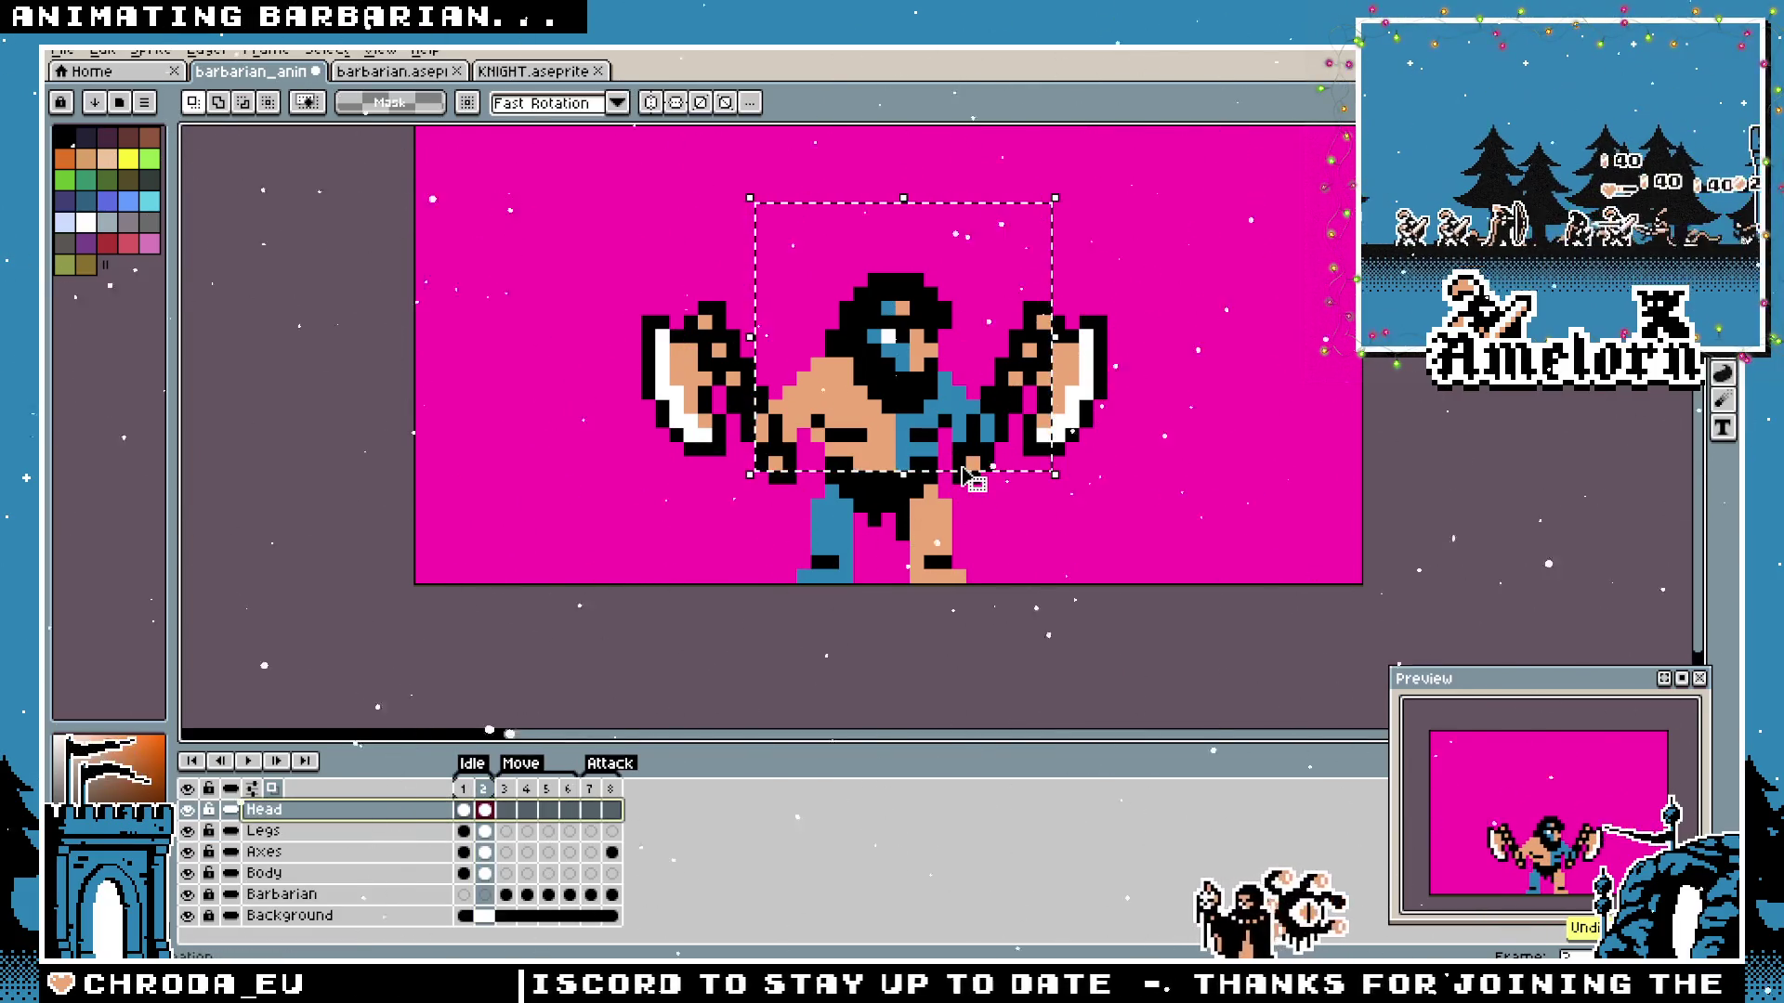
key(ctrl+z)
key(ctrl+z)
key(ctrl+z)
key(ctrl+z)
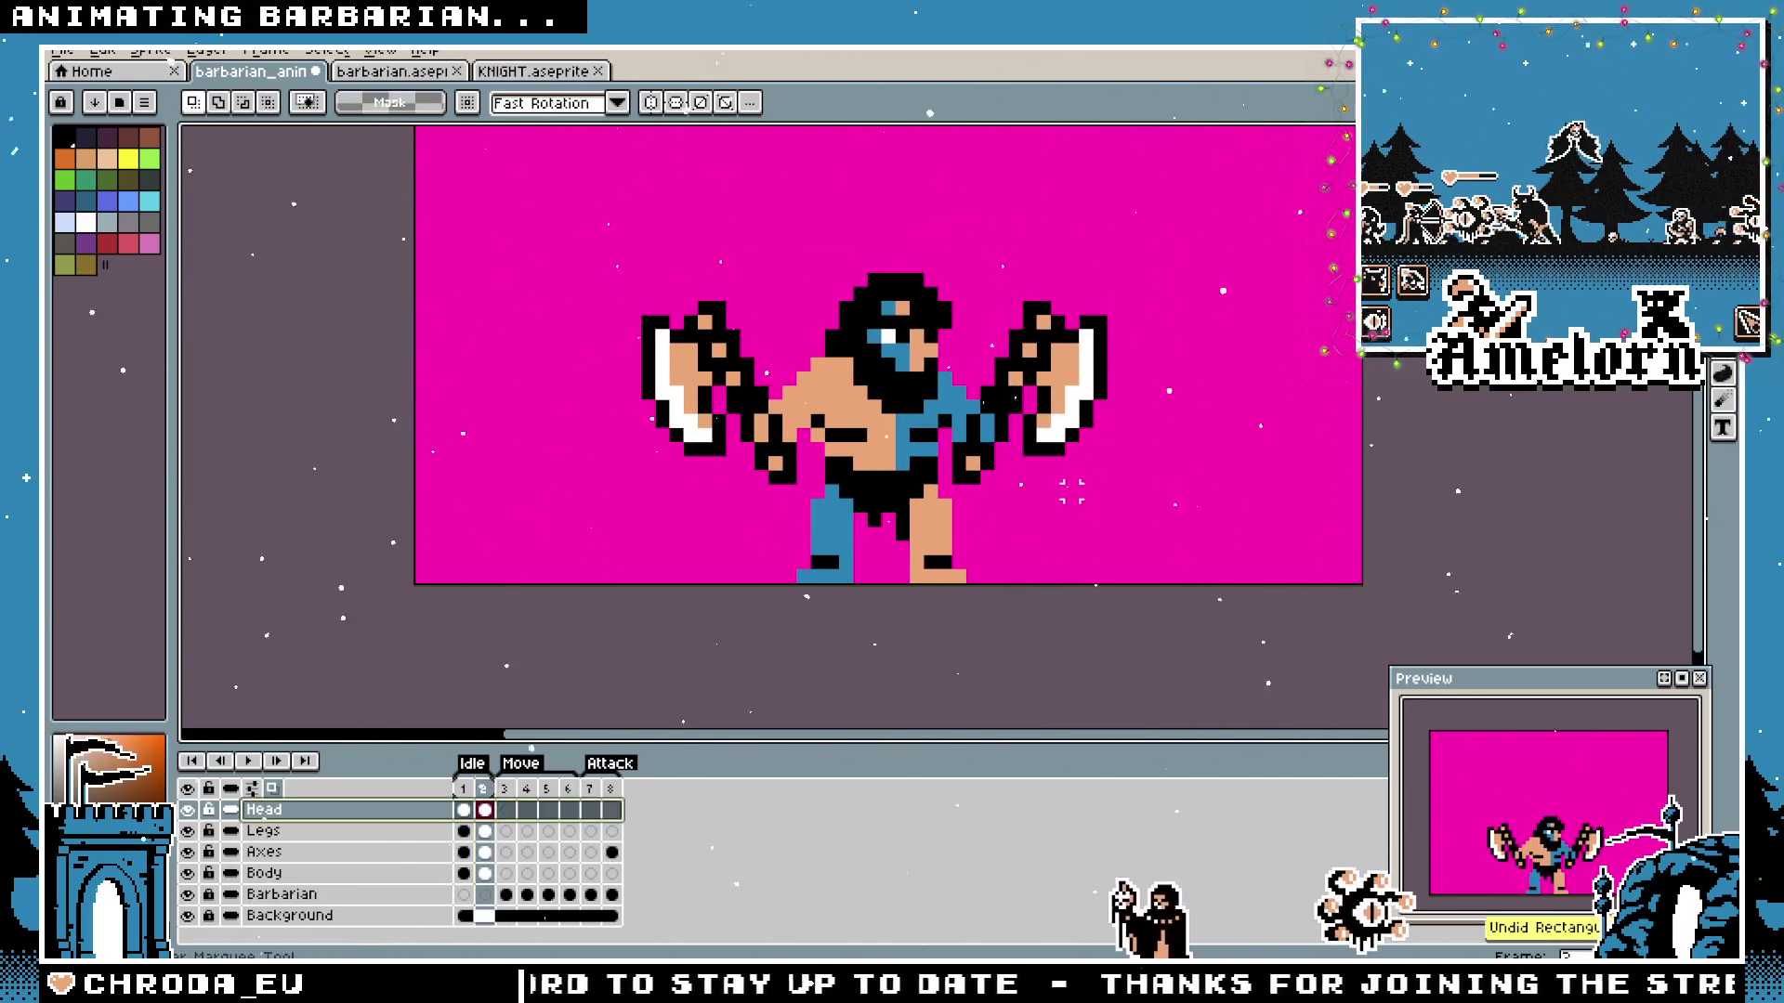
key(ctrl+z)
key(ctrl+z)
key(ctrl+z)
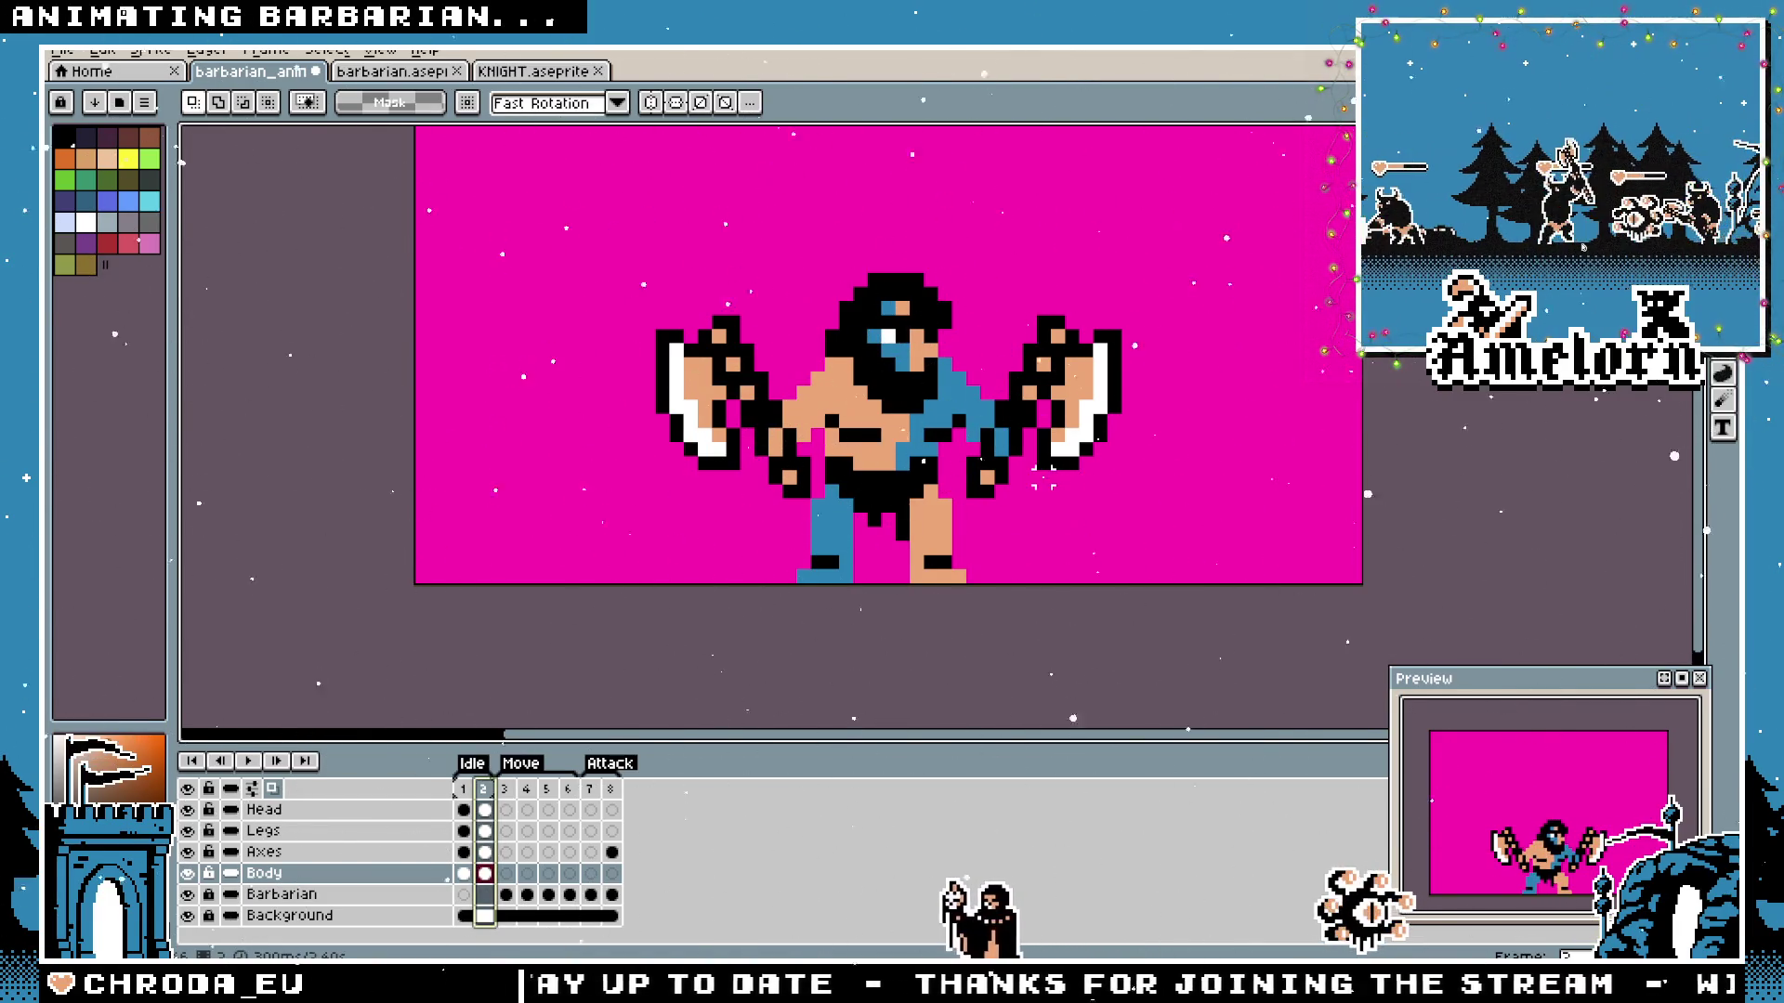
key(ctrl+z)
key(ctrl+z)
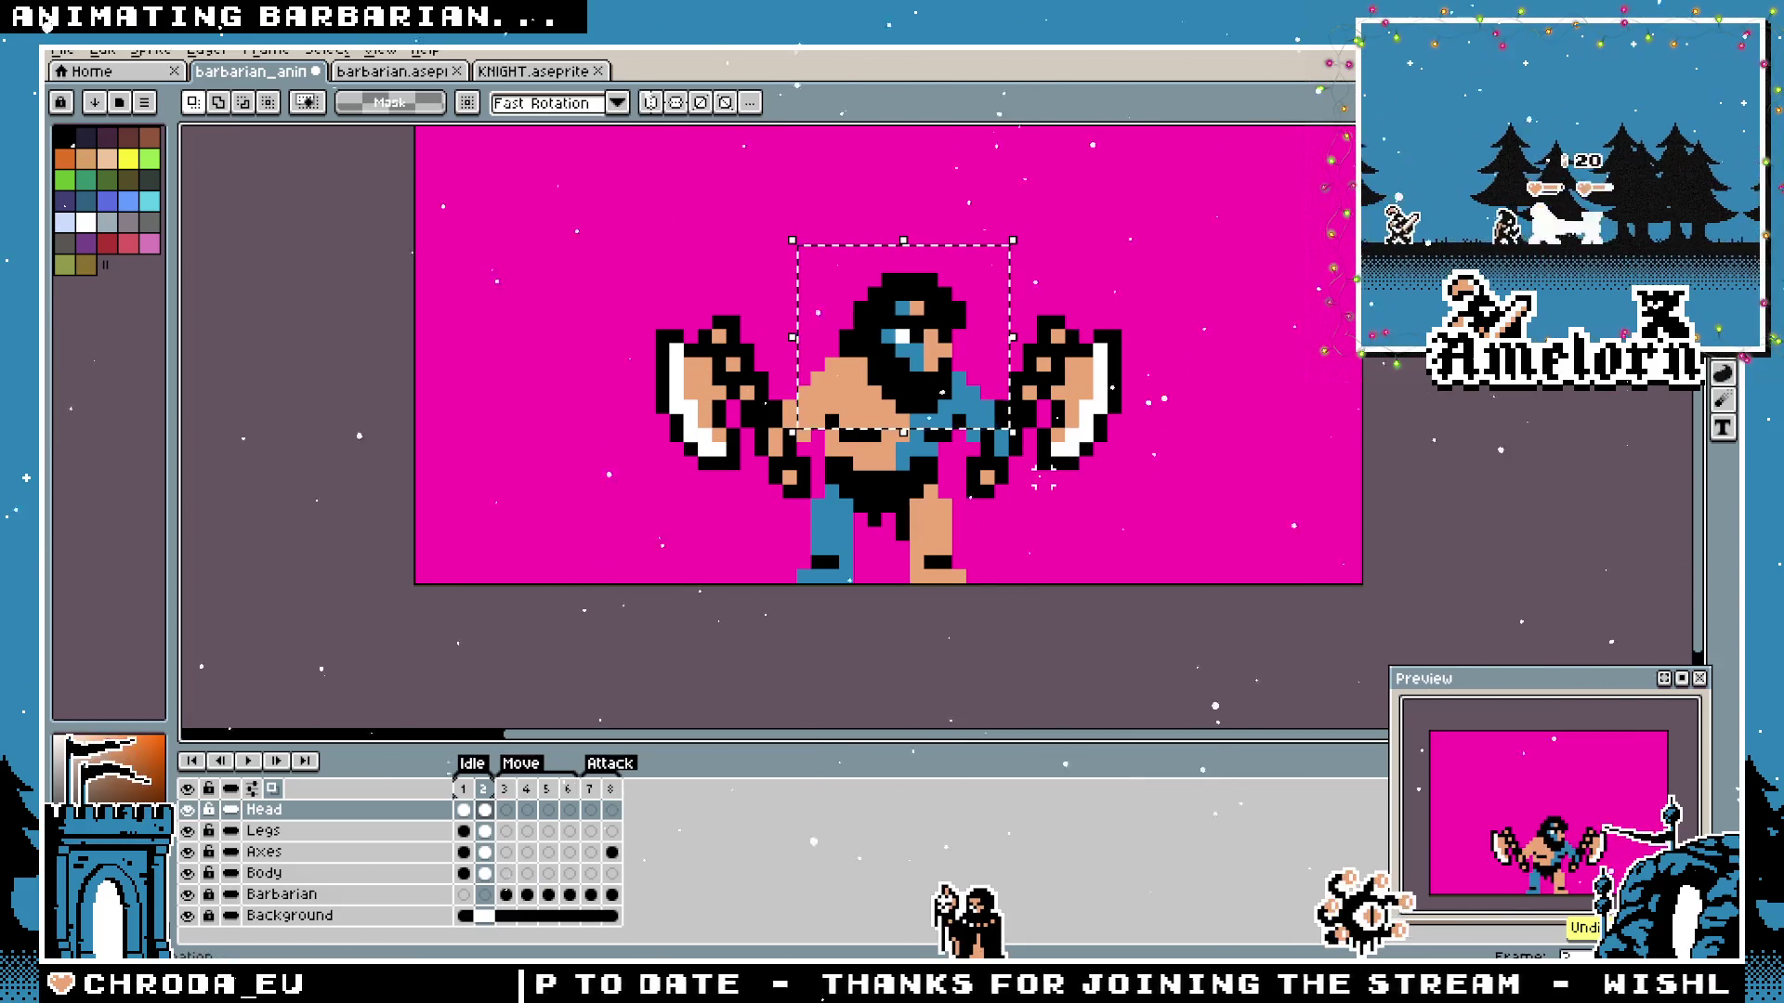
key(ctrl+z)
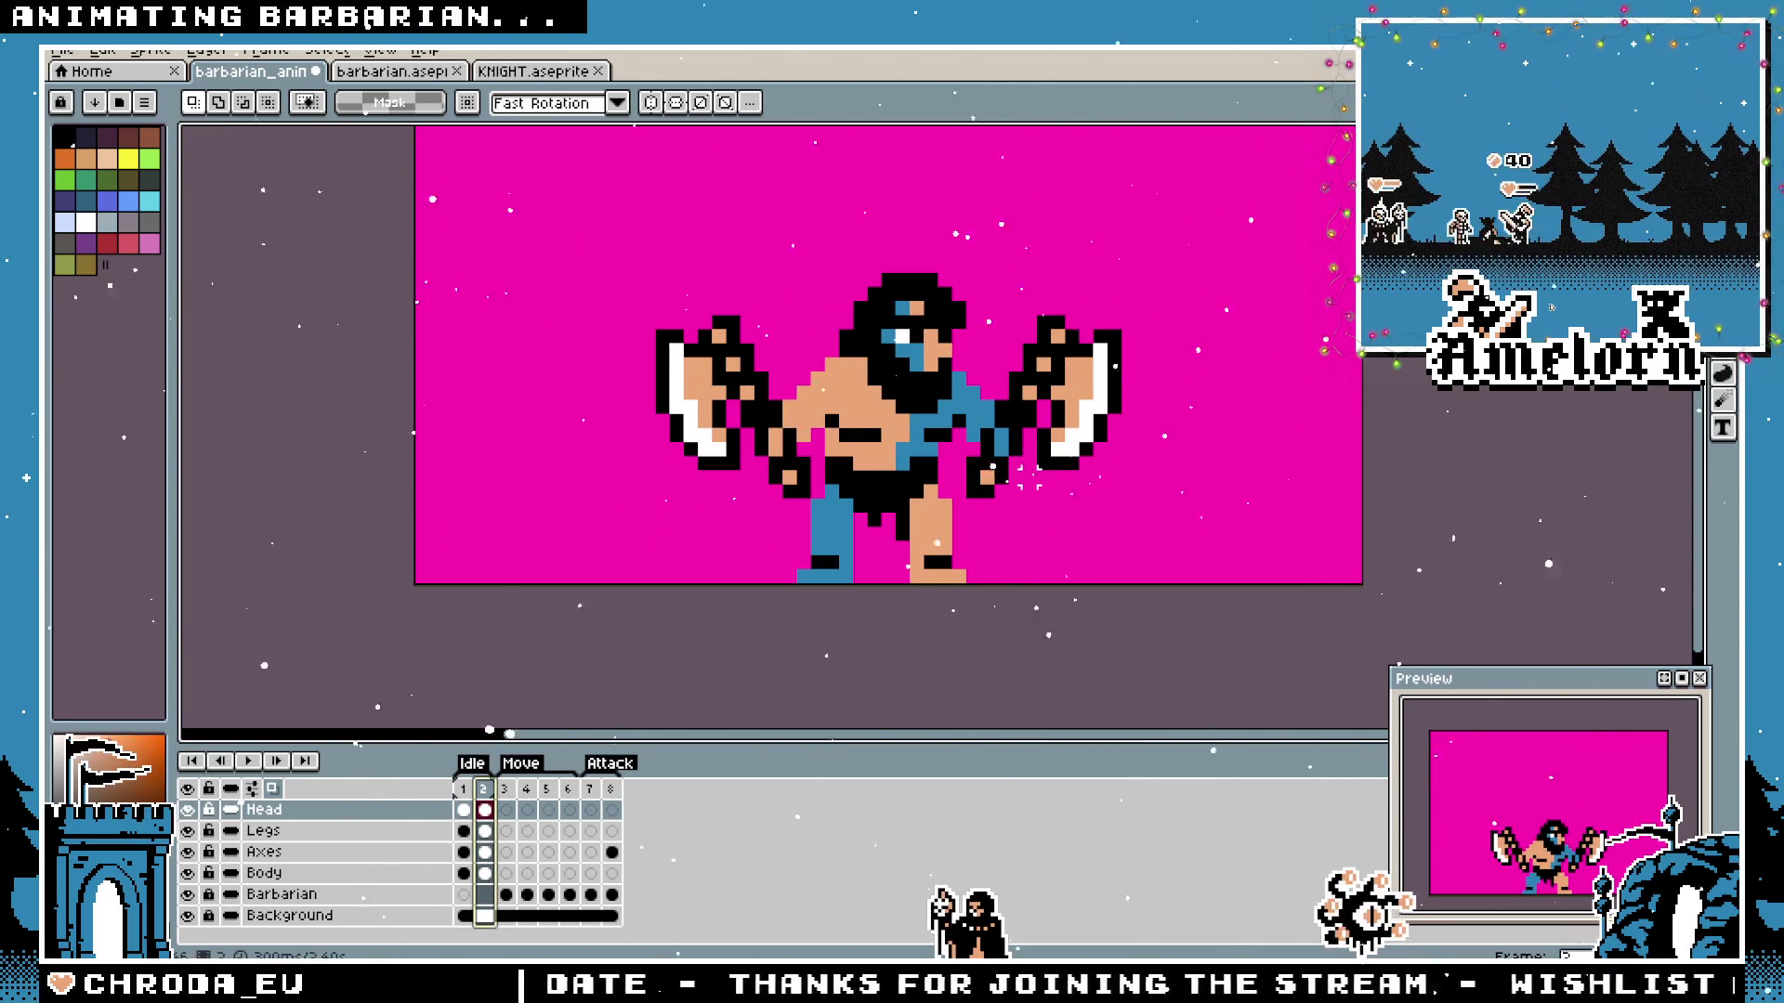
key(ctrl+y)
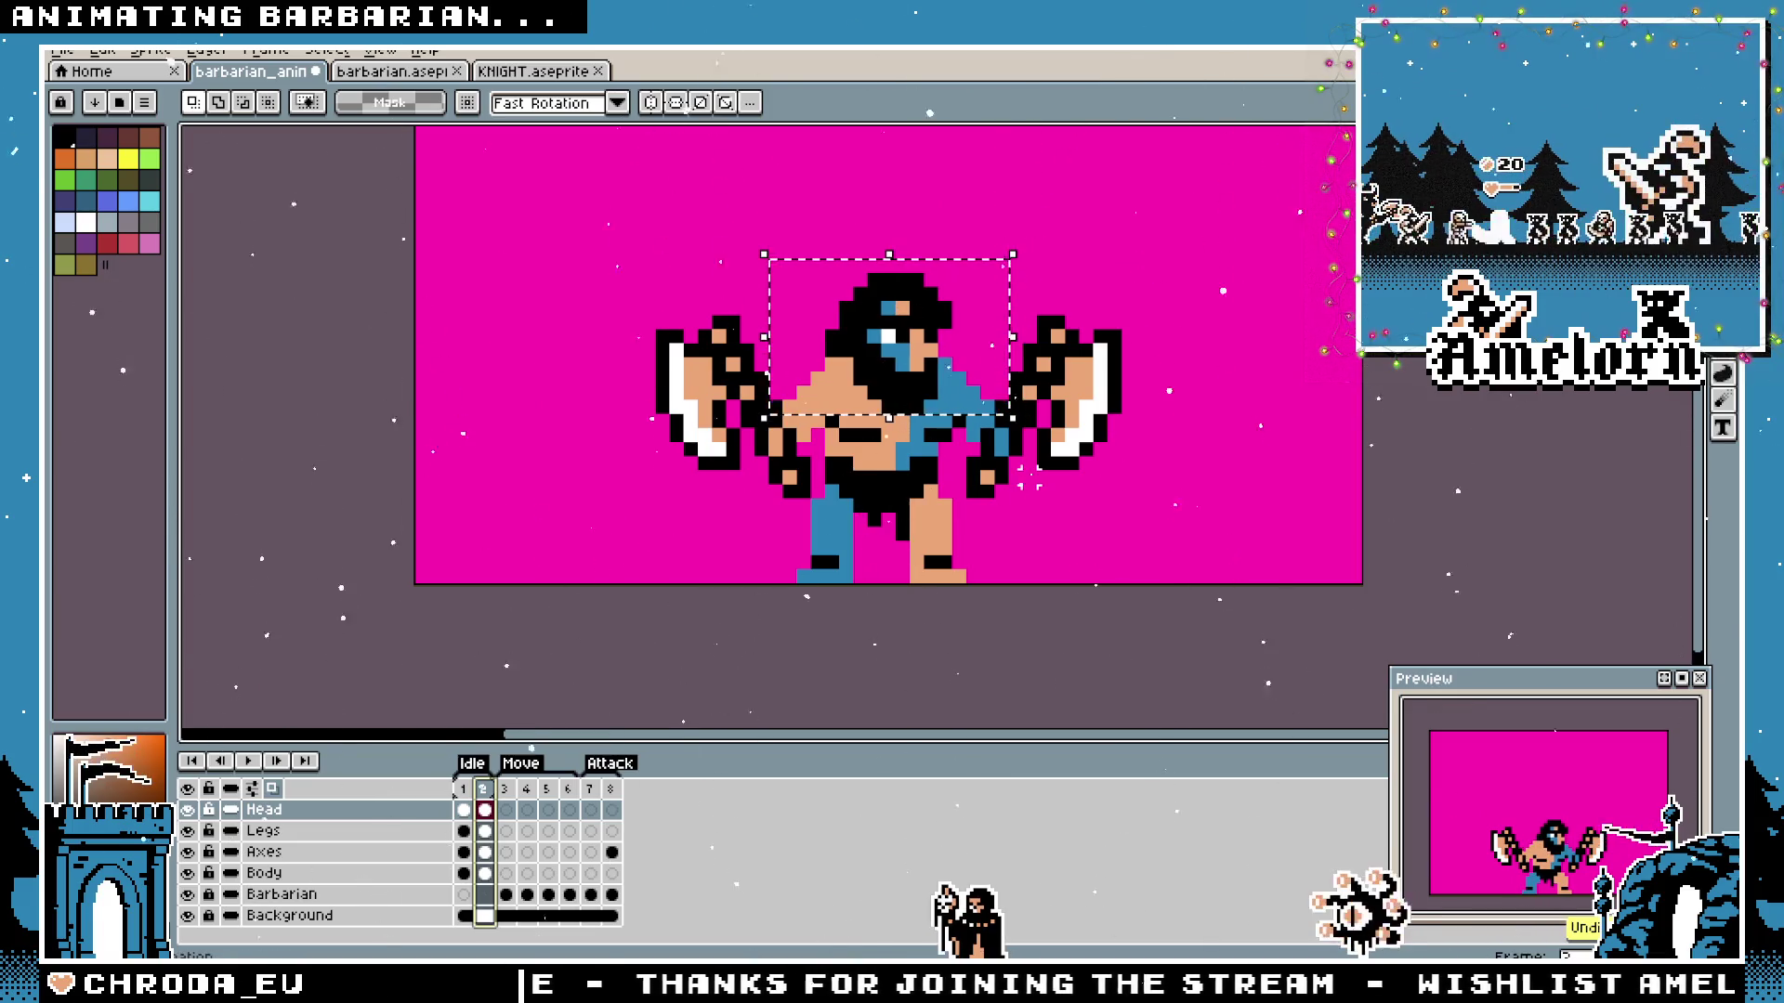
Compare frames 1 and 2, then move the whole Axes layer up about two pixels in frame 2.
click(465, 811)
click(484, 810)
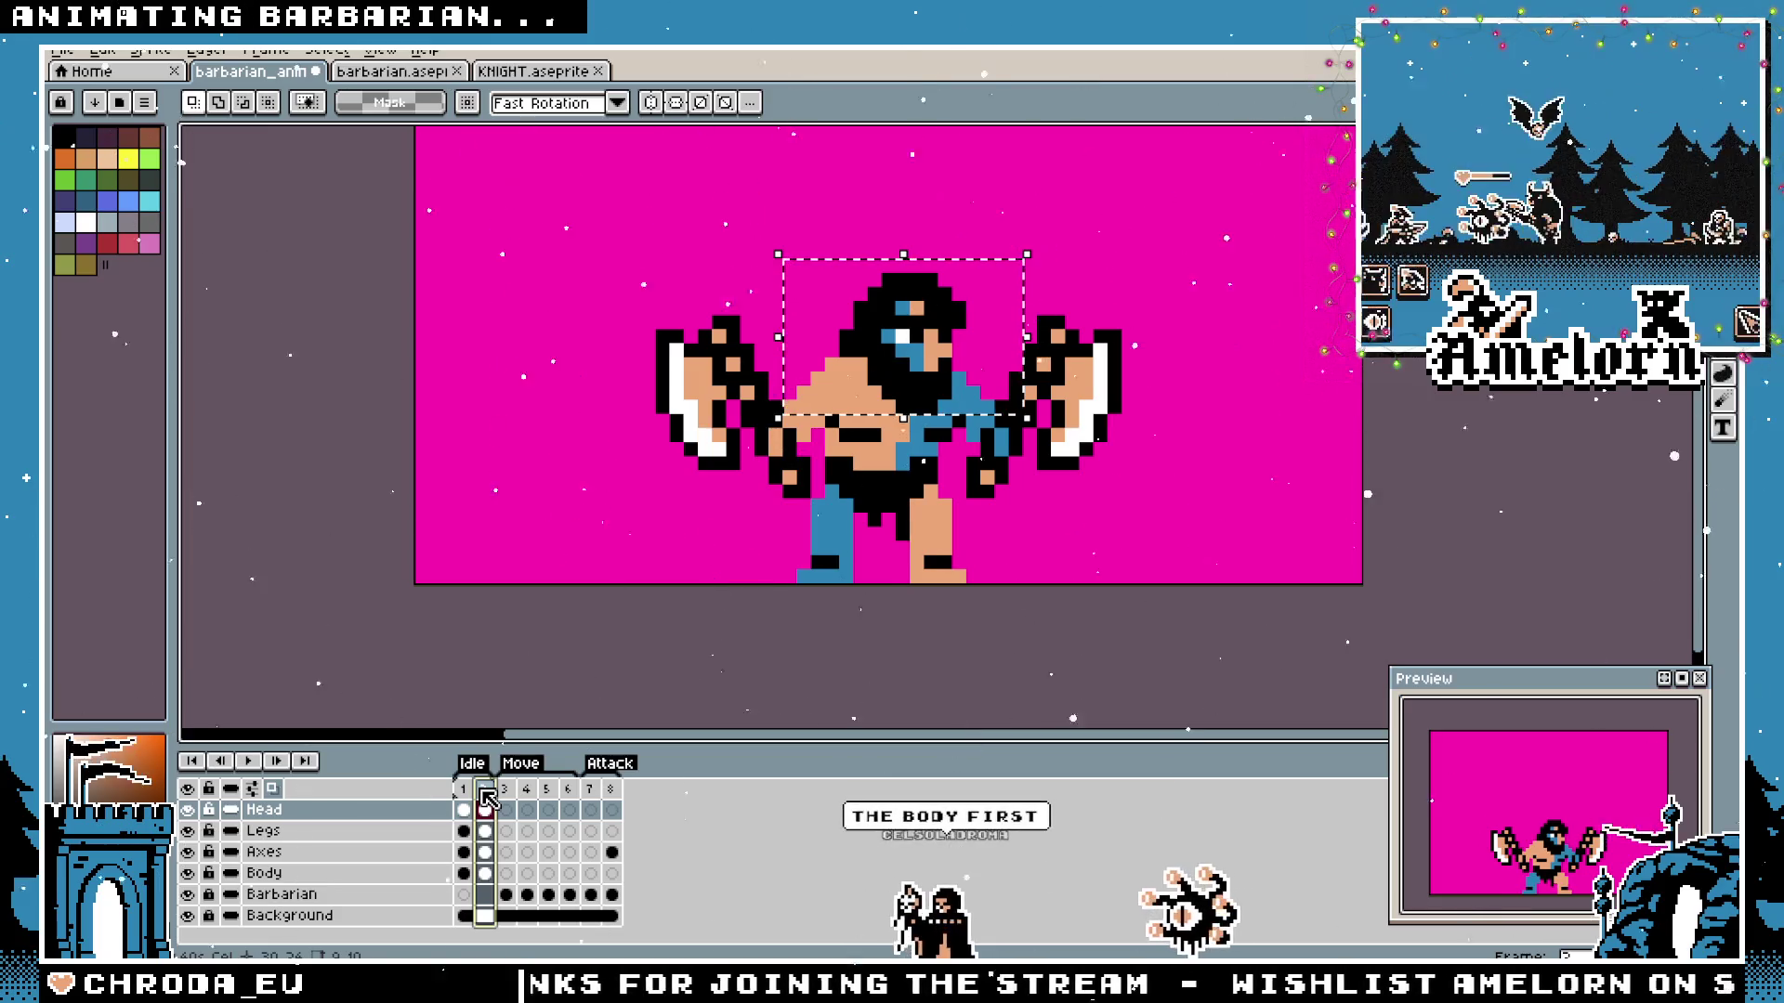
key(ctrl+d)
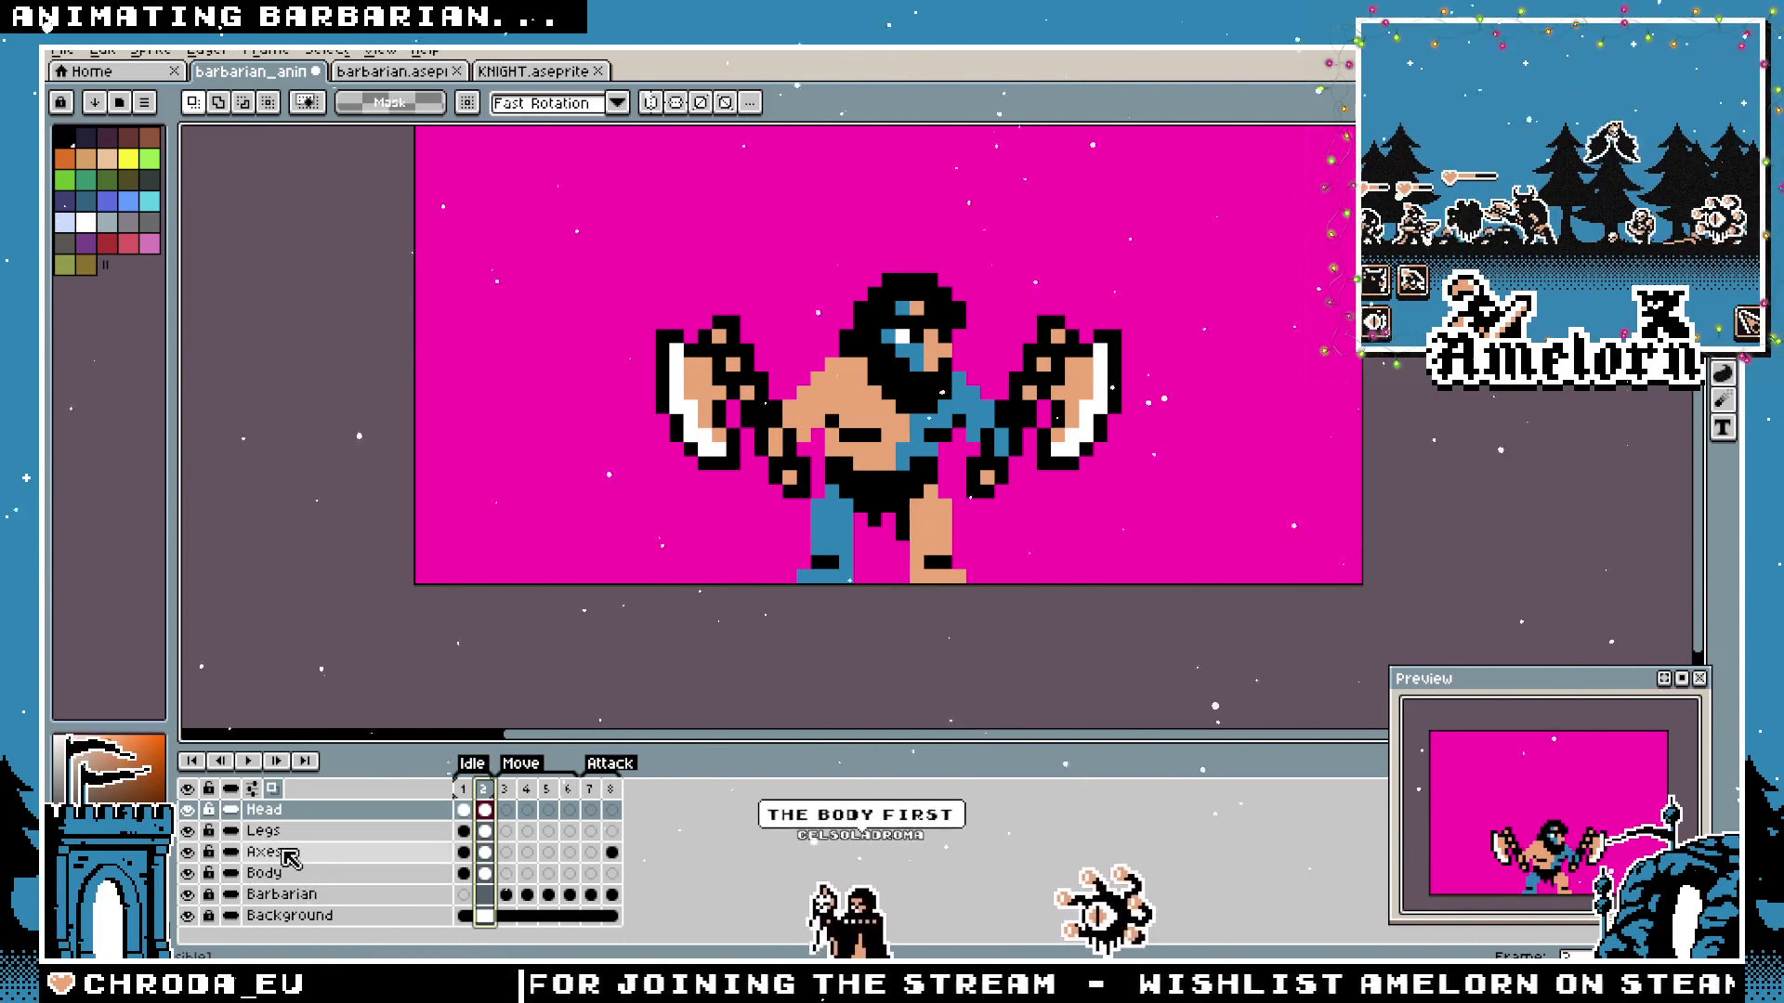
click(287, 852)
key(ctrl+a)
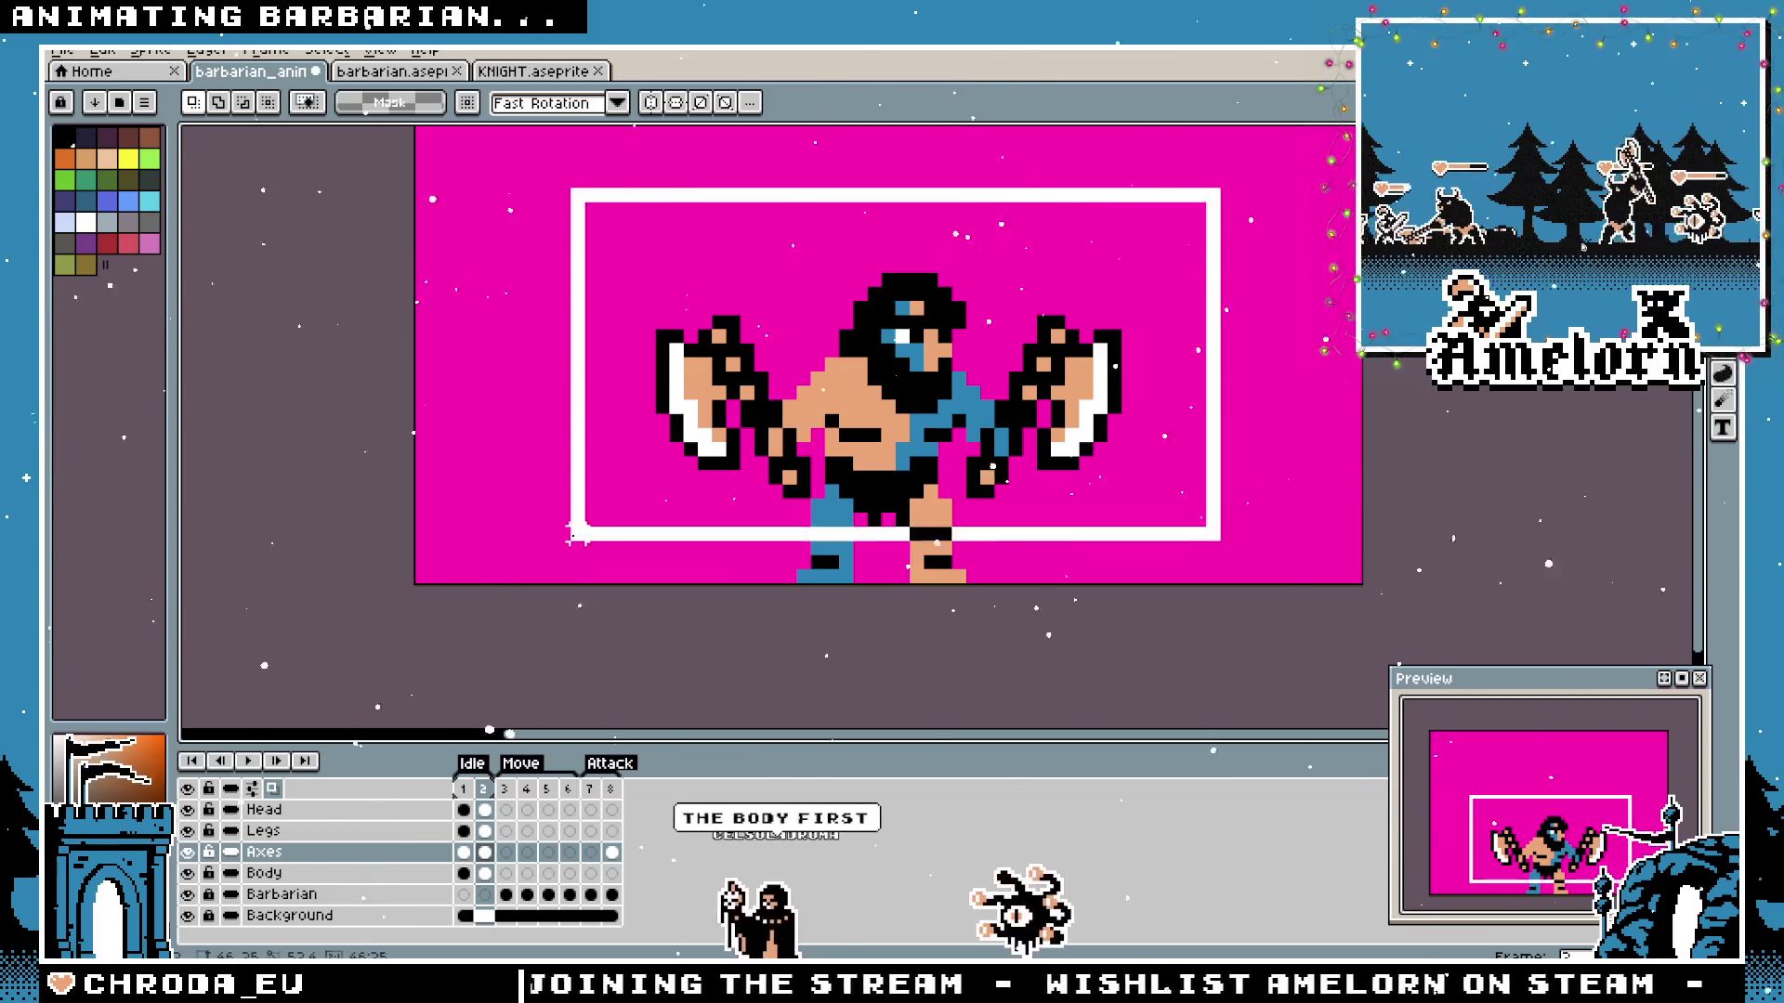
drag(878, 424, 877, 406)
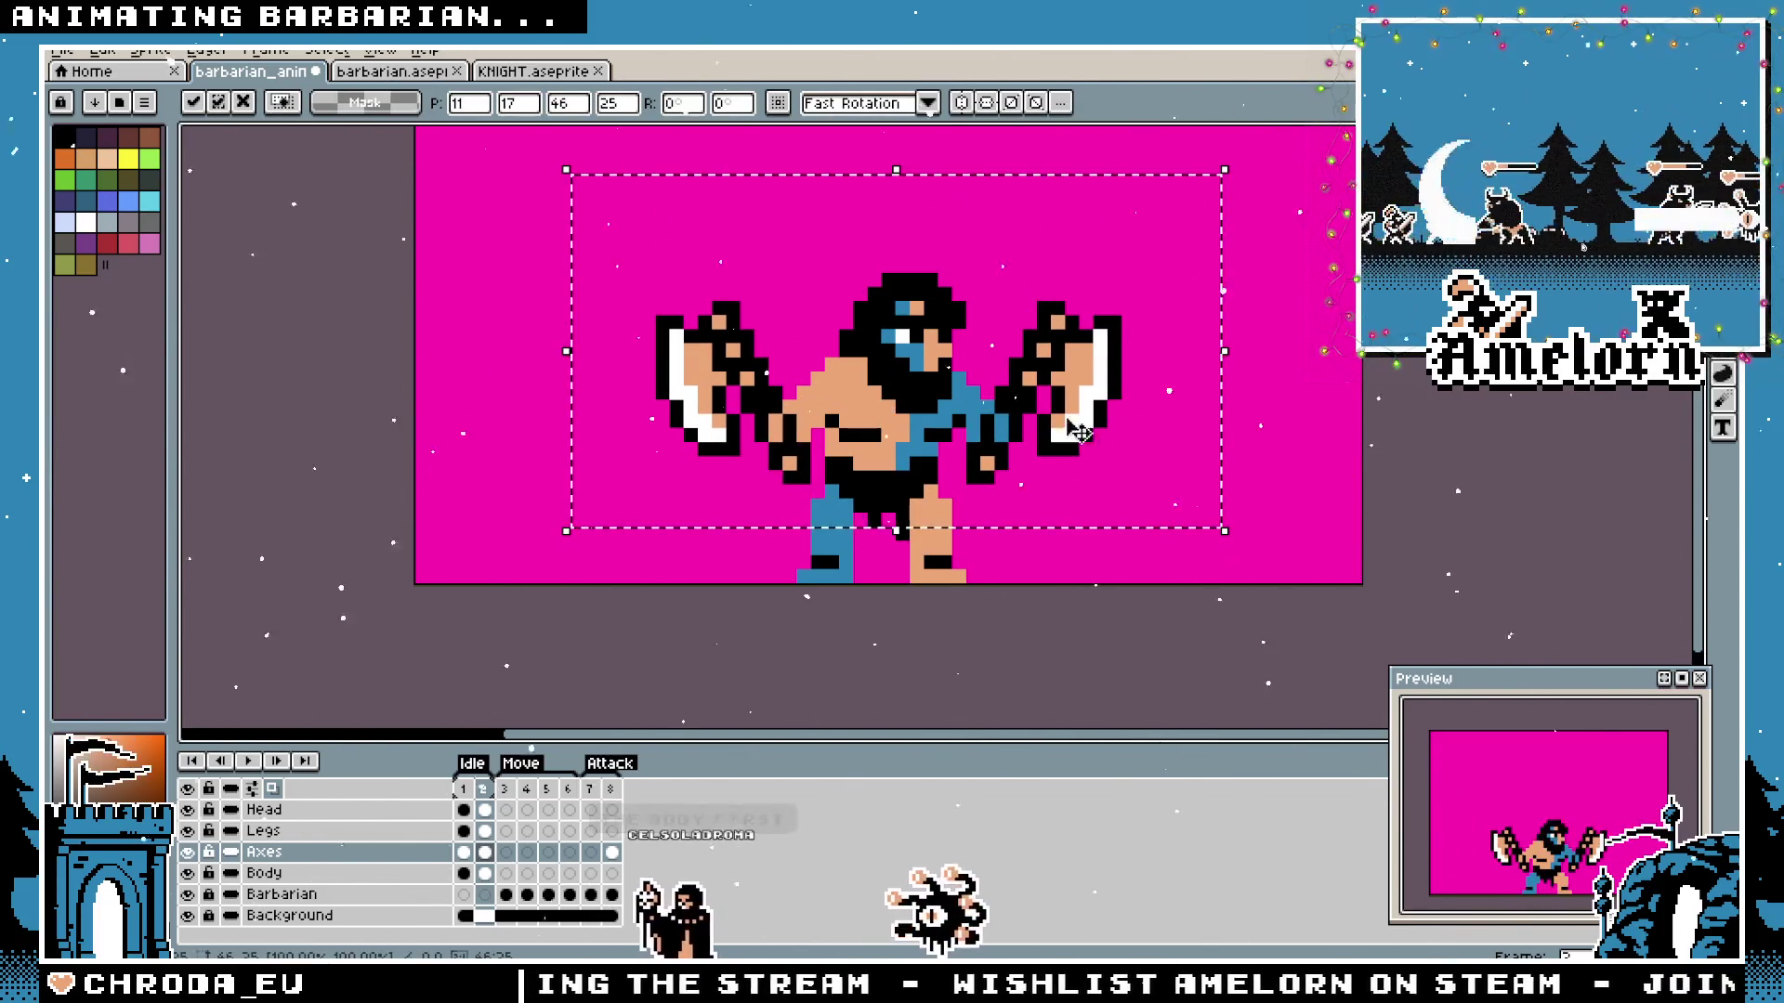
key(ctrl+d)
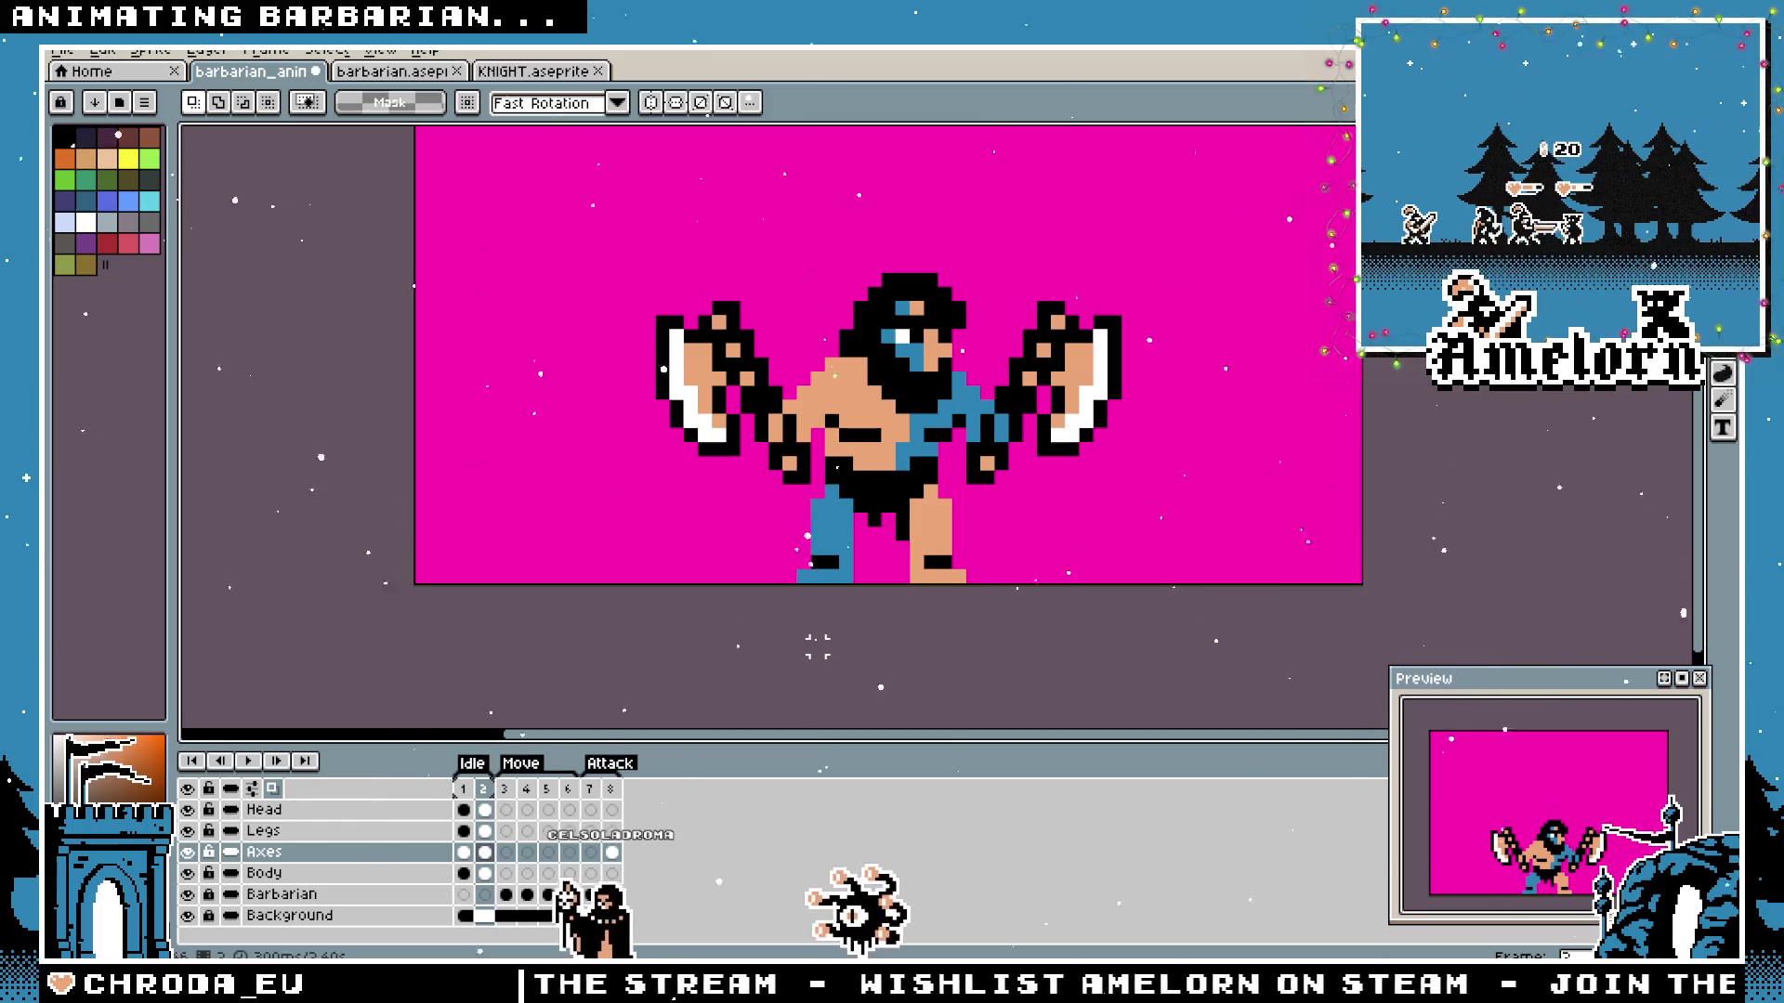
Confirm frame 1's duration in its properties and play the animation.
click(464, 789)
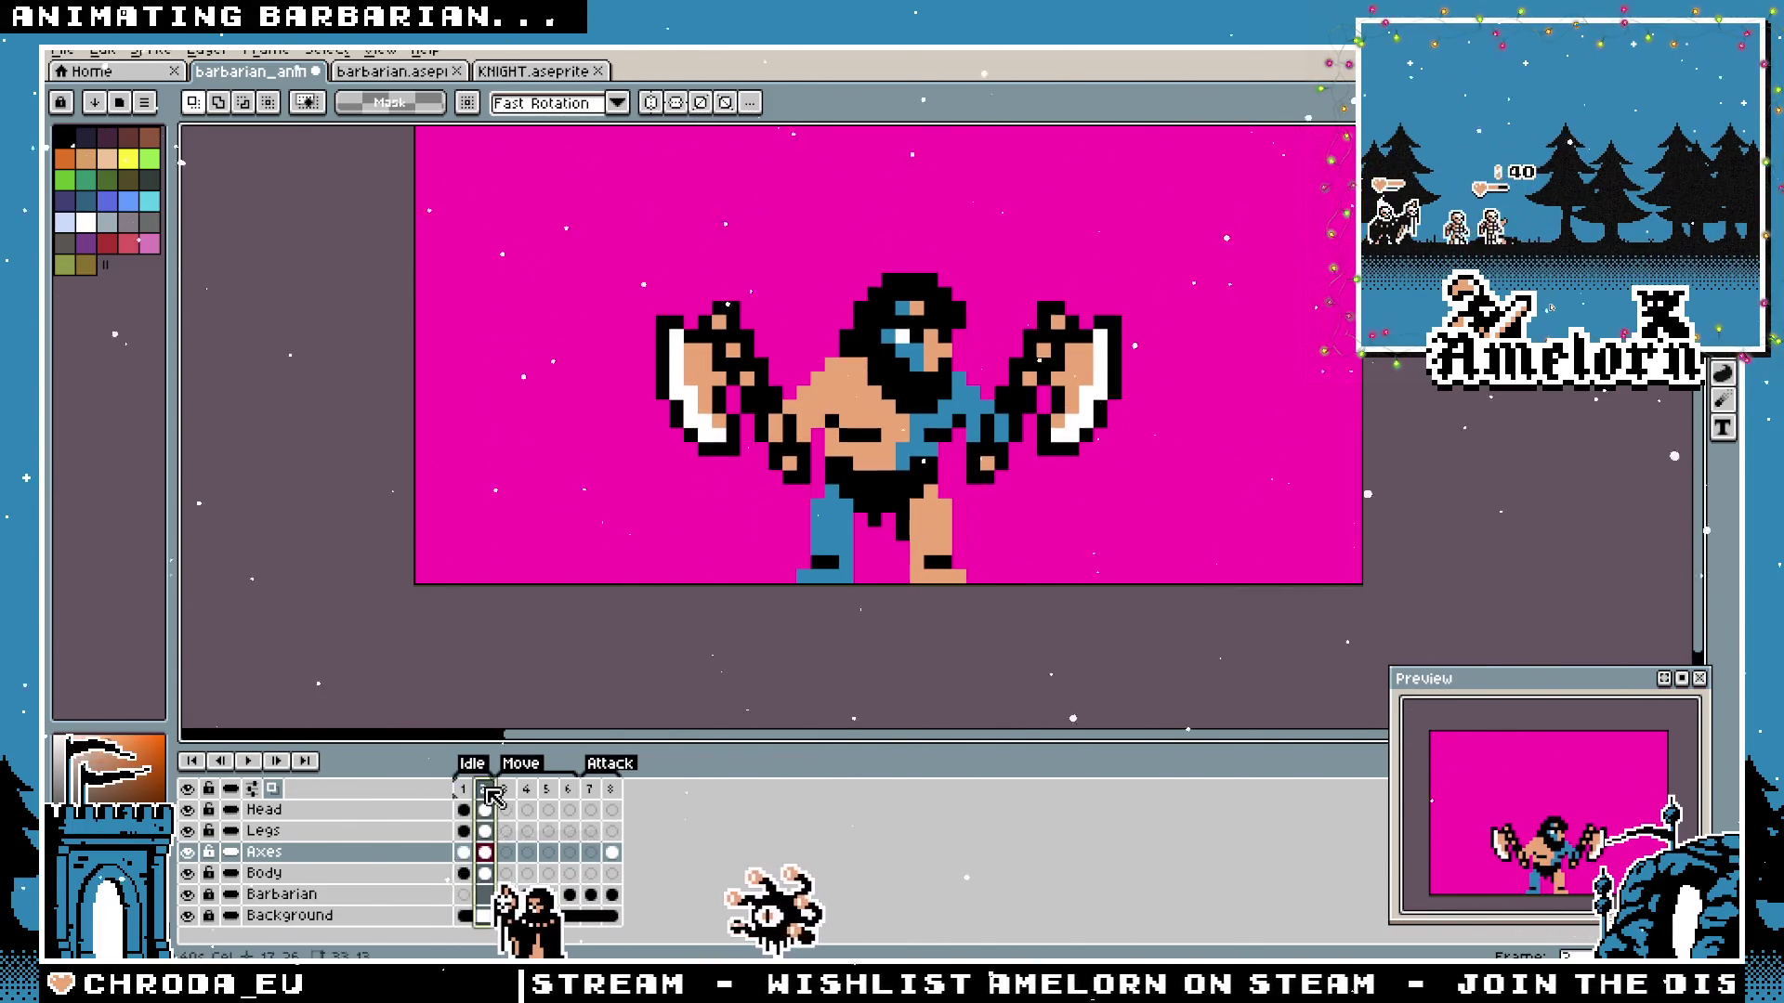
double_click(475, 792)
key(Return)
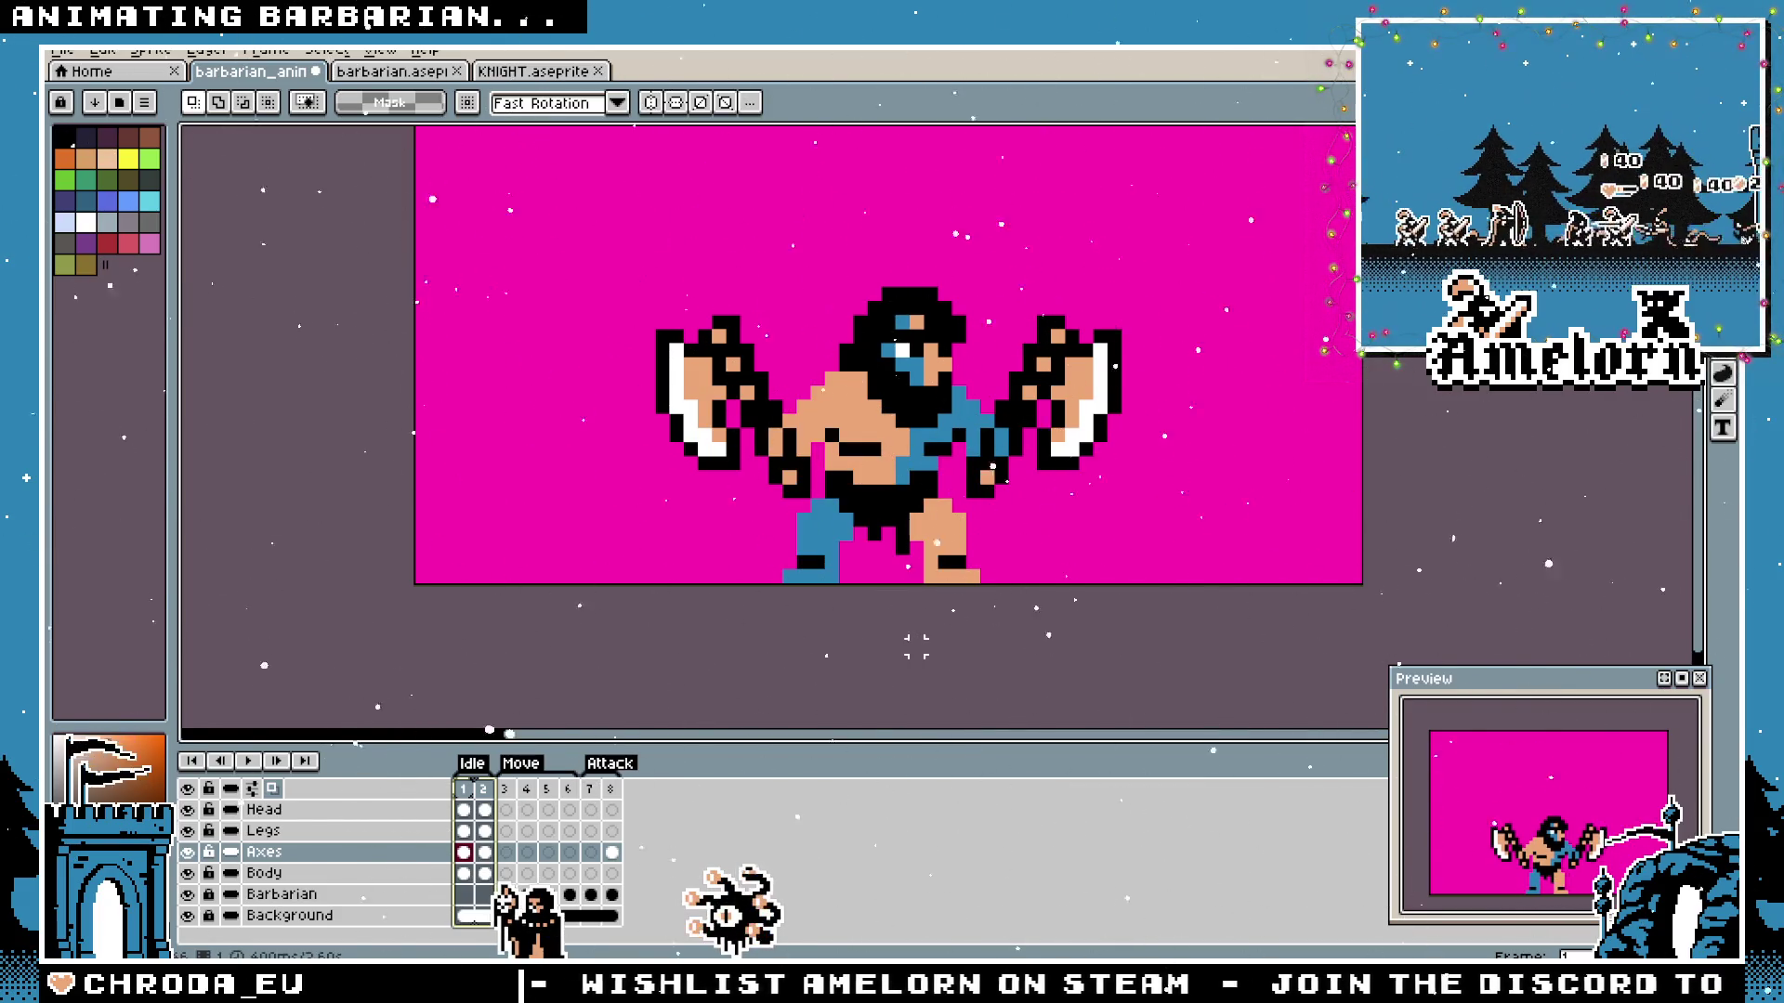
scroll(915, 646, down, 1)
click(463, 790)
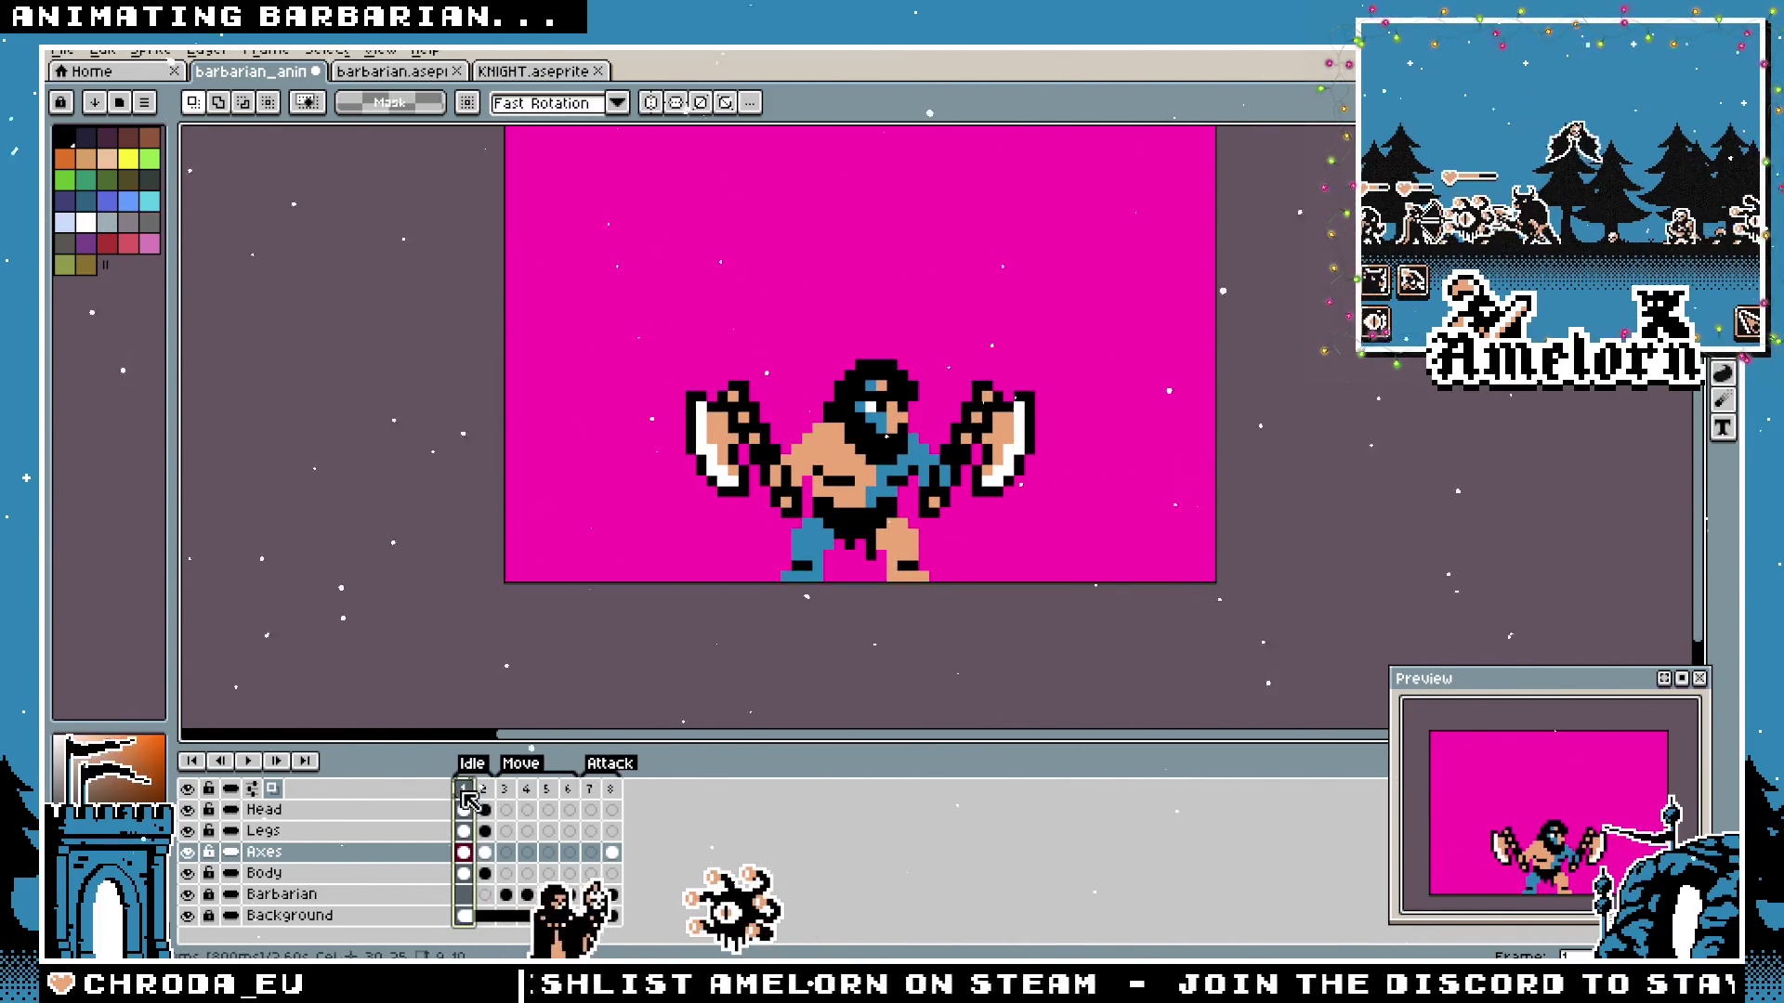
click(251, 771)
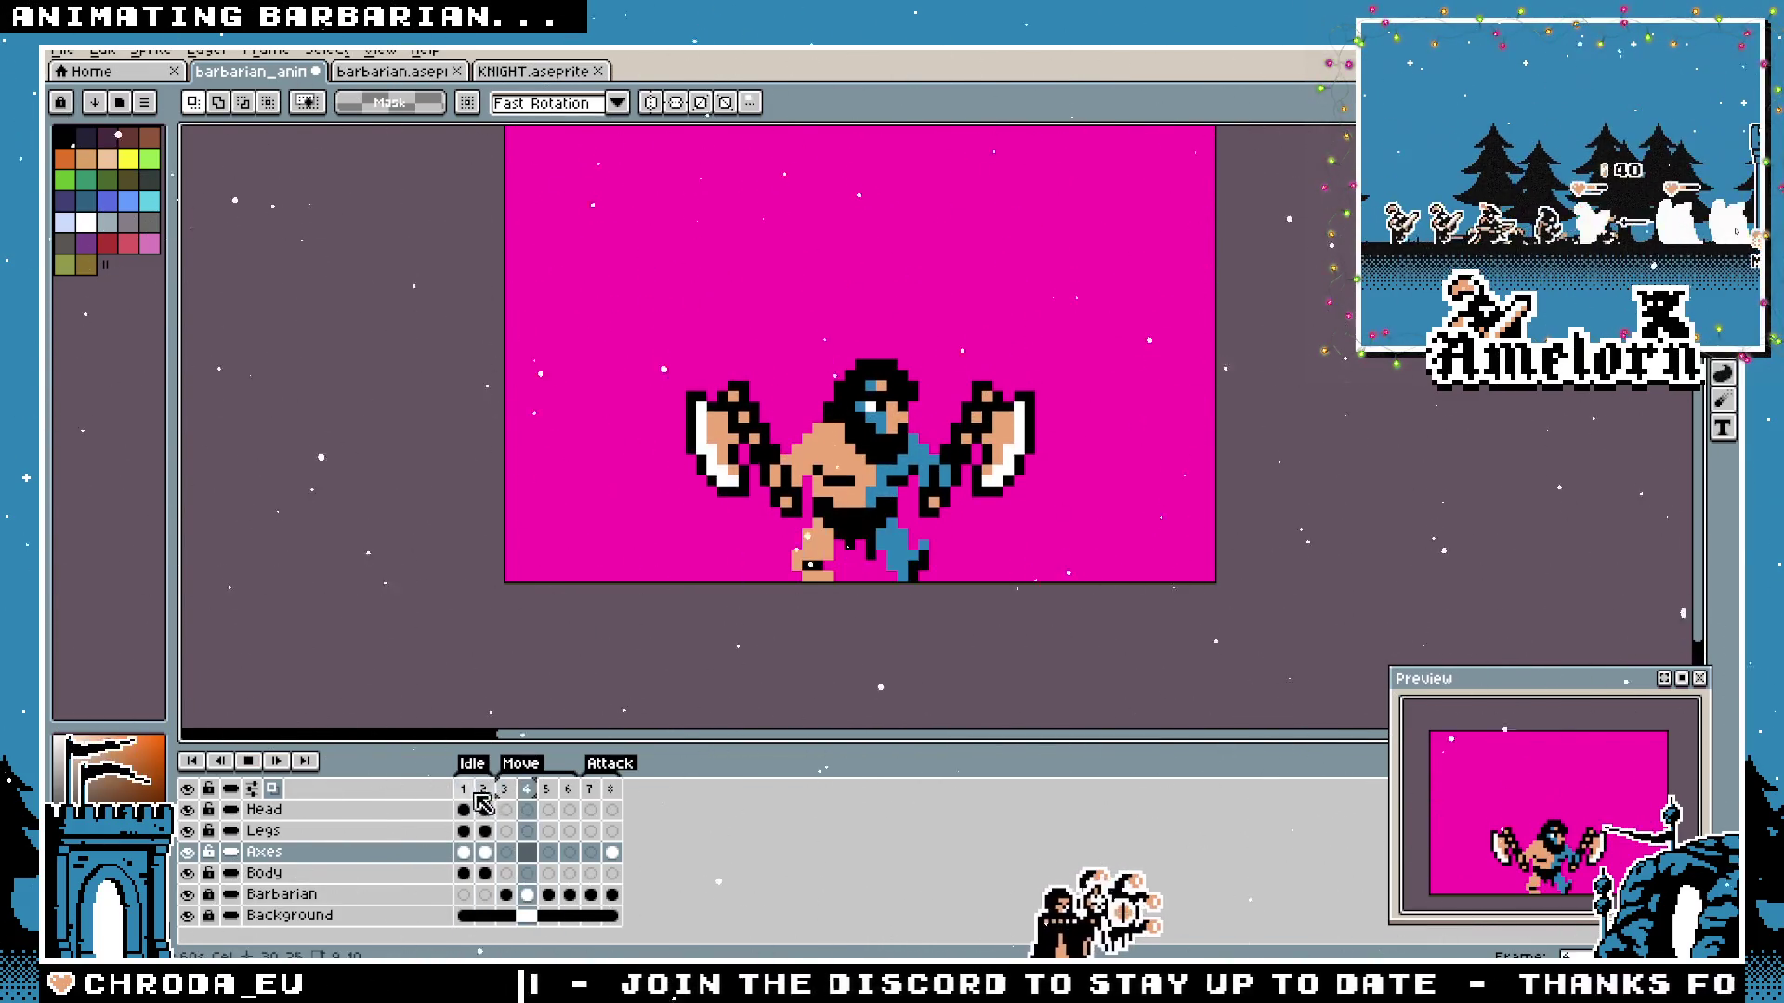
Flip between idle frame 1 and move frames 3–6 to compare leg poses, then preview the cycle.
click(513, 790)
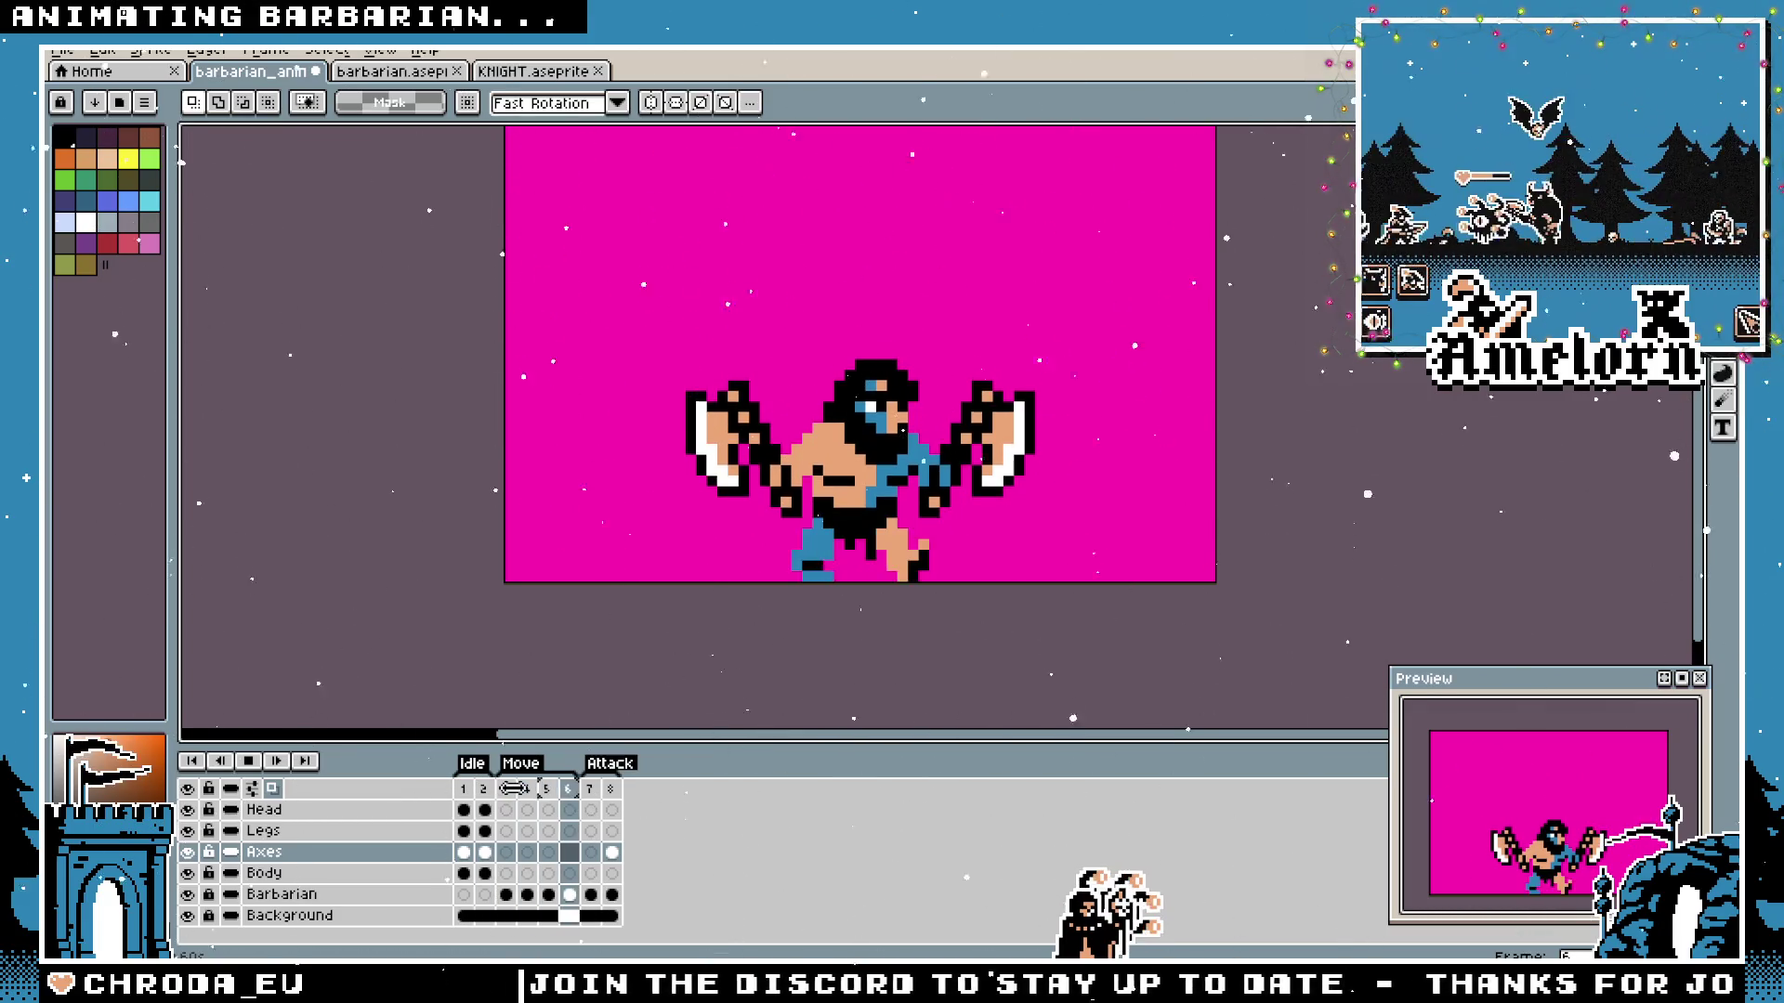
click(468, 789)
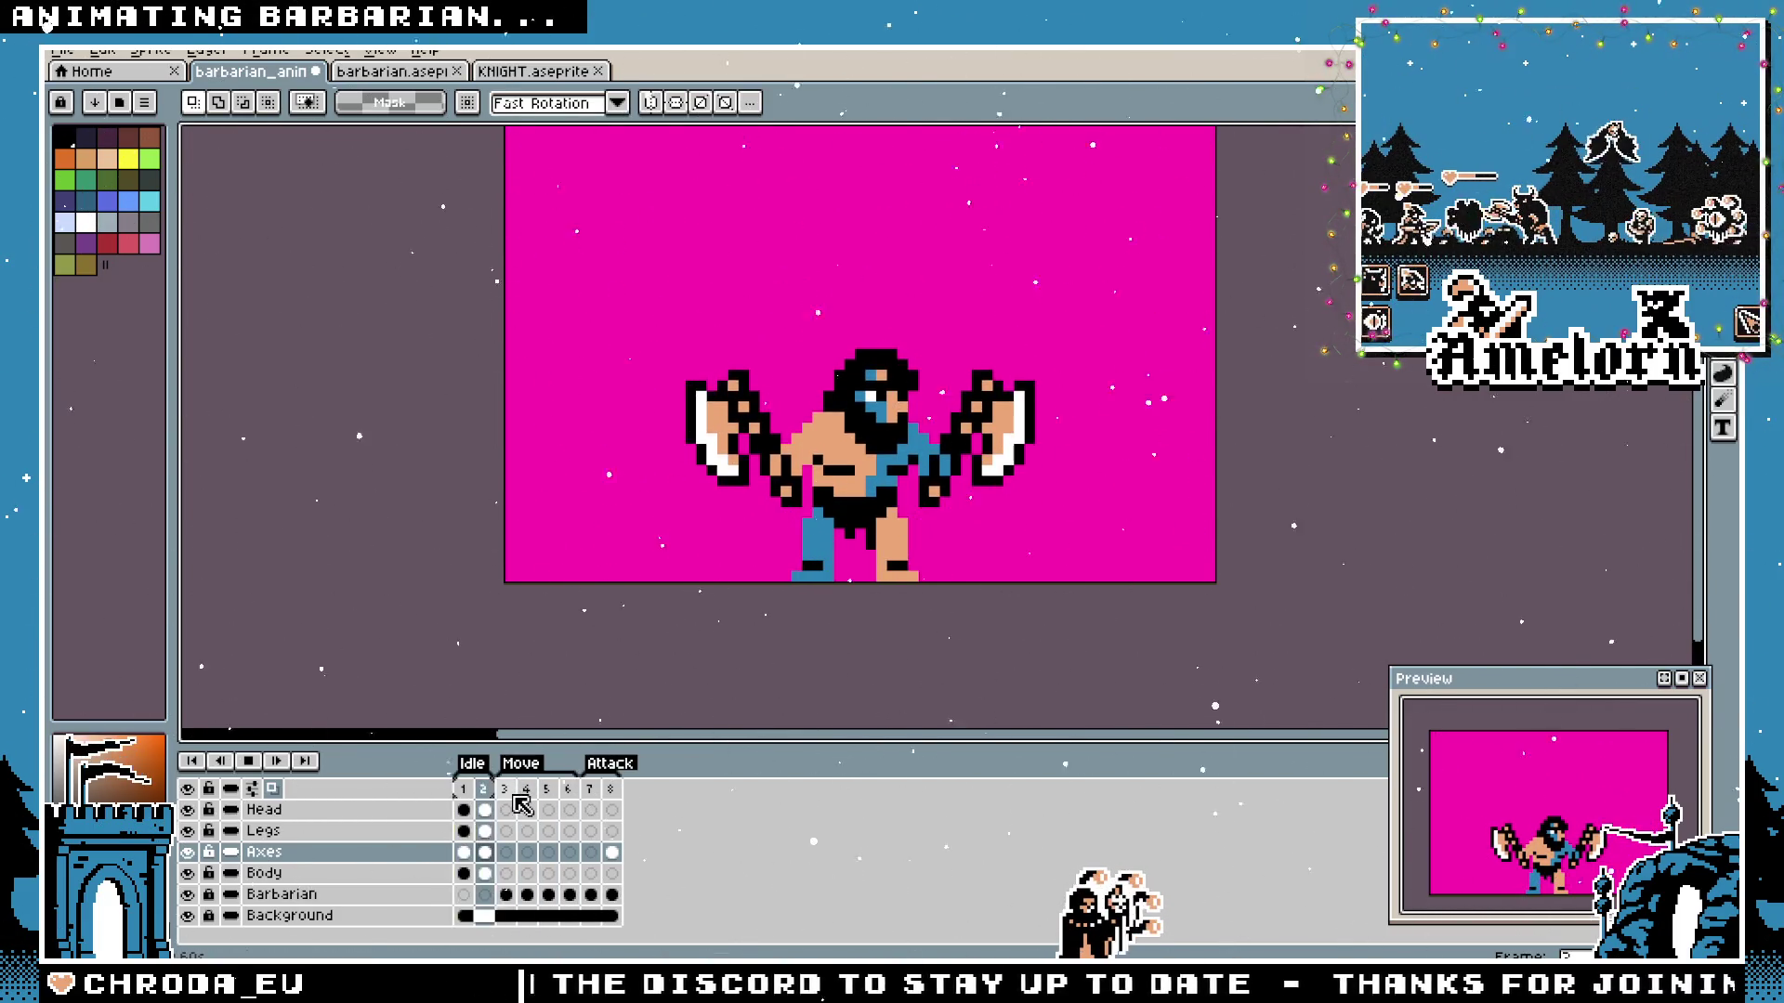
click(466, 790)
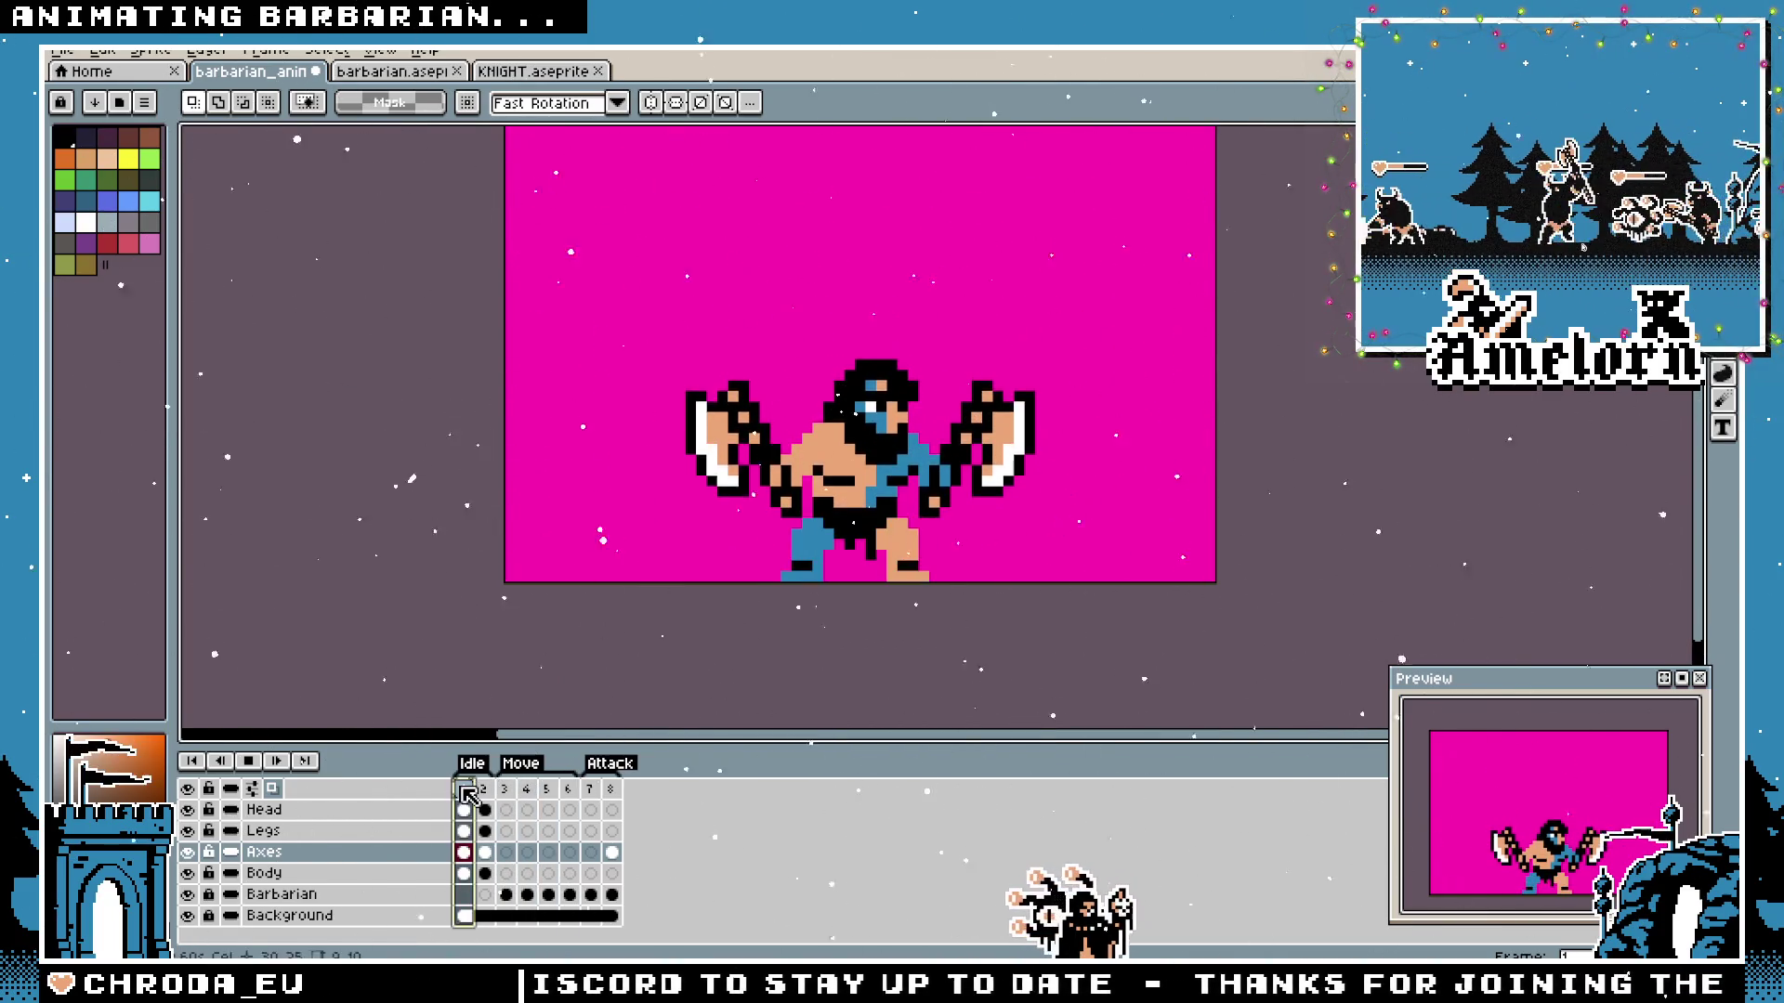
click(509, 792)
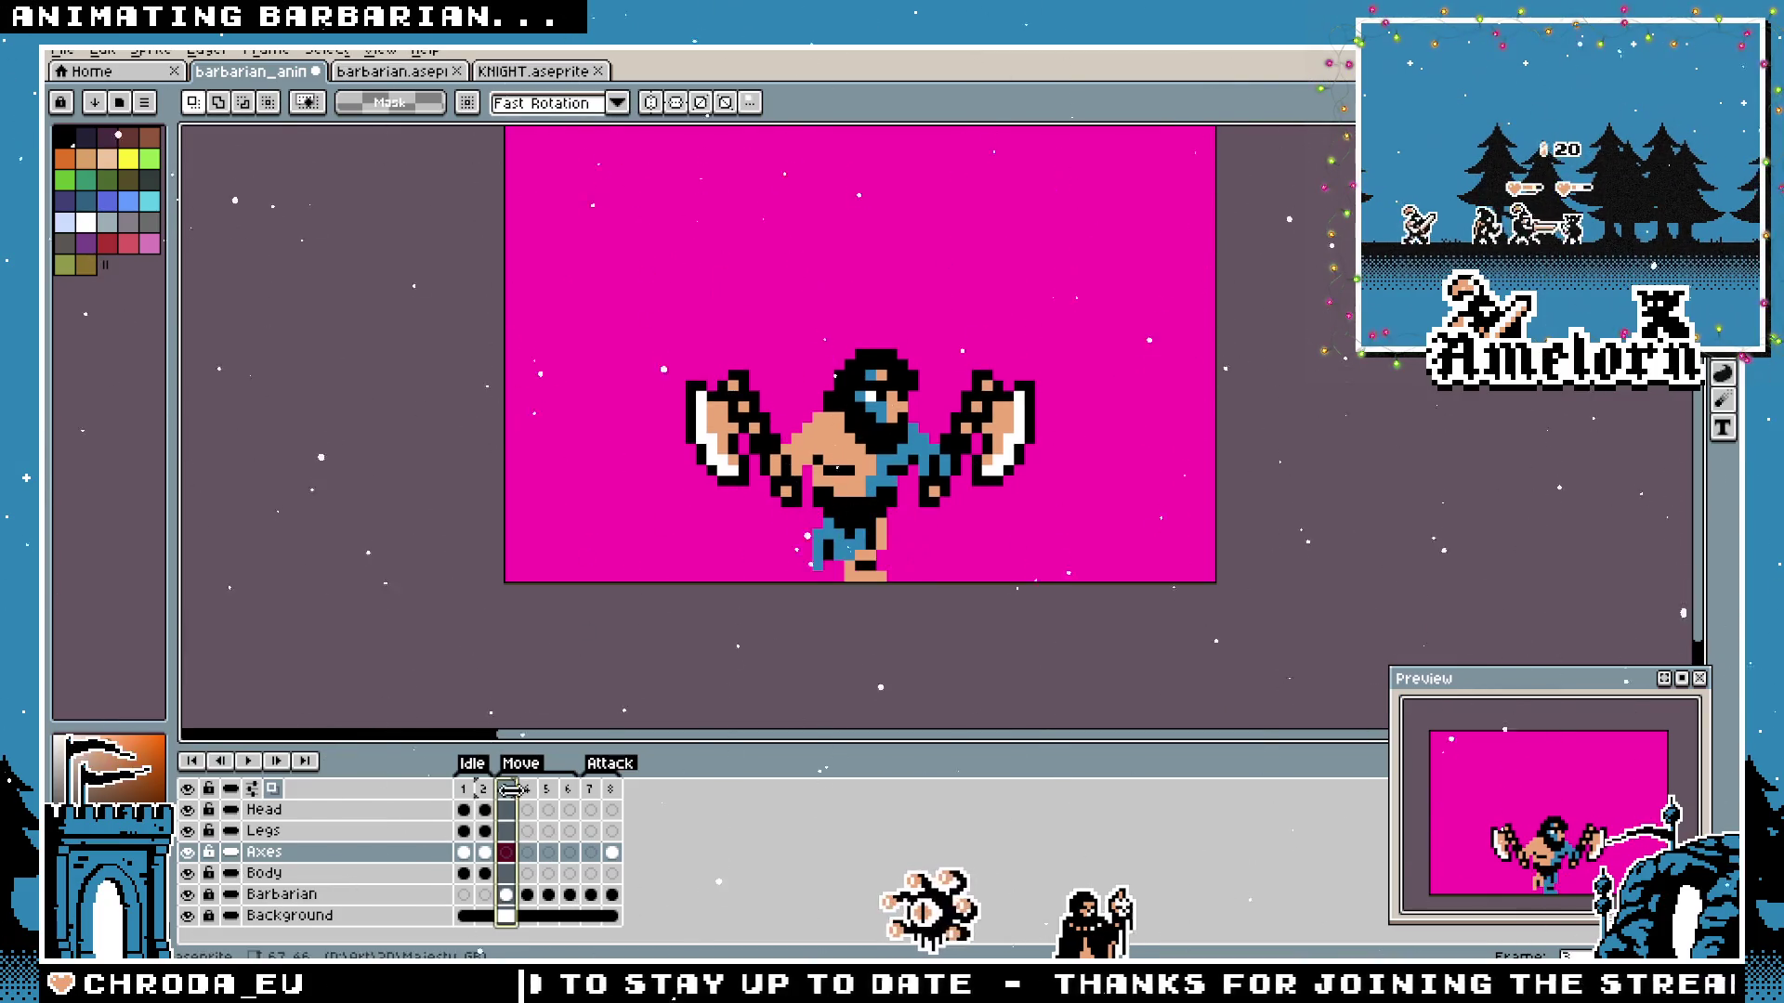
click(468, 792)
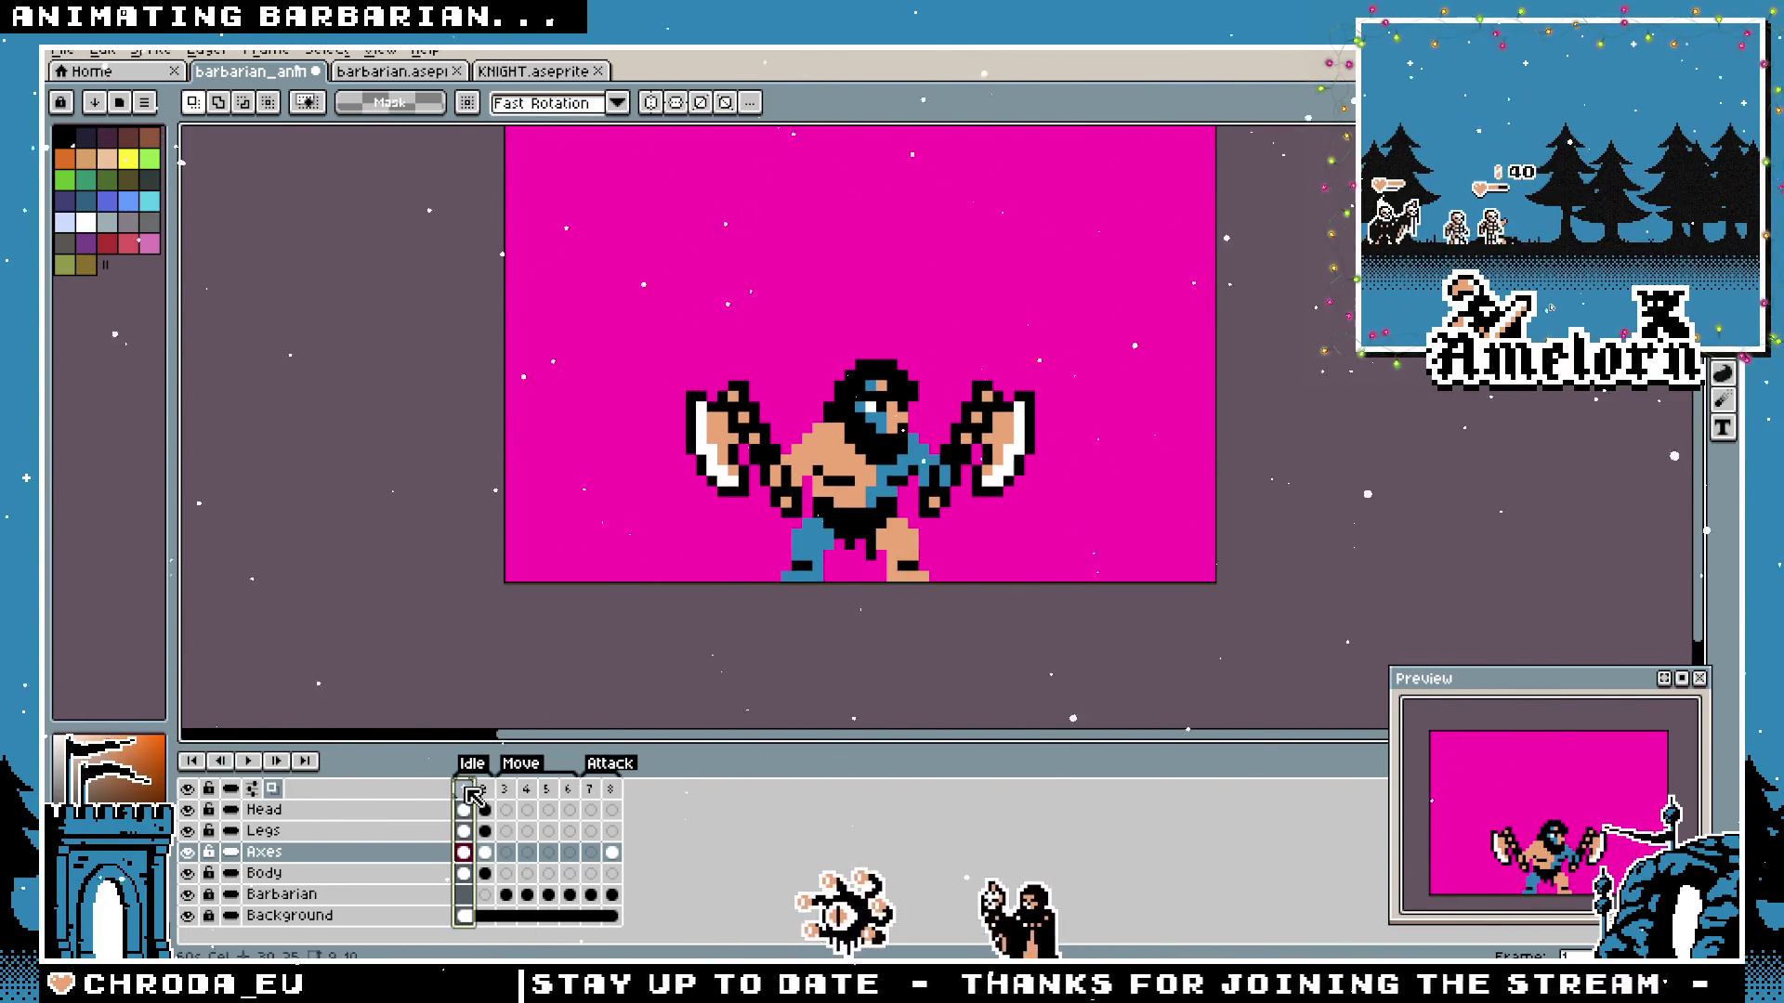
click(505, 792)
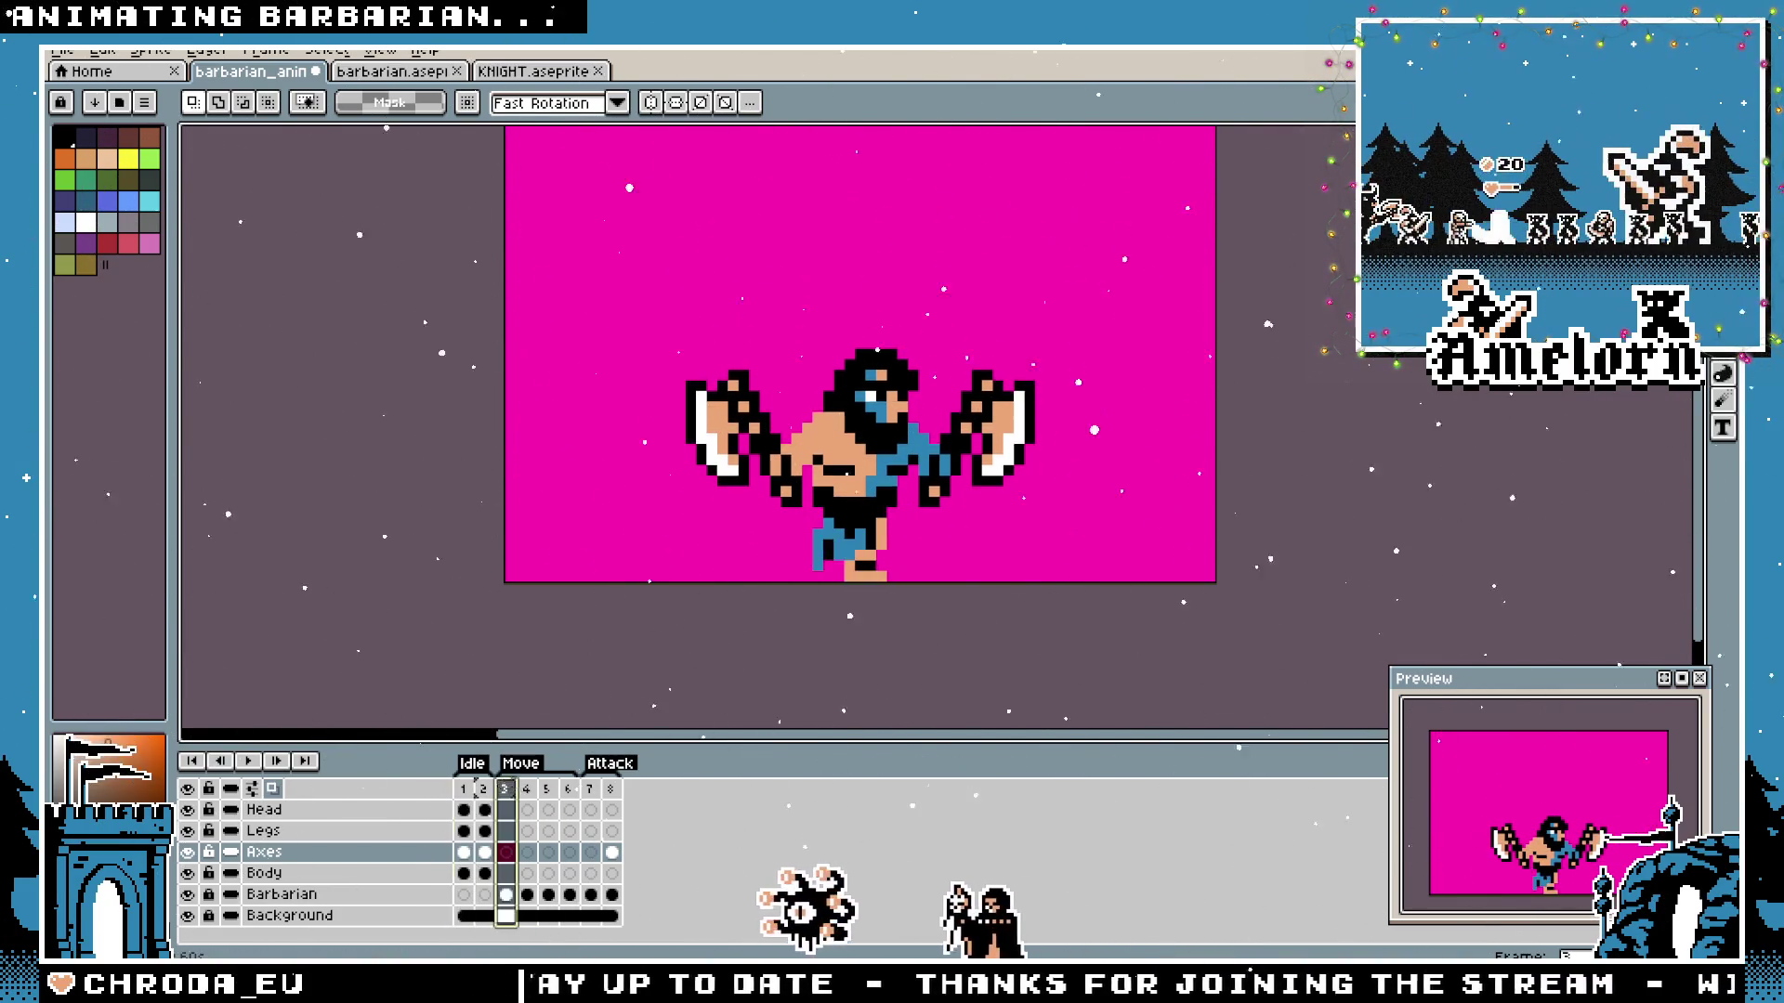
click(529, 792)
click(569, 791)
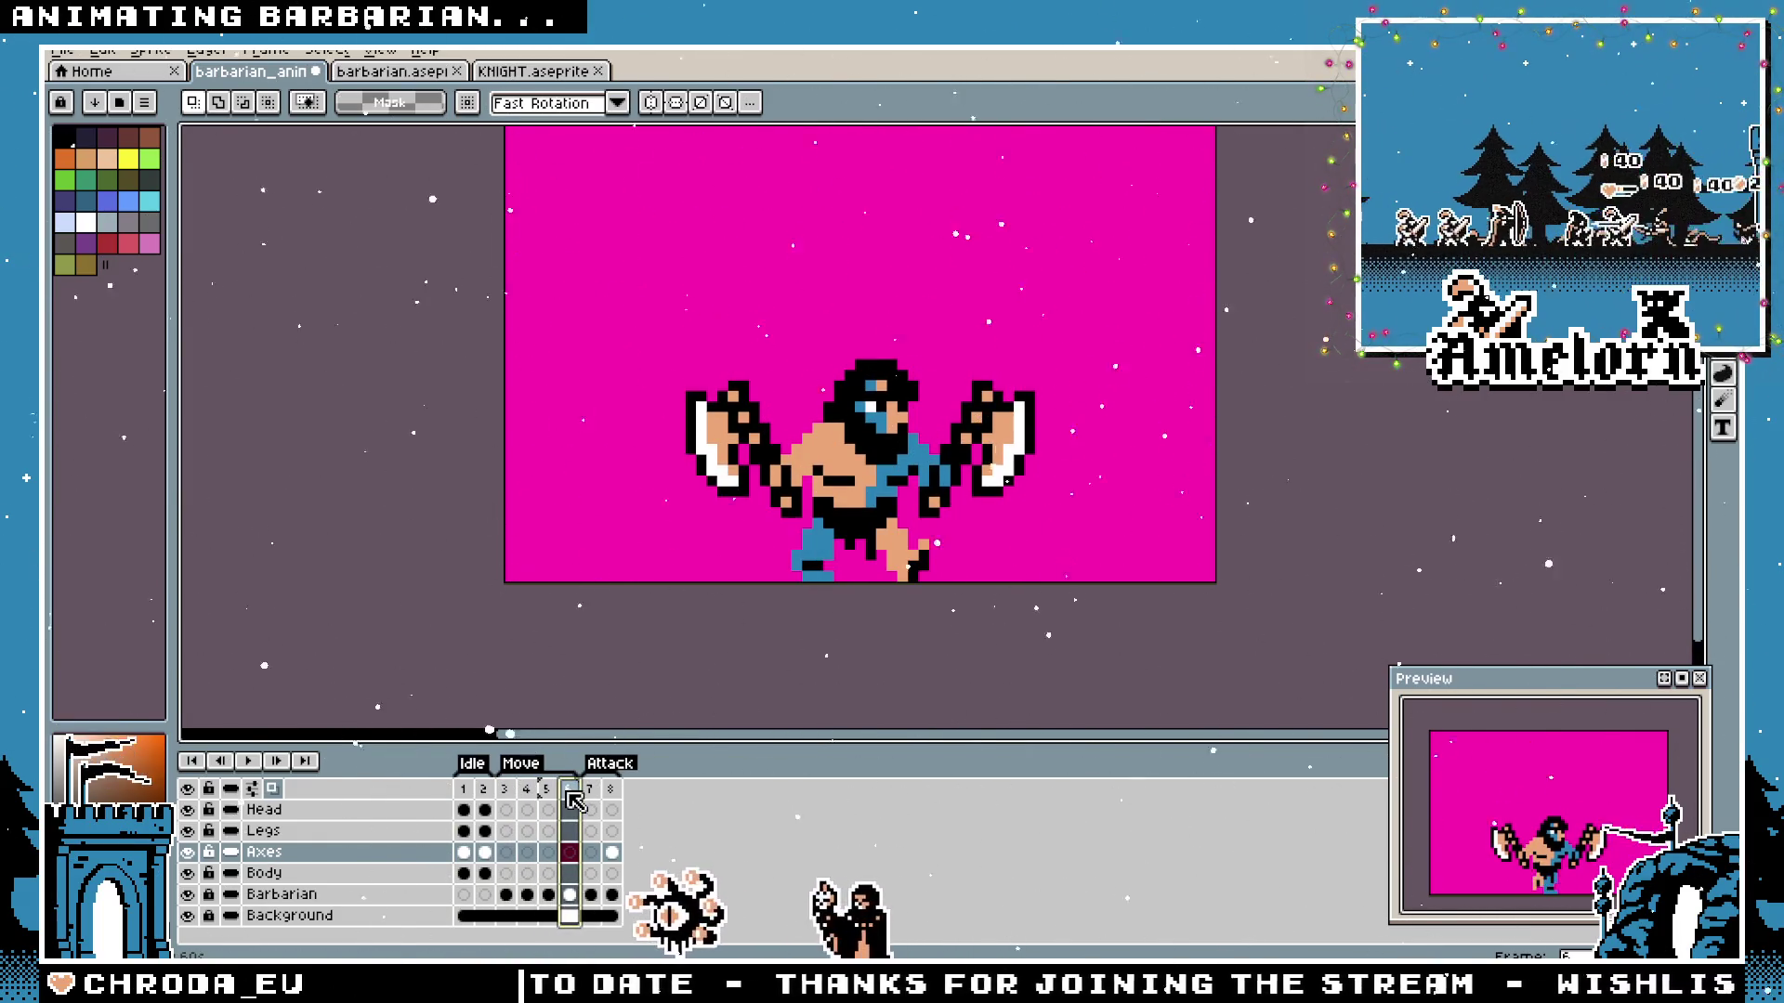
click(466, 792)
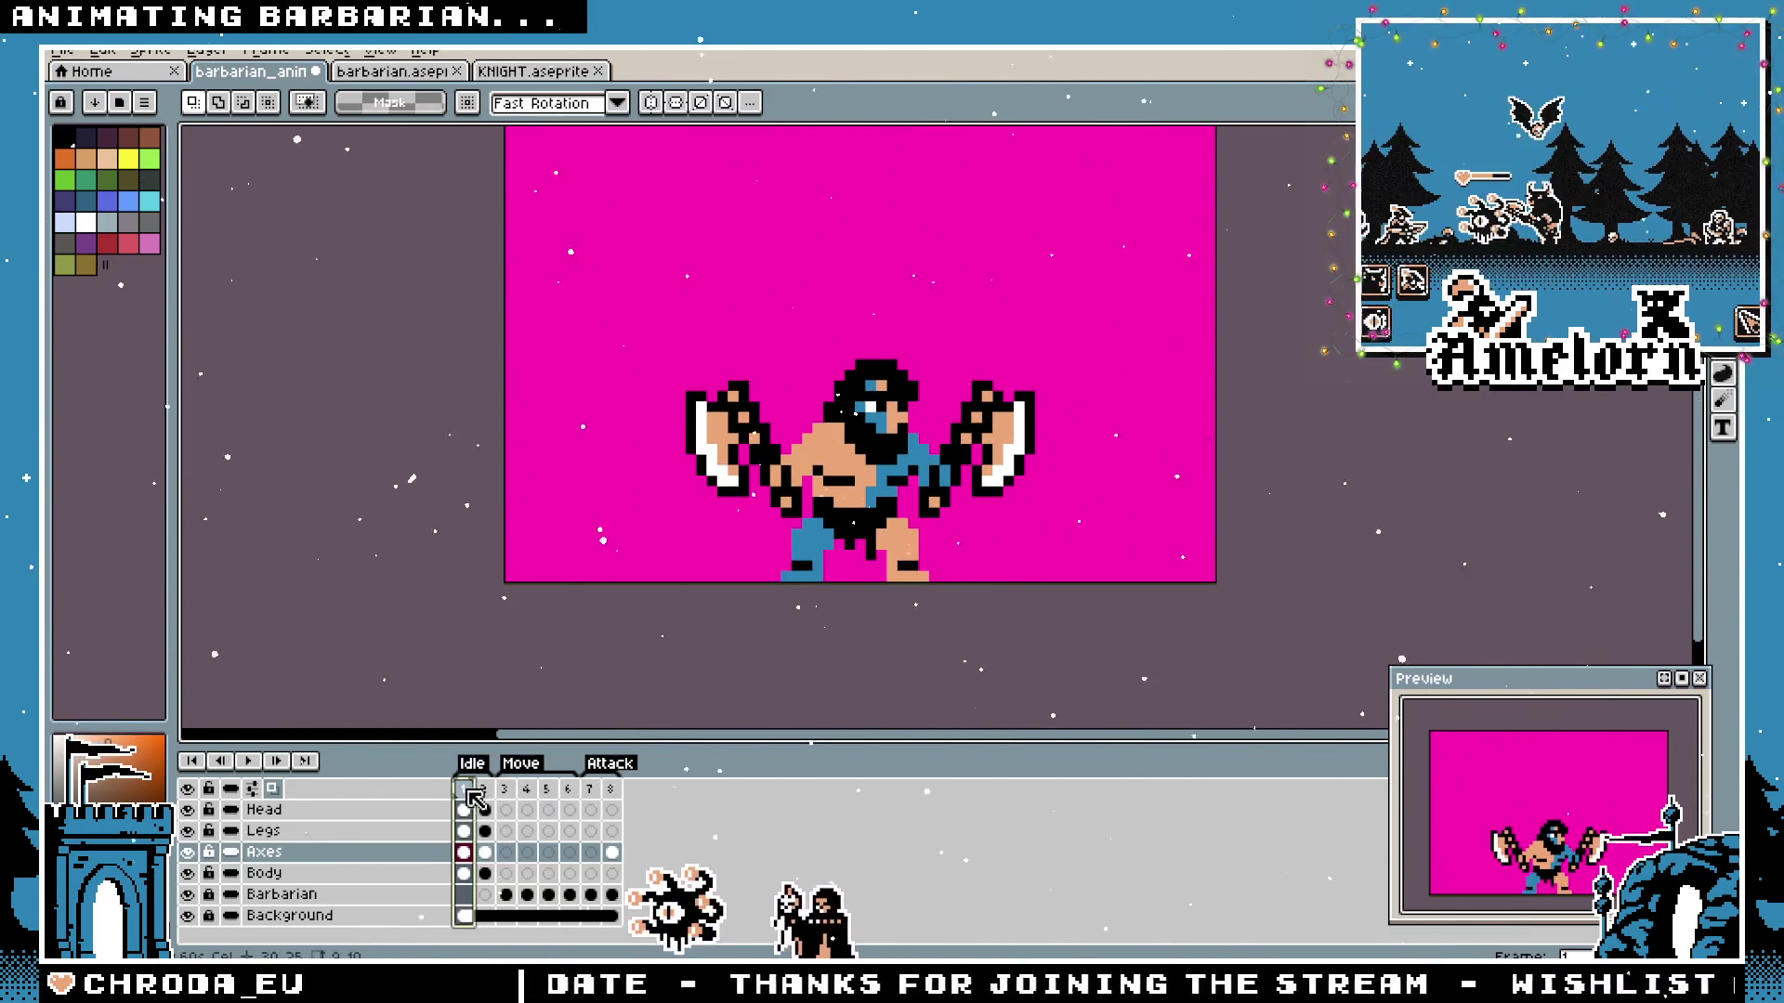
click(568, 792)
click(504, 791)
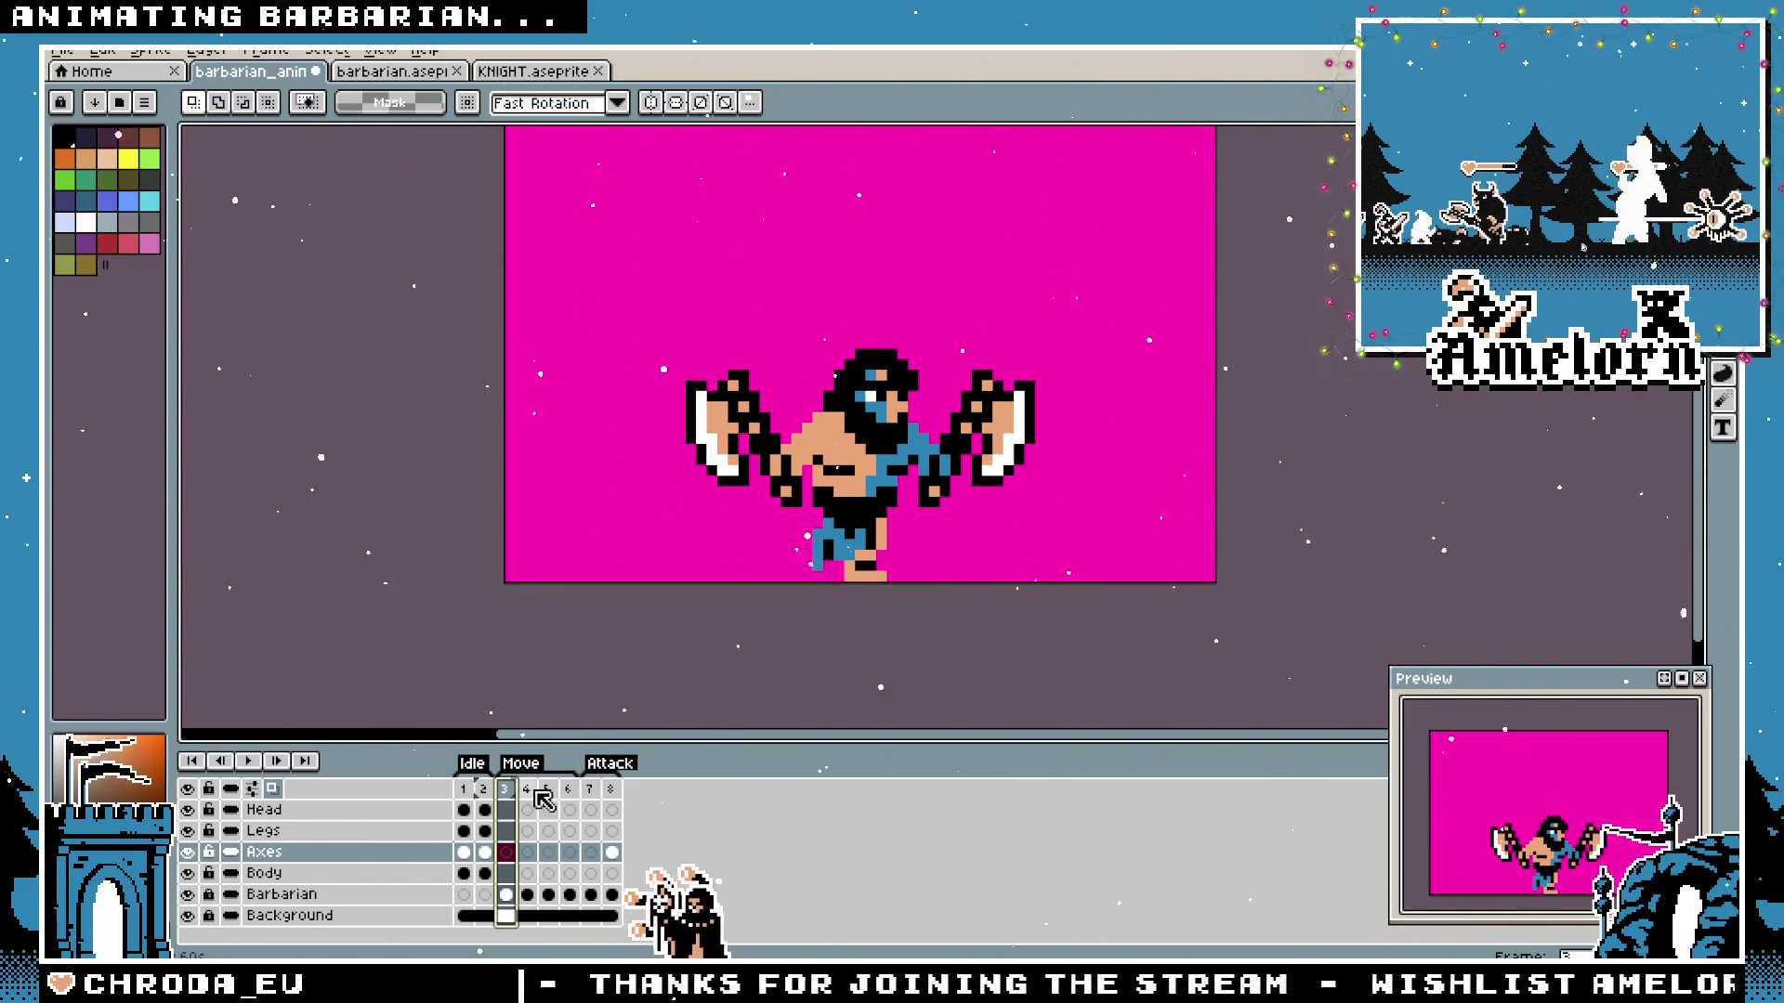
click(570, 792)
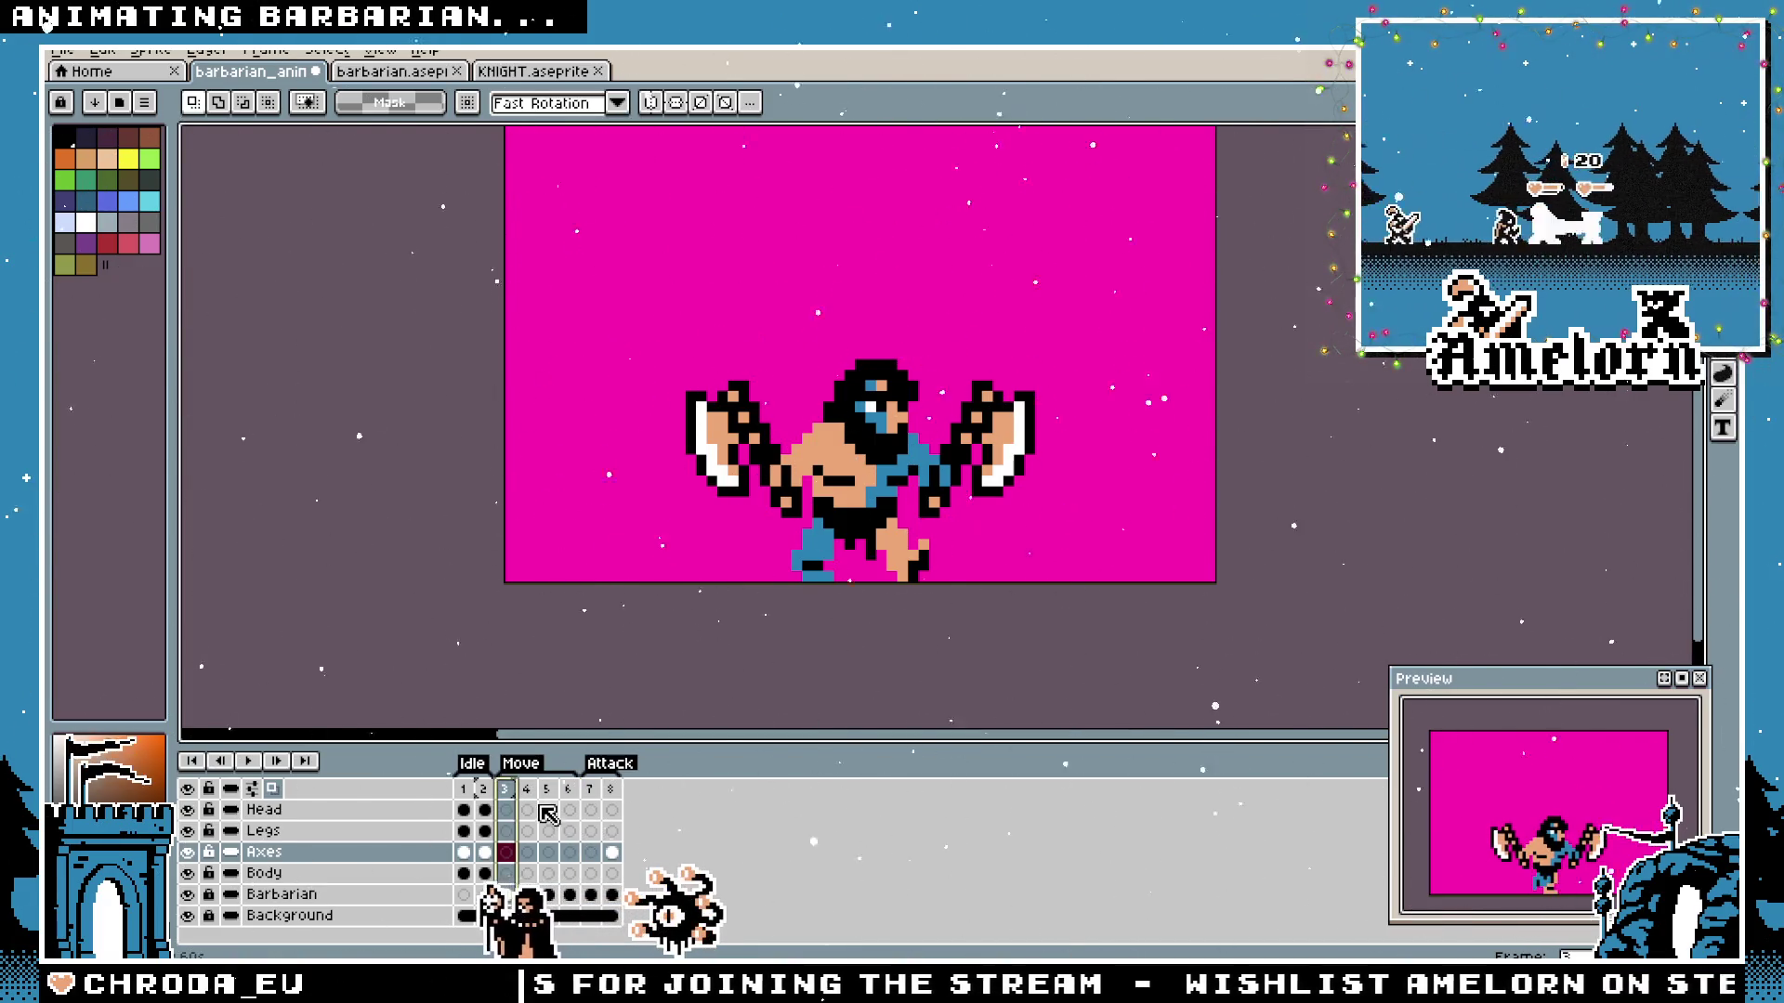
click(536, 803)
click(574, 798)
key(Home)
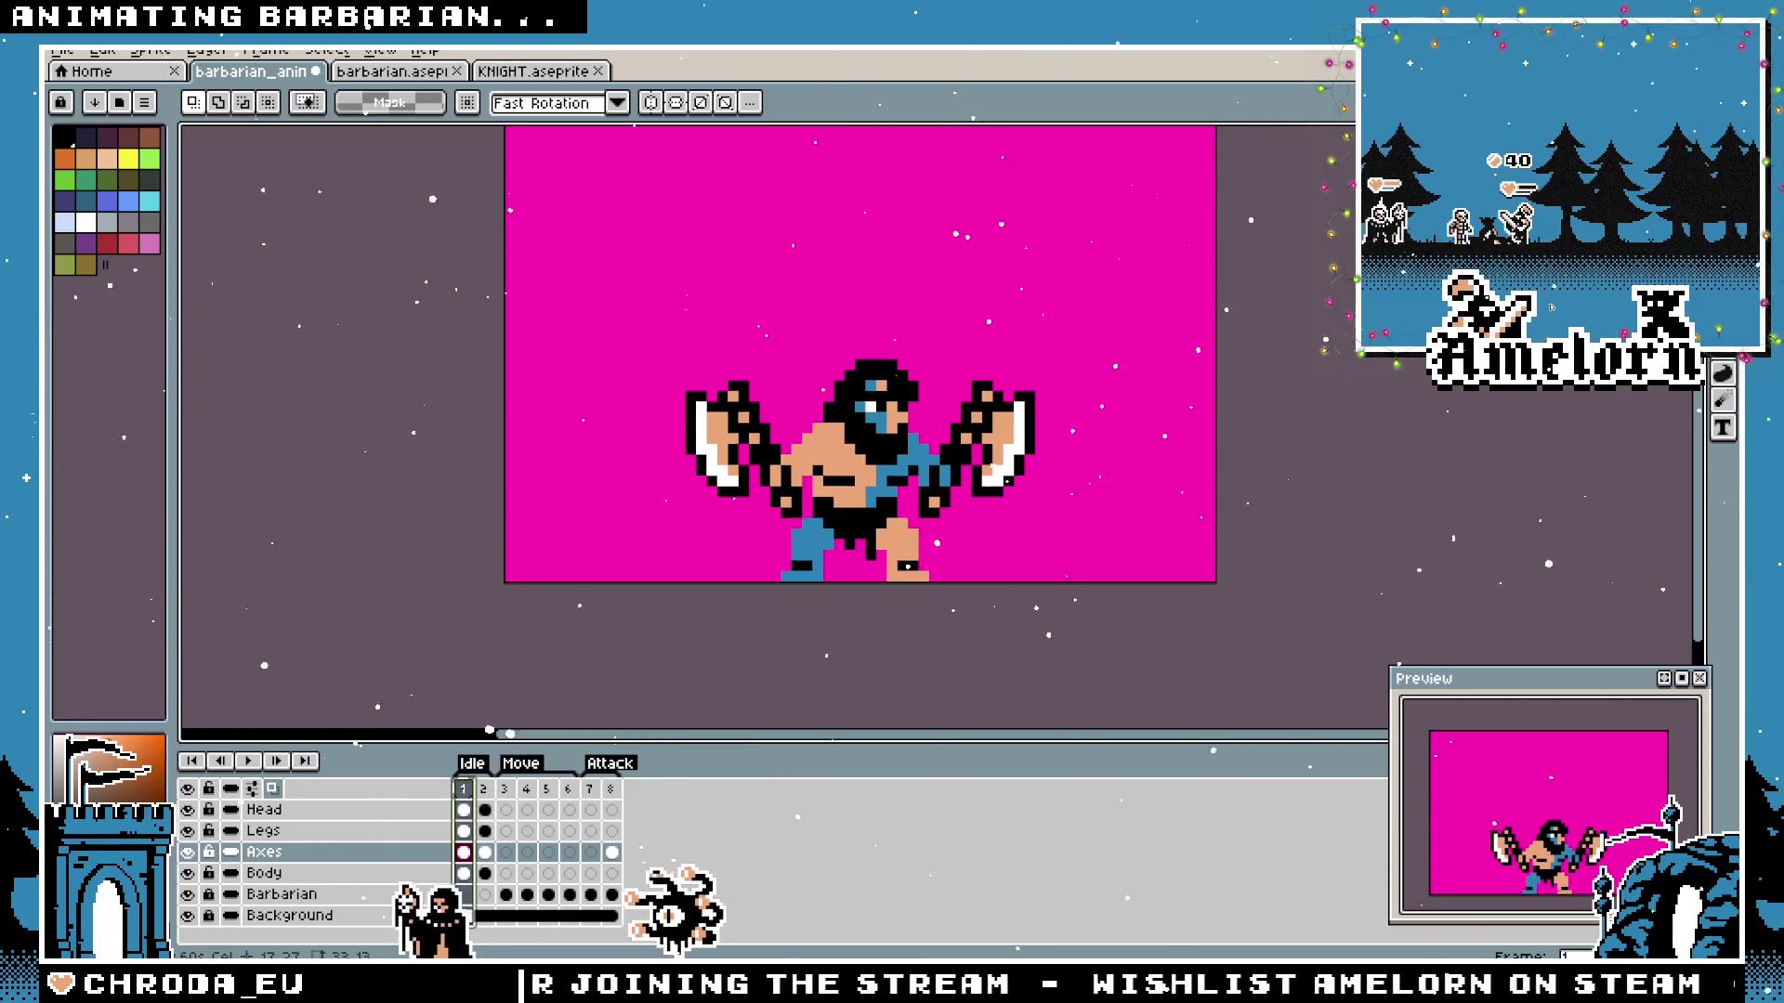
click(517, 805)
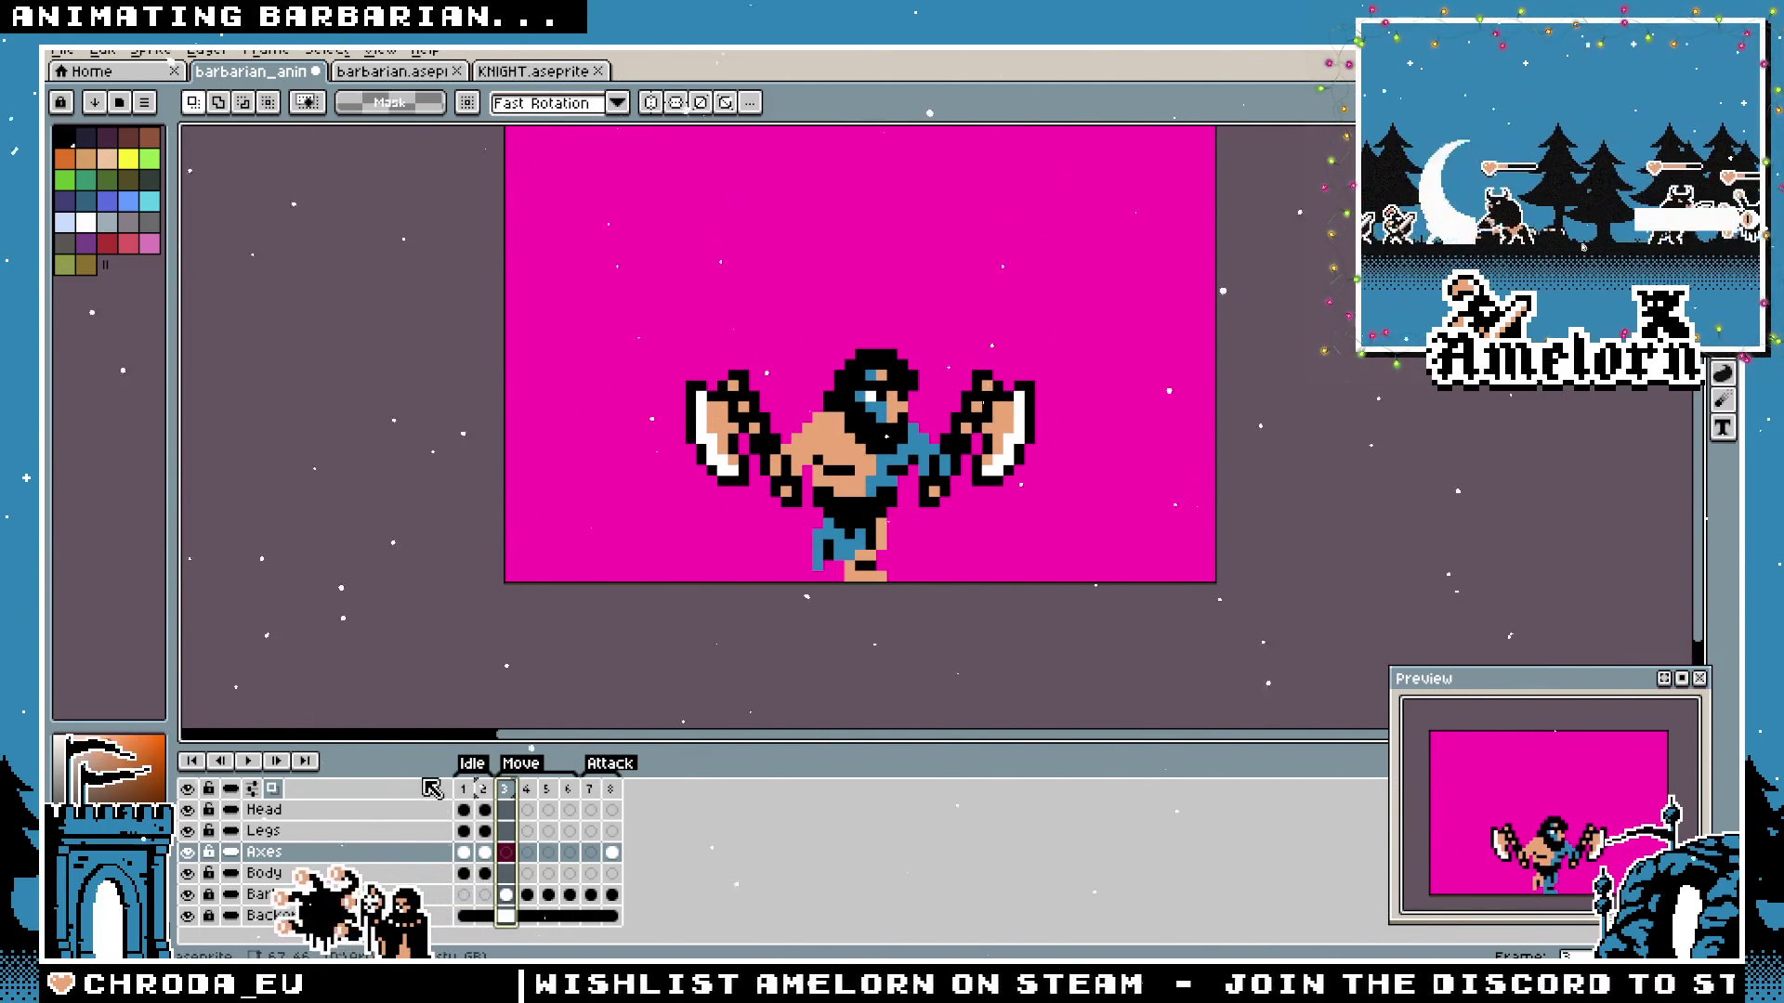
Play the animation, stop on axe-swing frame 7, then show the forward swing in frame 8.
click(256, 763)
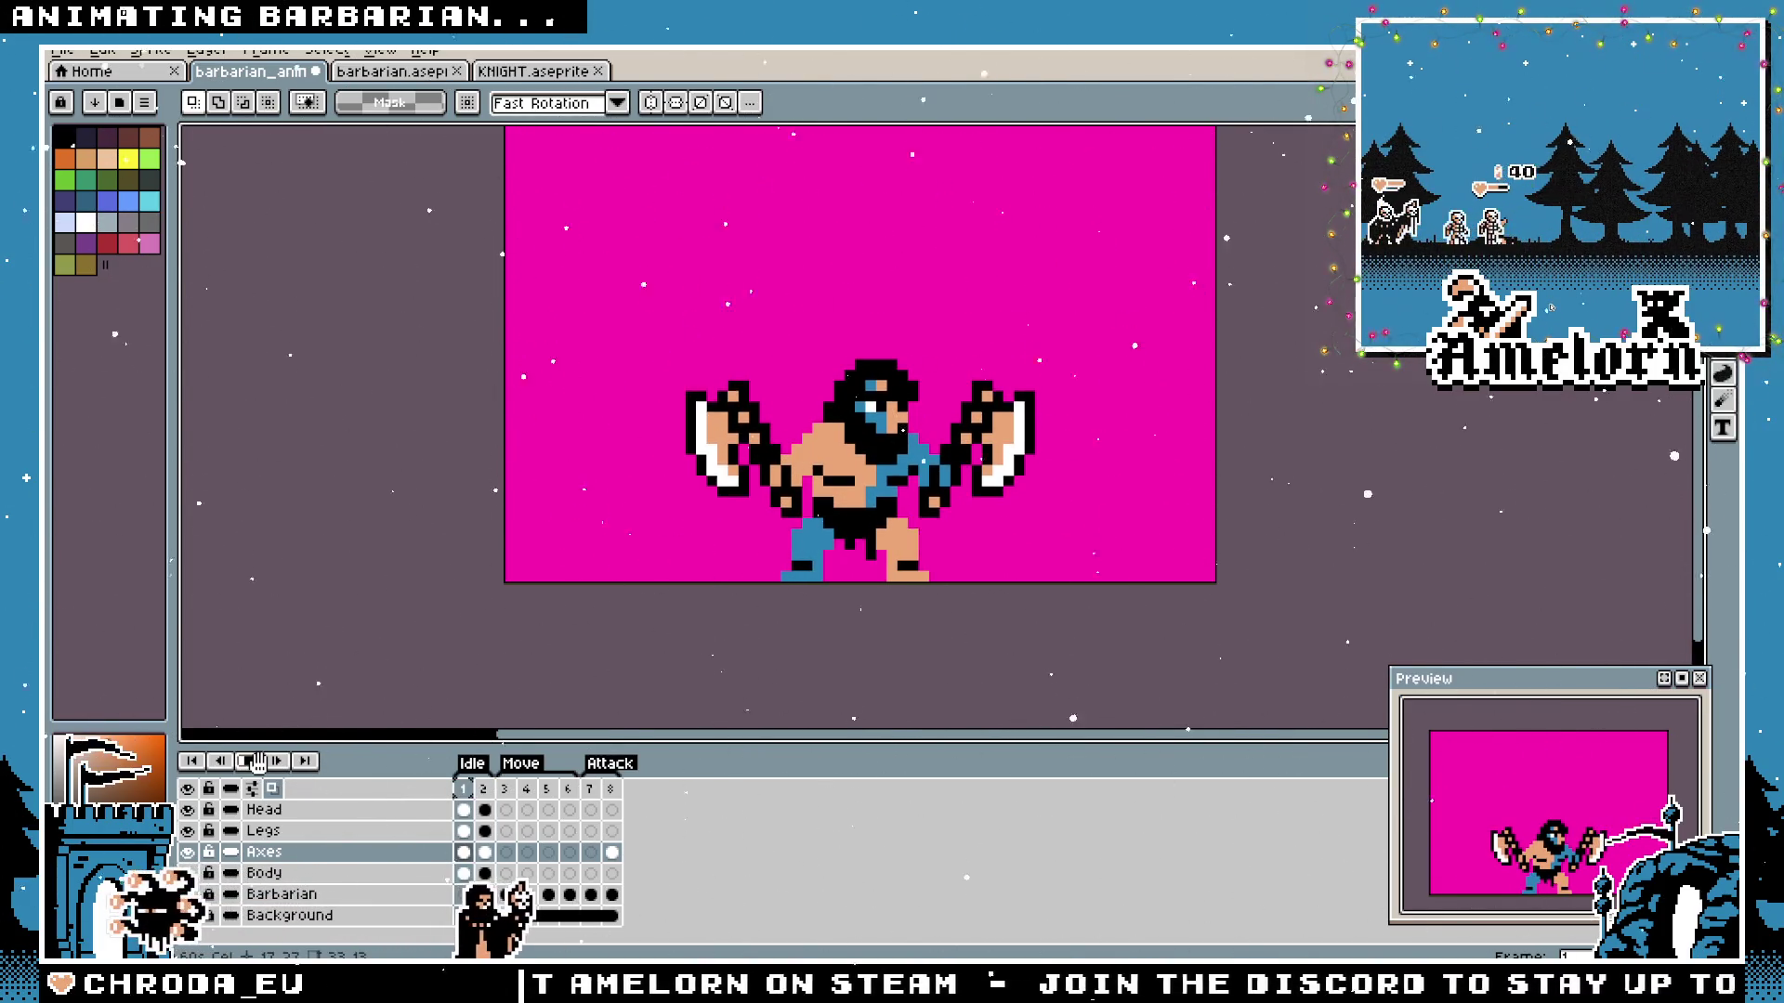
click(503, 788)
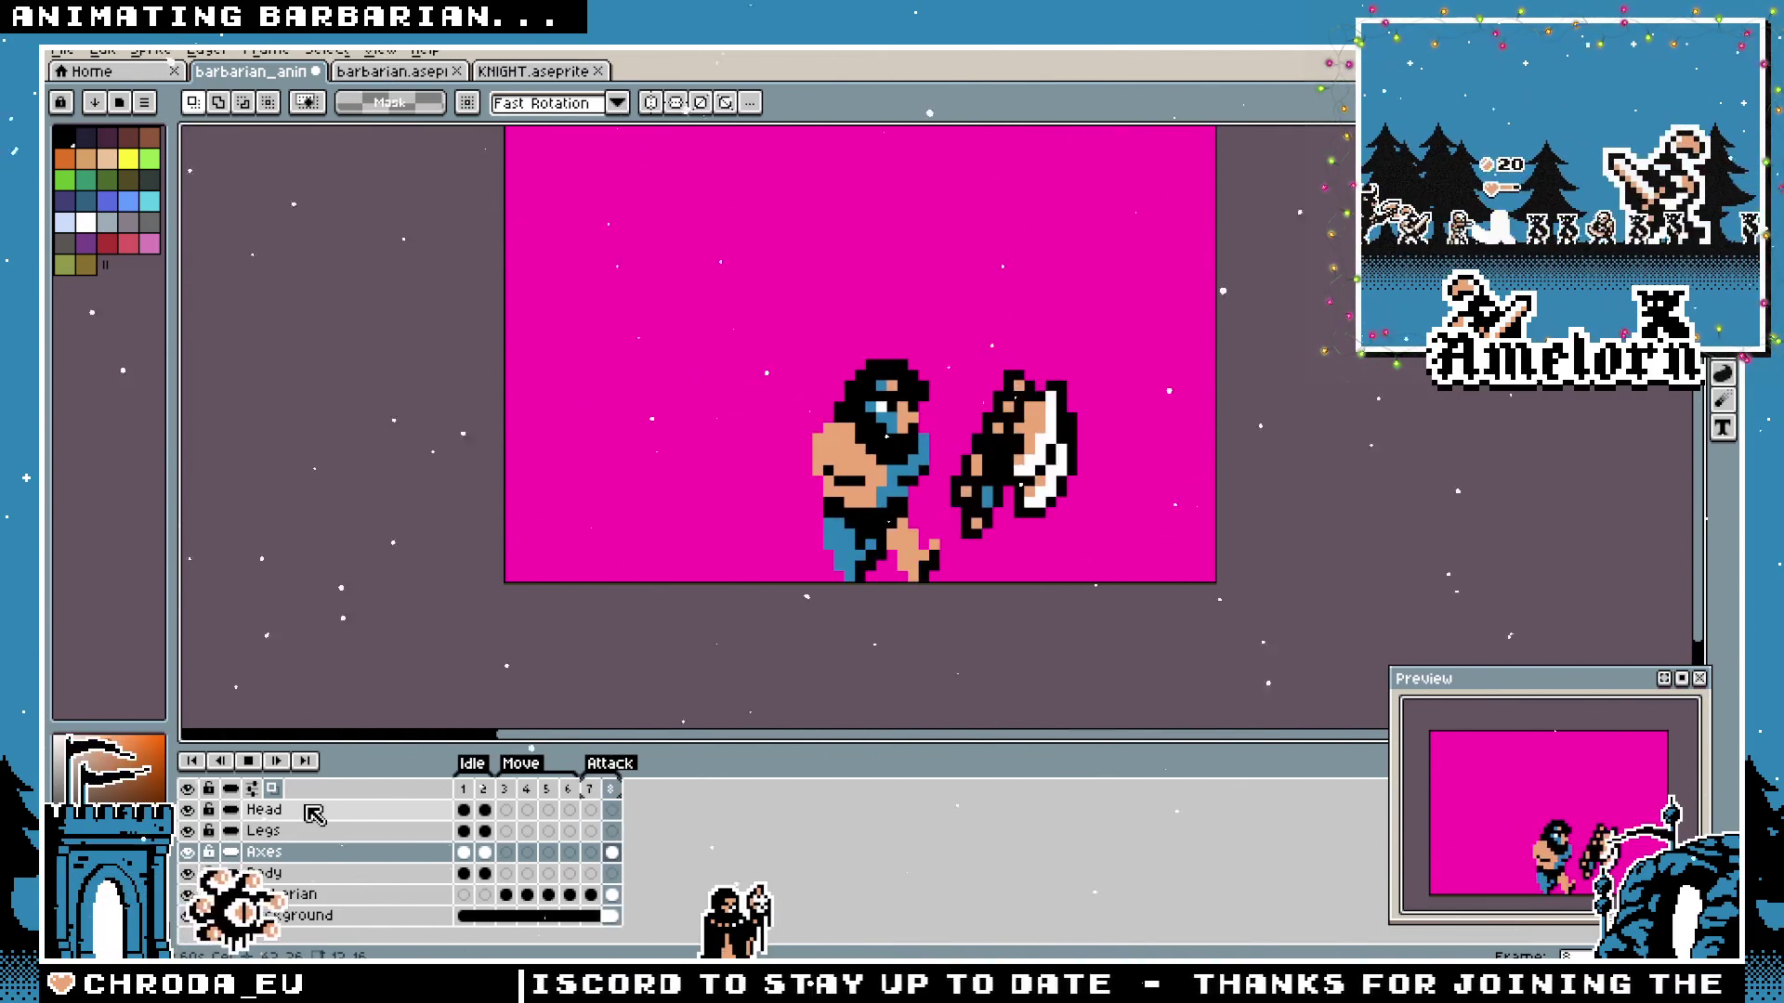
click(589, 789)
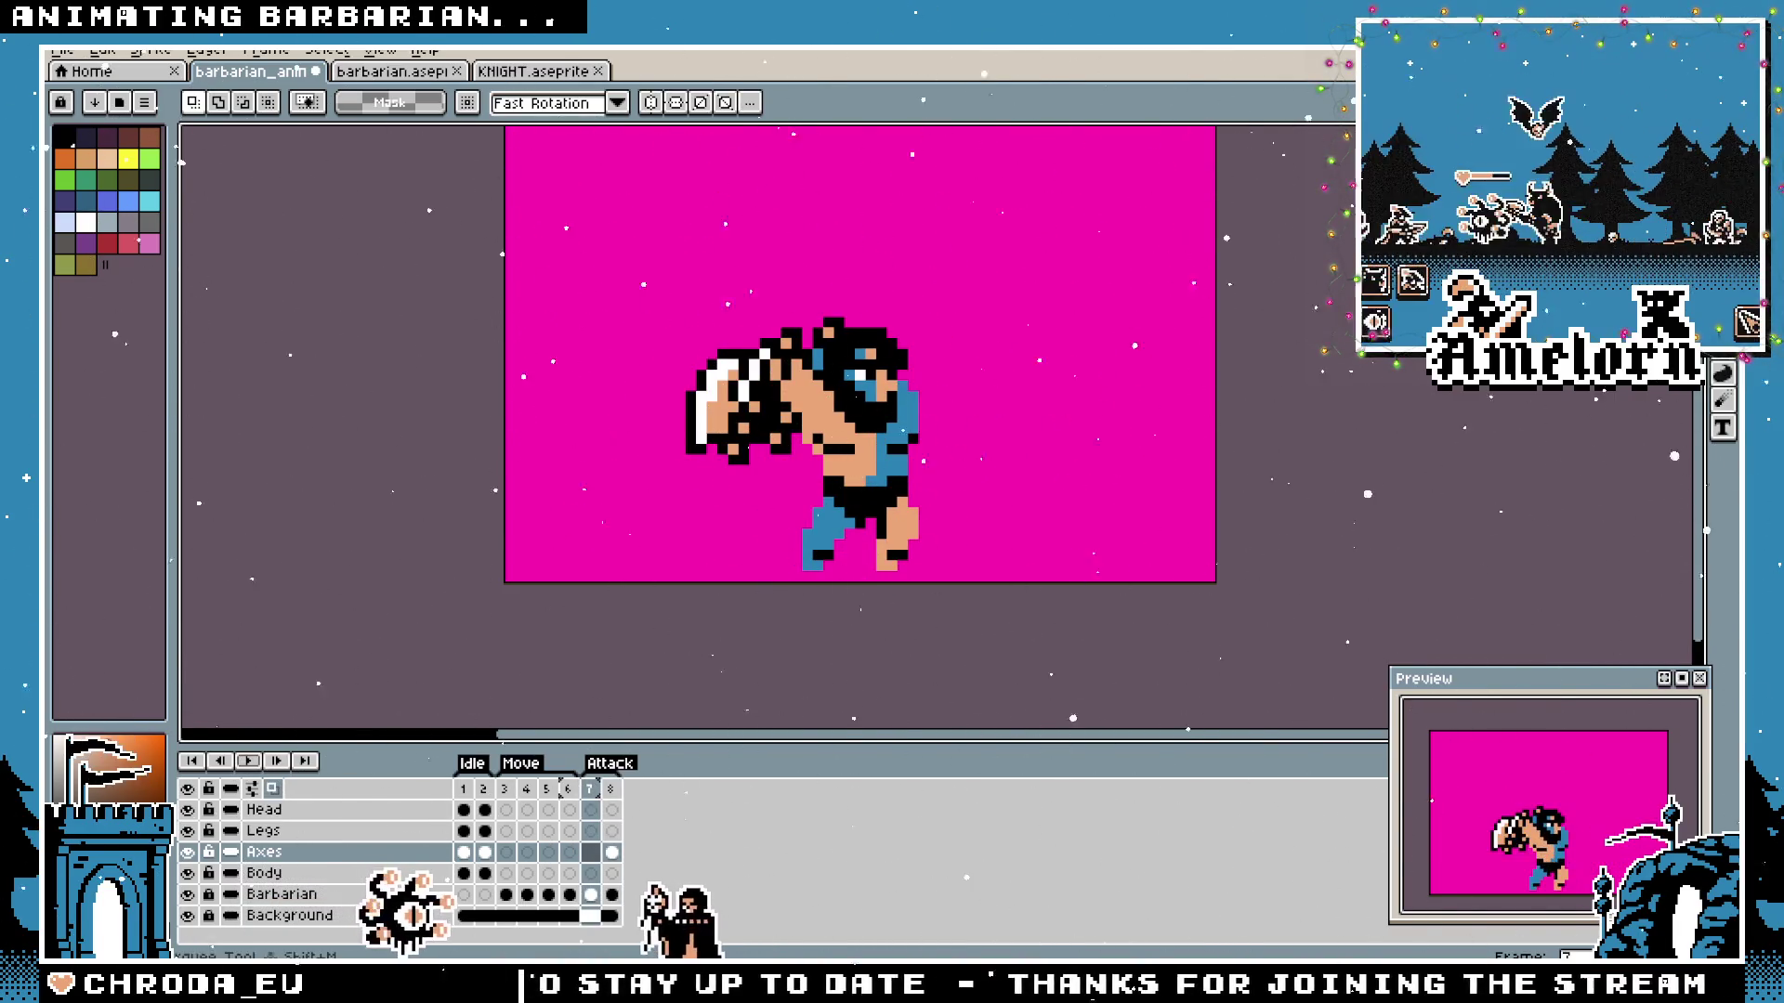
scroll(1067, 317, up, 2)
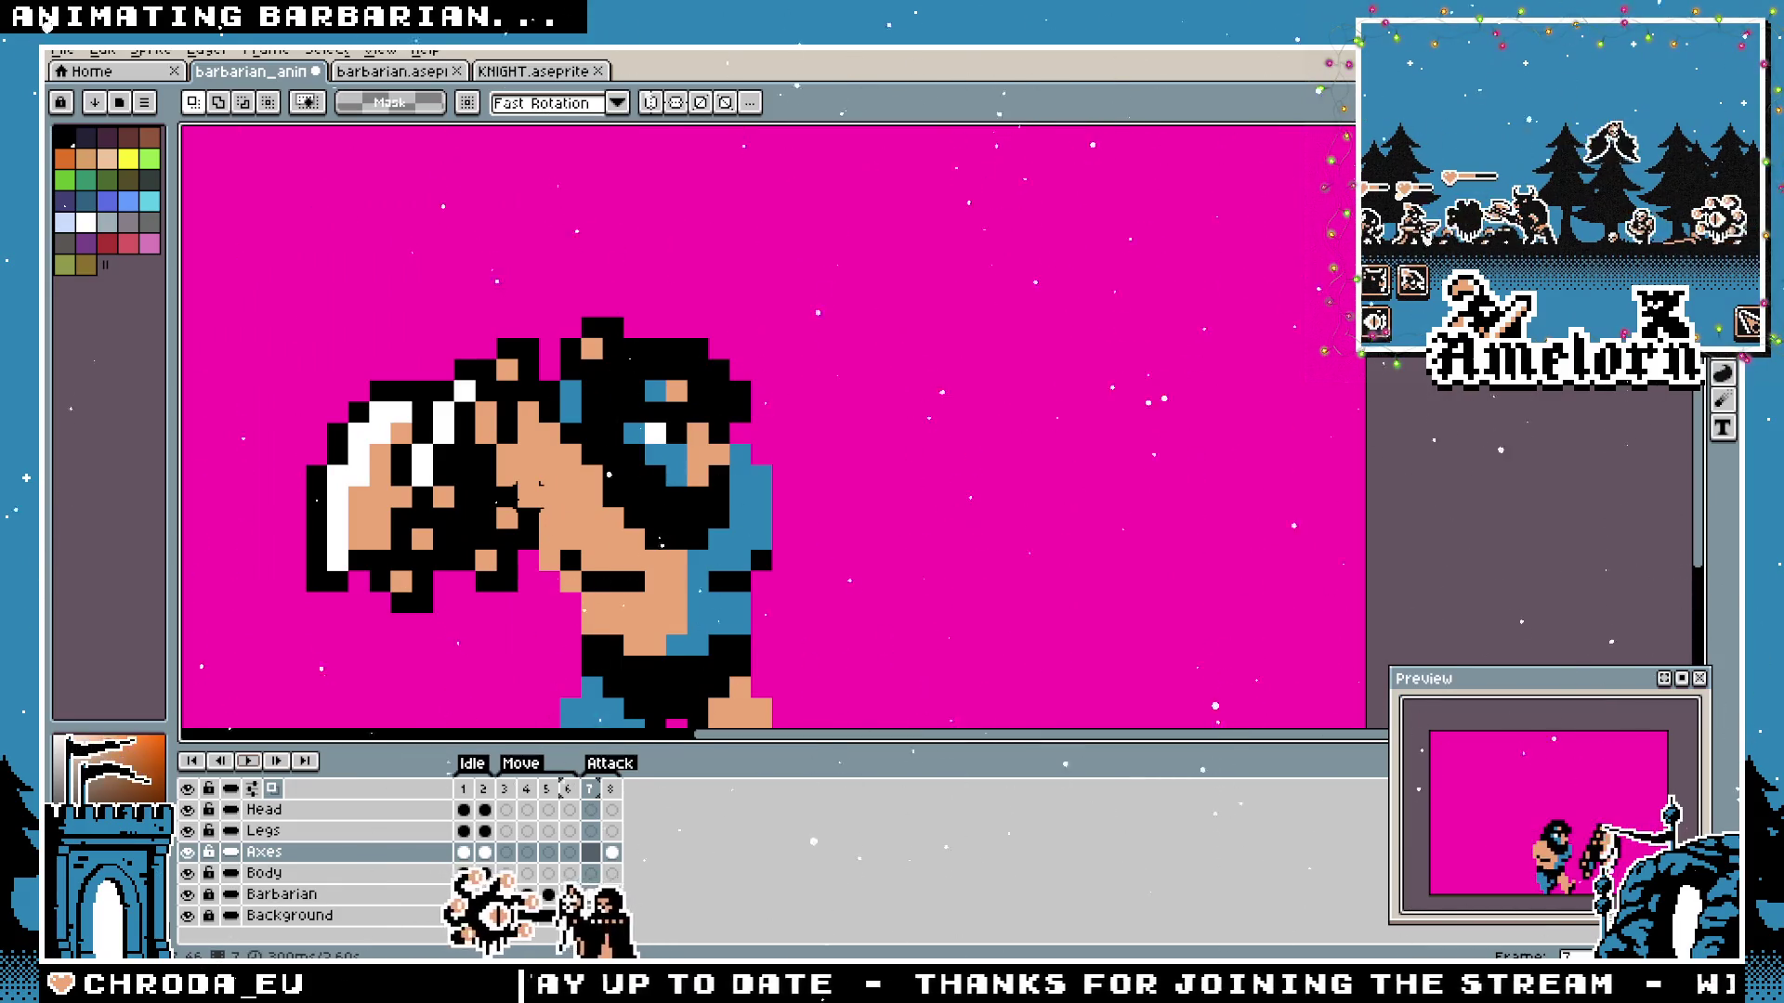
drag(609, 581, 871, 586)
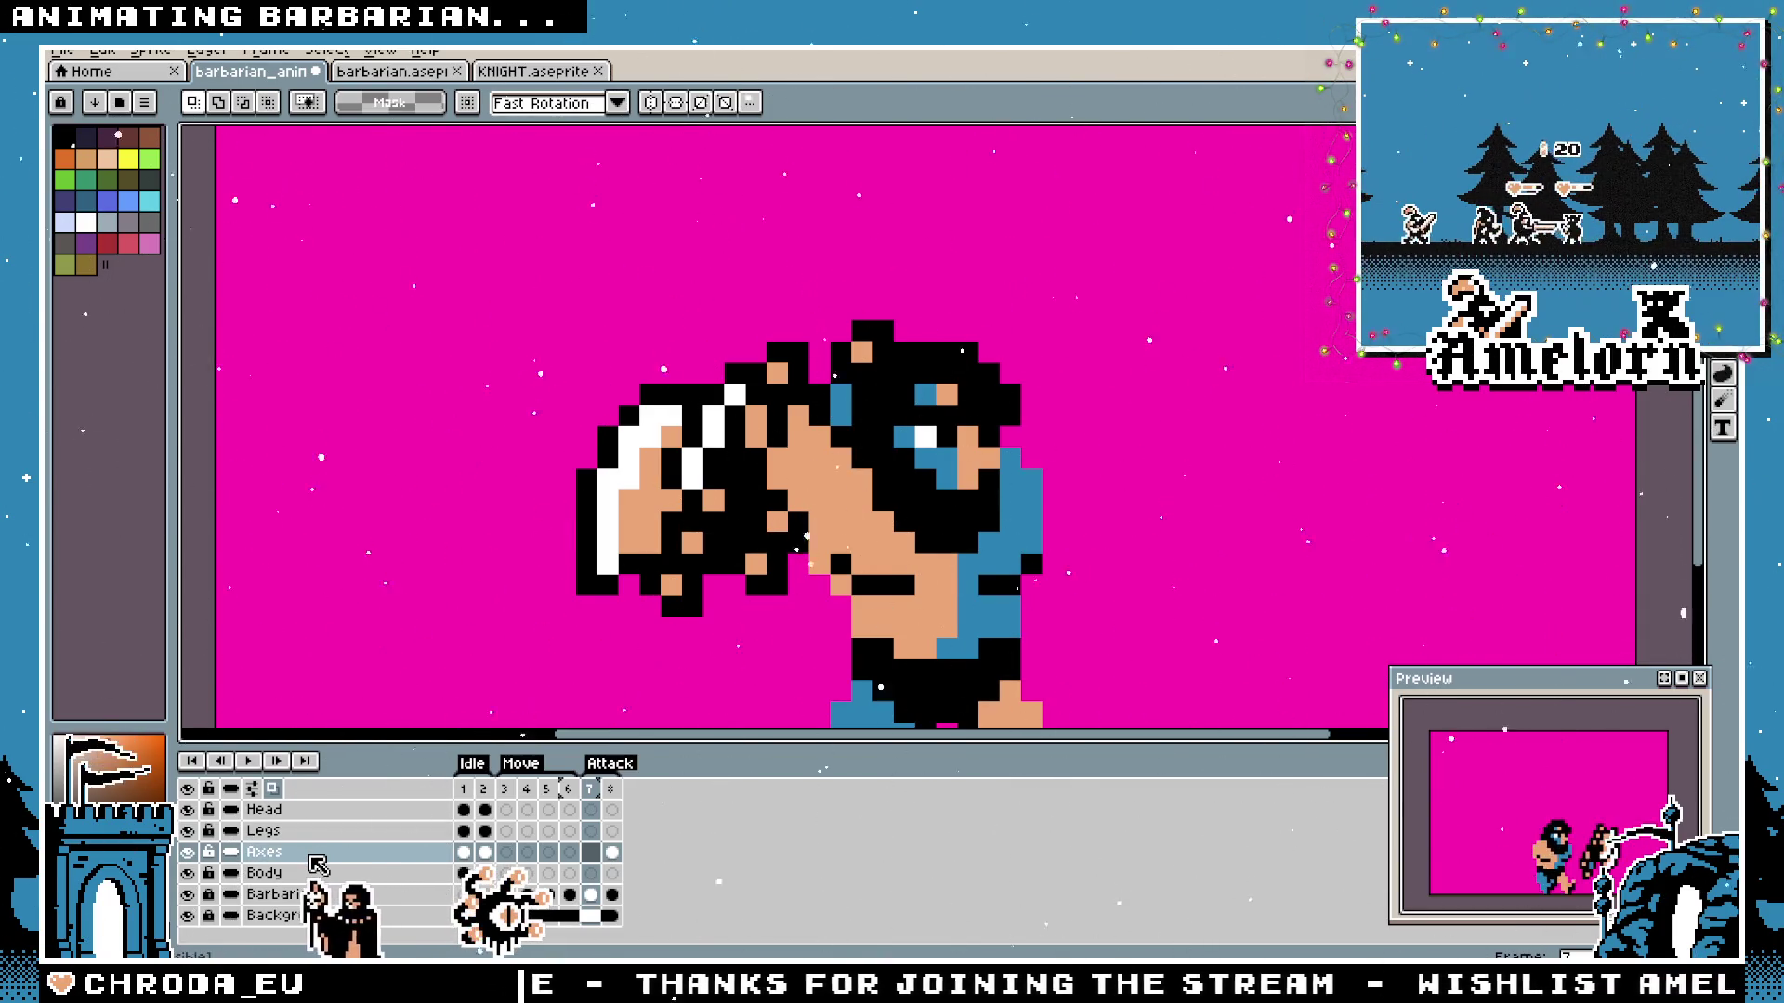
scroll(697, 571, down, 2)
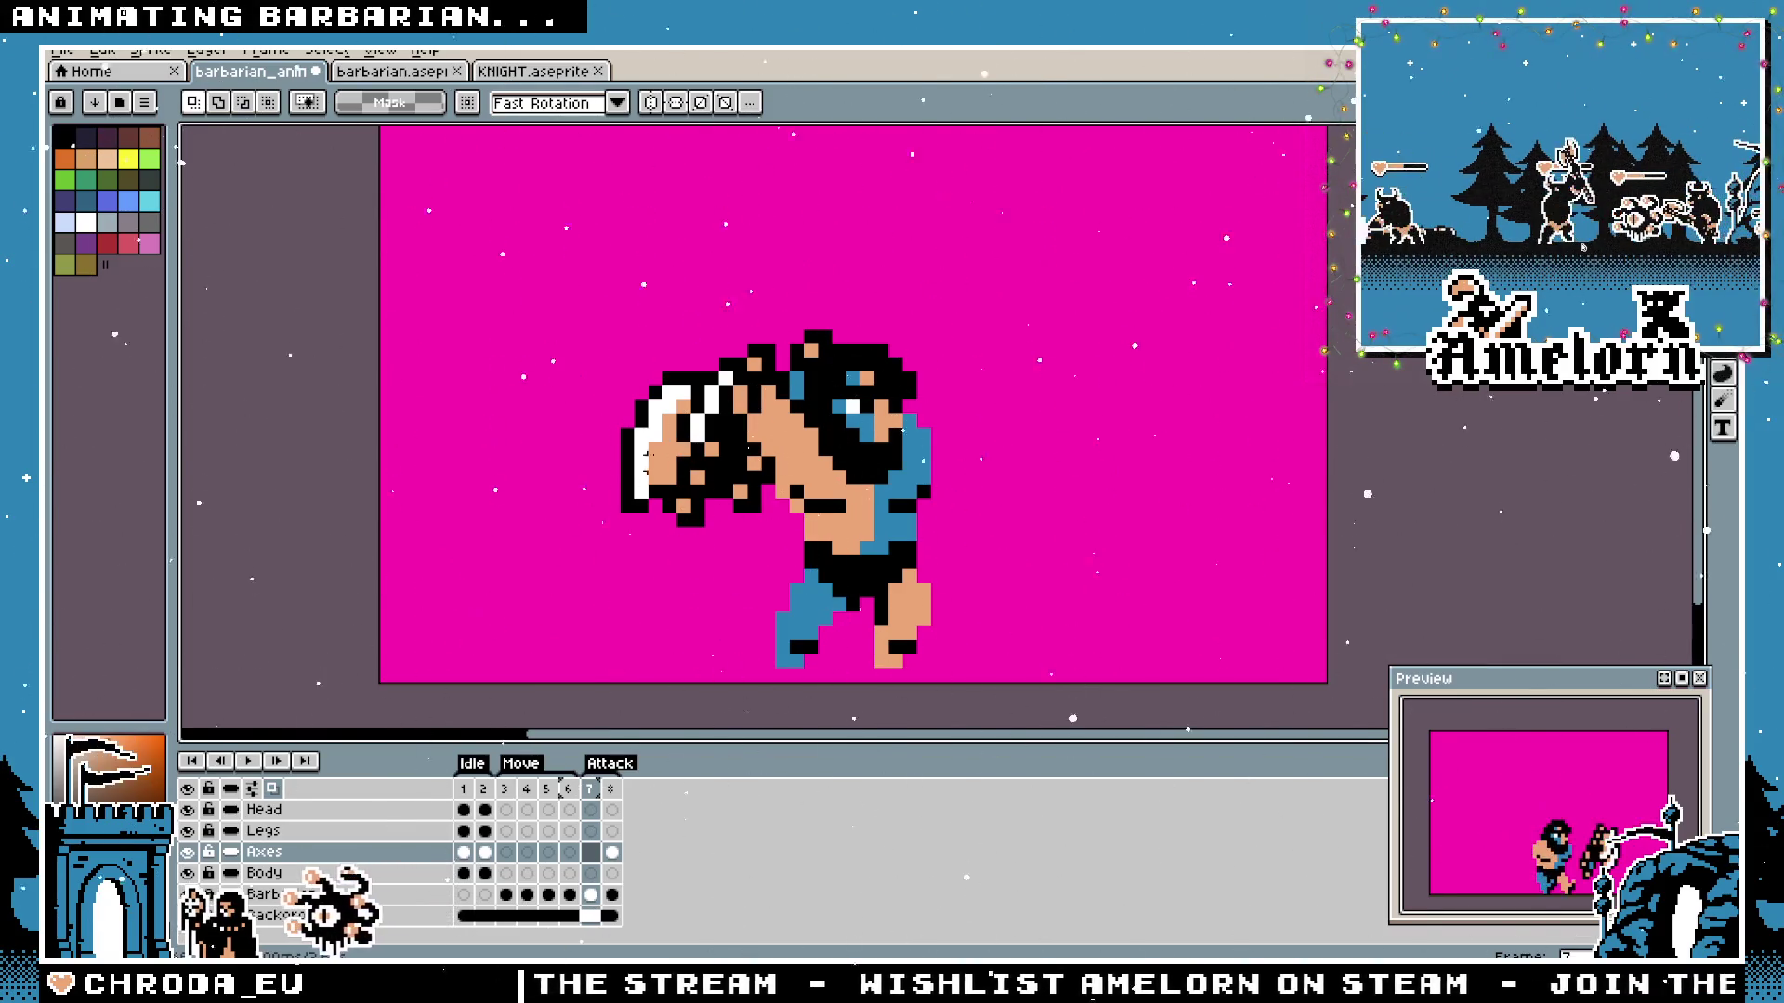
click(609, 789)
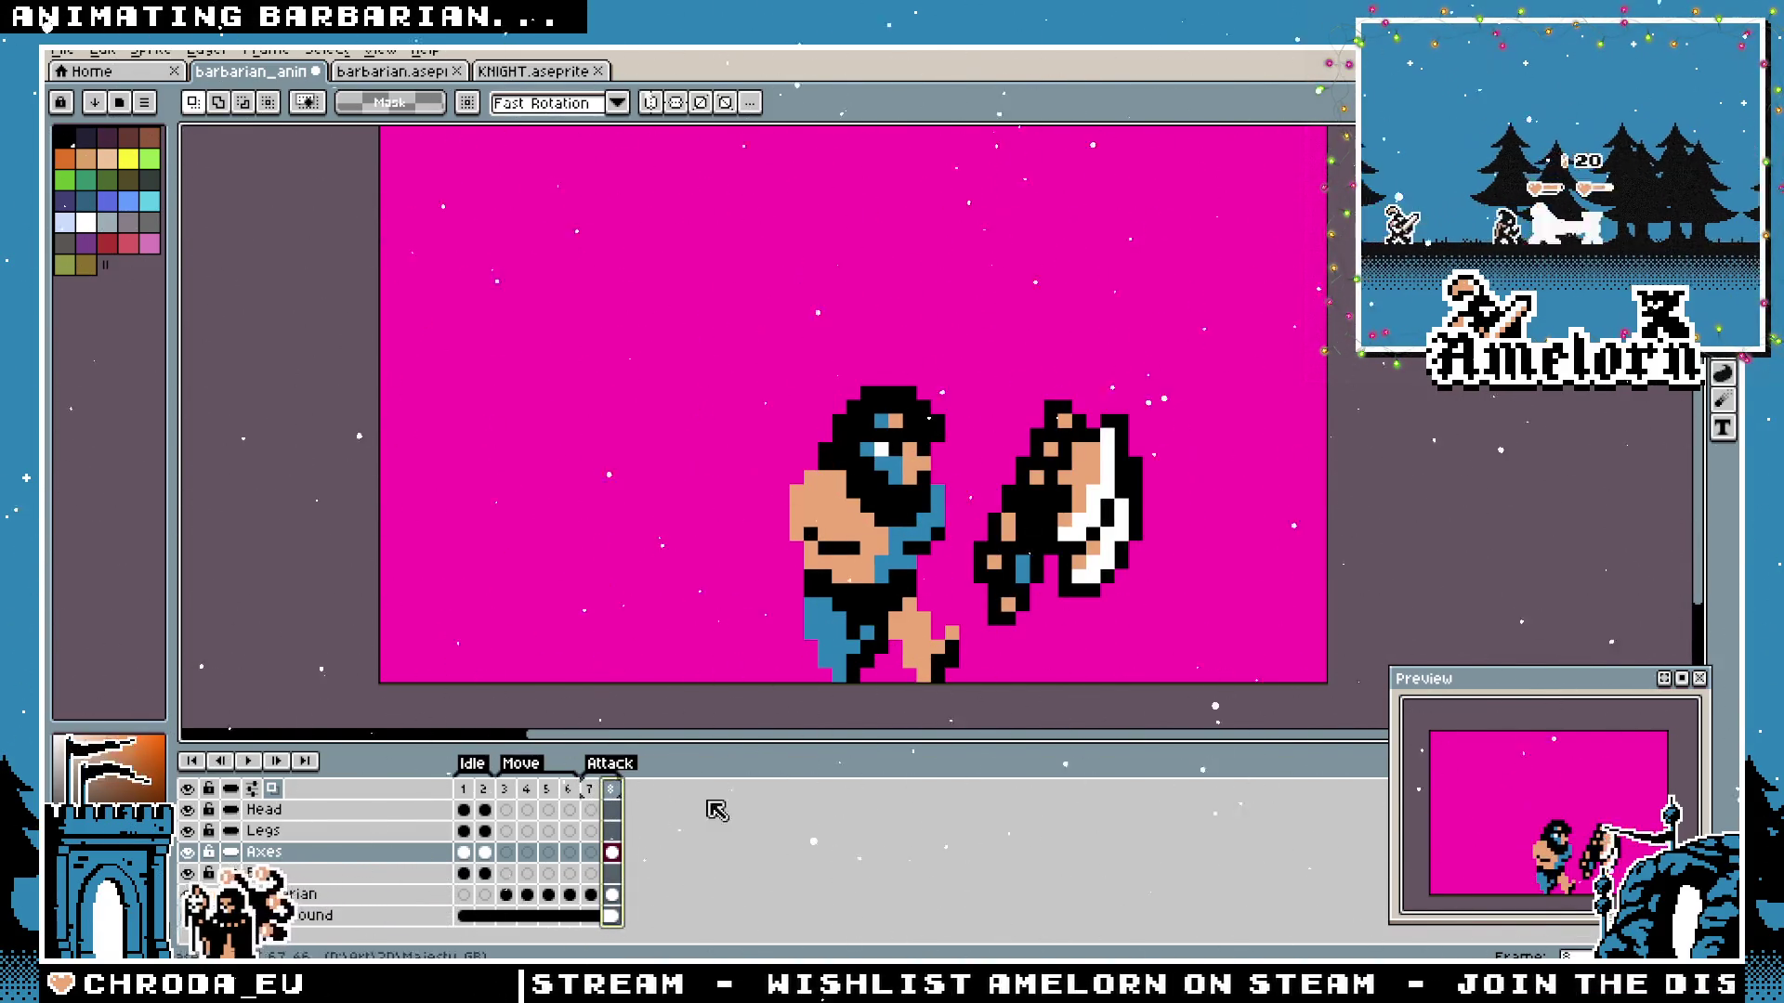
drag(859, 623, 793, 586)
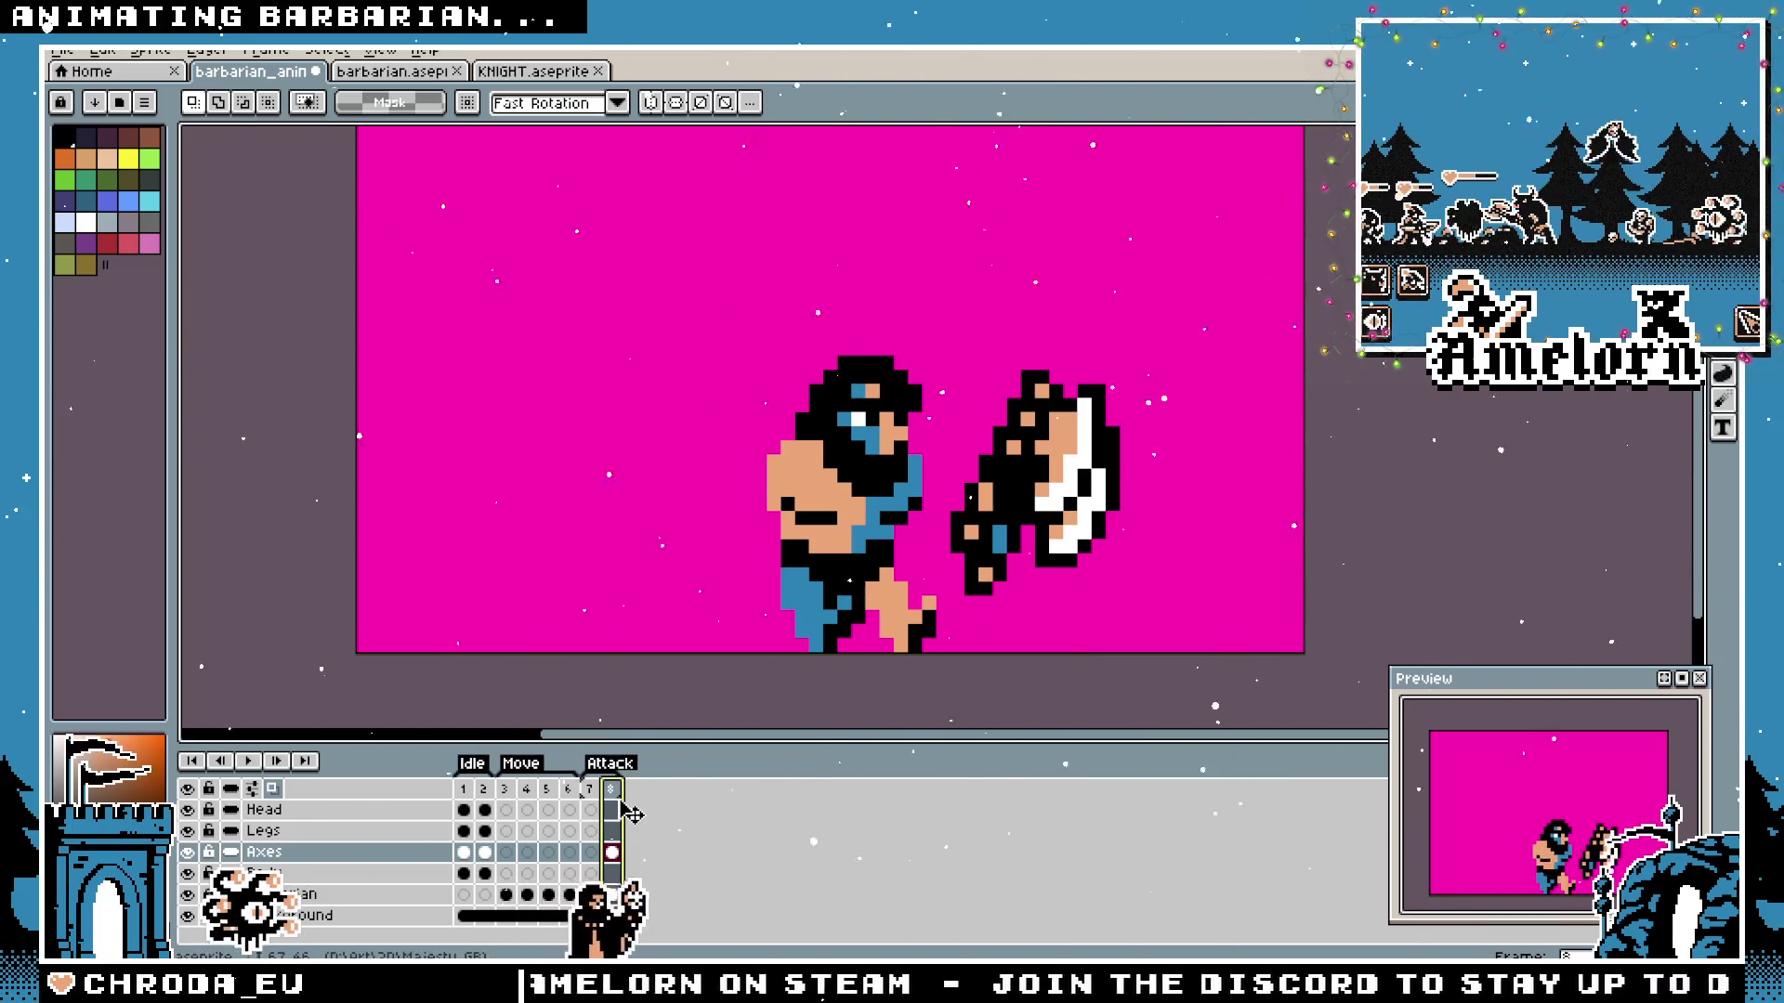
Flip repeatedly between the idle pose and the frame 7 and 8 attack poses to compare them.
click(591, 795)
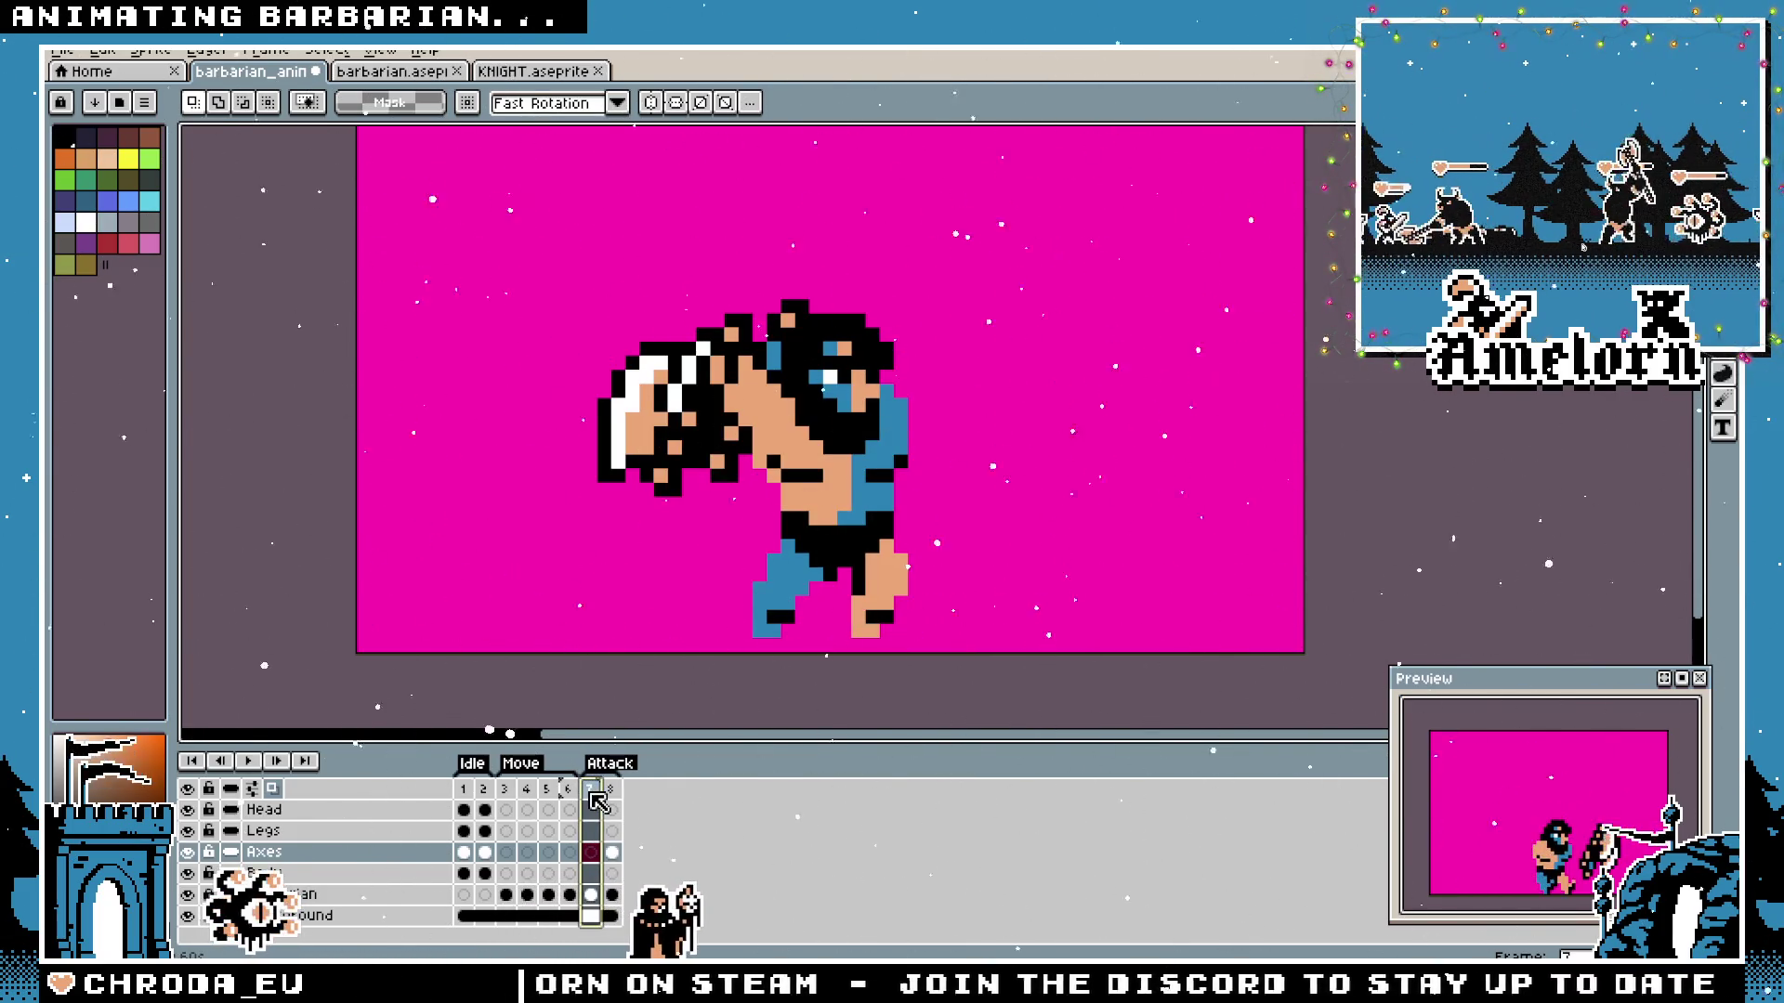
click(466, 805)
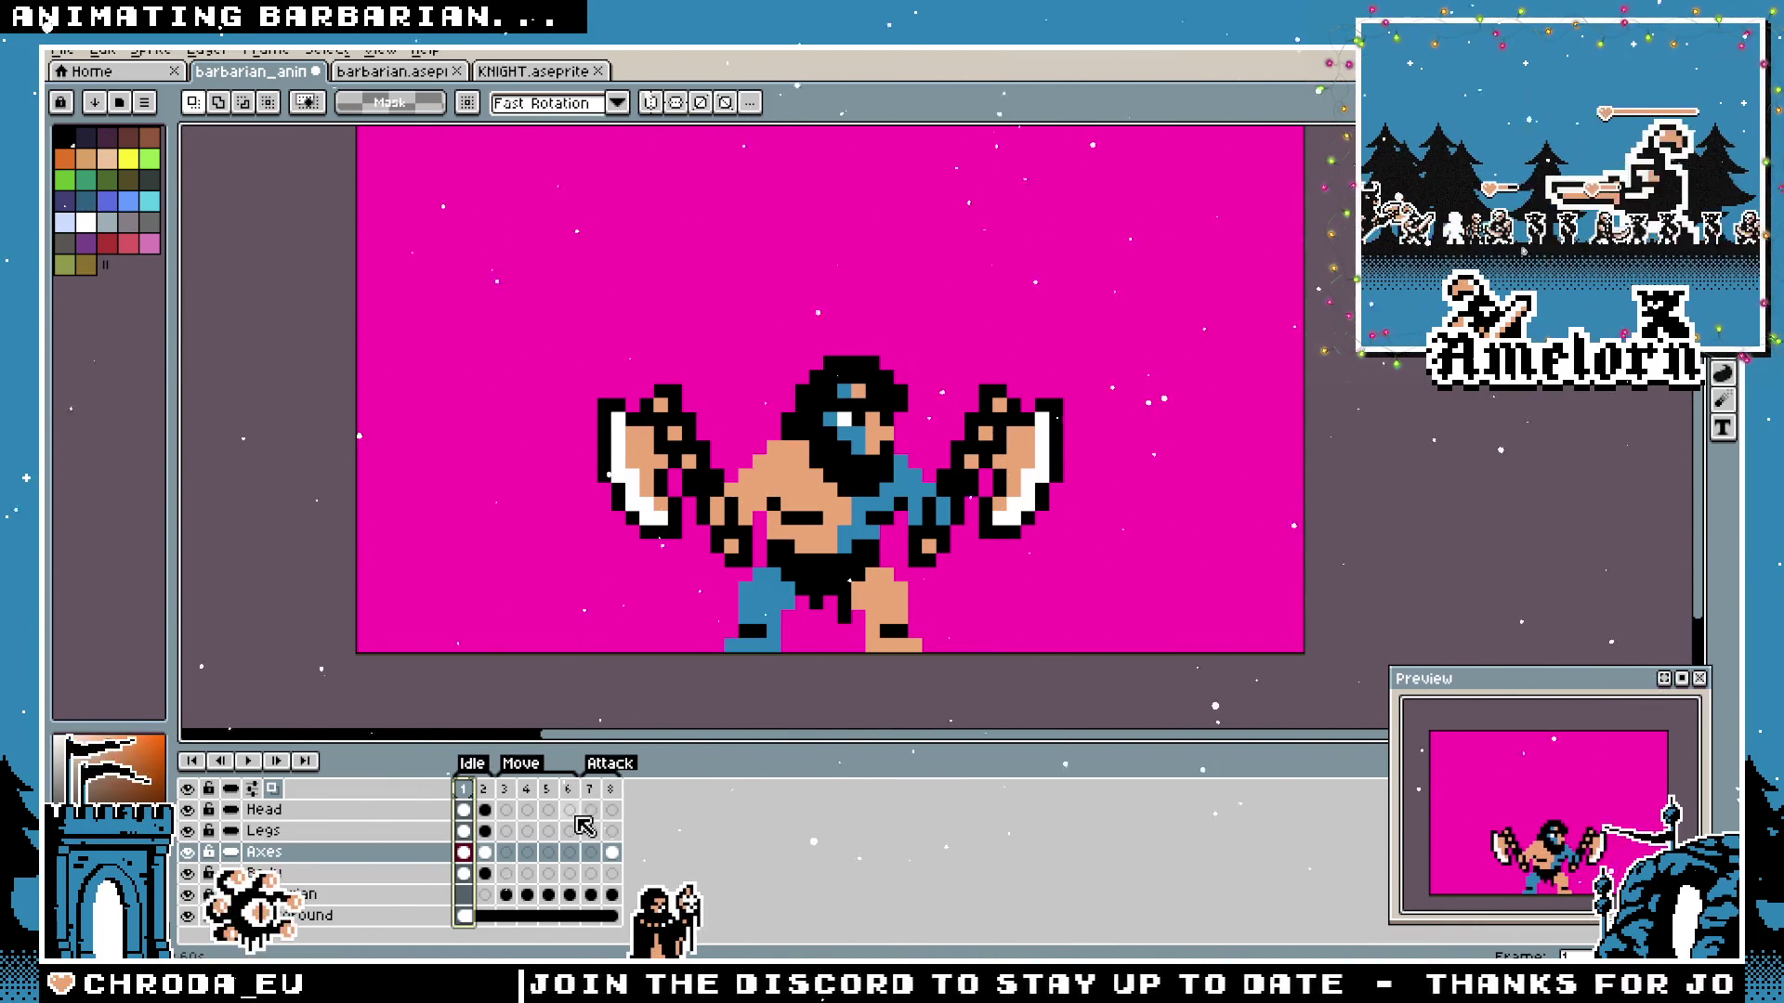
click(591, 790)
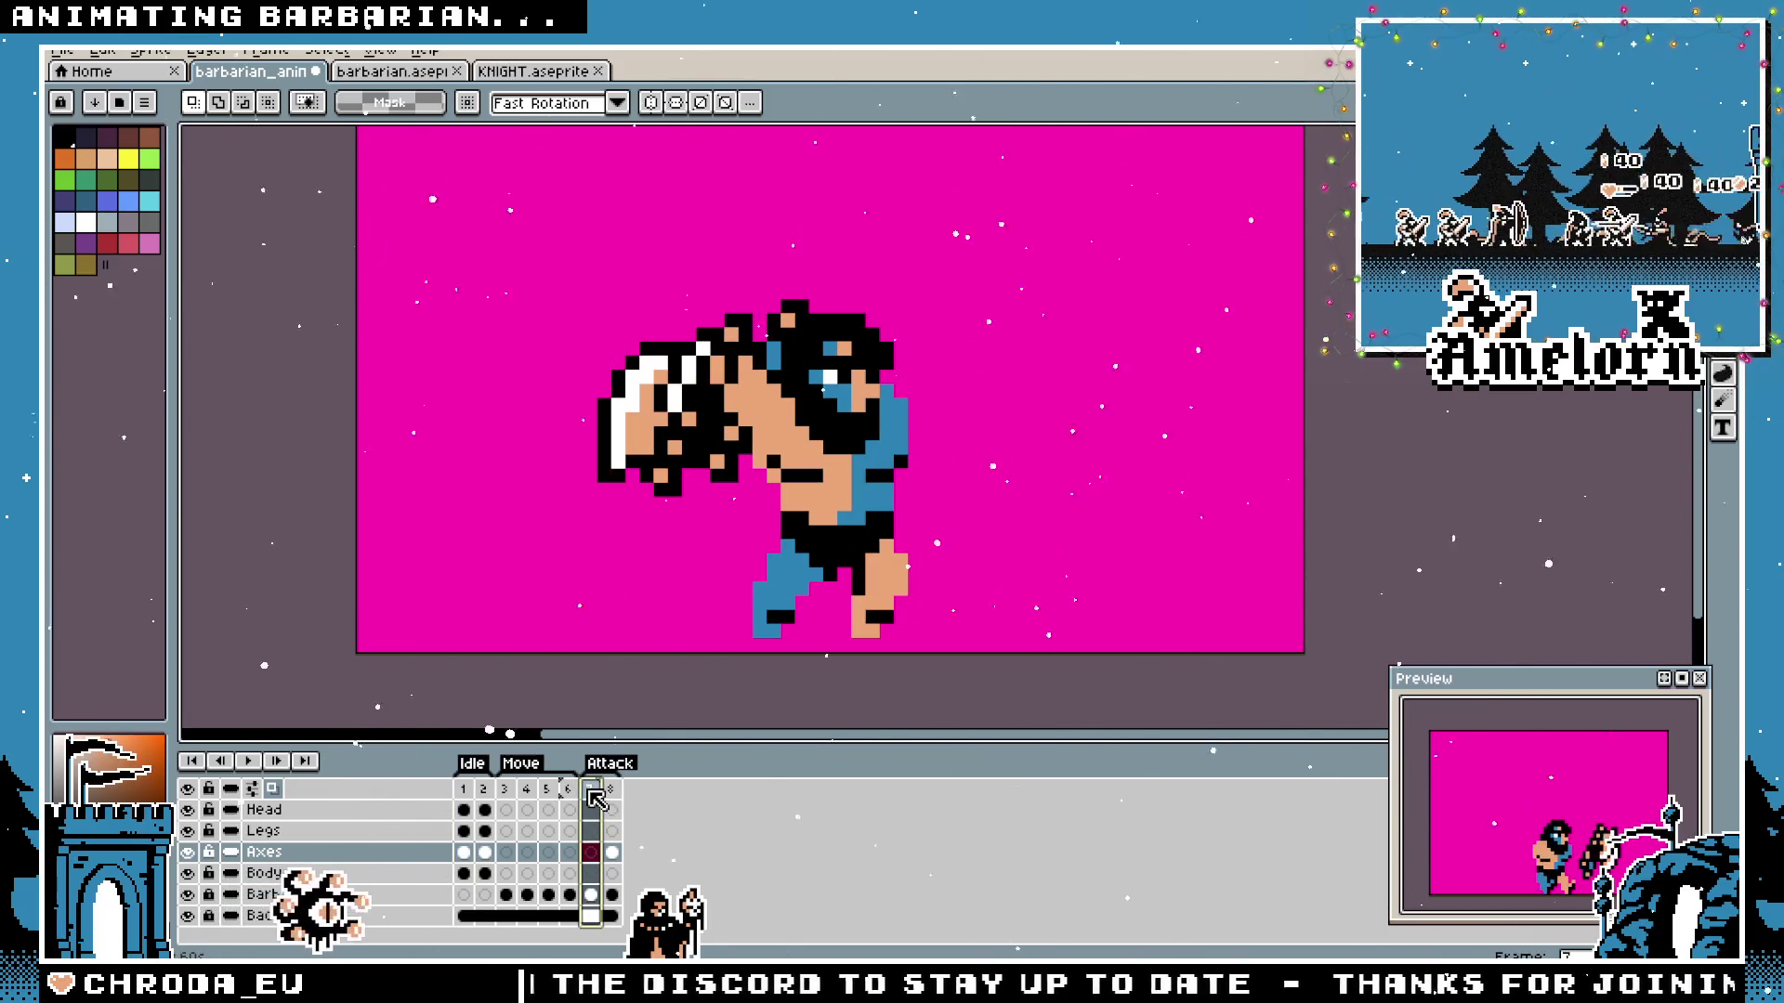
key(Right)
key(Left)
key(Right)
key(Left)
key(Right)
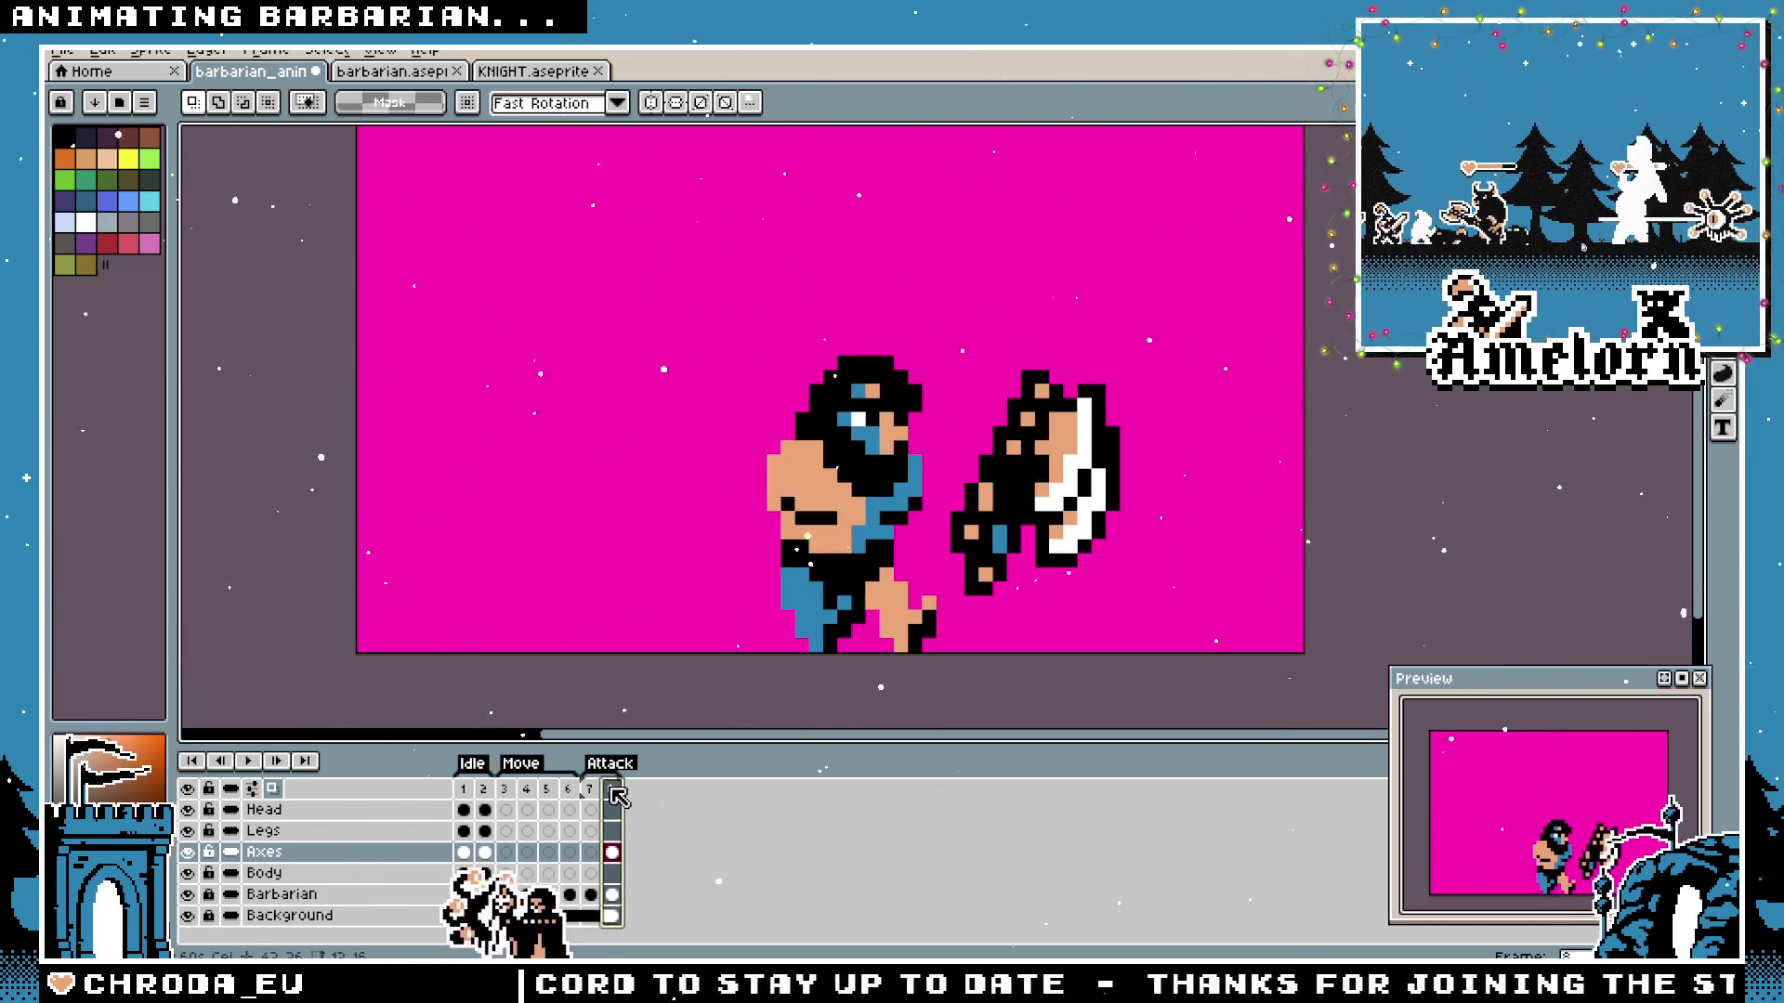
key(Left)
key(Right)
key(Left)
key(Right)
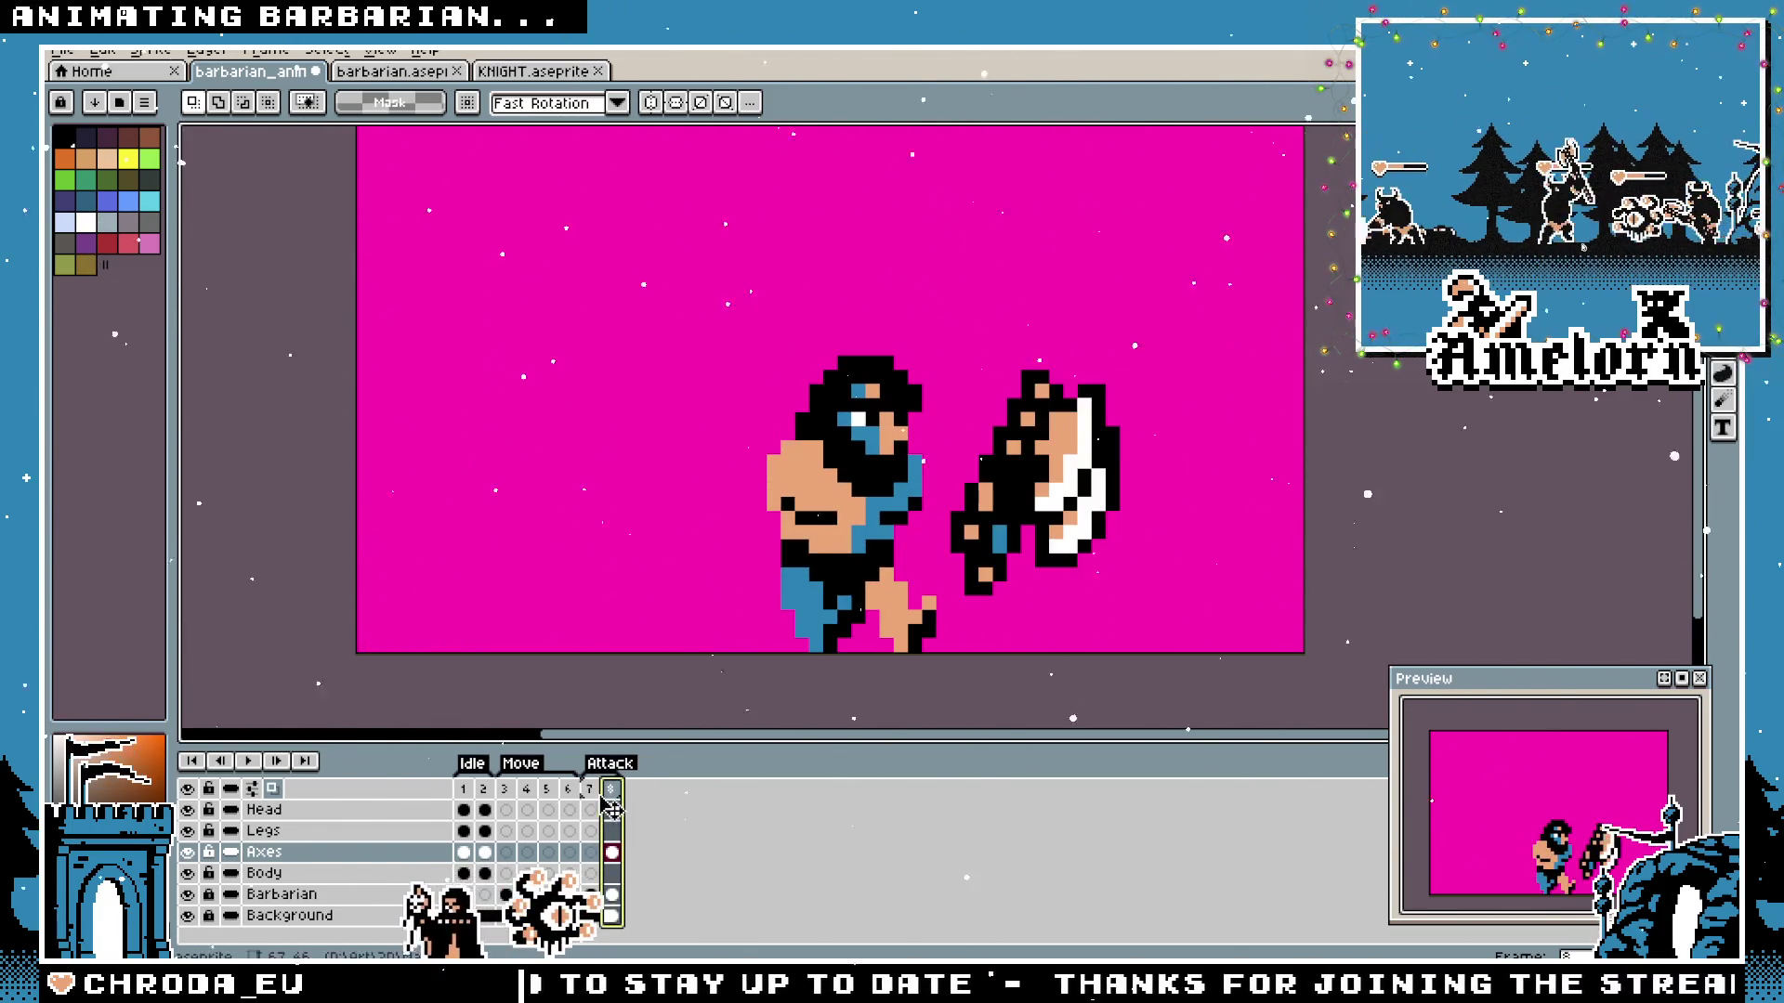
key(Left)
Check the frame 8 axe-forward pose against the idle and frame 3 poses.
click(621, 788)
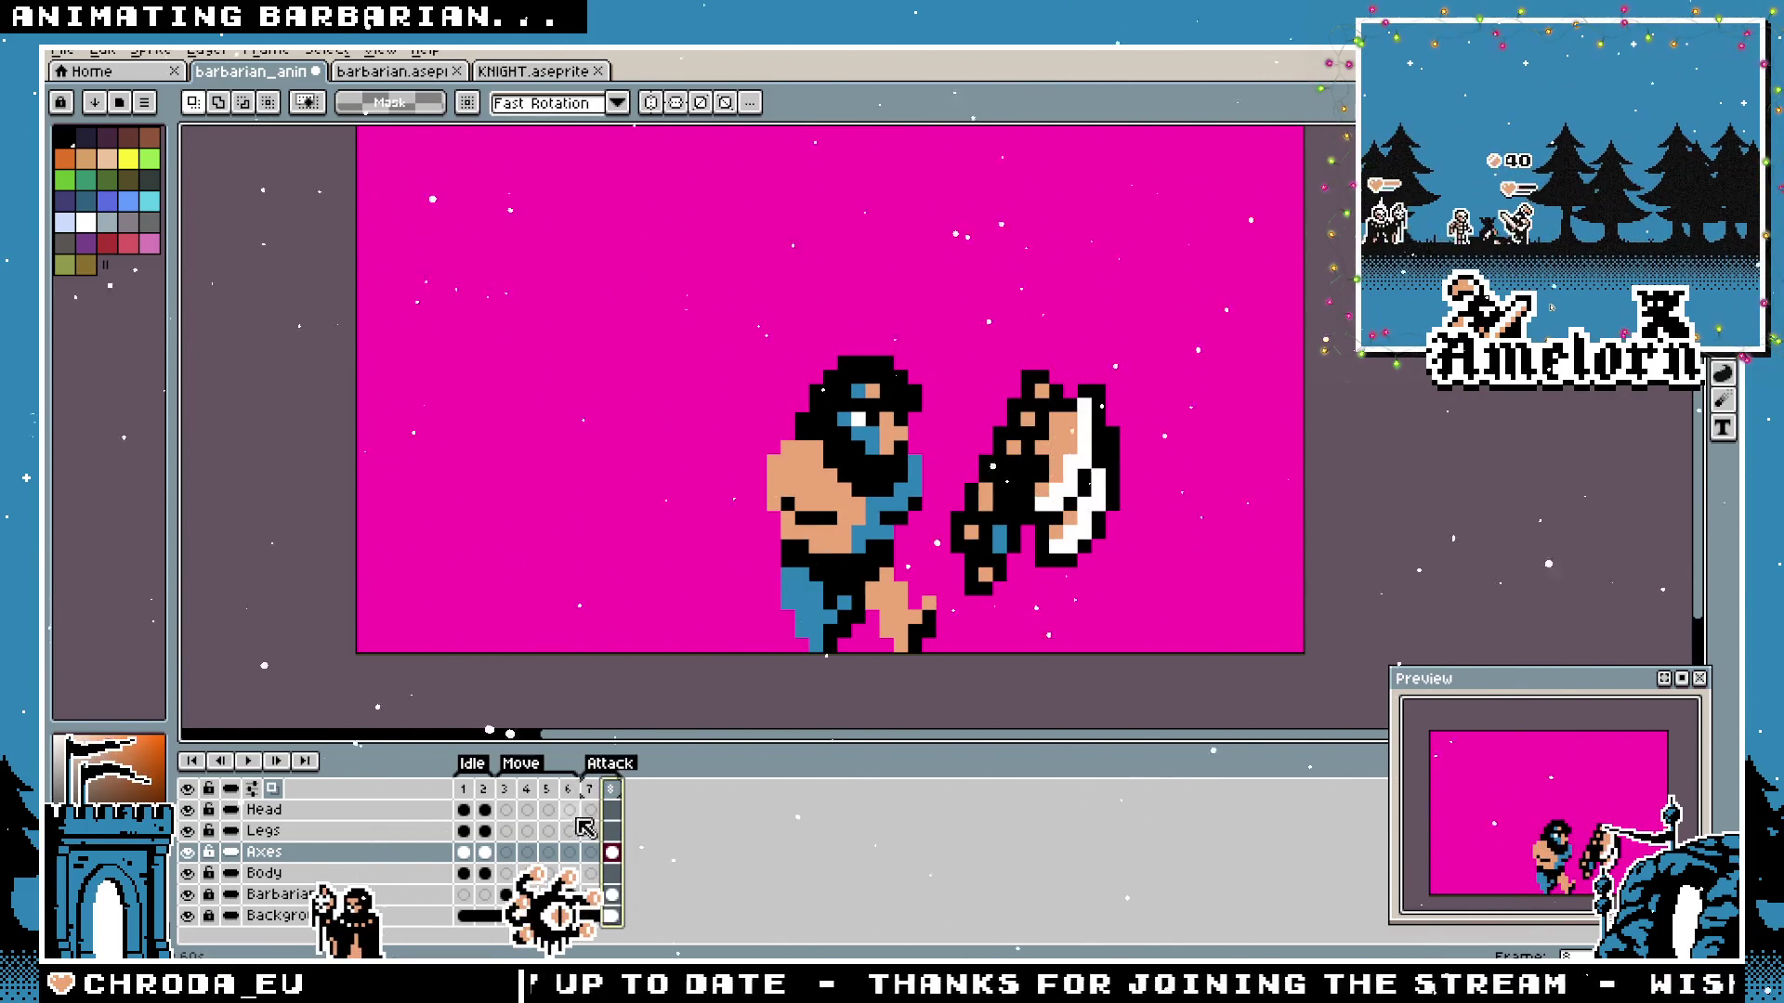
key(Left)
key(Right)
key(Left)
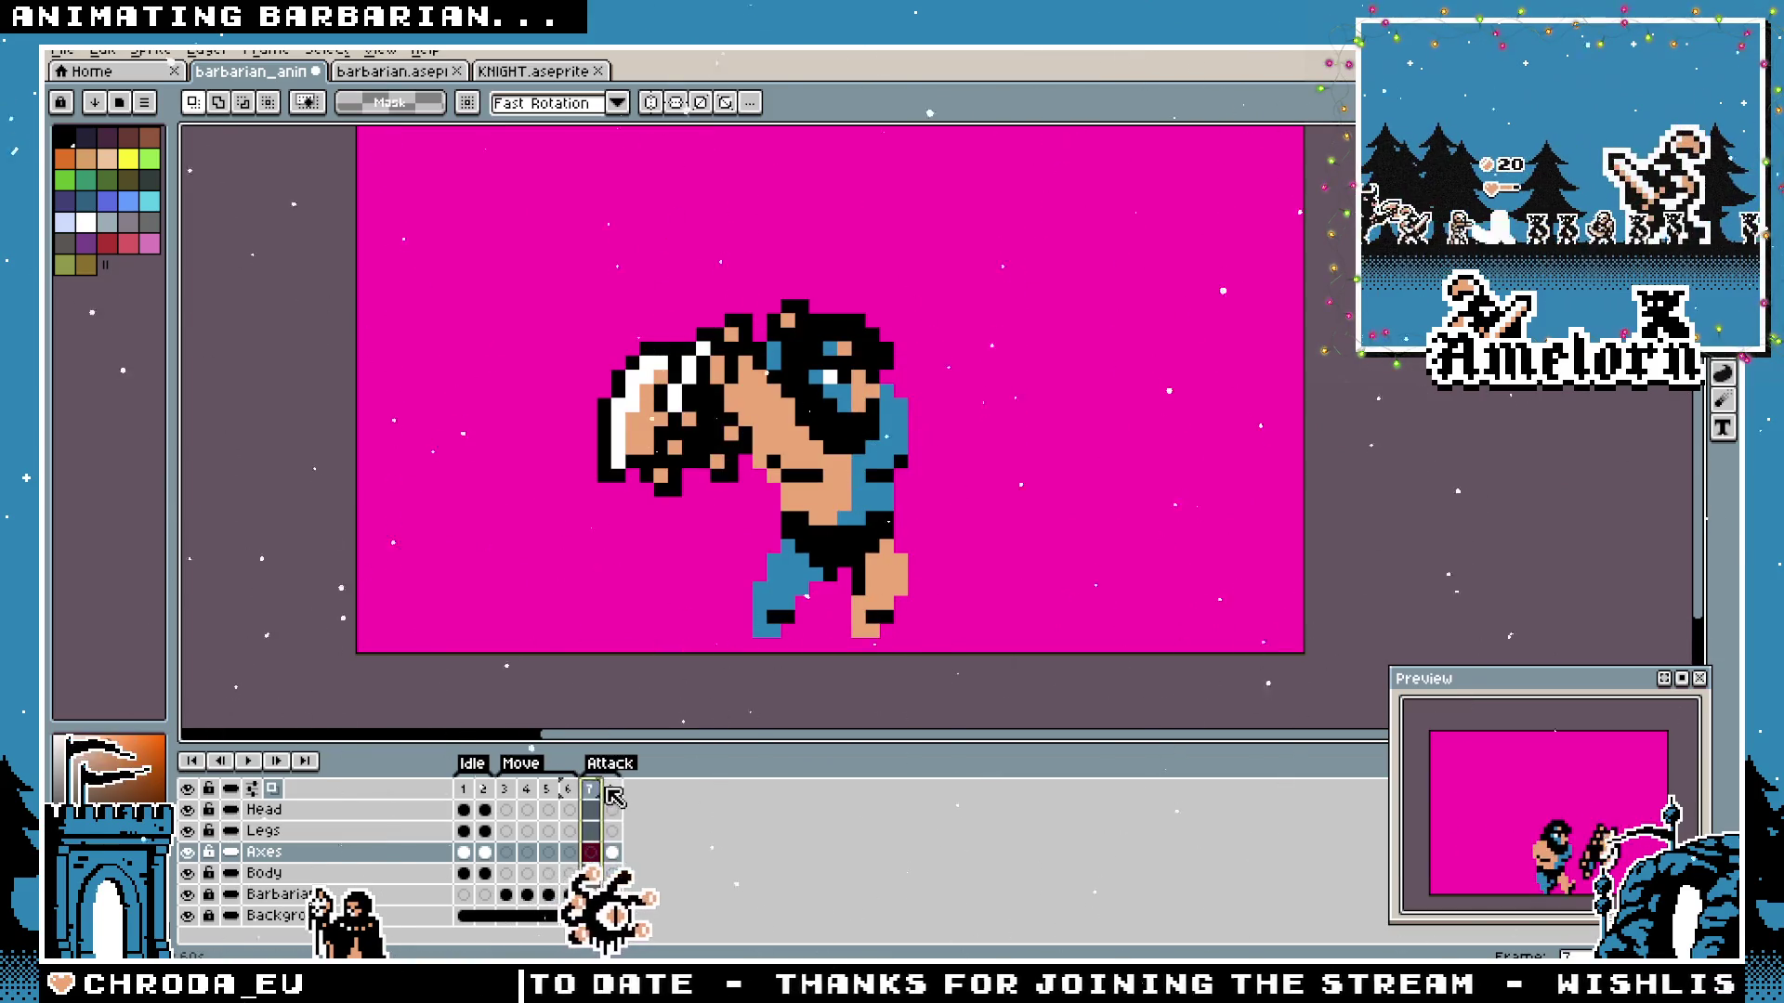
click(611, 789)
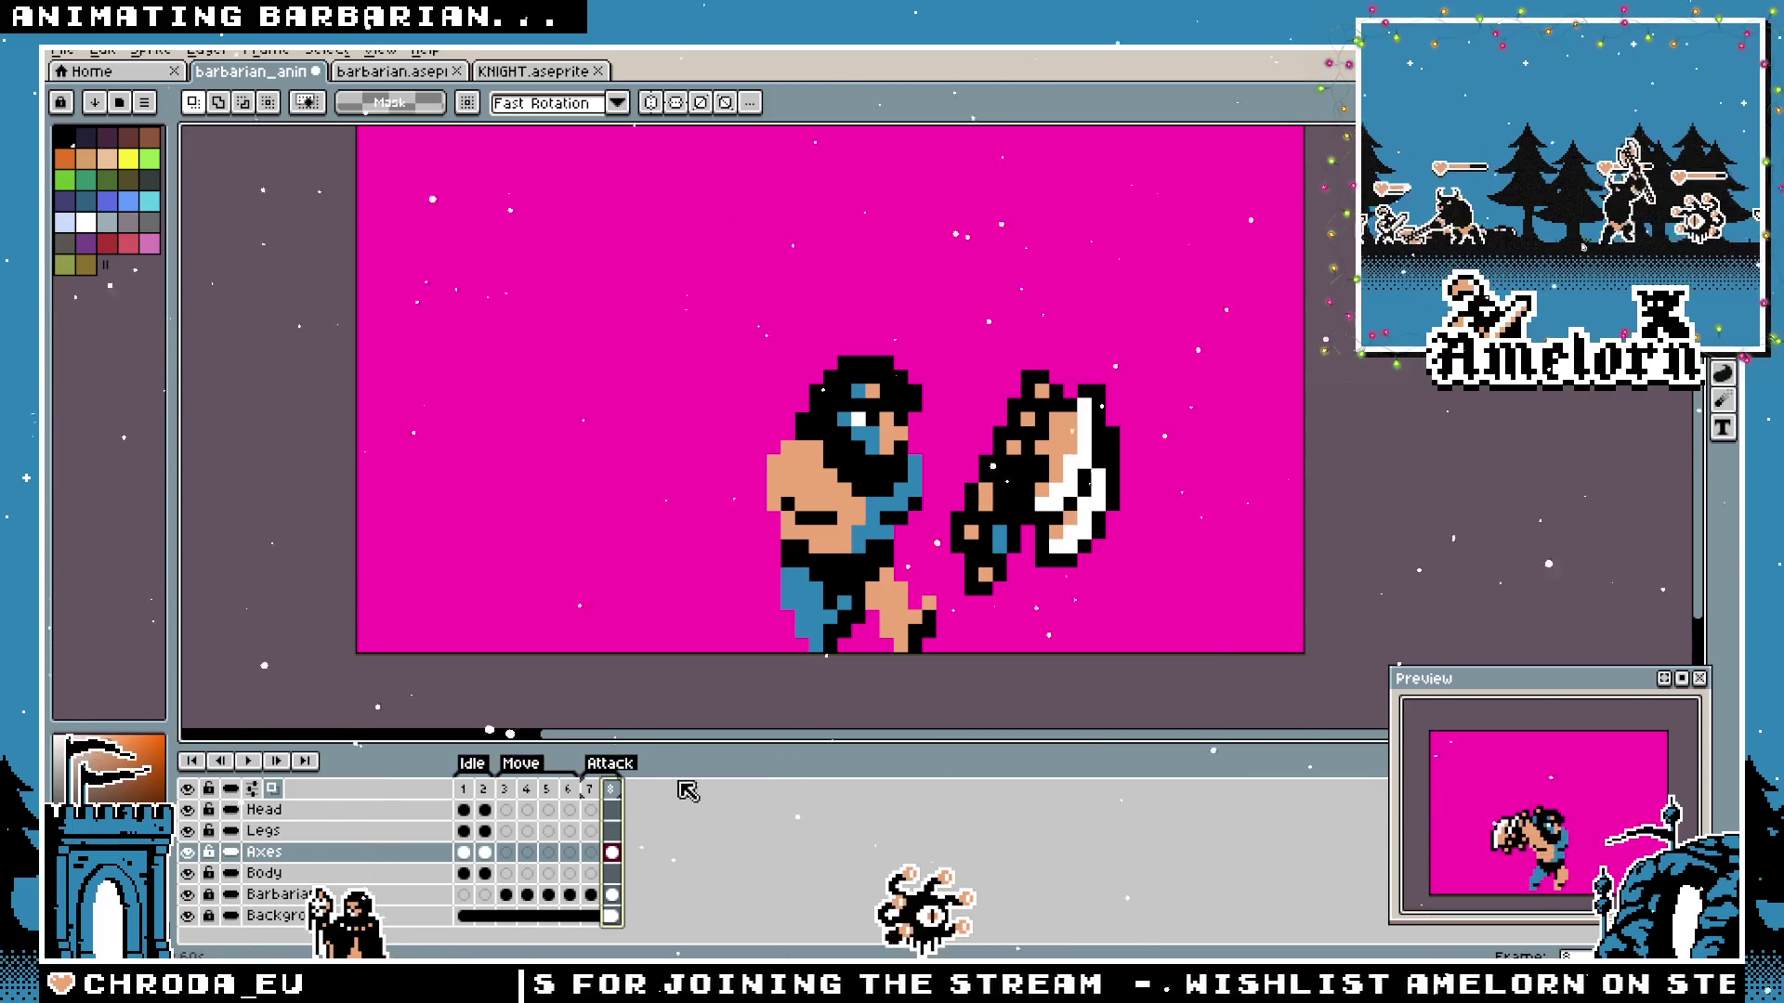
click(475, 792)
click(504, 790)
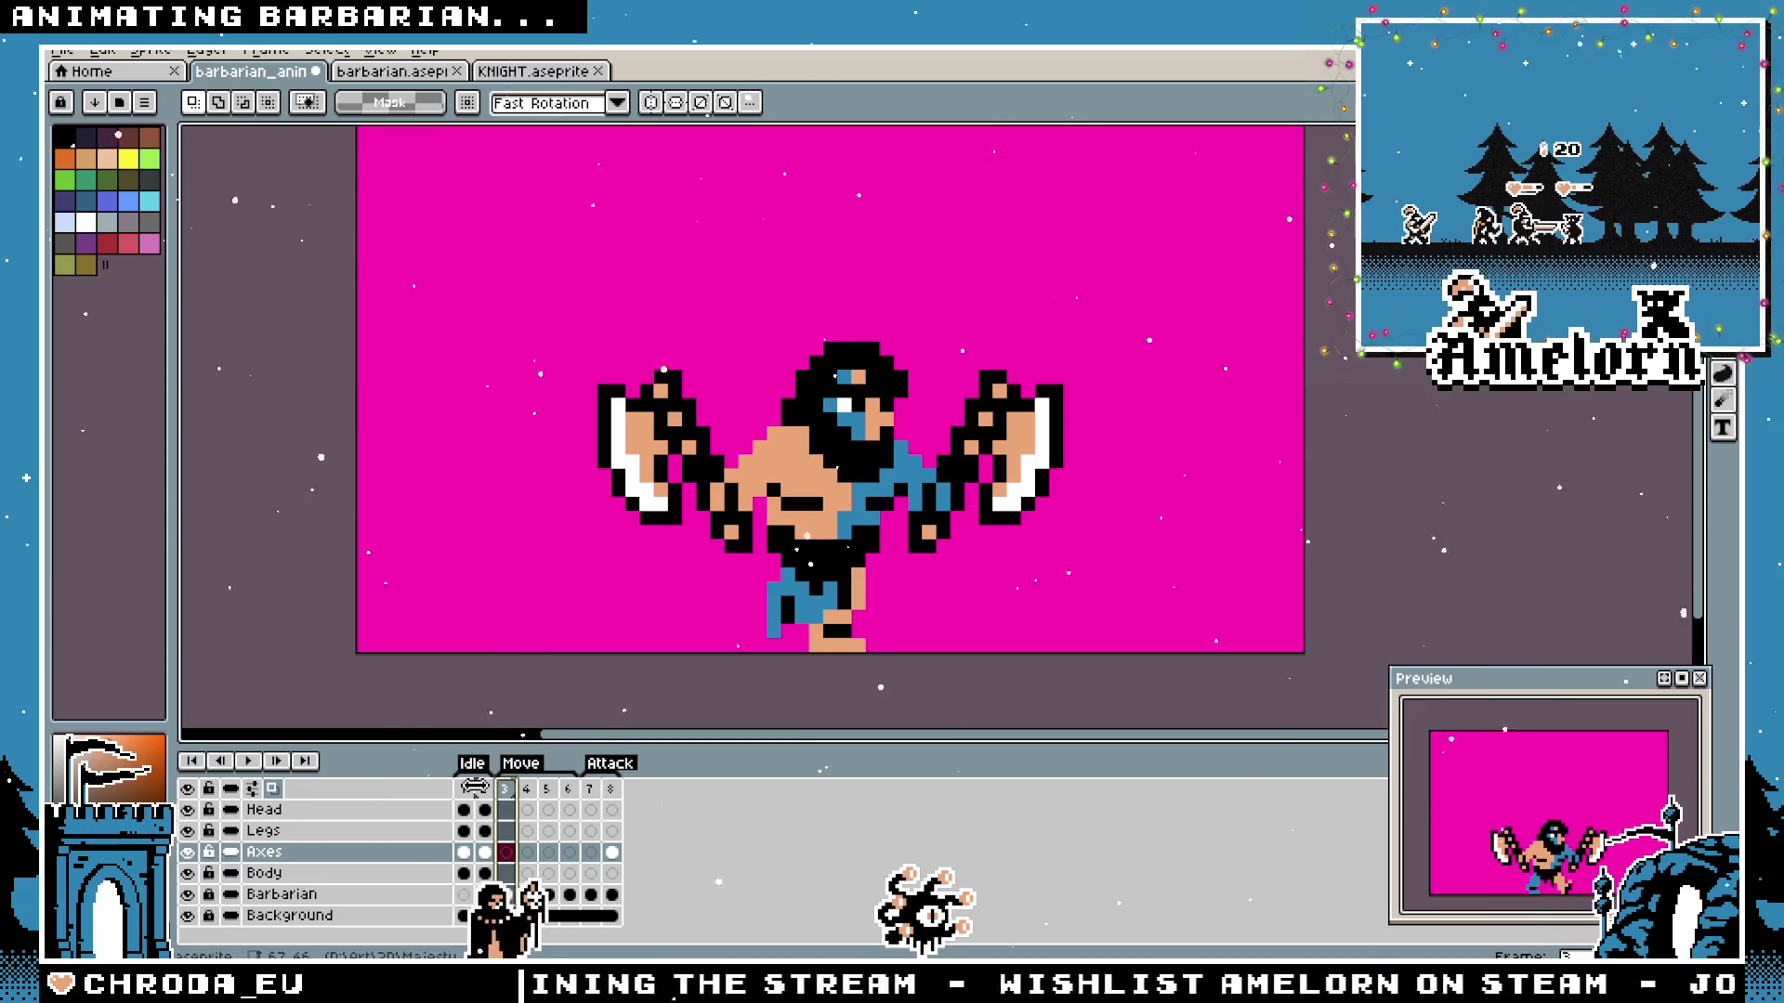
click(469, 790)
key(Return)
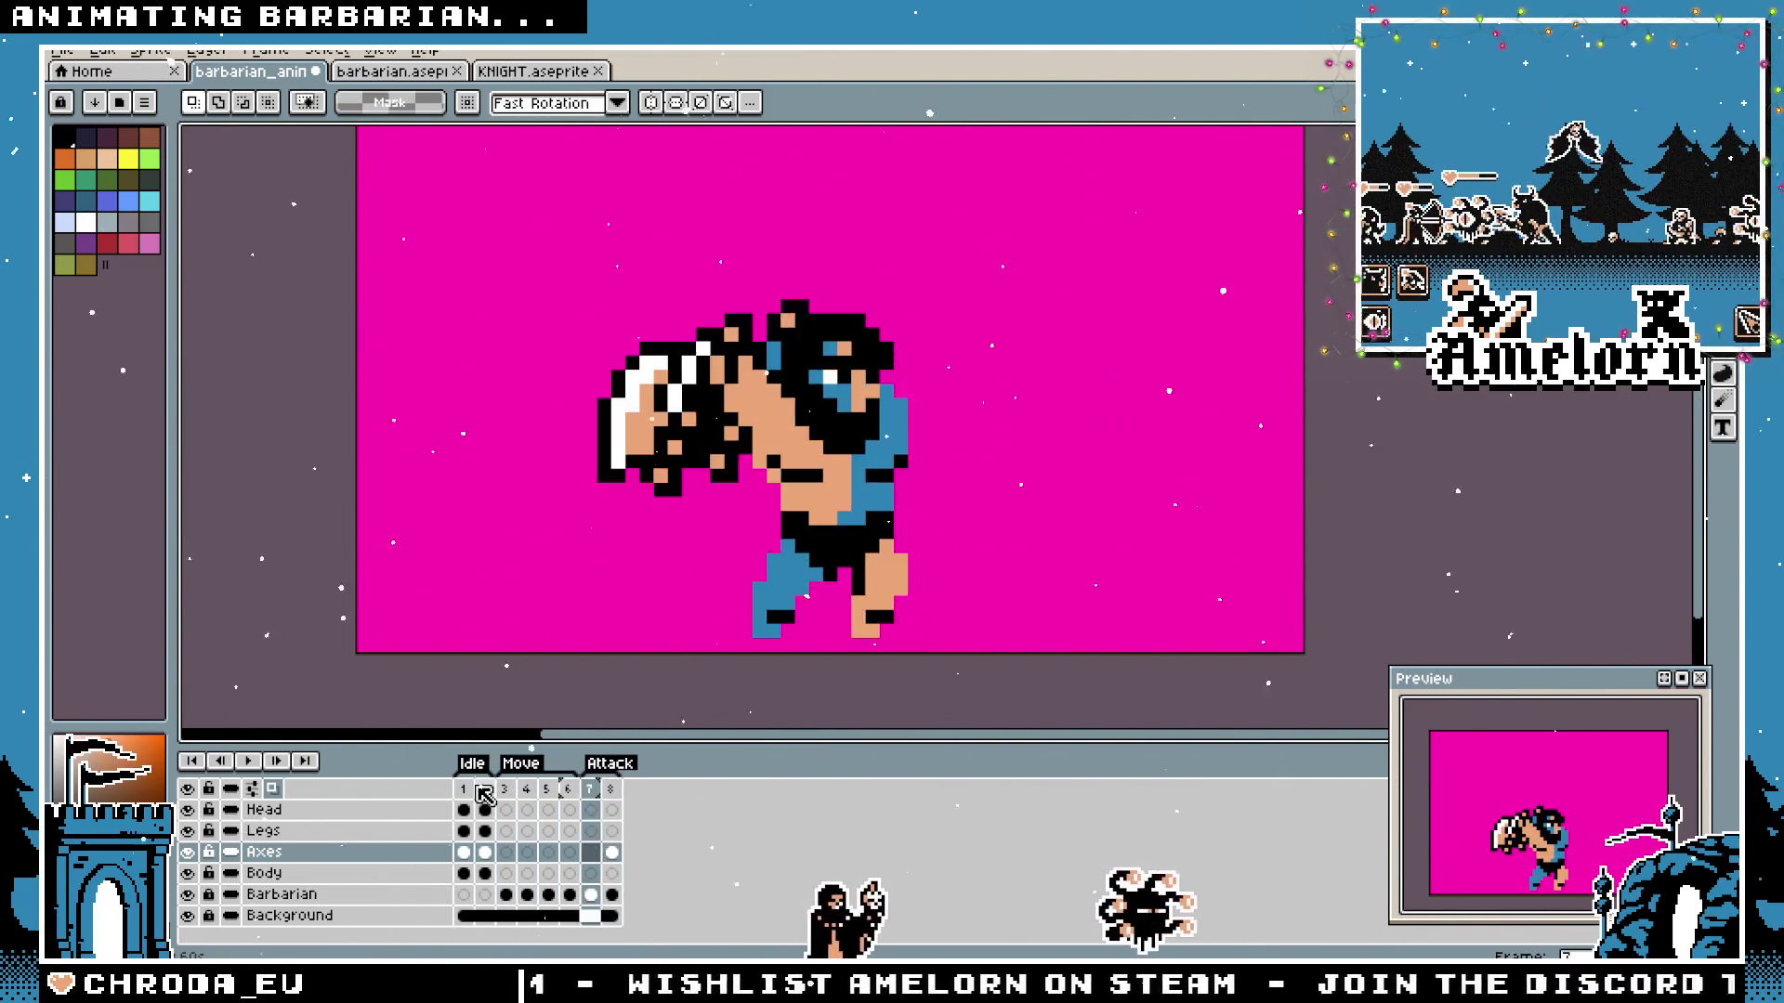
Save the barbarian animation file, recheck frames 7 and 8, and target the Legs layer.
key(ctrl+s)
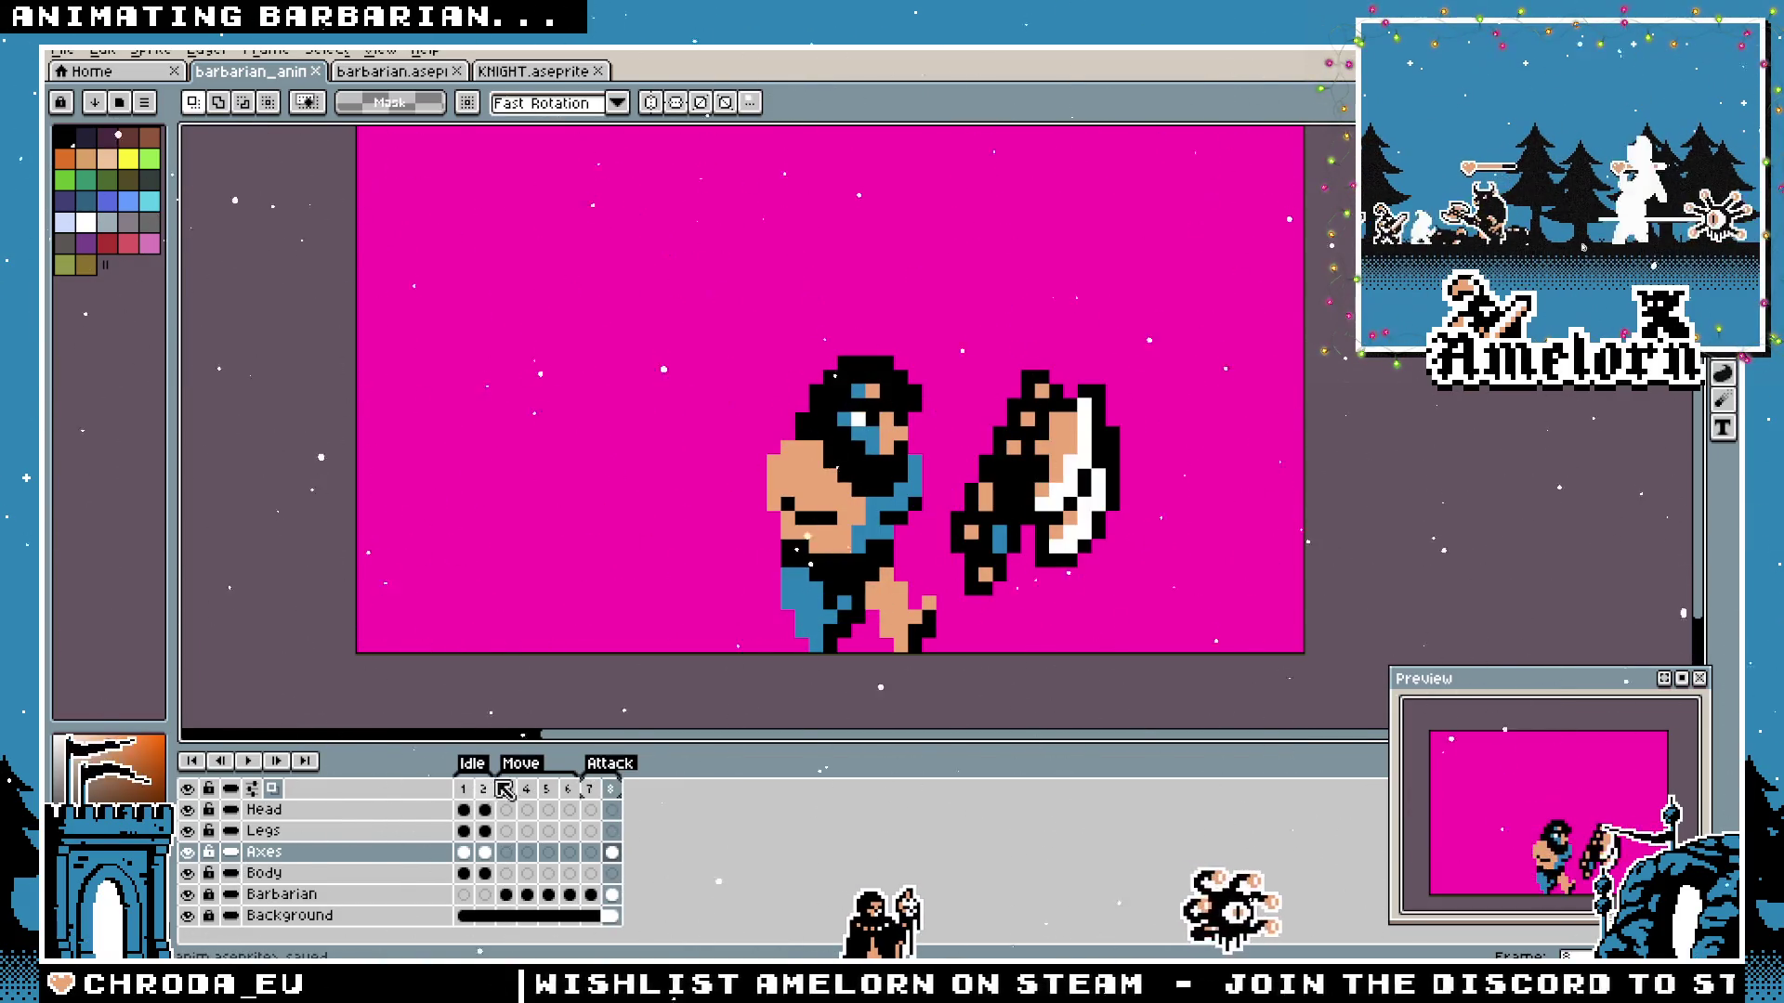
click(592, 791)
click(613, 796)
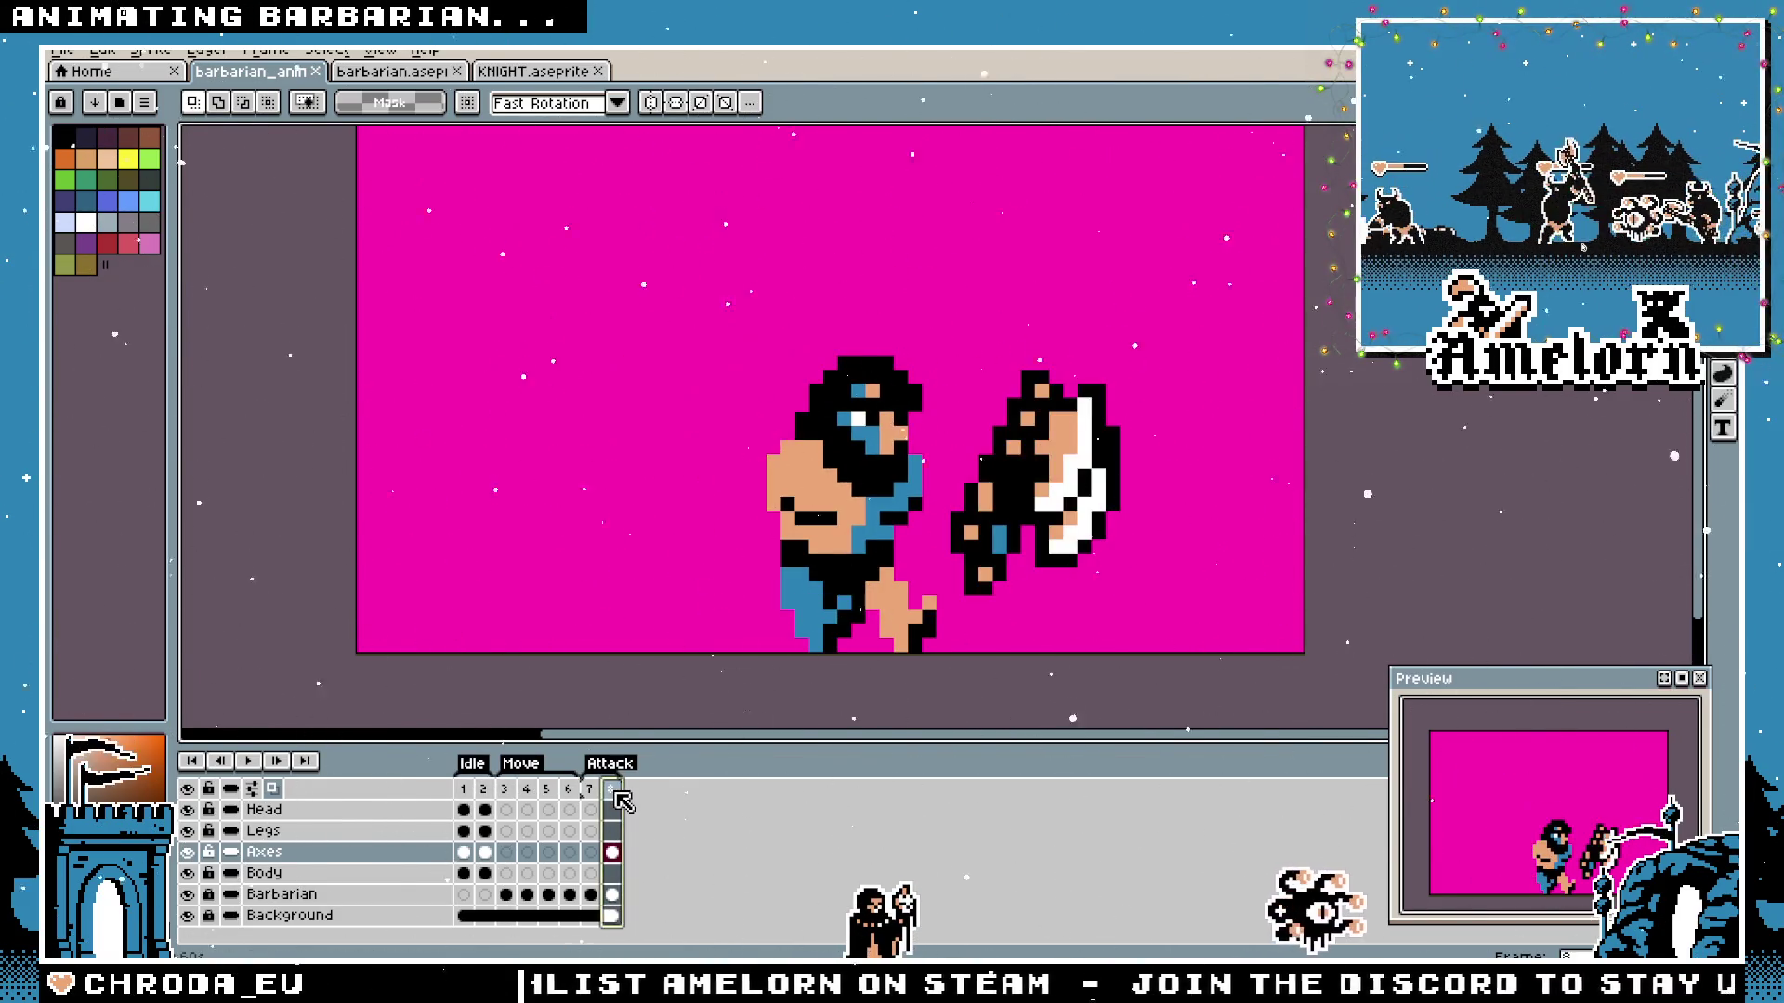
key(Left)
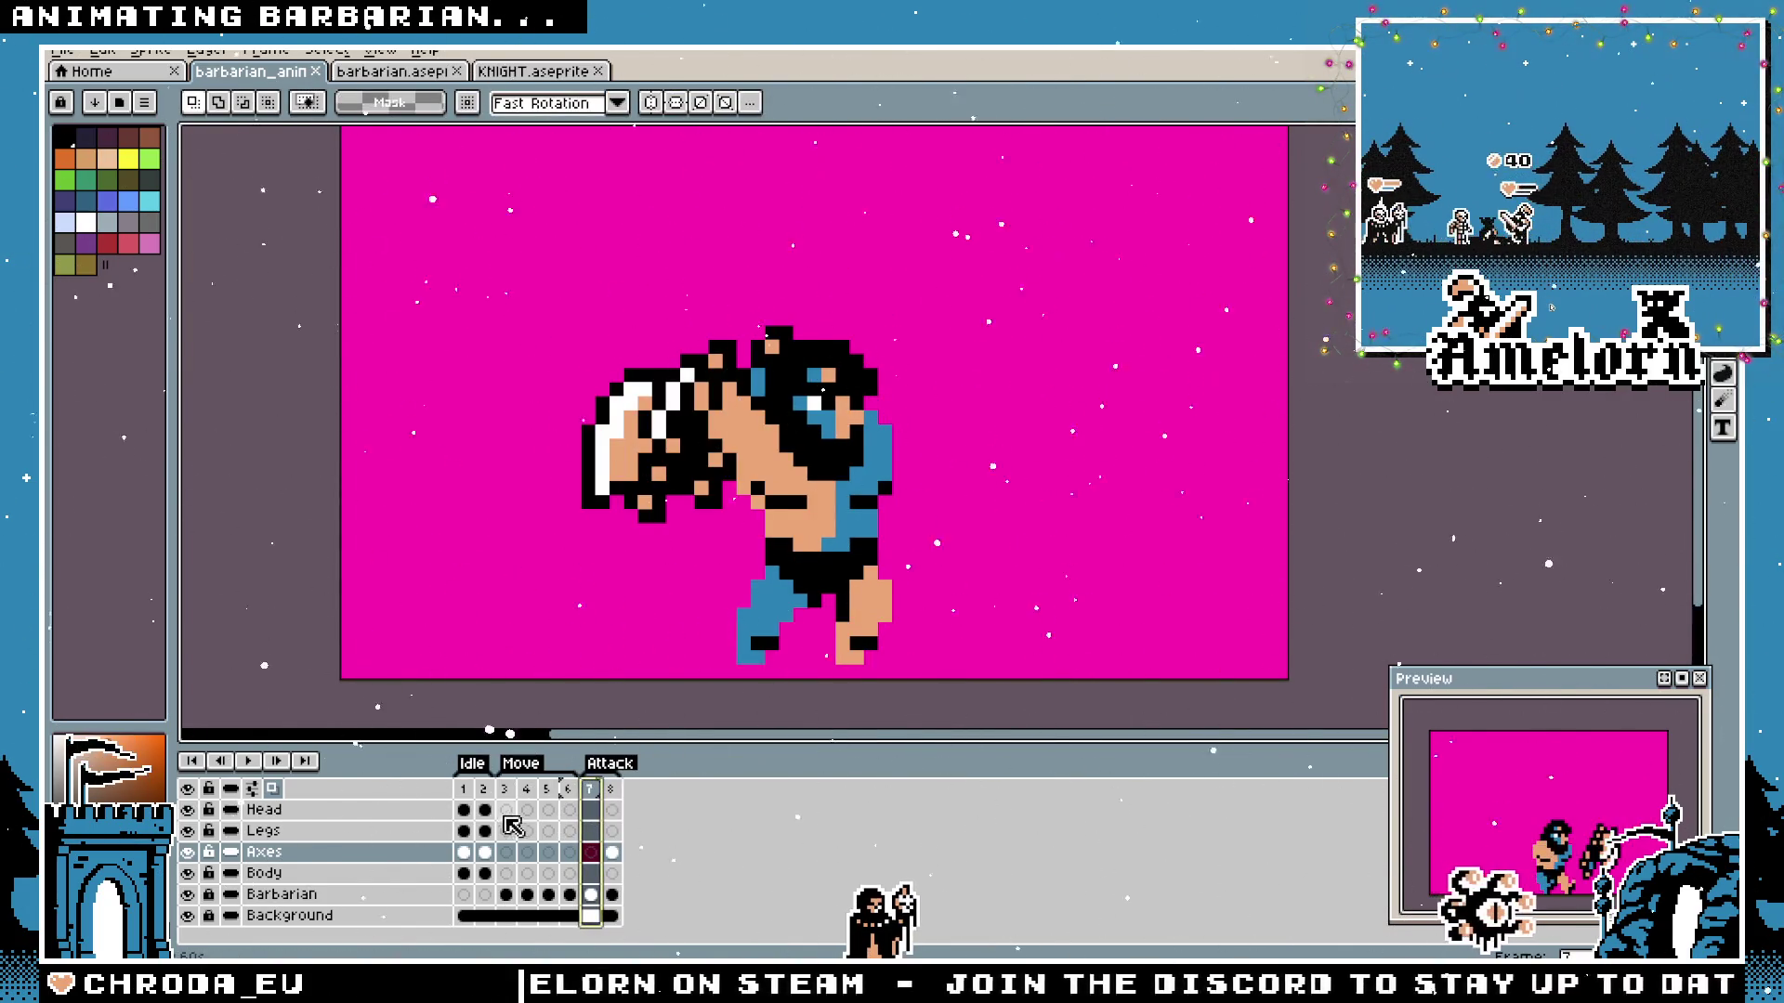
click(306, 834)
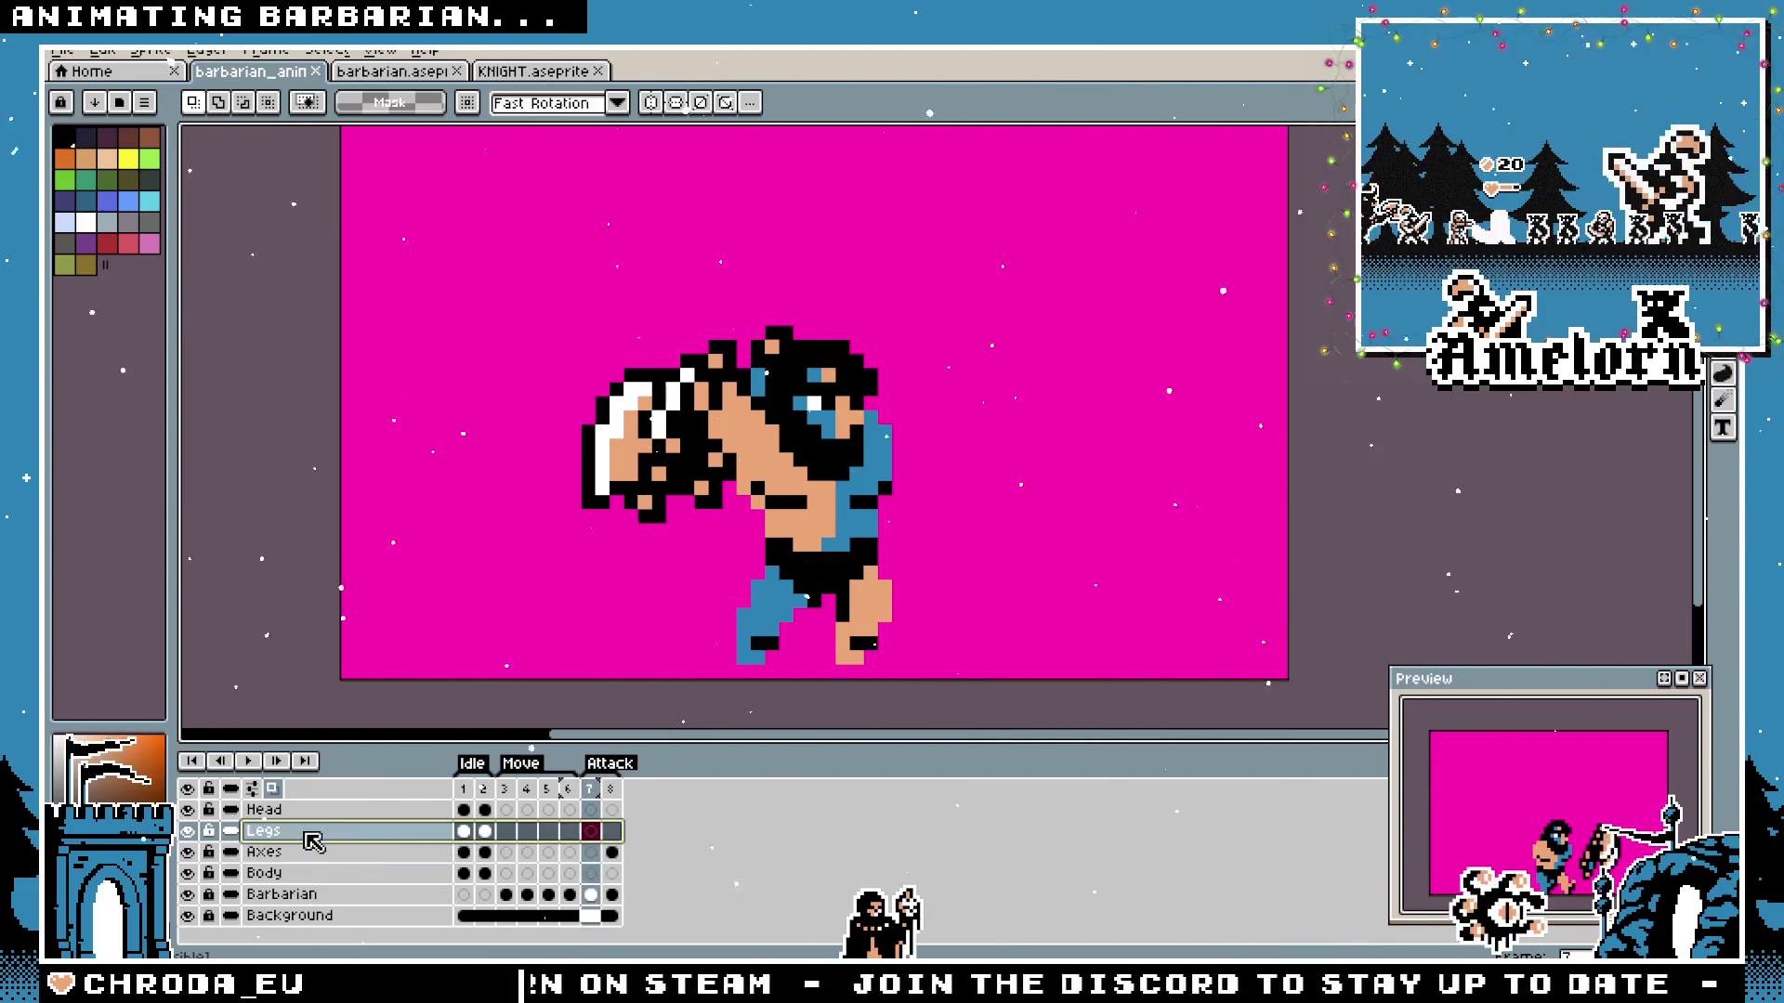
scroll(798, 587, up, 2)
scroll(798, 587, up, 2)
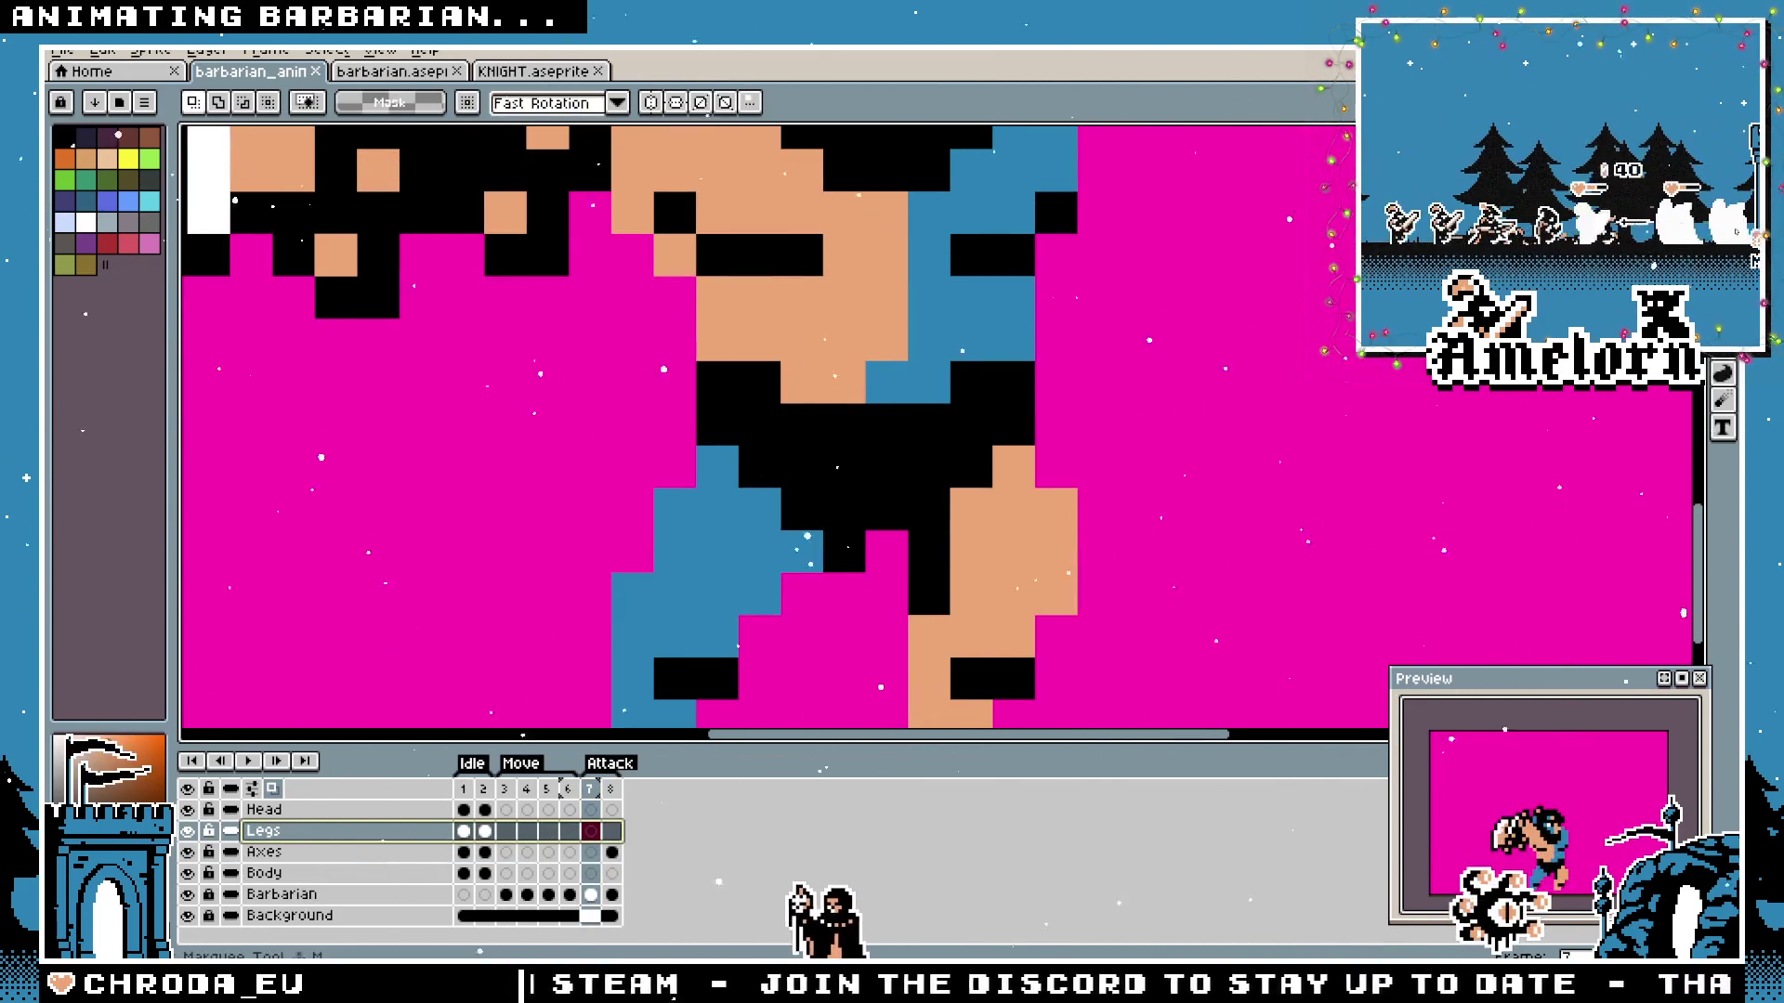
scroll(808, 540, down, 1)
scroll(865, 523, down, 1)
scroll(965, 502, down, 1)
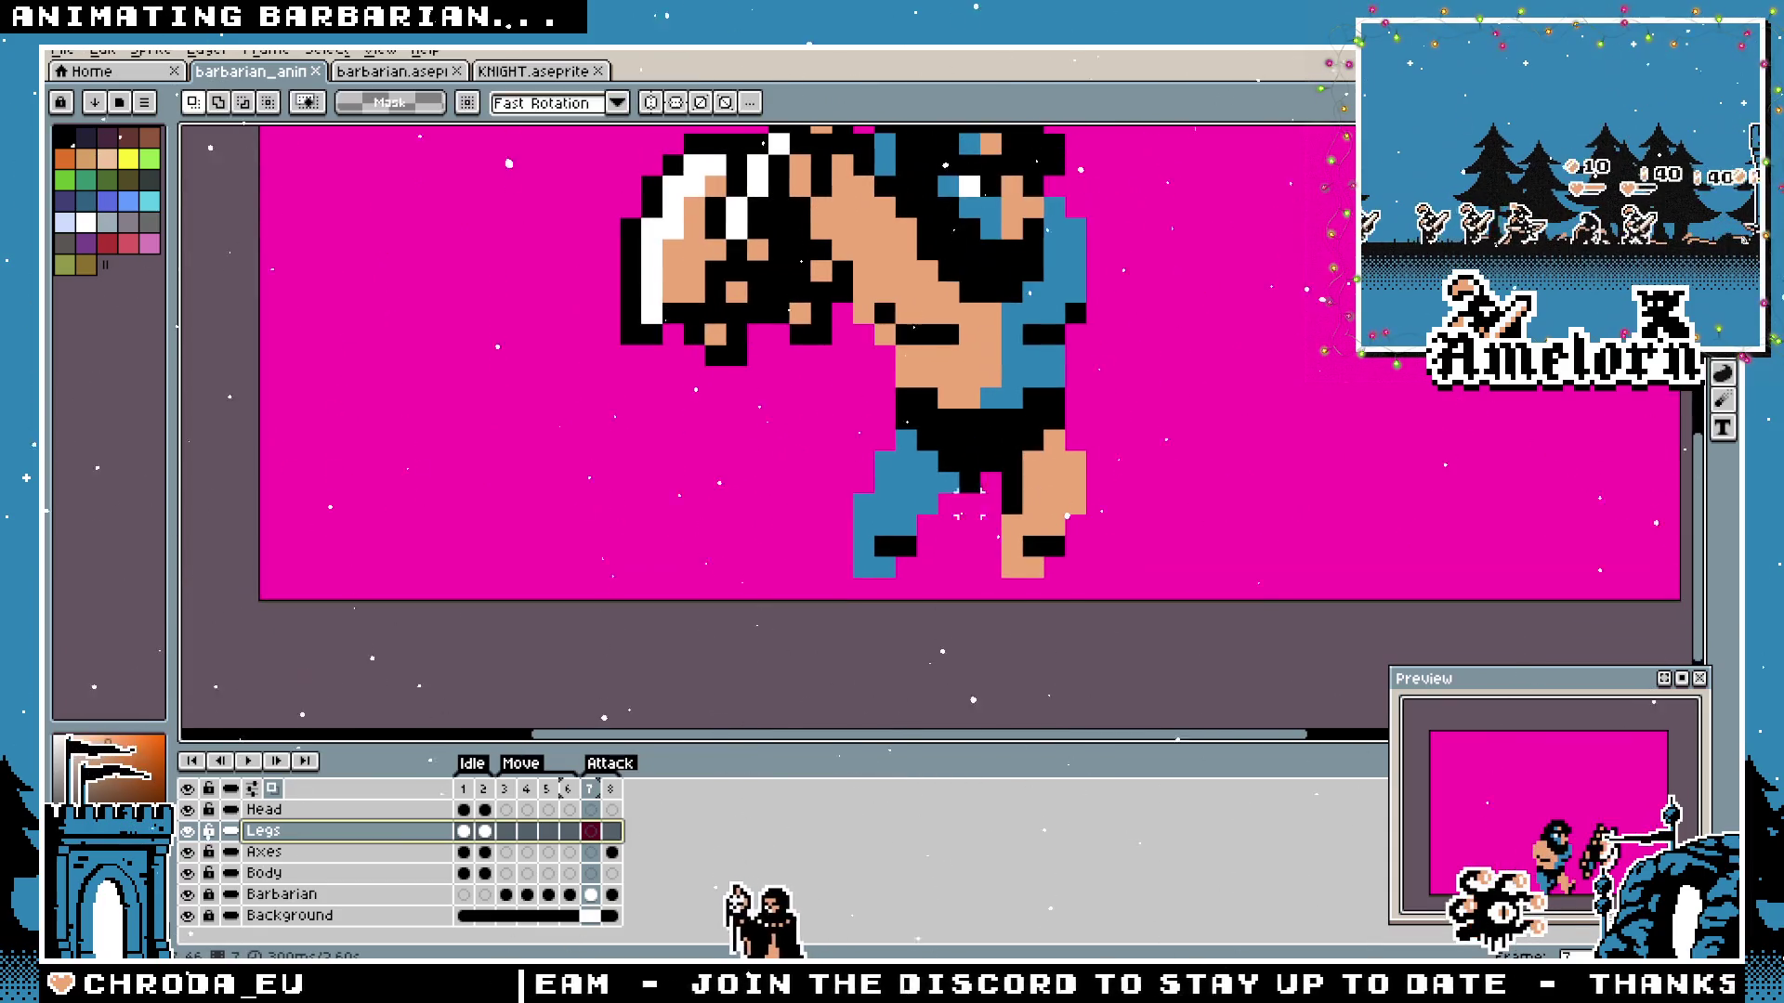
Lower the Barbarian reference layer's opacity to 27% in its layer properties.
click(591, 896)
right_click(328, 901)
click(415, 810)
click(474, 534)
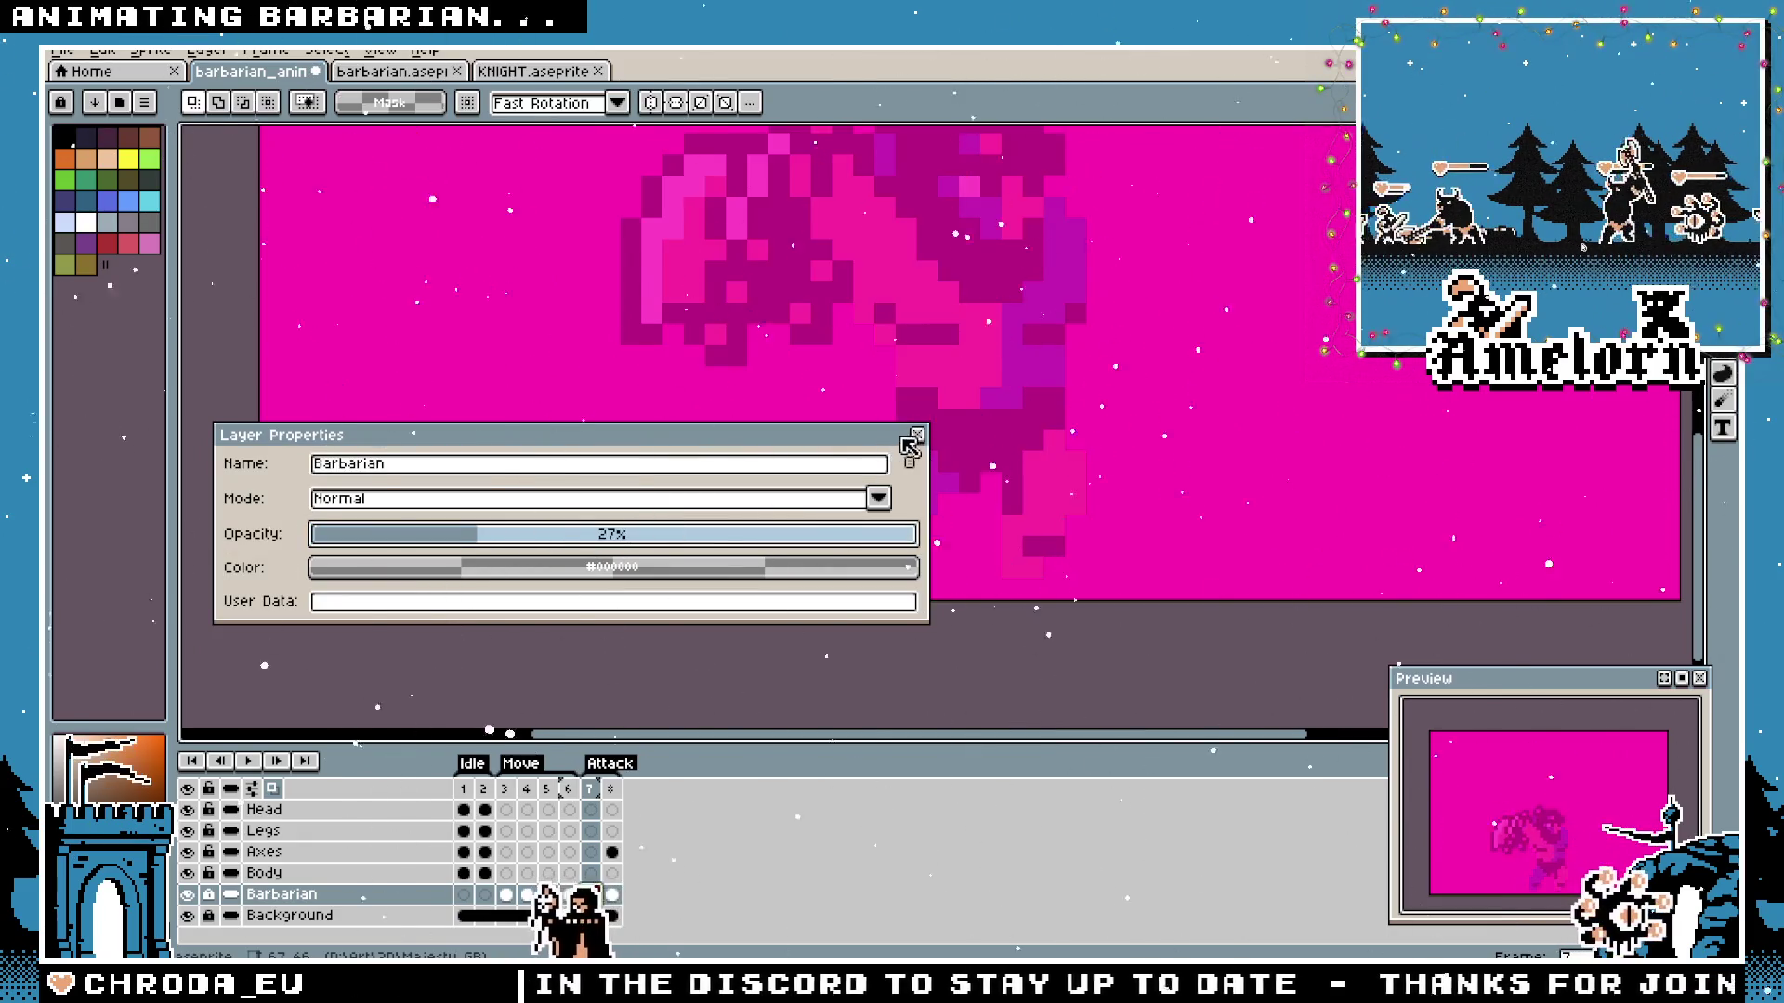
click(916, 435)
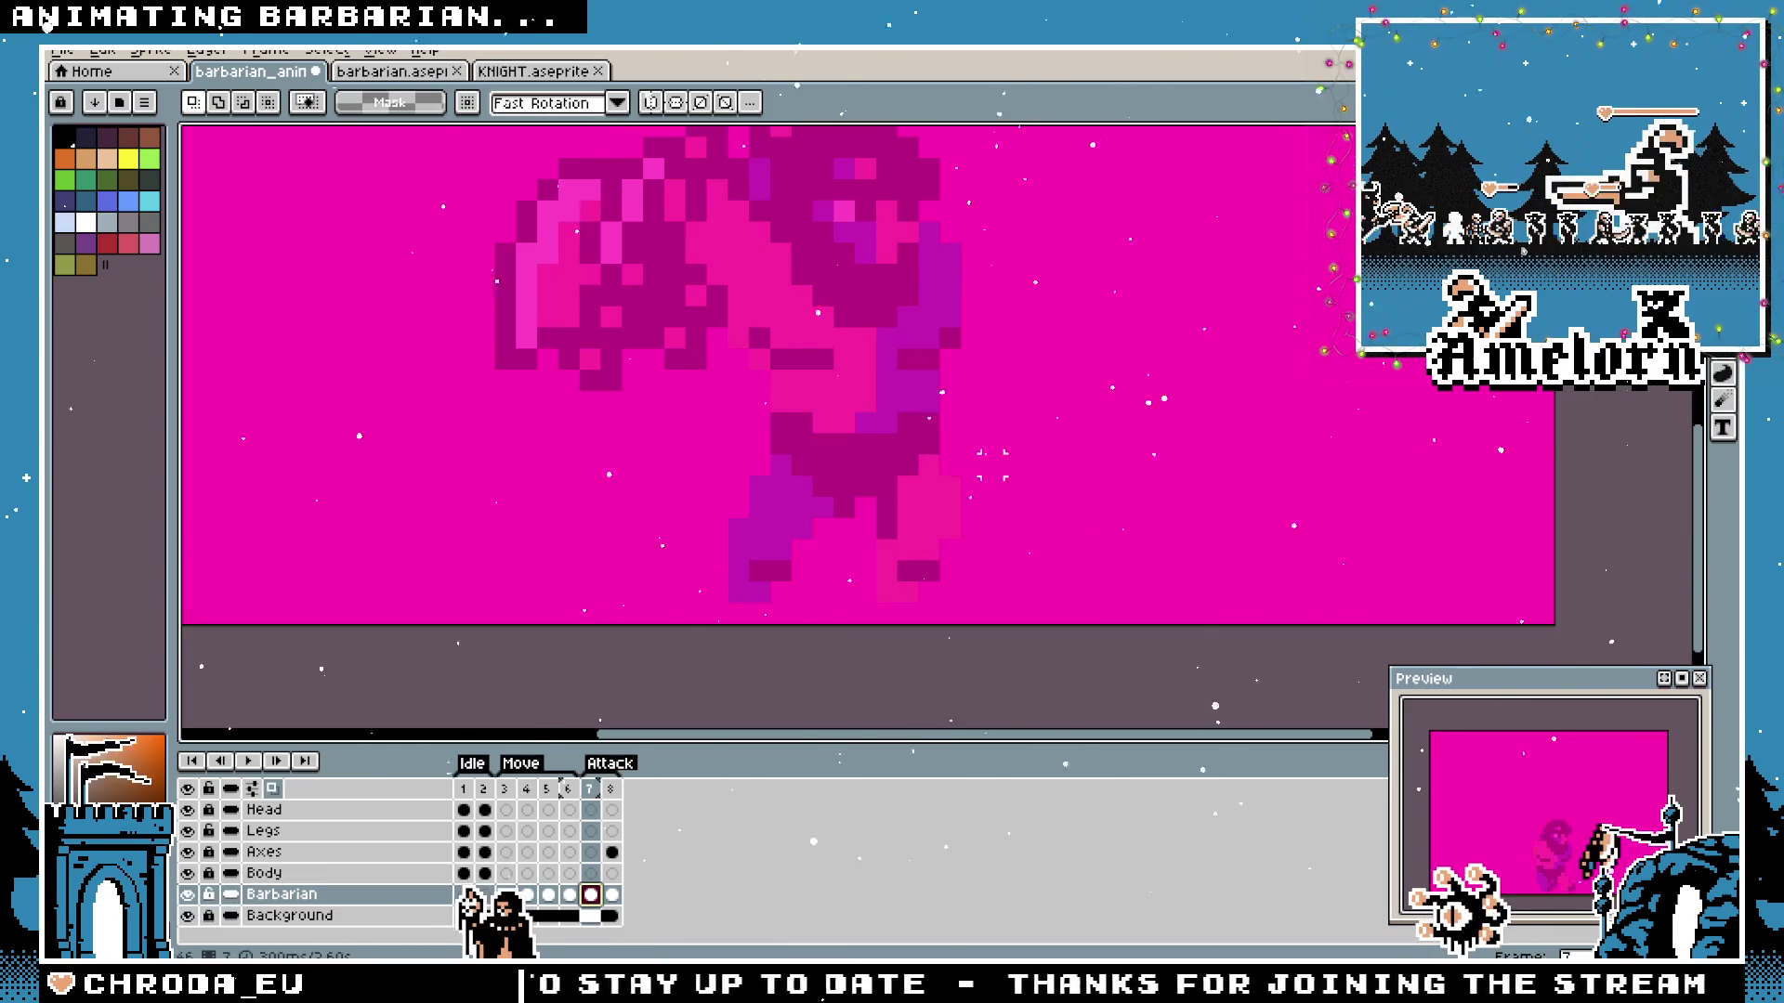
Commit the figure's lower body into frame 7 of the Legs layer.
ctrl+click(591, 895)
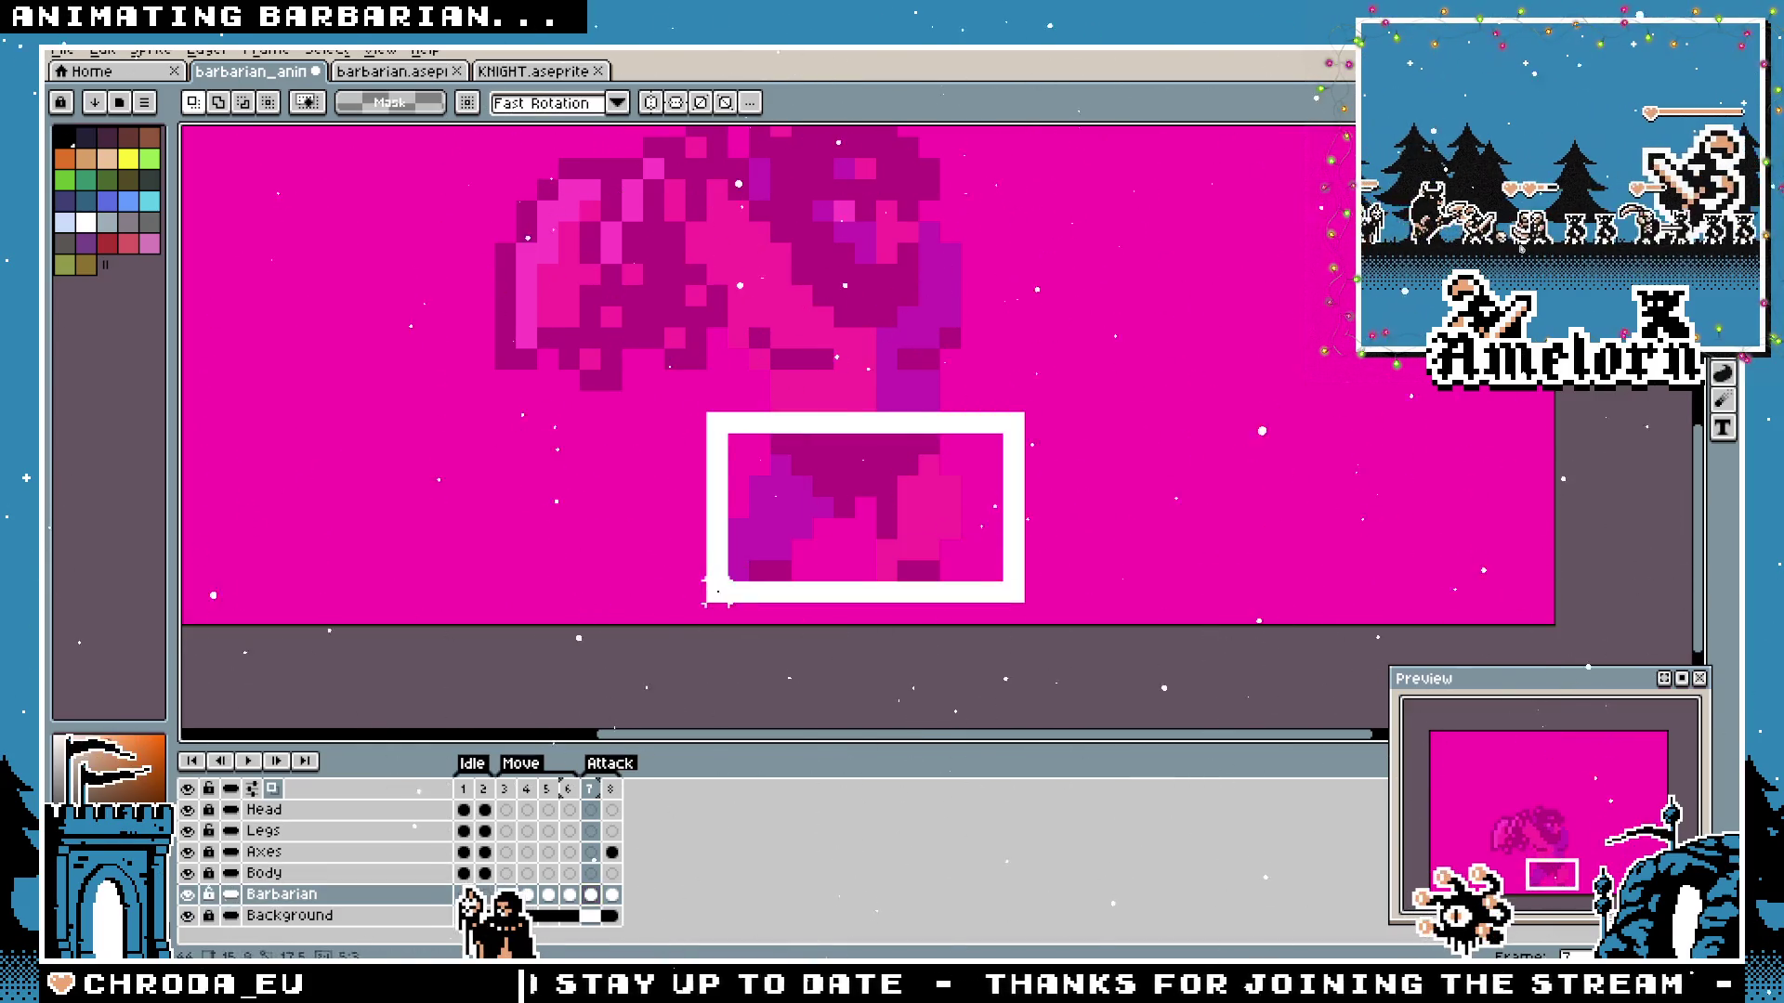
click(300, 831)
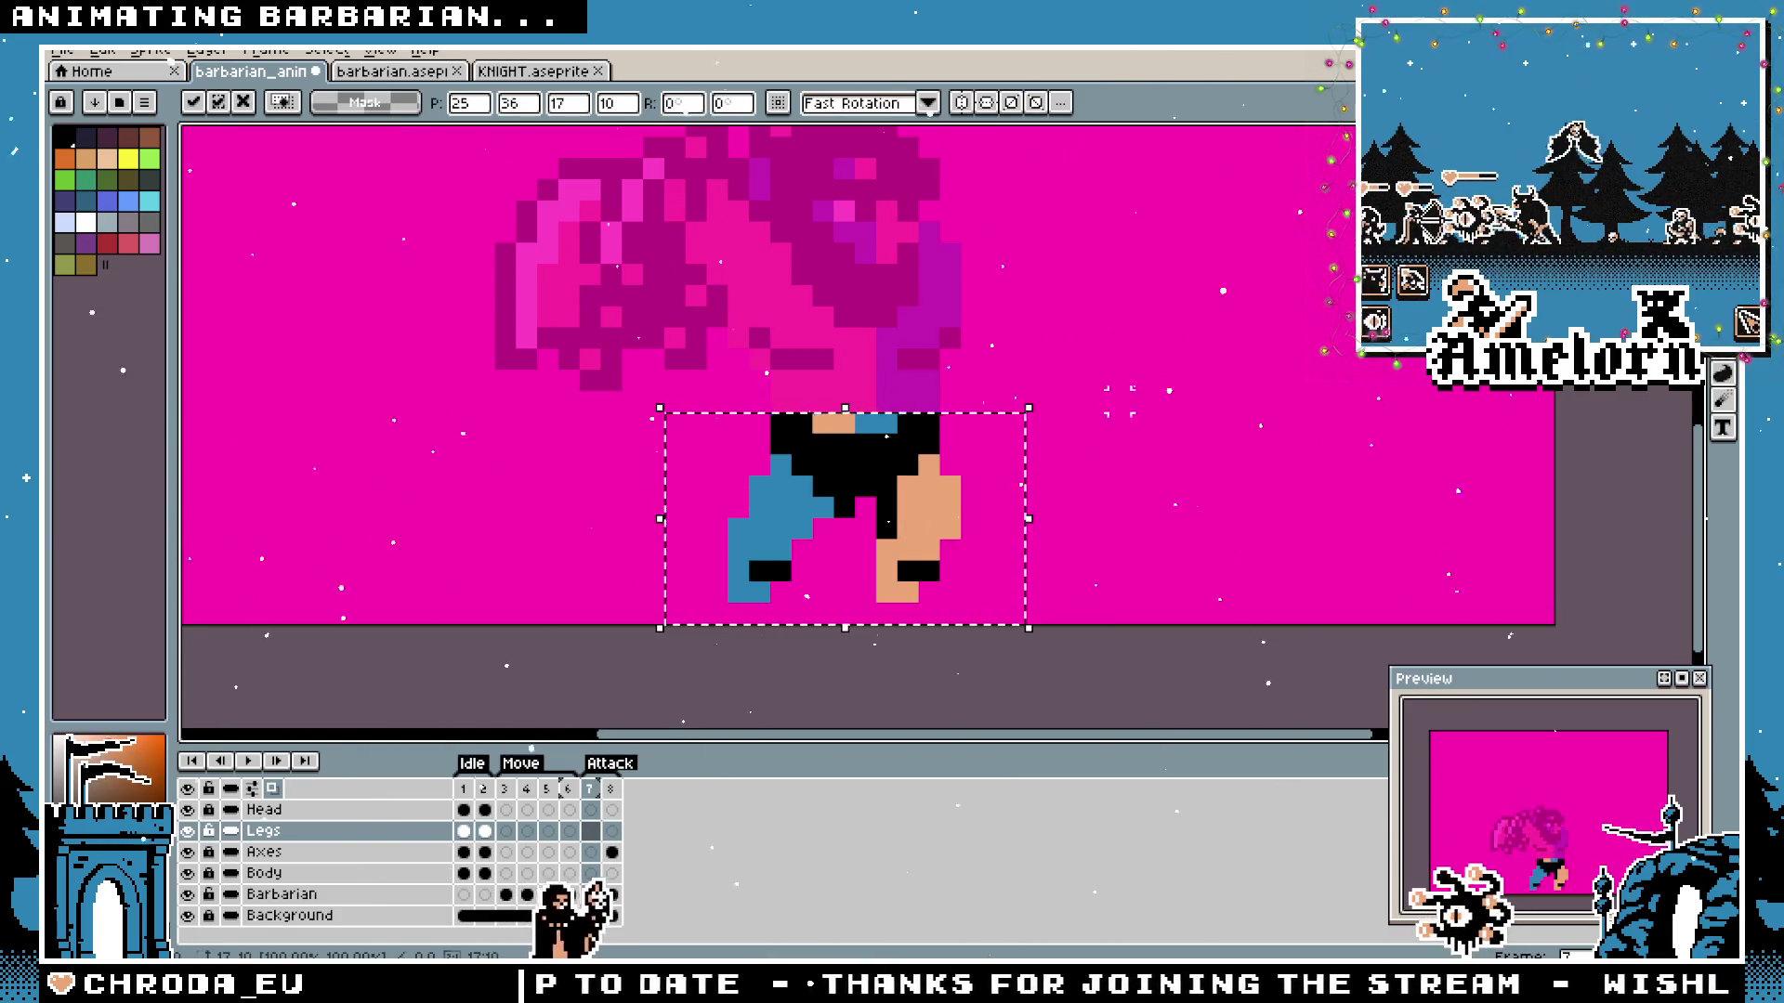
key(Return)
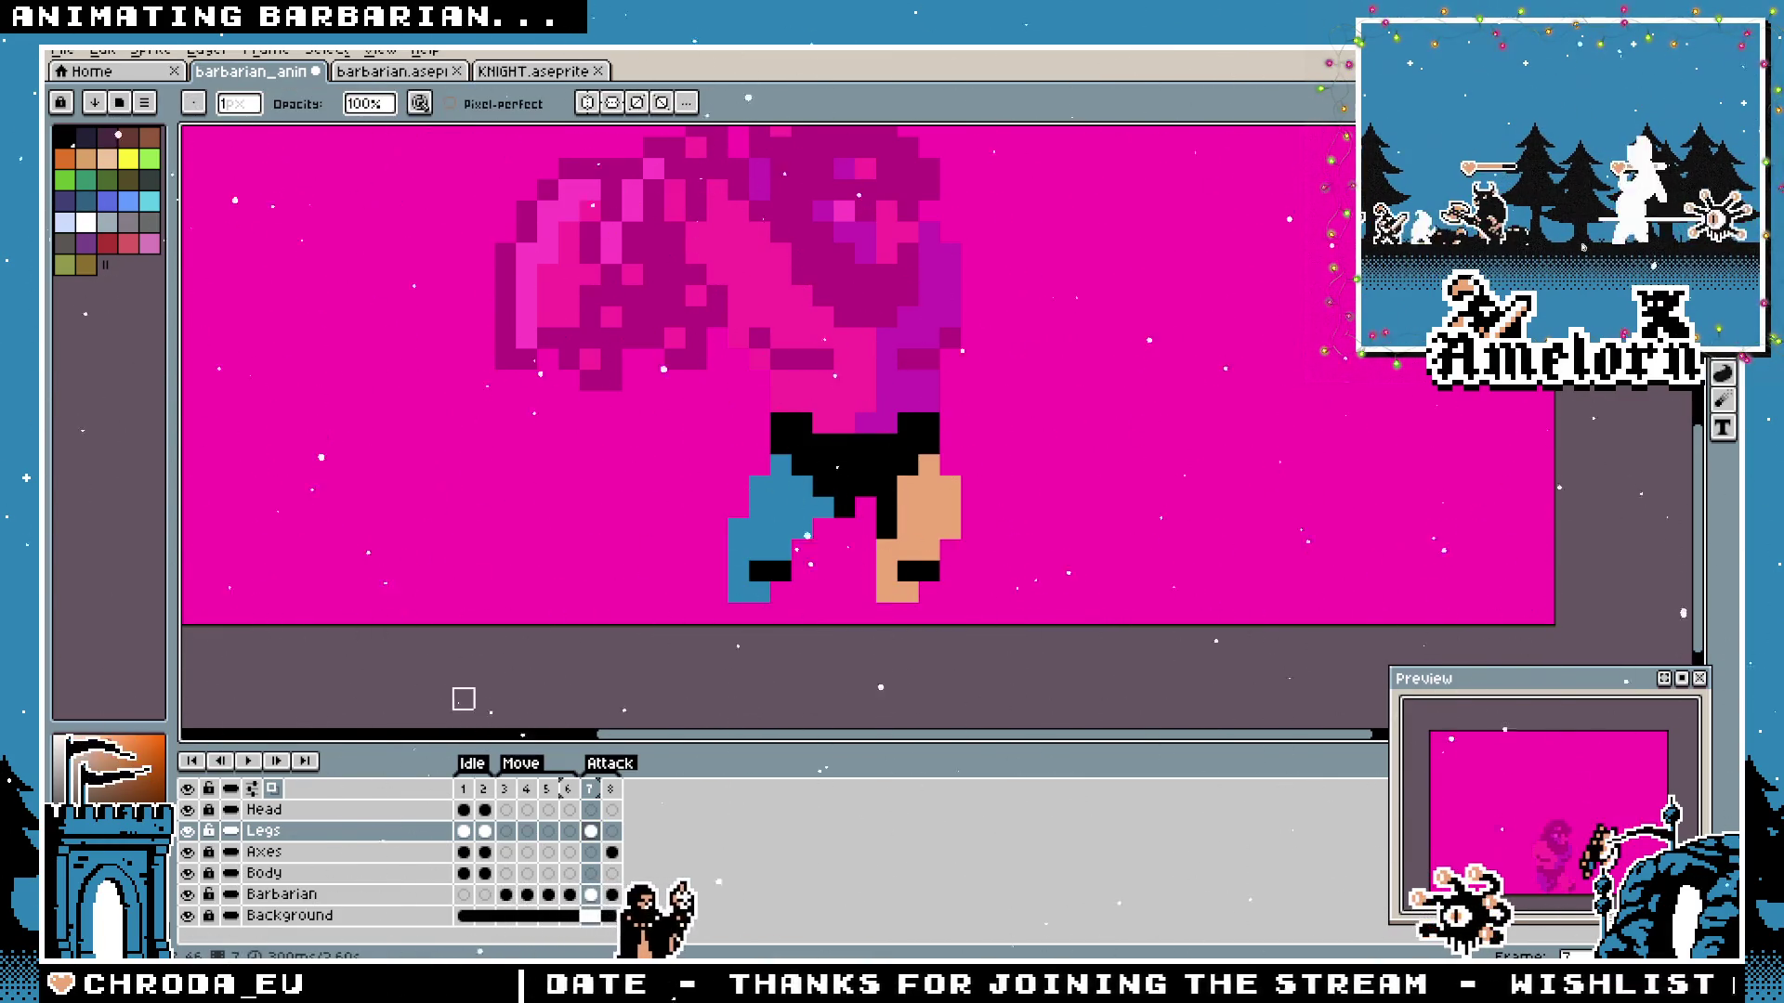
key(space)
mouse_move(670, 439)
mouse_down()
mouse_move(693, 536)
mouse_move(719, 552)
mouse_up()
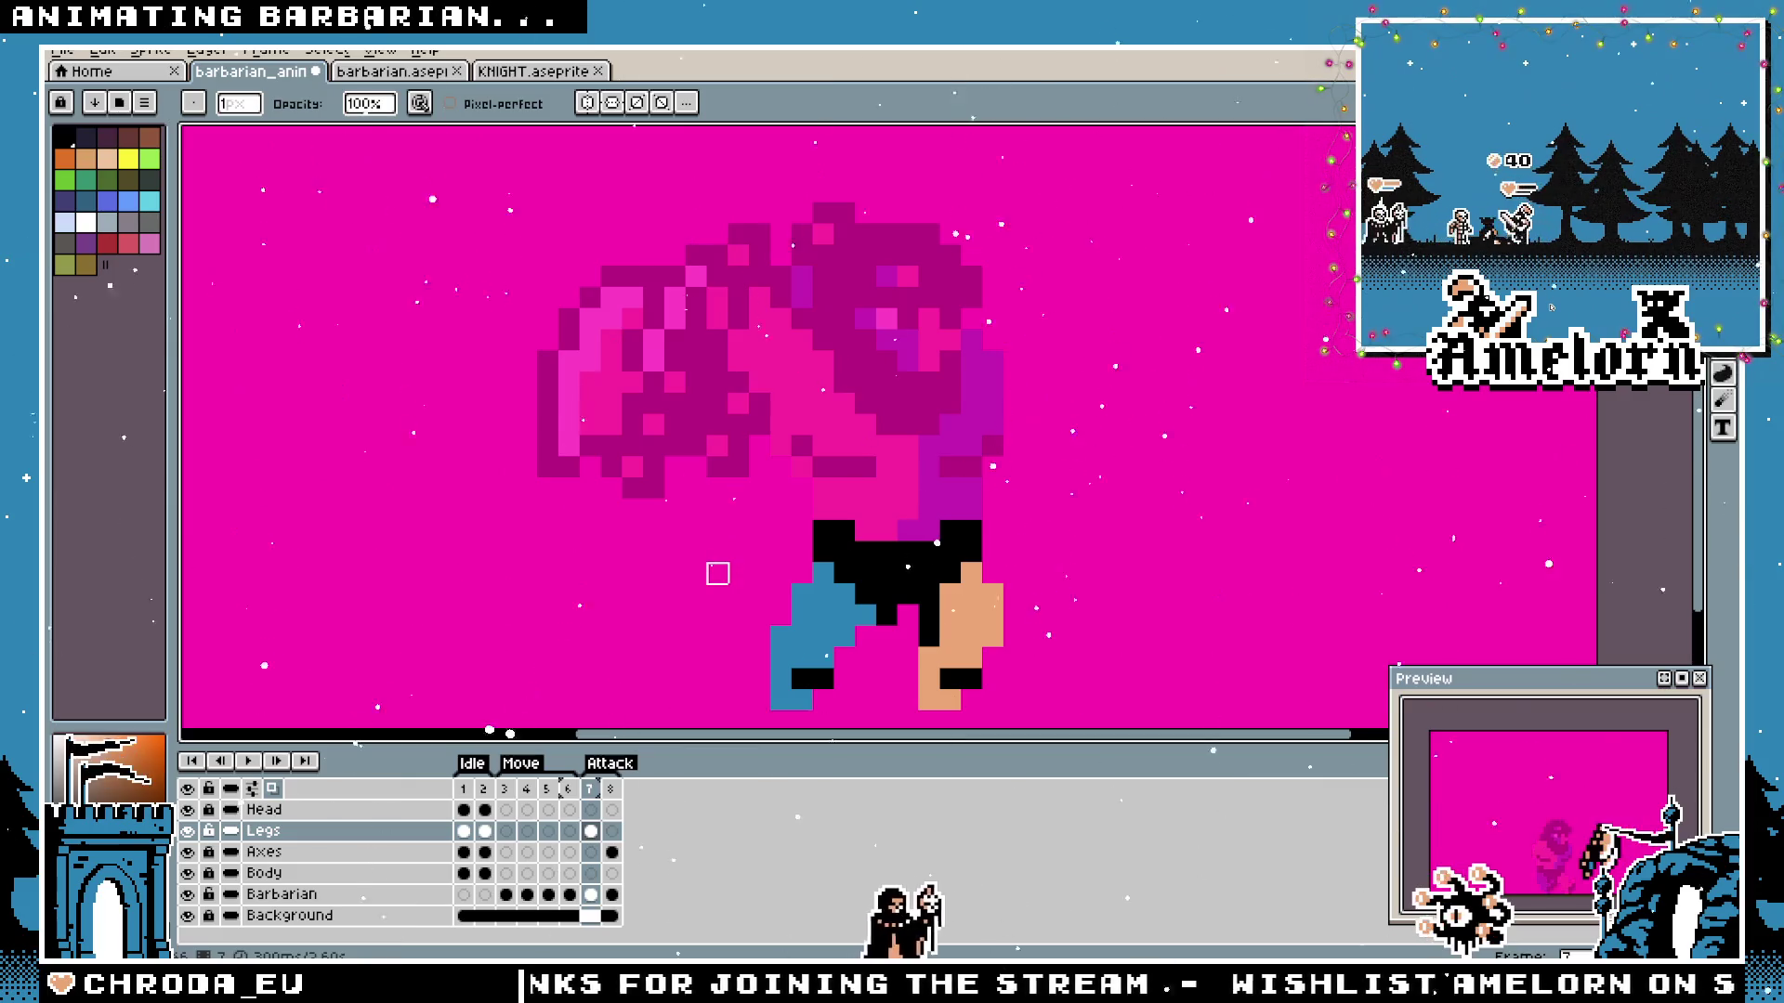
Marquee the middle barbarian's upper body on the barbarian sprite sheet and return to the animation file.
click(406, 69)
key(space)
drag(838, 418, 668, 270)
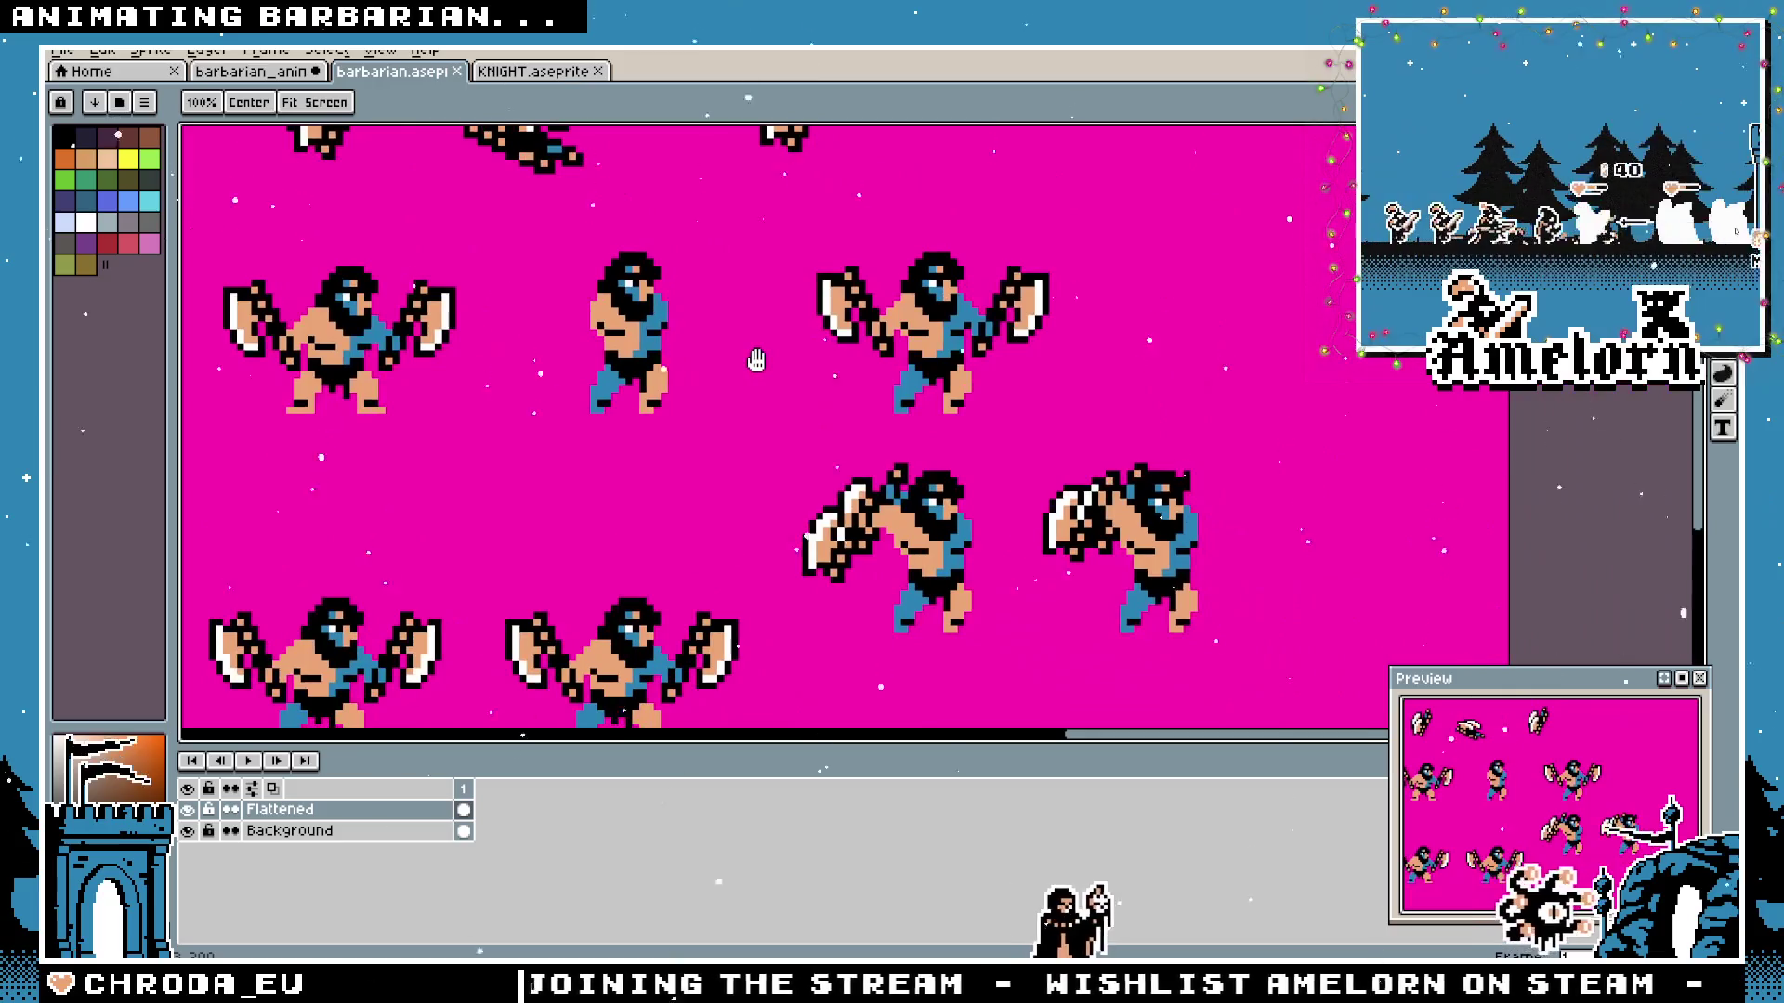
drag(958, 502, 799, 429)
scroll(799, 428, up, 2)
scroll(787, 503, down, 1)
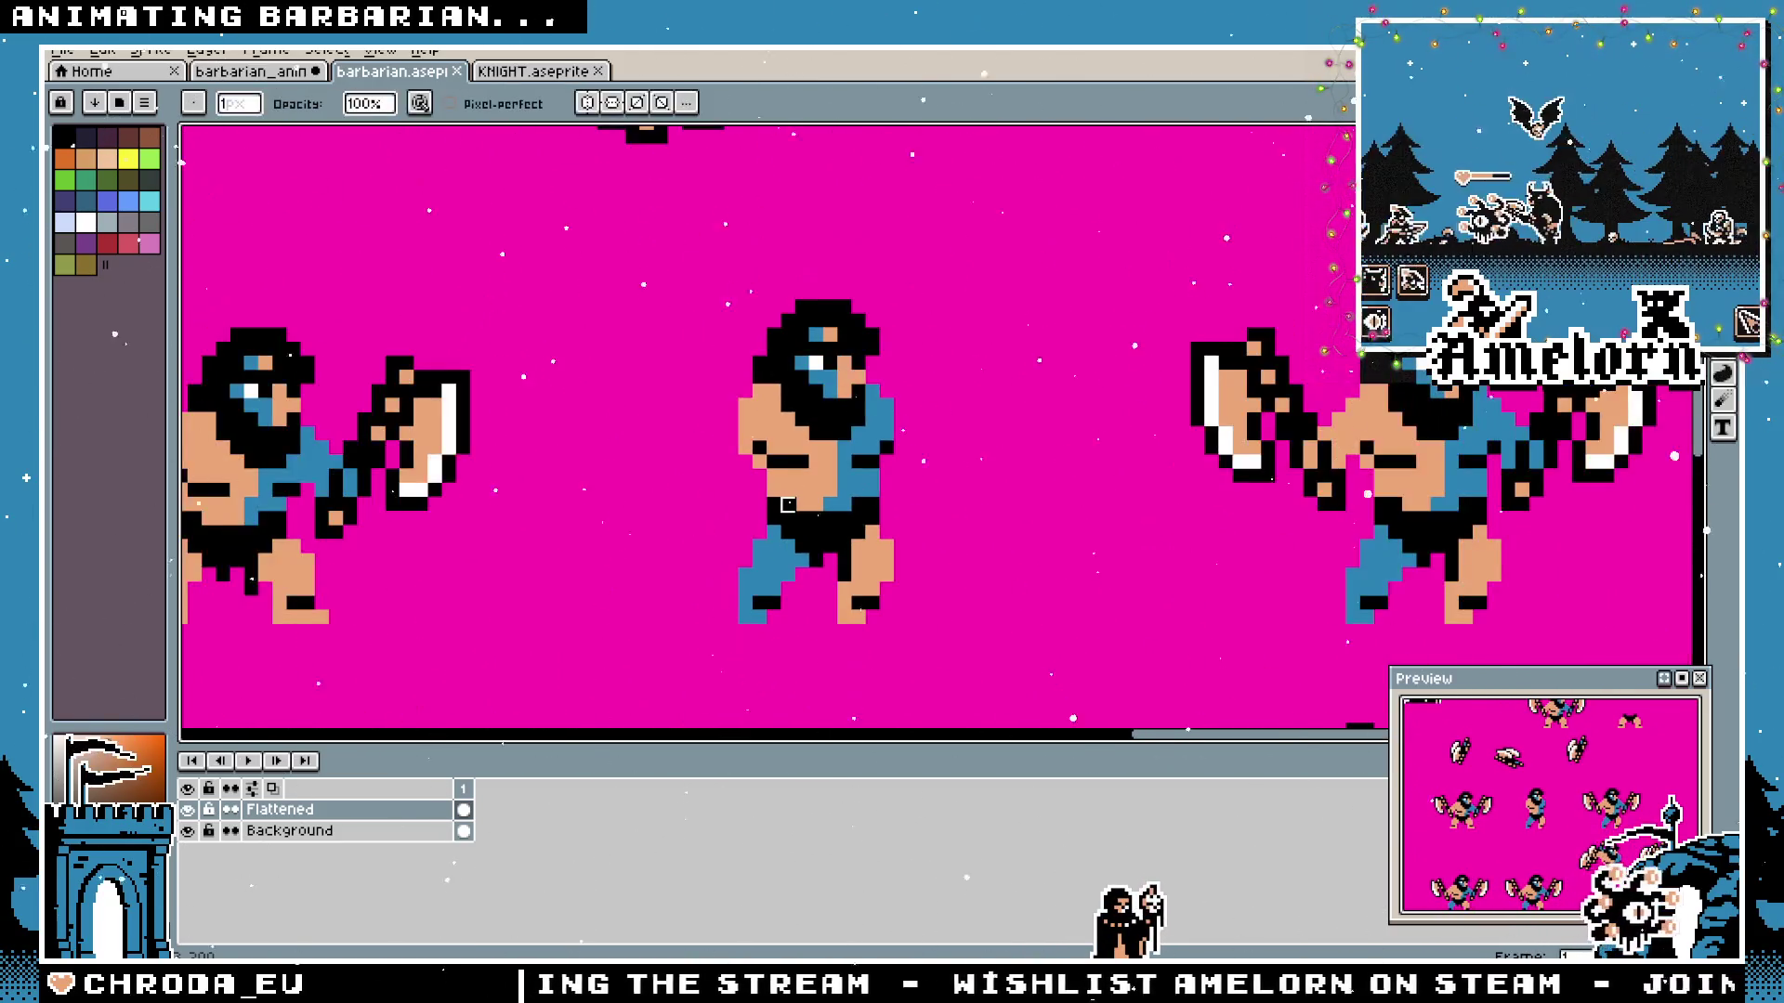
key(m)
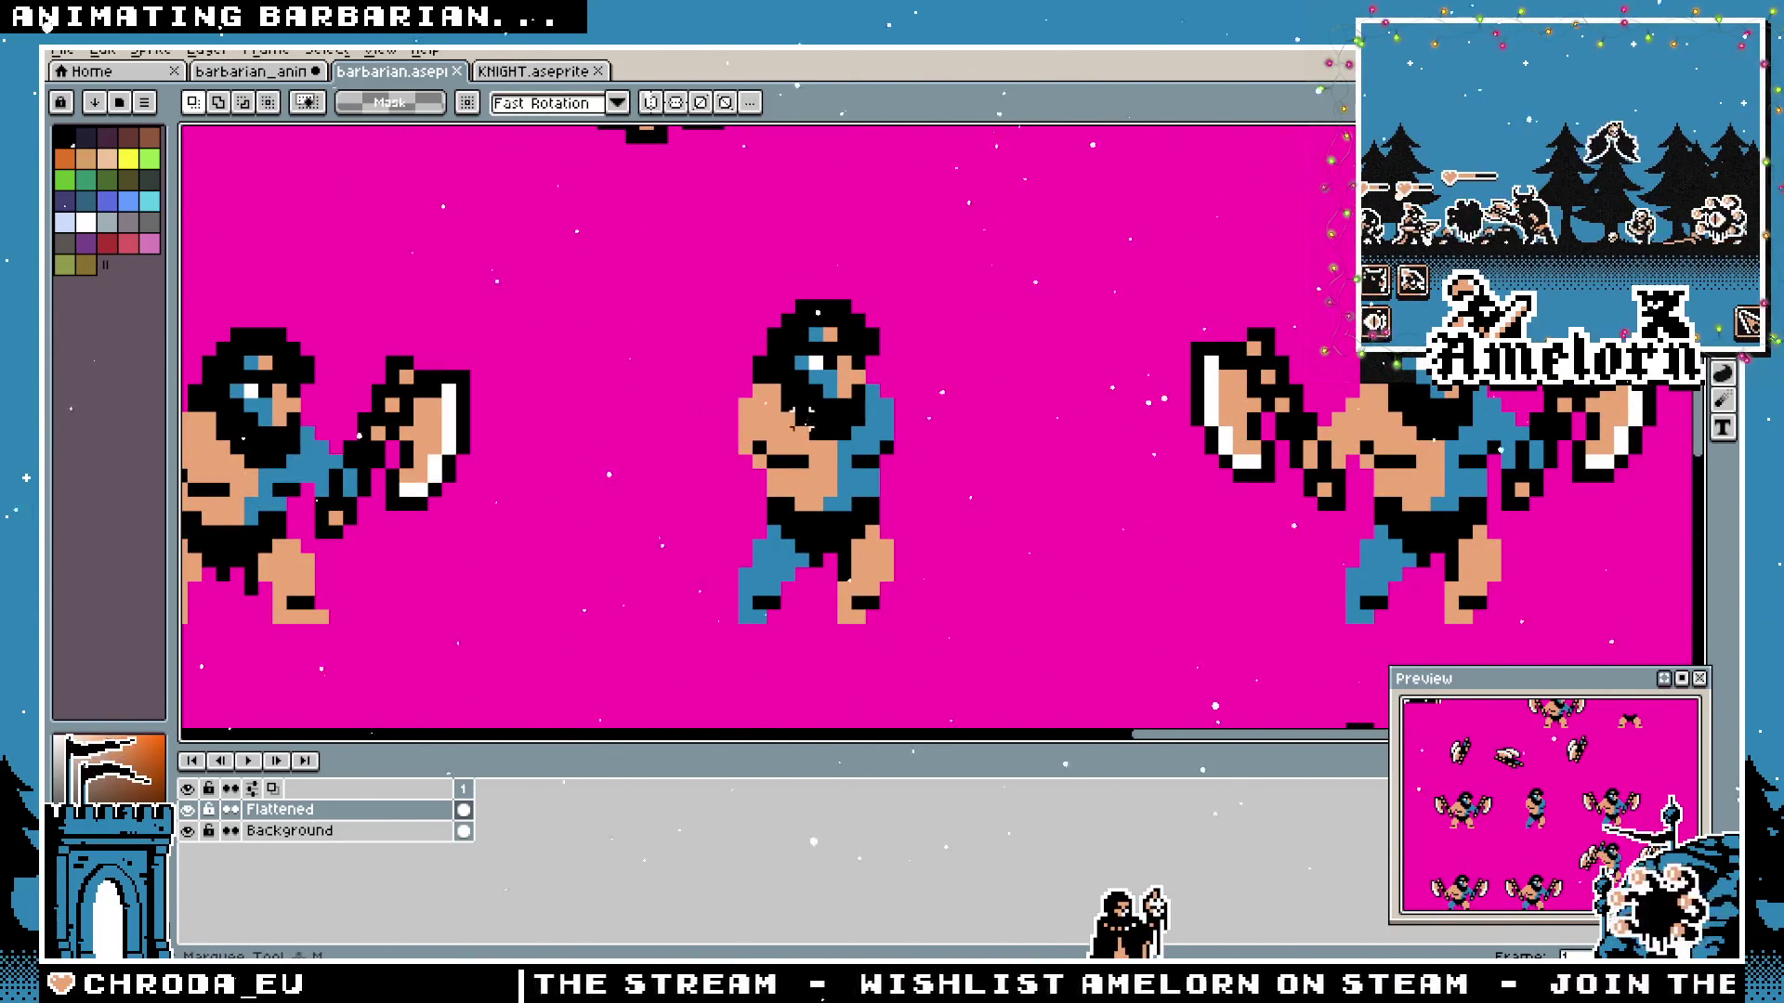
scroll(801, 418, up, 1)
drag(978, 235, 668, 543)
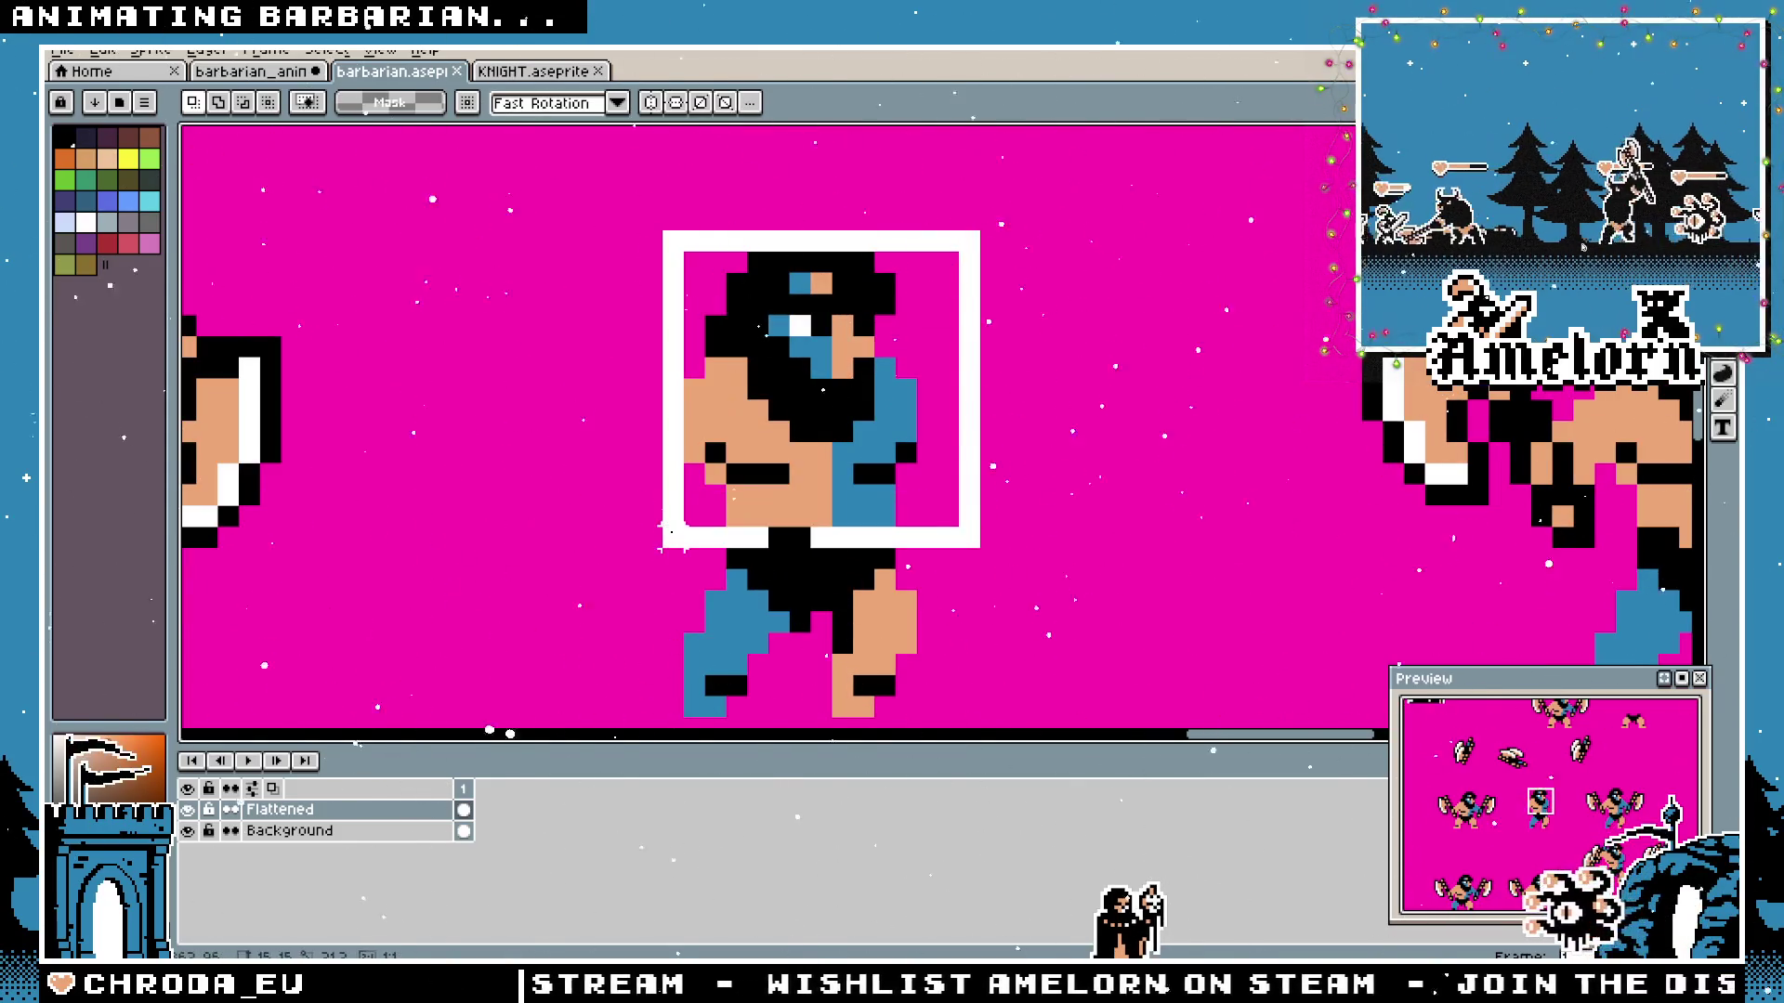
key(ctrl+Tab)
key(ctrl+Tab)
key(ctrl+Tab)
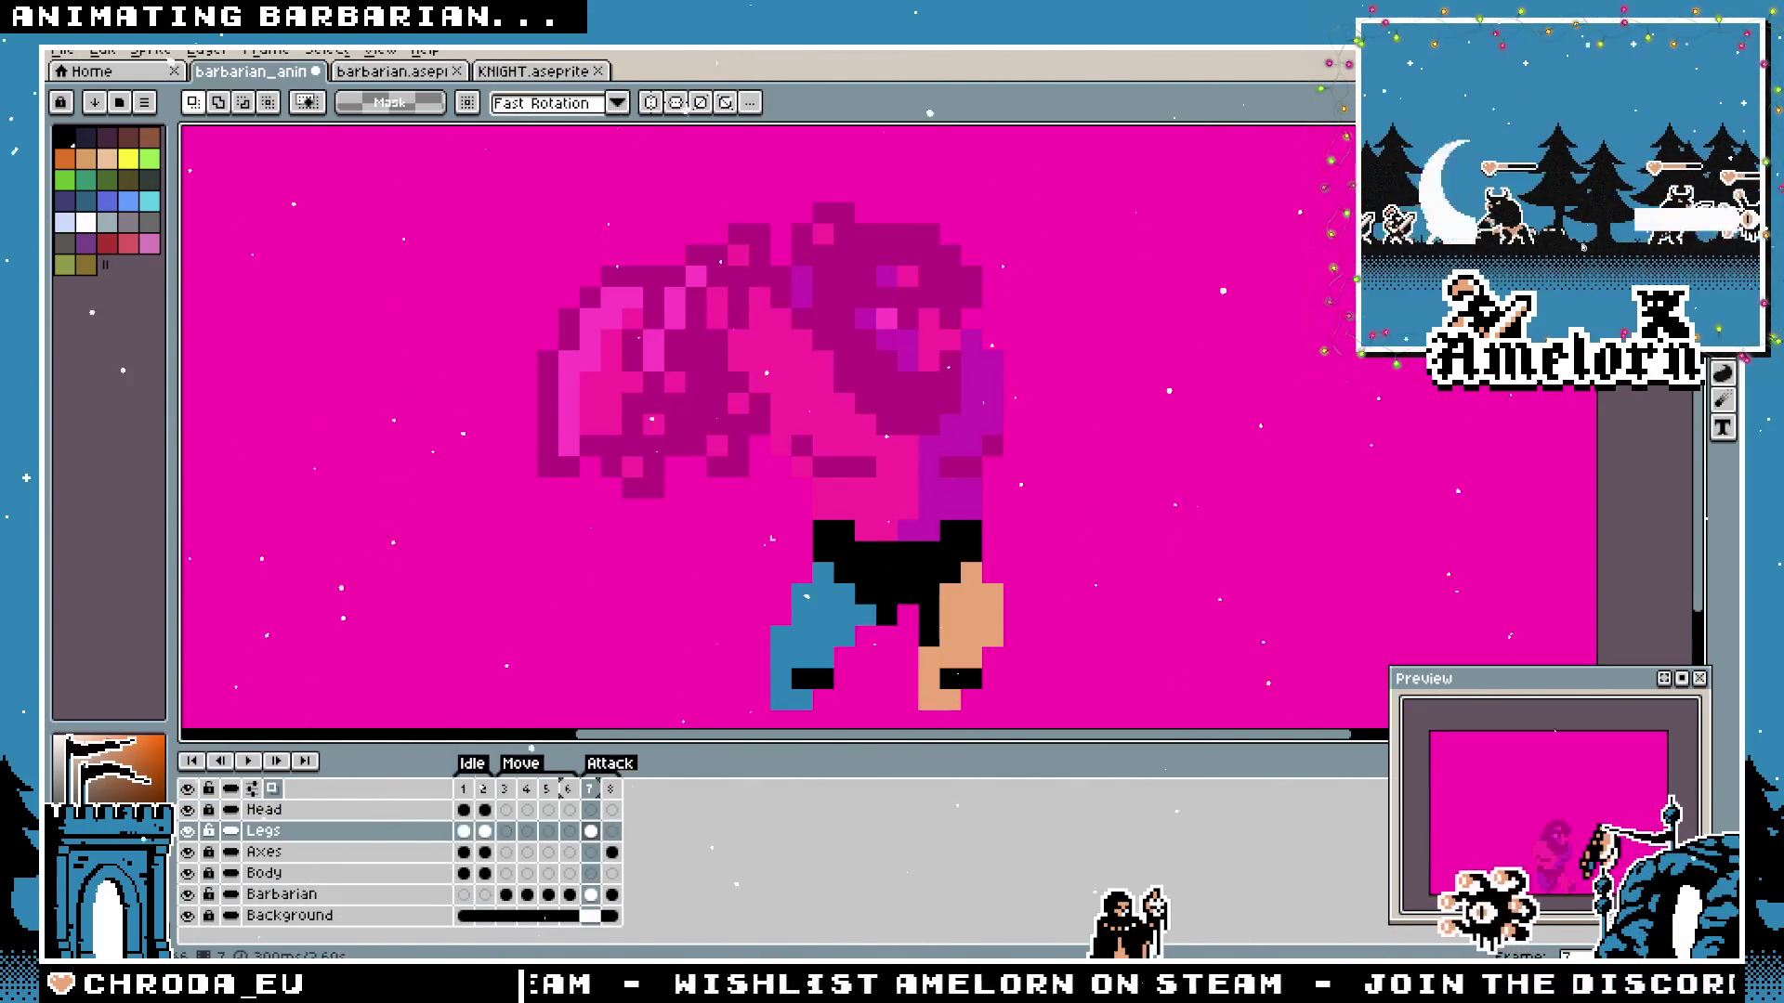
Paste the copied head and torso into frame 7 of the Body layer and position it.
click(279, 874)
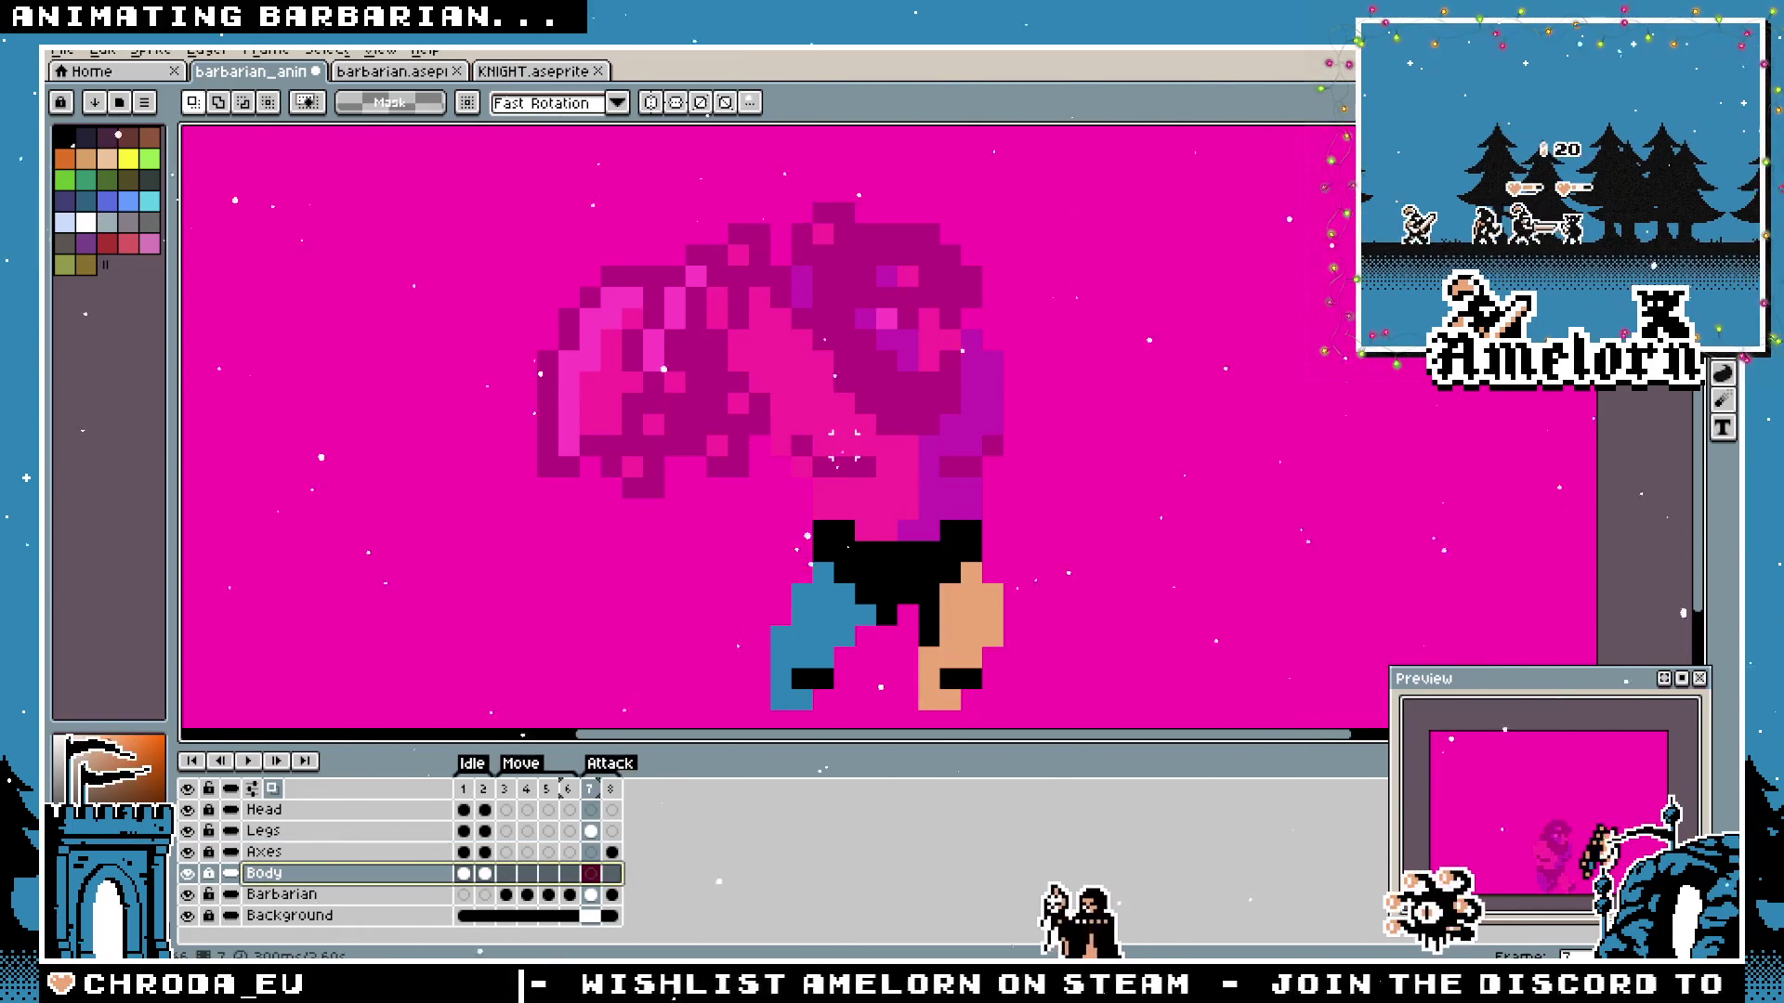
scroll(842, 464, down, 1)
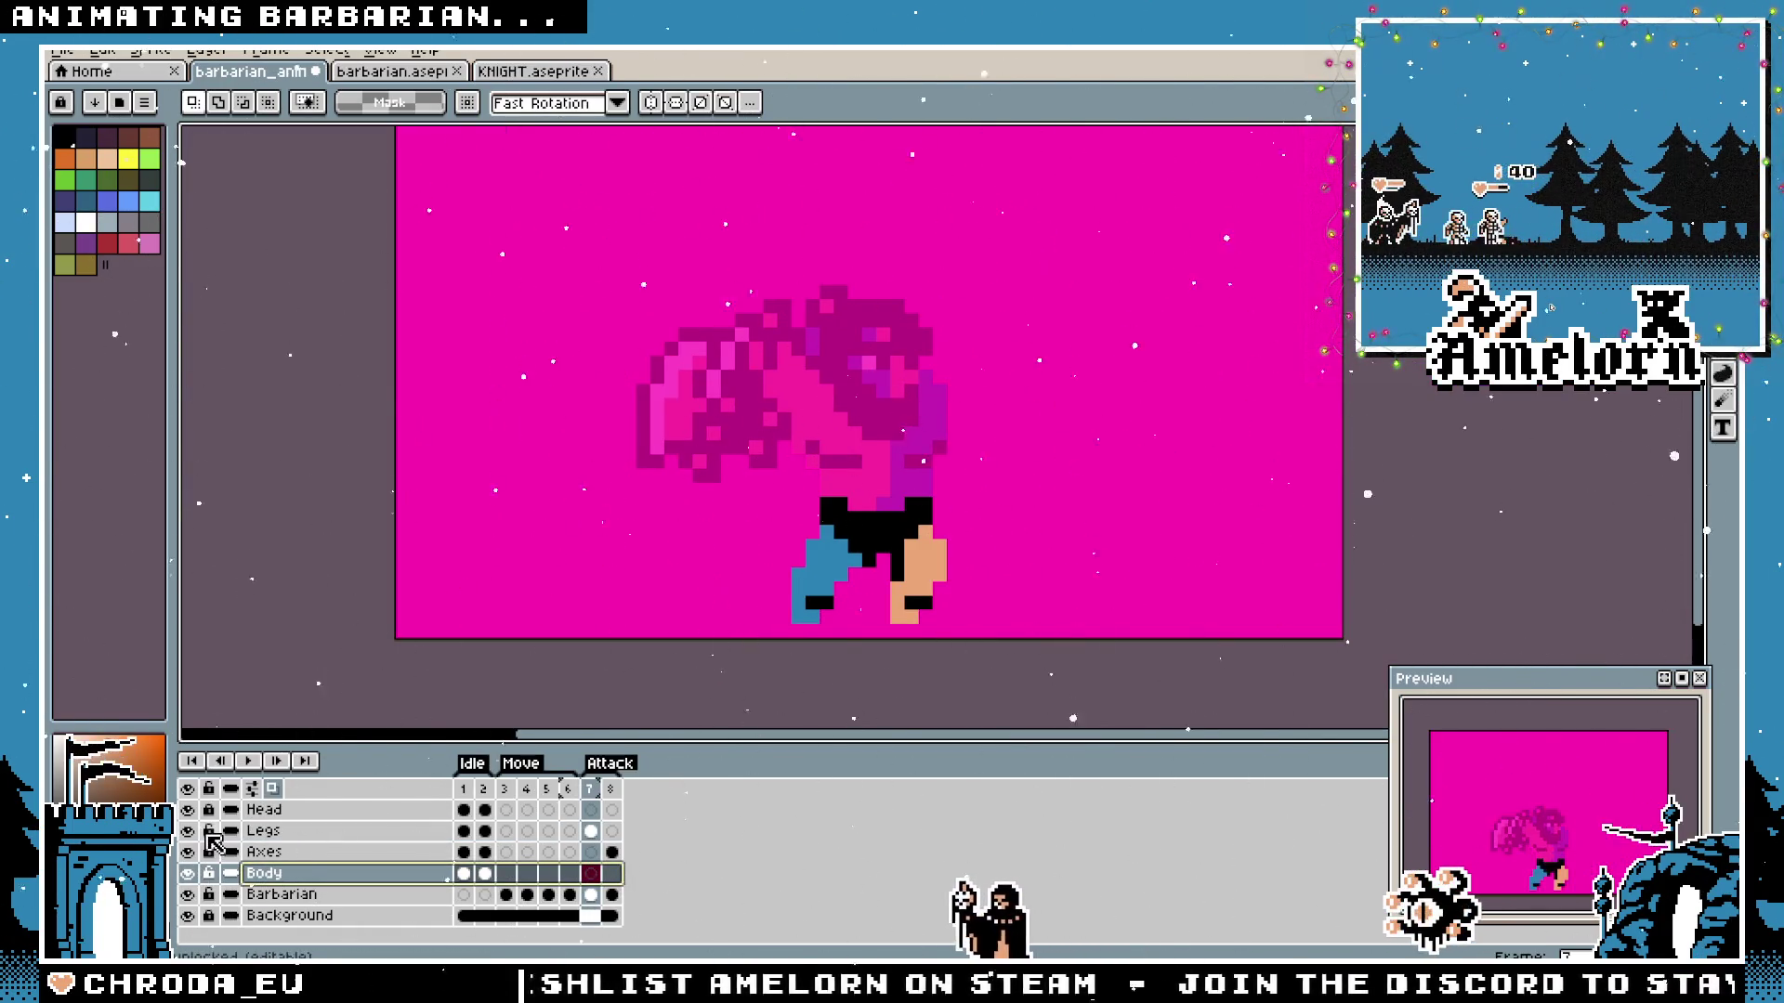
key(ctrl+v)
drag(875, 437, 853, 379)
scroll(853, 379, up, 2)
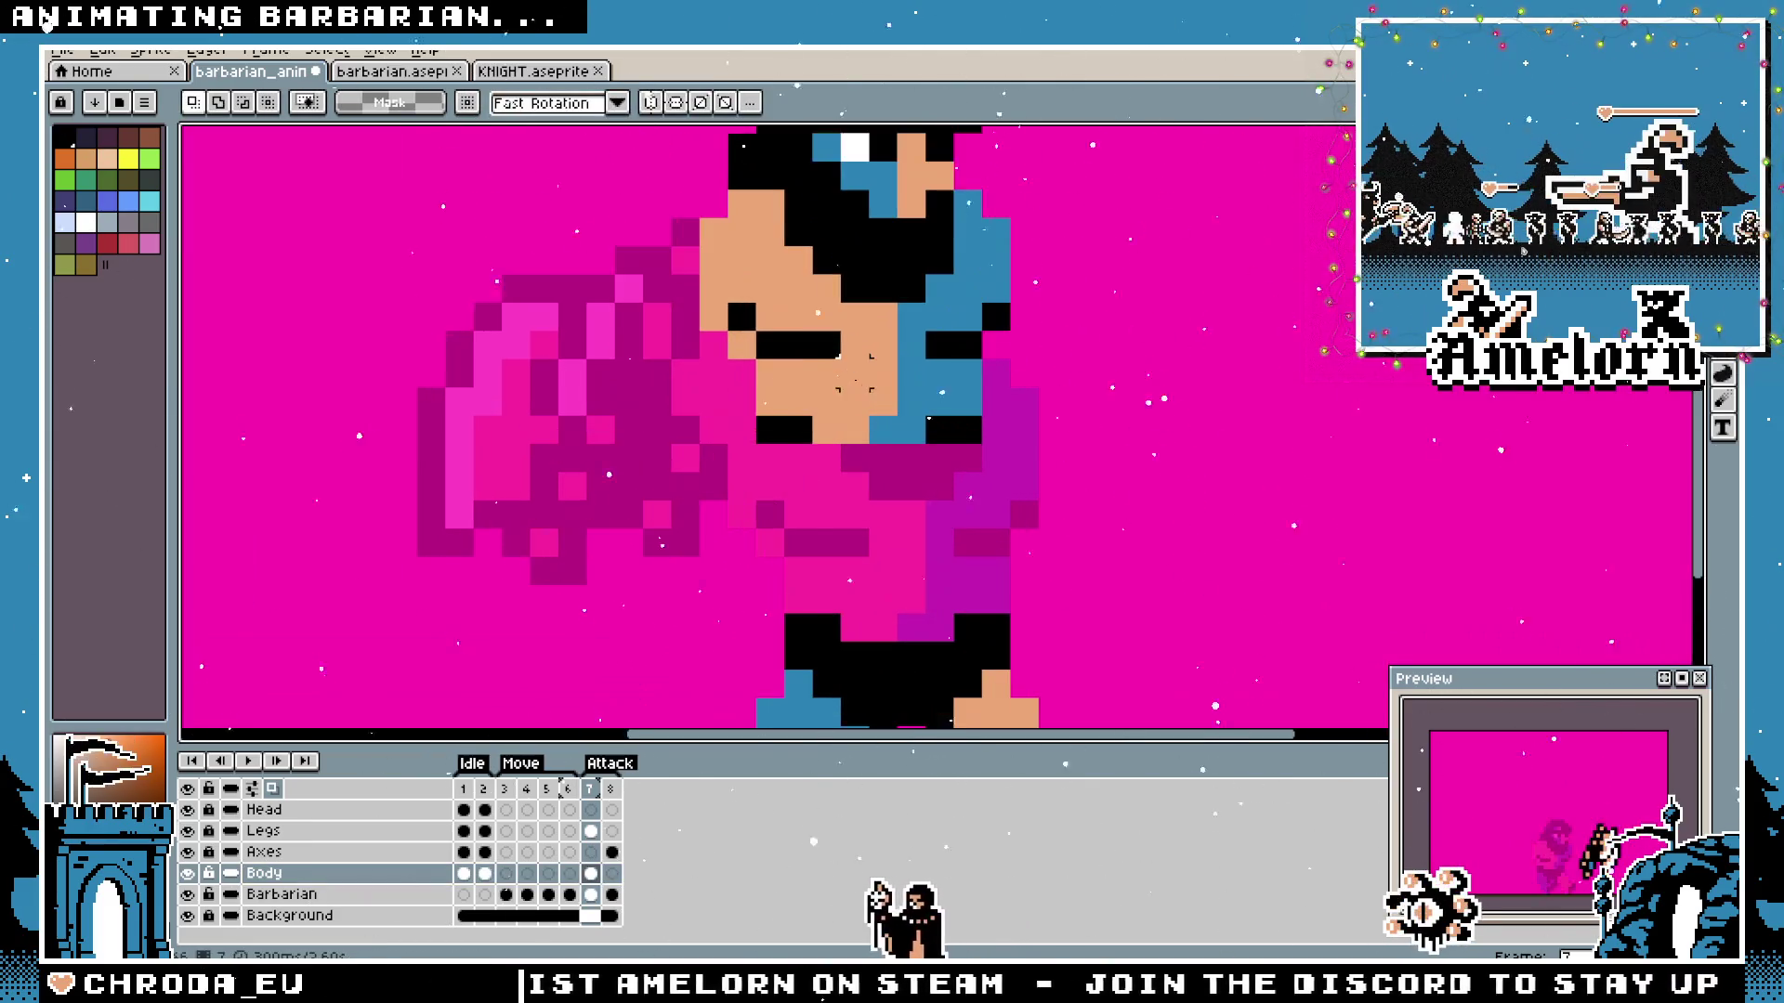
key(b)
scroll(939, 431, down, 1)
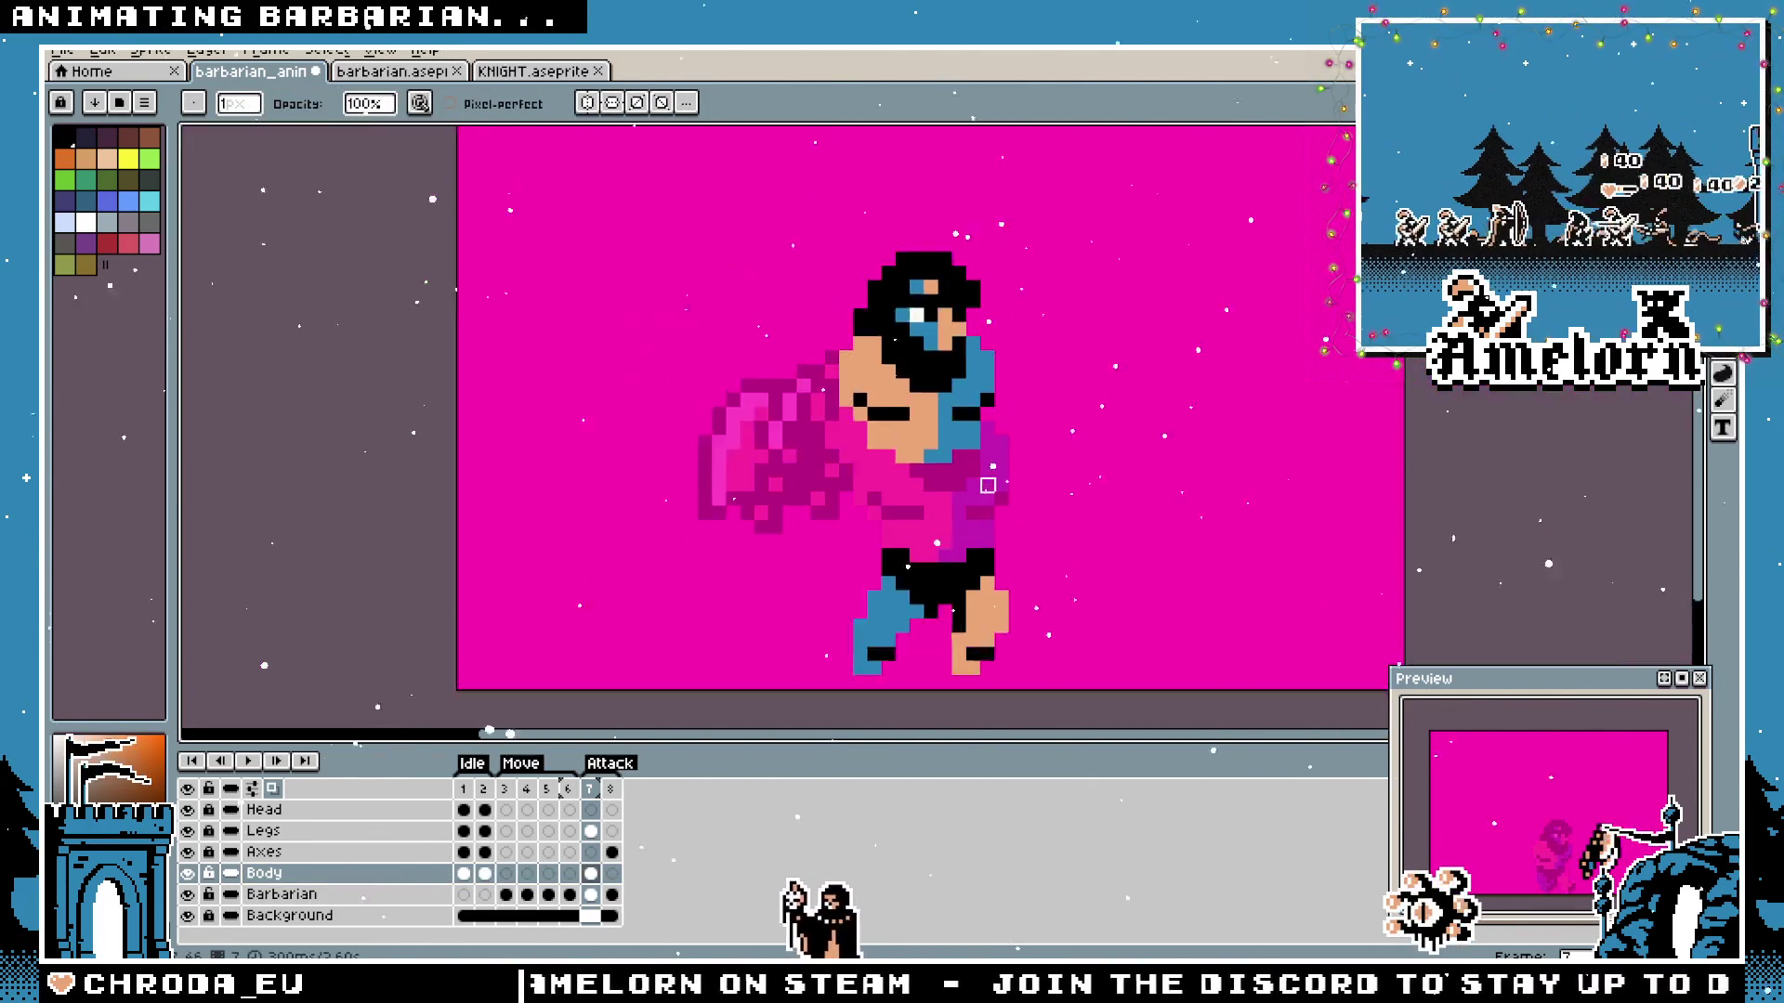
scroll(961, 473, down, 1)
scroll(998, 538, up, 2)
Recolour the moustache with skin tone and erase the hair and eye pixels above the face.
drag(998, 539, 1046, 708)
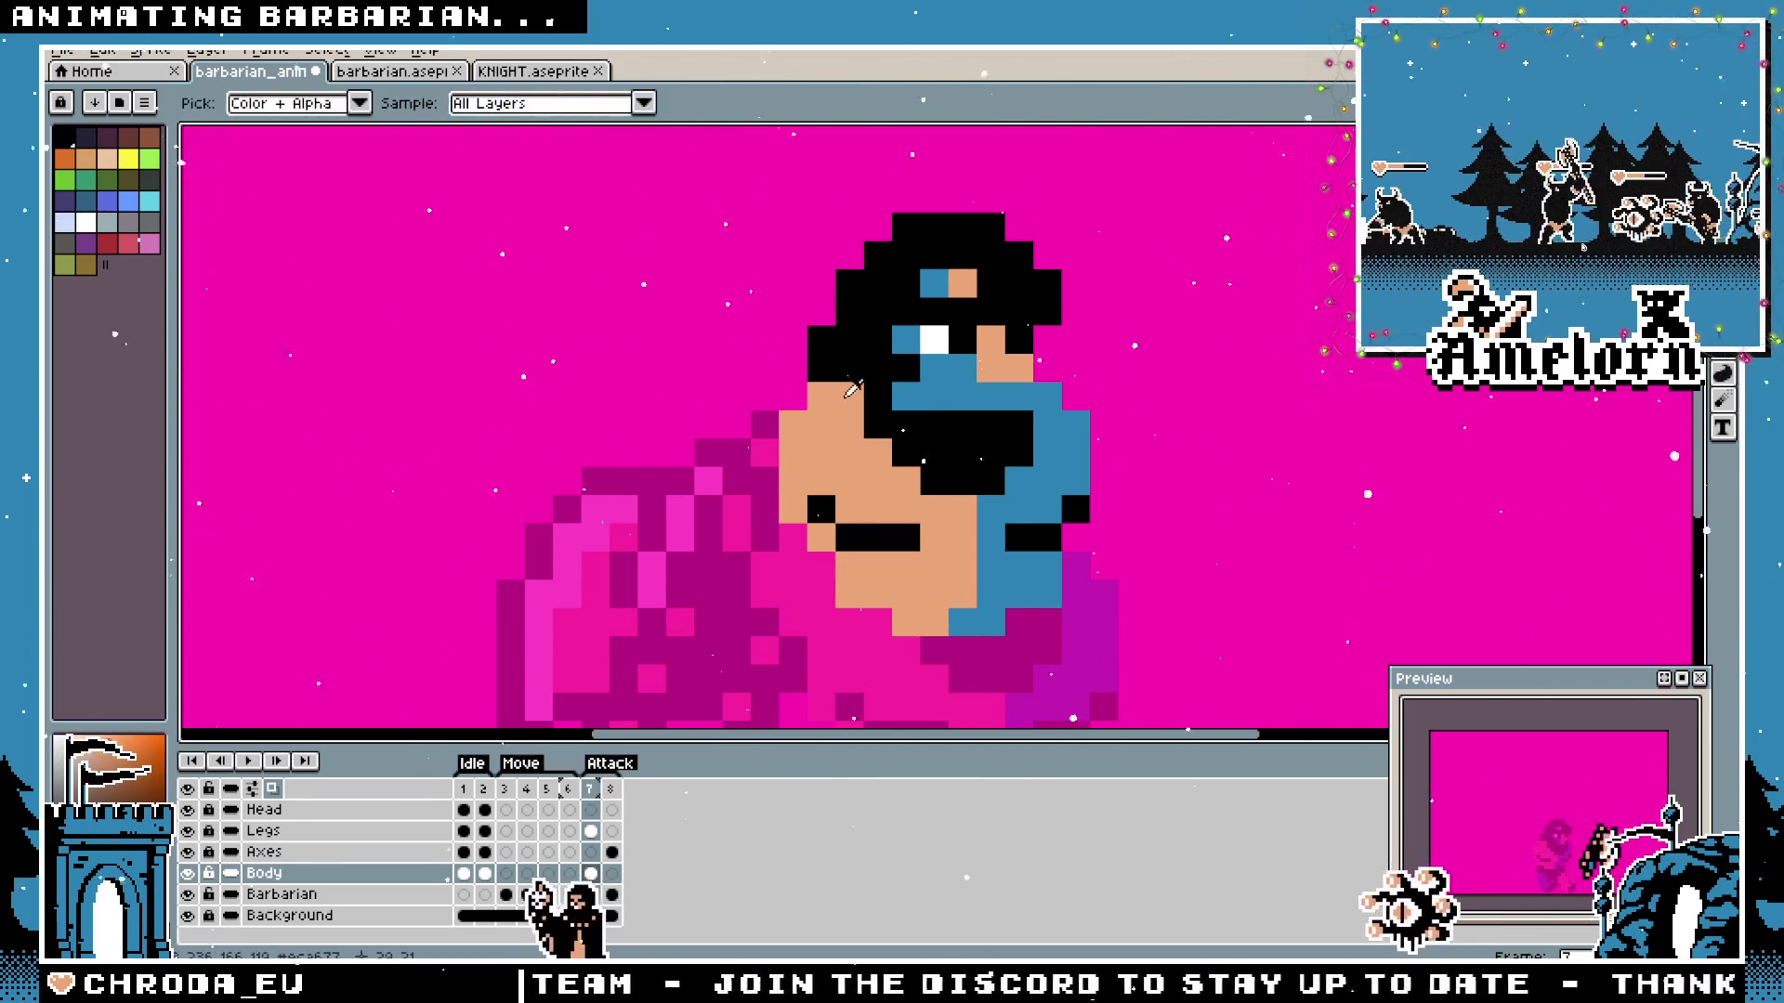
click(912, 398)
mouse_move(944, 401)
mouse_down()
mouse_move(962, 482)
mouse_move(996, 425)
mouse_up()
key(alt)
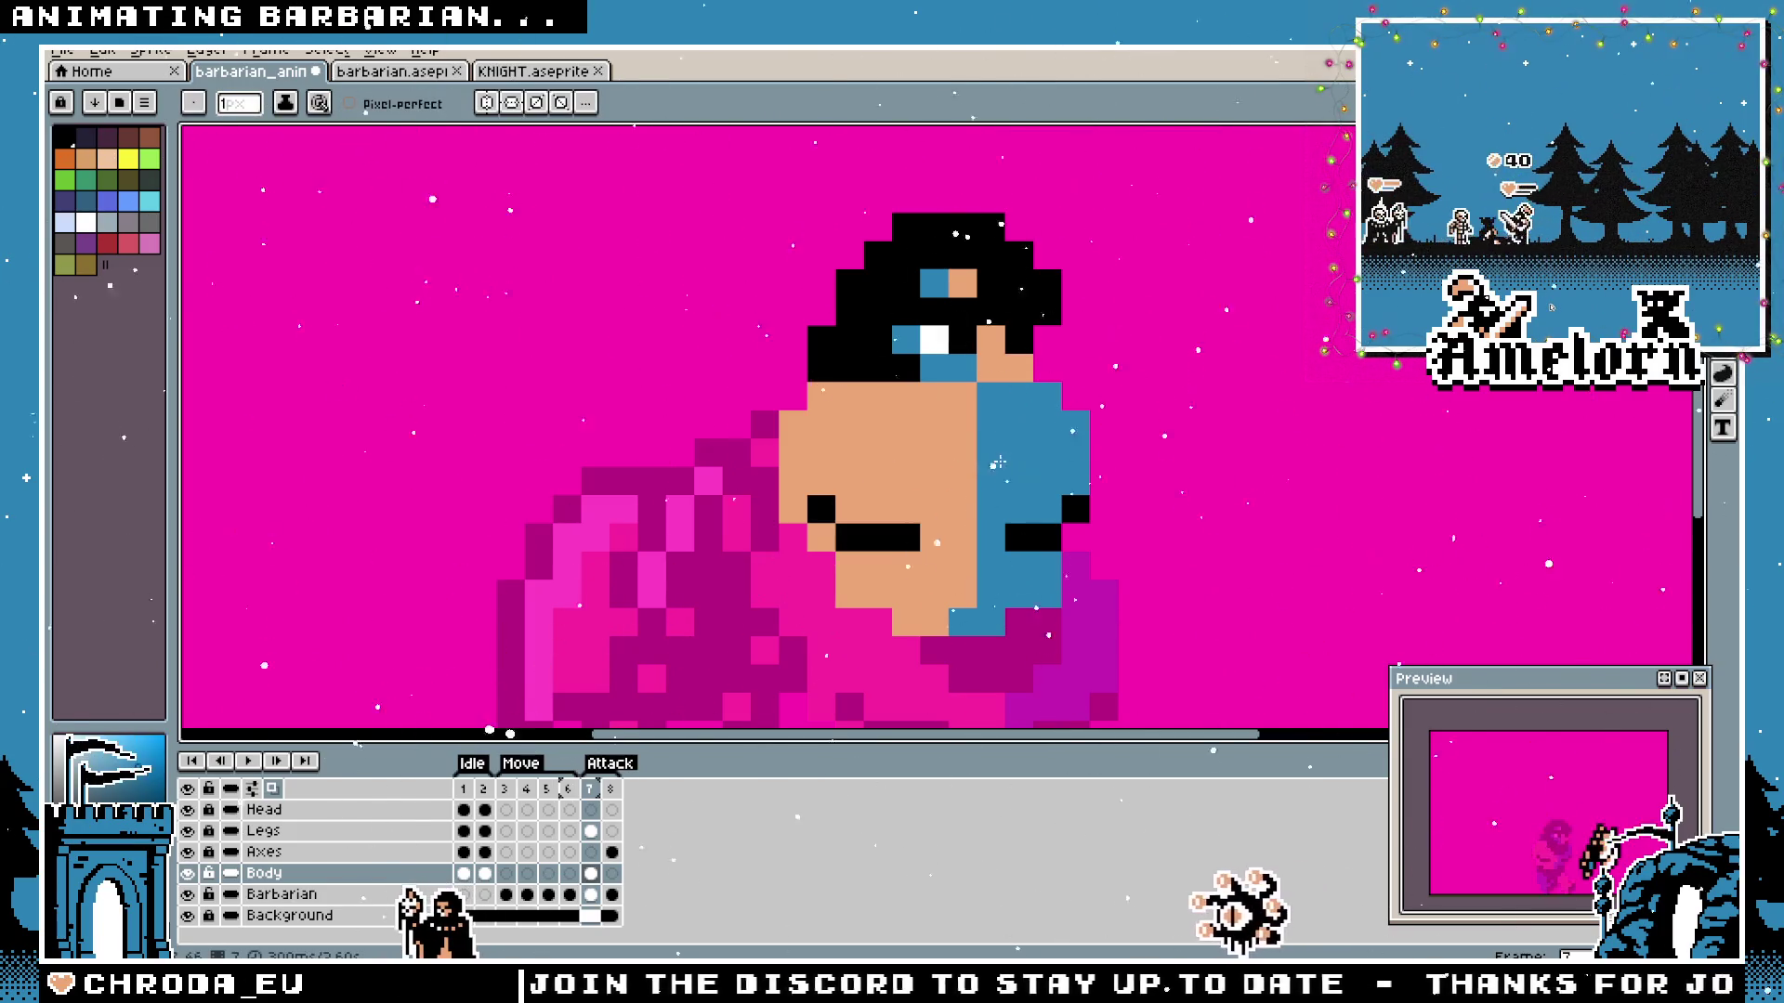
scroll(990, 481, down, 3)
scroll(985, 510, up, 3)
key(e)
mouse_move(1059, 295)
mouse_down()
mouse_move(941, 256)
mouse_move(1087, 232)
mouse_move(961, 187)
mouse_up()
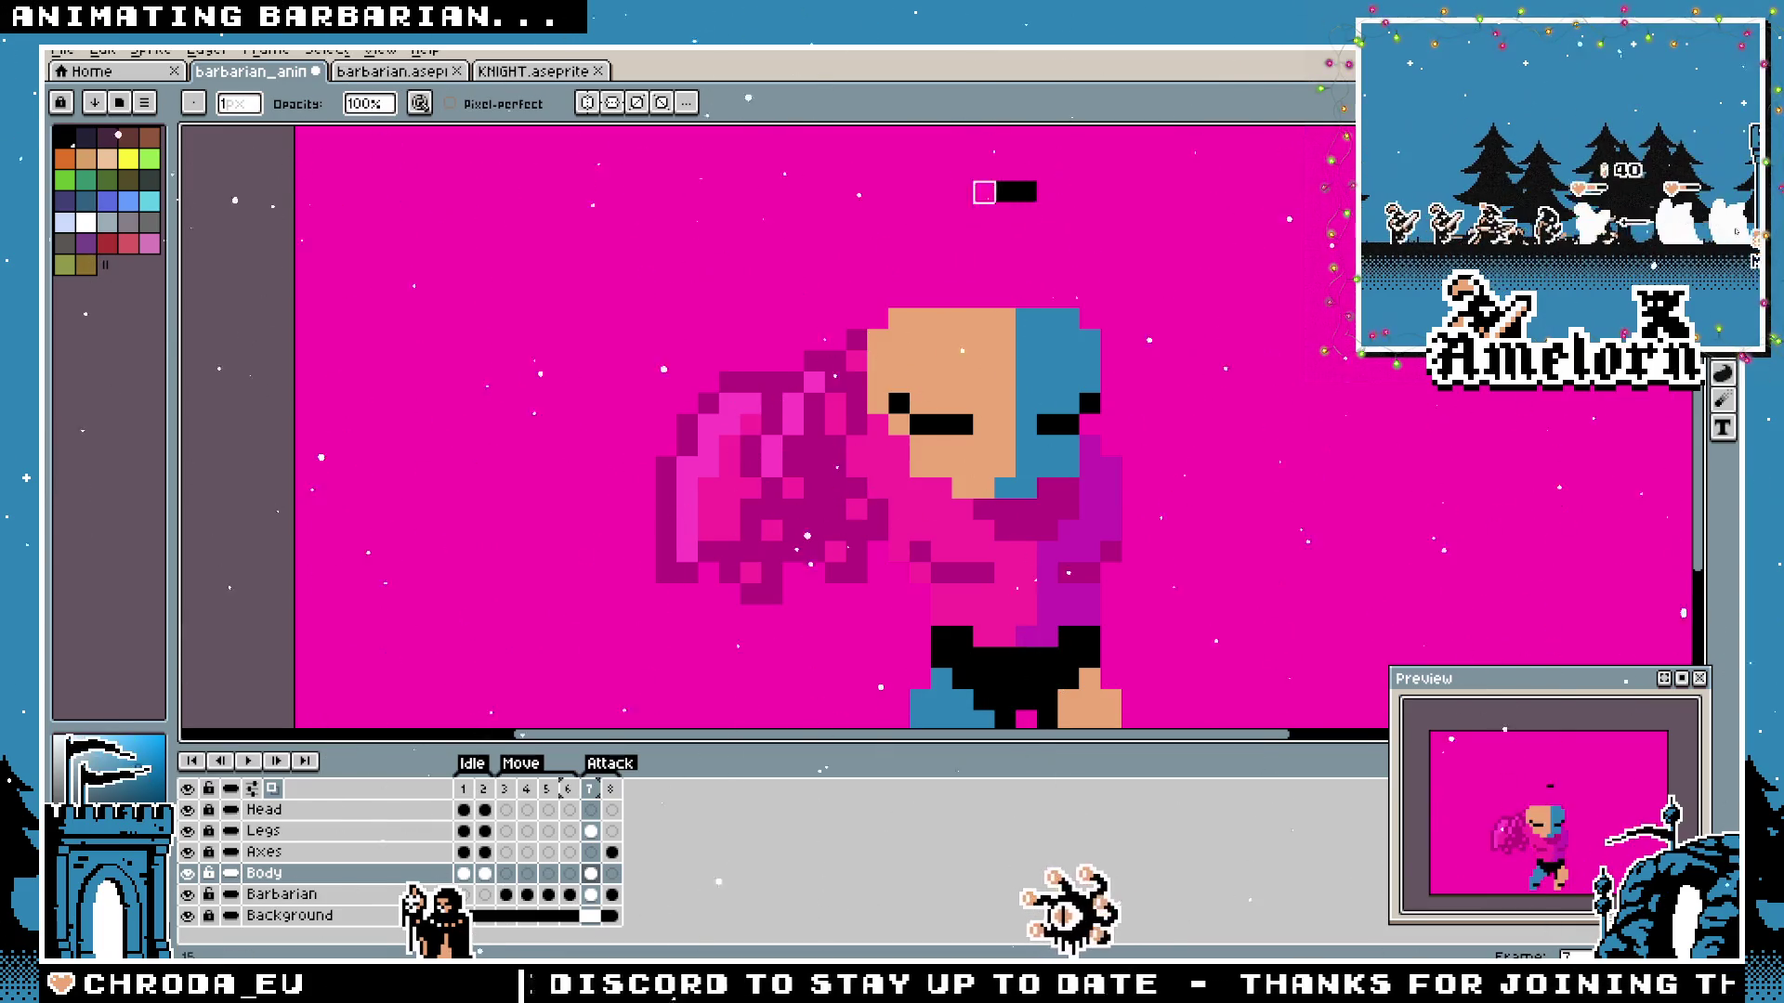
key(m)
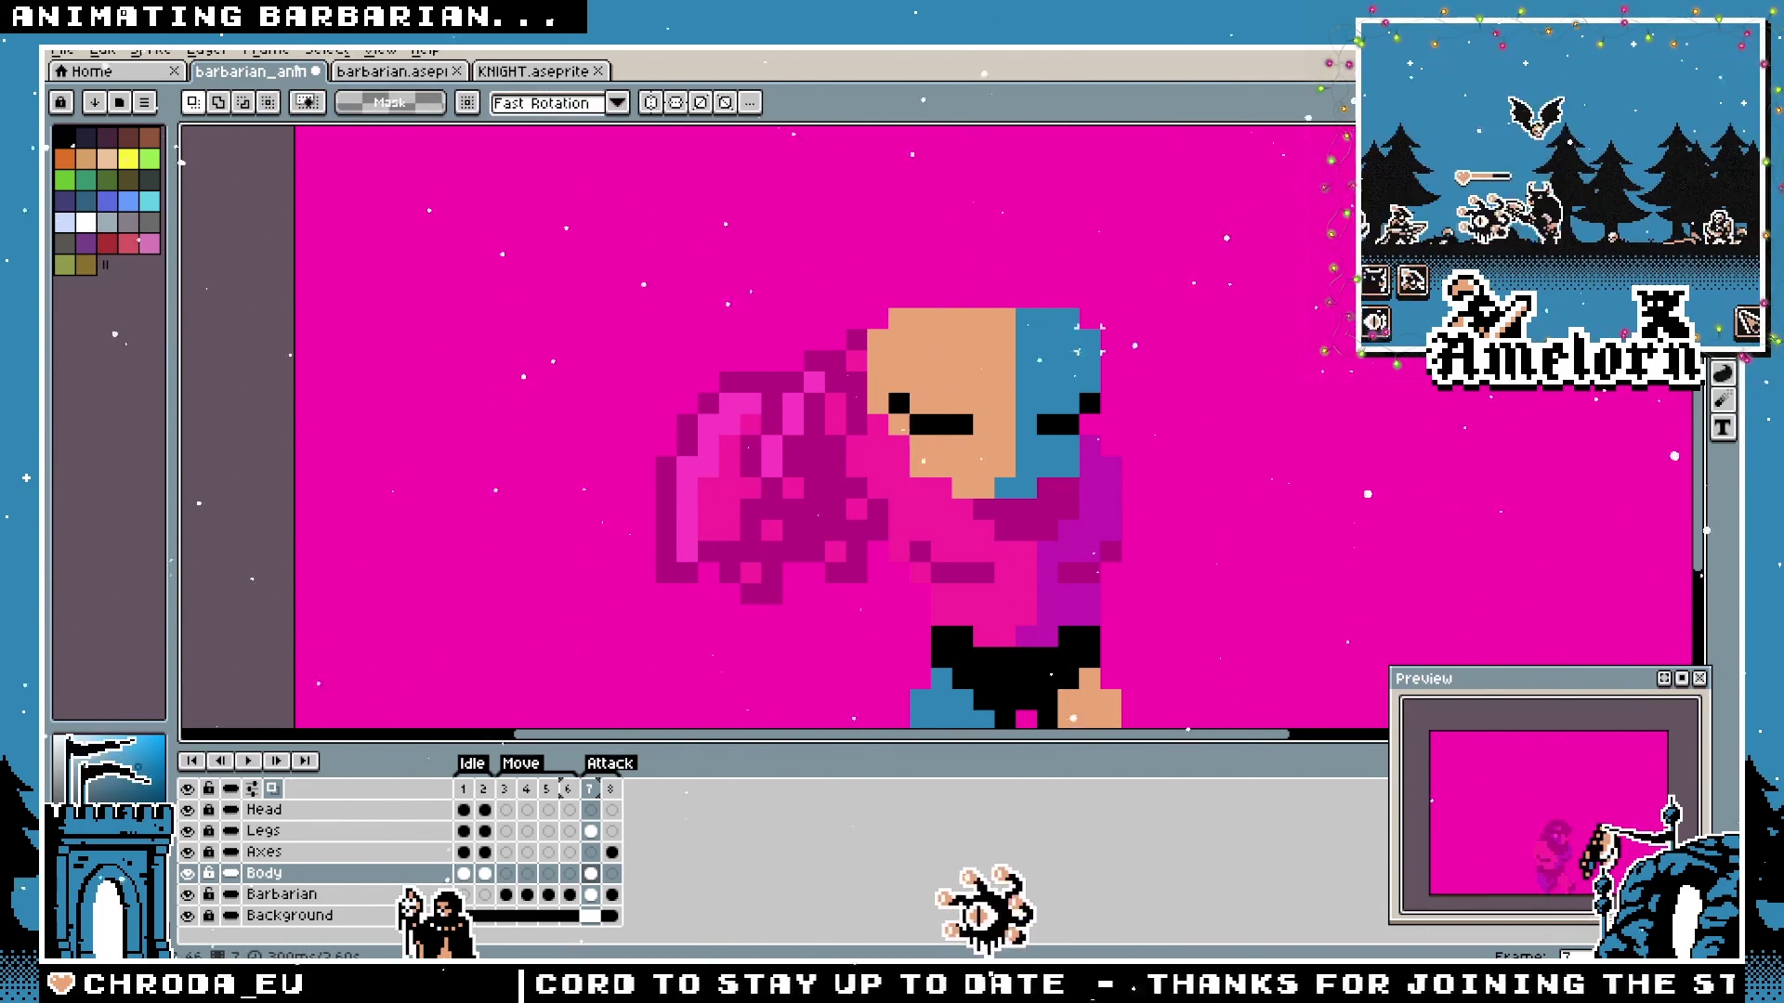
Marquee the bald head, then close the knight file and return to the barbarian animation.
drag(856, 497, 769, 465)
mouse_move(1038, 256)
mouse_down()
mouse_move(734, 474)
mouse_move(770, 599)
mouse_up()
scroll(769, 600, down, 2)
scroll(608, 460, down, 1)
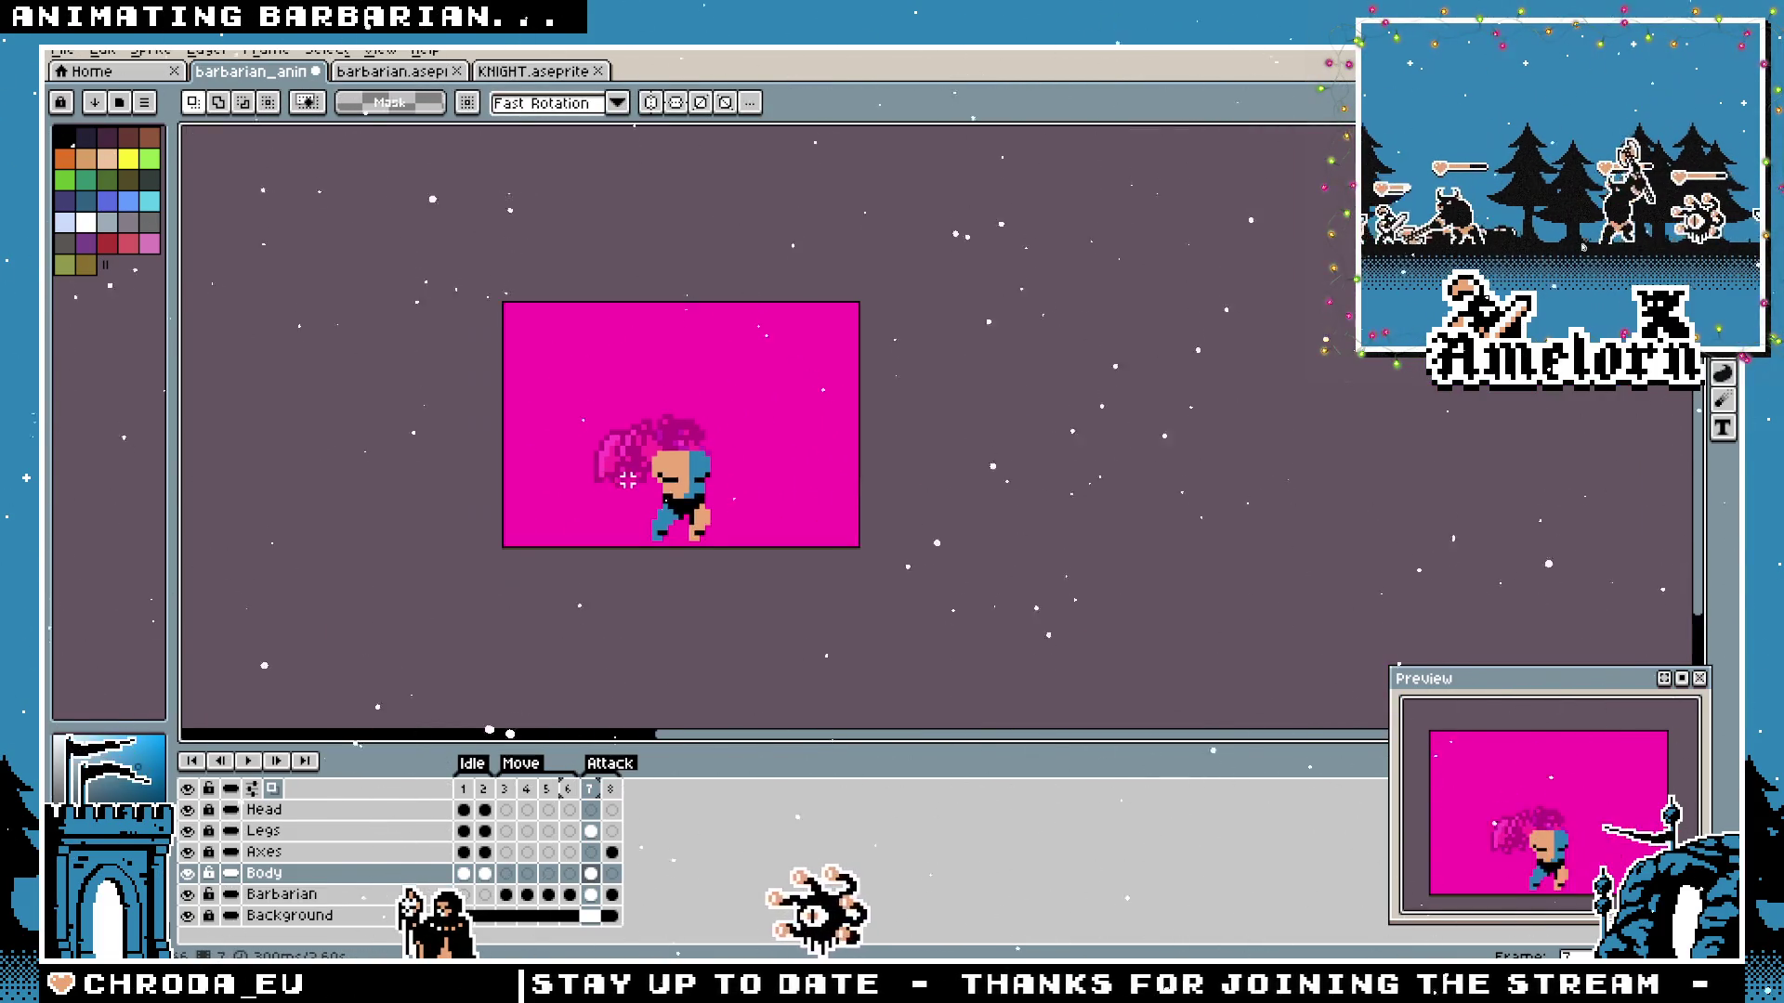
scroll(630, 457, up, 4)
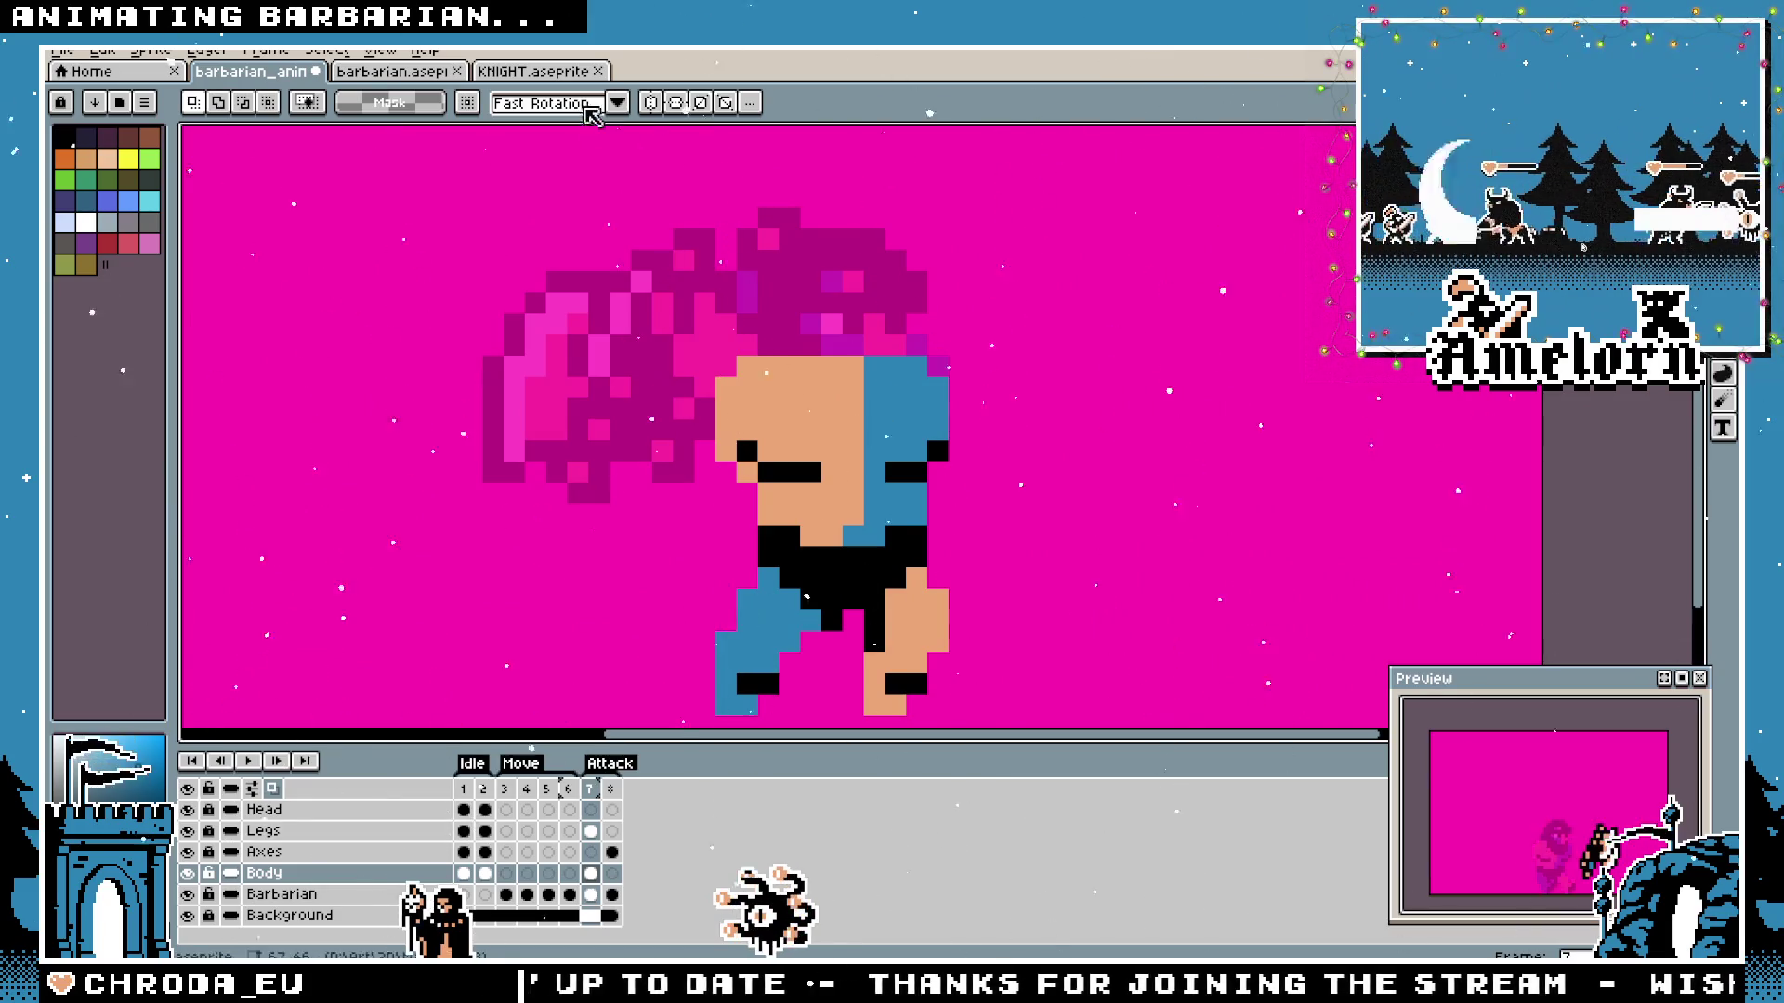
click(404, 72)
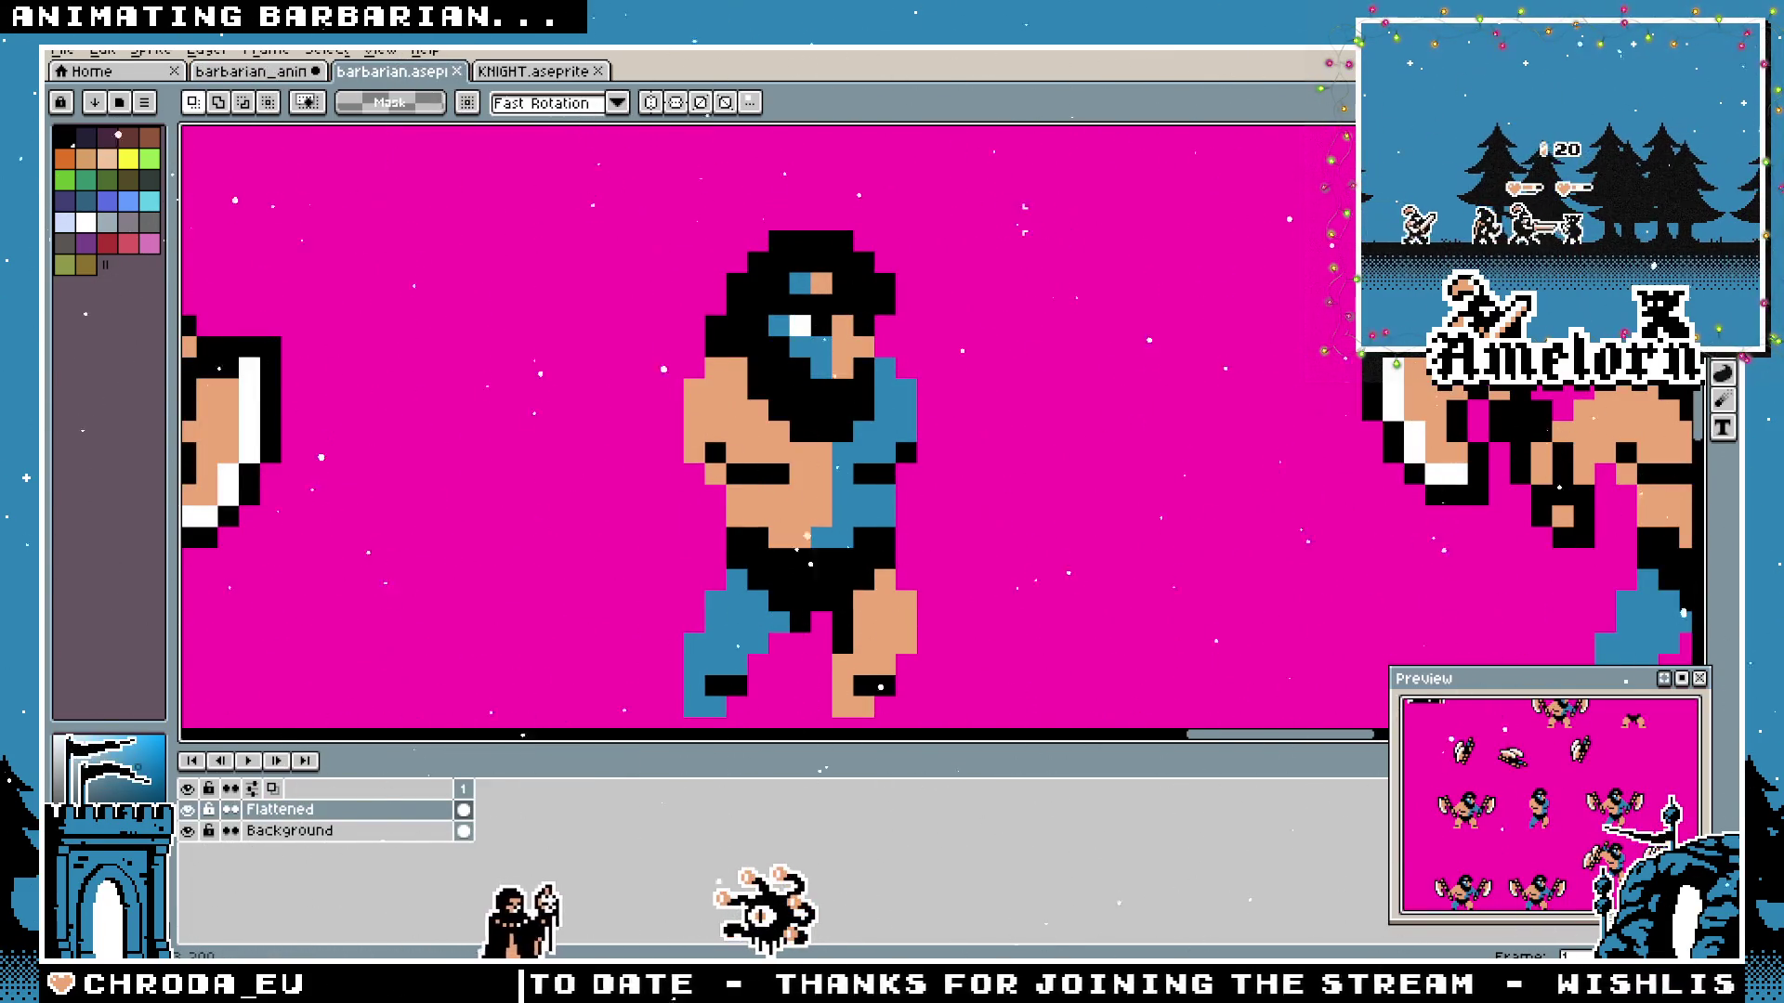
click(530, 72)
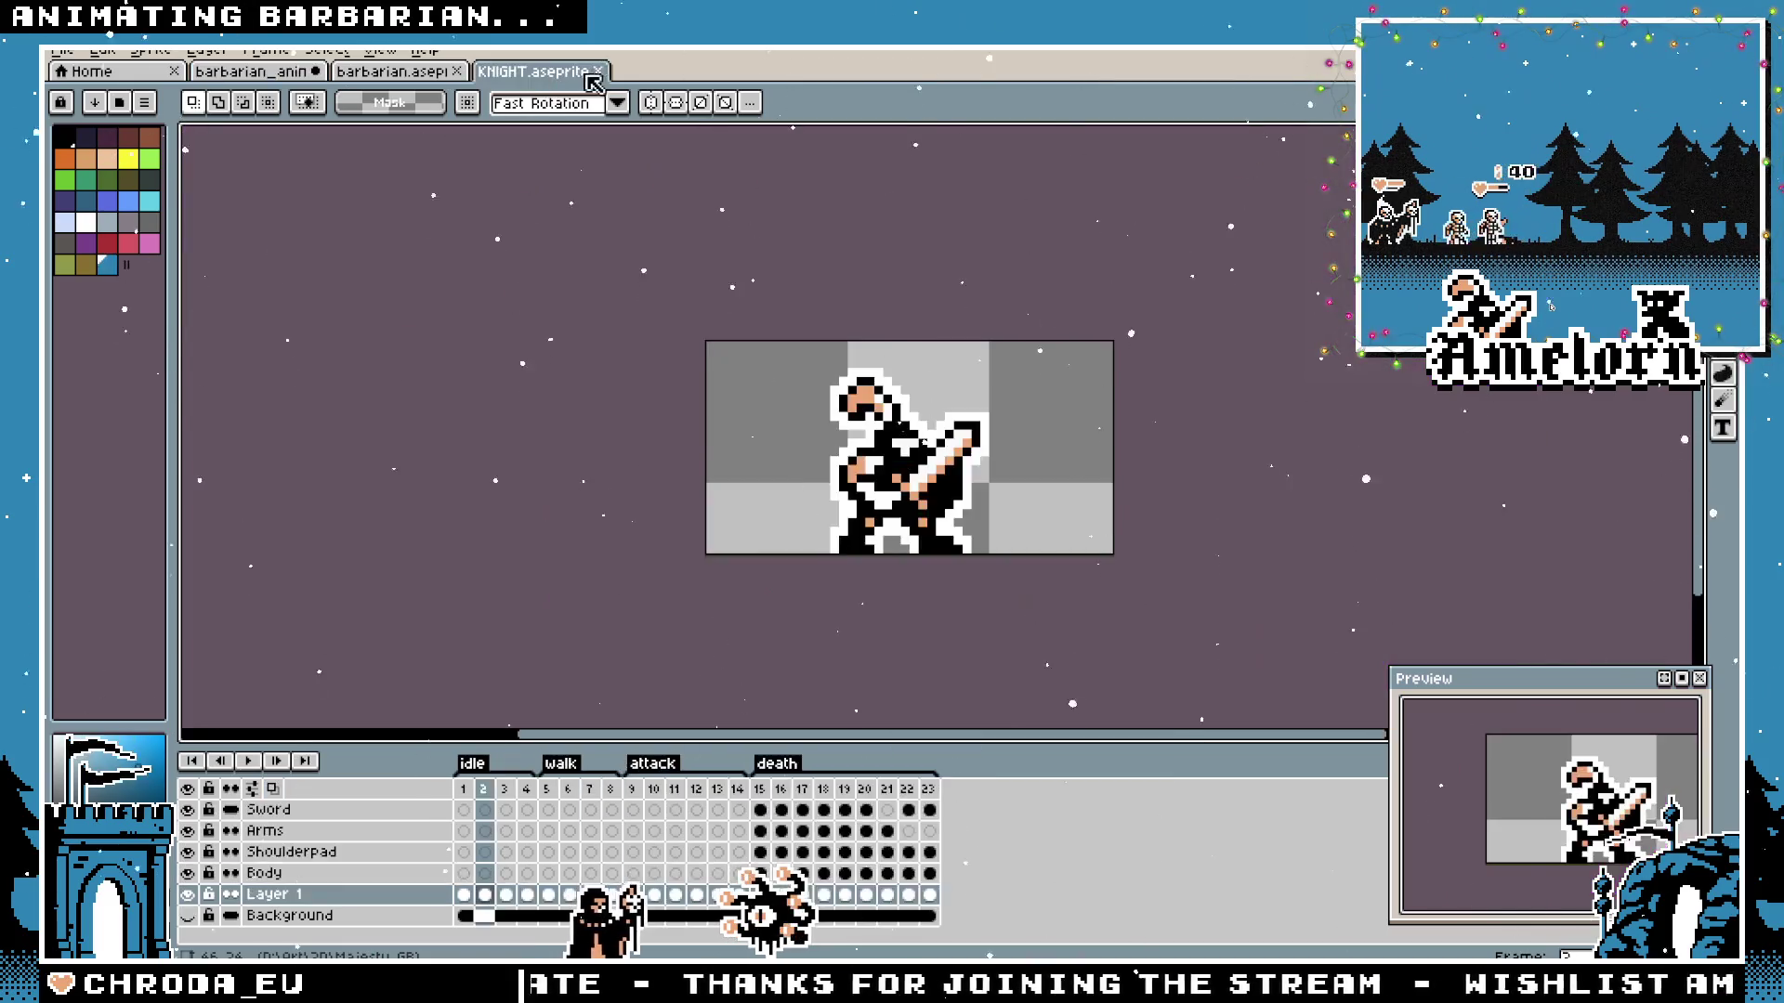
key(ctrl+w)
click(266, 71)
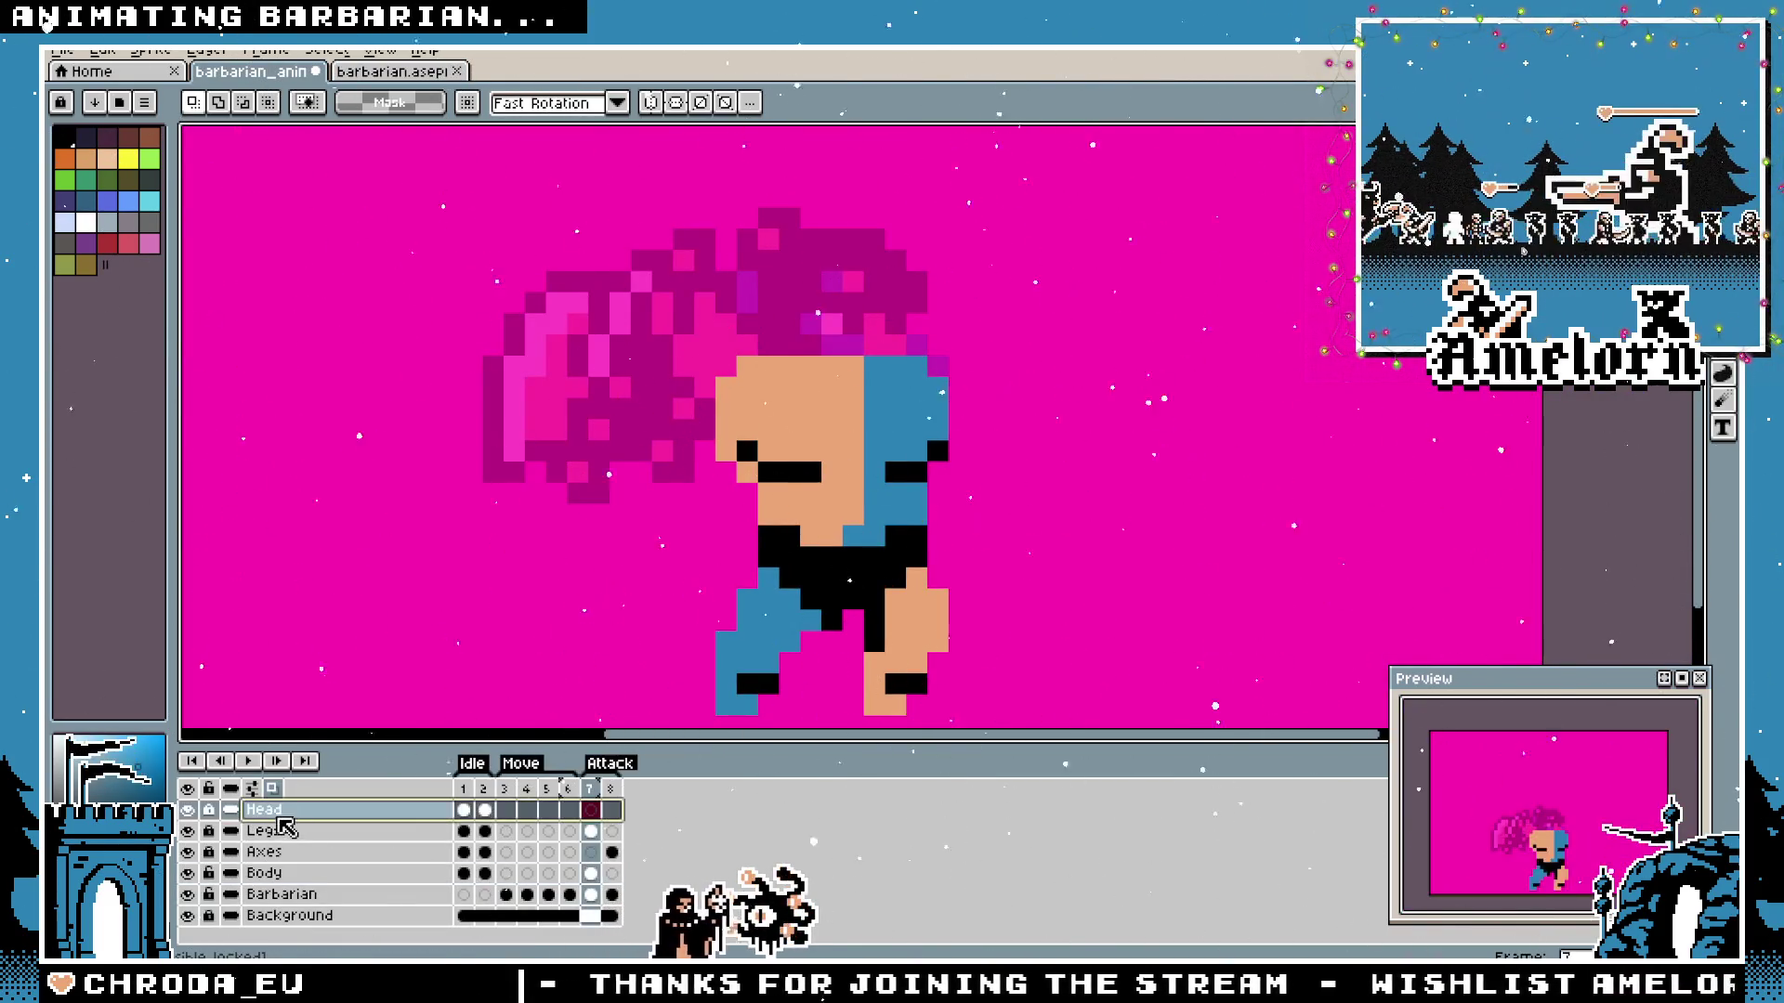
Target frame 7 of the Head layer, checking frame 8, and clear the old selection.
click(482, 790)
click(299, 809)
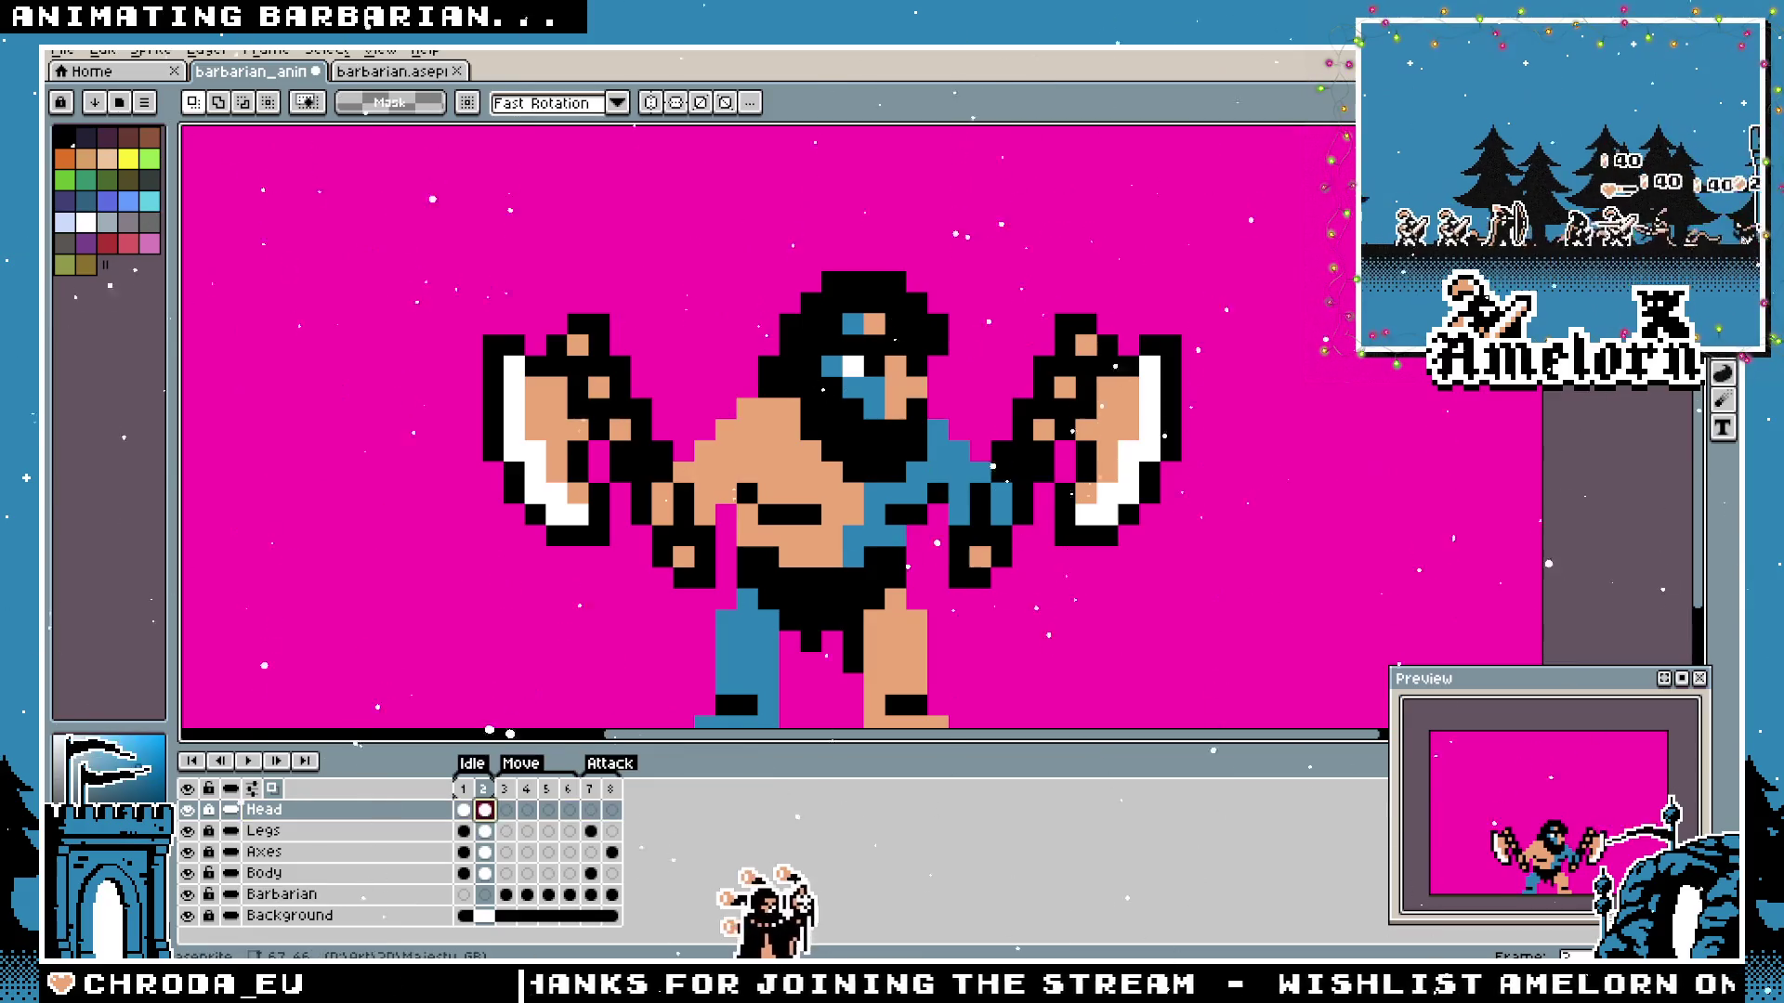
drag(1226, 208, 586, 507)
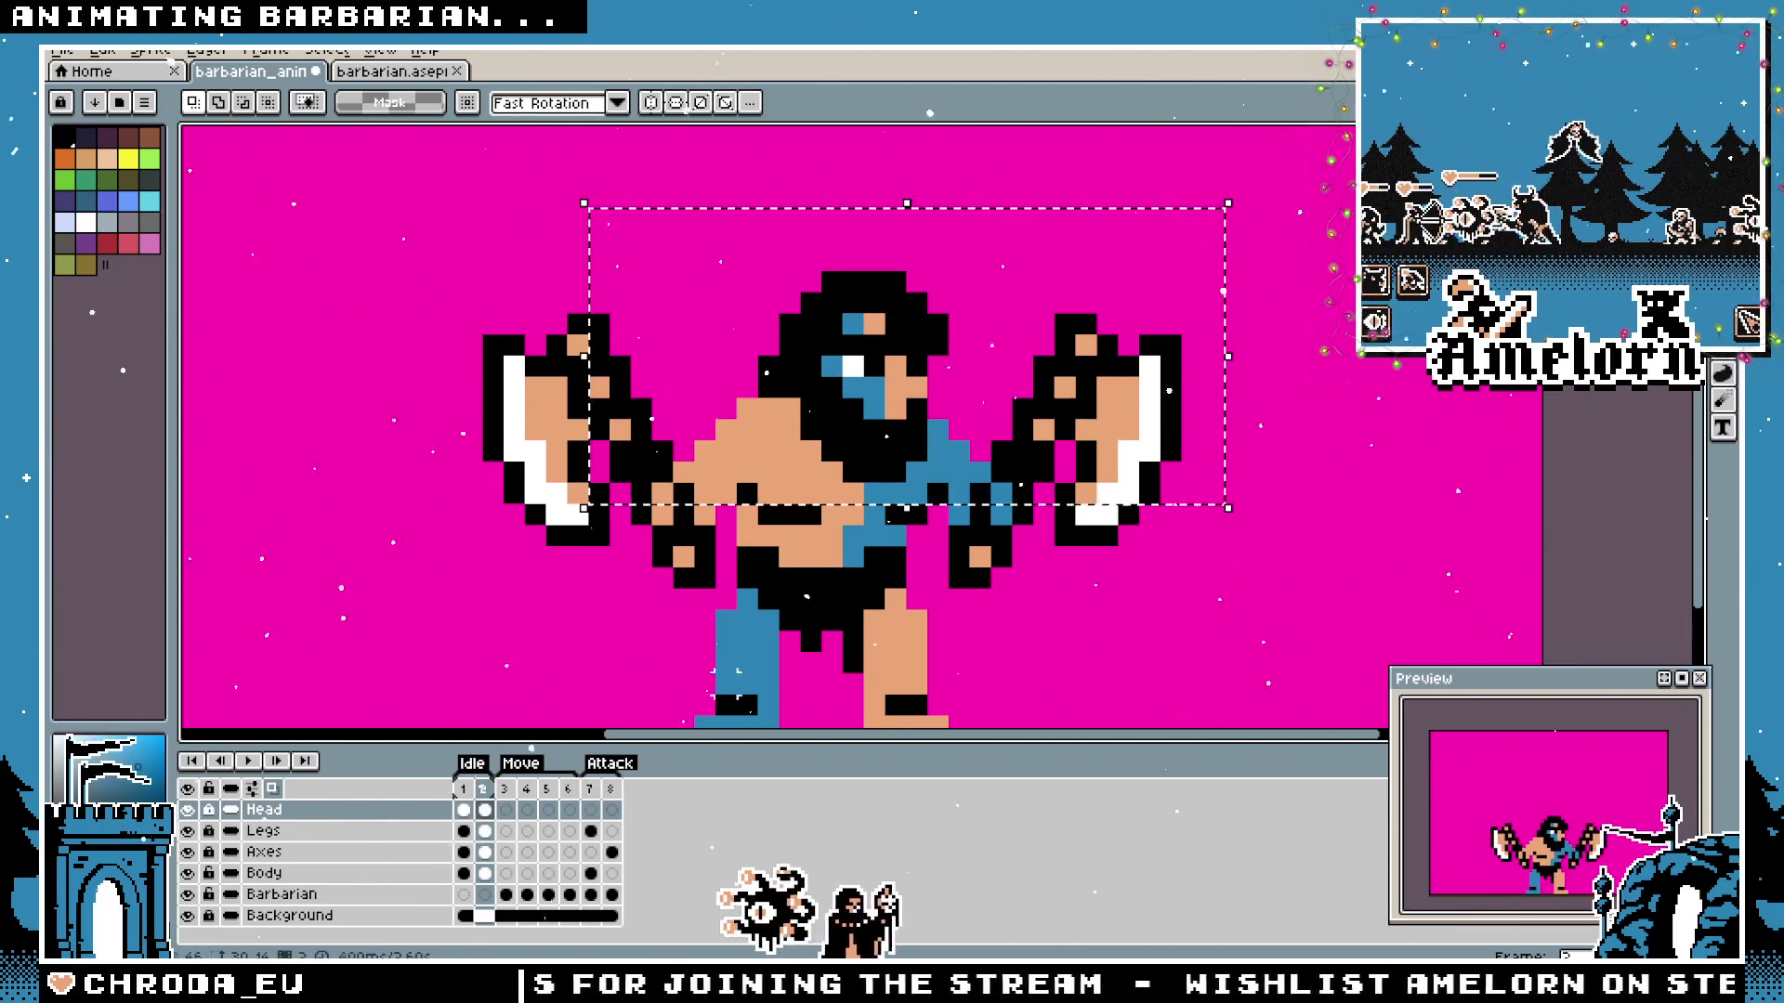
click(611, 791)
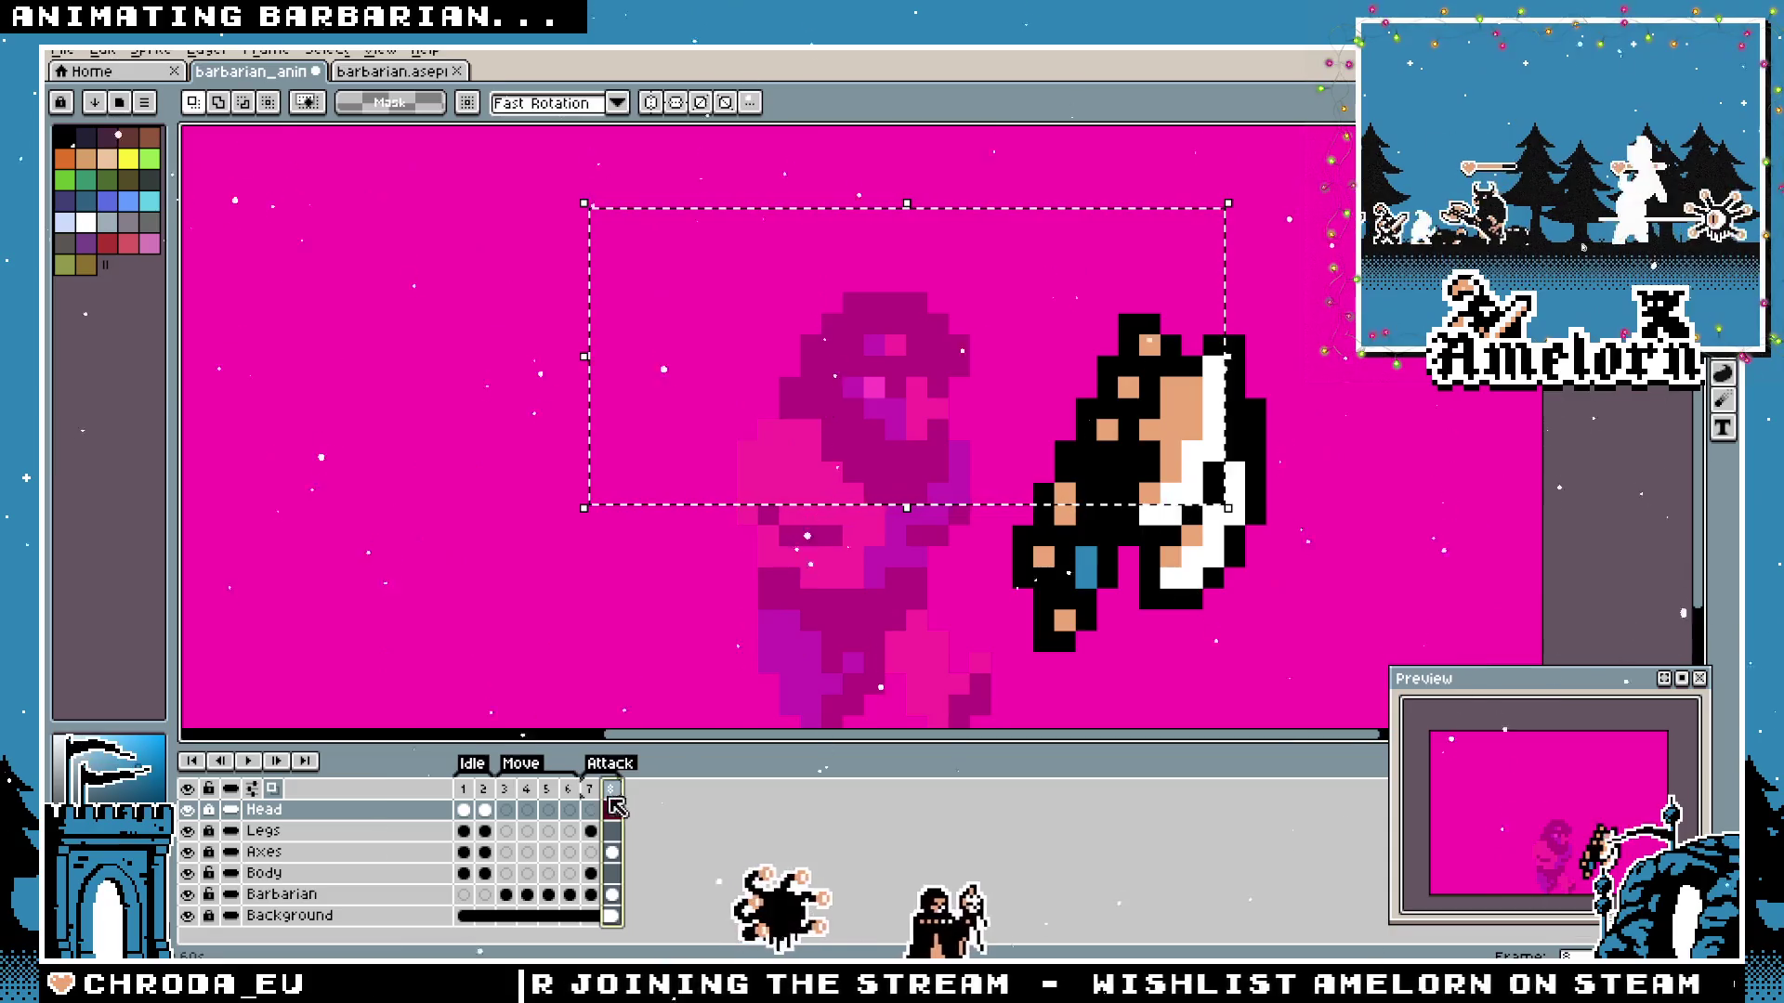
click(589, 790)
key(ctrl+d)
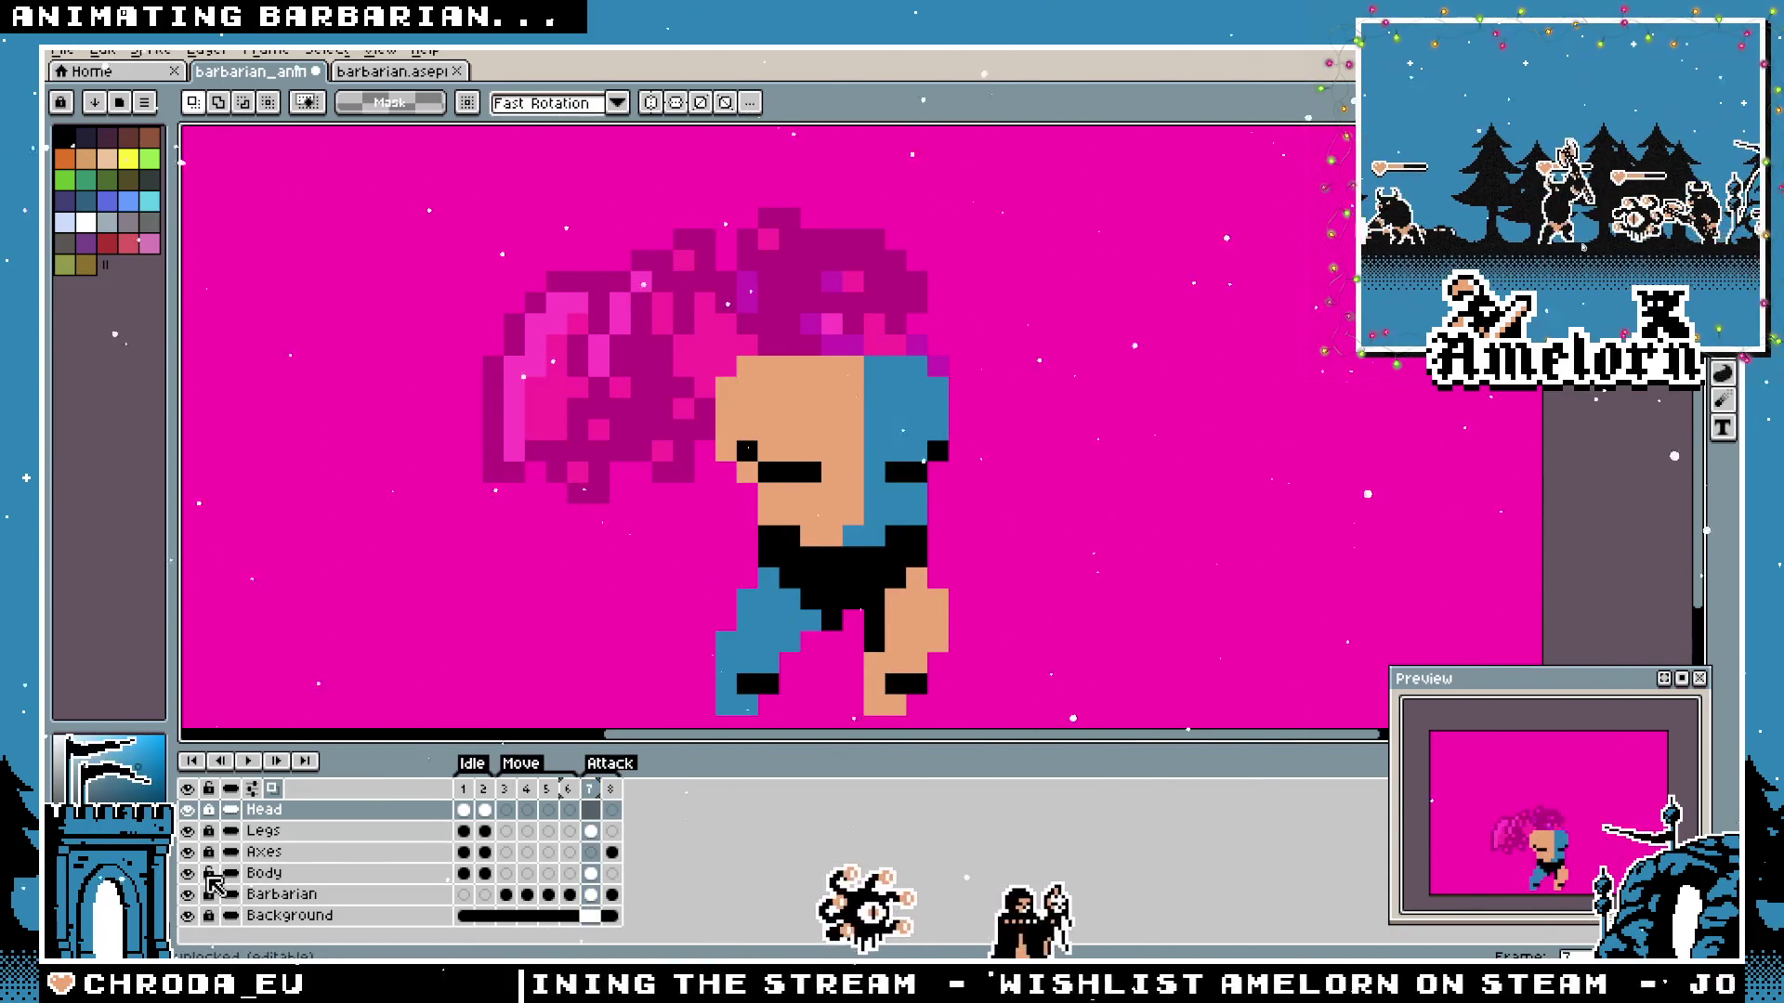
Paste the black-haired head, move it up onto the body and commit it.
key(ctrl+v)
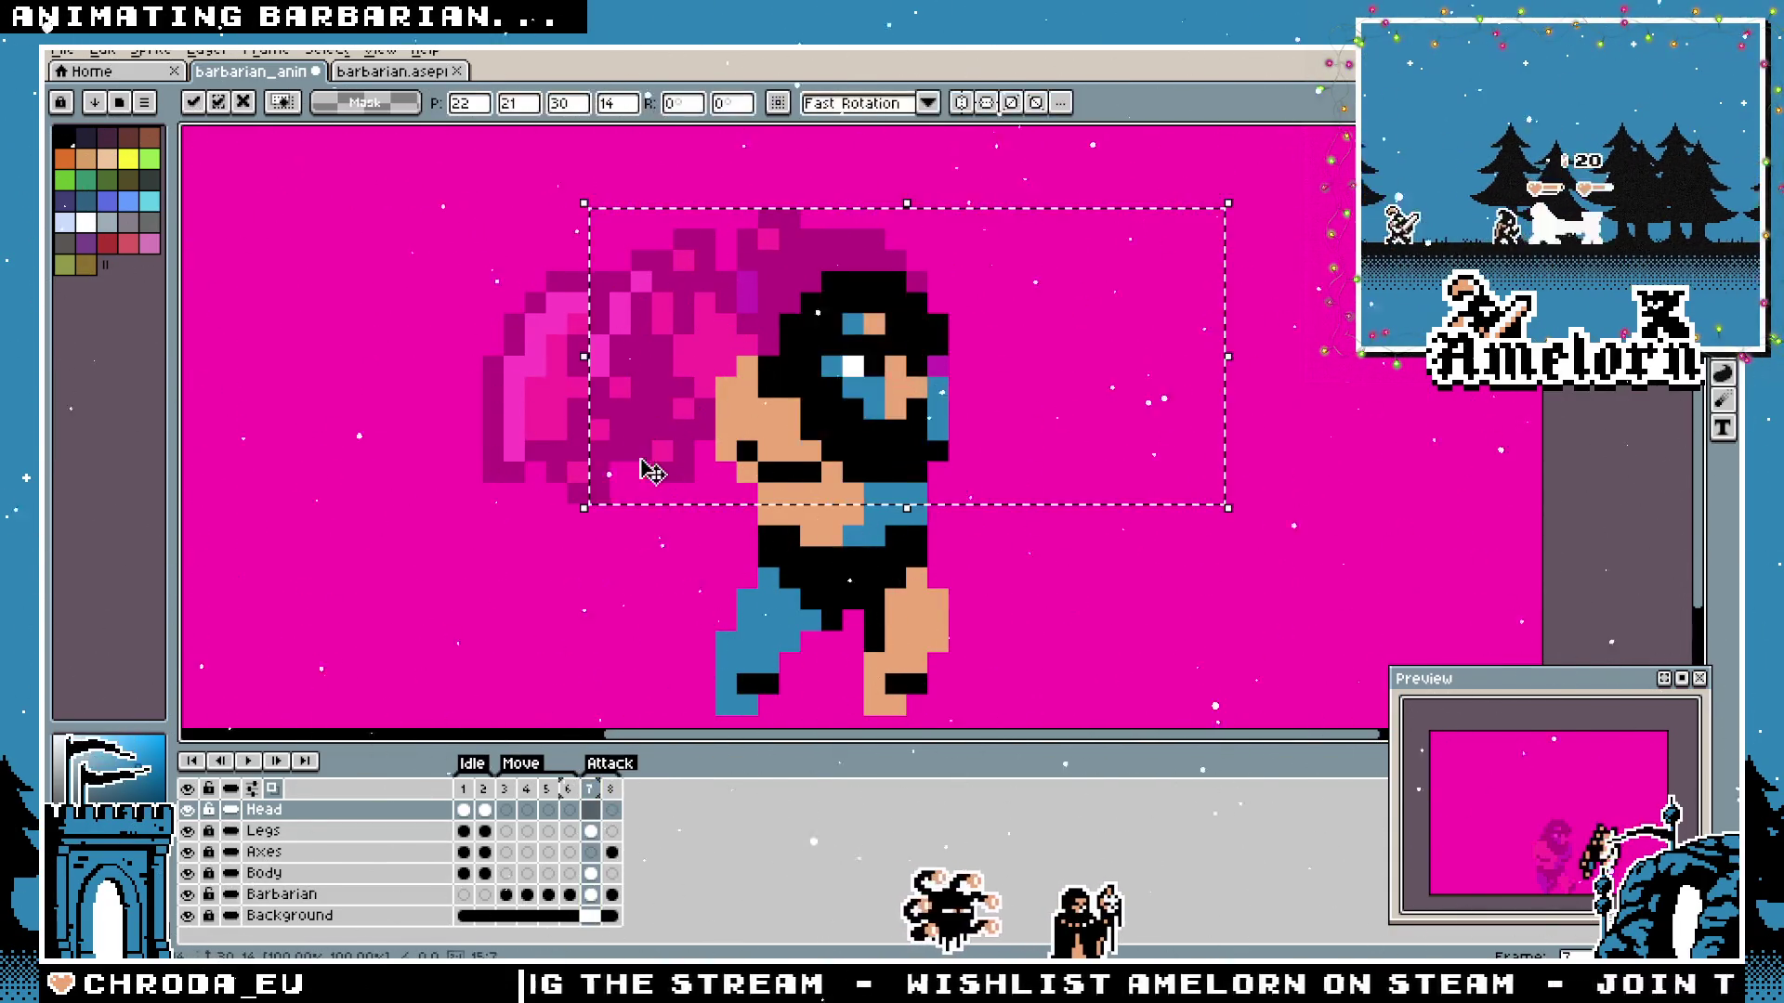
mouse_move(861, 415)
mouse_down()
mouse_move(862, 369)
mouse_move(796, 359)
mouse_move(836, 377)
mouse_up()
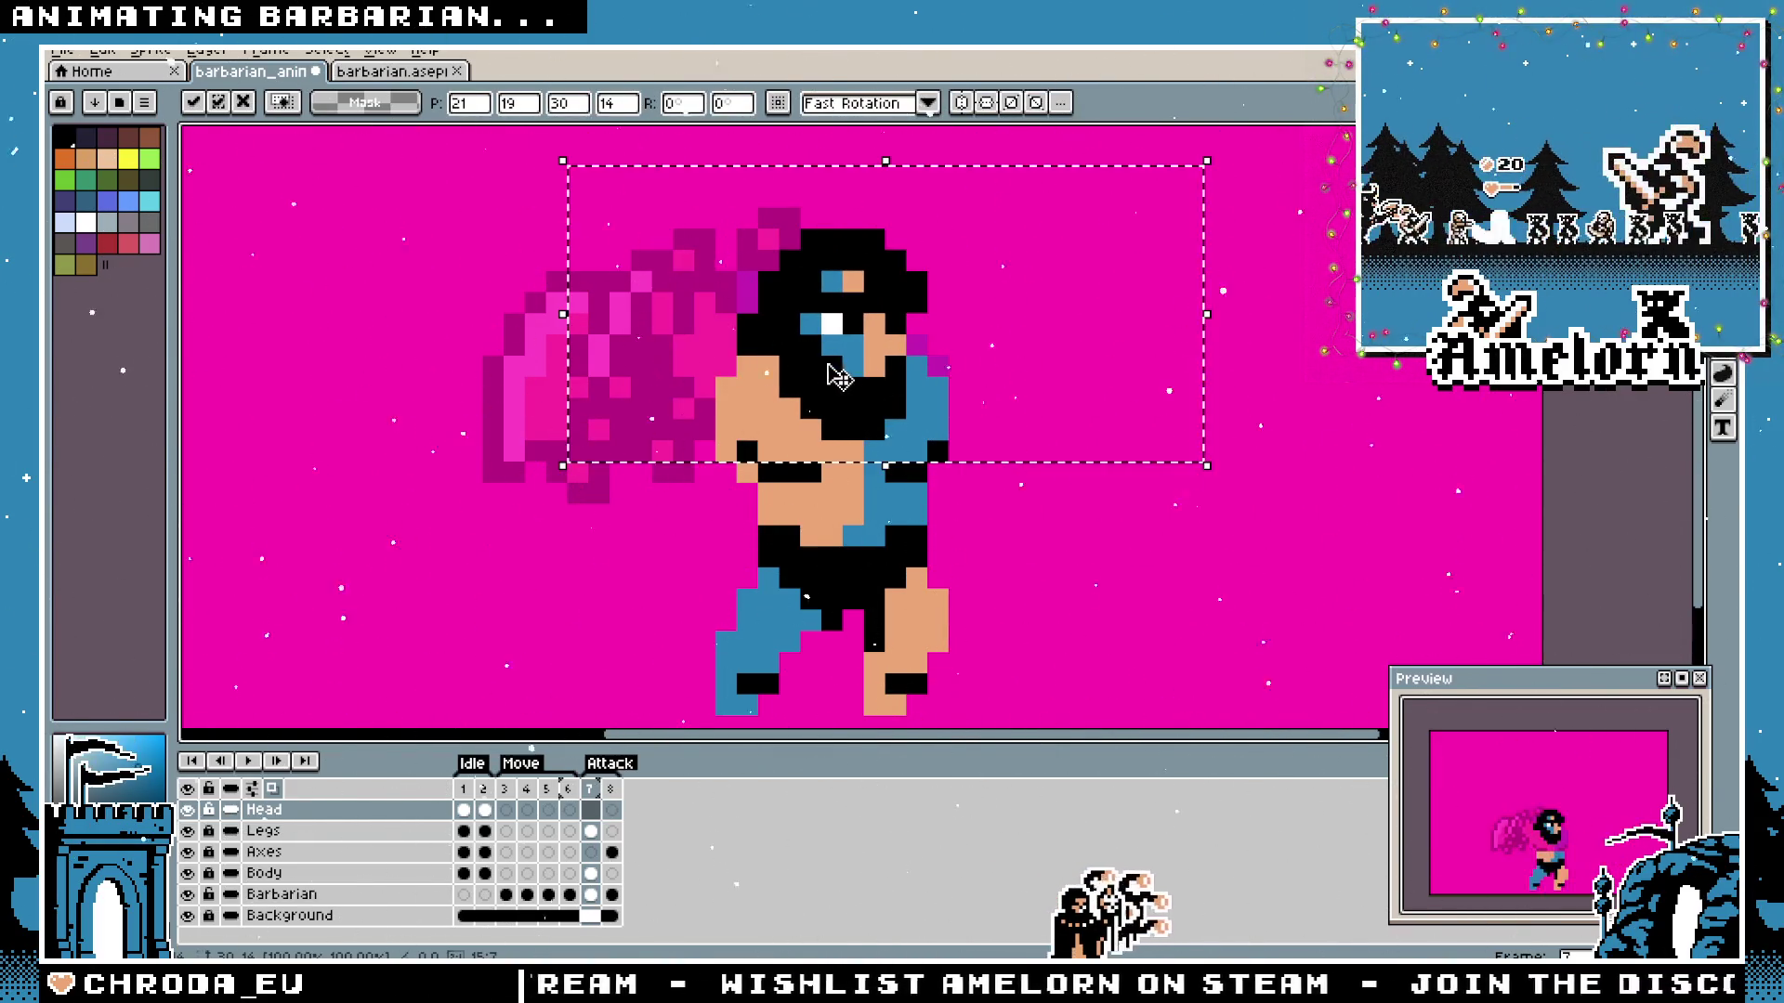
key(Return)
key(ctrl+d)
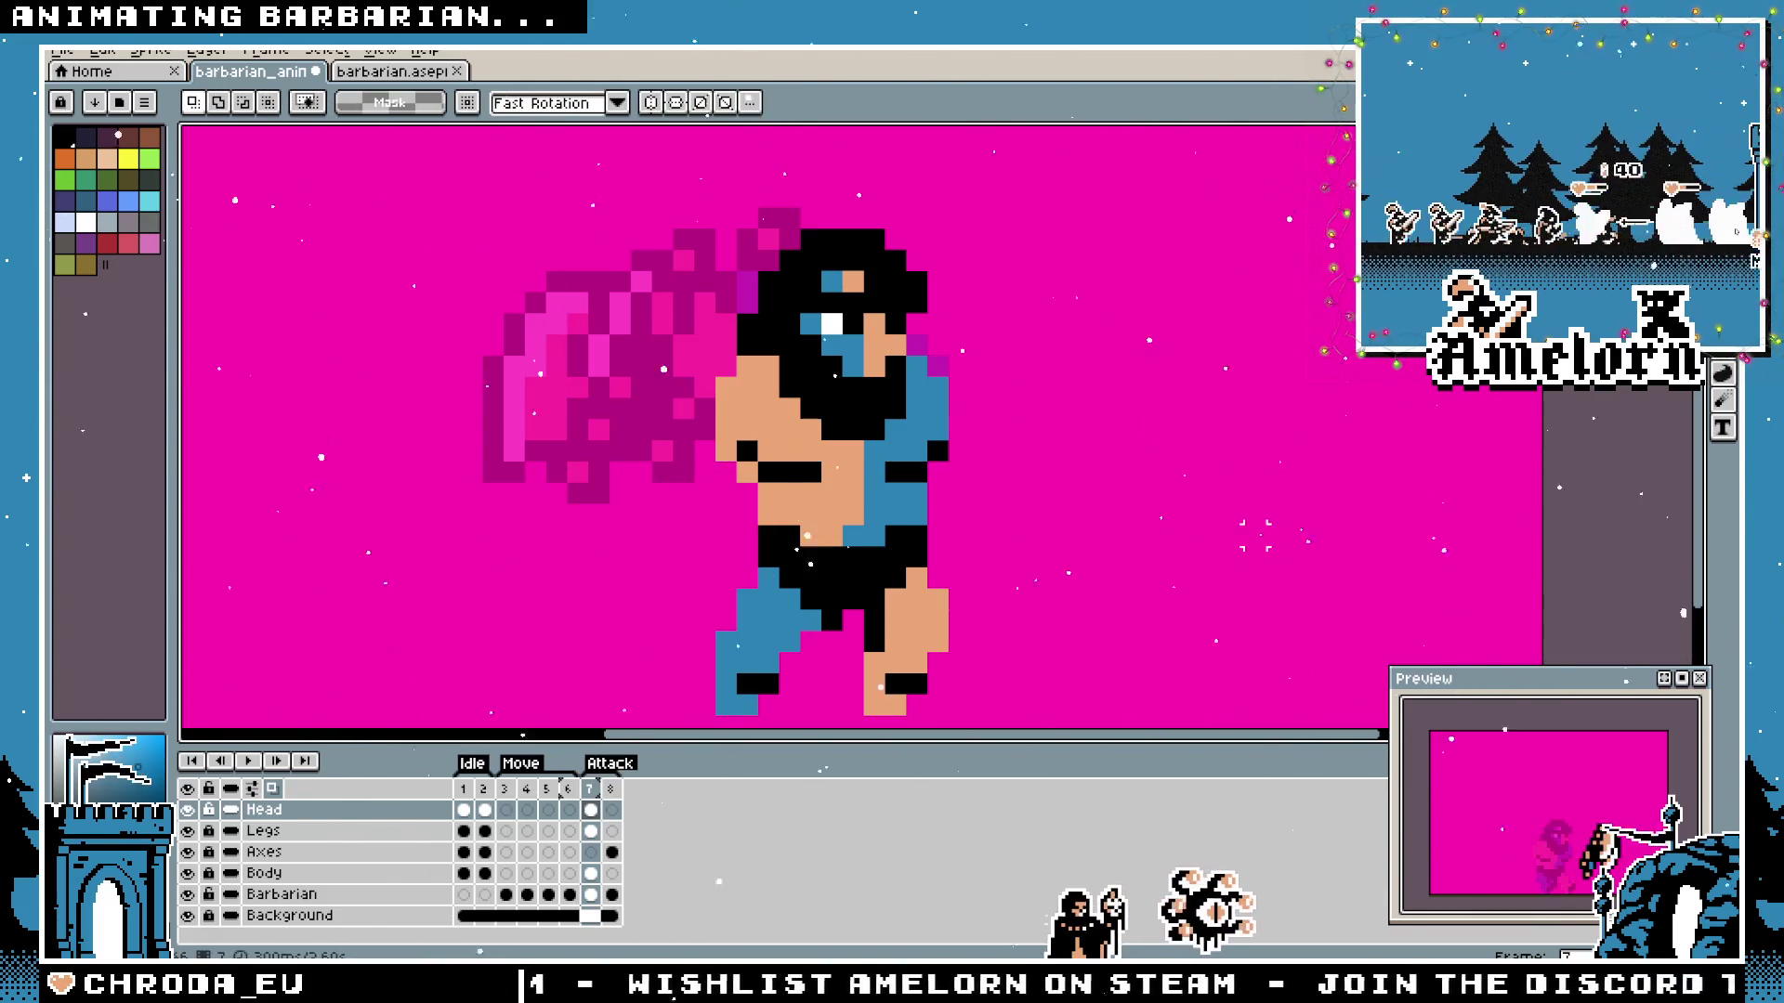
scroll(1222, 534, down, 1)
scroll(1223, 533, up, 1)
drag(1136, 530, 1017, 509)
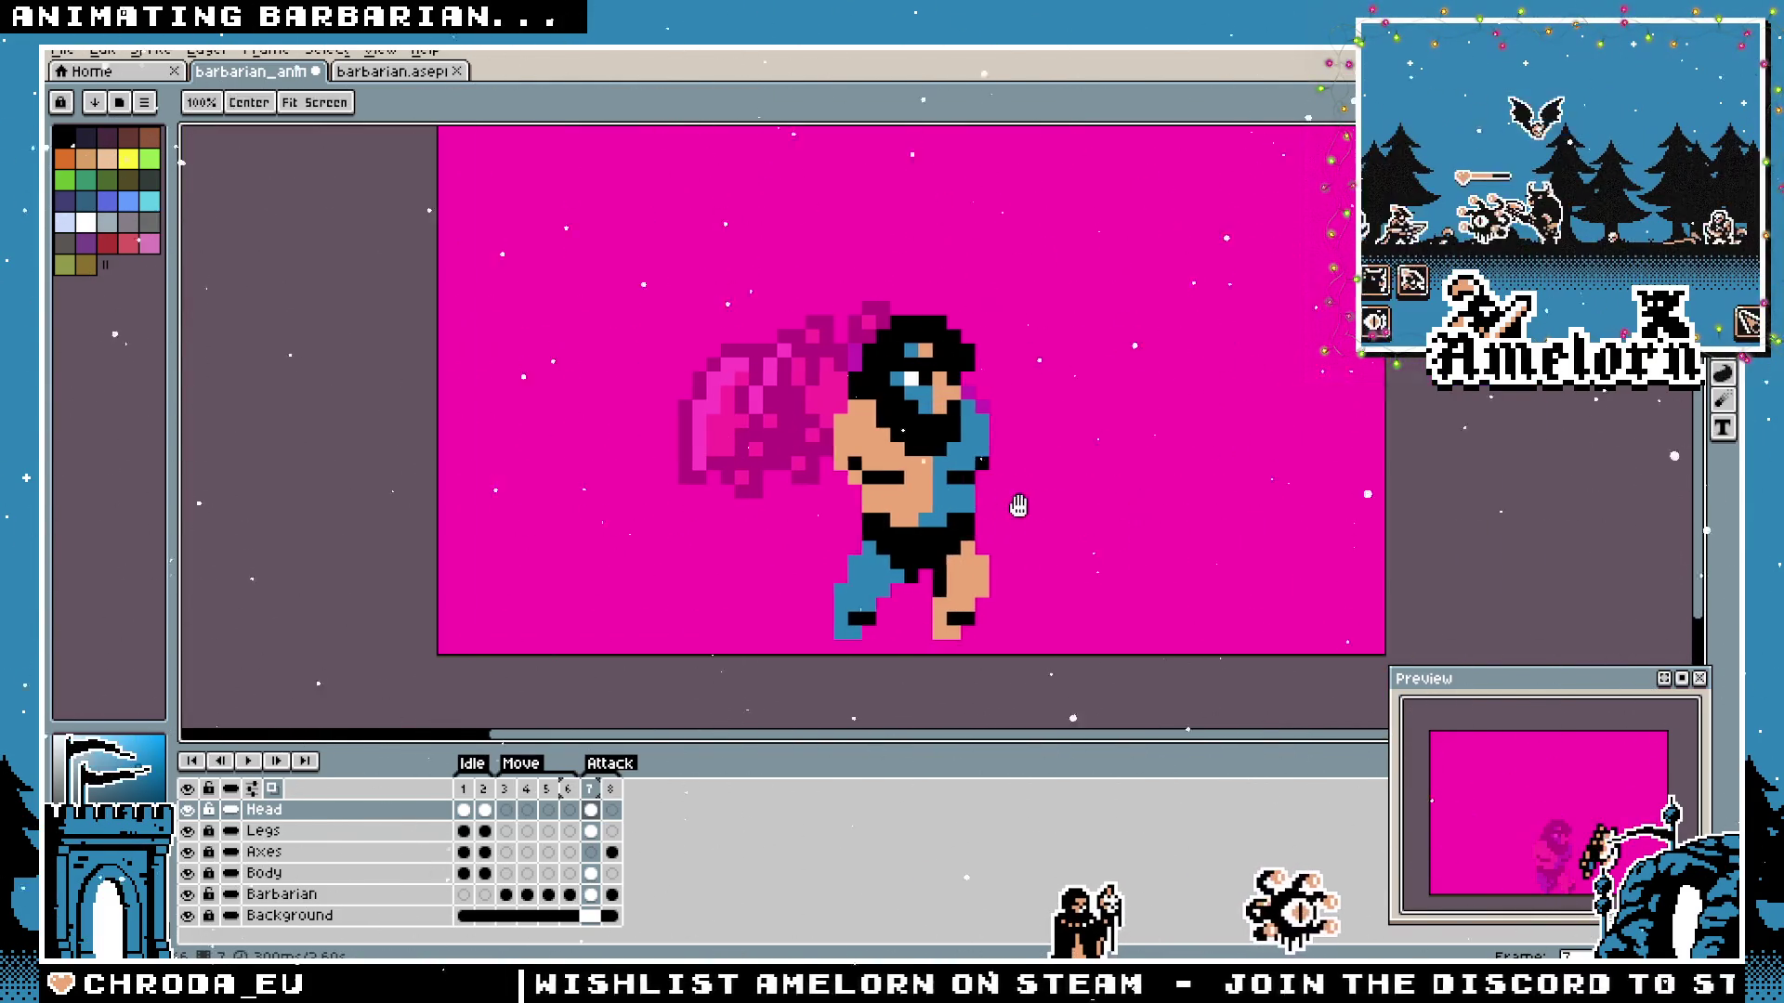
Marquee the lone axe on the barbarian sprite sheet and check the Axes layer in the animation file.
click(400, 72)
scroll(829, 402, down, 2)
scroll(829, 403, down, 1)
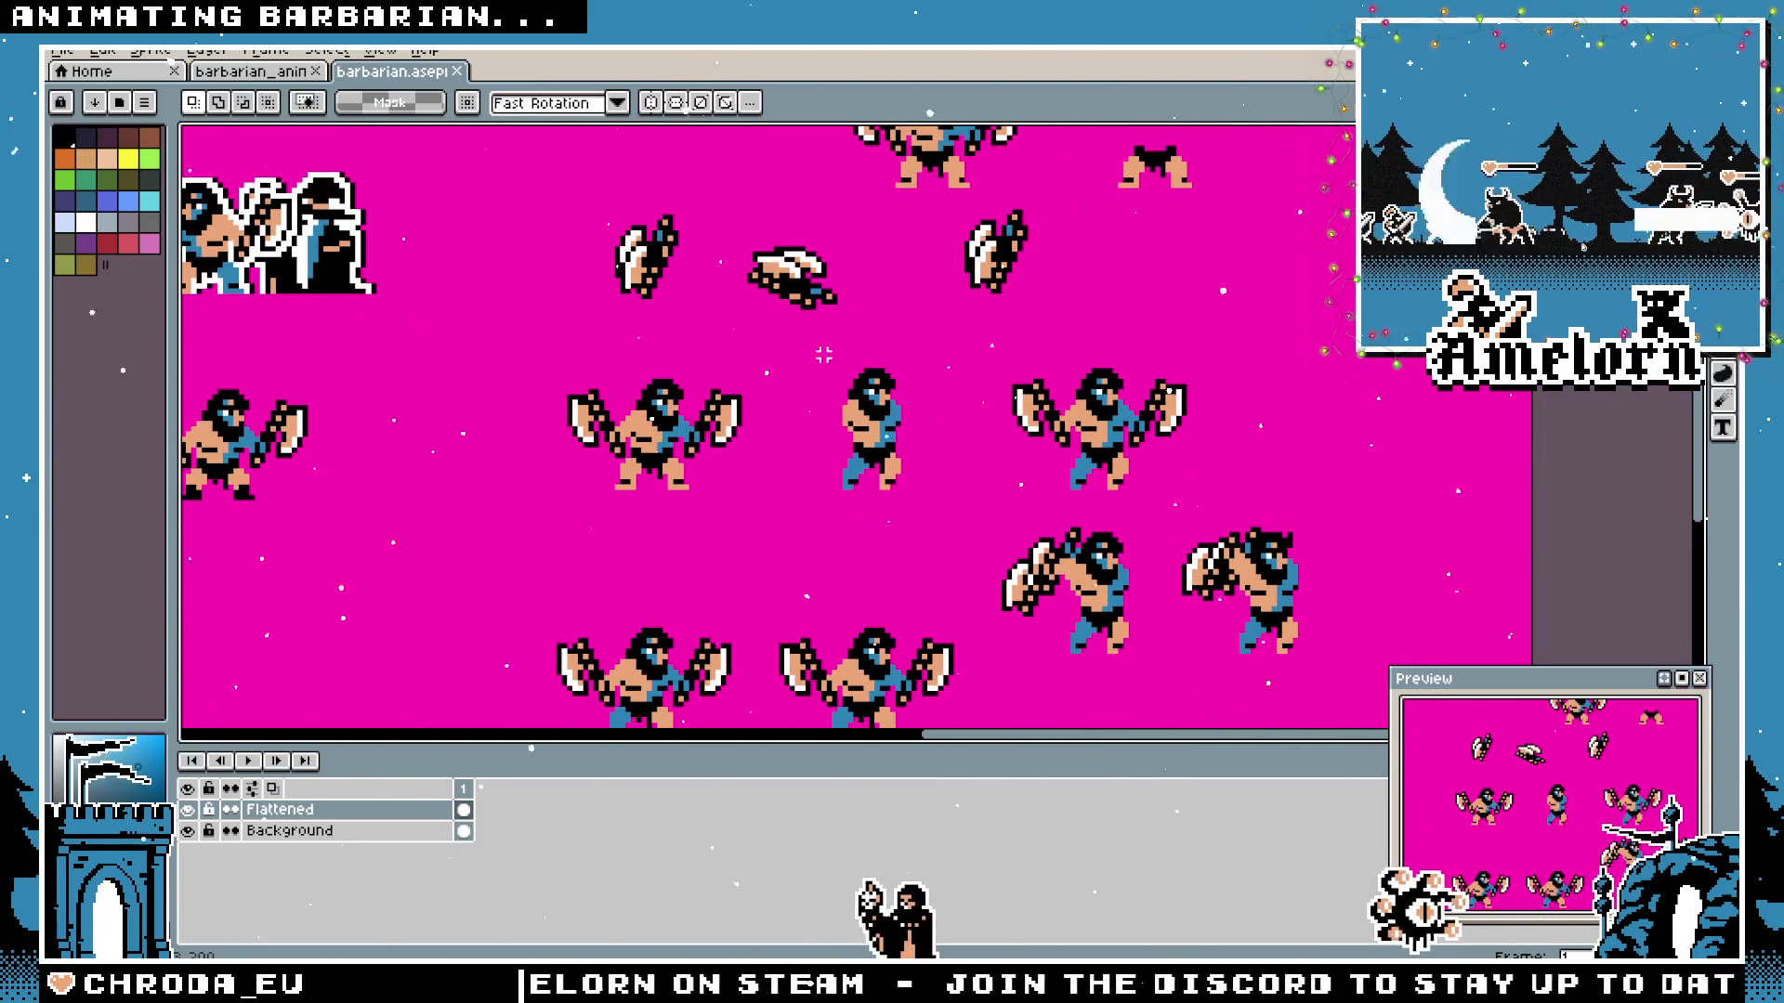
scroll(1046, 202, up, 1)
drag(1040, 190, 853, 400)
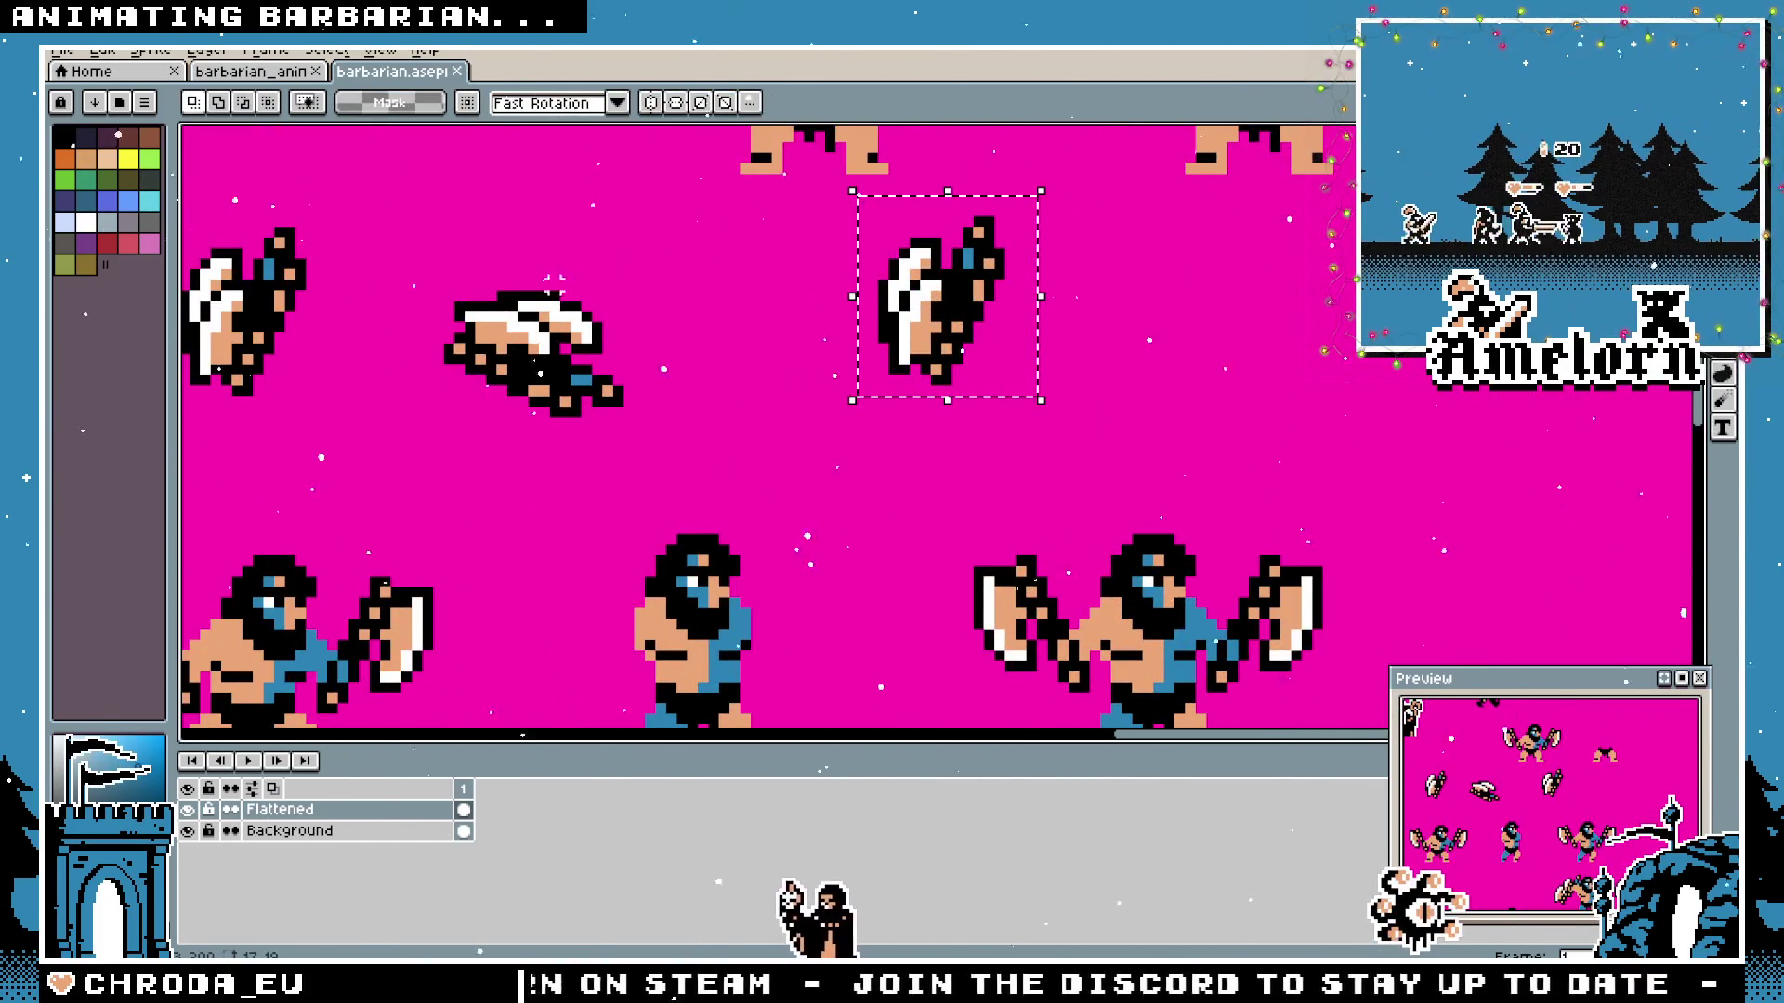
click(272, 80)
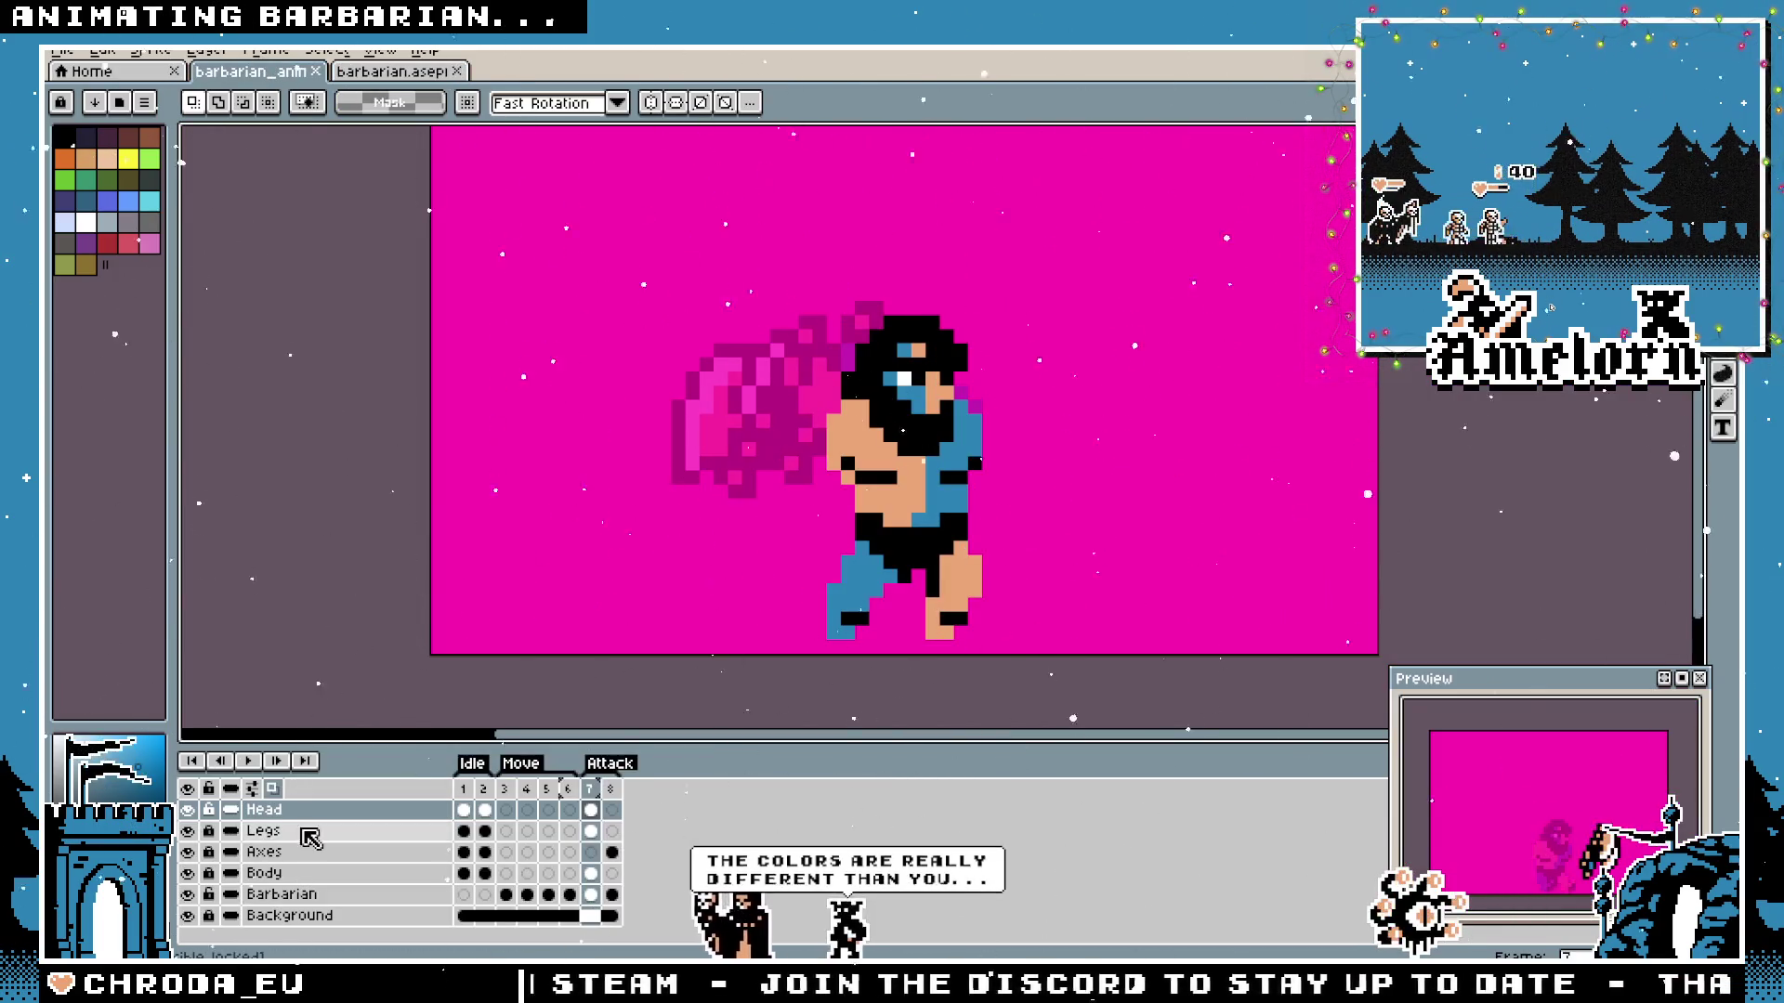
click(265, 851)
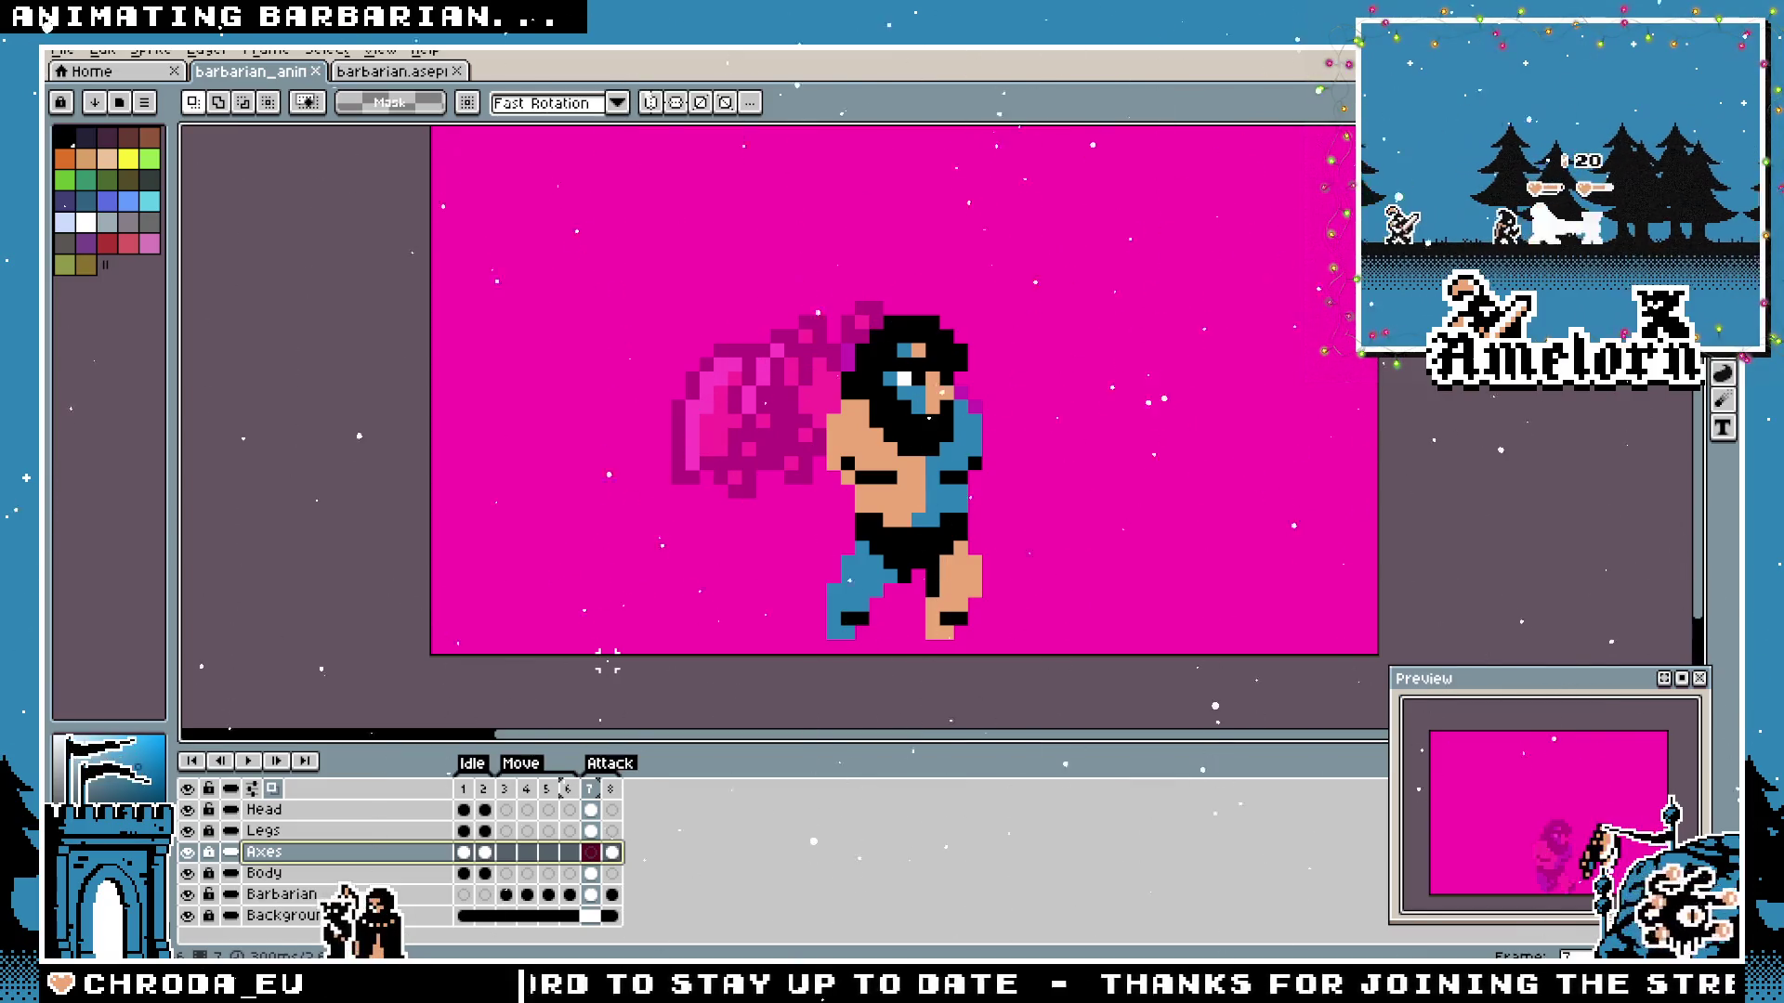
click(393, 72)
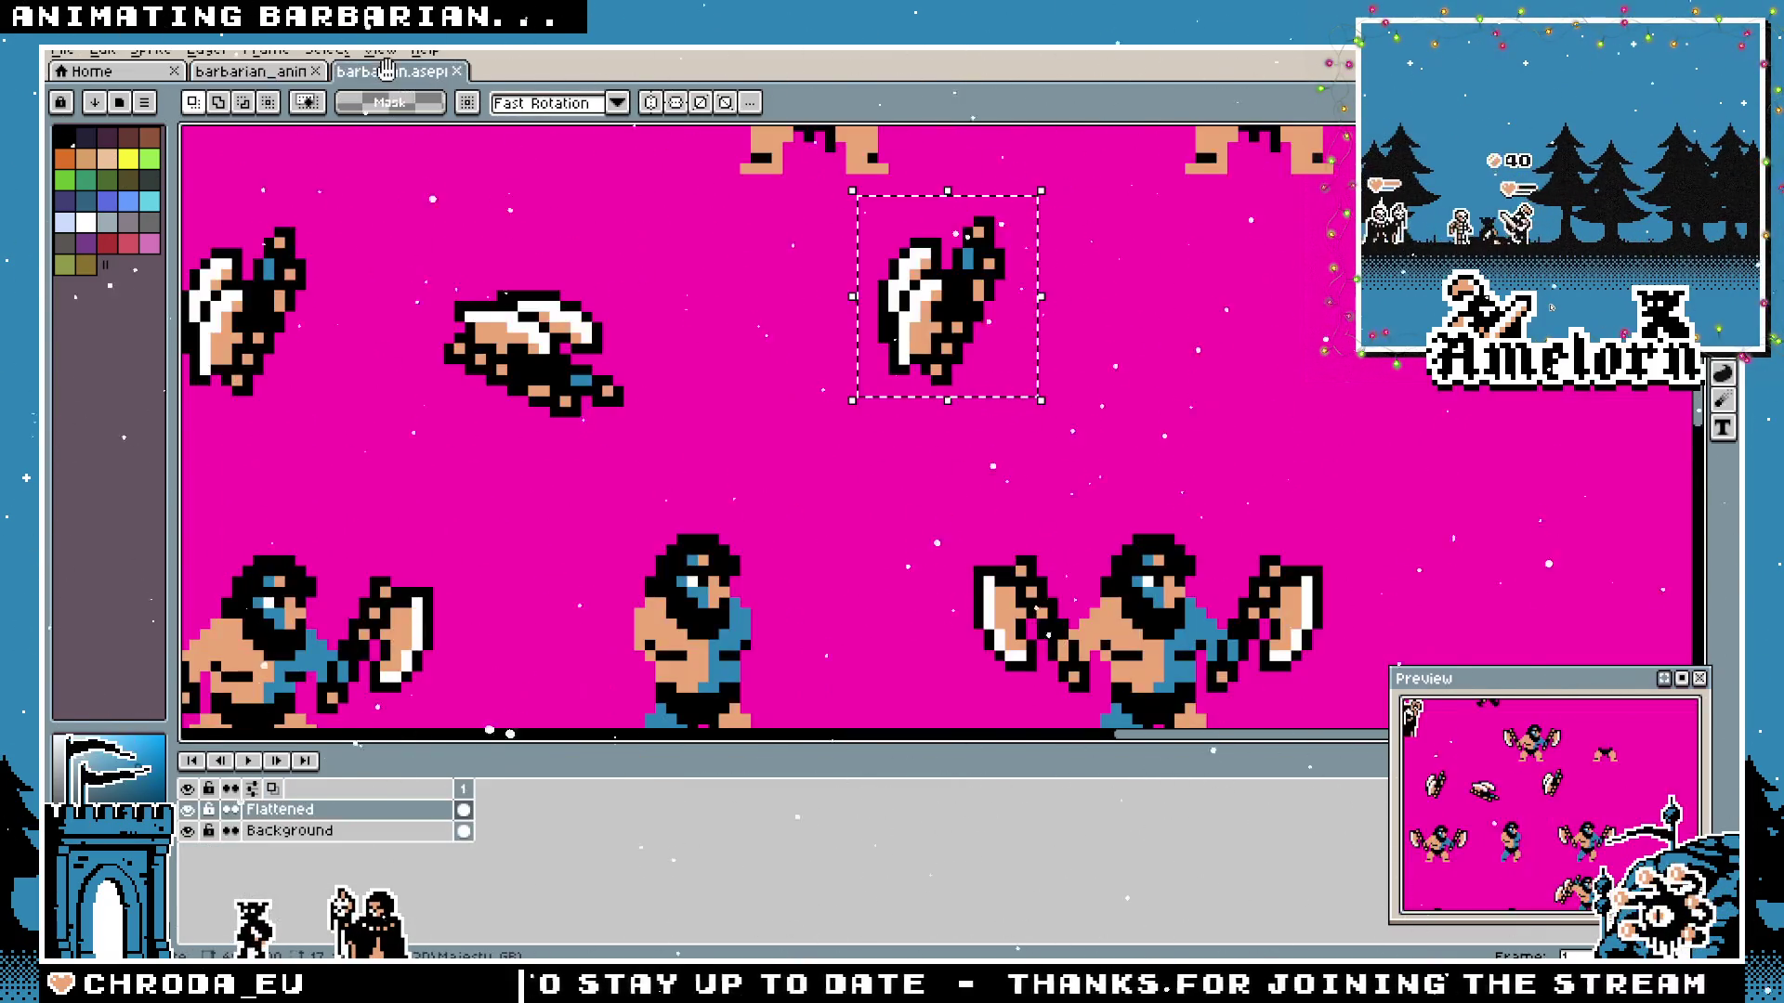
click(63, 51)
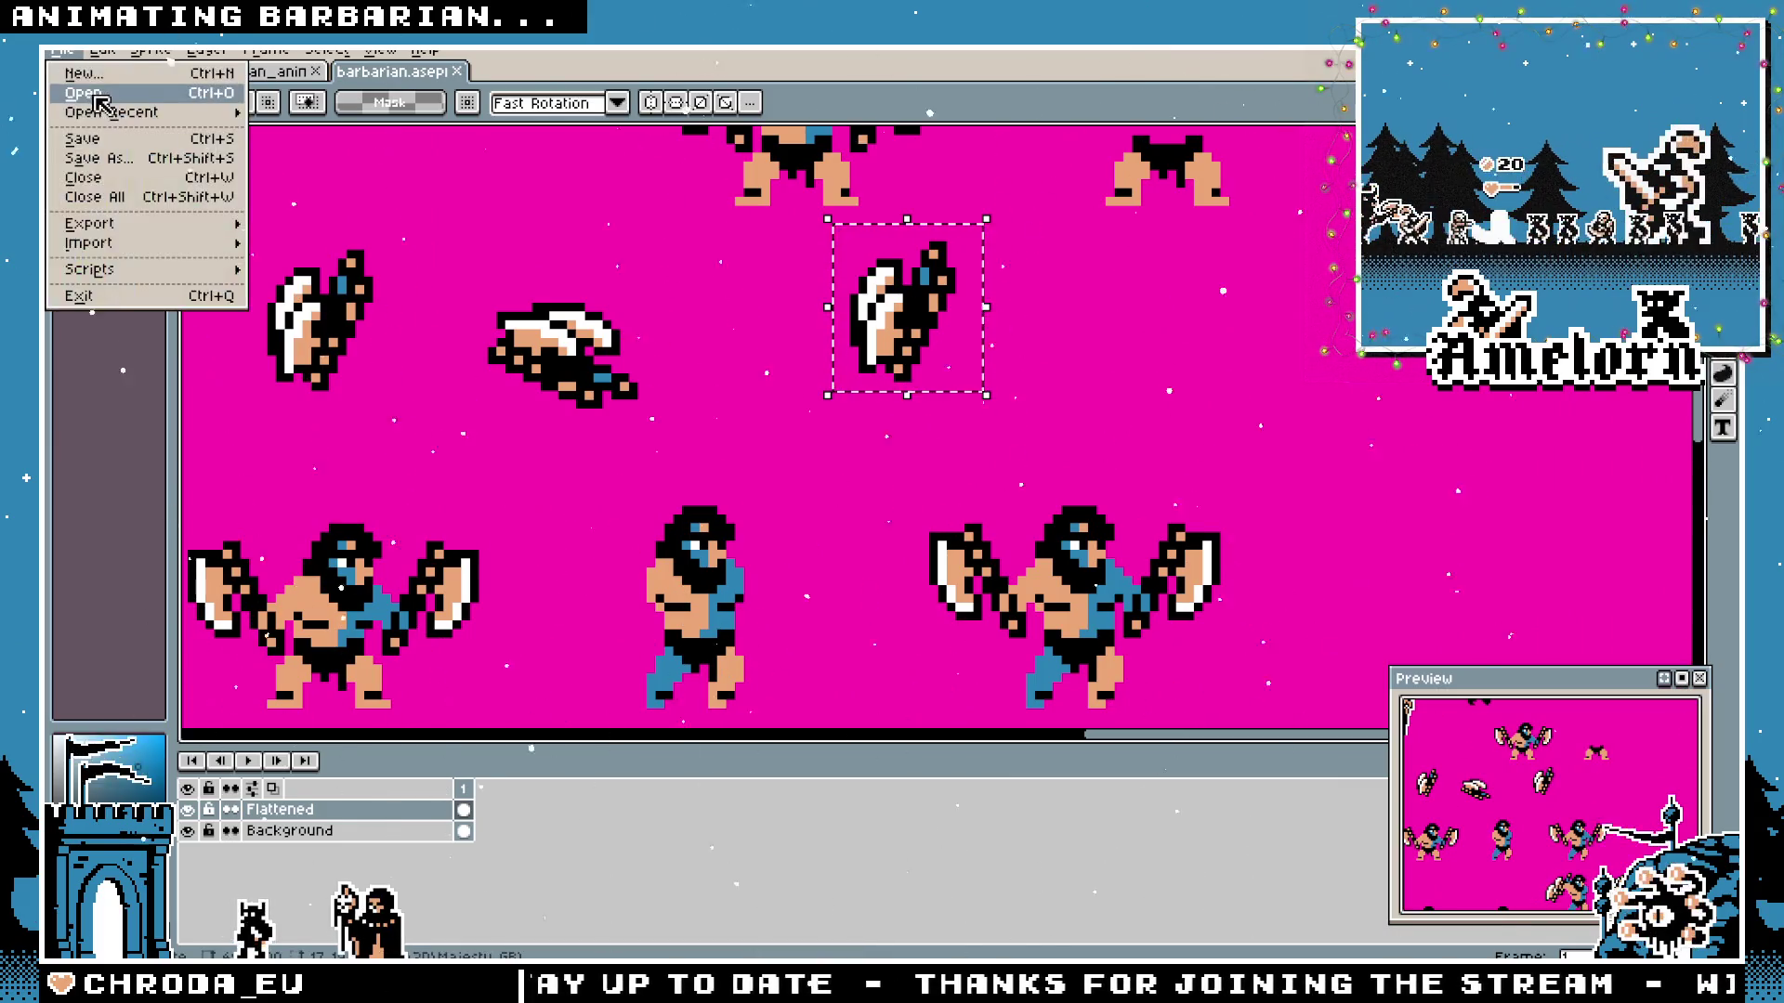
Open unit_roster.ase, frame the top sprite row and ready the Paint Bucket.
click(85, 100)
scroll(721, 320, down, 3)
scroll(720, 322, down, 2)
scroll(720, 321, down, 2)
scroll(721, 322, down, 2)
scroll(813, 440, up, 5)
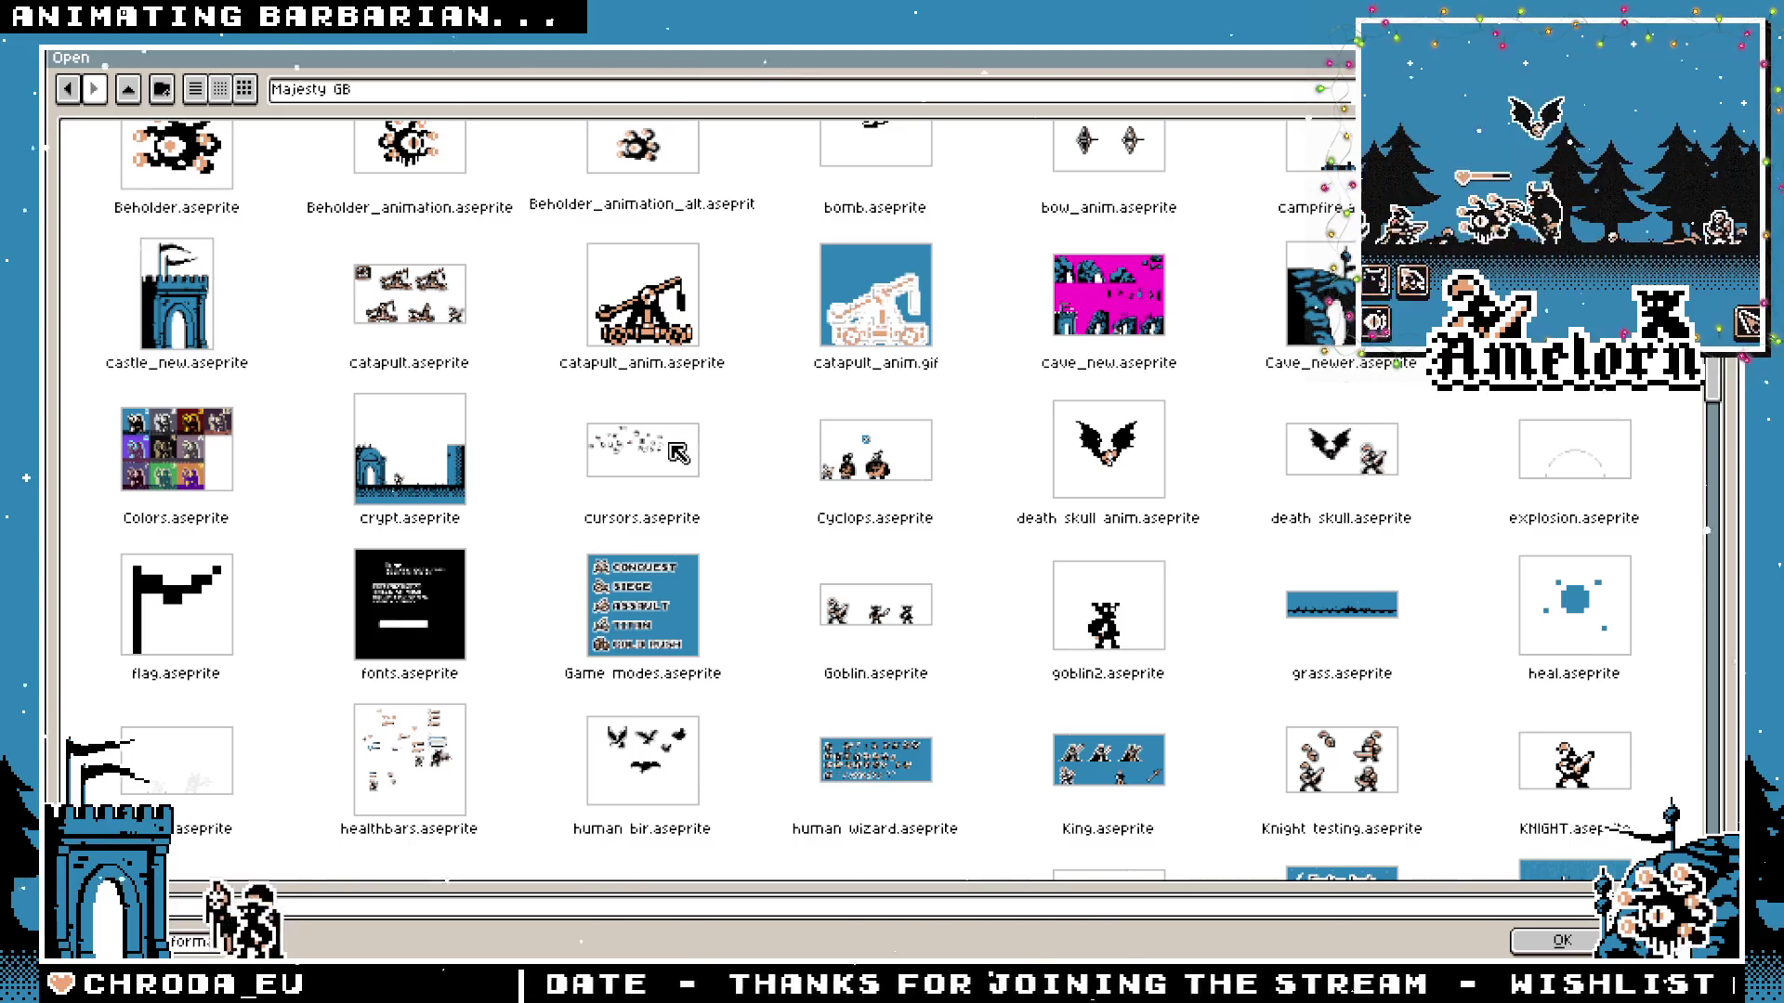
scroll(893, 559, down, 10)
scroll(892, 558, down, 10)
scroll(964, 599, down, 1)
double_click(892, 613)
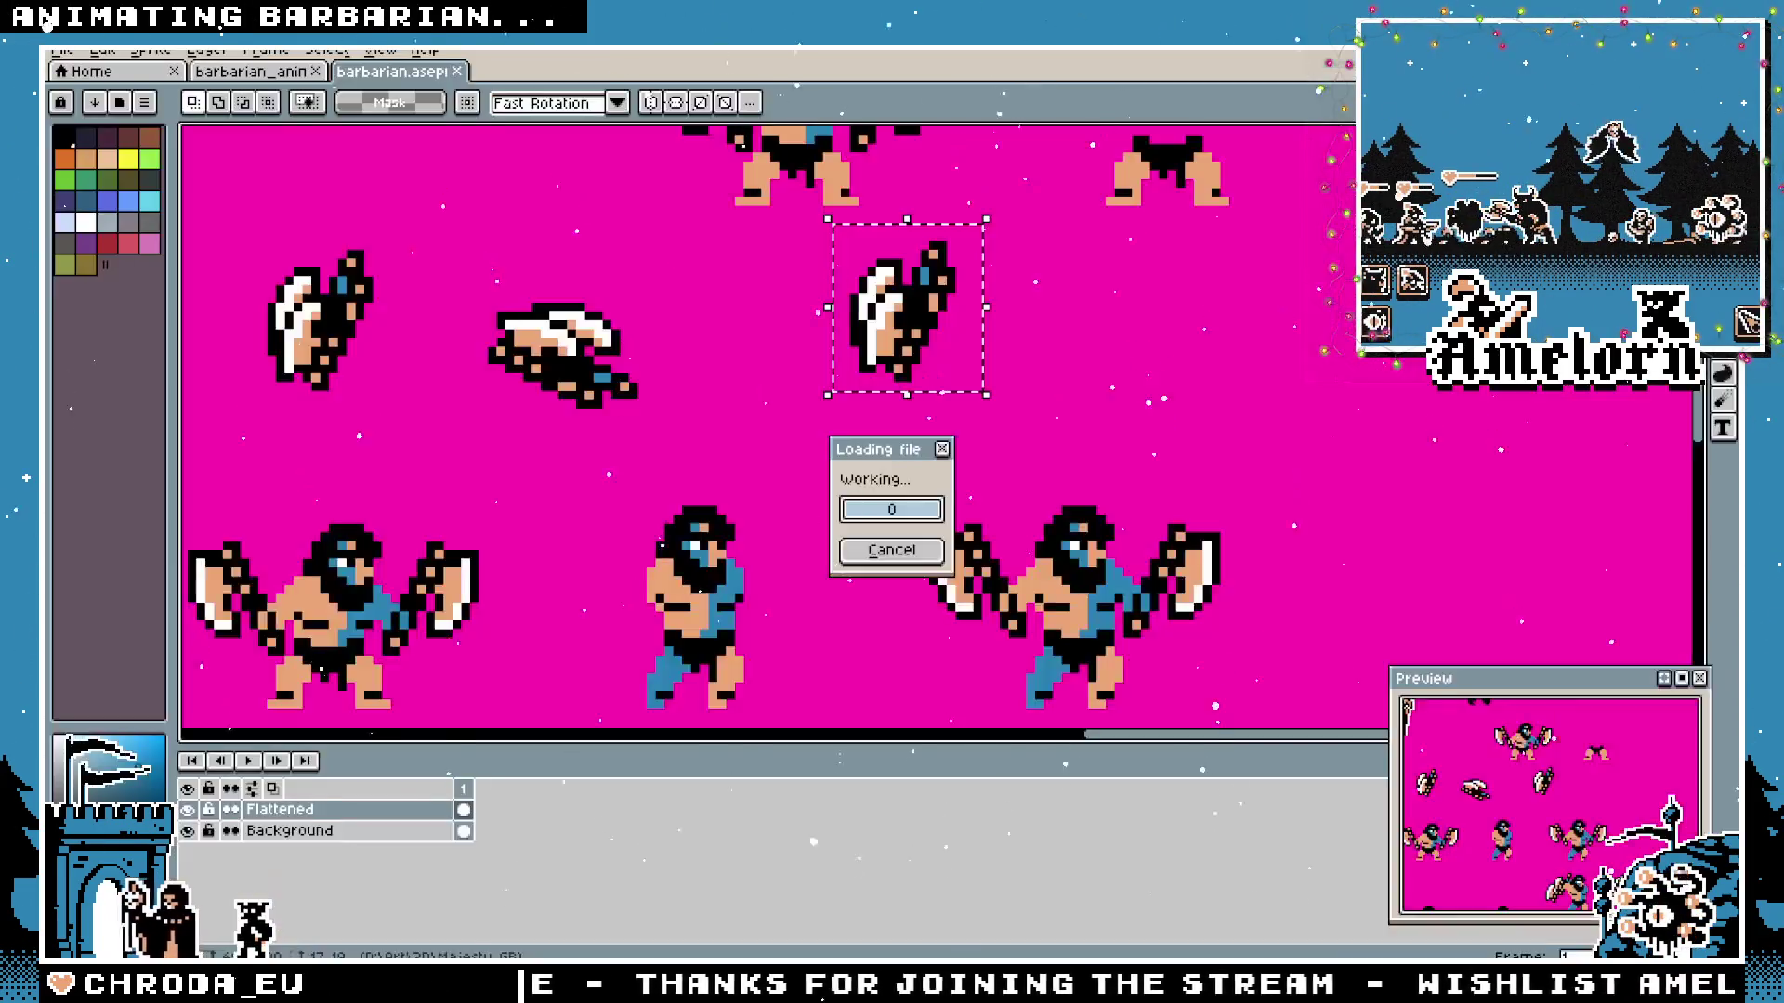
scroll(837, 487, up, 1)
scroll(836, 488, up, 1)
scroll(836, 487, up, 1)
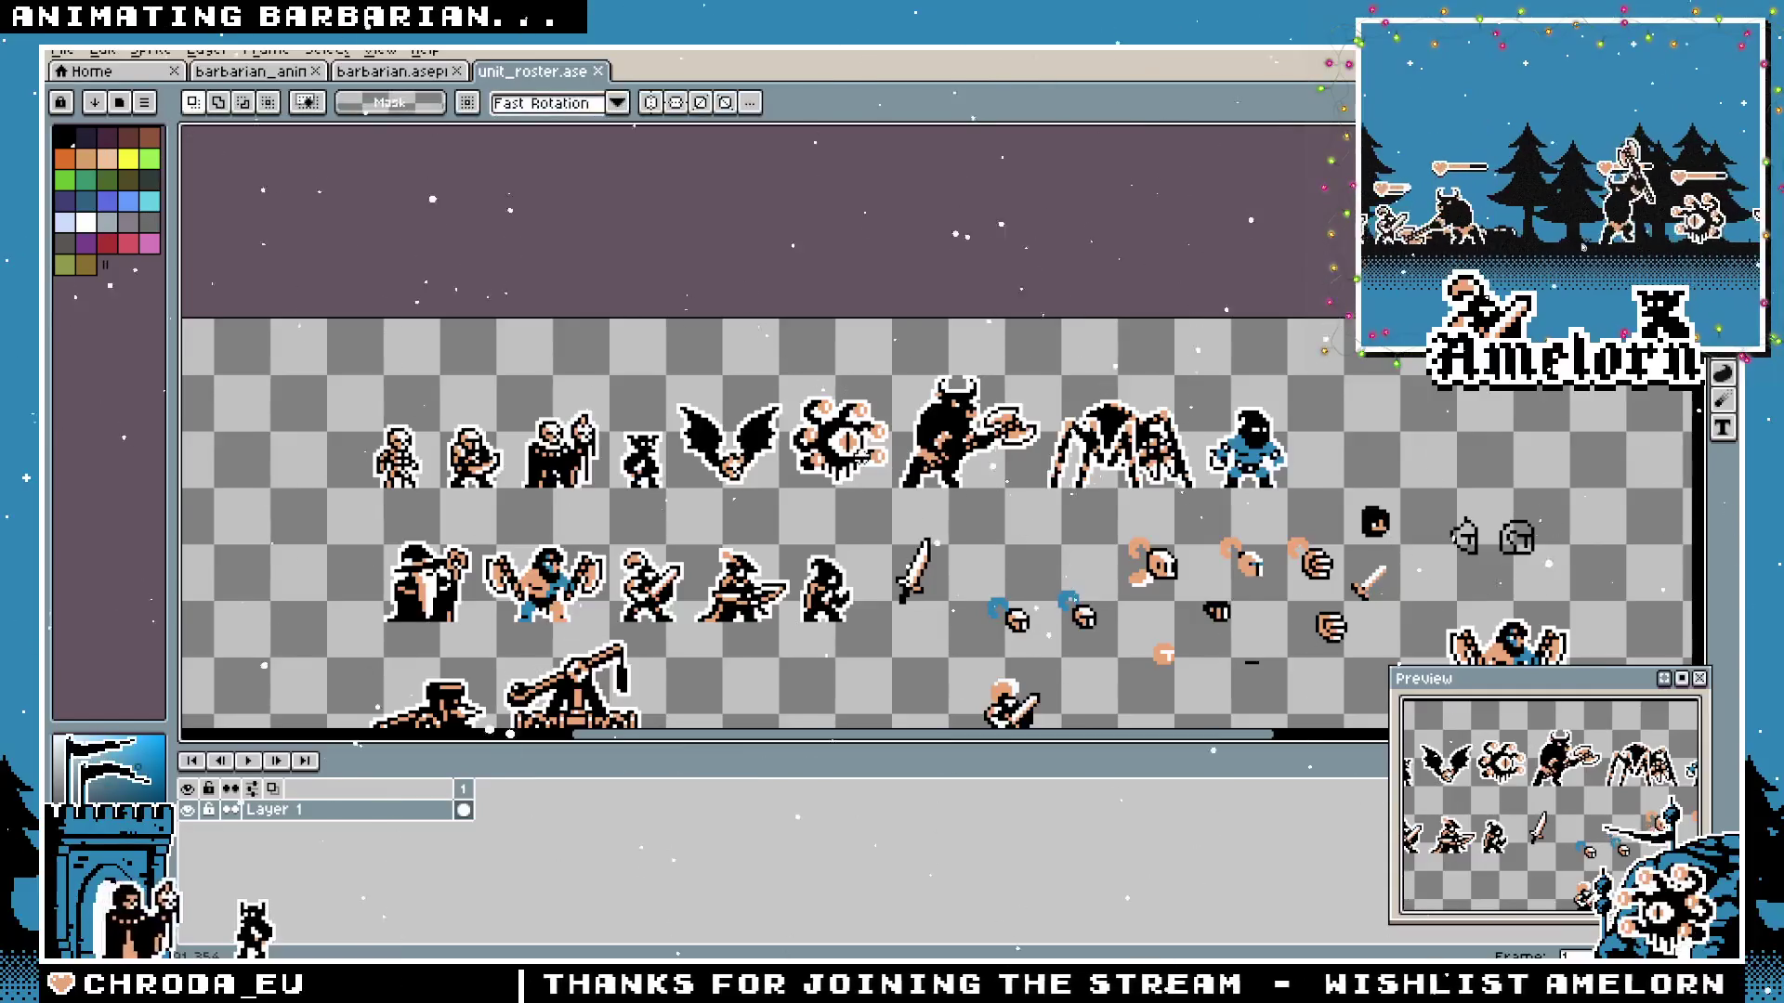
scroll(1005, 525, up, 1)
scroll(1005, 524, up, 1)
scroll(1005, 525, up, 1)
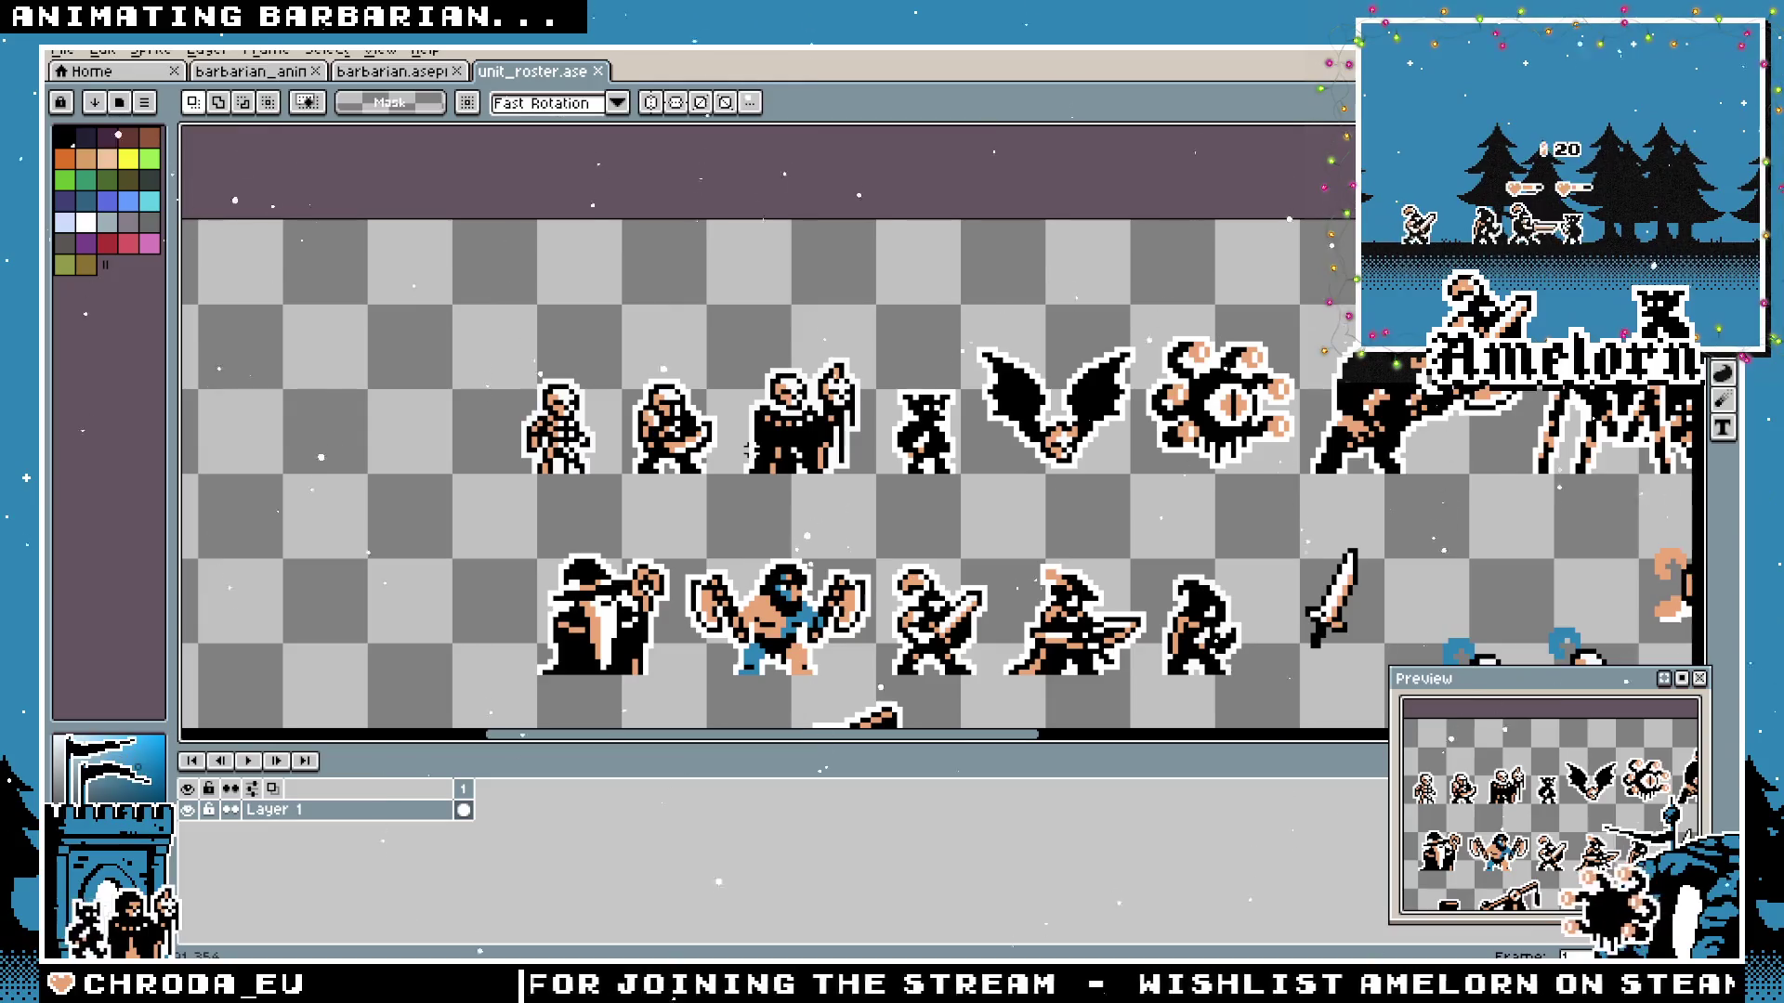
mouse_move(719, 498)
mouse_down()
mouse_move(781, 478)
mouse_move(771, 357)
mouse_up()
scroll(602, 410, up, 2)
scroll(697, 545, down, 1)
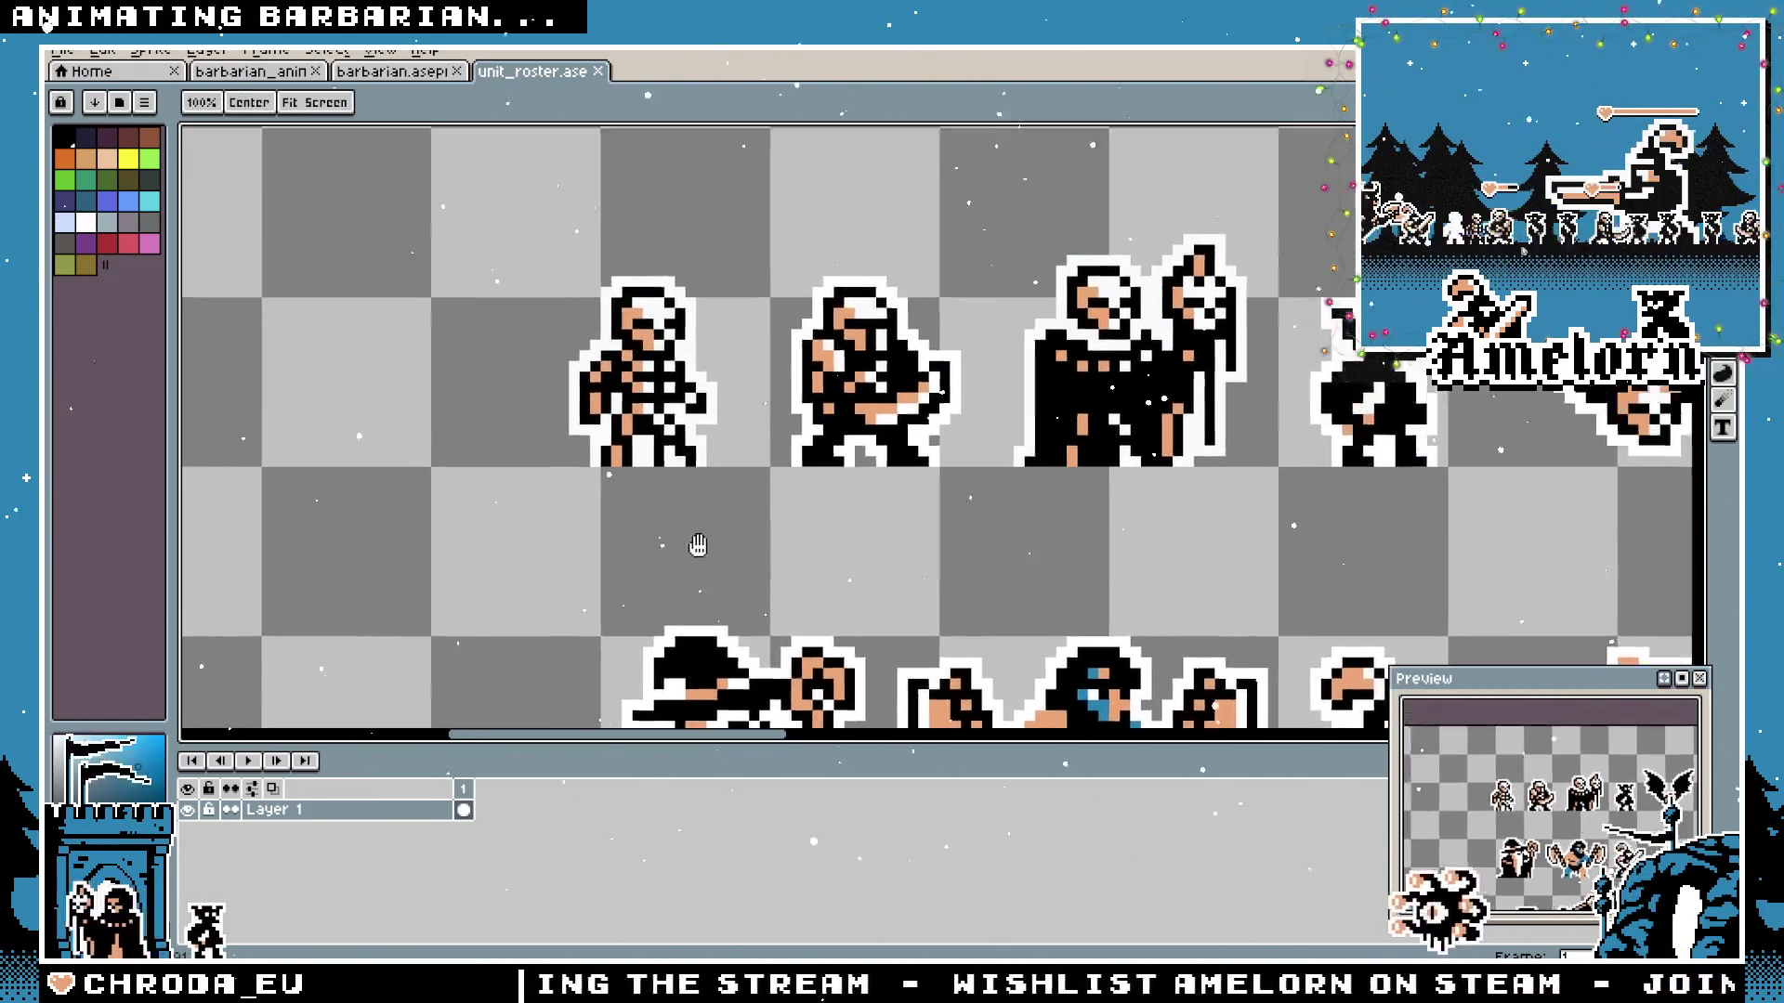
drag(697, 545, 726, 641)
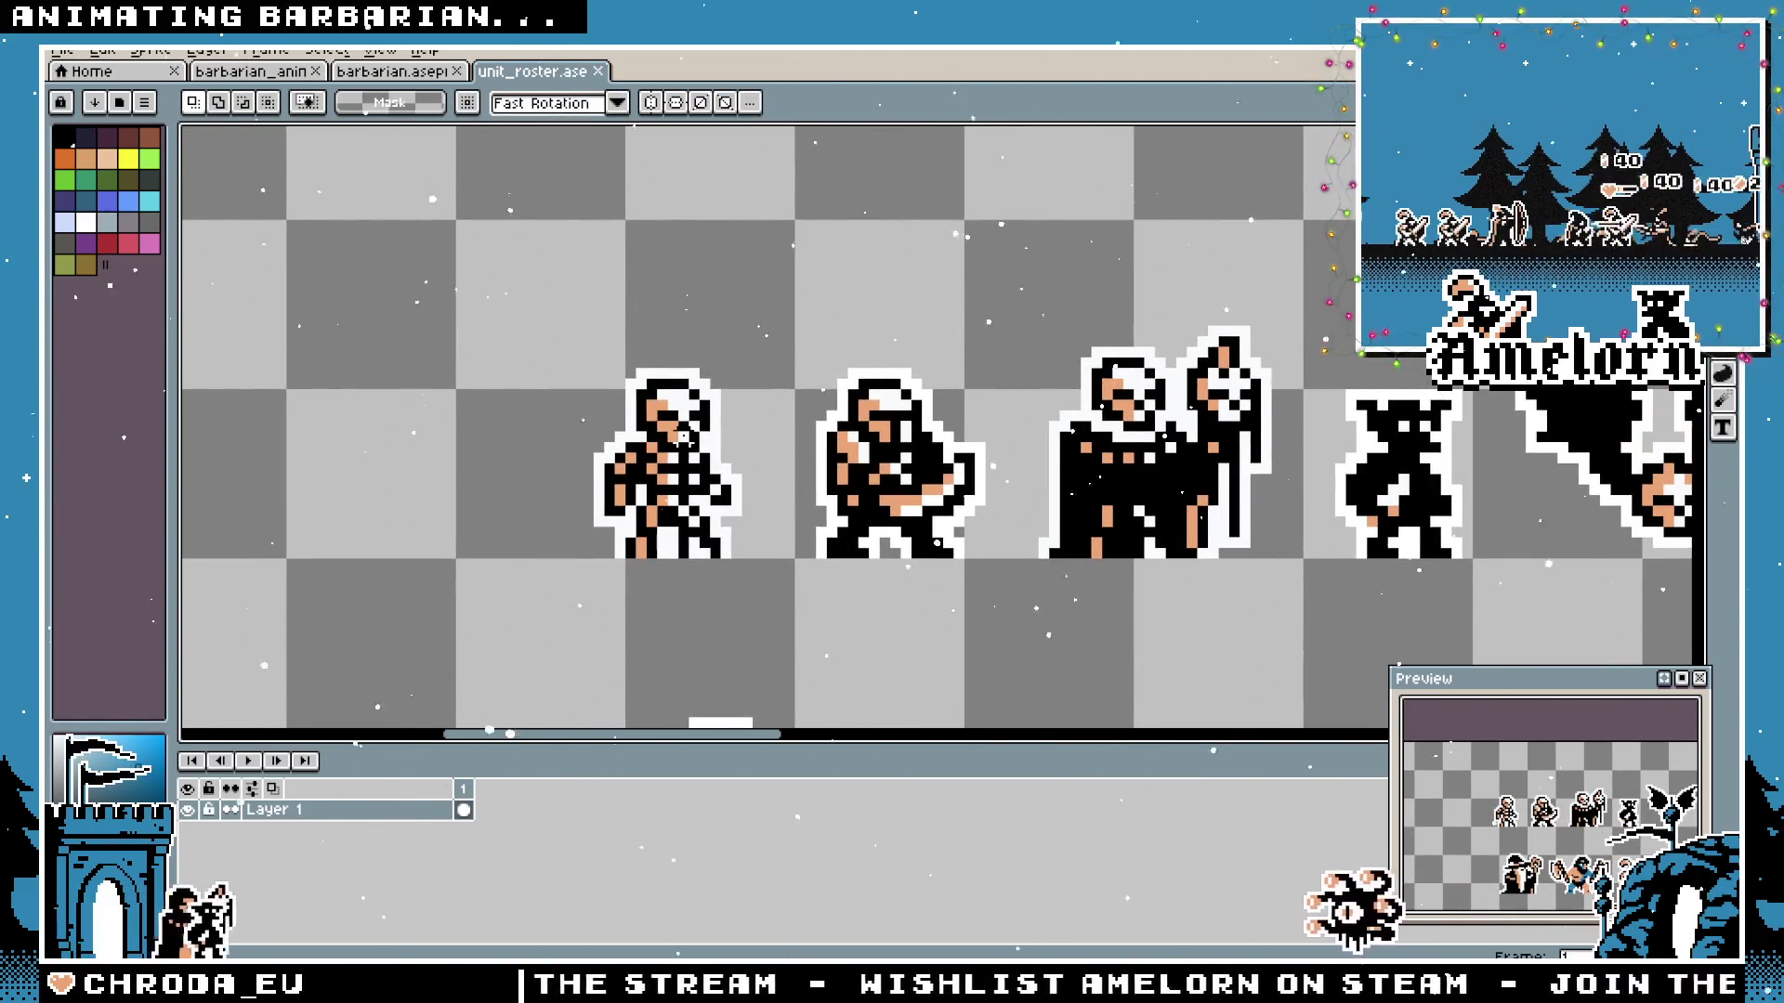
scroll(685, 435, up, 1)
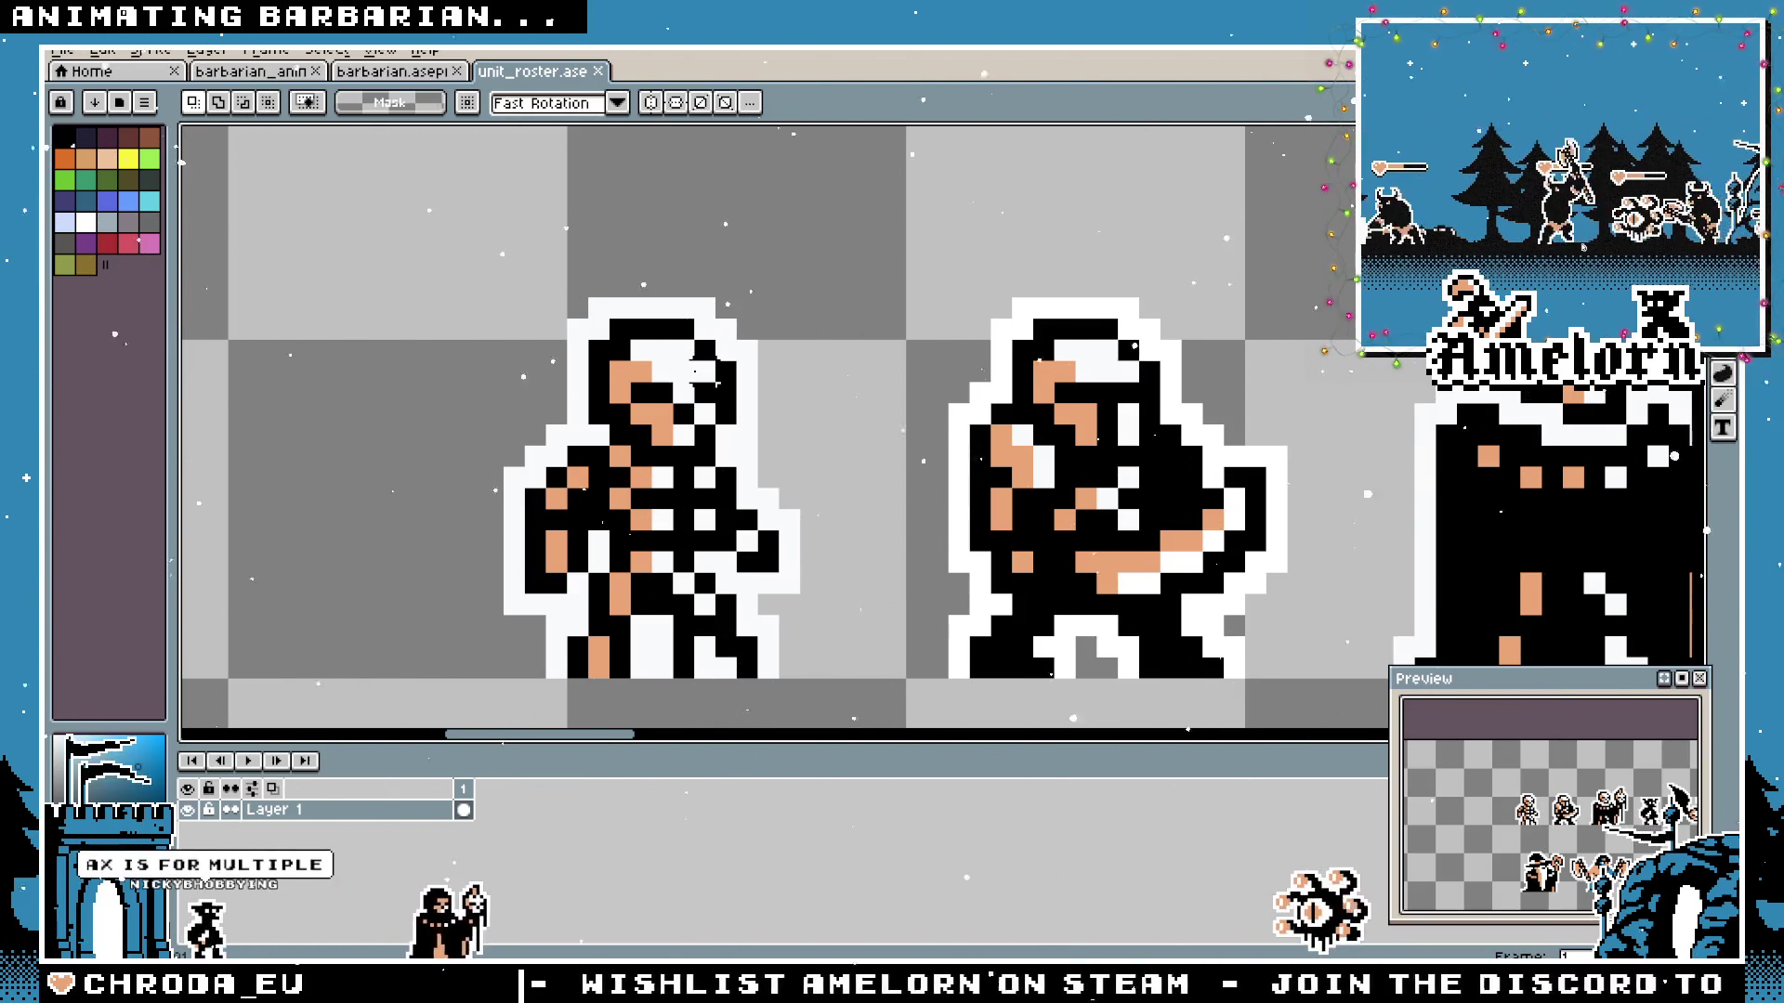
drag(781, 418, 759, 449)
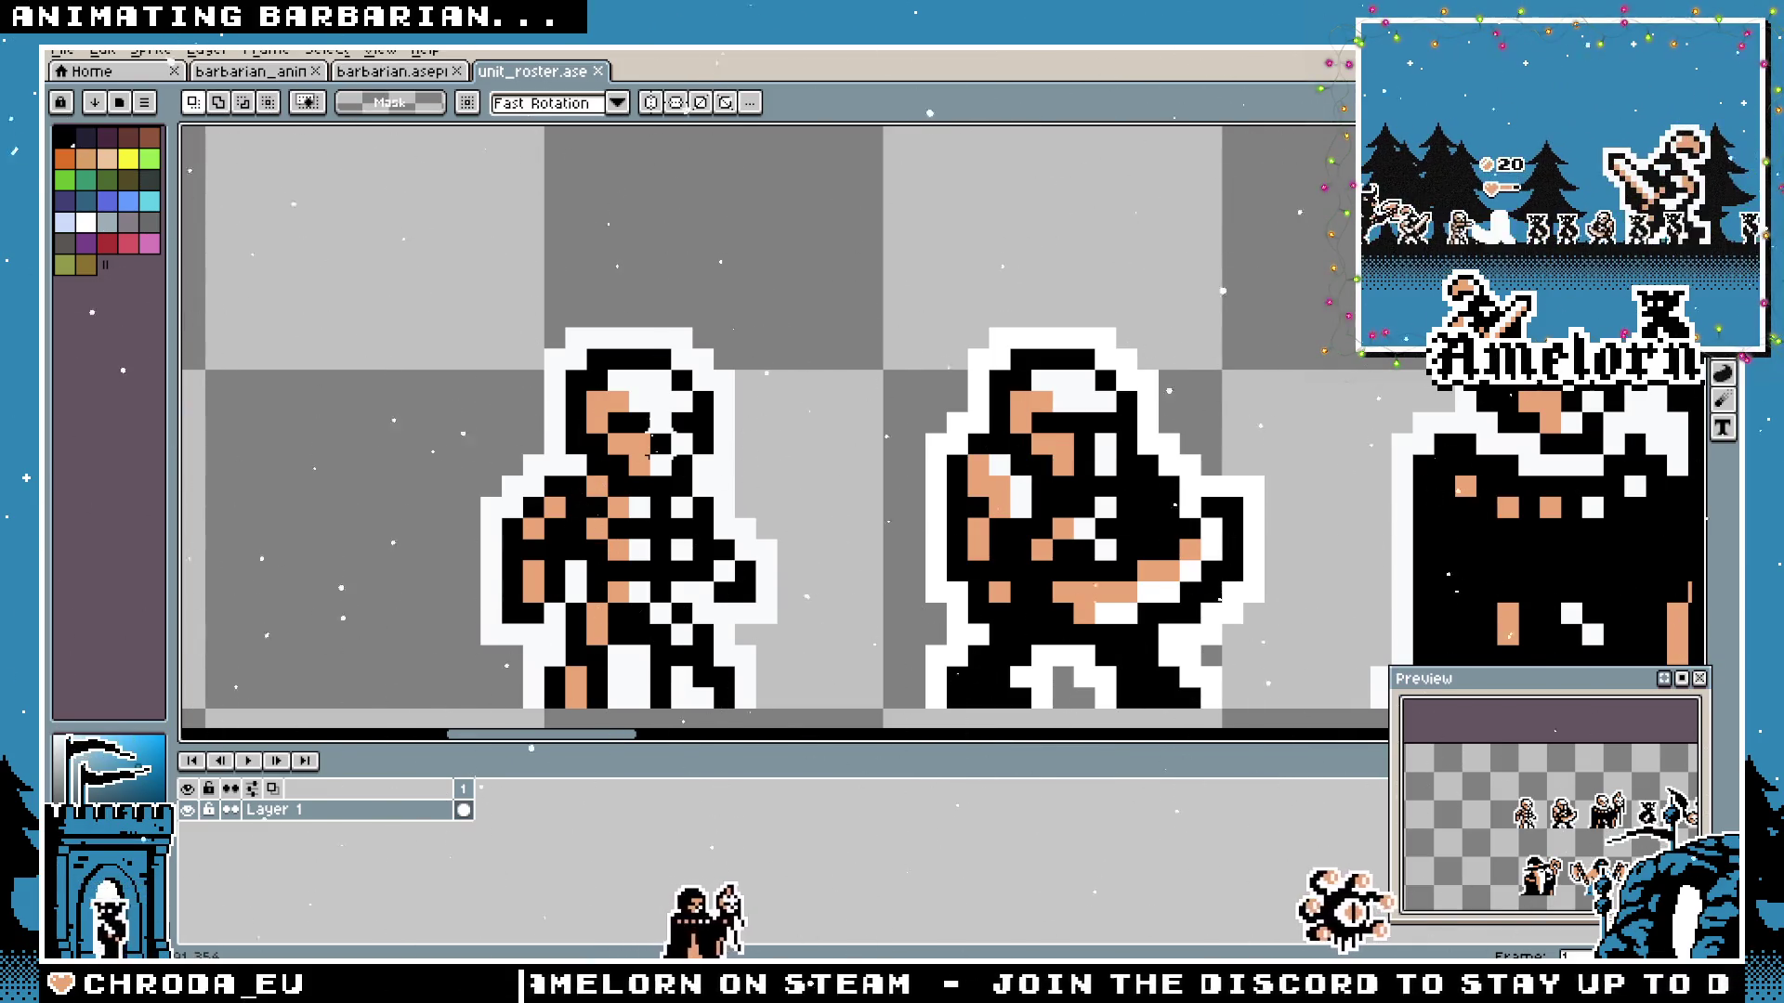
key(g)
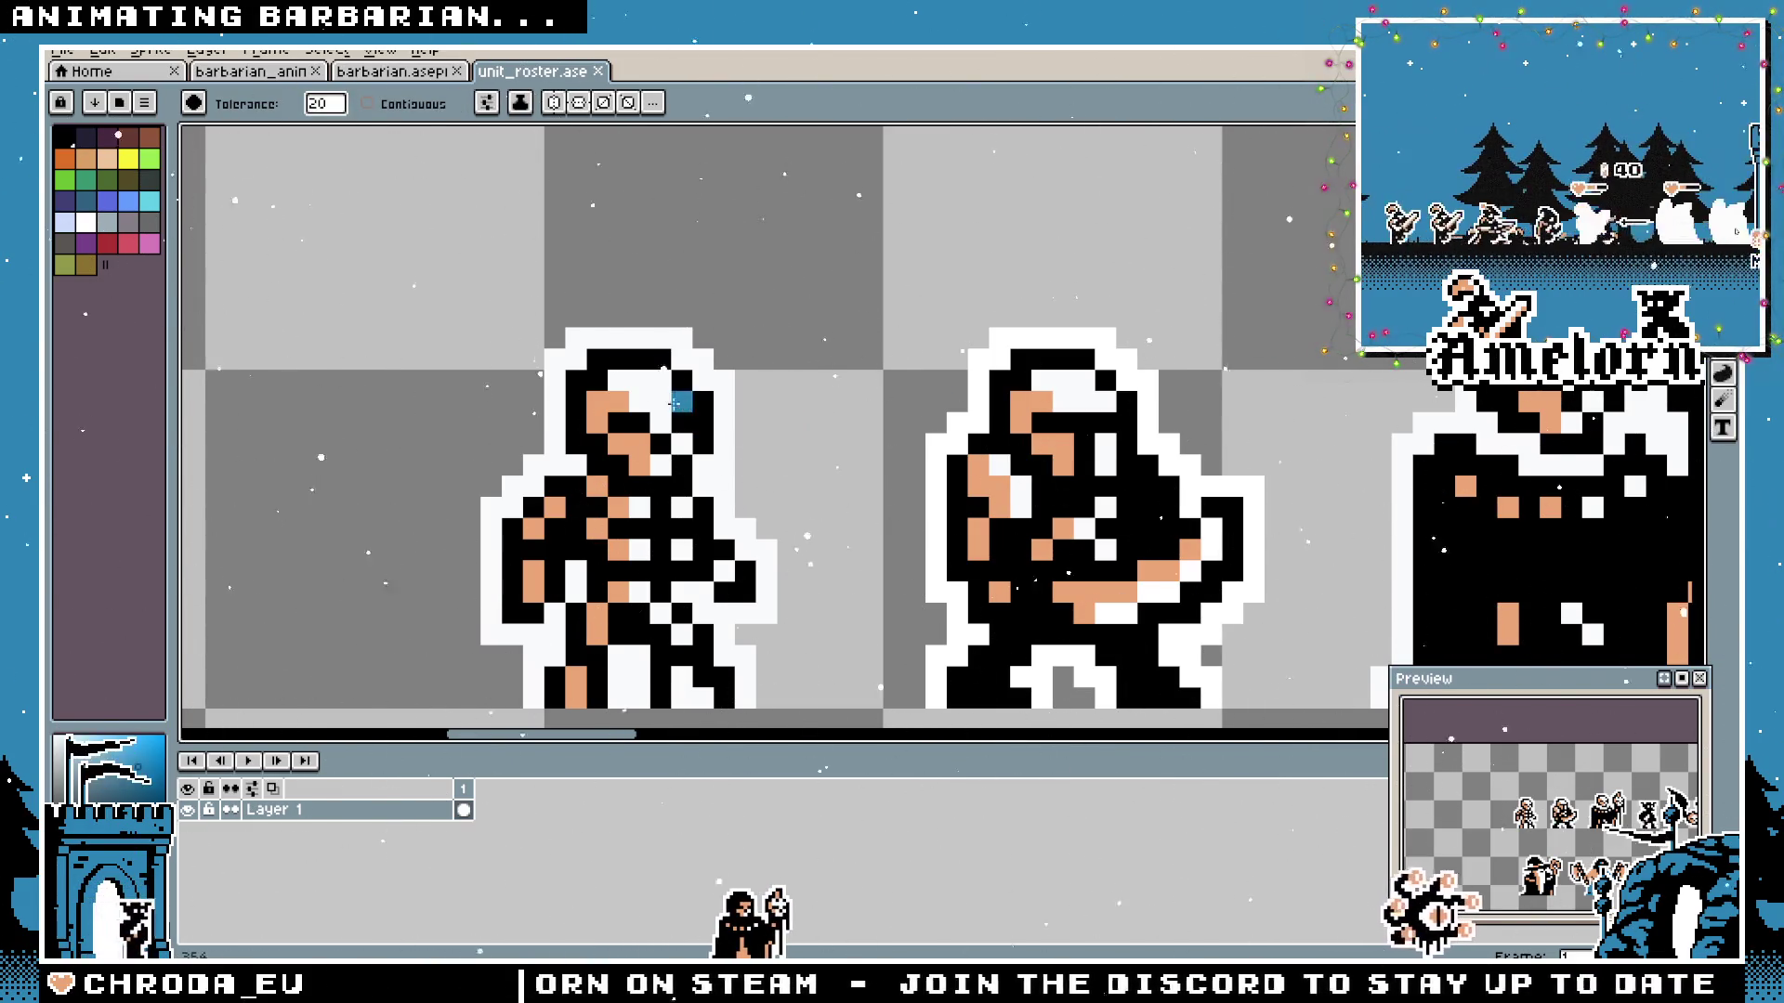
scroll(680, 398, down, 2)
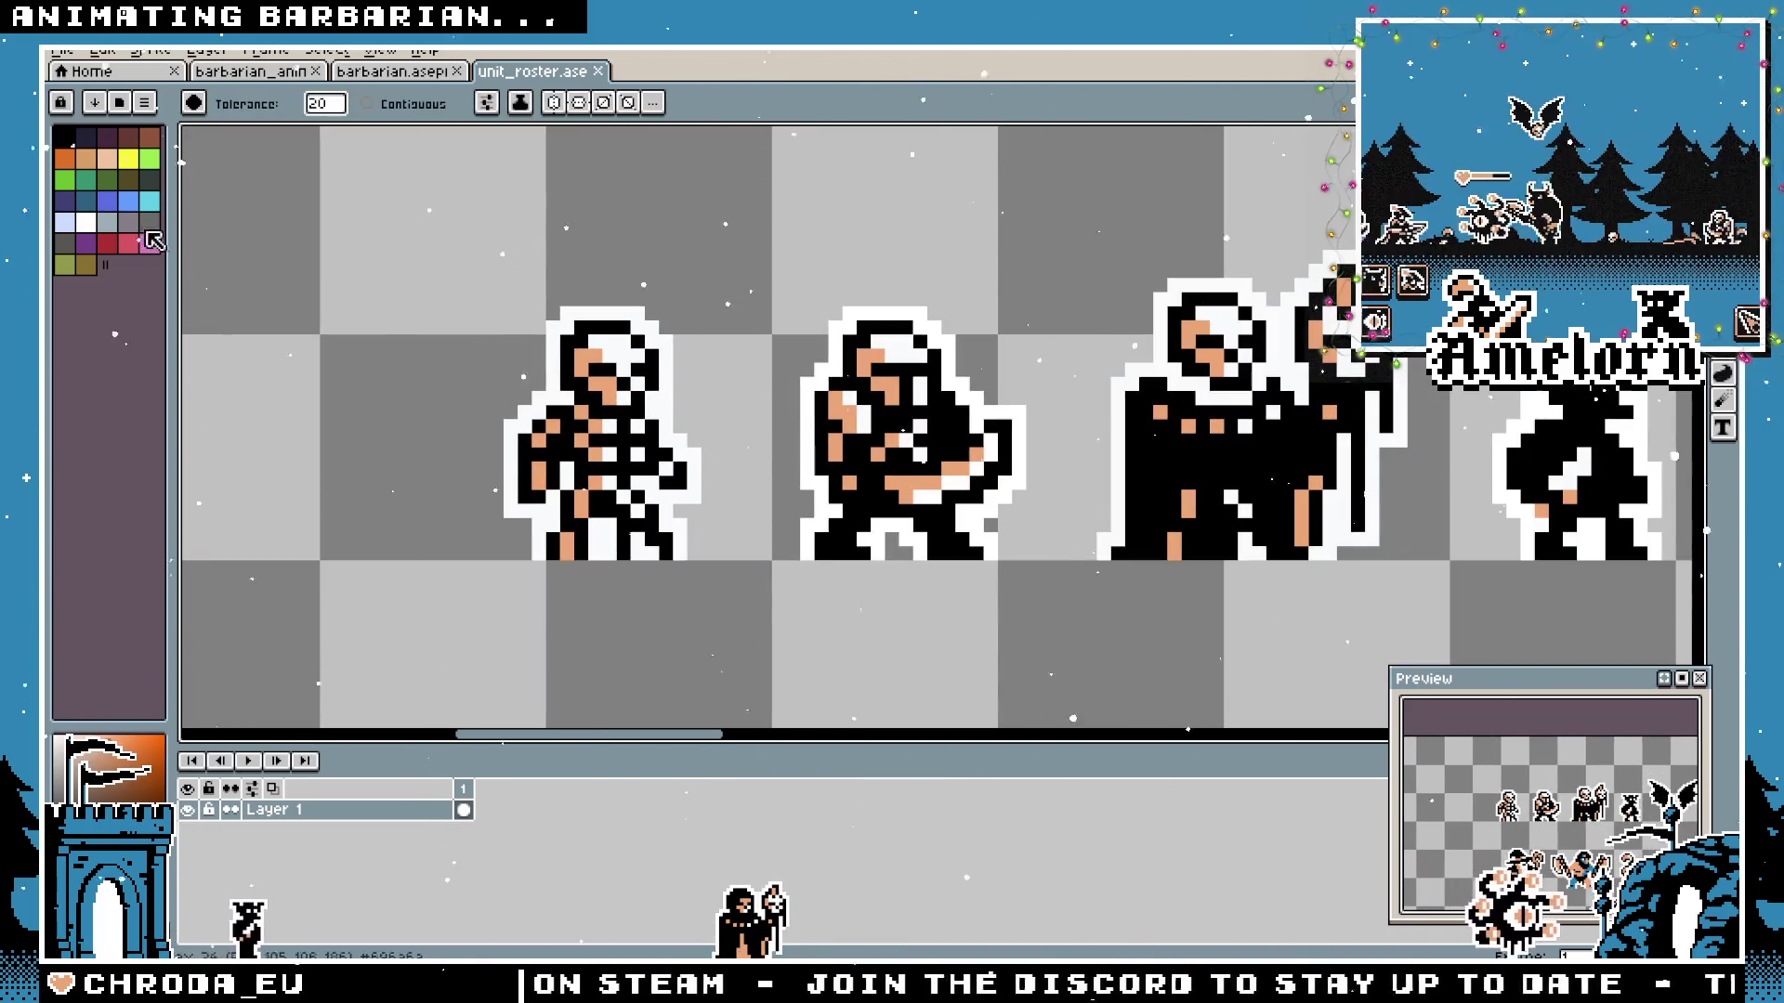
scroll(1101, 424, down, 3)
key(i)
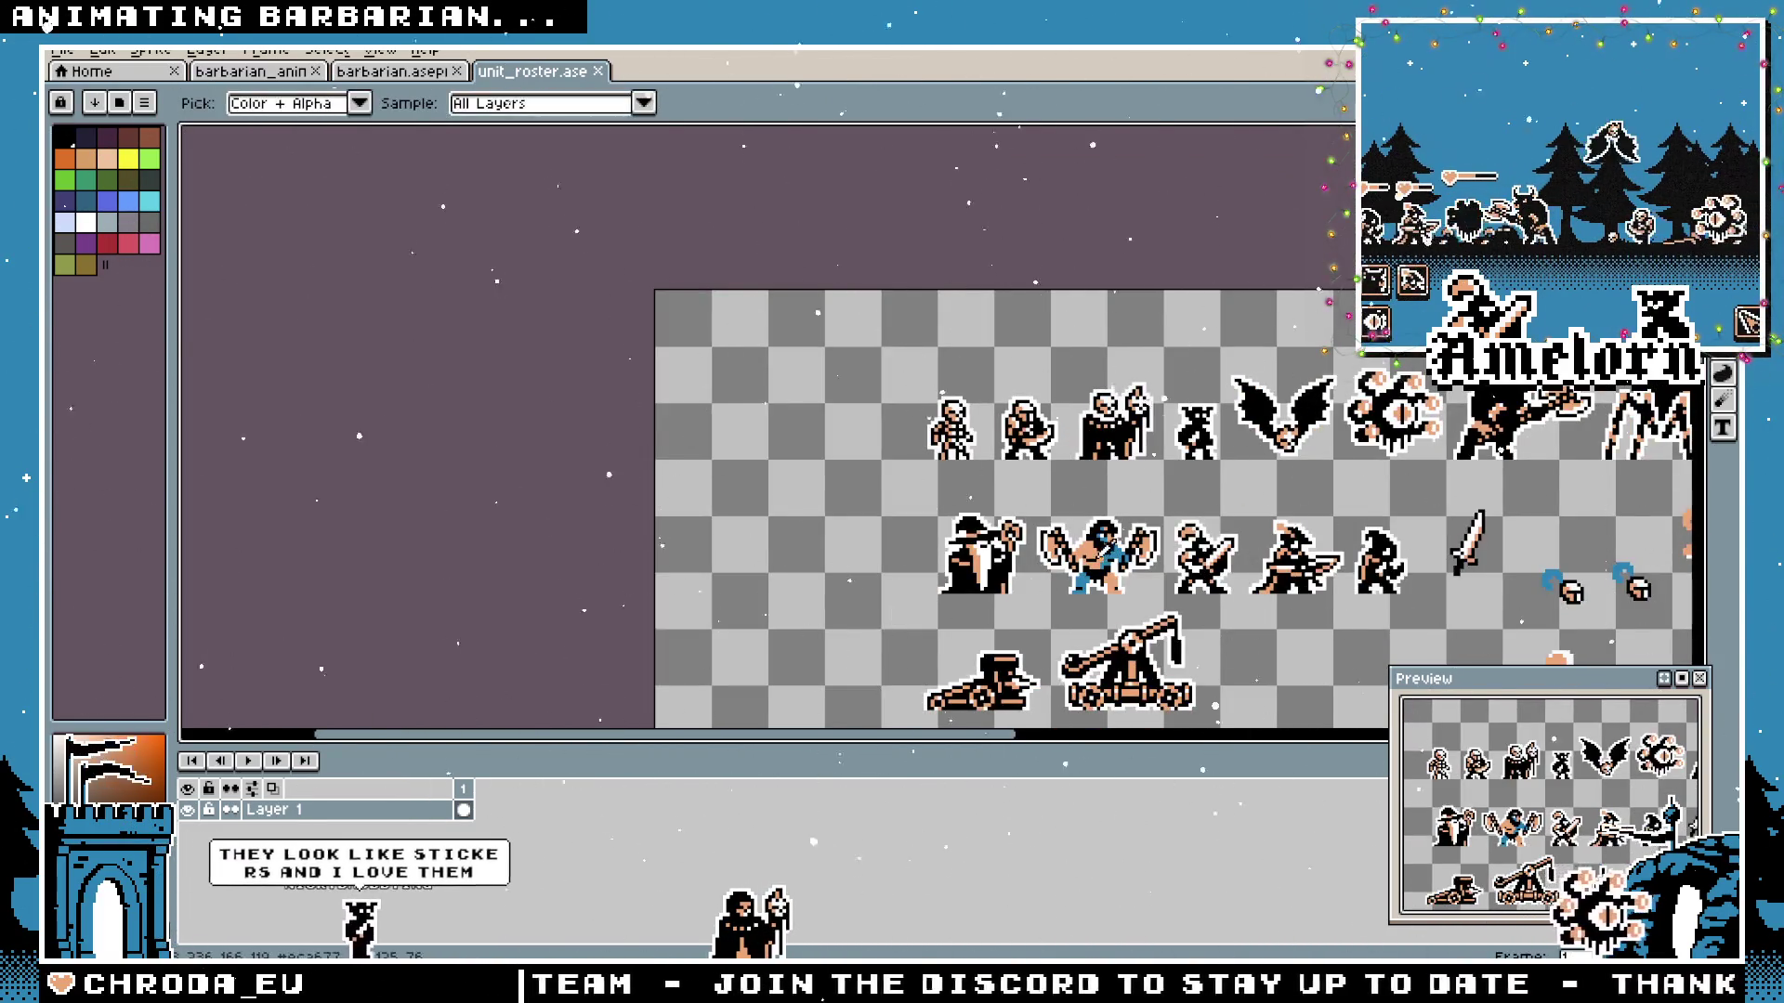
key(h)
scroll(869, 384, up, 3)
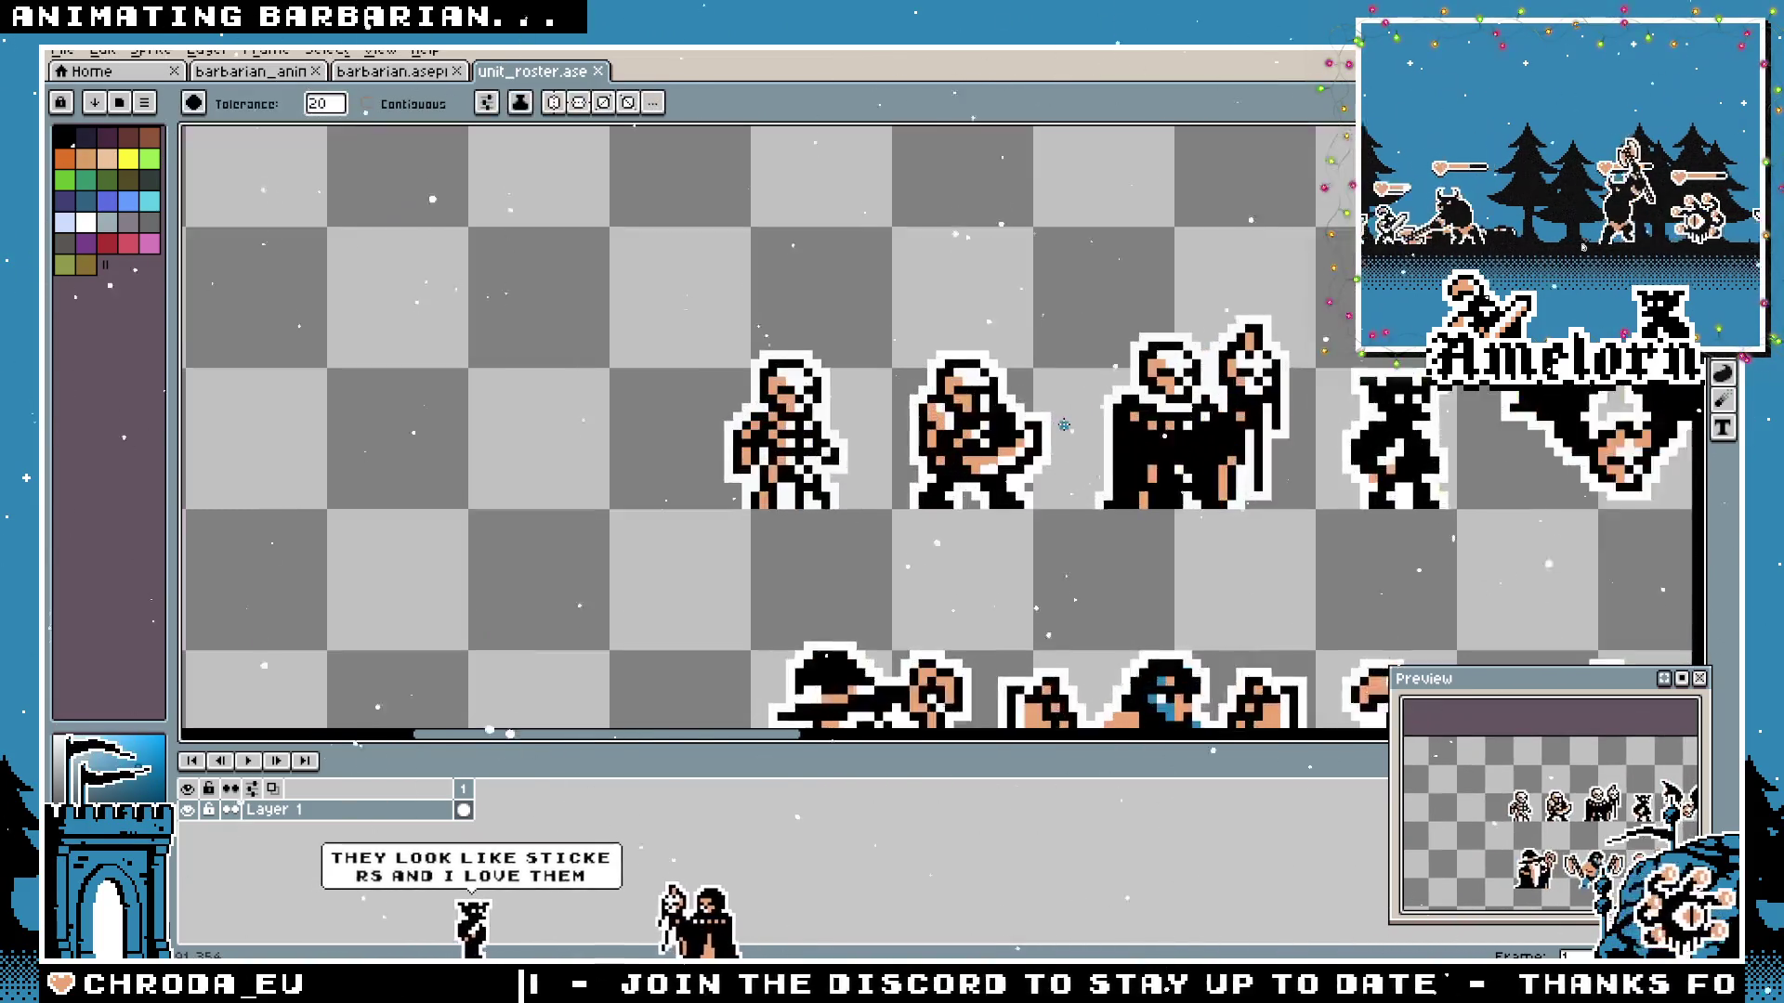
scroll(868, 384, up, 1)
scroll(868, 383, up, 1)
scroll(972, 503, up, 1)
key(g)
drag(968, 497, 966, 471)
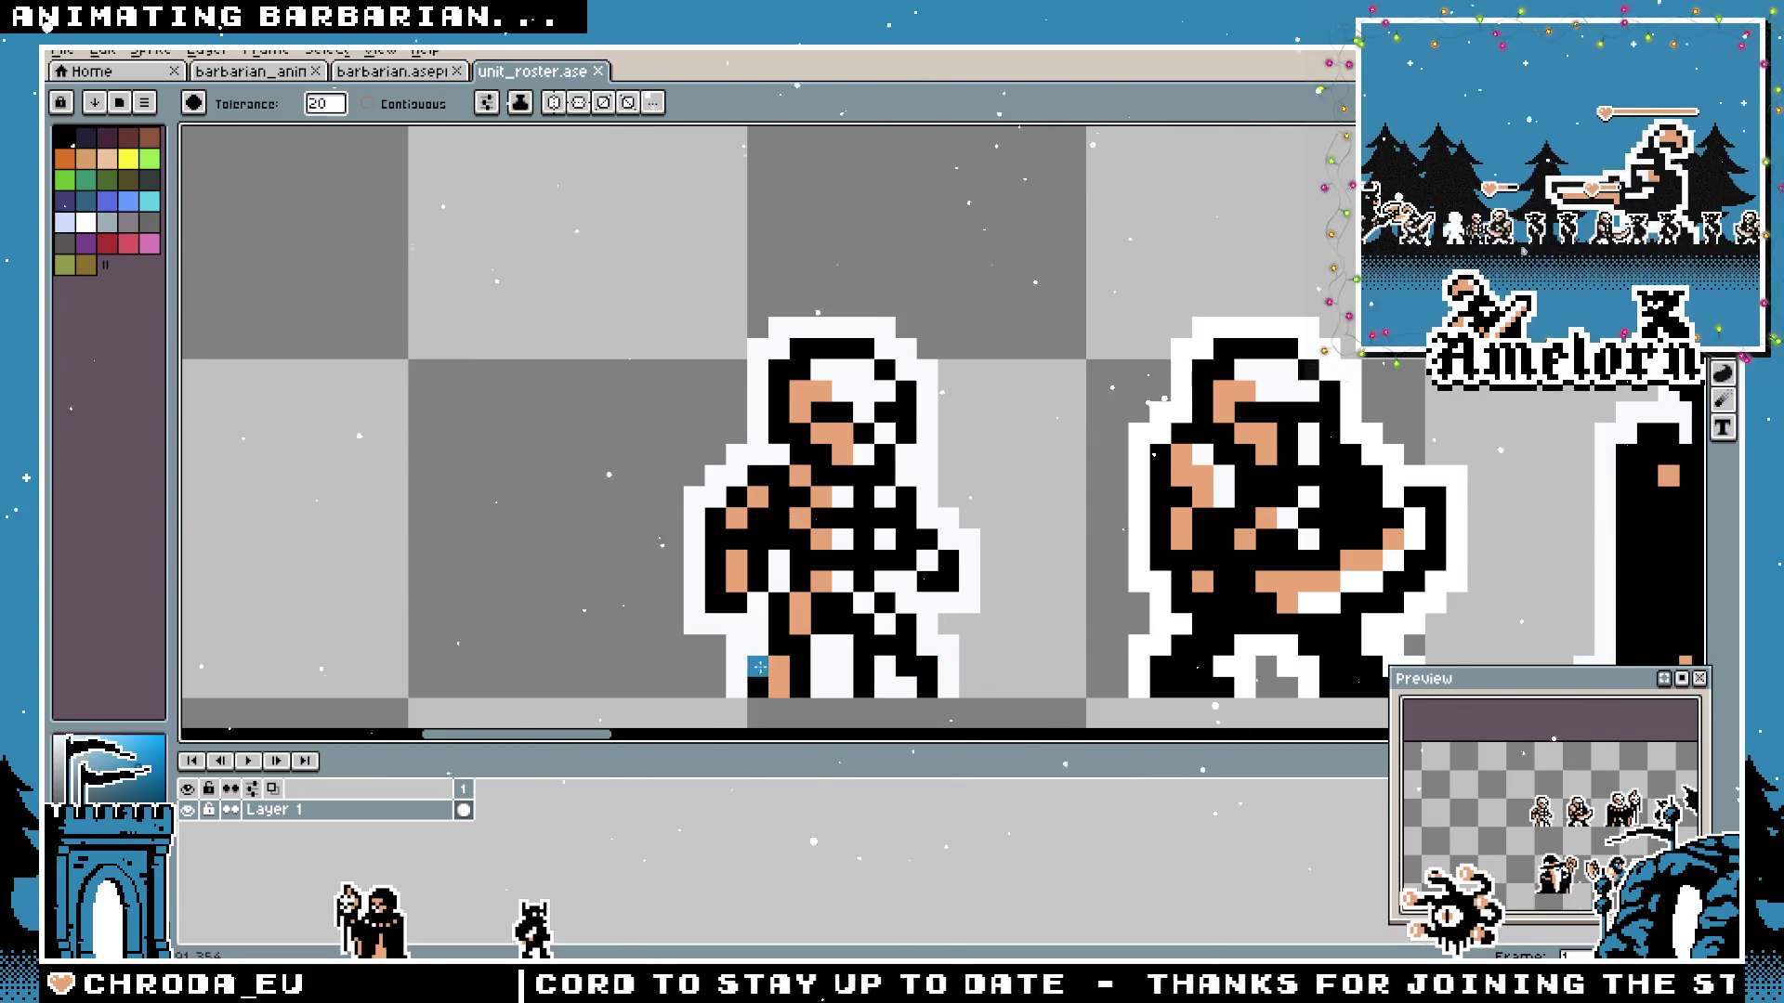
key(h)
scroll(606, 487, down, 2)
scroll(605, 489, up, 1)
mouse_move(739, 488)
mouse_down()
mouse_move(605, 488)
mouse_move(725, 476)
mouse_up()
scroll(605, 488, up, 1)
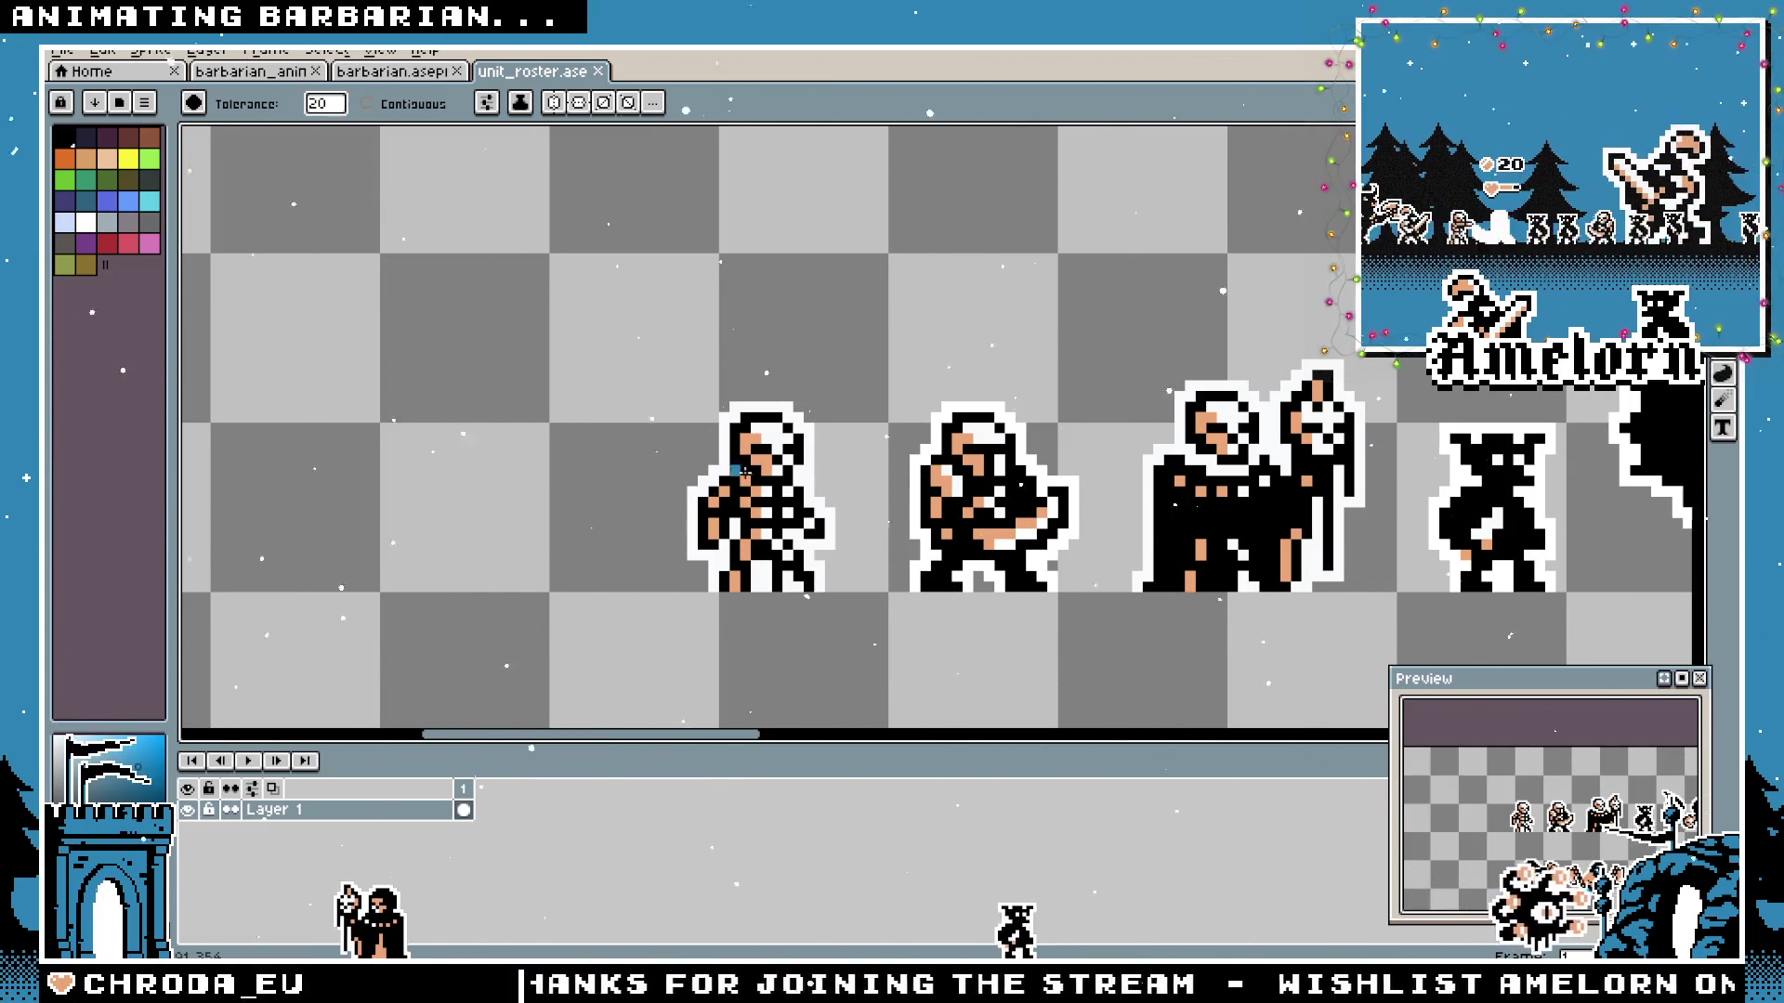
scroll(808, 460, up, 2)
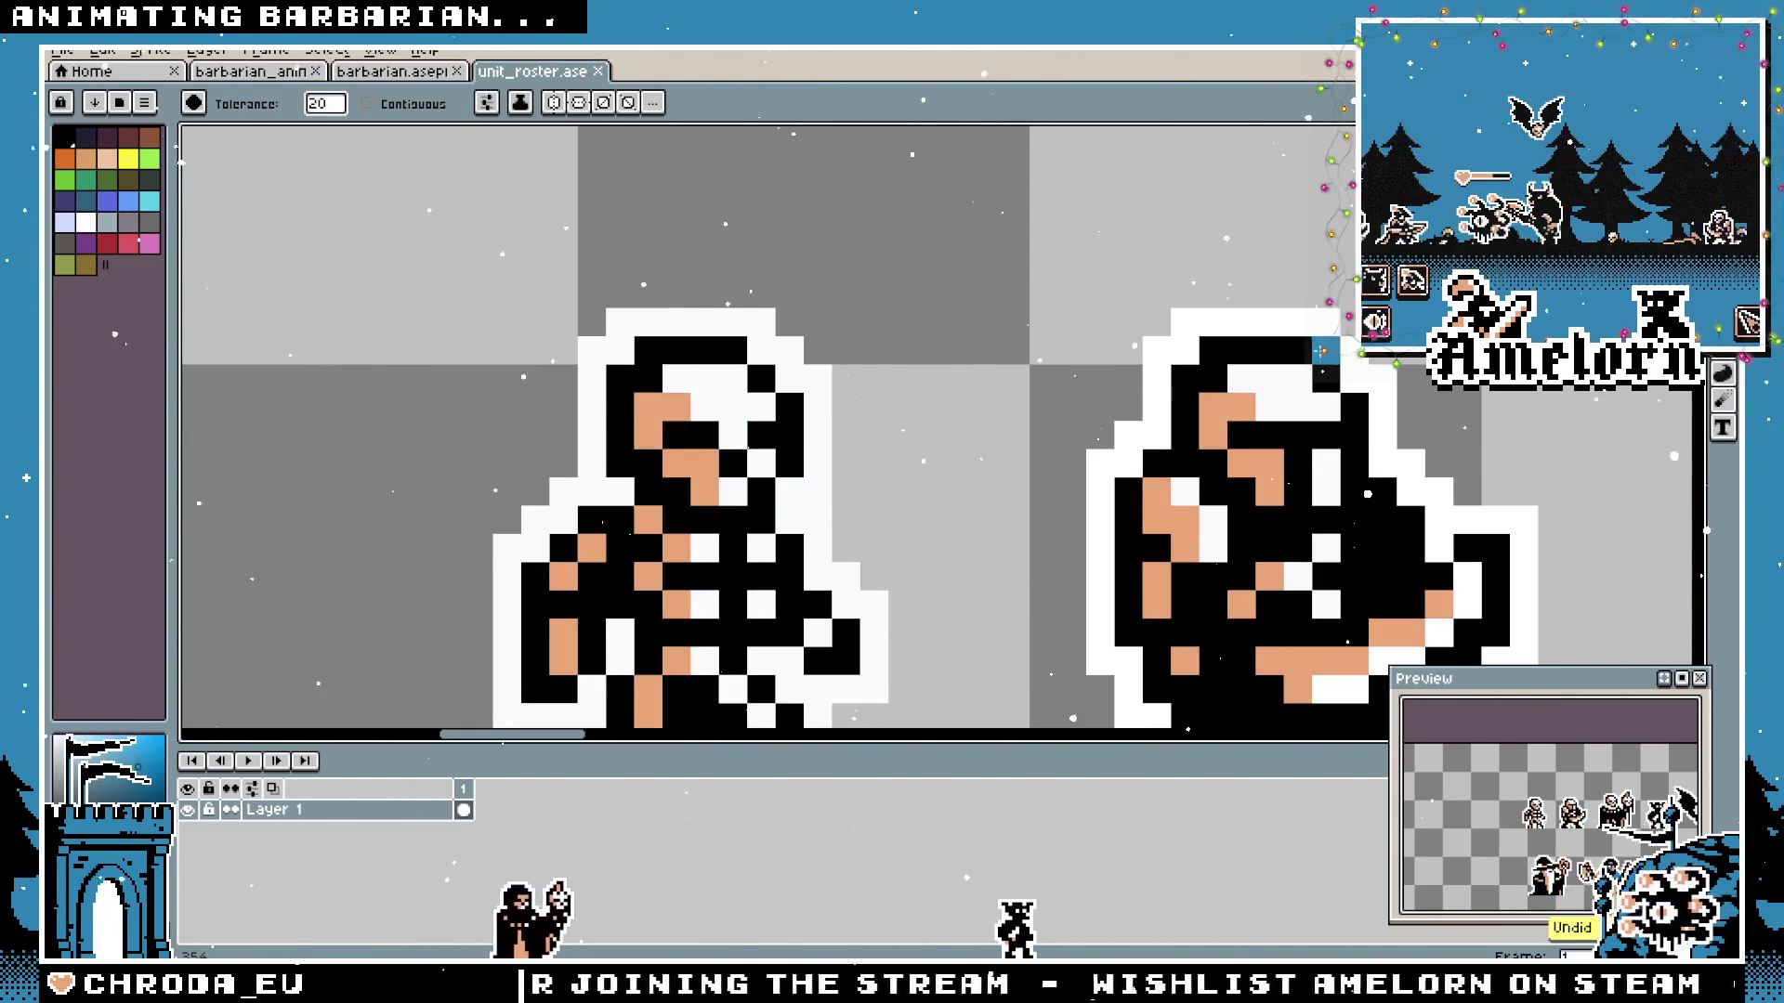
scroll(1289, 356, down, 2)
key(m)
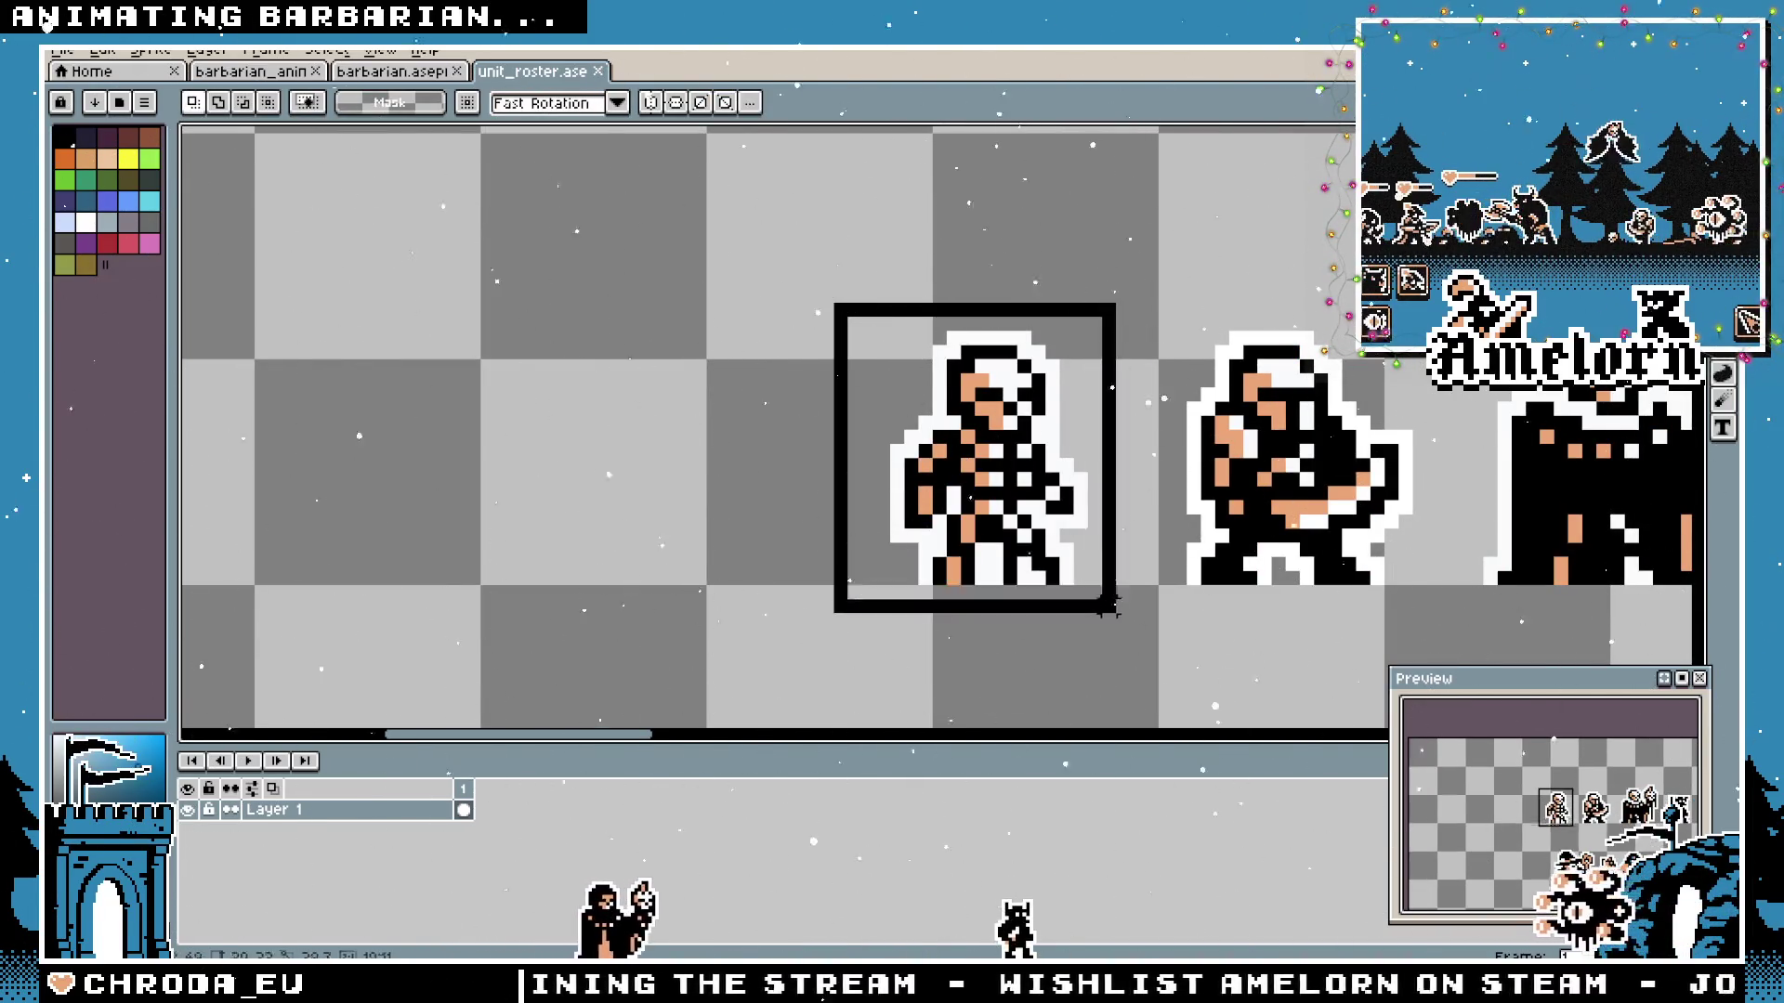
Bucket-fill the skeleton's head, body and legs blue, restoring its face to skin tone.
drag(830, 298, 1136, 617)
key(g)
scroll(993, 464, up, 1)
click(977, 382)
click(987, 467)
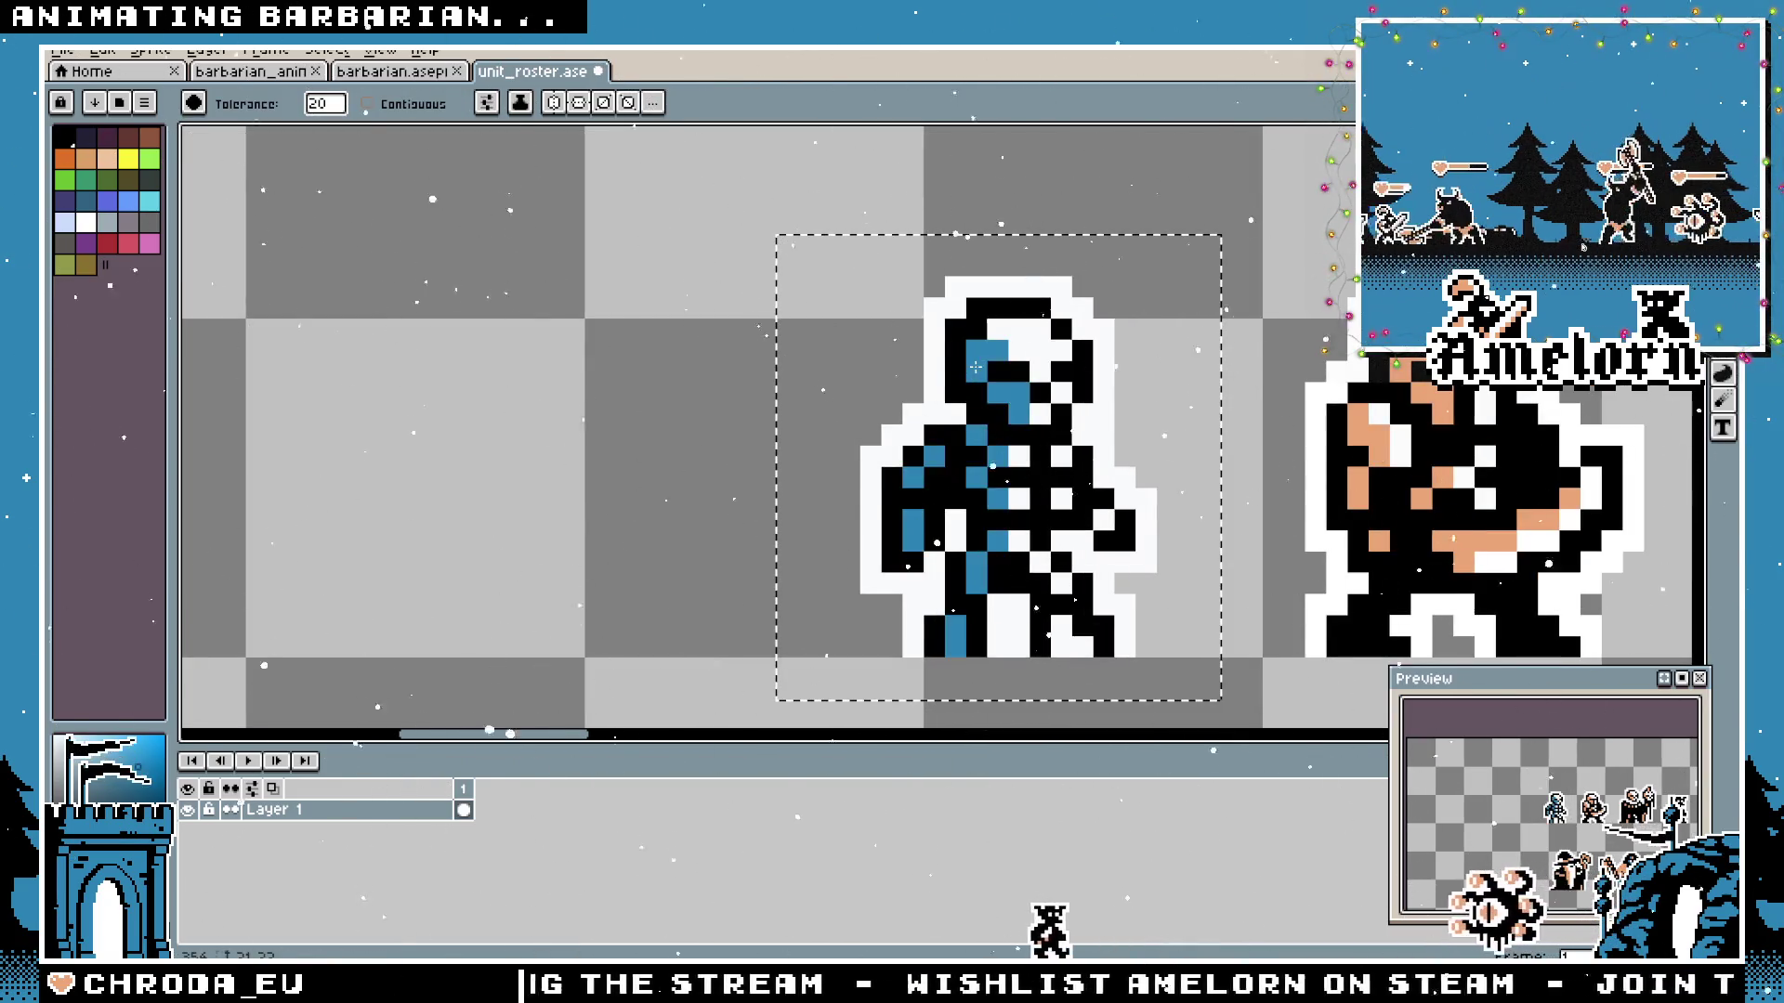
scroll(993, 463, down, 2)
scroll(994, 464, down, 2)
scroll(1114, 453, up, 3)
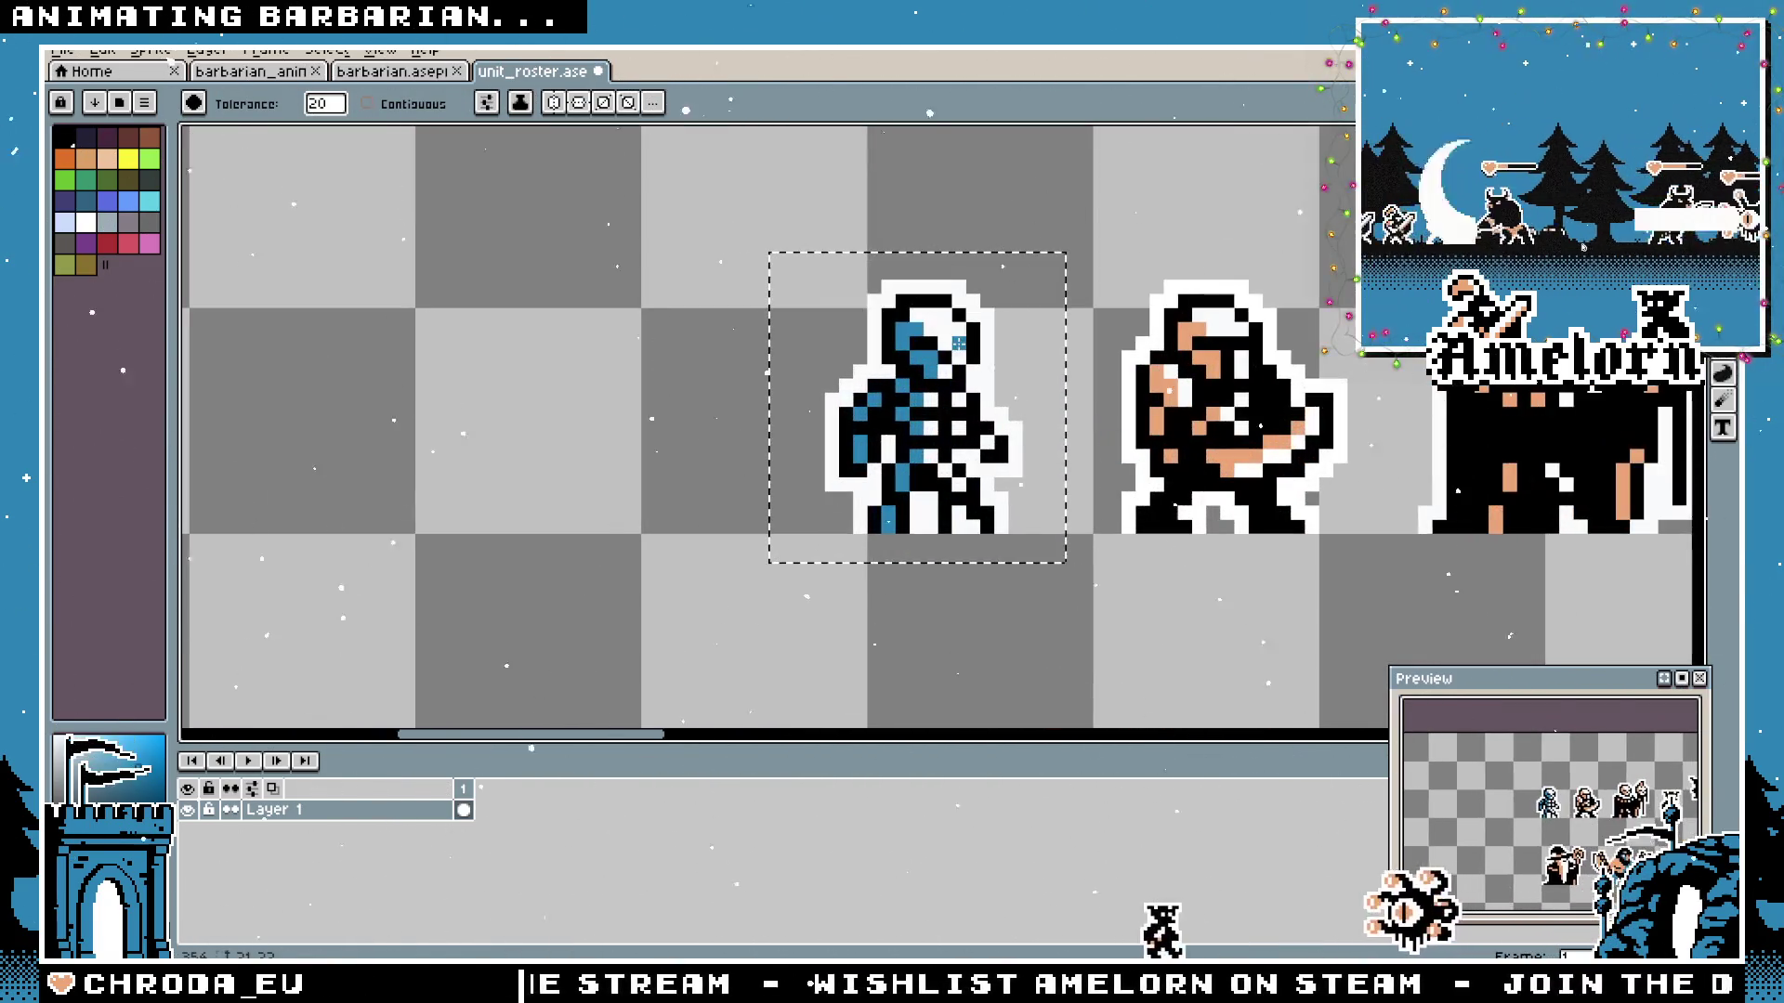
scroll(1142, 432, down, 1)
scroll(1178, 415, up, 1)
alt+click(1177, 415)
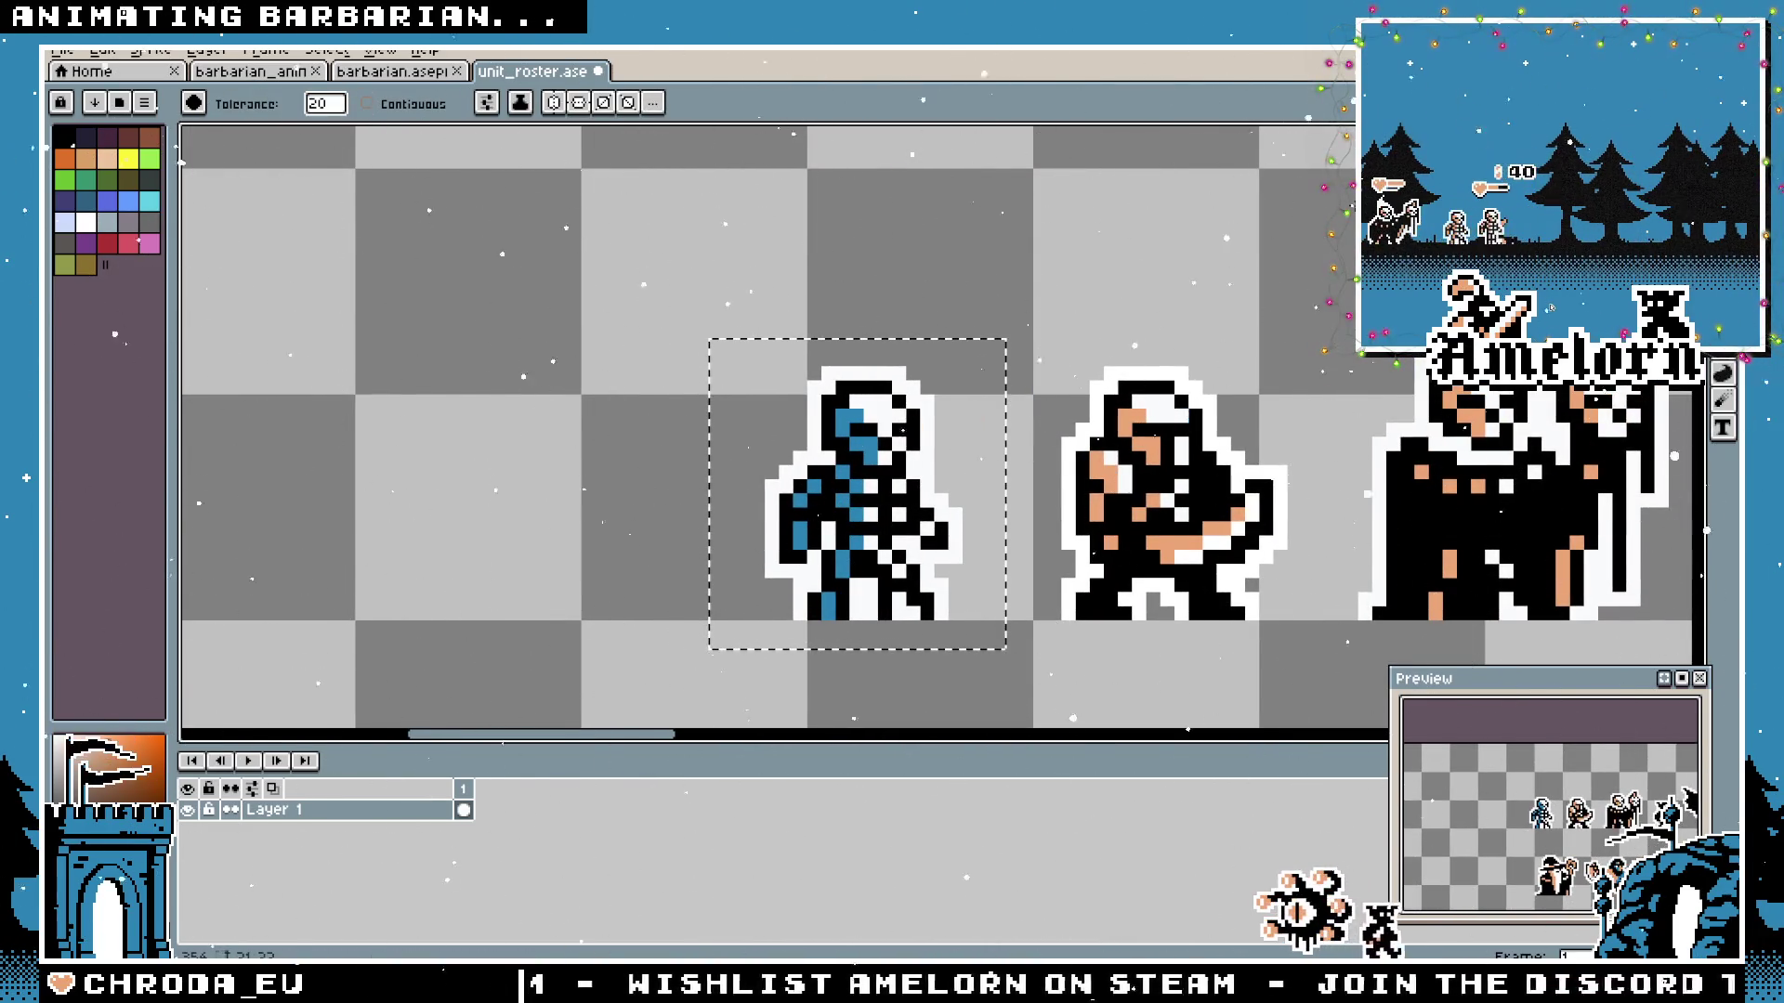
Enable Contiguous fills, try a skin-tone torso fill and undo it.
click(367, 103)
scroll(751, 329, up, 1)
scroll(749, 329, up, 1)
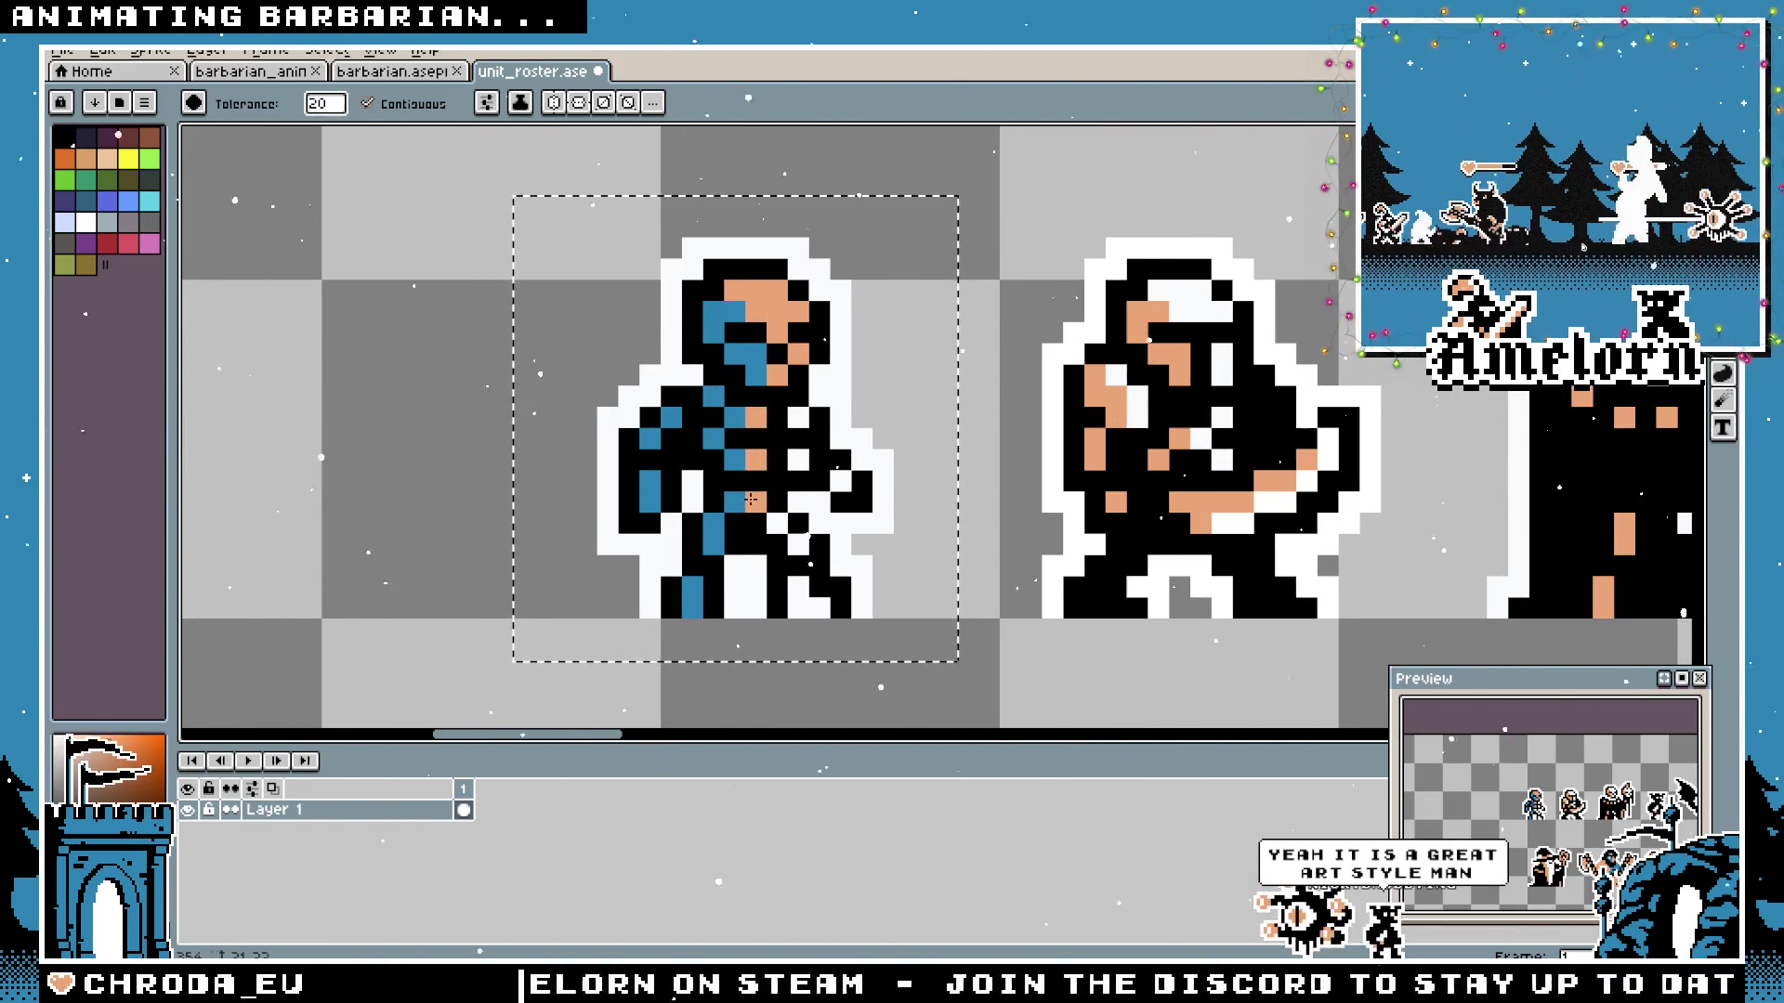
click(770, 431)
key(ctrl+z)
key(ctrl+y)
key(ctrl+z)
scroll(771, 431, down, 5)
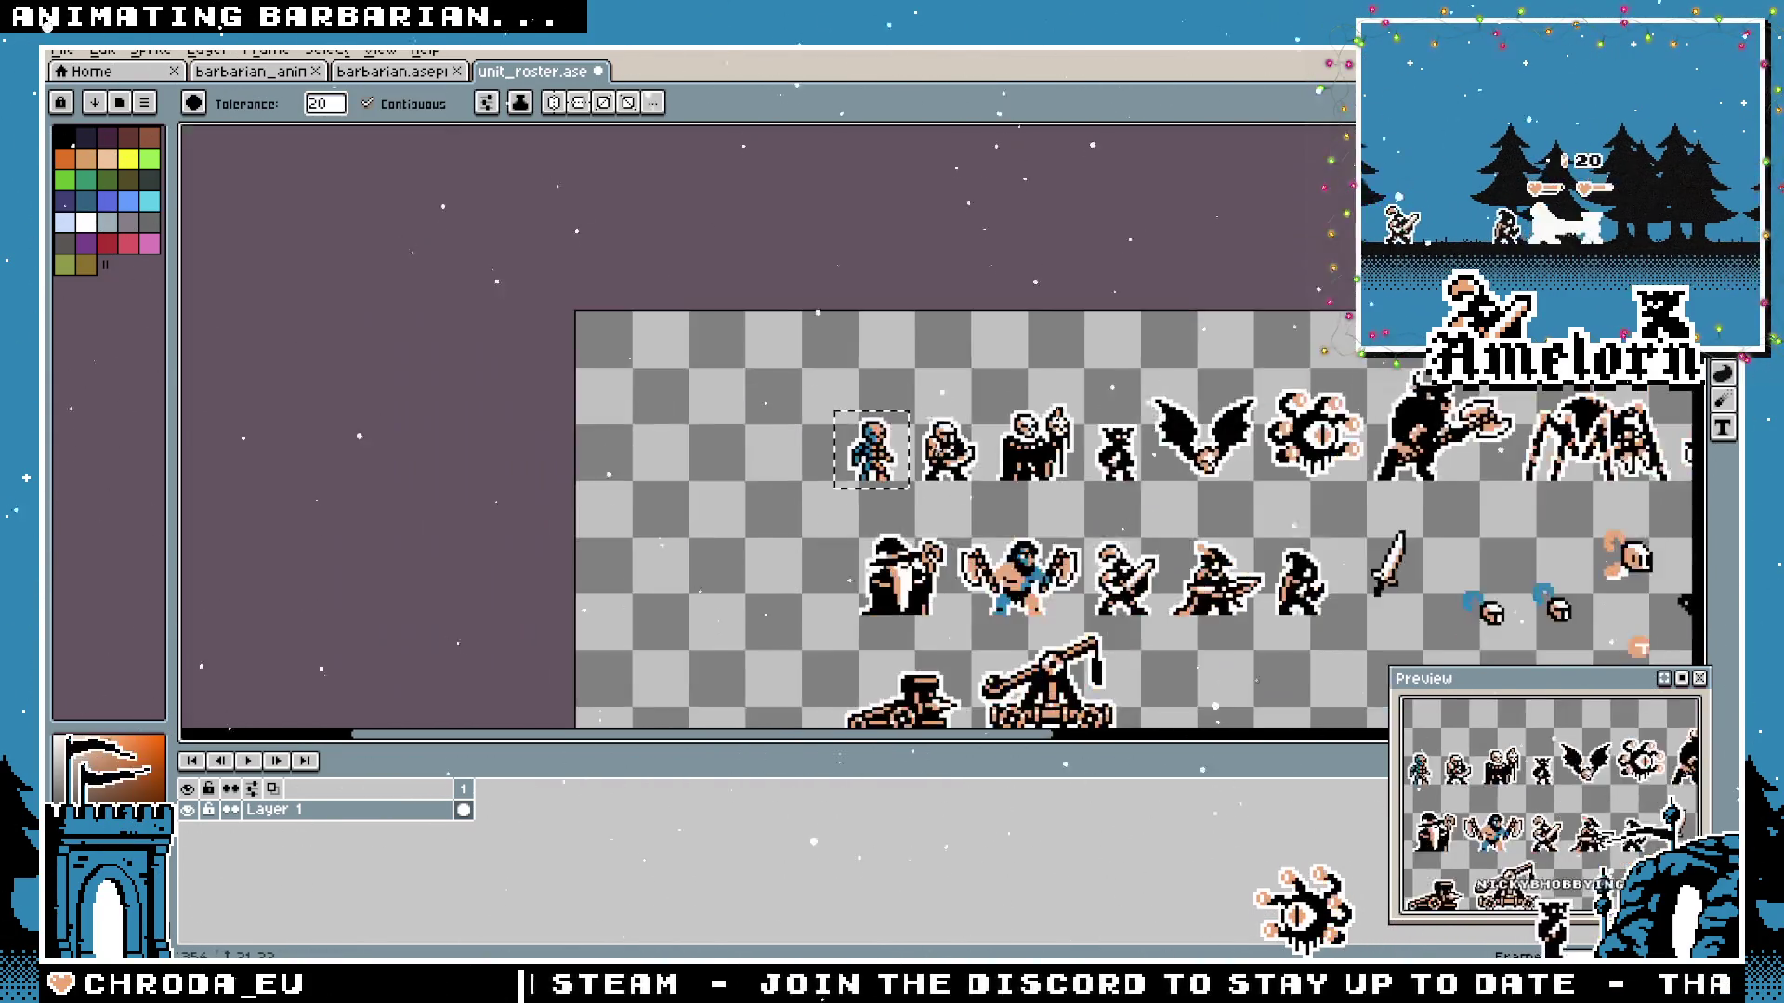
scroll(956, 443, up, 2)
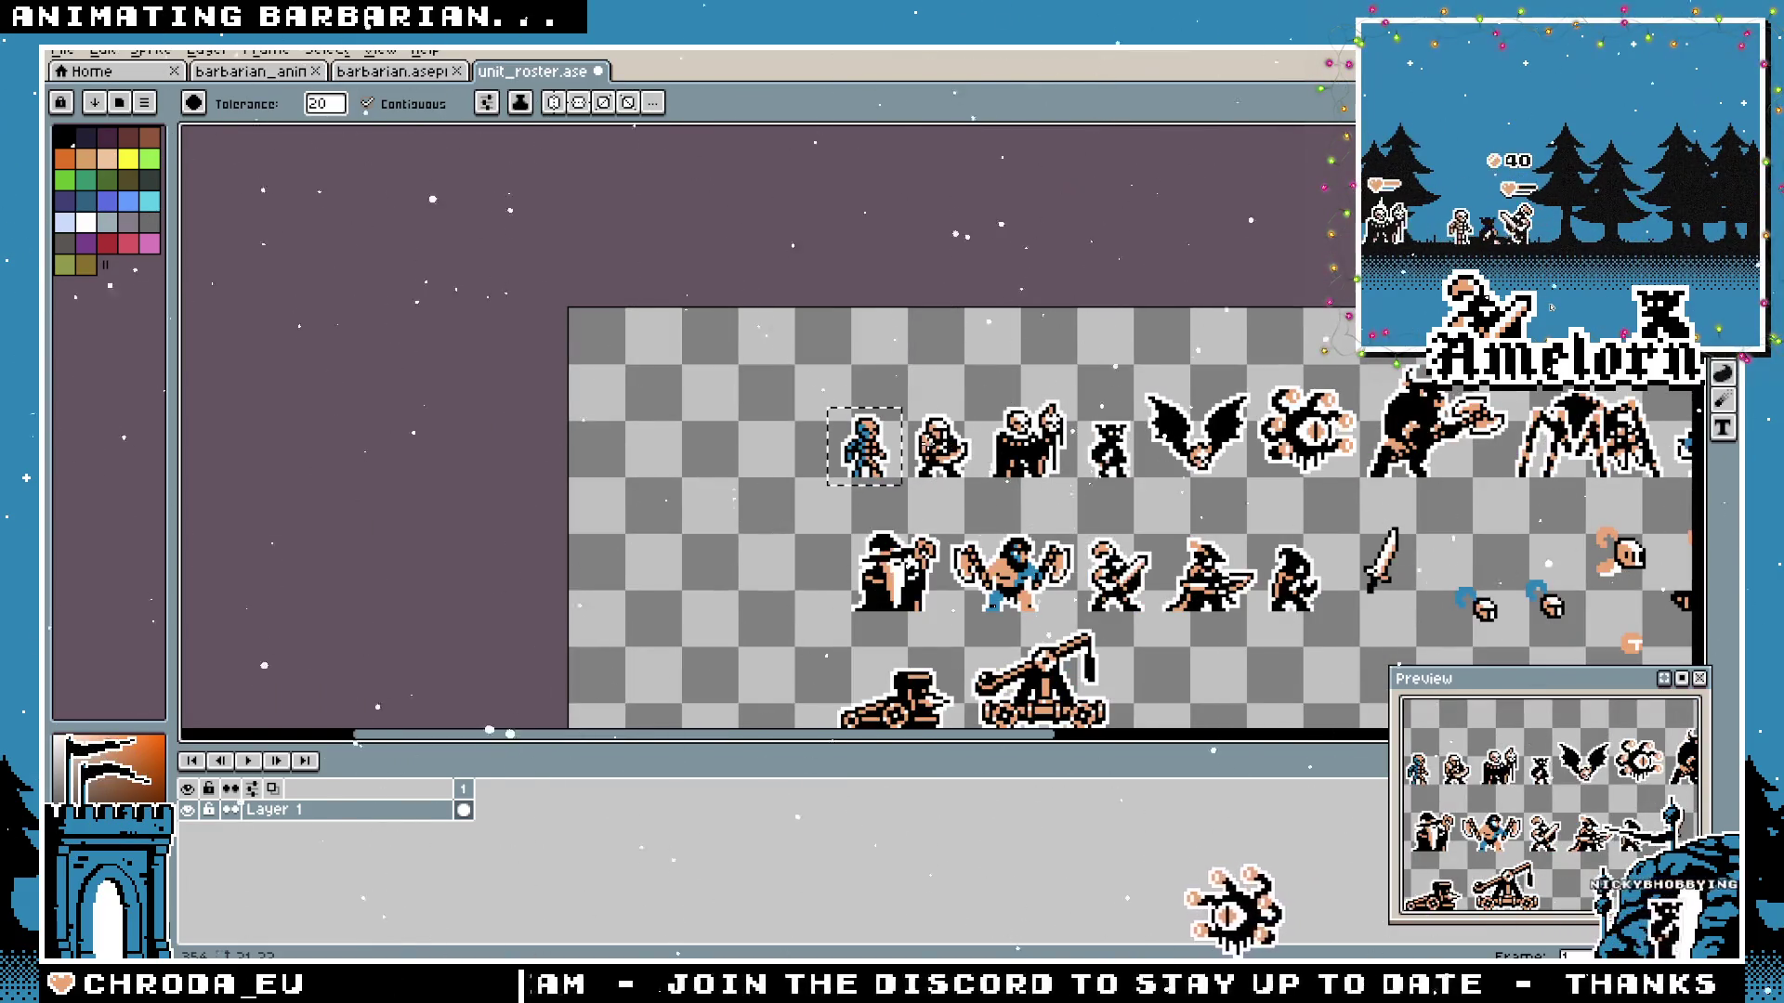
scroll(954, 447, up, 1)
scroll(920, 419, up, 1)
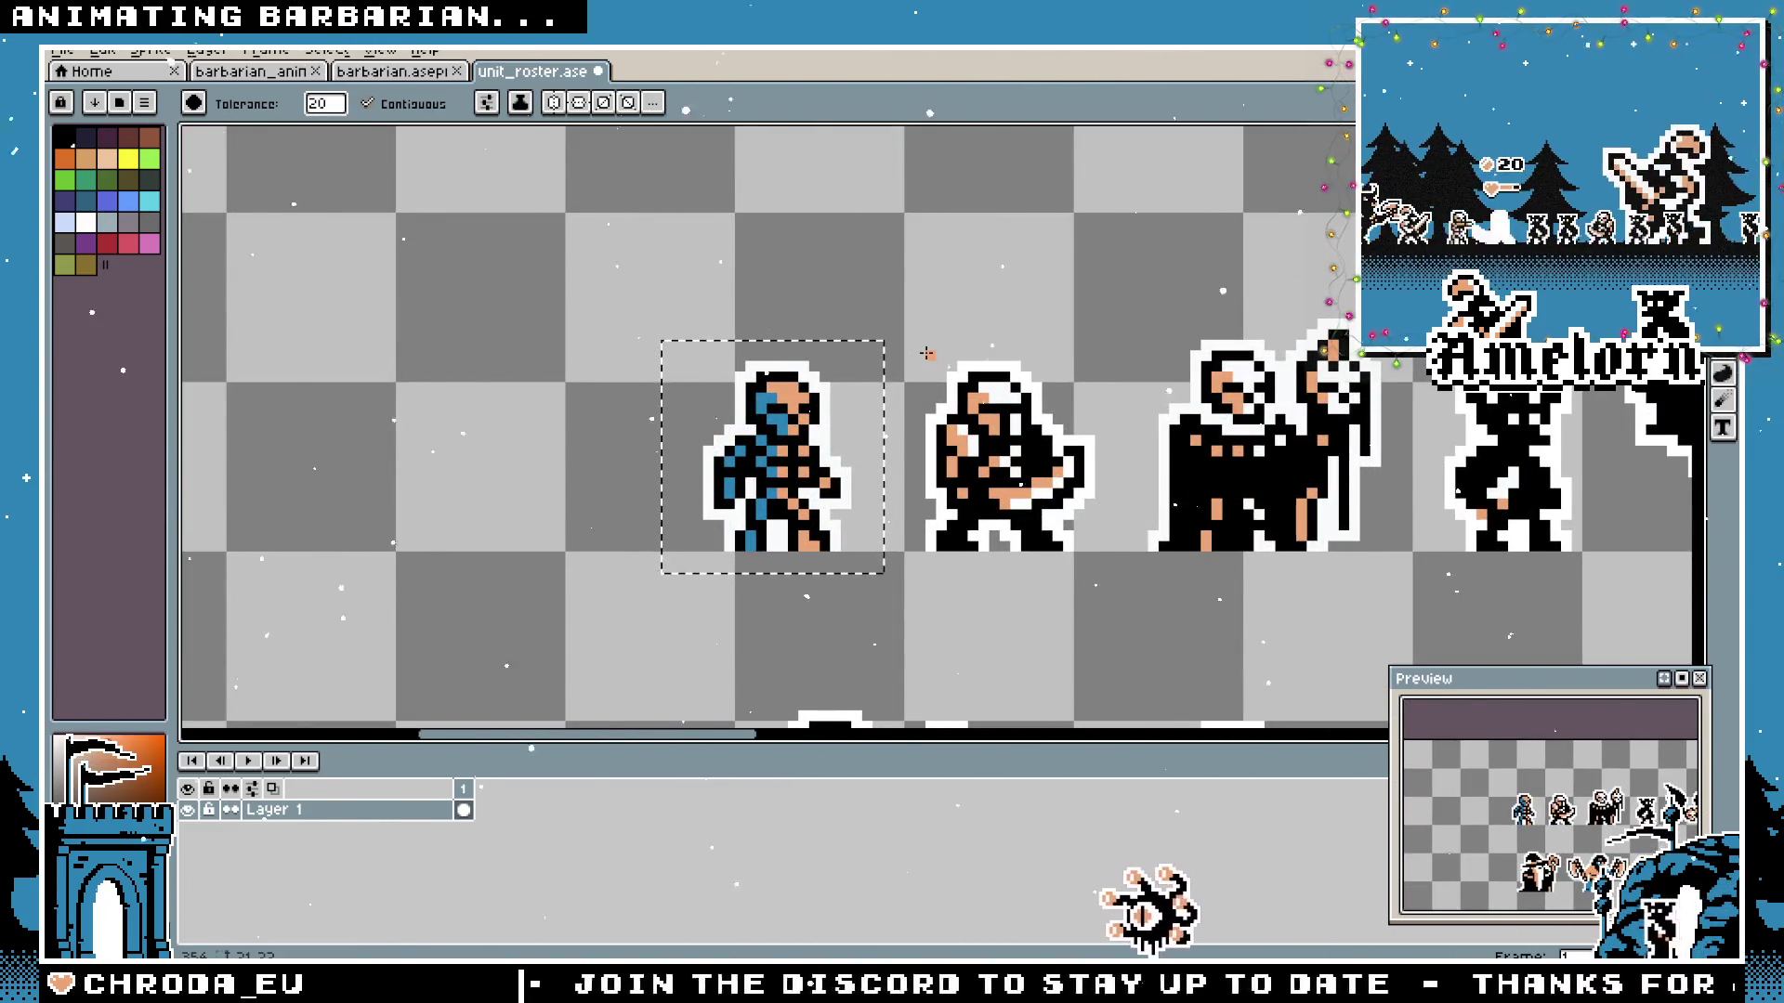
Pencil extra blue accent pixels onto the skeleton's skull and body.
key(v)
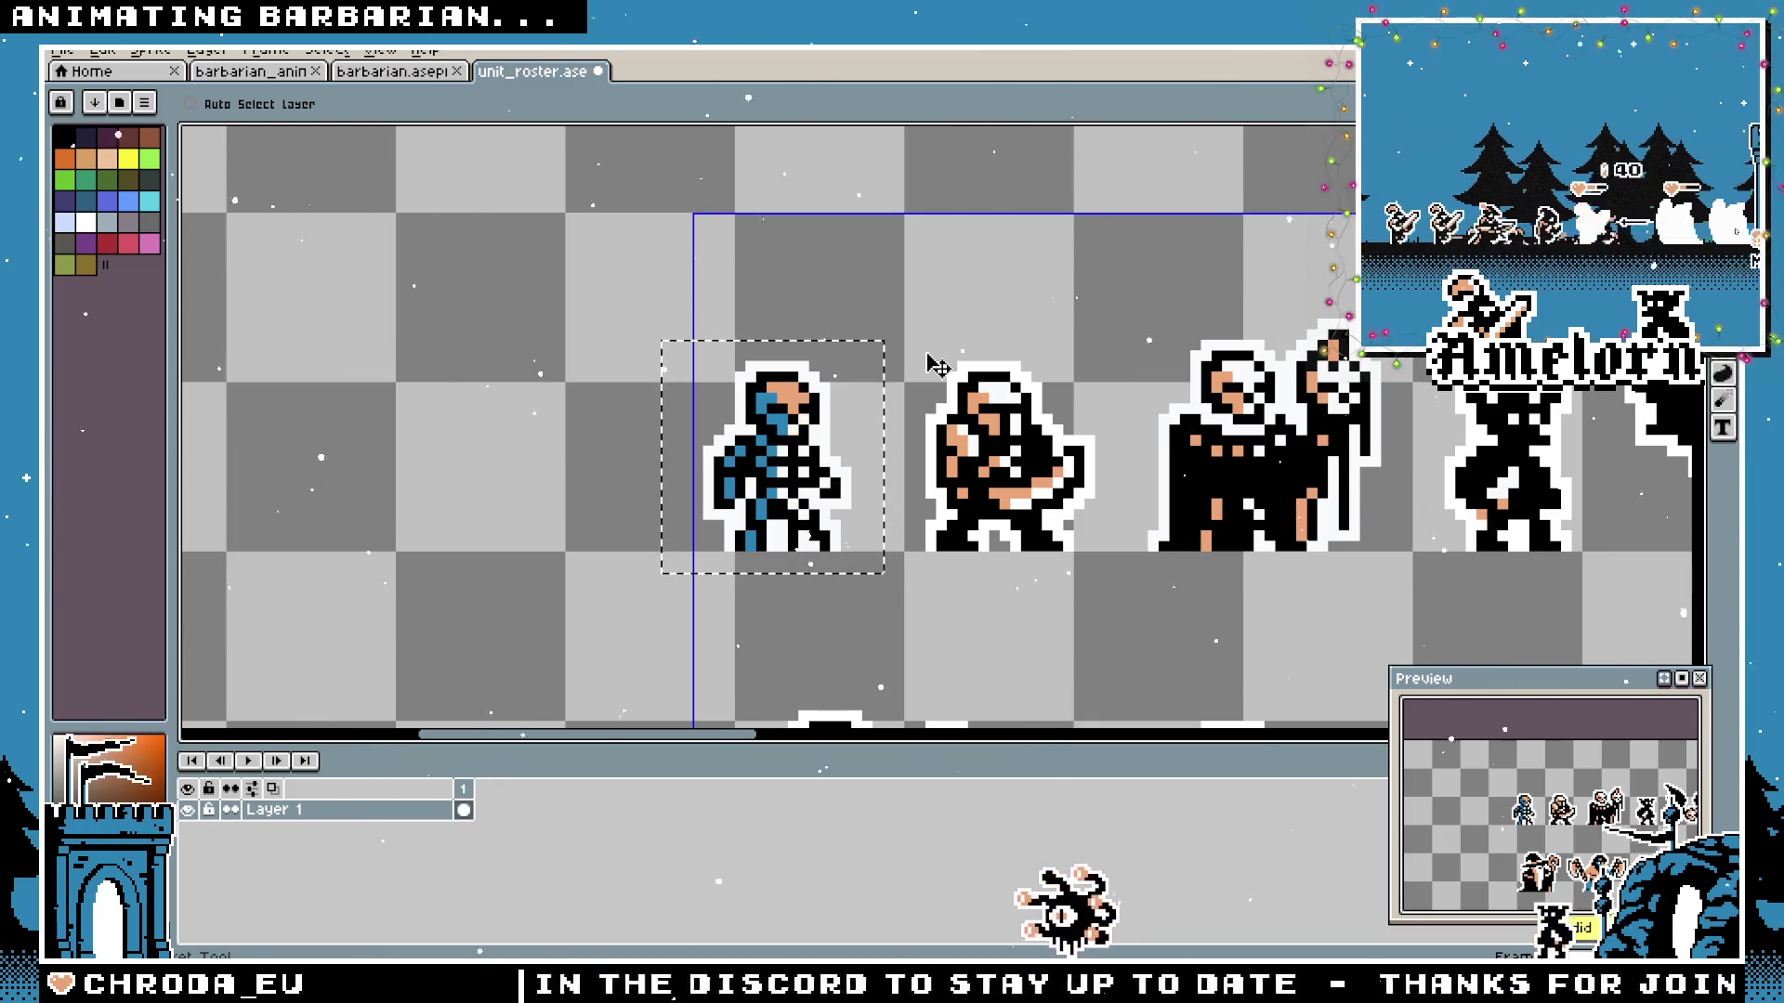
key(b)
scroll(836, 390, up, 1)
scroll(747, 405, up, 1)
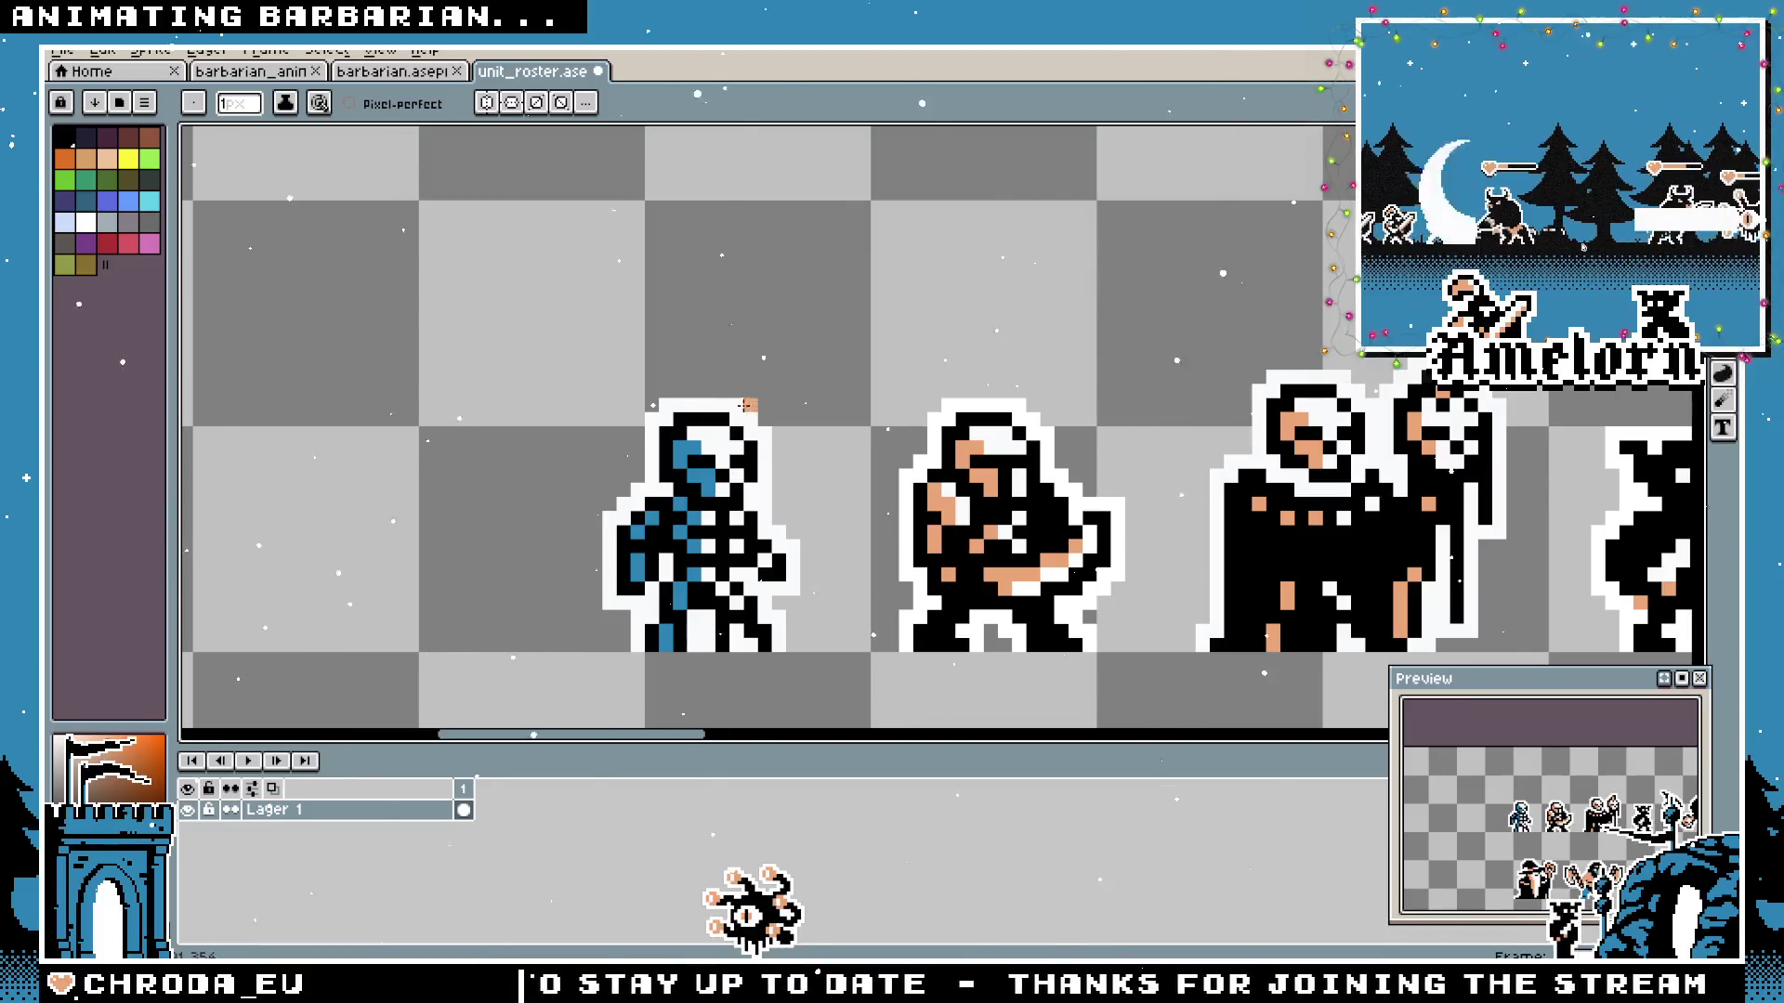
scroll(709, 443, up, 1)
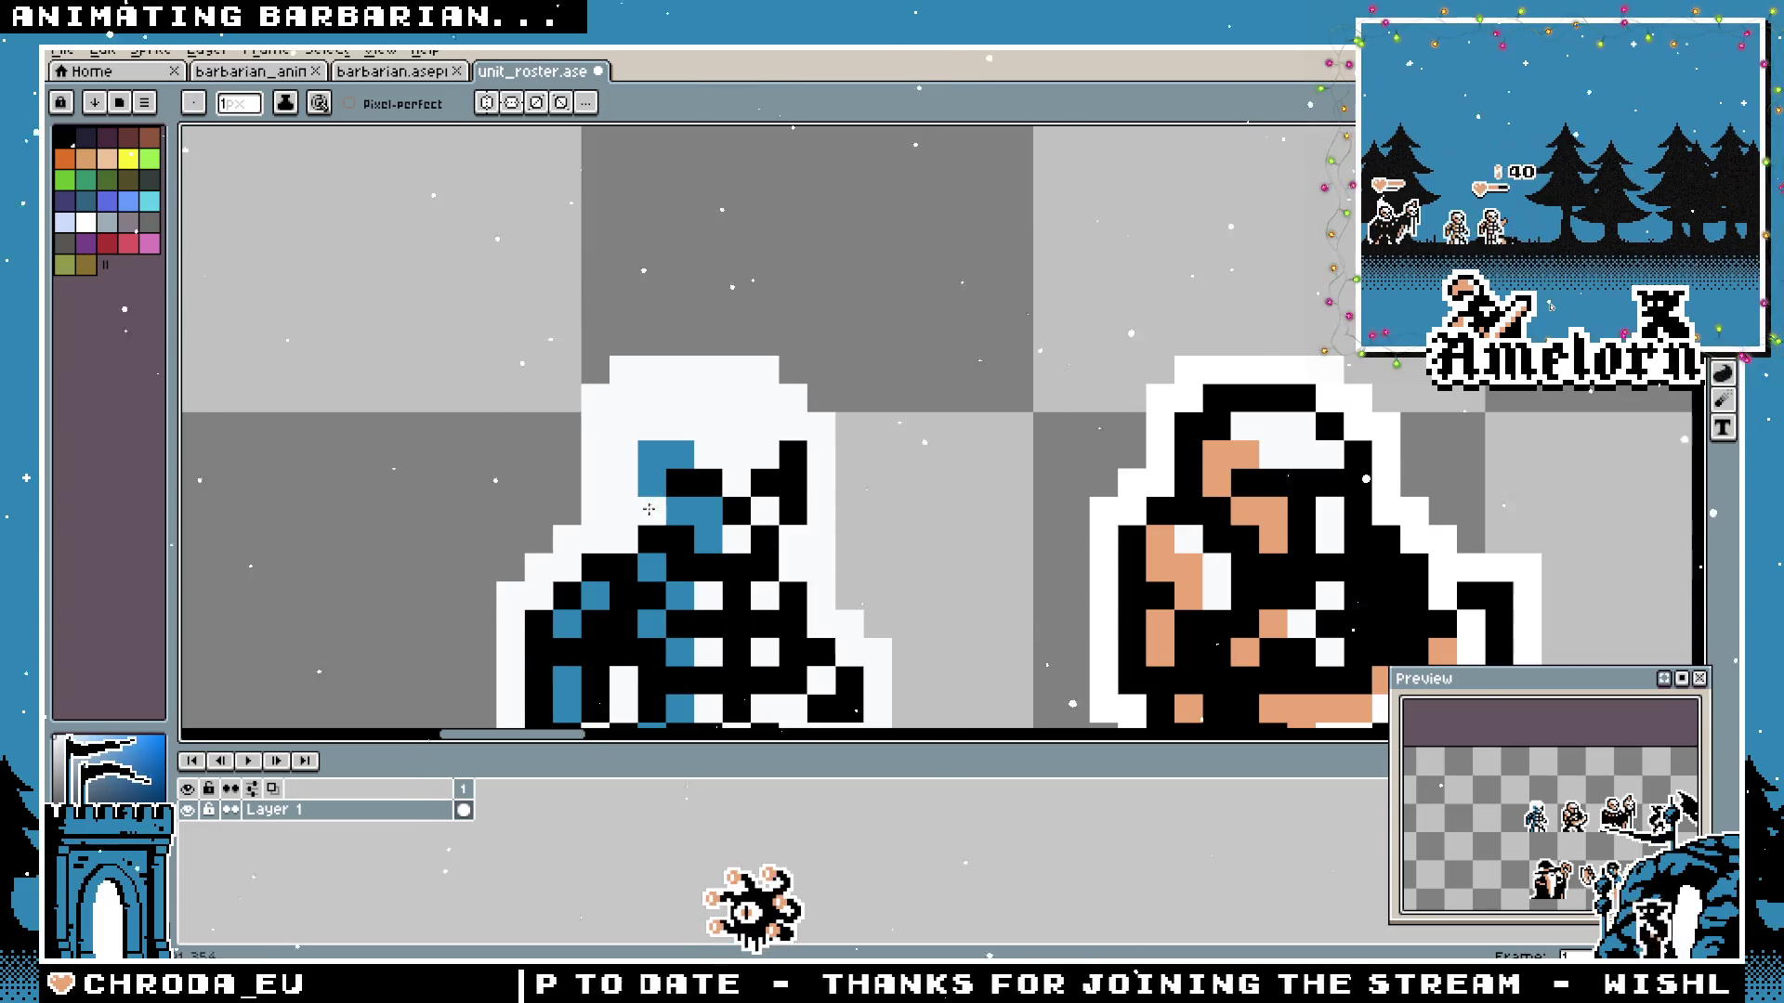
scroll(789, 466, down, 3)
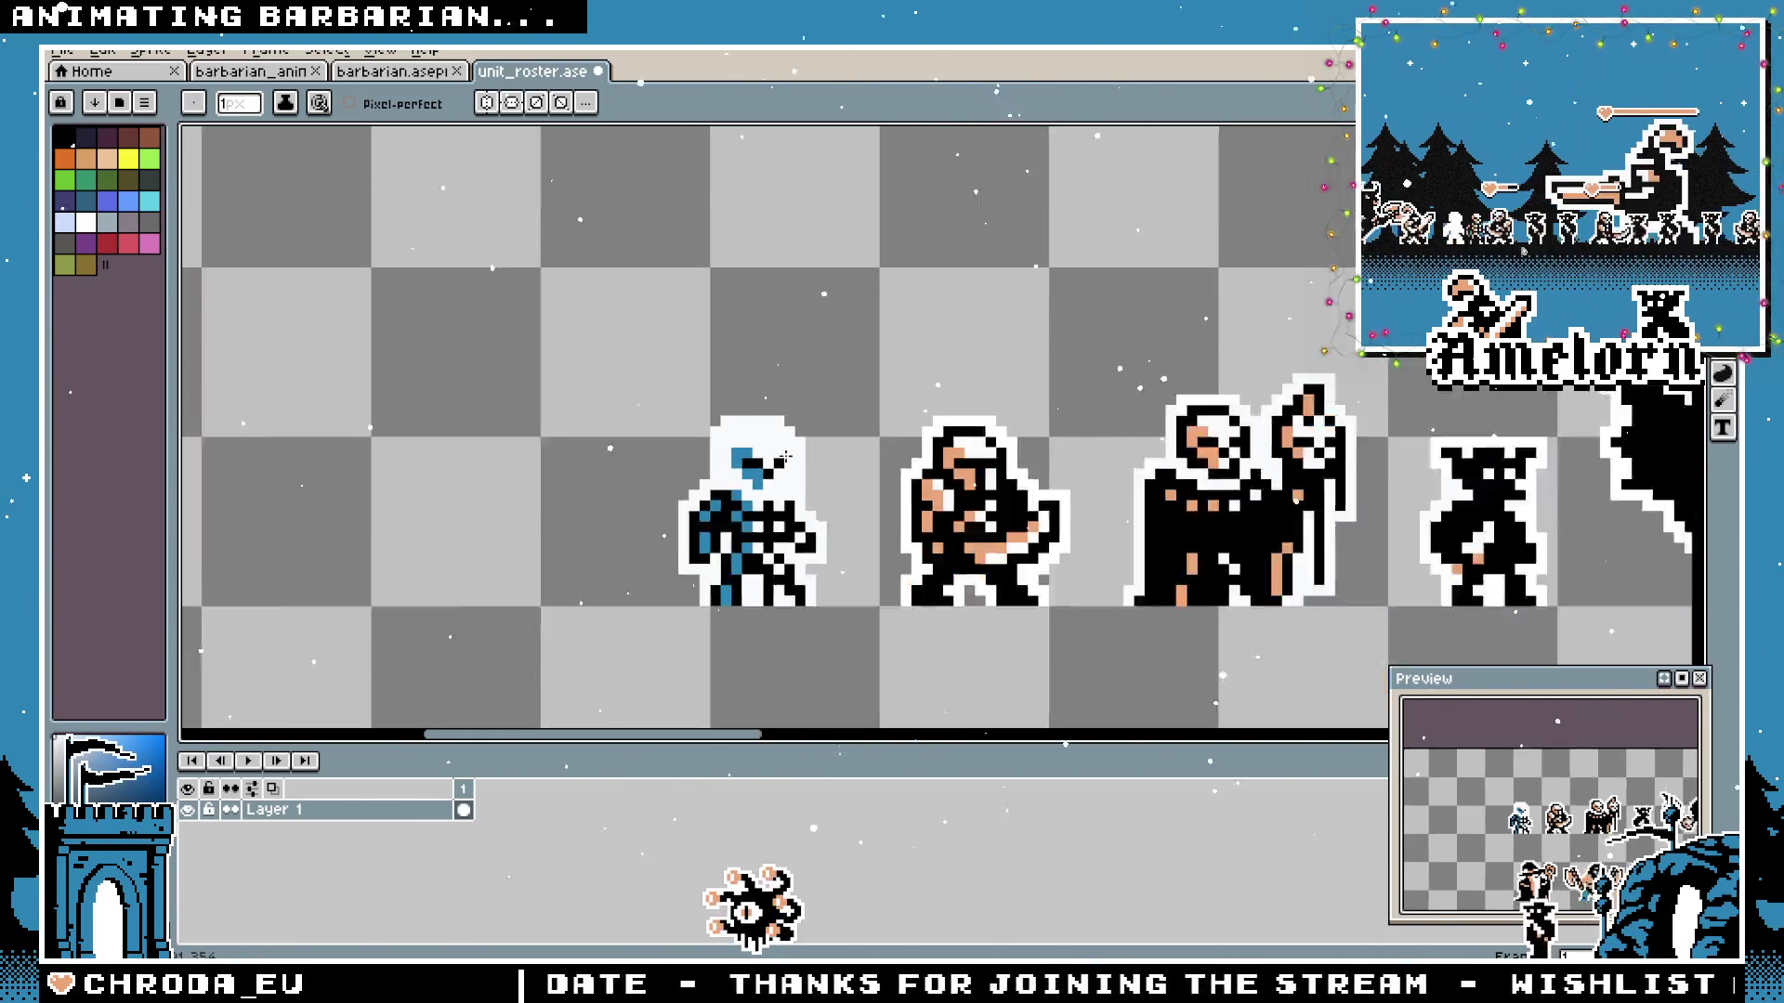
scroll(837, 482, down, 3)
scroll(836, 481, up, 2)
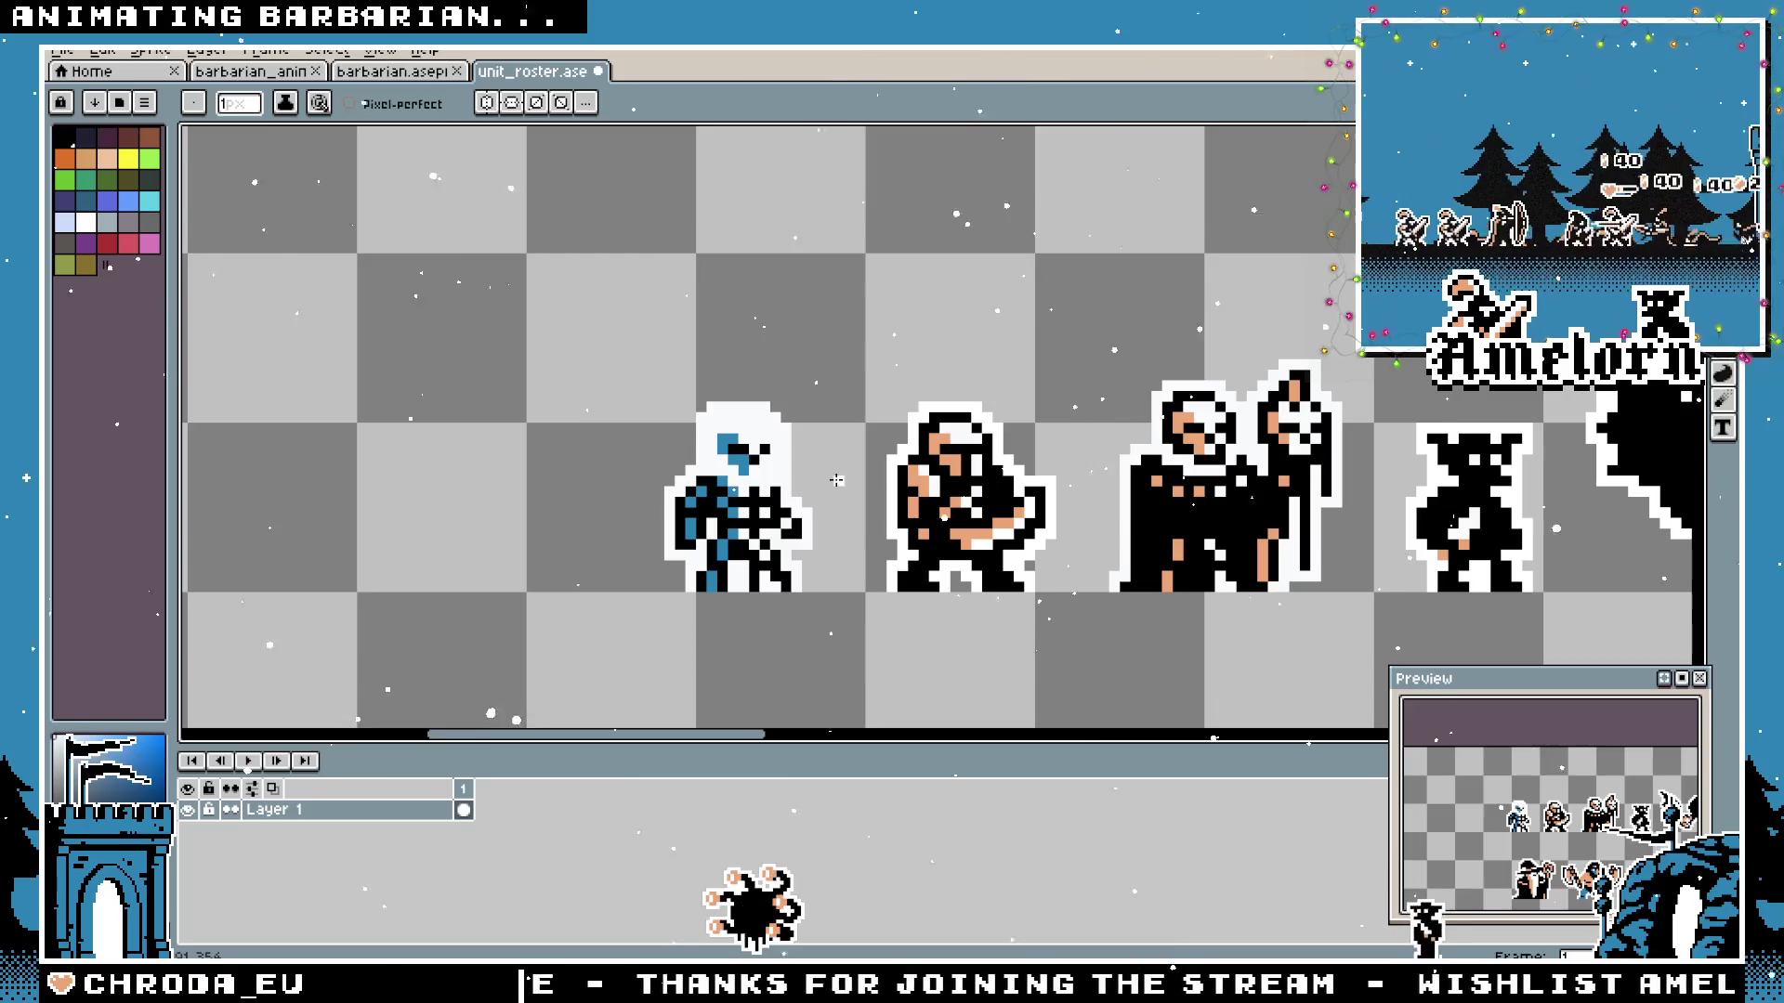
key(v)
key(b)
scroll(847, 492, up, 1)
scroll(475, 367, up, 2)
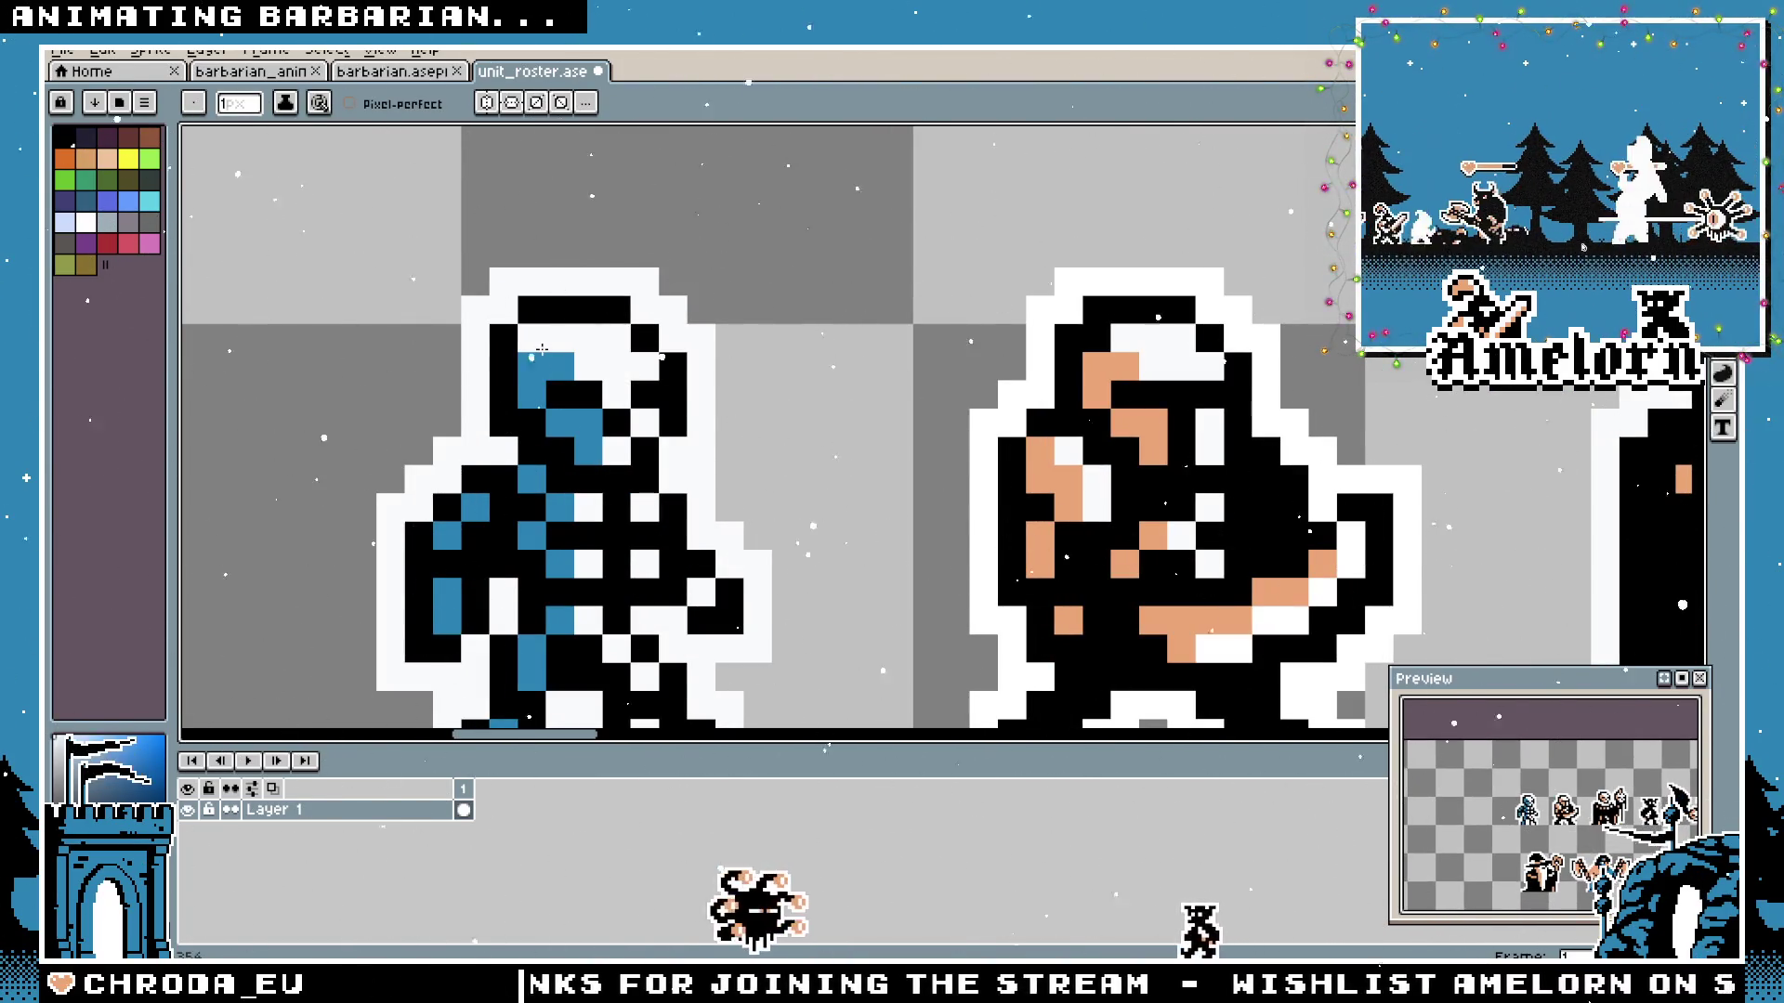
scroll(542, 349, down, 3)
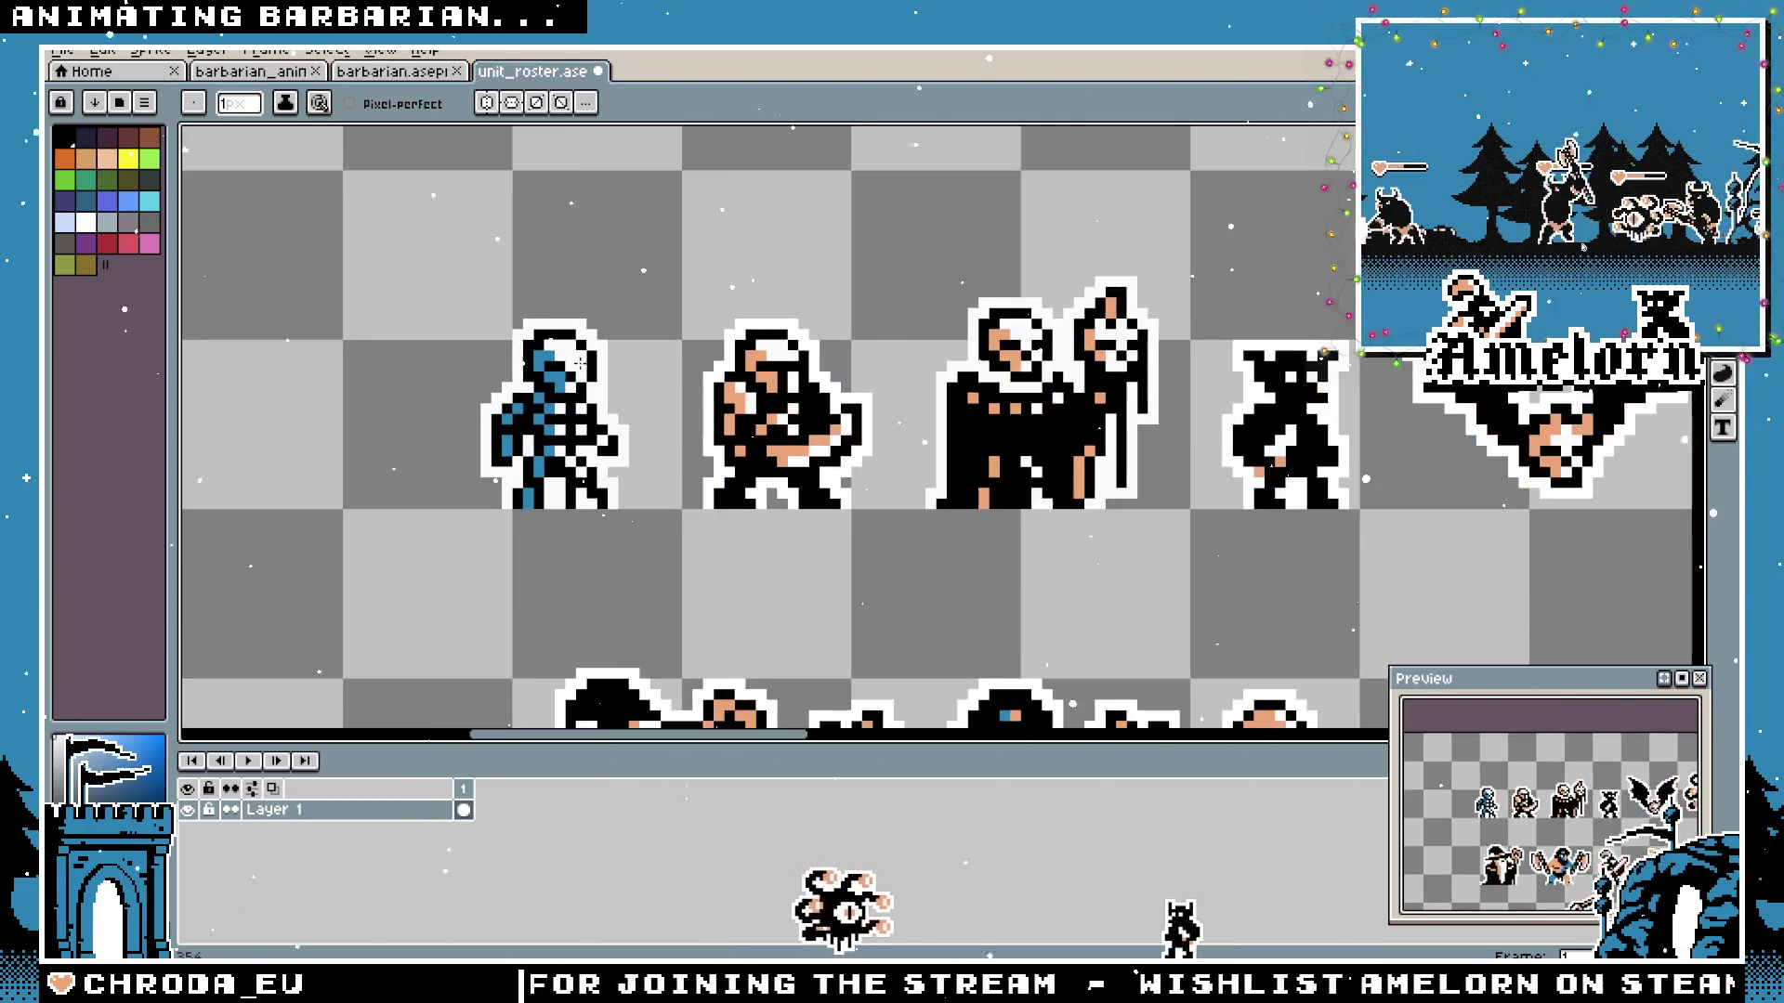
scroll(593, 405, down, 1)
Pencil blue accents onto the hooded figure's faces and robe, sampling colour from the canvas.
key(v)
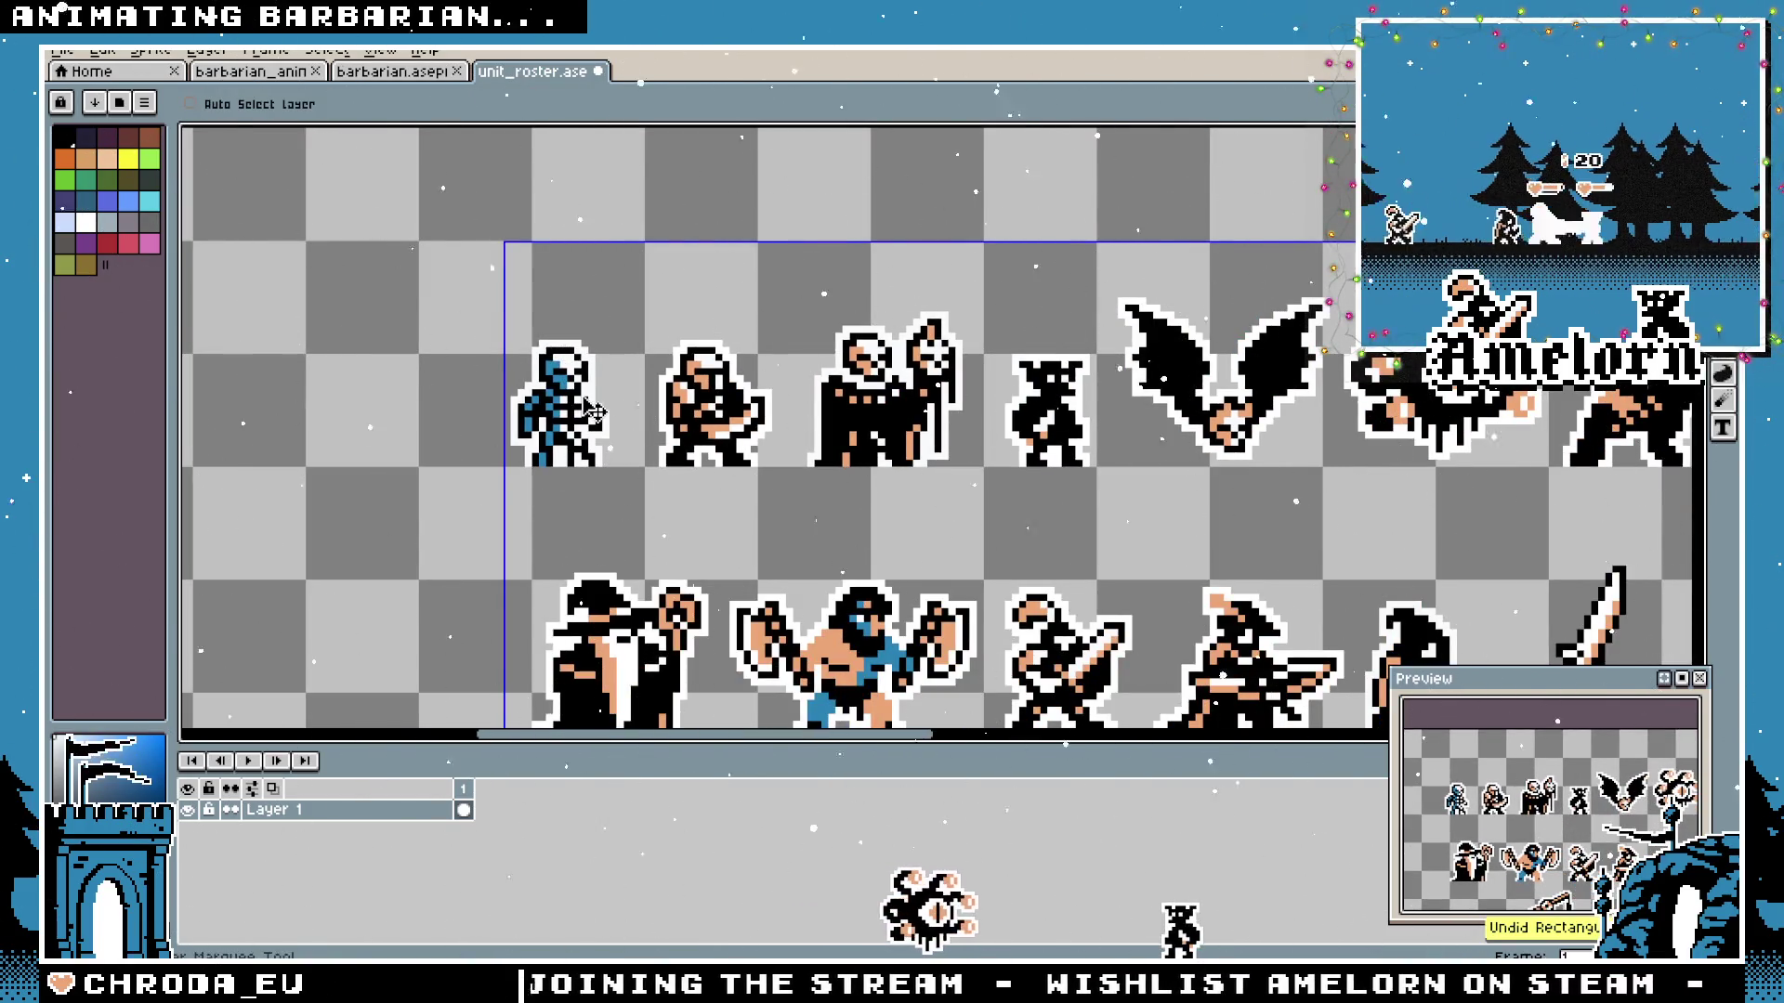
key(b)
scroll(592, 405, up, 1)
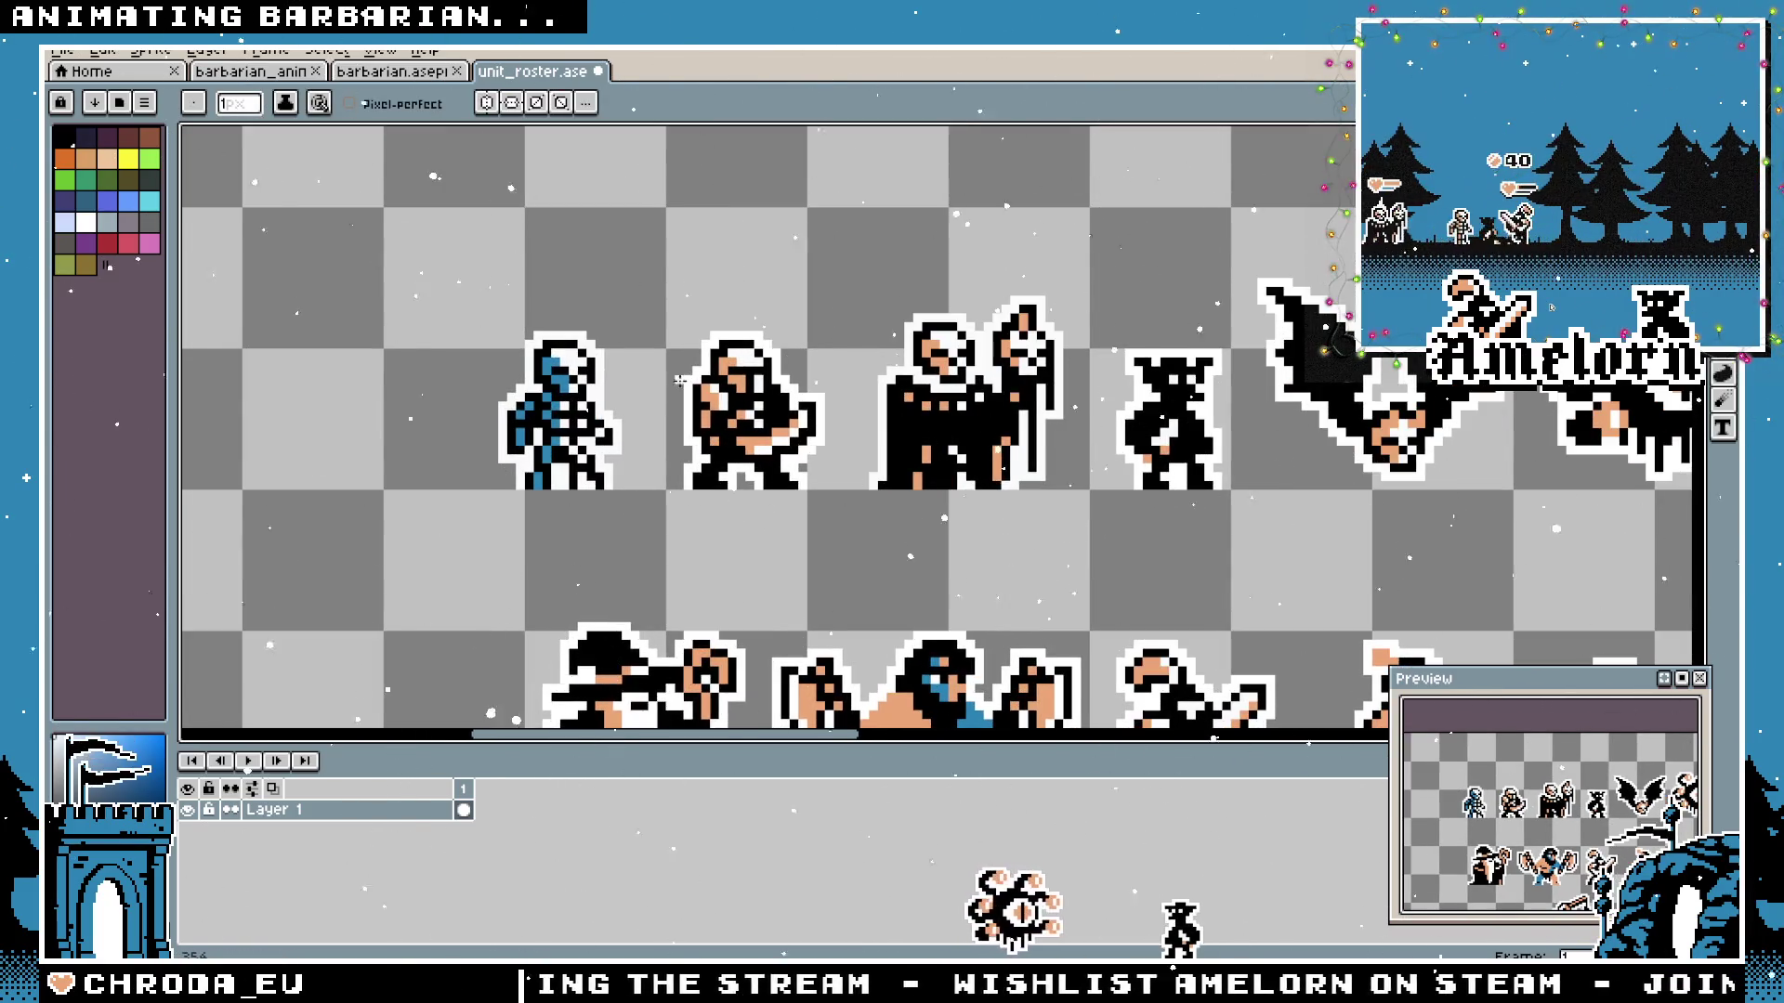
scroll(701, 385, up, 1)
scroll(701, 384, up, 1)
key(m)
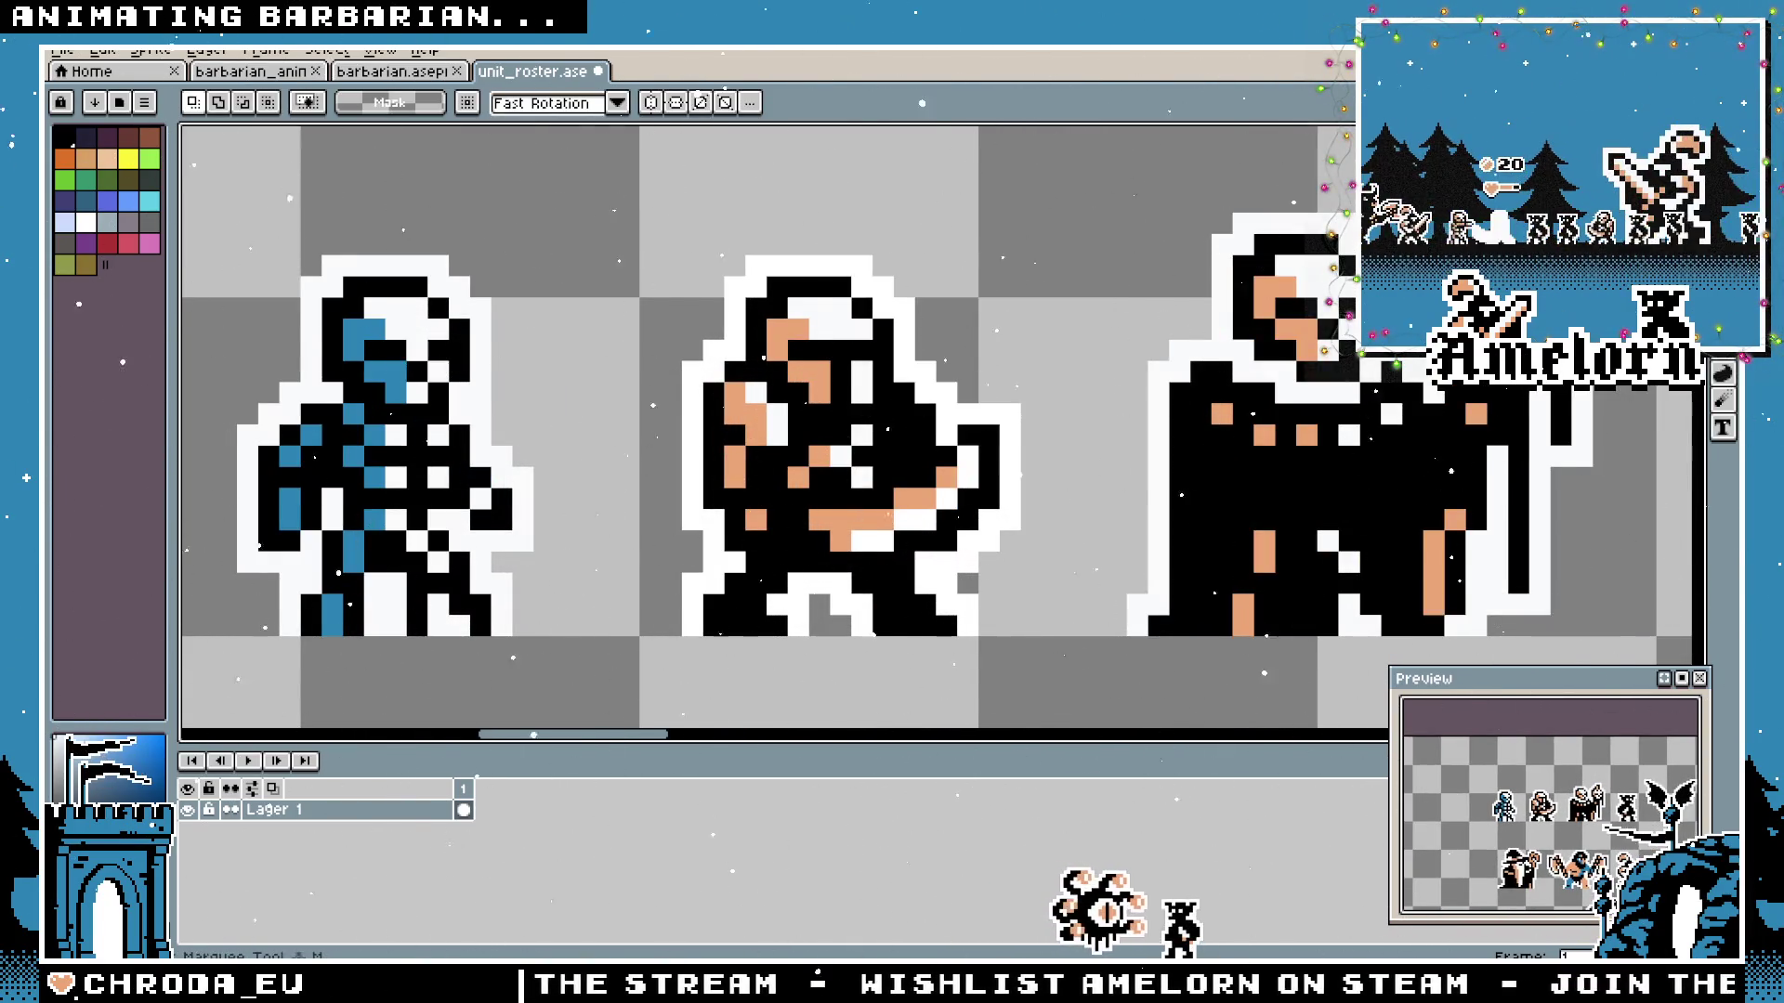
scroll(435, 430, up, 1)
scroll(435, 429, down, 2)
scroll(434, 430, up, 1)
key(i)
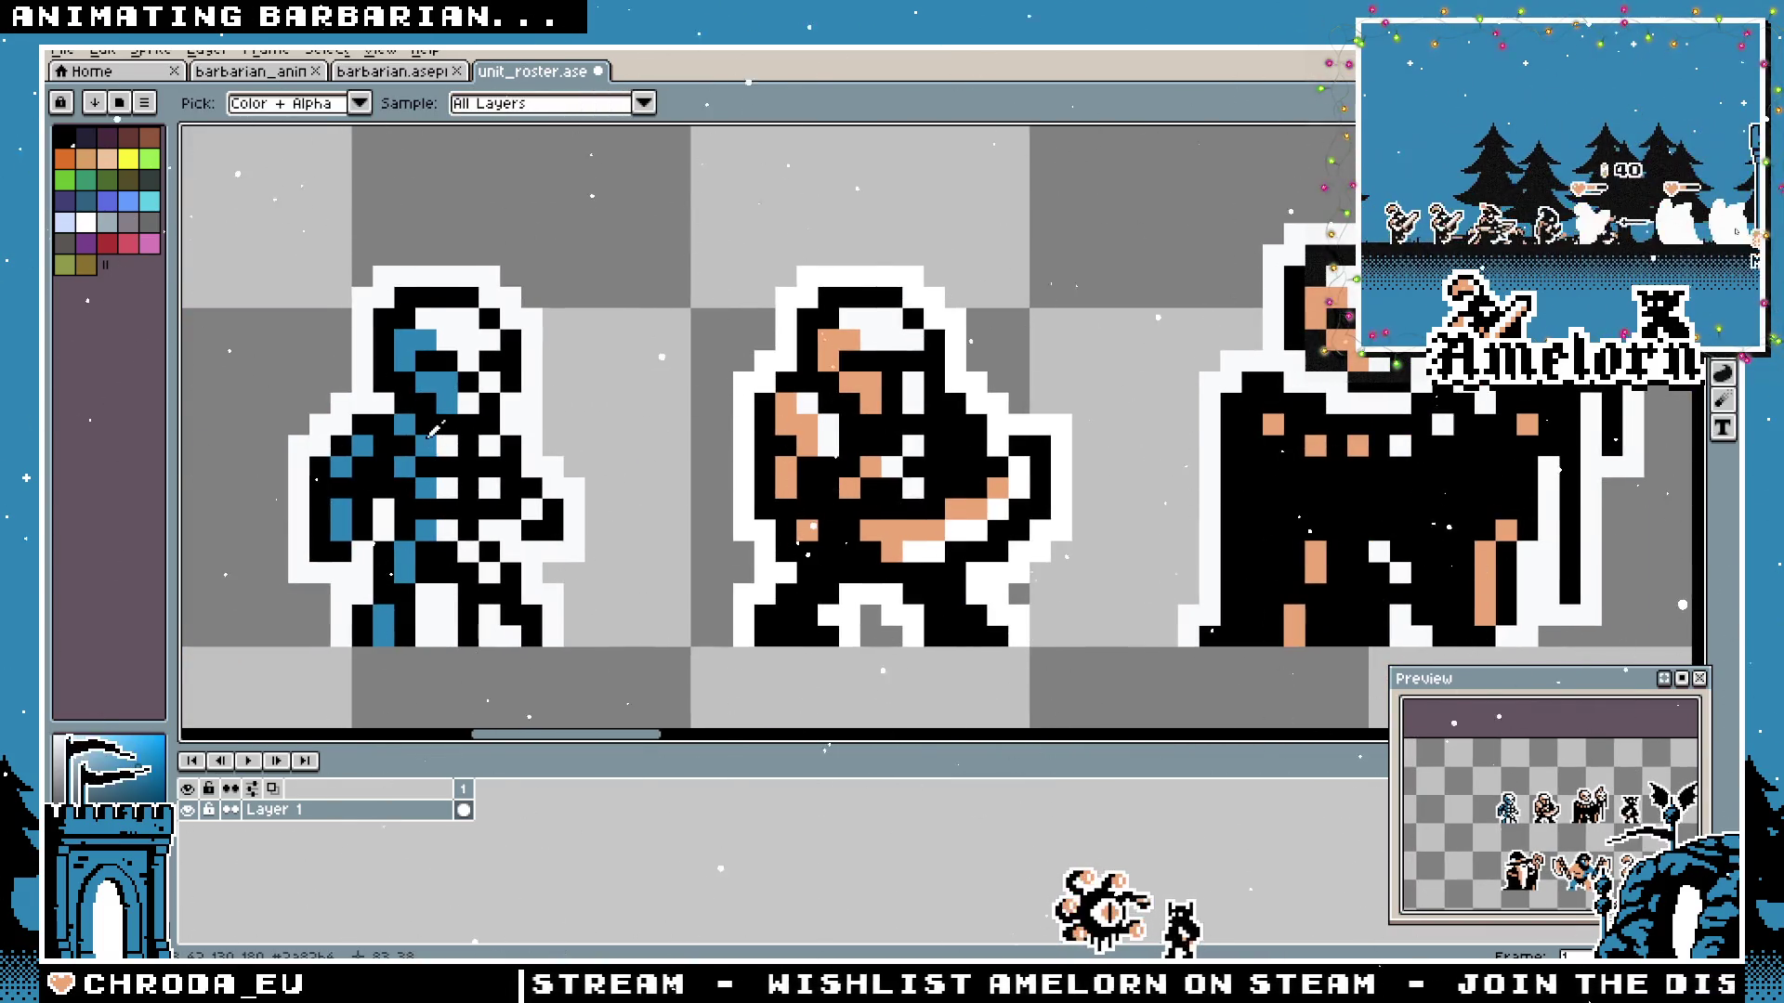
key(b)
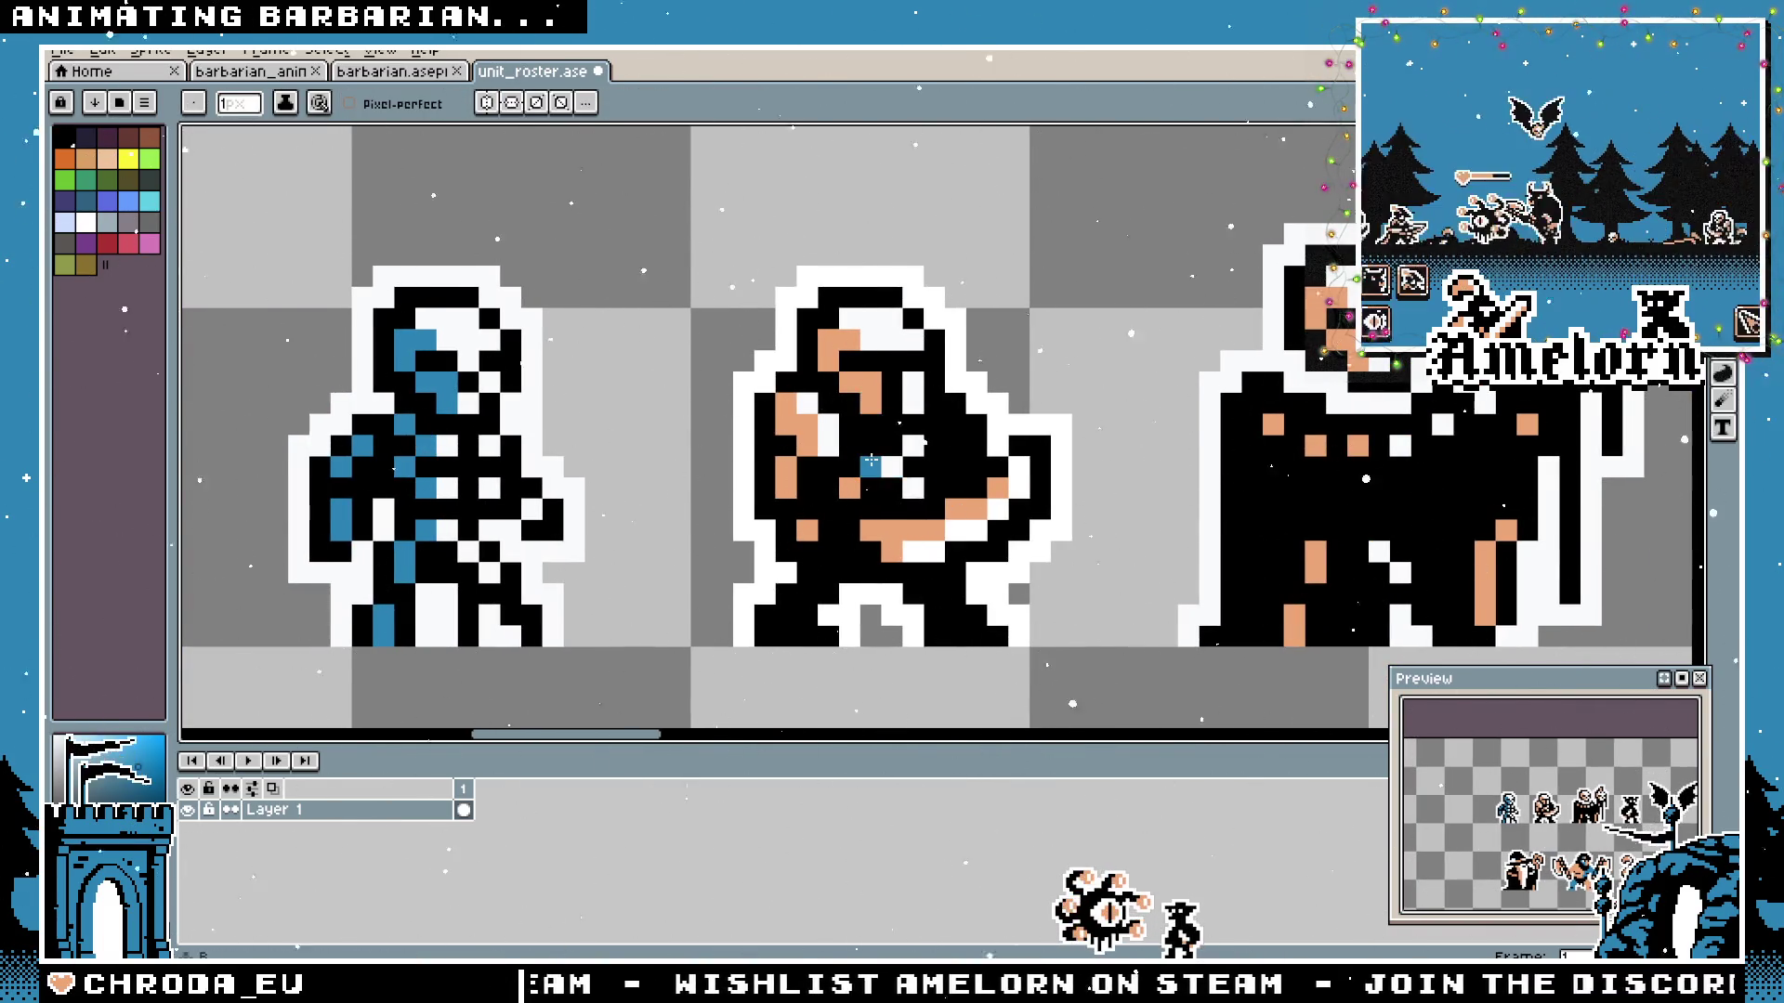
scroll(1102, 486, down, 4)
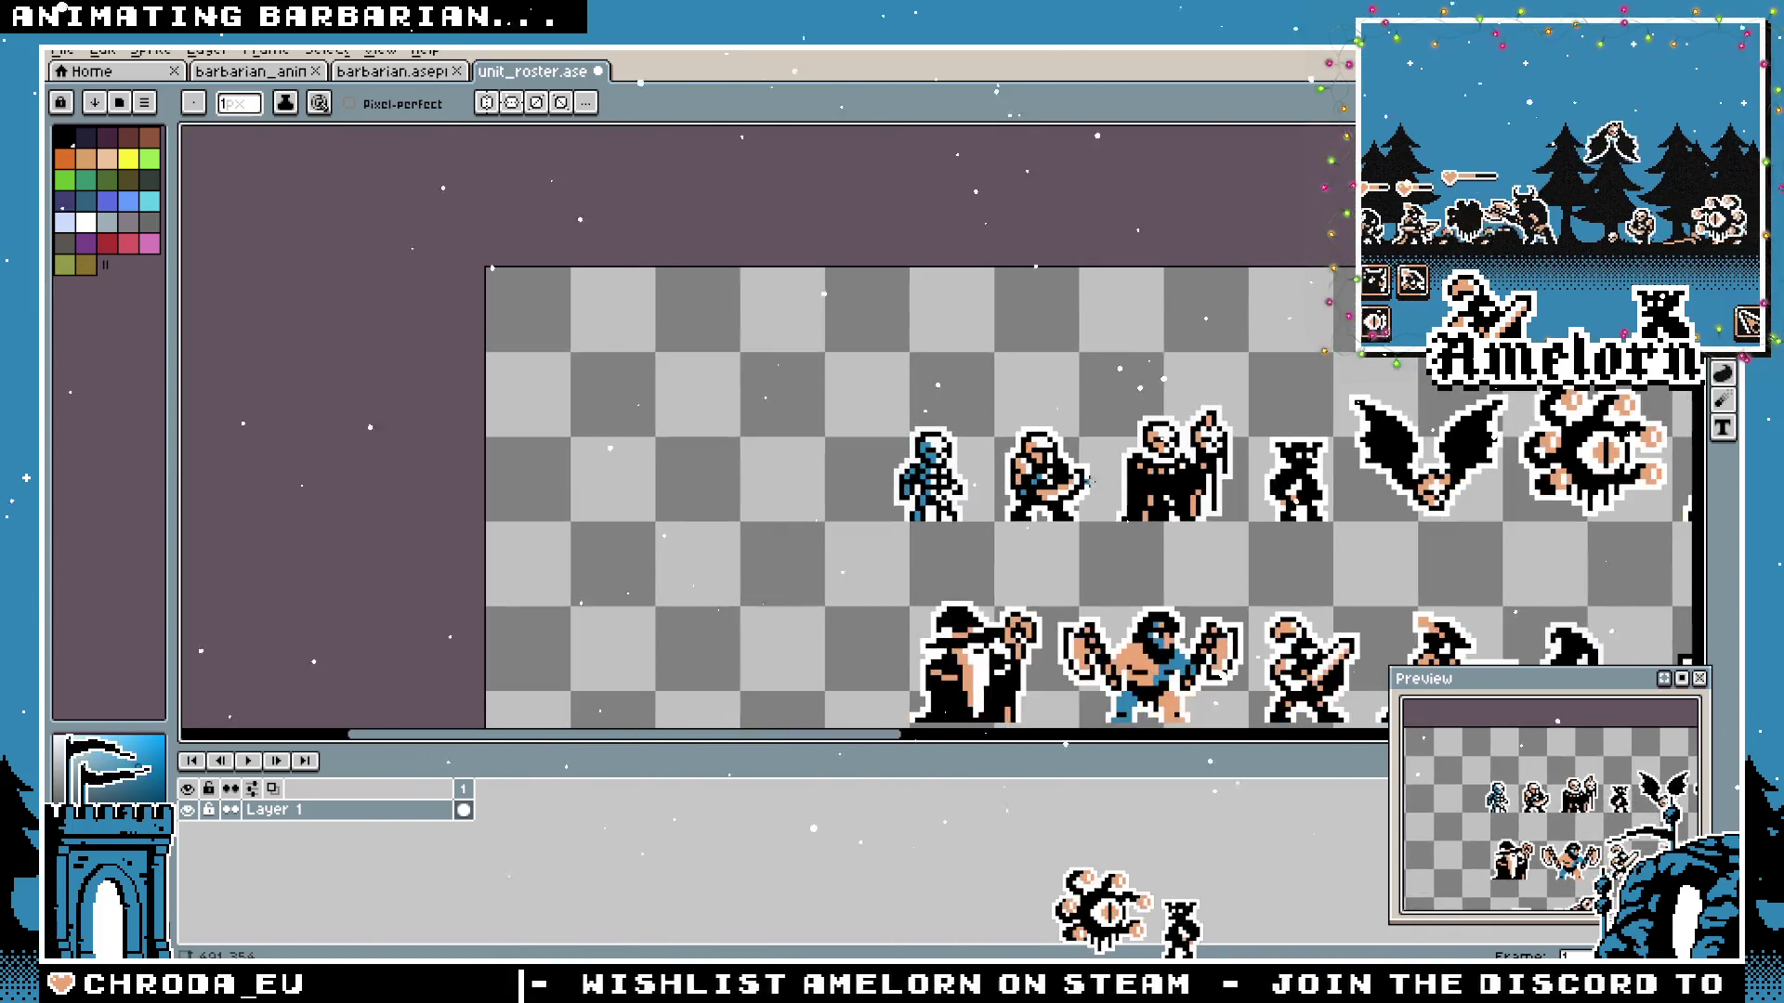
scroll(1013, 446, up, 4)
scroll(1013, 446, down, 2)
scroll(1013, 447, down, 2)
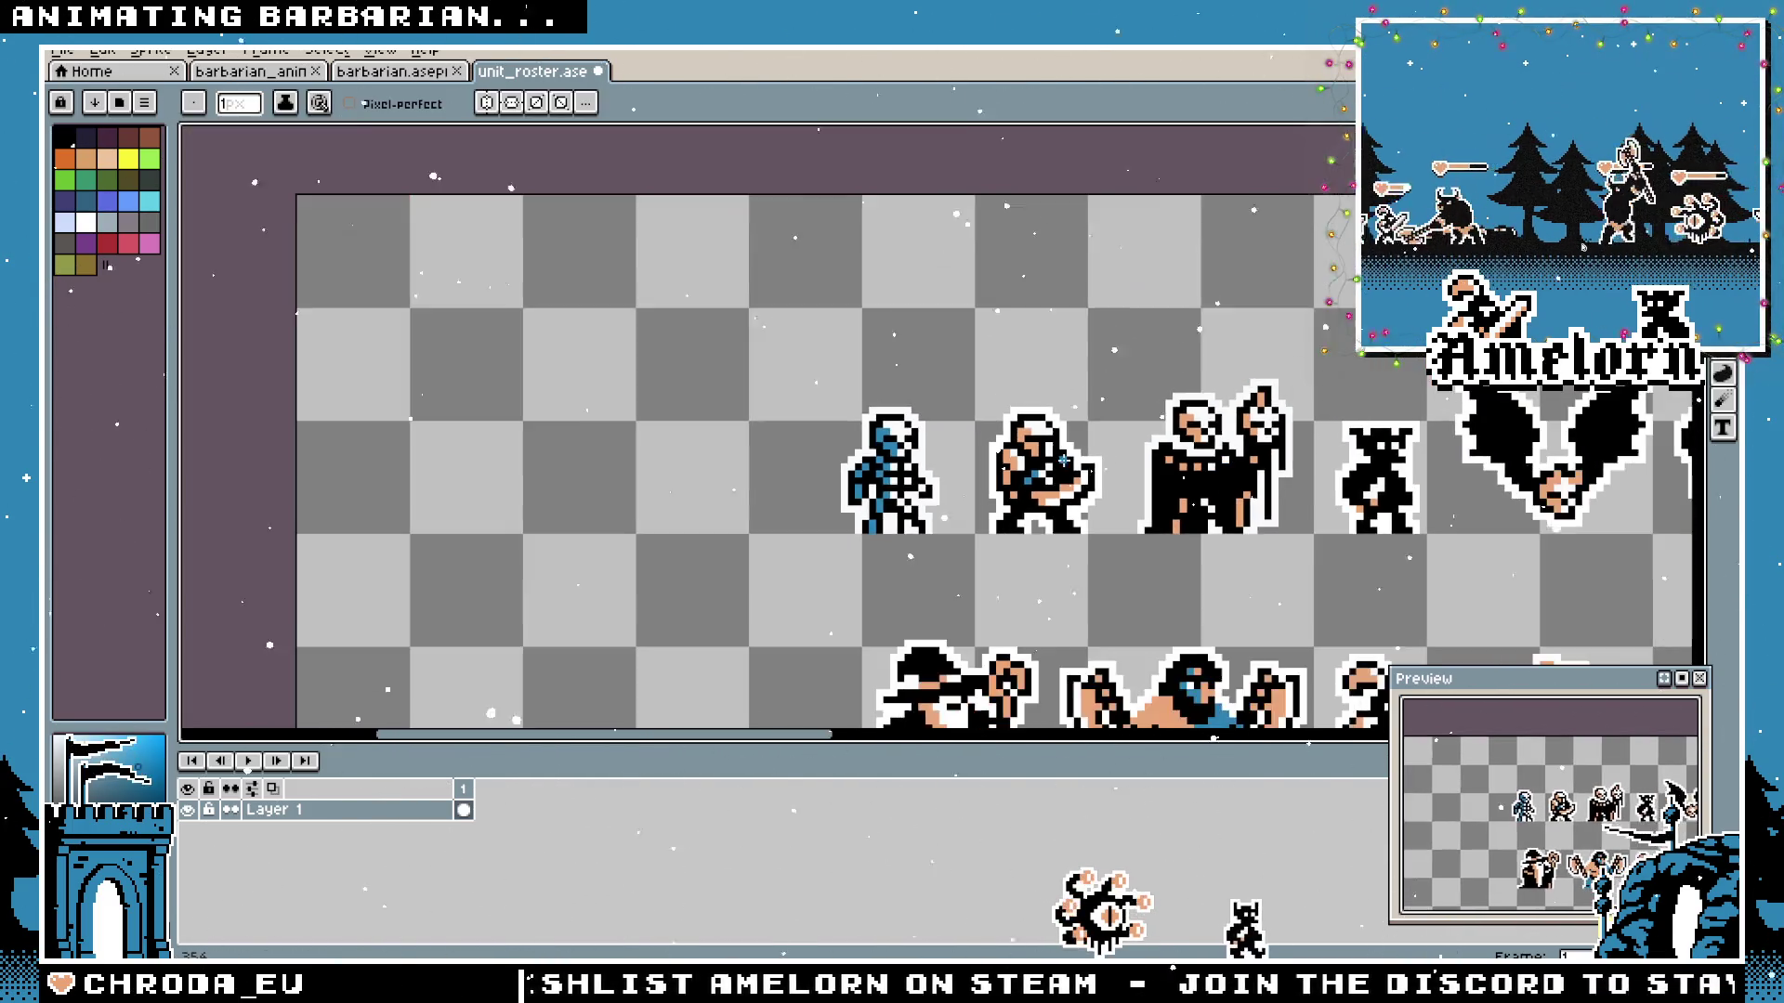
drag(1116, 428, 1013, 446)
scroll(1014, 446, down, 1)
scroll(750, 372, up, 3)
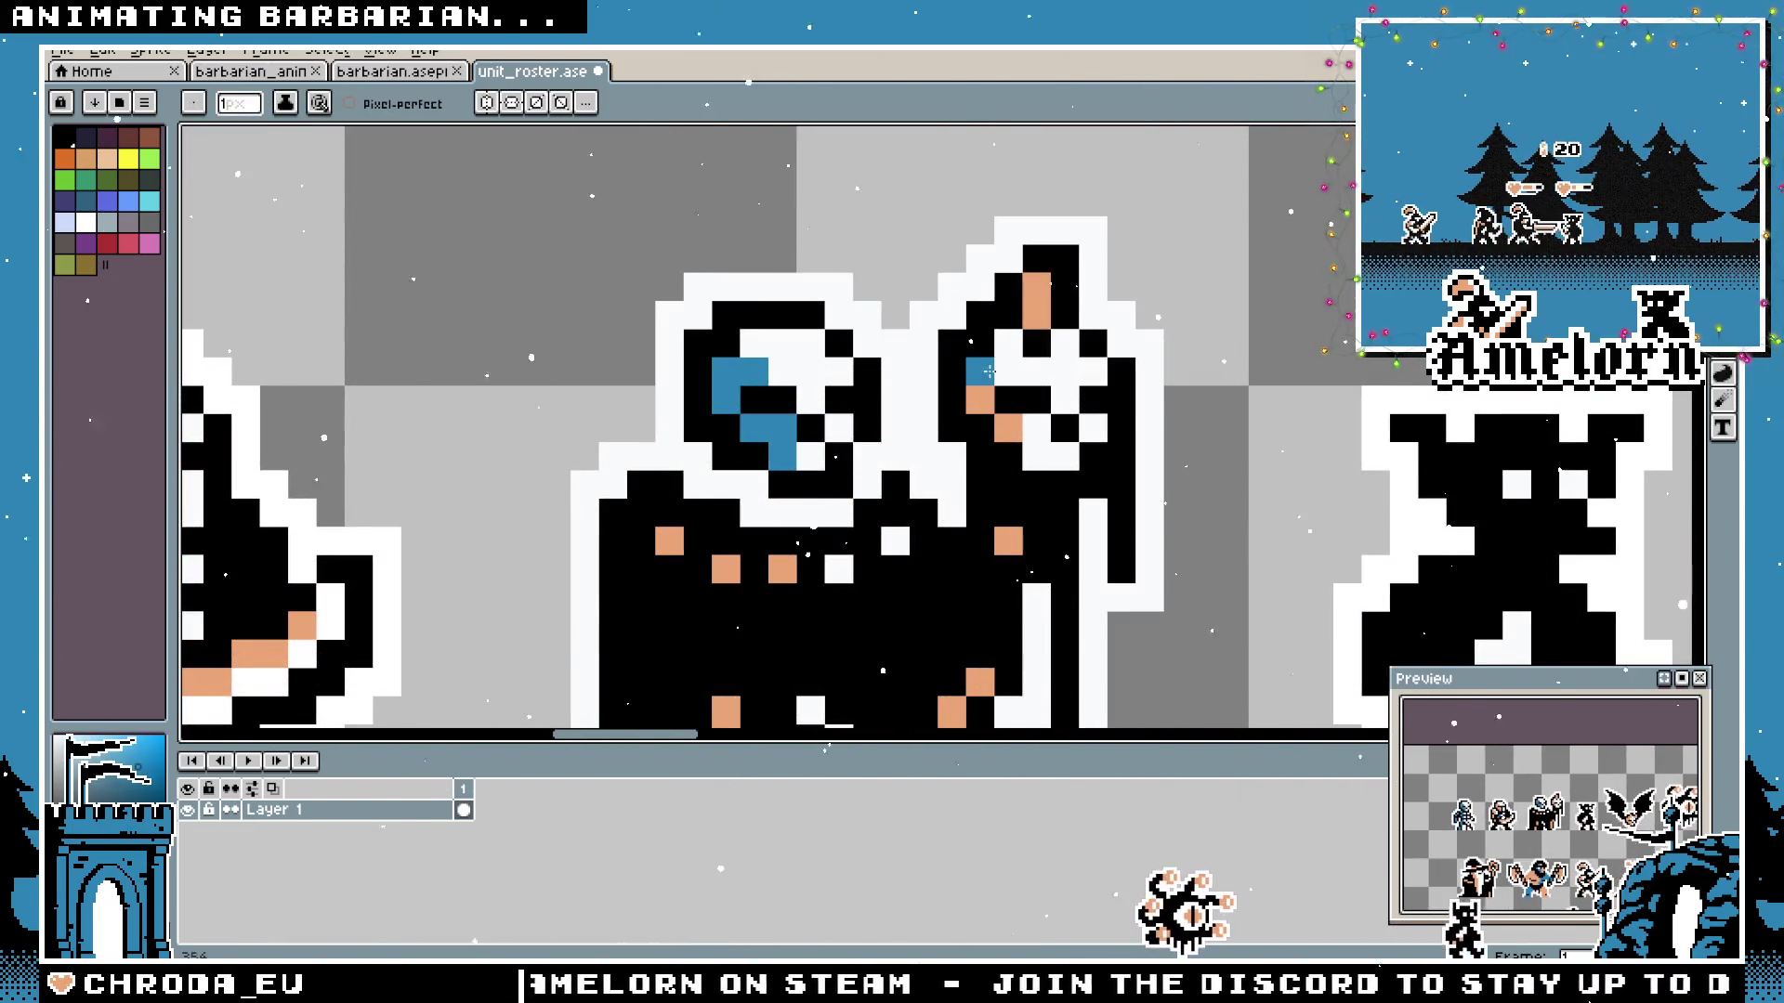
scroll(982, 401, down, 1)
scroll(692, 460, down, 2)
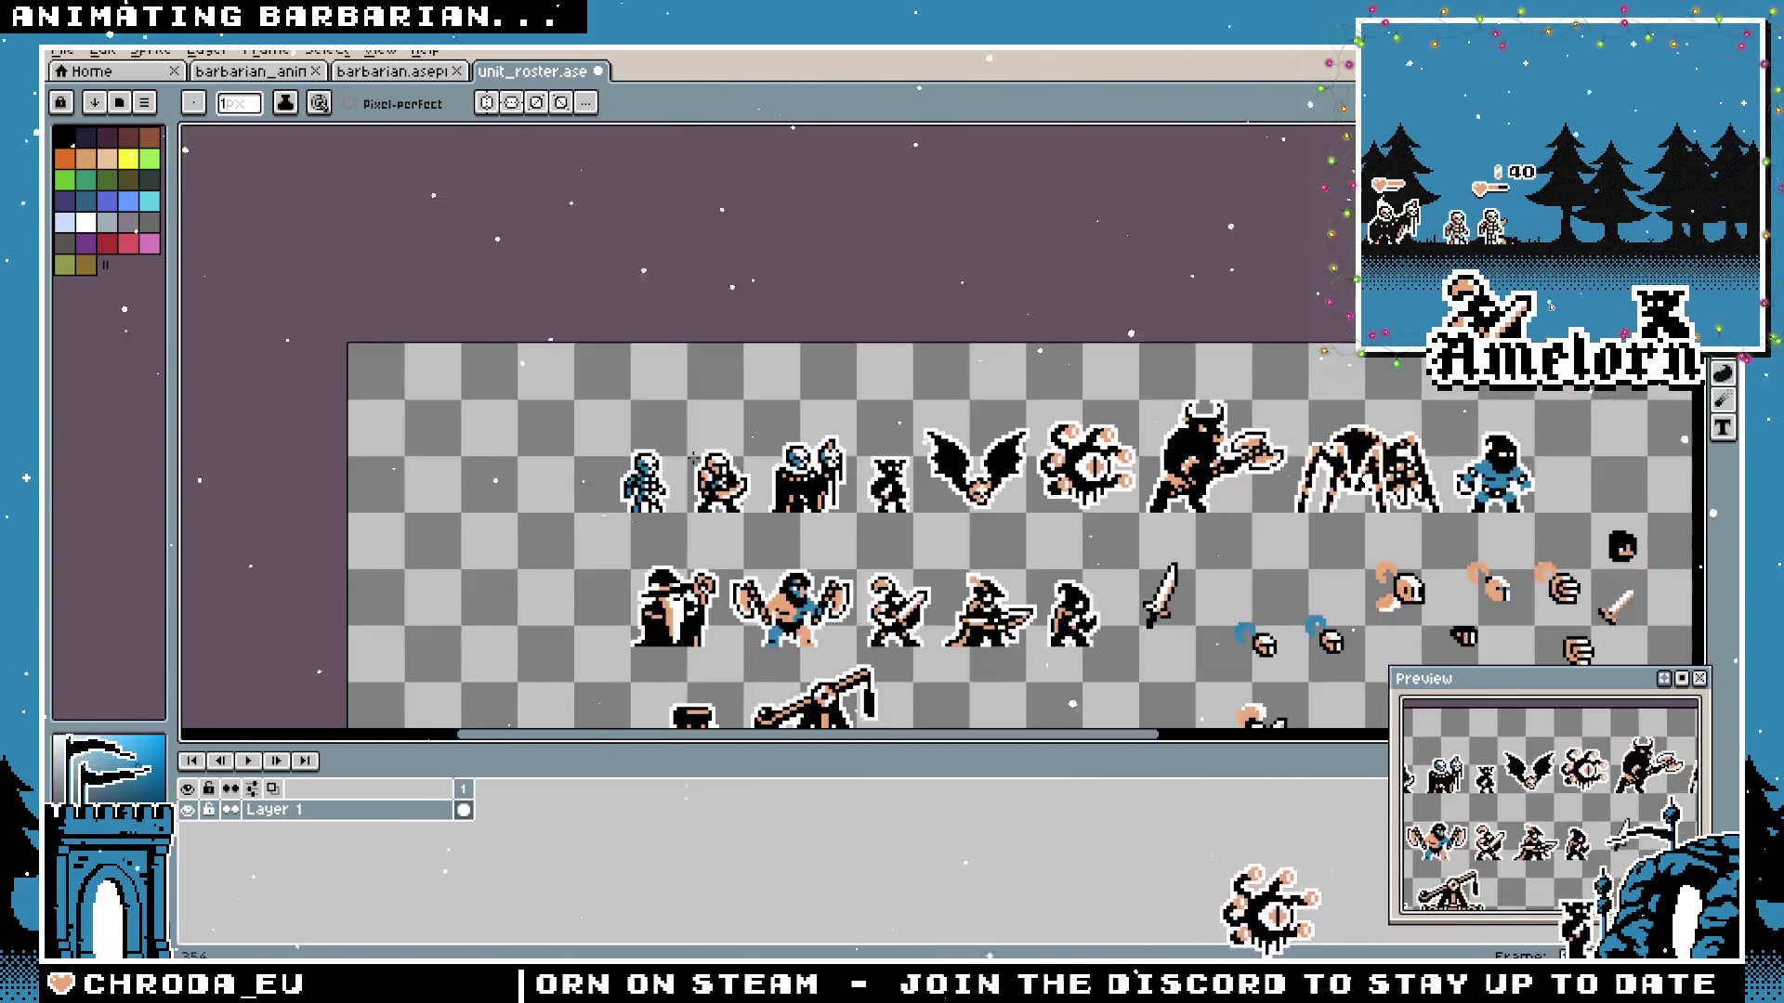
scroll(1072, 519, up, 1)
scroll(1072, 519, up, 2)
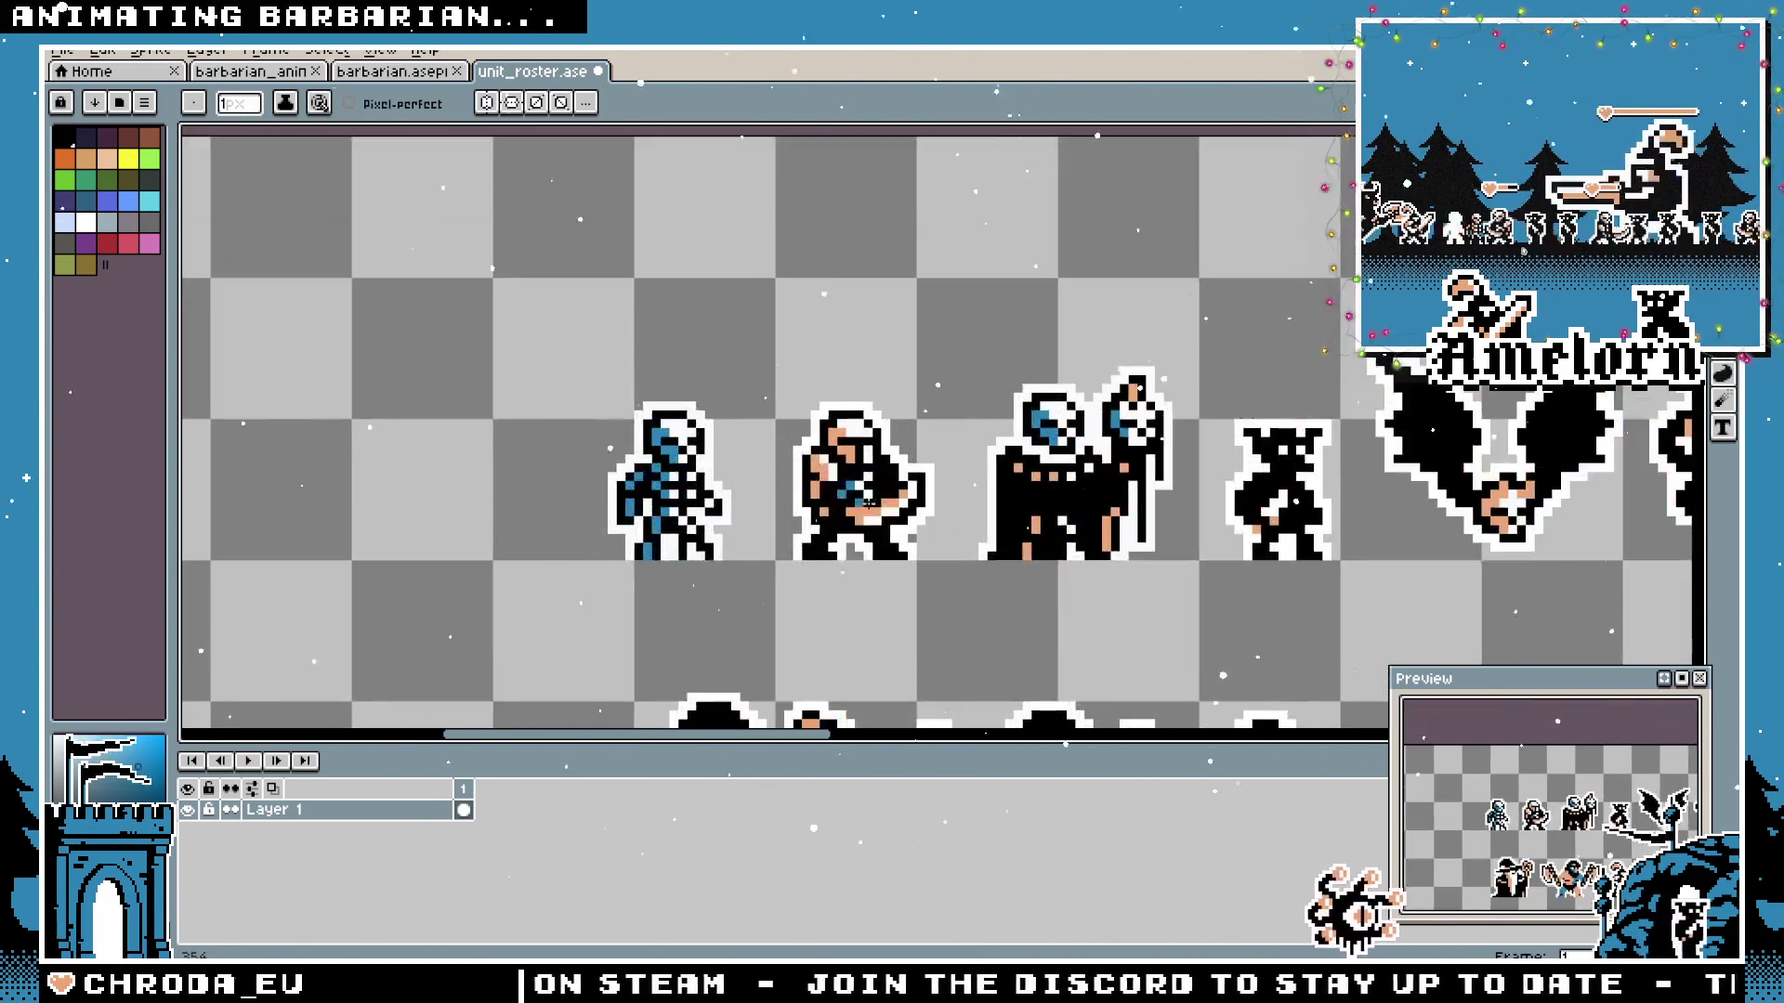
scroll(1072, 519, up, 1)
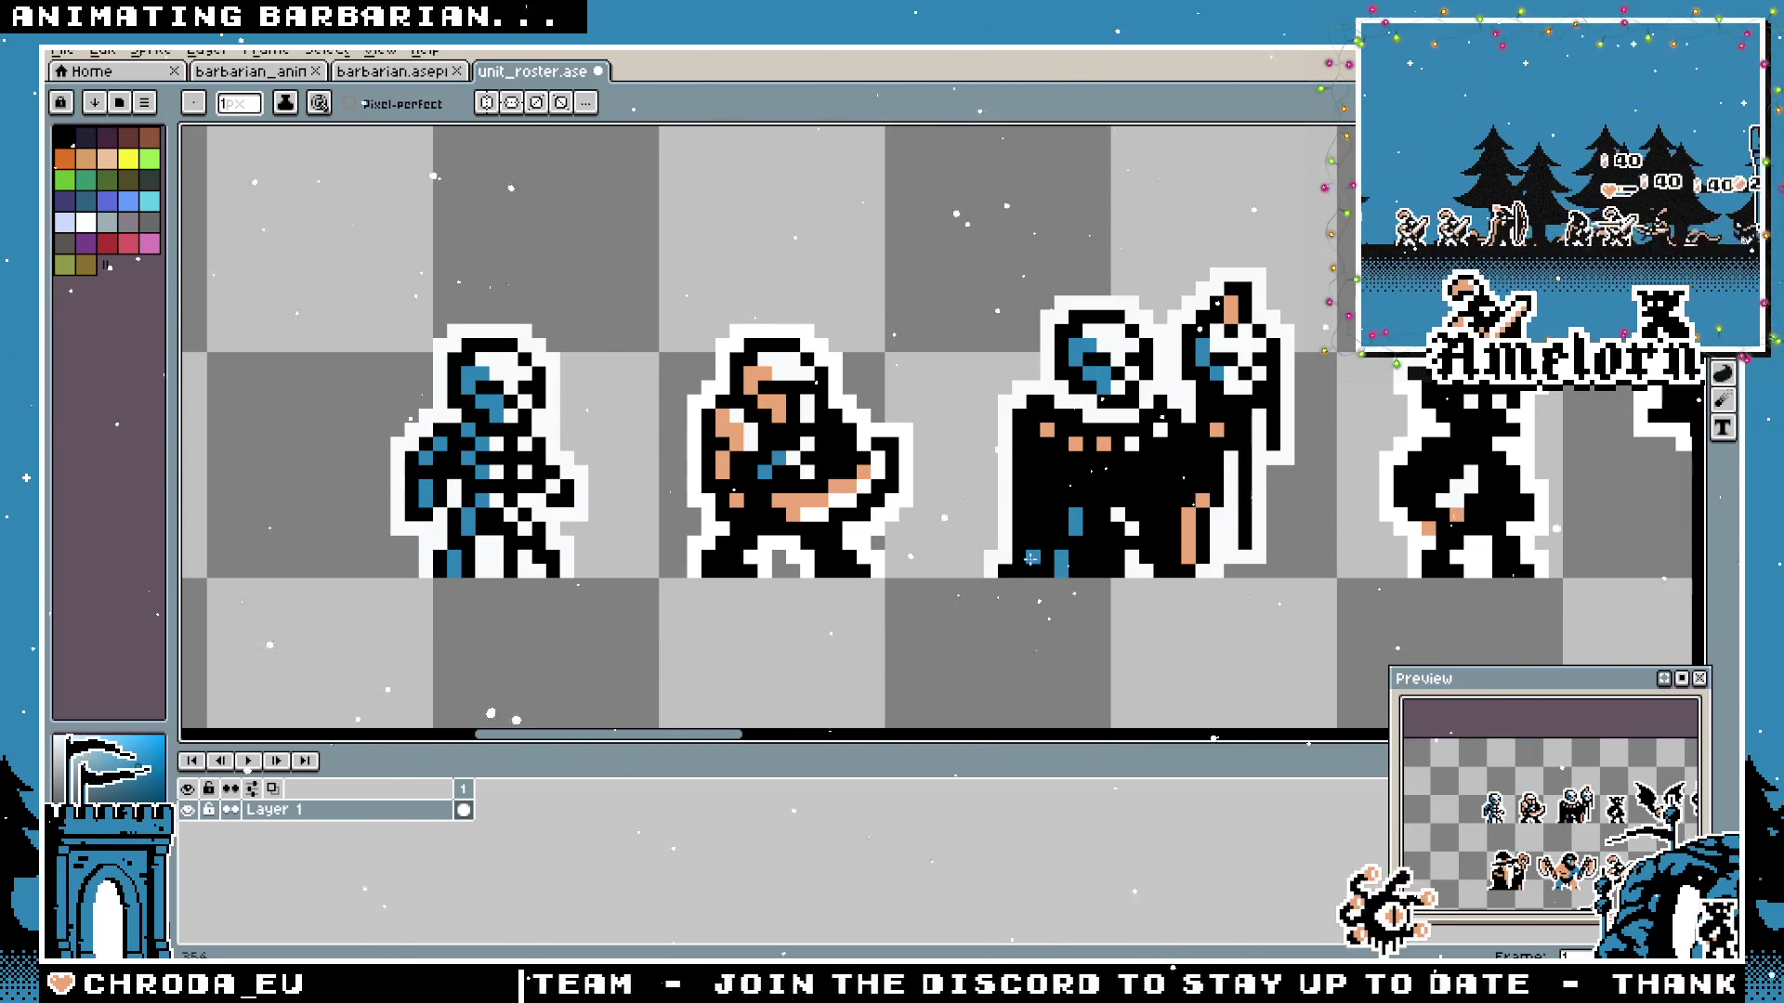
scroll(1033, 555, down, 2)
scroll(758, 395, down, 2)
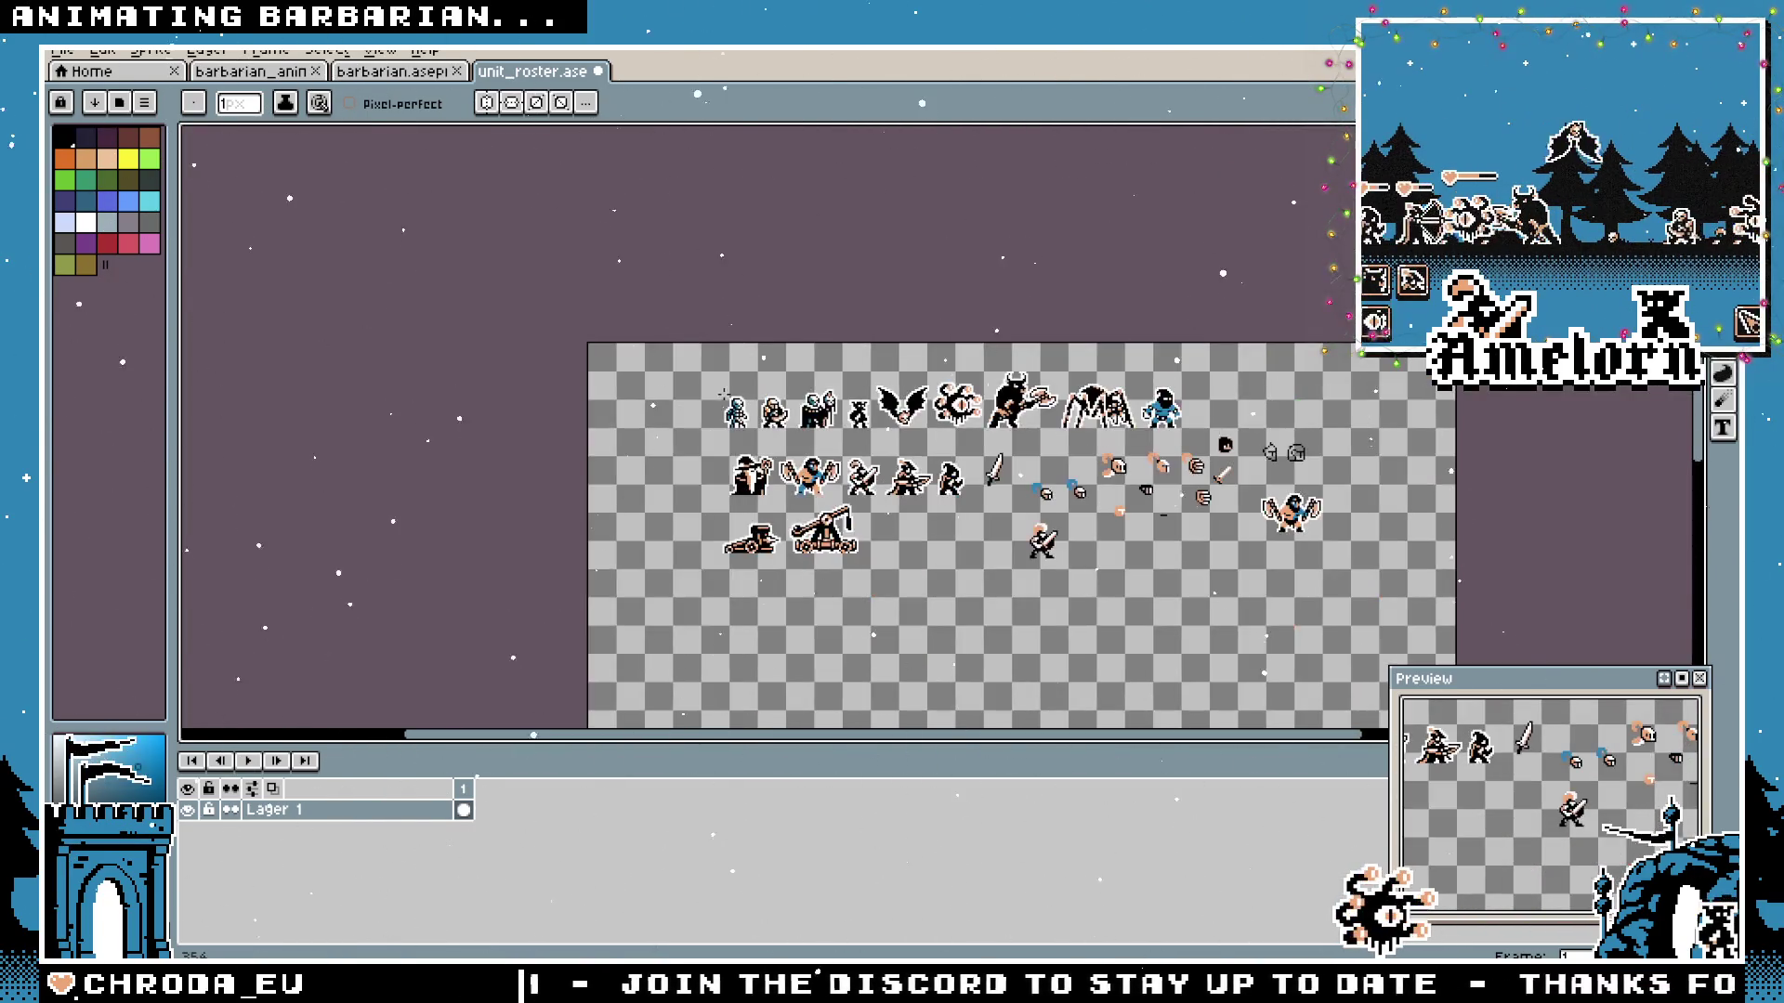
scroll(711, 392, up, 1)
scroll(983, 468, up, 1)
scroll(983, 468, up, 1)
scroll(983, 469, up, 1)
scroll(983, 472, up, 2)
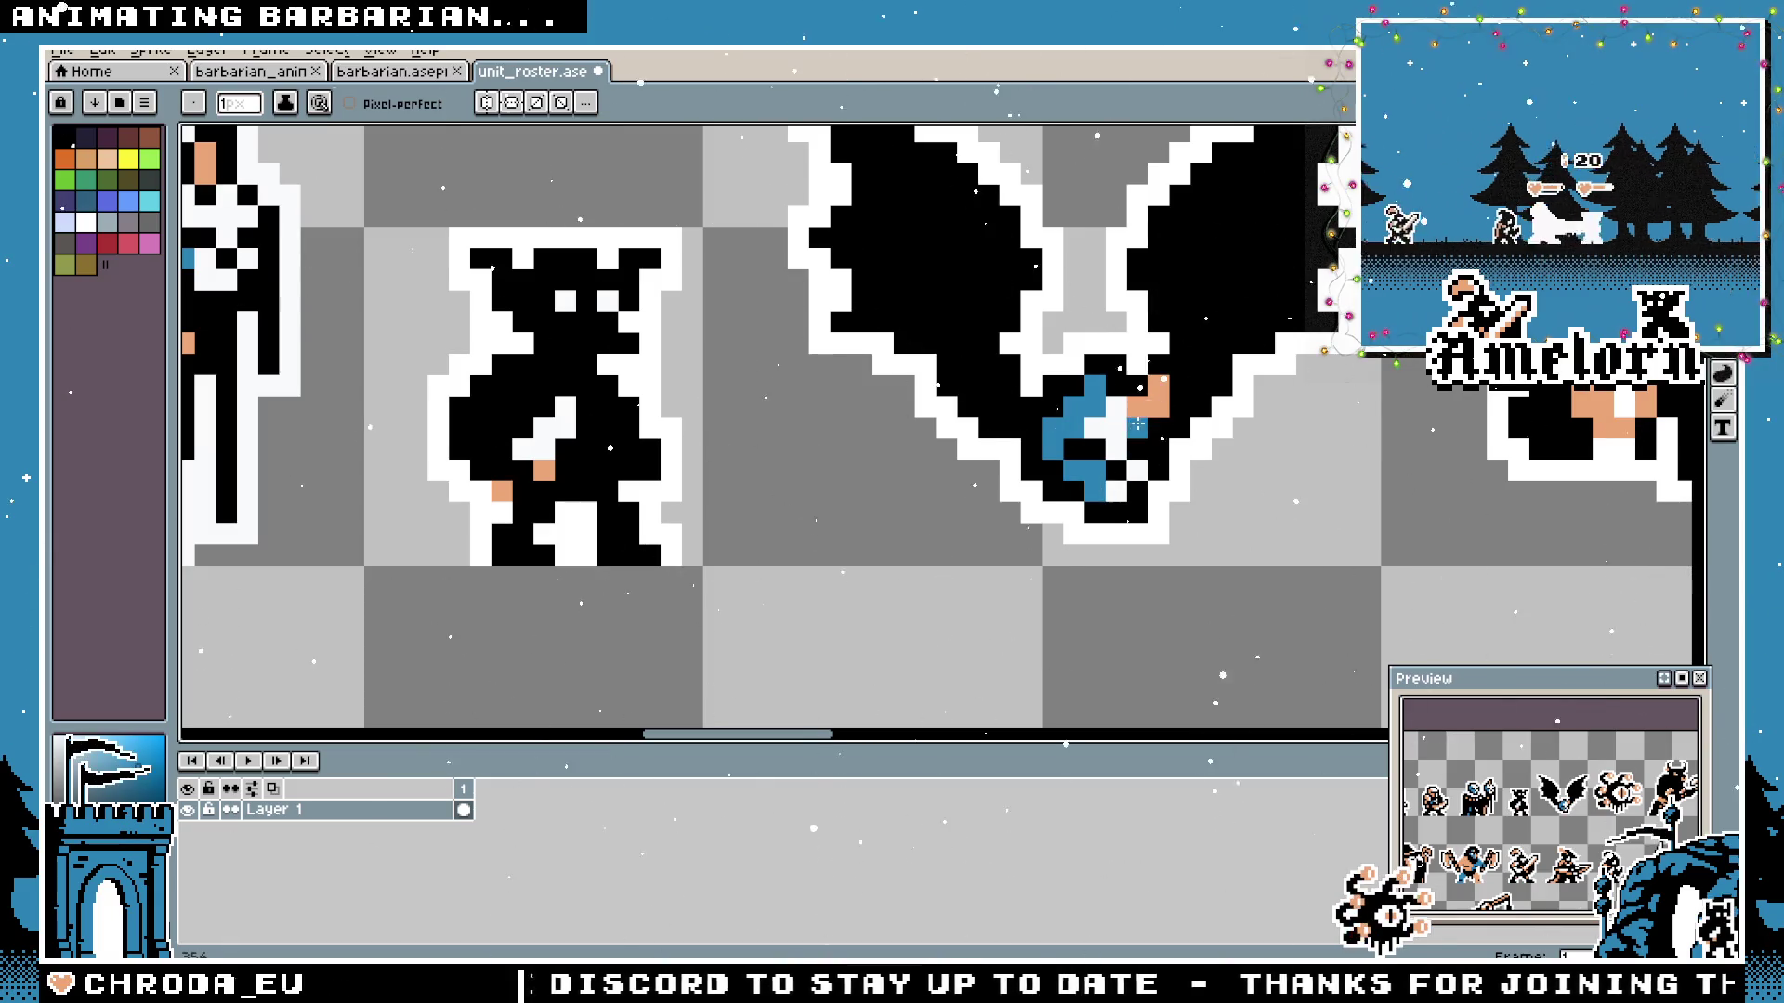
scroll(1157, 402, down, 2)
scroll(1158, 403, down, 2)
scroll(1054, 467, up, 1)
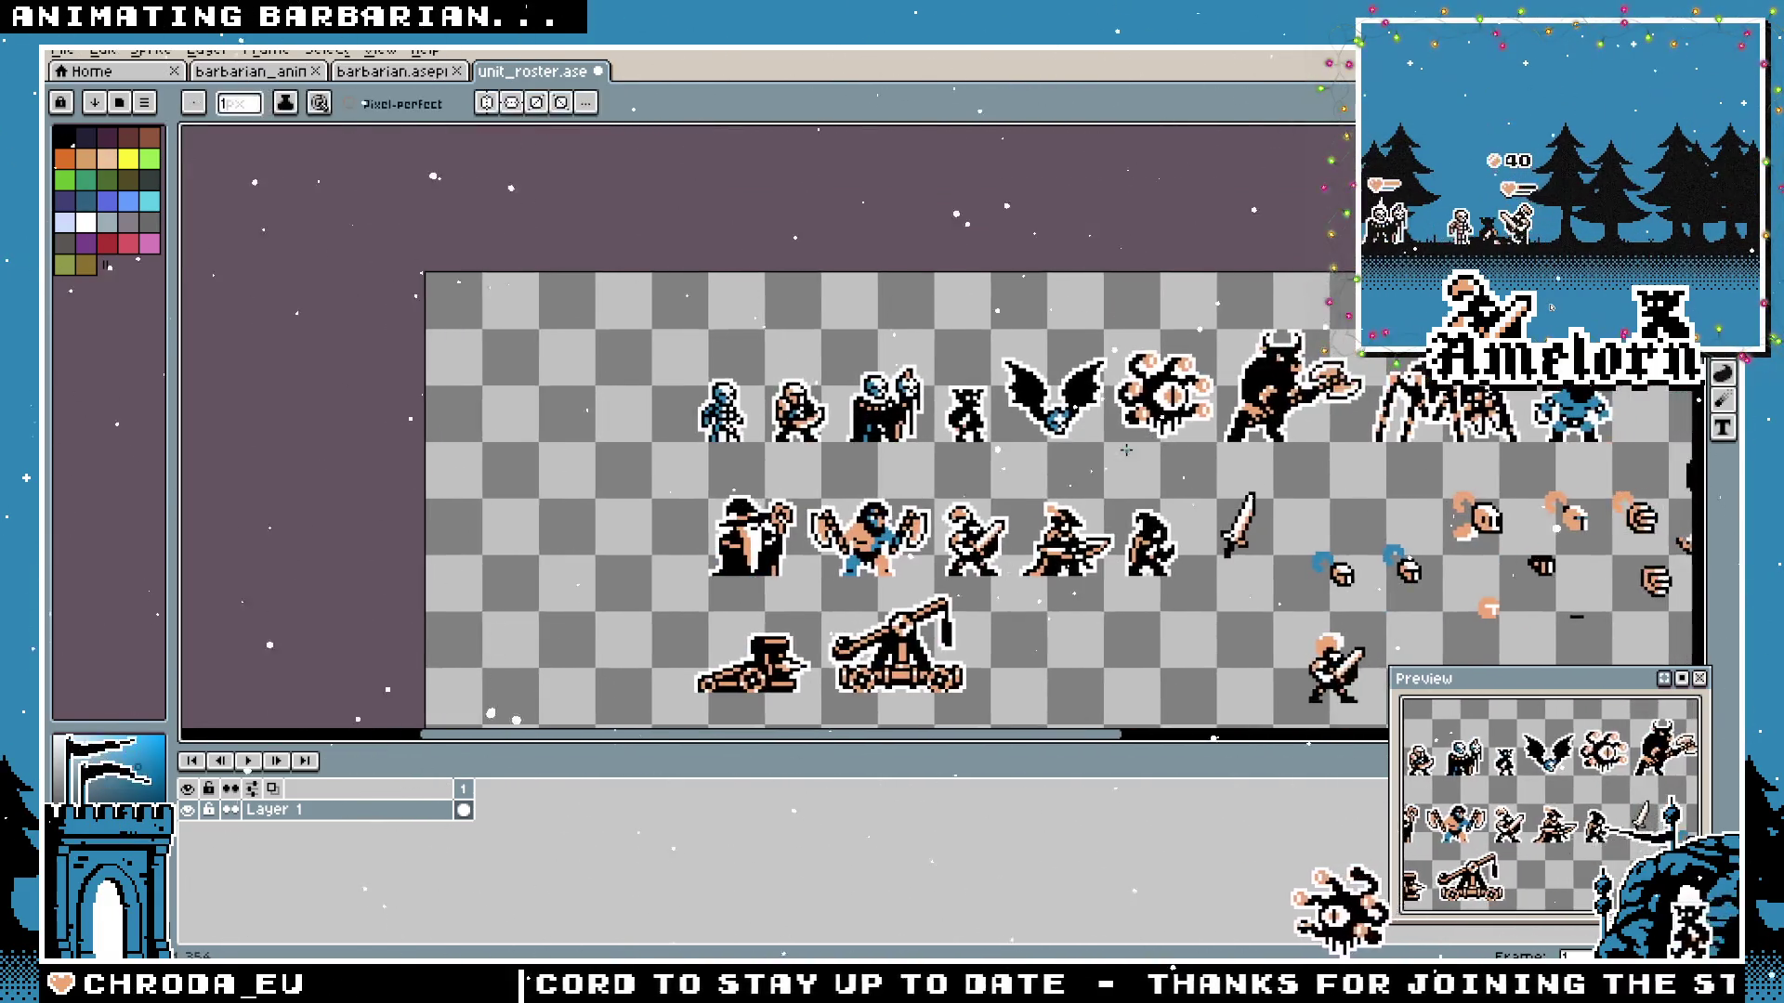
scroll(1053, 466, up, 2)
Add blue to the bat, try the minotaur's axe head in blue, then revert it to orange.
drag(1054, 466, 893, 501)
scroll(905, 391, up, 1)
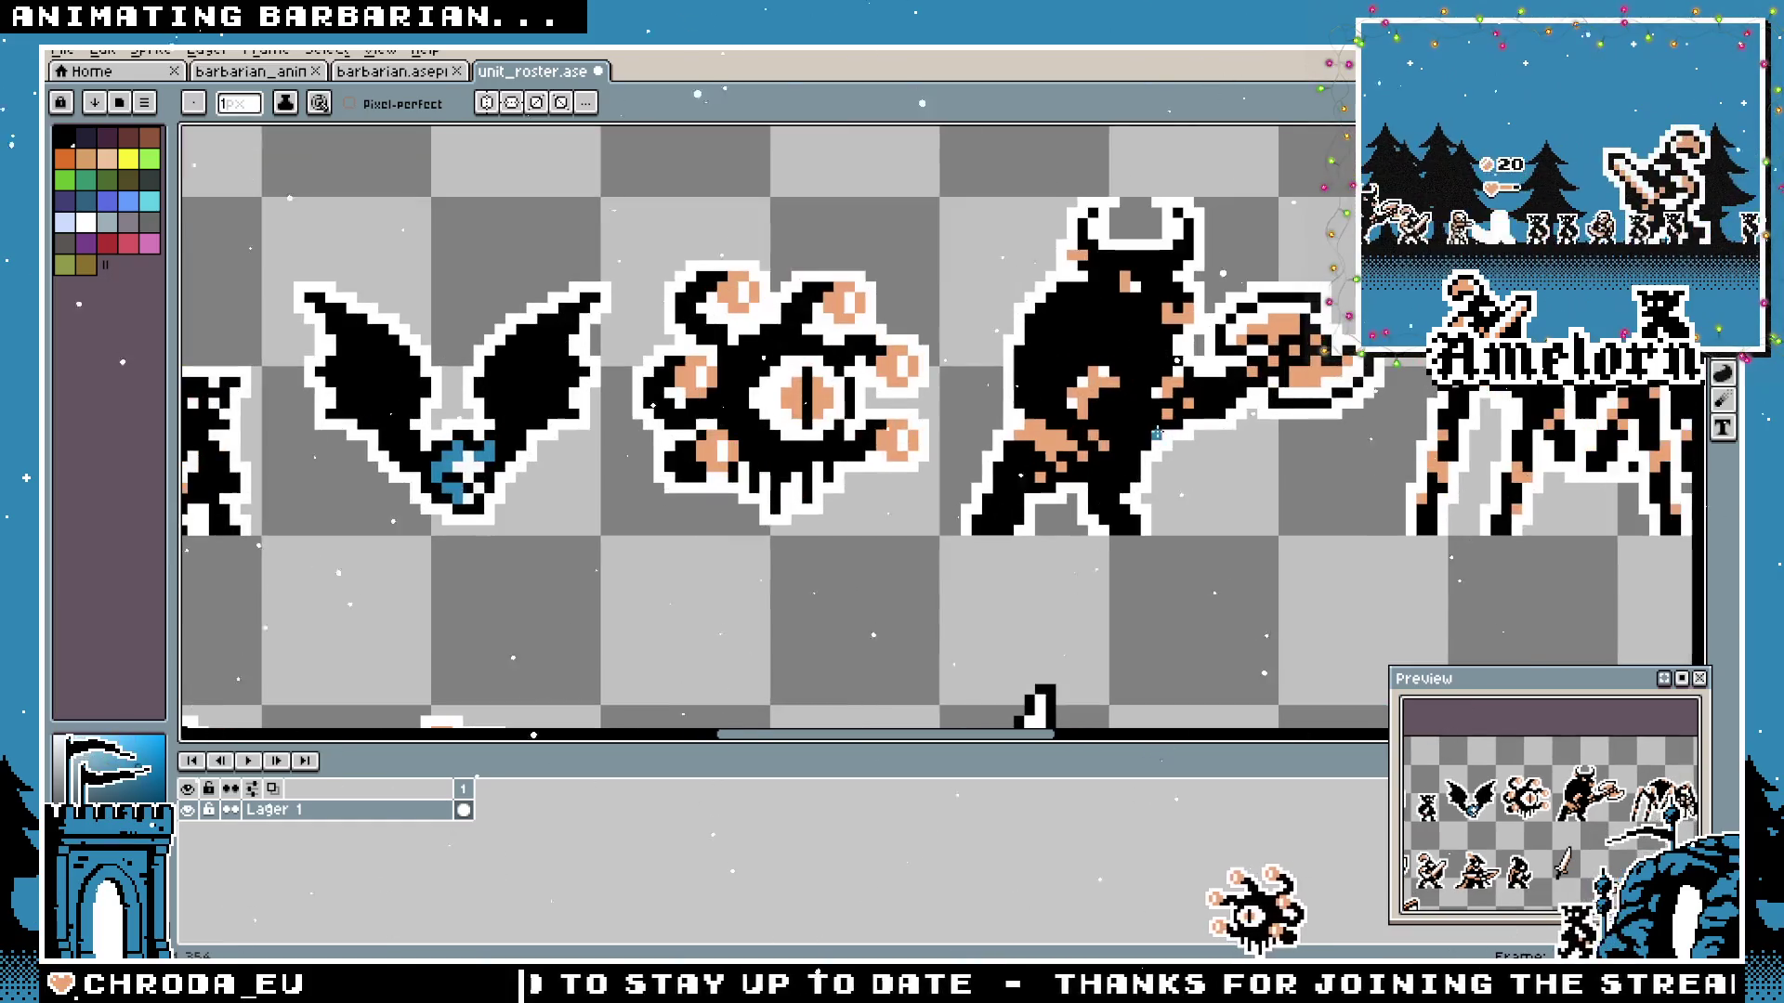
scroll(927, 425, up, 2)
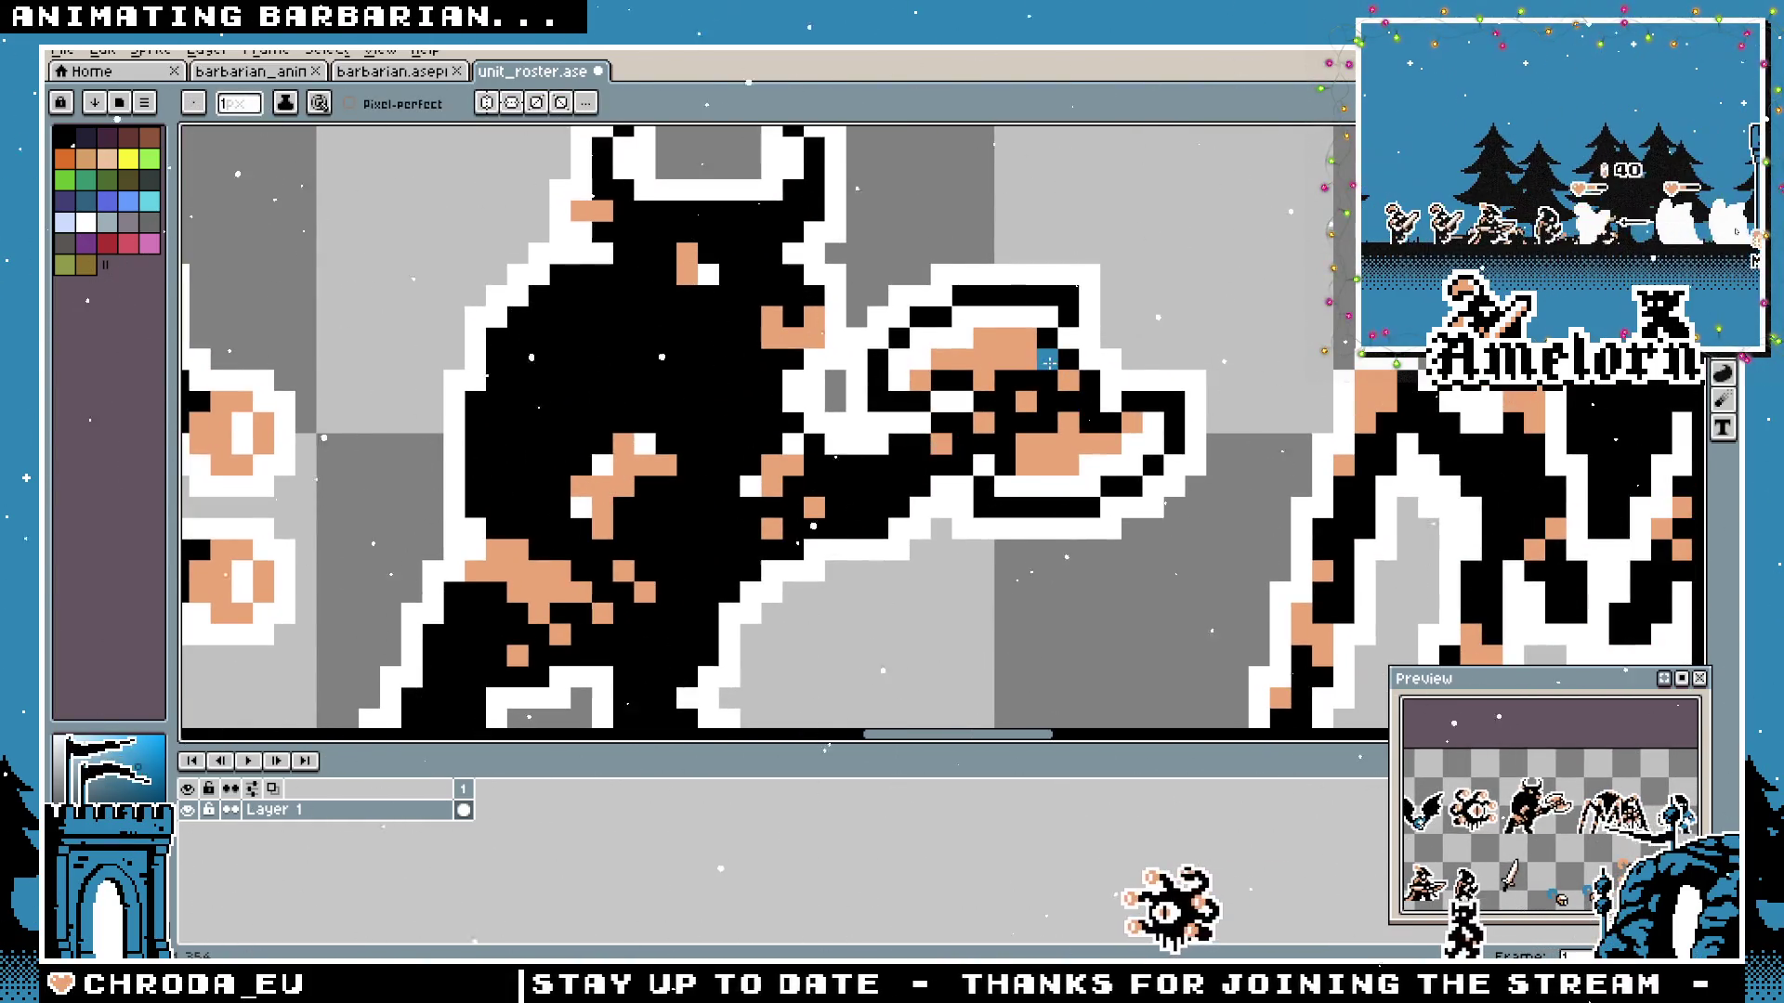
key(g)
click(1013, 355)
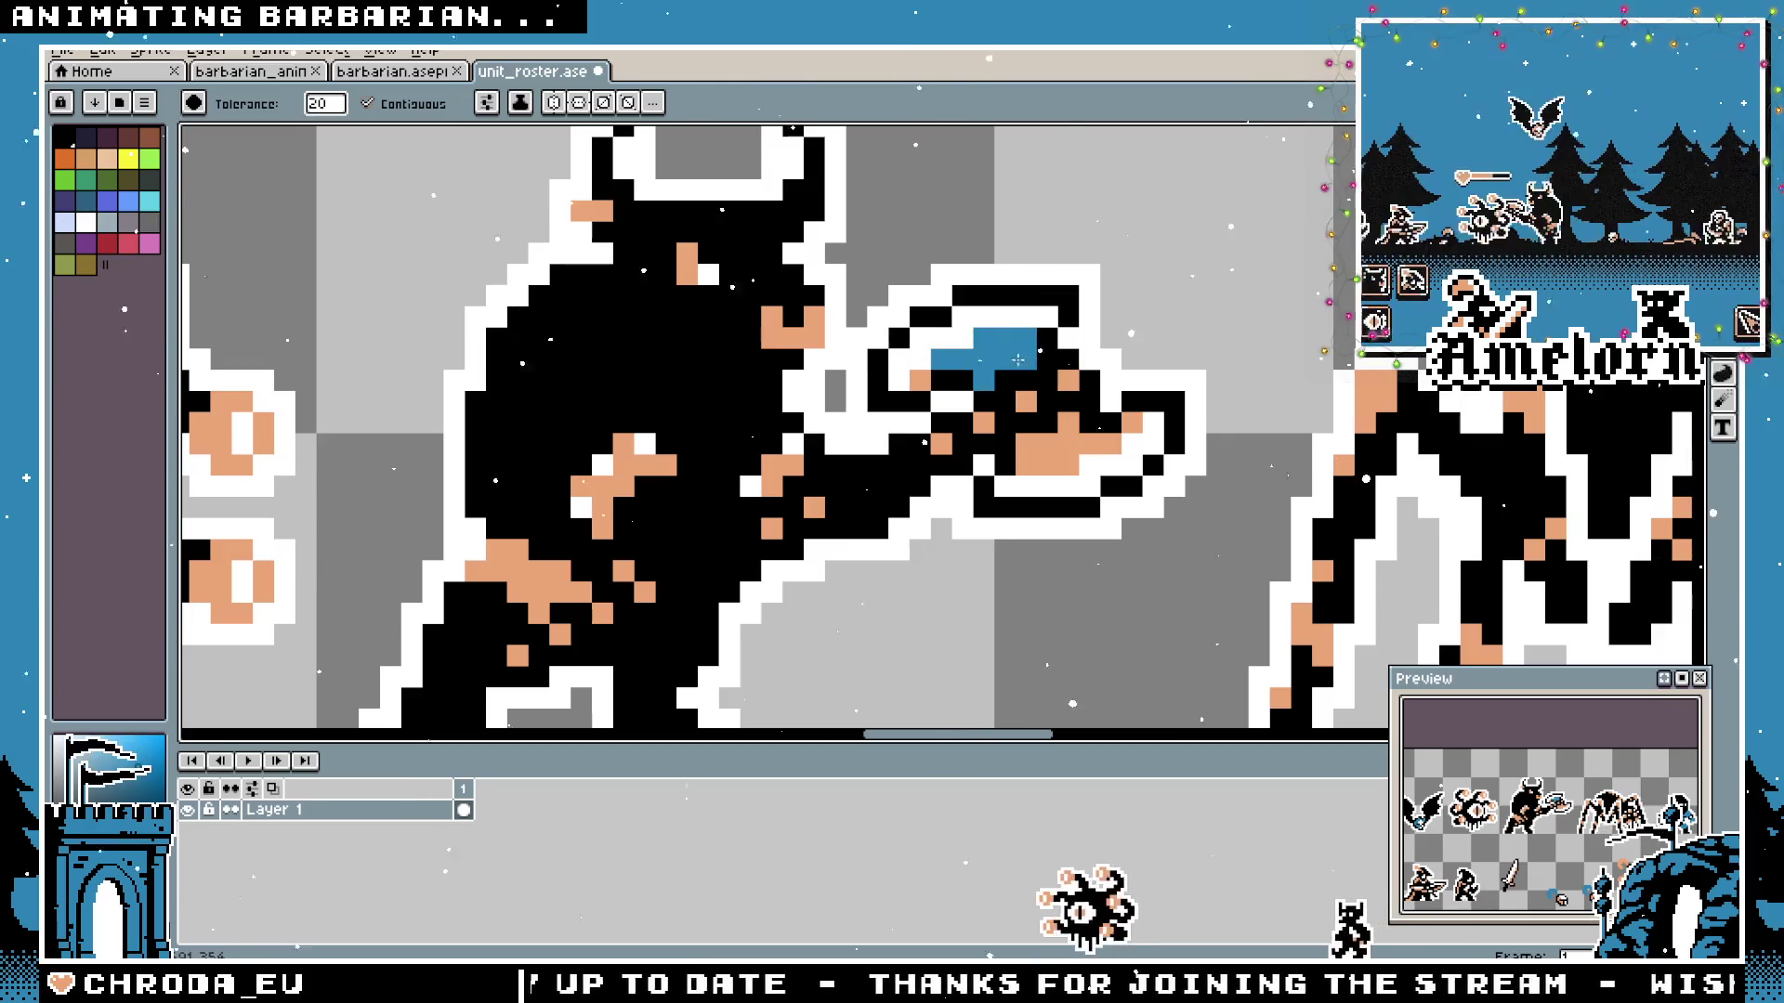
click(1067, 444)
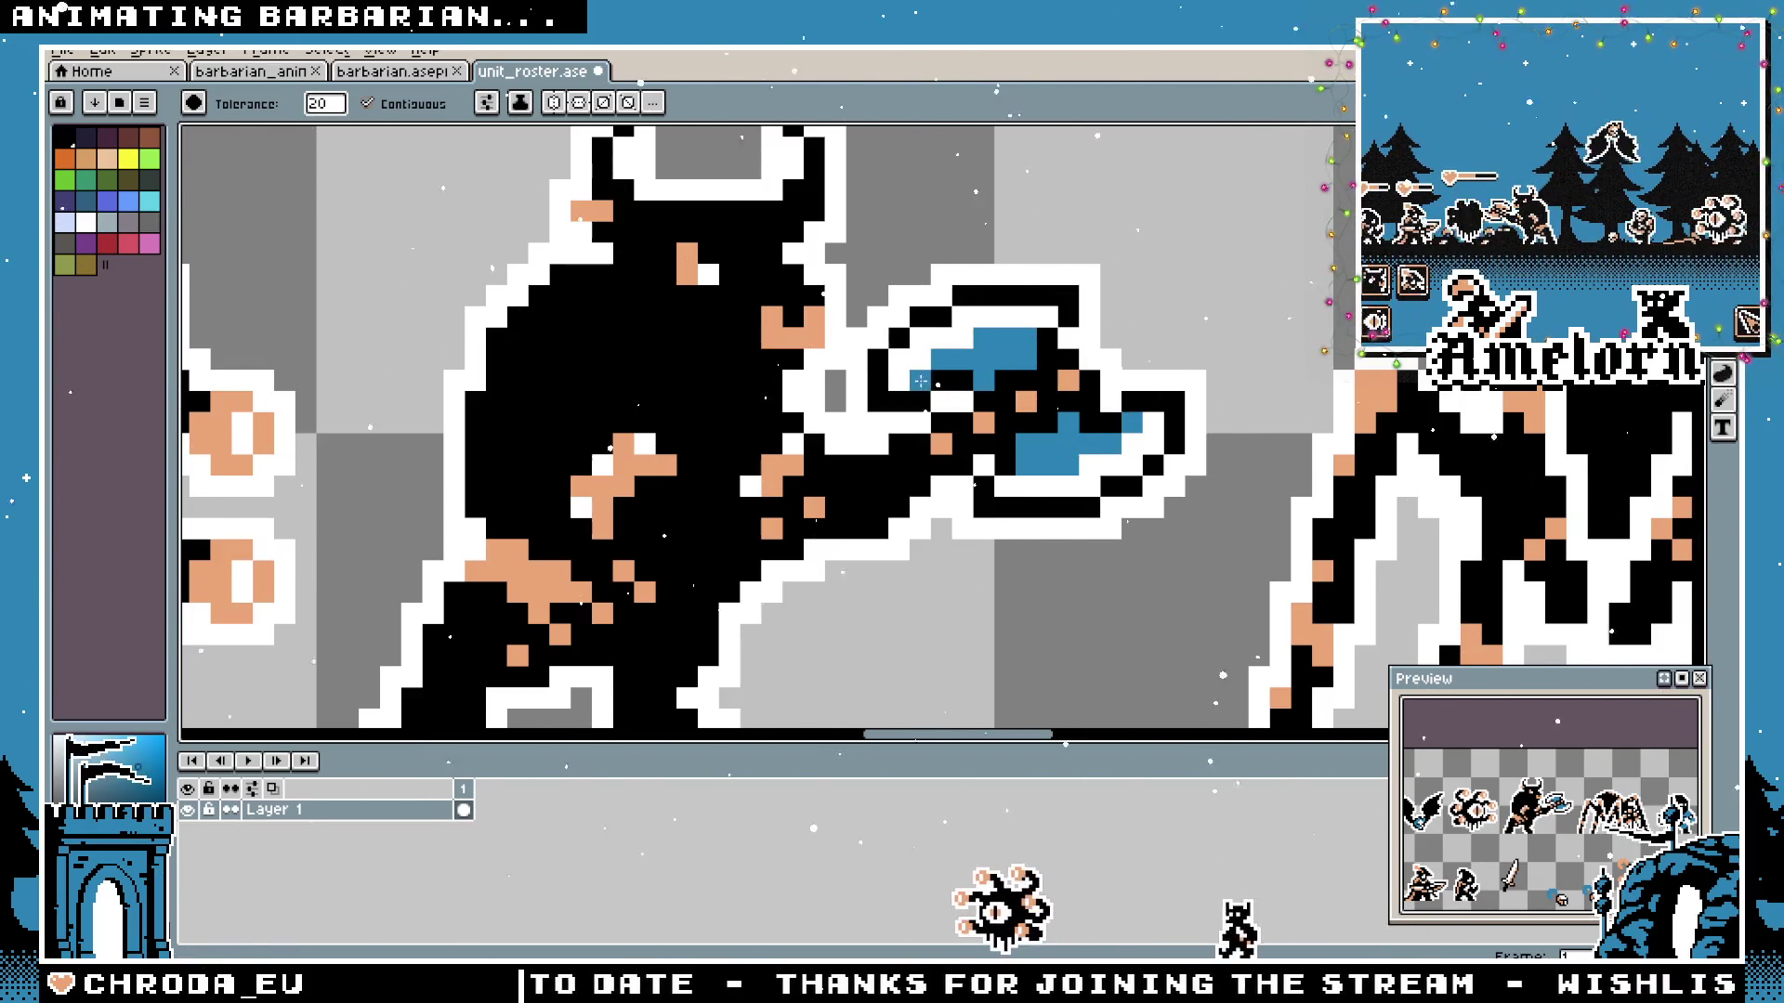
scroll(919, 379, down, 3)
scroll(976, 405, down, 1)
scroll(1110, 440, up, 1)
scroll(1109, 442, down, 2)
scroll(1095, 378, up, 2)
scroll(1044, 372, up, 1)
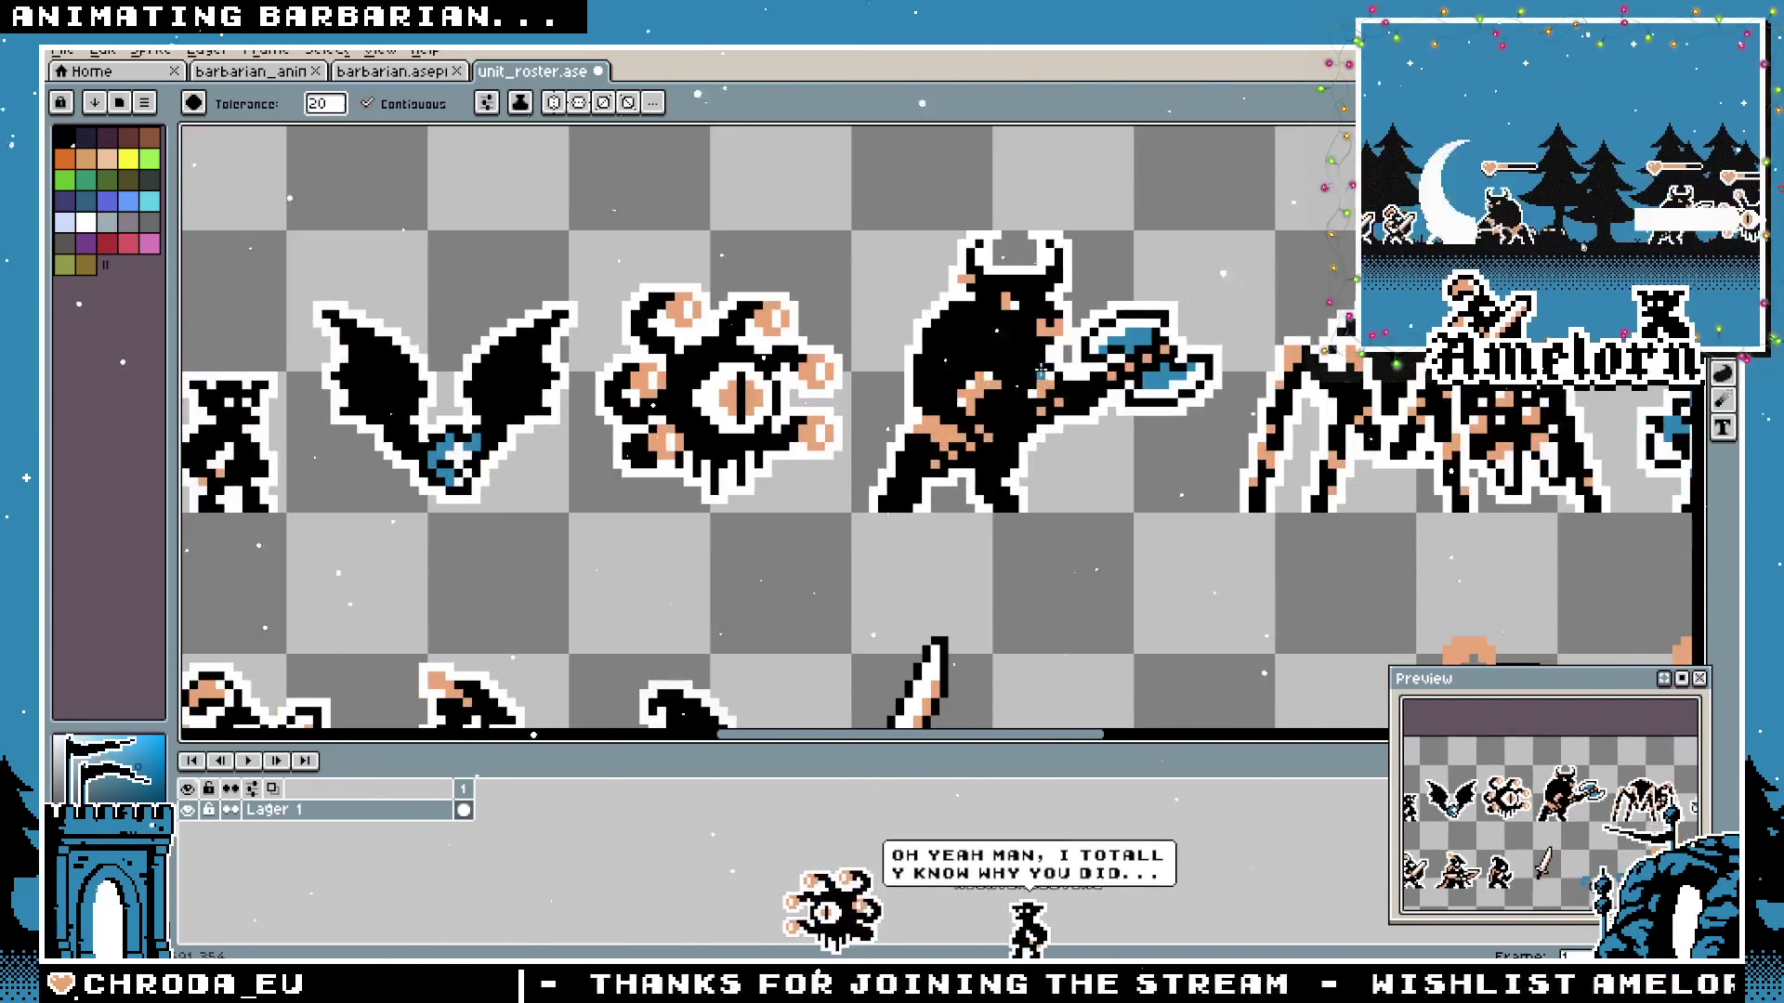
key(v)
scroll(1069, 352, up, 2)
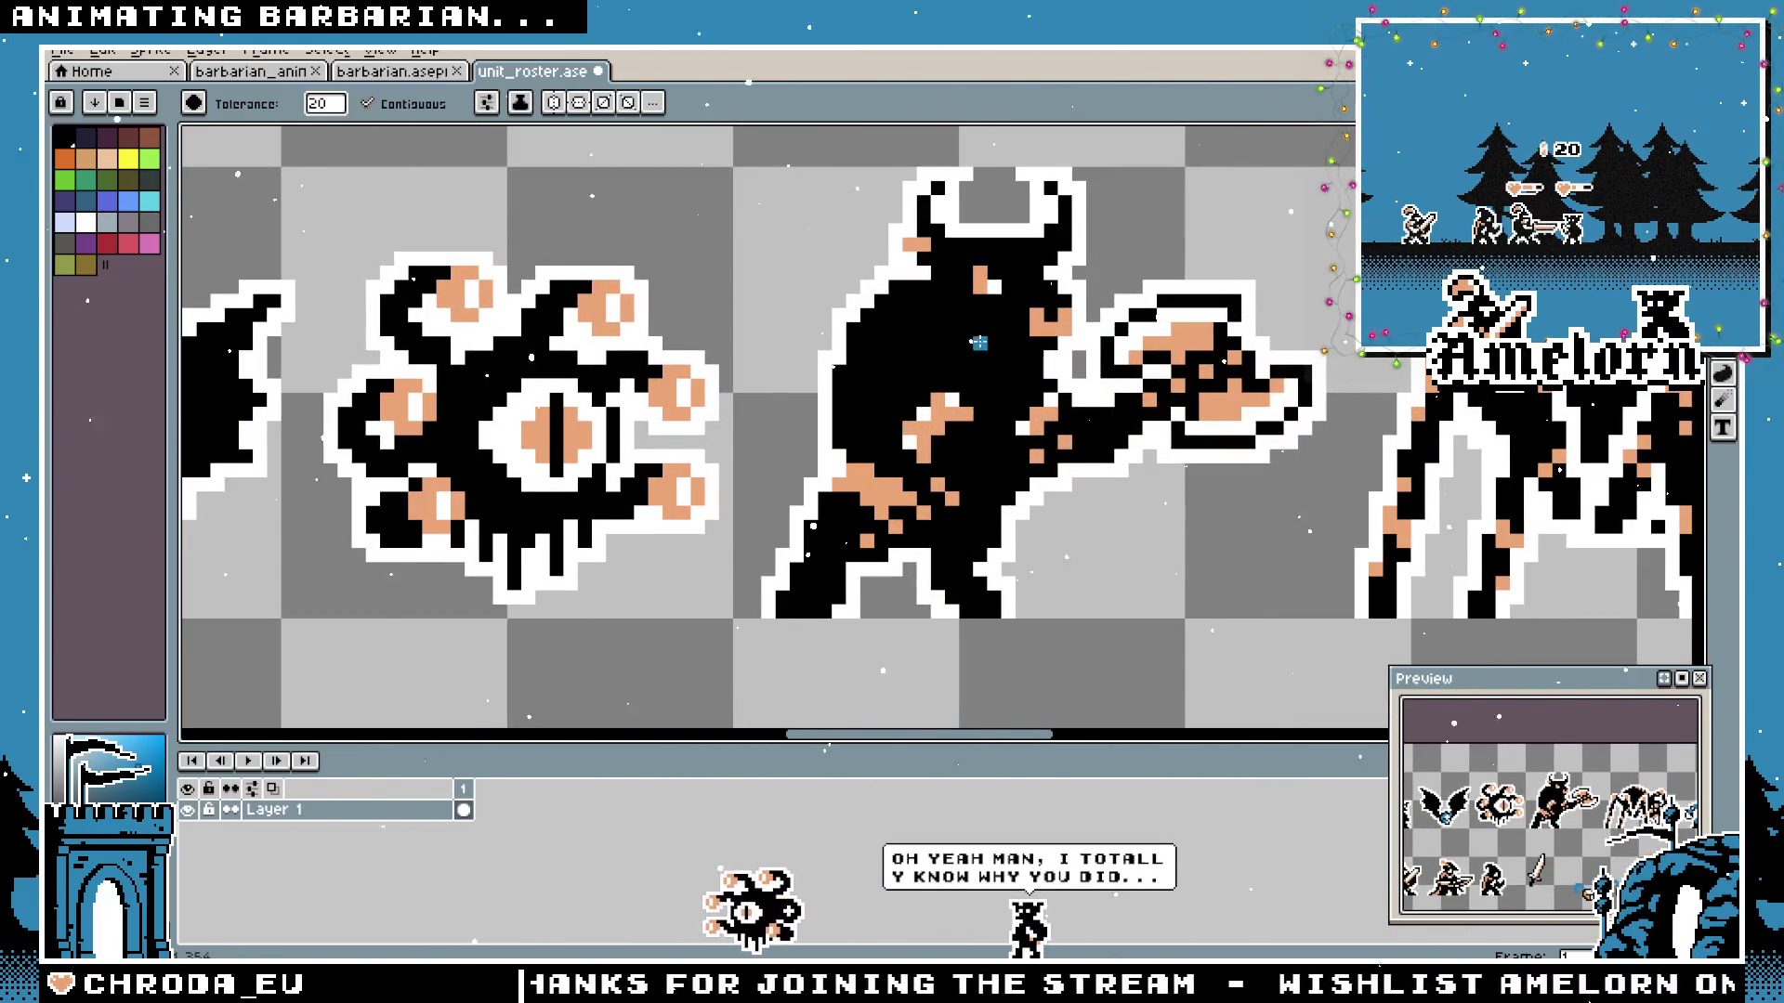
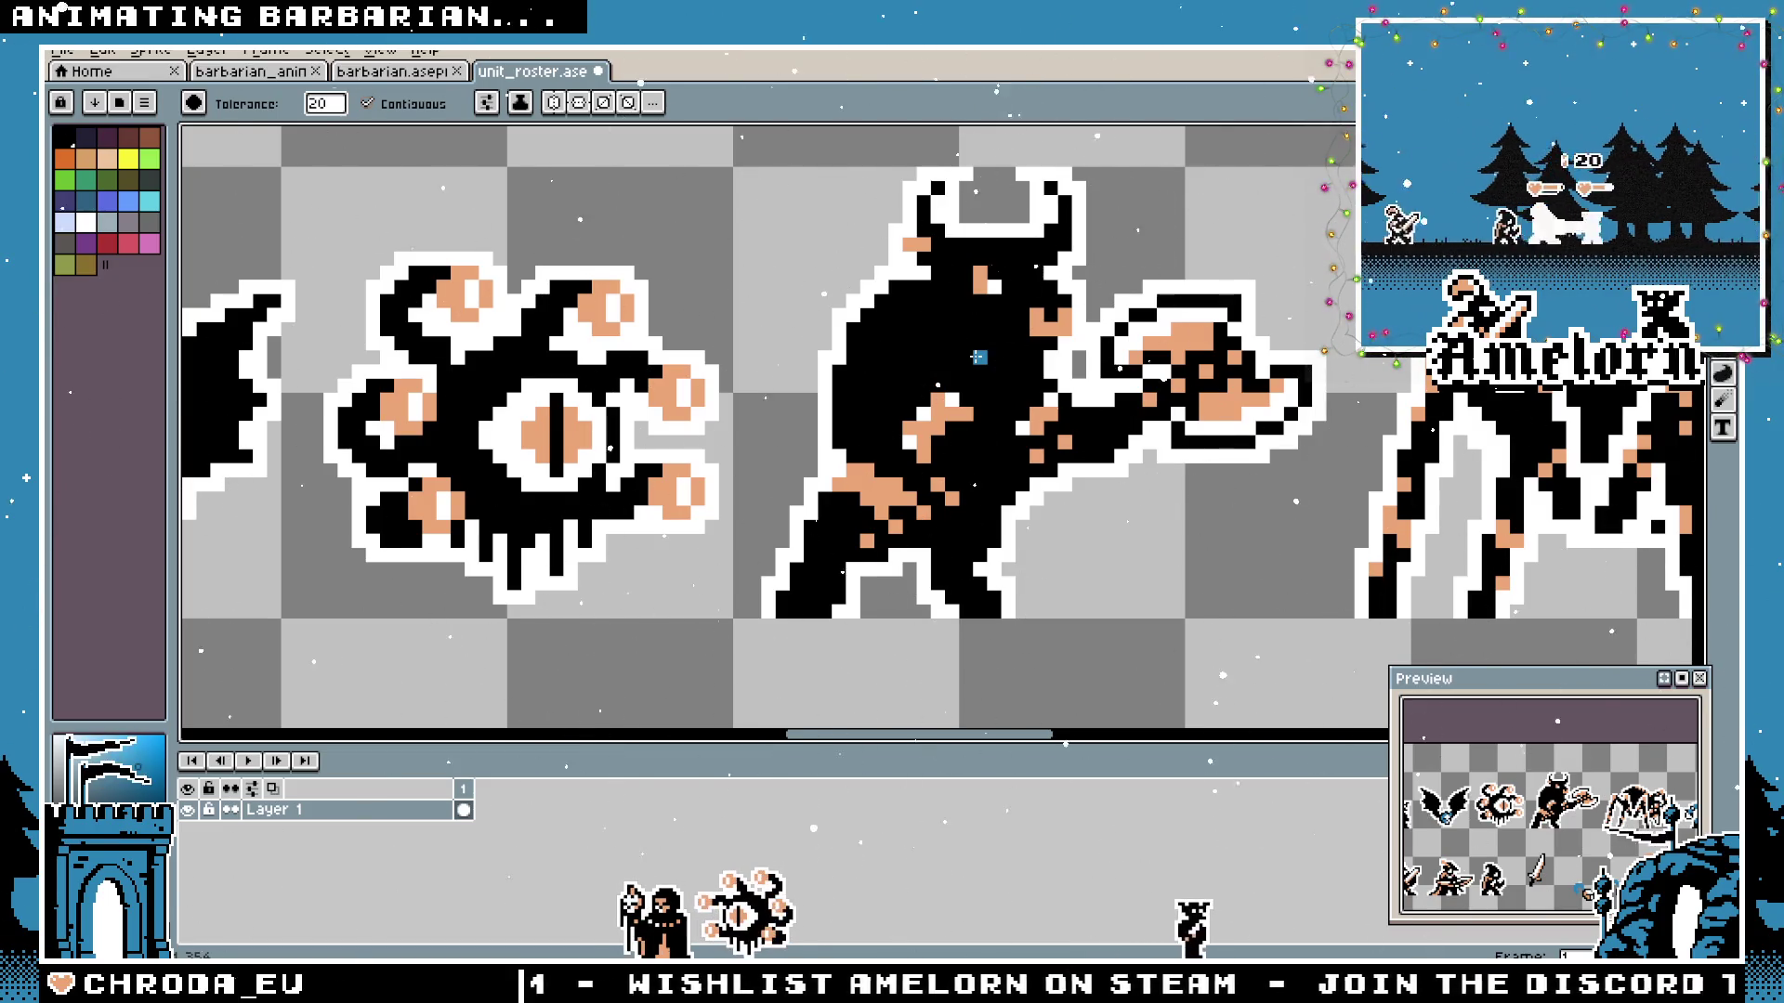
scroll(978, 356, down, 2)
scroll(990, 376, up, 1)
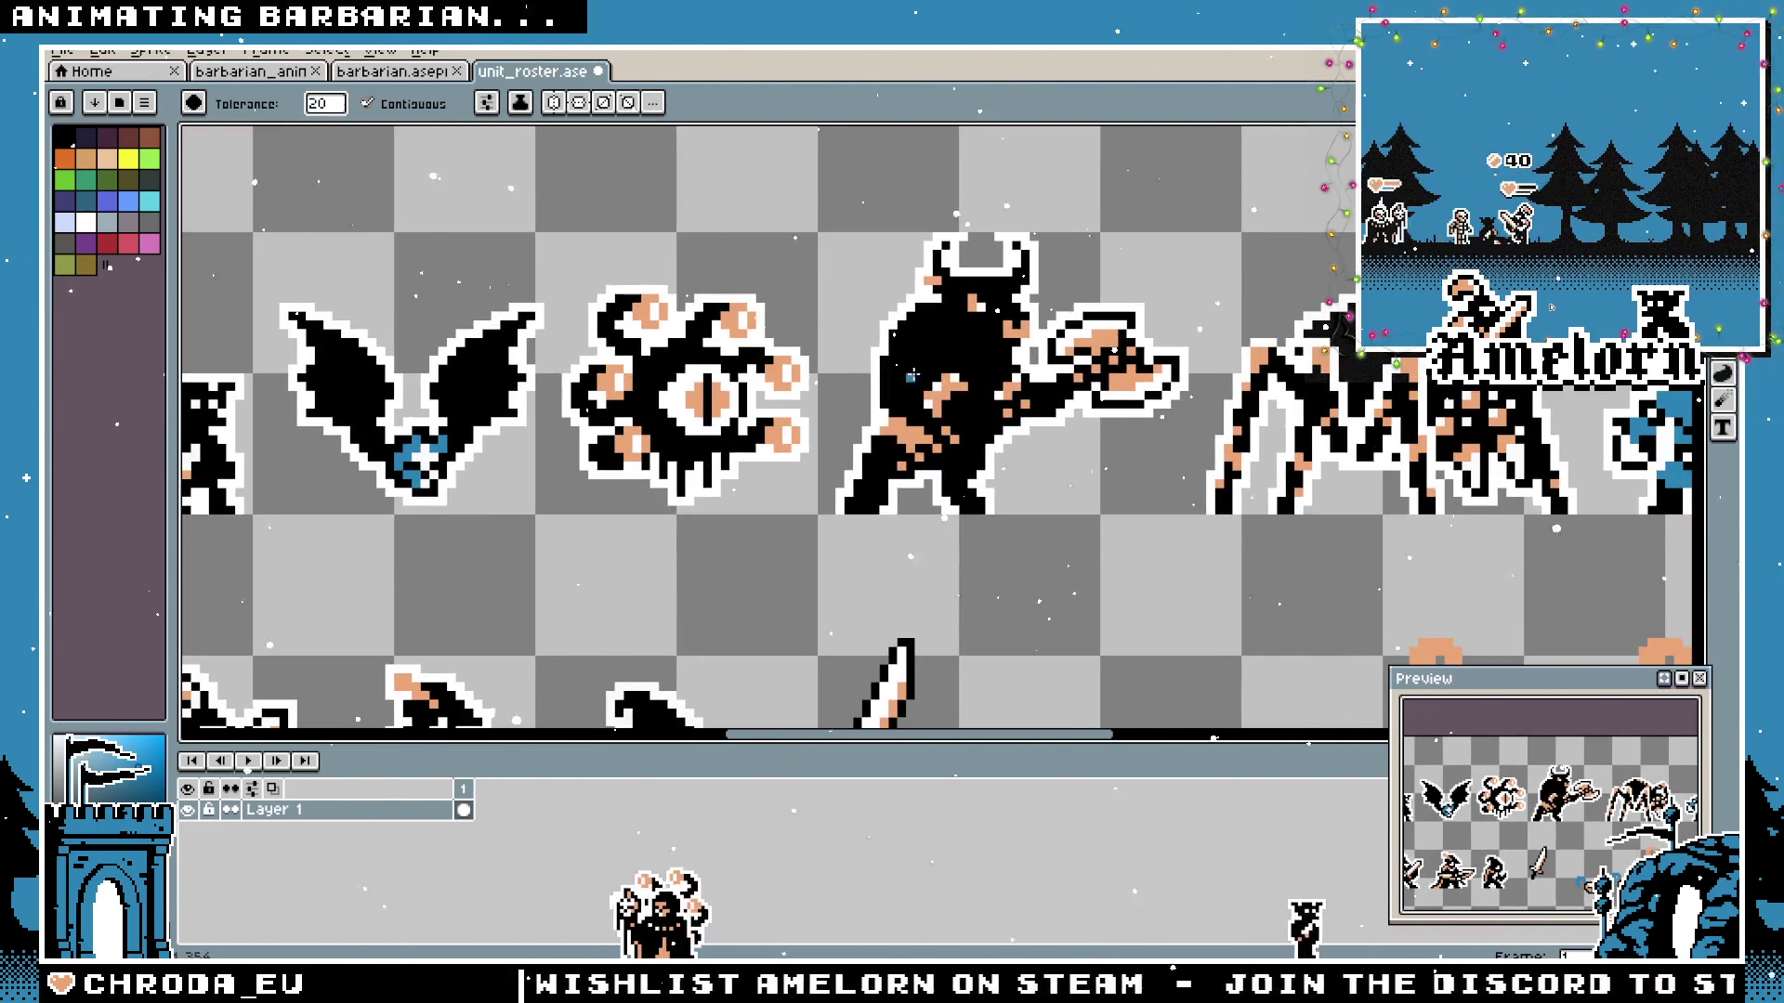
scroll(1010, 397, up, 1)
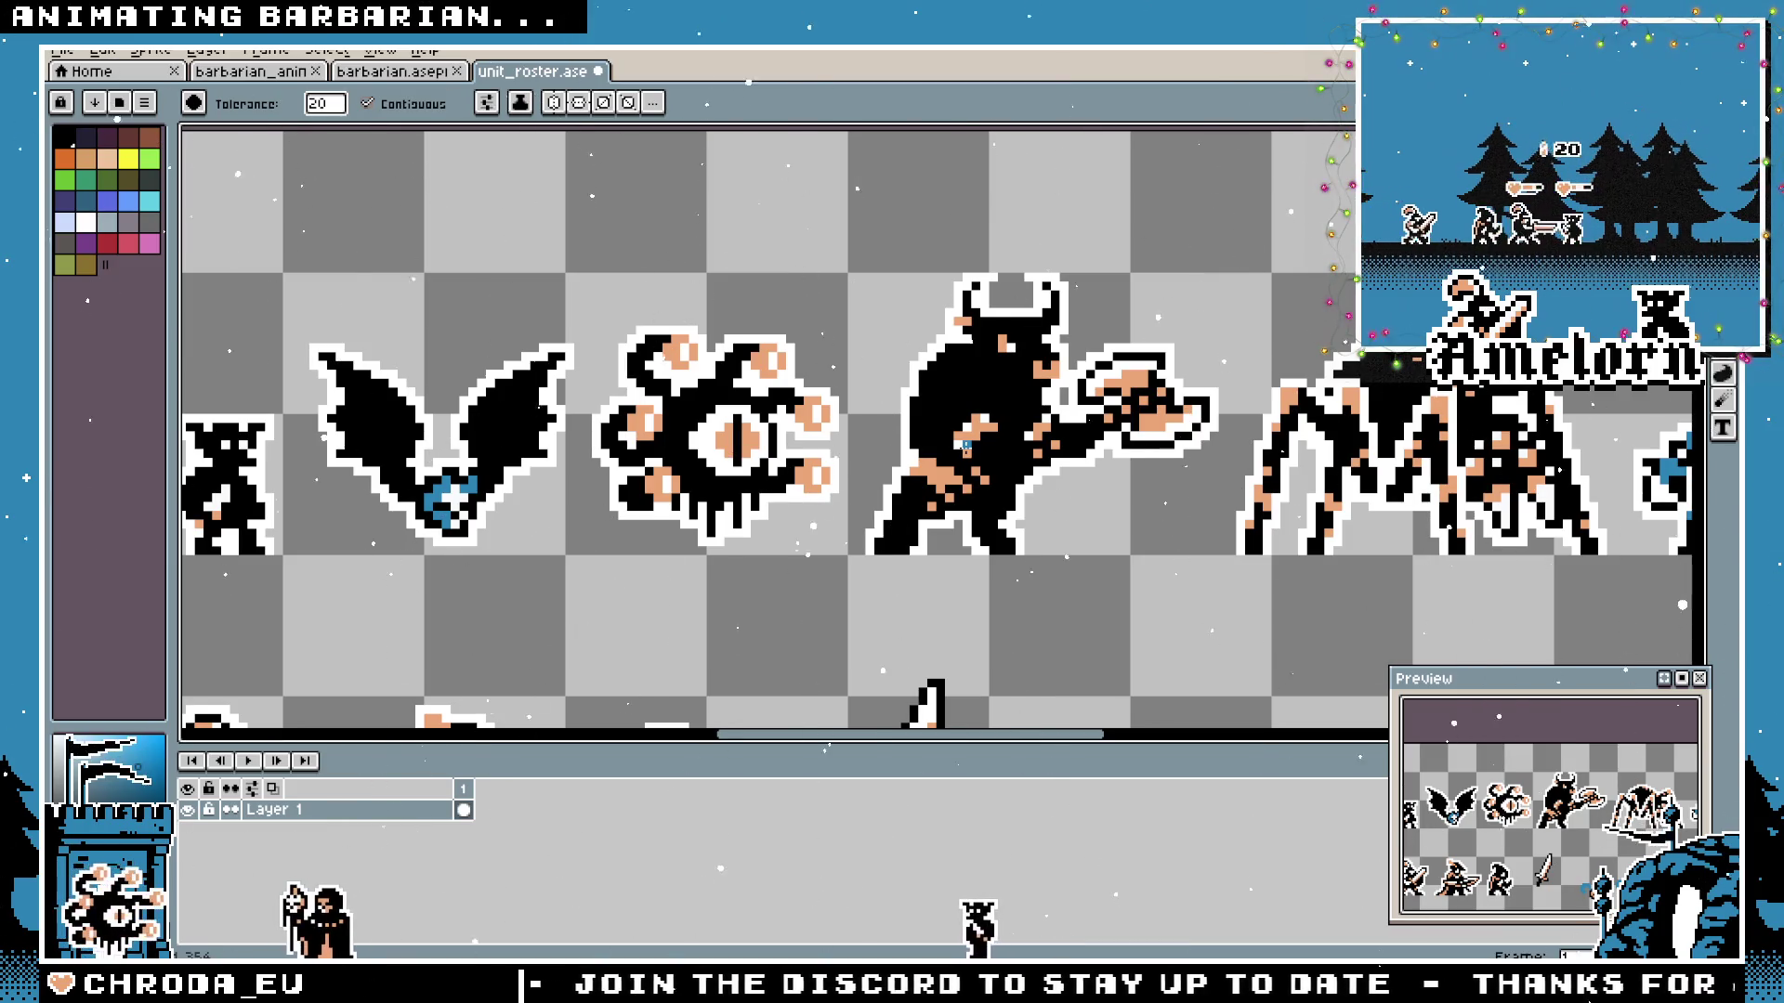
scroll(1100, 514, down, 1)
scroll(1006, 449, up, 2)
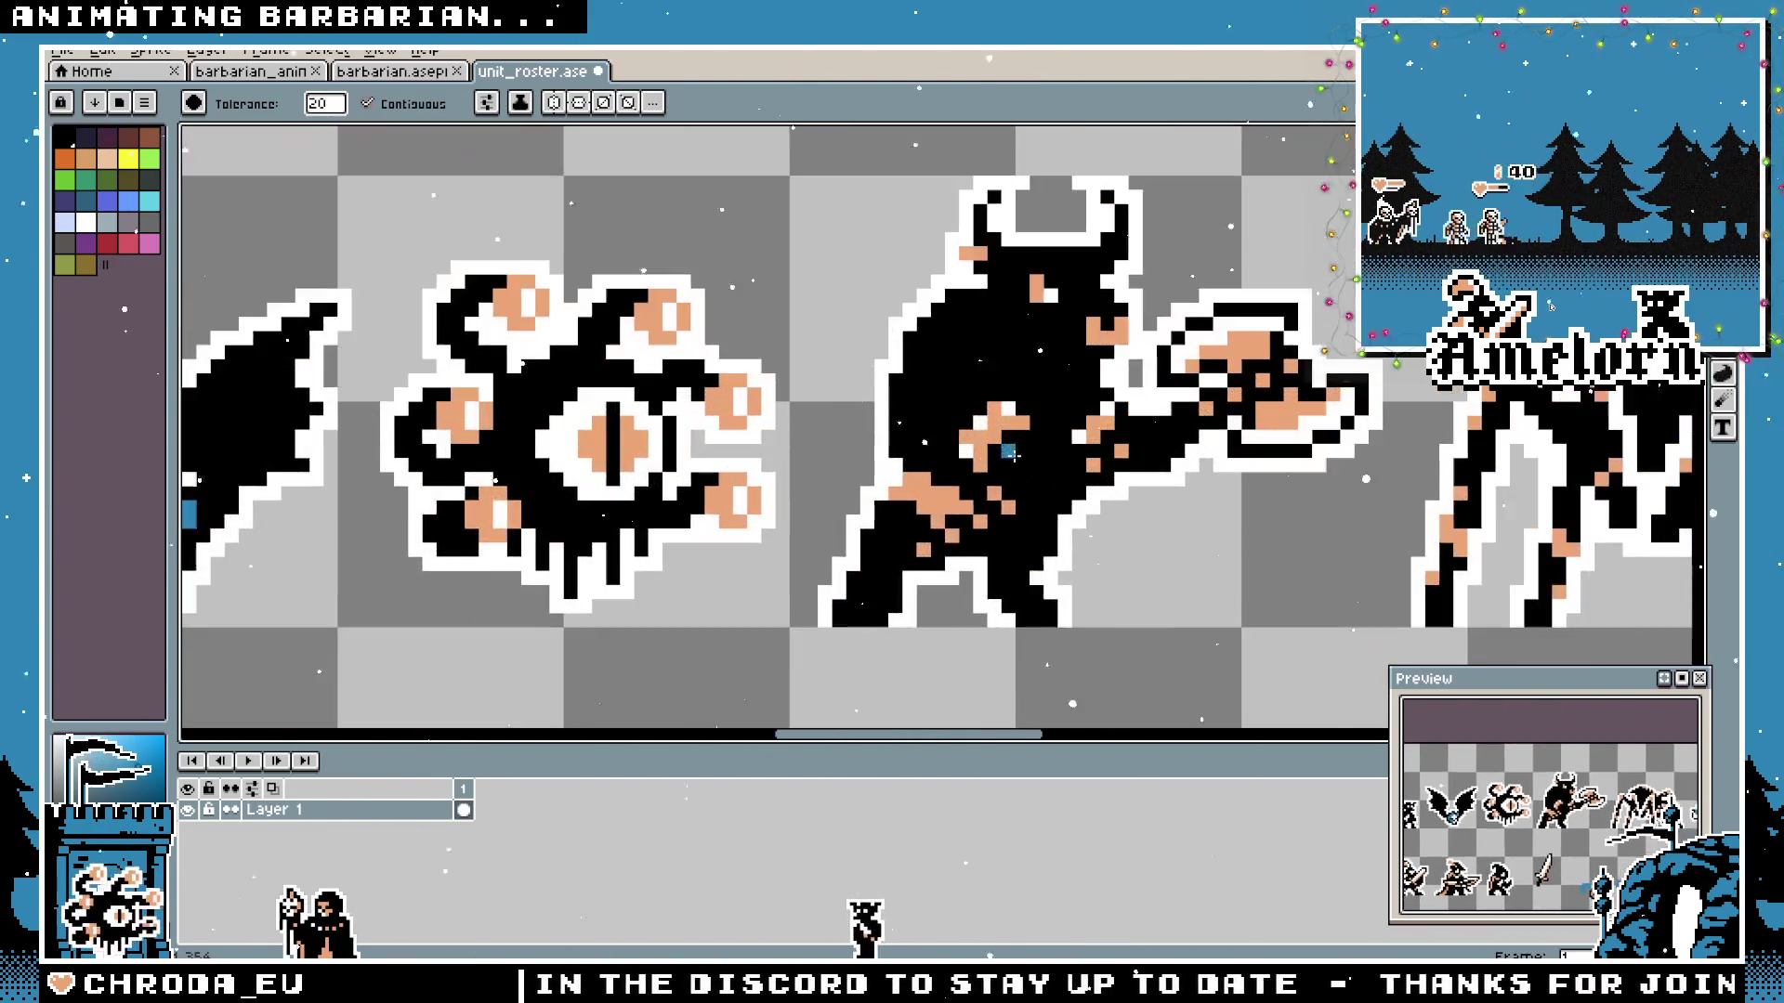
Dab a few orange pixels on the minotaur's left torso, then undo them.
key(b)
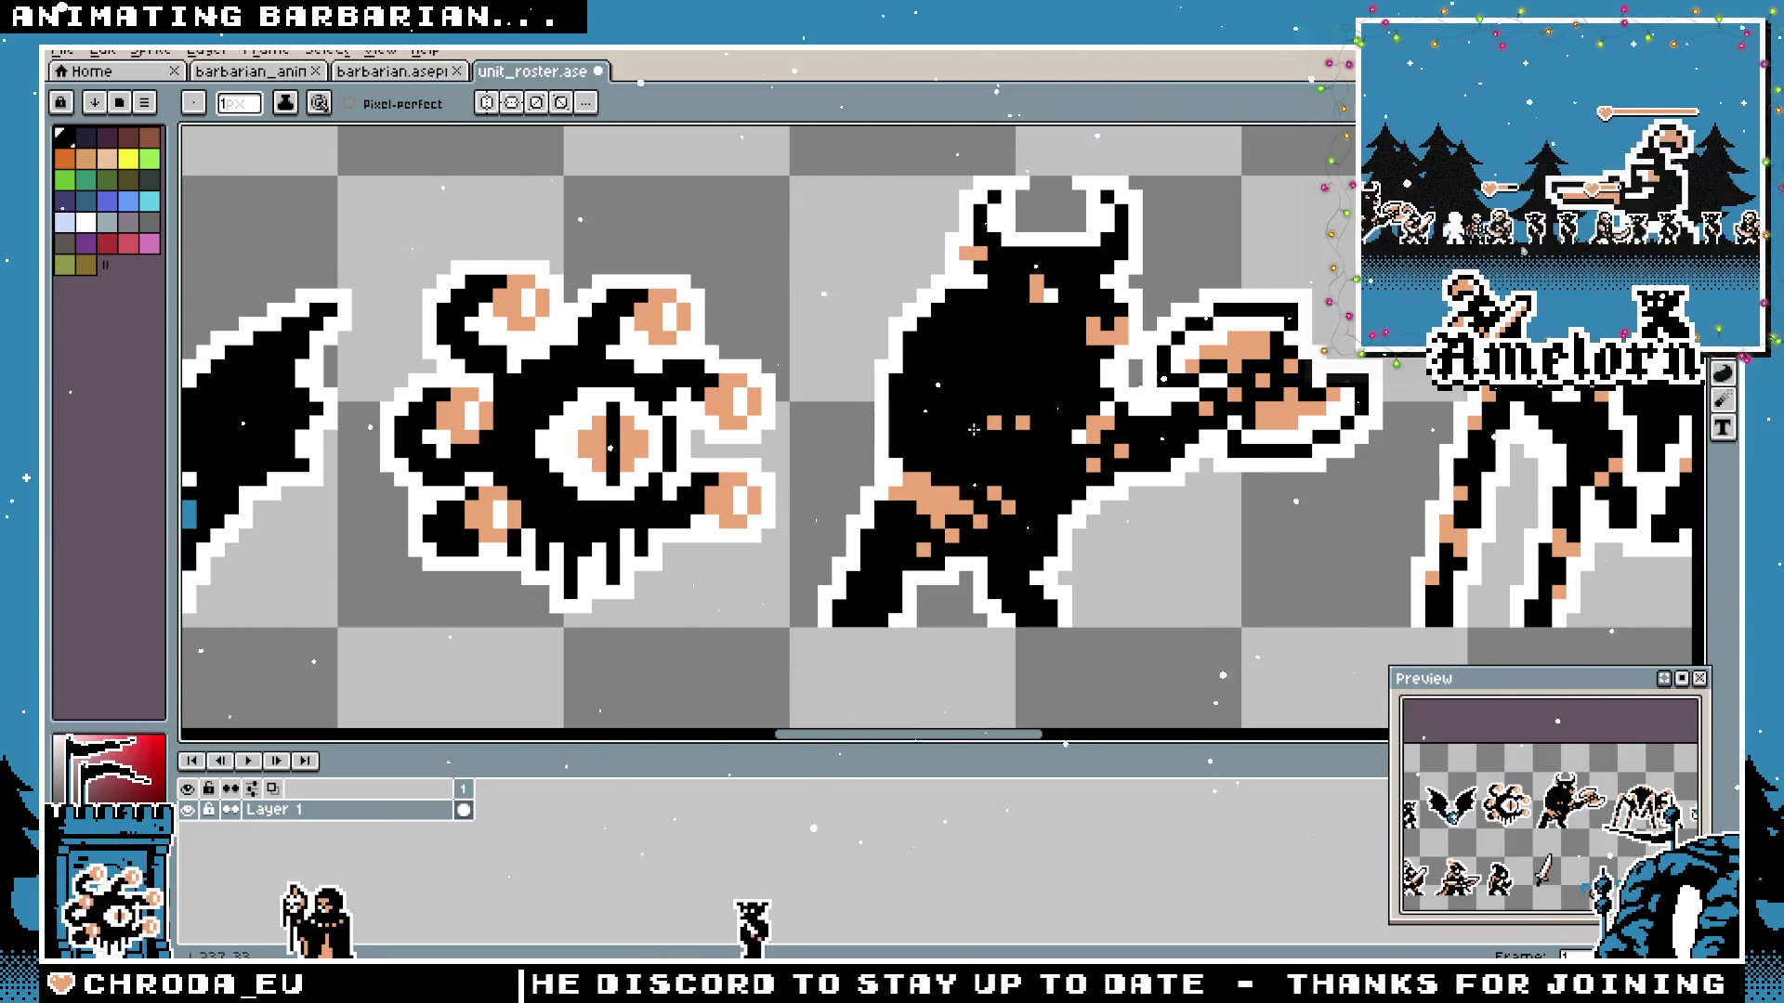
scroll(1090, 446, down, 3)
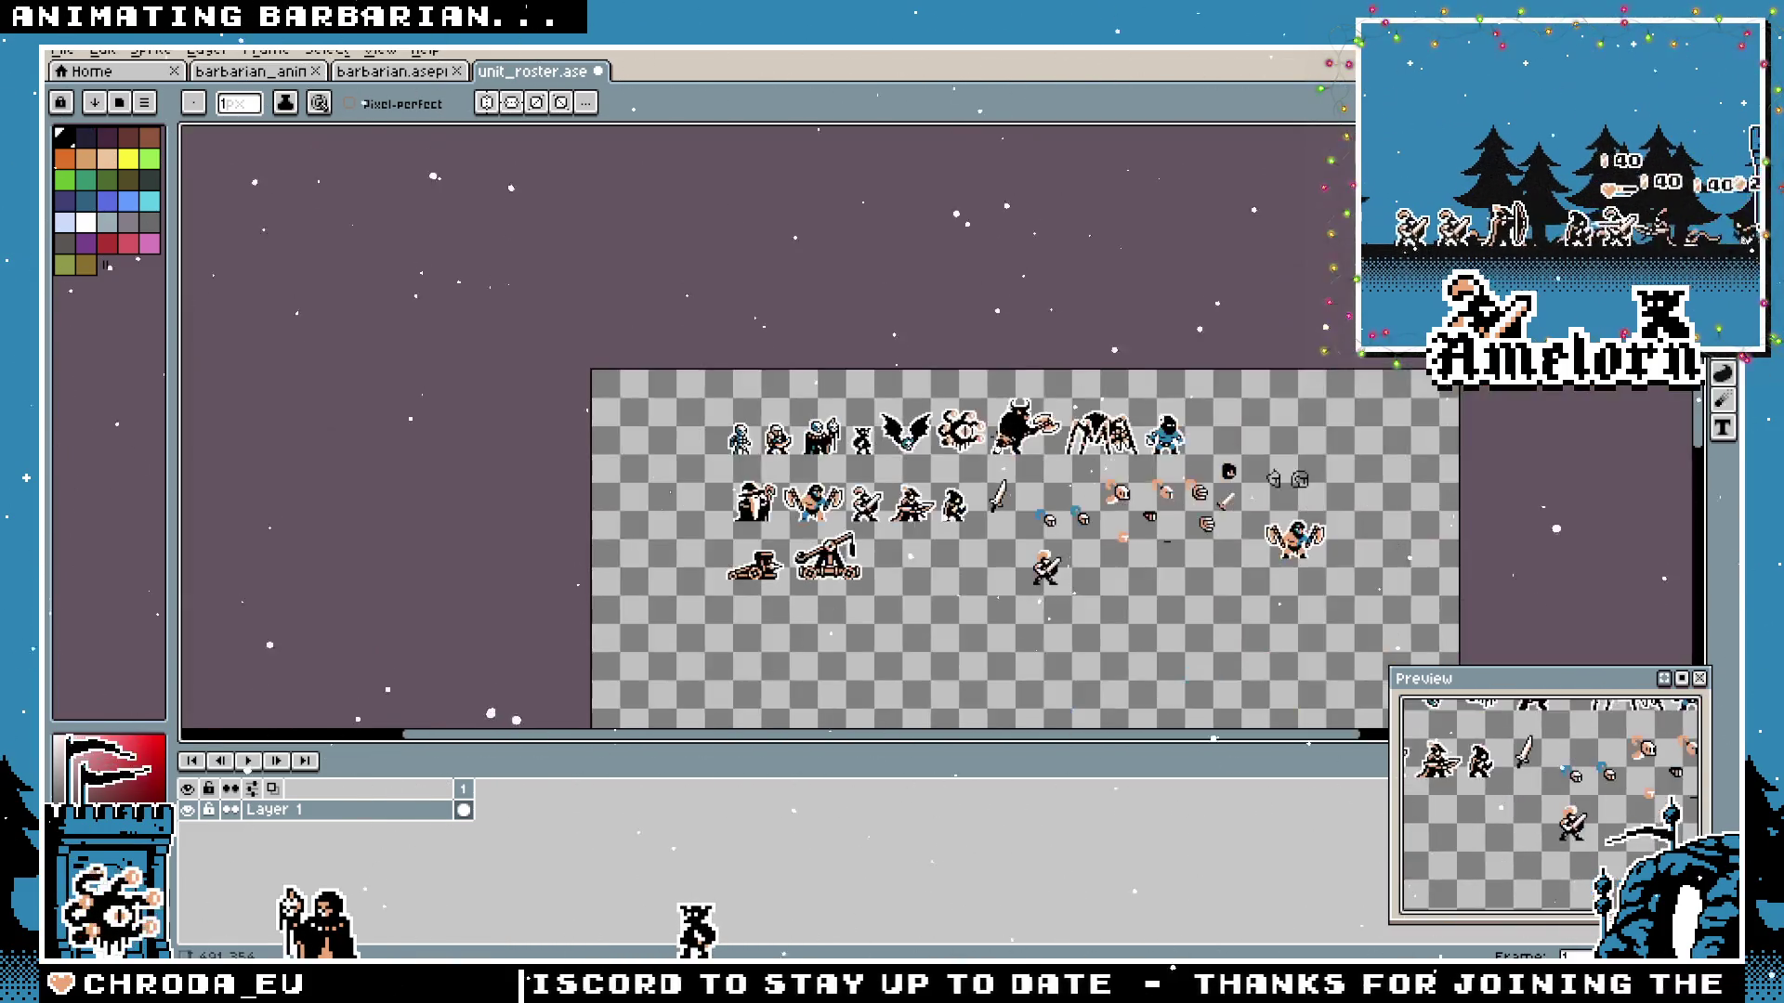
scroll(1004, 447, up, 2)
scroll(962, 444, up, 1)
scroll(938, 444, up, 1)
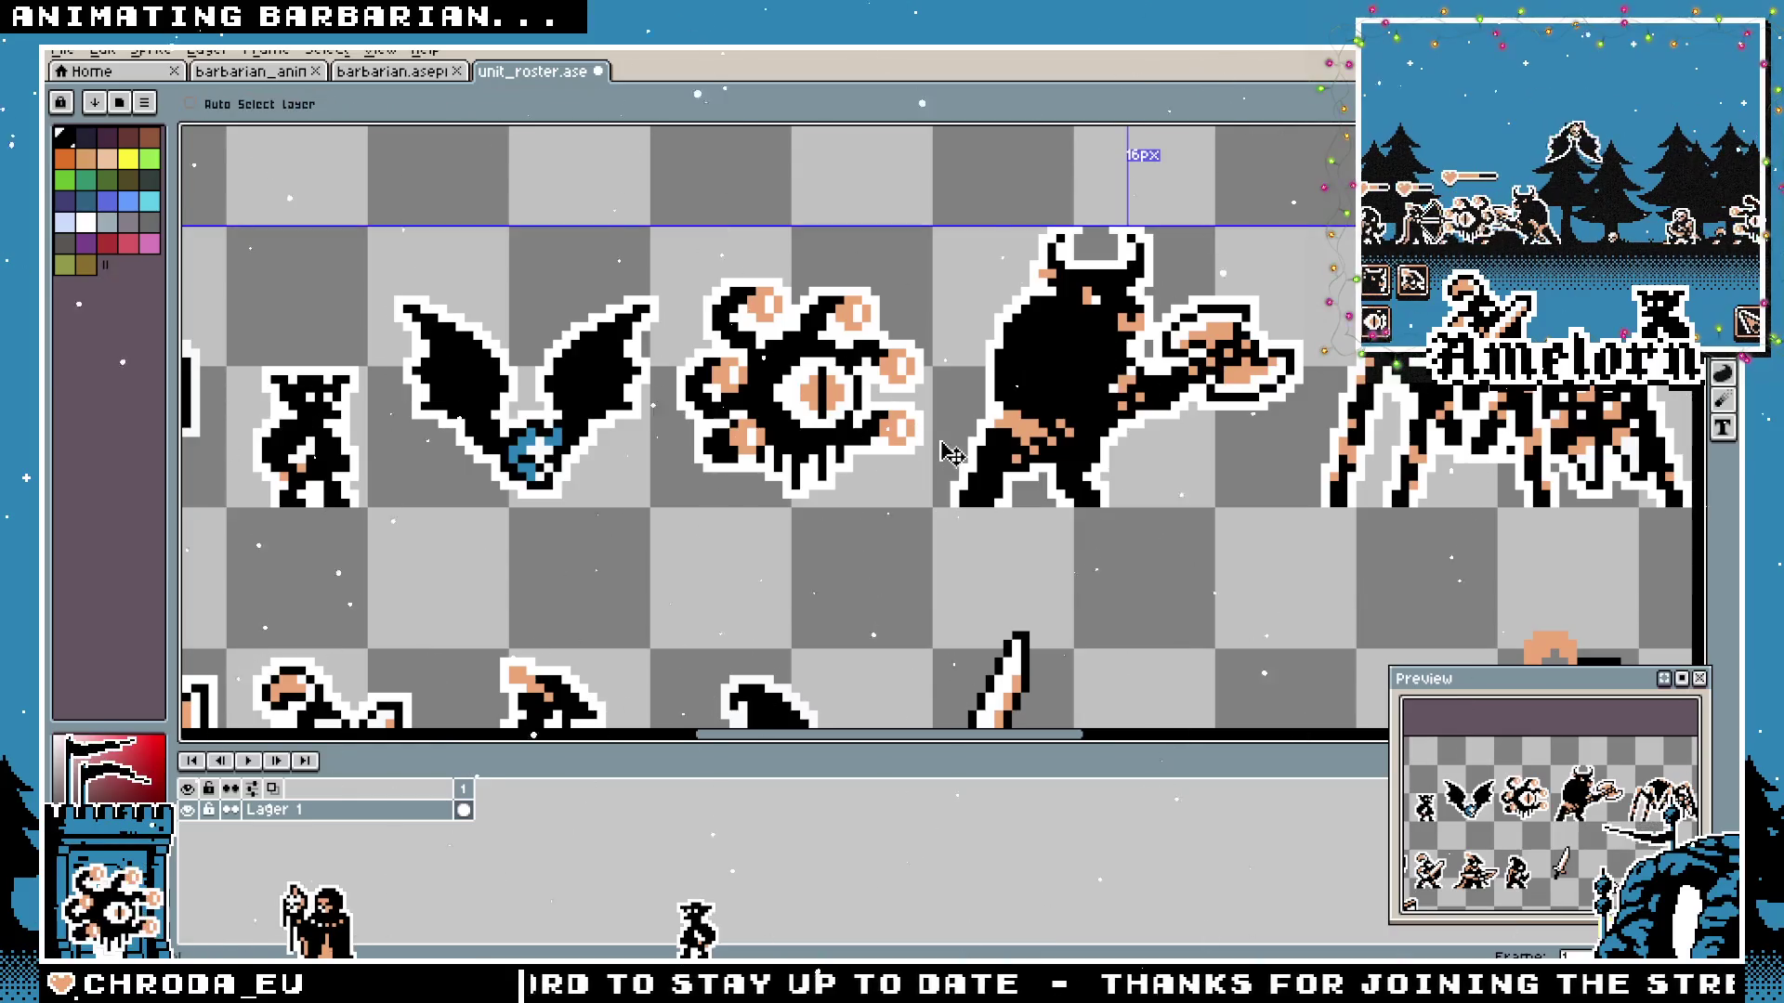
scroll(1031, 404, up, 1)
scroll(1095, 351, up, 1)
key(i)
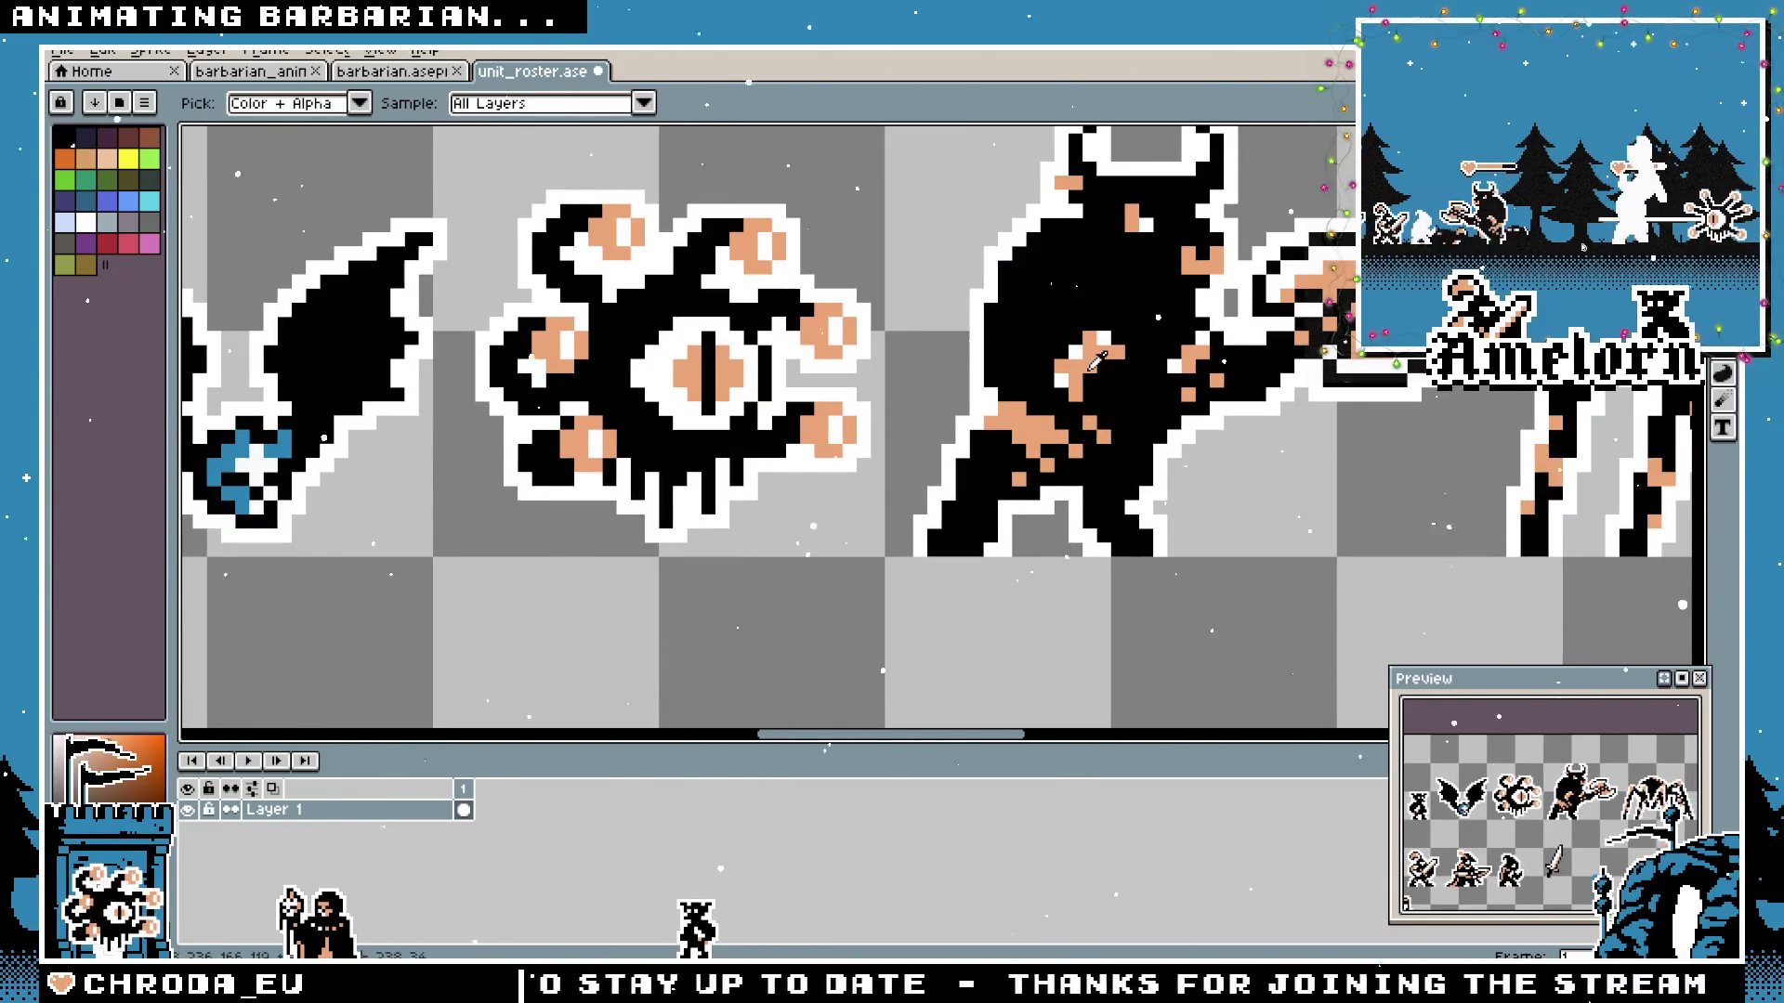
key(b)
scroll(1110, 320, down, 1)
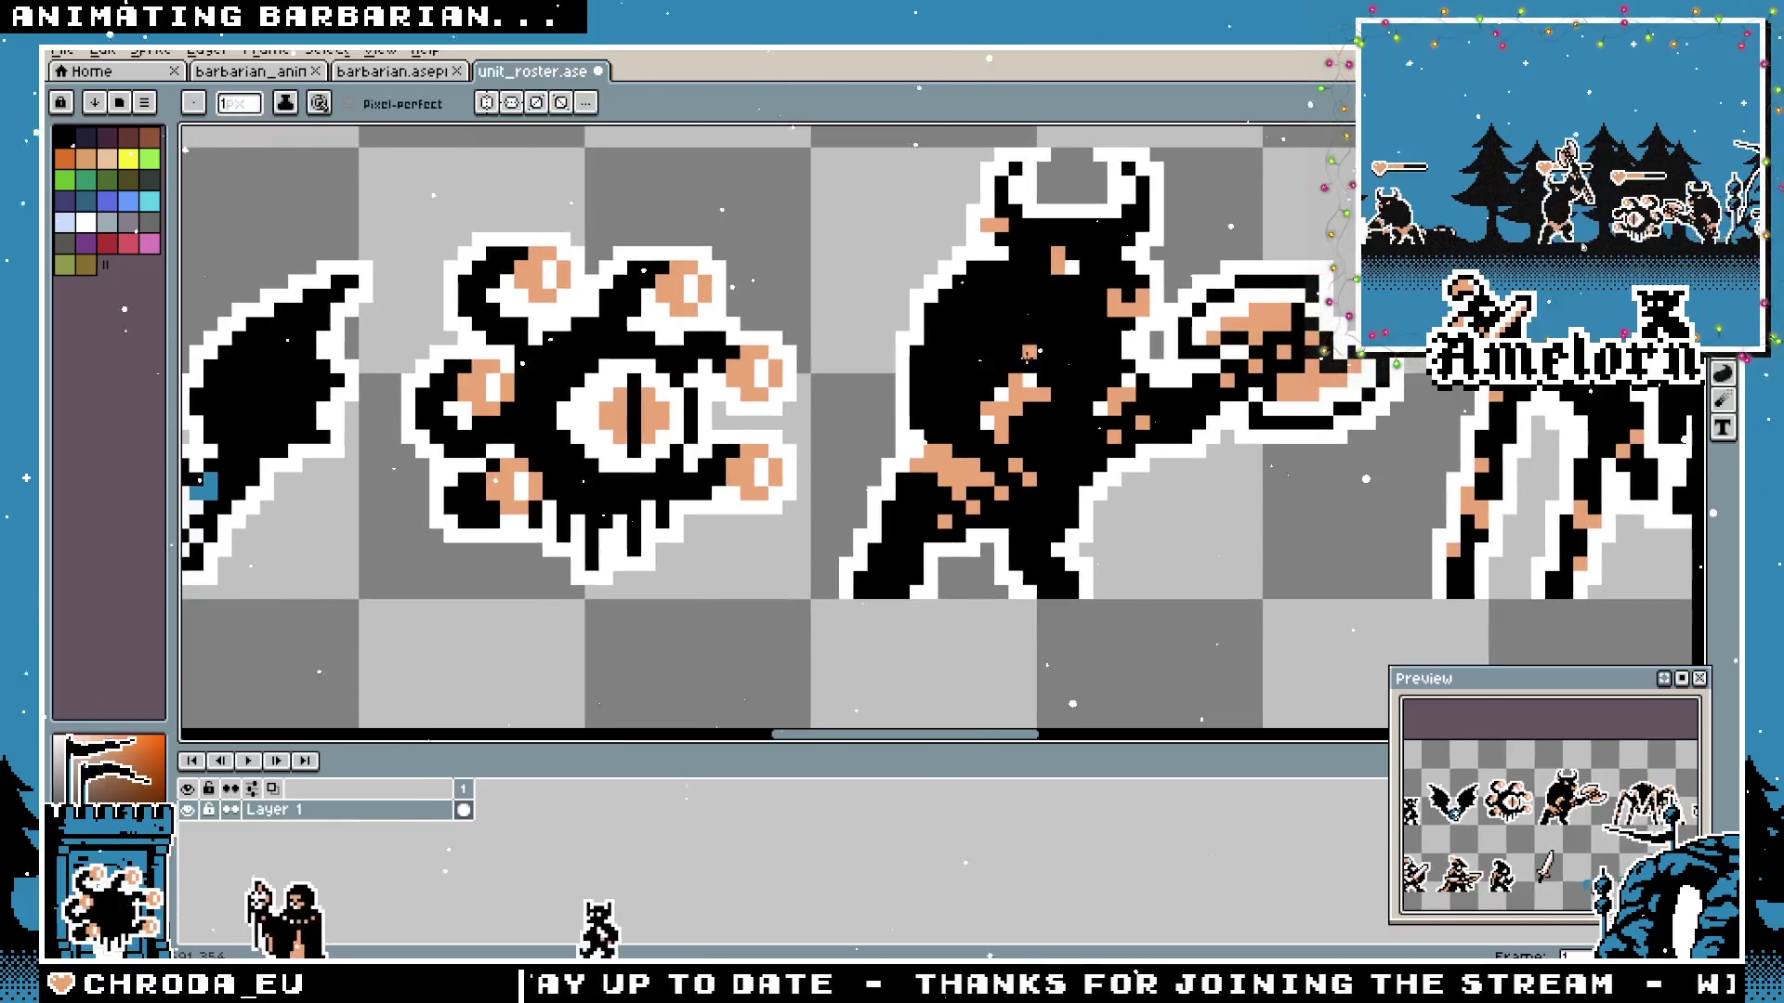
drag(1010, 296, 920, 341)
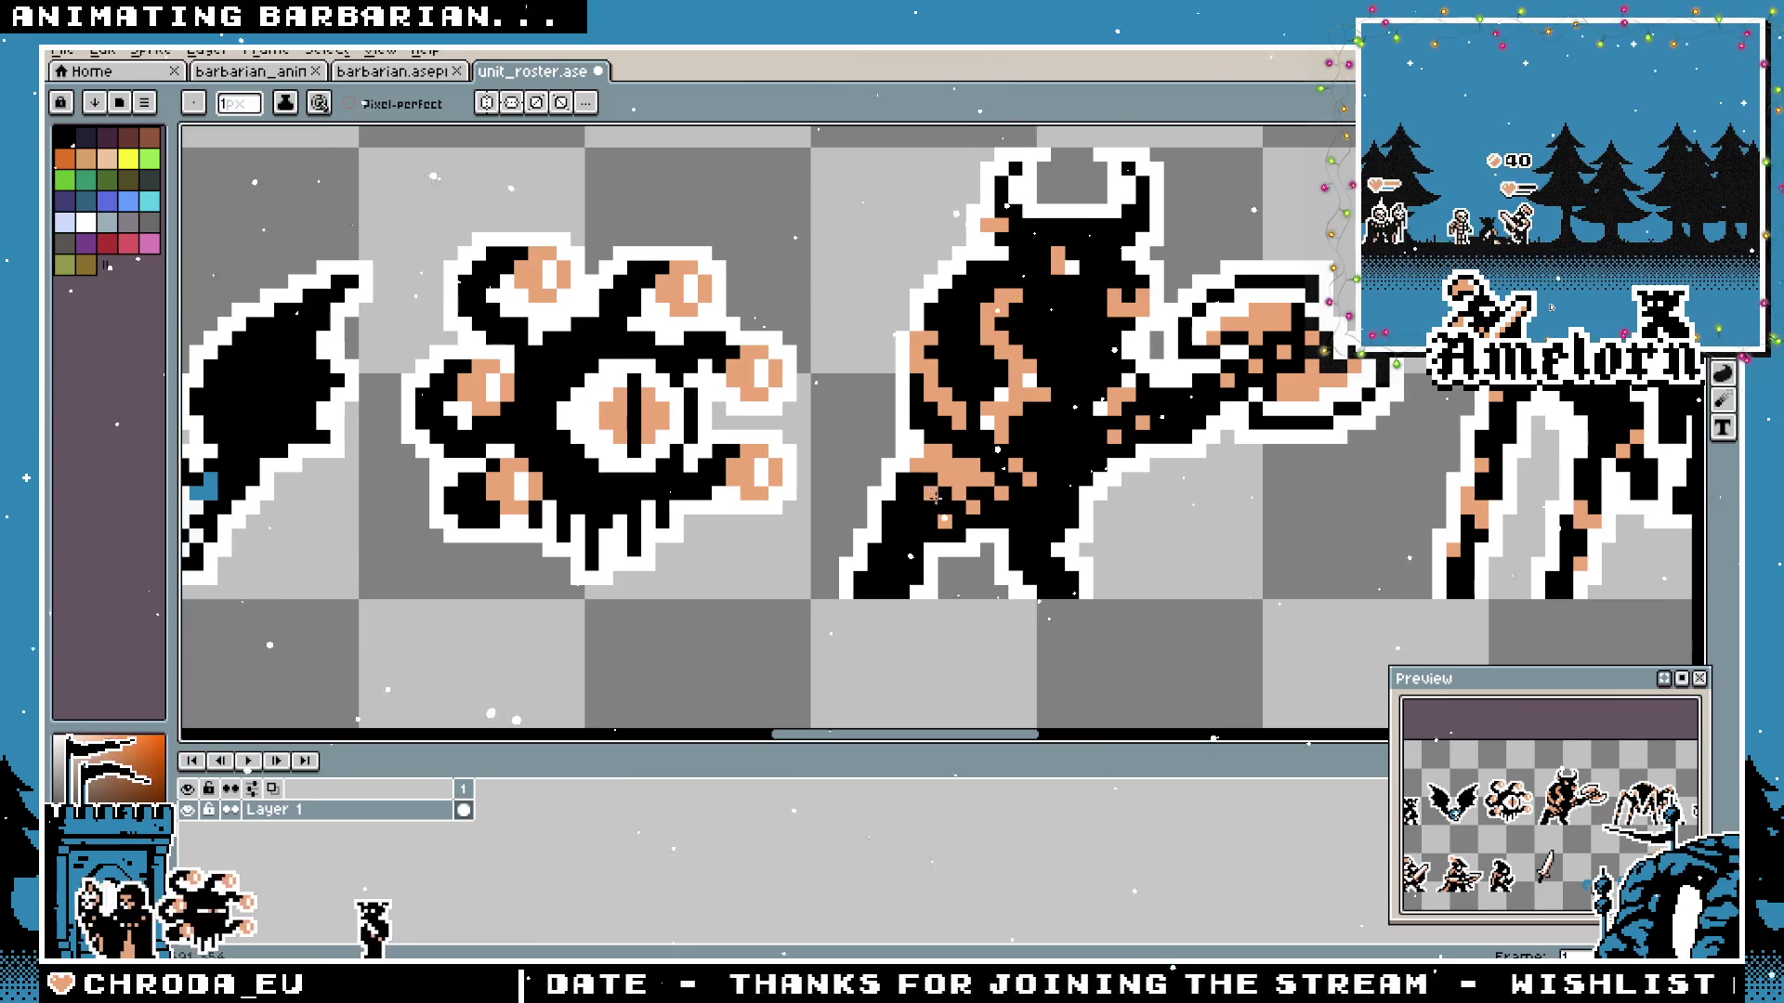
key(ctrl+z)
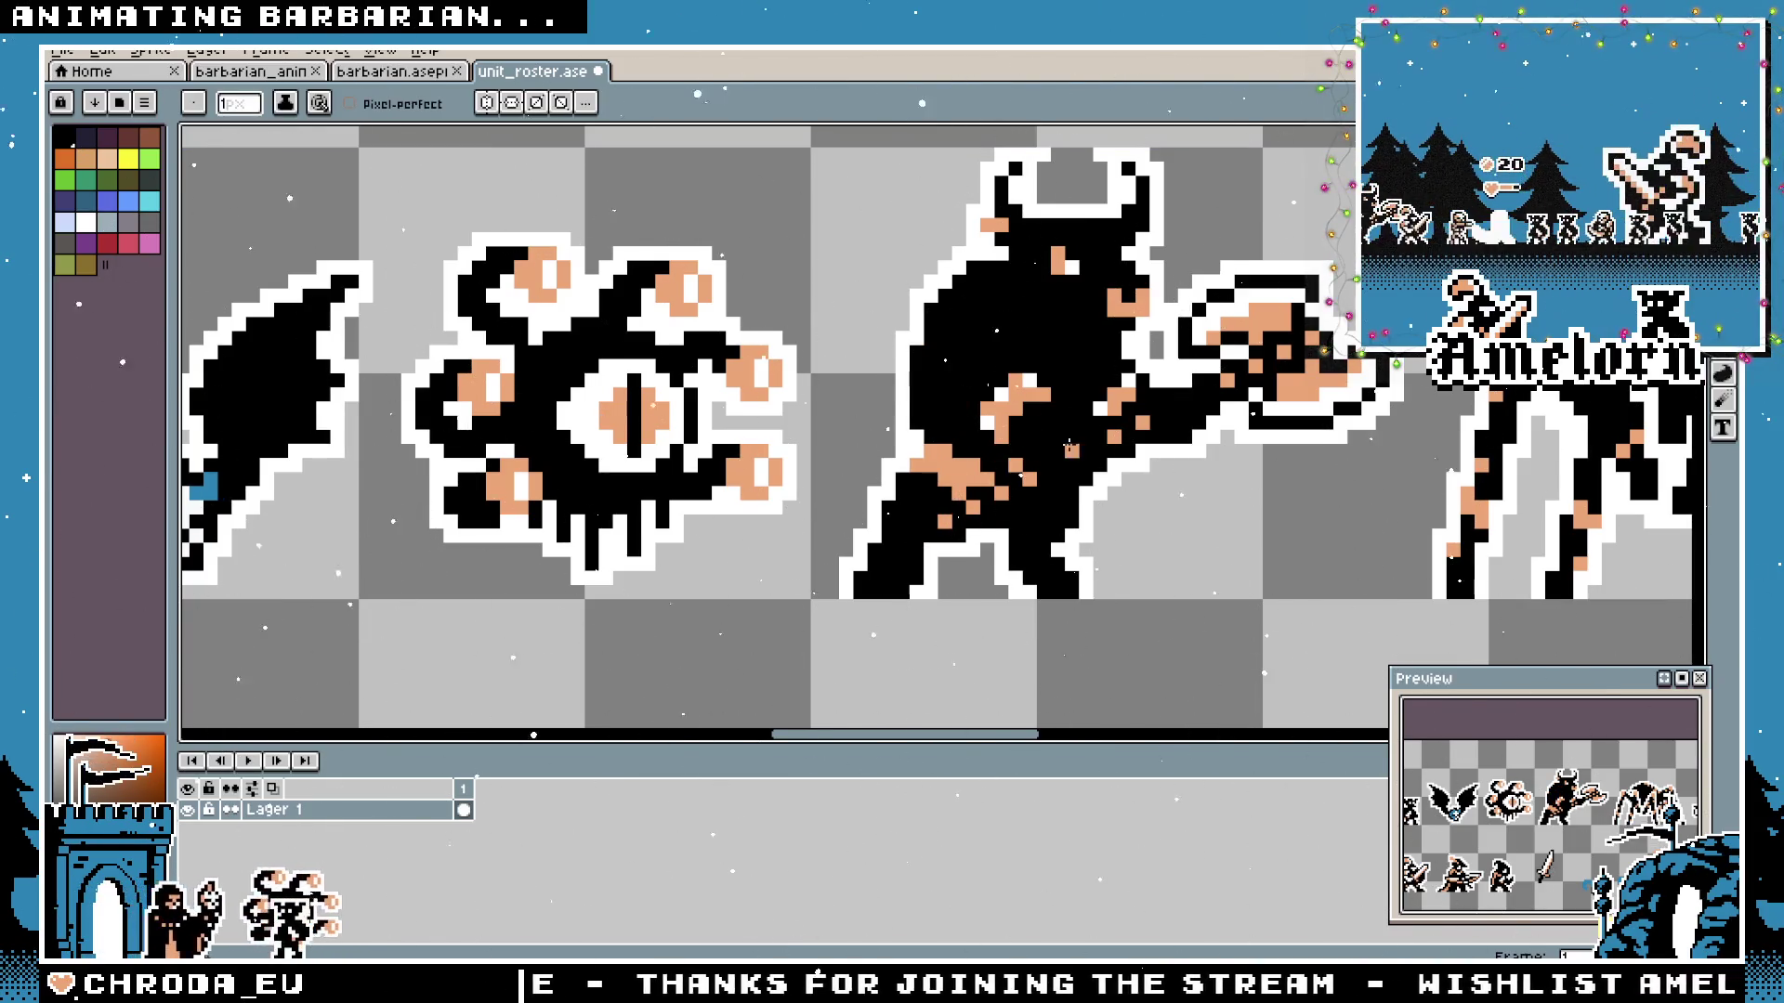
scroll(1062, 444, down, 2)
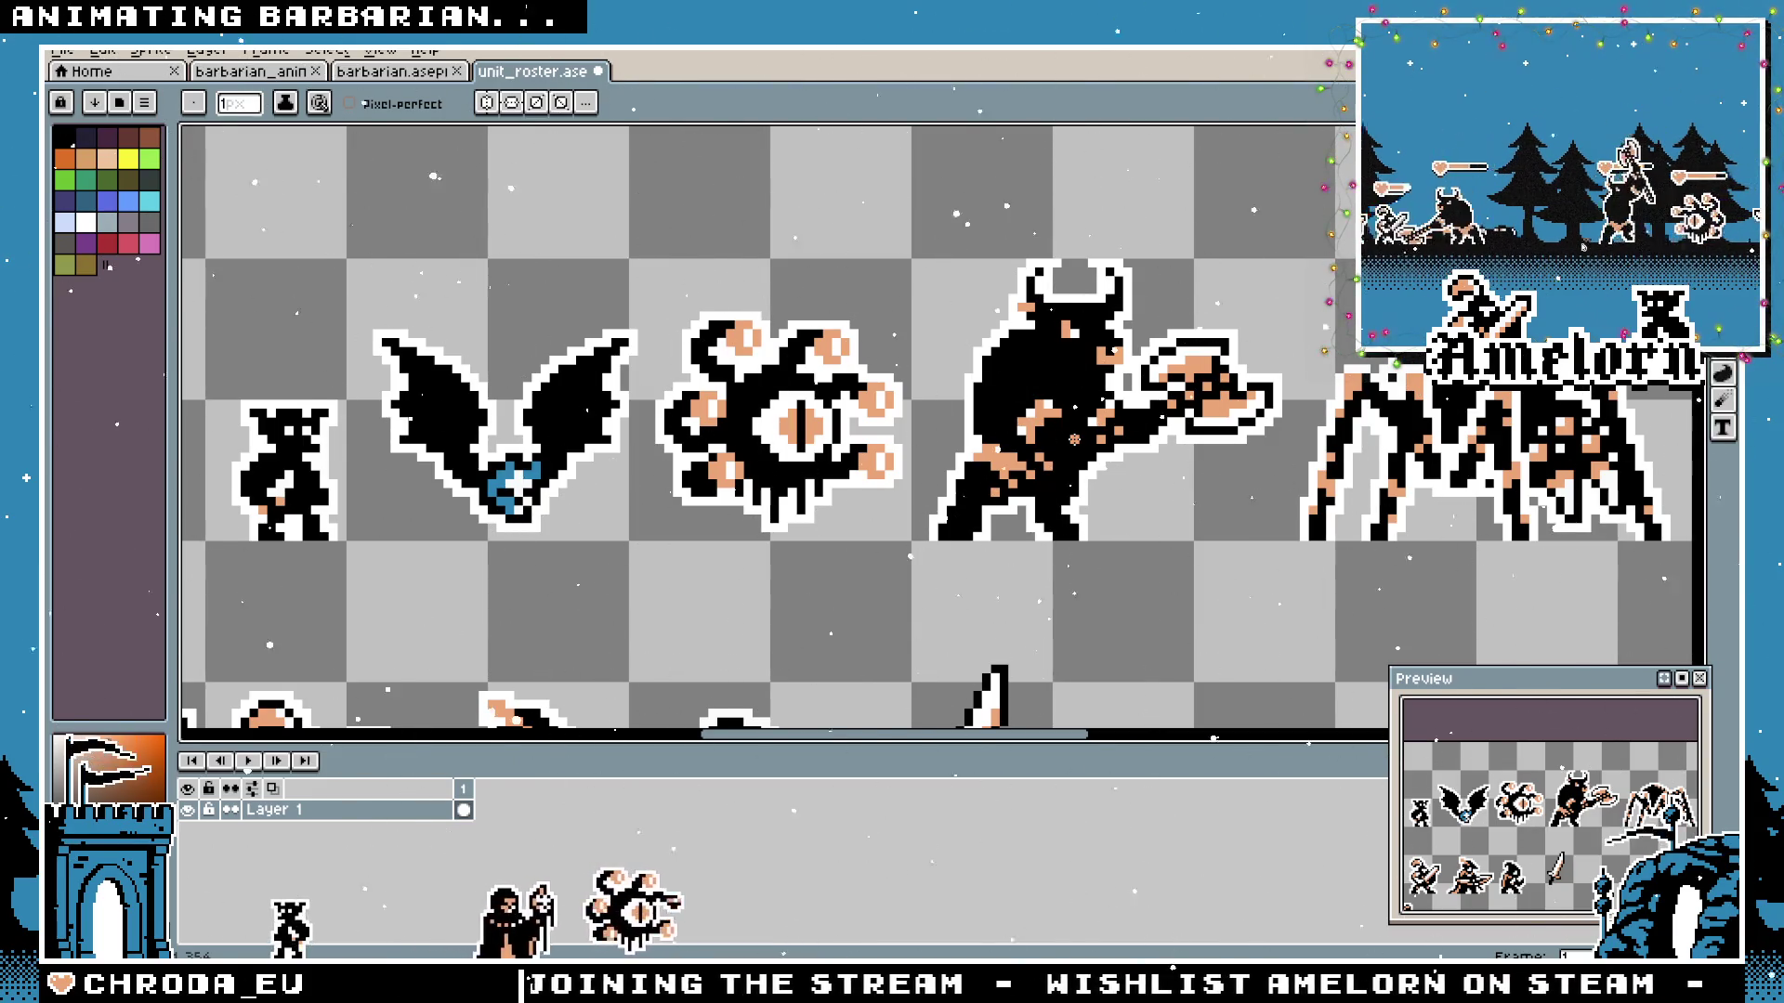
scroll(1074, 440, down, 1)
Pan the unit roster sheet to review the second row of sprites.
drag(1345, 384, 1093, 381)
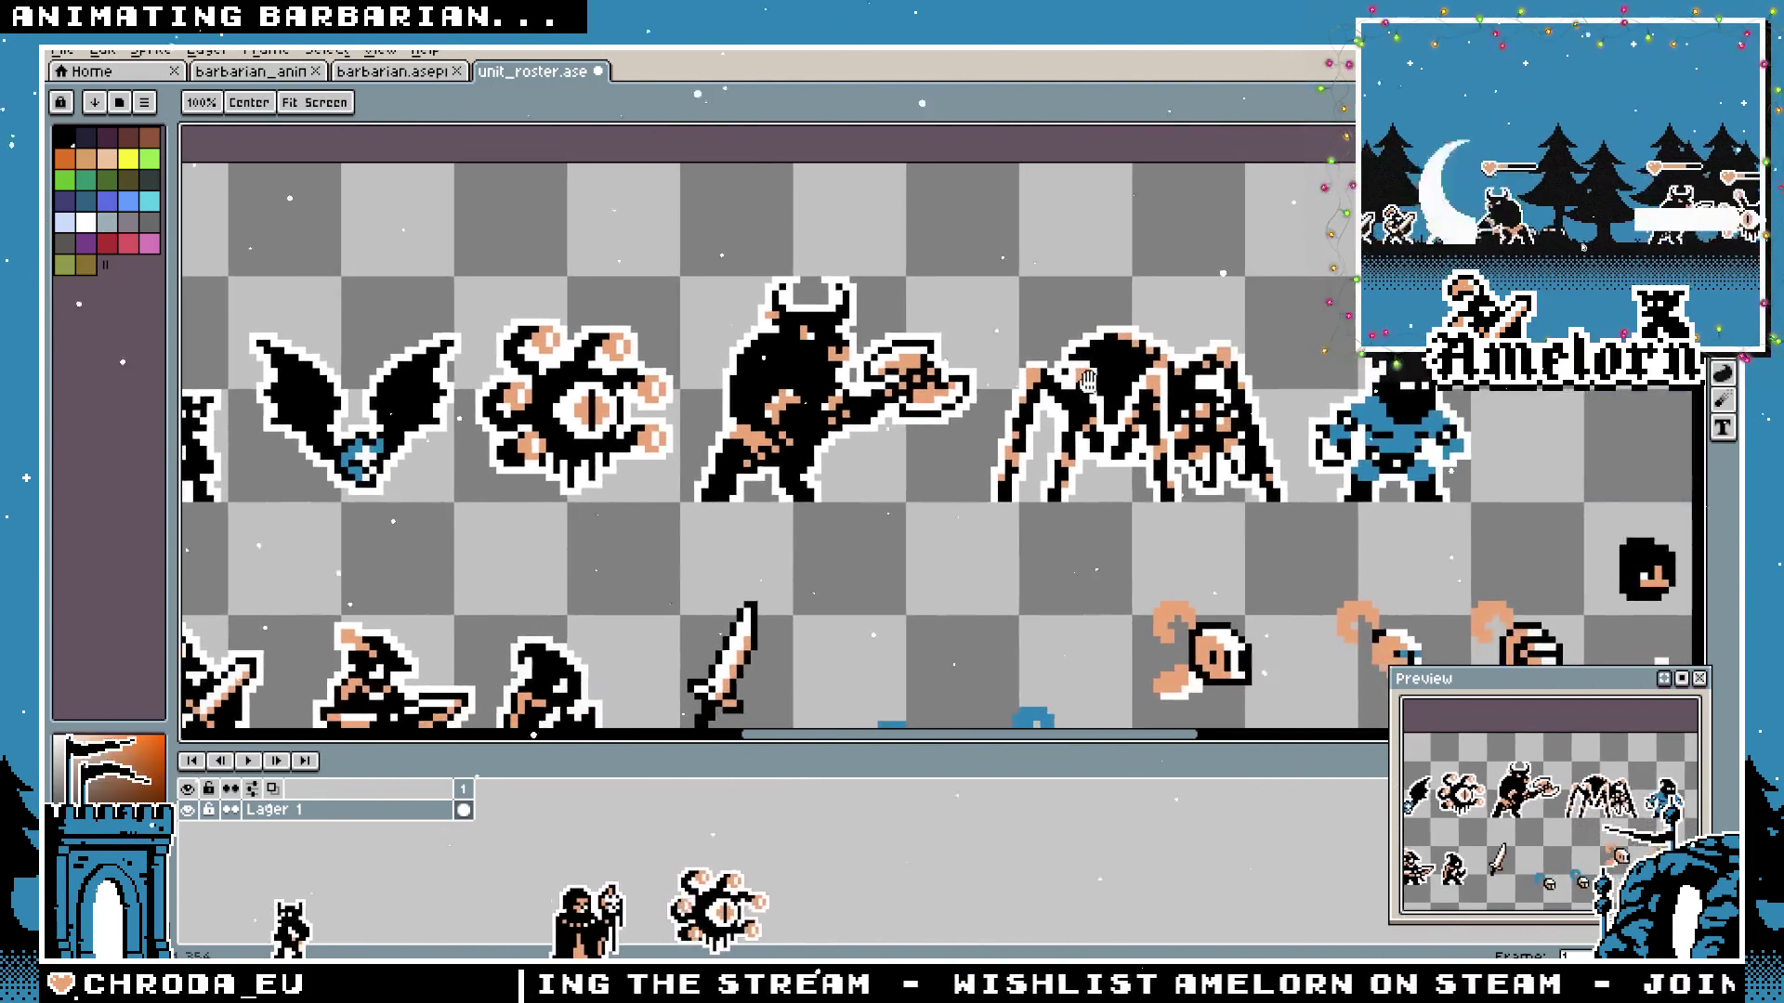
scroll(1091, 382, left, 2)
key(b)
scroll(1093, 441, left, 5)
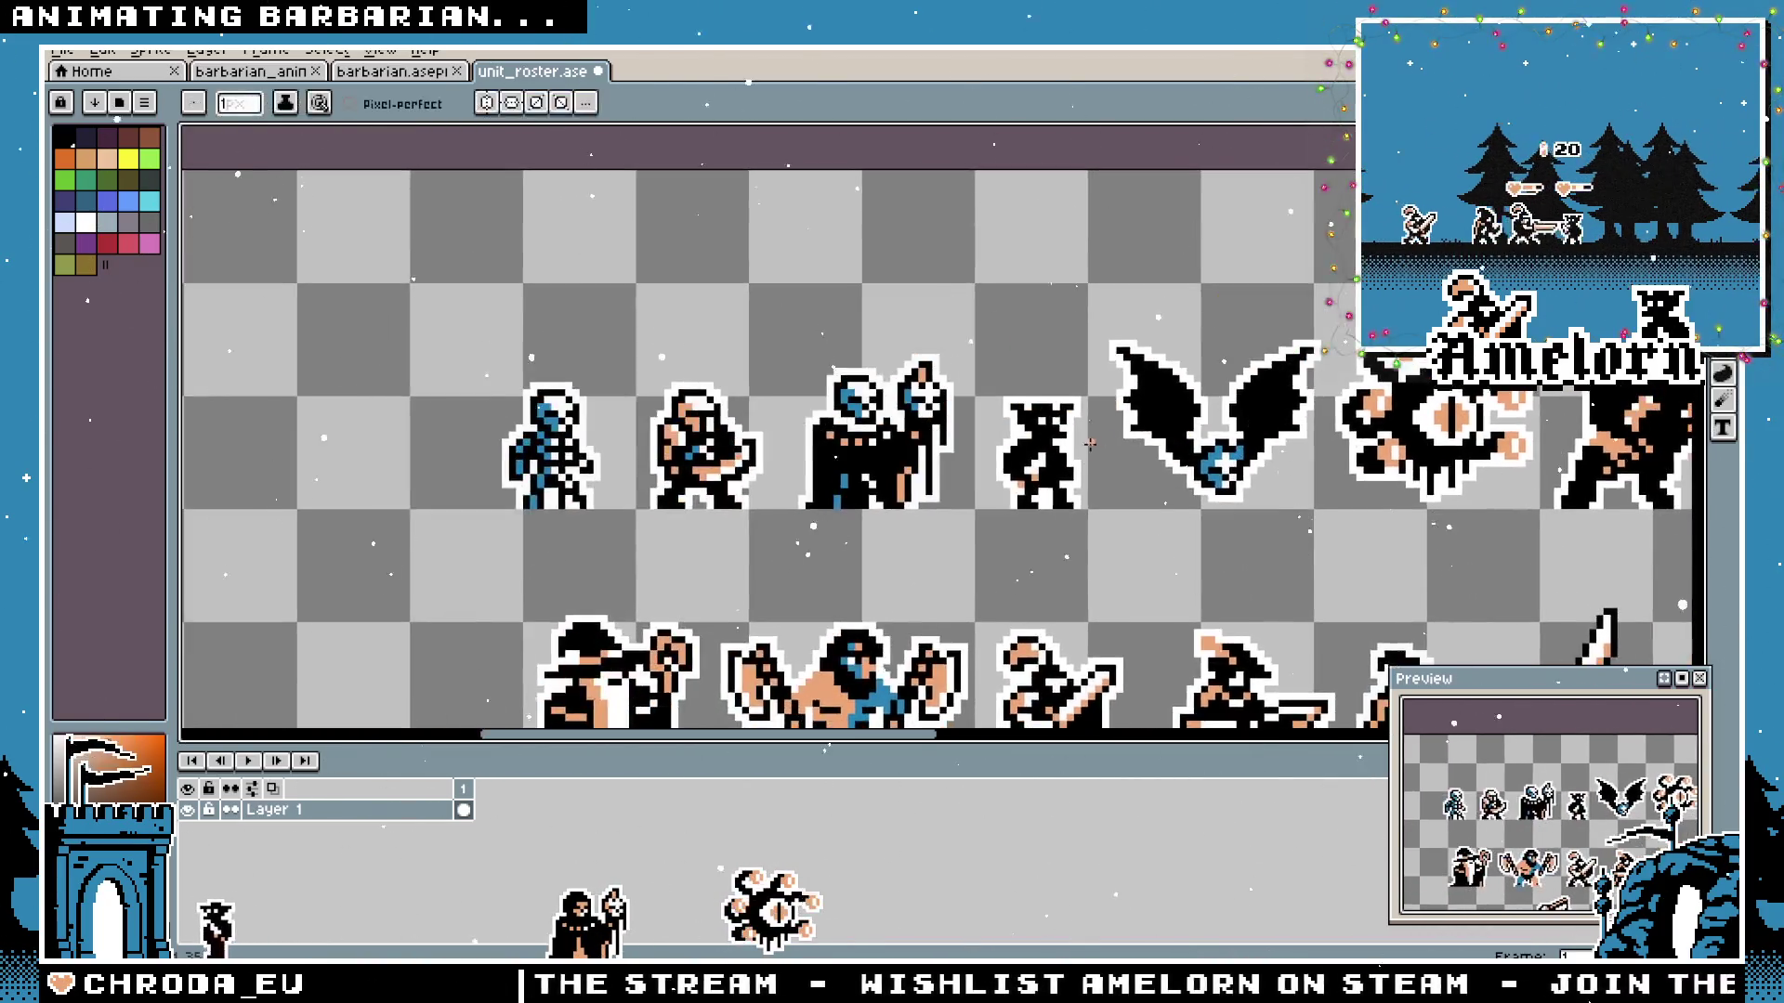
scroll(1093, 441, down, 1)
scroll(1084, 443, down, 3)
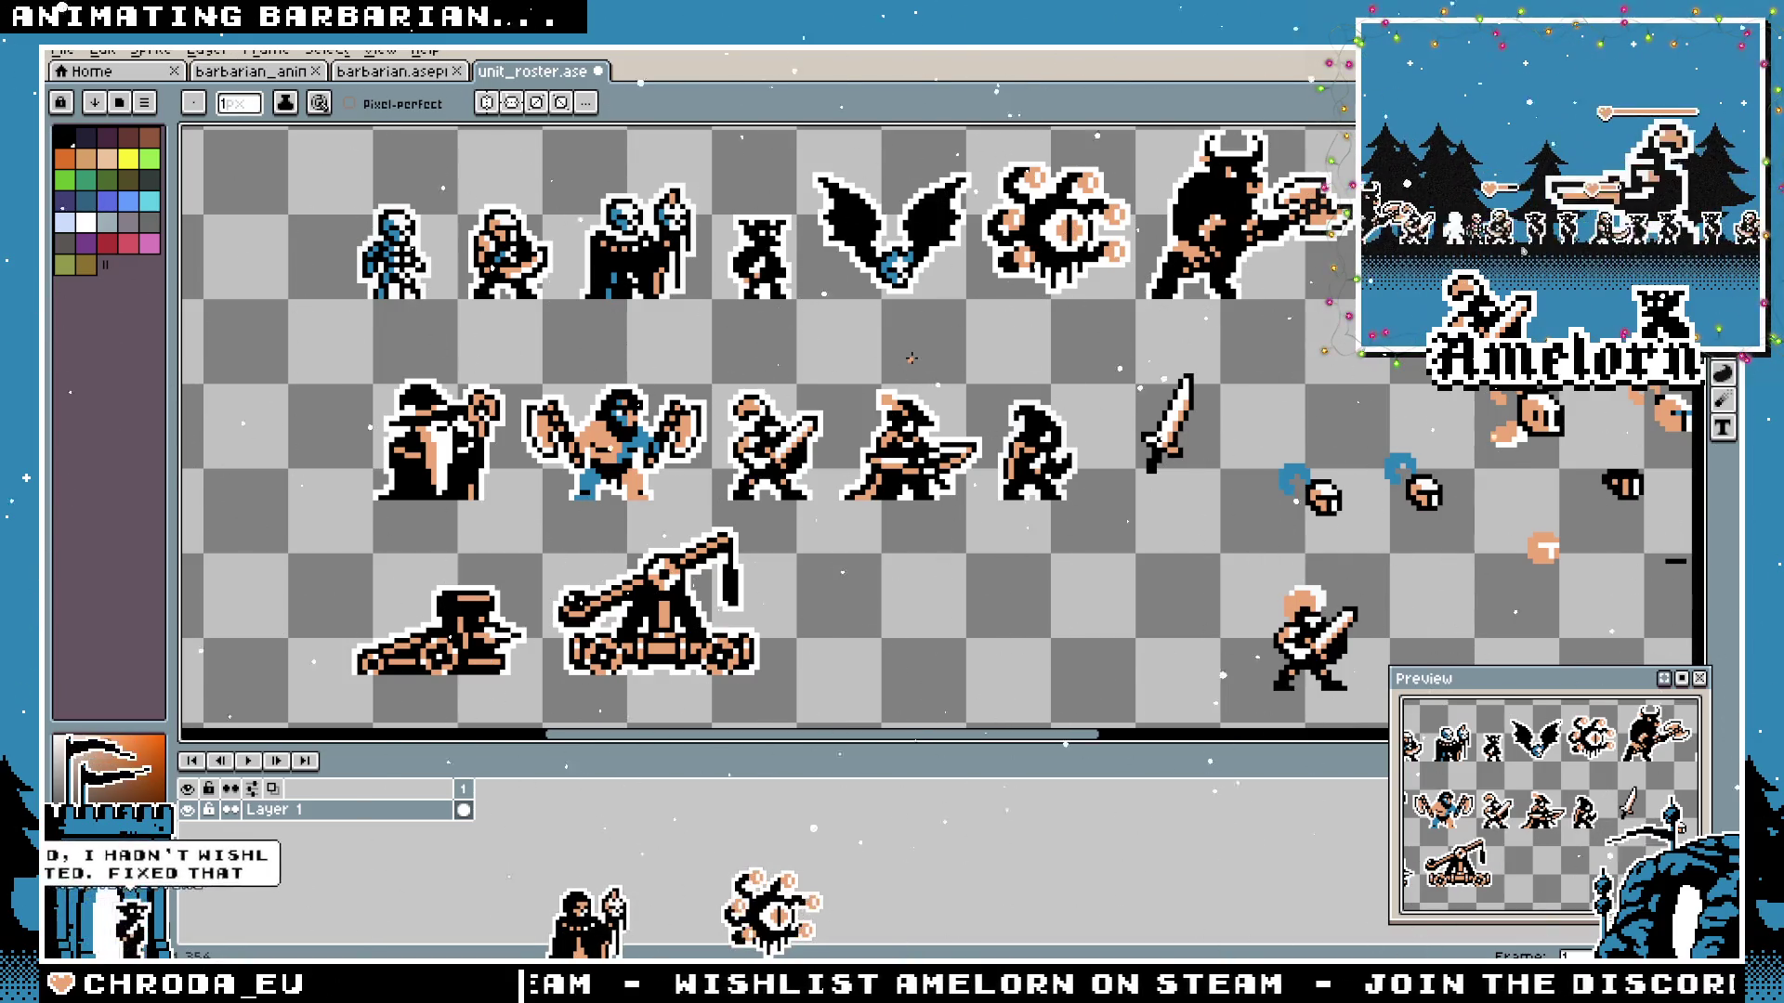
scroll(975, 405, right, 5)
scroll(1115, 460, right, 3)
scroll(1259, 522, up, 1)
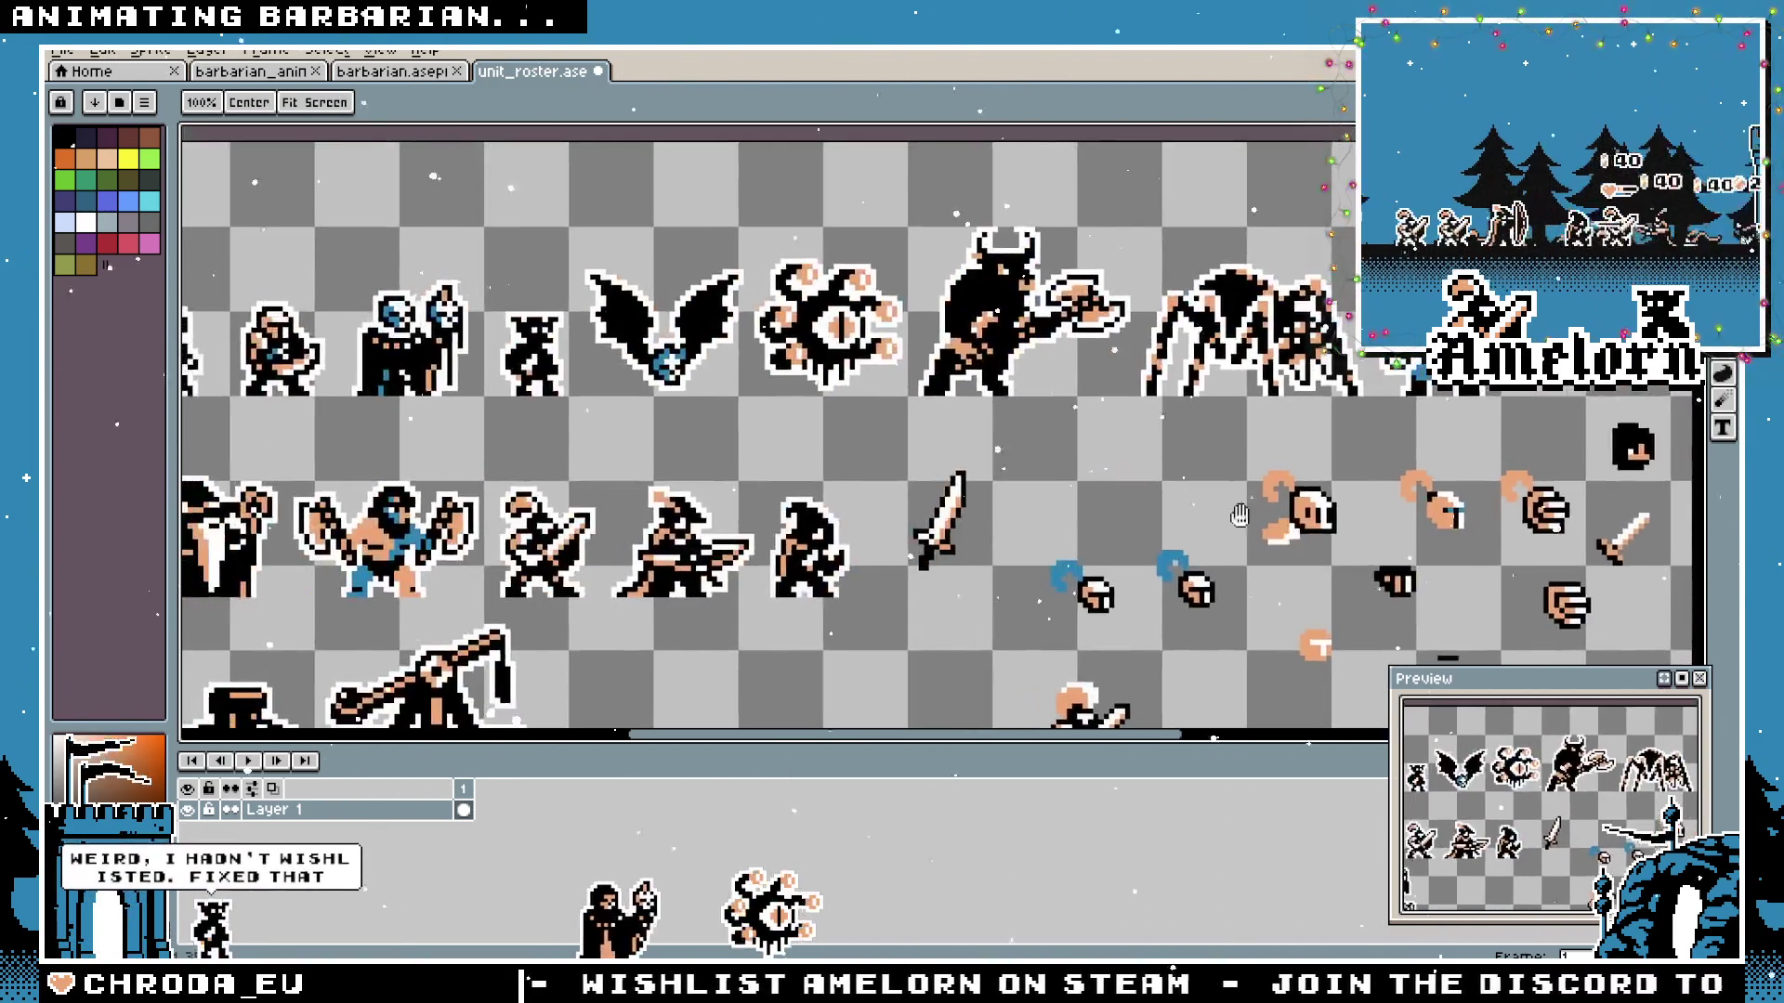
scroll(1258, 521, down, 1)
key(b)
scroll(963, 427, up, 2)
scroll(962, 428, up, 1)
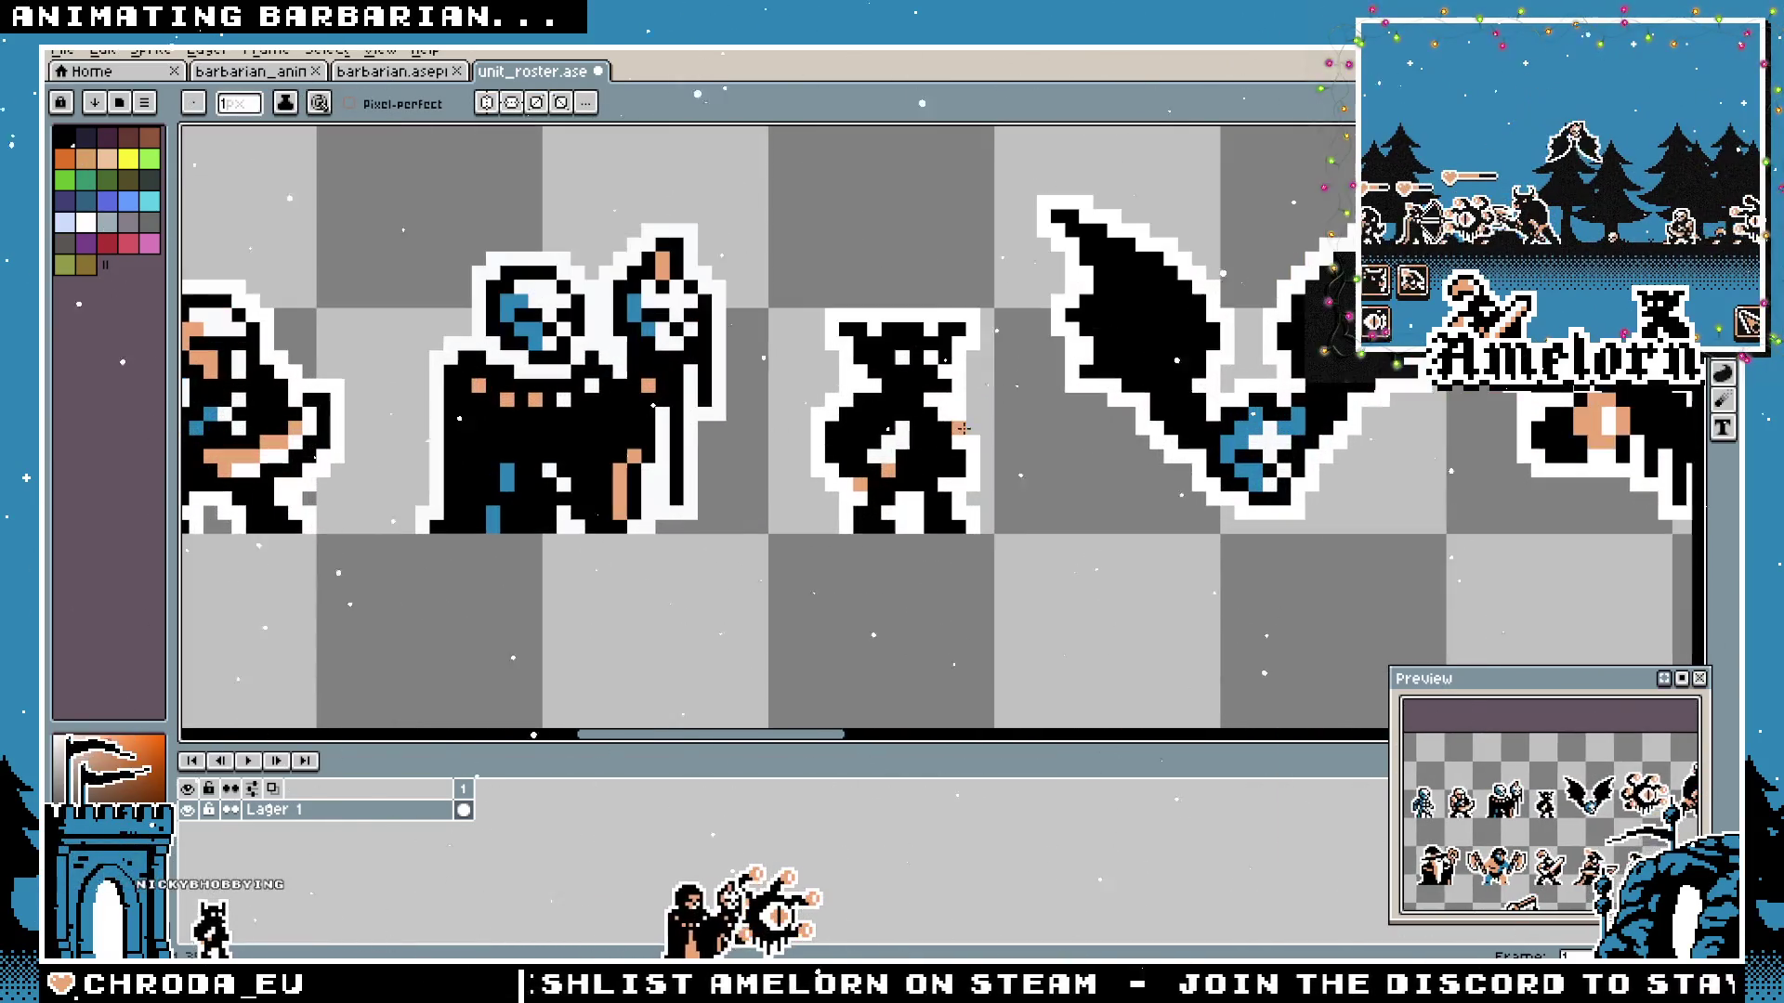
scroll(1085, 508, down, 1)
scroll(993, 493, up, 1)
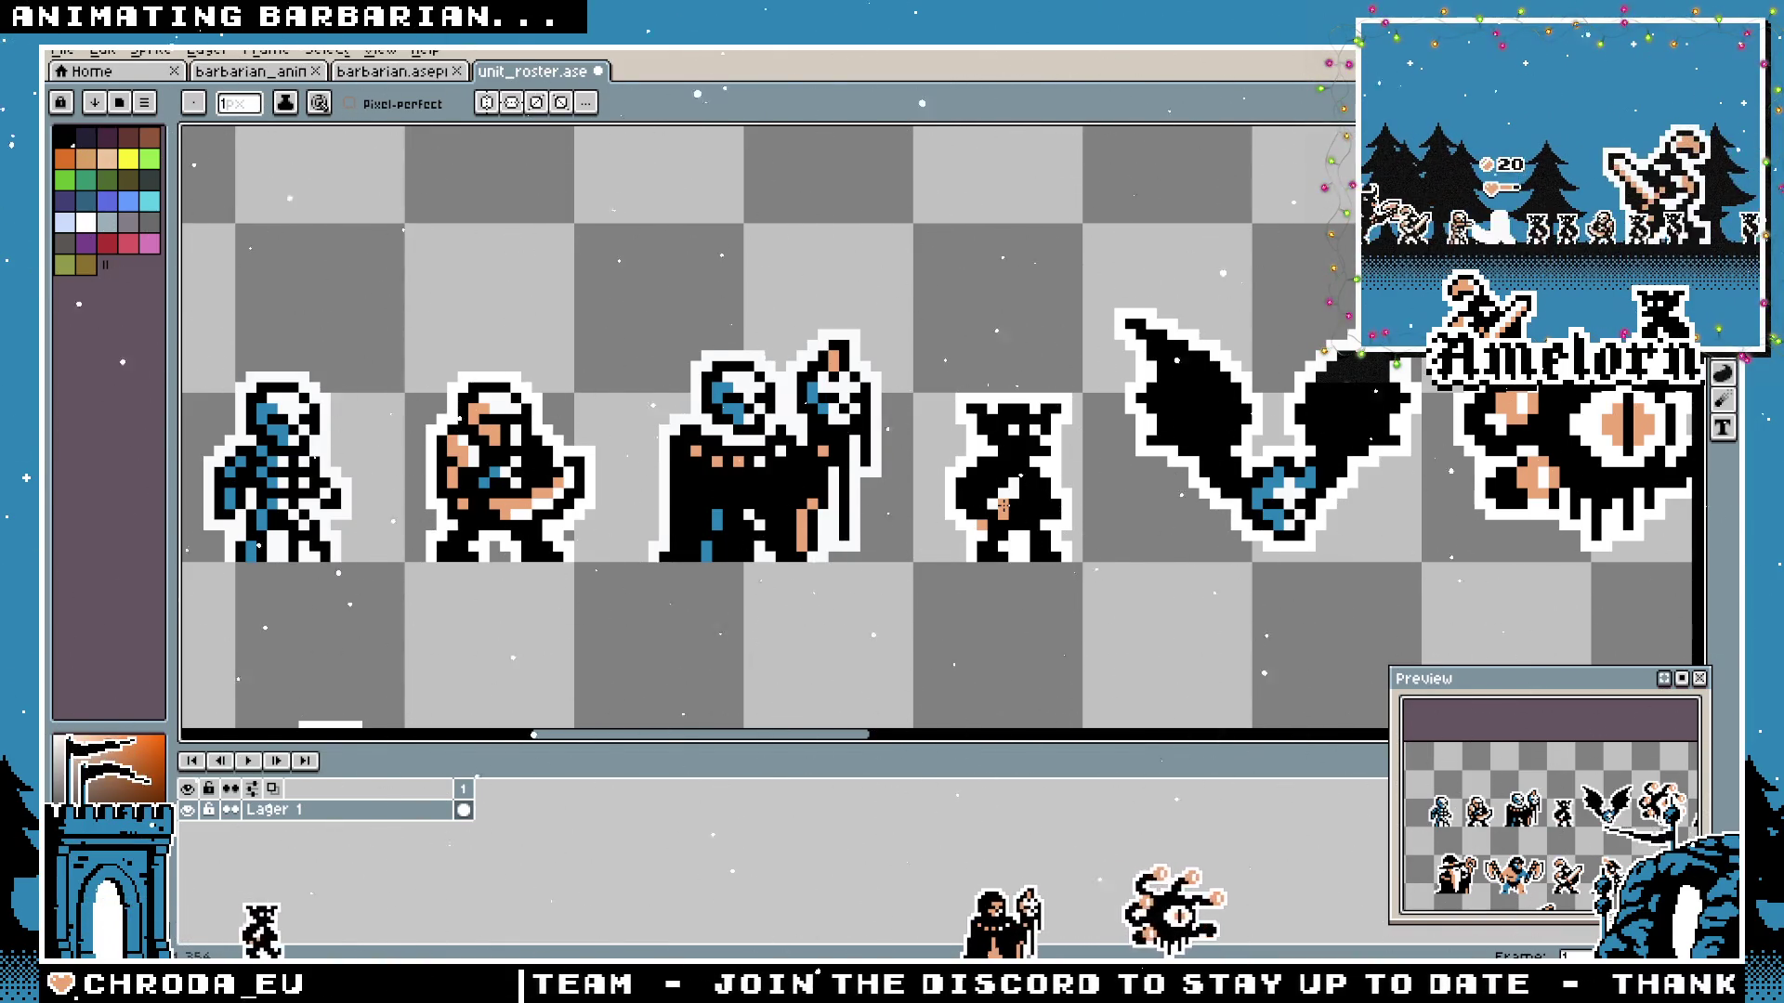
scroll(747, 546, down, 2)
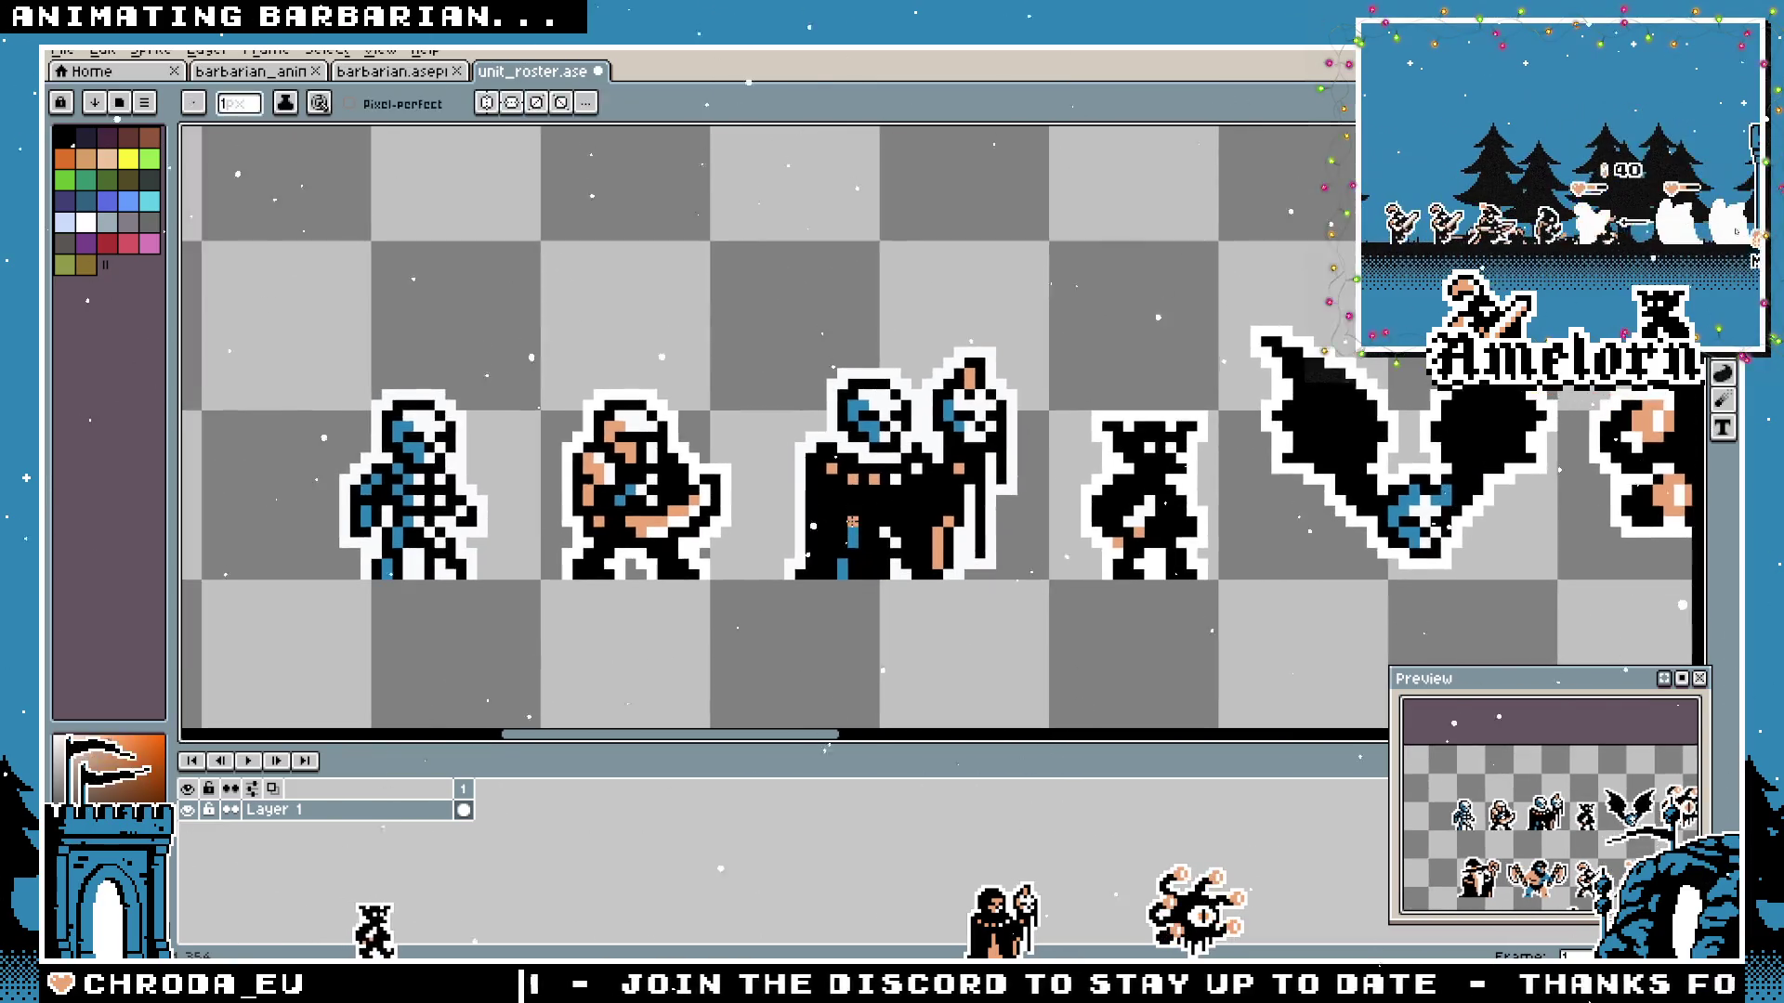
key(v)
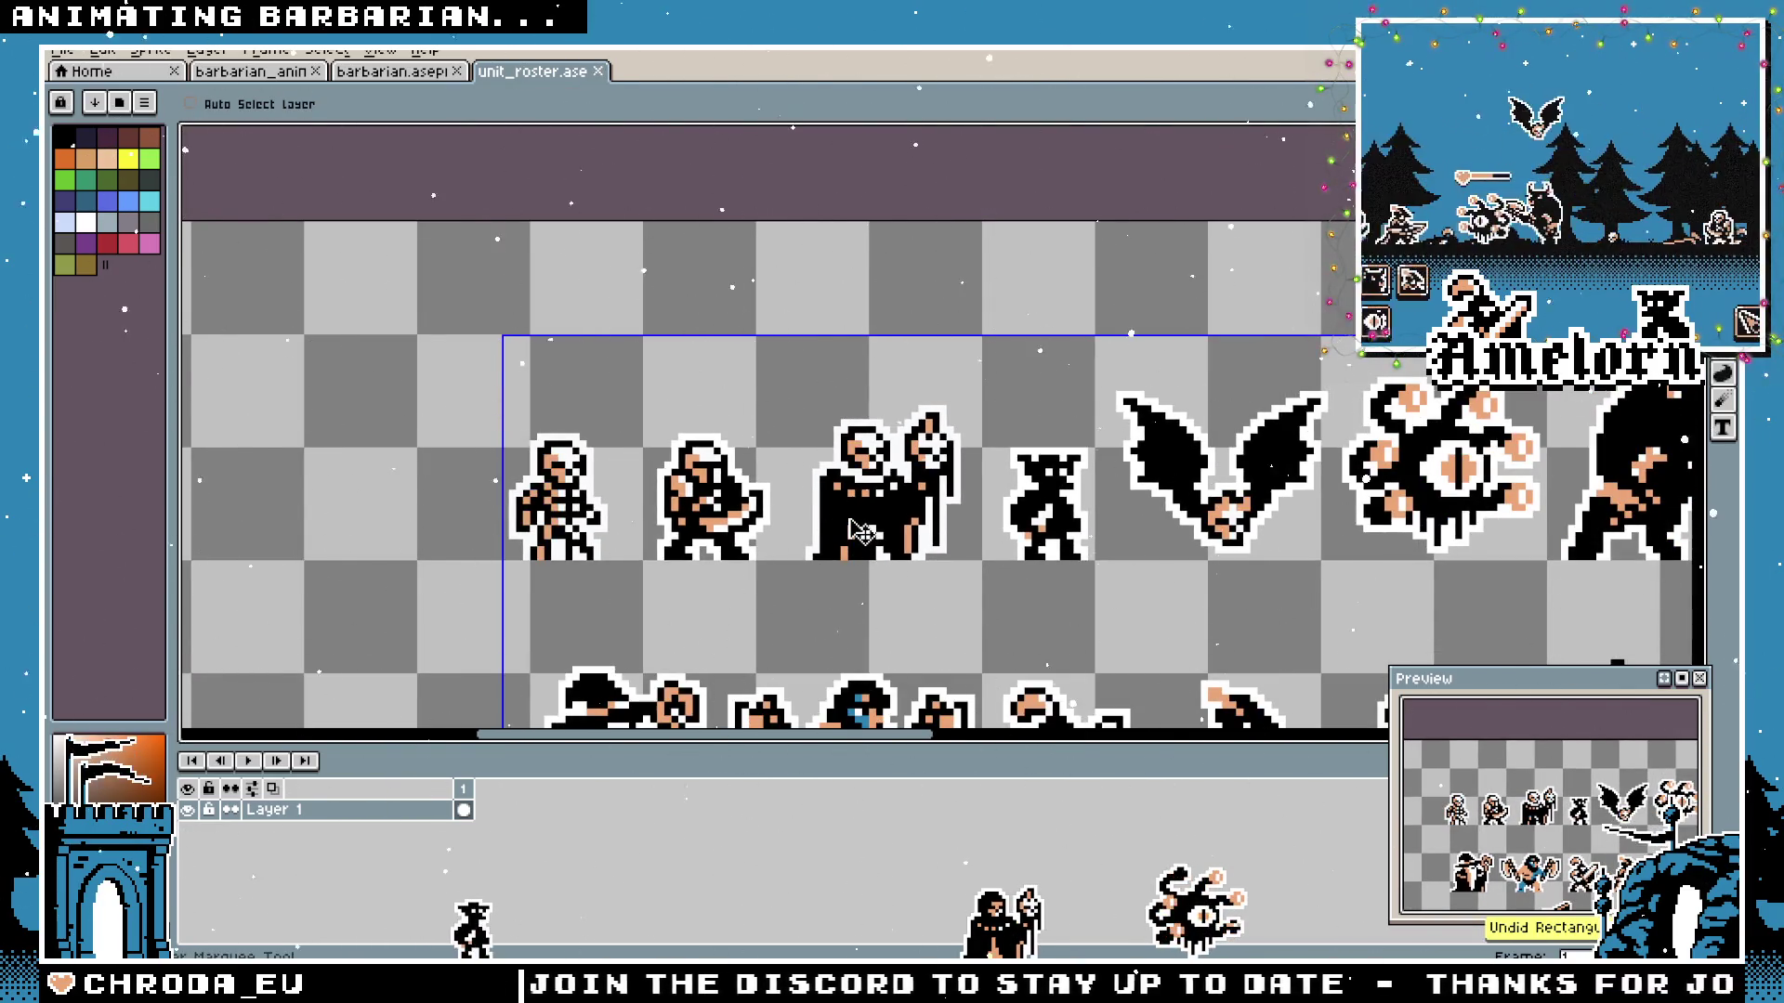
scroll(864, 558, up, 1)
drag(869, 569, 641, 396)
key(b)
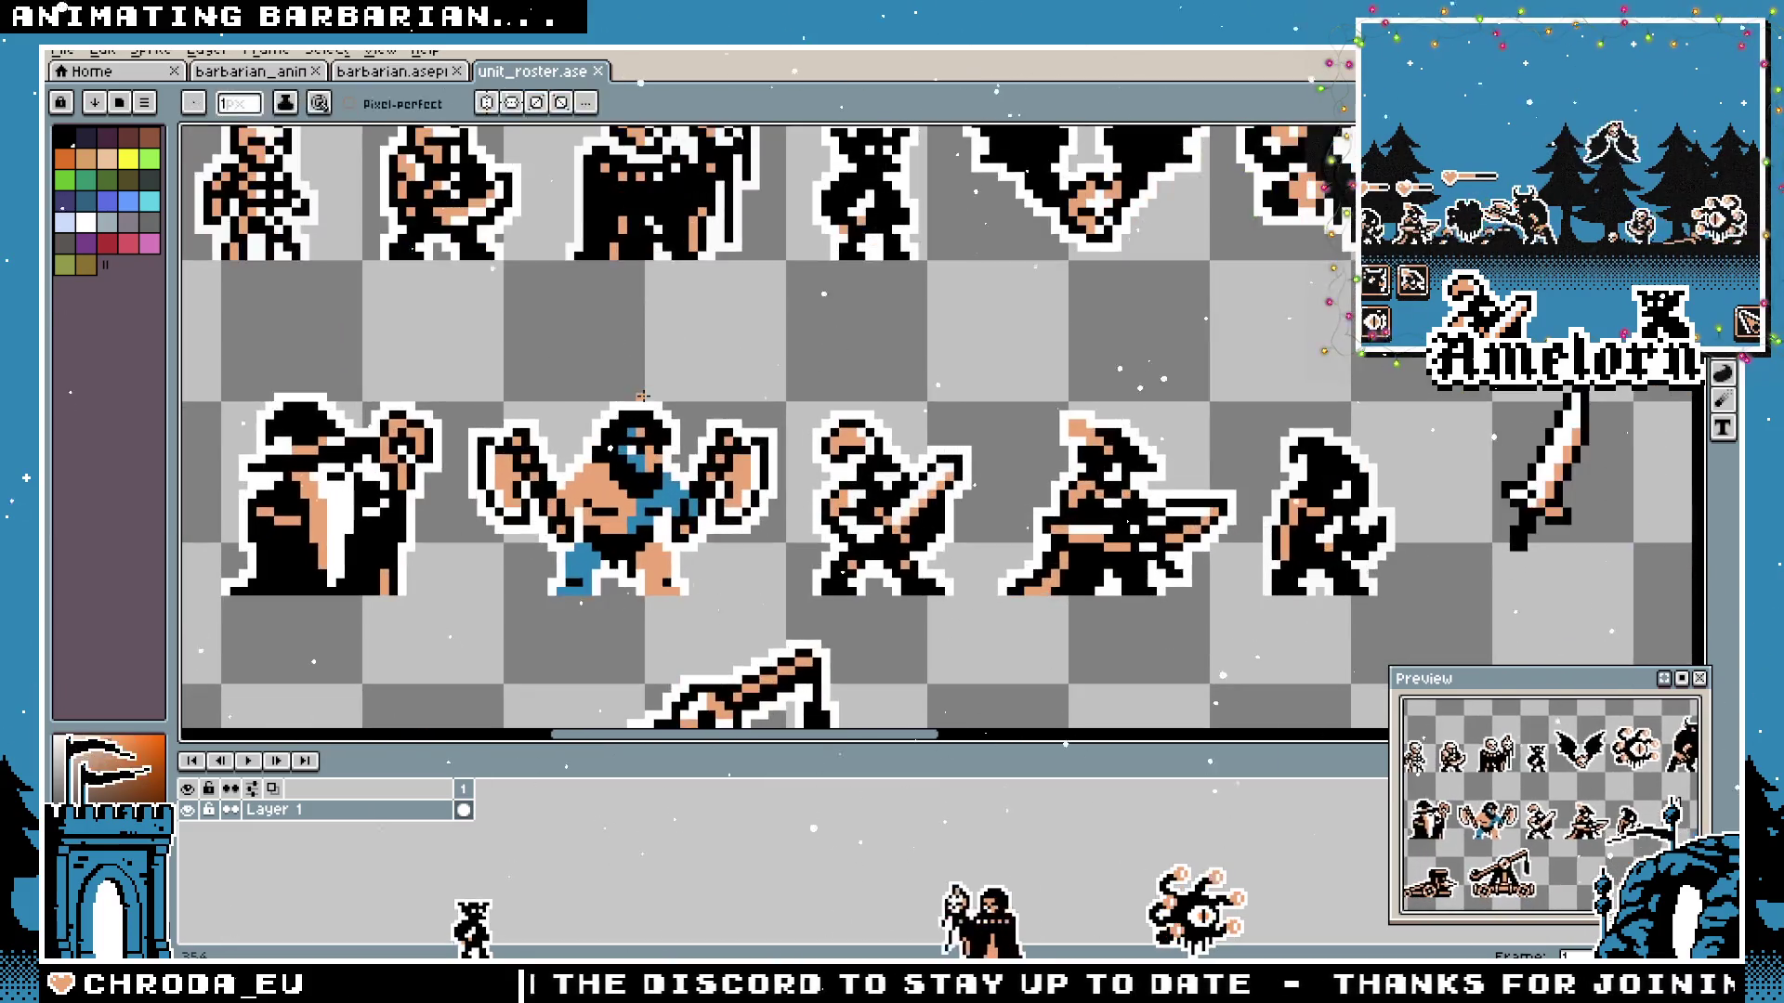
scroll(336, 481, up, 1)
scroll(335, 481, up, 1)
scroll(335, 481, up, 1)
scroll(334, 481, up, 1)
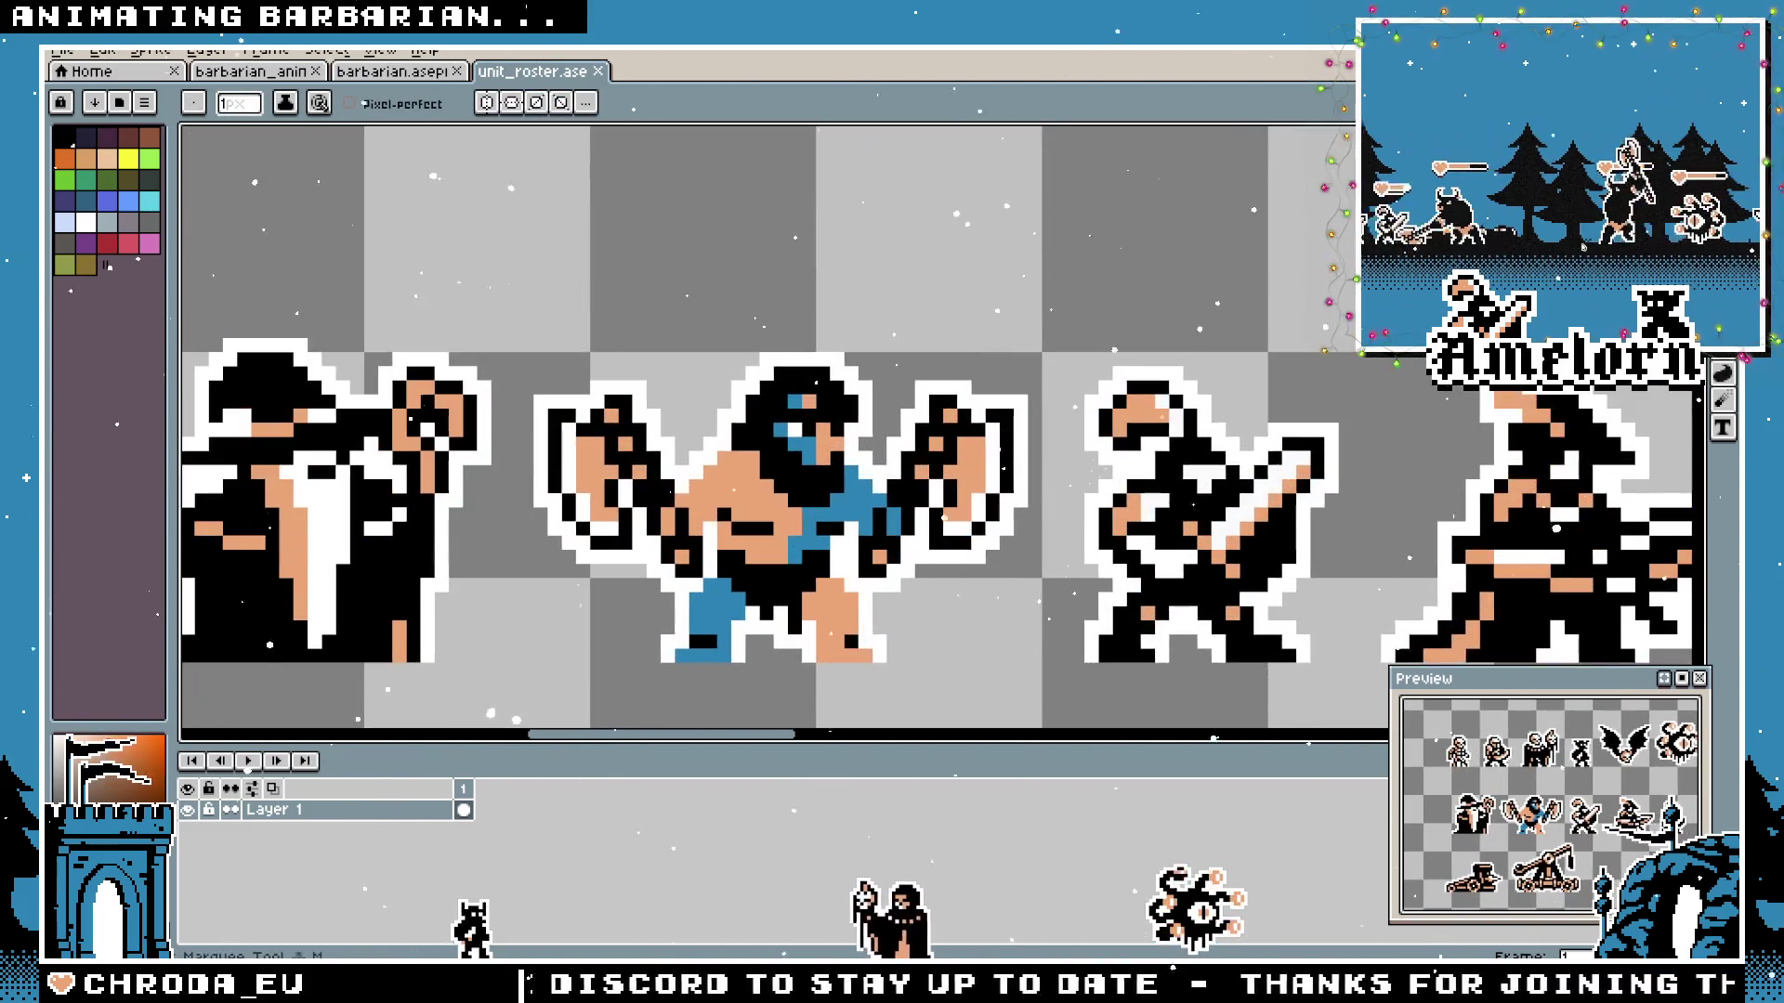
Marquee the wizard sprite and clear the selection again.
key(m)
drag(335, 480, 523, 440)
drag(685, 249, 294, 640)
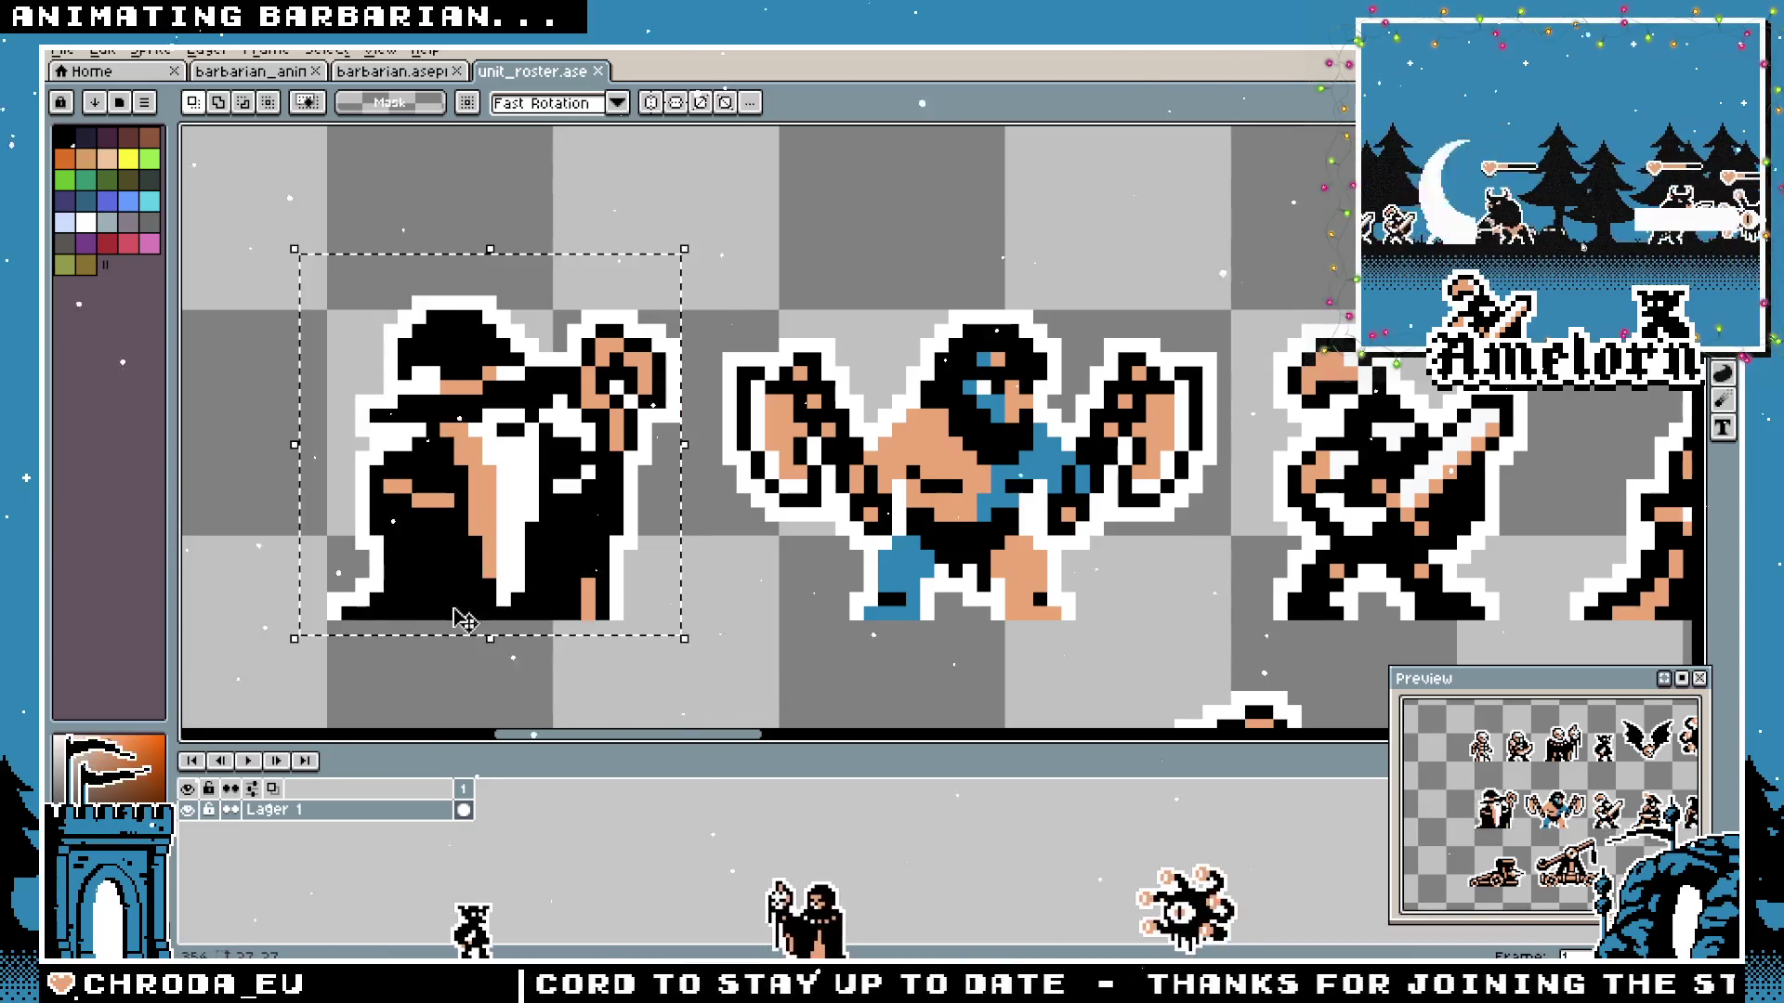
key(ctrl+d)
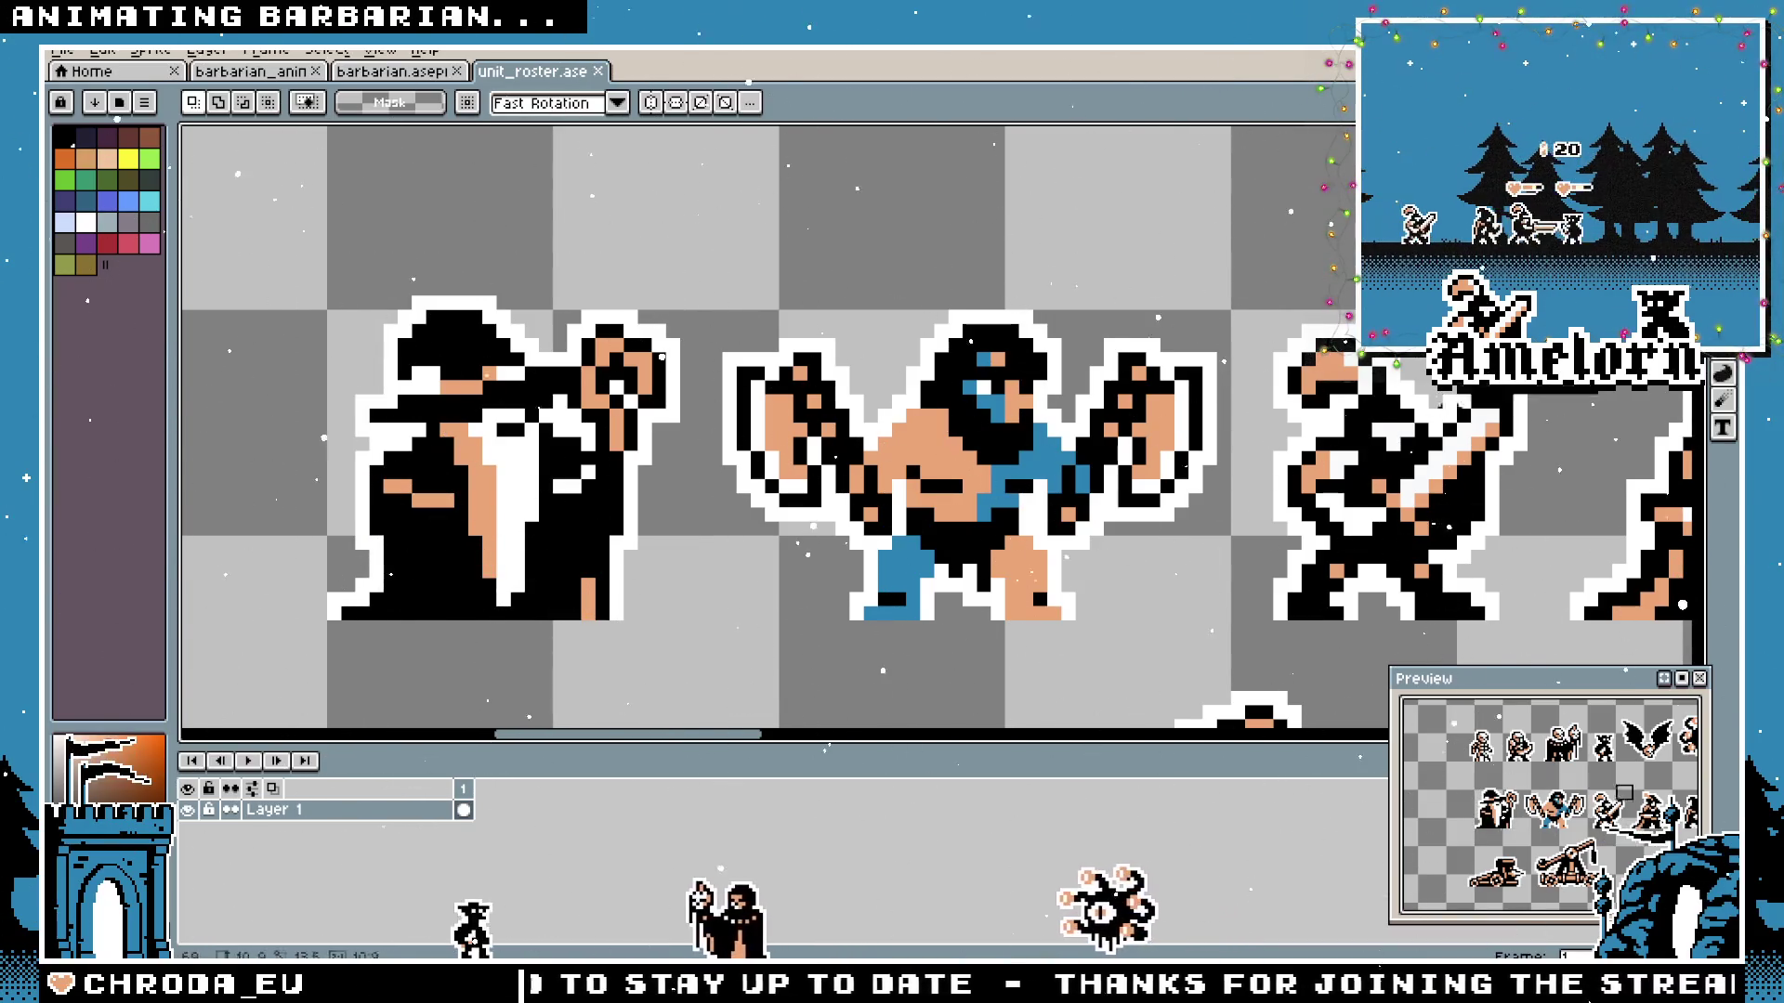
scroll(1032, 515, down, 1)
Marquee the witch, a group of three sprites and the wizard-barbarian pair, then deselect.
key(space)
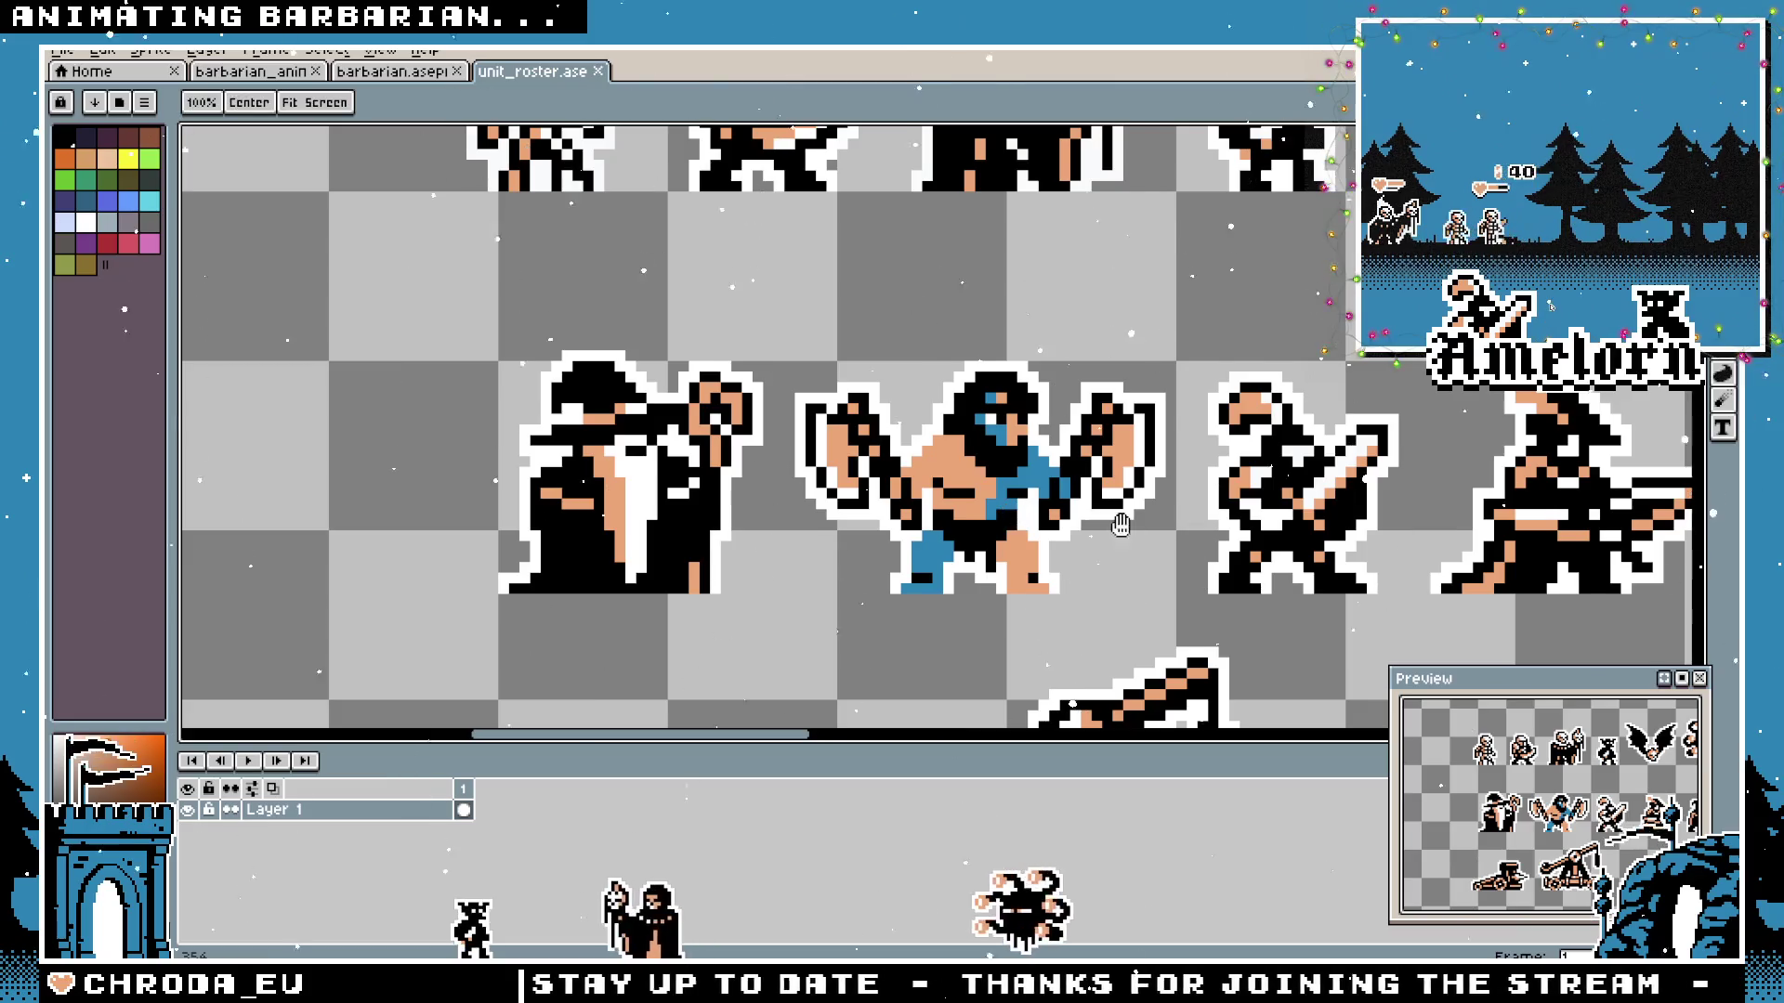
drag(1126, 528, 946, 494)
drag(1534, 339, 1220, 575)
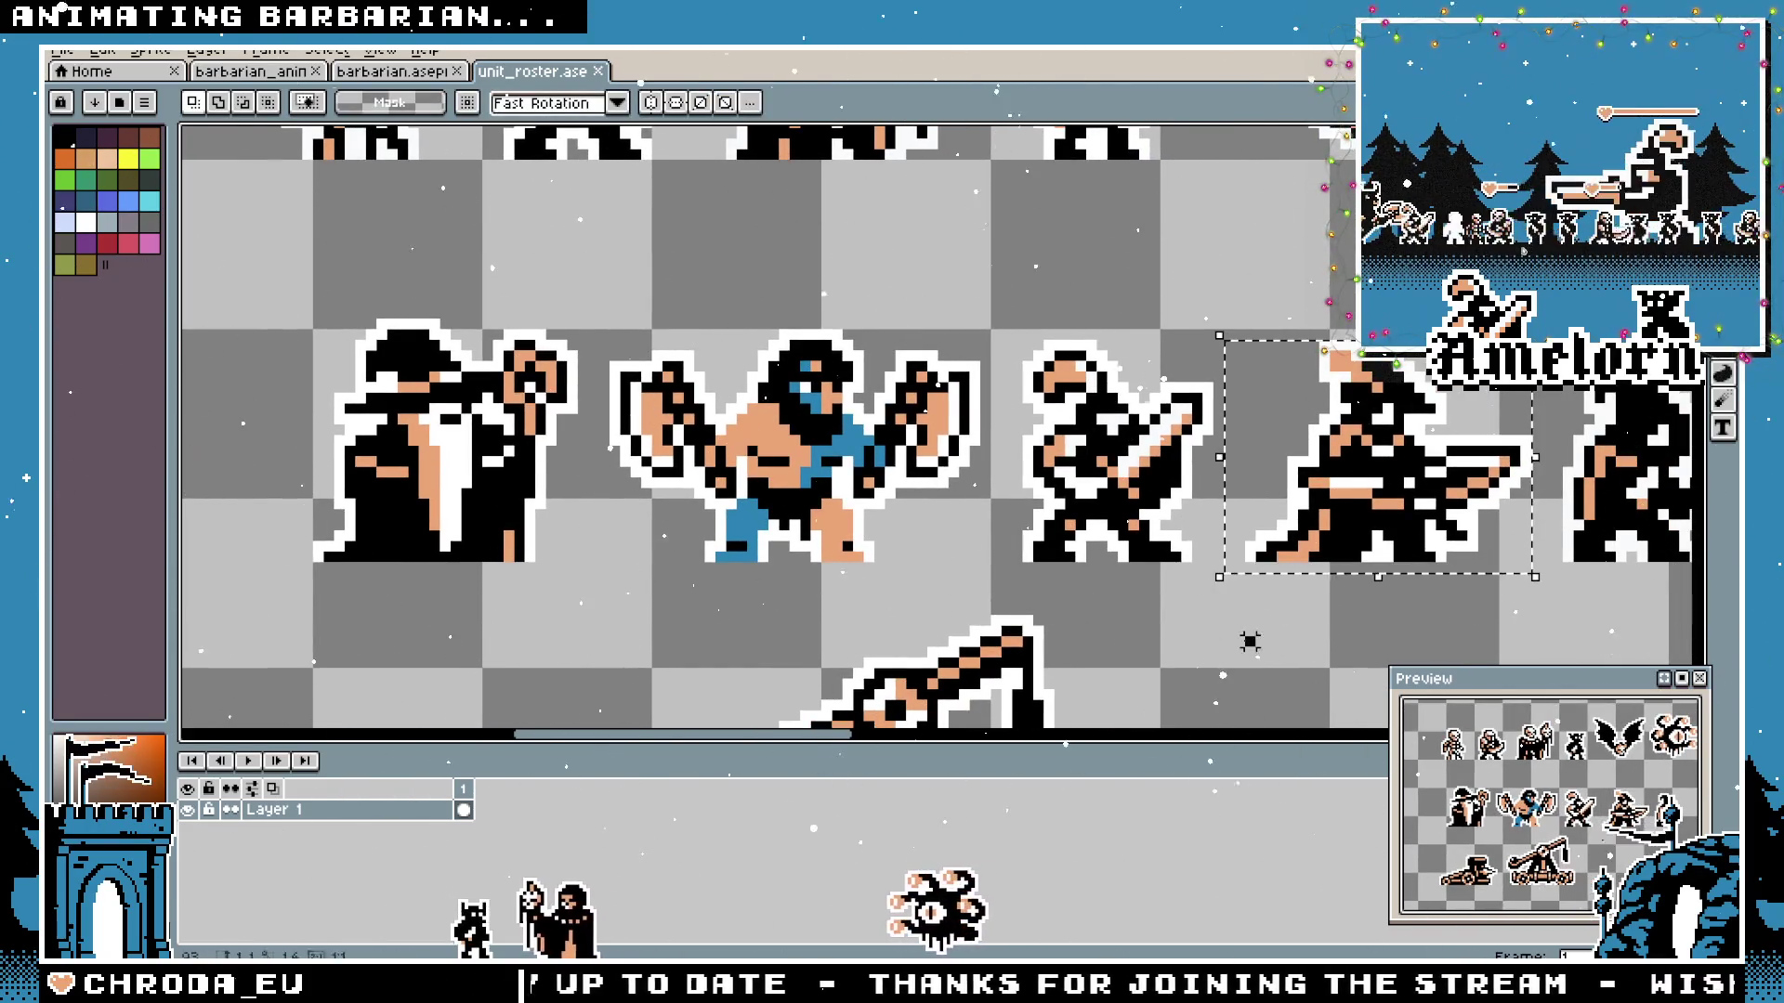
key(space)
drag(1471, 443, 1136, 429)
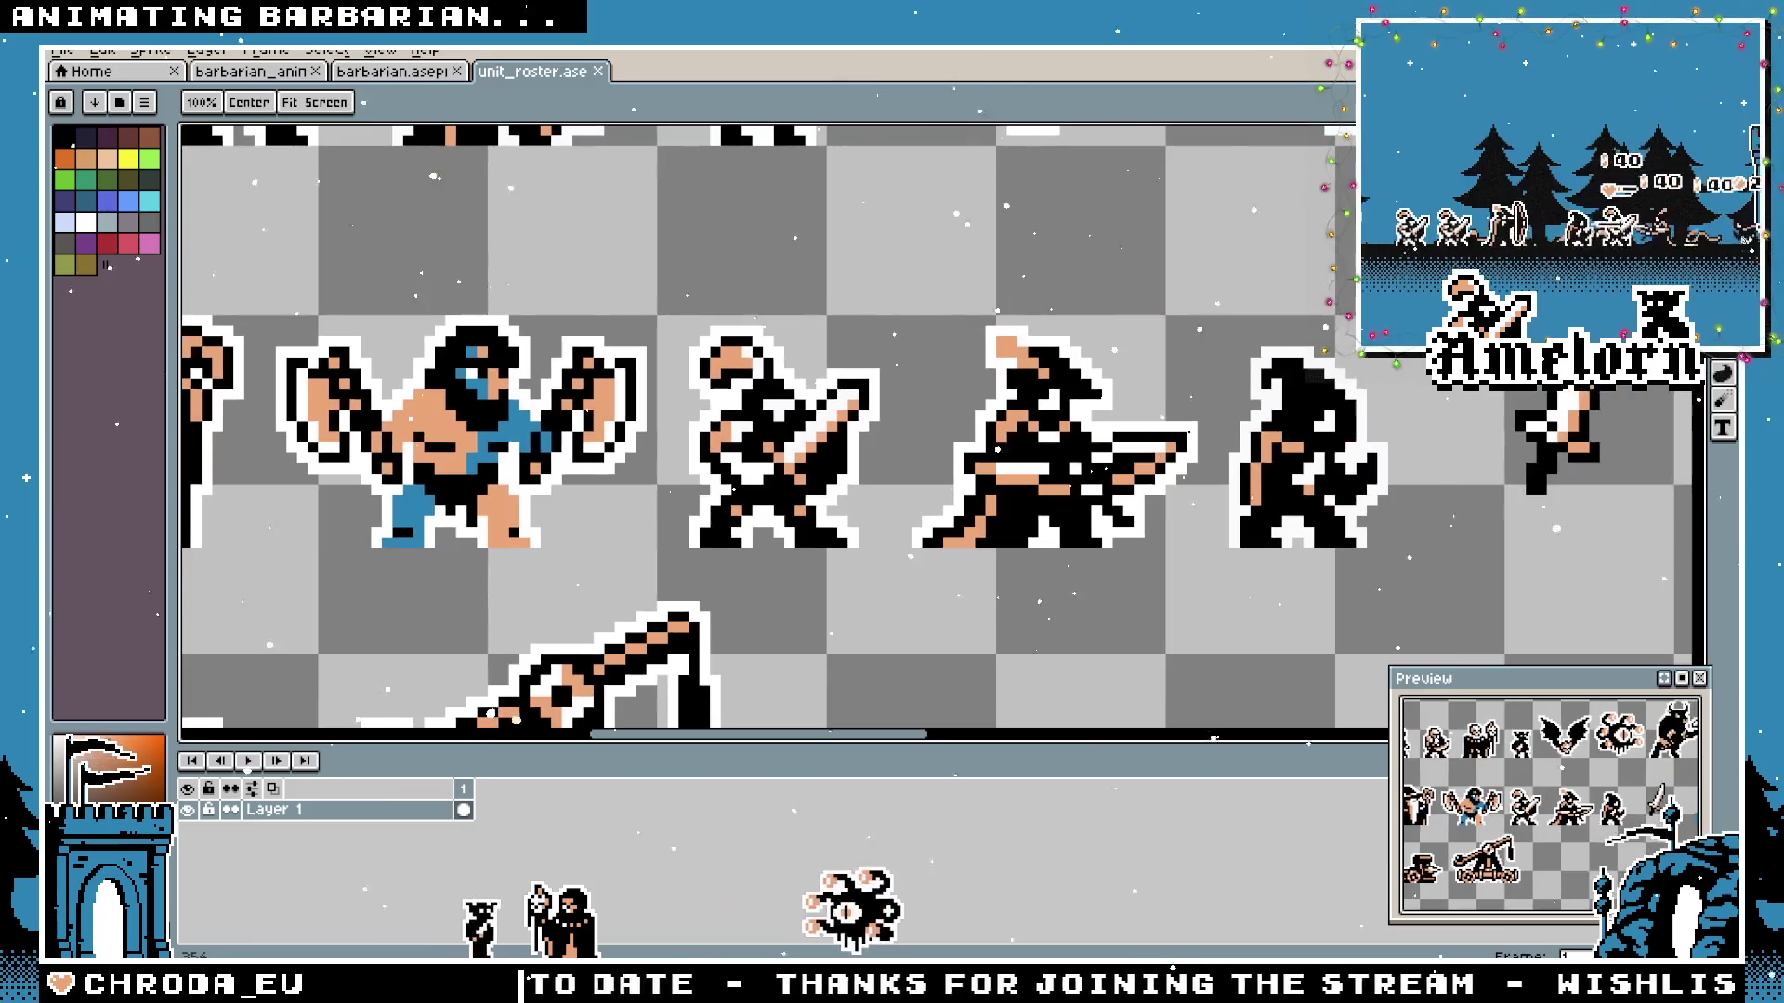
drag(1426, 347, 656, 557)
mouse_move(1426, 254)
mouse_down()
mouse_move(661, 571)
mouse_move(1148, 621)
mouse_up()
drag(373, 301, 1141, 620)
drag(371, 287, 346, 279)
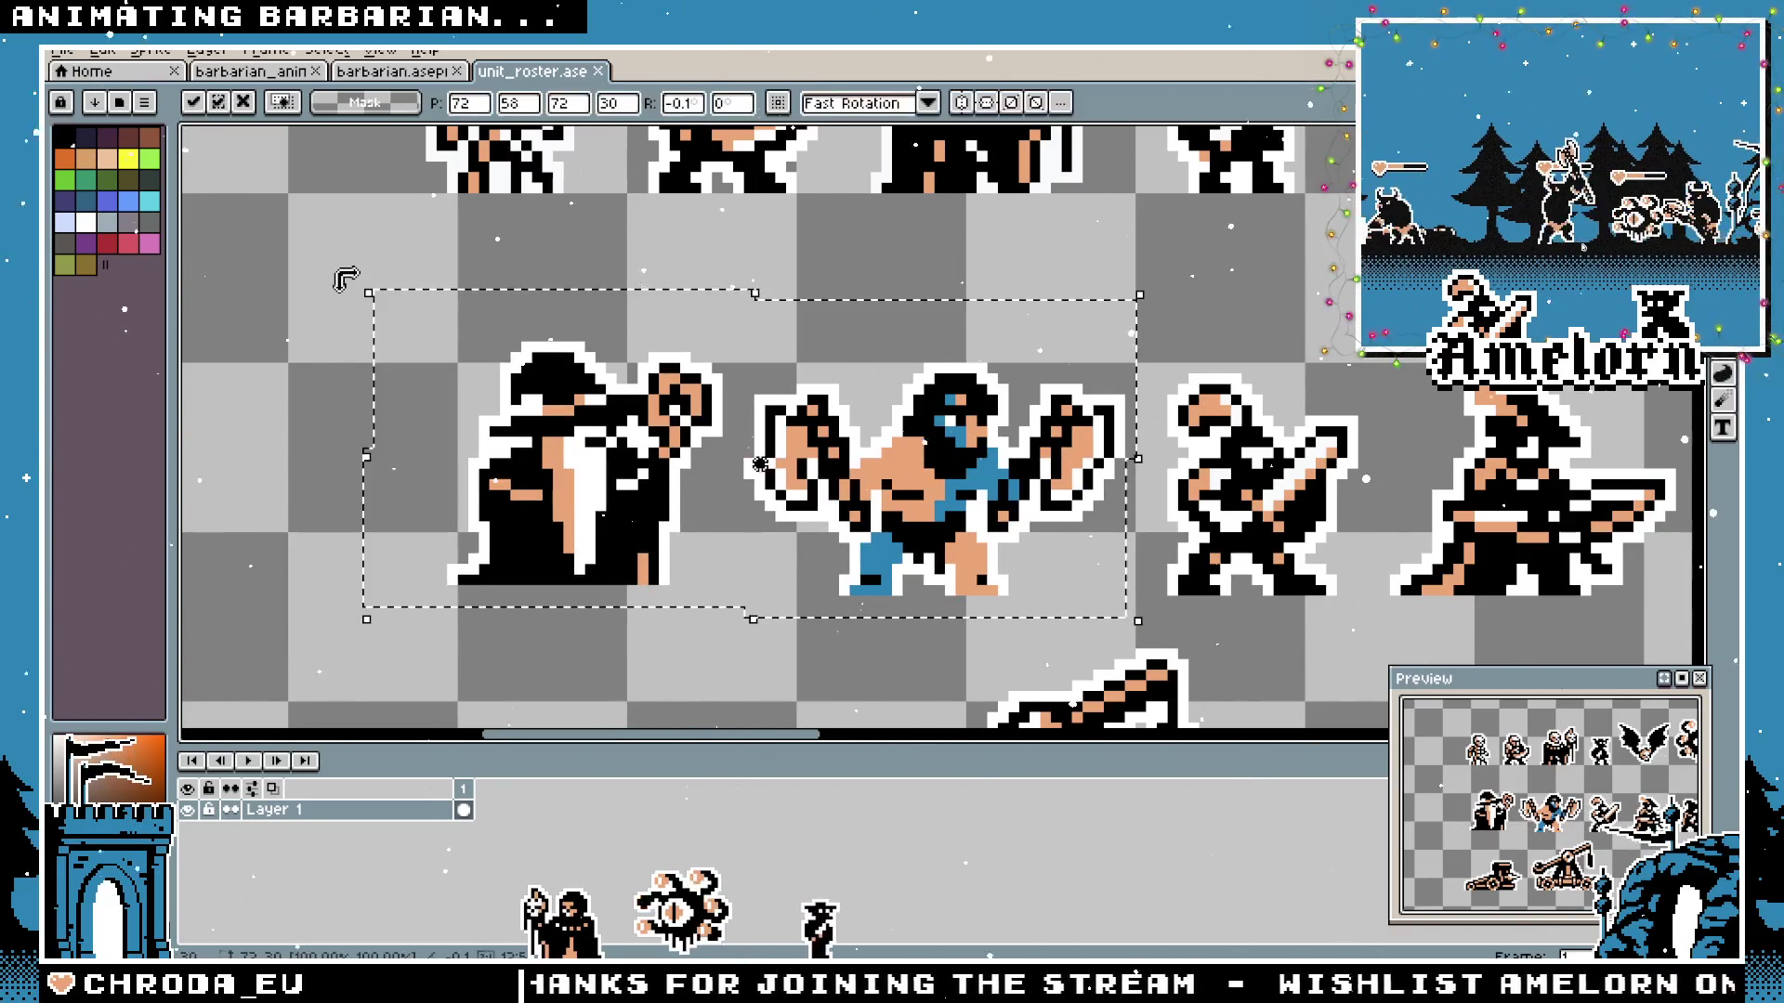
click(337, 322)
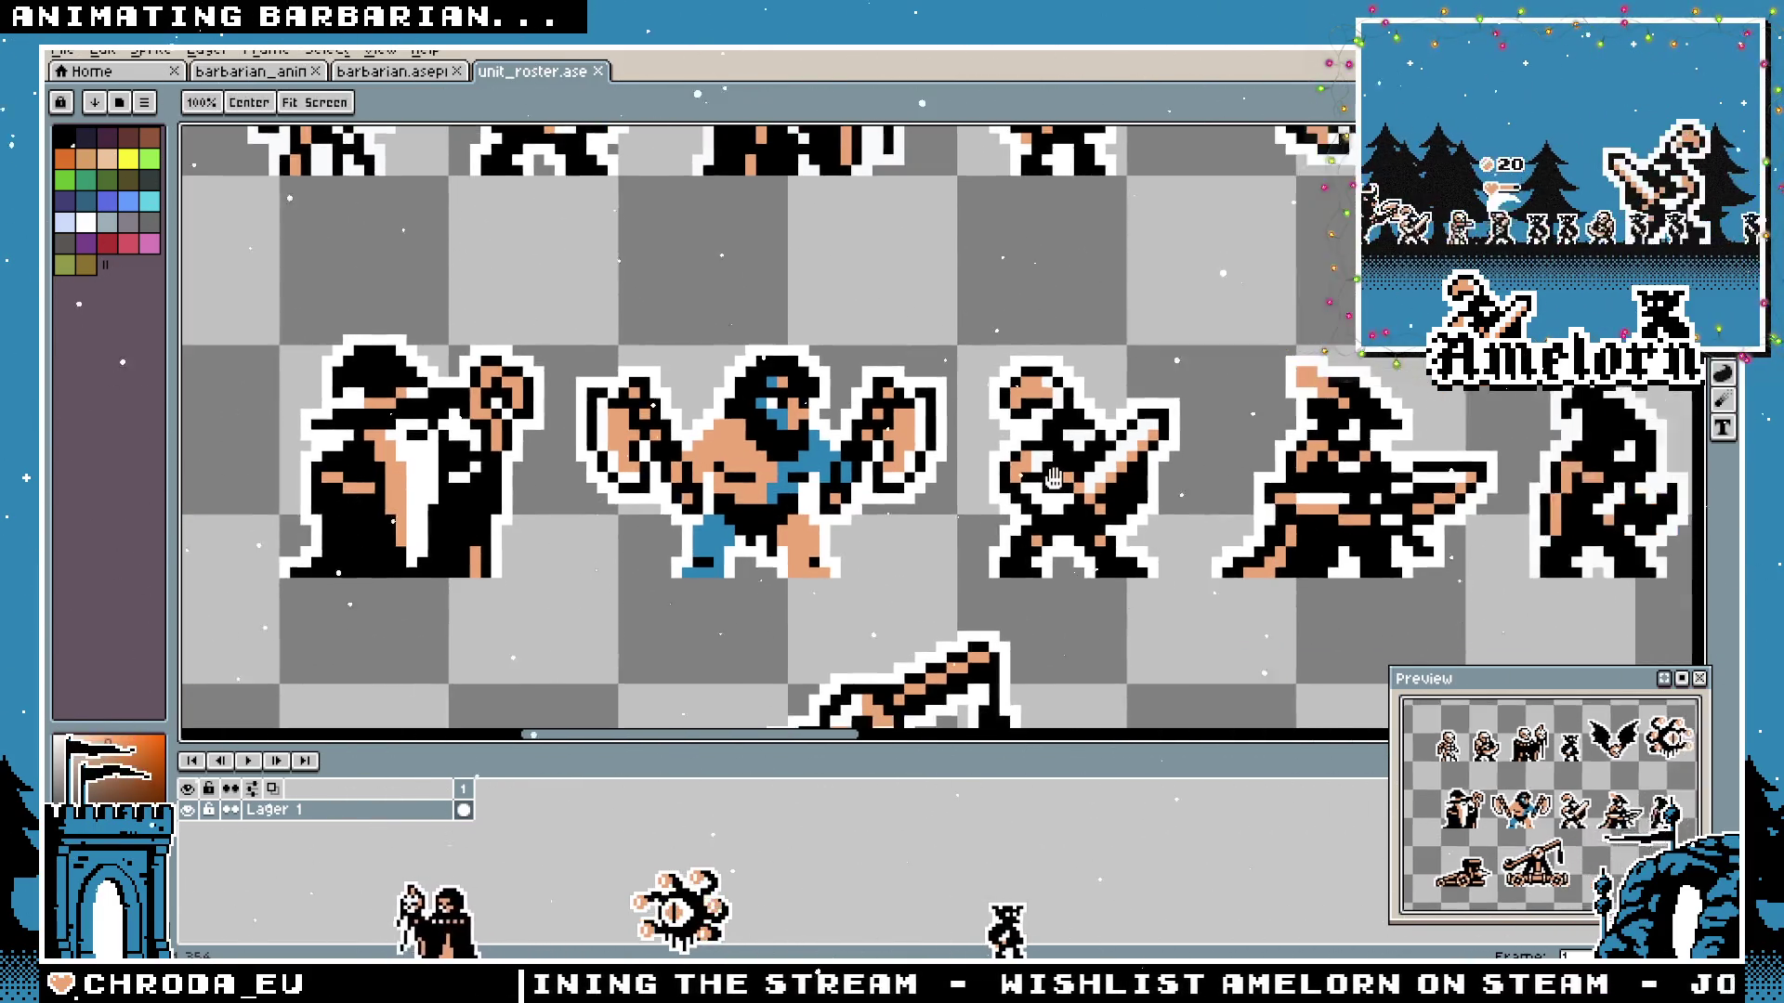
scroll(945, 457, down, 3)
Select the wizard and barbarian, then the top row of roster sprites.
key(m)
drag(410, 367, 942, 559)
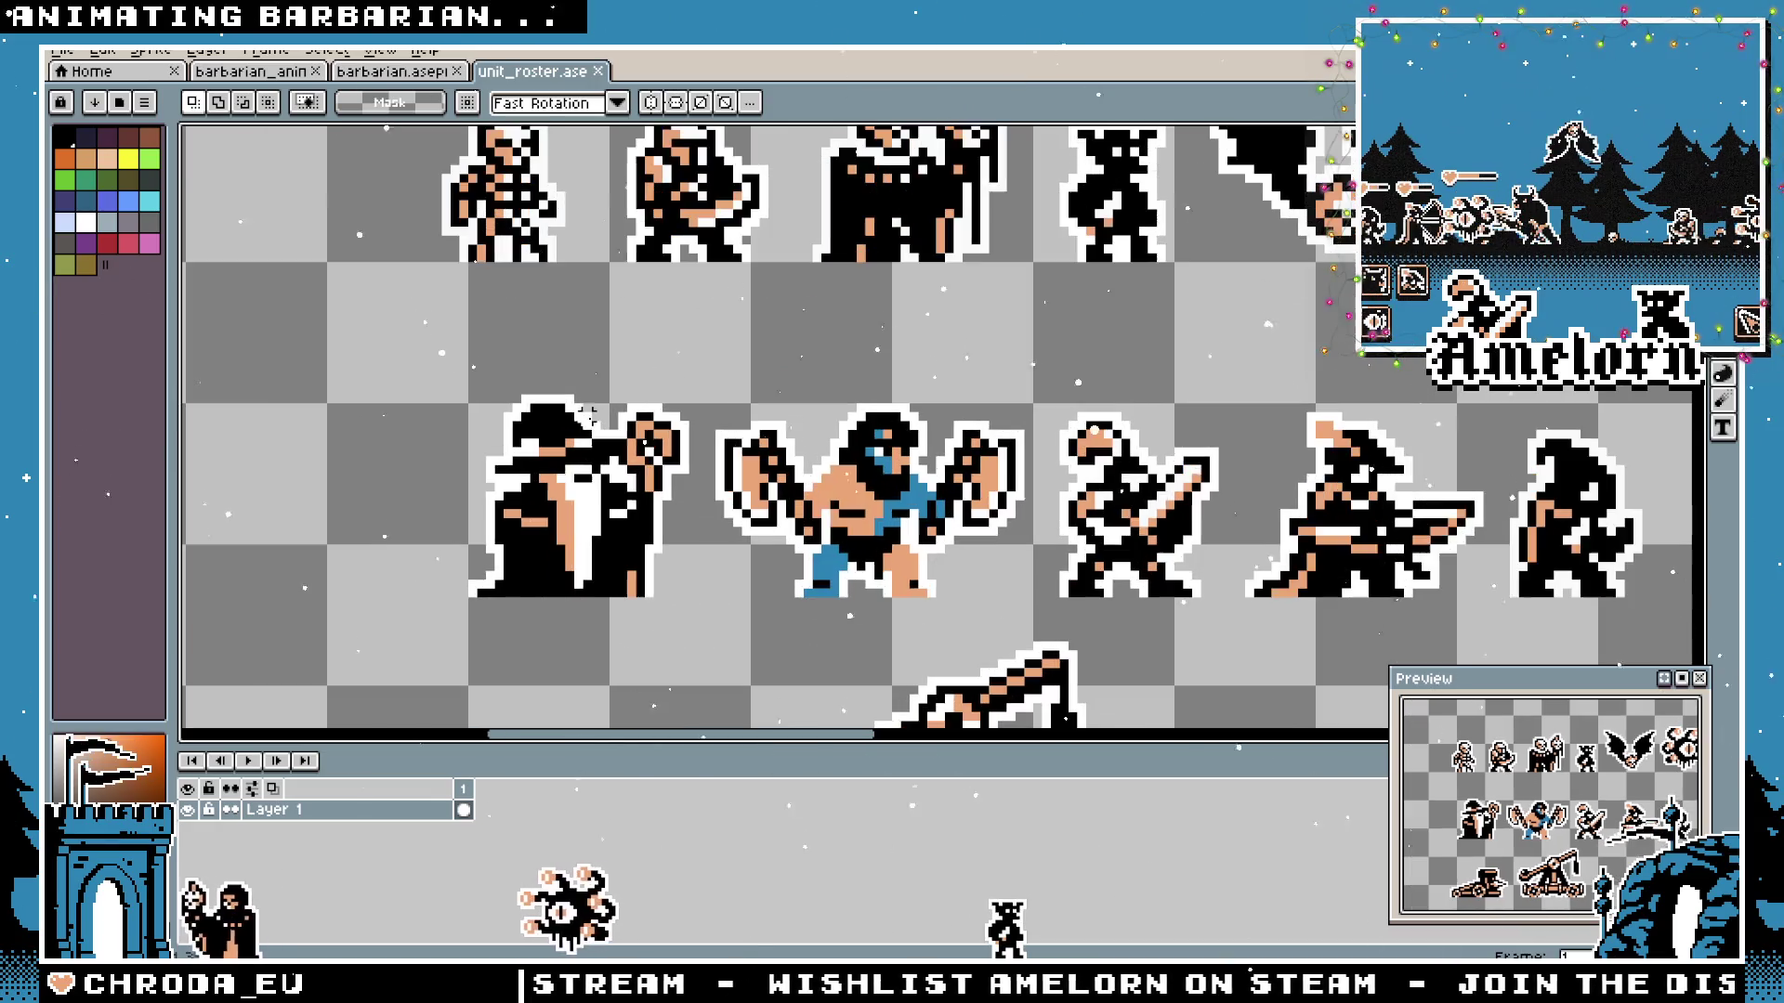
scroll(987, 523, up, 1)
drag(987, 523, 613, 460)
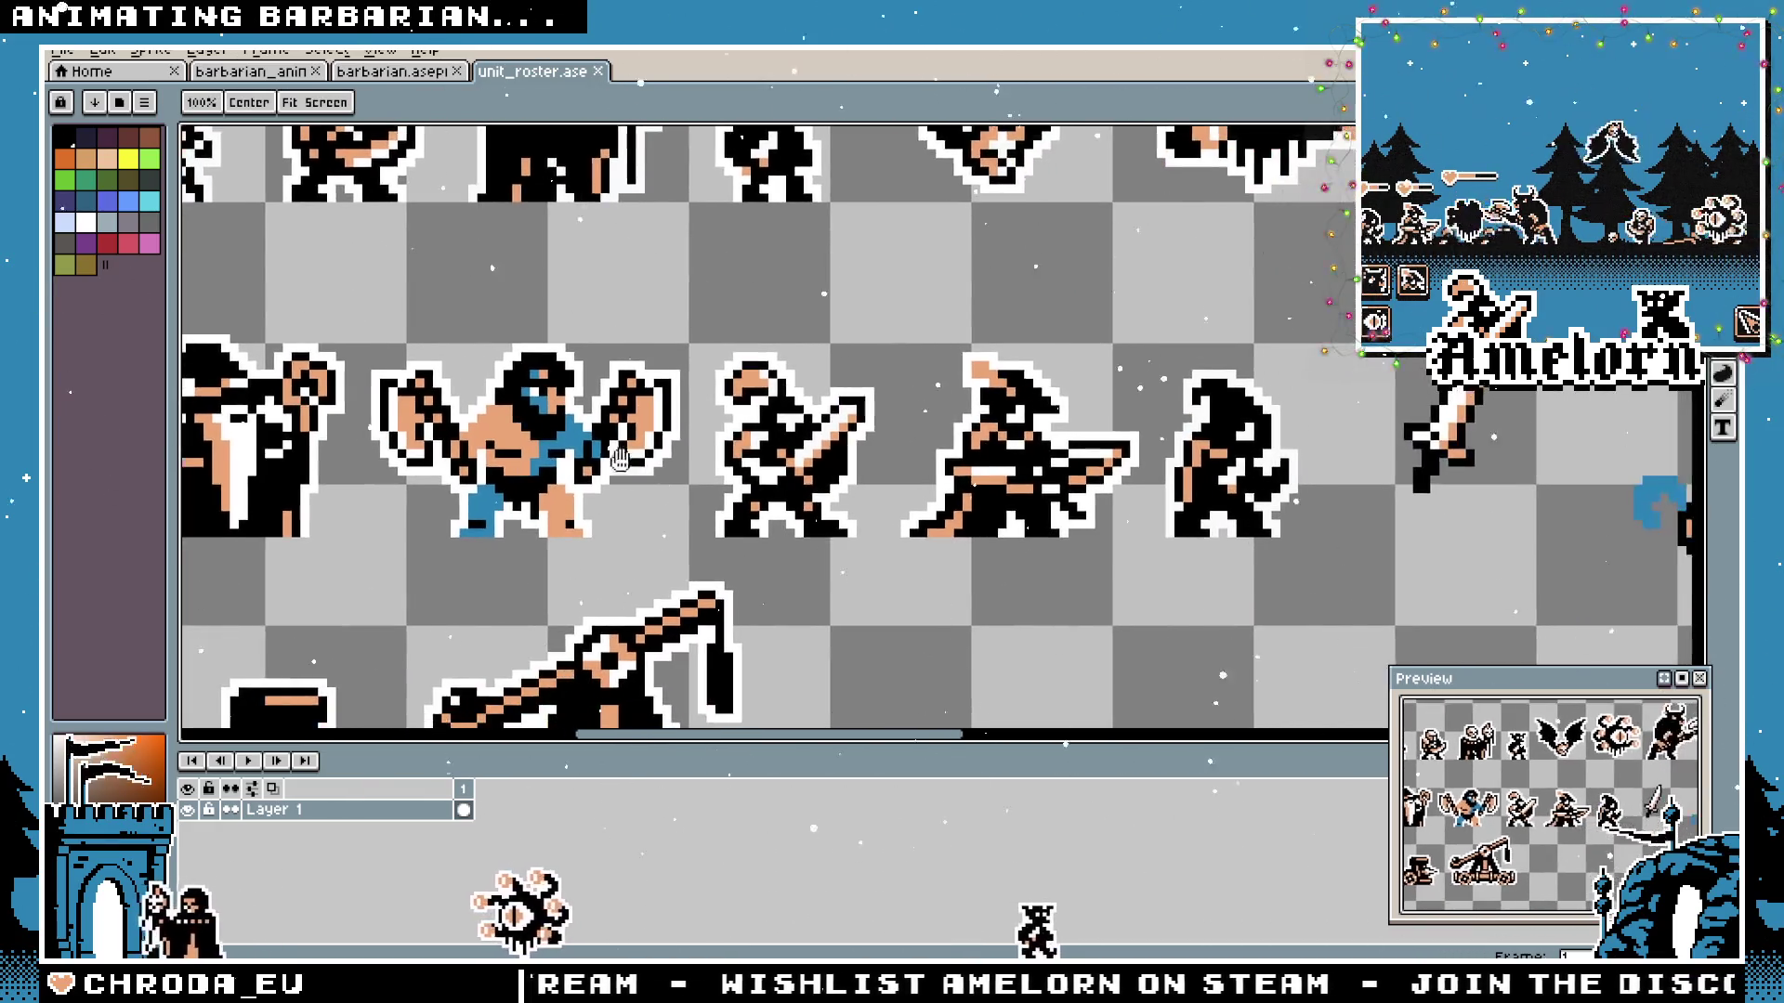
scroll(278, 298, up, 1)
key(m)
mouse_move(275, 302)
mouse_down()
mouse_move(992, 580)
mouse_move(1157, 770)
mouse_up()
drag(352, 178, 1155, 460)
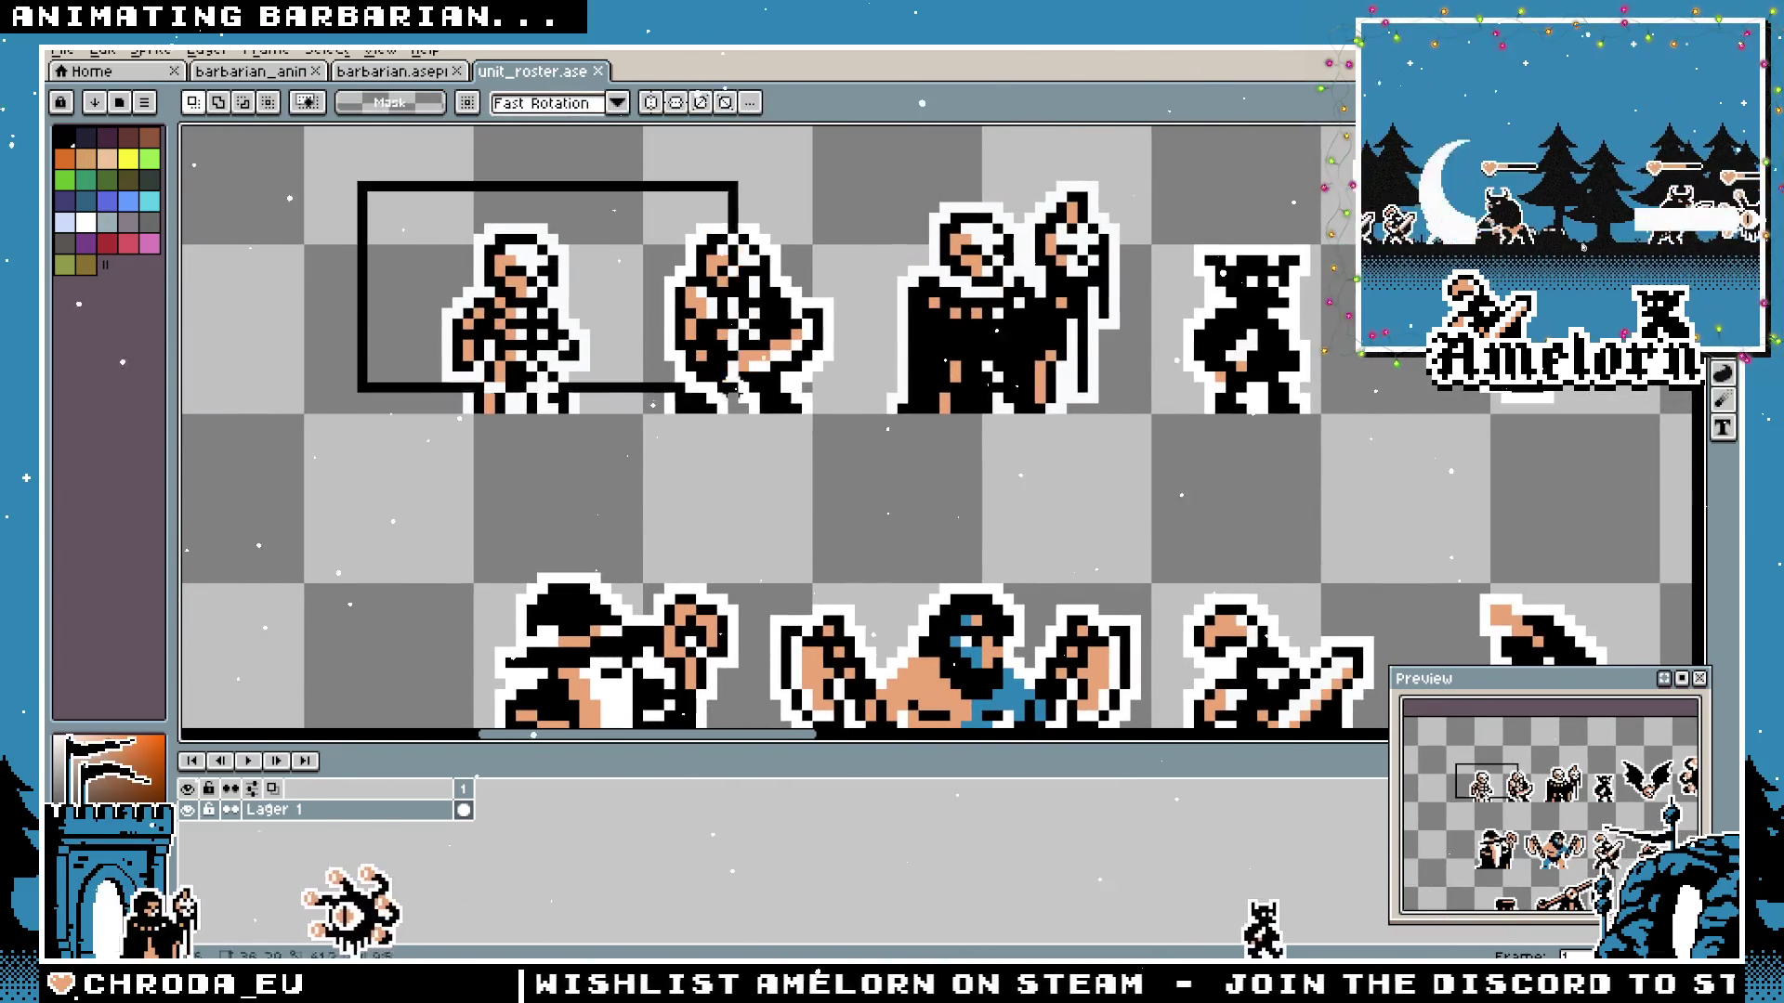
Pan over both sprite rows, then close unit_roster.ase to return to barbarian.aseprite.
drag(286, 251, 327, 195)
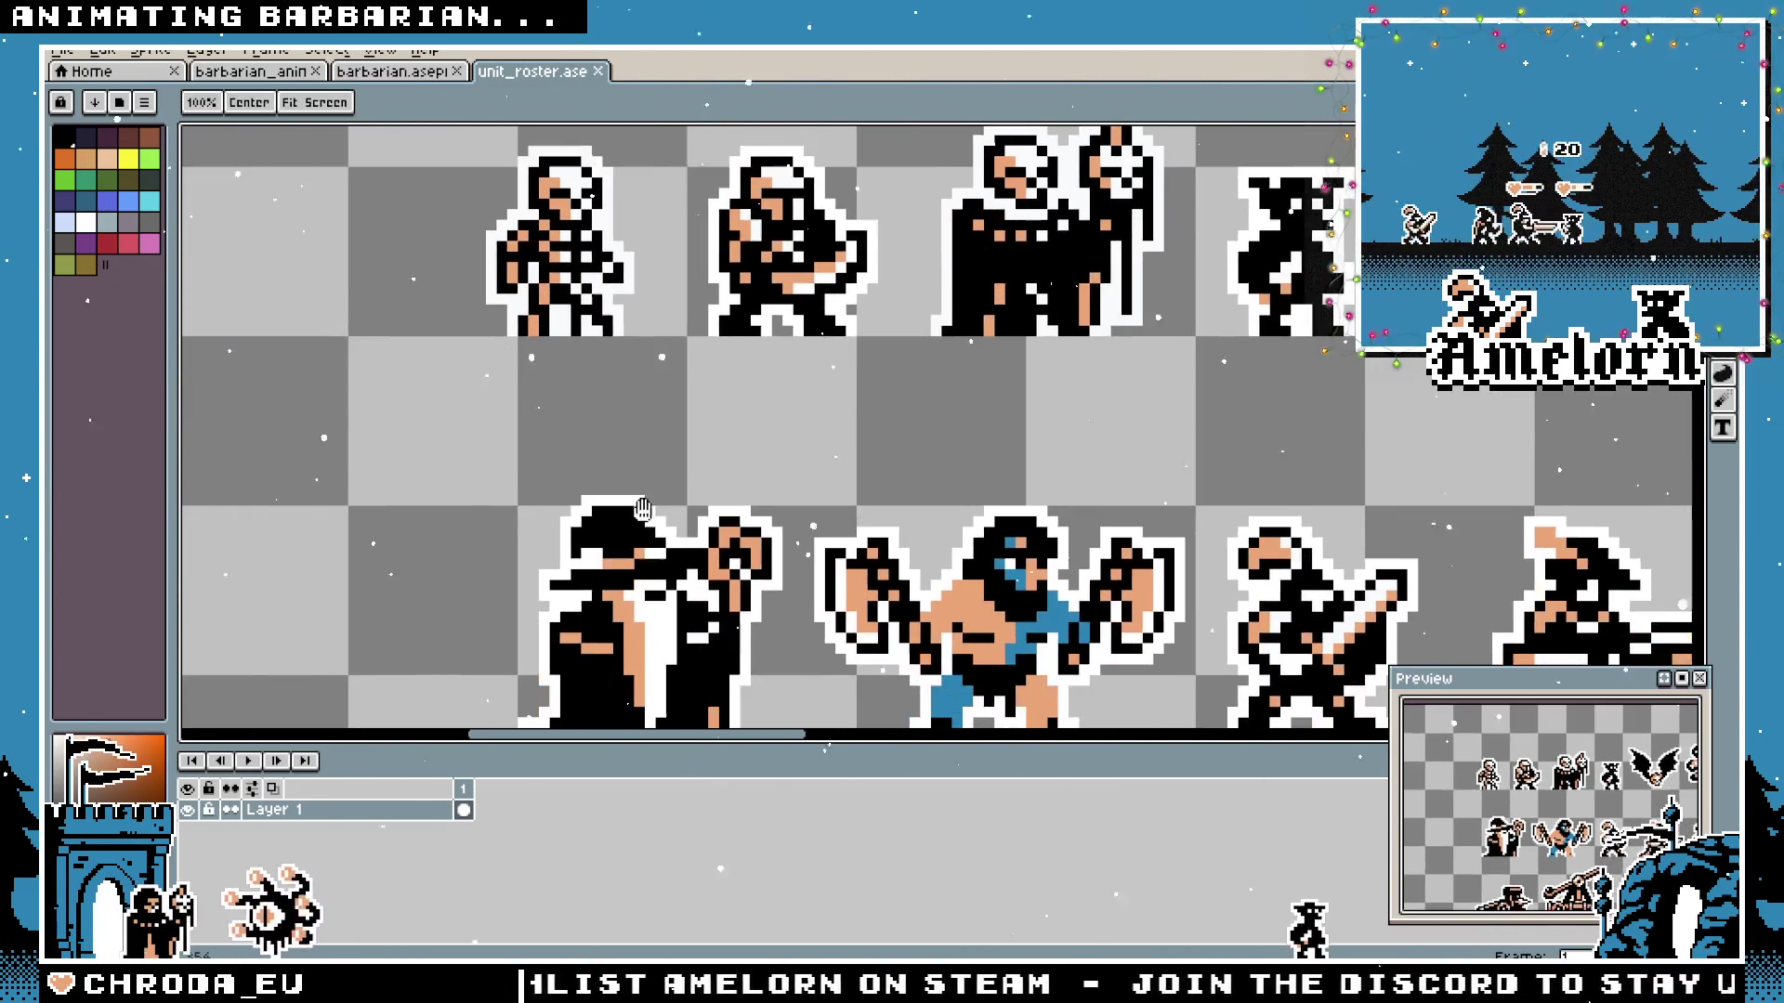
drag(701, 374, 757, 464)
scroll(836, 544, down, 1)
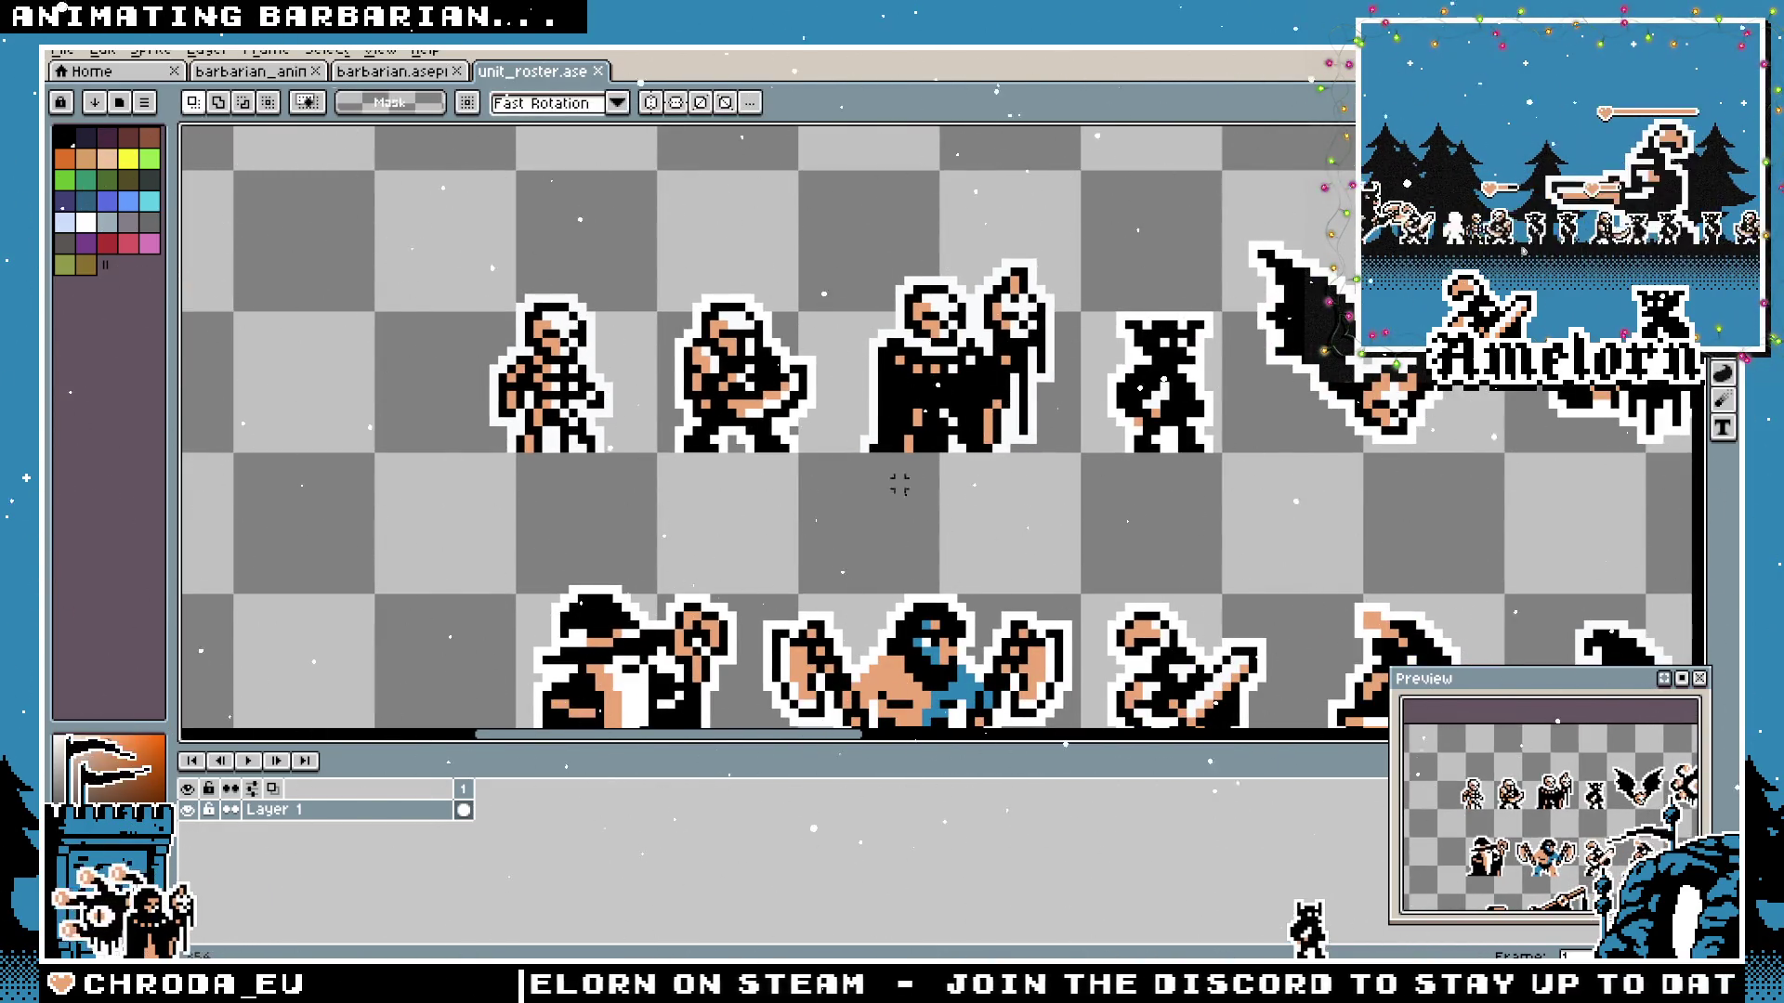
drag(889, 476, 834, 357)
scroll(739, 506, up, 1)
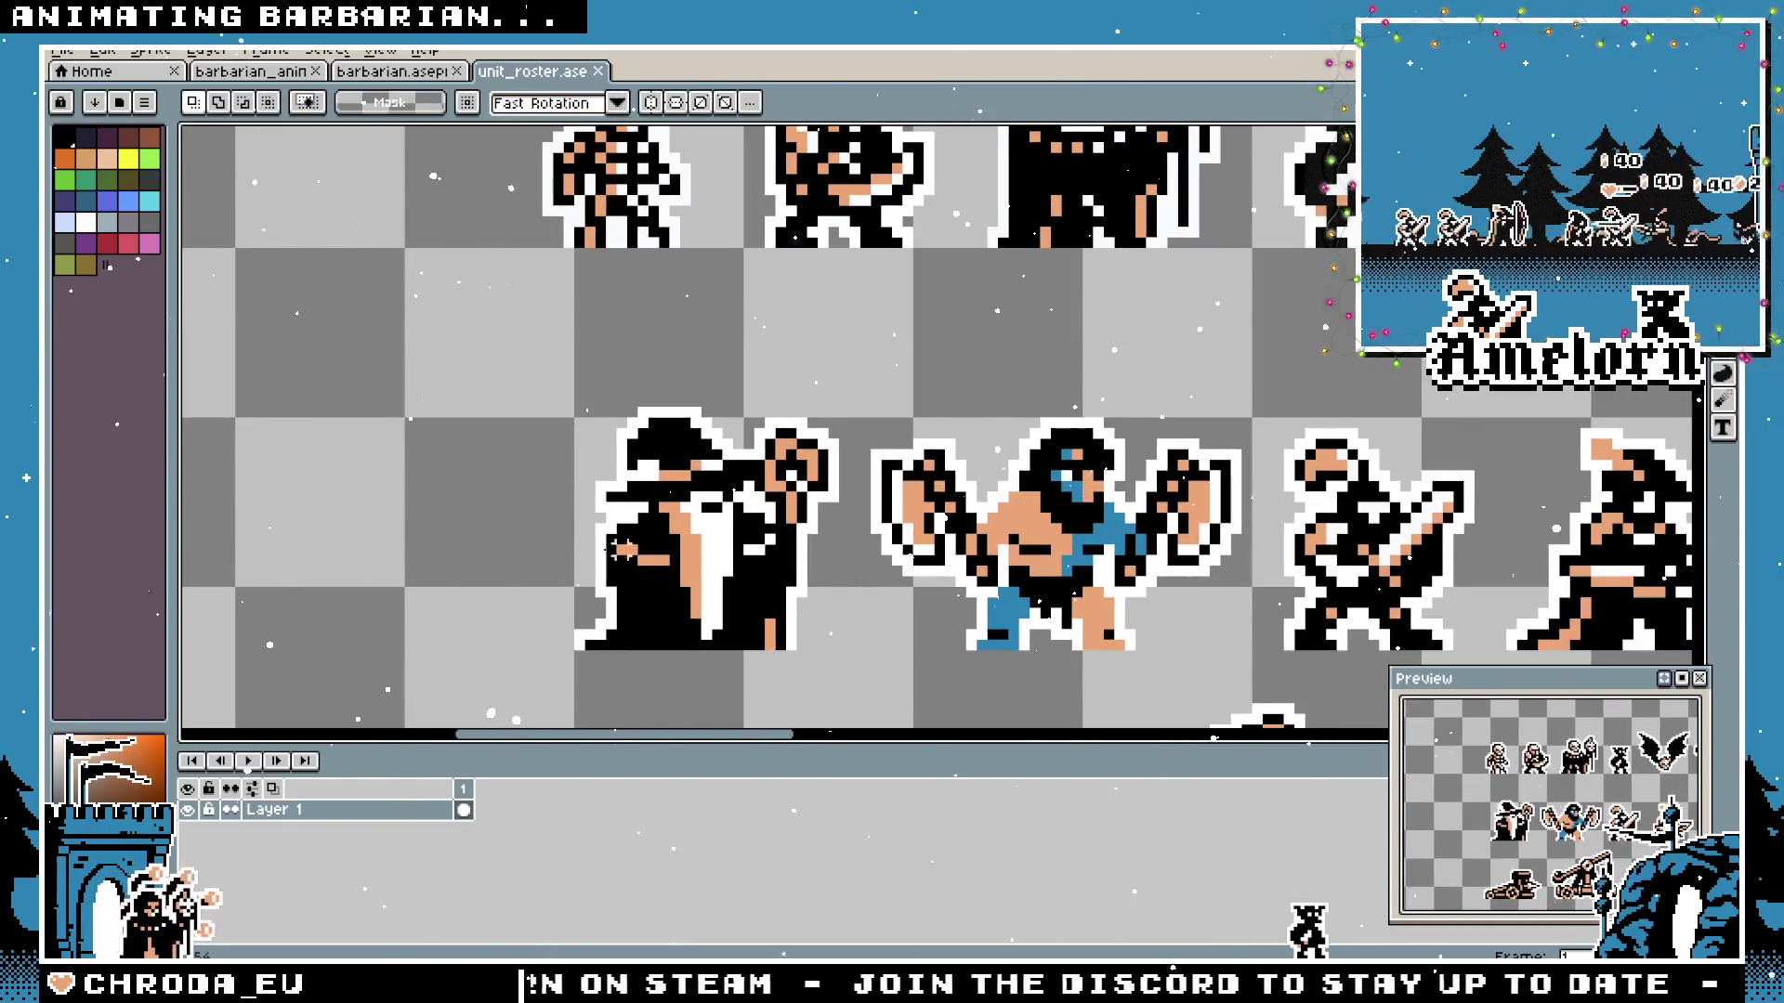
scroll(780, 569, down, 1)
scroll(836, 398, down, 1)
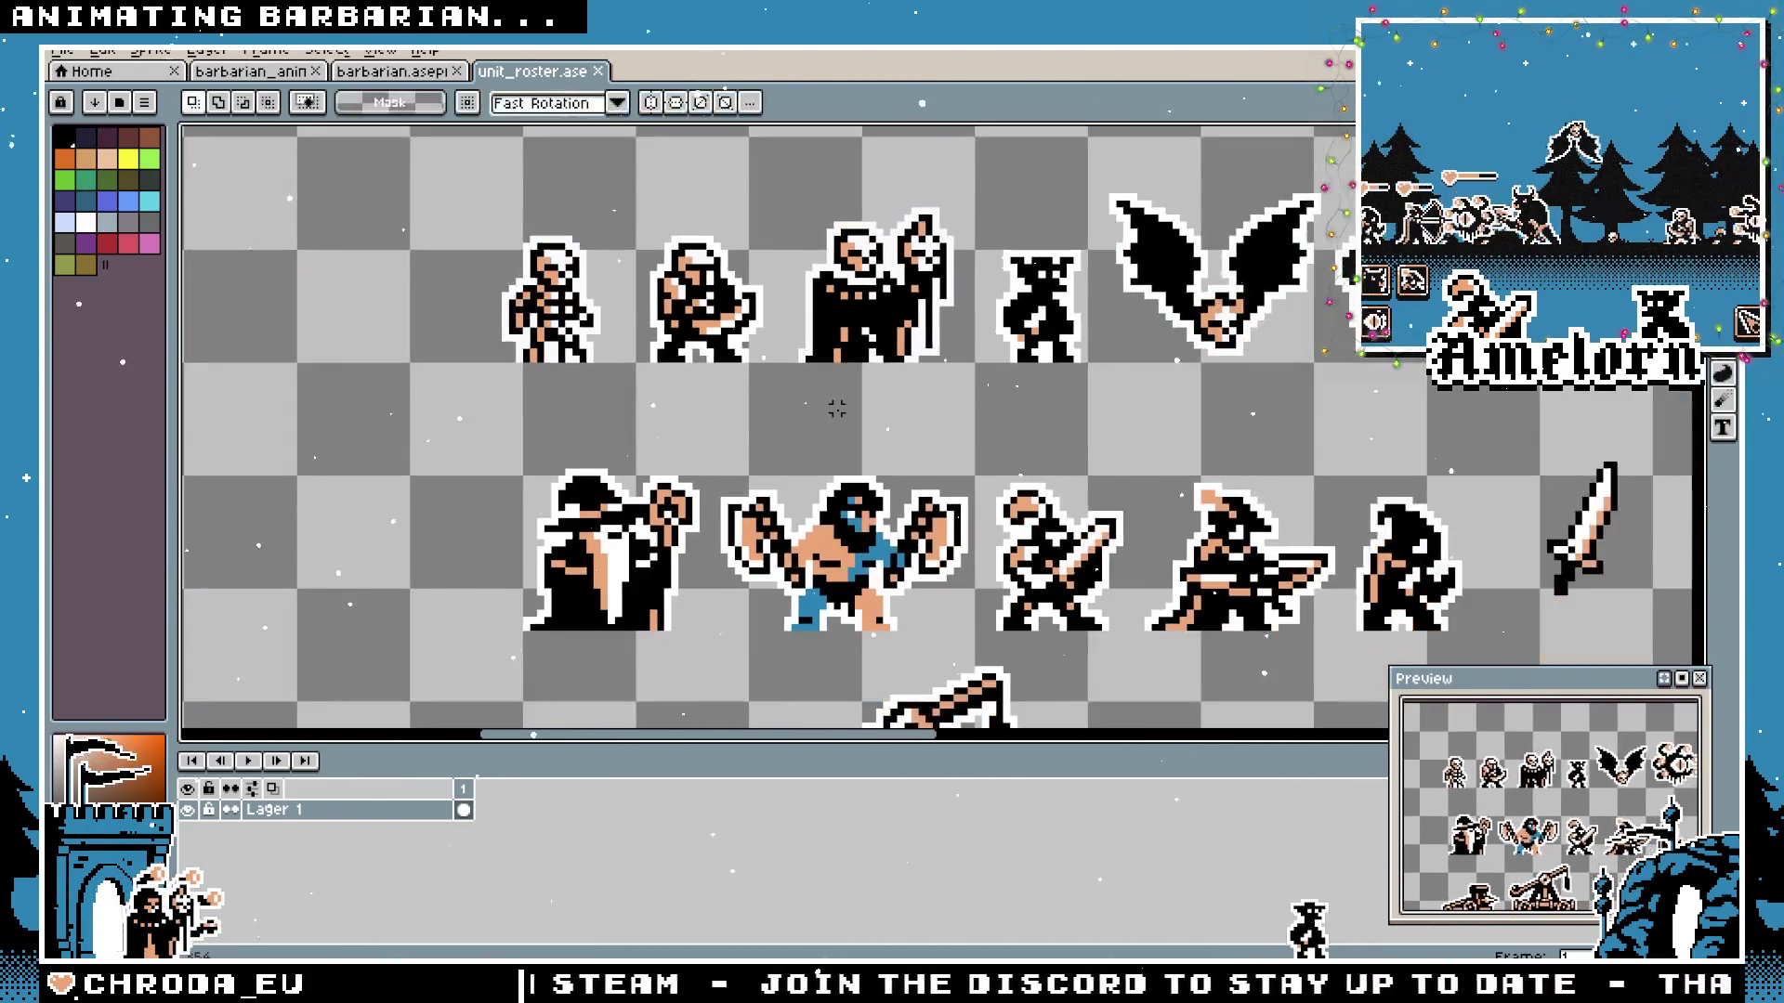
scroll(784, 497, right, 3)
mouse_move(1208, 521)
mouse_down()
mouse_move(733, 433)
mouse_move(1026, 378)
mouse_up()
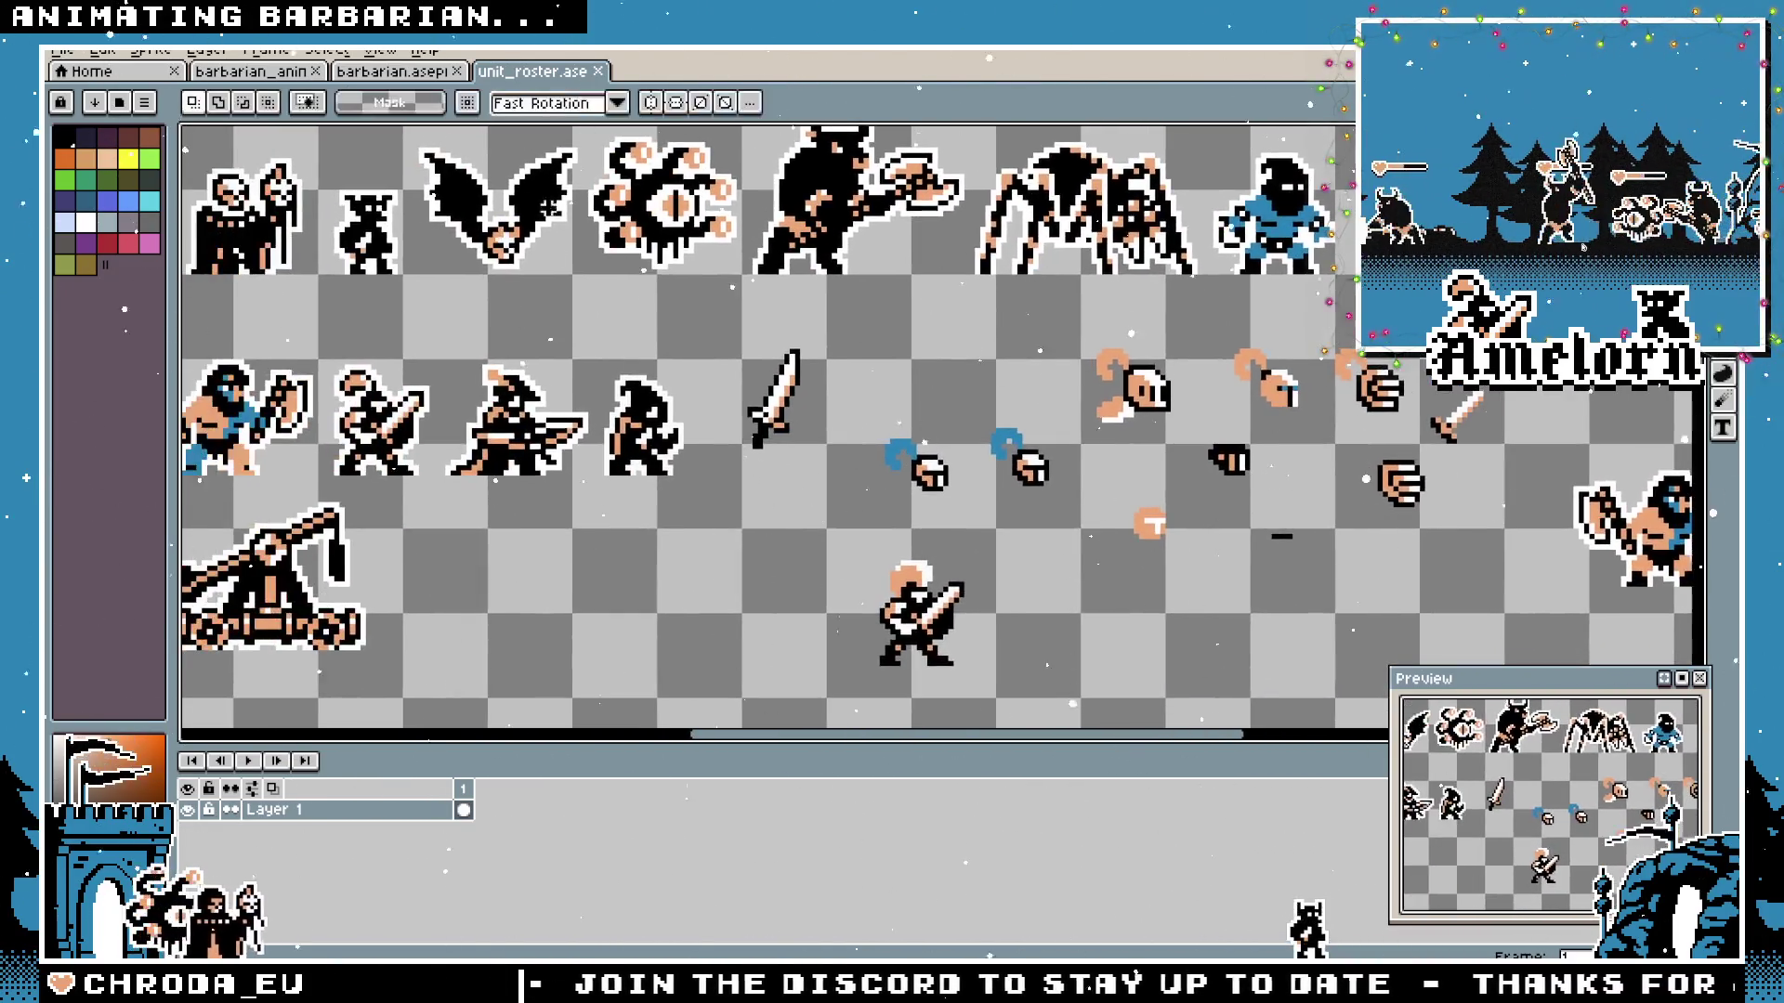
click(593, 72)
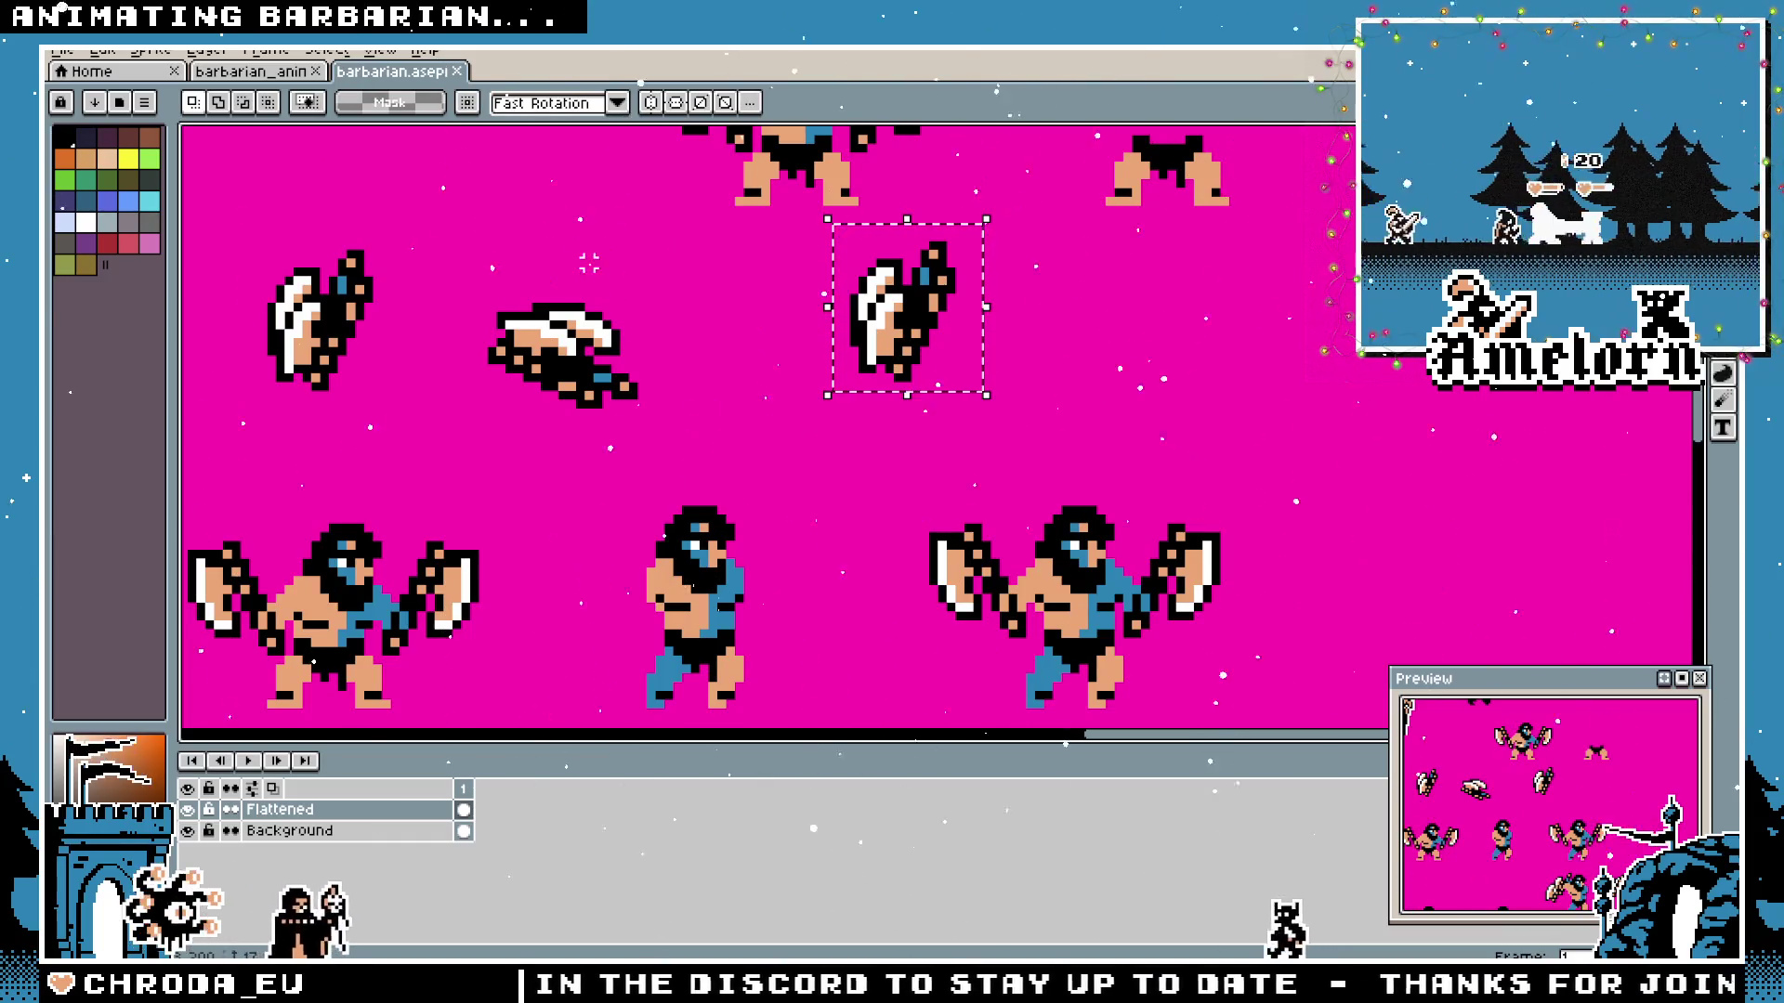
drag(971, 226, 803, 377)
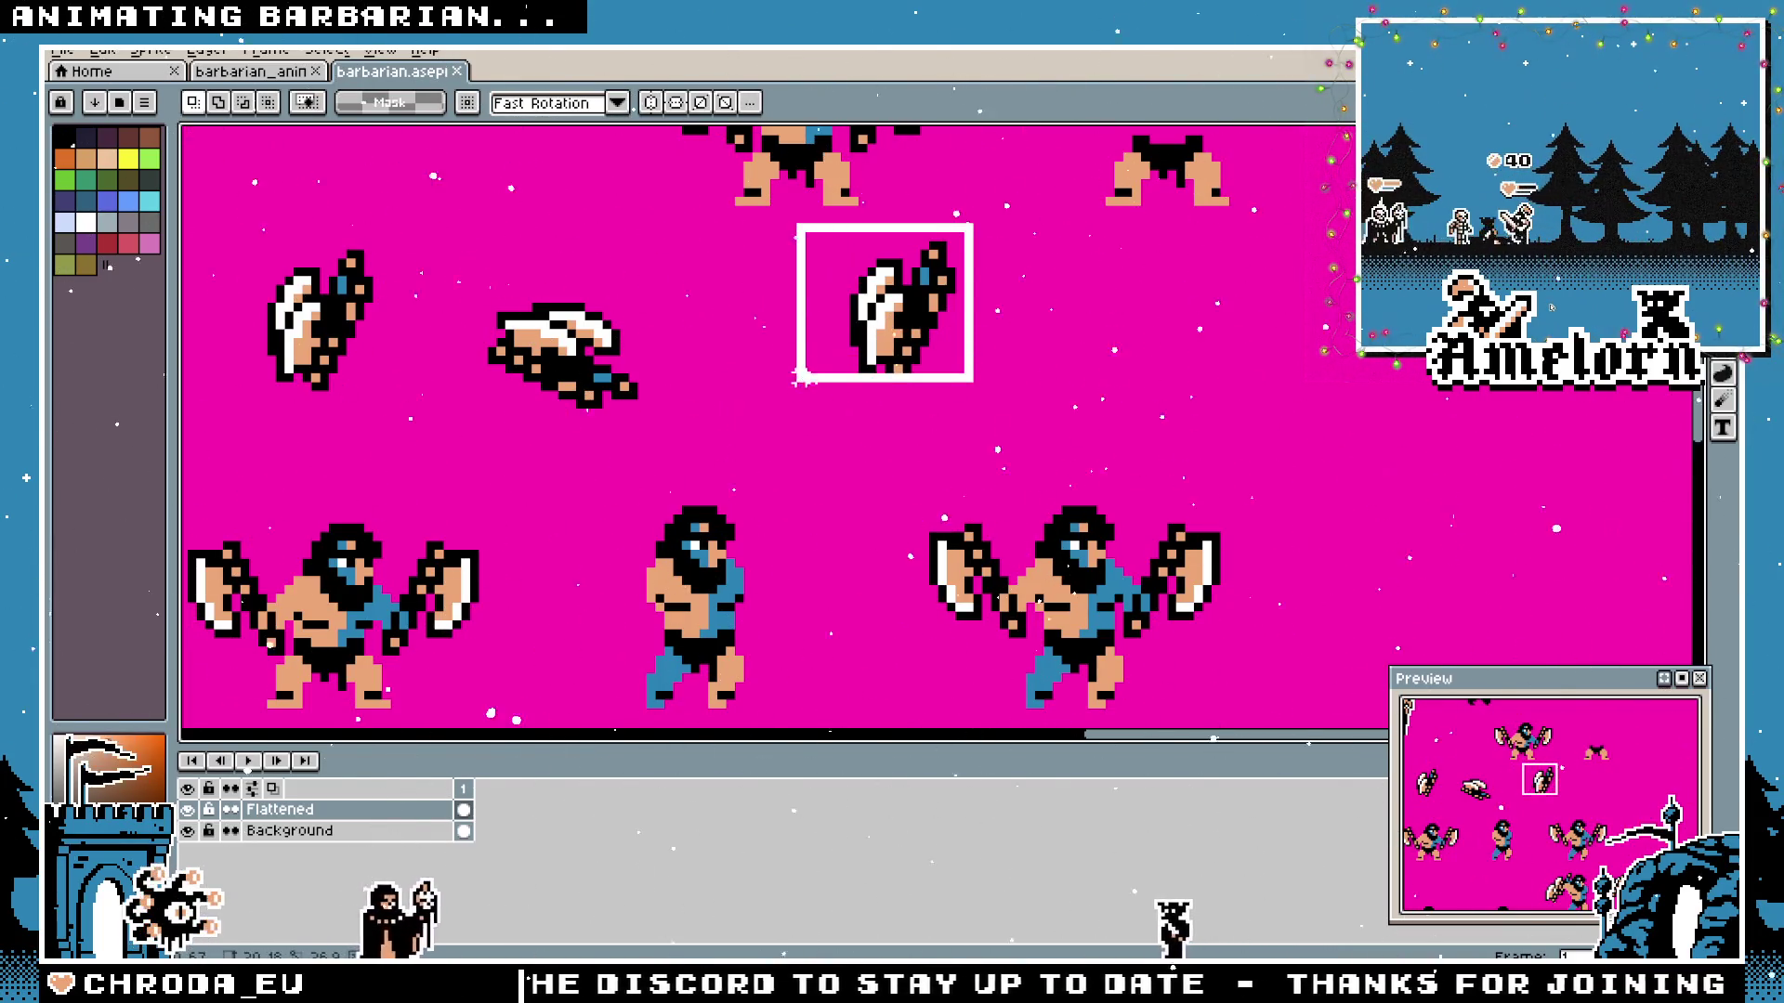
key(ctrl+shift+Tab)
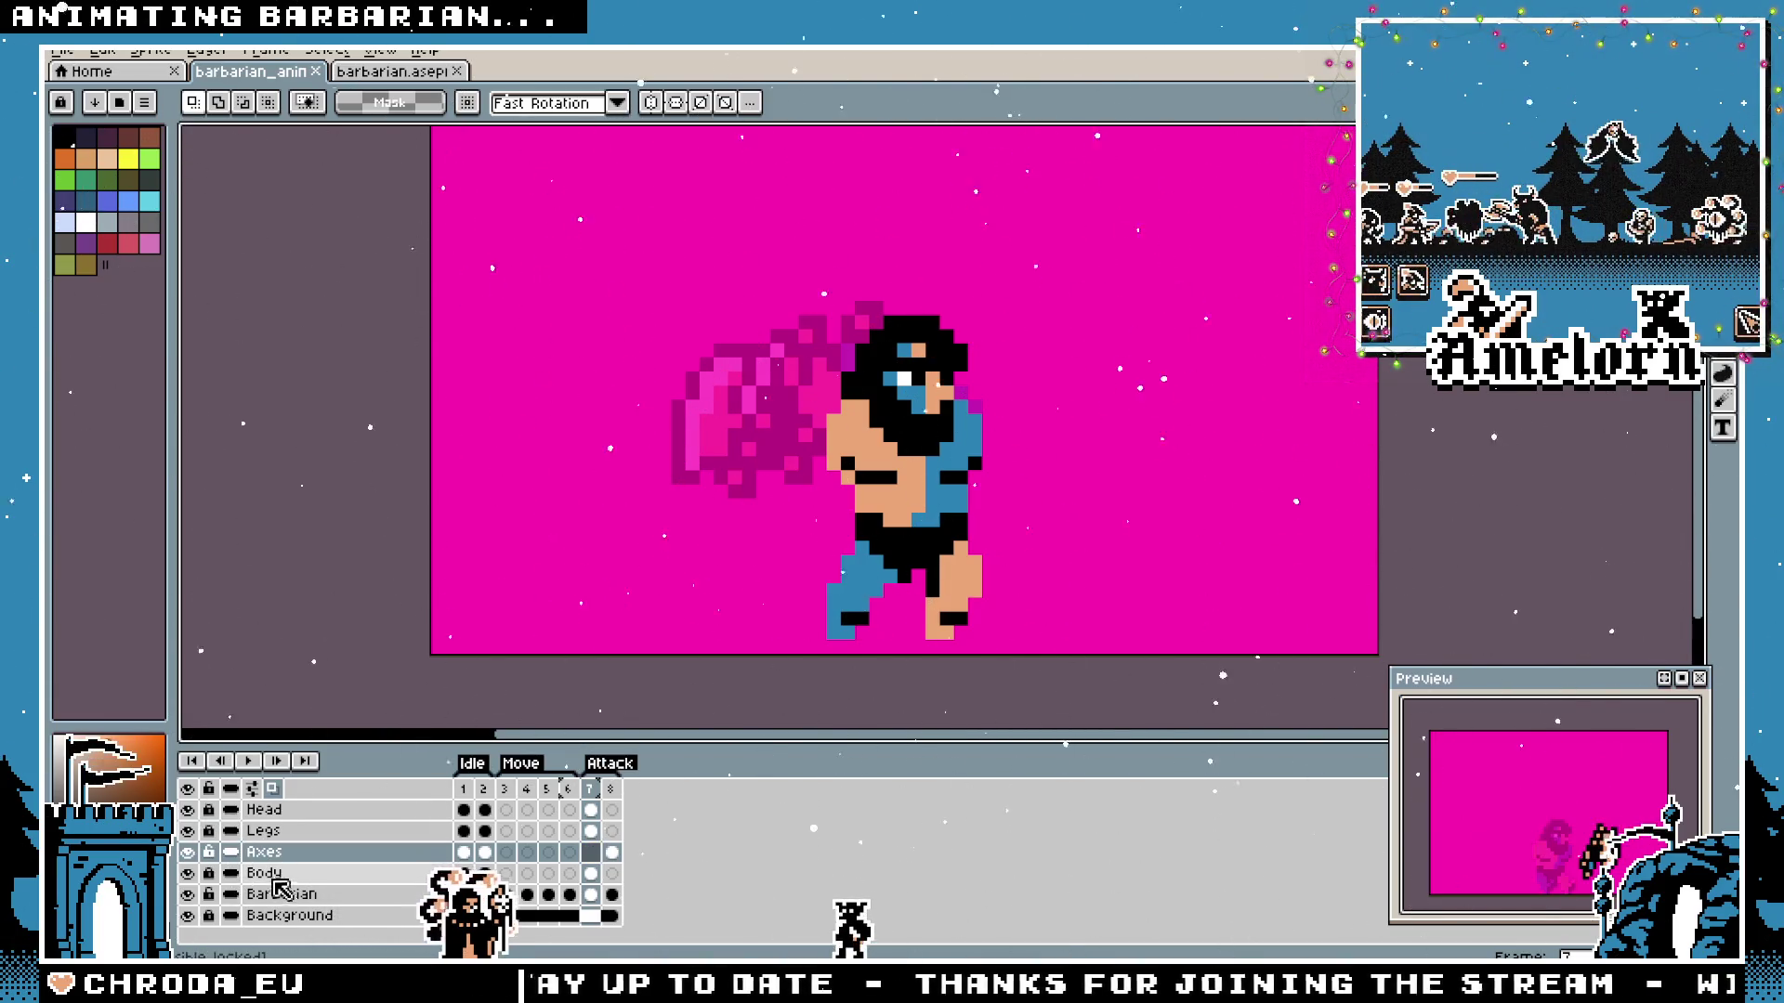
key(ctrl+v)
mouse_move(976, 460)
mouse_down()
mouse_move(679, 473)
mouse_move(553, 453)
mouse_up()
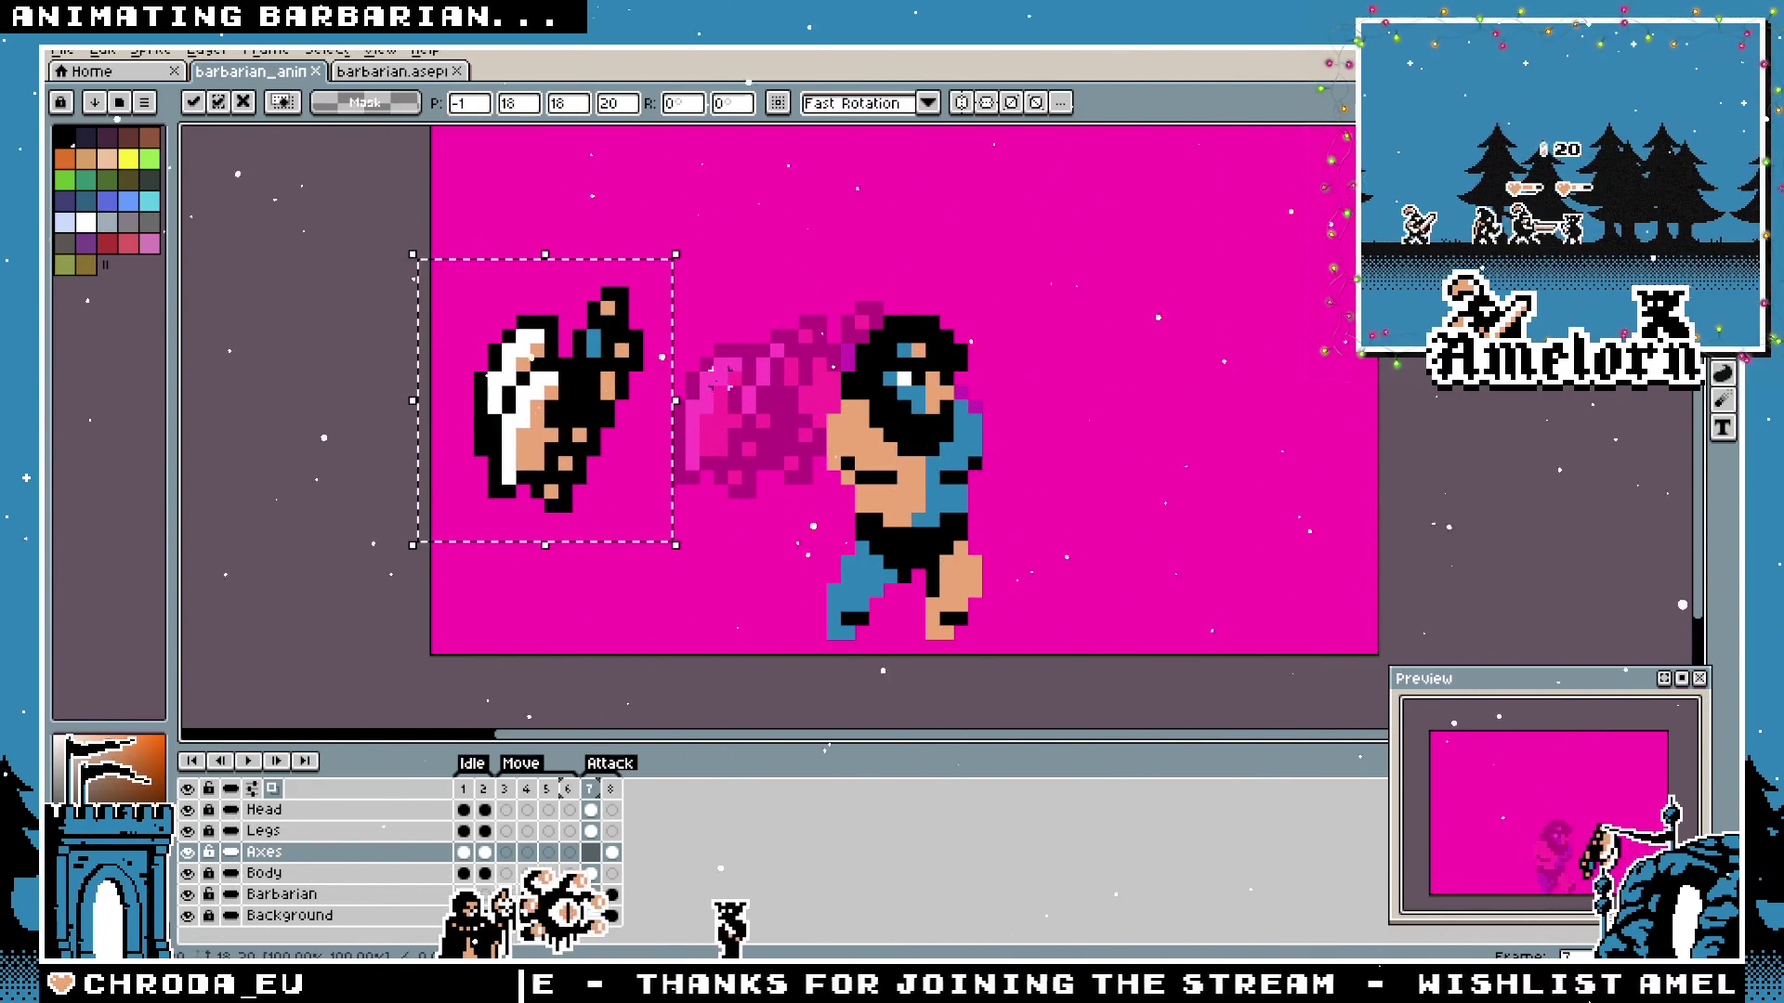
key(Return)
drag(717, 256, 397, 604)
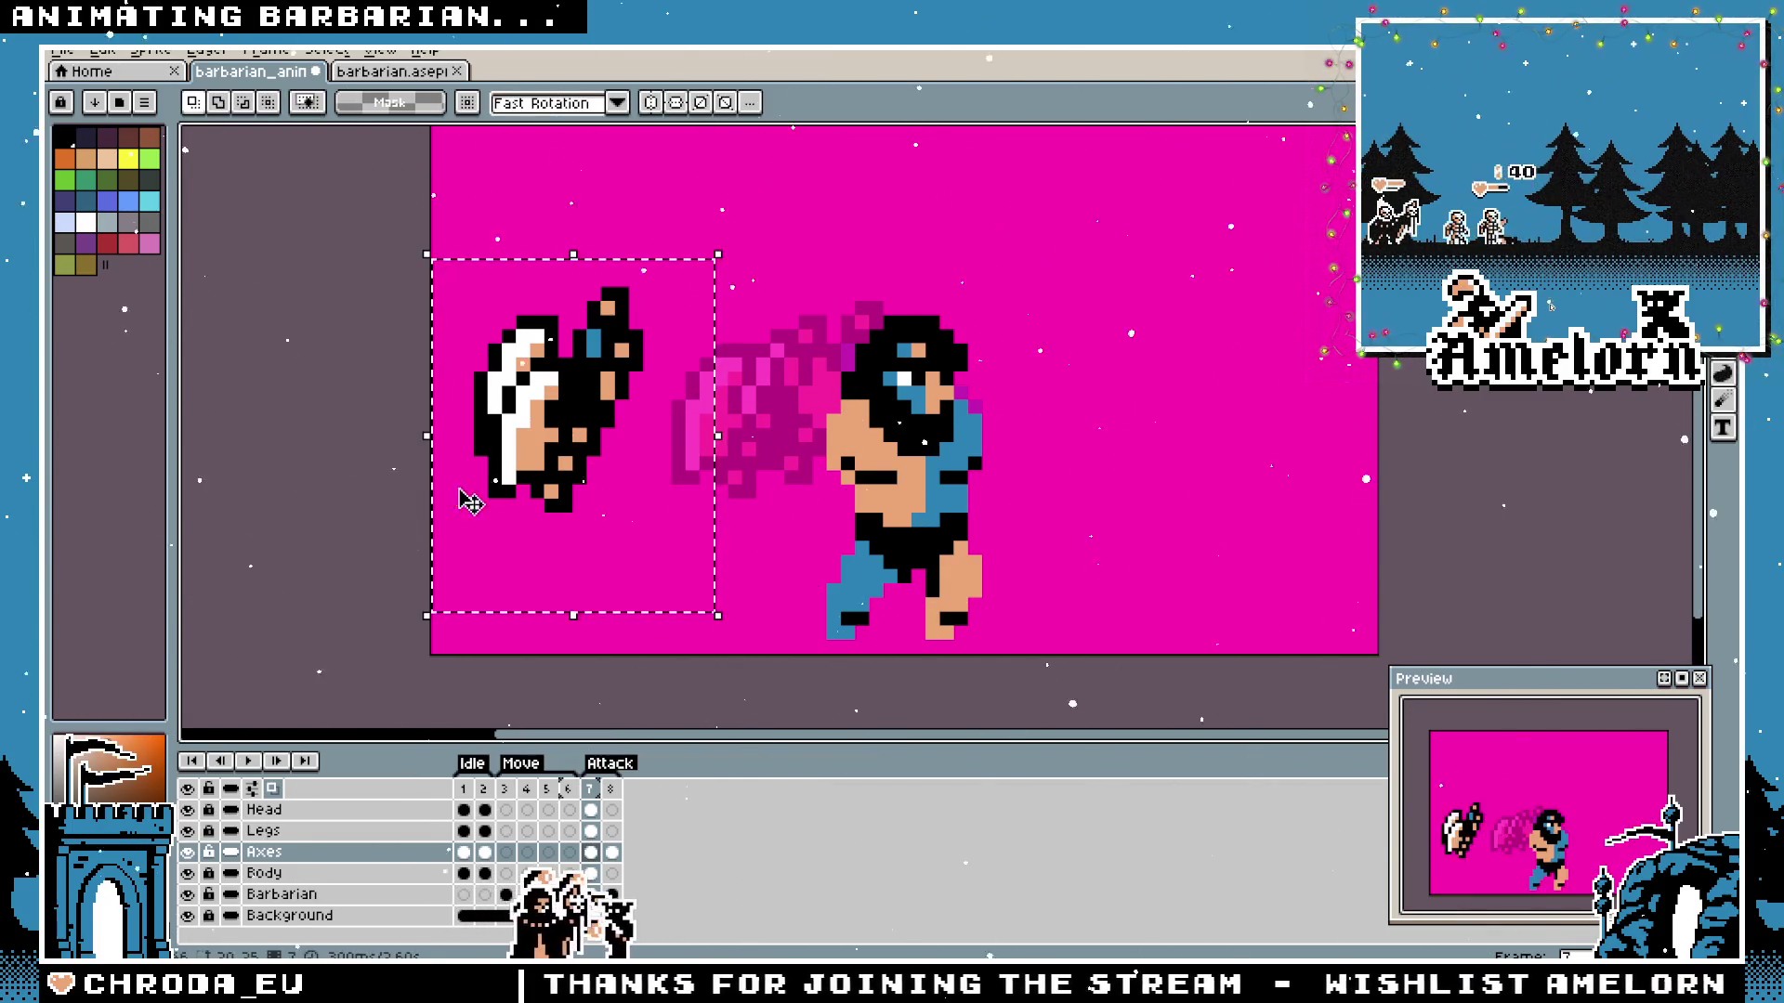
key(Delete)
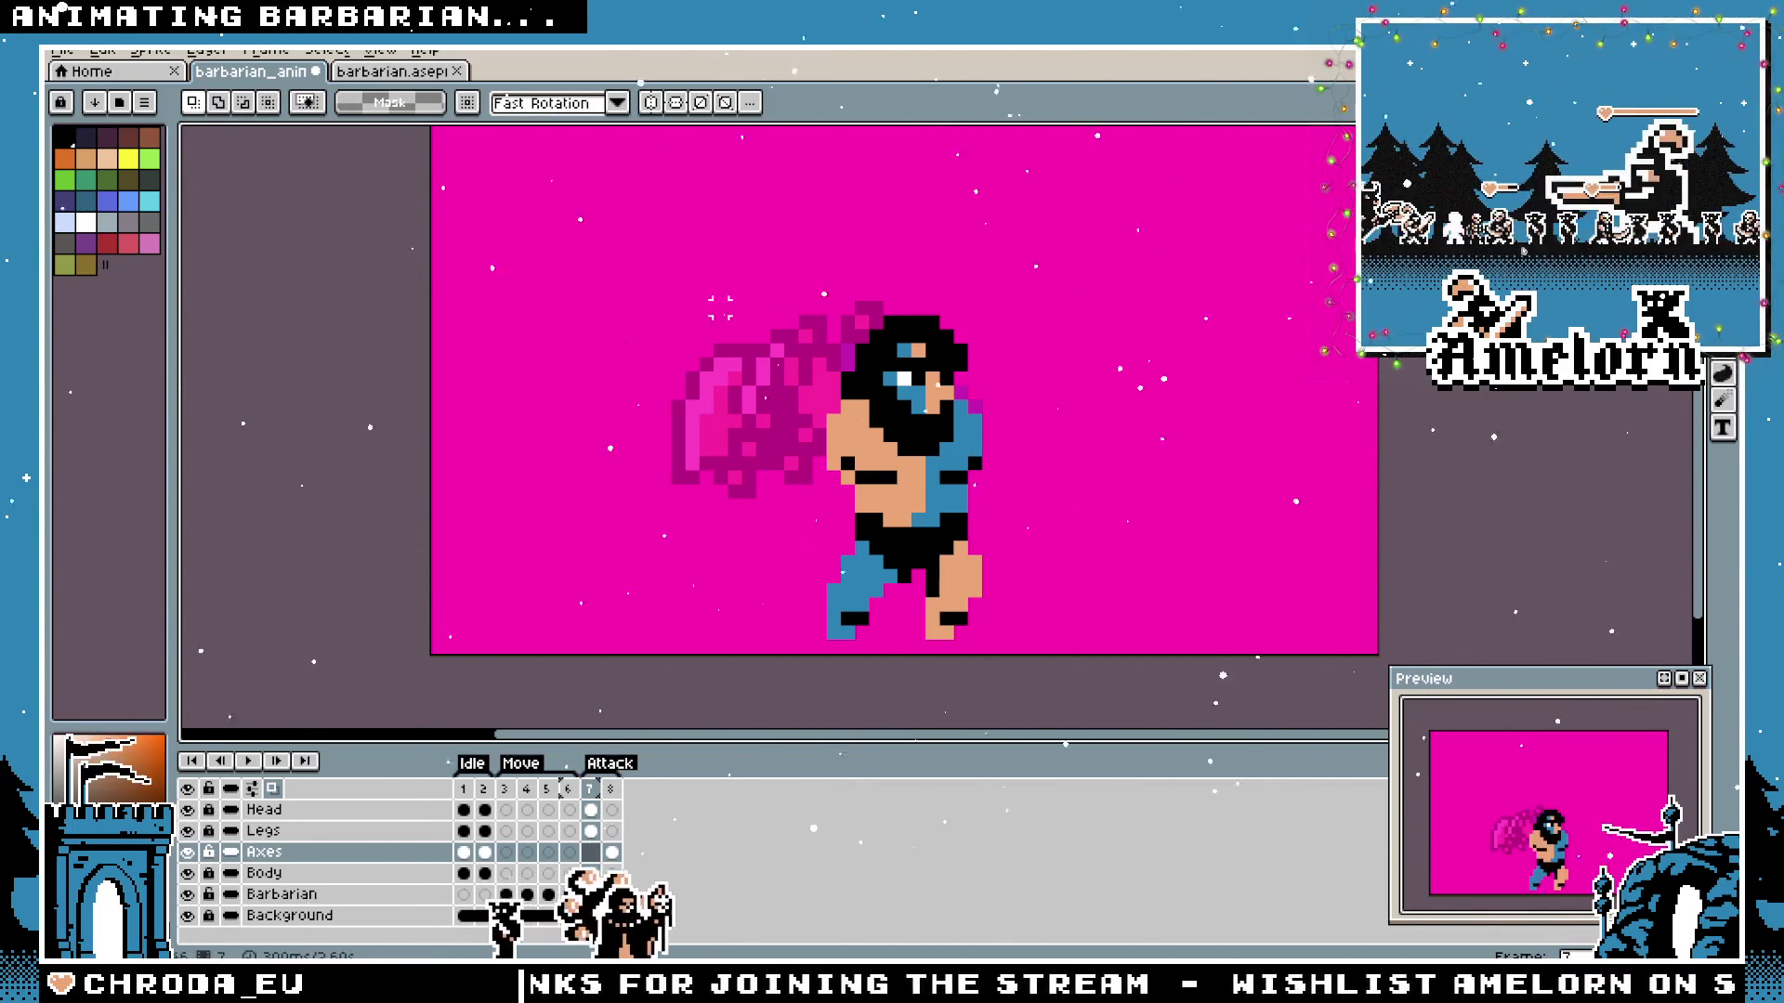
key(ctrl+Tab)
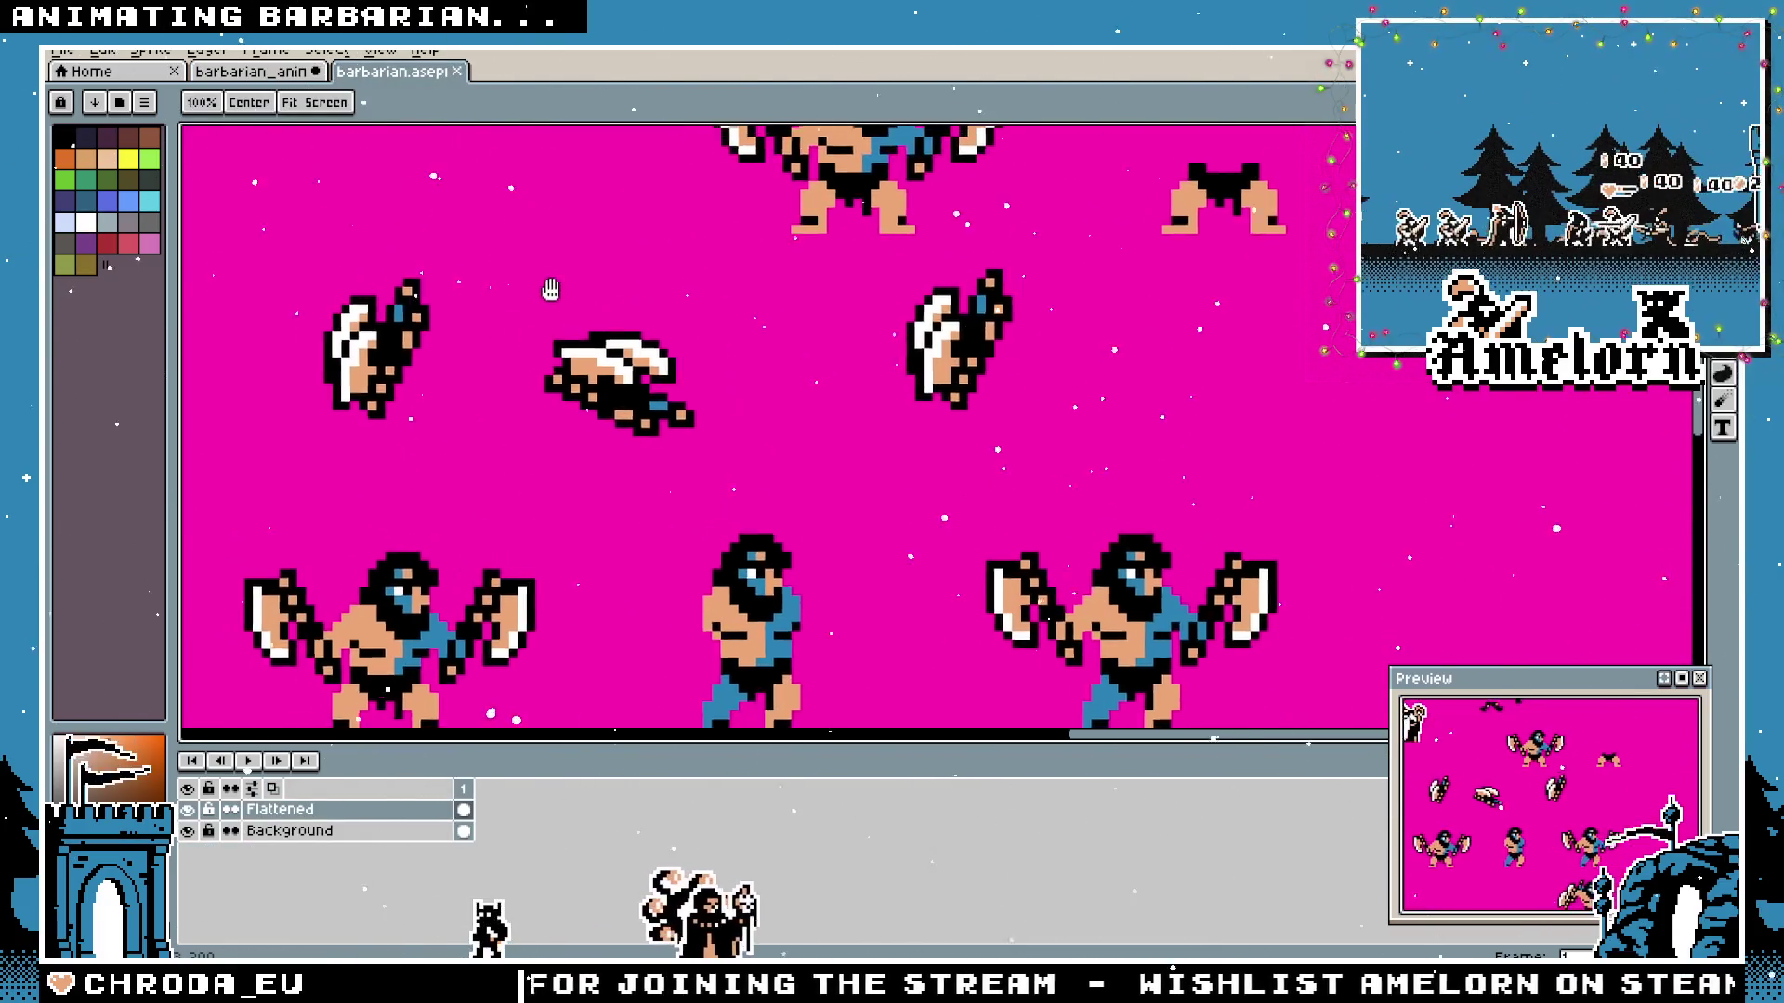
scroll(682, 349, down, 2)
Lasso the big barbarian's left axe and drop a copy of it beside him.
drag(726, 425, 788, 382)
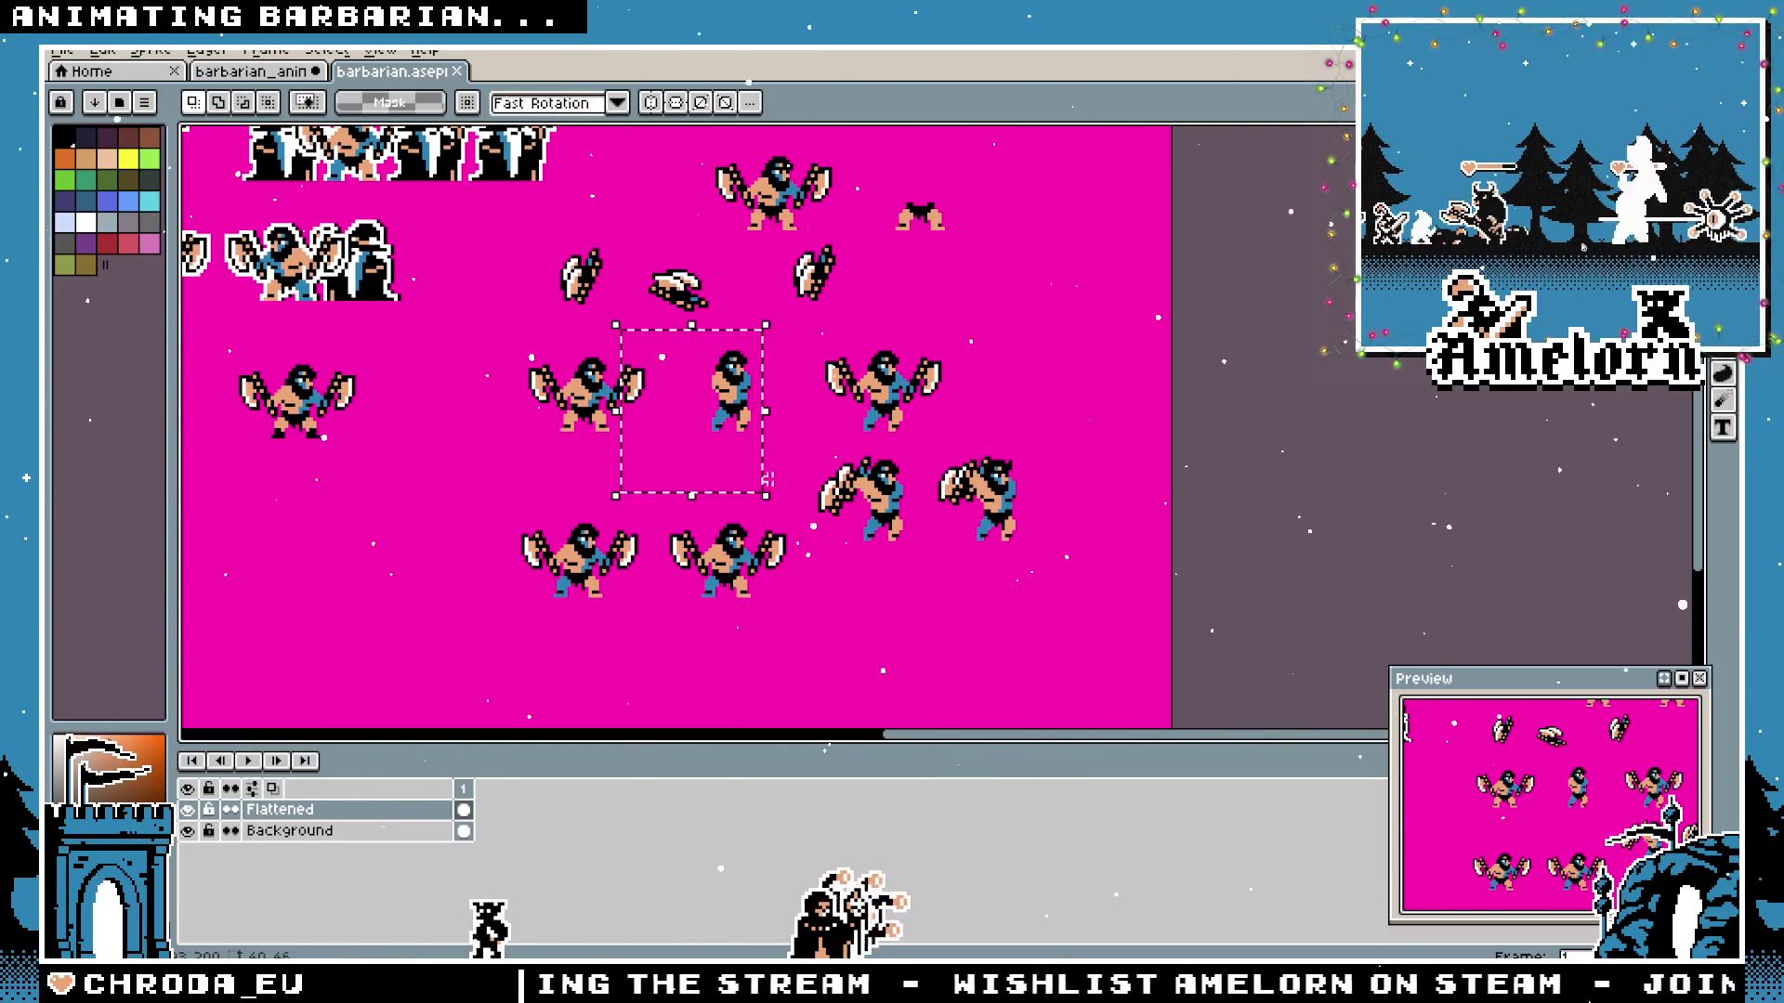
scroll(764, 491, down, 1)
scroll(801, 471, up, 2)
scroll(813, 464, up, 2)
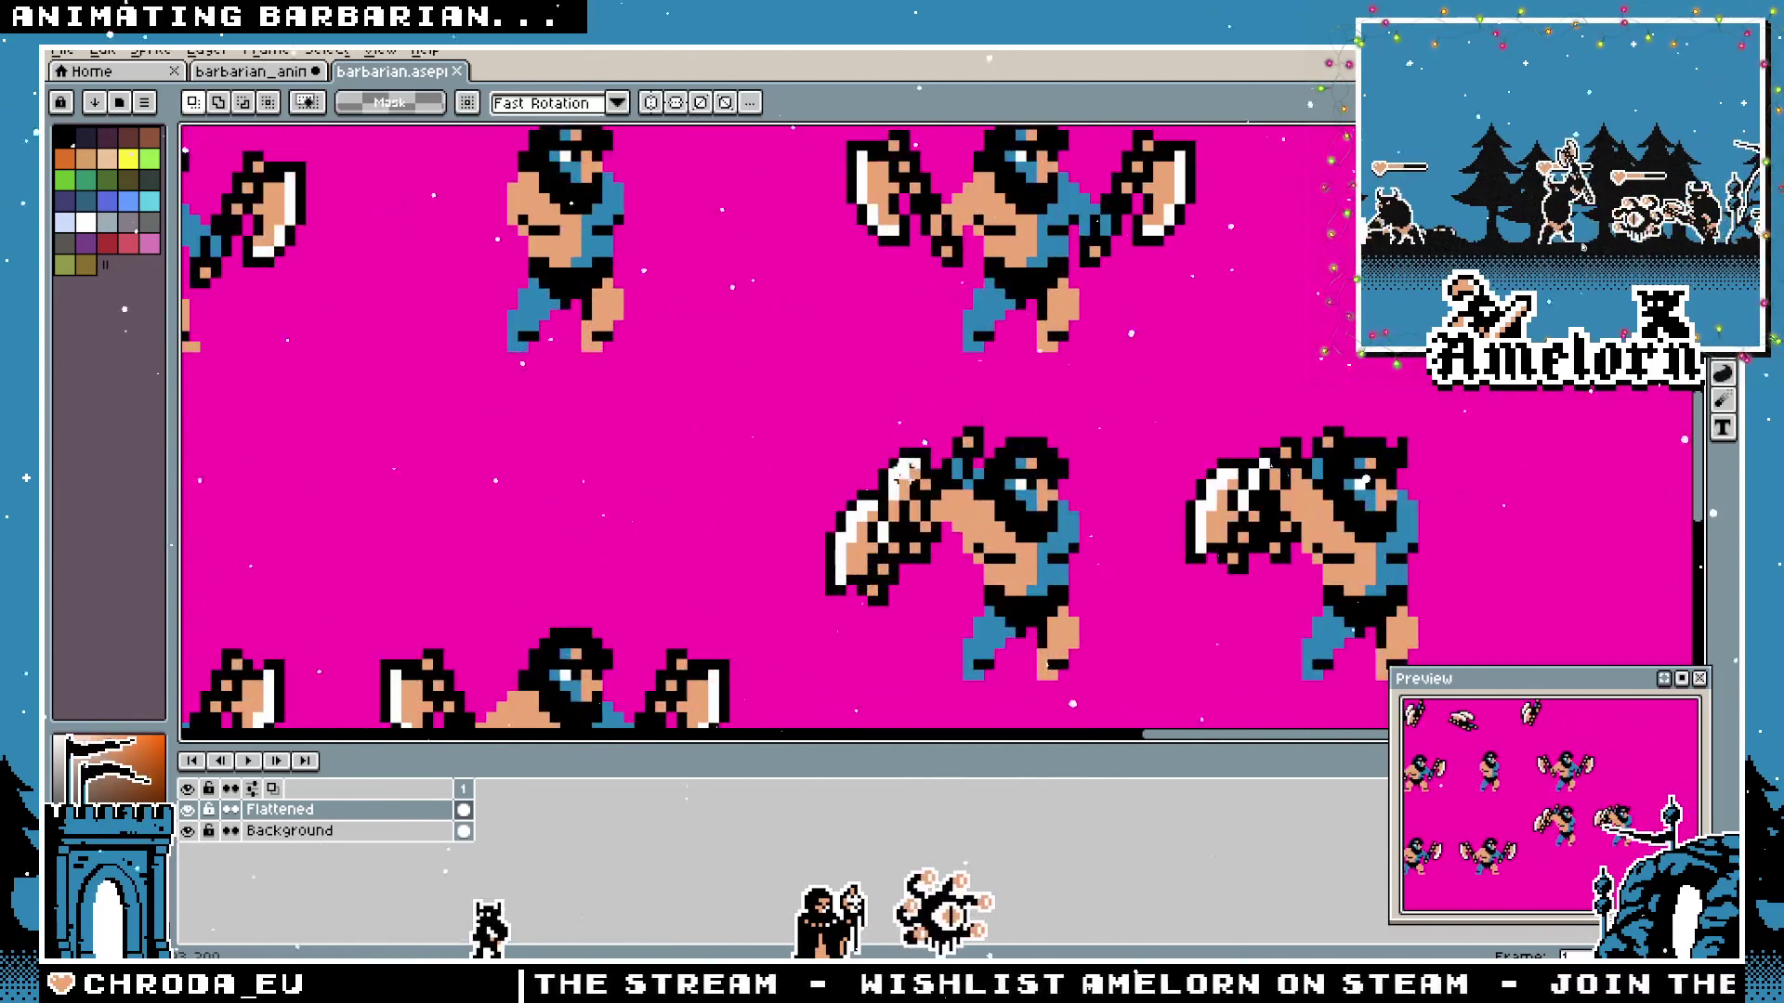
scroll(904, 461, up, 3)
scroll(843, 331, down, 3)
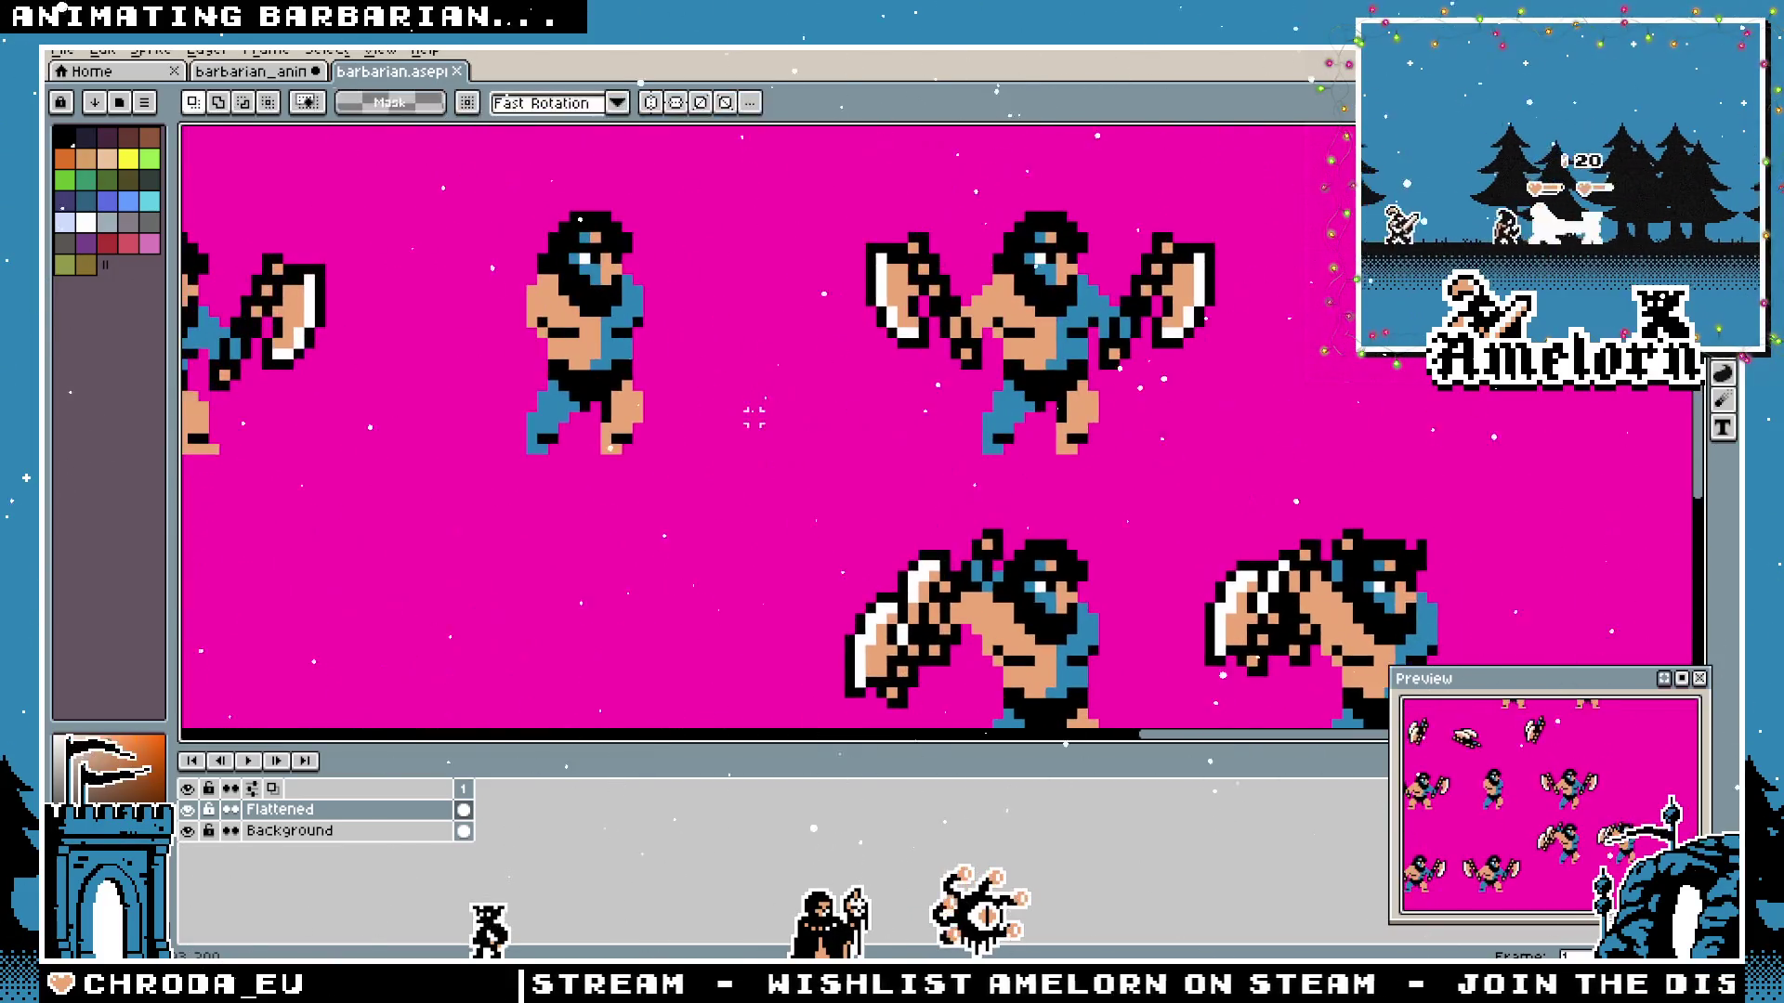
drag(837, 418, 683, 270)
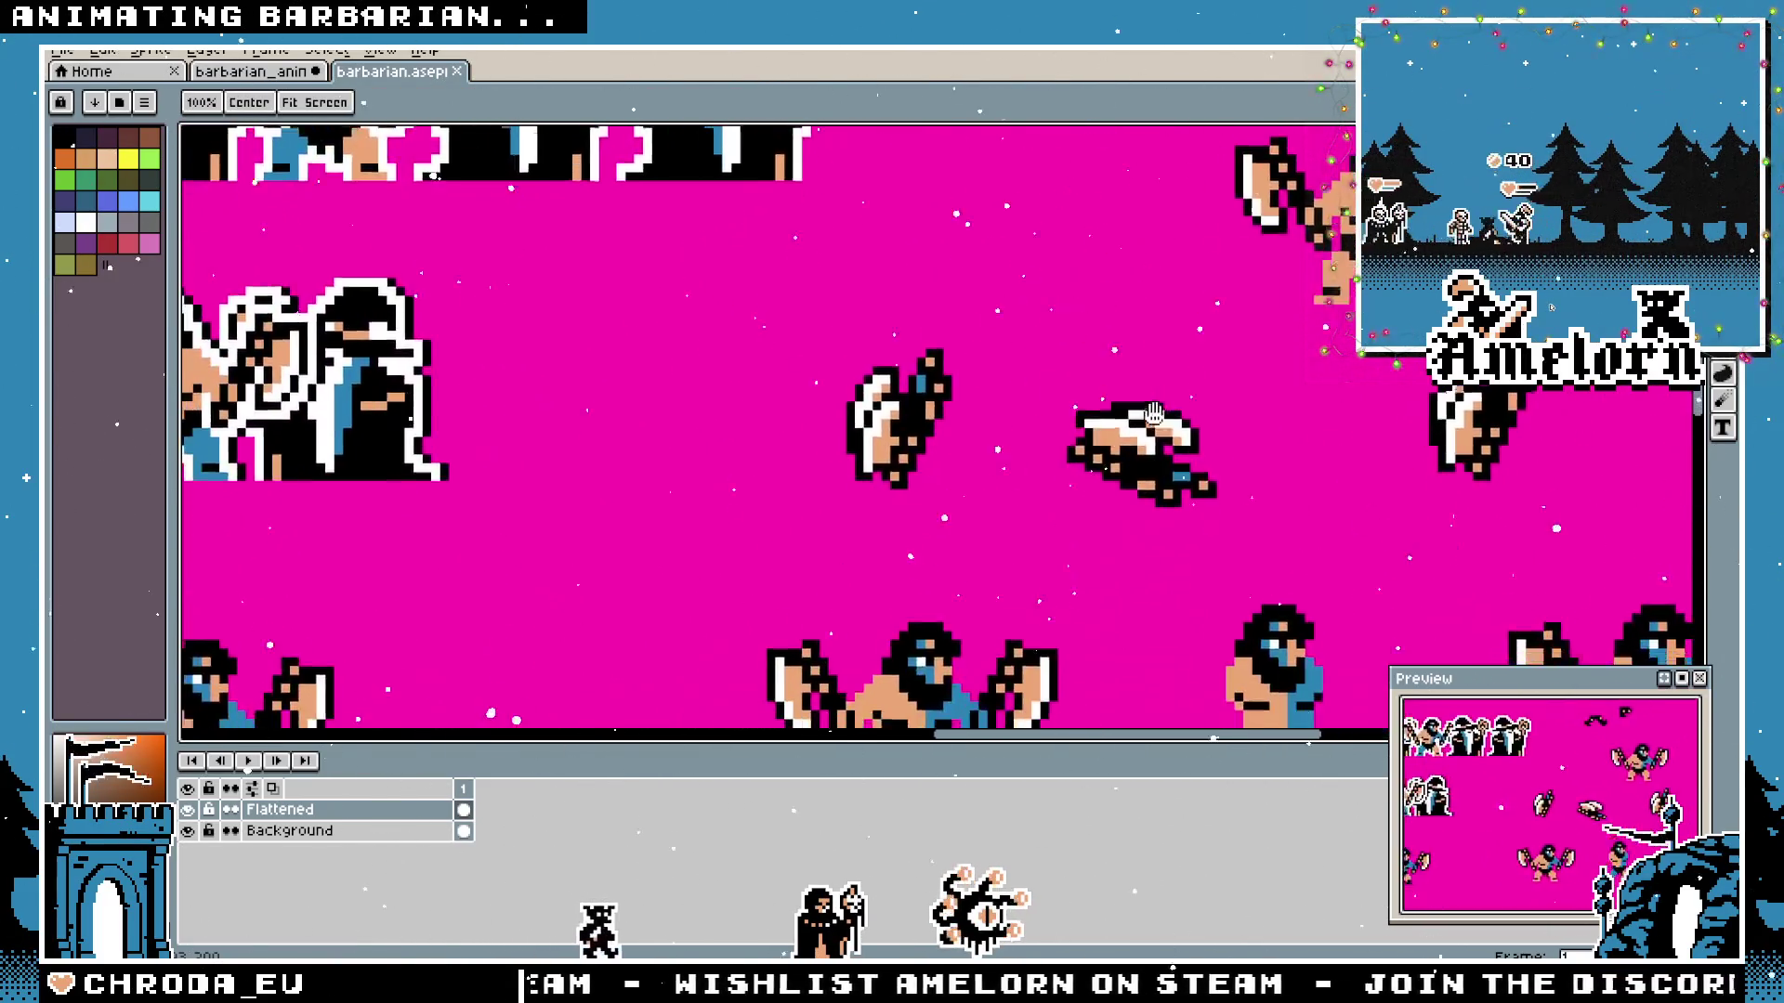
scroll(683, 270, down, 1)
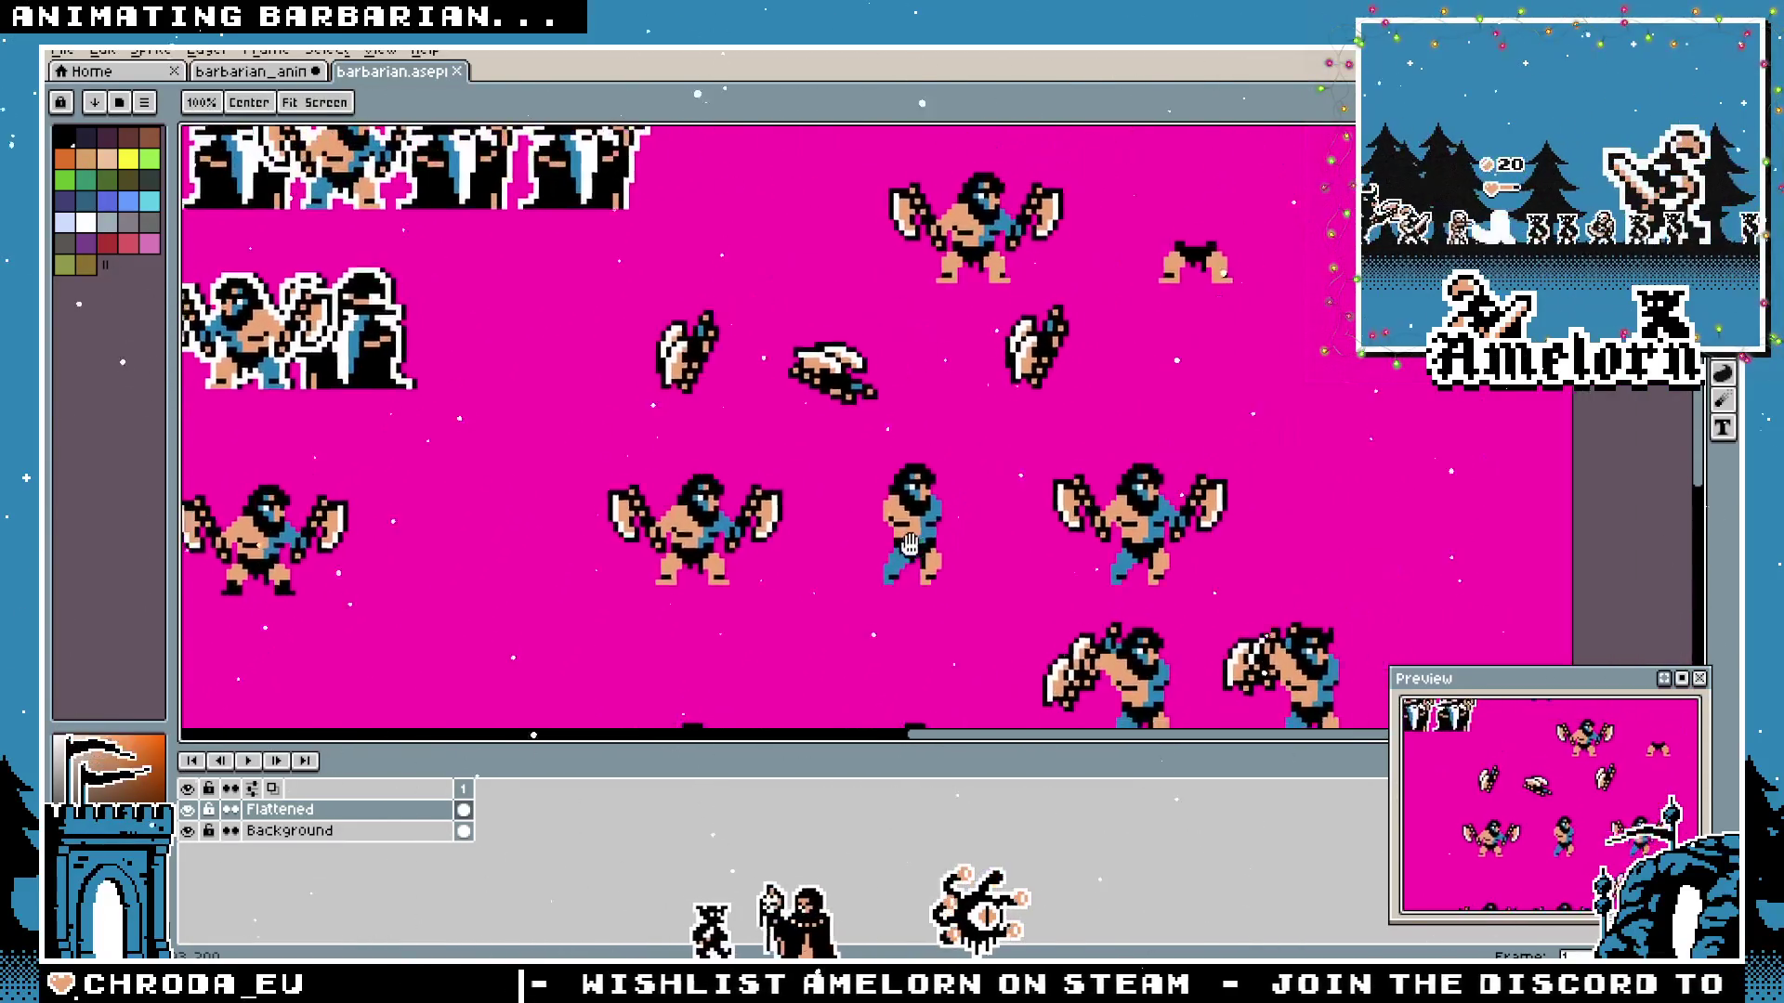
scroll(682, 270, up, 3)
scroll(858, 492, up, 1)
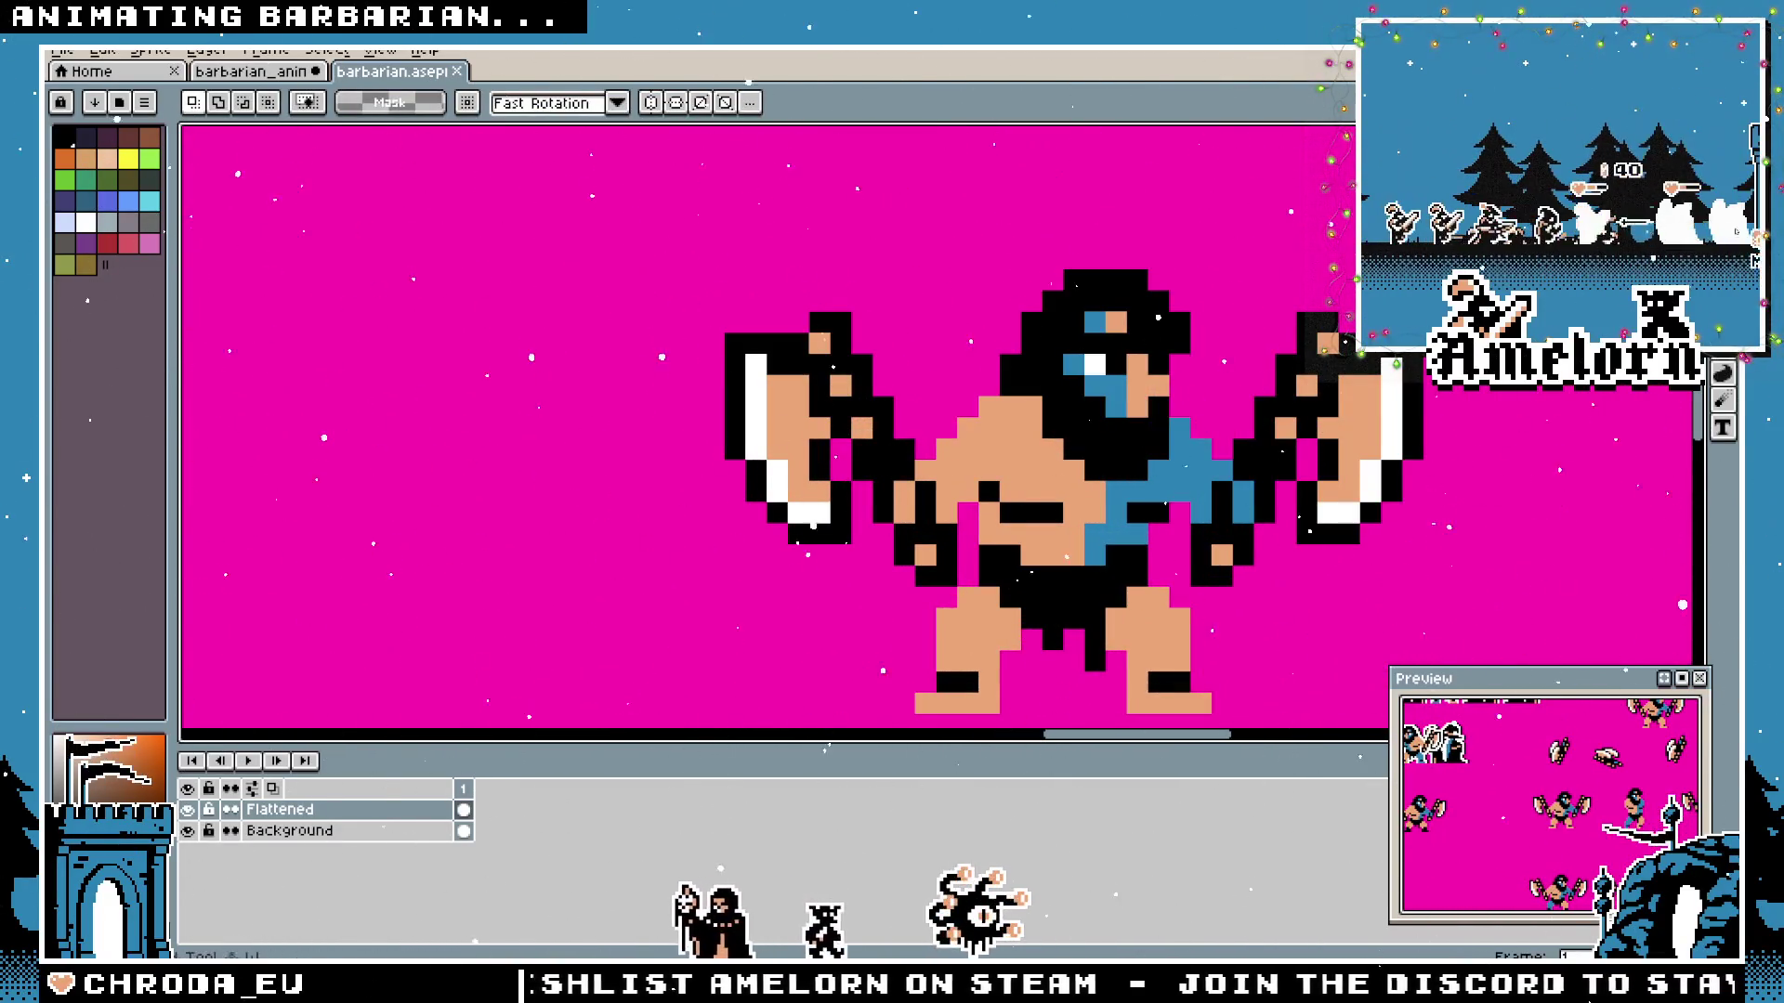
key(b)
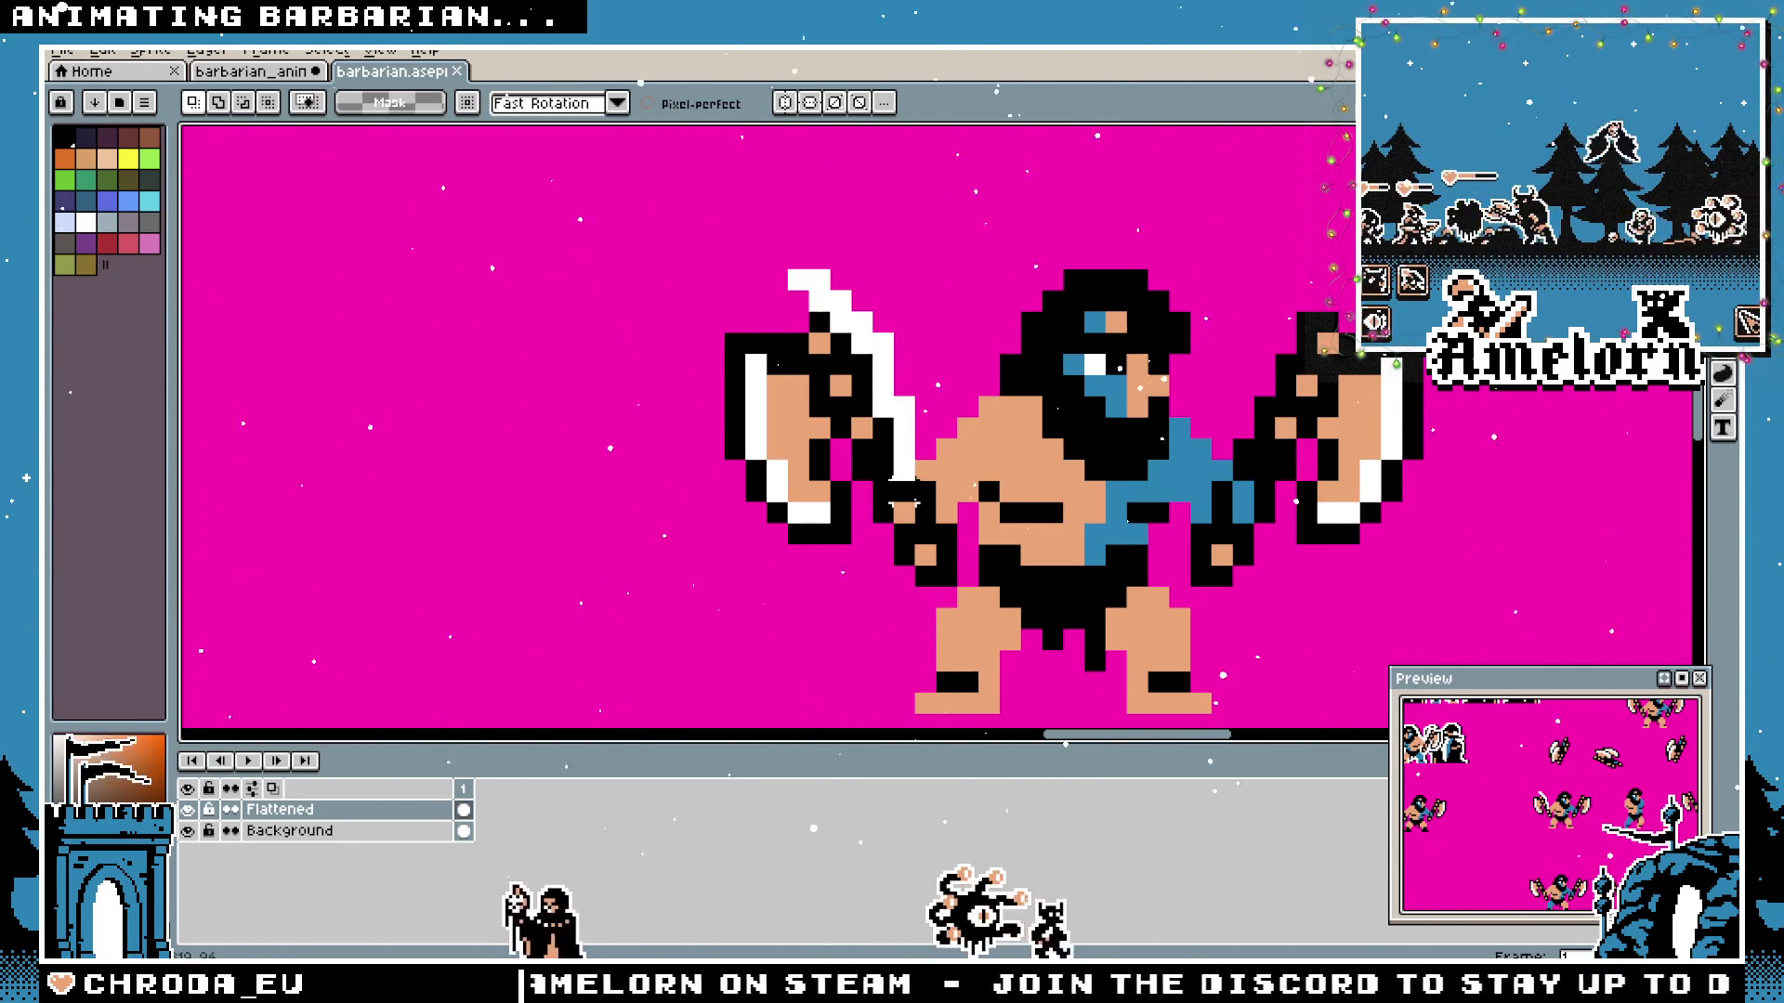
drag(802, 273, 797, 308)
mouse_move(797, 470)
mouse_down()
mouse_move(494, 393)
mouse_move(472, 373)
mouse_up()
key(Return)
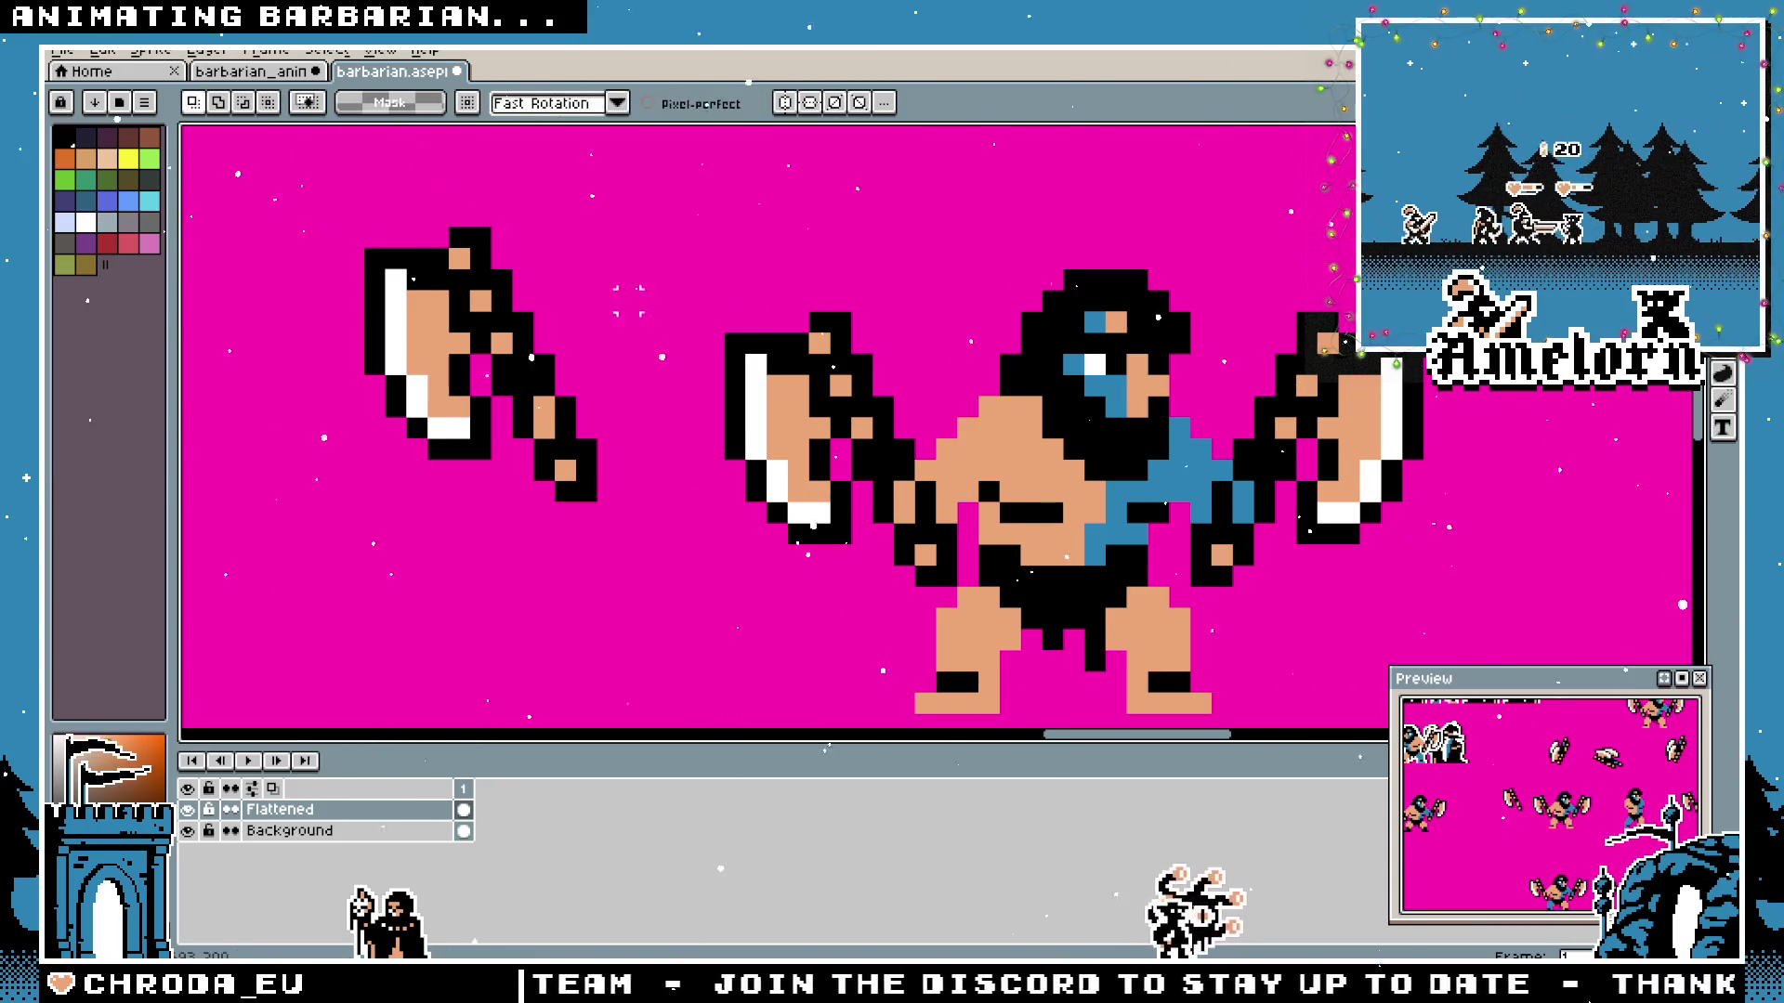
Marquee the loose axe copy and save the barbarian sheet.
key(m)
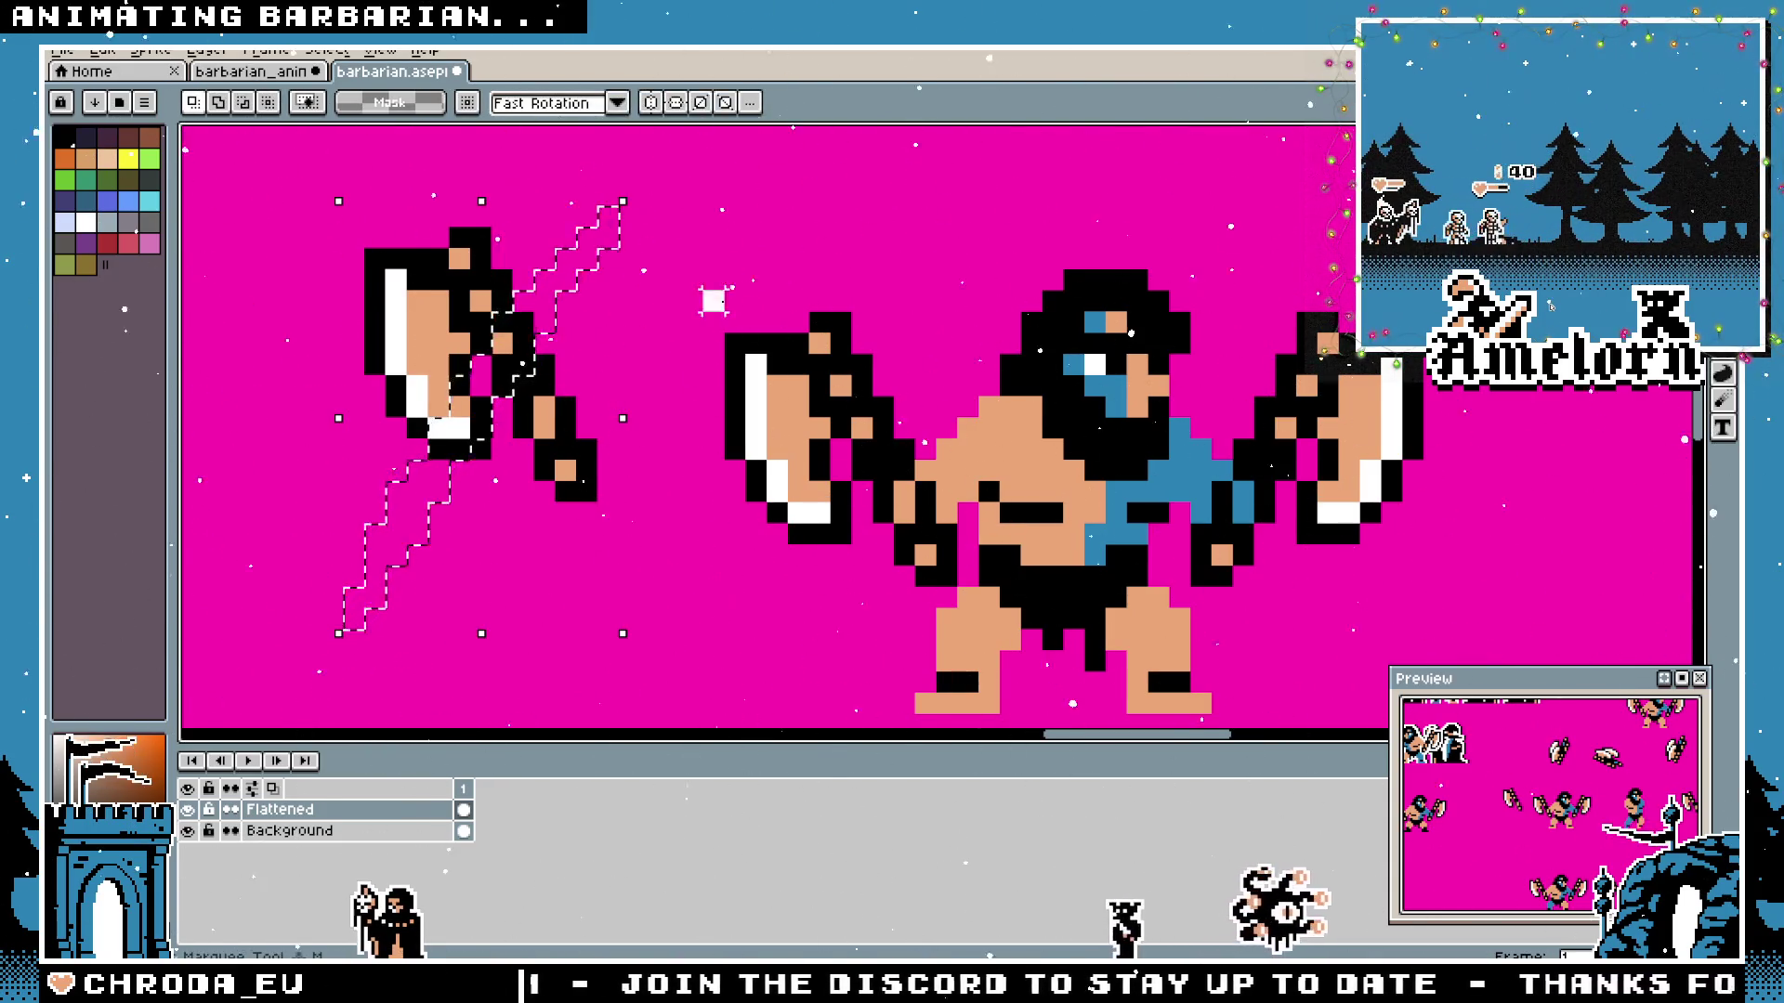
drag(621, 141, 318, 568)
key(ctrl+s)
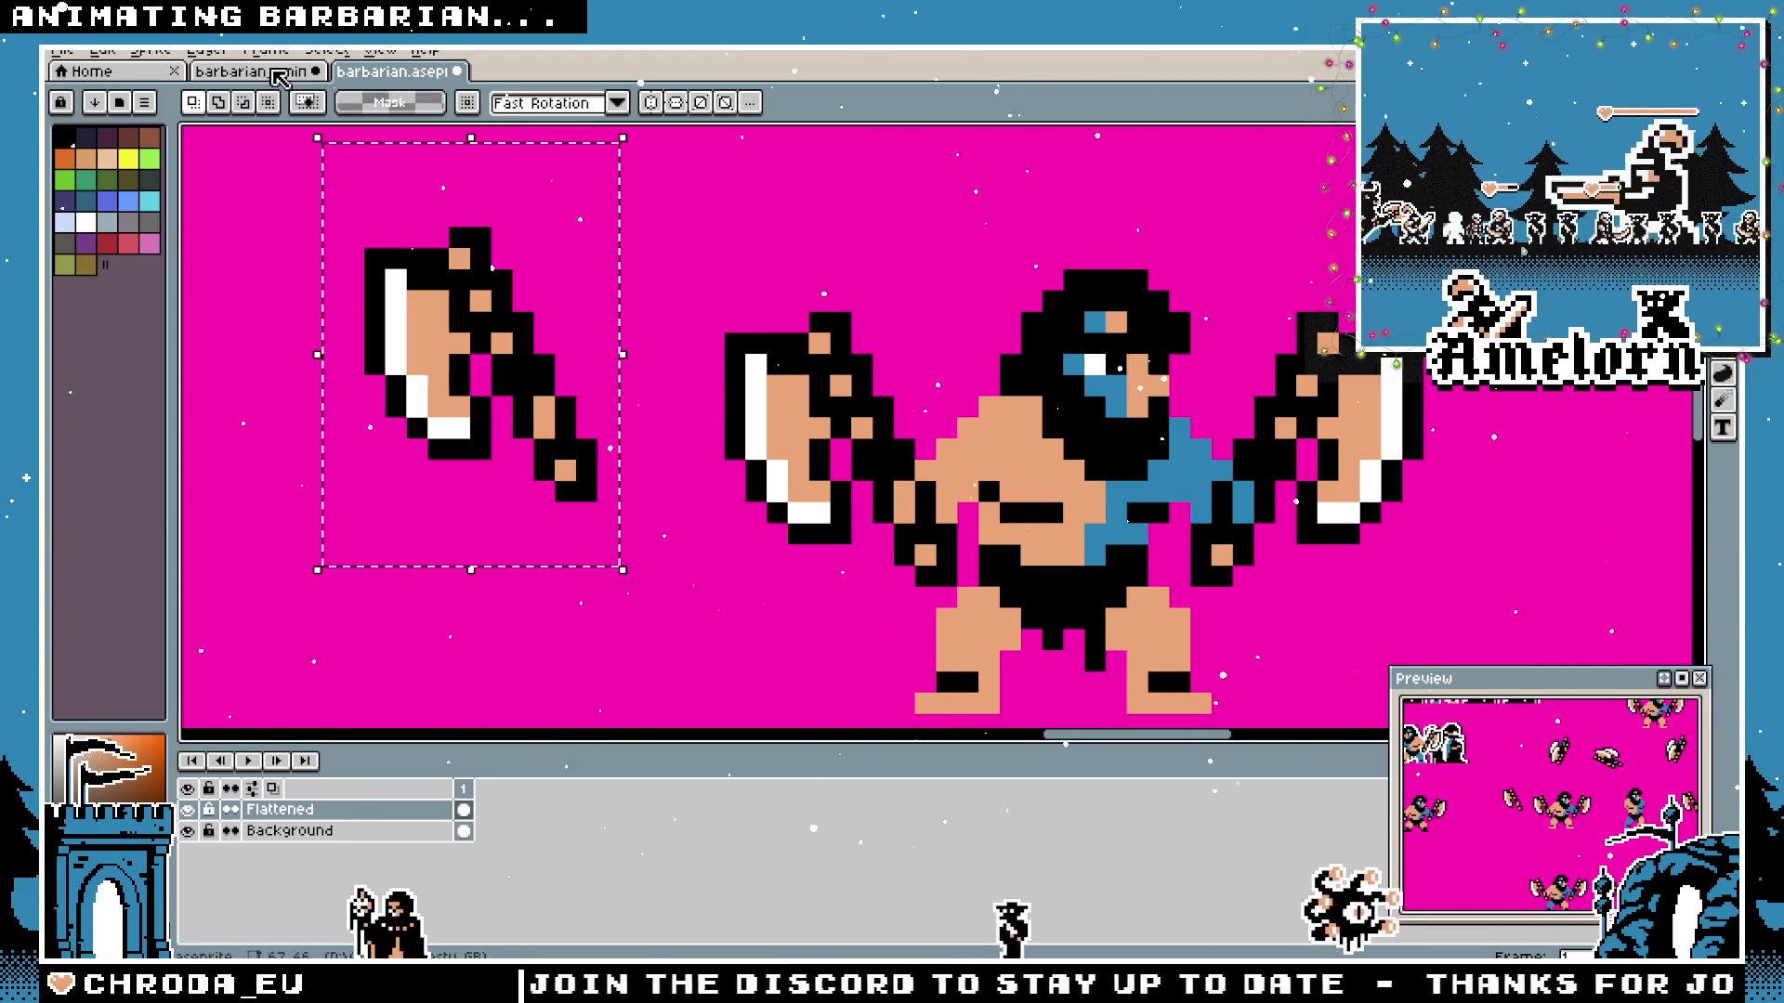
Paste the axe into the barbarian animation, mirror it horizontally and turn it upside down.
click(275, 76)
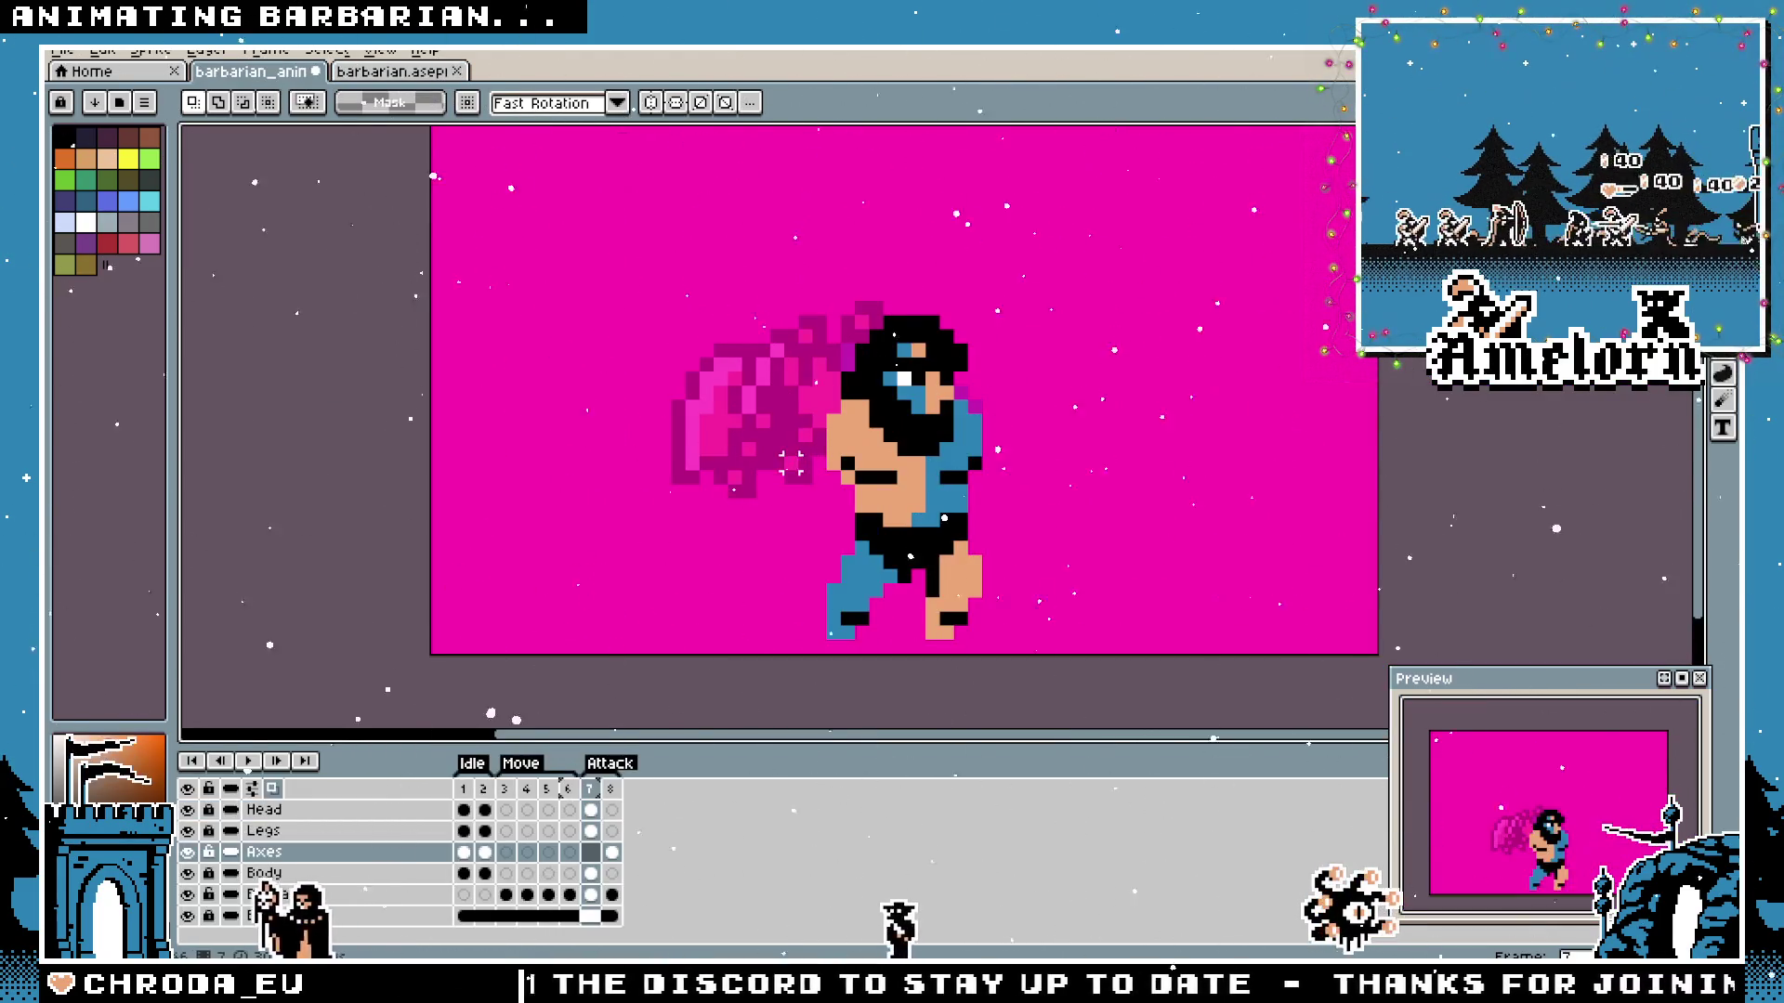
key(ctrl+v)
drag(996, 516, 703, 457)
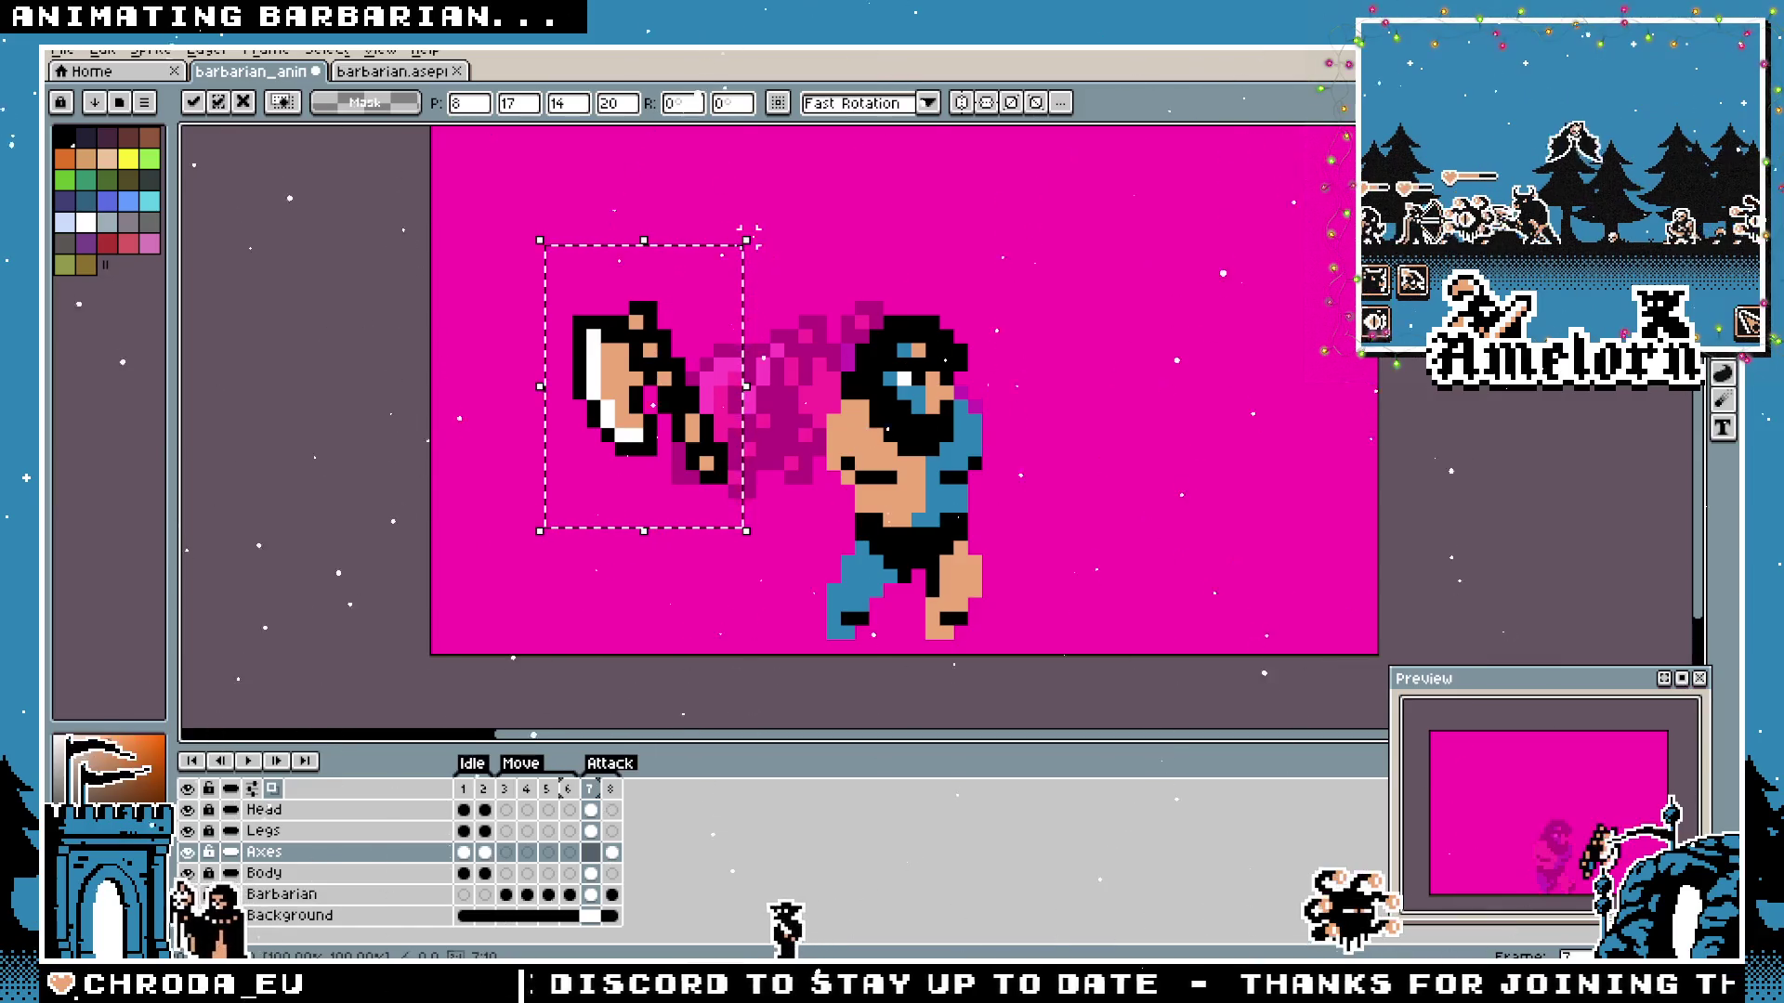
key(shift+h)
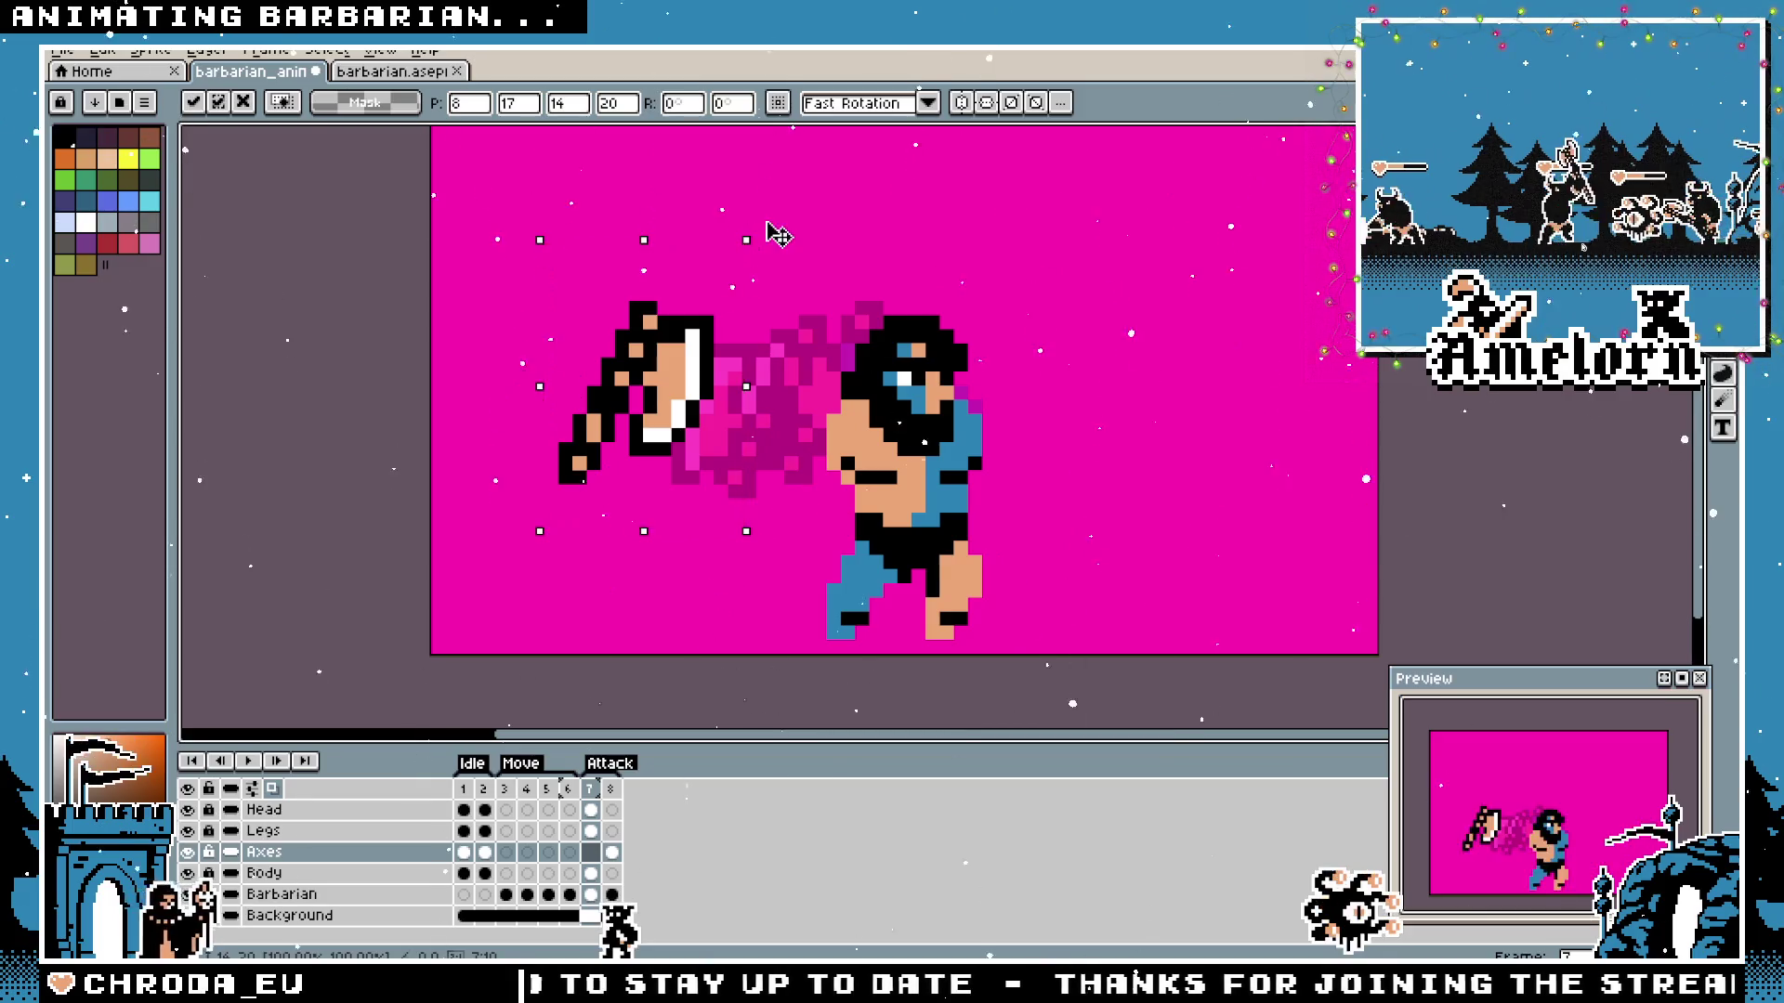
drag(777, 235, 630, 446)
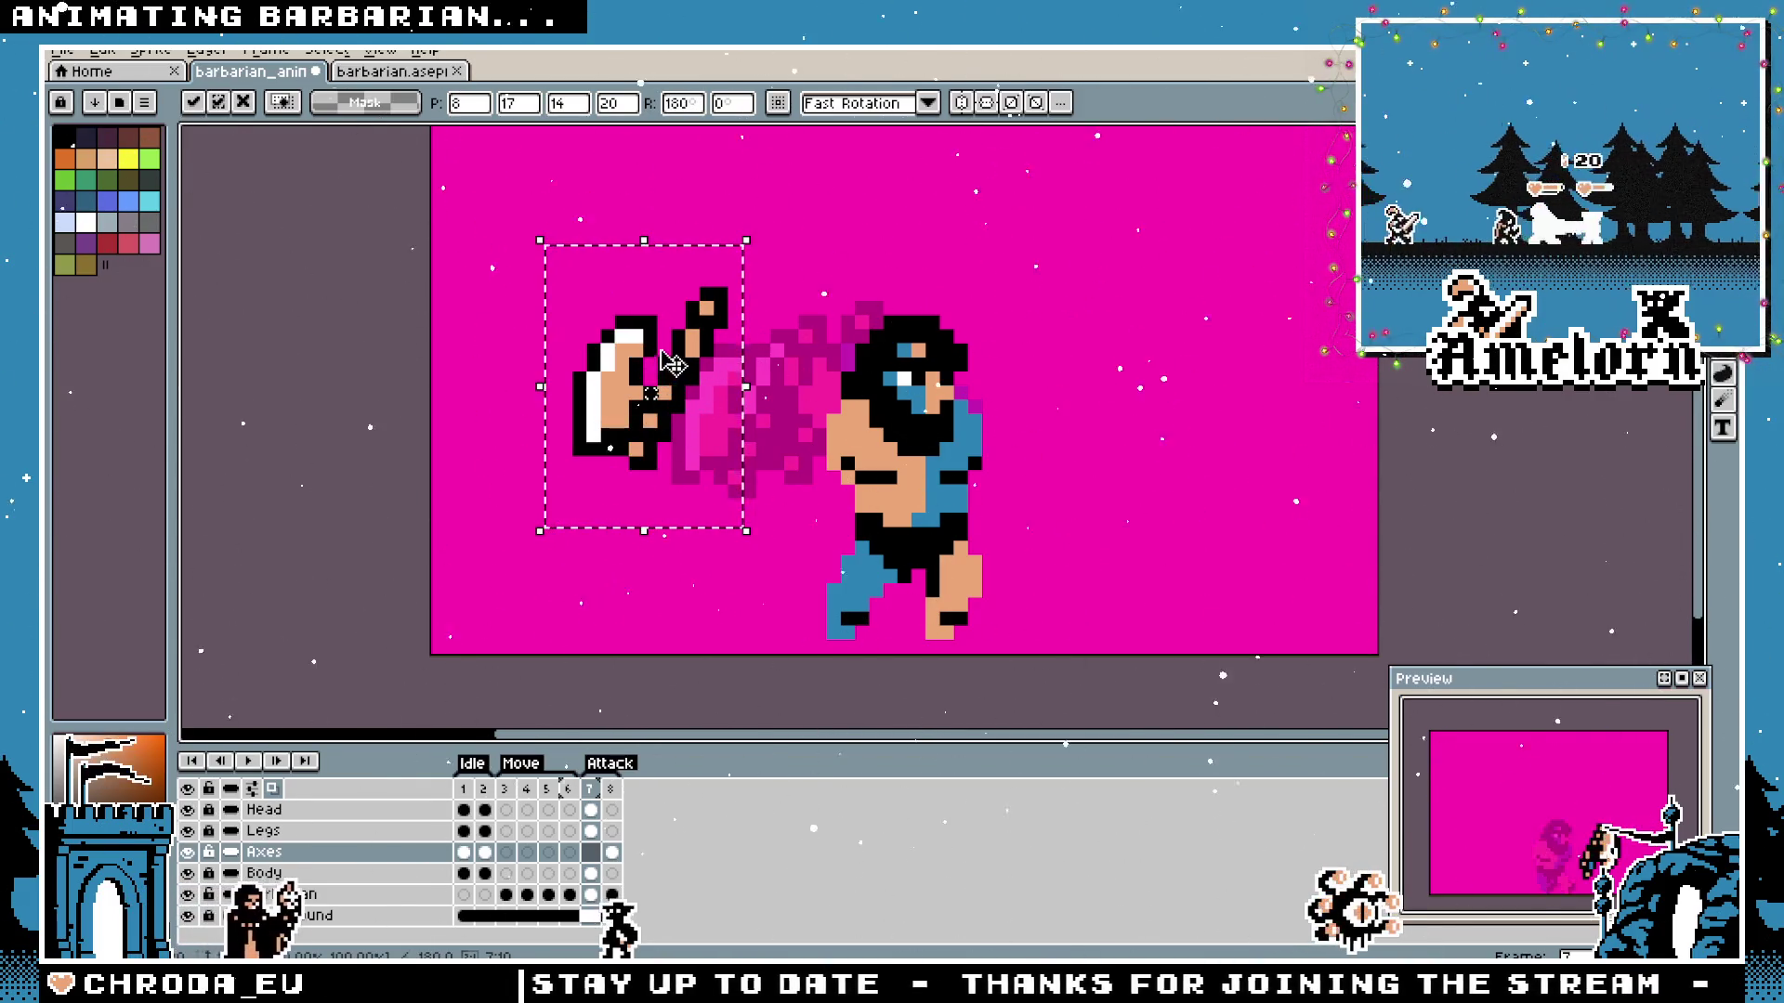
Slide the floating axe into the barbarian's raised fist and set it in place.
drag(673, 366, 768, 392)
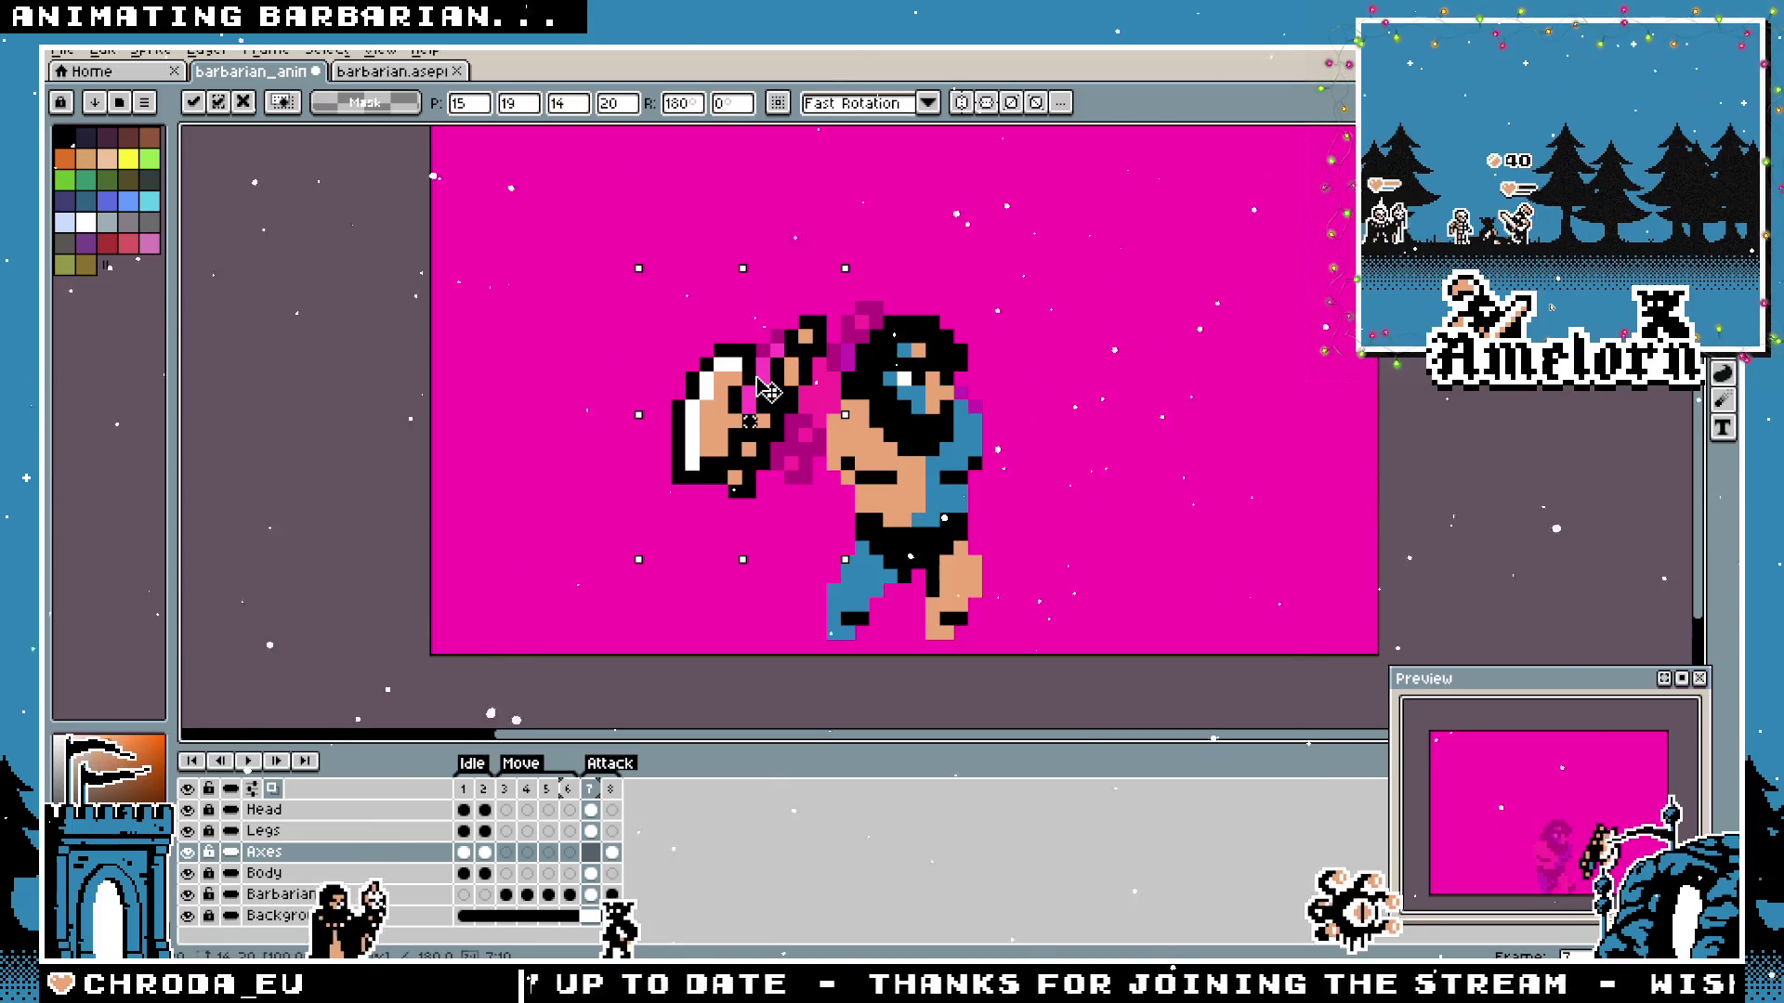
drag(654, 413, 556, 356)
drag(830, 400, 912, 484)
mouse_move(807, 444)
mouse_down()
mouse_move(883, 505)
mouse_move(955, 496)
mouse_up()
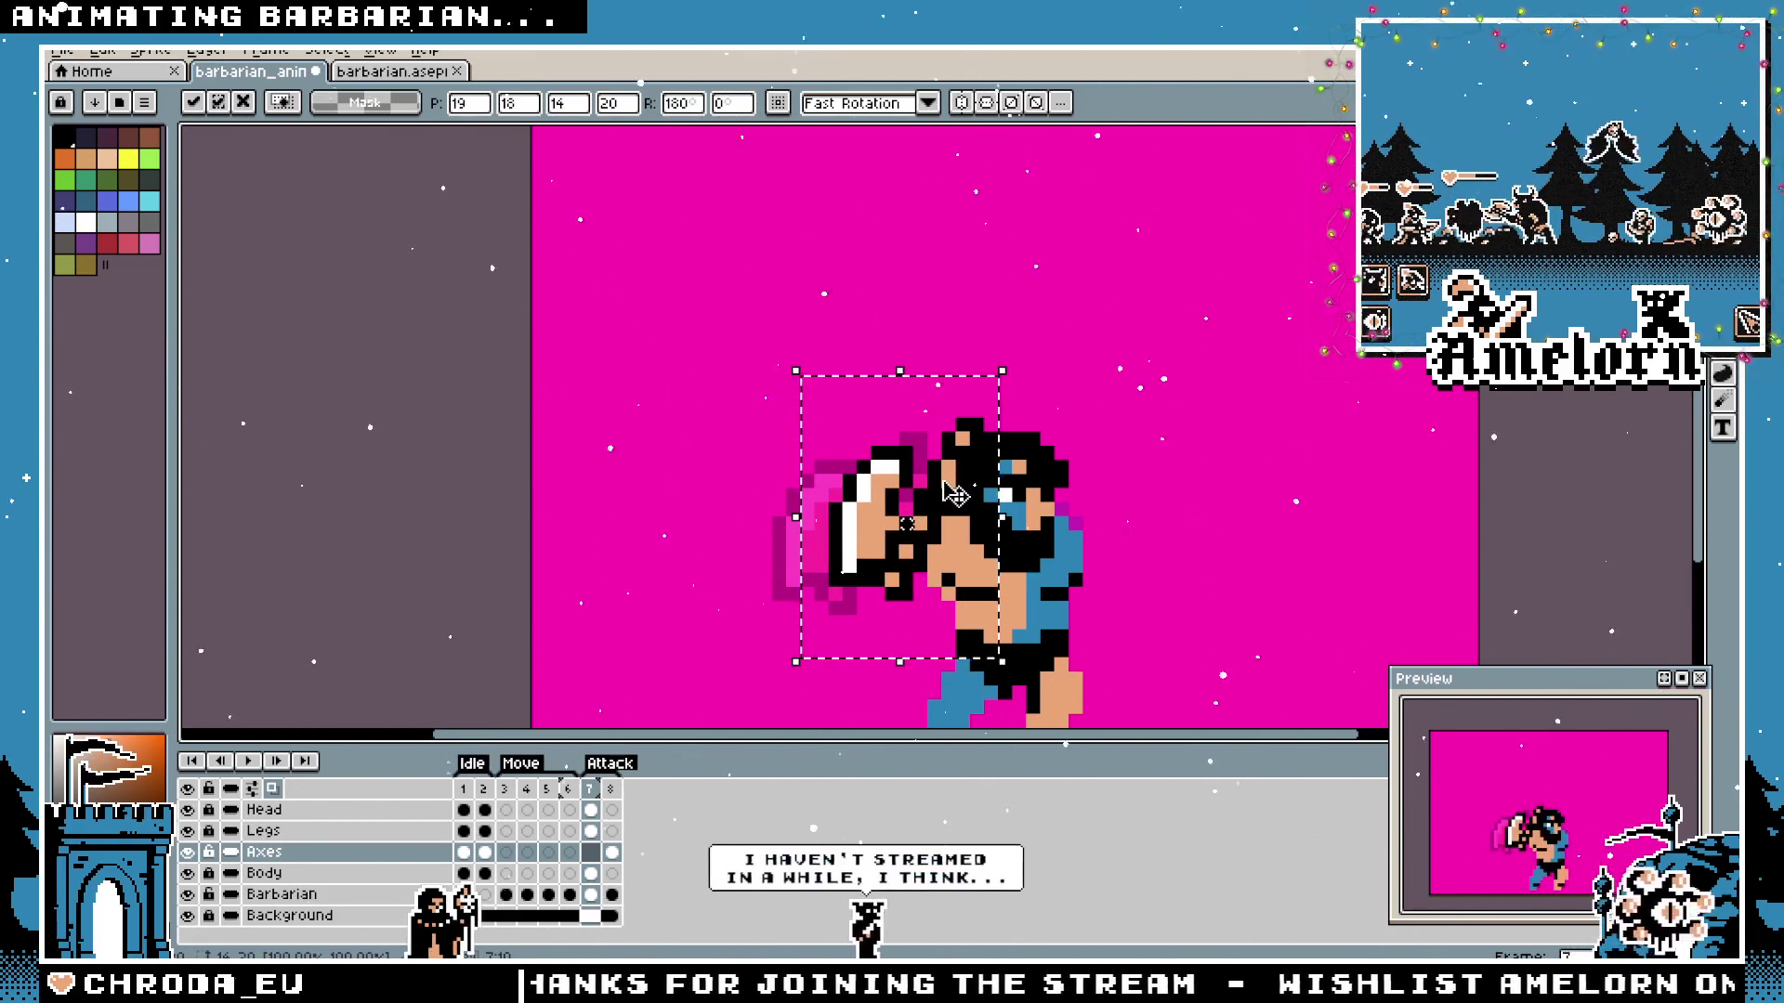
drag(955, 494, 899, 509)
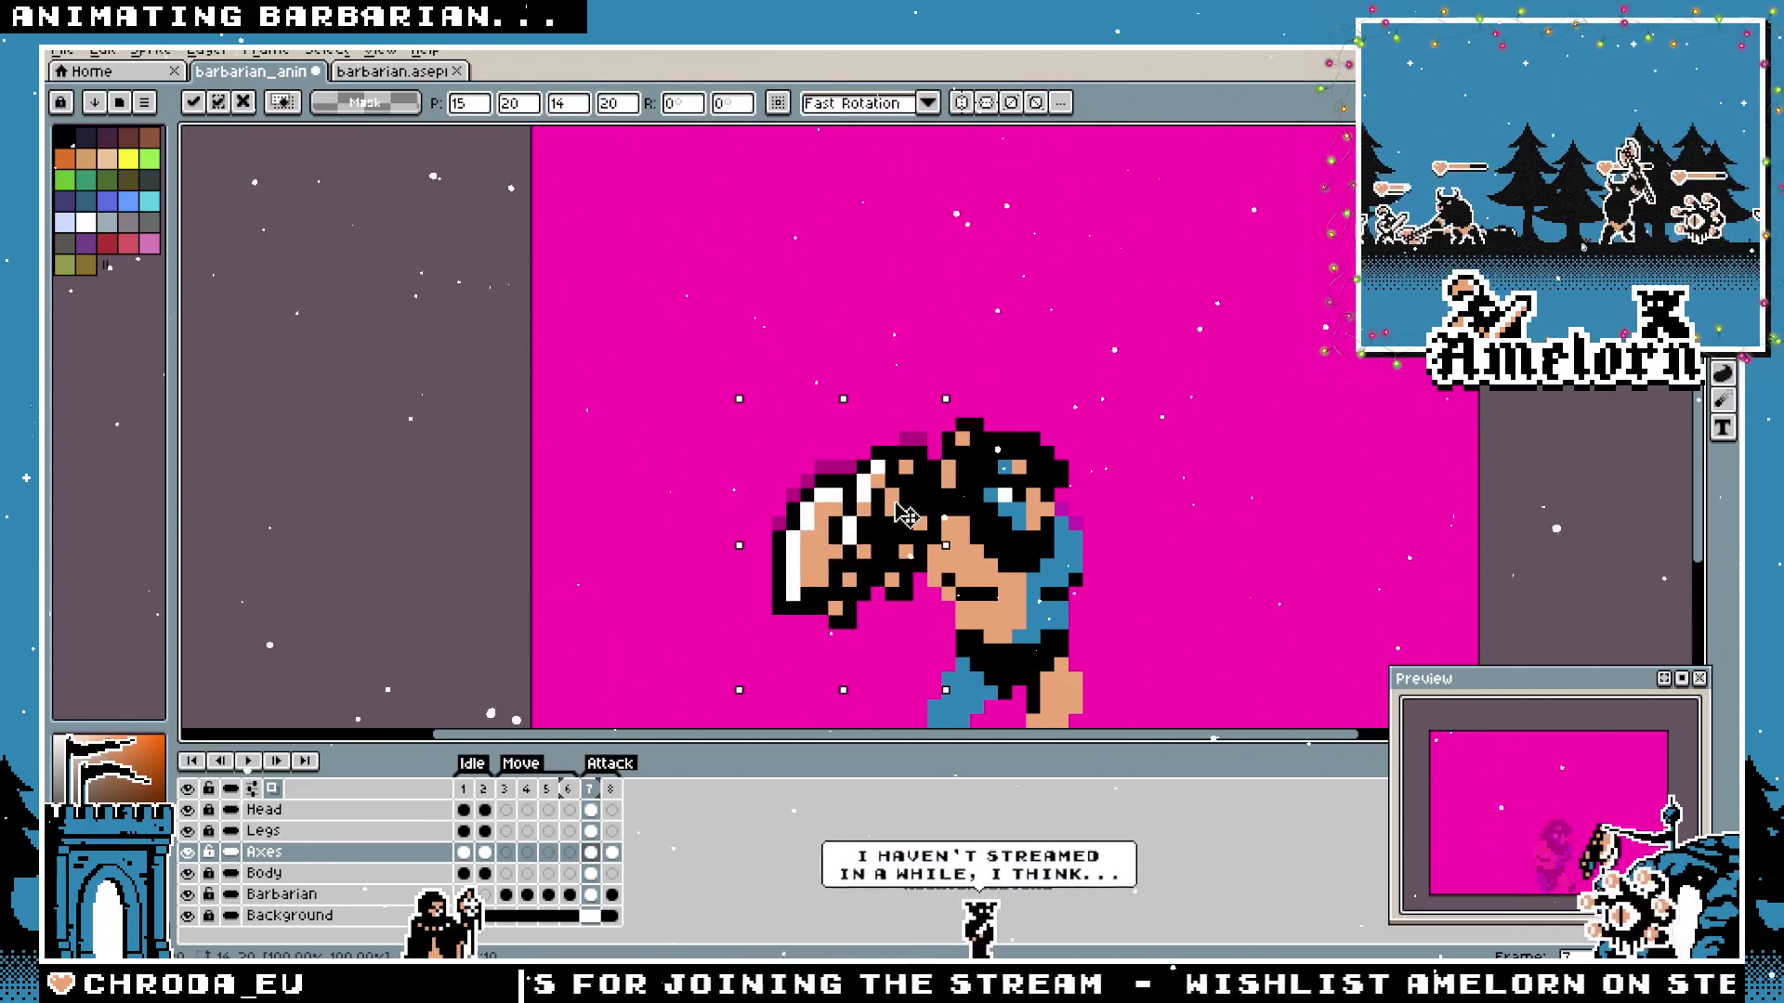
key(ctrl+d)
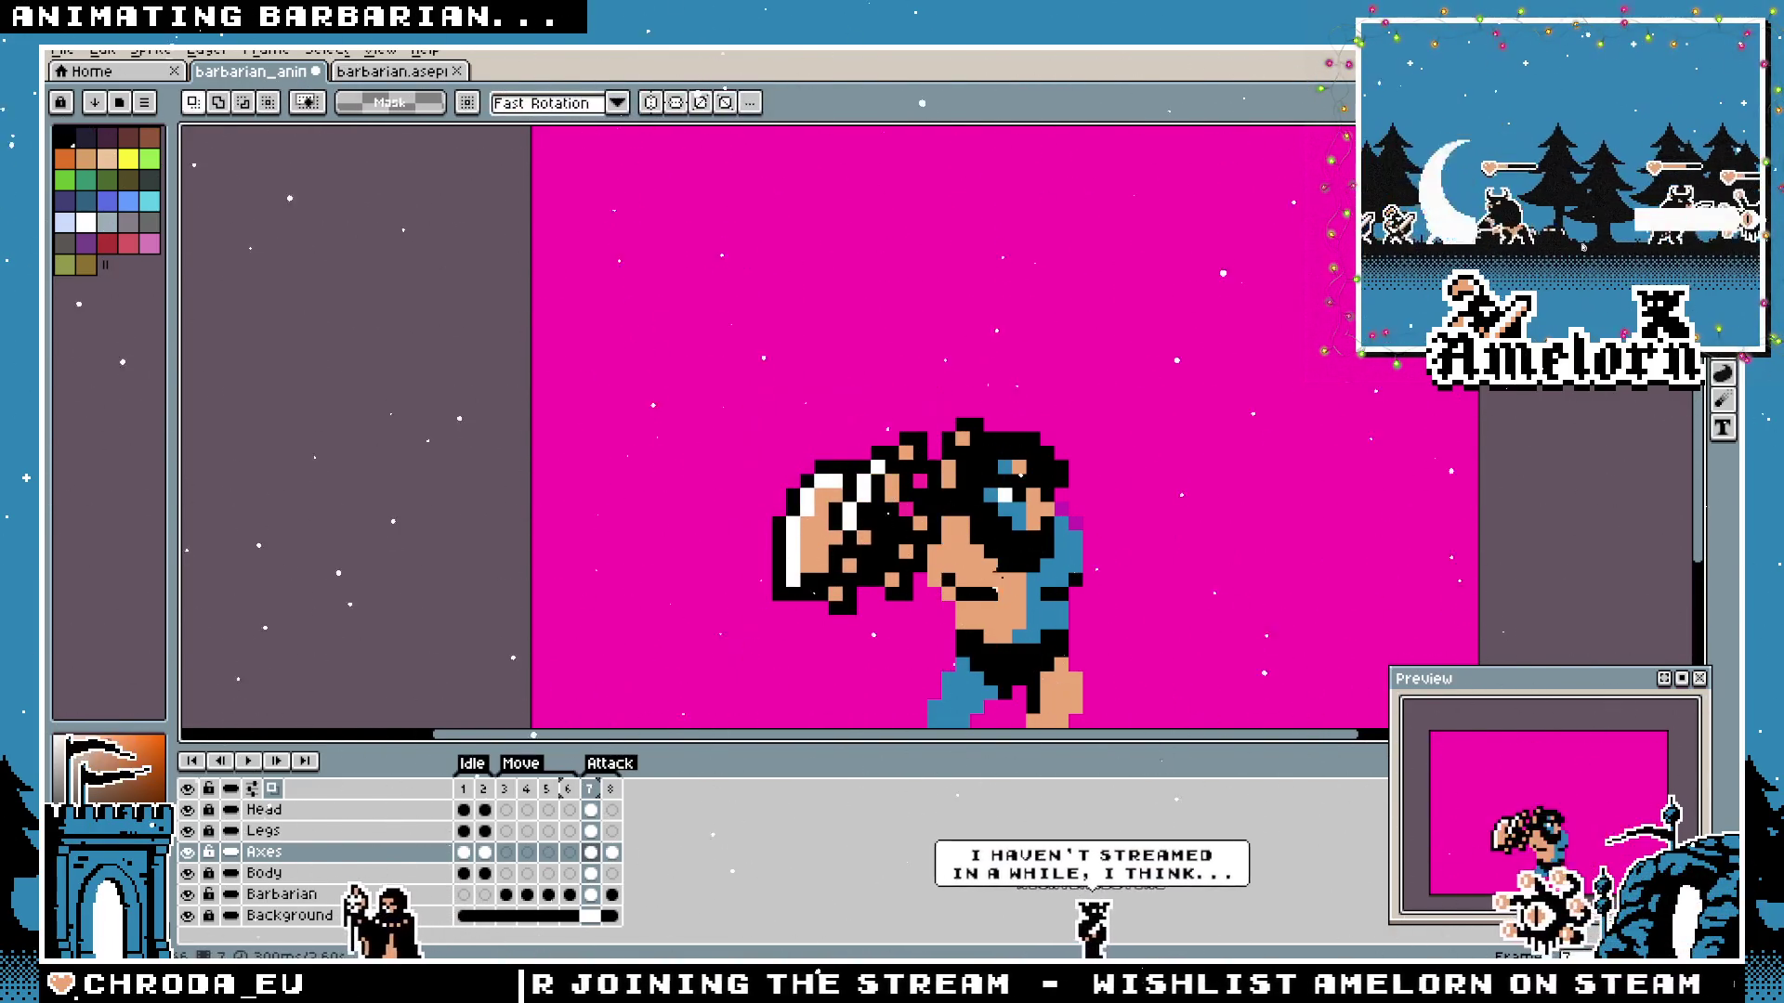
key(b)
scroll(951, 494, up, 1)
scroll(938, 450, down, 6)
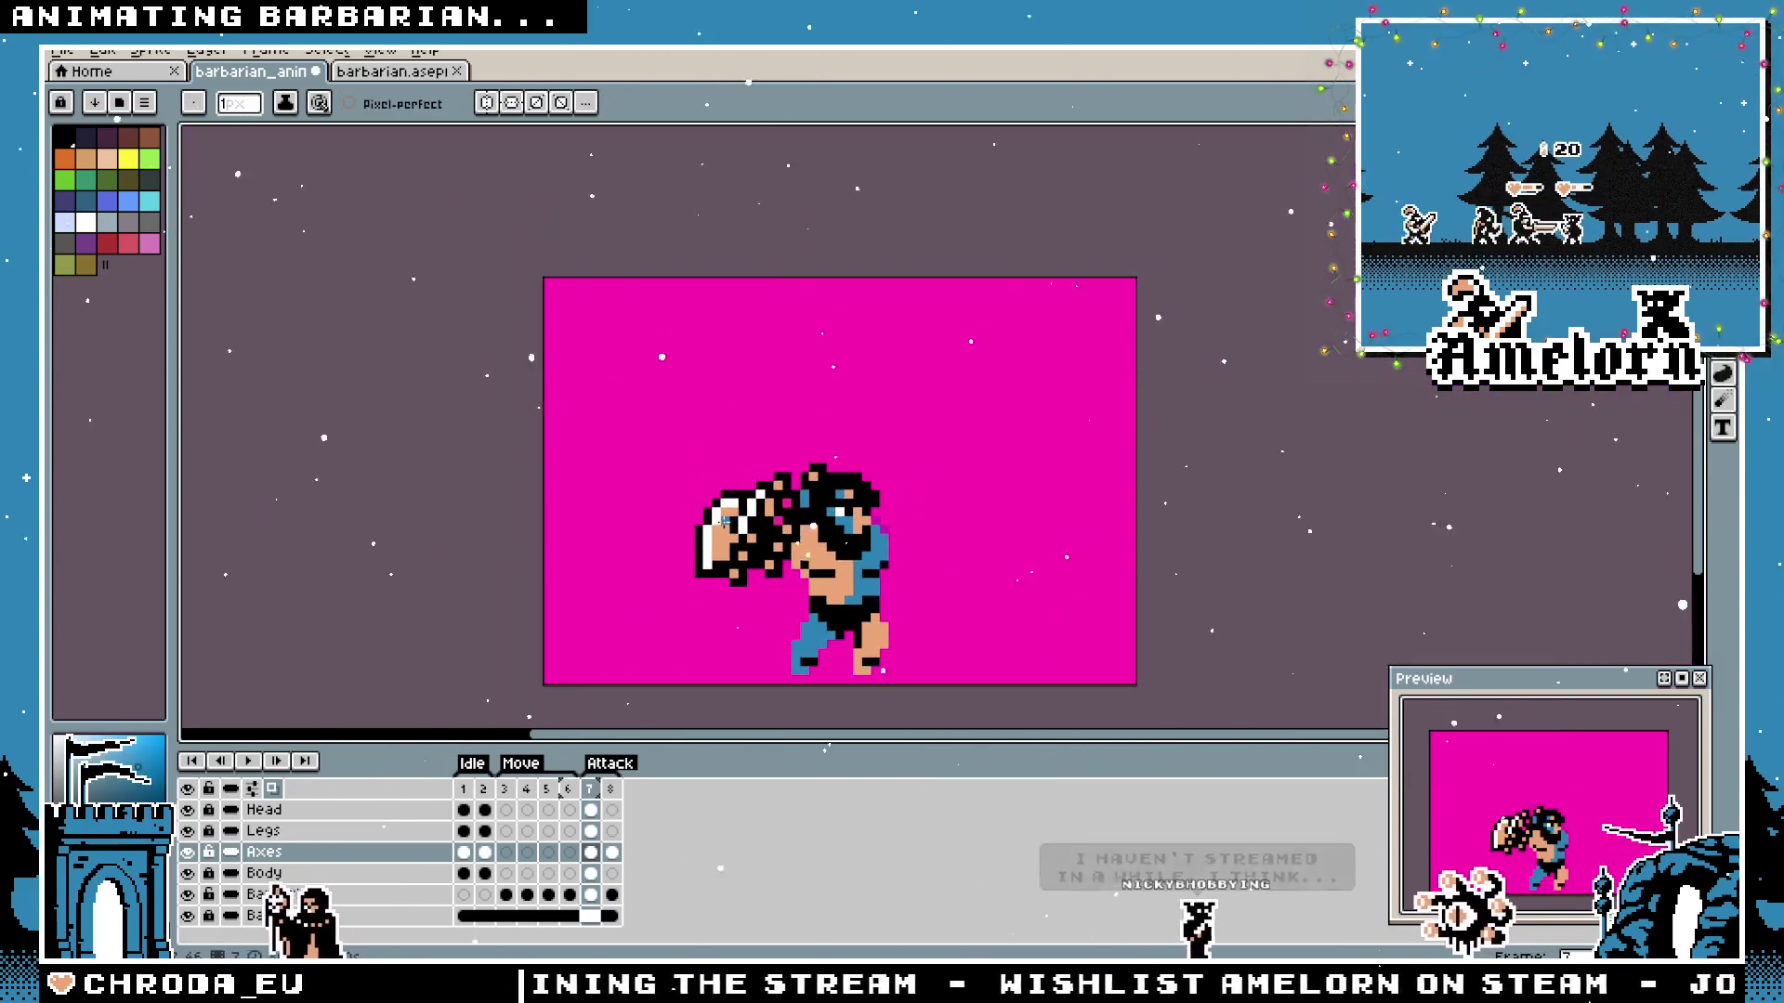
scroll(636, 576, down, 1)
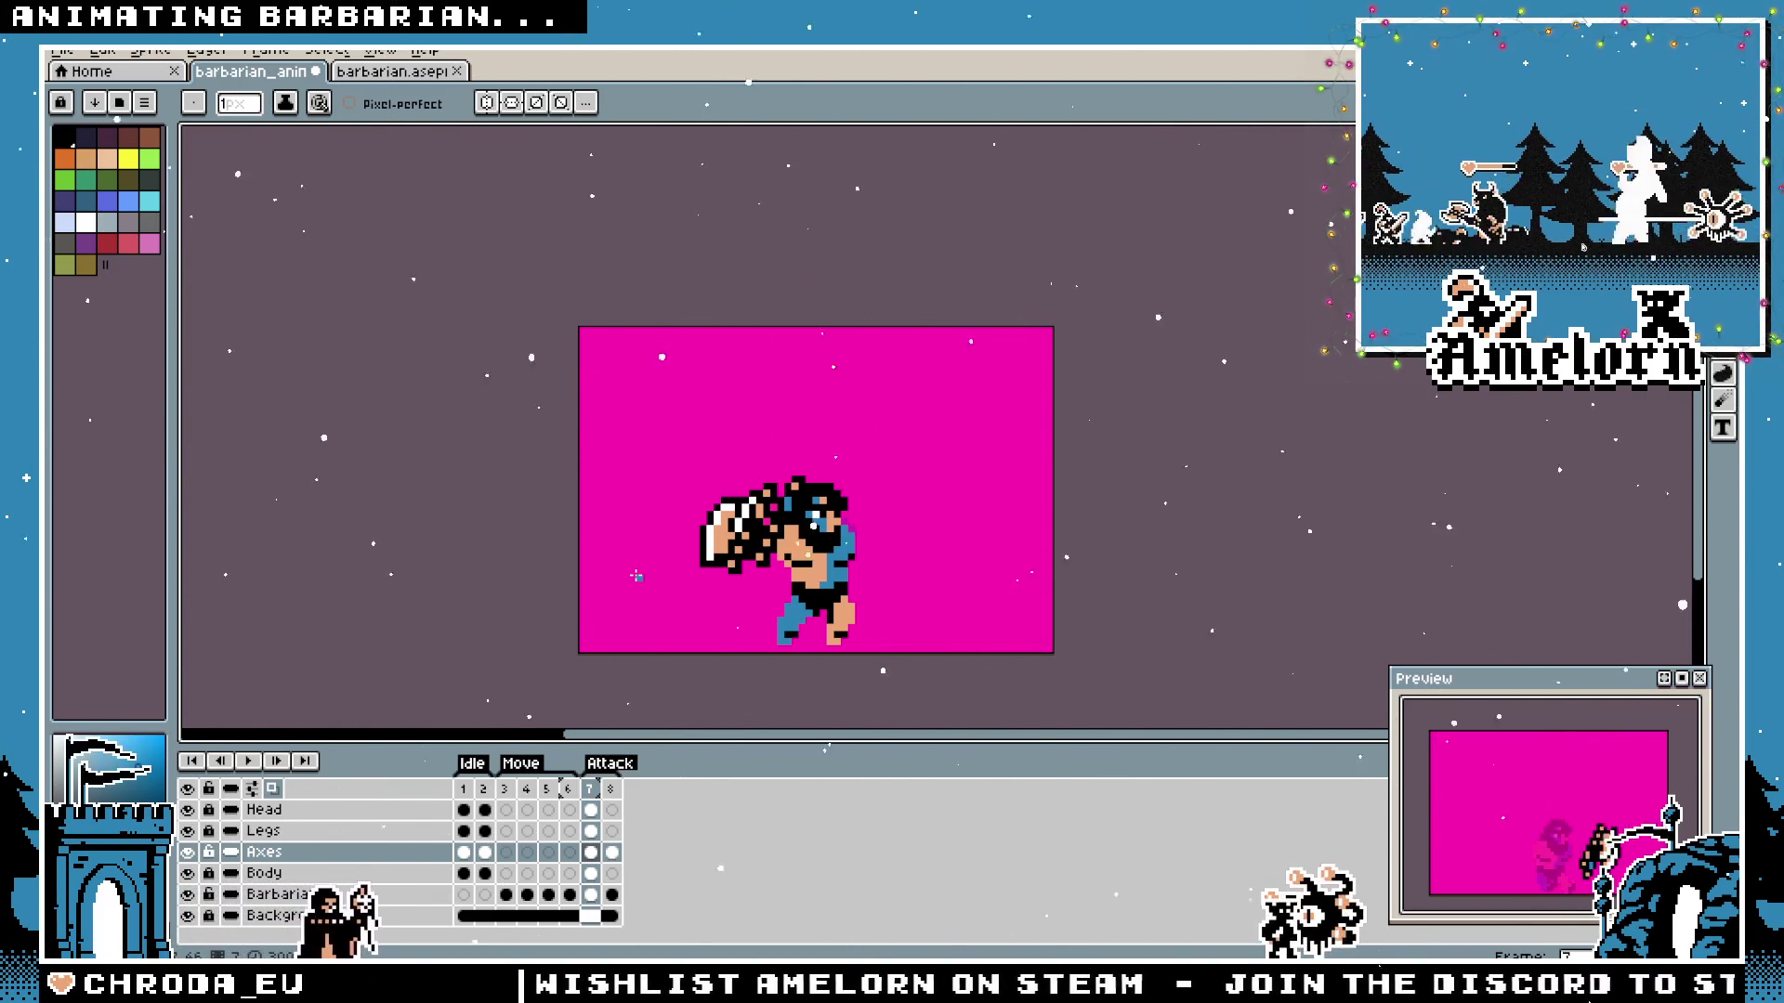
scroll(723, 504, up, 2)
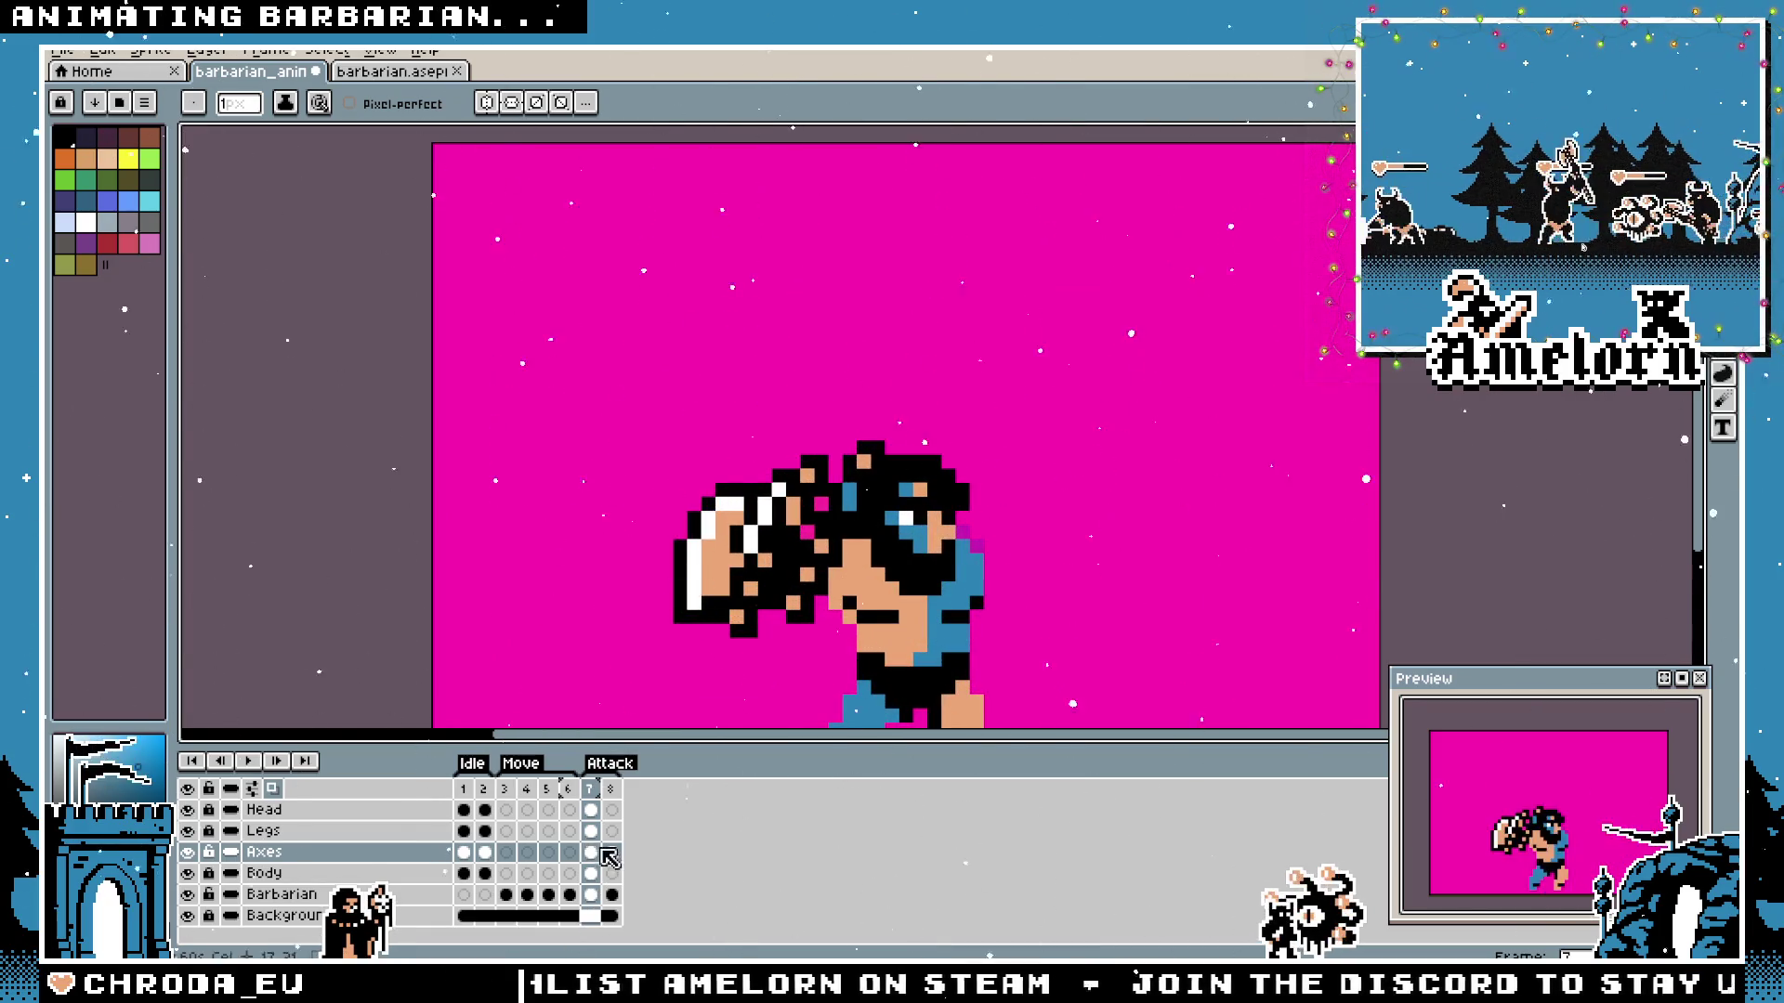
Flip between attack frames 7 and 8 to compare the axe positions.
click(612, 790)
drag(1118, 616, 906, 463)
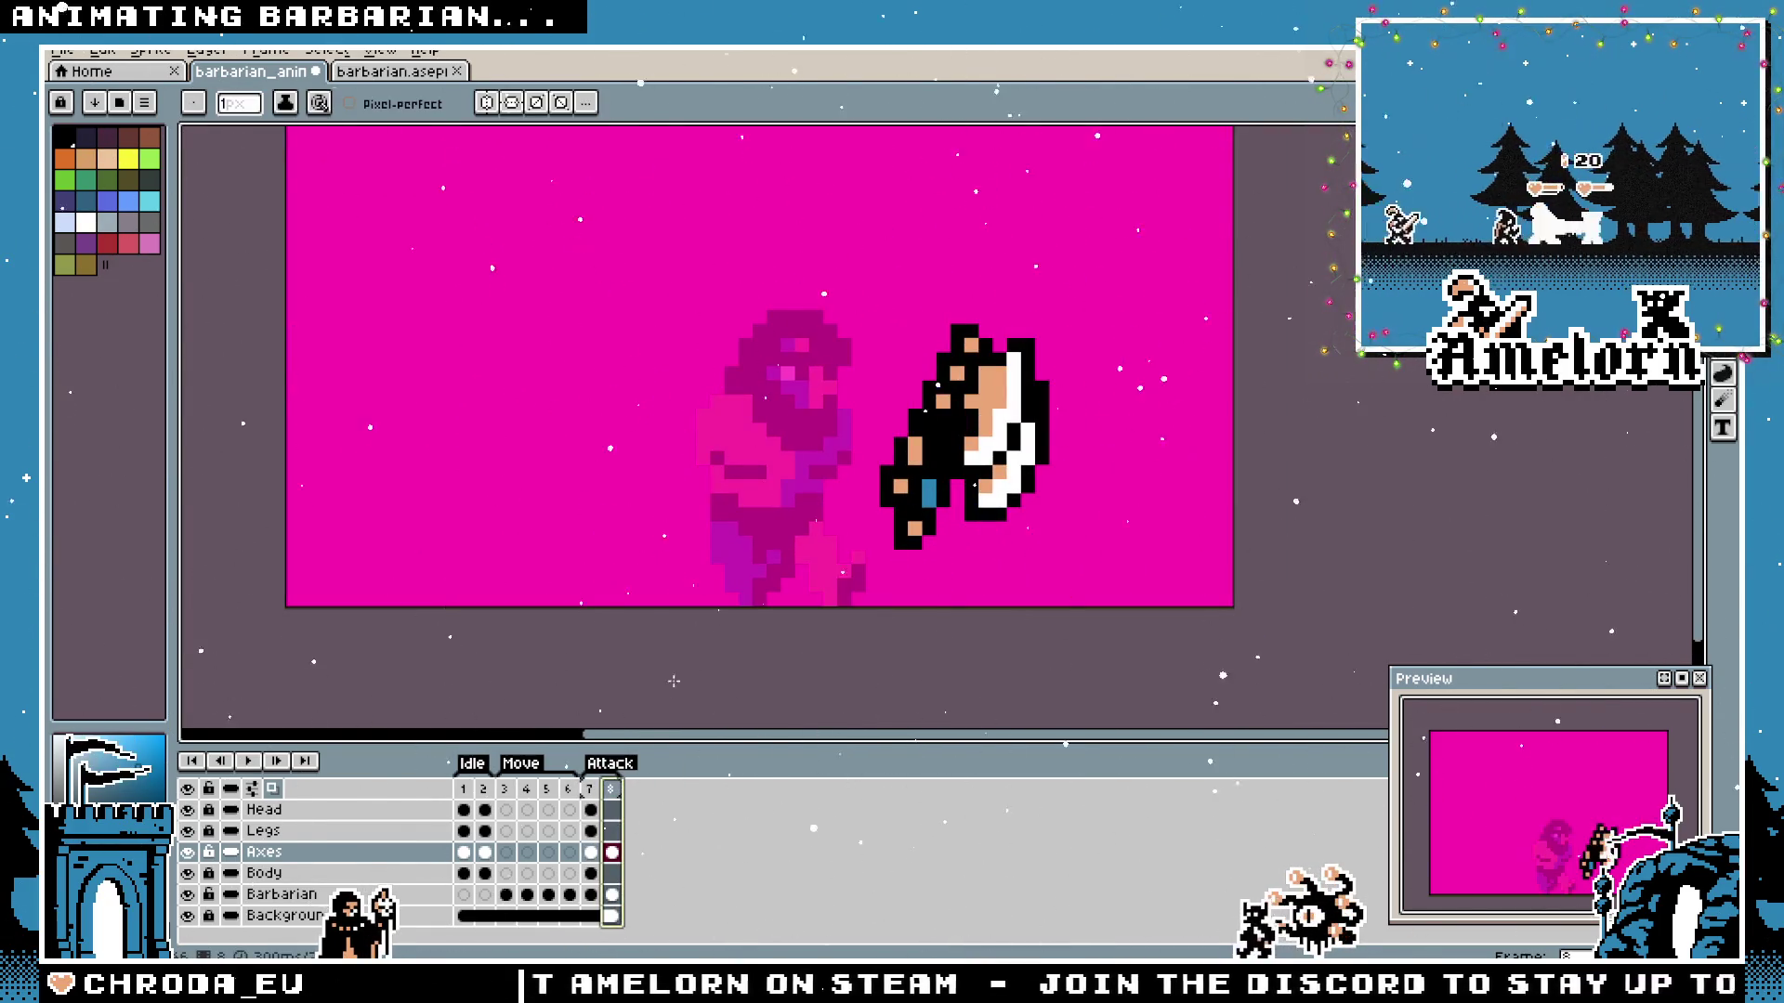
click(591, 789)
click(611, 790)
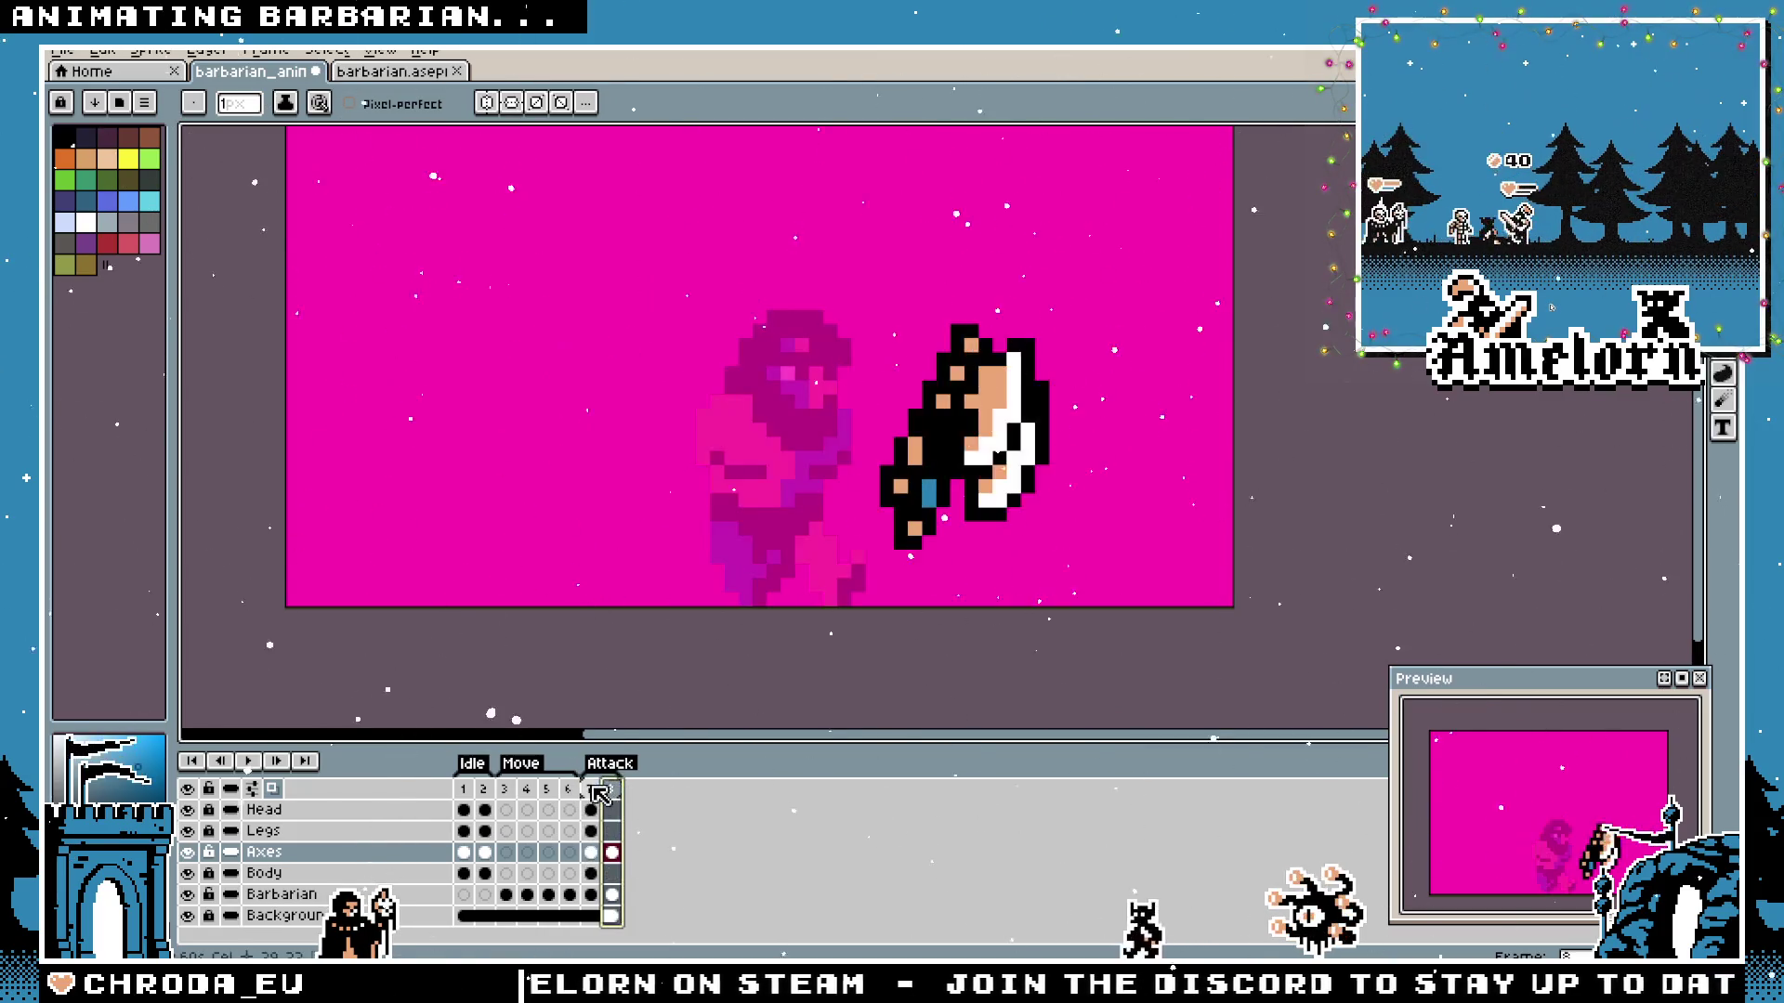
click(611, 790)
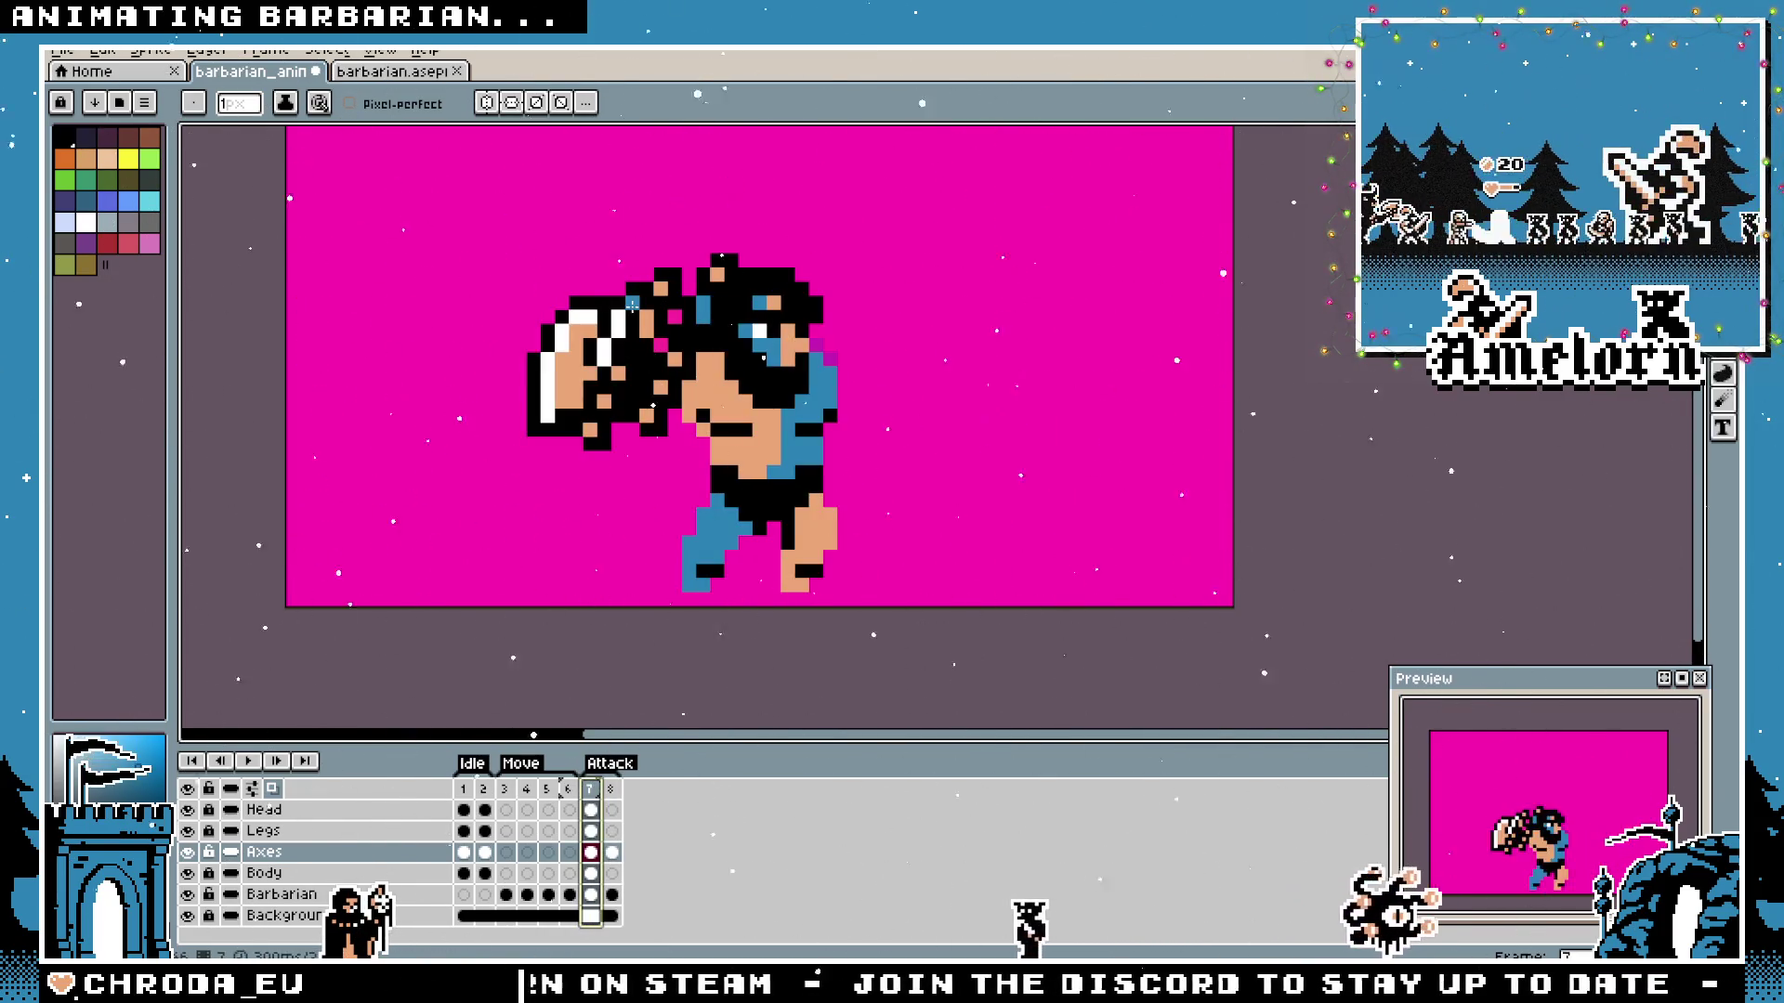
scroll(681, 345, up, 1)
scroll(682, 345, up, 1)
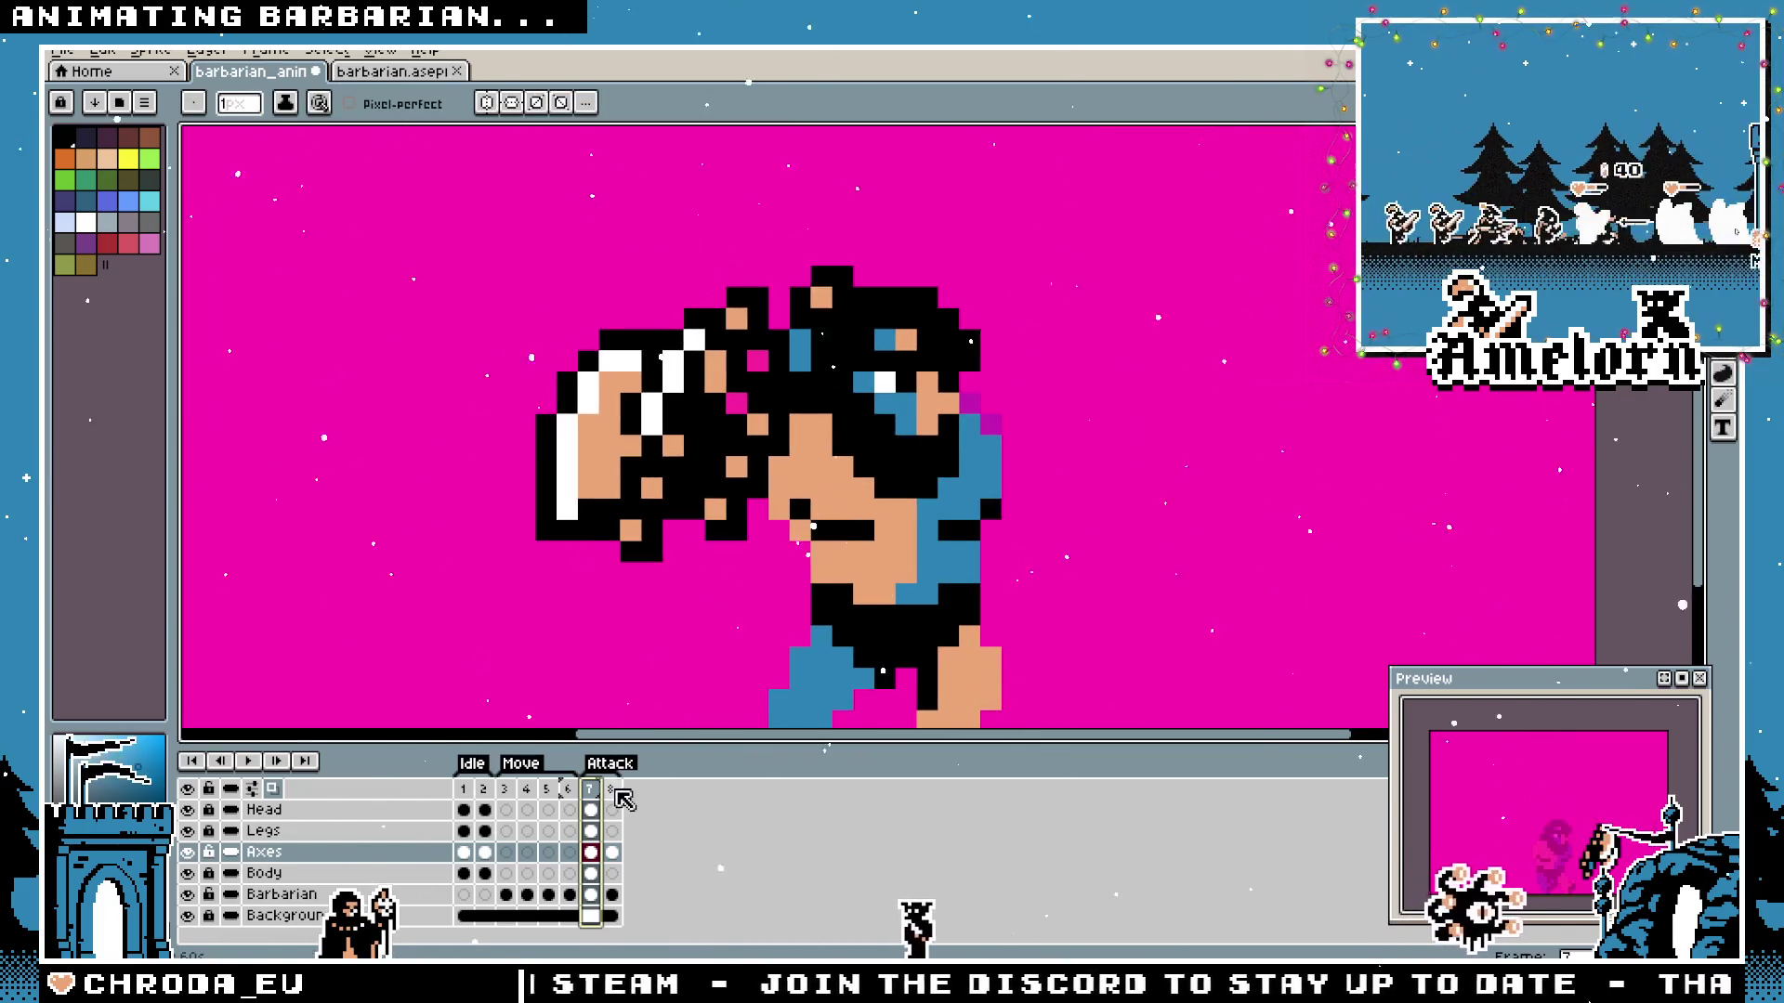
scroll(674, 679, up, 1)
key(Right)
scroll(674, 680, down, 2)
click(594, 791)
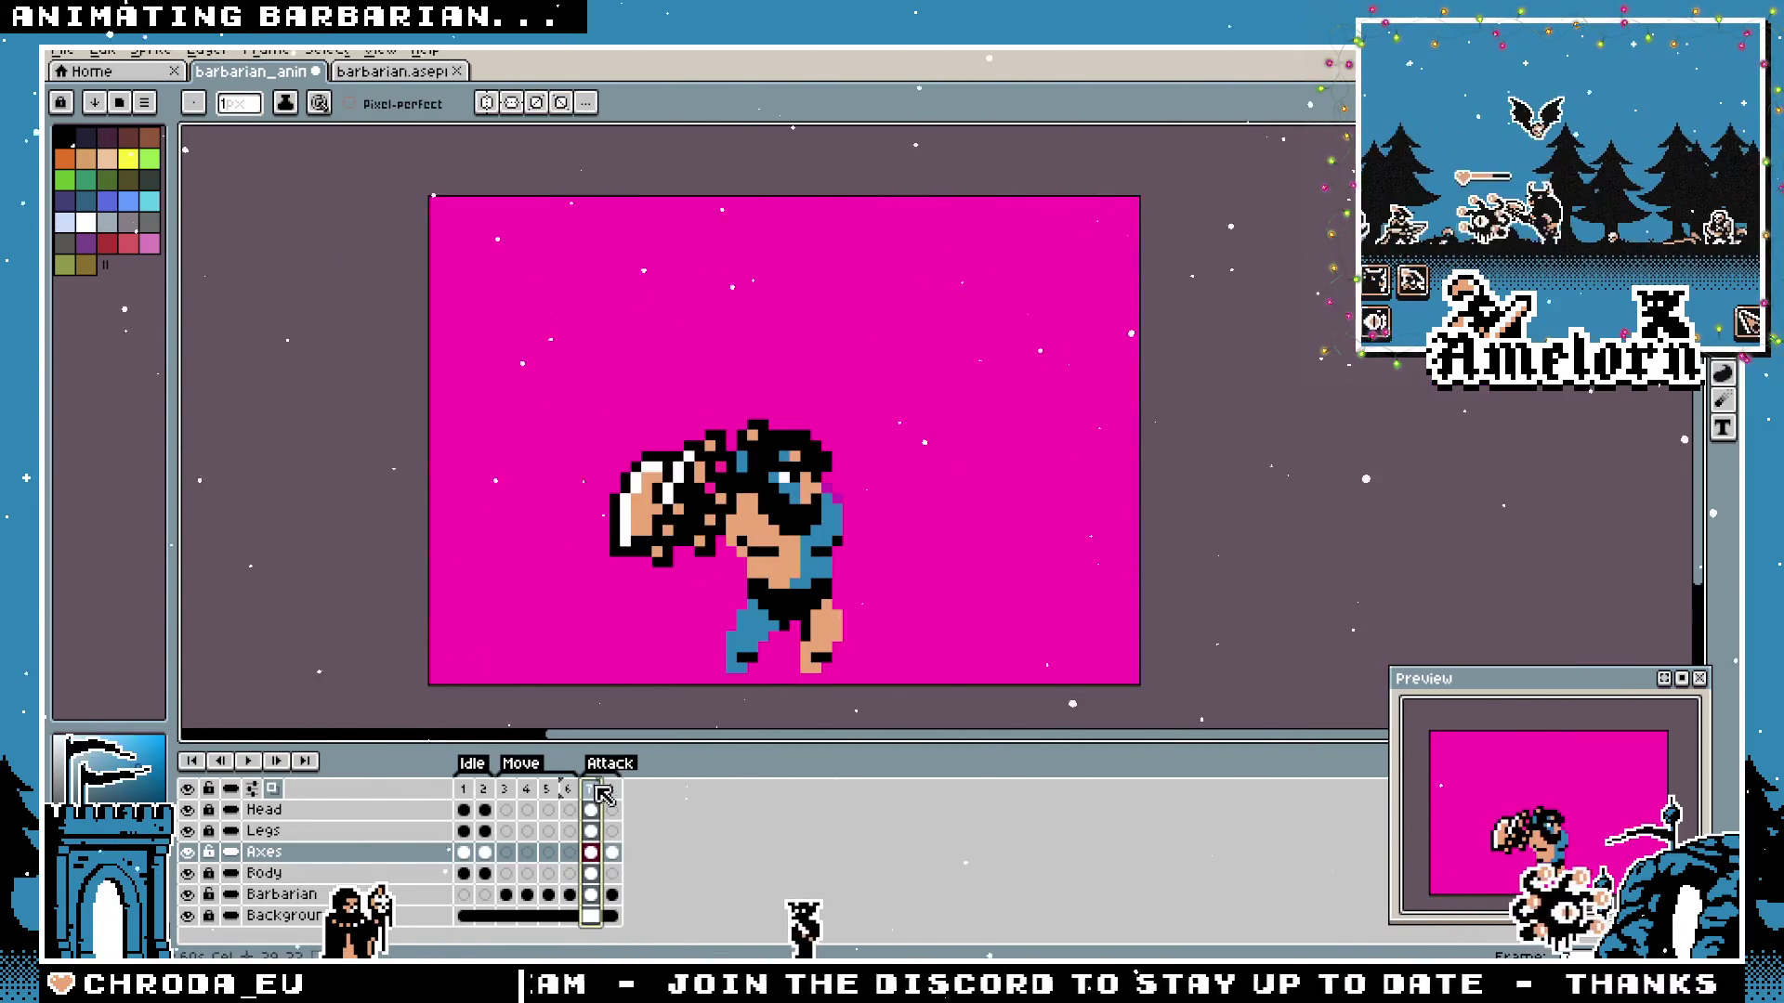
click(612, 791)
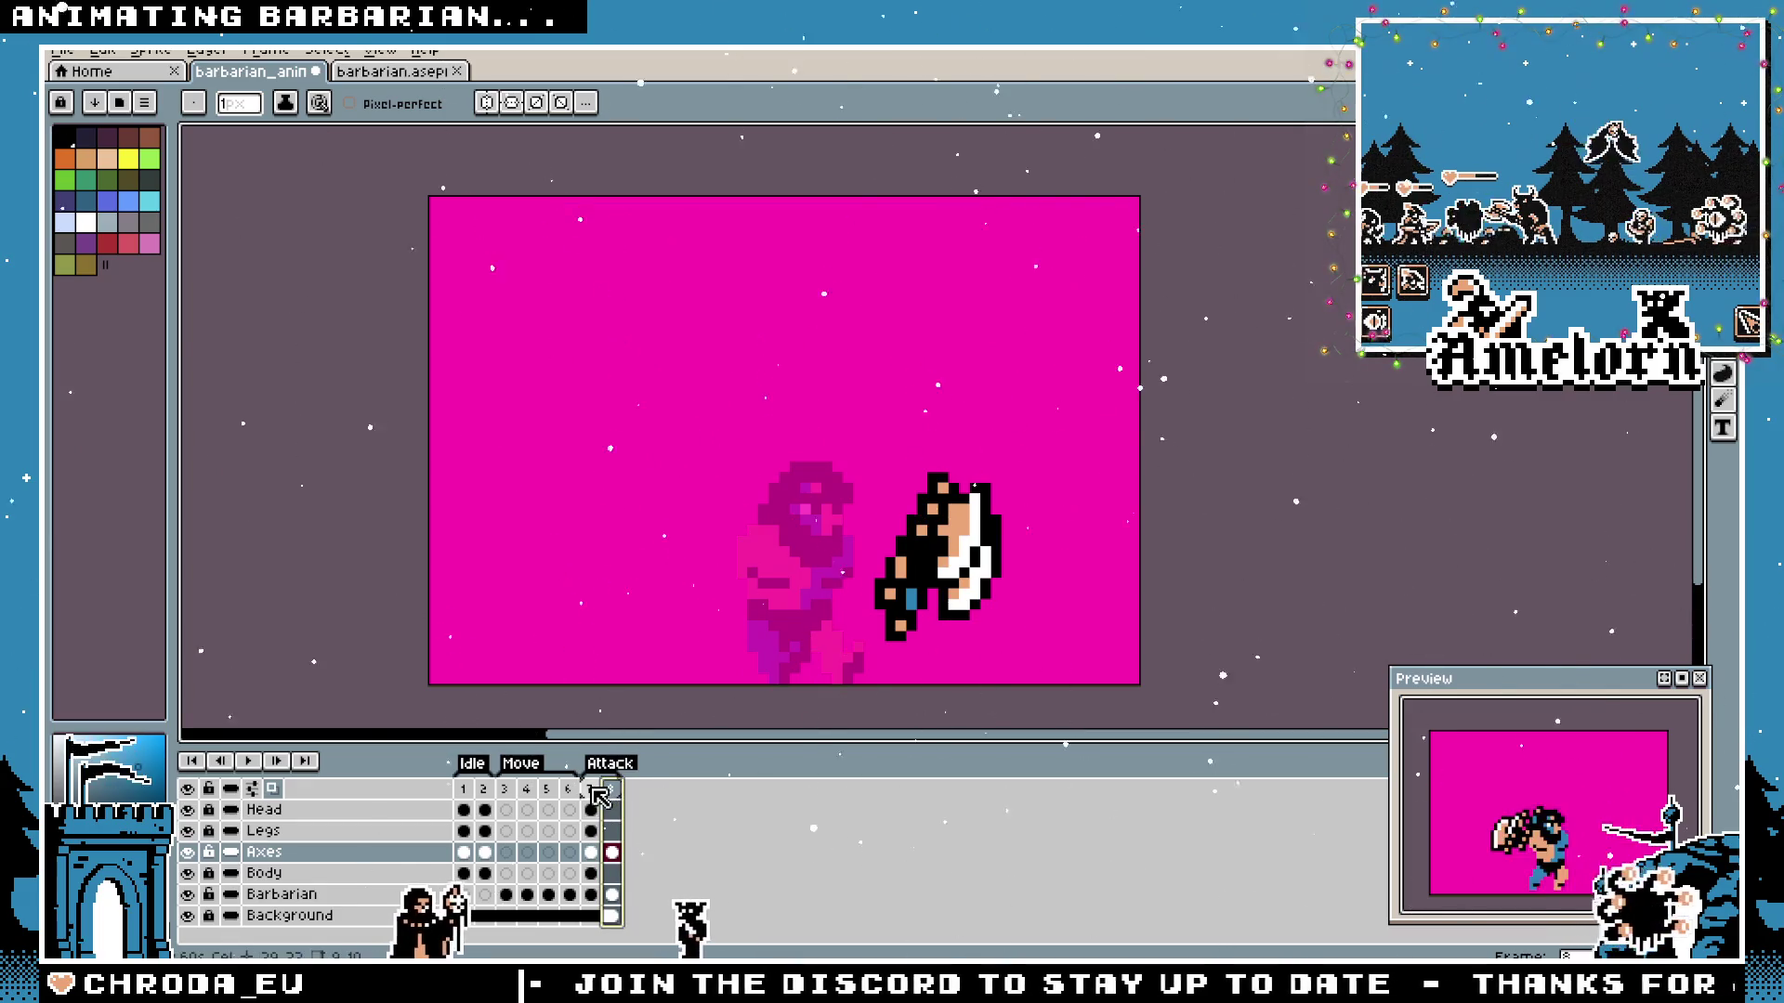
key(Left)
key(Right)
key(shift+q)
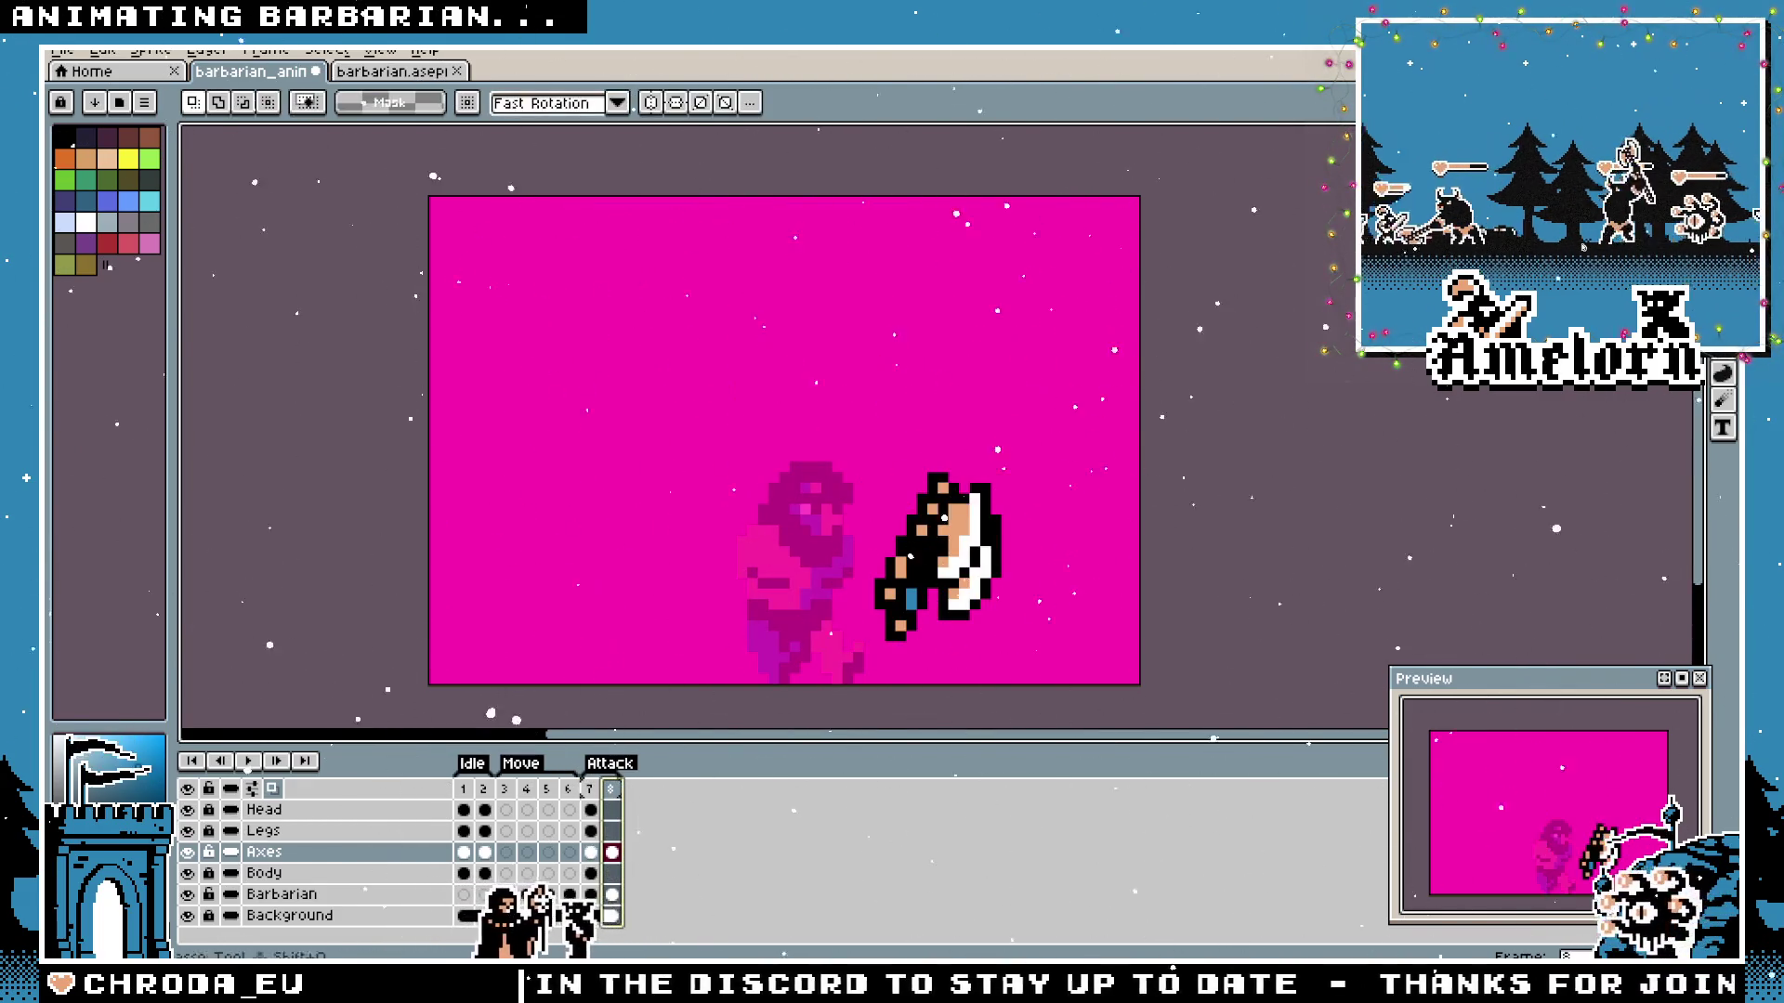
Cut the axe from frame 7 on the Axes layer, try re-pasting it rotated, then discard the attempt.
click(590, 853)
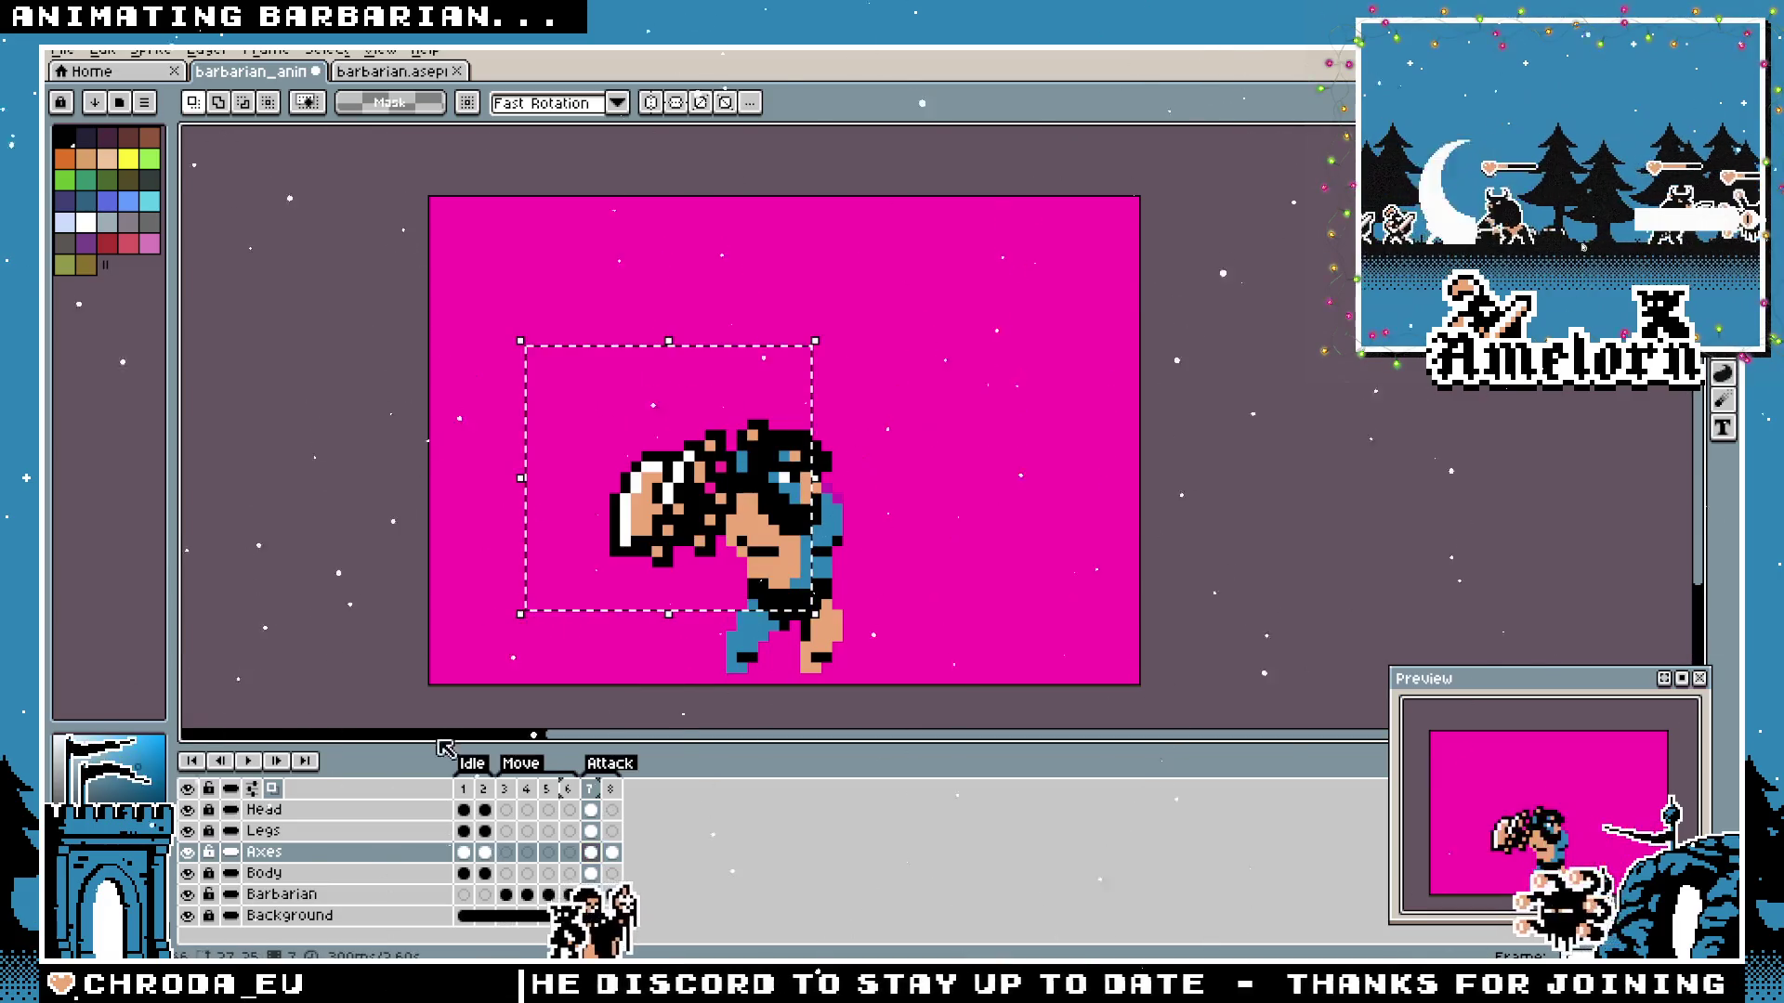
key(Delete)
click(612, 853)
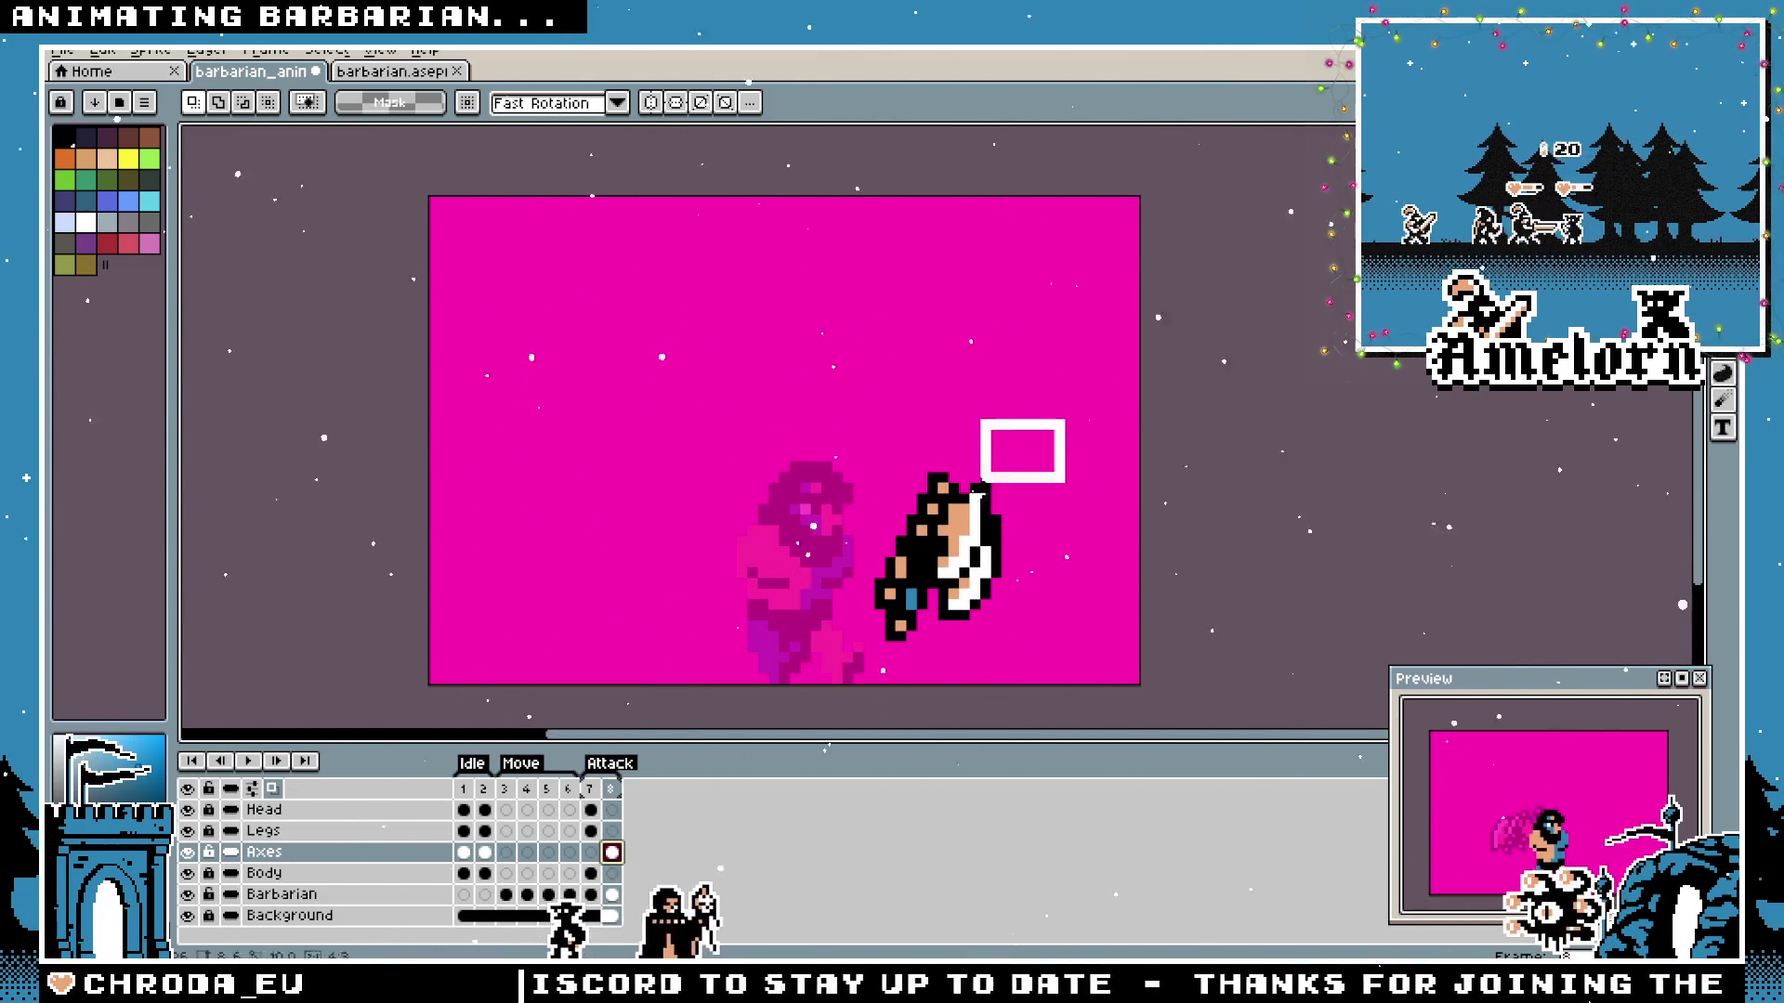
key(ctrl+v)
drag(899, 624, 666, 528)
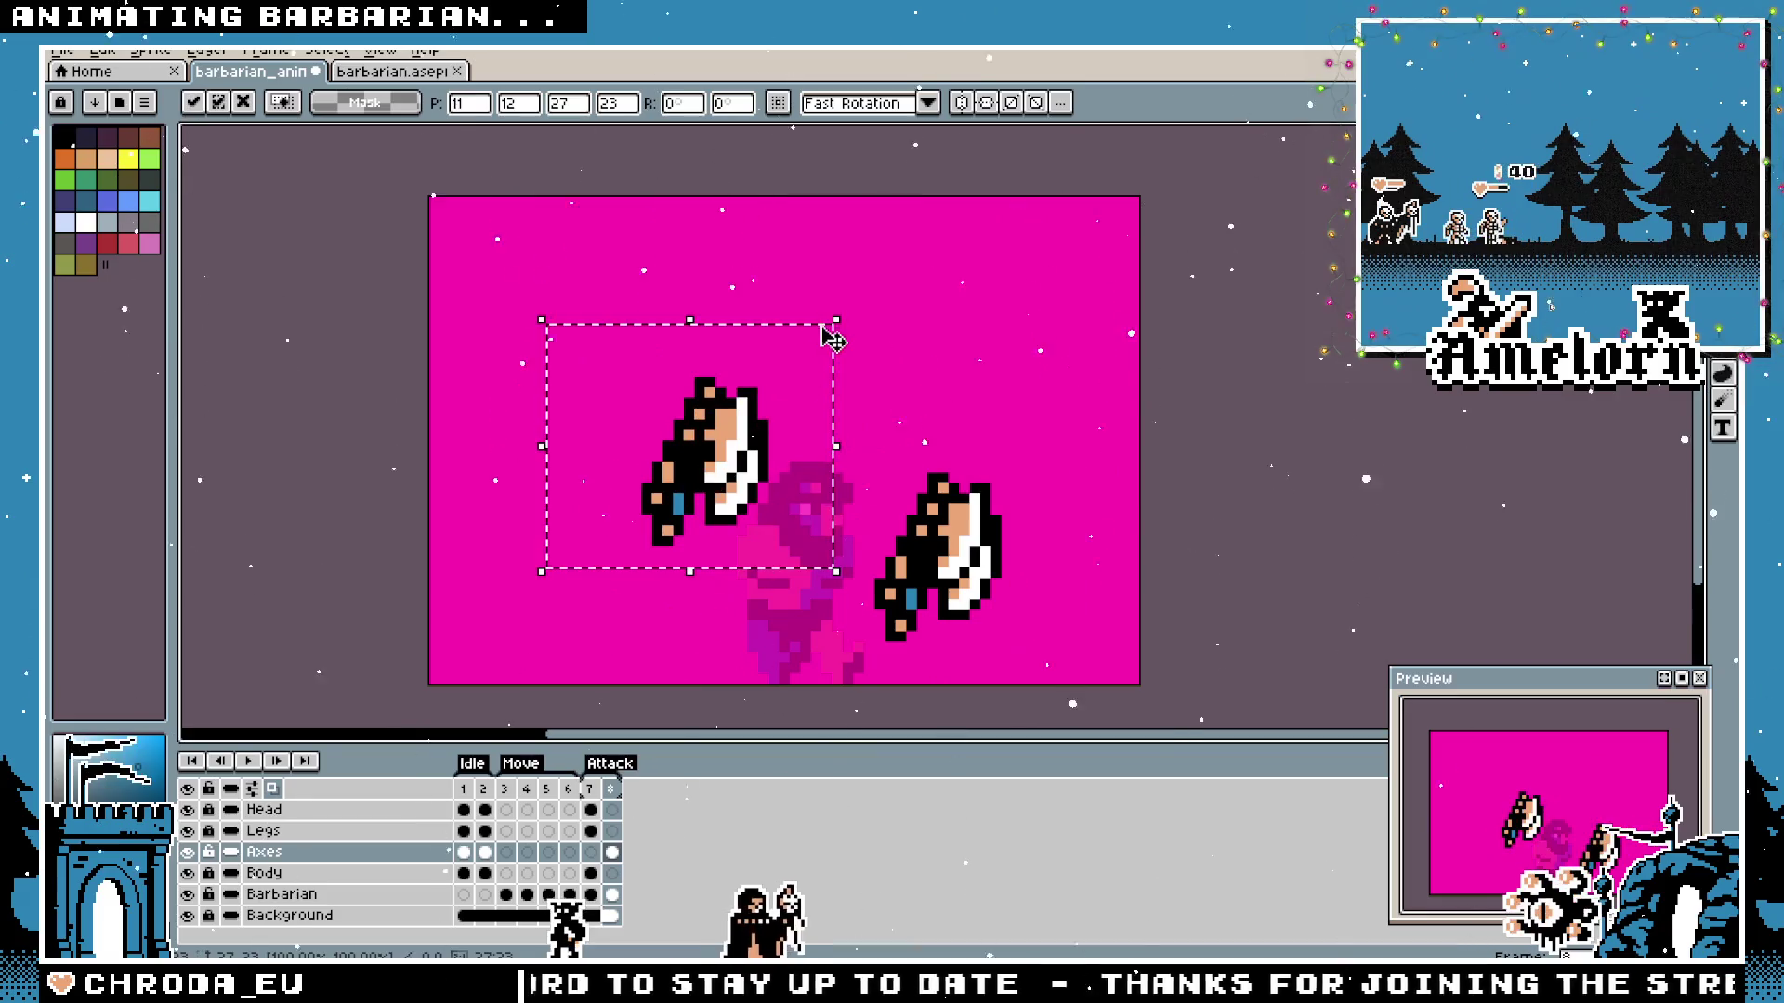
key(Left)
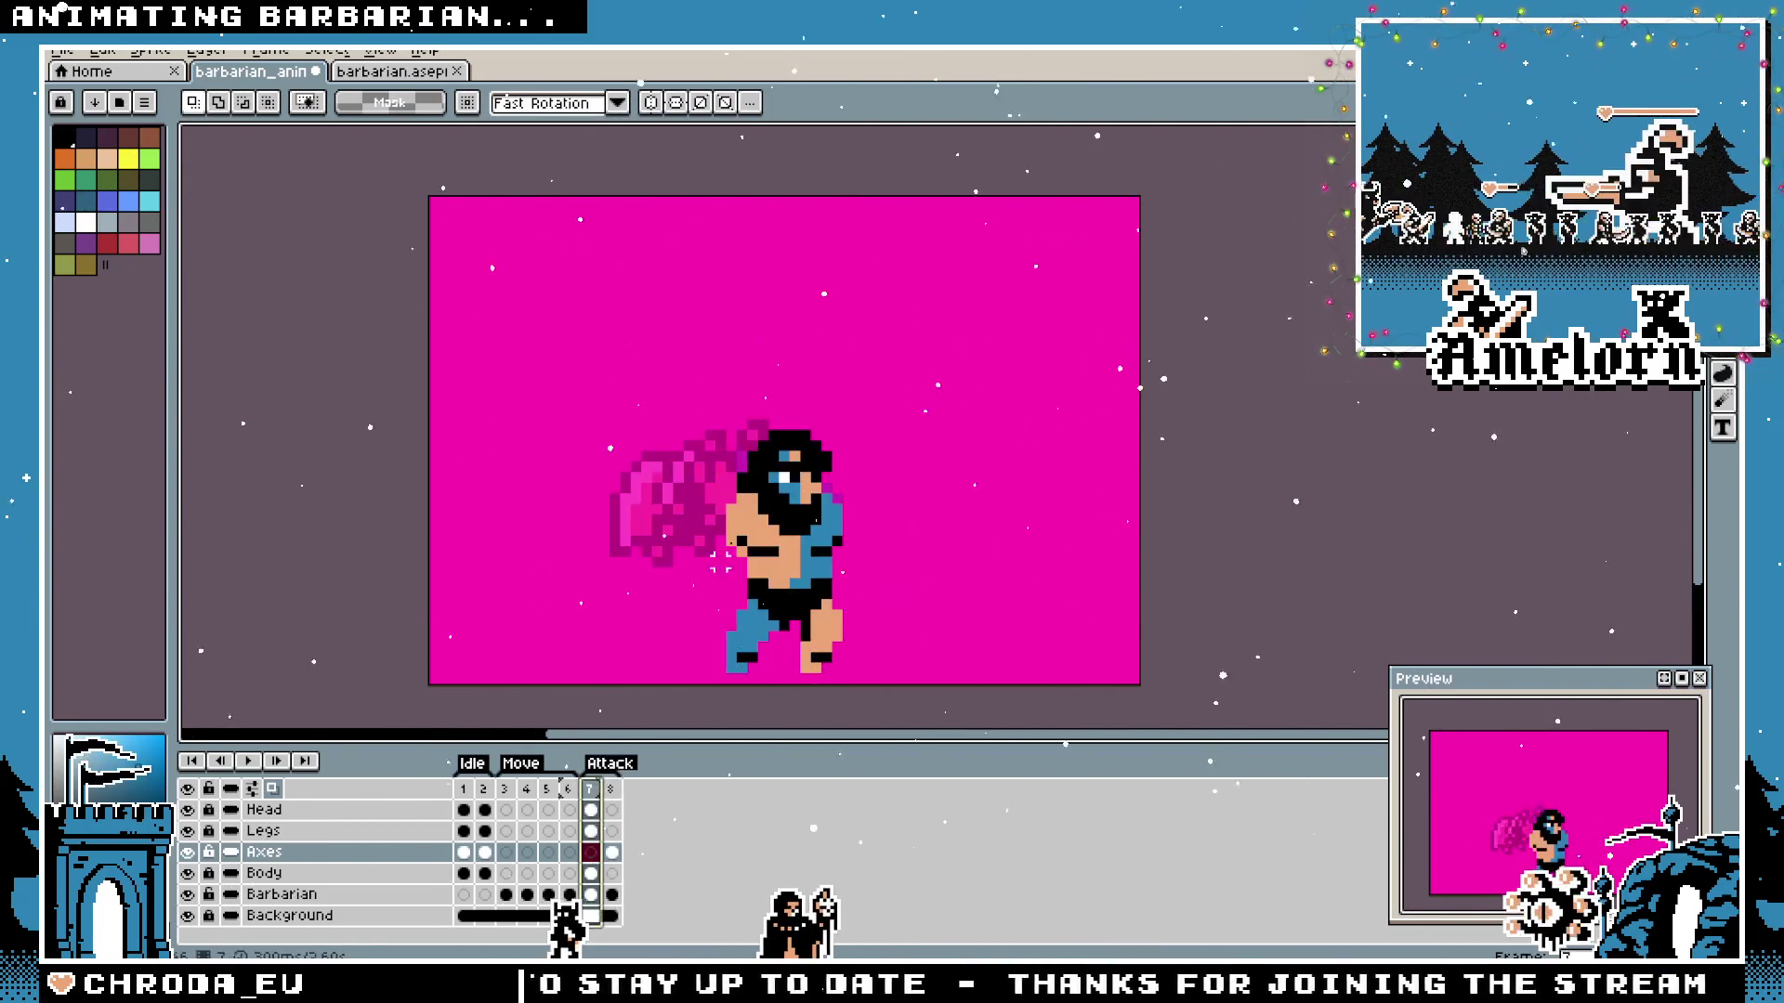
drag(842, 316, 519, 572)
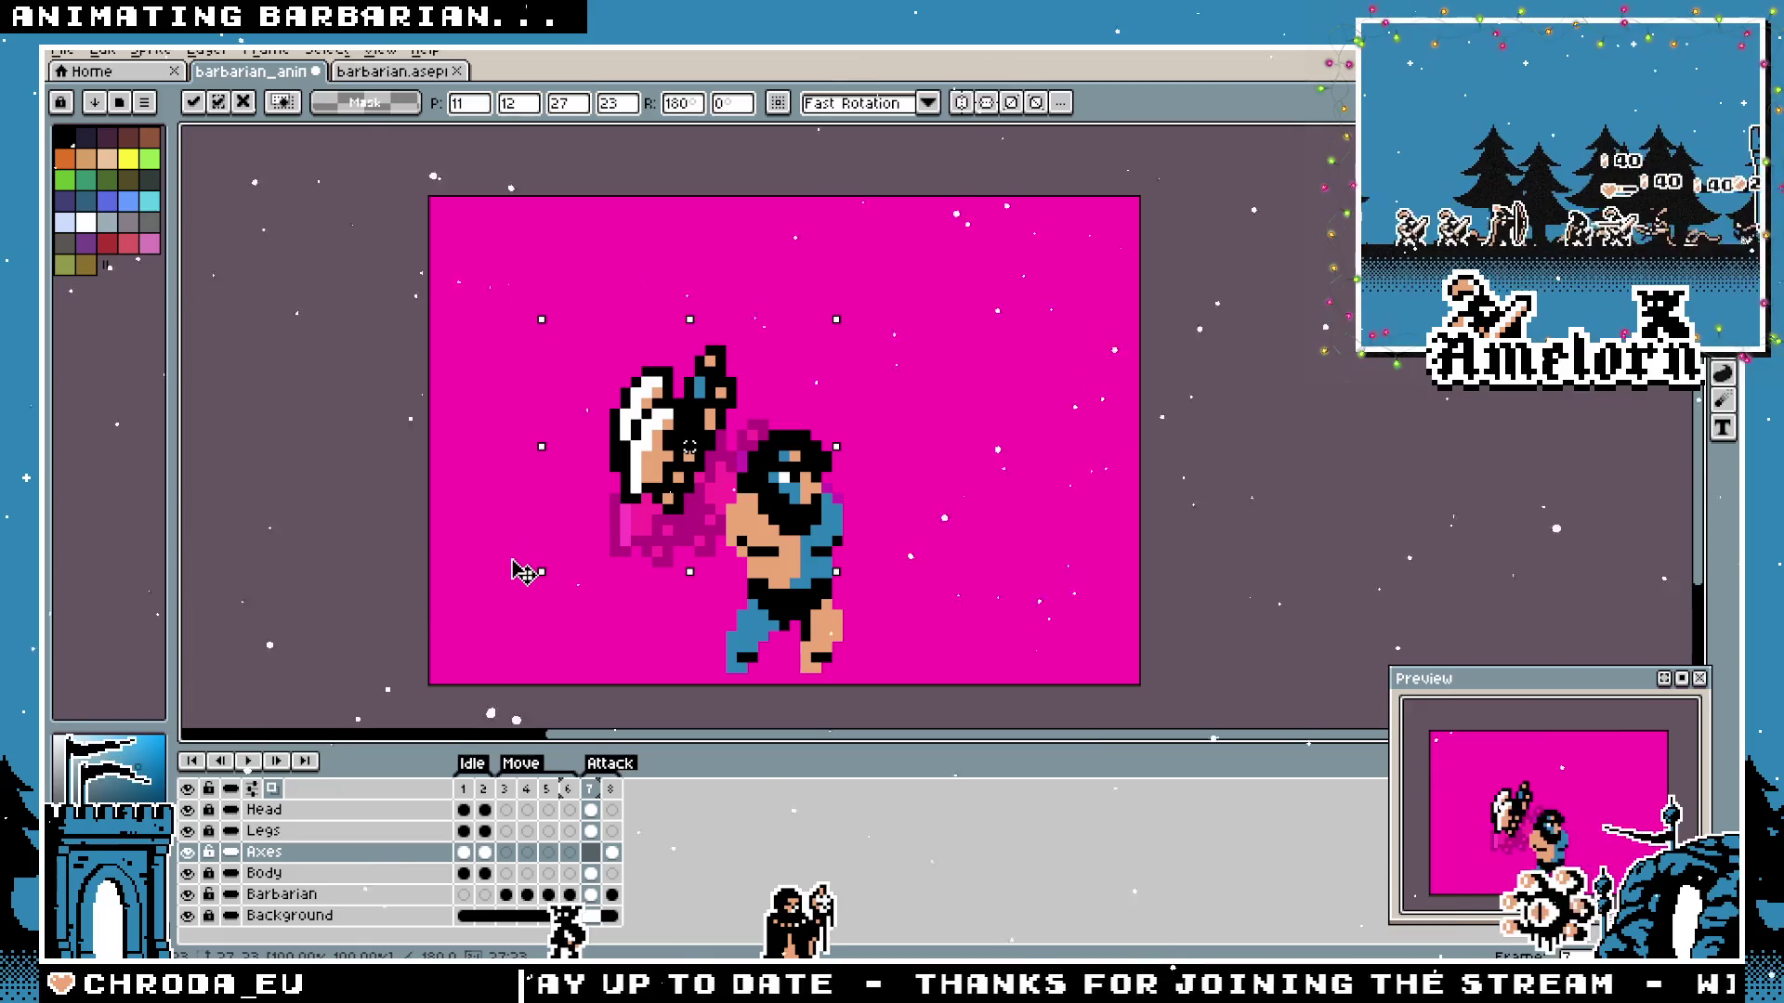
drag(655, 459, 655, 524)
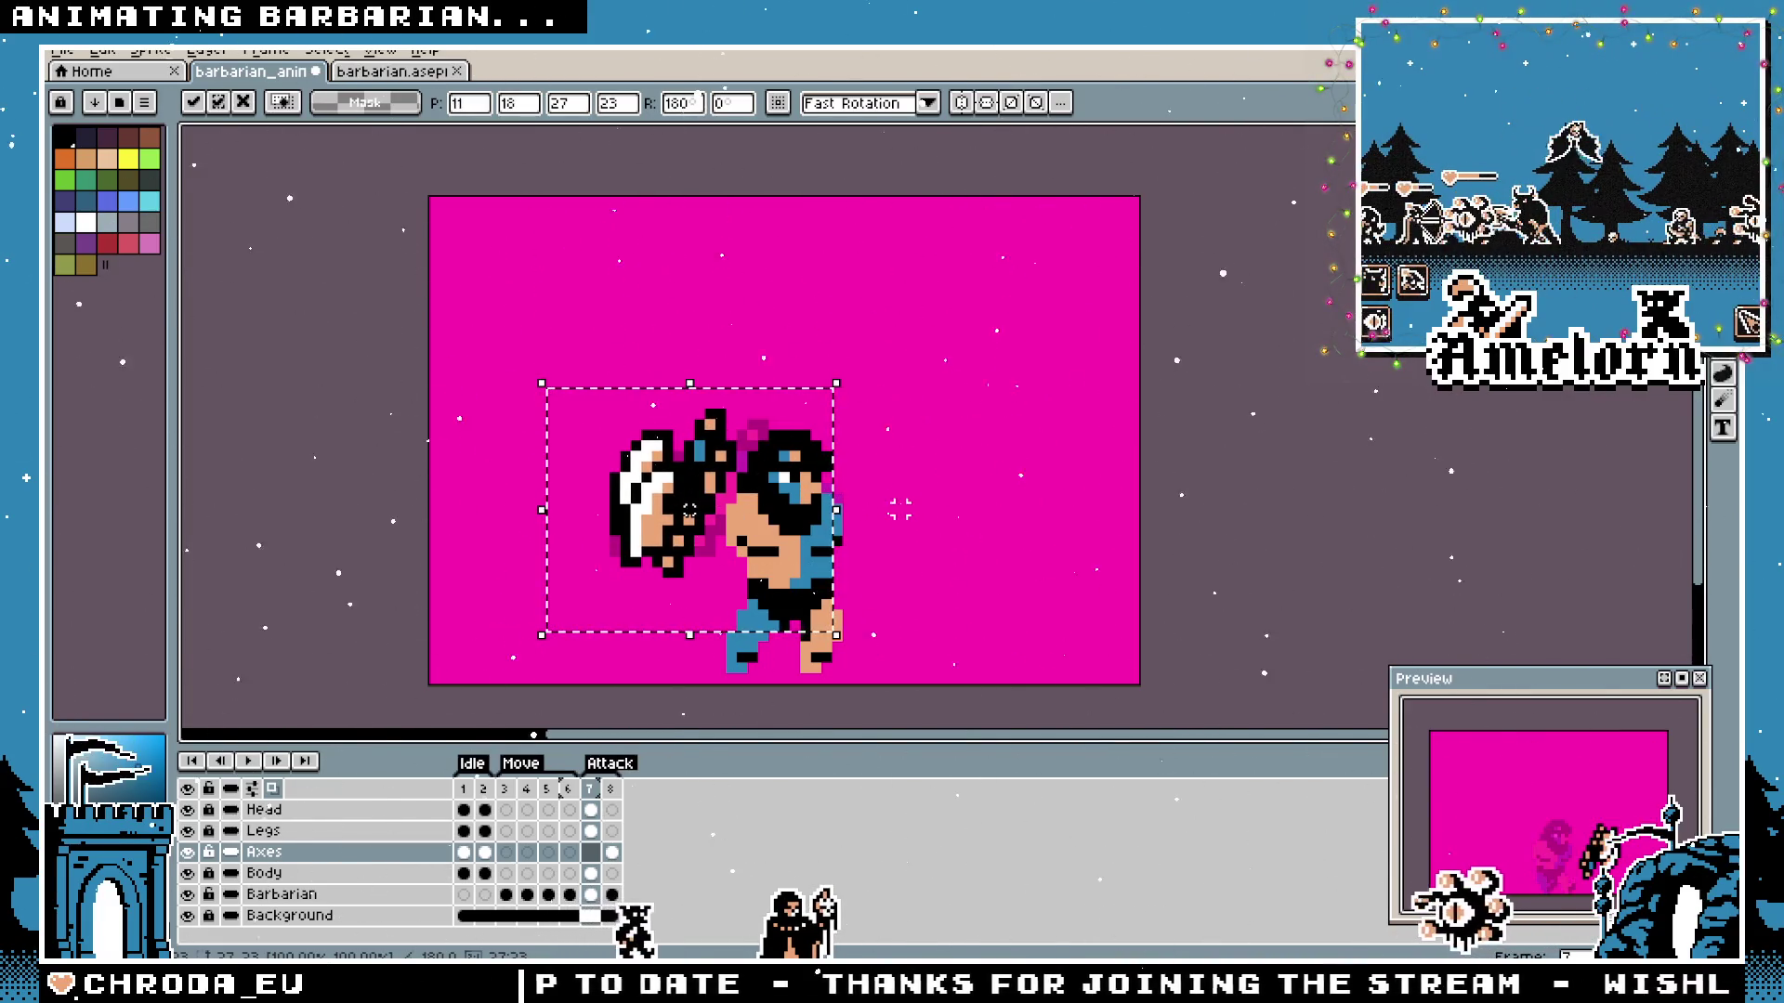
key(Escape)
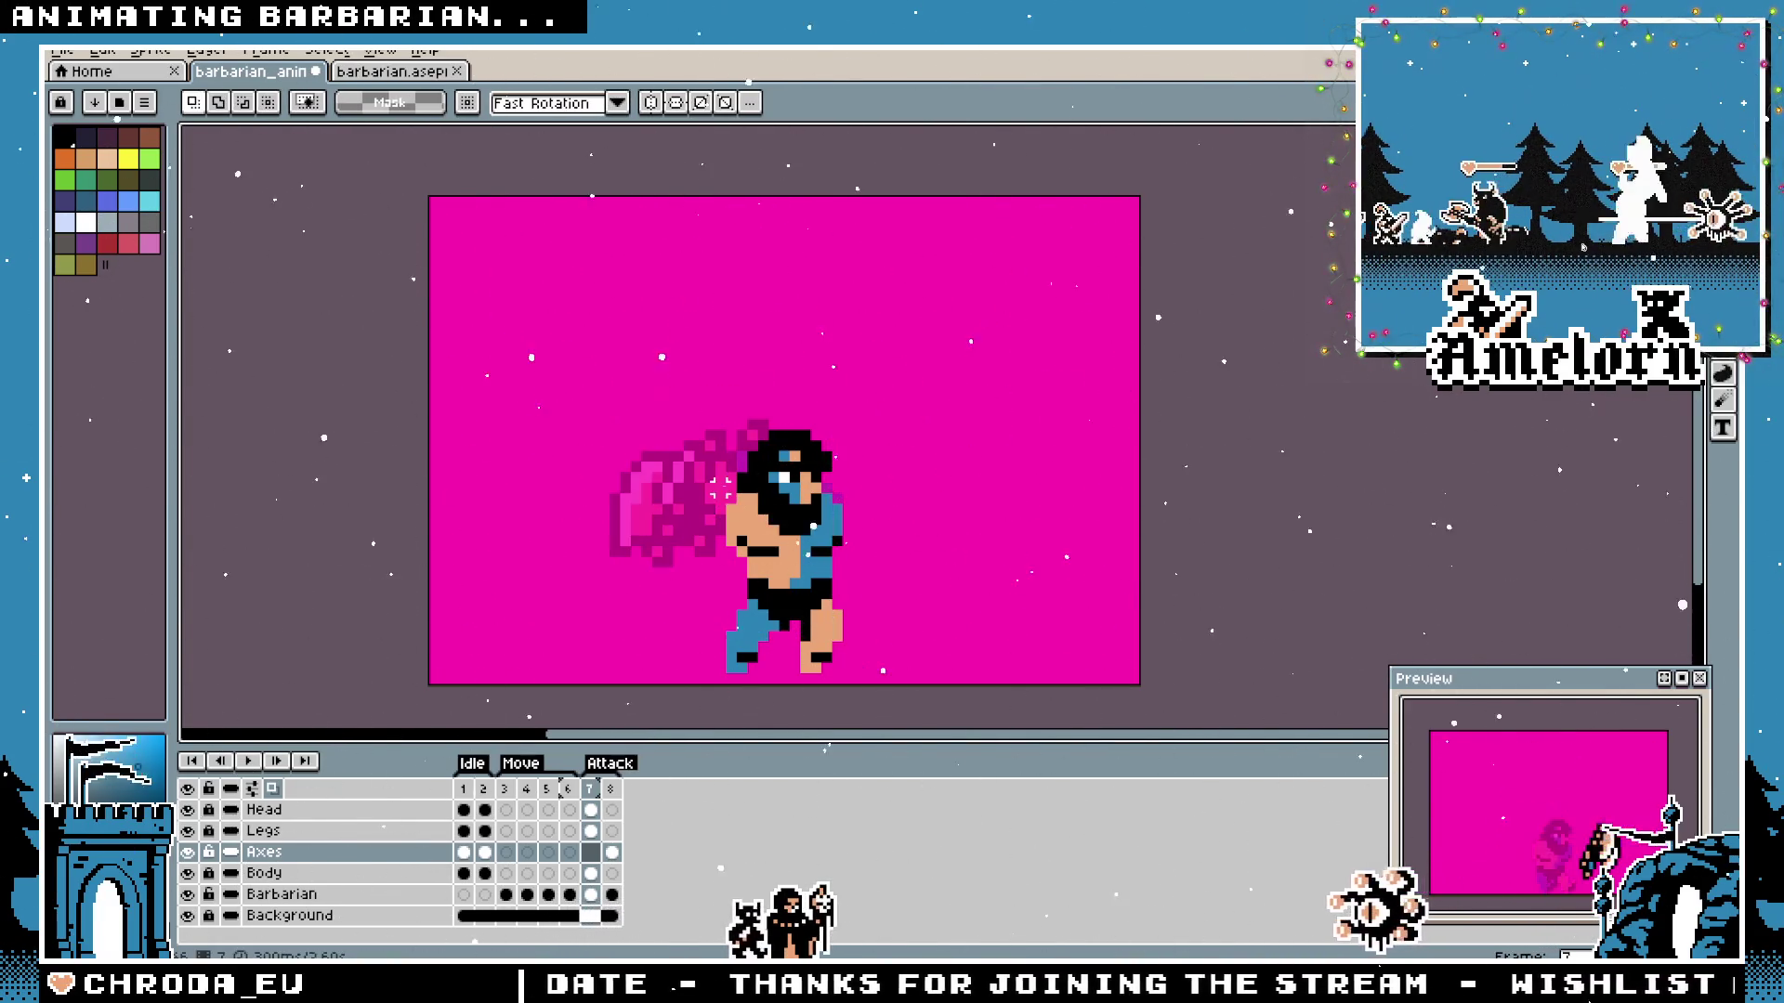
Check frame 8, return to frame 7 and switch to the reference barbarian sheet.
click(610, 789)
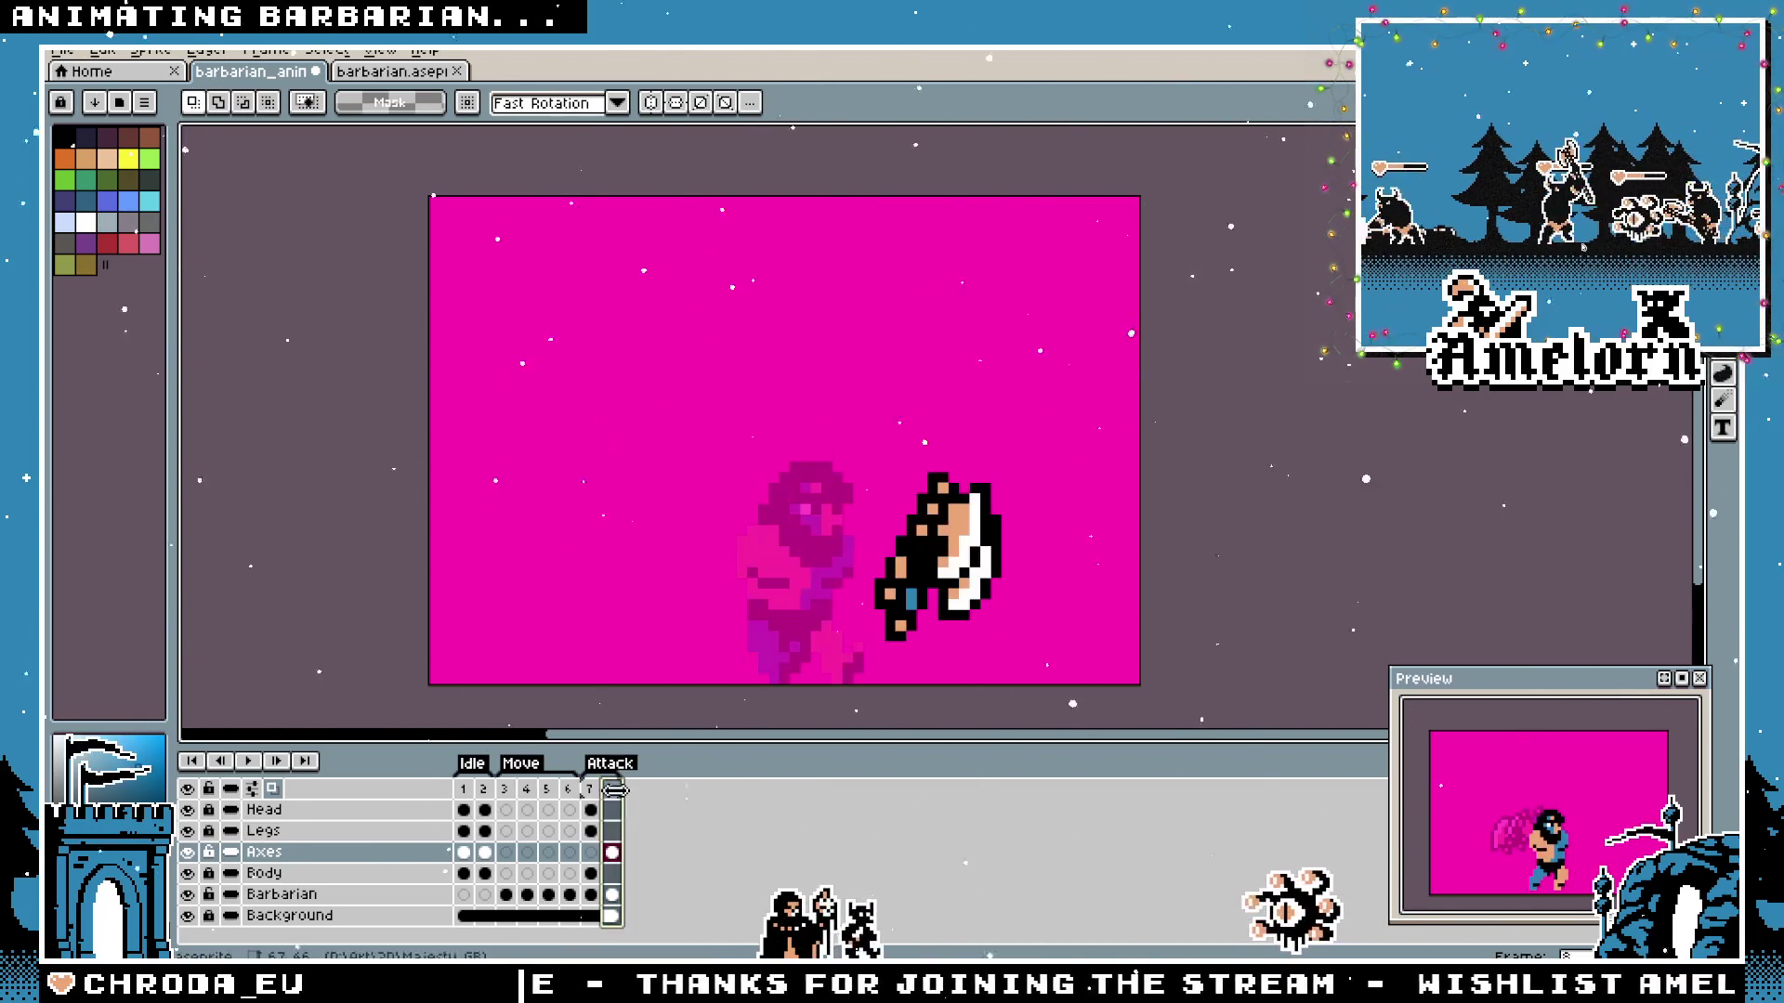
click(591, 792)
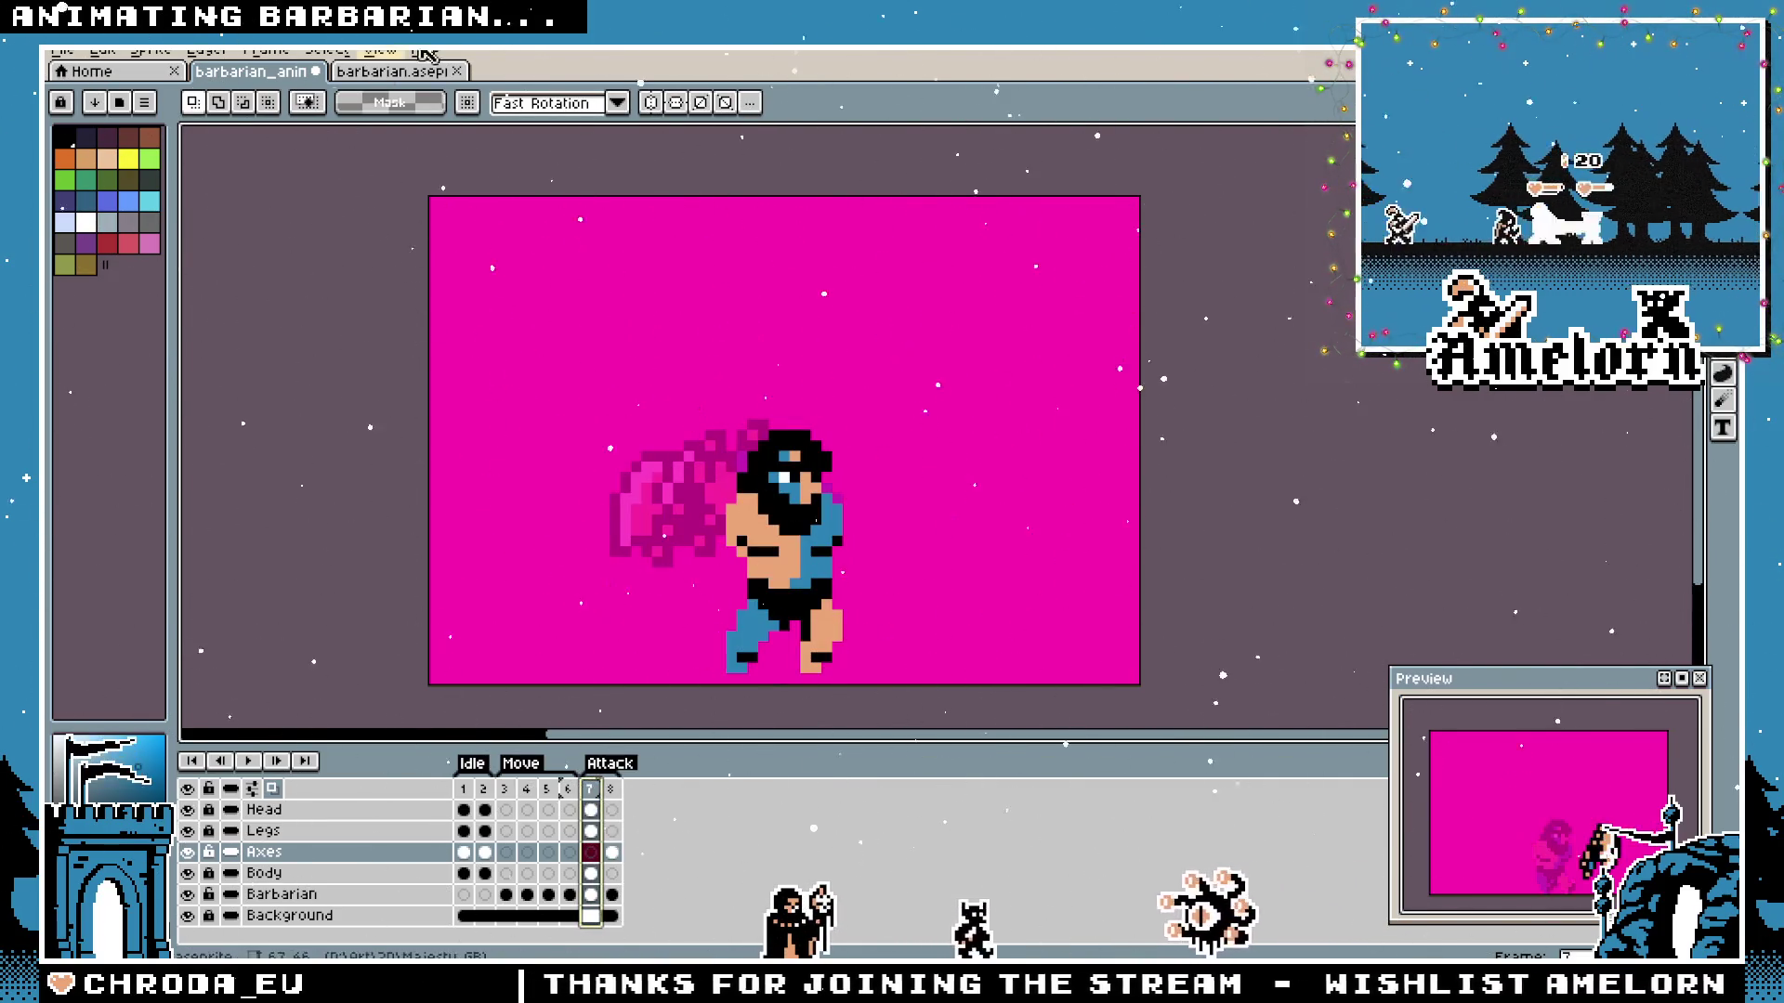
click(392, 70)
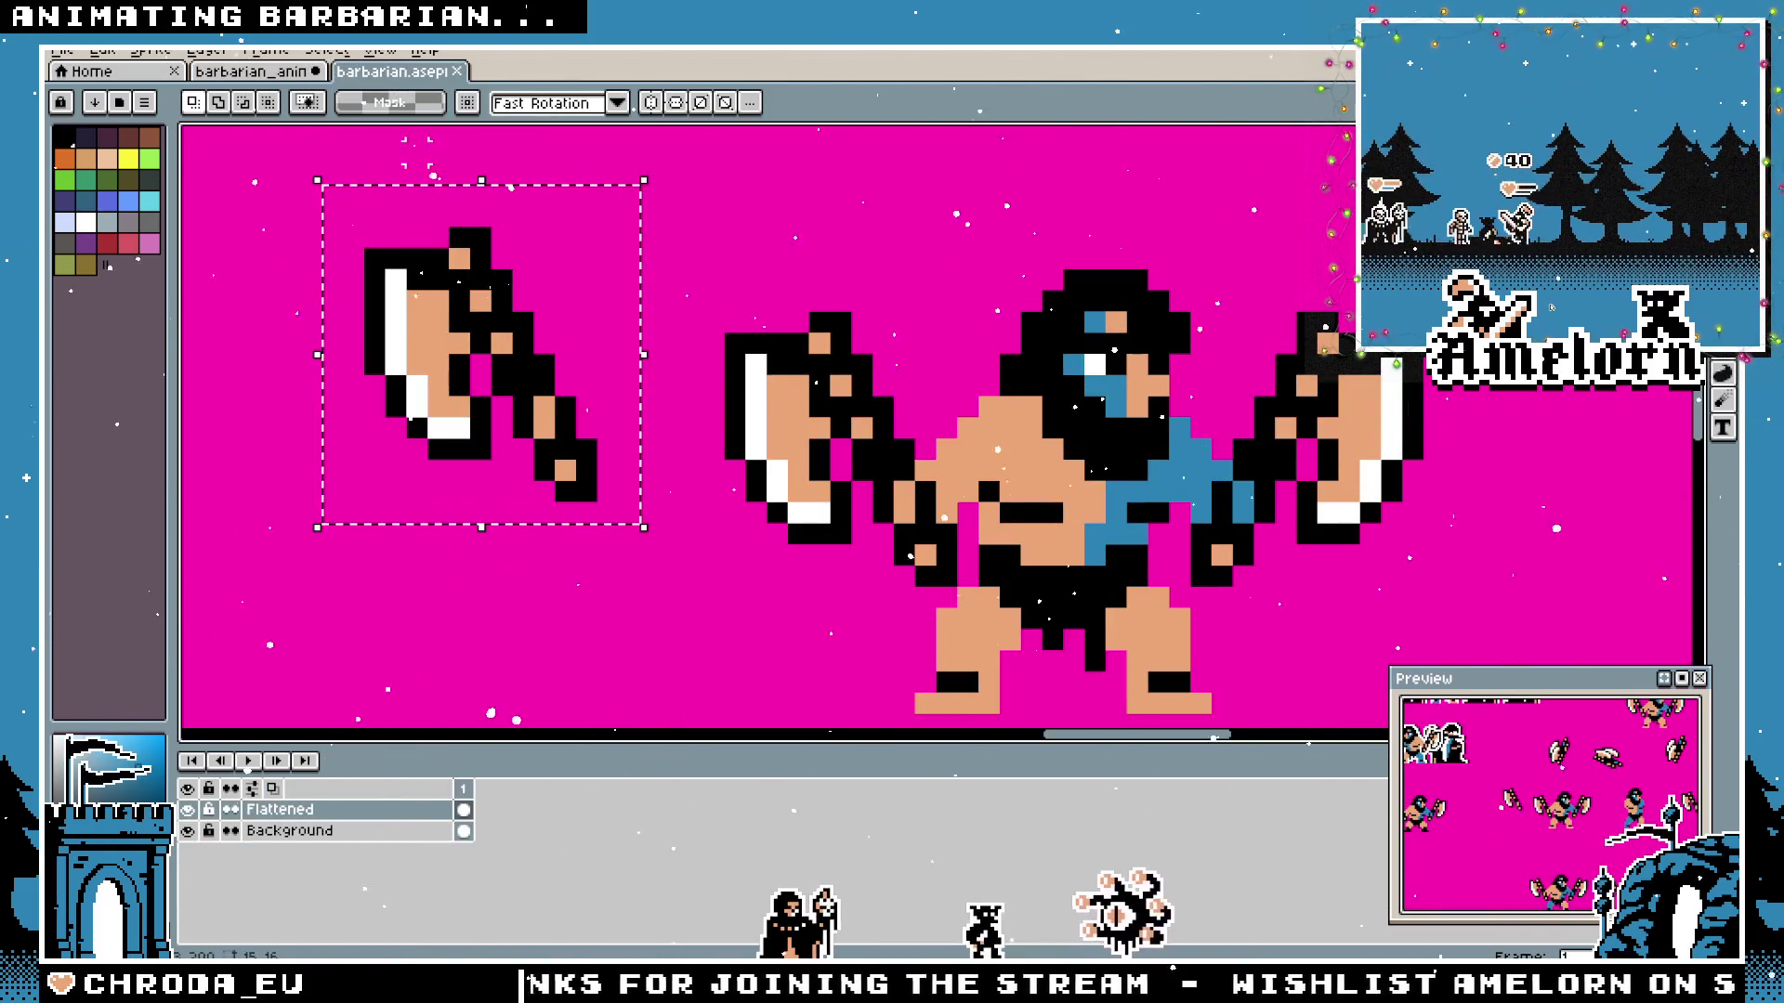
Paste the reference axe on frame 7, mirror it, rotate it 180° and settle it into the raised hand.
key(ctrl+shift+Tab)
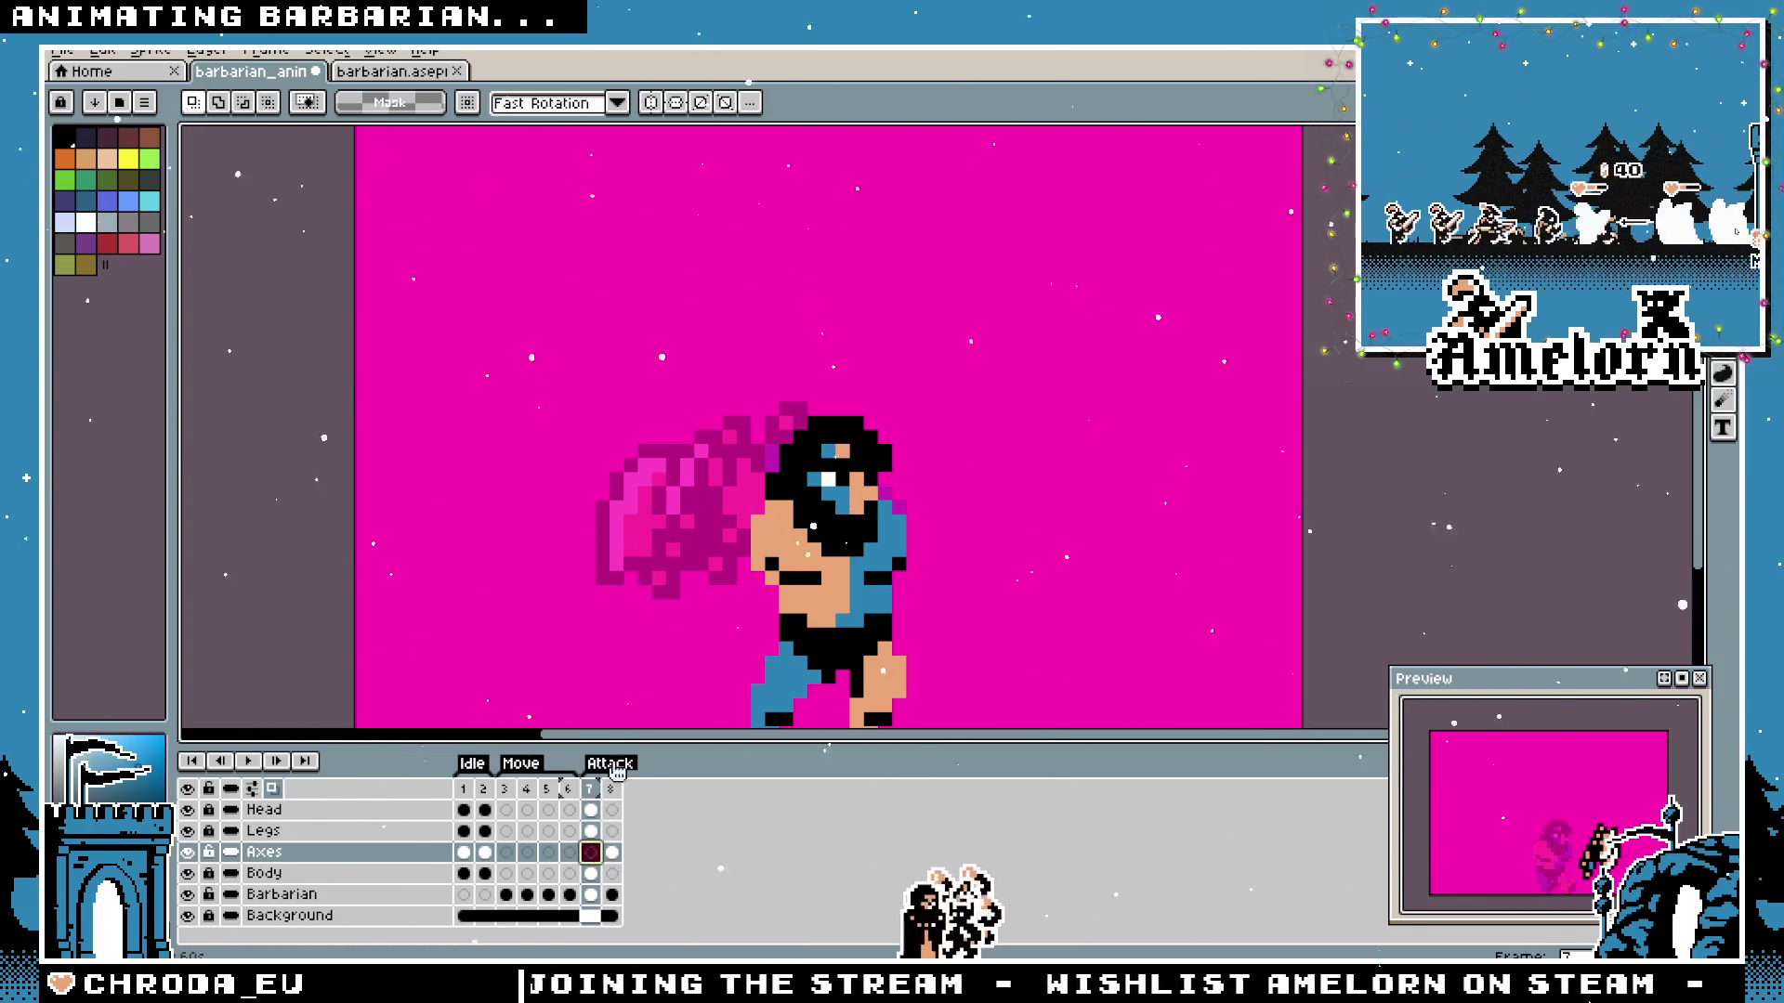
key(ctrl+v)
drag(941, 437, 658, 439)
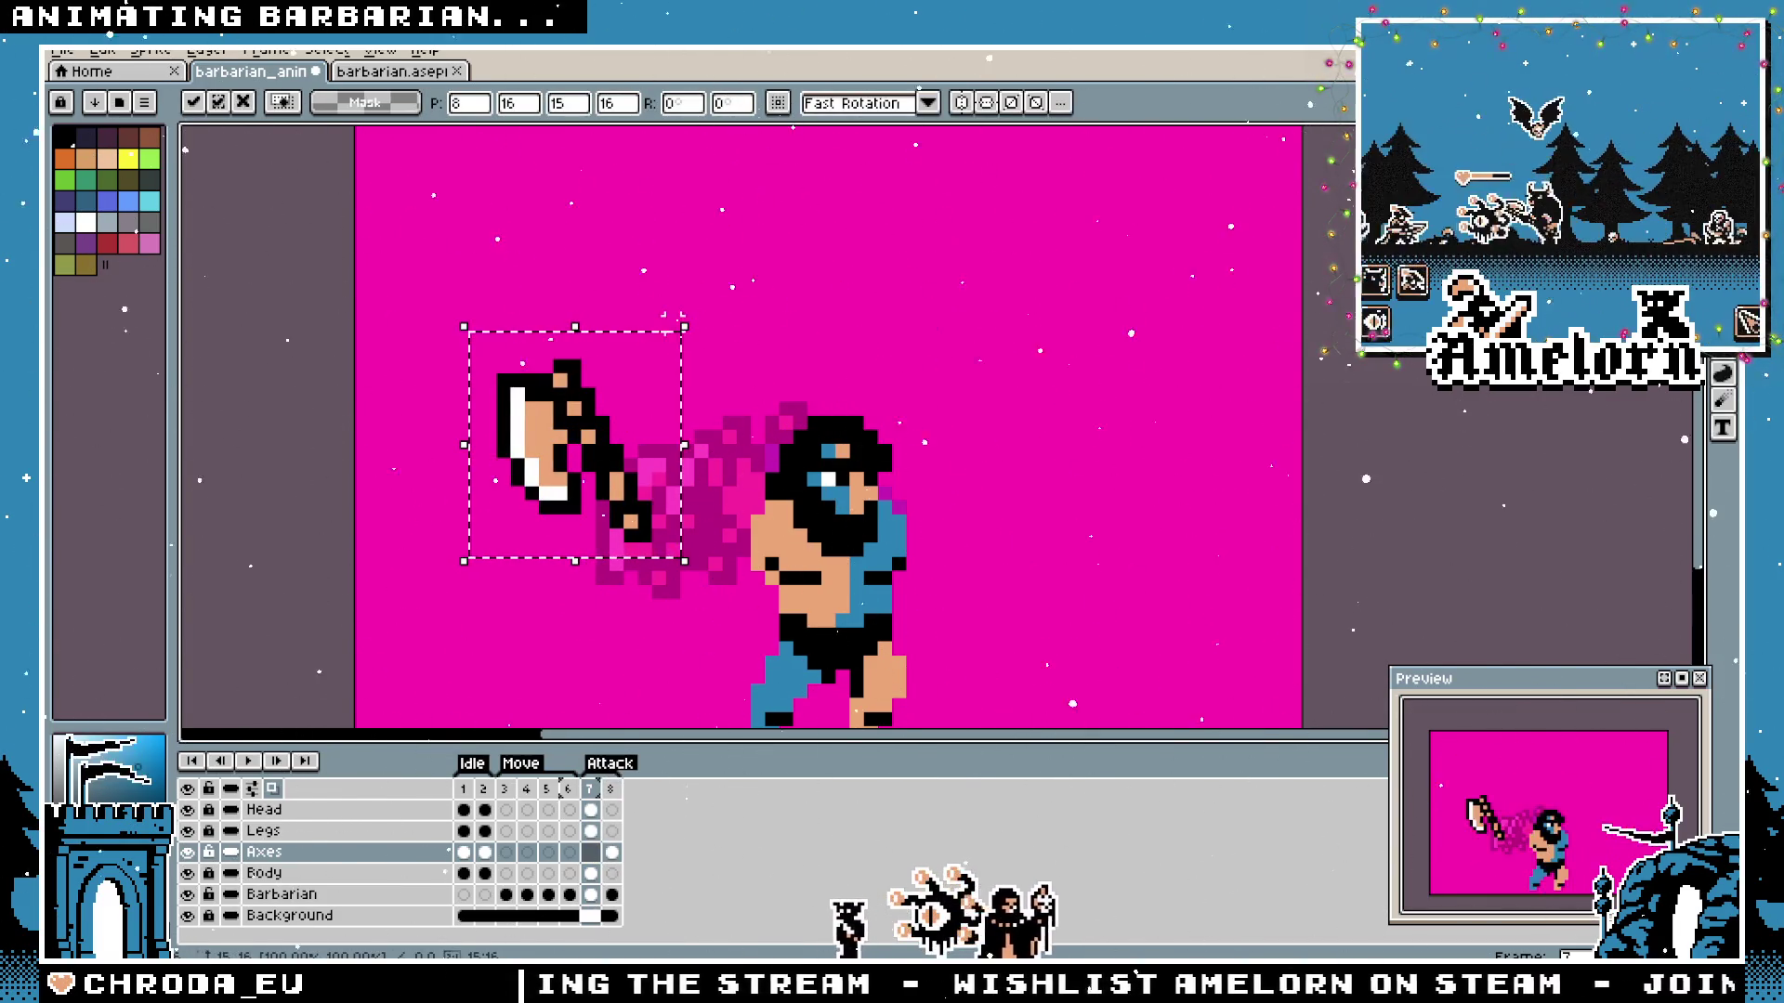
key(shift+h)
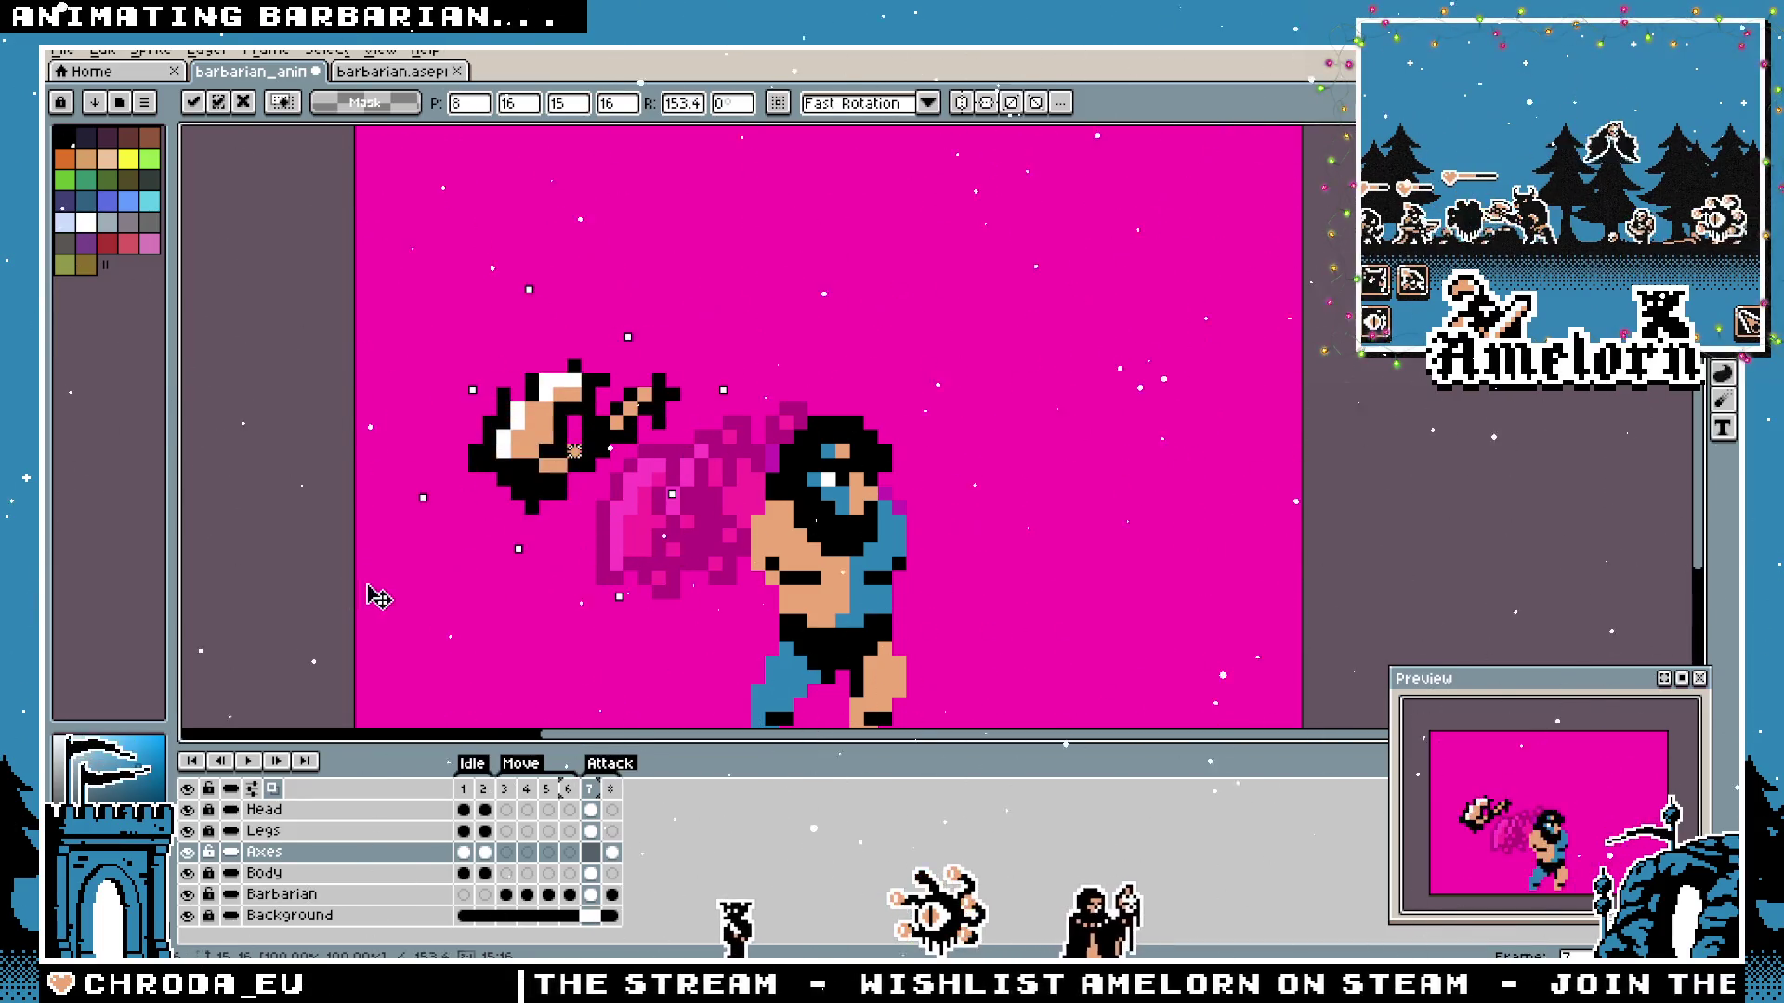
drag(711, 321, 474, 557)
drag(599, 447, 697, 506)
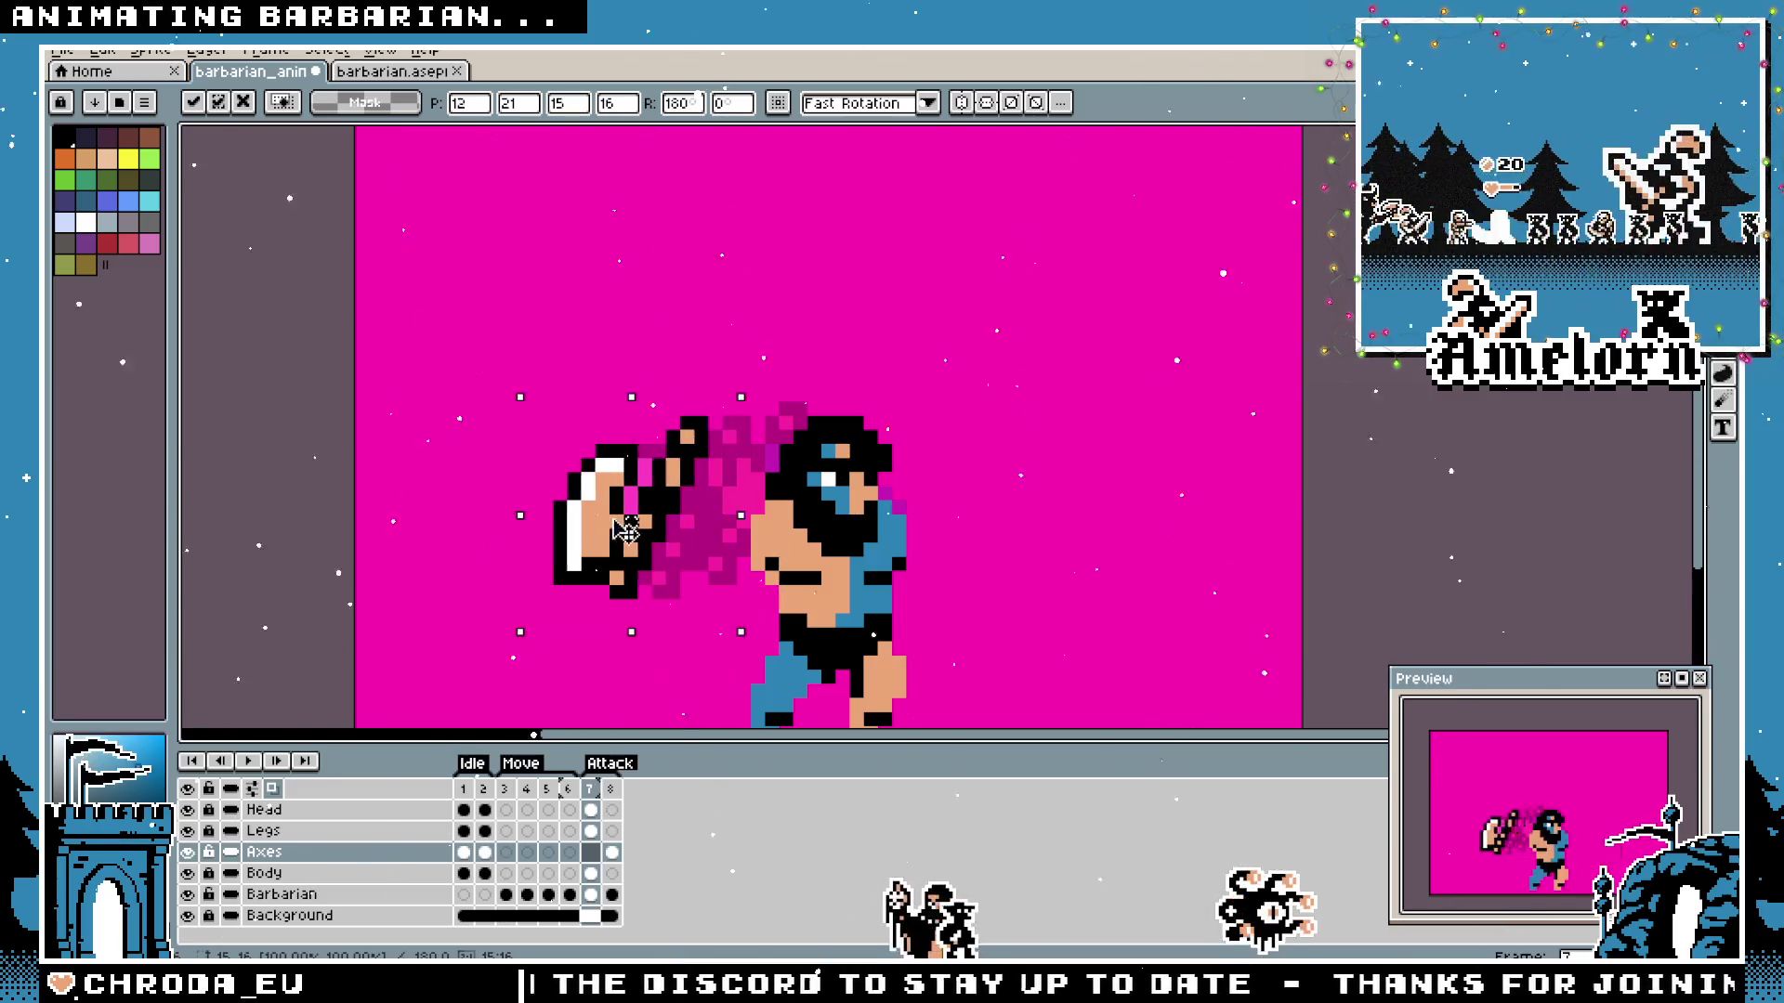
Commit the axe and compare it against the axe pose on frame 8.
click(515, 366)
scroll(520, 418, down, 2)
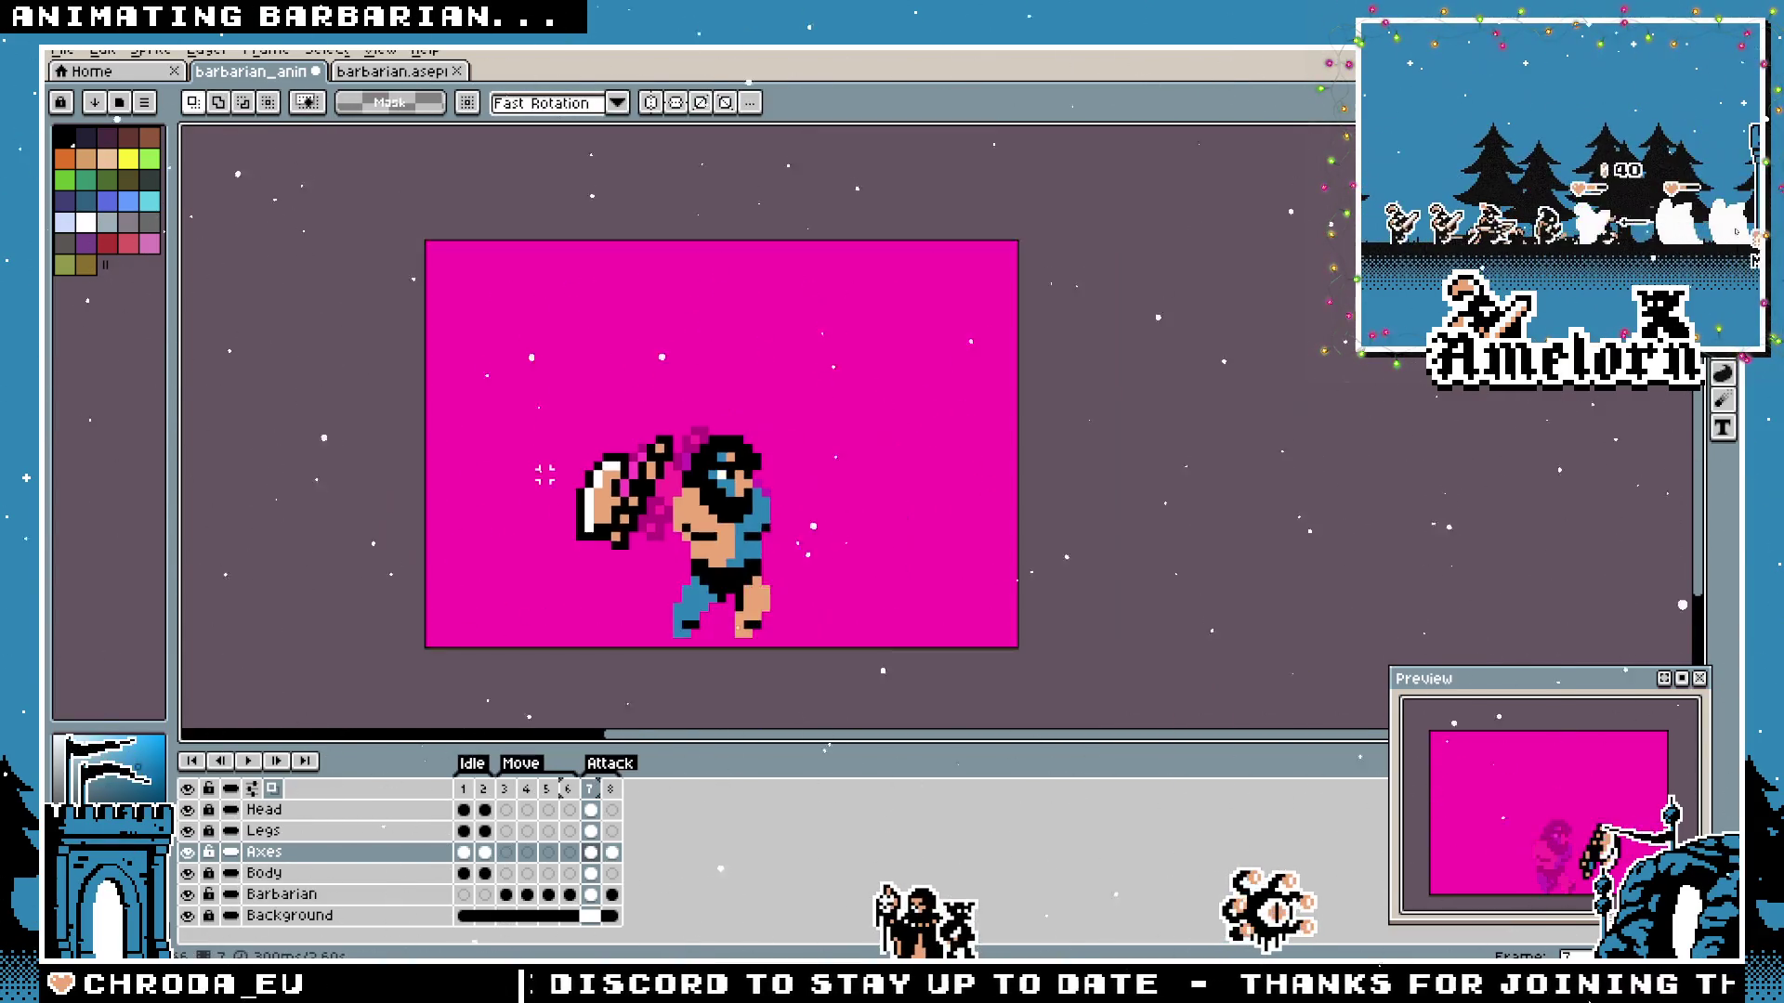
scroll(526, 484, up, 2)
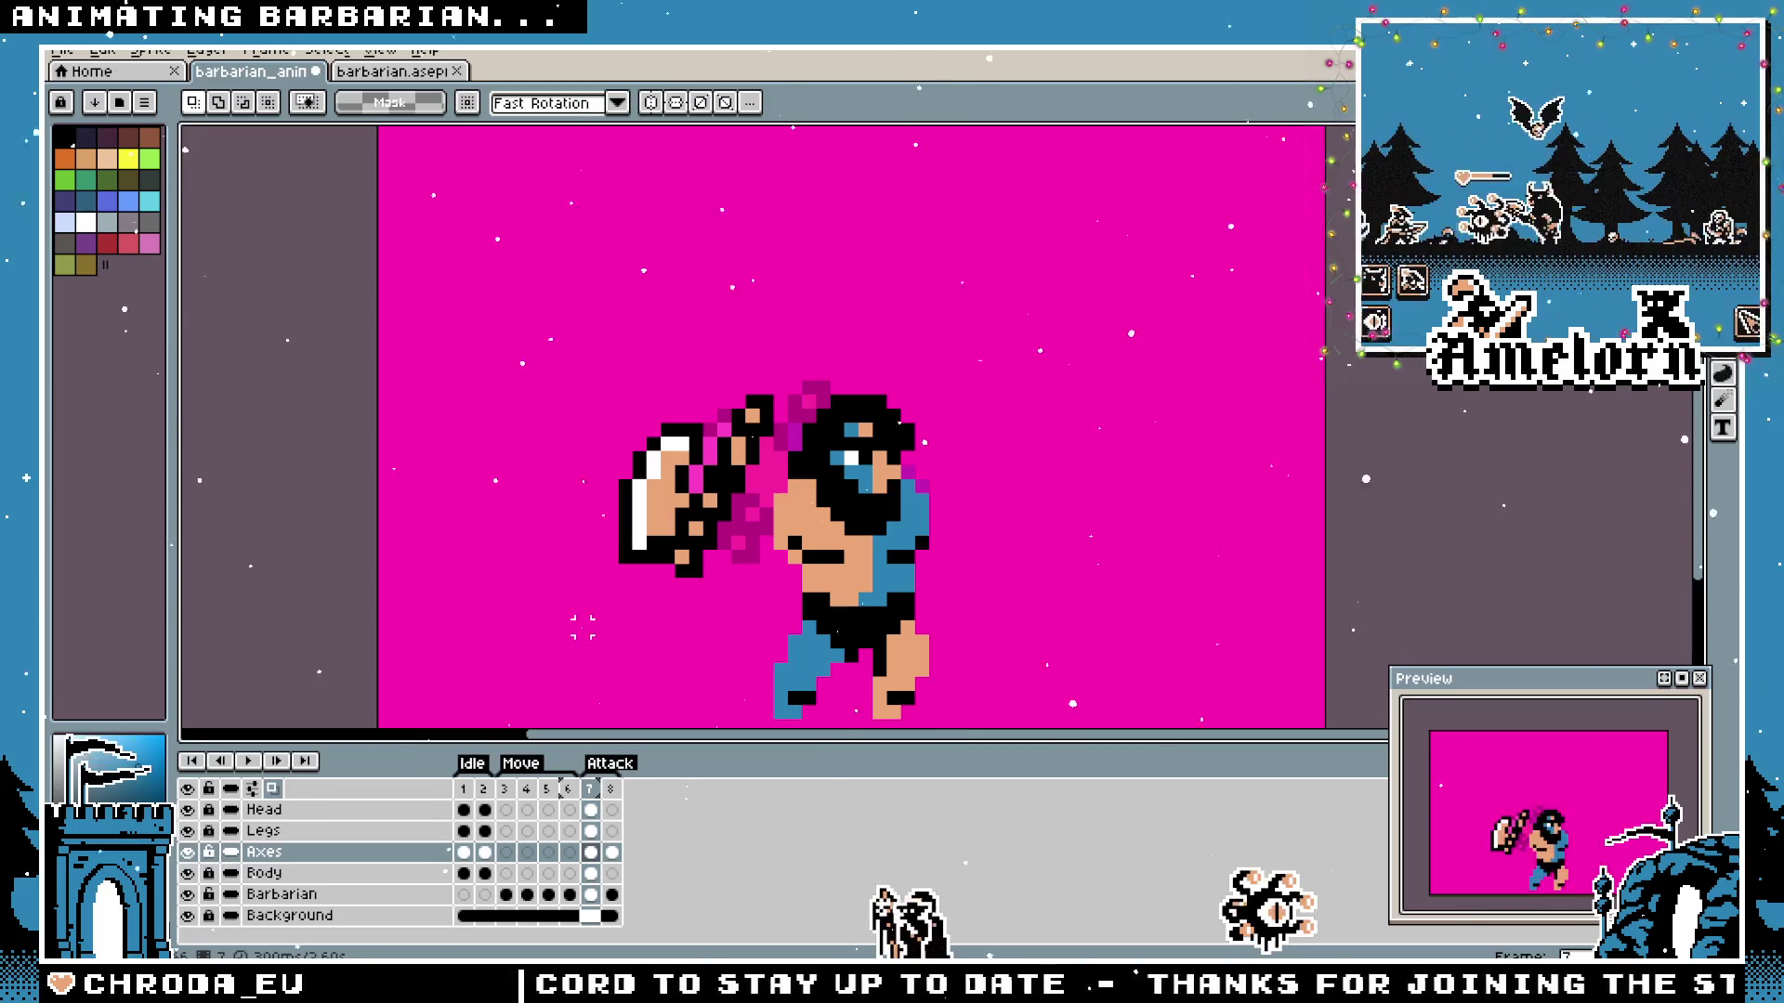
click(604, 788)
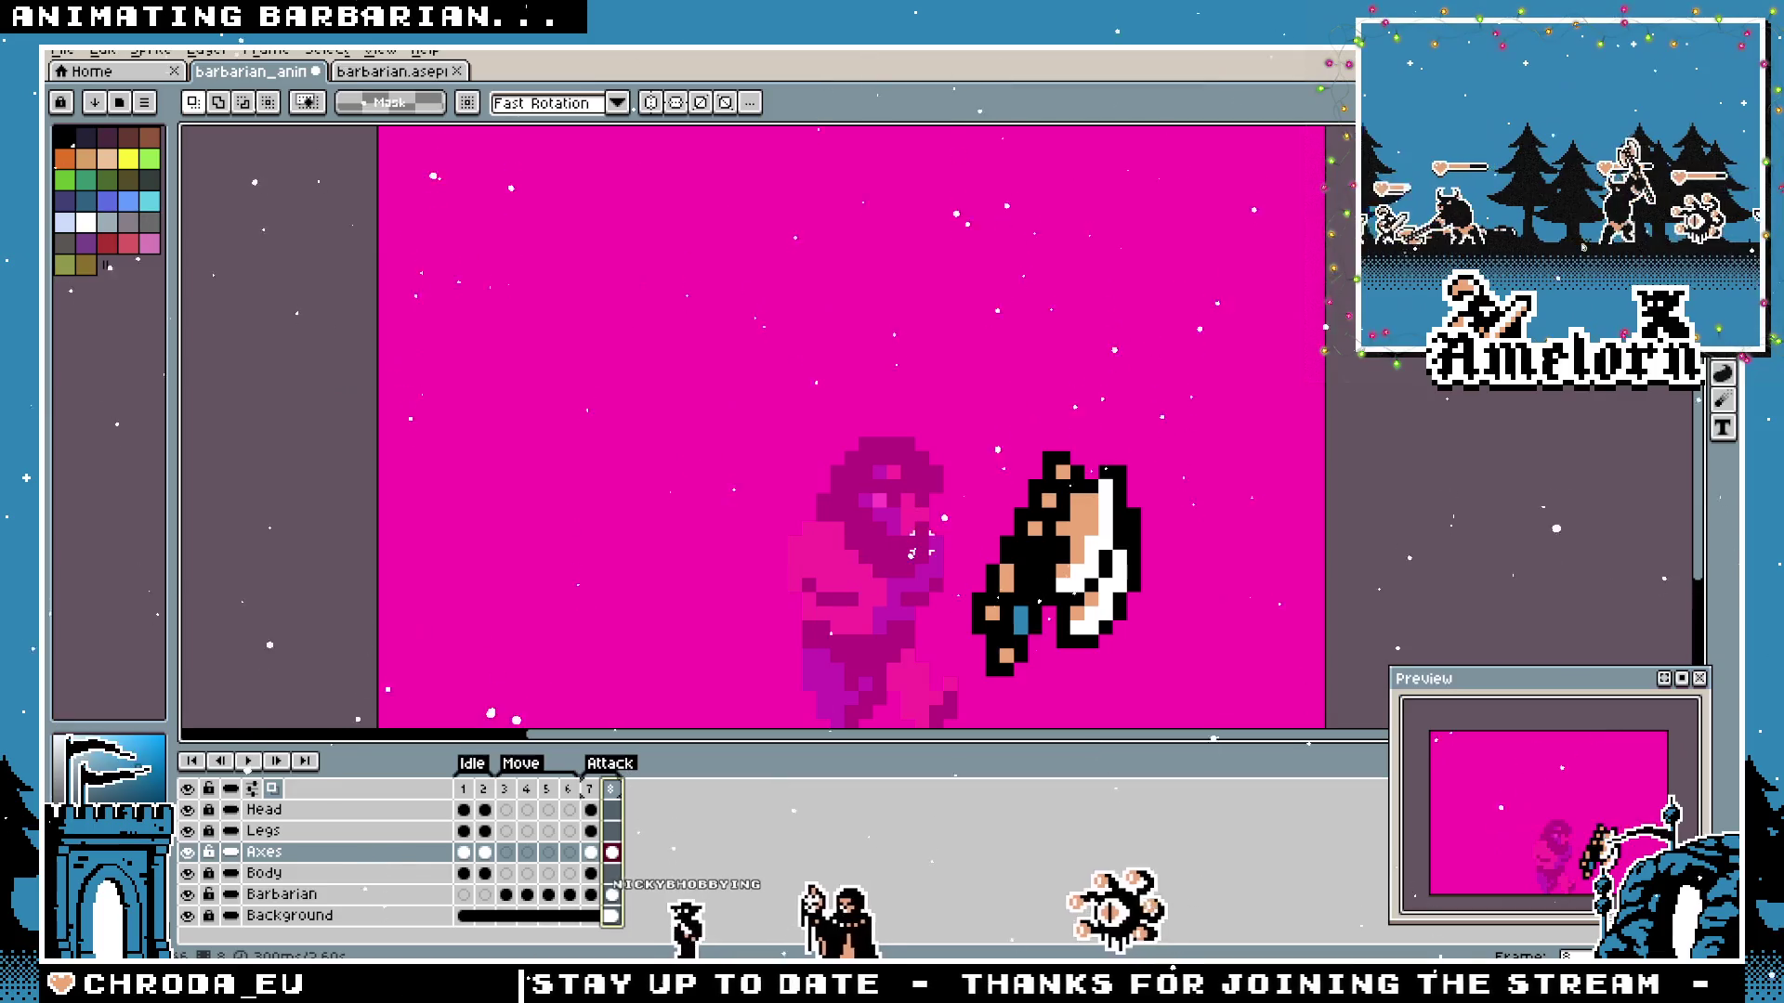
drag(1169, 409, 956, 696)
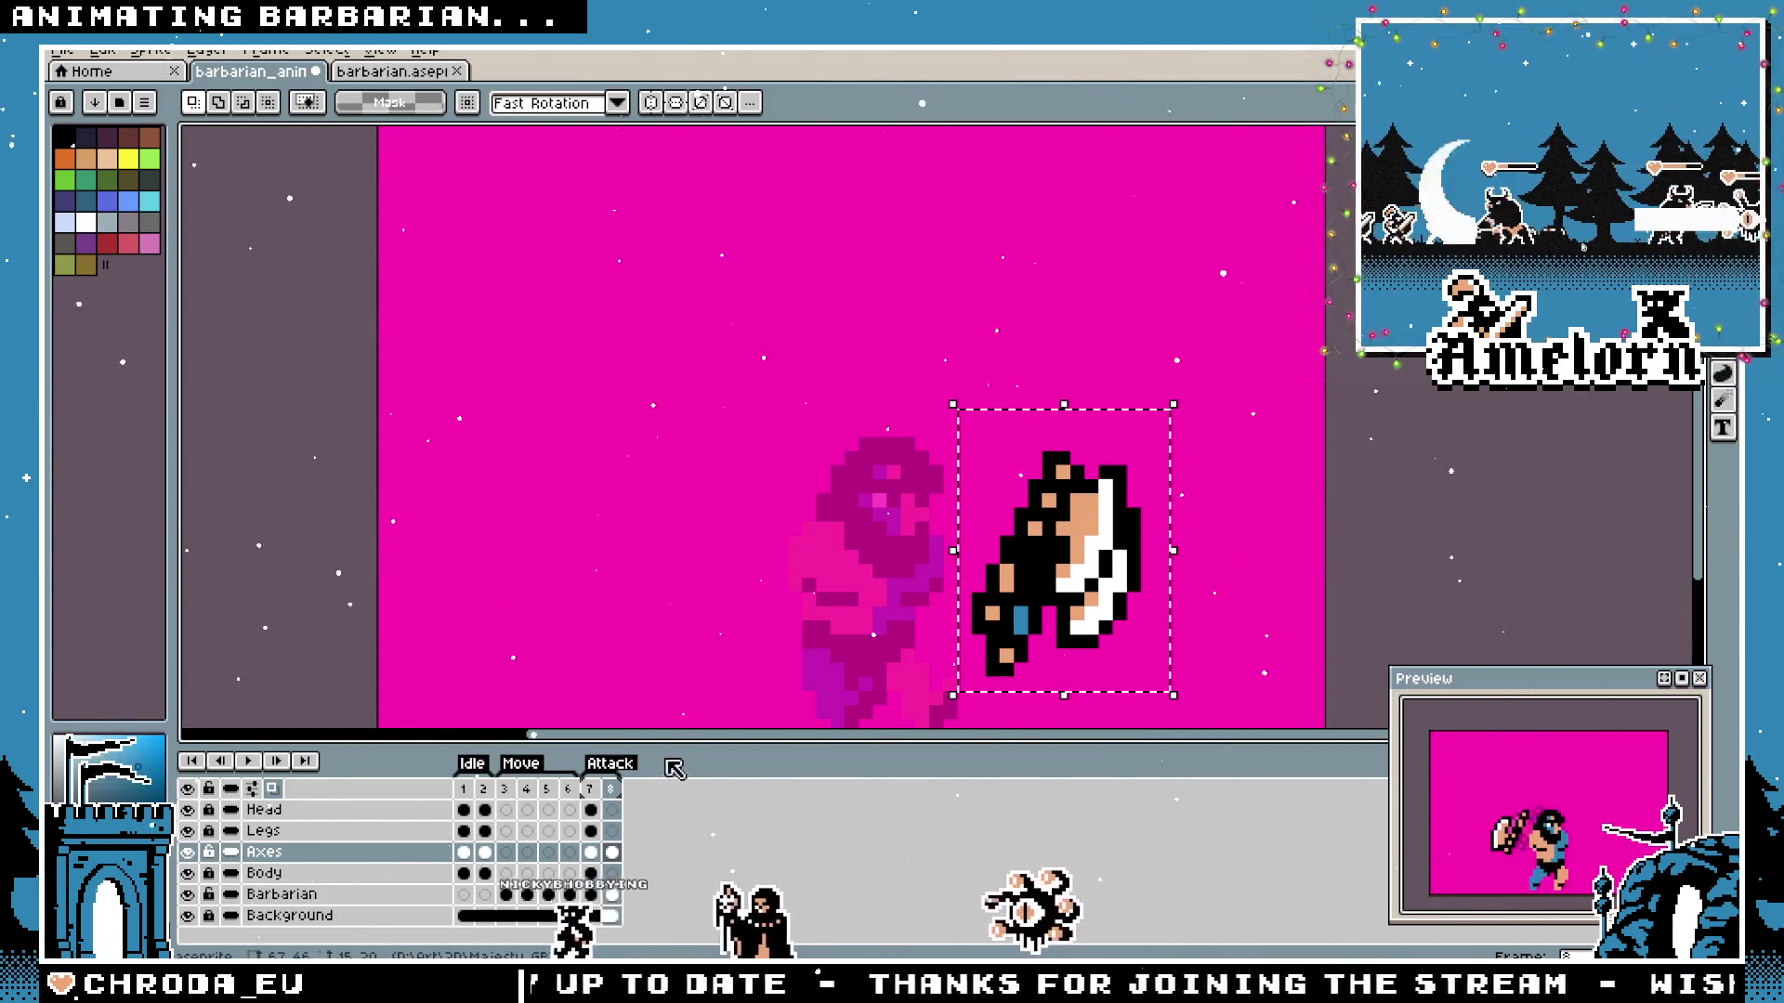
key(Left)
Cut and re-paste the axe as a floating copy, rotate it a half turn and move it to the barbarian's left.
drag(502, 336, 791, 639)
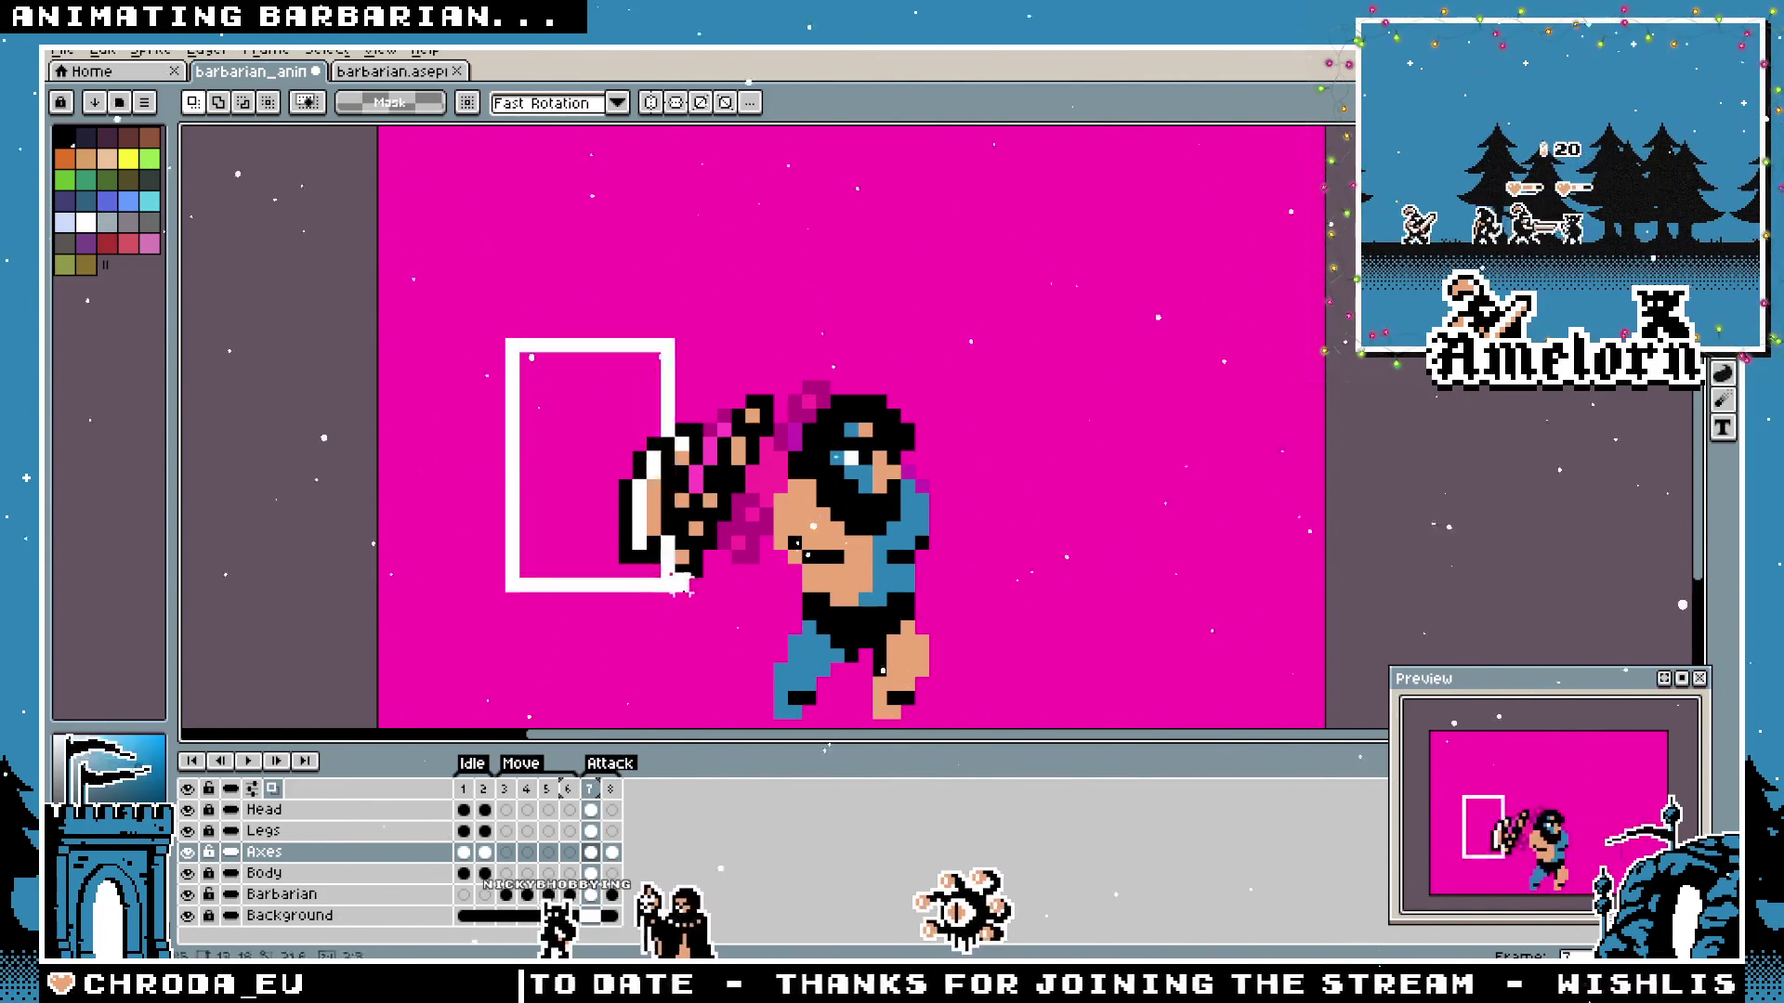
key(ctrl+x)
key(ctrl+v)
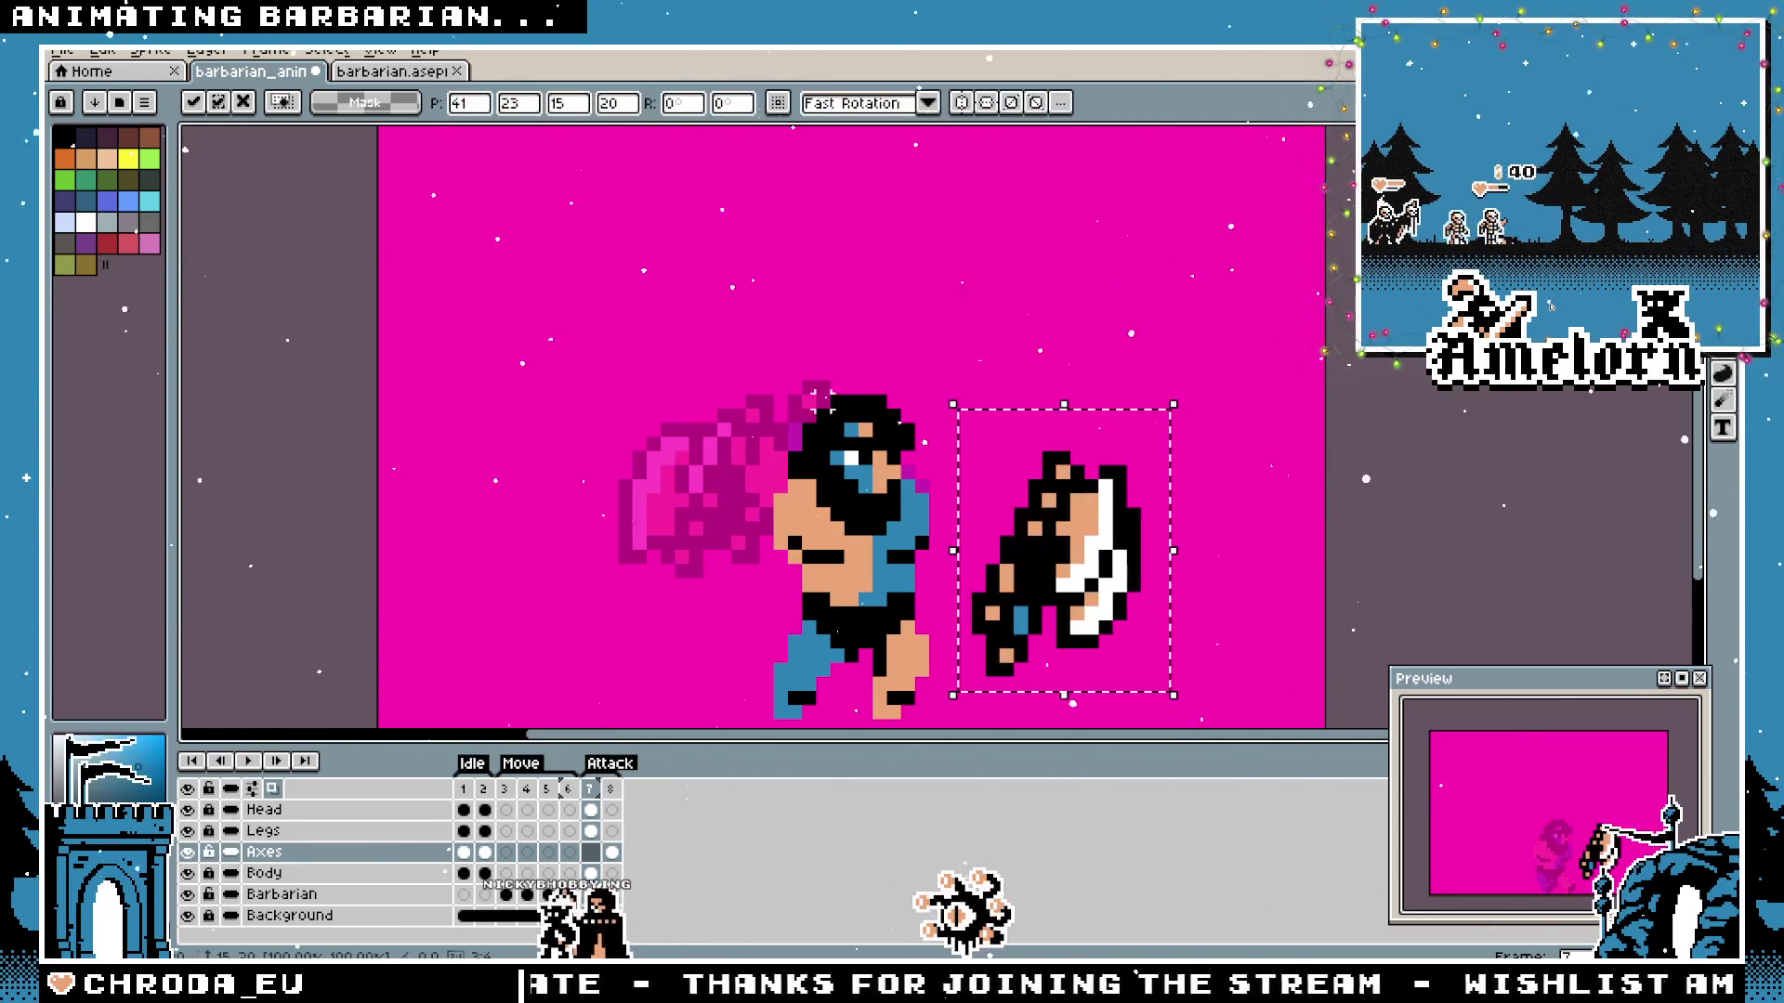
drag(1196, 405, 943, 702)
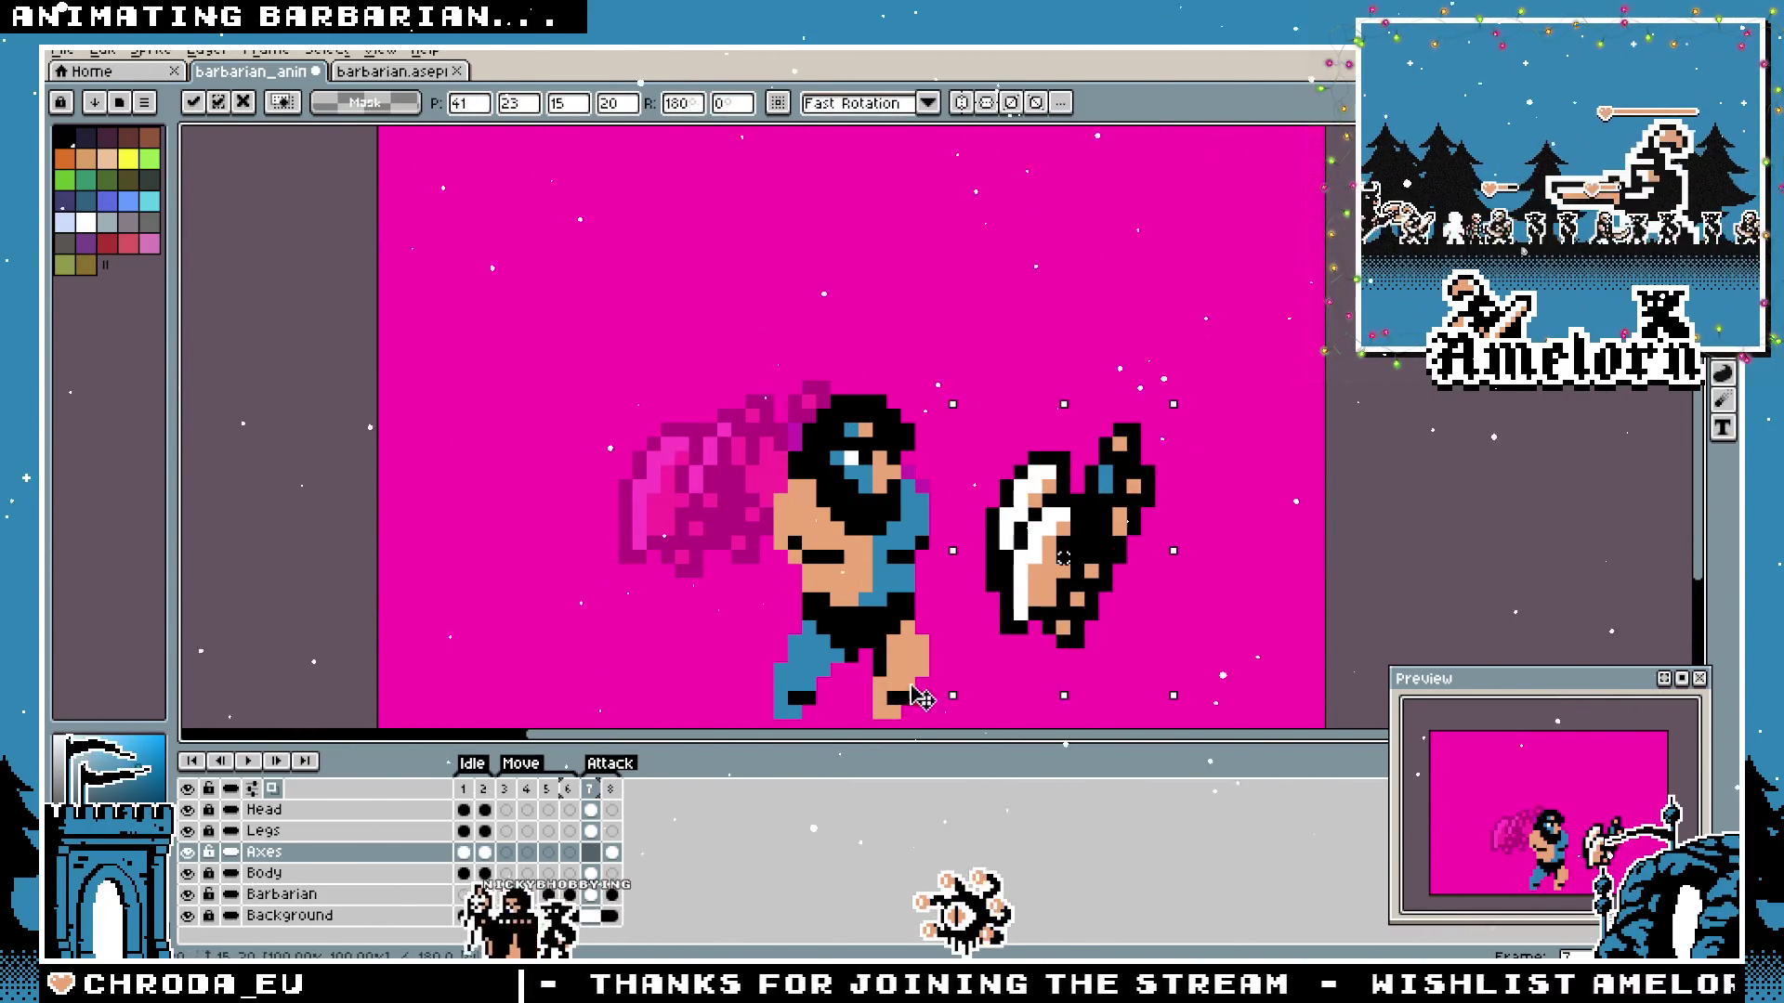
drag(1063, 558, 701, 488)
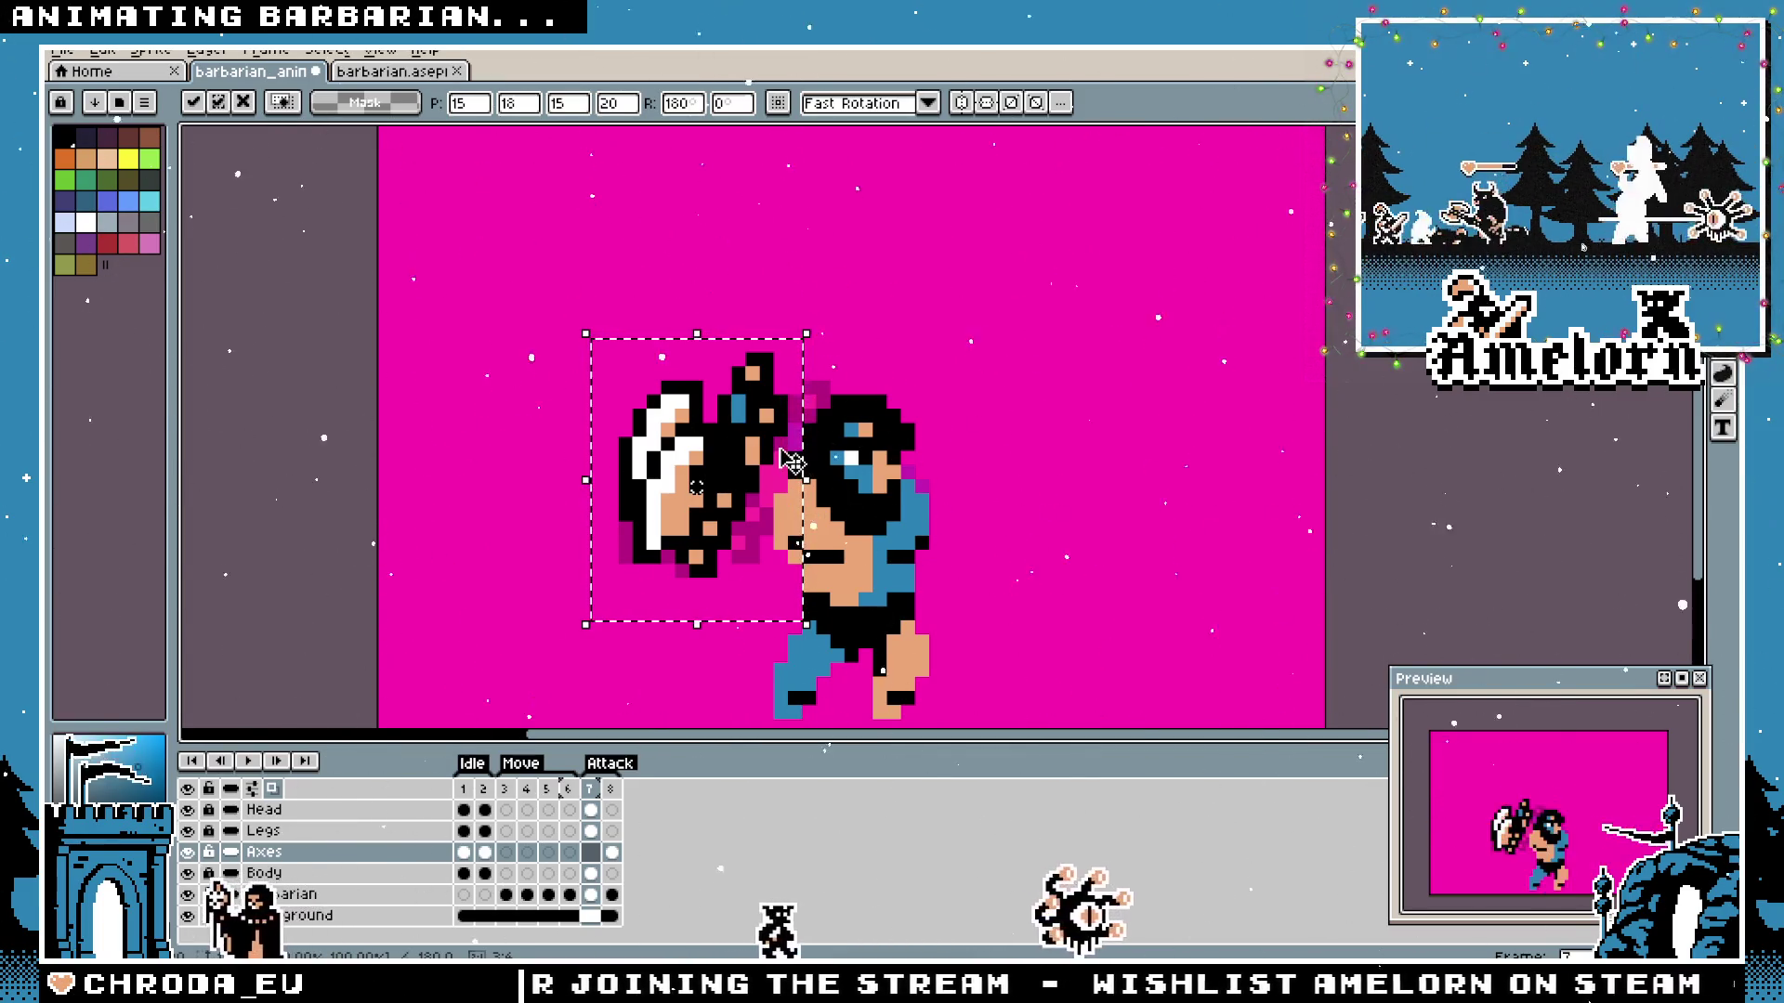
Undo an accidental delete, then raise the axe up and left of the barbarian.
key(Delete)
key(ctrl+z)
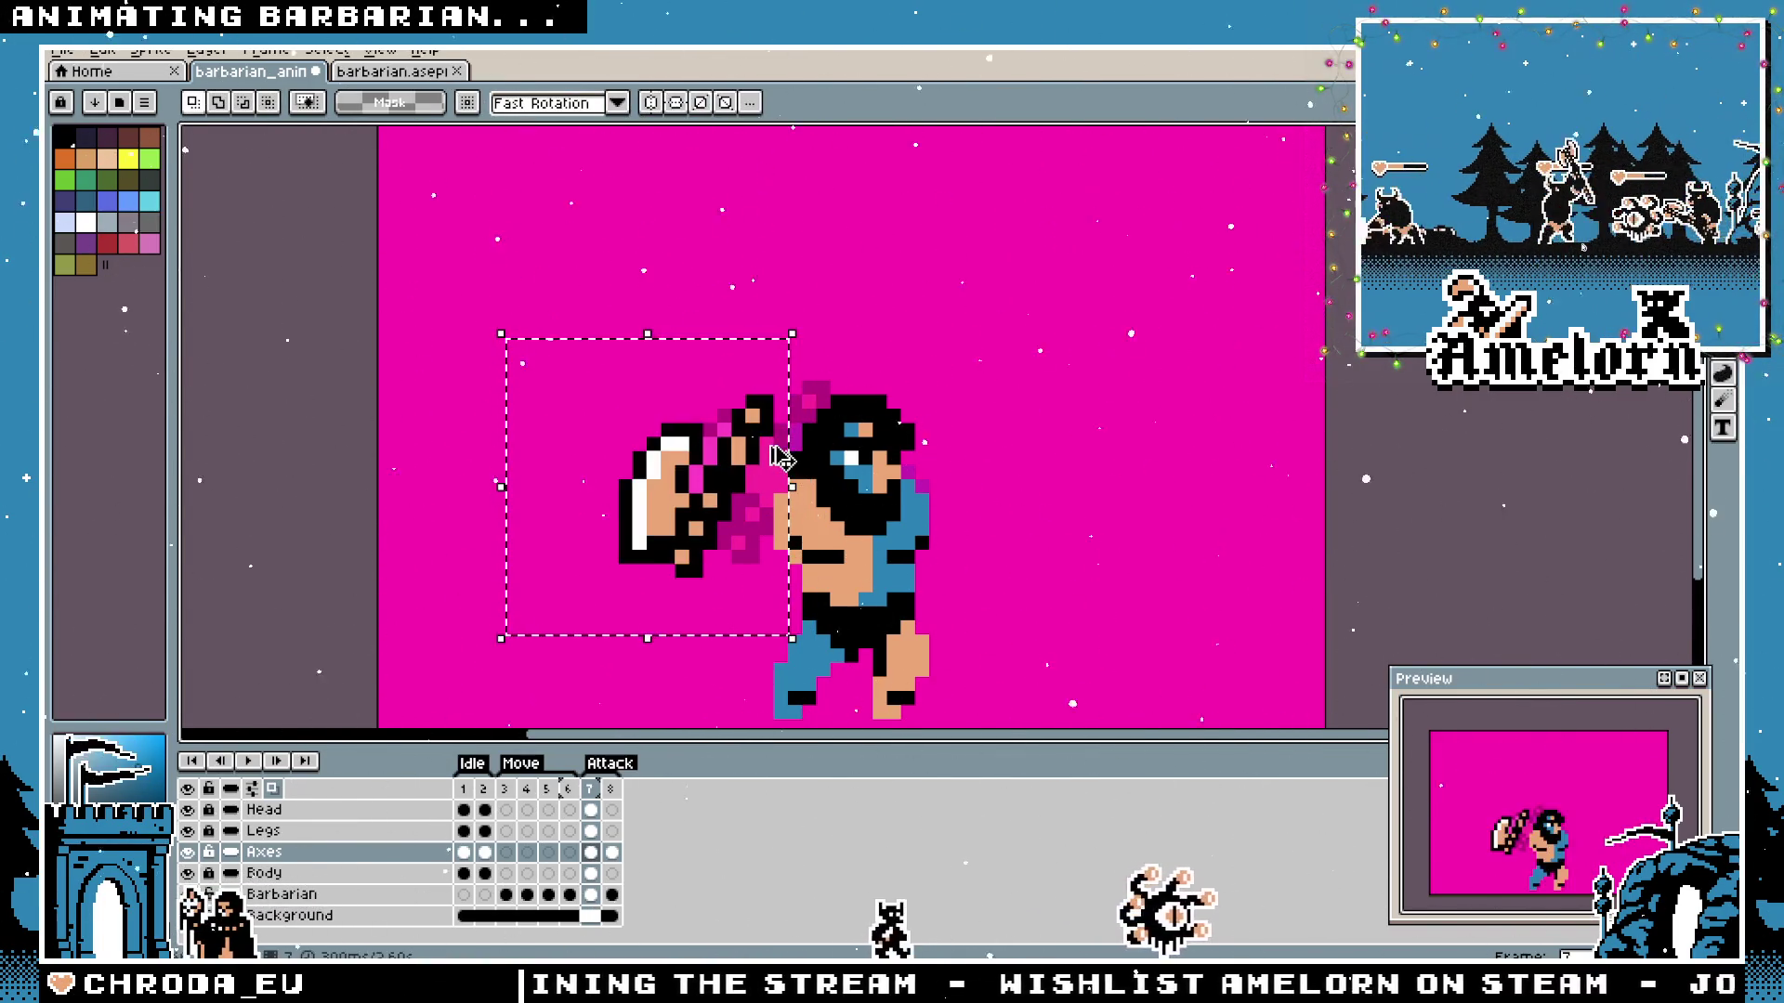
click(748, 457)
mouse_move(749, 458)
mouse_down()
mouse_move(696, 398)
mouse_move(663, 447)
mouse_move(653, 425)
mouse_up()
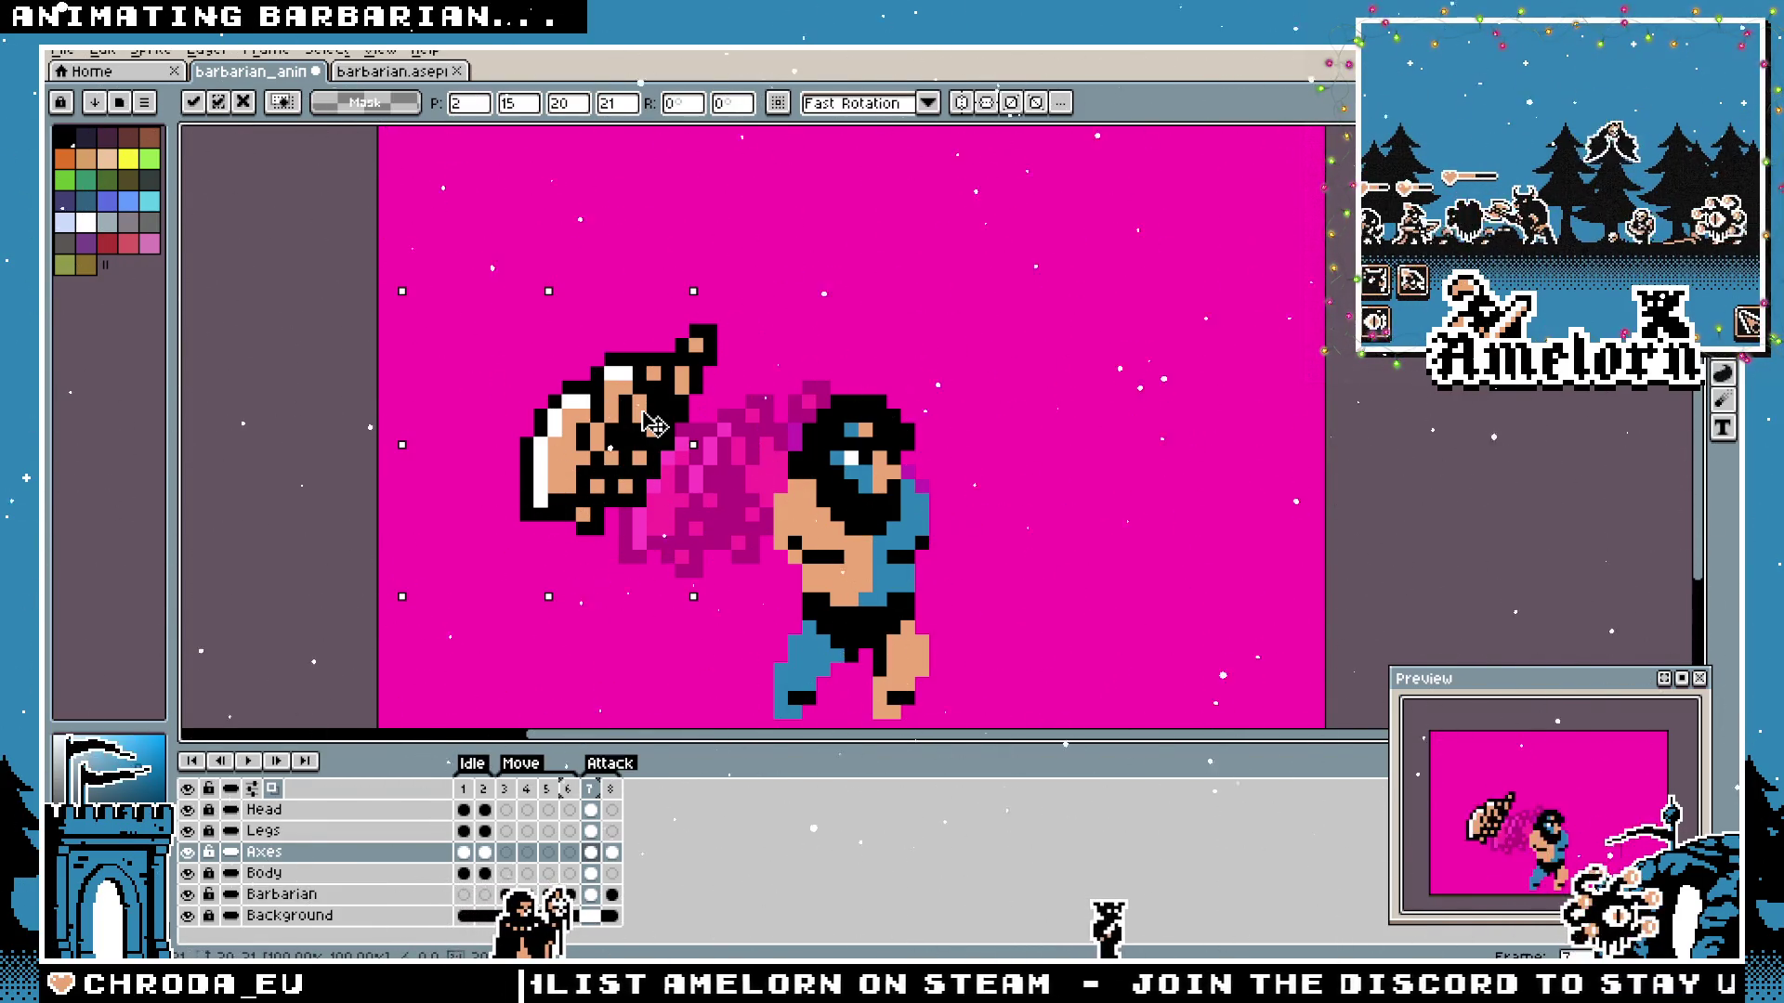
mouse_move(649, 429)
mouse_down()
mouse_move(674, 415)
mouse_move(656, 426)
mouse_up()
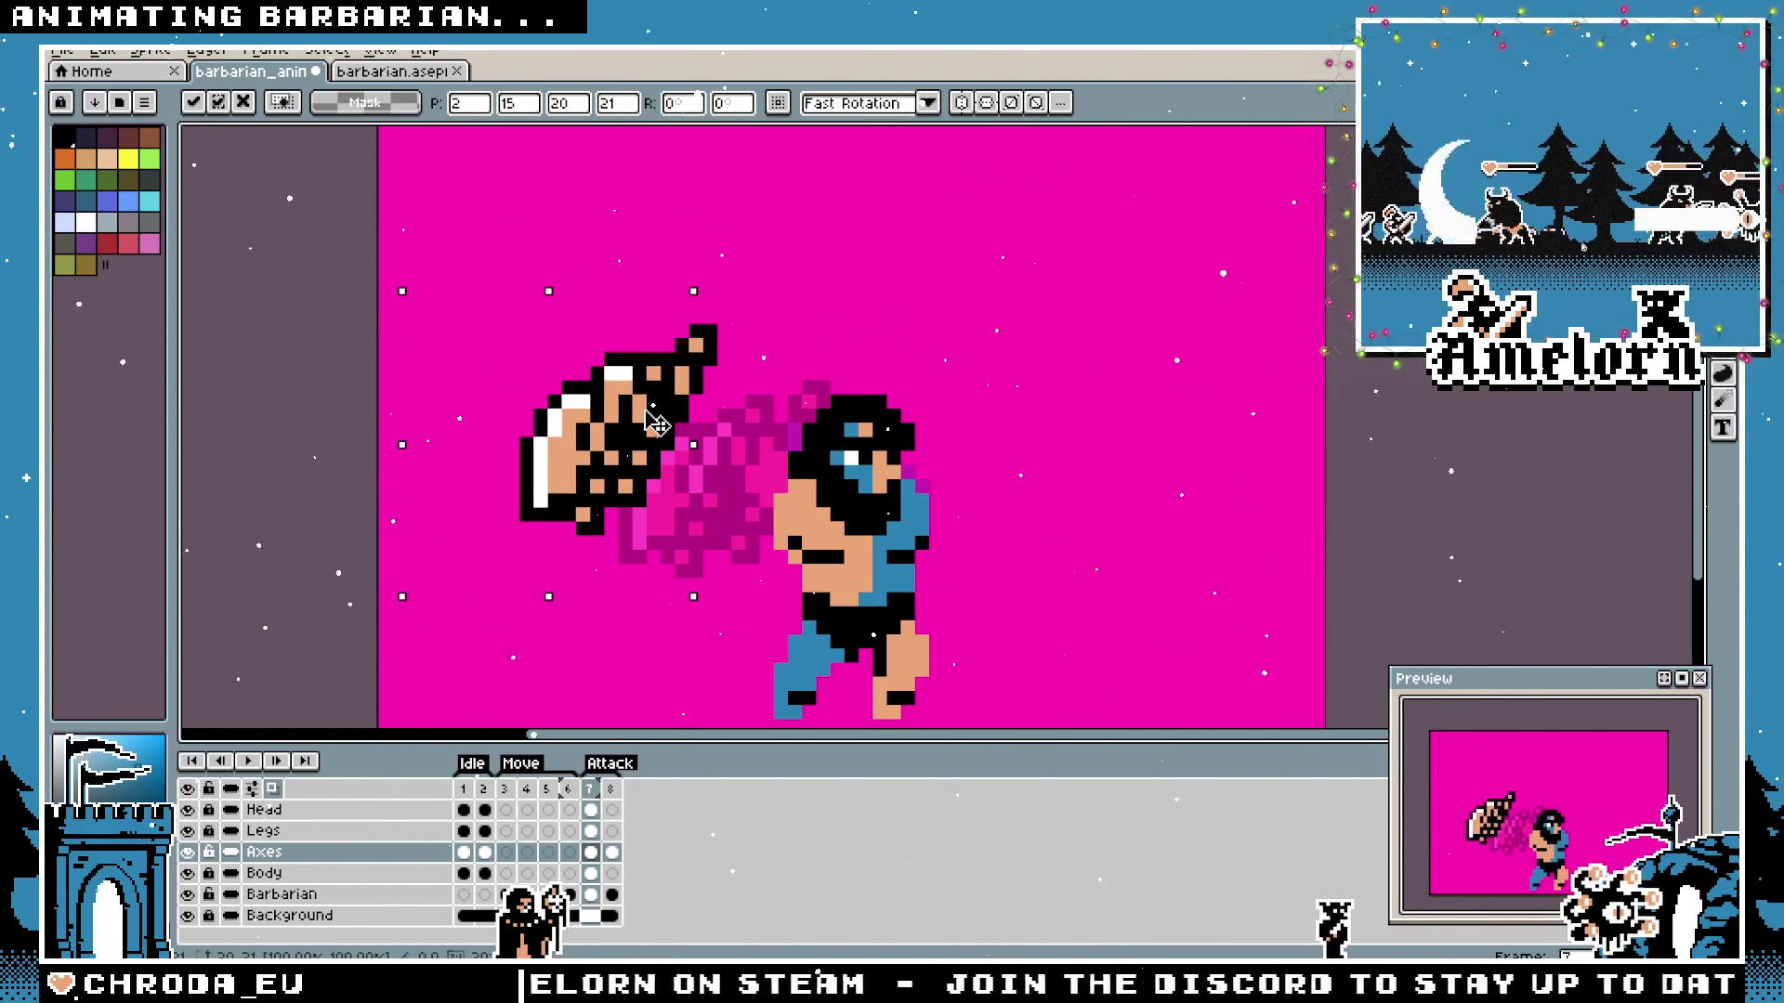
Nudge and tilt the axe pixel by pixel against the raised arm, then set it in place.
mouse_move(656, 424)
mouse_down()
mouse_move(671, 437)
mouse_move(656, 397)
mouse_move(655, 438)
mouse_up()
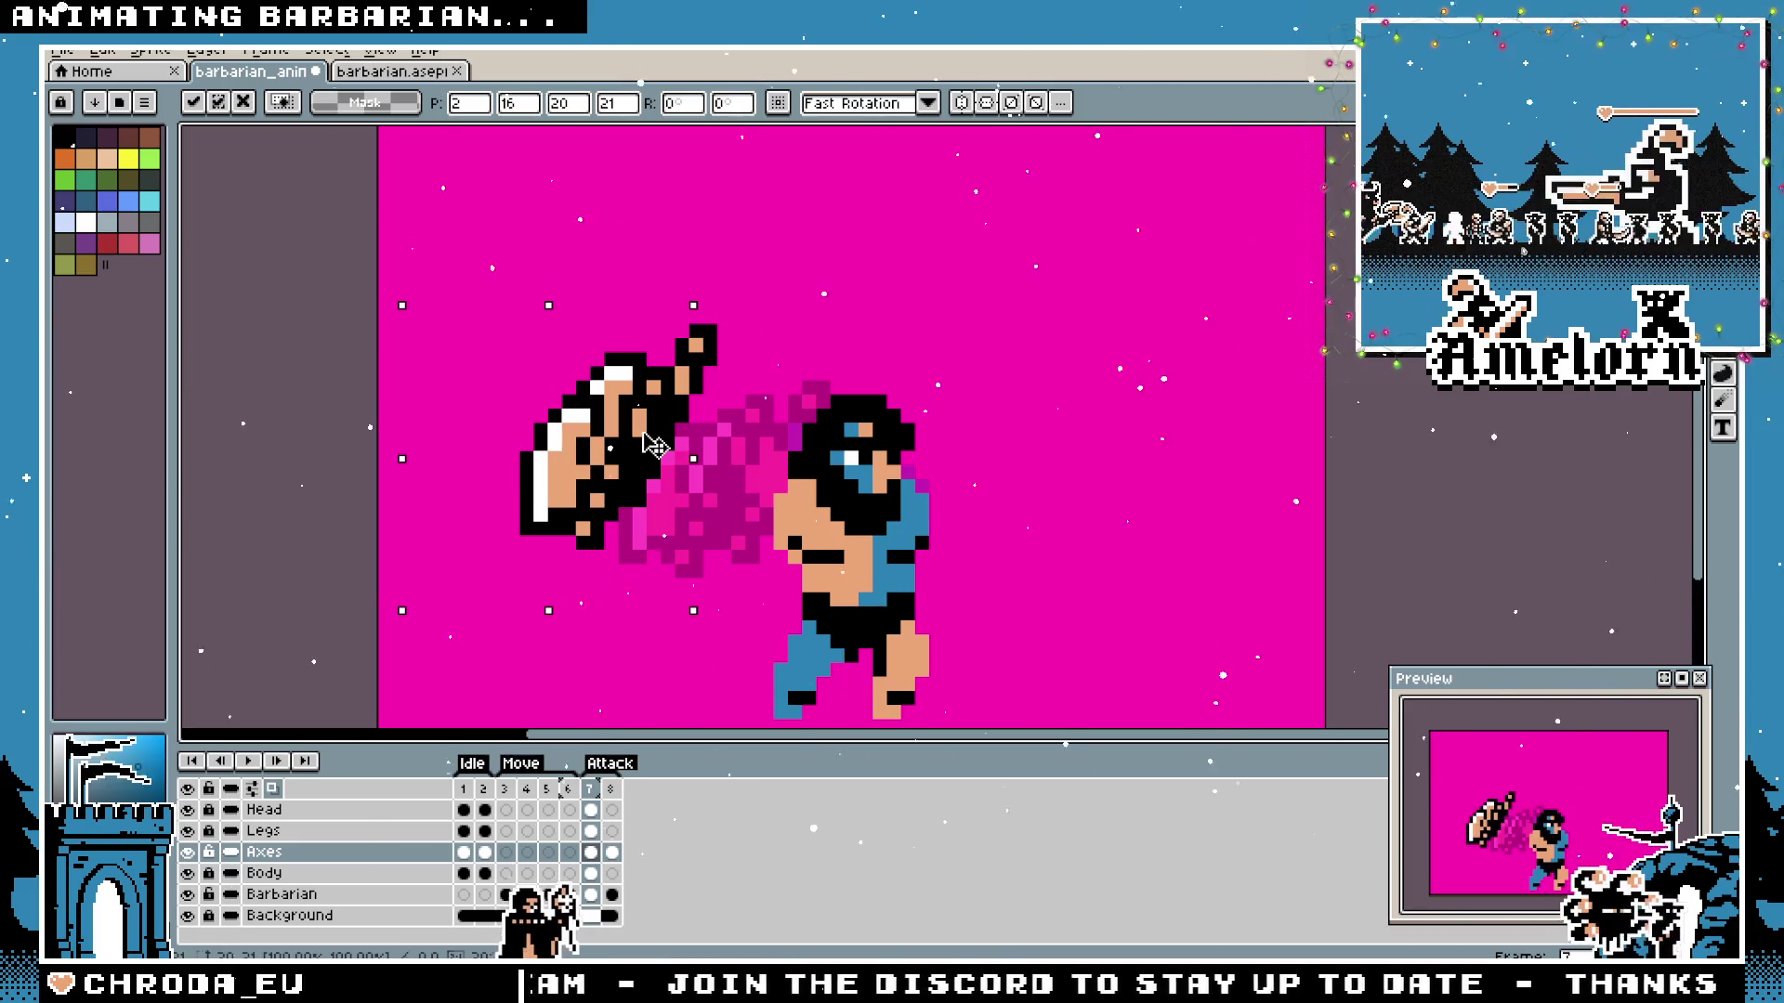
drag(652, 436, 652, 431)
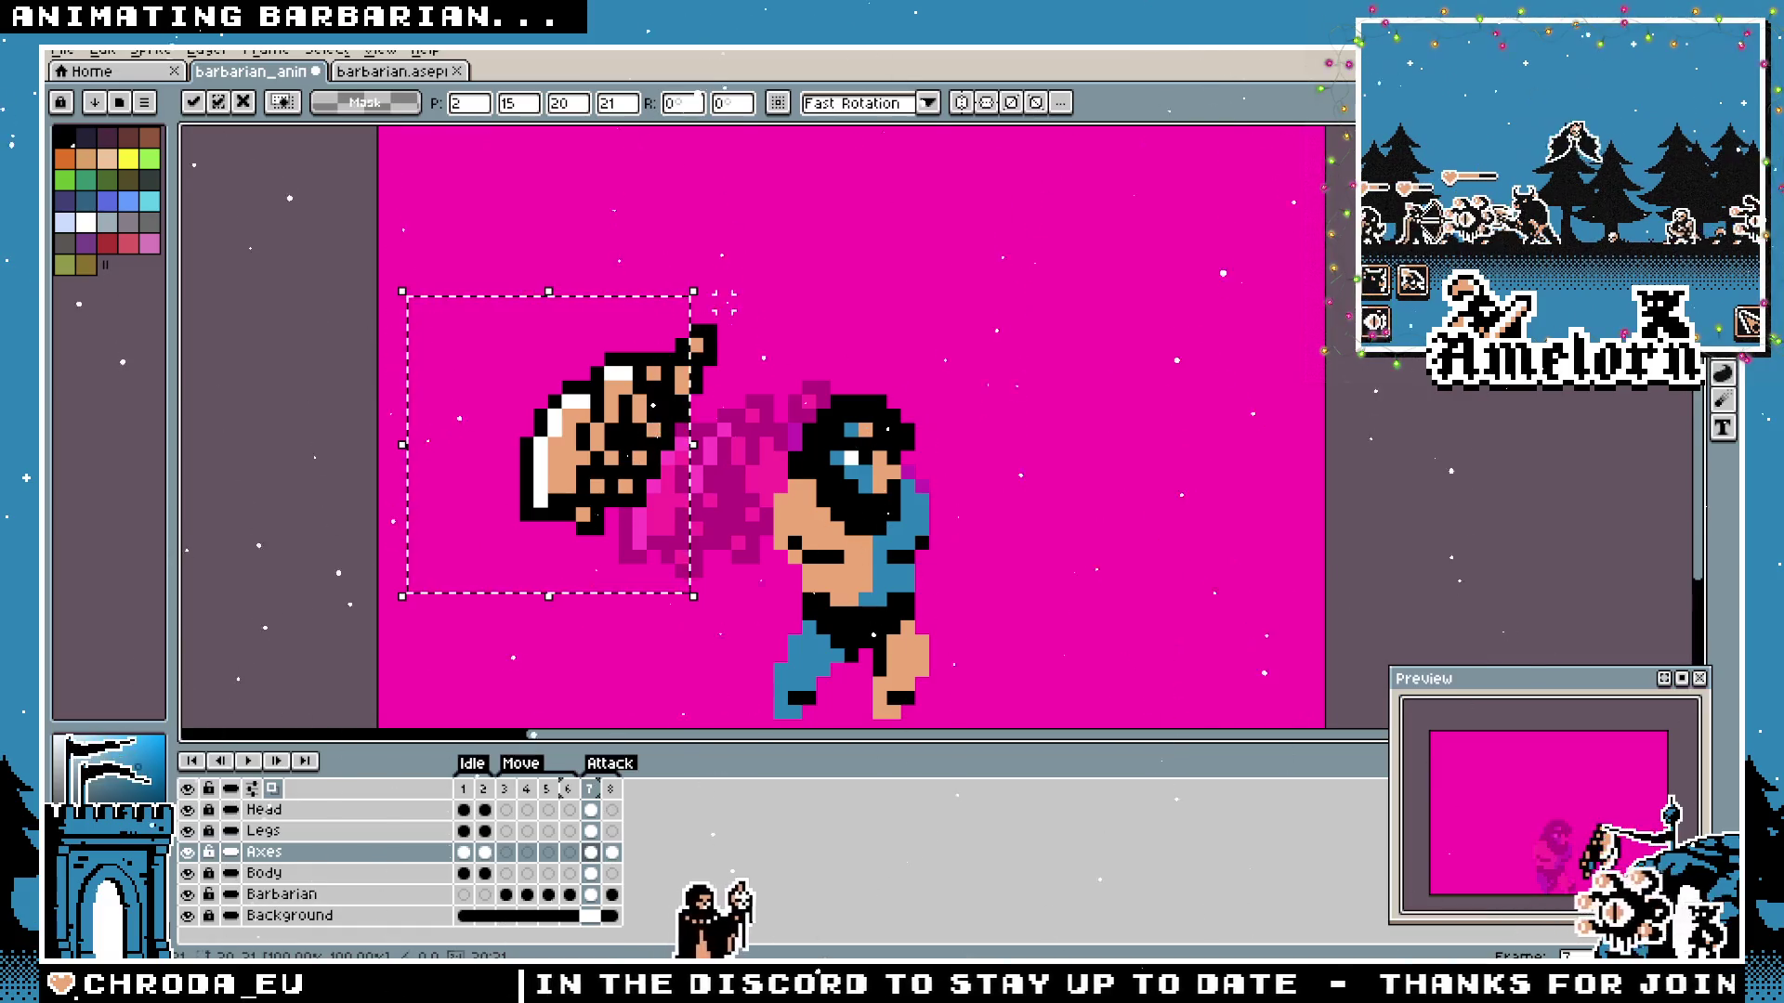
drag(482, 577, 667, 502)
key(Right)
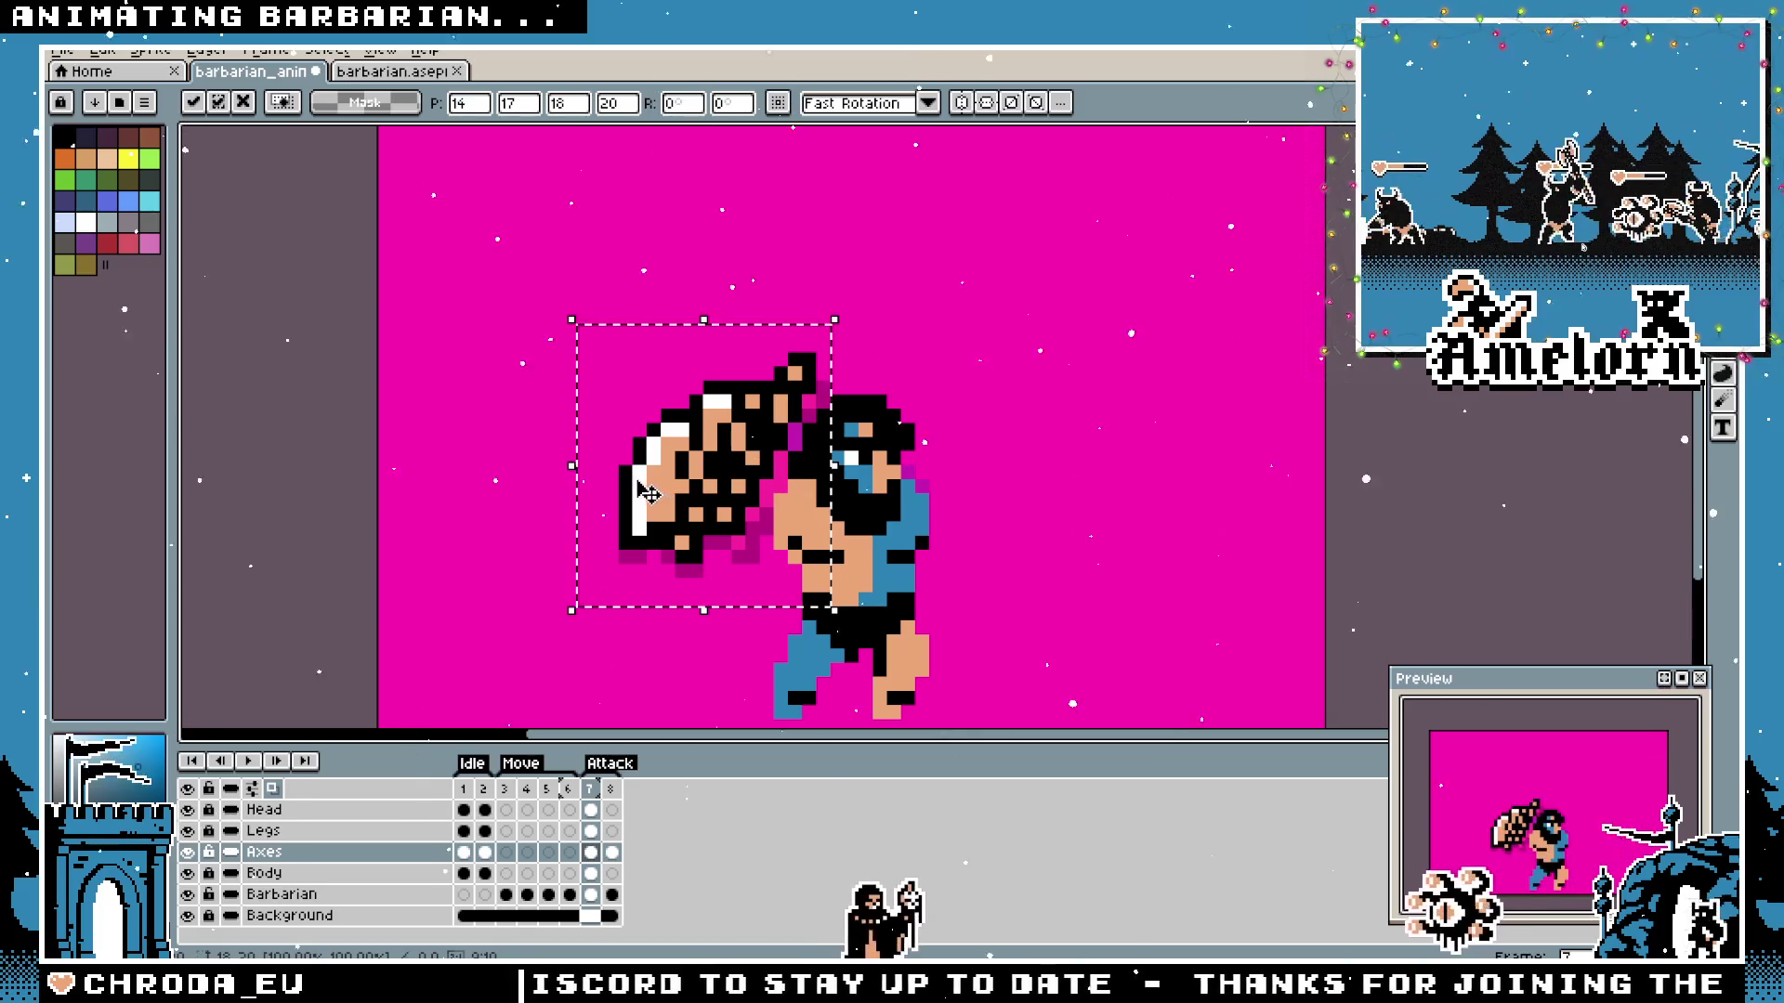
scroll(565, 469, down, 1)
scroll(558, 474, up, 1)
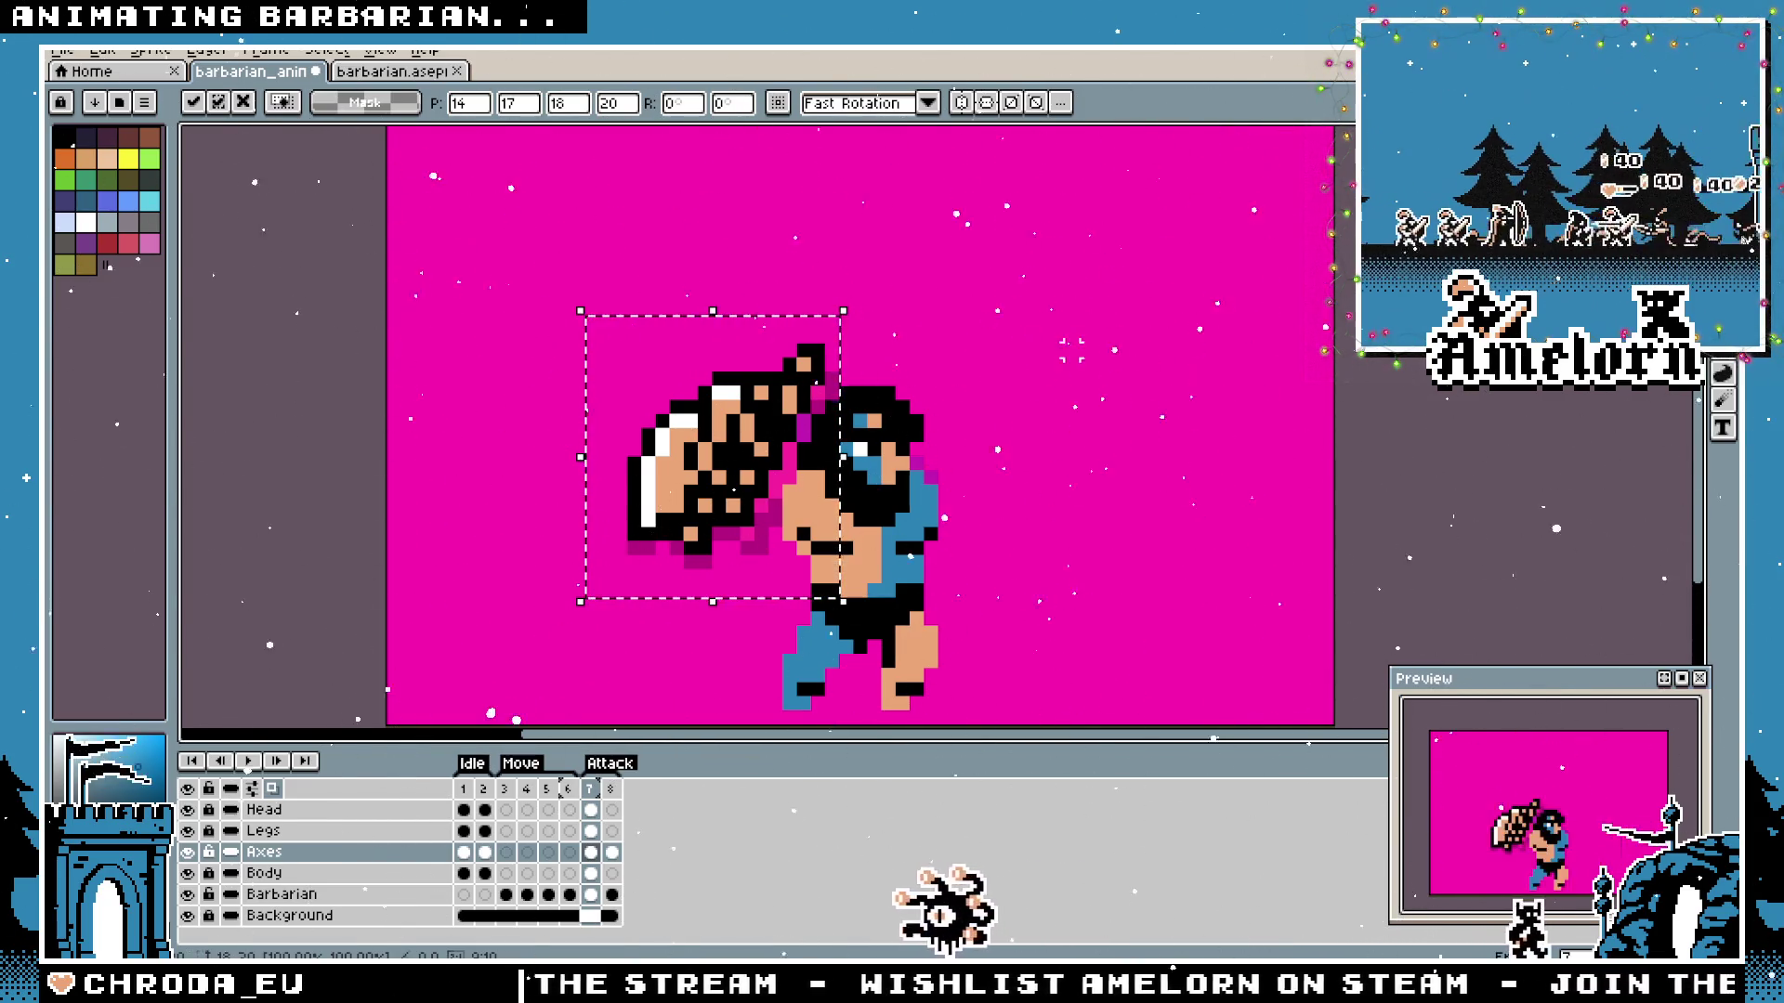
key(ctrl+d)
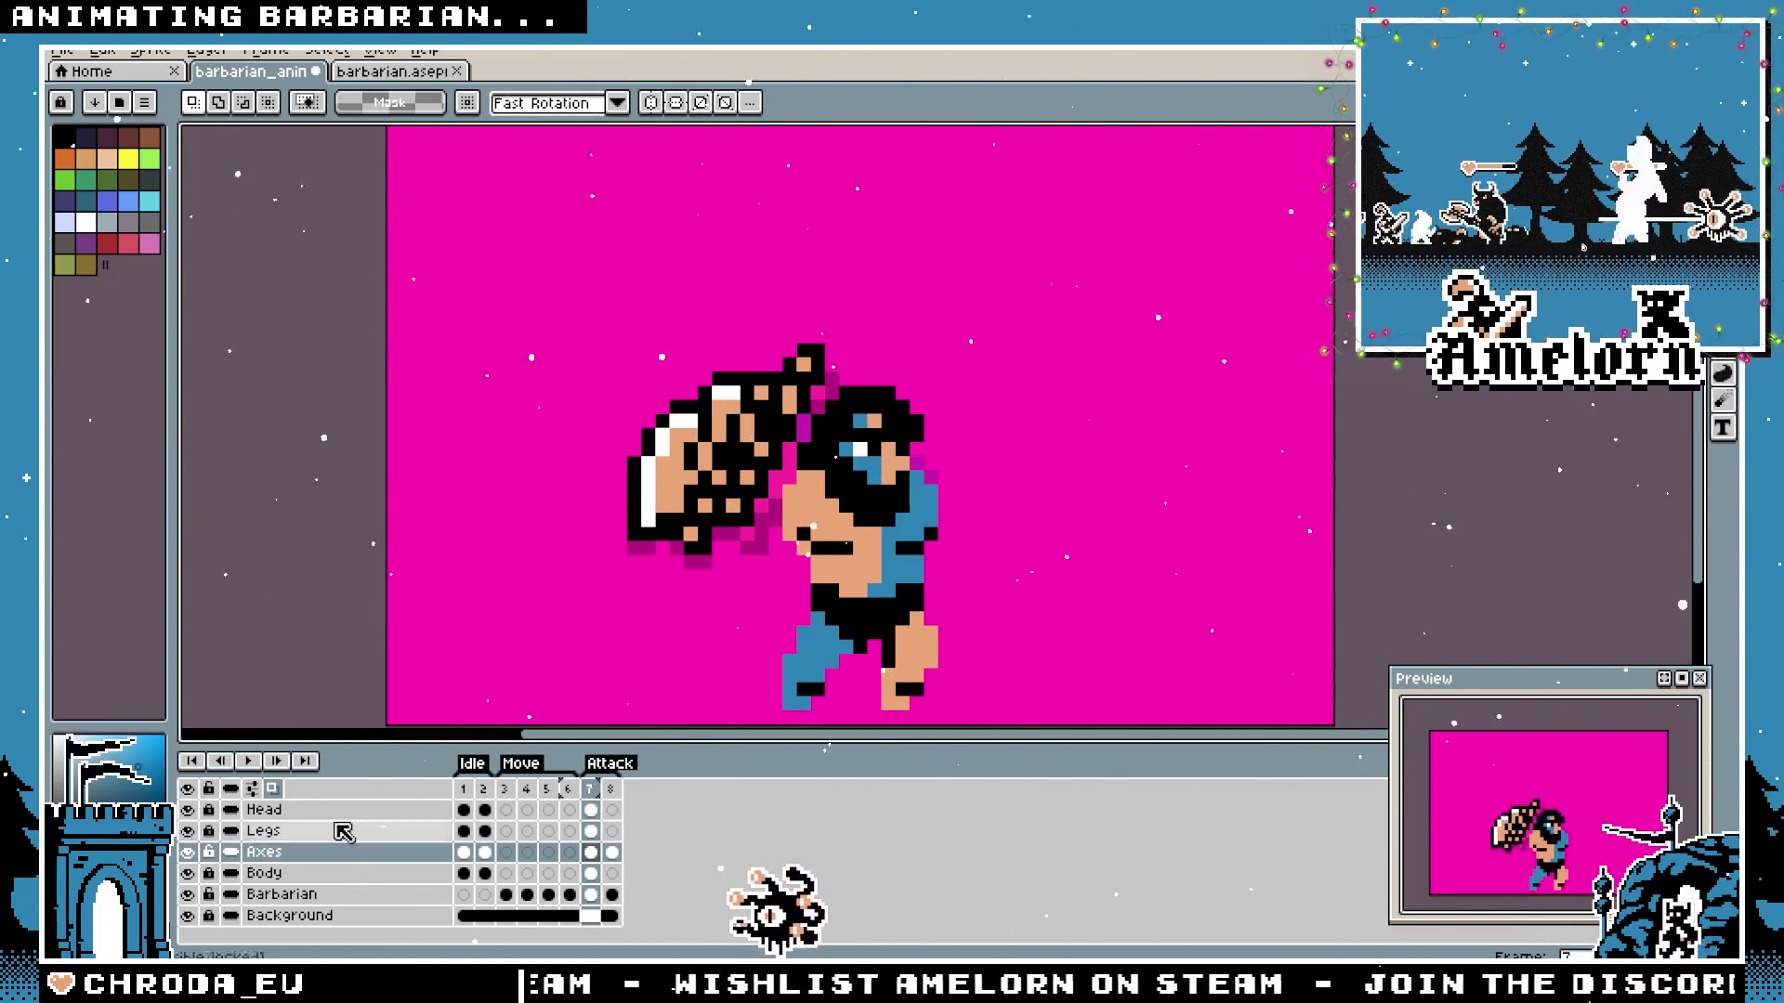
Reselect the axe on frame 7 and shift it left onto the barbarian's head.
ctrl+click(298, 851)
key(ctrl+d)
scroll(738, 446, up, 2)
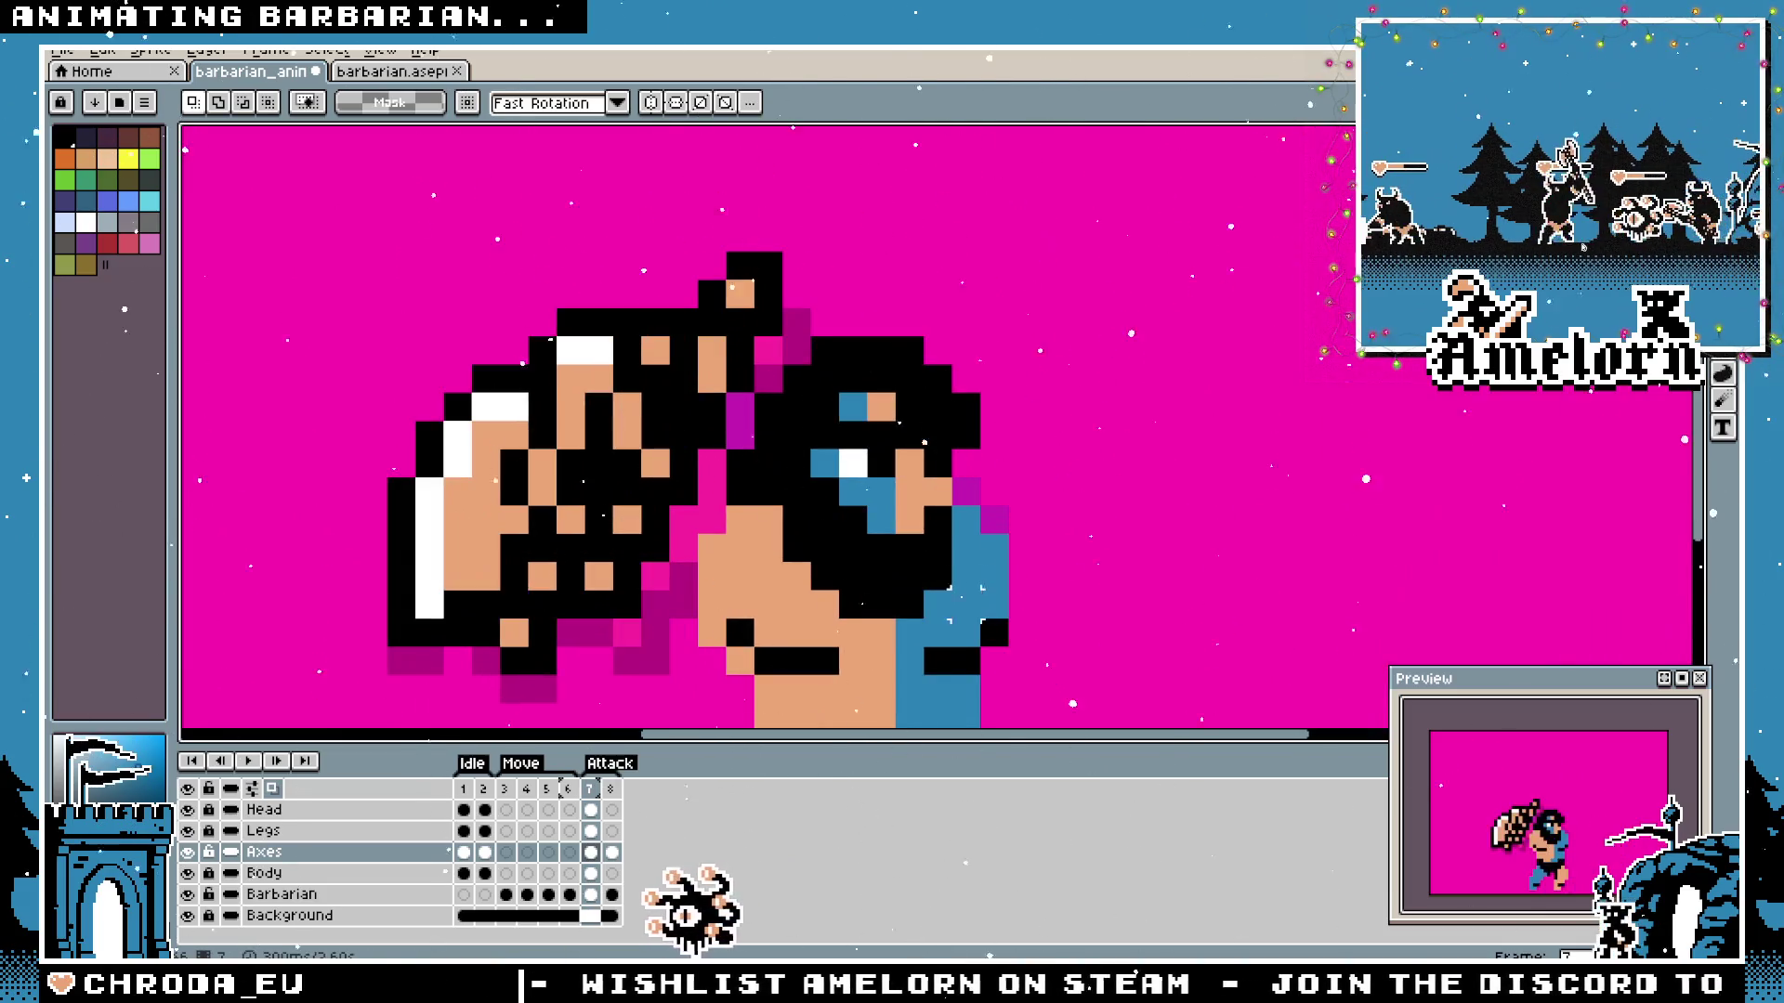
key(b)
scroll(712, 368, down, 5)
scroll(980, 400, down, 1)
scroll(982, 401, up, 1)
scroll(1003, 399, up, 1)
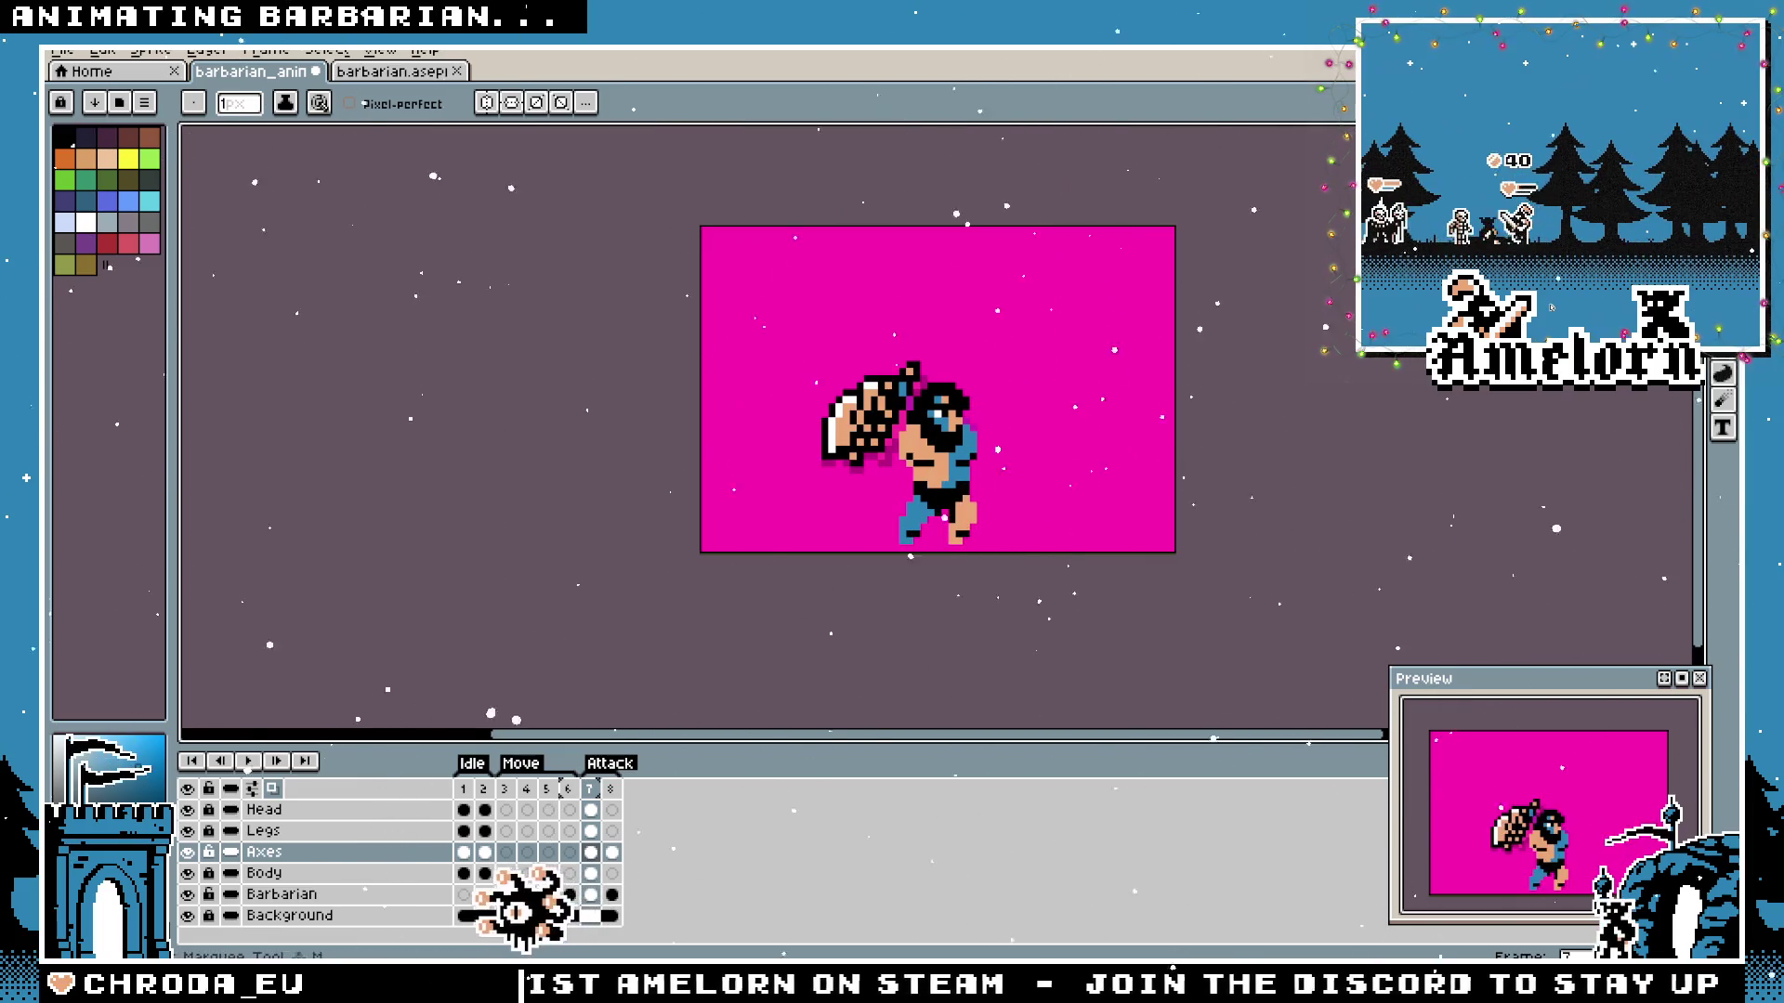
key(m)
scroll(964, 350, up, 1)
drag(729, 306, 988, 580)
mouse_move(836, 418)
mouse_down()
mouse_move(780, 404)
mouse_move(867, 431)
mouse_up()
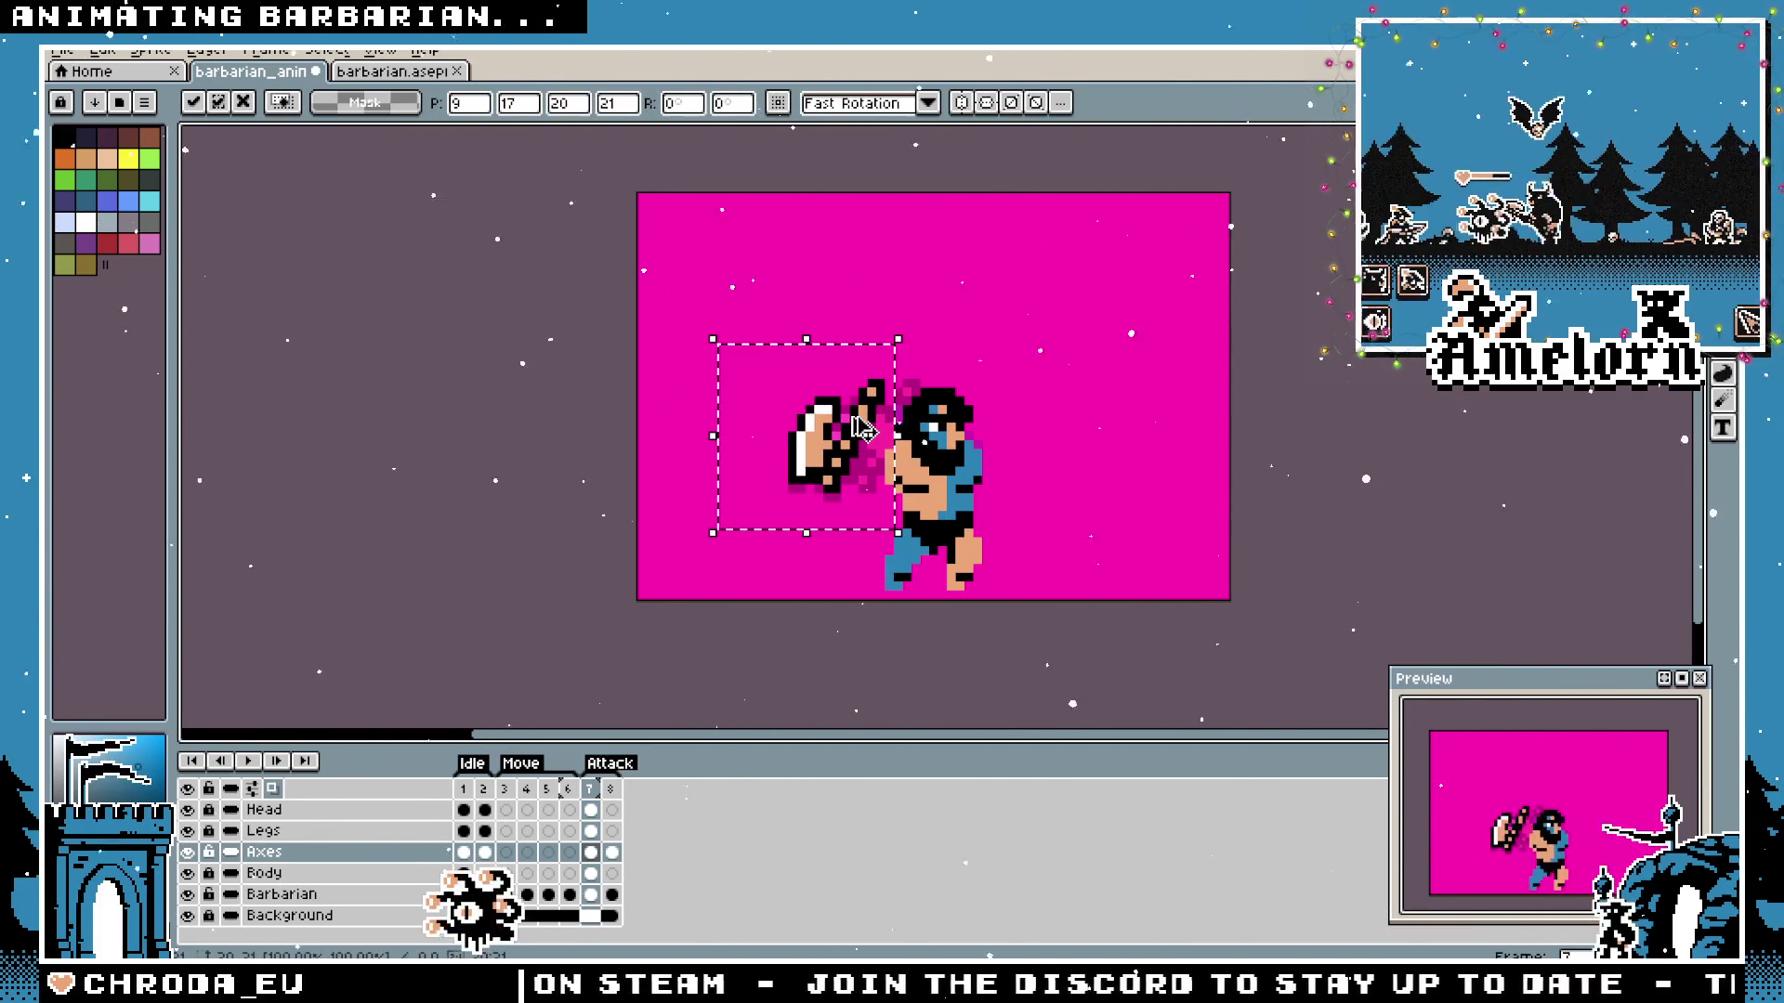
key(Return)
mouse_move(865, 429)
mouse_down()
mouse_move(947, 430)
mouse_move(888, 429)
mouse_up()
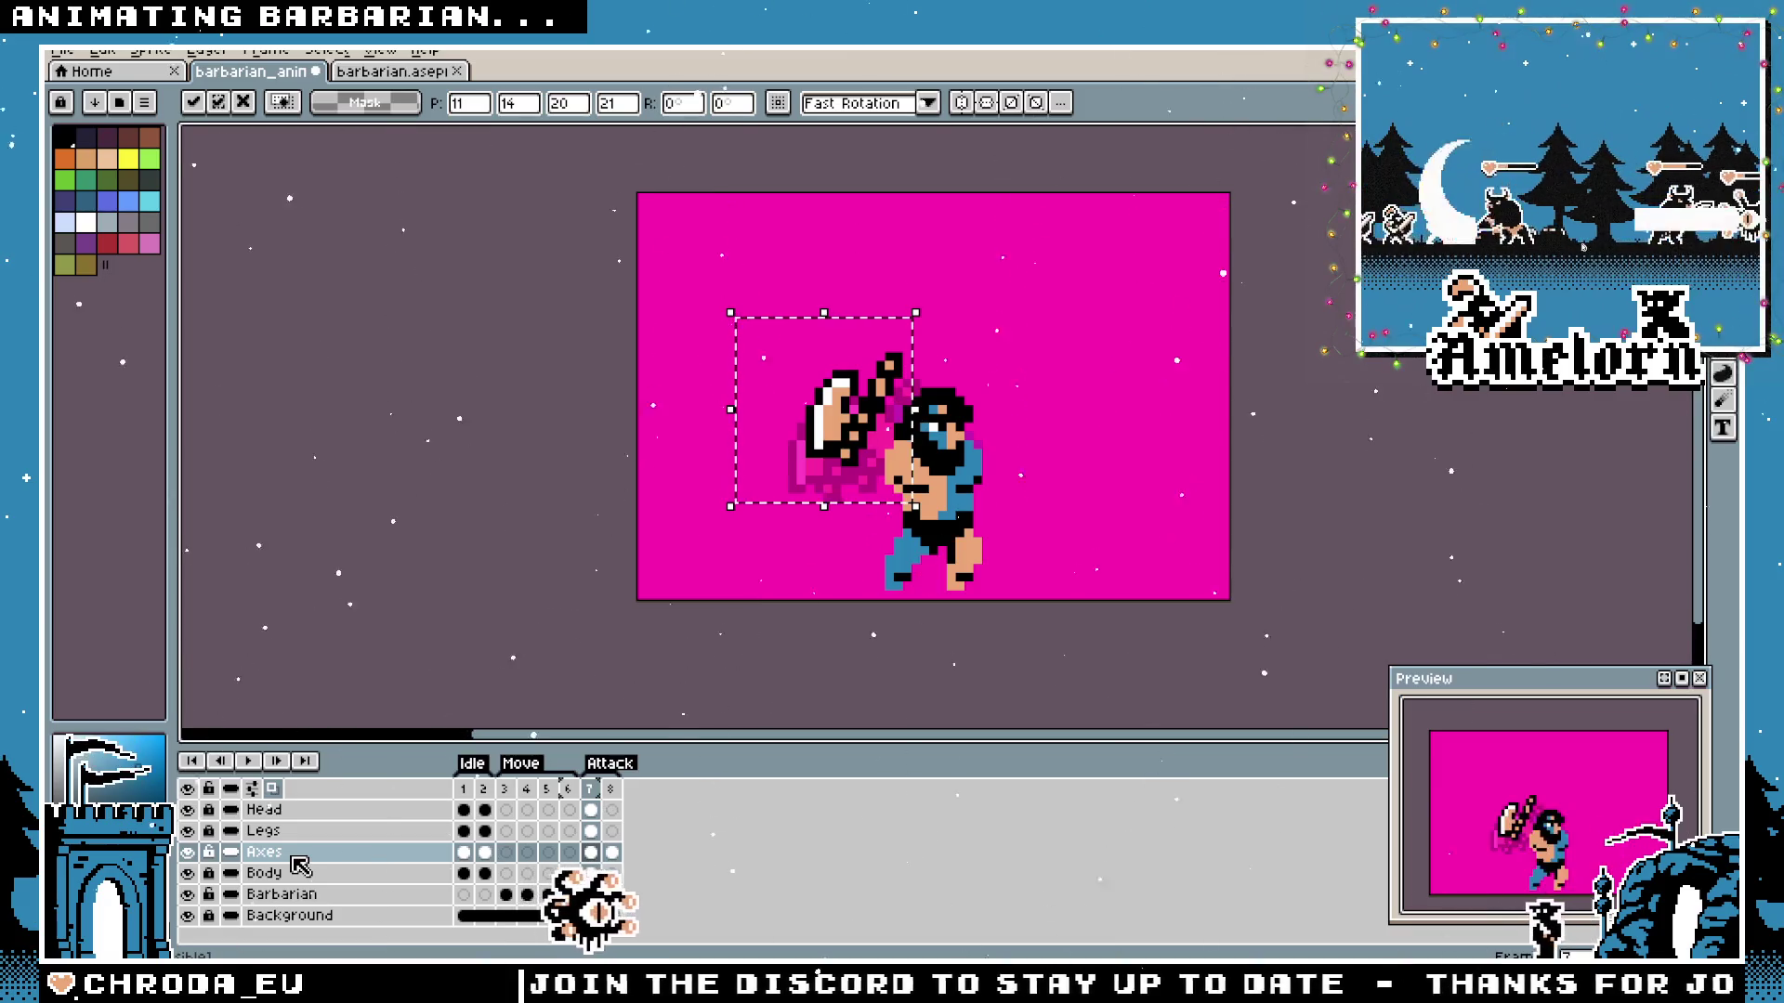
Step from frame 3 forward to frame 7 to check the motion.
click(505, 852)
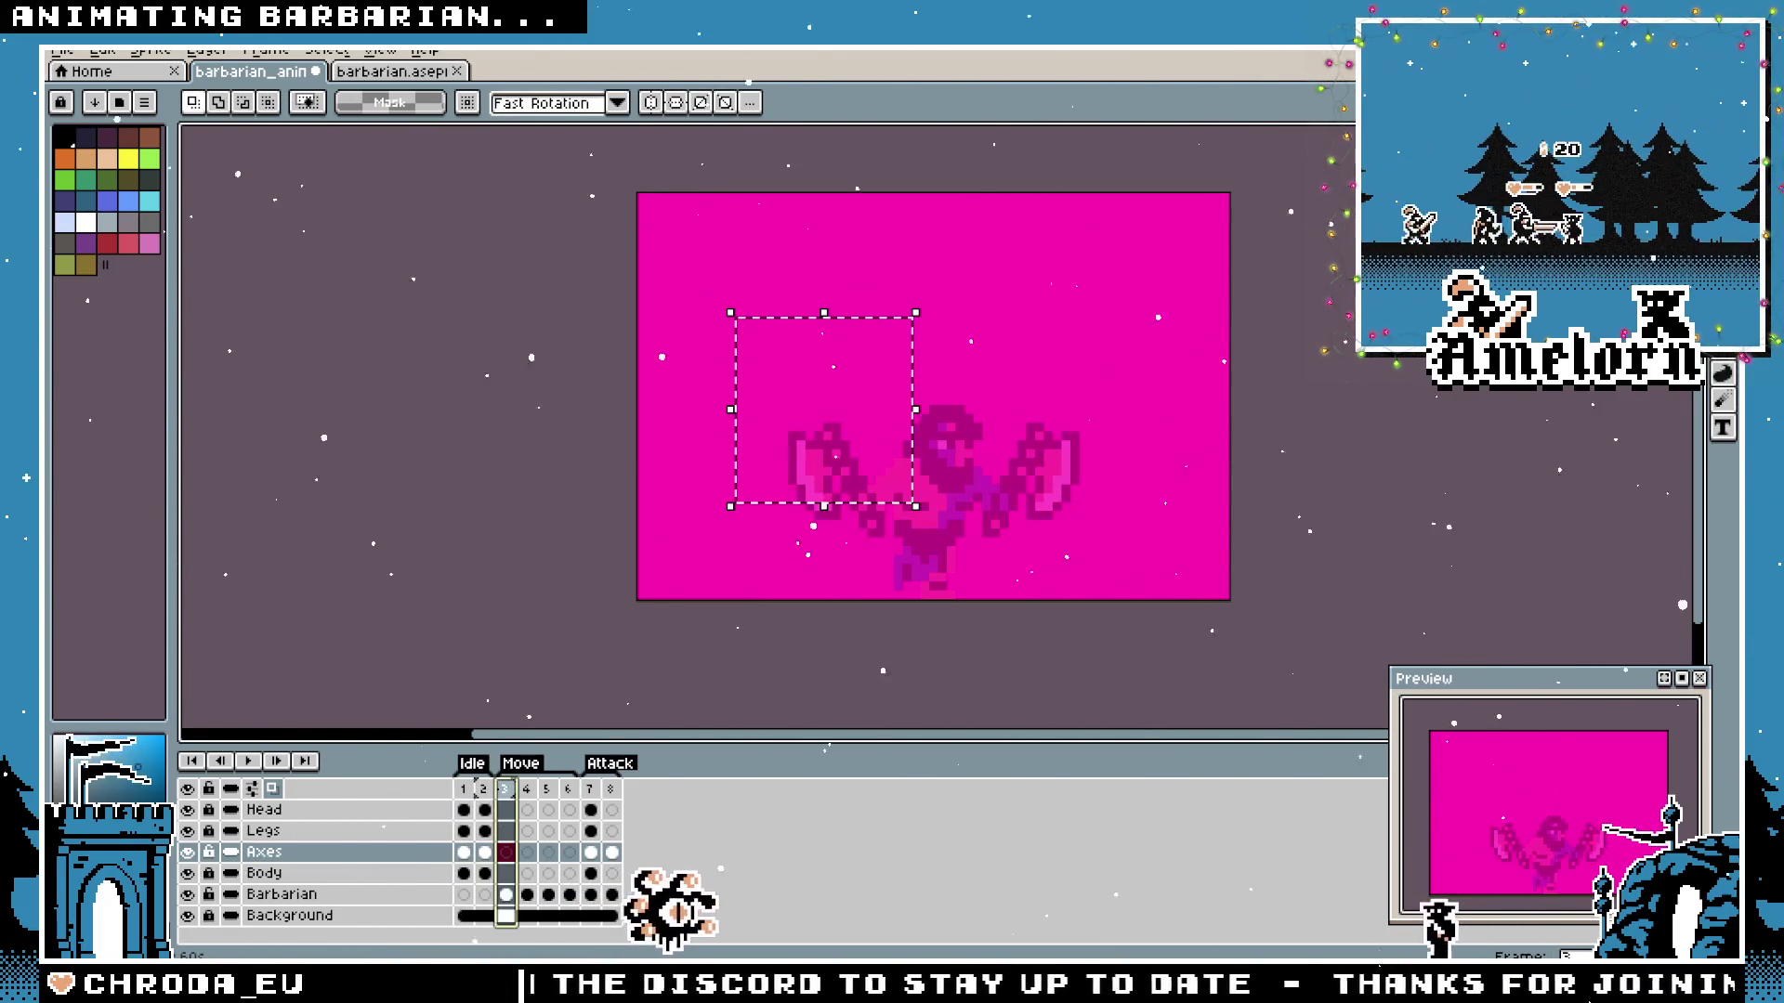
key(Right)
key(Right)
key(Right)
key(Right)
key(Right)
key(Right)
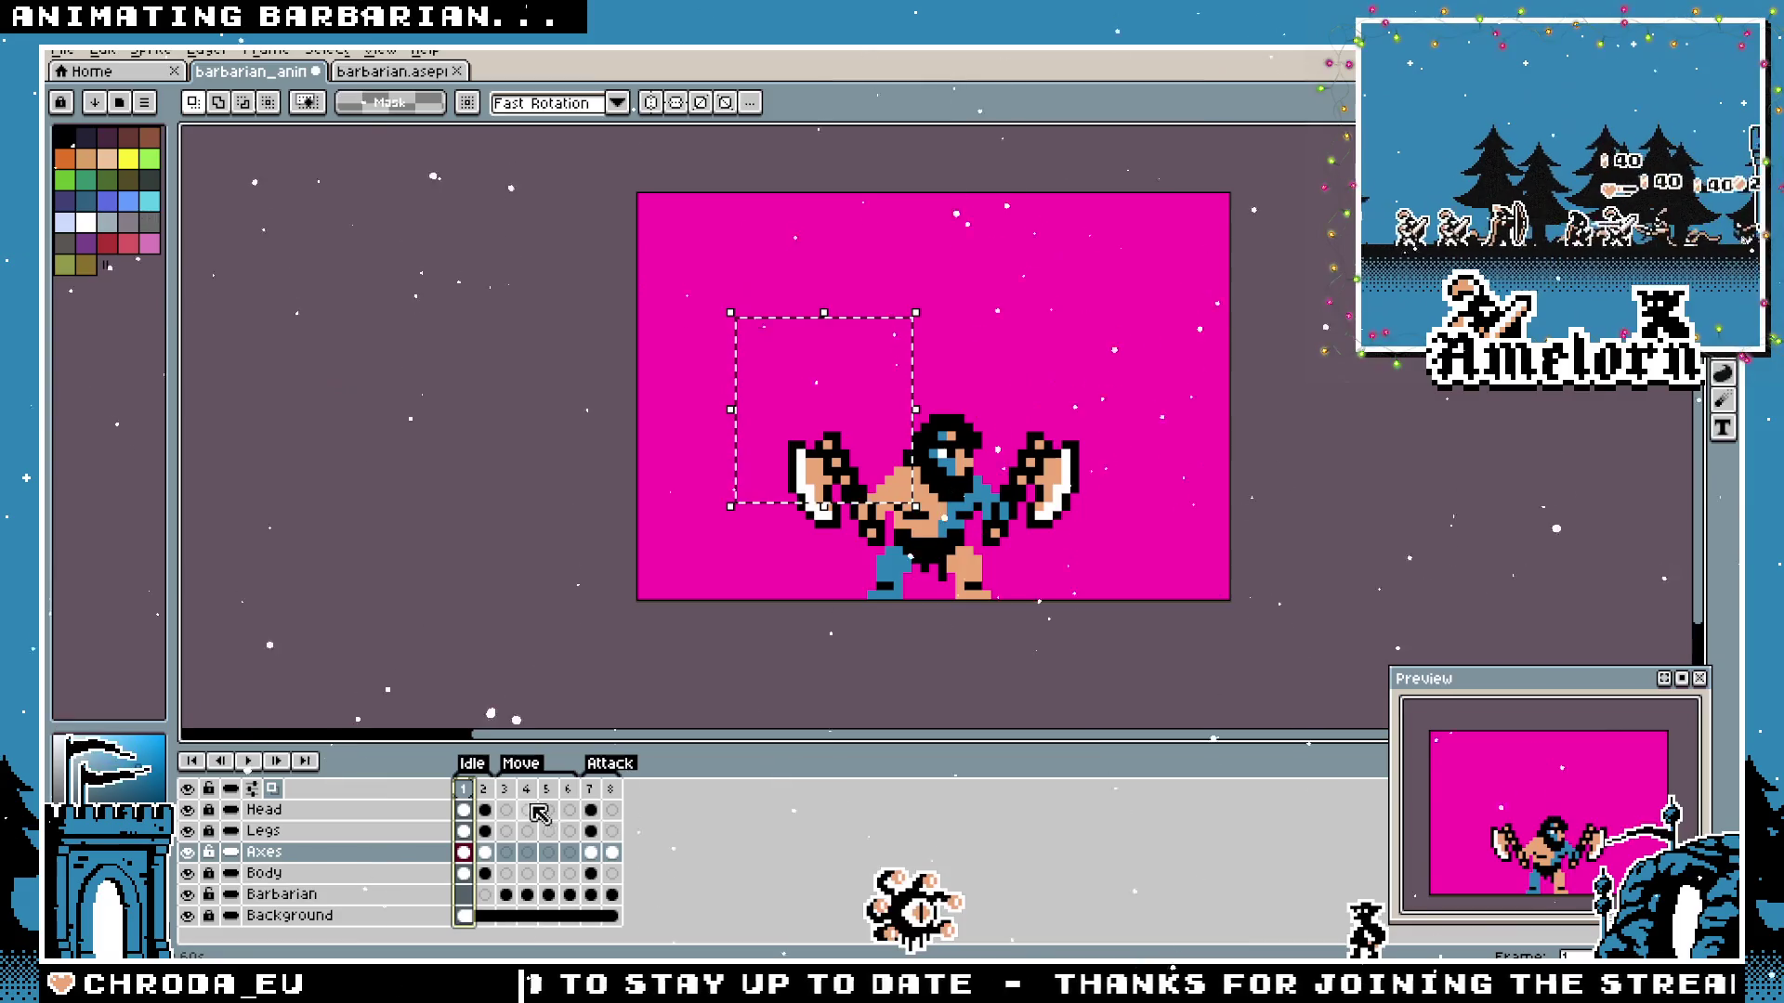
click(591, 794)
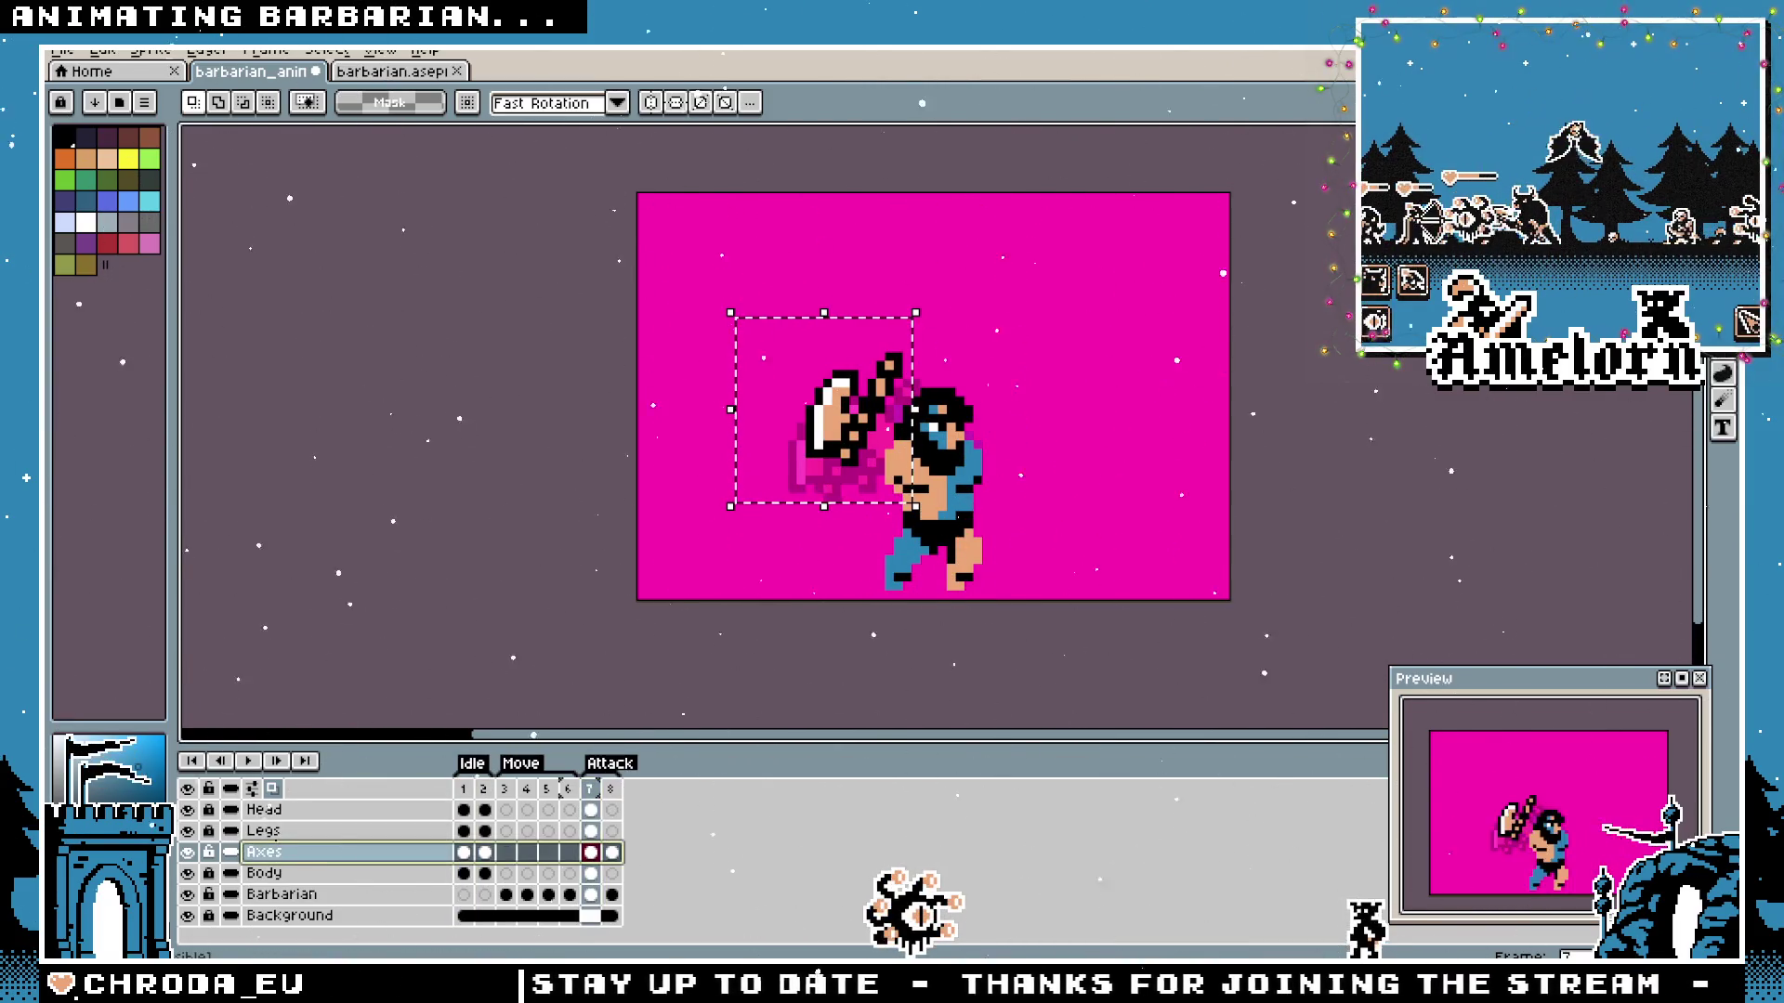
scroll(809, 537, up, 1)
scroll(810, 539, up, 1)
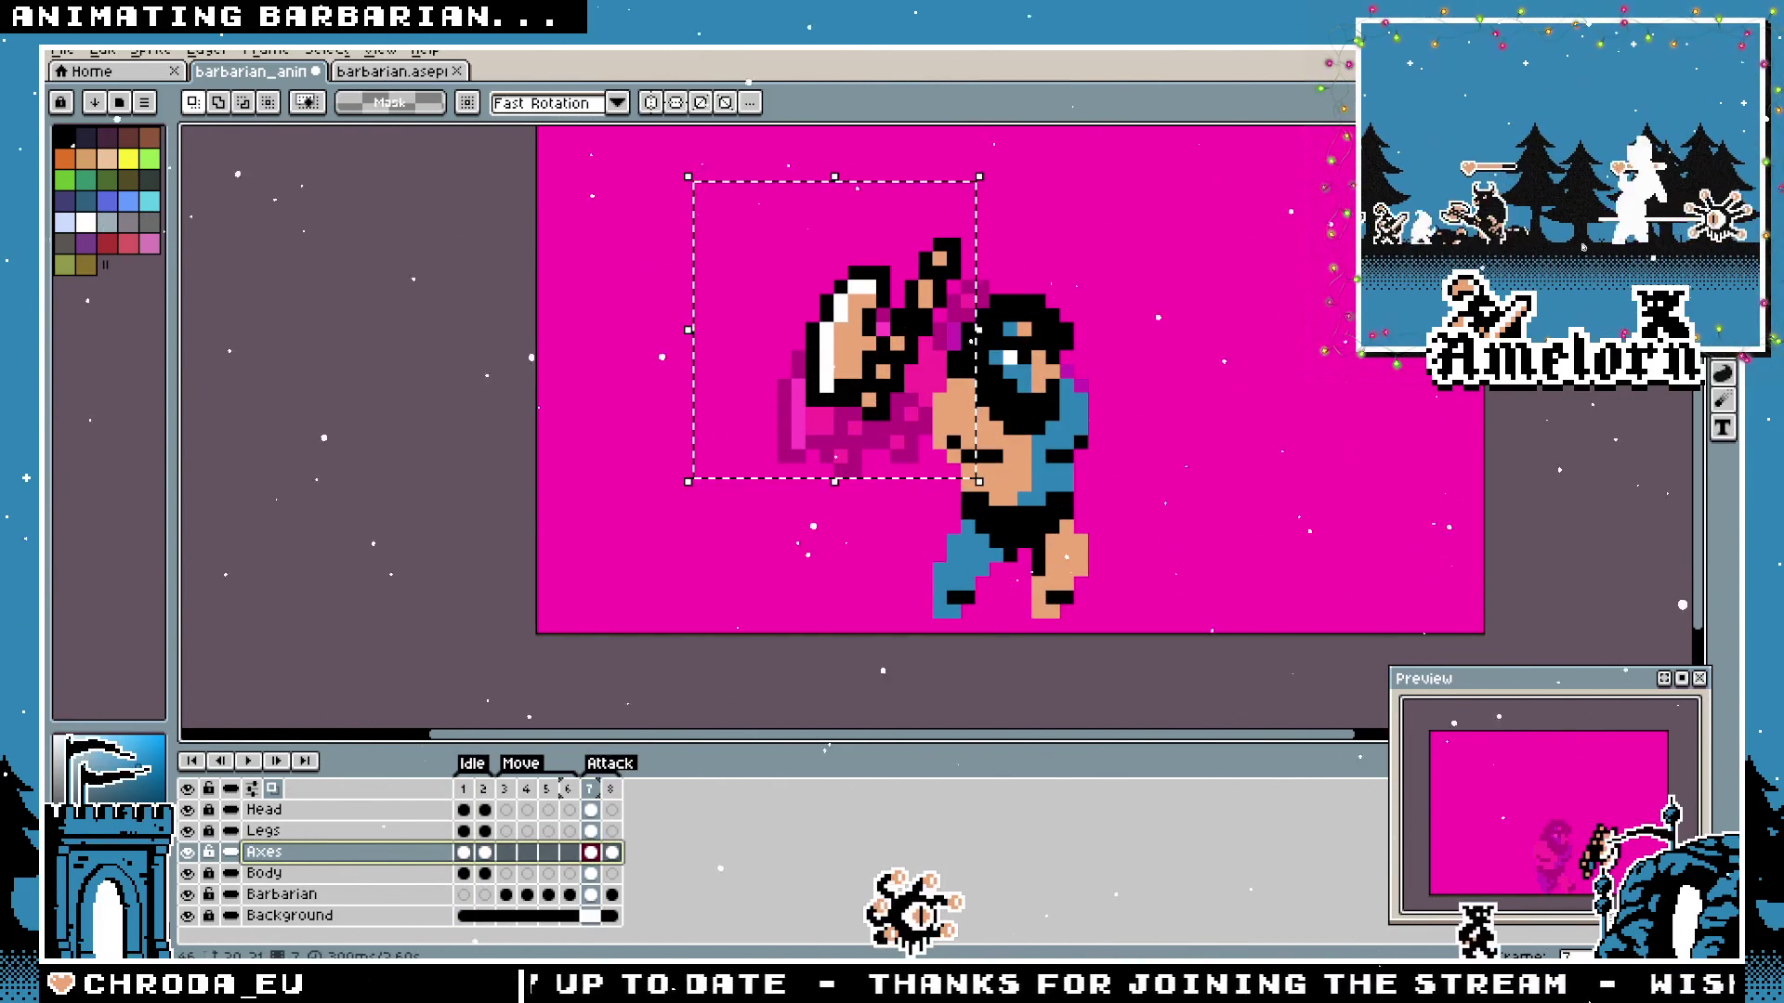
Reselect the axe area and move it slightly down and left beside the head.
key(ctrl+d)
drag(1064, 257, 947, 319)
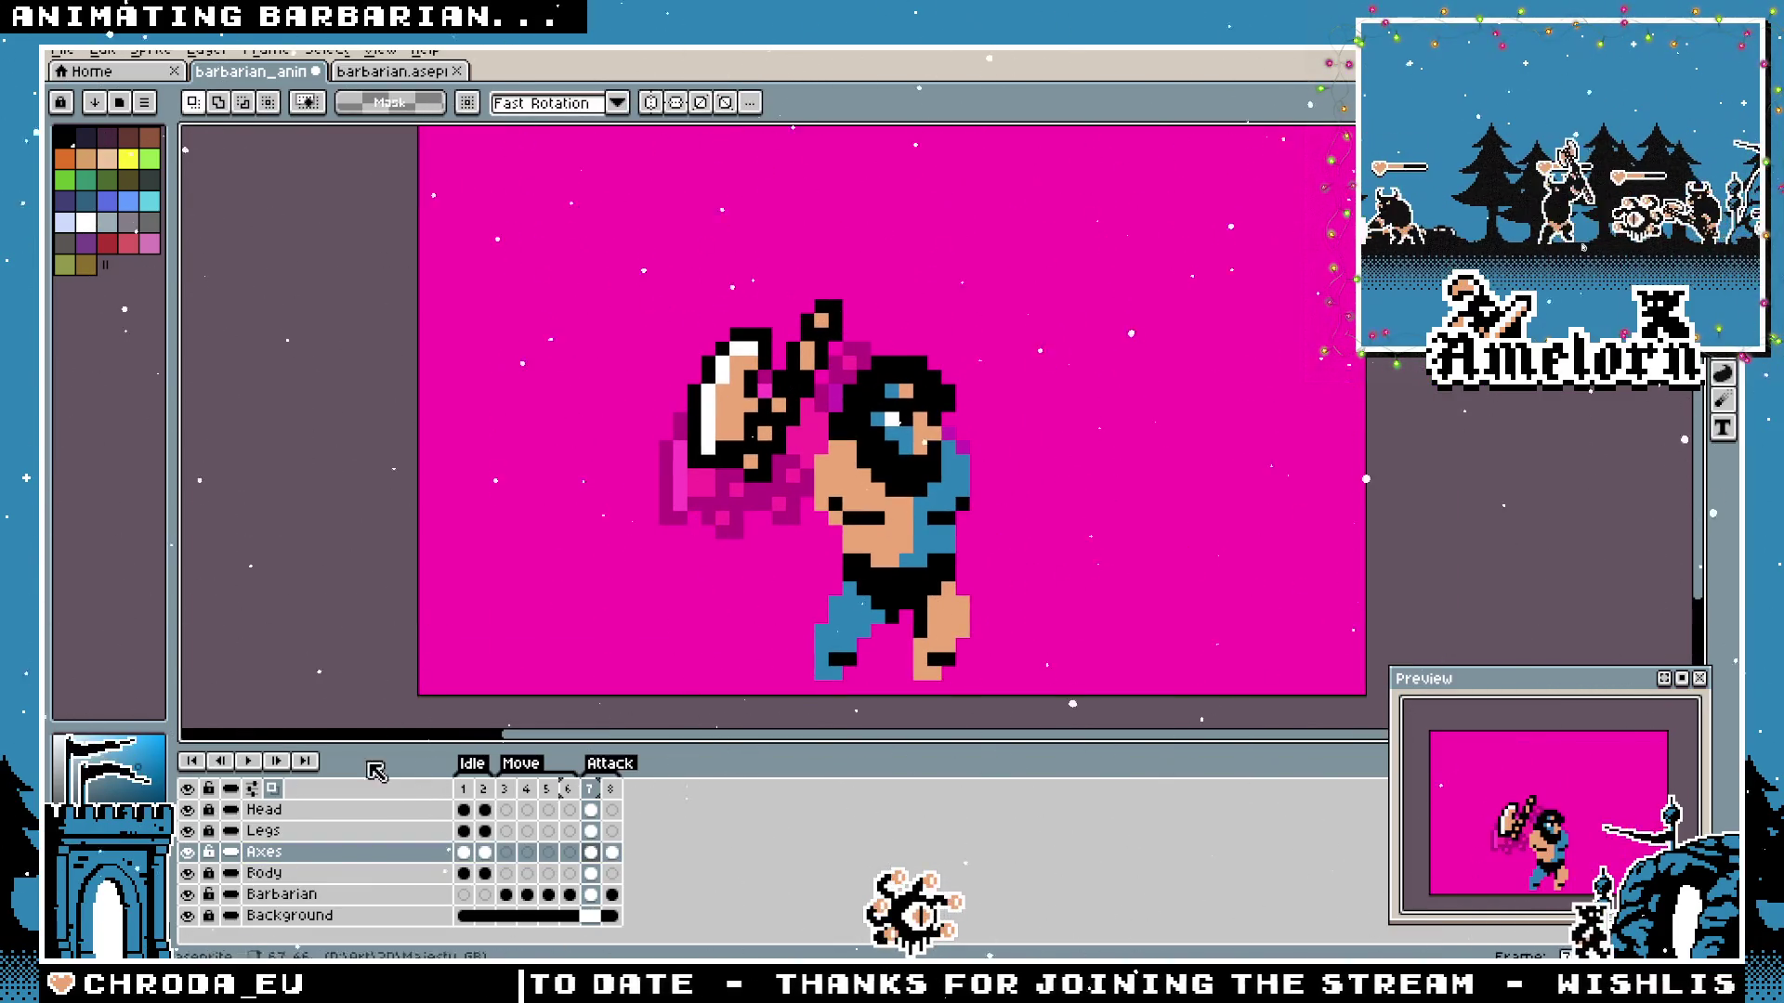
drag(569, 259, 903, 580)
mouse_move(772, 425)
mouse_down()
mouse_move(757, 481)
mouse_move(870, 404)
mouse_move(844, 405)
mouse_up()
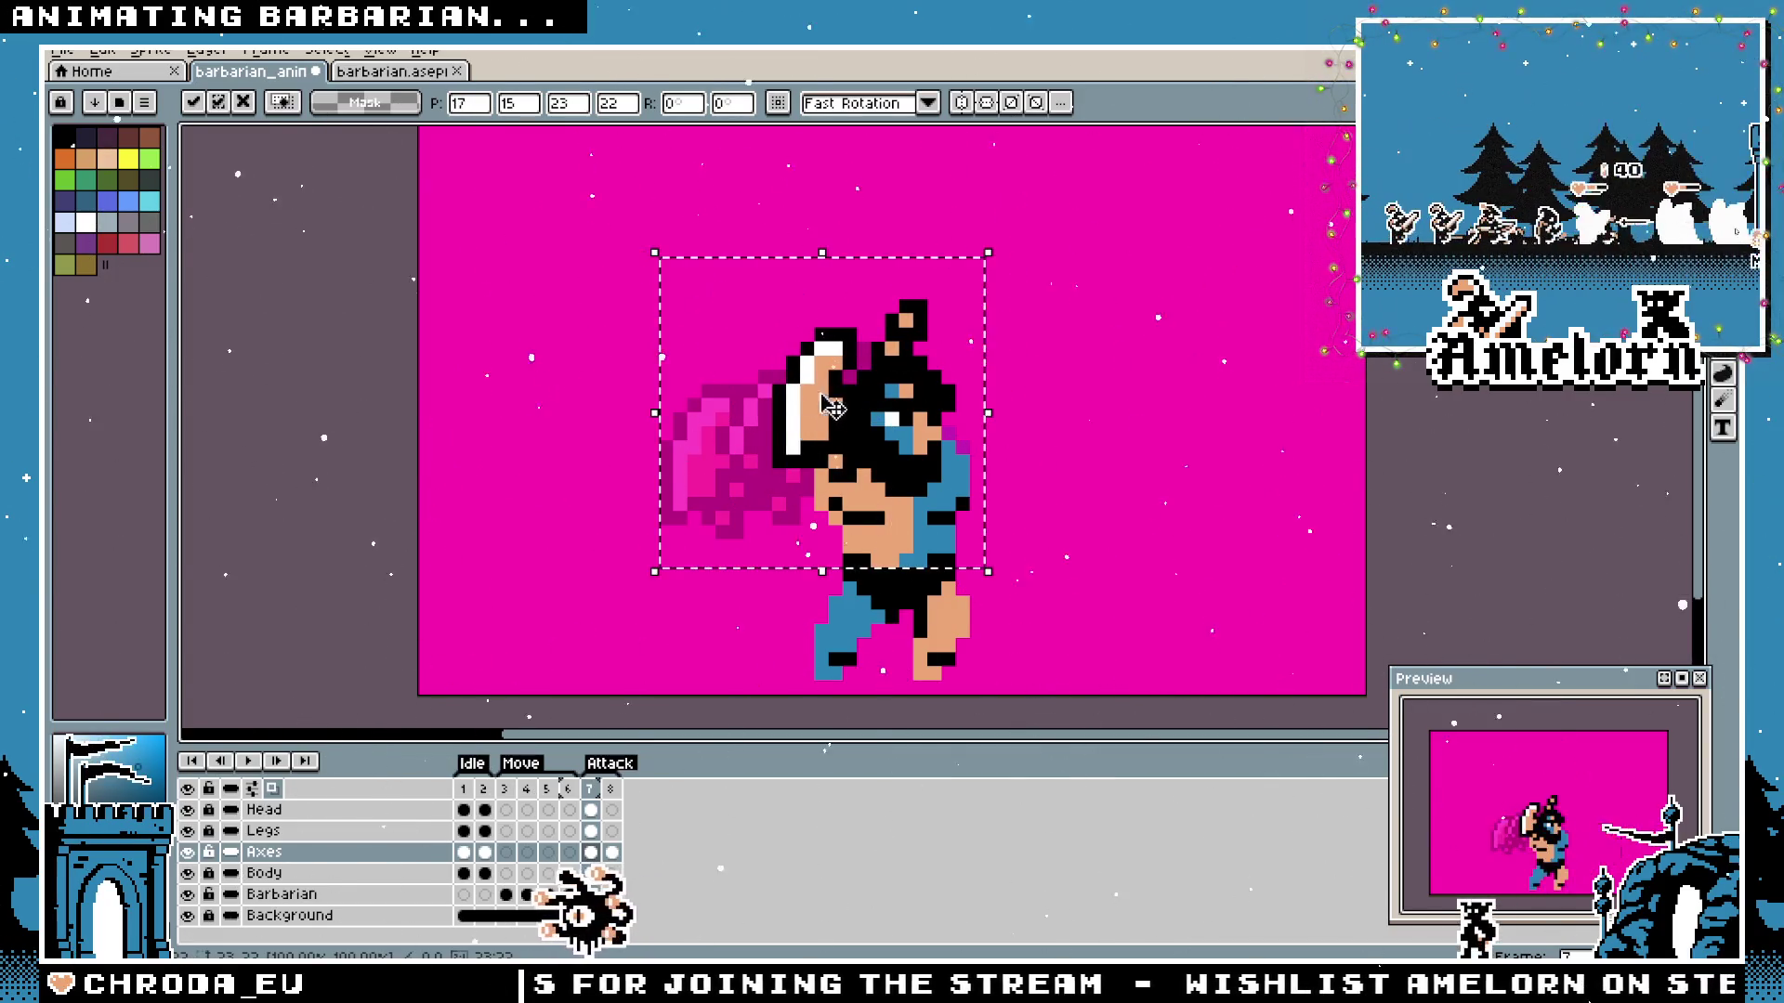
key(ctrl+d)
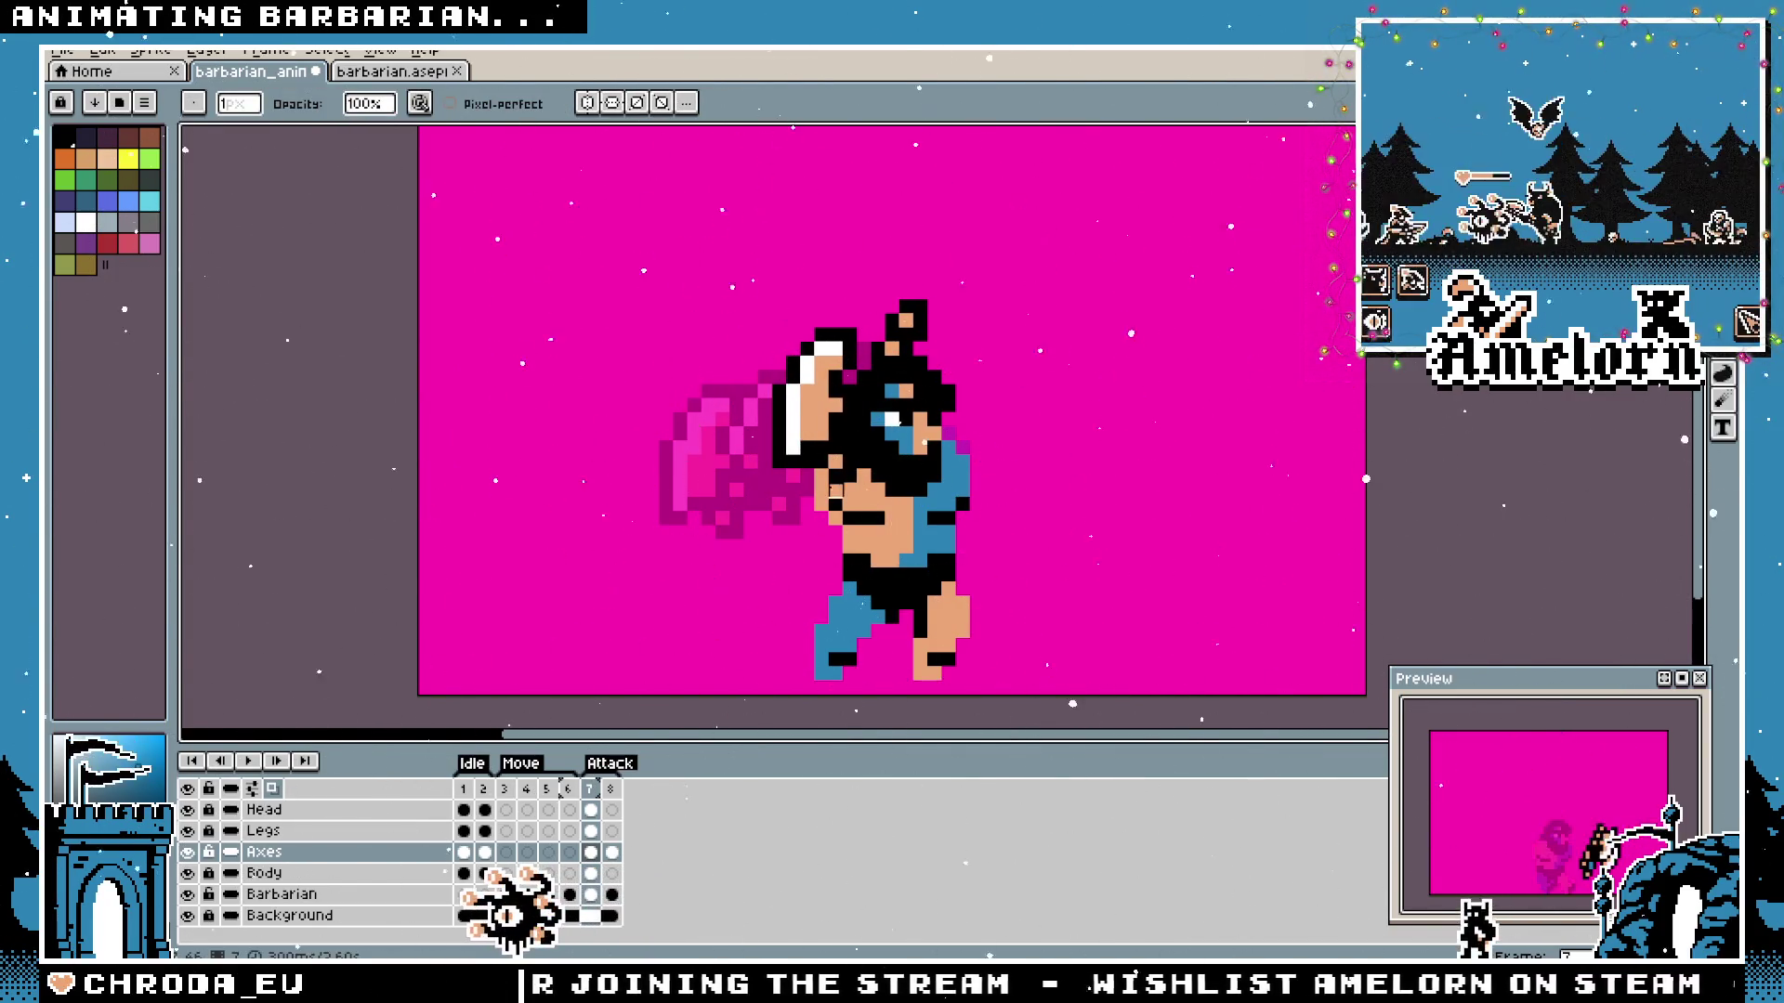
scroll(832, 493, up, 1)
ctrl+click(324, 872)
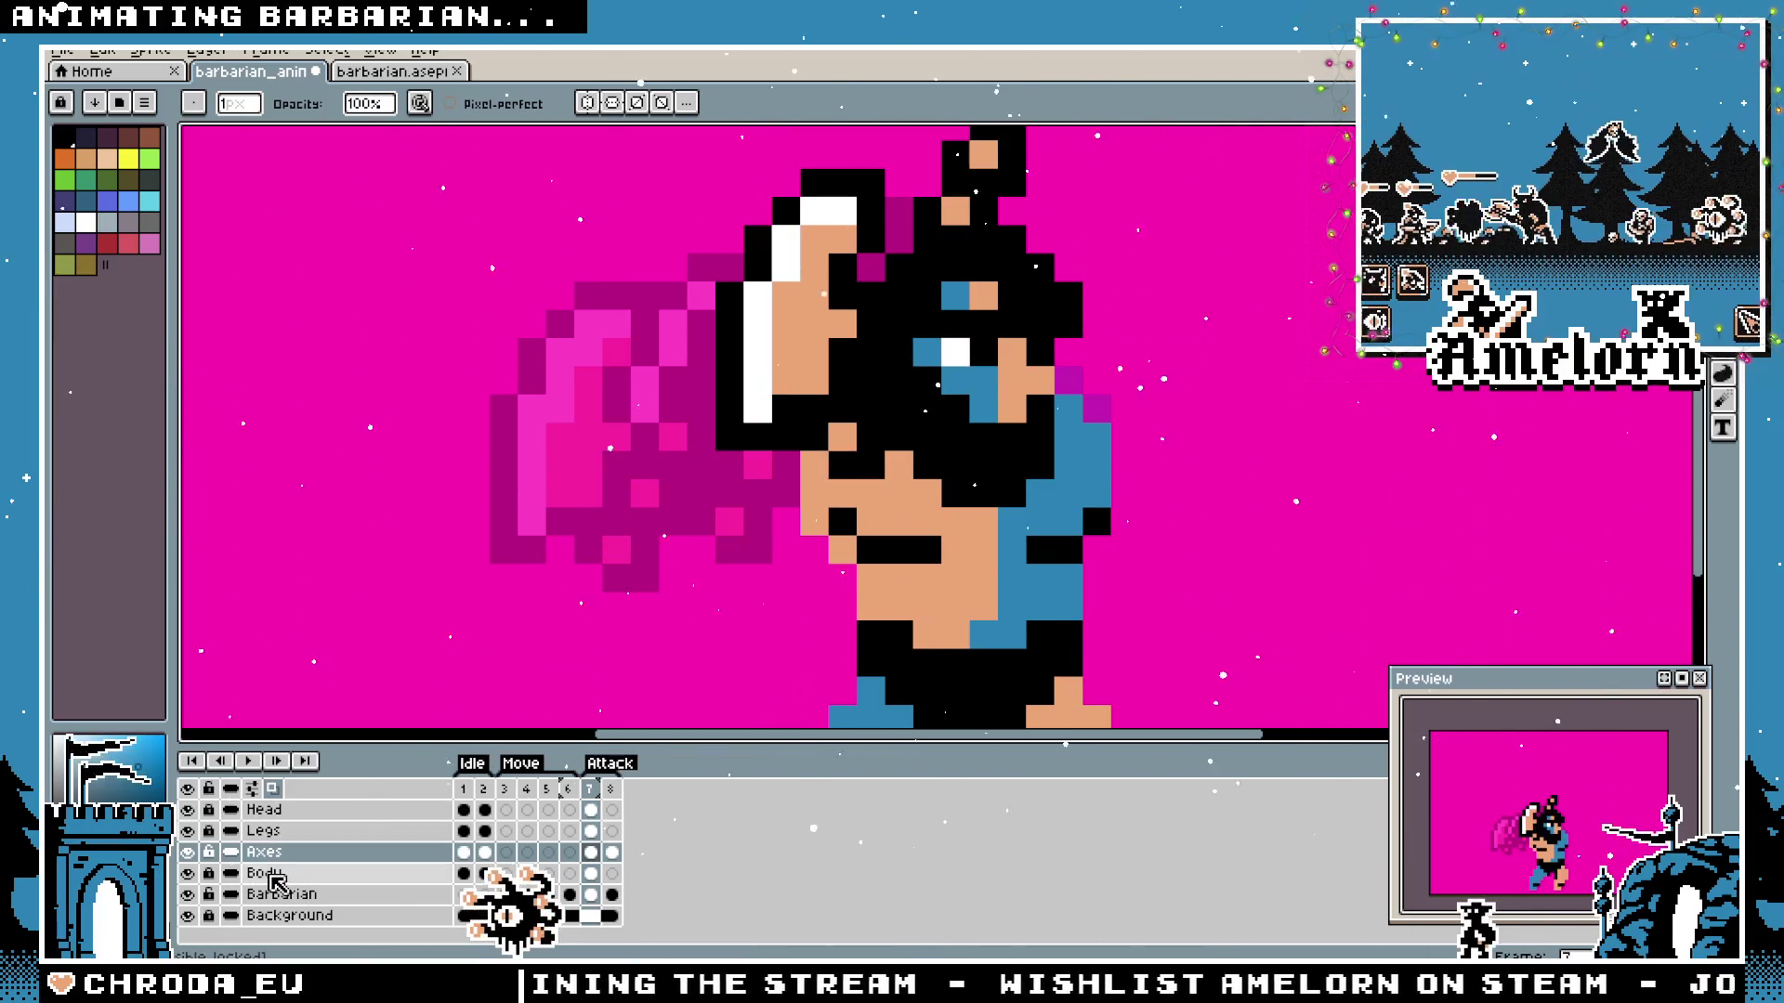
key(Left)
key(Left)
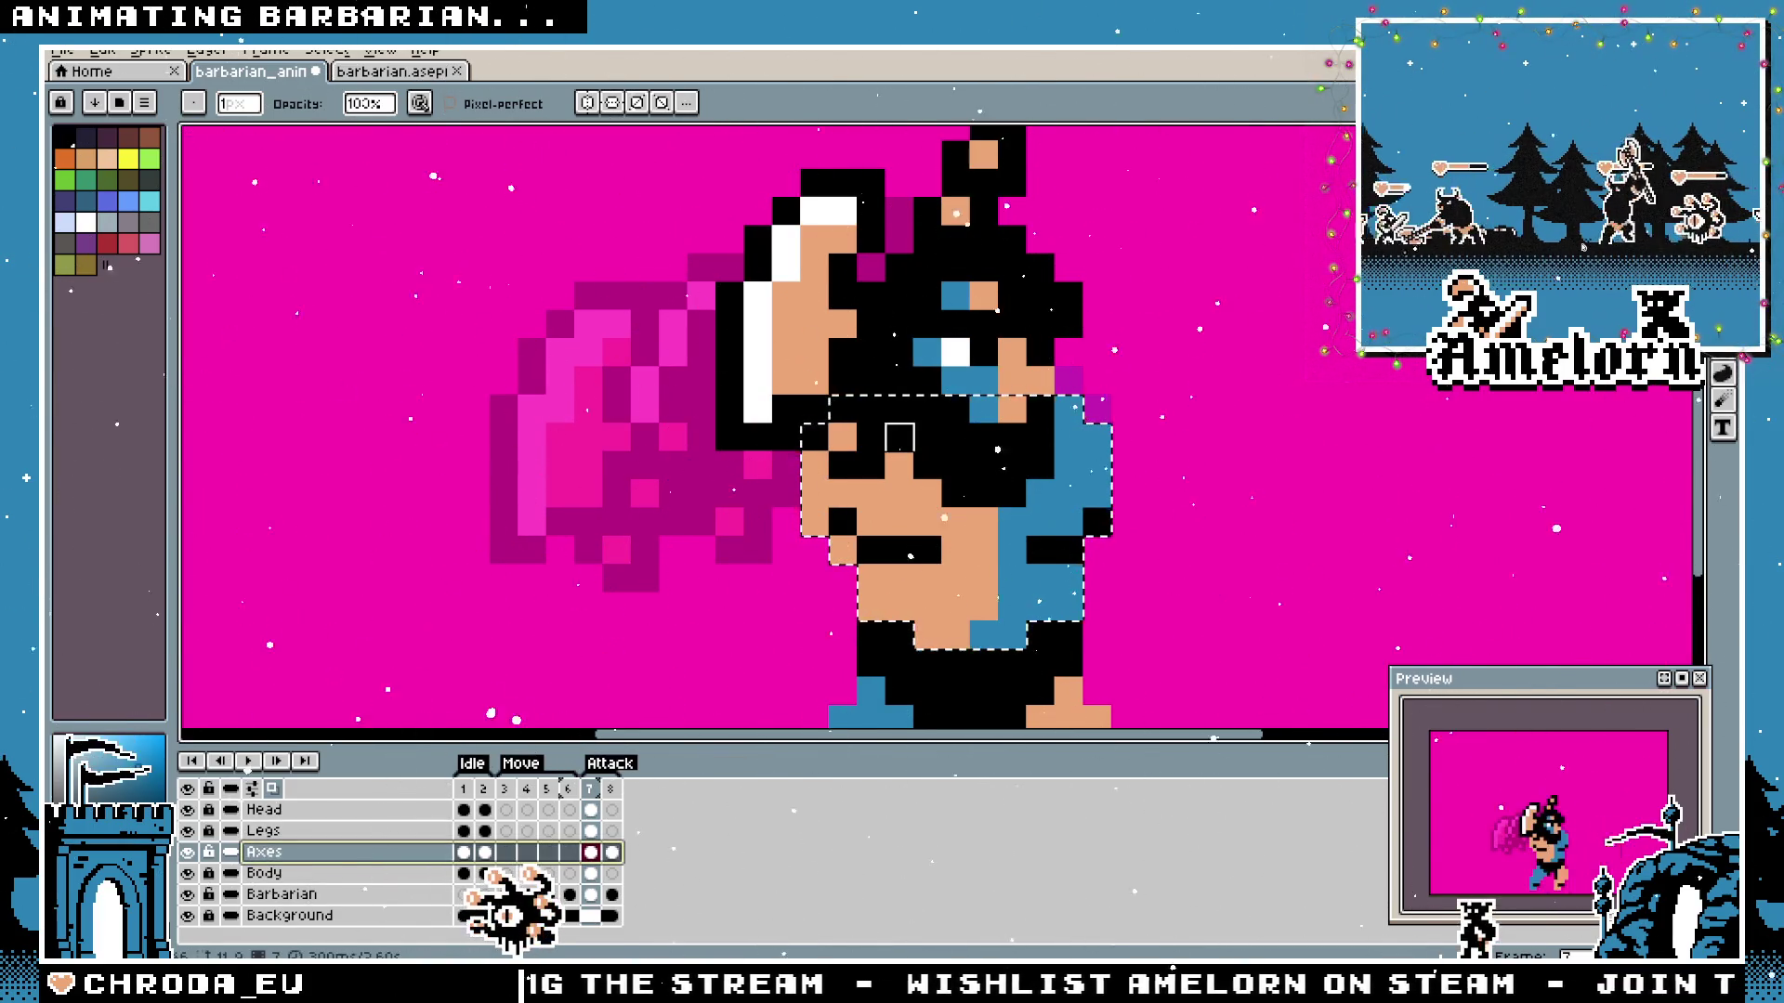
scroll(1089, 499, down, 2)
scroll(1090, 499, down, 1)
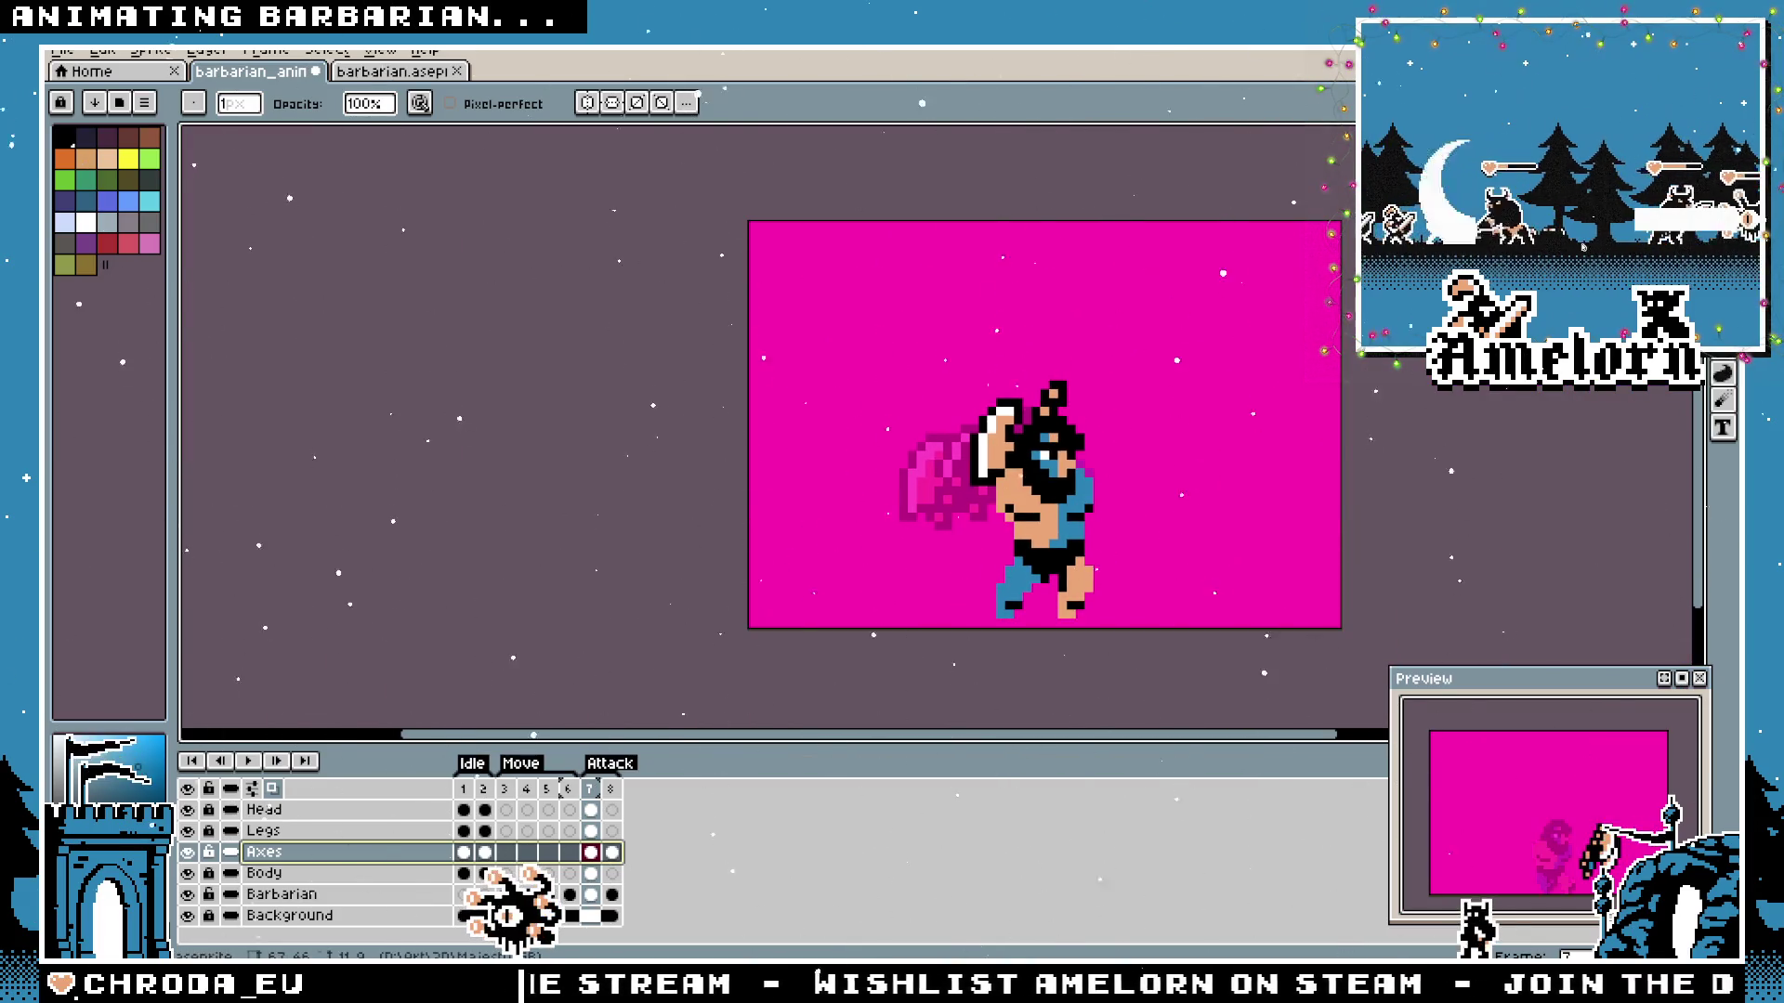
key(m)
key(ctrl+v)
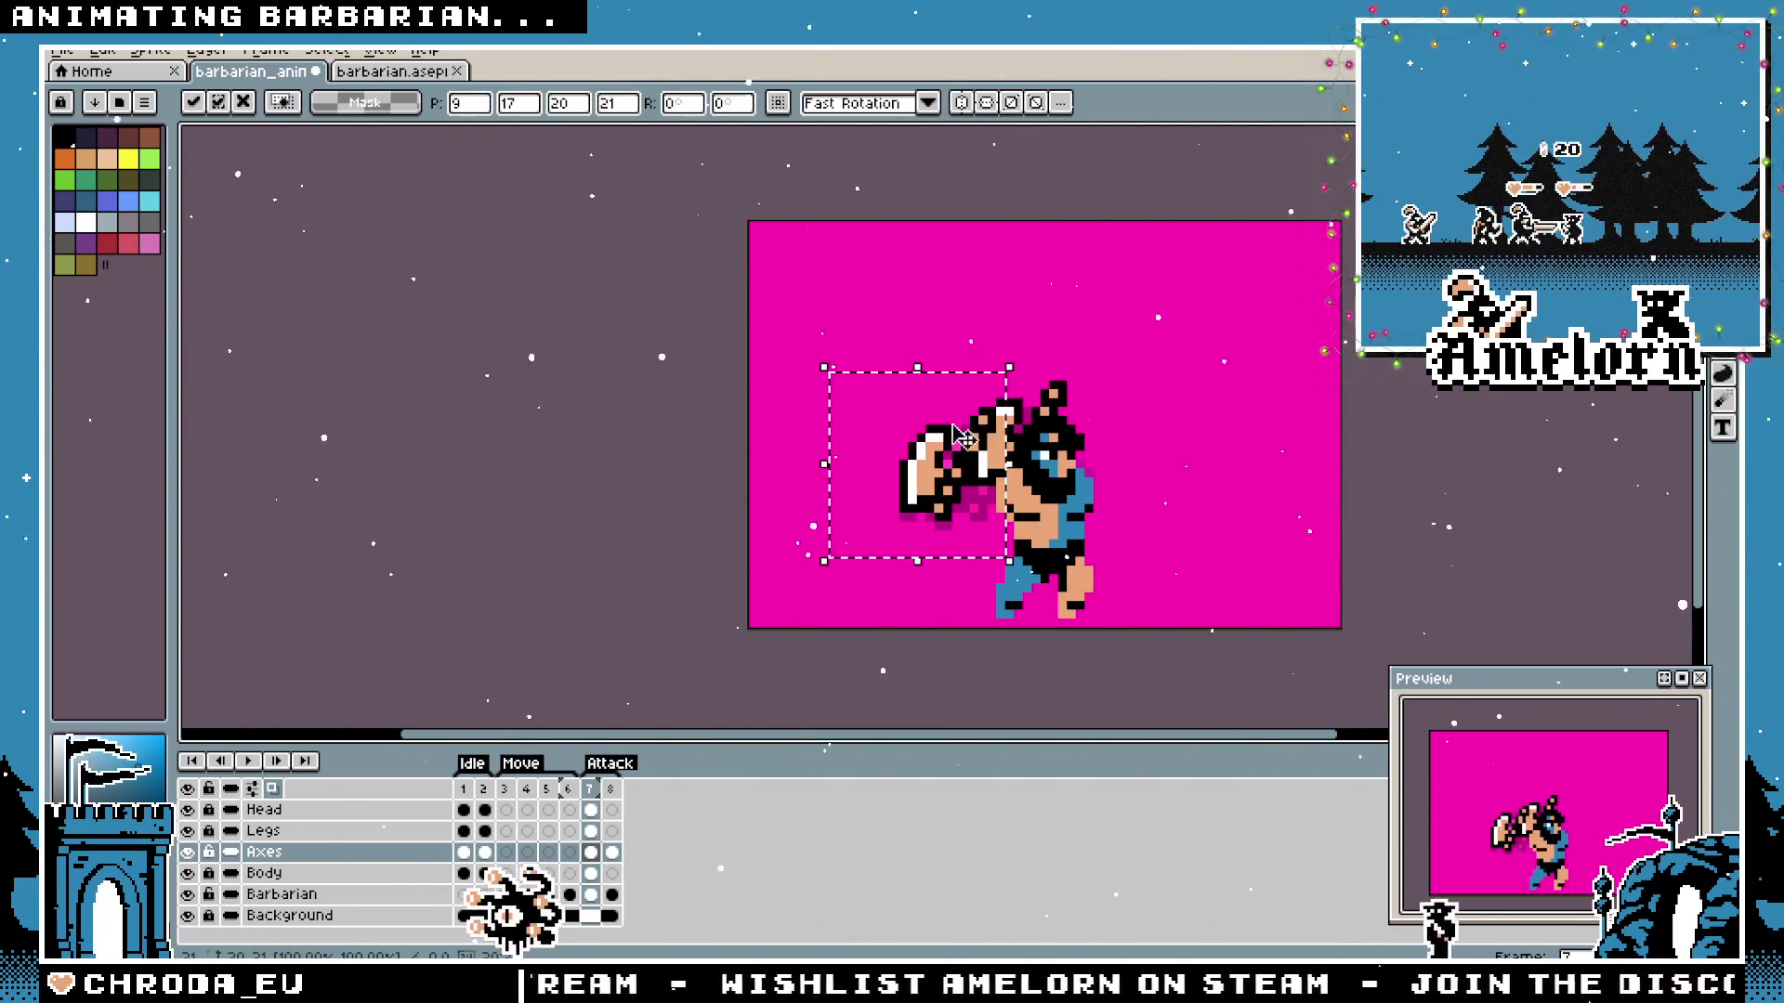
drag(972, 426, 979, 440)
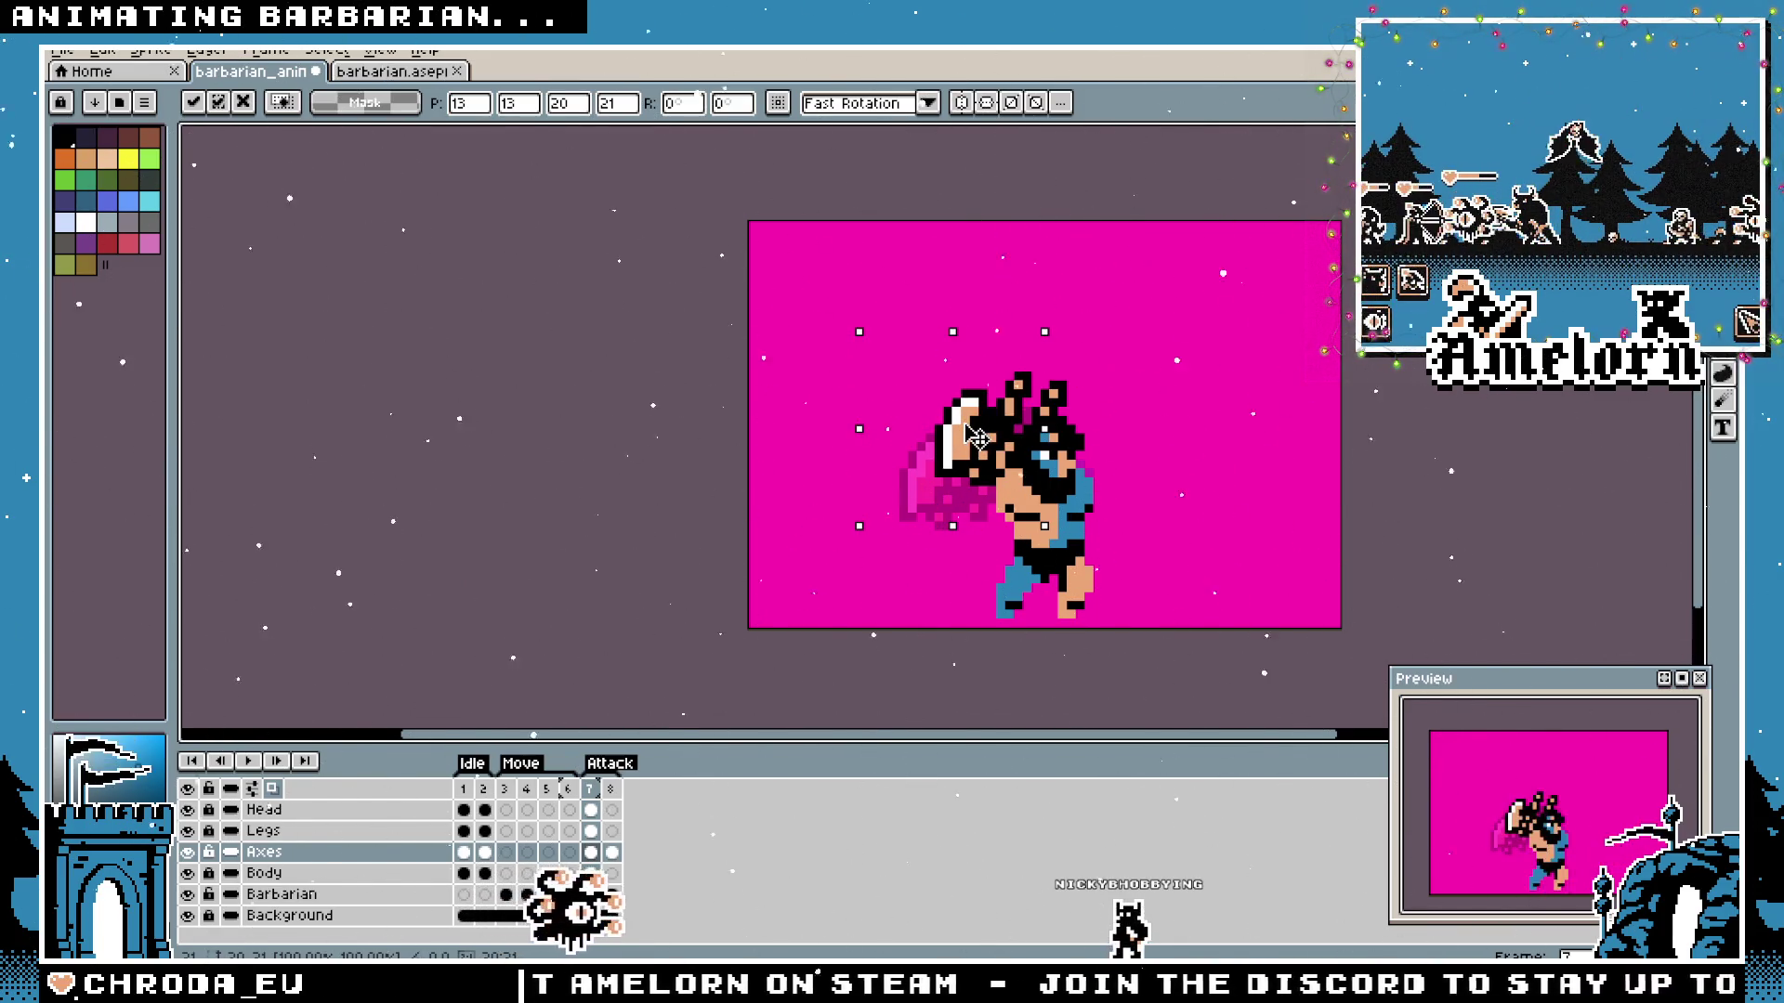
key(ctrl+z)
key(ctrl+z)
key(ctrl+z)
key(ctrl+z)
key(ctrl+z)
key(ctrl+z)
key(ctrl+z)
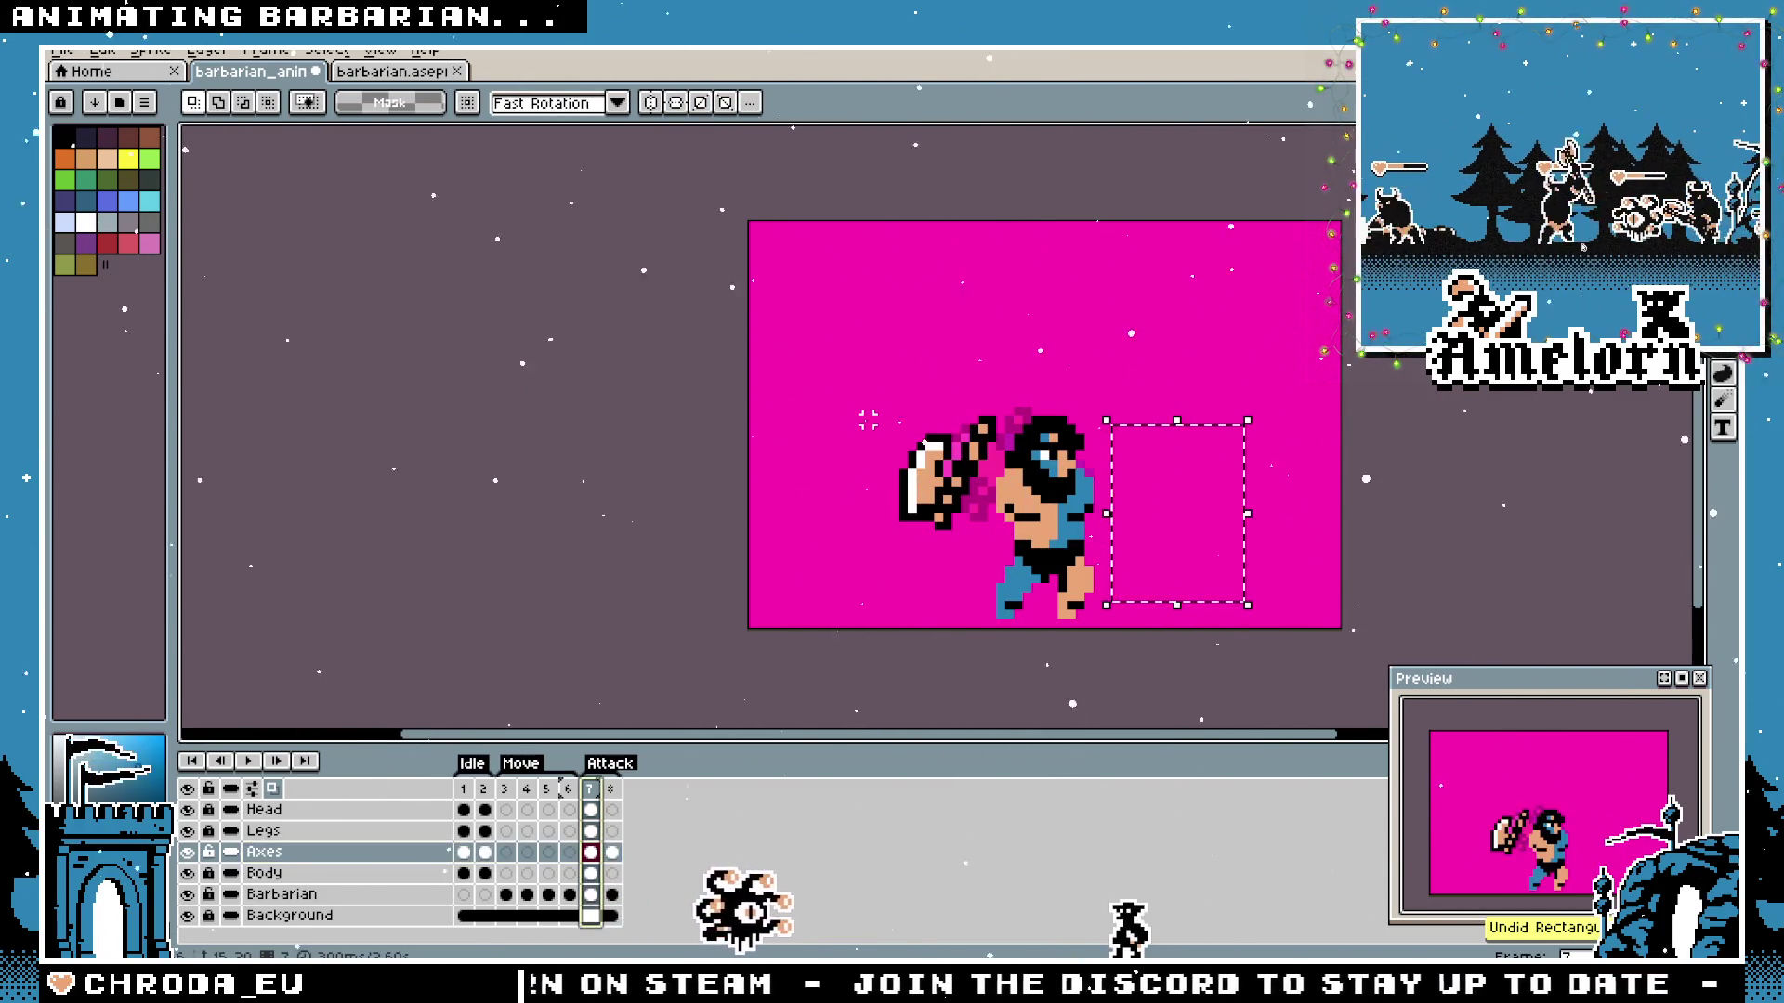
key(ctrl+z)
key(ctrl+z)
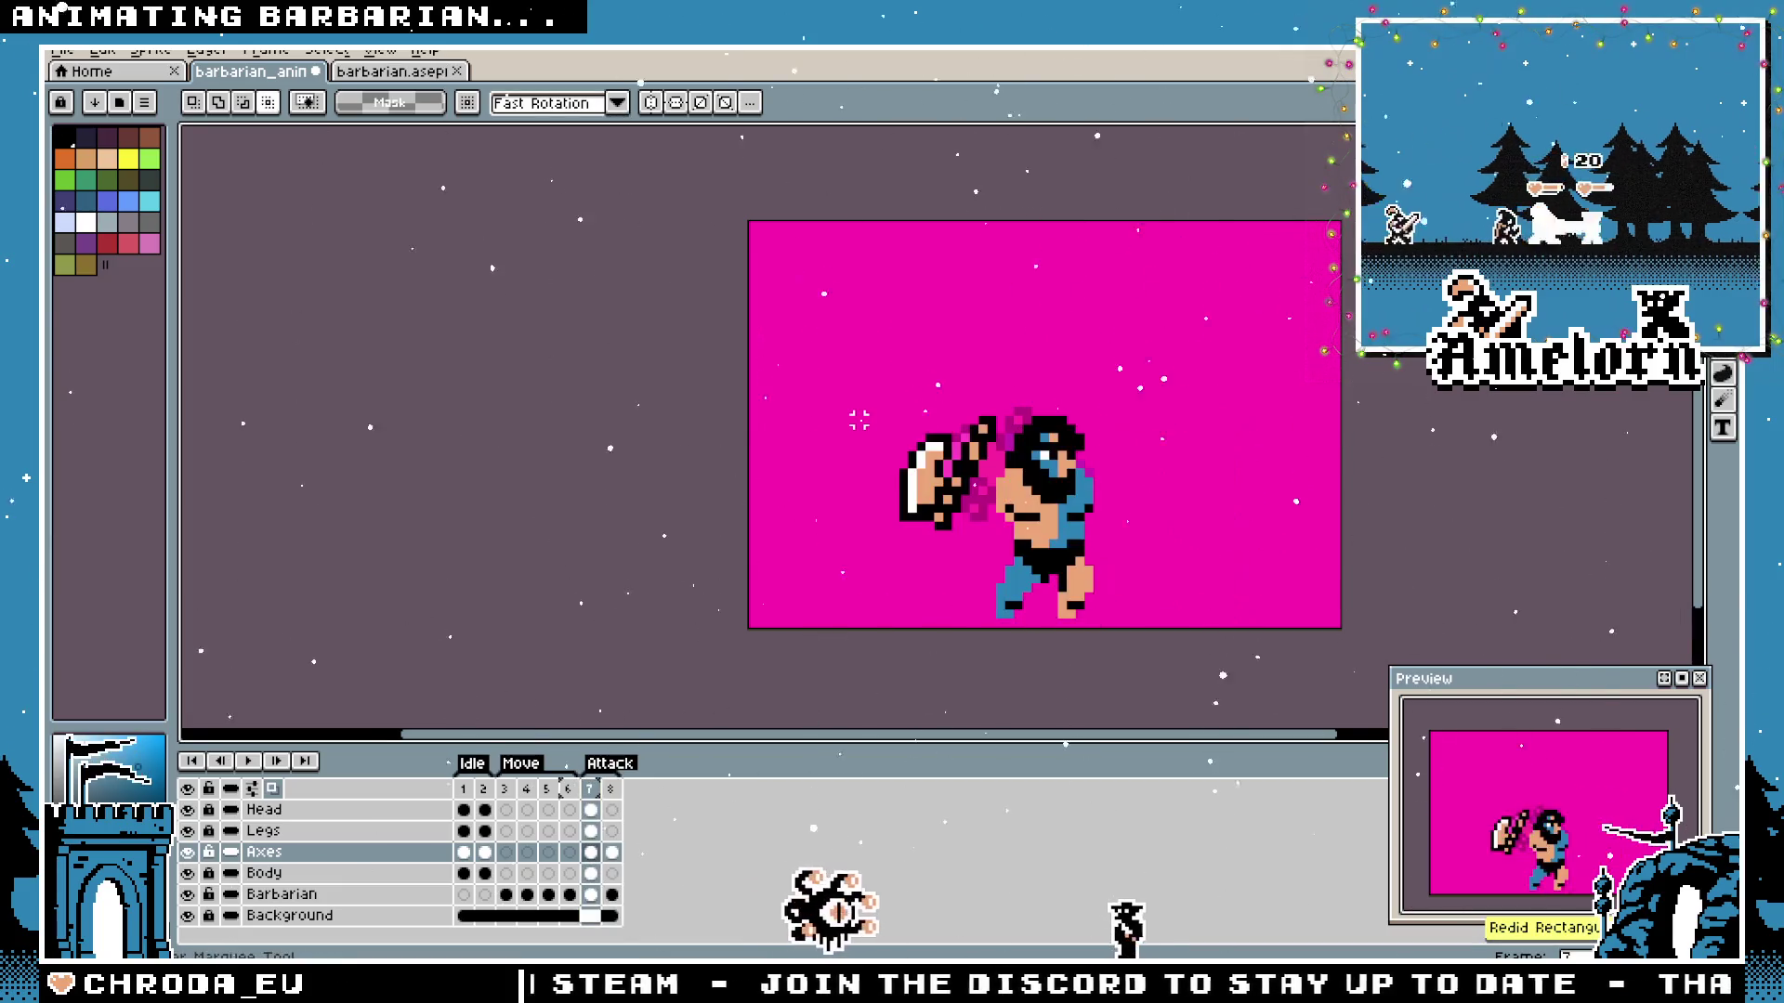
scroll(893, 410, right, 2)
scroll(927, 404, up, 1)
drag(956, 366, 753, 530)
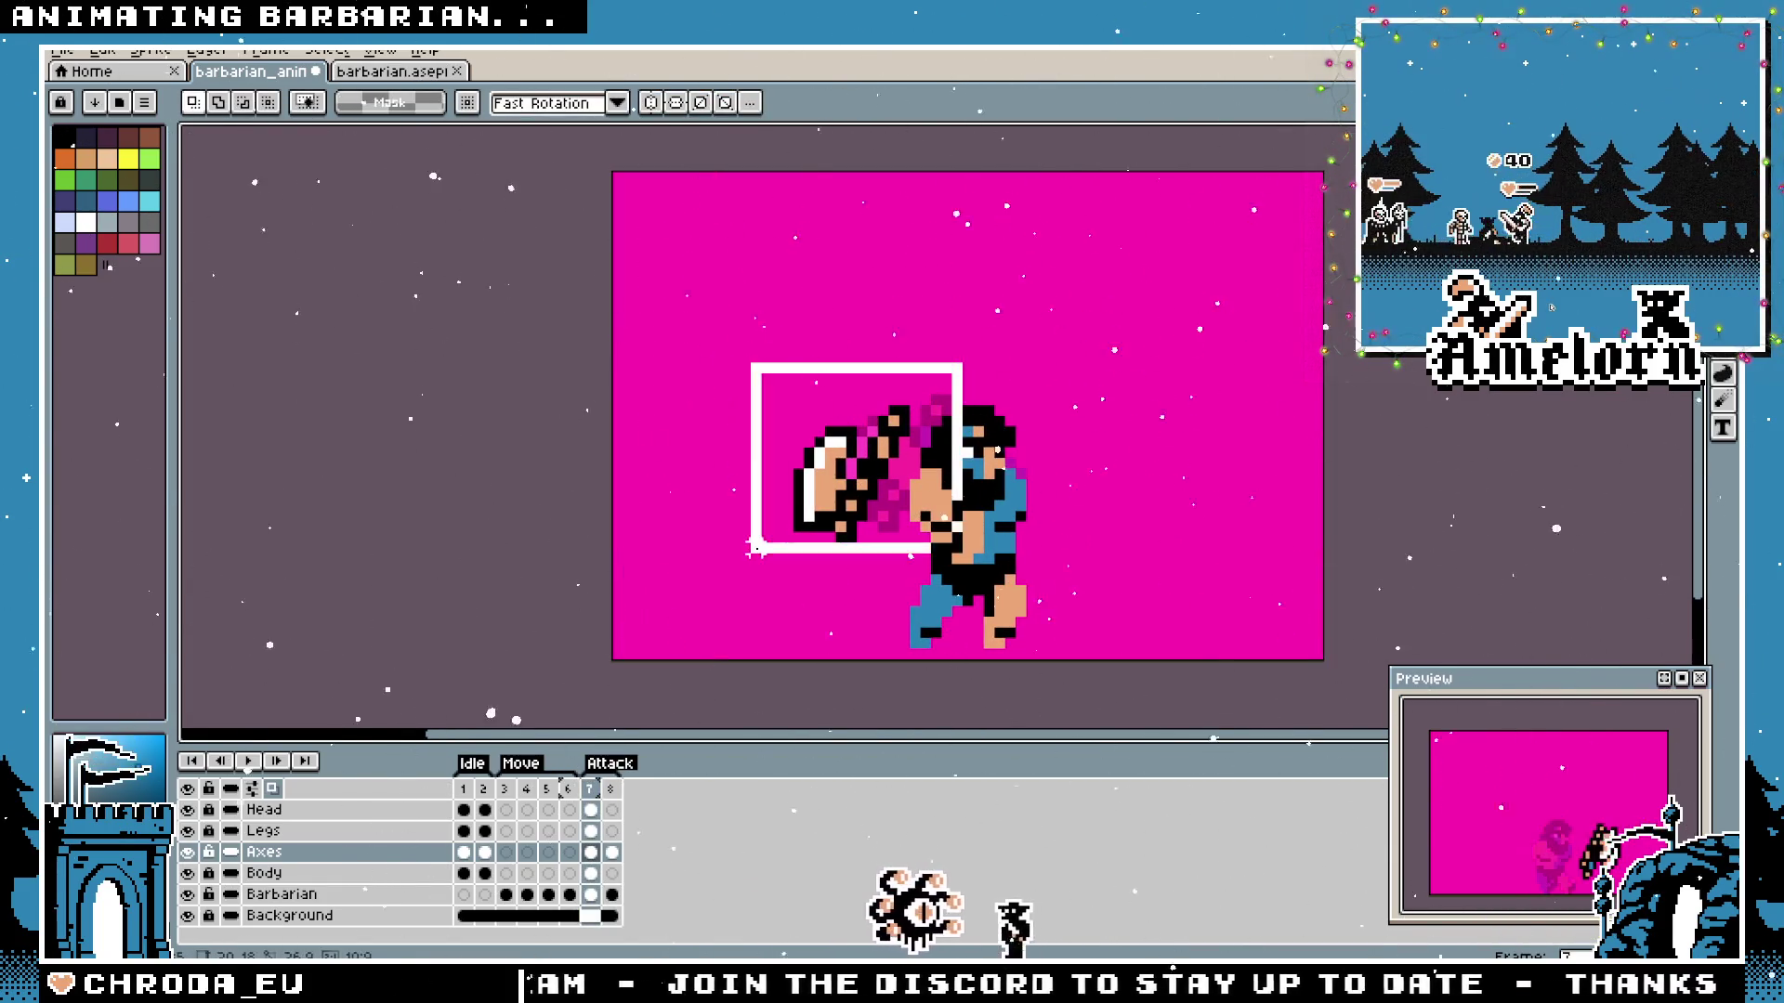
Delete frame 7's axe, copy the axe from frame 8 and paste it into frame 7.
key(Delete)
click(611, 857)
mouse_move(1195, 410)
mouse_down()
mouse_move(1008, 637)
mouse_move(1062, 649)
mouse_up()
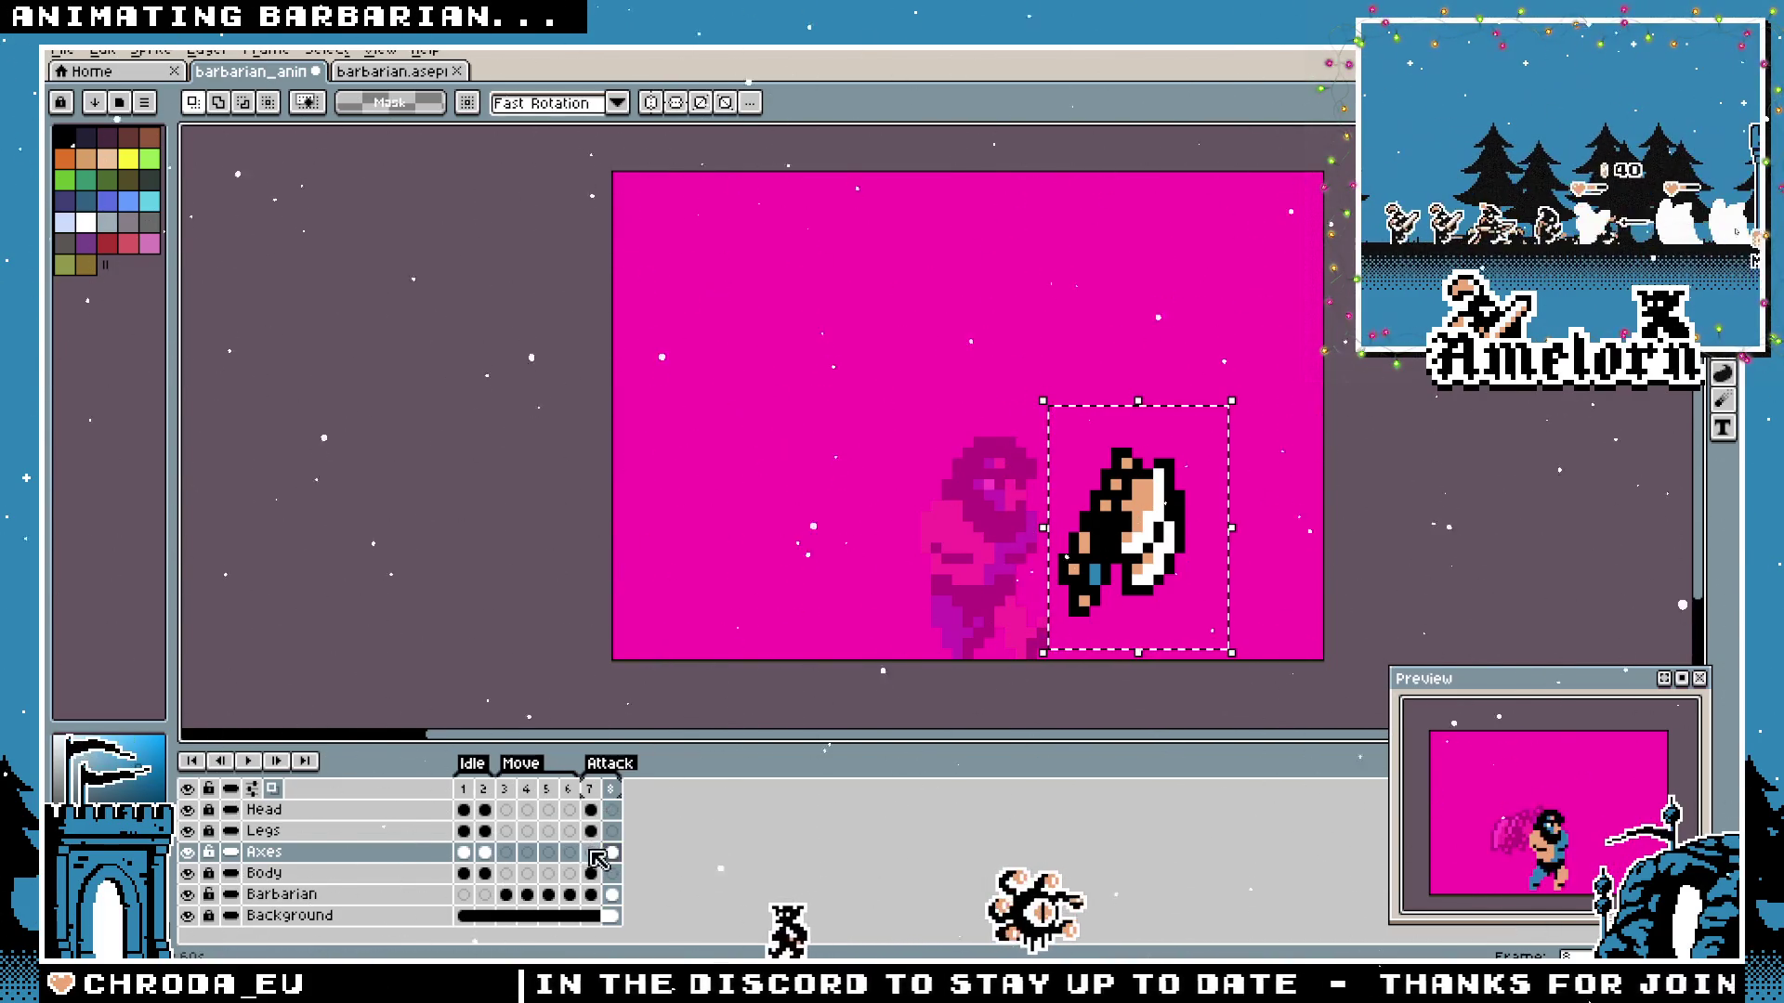
key(Left)
key(ctrl+v)
Turn the pasted axe upside down over the head, then try it a quarter turn raised above.
drag(1234, 380, 1082, 619)
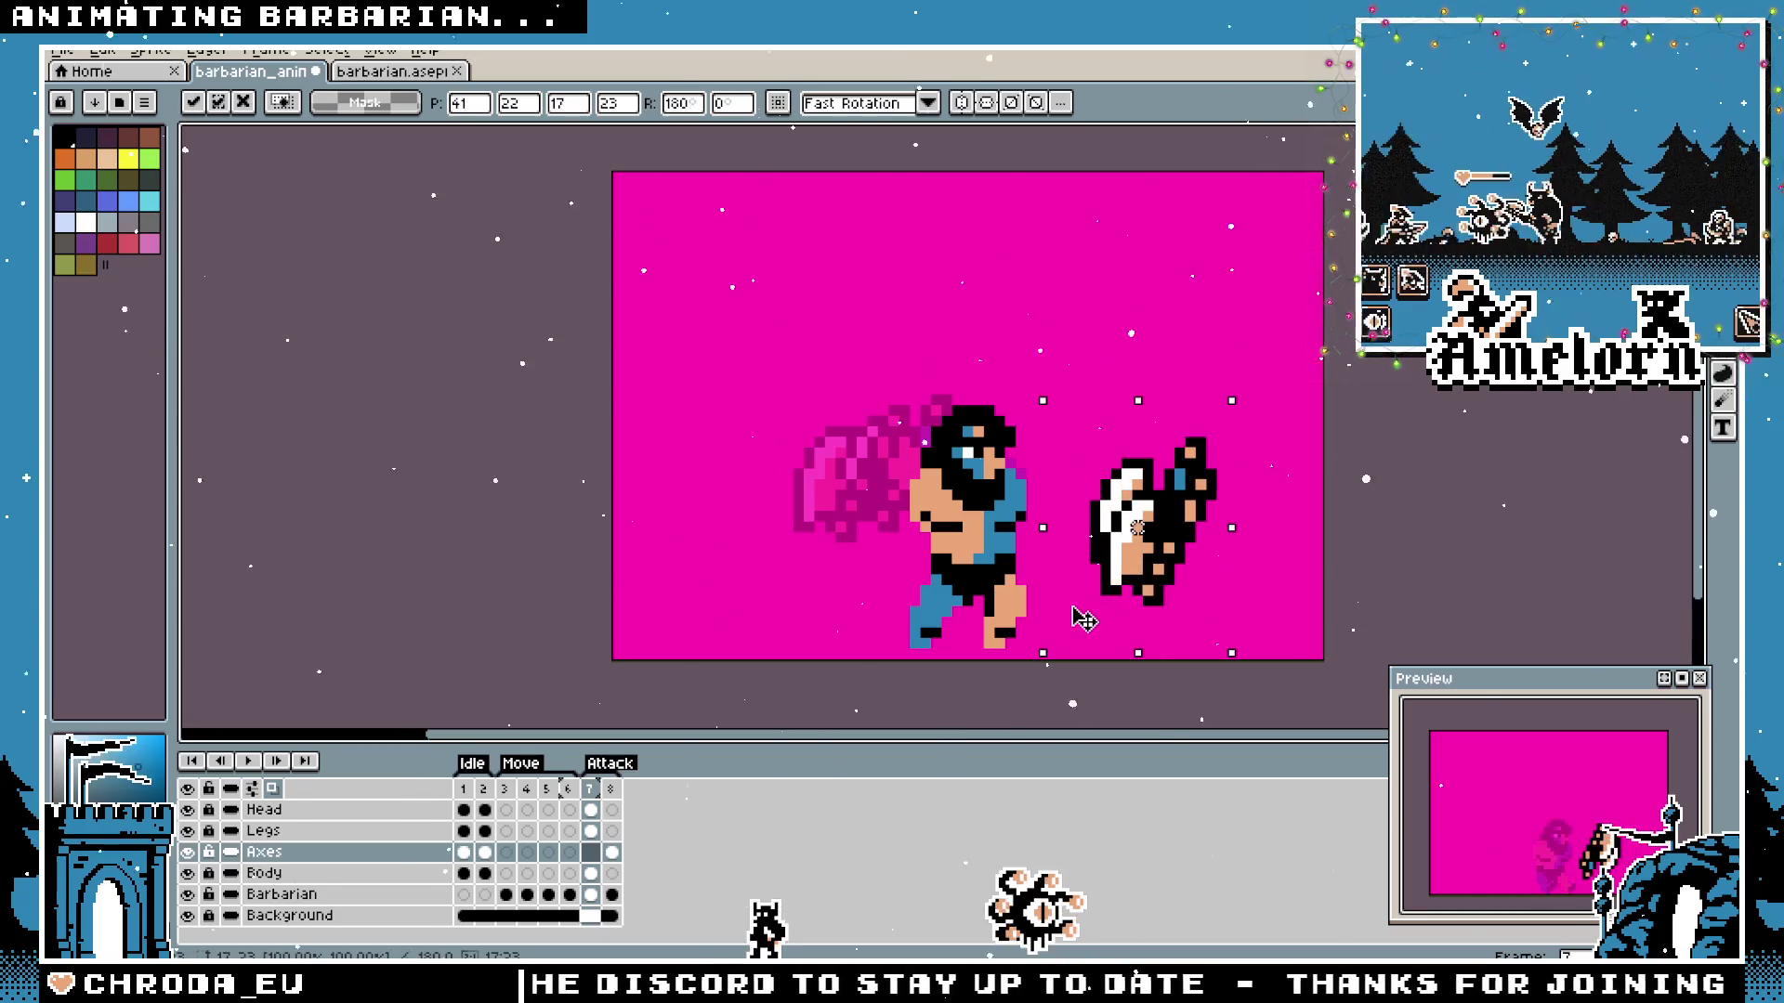
drag(1138, 528, 894, 440)
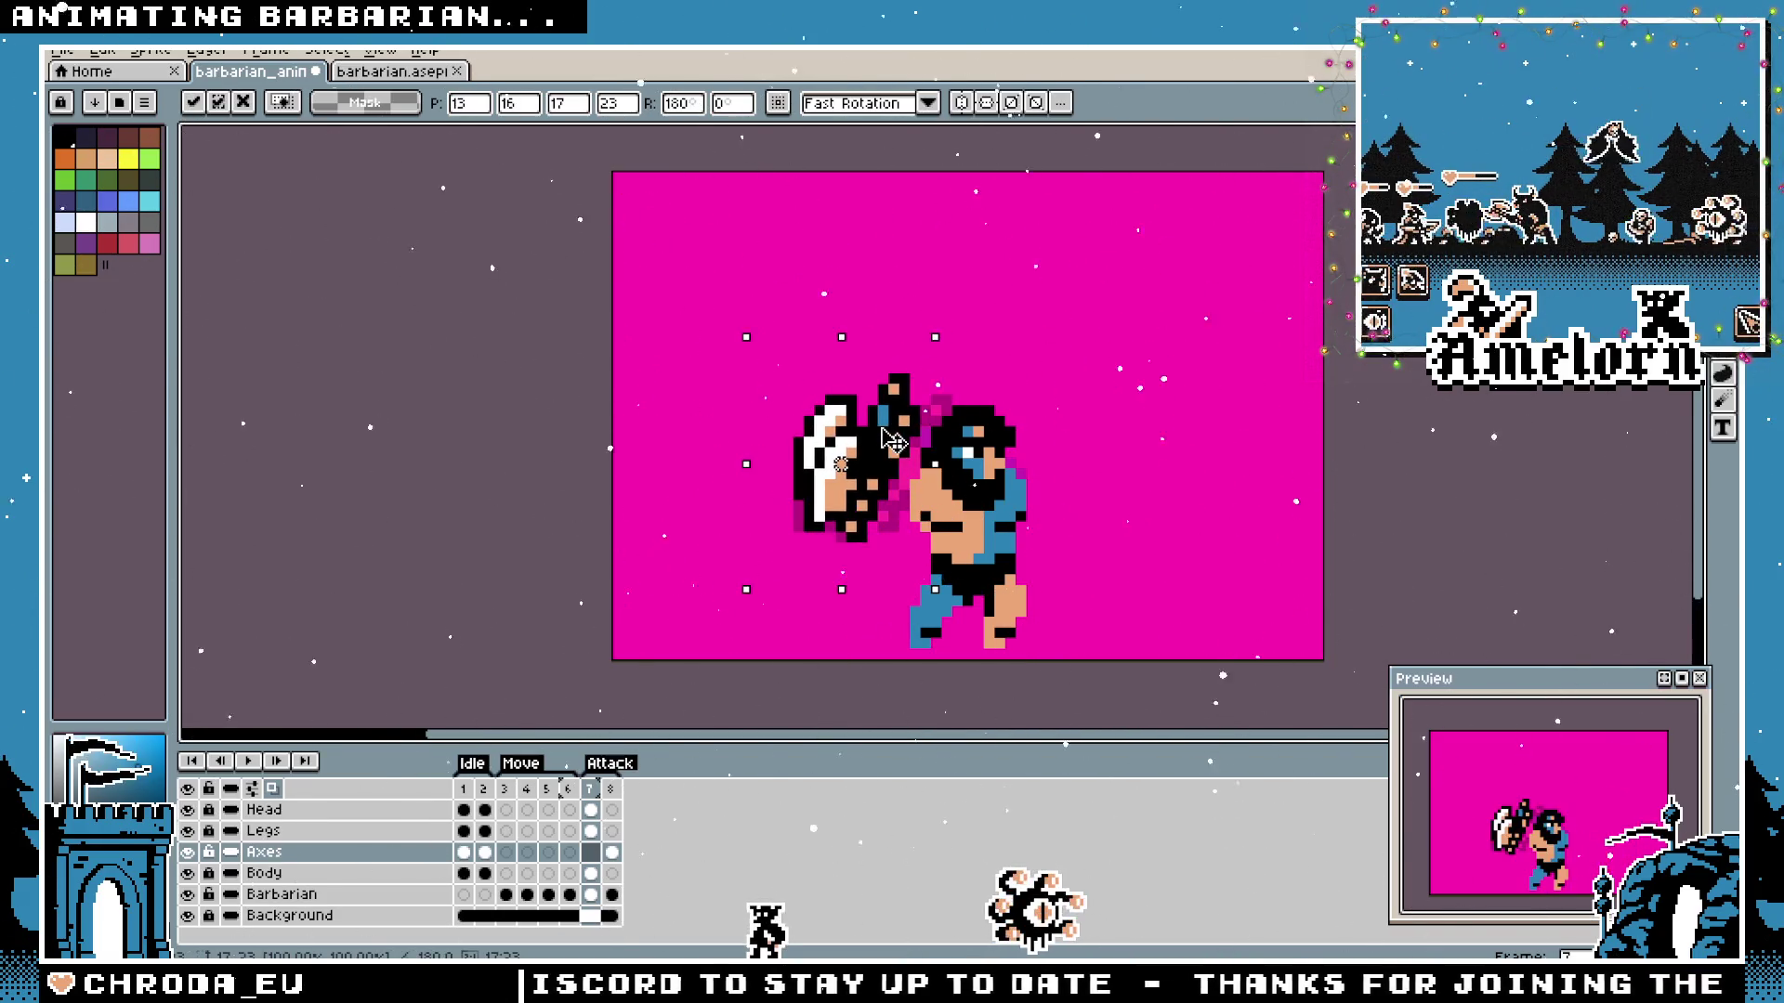
mouse_move(894, 440)
mouse_down()
mouse_move(877, 443)
mouse_move(880, 497)
mouse_move(897, 443)
mouse_up()
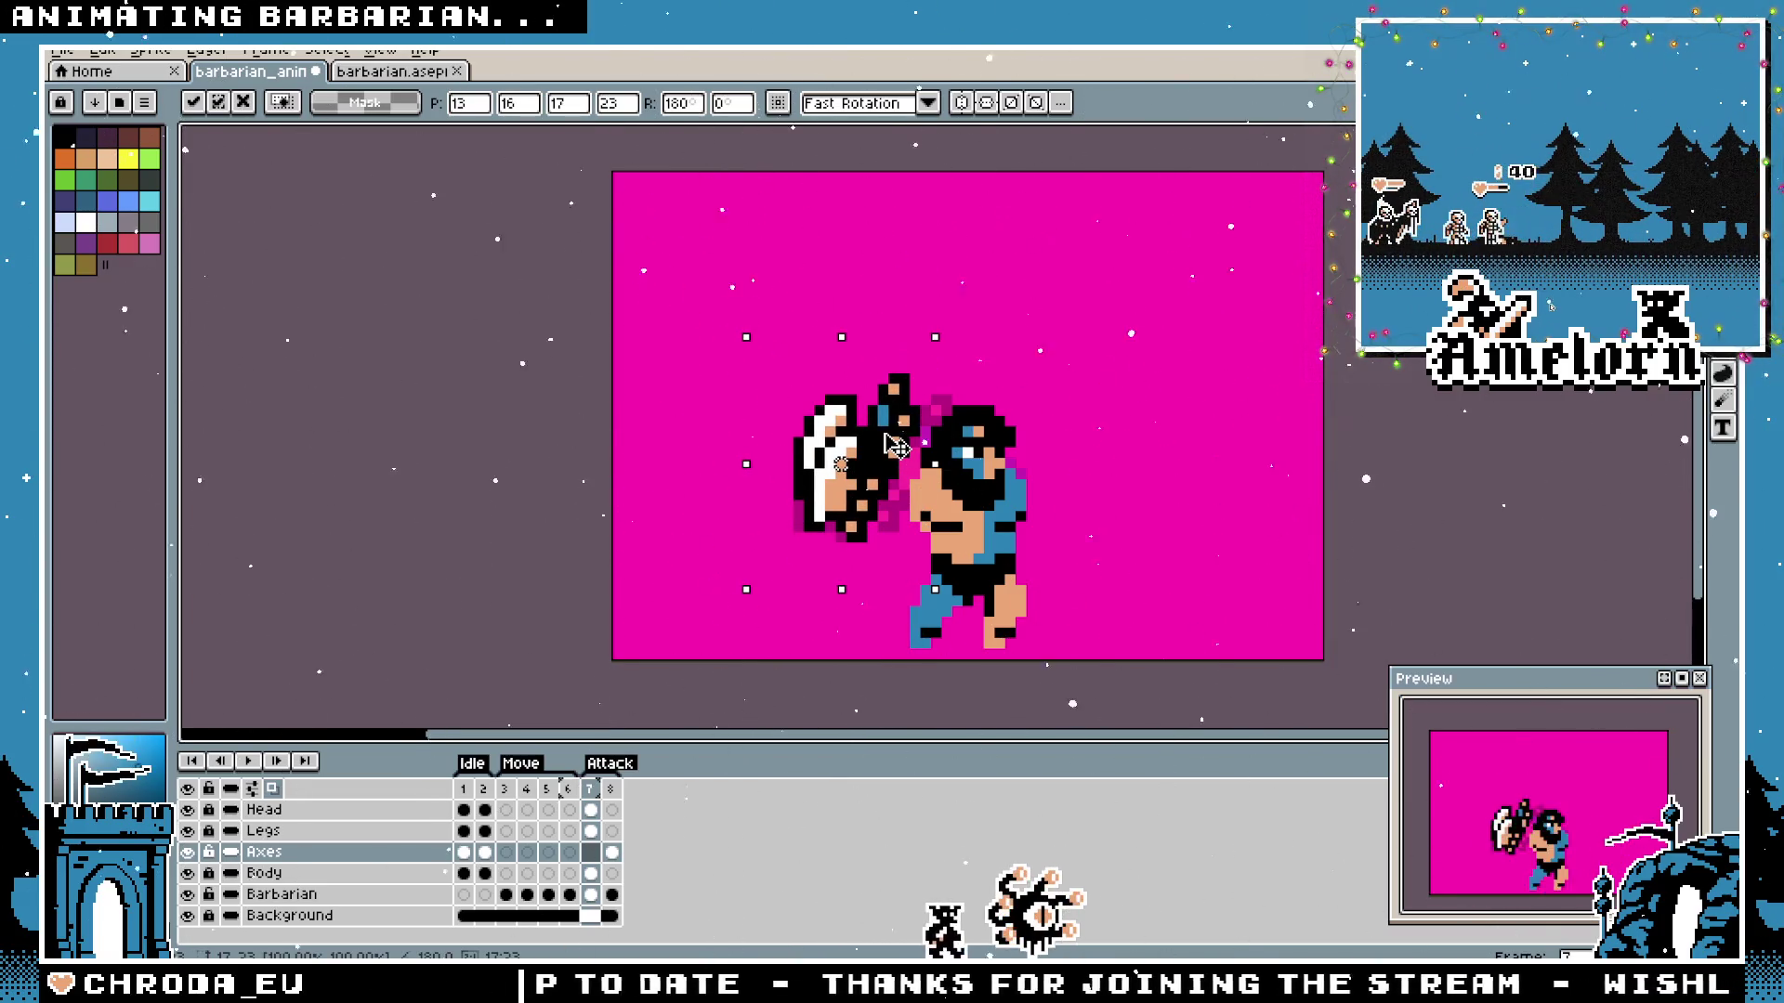
drag(959, 330, 1028, 574)
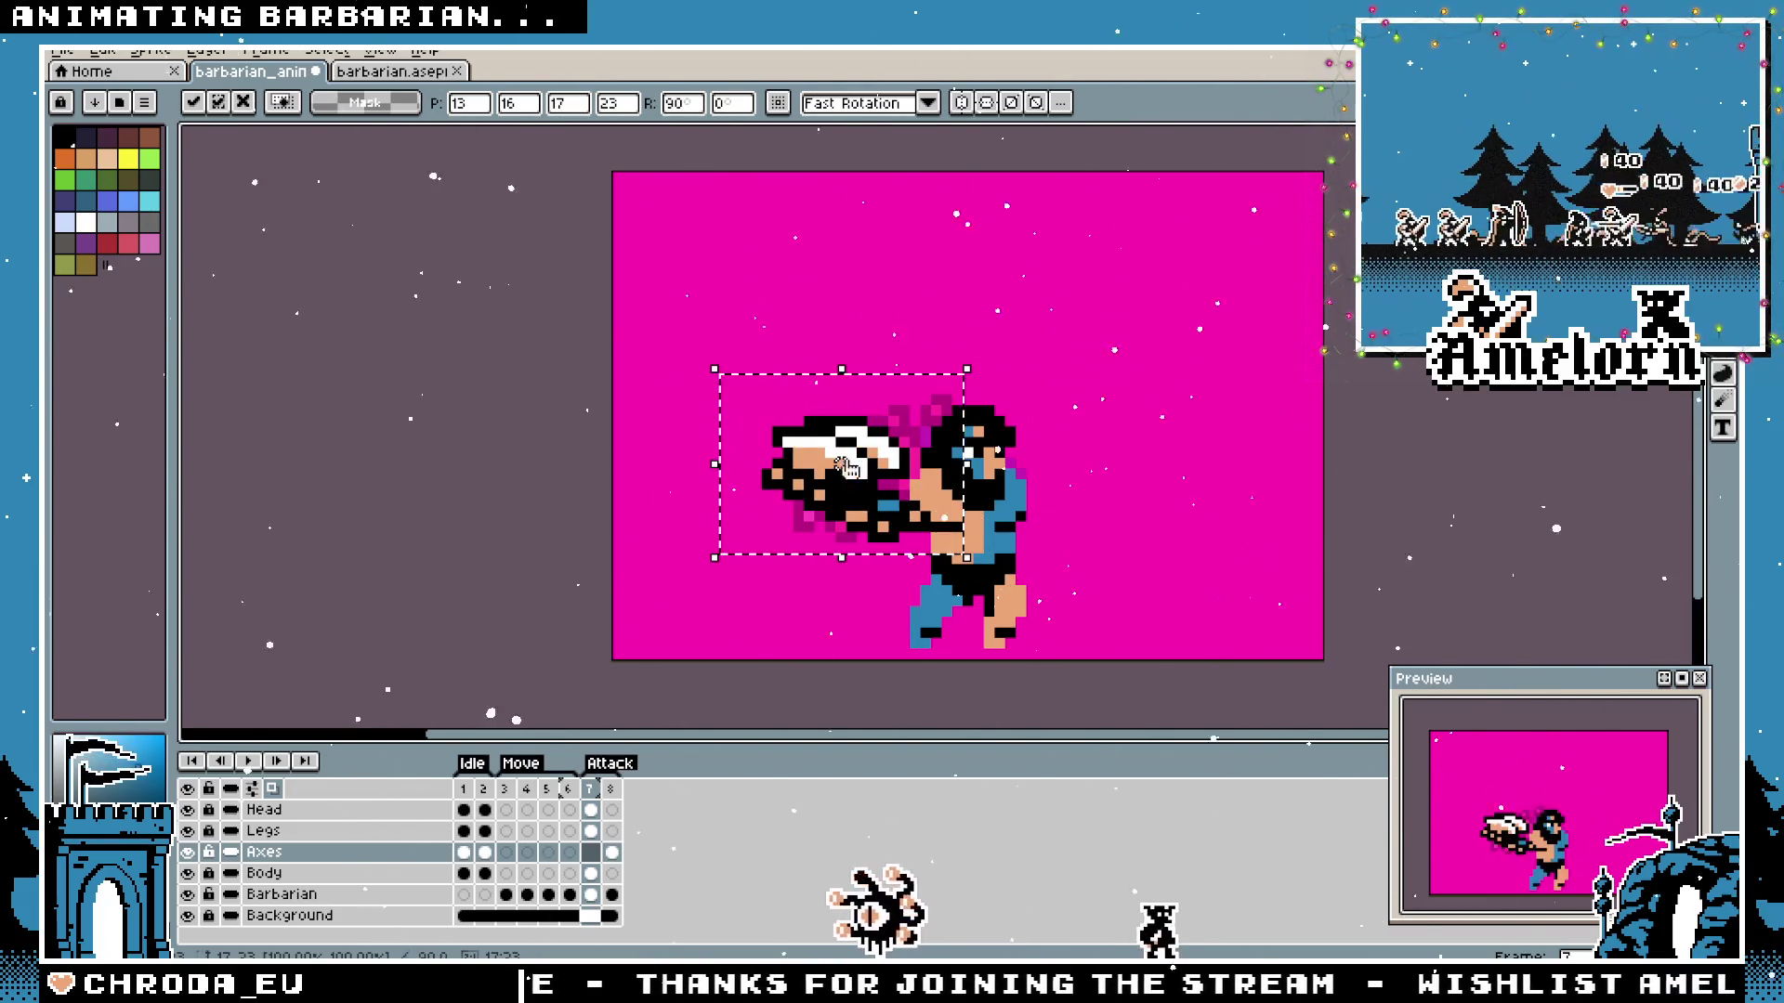
drag(836, 460, 998, 357)
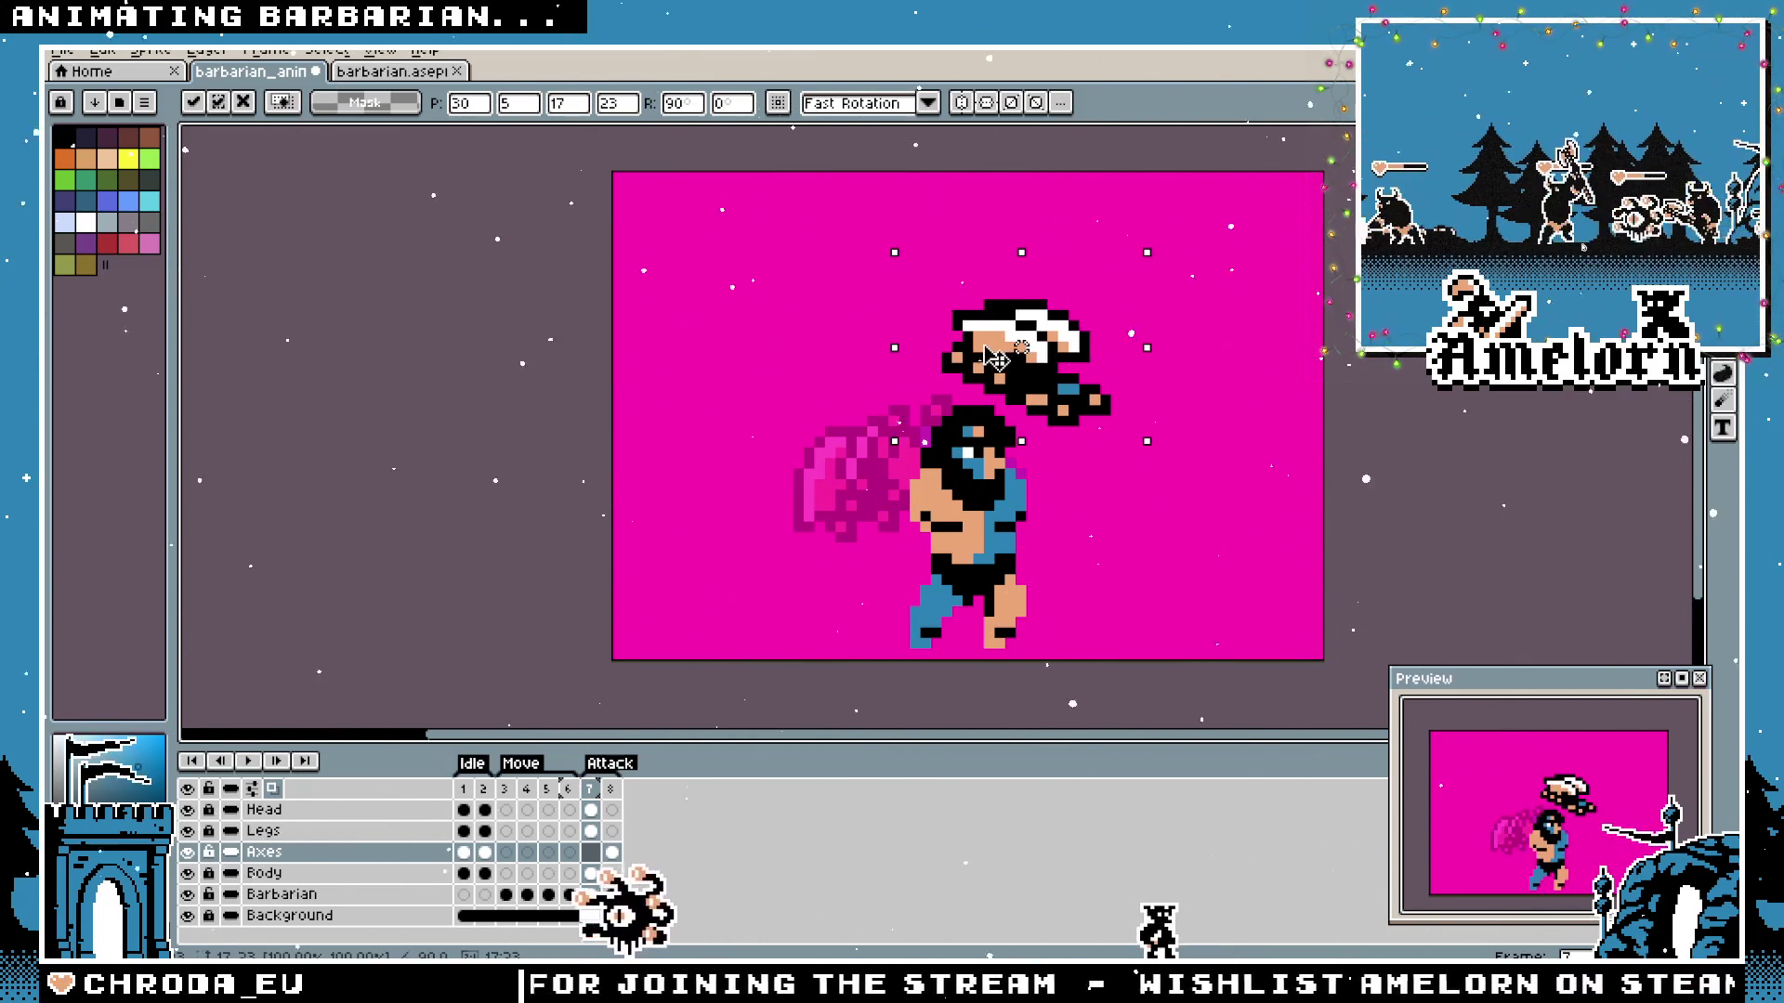
Rotate the axe back upside down, lower it into the gripping hand and commit the placement.
click(998, 357)
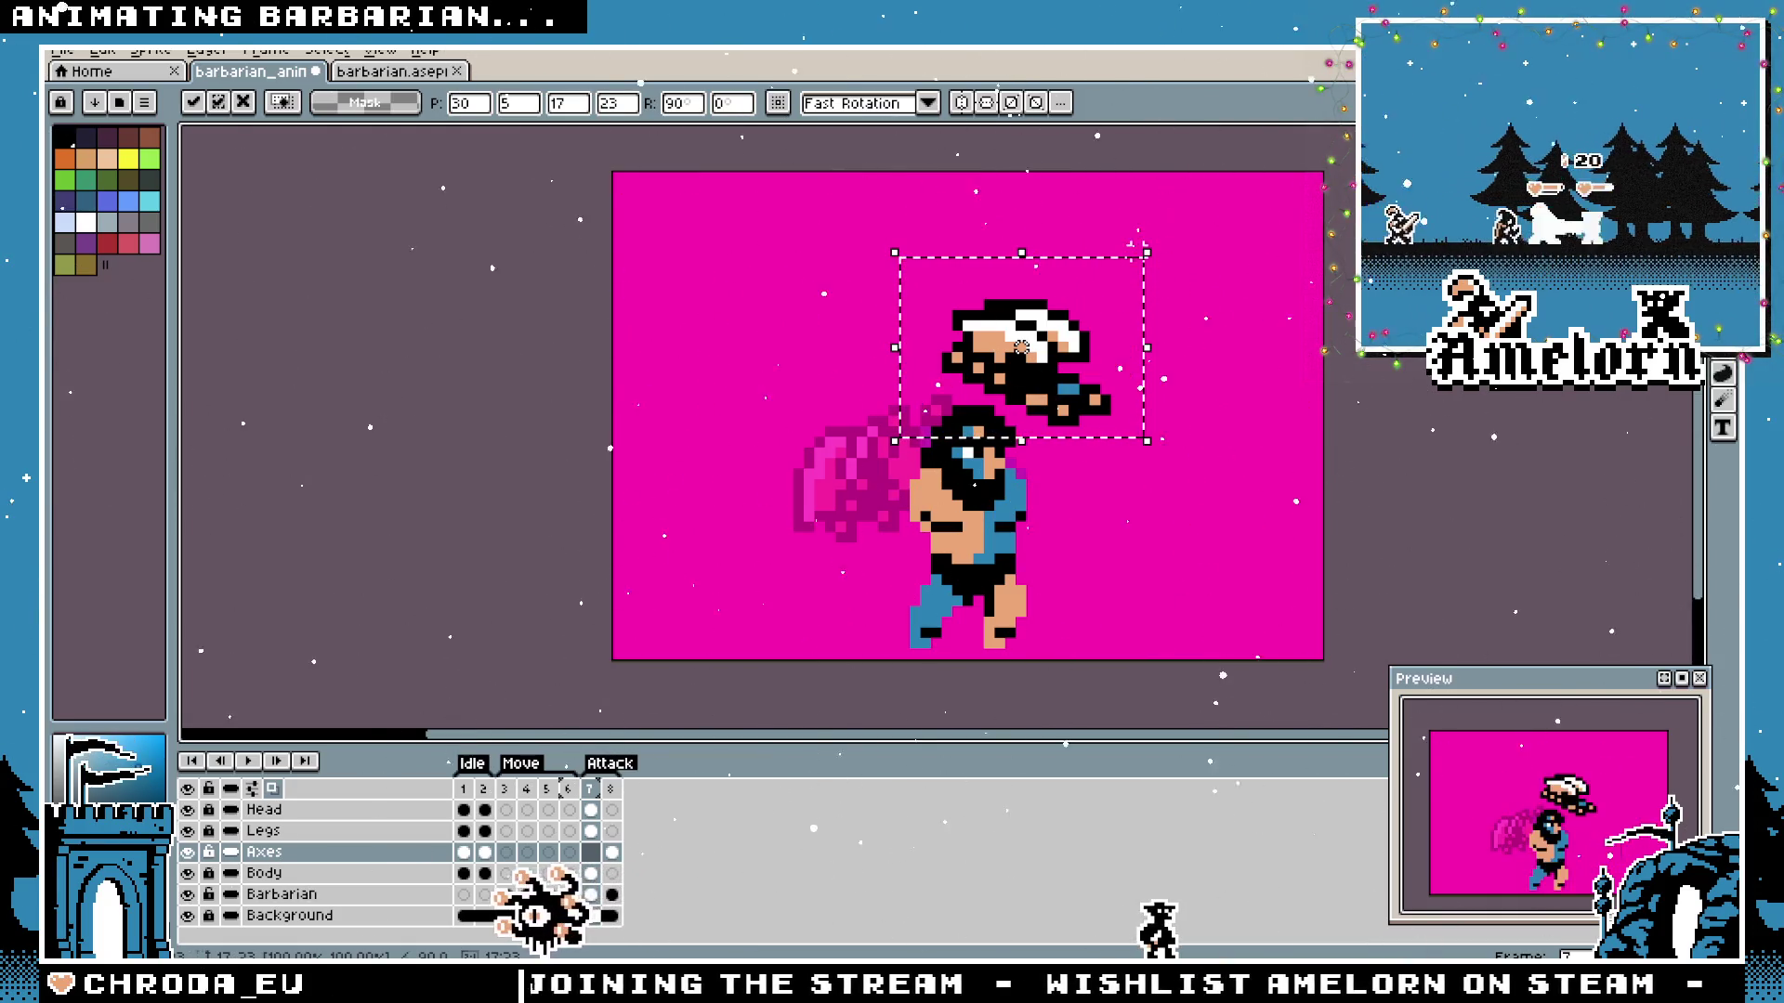
drag(1155, 232, 971, 267)
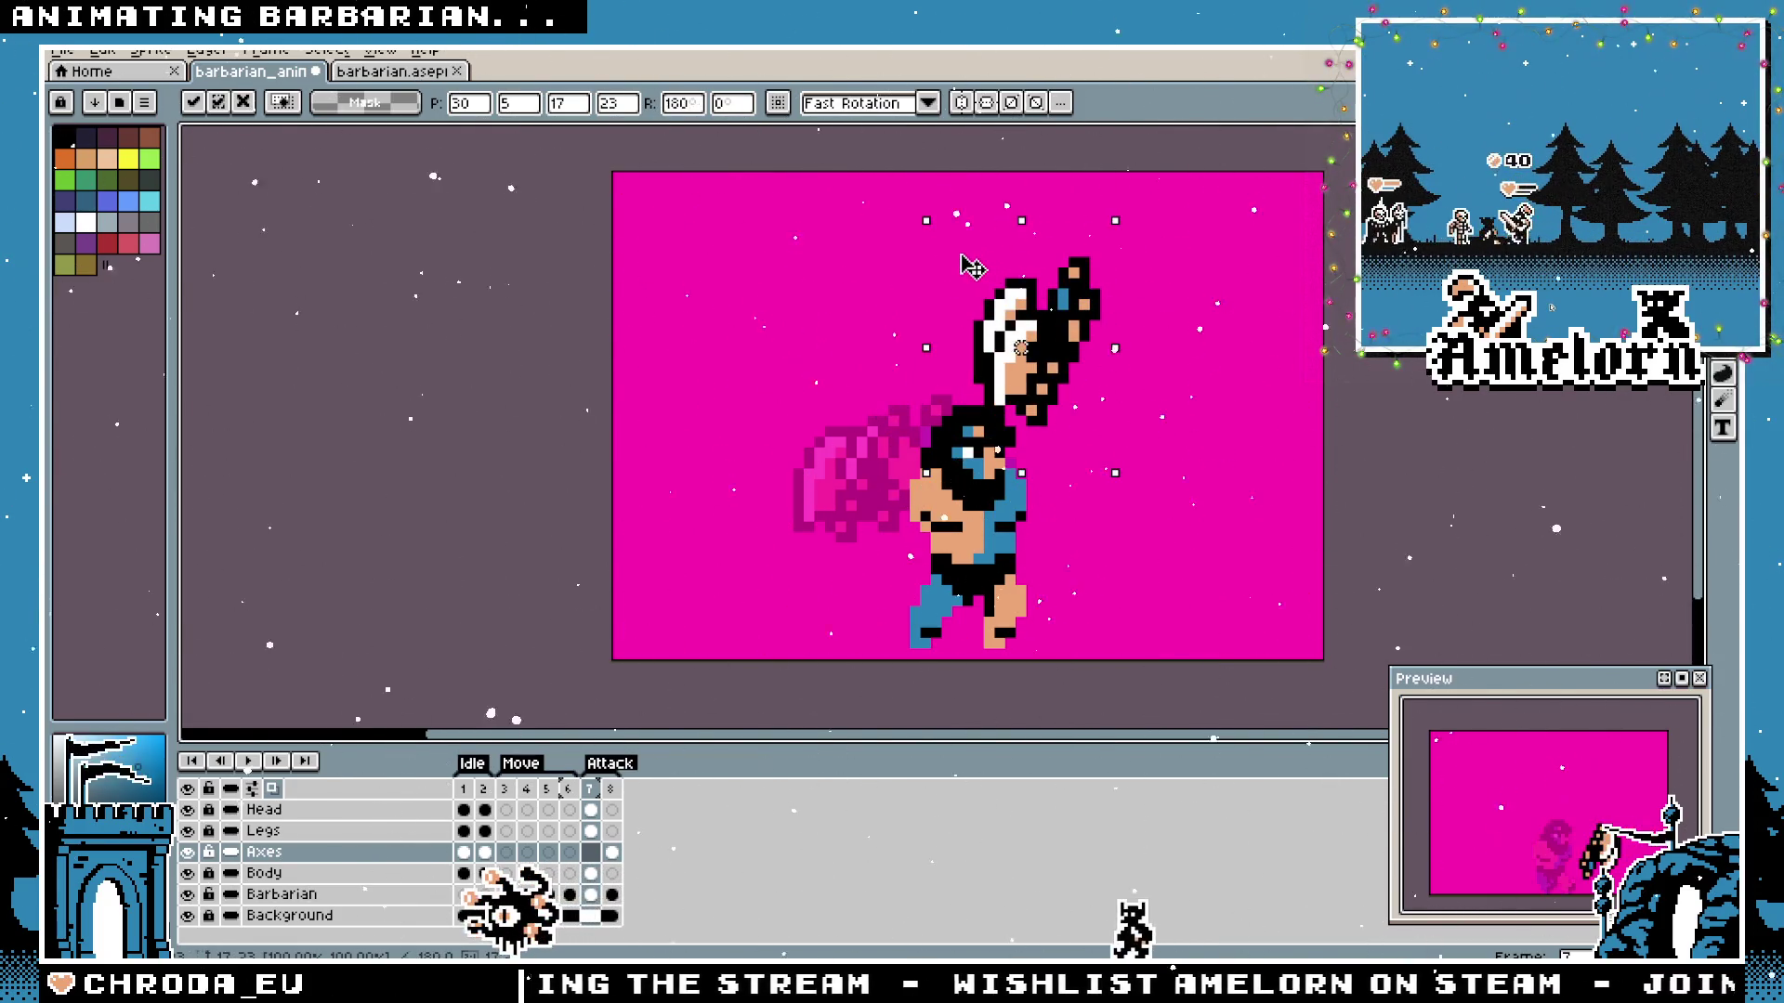
drag(1056, 332, 857, 492)
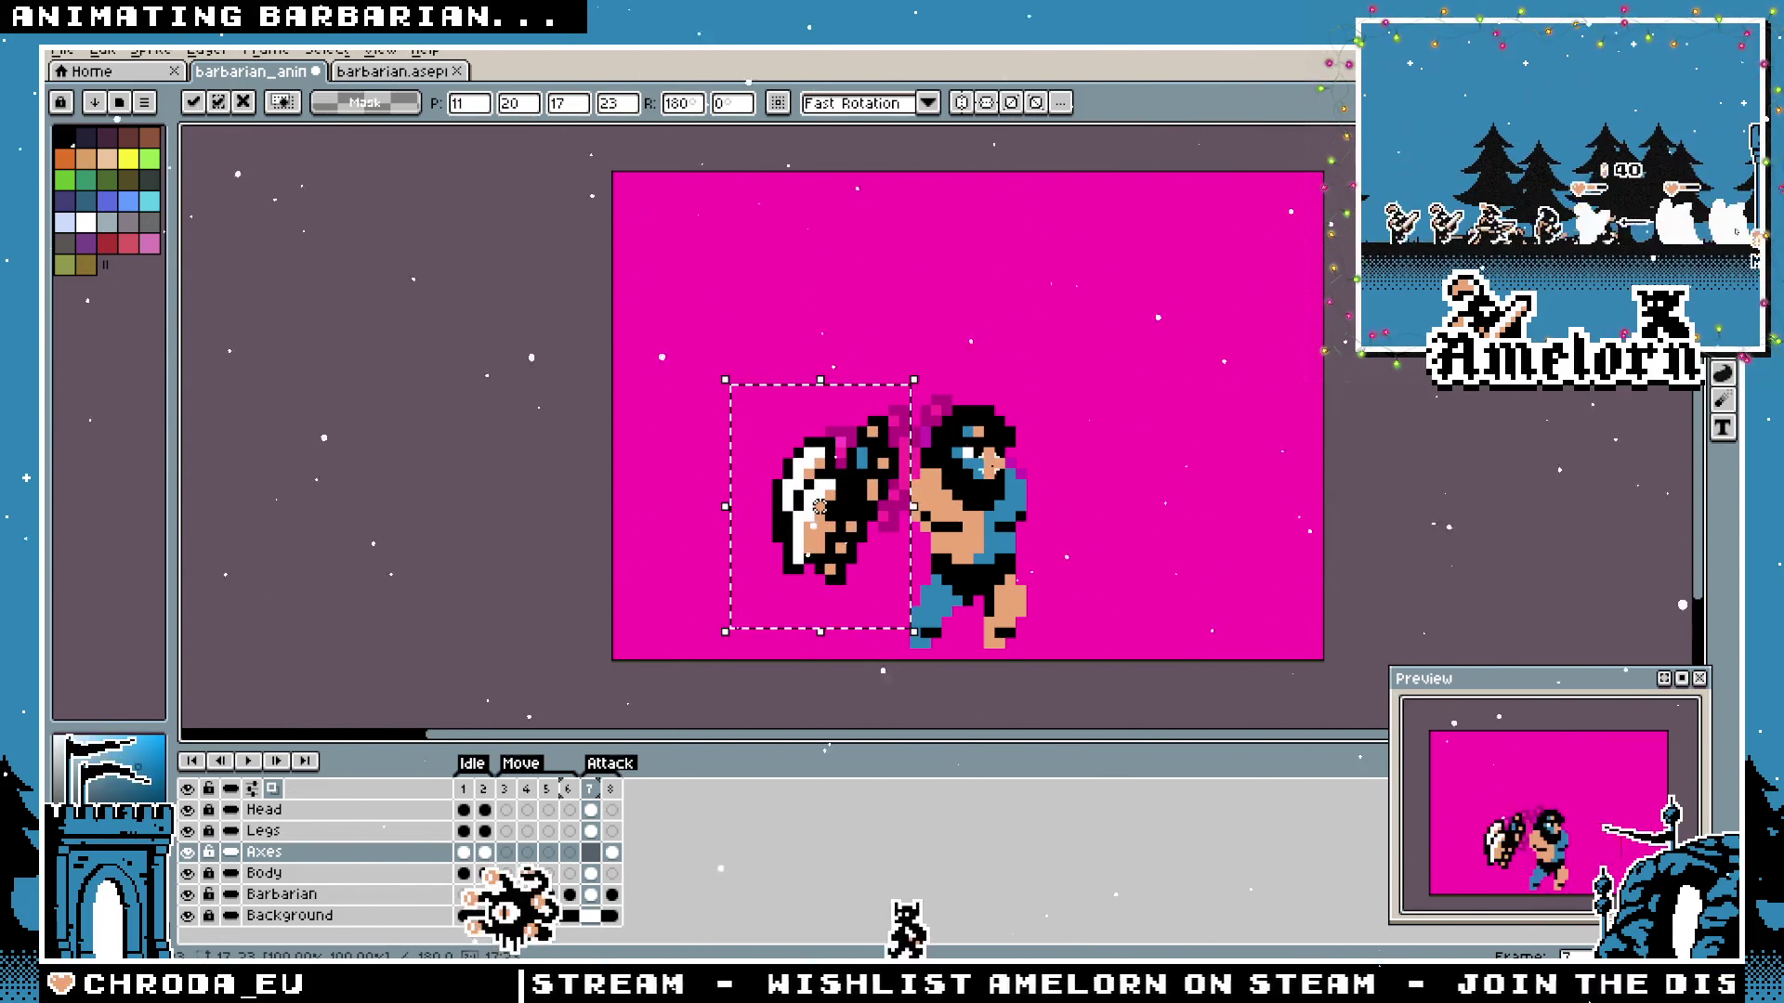
key(Up)
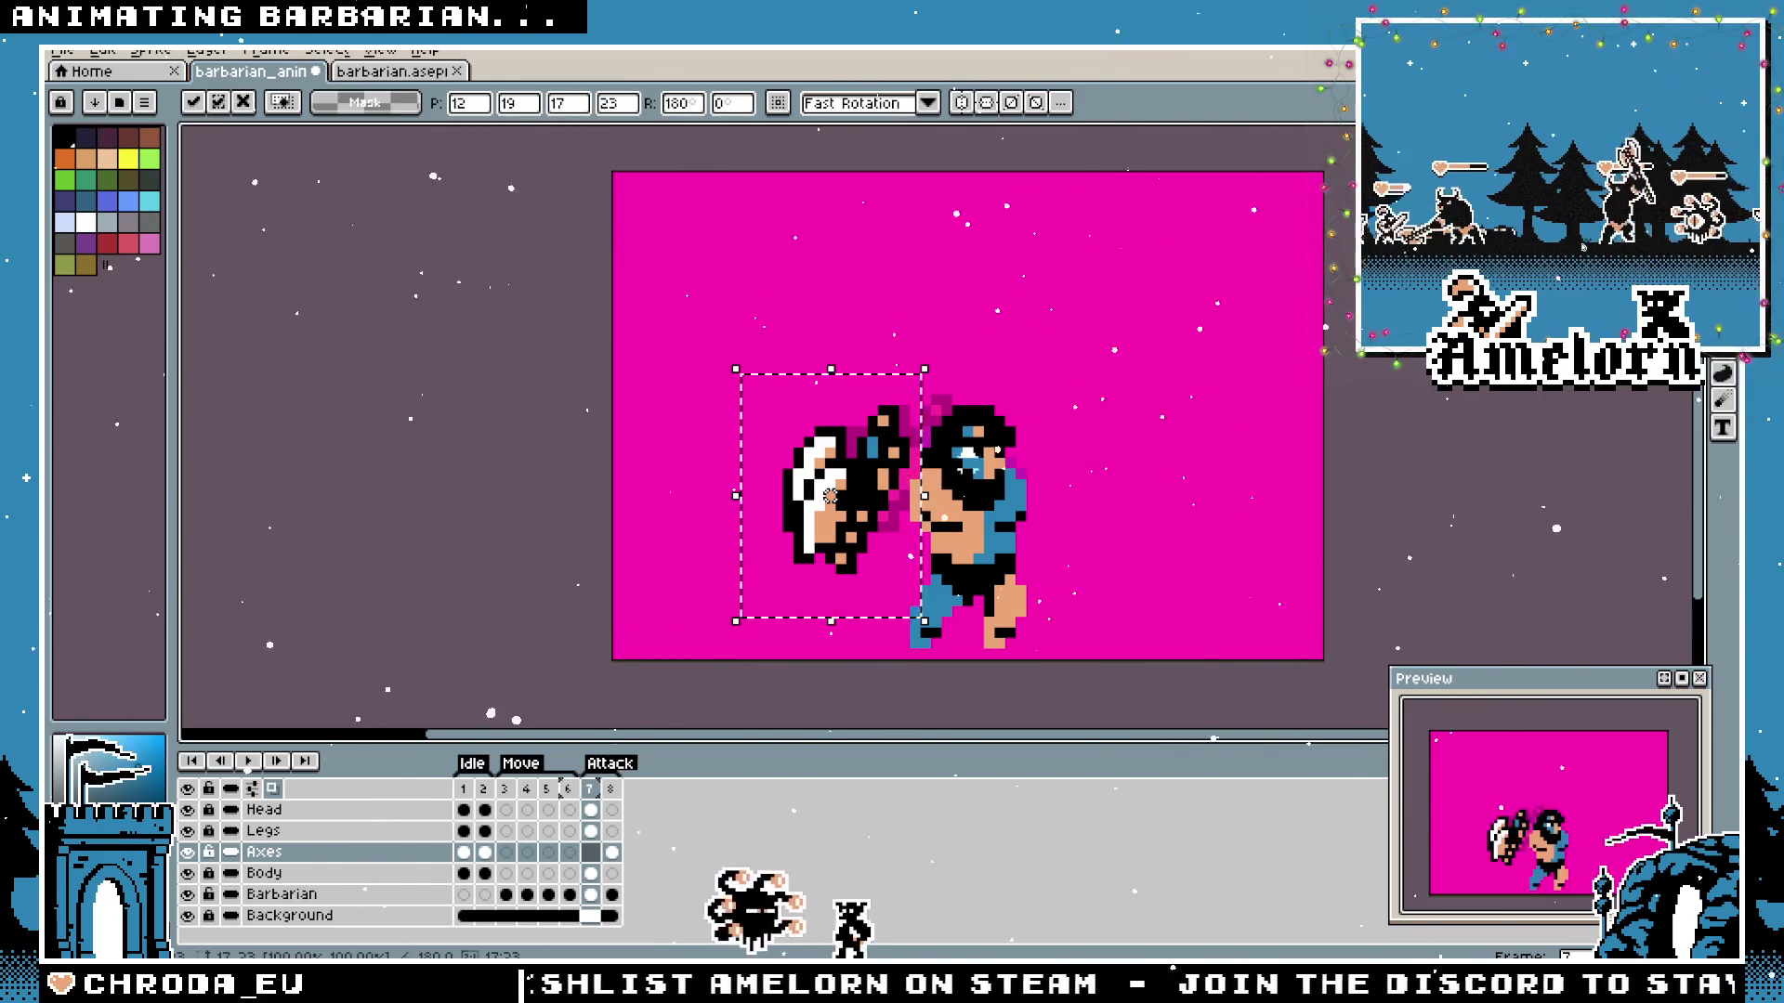
key(ctrl+d)
scroll(1018, 285, down, 4)
scroll(1018, 285, up, 3)
scroll(1017, 286, up, 2)
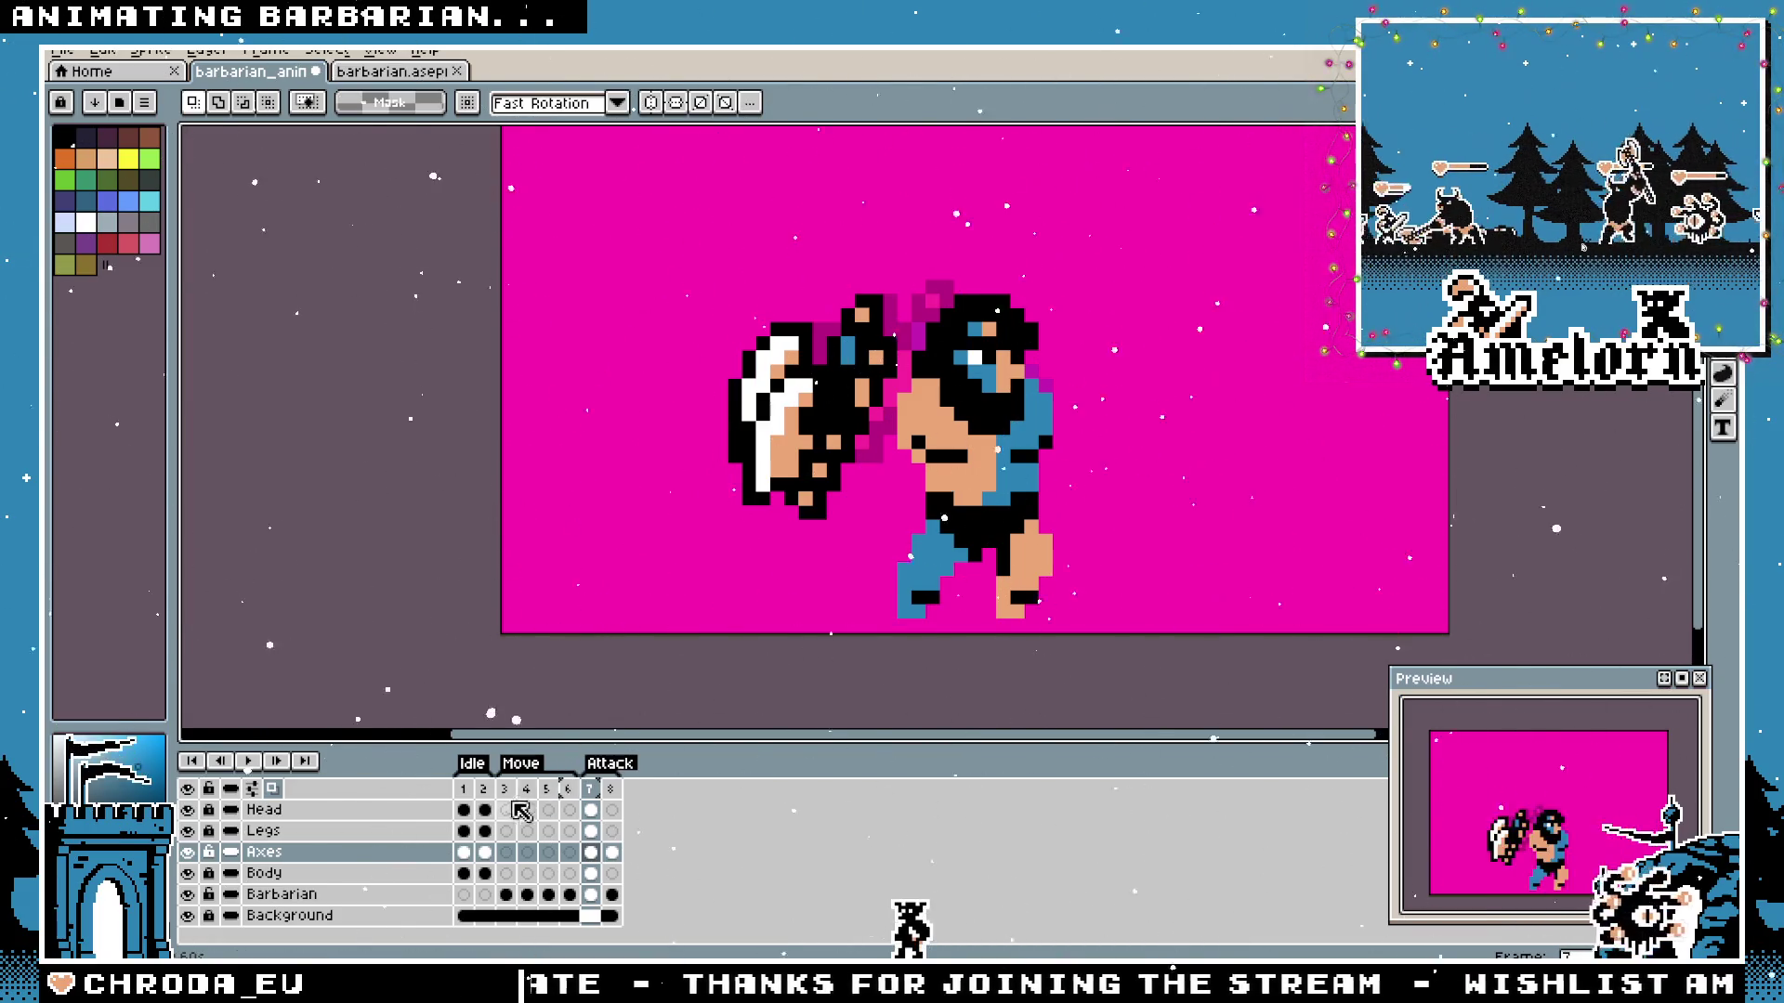
Compare frames 7 and 8, then marquee-select the axe and arm area on frame 7.
click(611, 789)
click(612, 809)
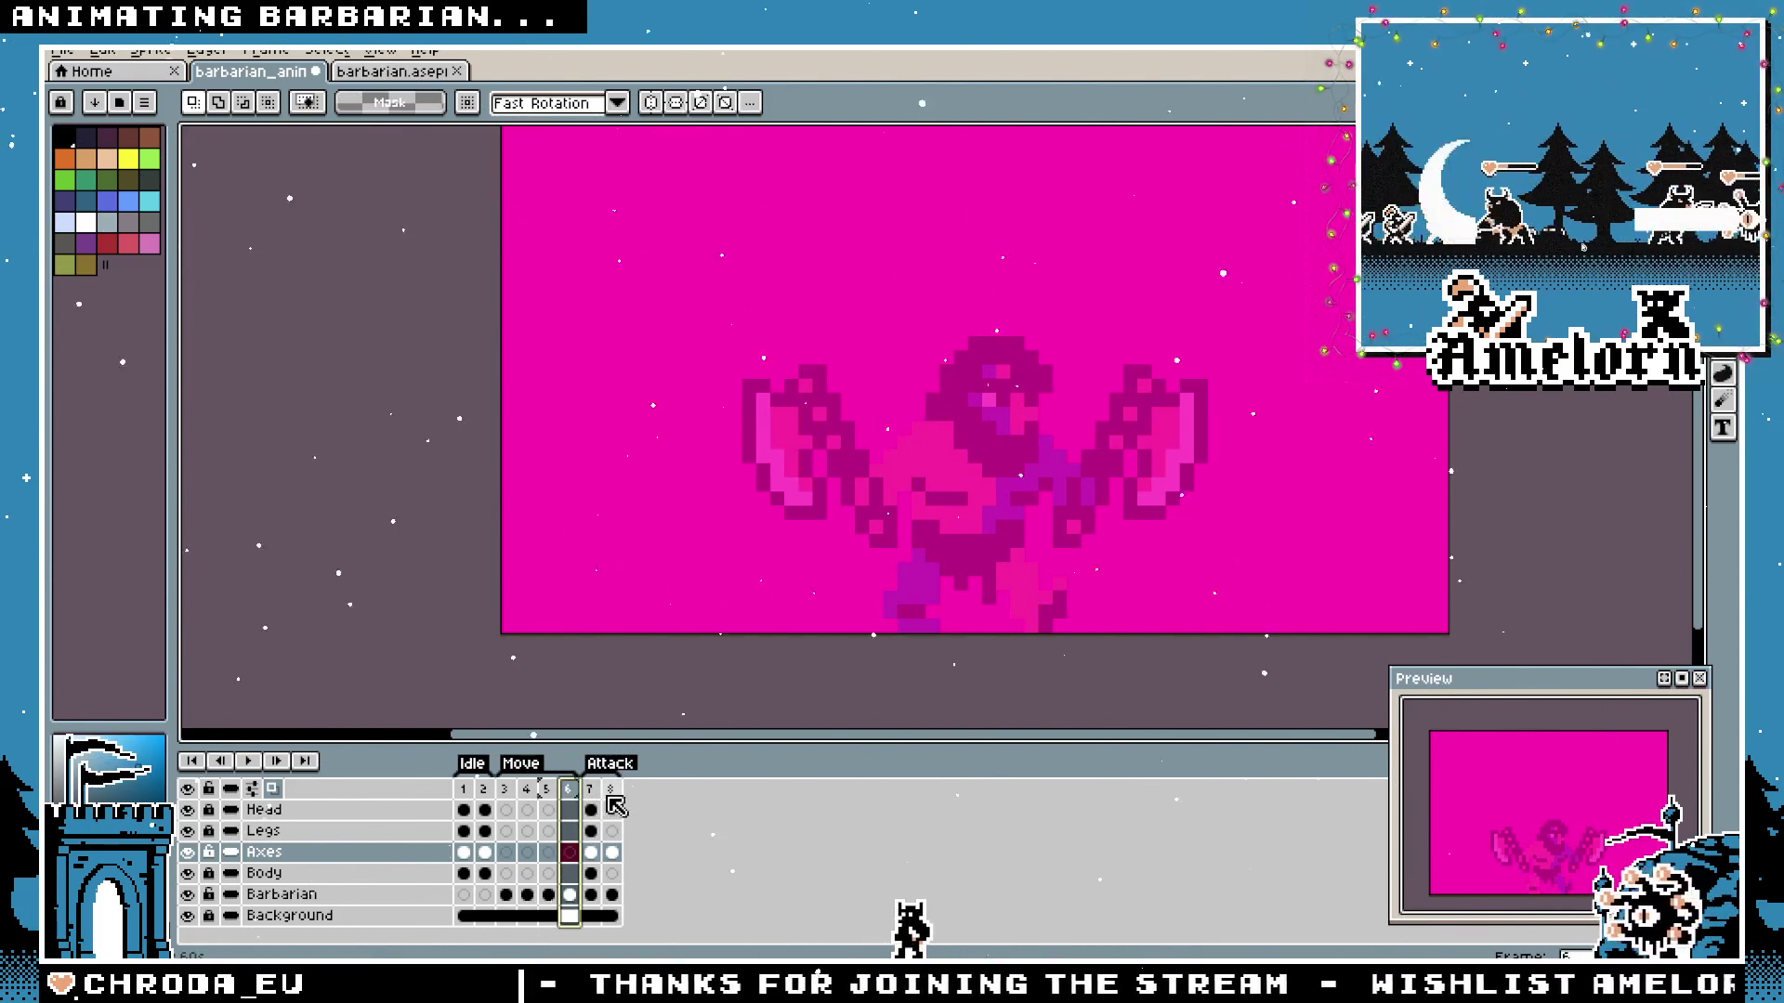
click(590, 809)
scroll(1258, 400, up, 1)
scroll(1184, 410, down, 1)
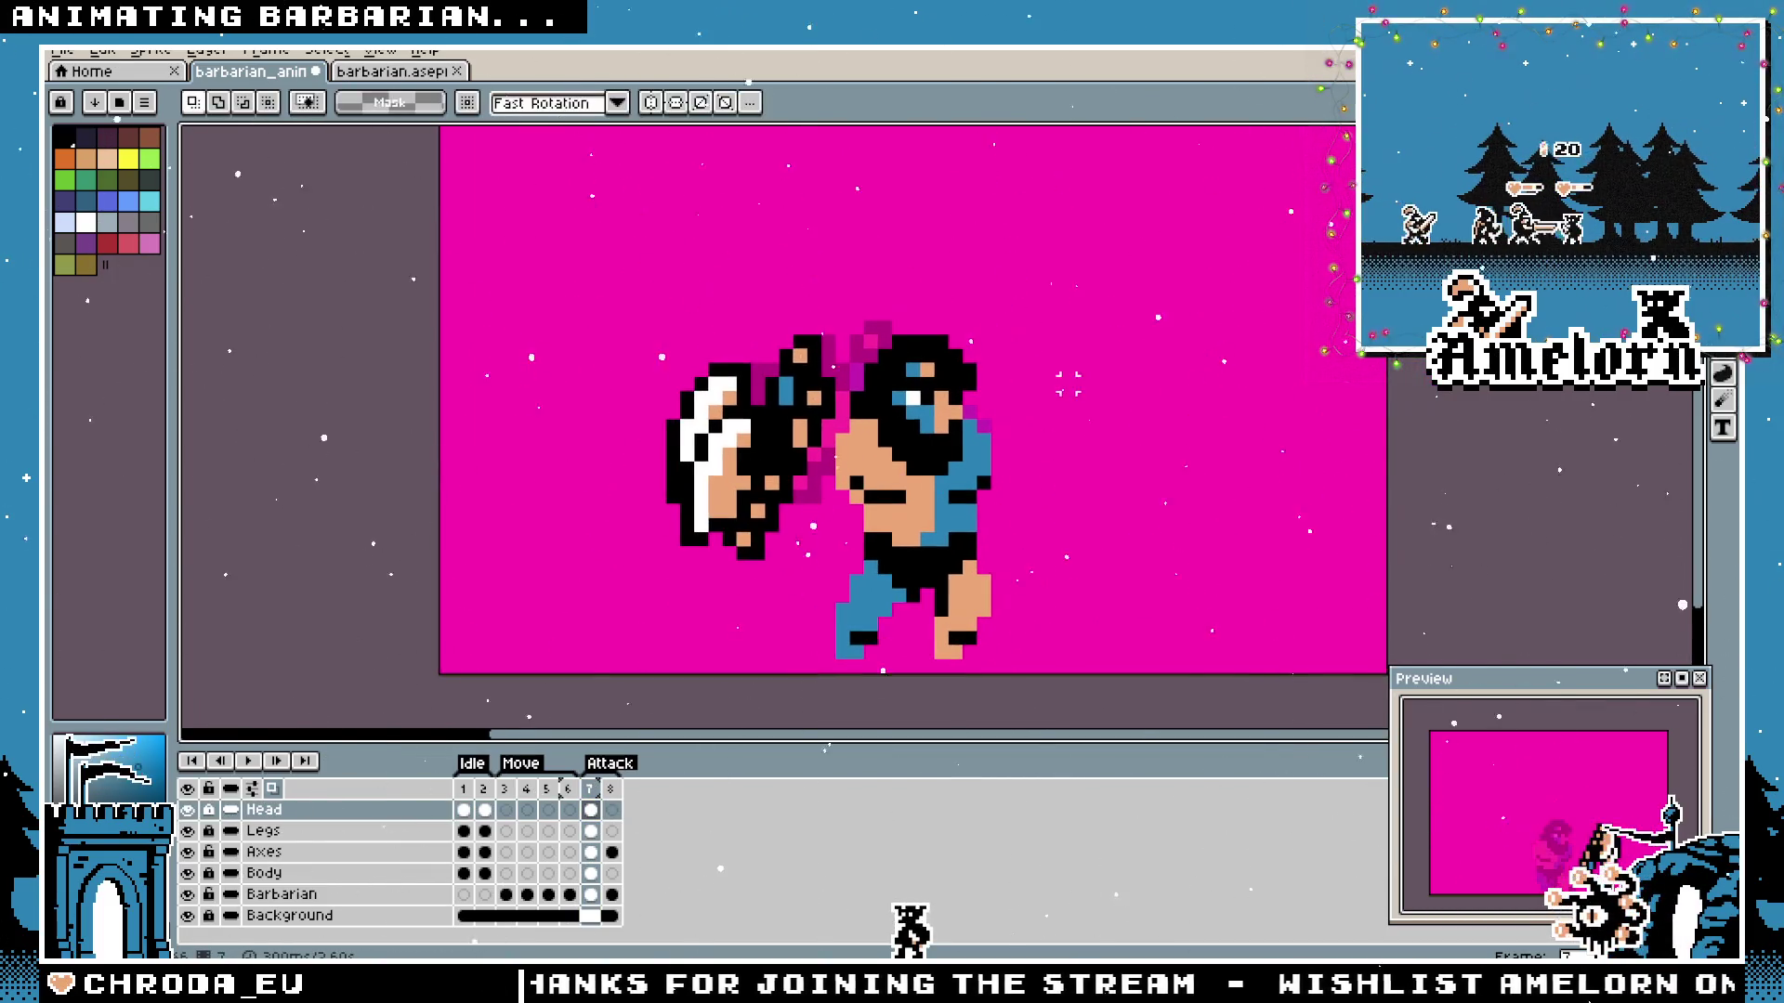
scroll(1084, 423, down, 1)
scroll(956, 480, up, 1)
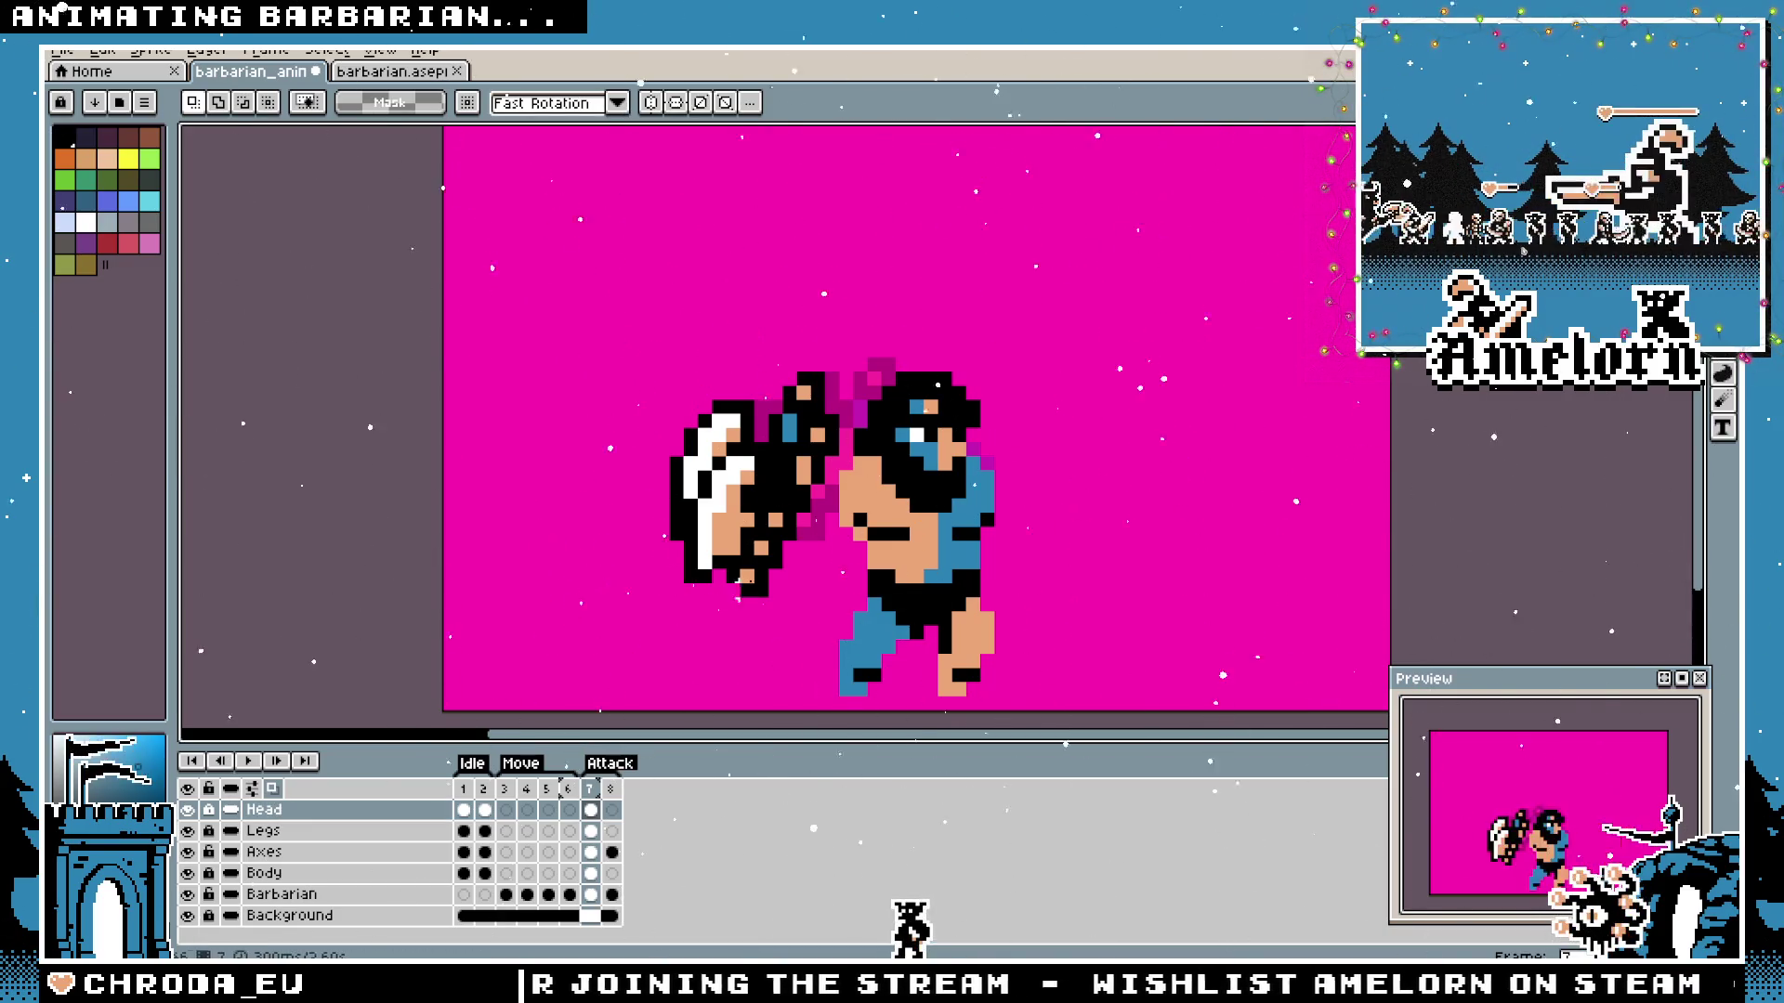
drag(525, 284, 927, 685)
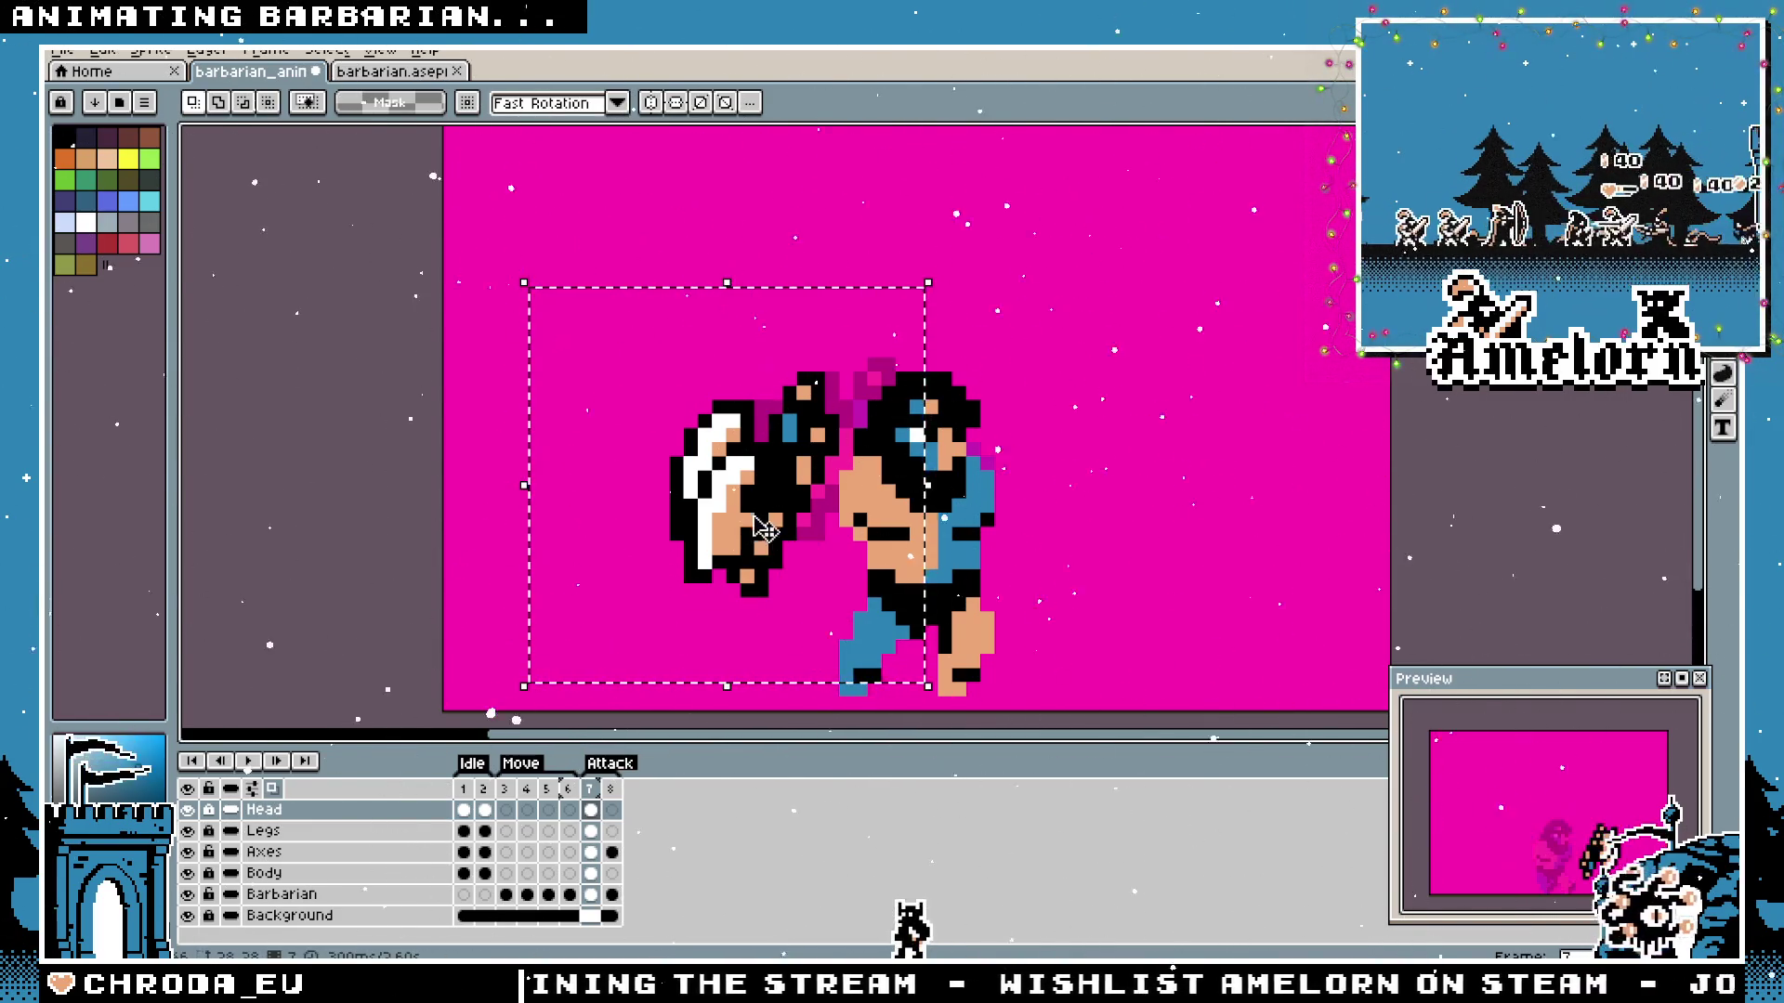
On the Axes layer, nudge the selected axe sideways and a few pixels up, then commit the move.
click(592, 851)
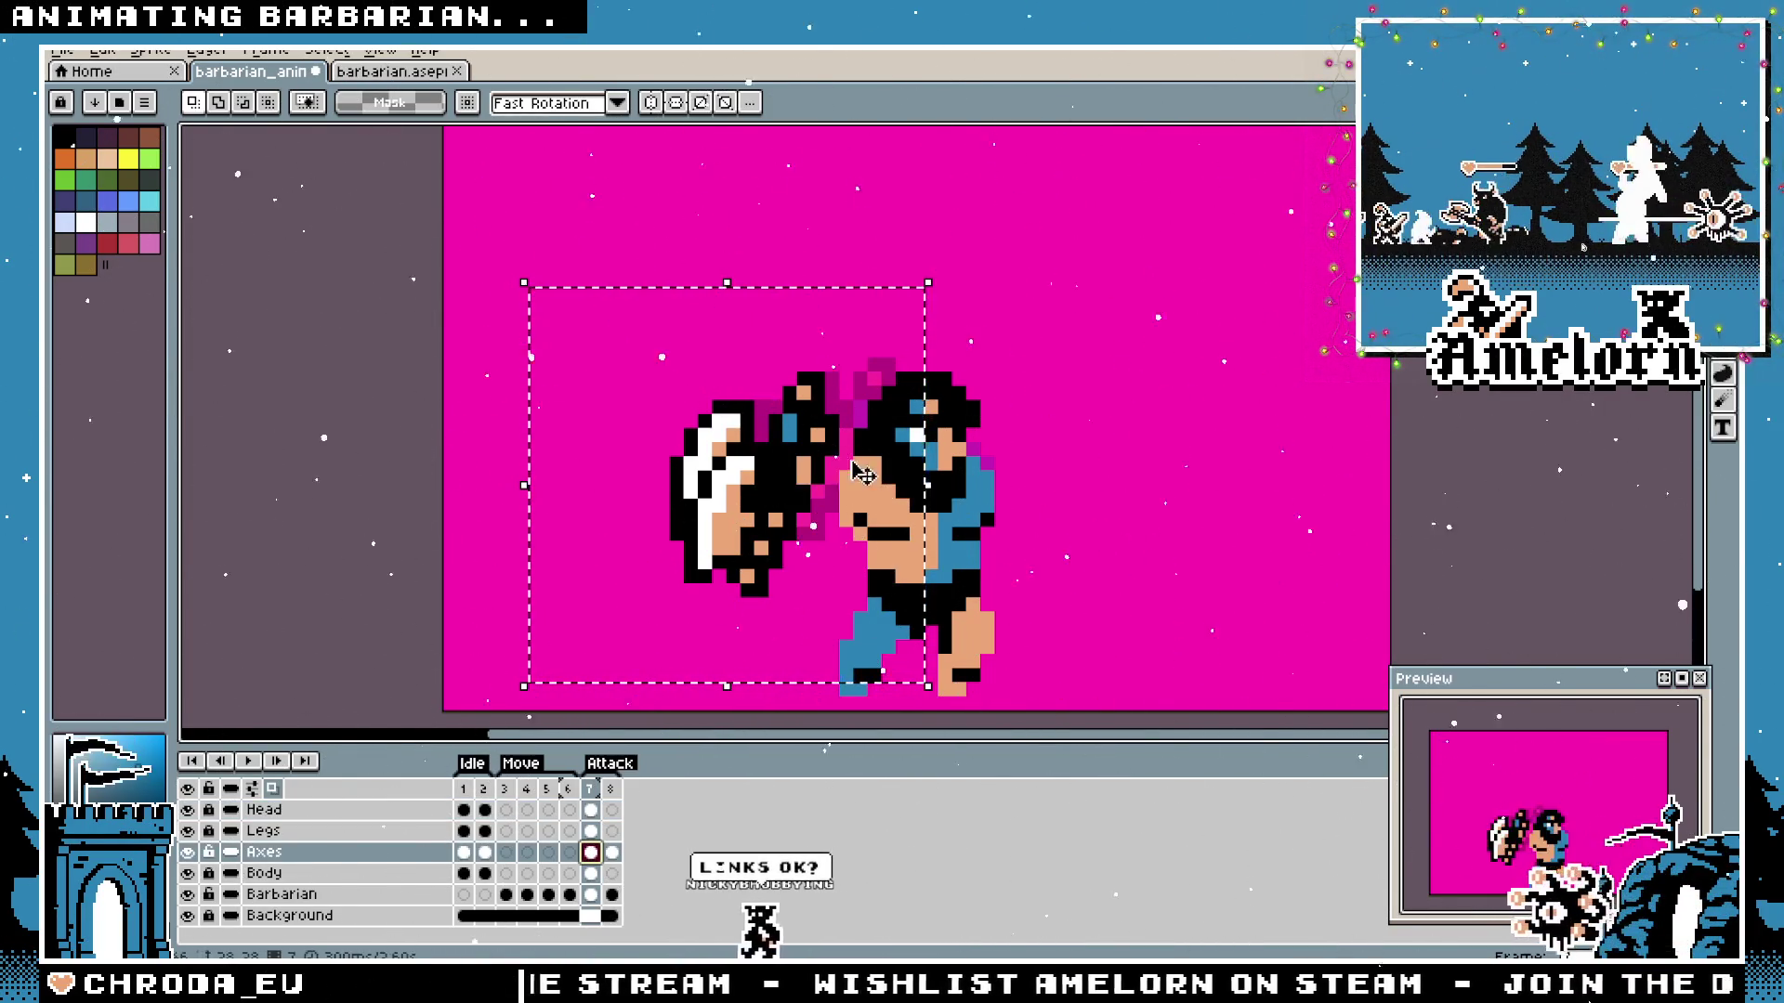
mouse_move(826, 482)
mouse_down()
mouse_move(666, 477)
mouse_move(819, 482)
mouse_up()
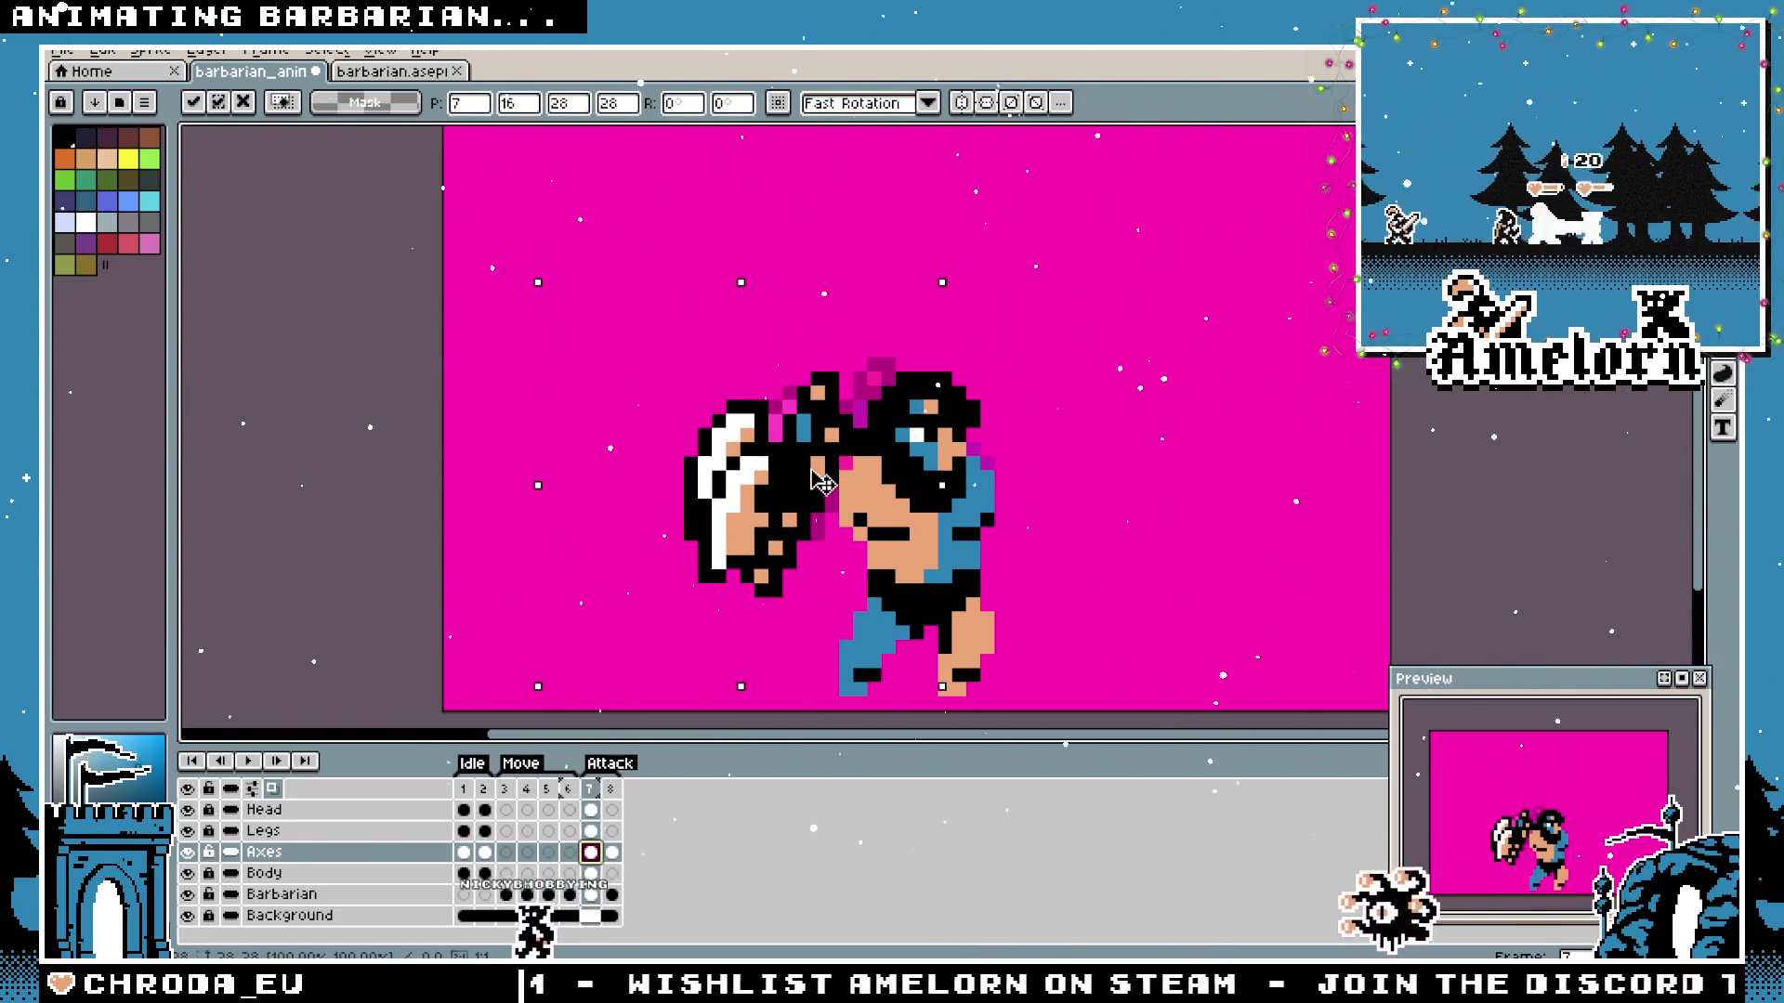
drag(818, 482, 822, 437)
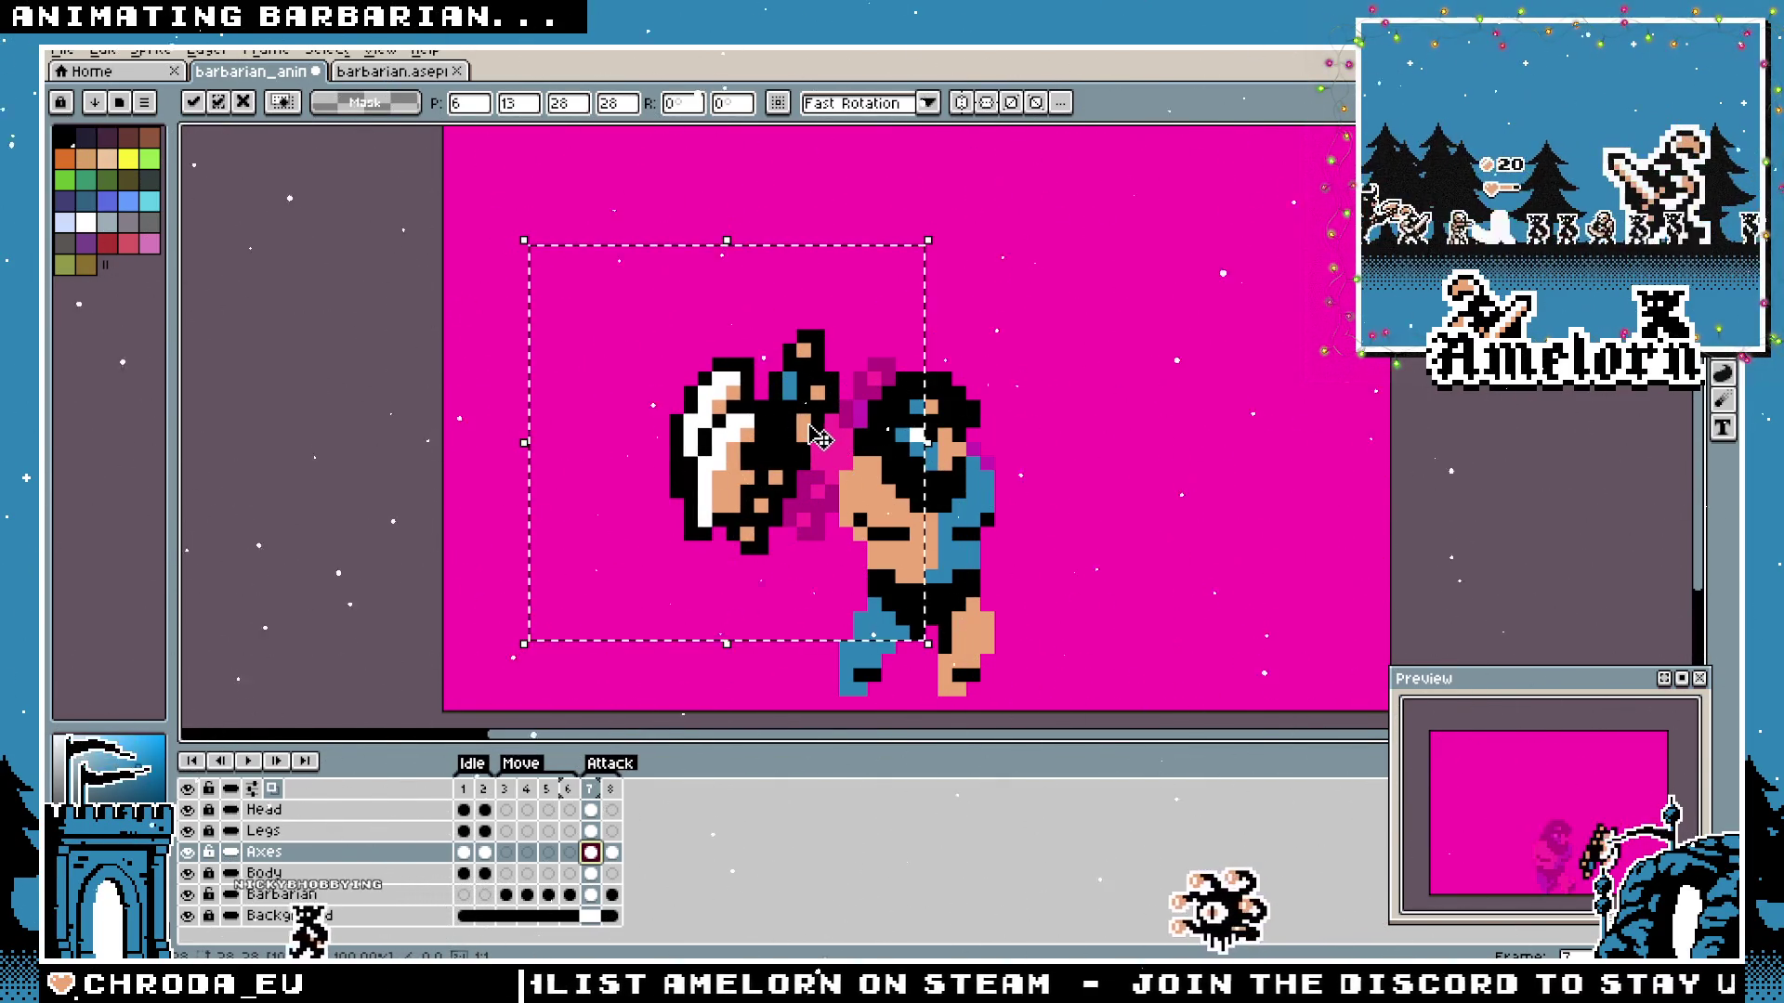
click(937, 376)
scroll(937, 376, down, 1)
scroll(961, 379, down, 2)
scroll(975, 382, up, 1)
scroll(992, 383, up, 2)
click(618, 794)
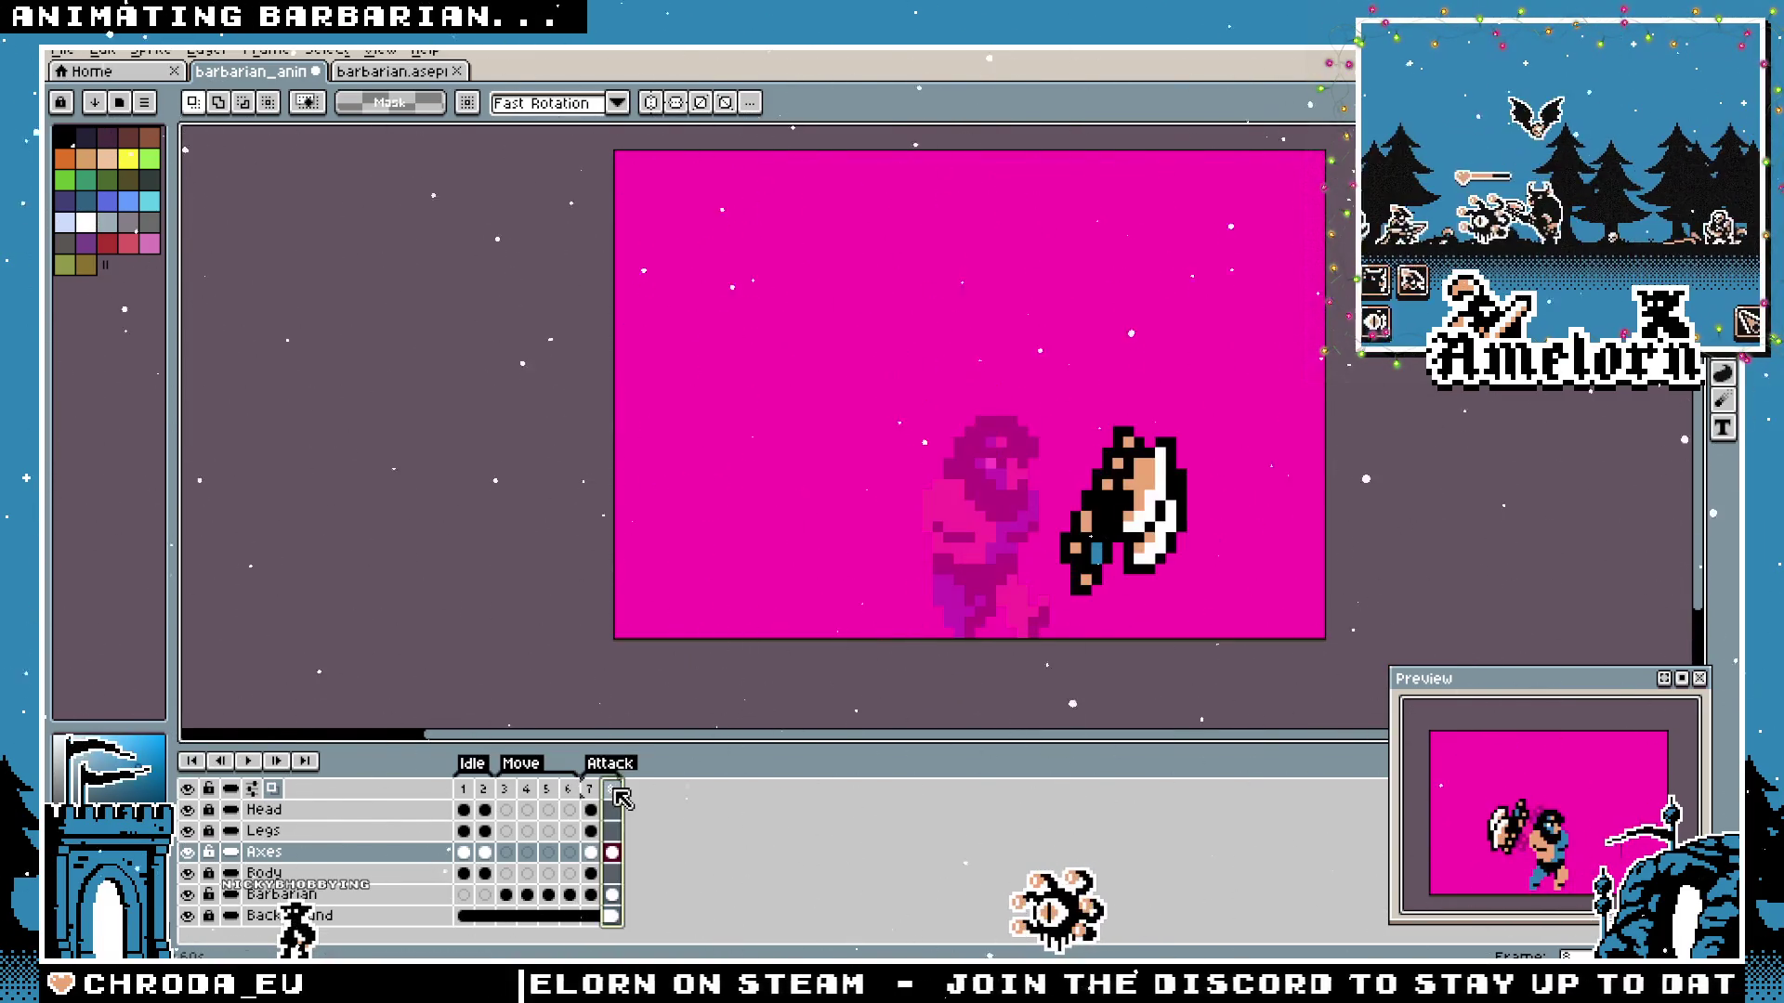
click(593, 791)
scroll(876, 505, up, 1)
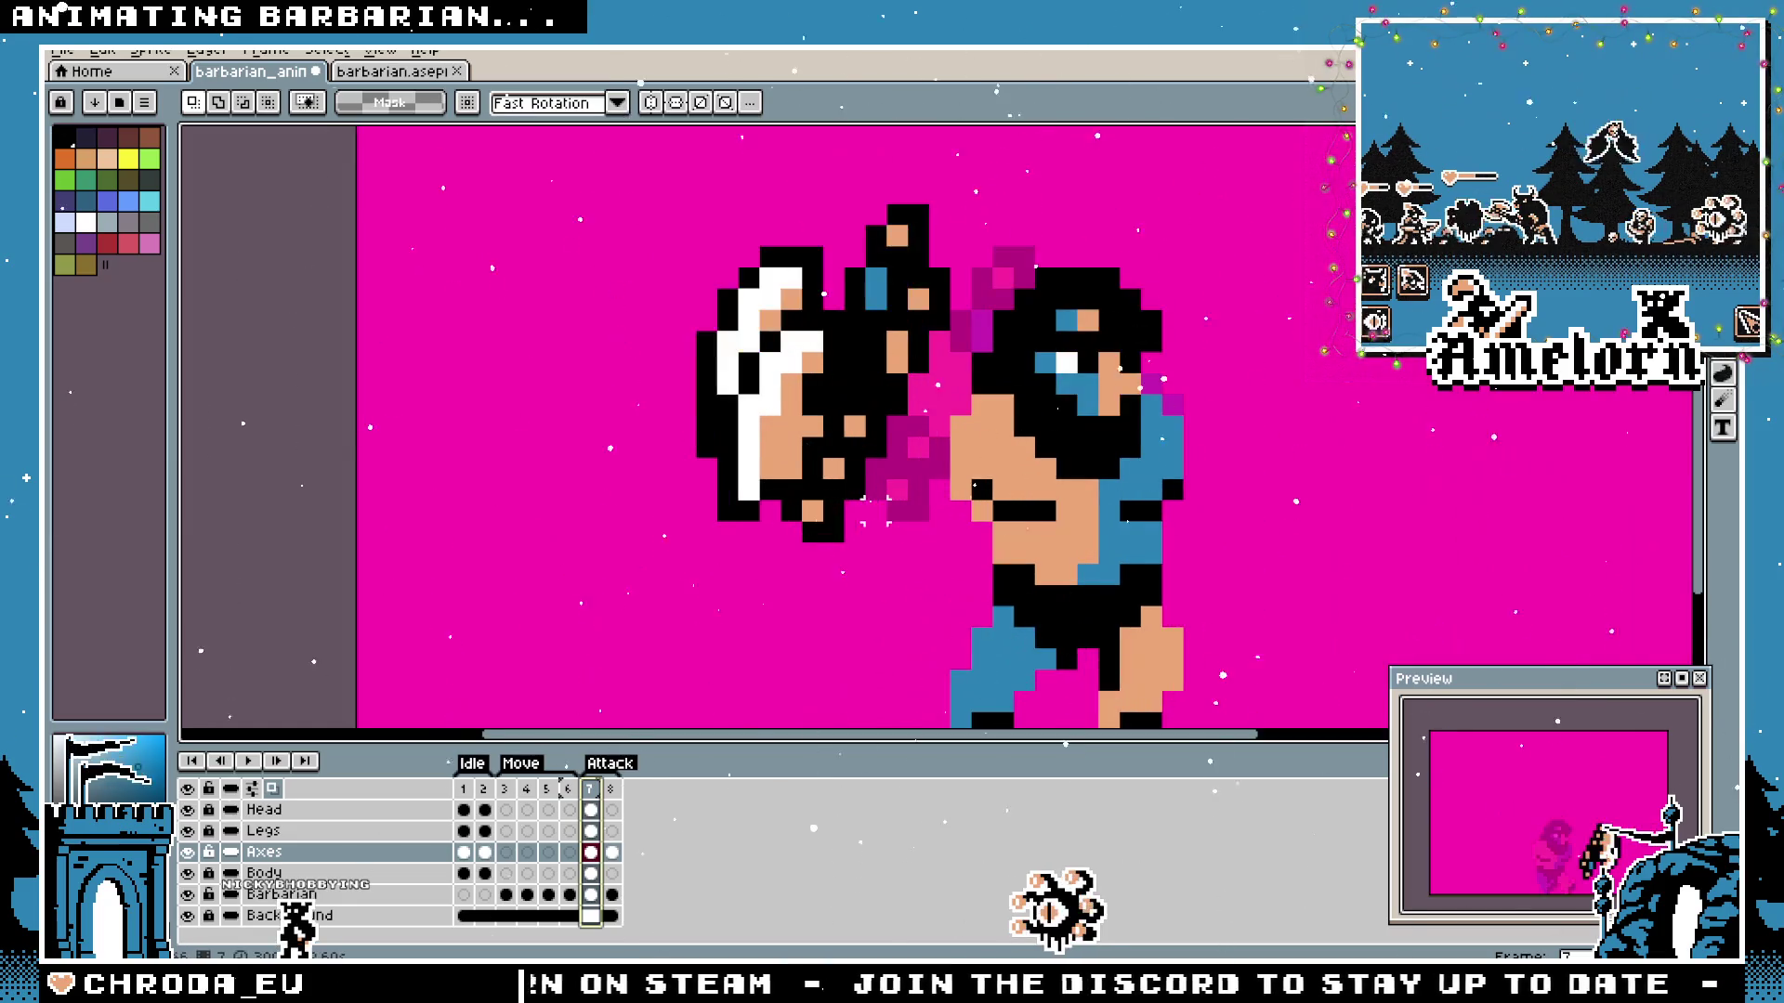
click(613, 790)
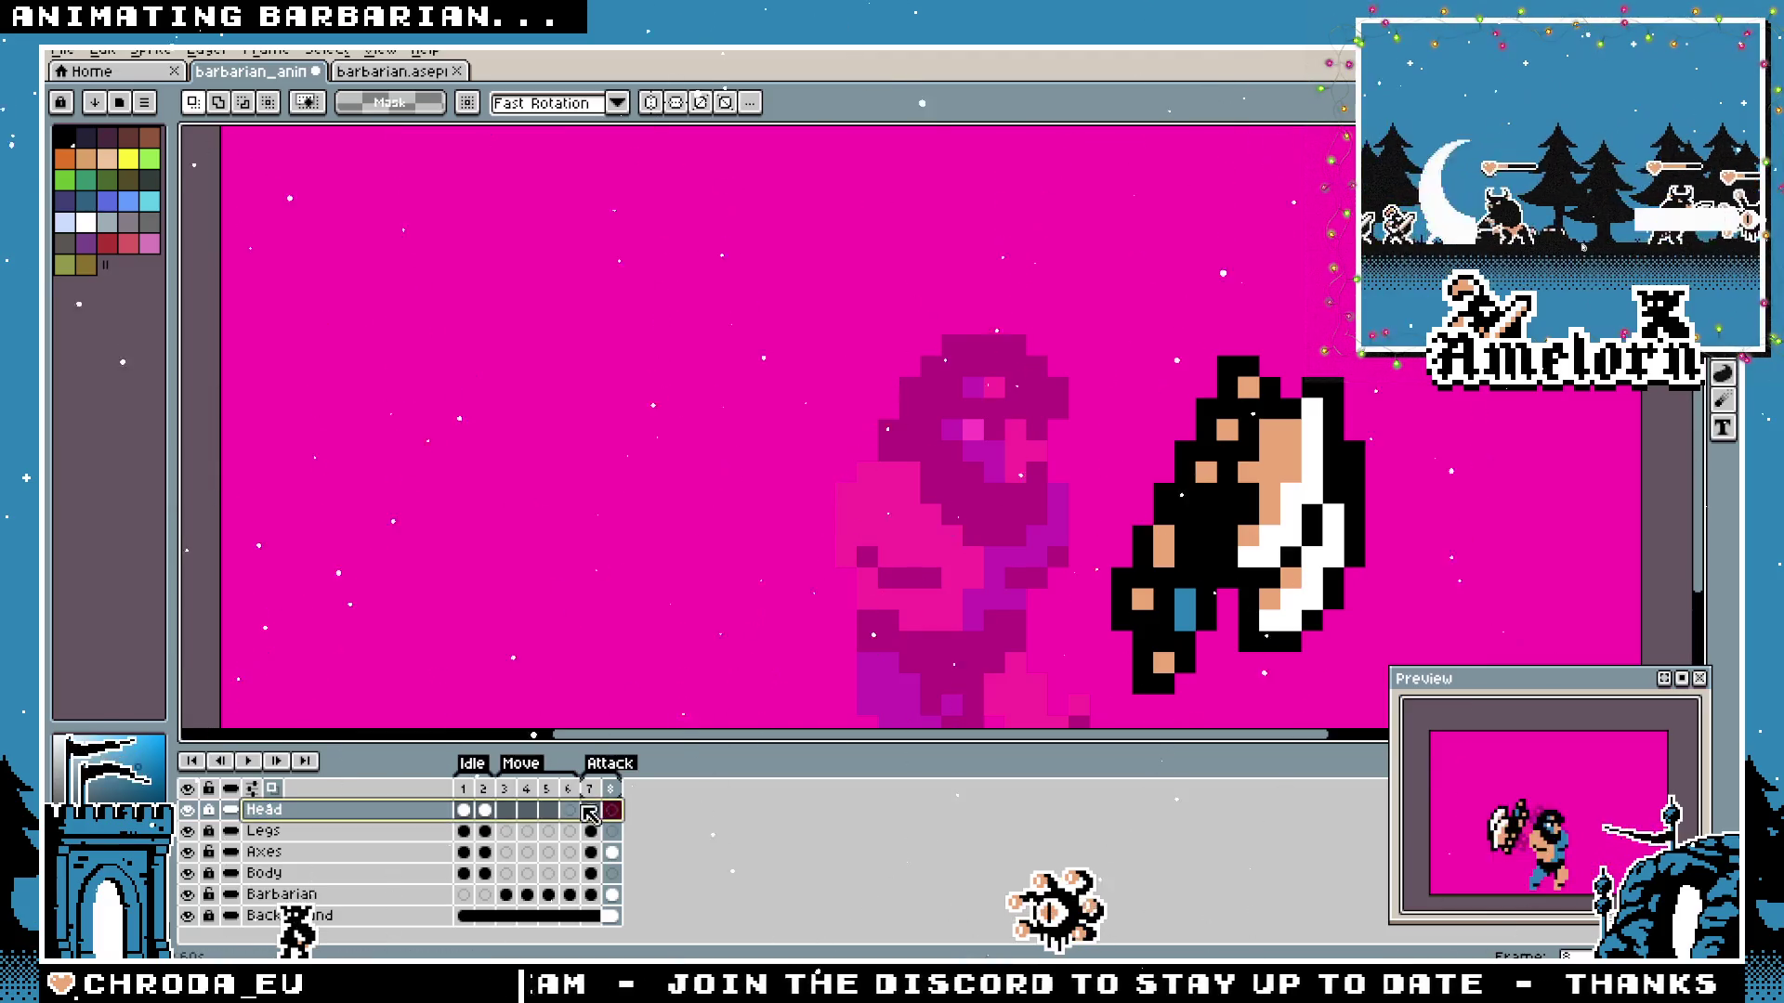
double_click(568, 810)
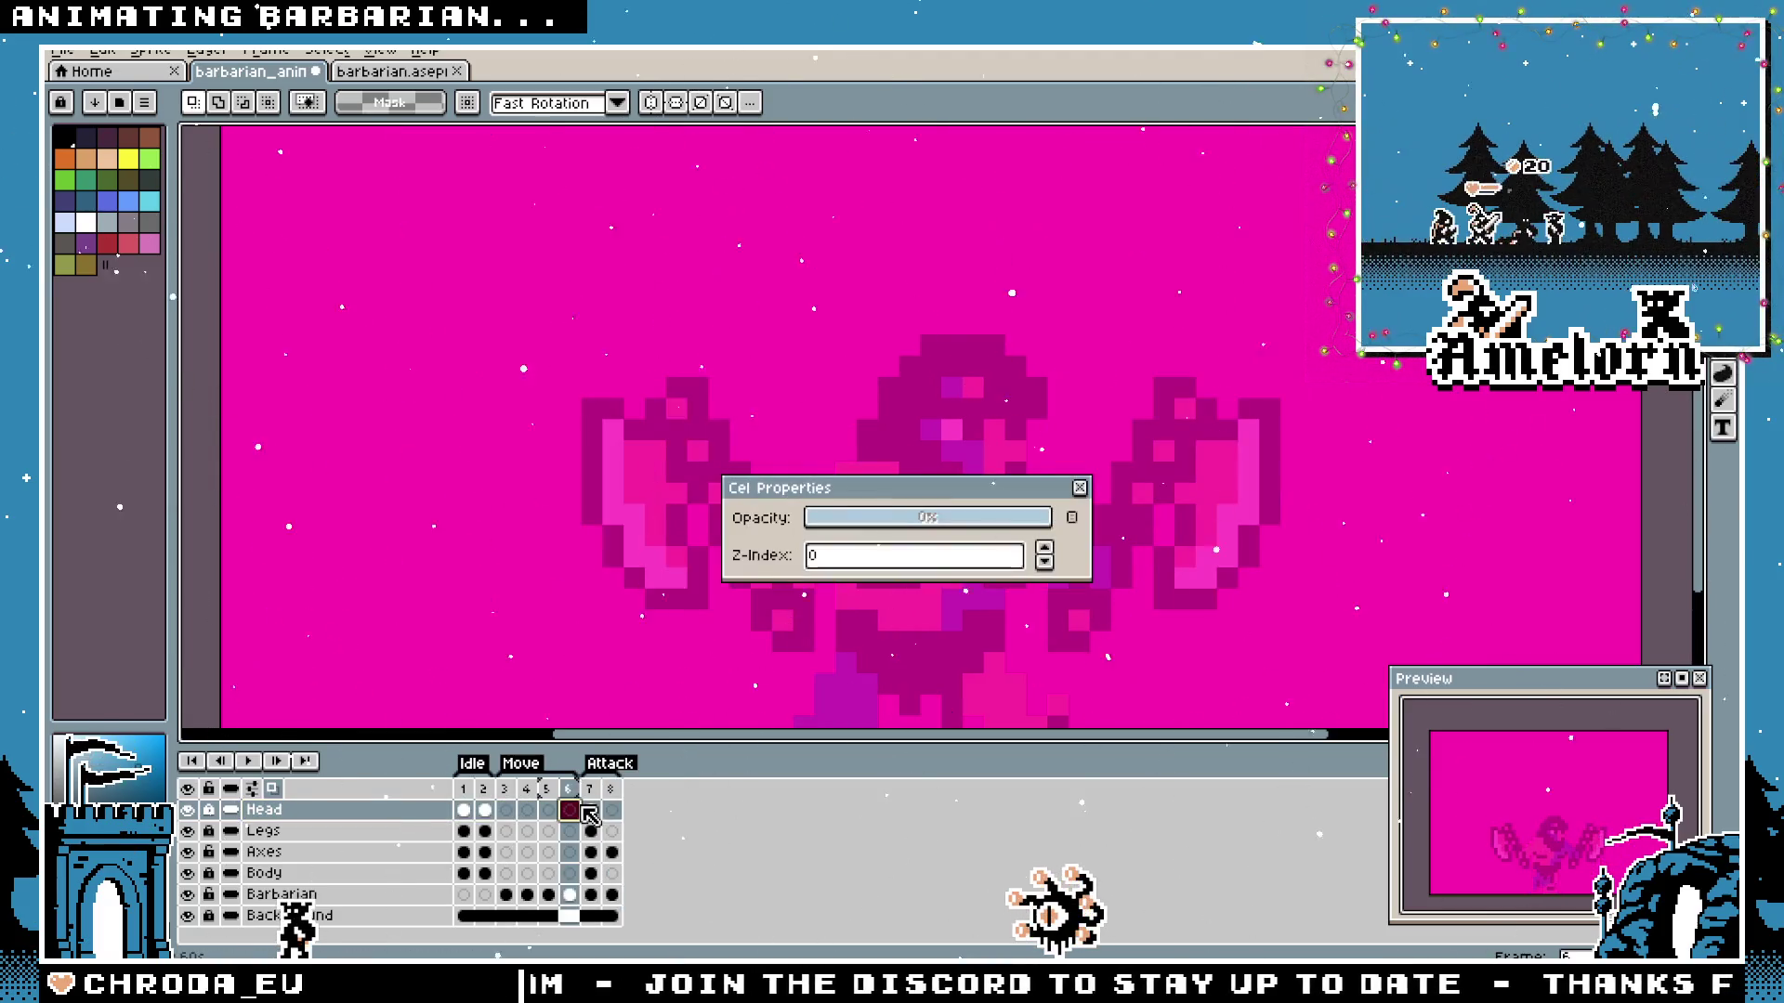
click(1080, 490)
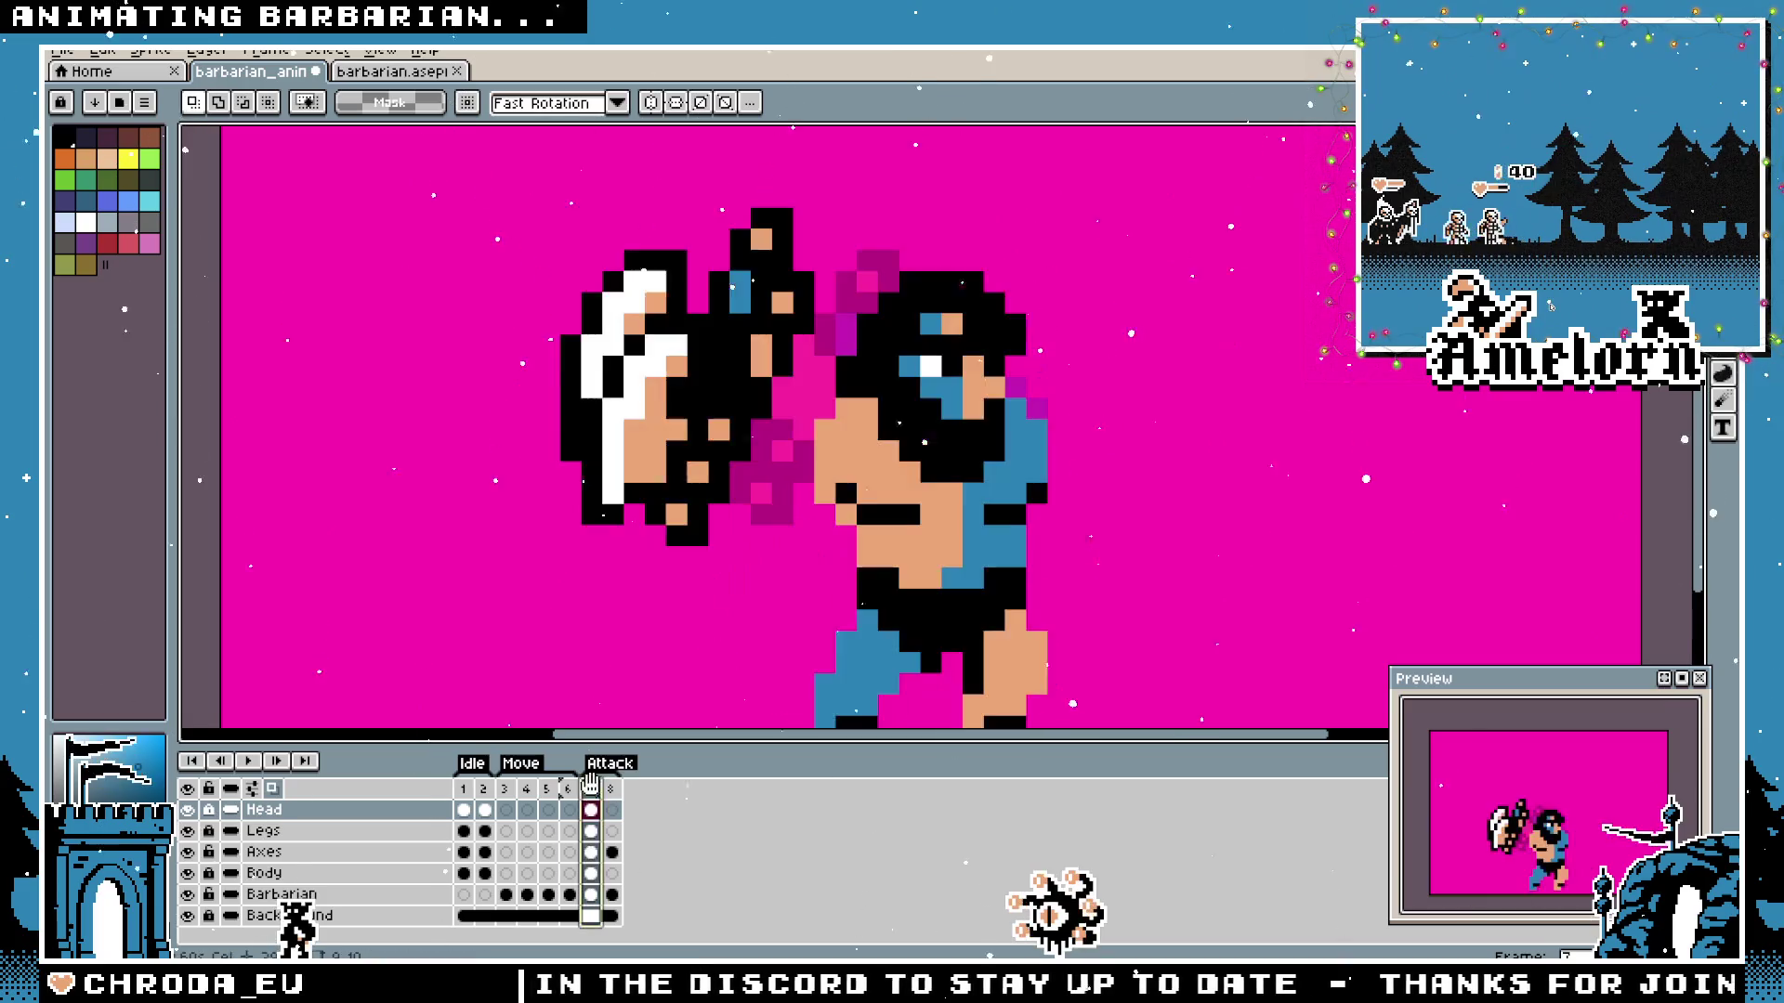
click(590, 788)
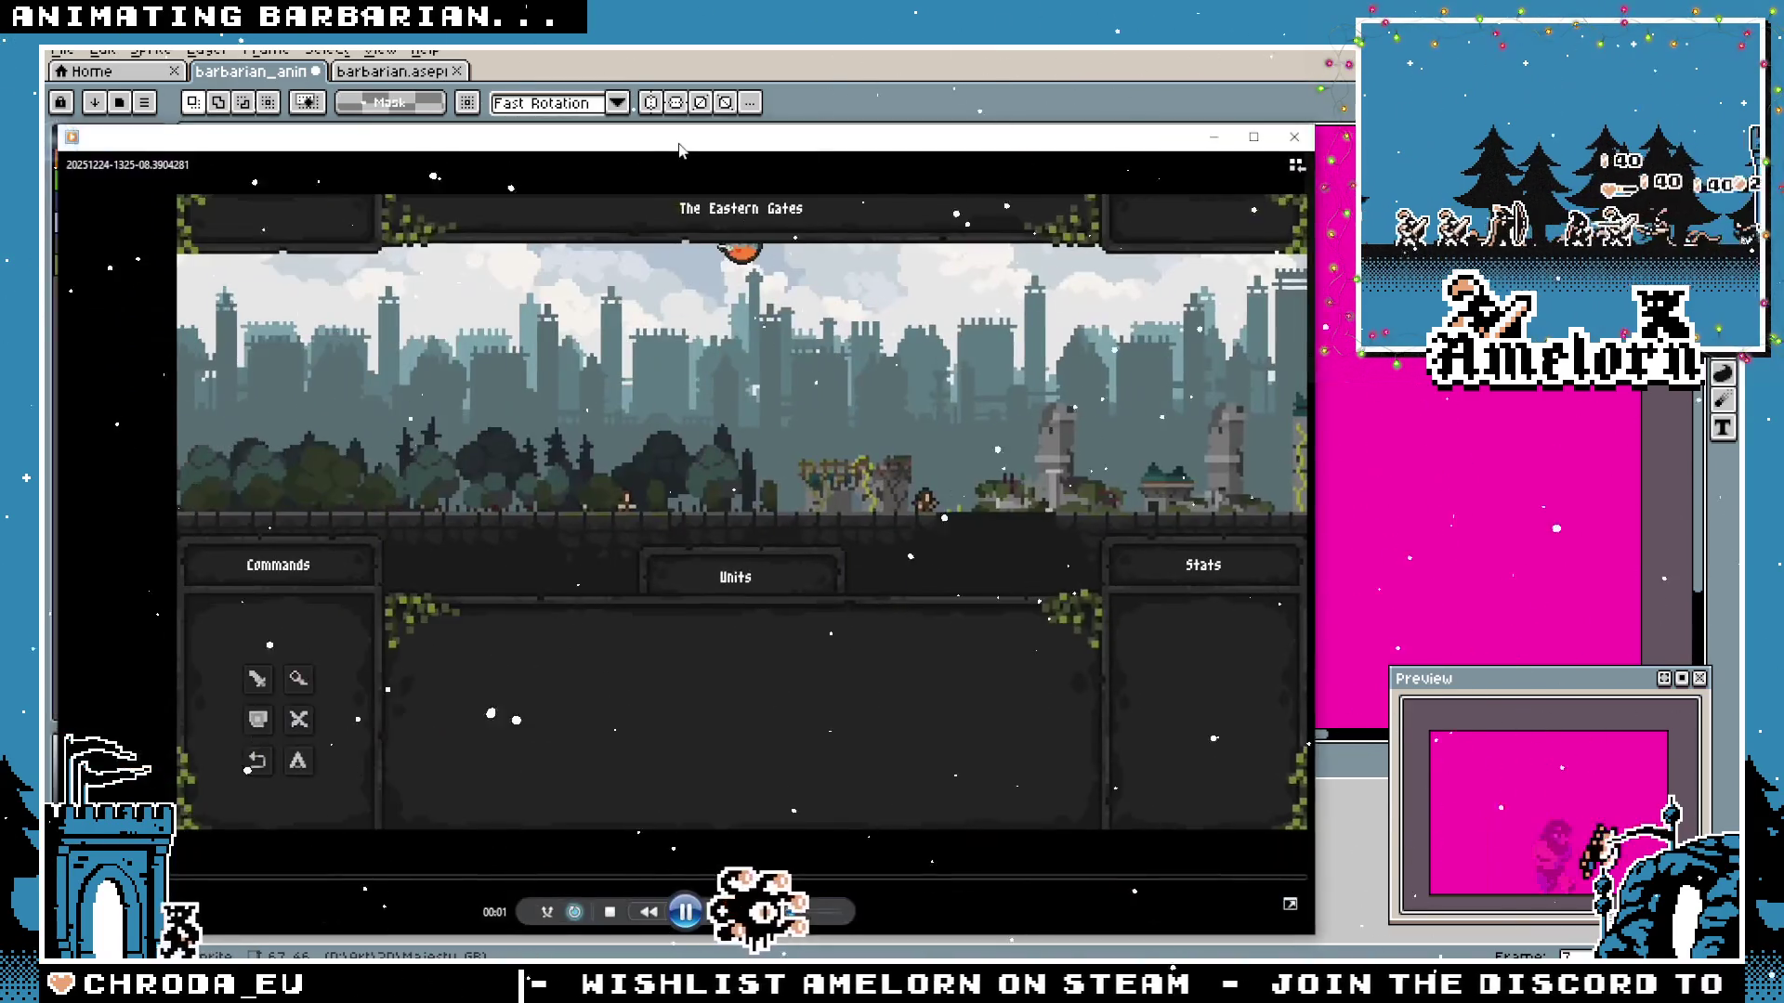
double_click(681, 150)
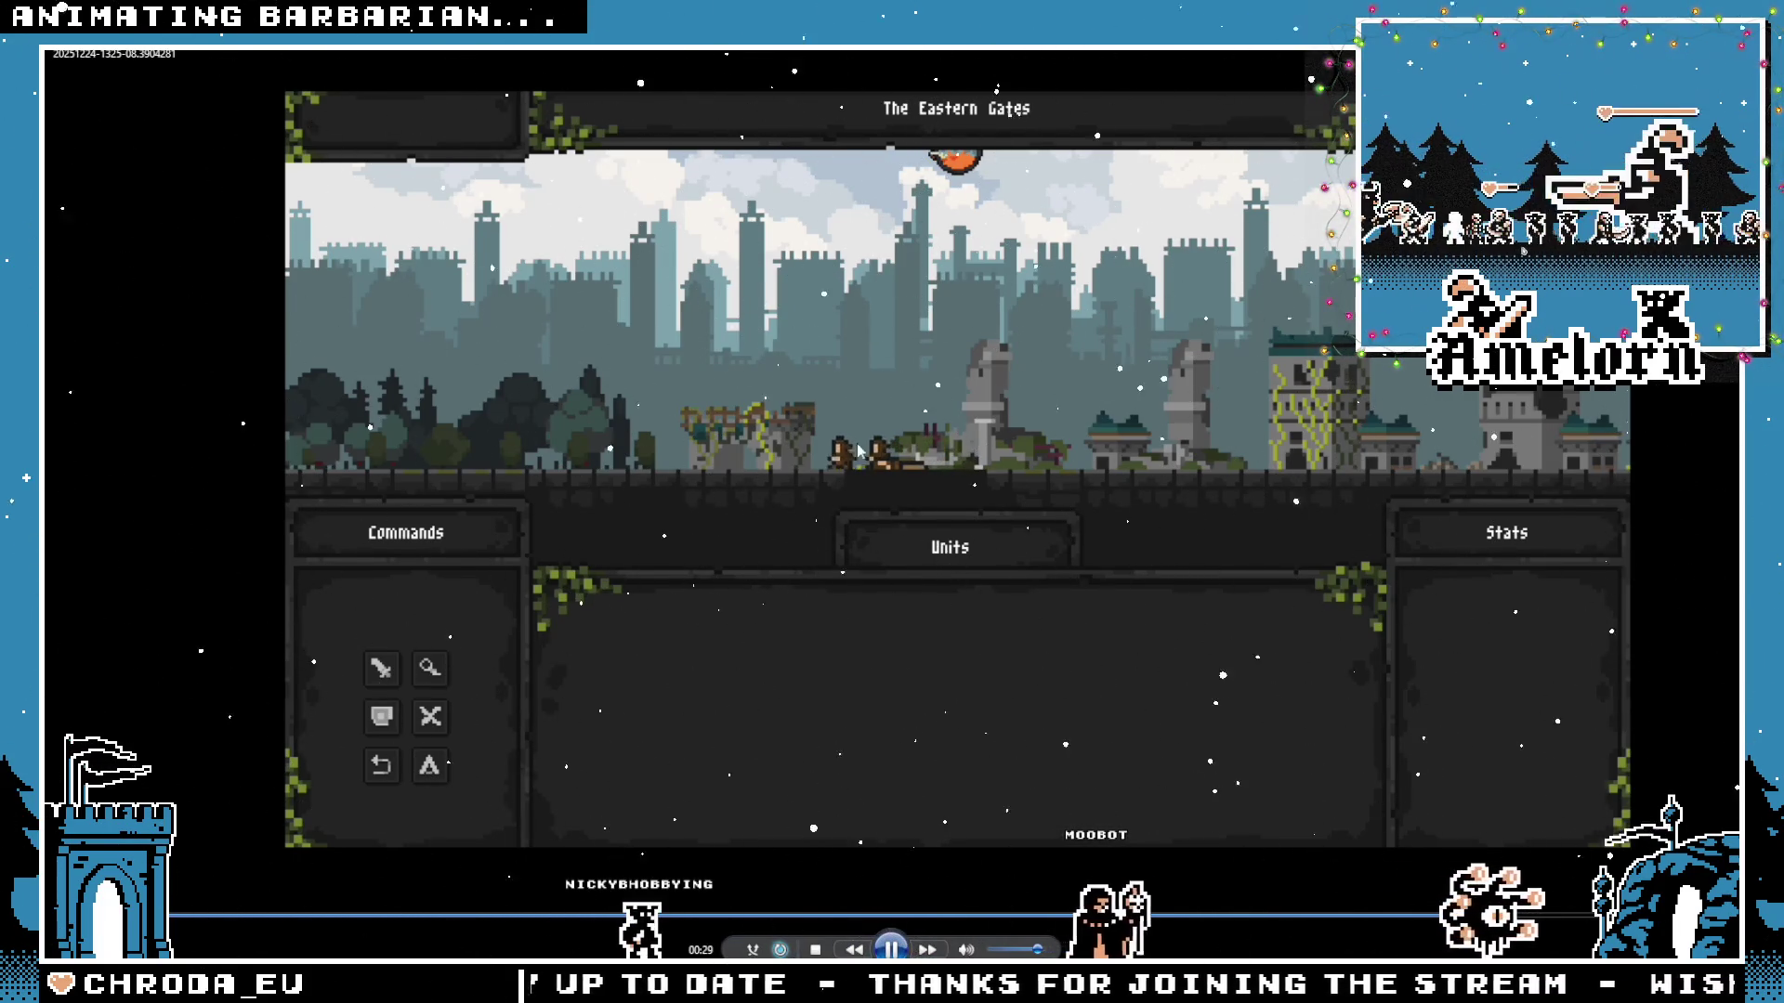
click(1480, 599)
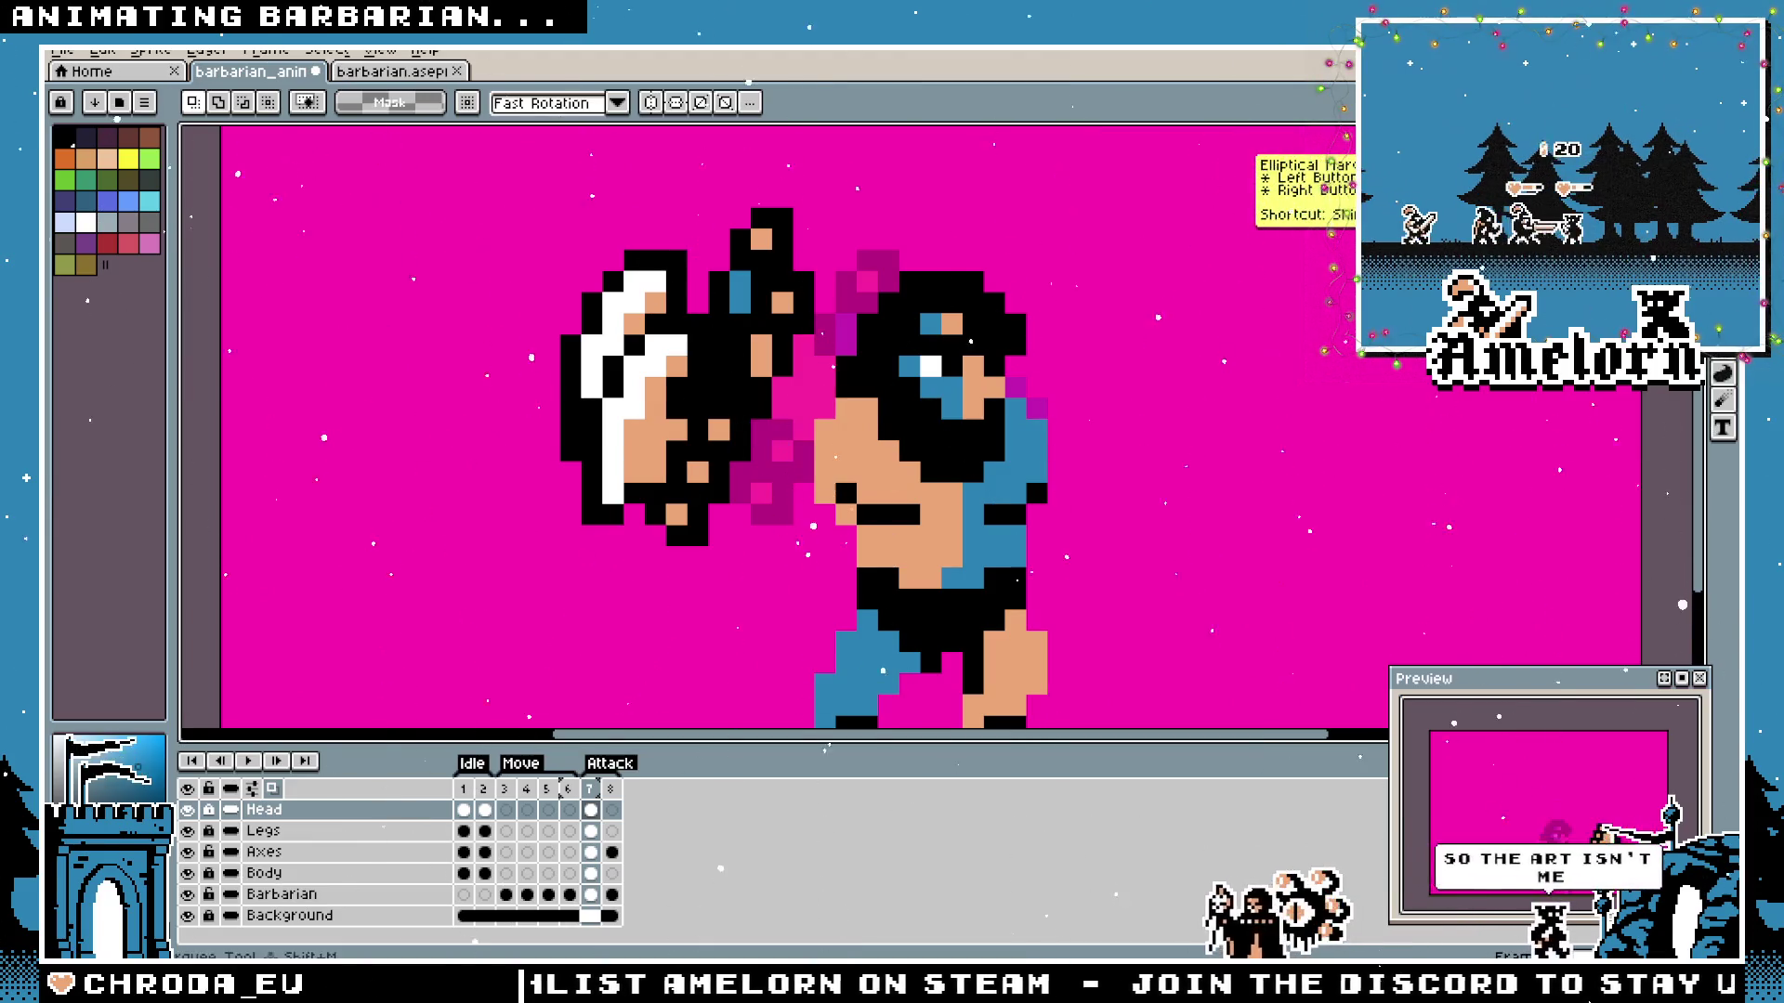
scroll(1063, 339, down, 1)
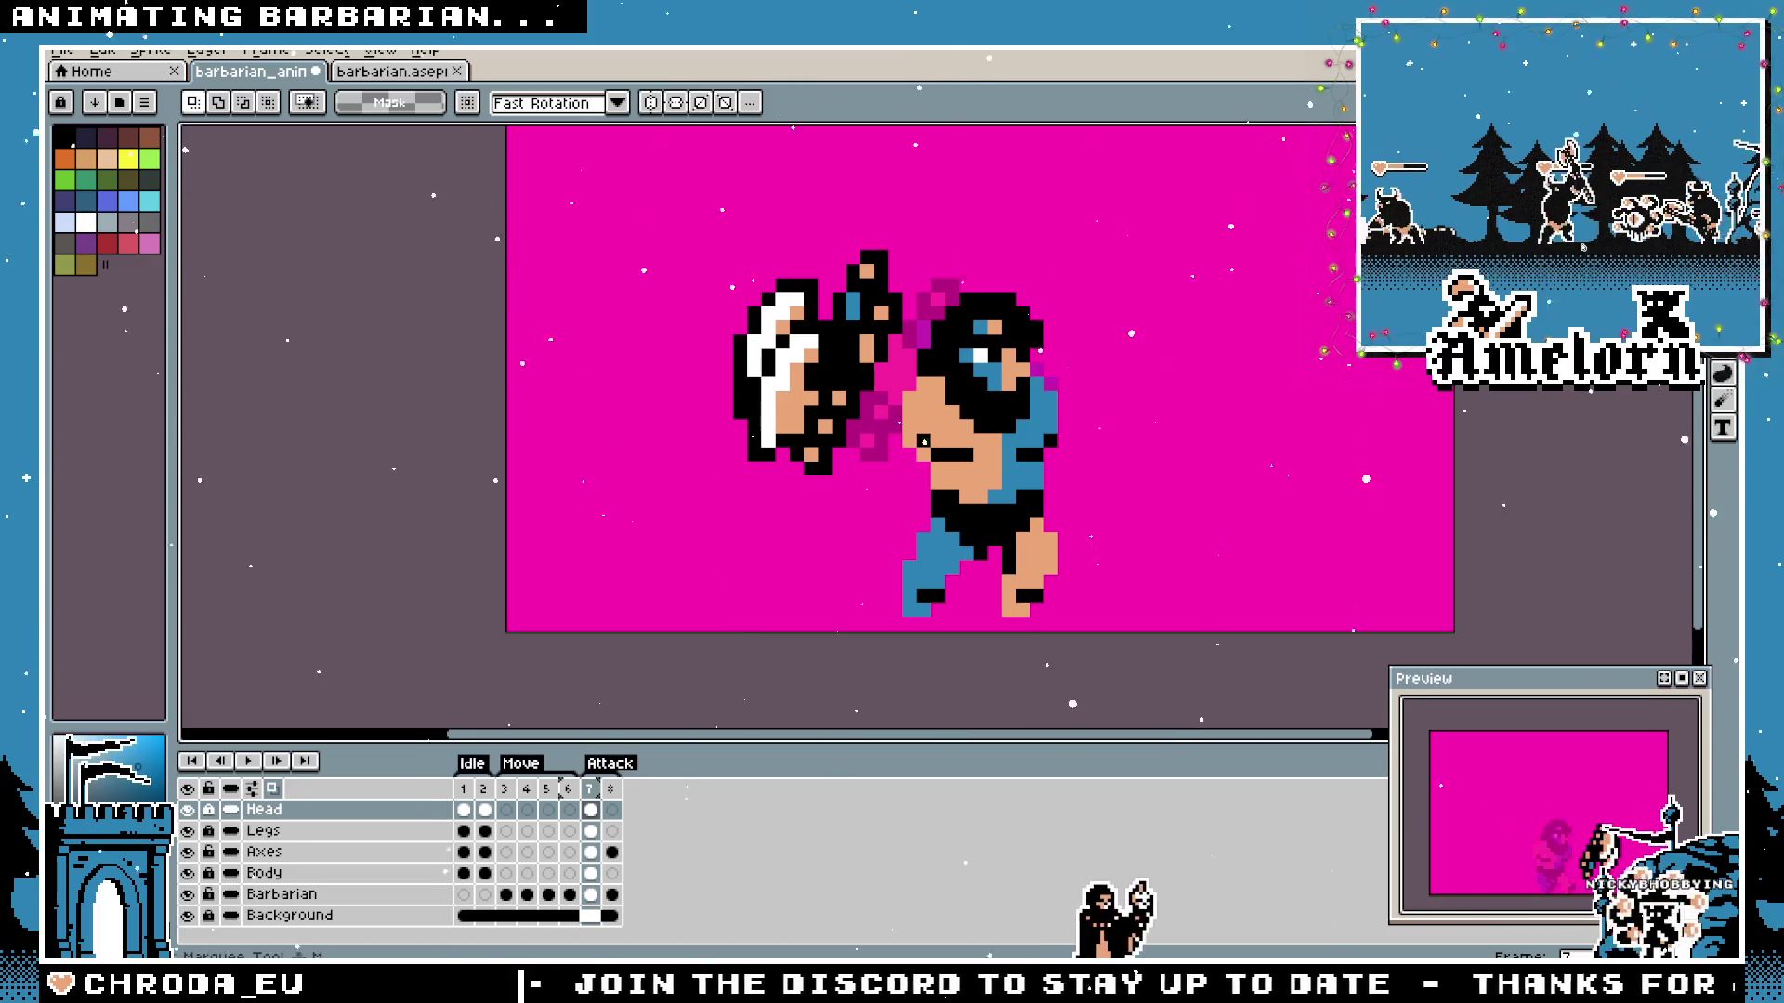
Flip between frames 7 and 8 to compare, then add a new layer above Head with Shift+N.
click(613, 789)
key(Left)
click(613, 790)
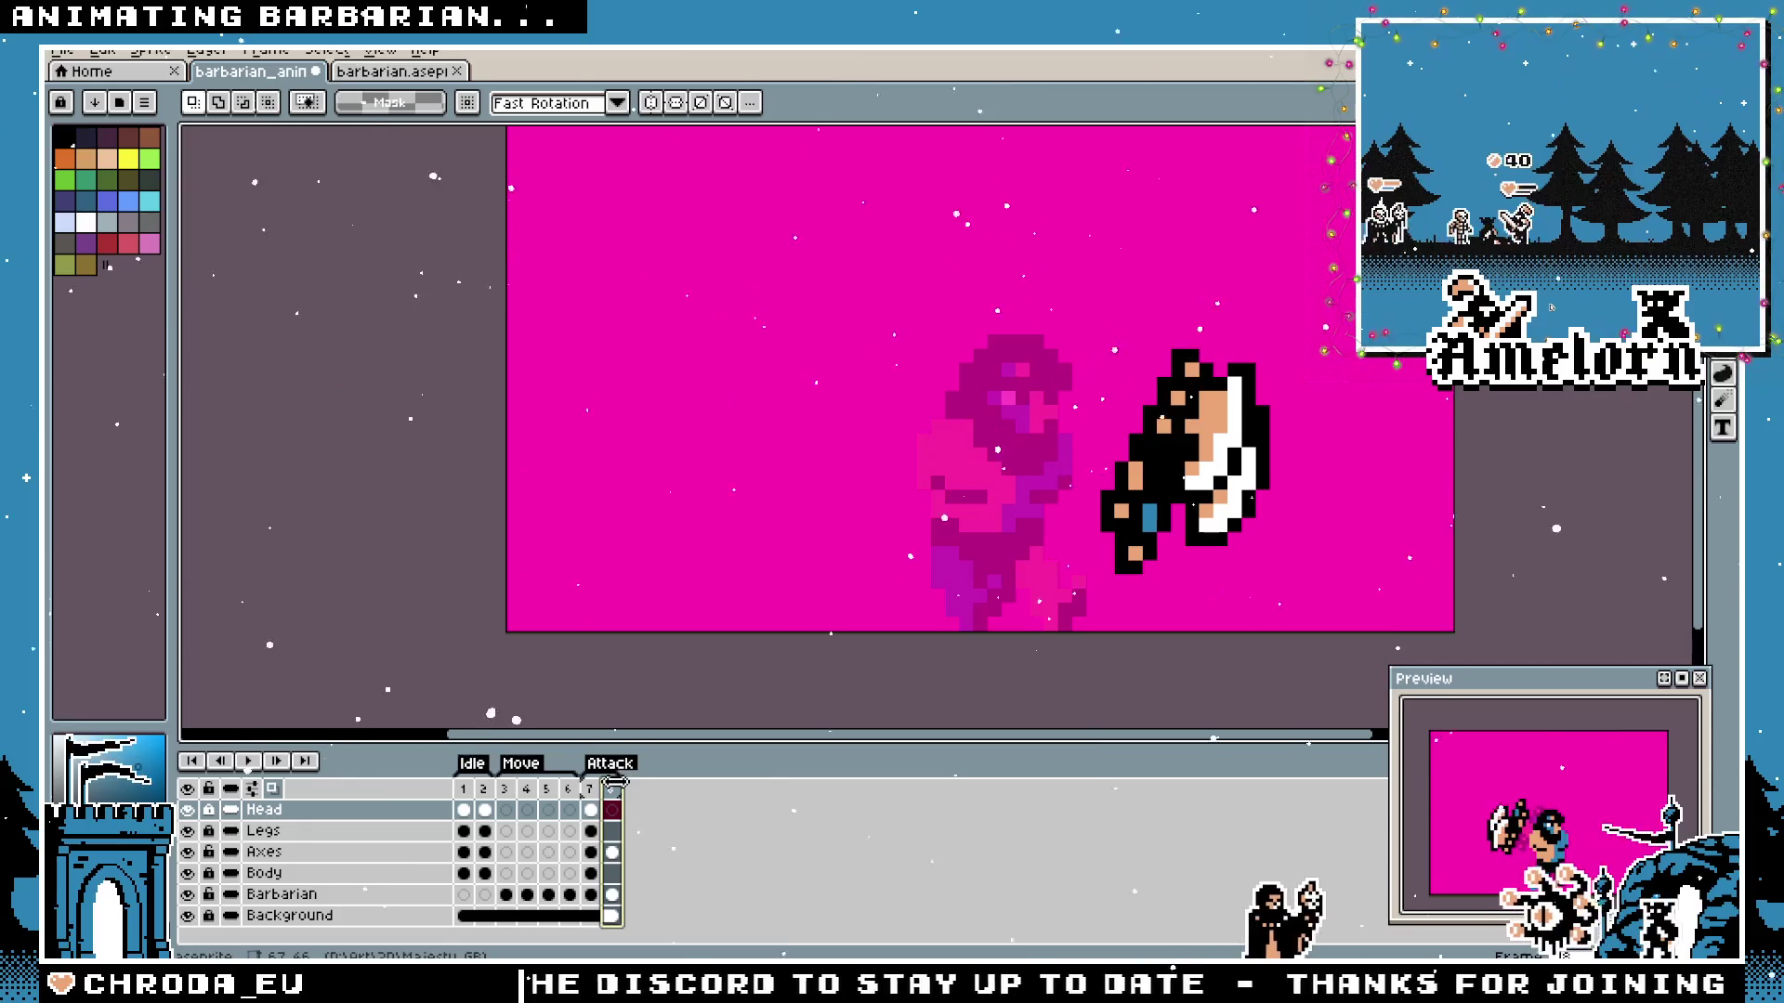
key(Left)
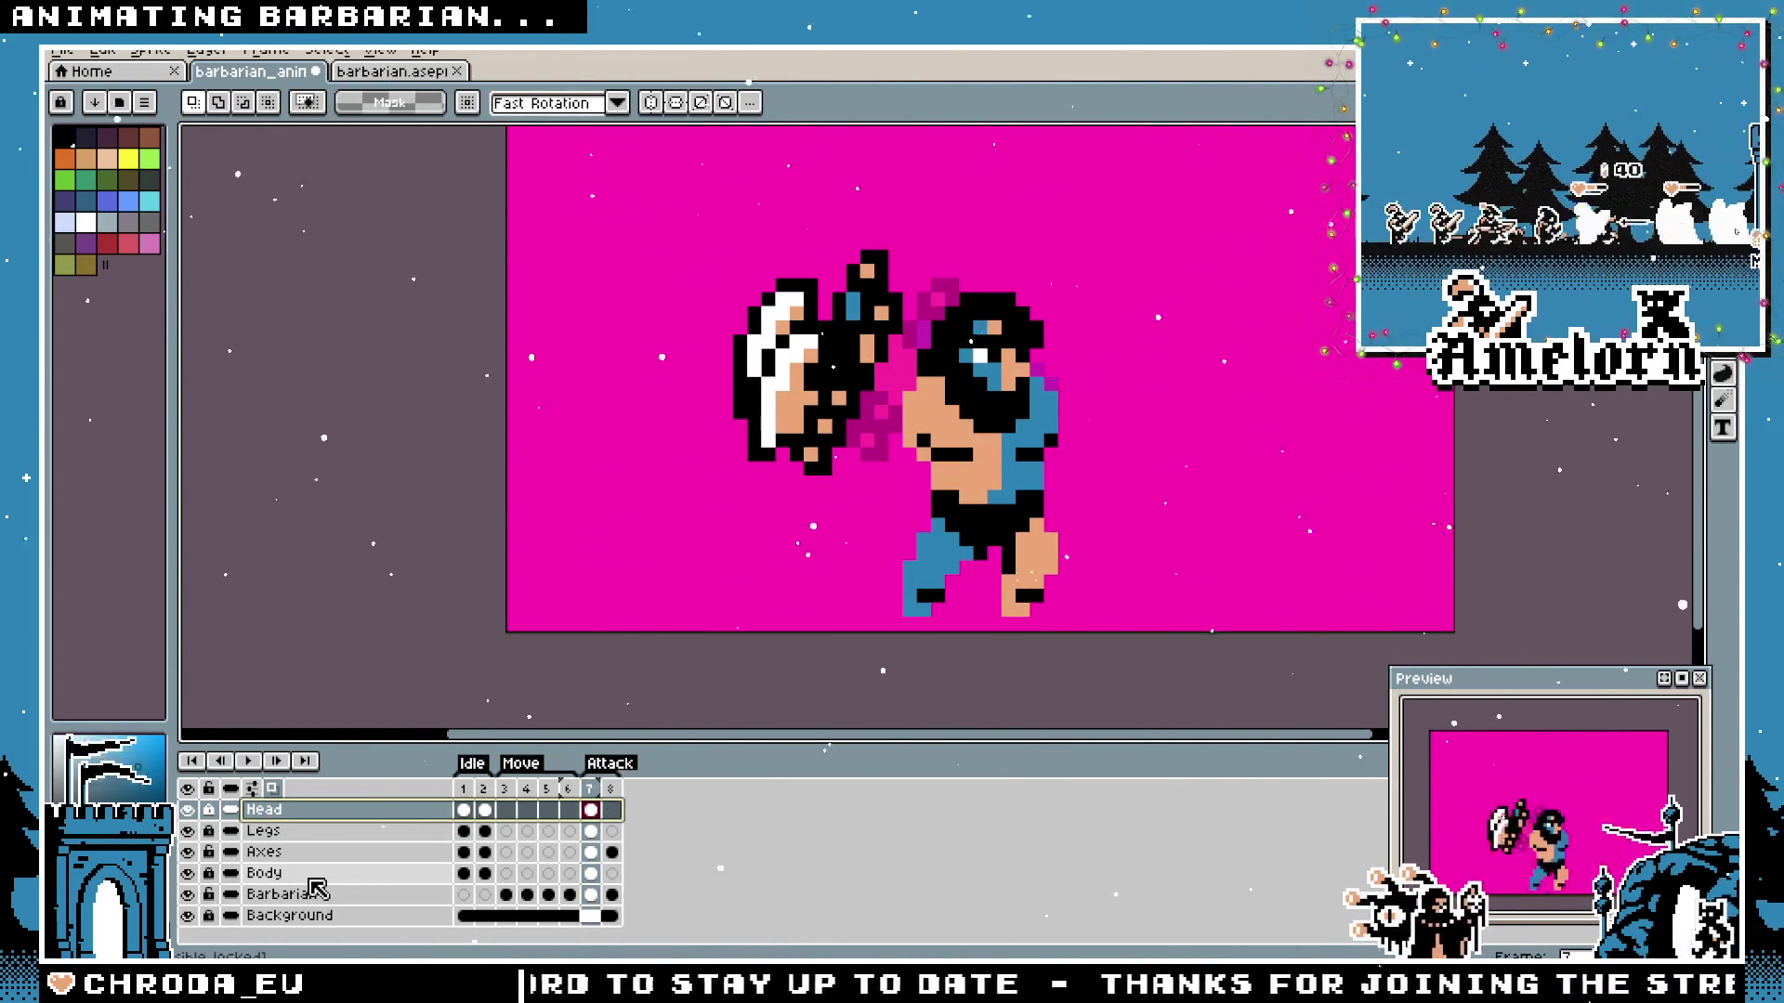
key(shift+n)
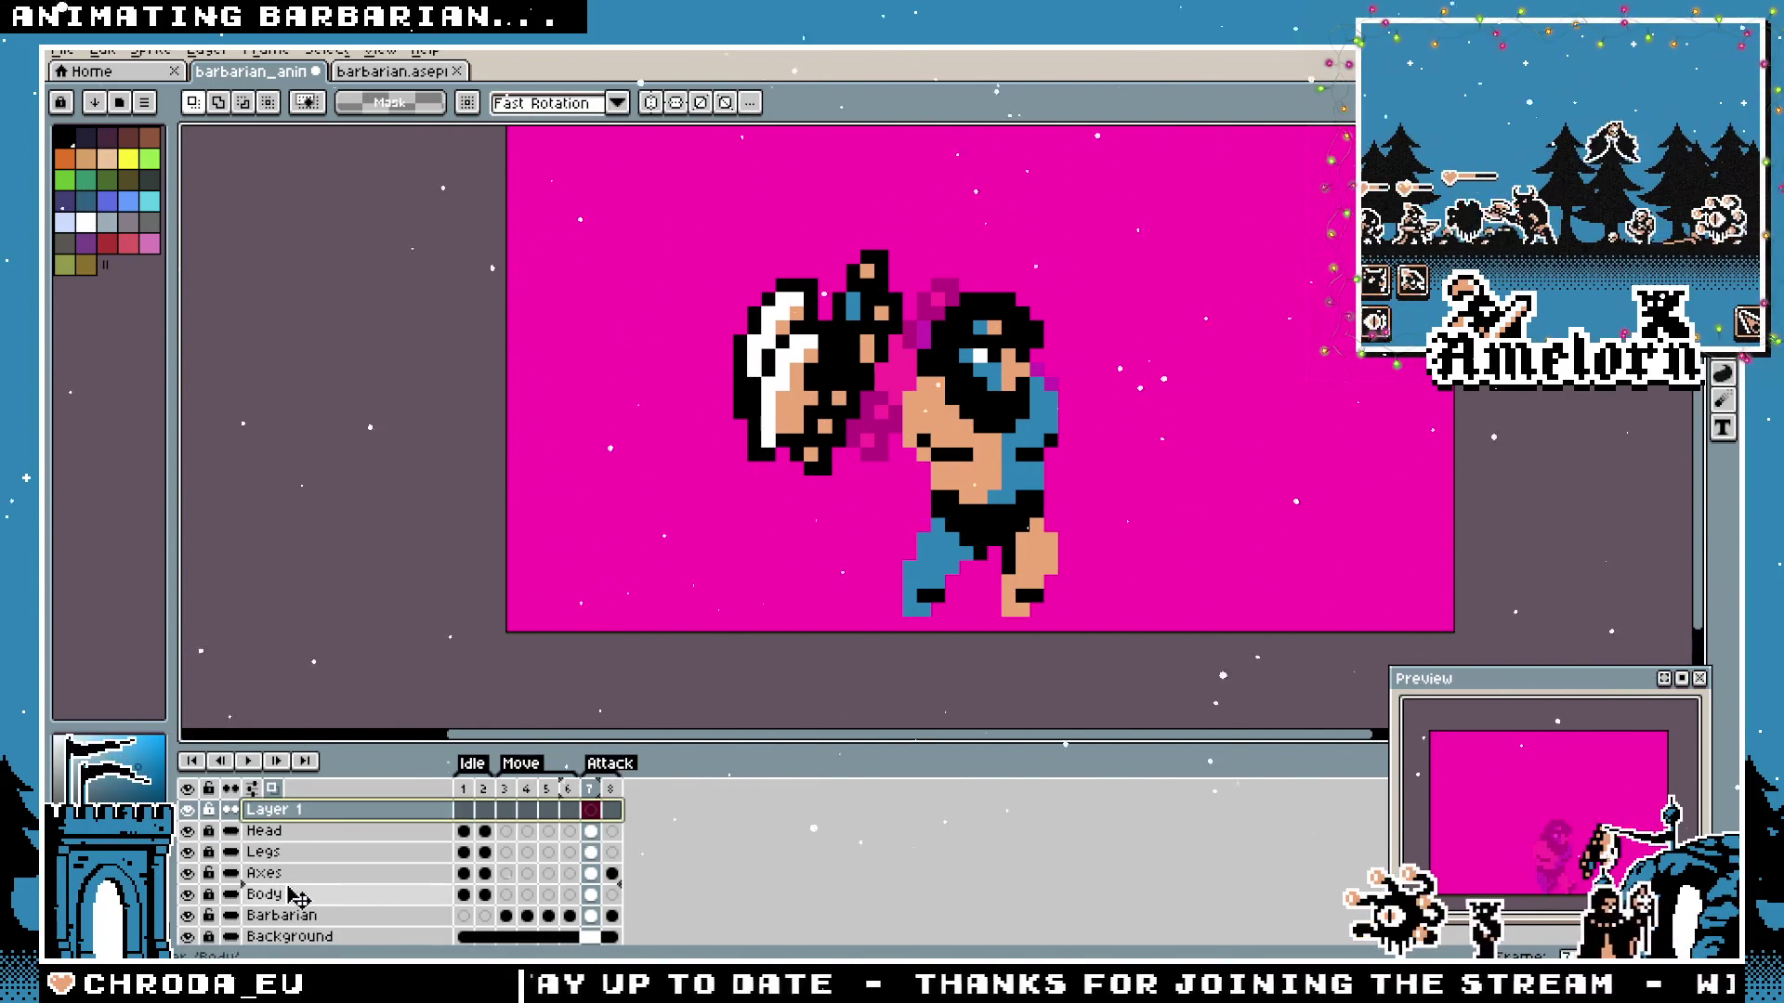
Rename the new layer to Arms and paint skin tone over the gap beside the chest.
drag(295, 890, 295, 884)
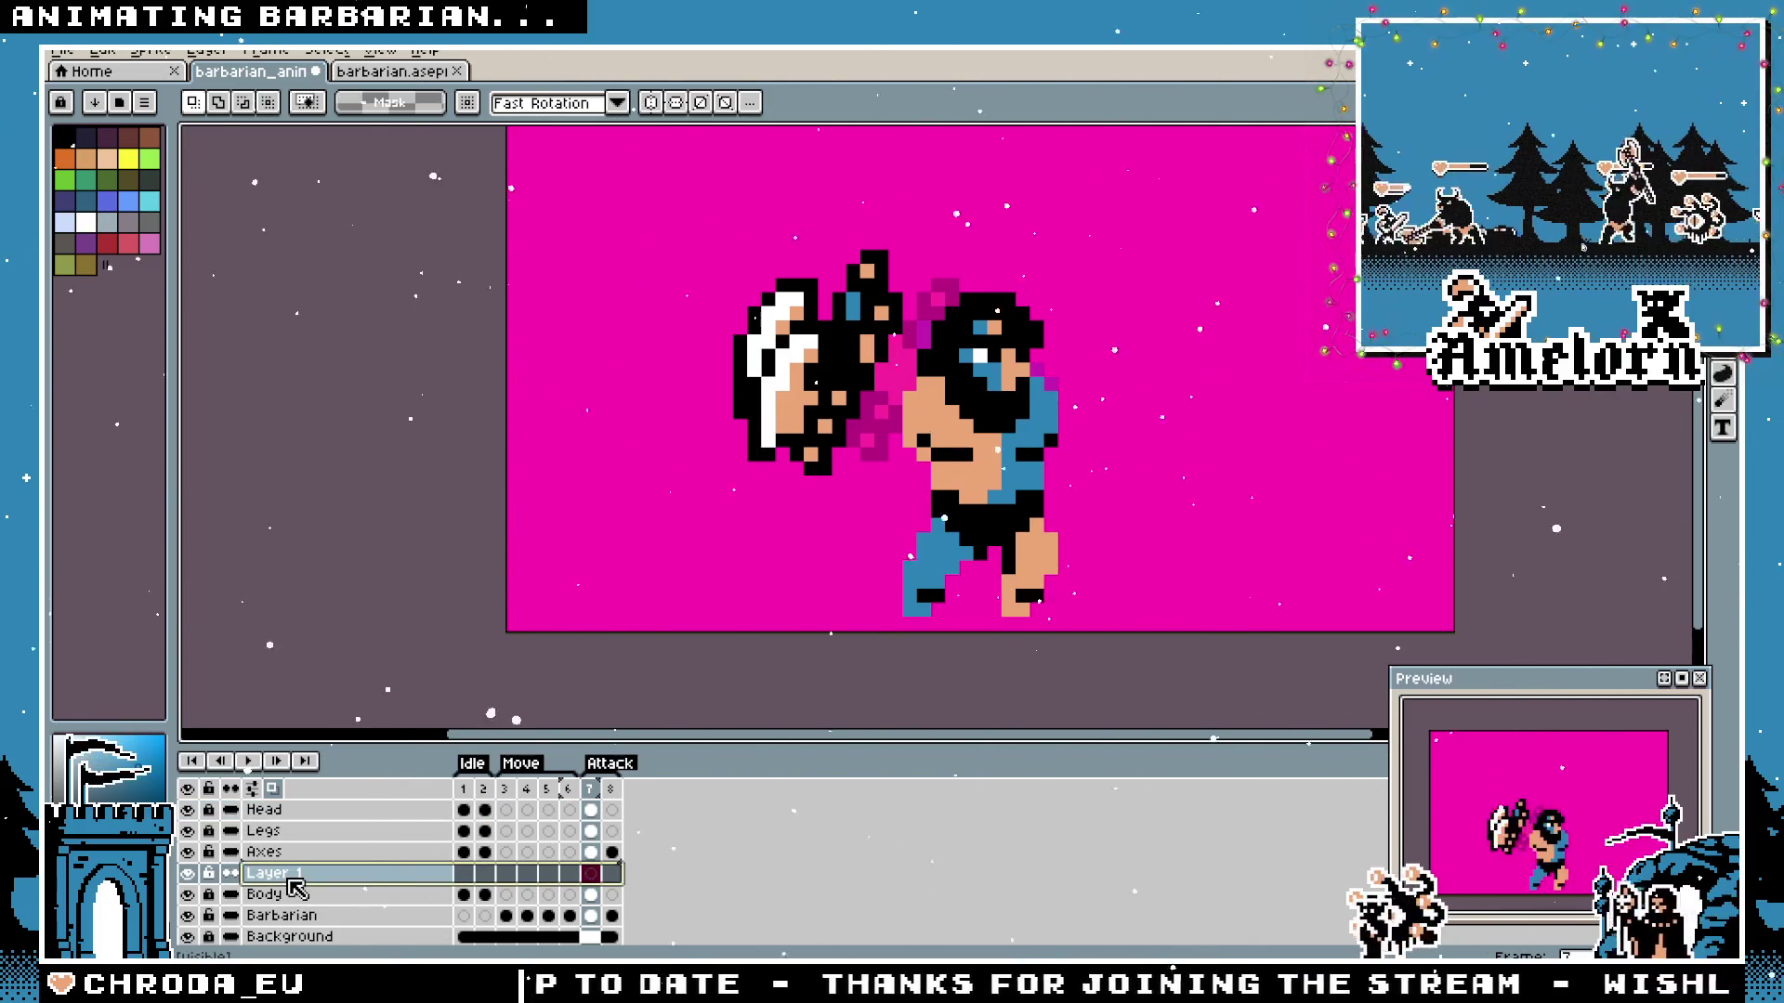
double_click(290, 878)
text(Arms)
key(Return)
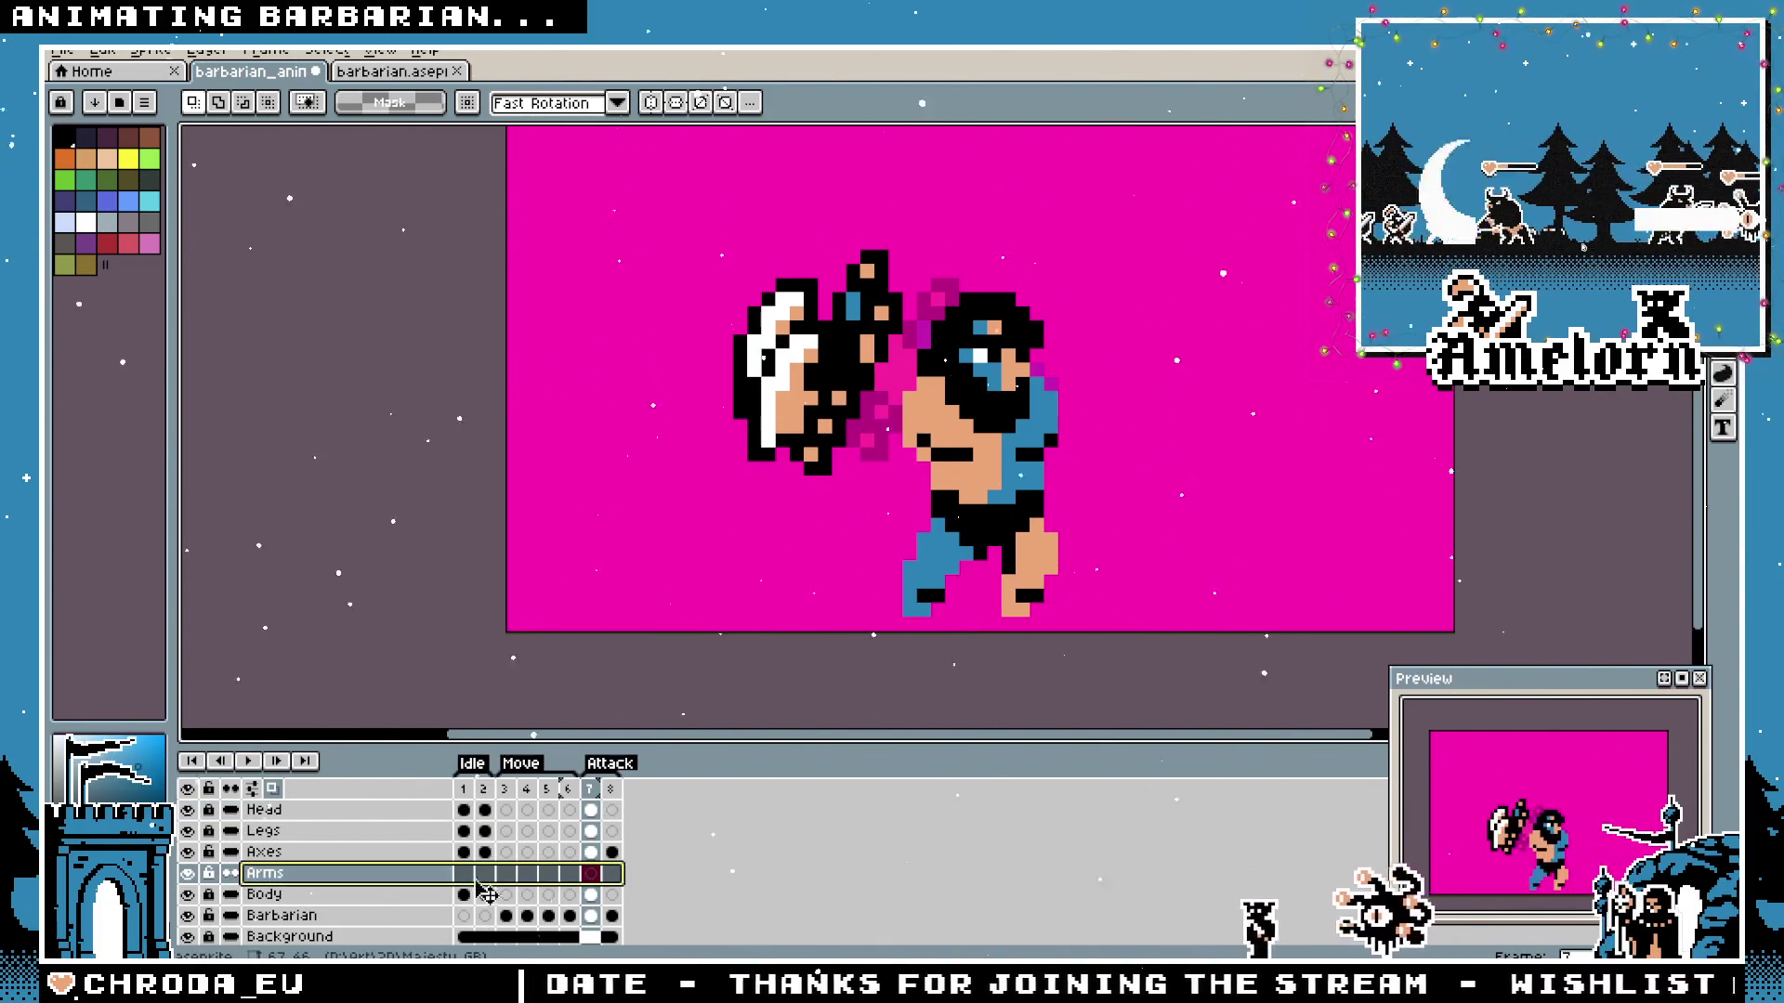
scroll(1059, 546, up, 1)
key(b)
scroll(948, 481, up, 1)
drag(927, 462, 940, 423)
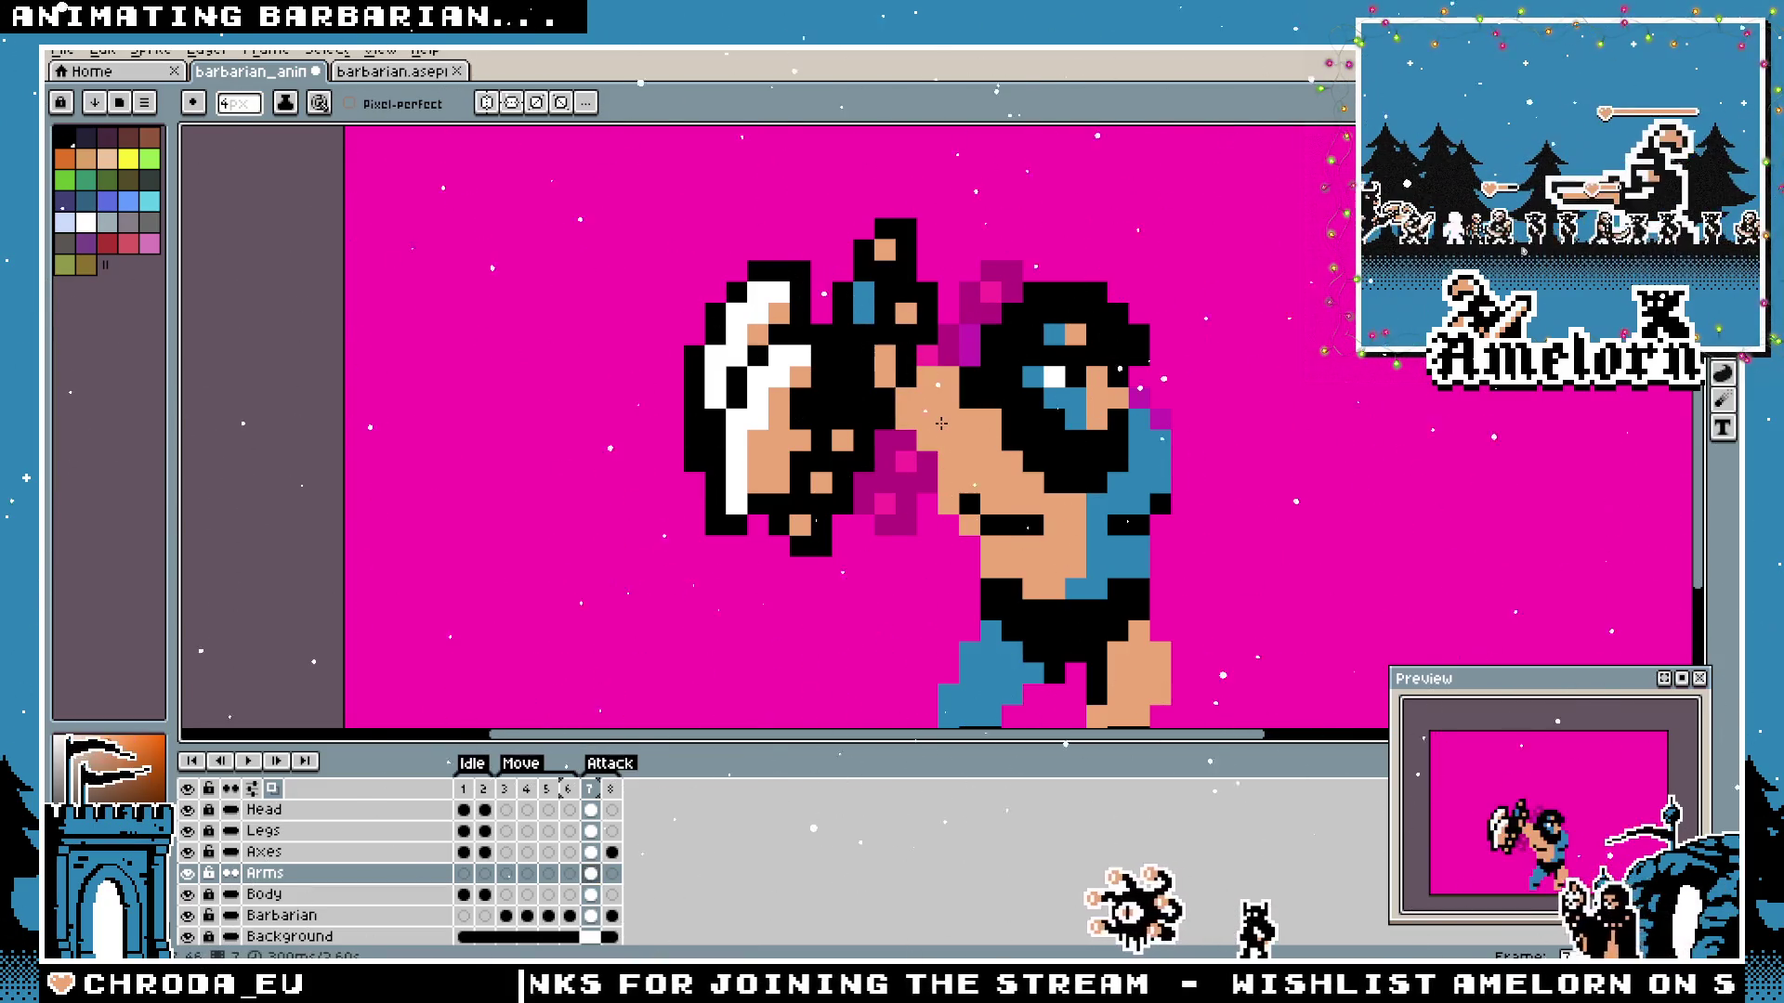
scroll(1489, 619, down, 3)
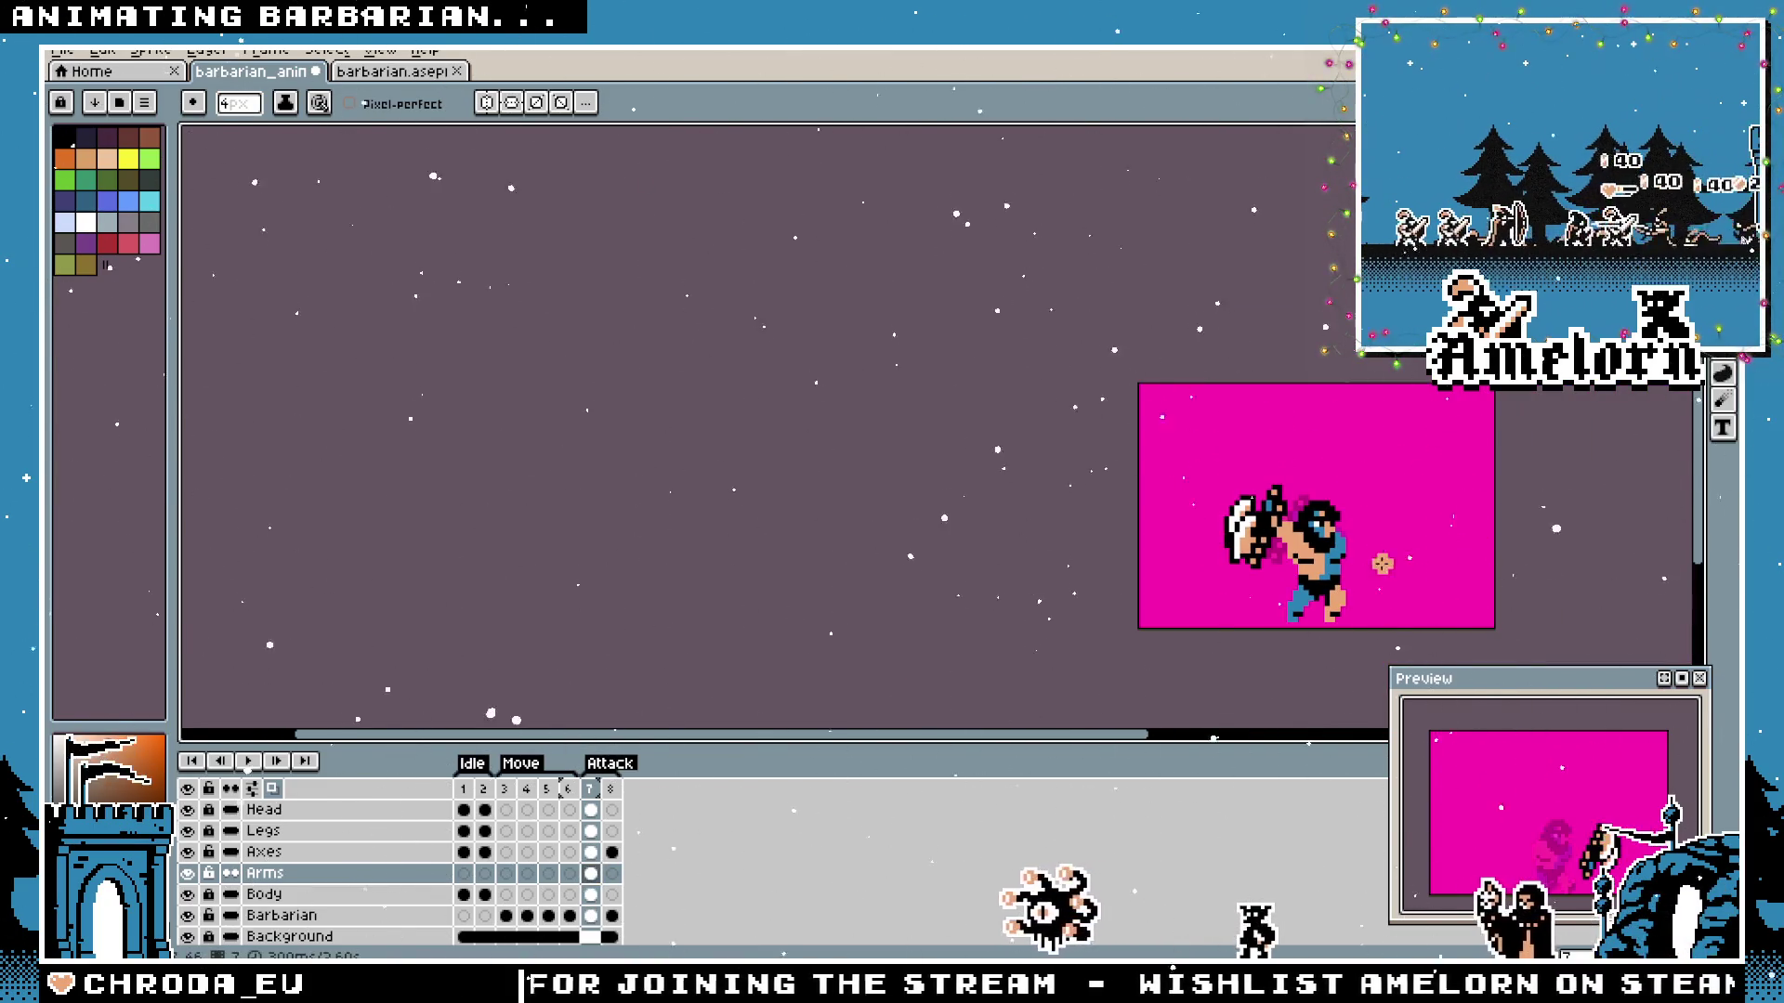
scroll(1315, 555, up, 3)
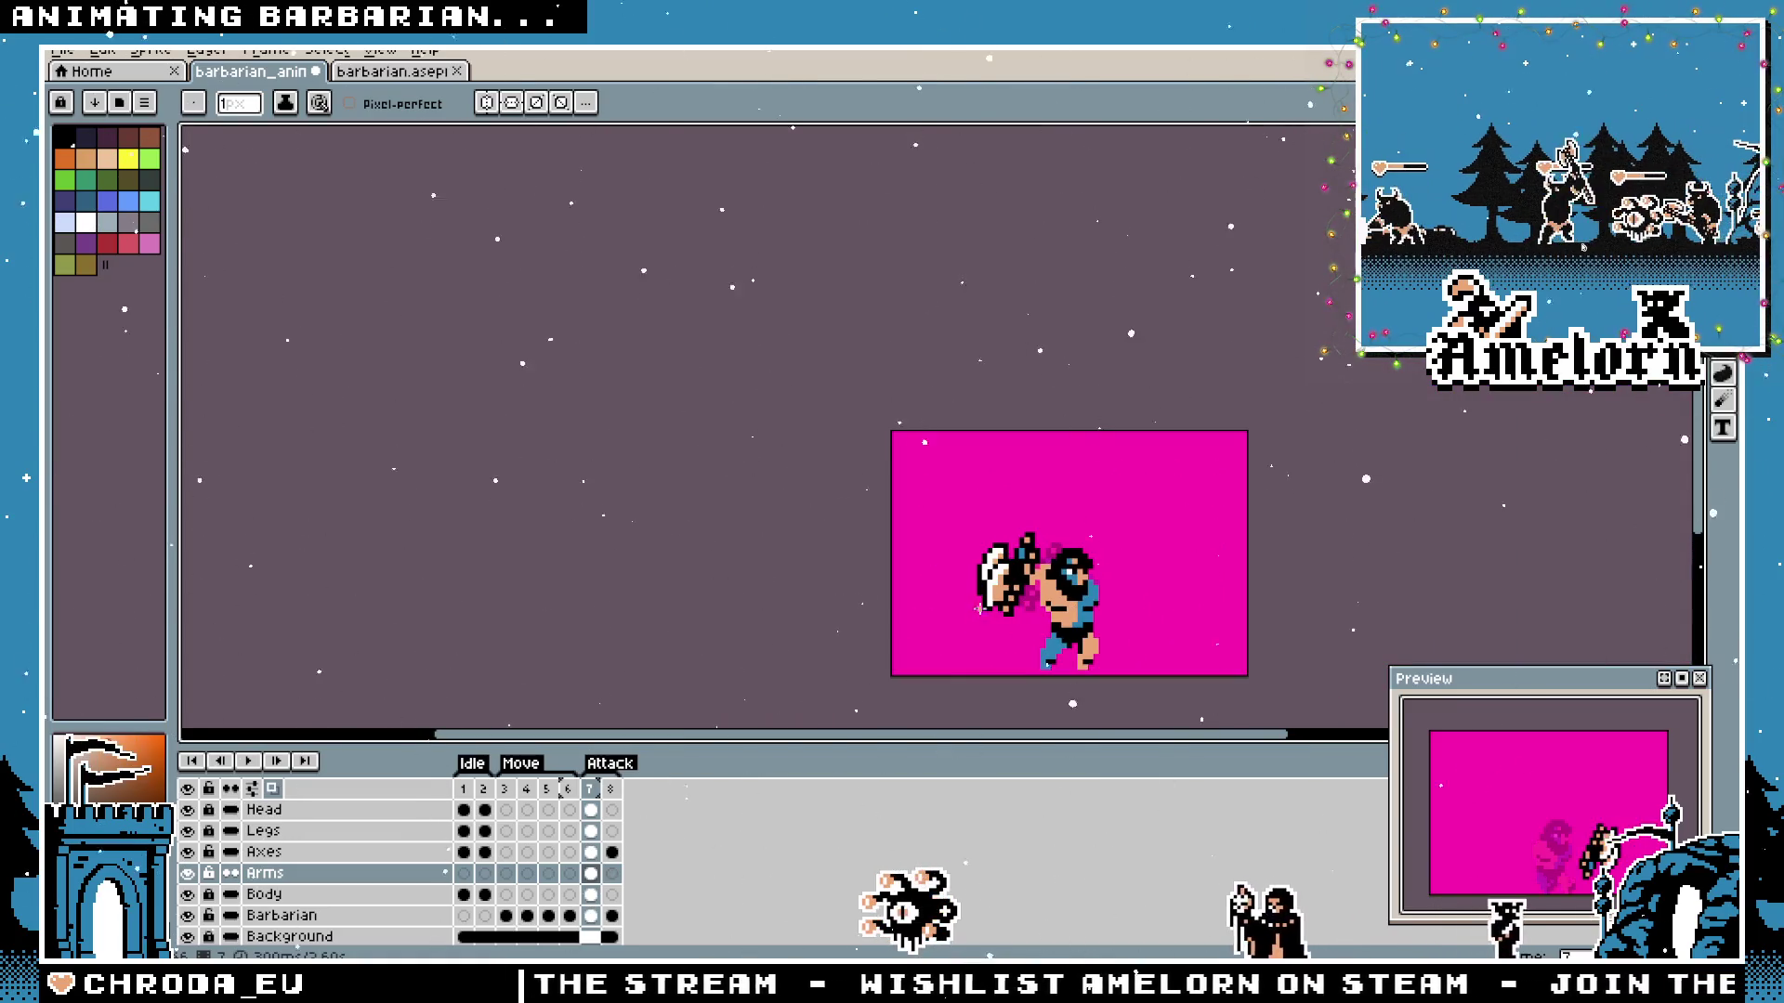
scroll(980, 614, up, 3)
scroll(1071, 537, up, 2)
Paint skin tone onto the arm near the chest on the Arms layer, undoing a stray stroke.
key(v)
key(b)
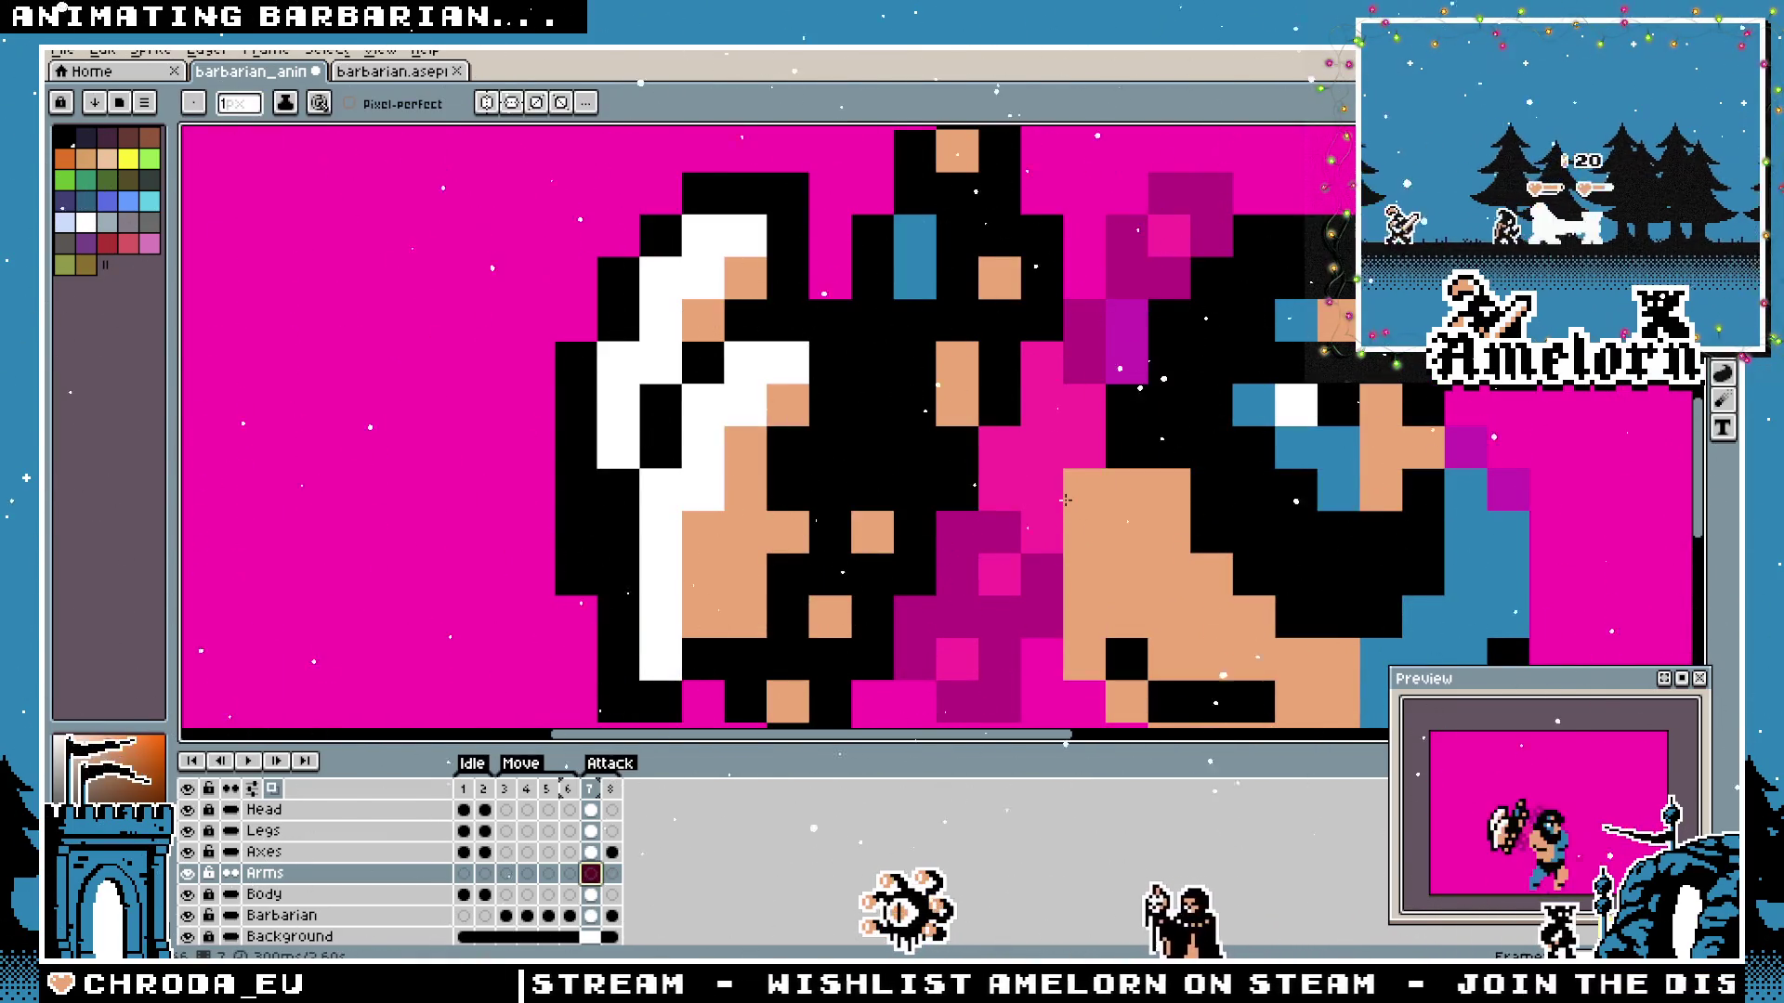
drag(1003, 405, 1104, 504)
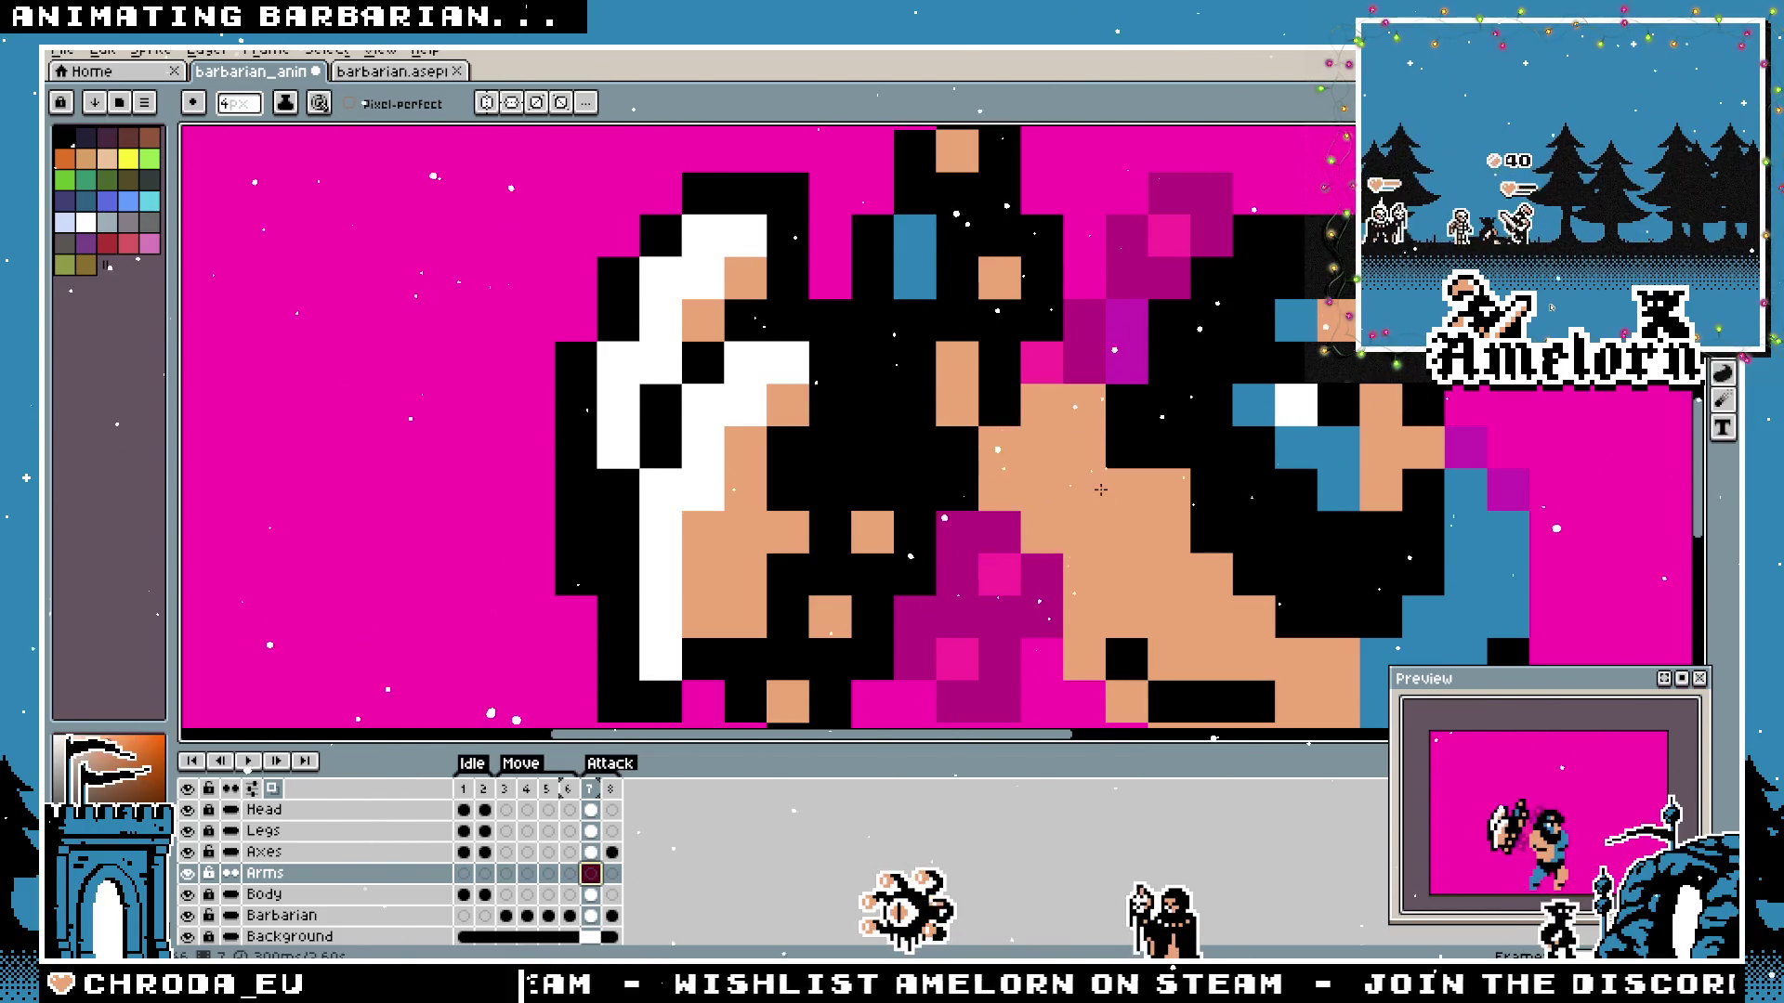
scroll(878, 652, down, 1)
click(273, 880)
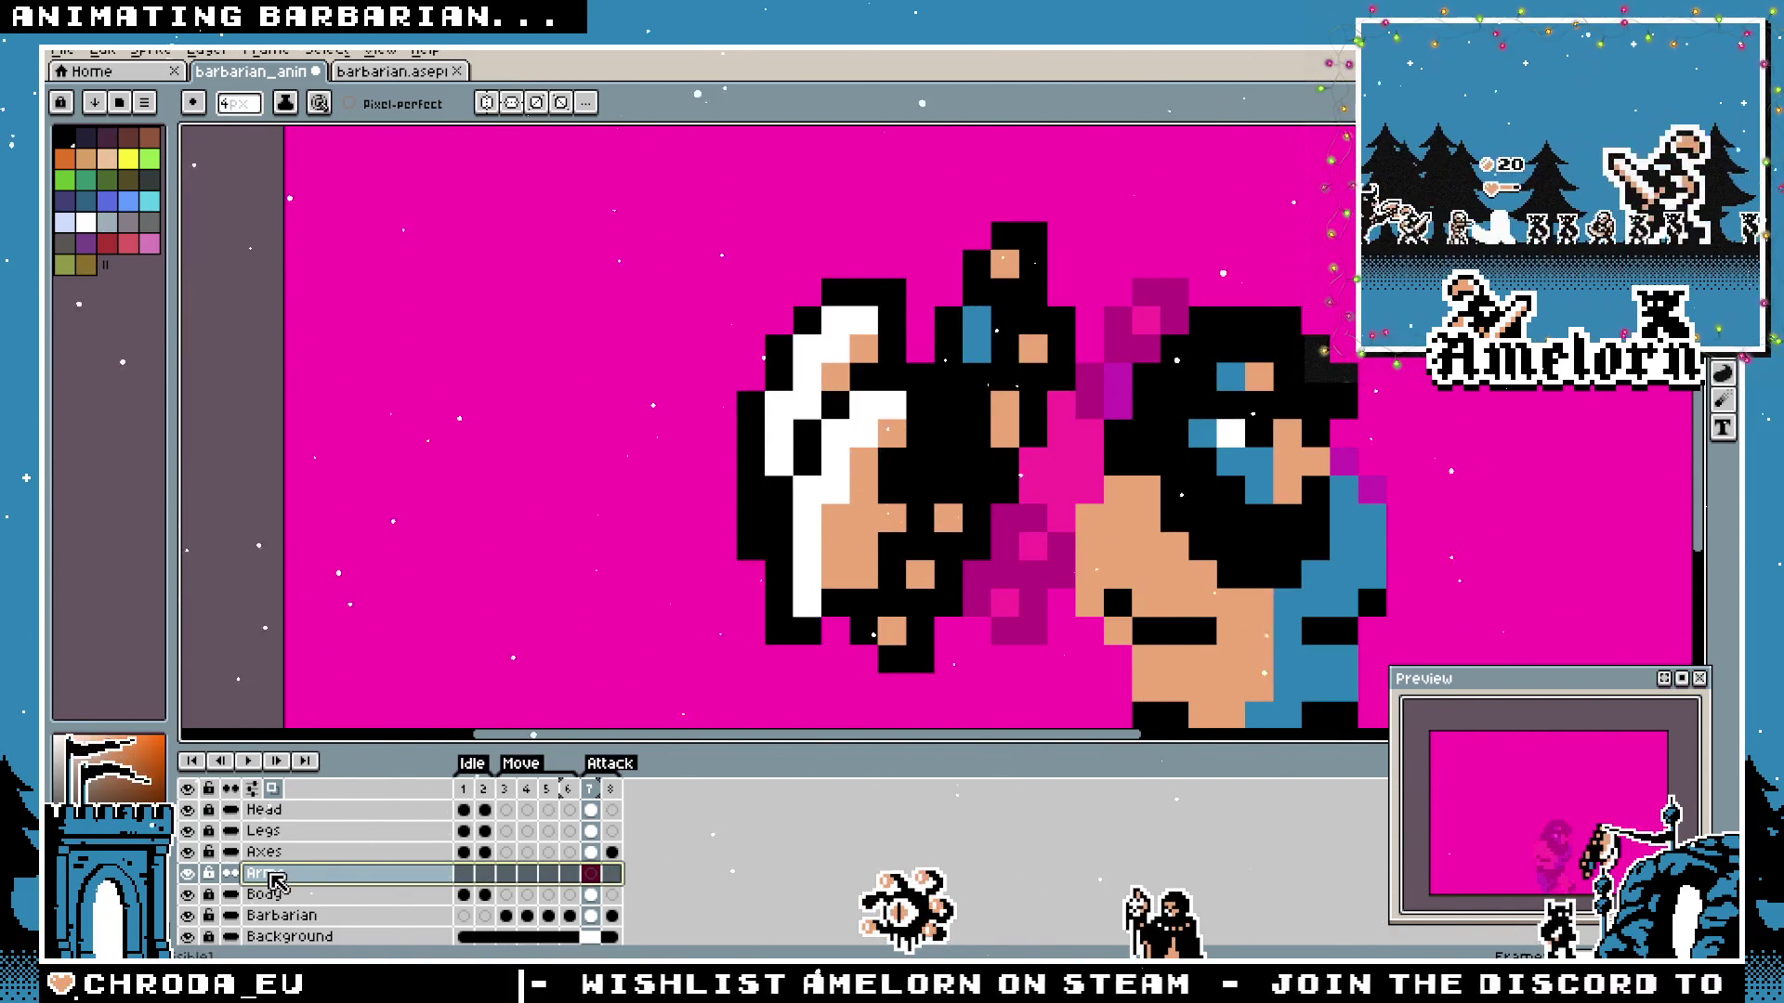
drag(1038, 468, 1083, 516)
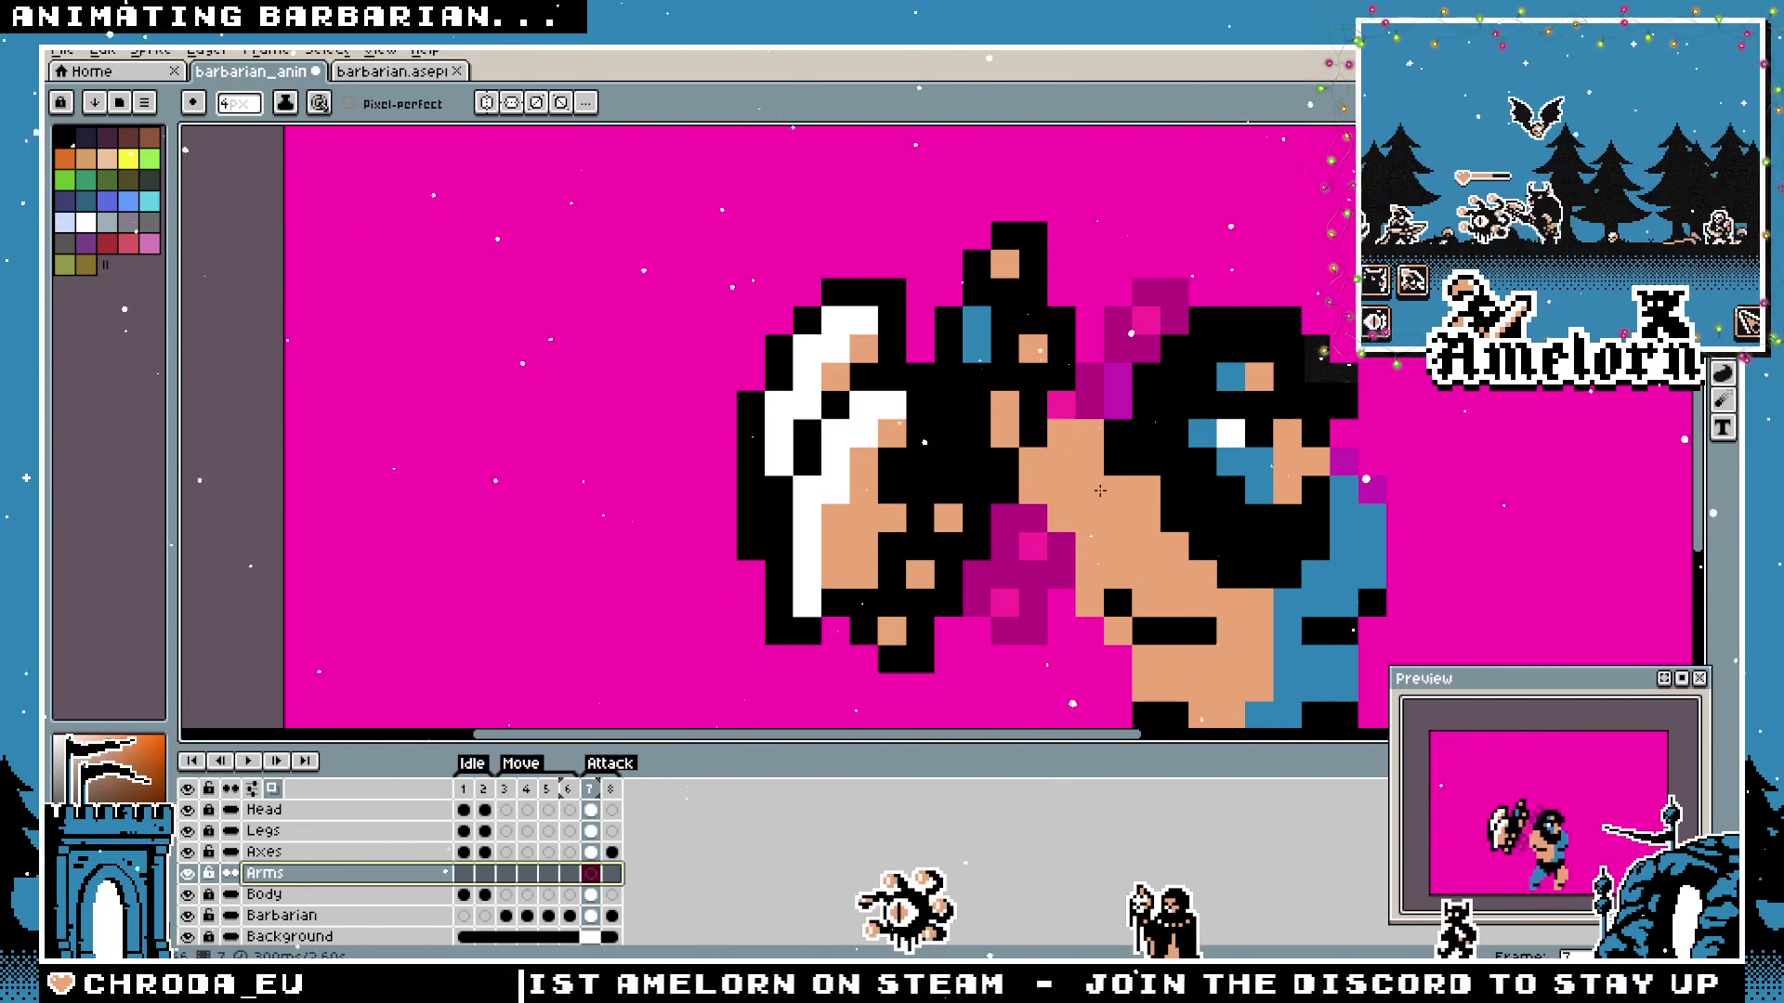
key(ctrl+z)
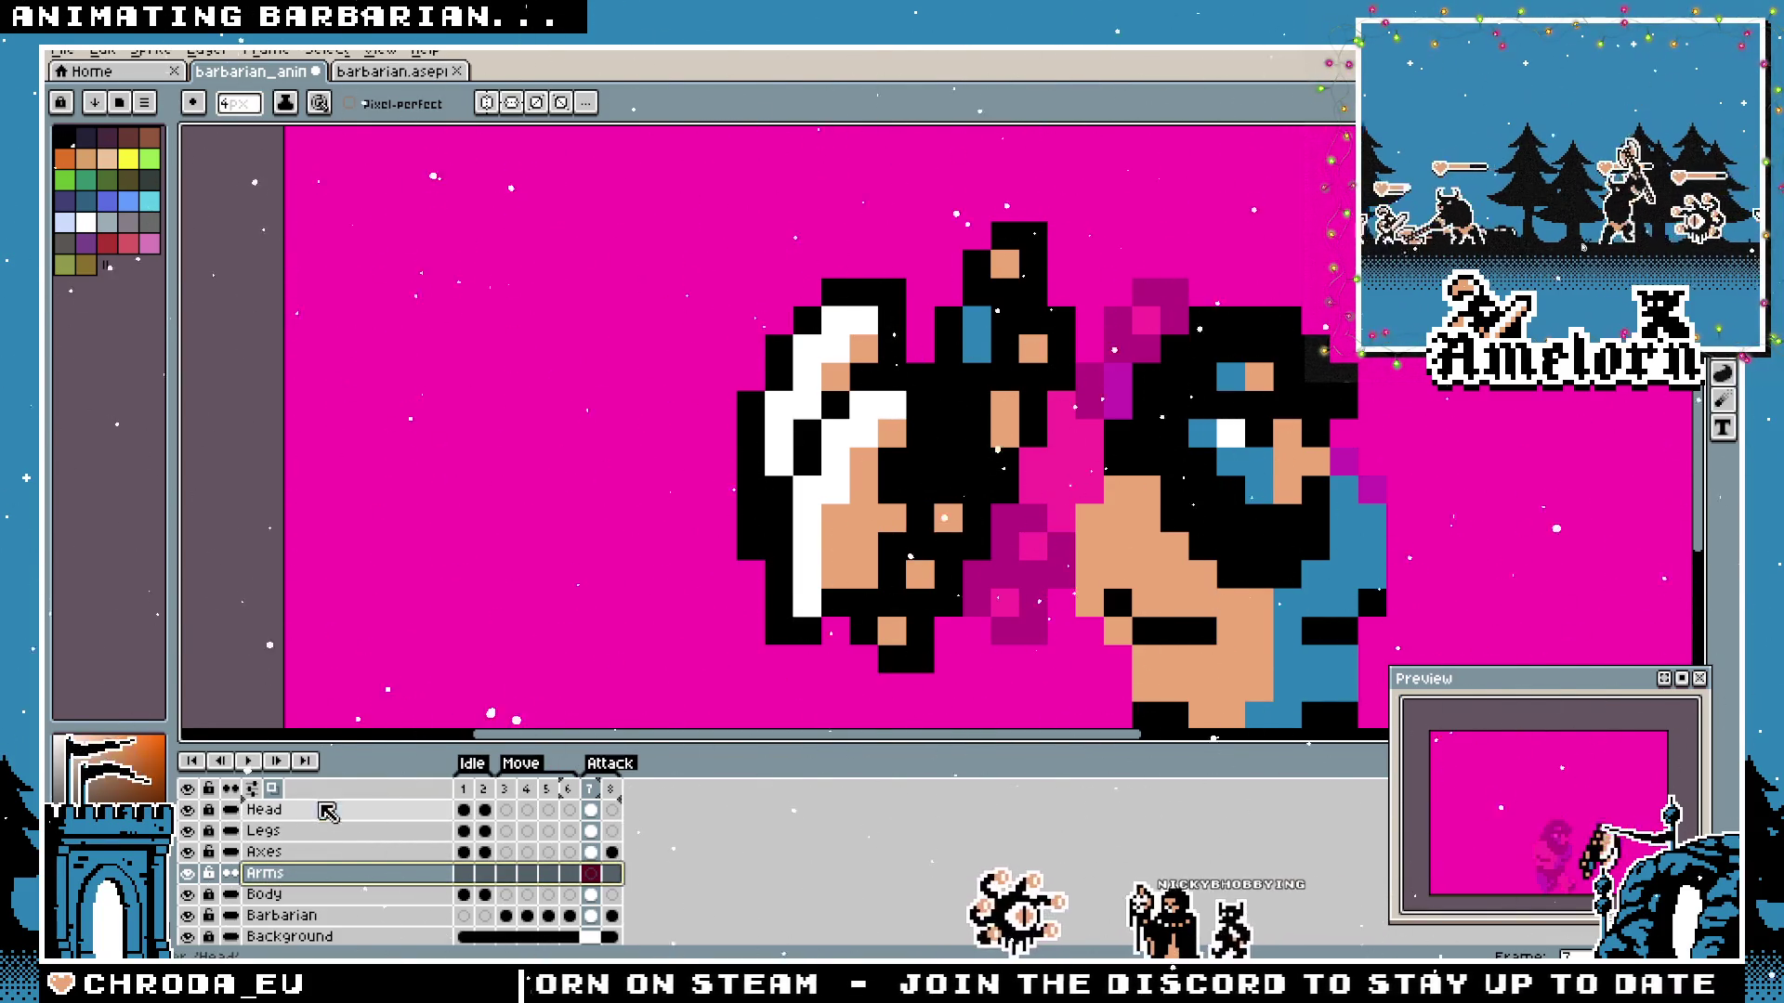
Move the Arms layer to the top of the stack and refine the arm pixels near the chest.
drag(329, 816, 280, 805)
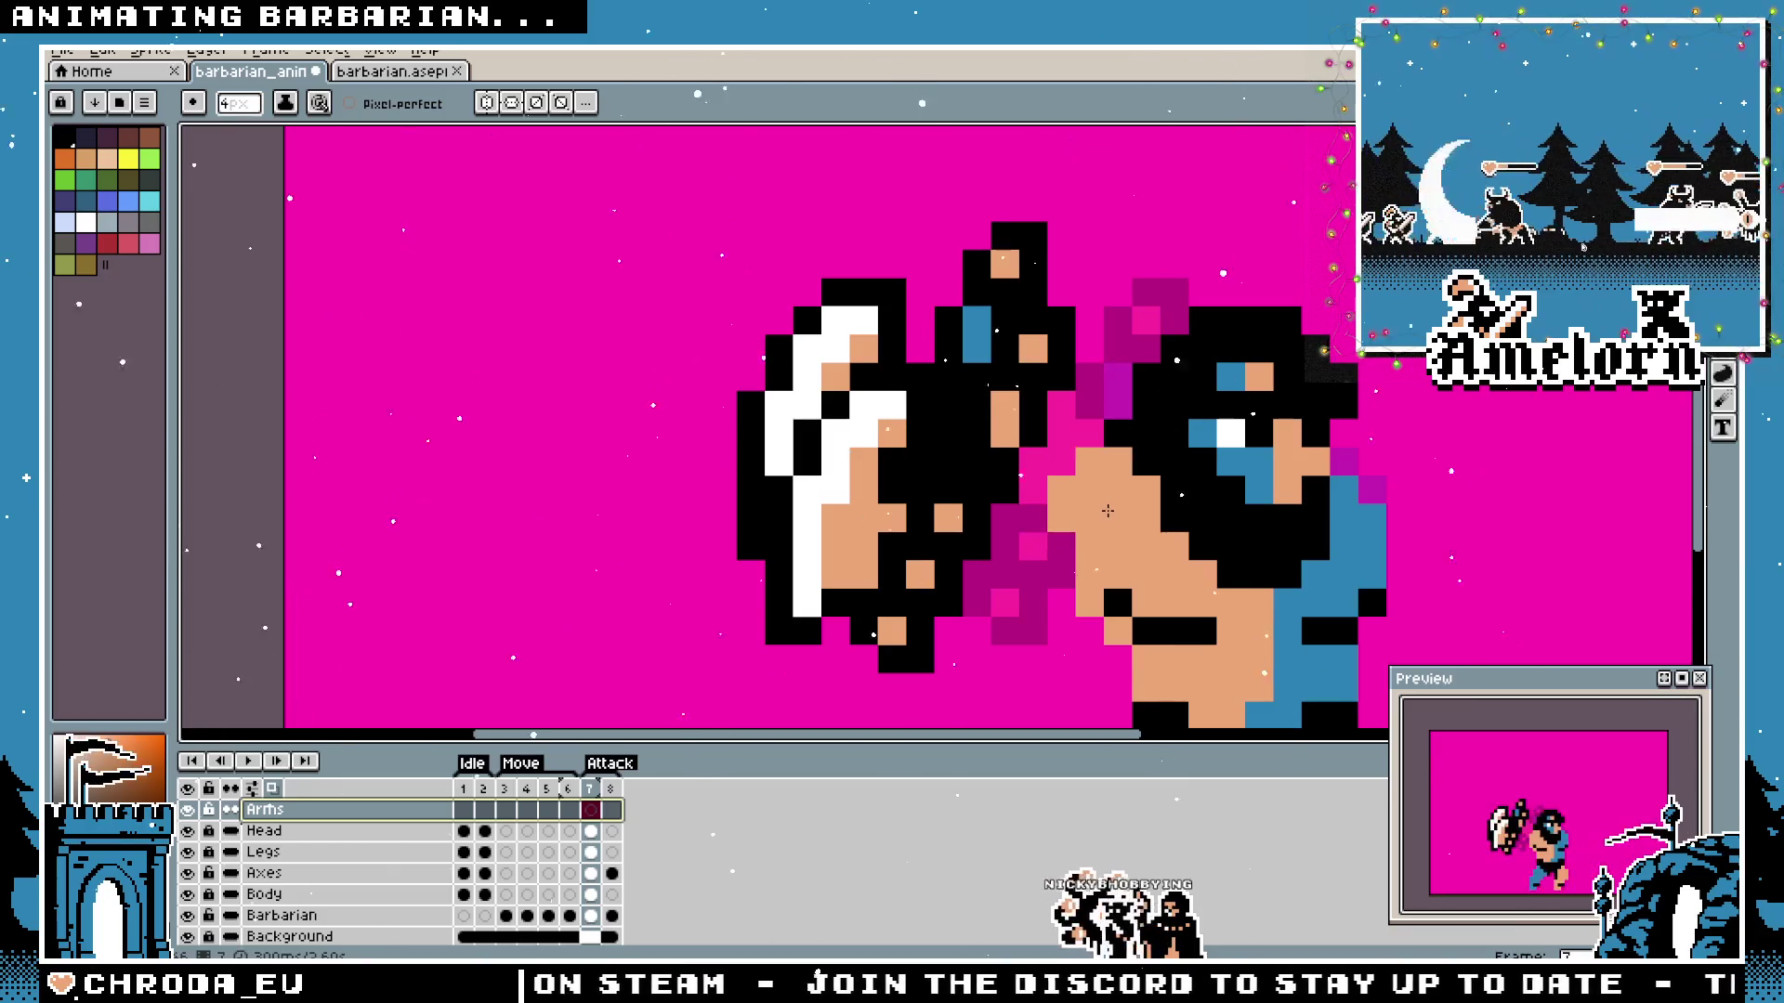
drag(1106, 510, 1081, 510)
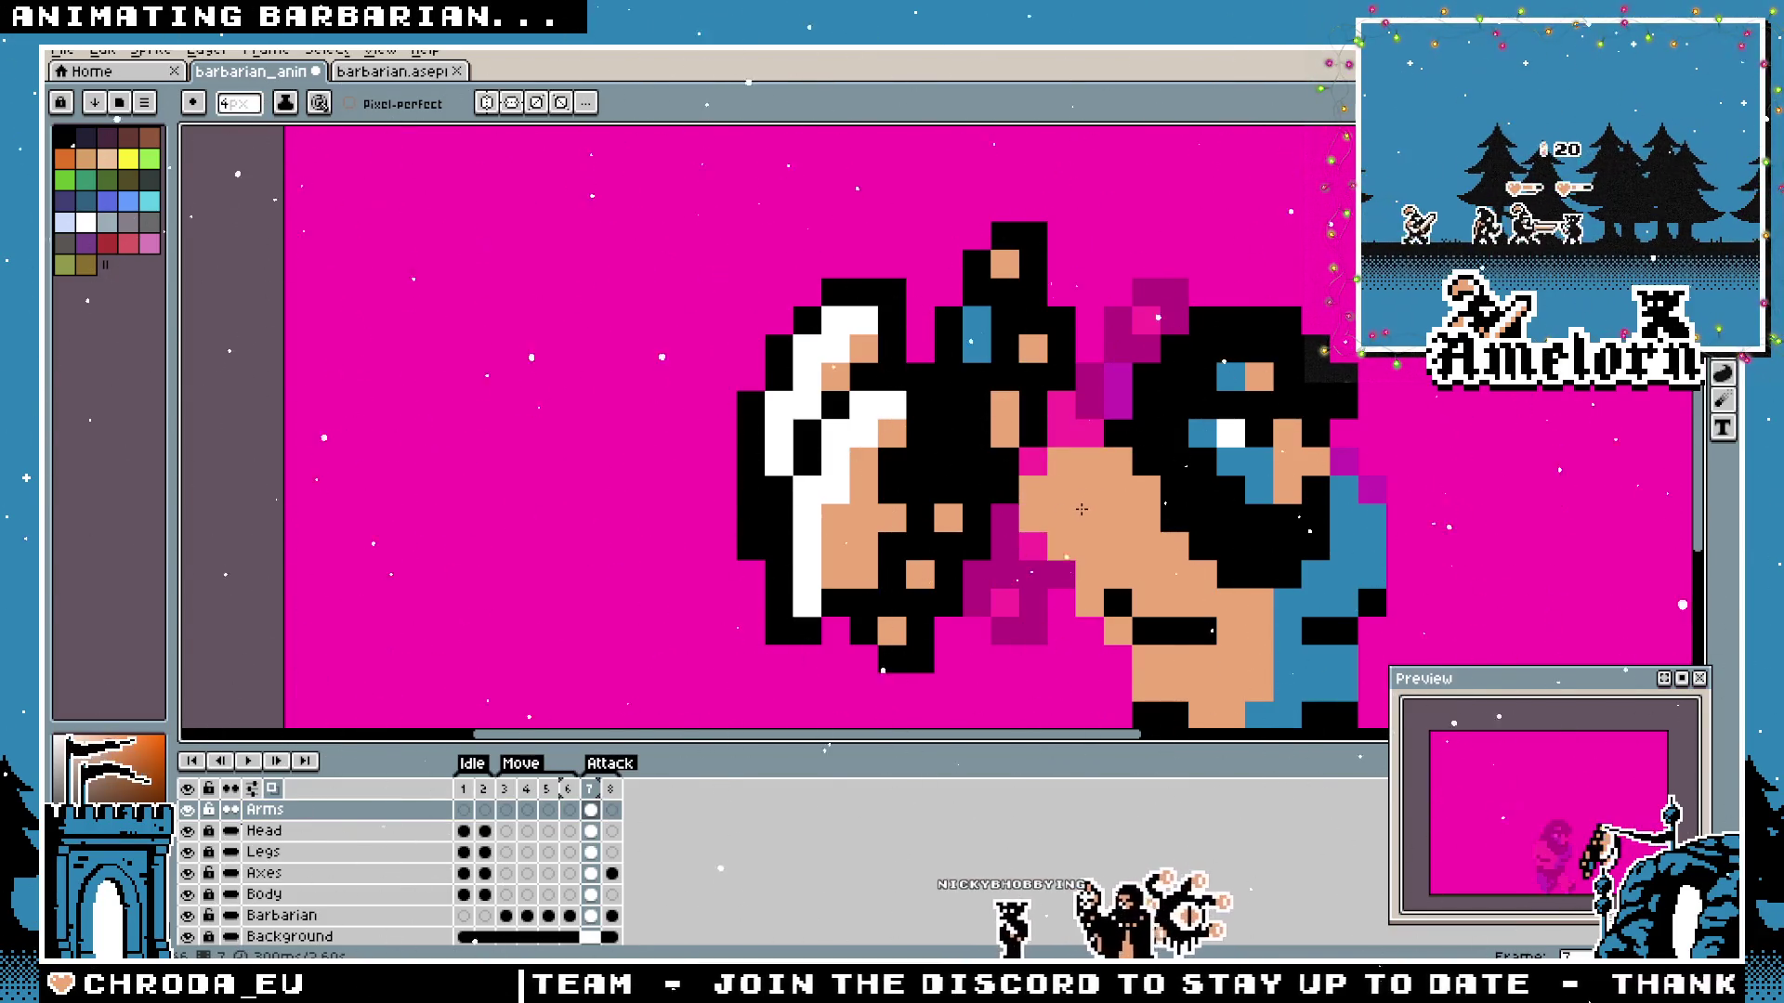
scroll(1274, 683, down, 3)
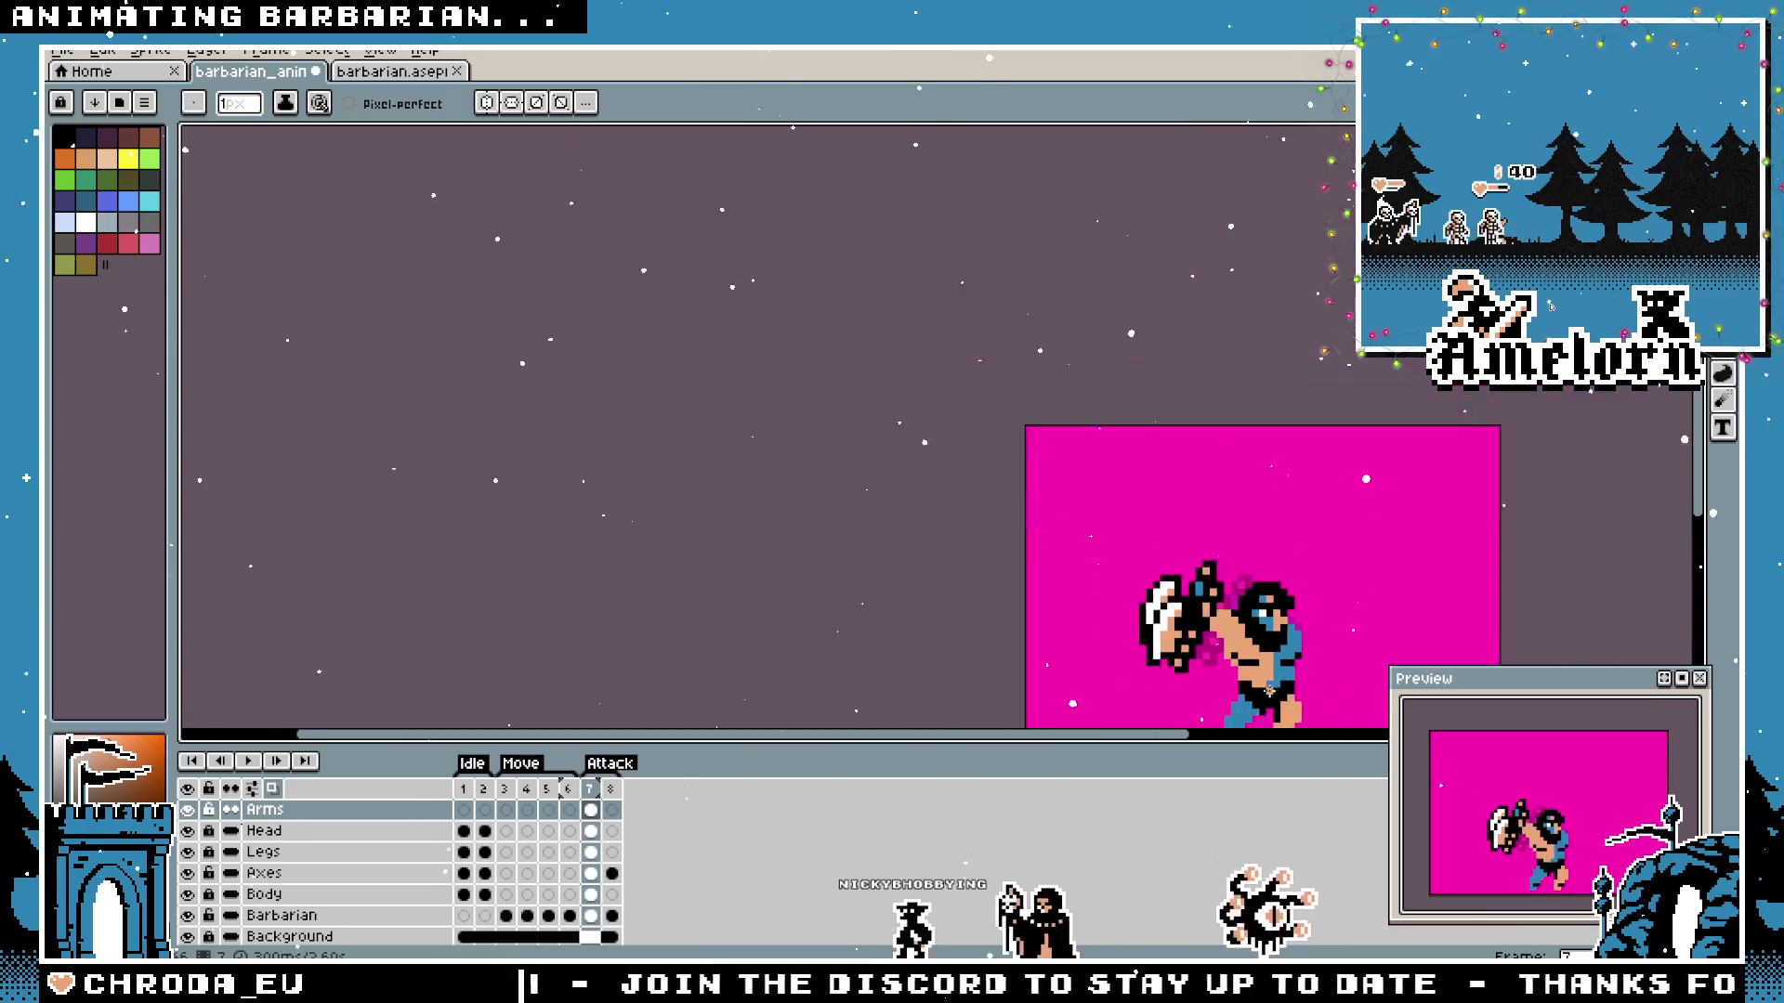
scroll(1217, 604, down, 2)
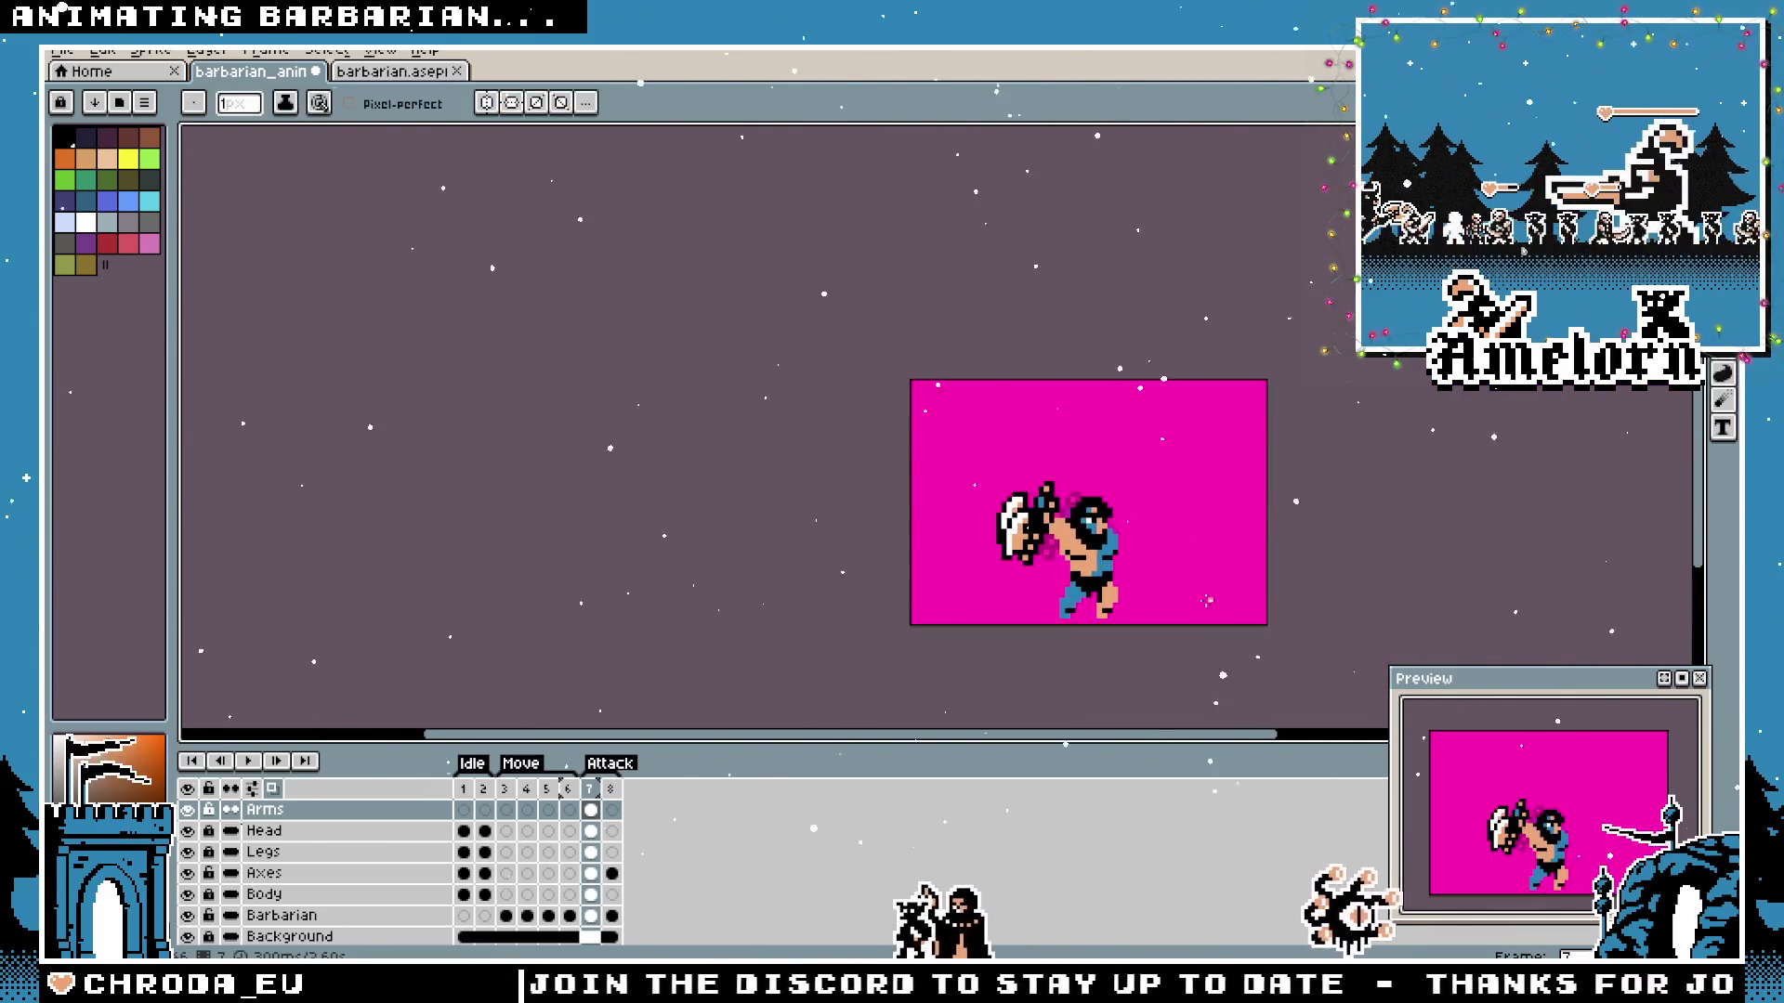
scroll(1217, 604, up, 2)
scroll(1217, 586, up, 1)
scroll(1219, 544, up, 1)
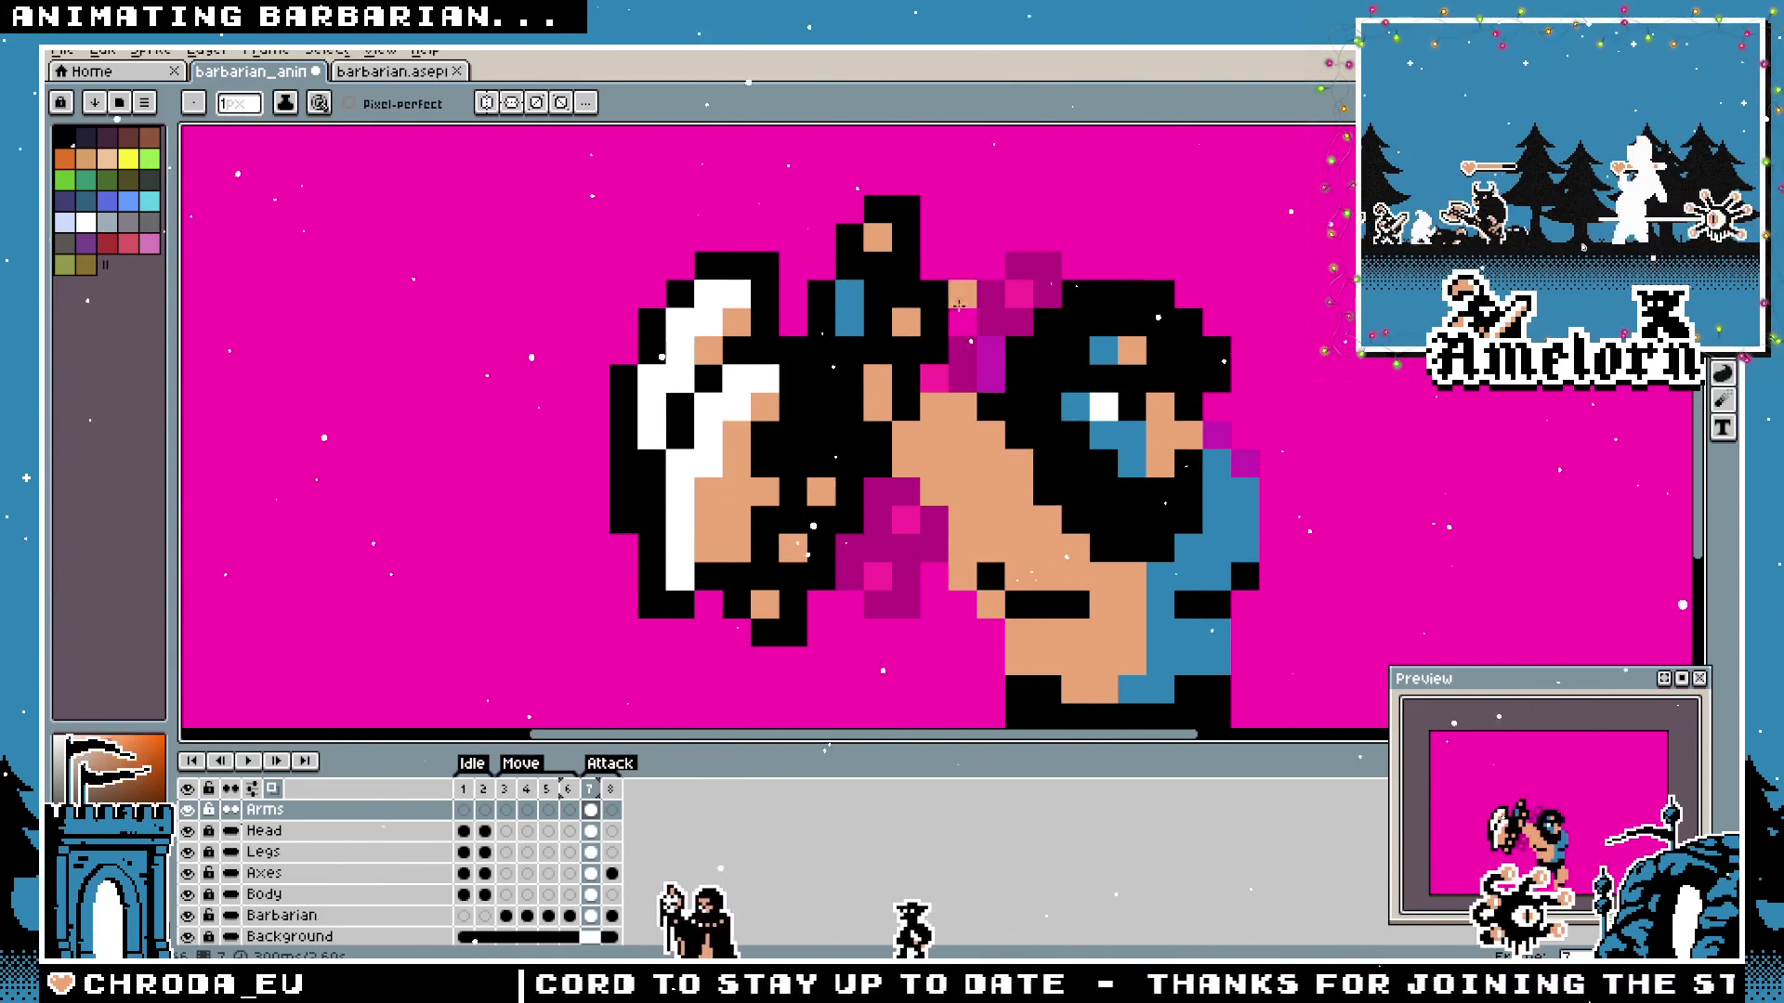
drag(920, 412, 977, 474)
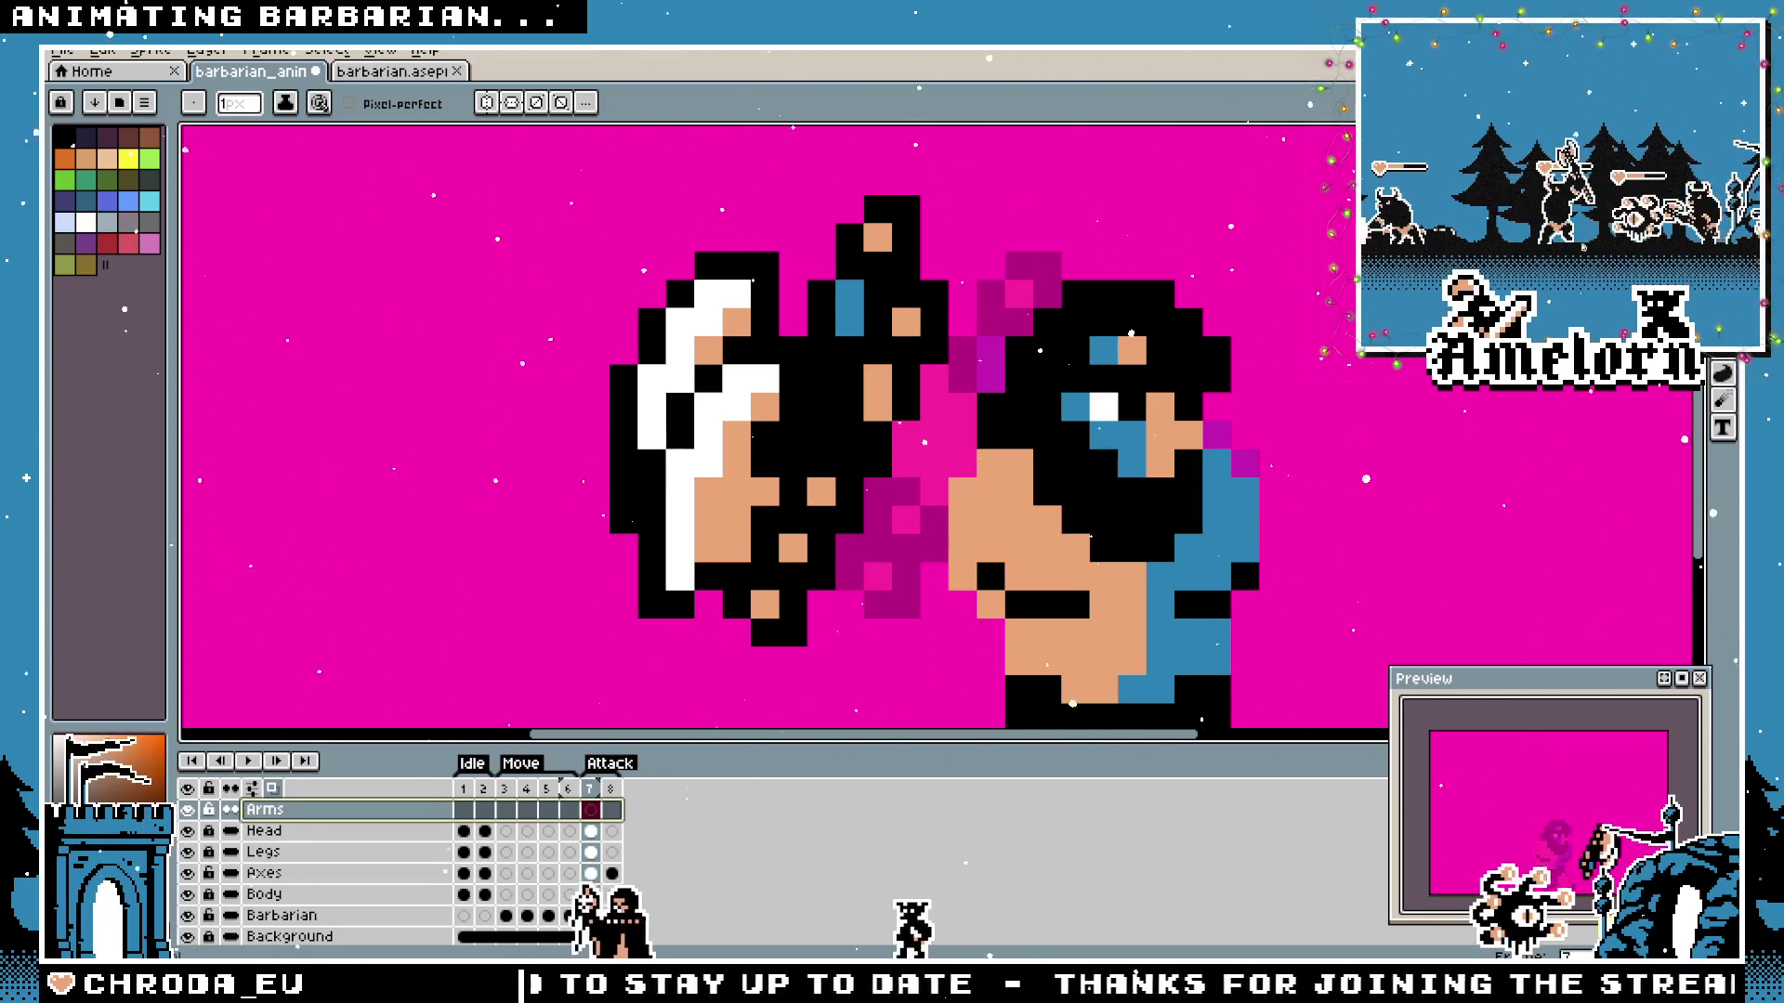
drag(558, 889, 537, 894)
key(ctrl+z)
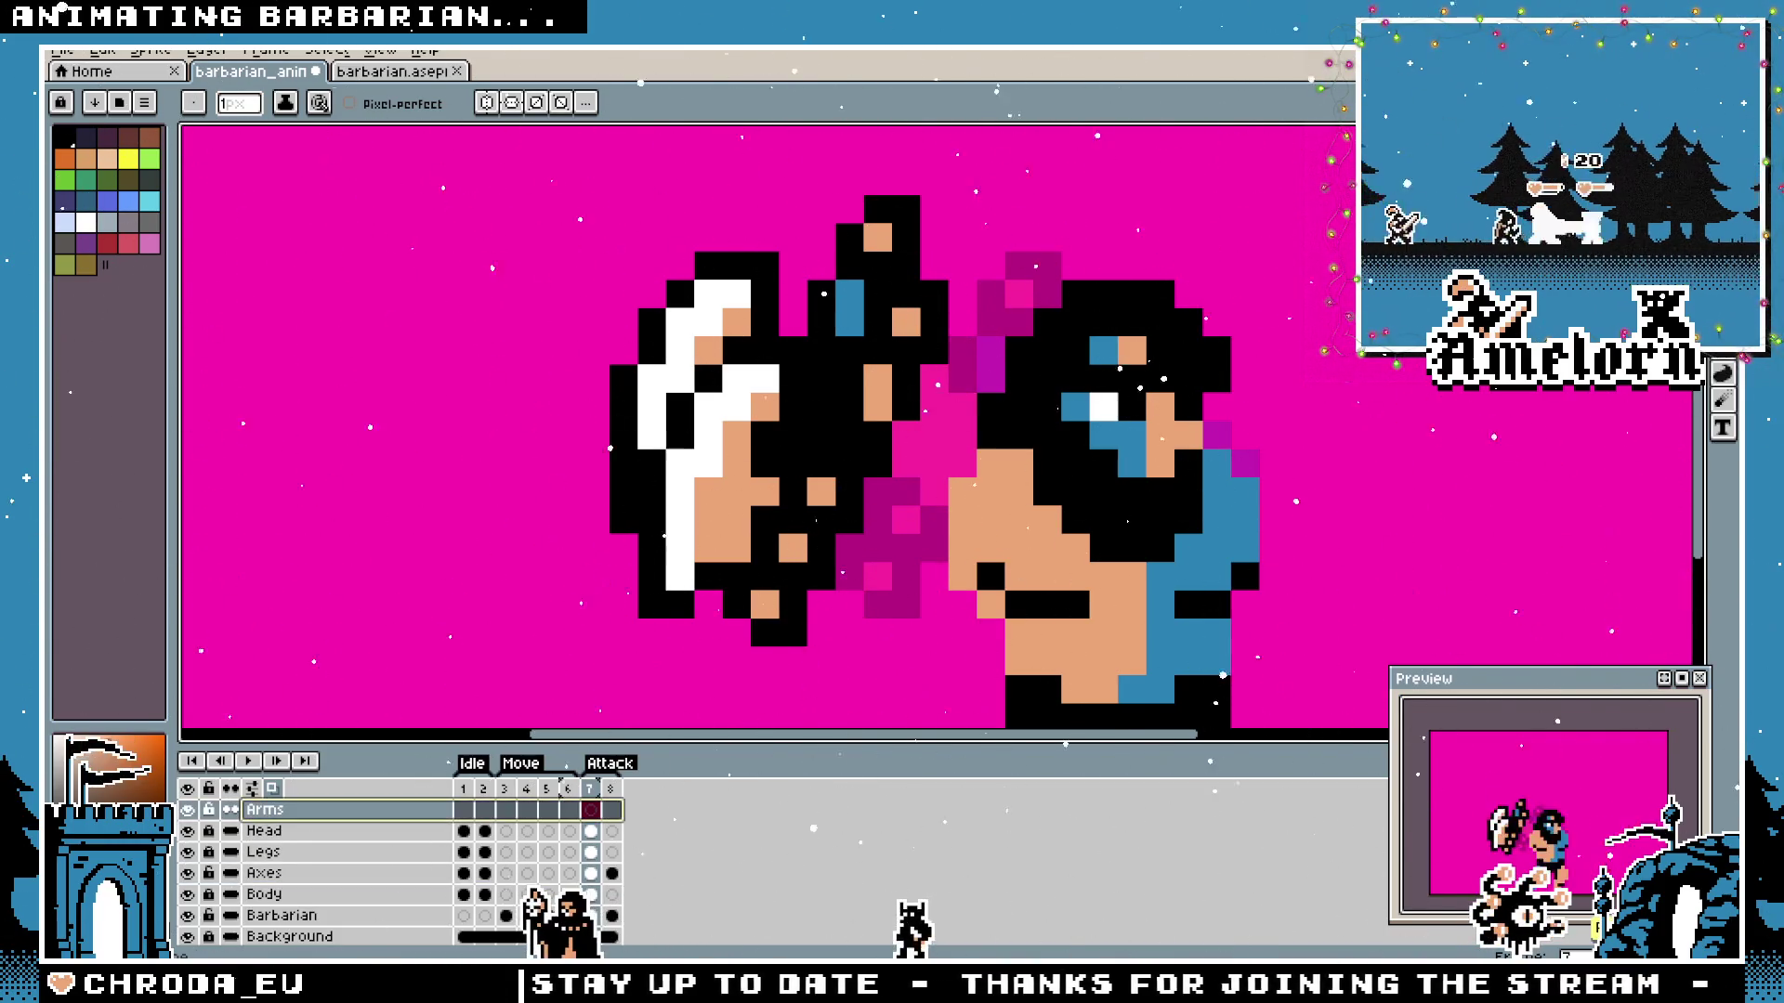
click(1722, 140)
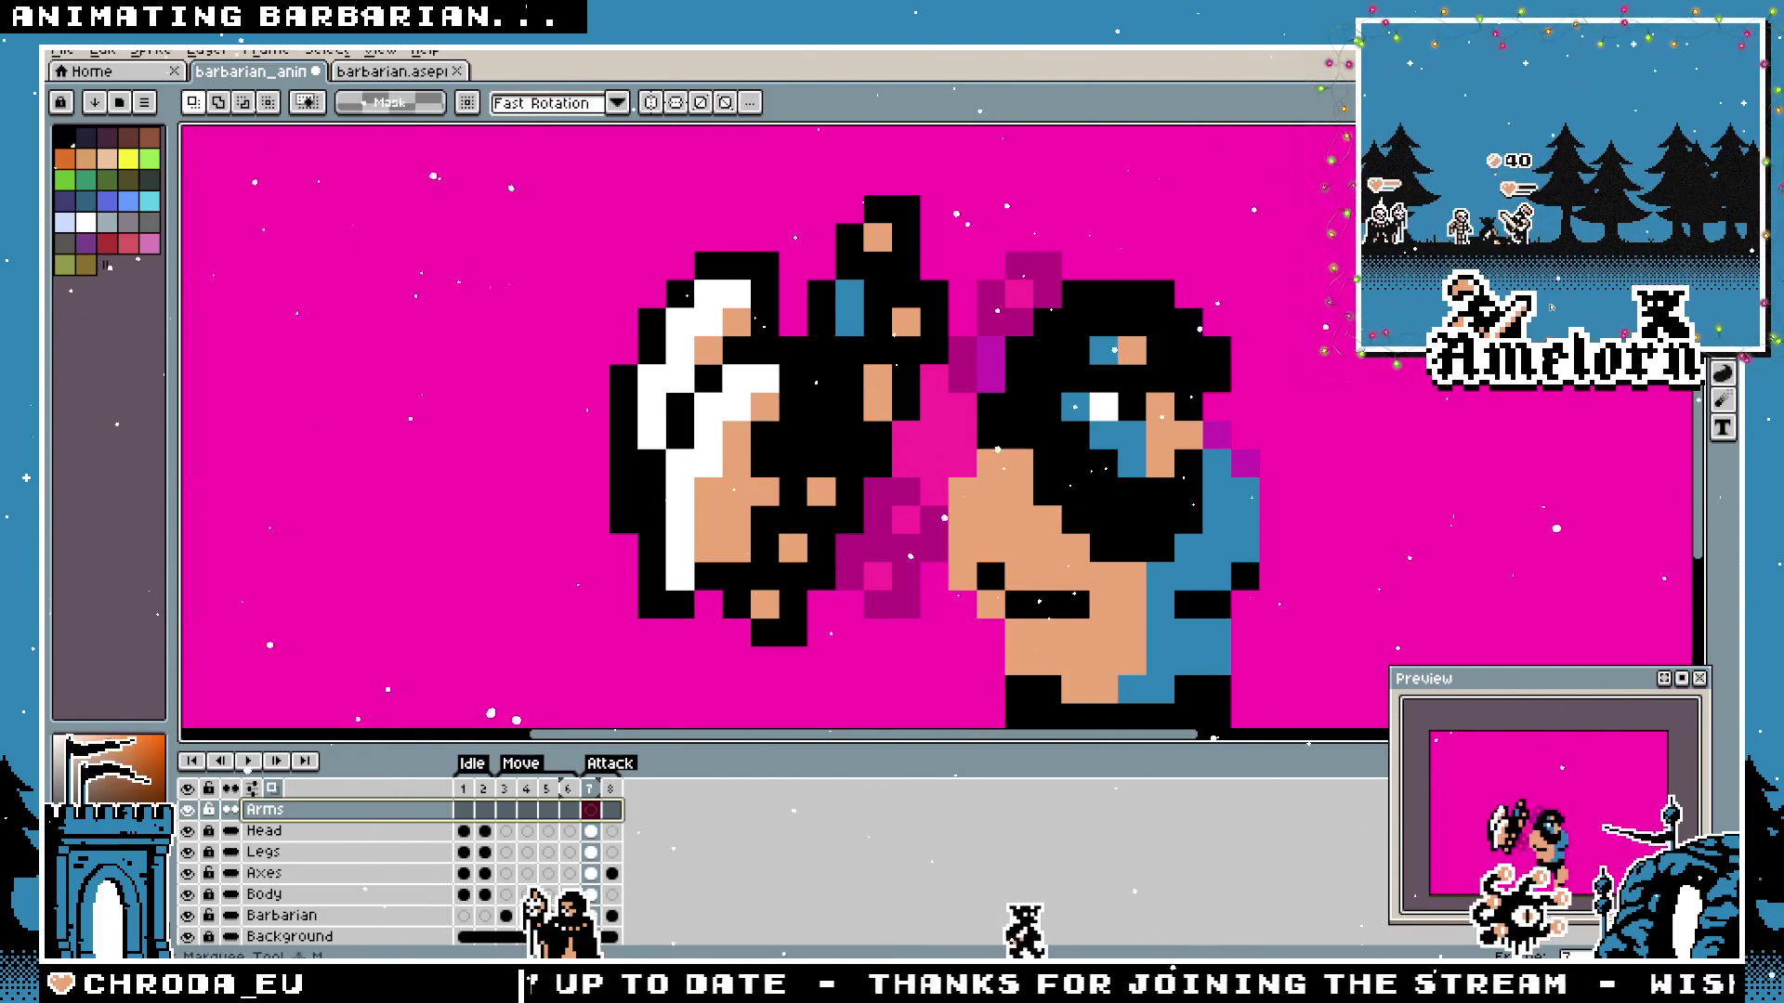
scroll(879, 248, down, 1)
scroll(877, 248, down, 1)
scroll(836, 278, up, 1)
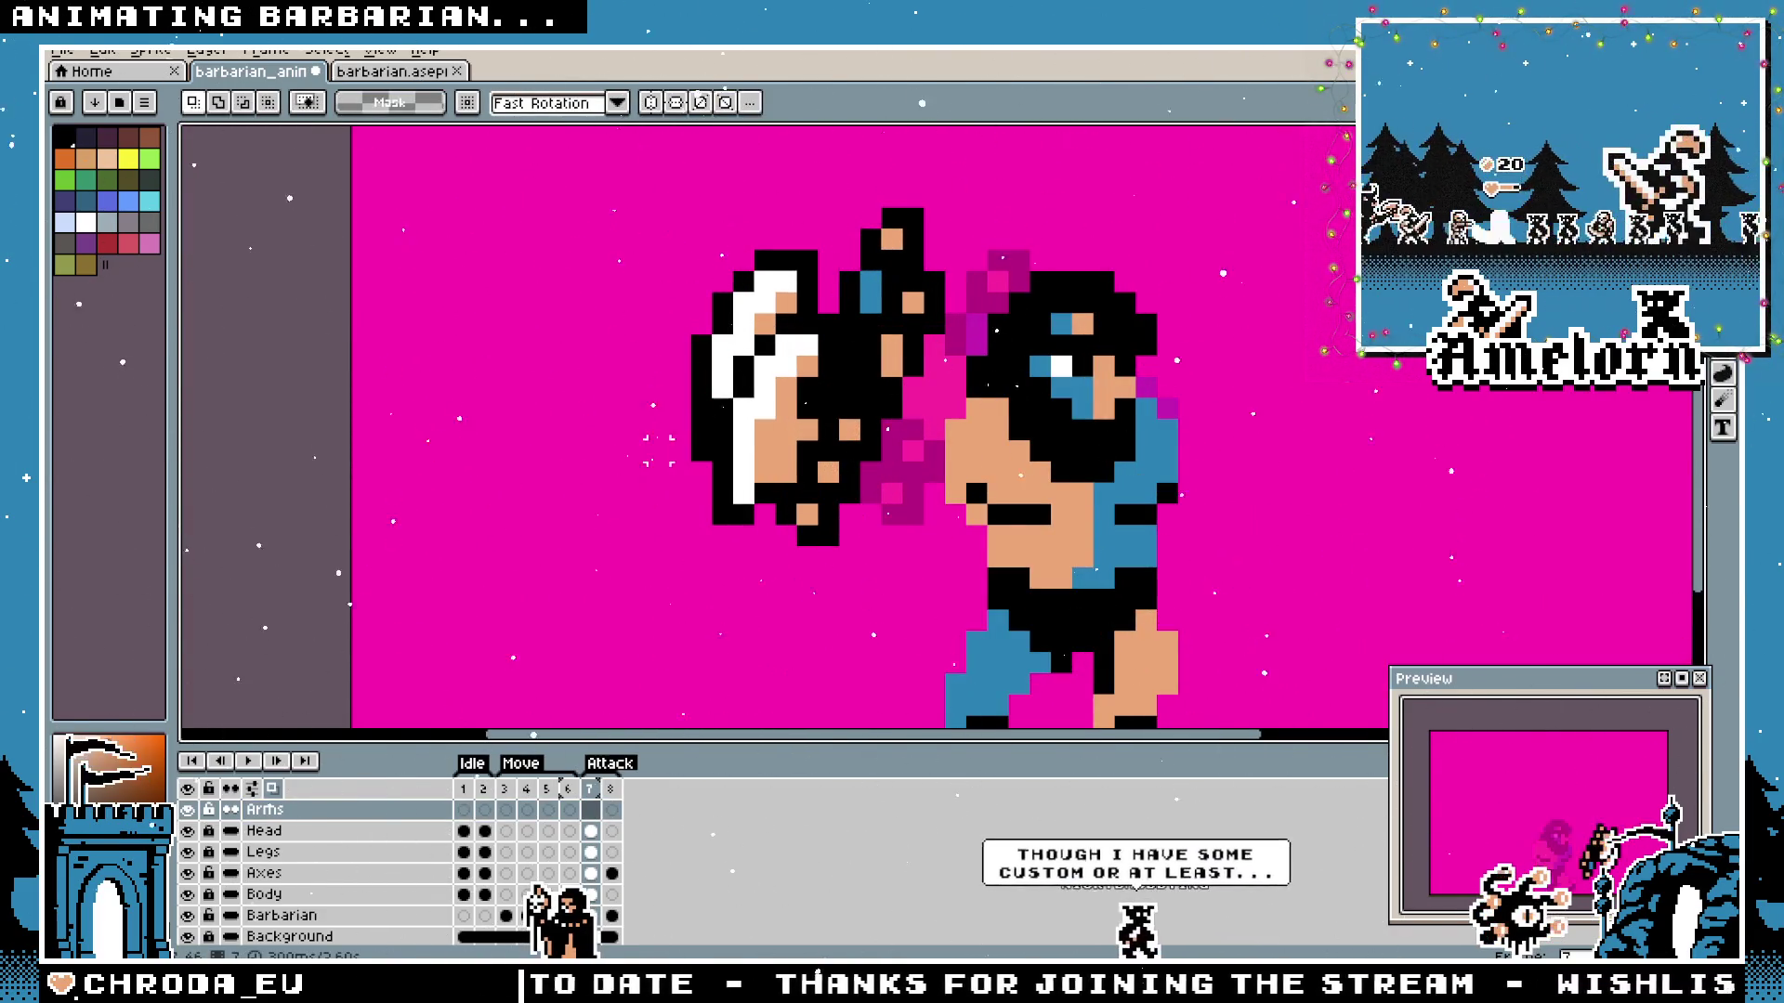
scroll(604, 437, down, 1)
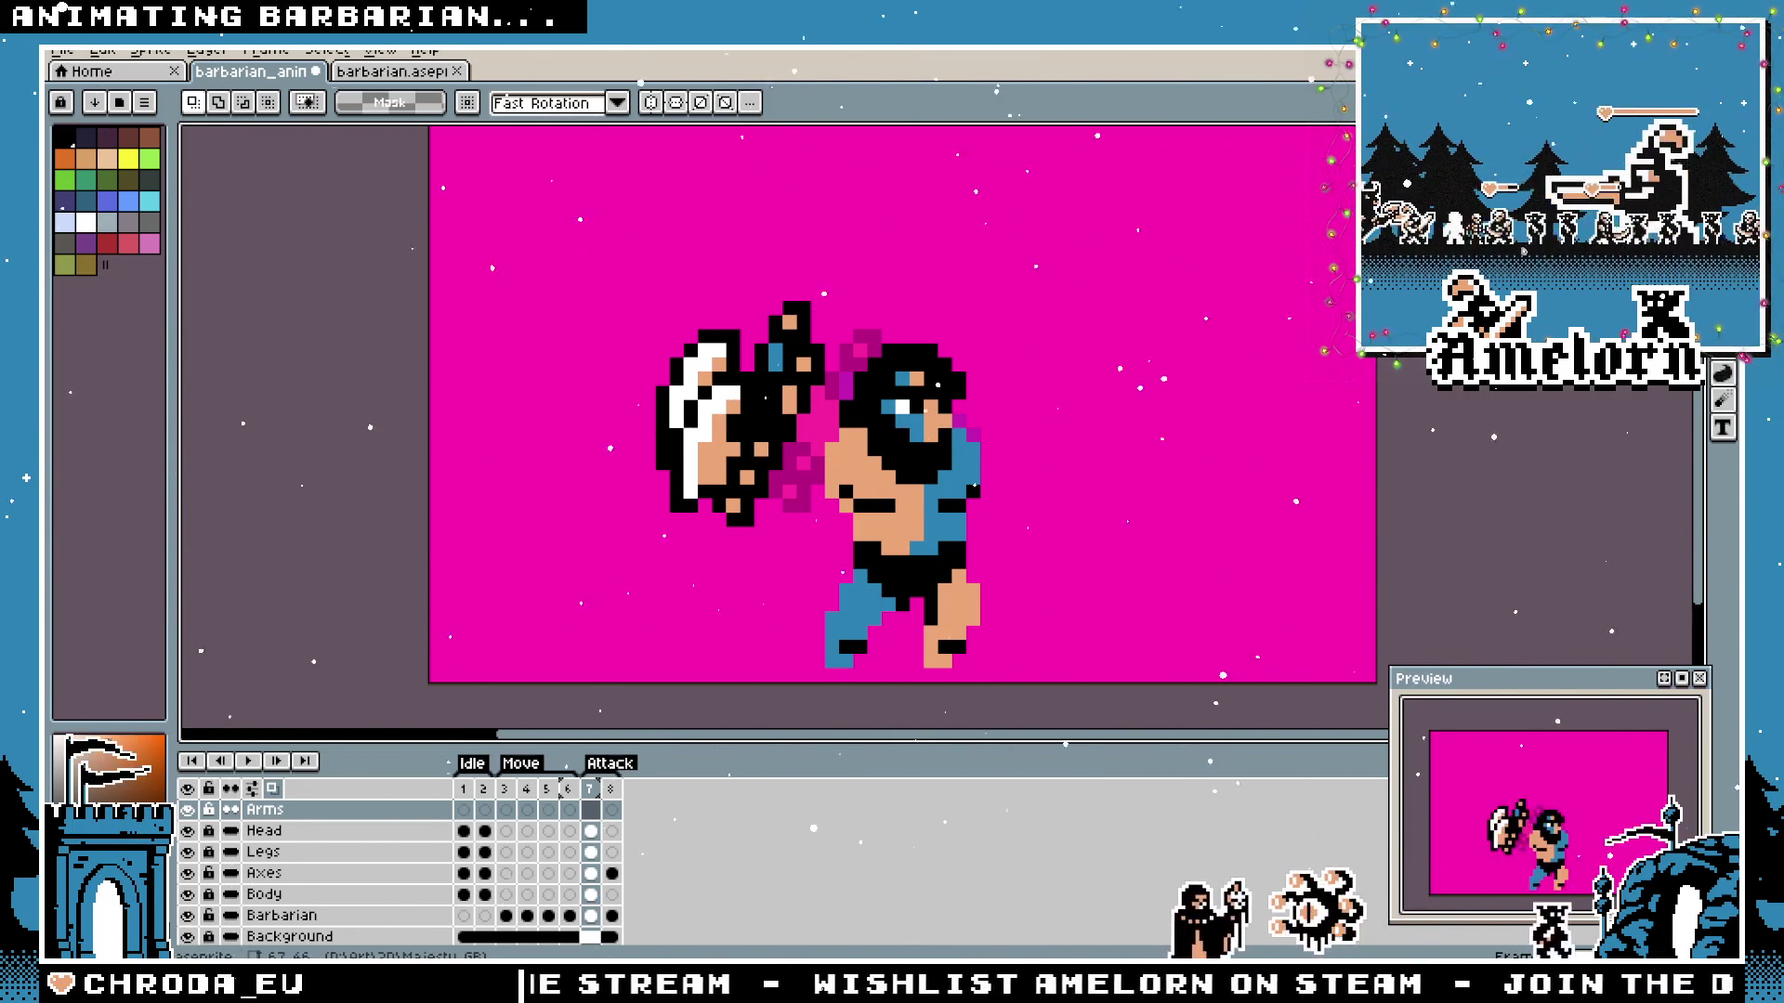
scroll(661, 341, up, 1)
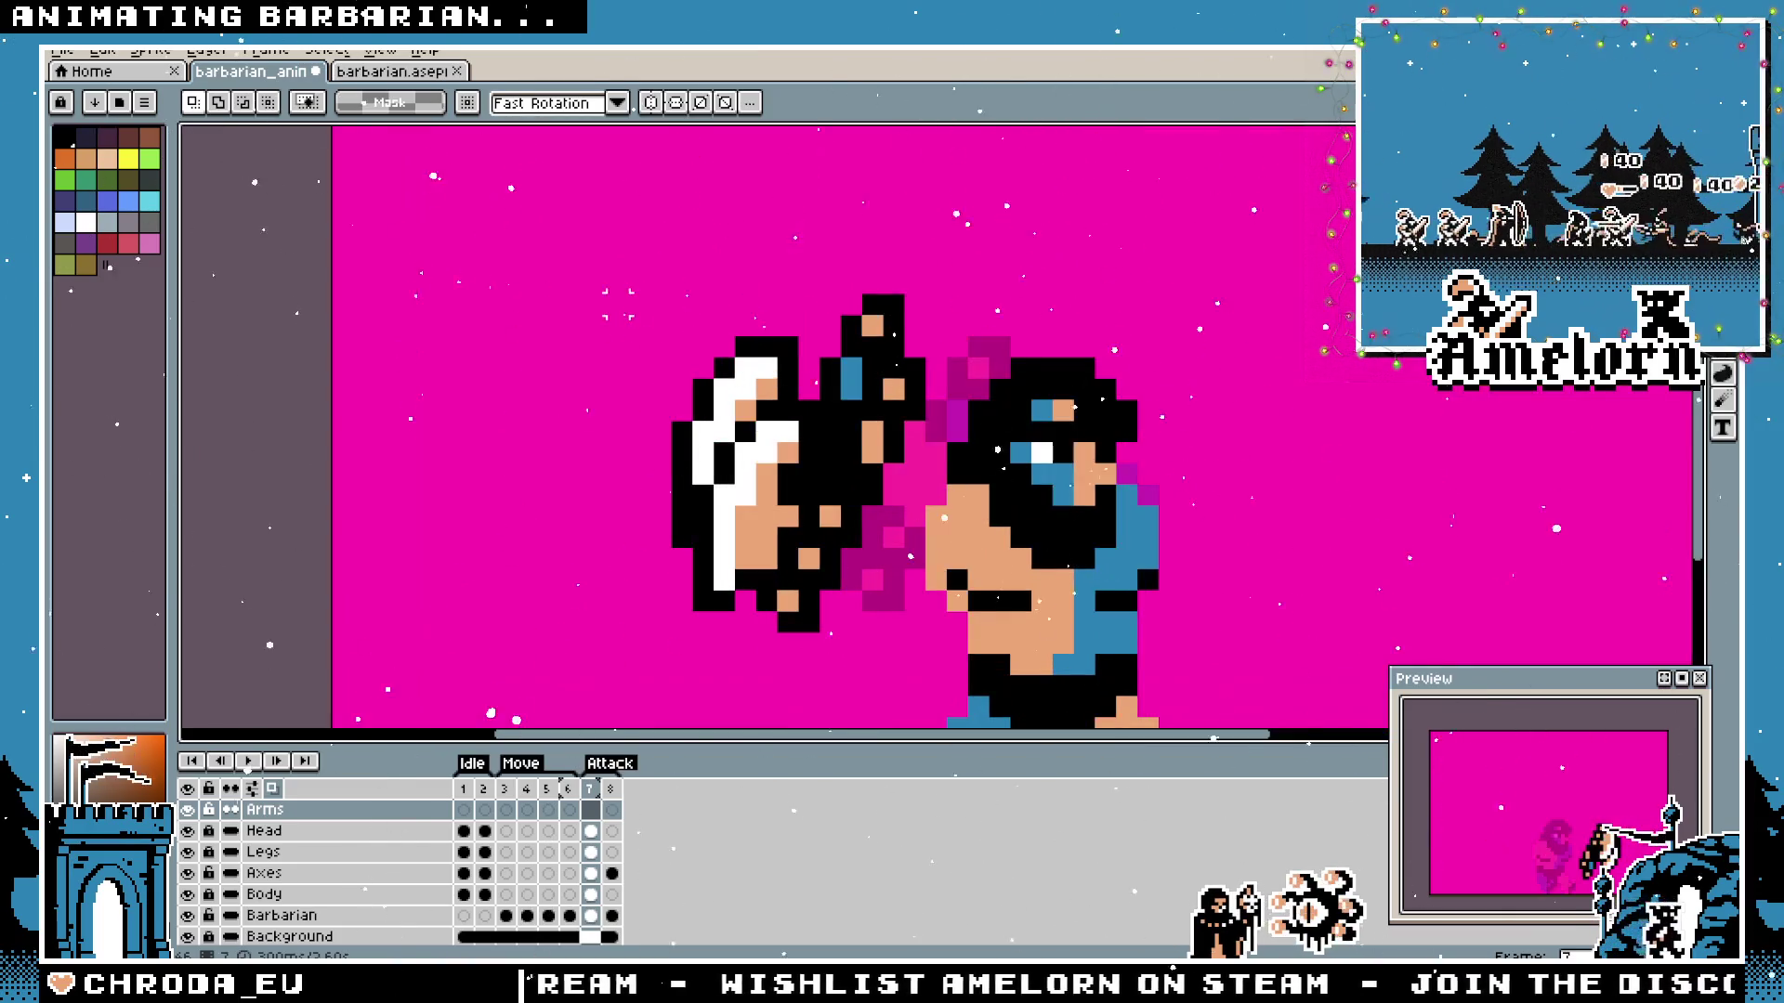
scroll(660, 341, up, 1)
scroll(661, 342, down, 2)
scroll(661, 342, up, 1)
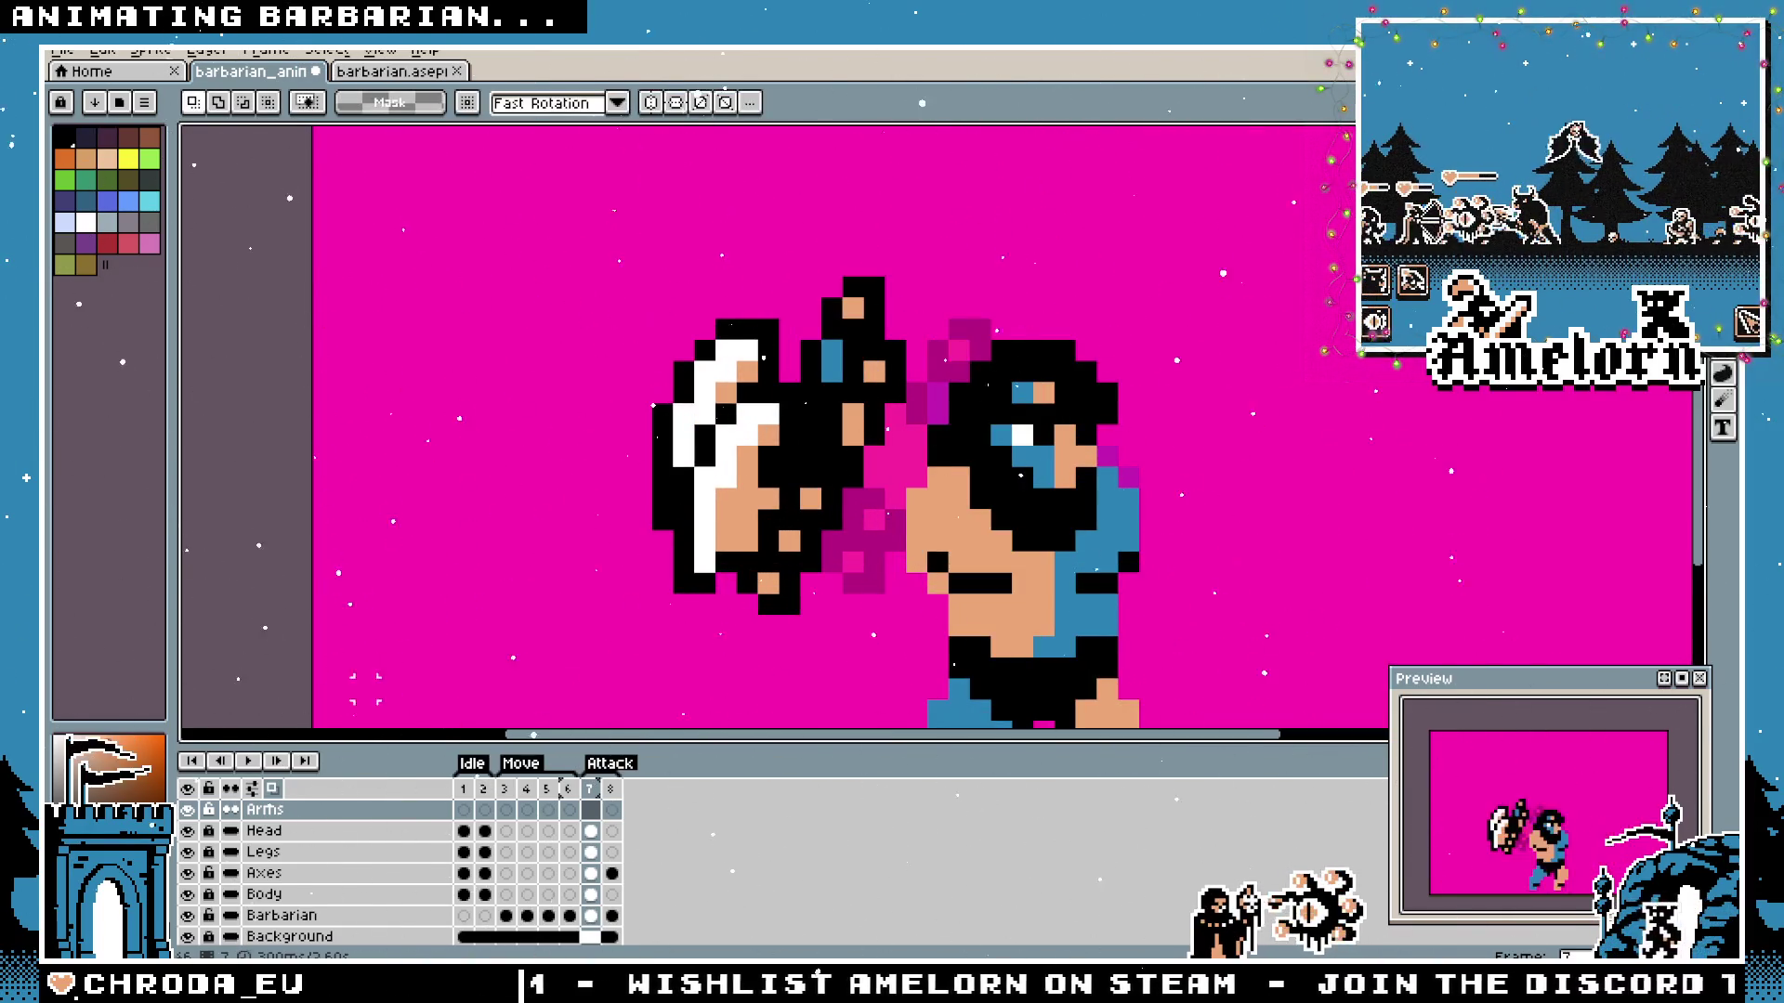
click(265, 873)
Cut the old axe, copy the axe from the barbarian reference sprite and paste it into frame 7.
mouse_move(577, 265)
mouse_down()
mouse_move(854, 626)
mouse_move(910, 619)
mouse_up()
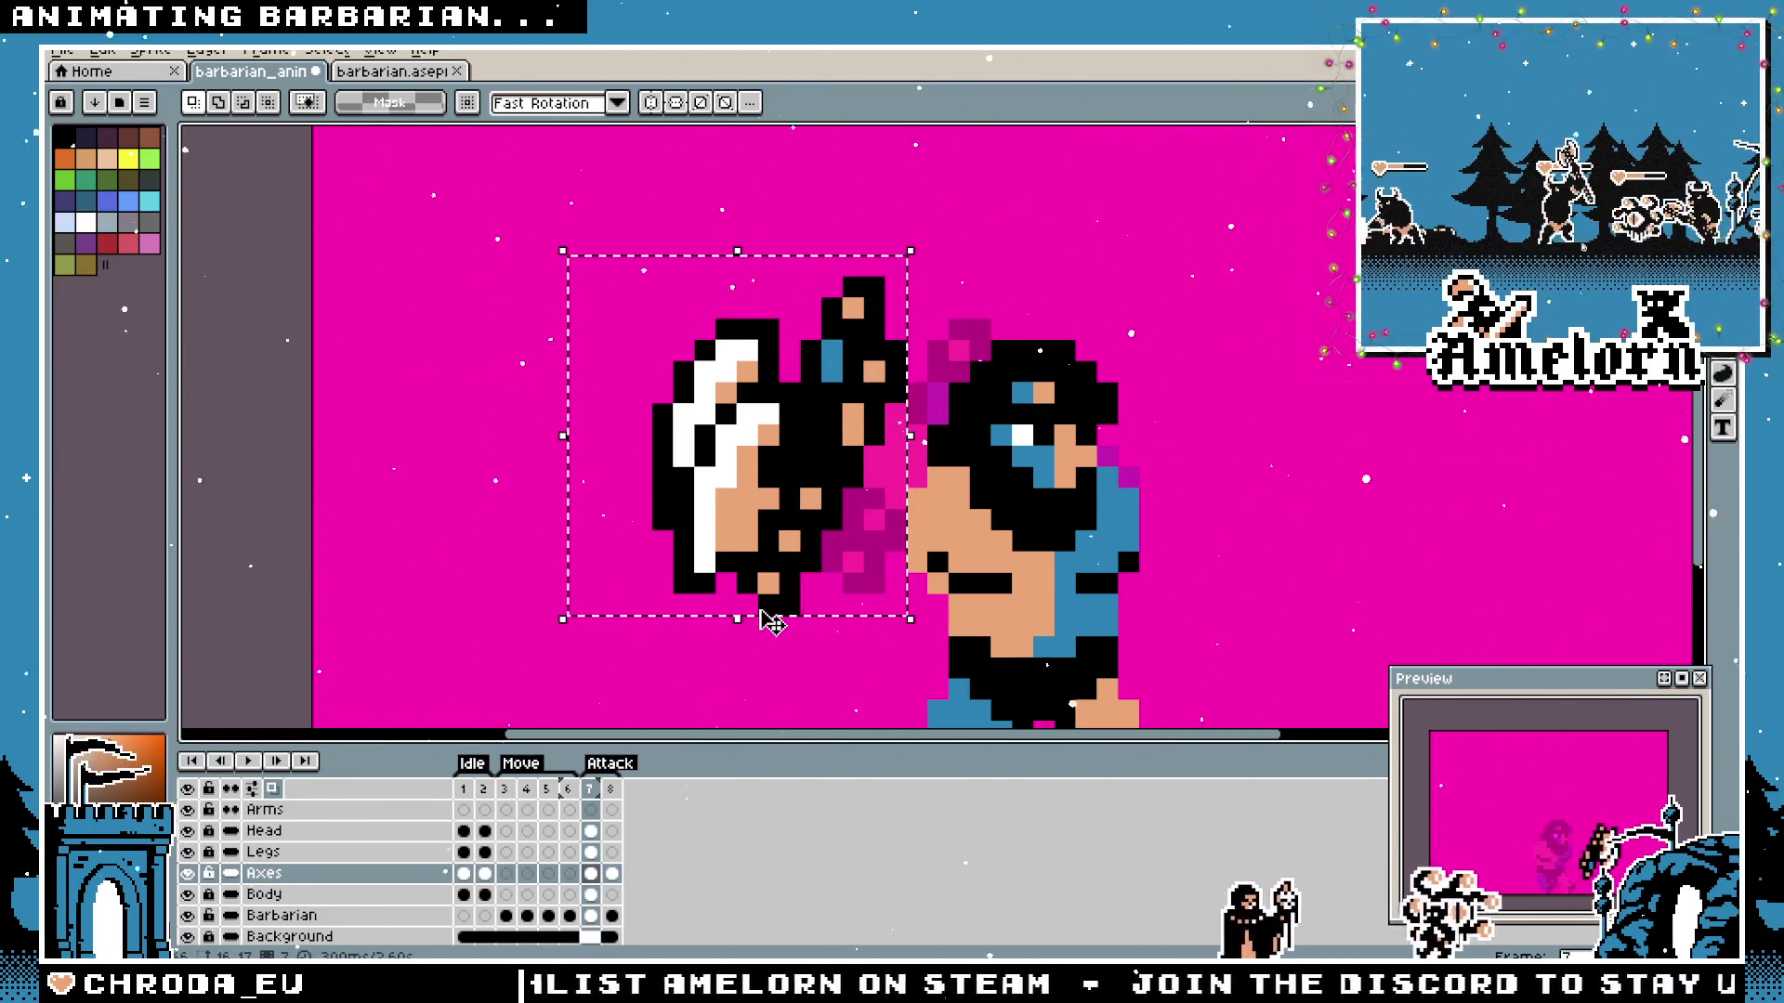
key(ctrl+x)
key(ctrl+Tab)
key(ctrl+v)
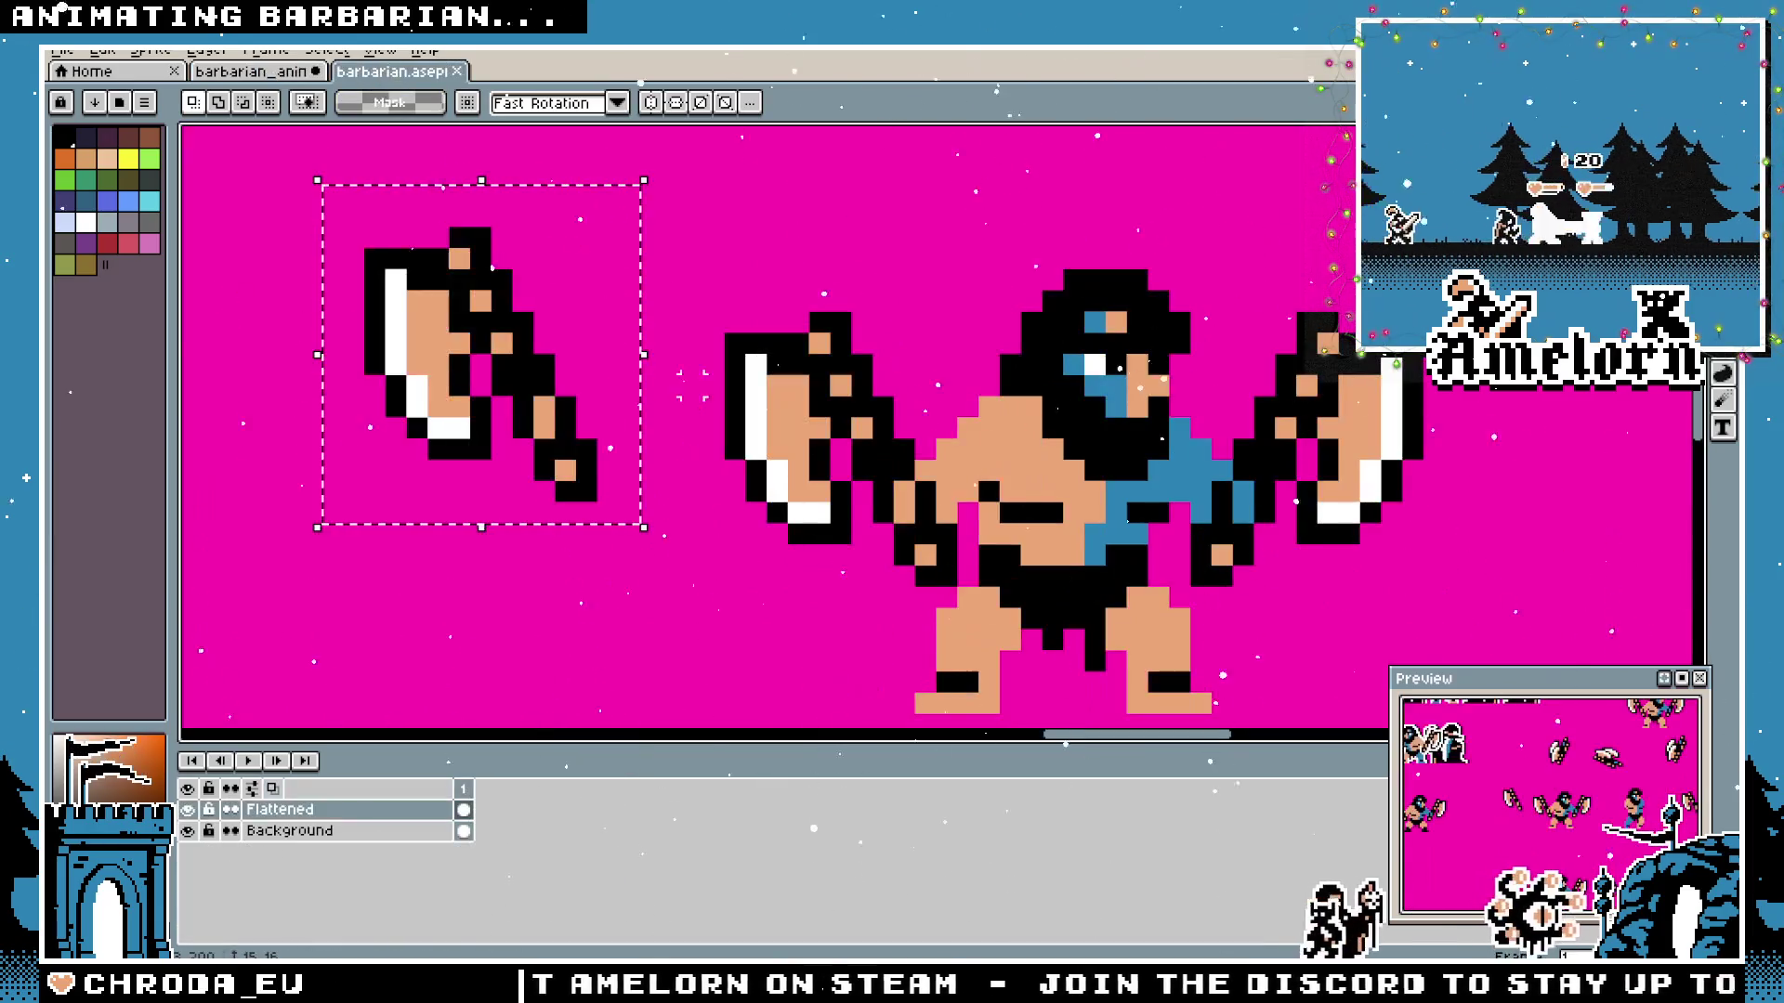
key(ctrl+shift+Tab)
key(ctrl+v)
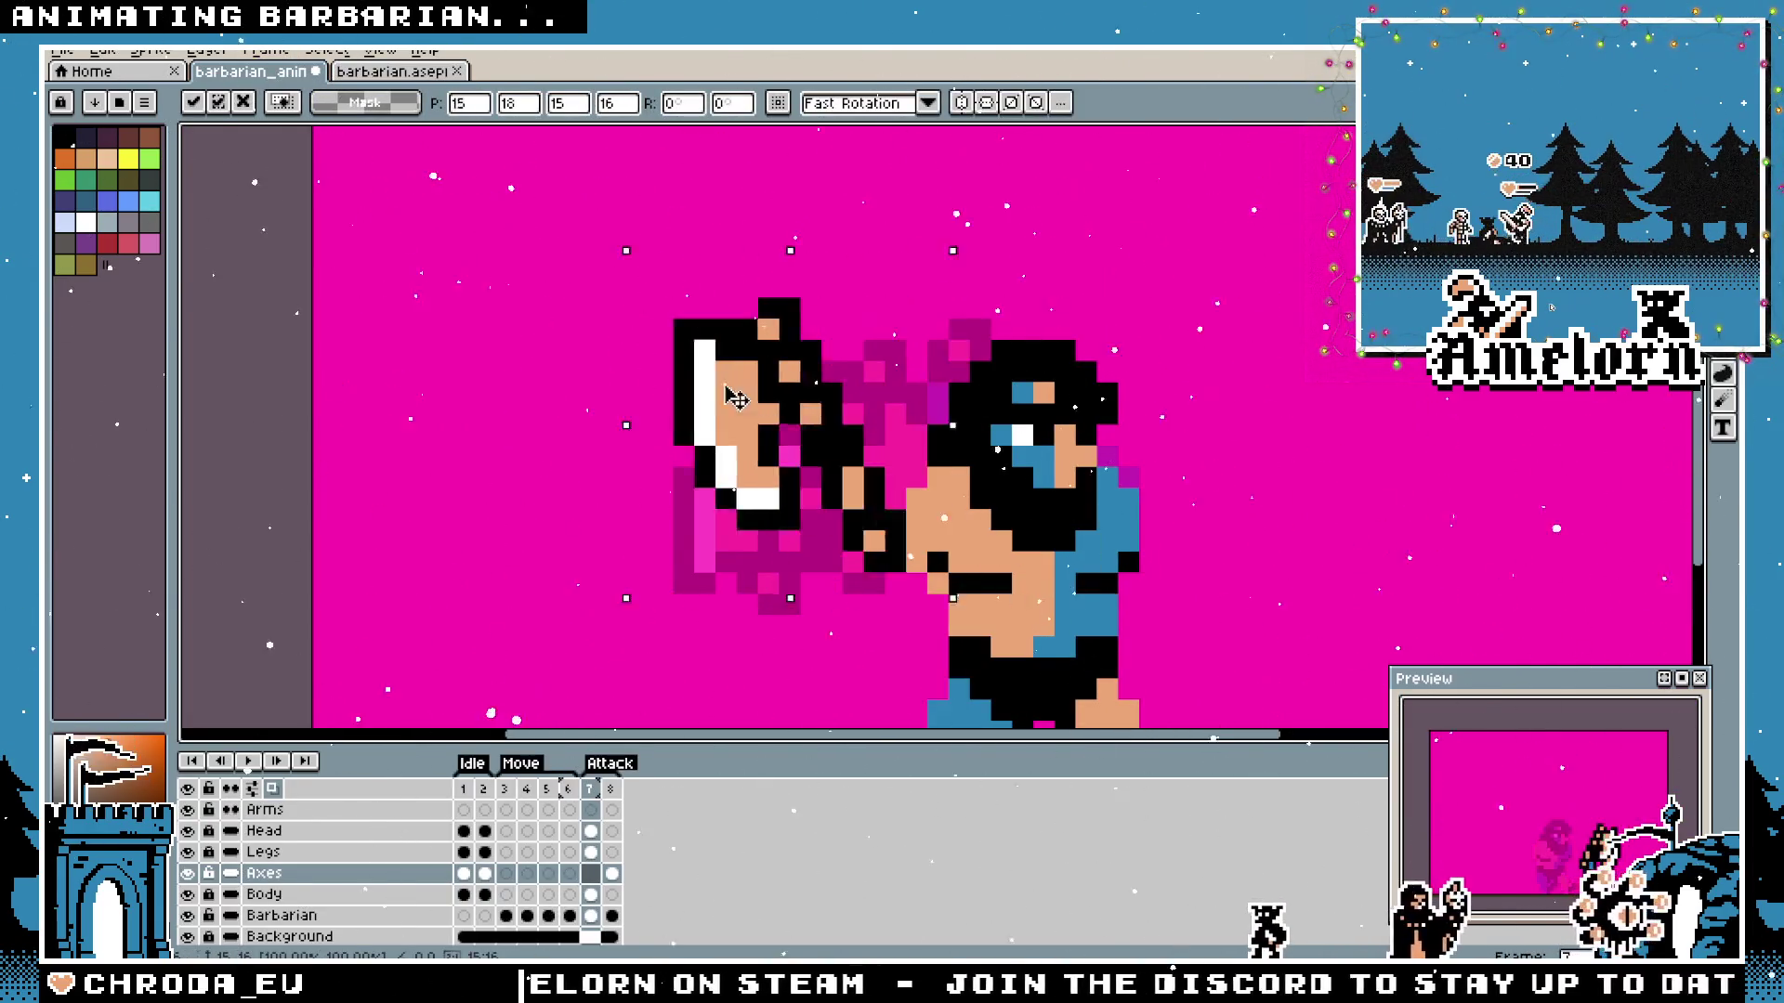
Flip the pasted axe horizontally, rotate it upright toward the barbarian's hand and drop it in place.
drag(735, 453, 396, 453)
key(shift+h)
mouse_move(697, 270)
mouse_down()
mouse_move(548, 618)
mouse_move(494, 550)
mouse_up()
mouse_move(685, 394)
mouse_down()
mouse_move(1041, 446)
mouse_move(959, 456)
mouse_move(983, 426)
mouse_move(961, 446)
mouse_move(818, 350)
mouse_move(910, 309)
mouse_move(864, 366)
mouse_up()
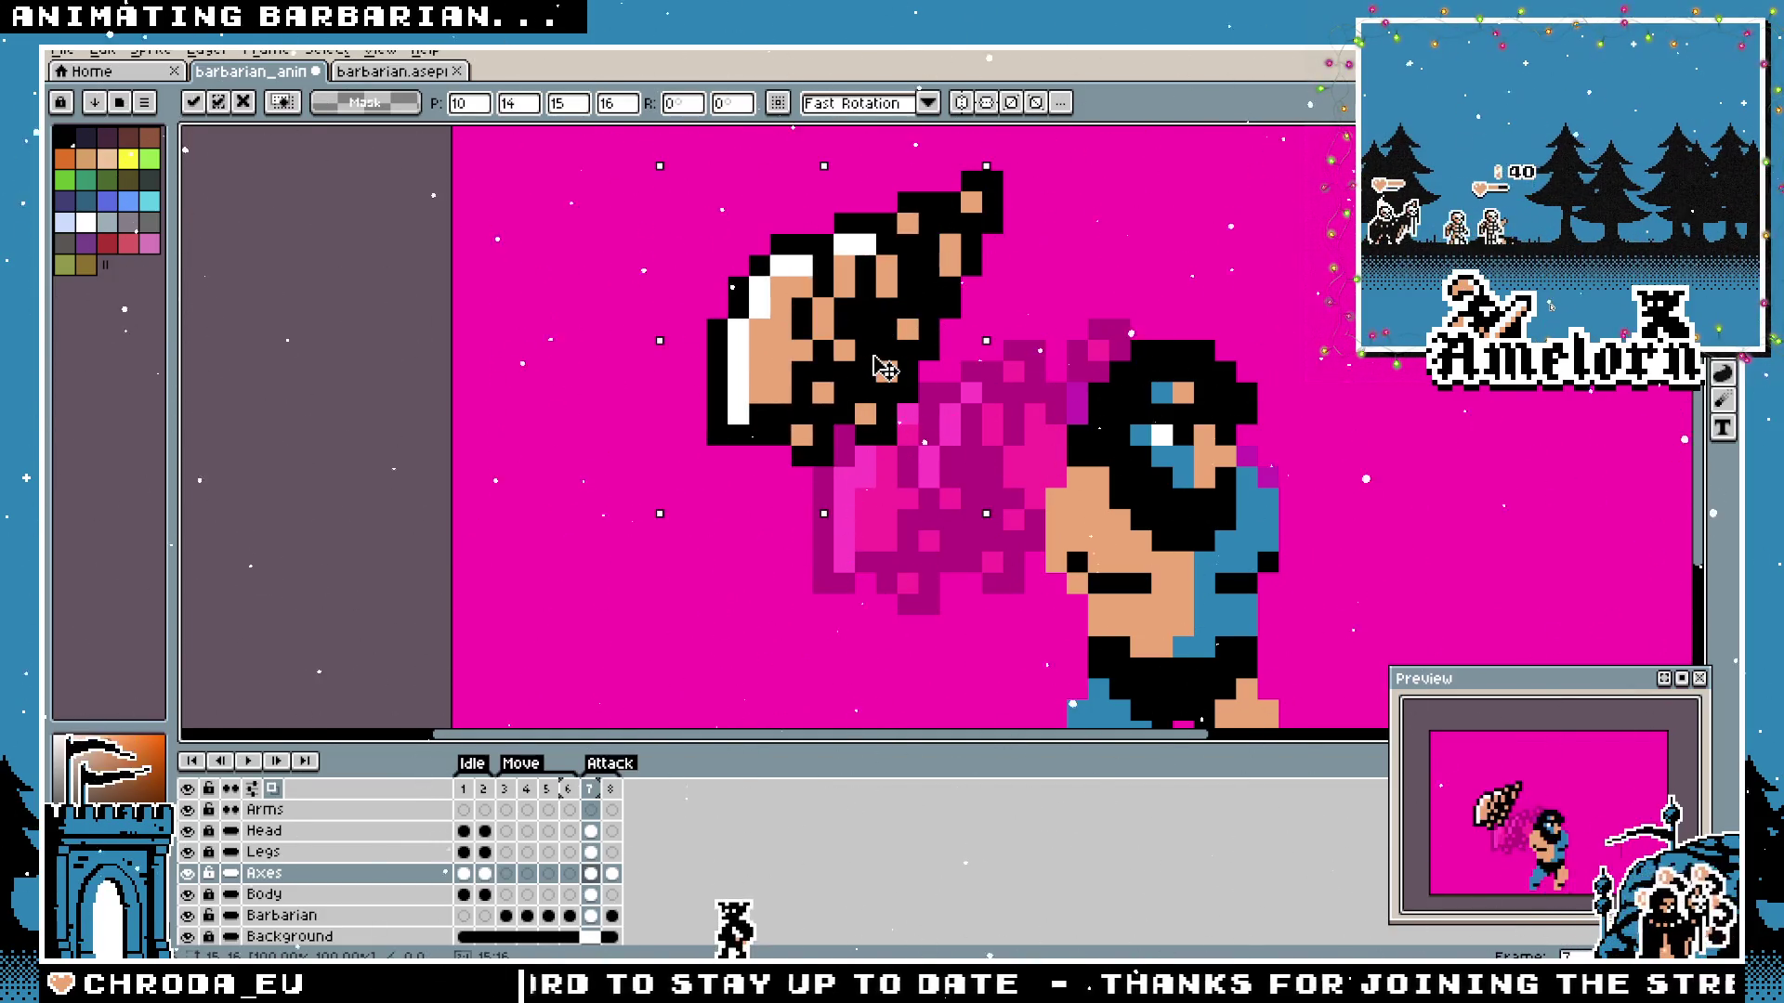
mouse_move(883, 368)
mouse_down()
mouse_move(882, 395)
mouse_move(887, 369)
mouse_up()
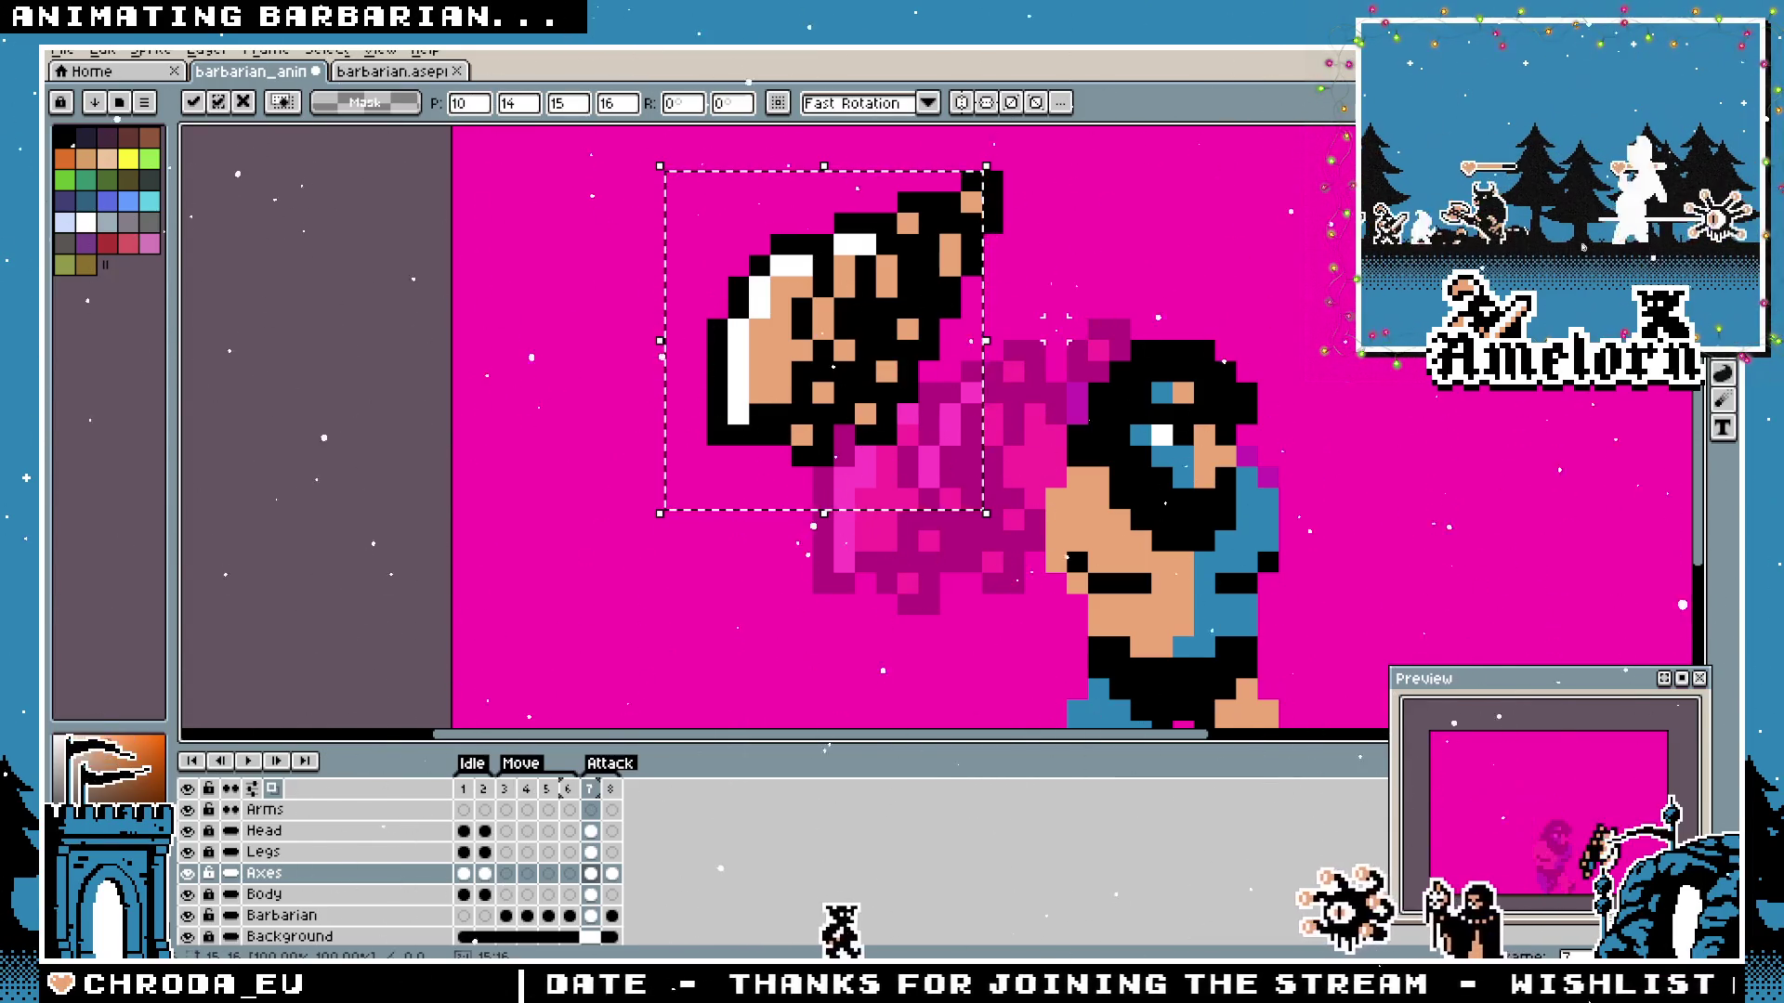
key(Return)
Marquee-select the axe and move it onto the barbarian, nudging it up-left just beside his head.
key(b)
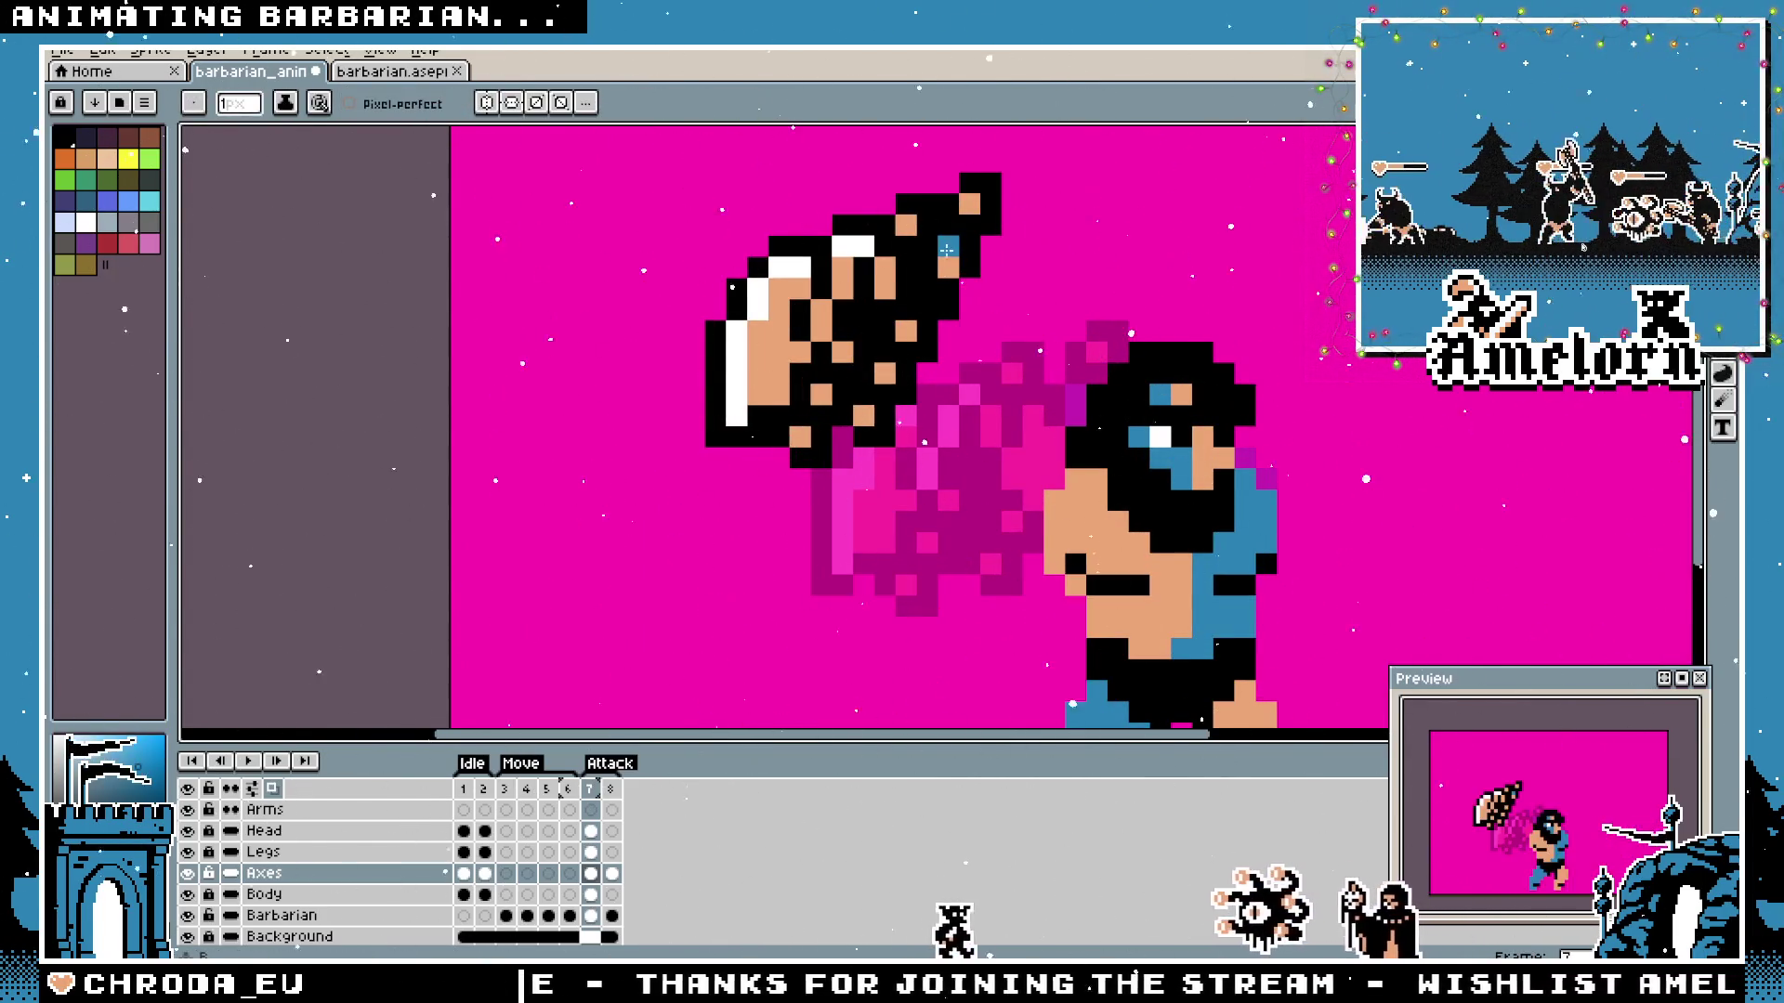
key(m)
drag(1069, 152, 685, 481)
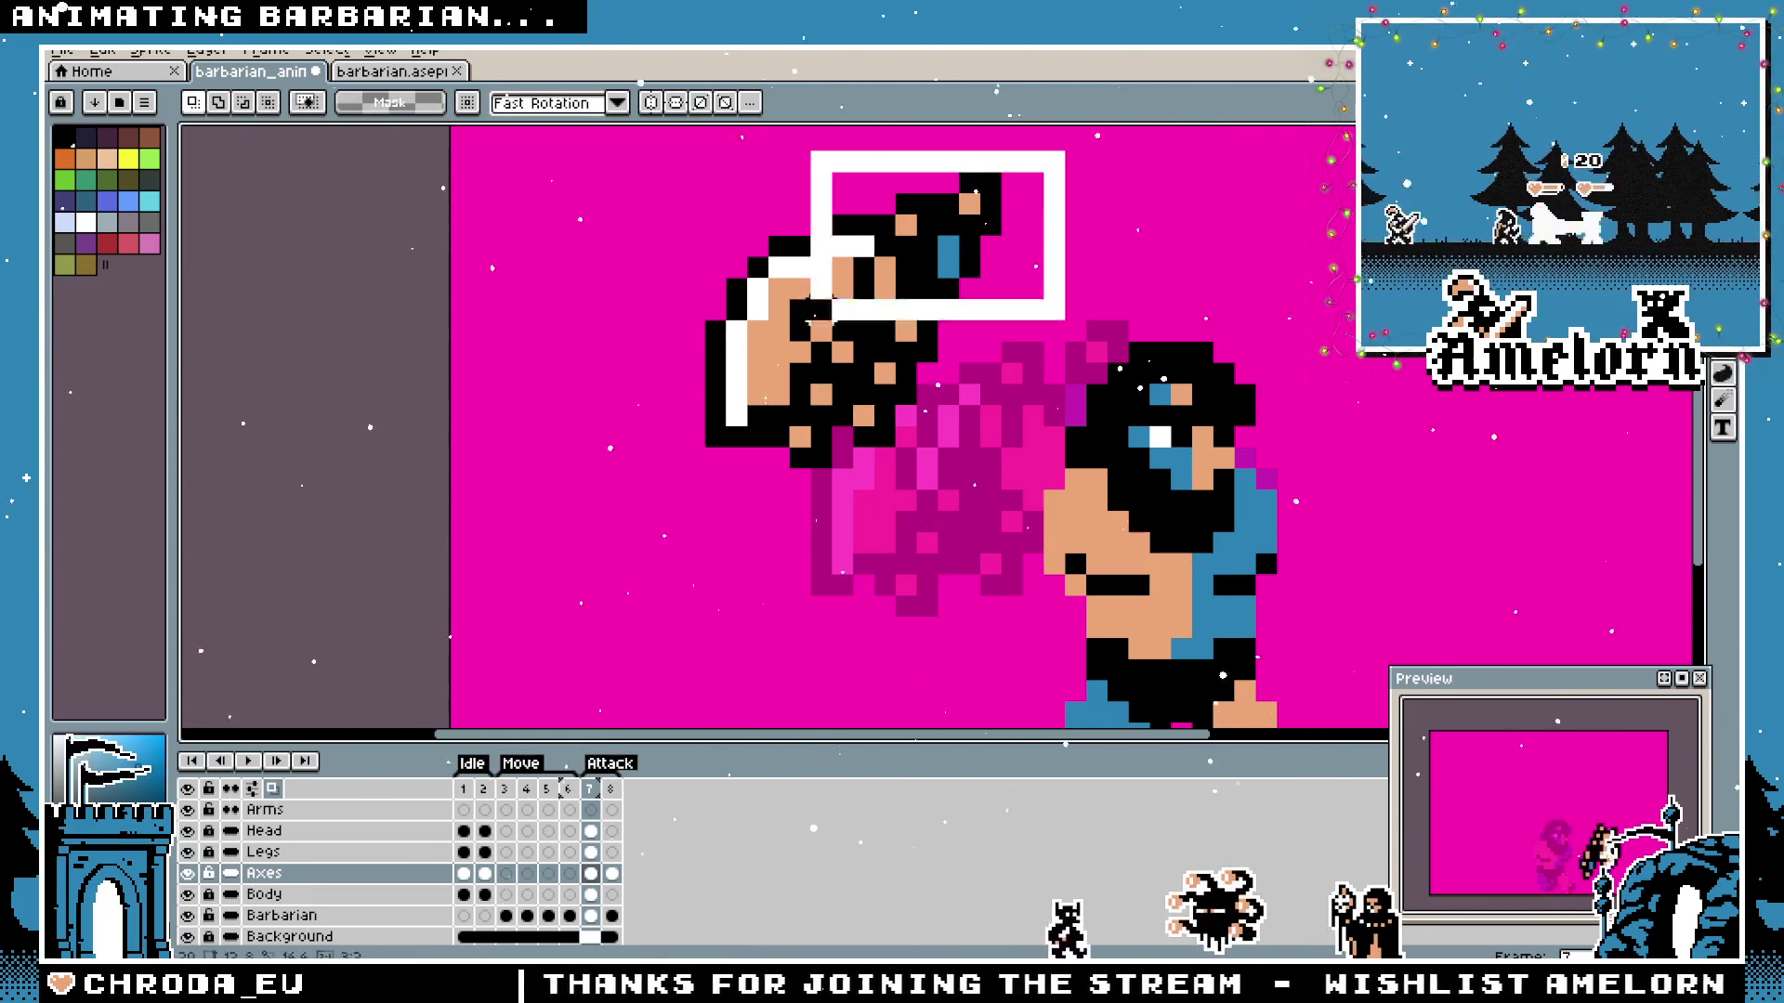
drag(1000, 139, 649, 470)
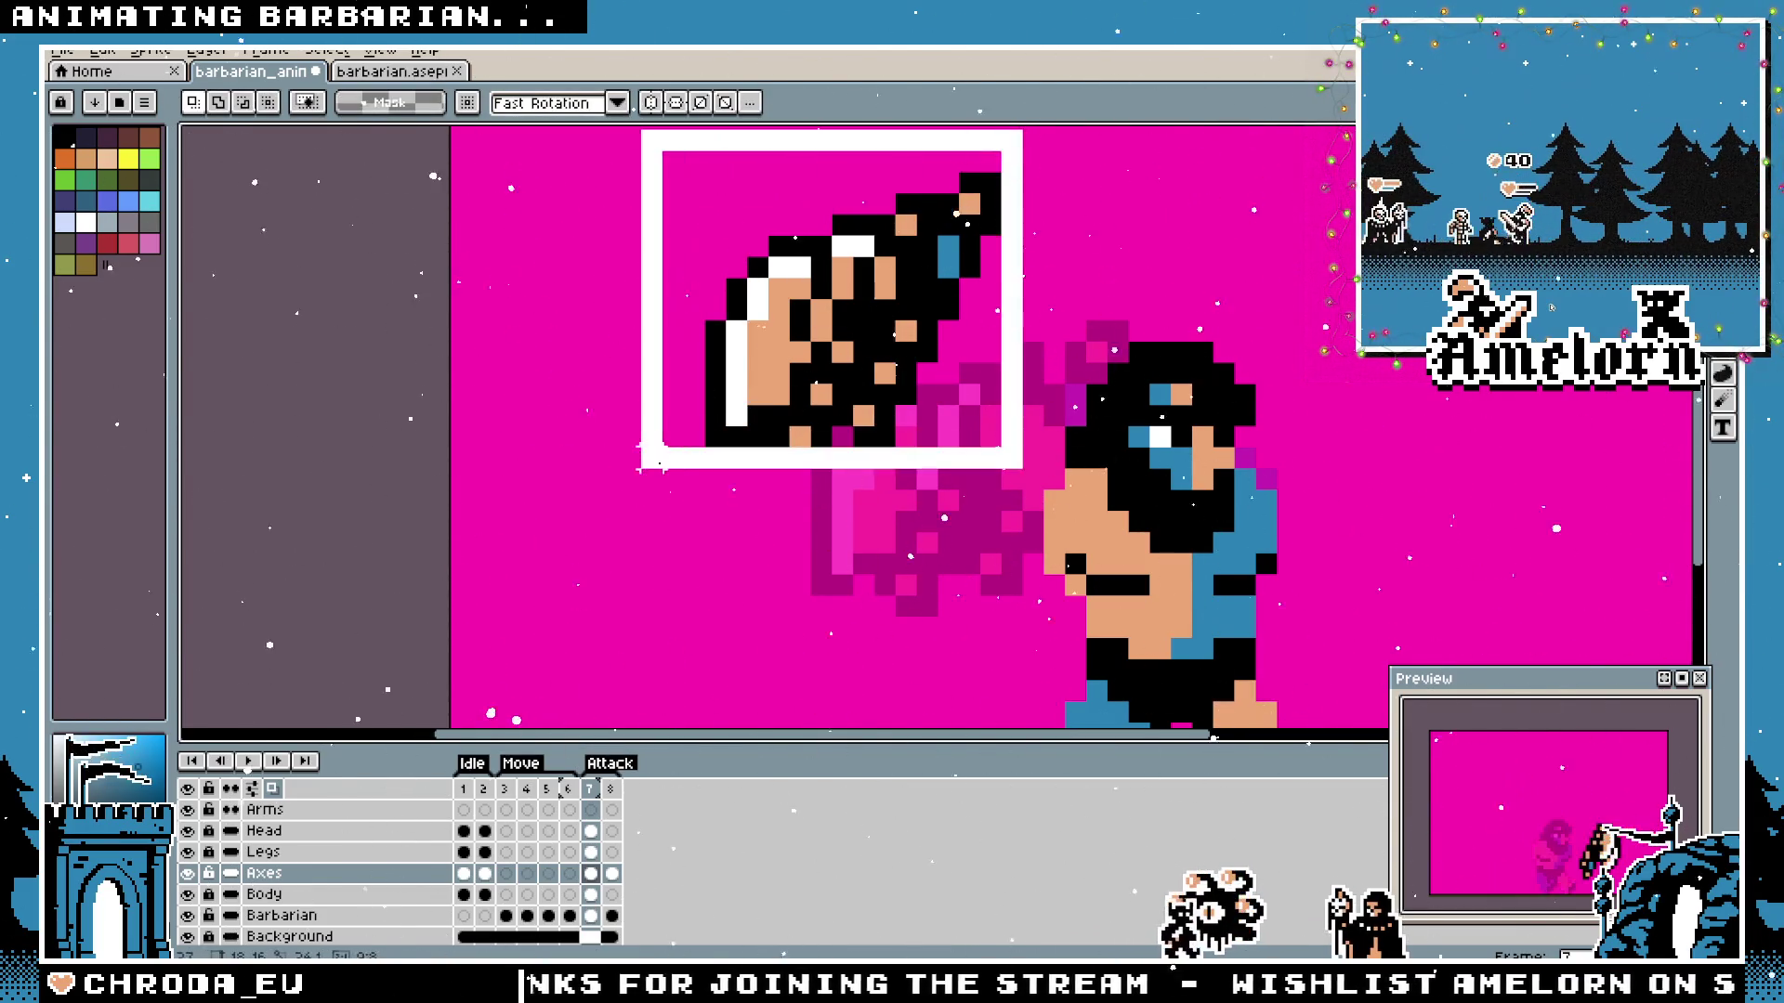
drag(877, 359, 998, 505)
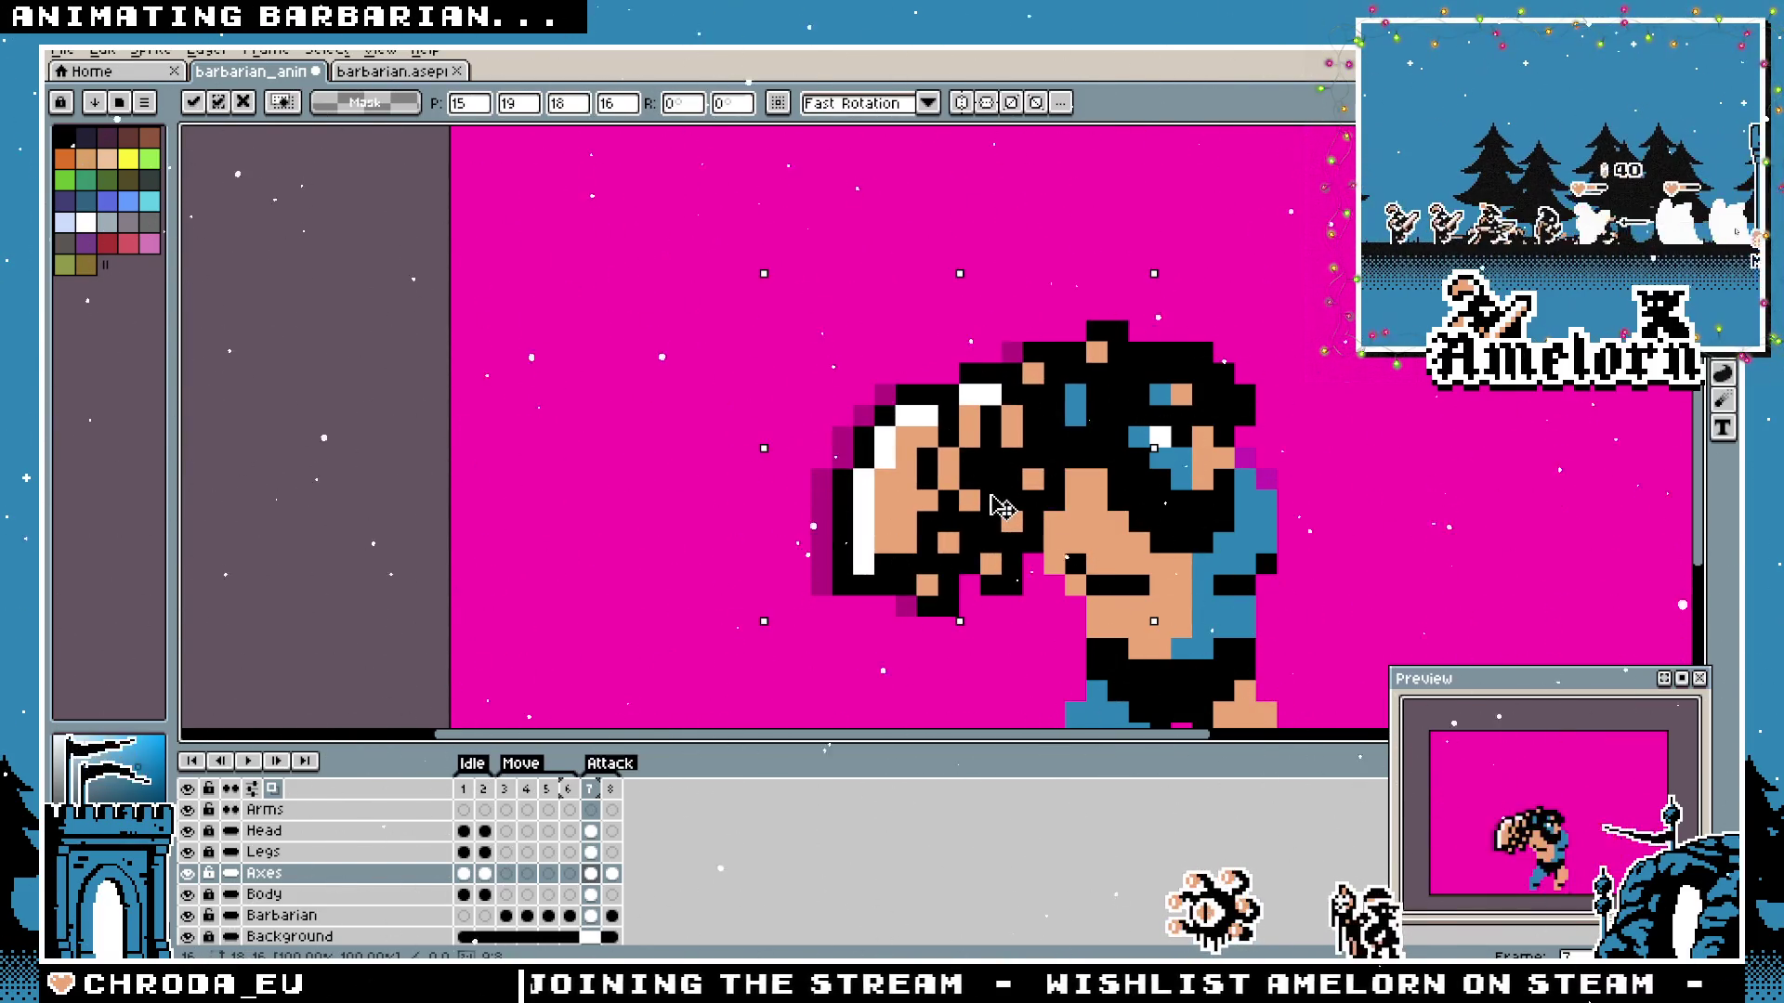
drag(1001, 507, 961, 483)
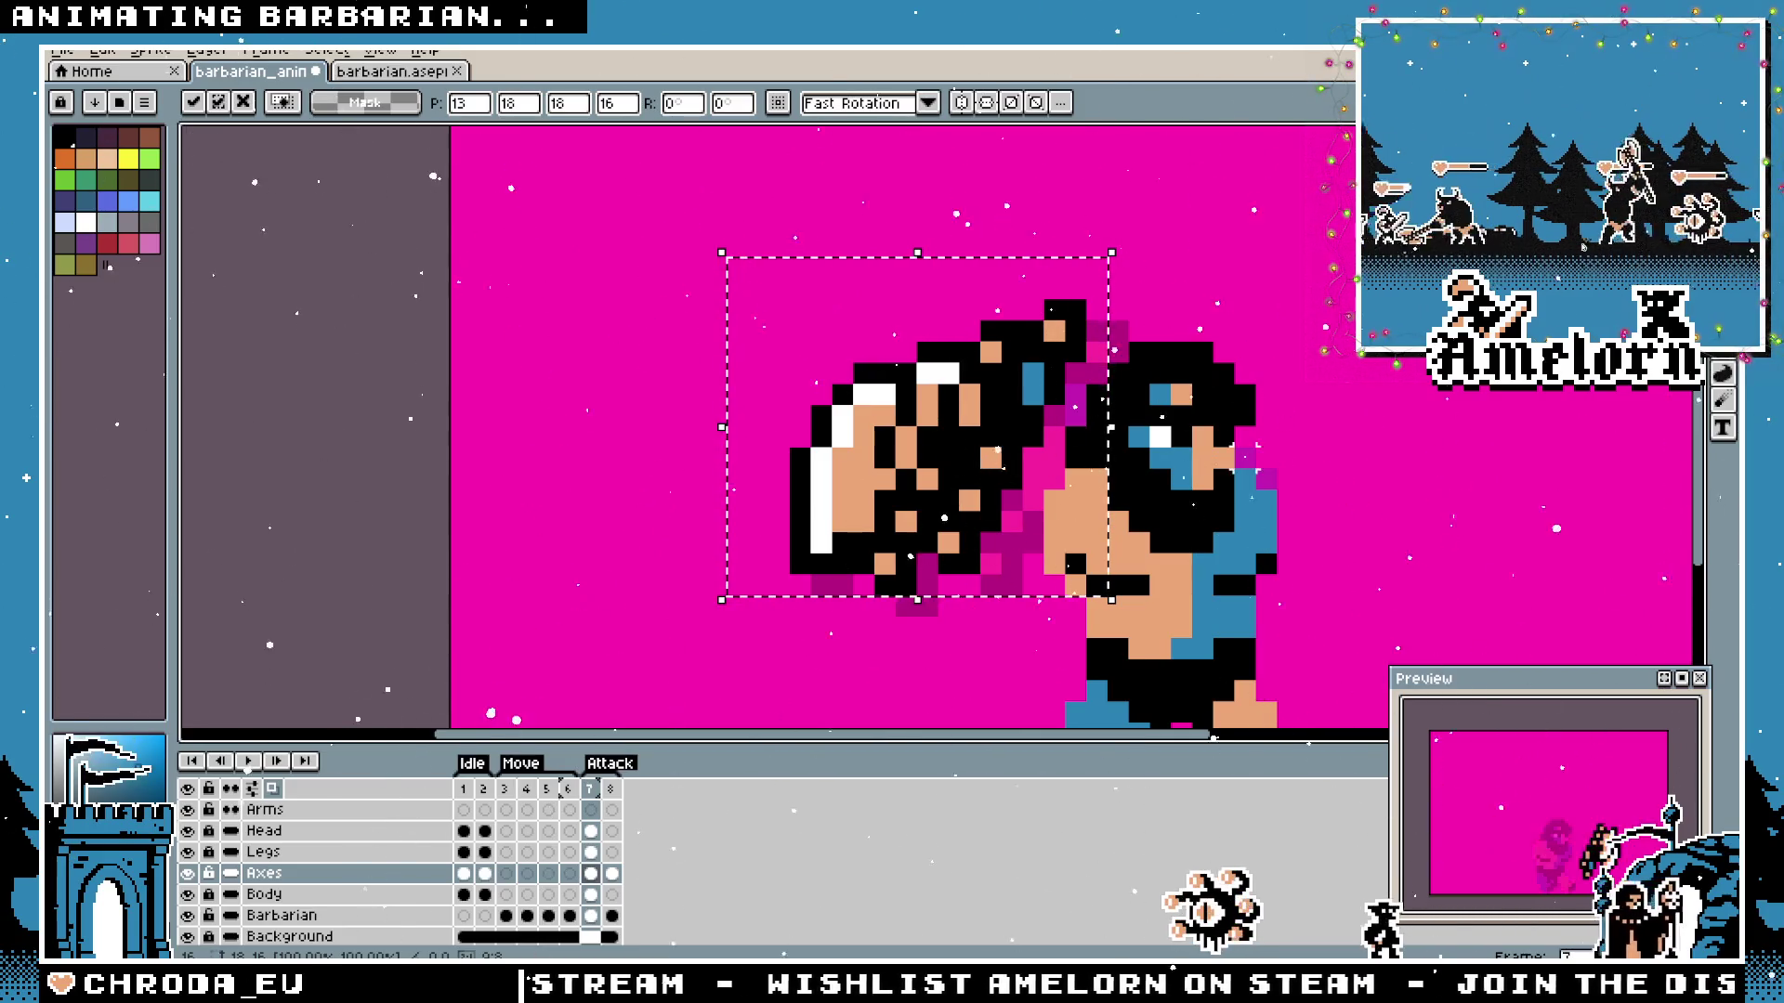
drag(1011, 445, 1019, 409)
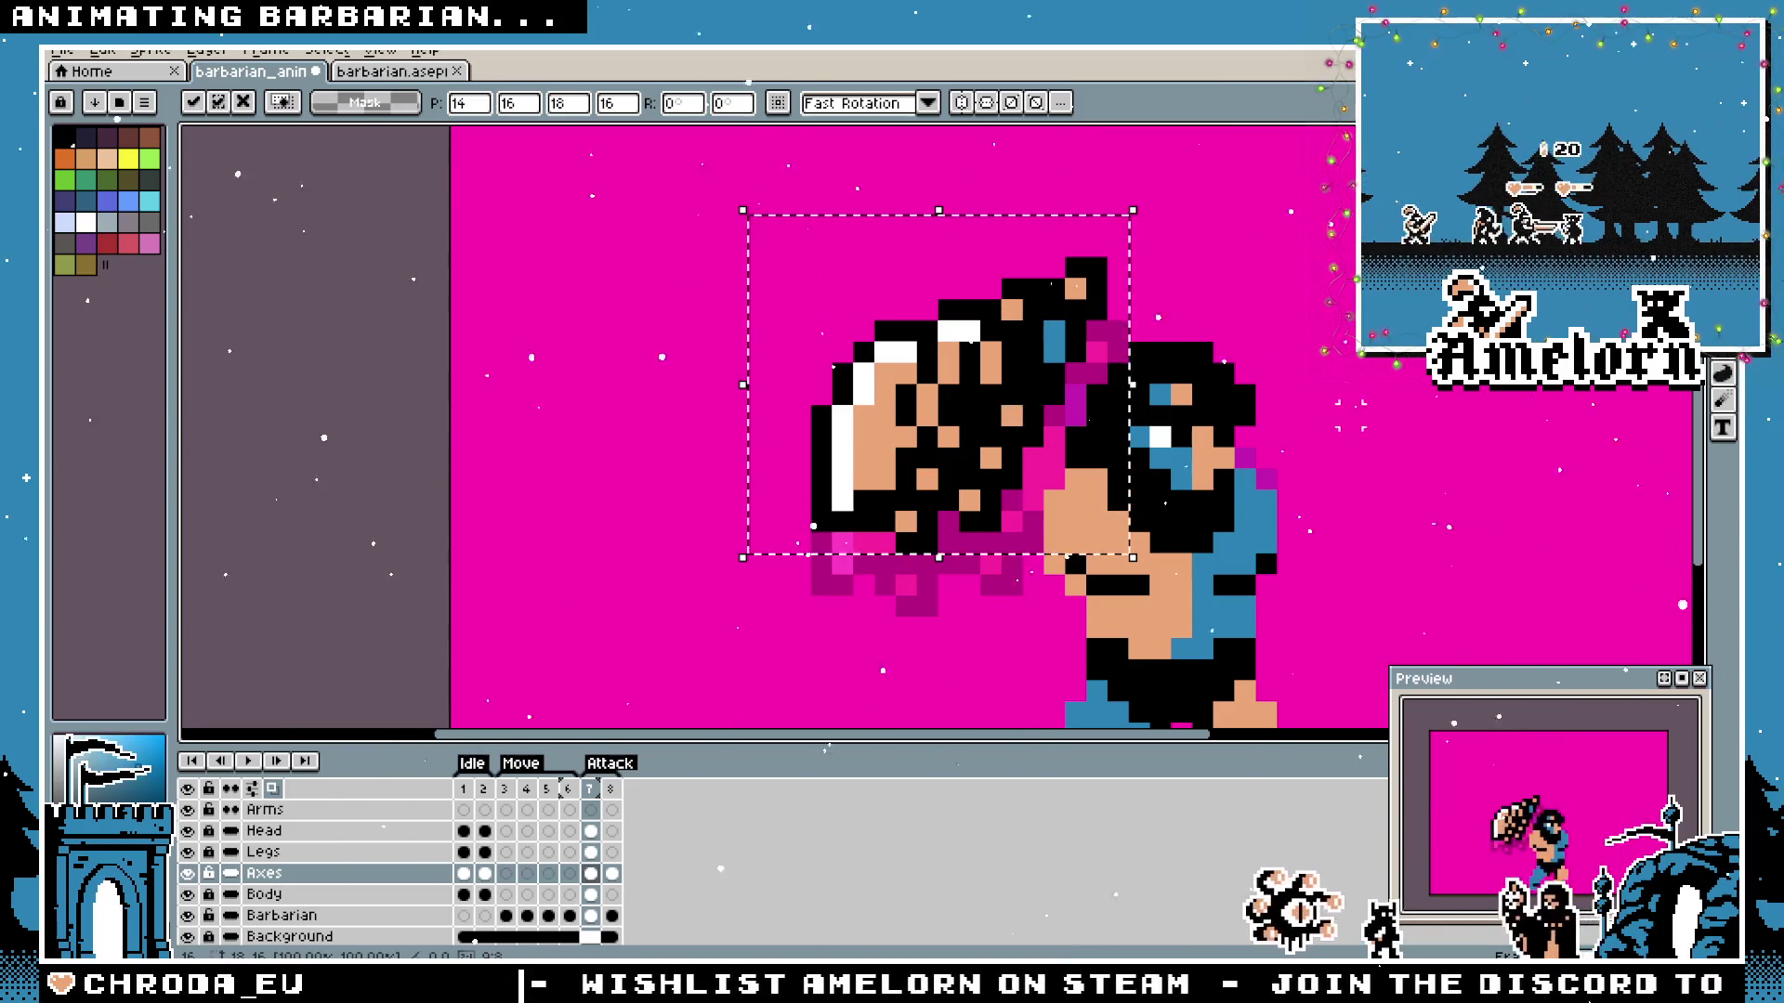
scroll(1391, 454, down, 4)
scroll(1391, 454, up, 1)
scroll(1391, 452, up, 1)
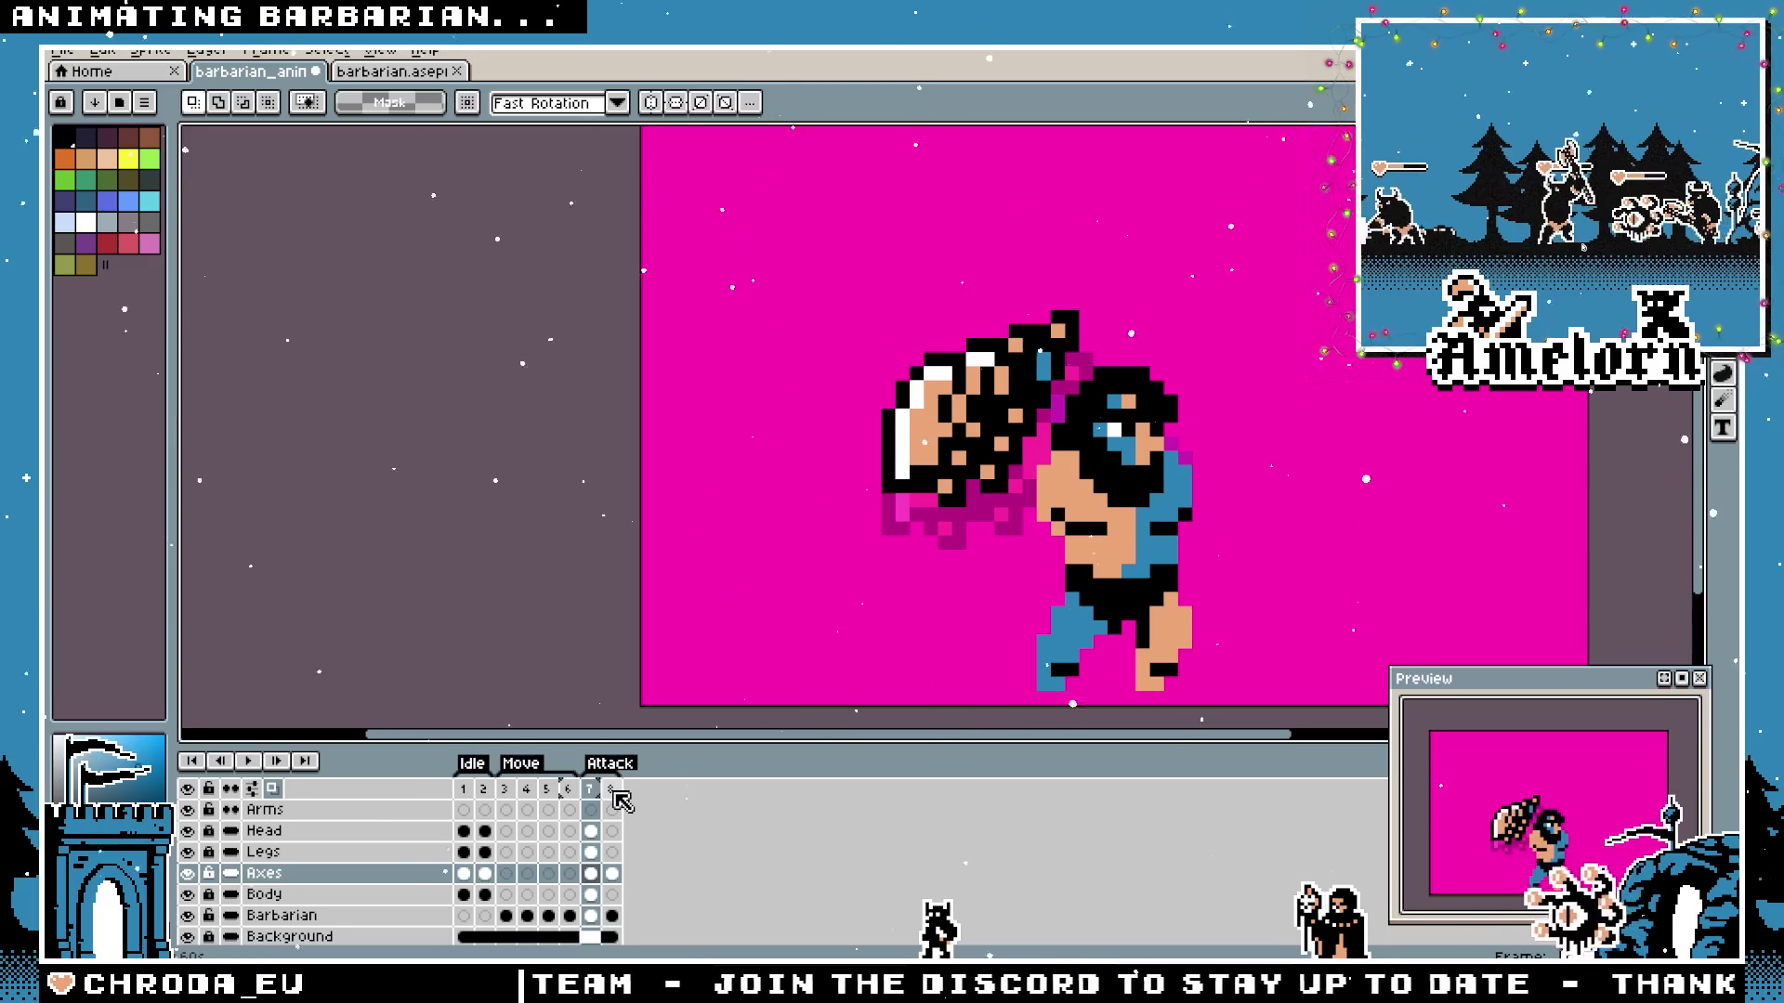
Deselect the axe on the Axes layer and switch to the Arms layer.
key(Up)
key(Up)
key(Up)
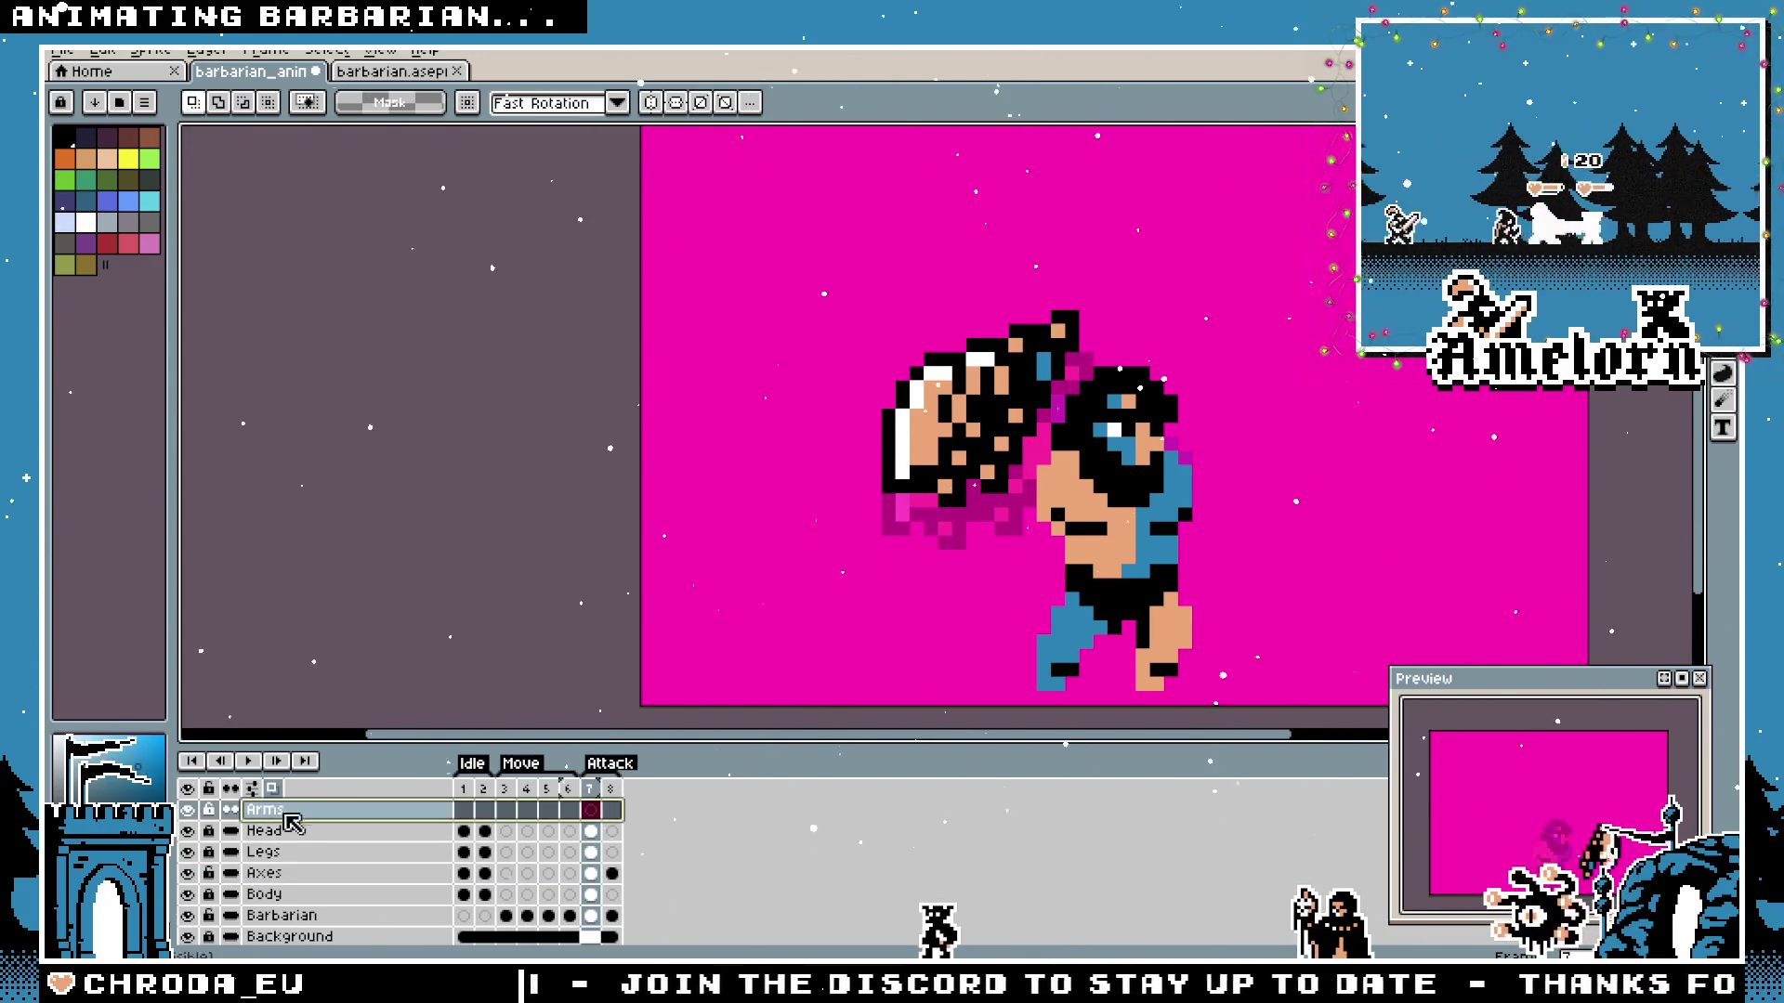
key(i)
scroll(977, 418, up, 3)
scroll(976, 404, down, 3)
ctrl+click(980, 391)
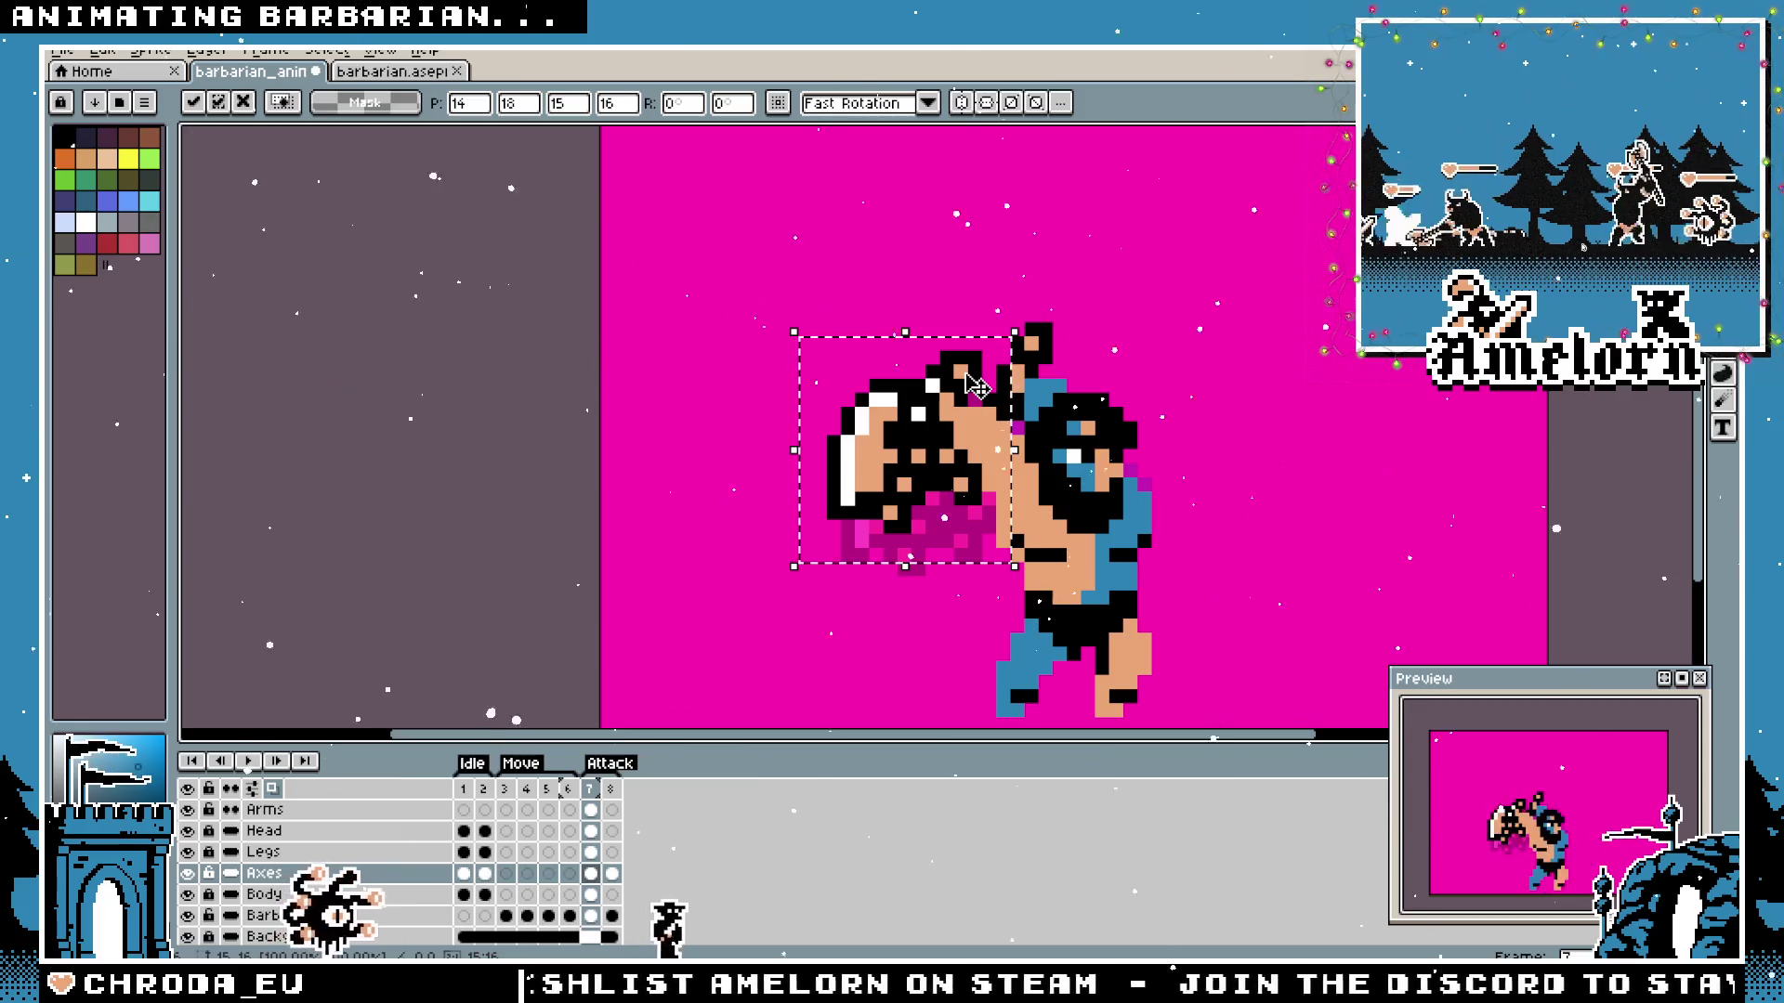
scroll(1128, 382, up, 2)
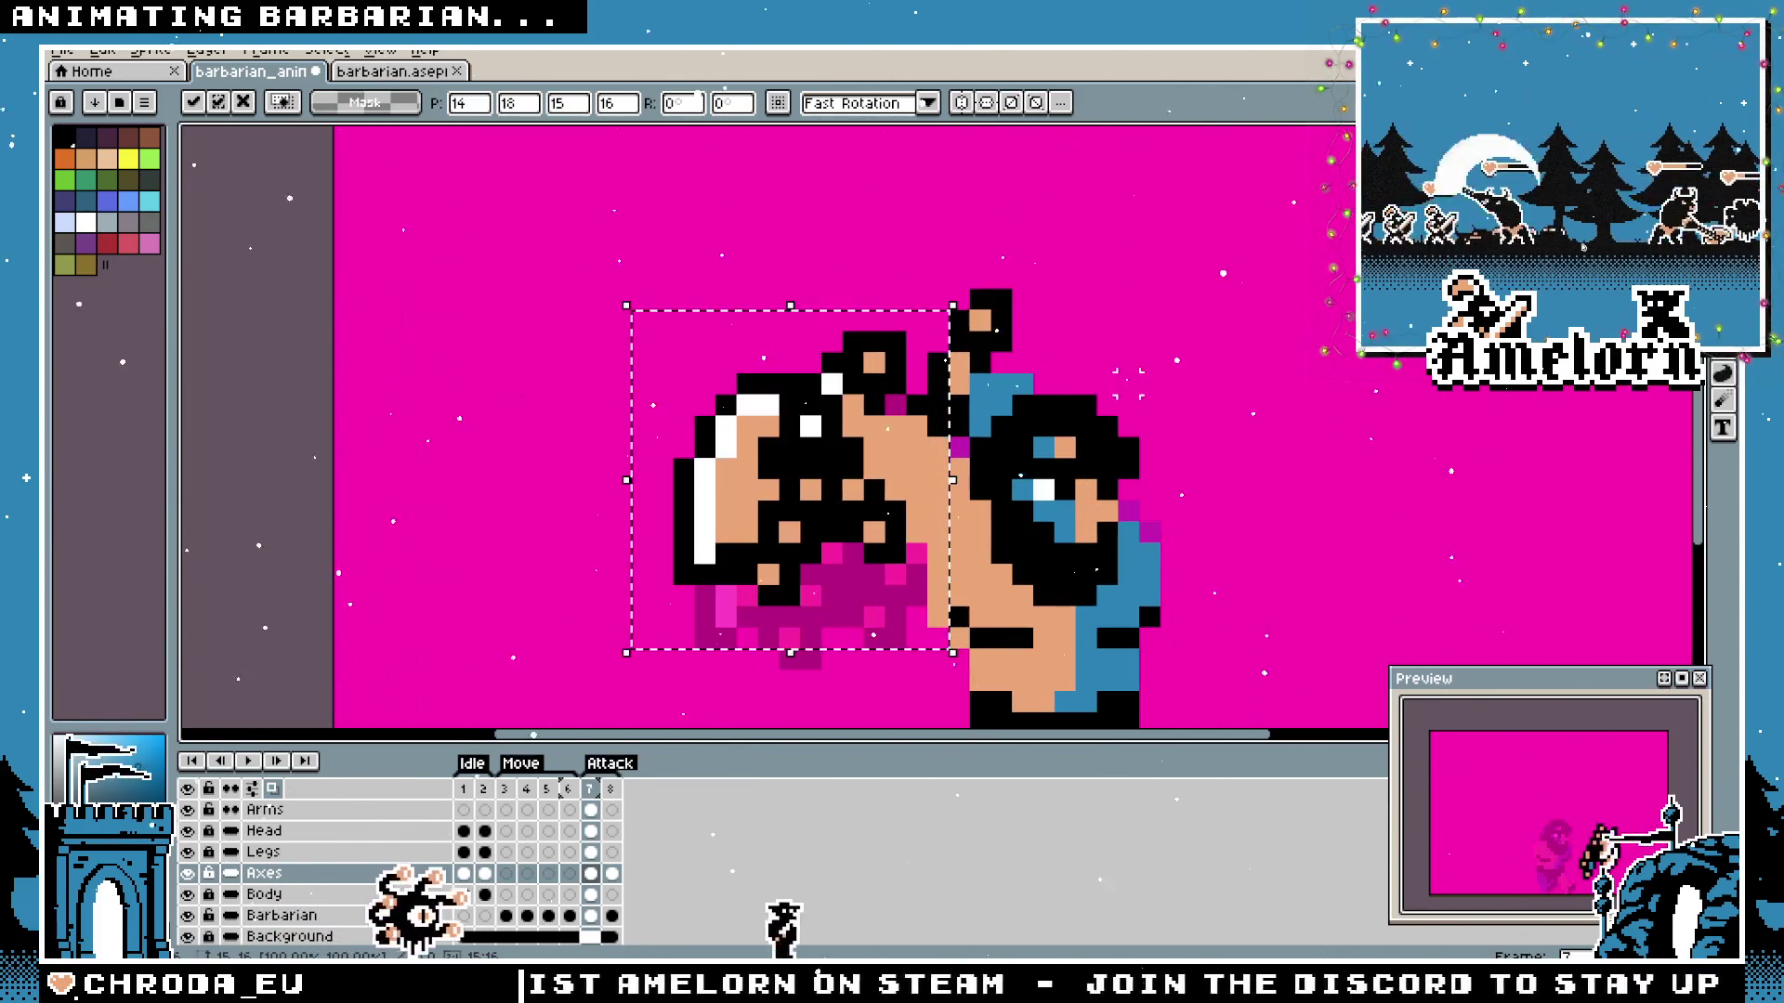
key(ctrl+d)
click(265, 808)
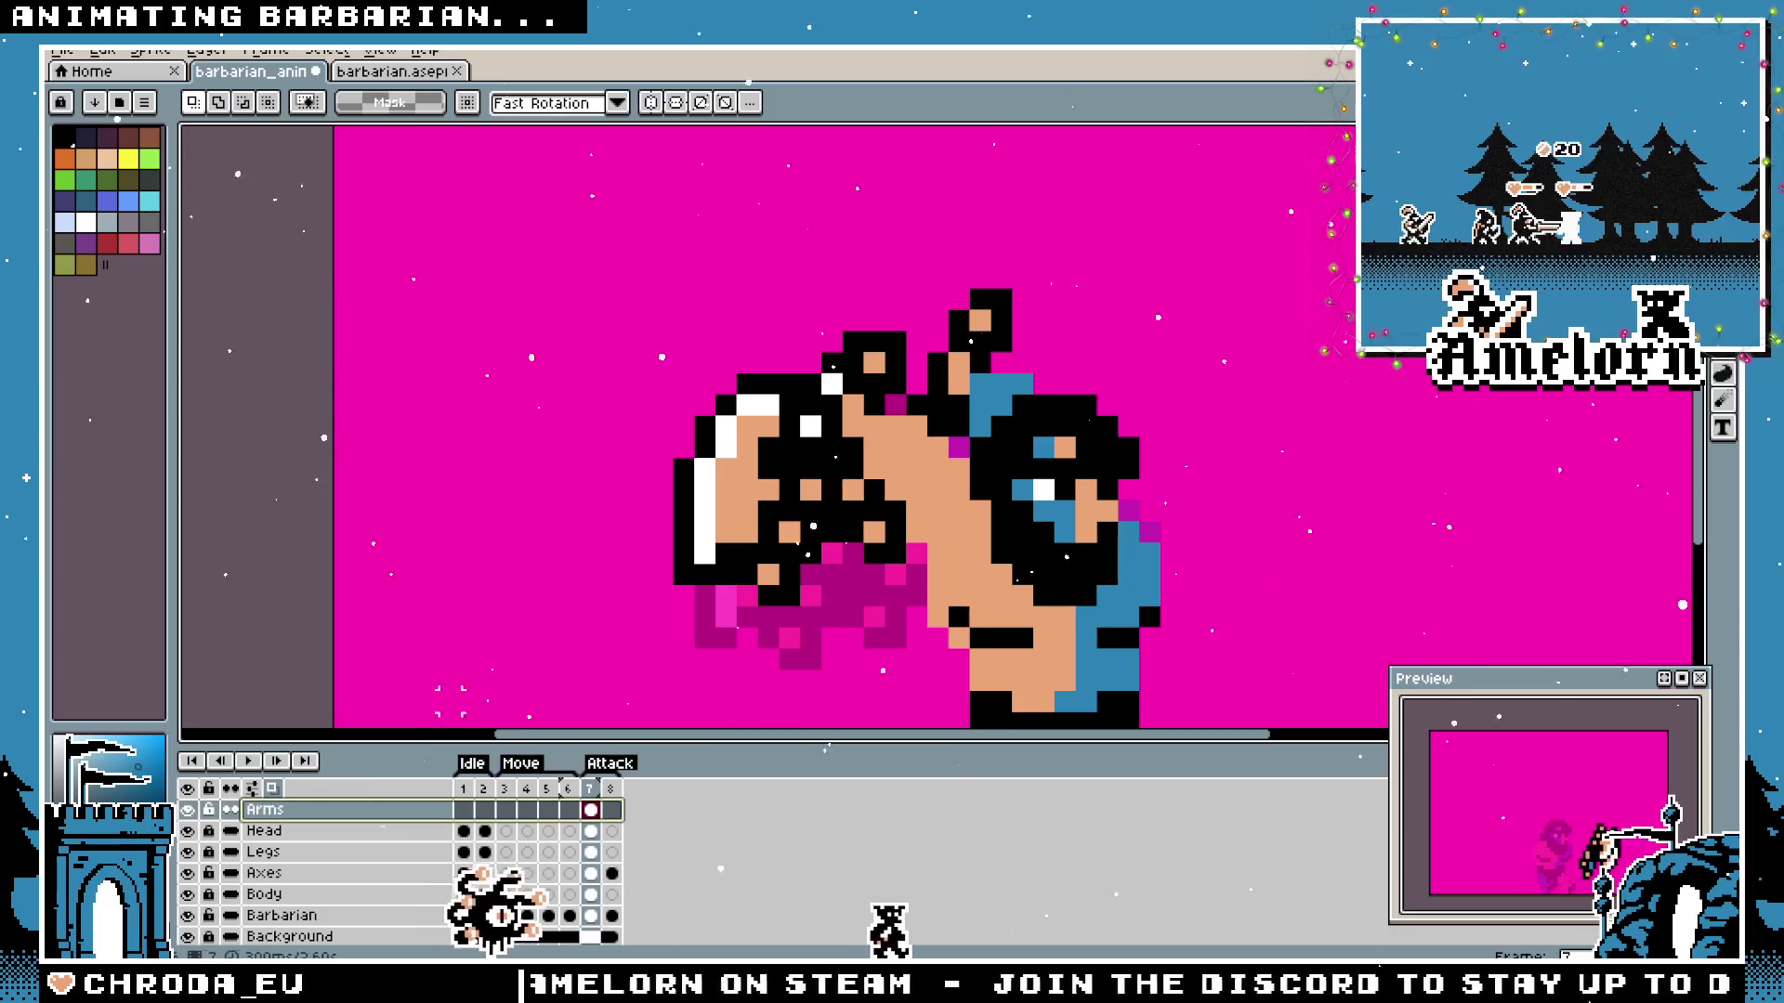
scroll(899, 421, up, 1)
Back on the Axes layer, undo the axe move so it sits up-left of the barbarian, arm uncovered.
key(b)
click(900, 422)
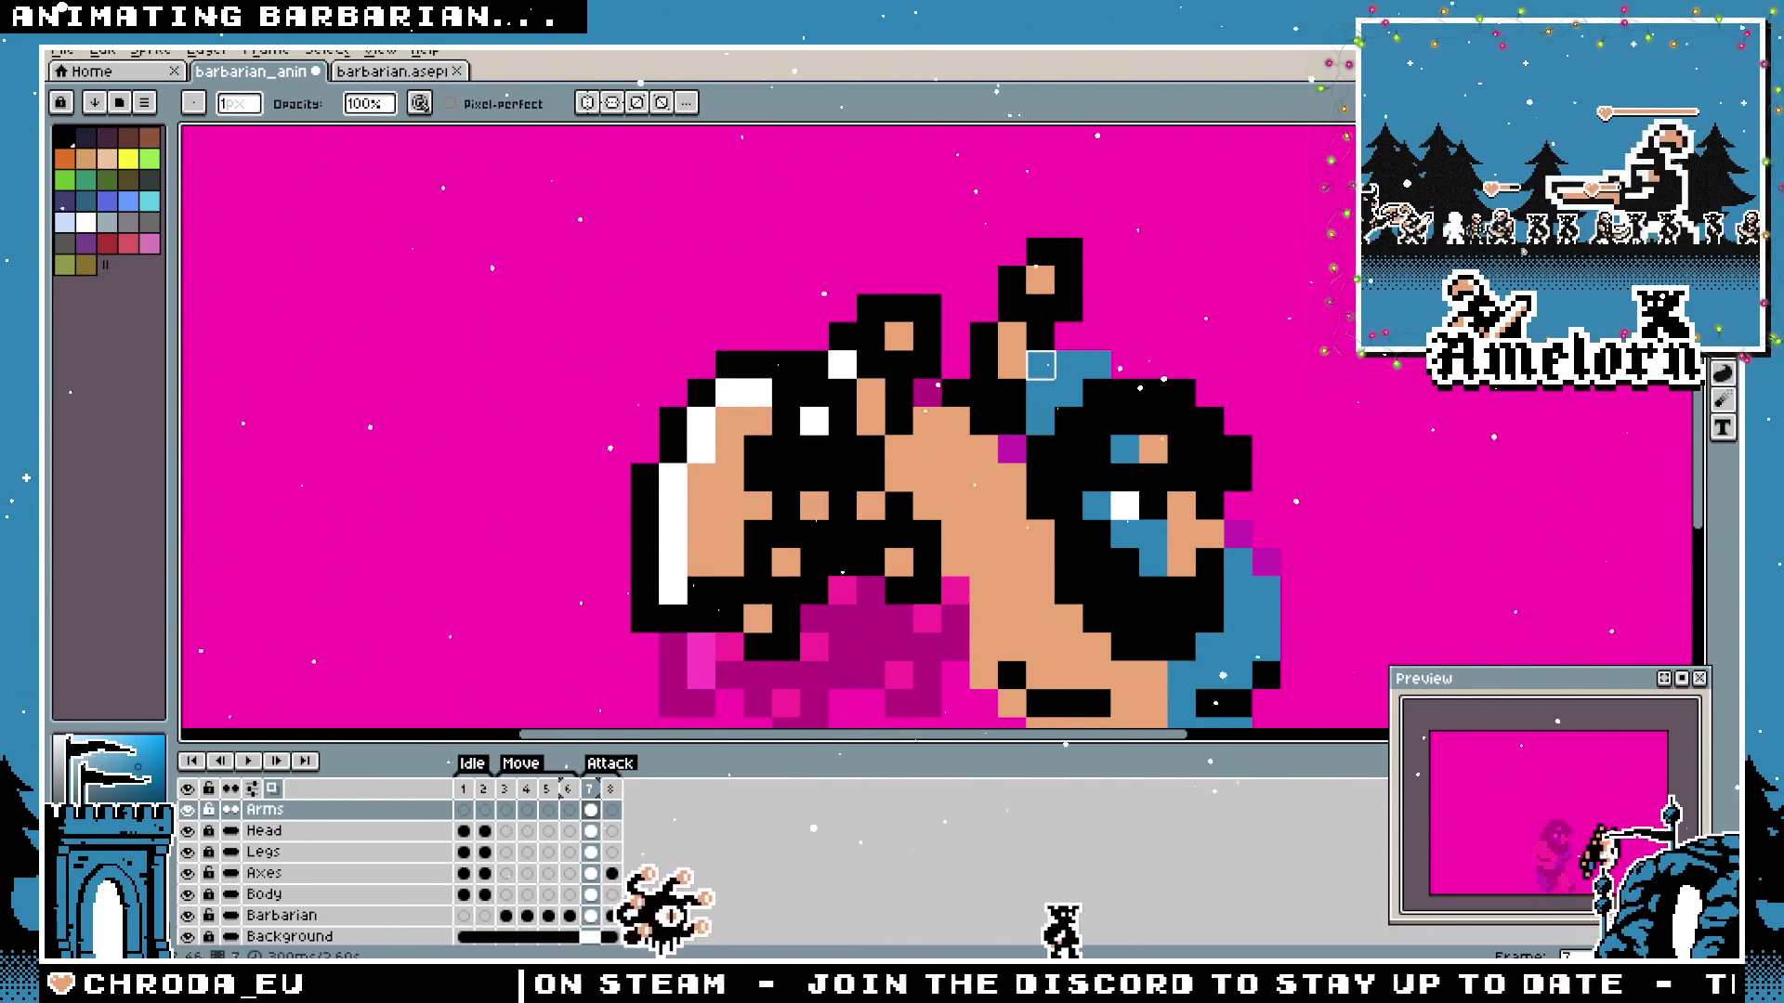
scroll(899, 421, down, 2)
scroll(899, 421, down, 1)
scroll(994, 341, up, 3)
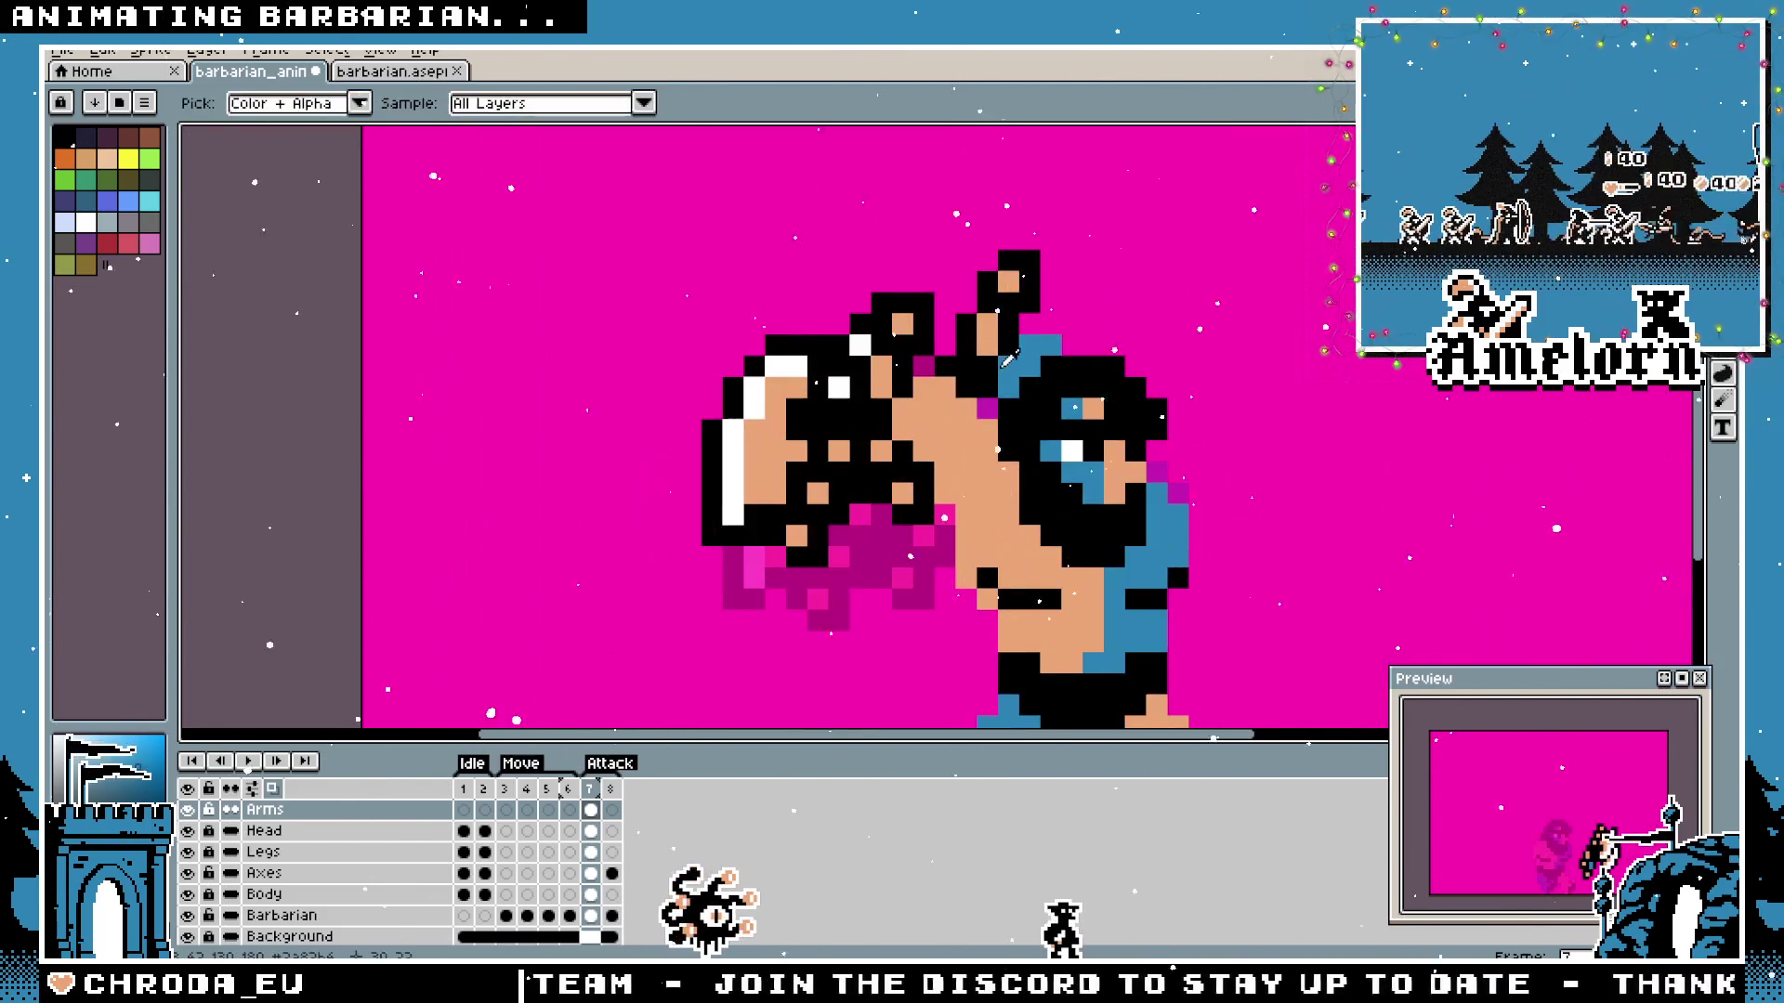
click(279, 875)
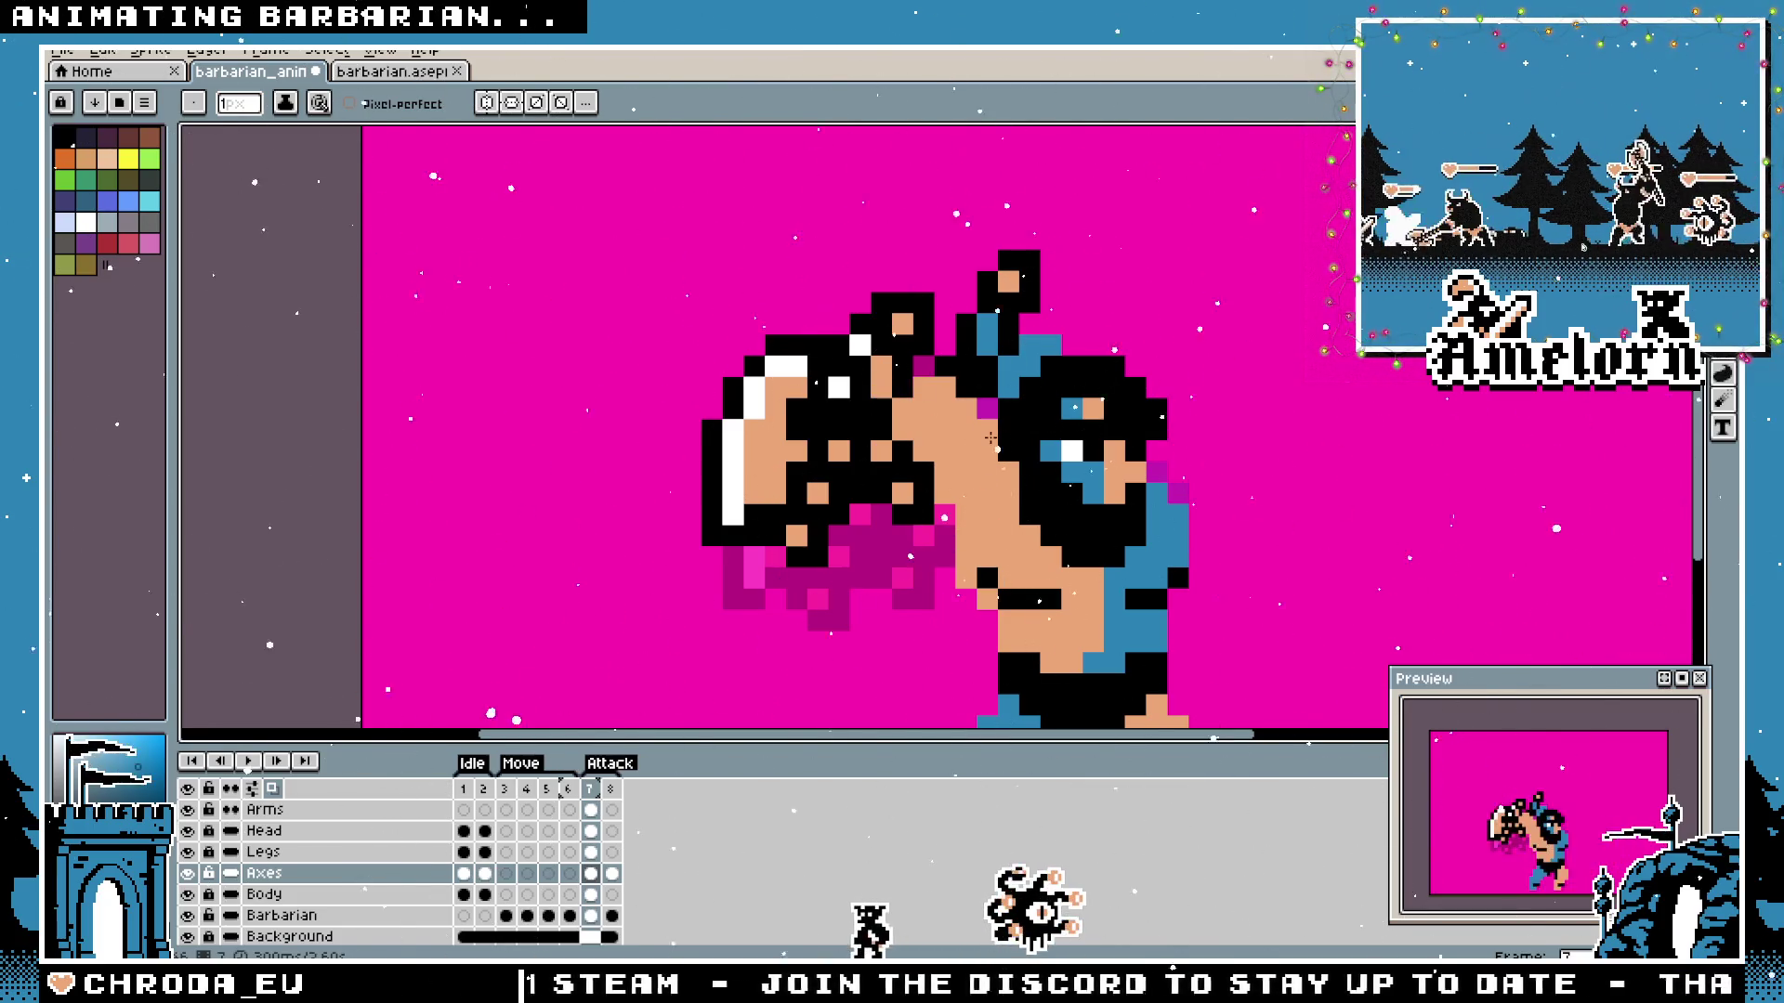
scroll(937, 370, up, 1)
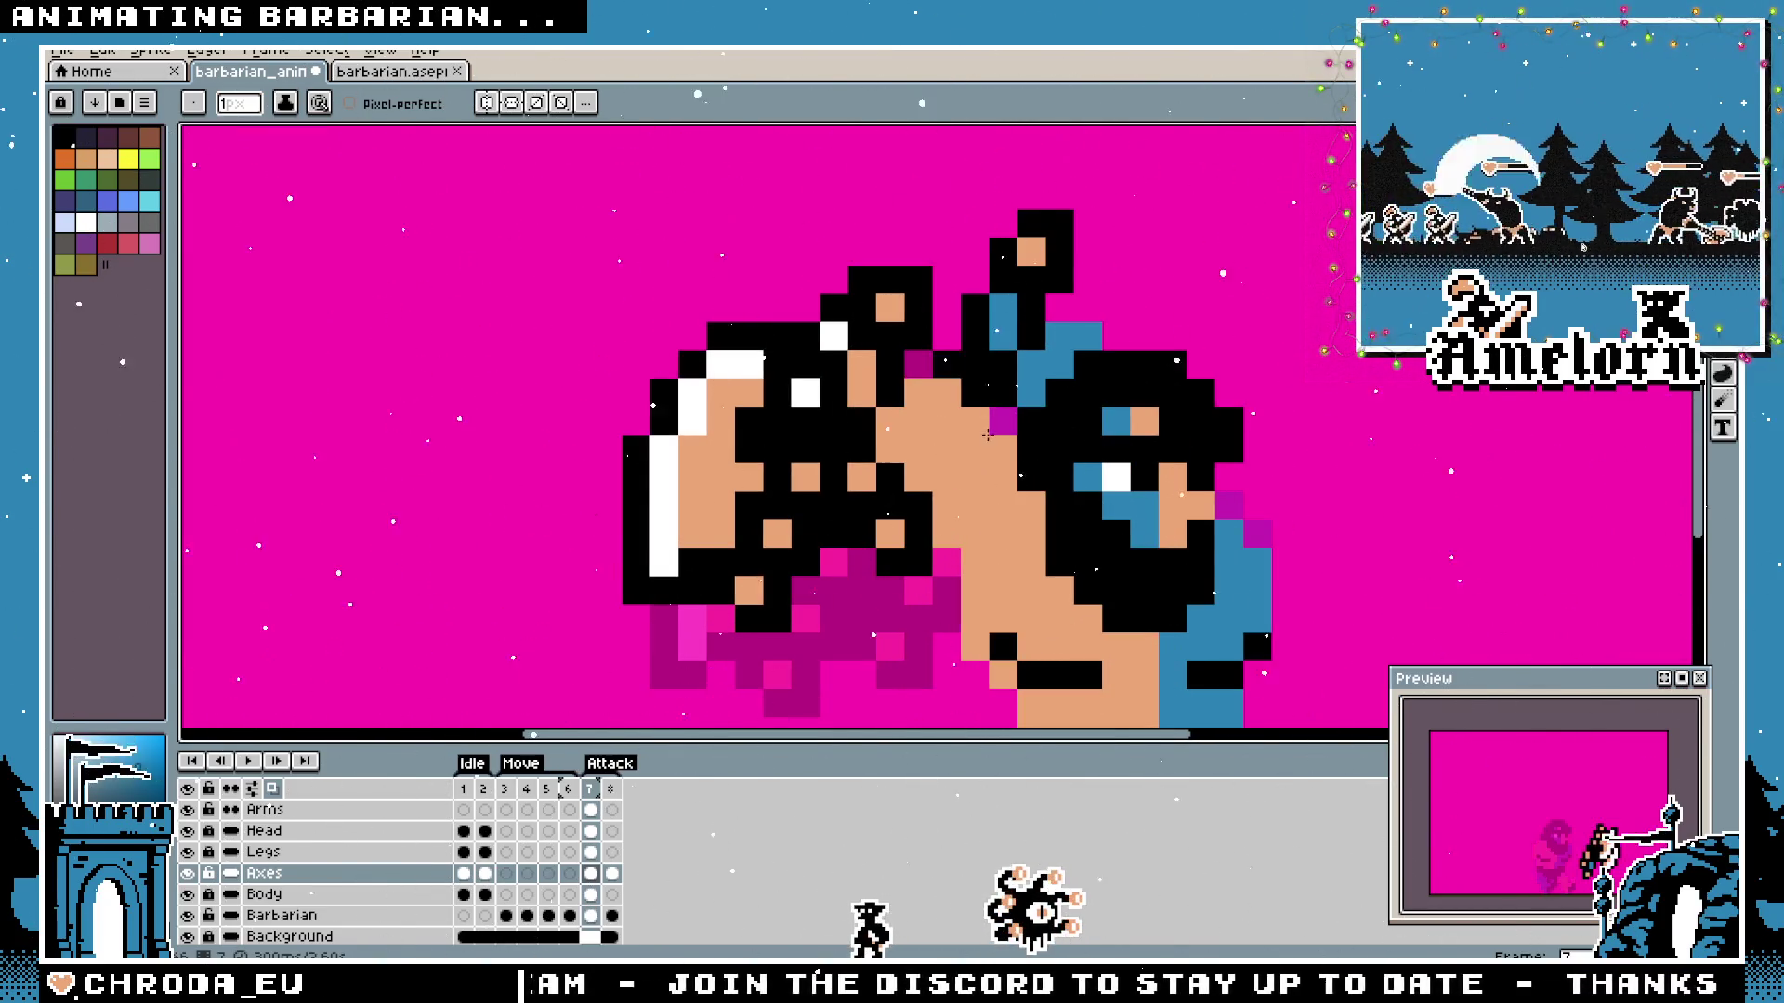
scroll(1069, 399, down, 3)
scroll(1068, 398, down, 2)
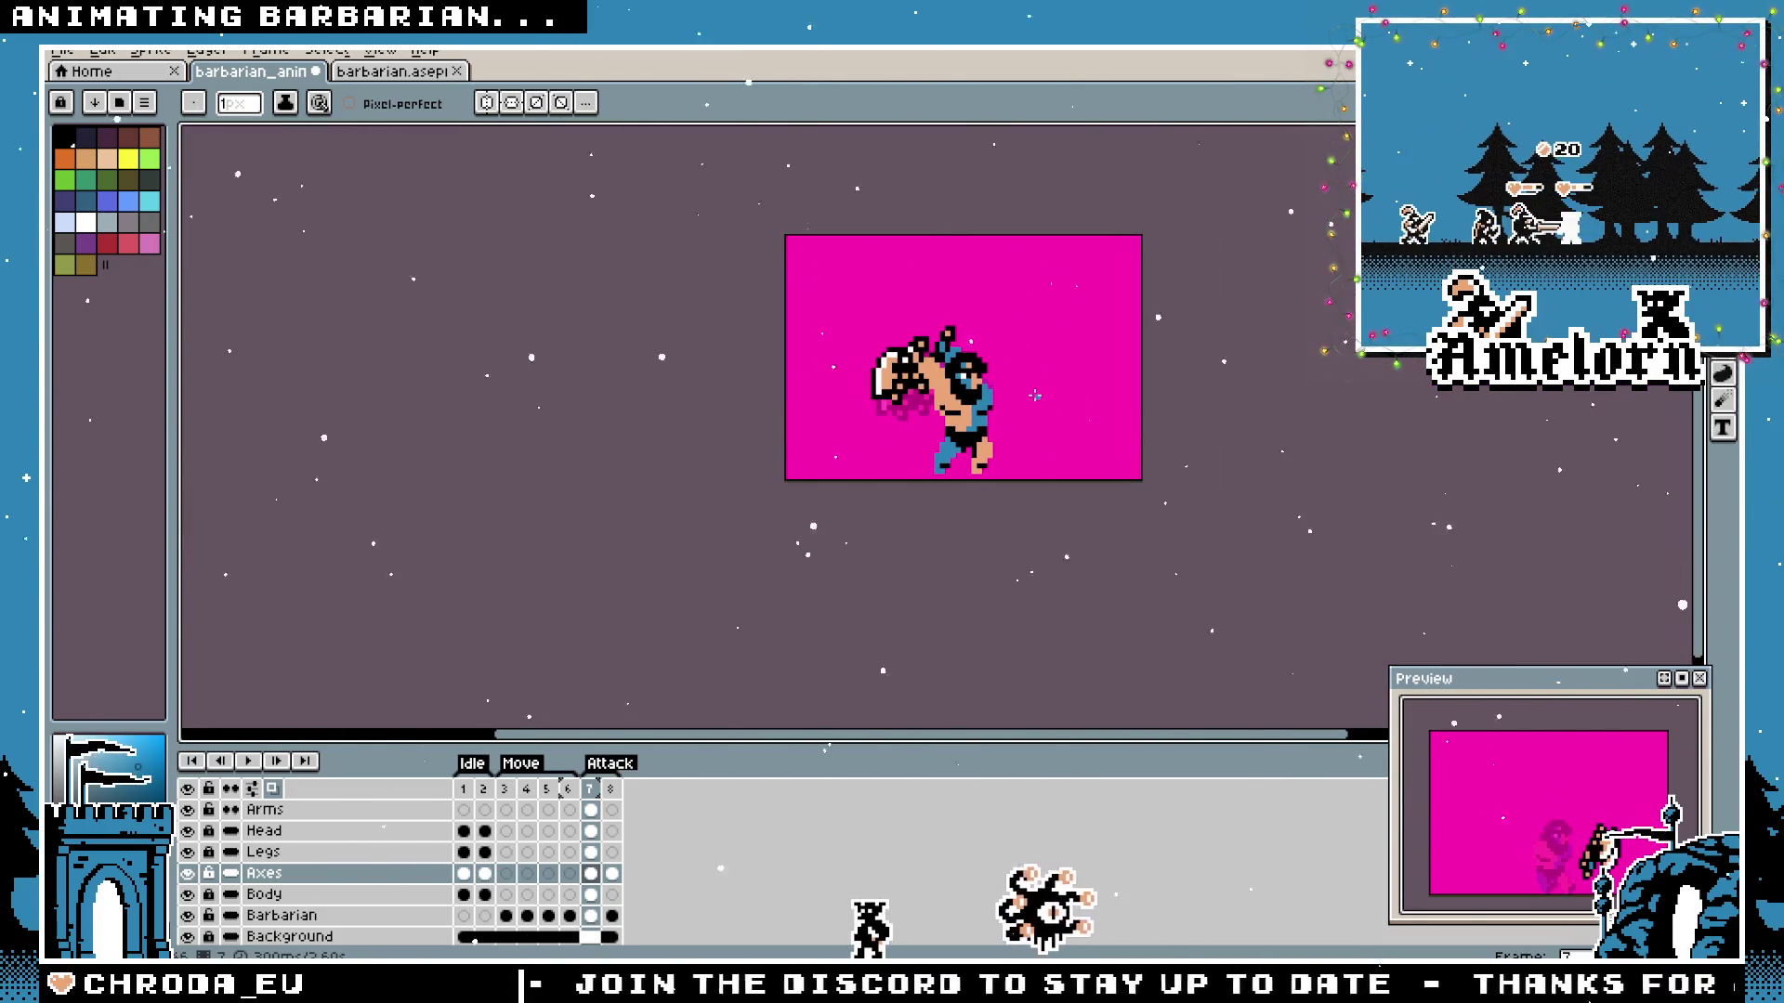
scroll(1033, 397, up, 1)
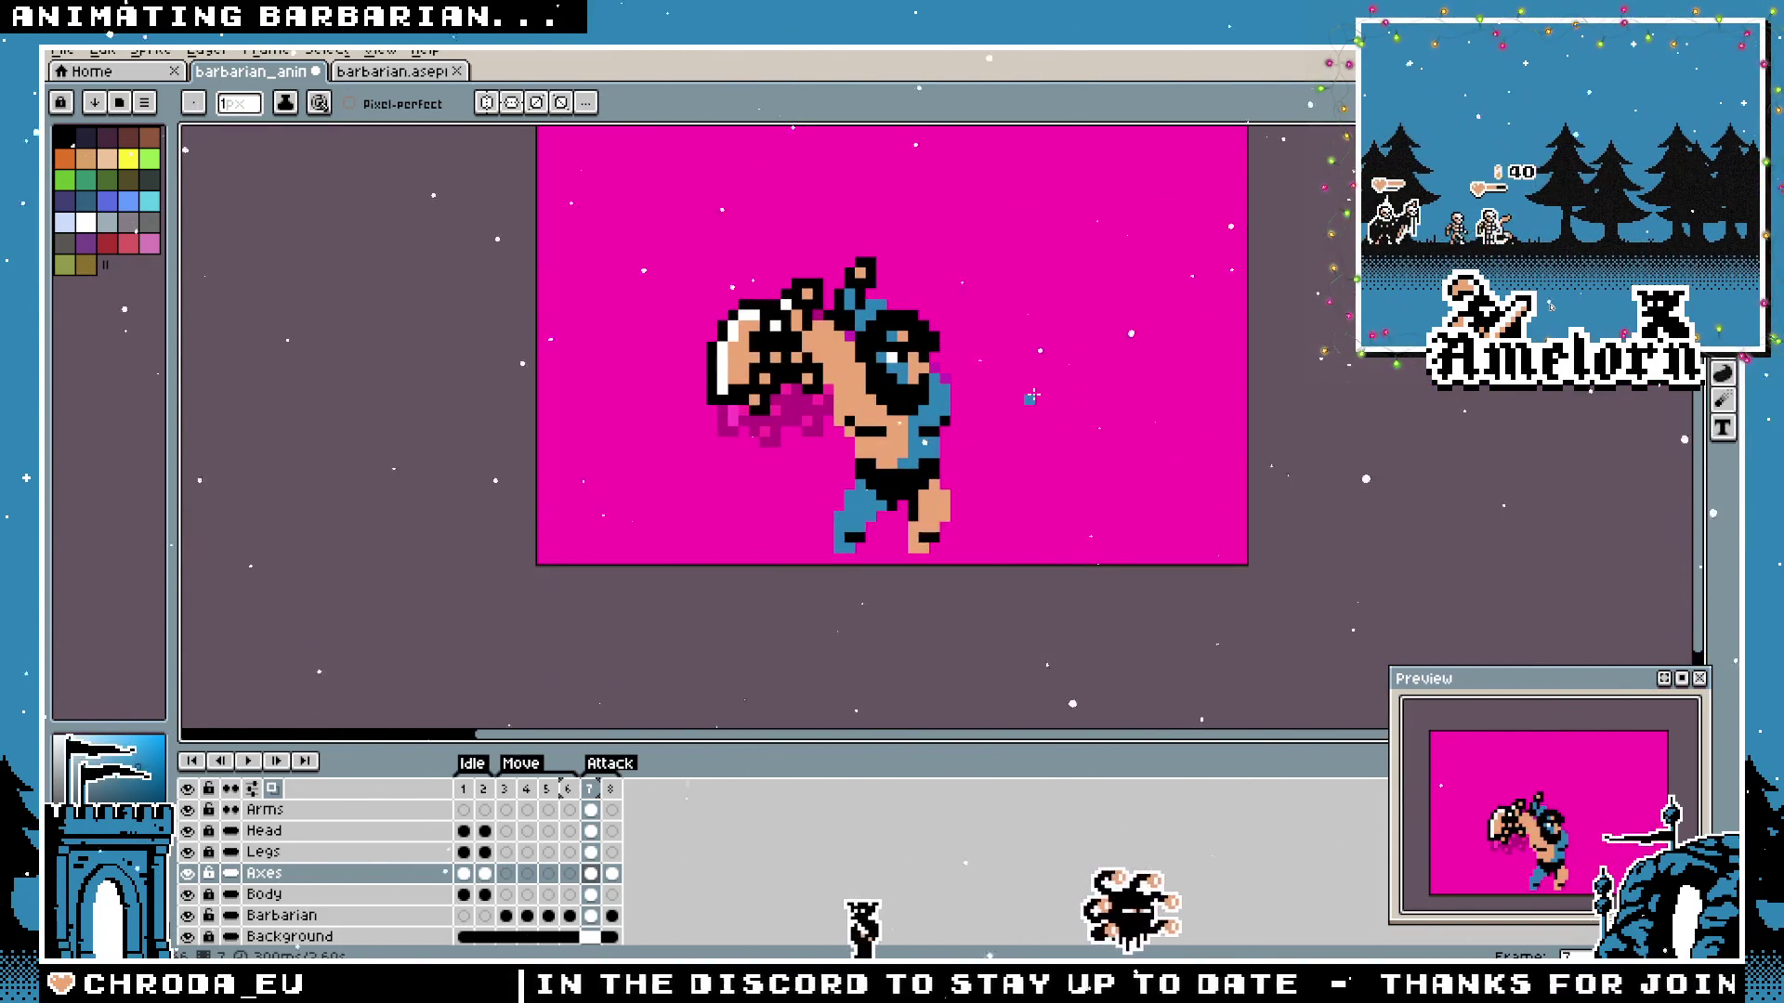
scroll(970, 388, up, 1)
scroll(914, 439, left, 2)
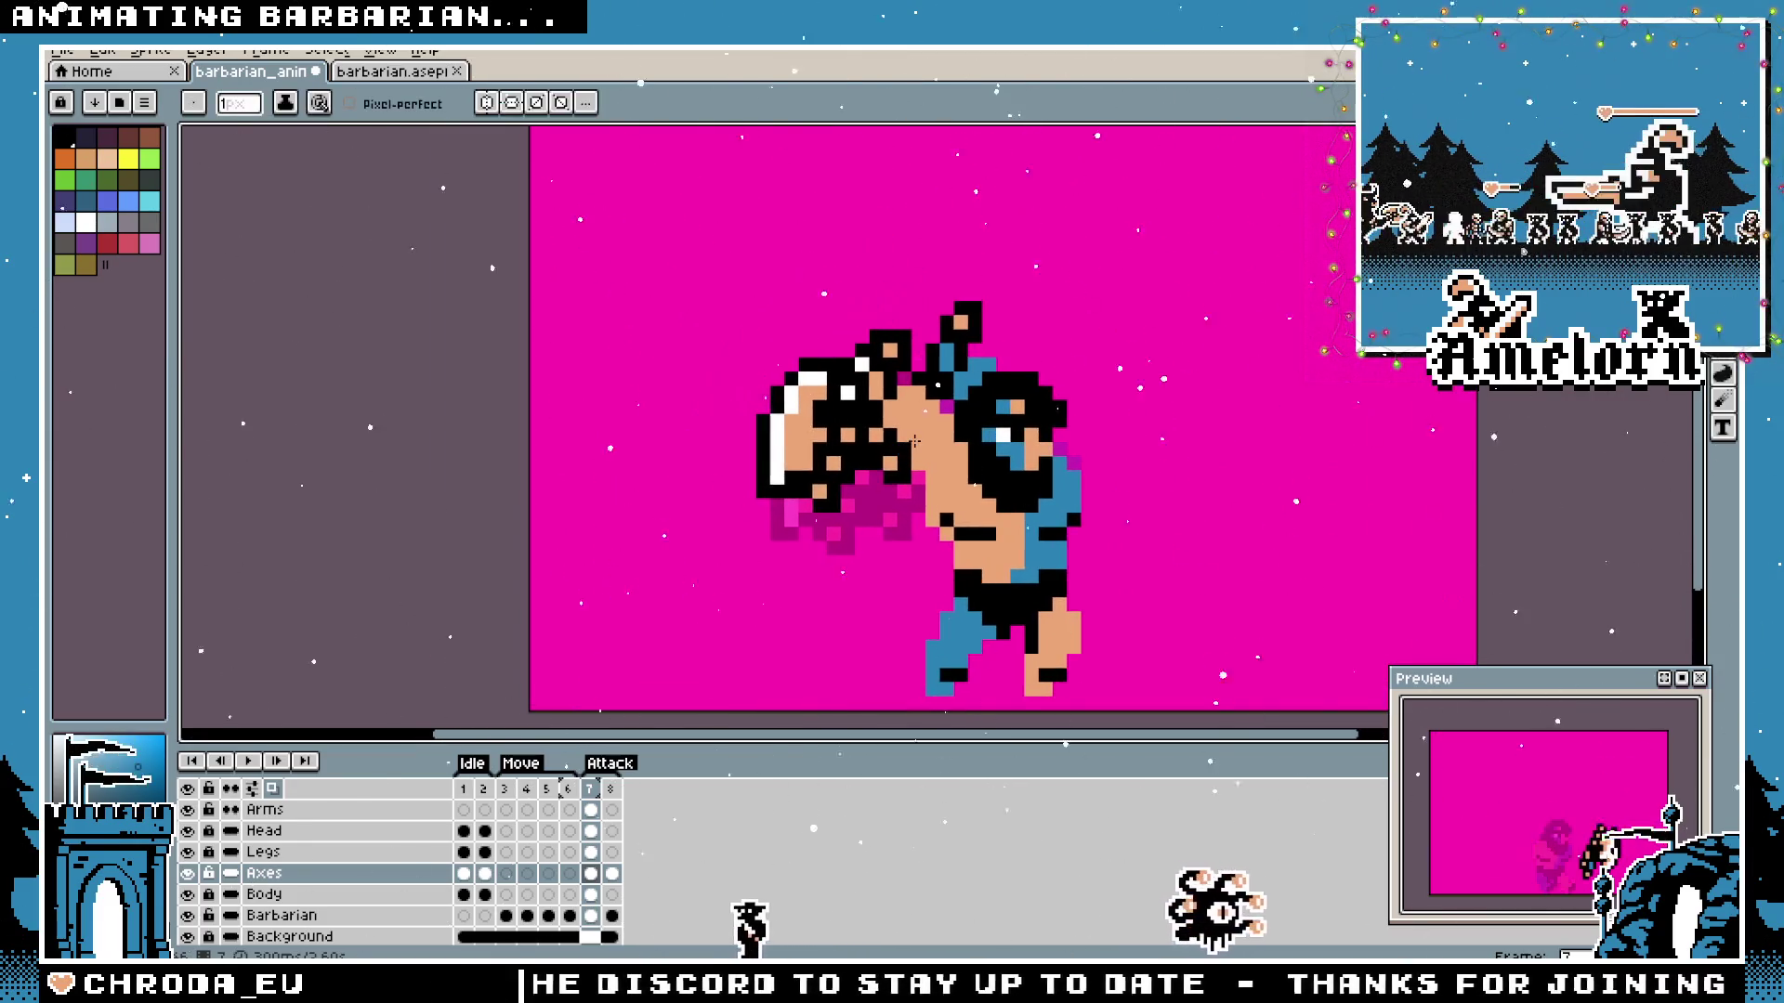
scroll(913, 438, down, 1)
scroll(914, 439, up, 1)
key(v)
key(ctrl+z)
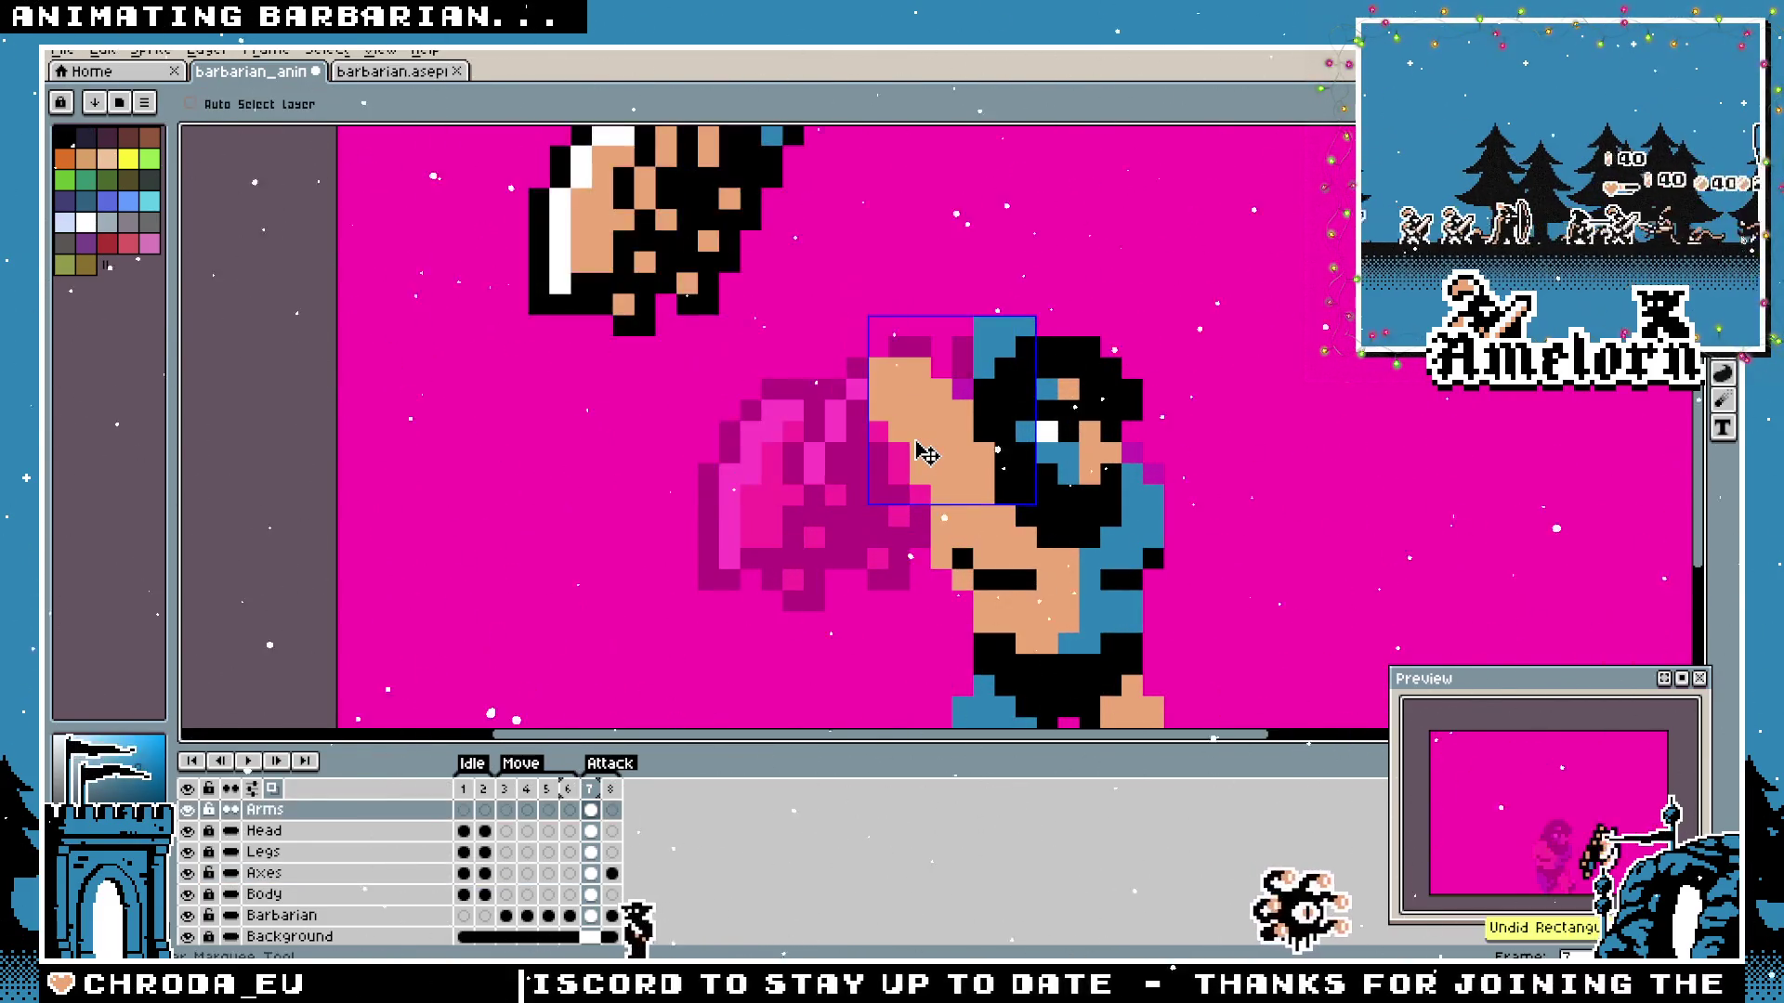
key(Down)
key(Down)
key(Down)
key(b)
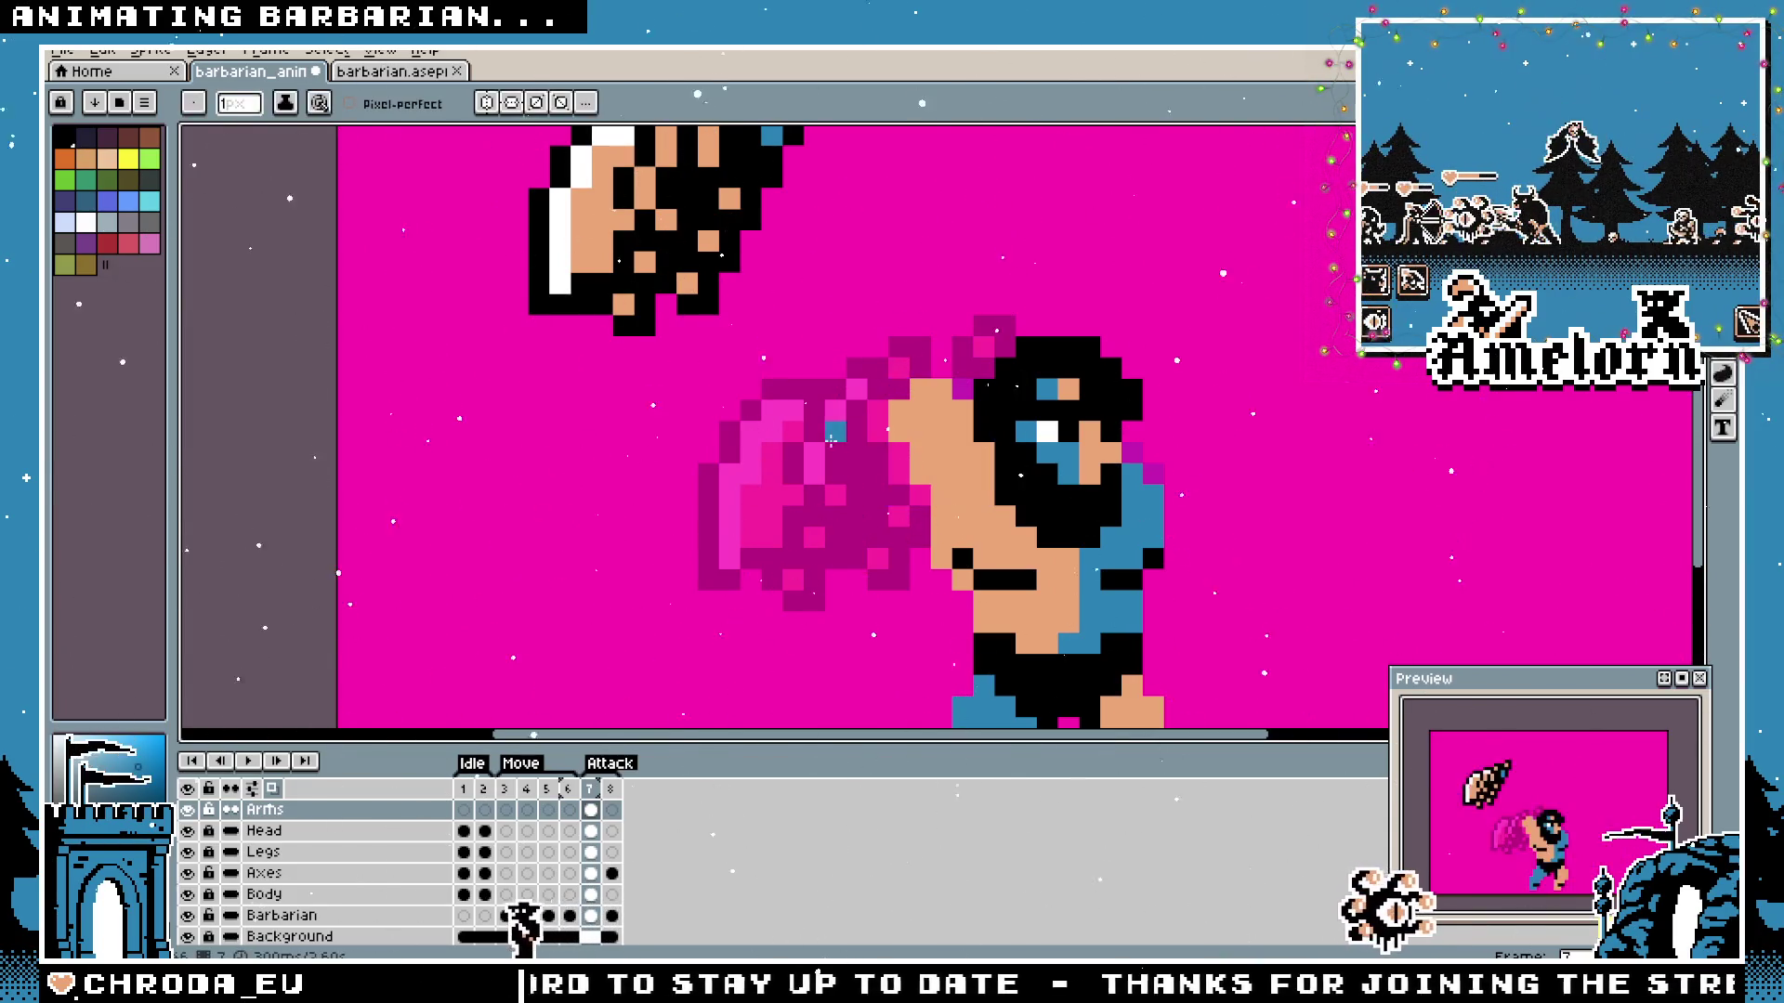
scroll(916, 451, down, 5)
scroll(906, 447, up, 4)
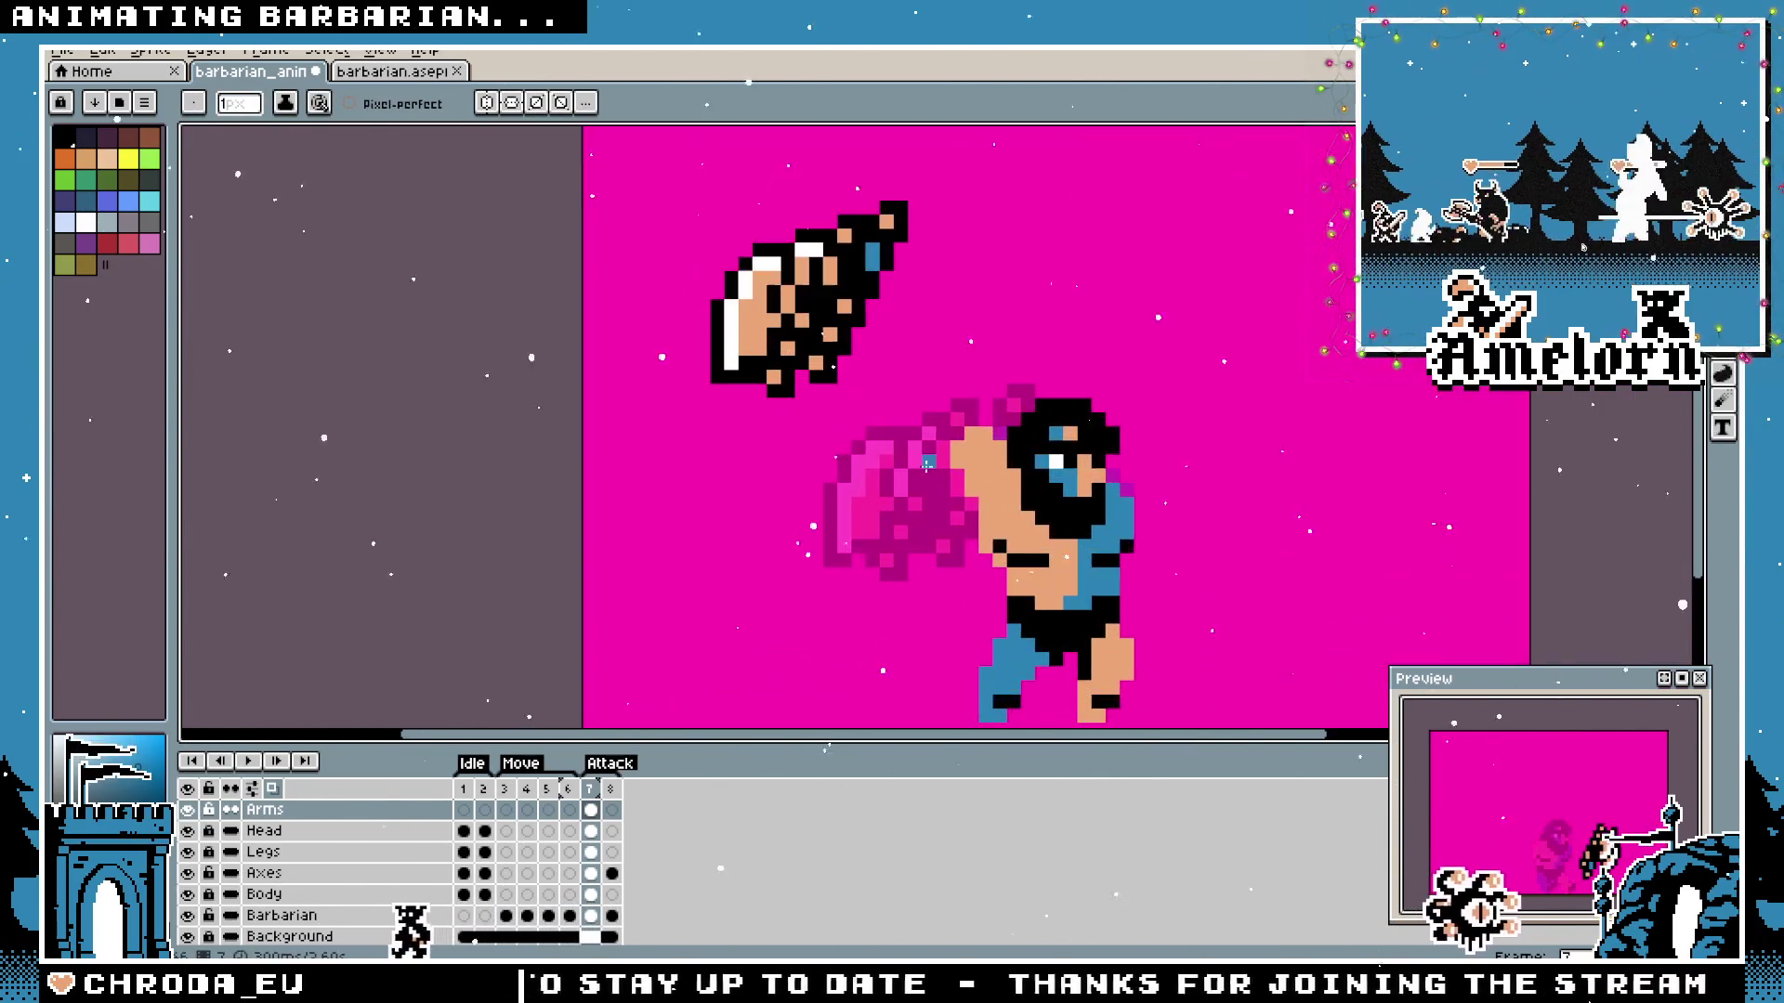
key(i)
key(b)
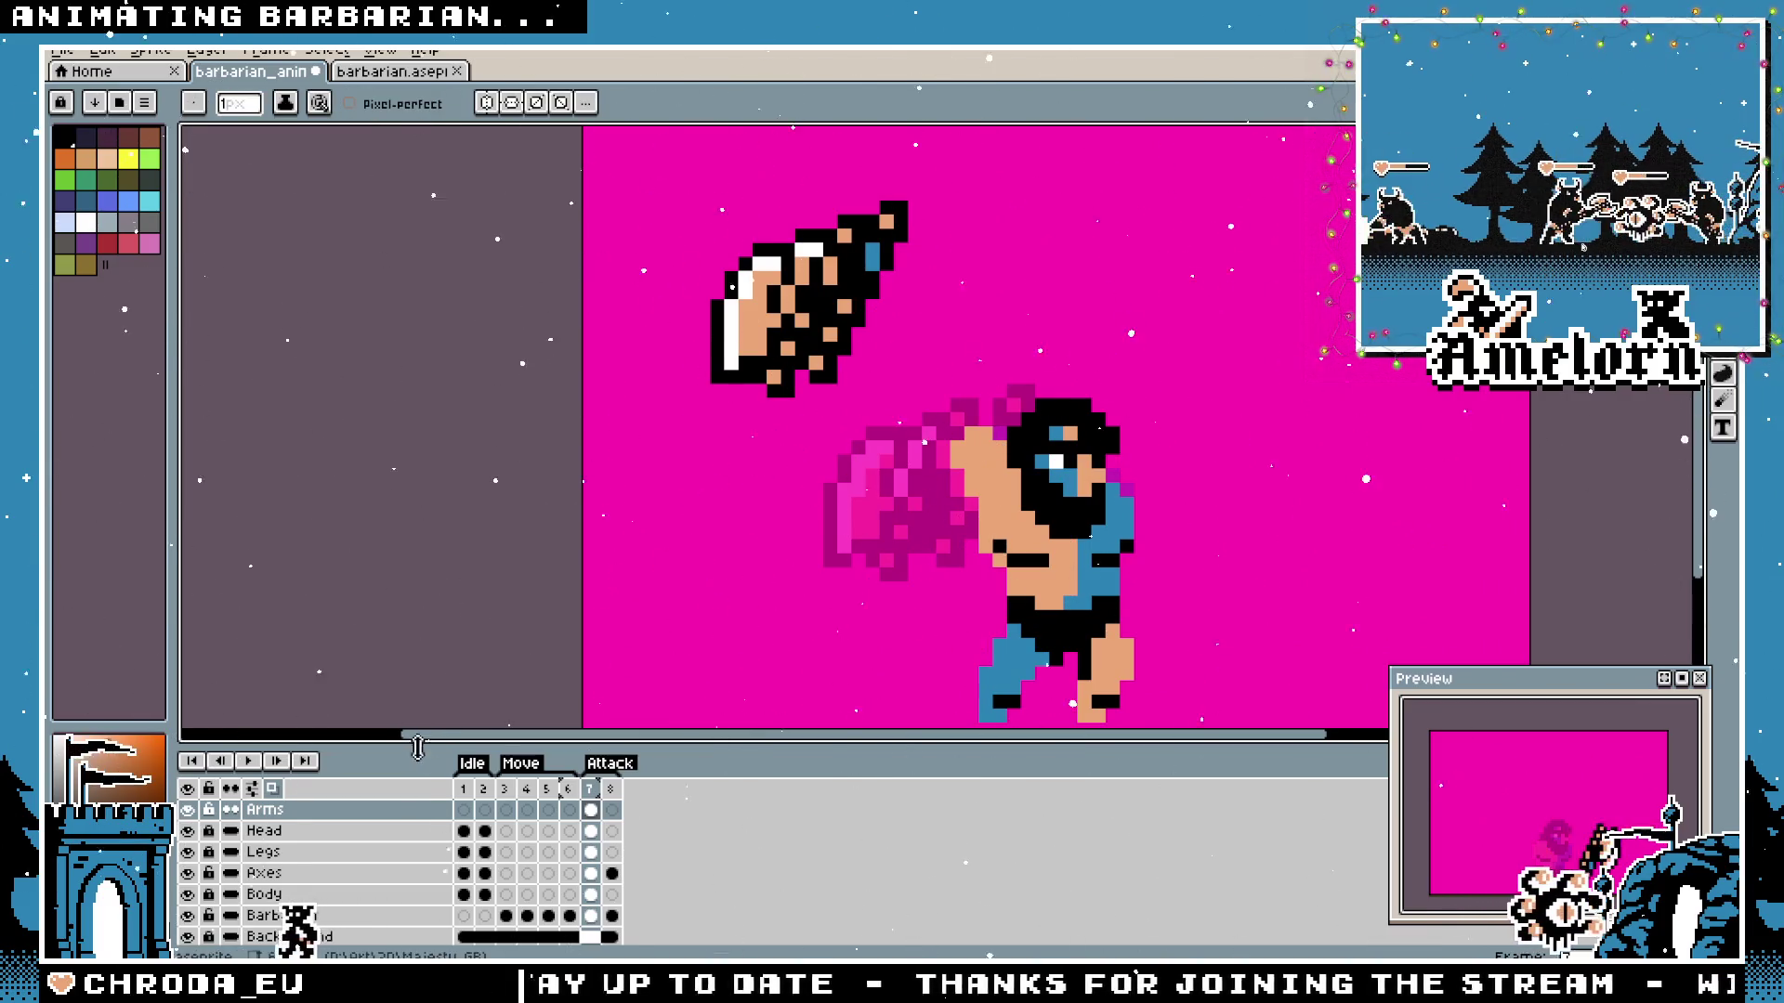
scroll(869, 523, up, 2)
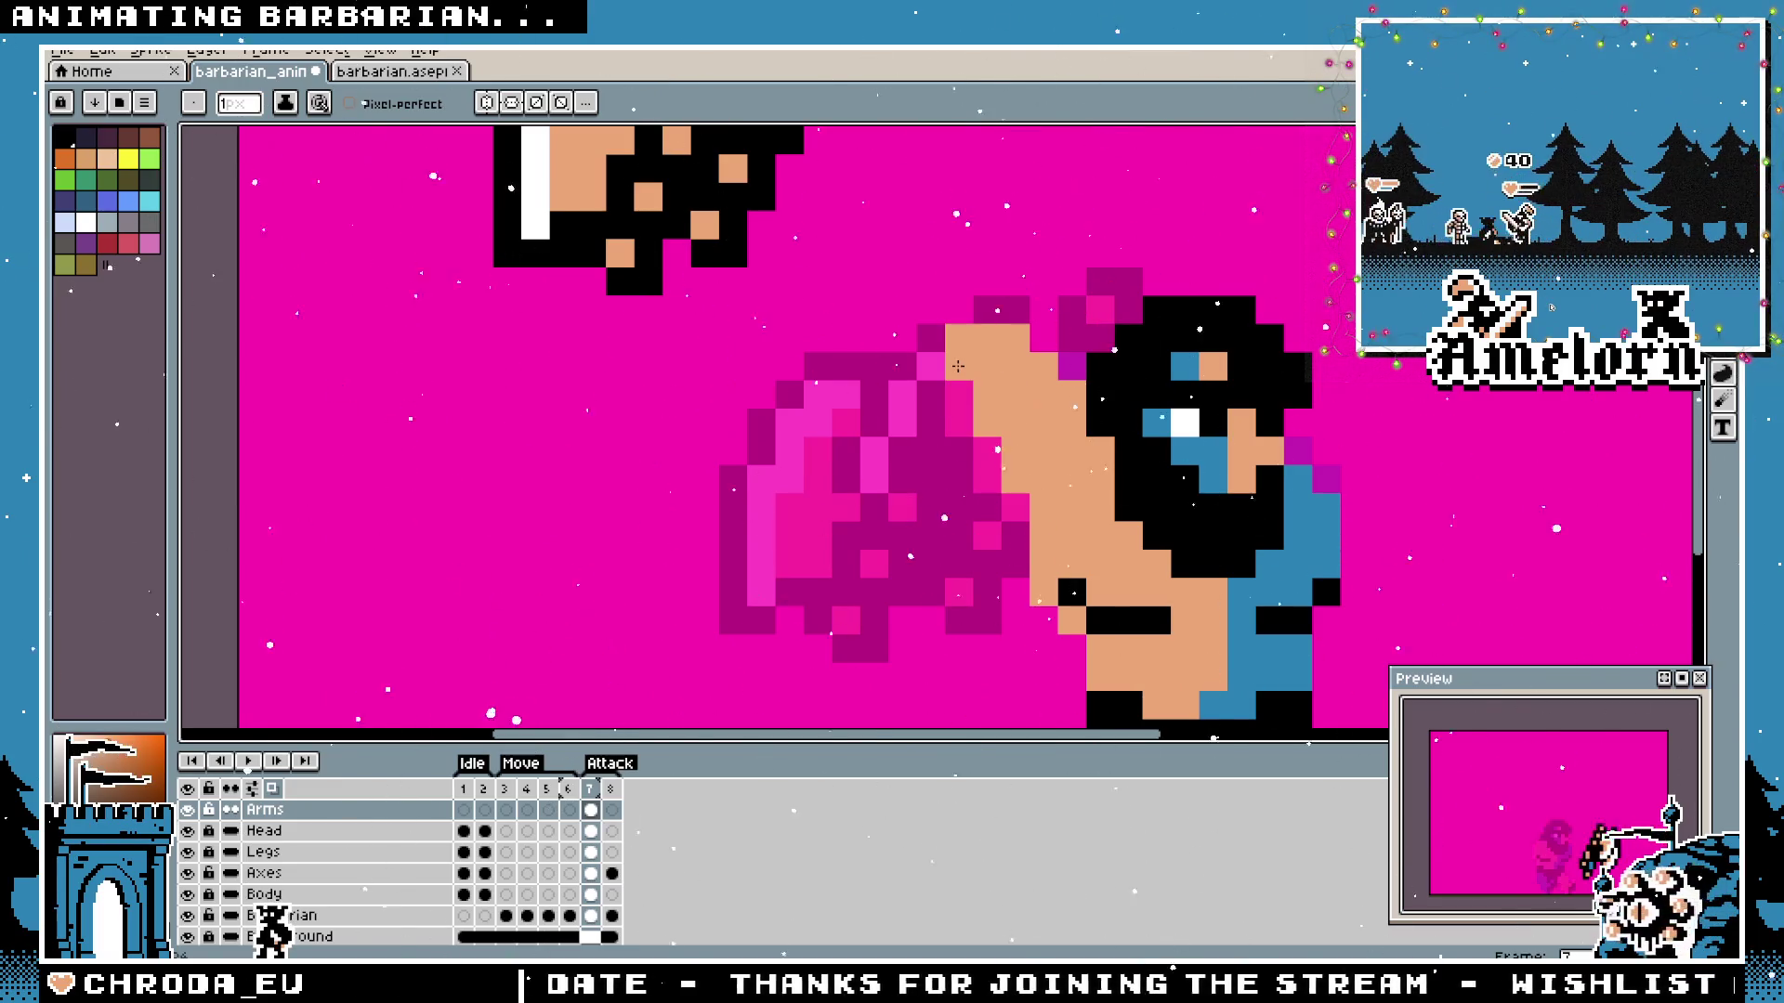
scroll(922, 424, down, 3)
scroll(916, 415, up, 2)
scroll(911, 406, up, 1)
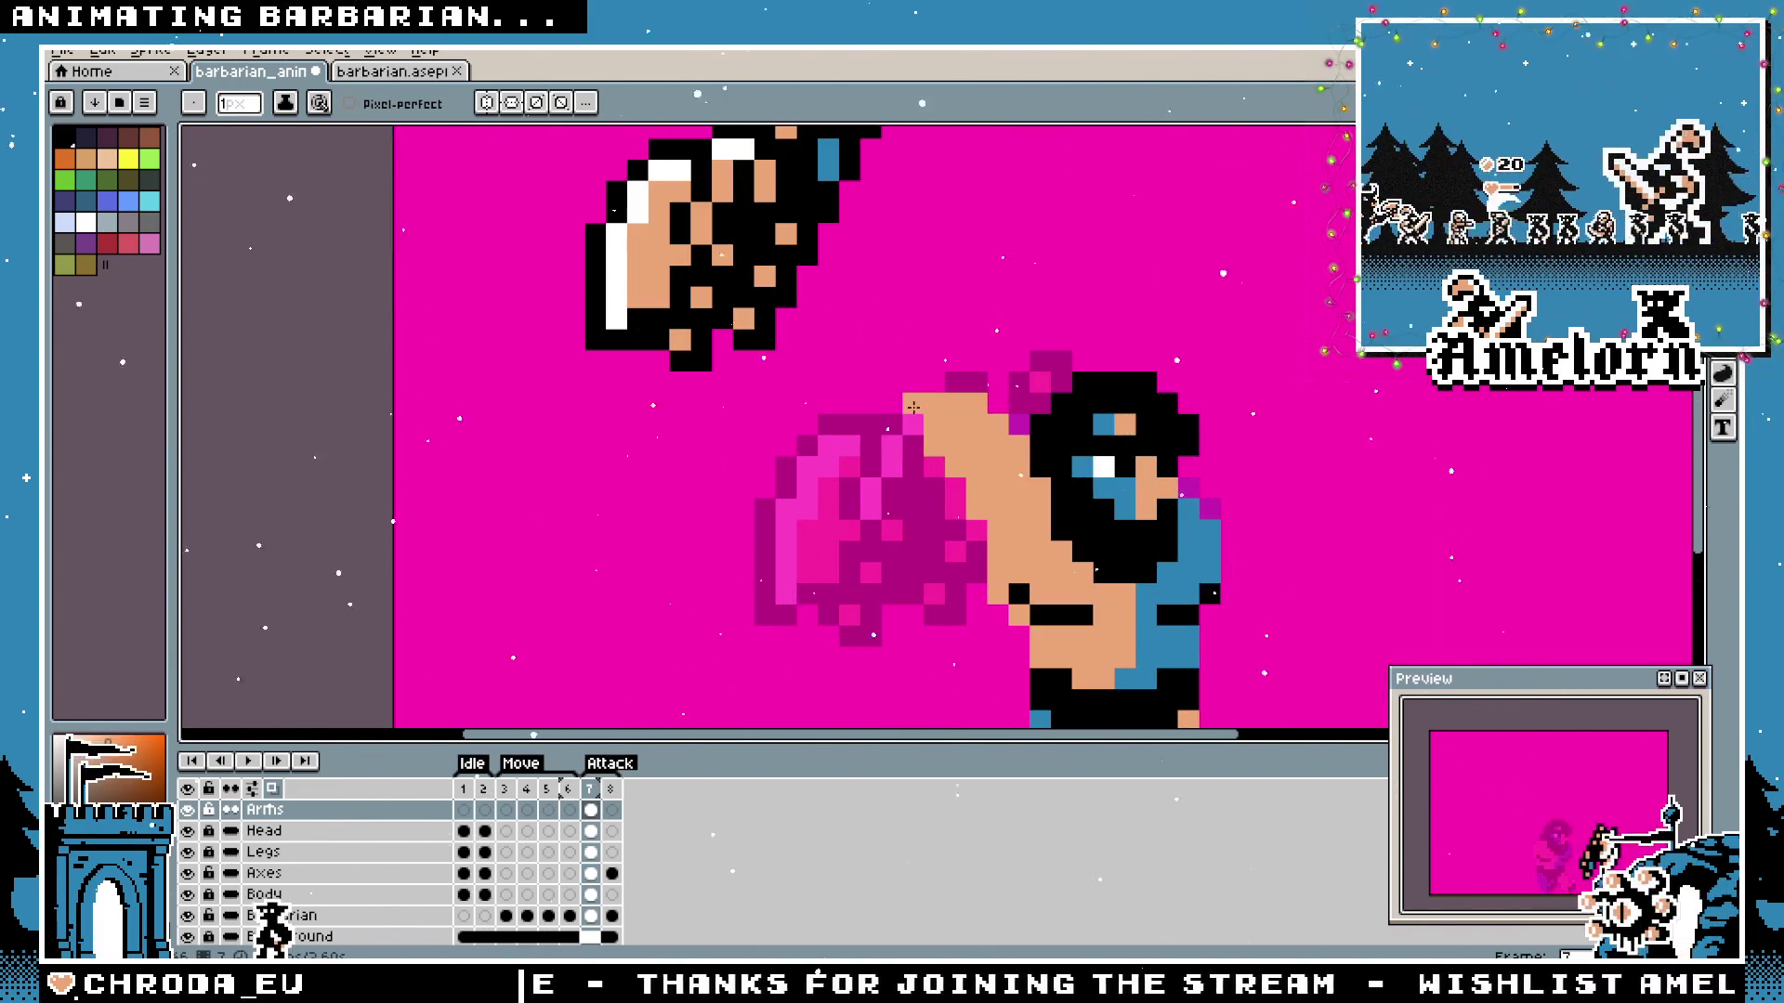
scroll(762, 458, down, 3)
scroll(797, 452, up, 1)
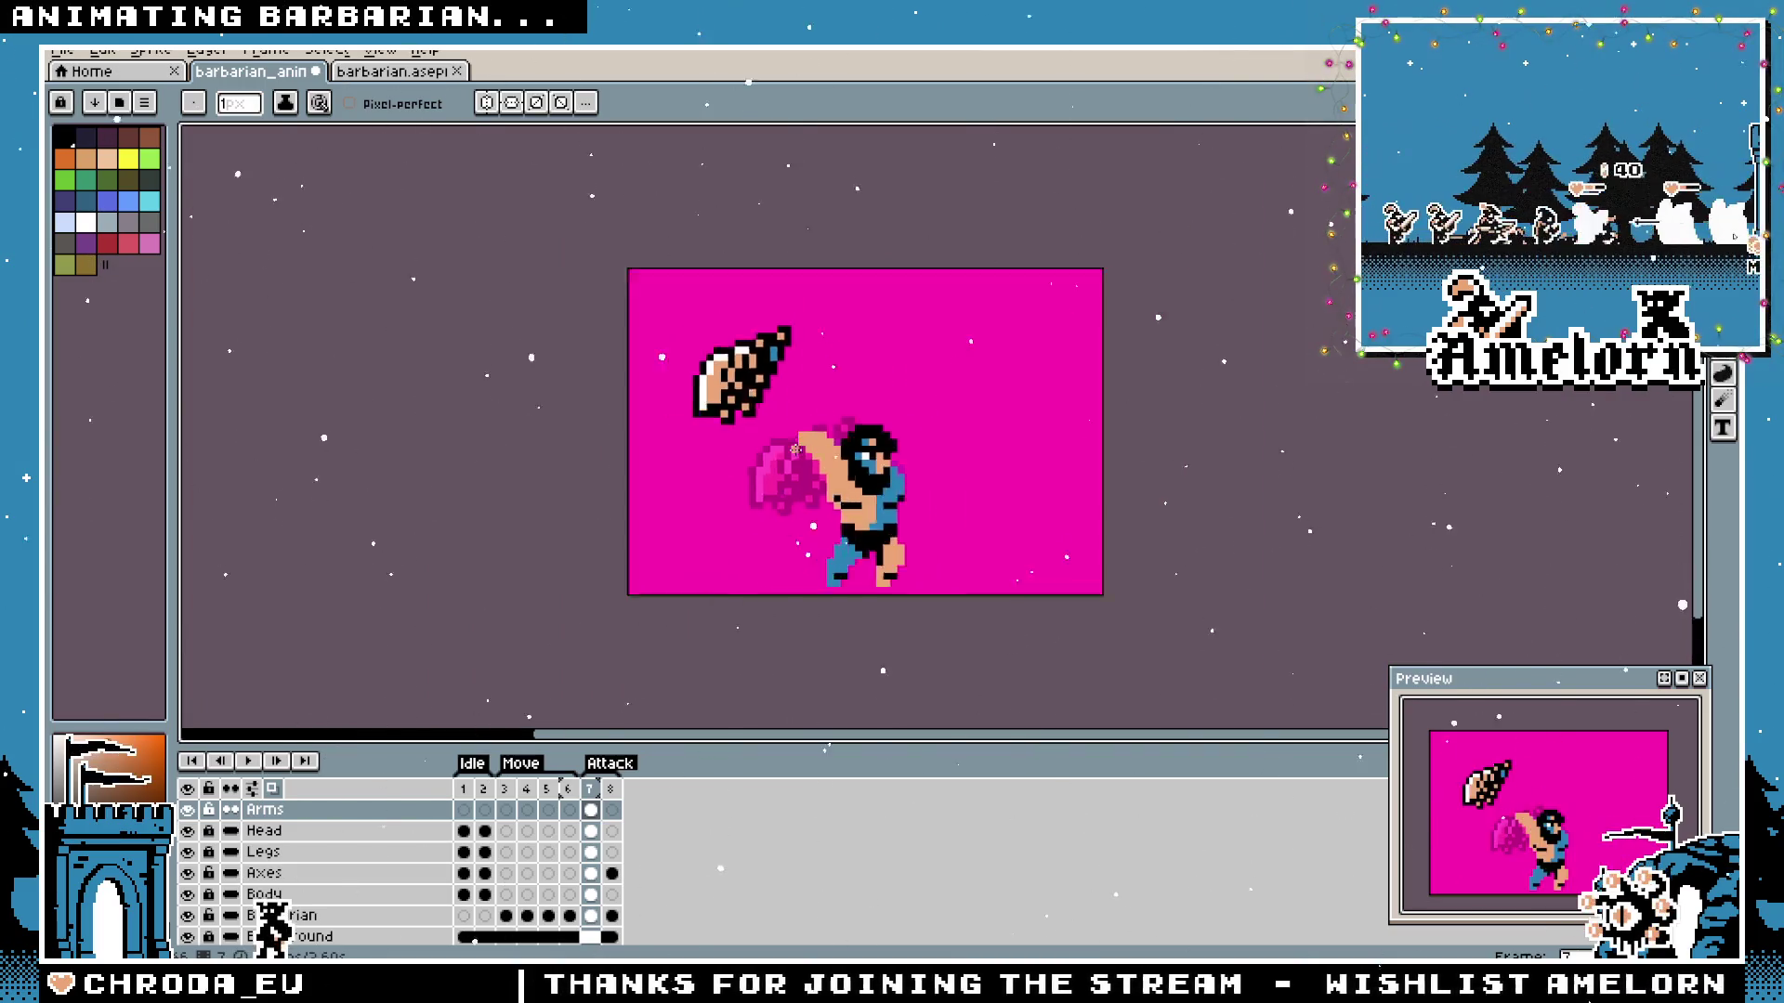
scroll(836, 456, up, 2)
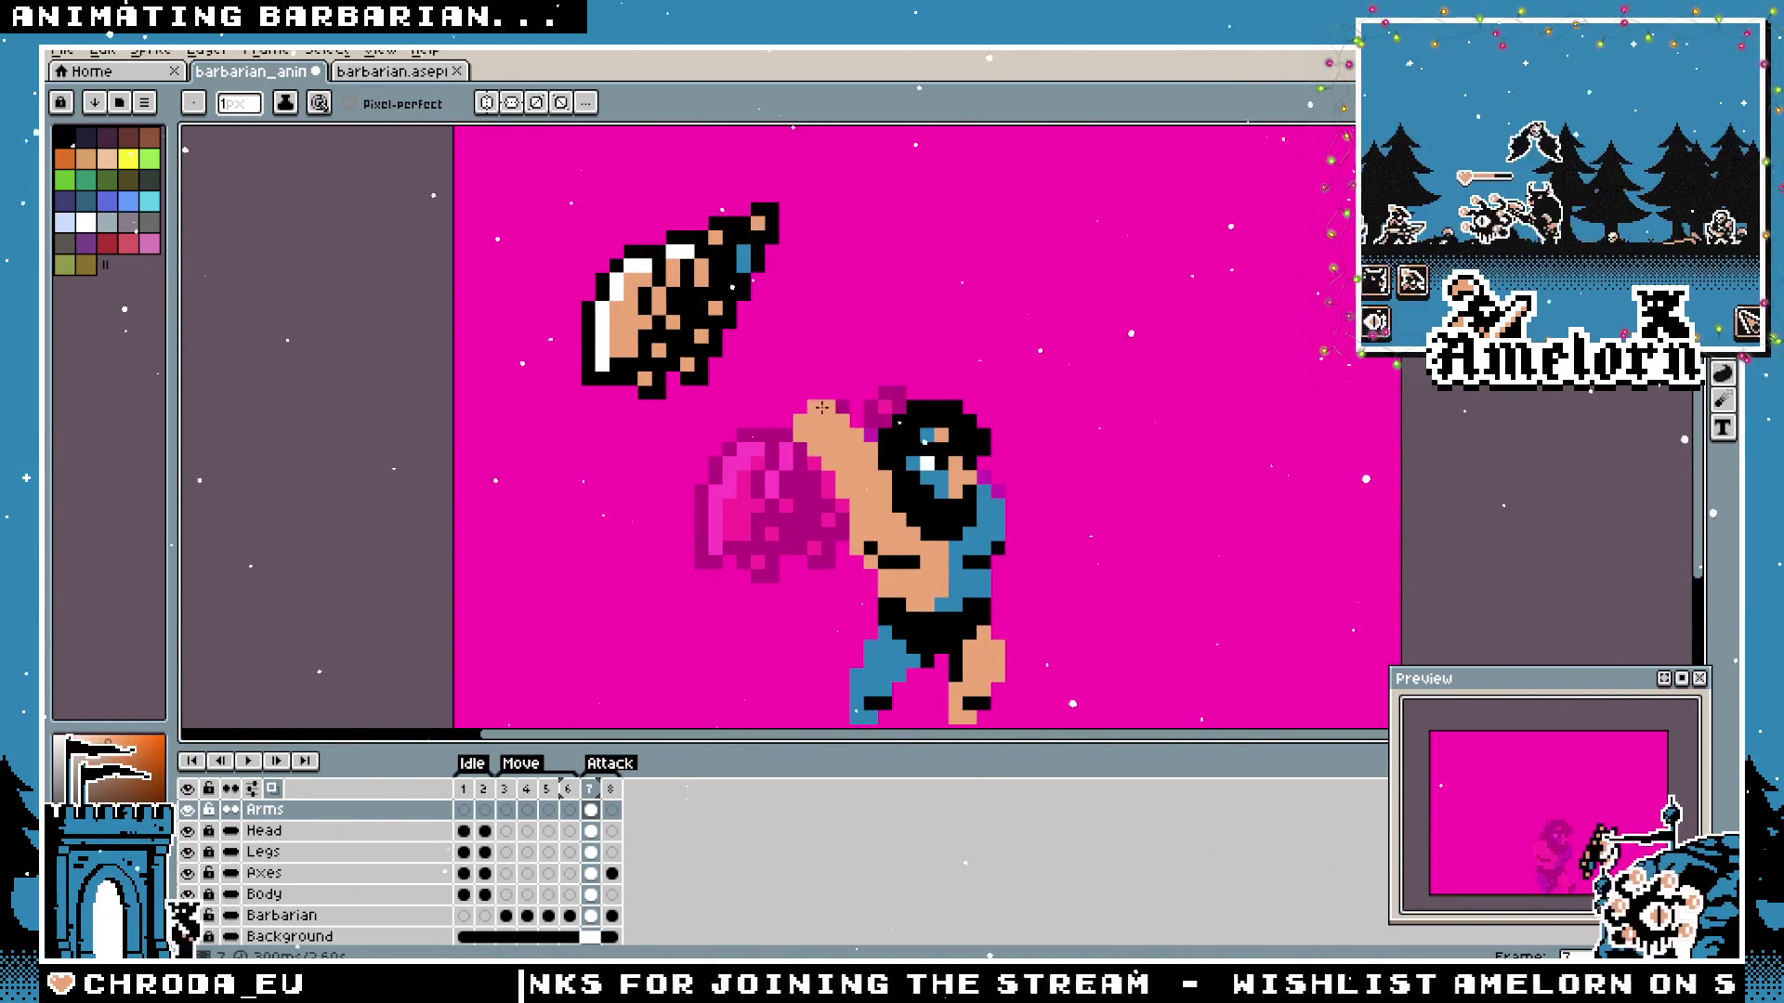
scroll(762, 445, down, 2)
scroll(748, 444, up, 1)
scroll(970, 451, up, 1)
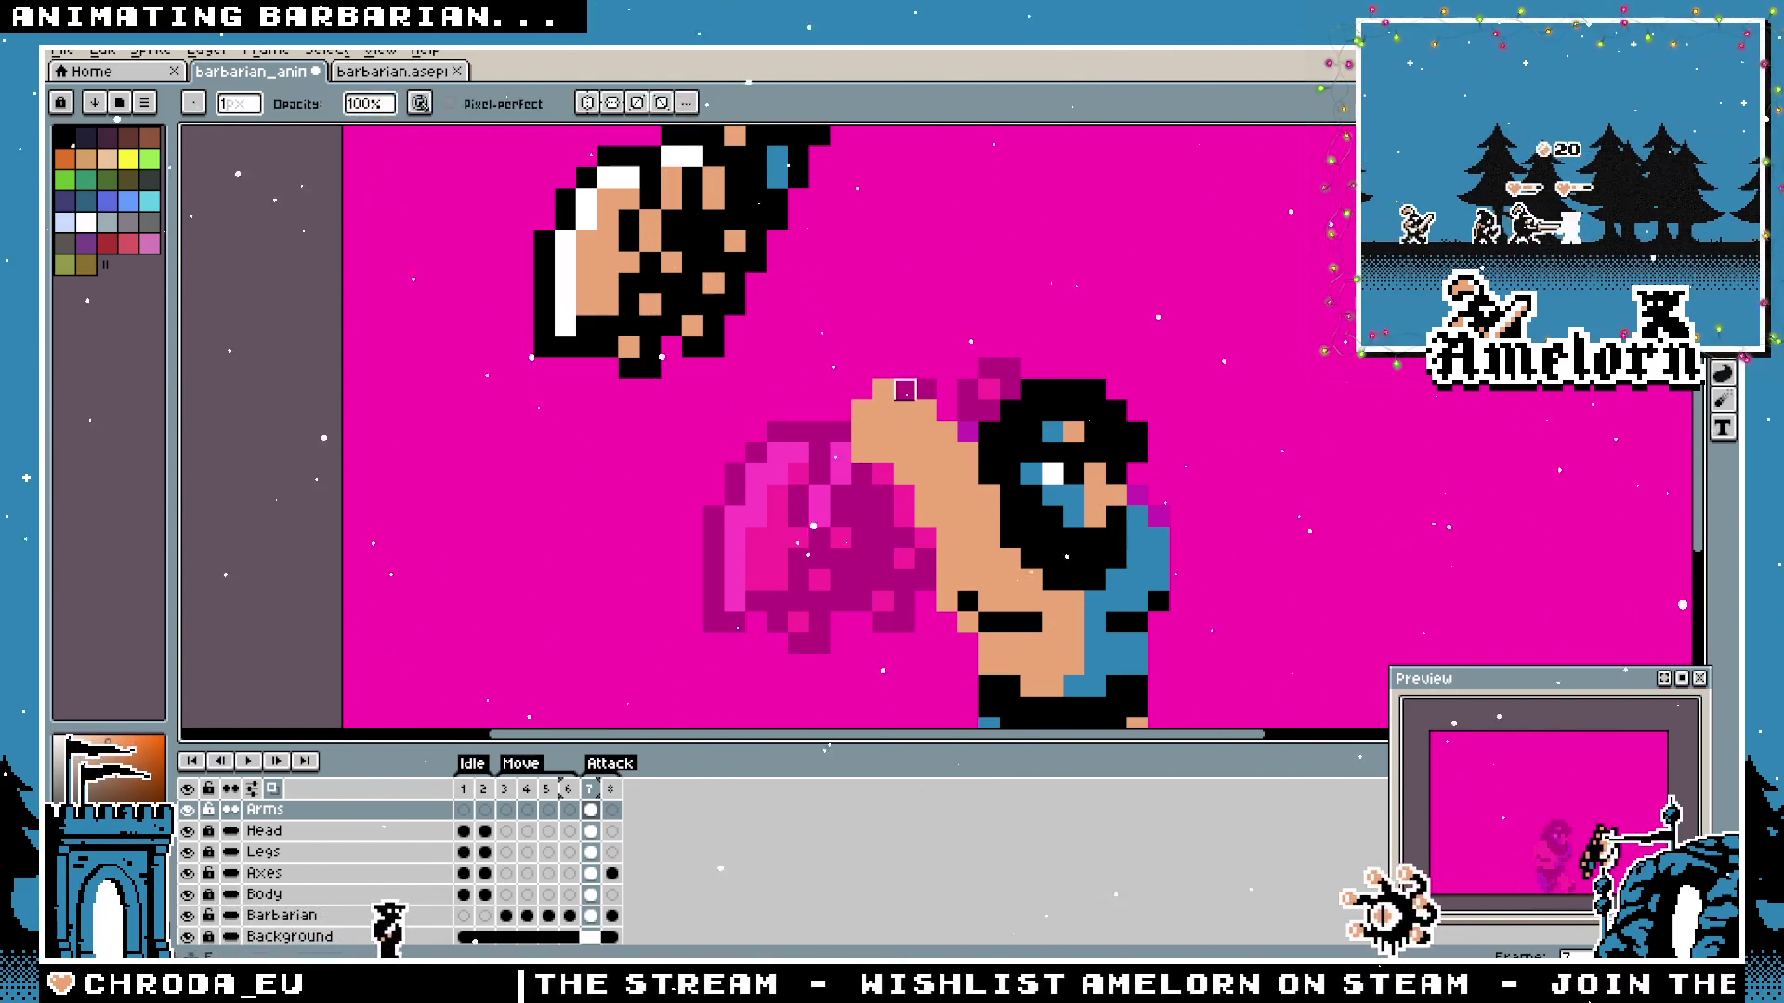
scroll(842, 423, down, 3)
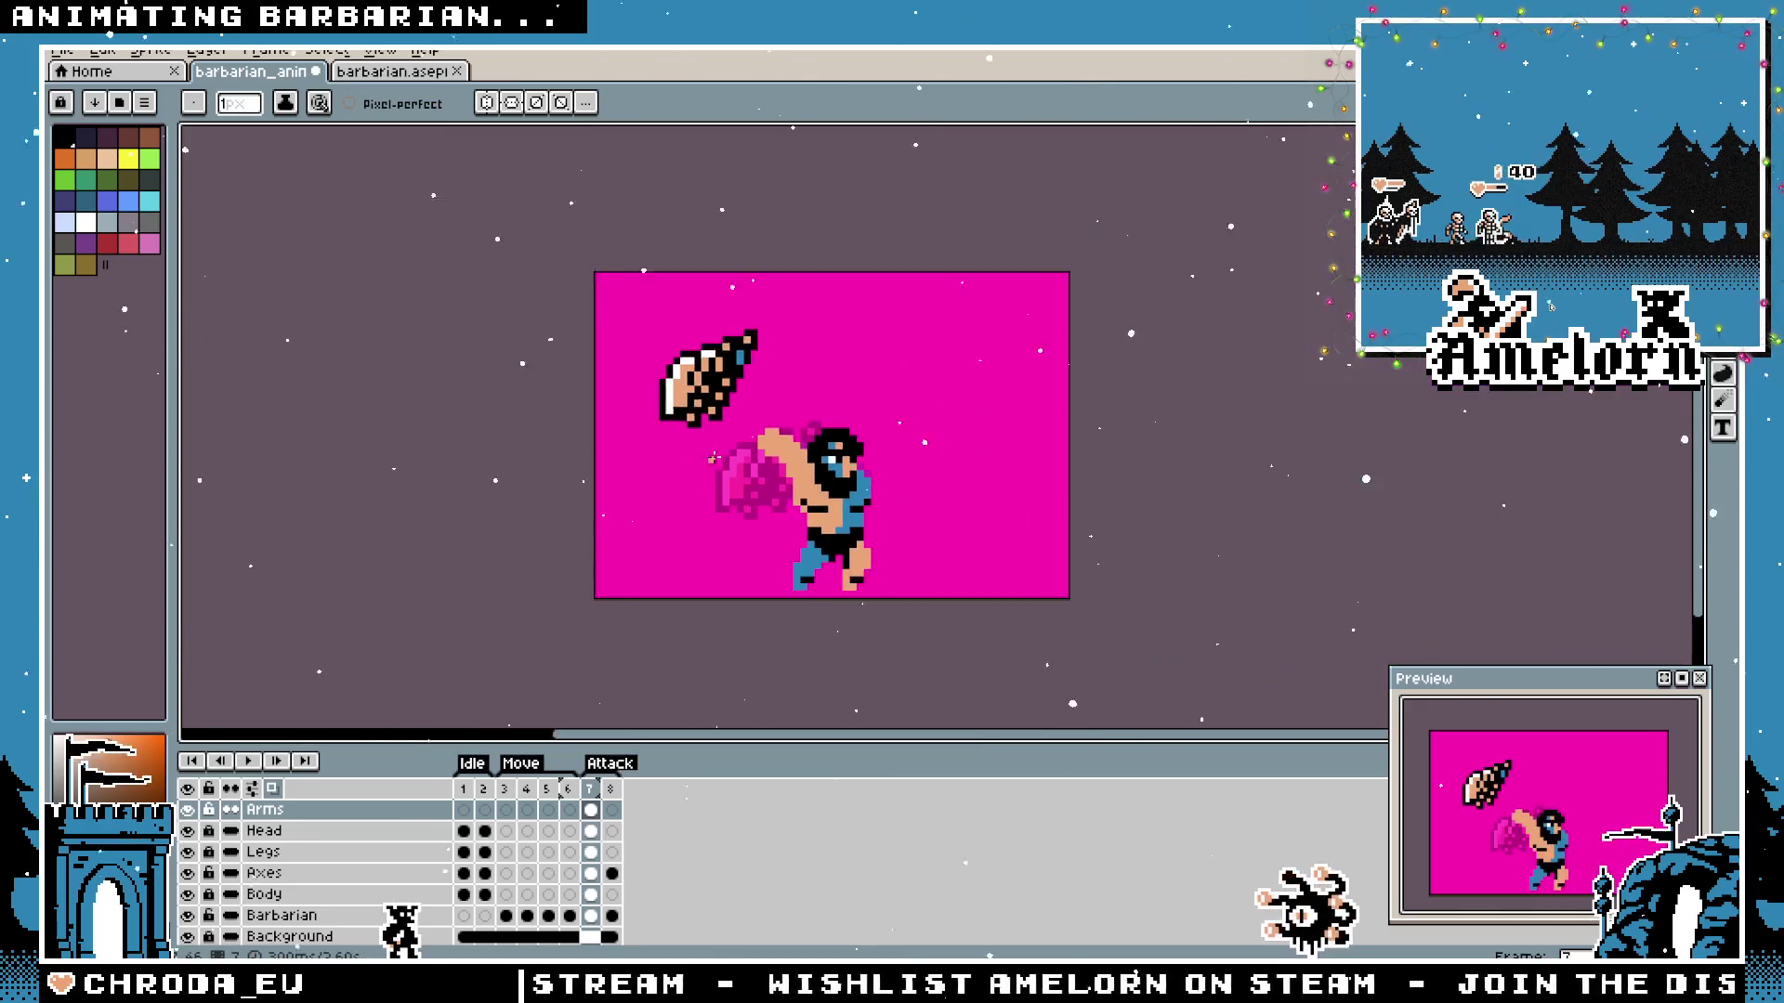
scroll(713, 475, up, 3)
key(ctrl)
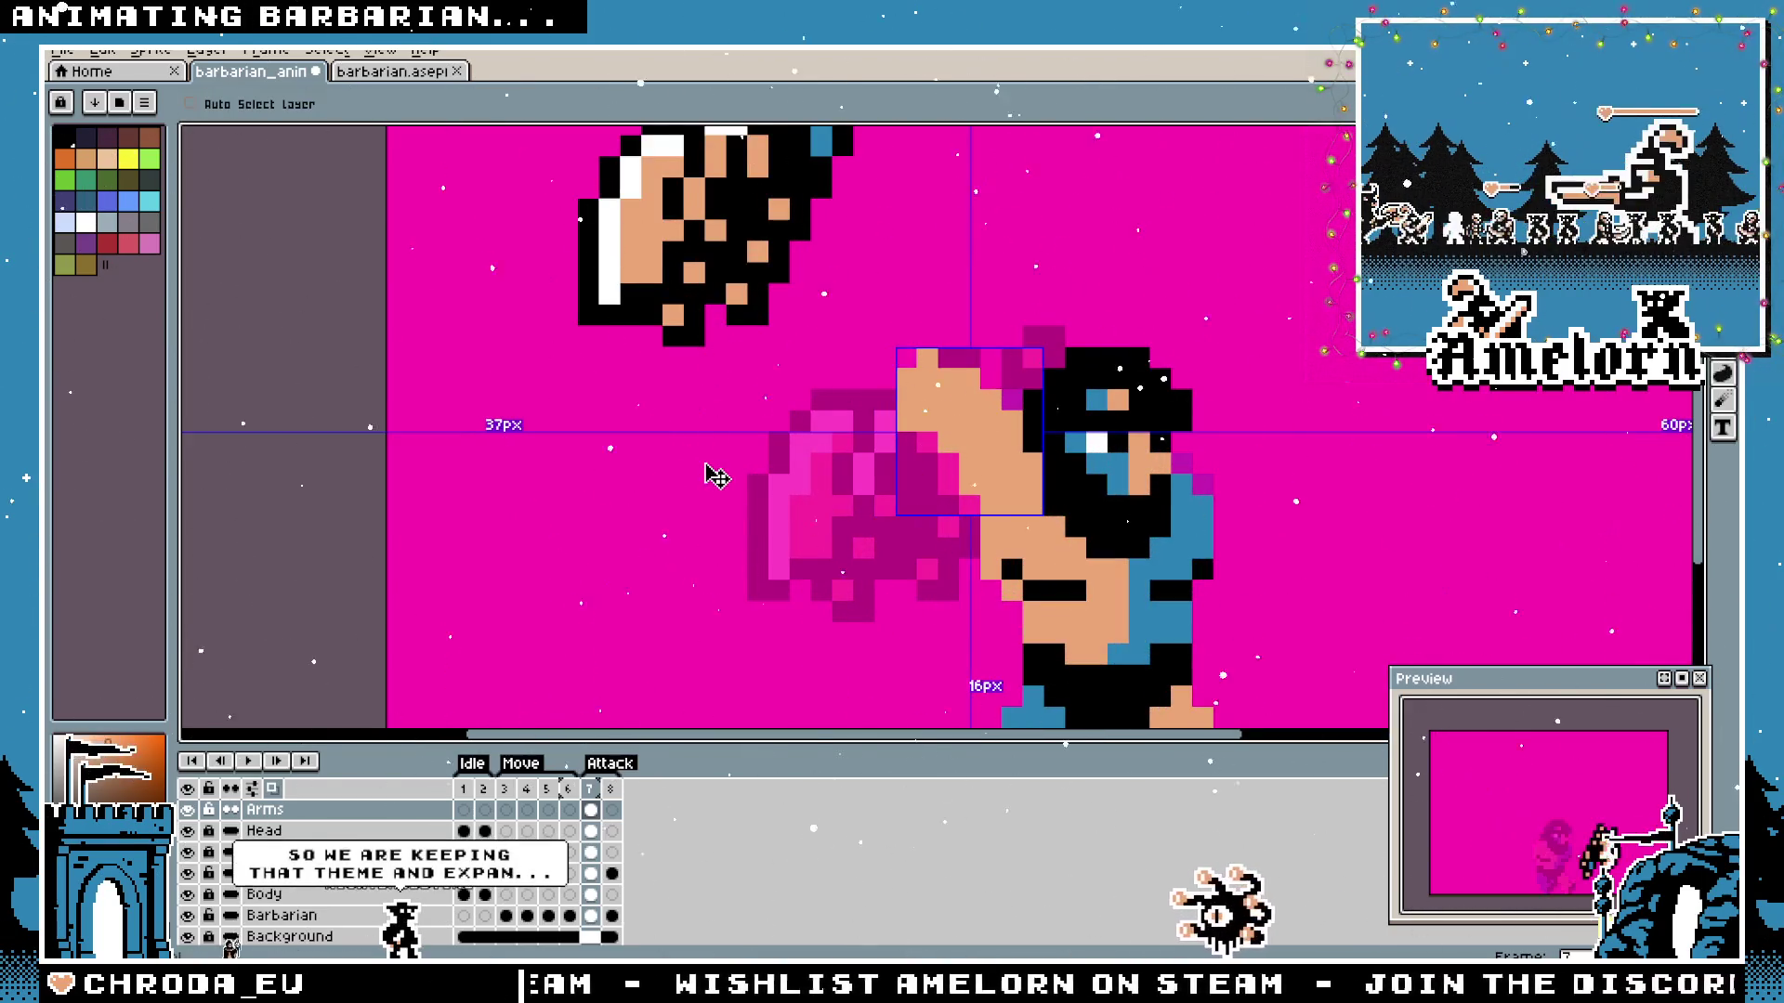
scroll(851, 483, down, 3)
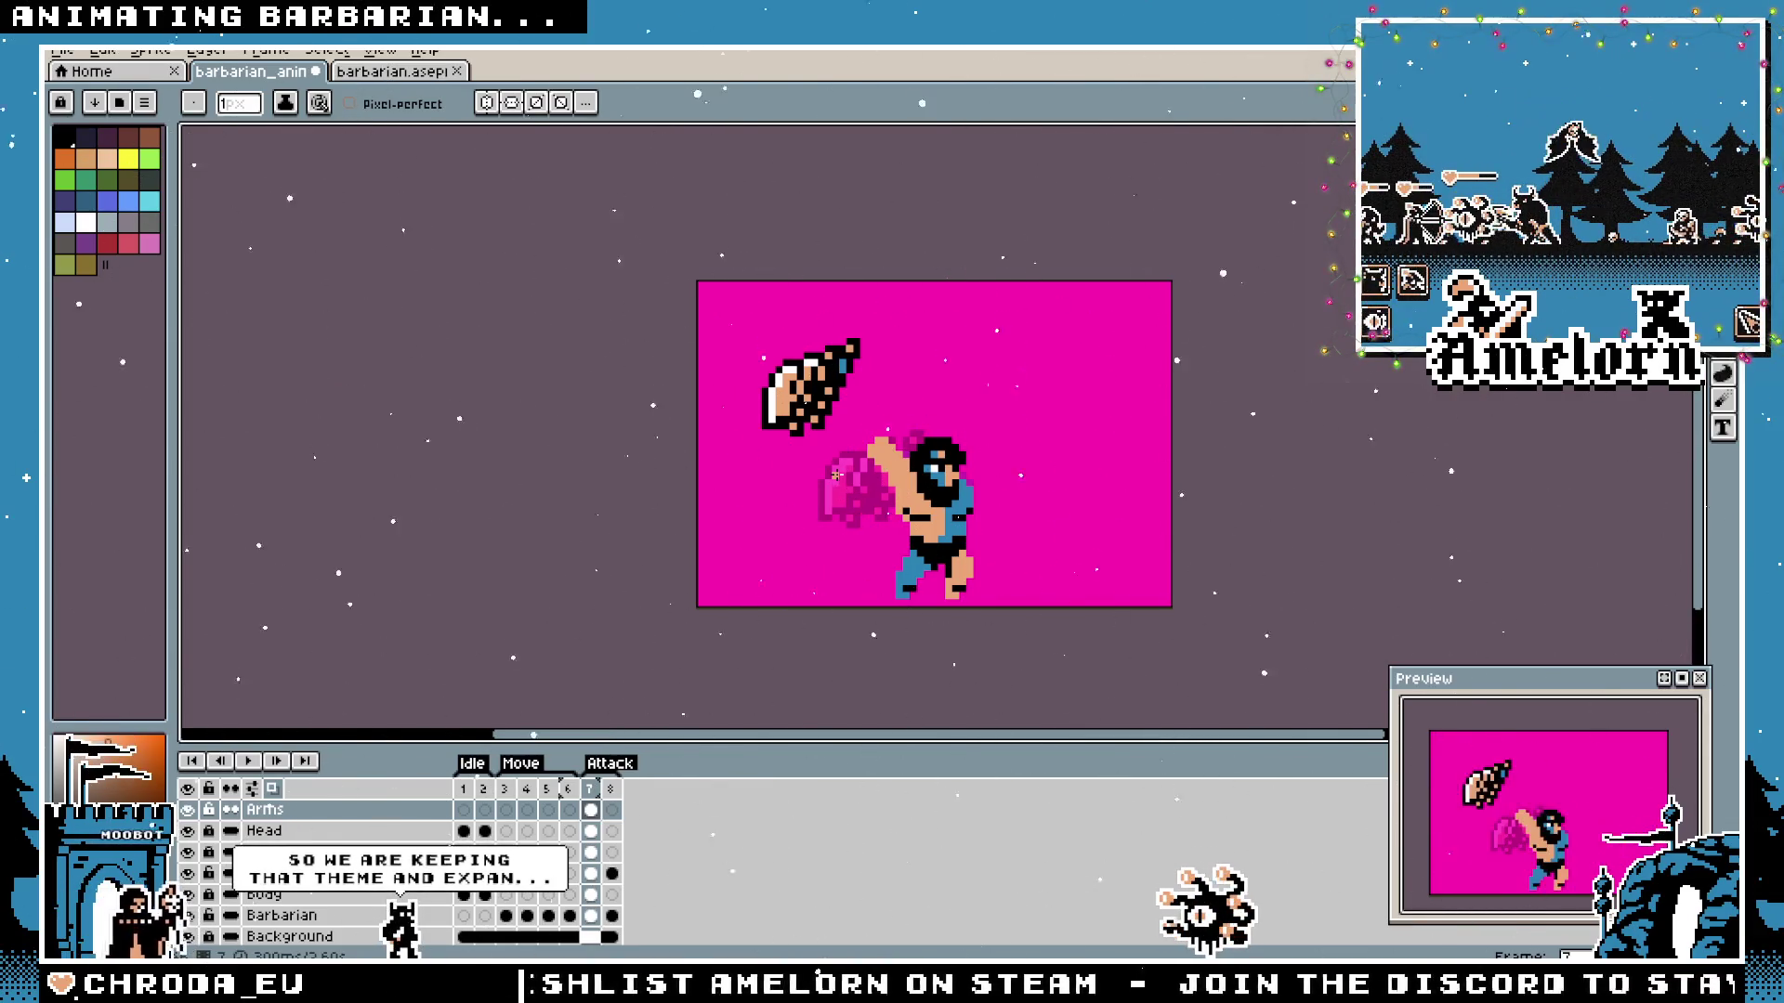
scroll(910, 441, up, 1)
scroll(913, 443, up, 1)
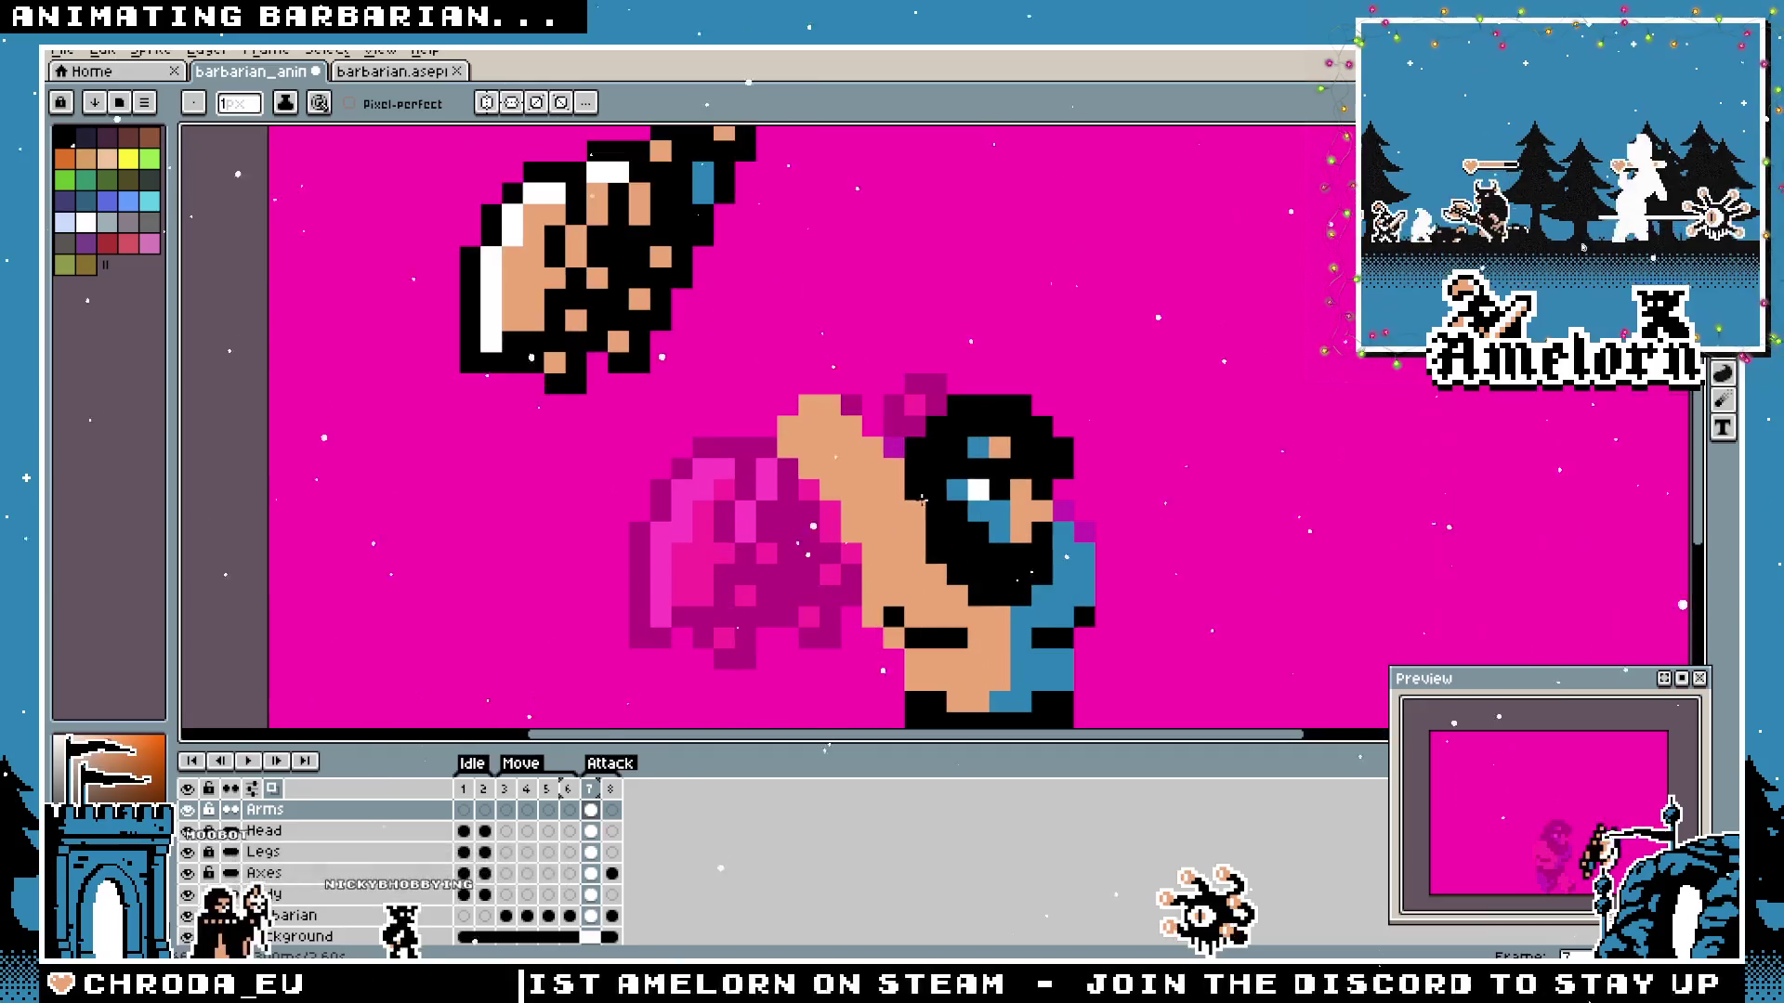
scroll(764, 552, down, 2)
scroll(763, 552, down, 1)
scroll(765, 552, up, 1)
scroll(853, 545, up, 1)
key(e)
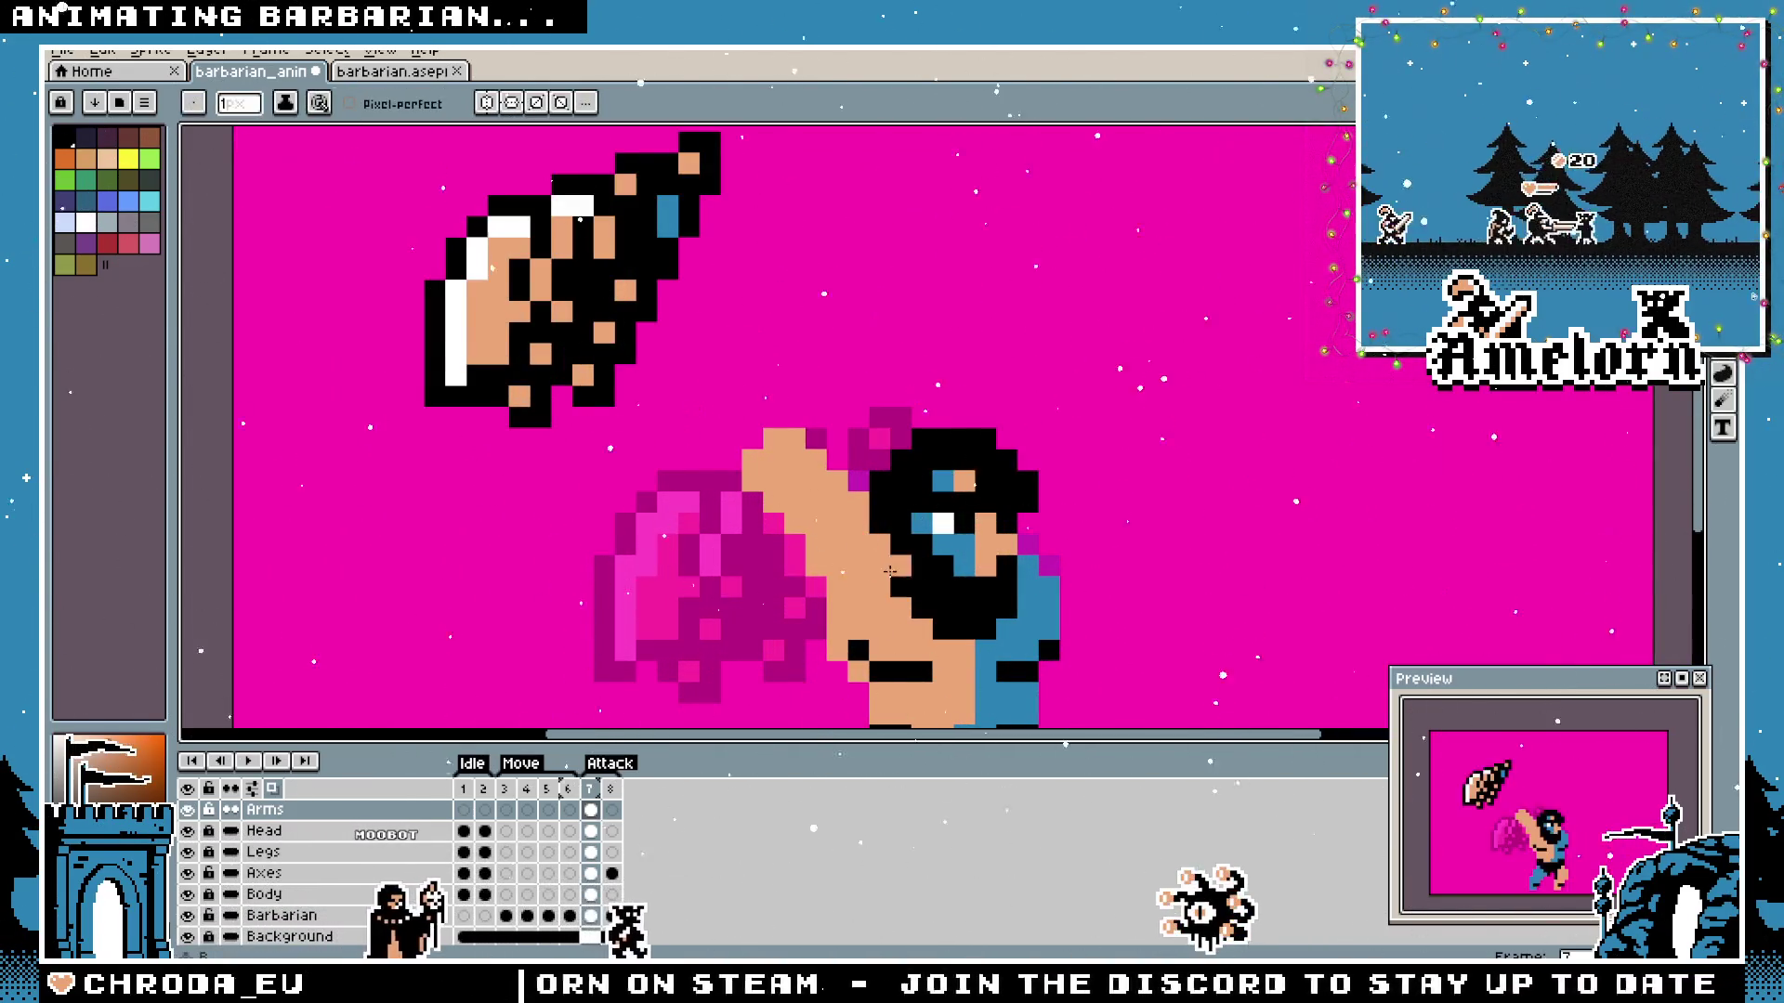
scroll(892, 569, down, 2)
scroll(809, 566, down, 1)
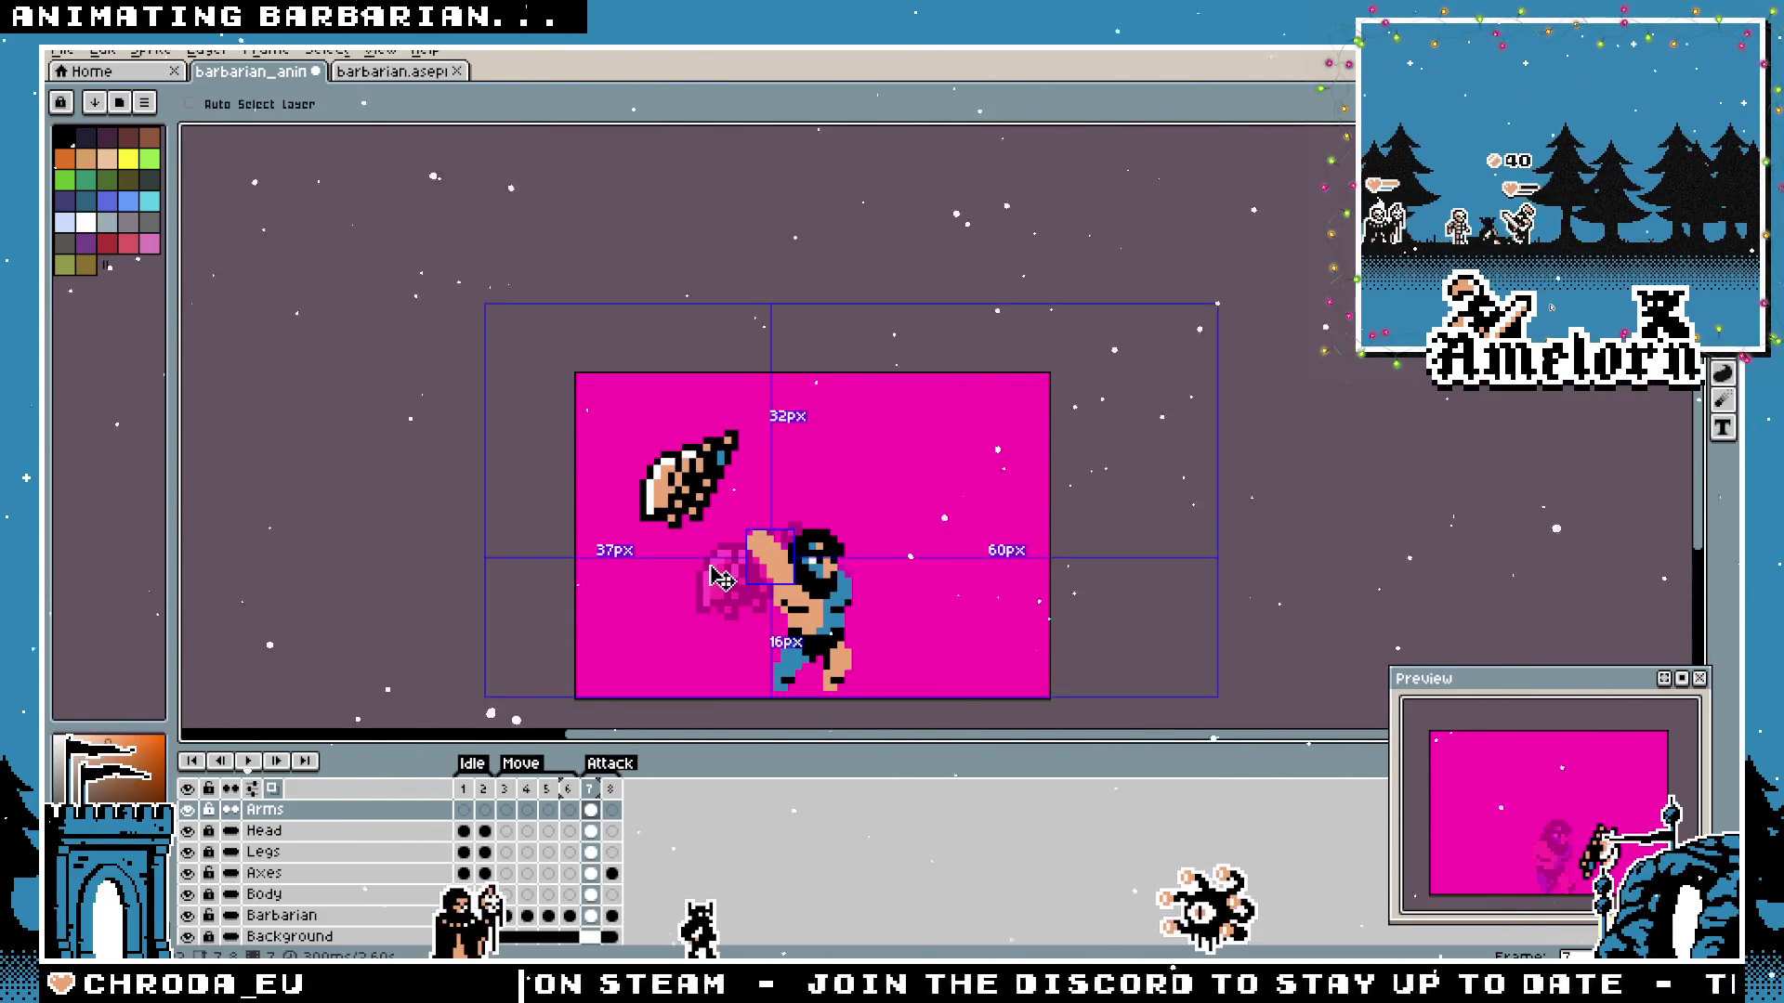
scroll(753, 485, up, 1)
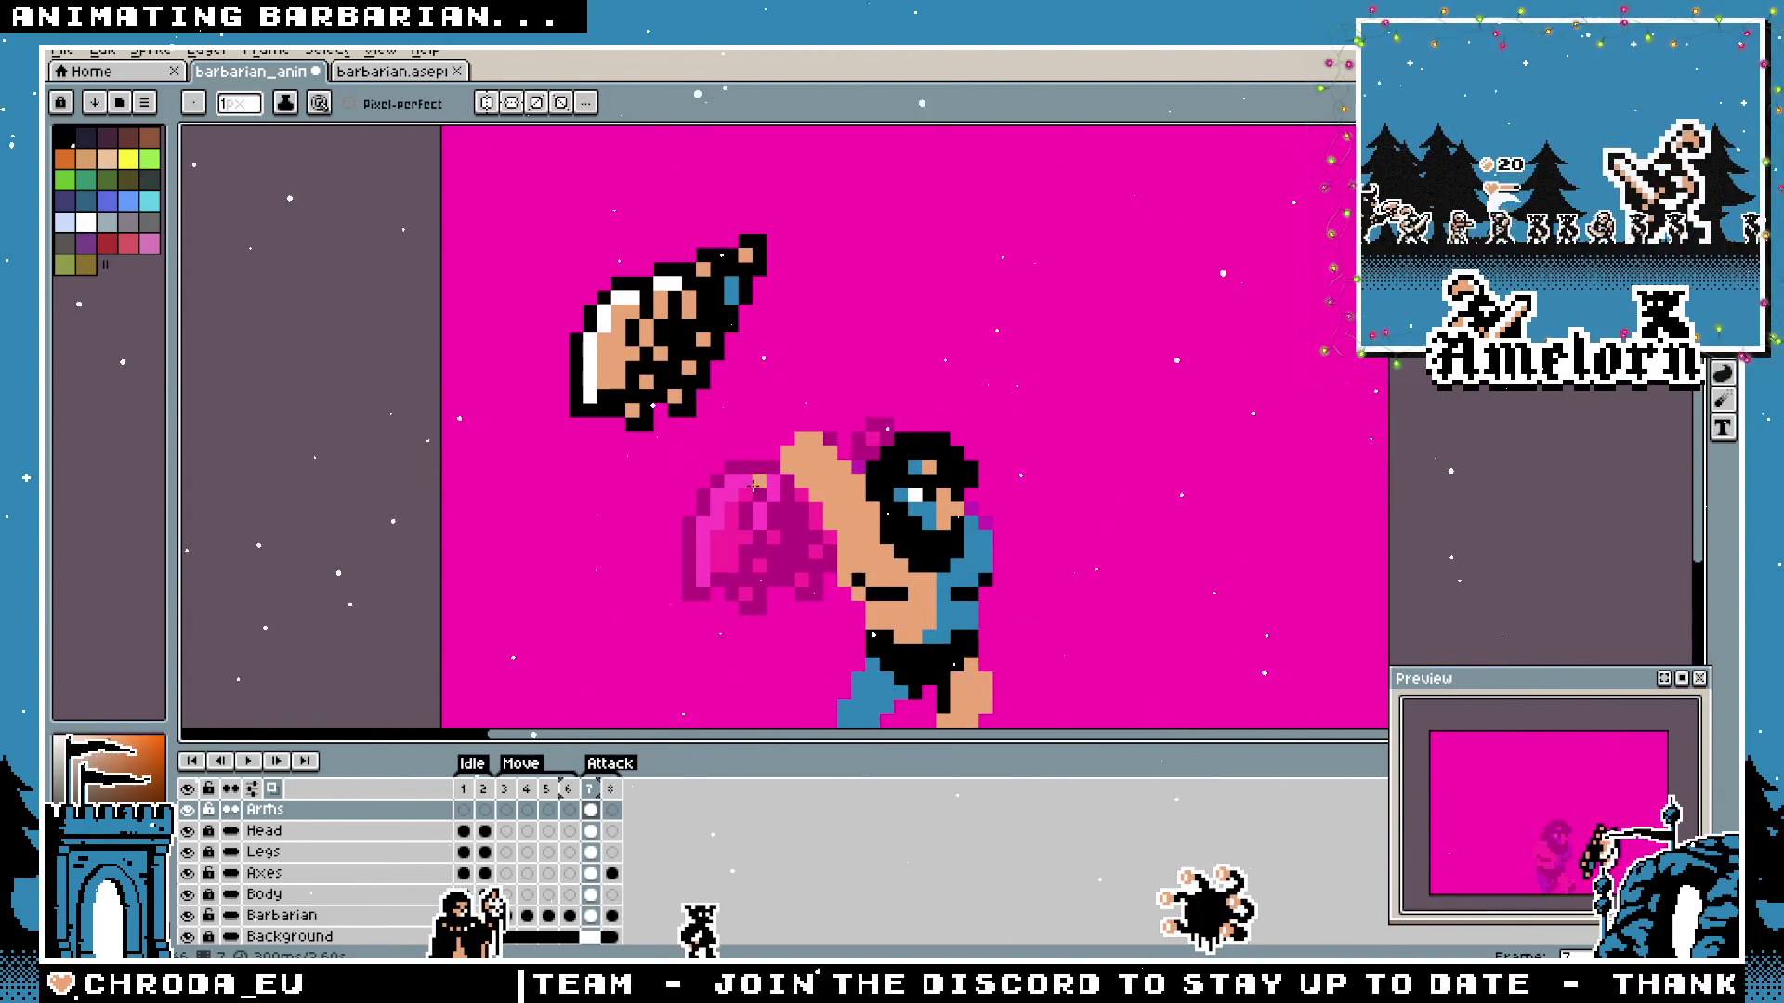
key(space)
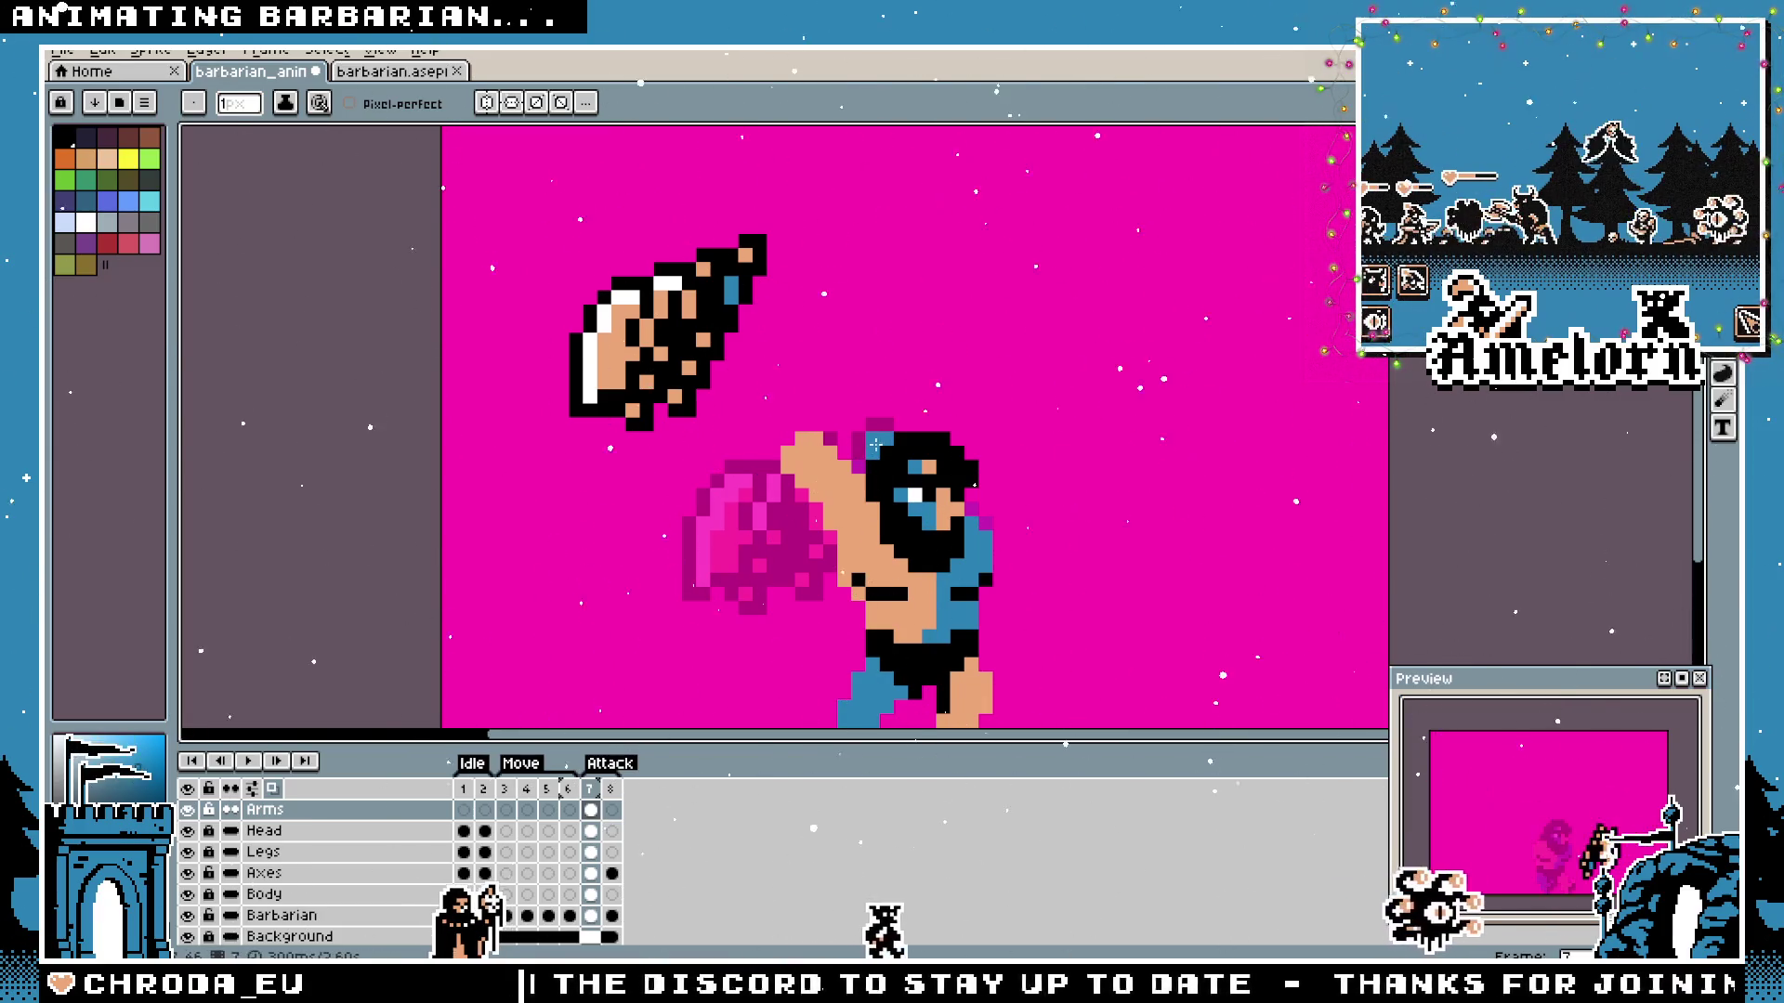
scroll(861, 455, down, 3)
scroll(837, 468, down, 2)
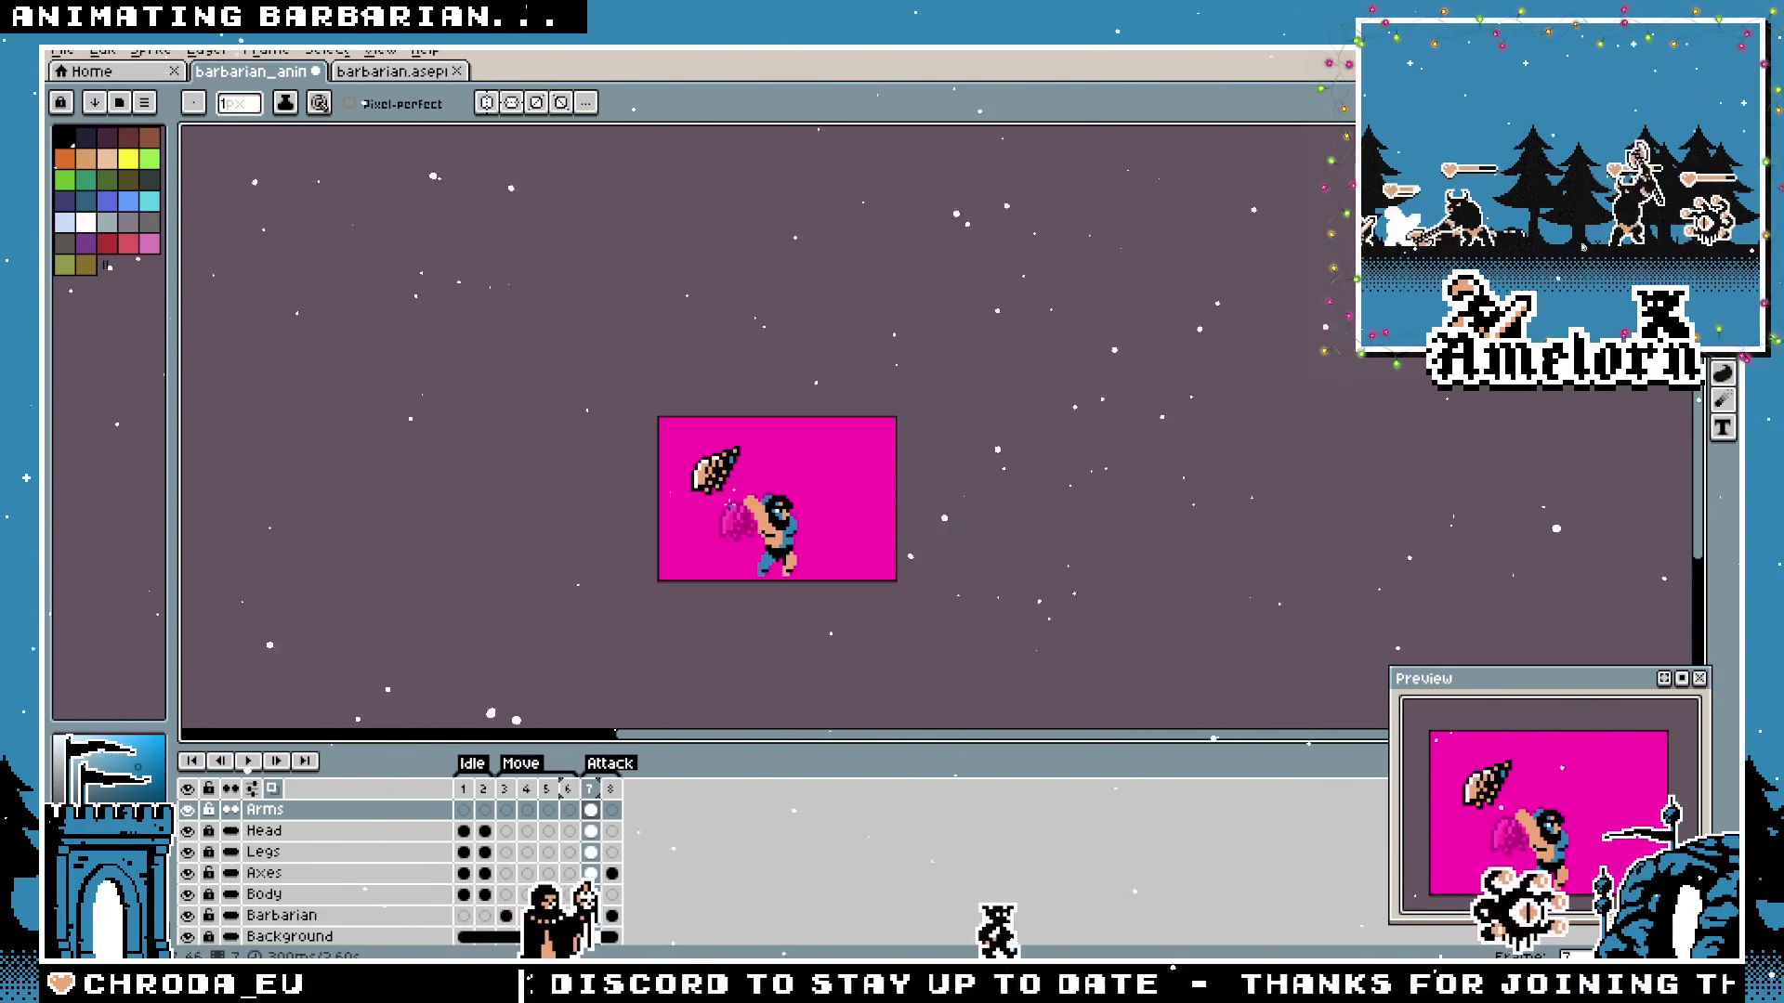
scroll(729, 499, up, 4)
scroll(730, 499, up, 2)
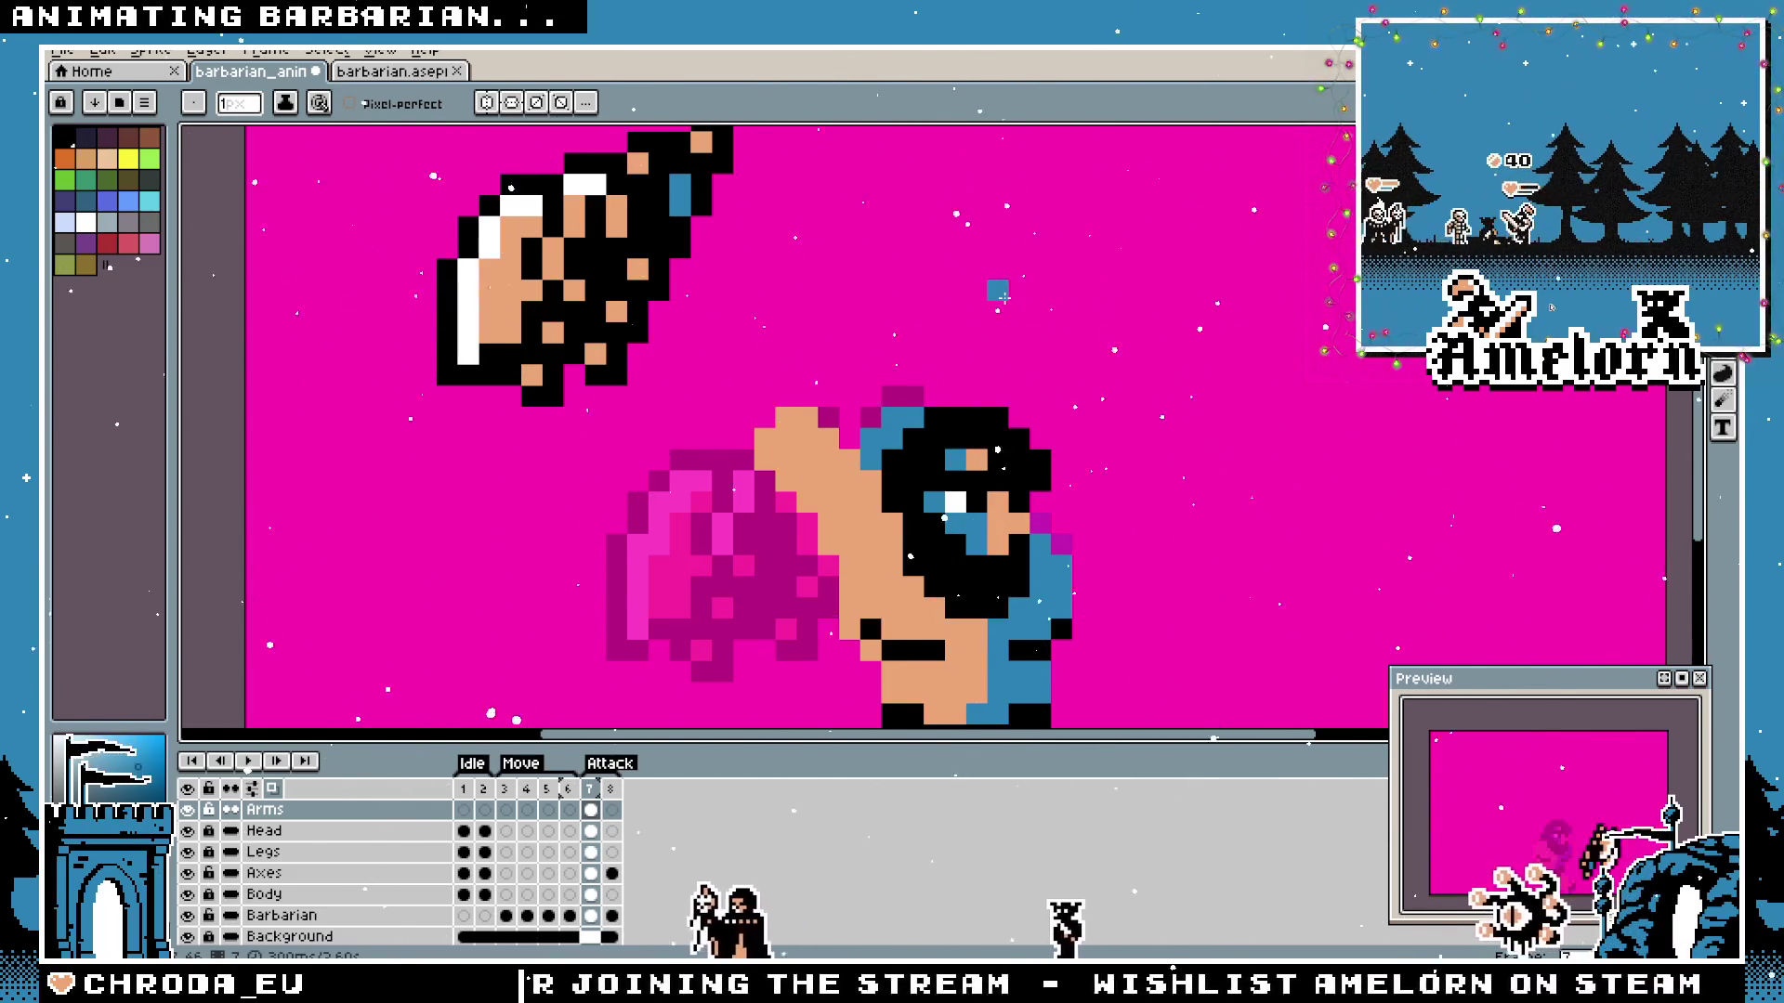
key(m)
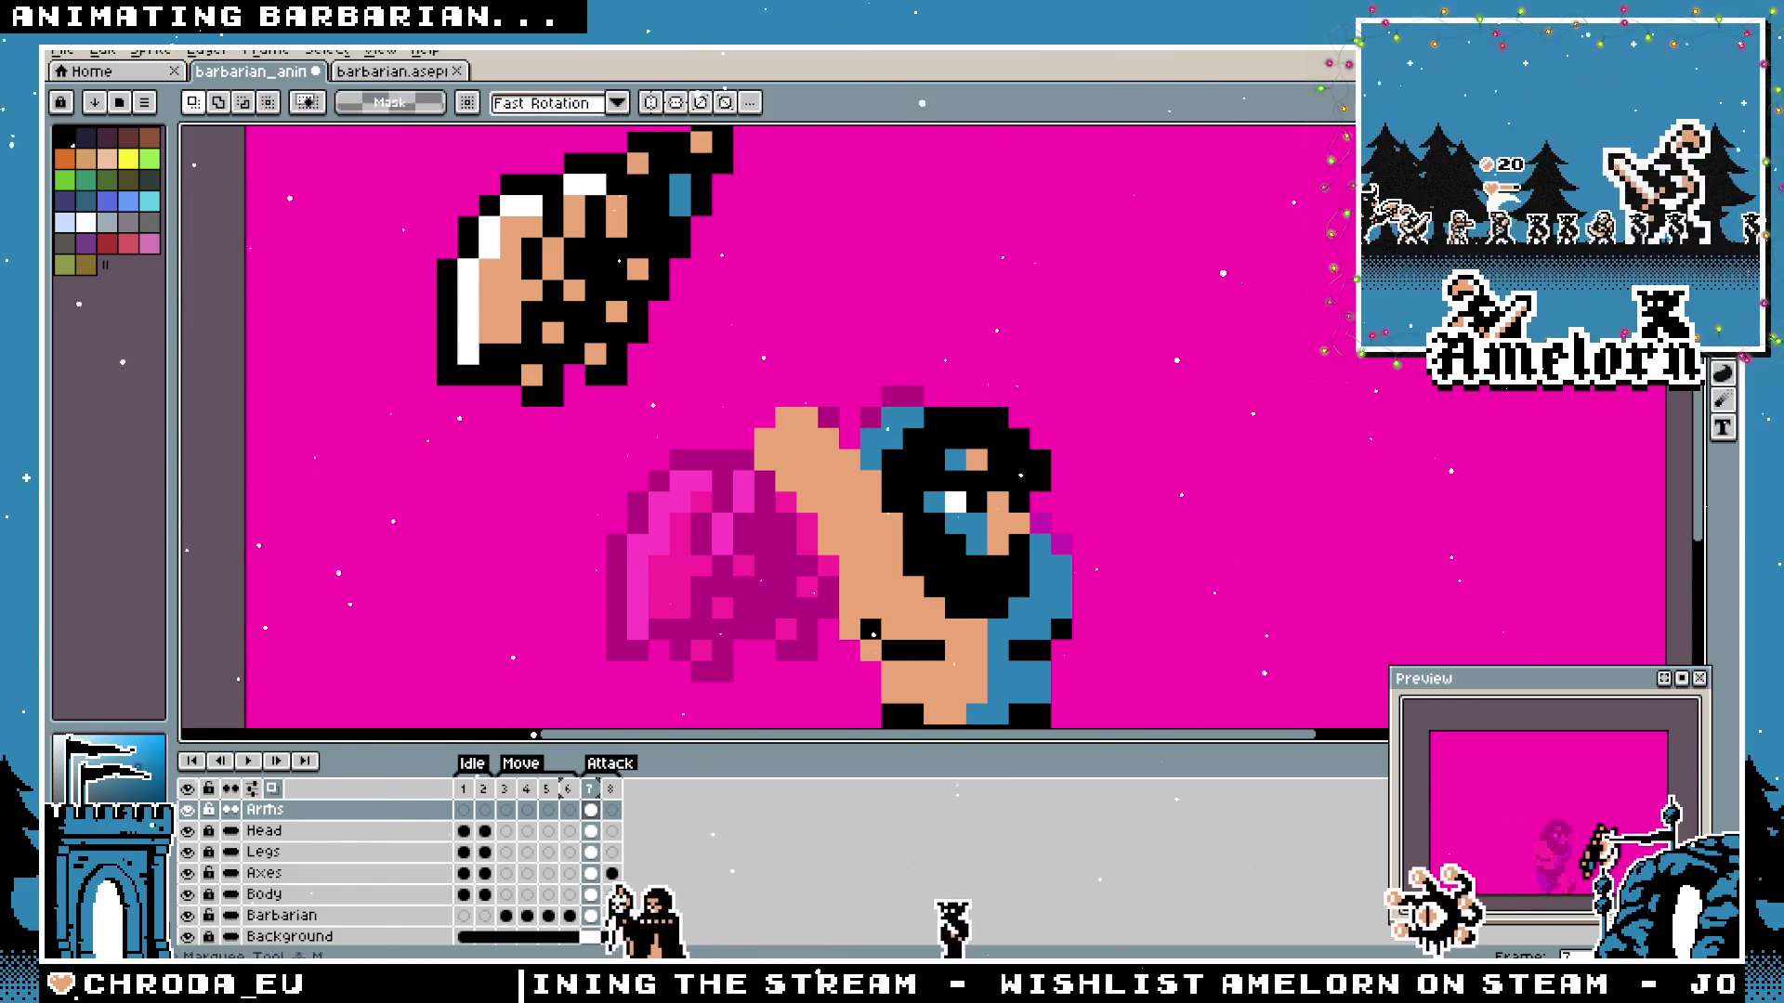
scroll(794, 418, down, 2)
From the Axes layer, copy the whole axe from barbarian.aseprite and cancel a misplaced paste.
click(269, 873)
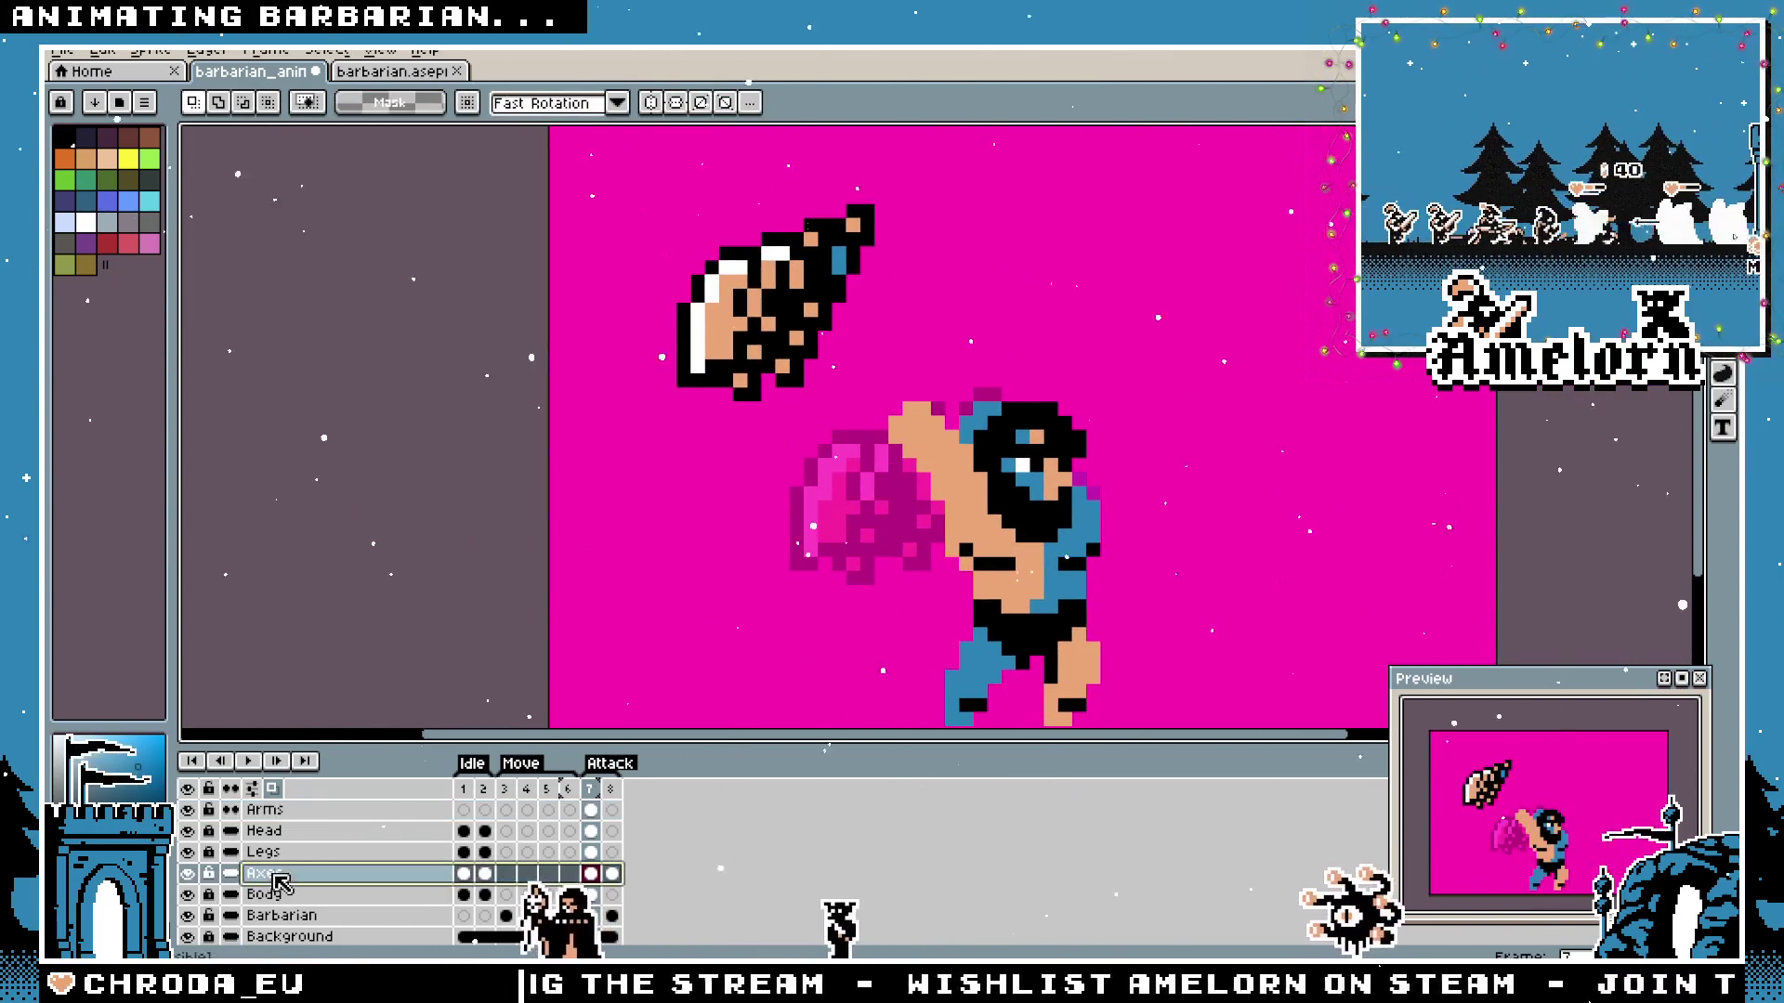
key(ctrl+Tab)
mouse_move(492, 306)
mouse_down()
mouse_move(304, 520)
mouse_move(322, 536)
mouse_up()
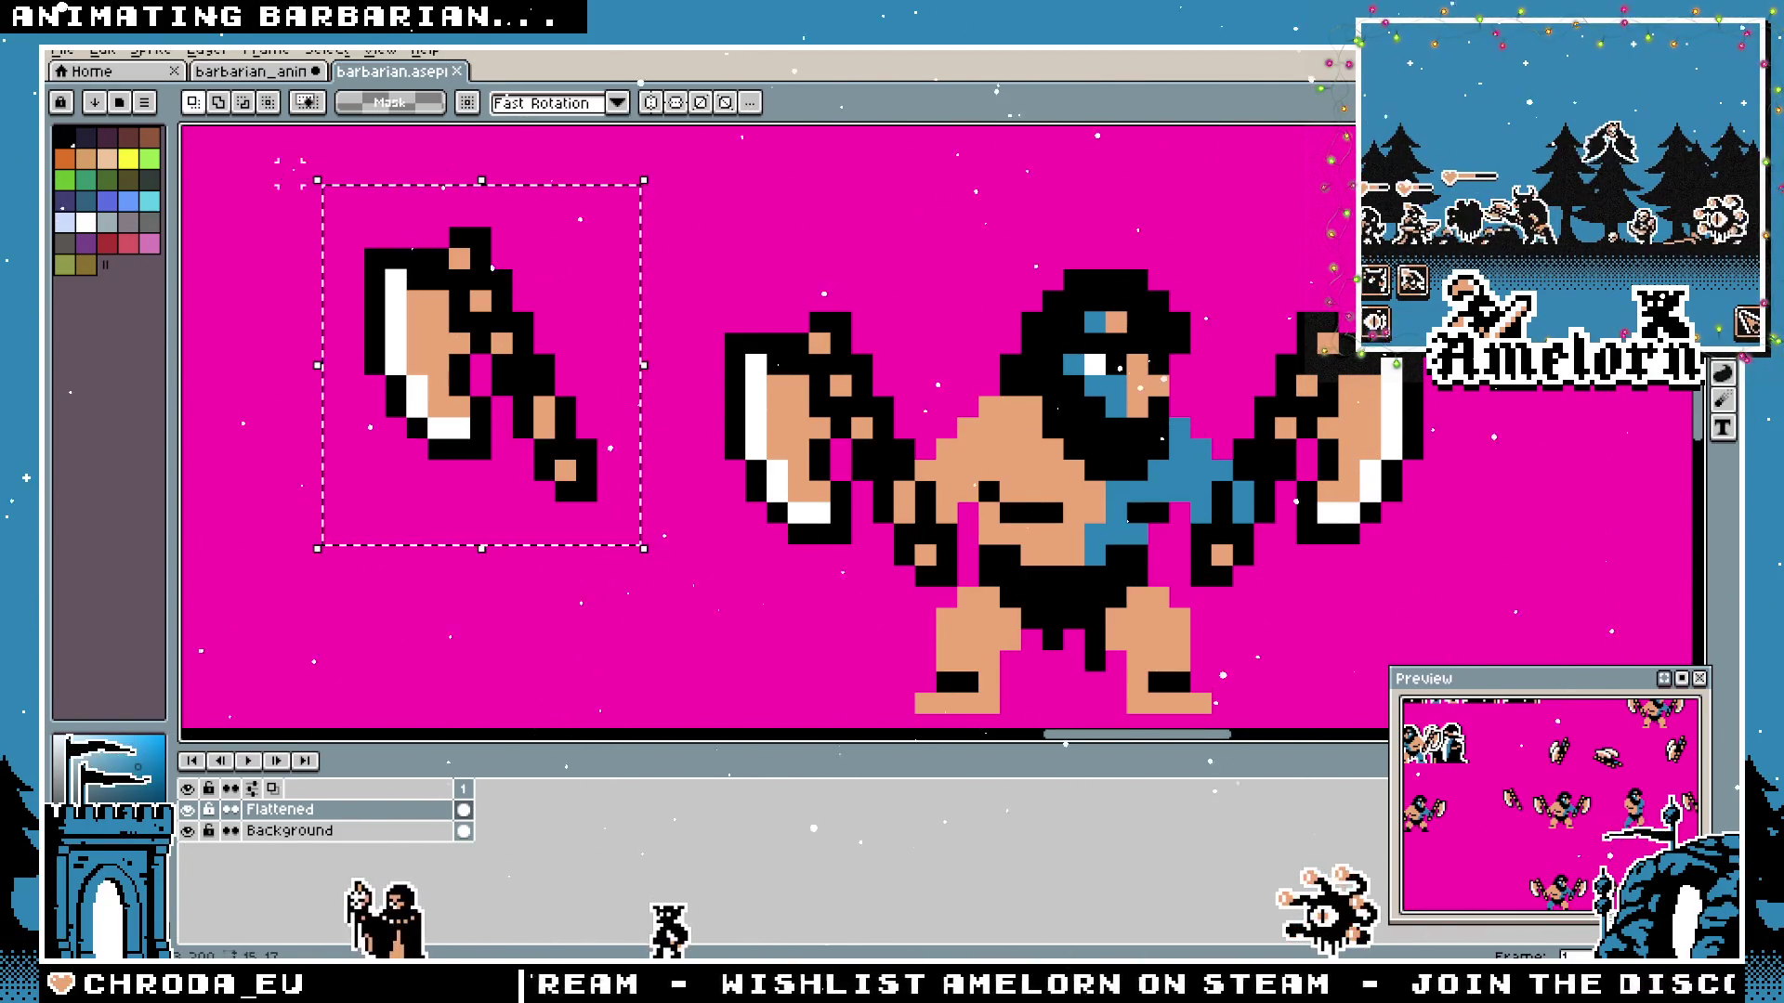
key(ctrl+Tab)
key(ctrl+v)
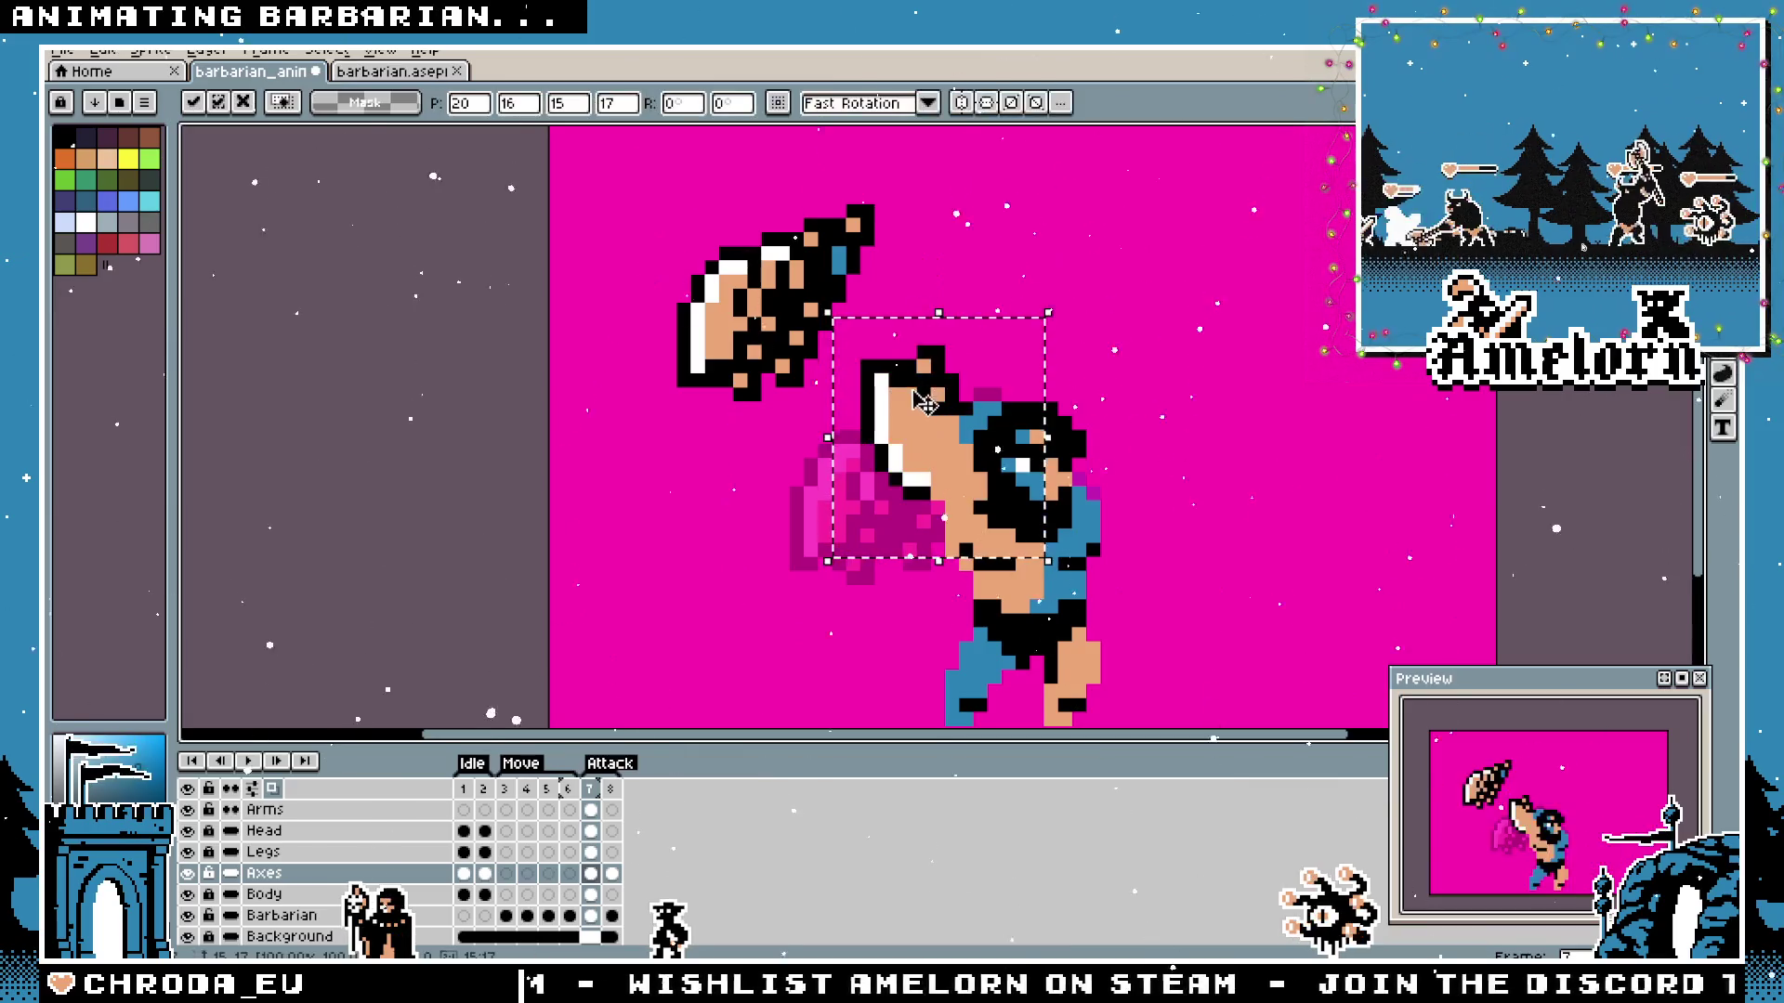
key(Escape)
Remove the old floating axe from frame 7 and paste the copied axe left of the barbarian.
click(187, 872)
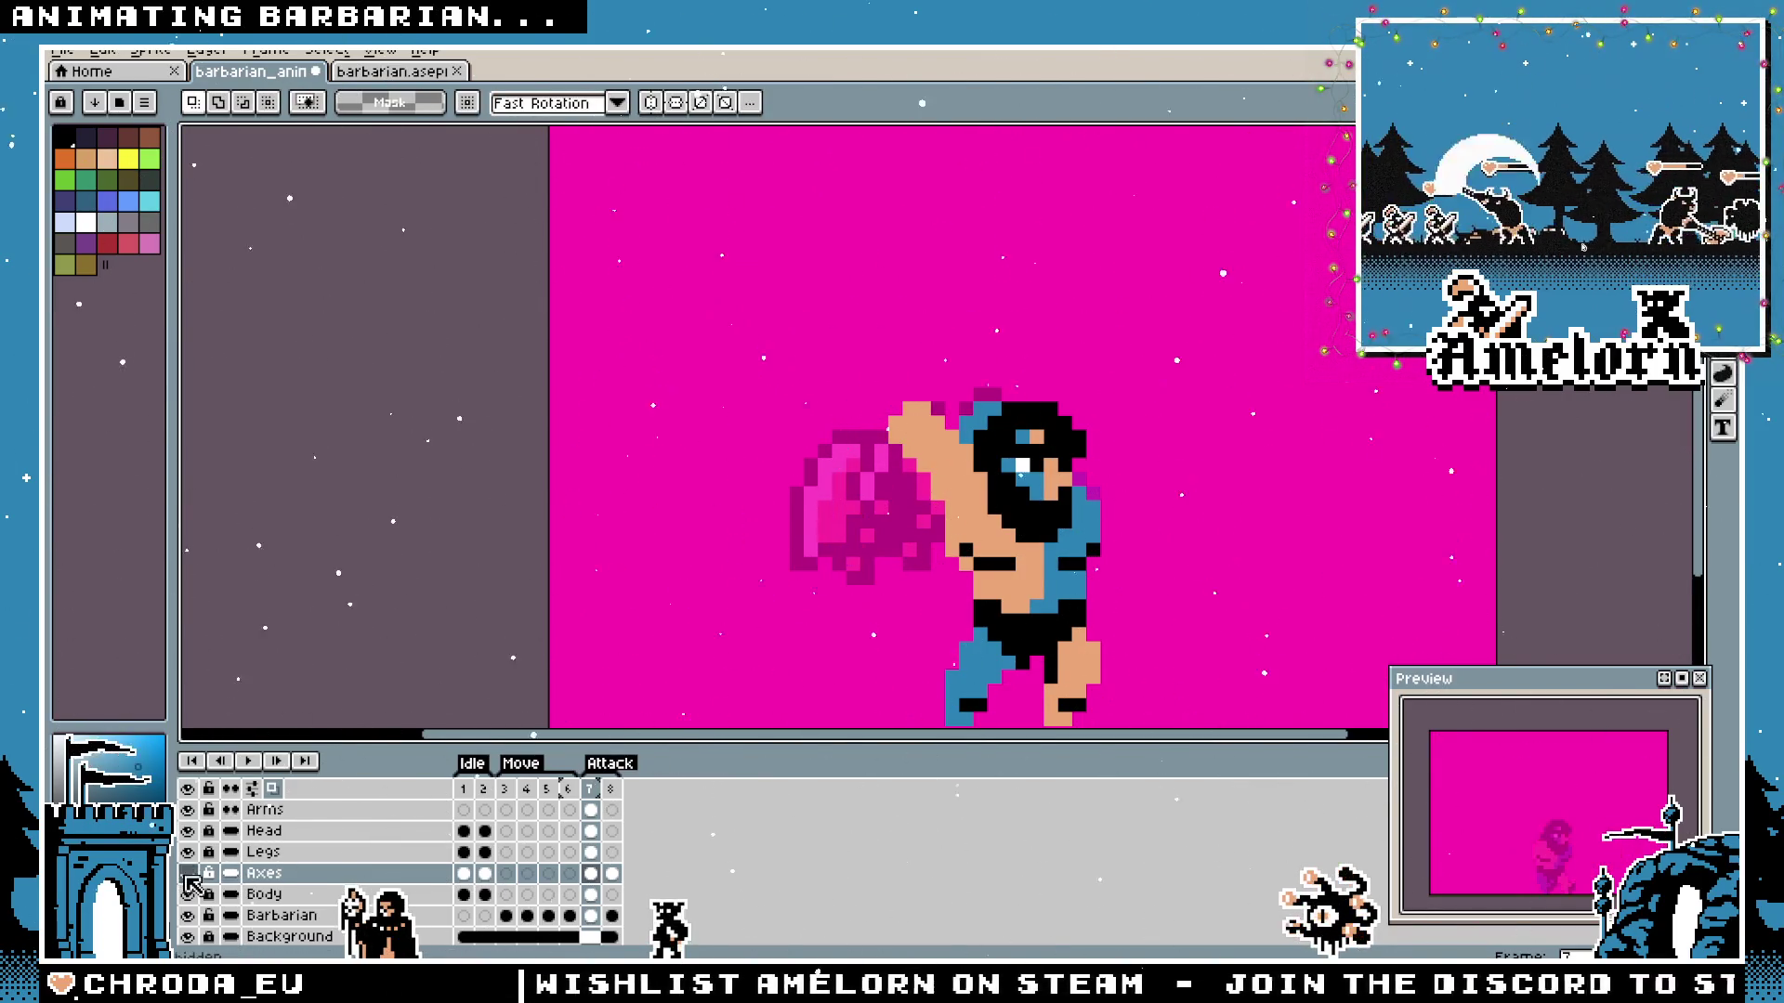
click(187, 872)
click(186, 872)
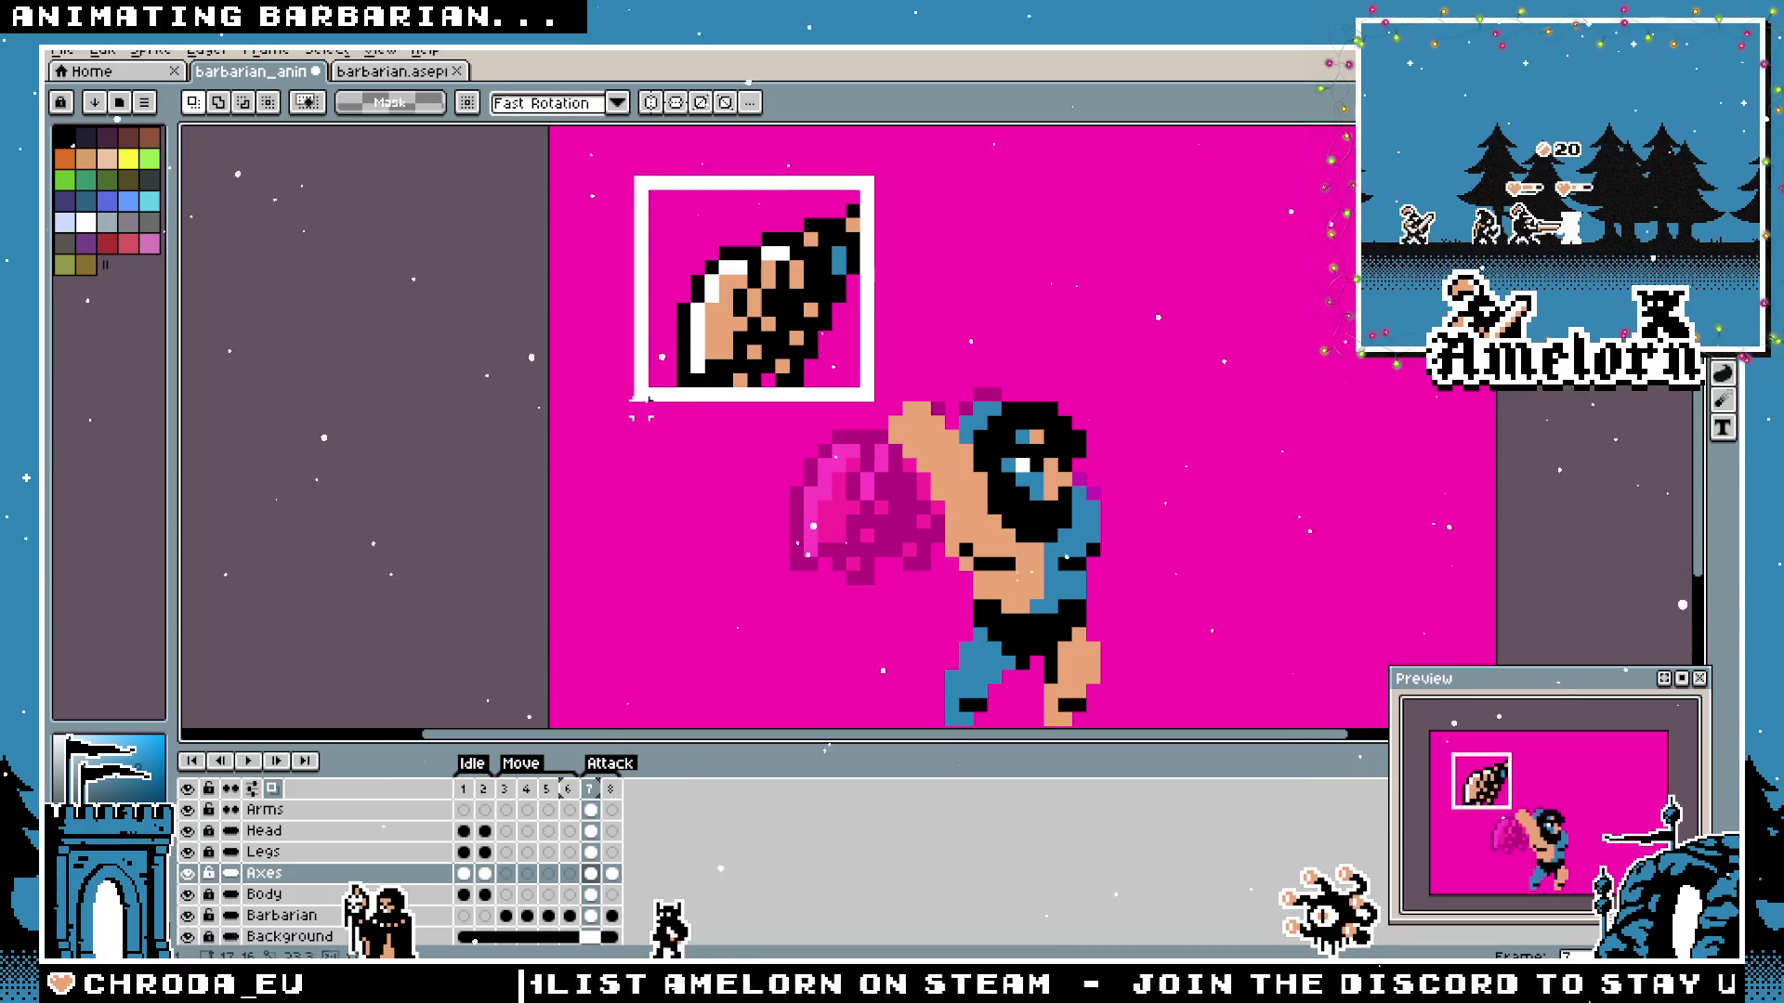
key(Escape)
key(ctrl+v)
drag(955, 376, 733, 366)
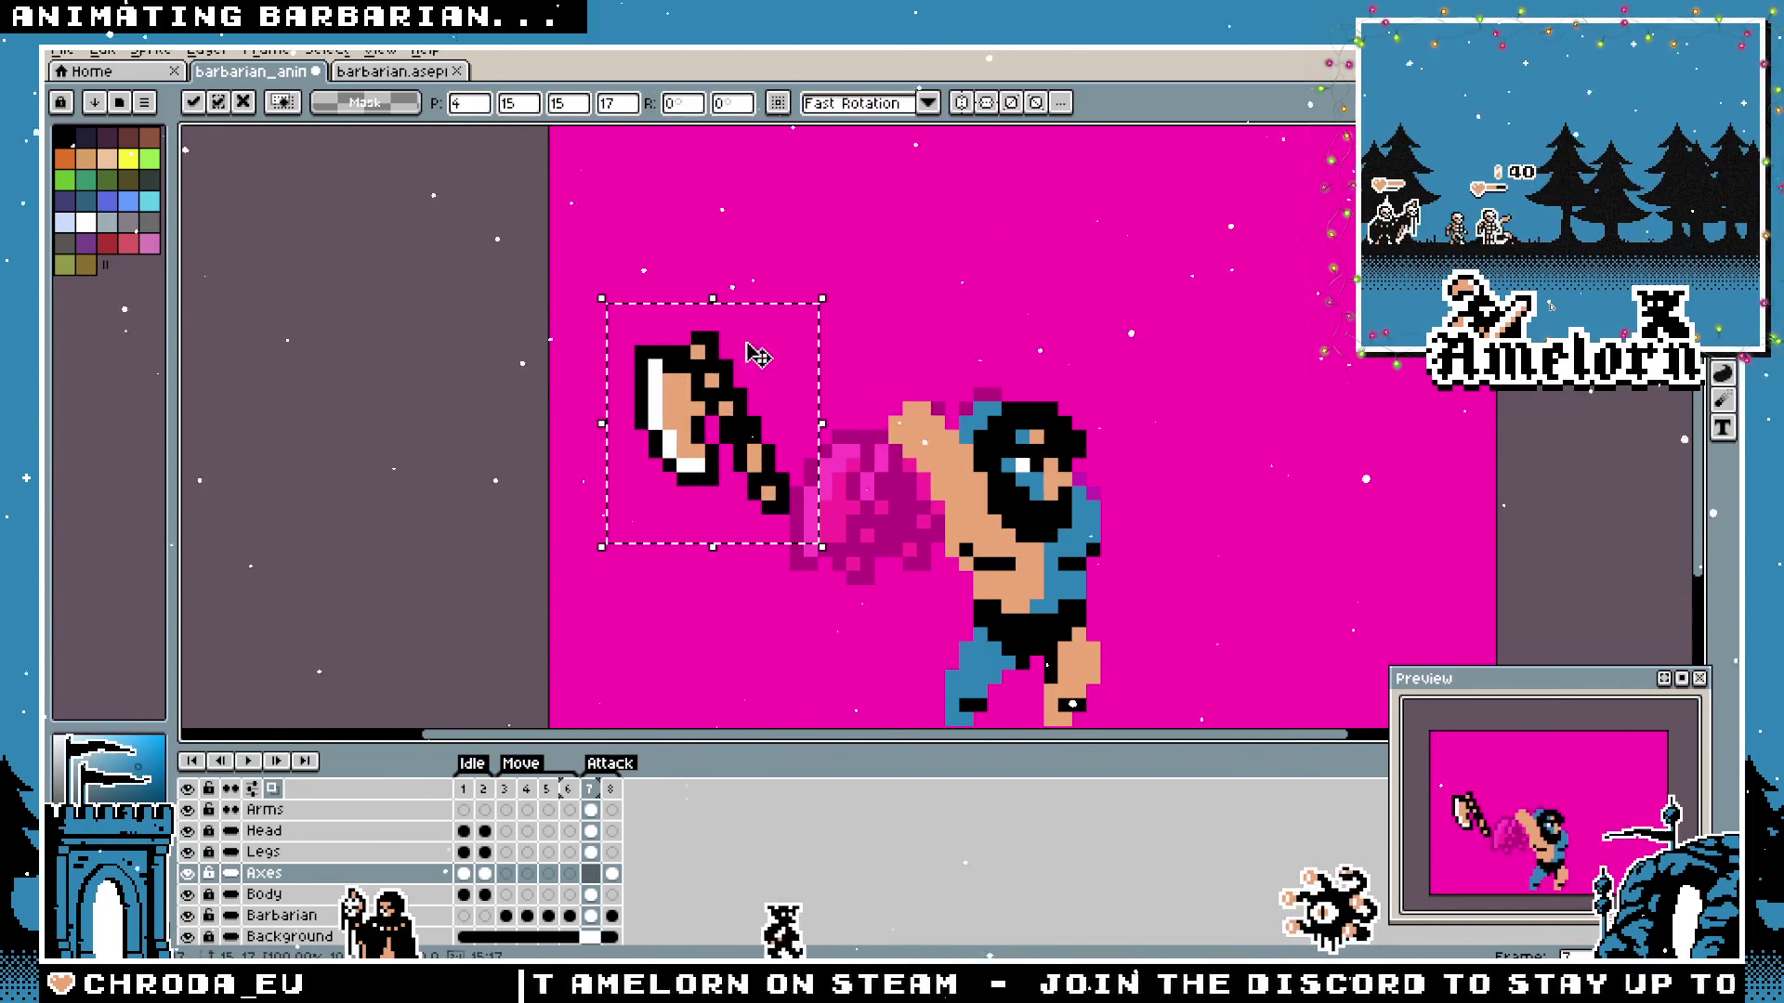
Rotate the pasted axe around 180°, flip it horizontally and move it onto the raised hand.
drag(841, 283, 518, 370)
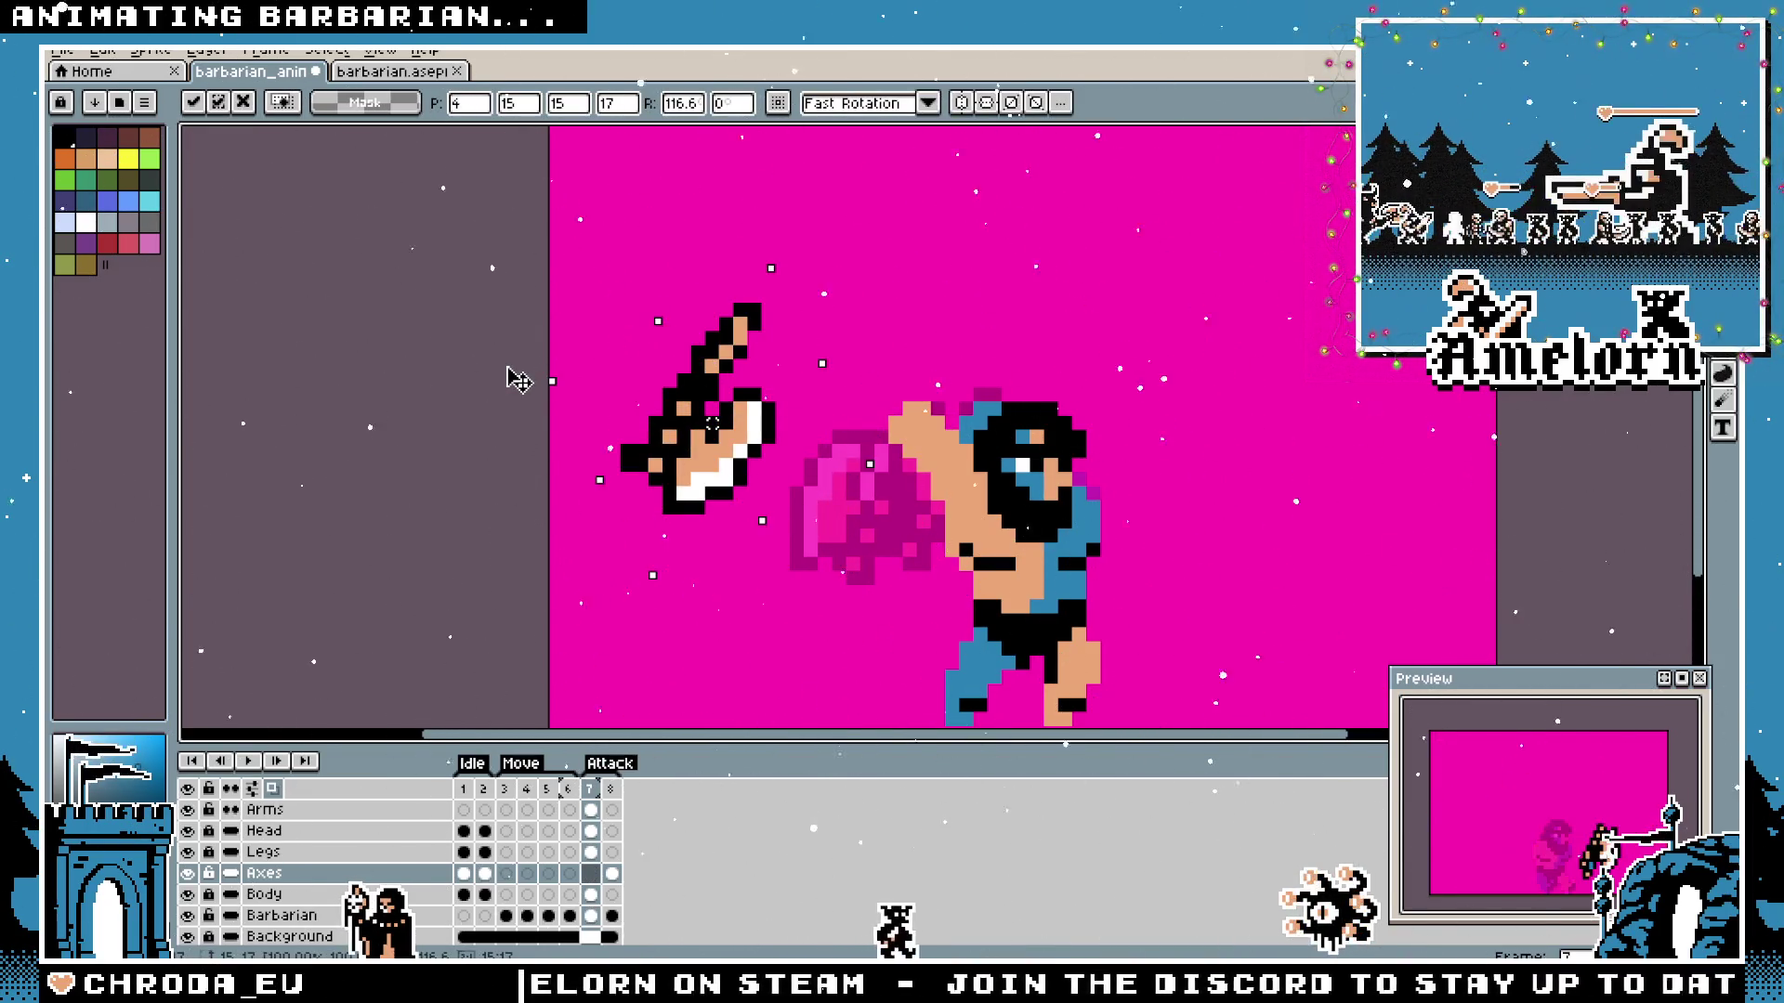
drag(519, 379, 626, 517)
key(shift+h)
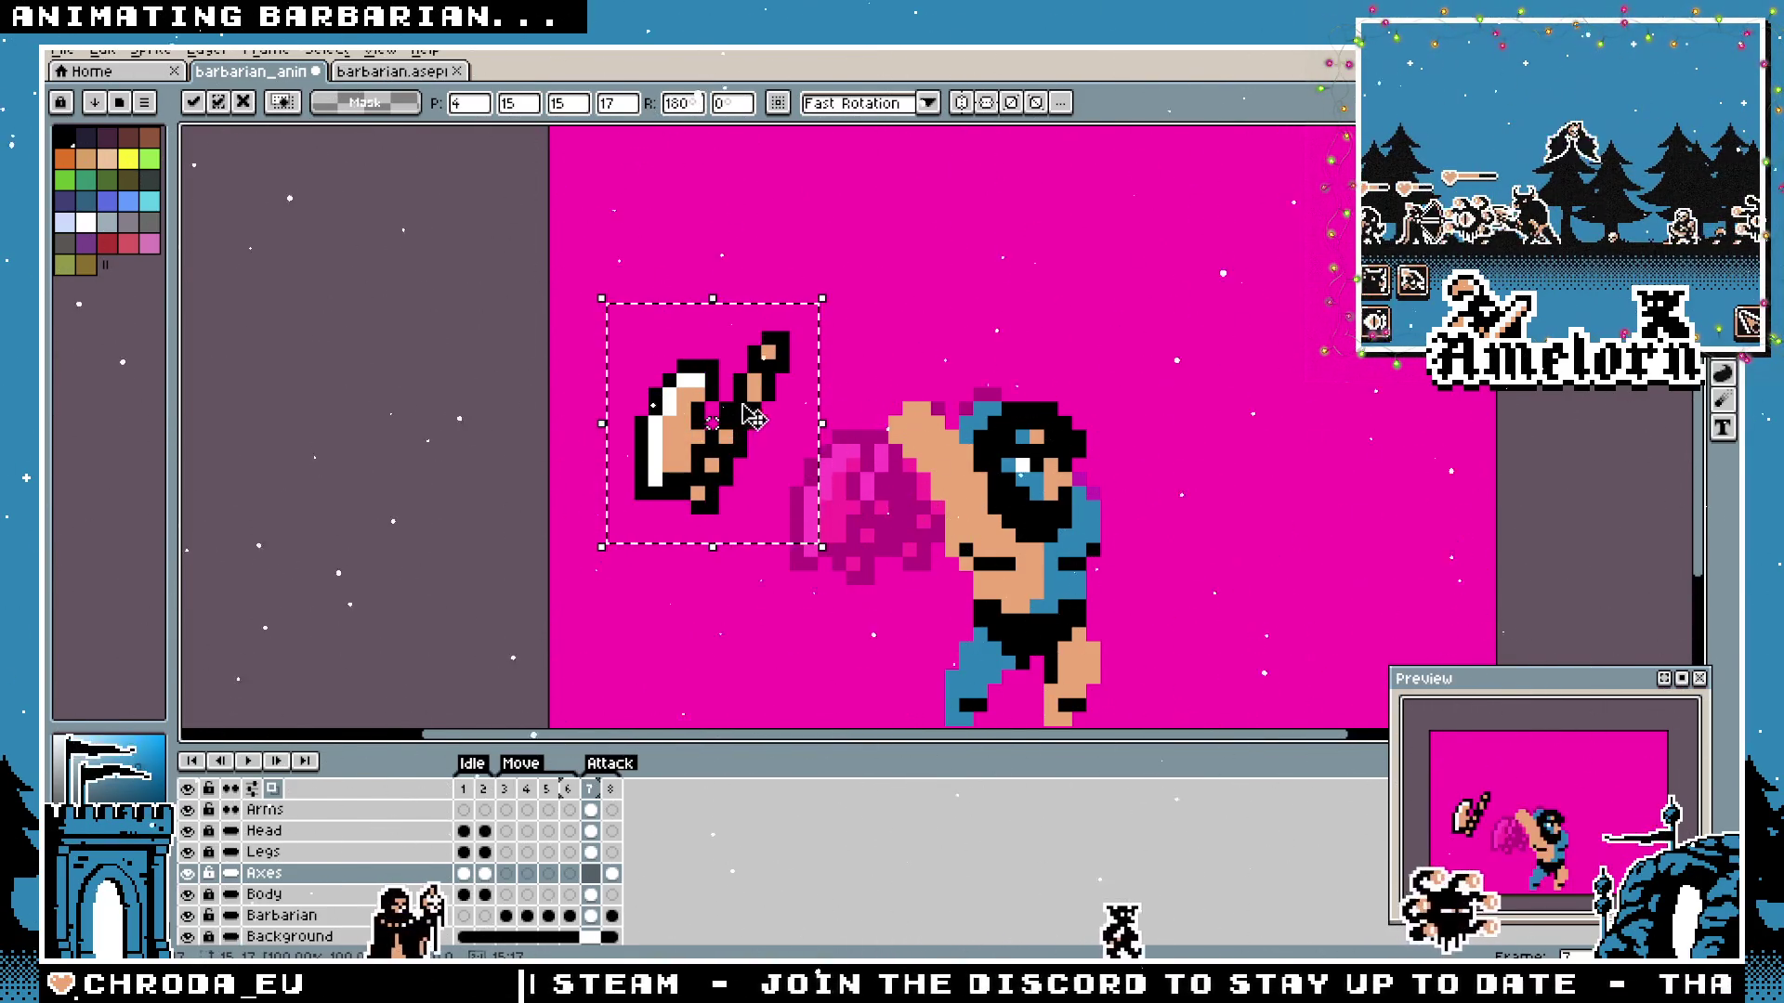
drag(749, 418, 901, 432)
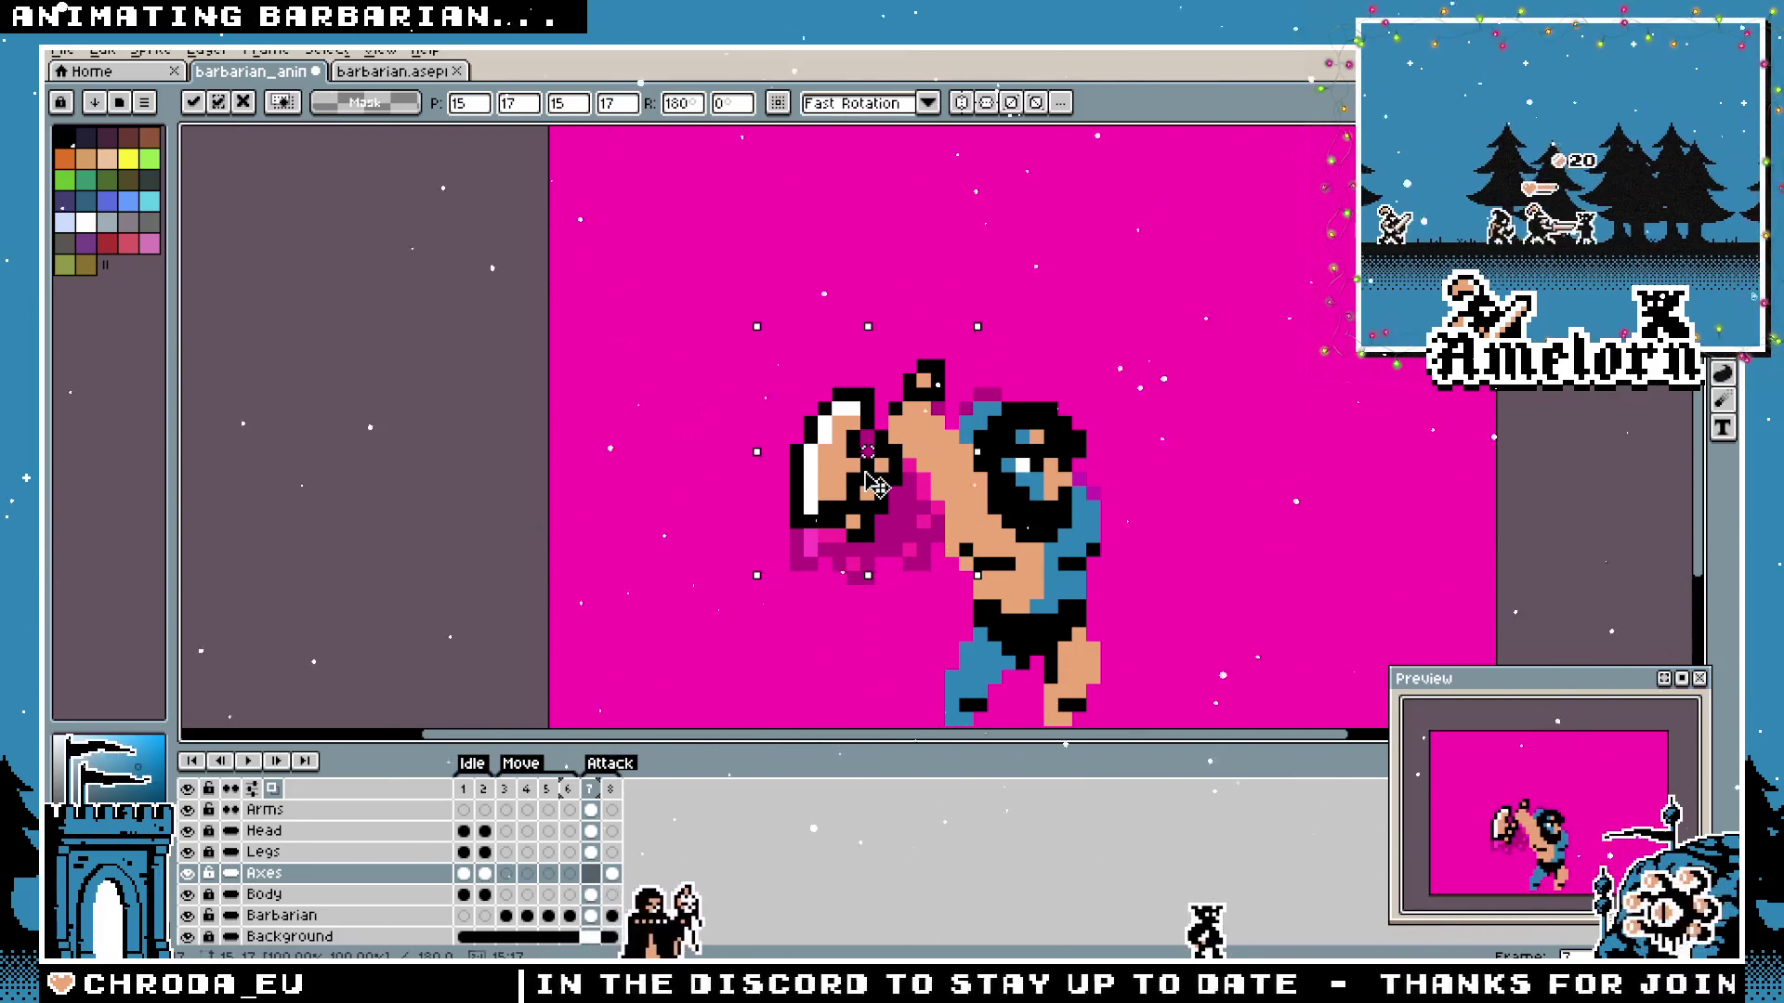
Nudge the axe pixel by pixel into the barbarian's grip and commit its placement.
drag(875, 483, 945, 491)
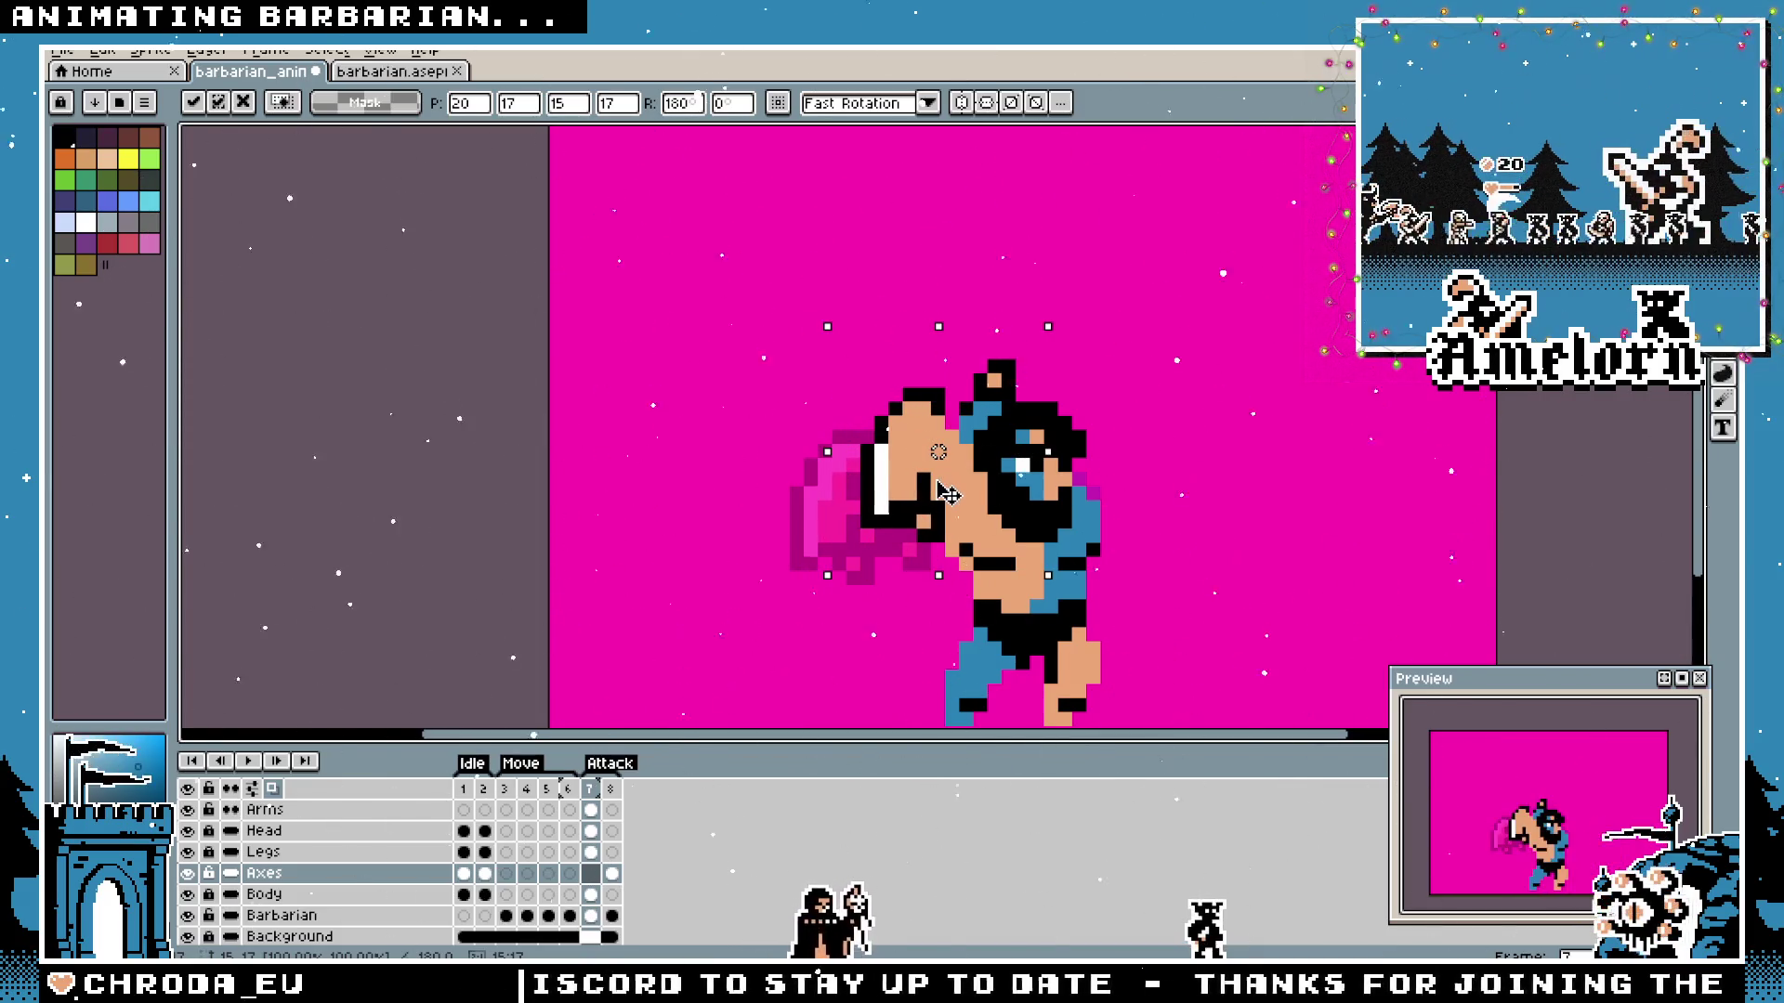
mouse_move(945, 492)
mouse_down()
mouse_move(889, 482)
mouse_move(926, 480)
mouse_move(948, 430)
mouse_move(870, 444)
mouse_up()
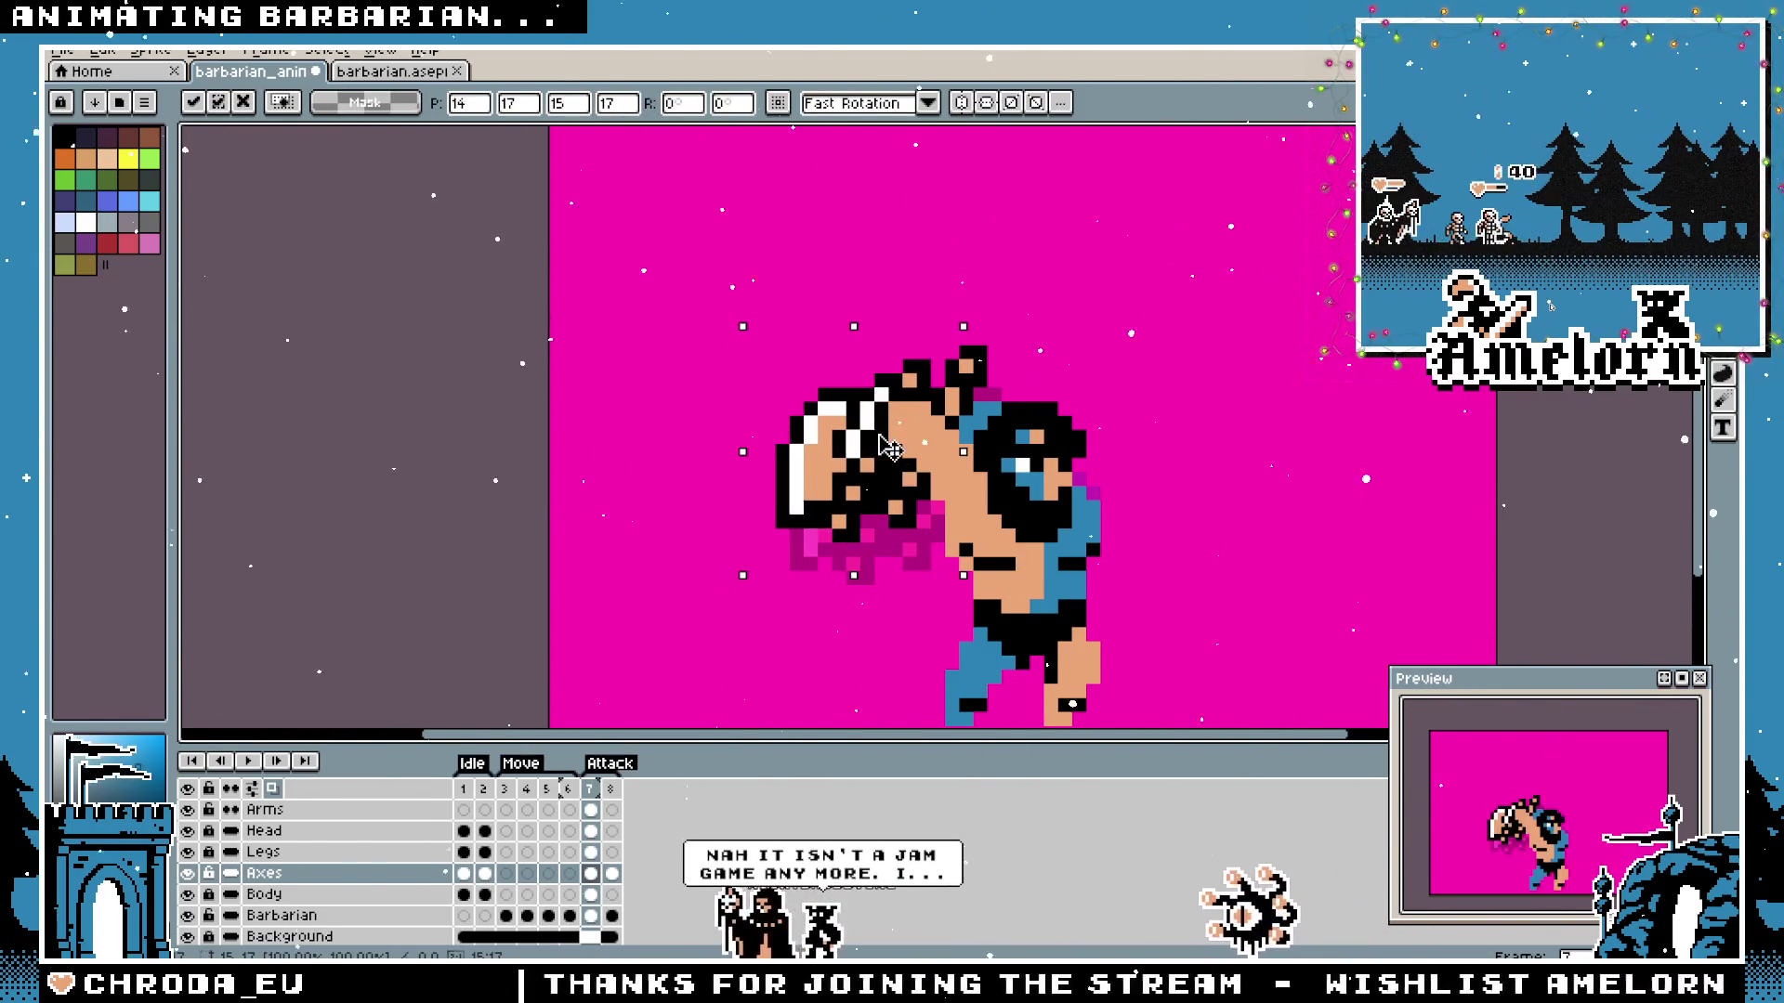
drag(870, 444, 873, 432)
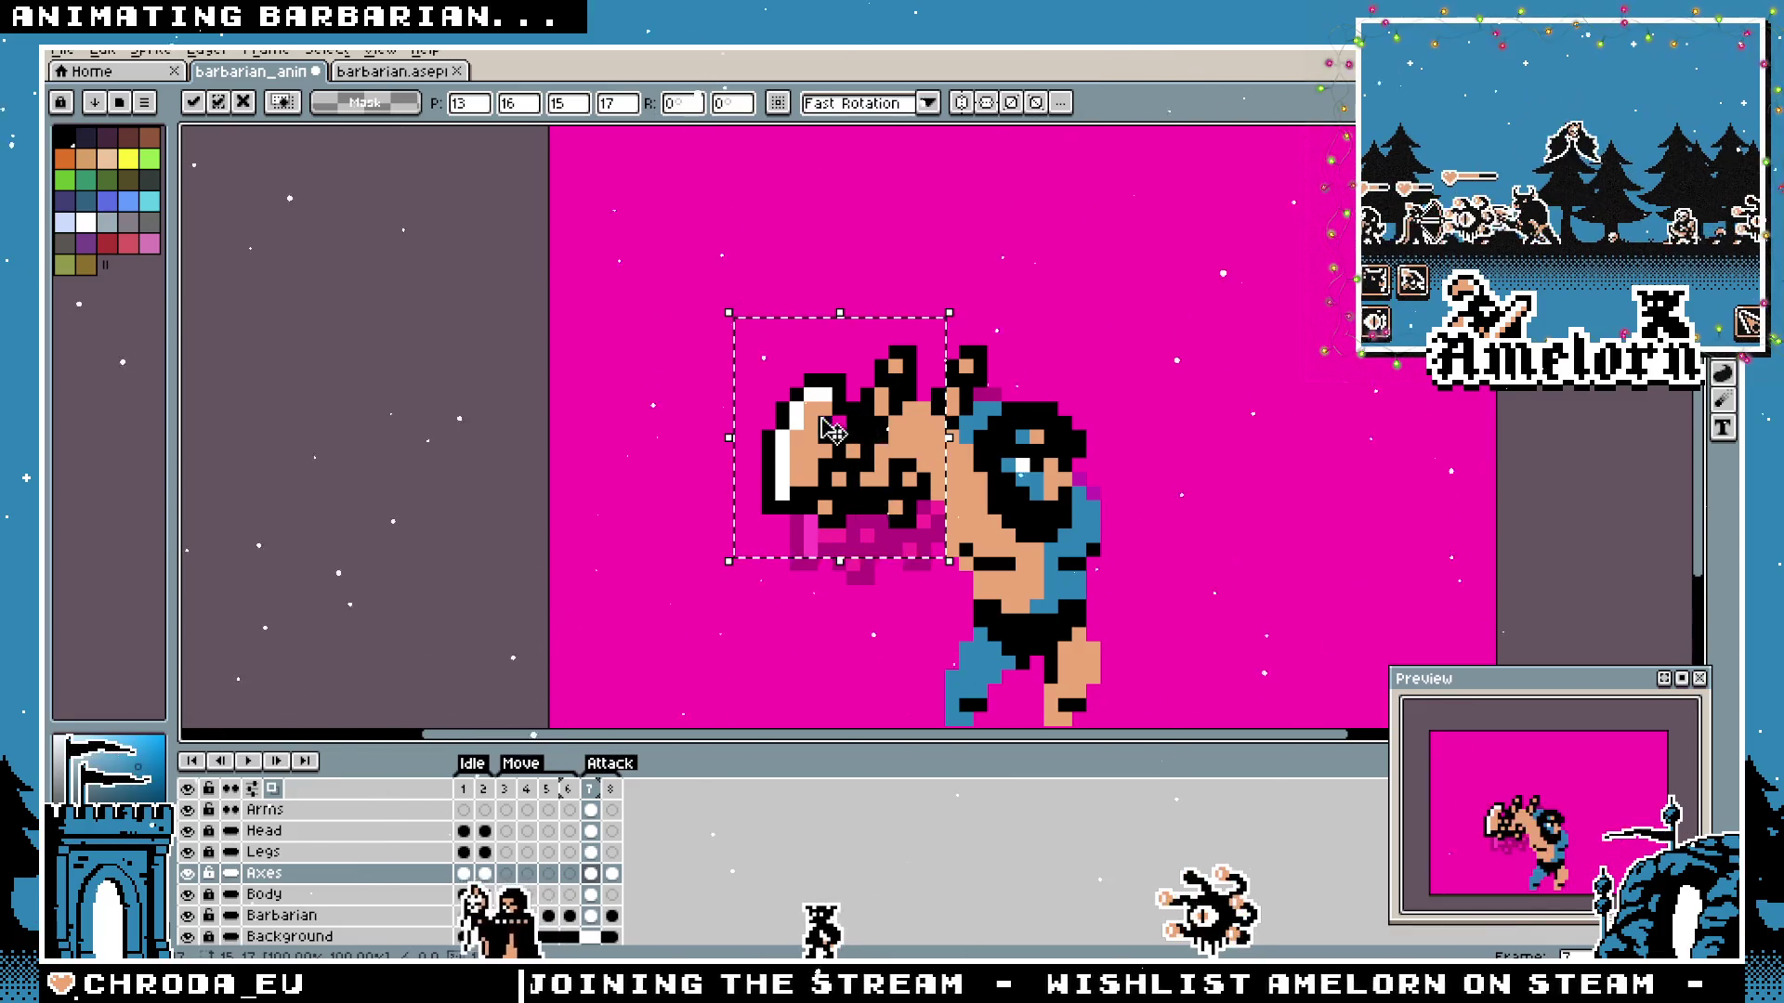
key(ctrl+d)
scroll(670, 365, down, 2)
scroll(671, 365, down, 1)
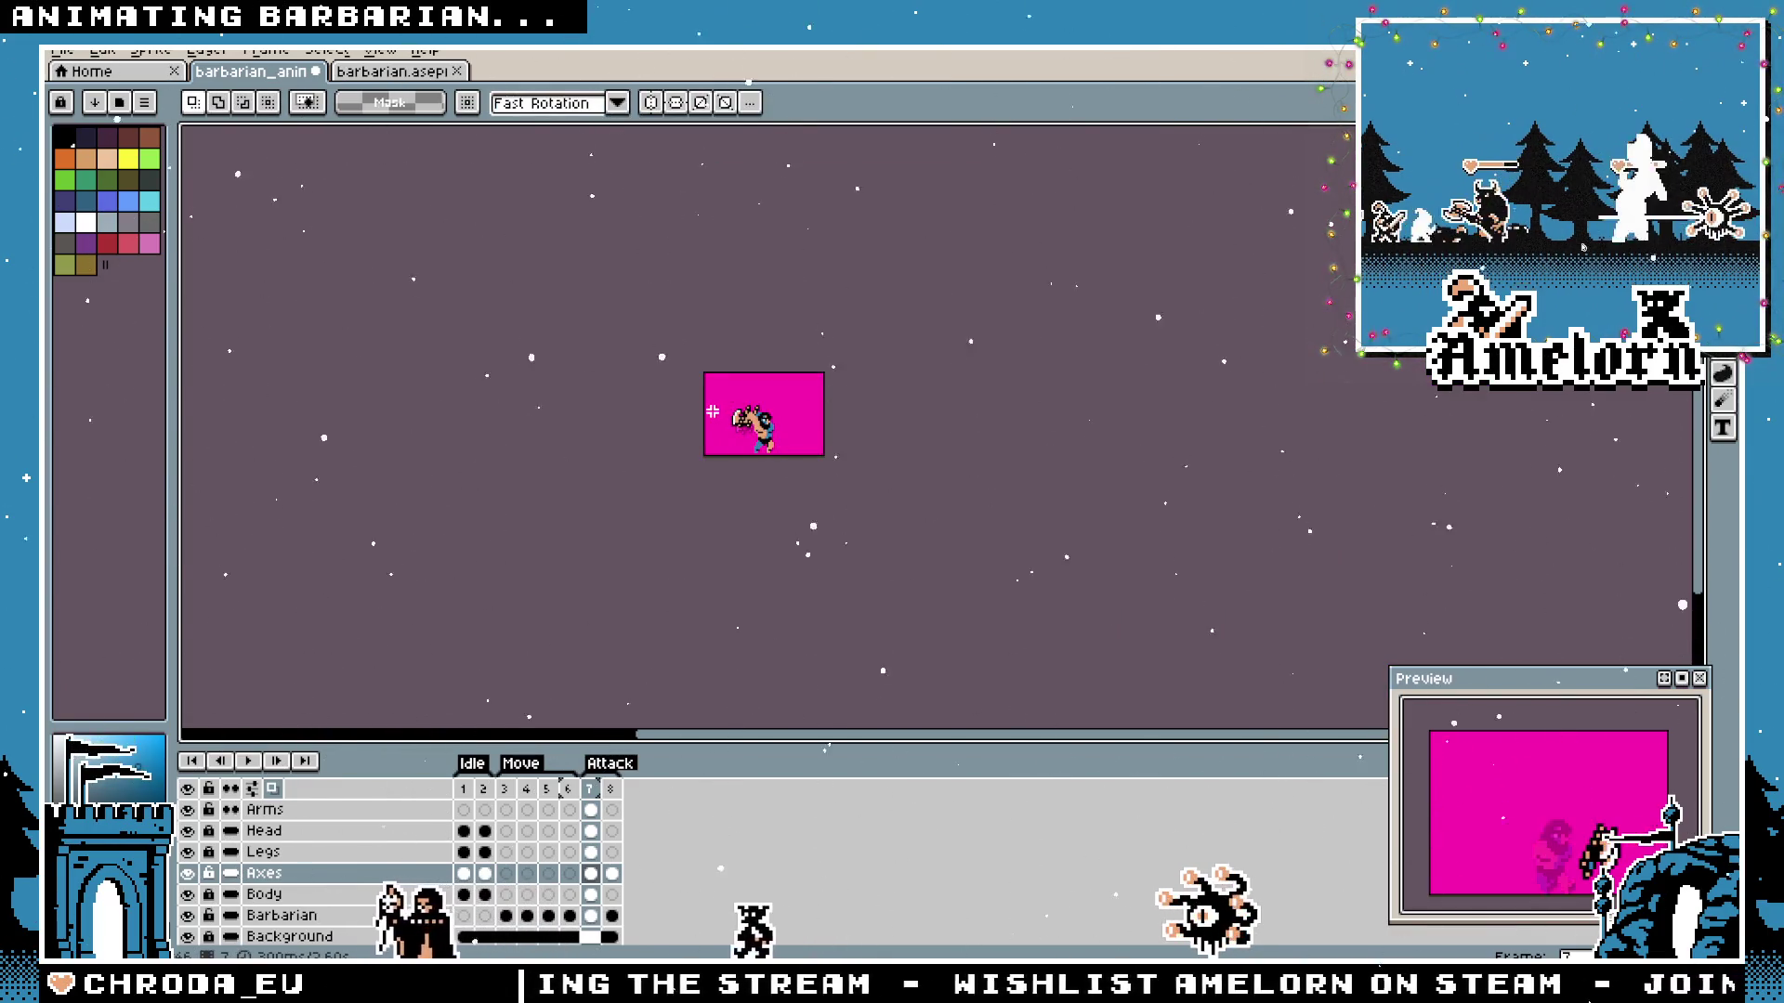
scroll(750, 401, up, 5)
scroll(732, 335, right, 2)
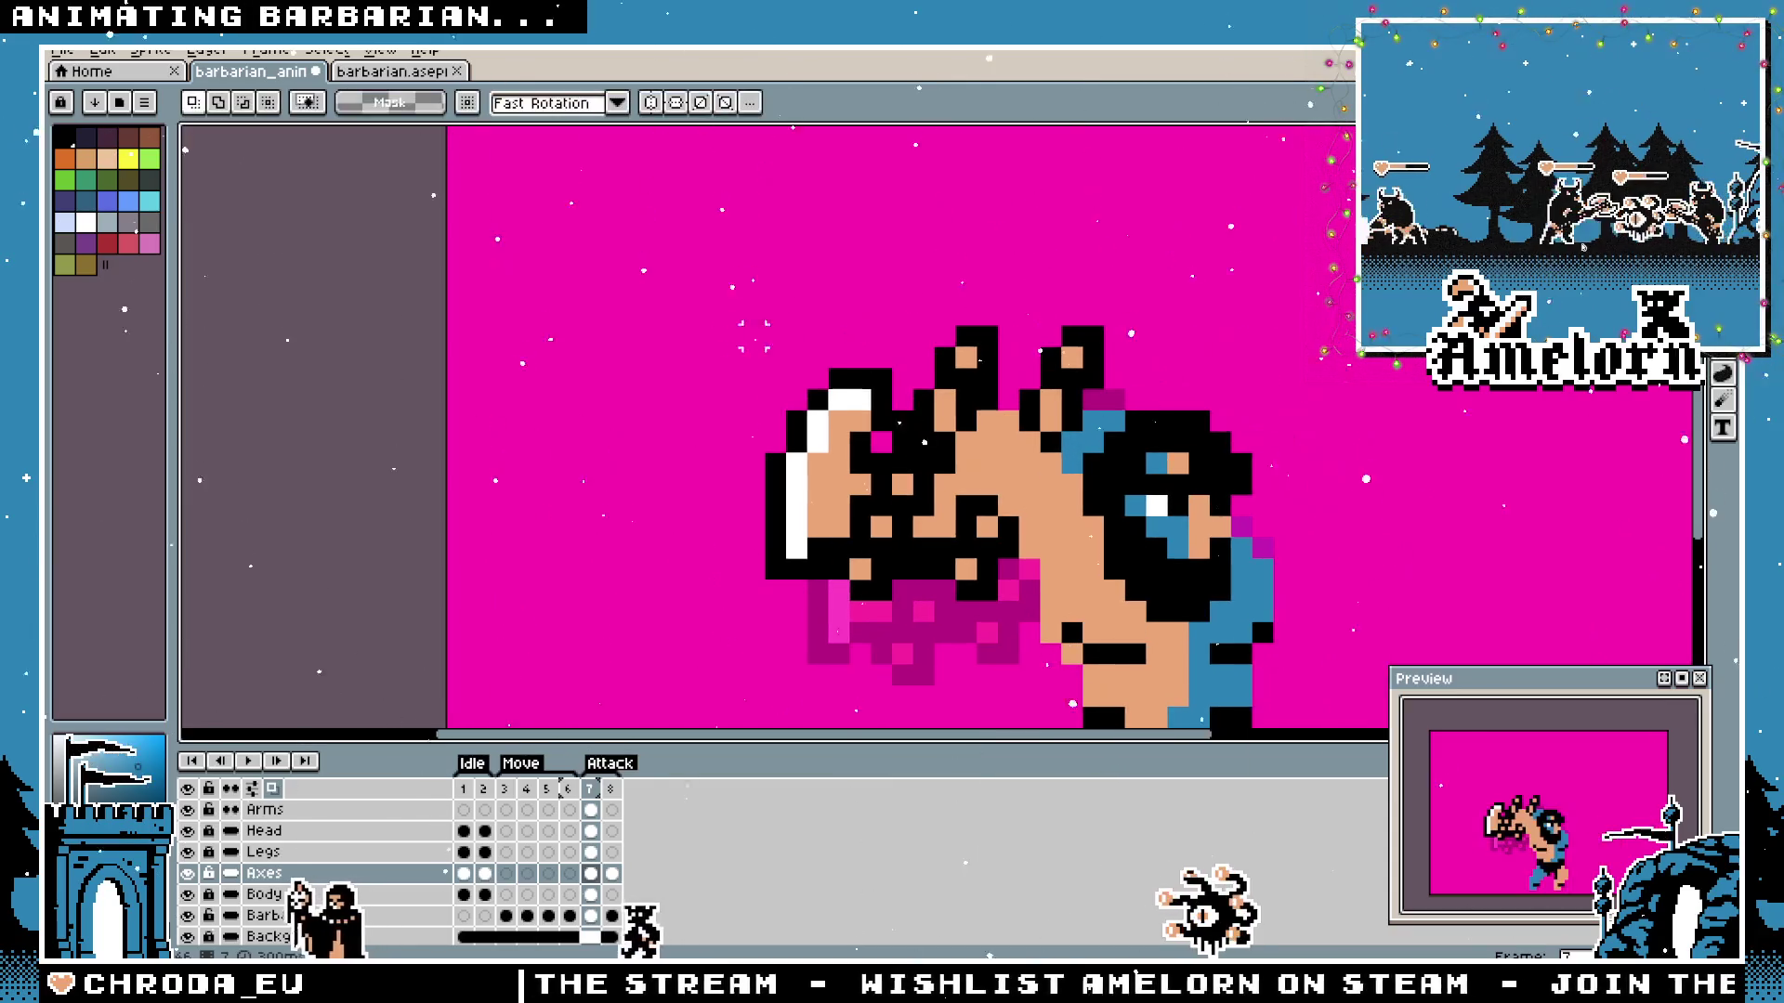
scroll(889, 526, up, 1)
scroll(890, 526, up, 1)
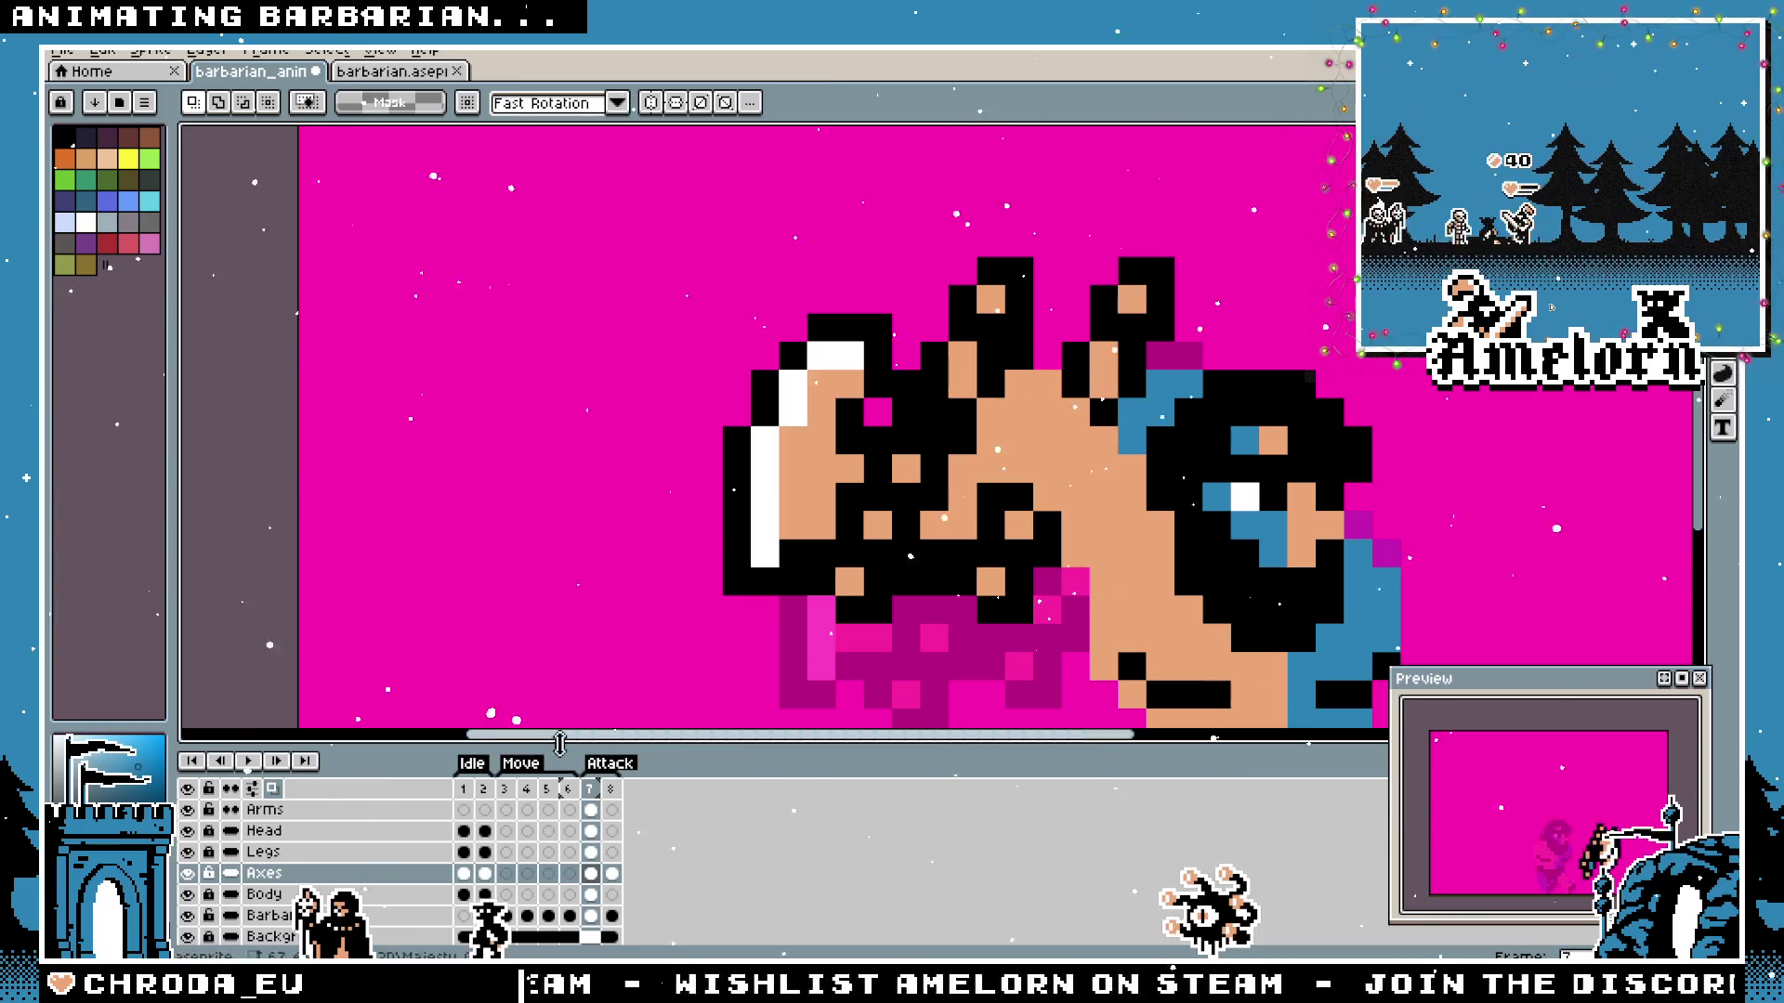
Return to the Pencil tool and make the Arms layer active.
key(i)
key(b)
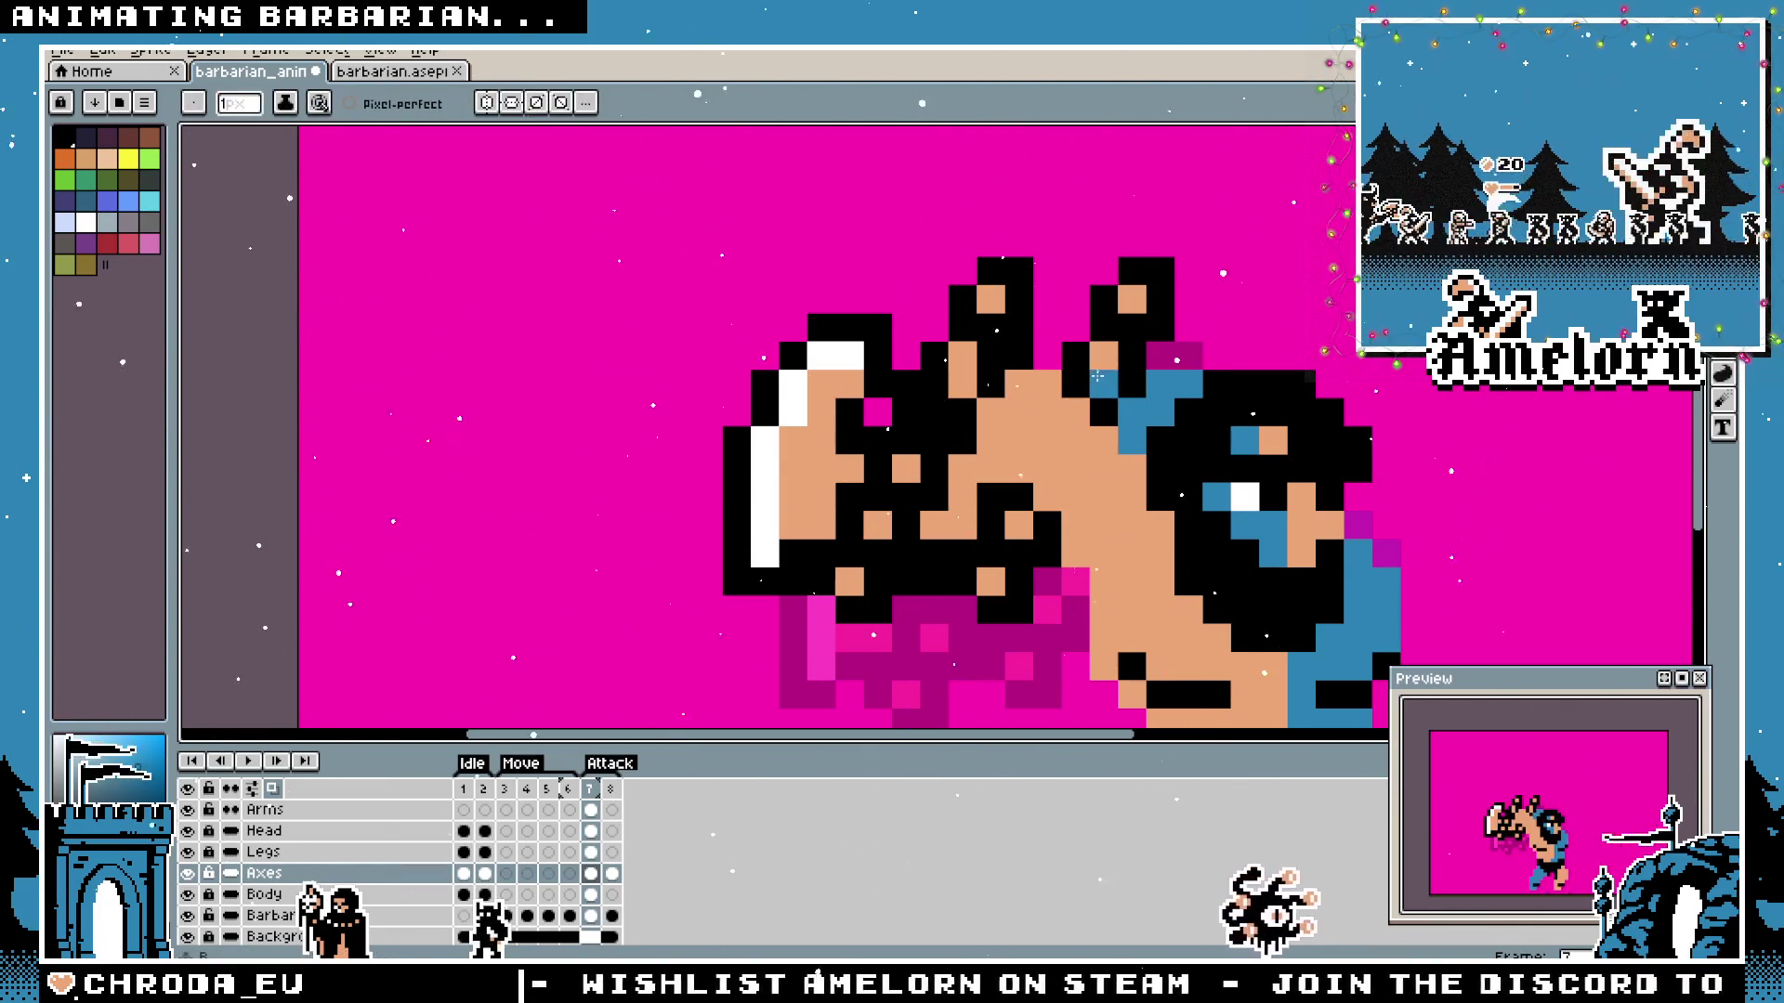
scroll(1101, 366, down, 3)
scroll(1102, 366, down, 3)
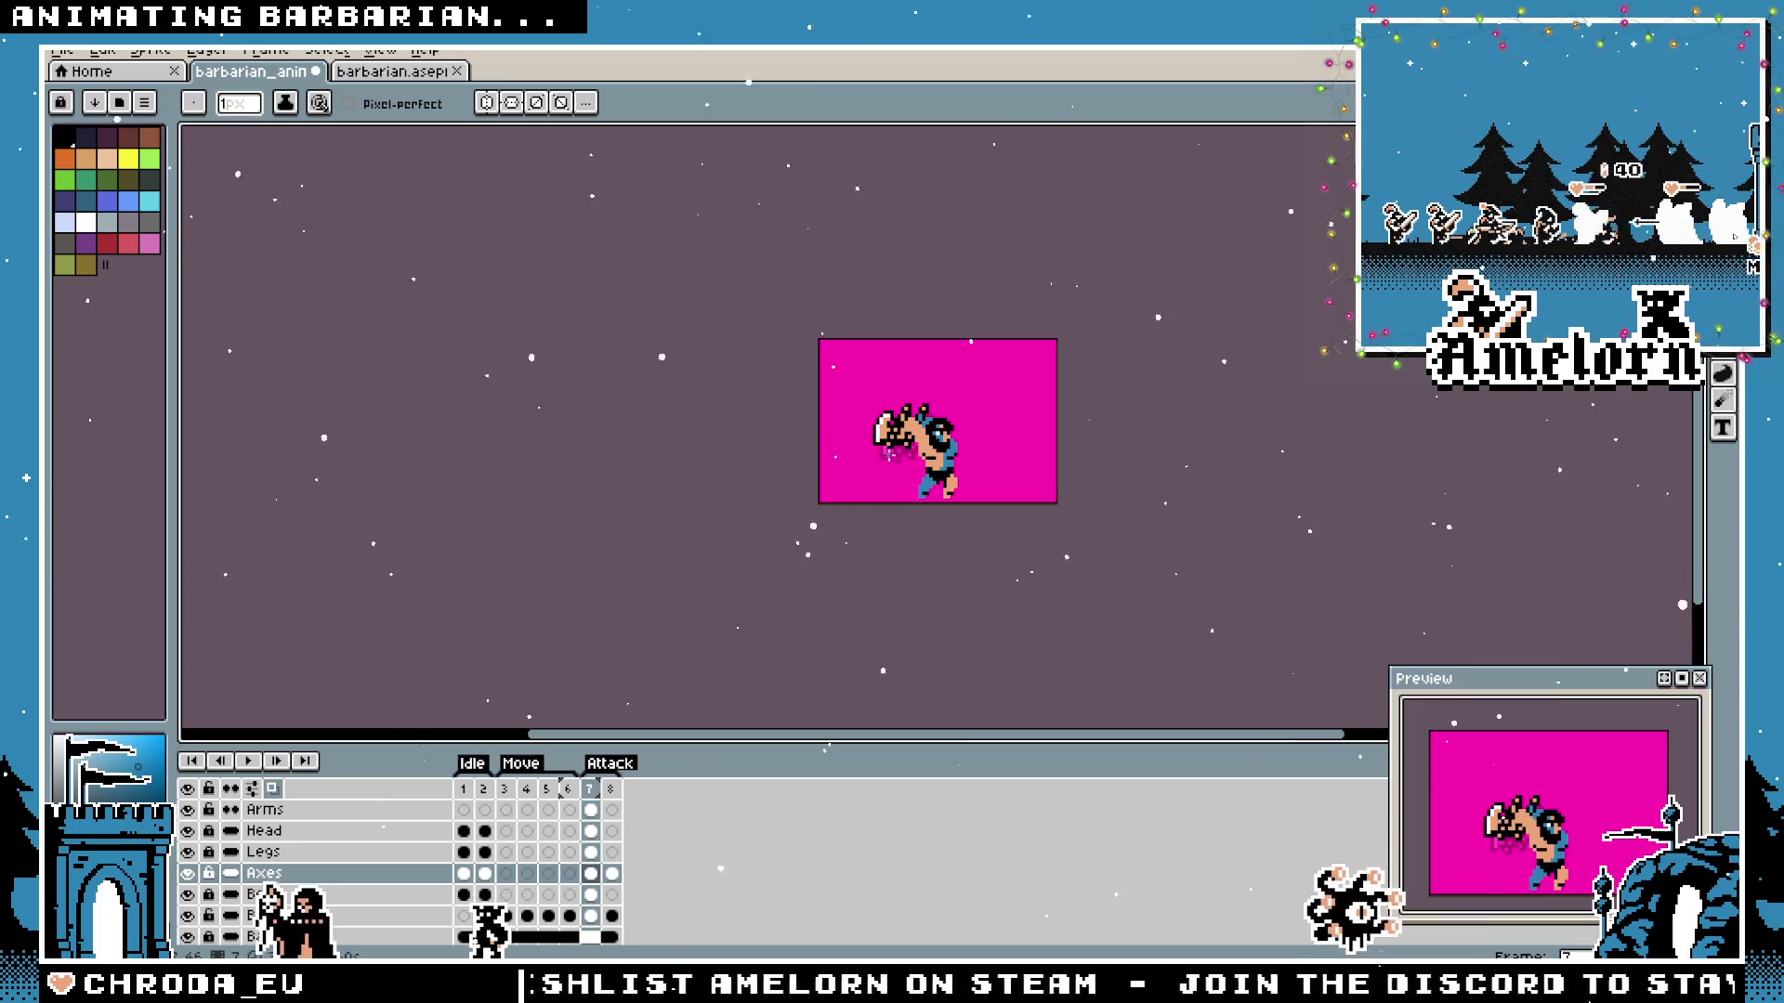
scroll(886, 456, up, 5)
scroll(888, 455, up, 1)
scroll(886, 456, up, 1)
scroll(837, 482, up, 2)
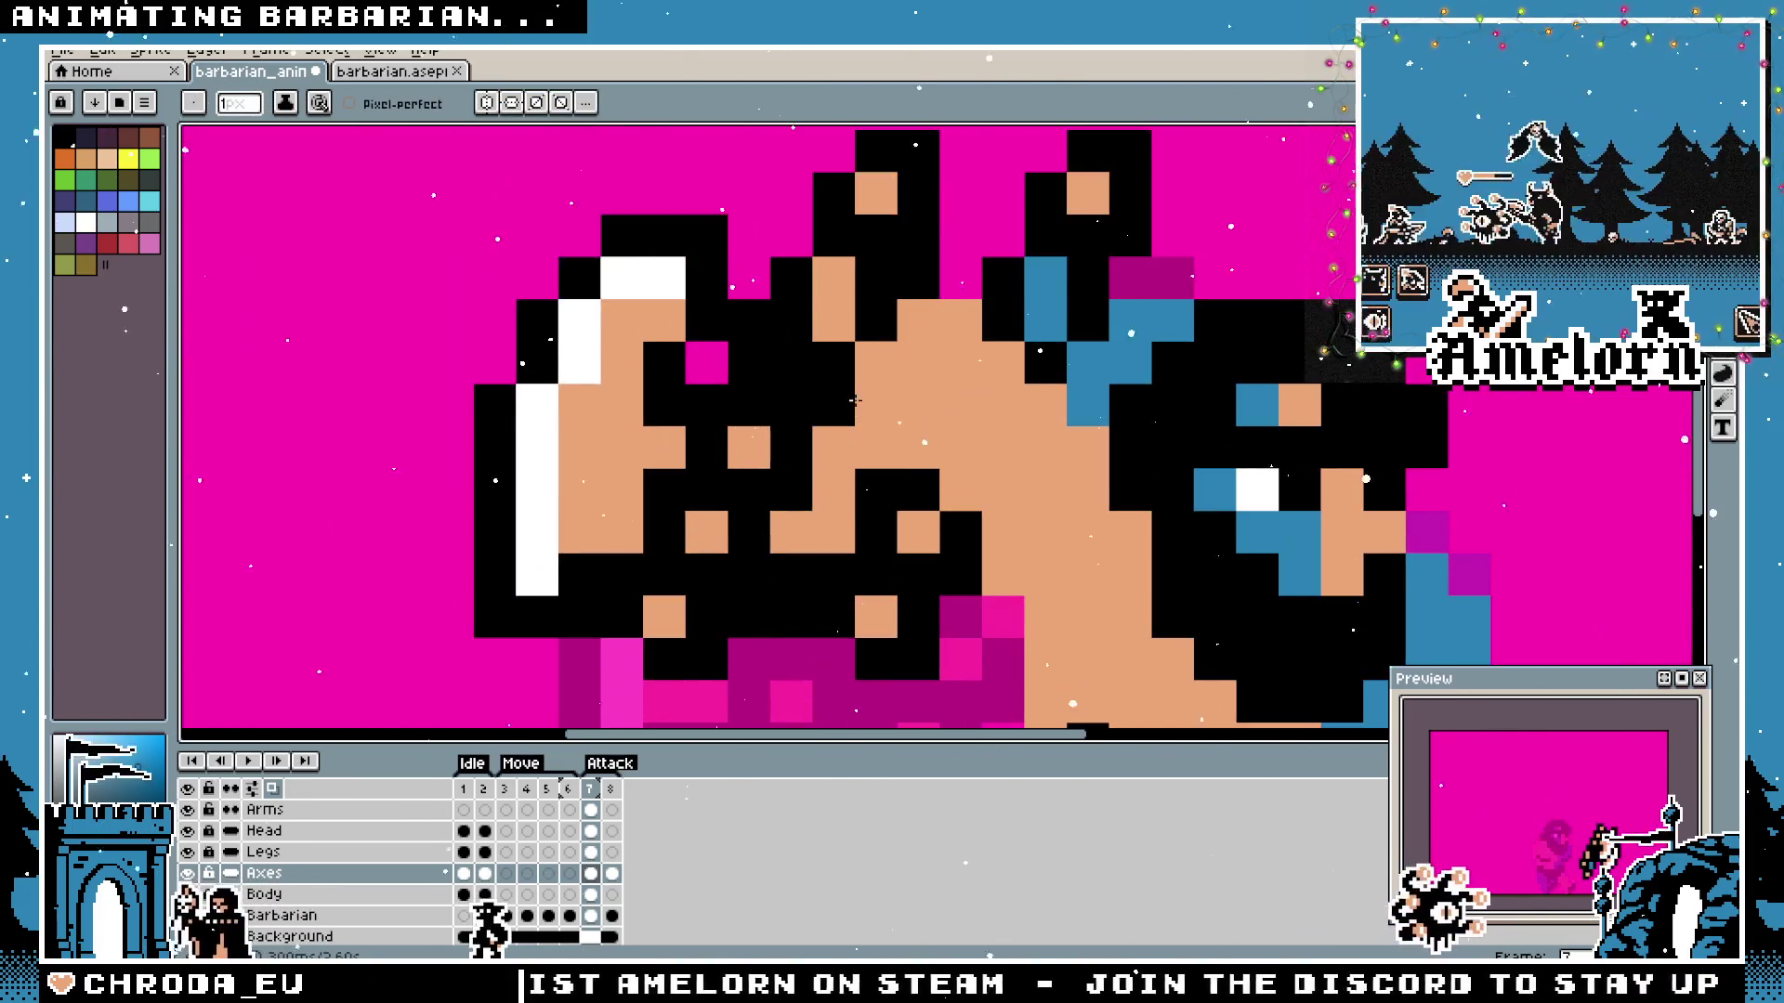
scroll(741, 524, down, 3)
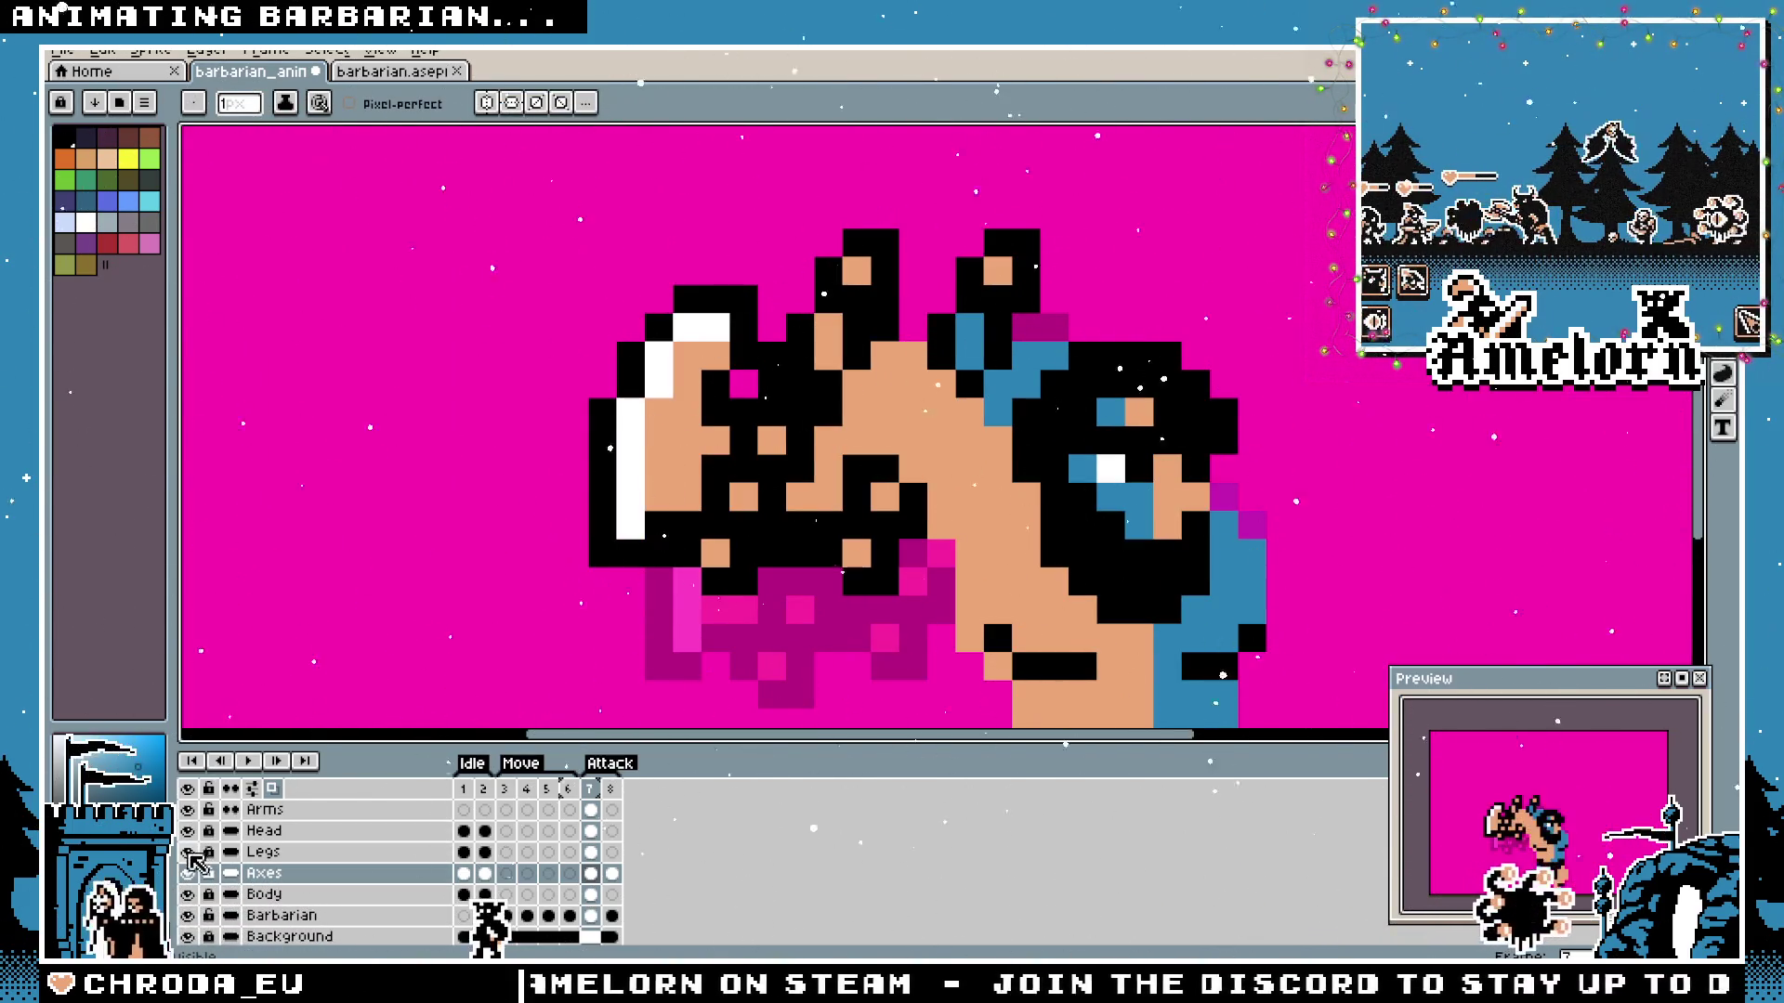
click(196, 810)
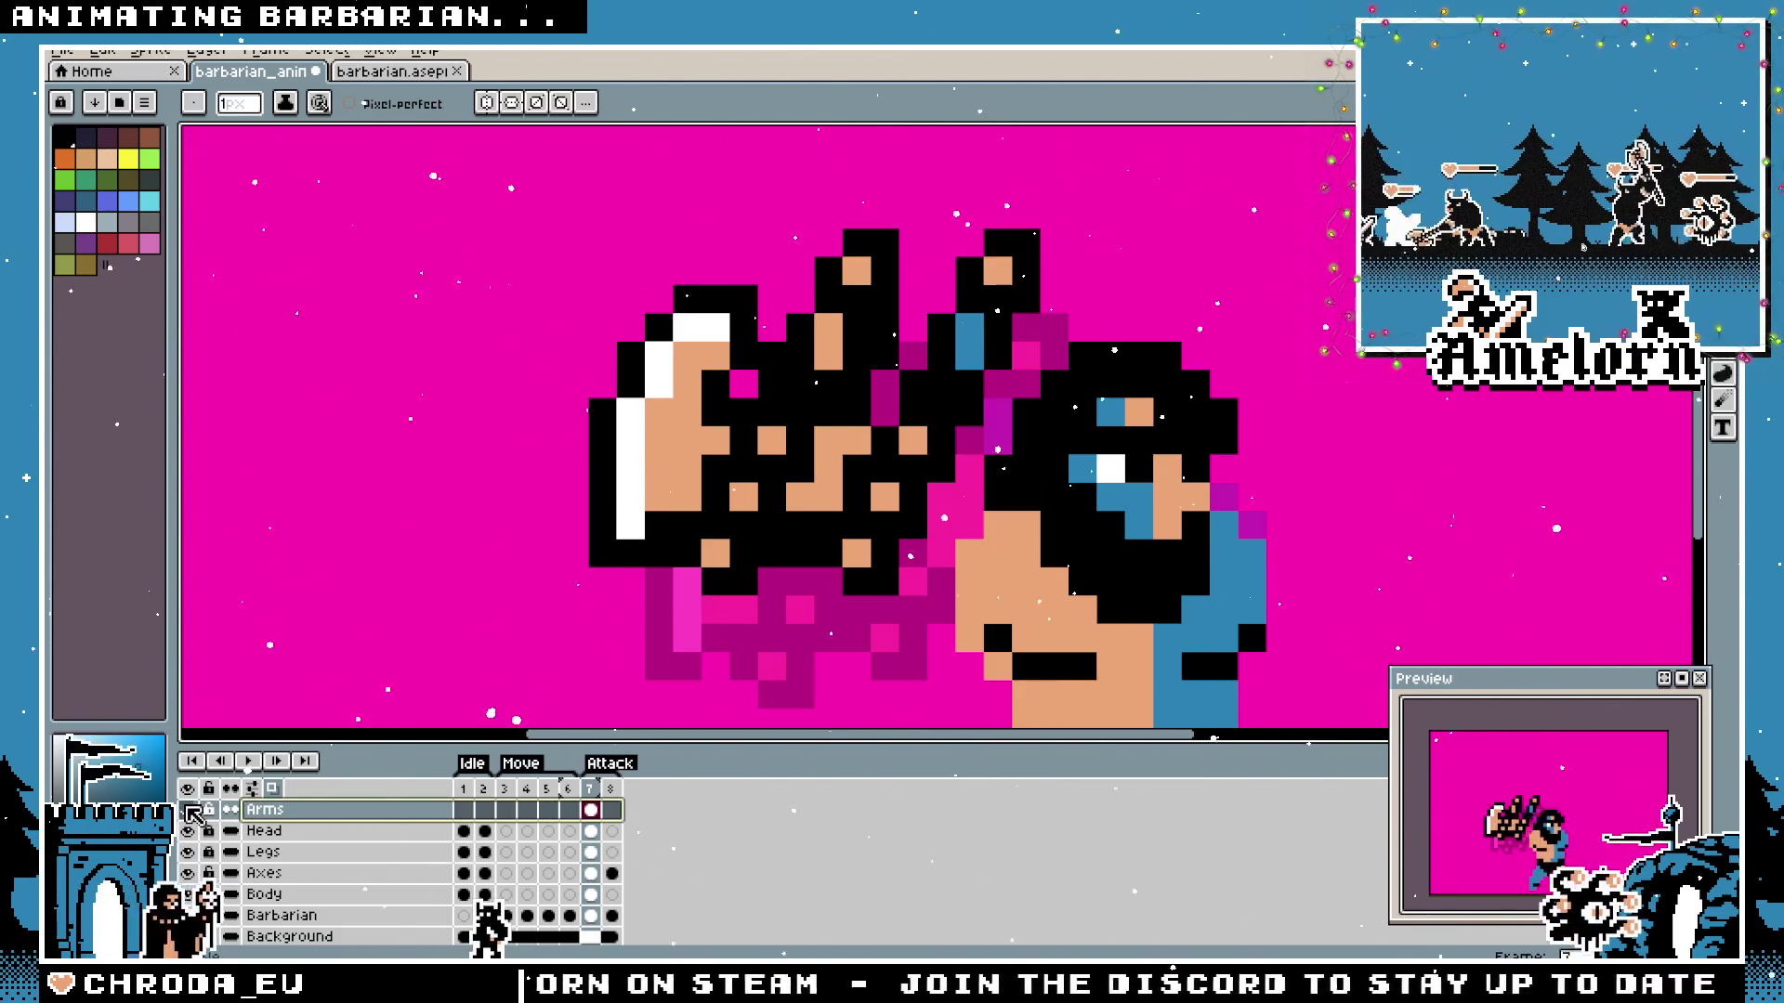
Toggle the Arms layer's visibility and leave it hidden to check the axe-gripping fist alone.
click(189, 809)
click(190, 809)
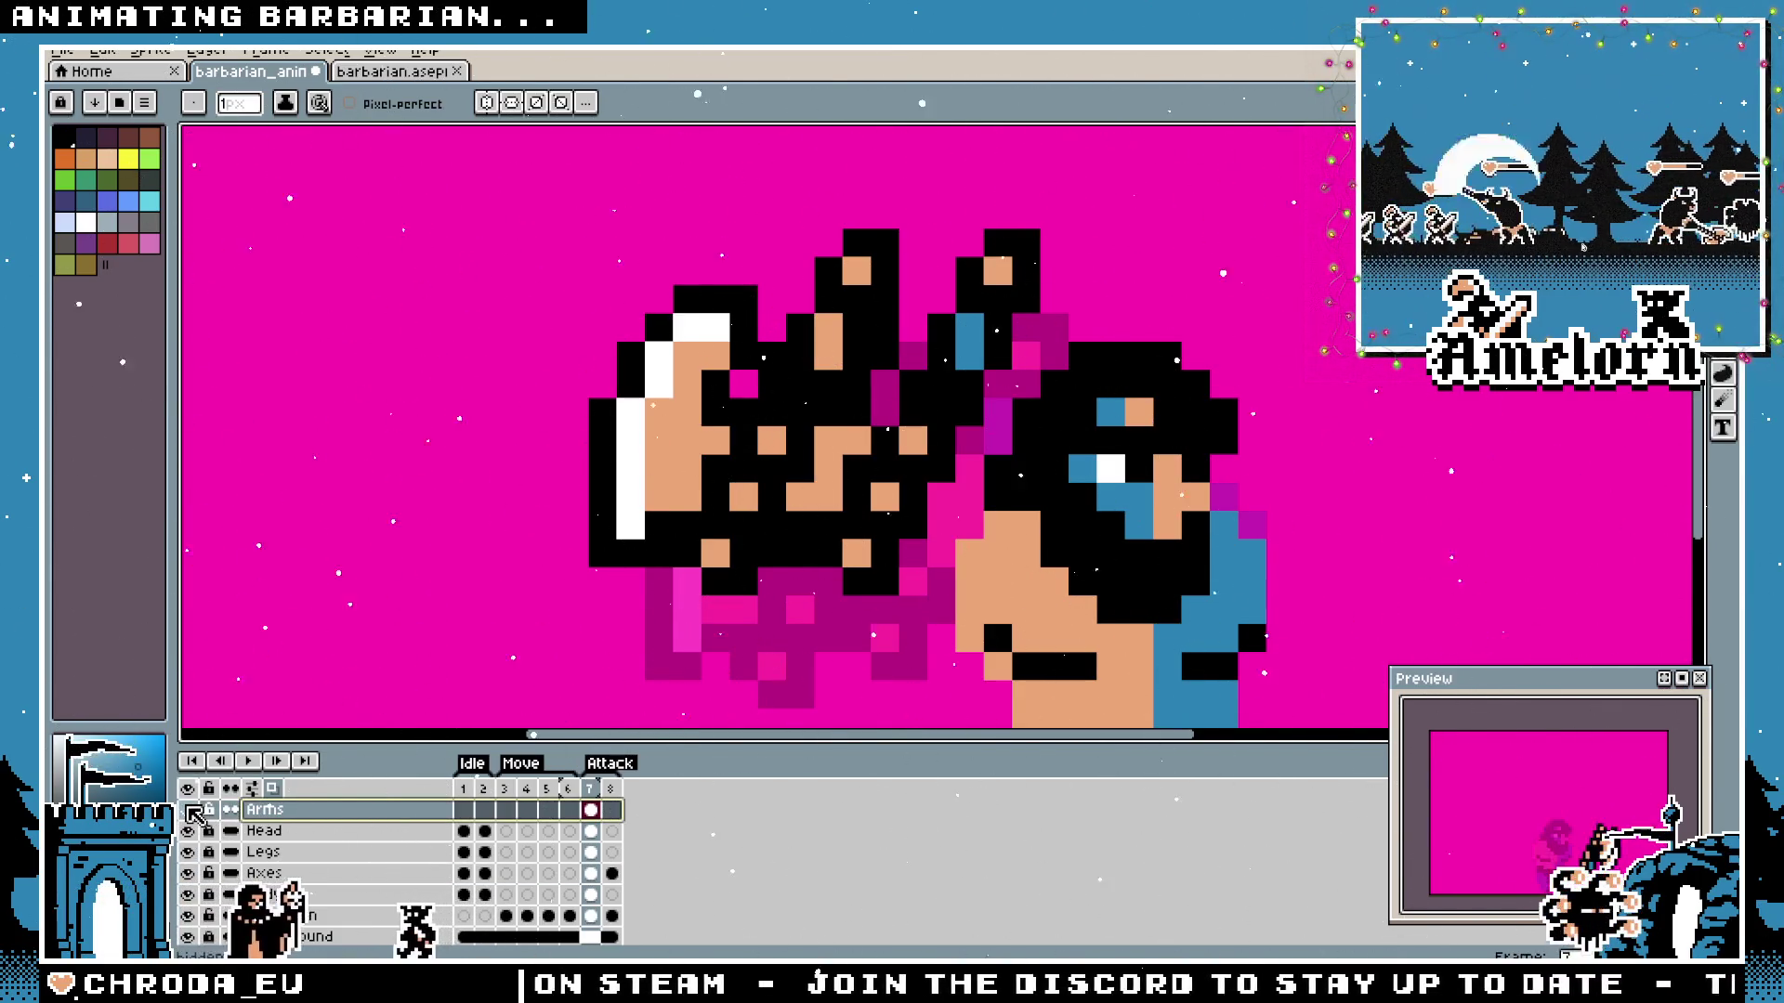
click(190, 810)
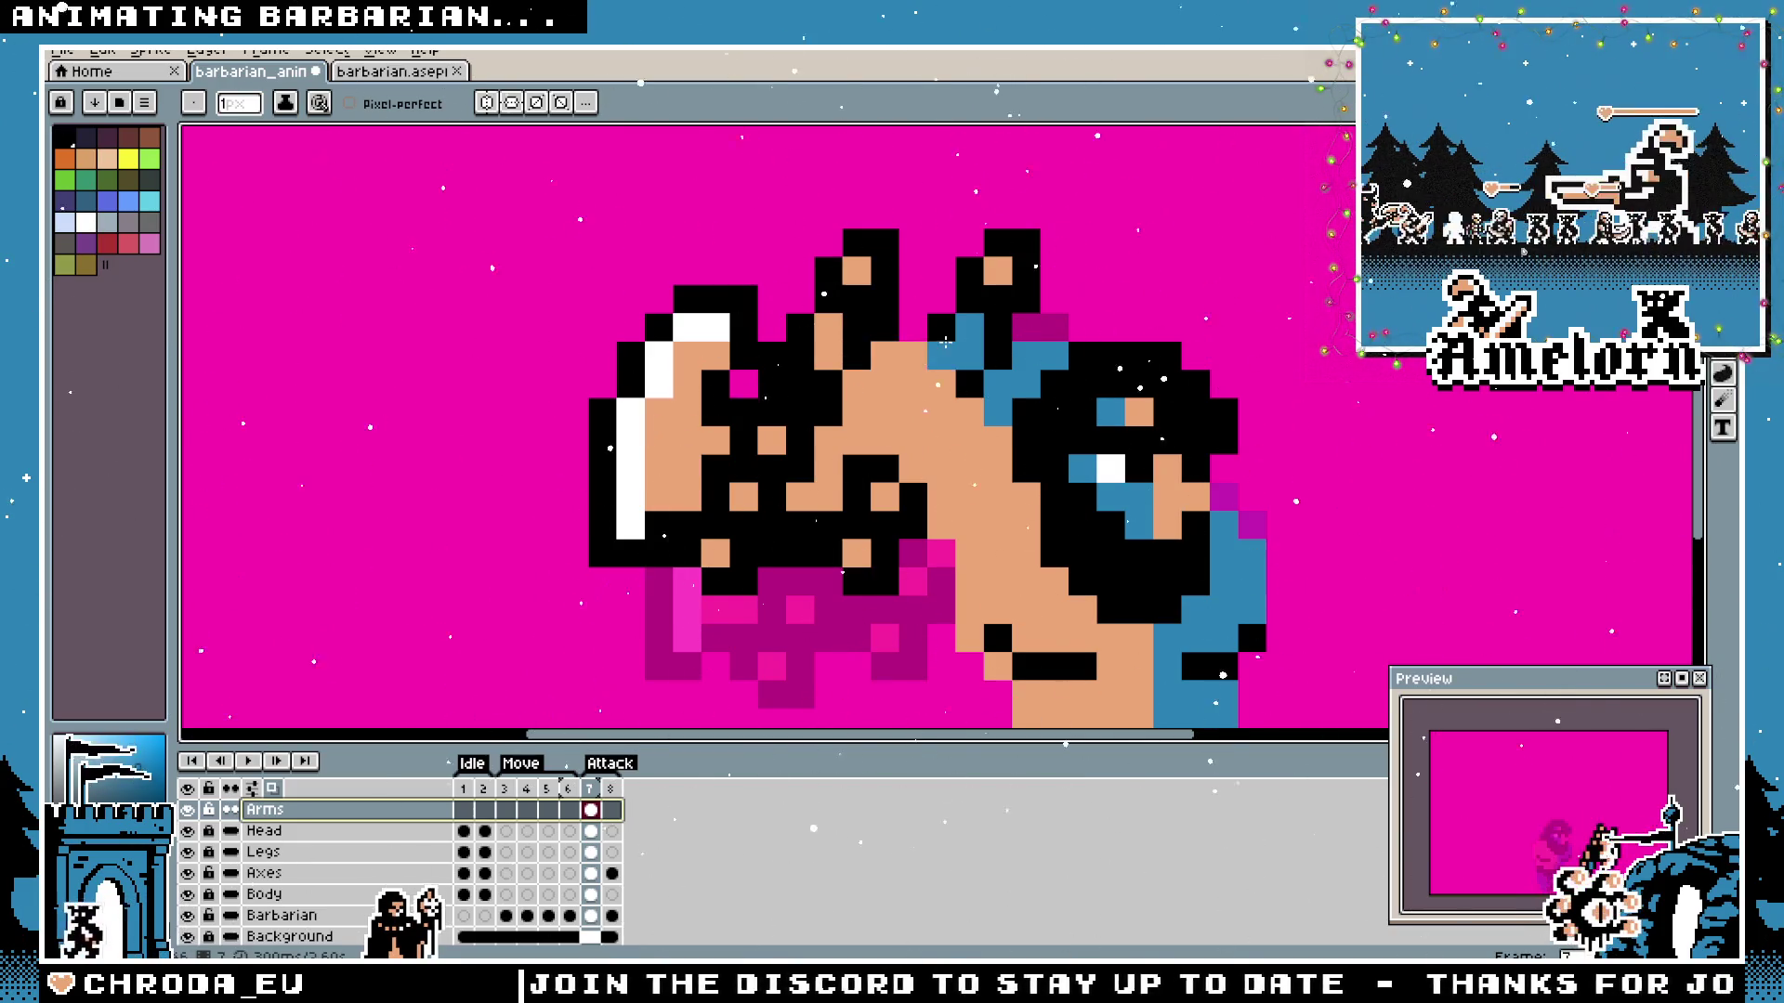
click(190, 811)
scroll(930, 443, down, 1)
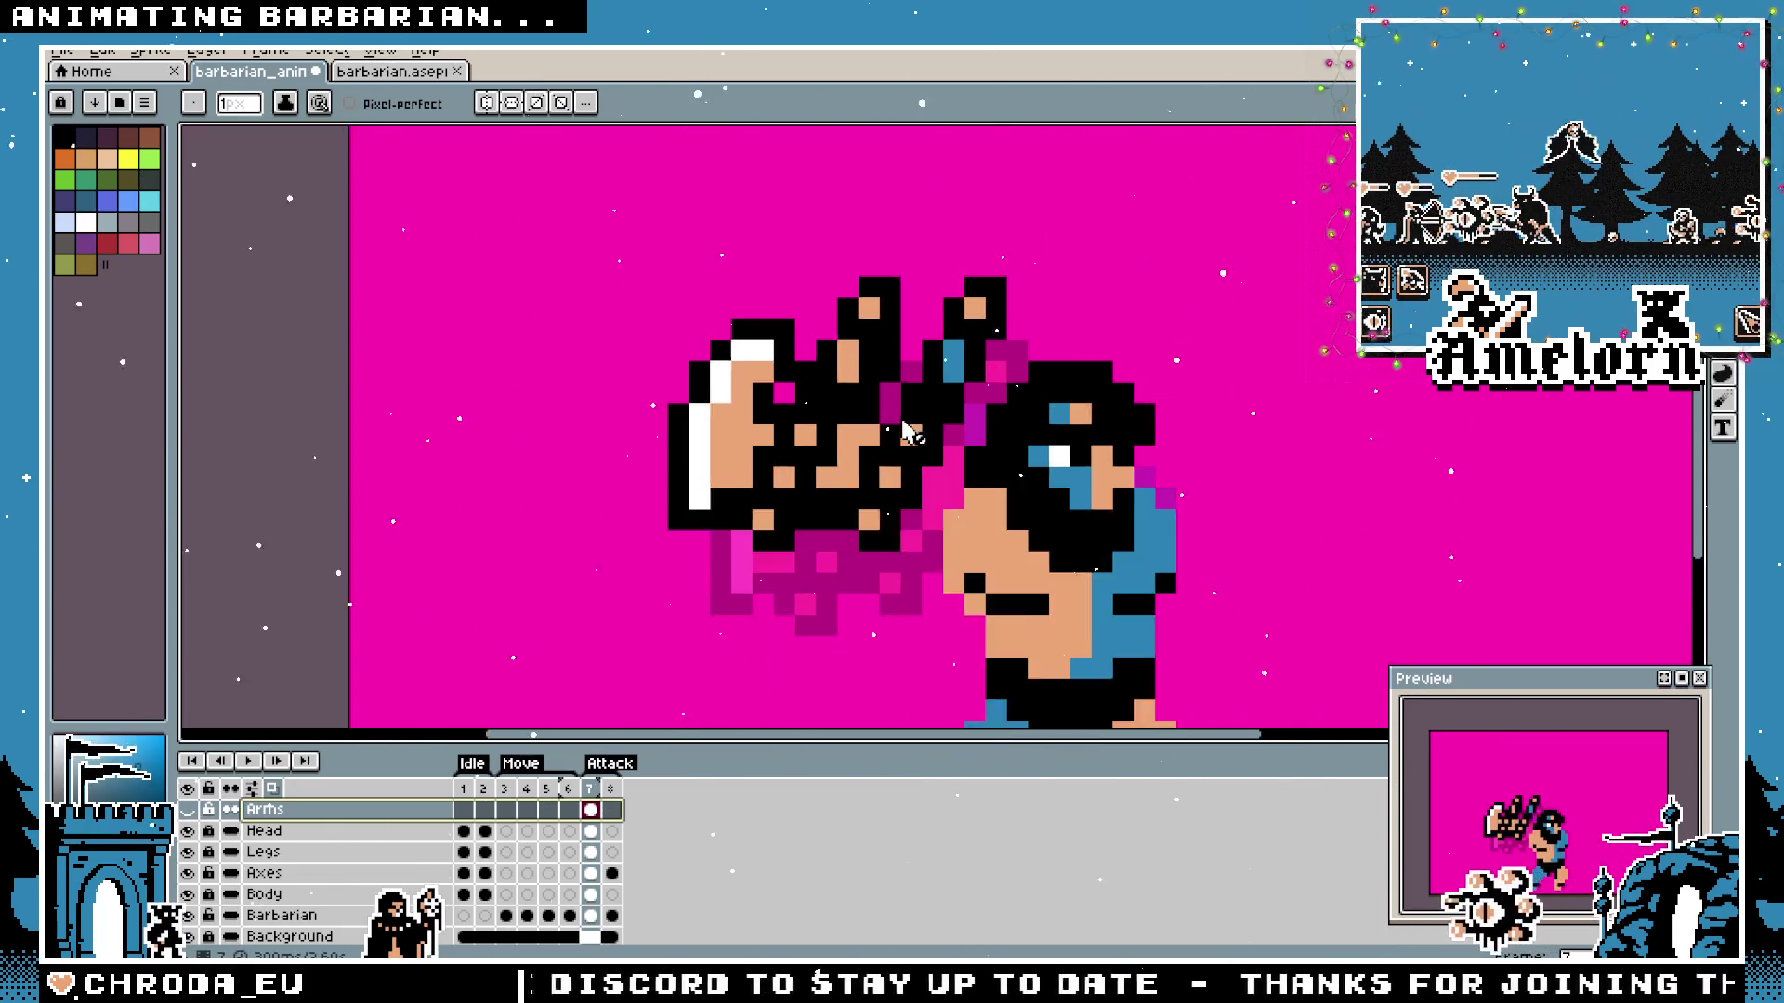
scroll(941, 474, down, 2)
scroll(962, 544, up, 2)
scroll(972, 570, up, 1)
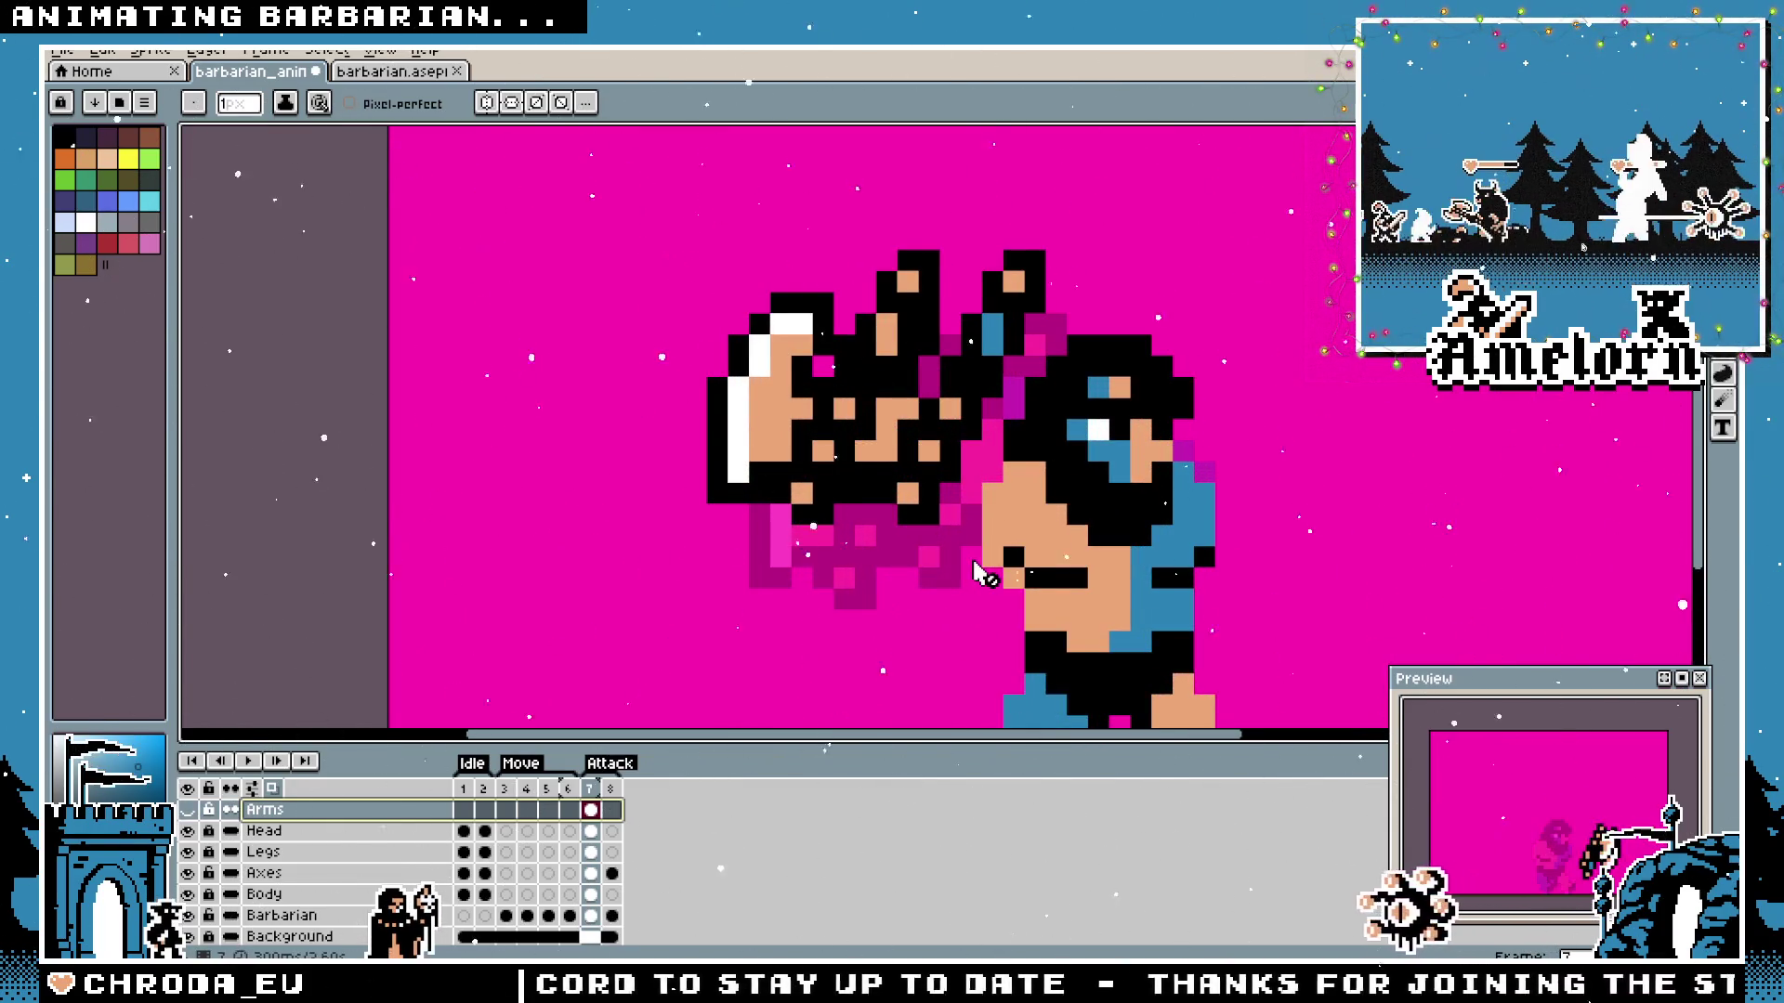
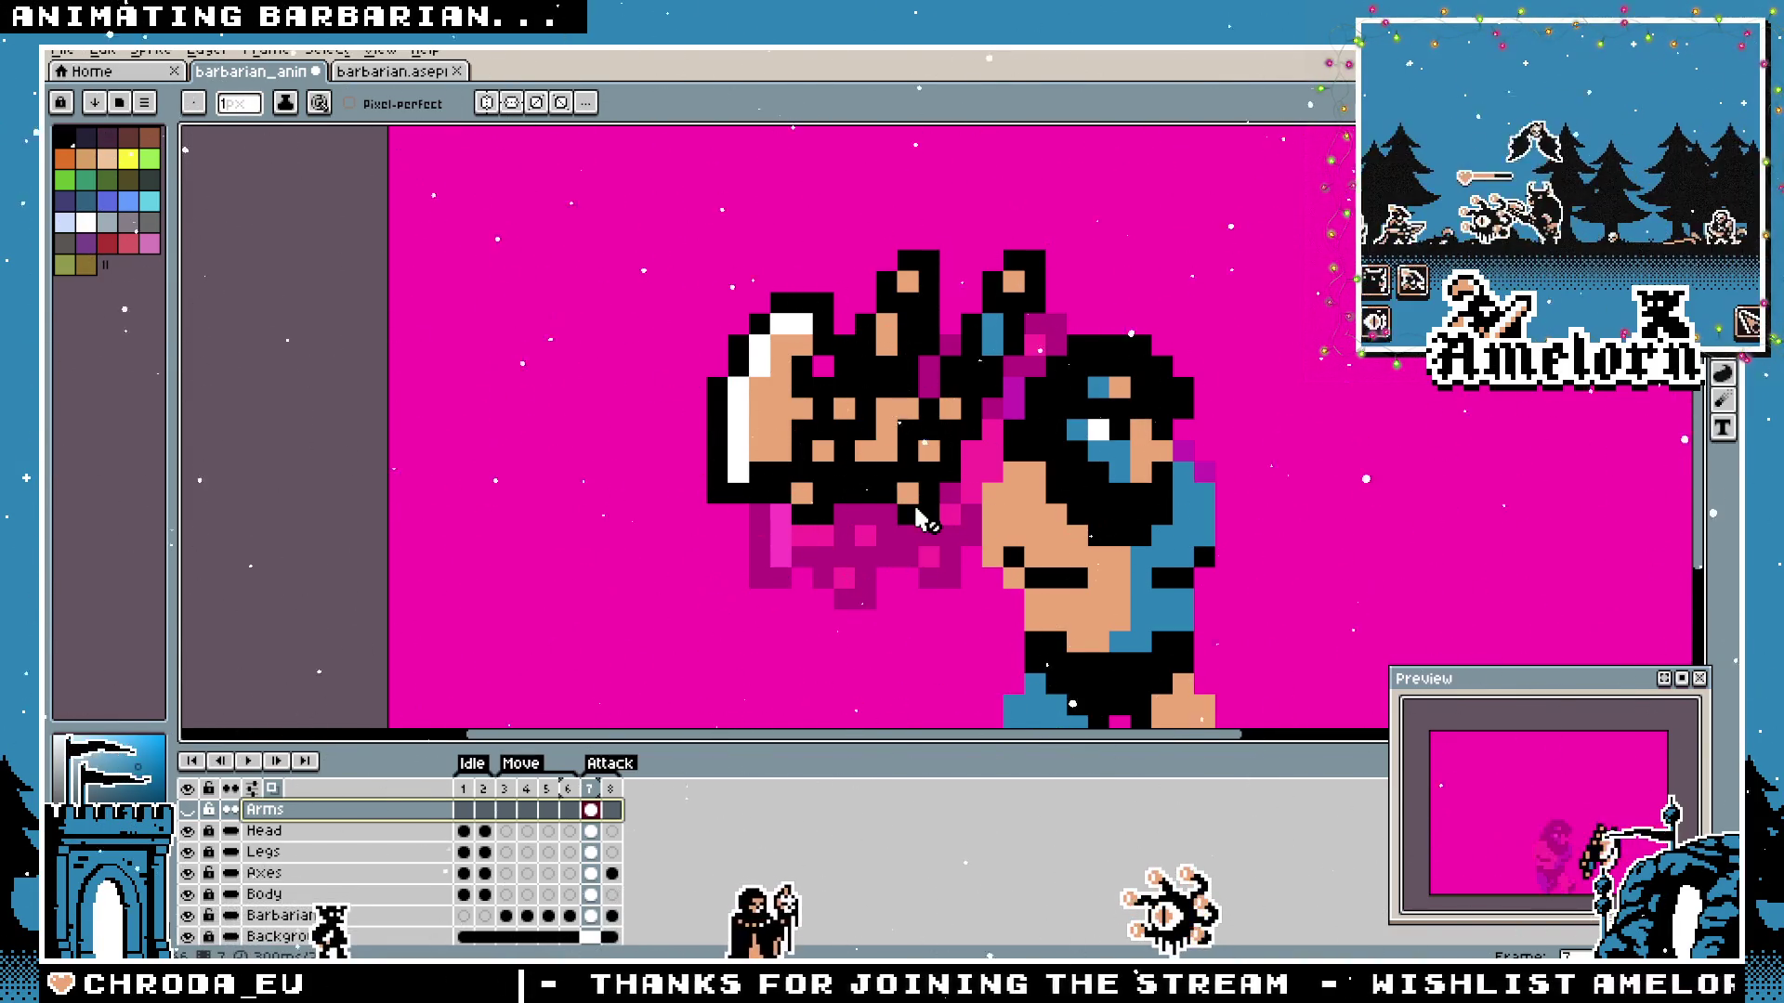
scroll(916, 516, down, 1)
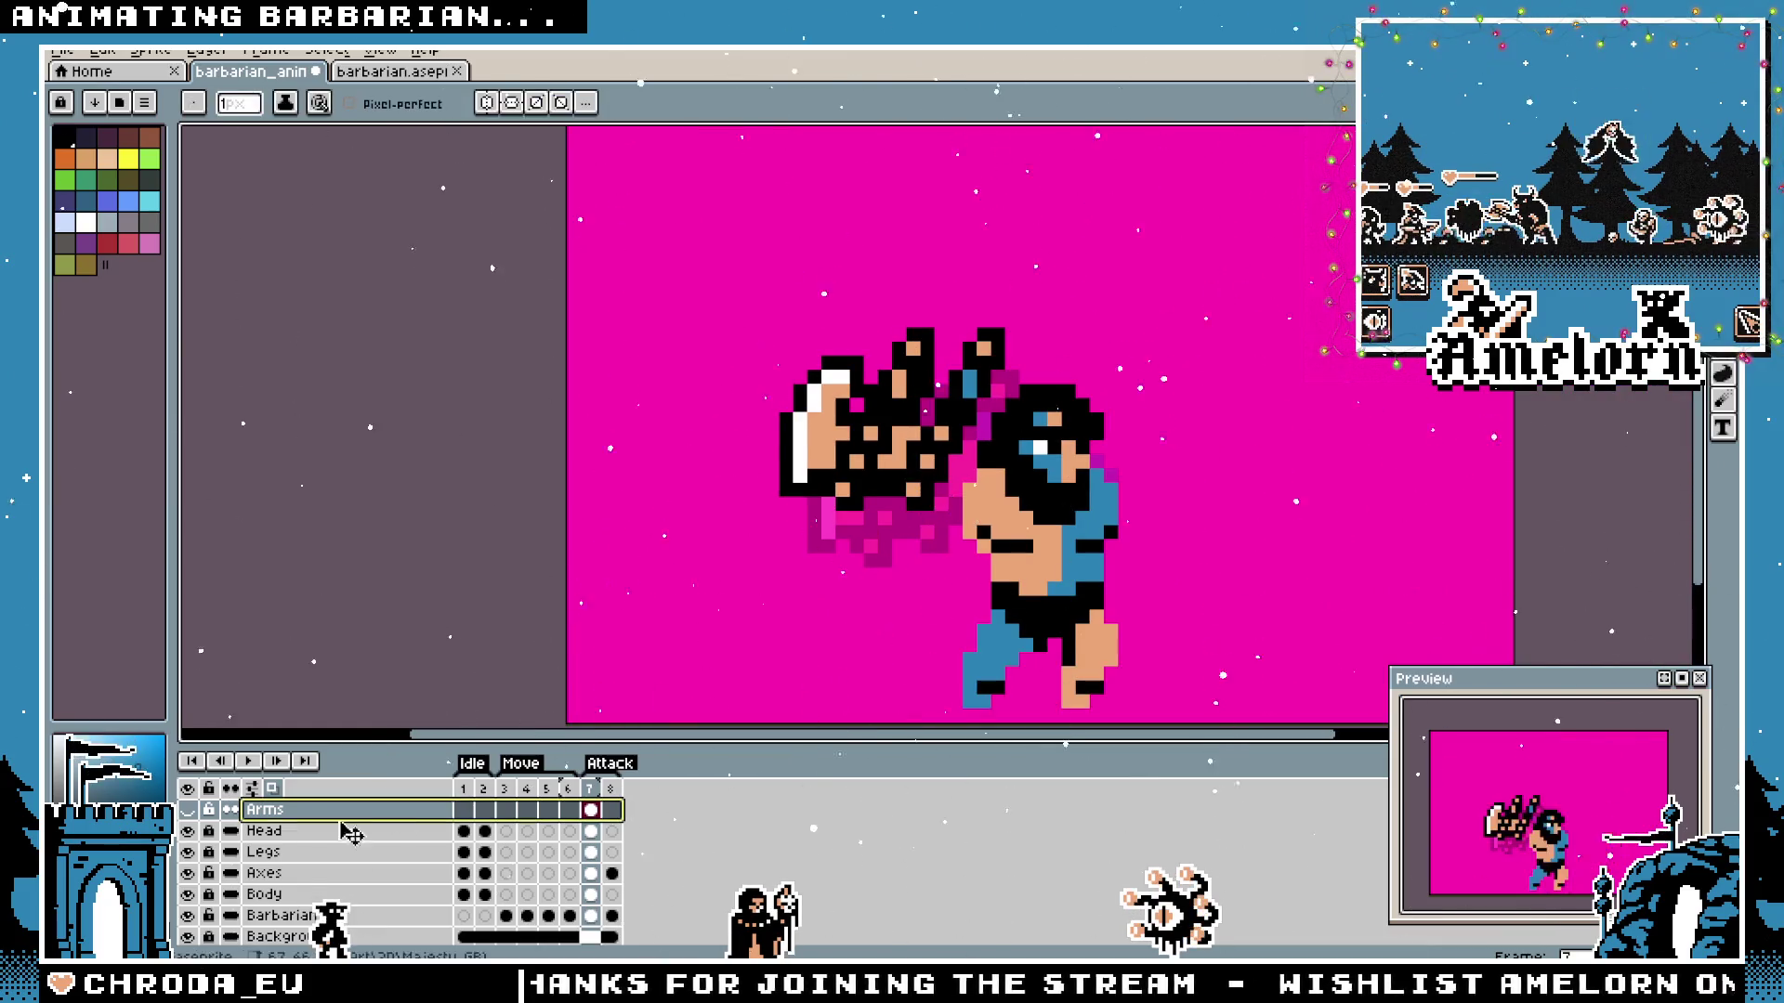
Make the Arms layer visible so the tan arms show over the barbarian's head.
click(201, 814)
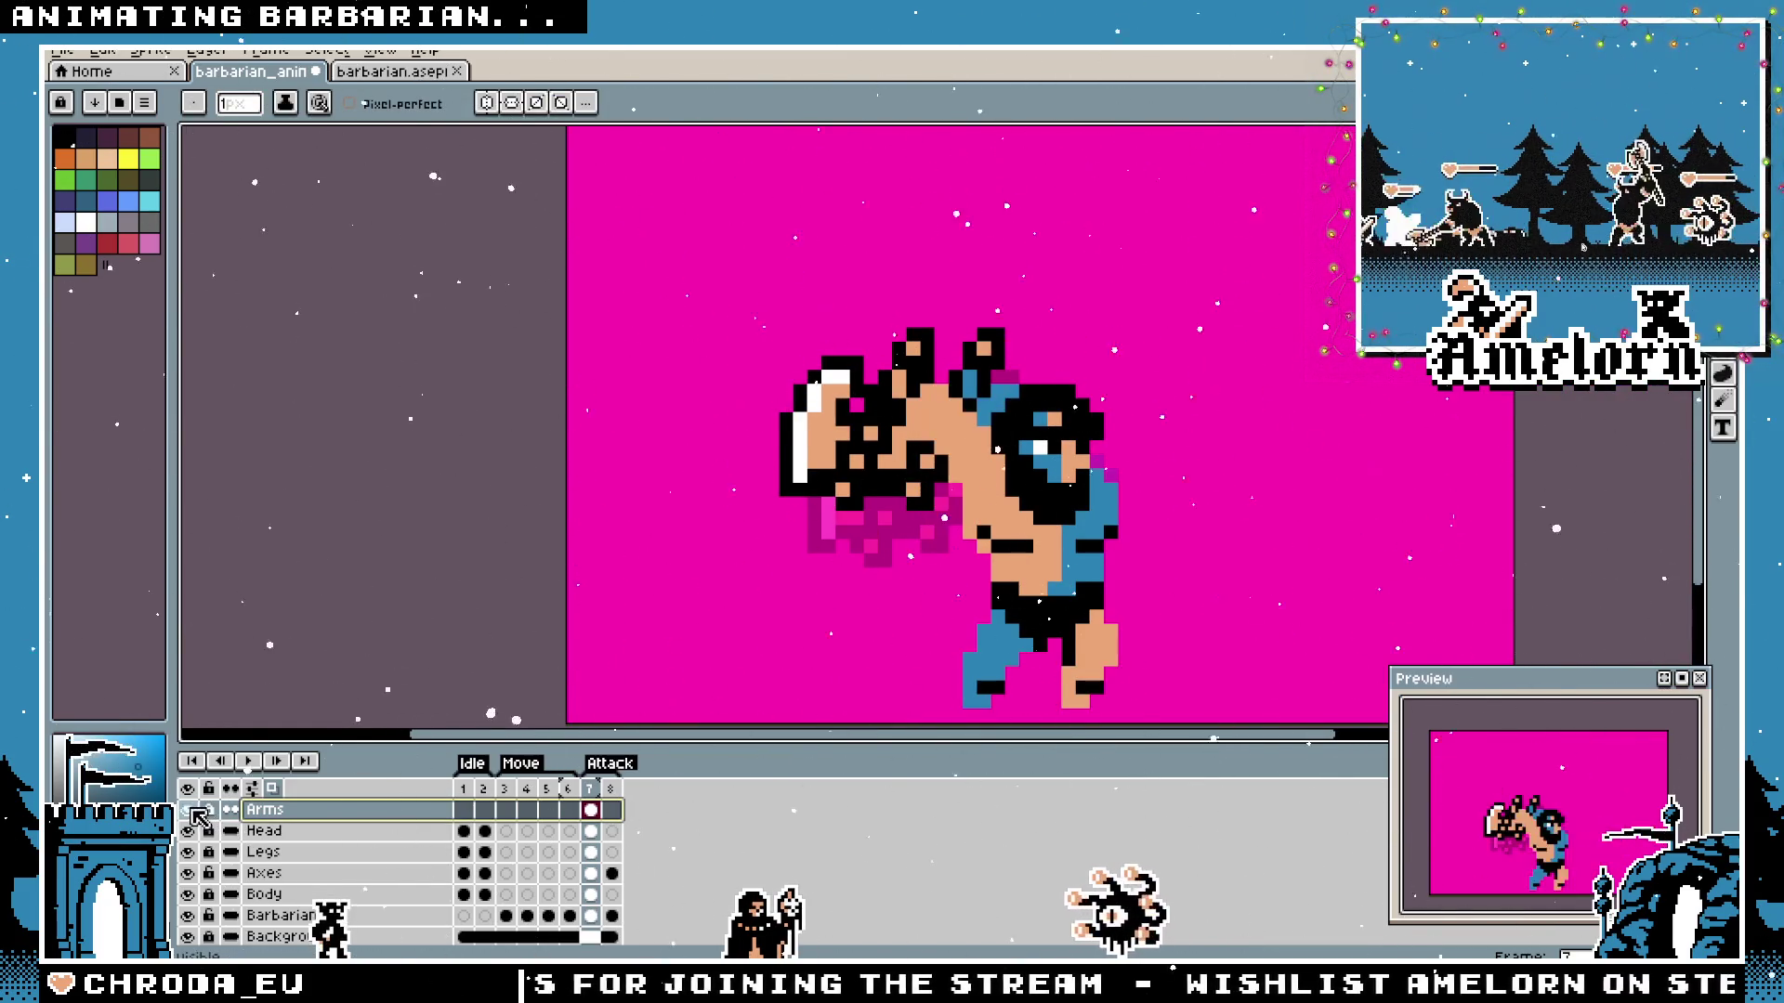
scroll(937, 466, up, 1)
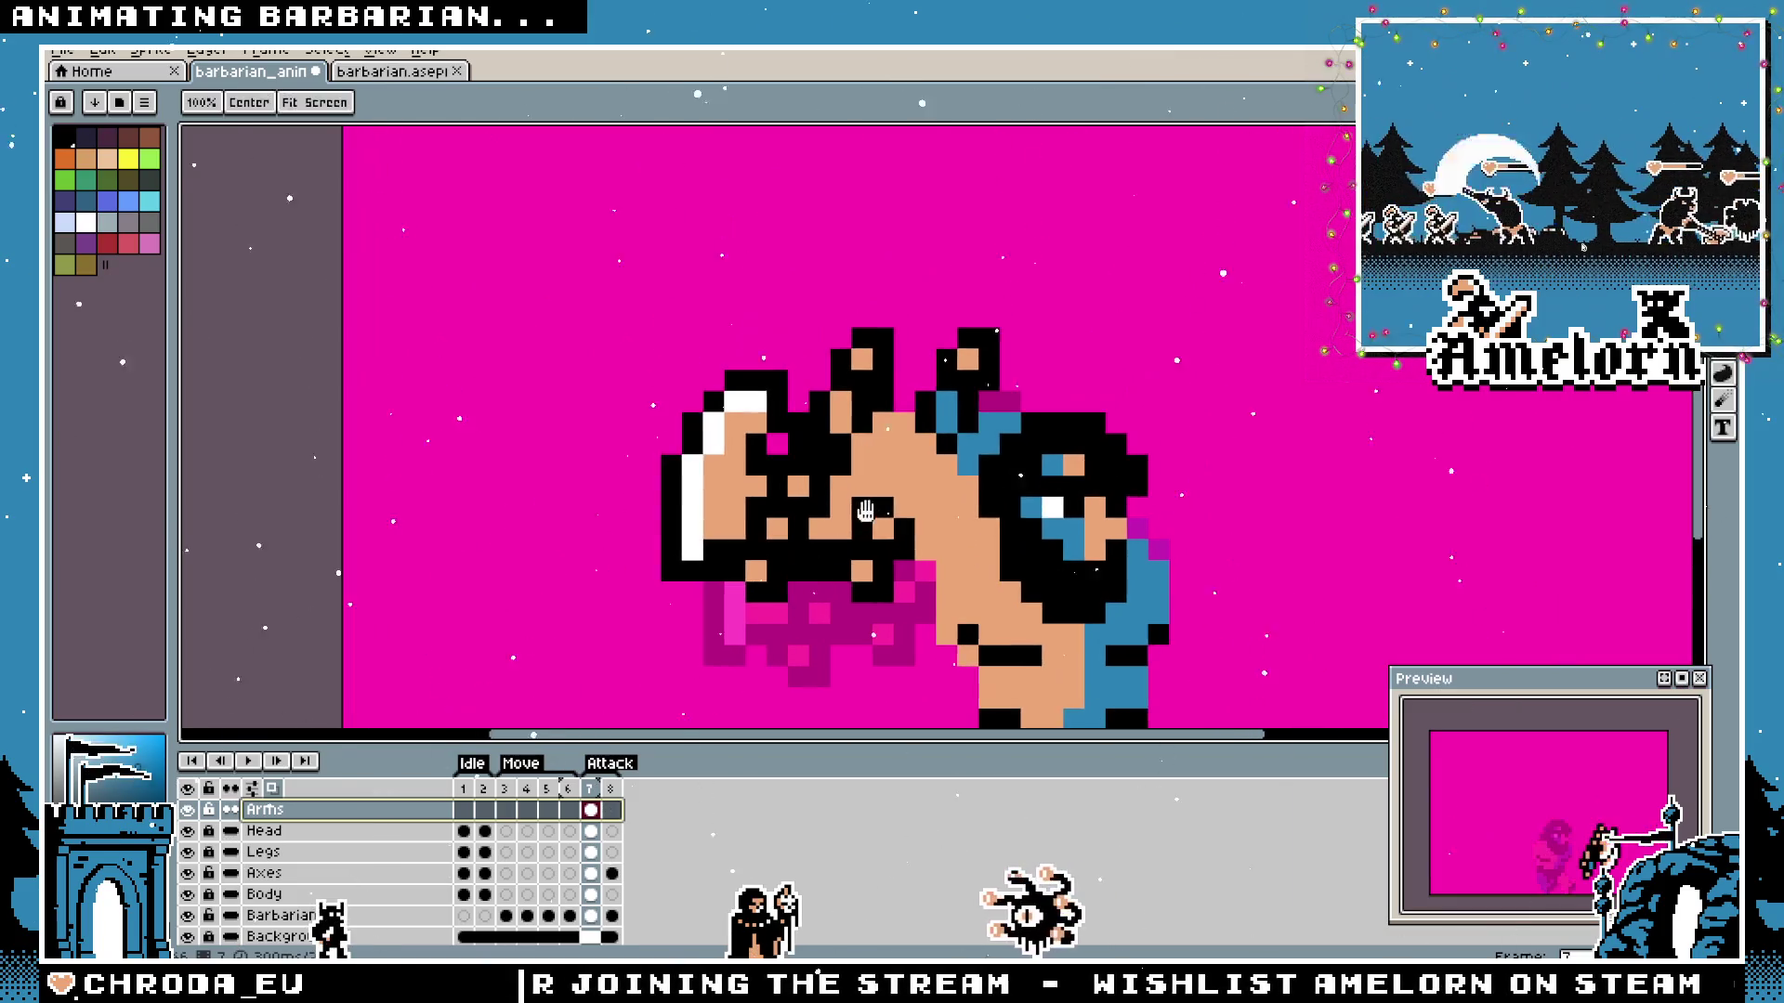
scroll(893, 448, up, 1)
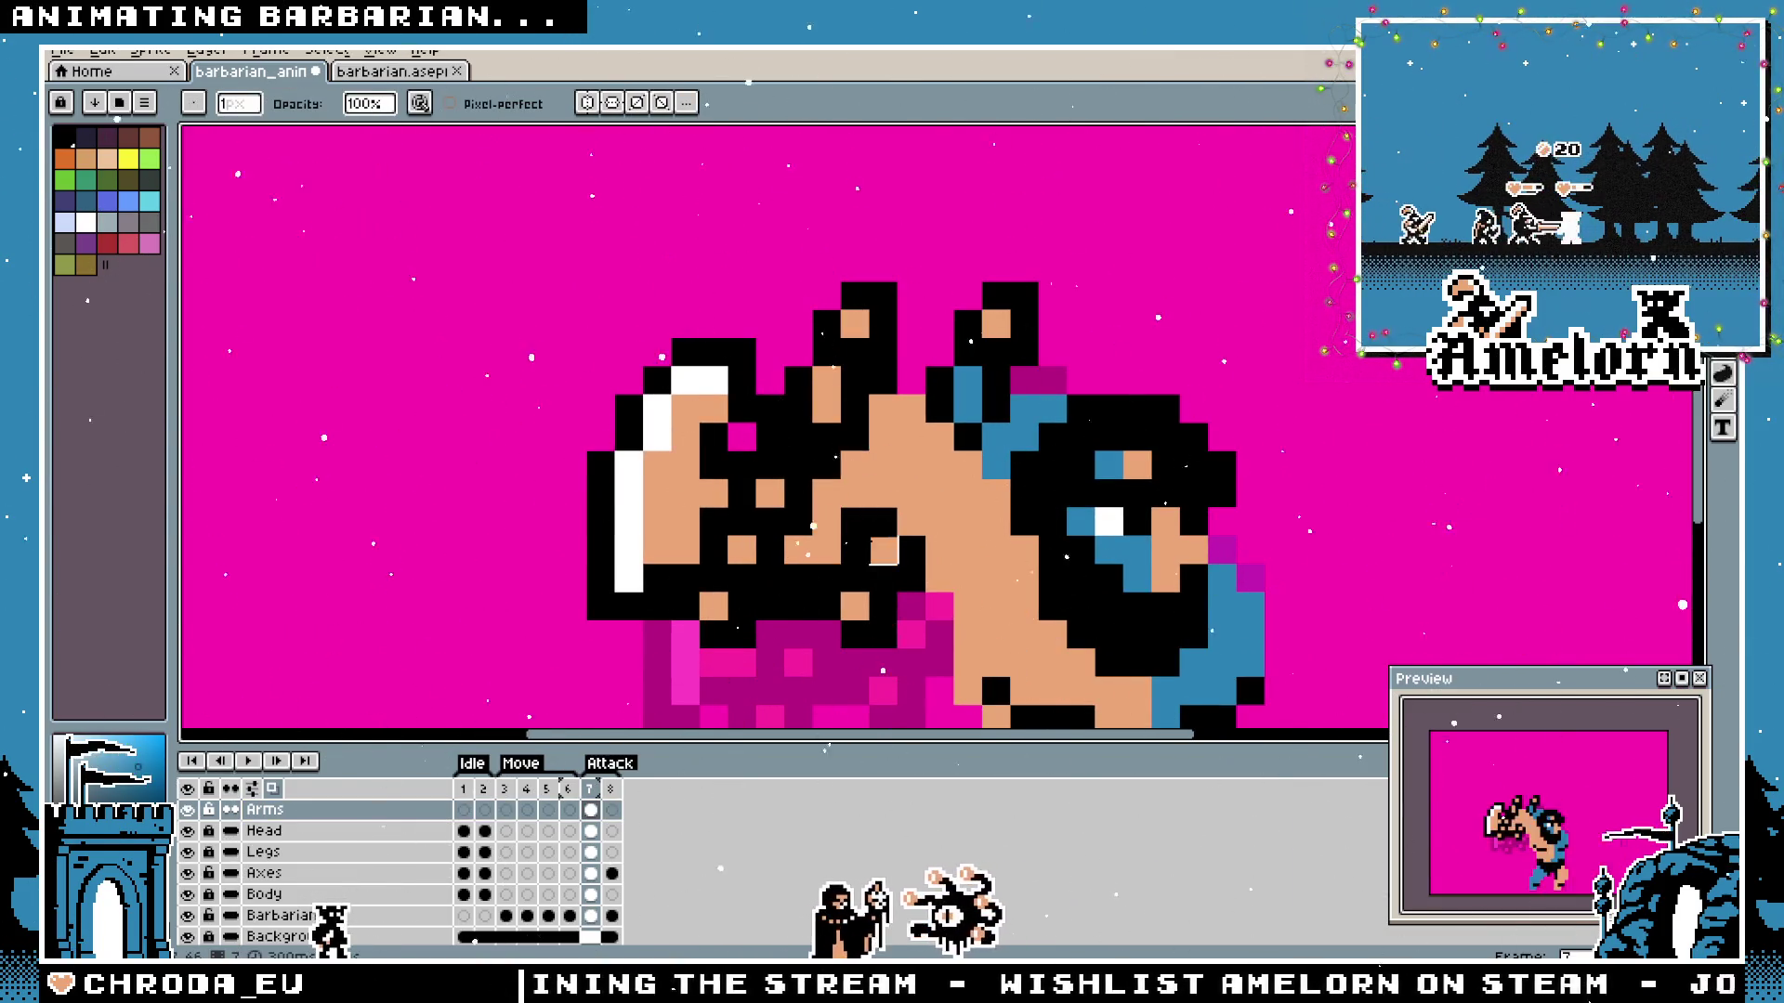
scroll(856, 438, down, 5)
scroll(888, 592, up, 5)
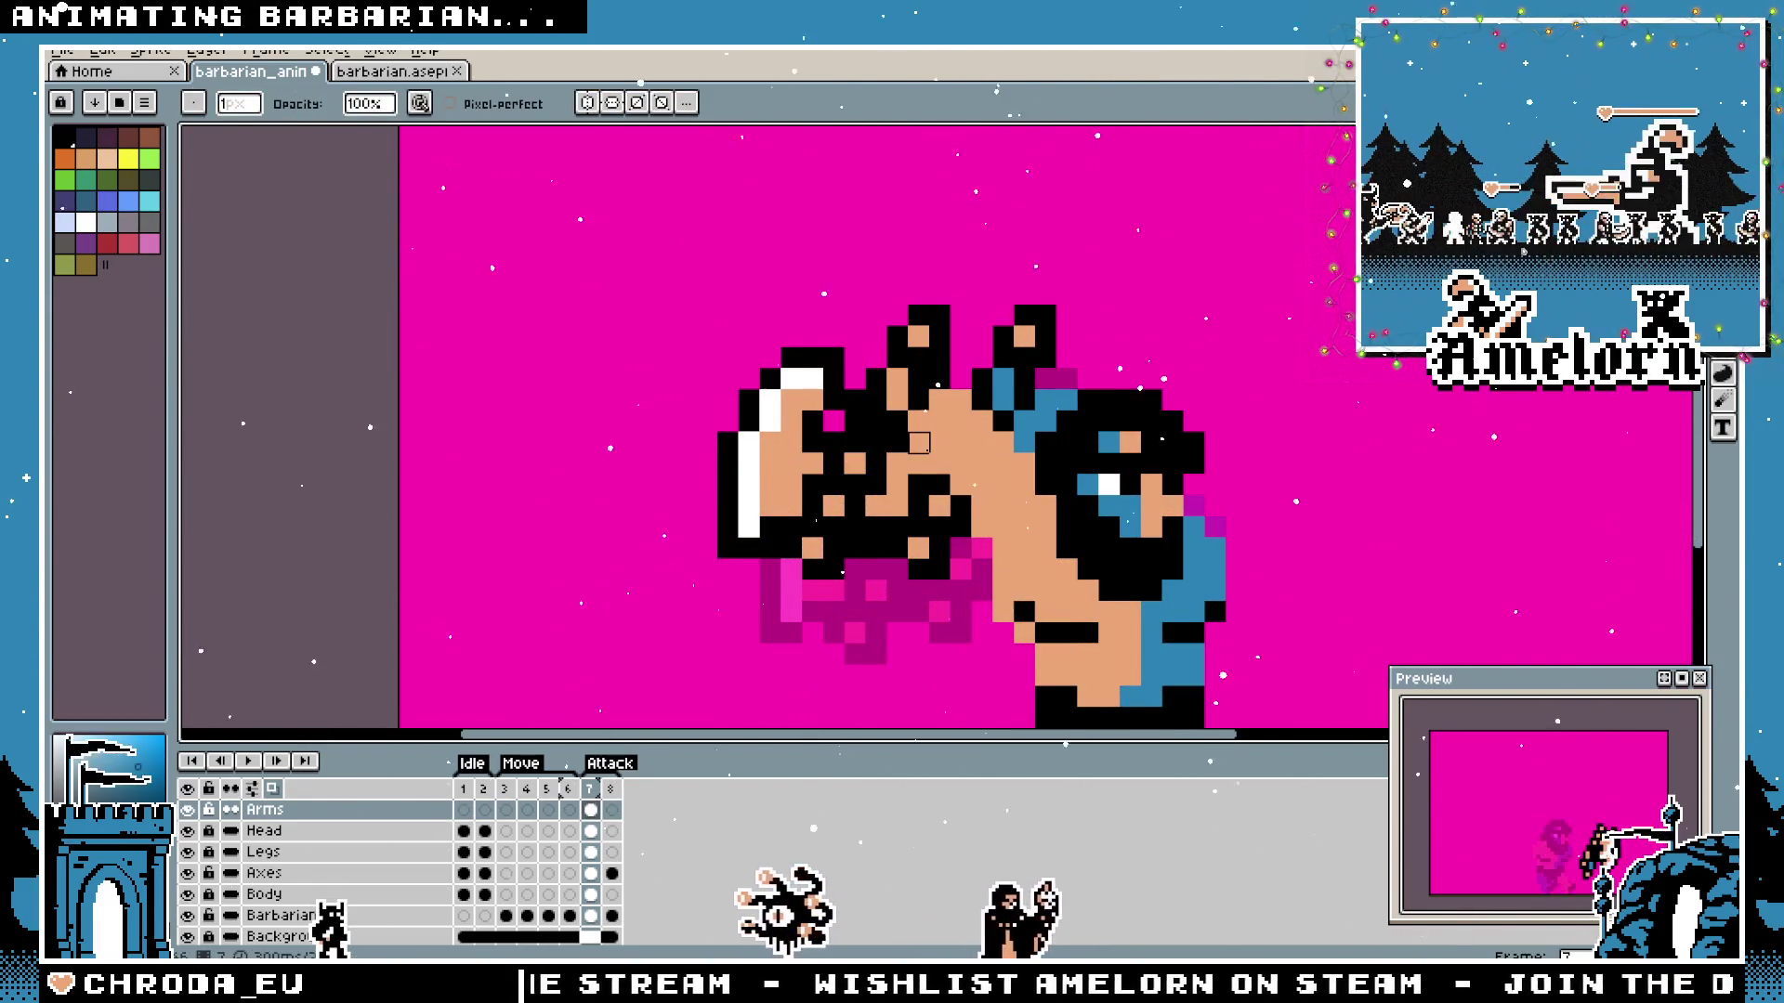
scroll(963, 557, down, 2)
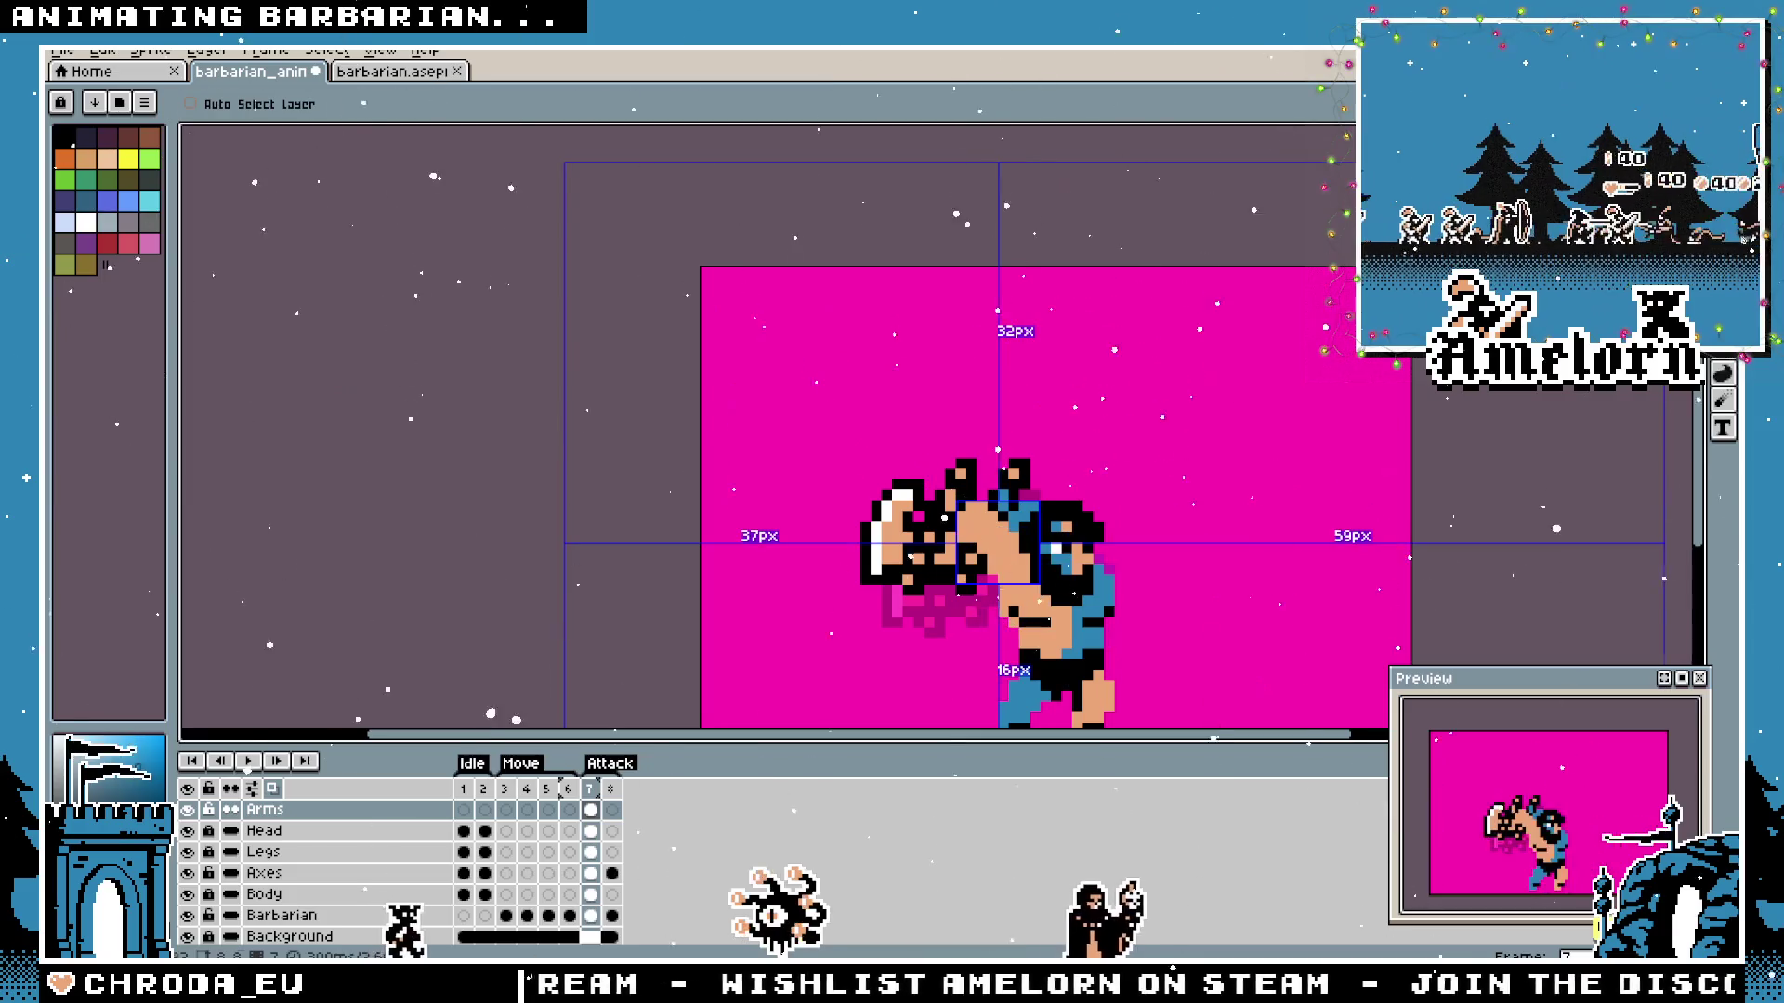
scroll(982, 623, down, 1)
scroll(983, 623, down, 2)
scroll(983, 622, up, 1)
scroll(974, 595, up, 3)
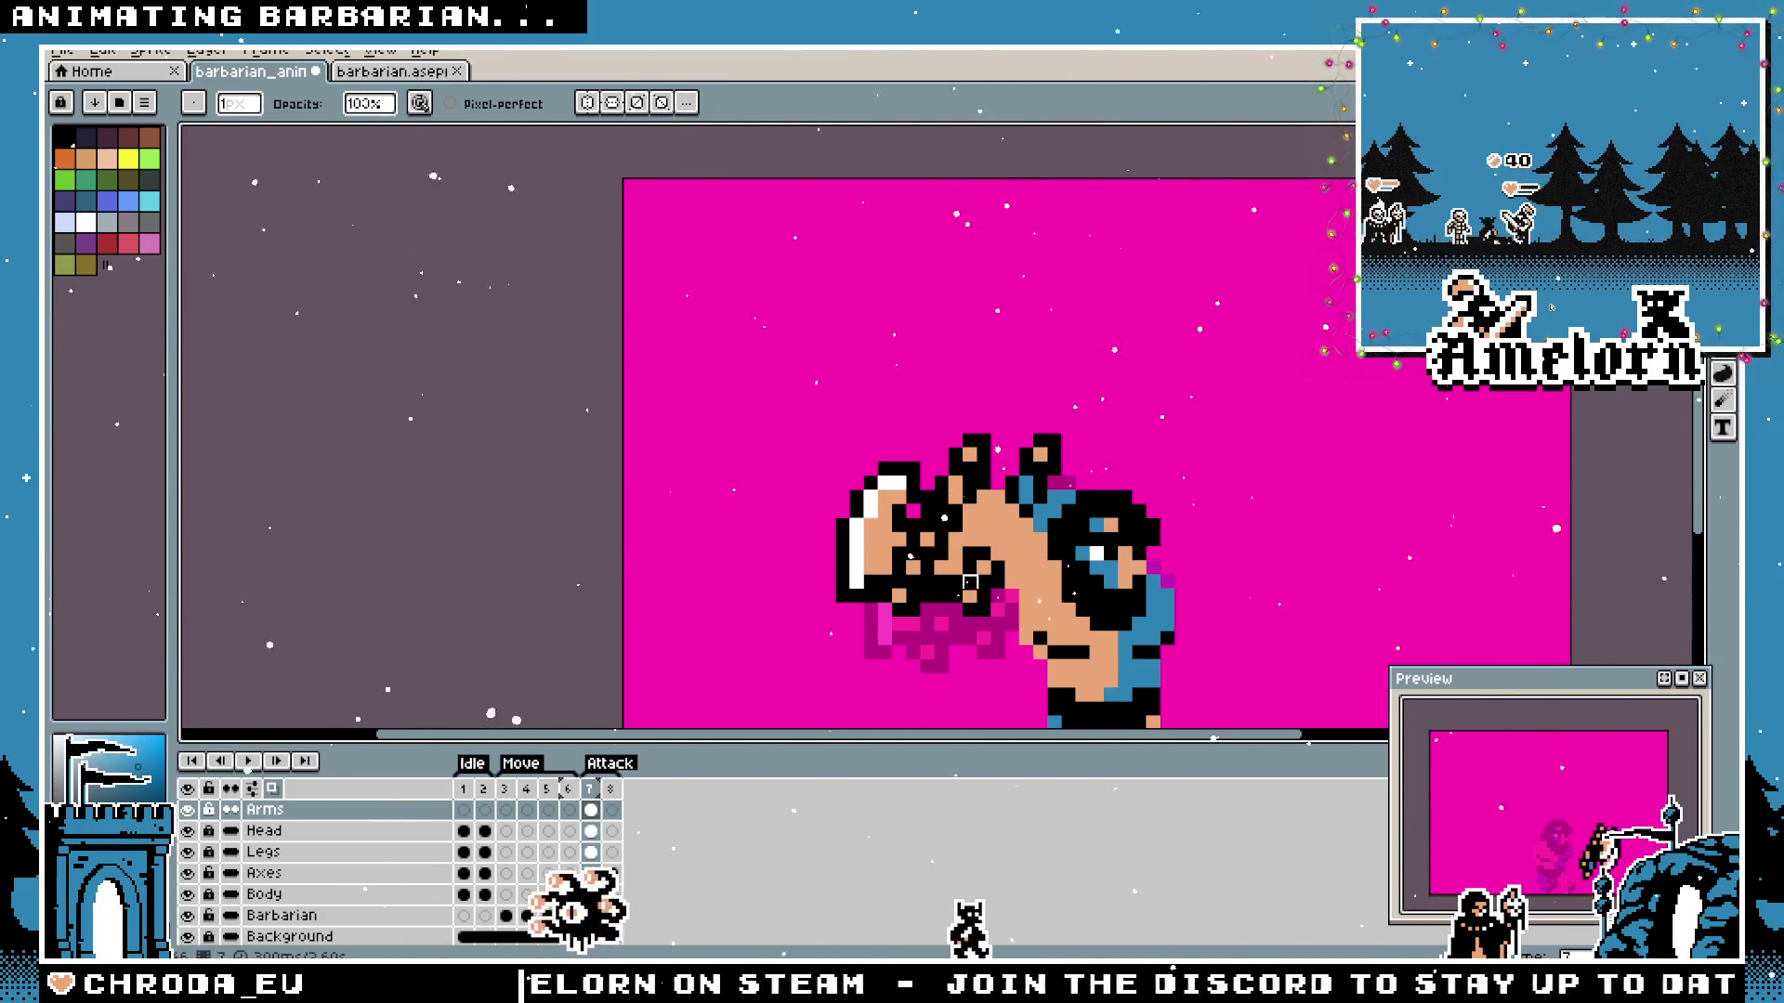
scroll(814, 595, down, 1)
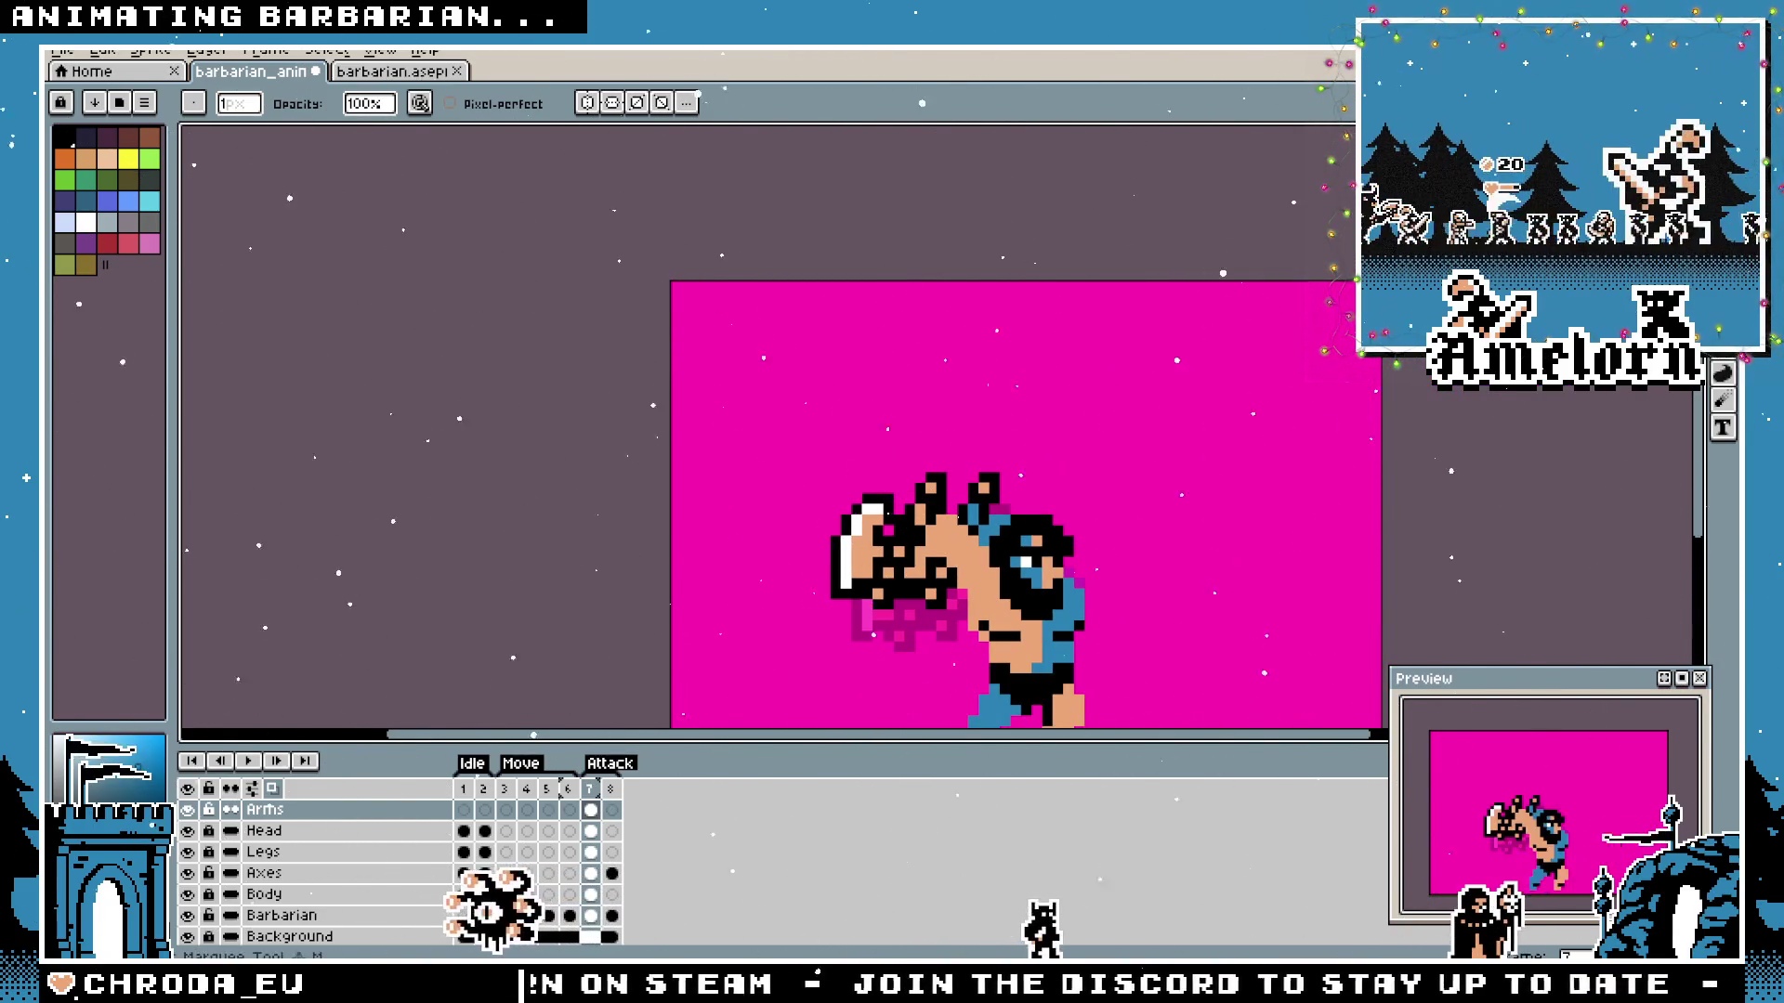
Erase the old axe pixels from the Axes layer in the attack frame.
key(m)
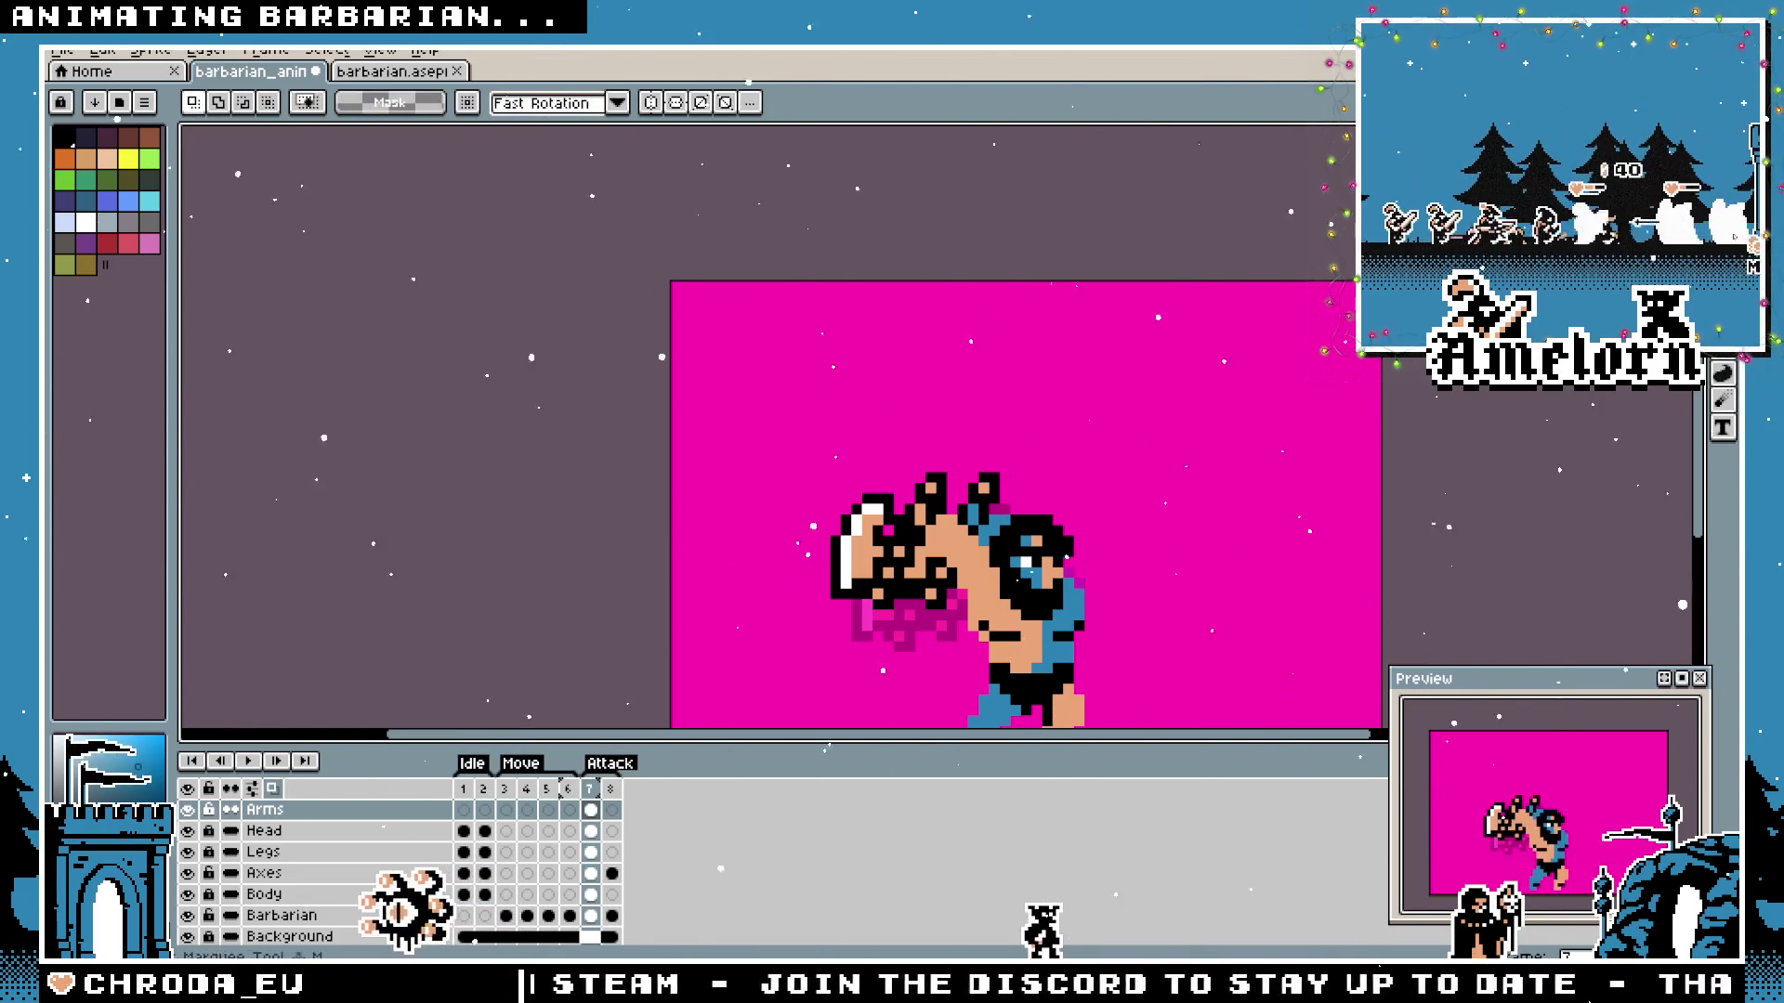
scroll(1096, 510, up, 2)
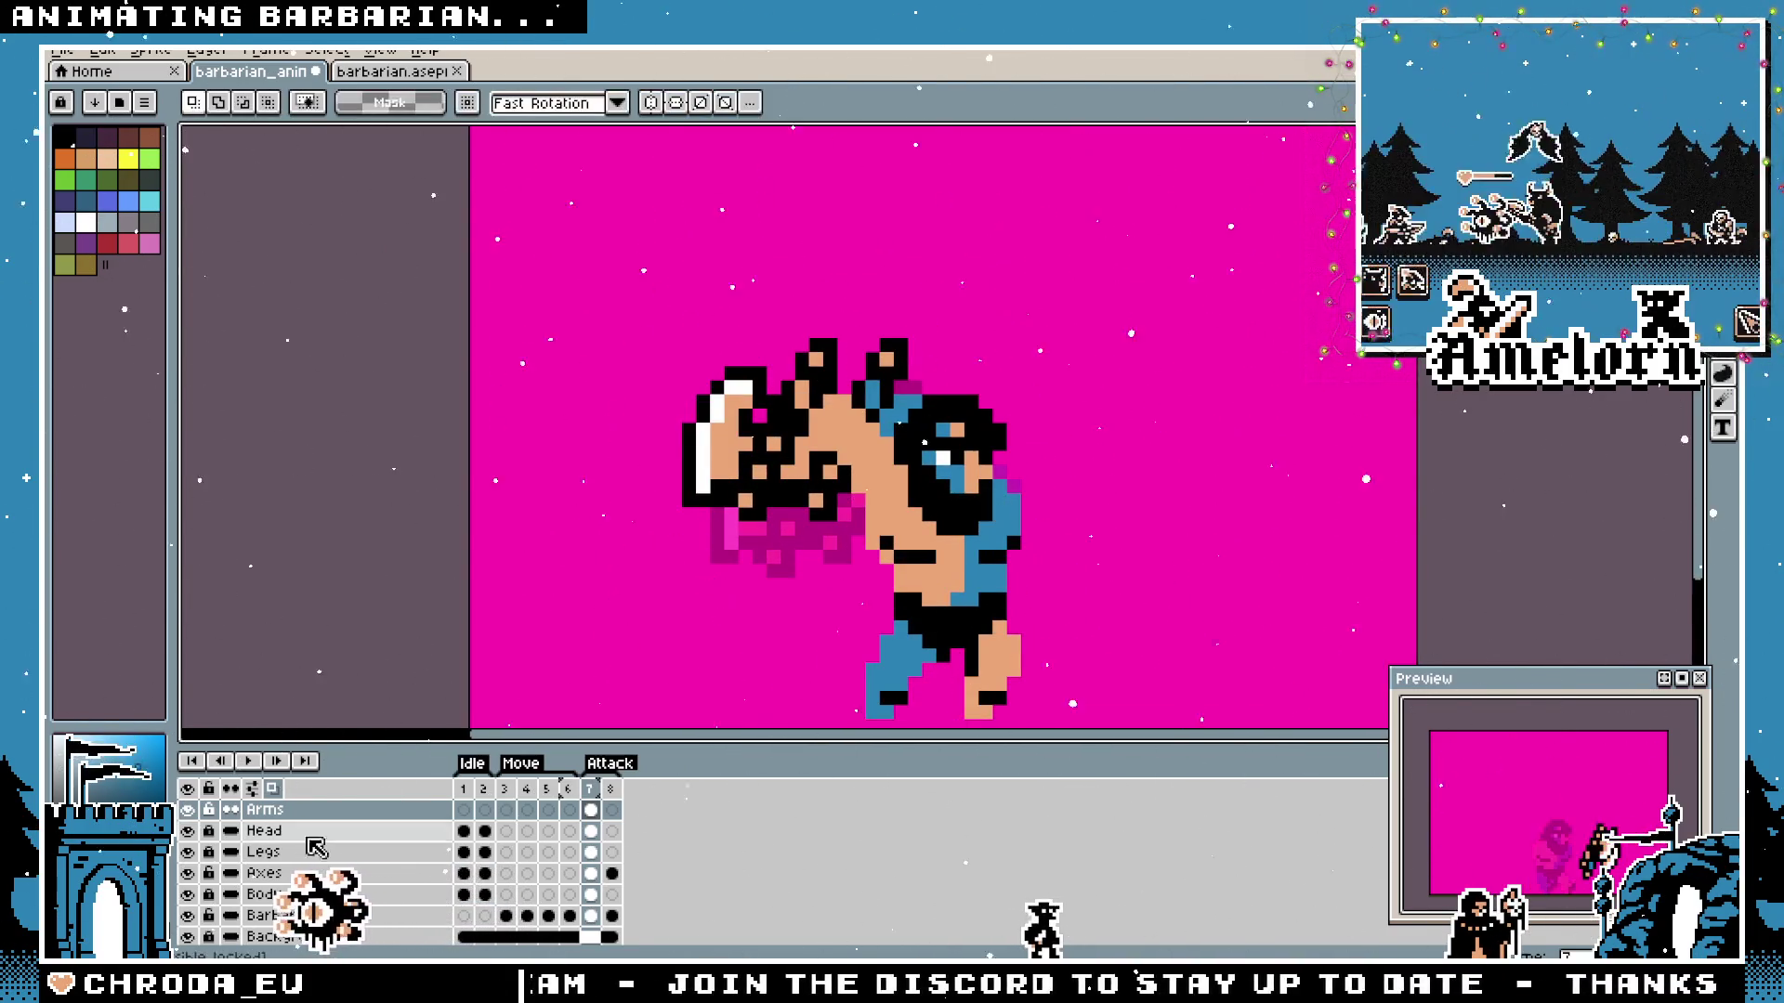
click(262, 873)
drag(940, 310, 1156, 402)
key(Delete)
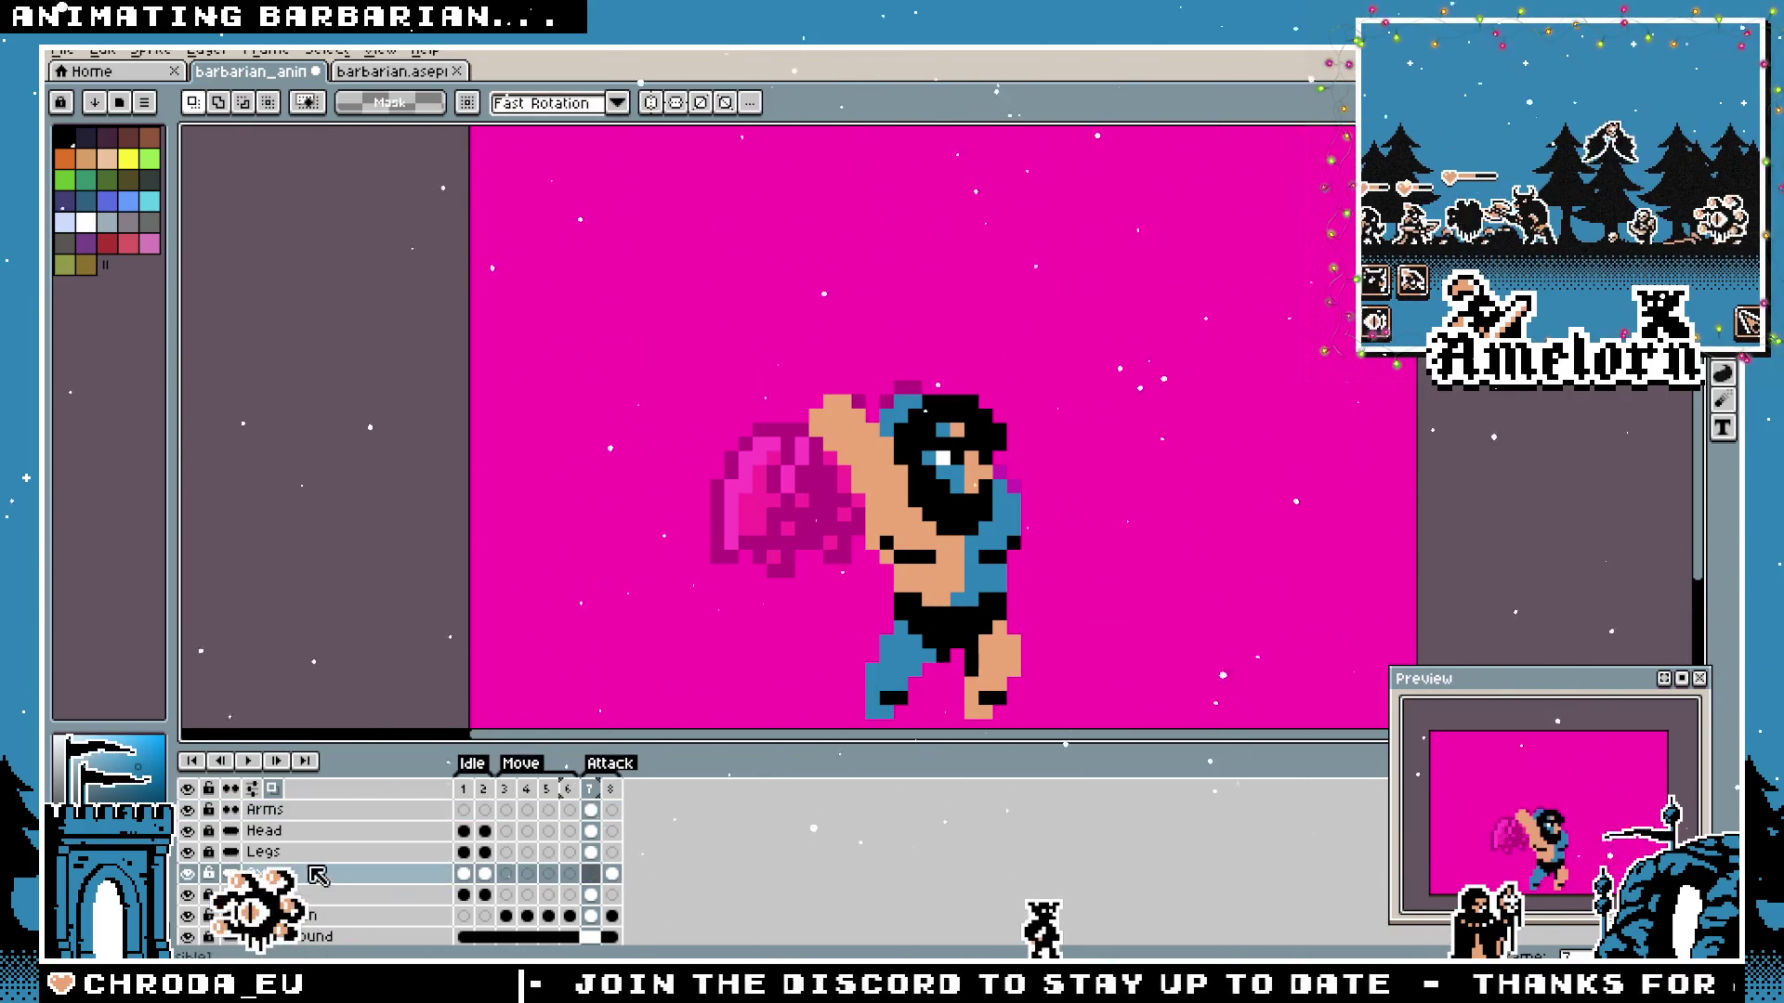
Erase the raised arm from the Arms layer, then select the left axe on the barbarian sprite sheet.
click(266, 809)
drag(622, 294, 1222, 692)
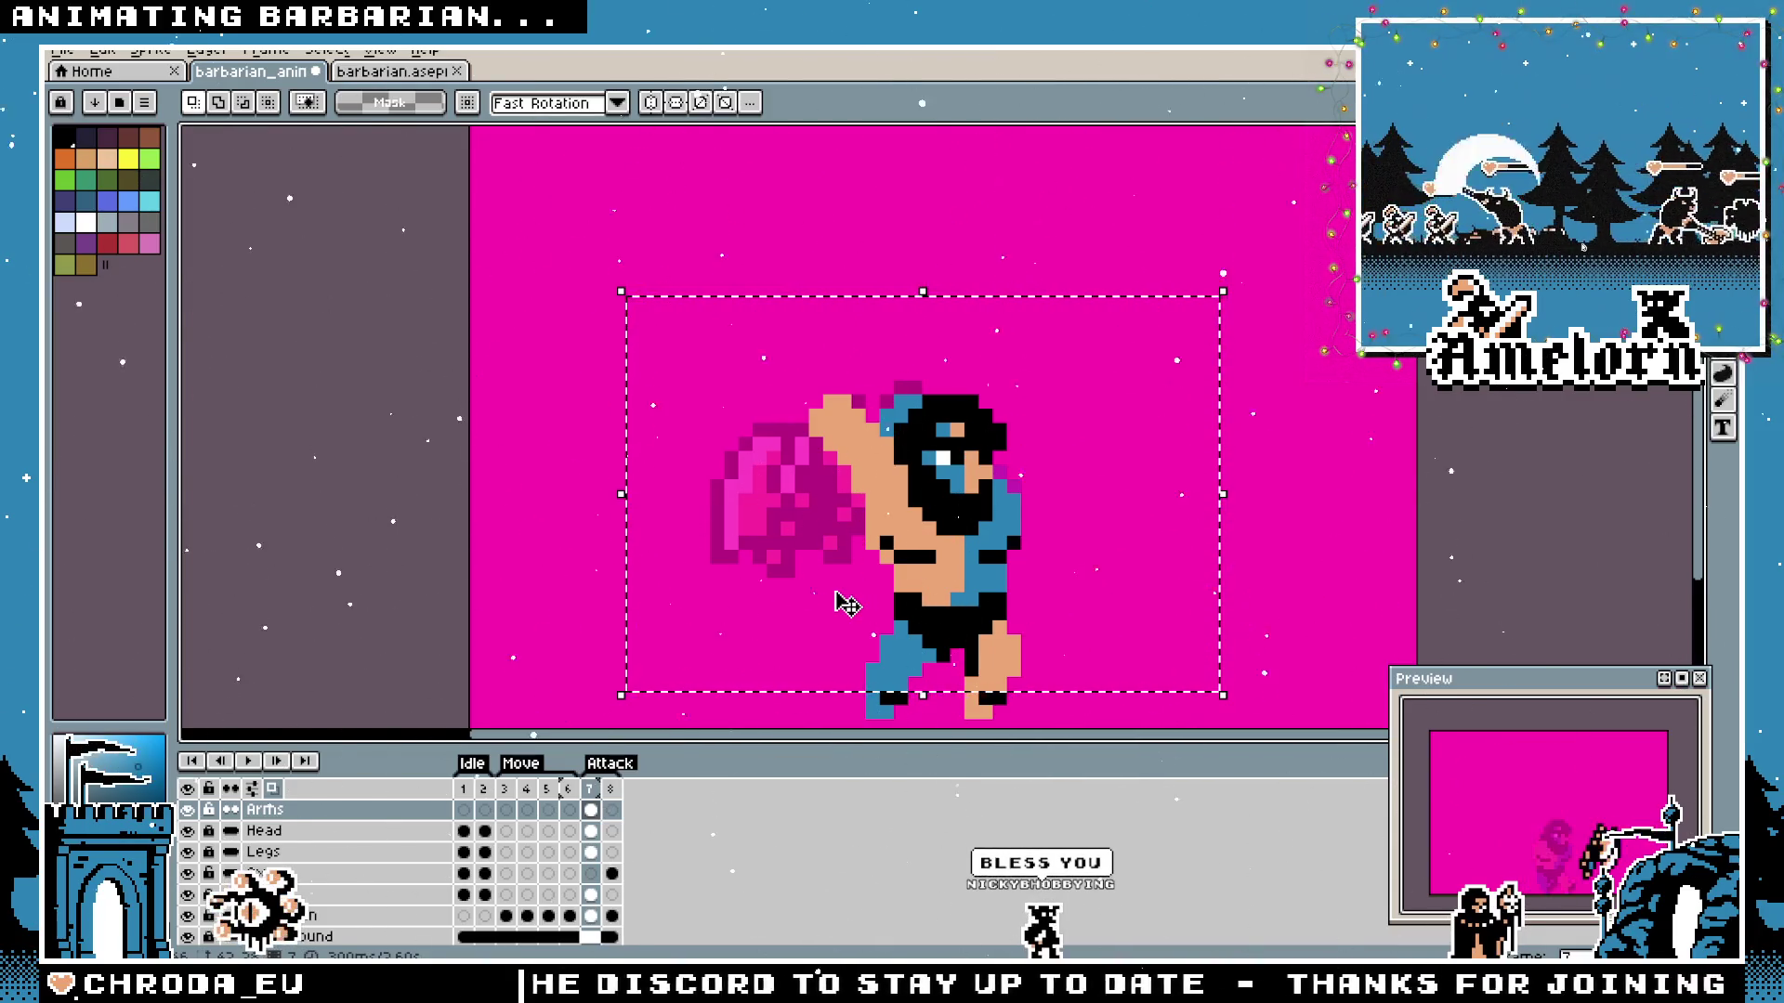
key(Delete)
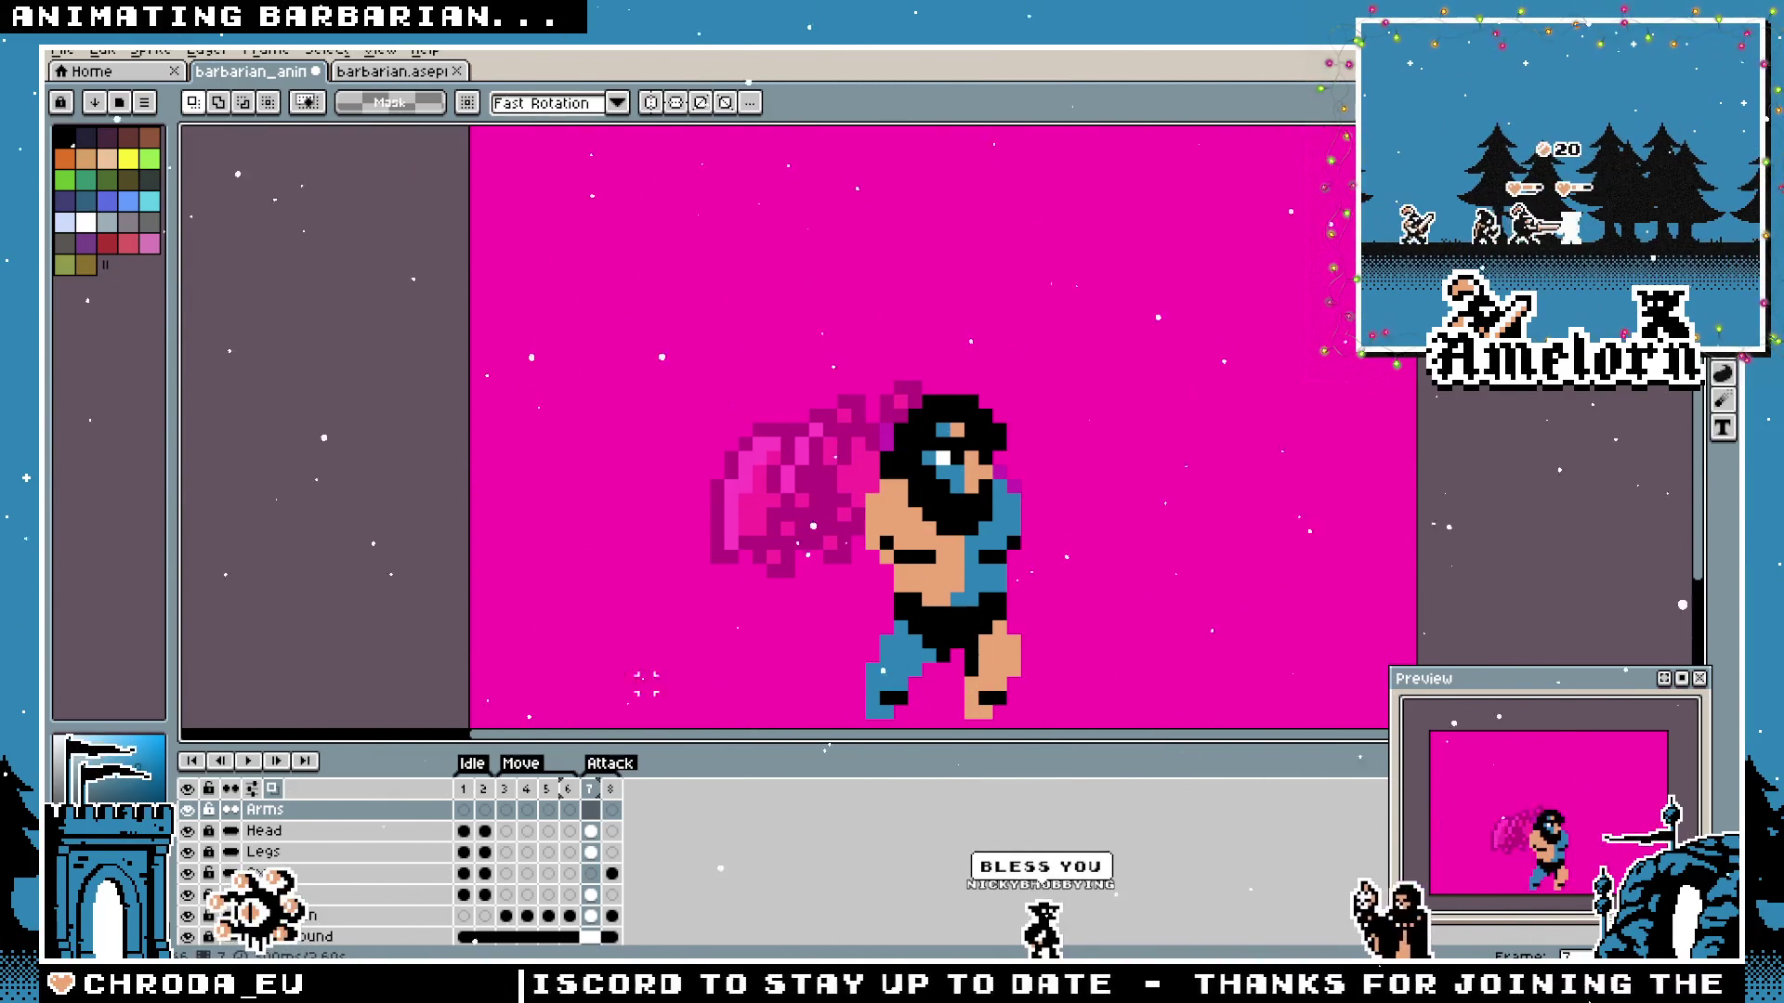
key(ctrl+Tab)
drag(683, 163, 338, 532)
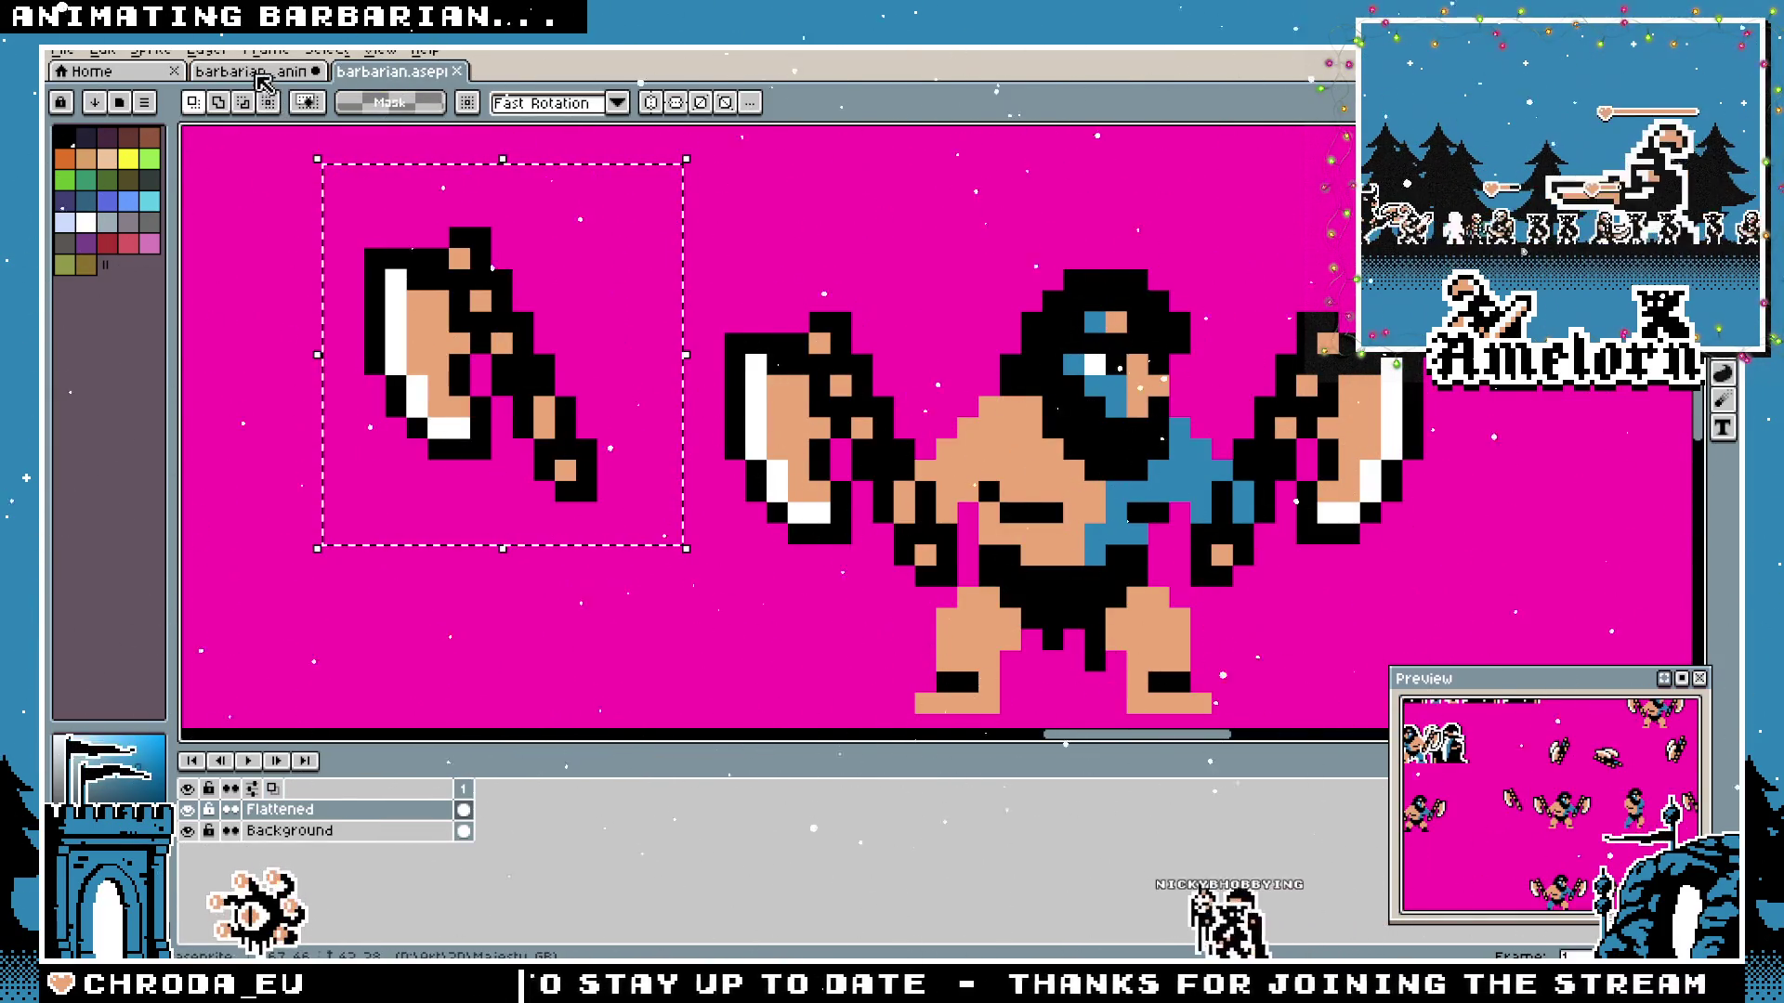
Paste the axe into the attack frame, rotate it and flip it horizontally beside the barbarian.
key(ctrl+shift+Tab)
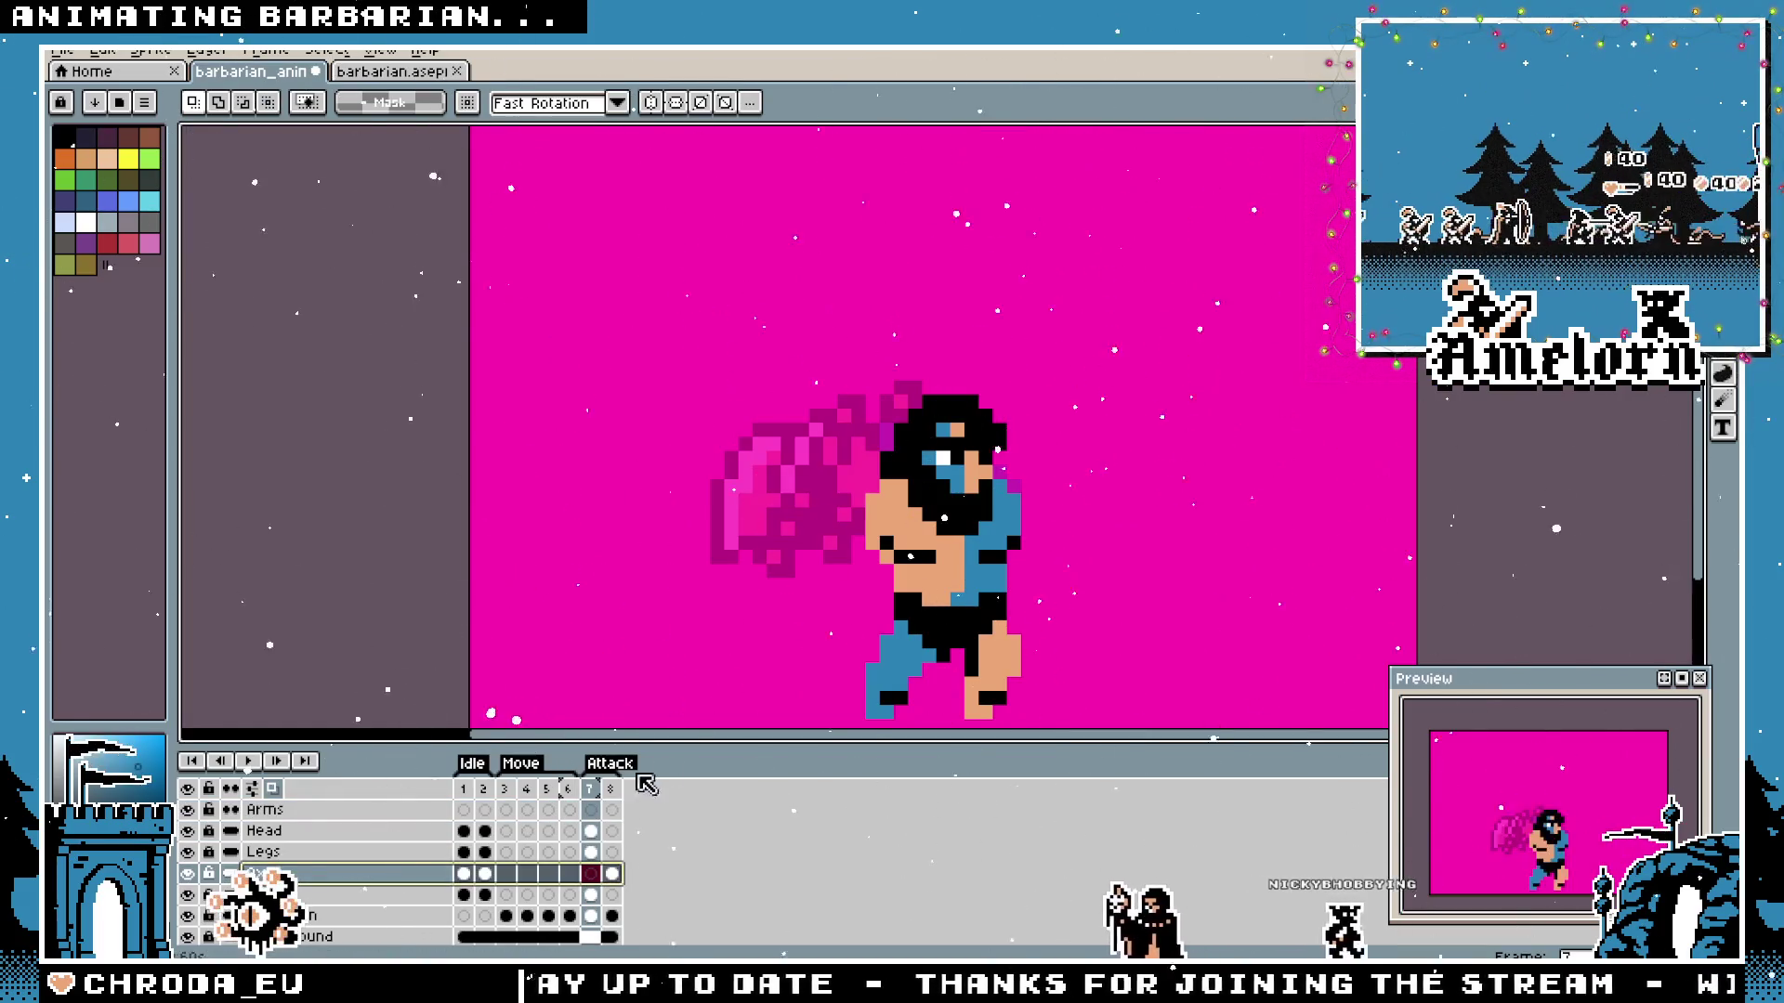
key(ctrl+v)
drag(843, 429, 675, 425)
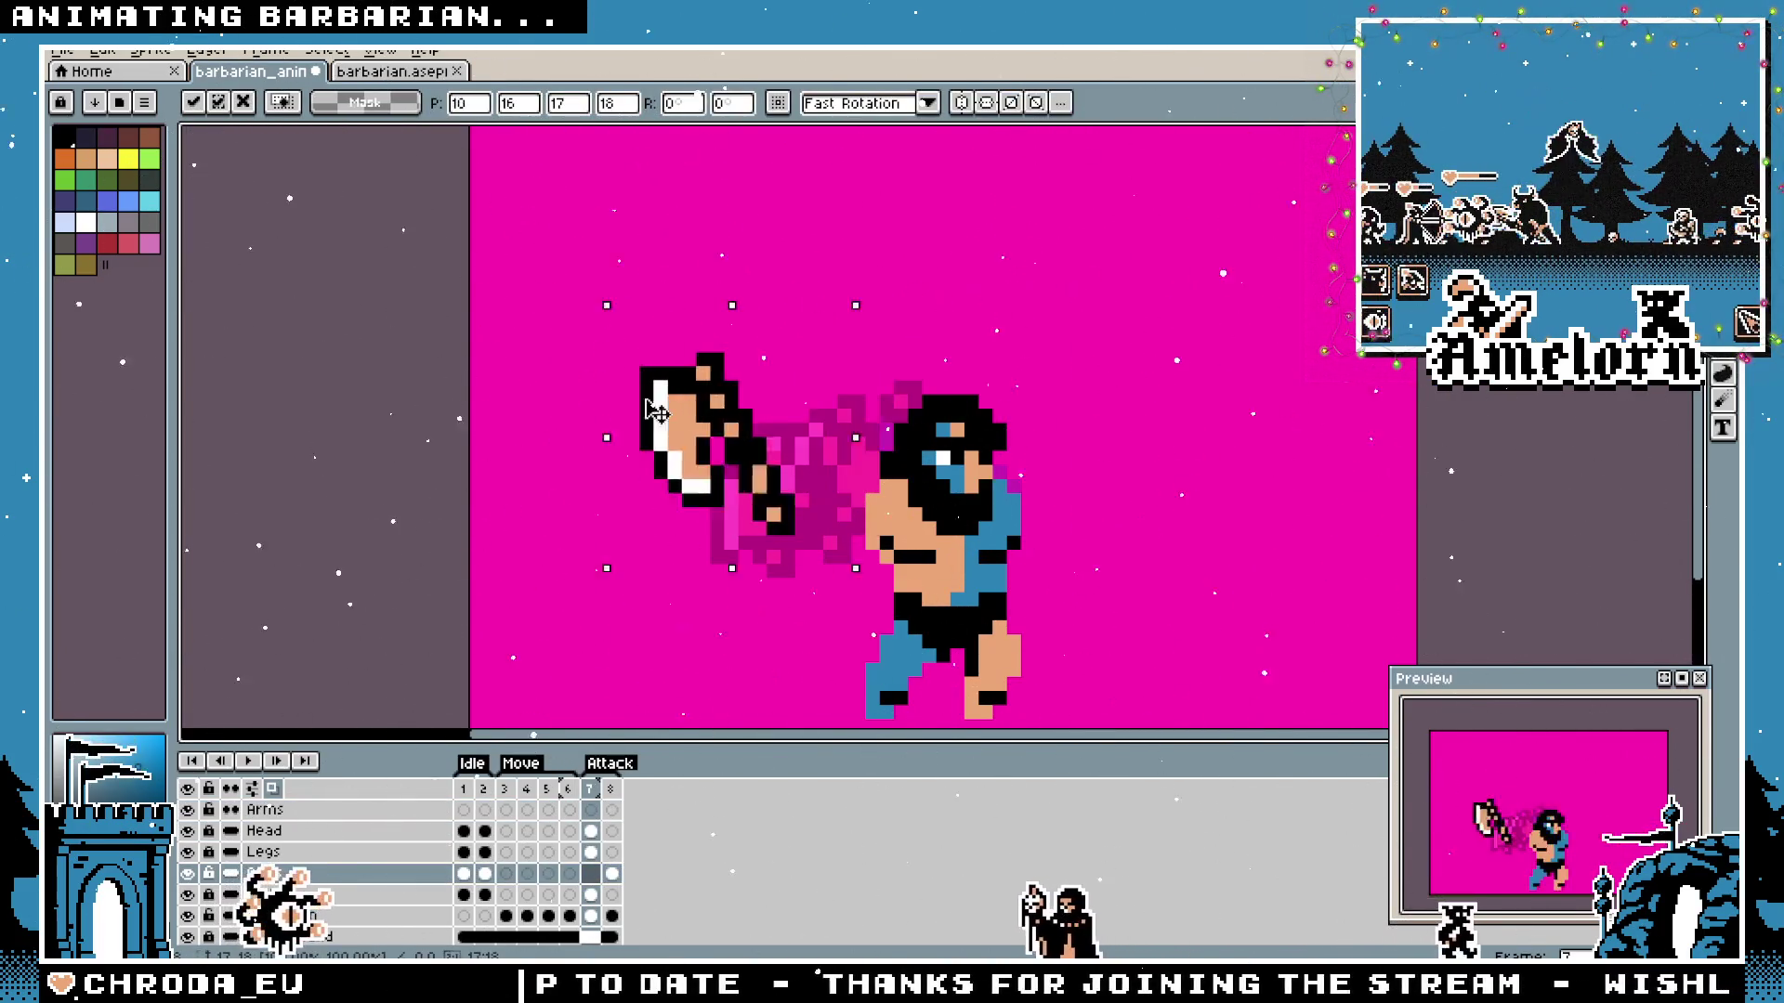
mouse_move(824, 311)
mouse_down()
mouse_move(474, 412)
mouse_move(599, 556)
mouse_up()
key(shift+h)
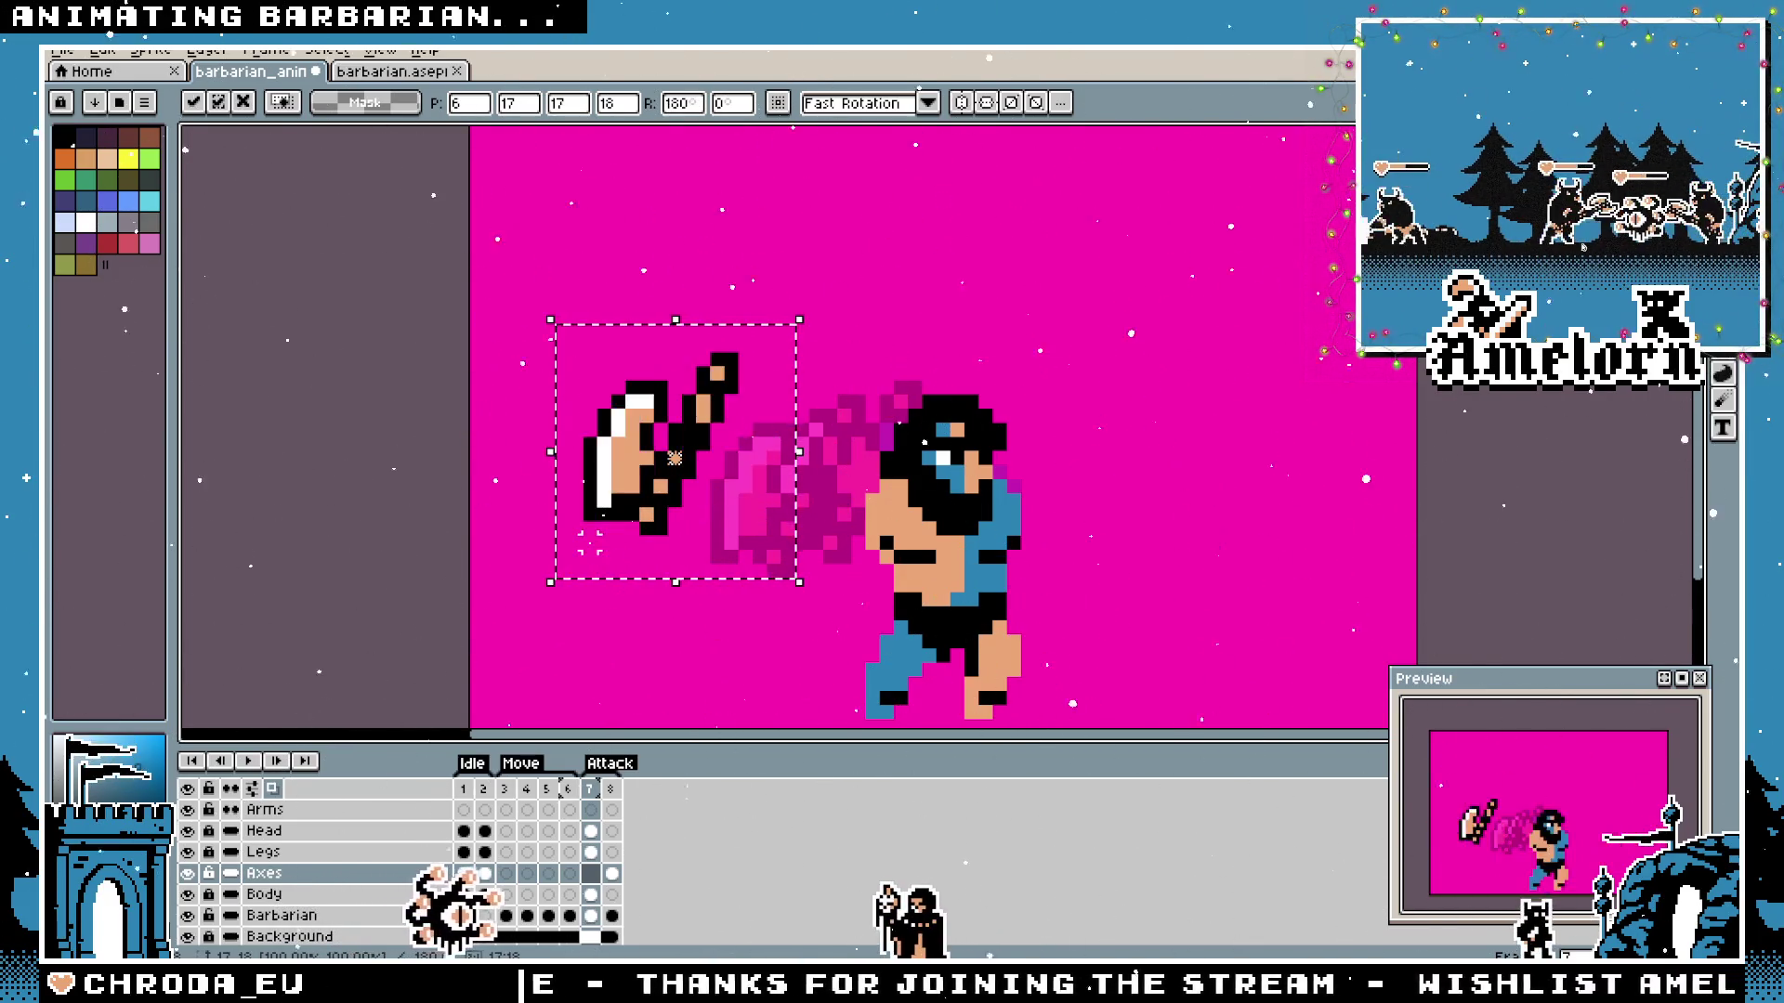
mouse_move(701, 409)
mouse_down()
mouse_move(826, 451)
mouse_move(1020, 402)
mouse_move(881, 407)
mouse_move(889, 378)
mouse_up()
Turn the axe to about 90 degrees, place it above the barbarian's head and commit it.
drag(998, 256, 1155, 473)
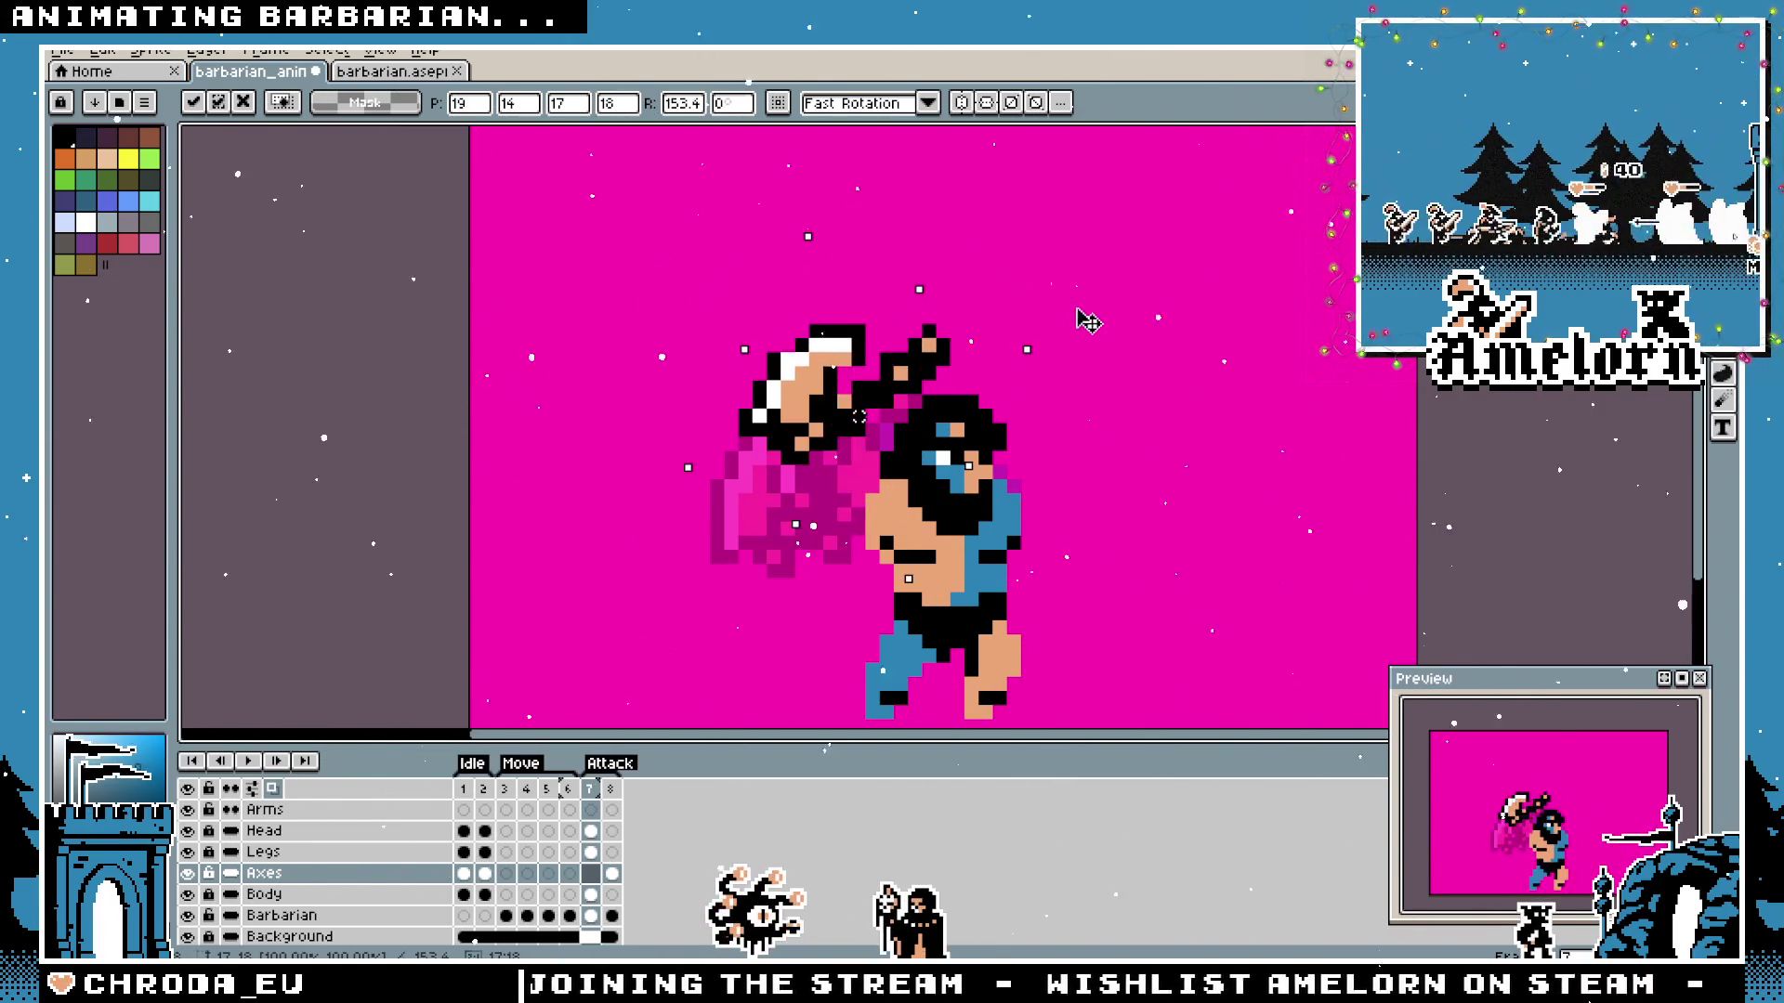
drag(1164, 562, 1067, 683)
mouse_move(889, 333)
mouse_down()
mouse_move(813, 289)
mouse_move(1018, 260)
mouse_move(972, 257)
mouse_move(766, 328)
mouse_up()
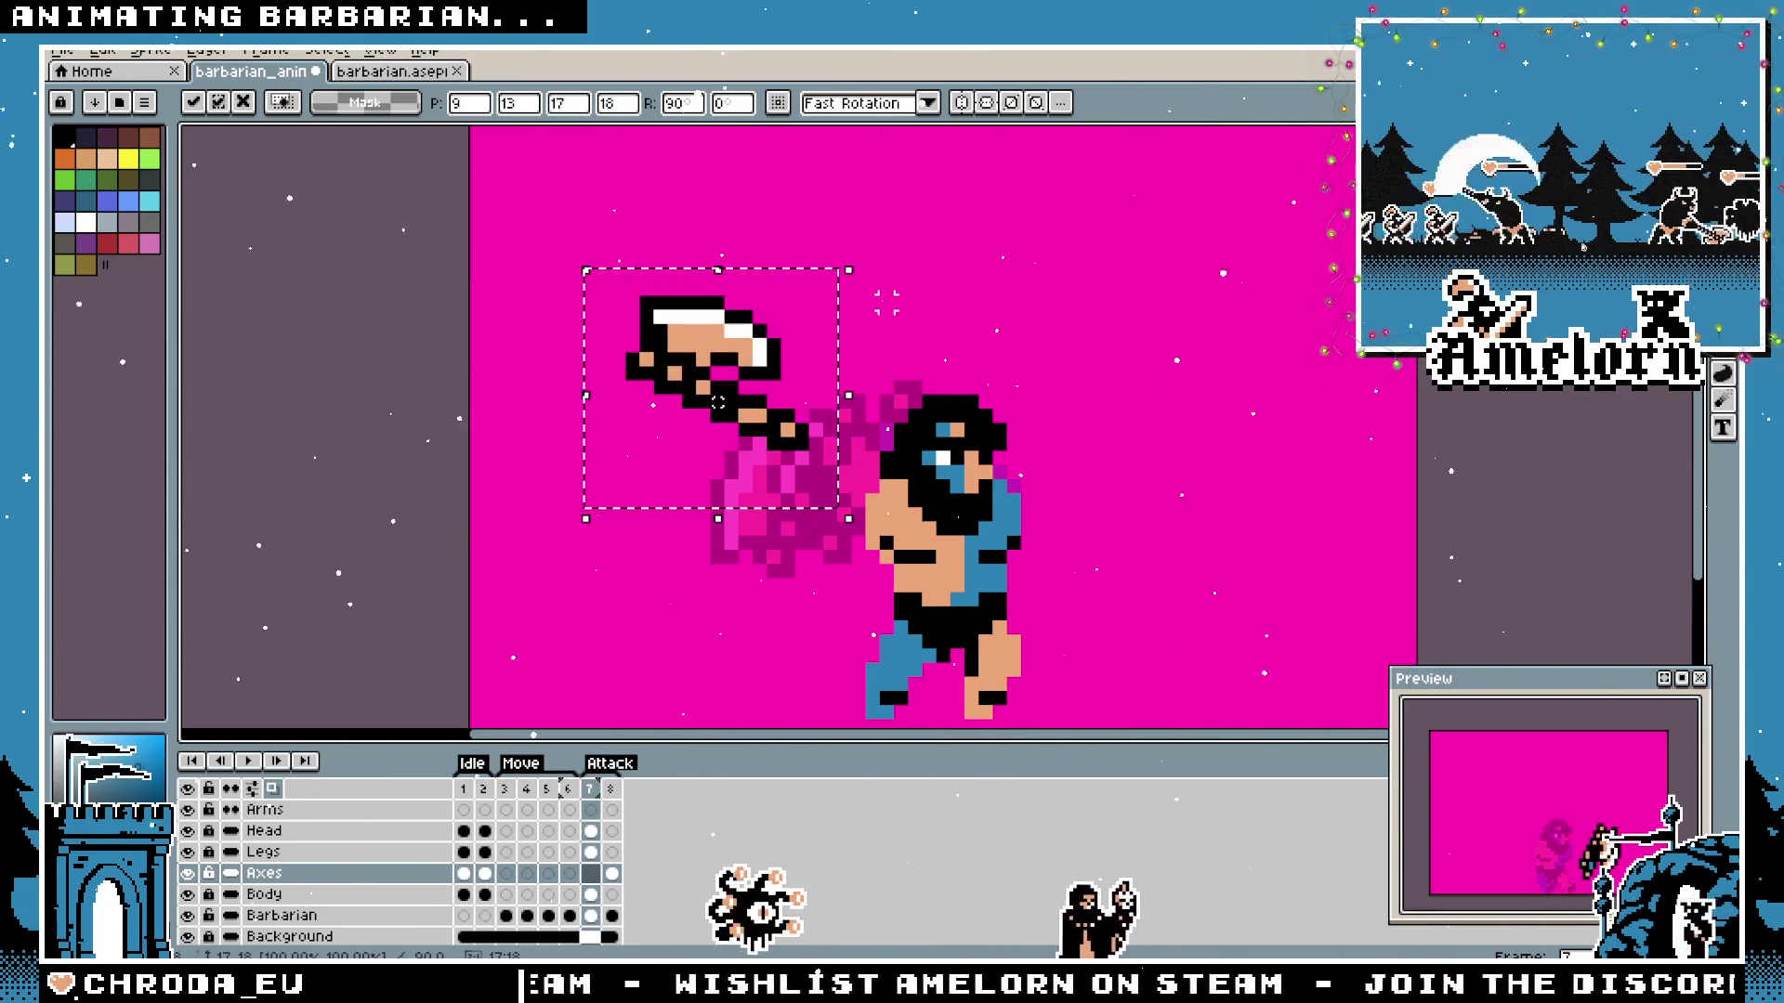
mouse_move(856, 254)
mouse_down()
mouse_move(641, 247)
mouse_move(650, 288)
mouse_move(825, 449)
mouse_move(841, 365)
mouse_up()
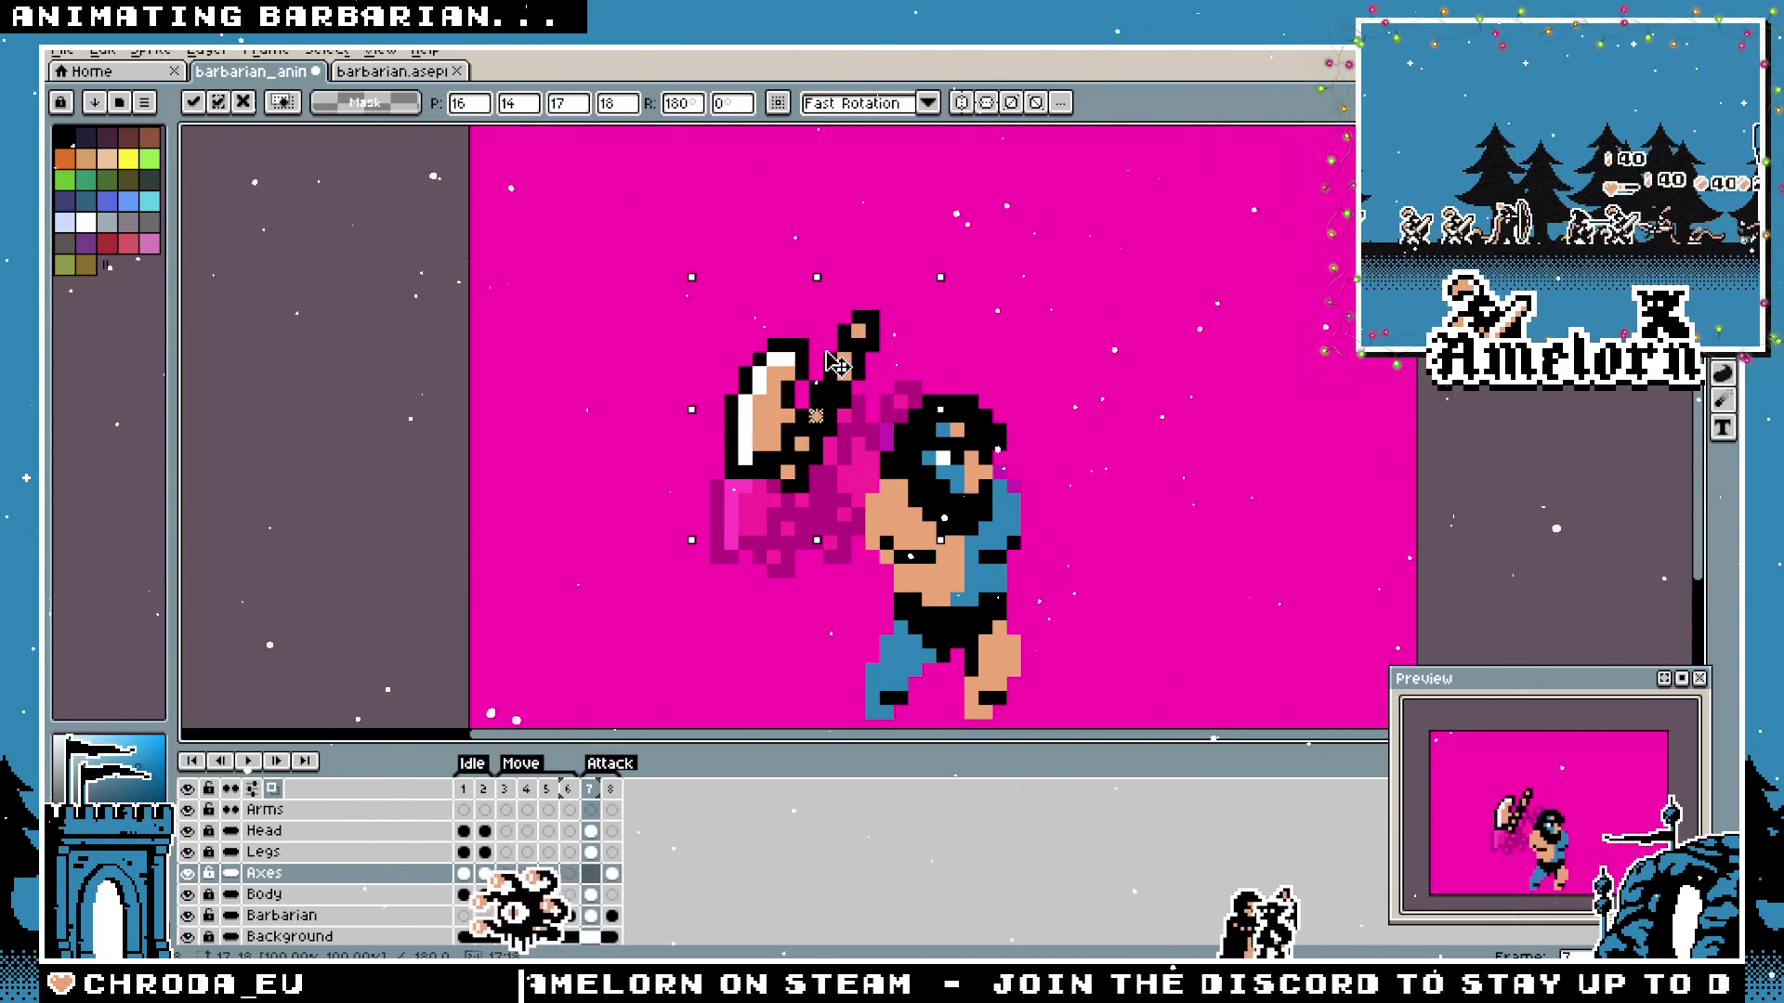
mouse_move(832, 359)
mouse_down()
mouse_move(875, 359)
mouse_move(856, 403)
mouse_up()
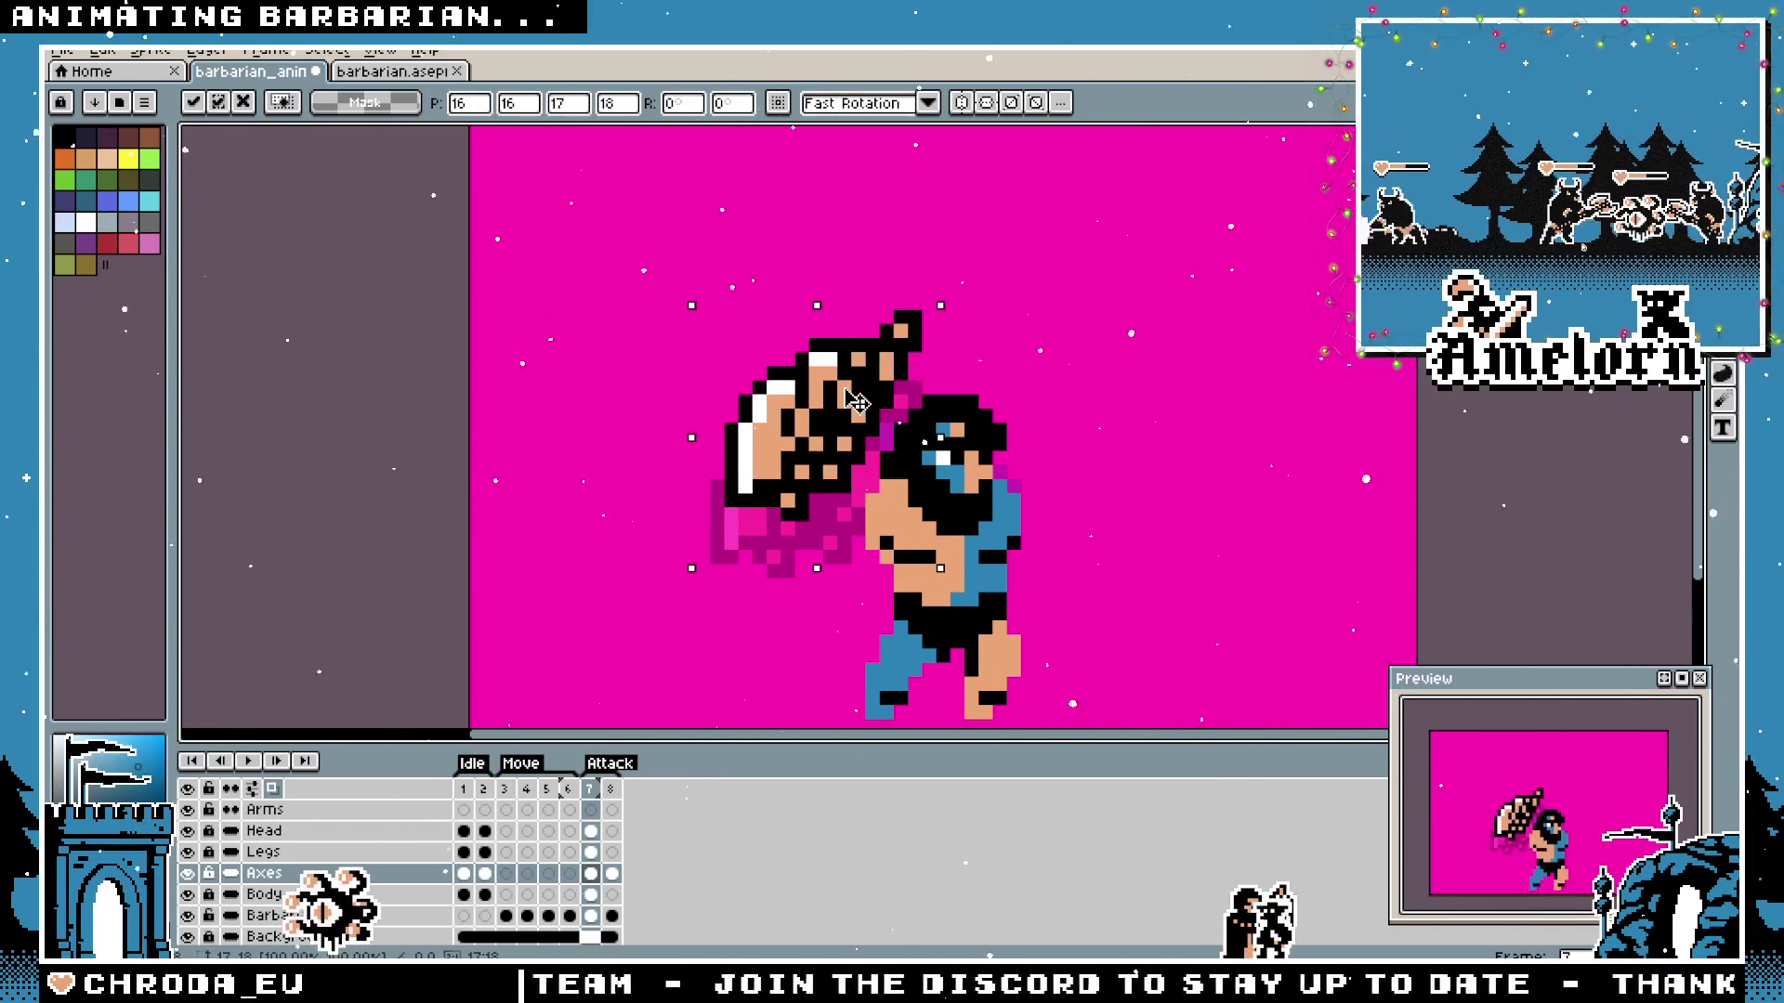
key(Return)
scroll(856, 403, up, 1)
key(b)
scroll(843, 351, down, 3)
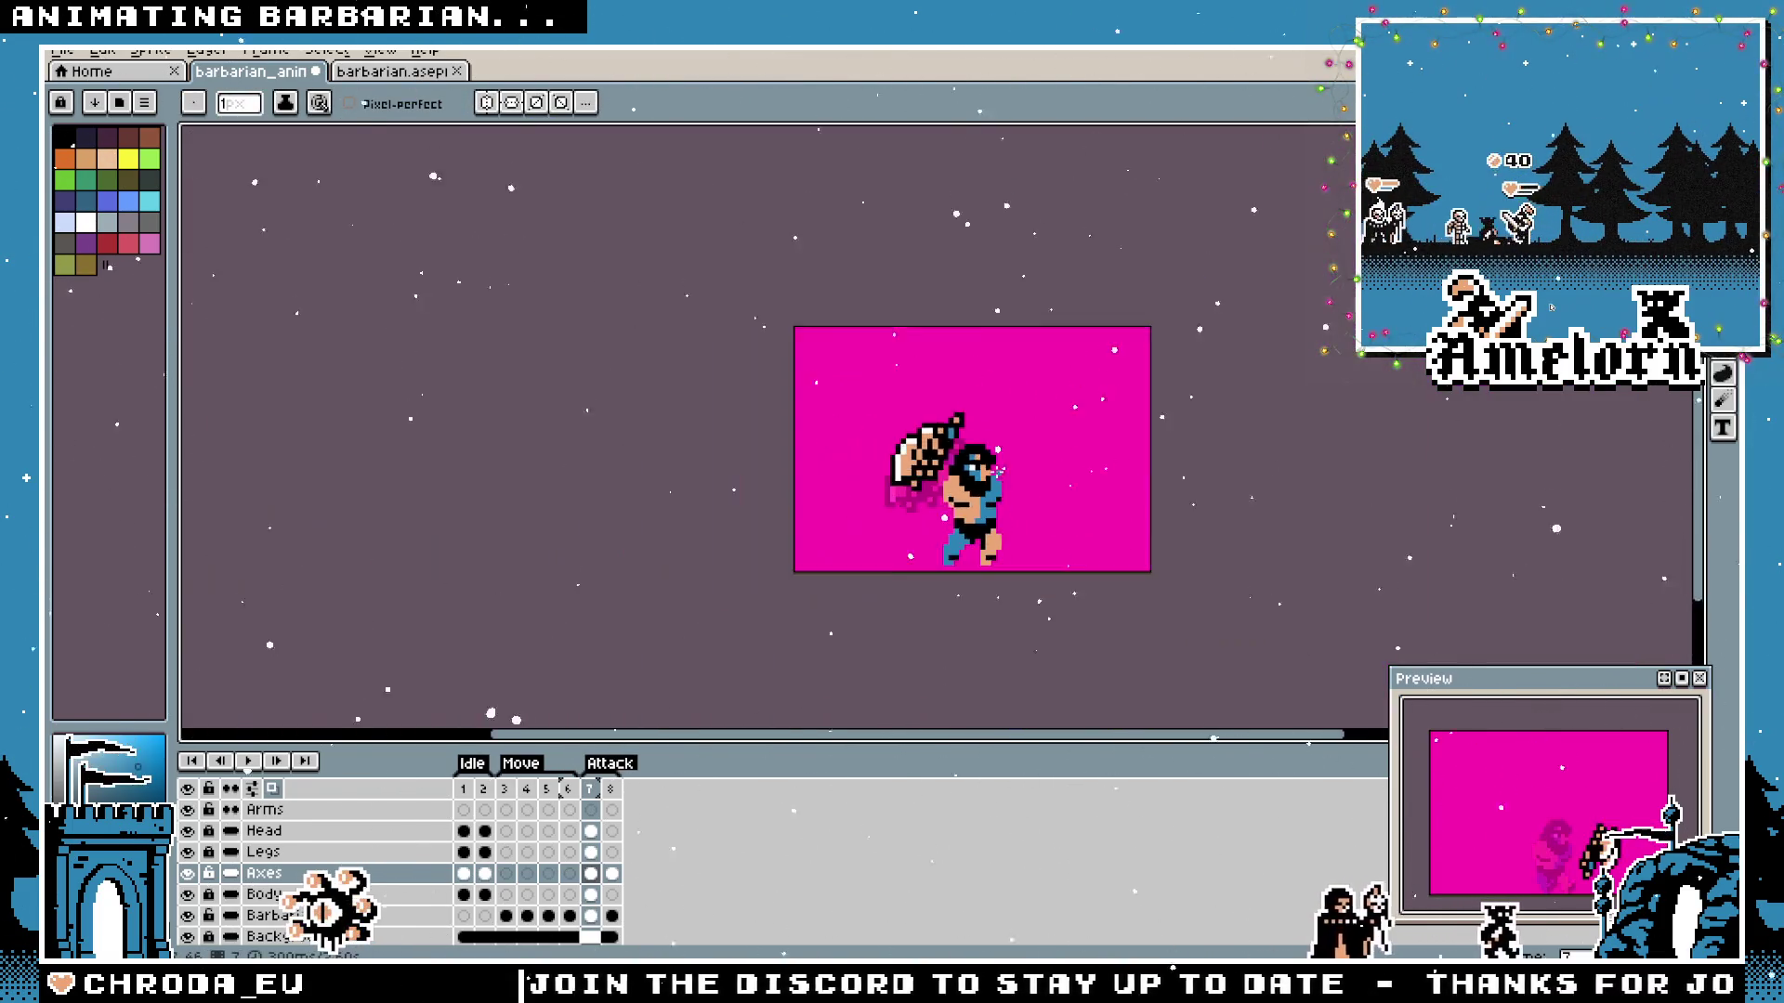
scroll(842, 352, up, 1)
click(330, 811)
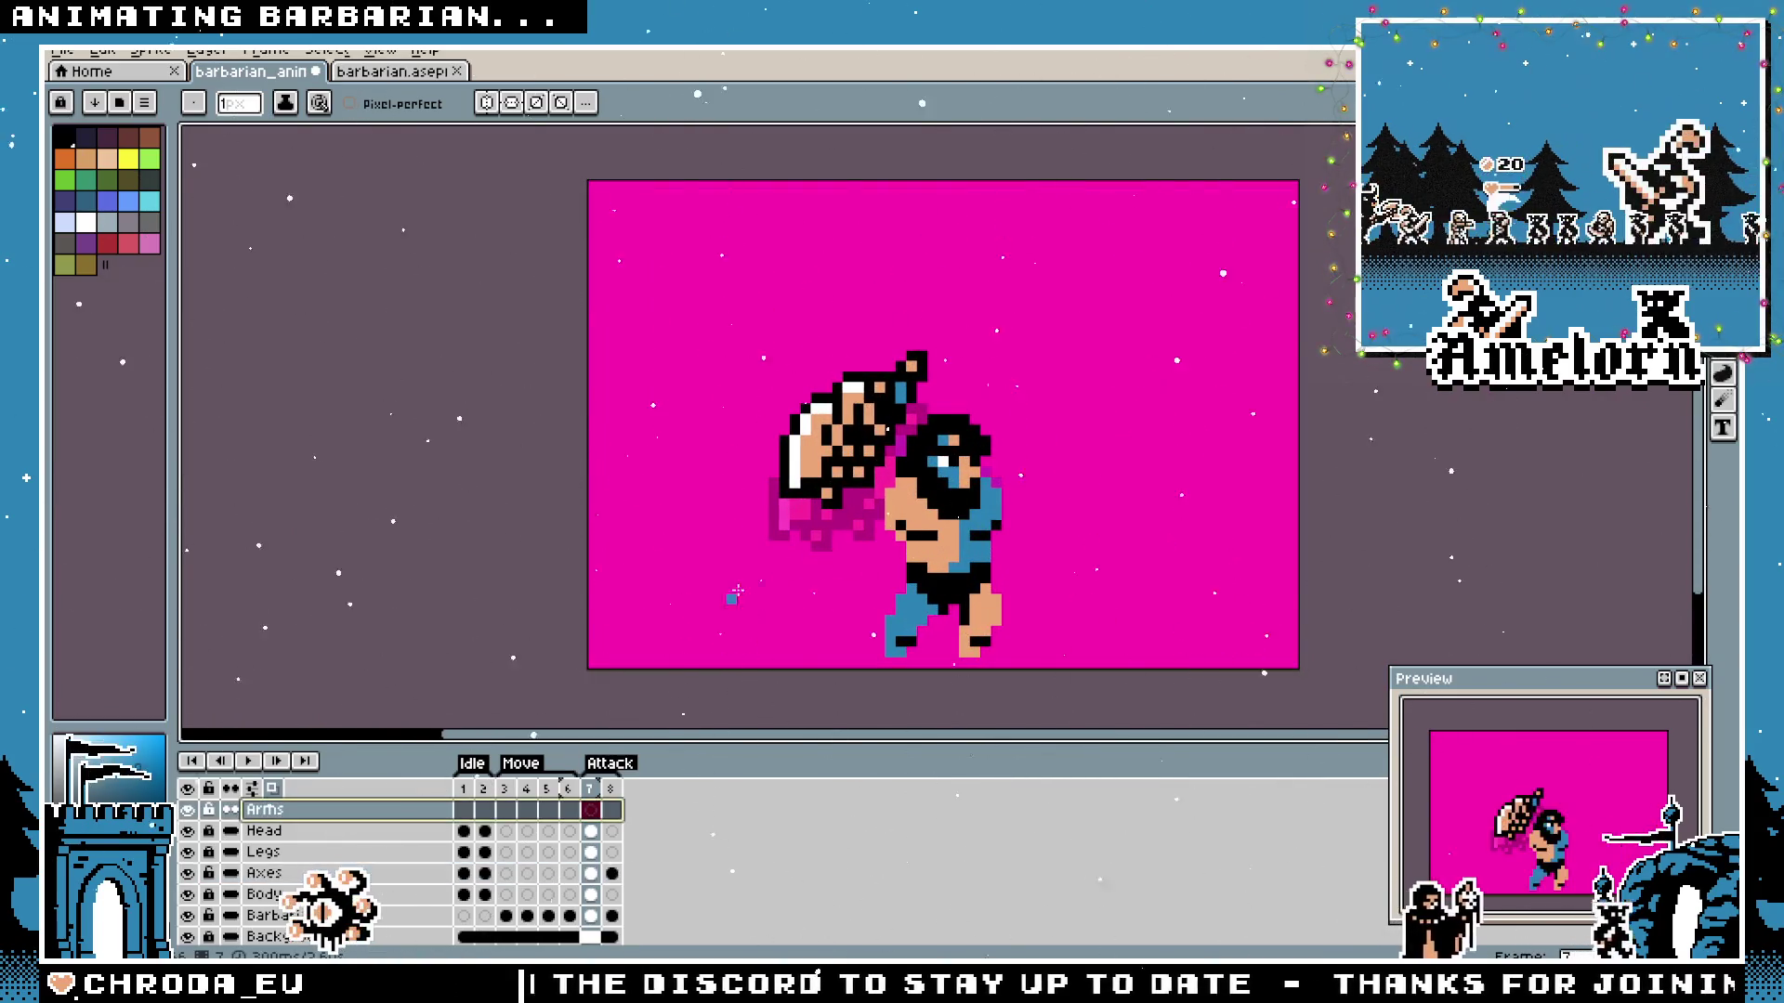
scroll(781, 557, up, 1)
scroll(1115, 361, up, 1)
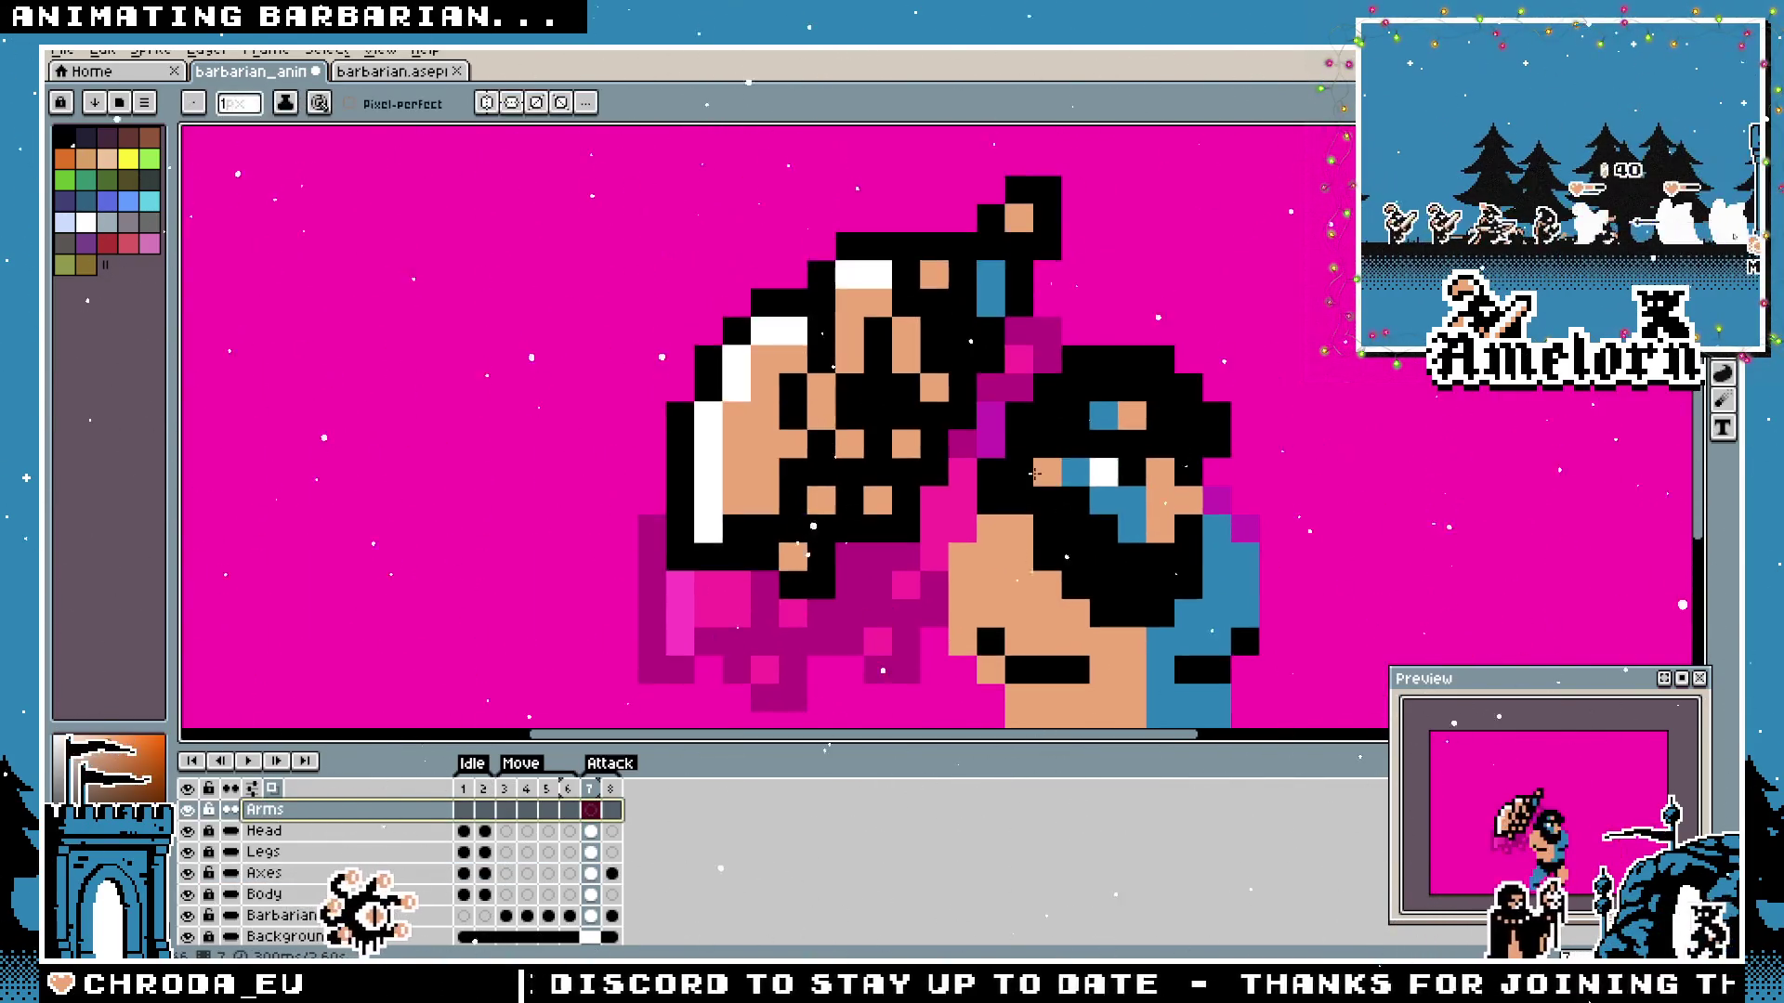
scroll(1032, 418, down, 2)
scroll(944, 482, up, 1)
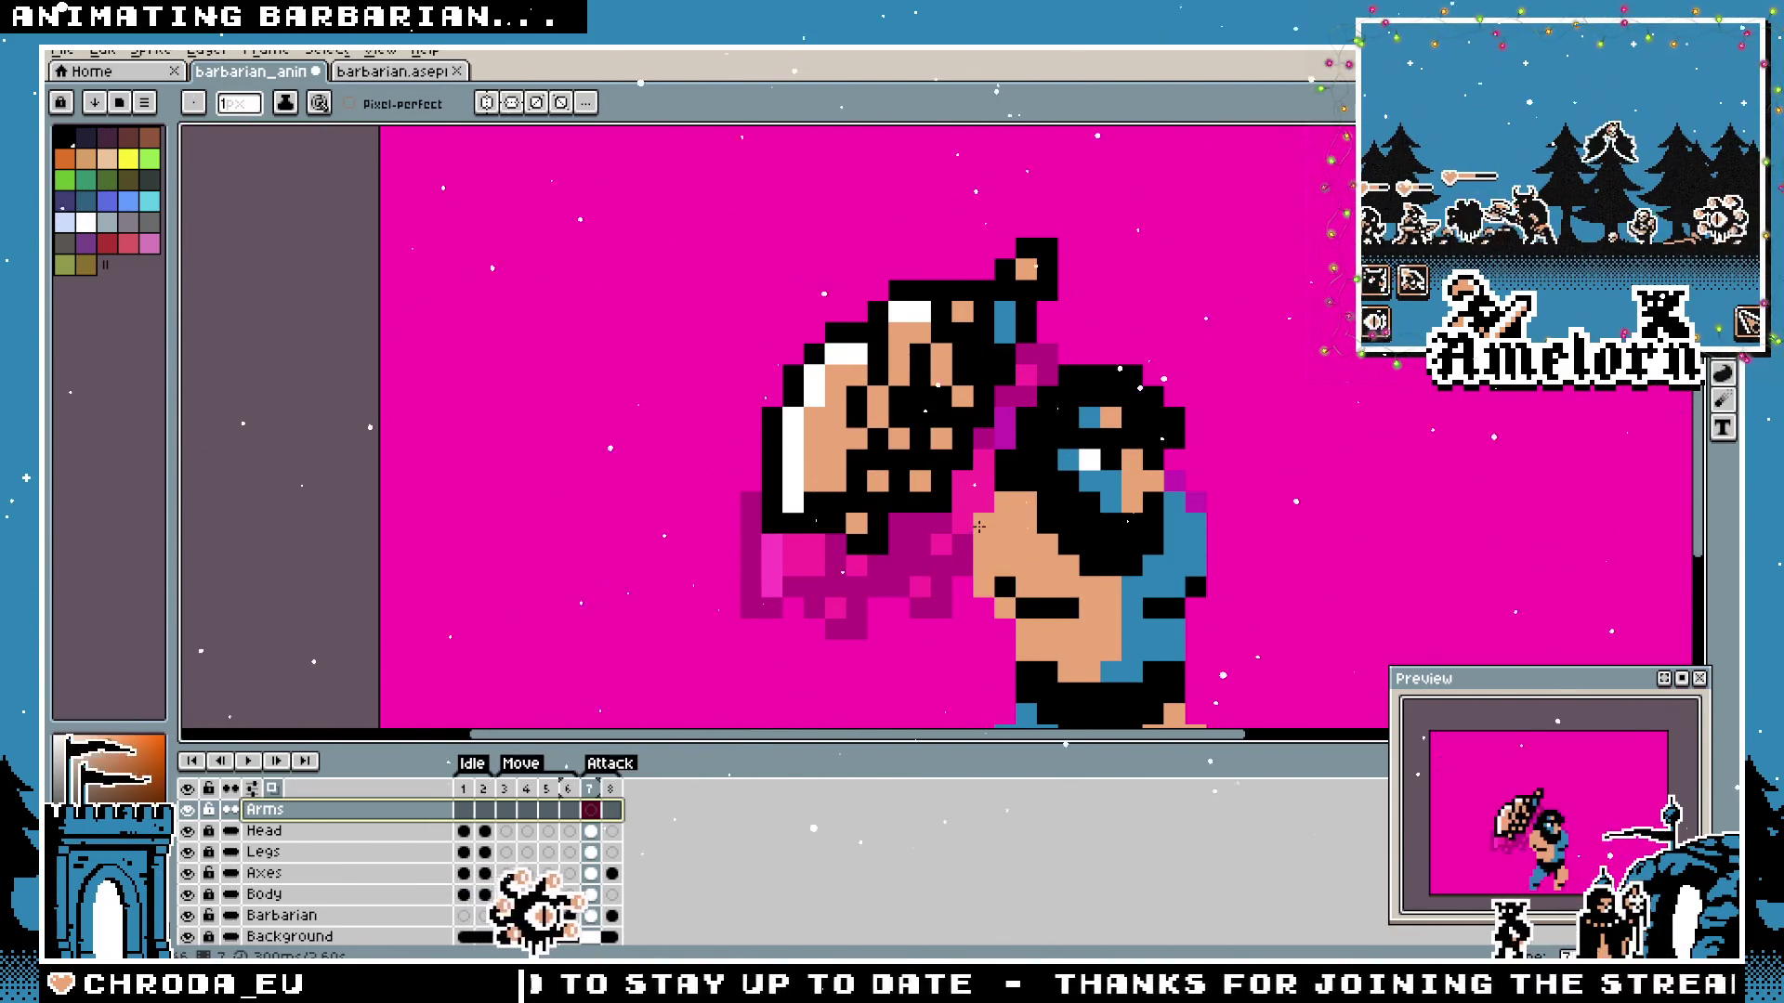
key(plus)
key(plus)
mouse_move(1005, 520)
mouse_down()
mouse_move(965, 514)
mouse_move(990, 472)
mouse_up()
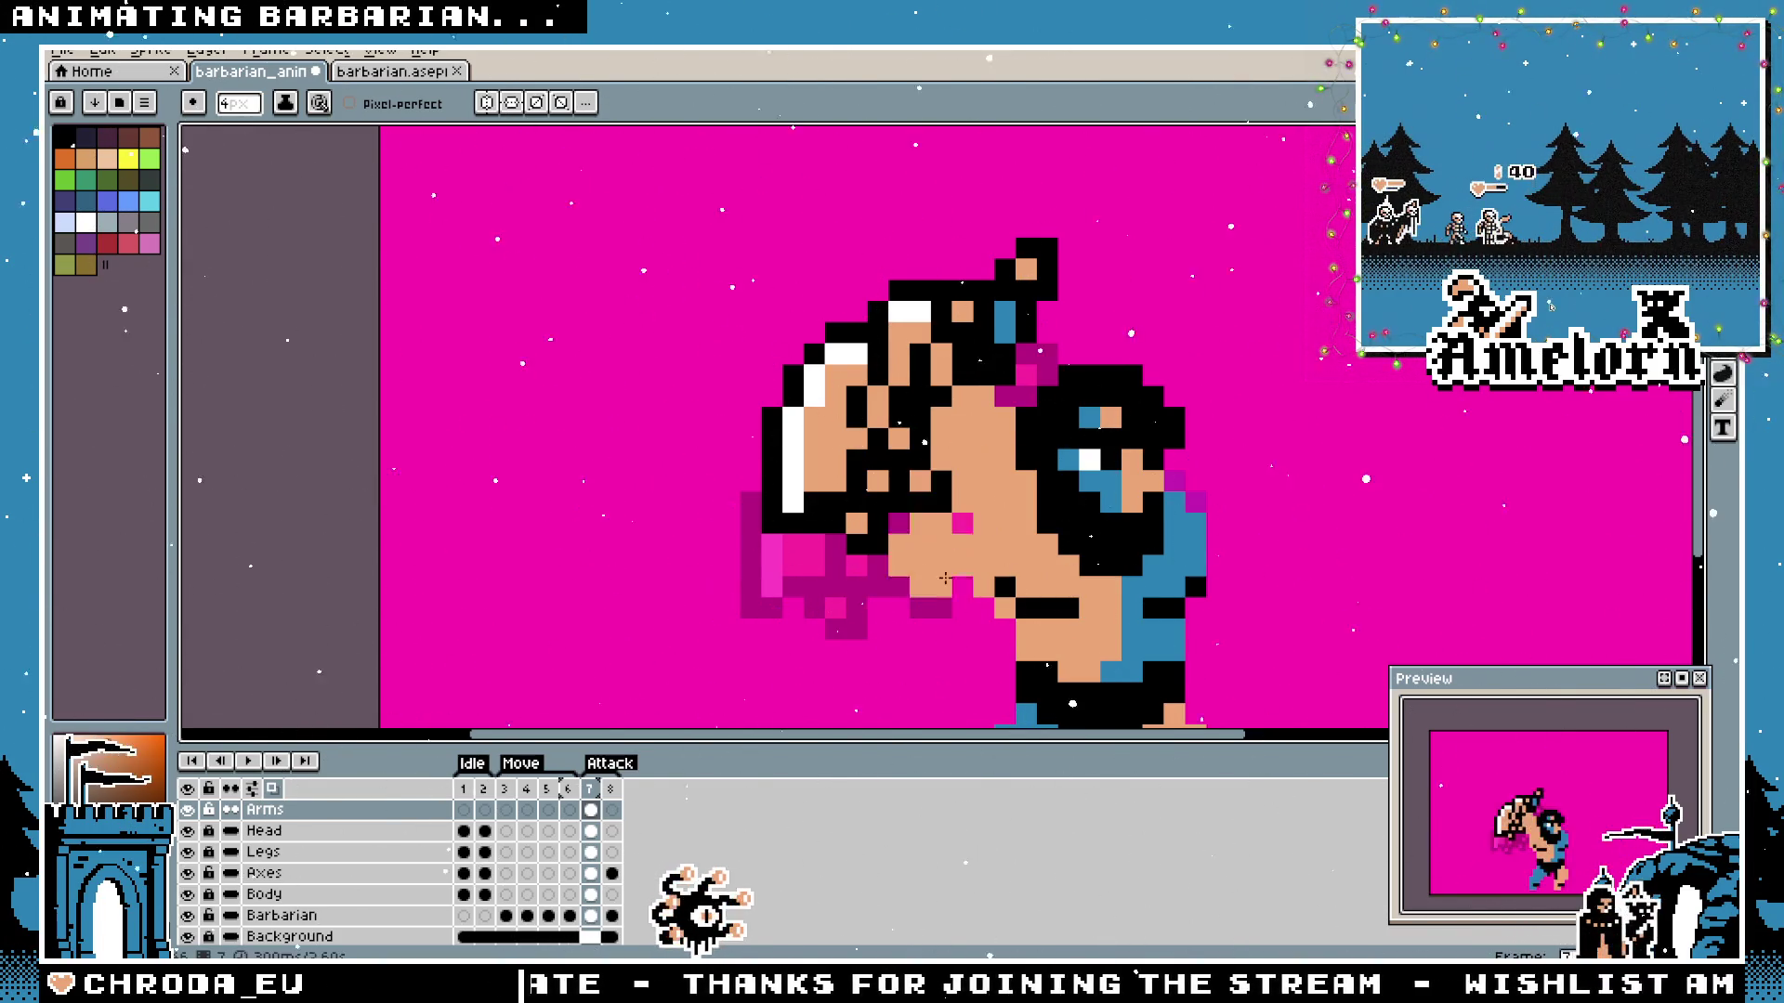
scroll(947, 565, down, 3)
scroll(883, 535, up, 3)
key(i)
click(882, 535)
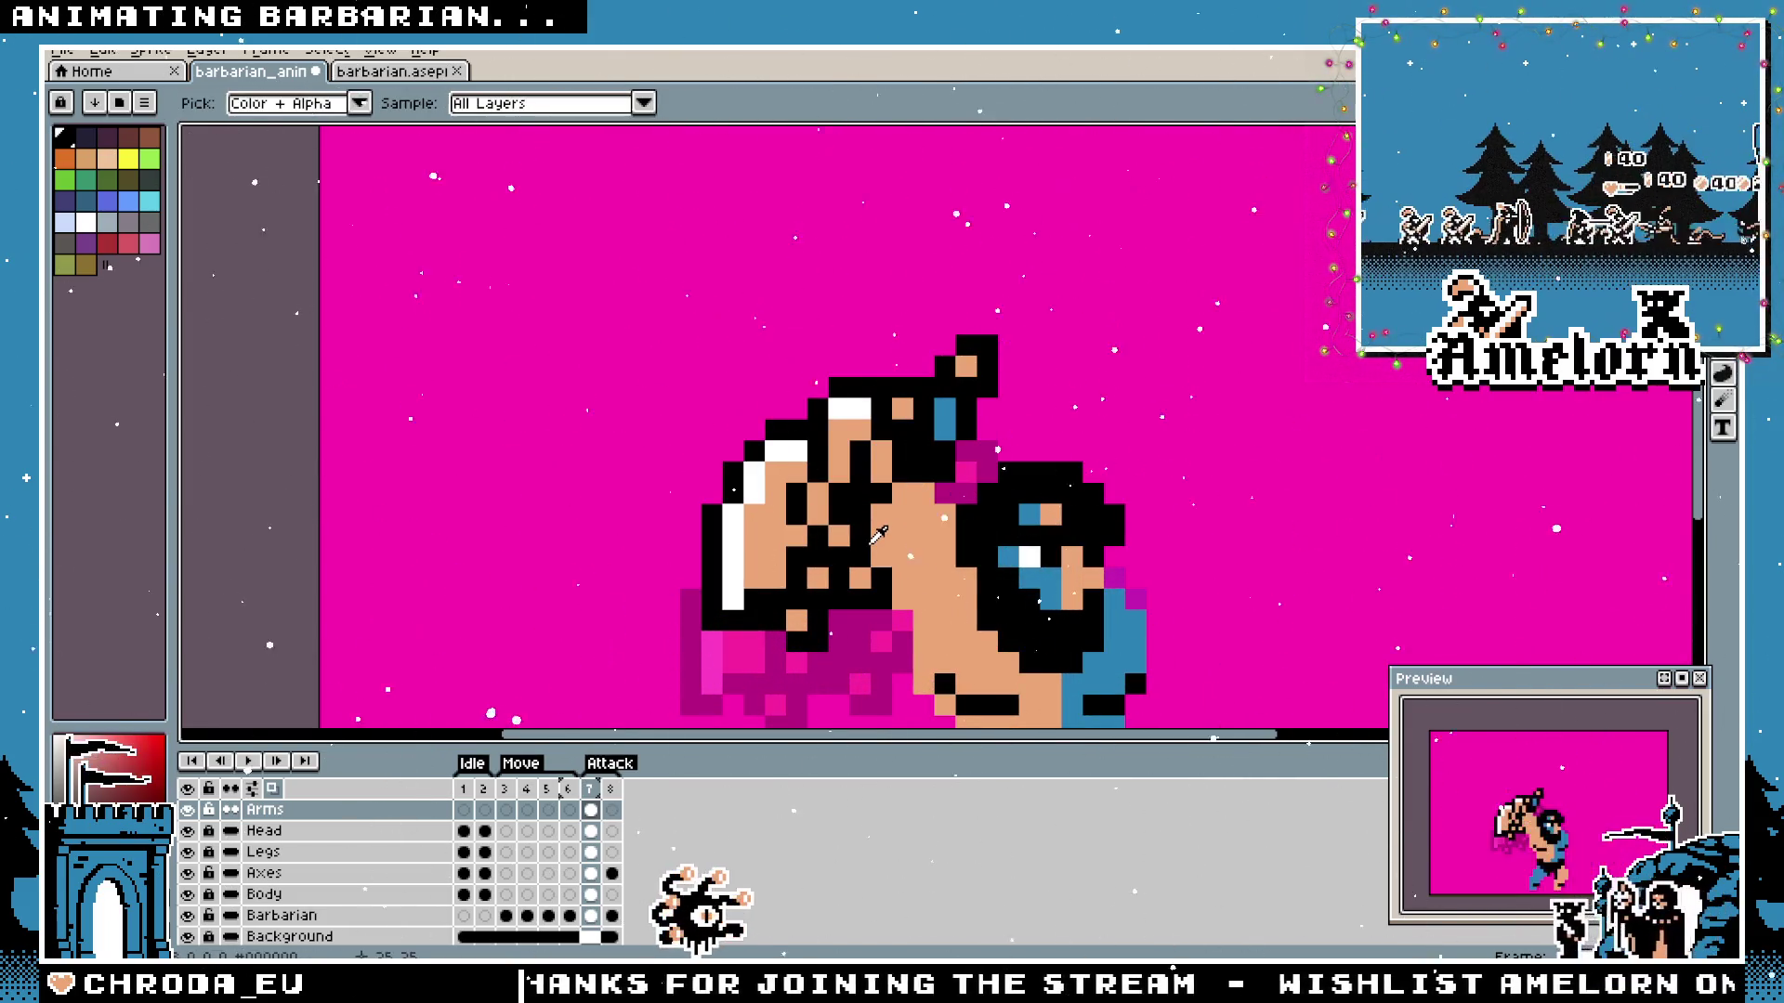
key(b)
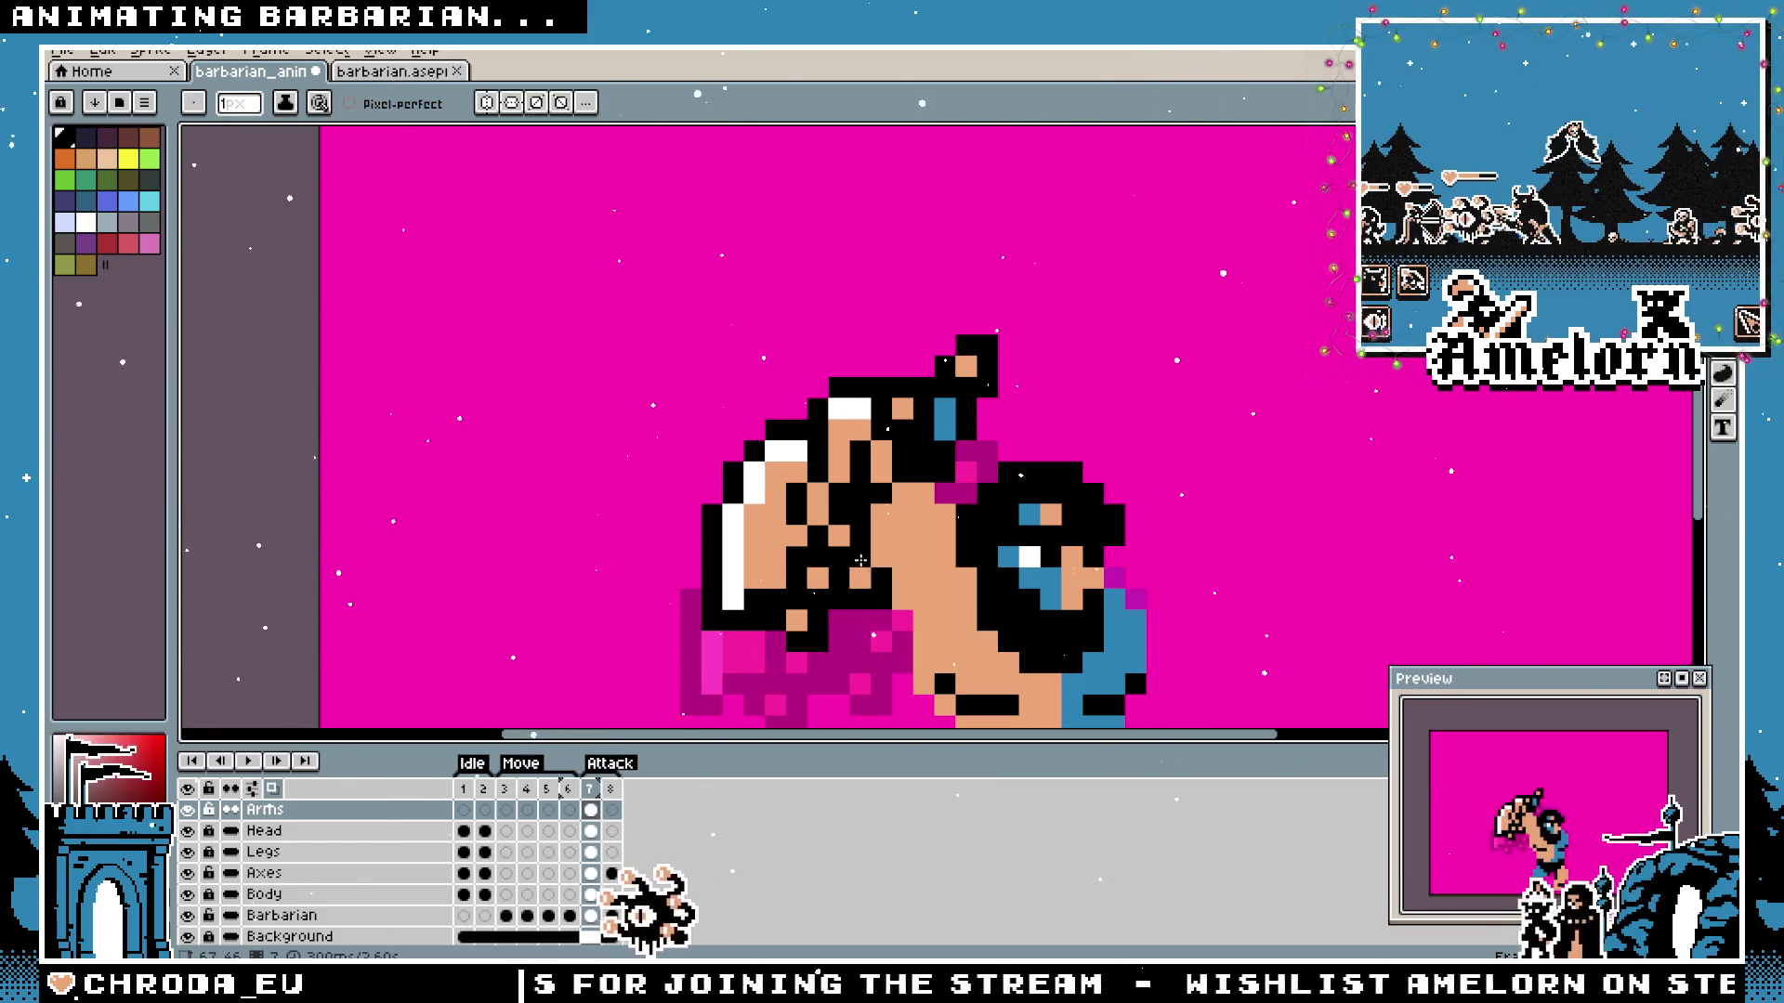
scroll(873, 596, down, 3)
scroll(920, 578, up, 1)
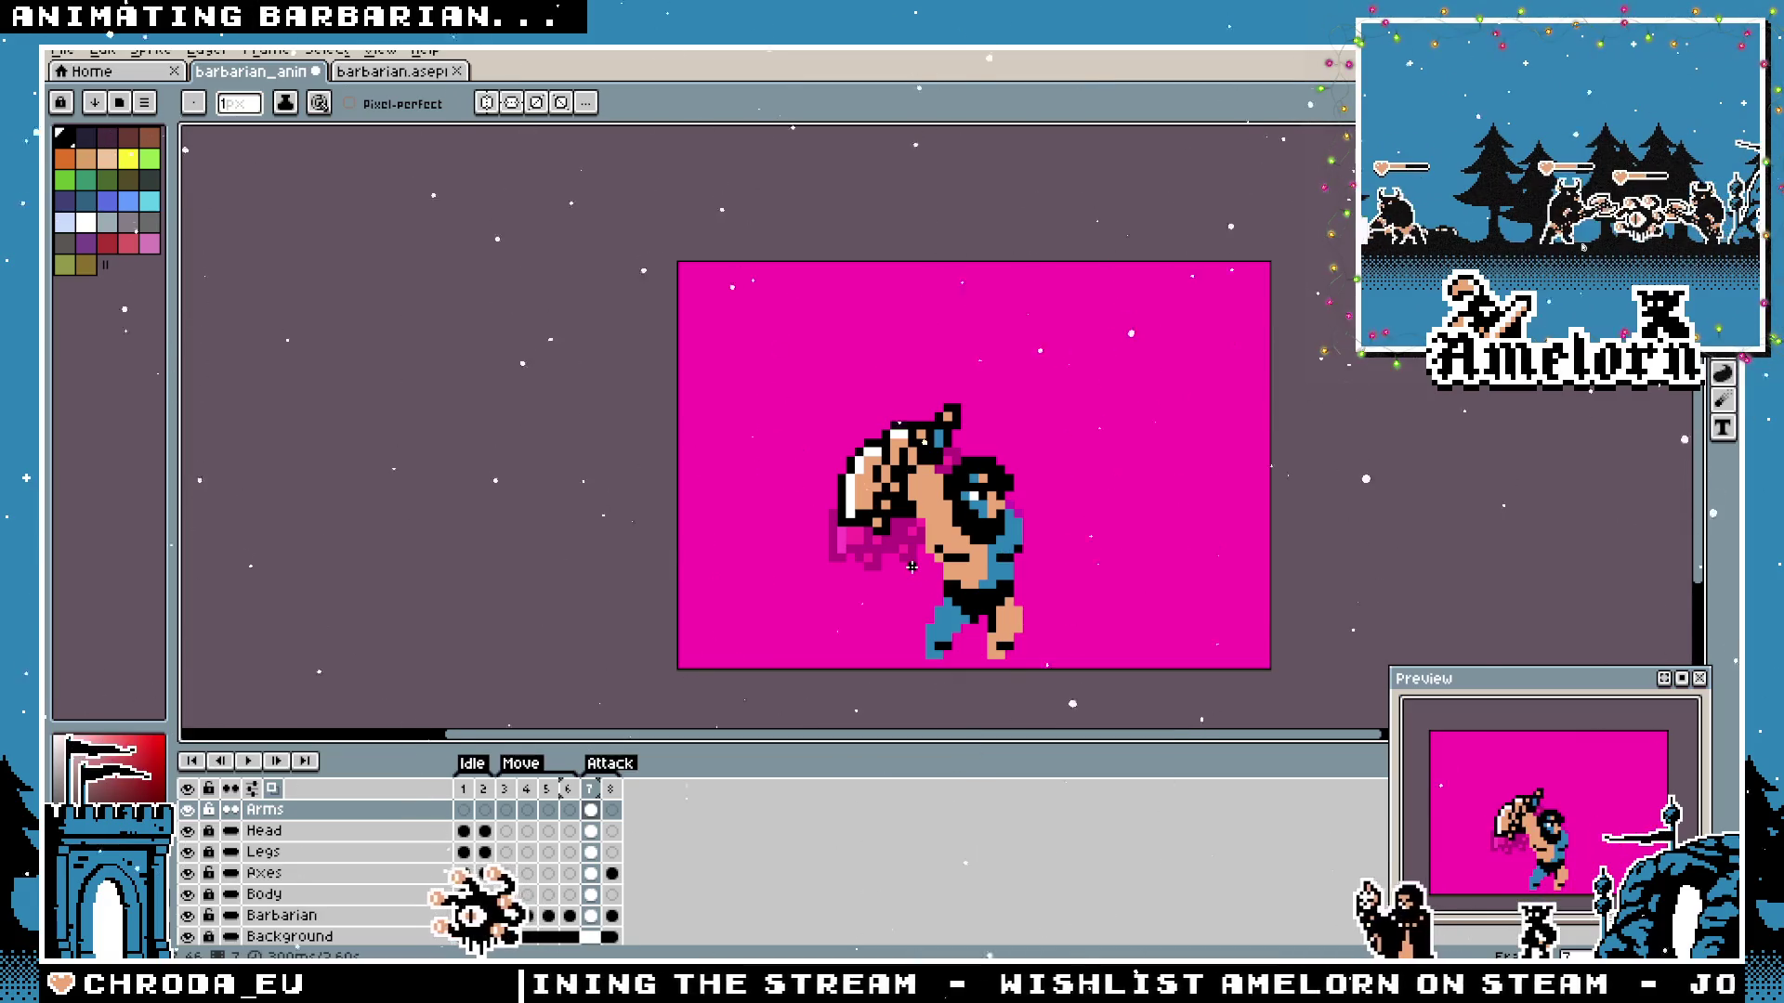
scroll(930, 576, up, 1)
scroll(896, 459, up, 1)
scroll(909, 528, down, 2)
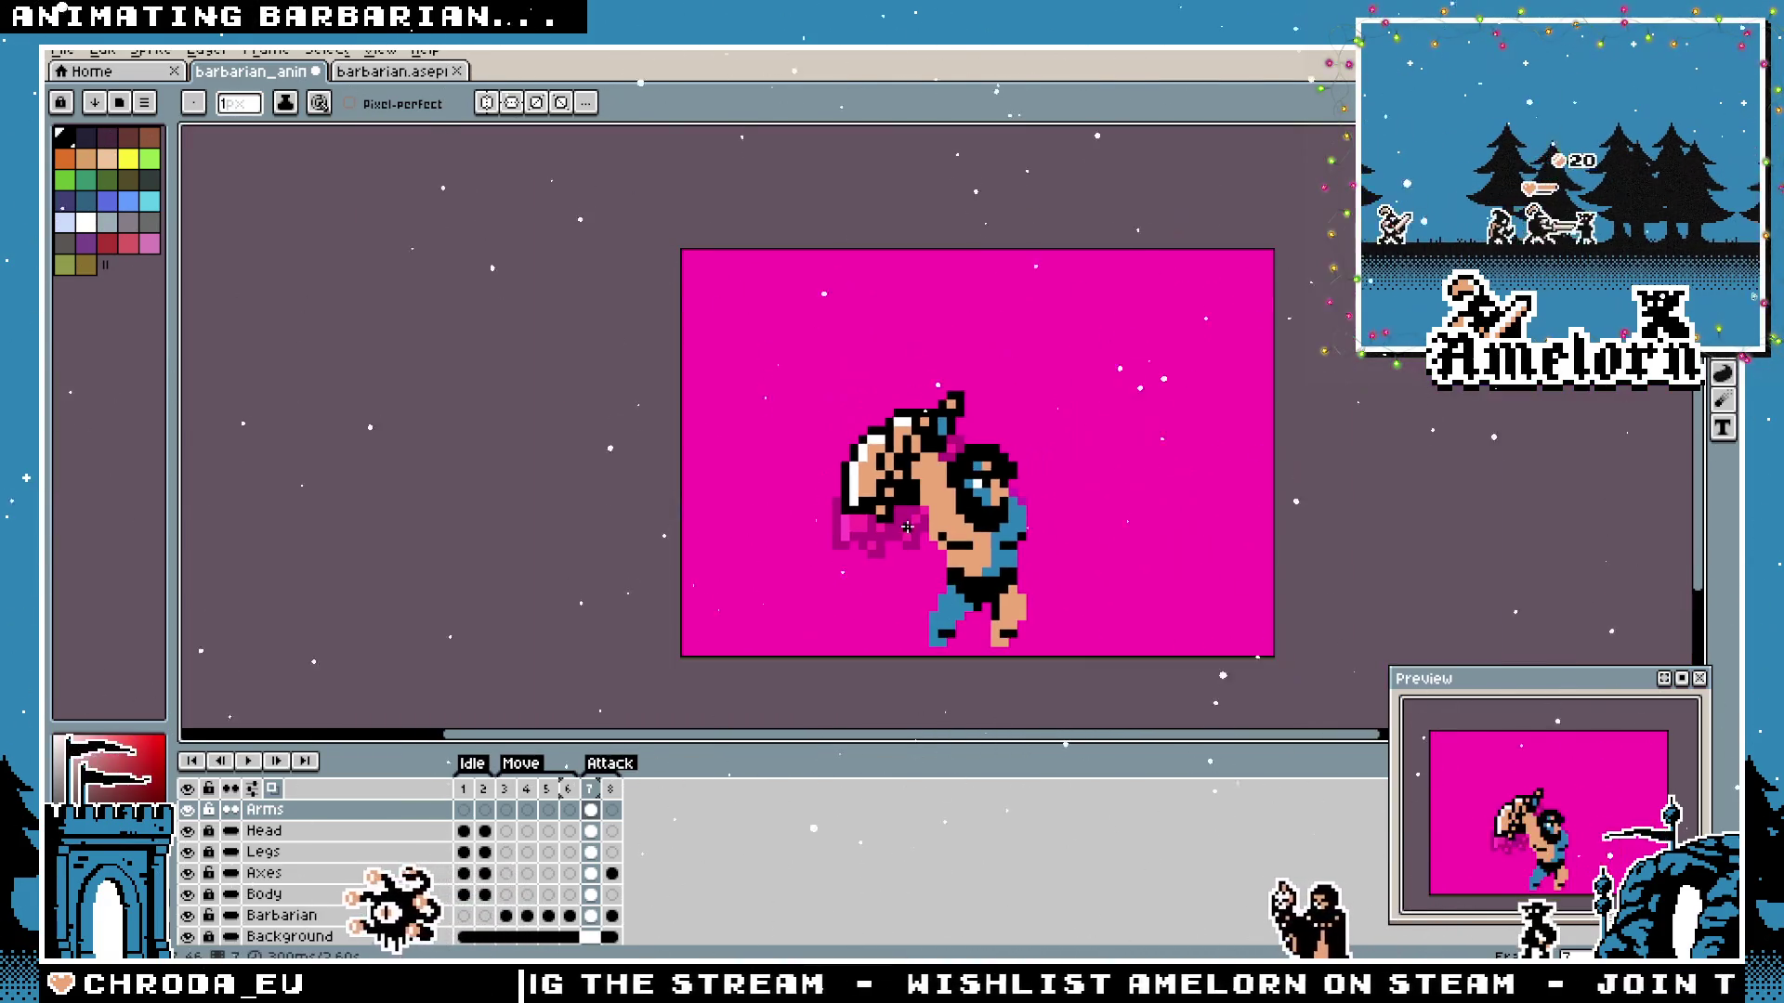
key(i)
scroll(908, 528, up, 1)
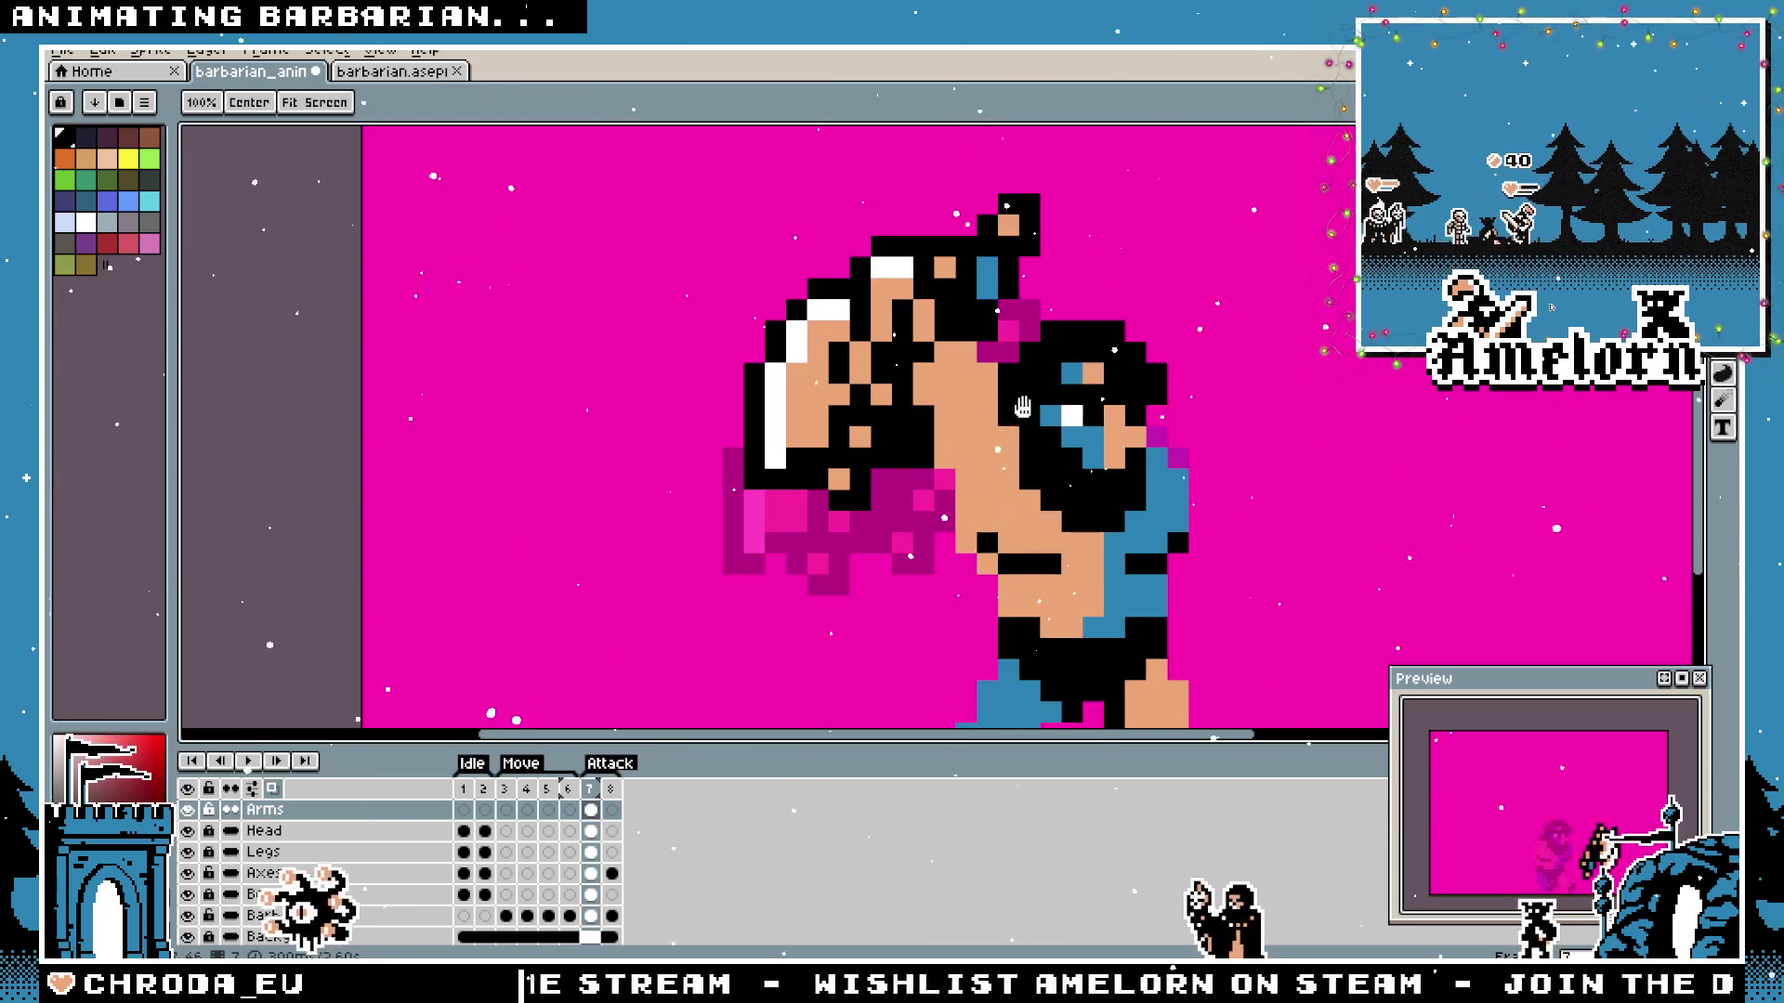
scroll(900, 419, up, 1)
key(b)
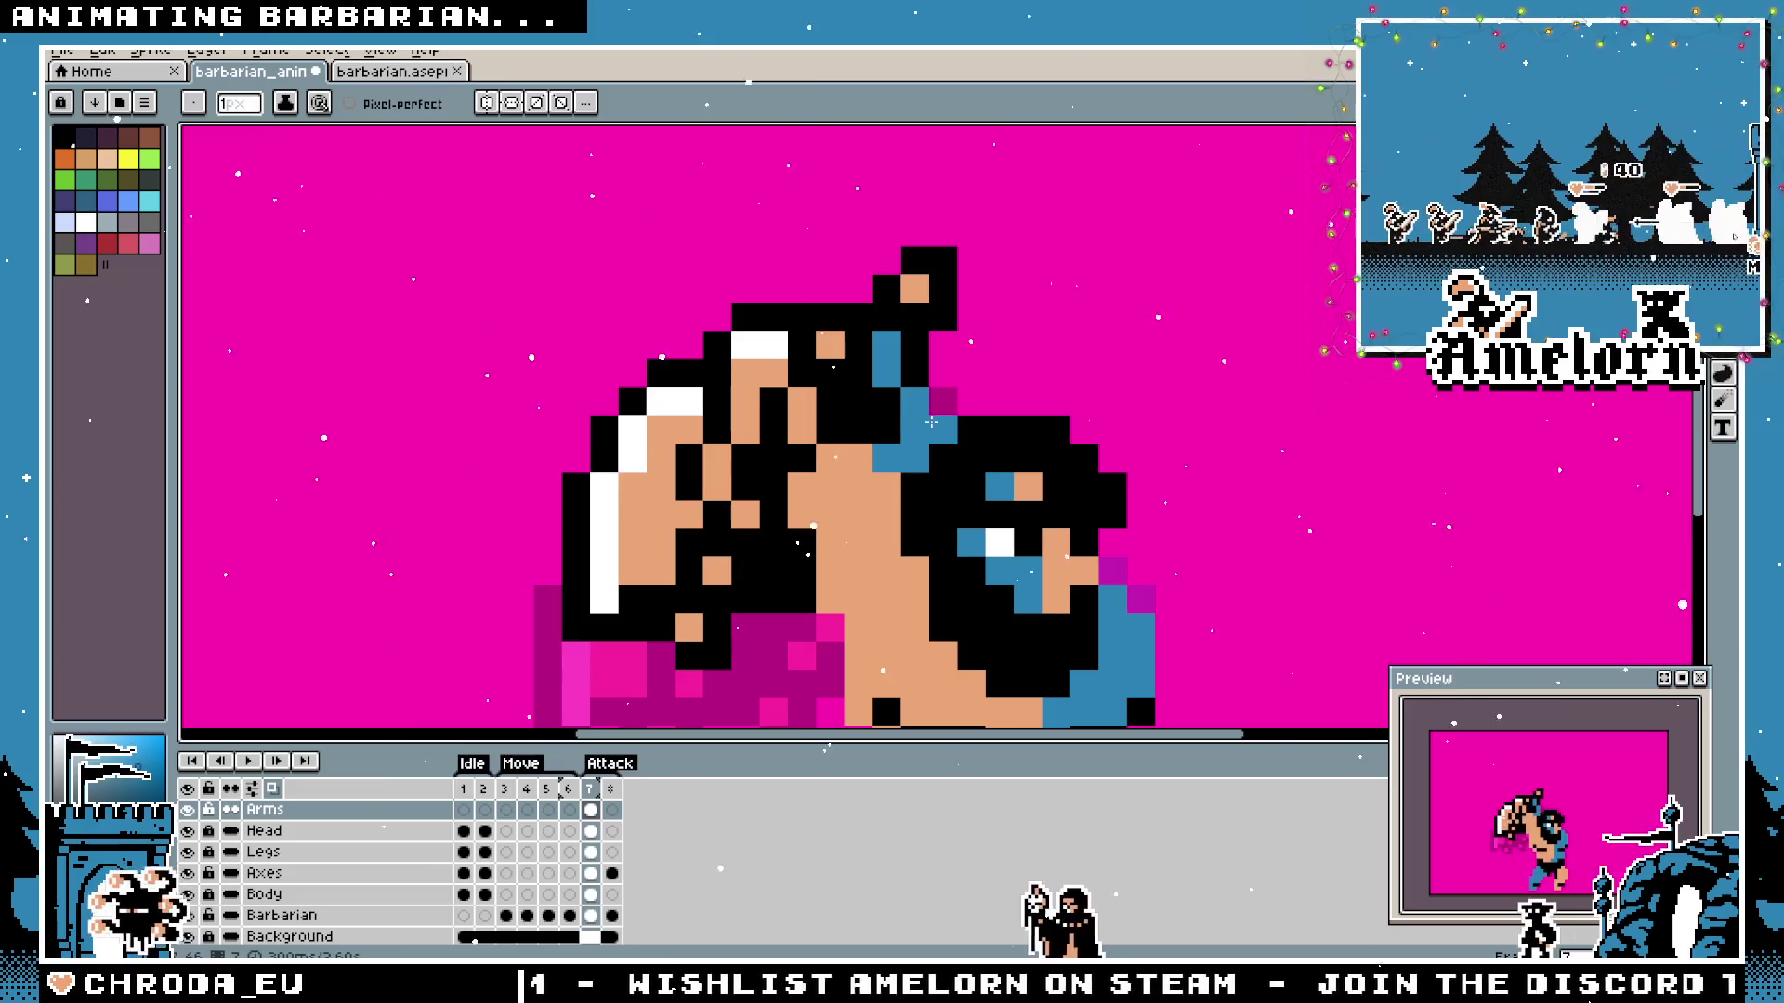
scroll(920, 543, down, 3)
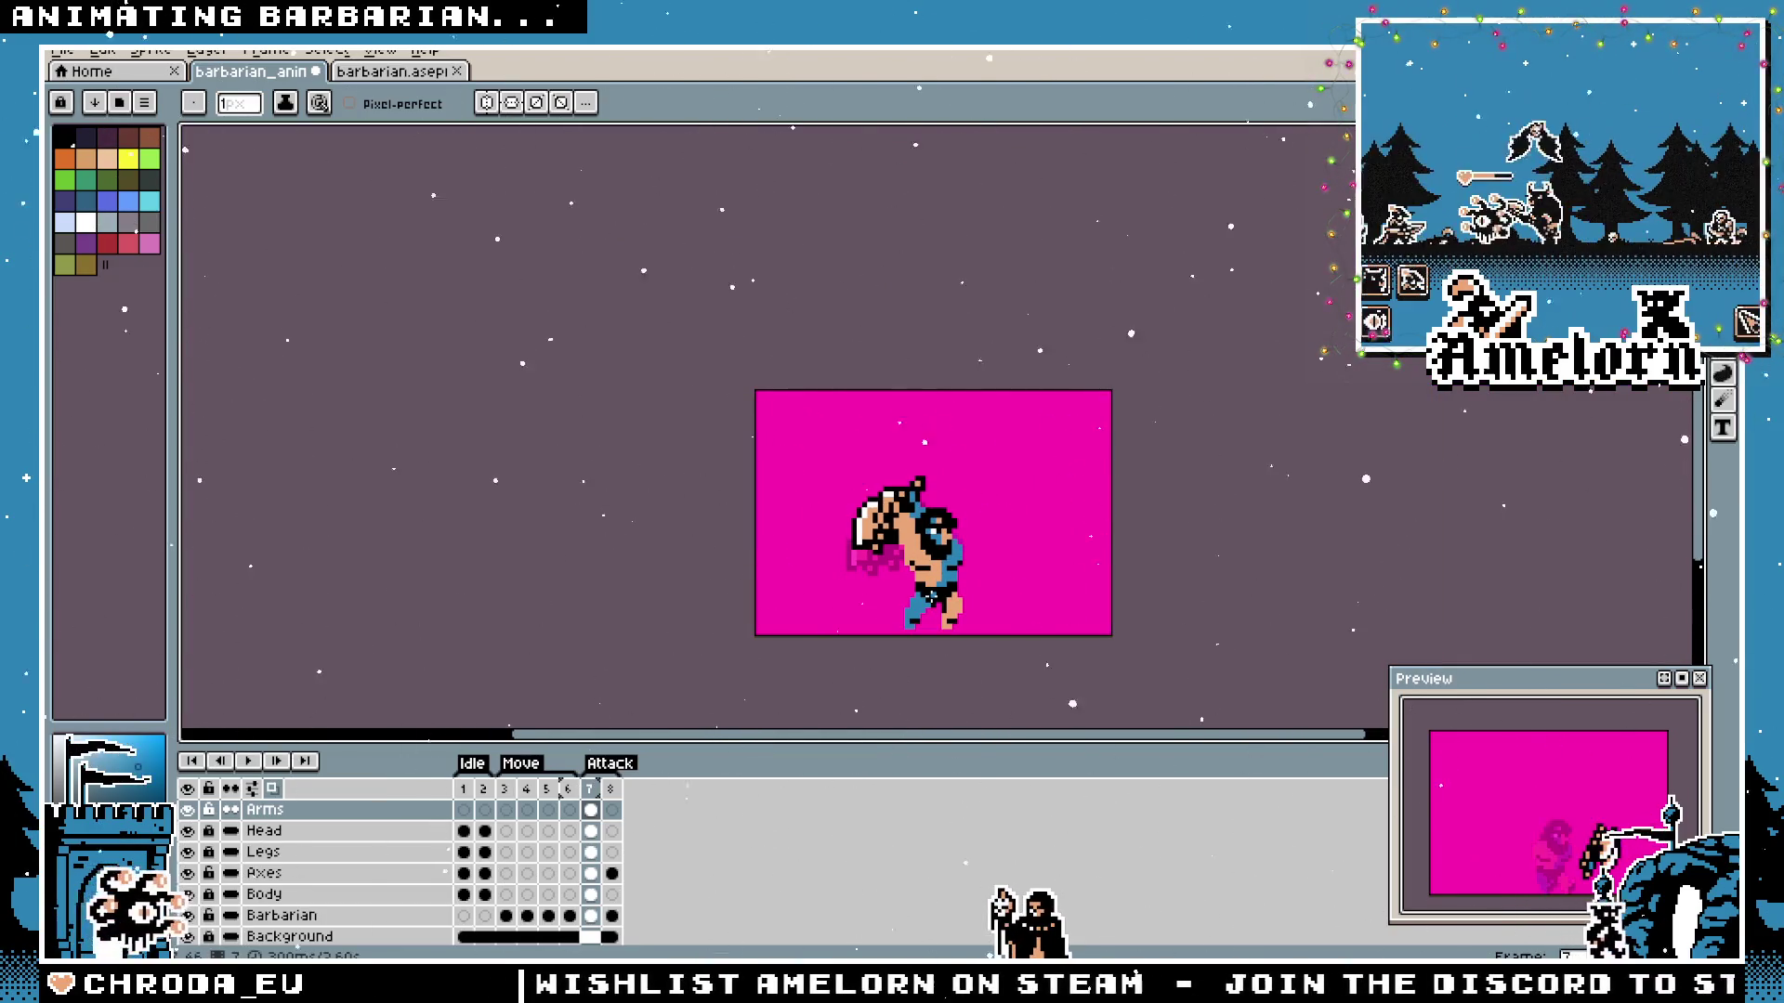
scroll(929, 571, up, 2)
scroll(919, 530, up, 1)
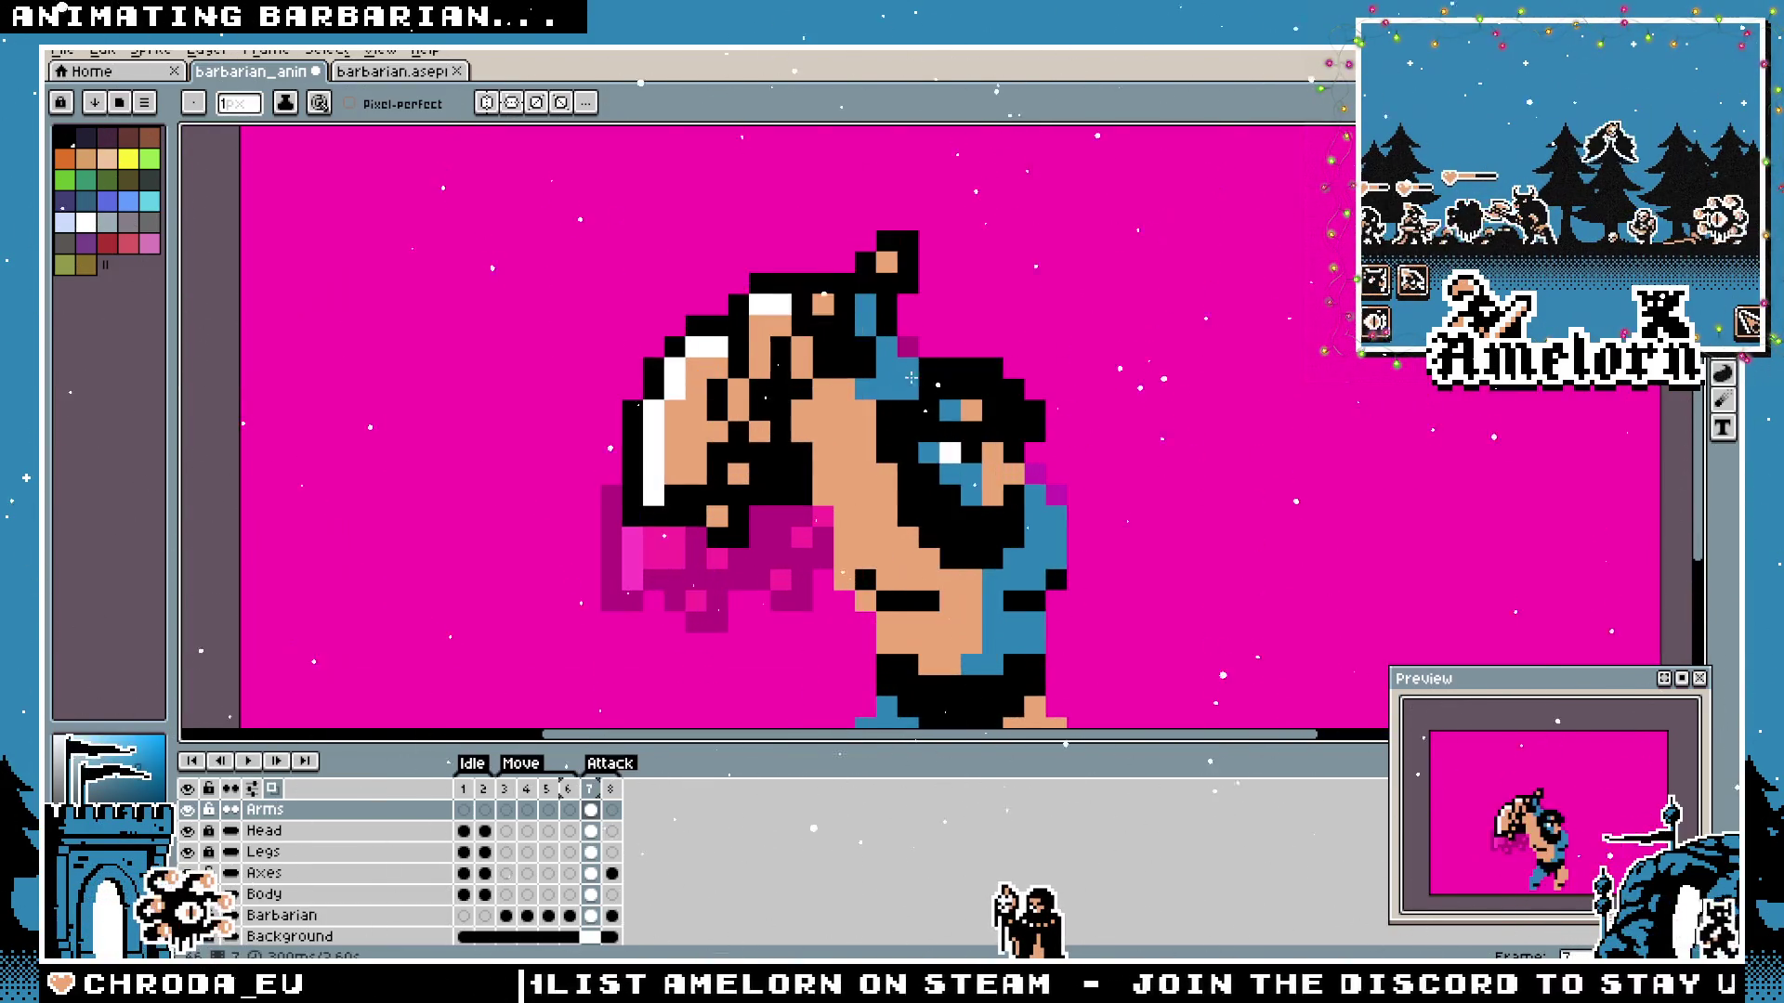
scroll(870, 571, down, 3)
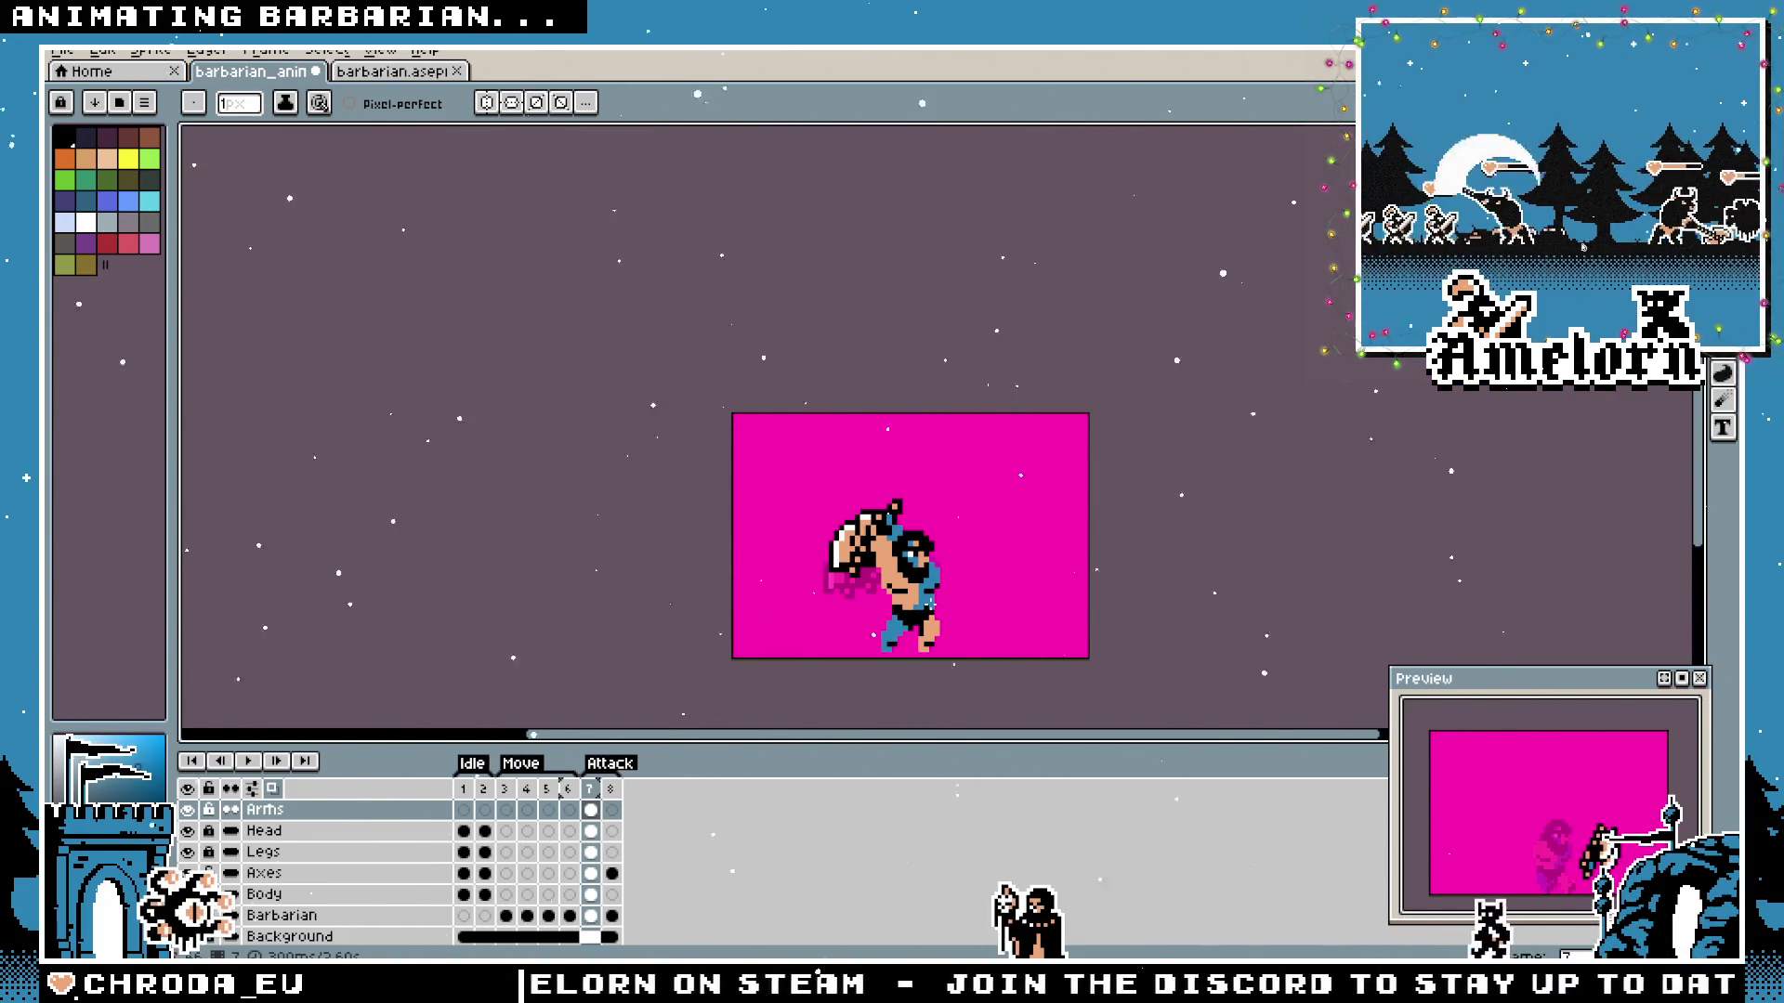
scroll(925, 601, up, 3)
scroll(892, 559, down, 1)
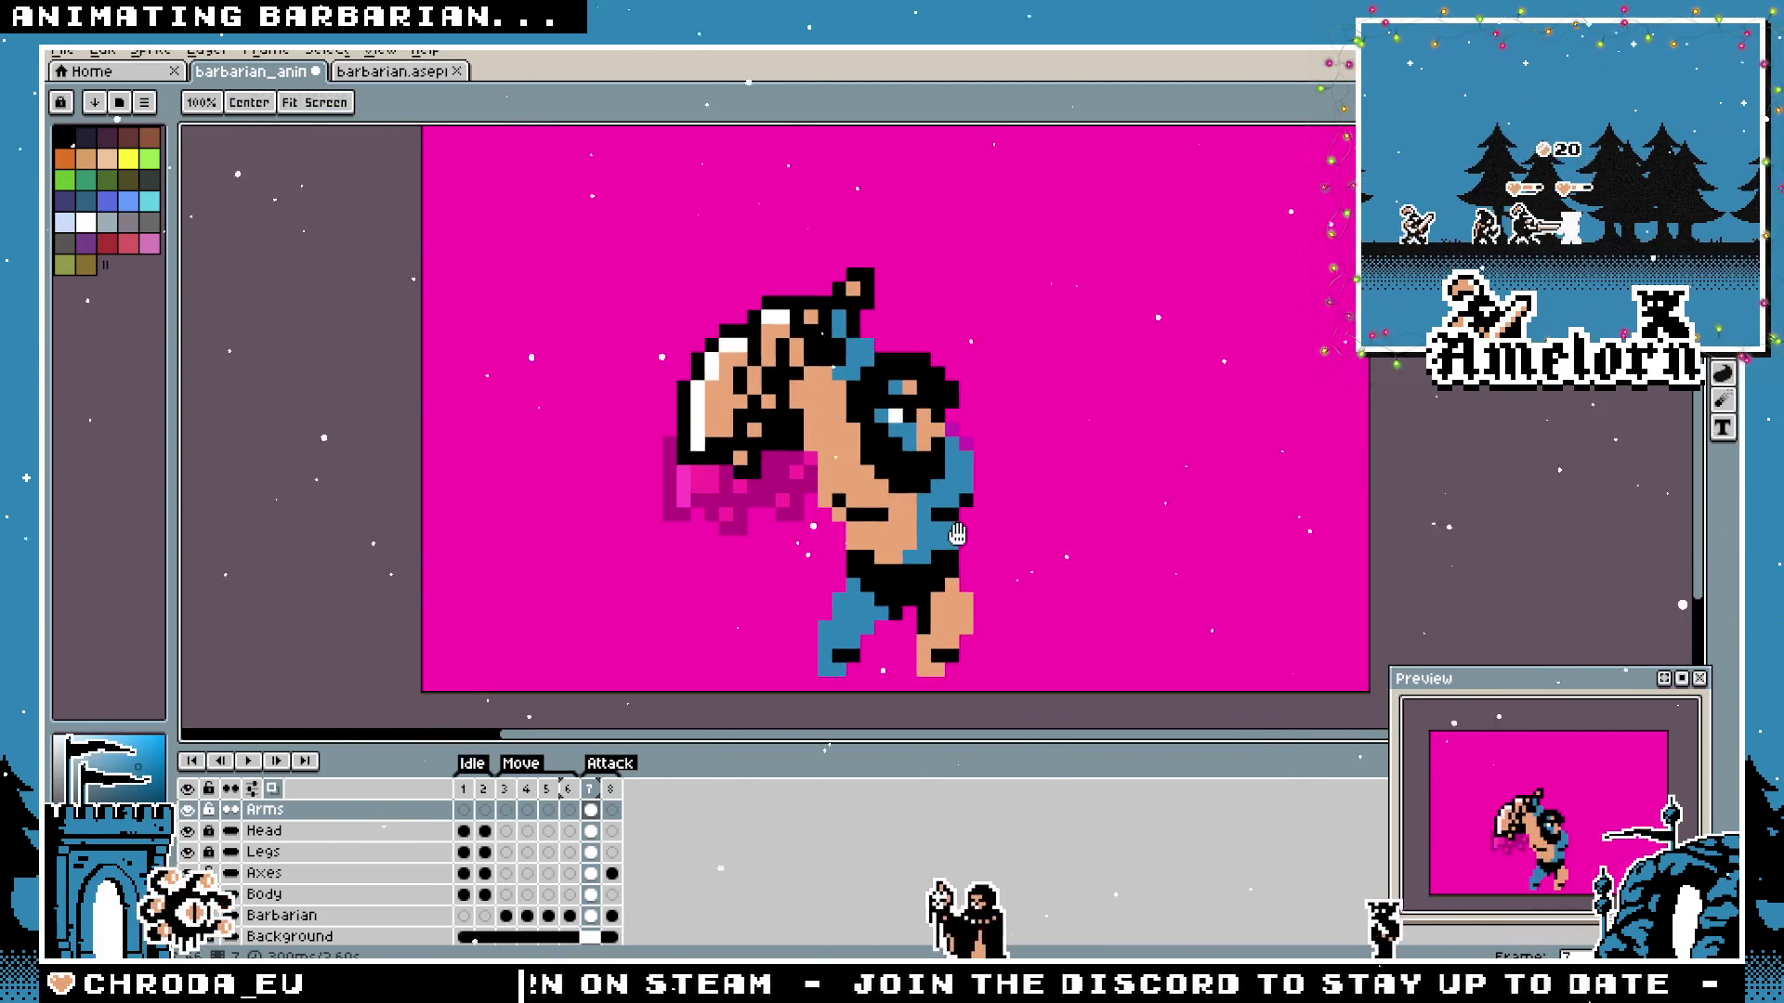
Flip between frame 7 and the next swing frame to compare the axe pose.
key(Right)
key(Left)
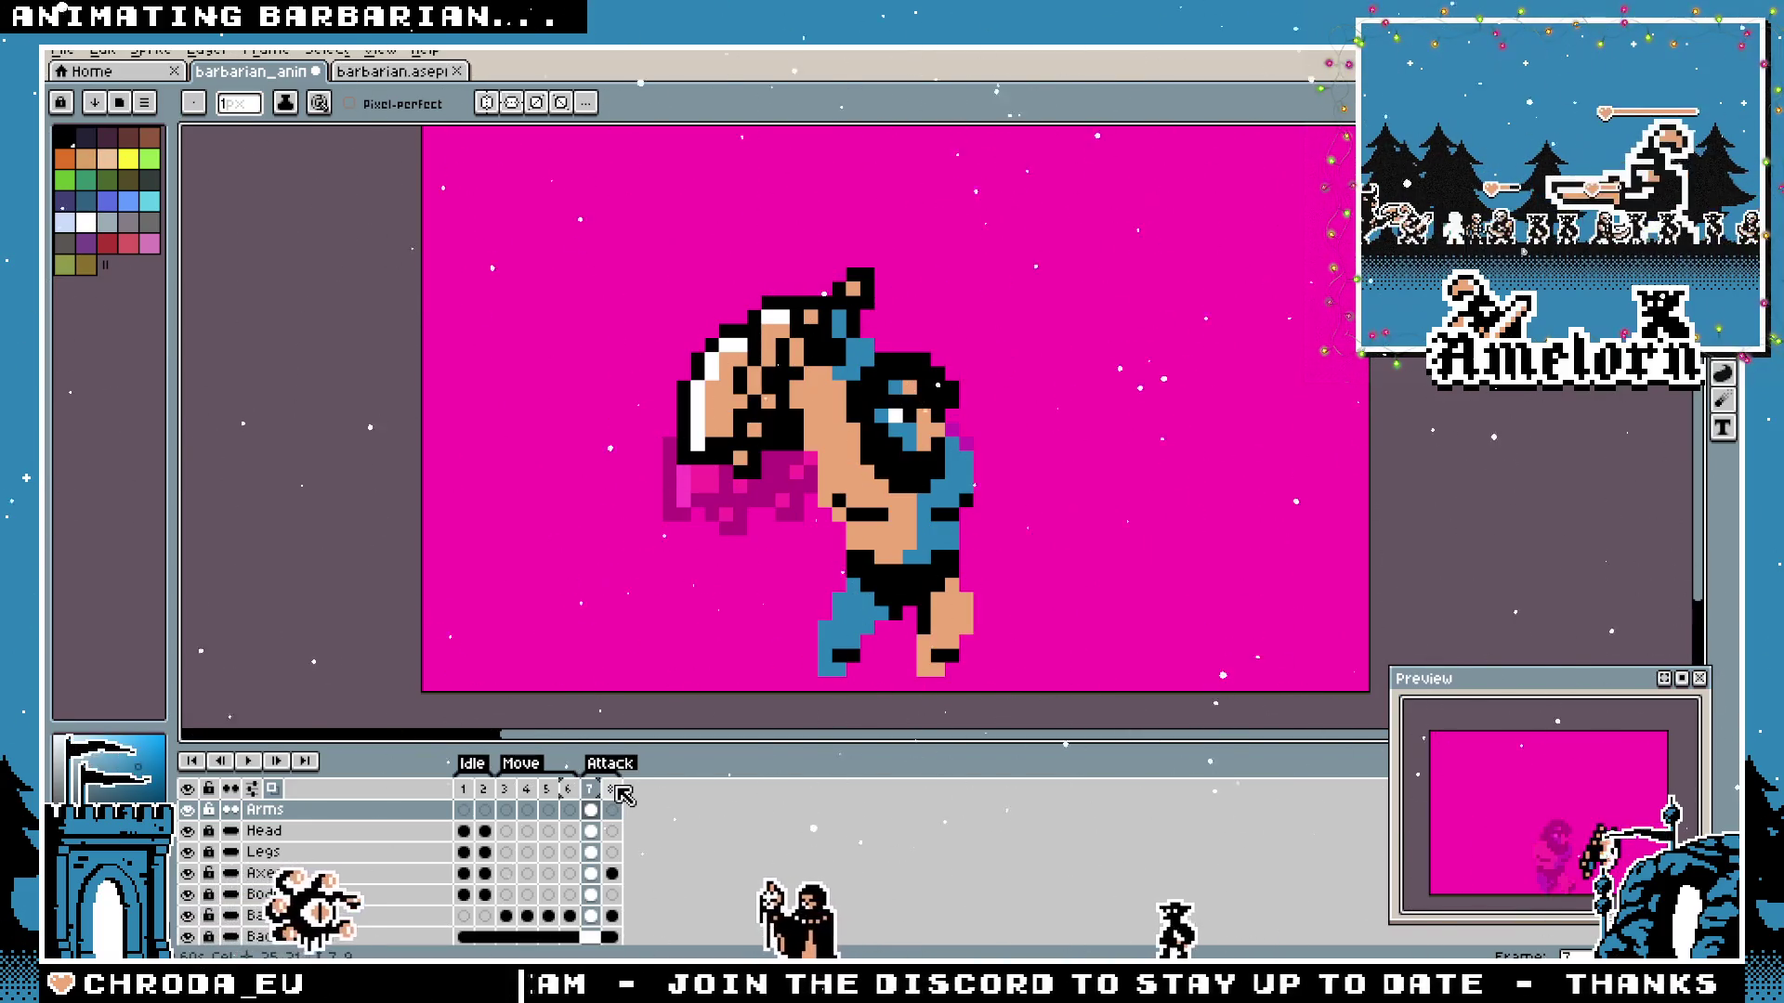
key(Right)
key(Left)
key(Right)
key(Left)
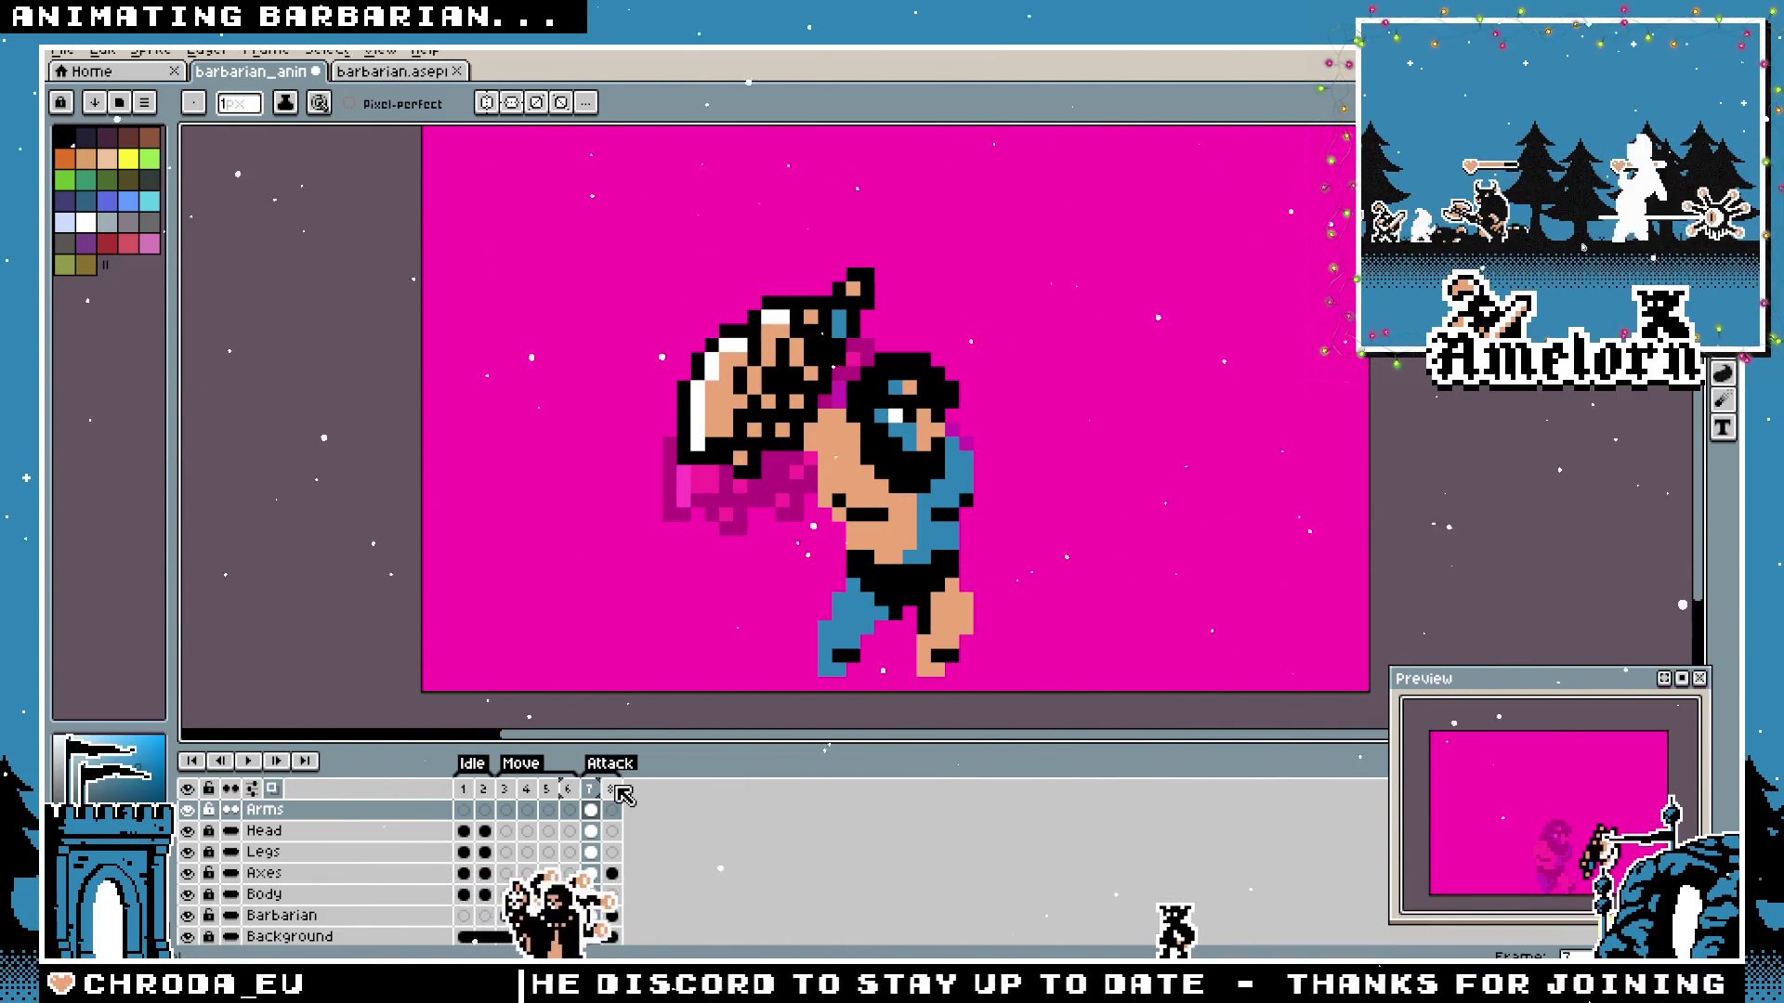
Rotate the axe counter-clockwise on the Axes layer, nudge it toward the hand and apply.
key(alt+Down)
key(alt+Down)
key(alt+Down)
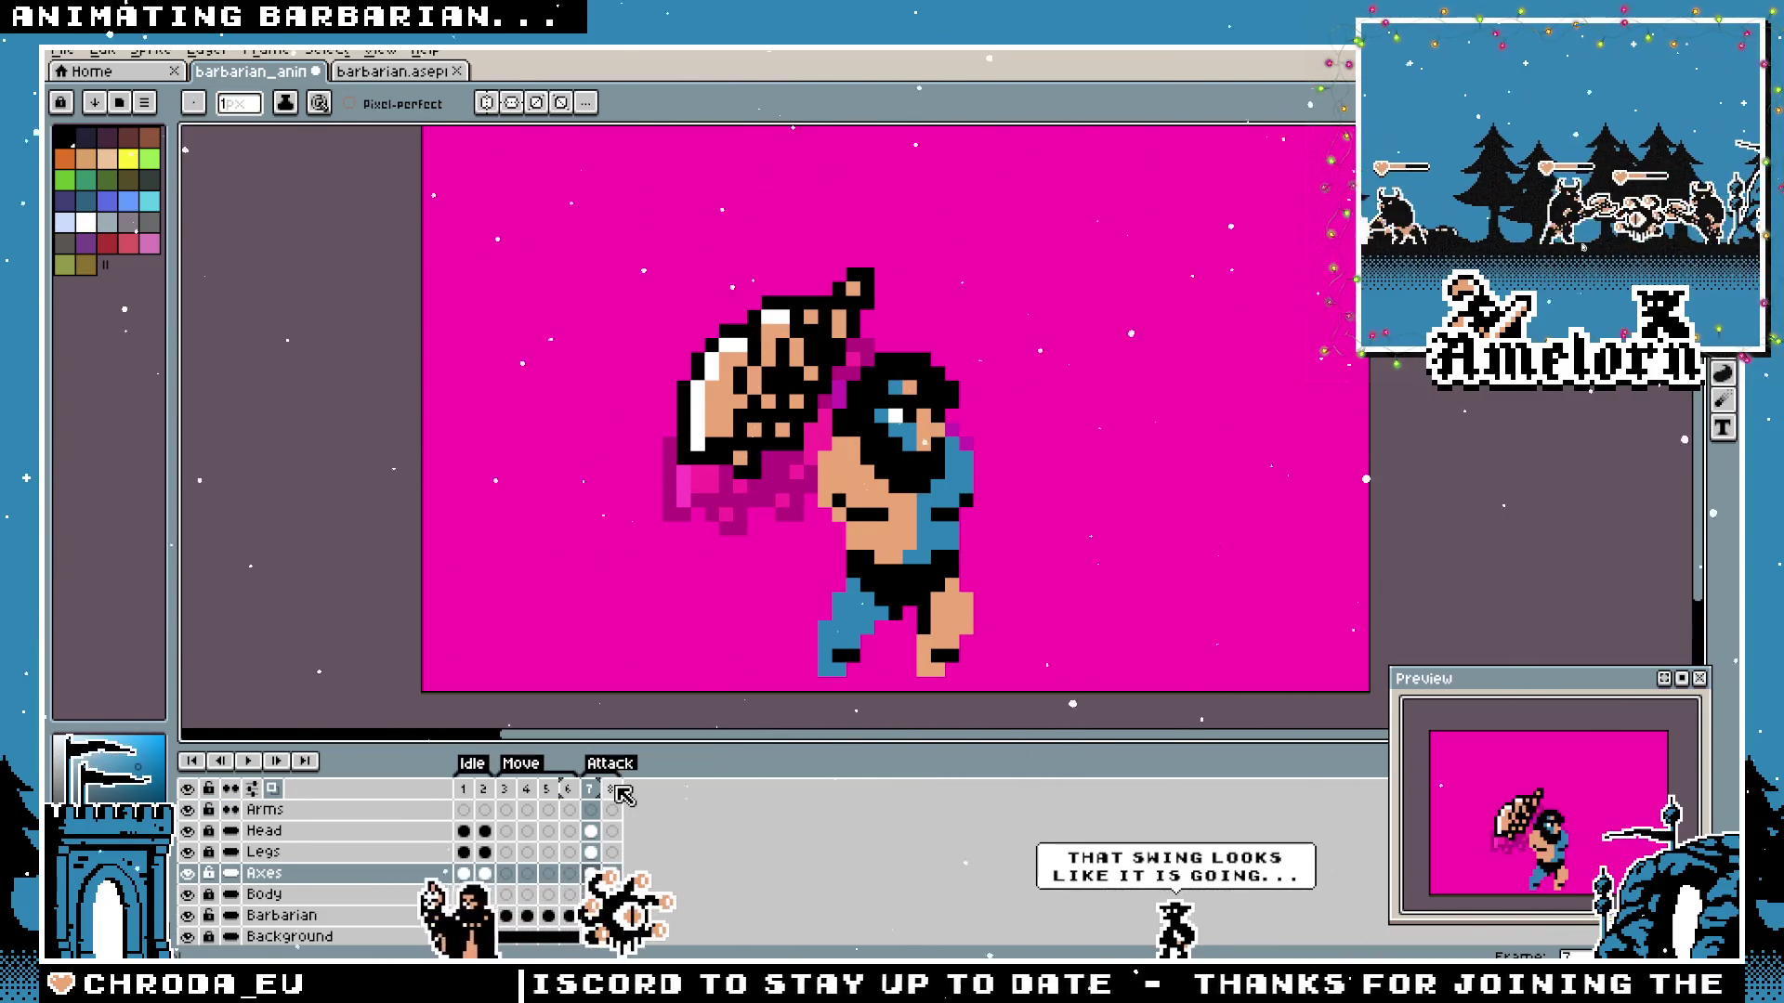
key(ctrl+t)
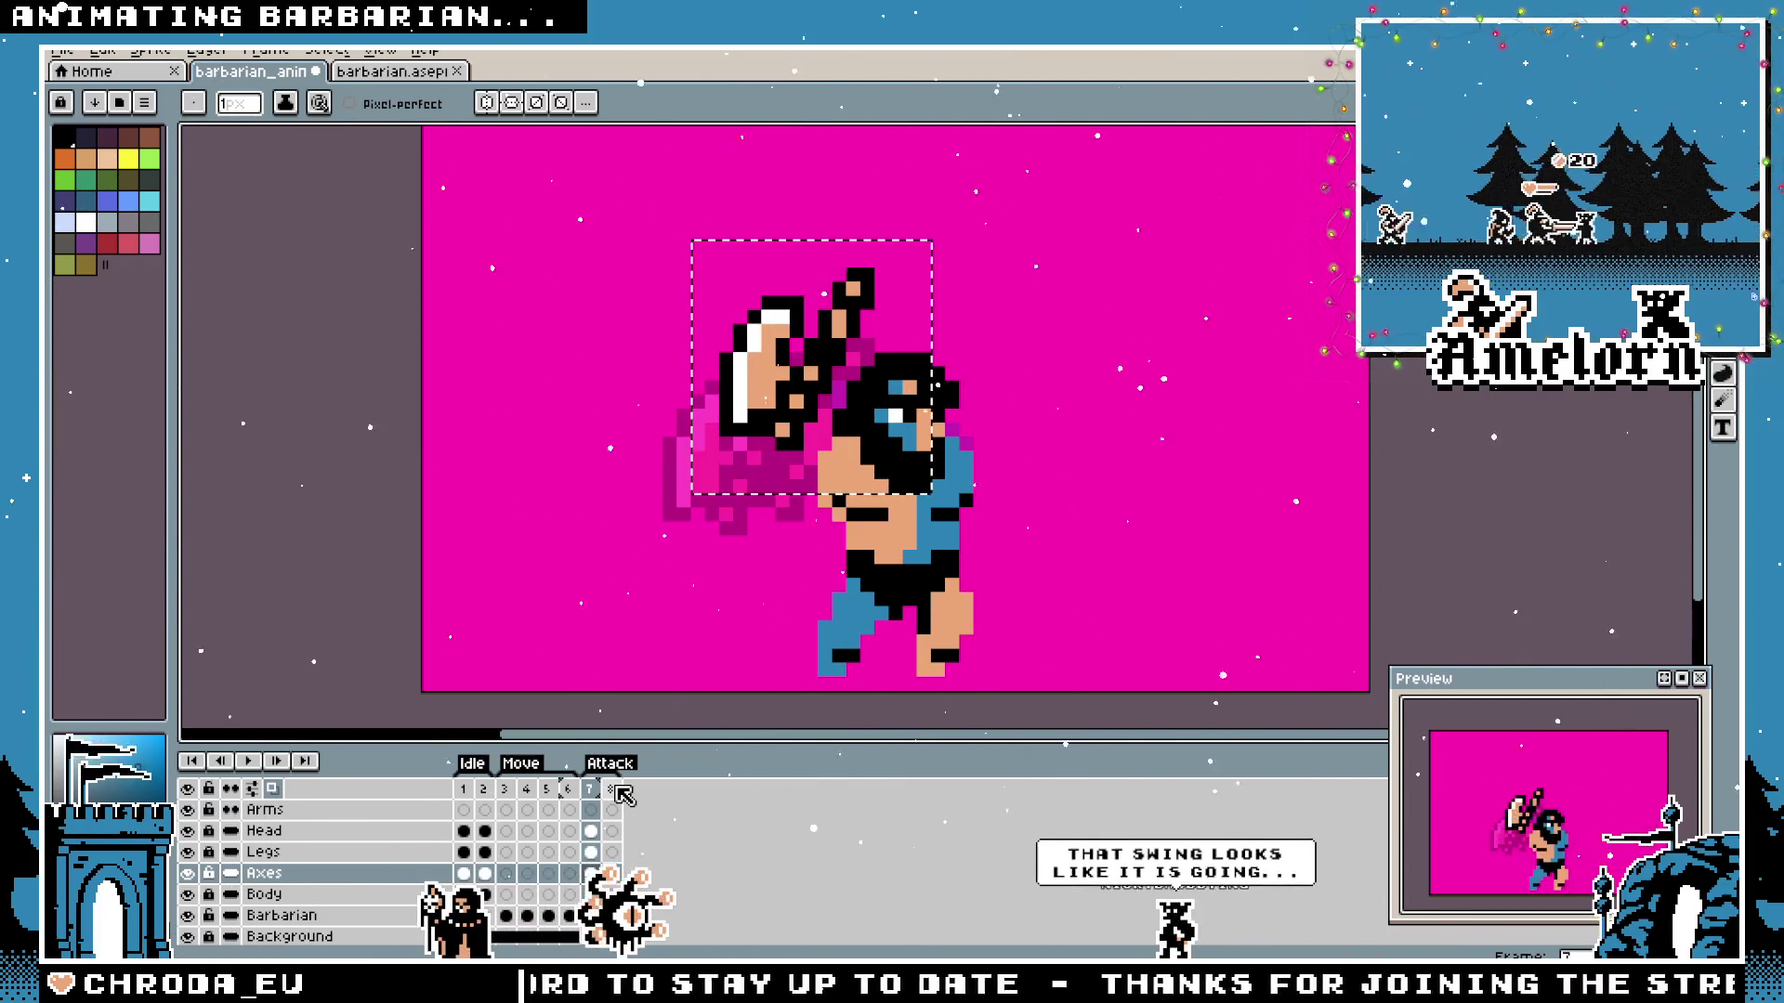
key(m)
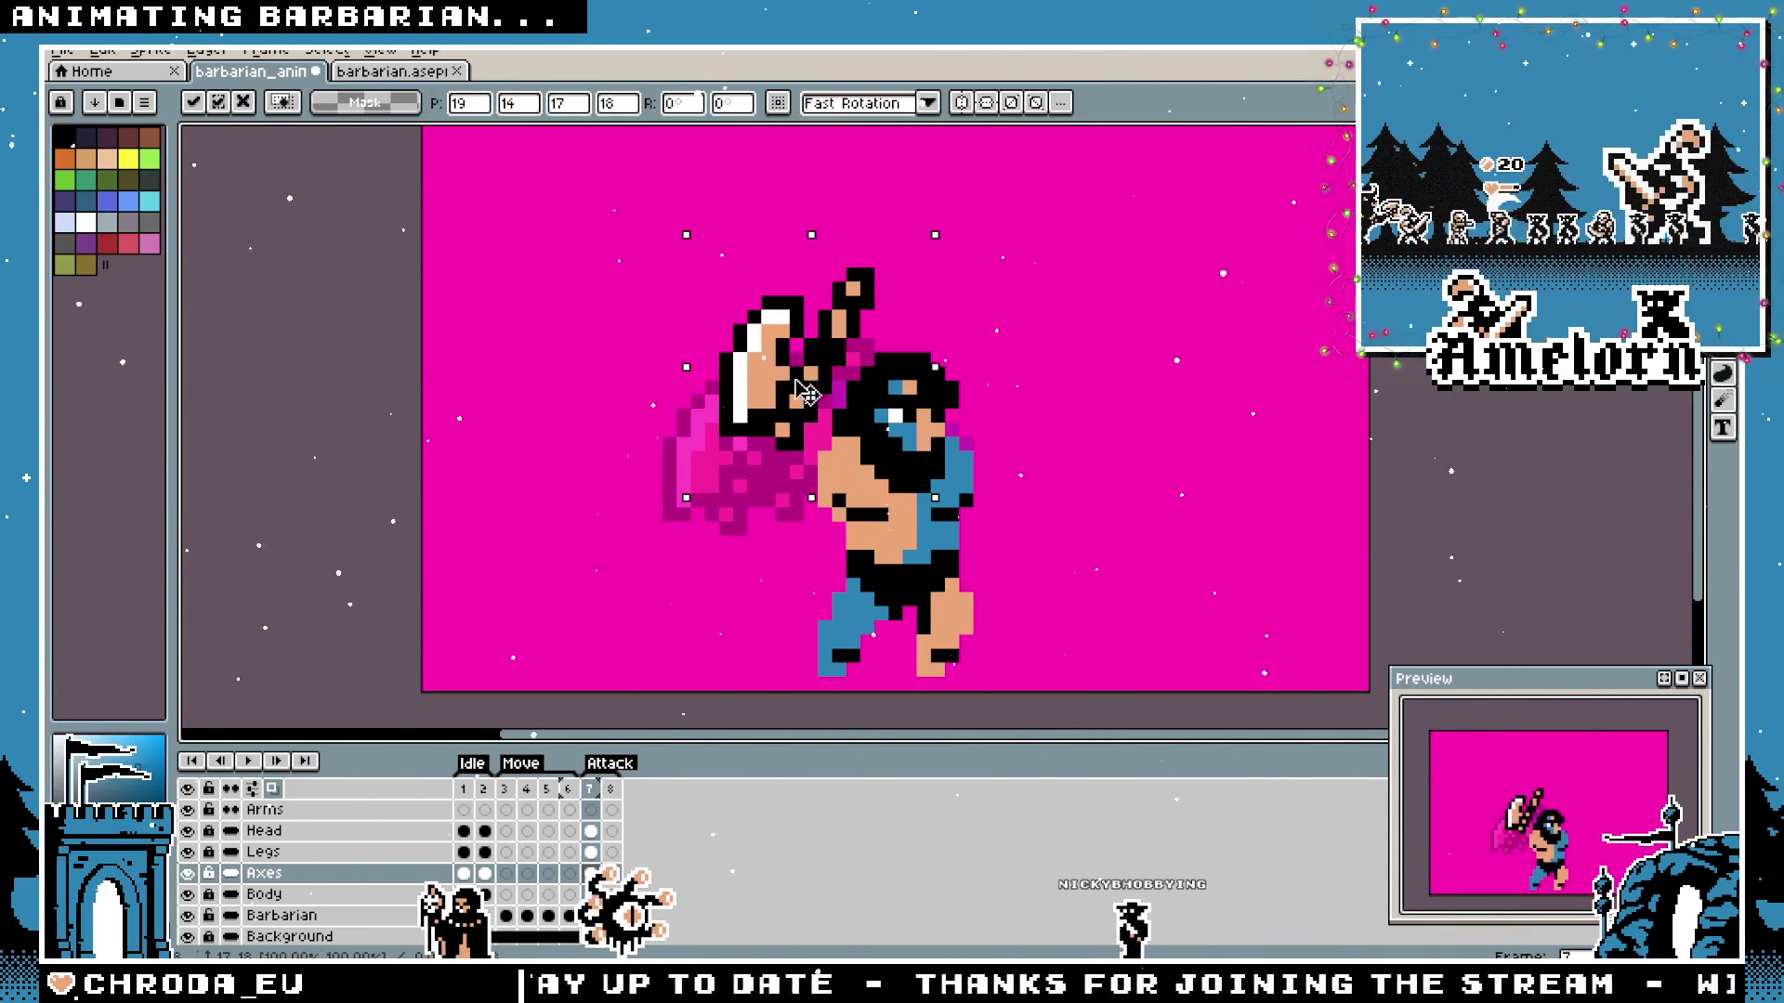
drag(751, 451, 727, 457)
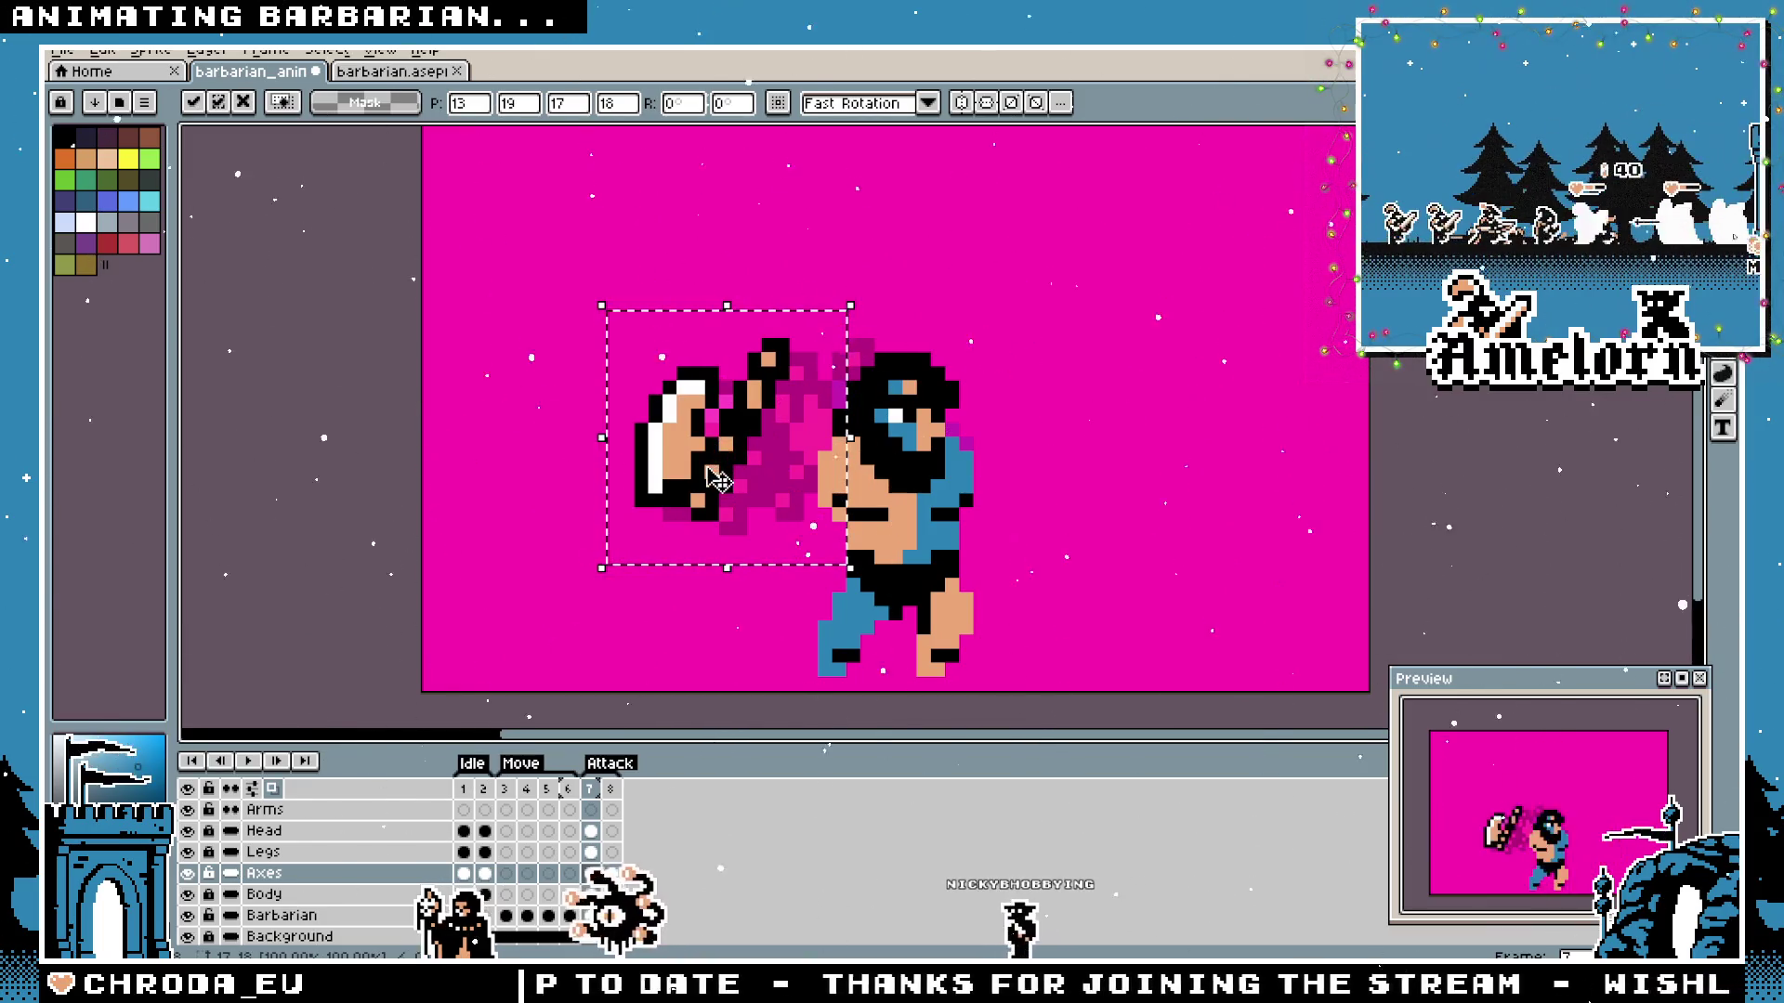
drag(713, 474, 742, 443)
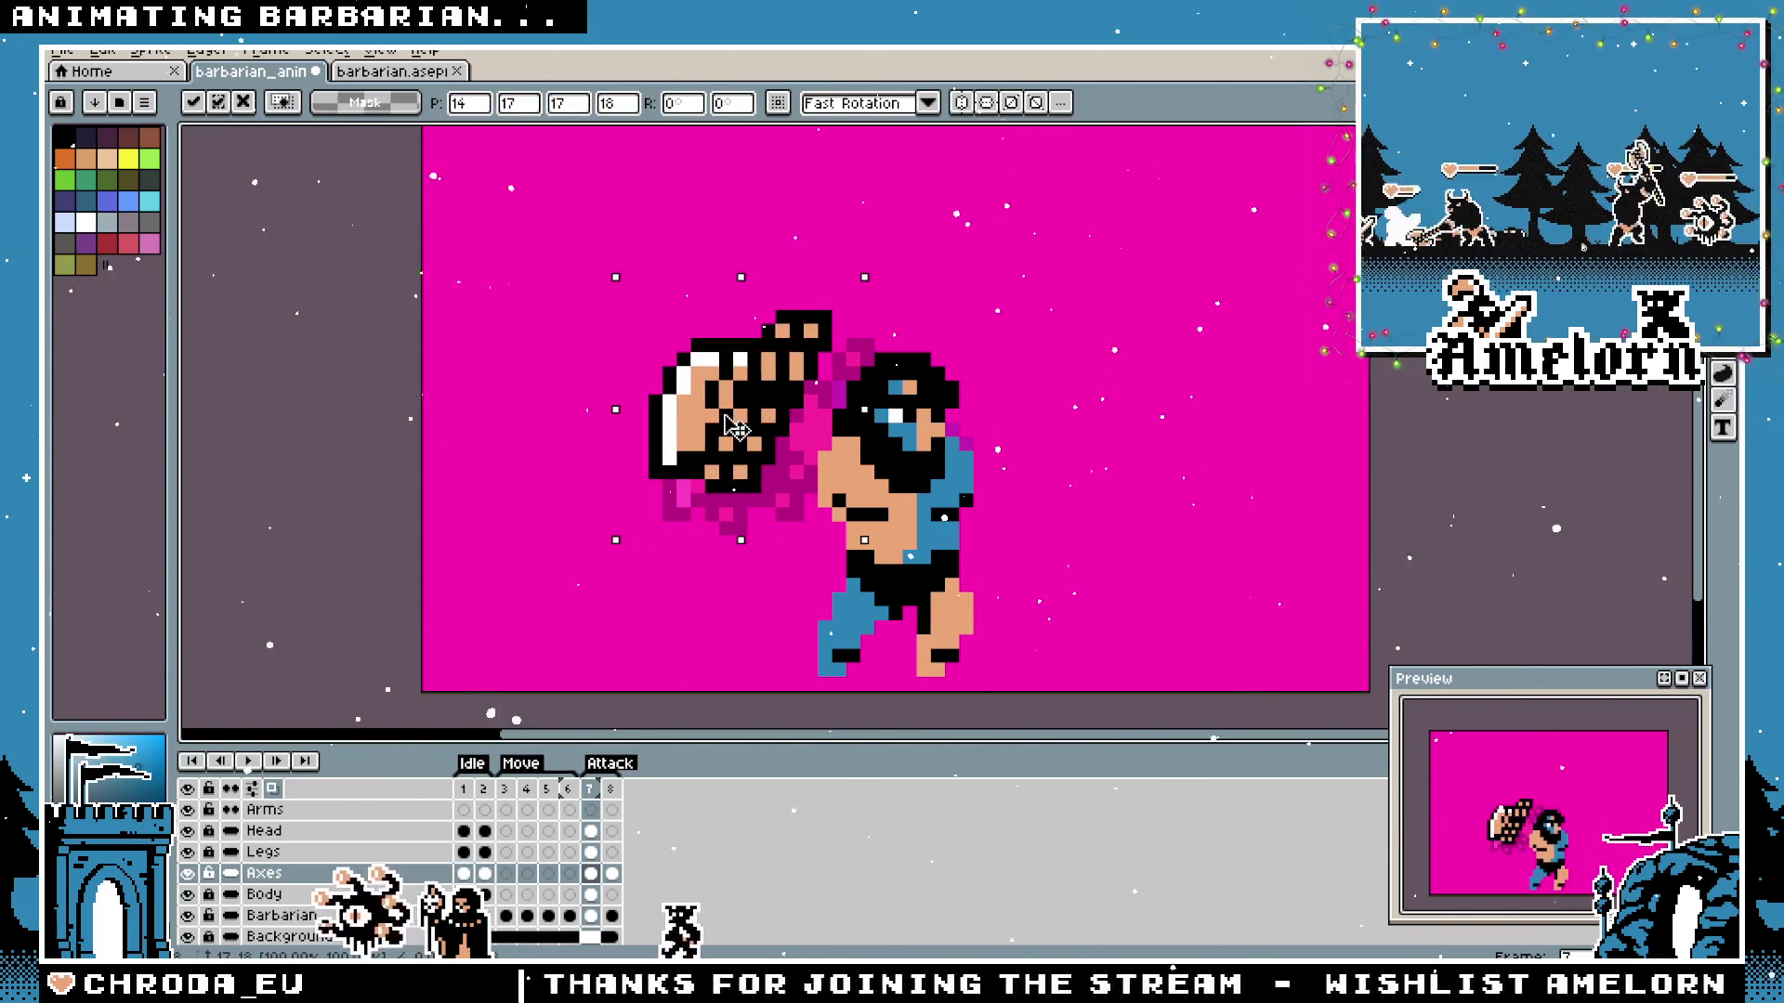
drag(744, 443, 728, 457)
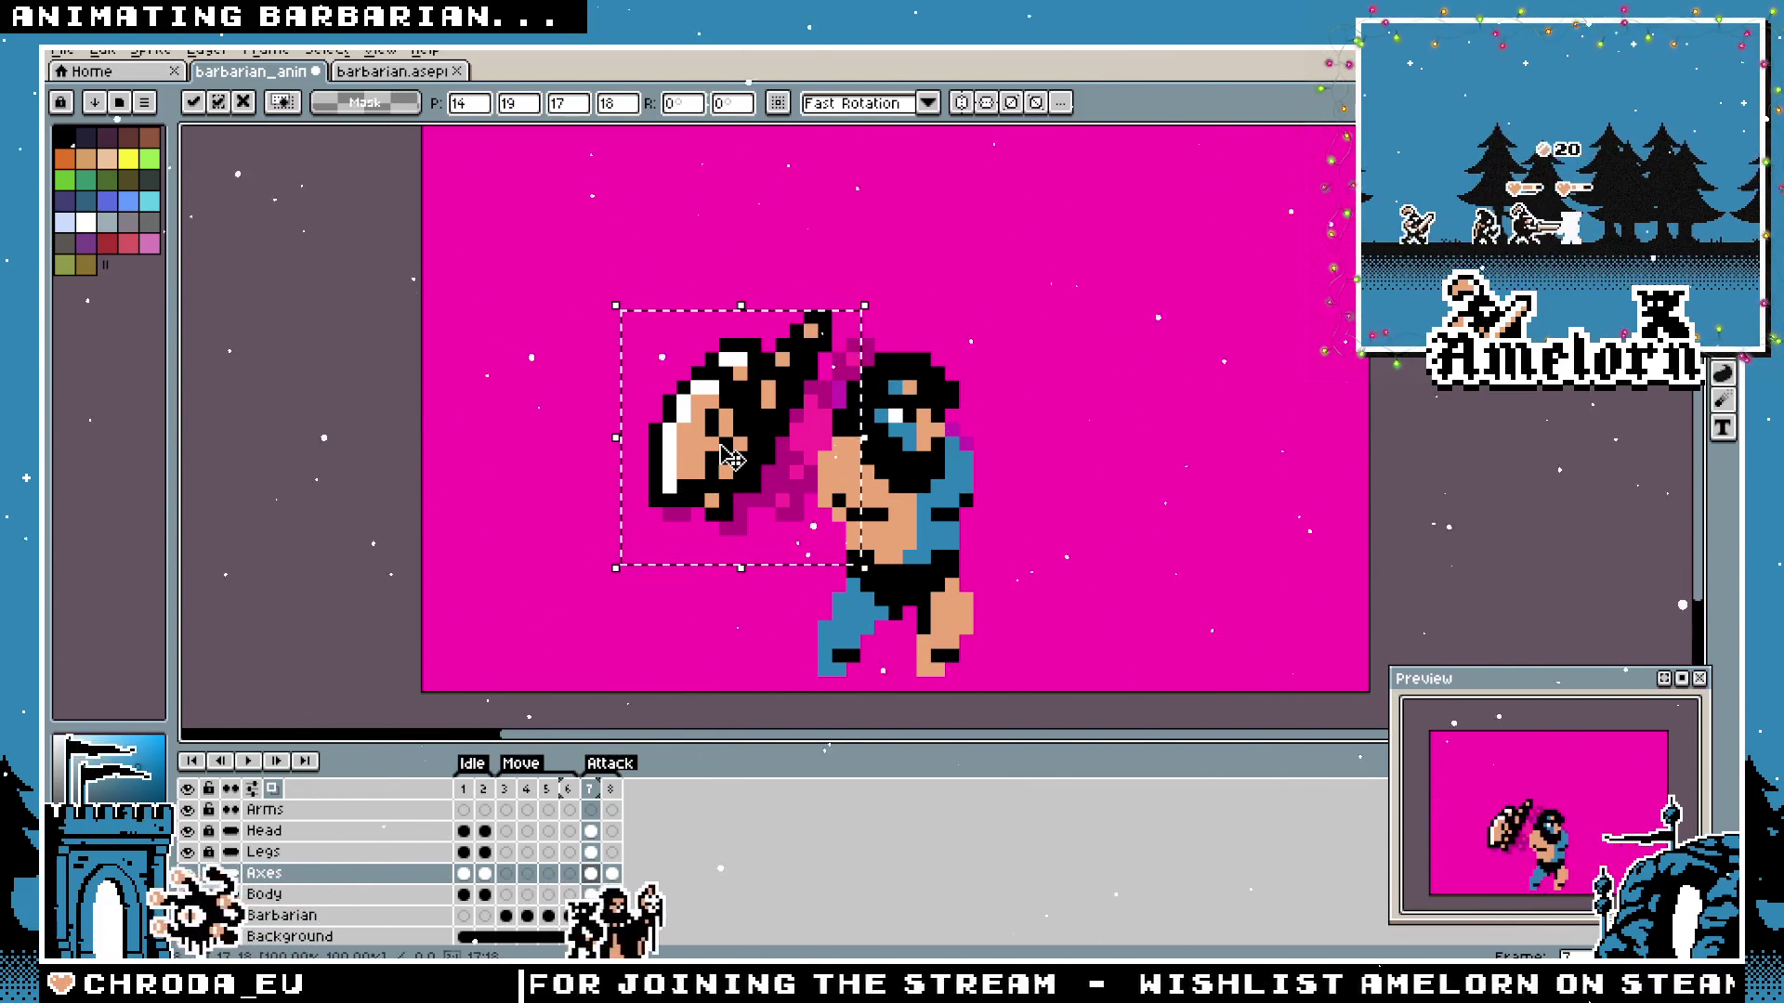
key(Return)
scroll(1020, 434, down, 3)
scroll(964, 444, up, 3)
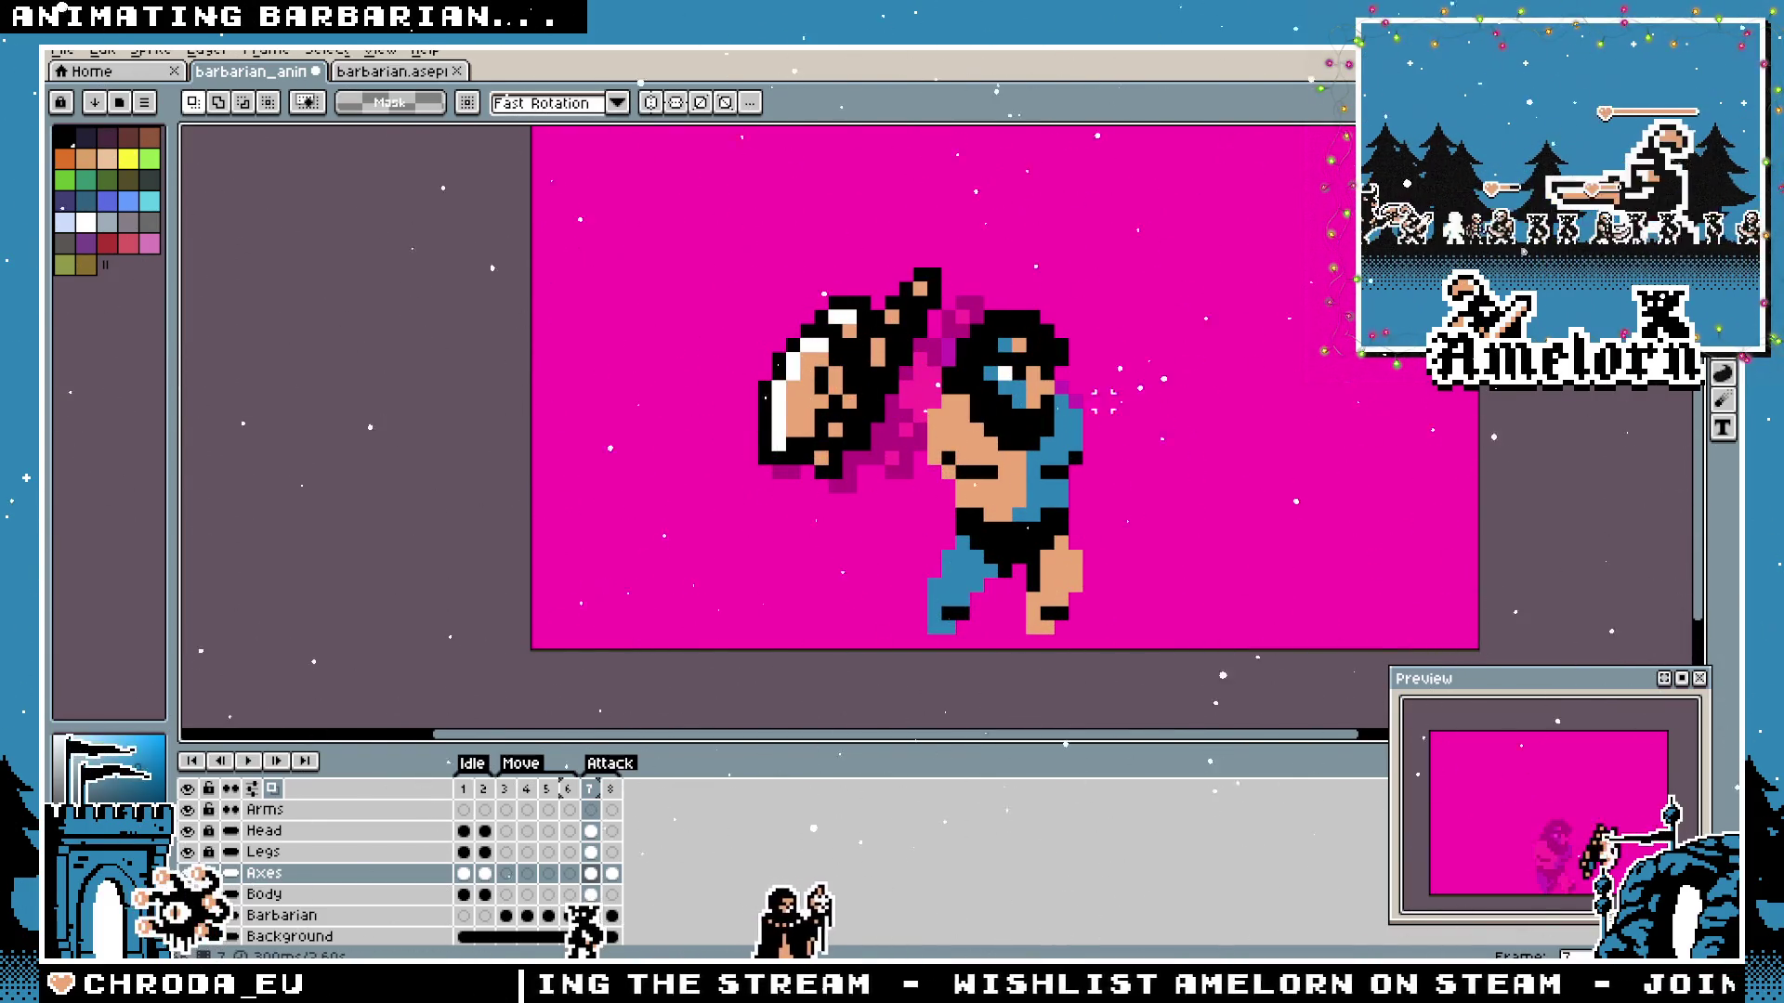
key(i)
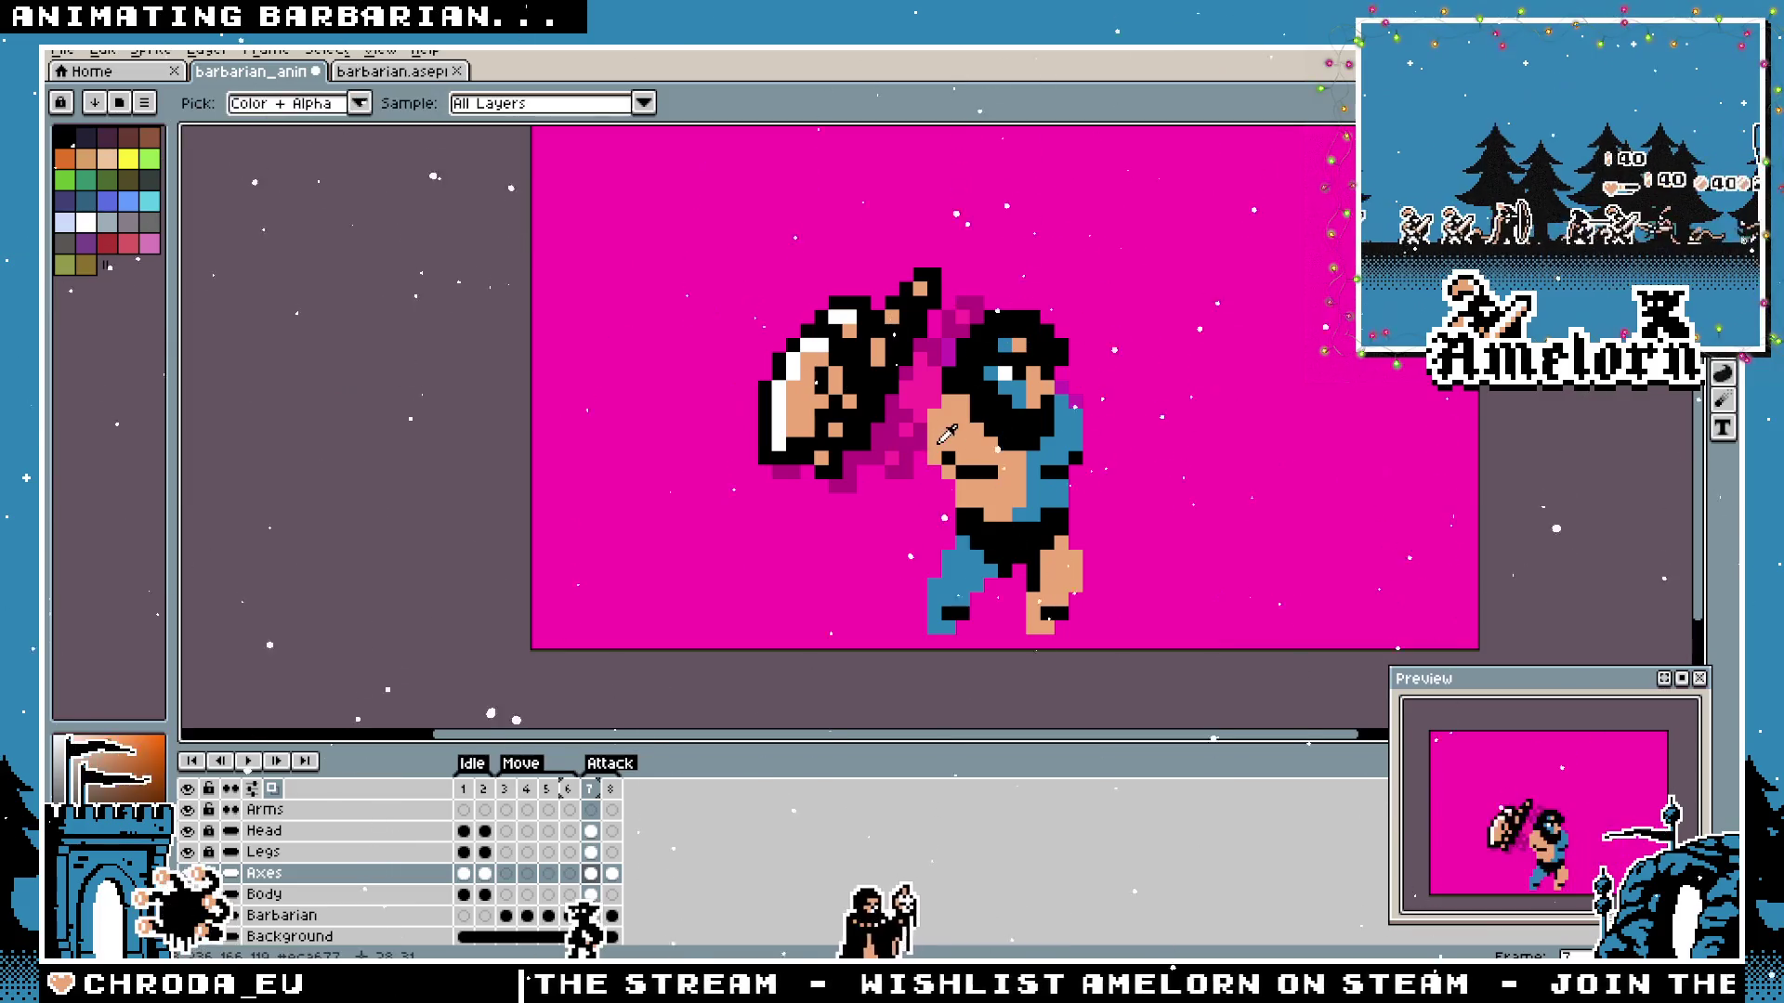
key(m)
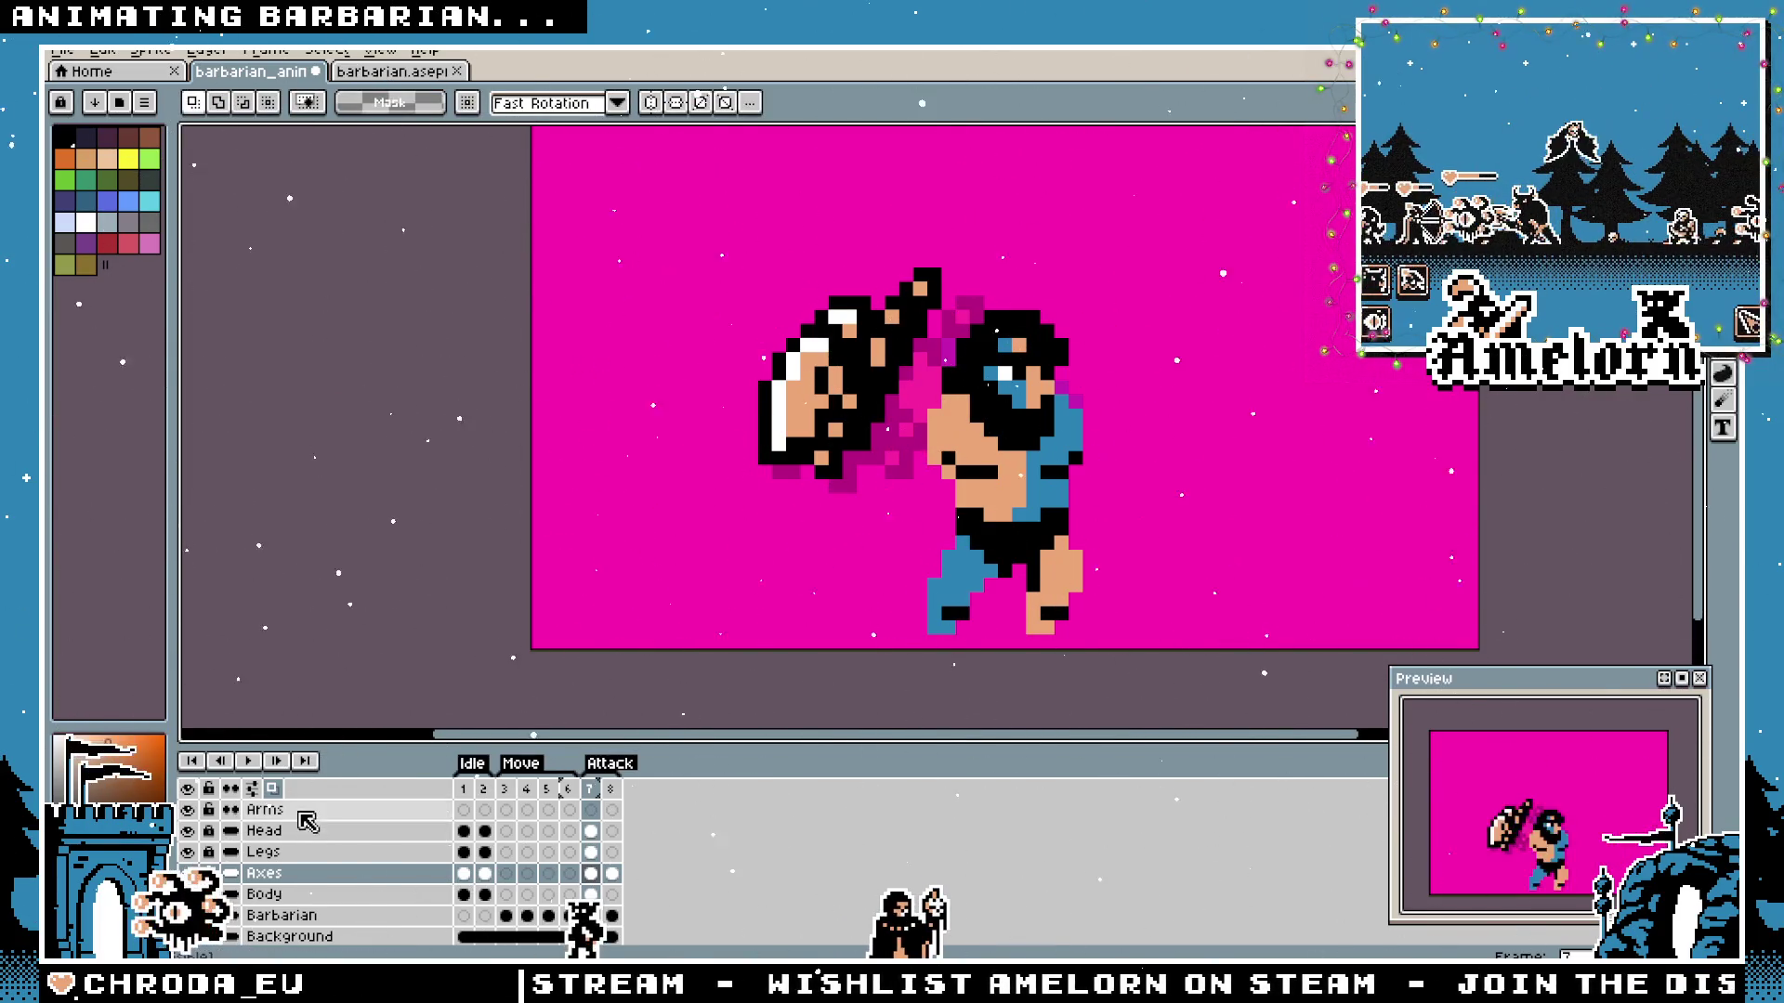
click(301, 813)
key(b)
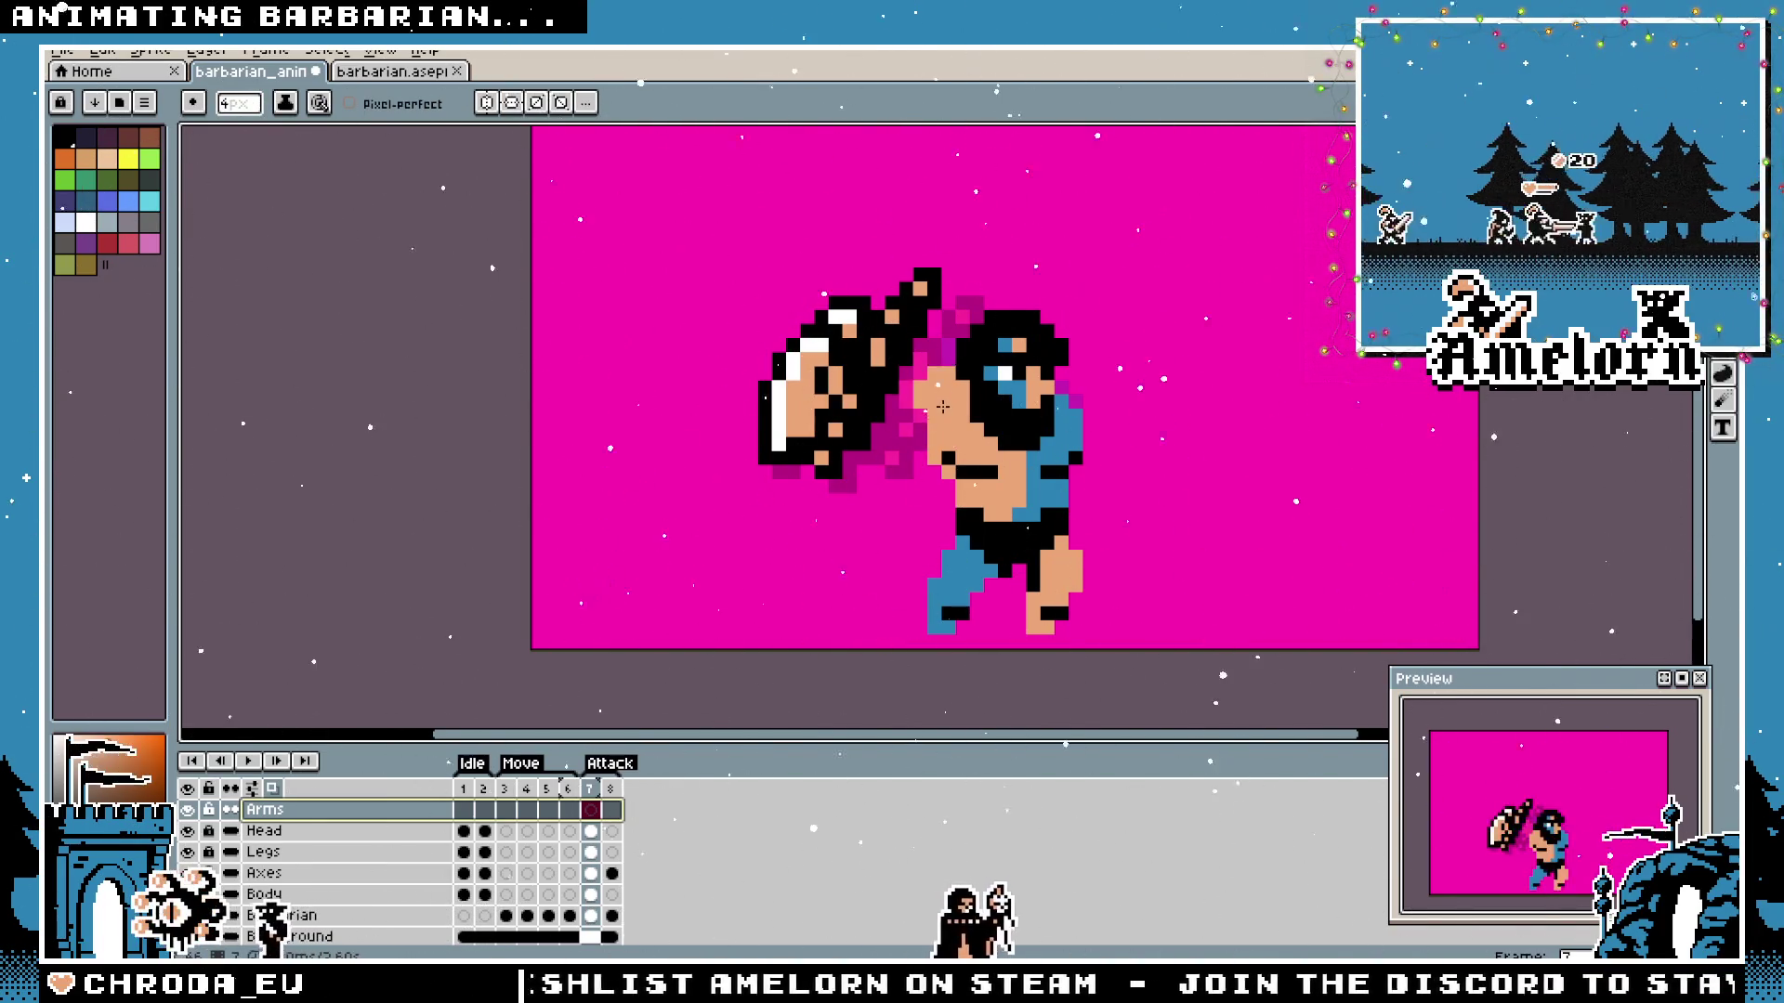
drag(945, 402, 929, 389)
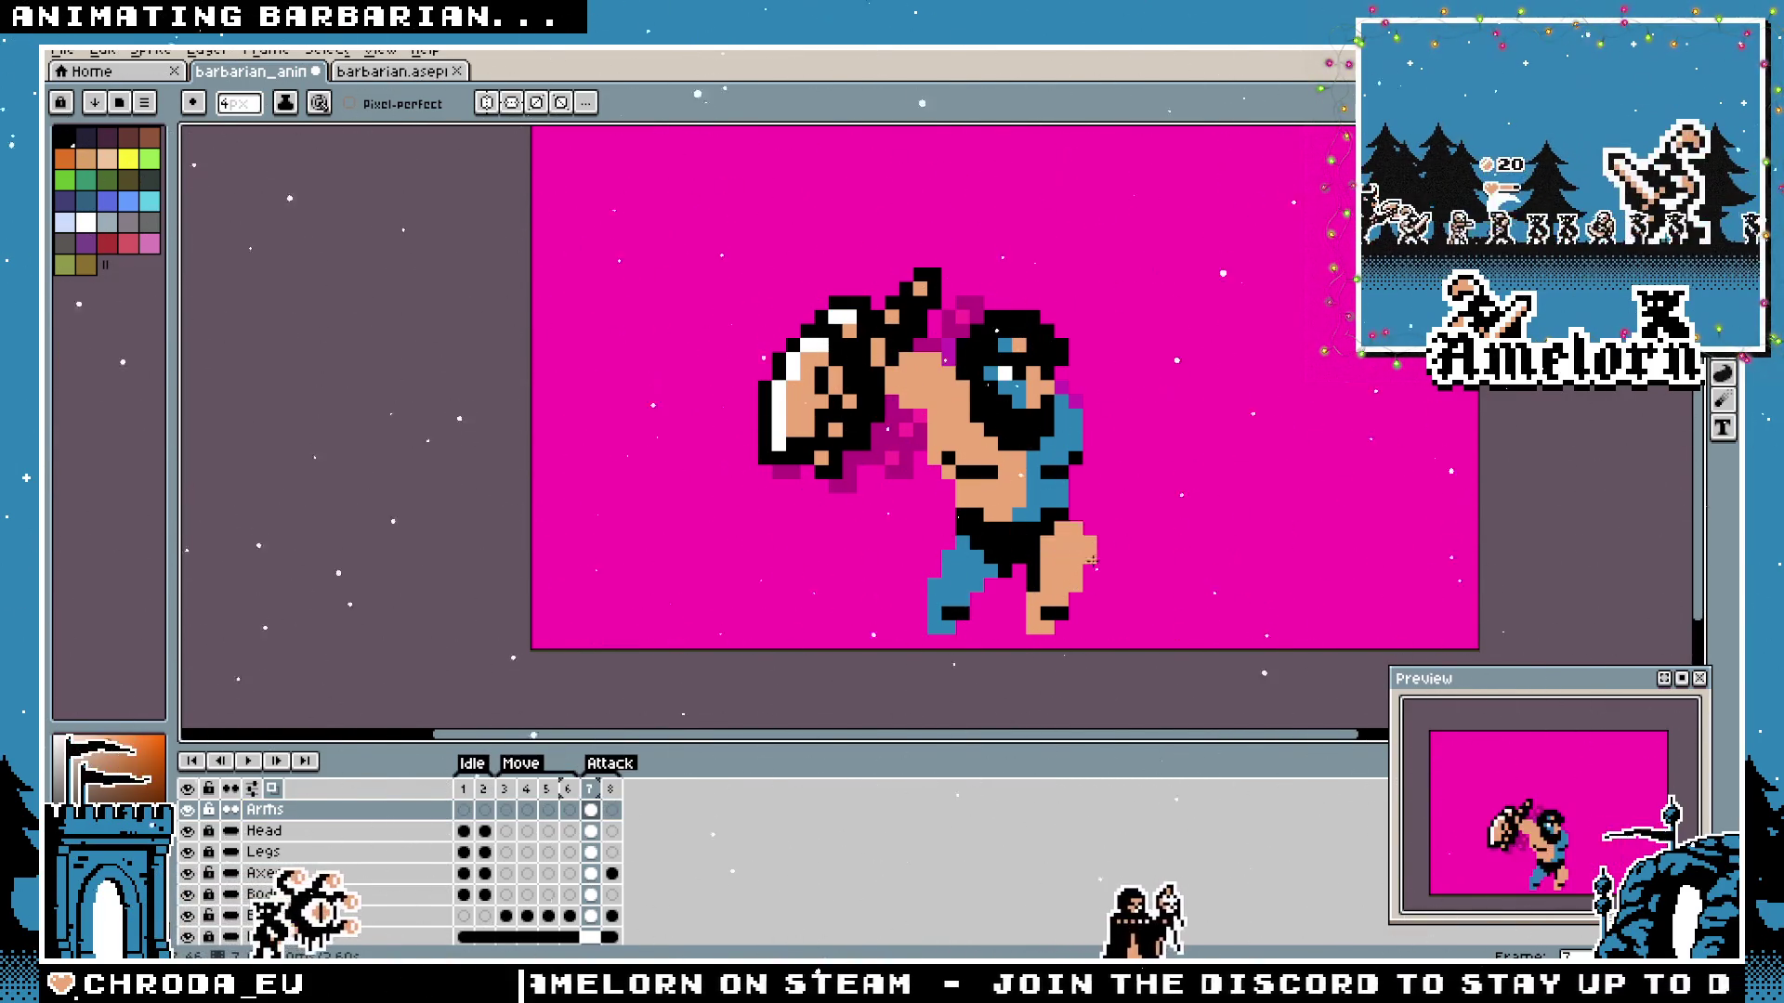
scroll(976, 488, down, 1)
scroll(990, 513, down, 1)
scroll(989, 513, up, 2)
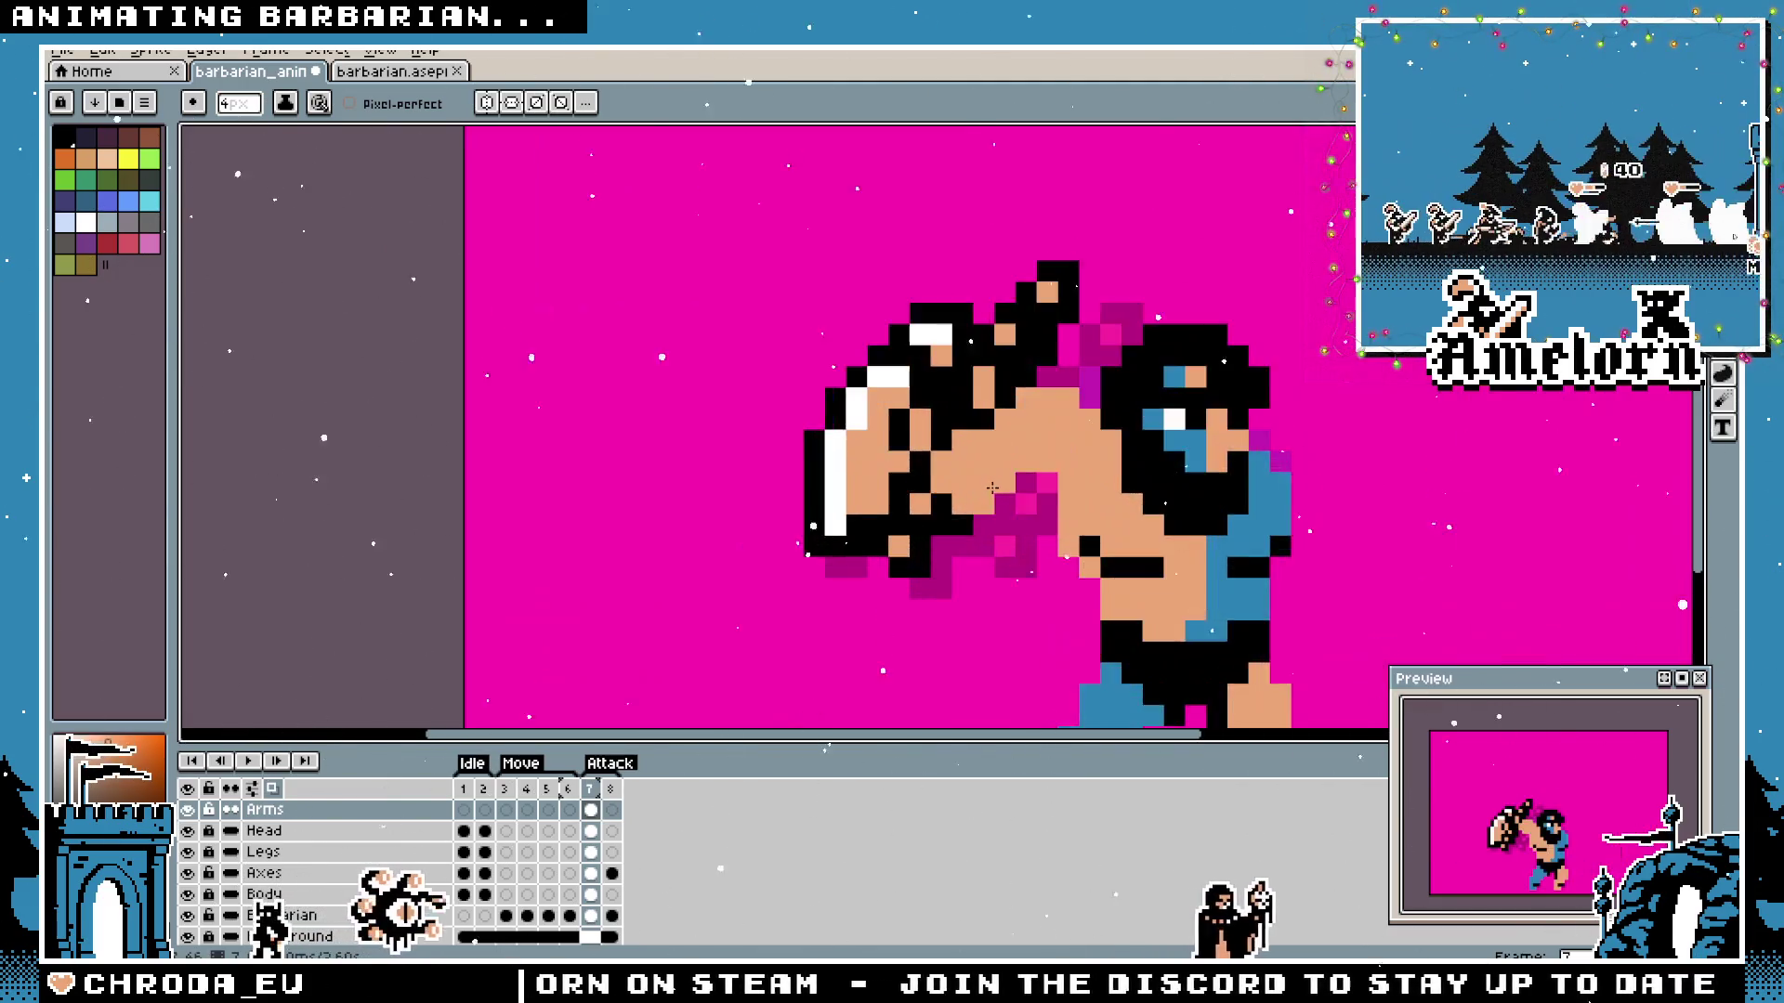
scroll(987, 515, up, 1)
scroll(1087, 529, down, 2)
scroll(1006, 566, down, 2)
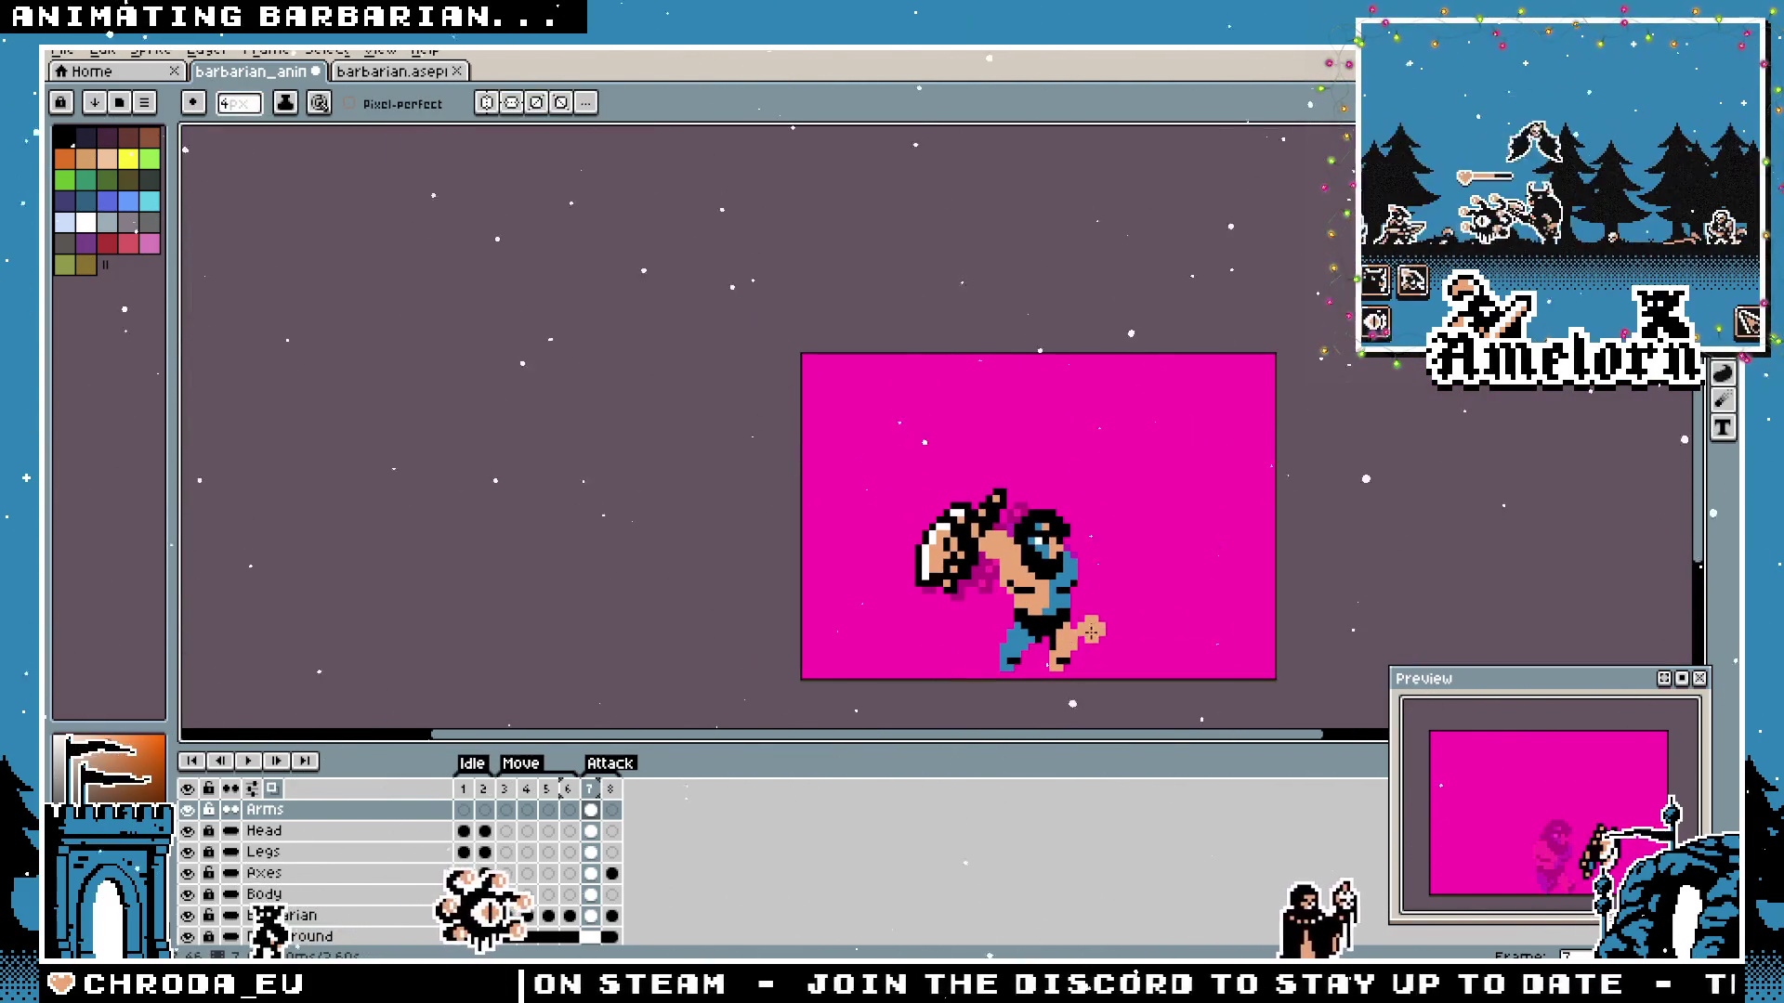
scroll(1047, 604, up, 2)
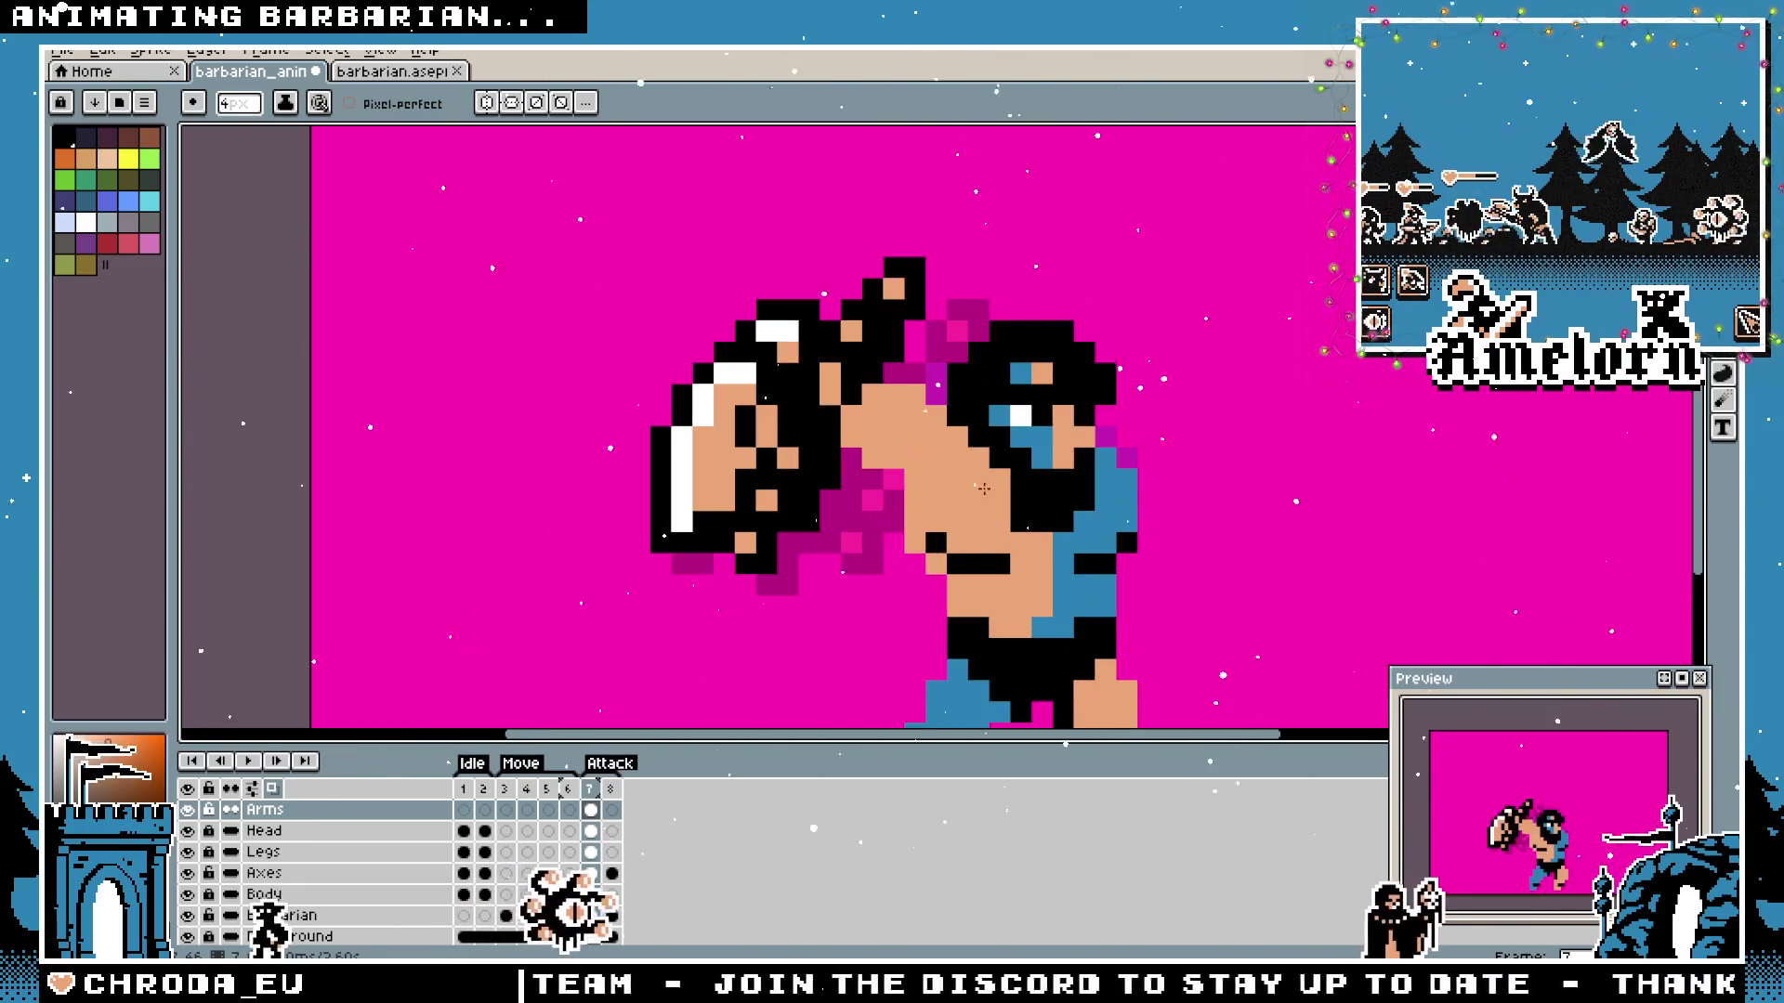
drag(929, 447, 890, 413)
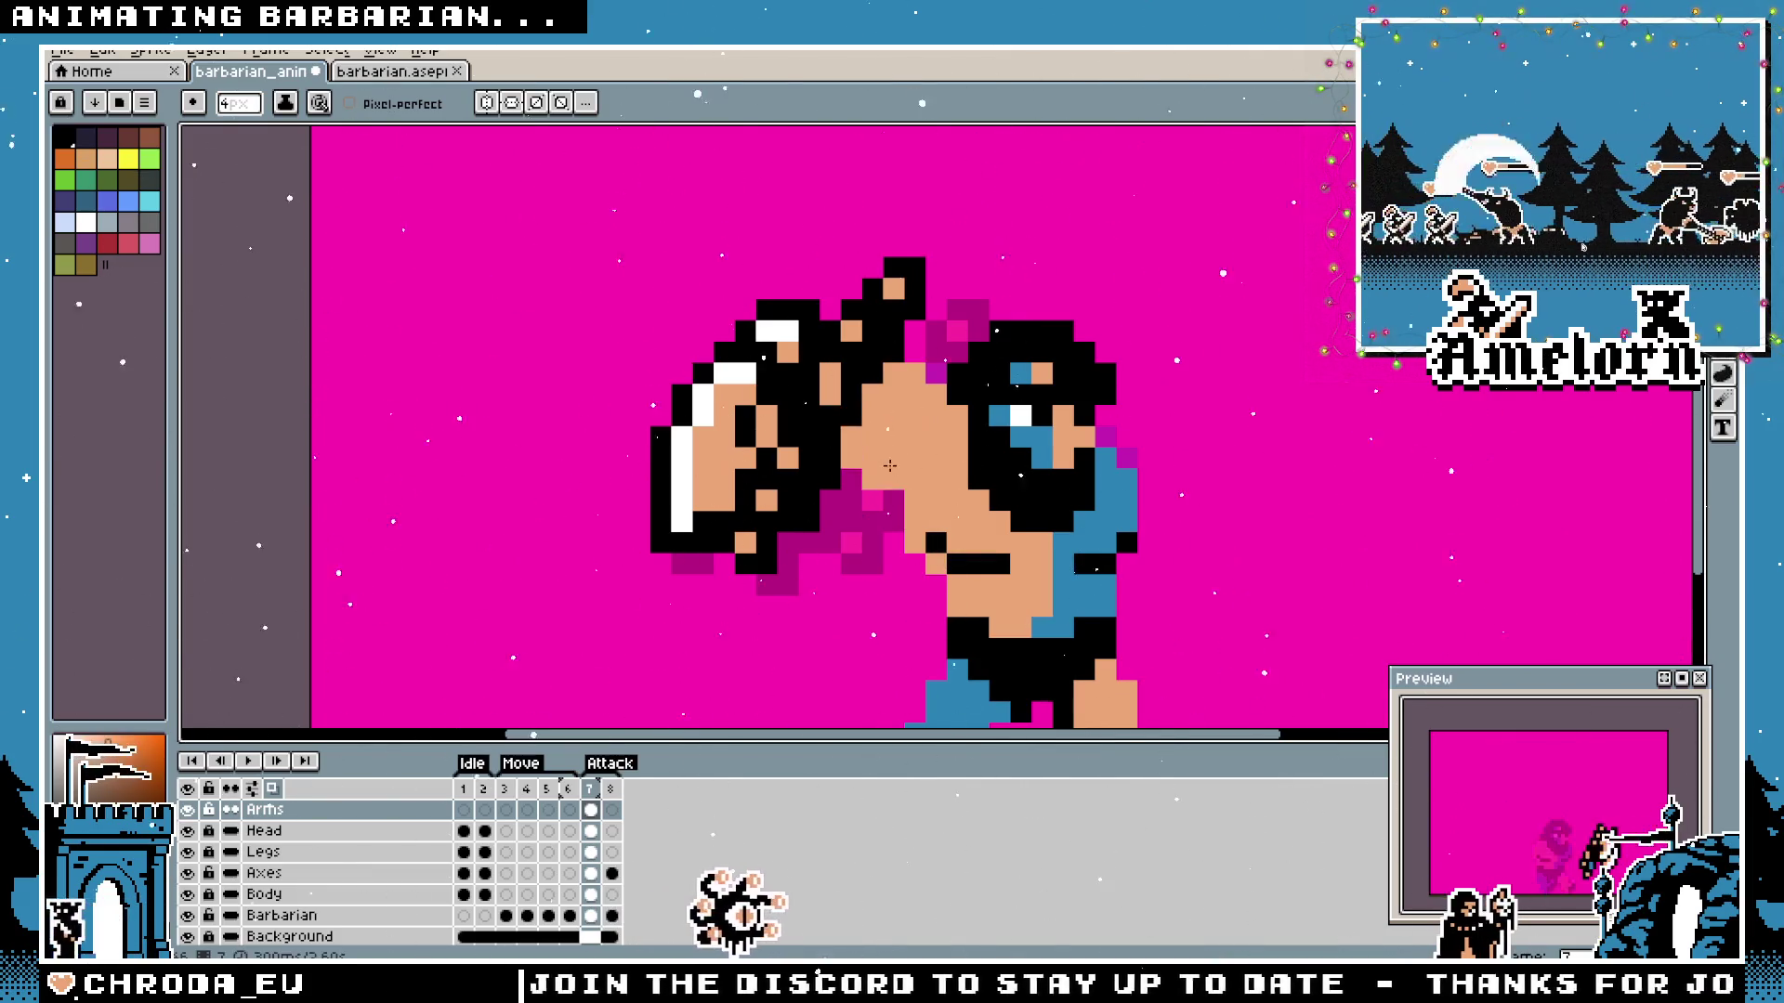
scroll(1069, 679, down, 2)
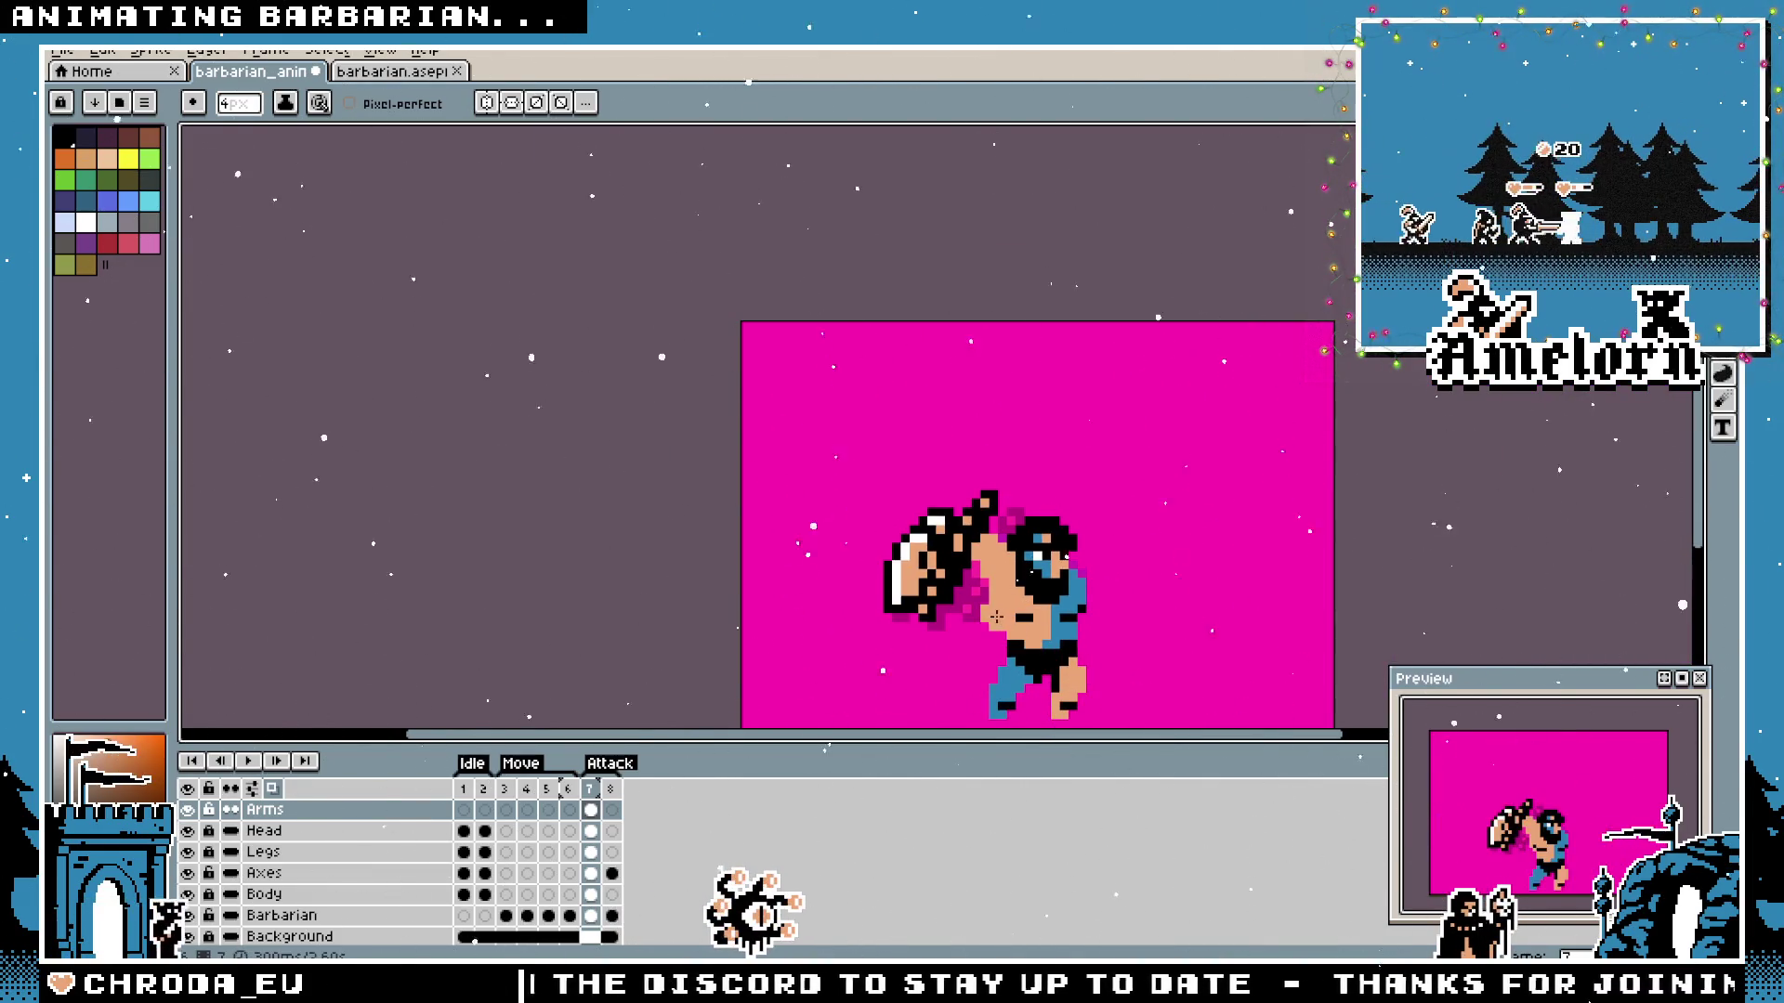
scroll(982, 579, up, 2)
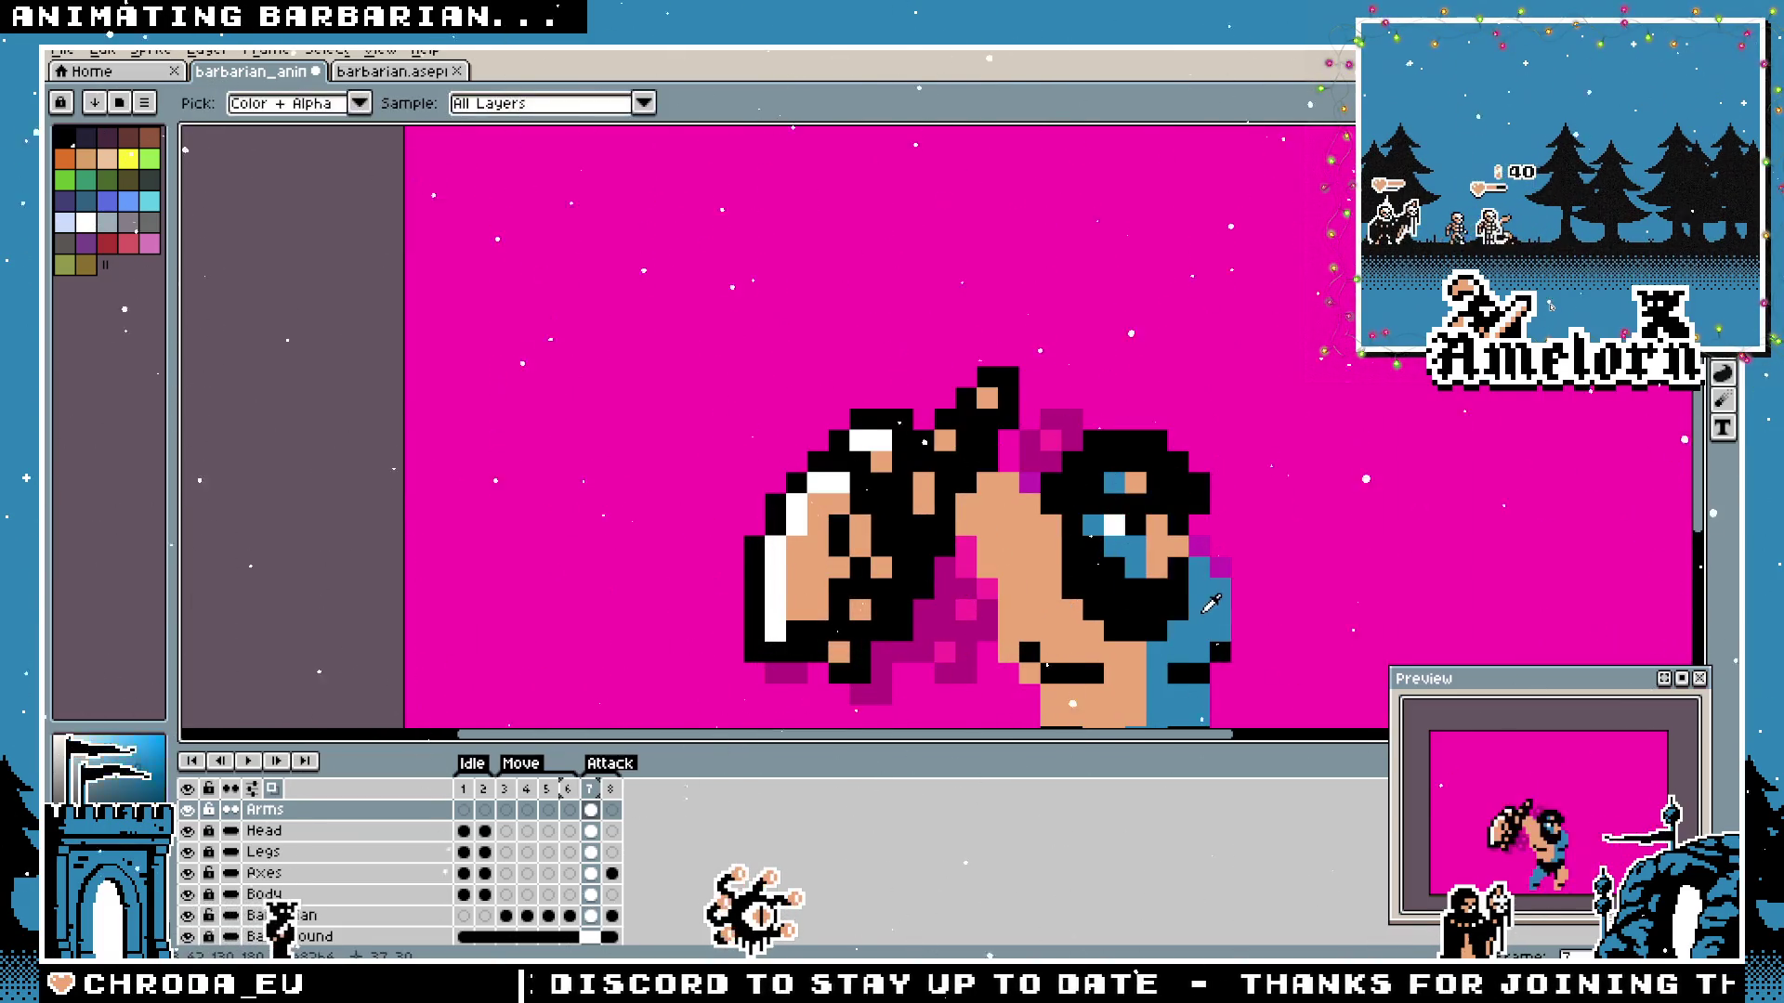
drag(1085, 535, 1024, 472)
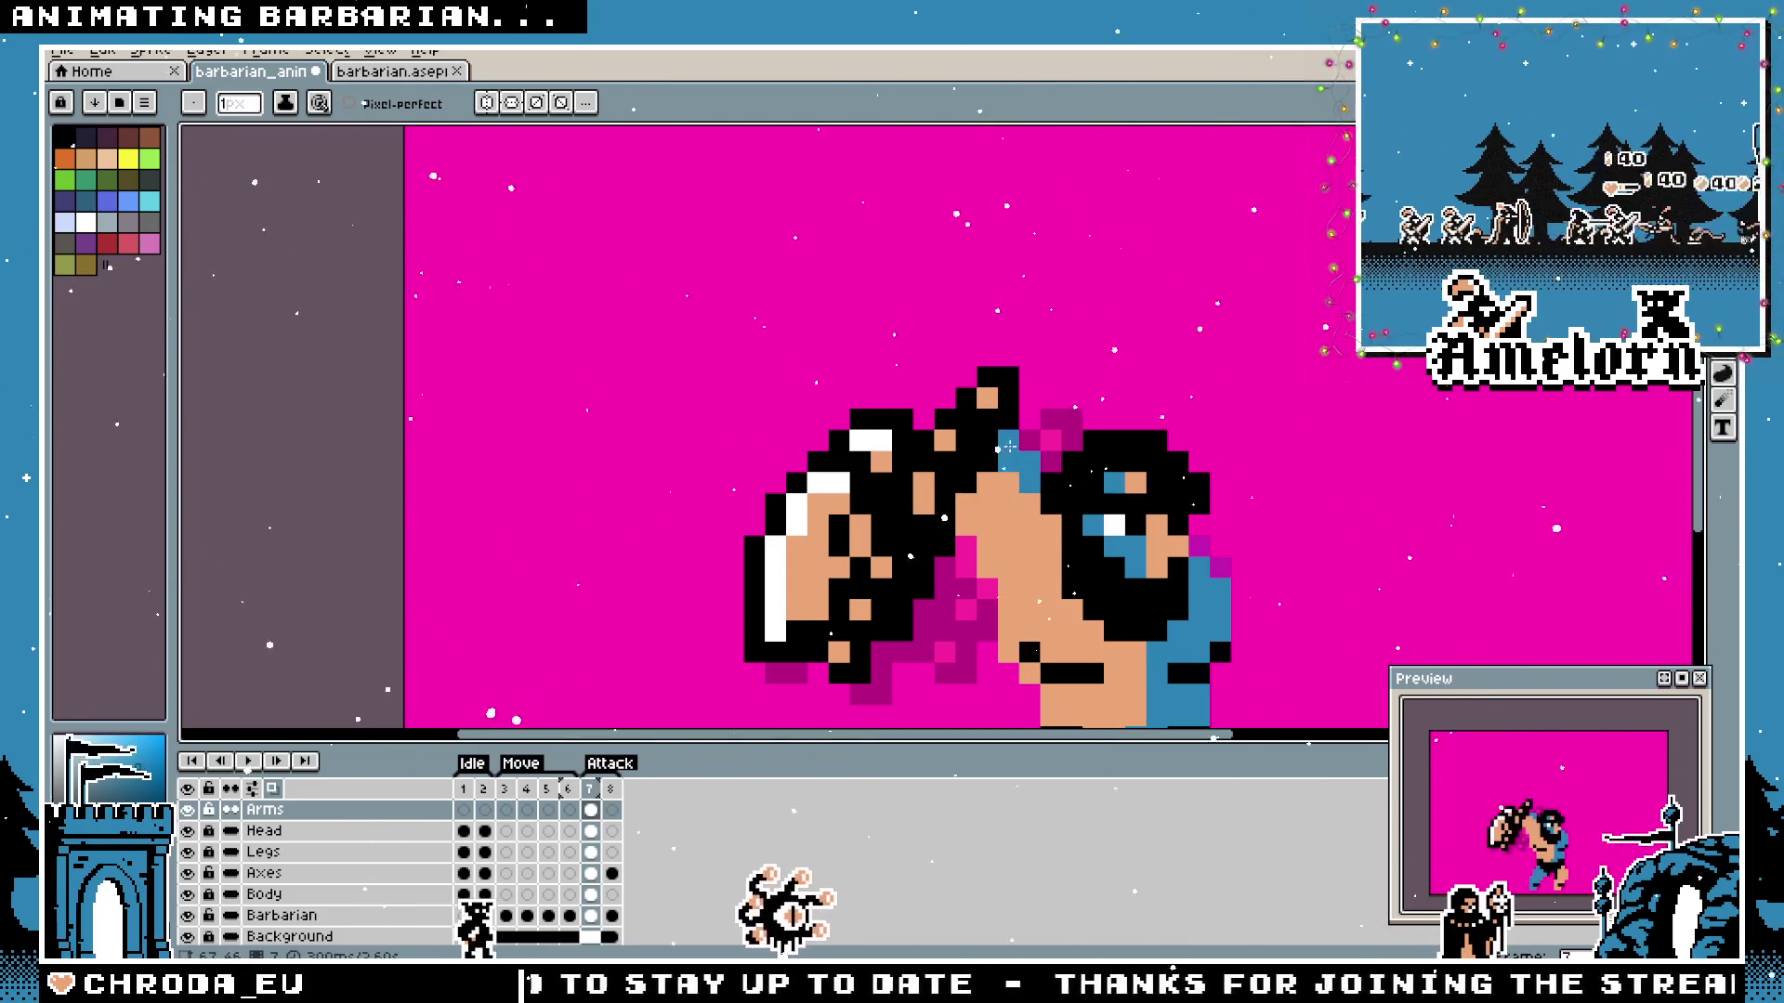
scroll(1220, 557, down, 1)
scroll(1219, 566, down, 2)
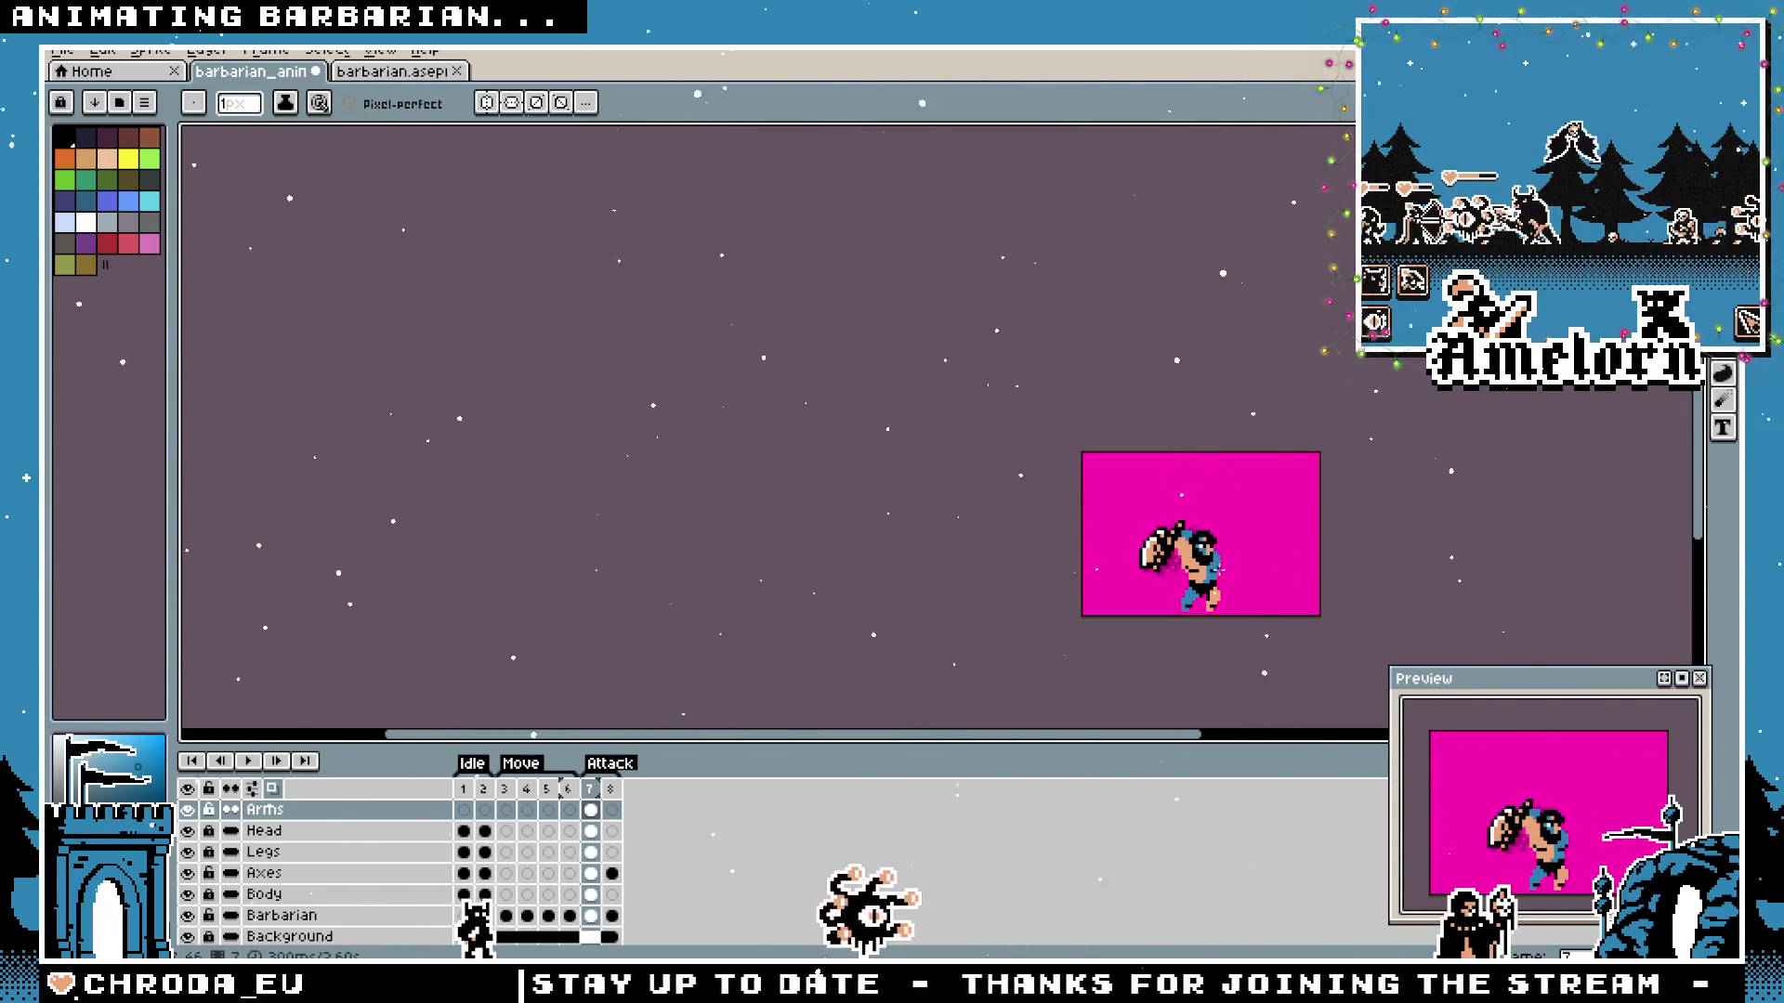
scroll(1217, 531, up, 3)
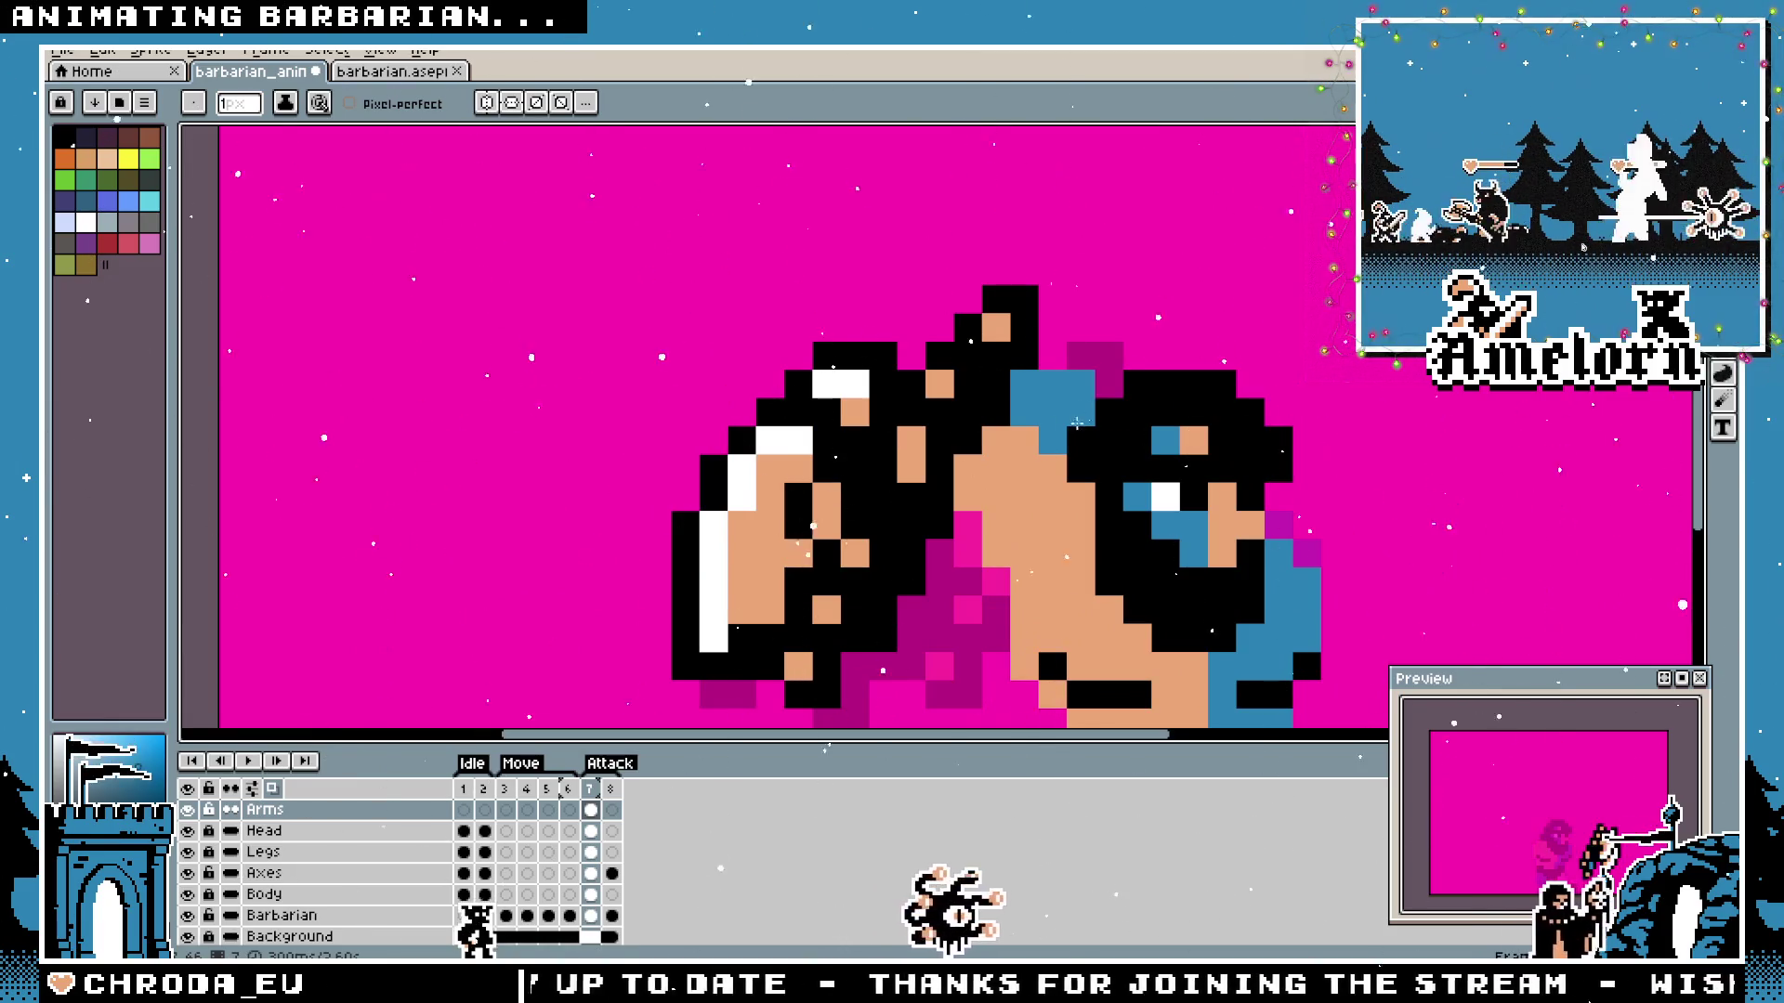
scroll(1065, 407, down, 1)
scroll(976, 432, down, 2)
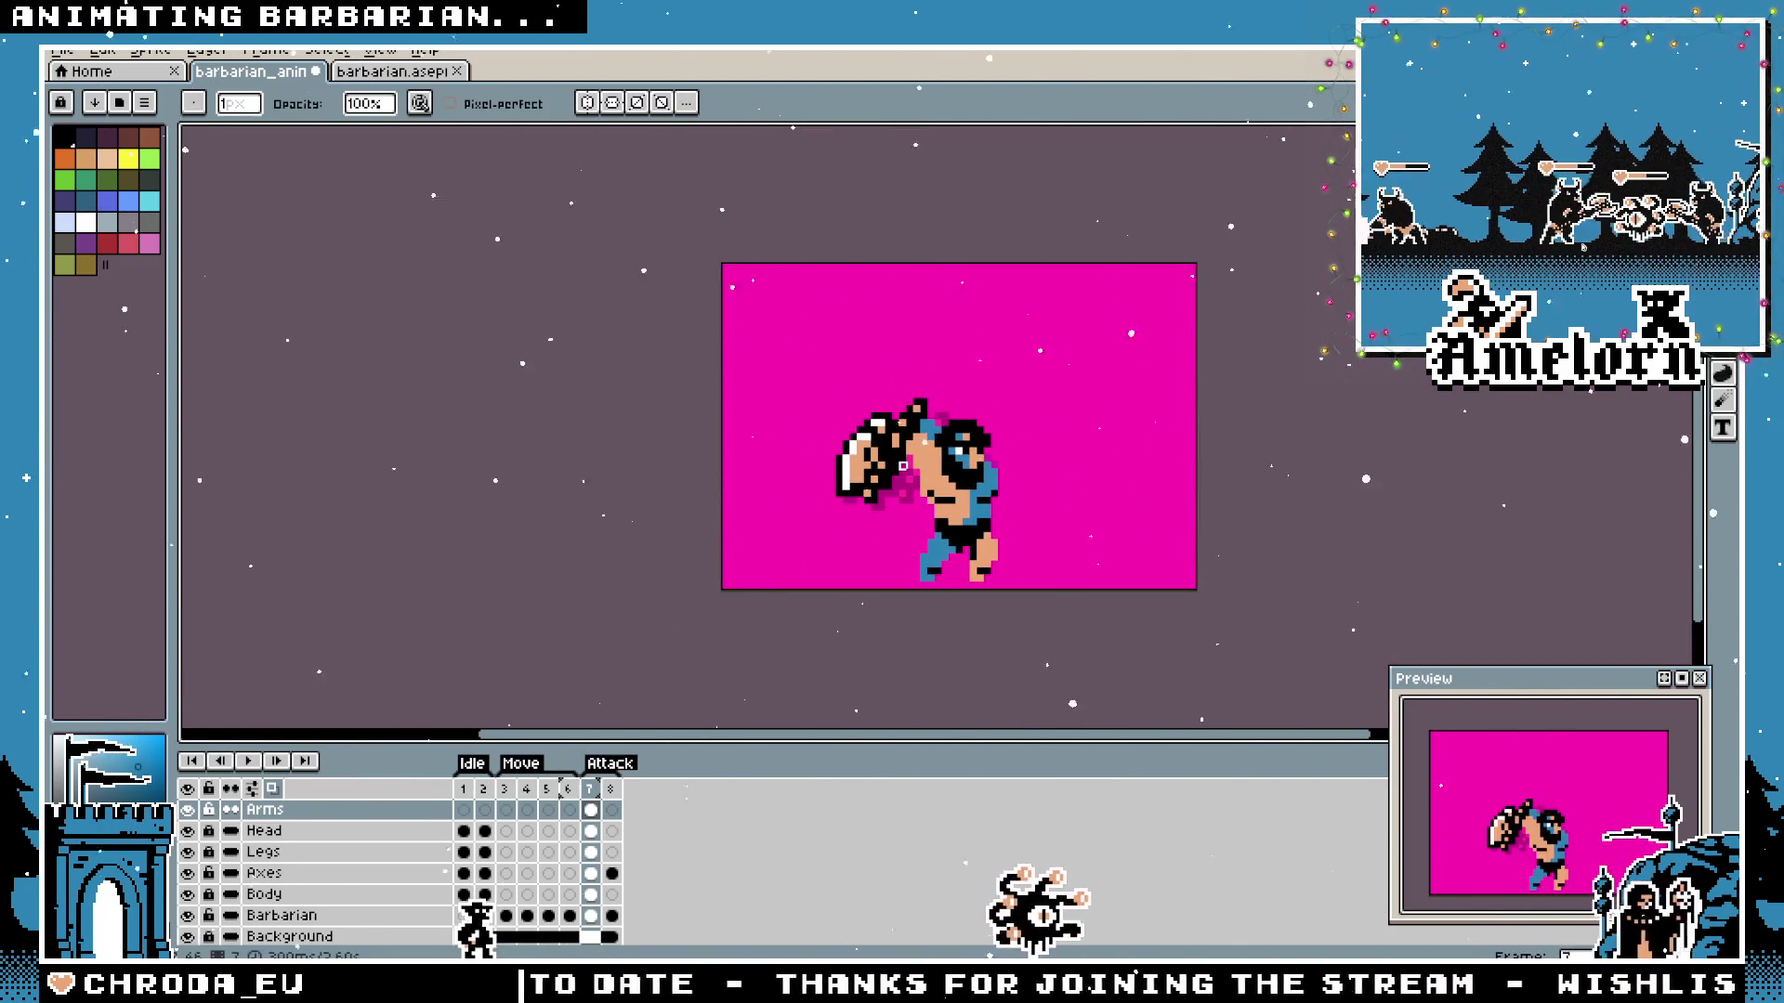
scroll(906, 458, up, 2)
scroll(906, 457, up, 1)
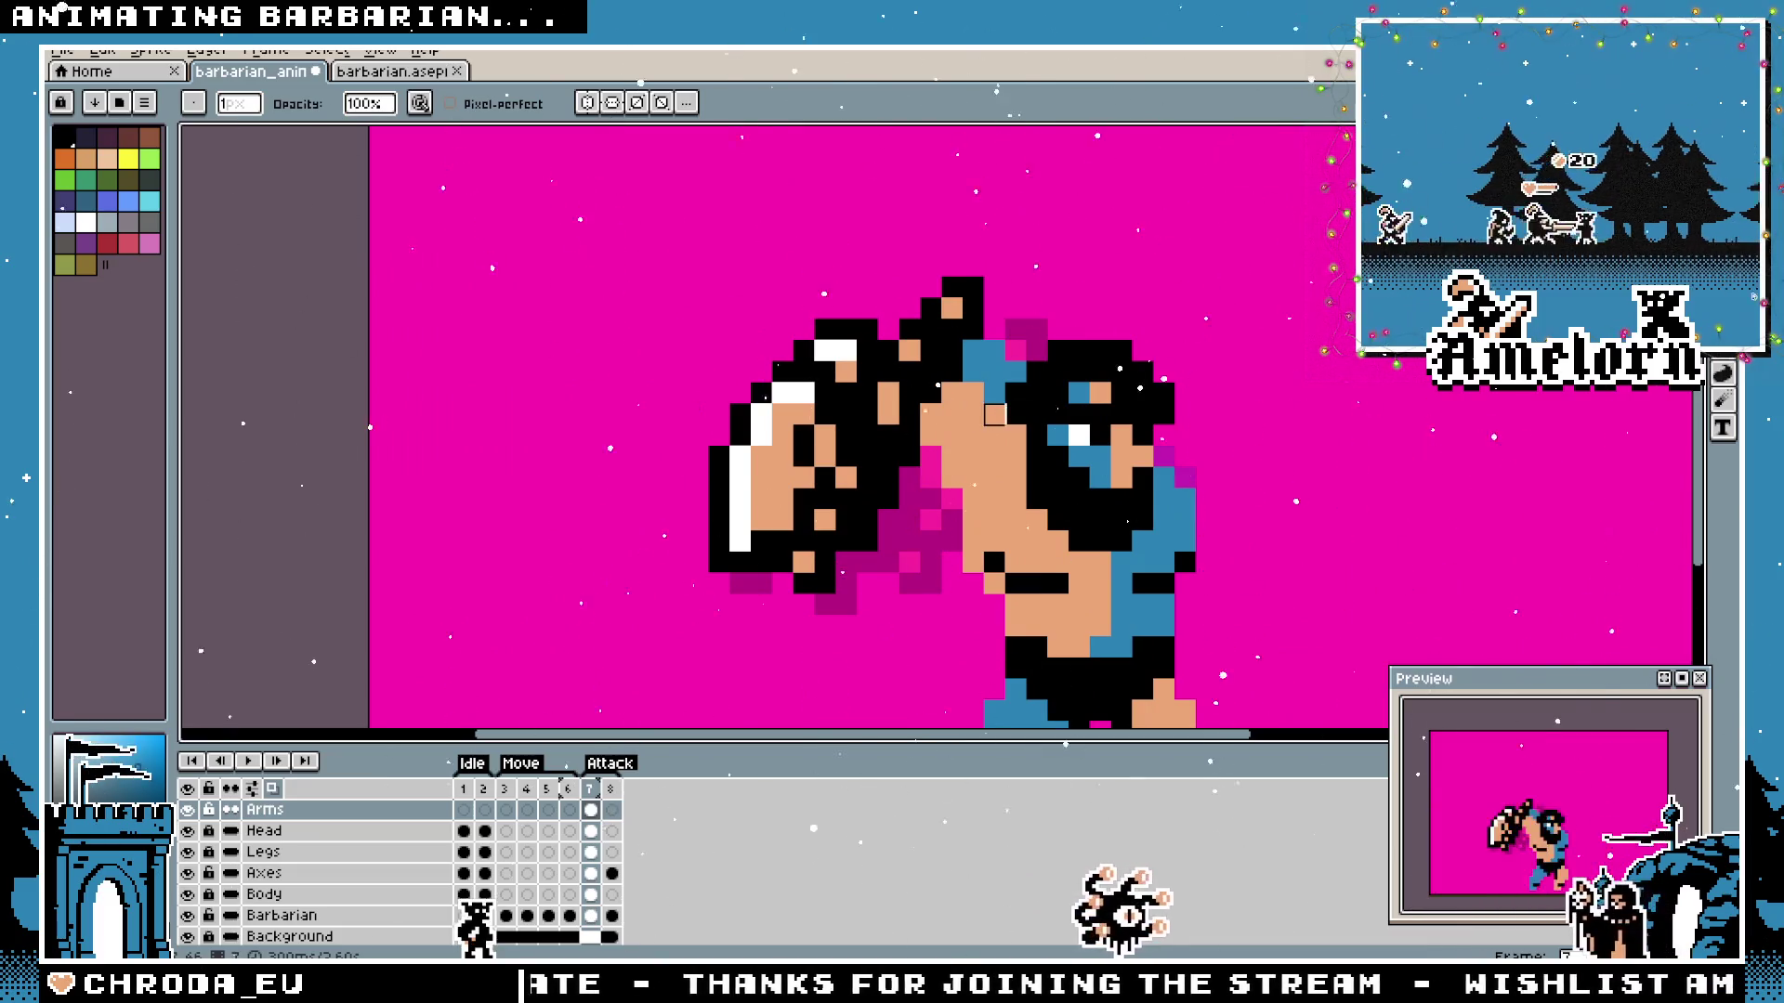
scroll(993, 415, down, 3)
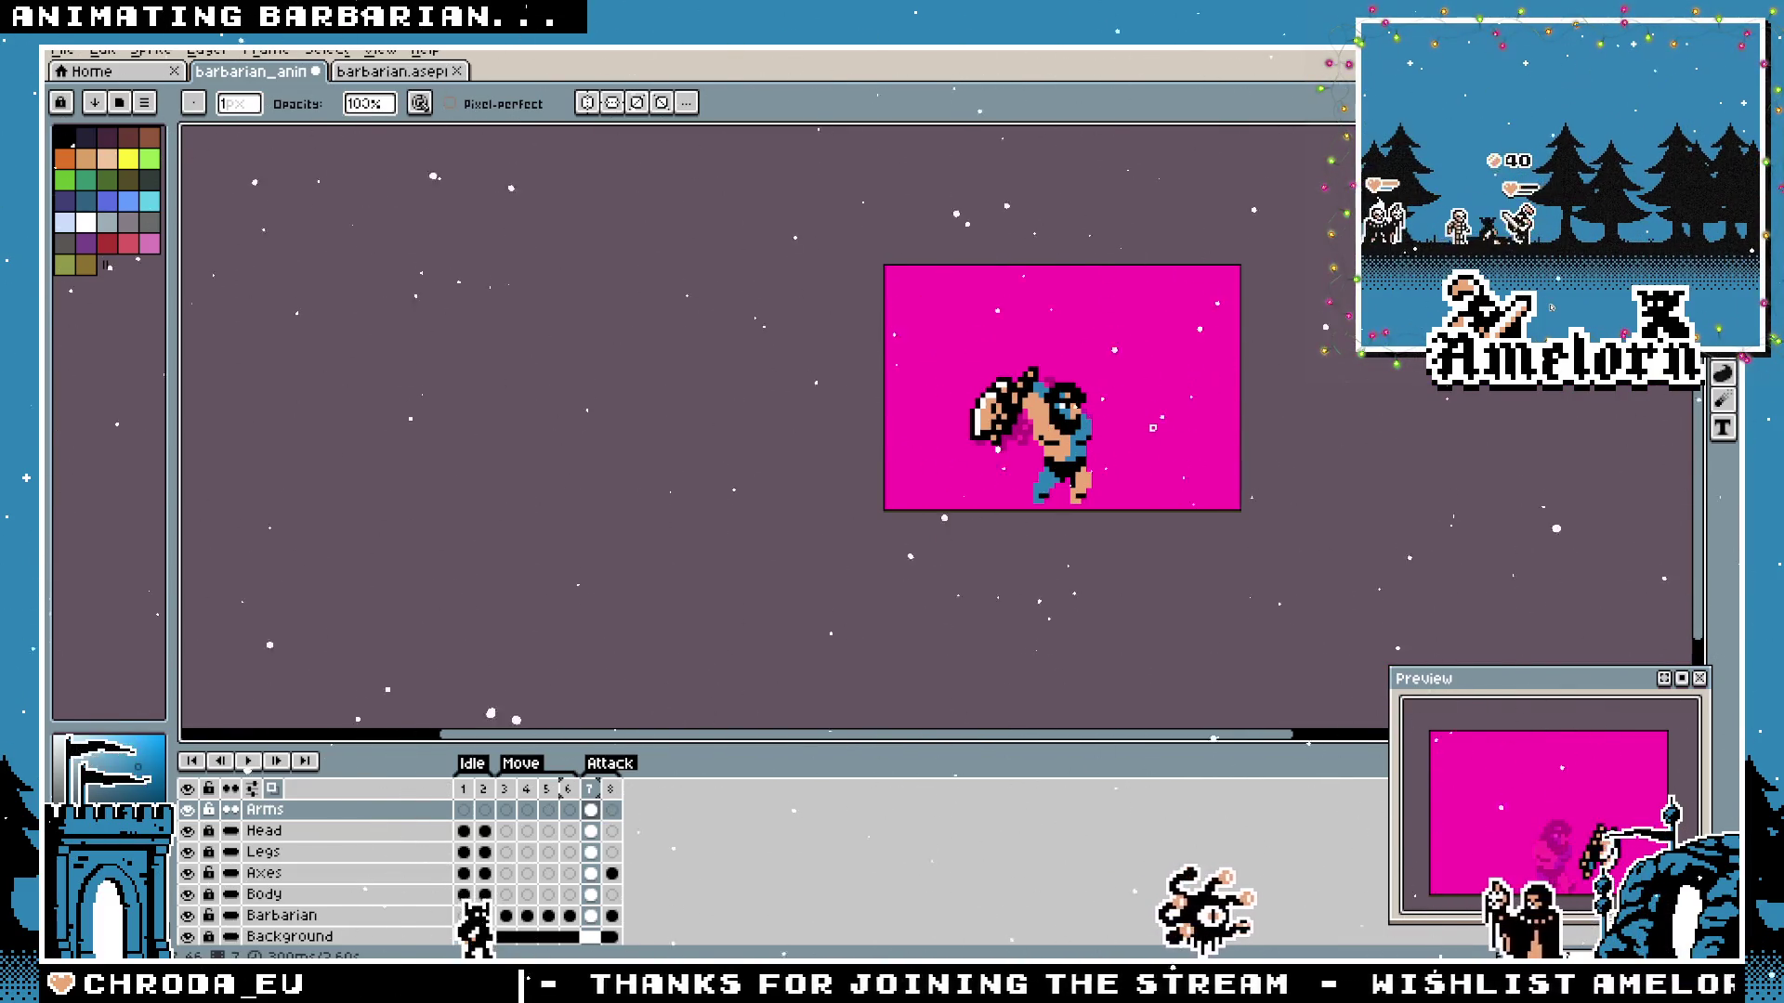
scroll(1141, 422, up, 1)
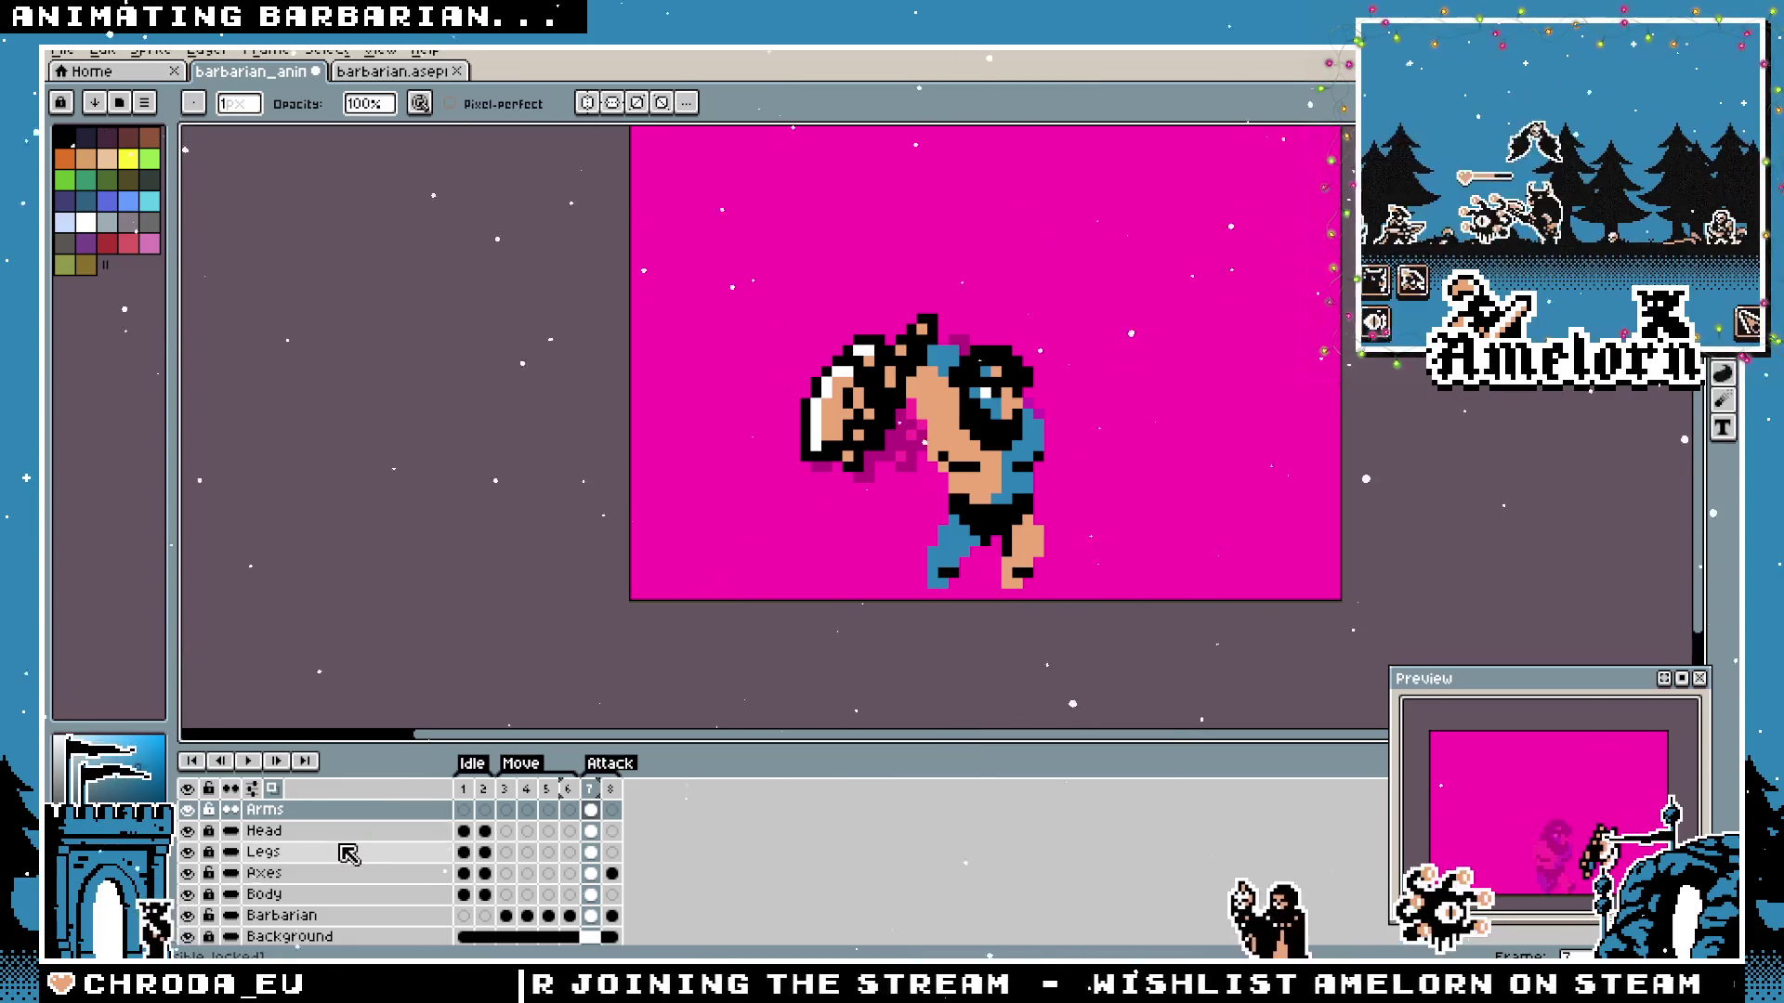
click(294, 870)
Cut the axe around the barbarian's fist out of the Axes layer.
key(m)
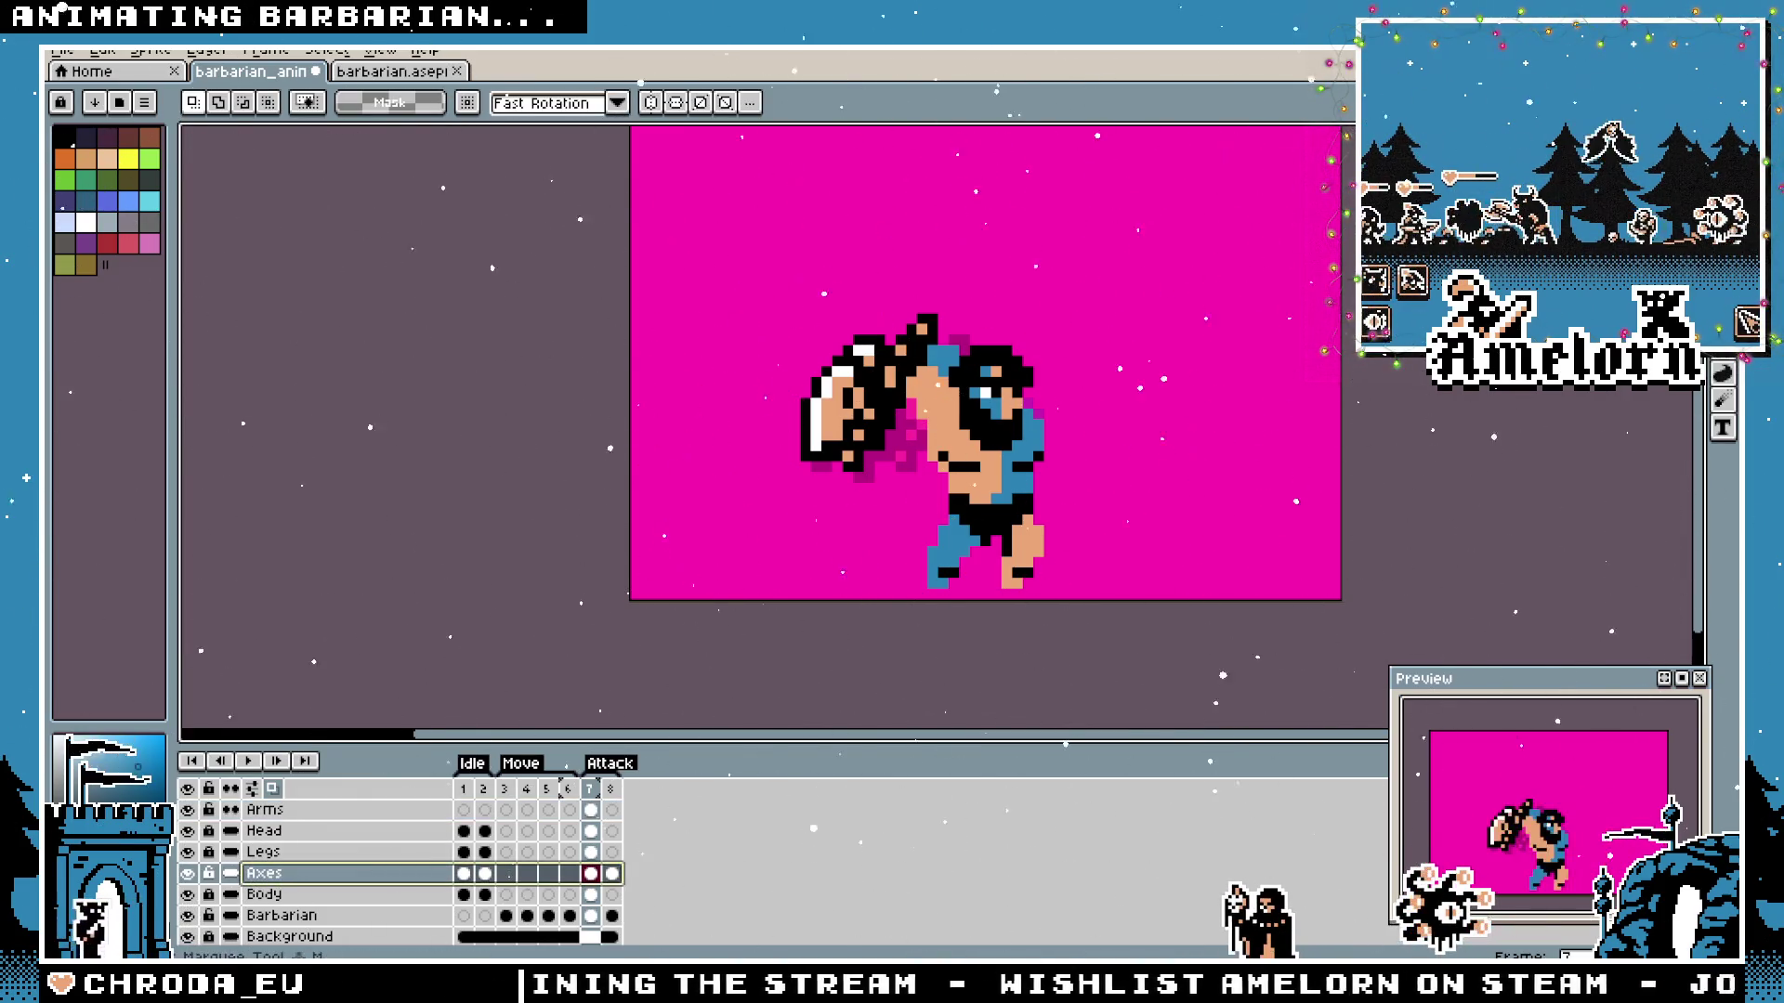
scroll(1048, 319, up, 2)
scroll(1049, 319, up, 3)
key(b)
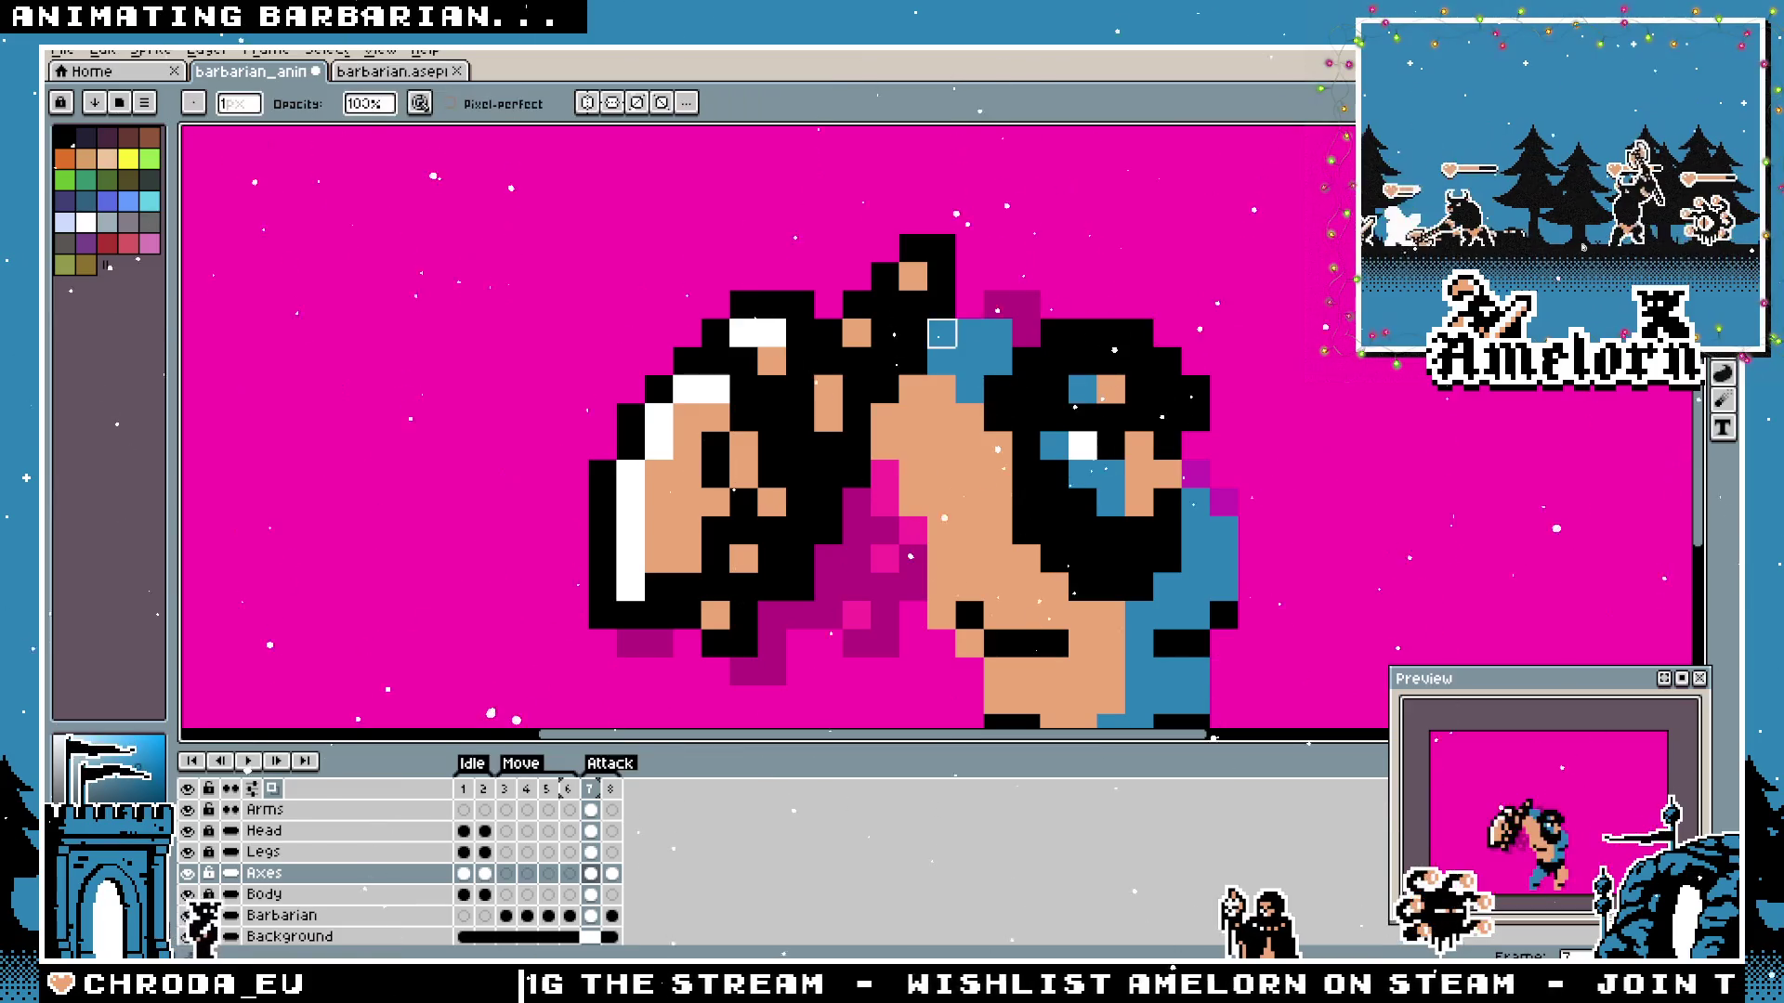
click(299, 810)
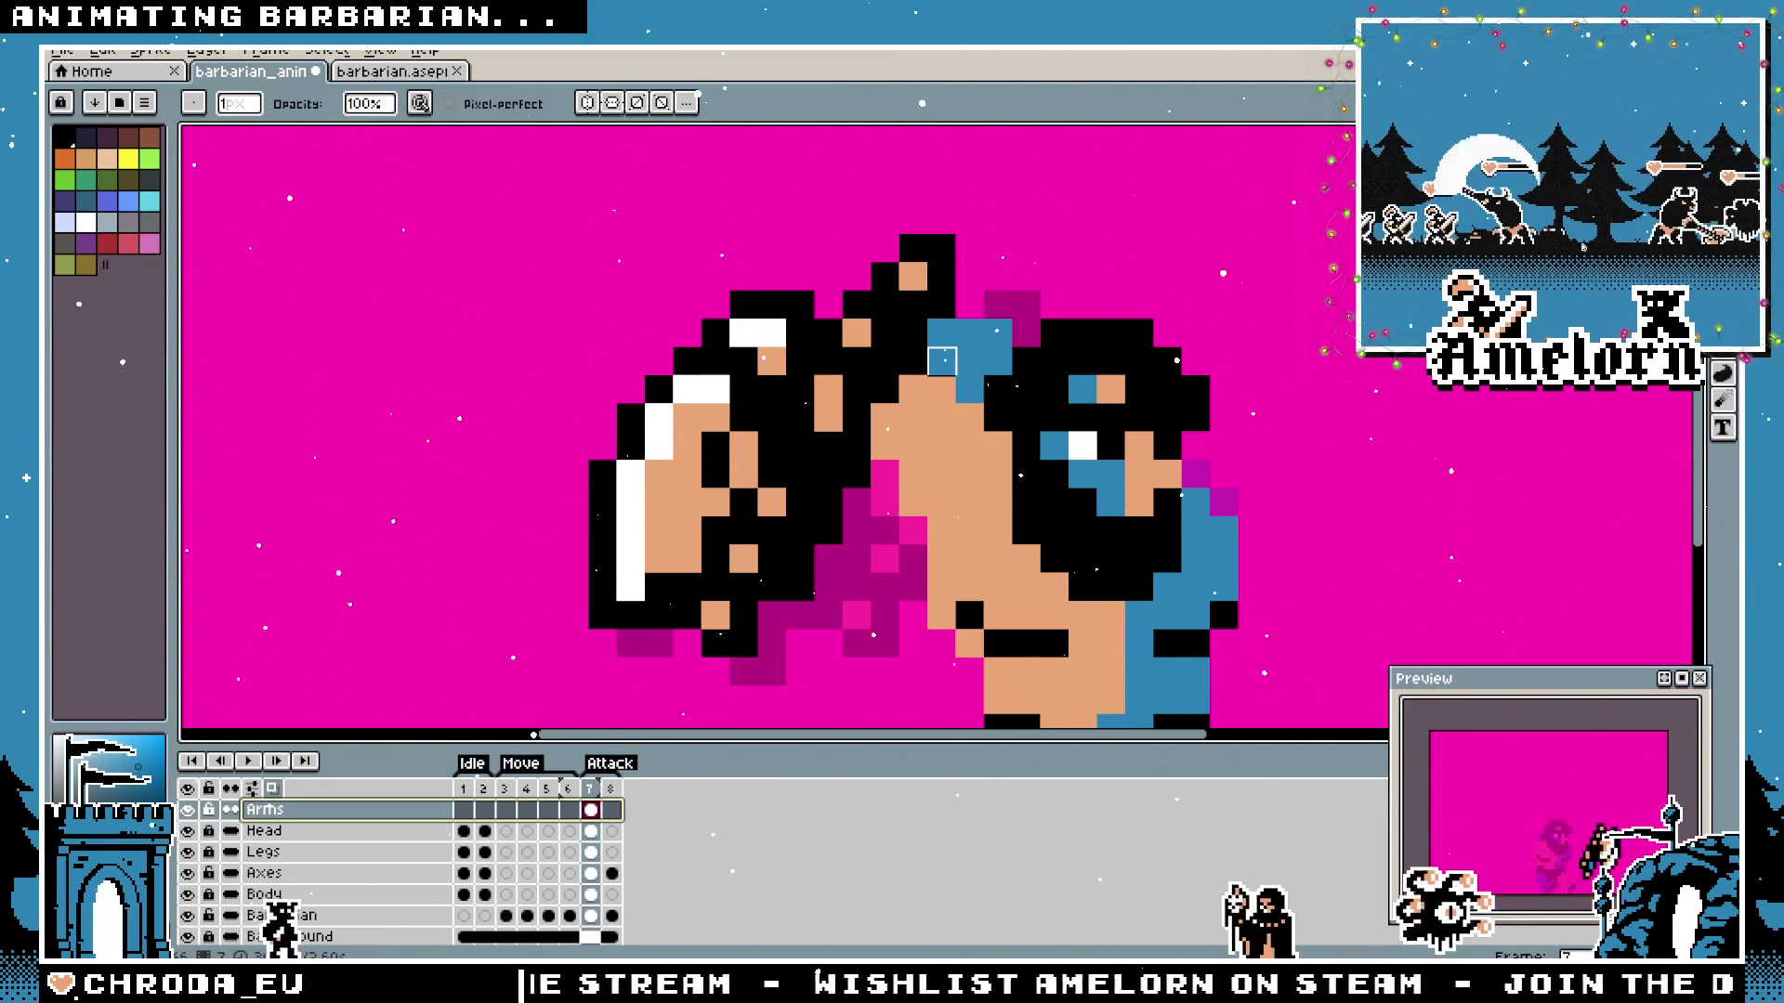
scroll(1062, 558, down, 3)
scroll(1061, 561, up, 2)
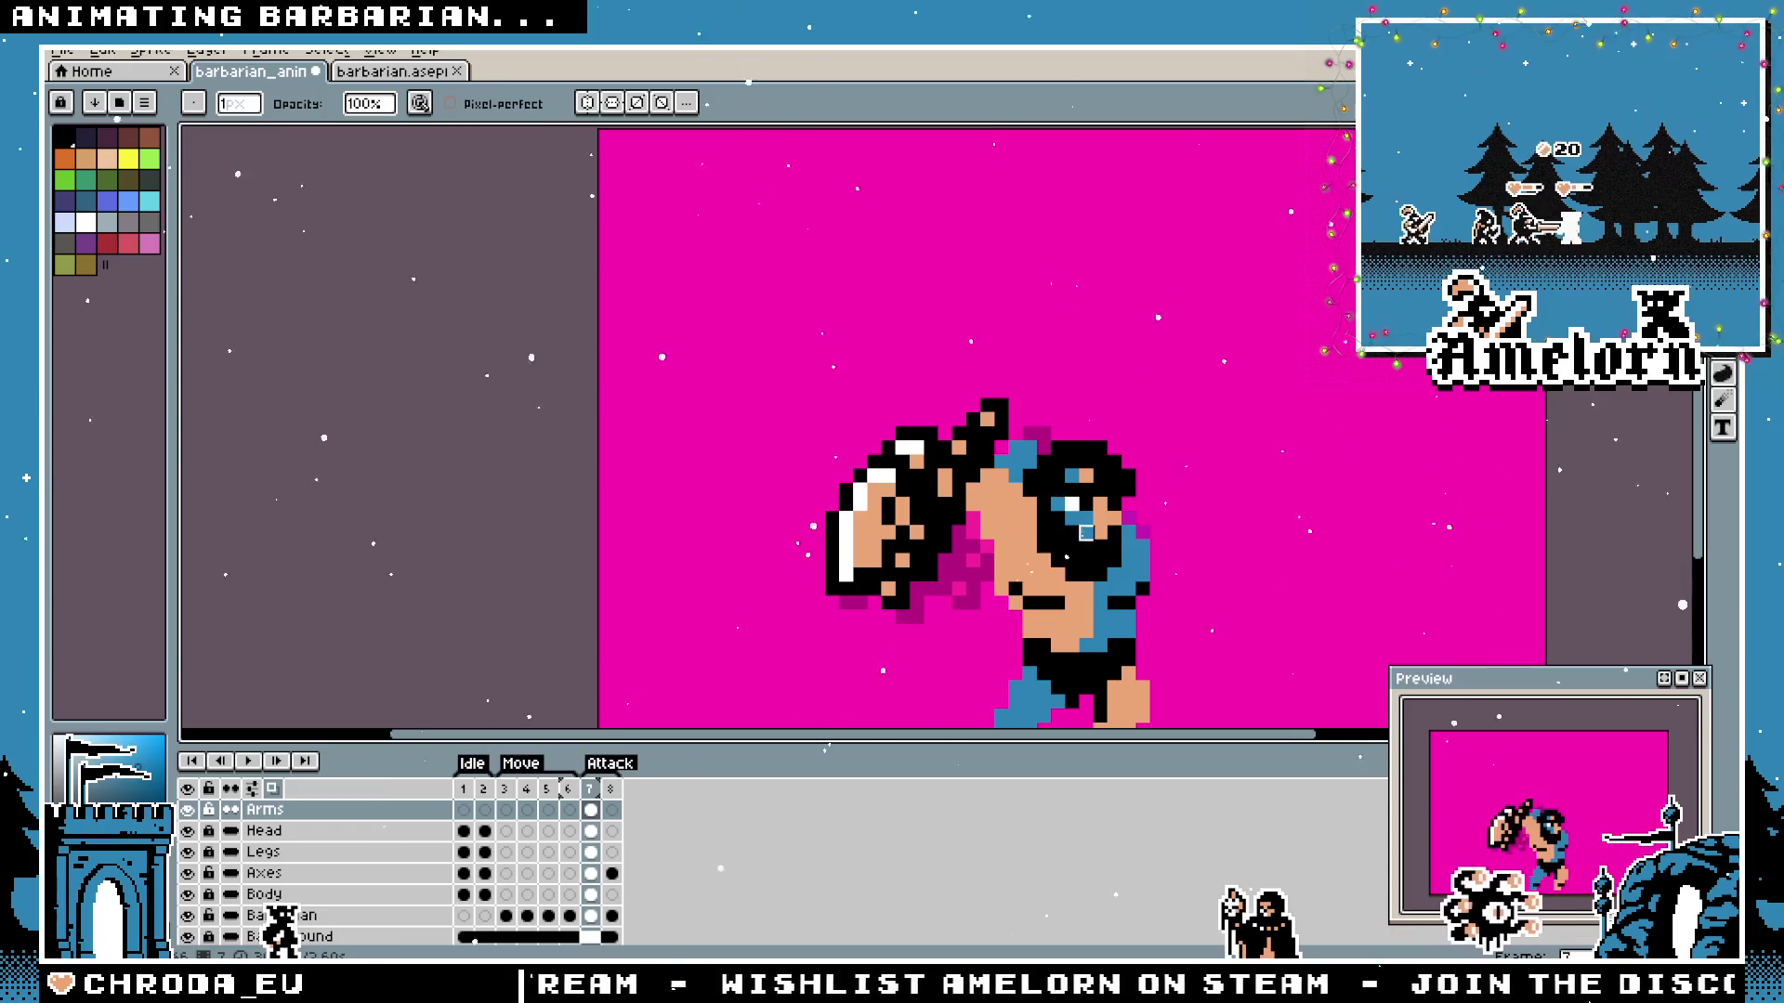
key(e)
scroll(1044, 448, up, 2)
scroll(1054, 455, down, 4)
scroll(1055, 456, down, 1)
scroll(1055, 457, up, 2)
key(m)
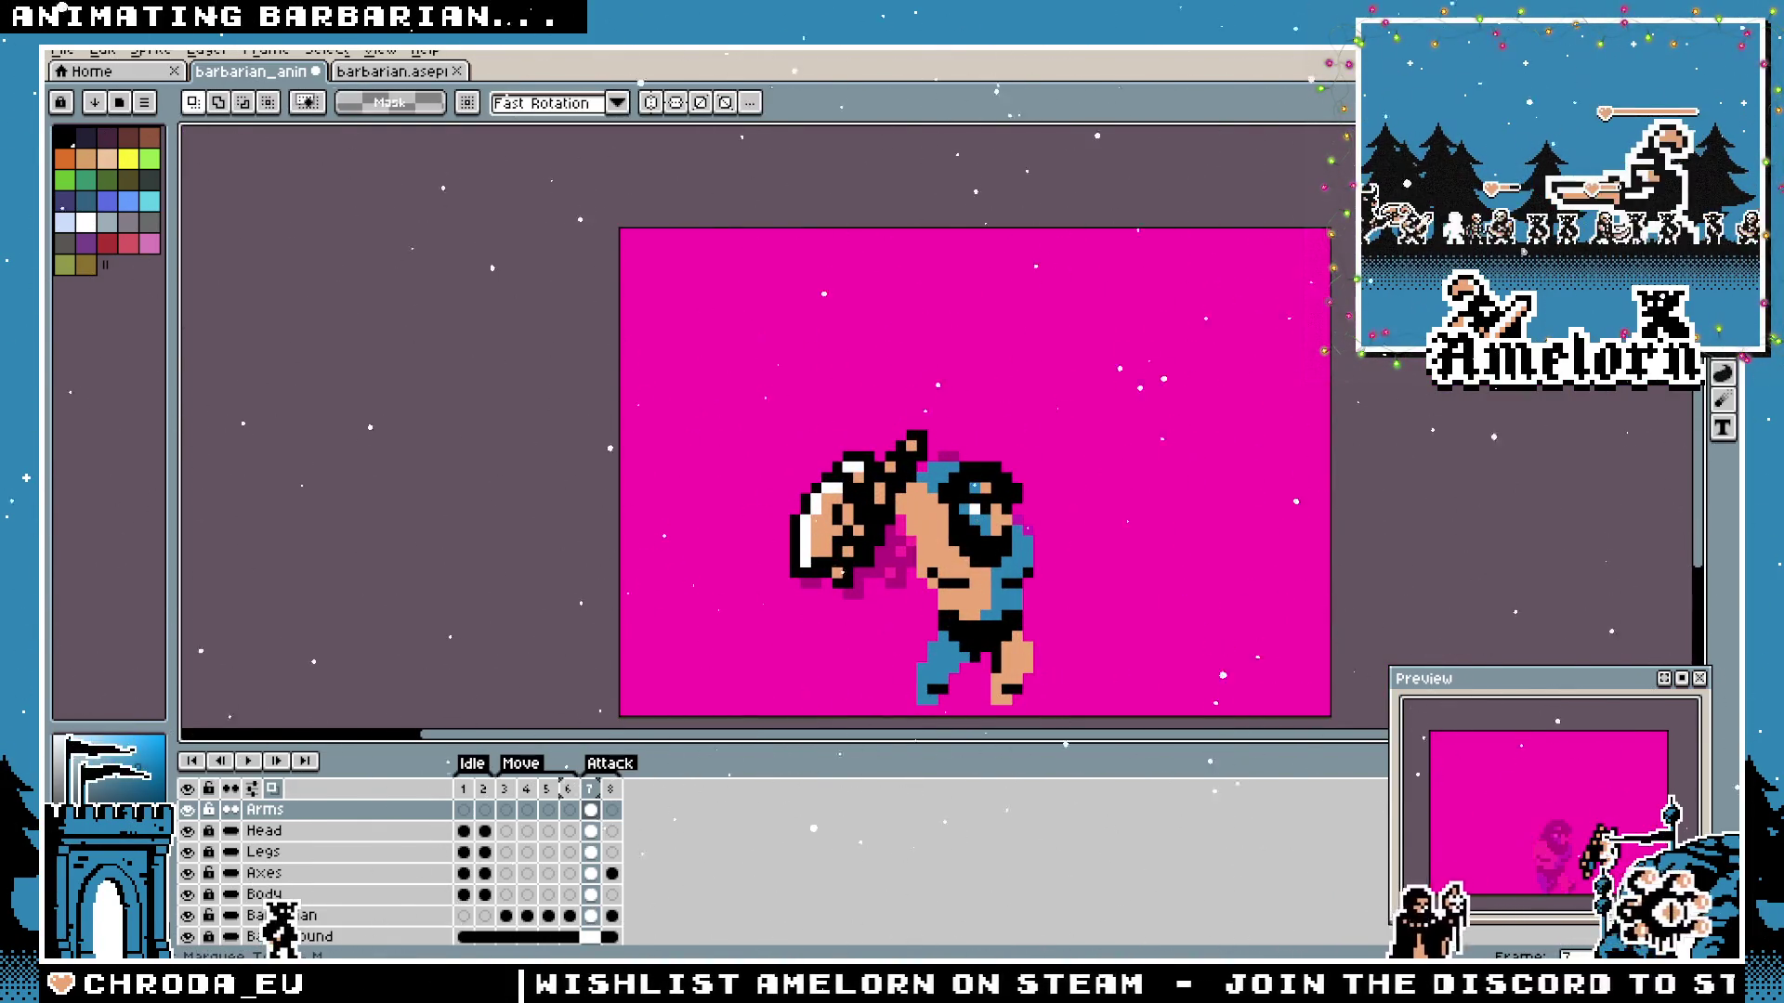
click(264, 872)
drag(994, 362, 701, 645)
key(Delete)
Paste the axe back, rotate it to point upward and bring it toward the raised fist.
click(391, 72)
click(269, 70)
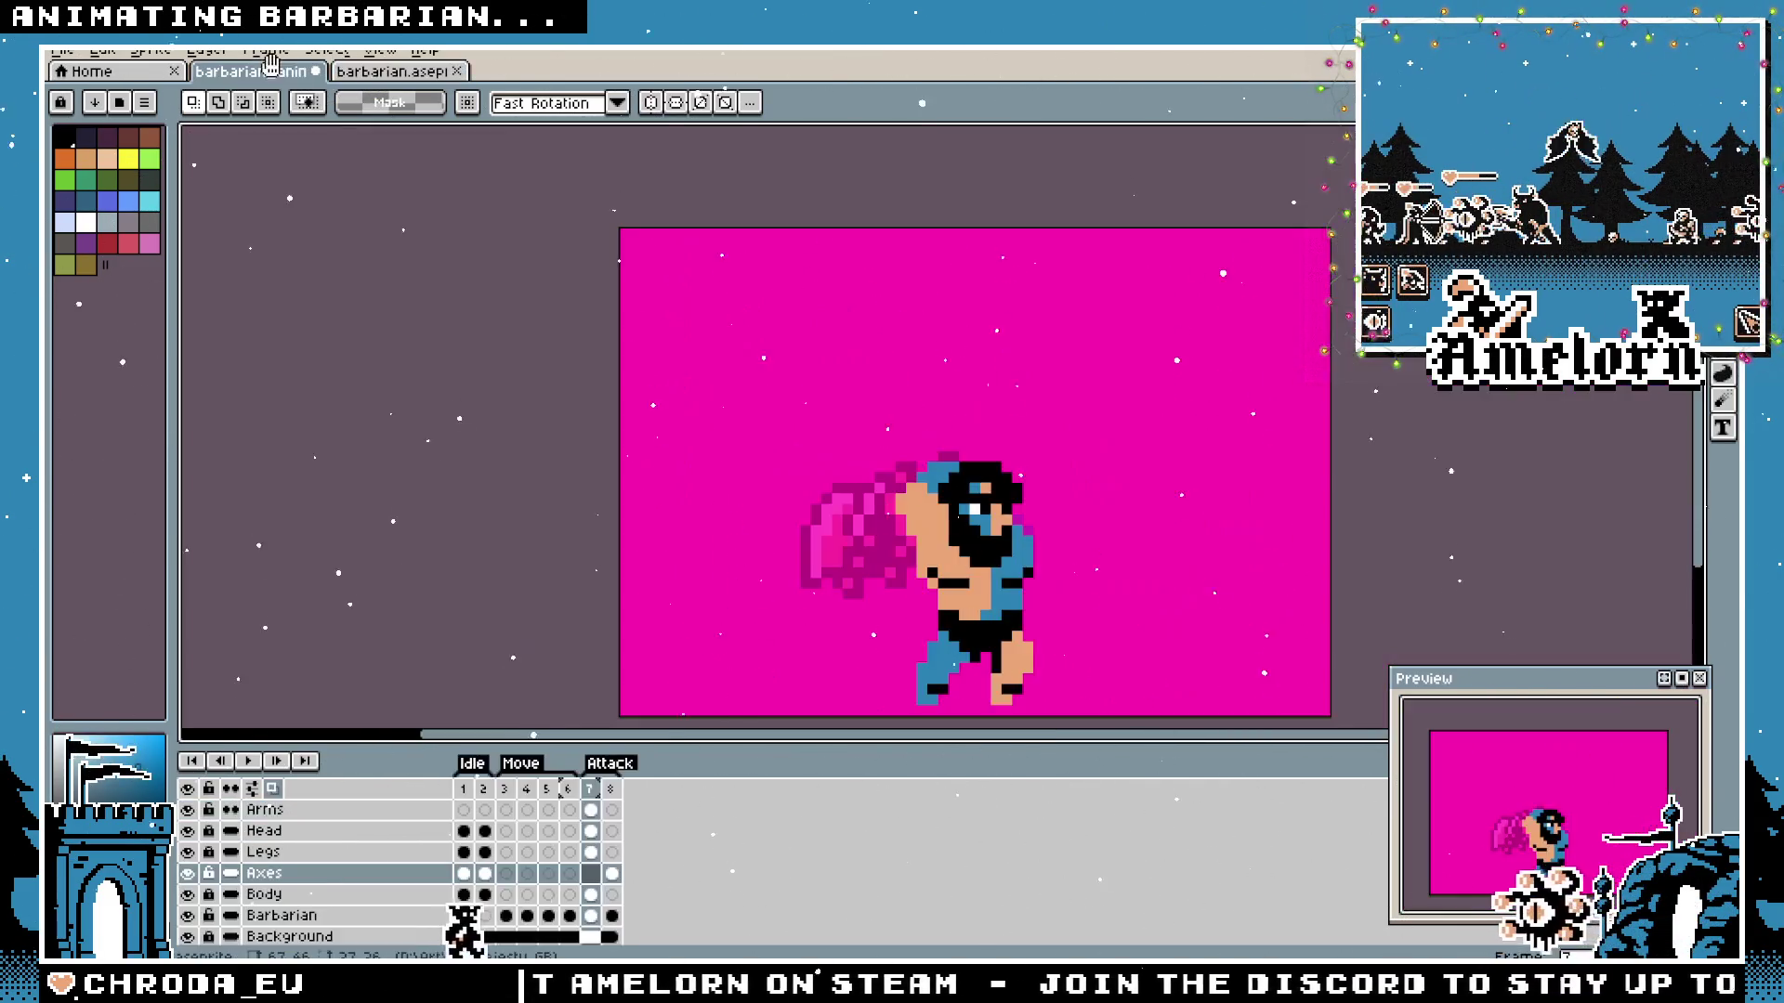
key(ctrl+v)
mouse_move(1044, 312)
mouse_down()
mouse_move(757, 372)
mouse_move(700, 428)
mouse_move(861, 533)
mouse_up()
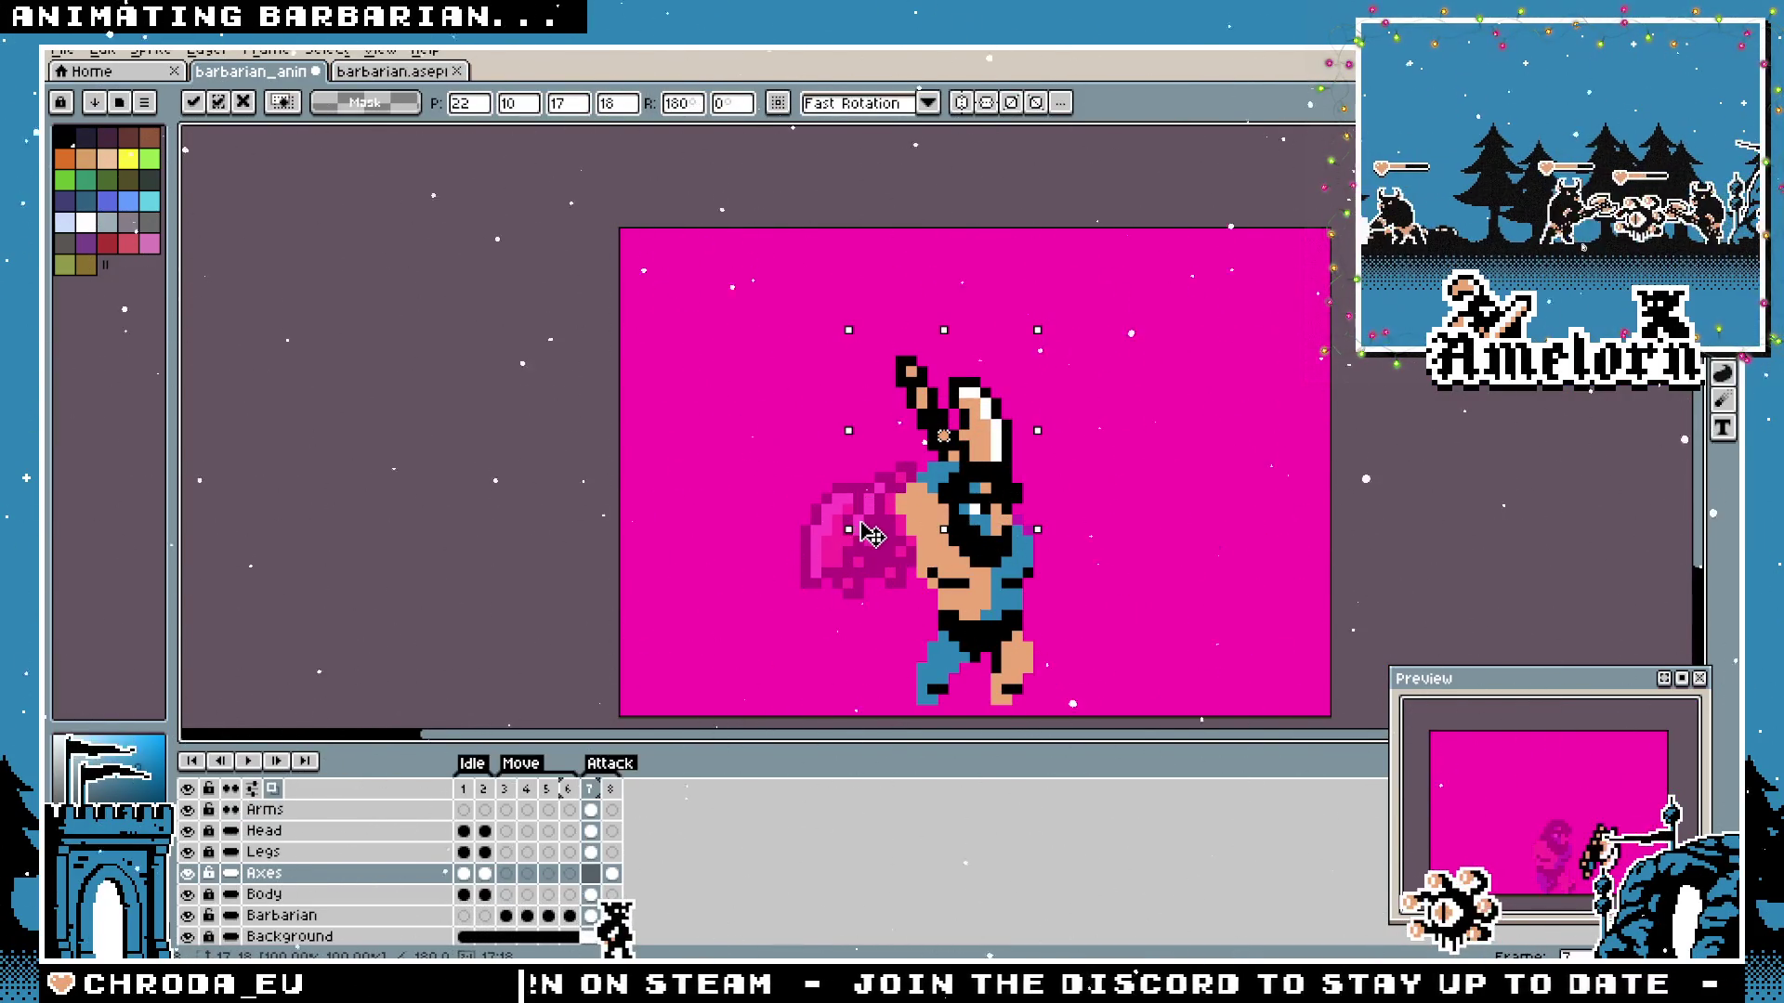
mouse_move(982, 400)
mouse_down()
mouse_move(927, 430)
mouse_move(956, 451)
mouse_up()
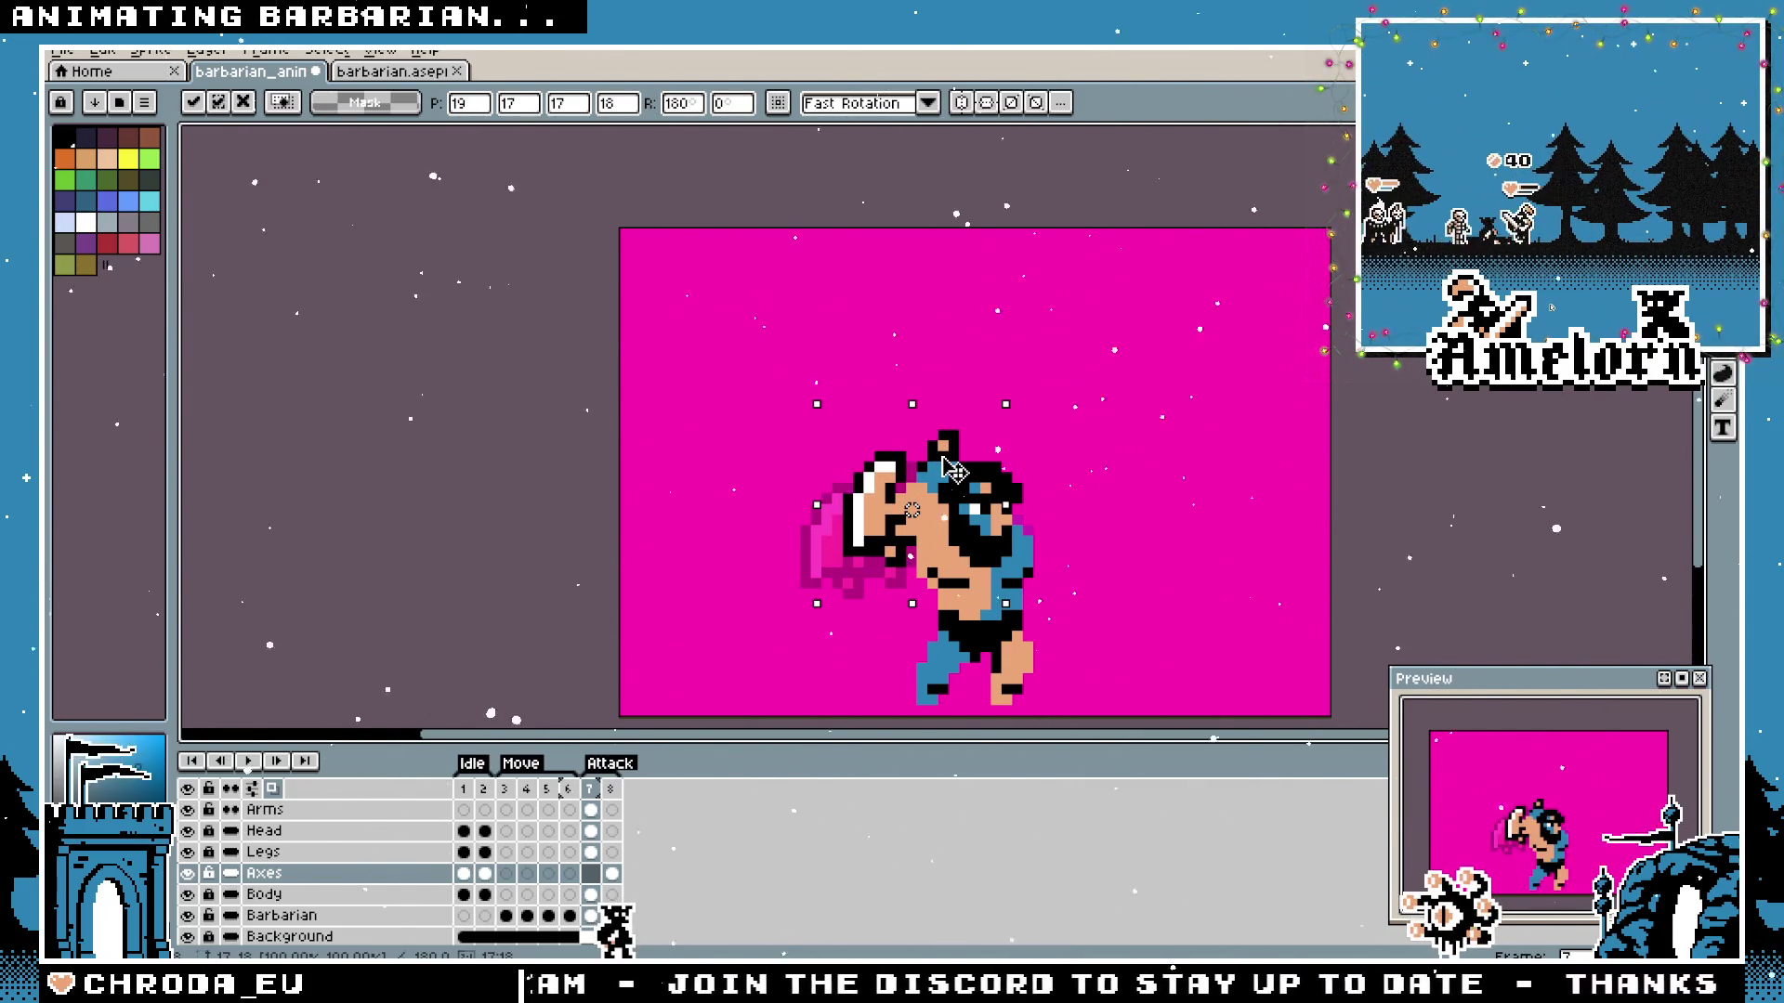
drag(956, 472, 920, 472)
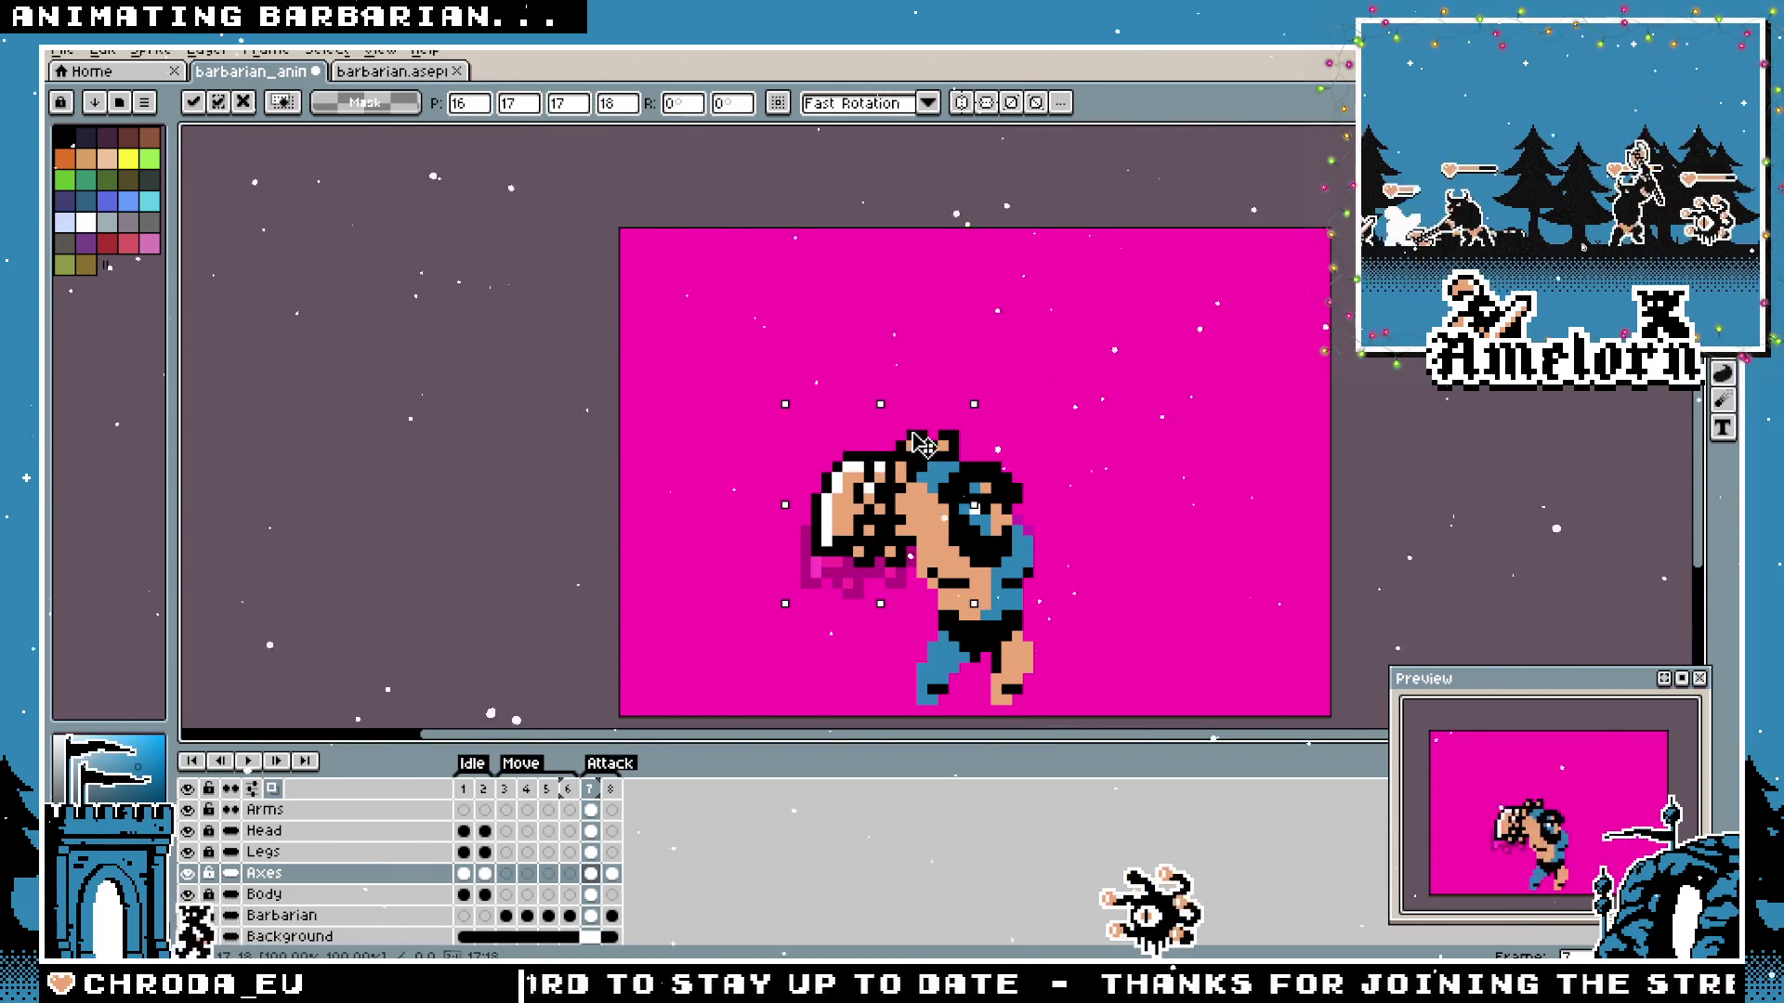
mouse_move(920, 464)
mouse_down()
mouse_move(864, 460)
mouse_move(924, 475)
mouse_up()
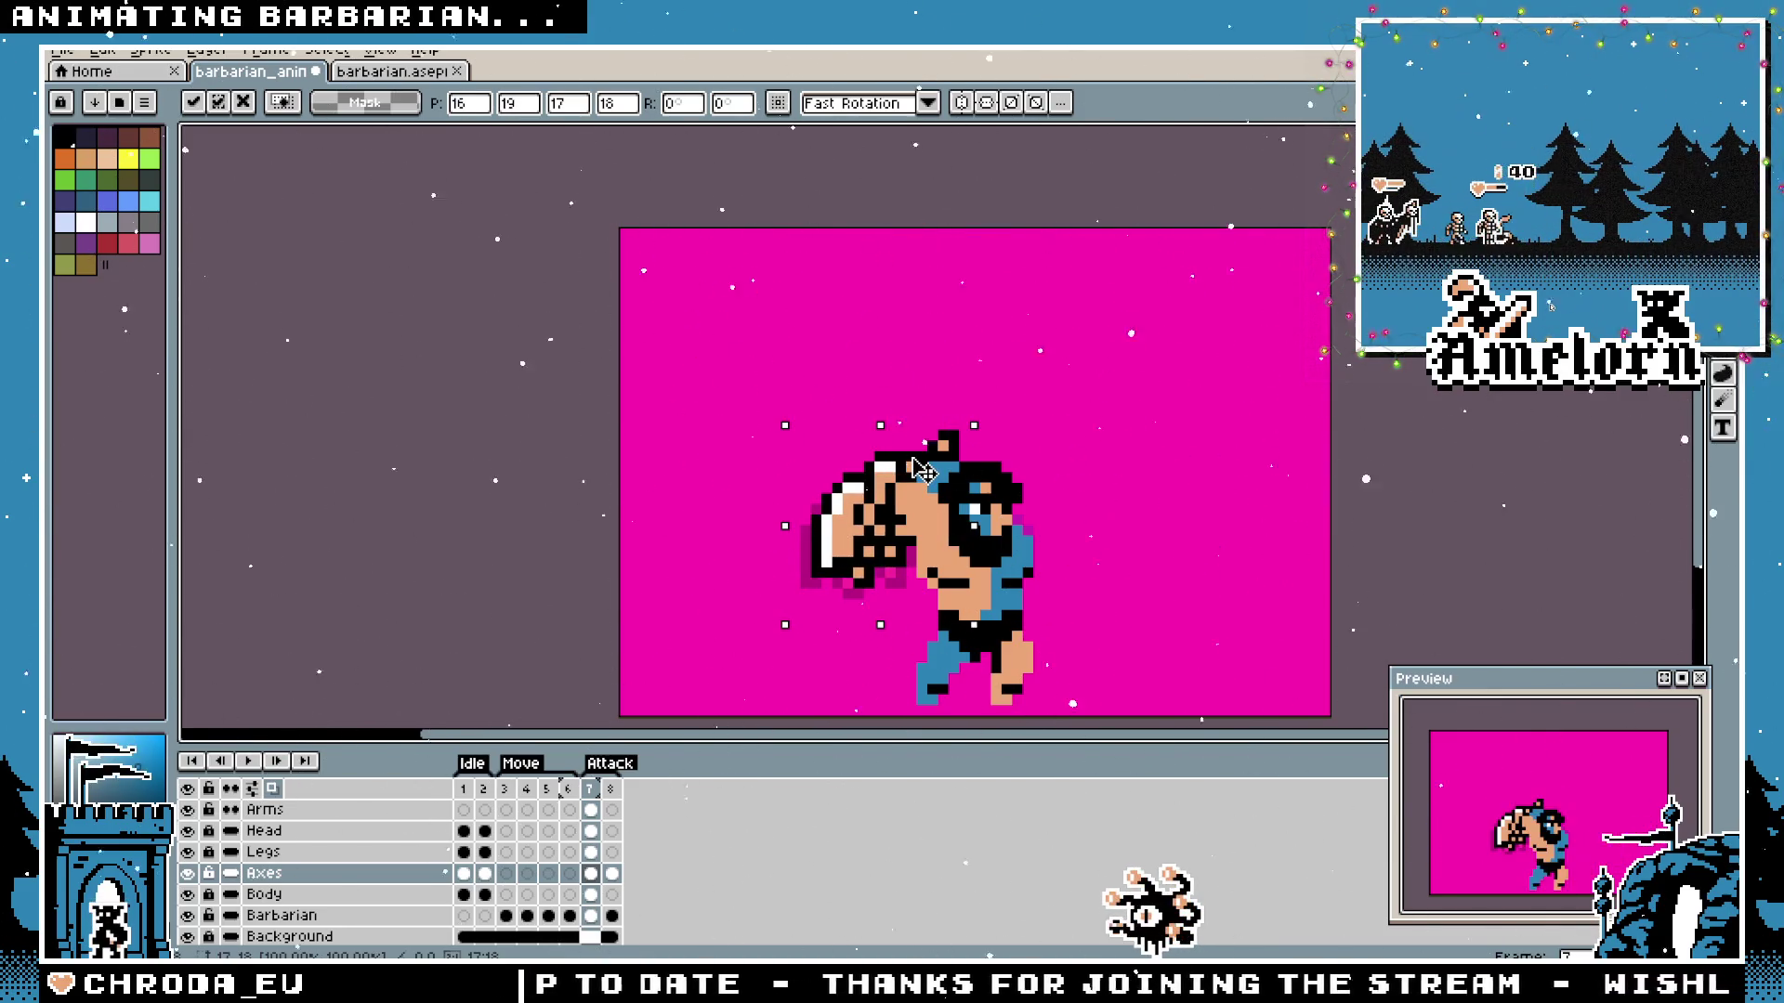
scroll(921, 470, up, 3)
drag(919, 470, 853, 415)
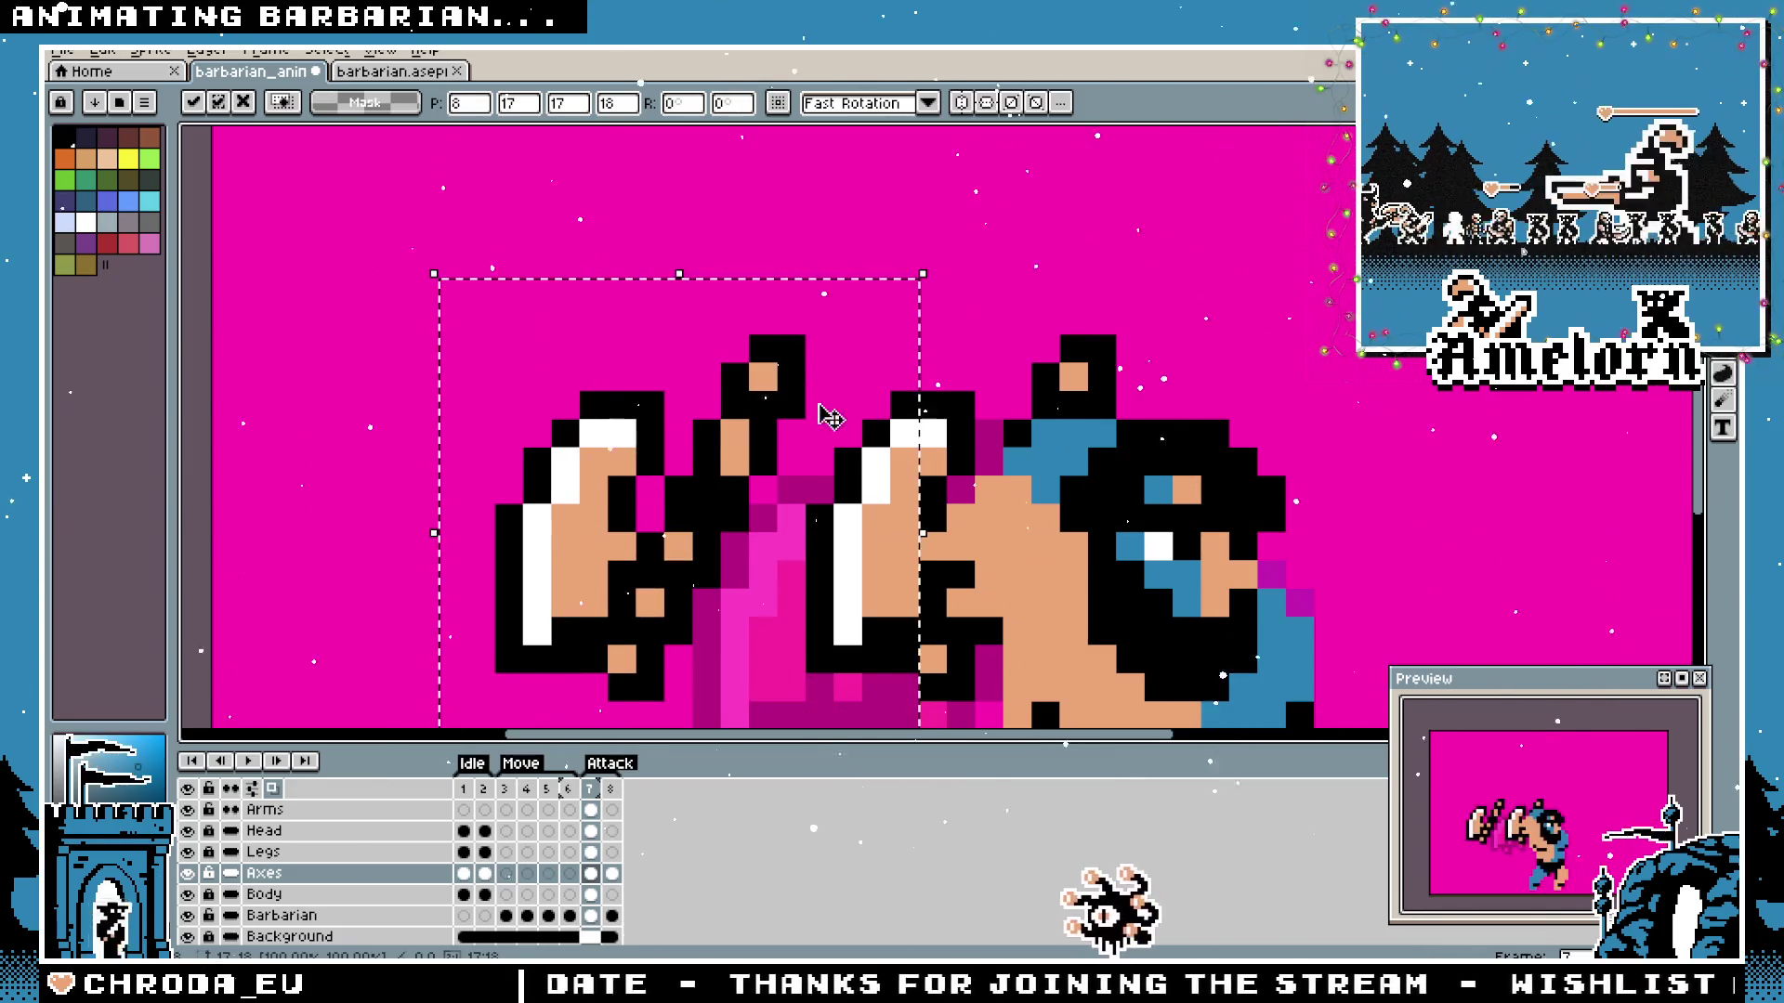
Nudge the floating axe pixel by pixel left and down over the fist, then commit it.
drag(717, 458, 973, 527)
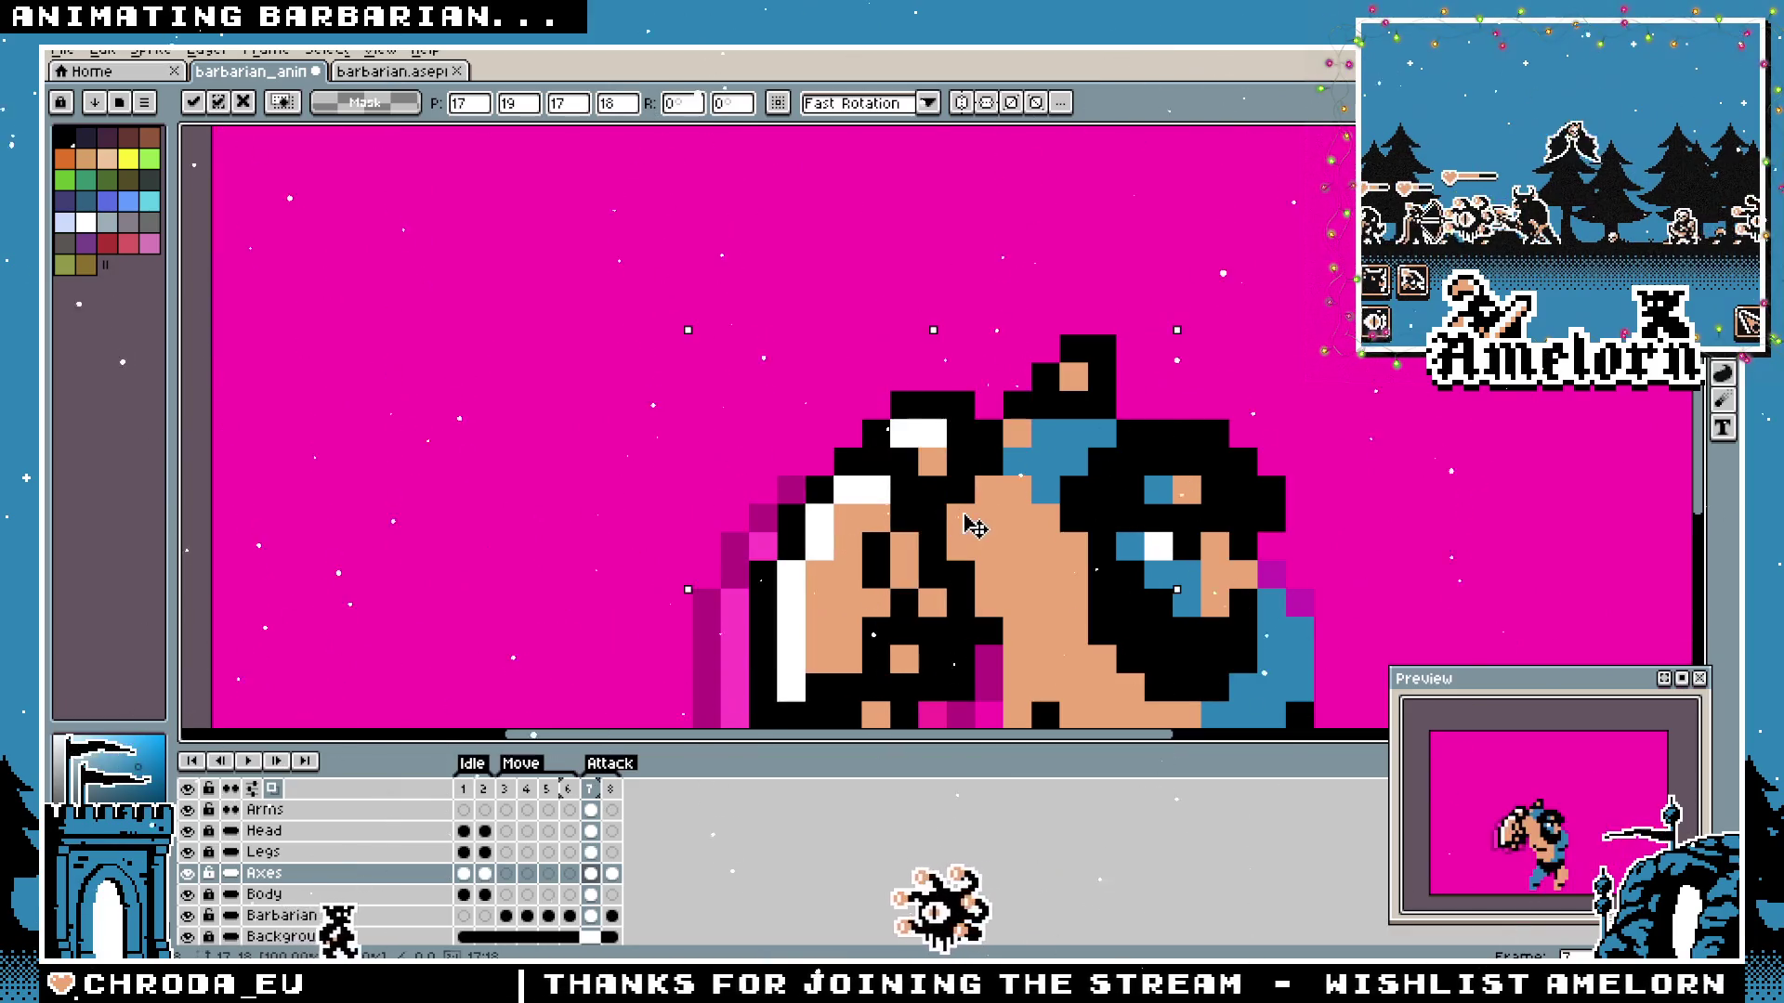
scroll(785, 423, down, 5)
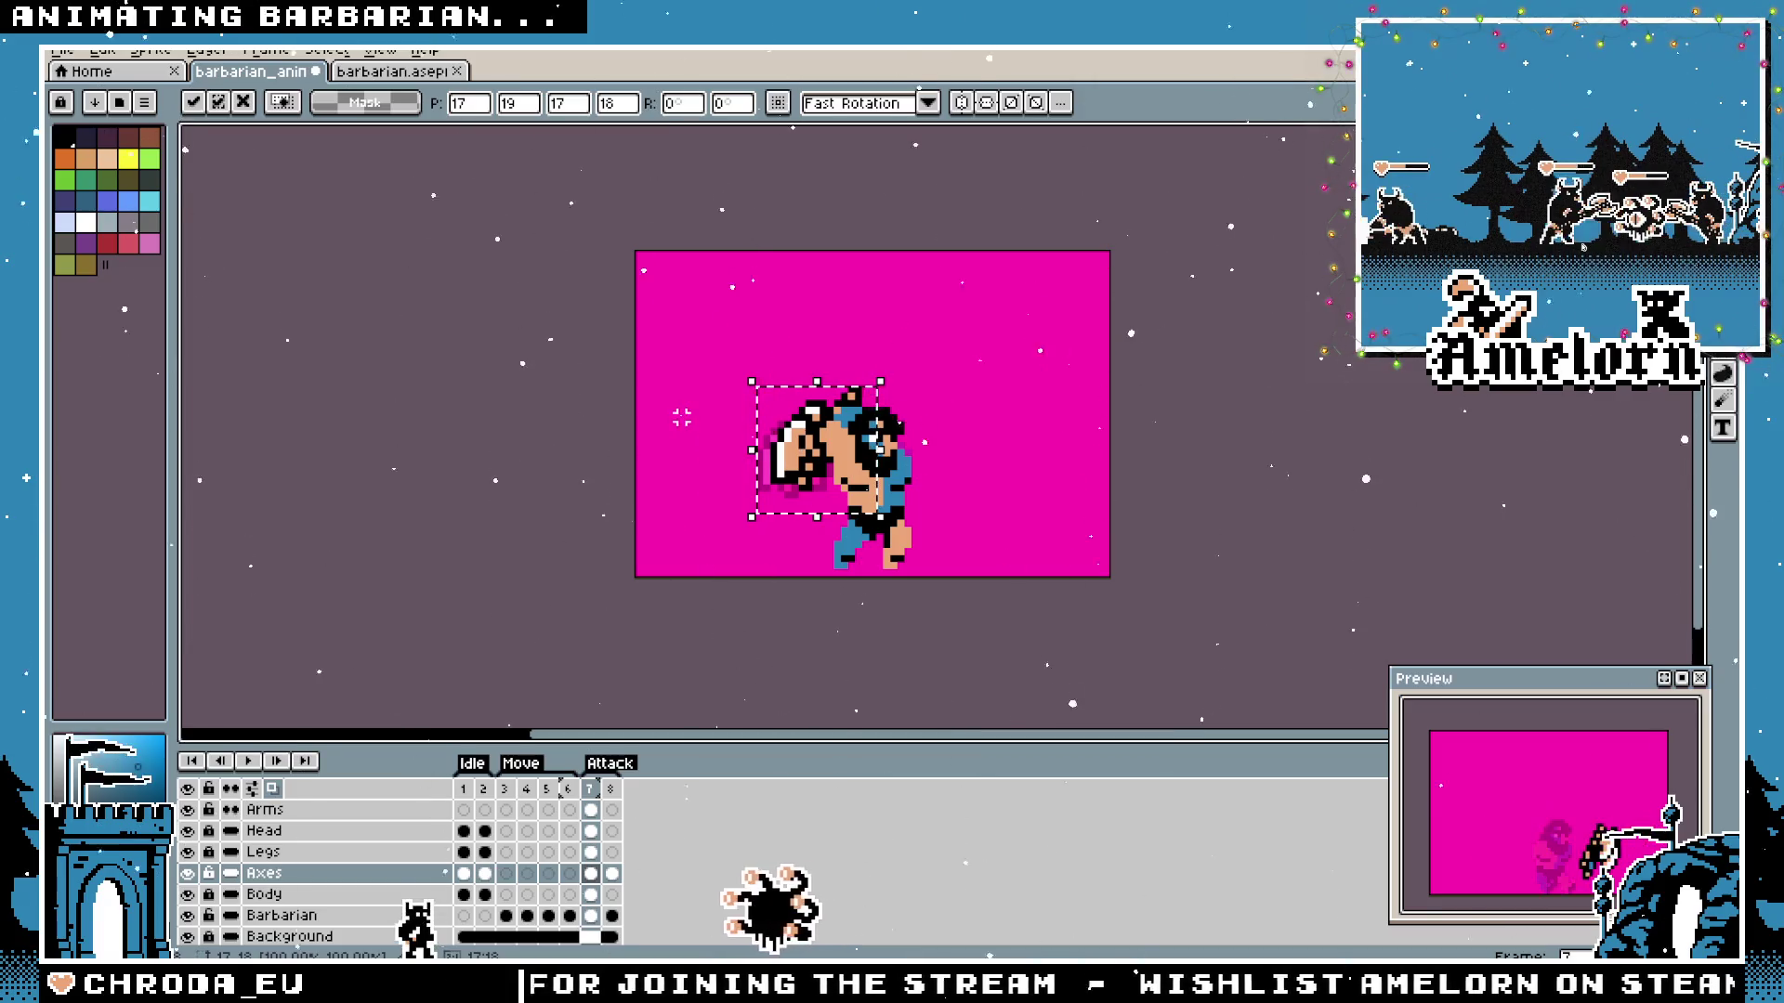
click(668, 375)
scroll(696, 384, down, 3)
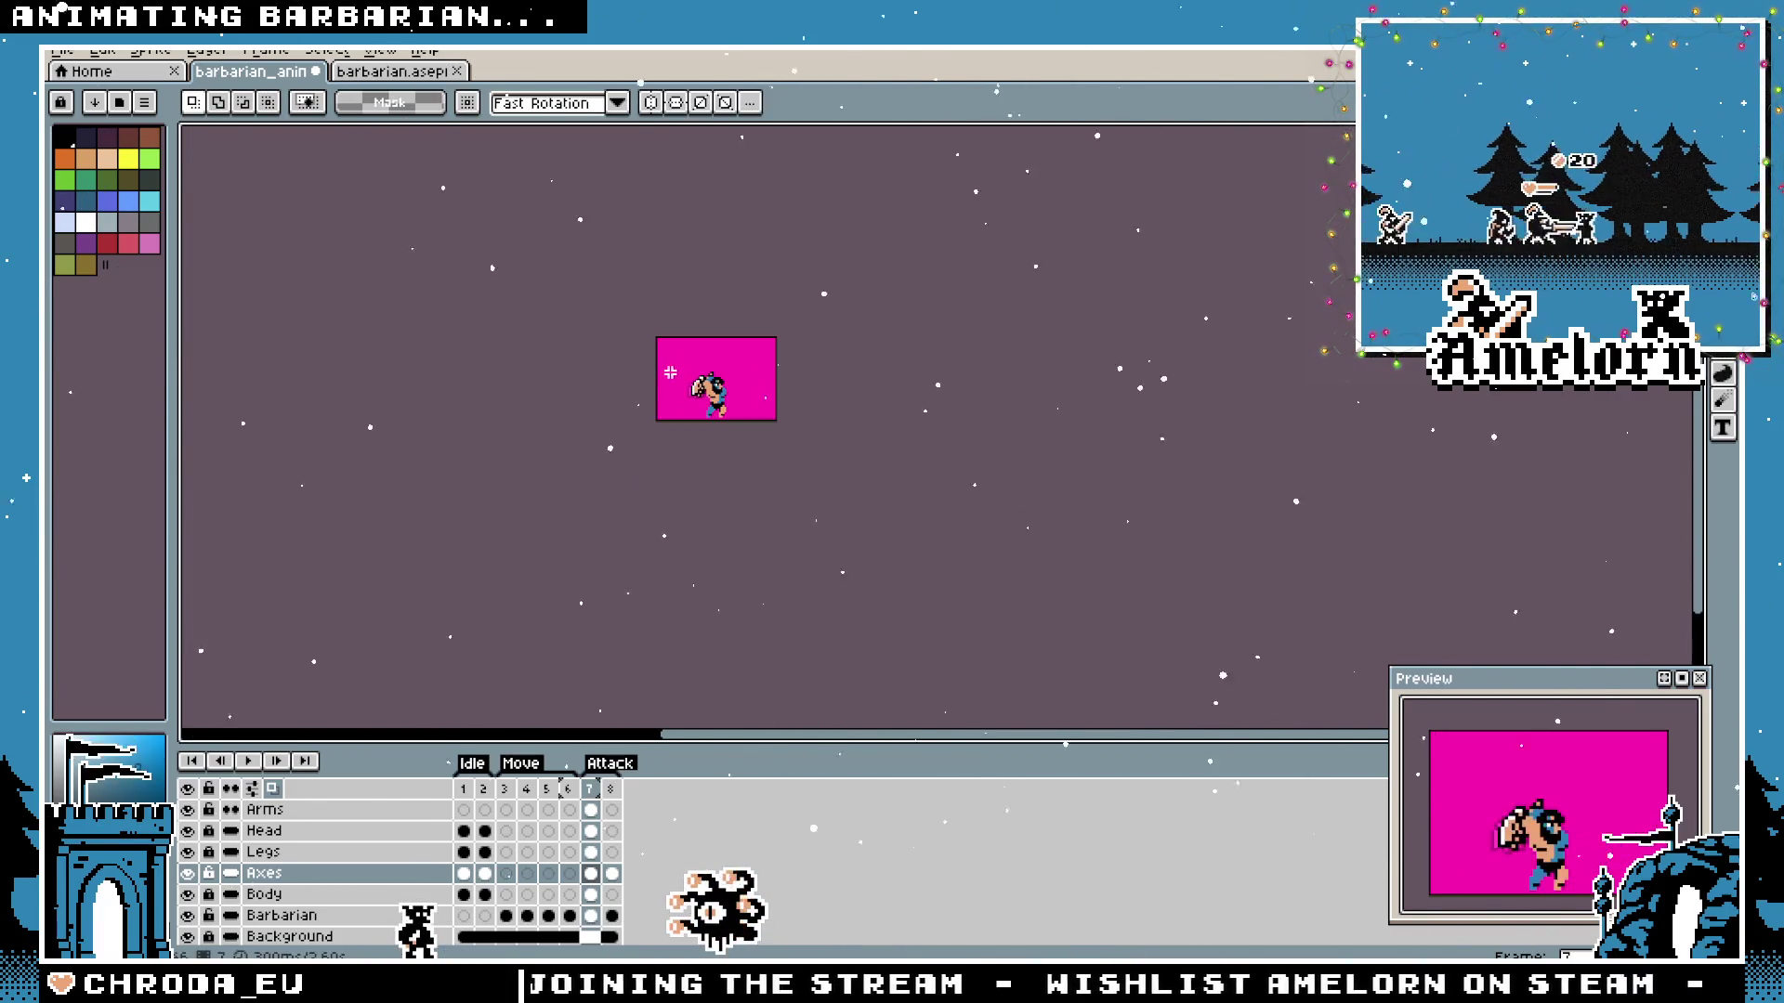
scroll(739, 376, up, 5)
scroll(780, 405, up, 1)
scroll(865, 474, up, 1)
scroll(952, 541, up, 1)
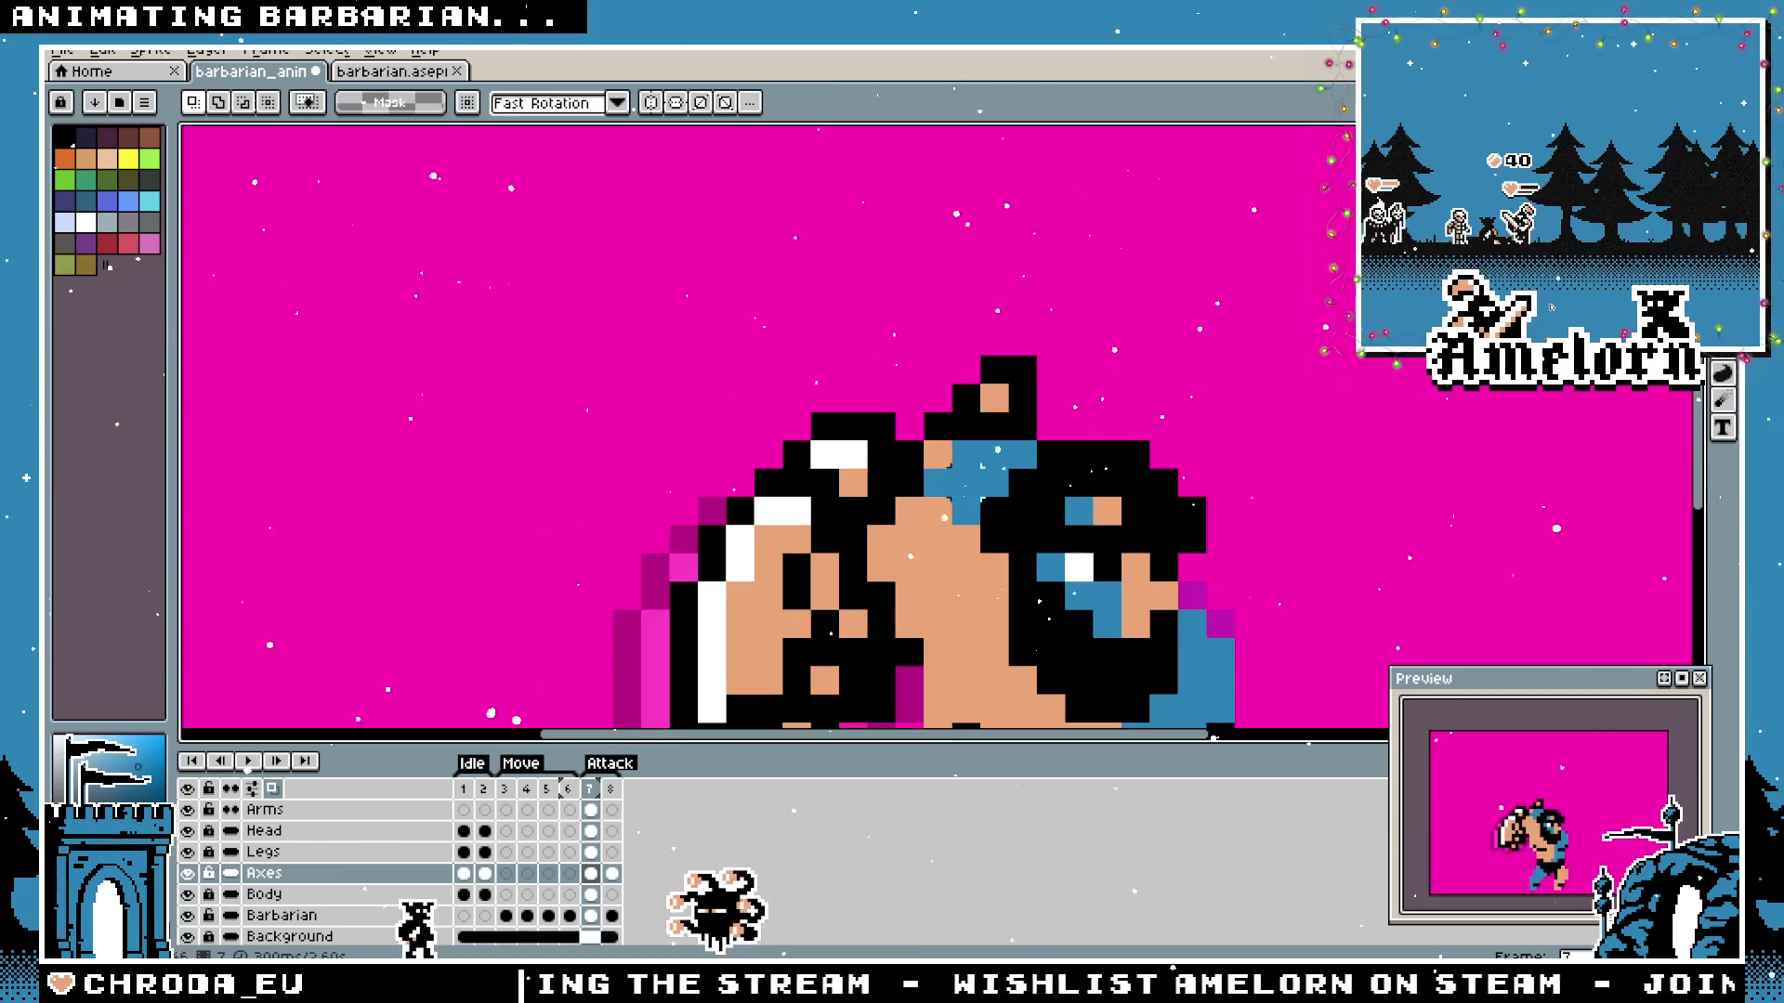
scroll(952, 541, down, 2)
scroll(961, 532, down, 1)
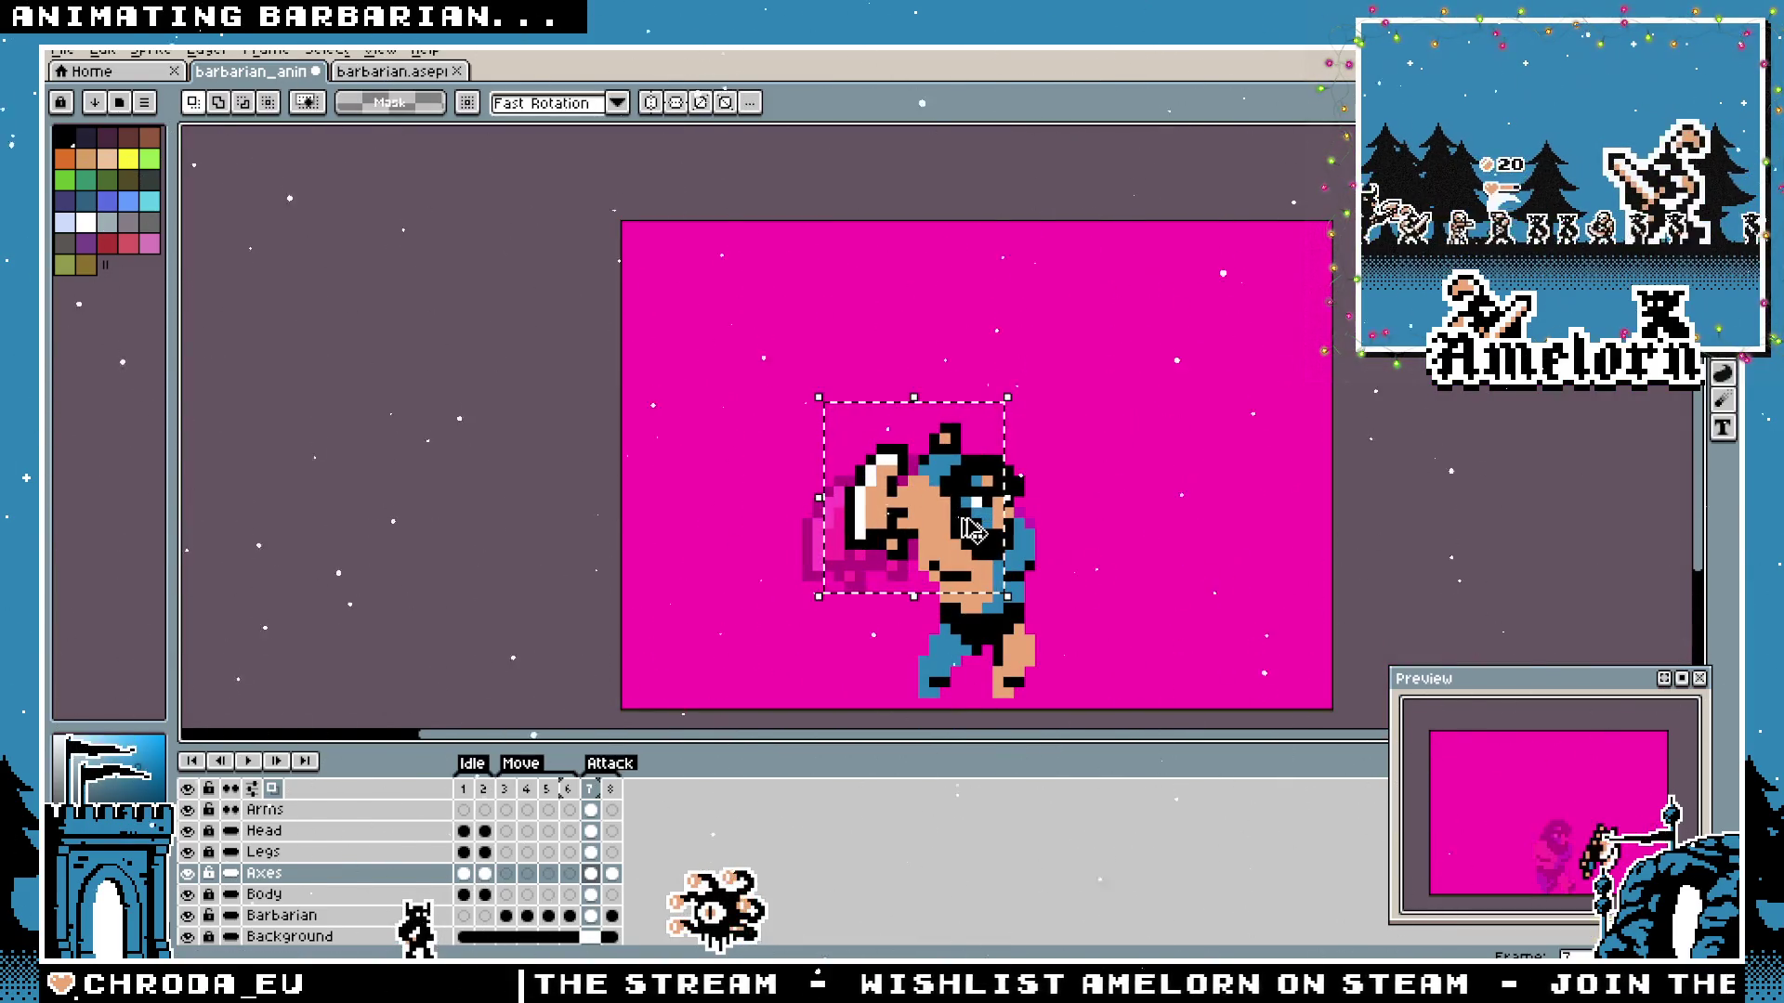
mouse_move(923, 513)
mouse_down()
mouse_move(907, 505)
mouse_move(936, 510)
mouse_move(920, 516)
mouse_up()
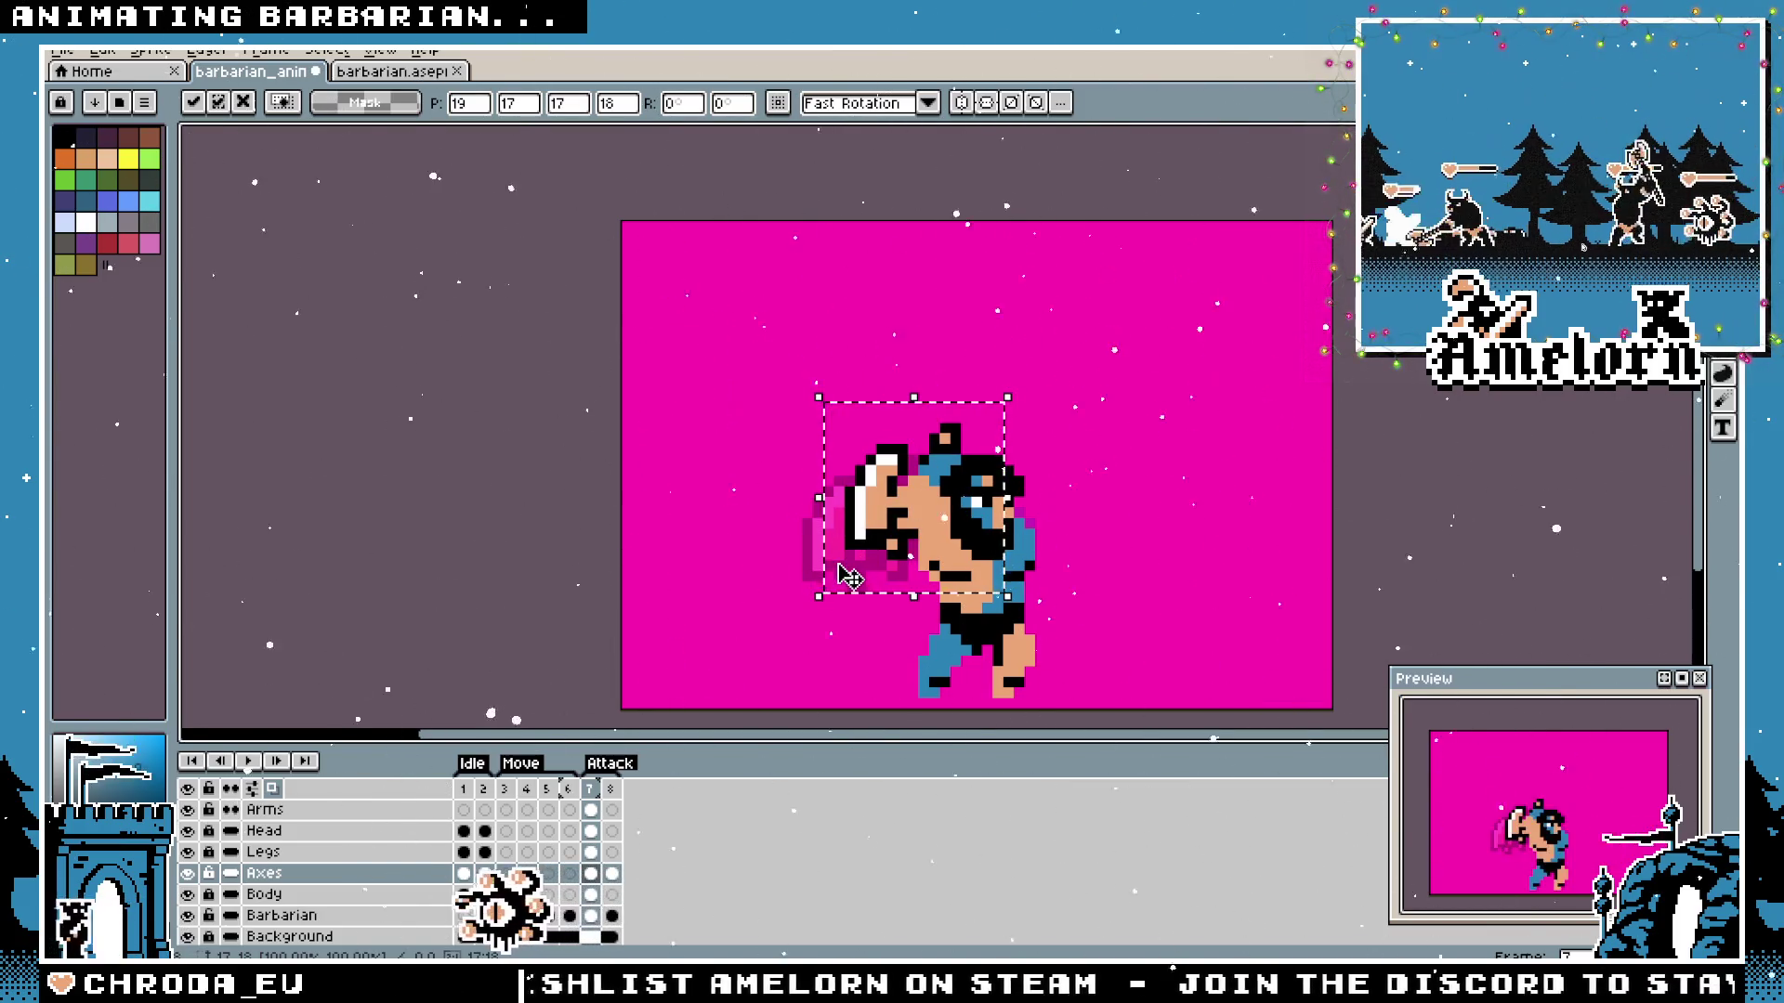
drag(910, 534, 889, 543)
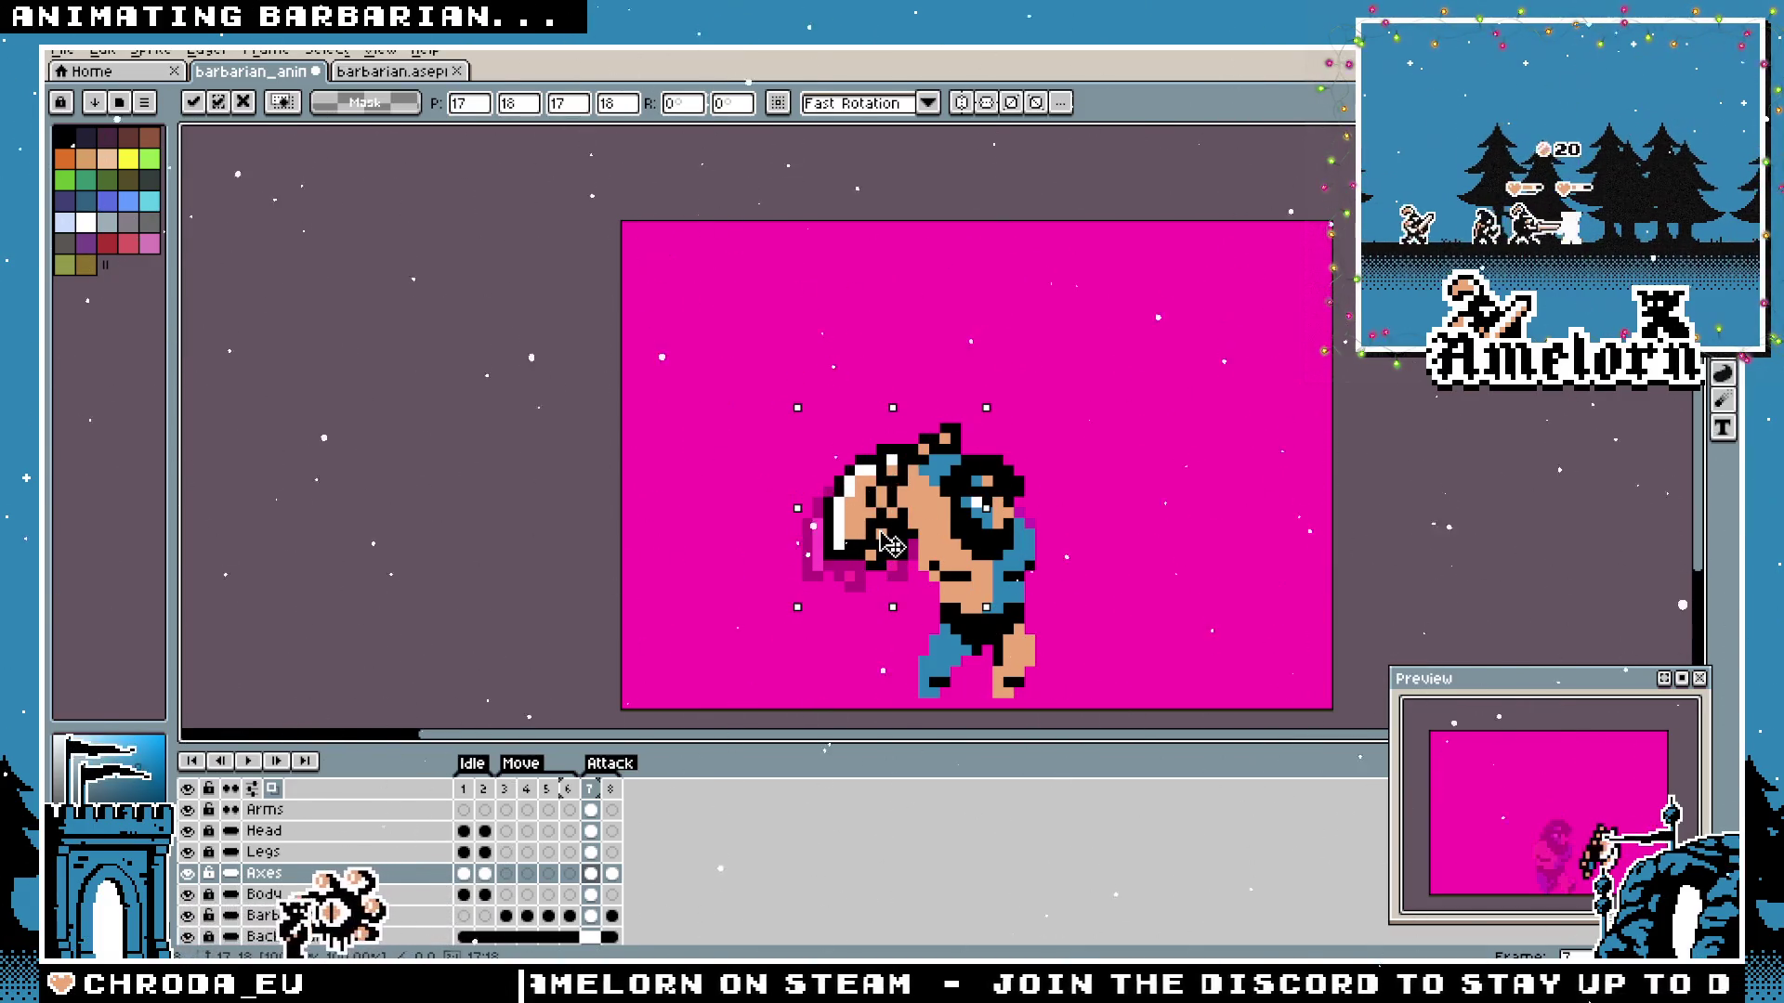
drag(892, 543, 880, 543)
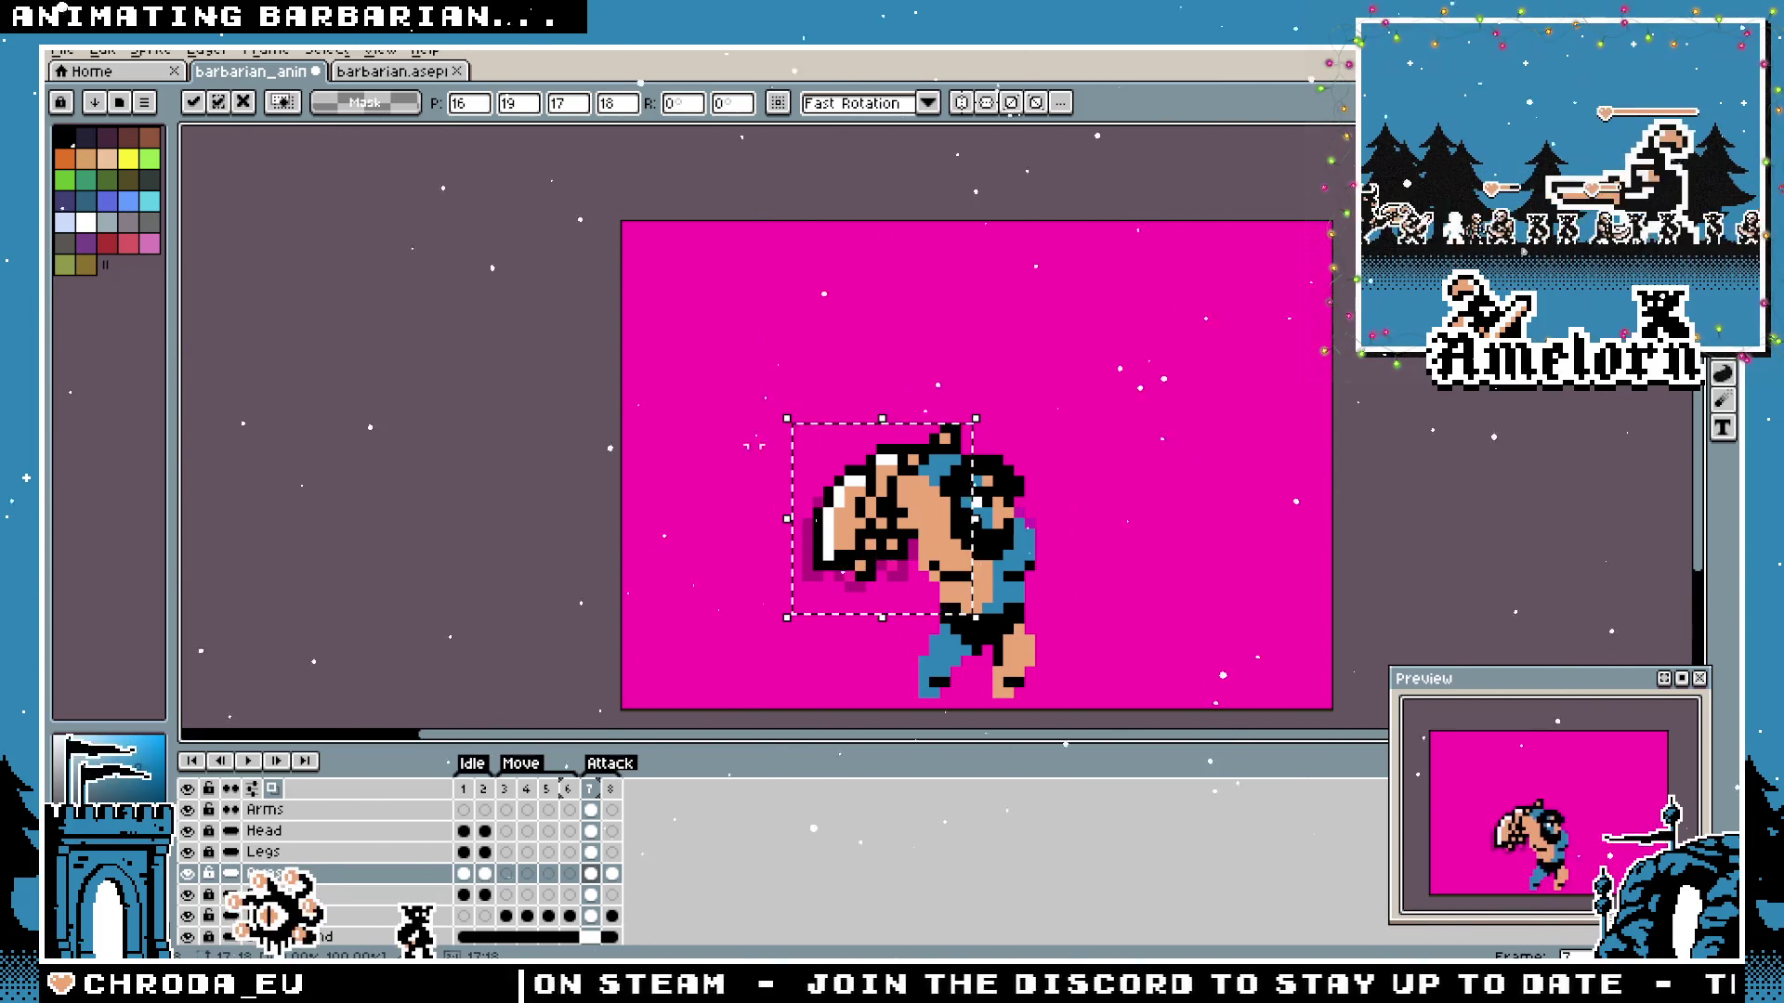
key(ctrl+d)
scroll(758, 502, down, 2)
scroll(750, 512, down, 2)
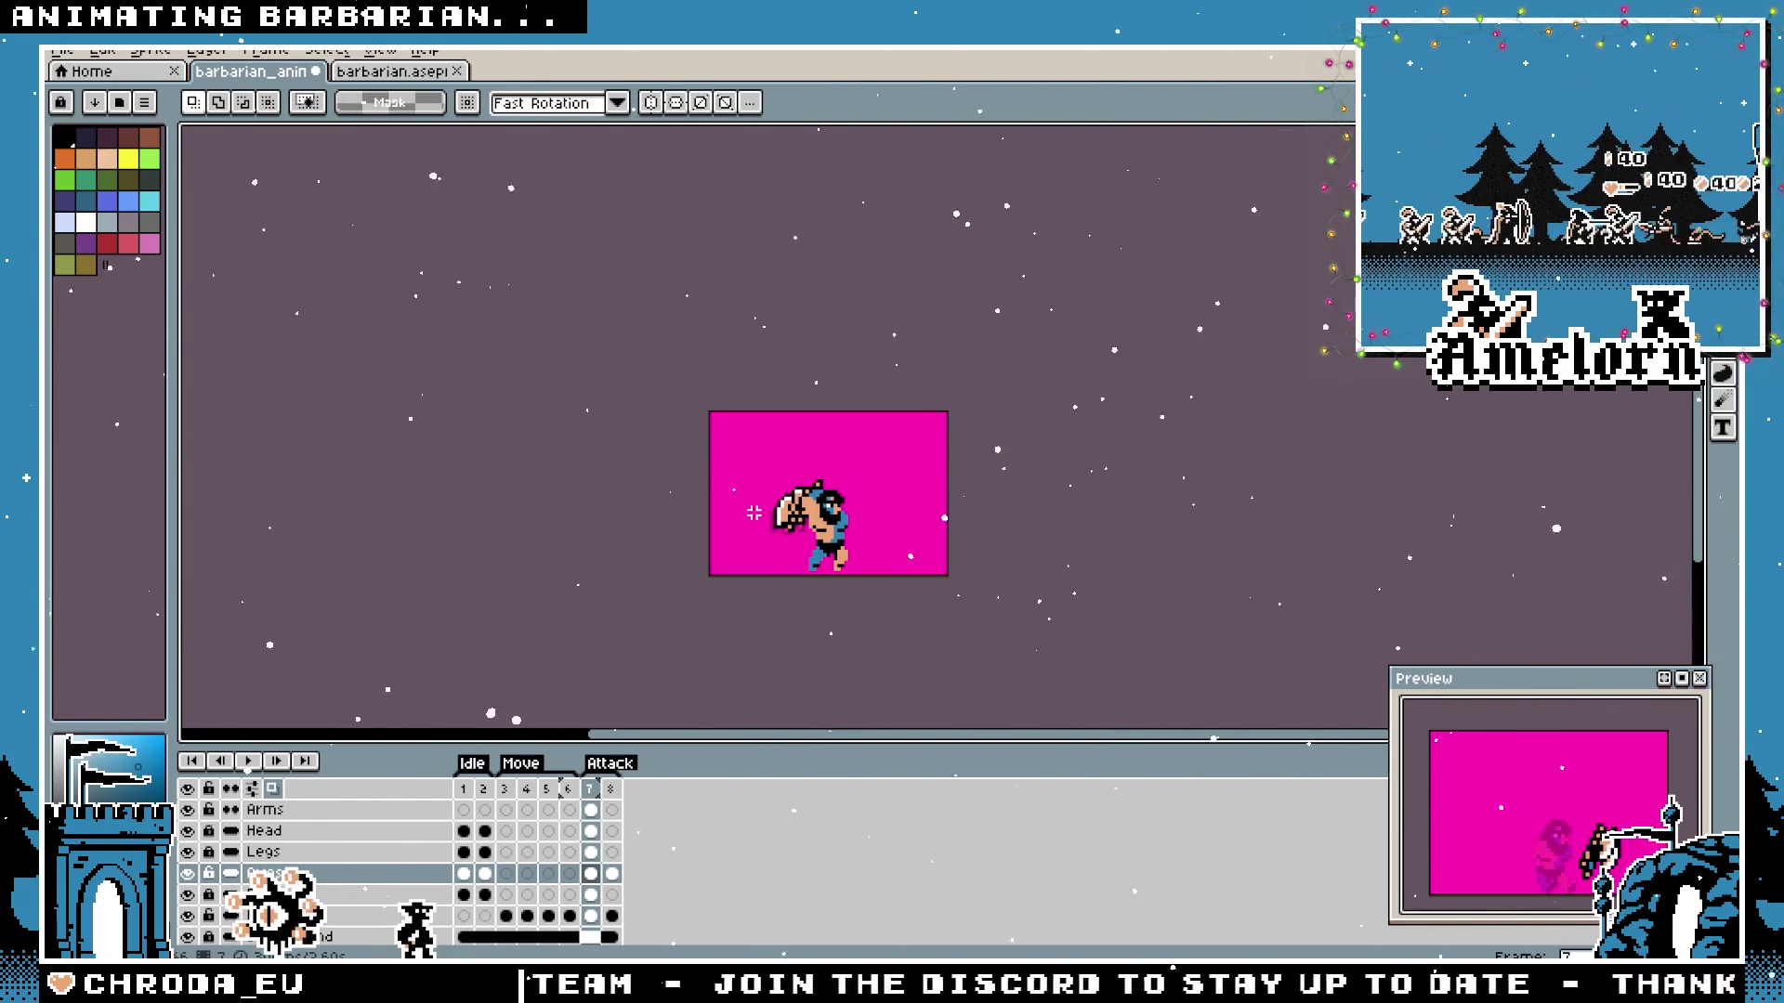
scroll(753, 512, up, 2)
scroll(760, 509, up, 1)
scroll(781, 496, up, 1)
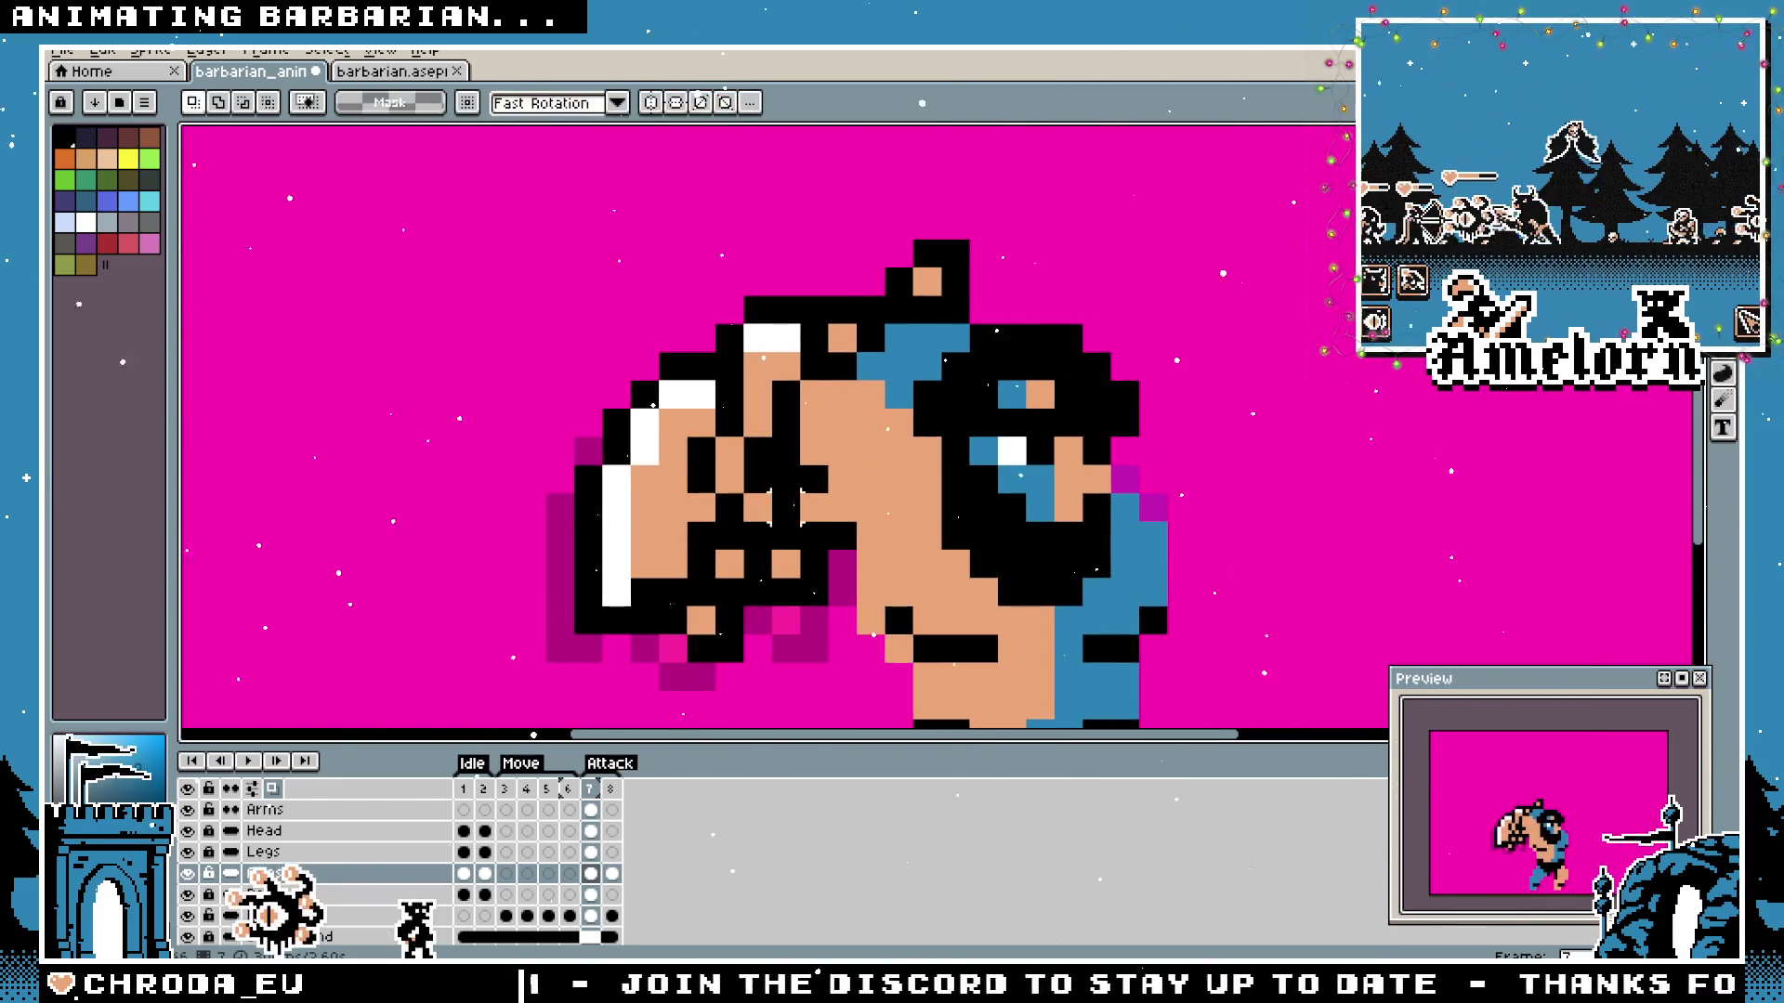
click(267, 810)
key(b)
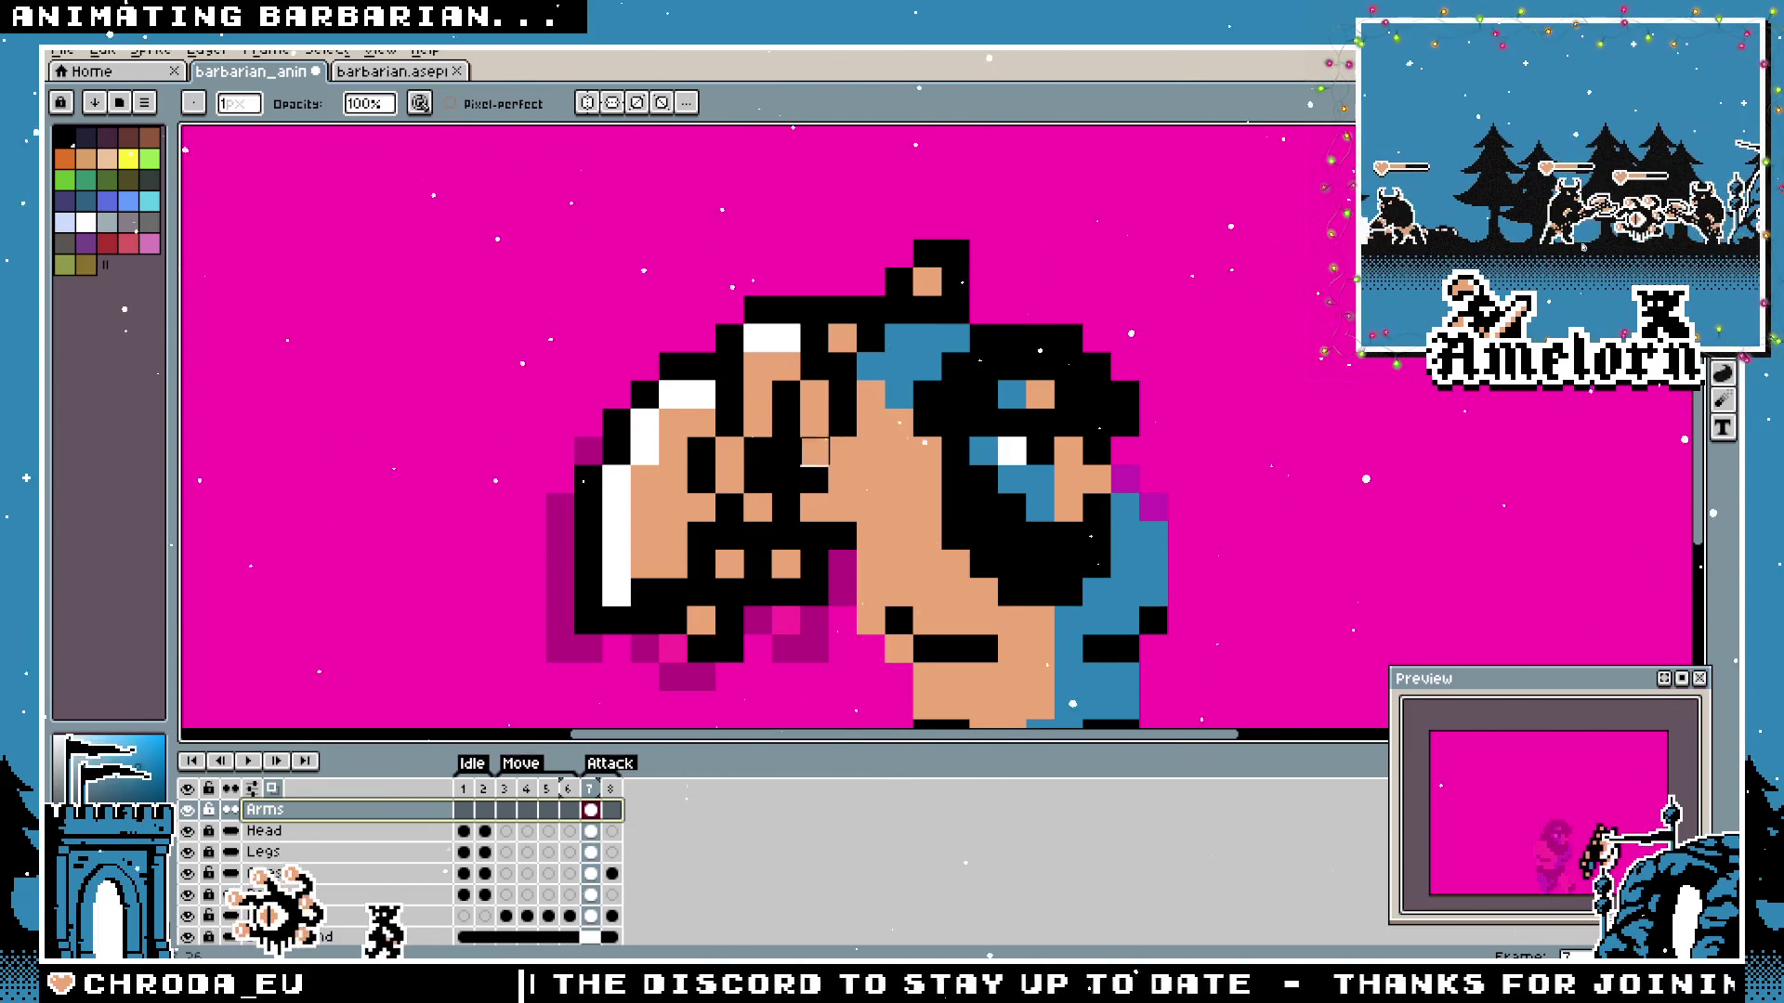
click(815, 451)
scroll(787, 480, down, 3)
scroll(792, 517, up, 3)
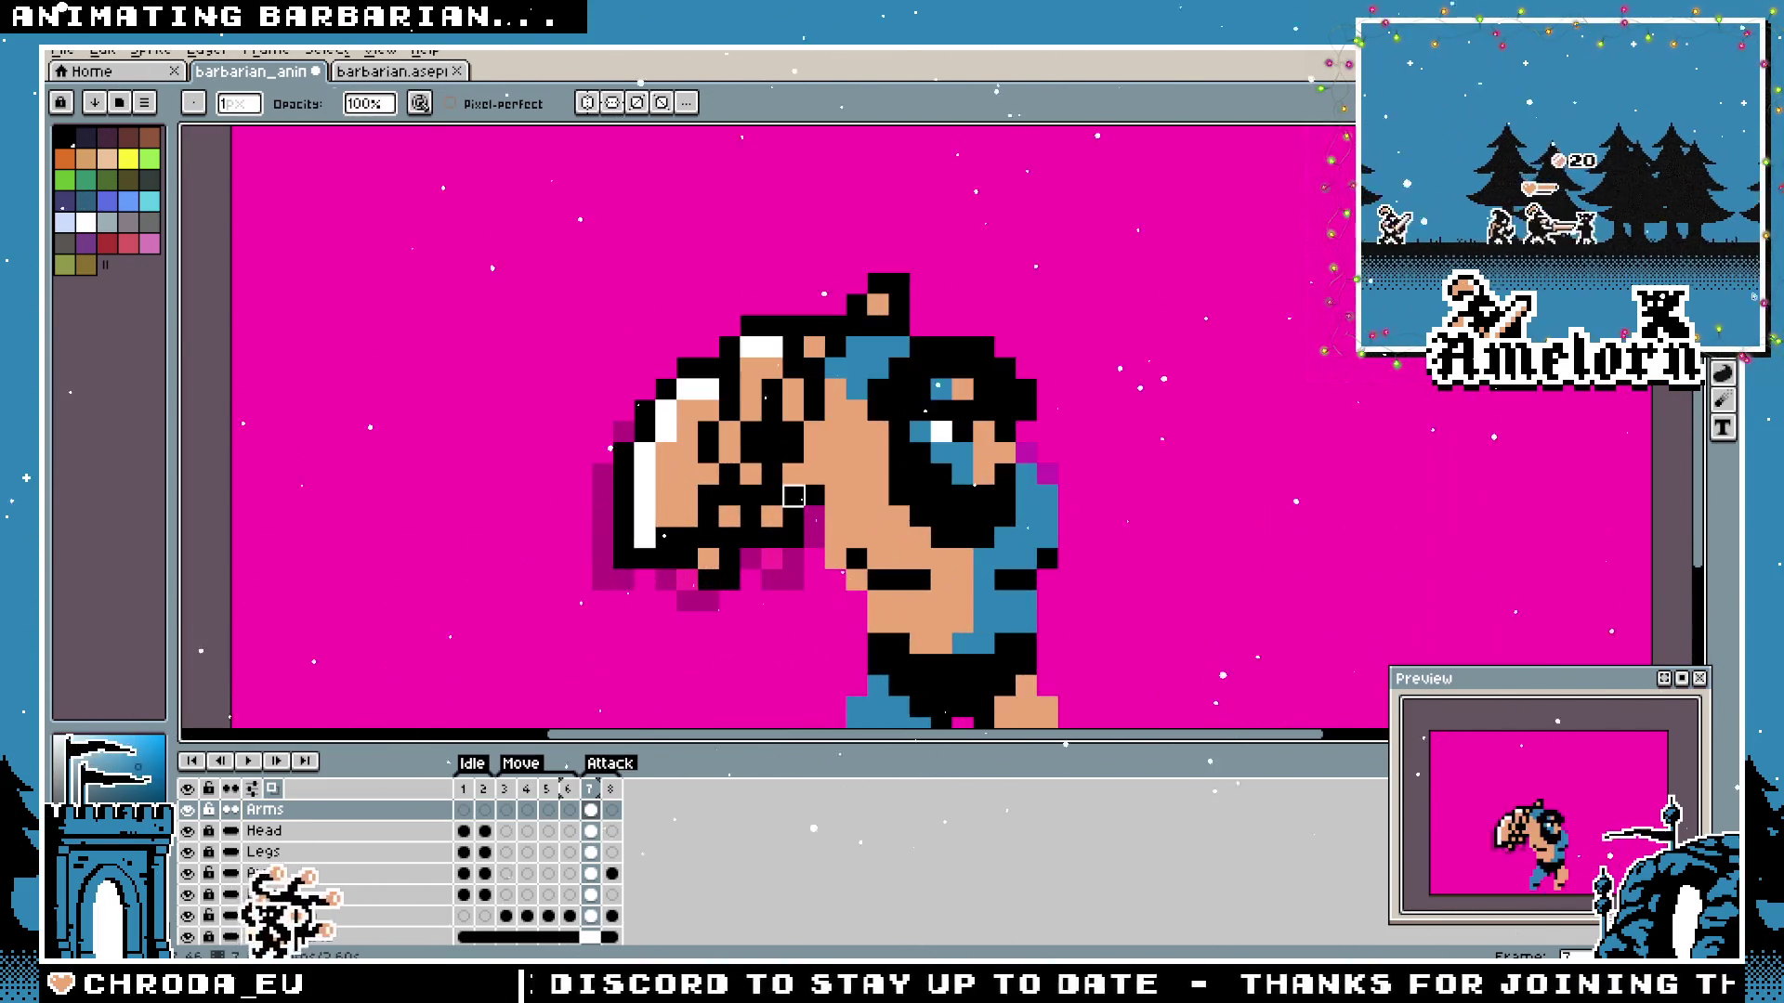
click(190, 808)
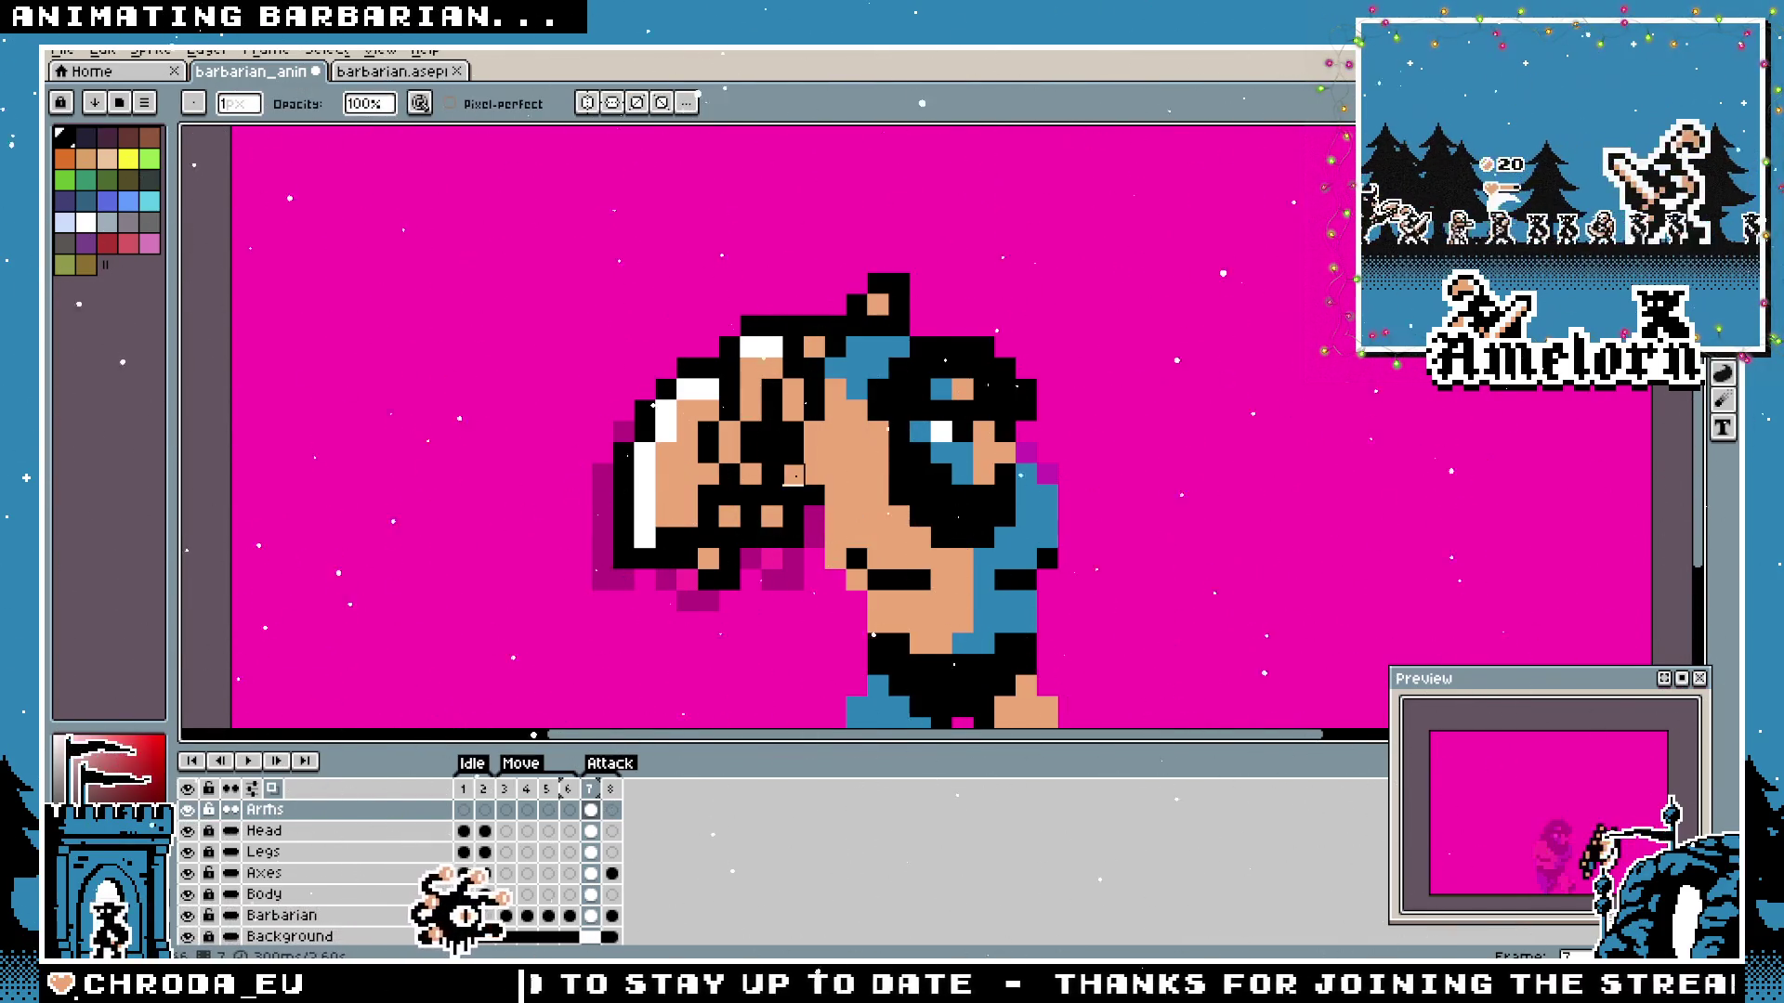
scroll(741, 516, down, 2)
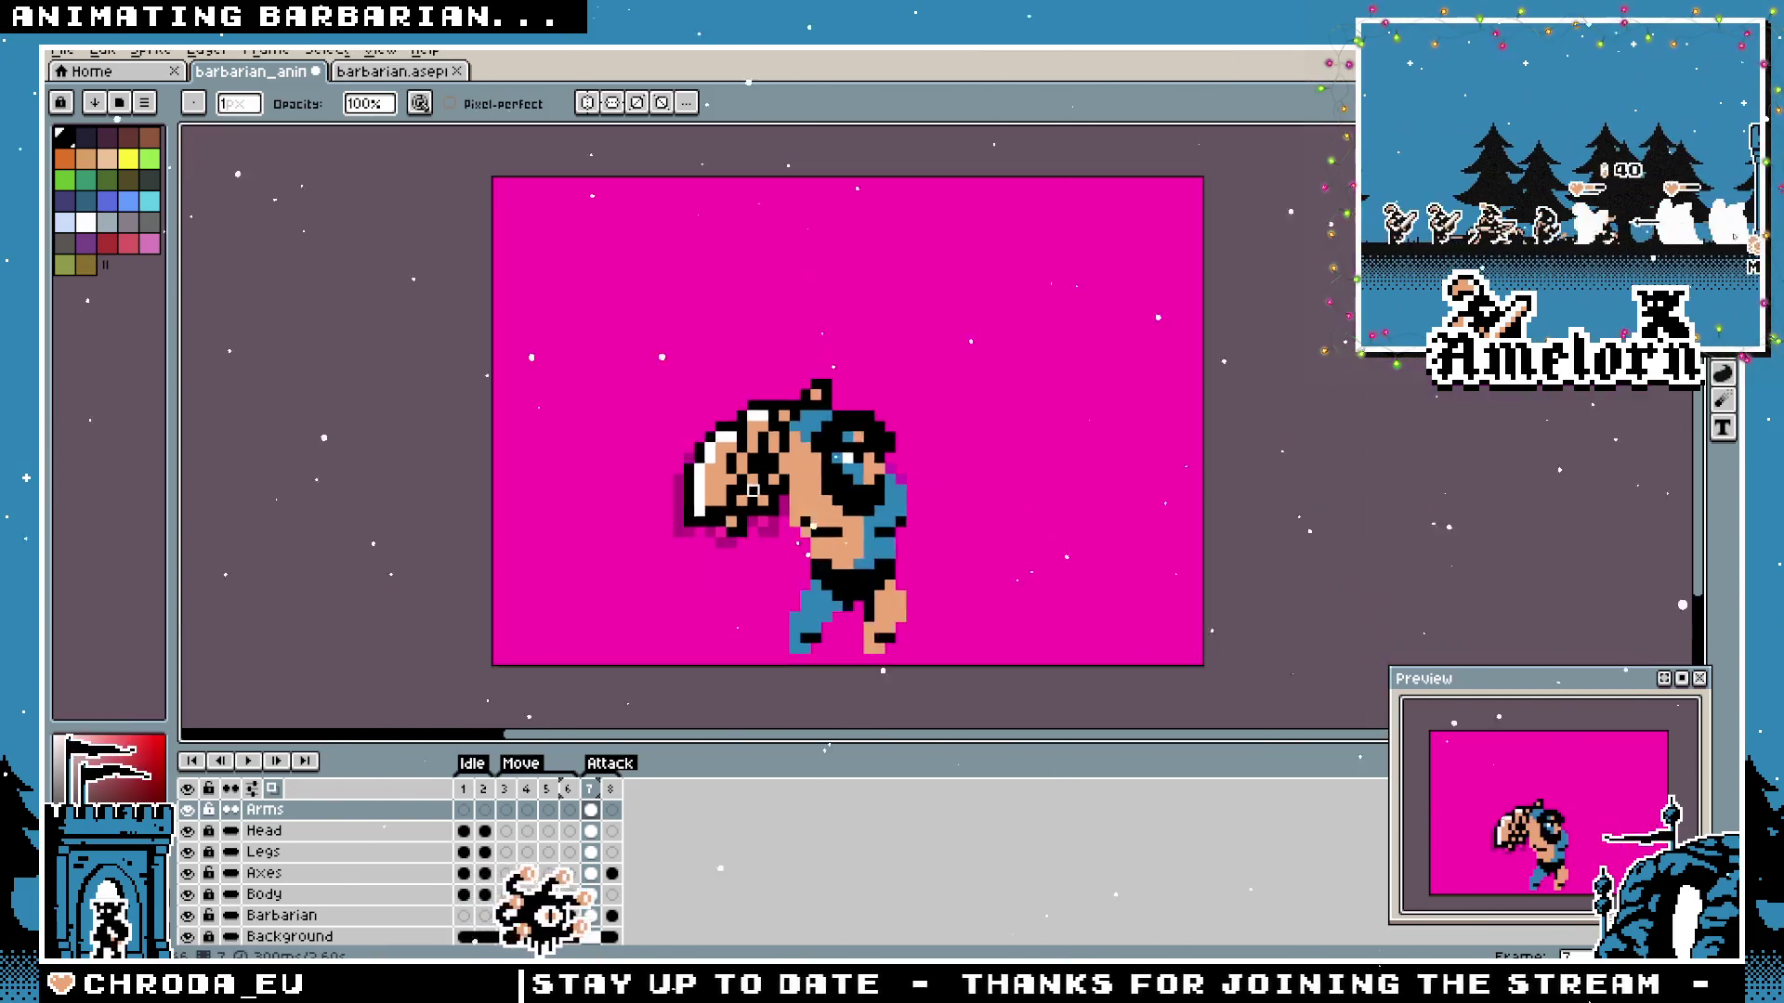
scroll(741, 515, down, 1)
scroll(741, 516, down, 1)
scroll(740, 488, up, 2)
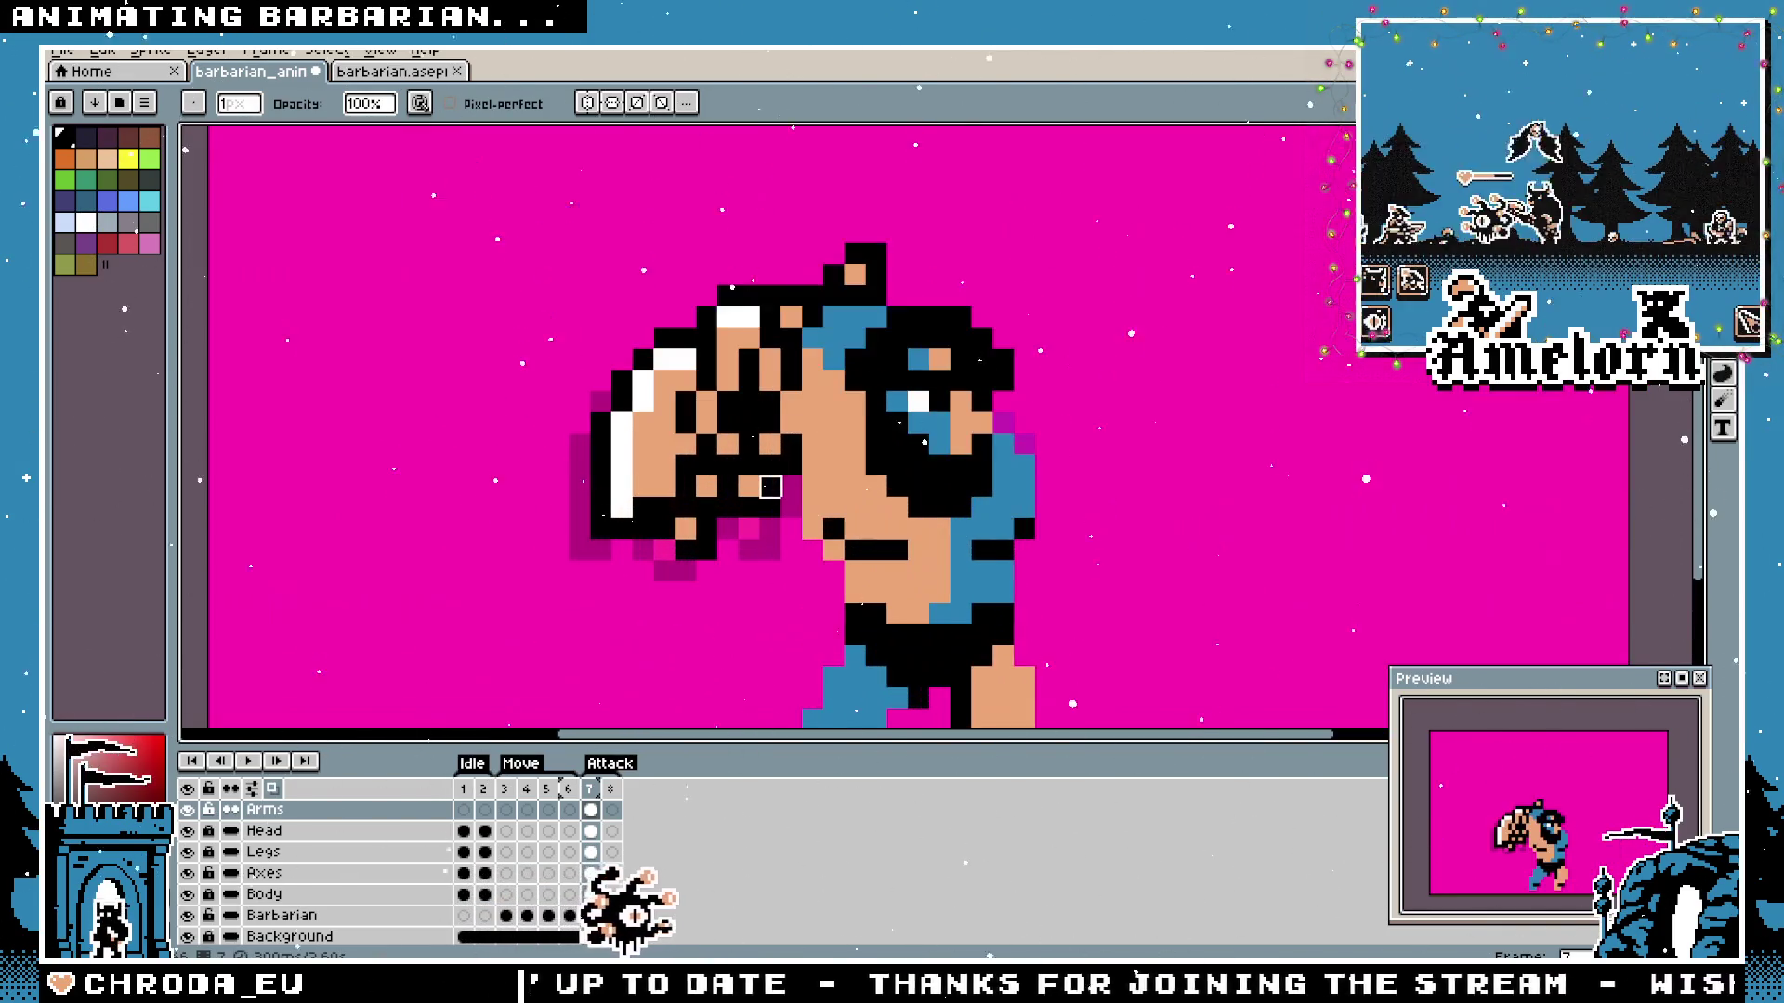
scroll(740, 488, down, 1)
scroll(740, 488, down, 1)
scroll(745, 473, up, 1)
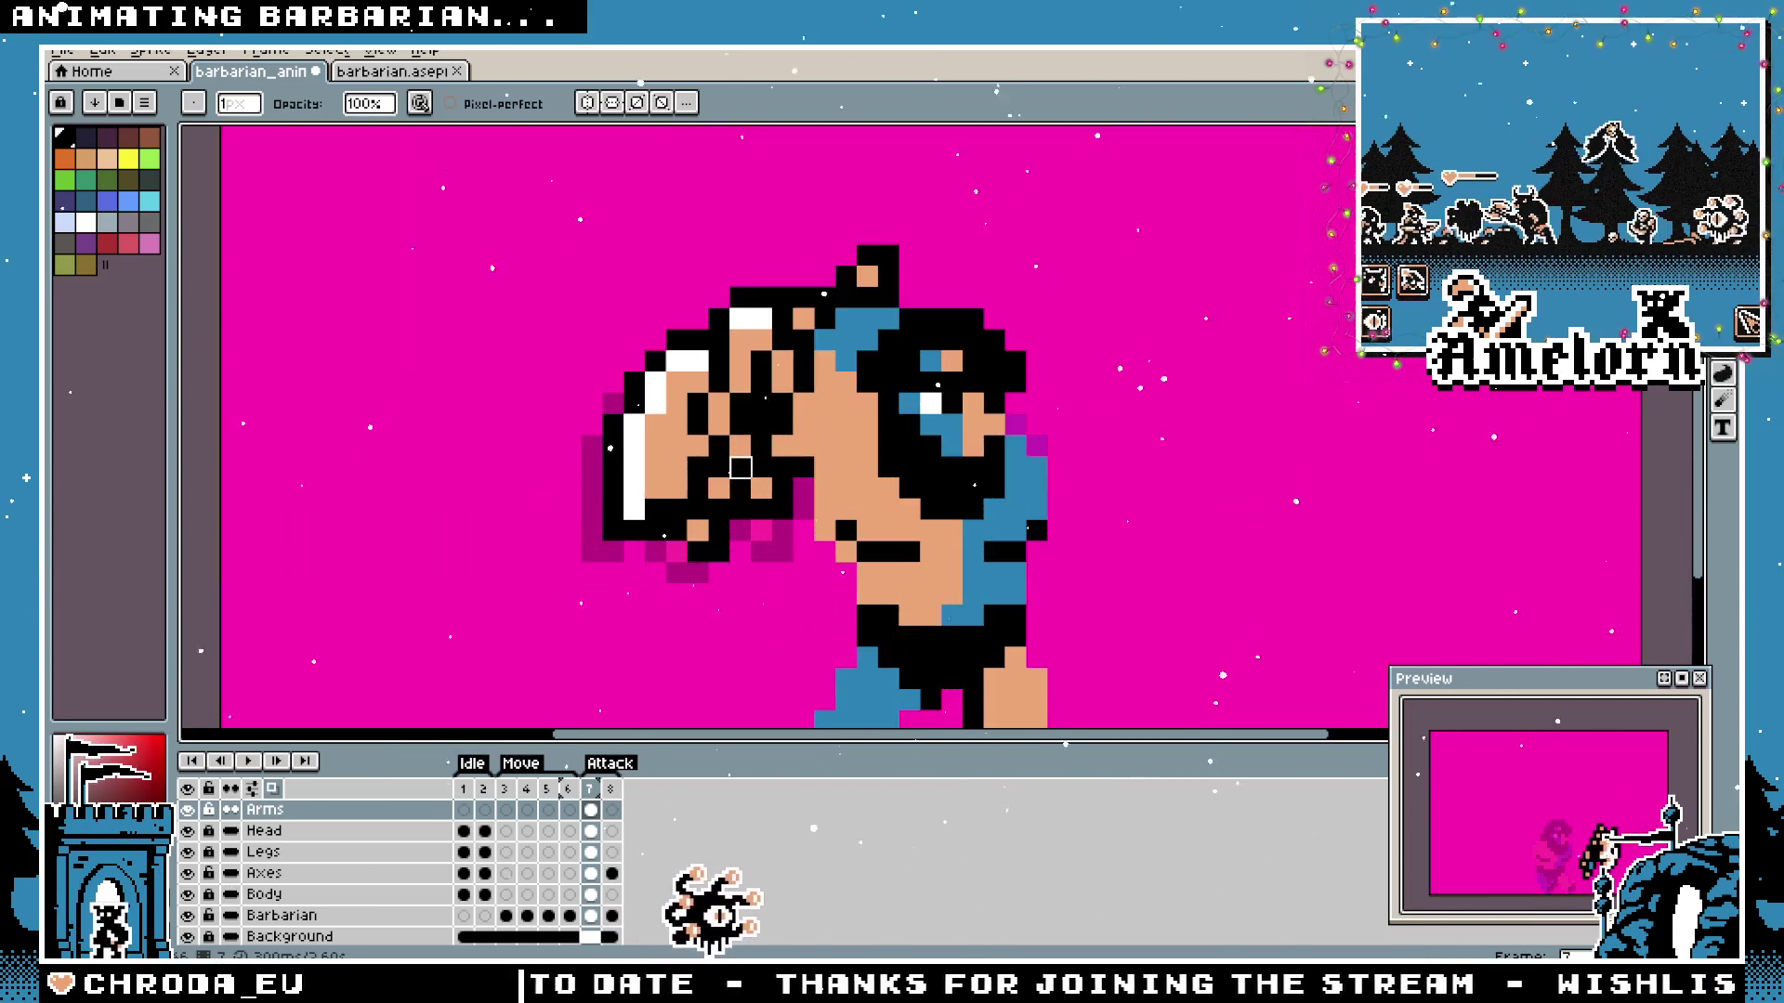
scroll(746, 474, up, 1)
scroll(746, 474, up, 1)
scroll(913, 352, down, 2)
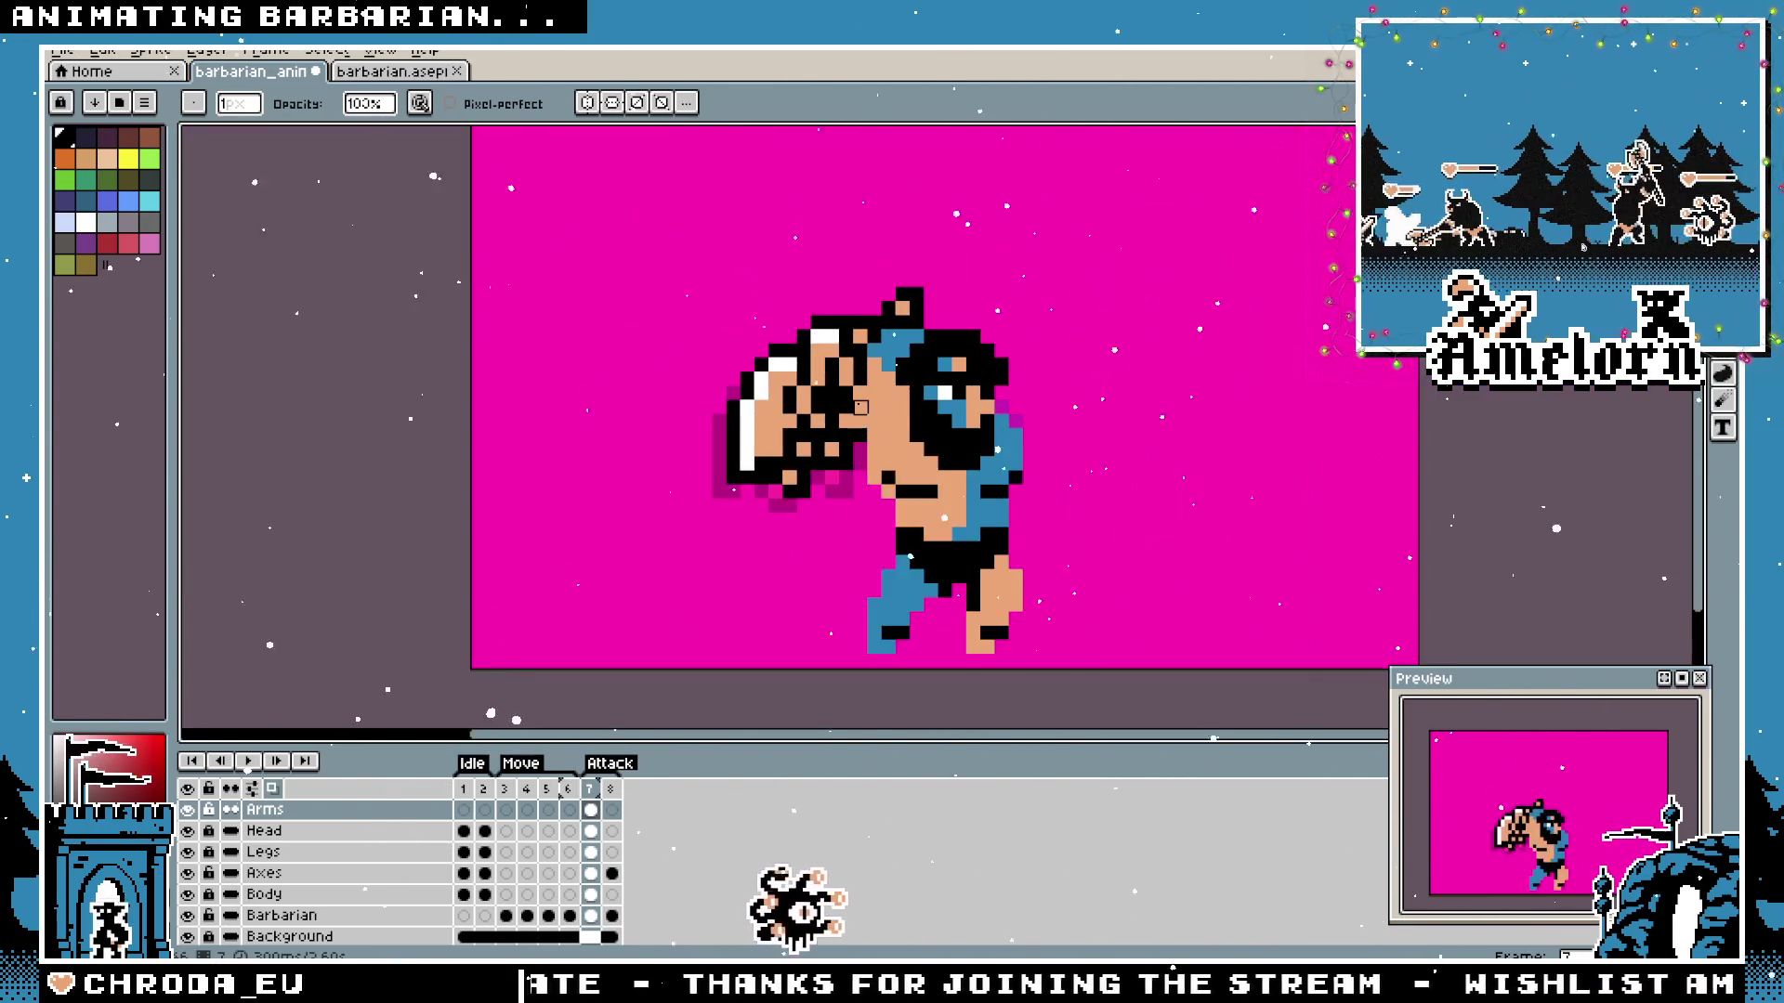
scroll(863, 389, up, 1)
scroll(882, 366, up, 2)
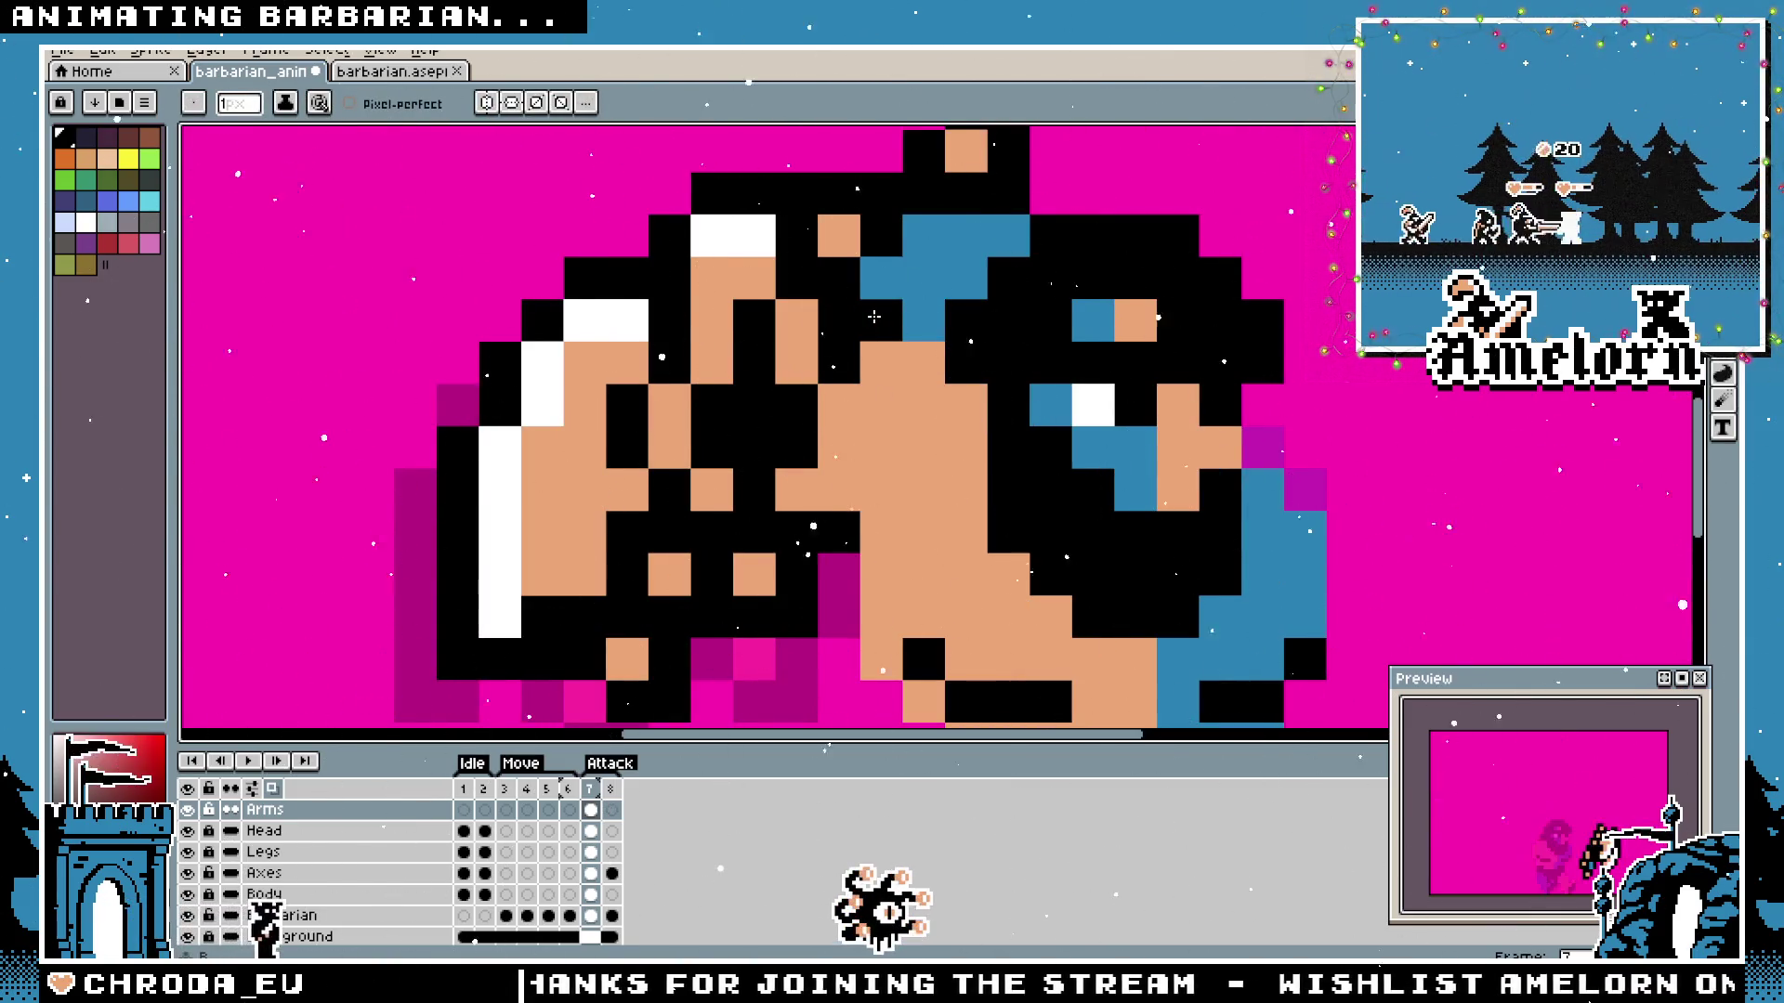
scroll(853, 383, down, 5)
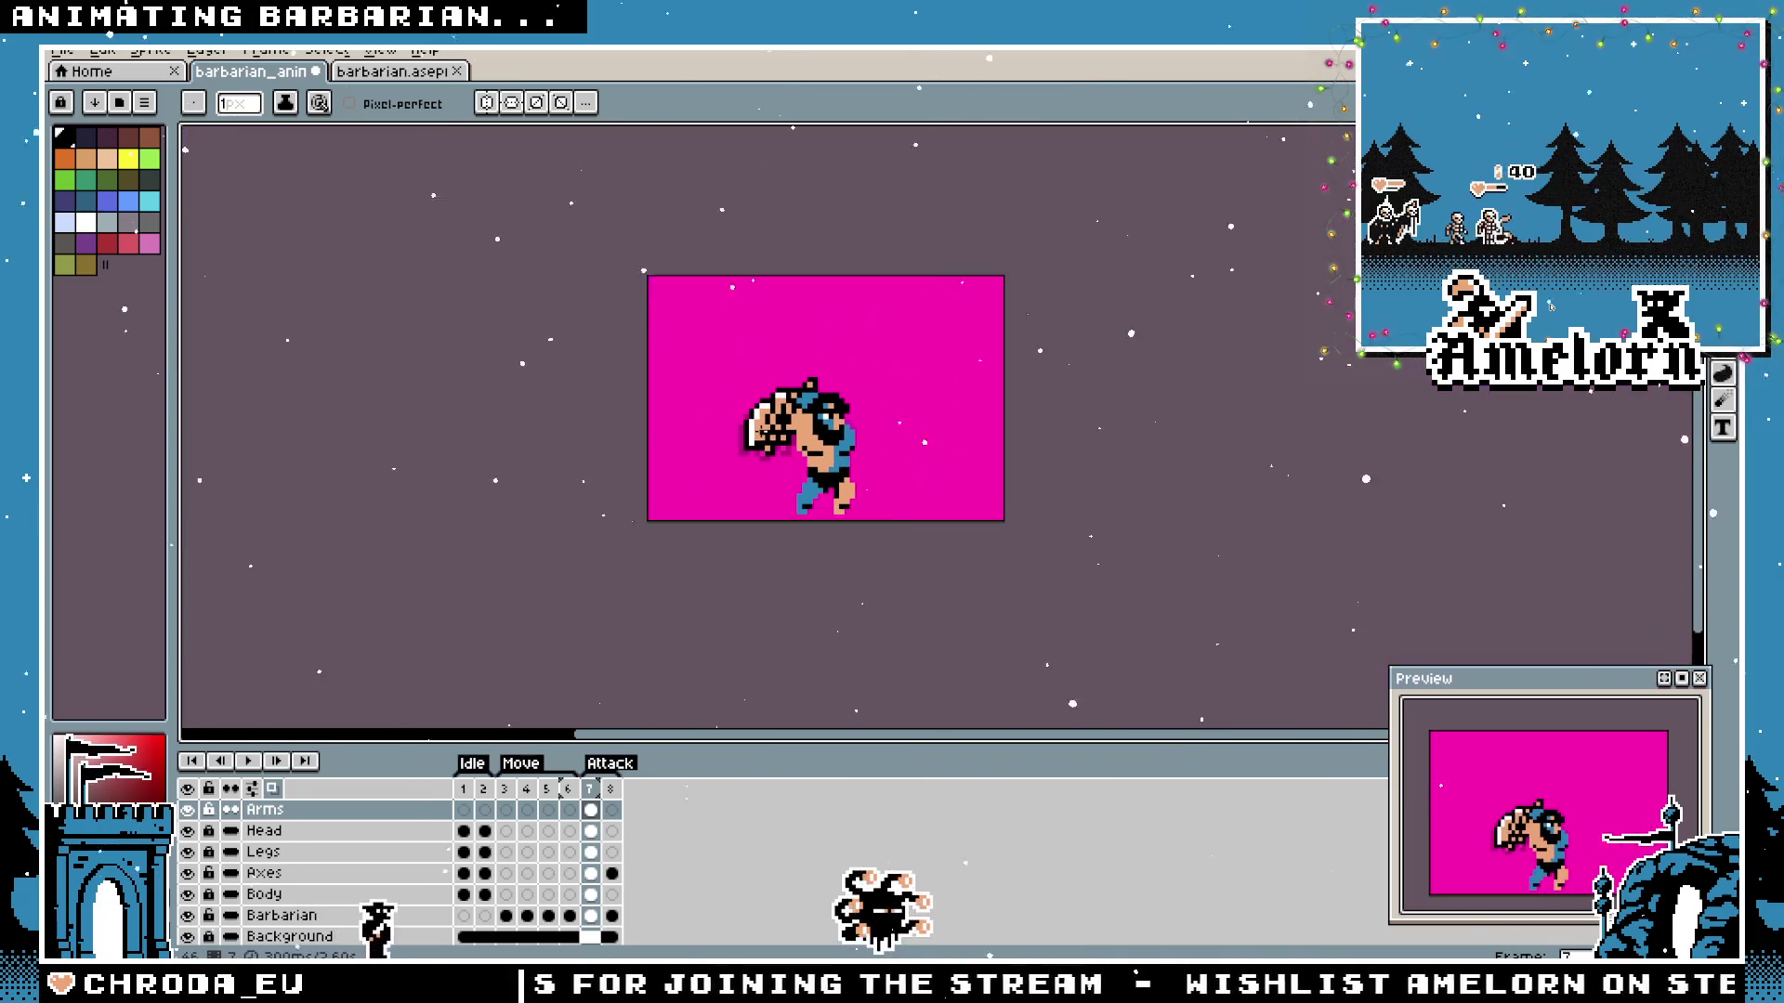
scroll(761, 424, up, 5)
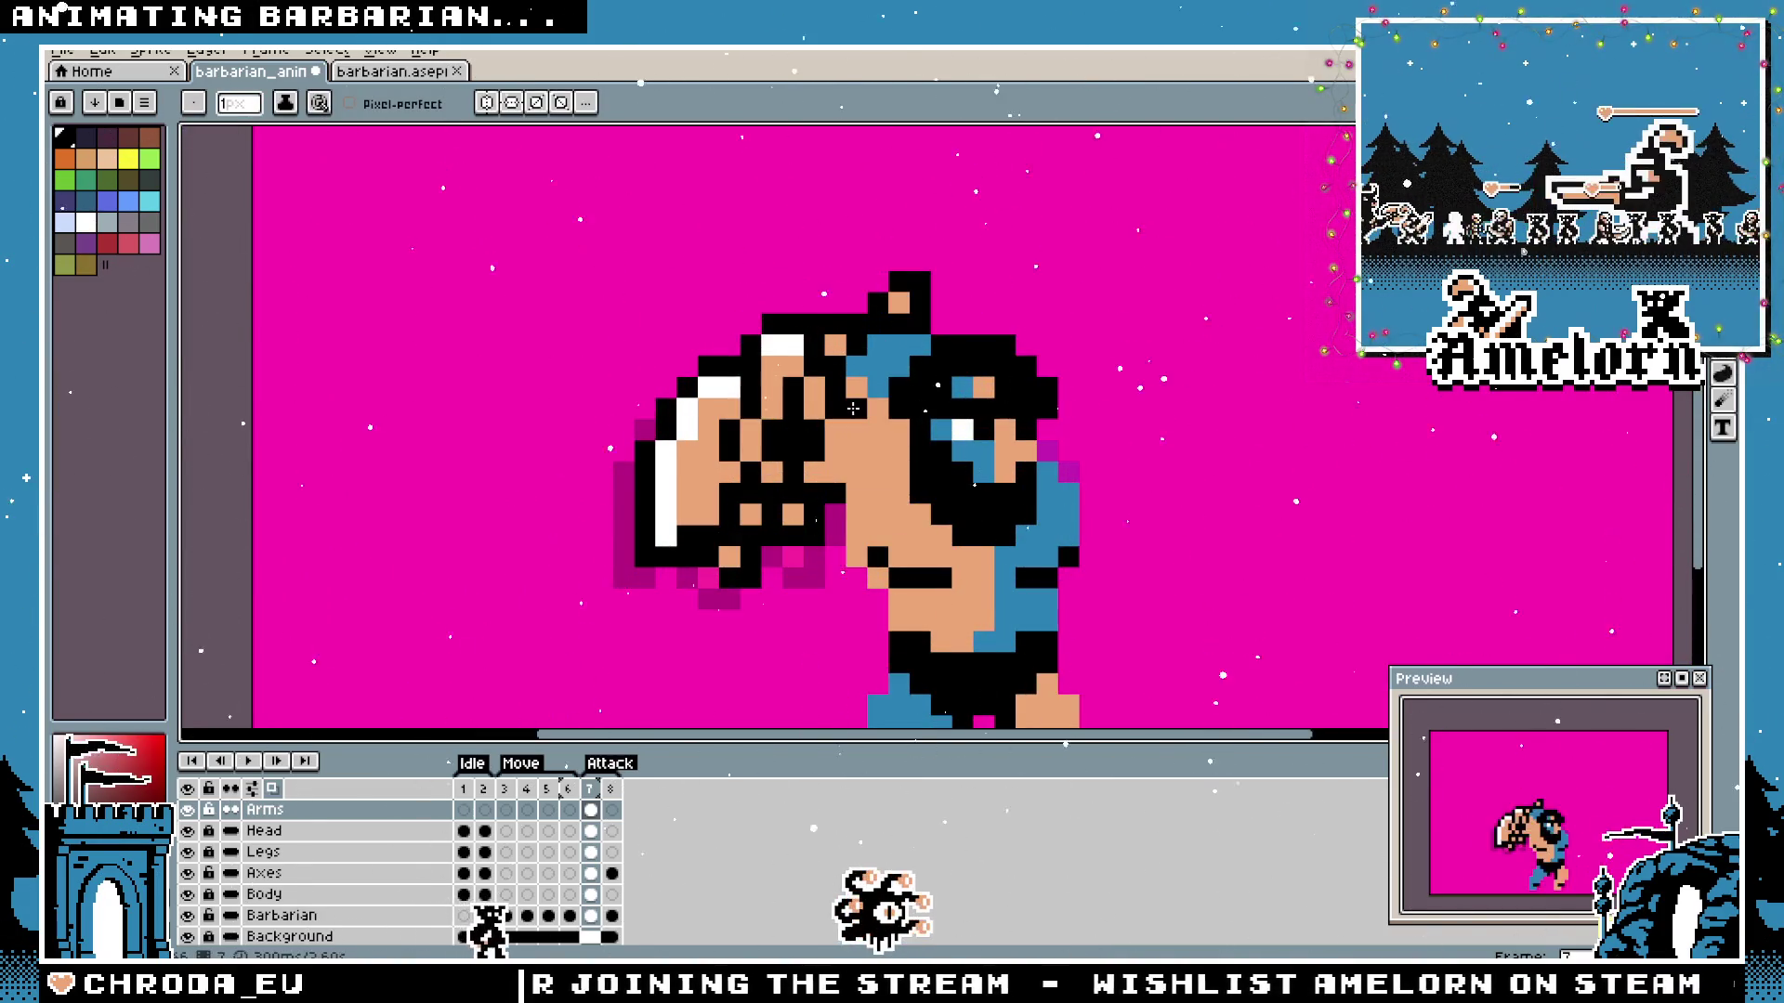
scroll(881, 394, down, 3)
scroll(880, 392, down, 1)
scroll(775, 430, up, 2)
scroll(776, 431, up, 1)
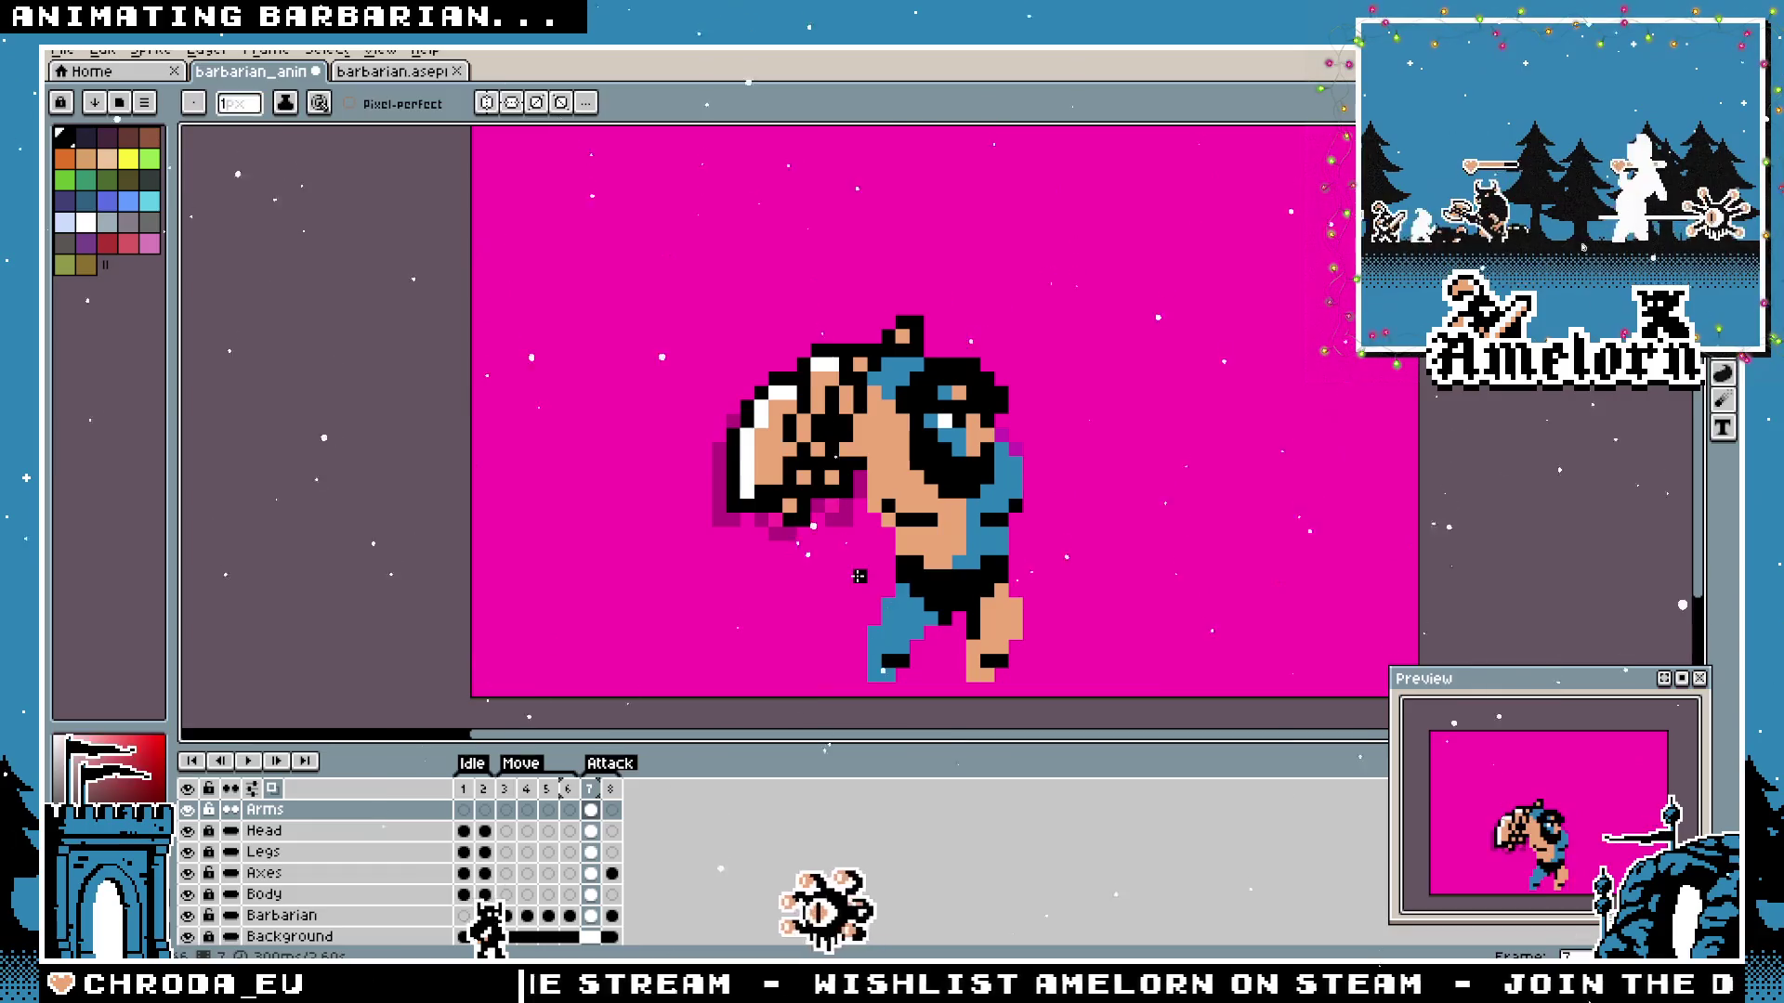
Clear the Axes cel, copy the axe from the other sprite tab and paste it into the attack frame.
key(v)
key(Down)
key(Down)
key(Down)
key(Delete)
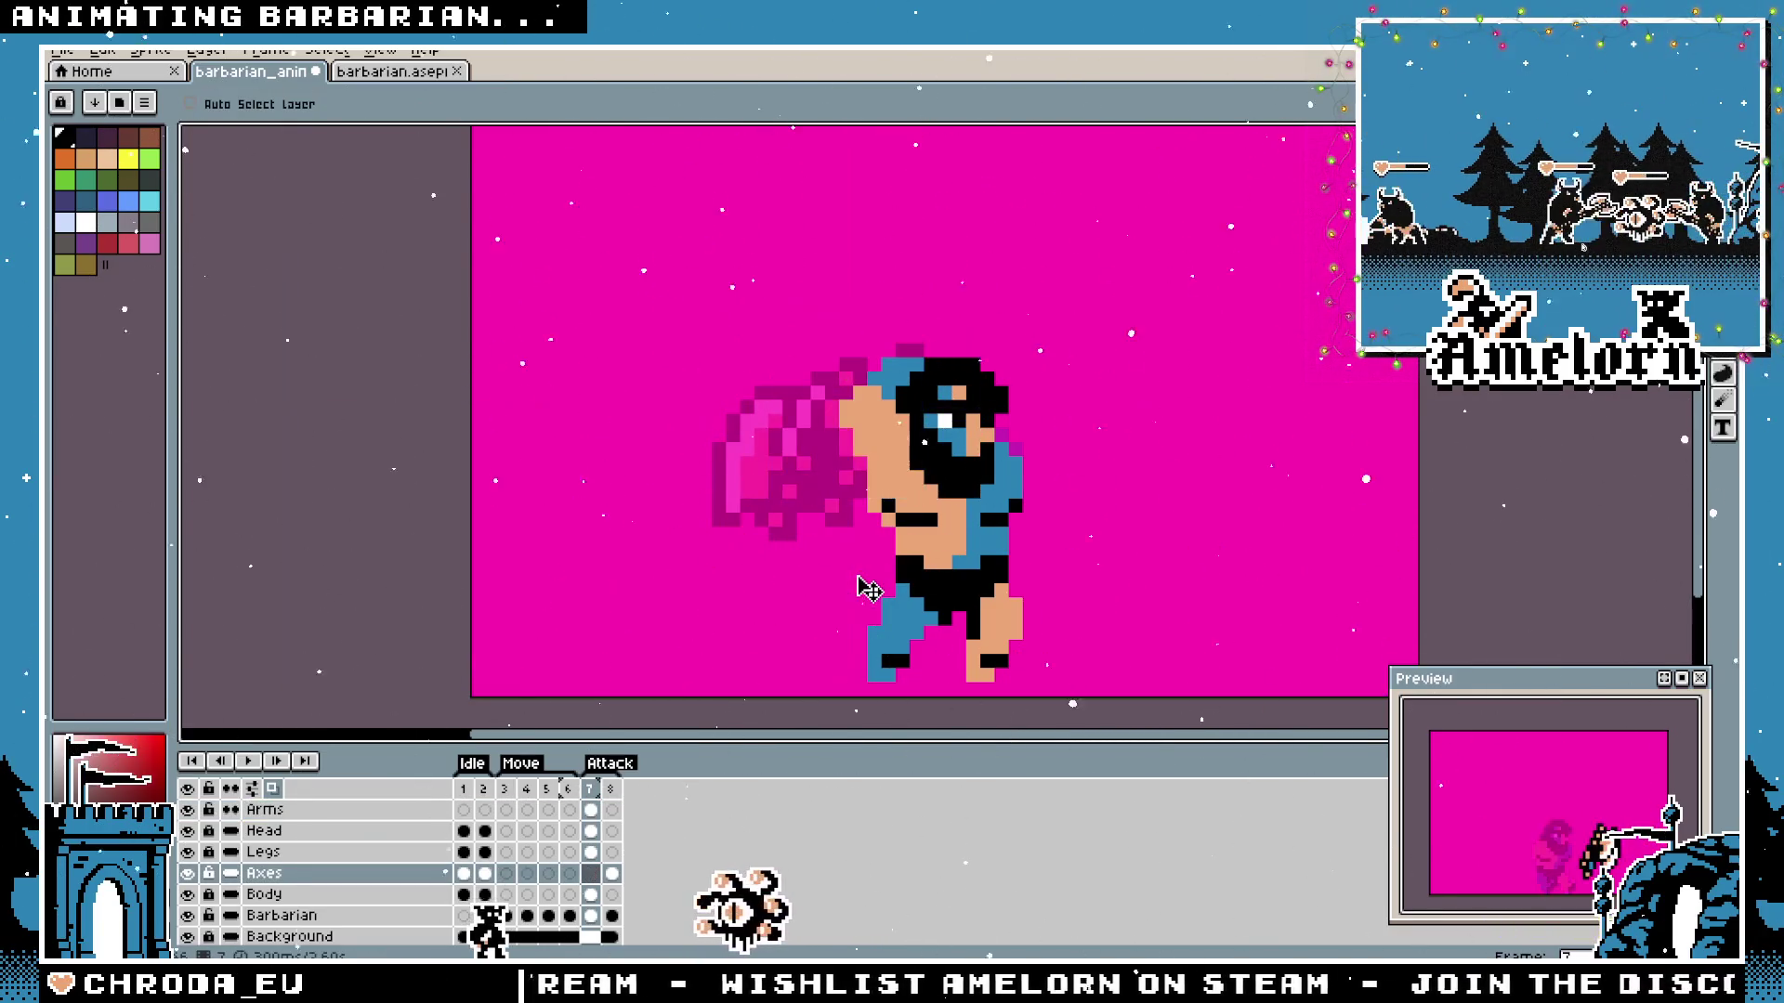
key(m)
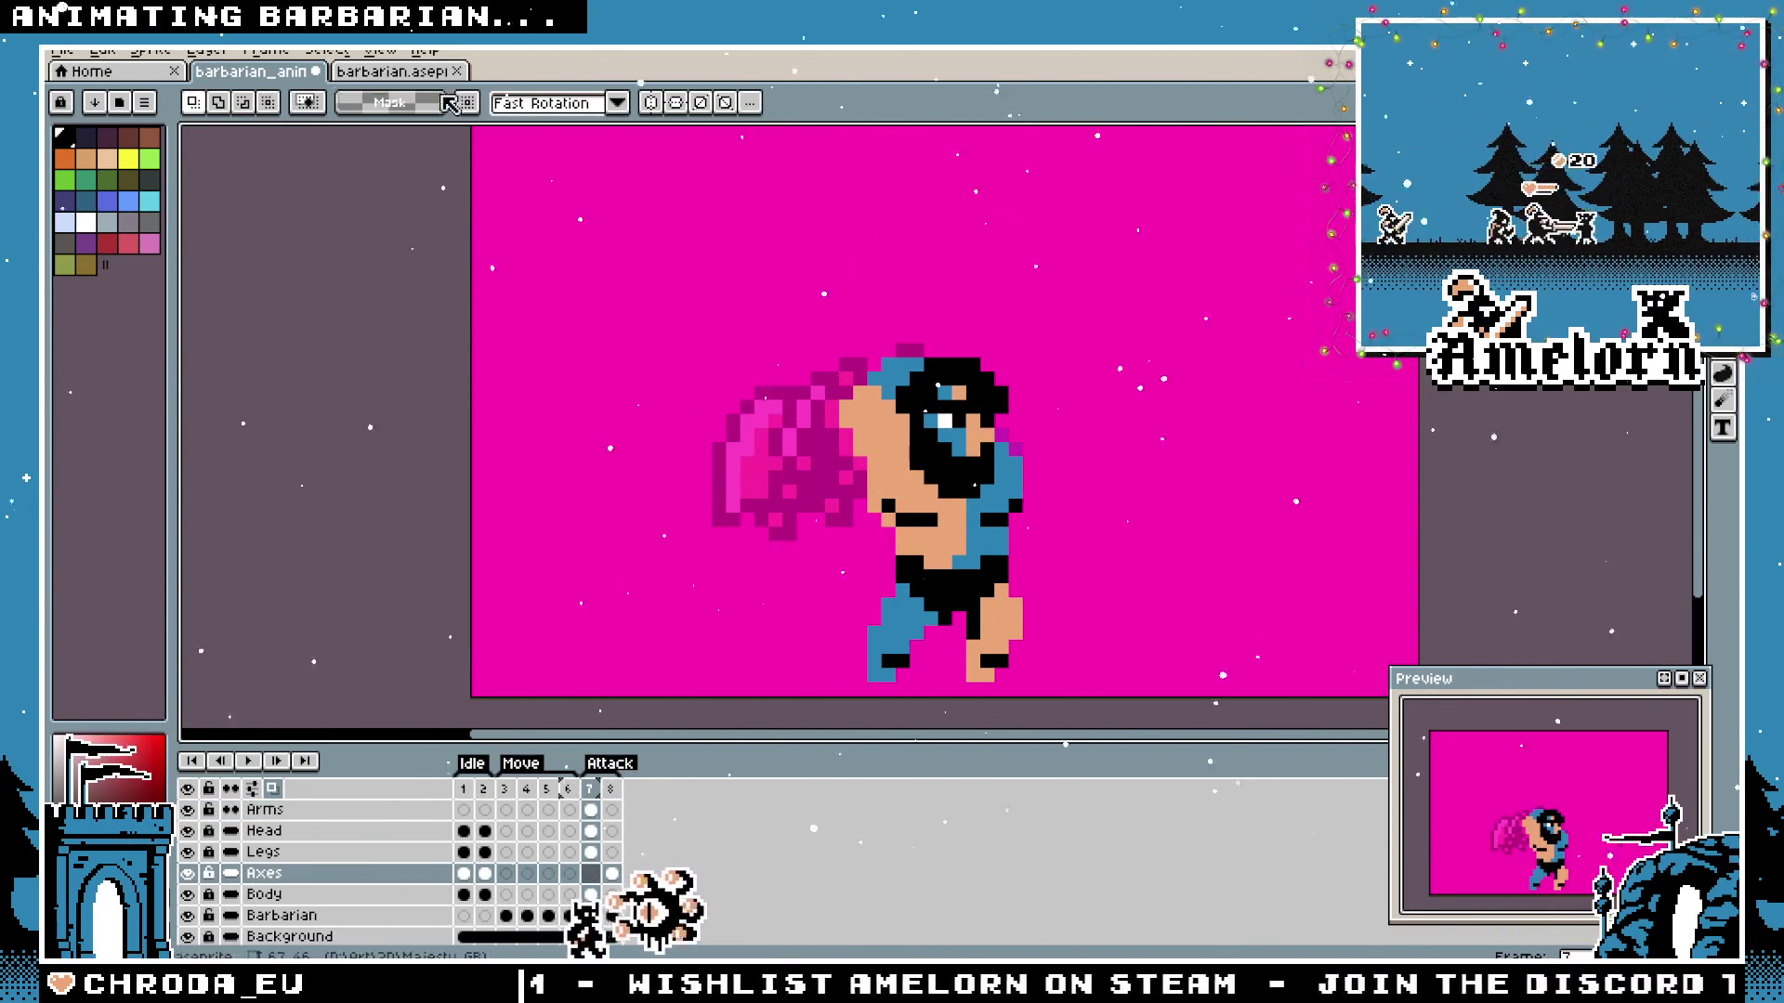
key(ctrl+Tab)
key(ctrl+shift+Tab)
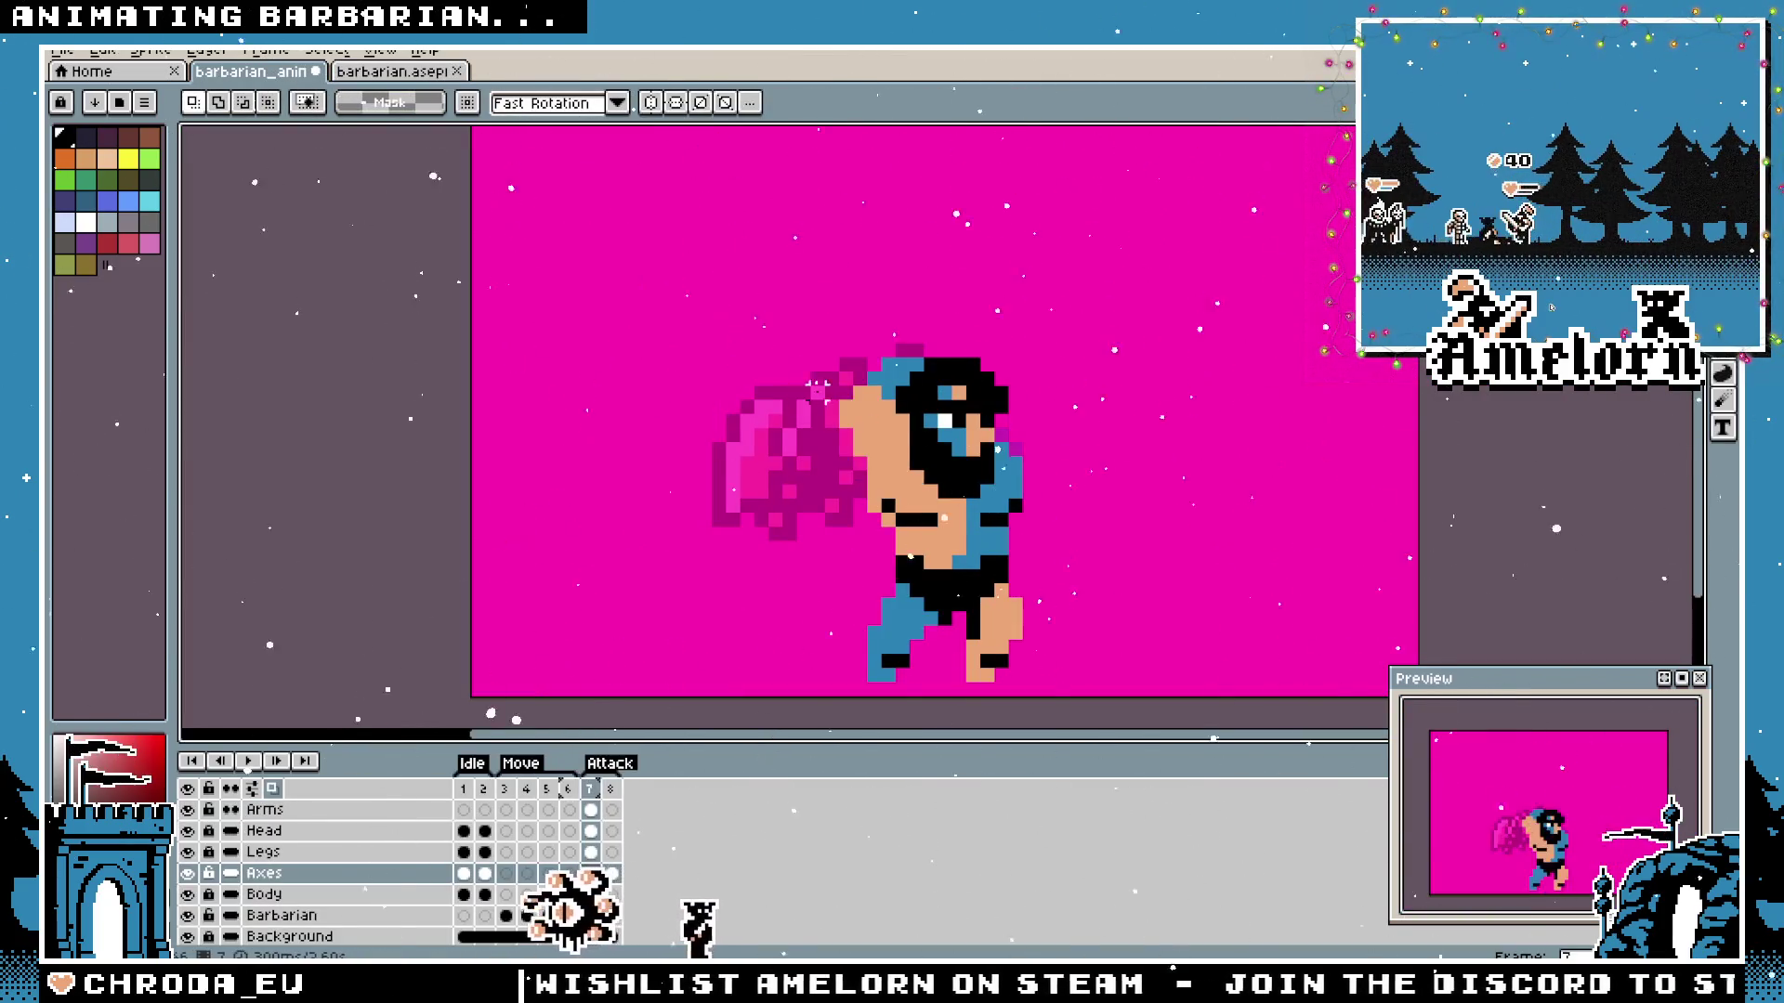
scroll(805, 390, up, 1)
key(ctrl+v)
Rotate the axe upside down, mirror it, move it onto the barbarian's hand and jump to frame 1.
drag(847, 386, 550, 460)
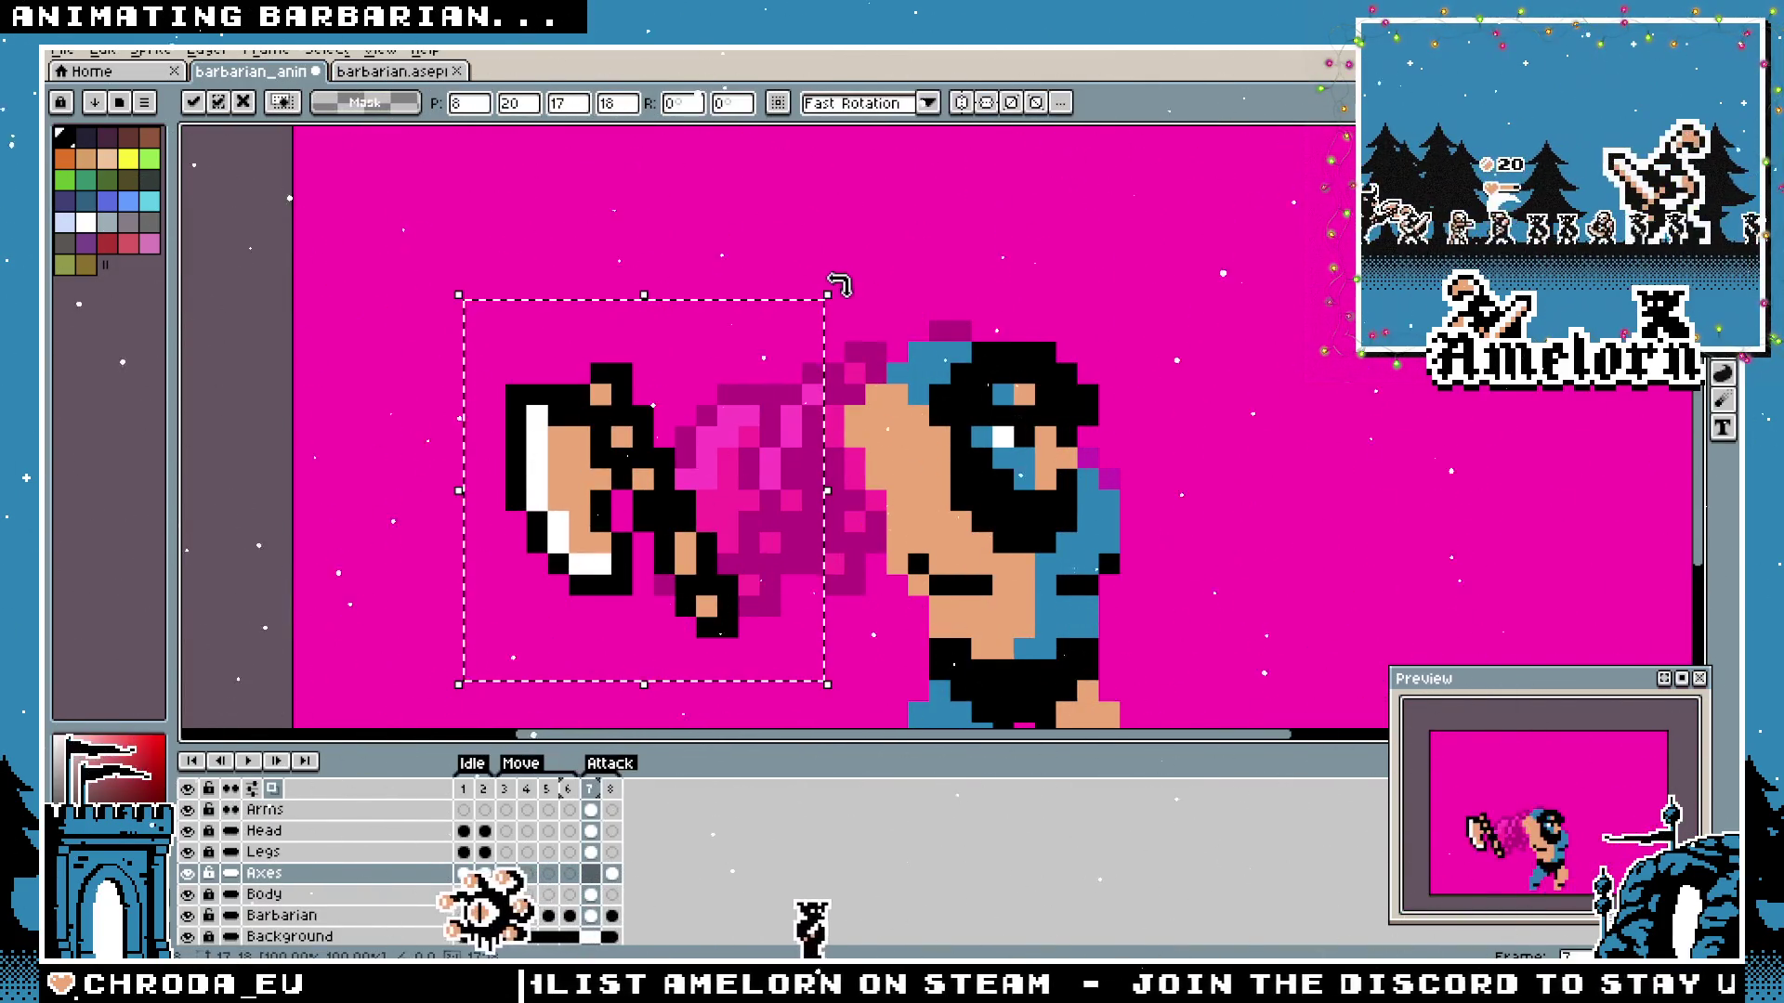
drag(836, 286, 528, 612)
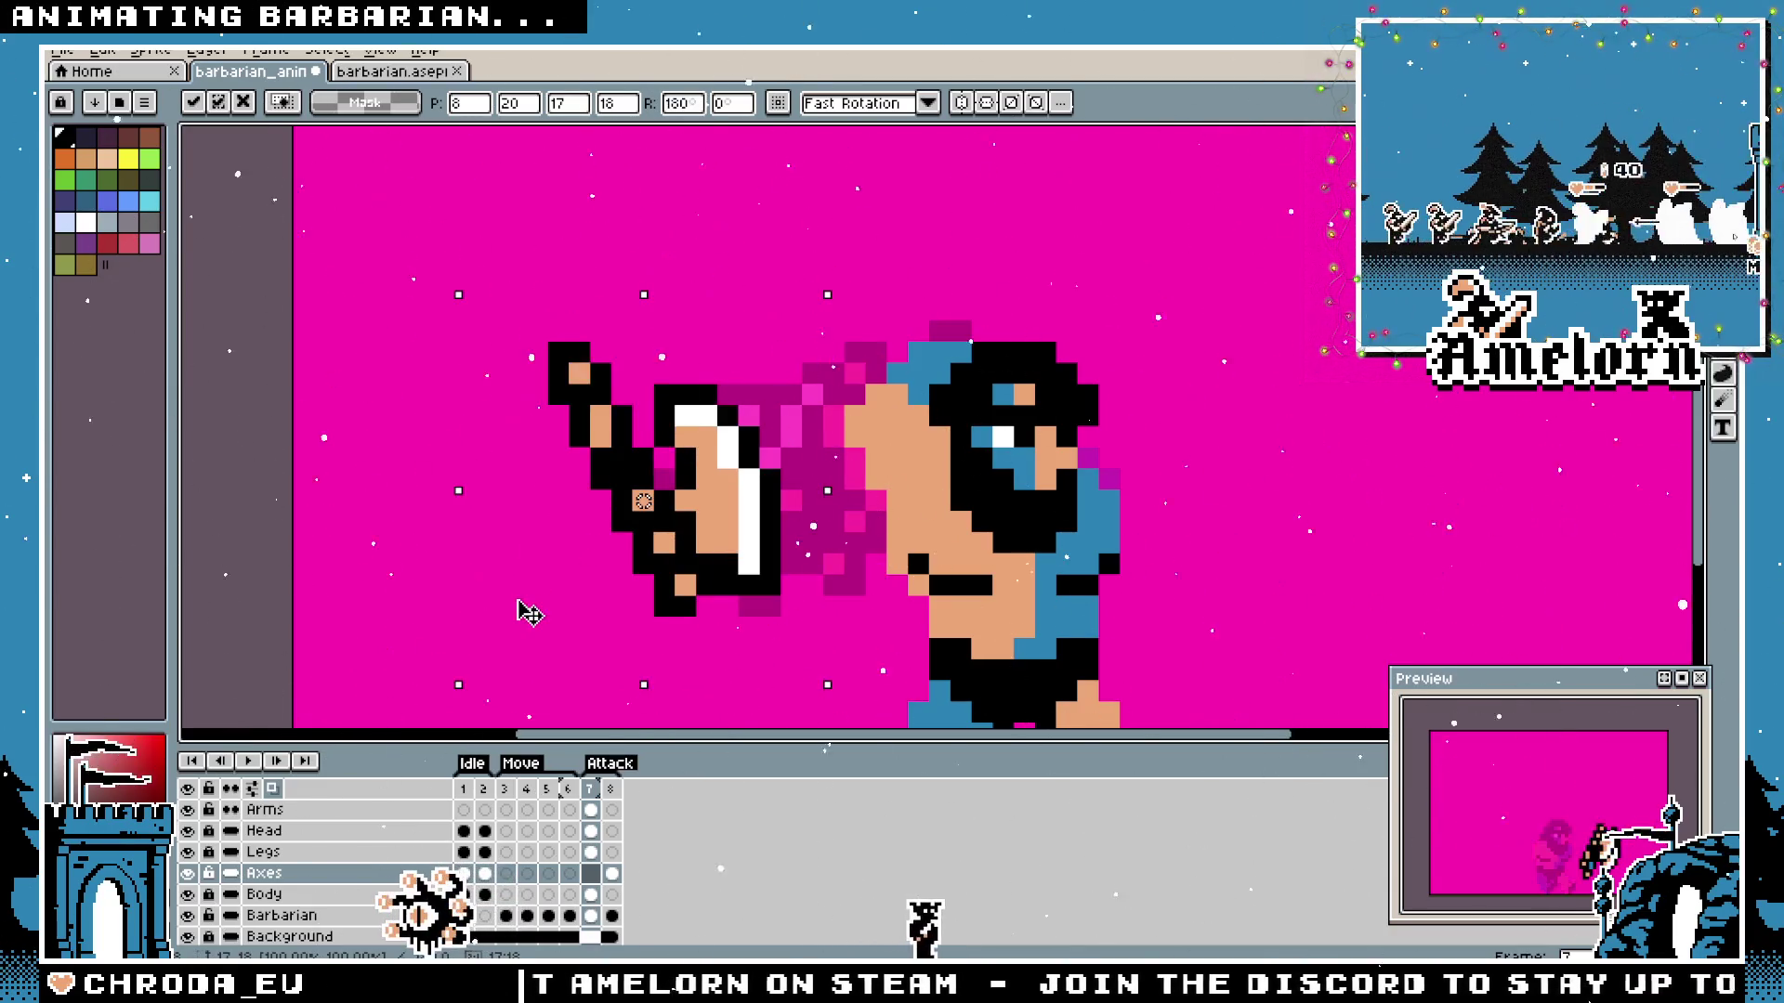
key(shift+h)
mouse_move(642, 505)
mouse_down()
mouse_move(876, 423)
mouse_move(896, 442)
mouse_move(840, 420)
mouse_up()
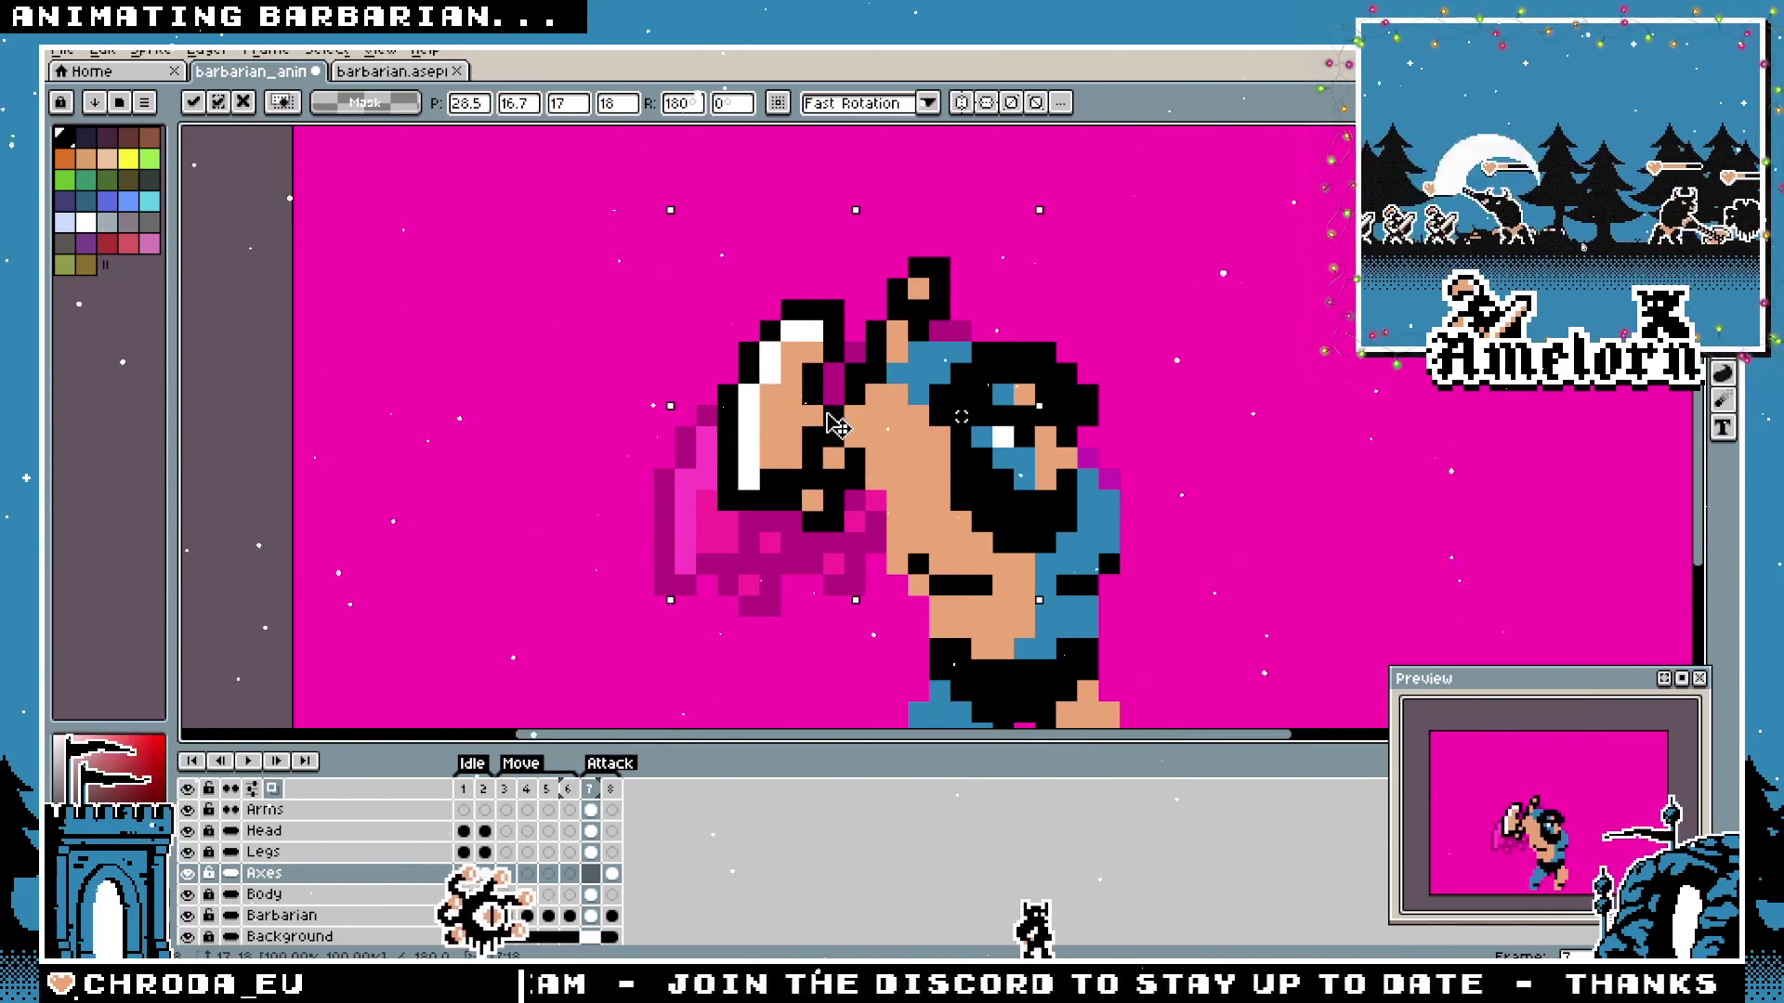
drag(840, 420, 819, 420)
scroll(939, 415, down, 2)
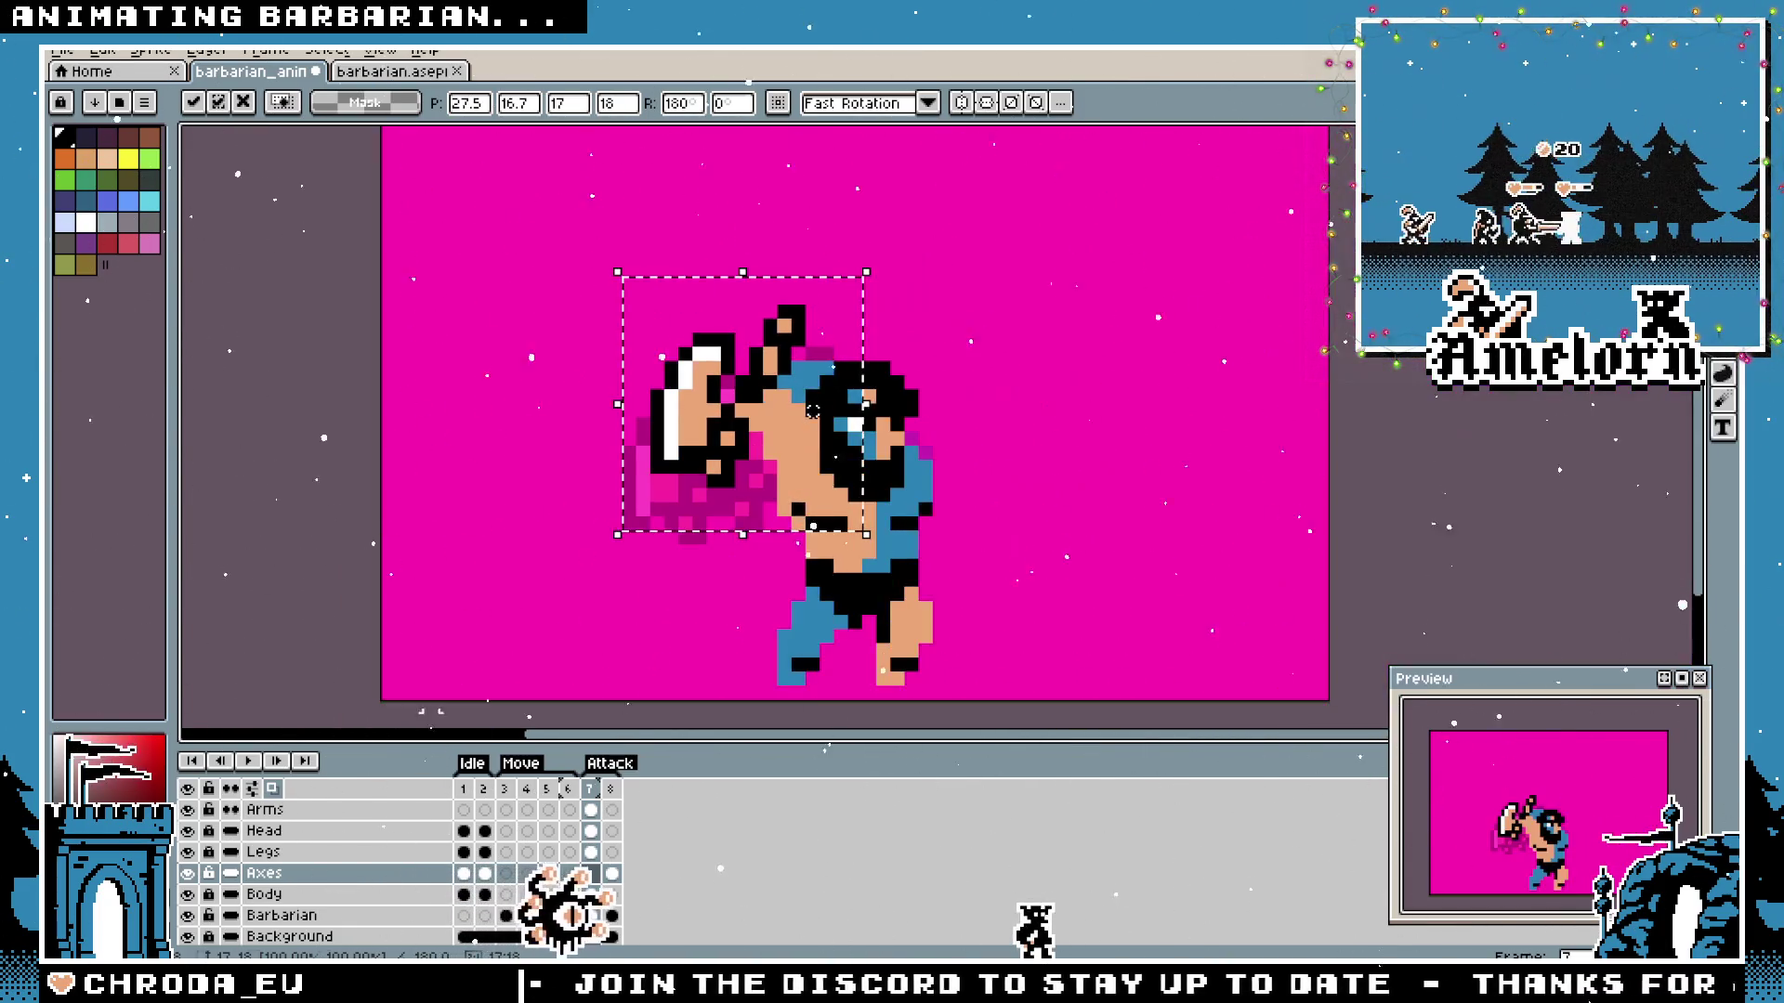
key(Home)
scroll(817, 530, up, 2)
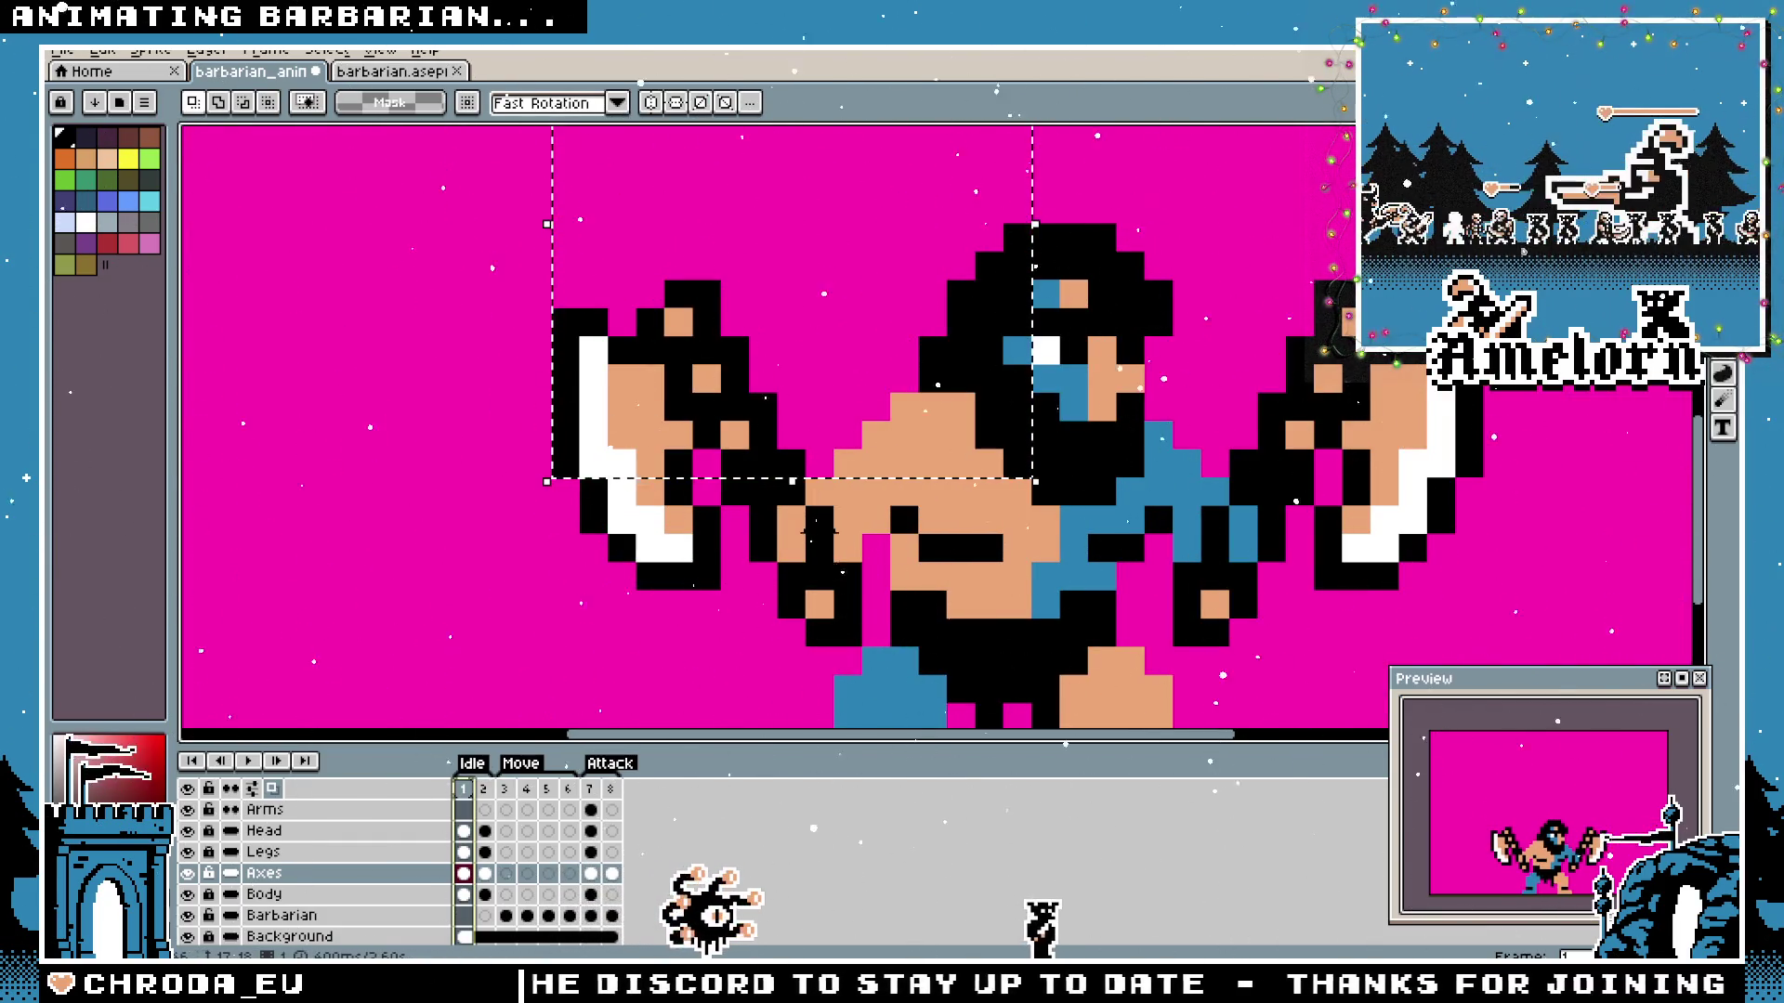
Return to the attack frame, shift the axe slightly, then undo that move.
click(589, 789)
scroll(919, 312, down, 2)
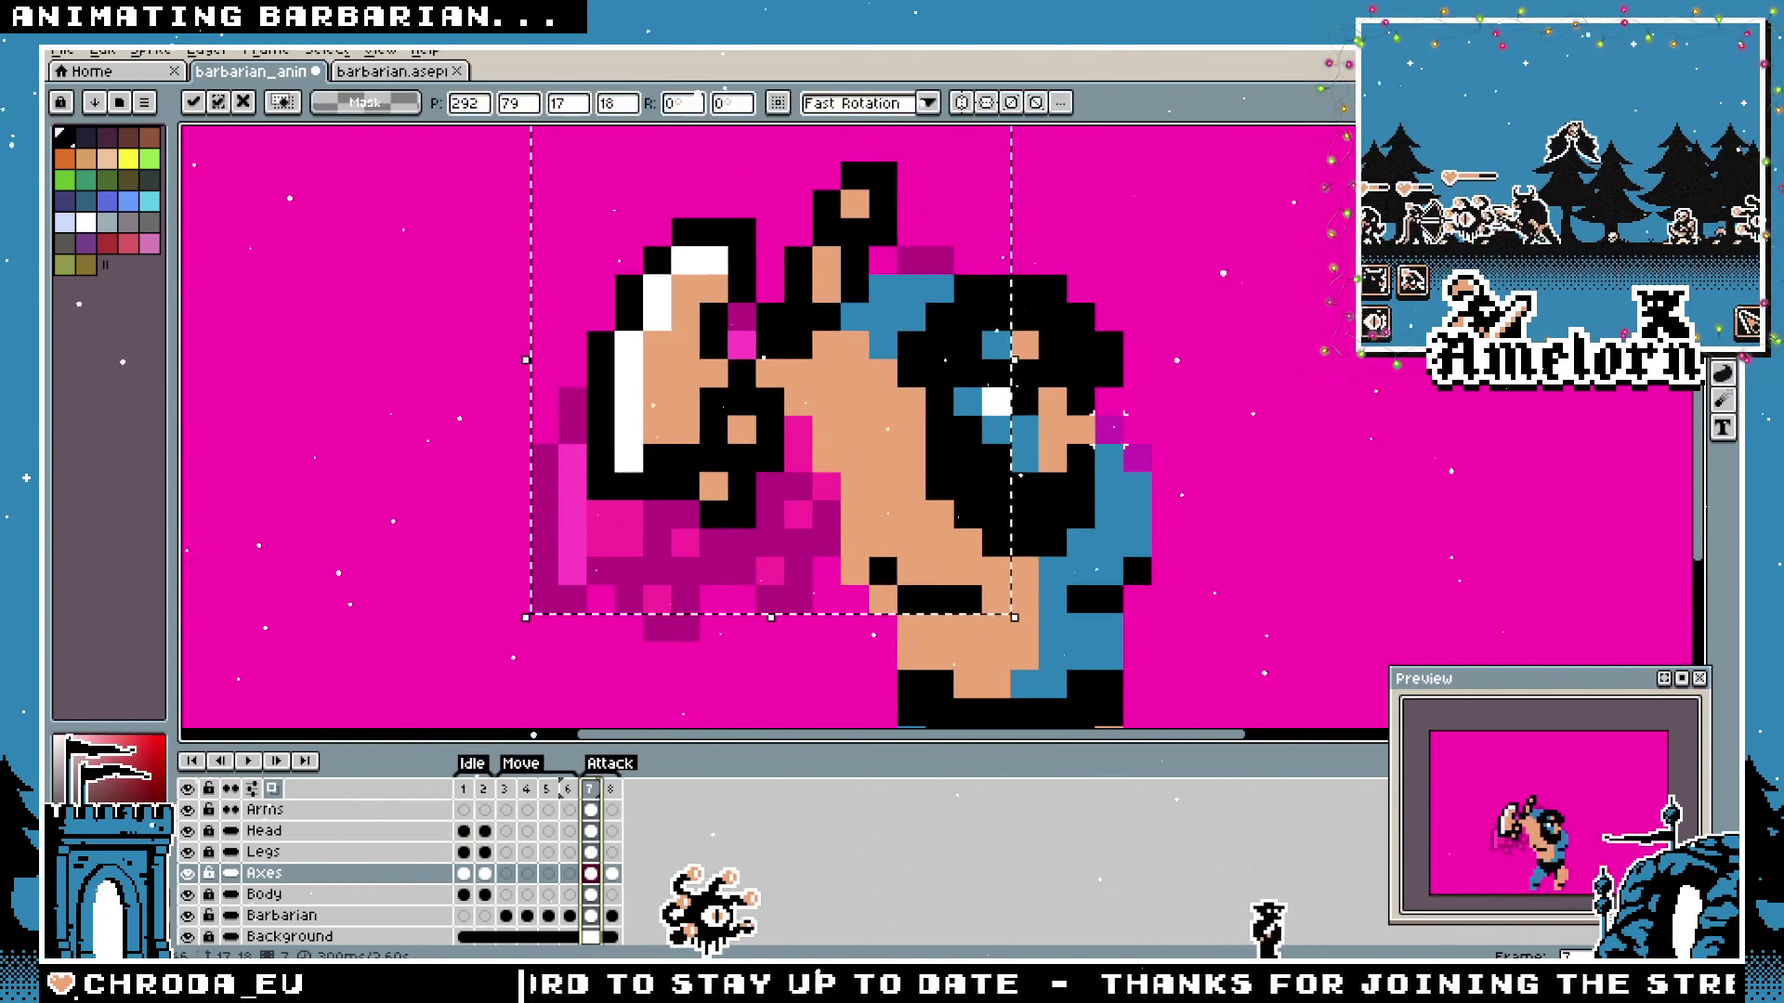
drag(903, 336, 940, 301)
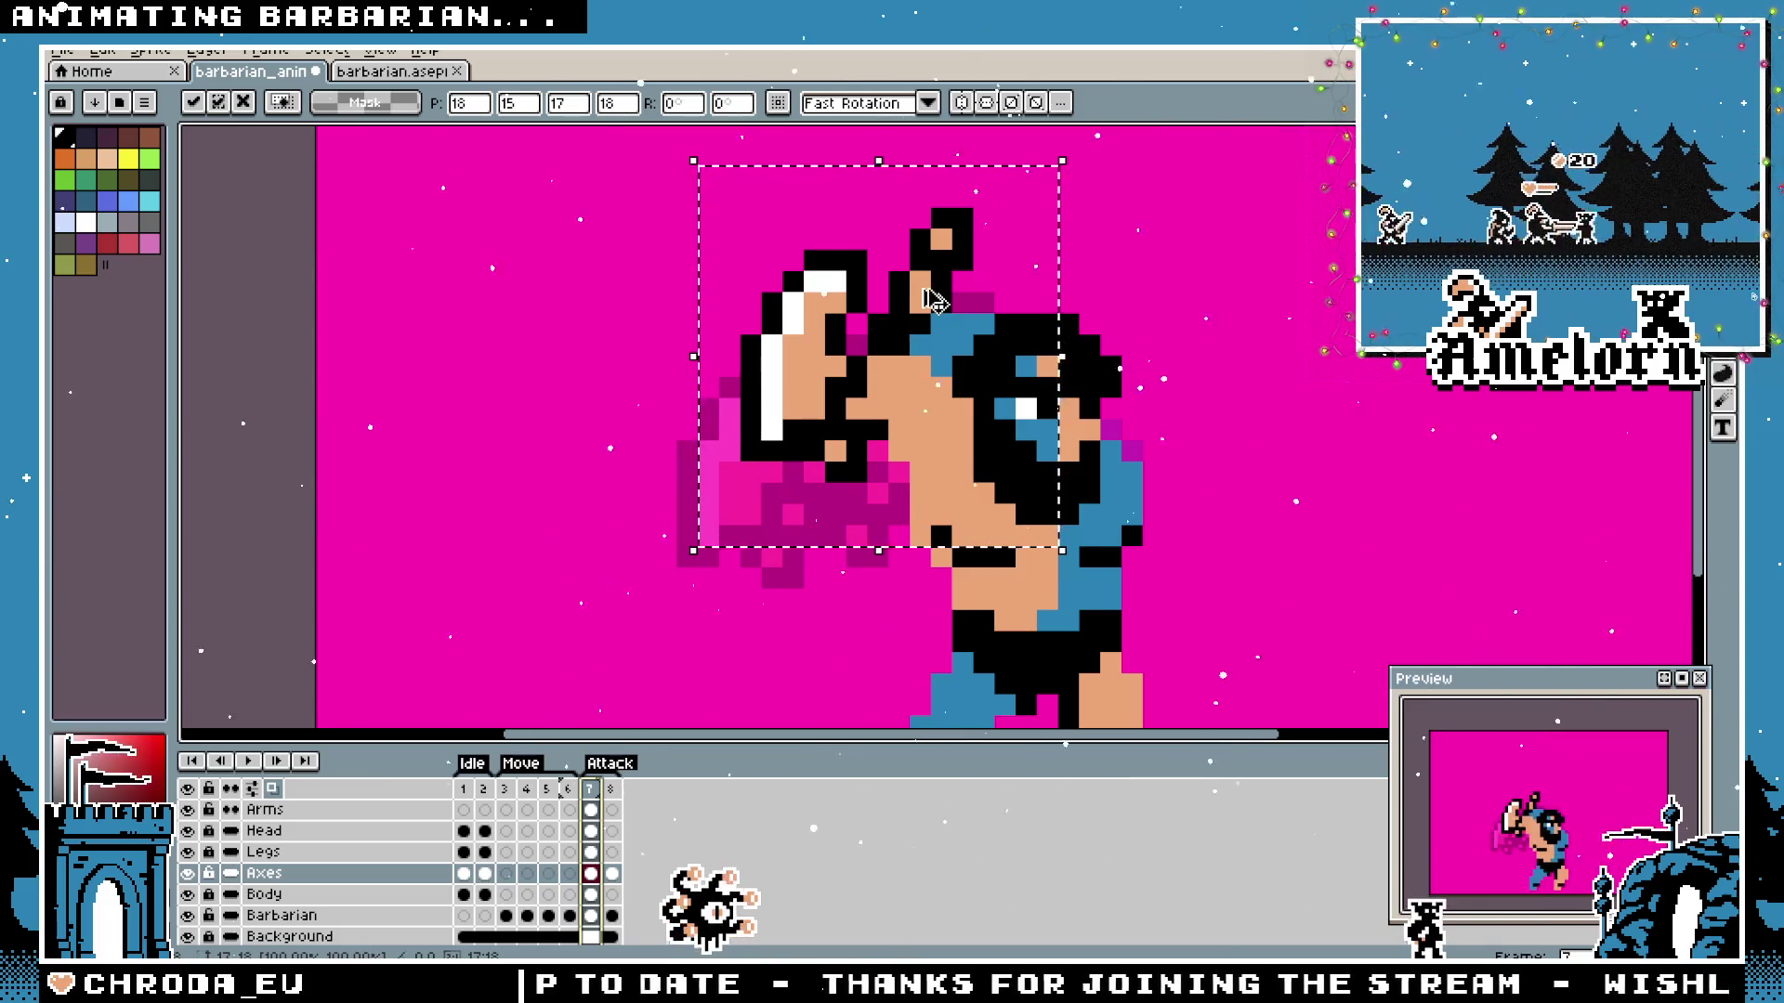
key(Return)
key(ctrl+z)
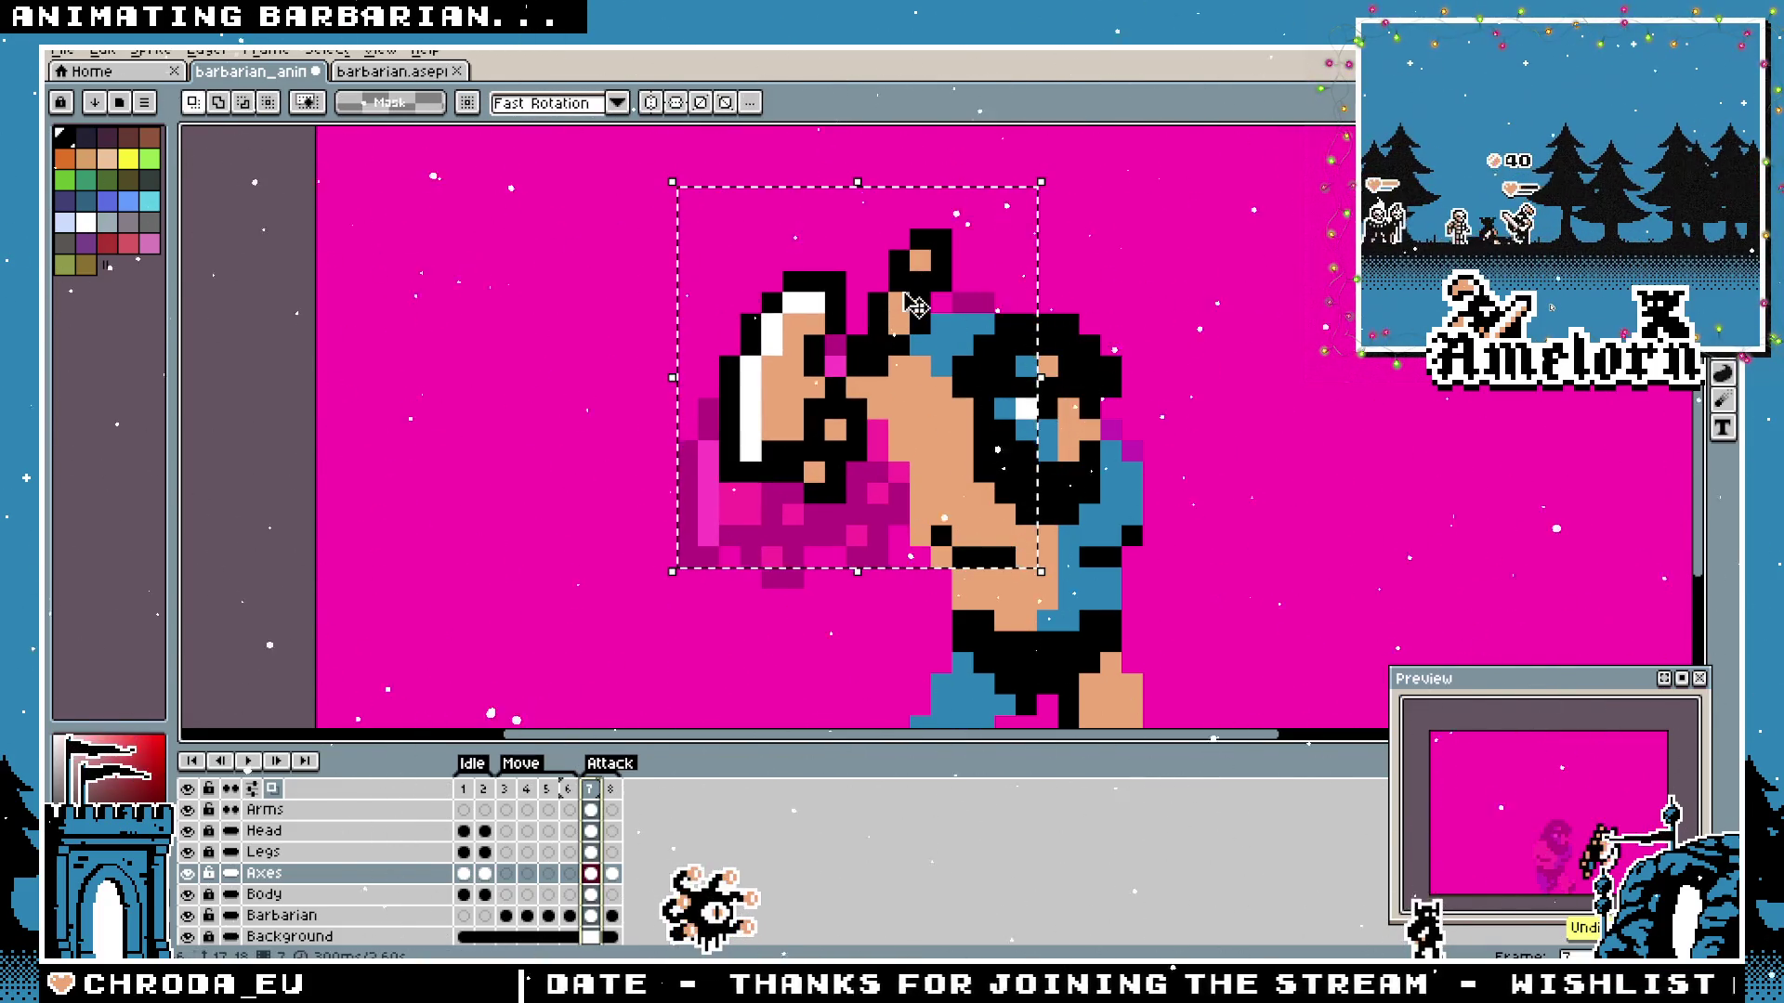
key(ctrl+d)
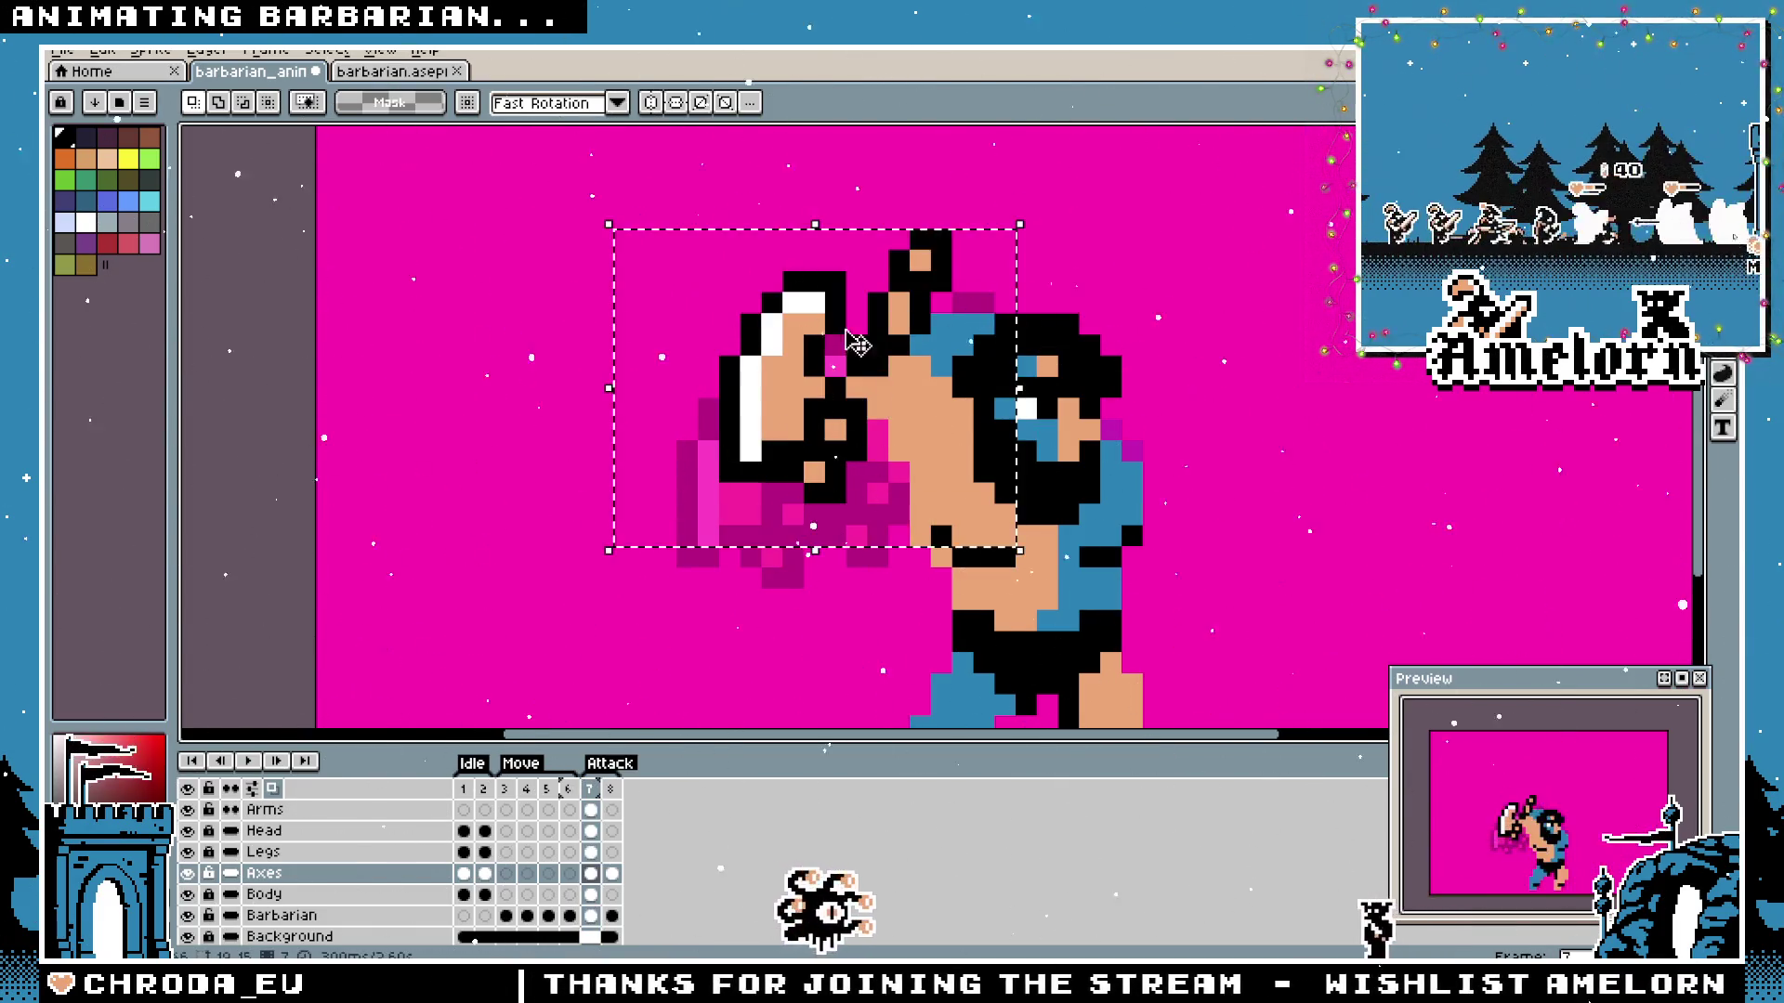
Reselect the axe, move it one pixel up-right then left-down, and commit its position.
drag(609, 225, 1021, 551)
drag(868, 339, 889, 318)
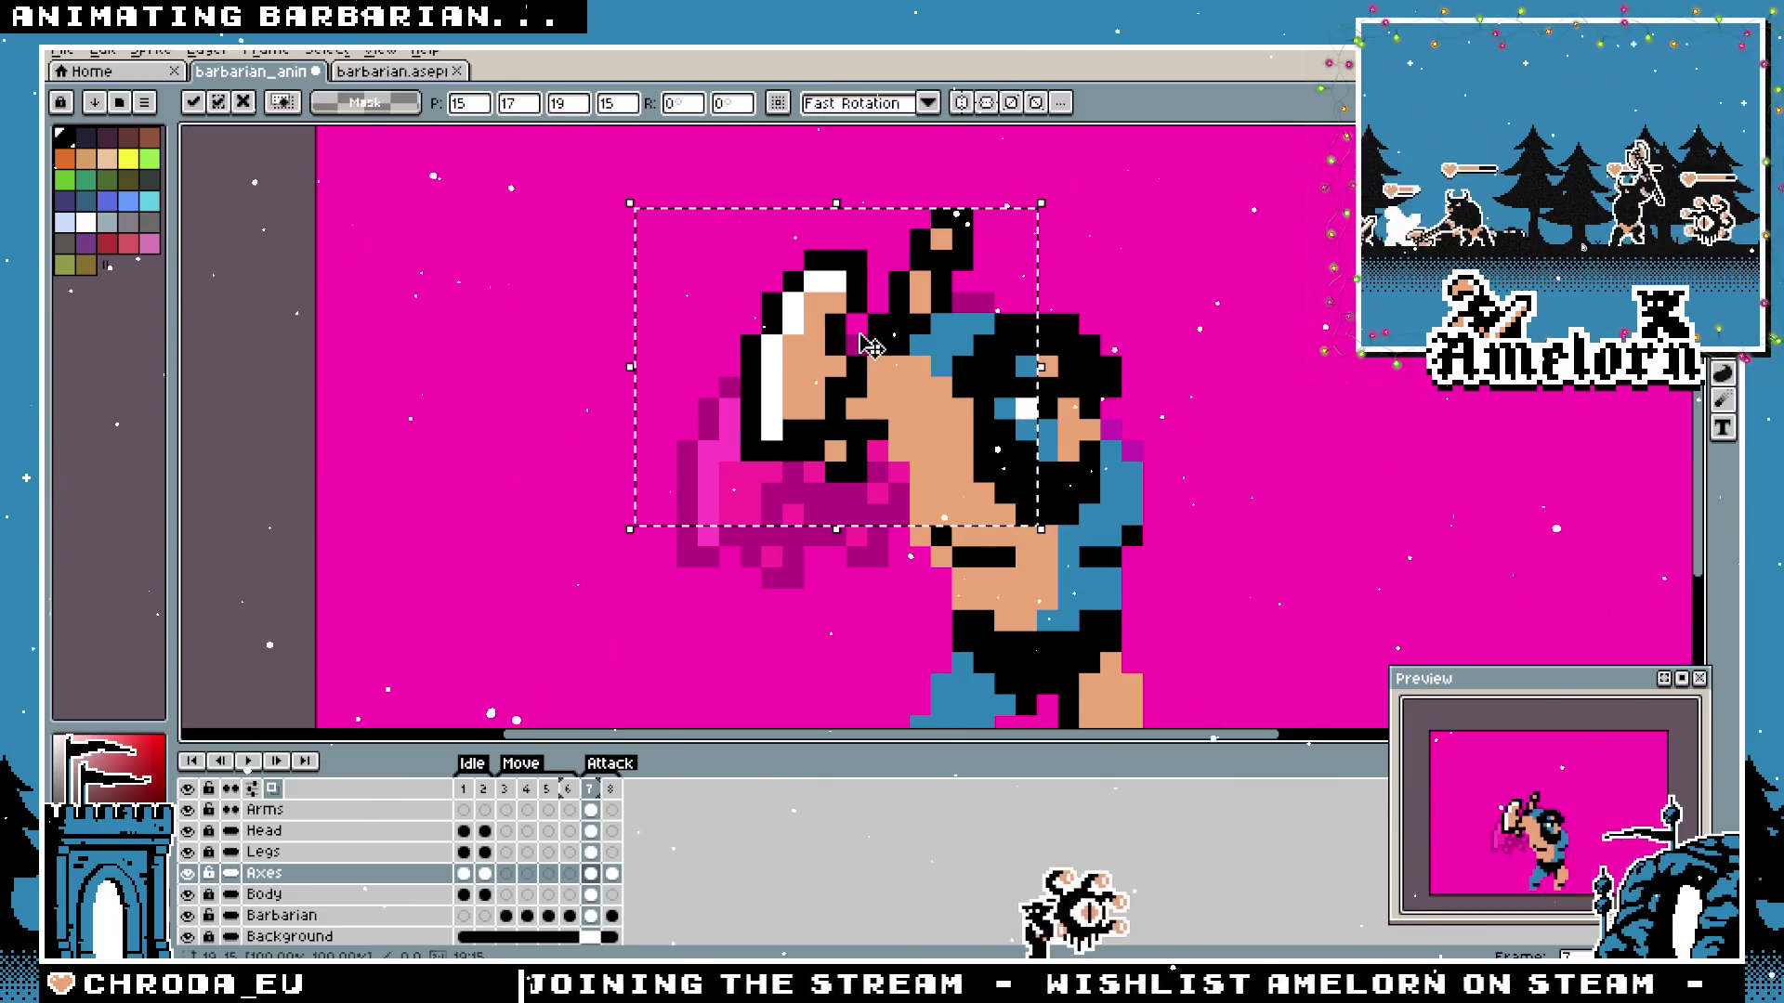
mouse_move(871, 346)
mouse_down()
mouse_move(846, 356)
mouse_move(846, 400)
mouse_move(637, 390)
mouse_move(829, 394)
mouse_move(856, 358)
mouse_move(850, 377)
mouse_up()
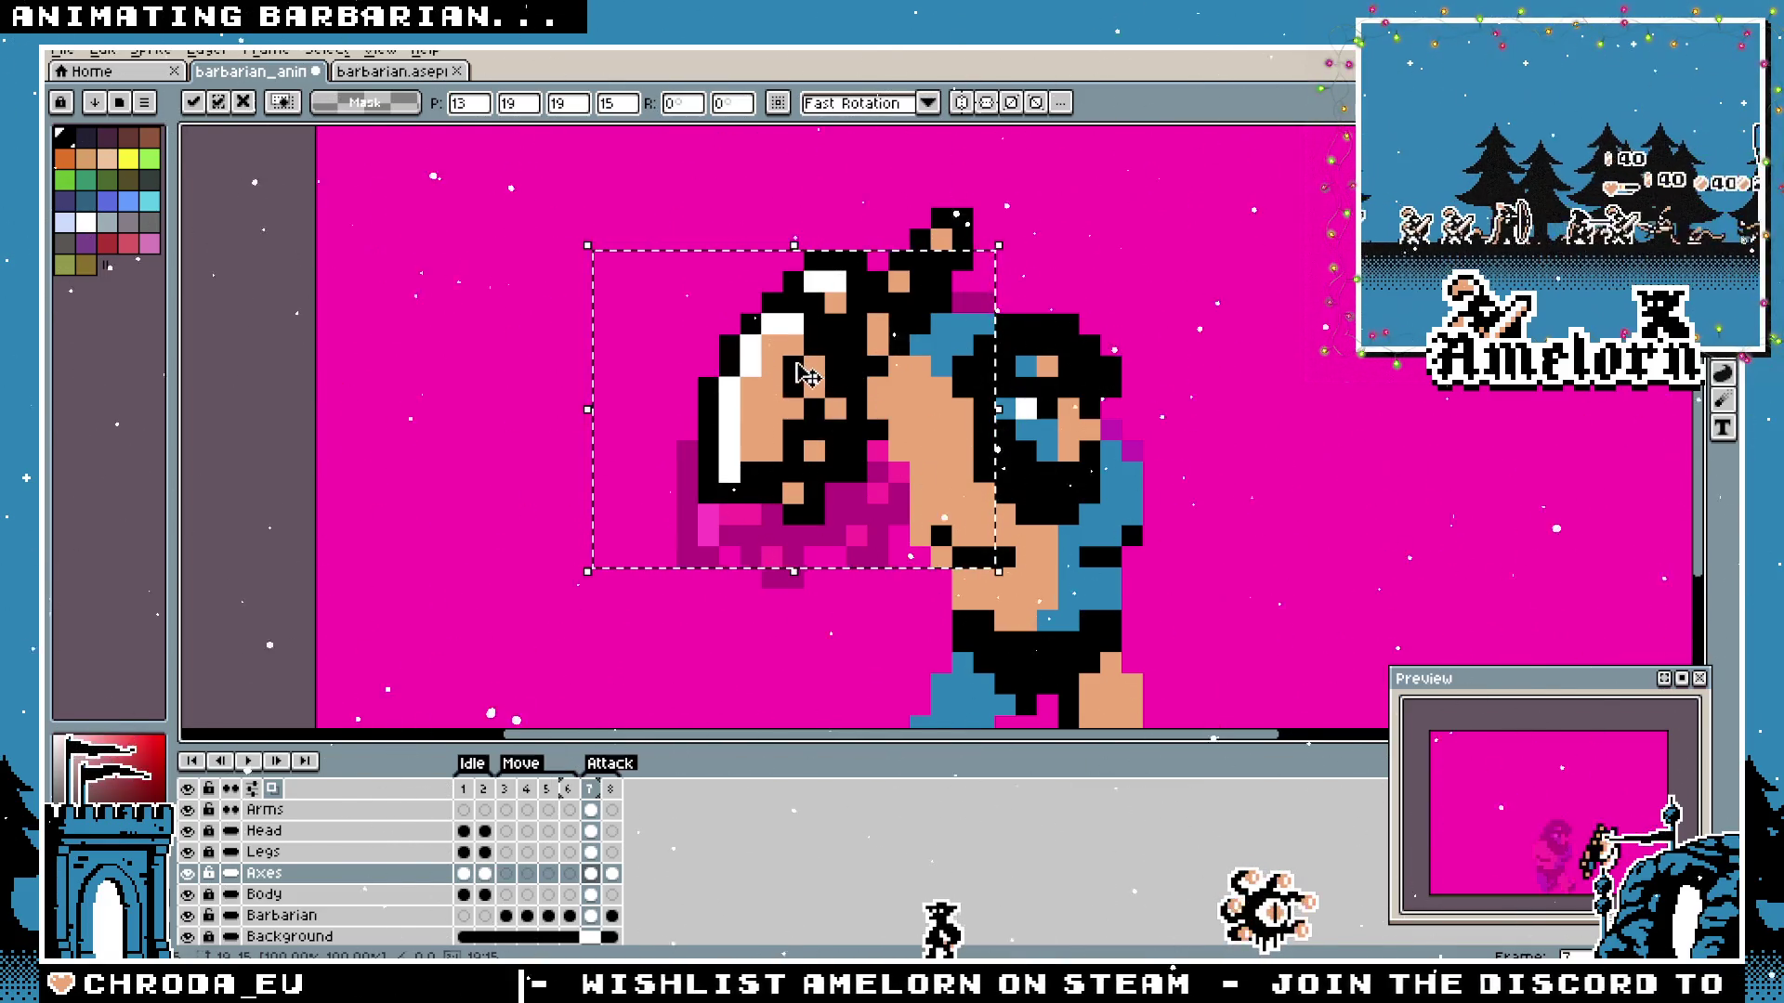
key(ctrl+d)
scroll(985, 318, down, 3)
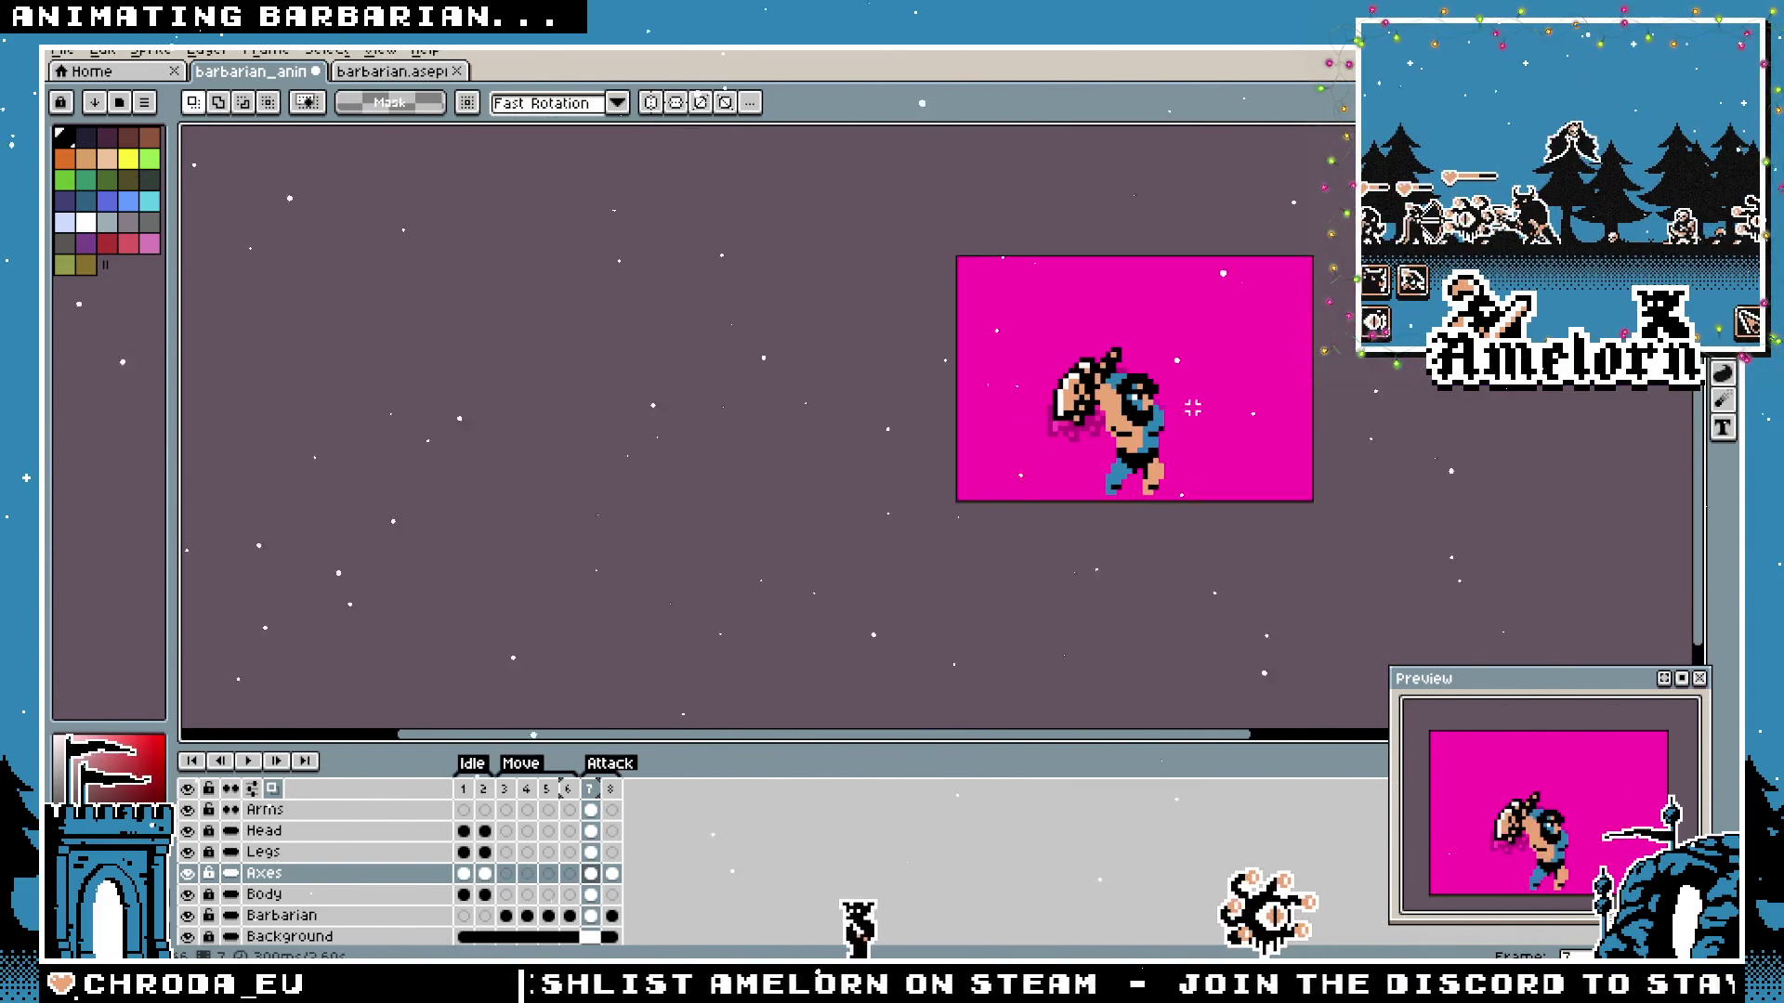
scroll(986, 319, up, 3)
scroll(1058, 359, down, 3)
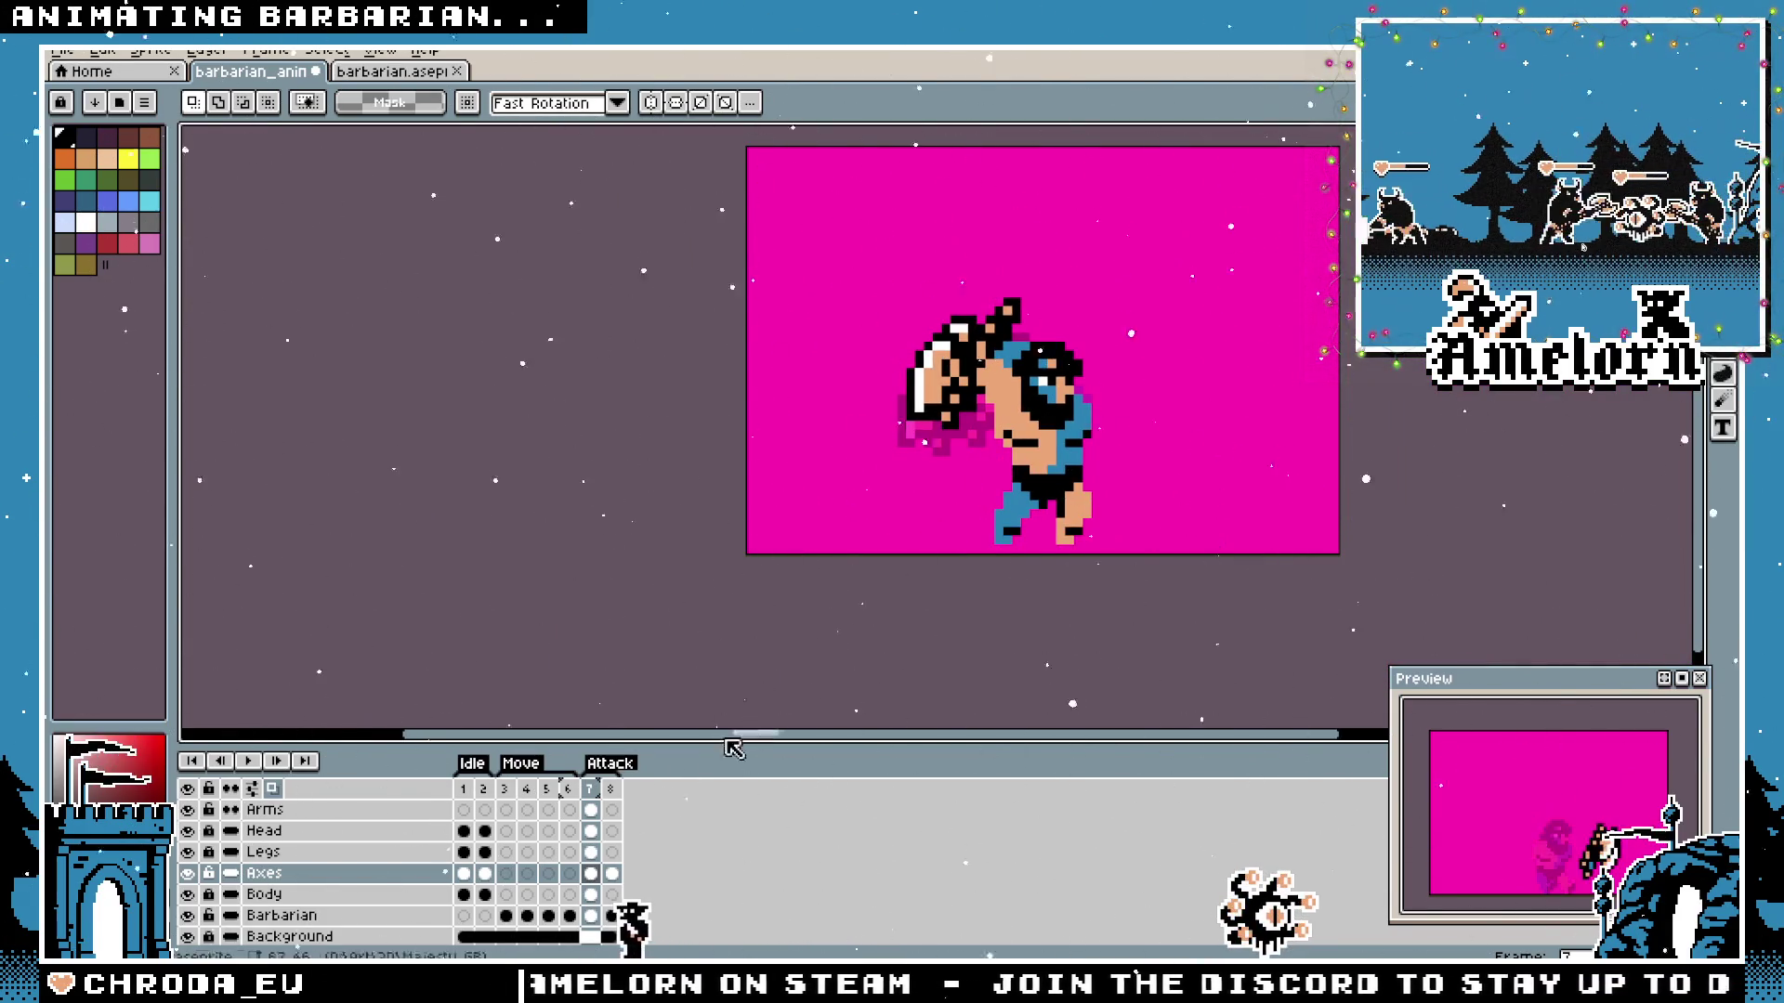
Toggle the Barbarian layer to check, then cut and re-paste the axe slightly down-left and commit it.
click(187, 917)
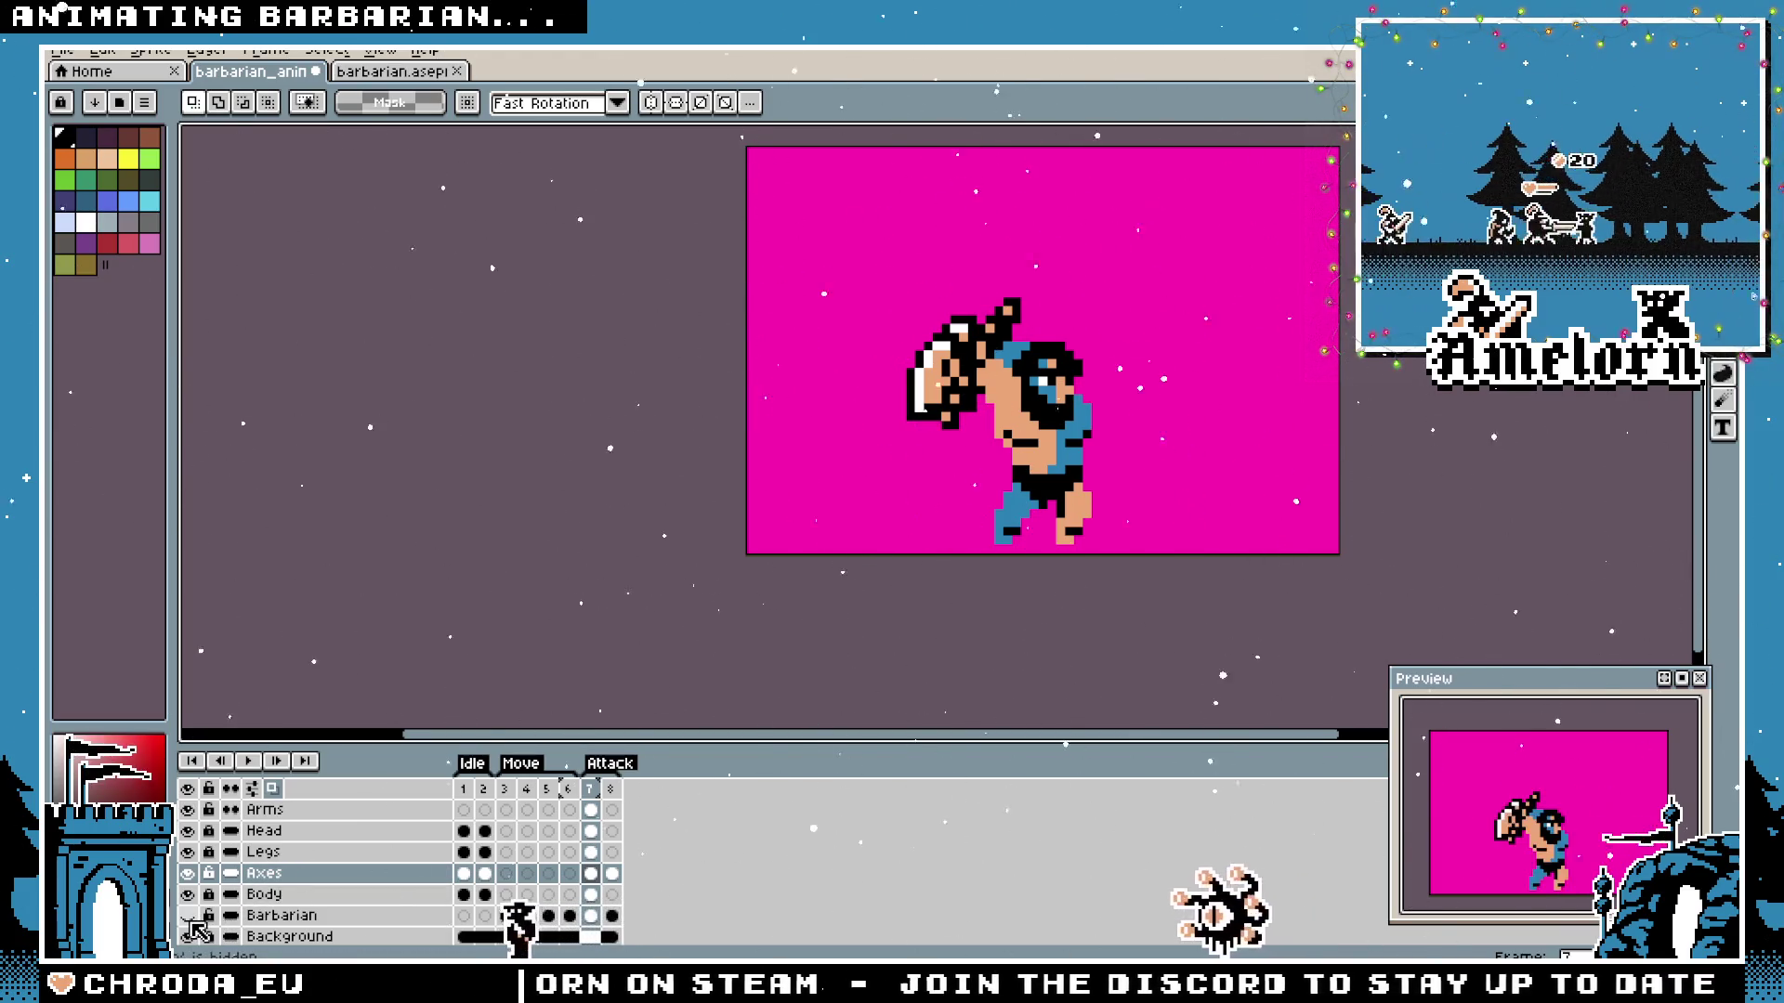
scroll(855, 483, down, 2)
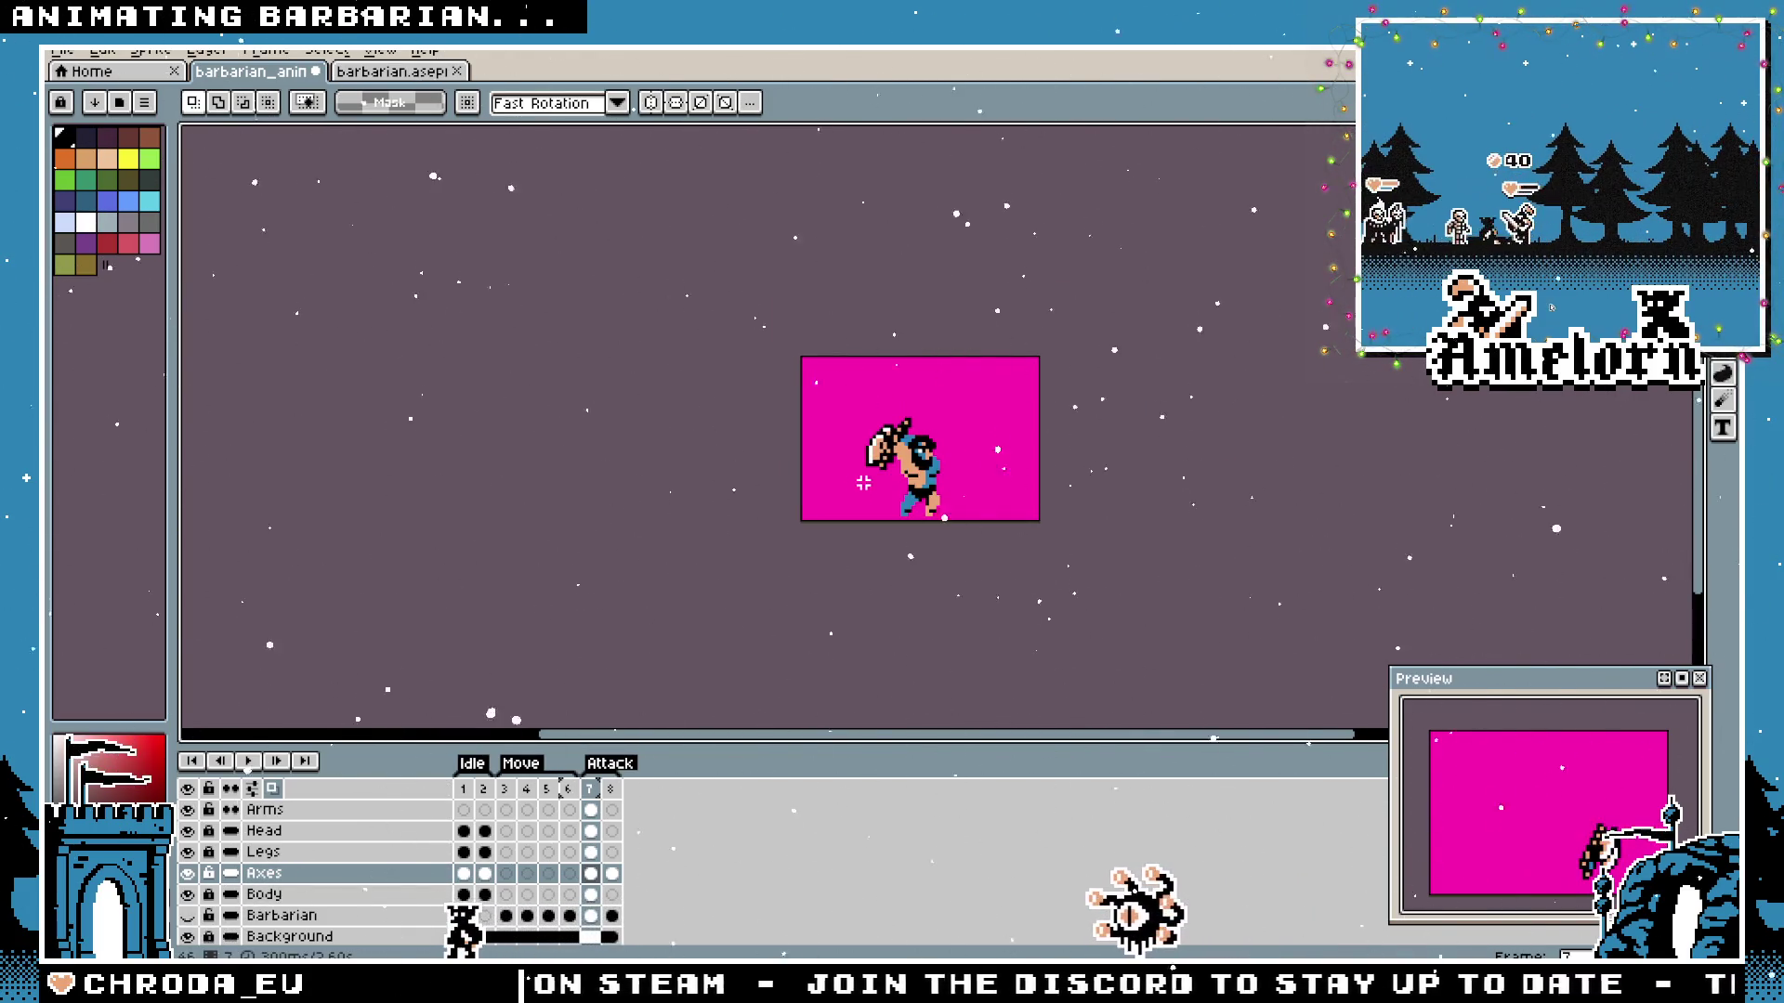
scroll(862, 482, up, 3)
click(190, 918)
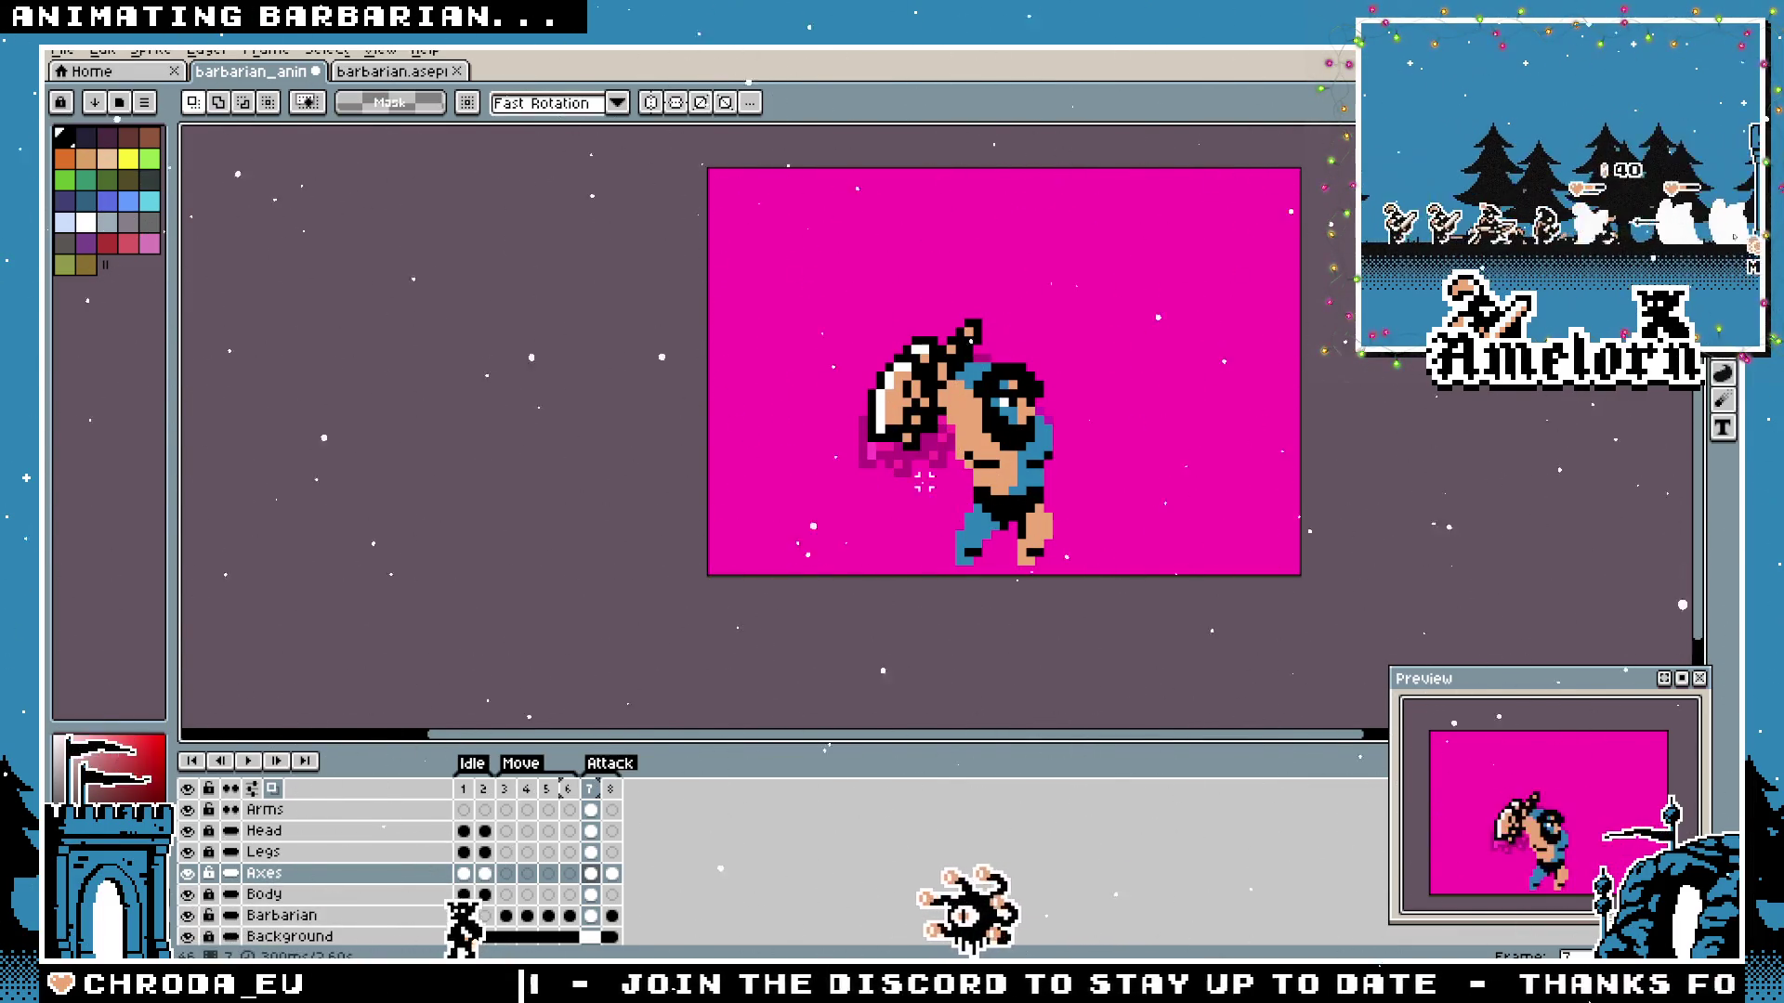
scroll(918, 455, up, 1)
drag(867, 192, 1142, 420)
key(Delete)
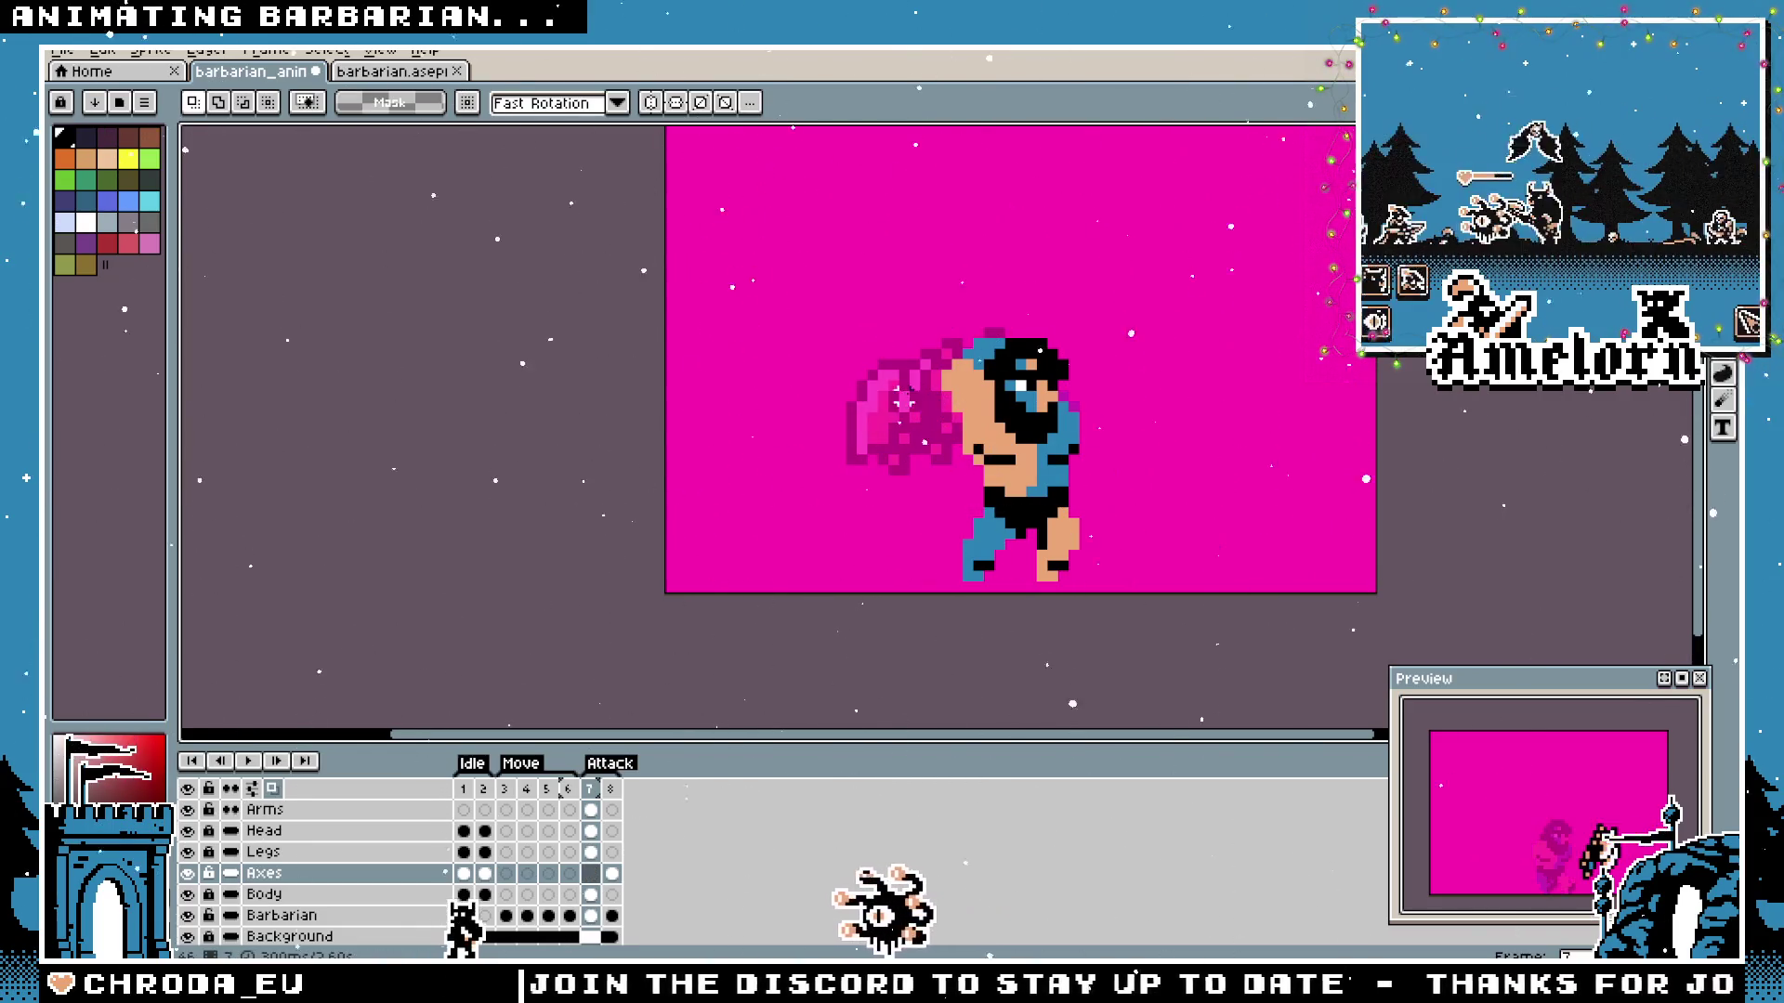
scroll(905, 381, up, 1)
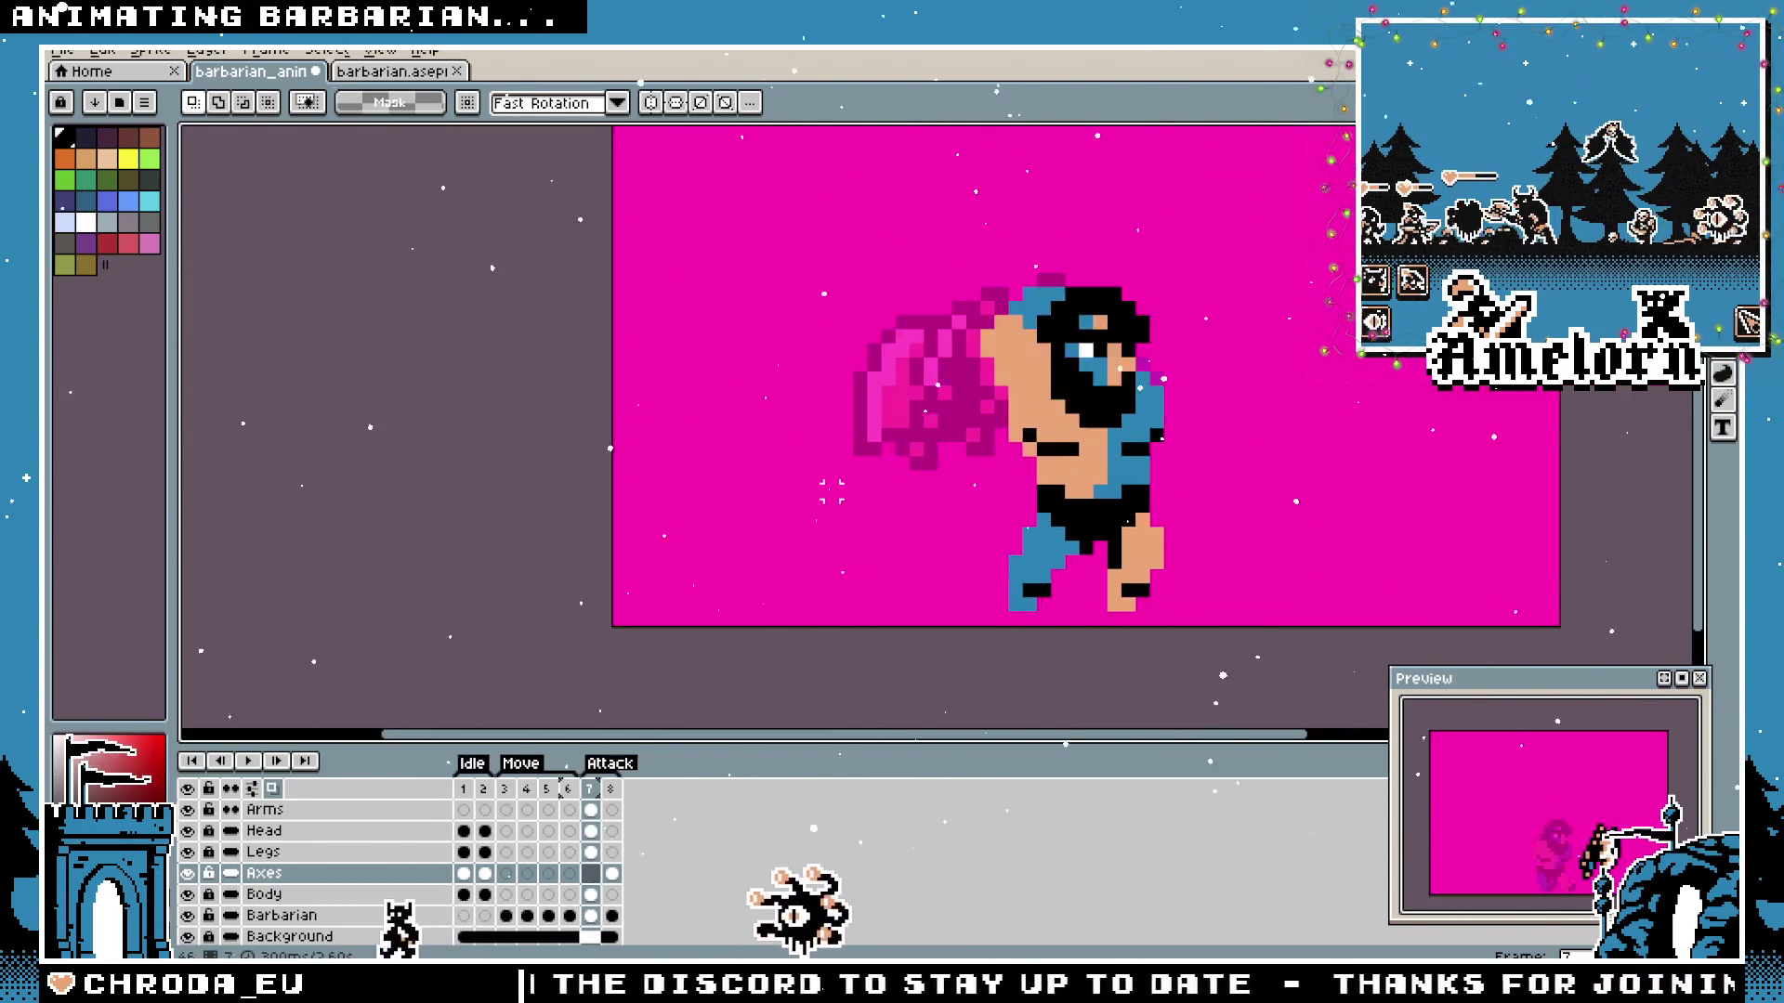
scroll(781, 445, up, 1)
key(ctrl+v)
mouse_move(709, 498)
mouse_down()
mouse_move(805, 502)
mouse_move(748, 516)
mouse_up()
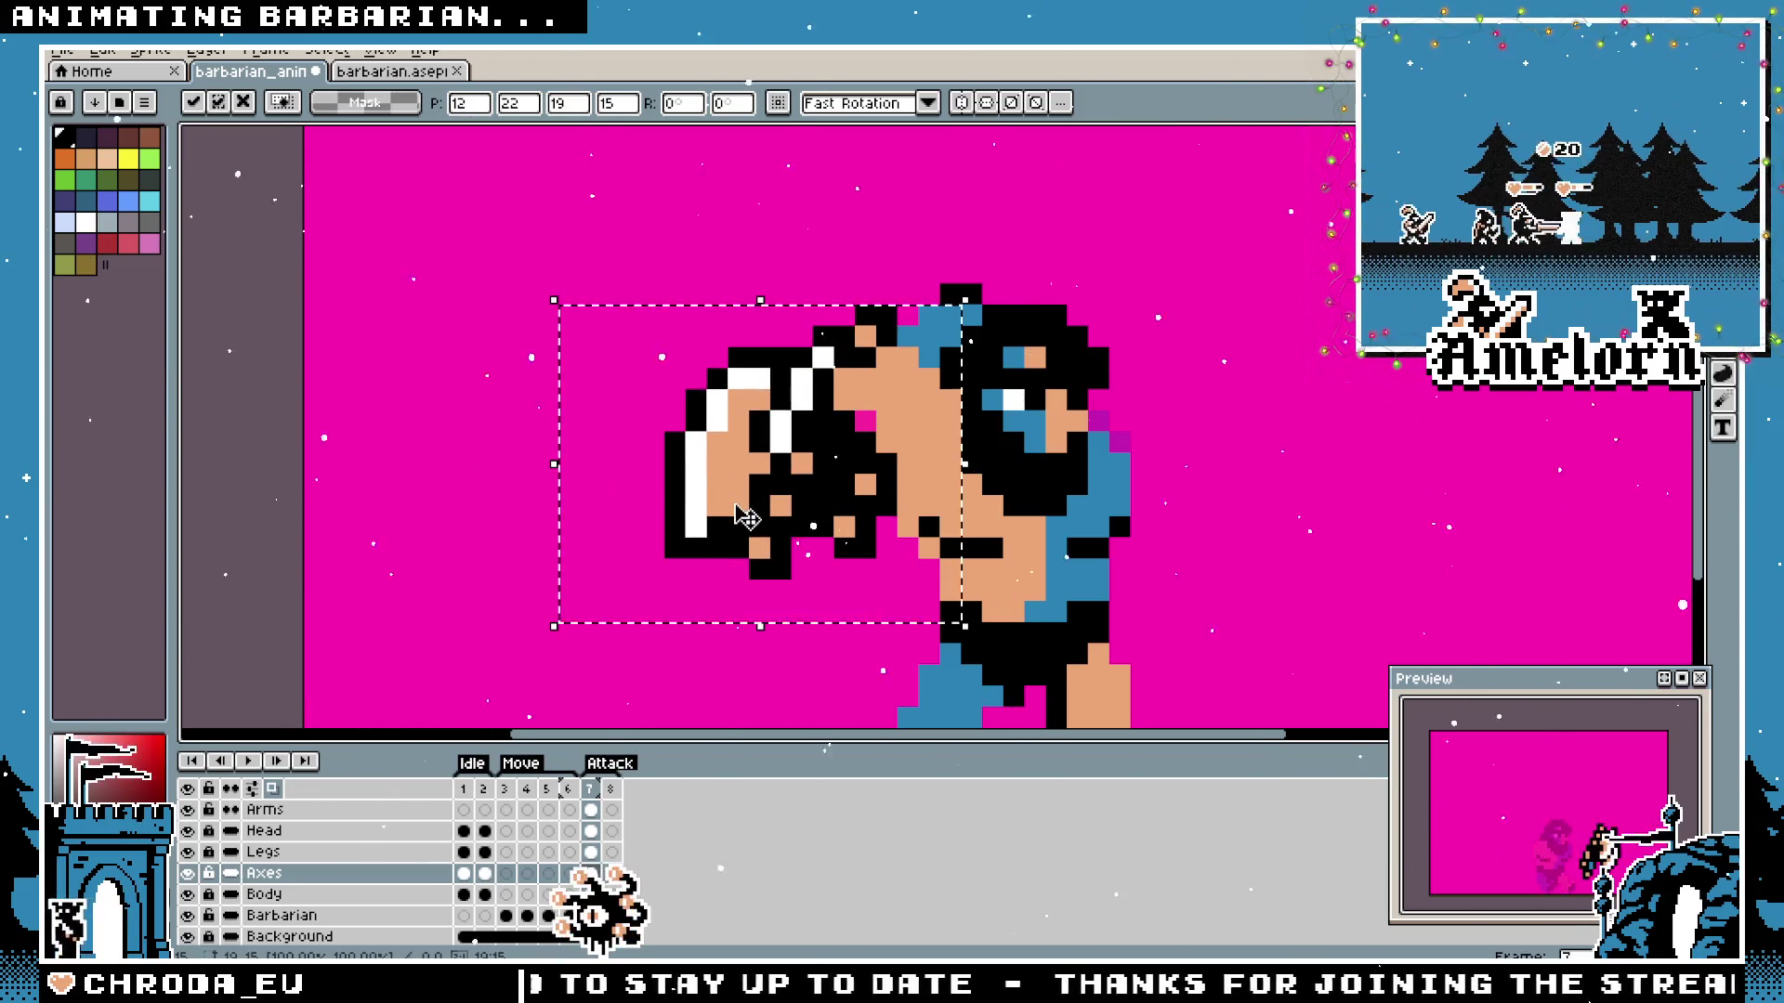
click(717, 269)
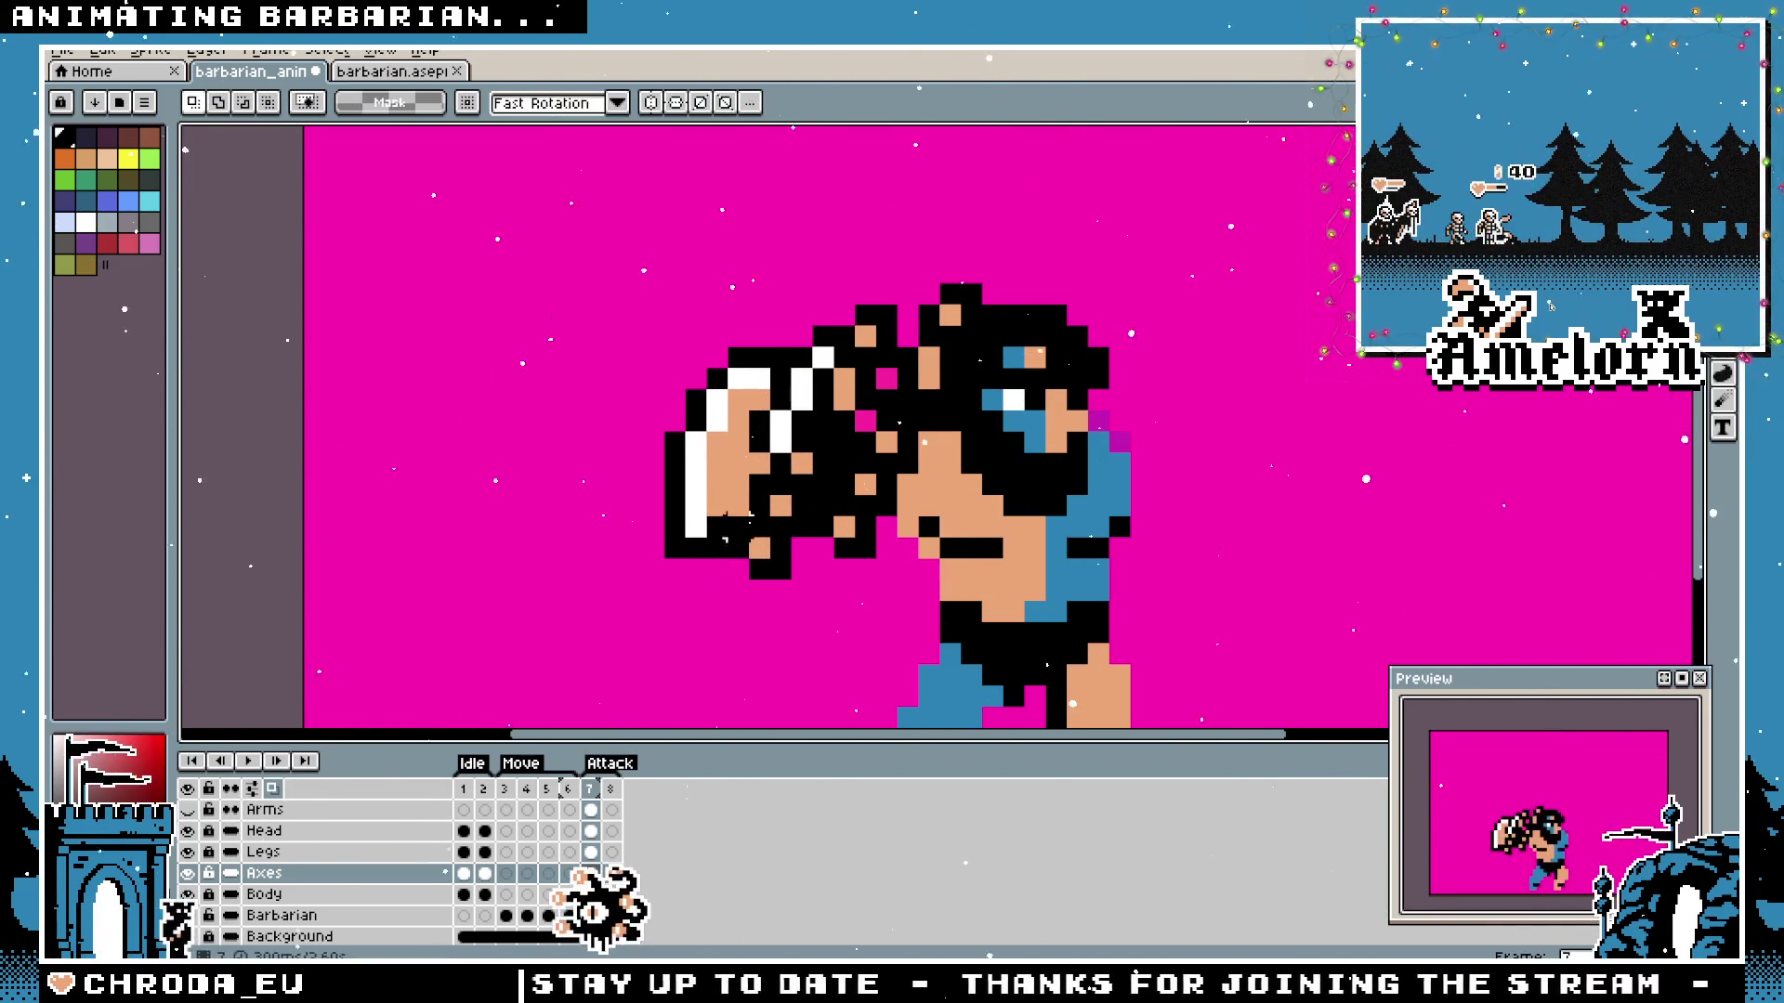
Pick blue from the sprite and add a few blue pixels to the barbarian's head.
key(i)
click(1035, 432)
key(b)
click(921, 369)
scroll(927, 373, down, 4)
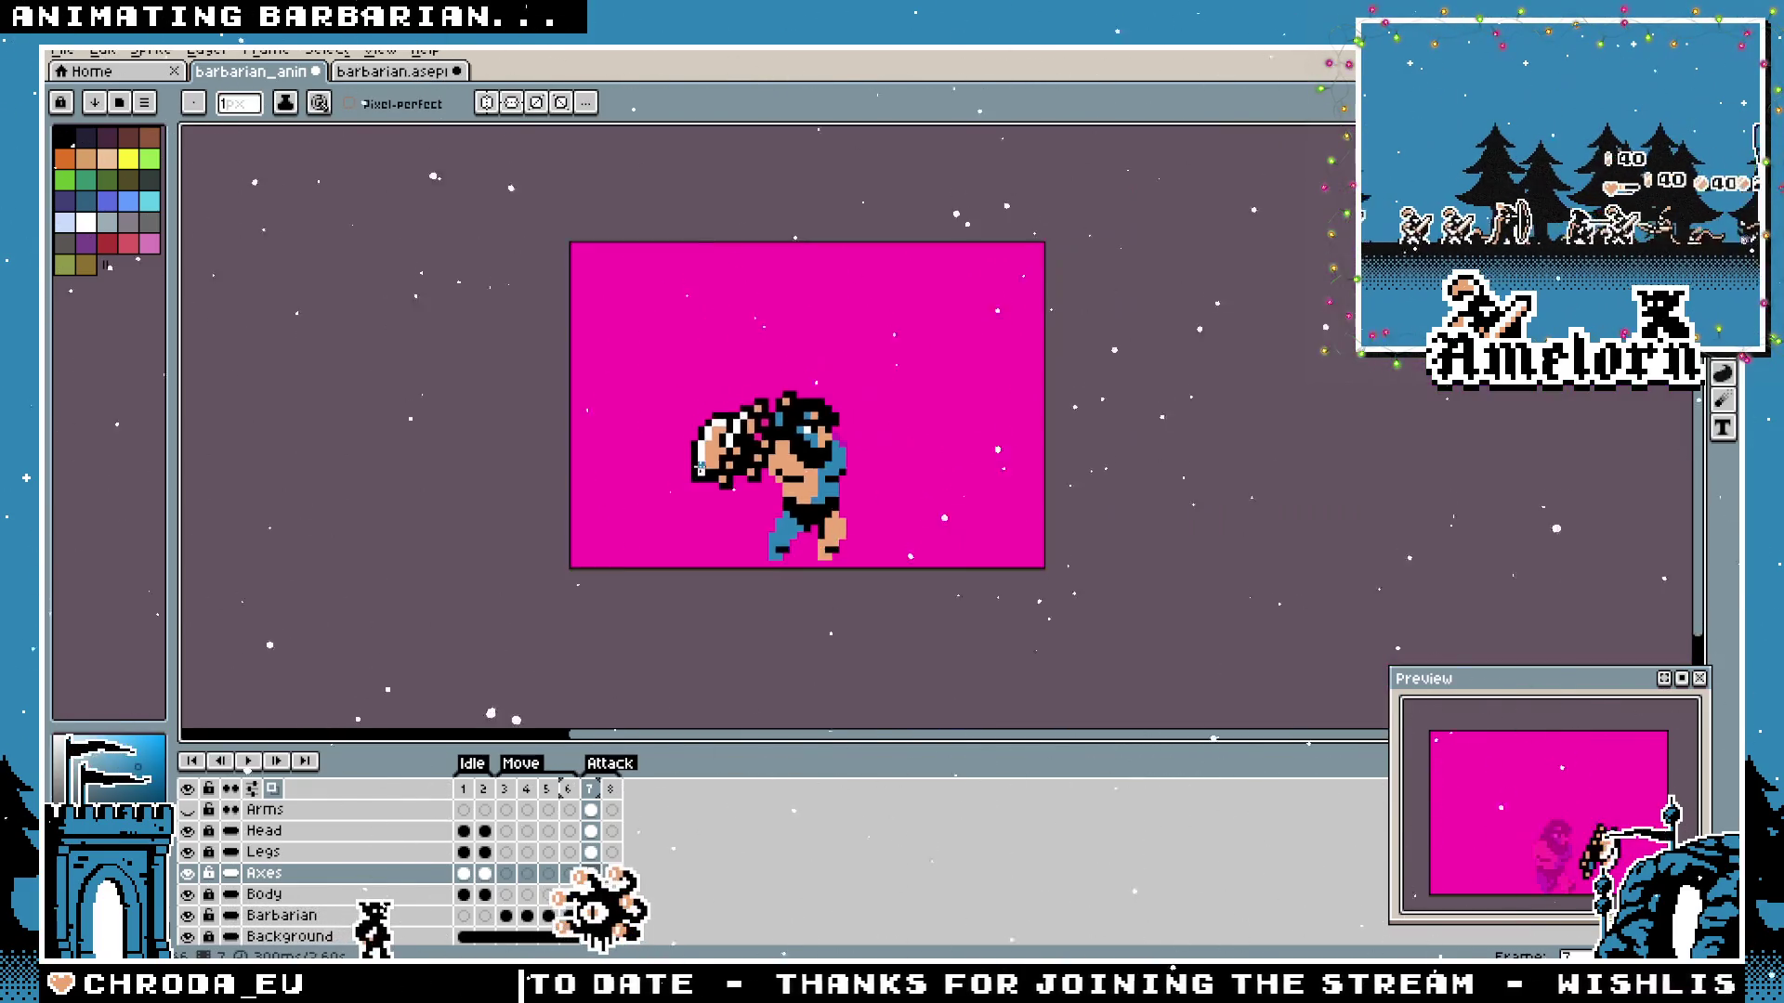
scroll(926, 374, down, 2)
scroll(735, 471, up, 3)
scroll(822, 472, up, 2)
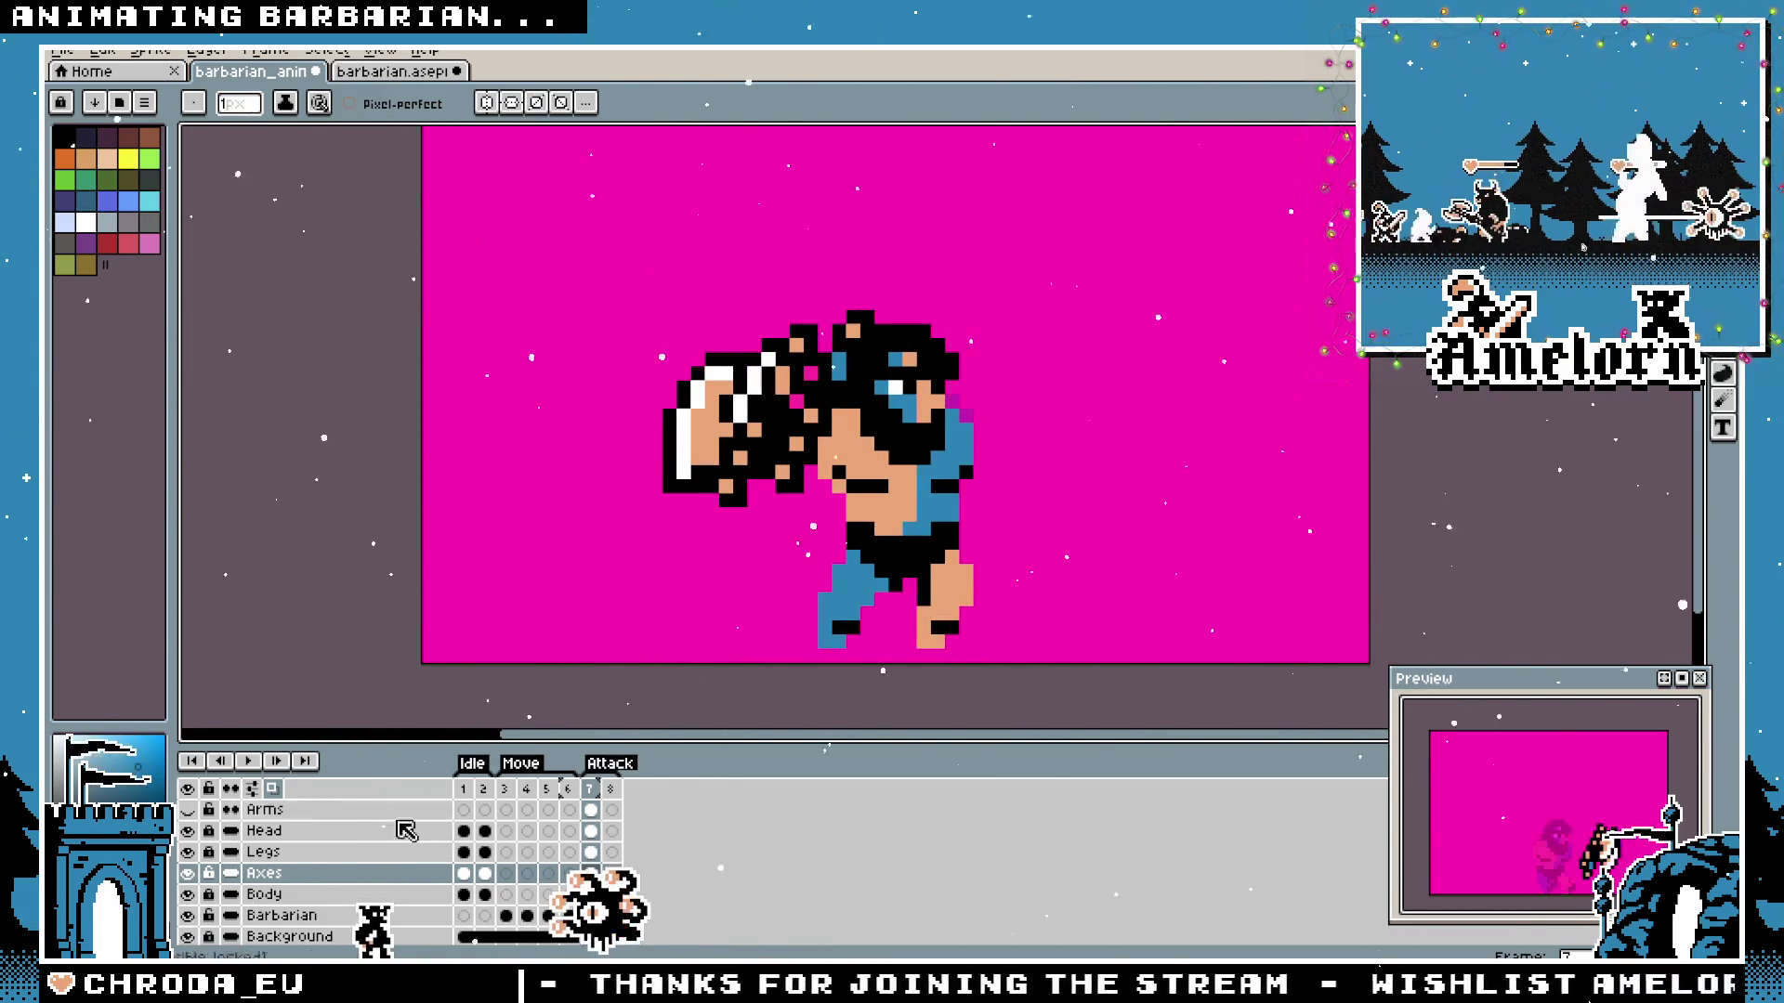
Select the raised axe and fist in frame 7 and move them slightly left, away from the head.
click(289, 813)
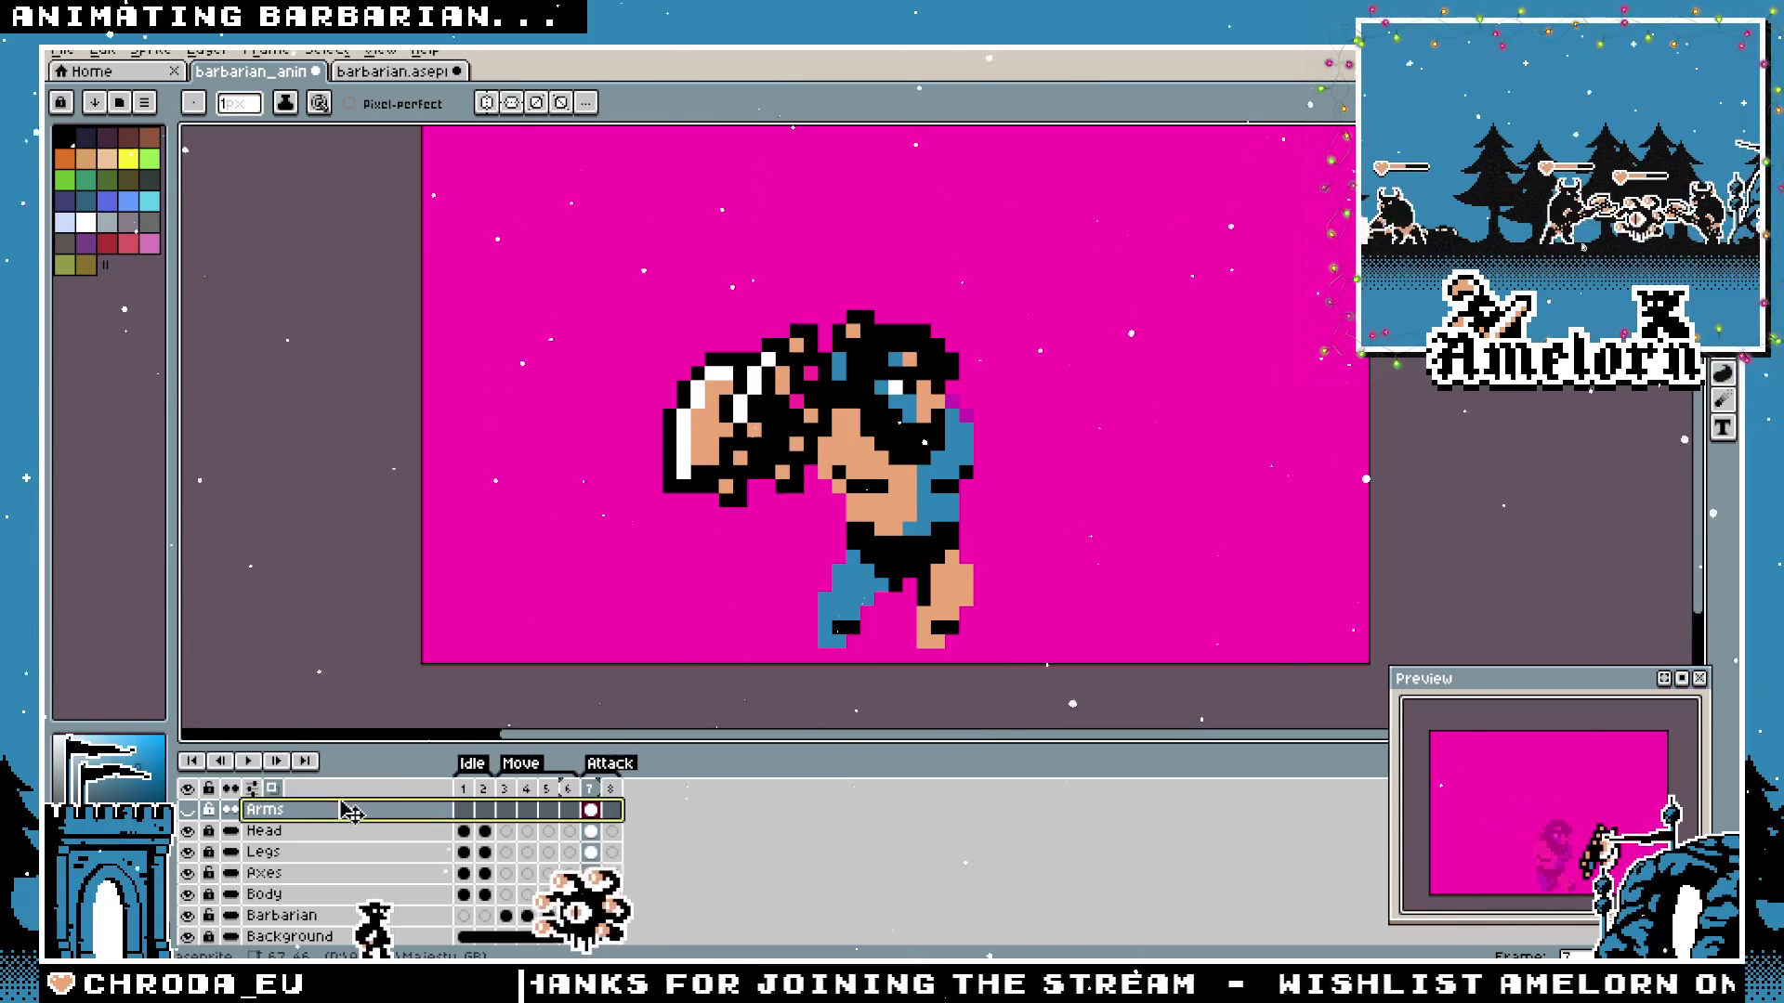
click(591, 809)
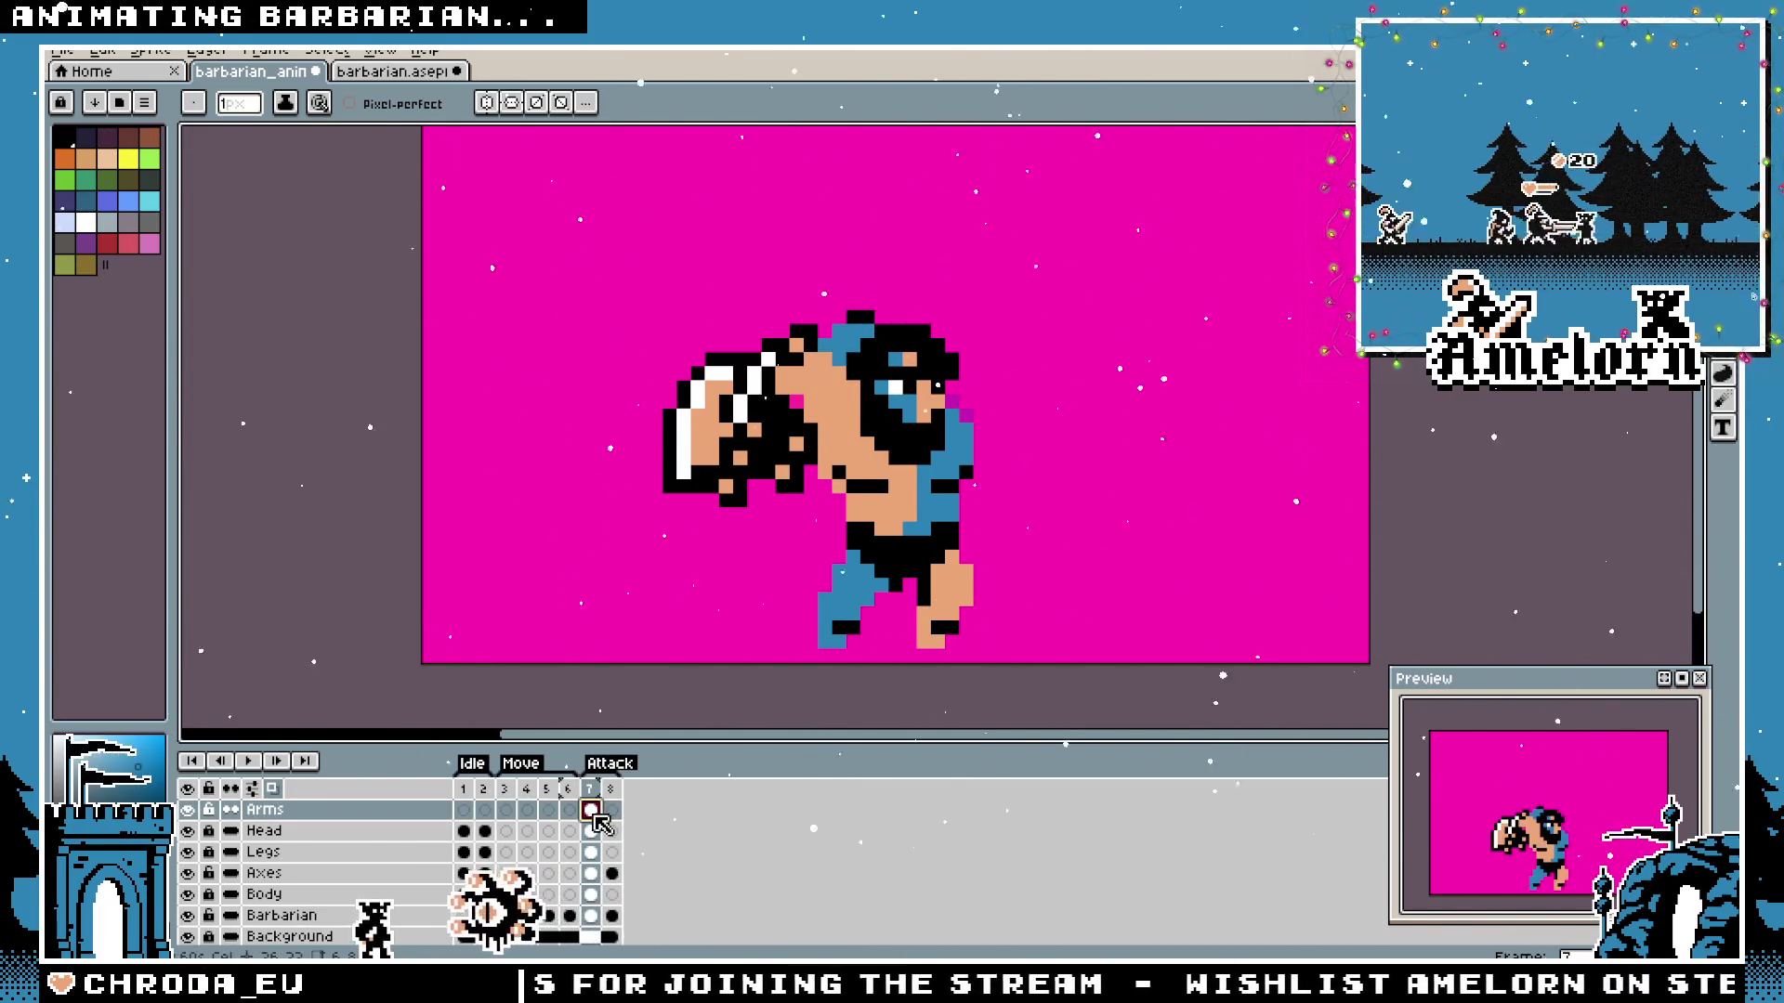
scroll(780, 544, down, 3)
scroll(782, 545, up, 2)
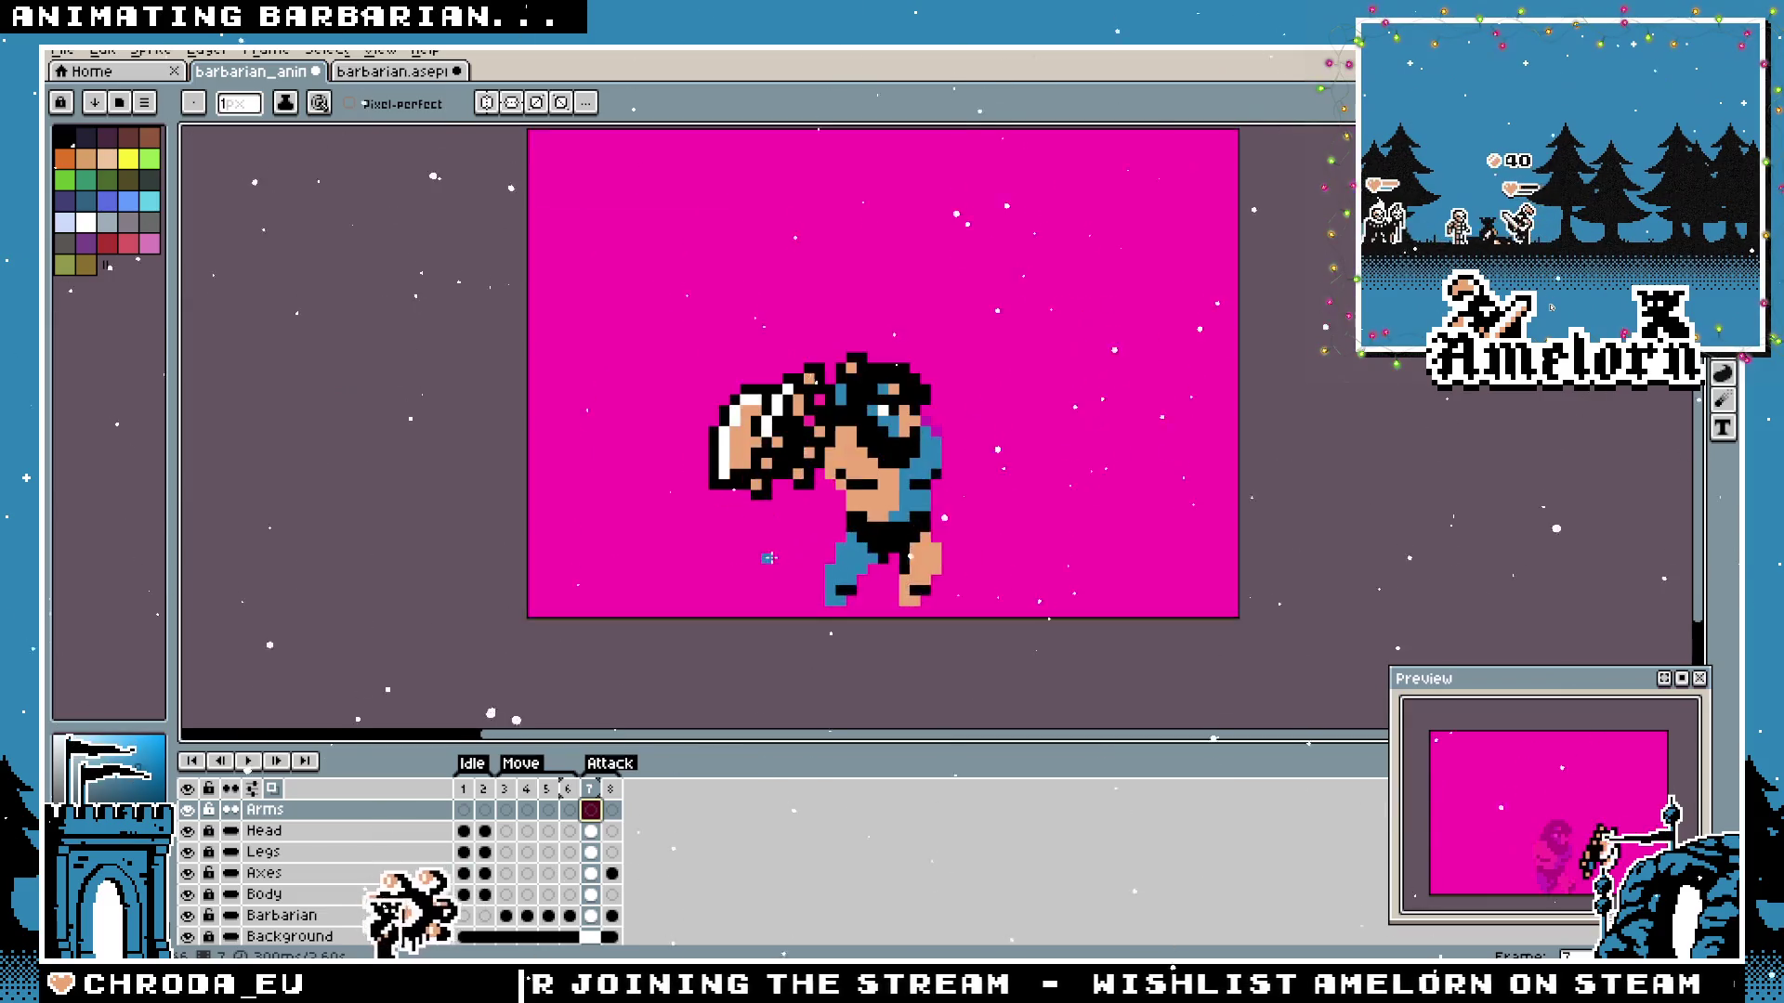
scroll(781, 545, up, 1)
key(m)
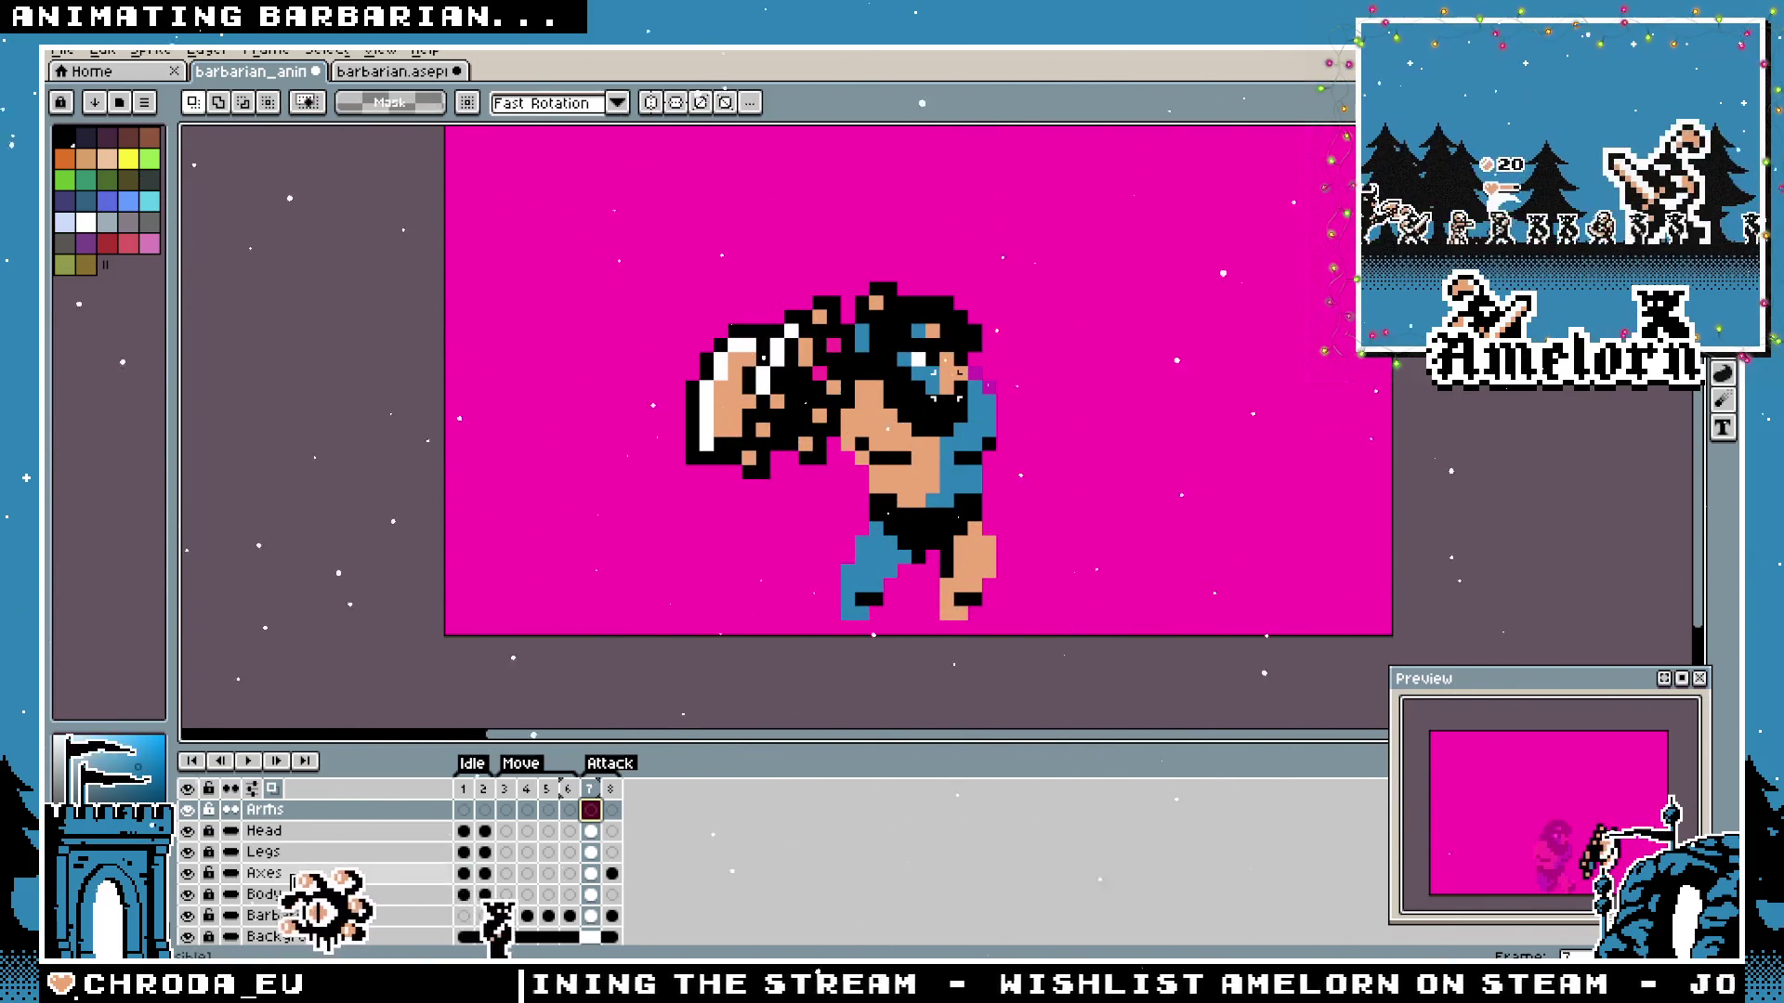
click(591, 873)
drag(526, 220, 1044, 583)
drag(794, 380, 749, 386)
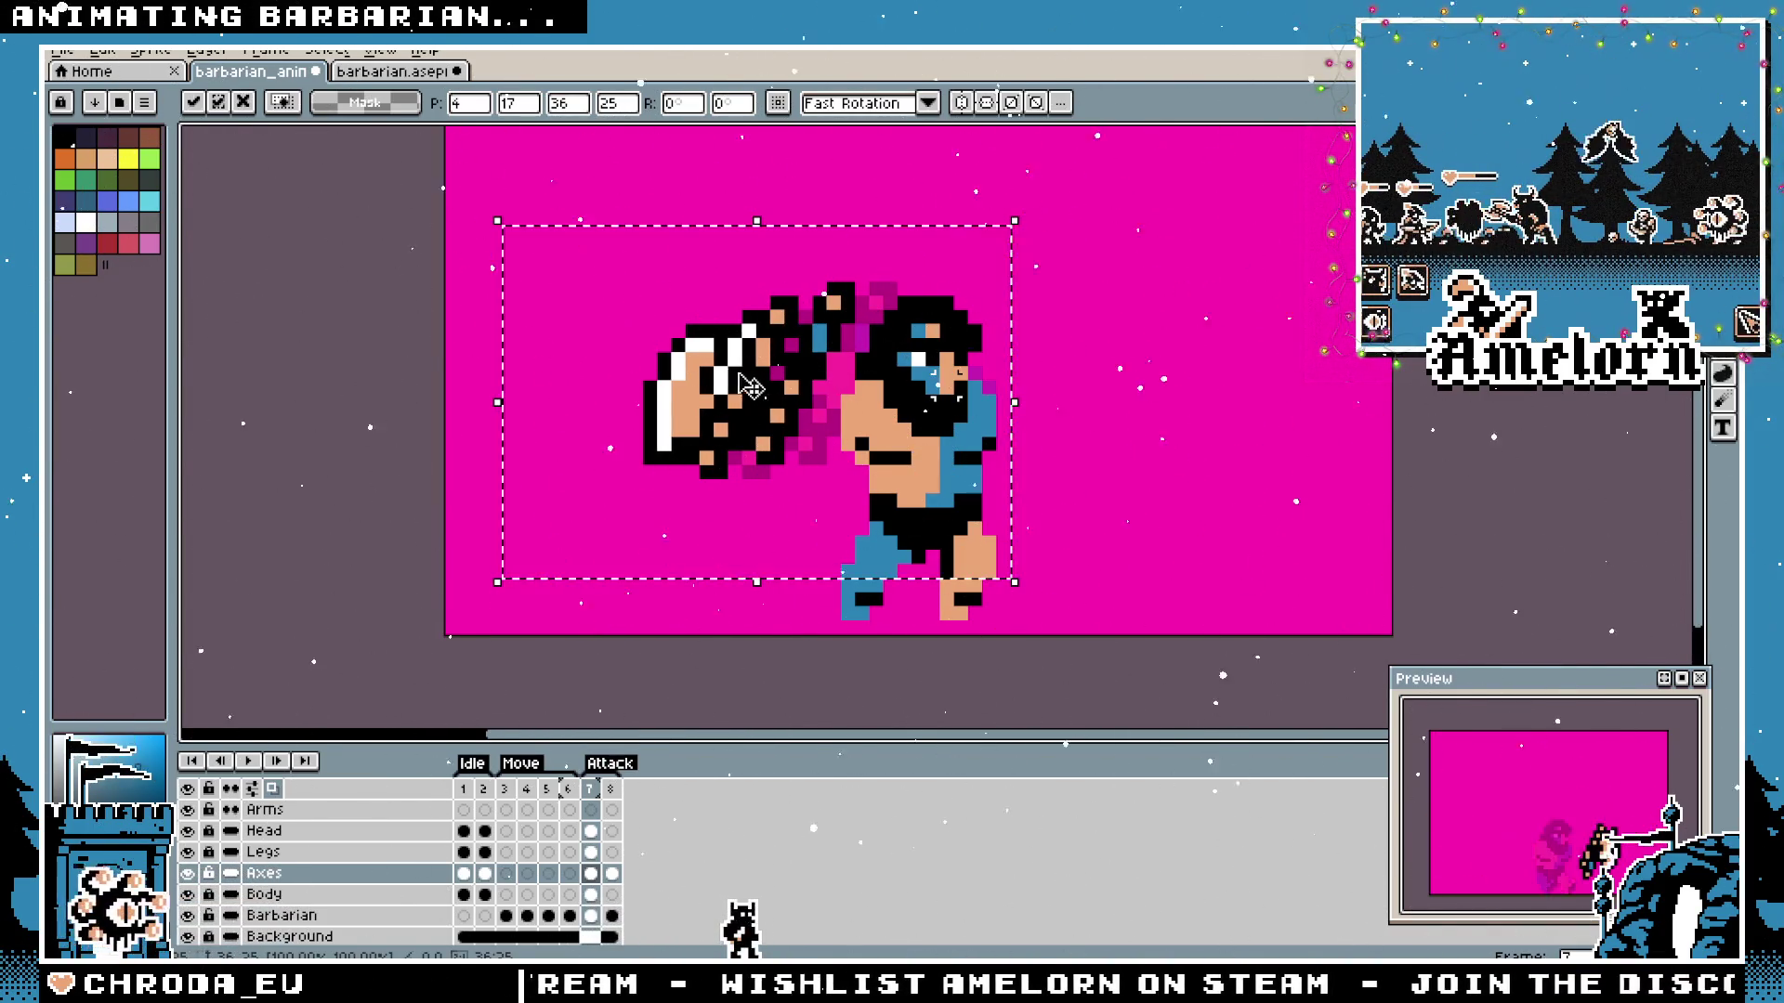
Commit the axe move and paint 3px skin pixels beside the face and down the arm on the Arms layer.
key(ctrl+d)
click(280, 809)
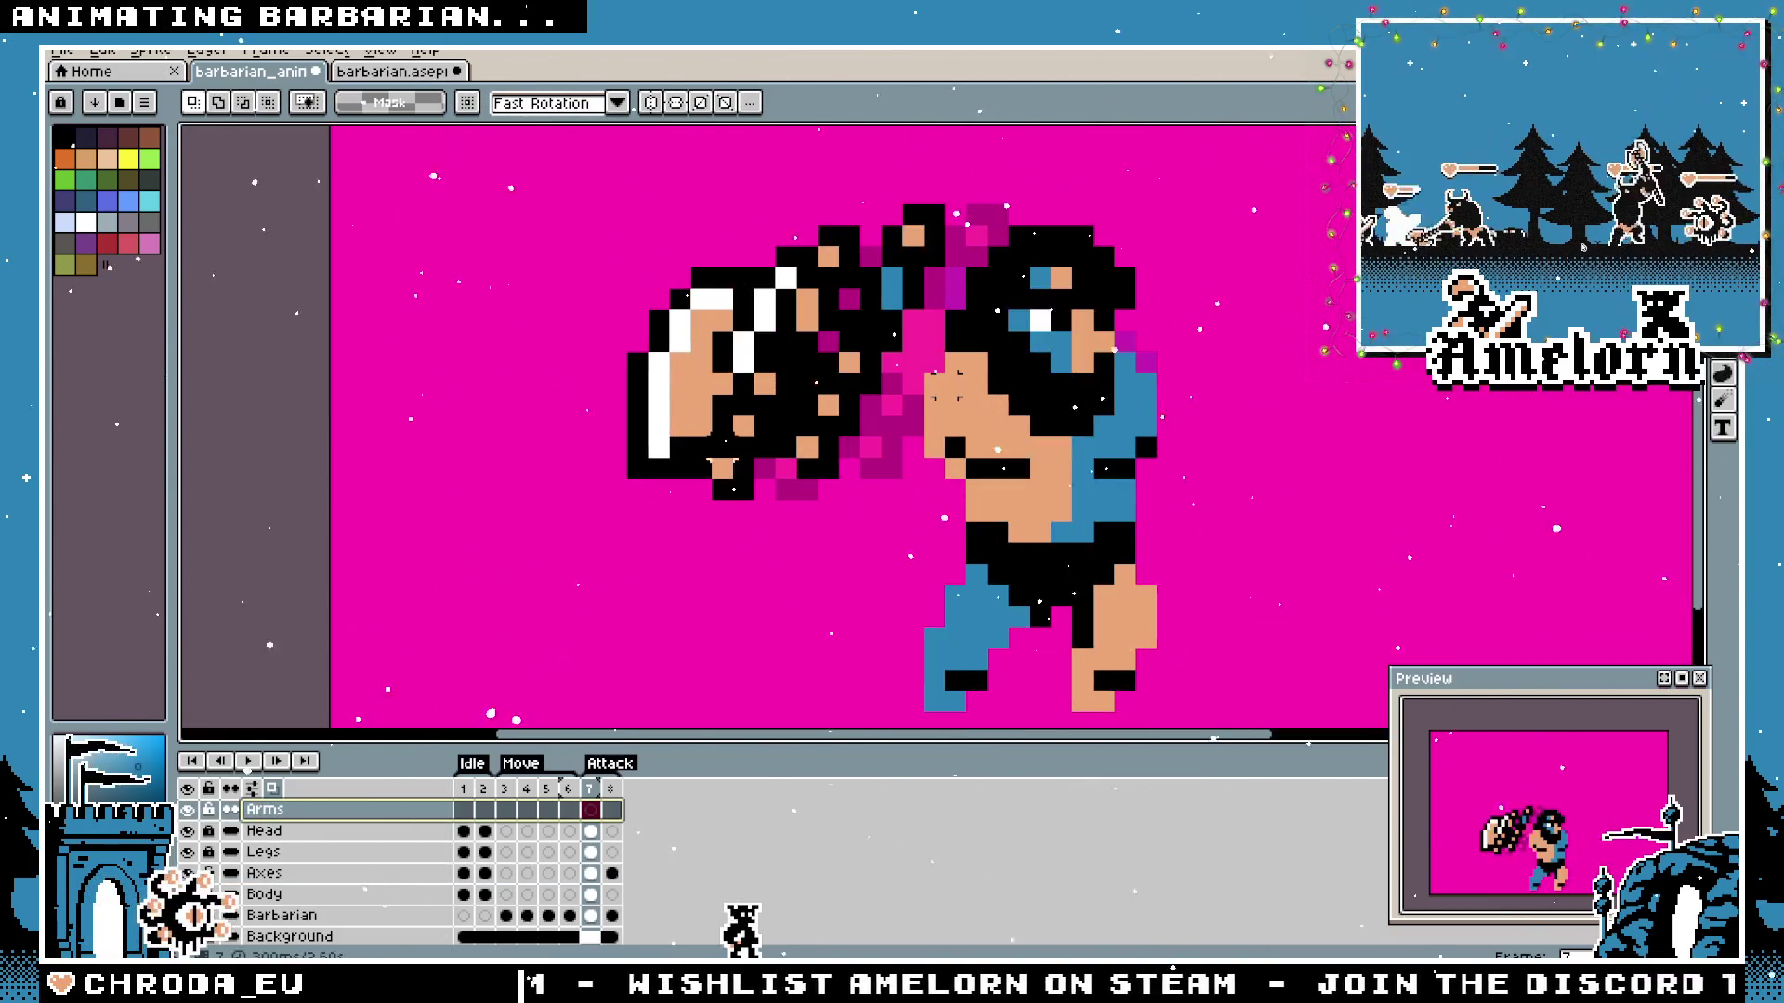
scroll(677, 439, up, 1)
key(b)
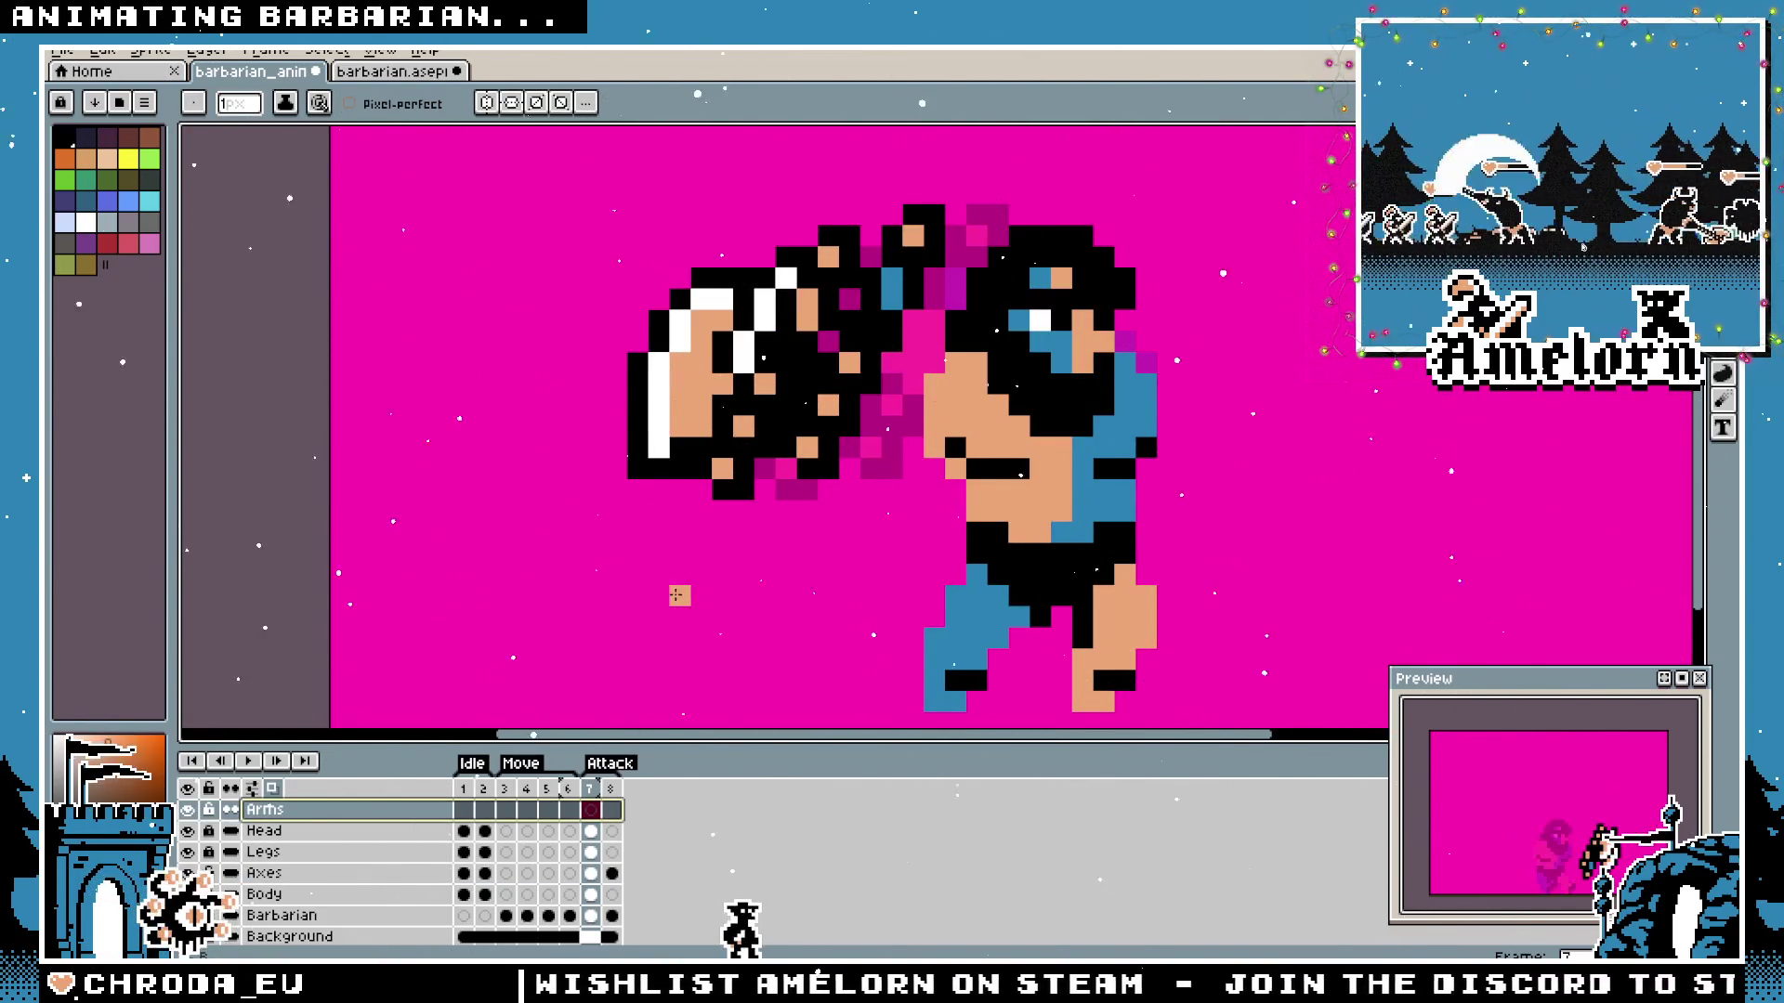
key(plus)
key(plus)
drag(941, 394, 956, 374)
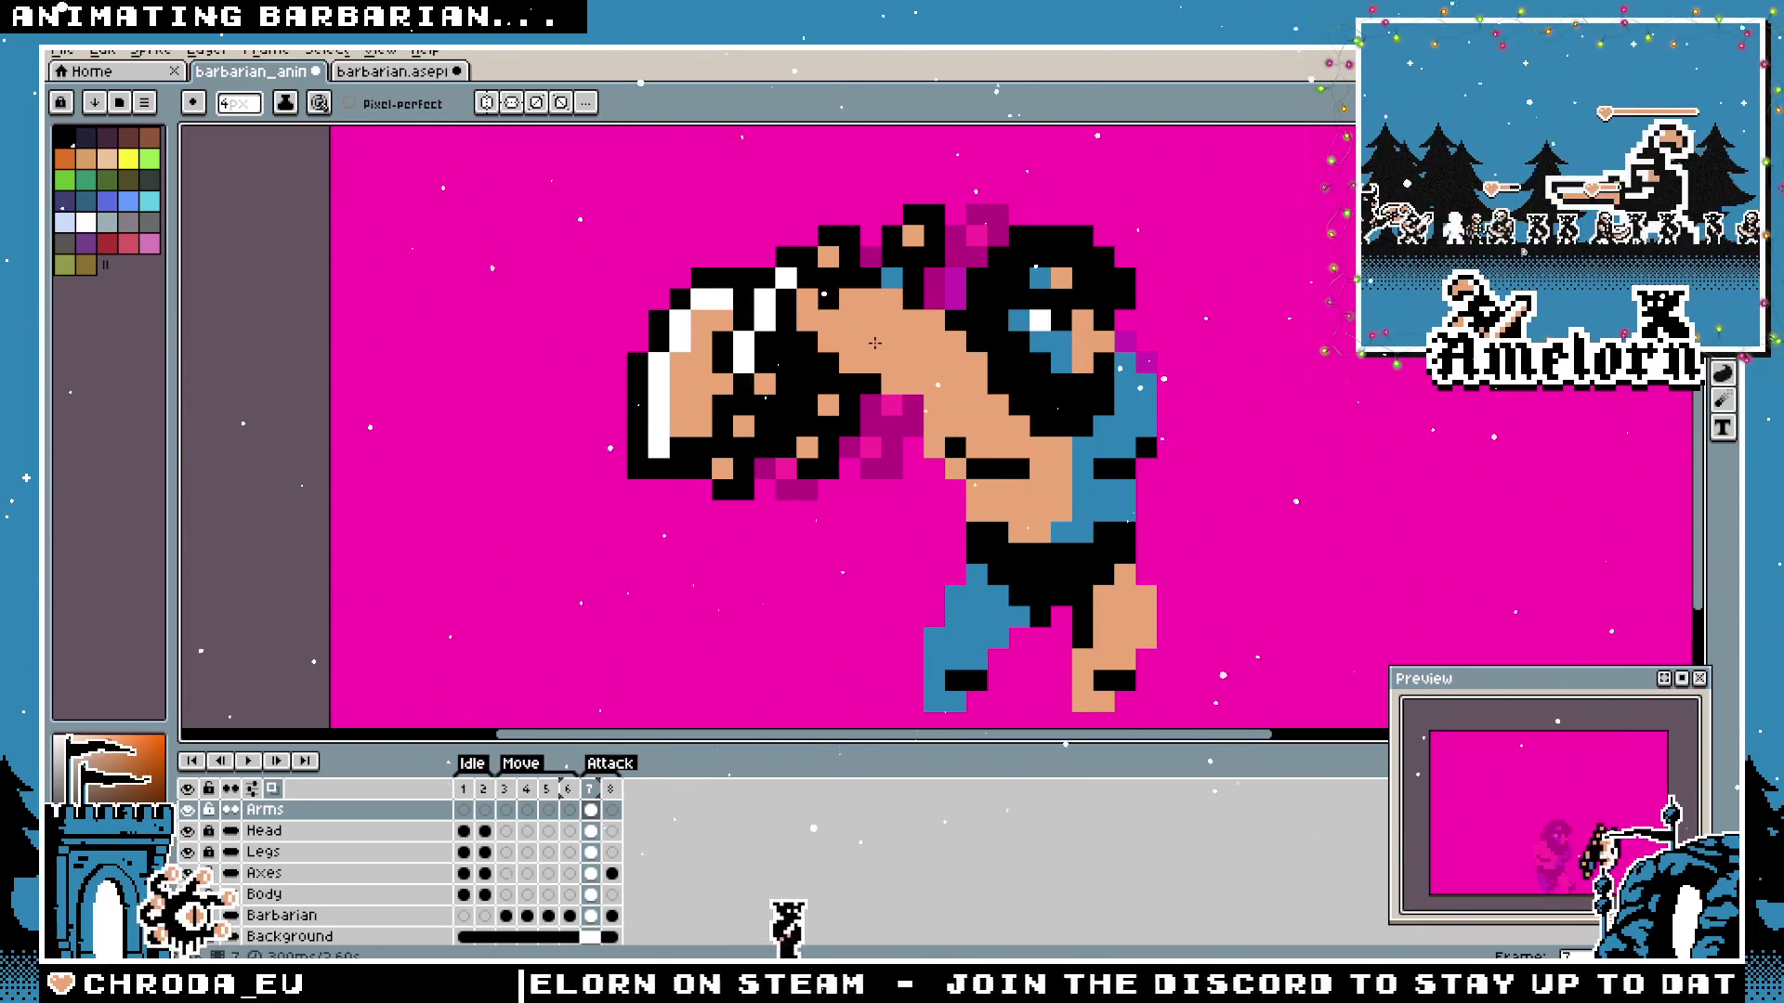
drag(874, 341, 873, 391)
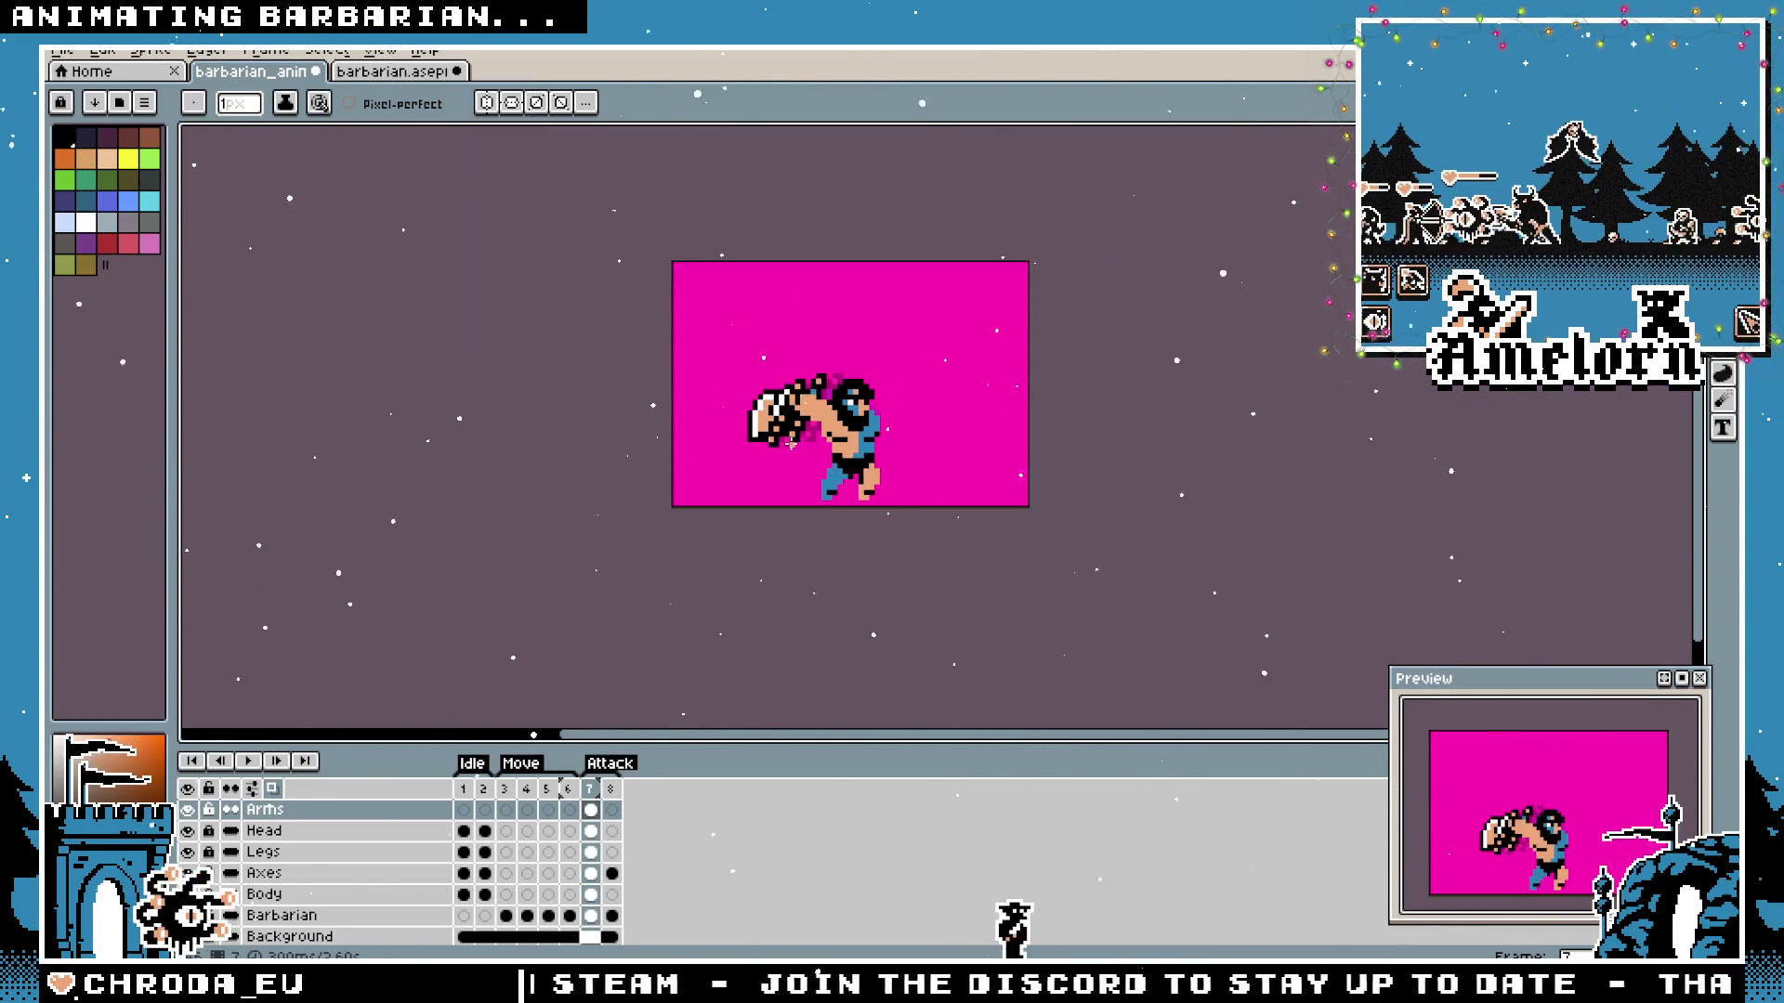
scroll(791, 431, up, 2)
scroll(889, 367, down, 1)
scroll(890, 367, down, 1)
scroll(1123, 437, up, 1)
scroll(1123, 435, up, 1)
After checking the original sprite, select the axe on the Axes layer and nudge it one pixel right.
key(m)
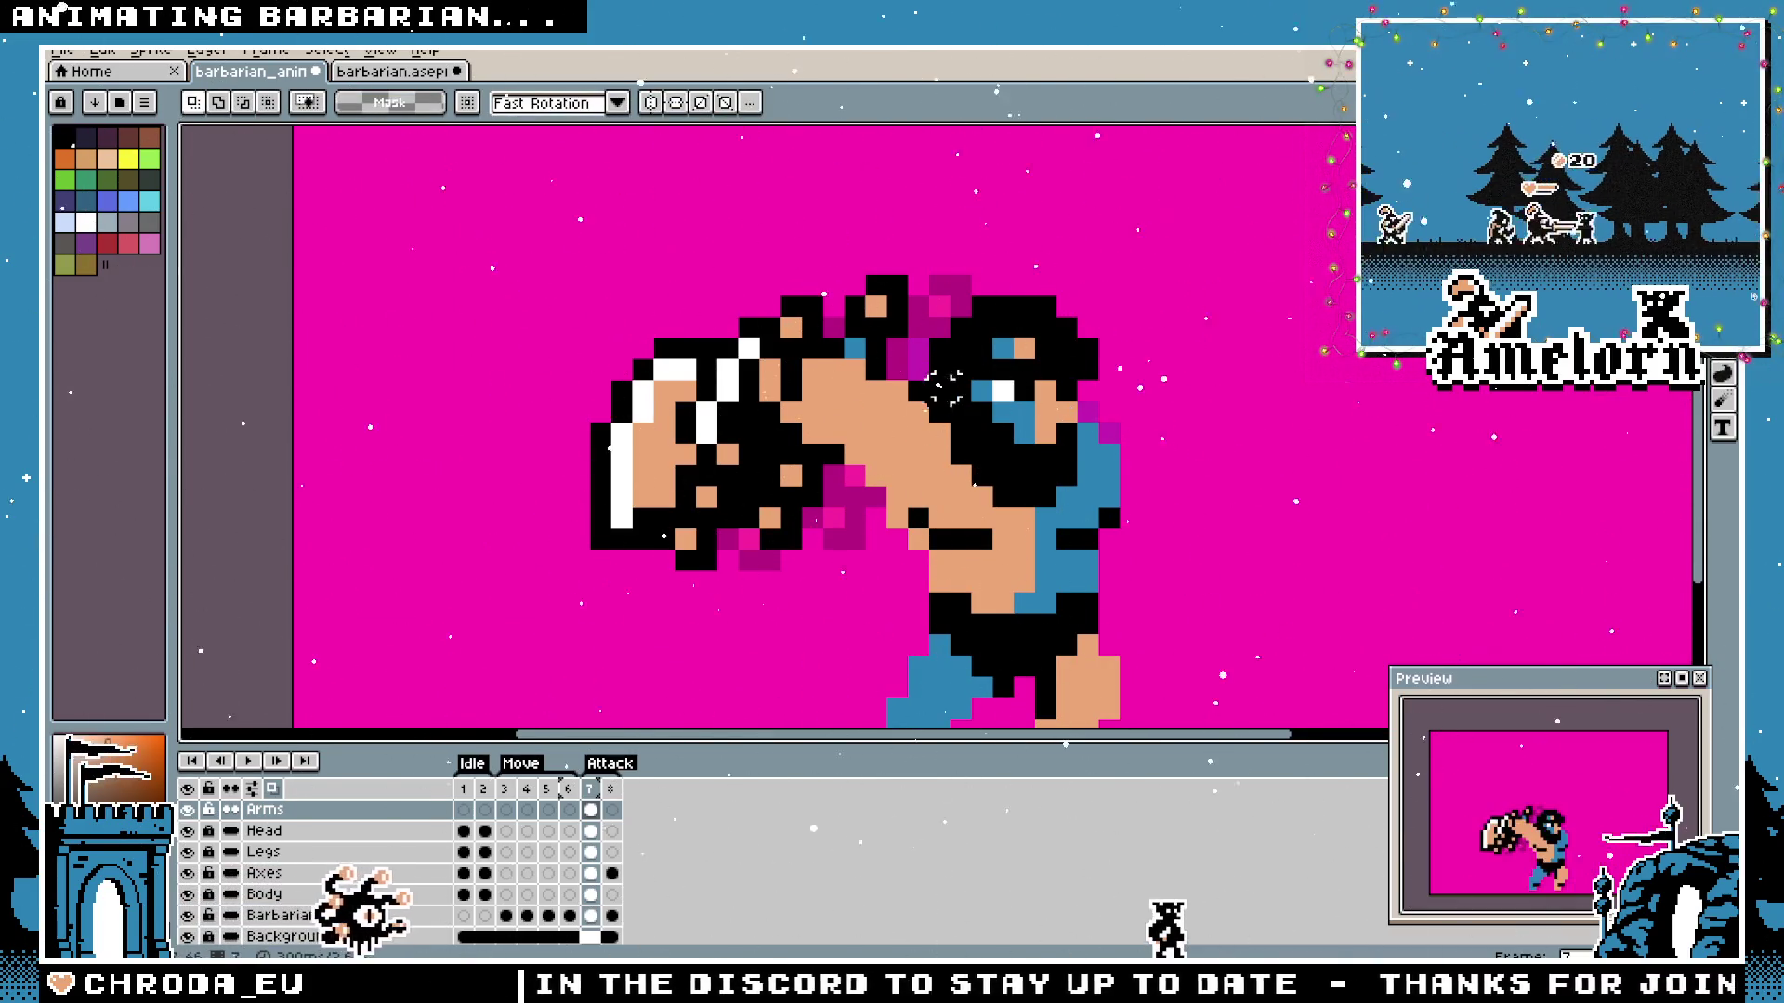
click(395, 73)
click(308, 76)
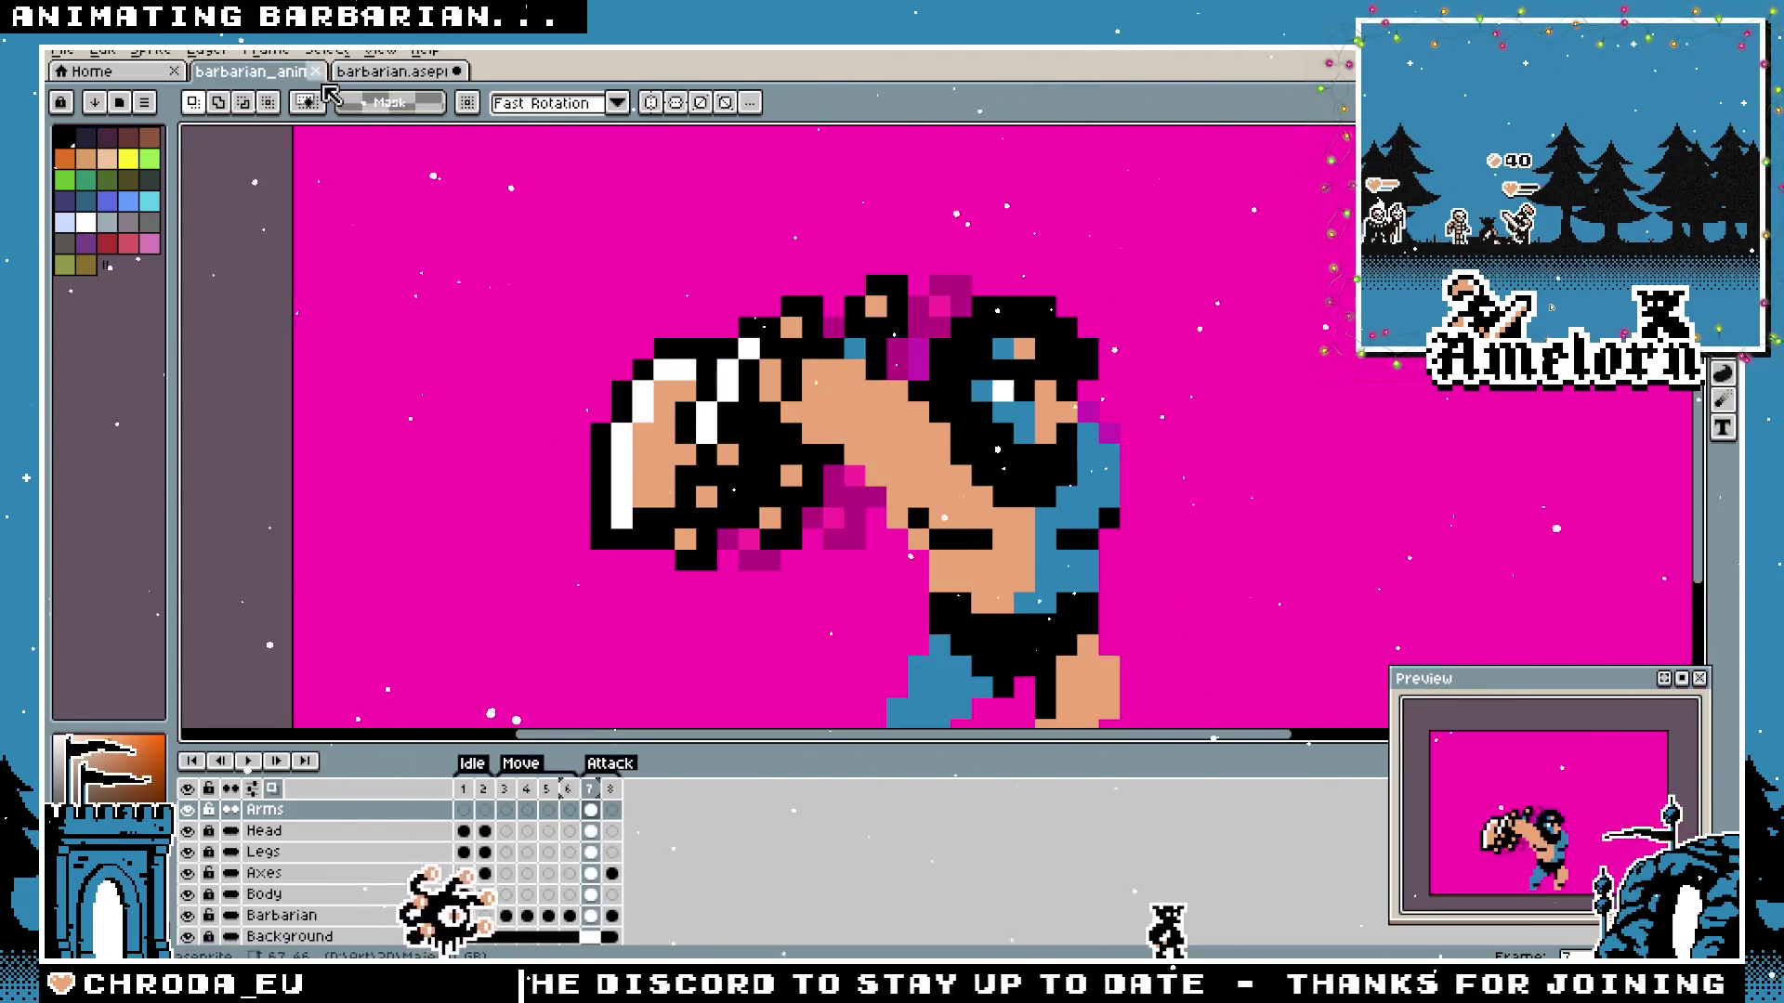
click(321, 874)
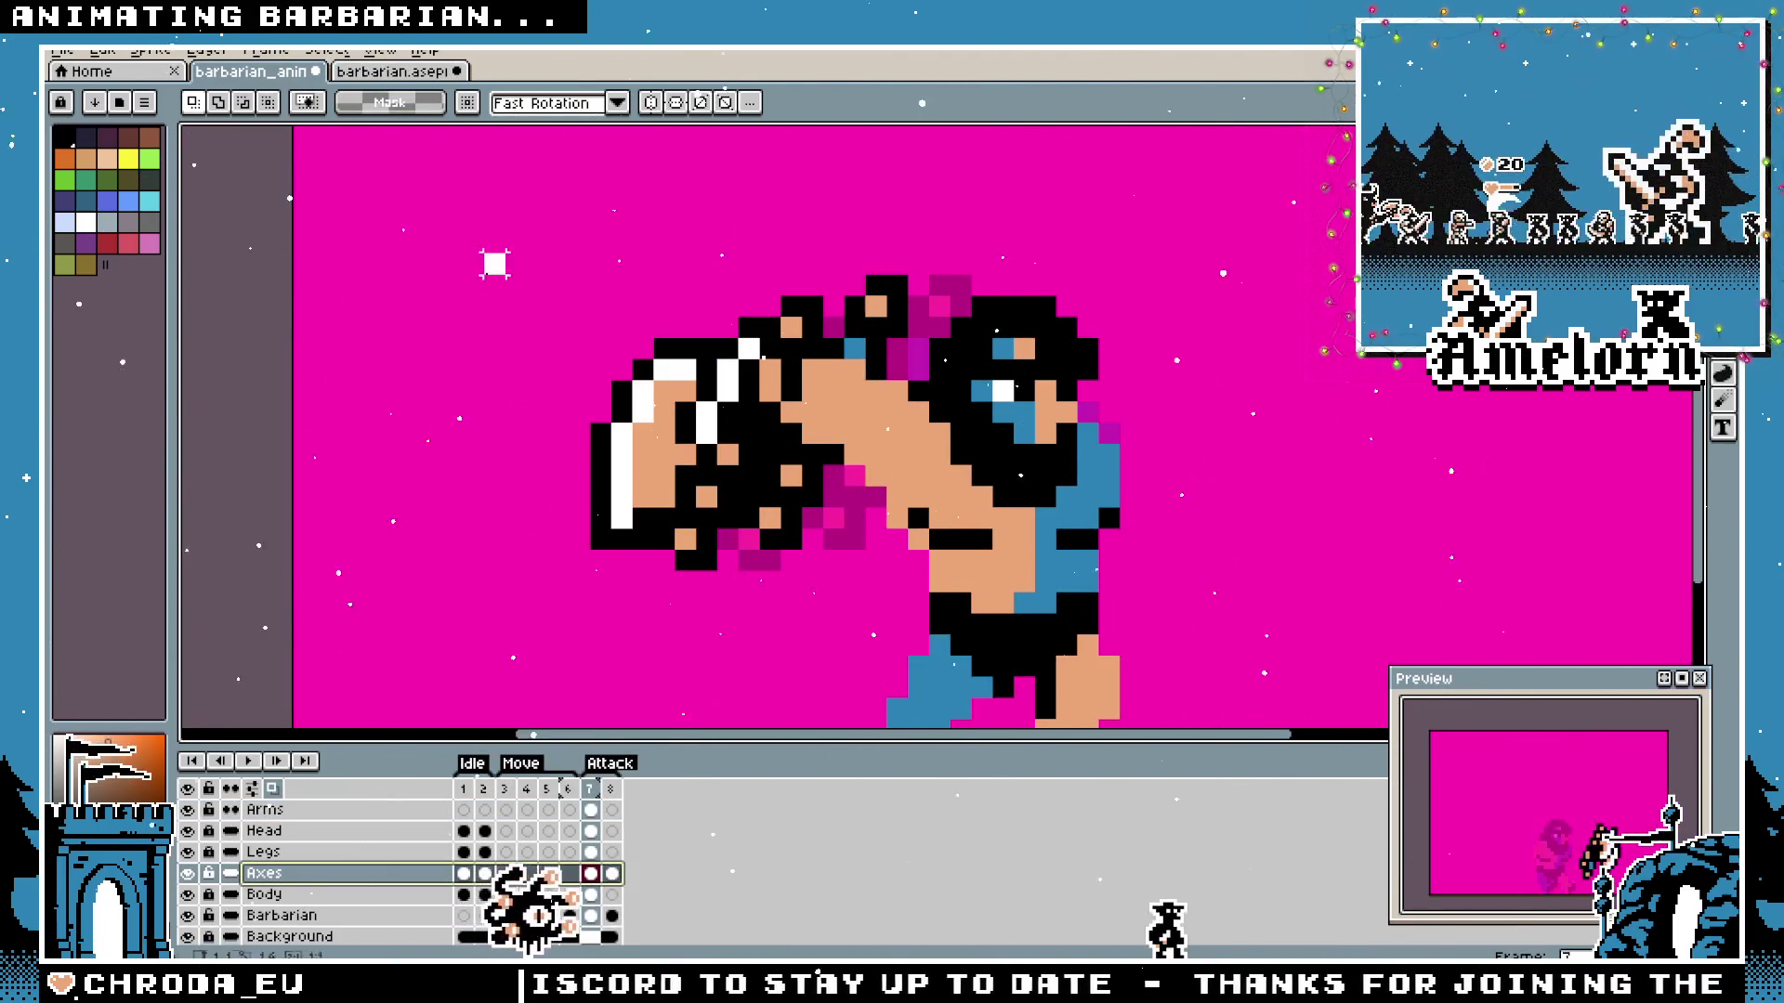
drag(486, 251, 924, 636)
key(Right)
key(ctrl+d)
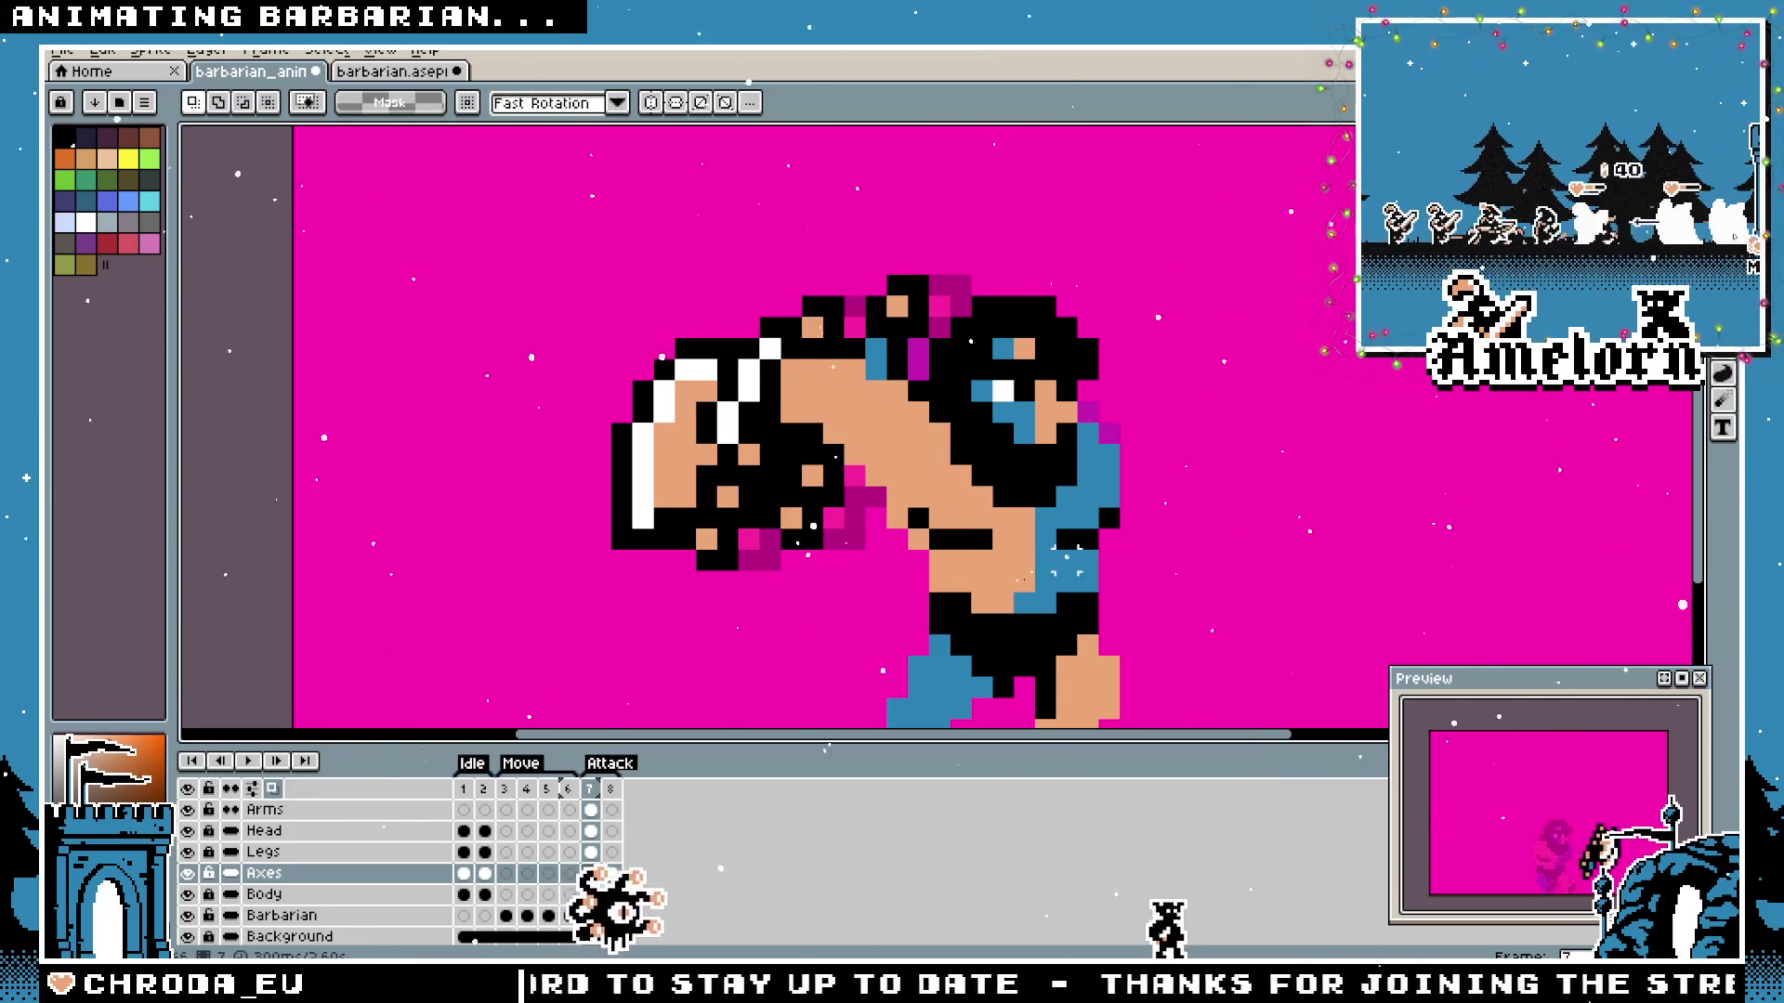
Delete part of the painted forearm on the Arms layer, repaint in frame 7, then undo the recent forearm edits.
click(264, 810)
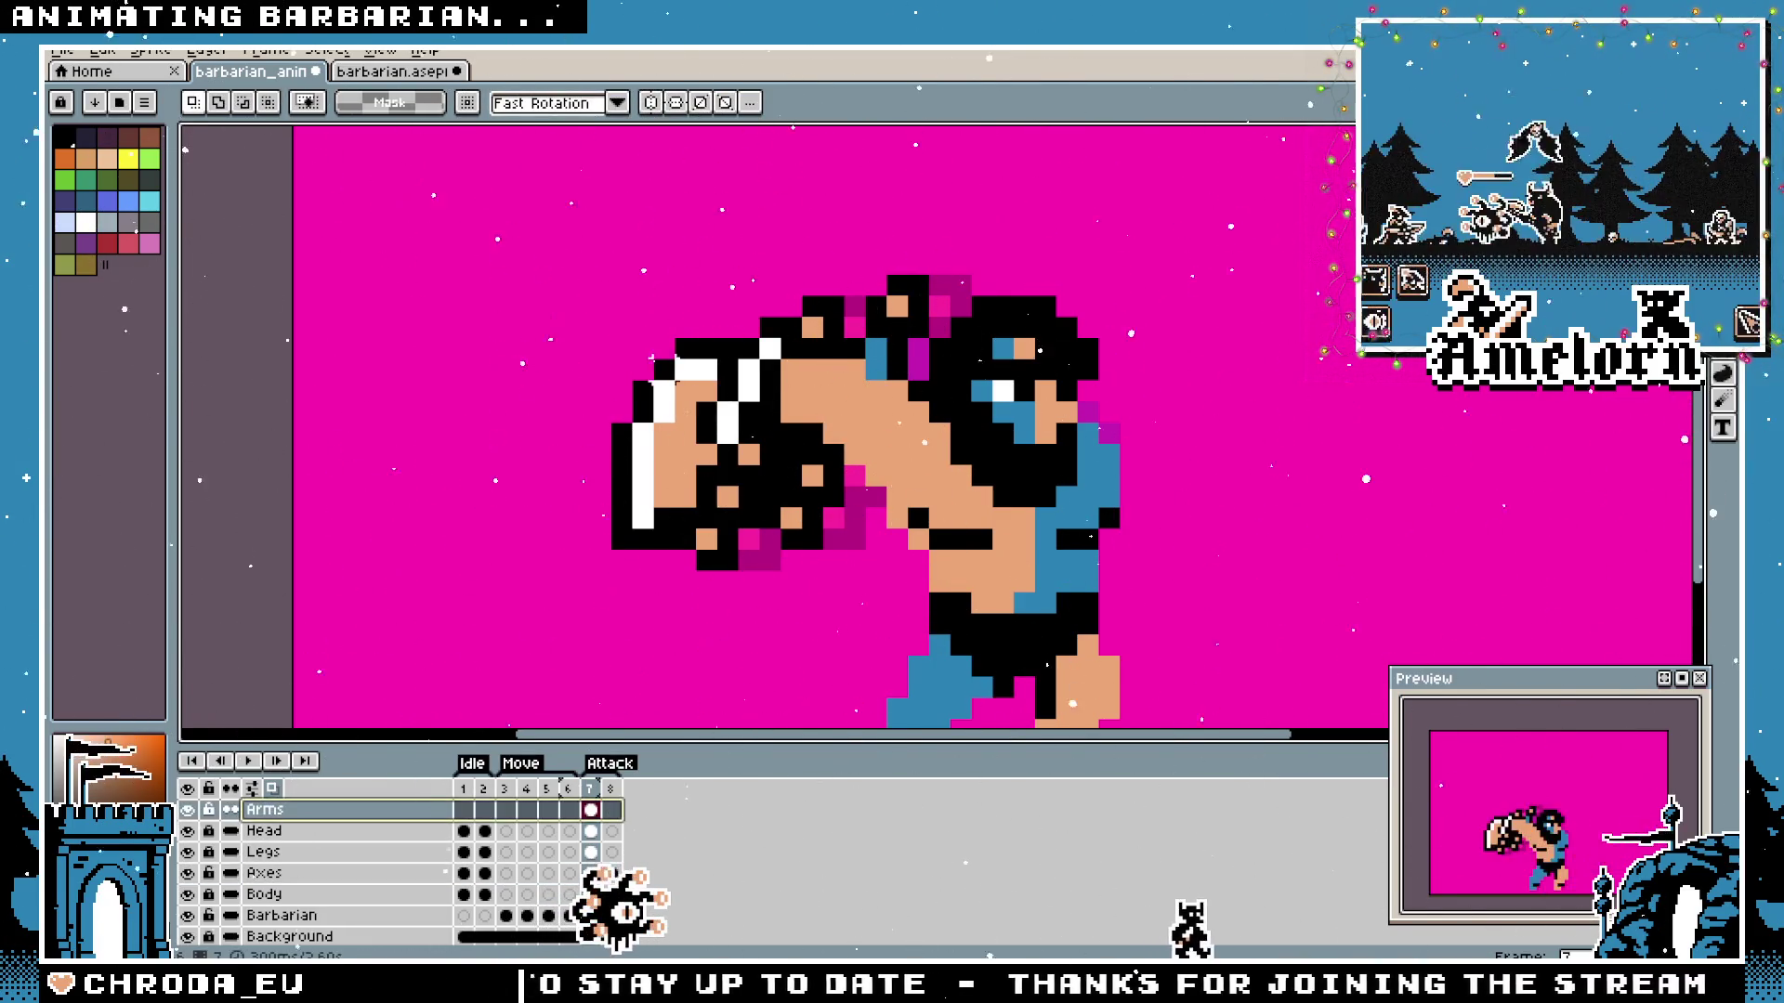
drag(543, 293, 1096, 677)
key(Delete)
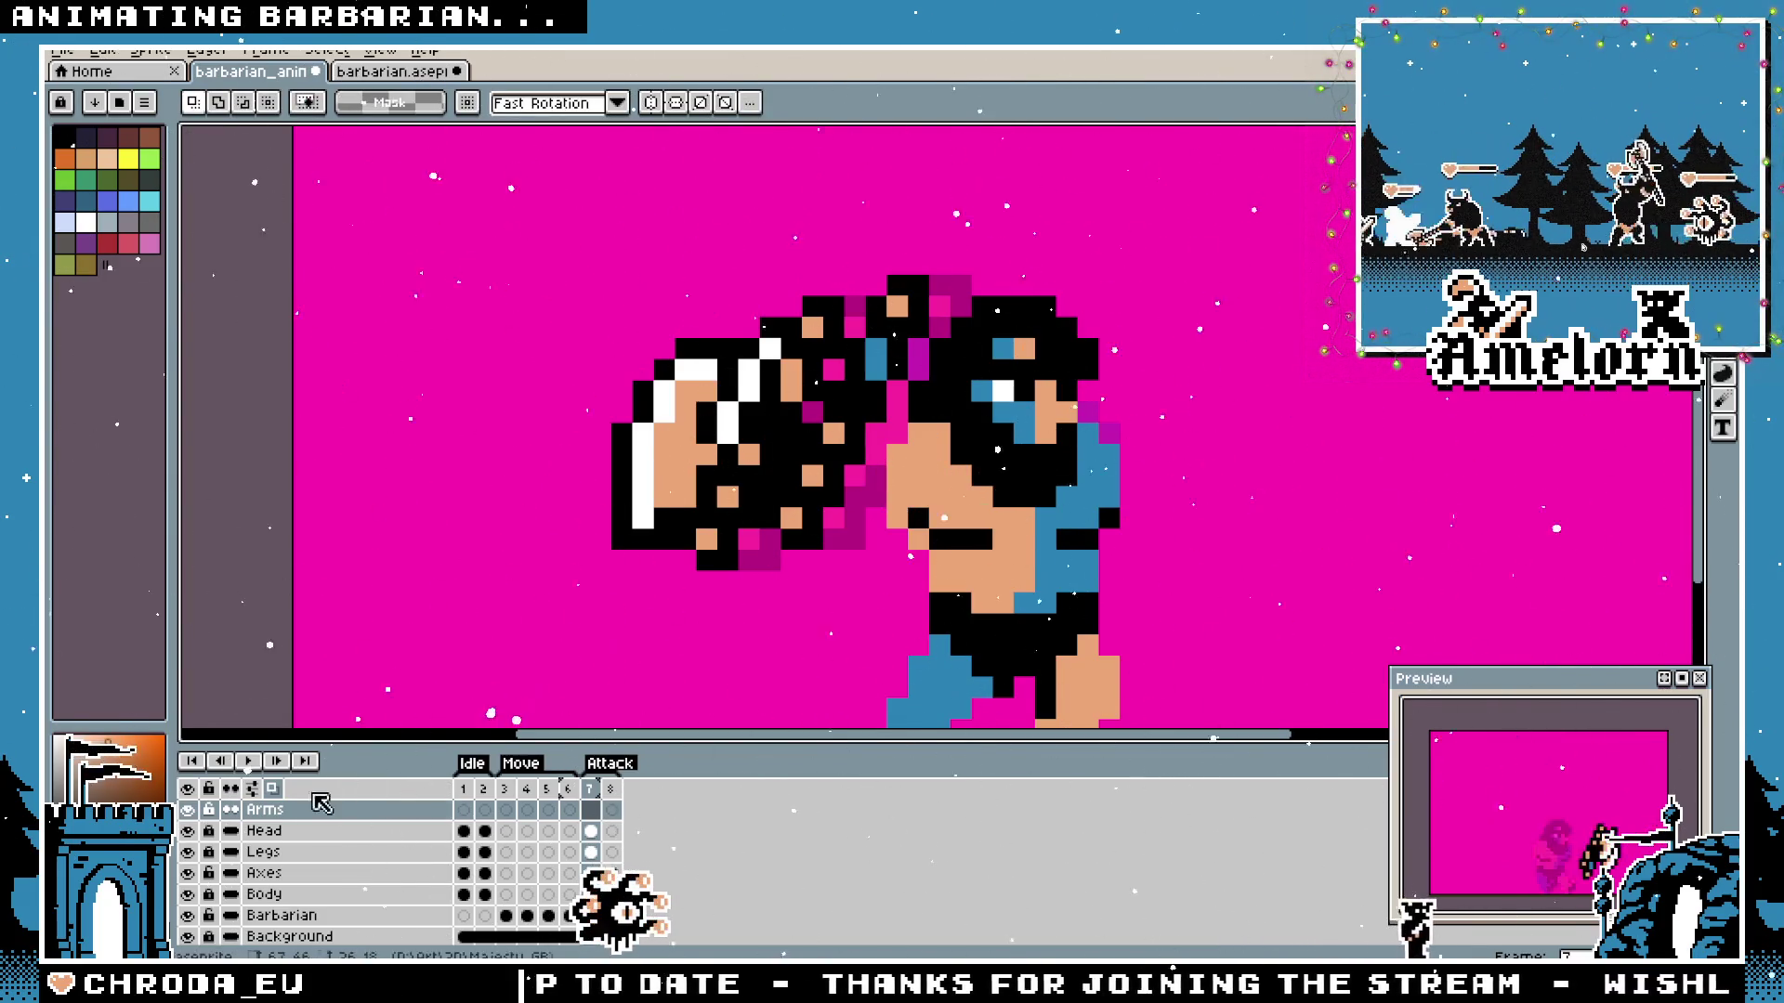
click(258, 812)
key(b)
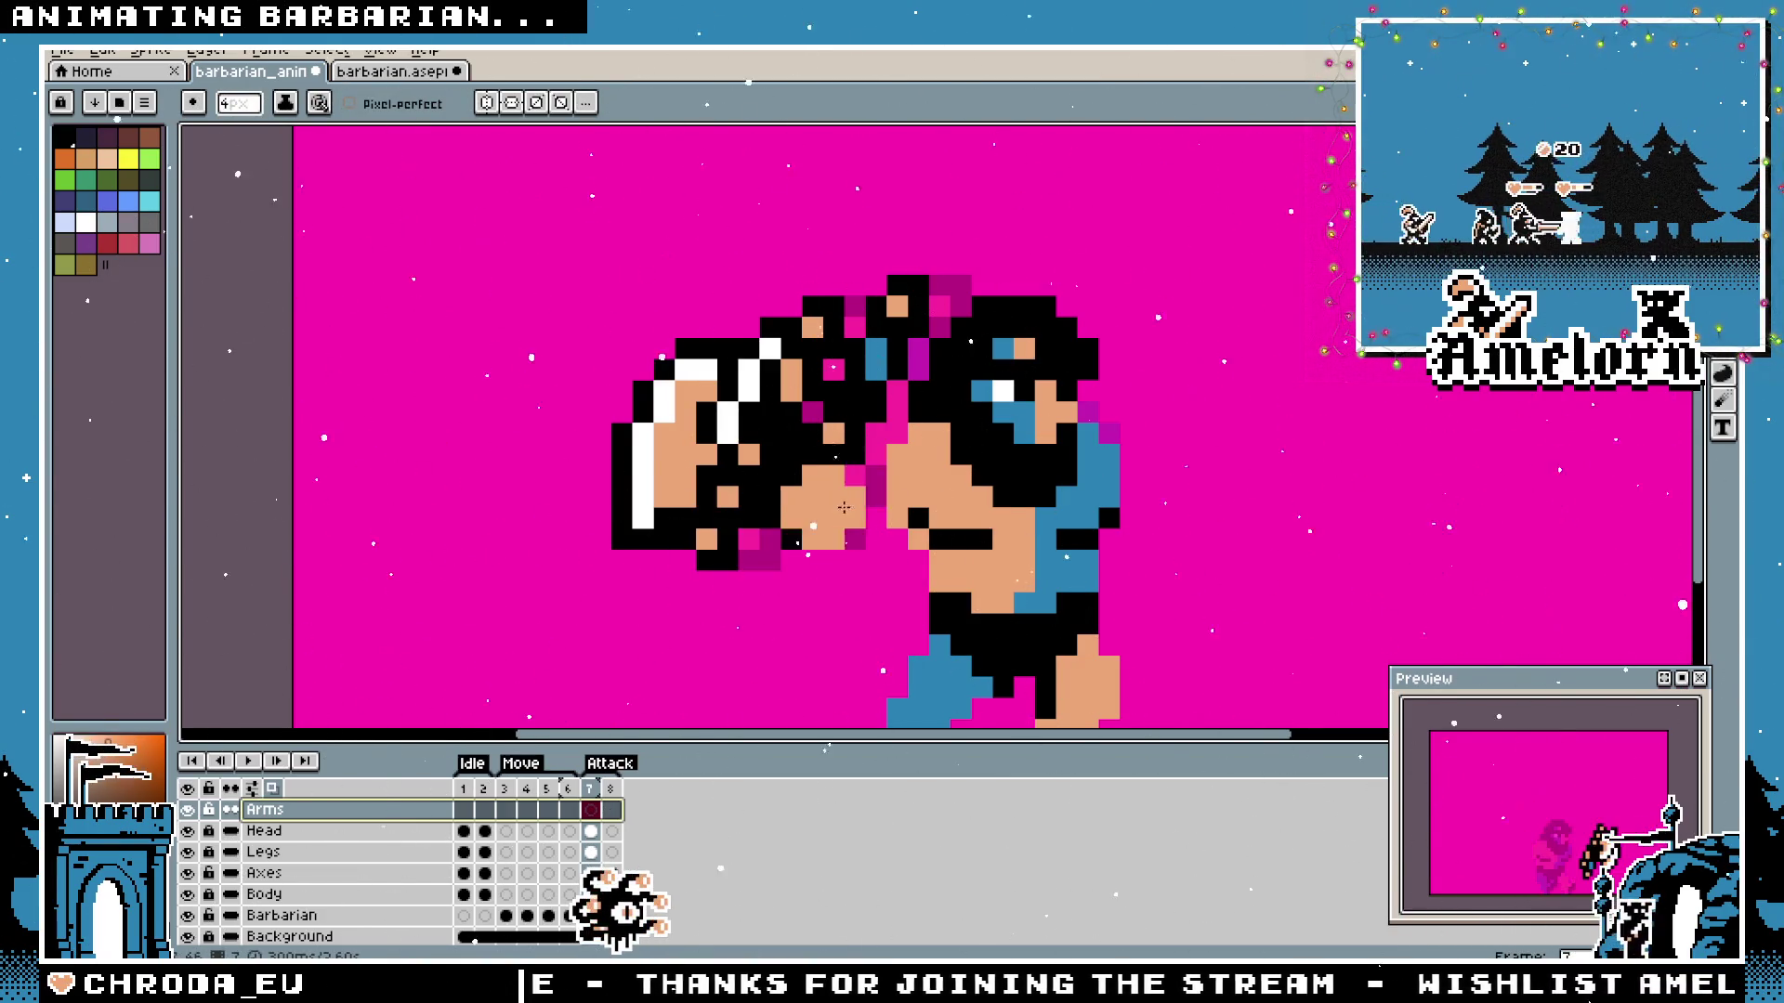
click(920, 457)
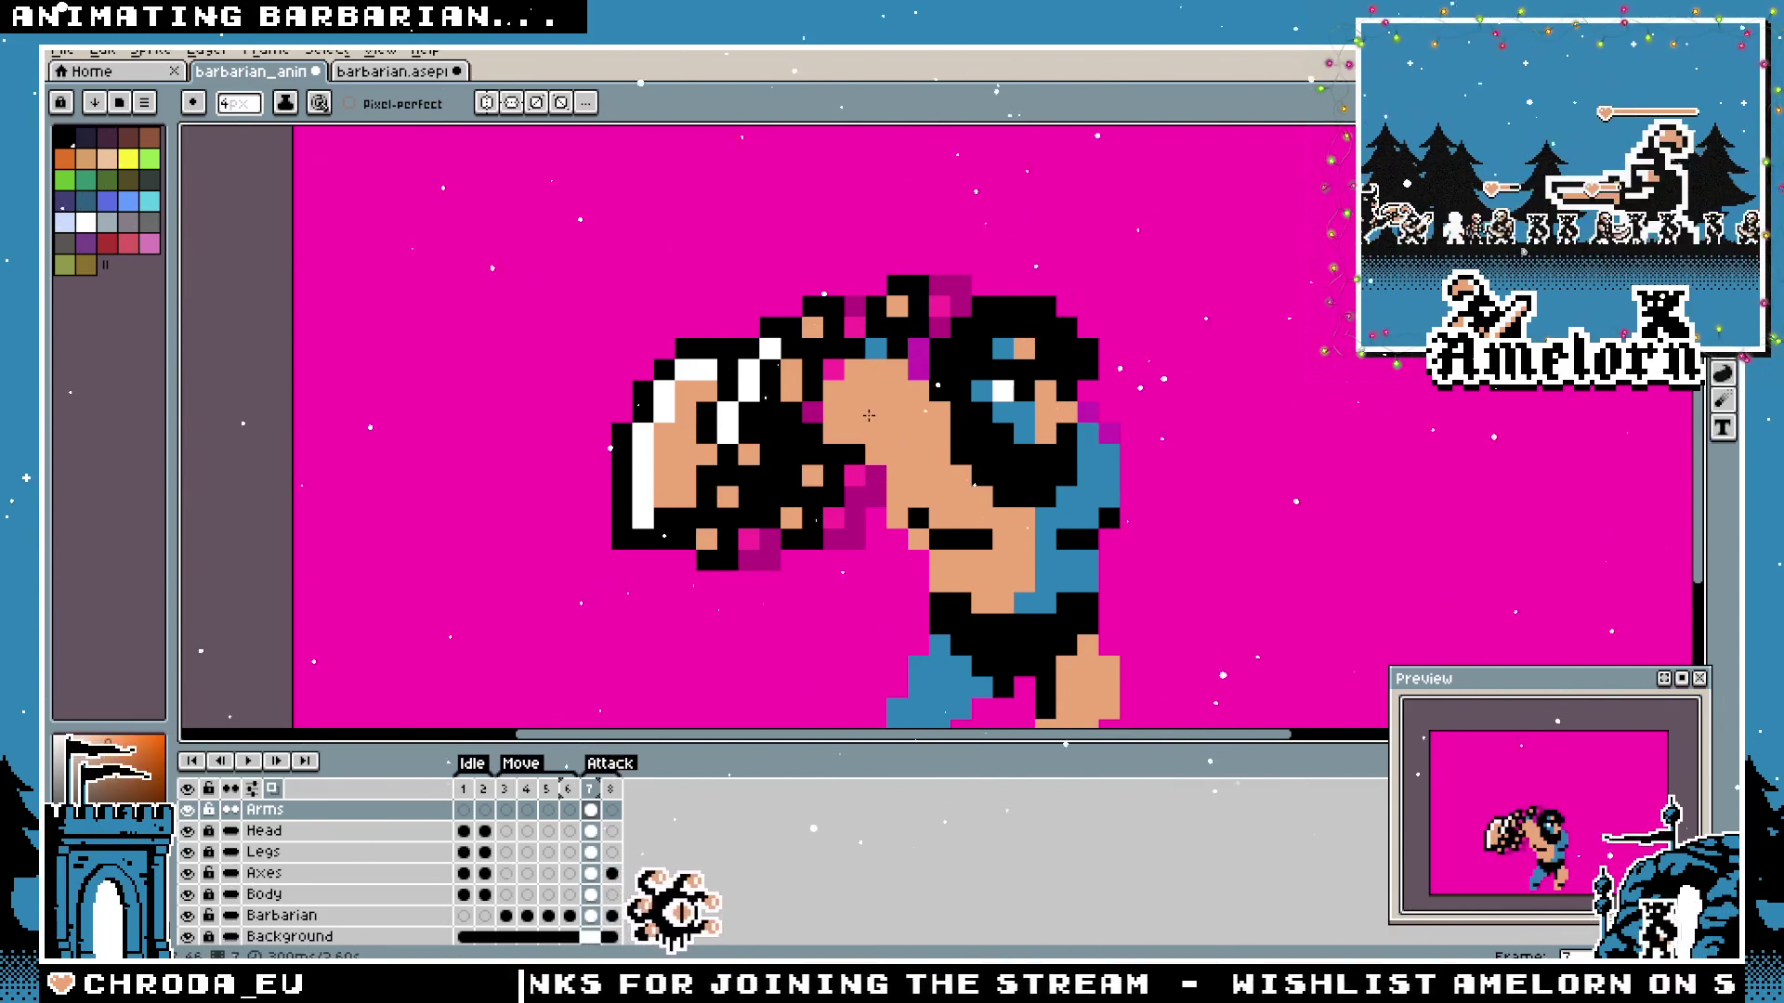
key(minus)
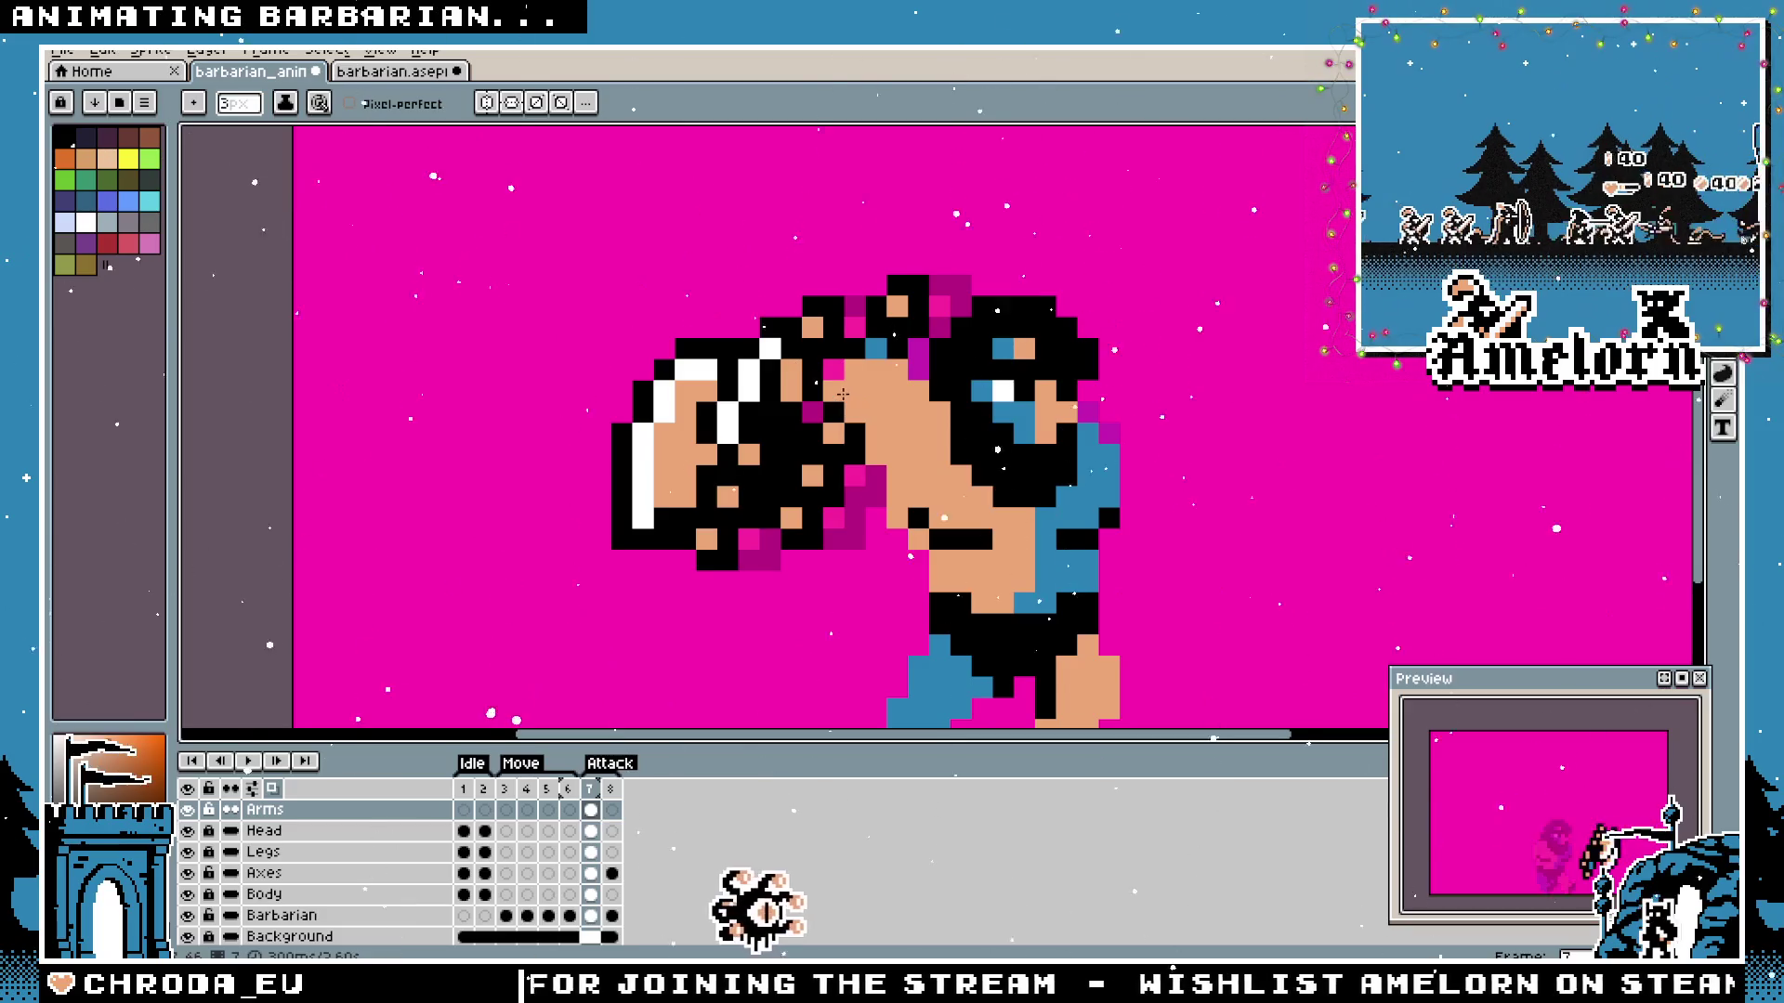
scroll(948, 501, down, 2)
scroll(1054, 565, down, 2)
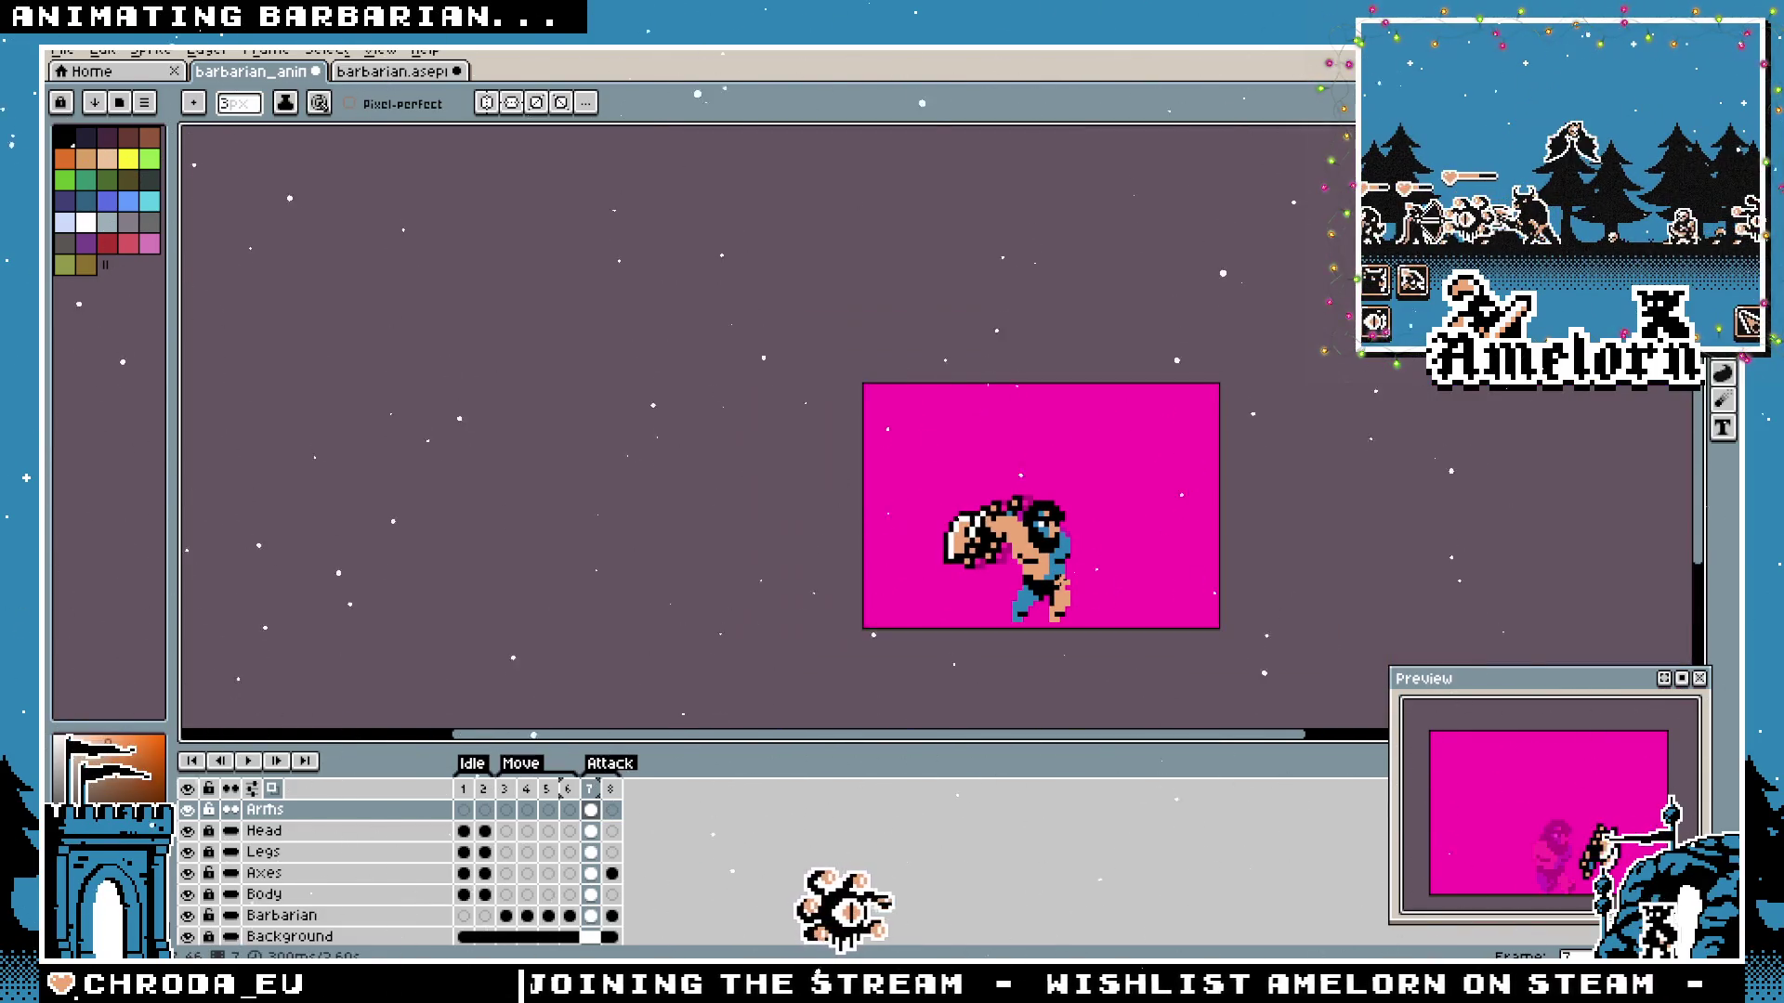
scroll(971, 531, up, 2)
scroll(972, 530, up, 2)
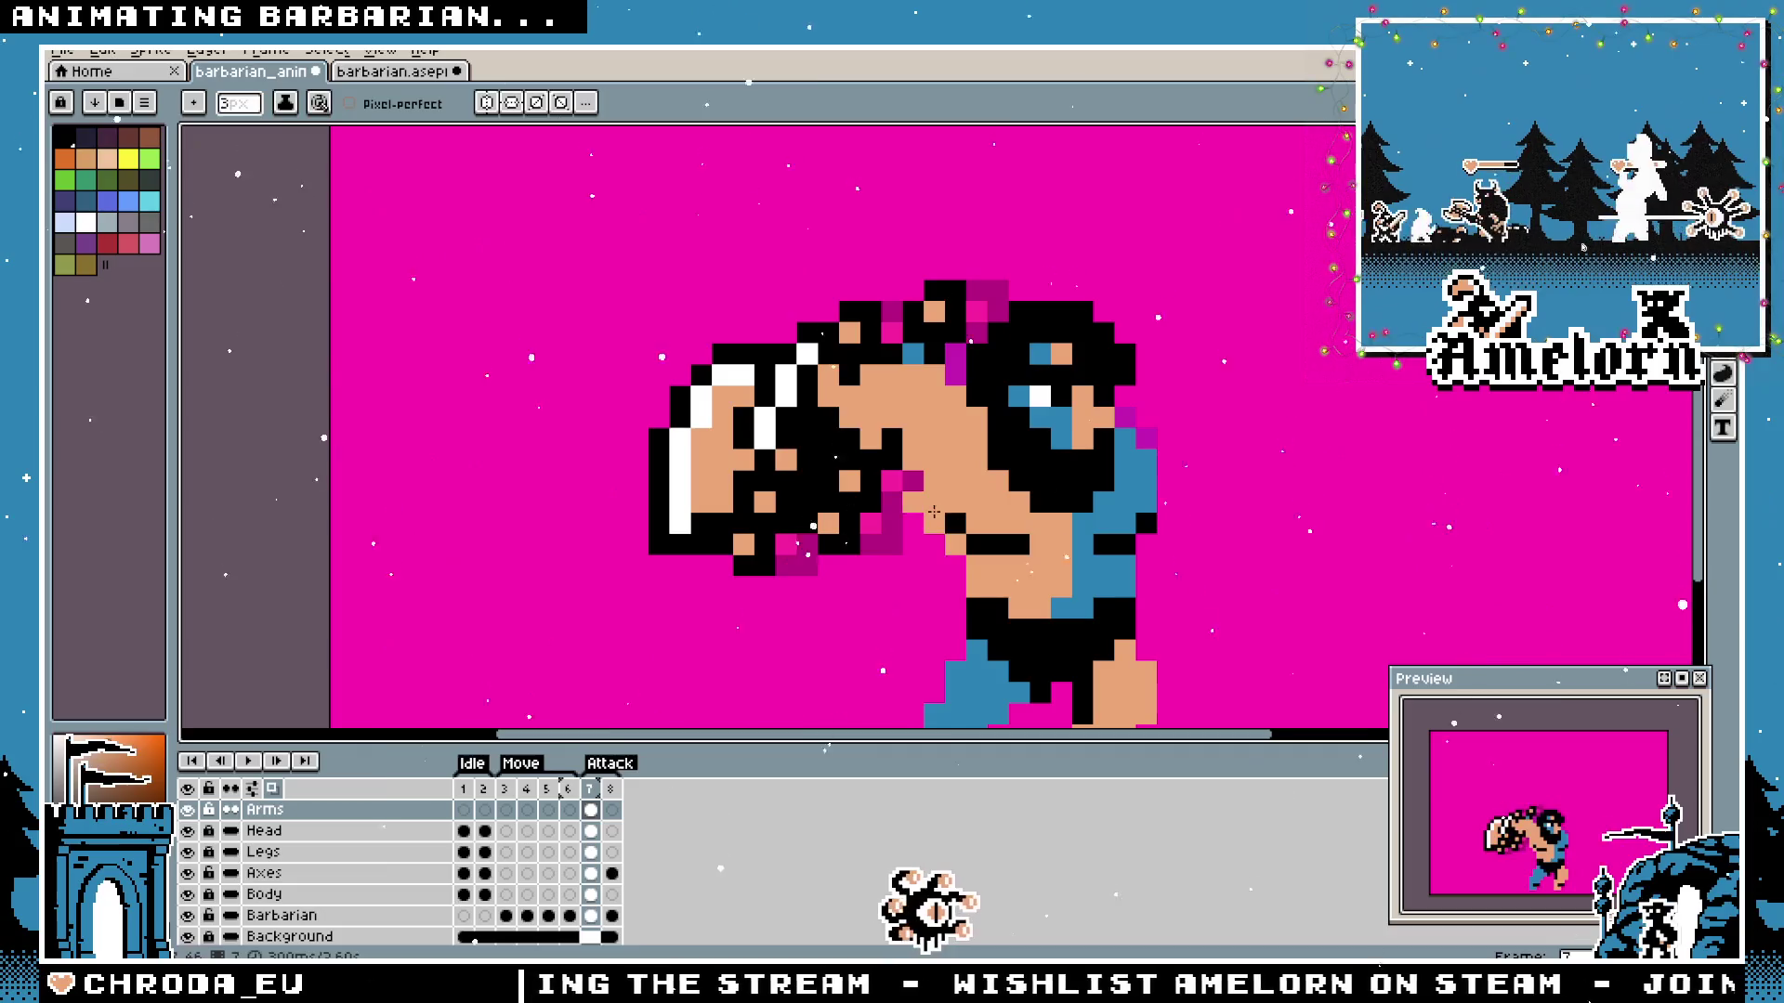
key(ctrl)
key(ctrl+z)
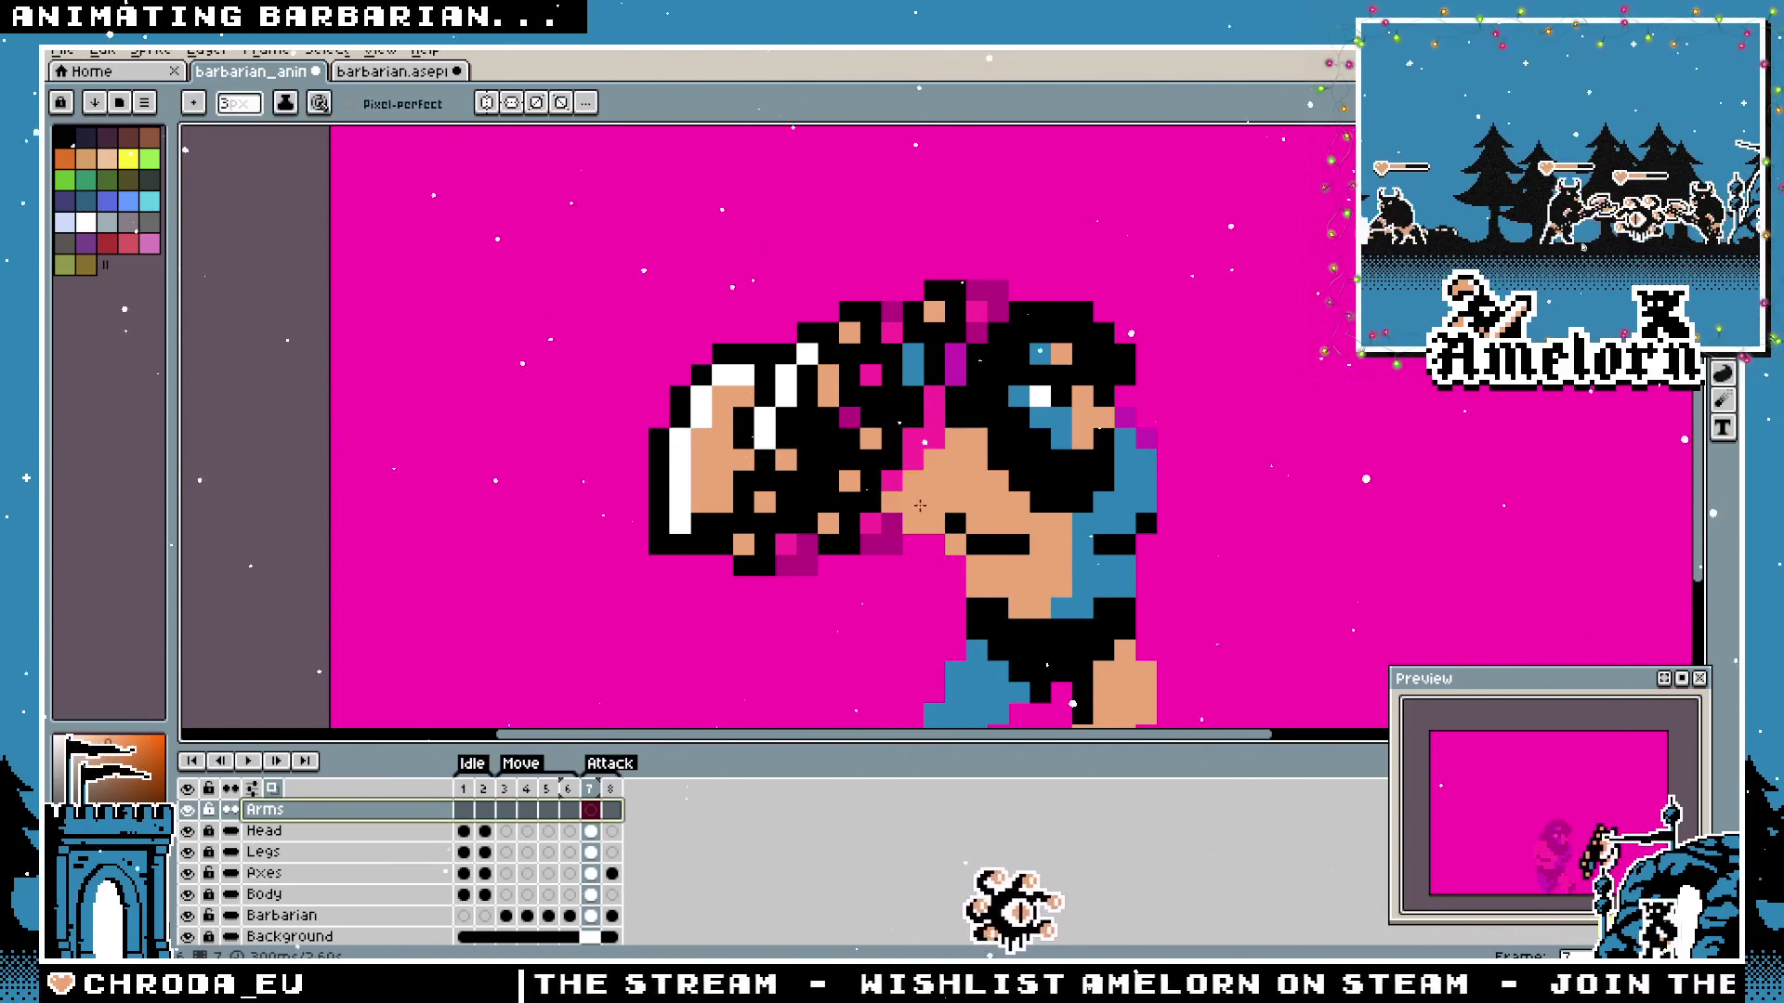
key(ctrl+z)
key(ctrl+z)
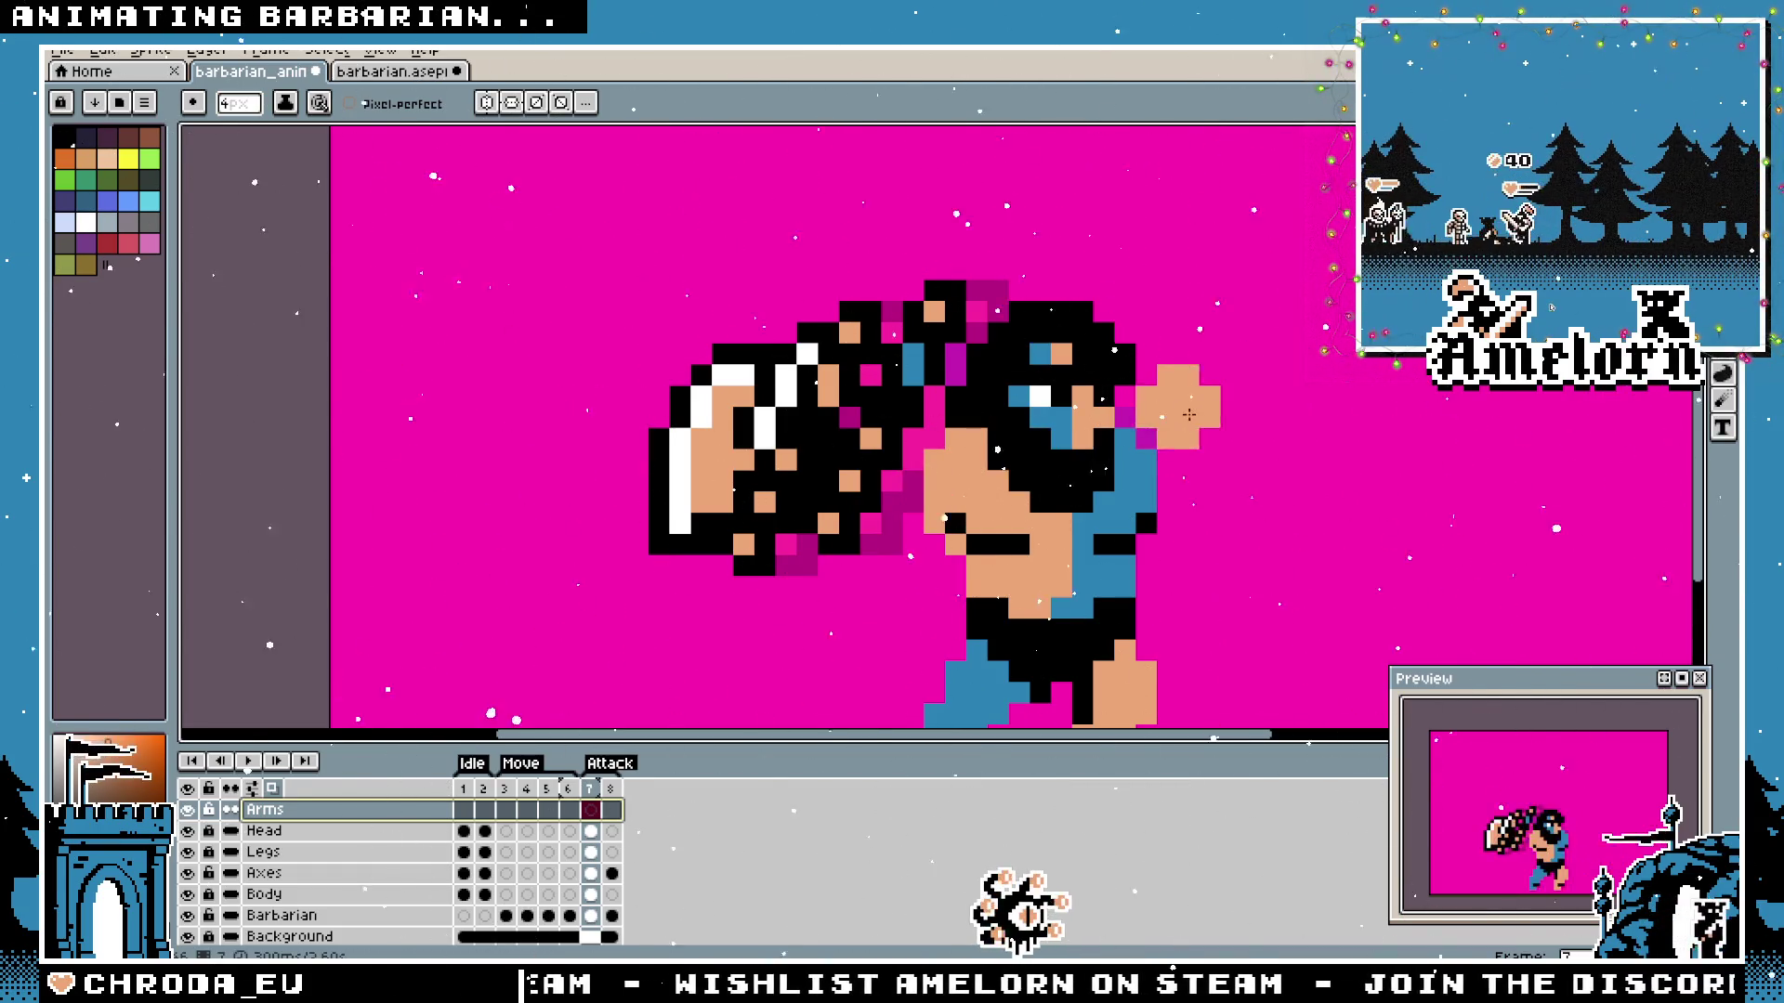
Fade the Axes layer to 25% opacity and hide a layer so the arm is visible.
right_click(284, 874)
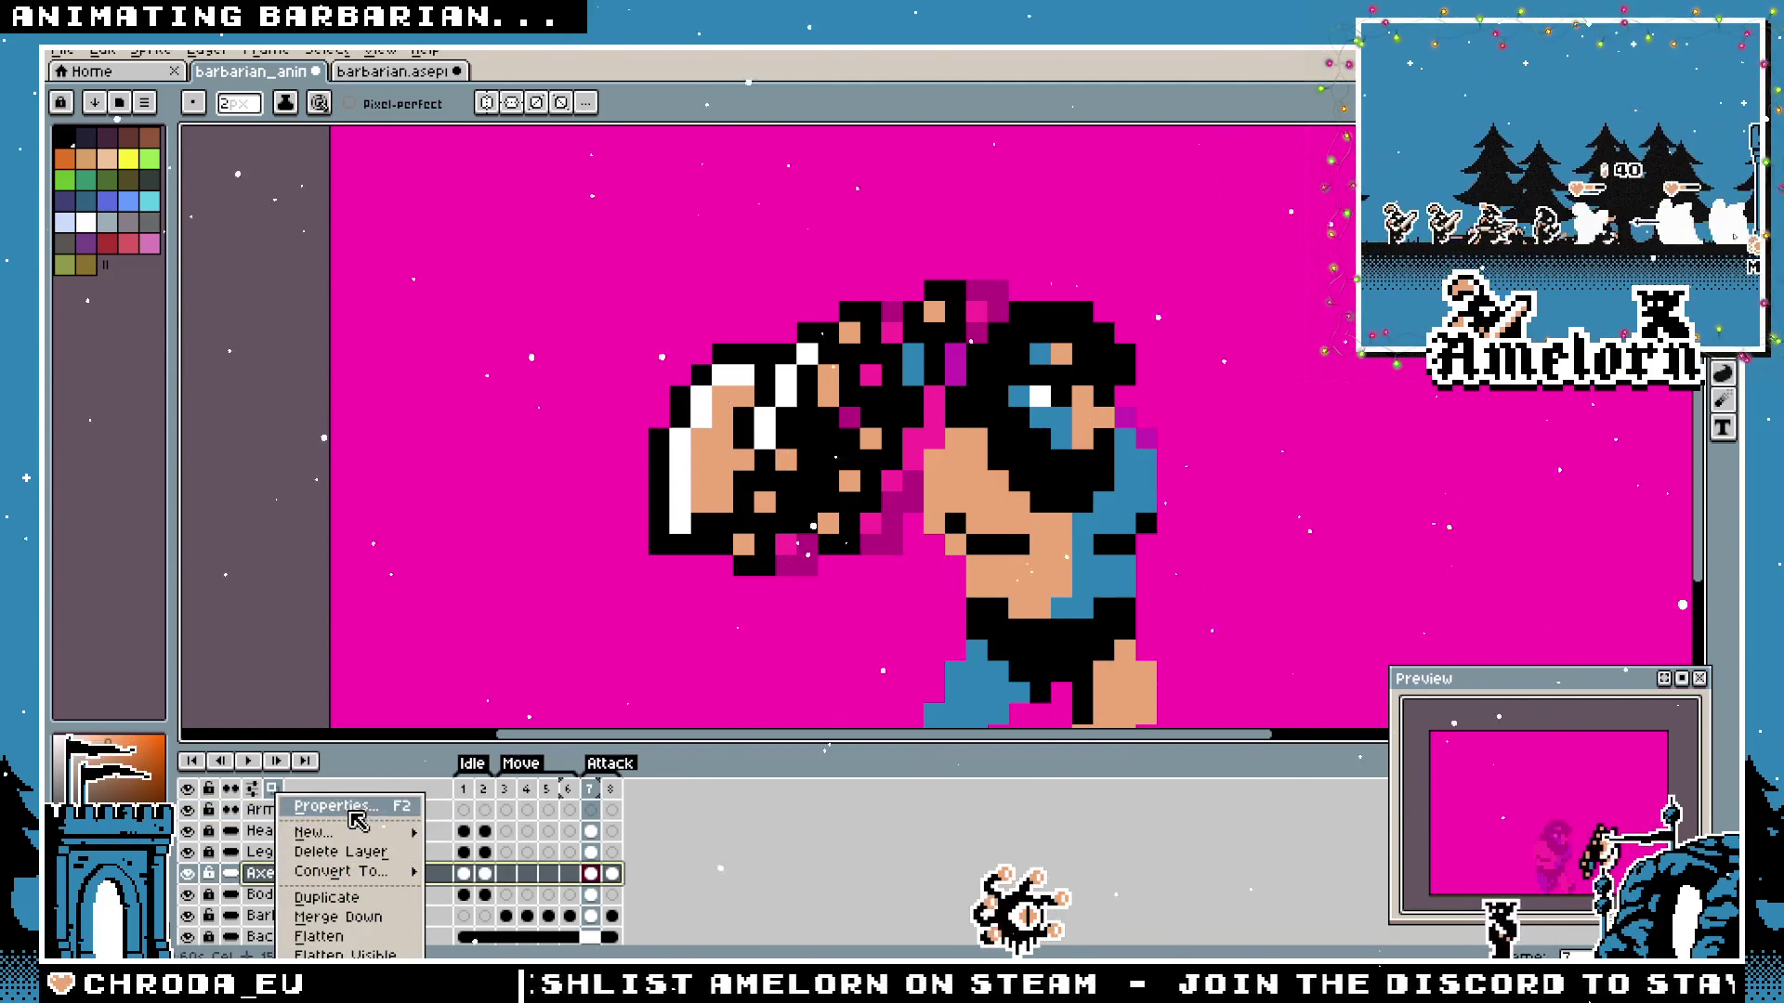
click(335, 806)
click(480, 541)
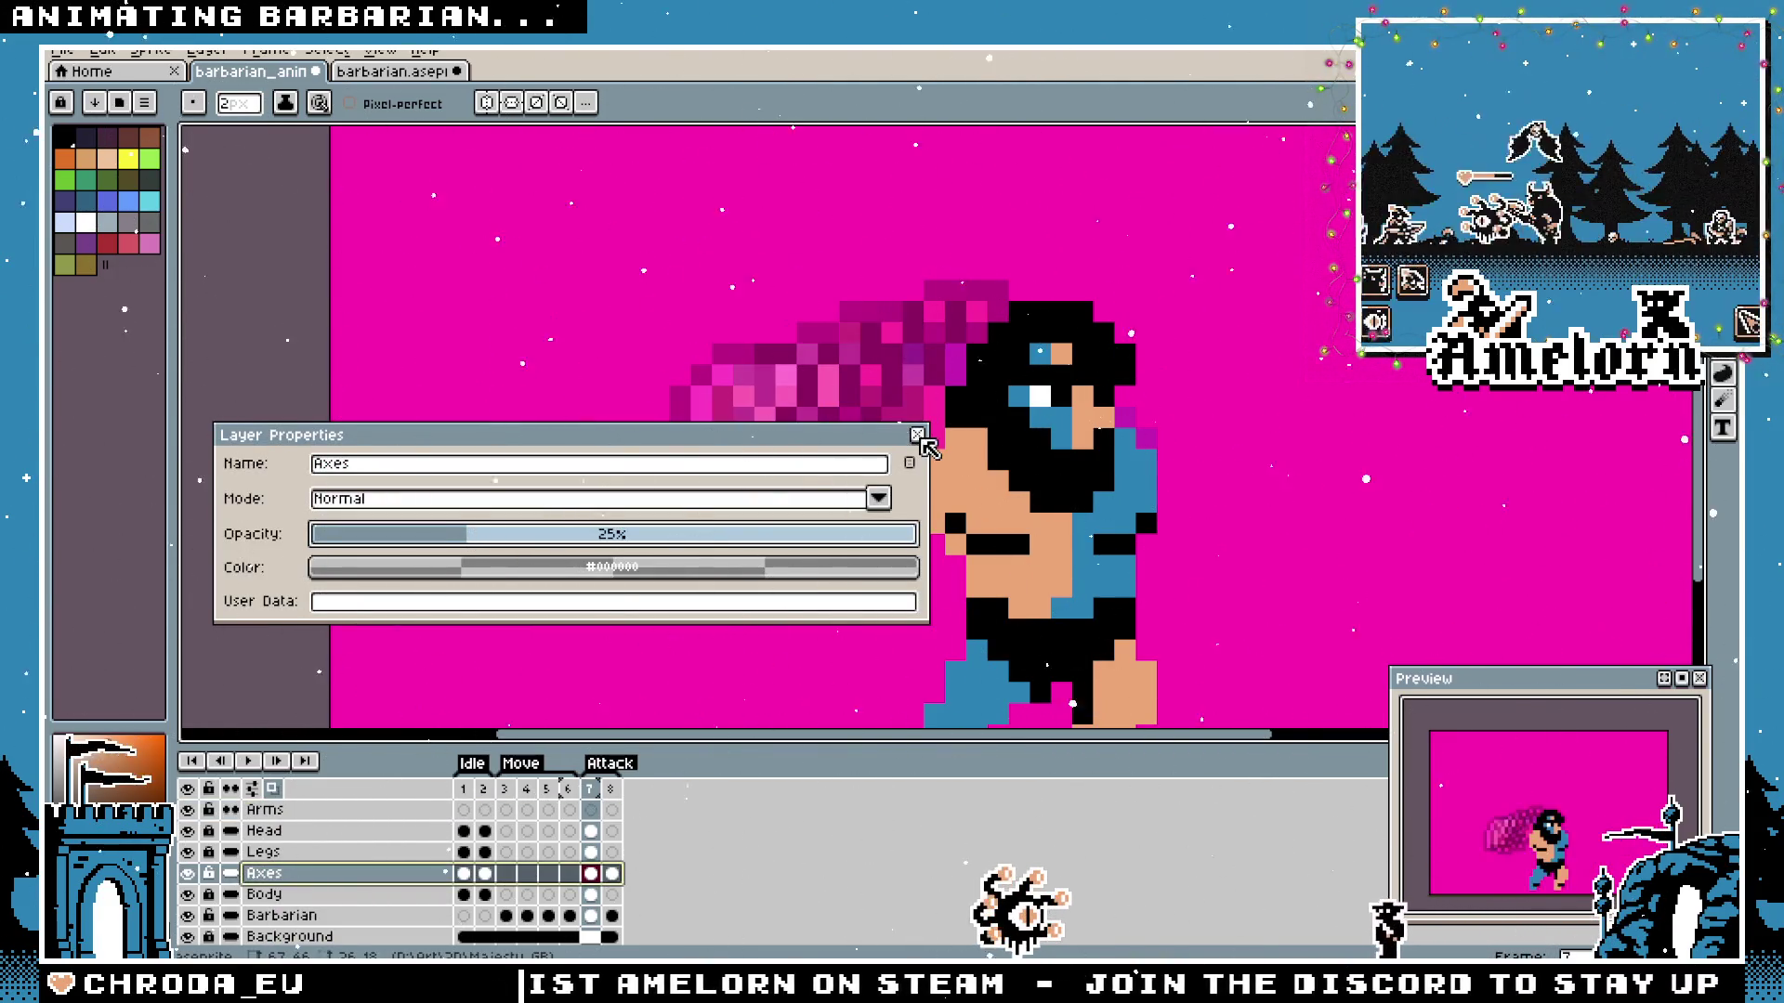
click(918, 437)
click(189, 916)
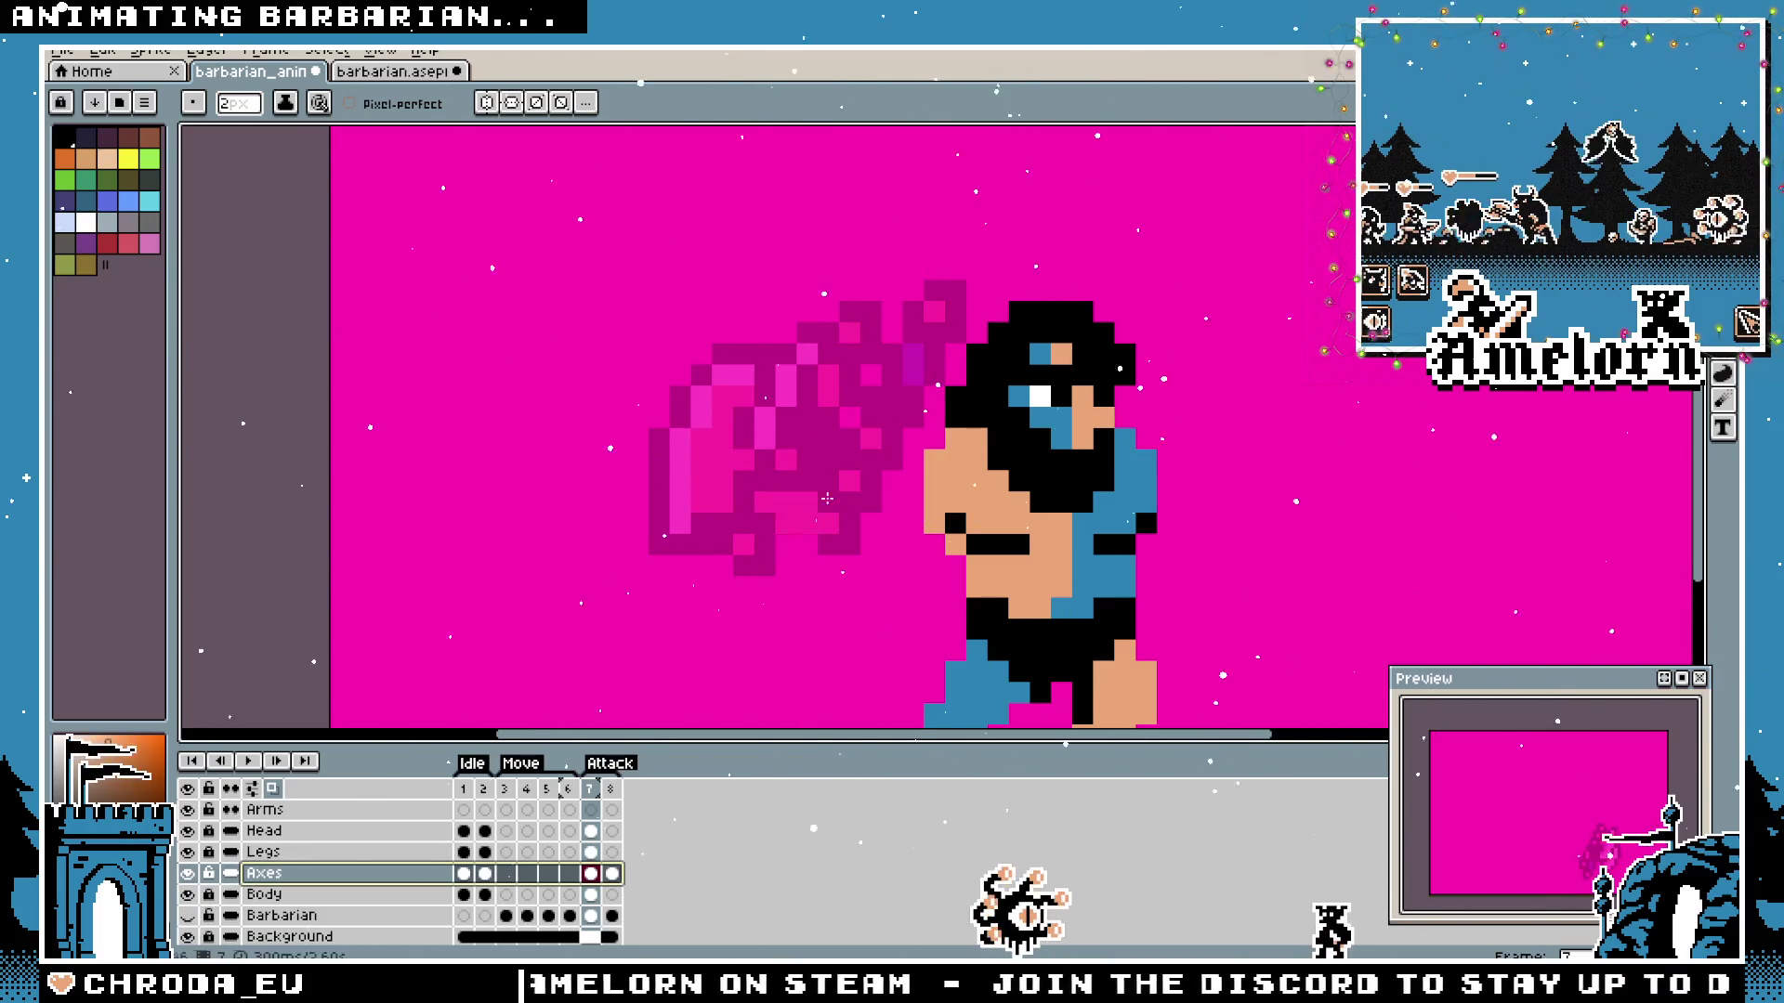
Sample the barbarian's skin colour and paint the arm on the Arms layer extending left toward the axe.
key(alt)
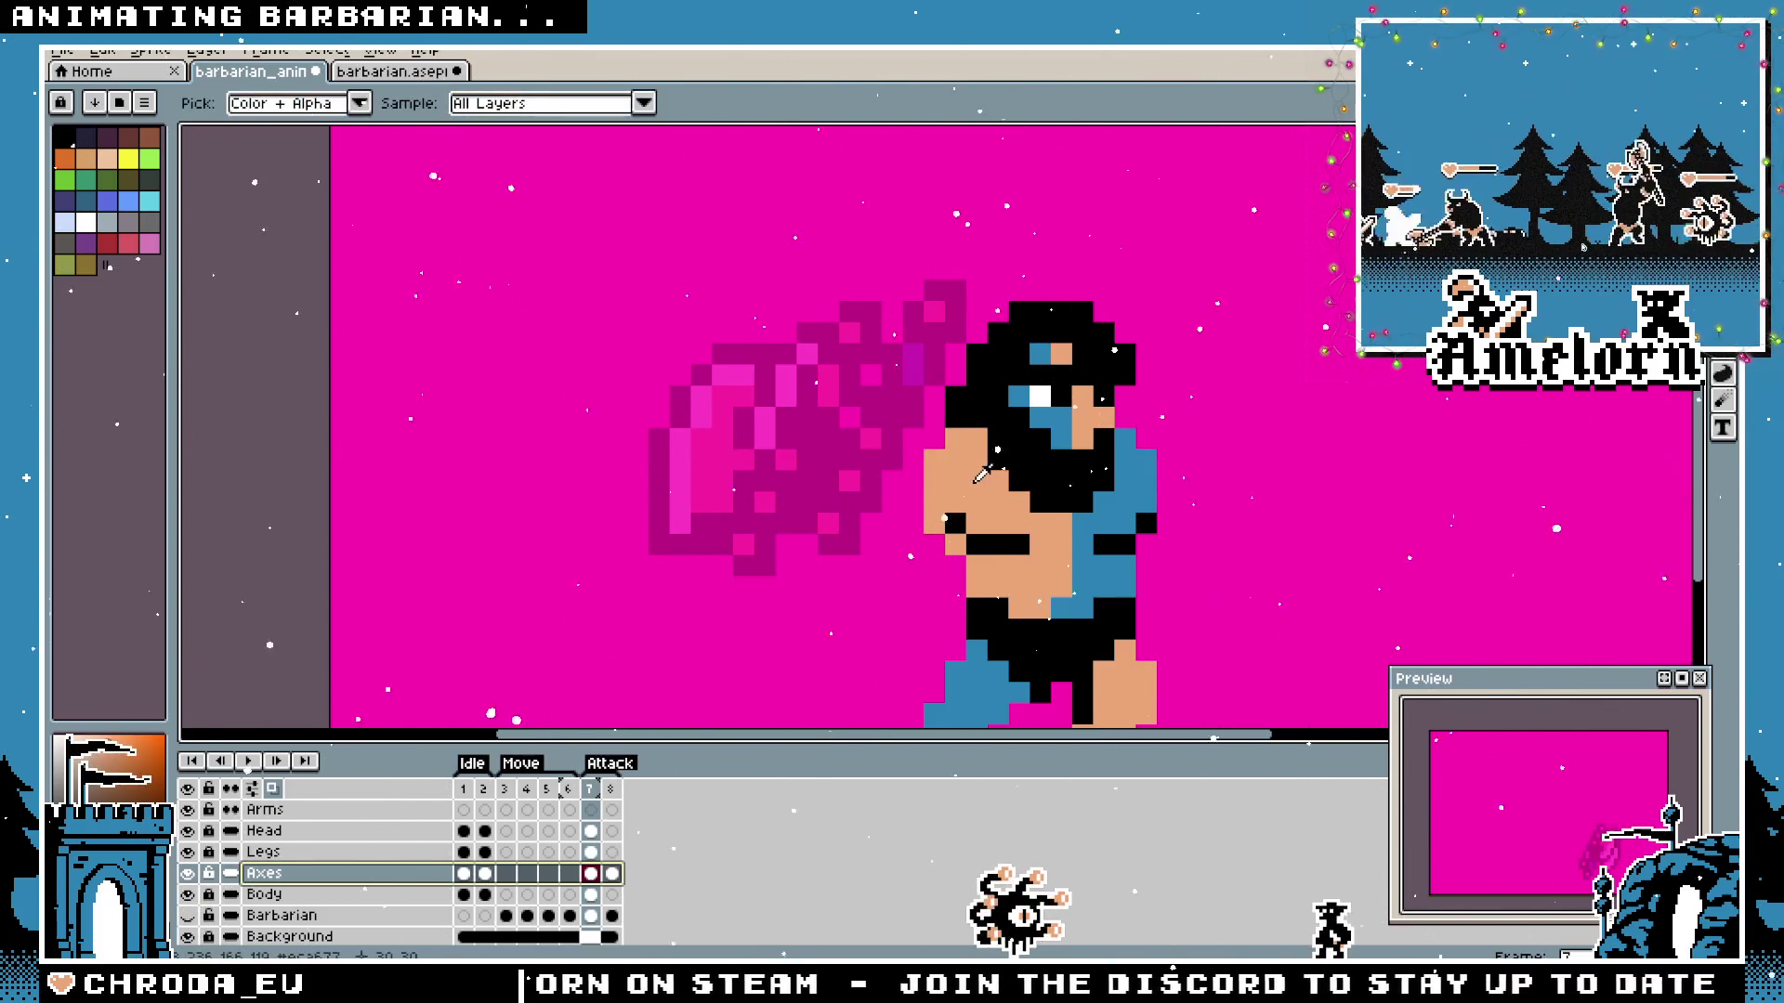
alt+click(969, 473)
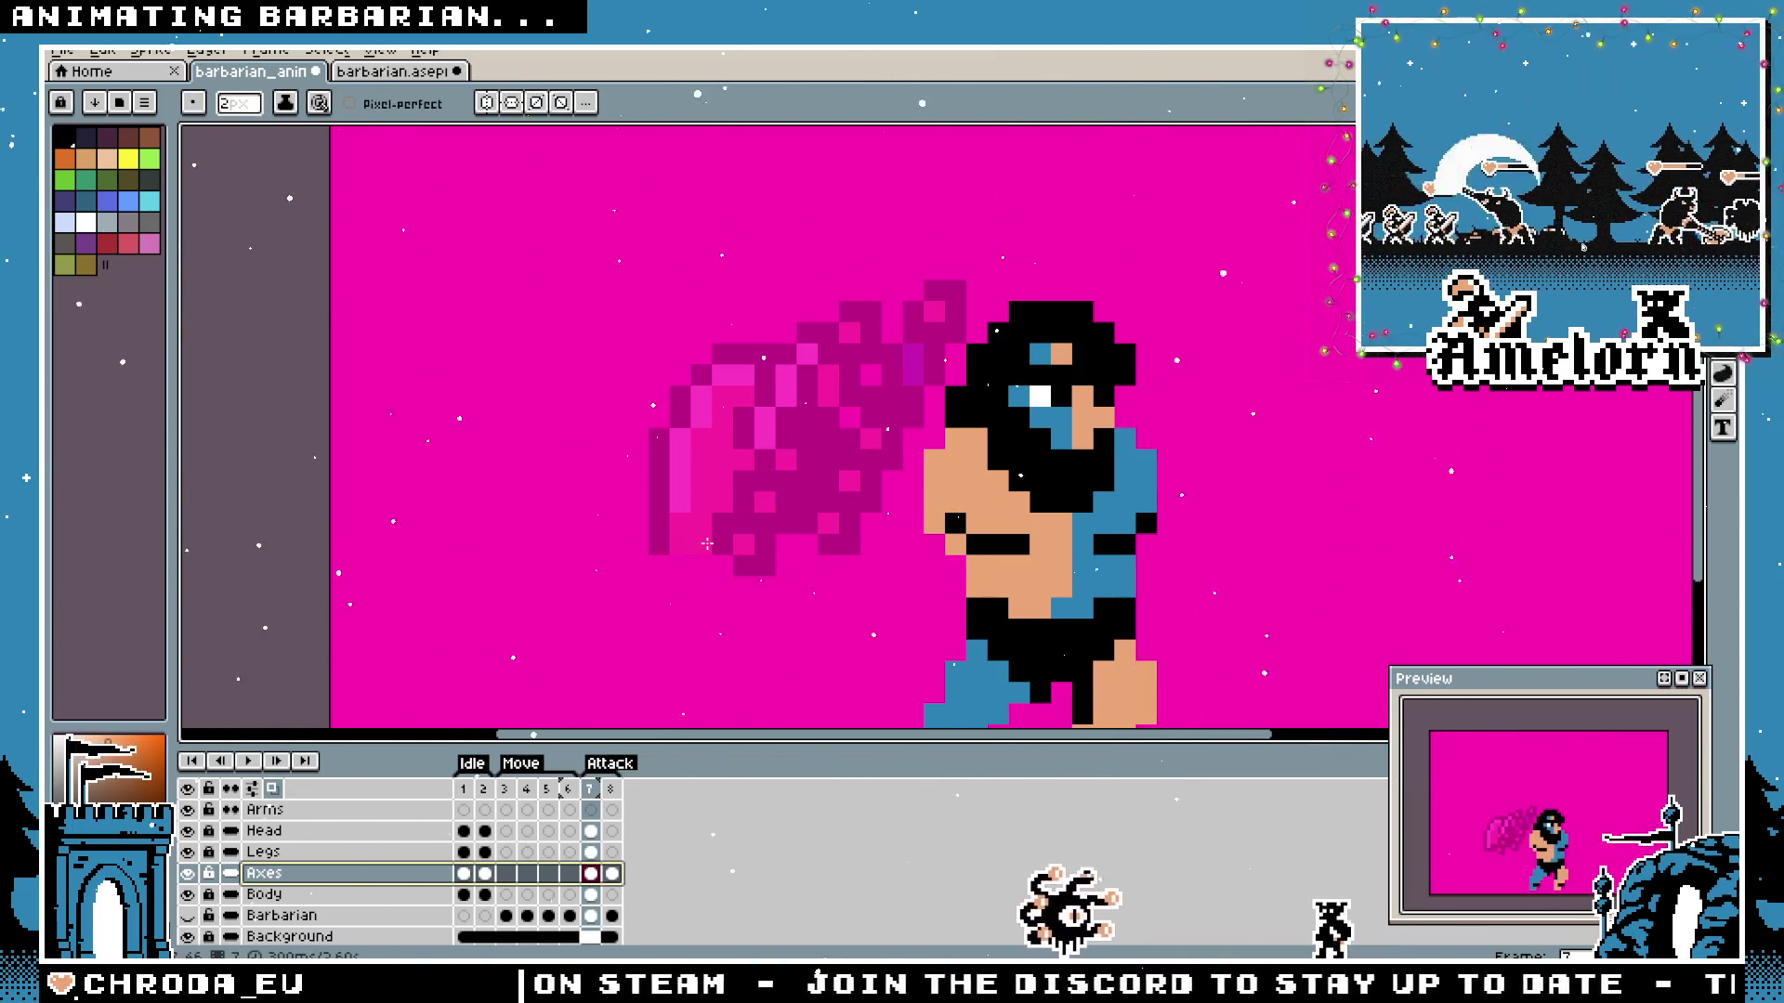
click(264, 810)
drag(888, 461, 935, 451)
click(951, 448)
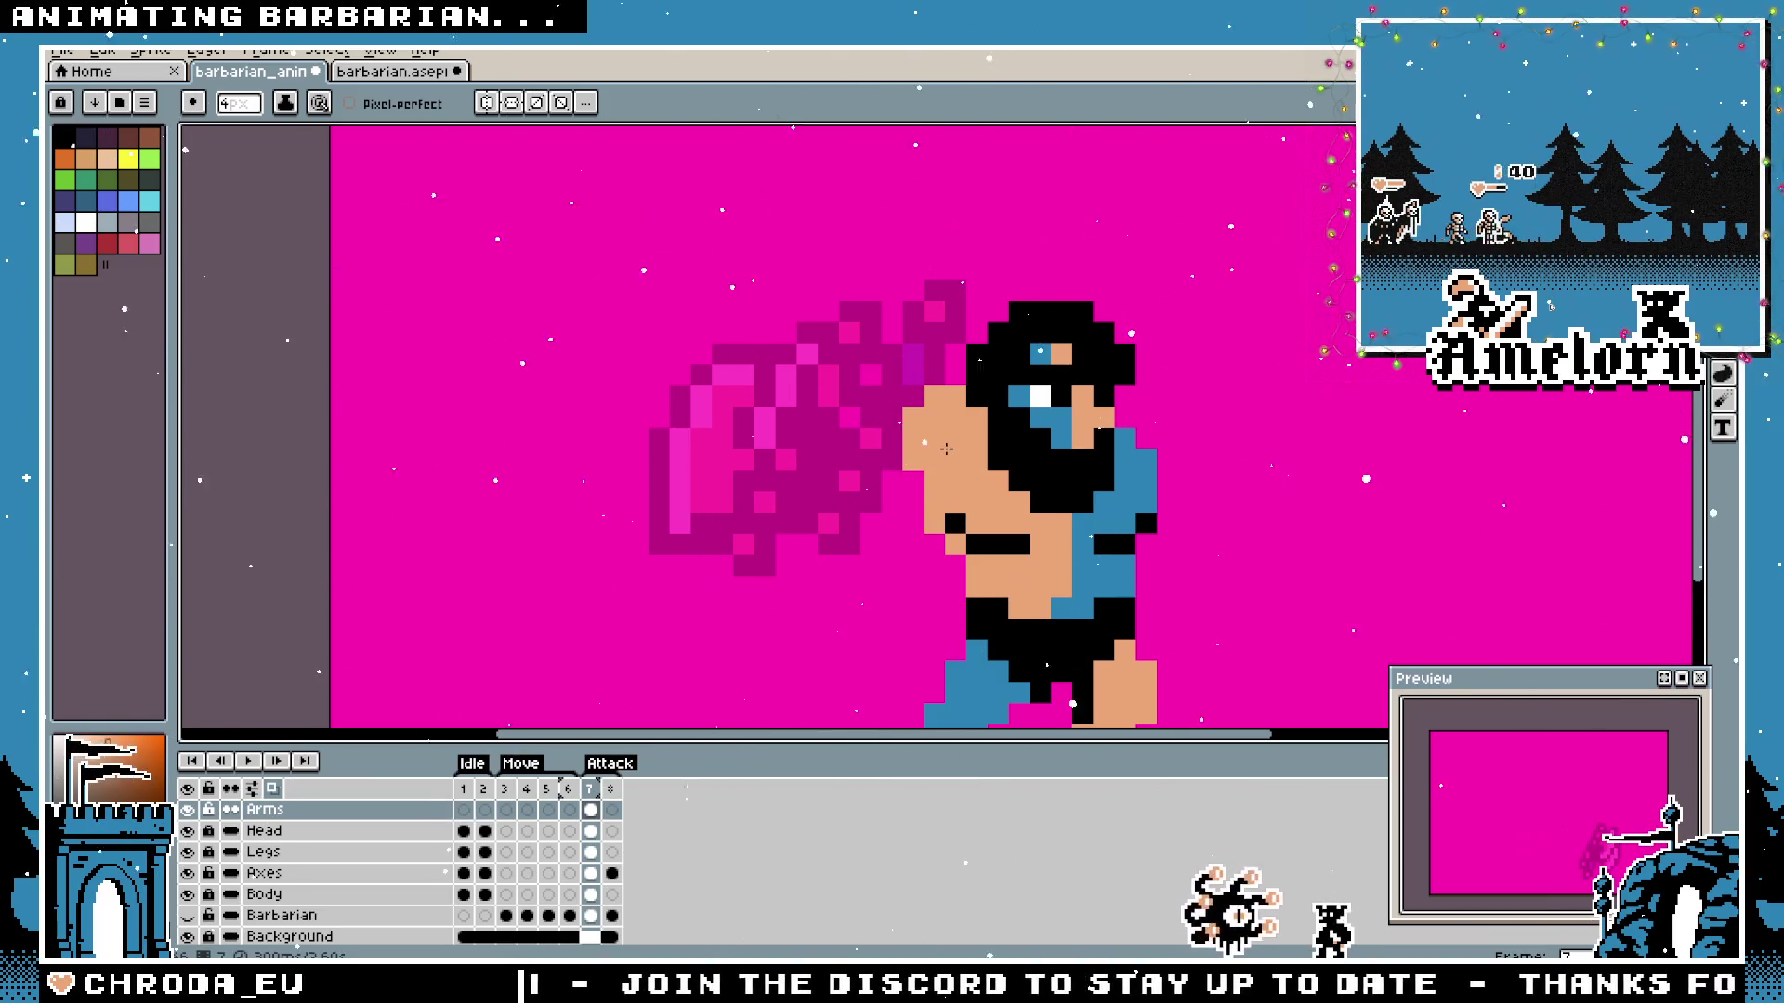
mouse_move(945, 449)
mouse_down()
mouse_move(892, 419)
mouse_move(920, 440)
mouse_move(890, 436)
mouse_up()
drag(1168, 690, 1135, 707)
scroll(1134, 707, down, 5)
scroll(1116, 650, up, 3)
scroll(1116, 649, up, 1)
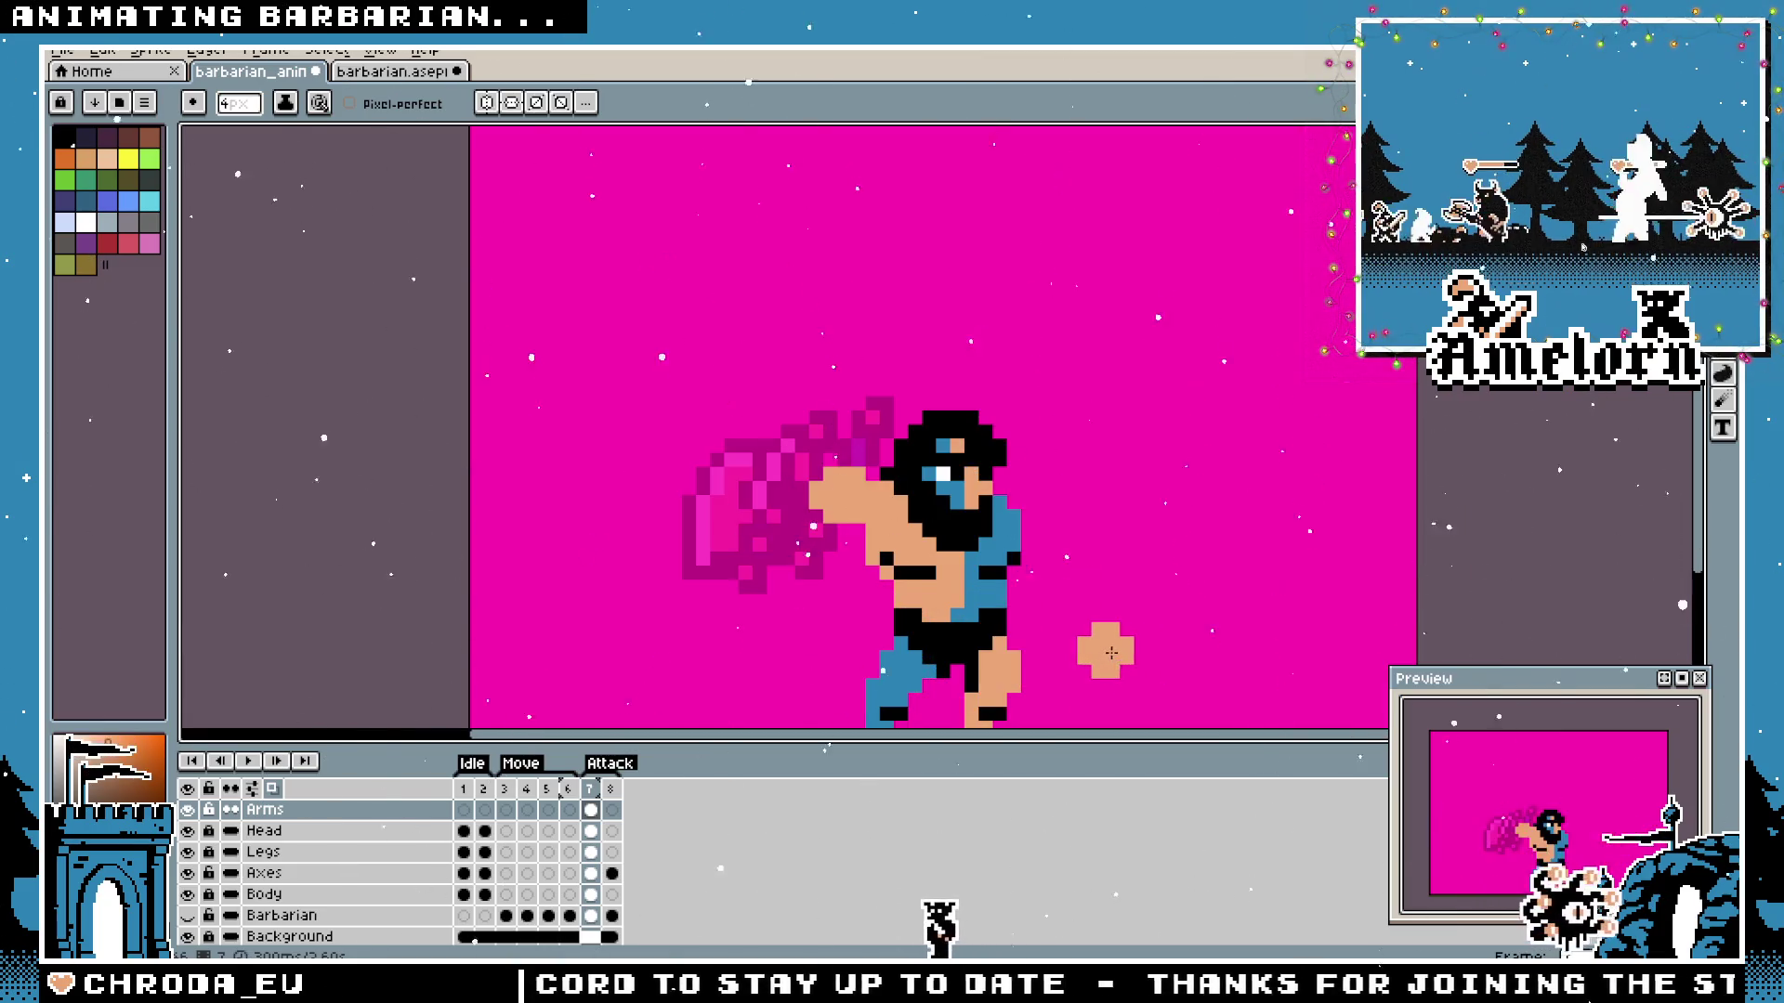
scroll(1100, 637, up, 3)
scroll(959, 577, down, 3)
scroll(710, 465, up, 1)
key(e)
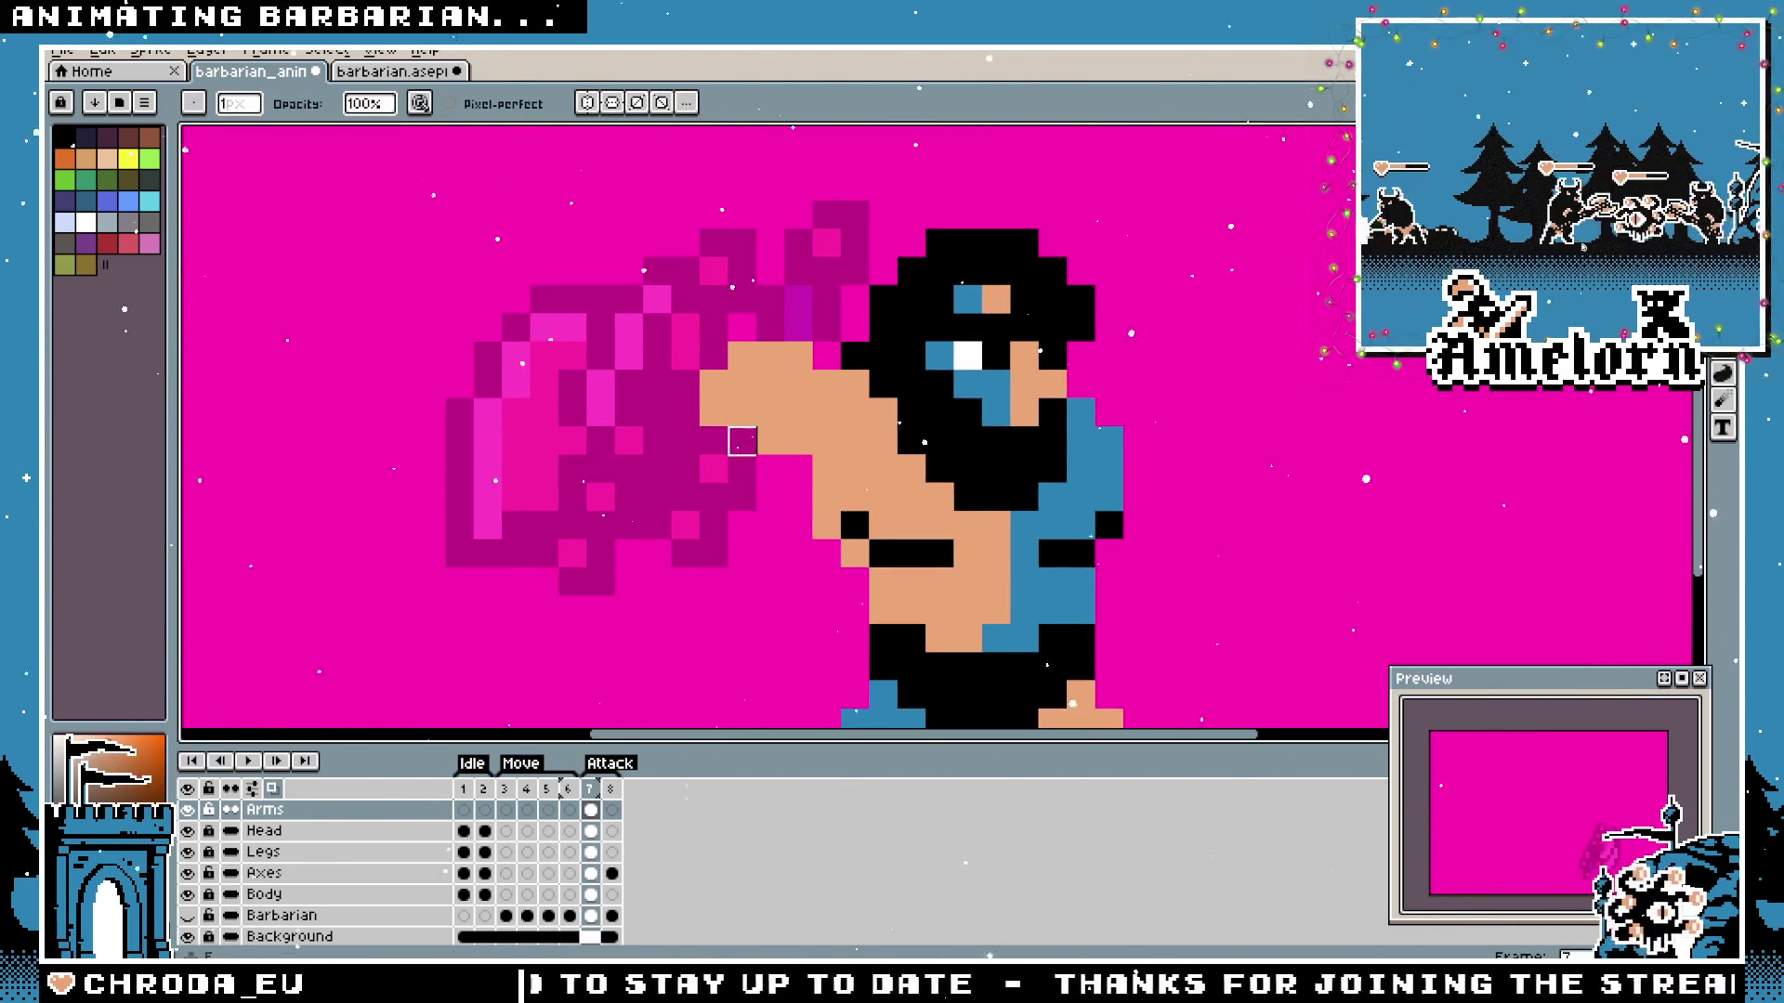
scroll(632, 522, down, 2)
scroll(696, 371, up, 3)
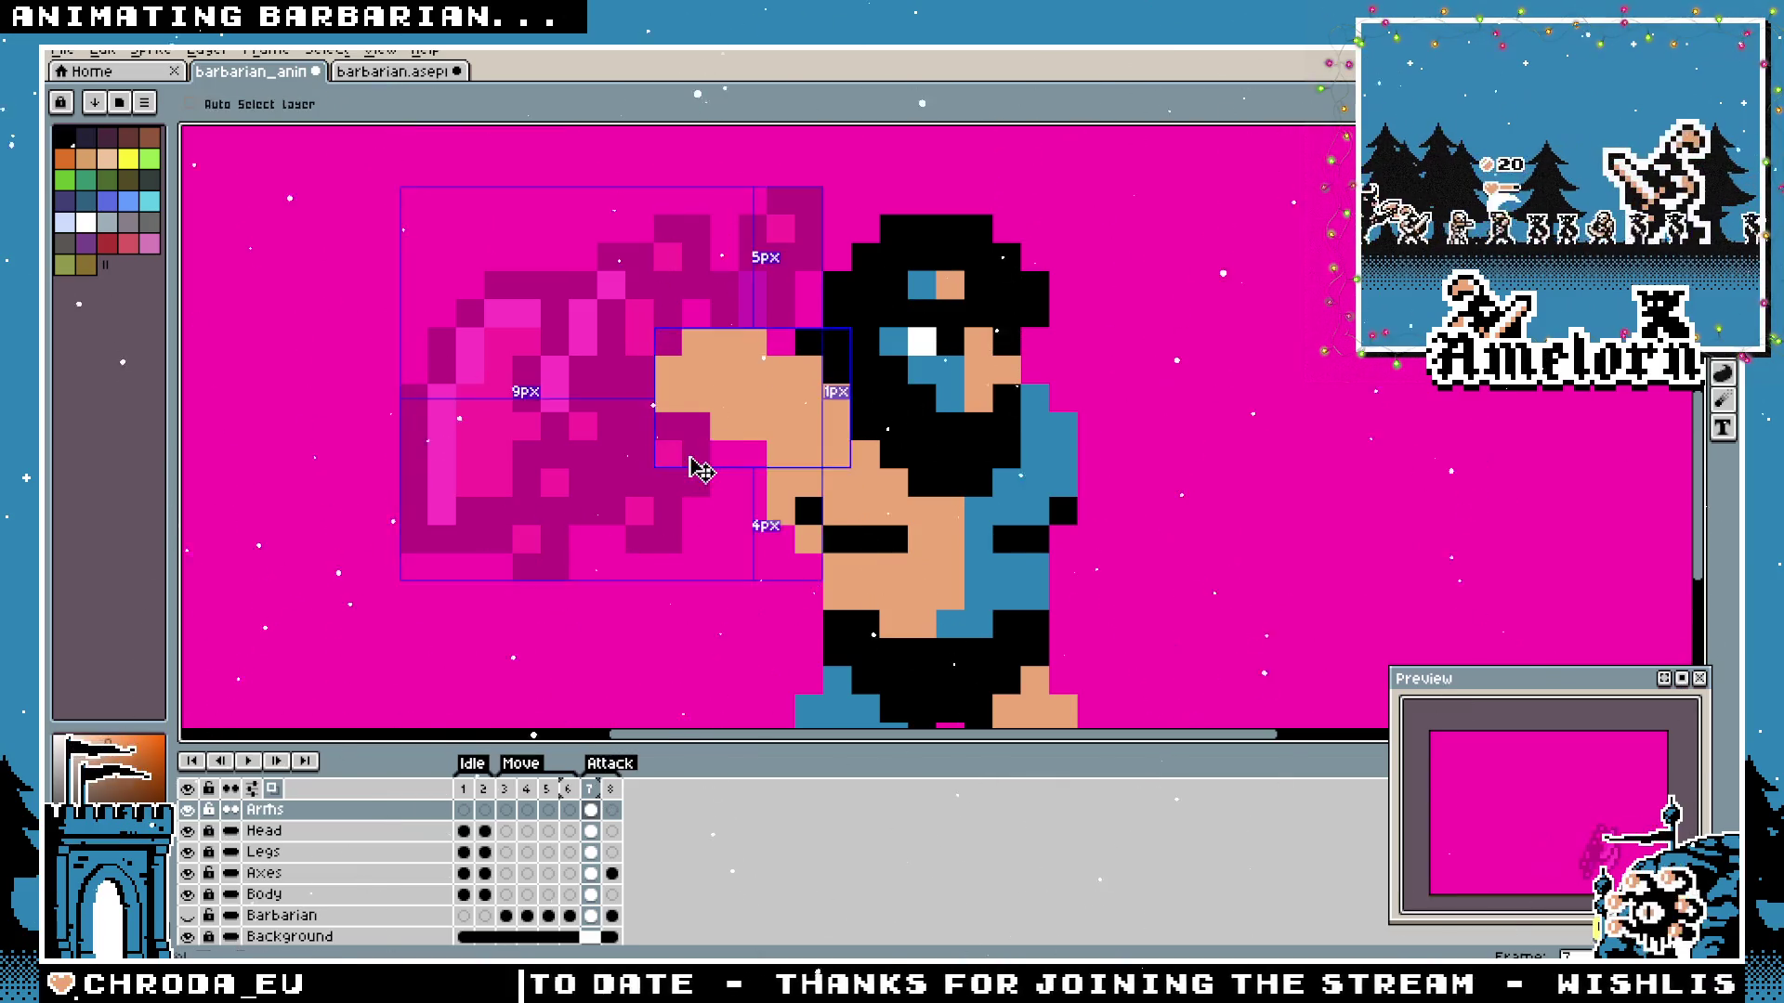
scroll(676, 460, down, 1)
scroll(673, 461, down, 1)
scroll(671, 461, down, 2)
scroll(669, 461, up, 3)
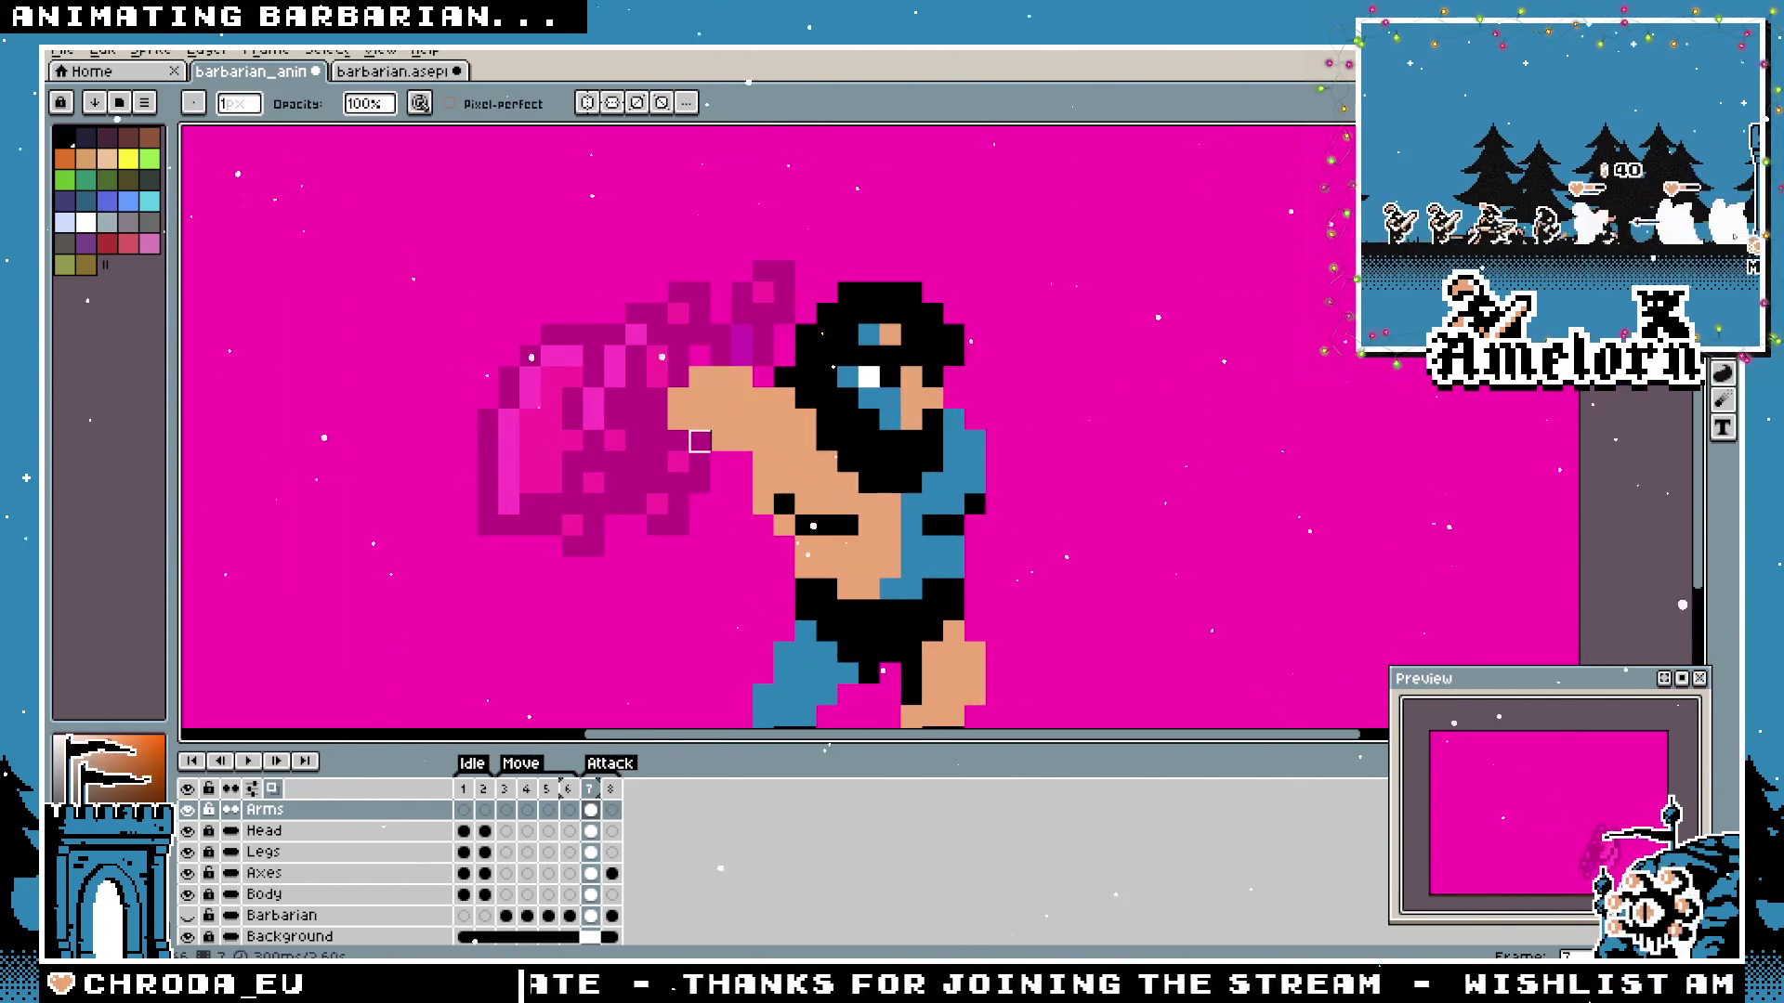
scroll(700, 421, down, 2)
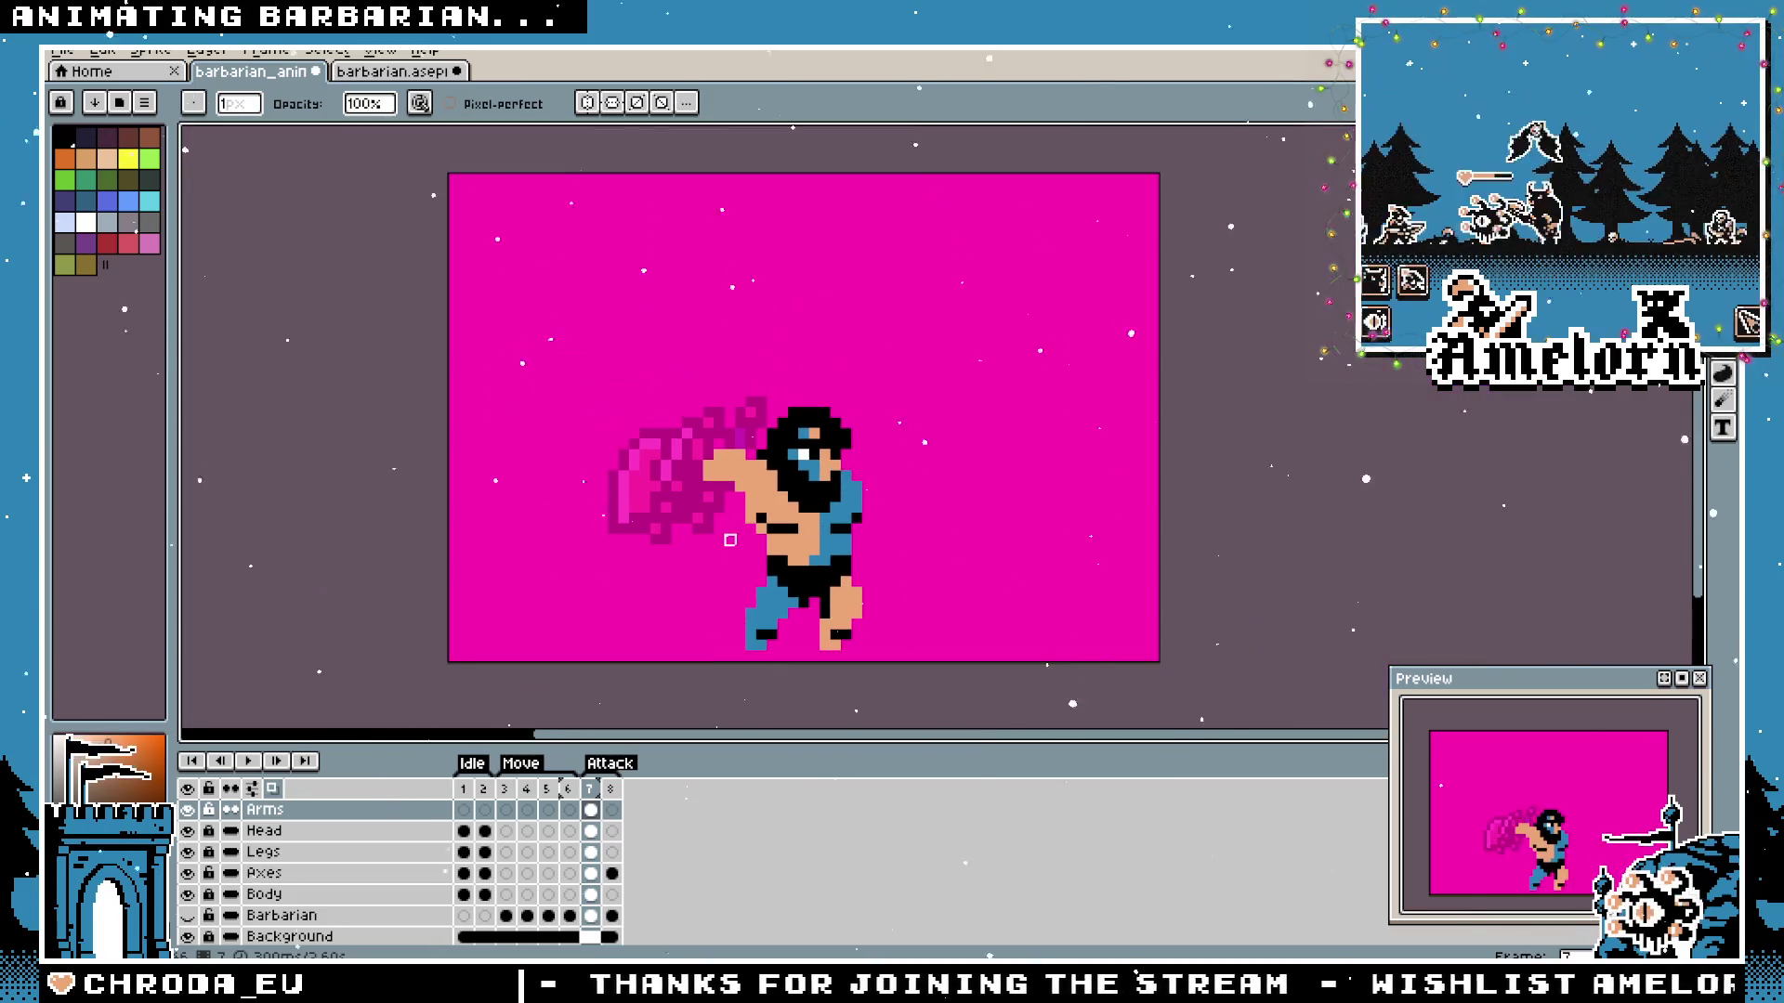
scroll(698, 508, up, 2)
scroll(708, 506, down, 2)
scroll(718, 474, up, 3)
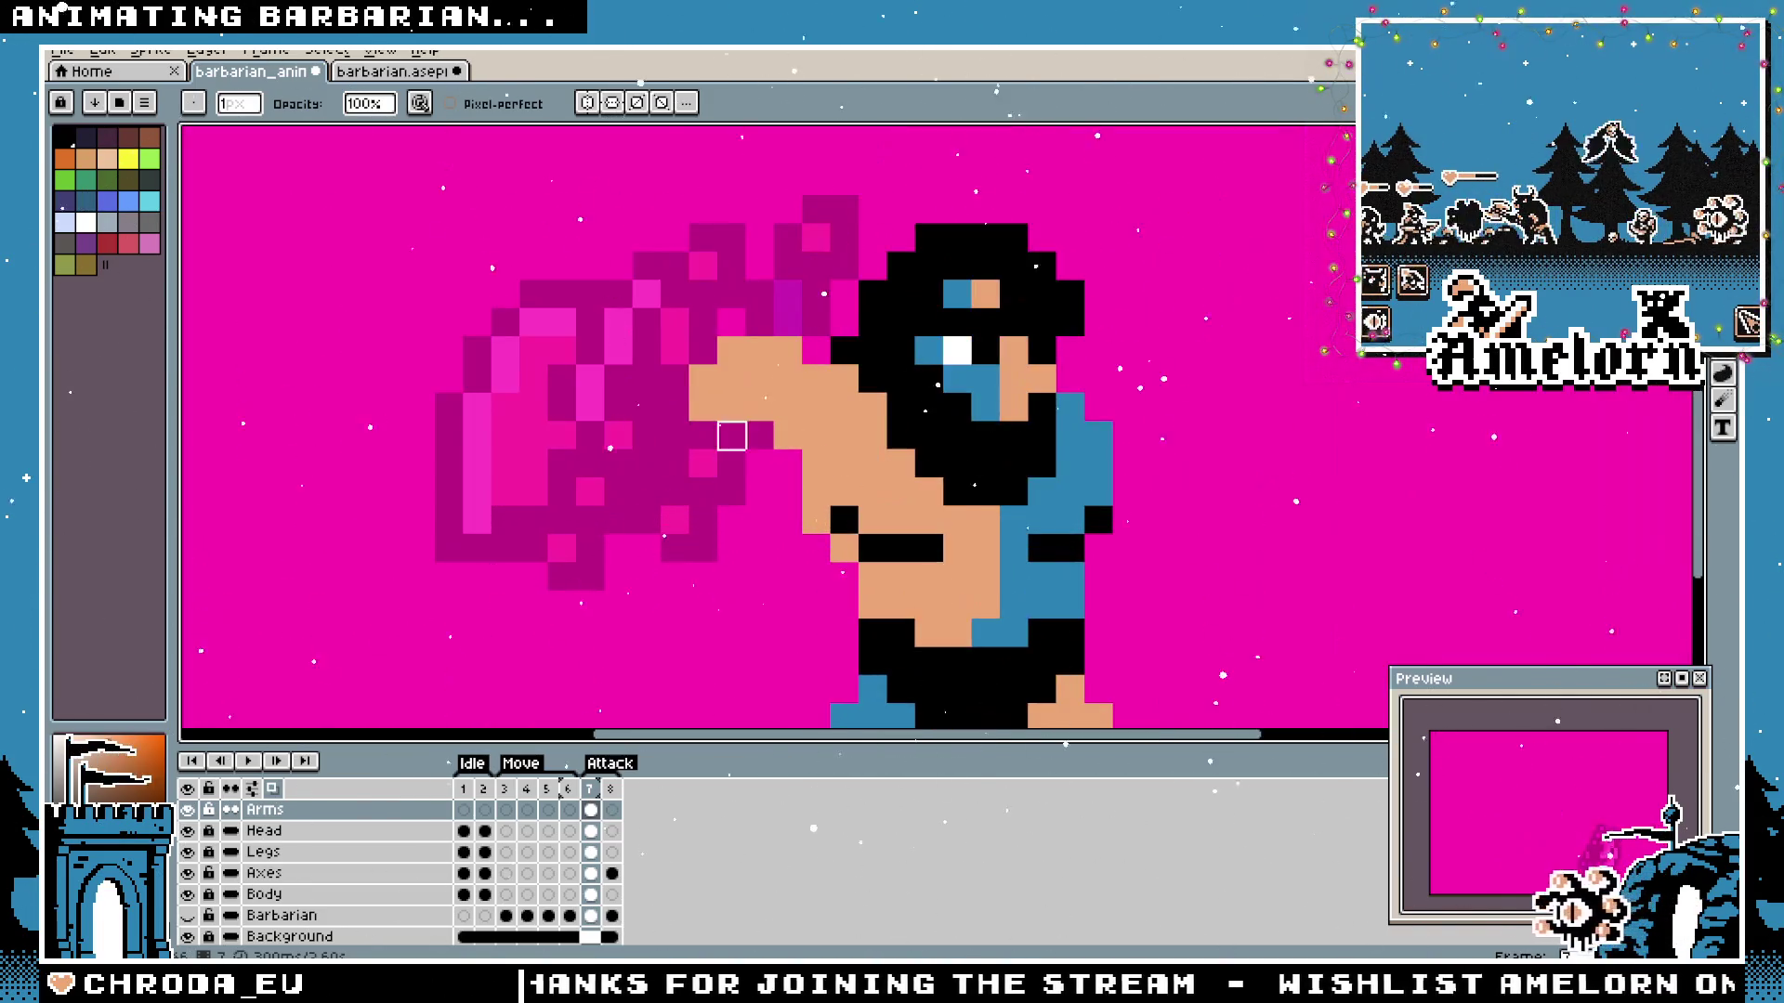
scroll(738, 460, down, 3)
scroll(747, 483, up, 2)
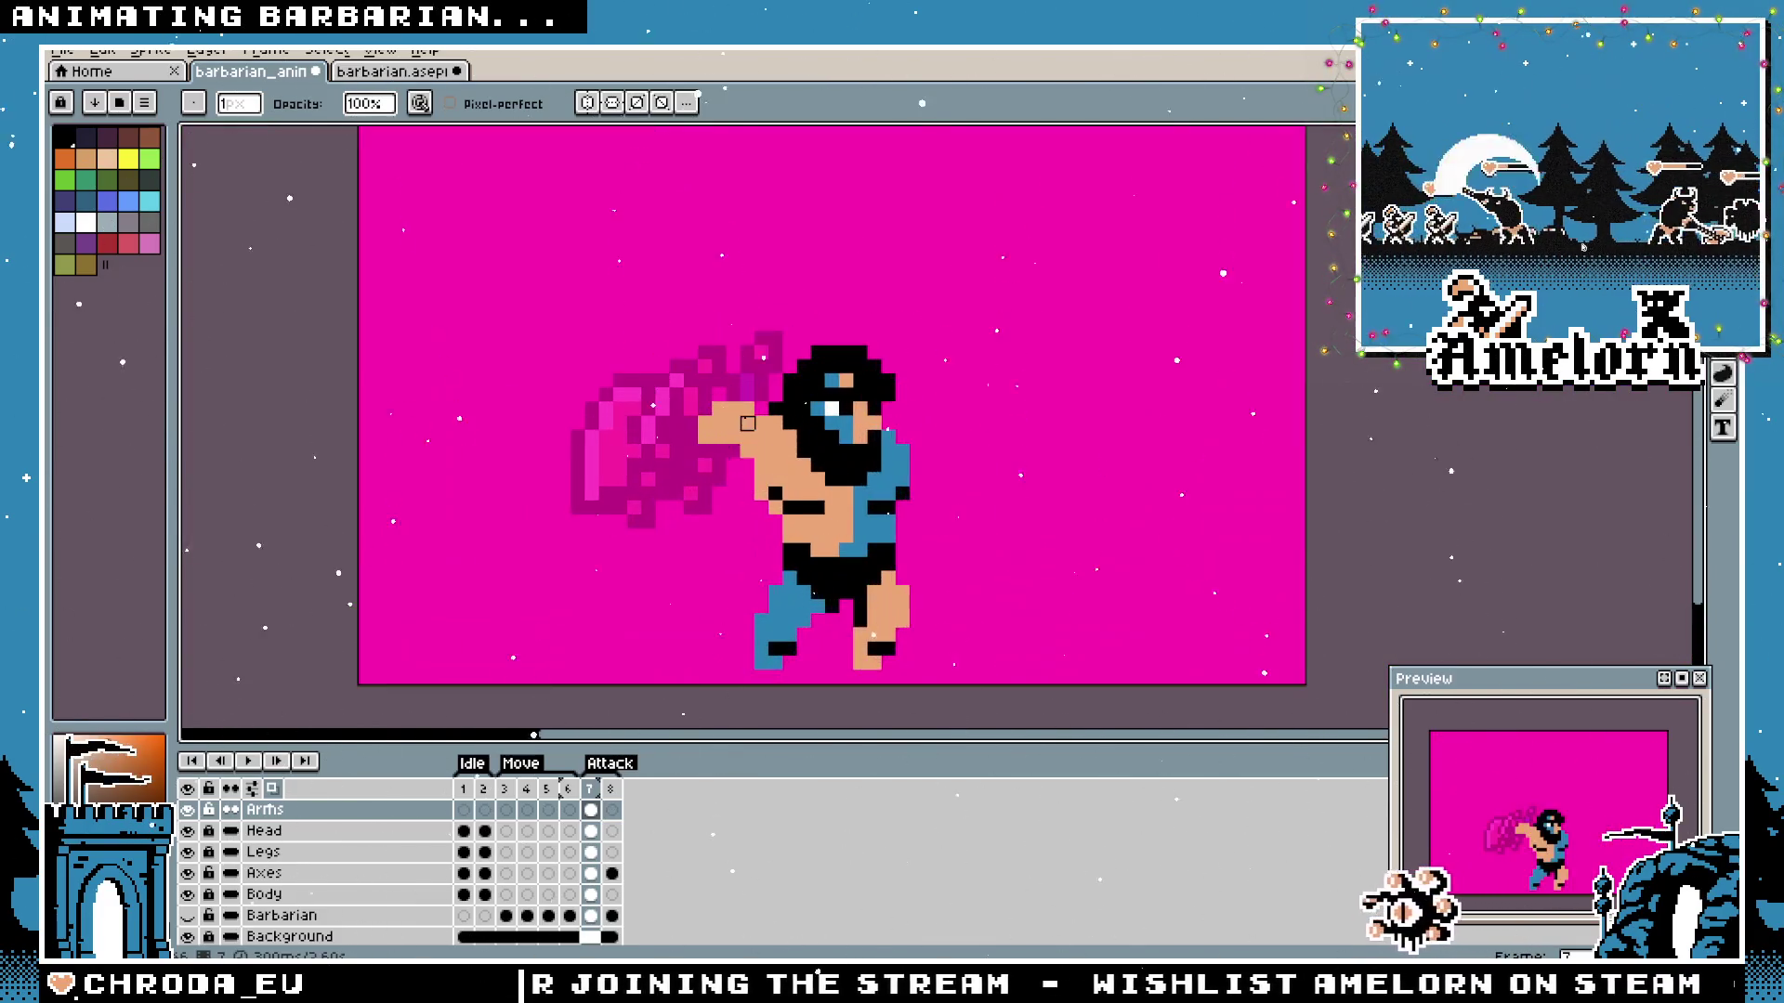
scroll(752, 468, up, 1)
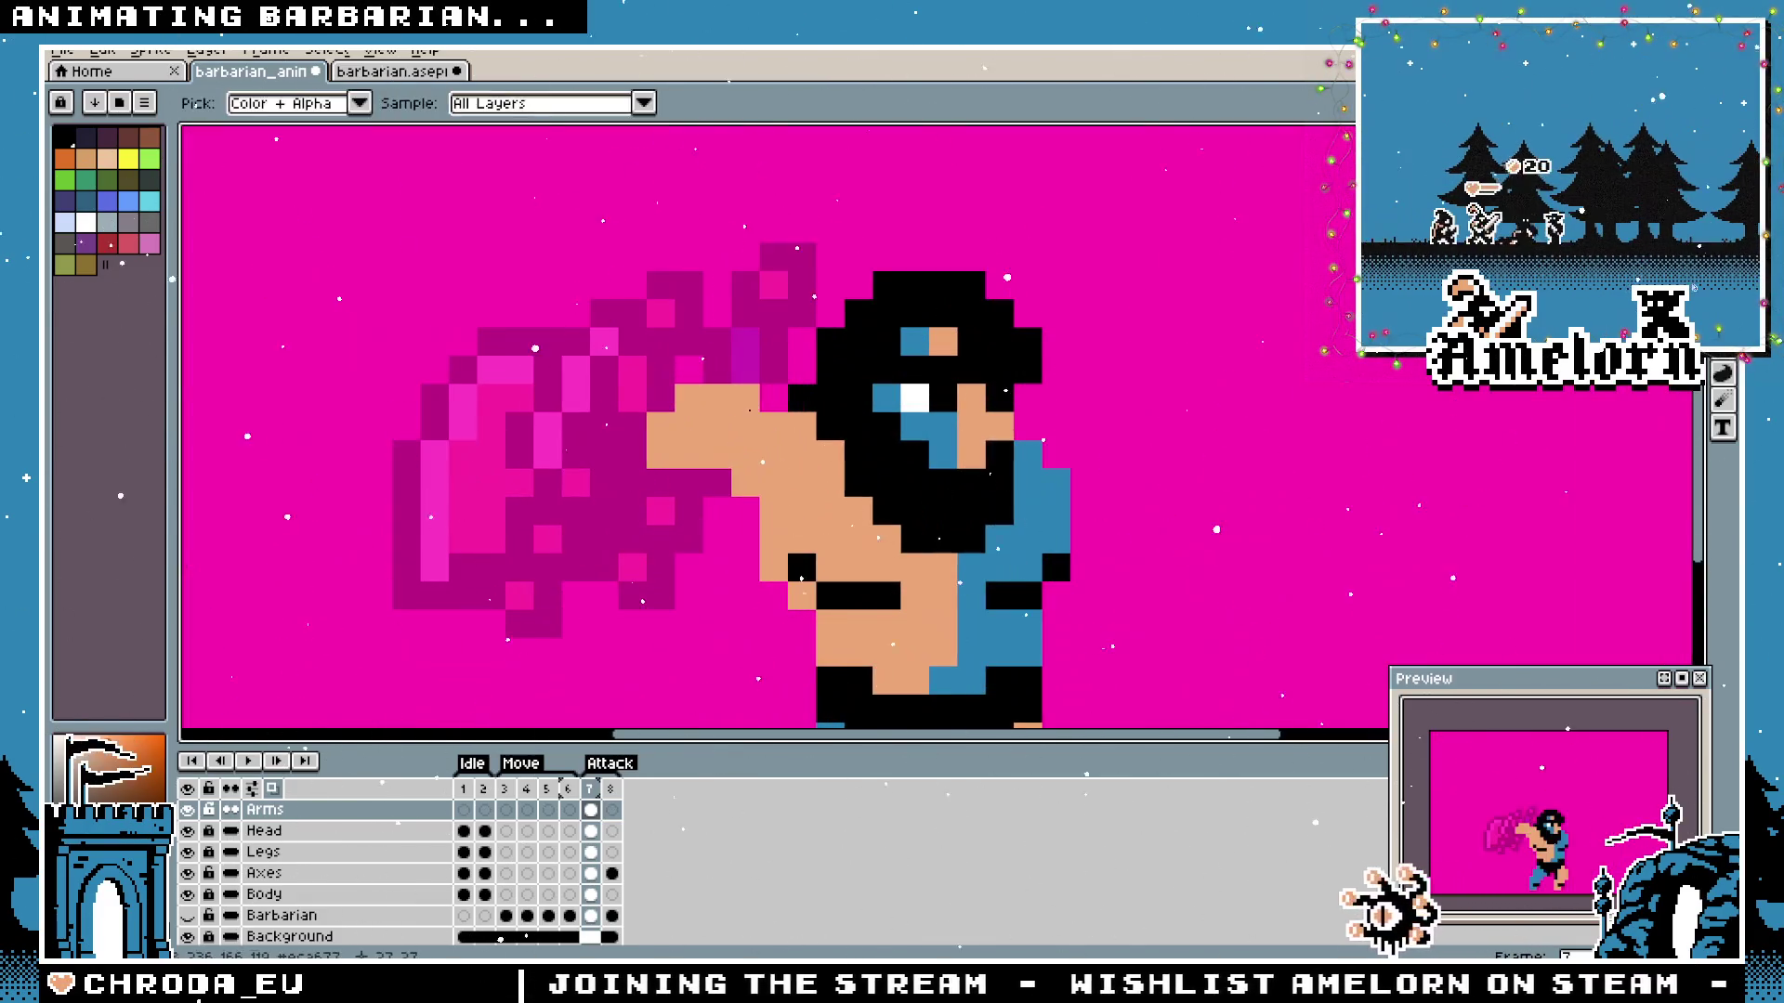
Resample the arm's skin colour, fill in the arm's left end, and check its spacing against the axe.
key(i)
click(789, 443)
key(b)
drag(634, 444, 681, 444)
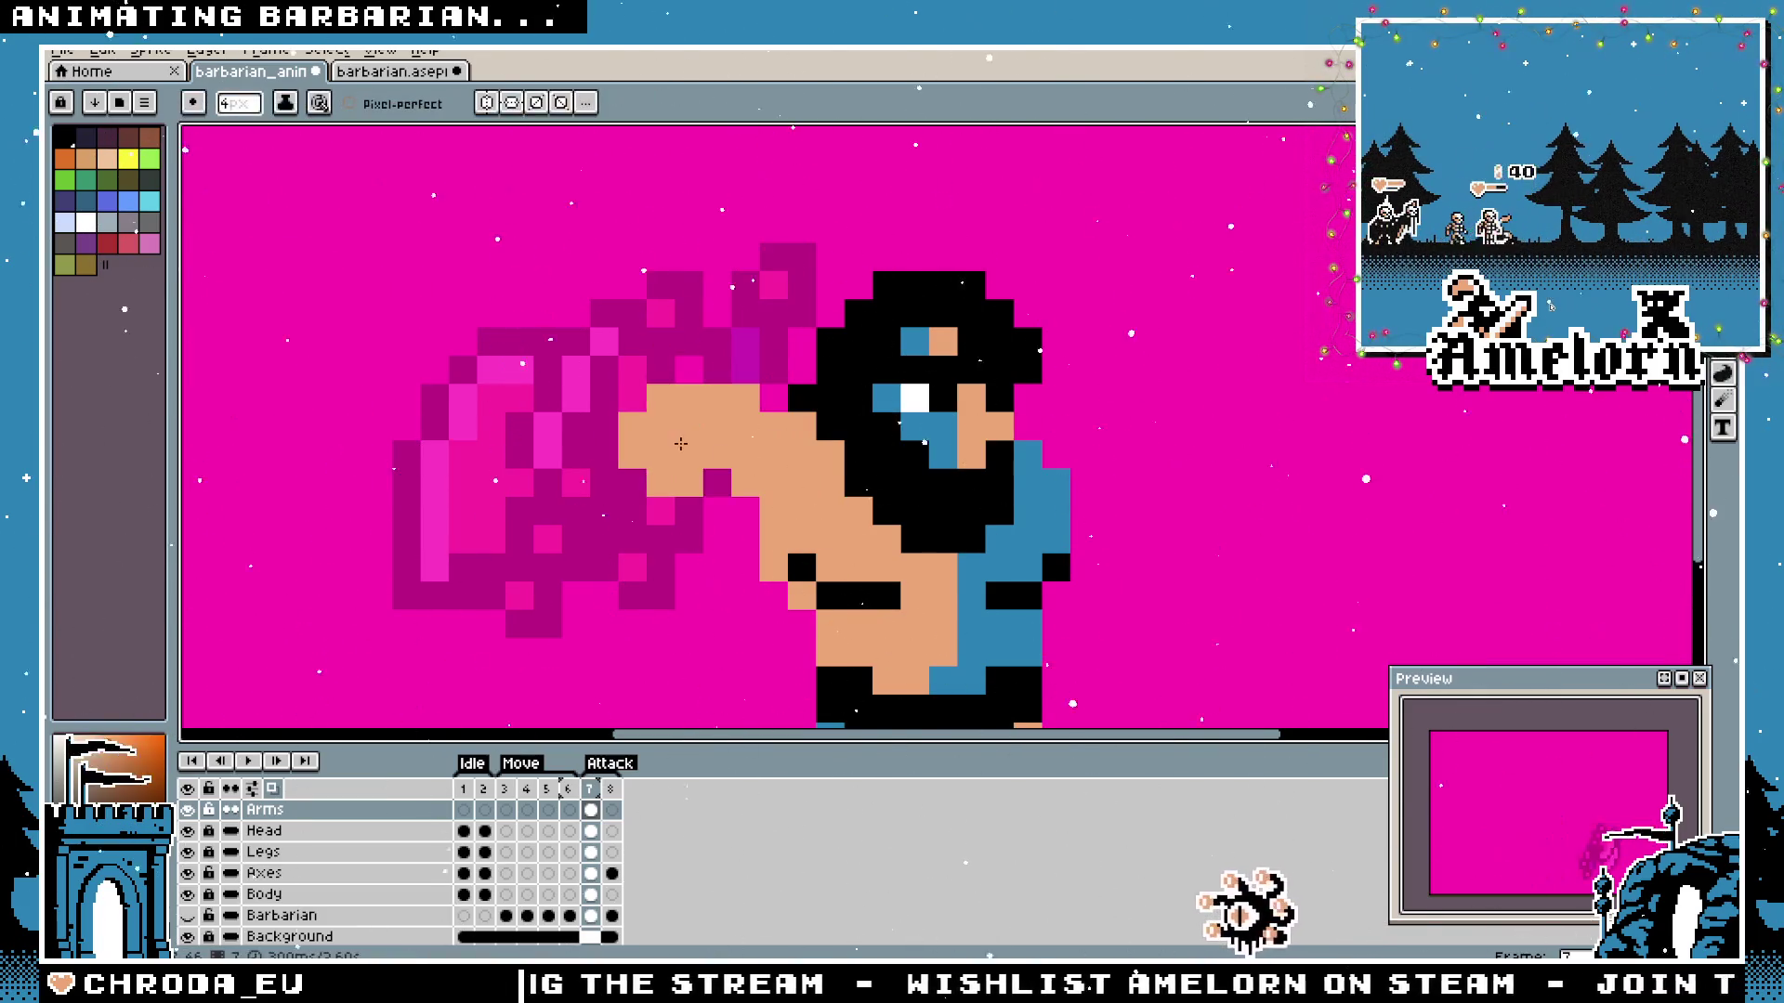
scroll(699, 407, down, 1)
scroll(649, 516, down, 2)
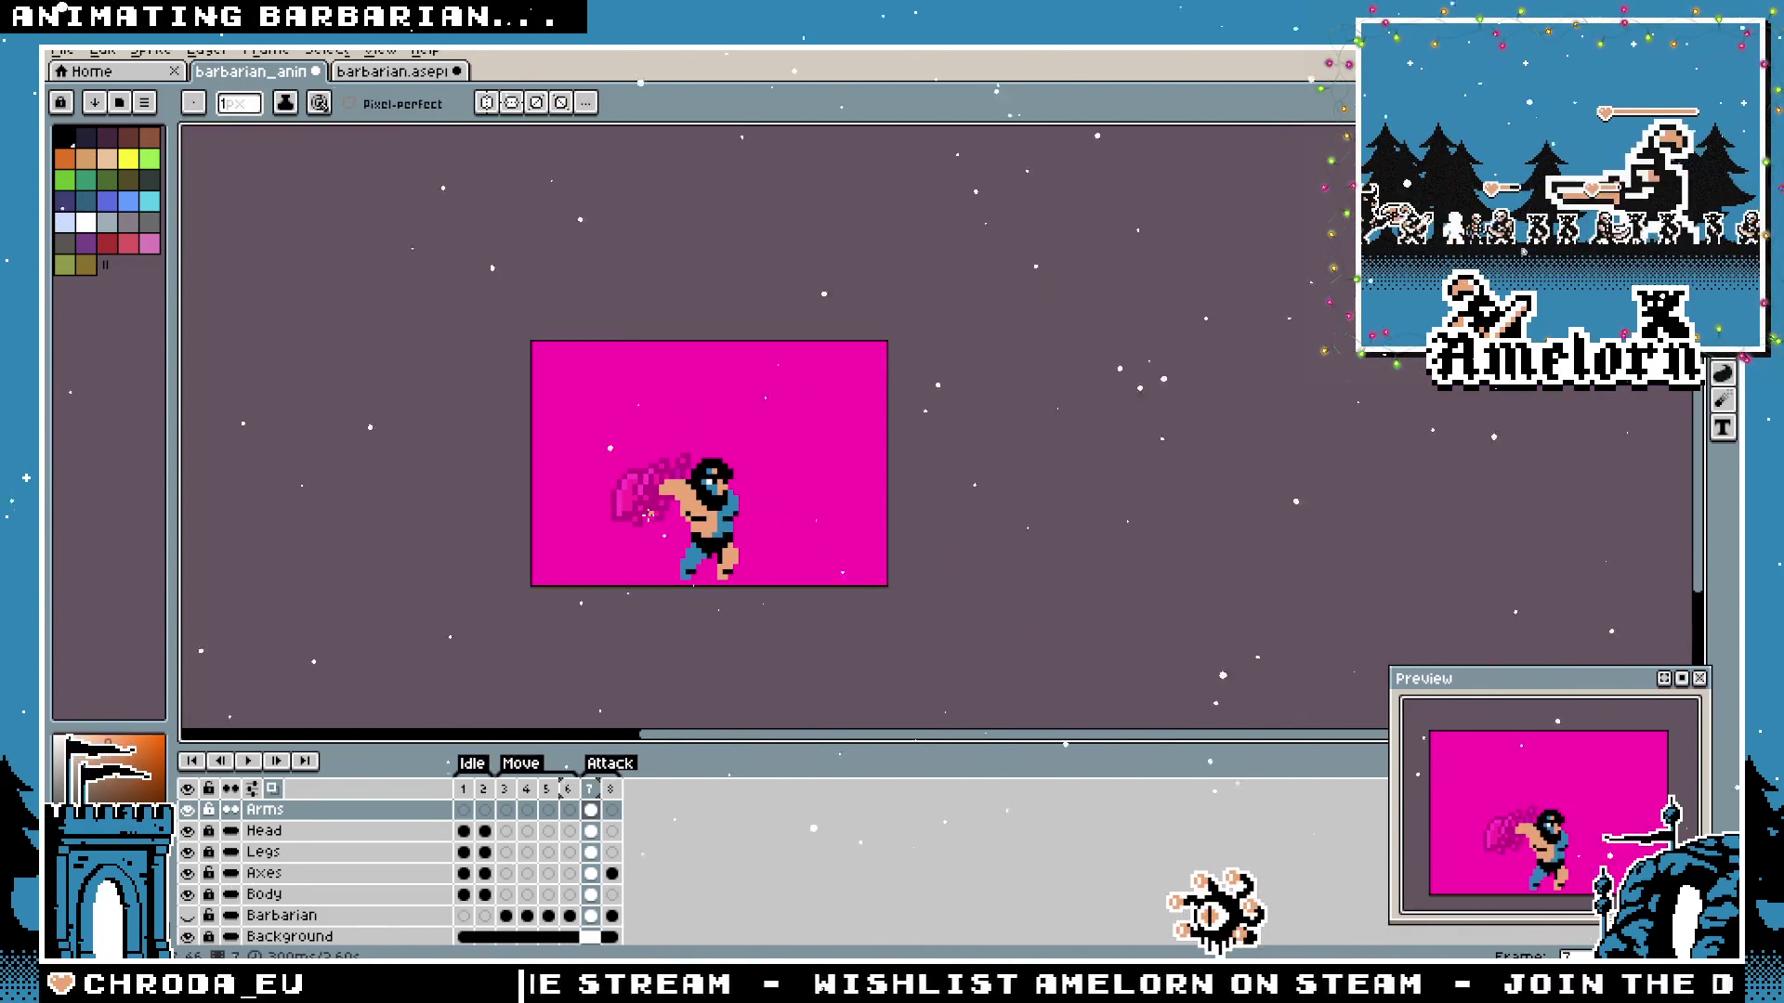
scroll(648, 512, up, 3)
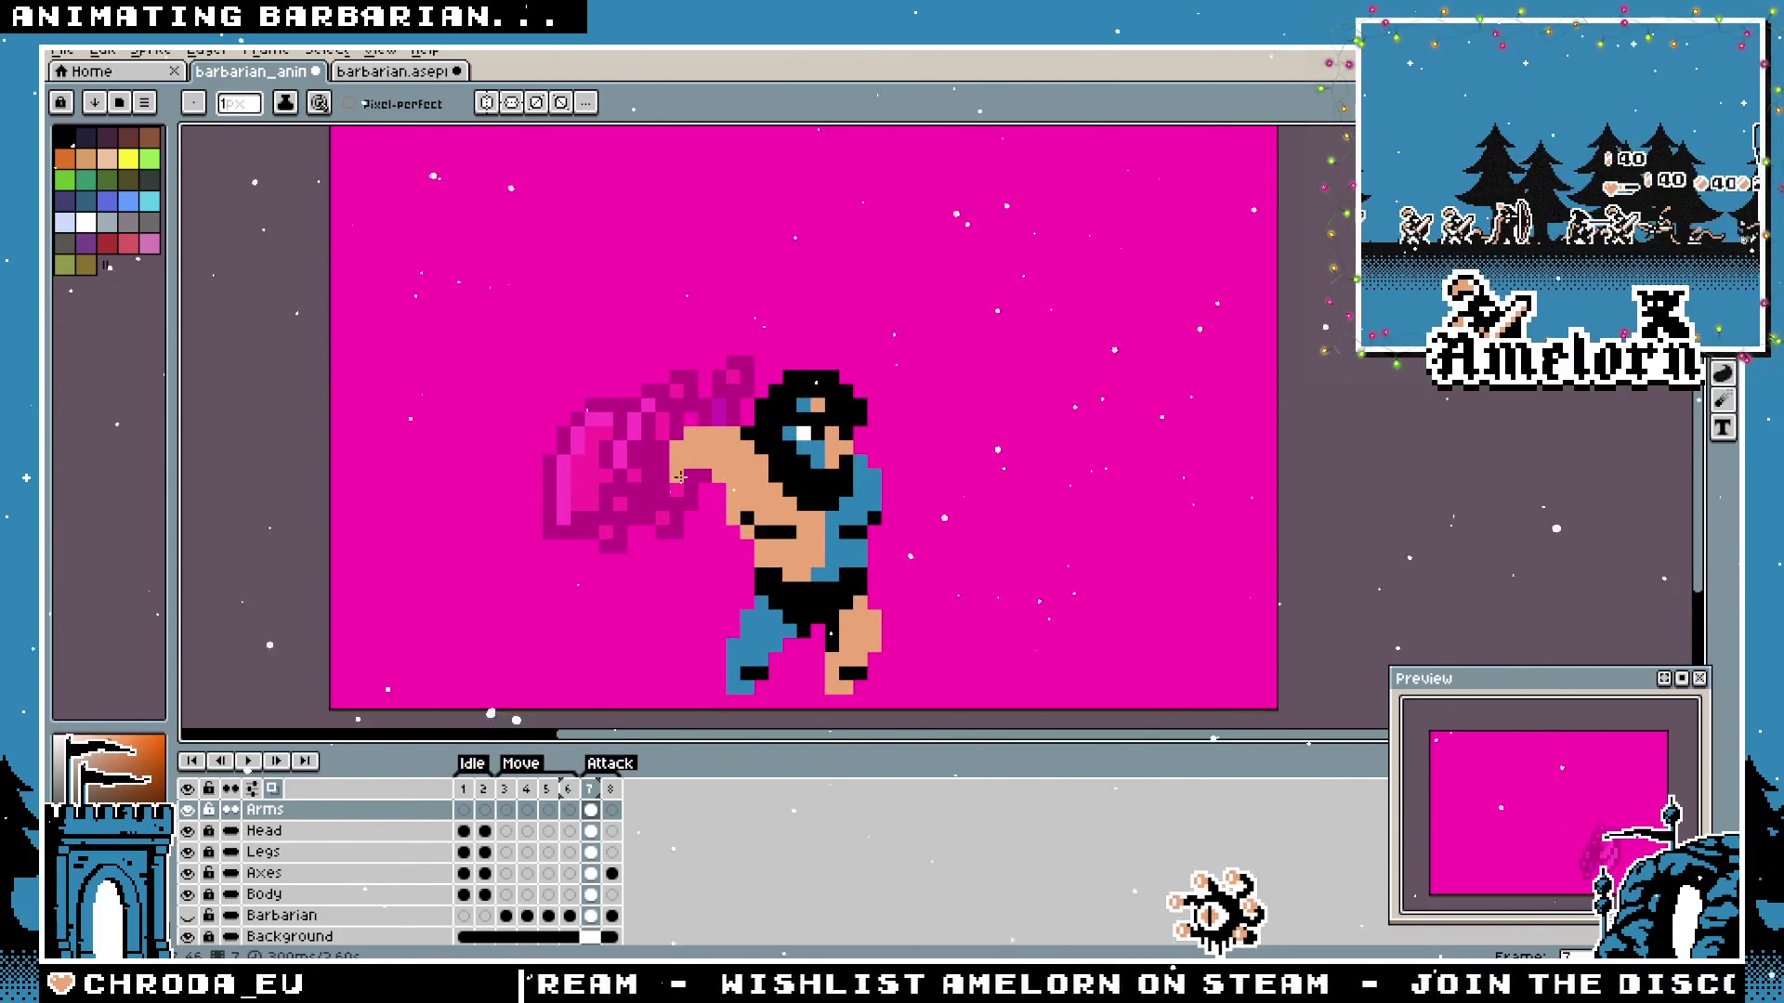
scroll(611, 490, down, 1)
scroll(610, 492, down, 1)
scroll(622, 475, up, 2)
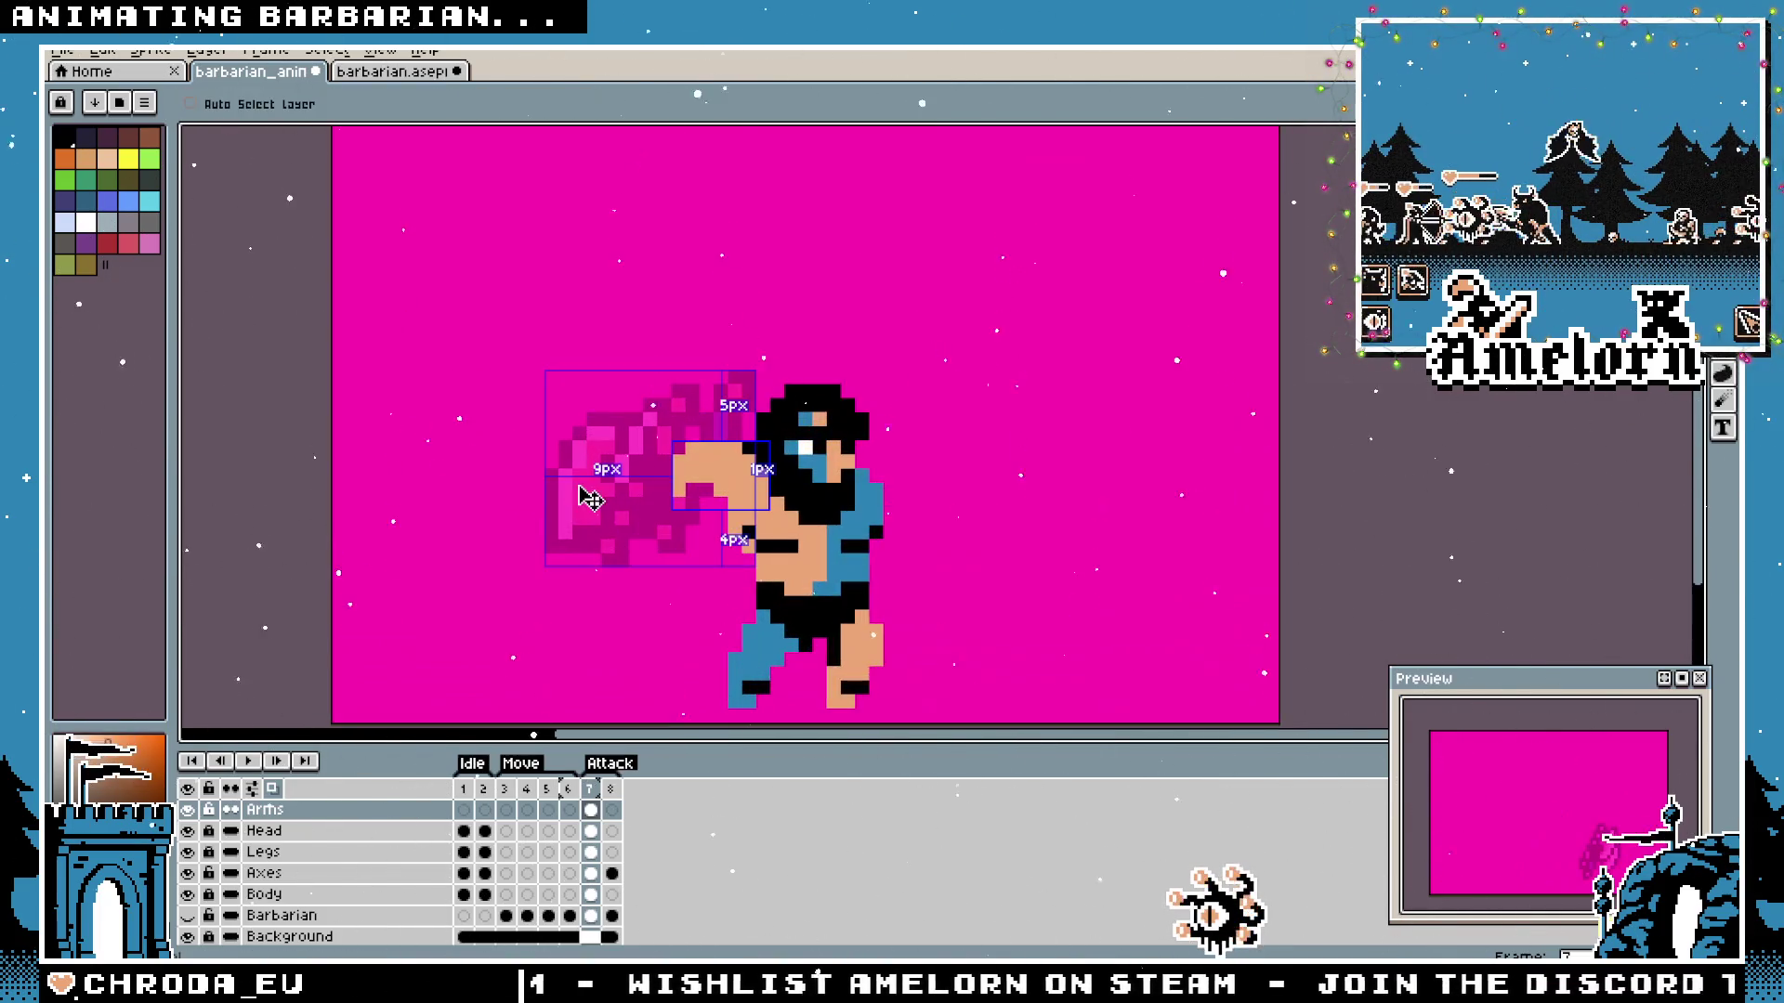
scroll(622, 476, up, 1)
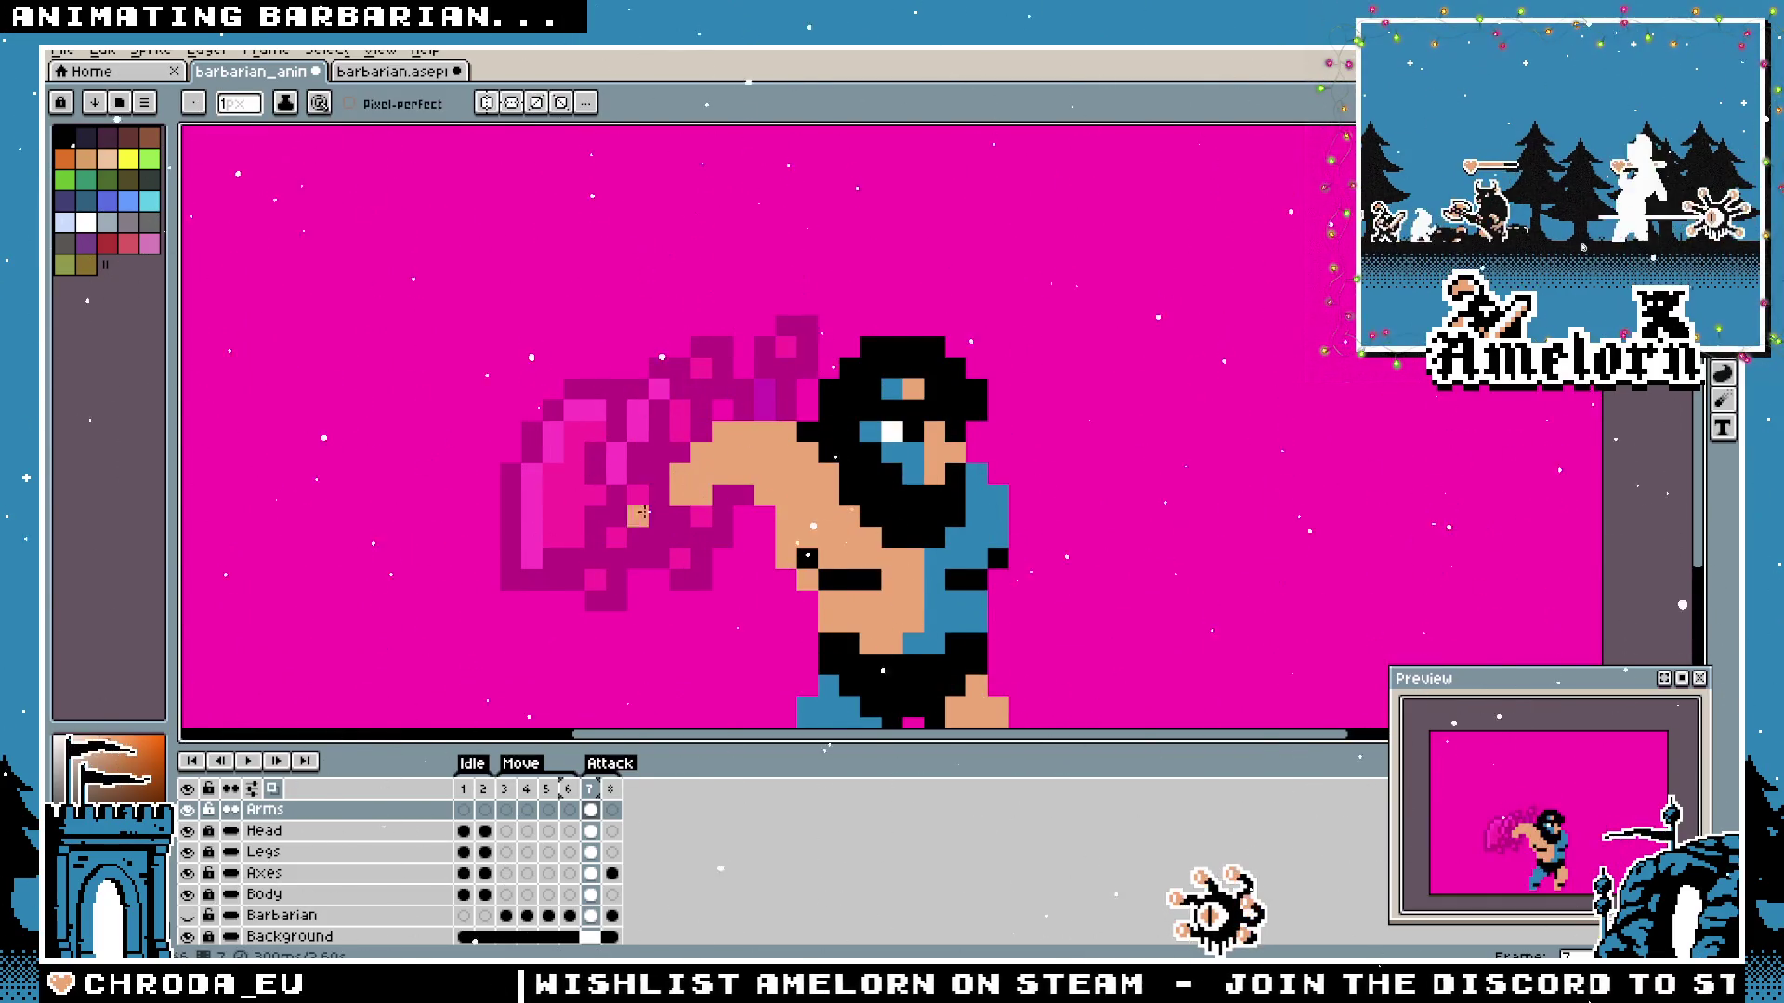
scroll(651, 512, down, 2)
scroll(642, 523, up, 1)
key(ctrl)
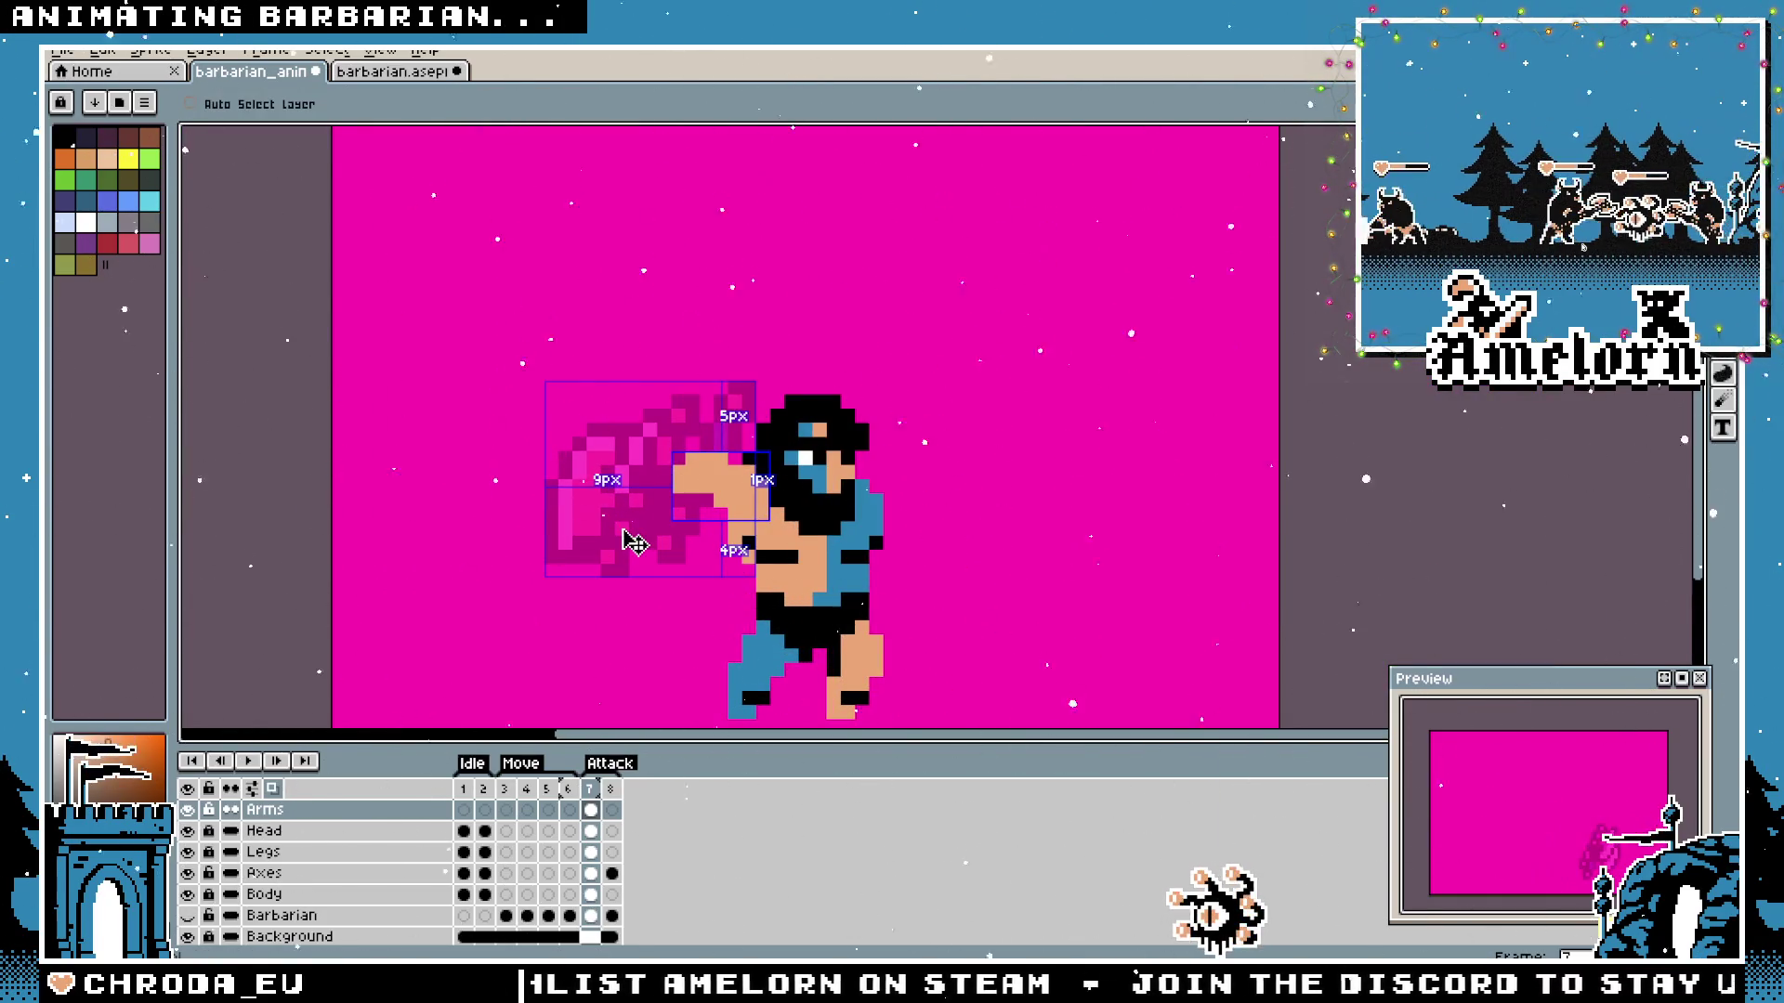
scroll(627, 536, down, 1)
scroll(619, 529, up, 3)
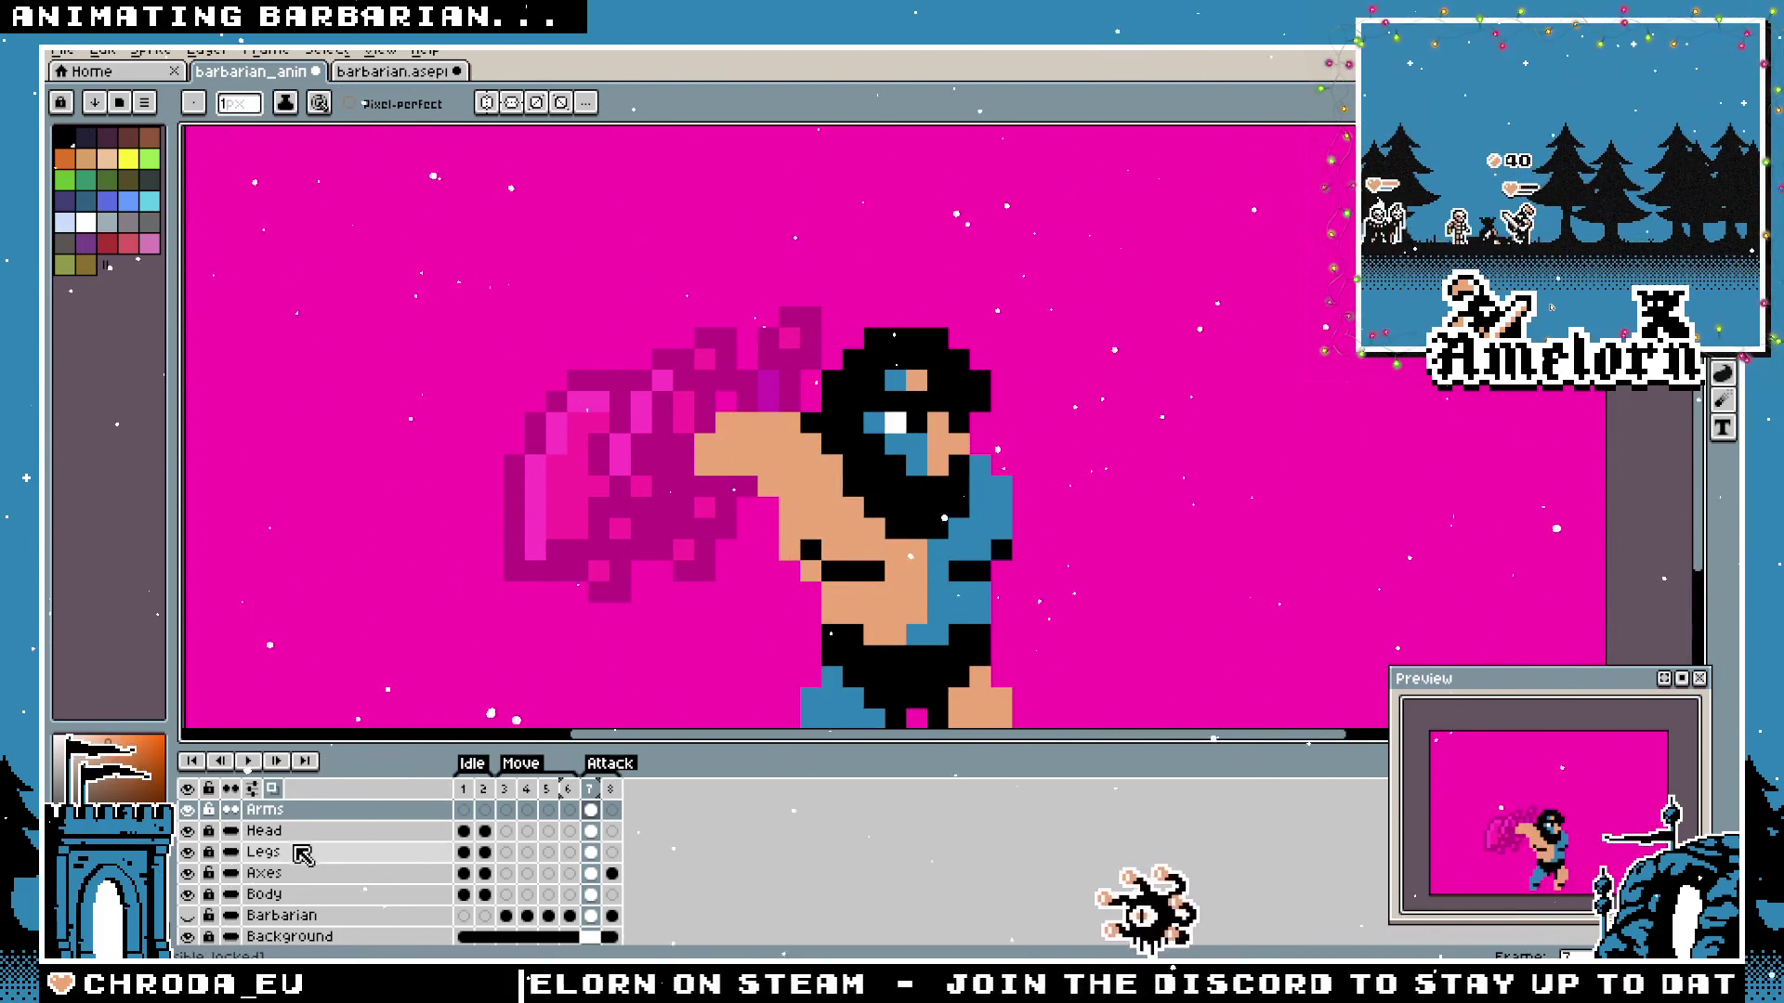
Raise the Axes layer opacity back to 100% in its properties.
right_click(286, 874)
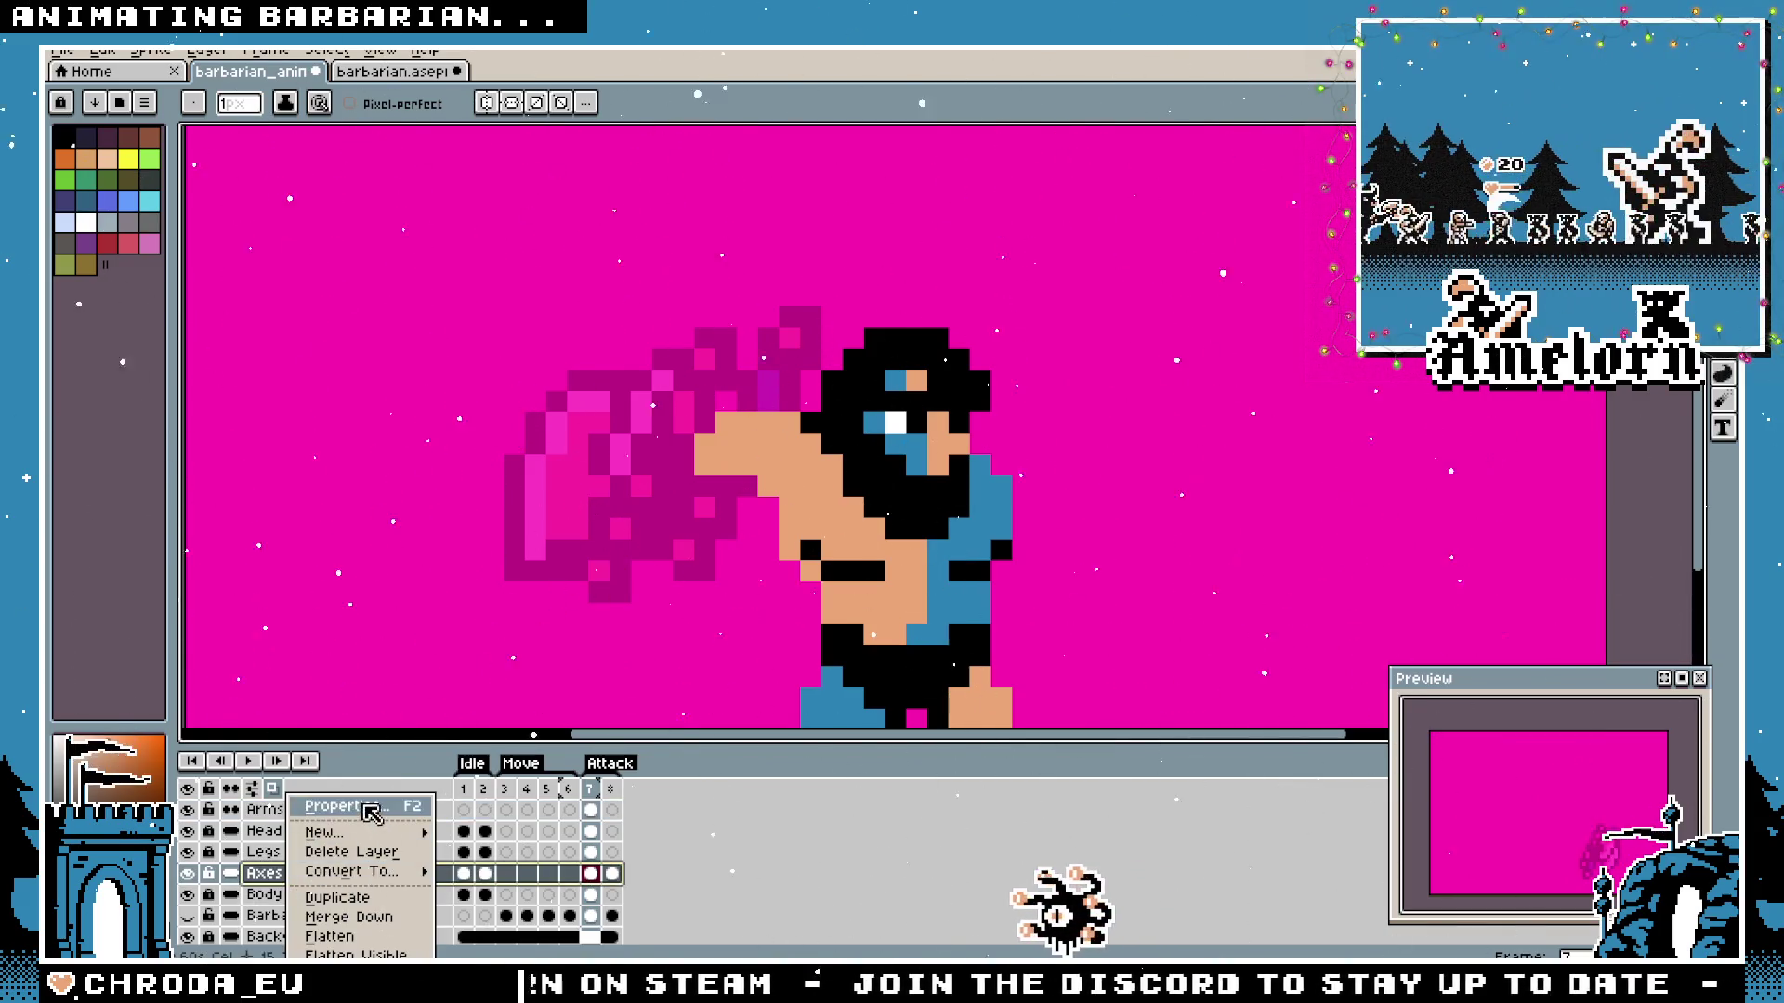
click(369, 805)
drag(661, 534, 918, 533)
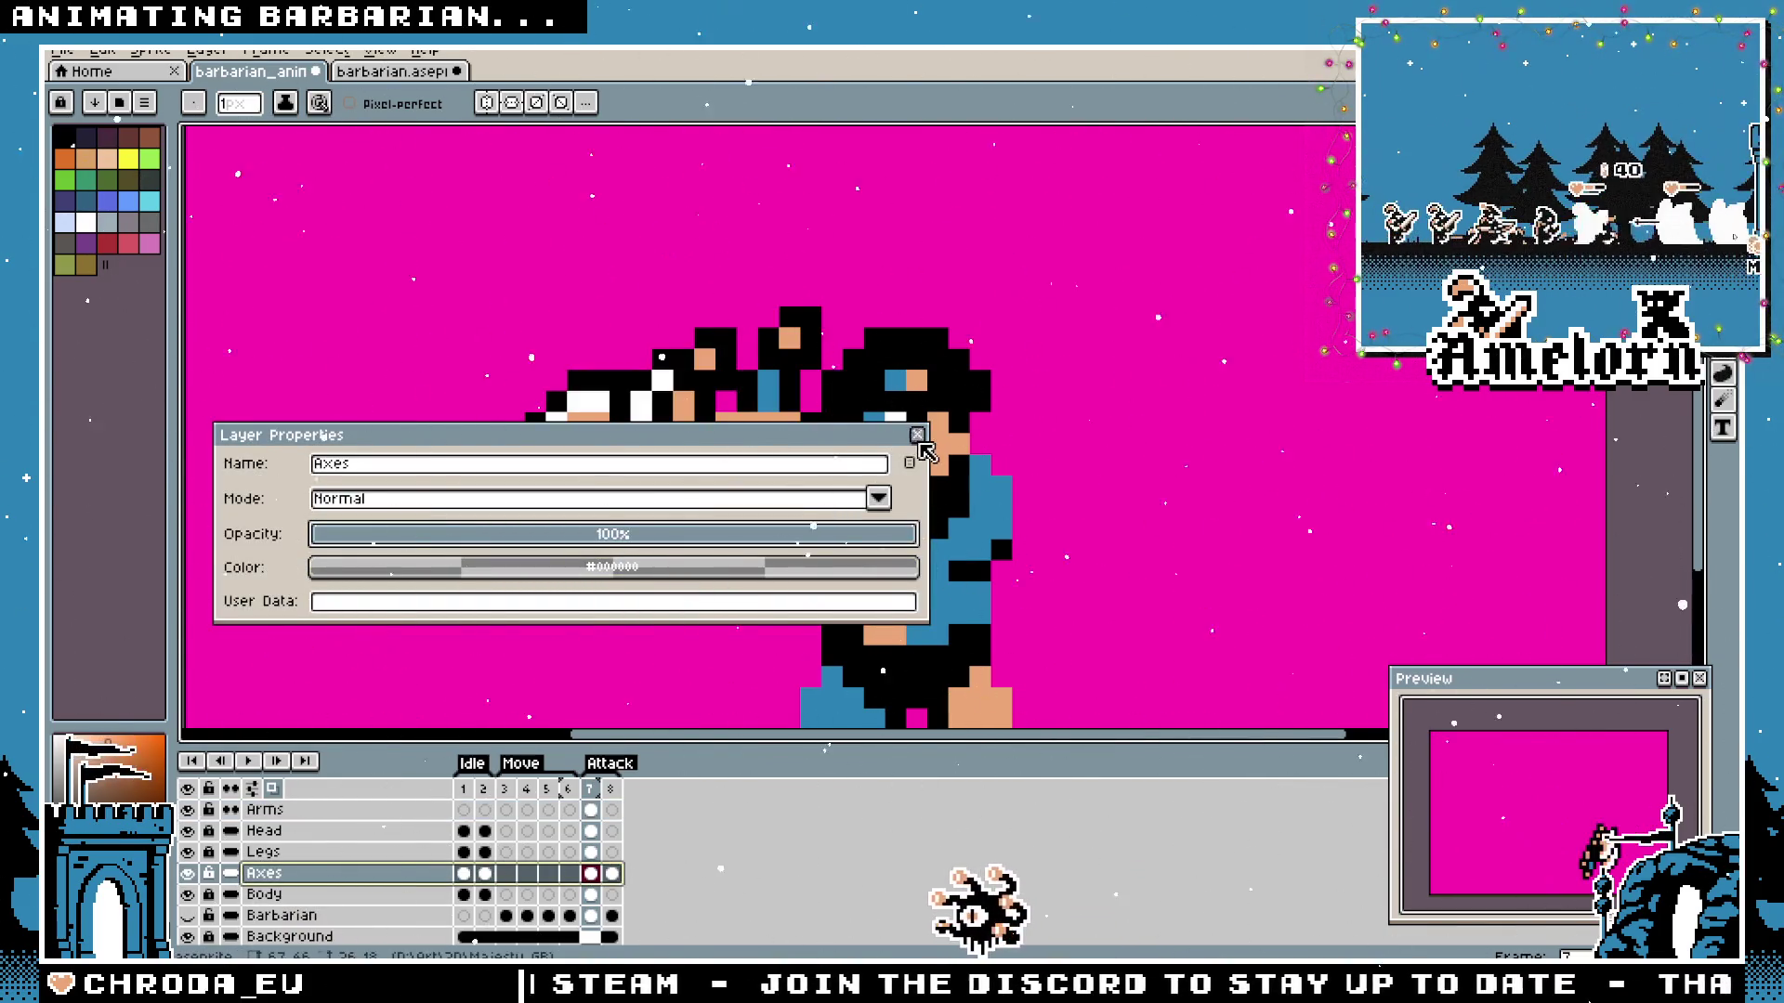
key(Return)
scroll(774, 492, down, 4)
scroll(774, 493, down, 1)
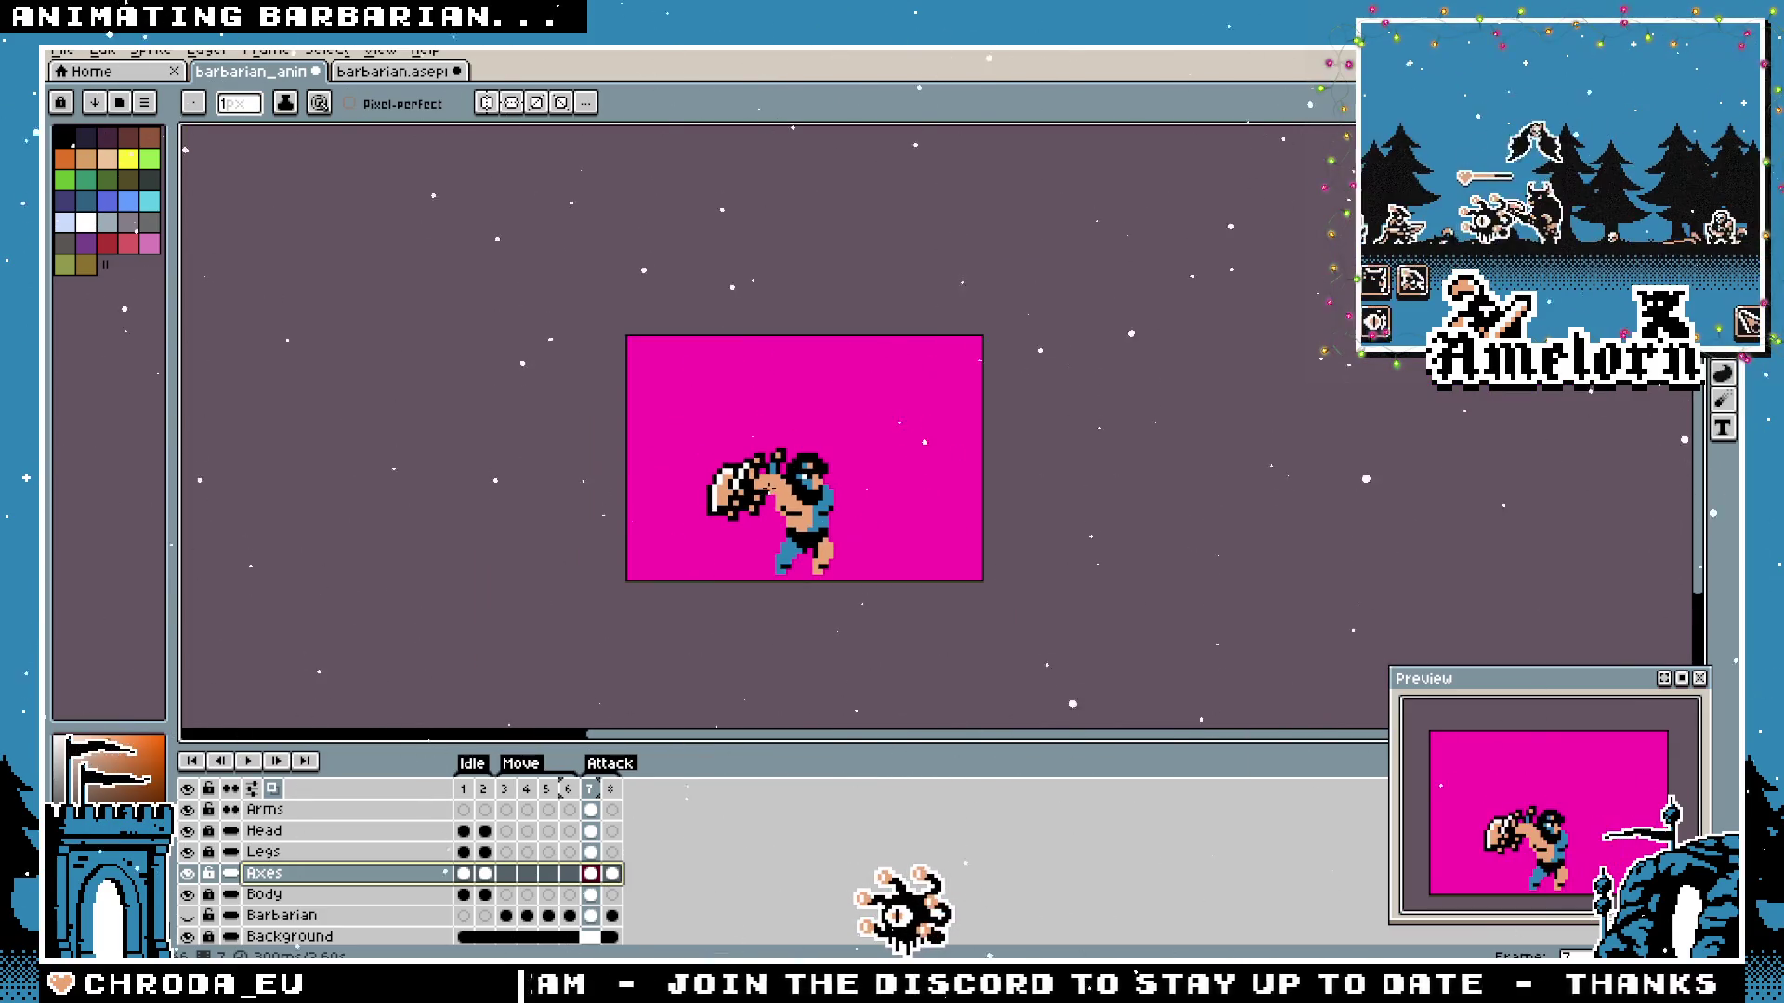
scroll(767, 476, up, 6)
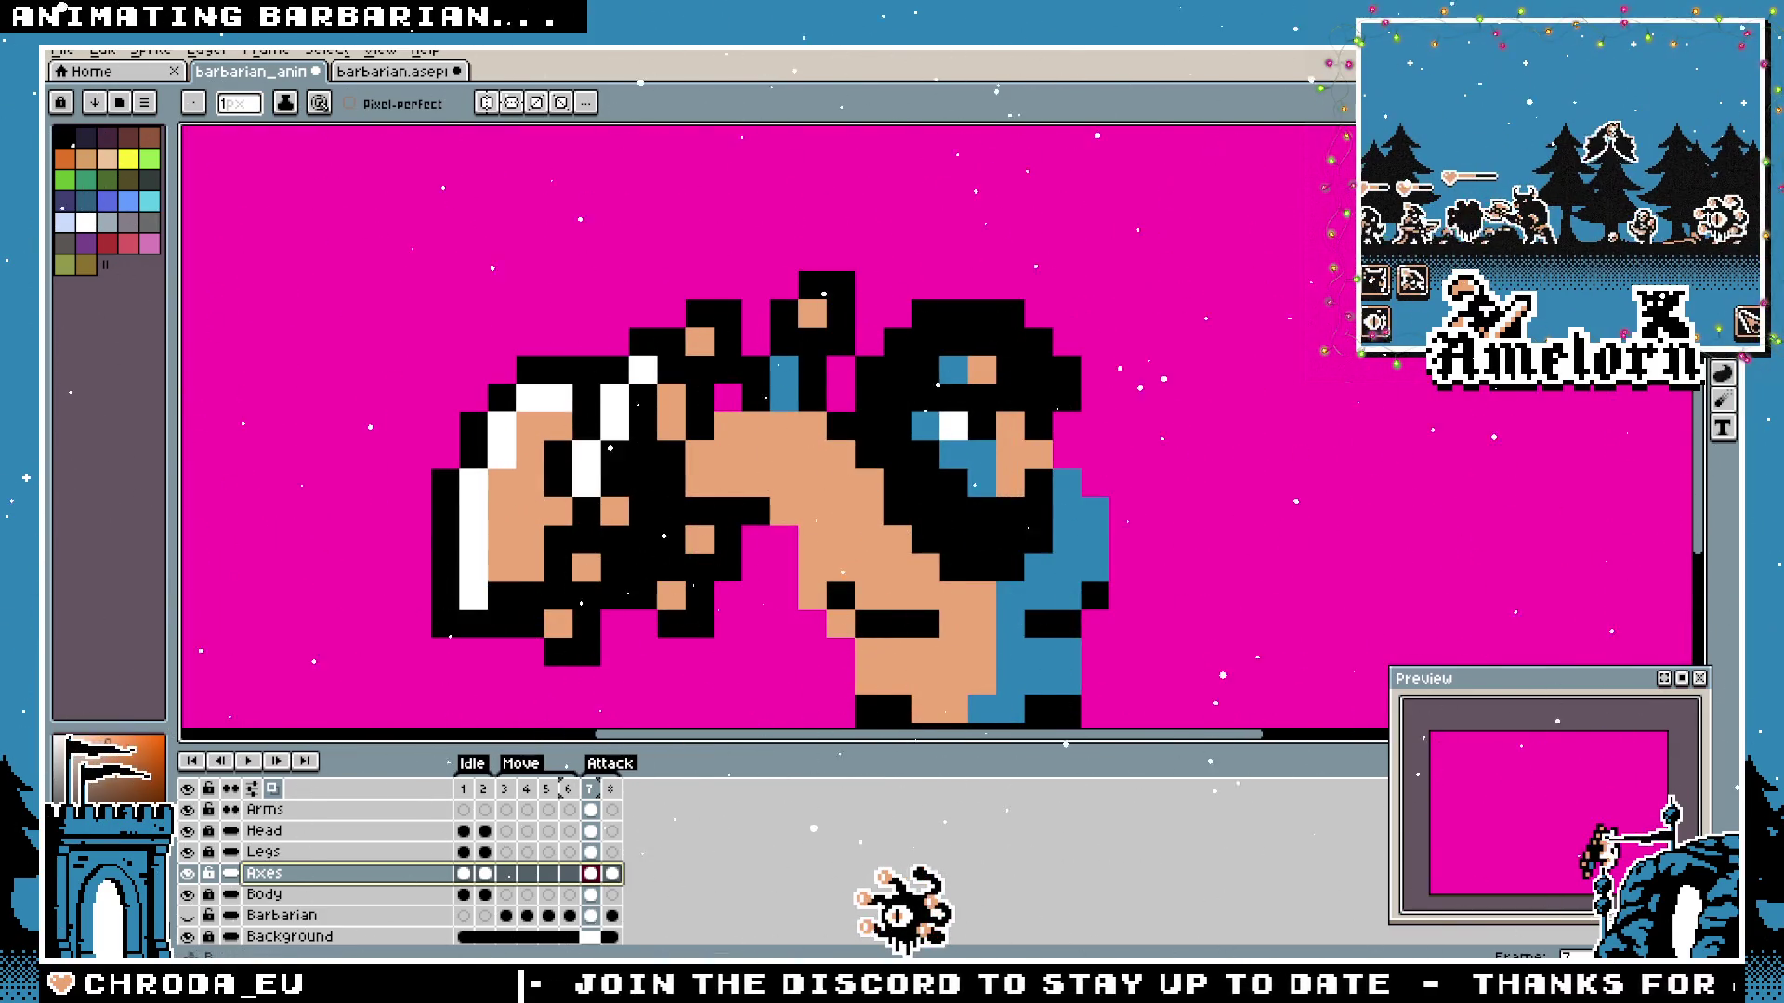
scroll(697, 495, down, 1)
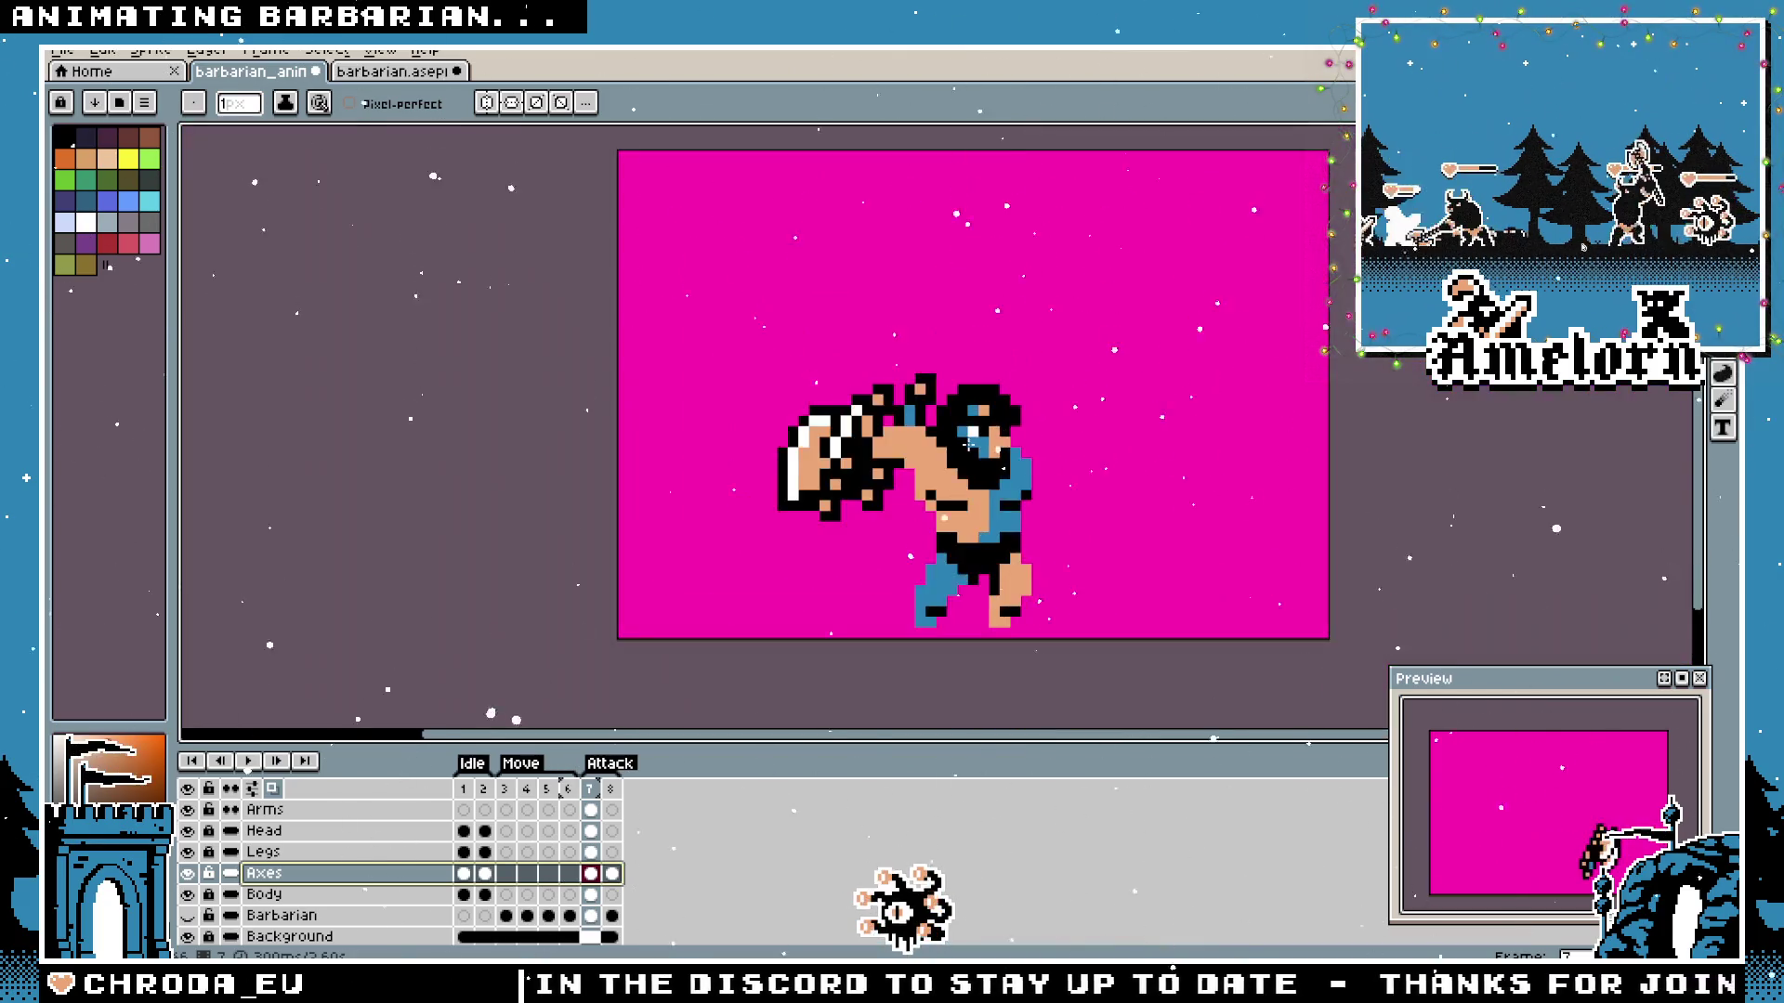
scroll(966, 444, down, 1)
scroll(961, 444, up, 1)
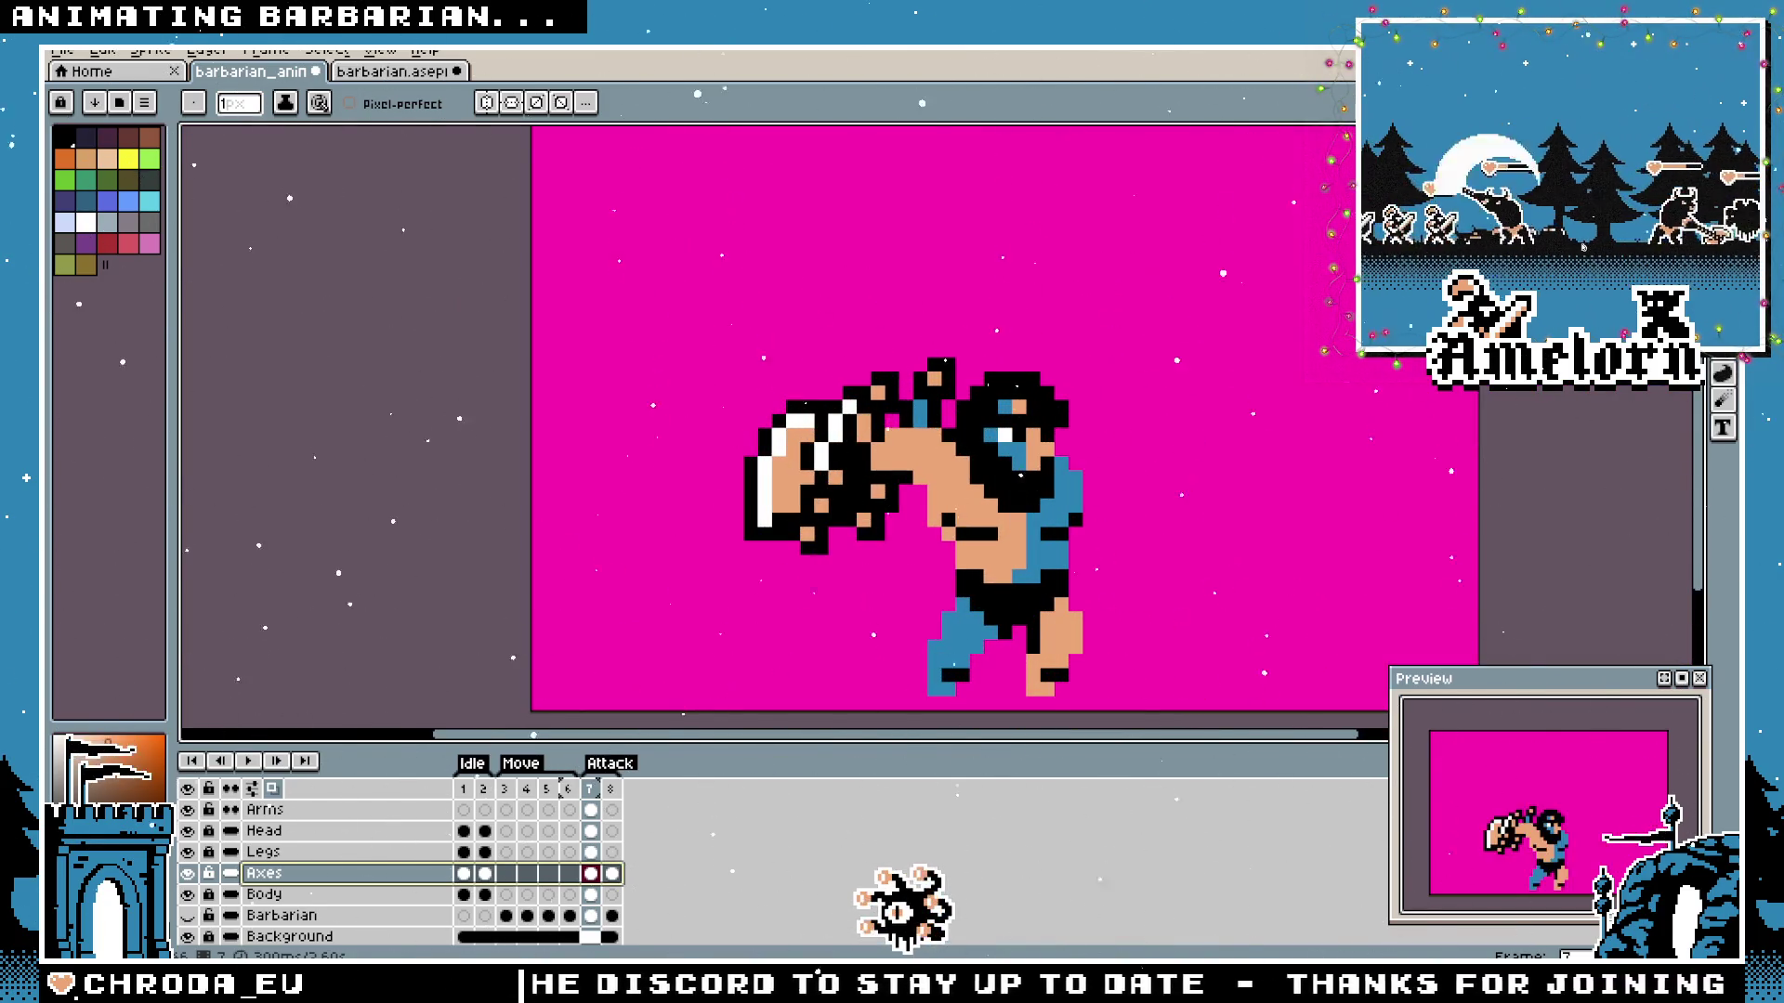
scroll(917, 466, up, 1)
Select the whole canvas, move the axe artwork down one pixel, and undo/redo to compare positions.
key(m)
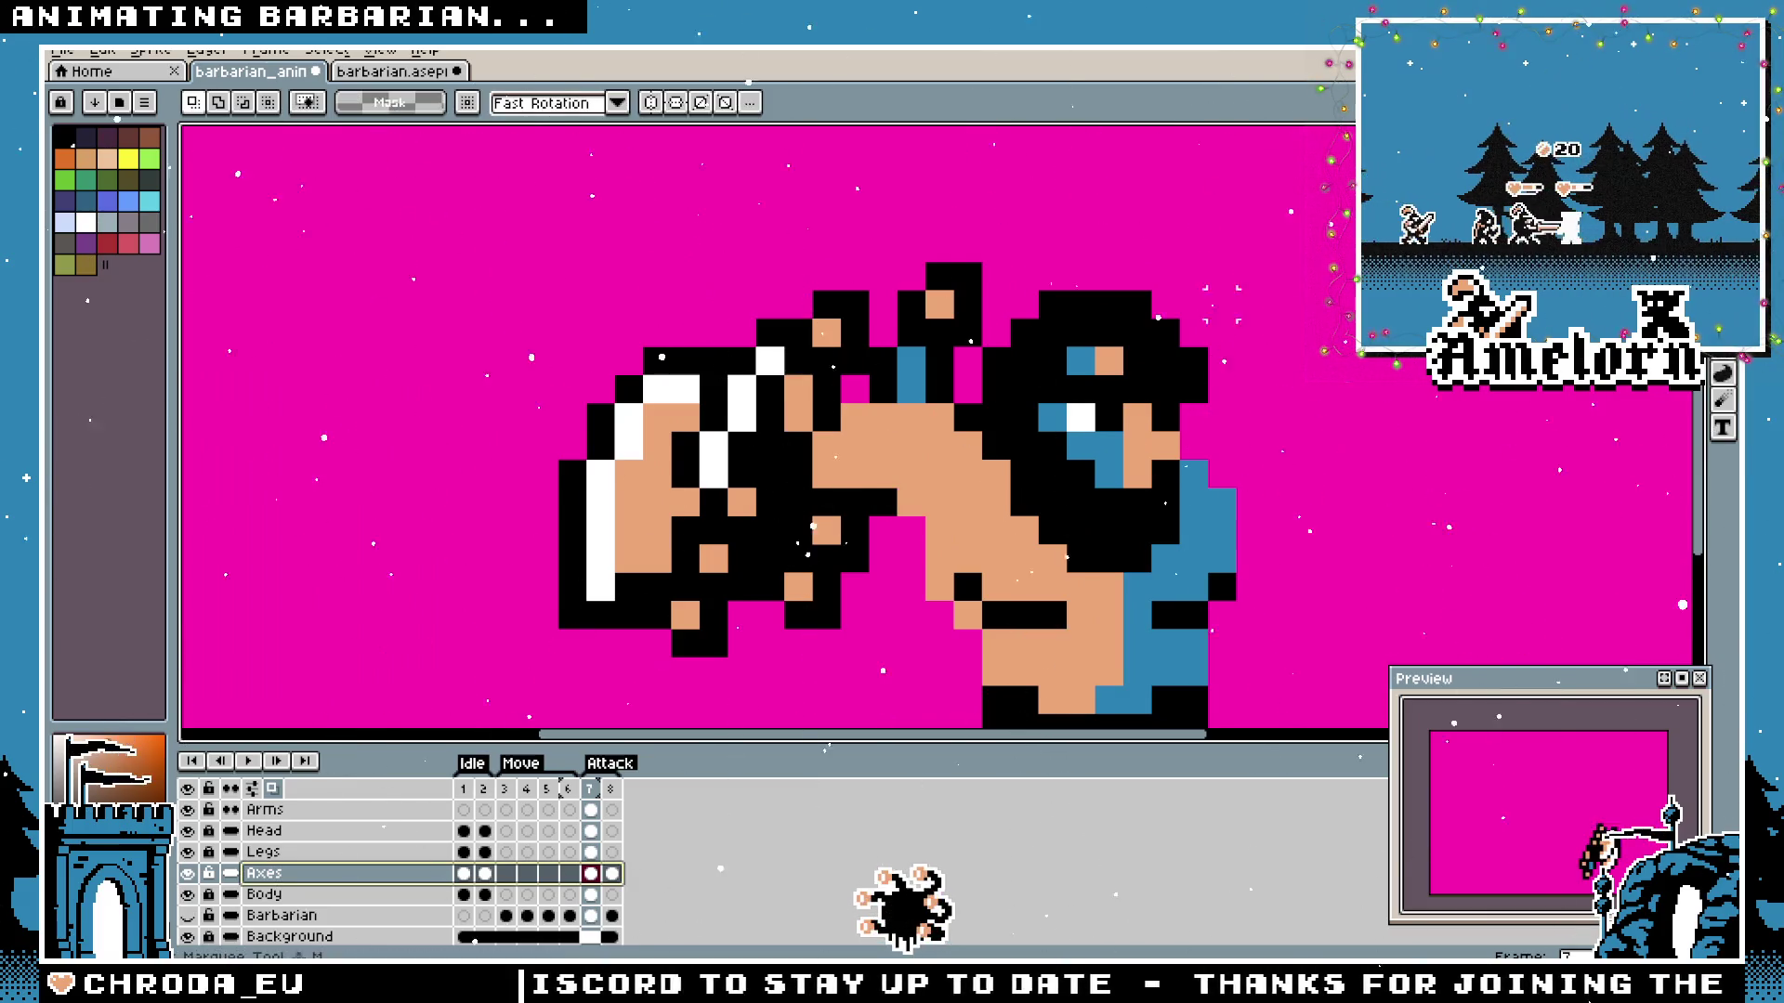
scroll(1137, 339, down, 1)
key(ctrl+a)
drag(894, 390, 893, 412)
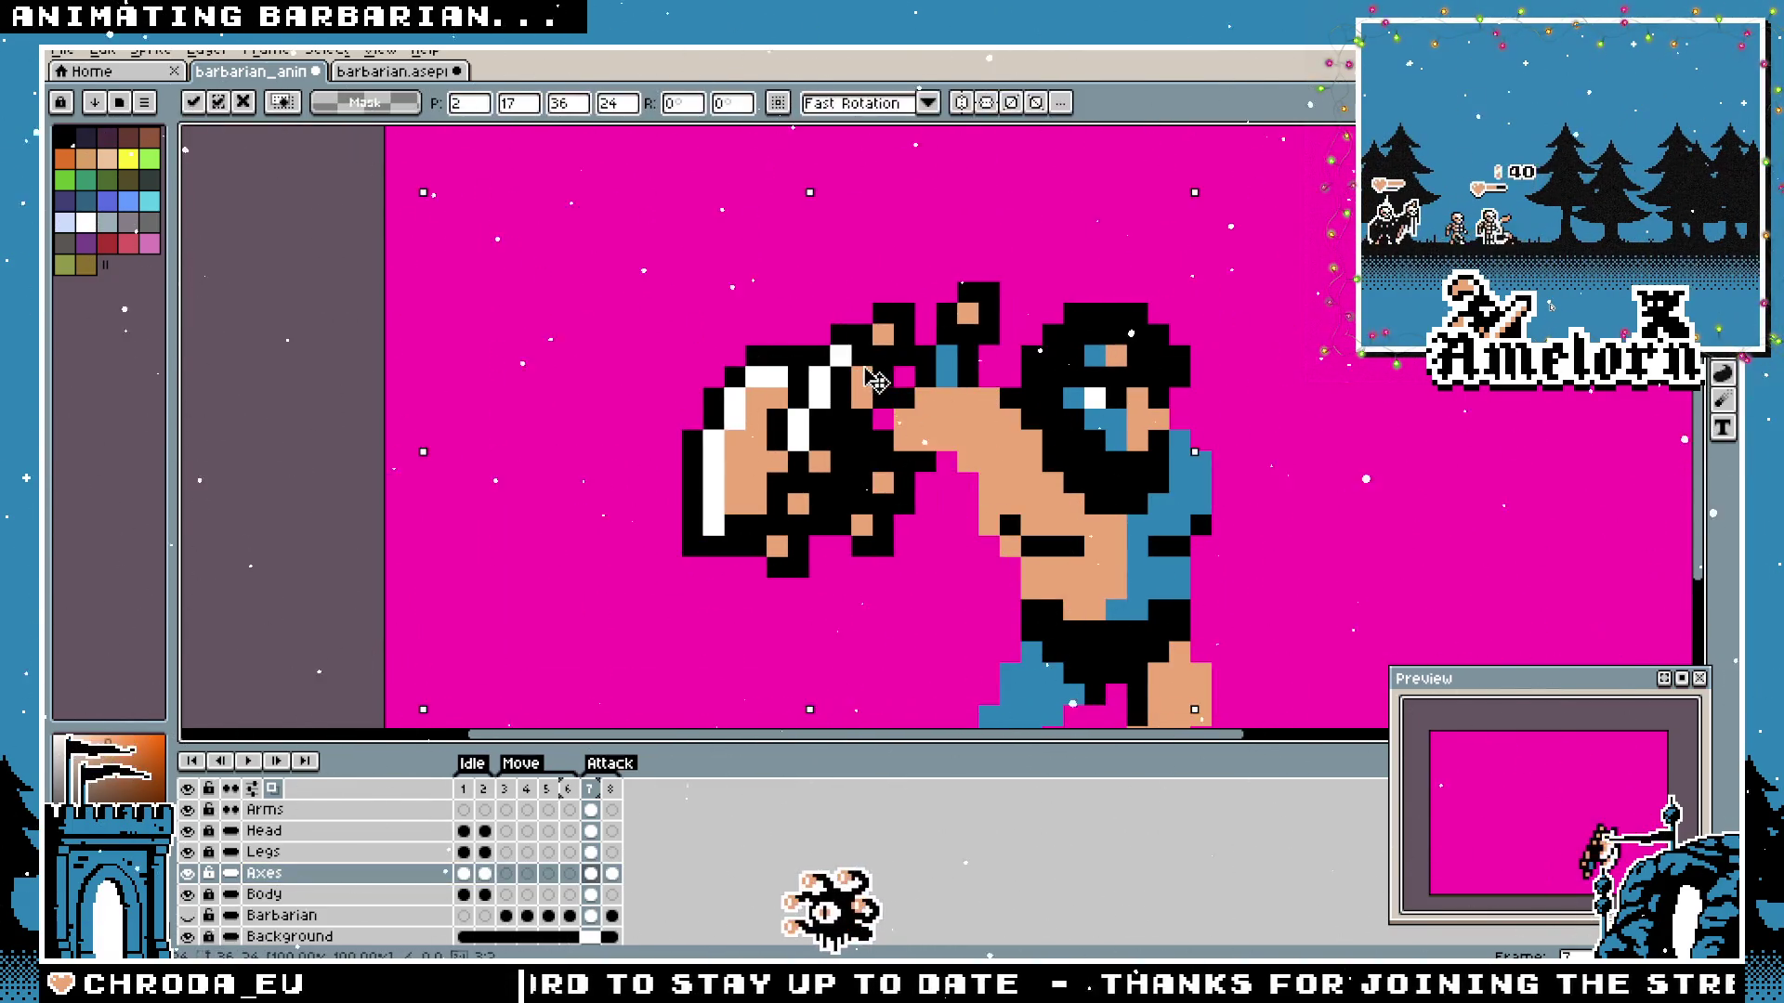
key(ctrl+z)
key(ctrl+y)
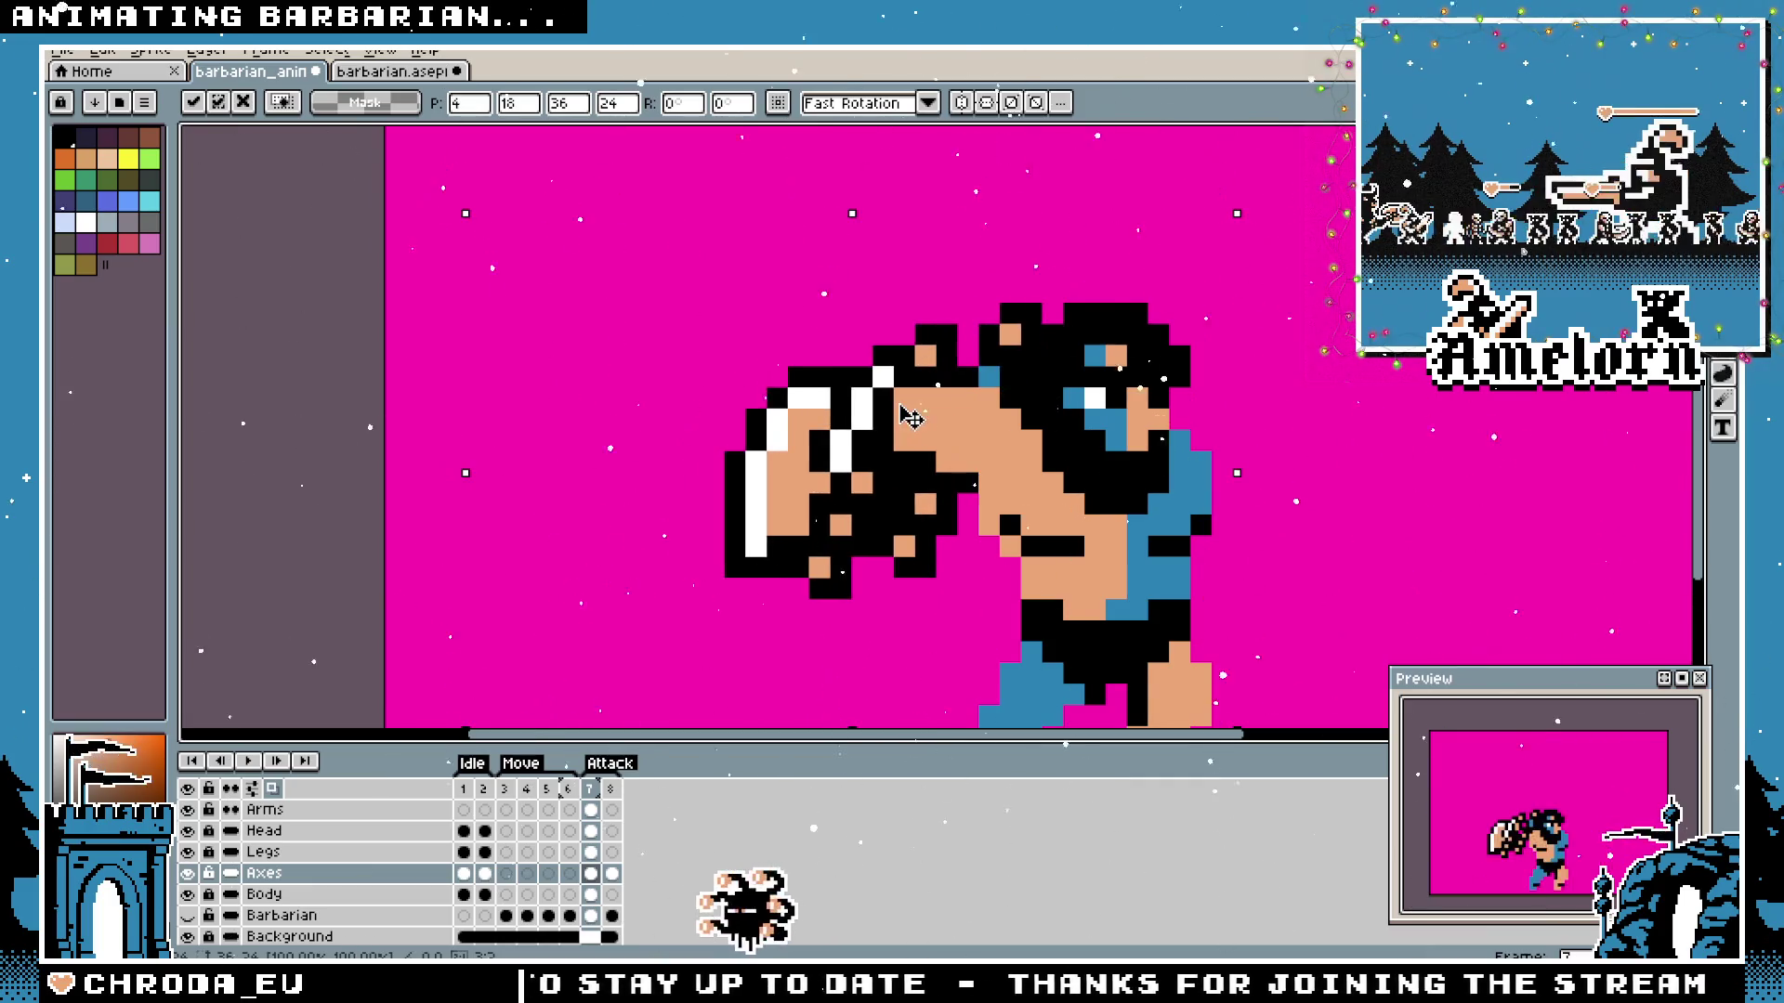
key(ctrl+z)
key(ctrl+y)
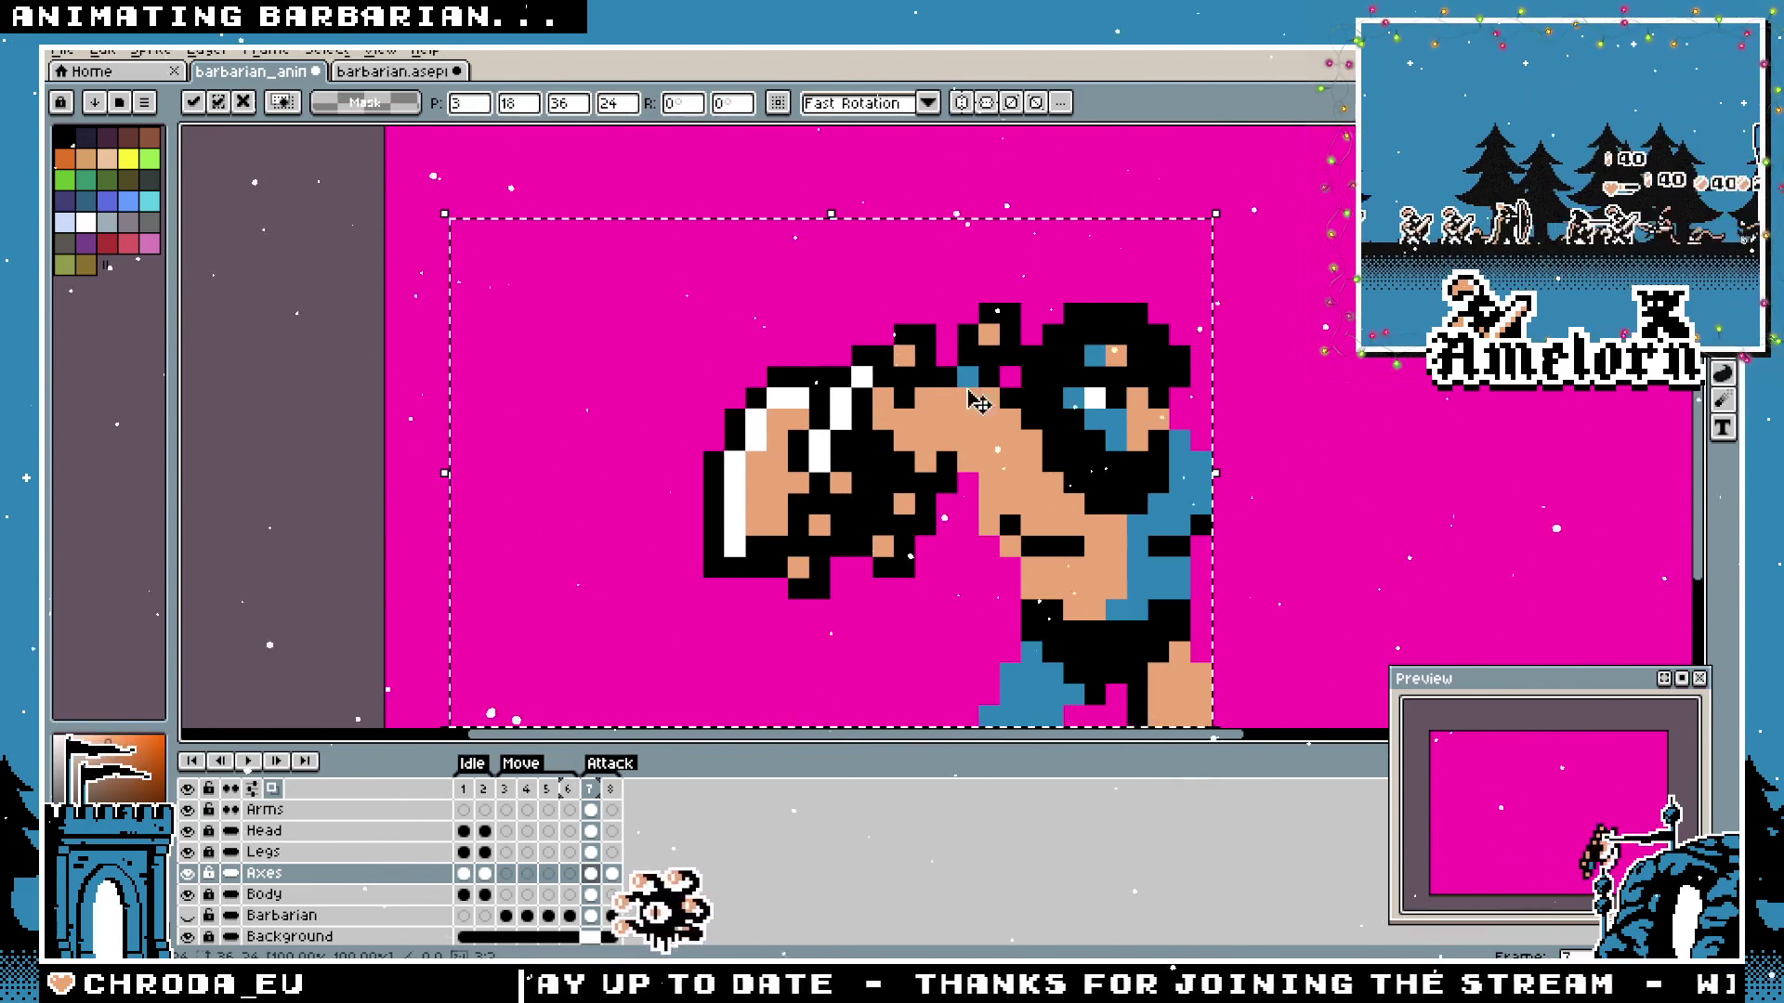